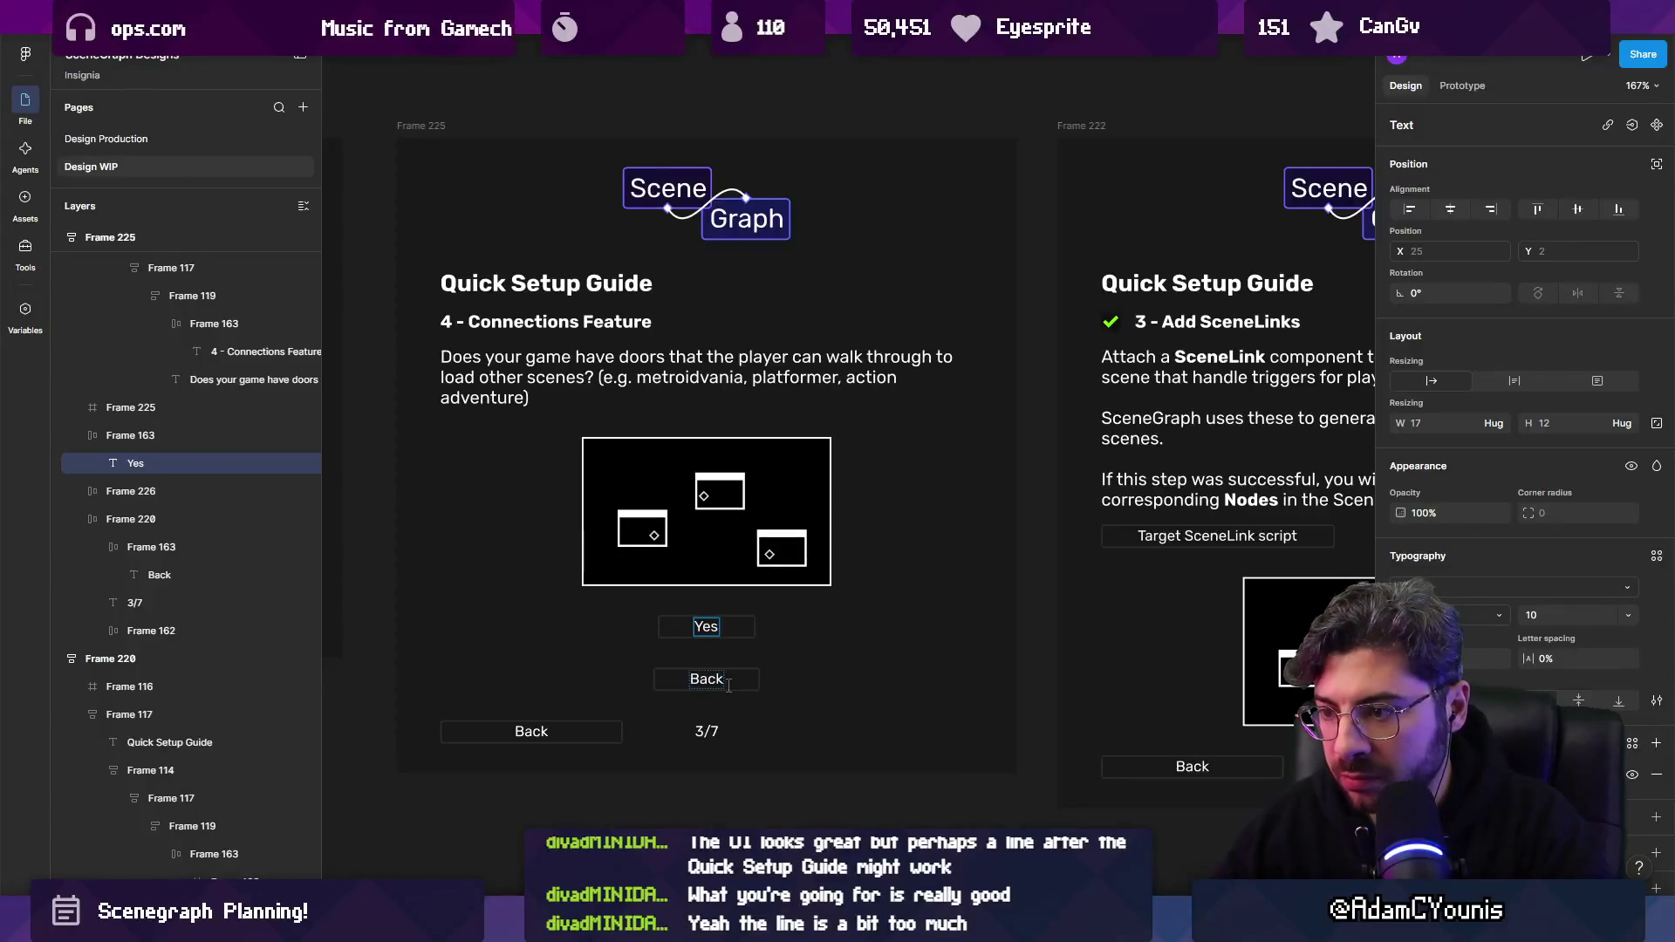
Rename the lower Back button's label to No.
{"action": "left_click", "coordinate": [728, 686]}
{"action": "double_click", "coordinate": [714, 683]}
{"action": "double_click", "coordinate": [712, 674]}
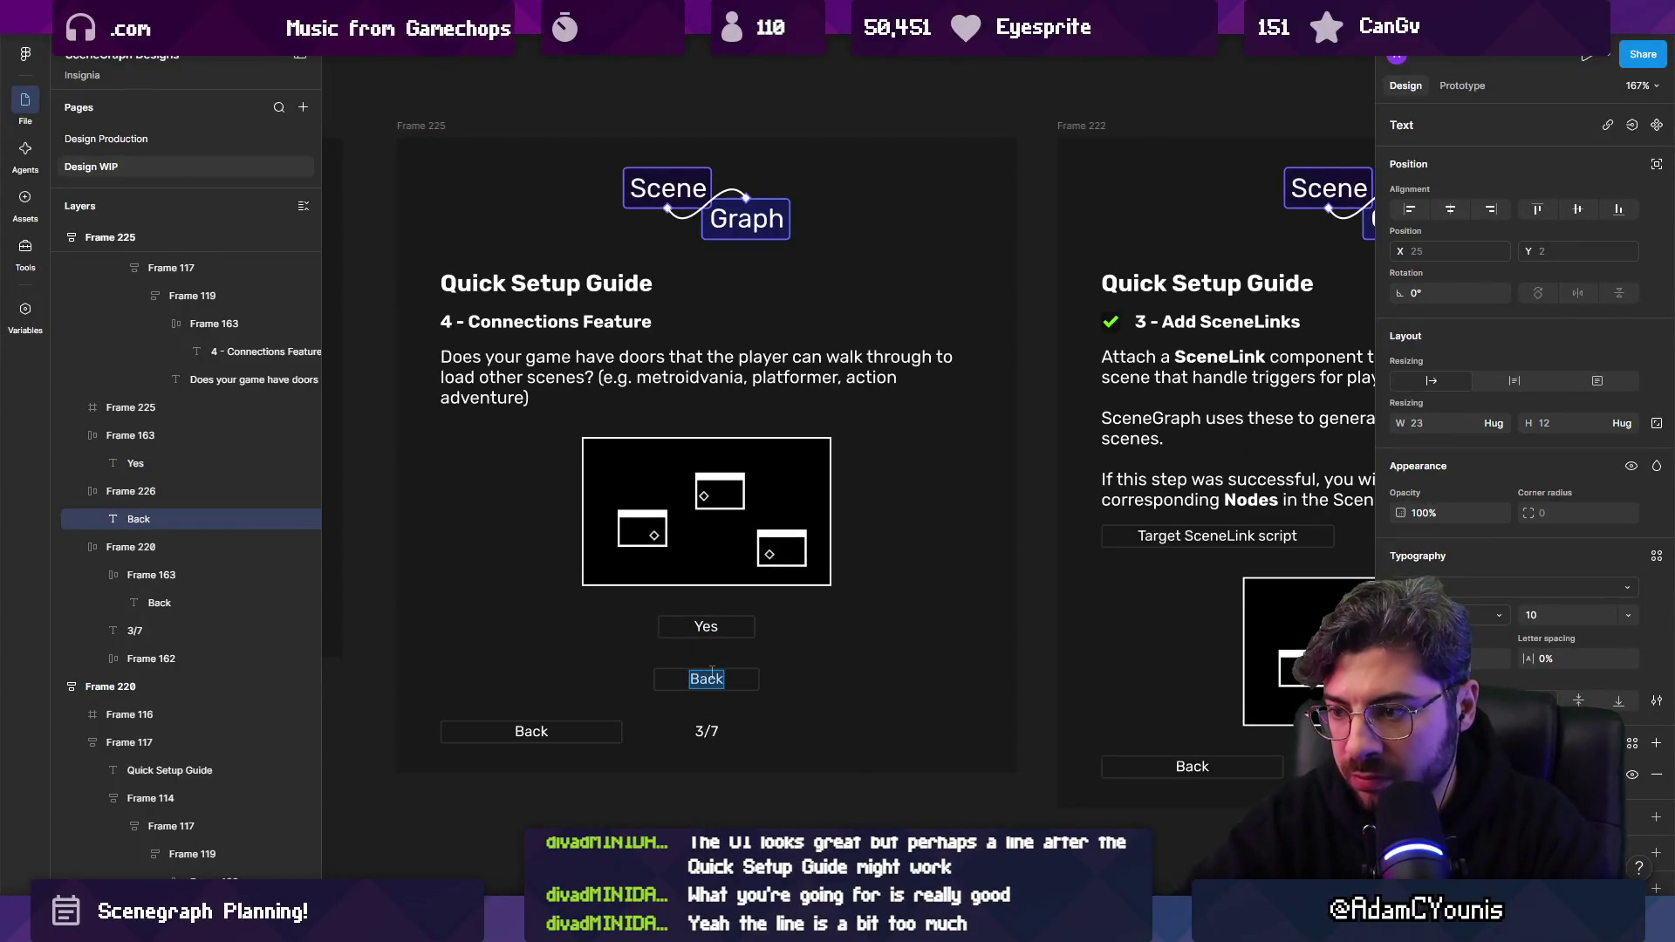
{"action": "type", "text": "No"}
{"action": "key", "text": "Escape"}
{"action": "key", "text": "Escape"}
Wrap Yes and No in a horizontal auto-layout row with No placed first.
{"action": "left_click", "coordinate": [707, 626], "text": "shift"}
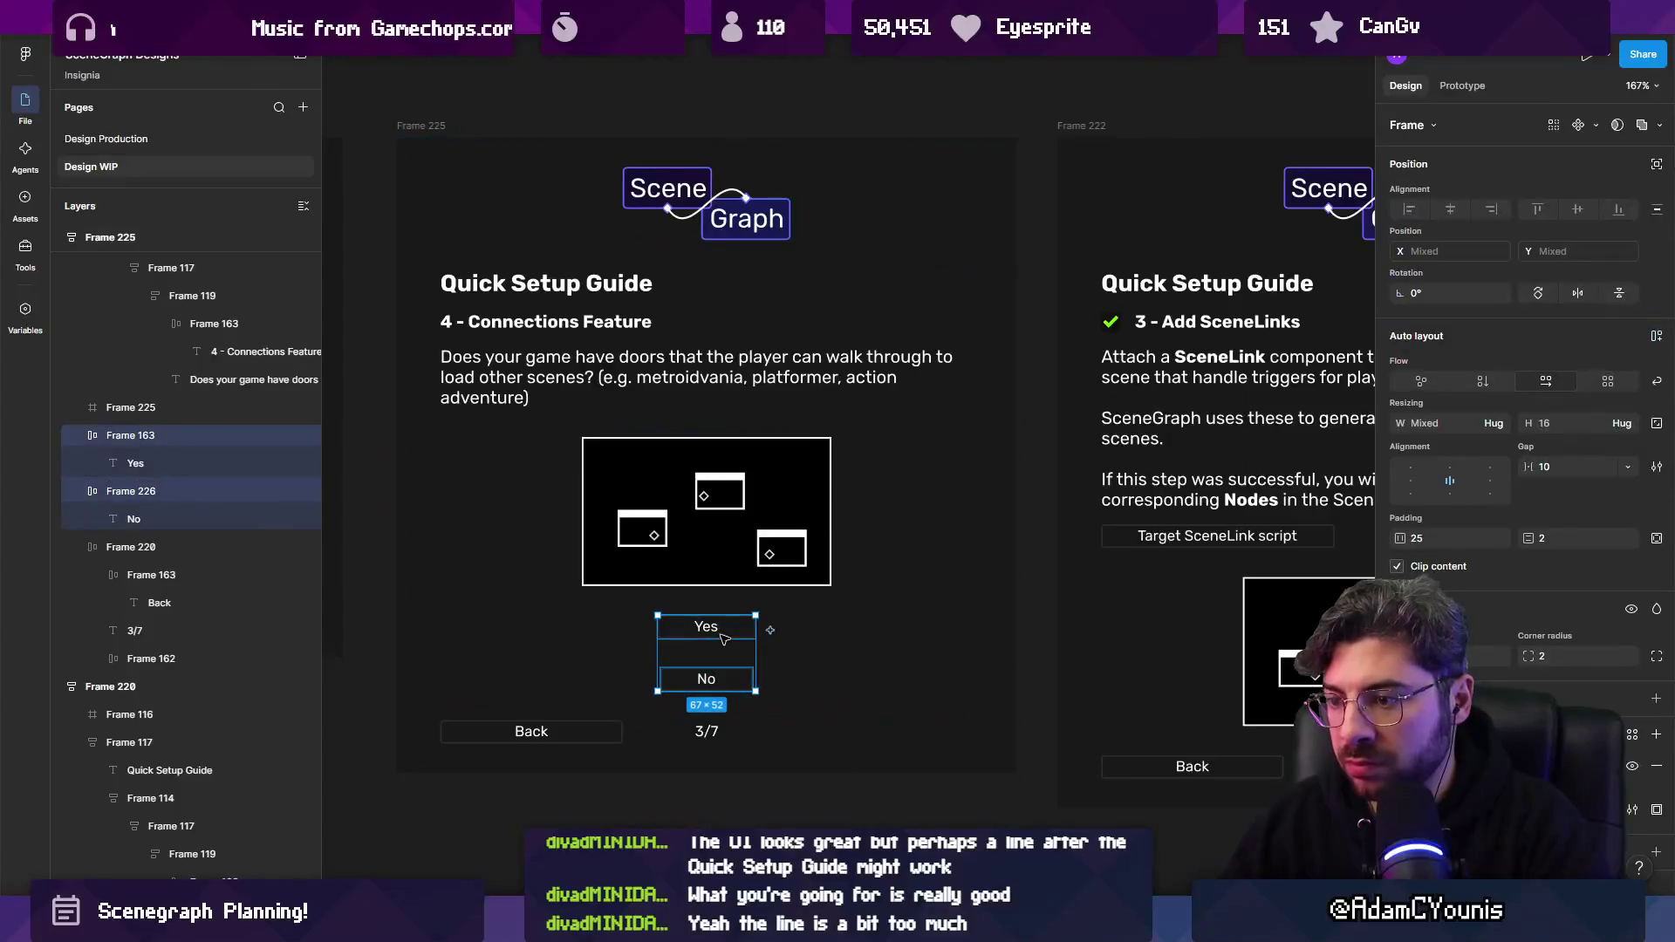
{"action": "key", "text": "shift+a"}
{"action": "left_click", "coordinate": [1545, 381]}
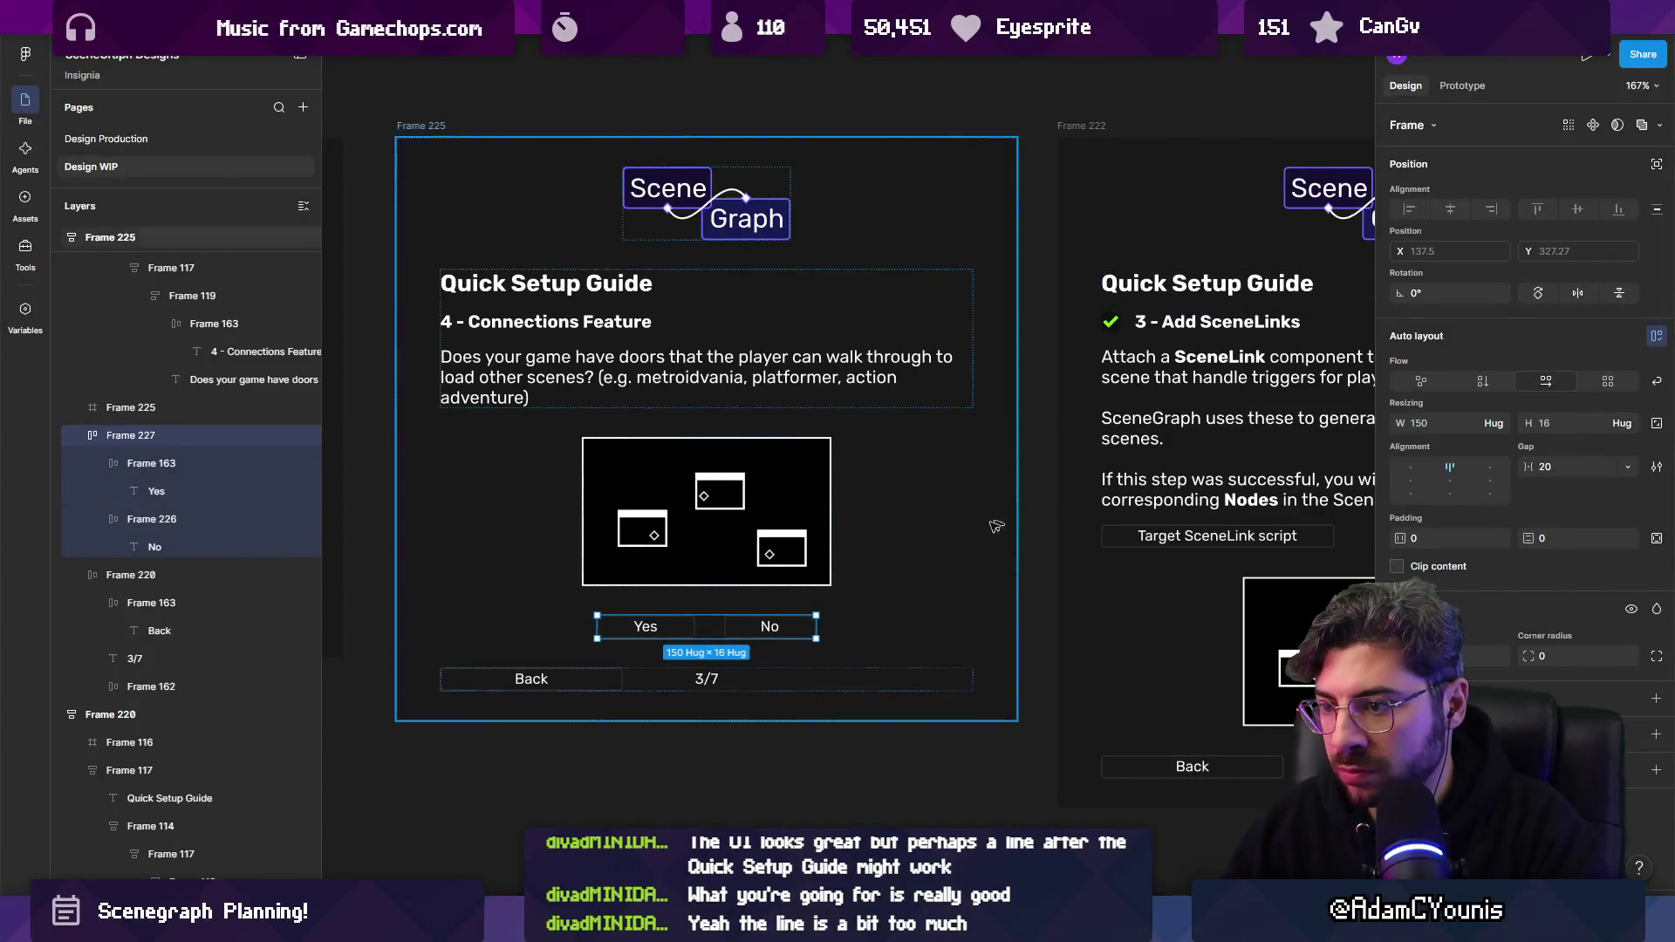
{"action": "left_click", "coordinate": [688, 629]}
{"action": "key", "text": "Right"}
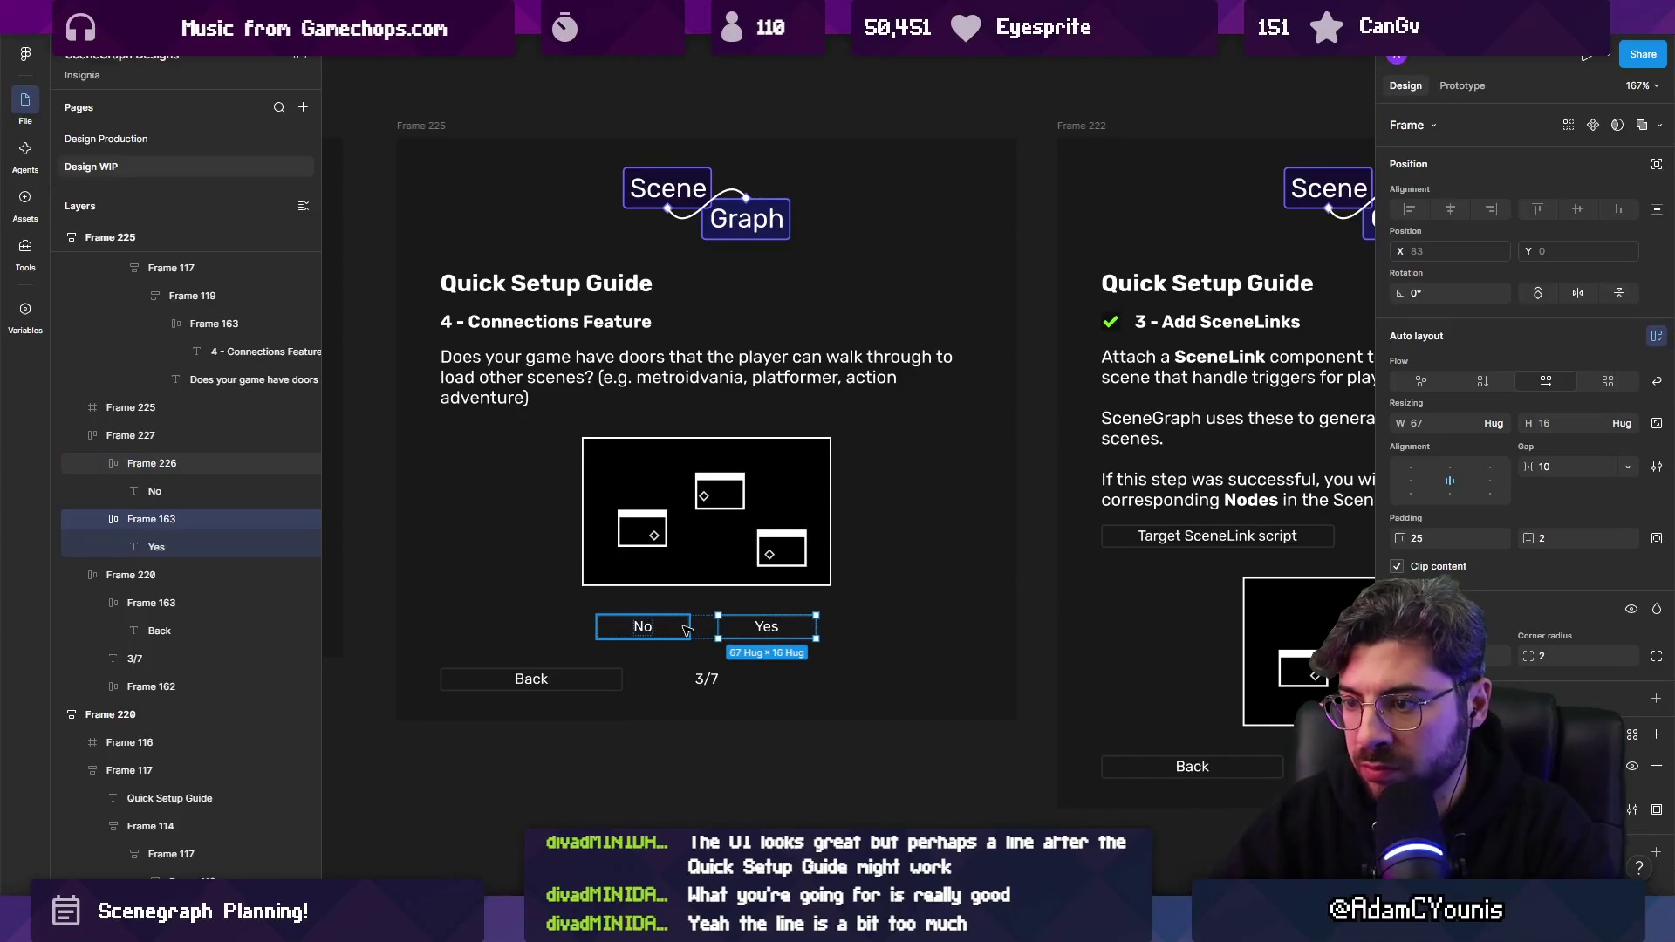
{"action": "key", "text": "Escape"}
Resize the No and Yes buttons narrower so the row tightens under the illustration.
{"action": "left_click", "coordinate": [814, 627]}
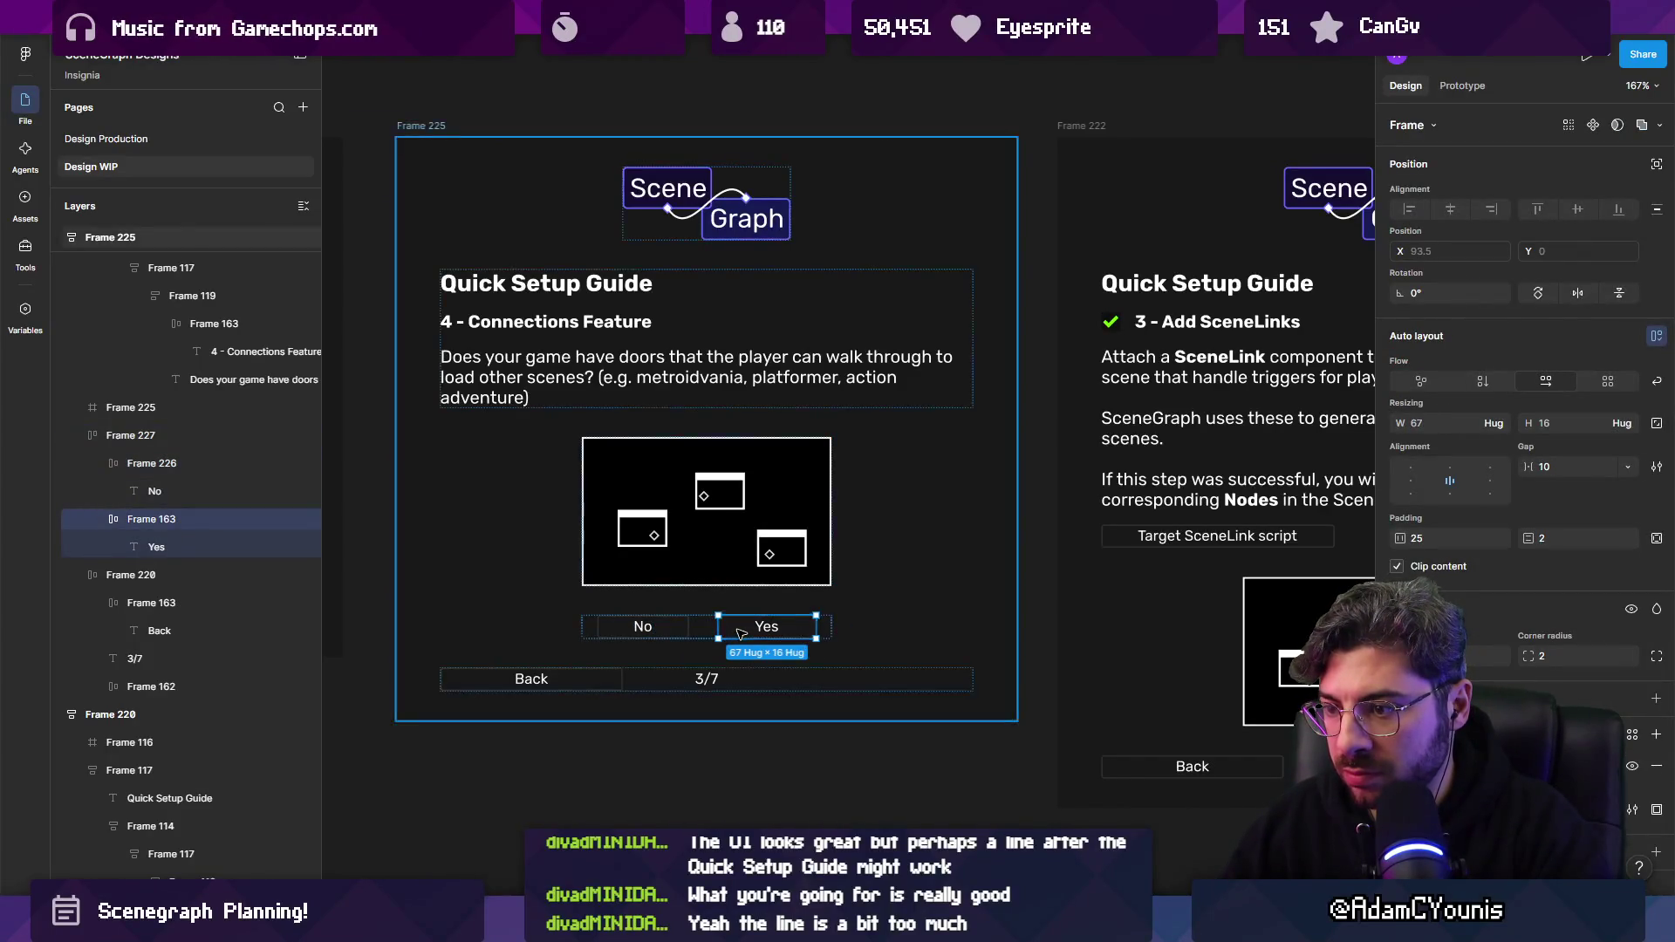
{"action": "key", "text": "Escape"}
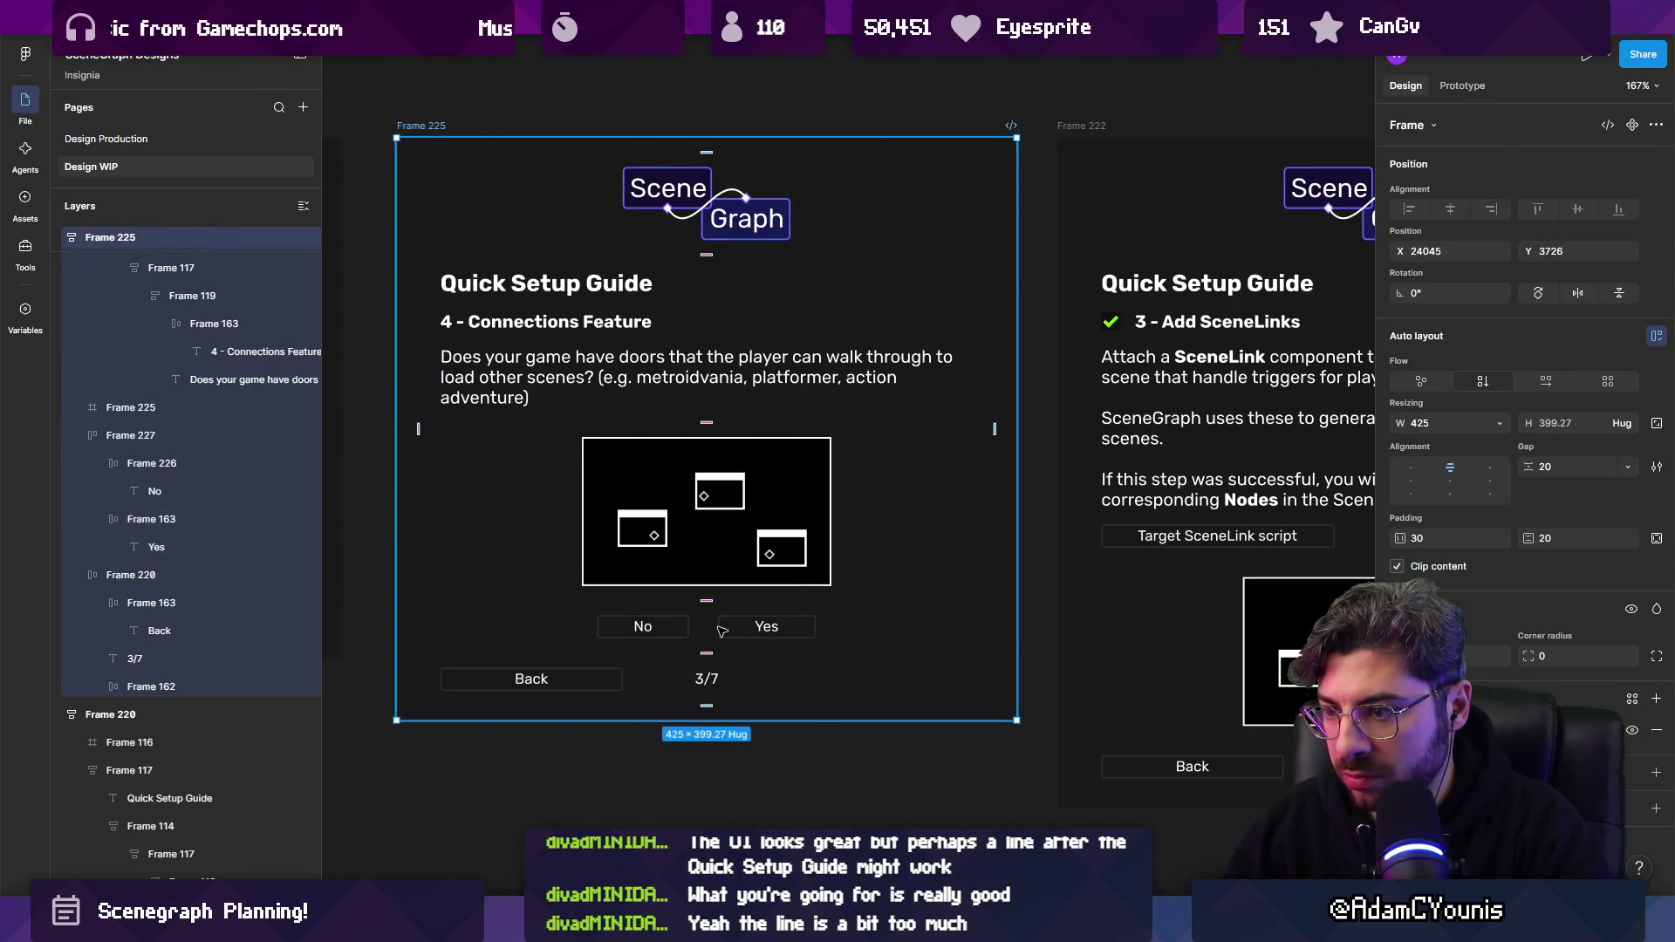
{"action": "left_click", "coordinate": [721, 631]}
{"action": "left_click", "coordinate": [695, 630], "text": "shift"}
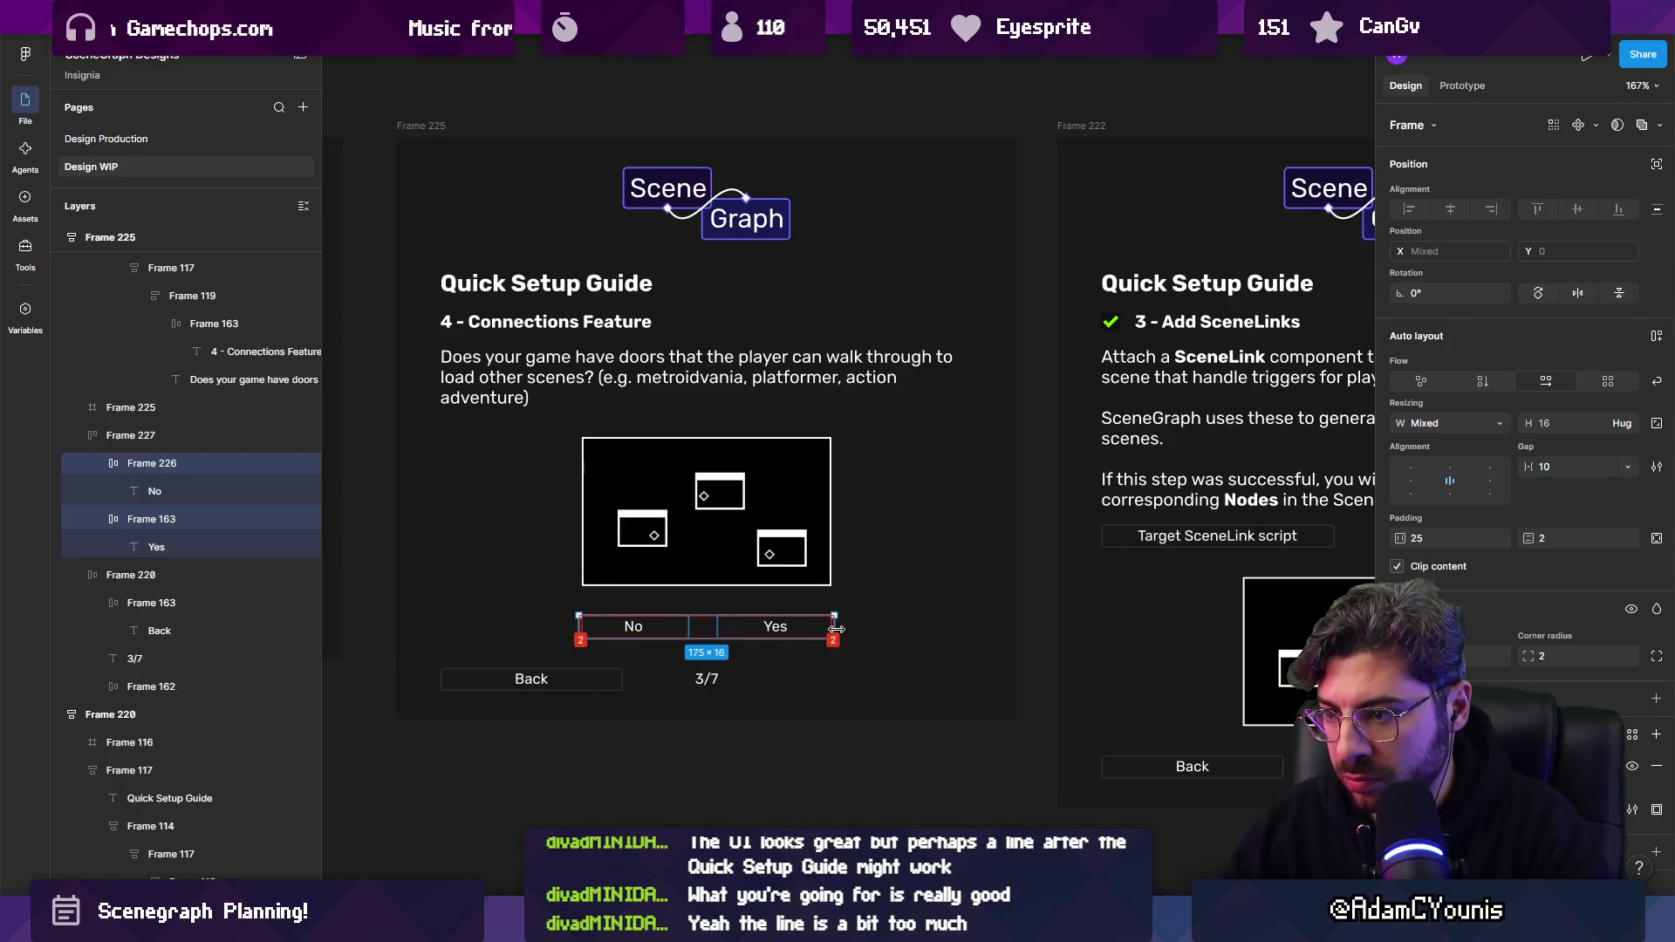
{"action": "left_click_drag", "start_coordinate": [838, 629], "coordinate": [833, 630]}
{"action": "left_click", "coordinate": [758, 755]}
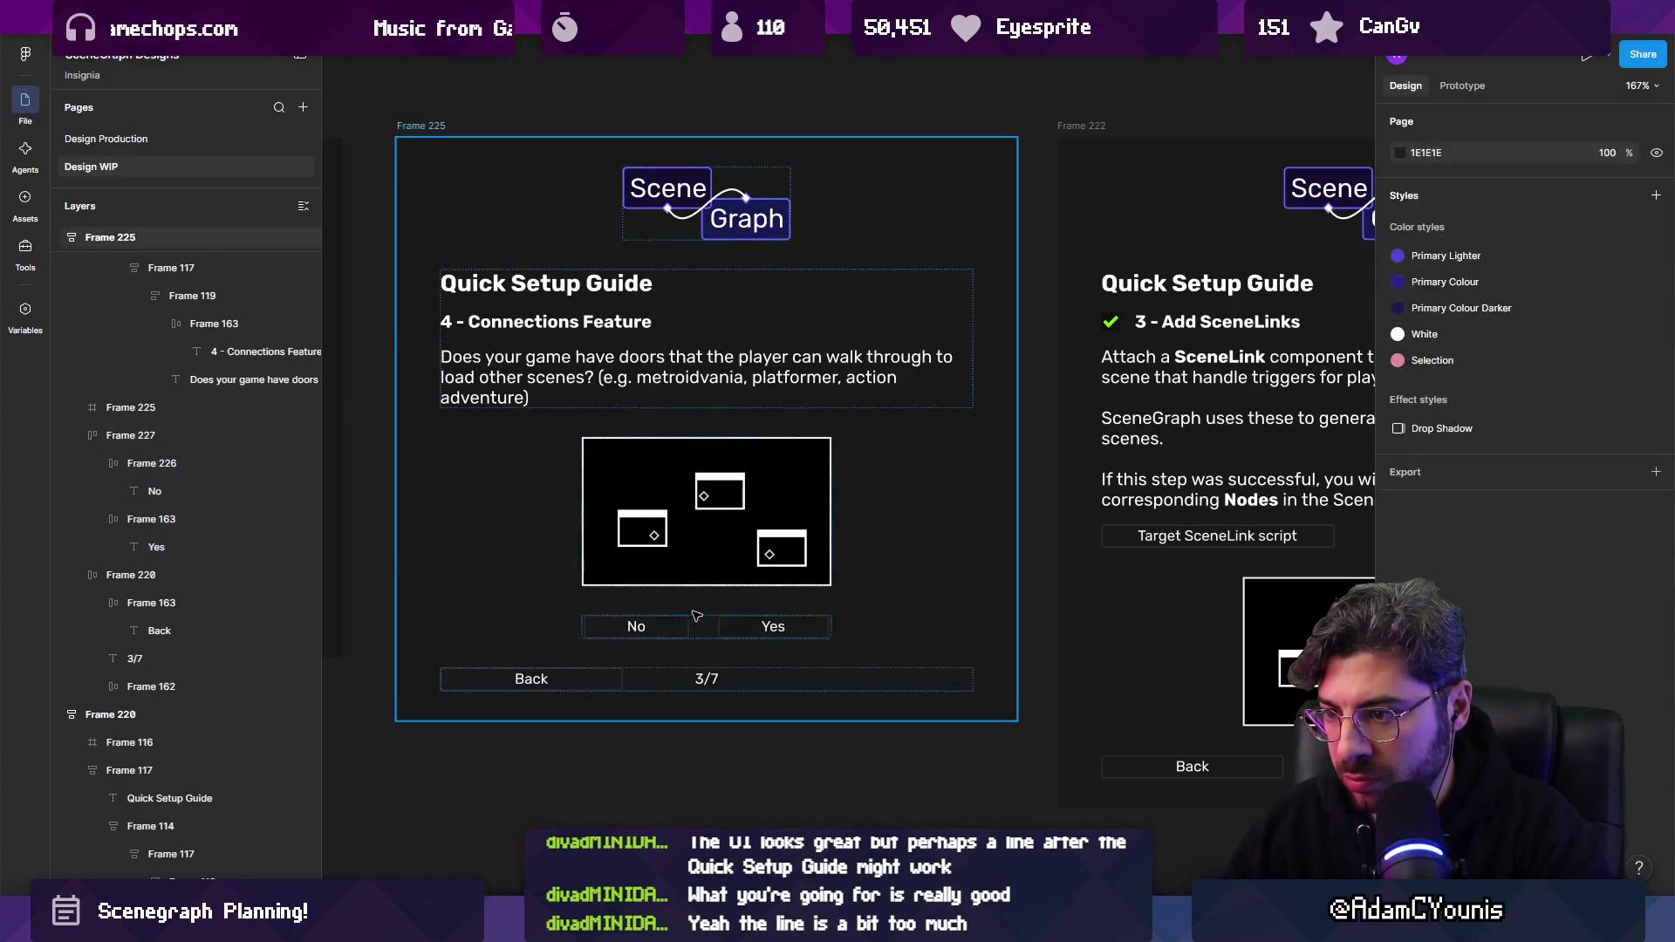
Copy the 13×13 green check icon from the 3 - Add SceneLinks screen into the Yes button.
{"action": "scroll", "coordinate": [717, 703], "scroll_direction": "down", "scroll_amount": 5}
{"action": "scroll", "coordinate": [716, 703], "scroll_direction": "up", "scroll_amount": 5}
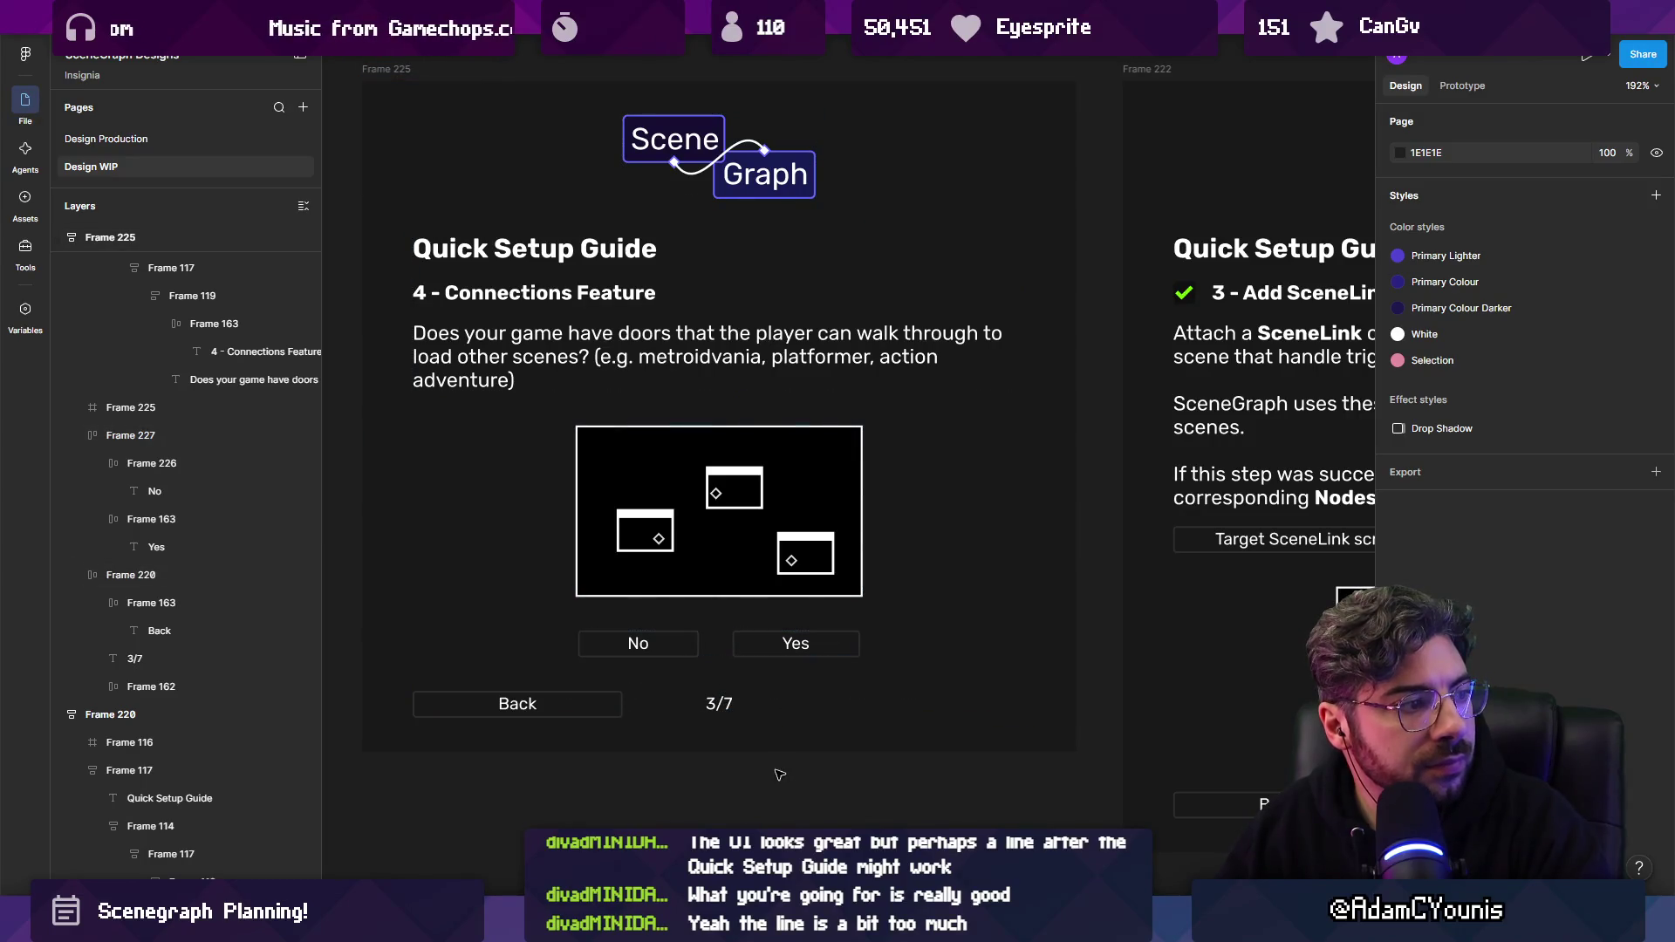
{"action": "left_click", "coordinate": [789, 643]}
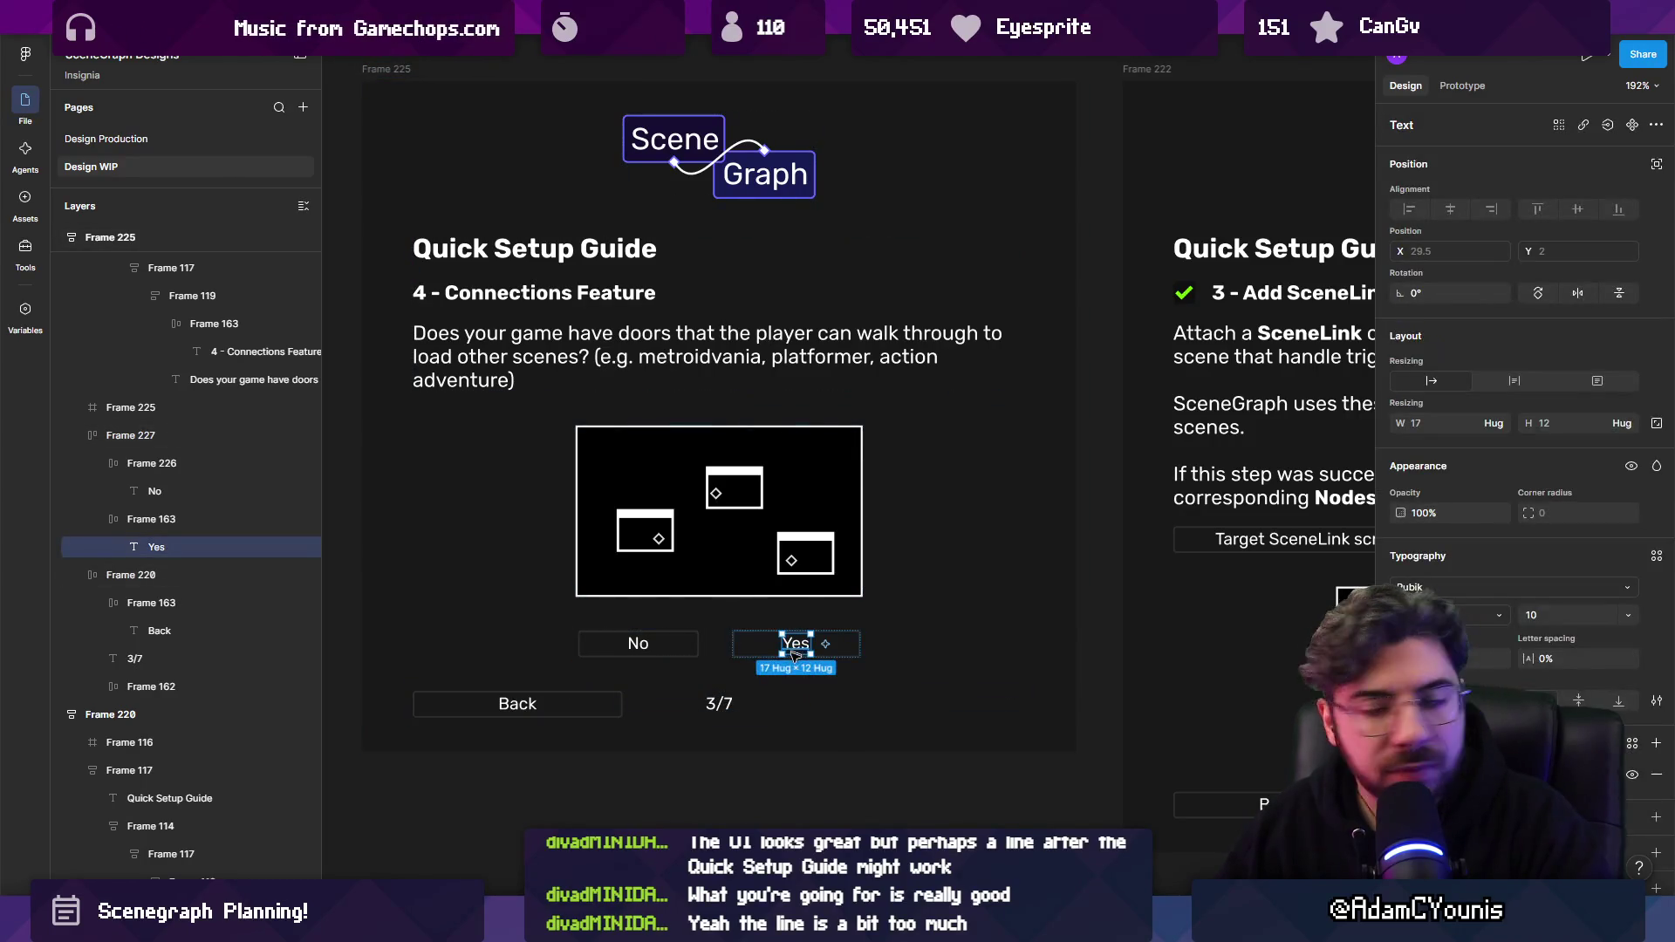
{"action": "left_click", "coordinate": [789, 763]}
{"action": "scroll", "coordinate": [789, 763], "scroll_direction": "down", "scroll_amount": 3}
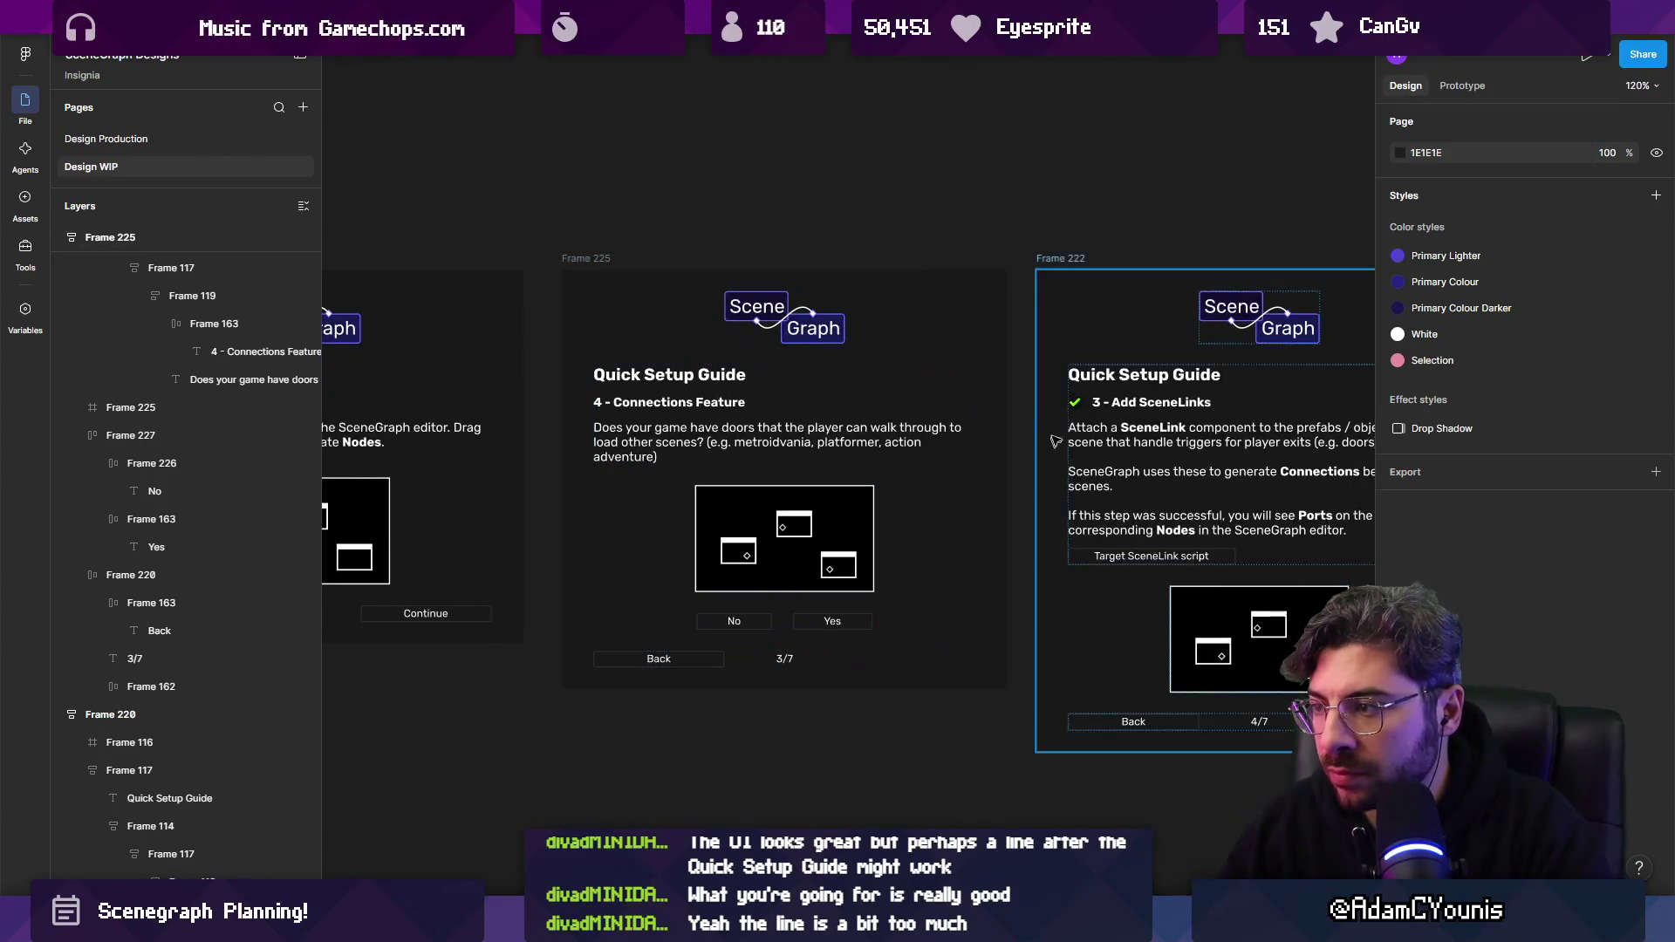
{"action": "left_click", "coordinate": [1082, 403]}
{"action": "left_click", "coordinate": [1082, 404]}
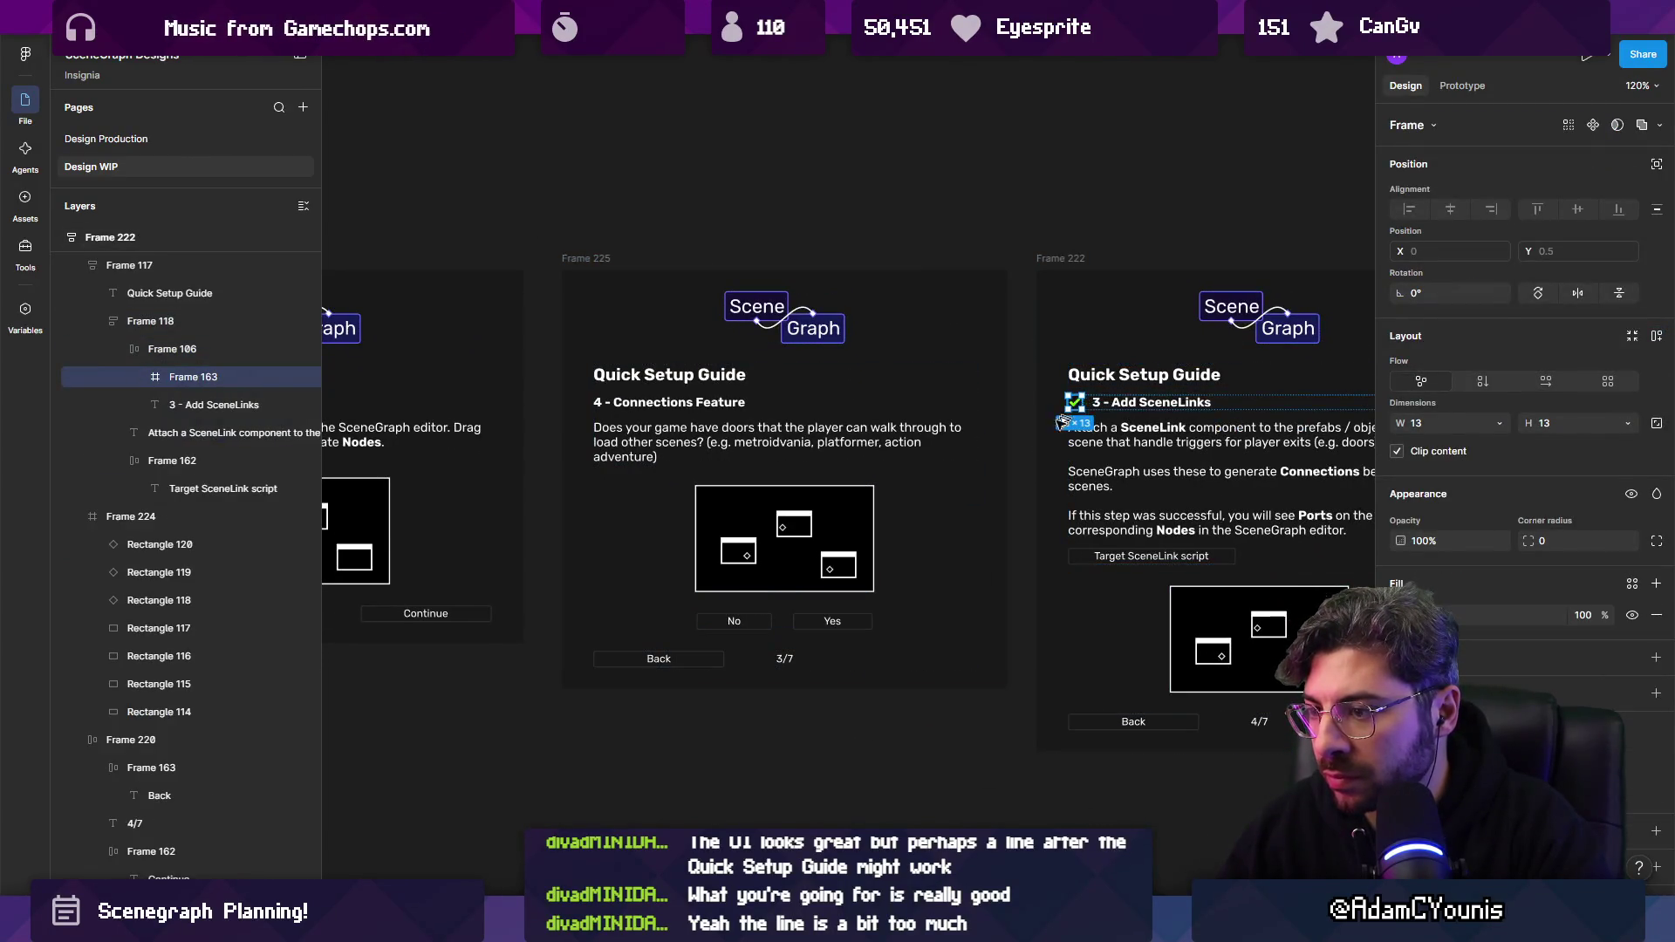
{"action": "left_click_drag", "start_coordinate": [1063, 422], "coordinate": [809, 623]}
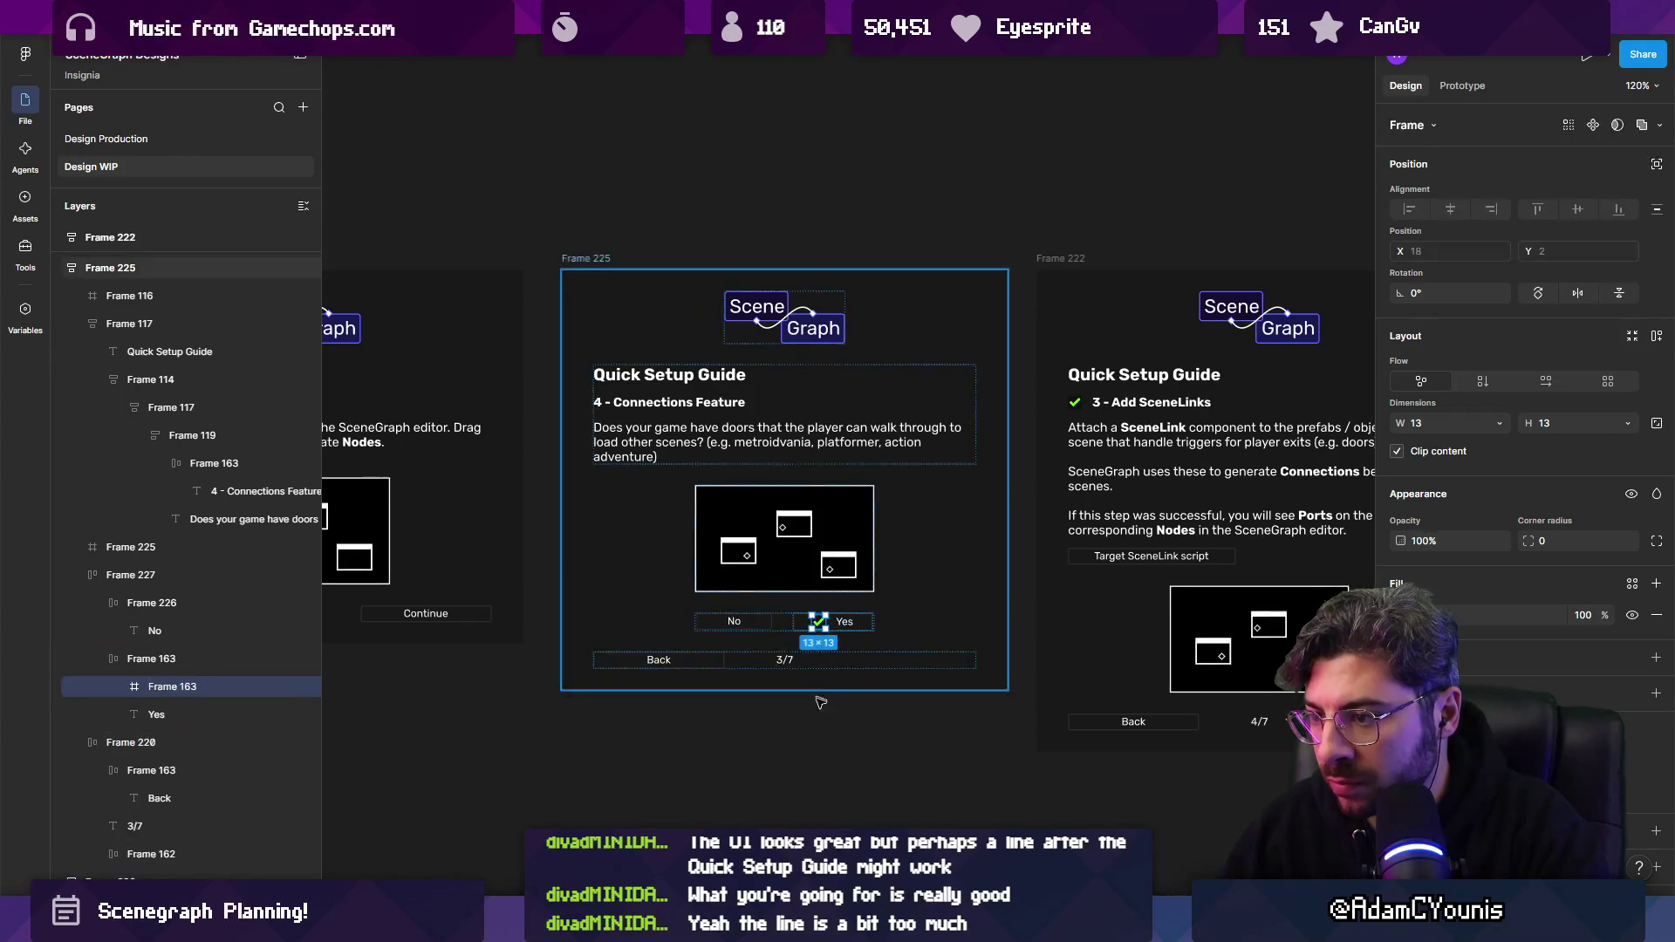
{"action": "key", "text": "Escape"}
{"action": "scroll", "coordinate": [956, 598], "scroll_direction": "down", "scroll_amount": 5}
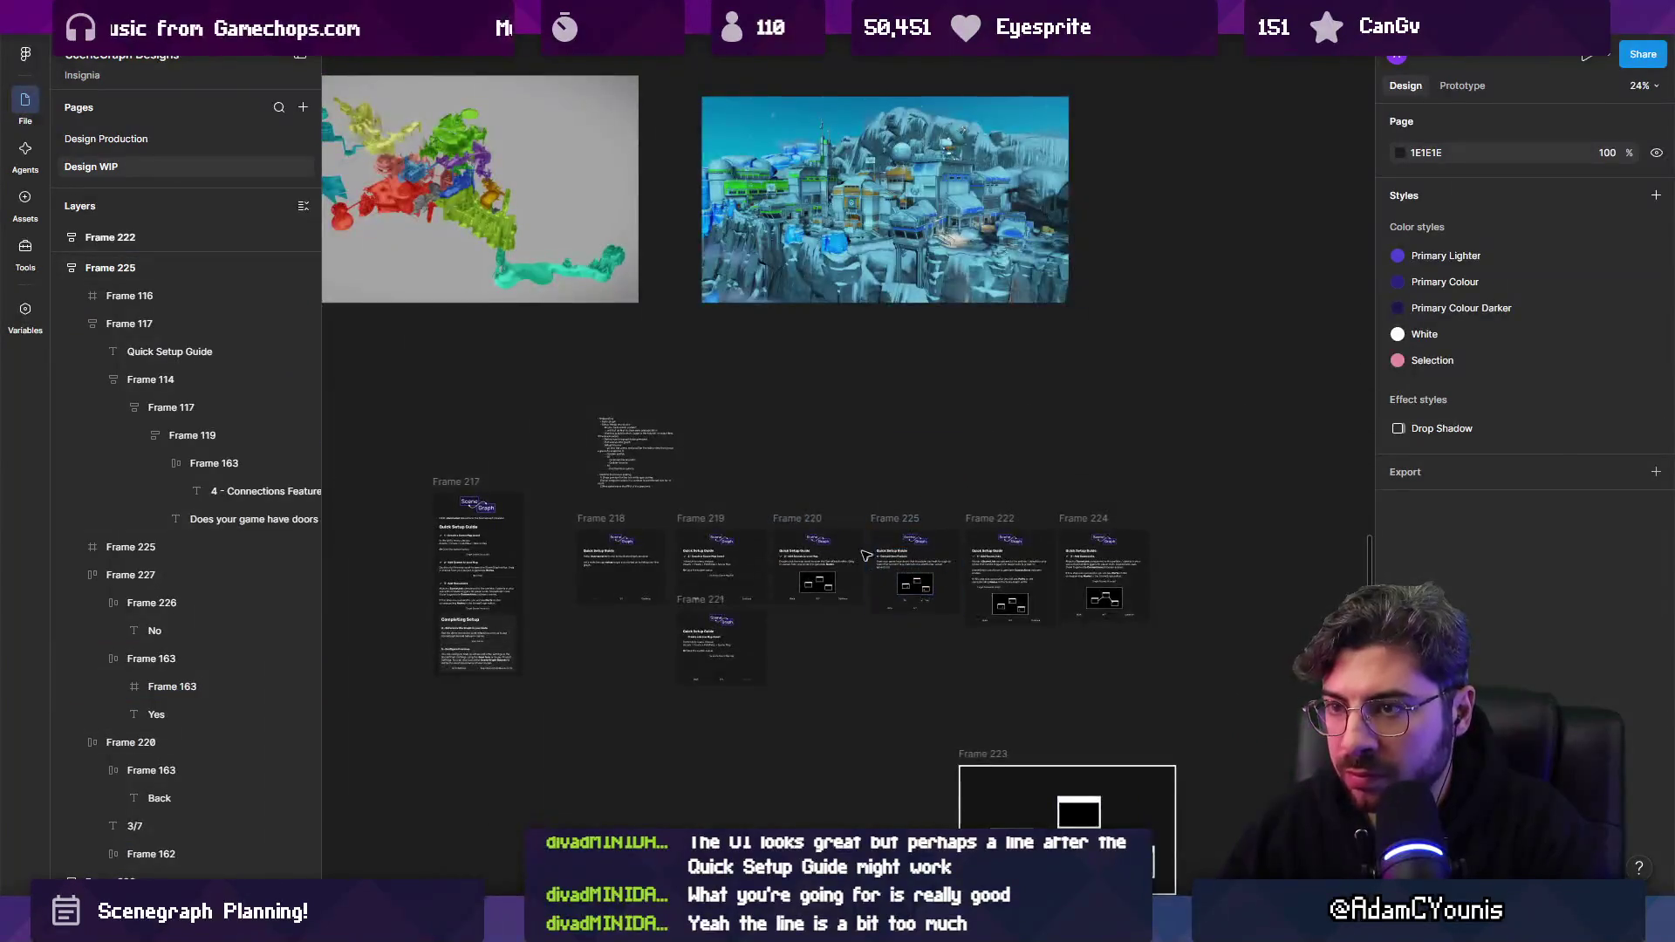
Zoom out to survey the canvas, then zoom back in on Frame 225's No and Yes buttons.
{"action": "scroll", "coordinate": [955, 599], "scroll_direction": "down", "scroll_amount": 10}
{"action": "scroll", "coordinate": [468, 312], "scroll_direction": "up", "scroll_amount": 10}
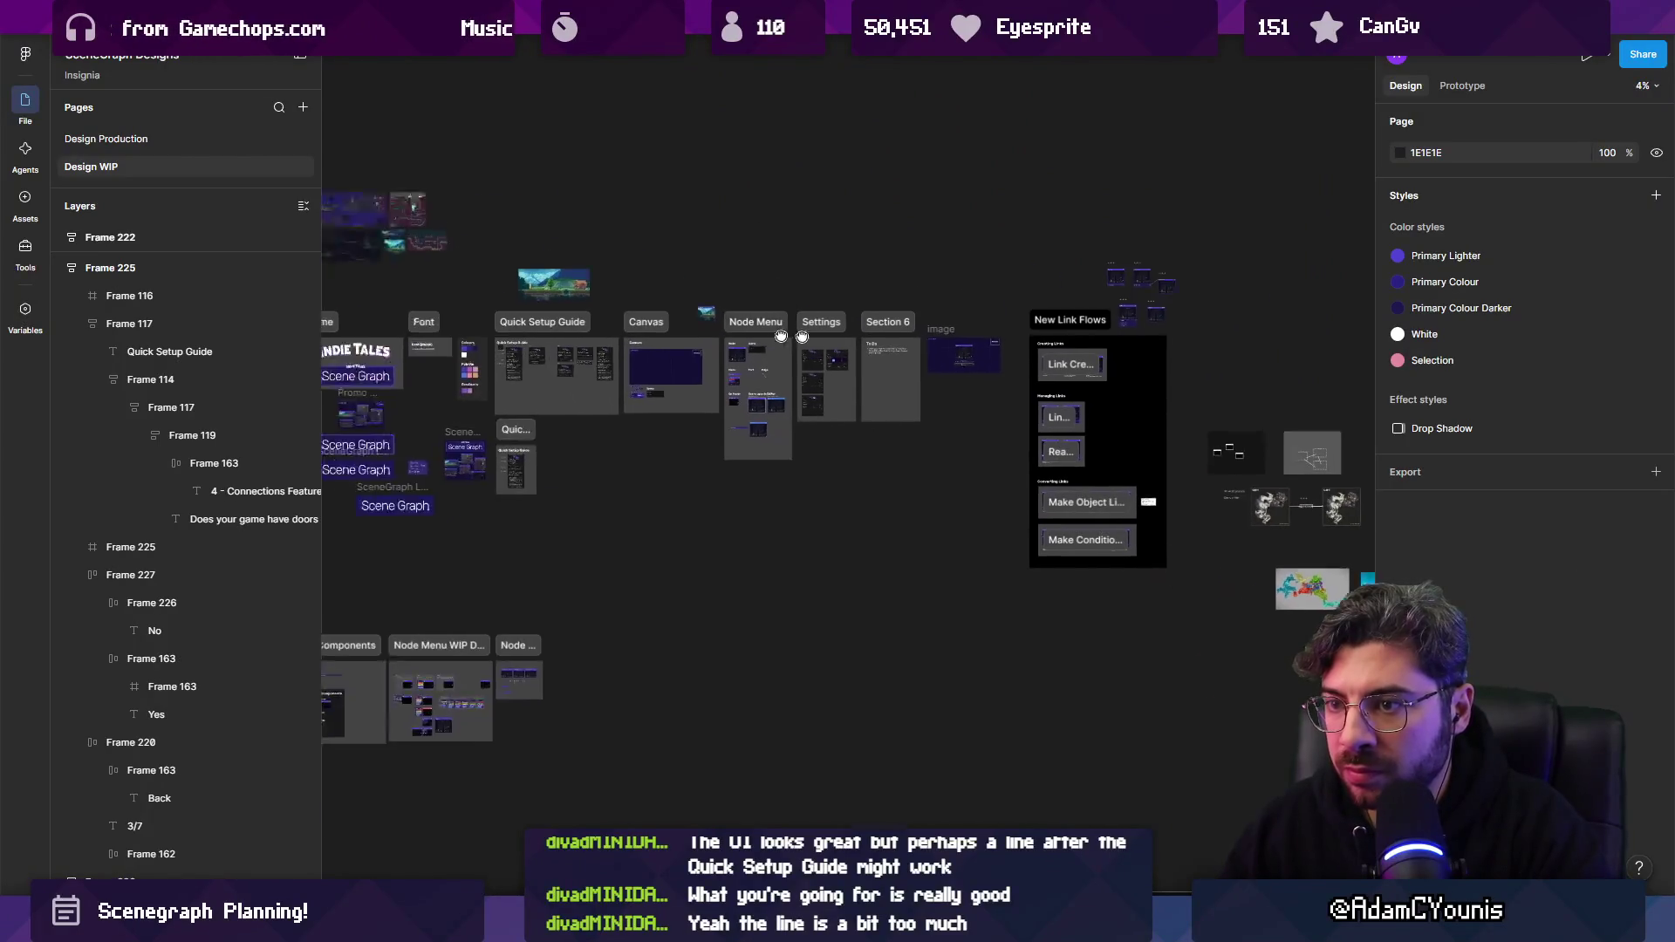
{"action": "scroll", "coordinate": [790, 399], "scroll_direction": "up", "scroll_amount": 5}
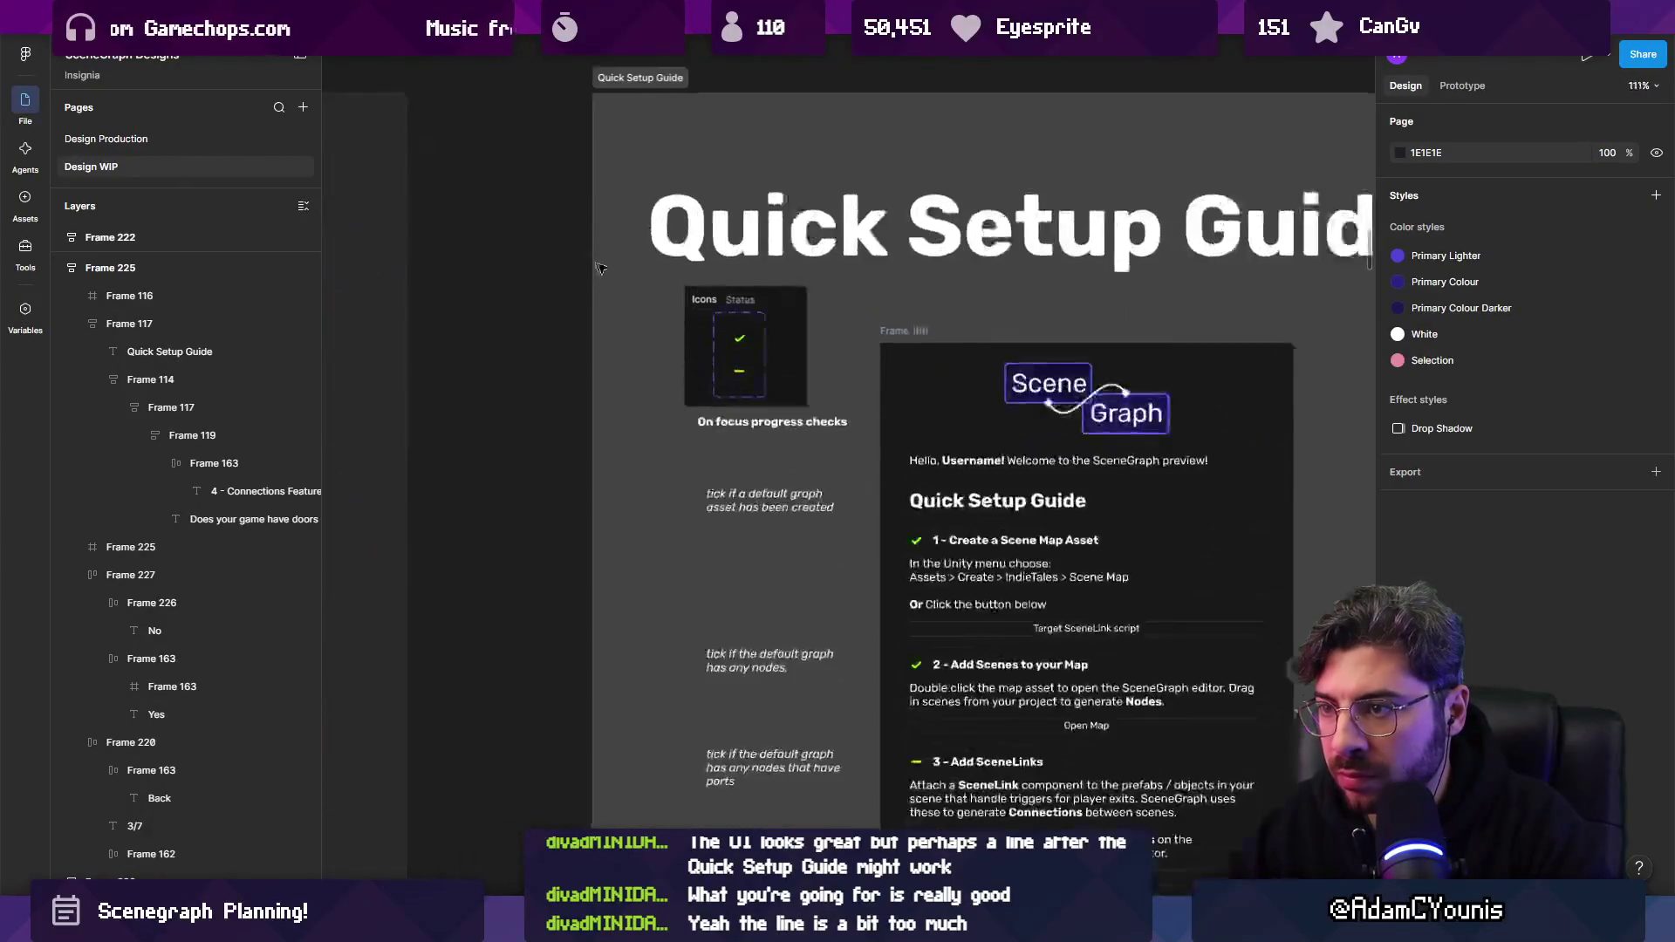
{"action": "scroll", "coordinate": [1012, 392], "scroll_direction": "down", "scroll_amount": 5}
{"action": "scroll", "coordinate": [1013, 392], "scroll_direction": "down", "scroll_amount": 10}
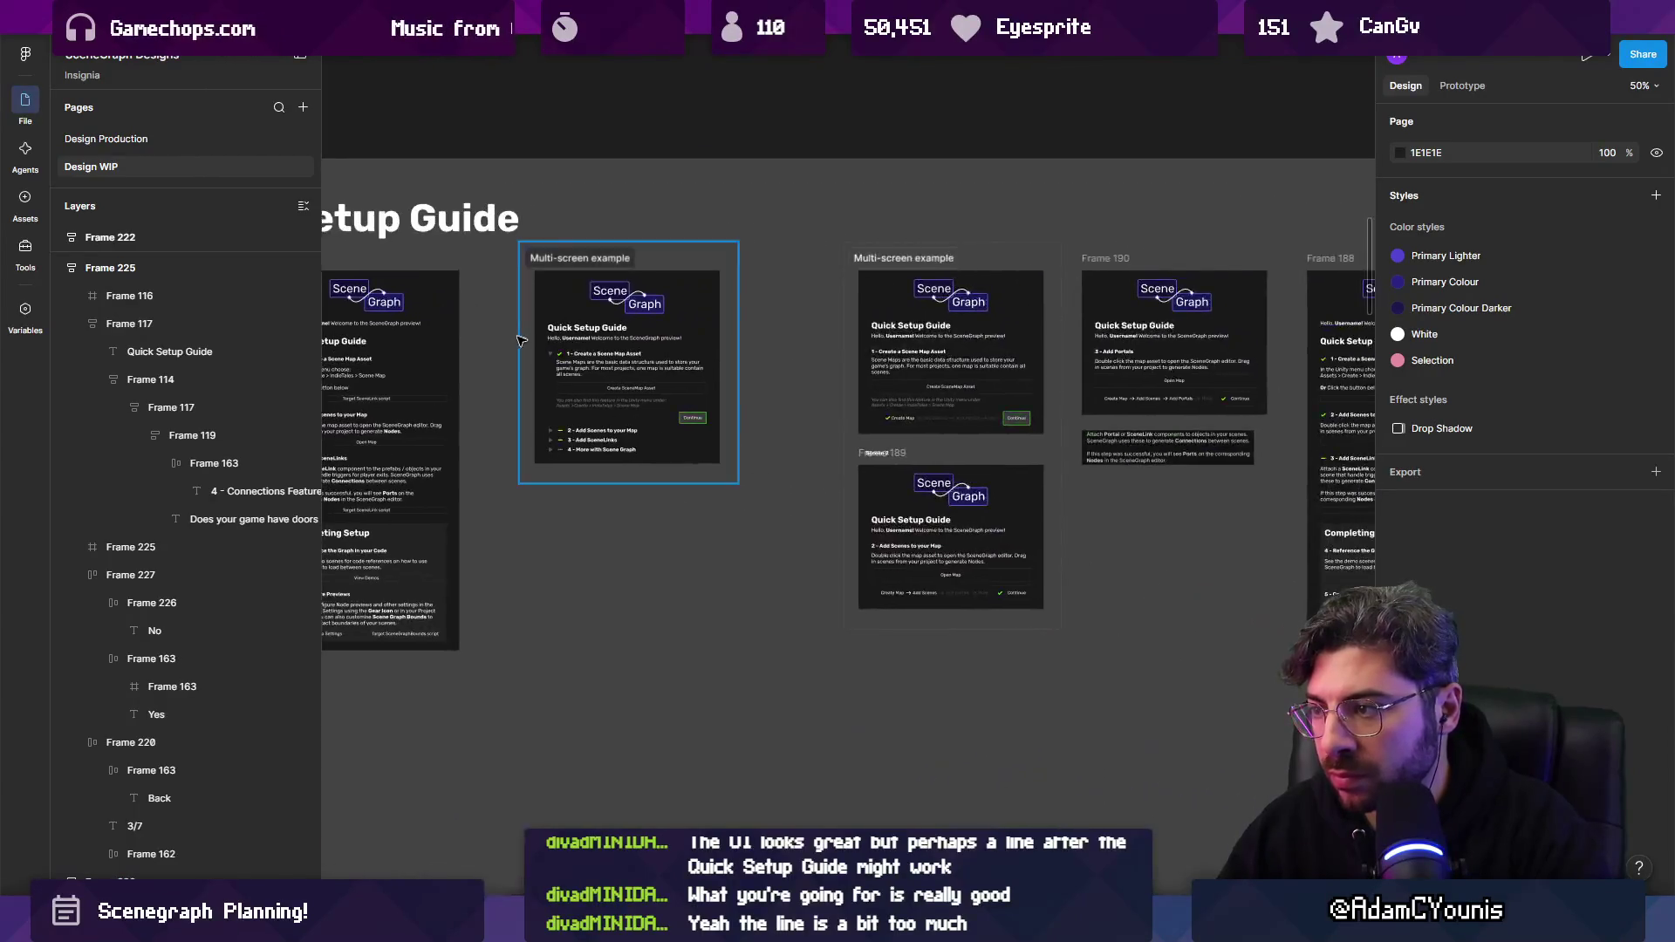
{"action": "scroll", "coordinate": [1116, 569], "scroll_direction": "down", "scroll_amount": 3}
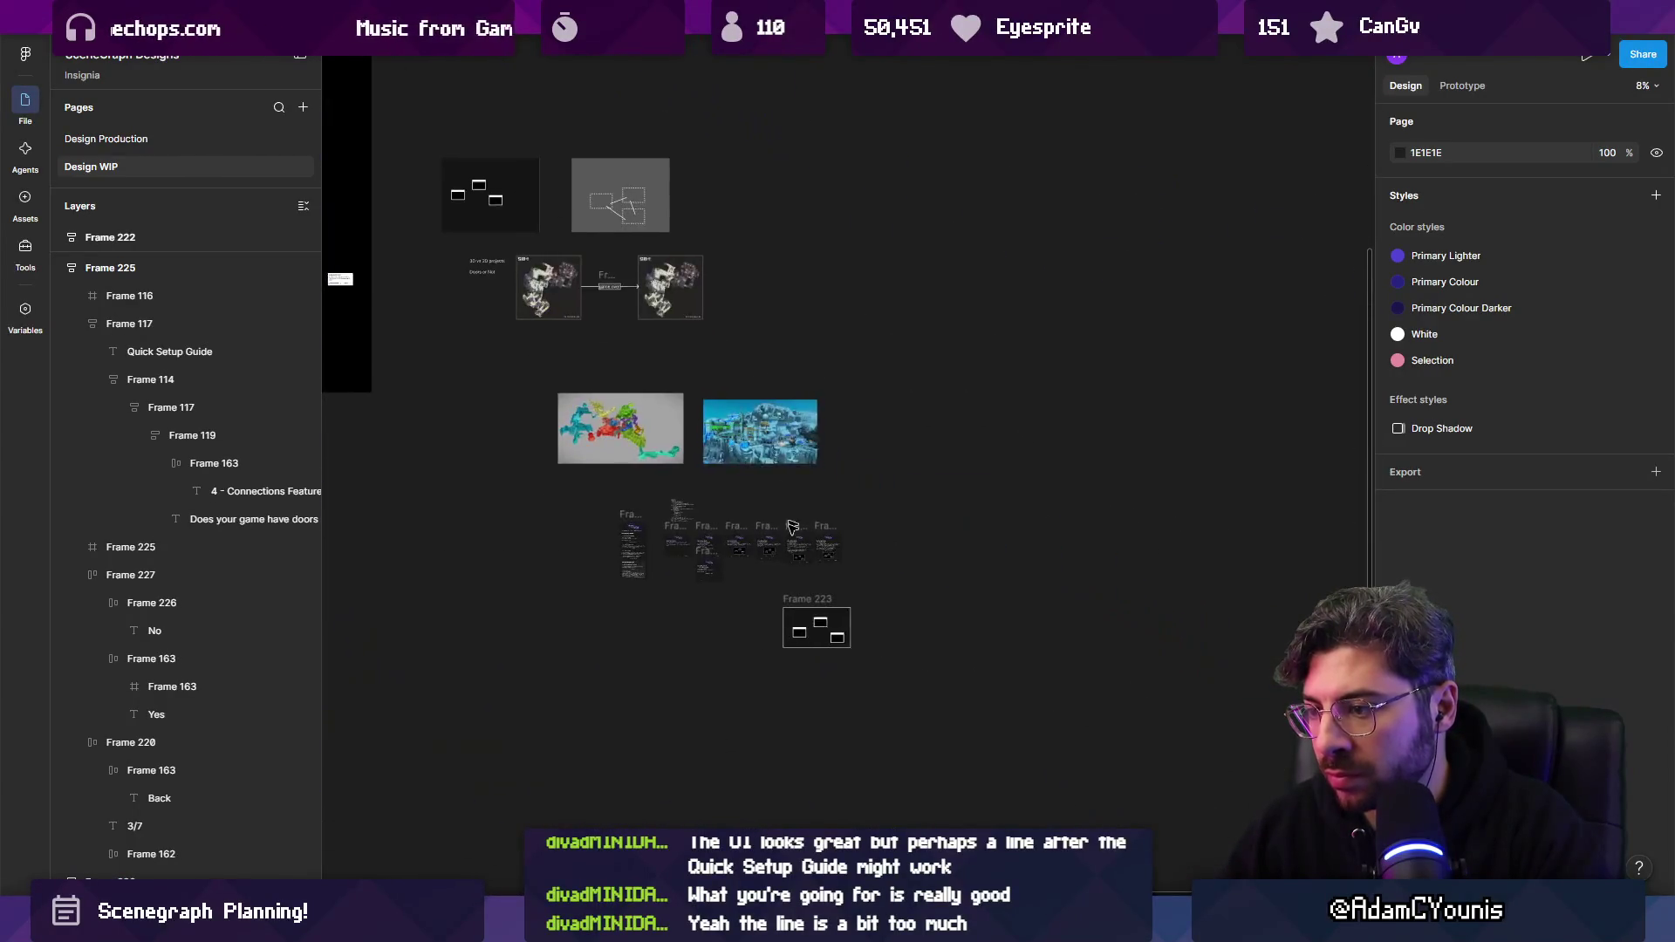
{"action": "scroll", "coordinate": [593, 590], "scroll_direction": "up", "scroll_amount": 15}
{"action": "scroll", "coordinate": [593, 591], "scroll_direction": "up", "scroll_amount": 5}
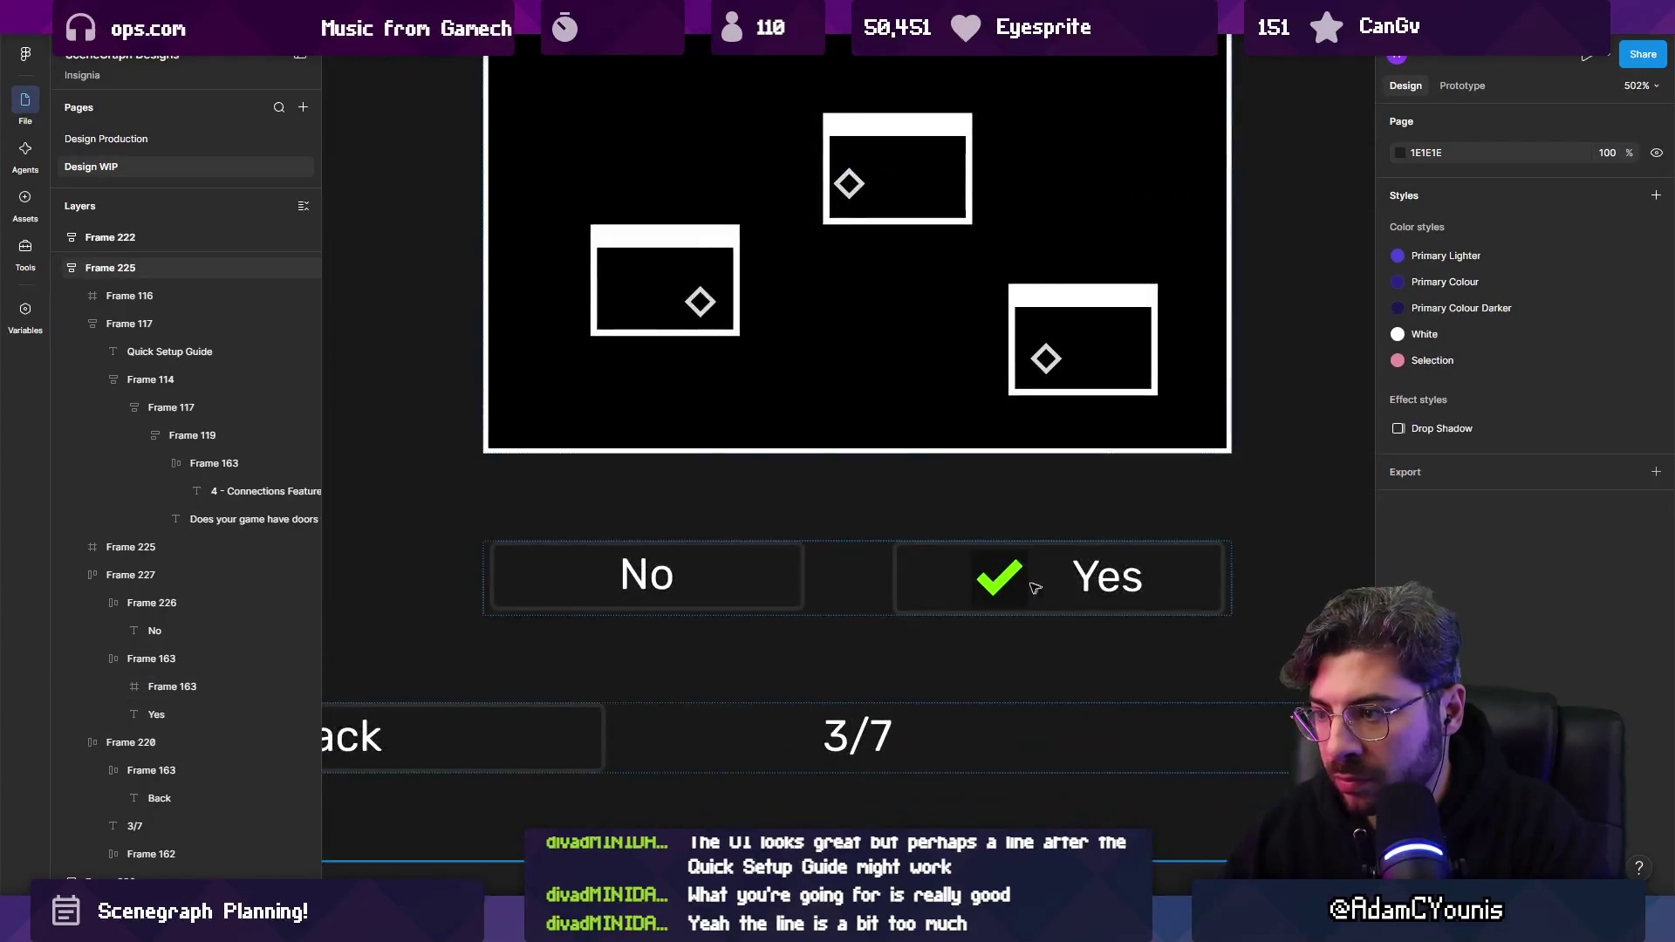
Copy the check into the No button, then delete that copy.
{"action": "left_click", "coordinate": [567, 571]}
{"action": "left_click_drag", "start_coordinate": [567, 572], "coordinate": [585, 575]}
{"action": "scroll", "coordinate": [598, 573], "scroll_direction": "up", "scroll_amount": 5}
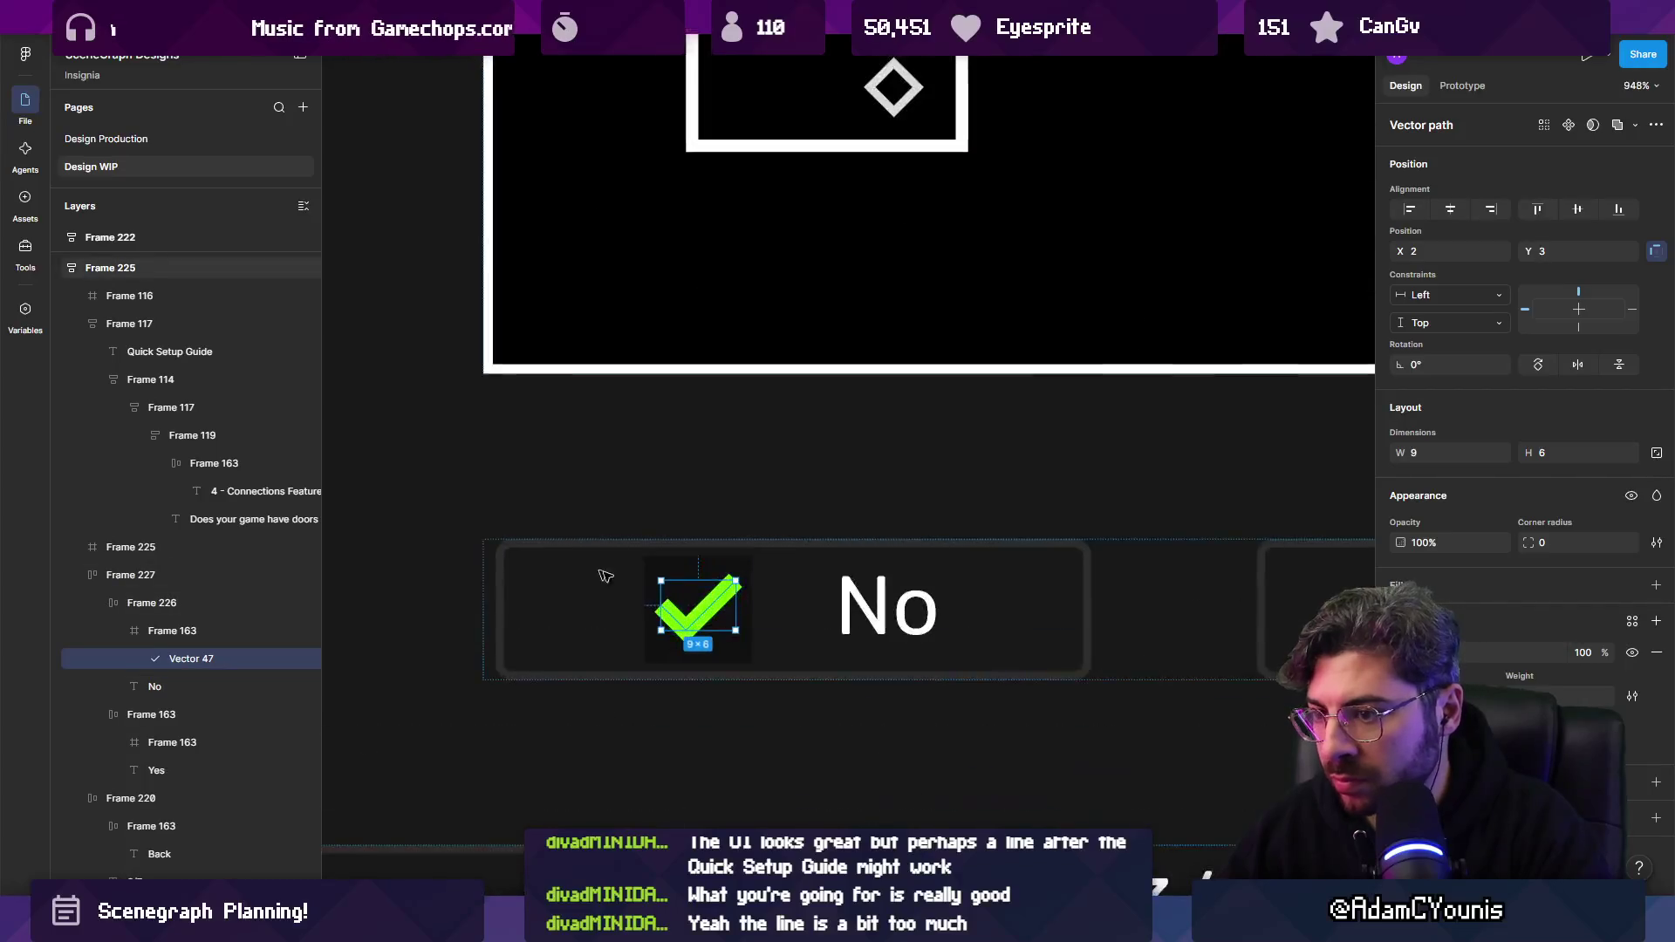
{"action": "key", "text": "Delete"}
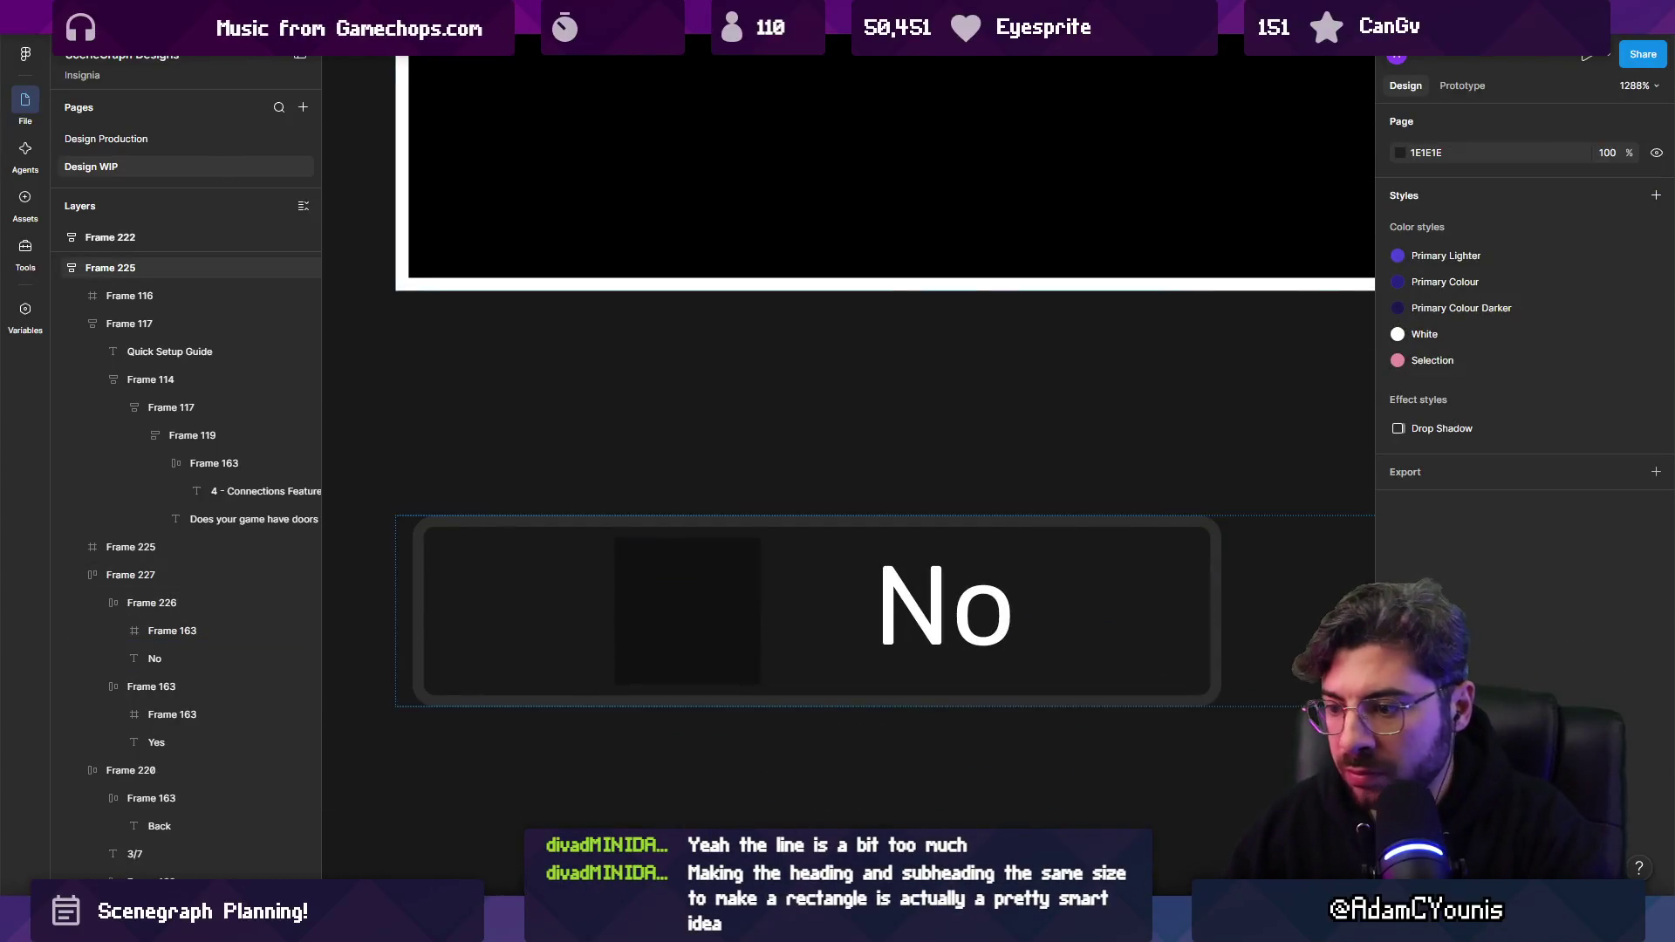
Draw an X of two crossing strokes in No's icon square and color it red (FF0000).
{"action": "left_click", "coordinate": [632, 557]}
{"action": "left_click", "coordinate": [734, 659]}
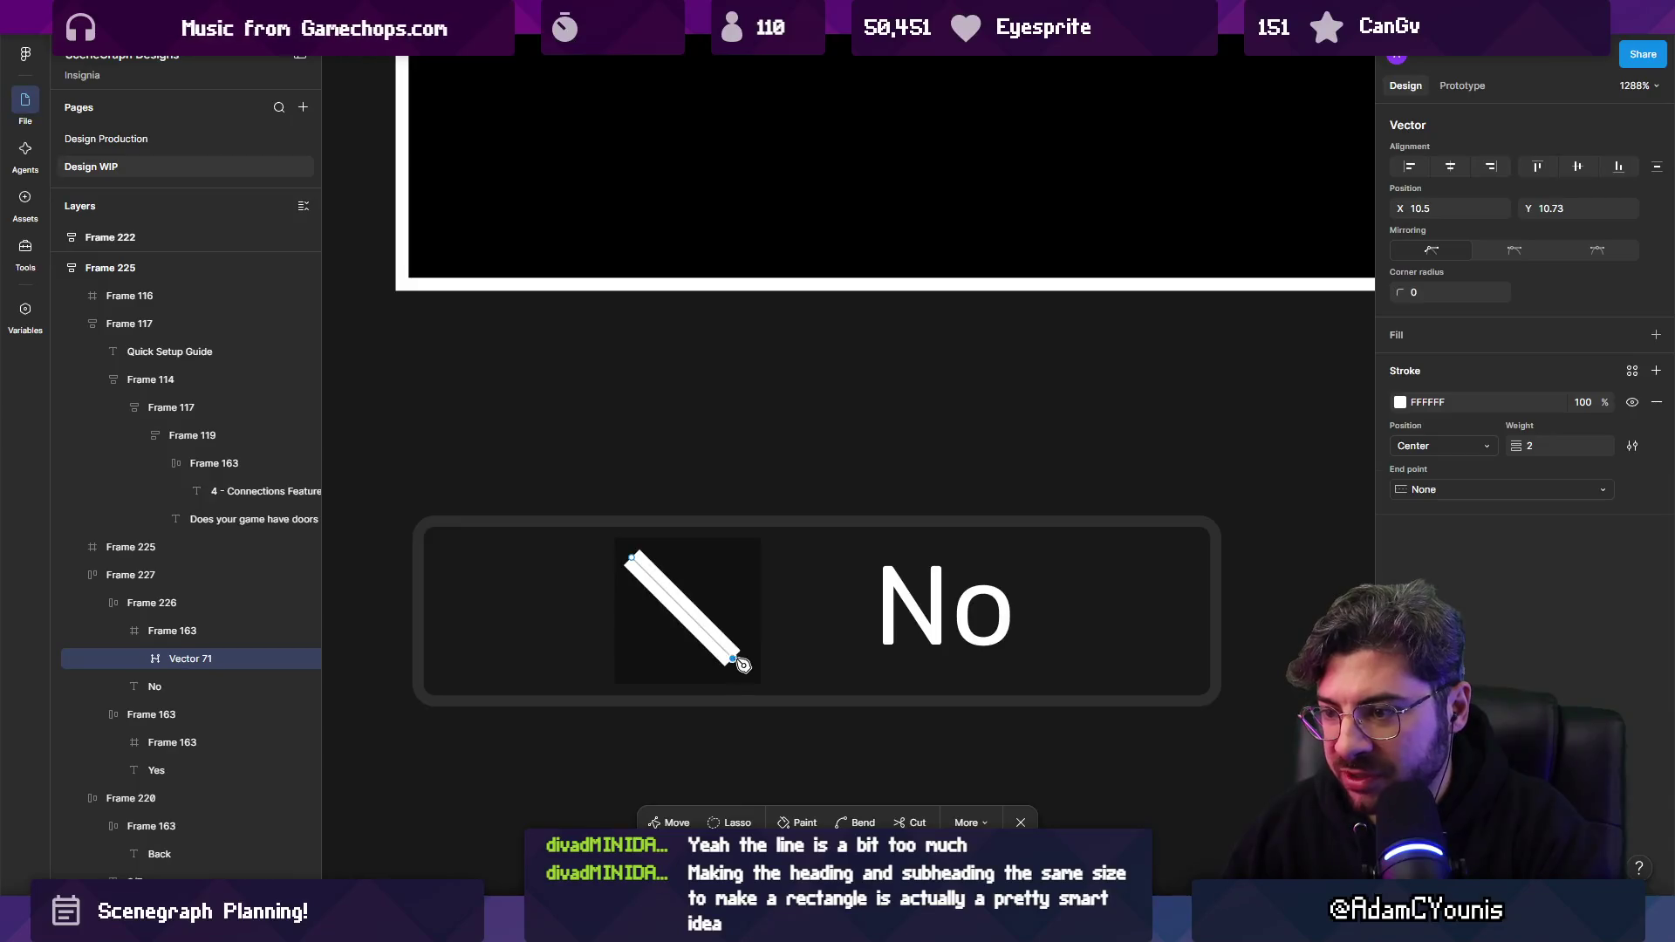
{"action": "left_click", "coordinate": [732, 557]}
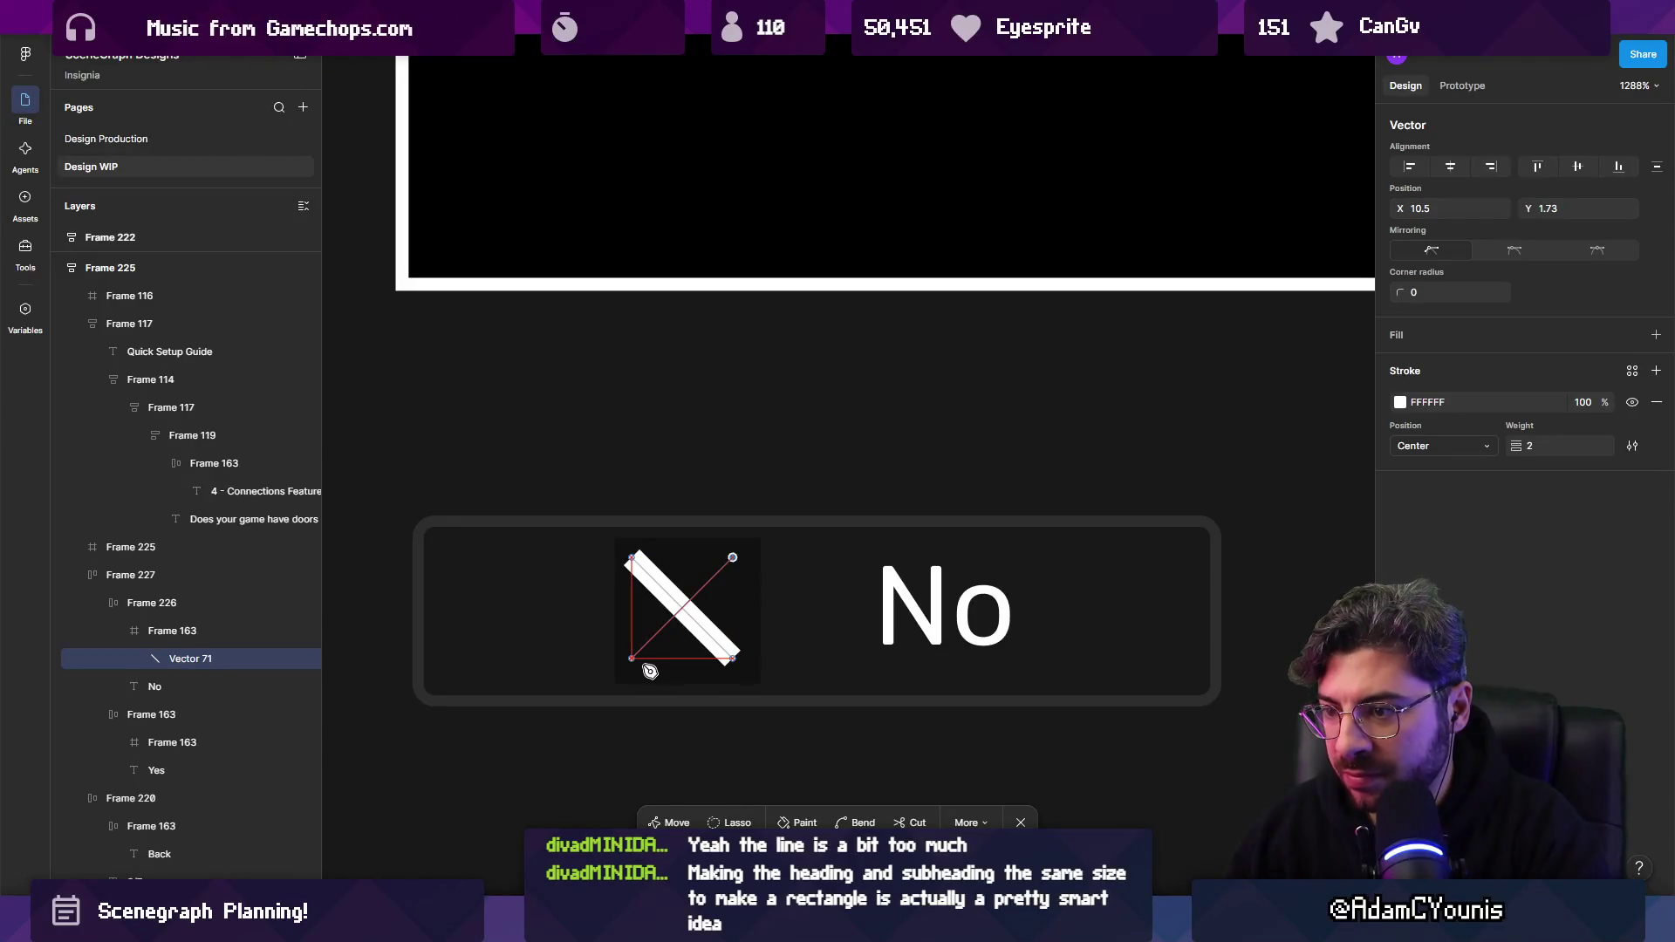
{"action": "left_click", "coordinate": [632, 659]}
{"action": "key", "text": "Escape"}
{"action": "key", "text": "Escape"}
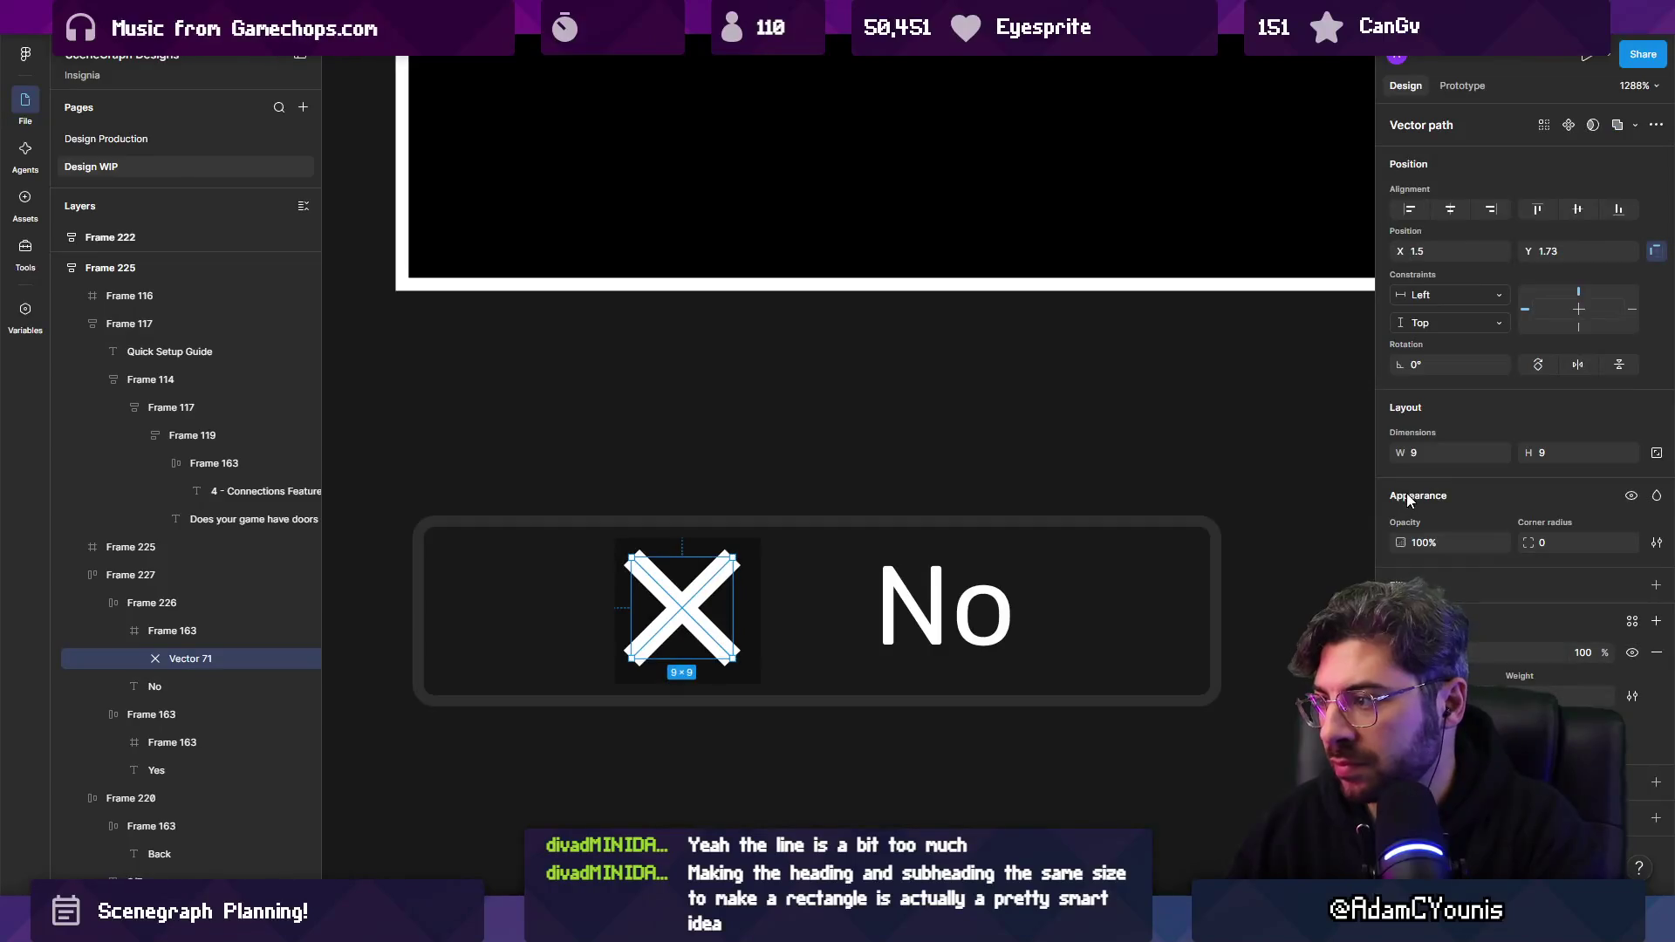
{"action": "left_click", "coordinate": [1402, 651]}
{"action": "left_click", "coordinate": [1360, 502]}
{"action": "scroll", "coordinate": [546, 565], "scroll_direction": "down", "scroll_amount": 10}
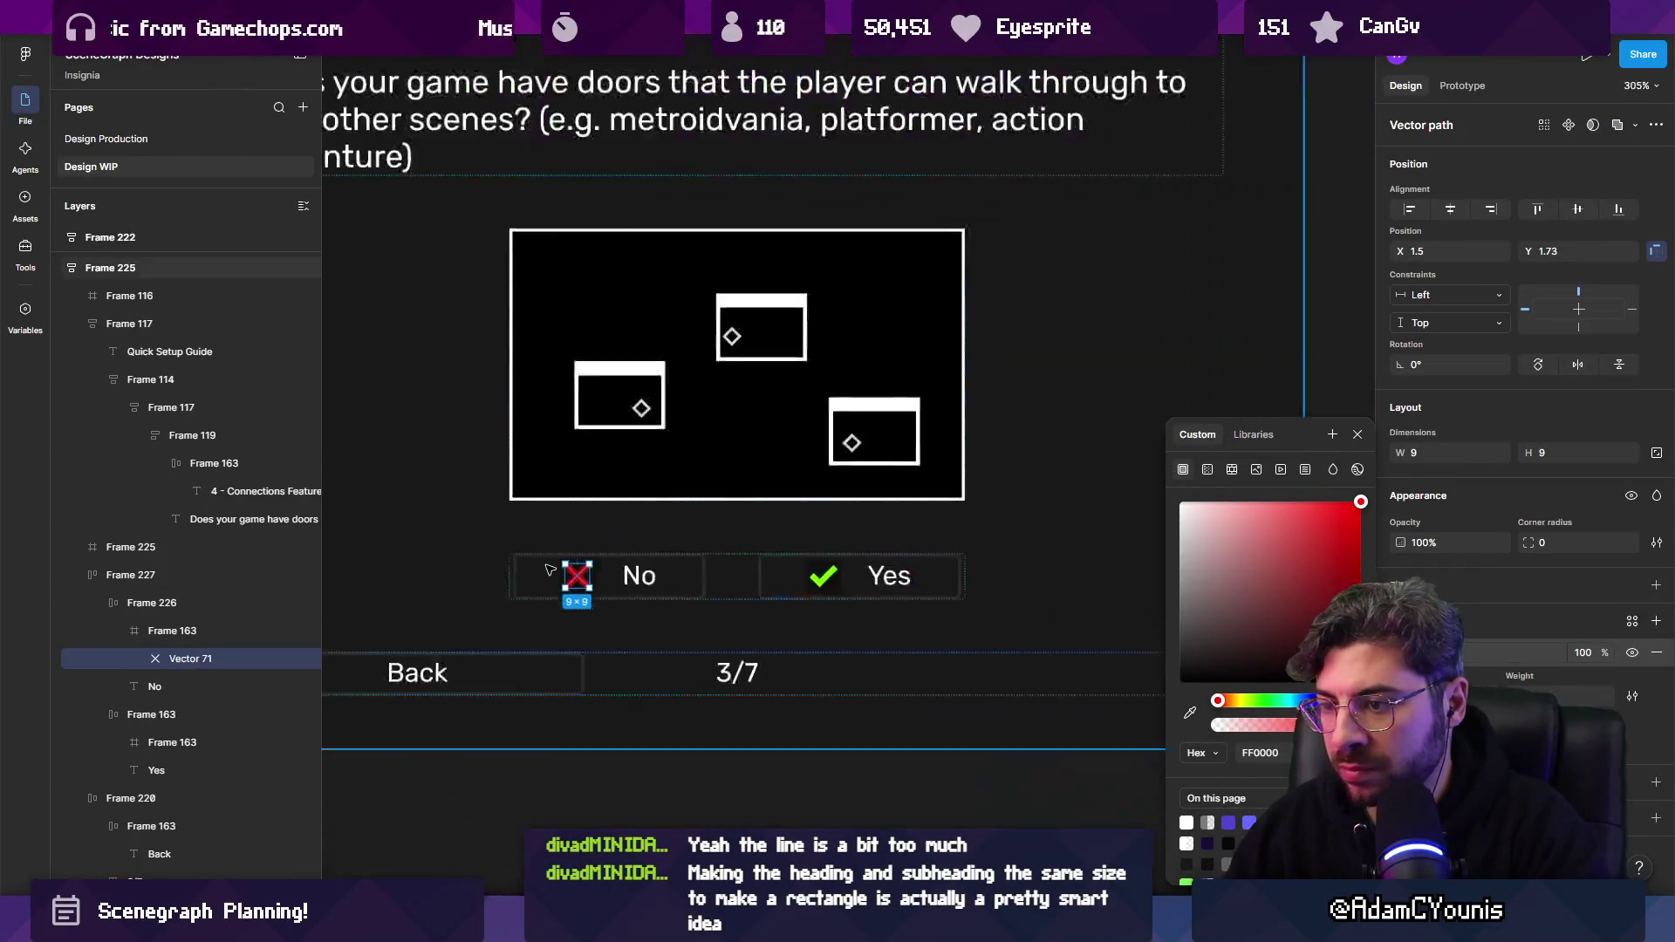
{"action": "left_click", "coordinate": [713, 691]}
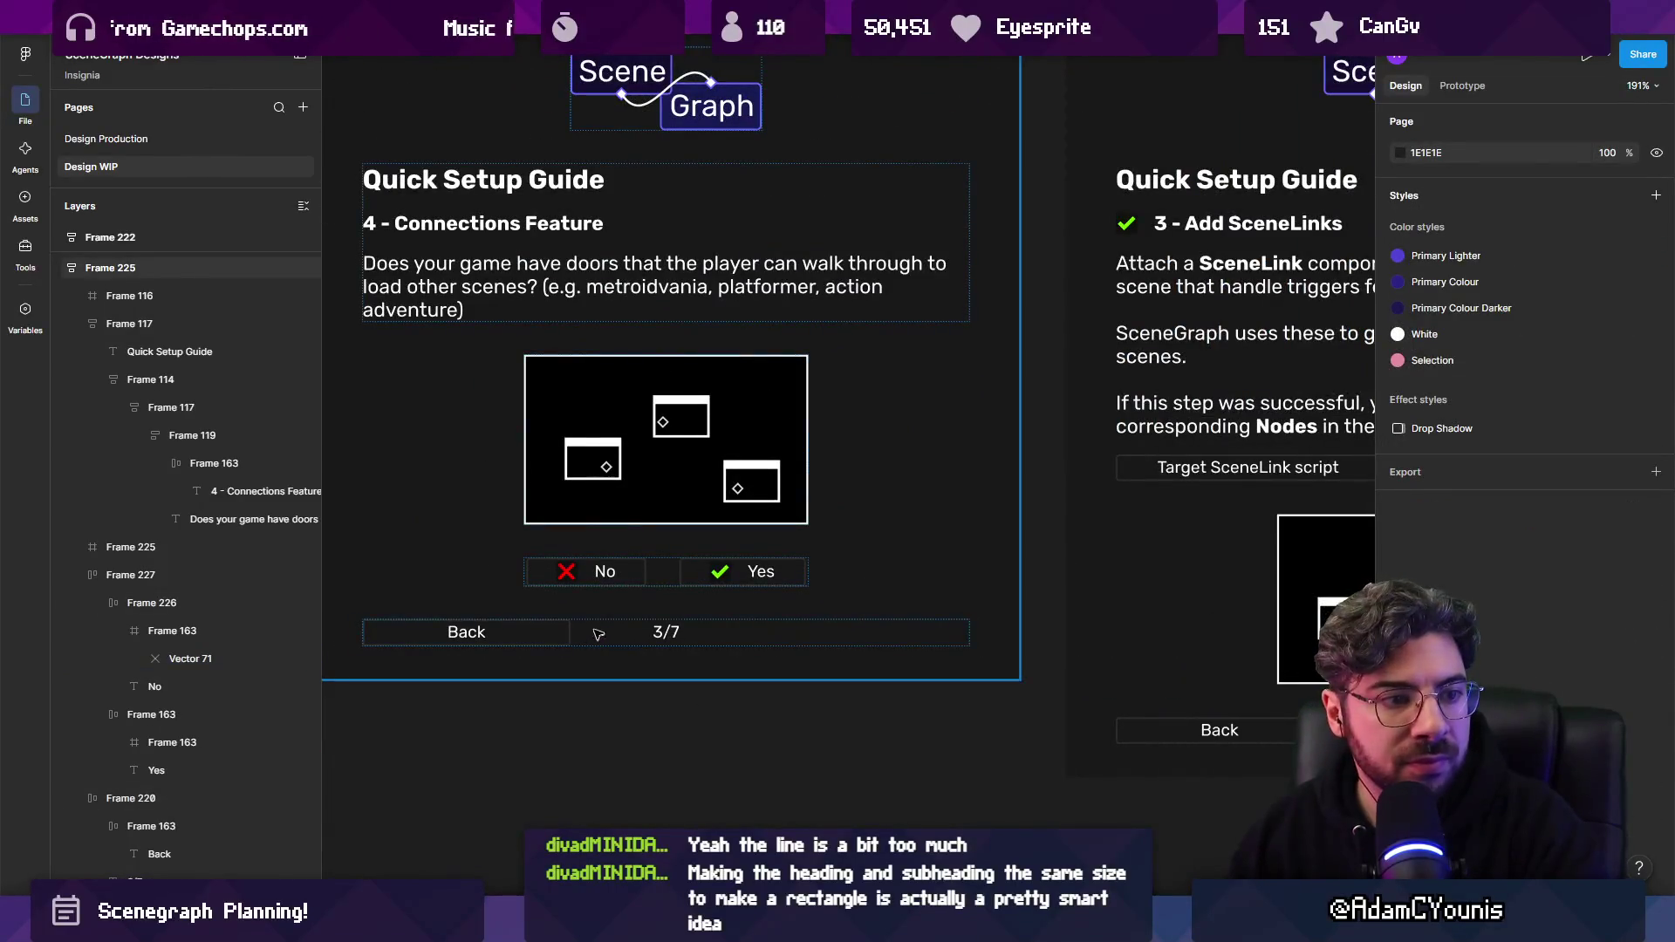
Keep the Yes label as Yes and move the No/Yes row above the door illustration.
{"action": "scroll", "coordinate": [681, 619], "scroll_direction": "down", "scroll_amount": 2}
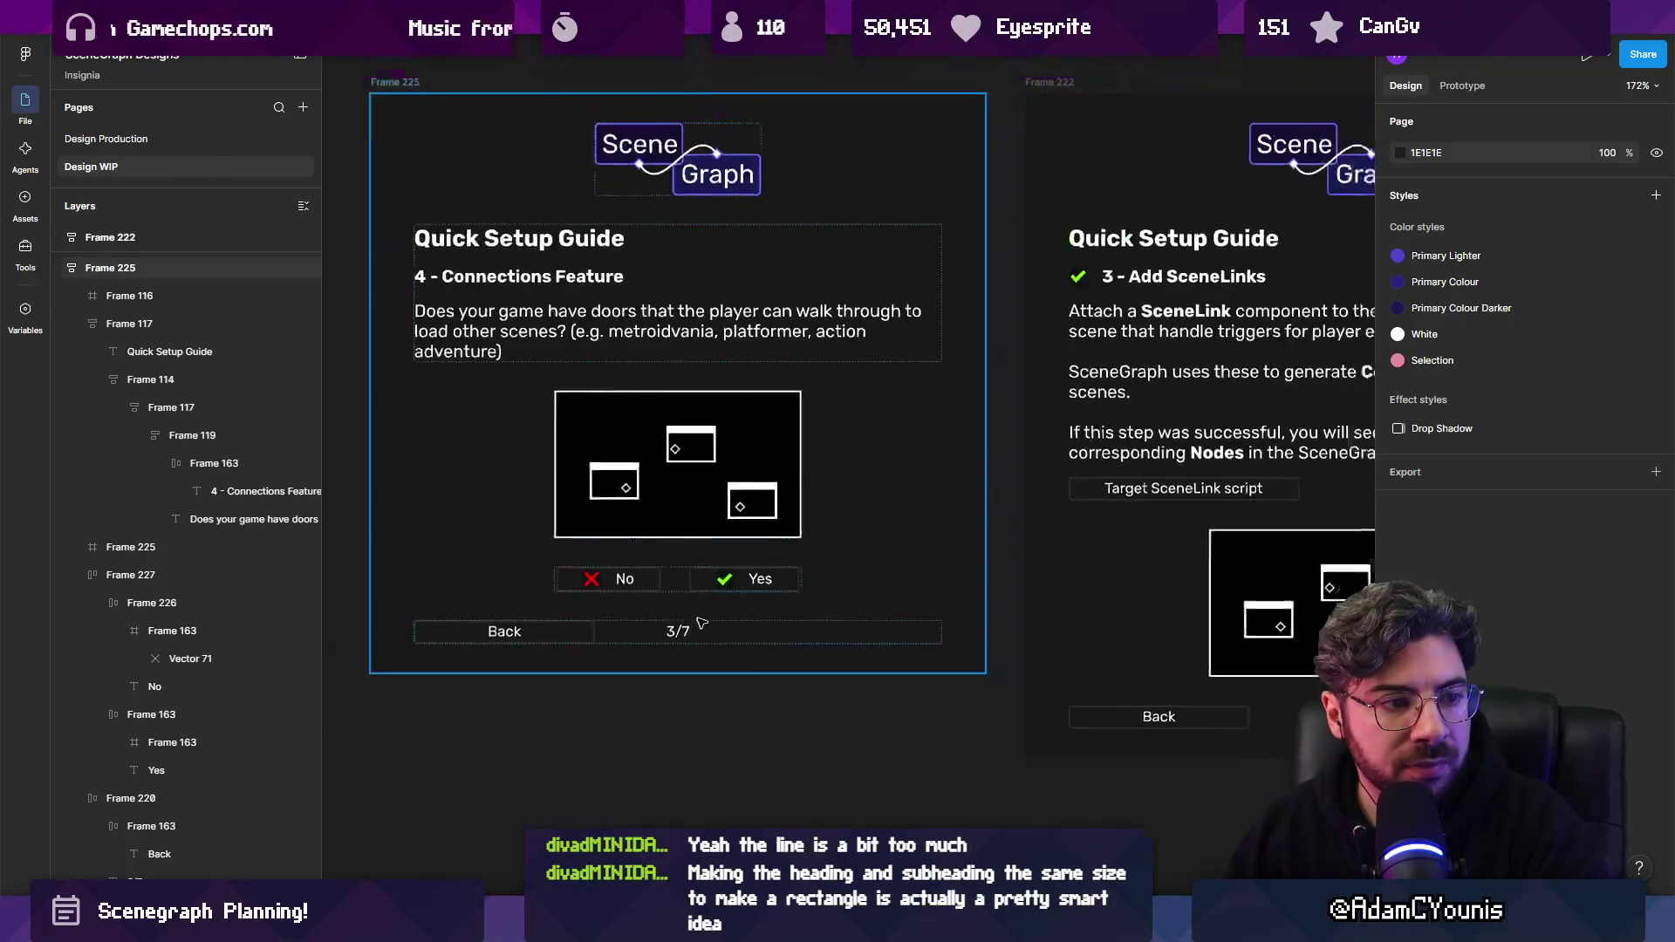
{"action": "scroll", "coordinate": [740, 623], "scroll_direction": "up", "scroll_amount": 1}
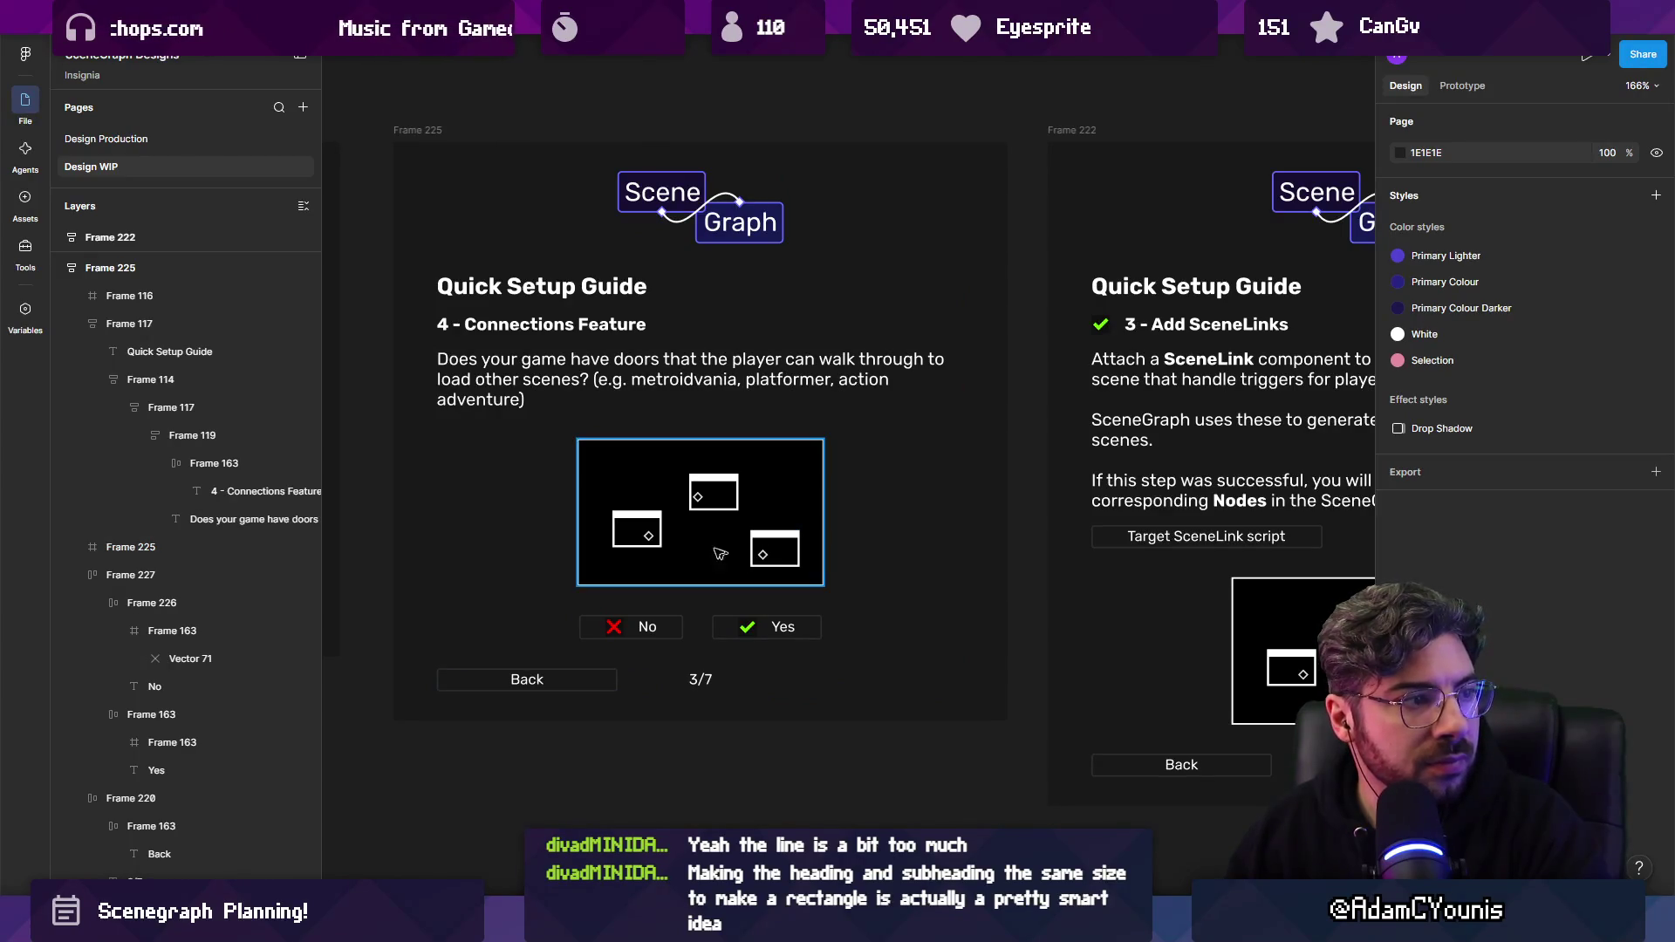
{"action": "scroll", "coordinate": [804, 489], "scroll_direction": "down", "scroll_amount": 5}
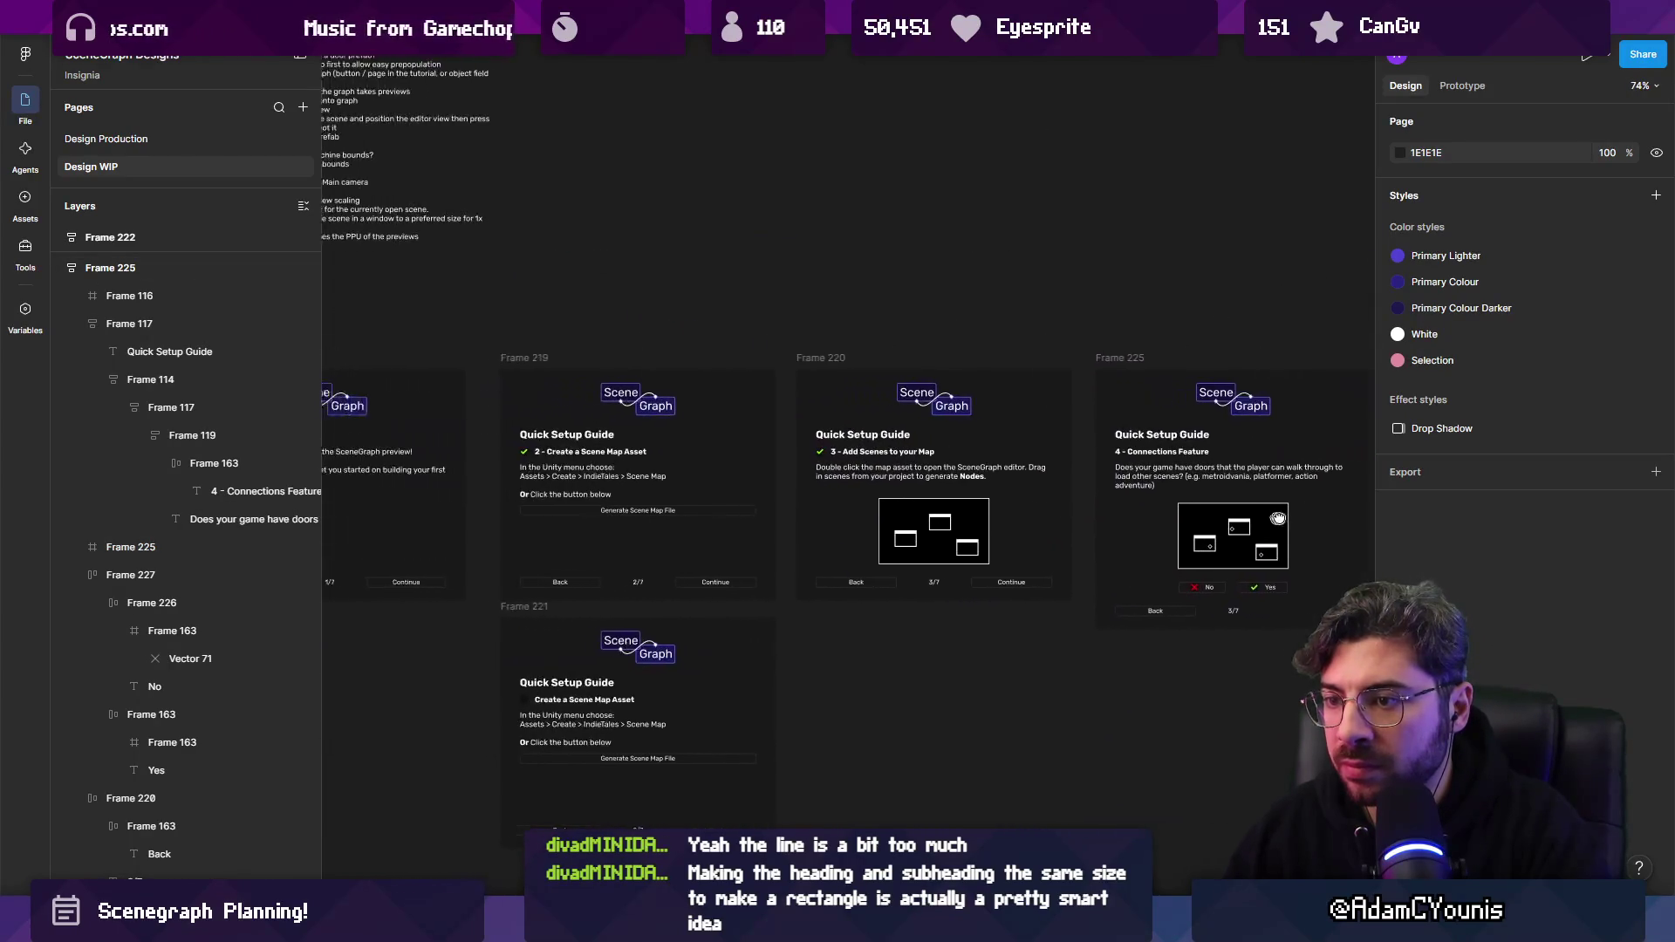
{"action": "scroll", "coordinate": [890, 499], "scroll_direction": "up", "scroll_amount": 4}
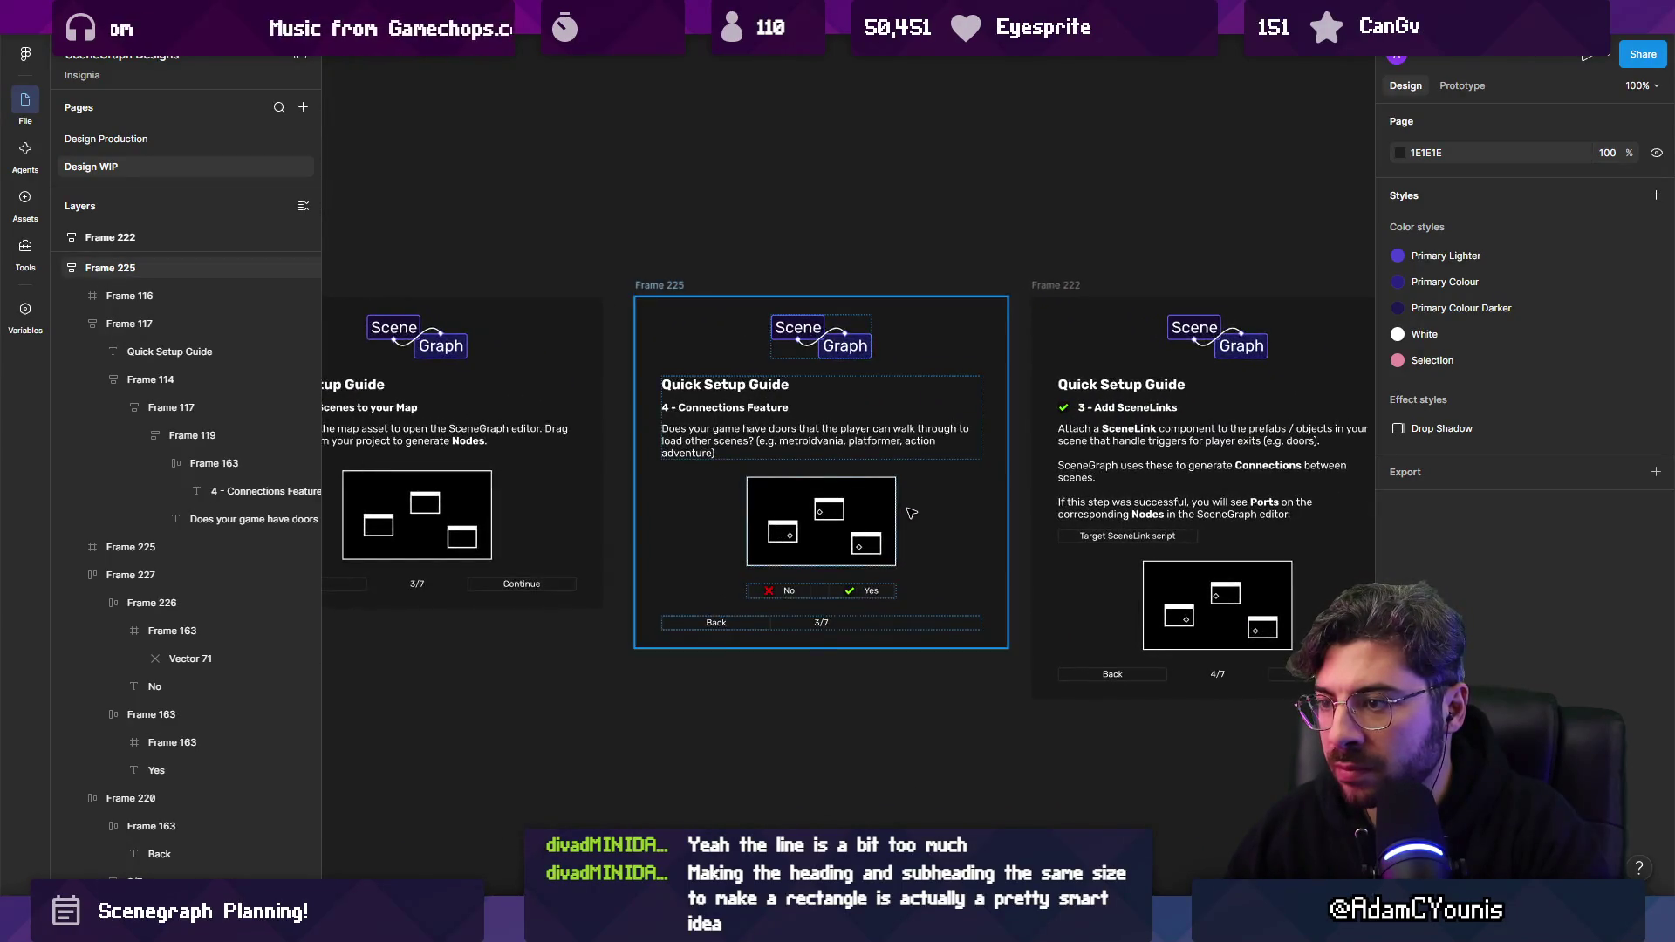
{"action": "scroll", "coordinate": [909, 568], "scroll_direction": "up", "scroll_amount": 5}
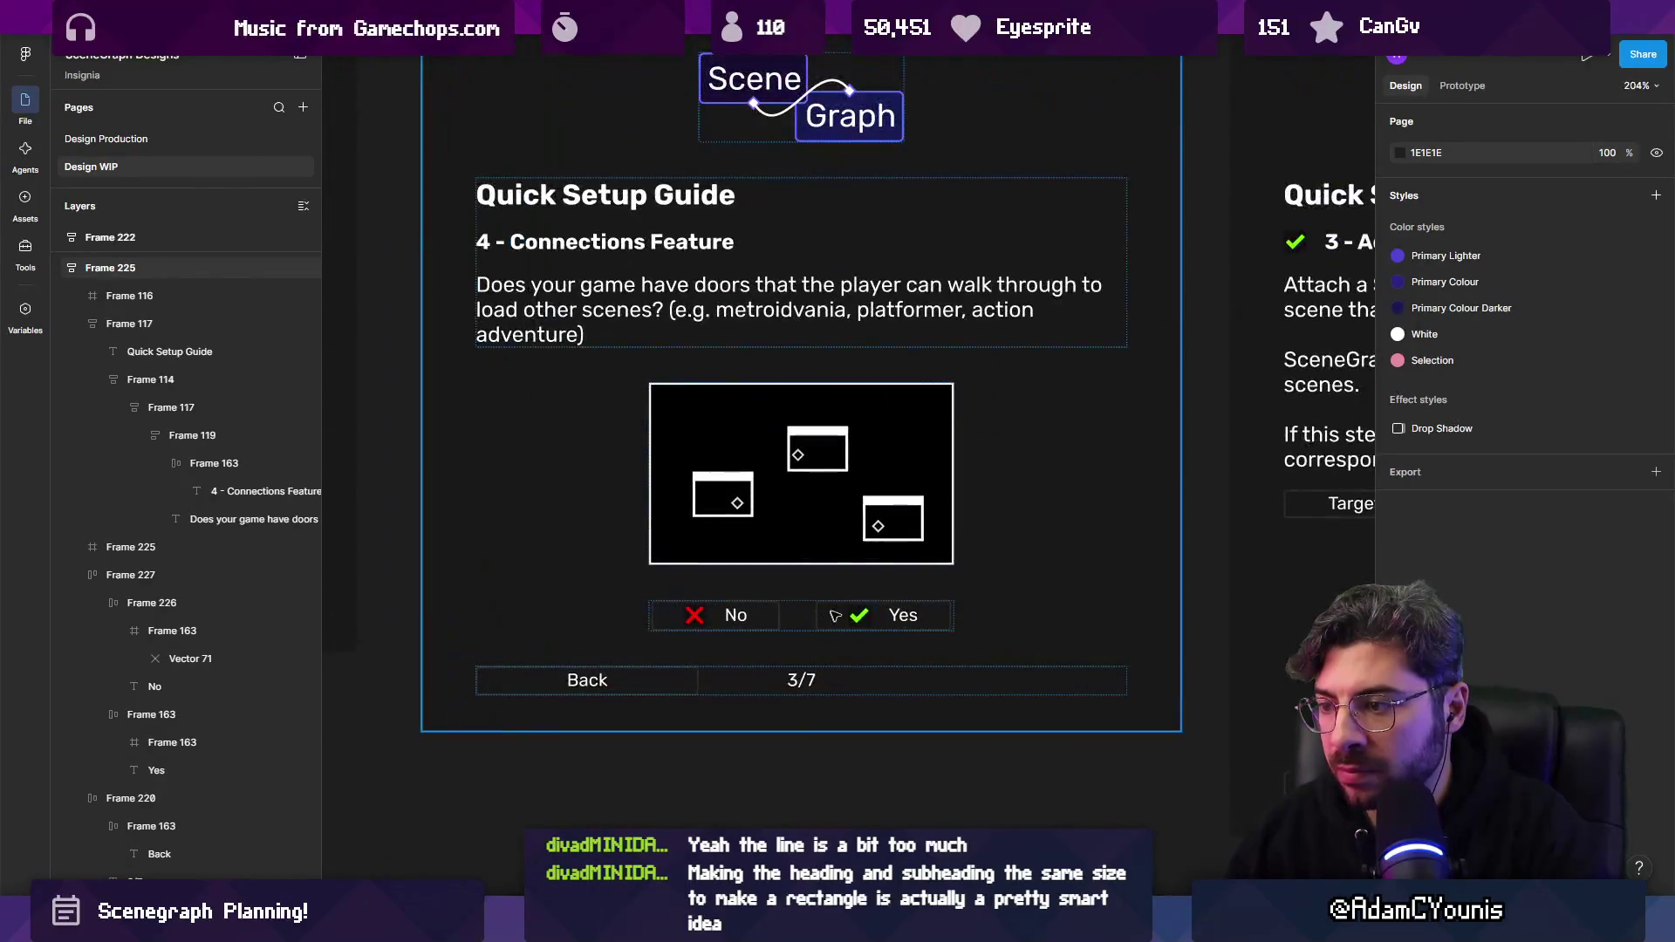
{"action": "left_click", "coordinate": [909, 620]}
{"action": "type", "text": ", ther"}
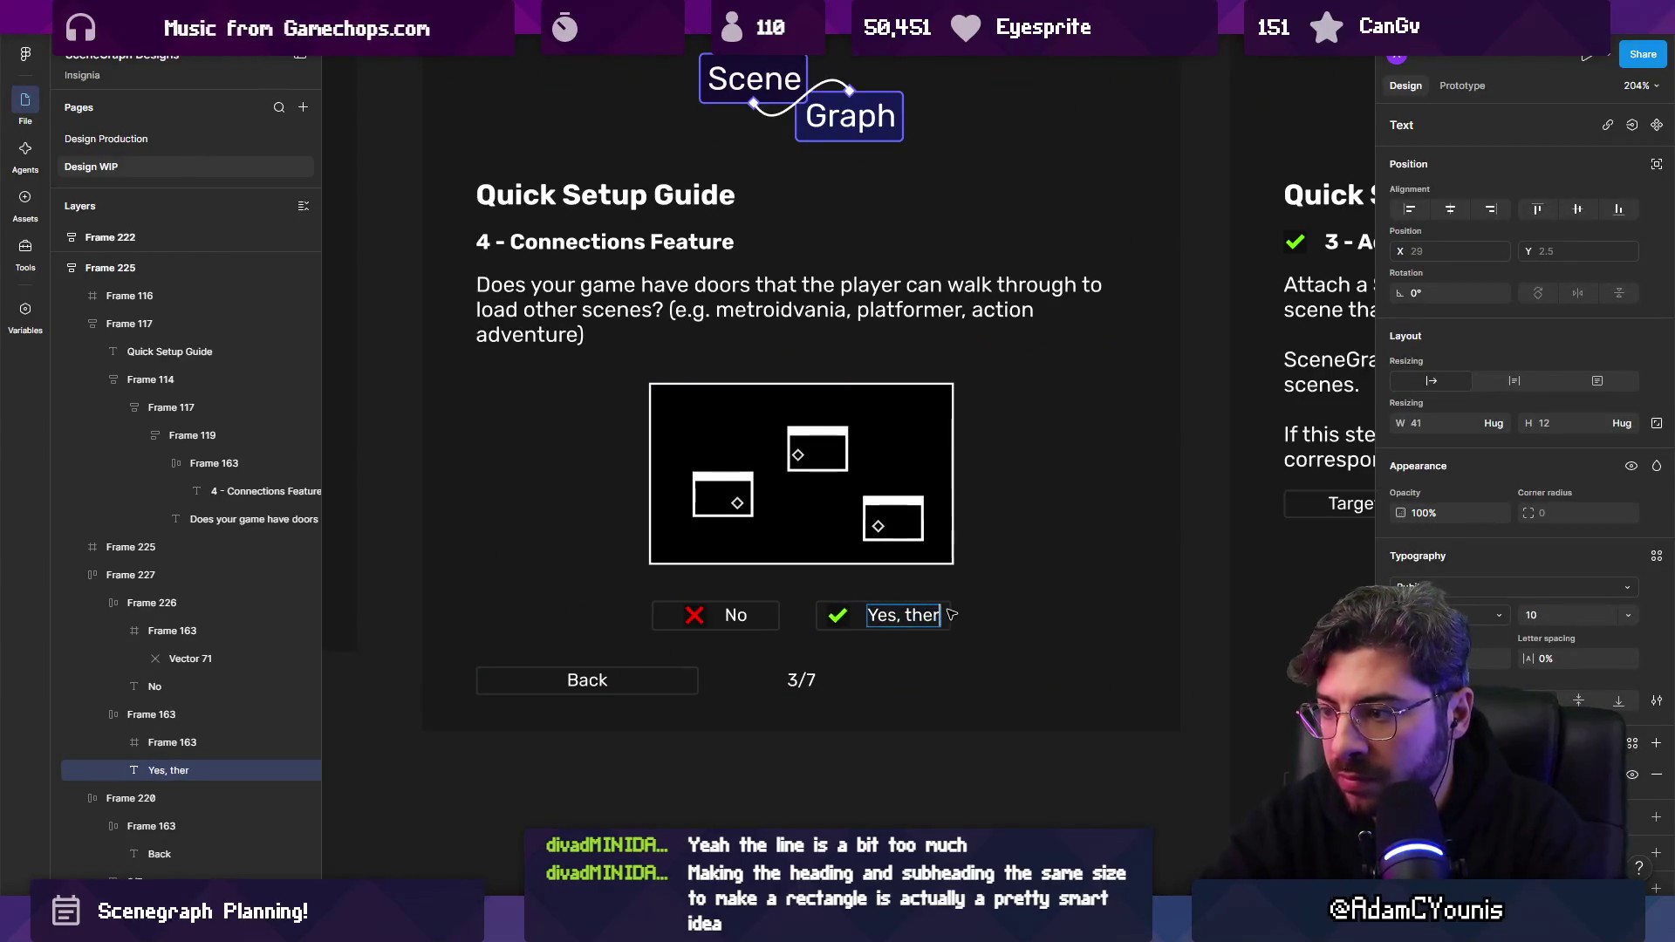
{"action": "type", "text": "e ar"}
{"action": "key", "text": "BackSpace"}
{"action": "key", "text": "BackSpace"}
{"action": "key", "text": "BackSpace"}
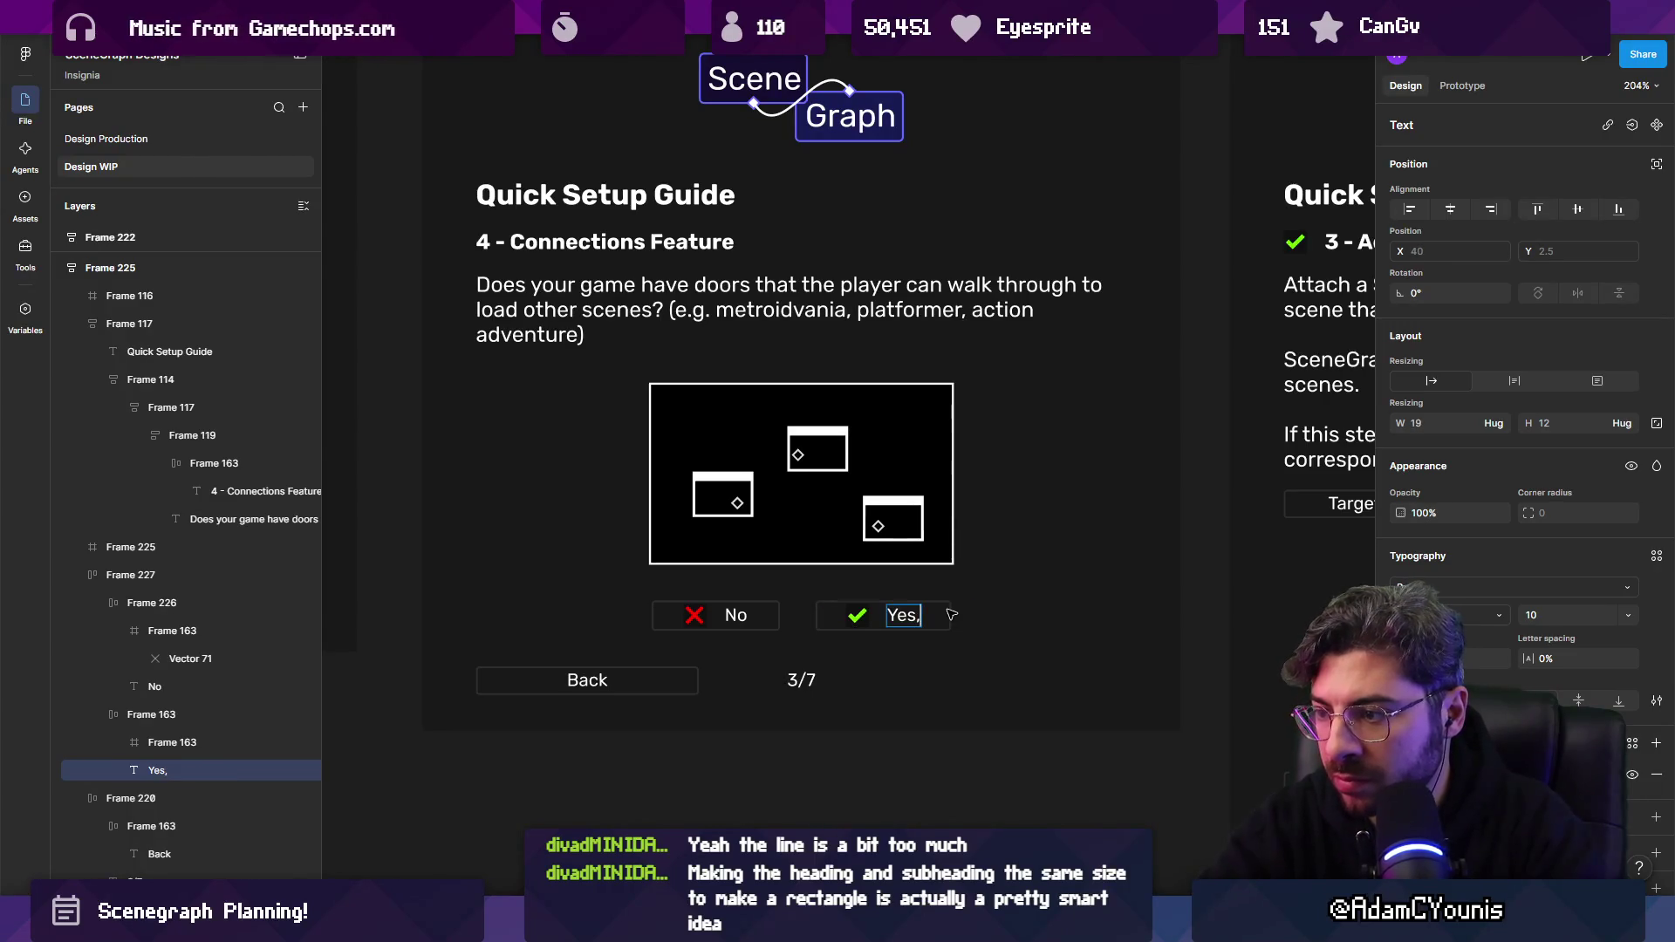
{"action": "key", "text": "Escape"}
{"action": "key", "text": "Escape"}
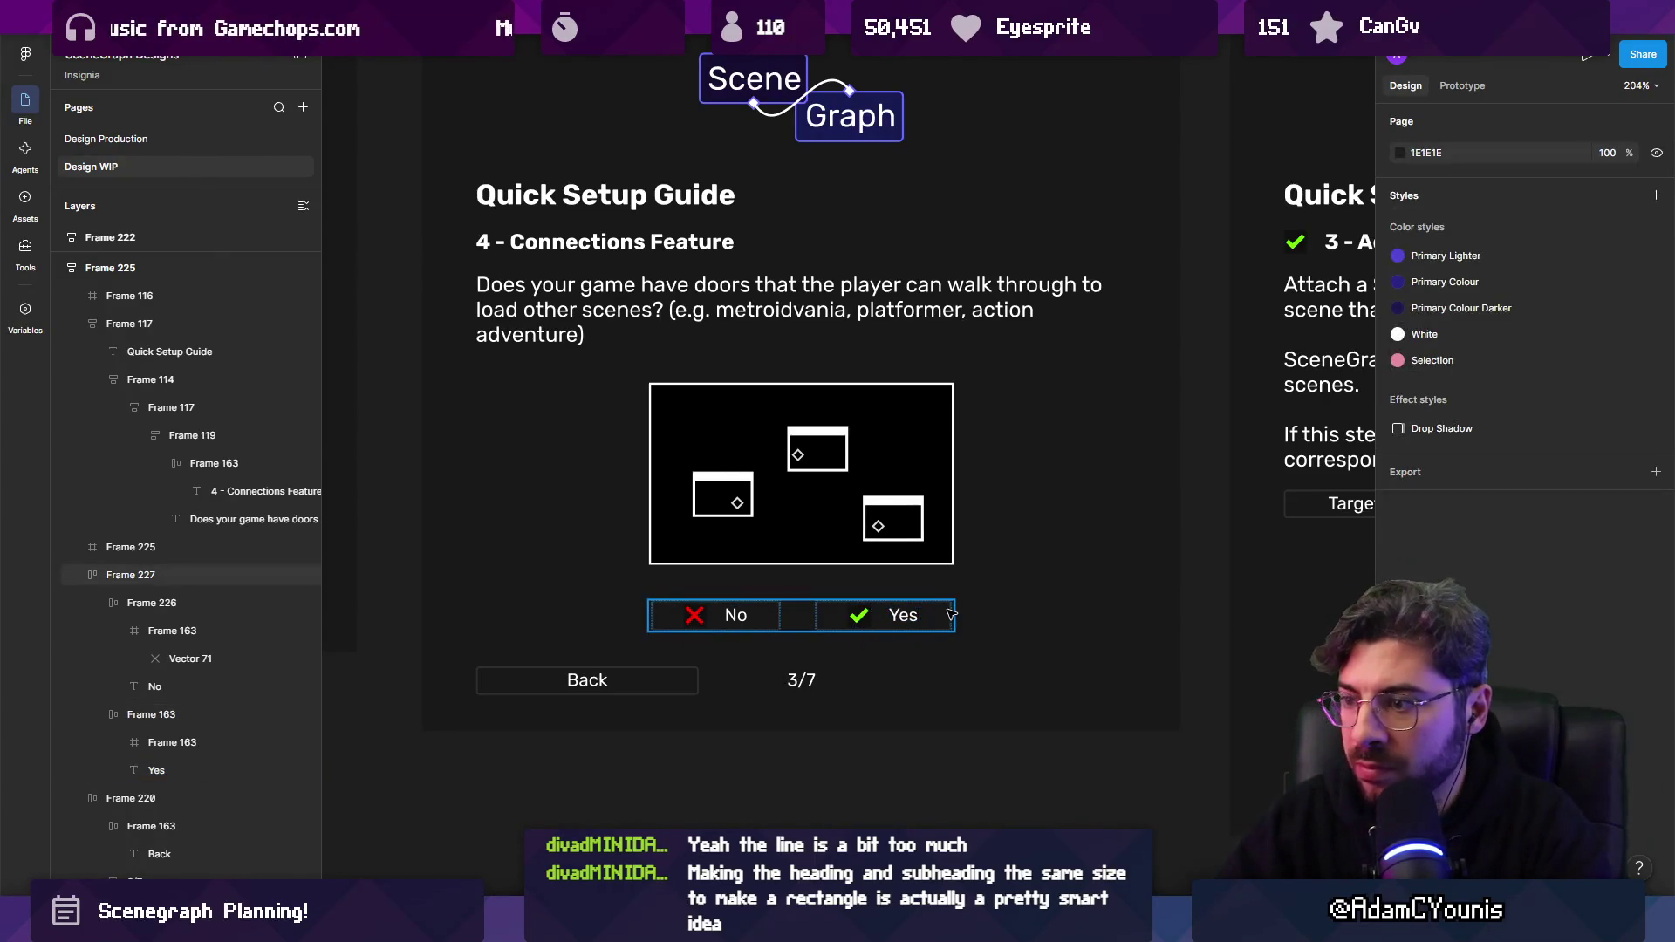
{"action": "left_click", "coordinate": [900, 605]}
{"action": "key", "text": "Up"}
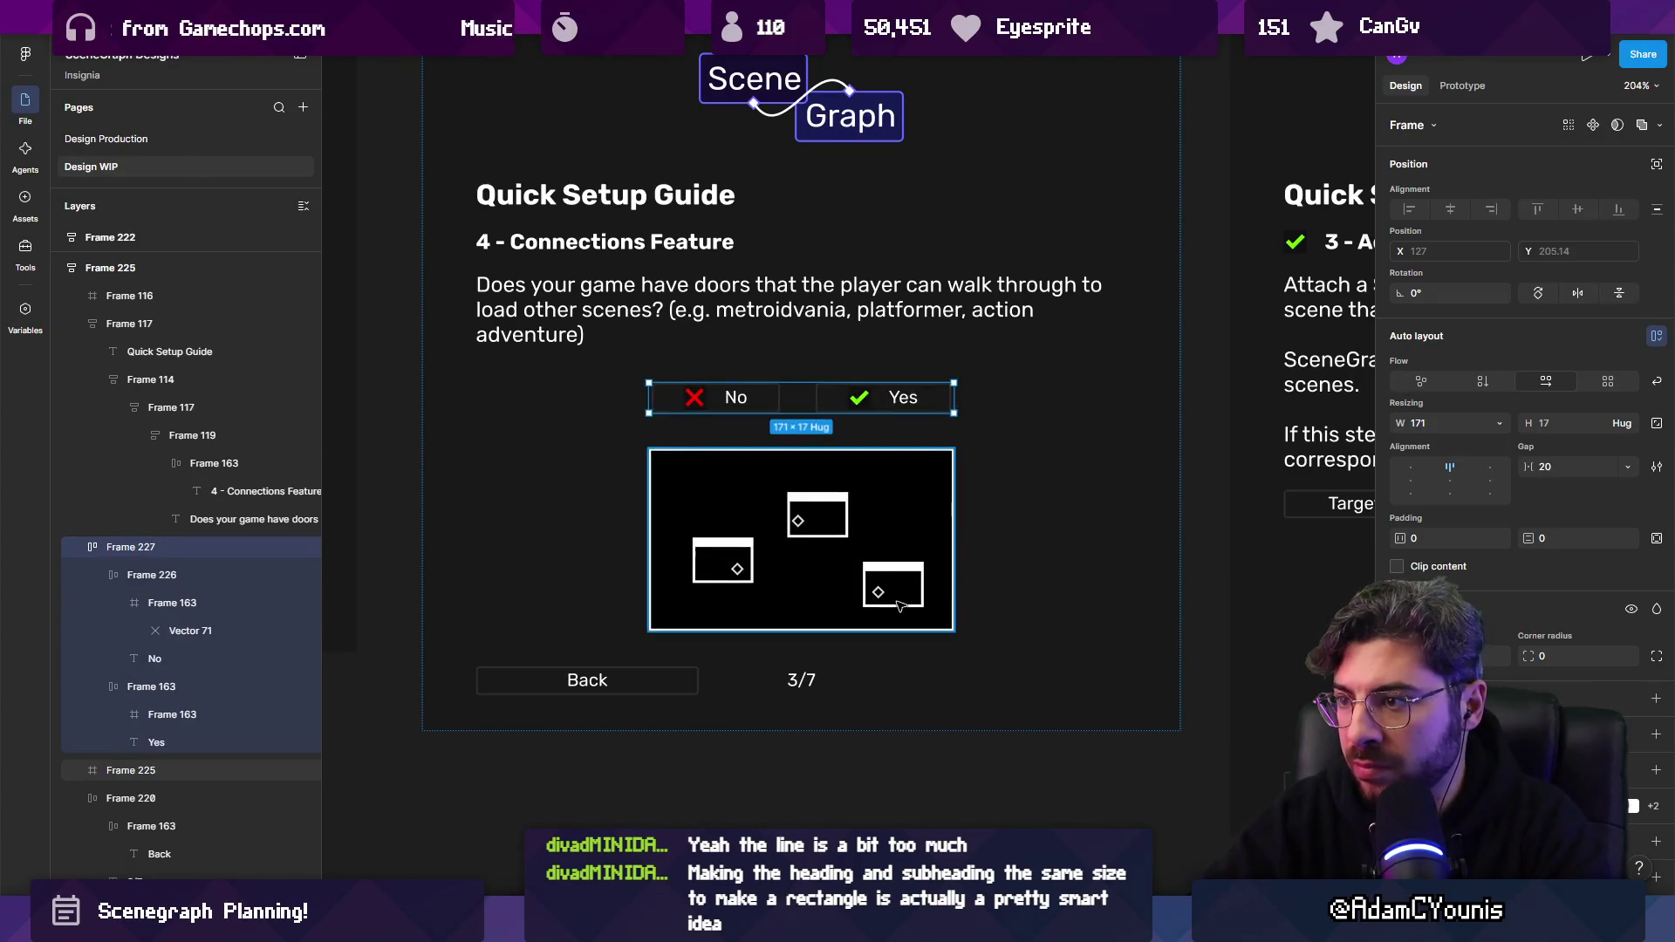
Inspect the No and Yes buttons and try hug-content width on the No button.
{"action": "scroll", "coordinate": [900, 605], "scroll_direction": "down", "scroll_amount": 5}
{"action": "key", "text": "Escape"}
{"action": "scroll", "coordinate": [897, 505], "scroll_direction": "up", "scroll_amount": 3}
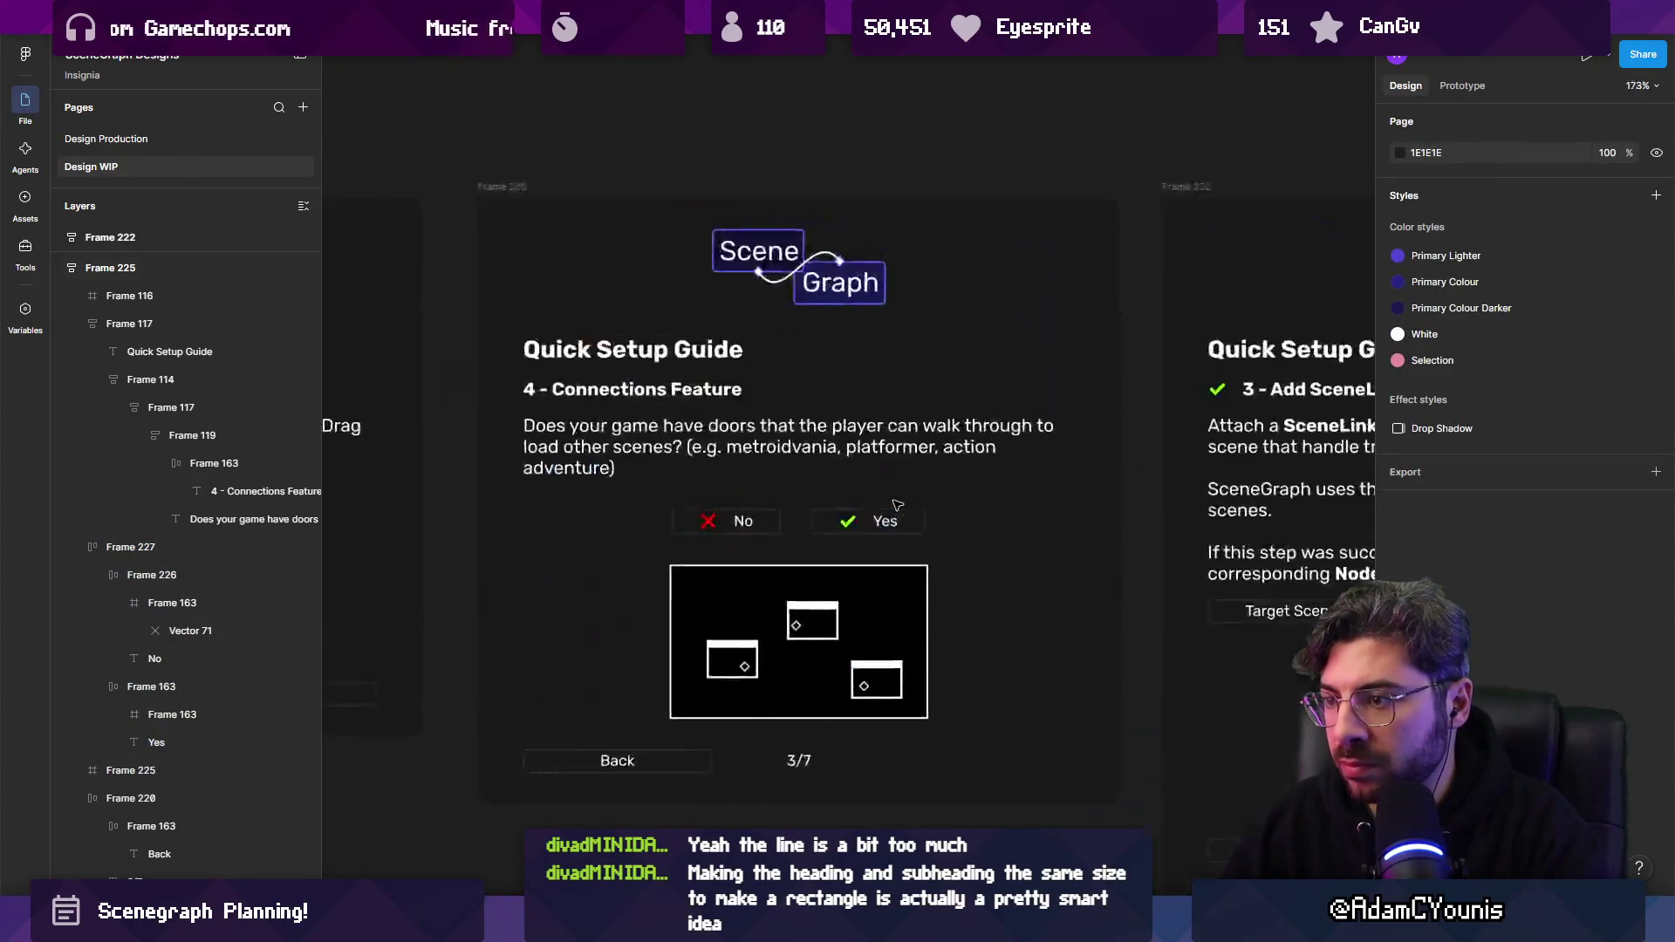
{"action": "left_click", "coordinate": [917, 519]}
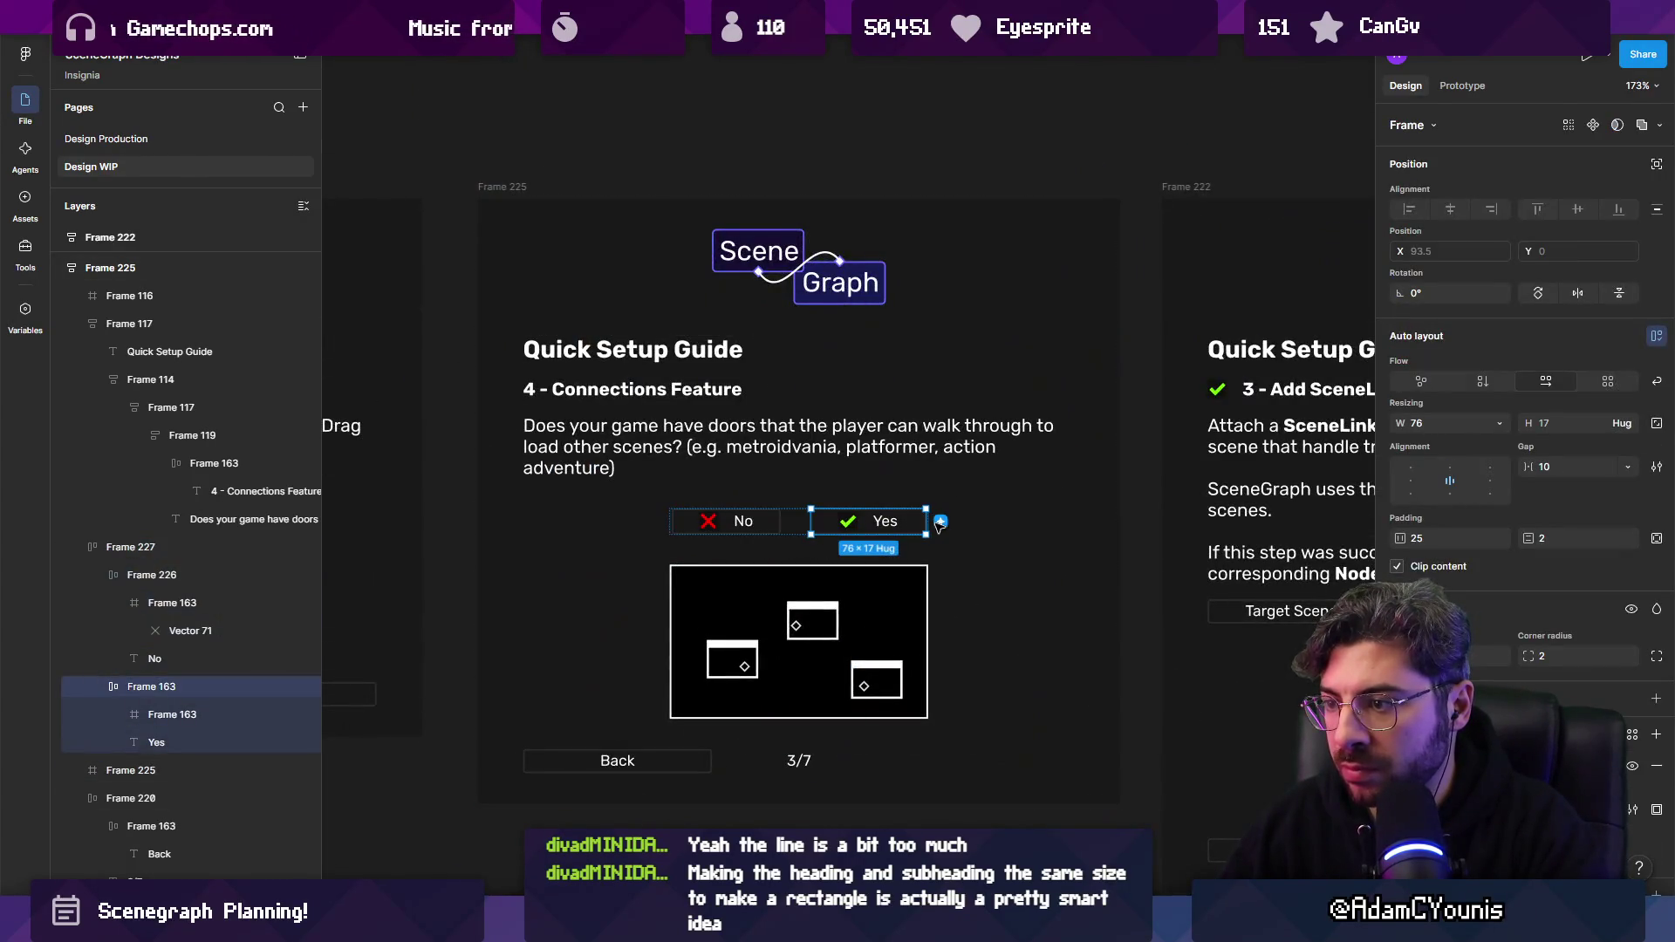
{"action": "left_click", "coordinate": [804, 526]}
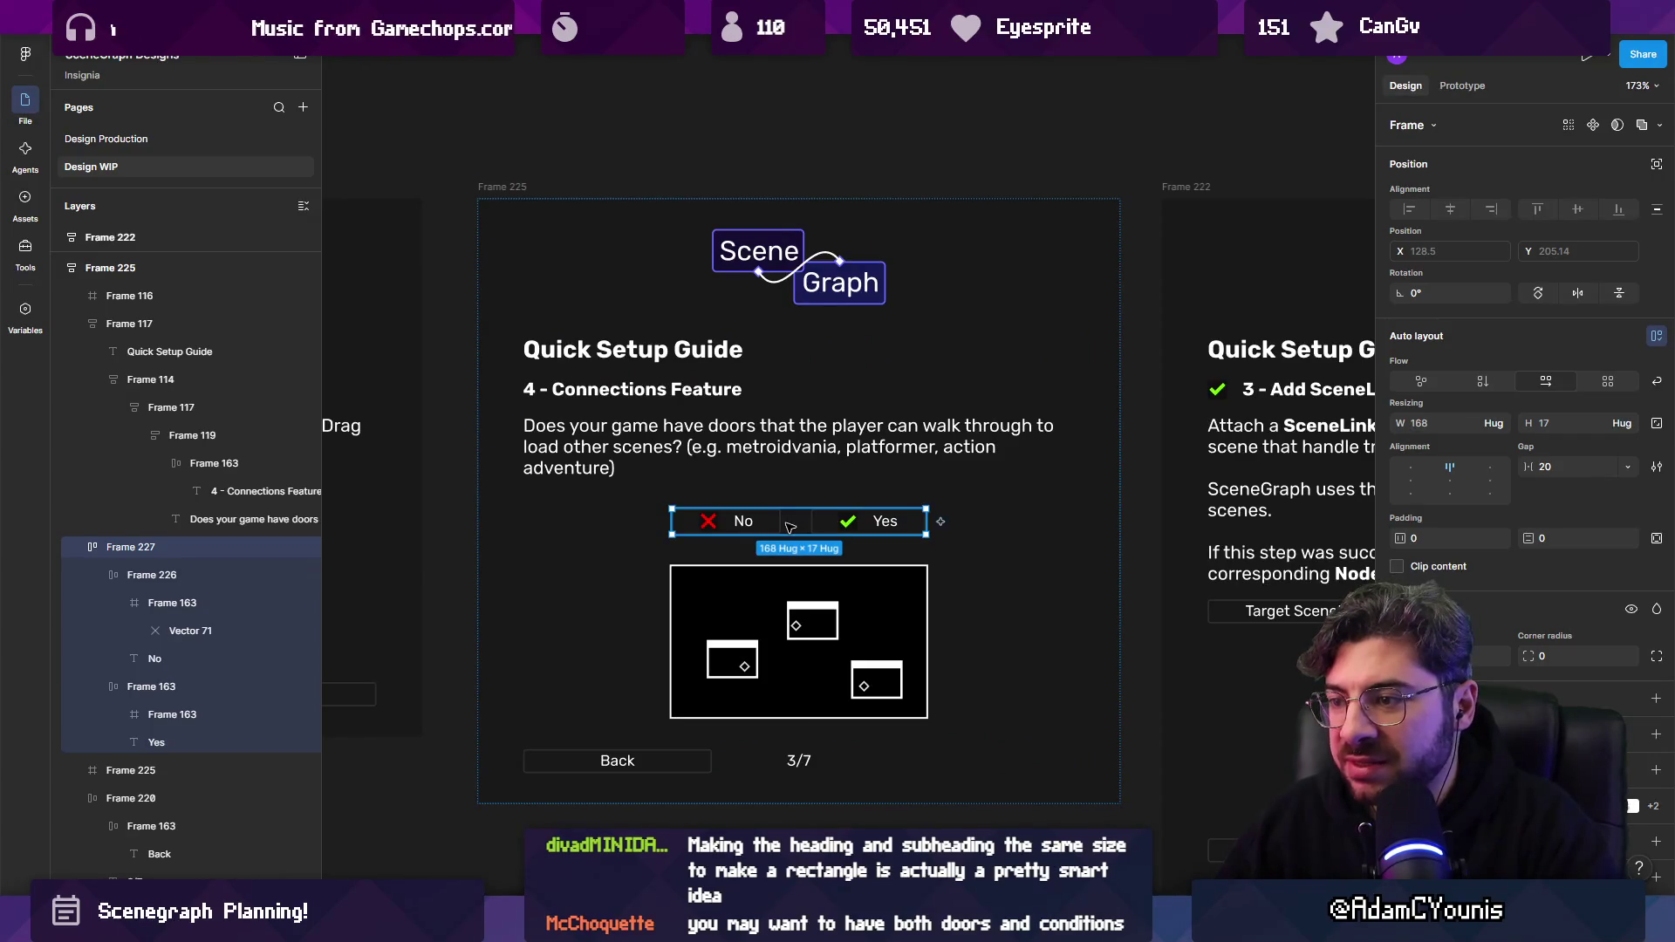
{"action": "left_click", "coordinate": [830, 531]}
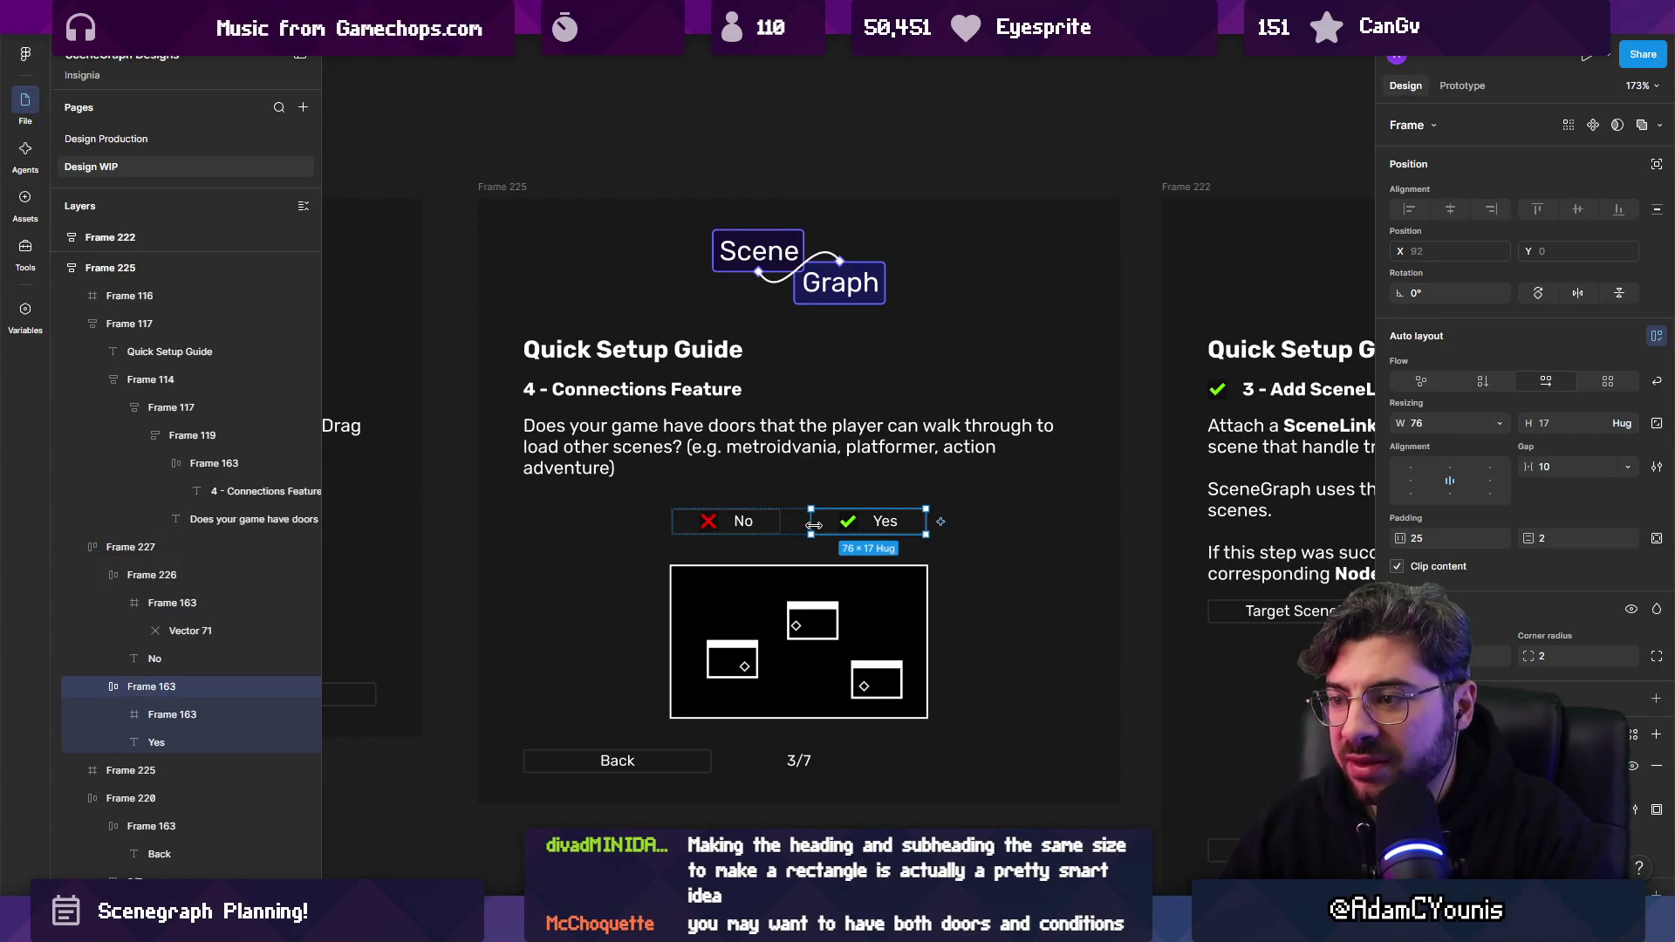
{"action": "left_click", "coordinate": [768, 521]}
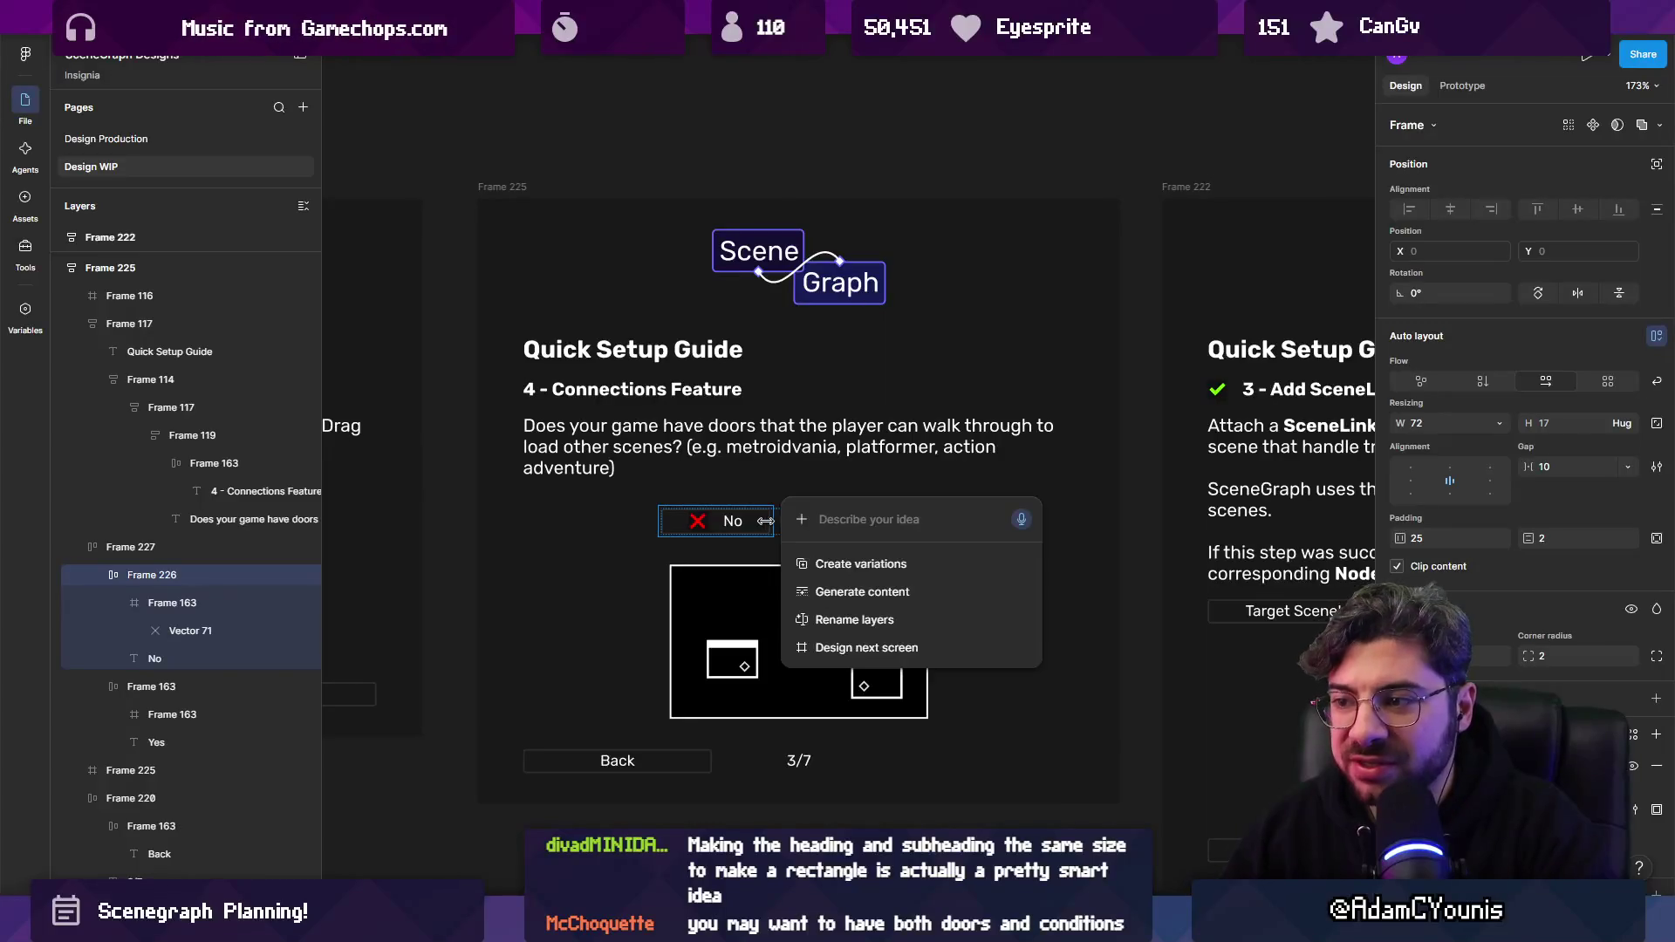
{"action": "double_click", "coordinate": [765, 521]}
{"action": "scroll", "coordinate": [839, 653], "scroll_direction": "down", "scroll_amount": 3}
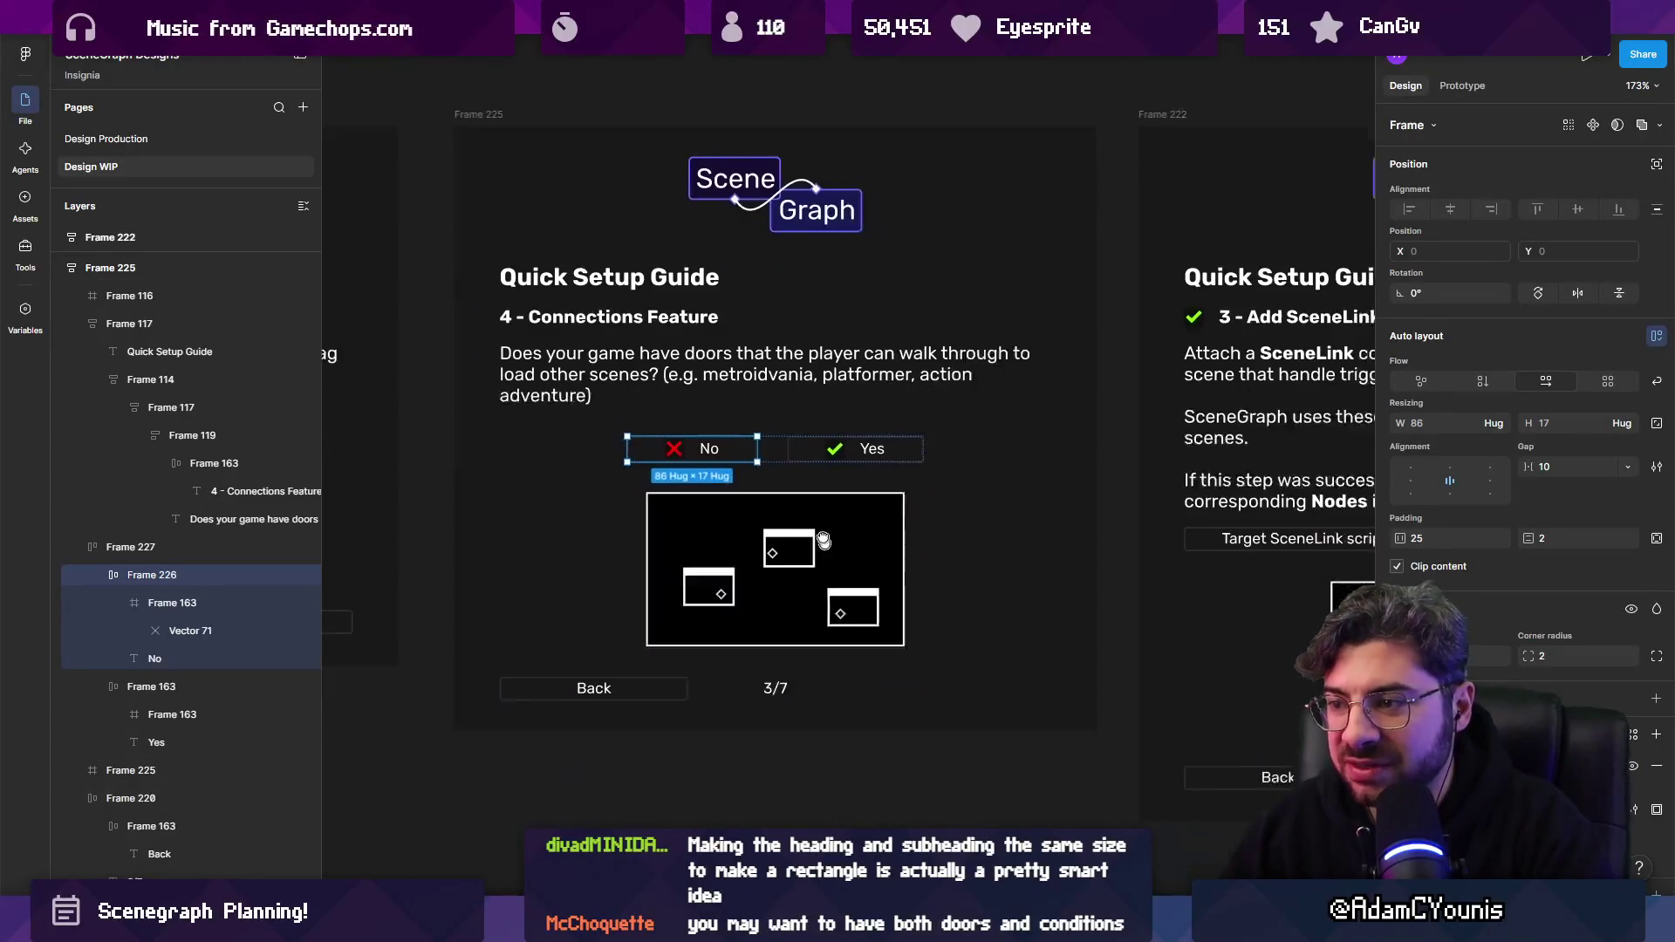
{"action": "left_click", "coordinate": [787, 713]}
{"action": "left_click", "coordinate": [796, 439]}
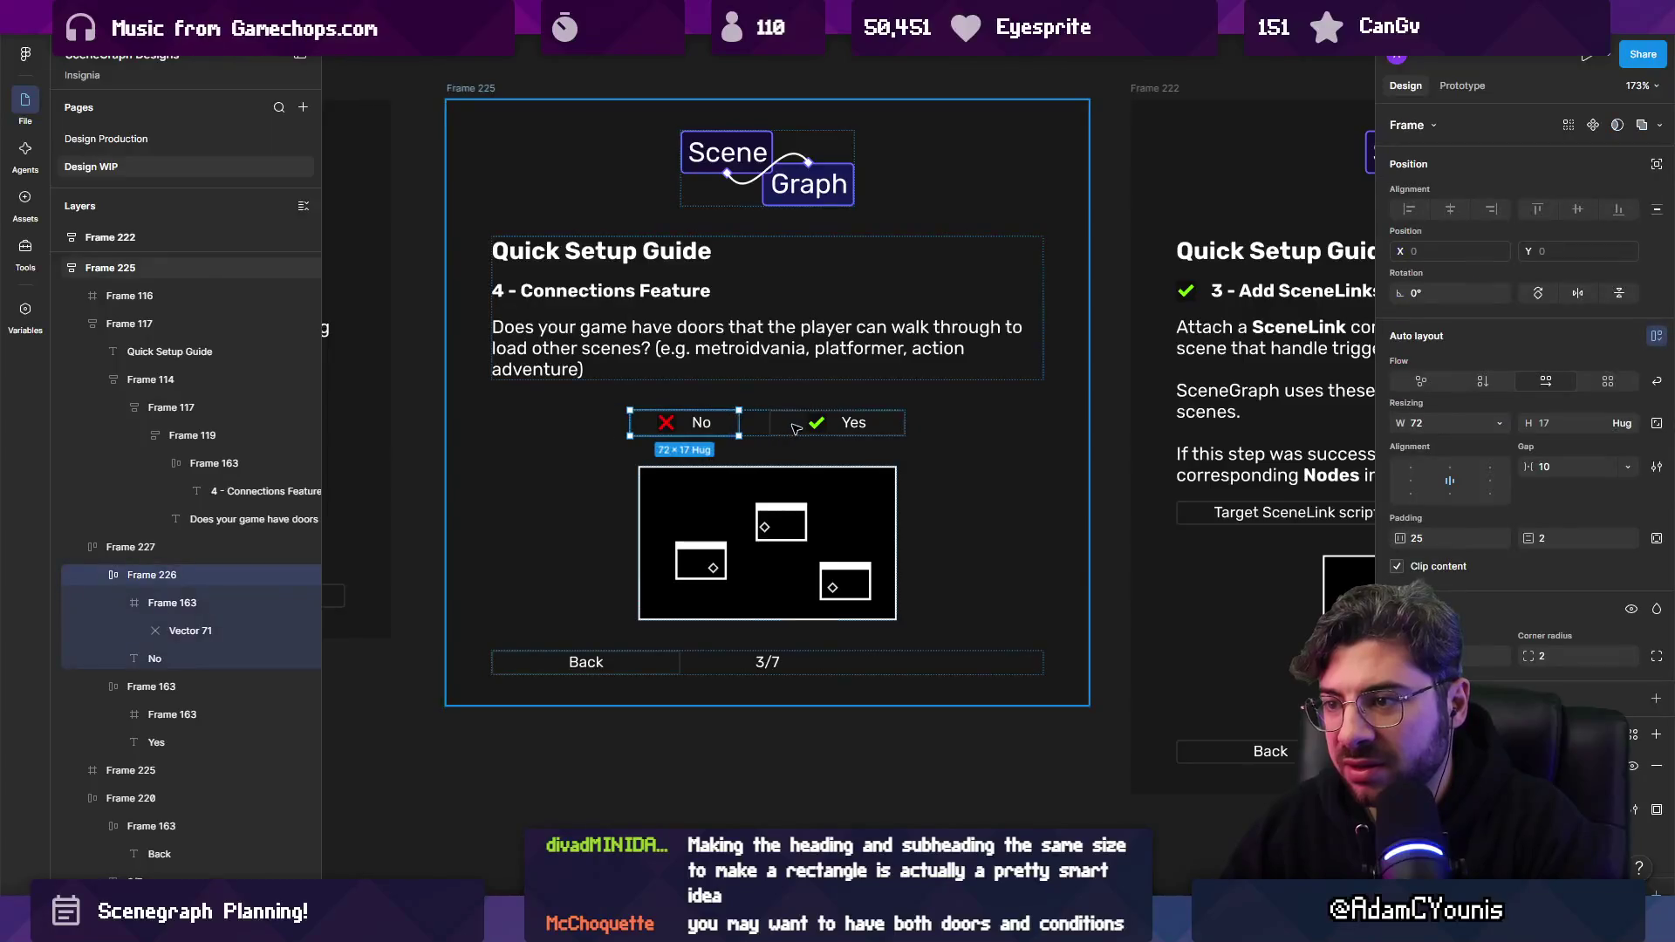
{"action": "left_click", "coordinate": [796, 428]}
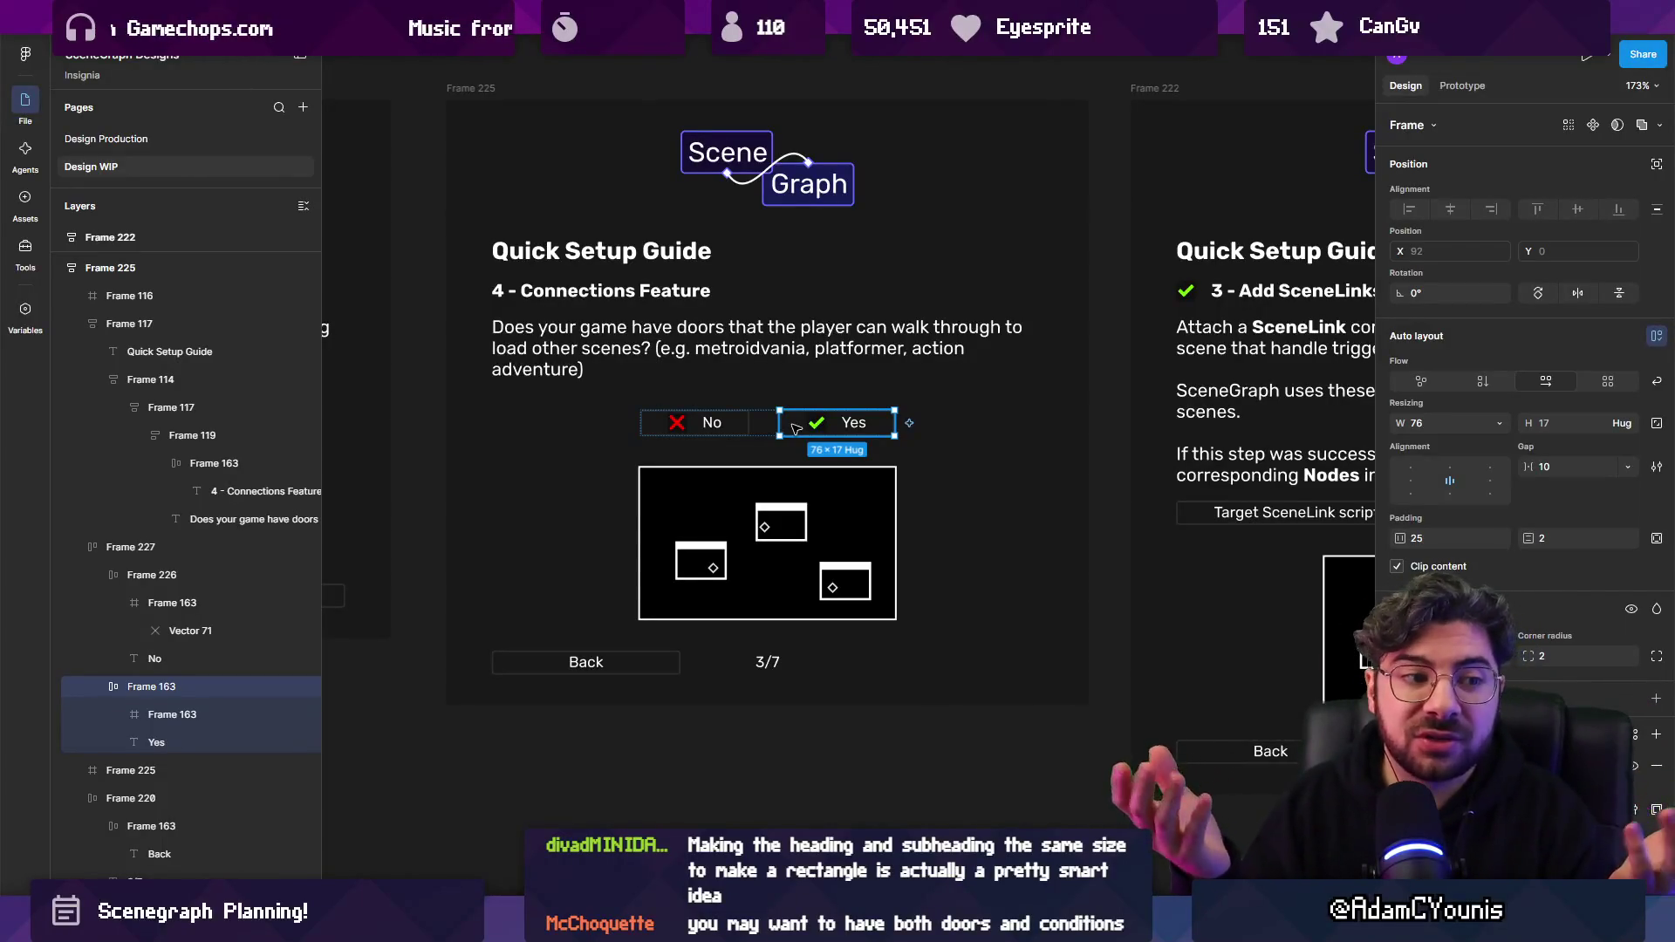
{"action": "left_click", "coordinate": [744, 433]}
{"action": "left_click", "coordinate": [776, 433]}
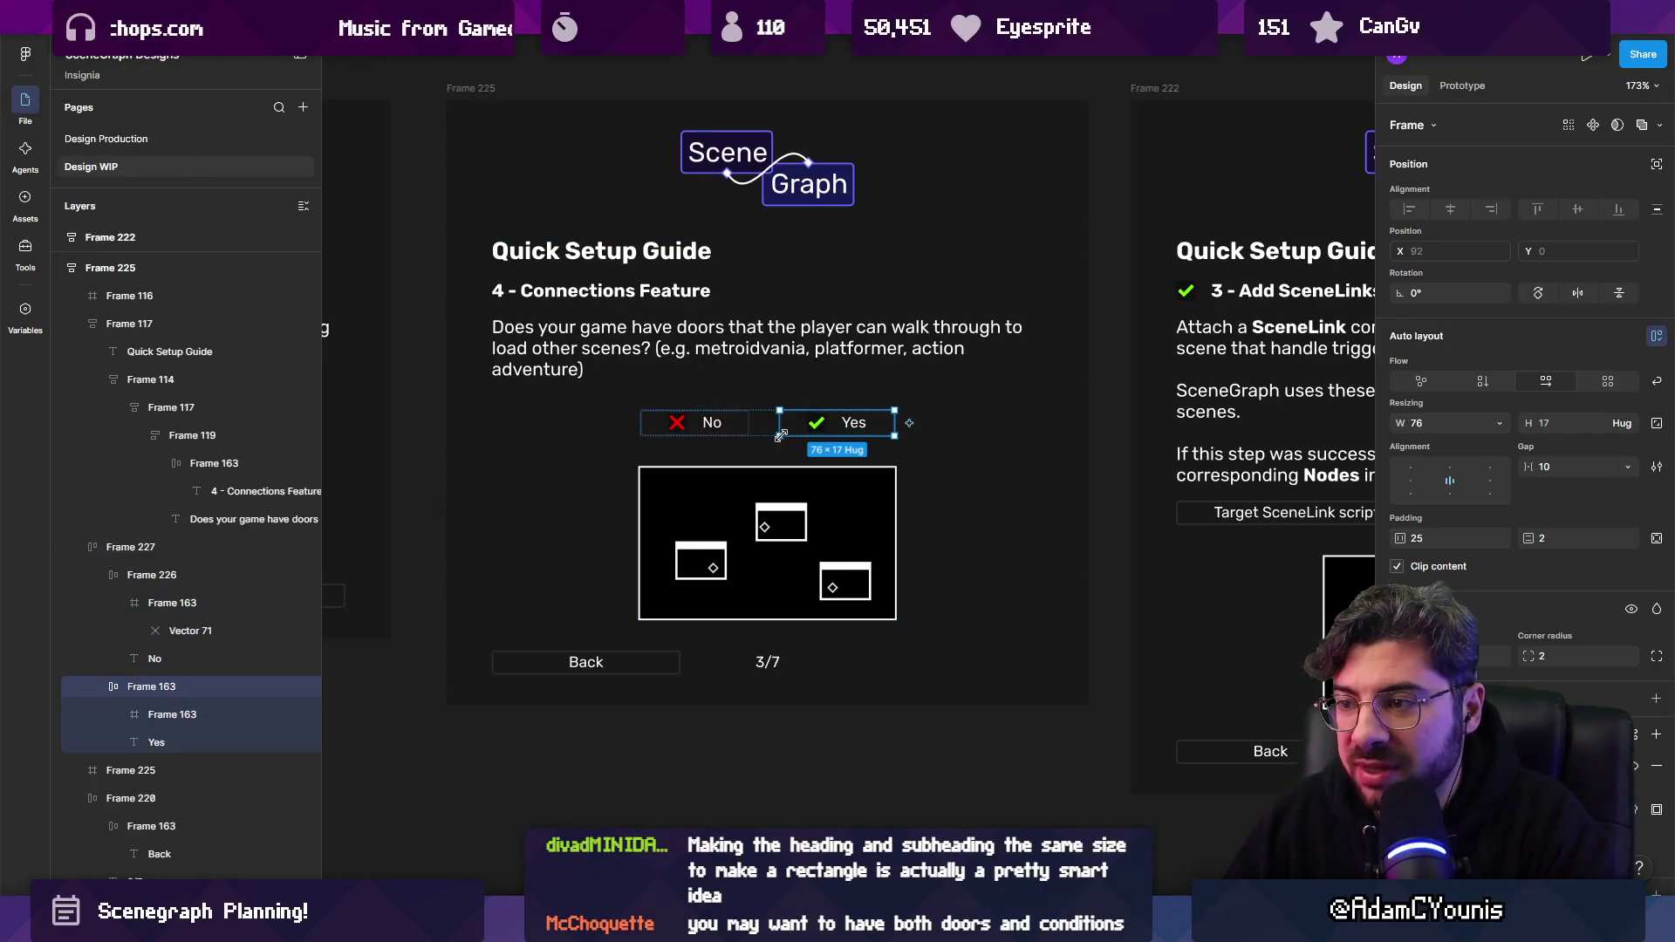
{"action": "left_click", "coordinate": [742, 432]}
Set the answer row Frame 227 to Fill container width across the screen.
{"action": "left_click", "coordinate": [766, 436]}
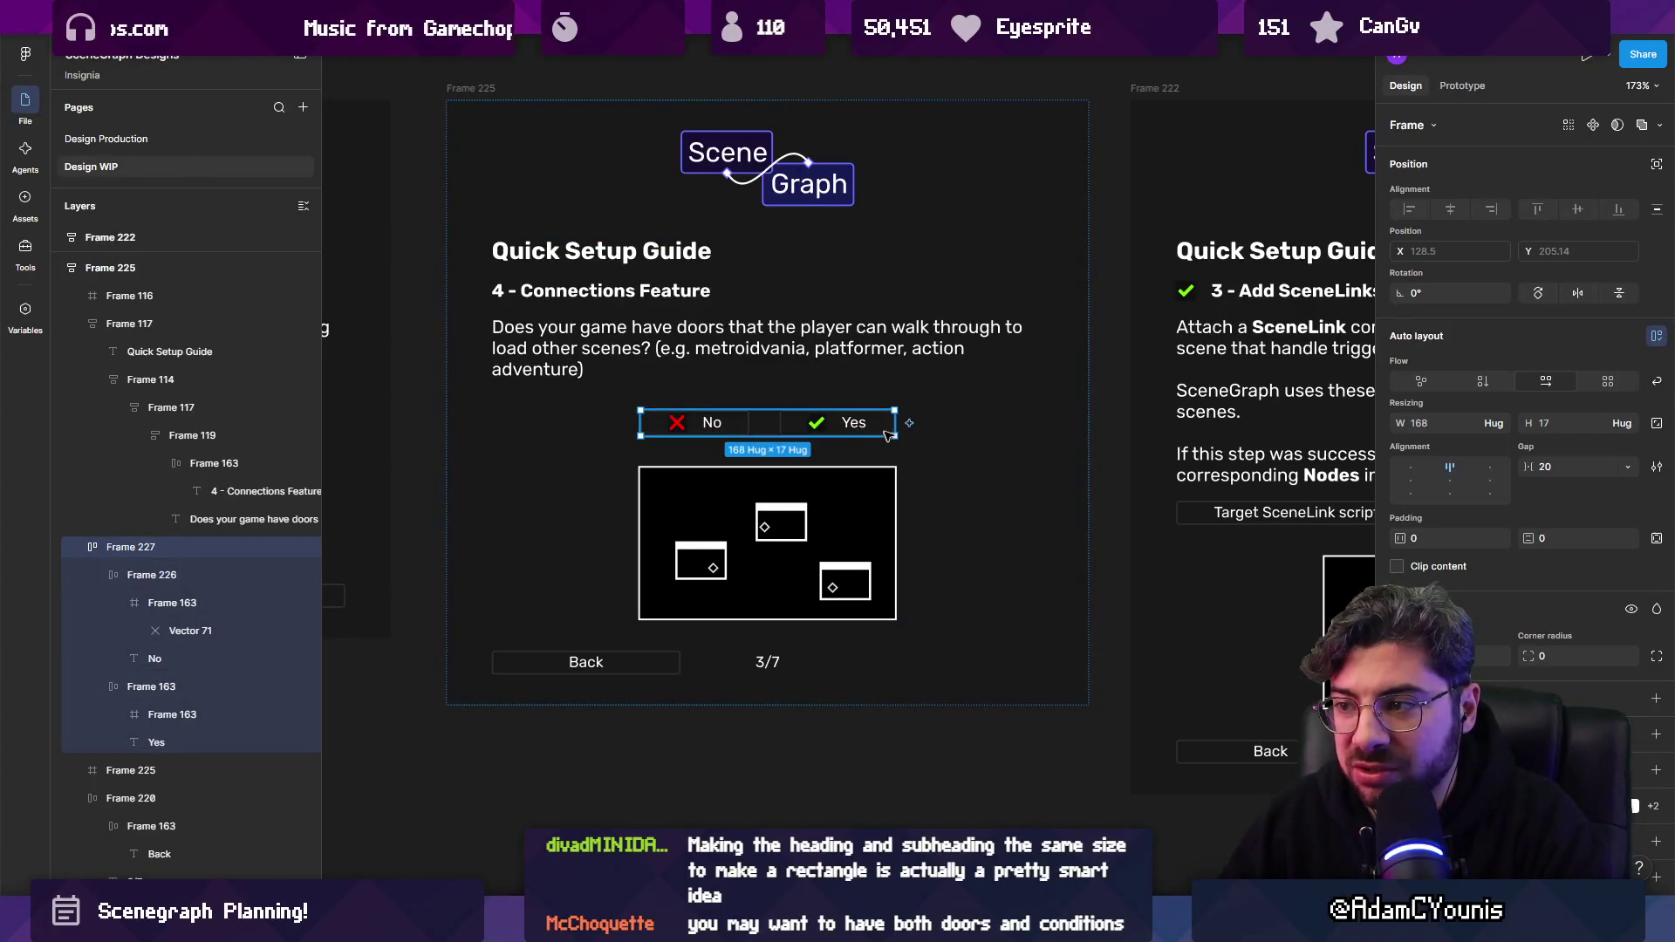
{"action": "left_click_drag", "start_coordinate": [912, 422], "coordinate": [1019, 419]}
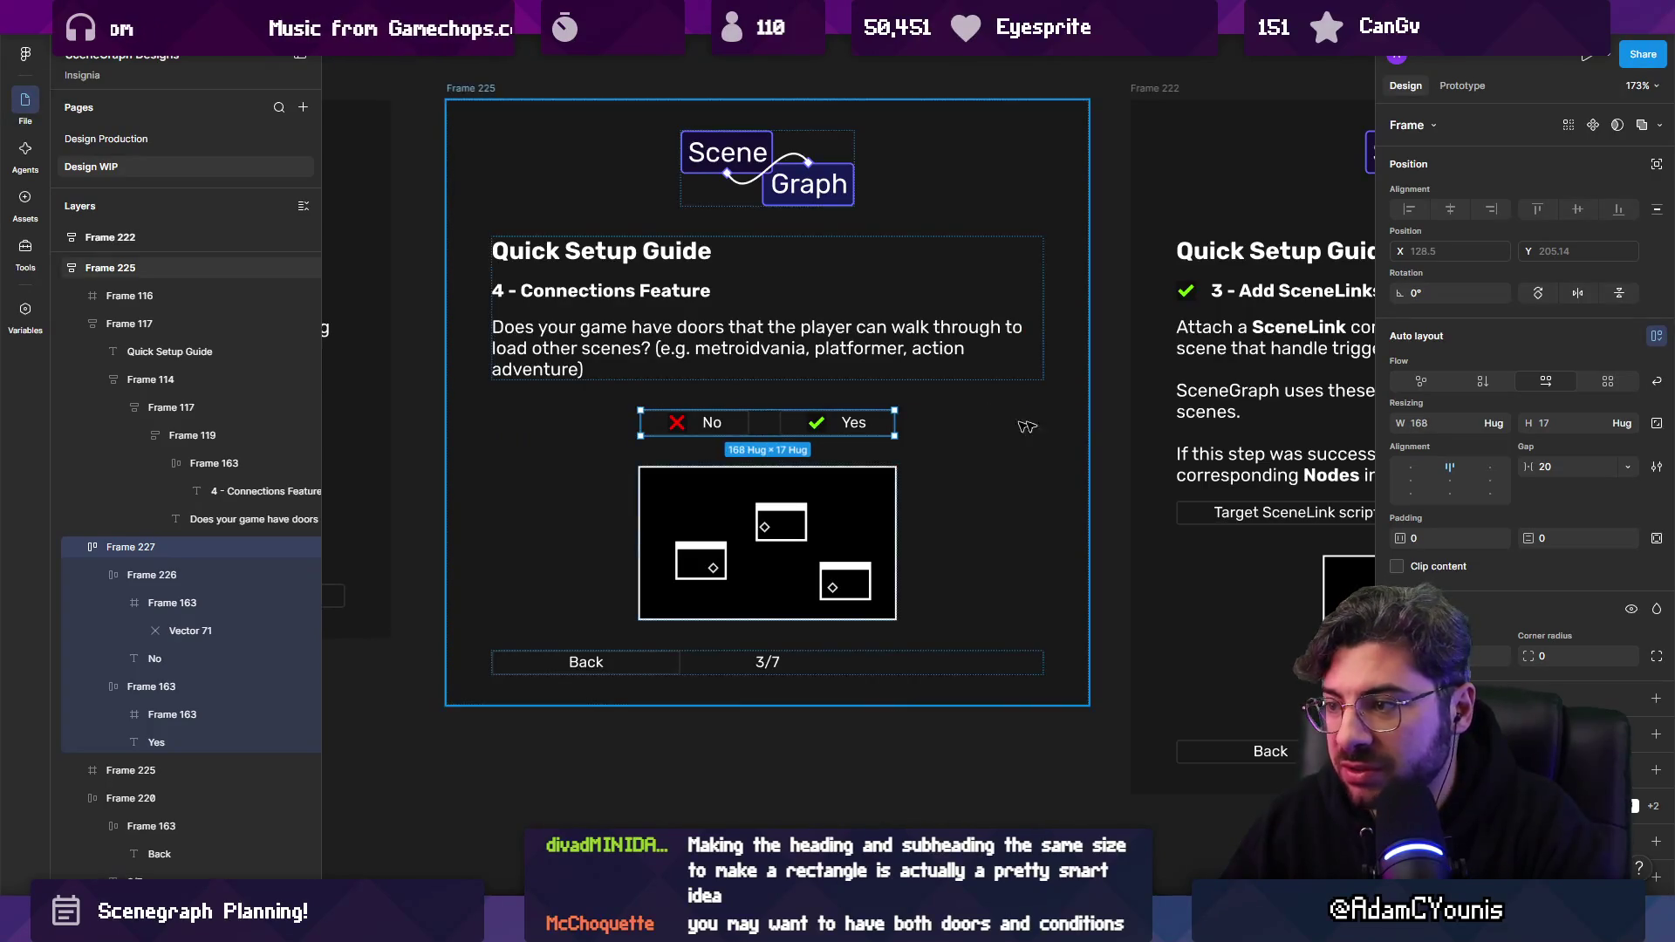
{"action": "left_click", "coordinate": [1500, 423]}
{"action": "left_click", "coordinate": [1440, 443]}
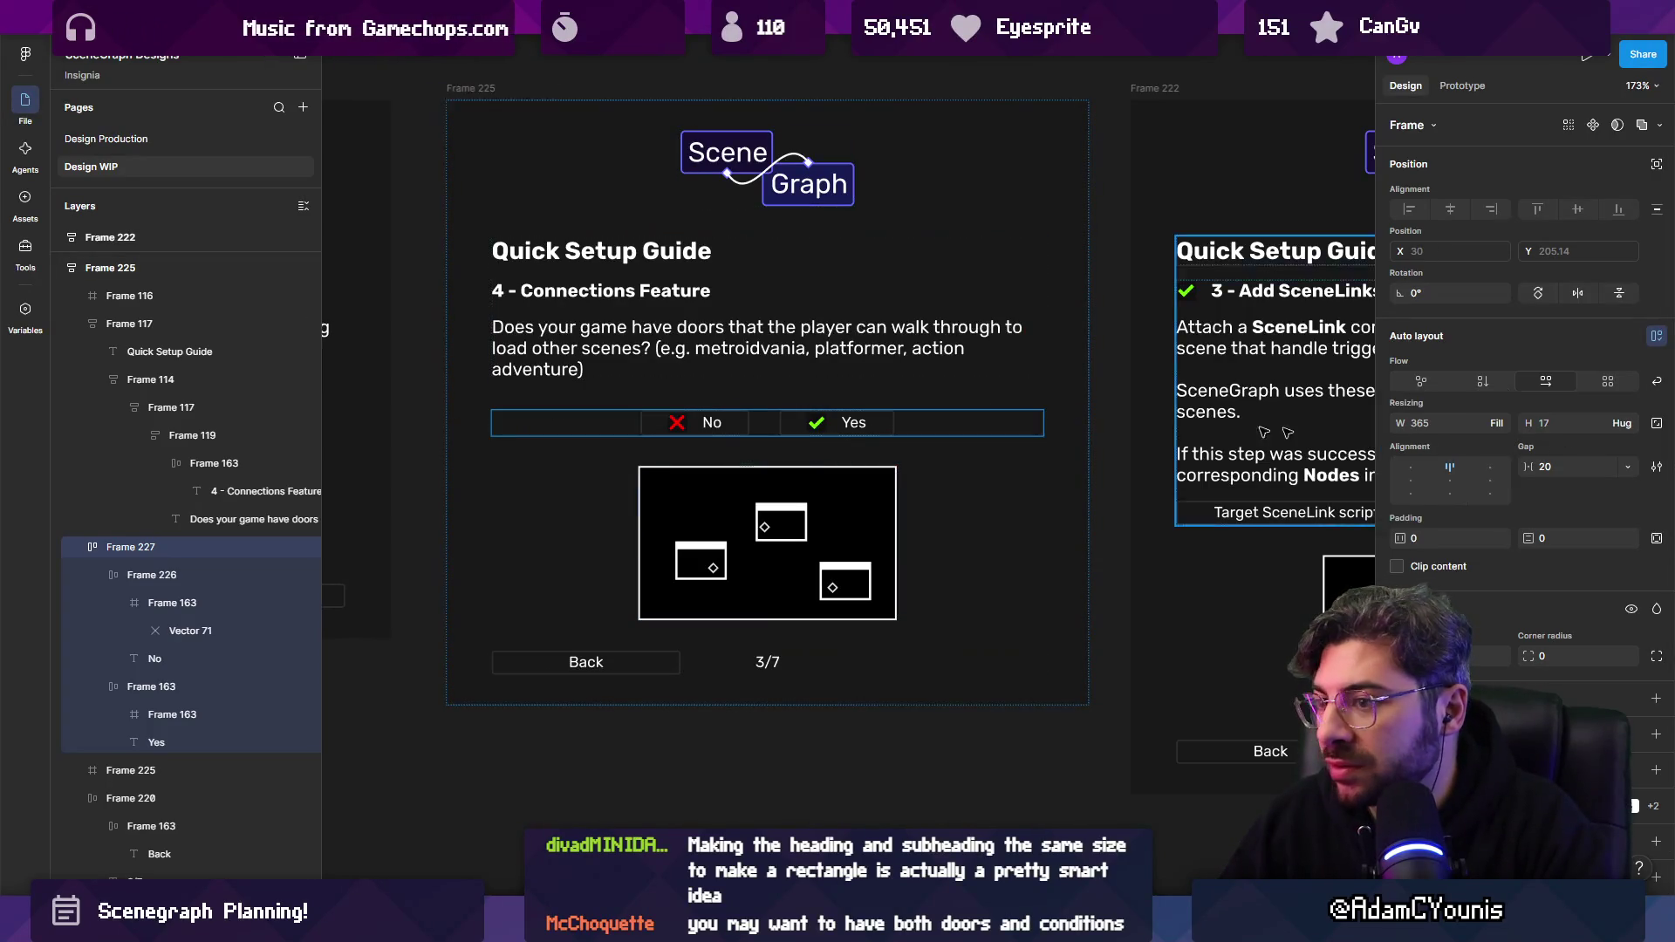
Set both No and Yes buttons to Fill width so they split the row equally.
{"action": "left_click", "coordinate": [737, 427]}
{"action": "left_click", "coordinate": [825, 427], "text": "shift"}
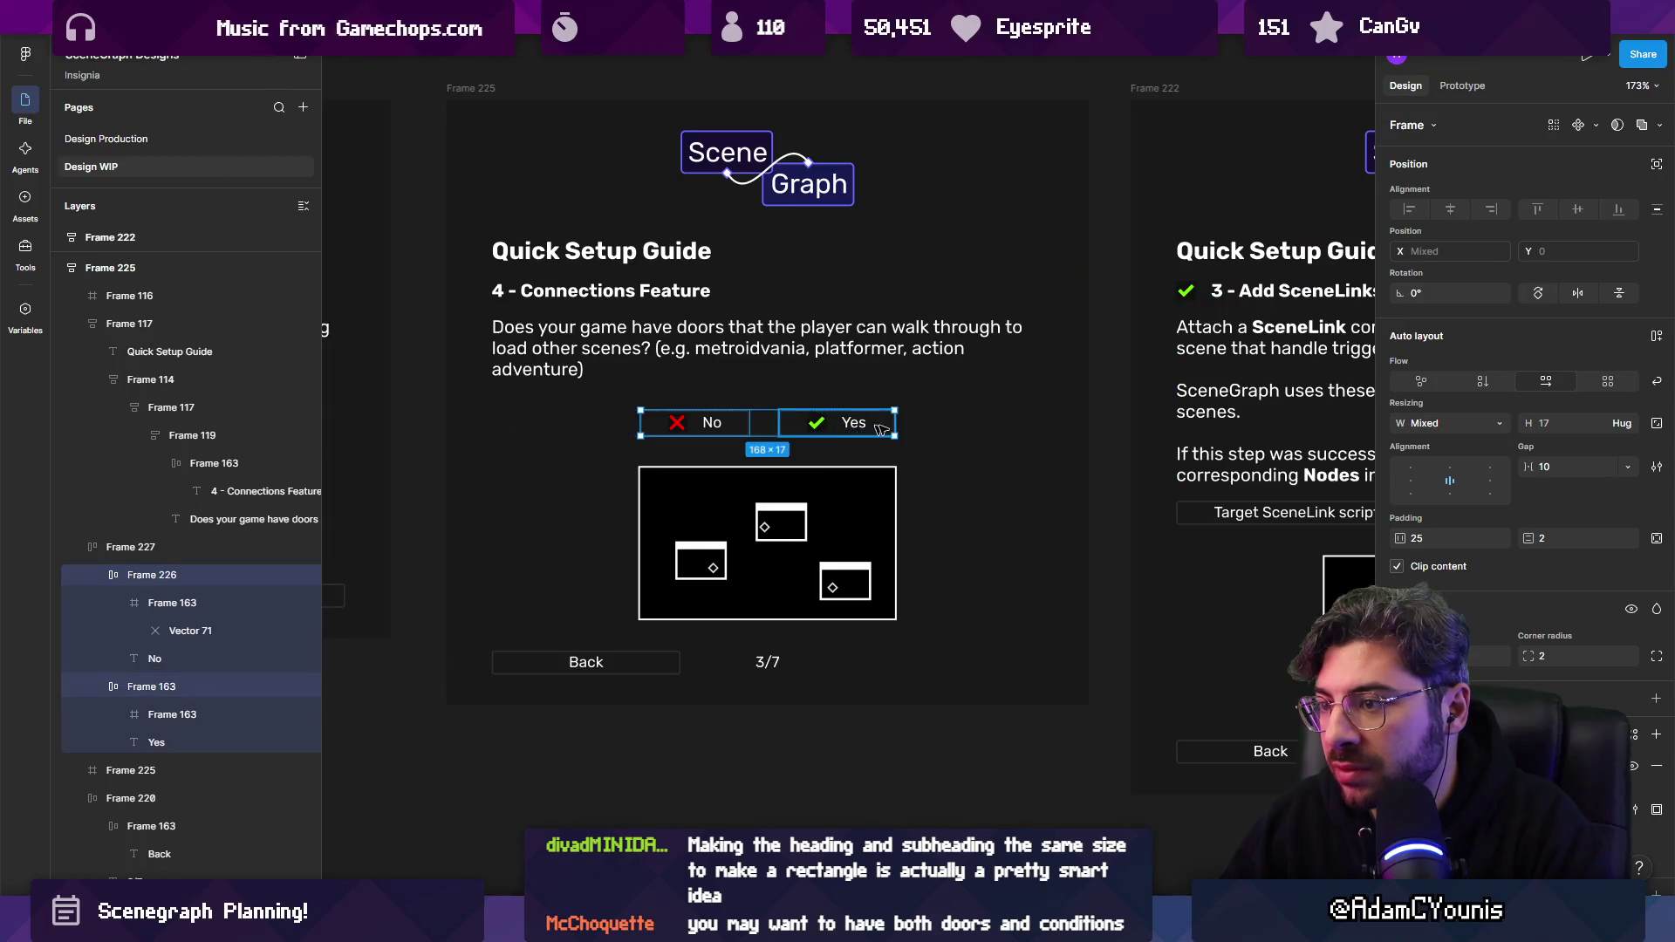
{"action": "left_click", "coordinate": [1500, 423]}
{"action": "left_click", "coordinate": [1439, 443]}
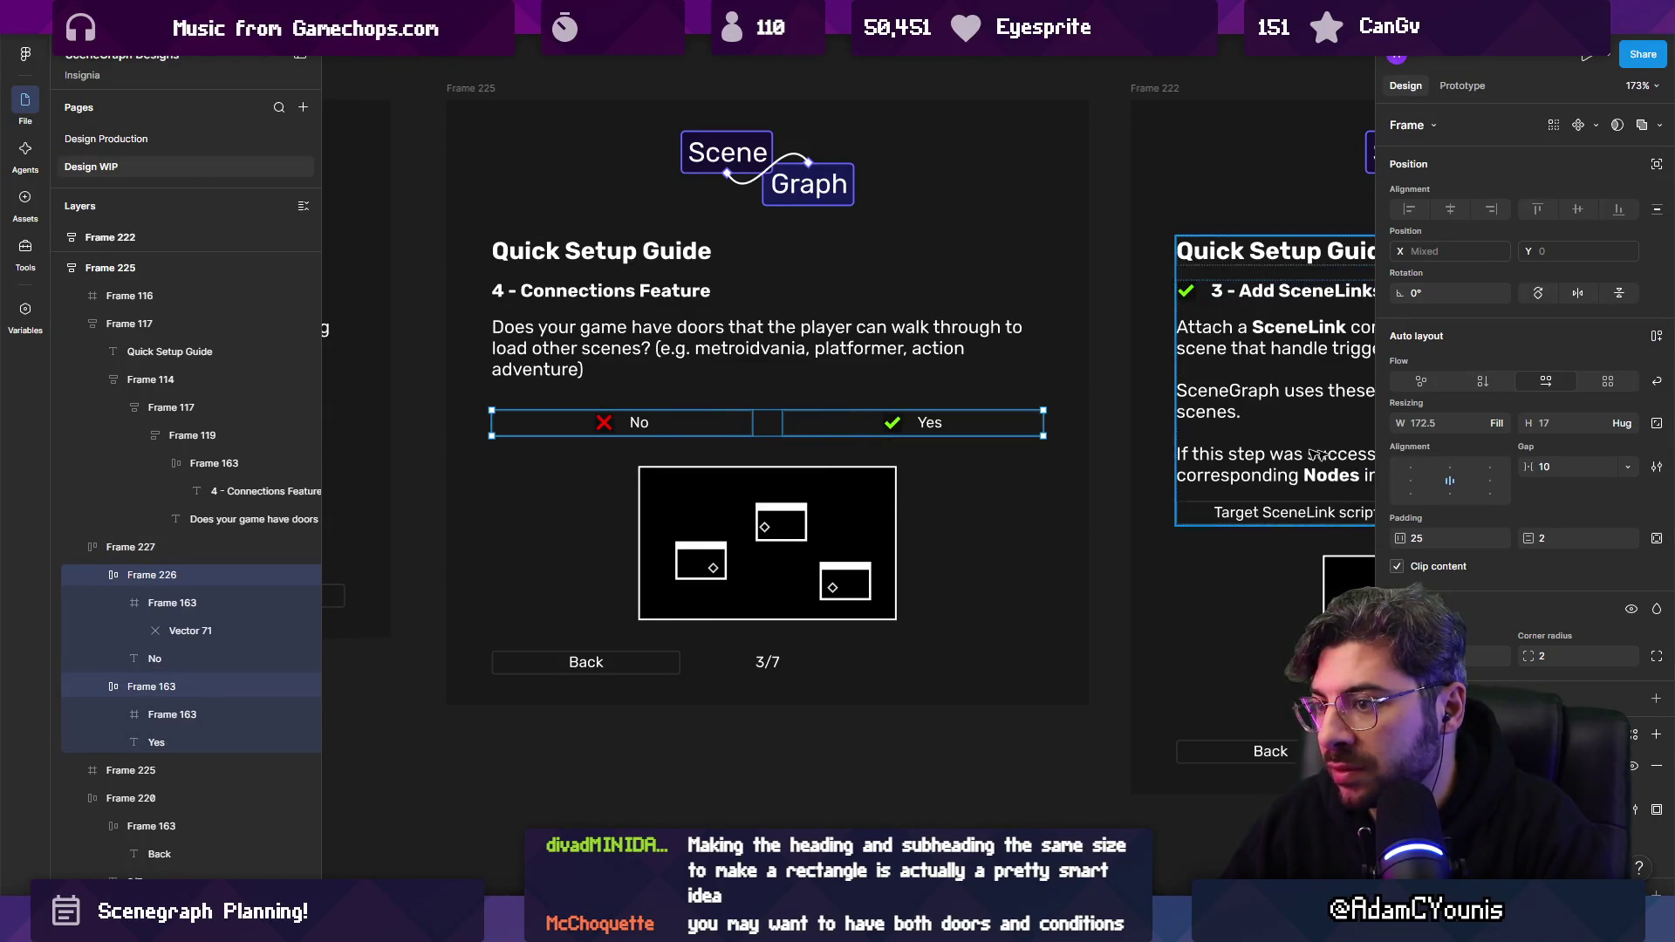
{"action": "left_click", "coordinate": [924, 739]}
{"action": "left_click", "coordinate": [1003, 424]}
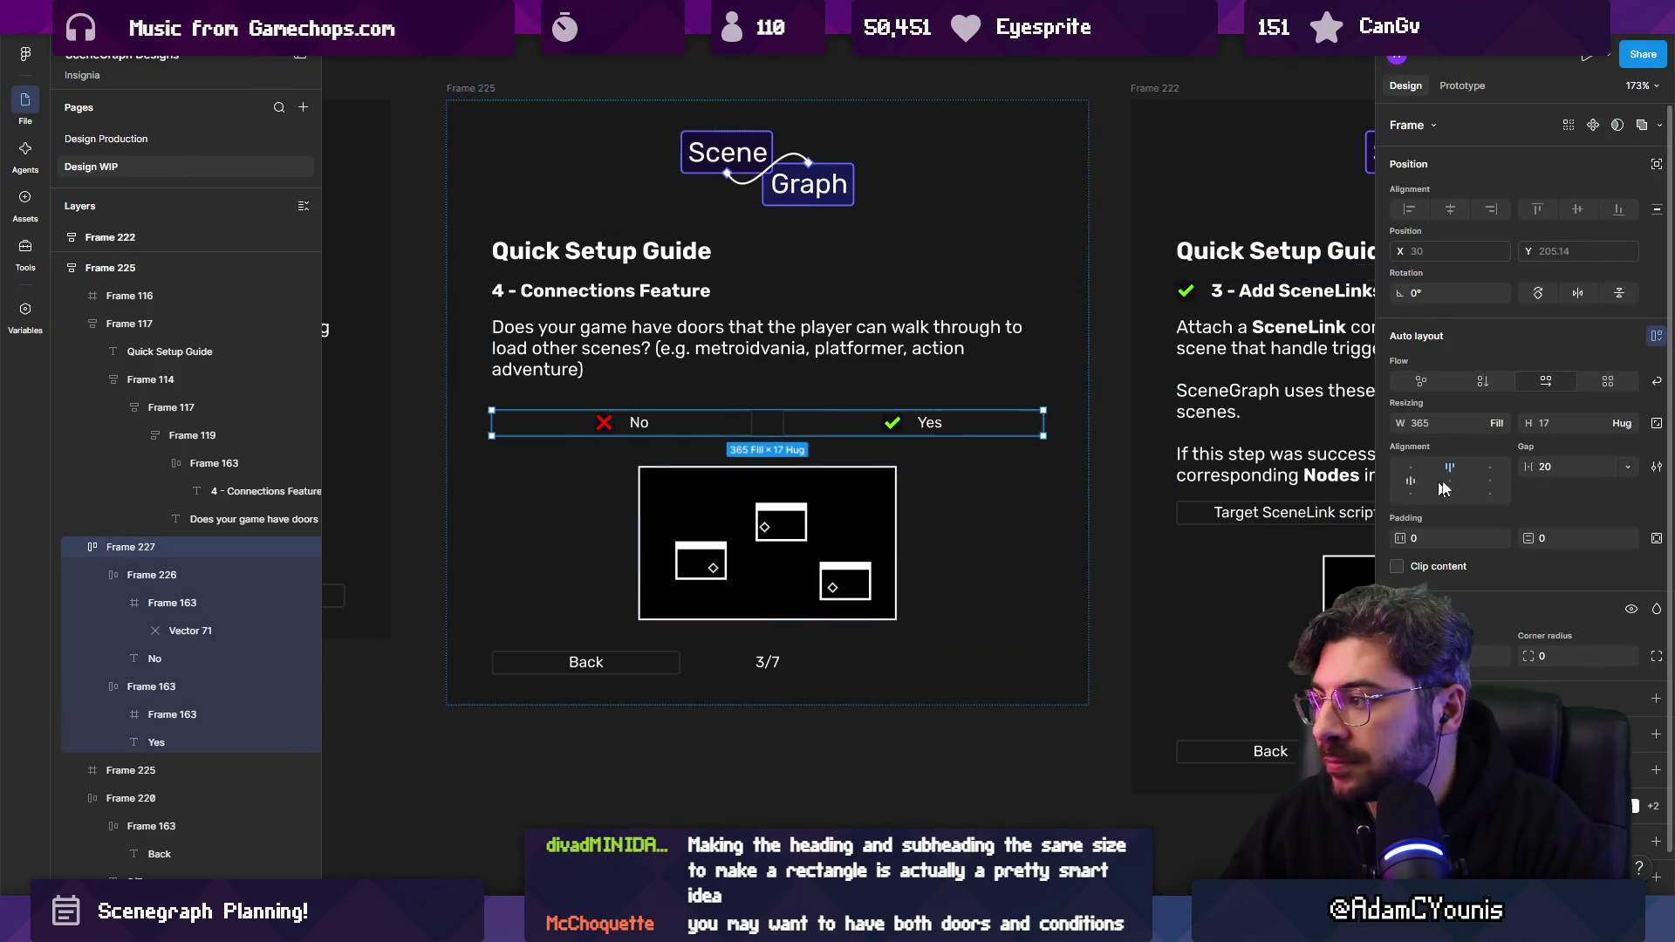
{"action": "scroll", "coordinate": [855, 541], "scroll_direction": "down", "scroll_amount": 5}
{"action": "left_click", "coordinate": [811, 691]}
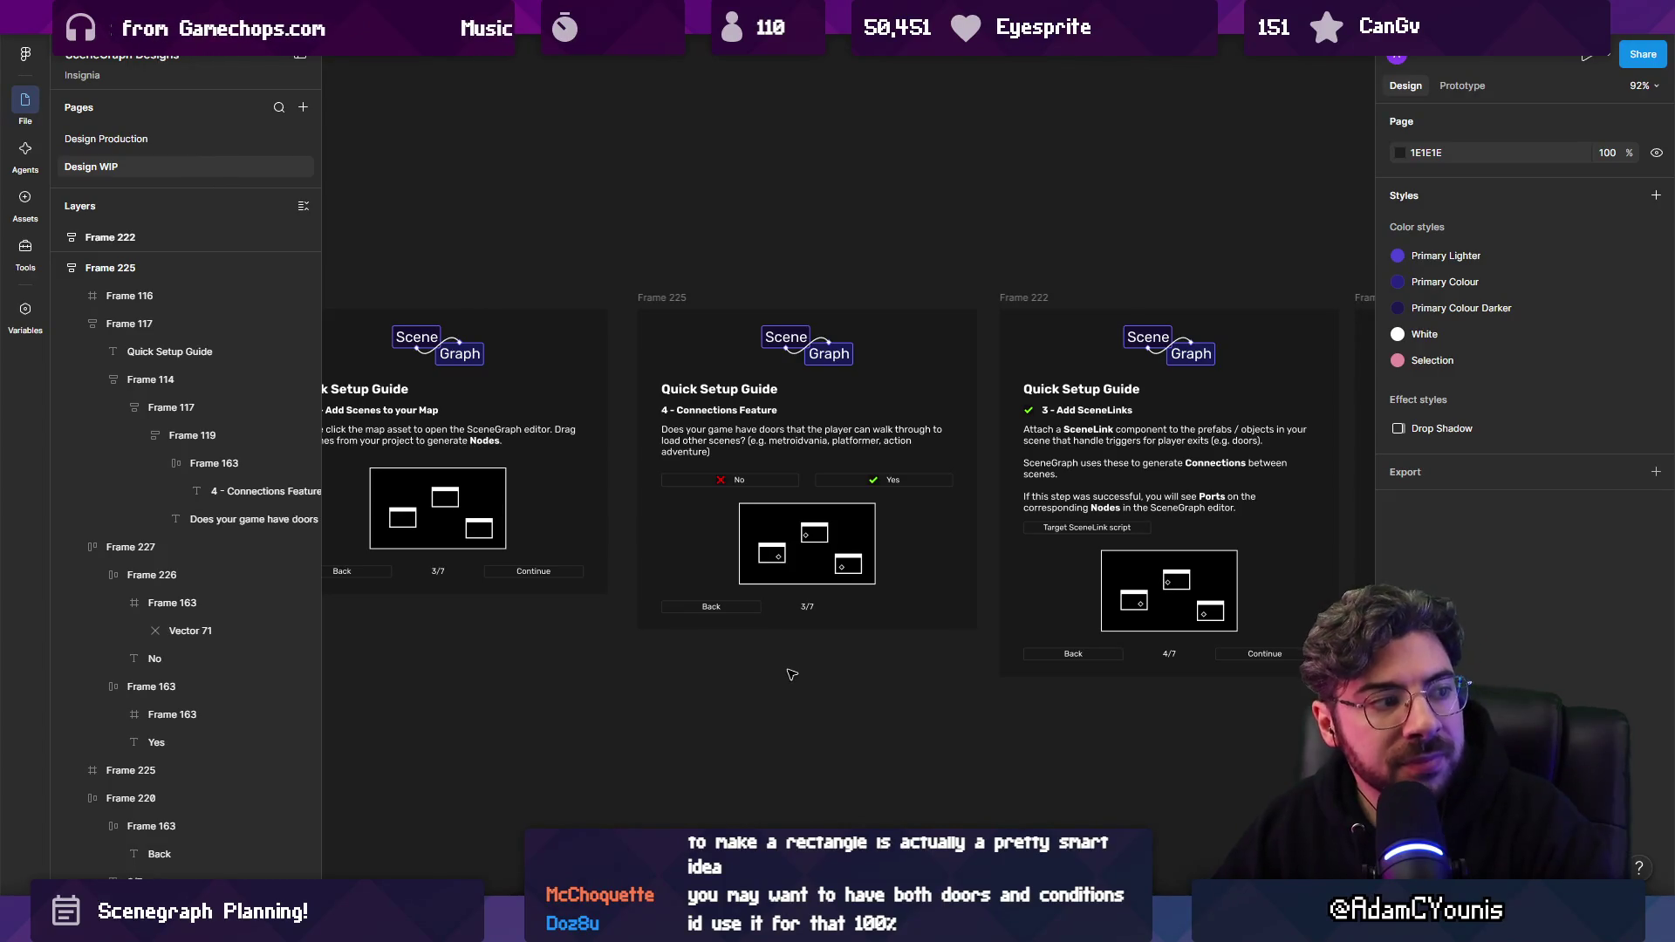
{"action": "scroll", "coordinate": [817, 534], "scroll_direction": "up", "scroll_amount": 3}
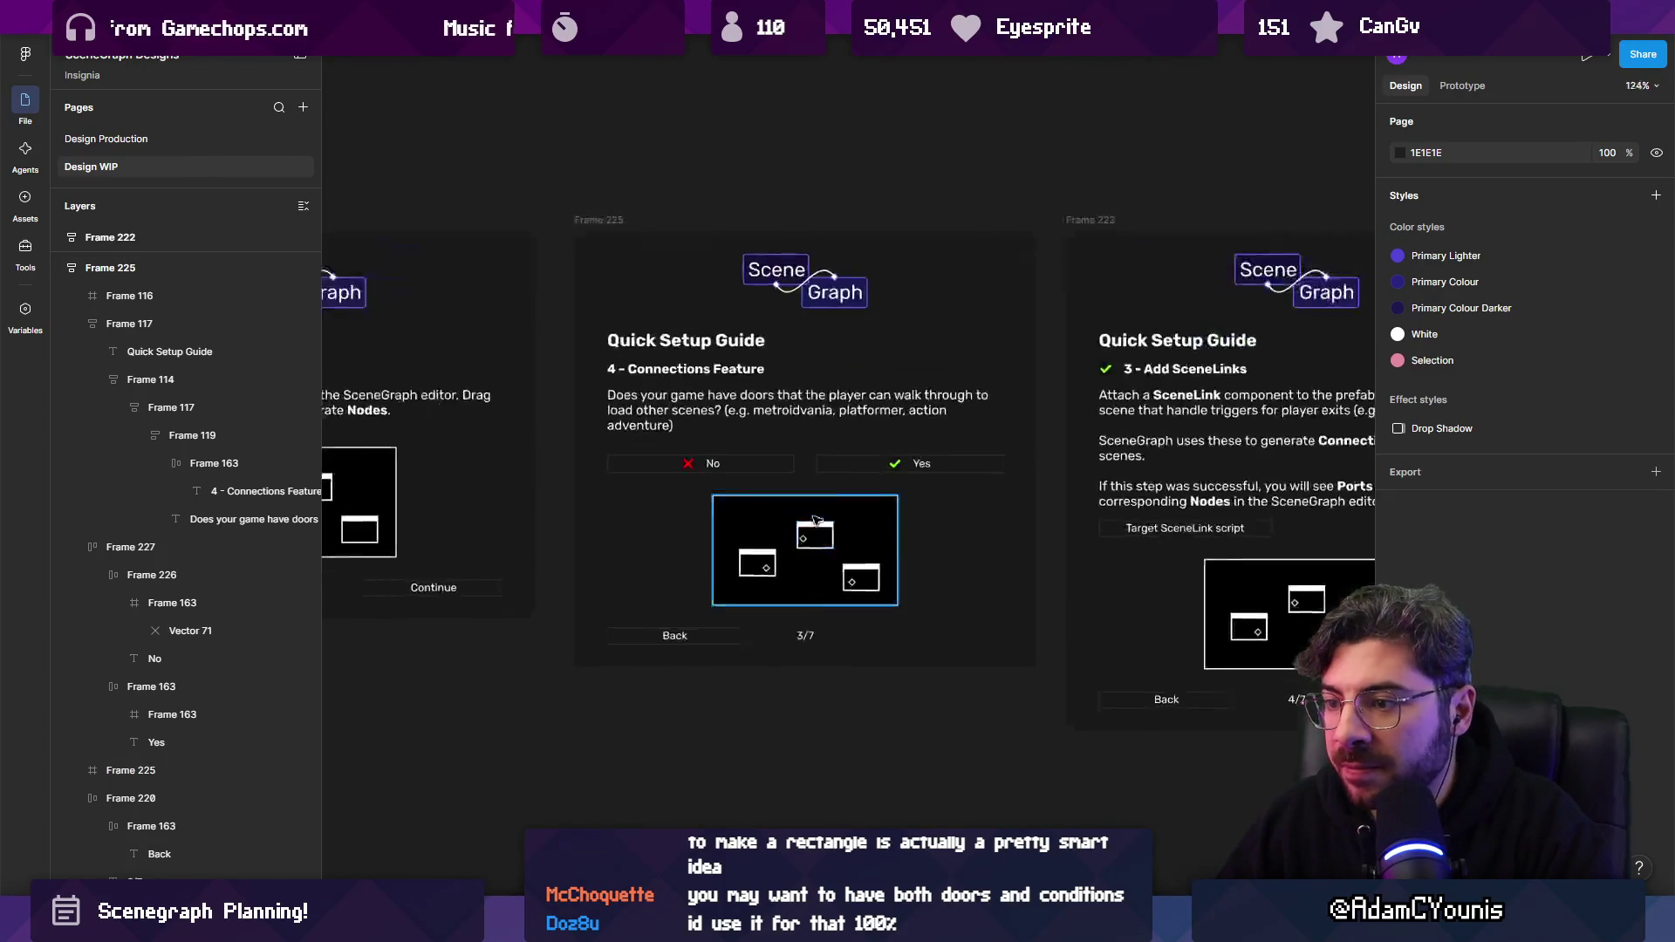
{"action": "left_click", "coordinate": [838, 565]}
{"action": "double_click", "coordinate": [837, 566]}
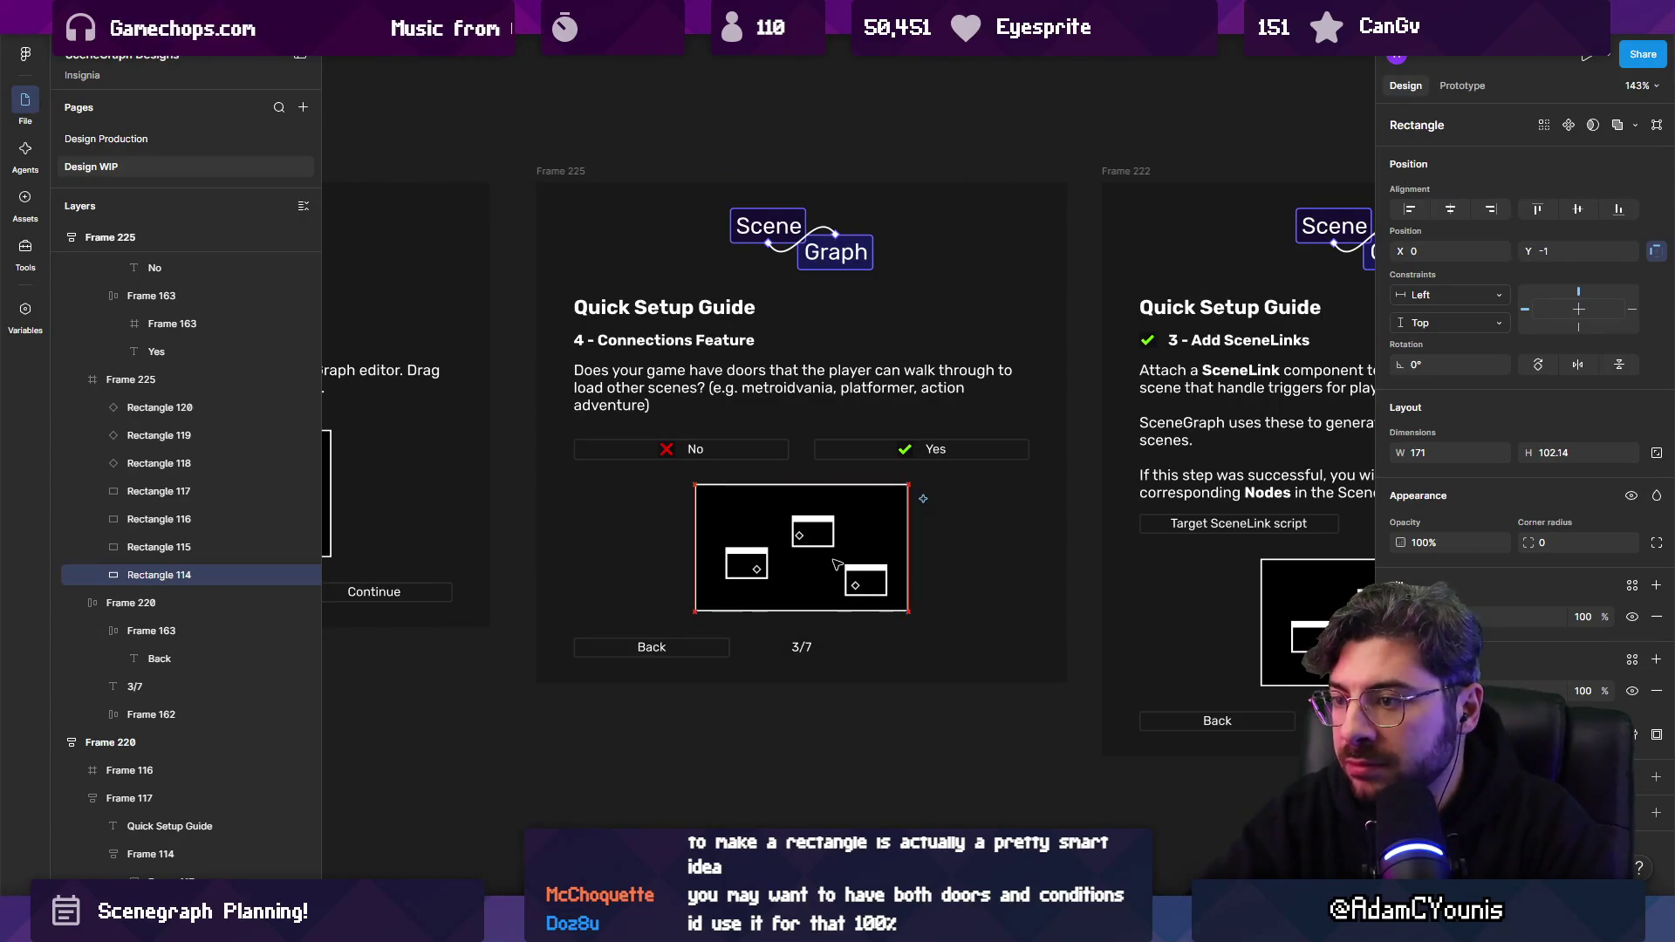
{"action": "key", "text": "Escape"}
{"action": "key", "text": "Escape"}
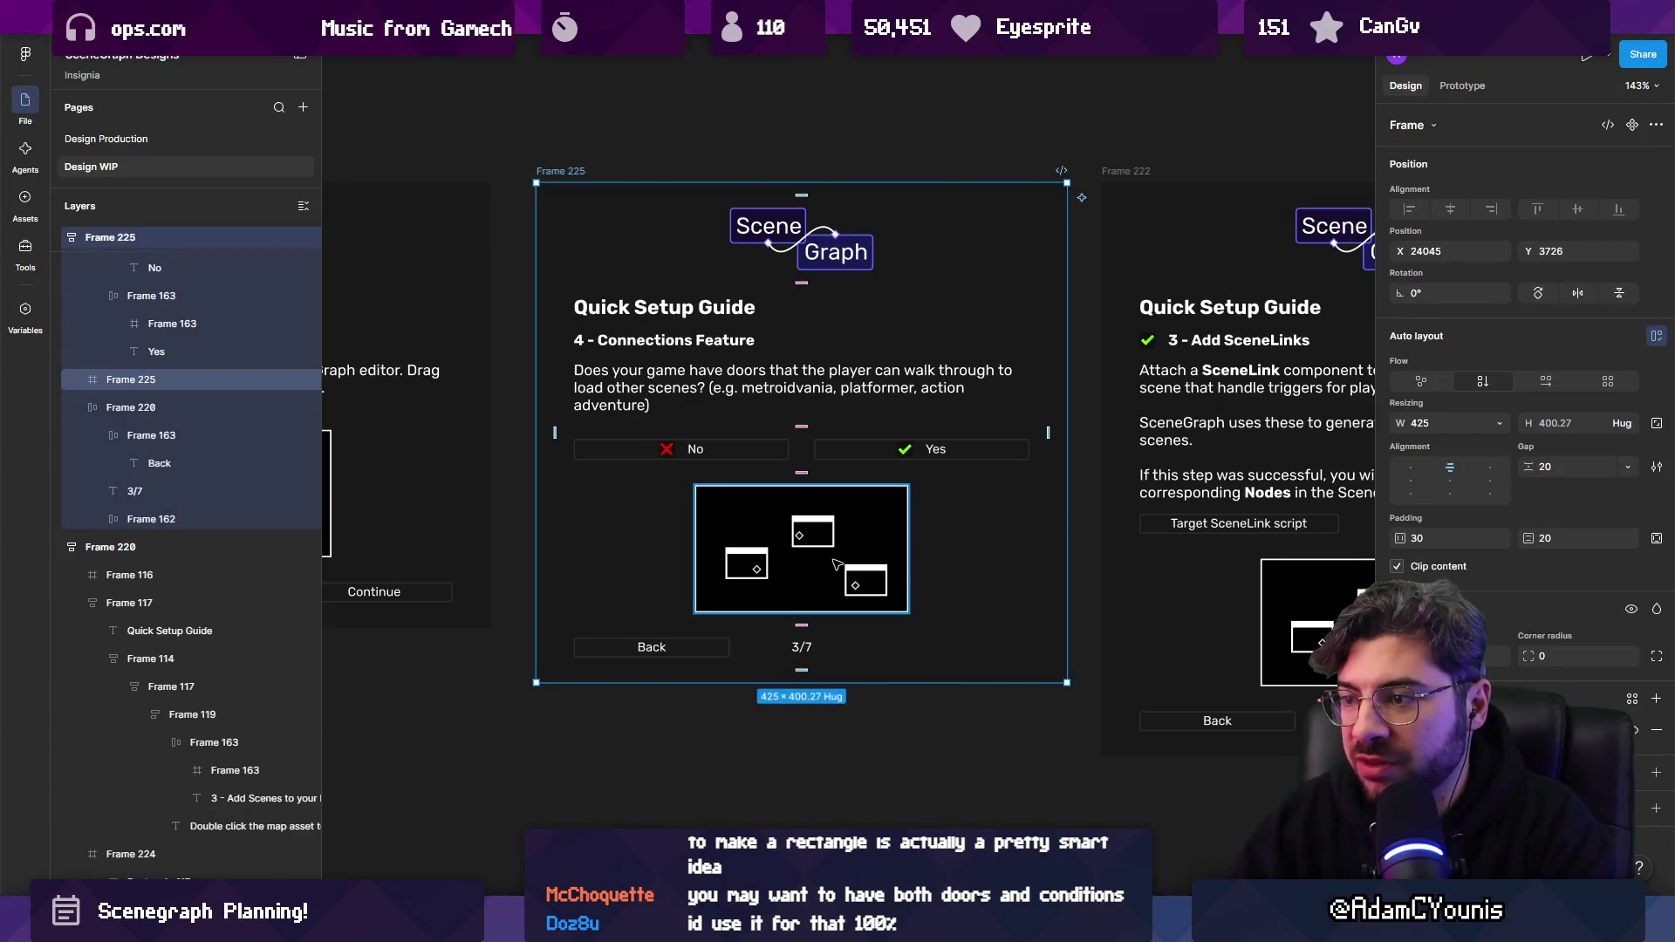
{"action": "left_click", "coordinate": [838, 565]}
{"action": "key", "text": "Up"}
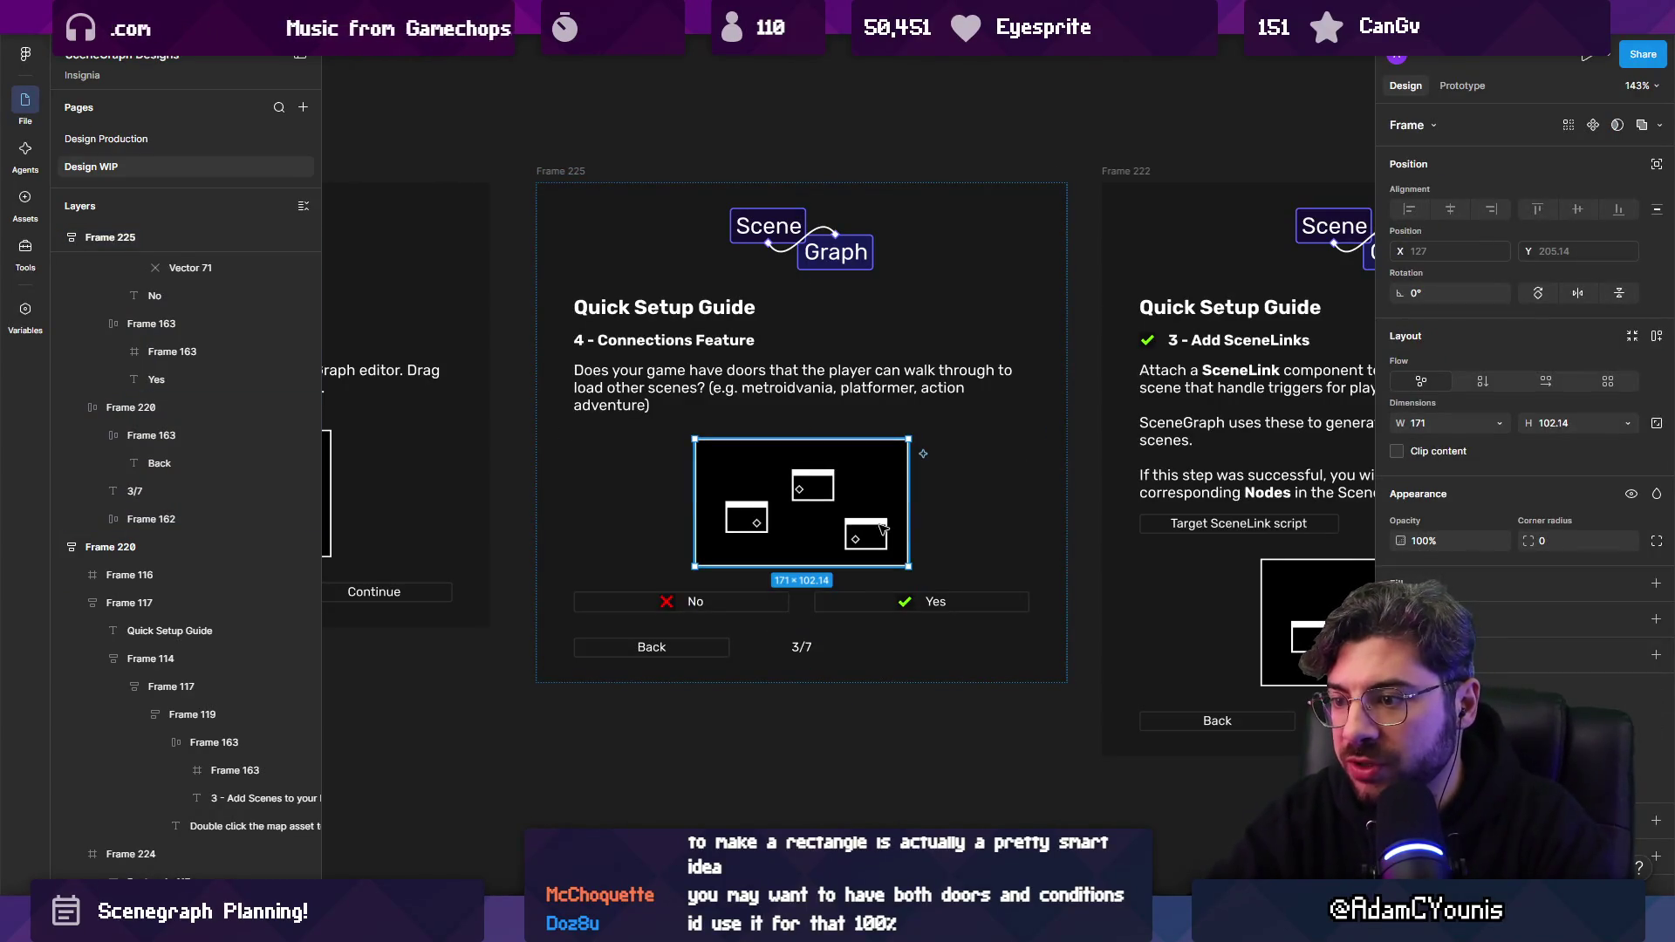
{"action": "key", "text": "Down"}
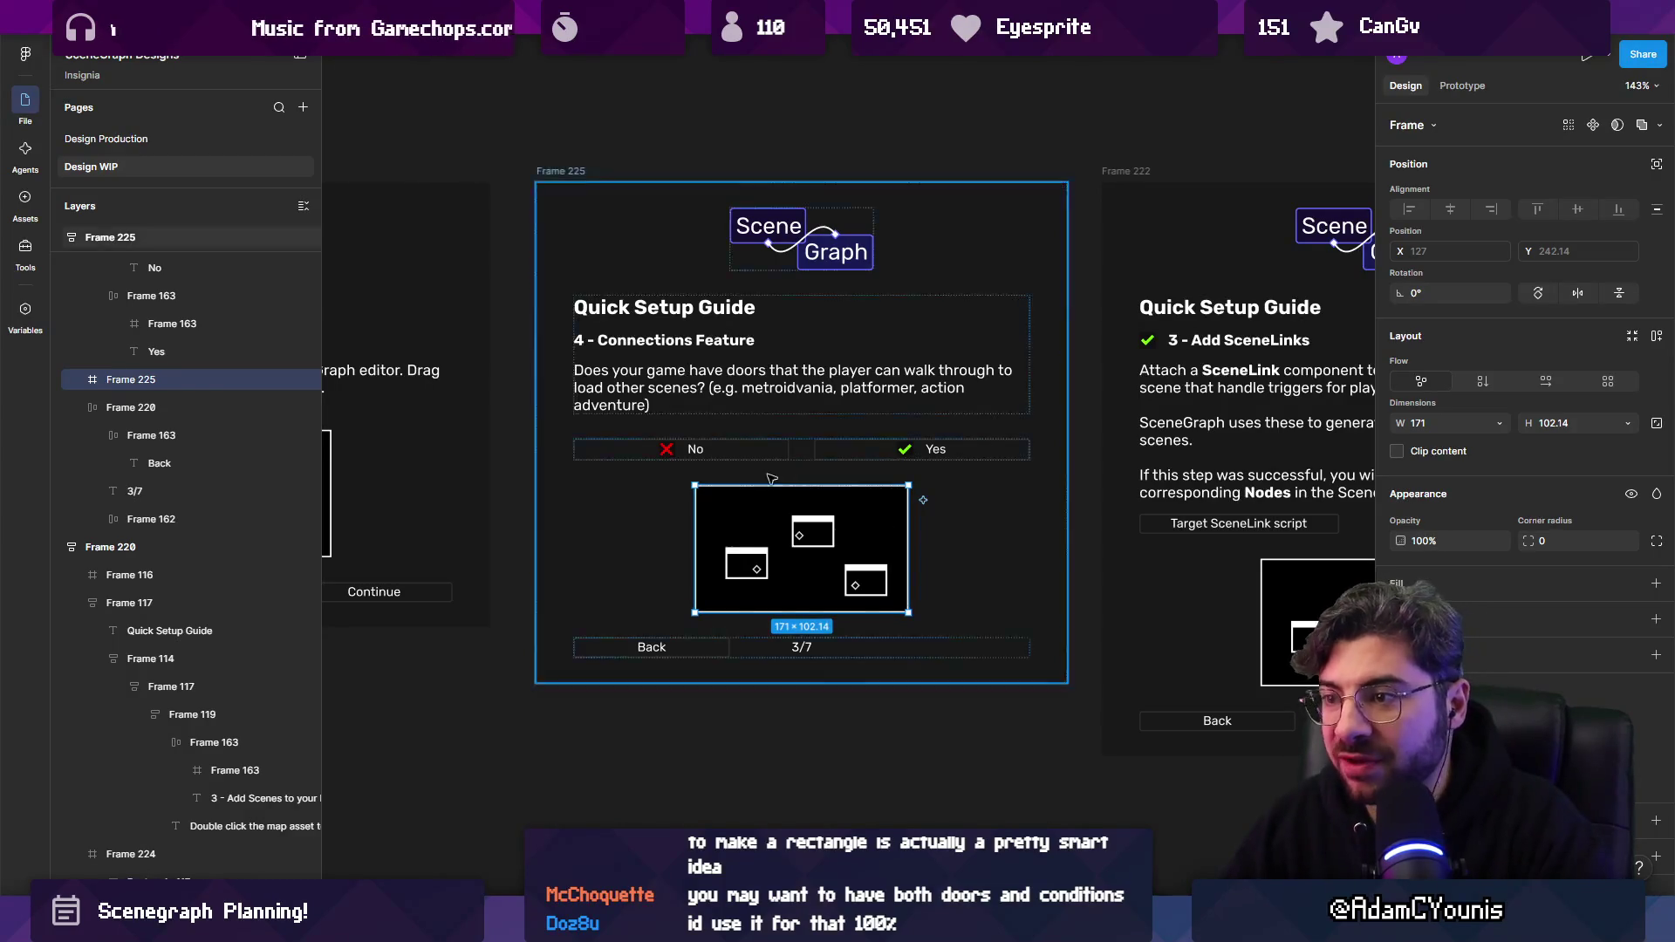
{"action": "left_click", "coordinate": [1082, 558]}
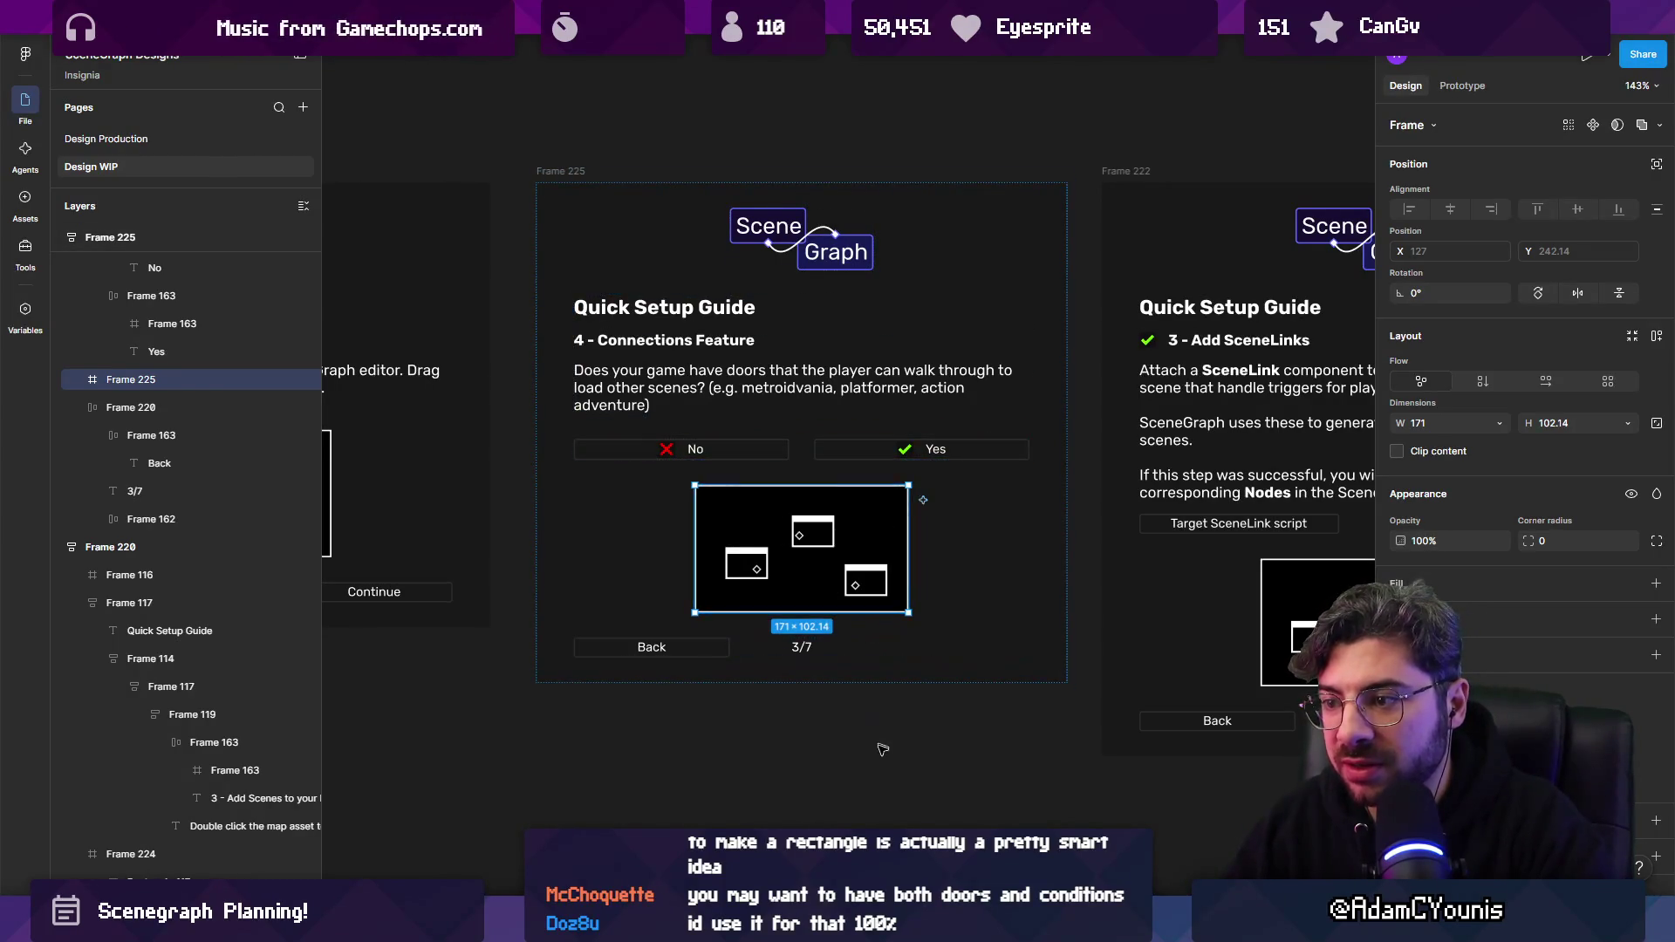
{"action": "scroll", "coordinate": [1208, 624], "scroll_direction": "down", "scroll_amount": 1}
{"action": "scroll", "coordinate": [1207, 624], "scroll_direction": "down", "scroll_amount": 2}
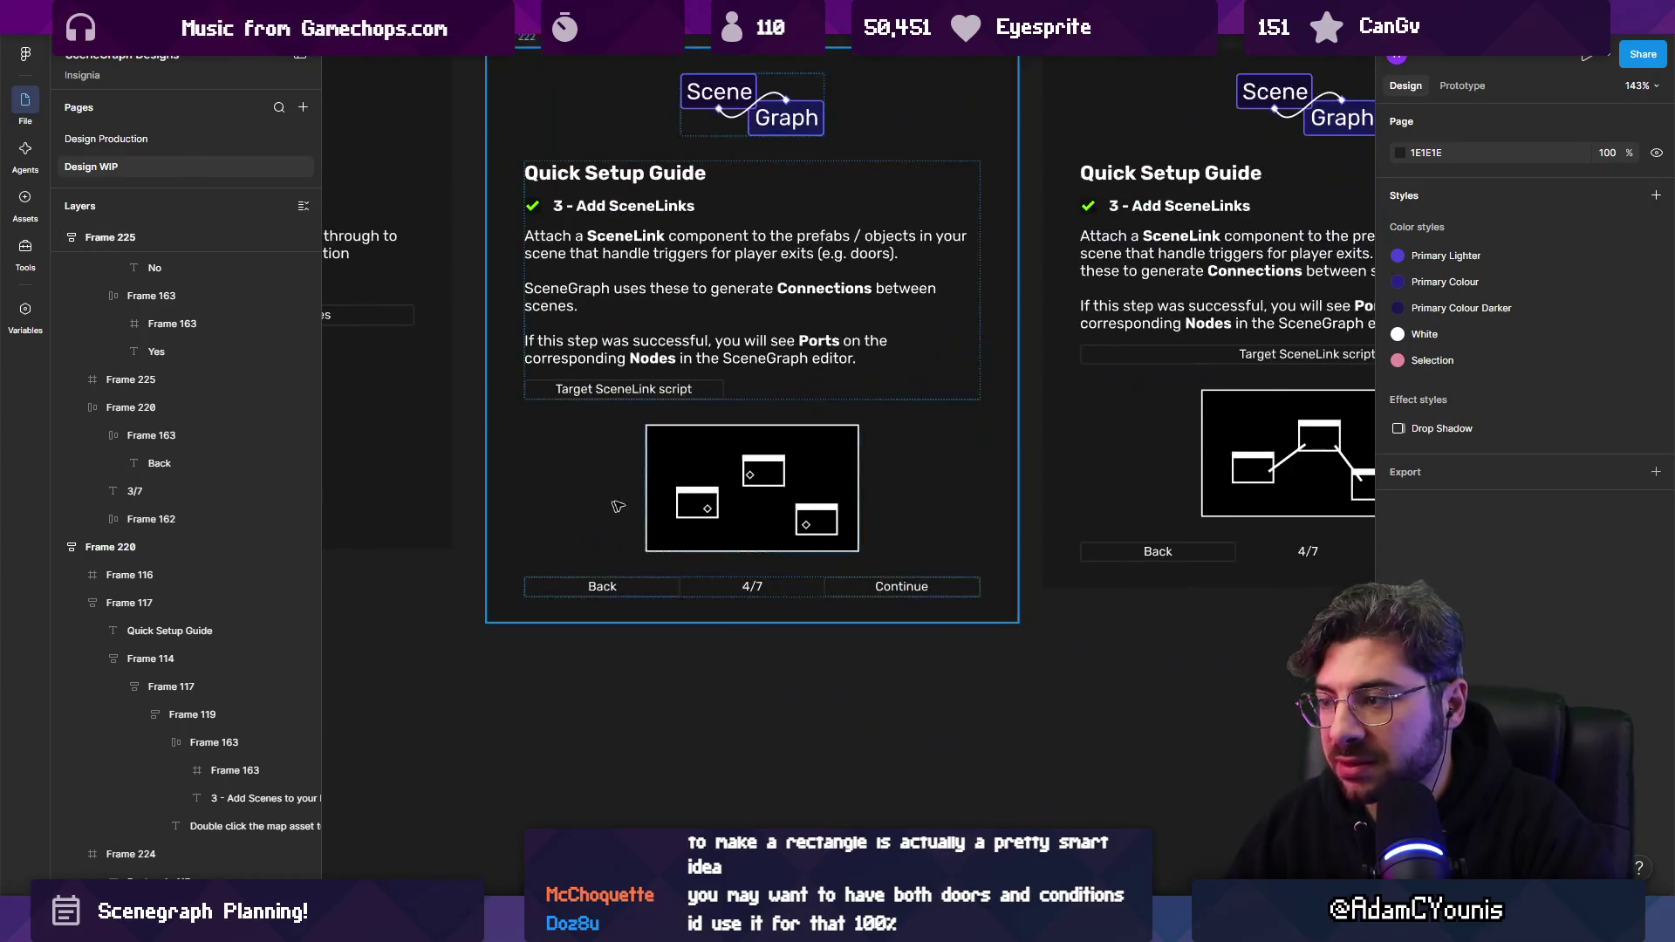
{"action": "left_click", "coordinate": [1314, 469]}
Move Vector 70 into the step 4 diagram and snap its ends to the top and bottom-right diamonds.
{"action": "mouse_move", "coordinate": [1314, 468]}
{"action": "left_mouse_down"}
{"action": "mouse_move", "coordinate": [157, 449]}
{"action": "mouse_move", "coordinate": [445, 431]}
{"action": "mouse_move", "coordinate": [405, 441]}
{"action": "left_mouse_up"}
{"action": "scroll", "coordinate": [395, 430], "scroll_direction": "up", "scroll_amount": 5}
{"action": "double_click", "coordinate": [393, 427]}
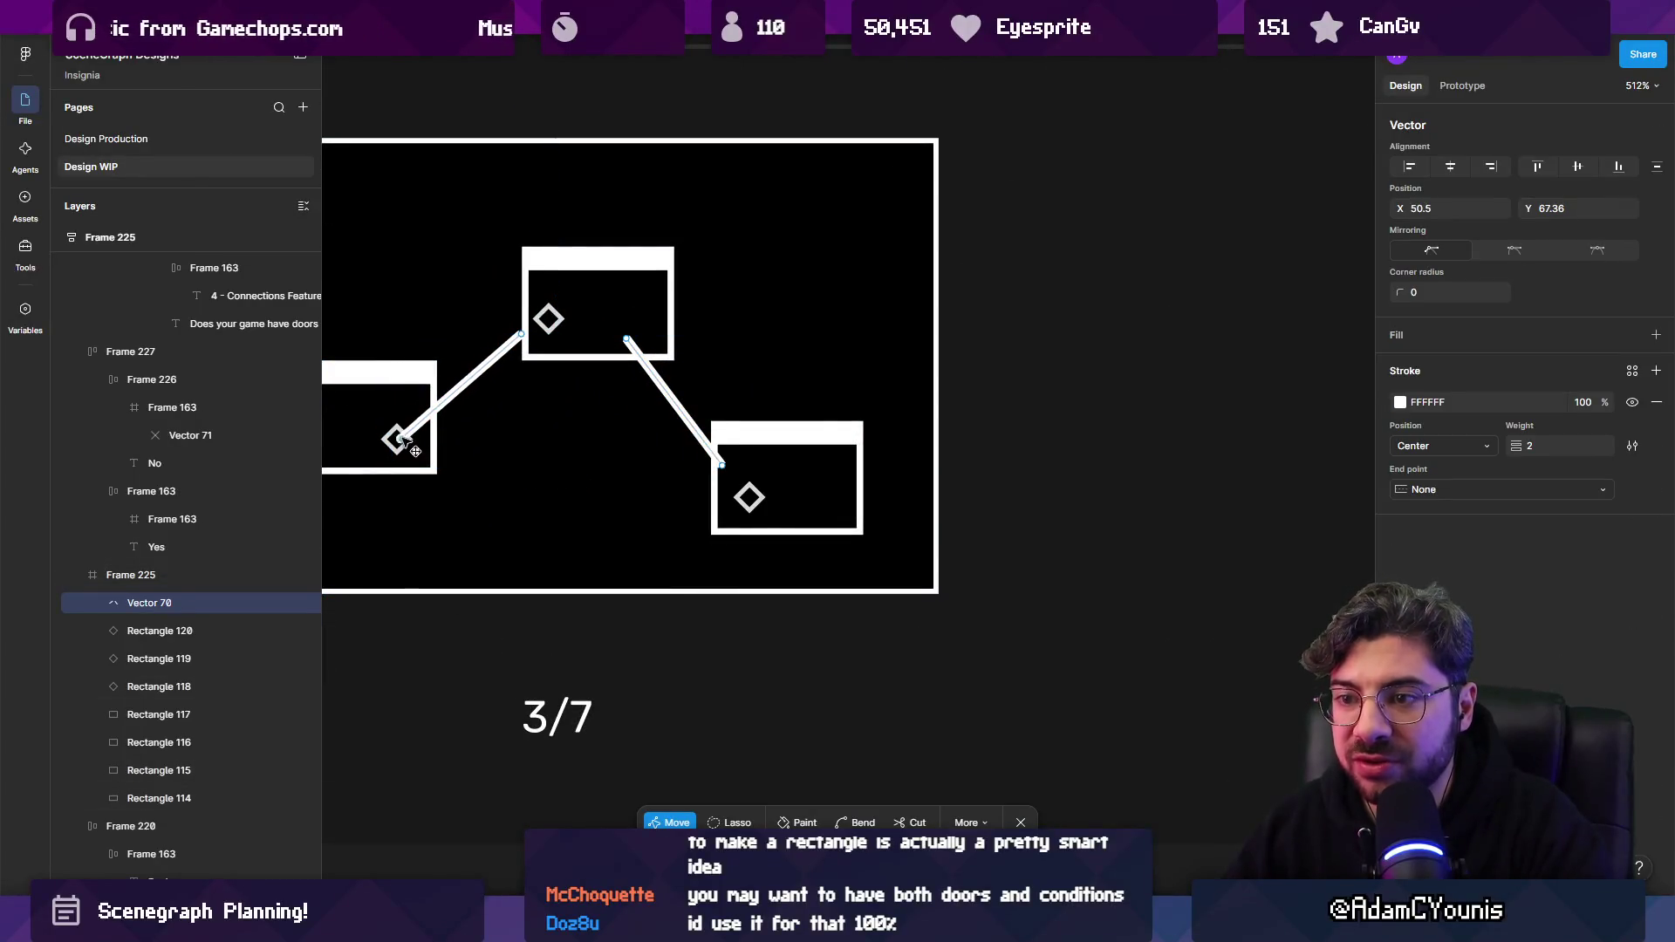
{"action": "left_click_drag", "start_coordinate": [527, 329], "coordinate": [543, 324]}
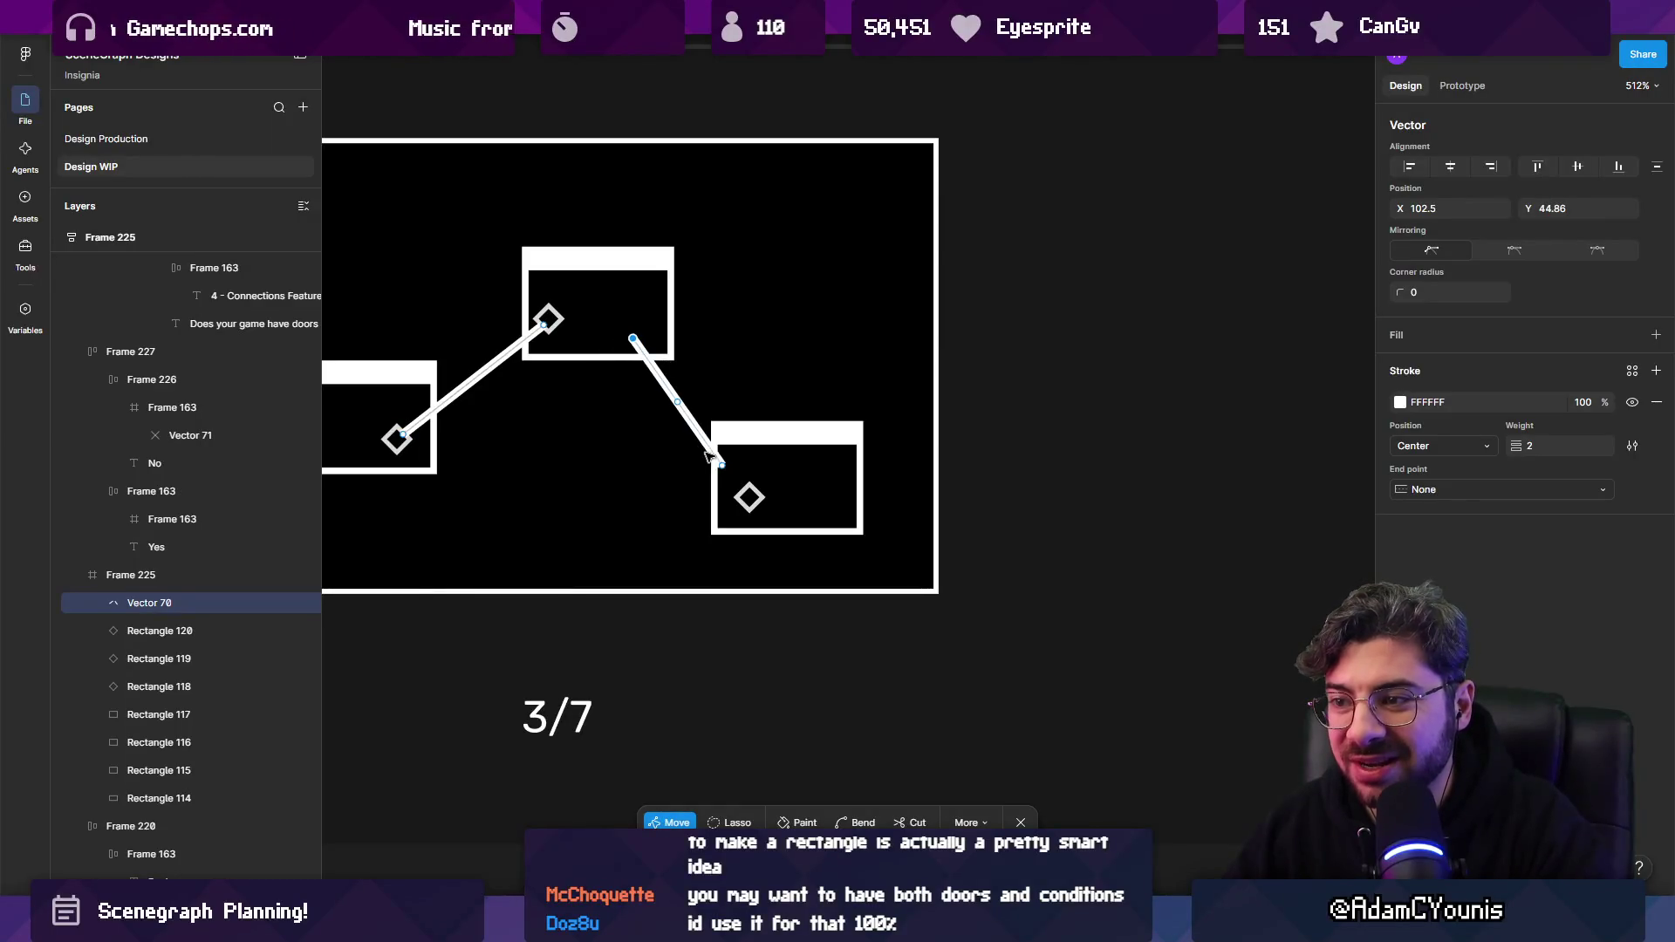
{"action": "left_click_drag", "start_coordinate": [757, 503], "coordinate": [762, 463]}
{"action": "left_click", "coordinate": [751, 499]}
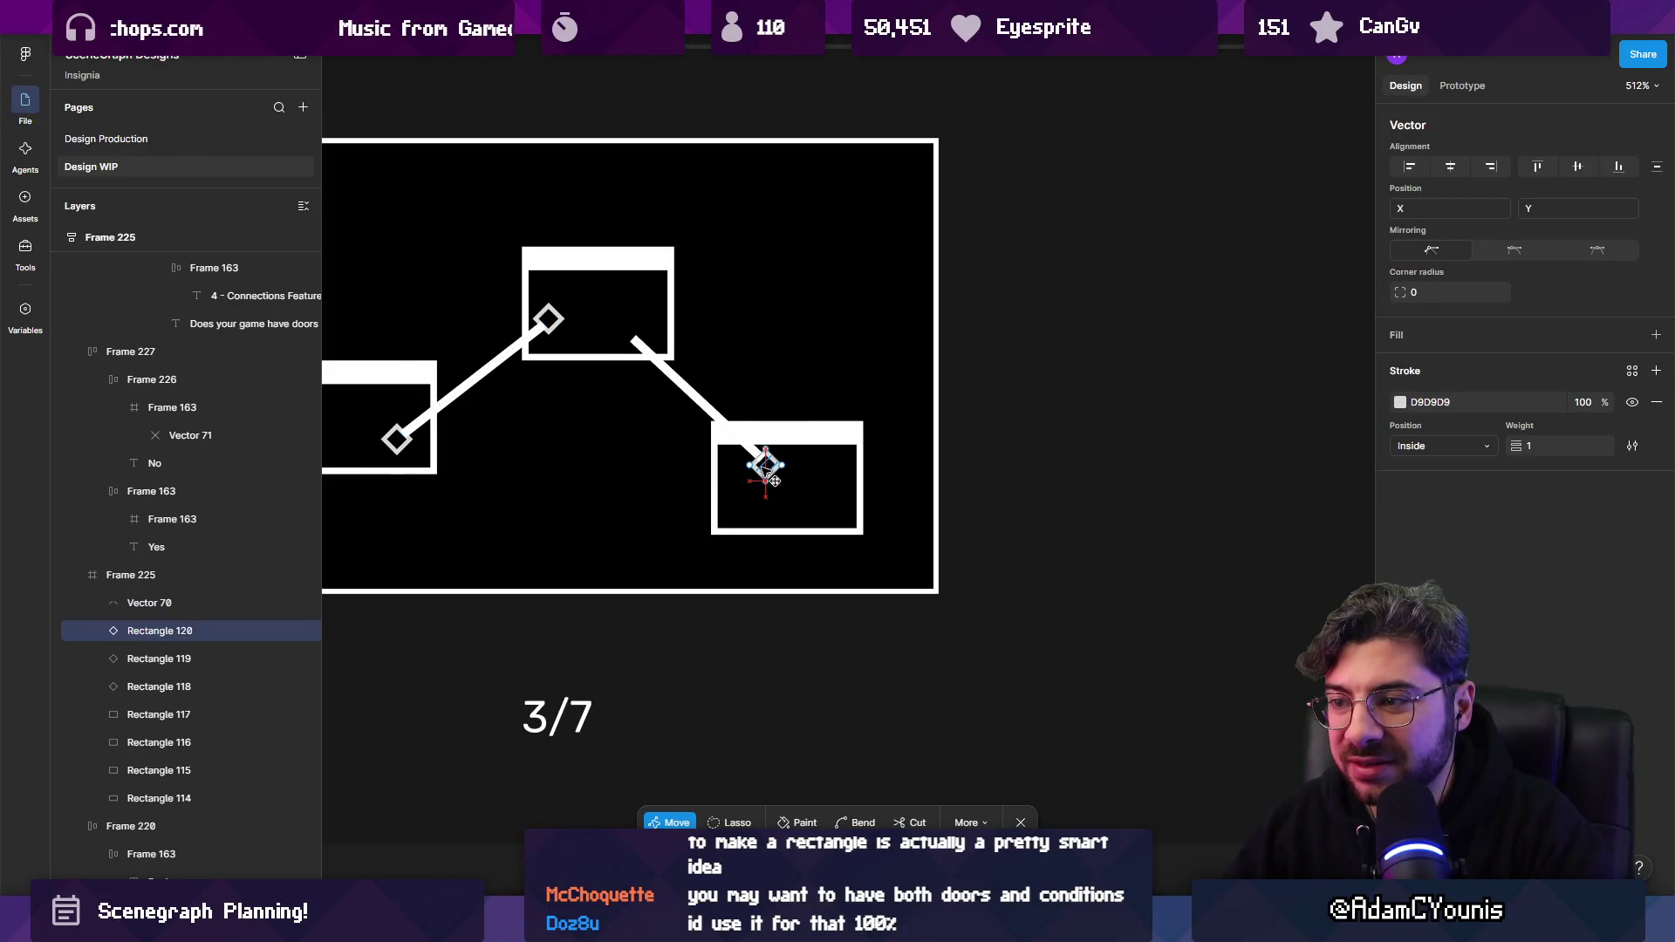
{"action": "scroll", "coordinate": [773, 474], "scroll_direction": "up", "scroll_amount": 5}
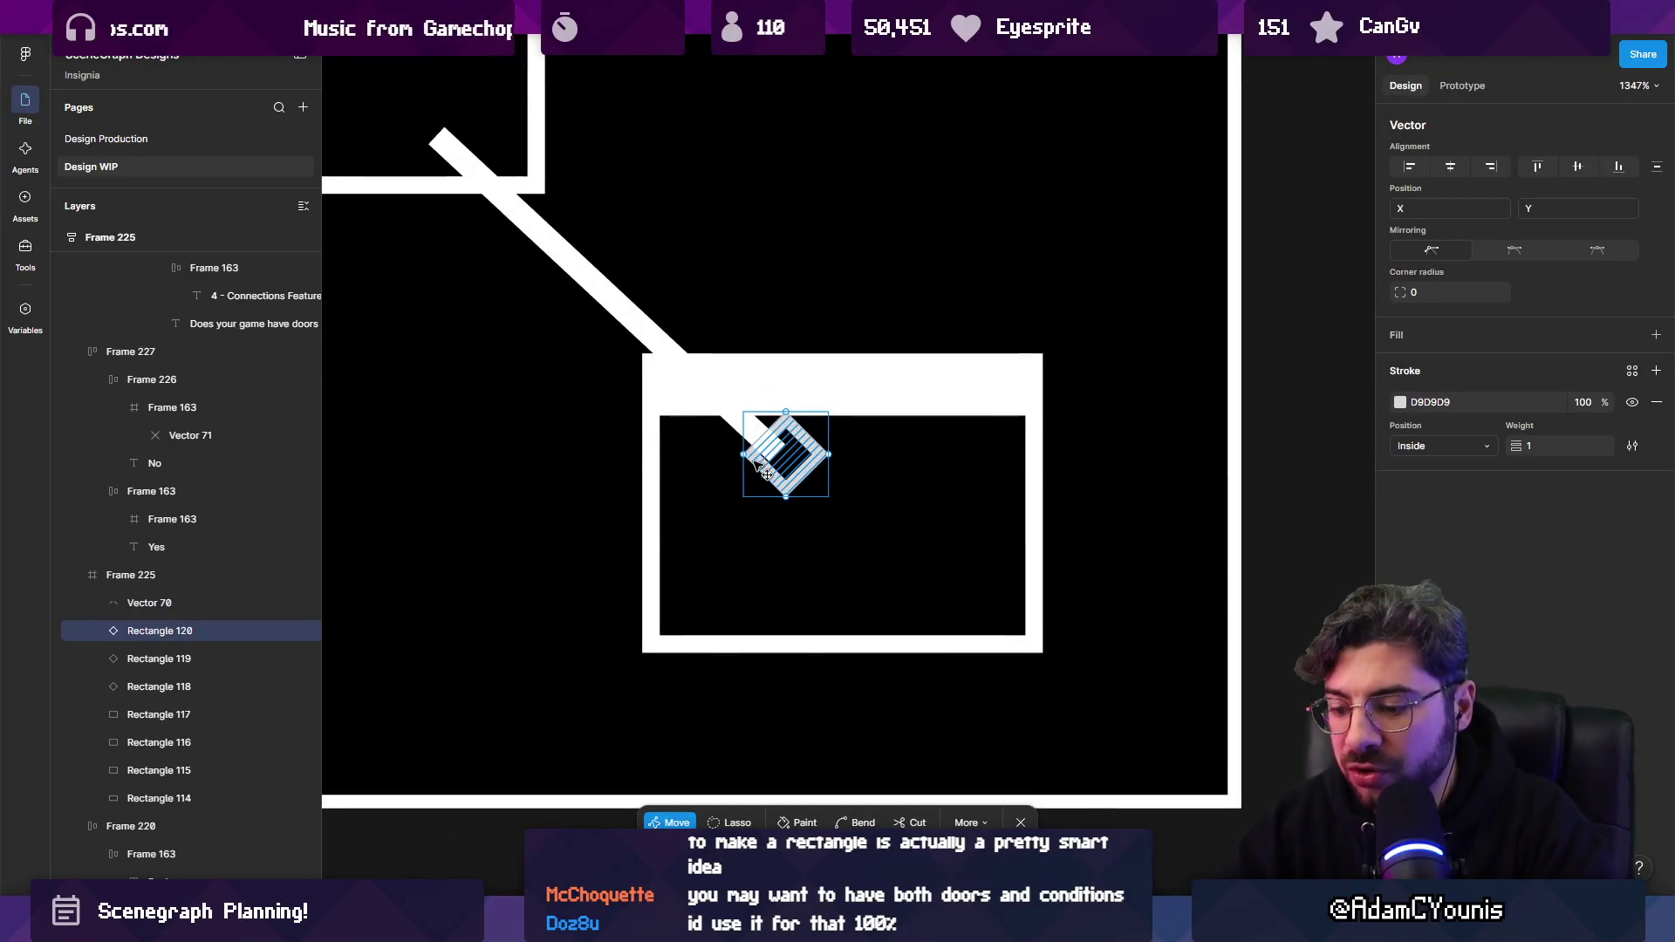
{"action": "left_click", "coordinate": [759, 450]}
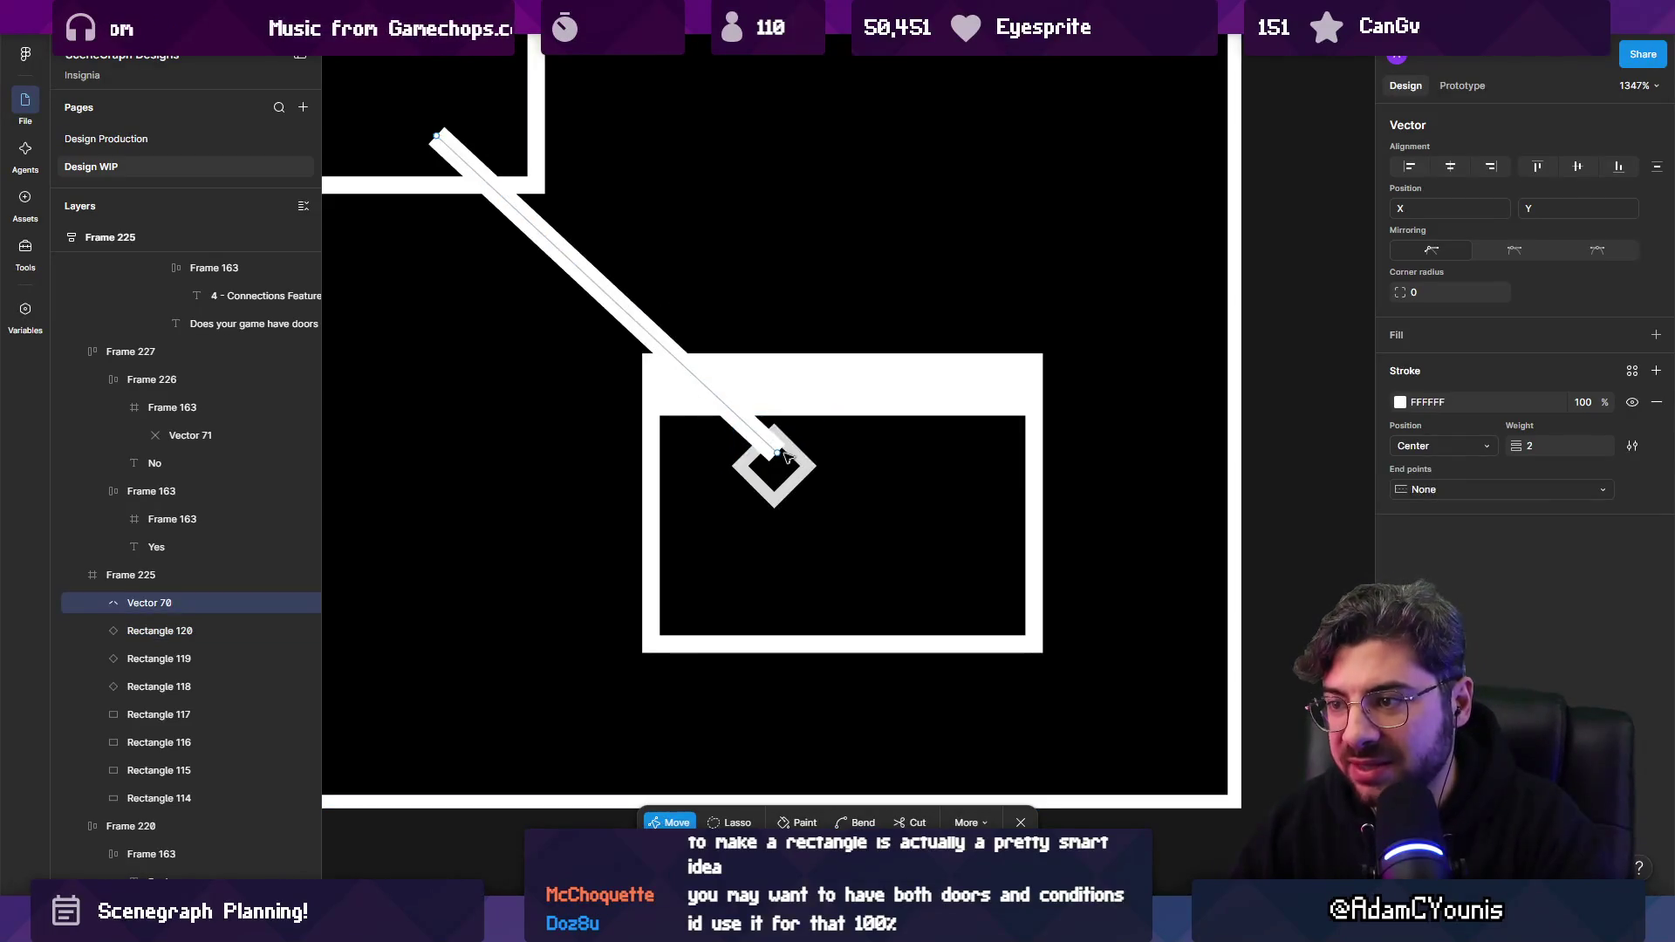
{"action": "left_click_drag", "start_coordinate": [768, 456], "coordinate": [776, 471]}
{"action": "scroll", "coordinate": [775, 471], "scroll_direction": "down", "scroll_amount": 5}
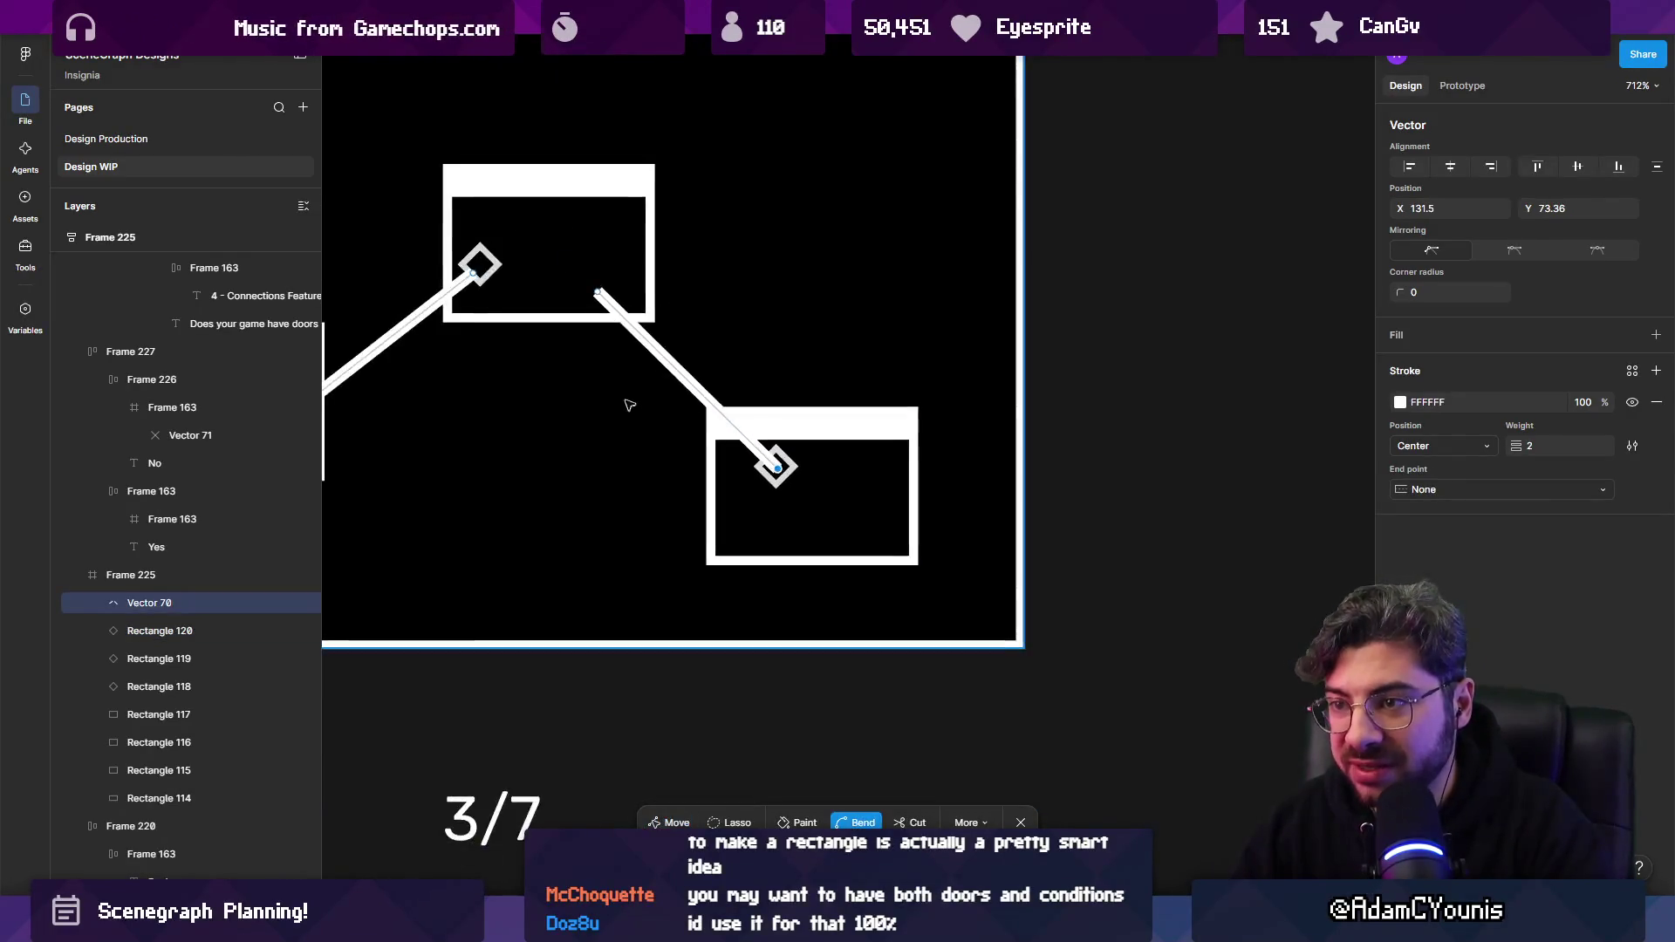
{"action": "scroll", "coordinate": [628, 401], "scroll_direction": "up", "scroll_amount": 2}
Reposition the upper box's diamond marker to the connector's upper end.
{"action": "double_click", "coordinate": [621, 334]}
{"action": "key", "text": "v"}
{"action": "left_click_drag", "start_coordinate": [615, 335], "coordinate": [732, 354]}
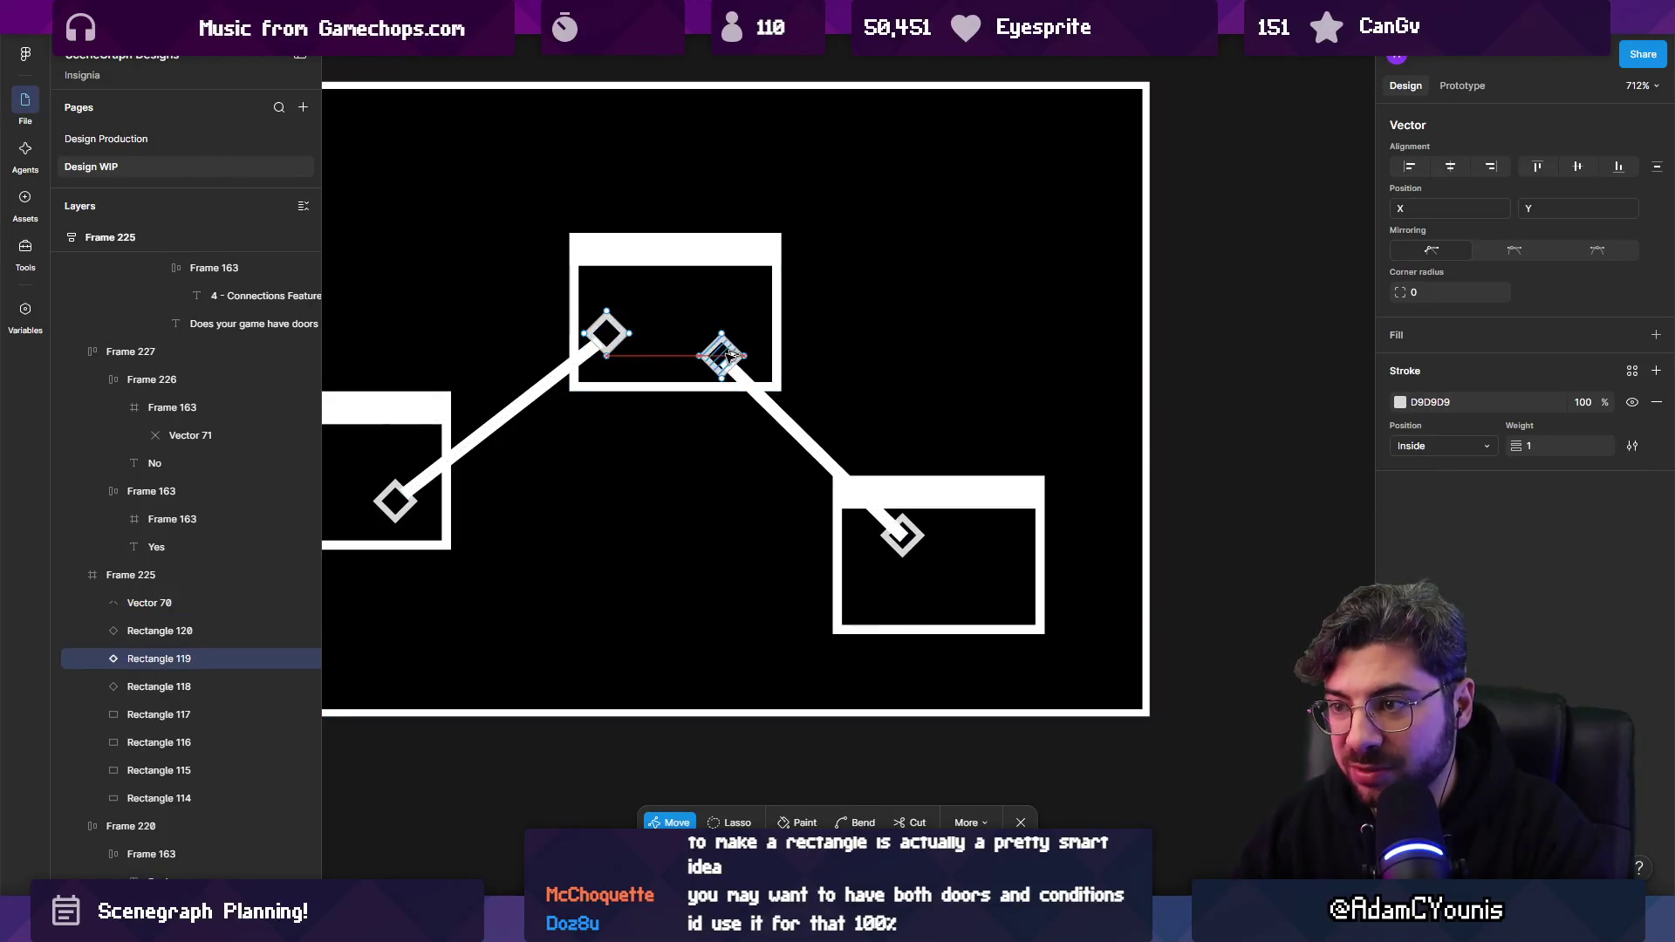
{"action": "left_click", "coordinate": [618, 340]}
{"action": "key", "text": "Escape"}
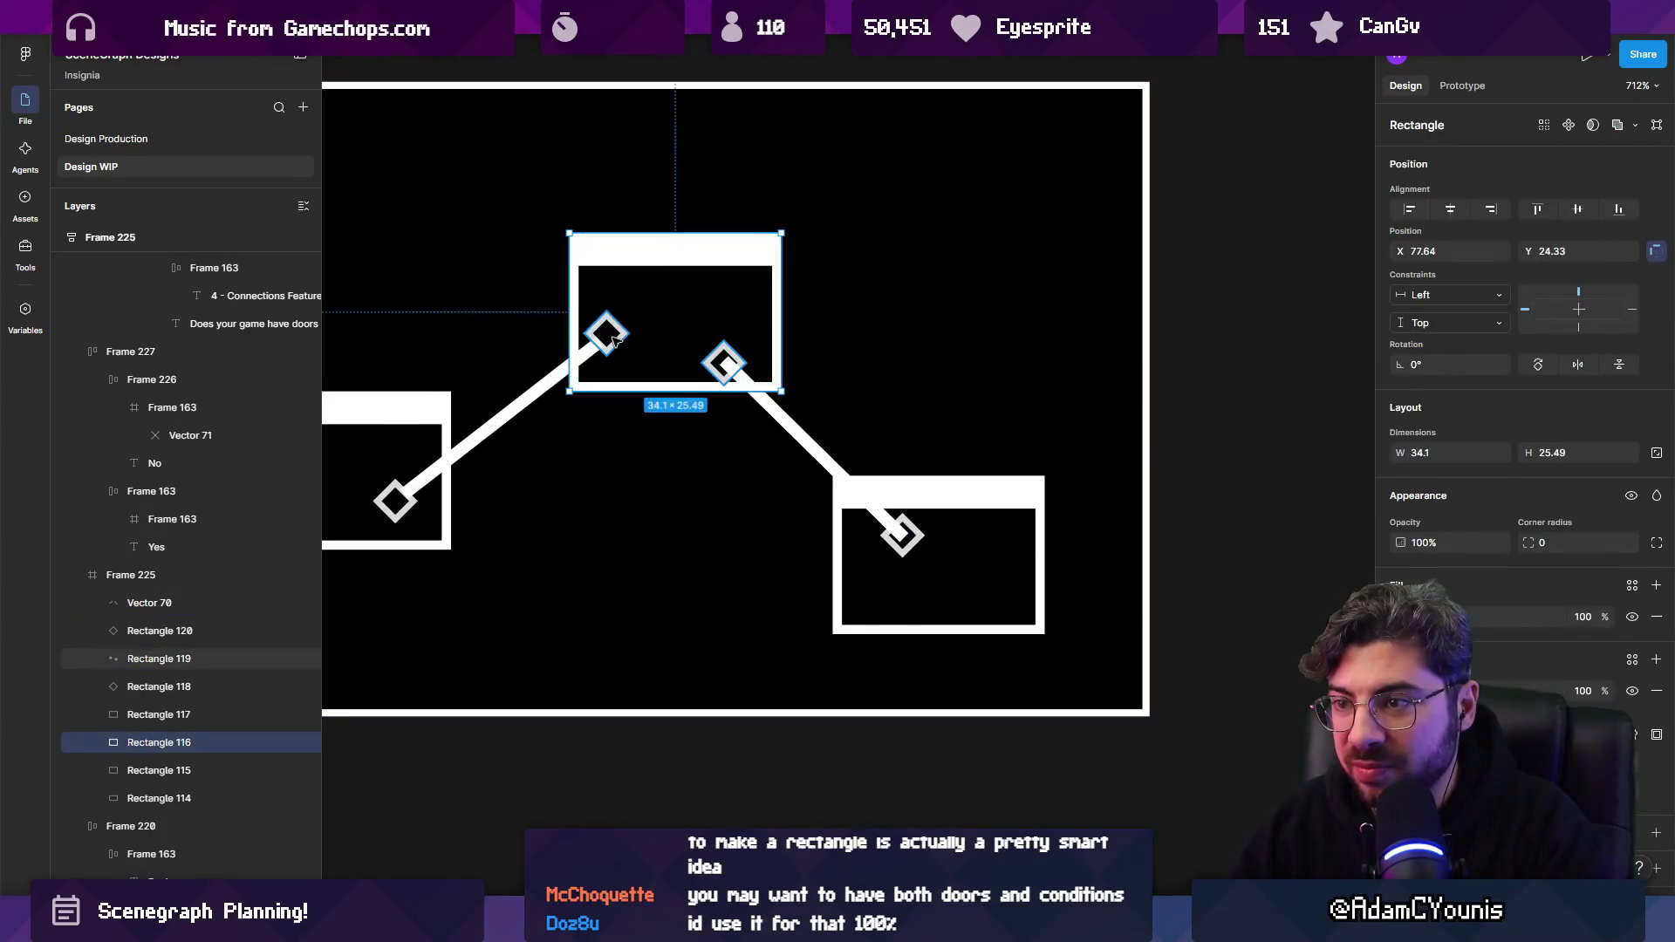
{"action": "left_click", "coordinate": [611, 334]}
{"action": "scroll", "coordinate": [667, 383], "scroll_direction": "down", "scroll_amount": 5}
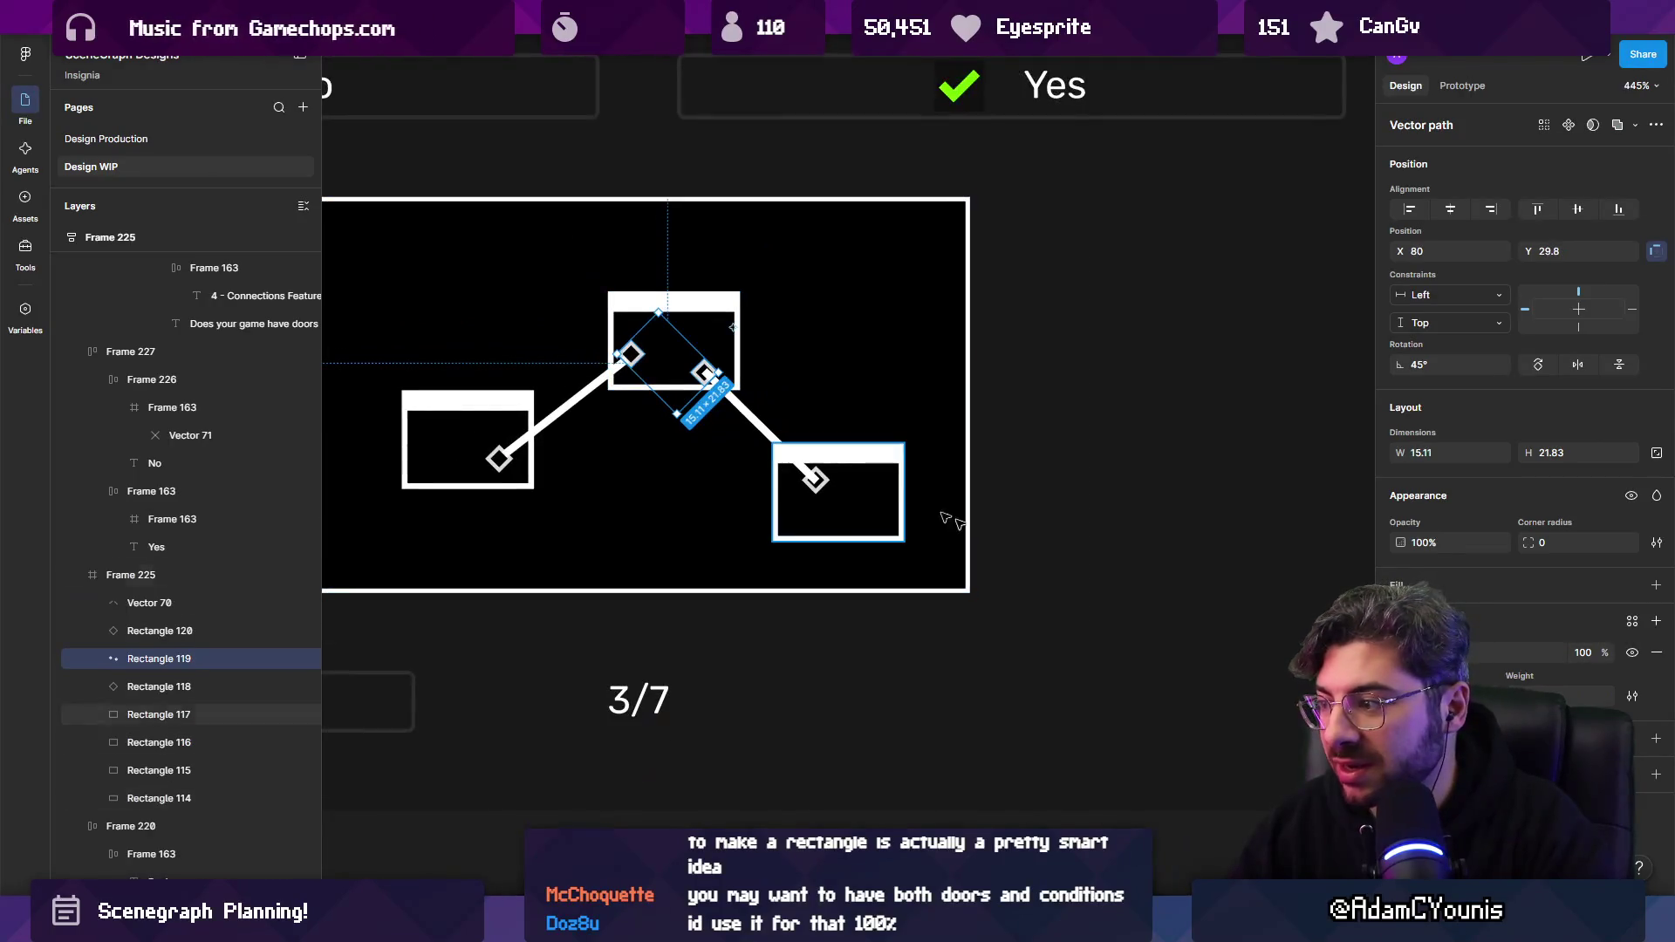
Delete the three diamond markers and give the connector ends Triangle arrowheads.
{"action": "left_click", "coordinate": [496, 462]}
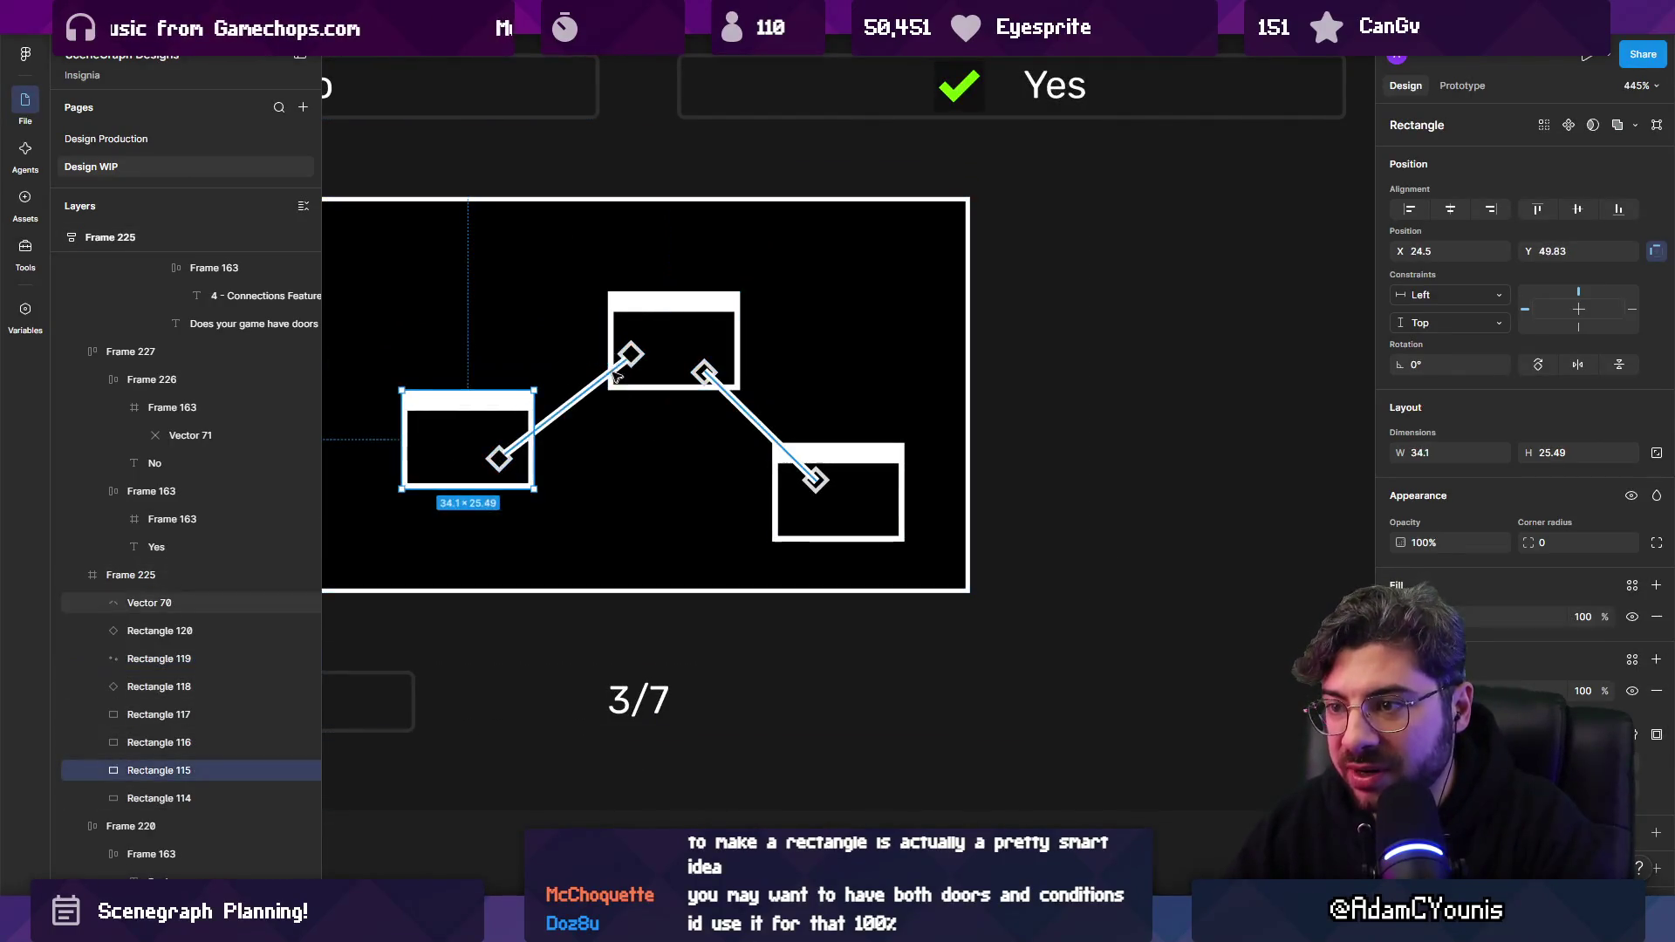
{"action": "left_click", "coordinate": [702, 371], "text": "shift"}
{"action": "left_click", "coordinate": [818, 479], "text": "shift"}
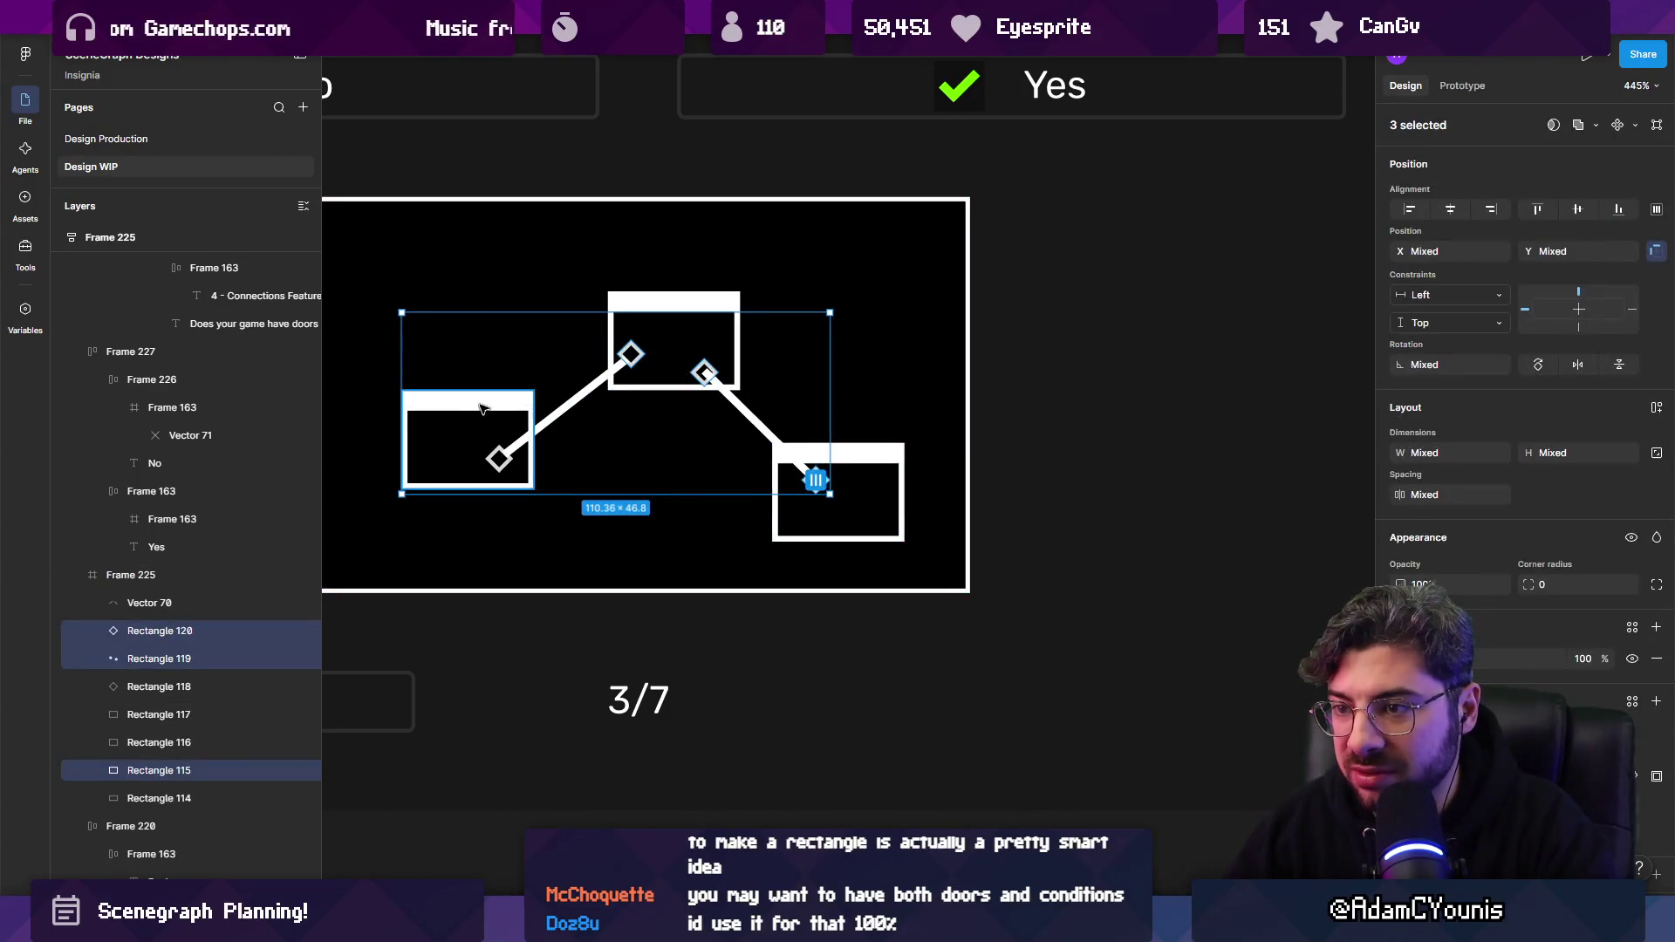
{"action": "left_click", "coordinate": [524, 467], "text": "shift"}
{"action": "key", "text": "Delete"}
{"action": "left_click", "coordinate": [499, 459]}
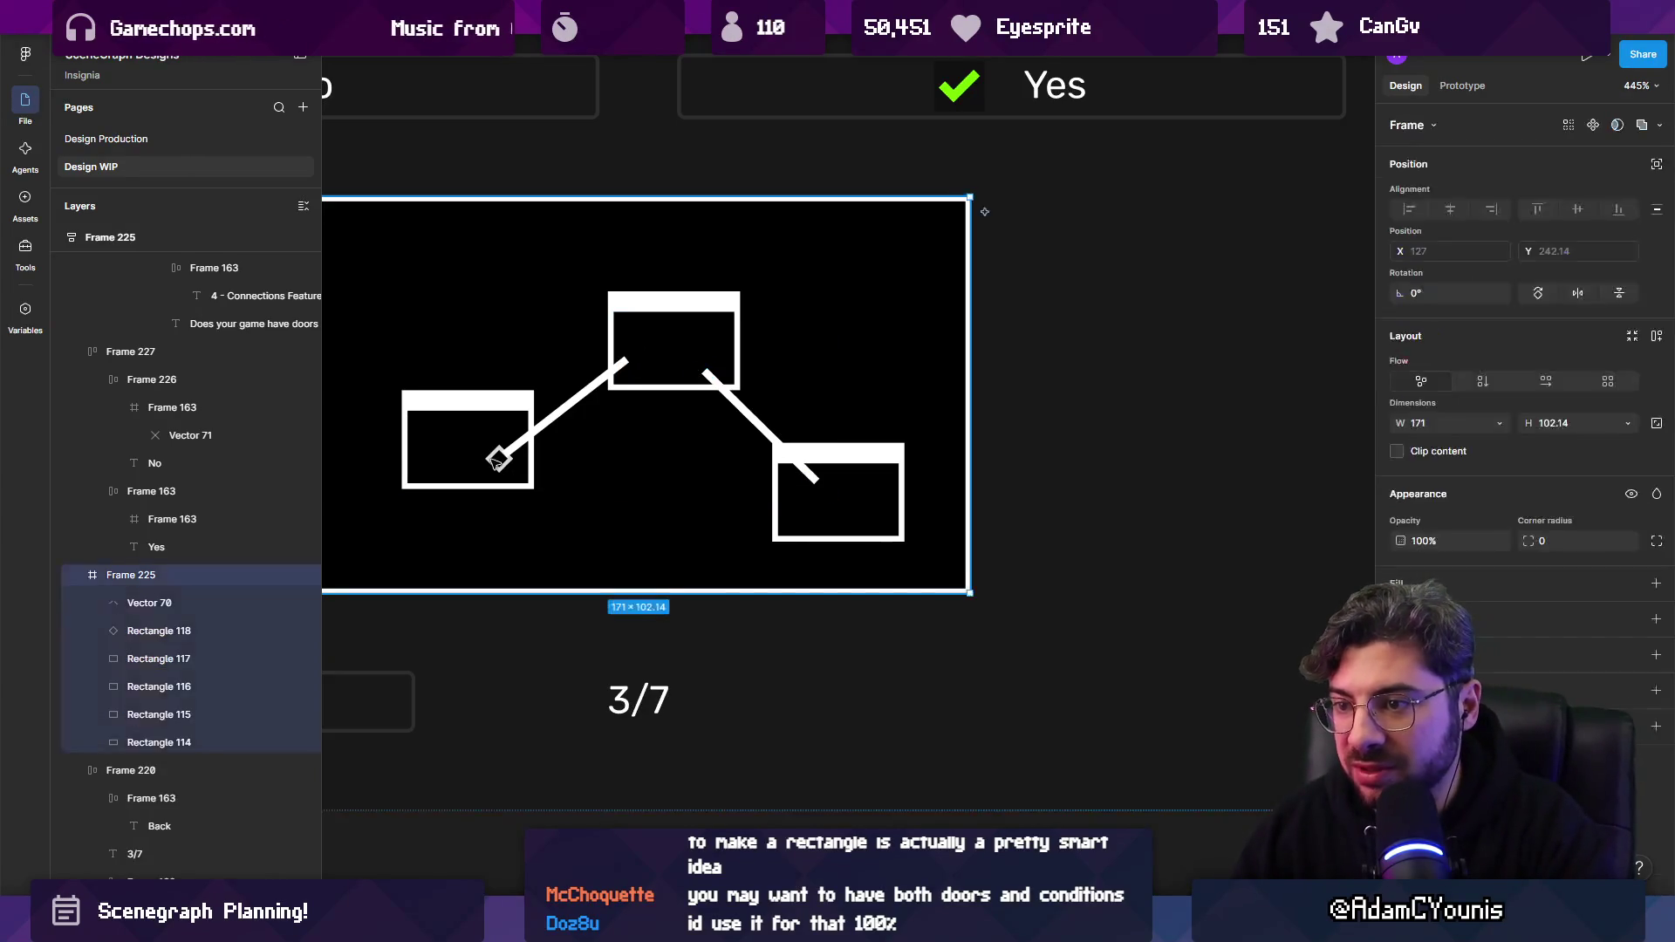
{"action": "left_click", "coordinate": [499, 458]}
{"action": "key", "text": "Delete"}
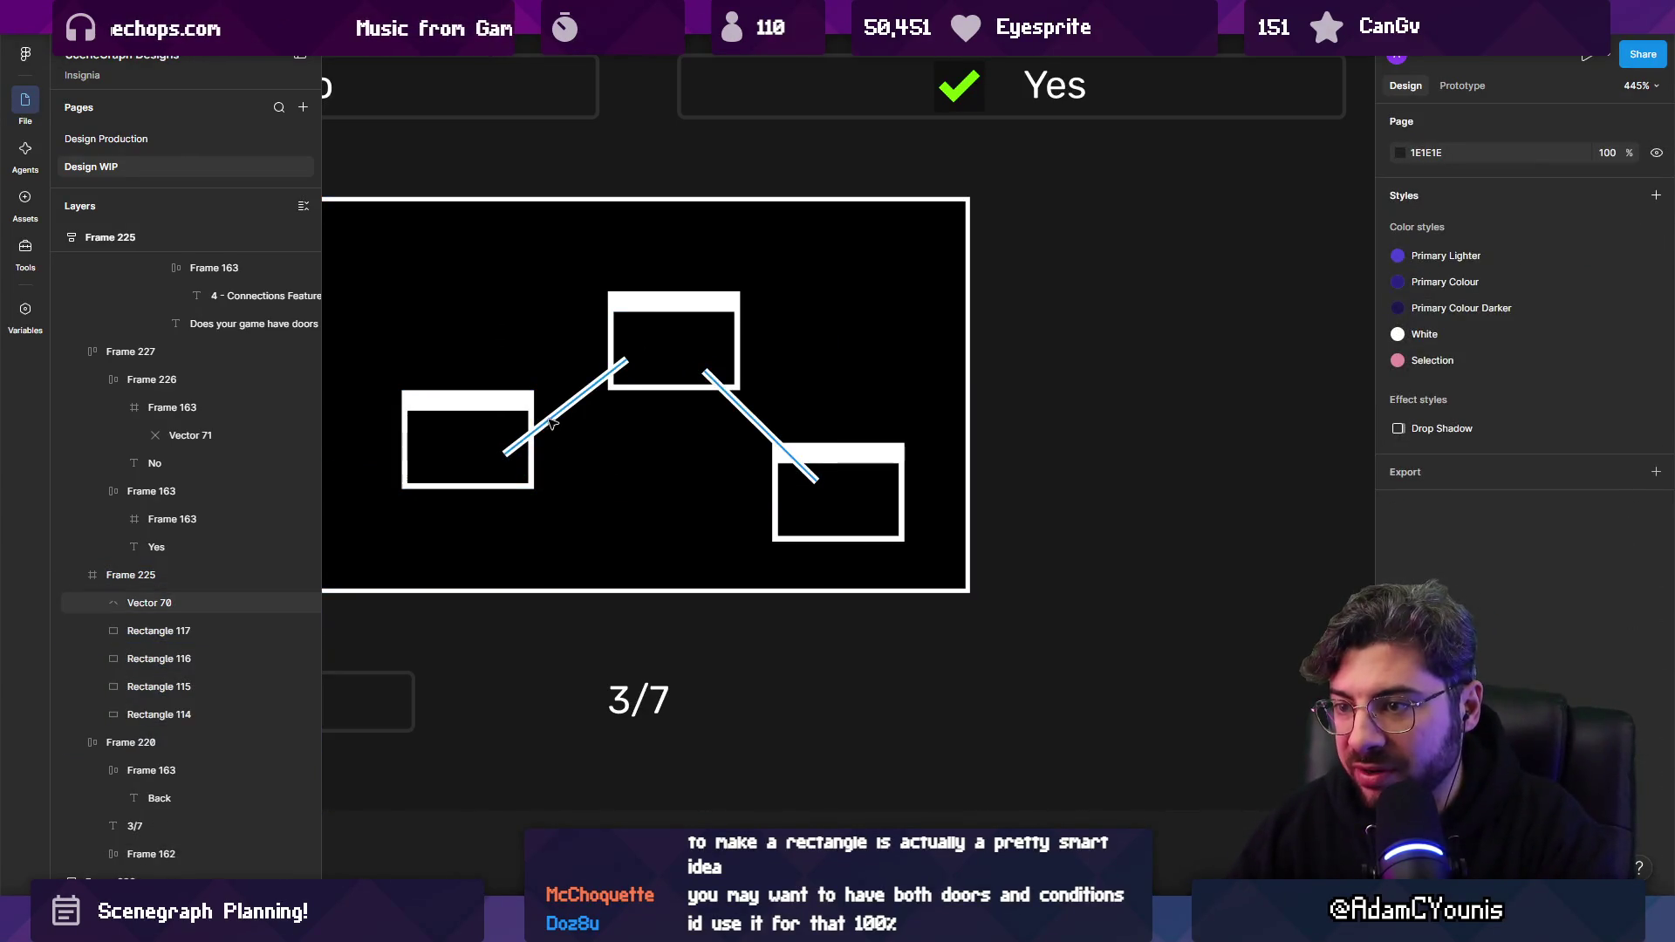
{"action": "left_click", "coordinate": [508, 449]}
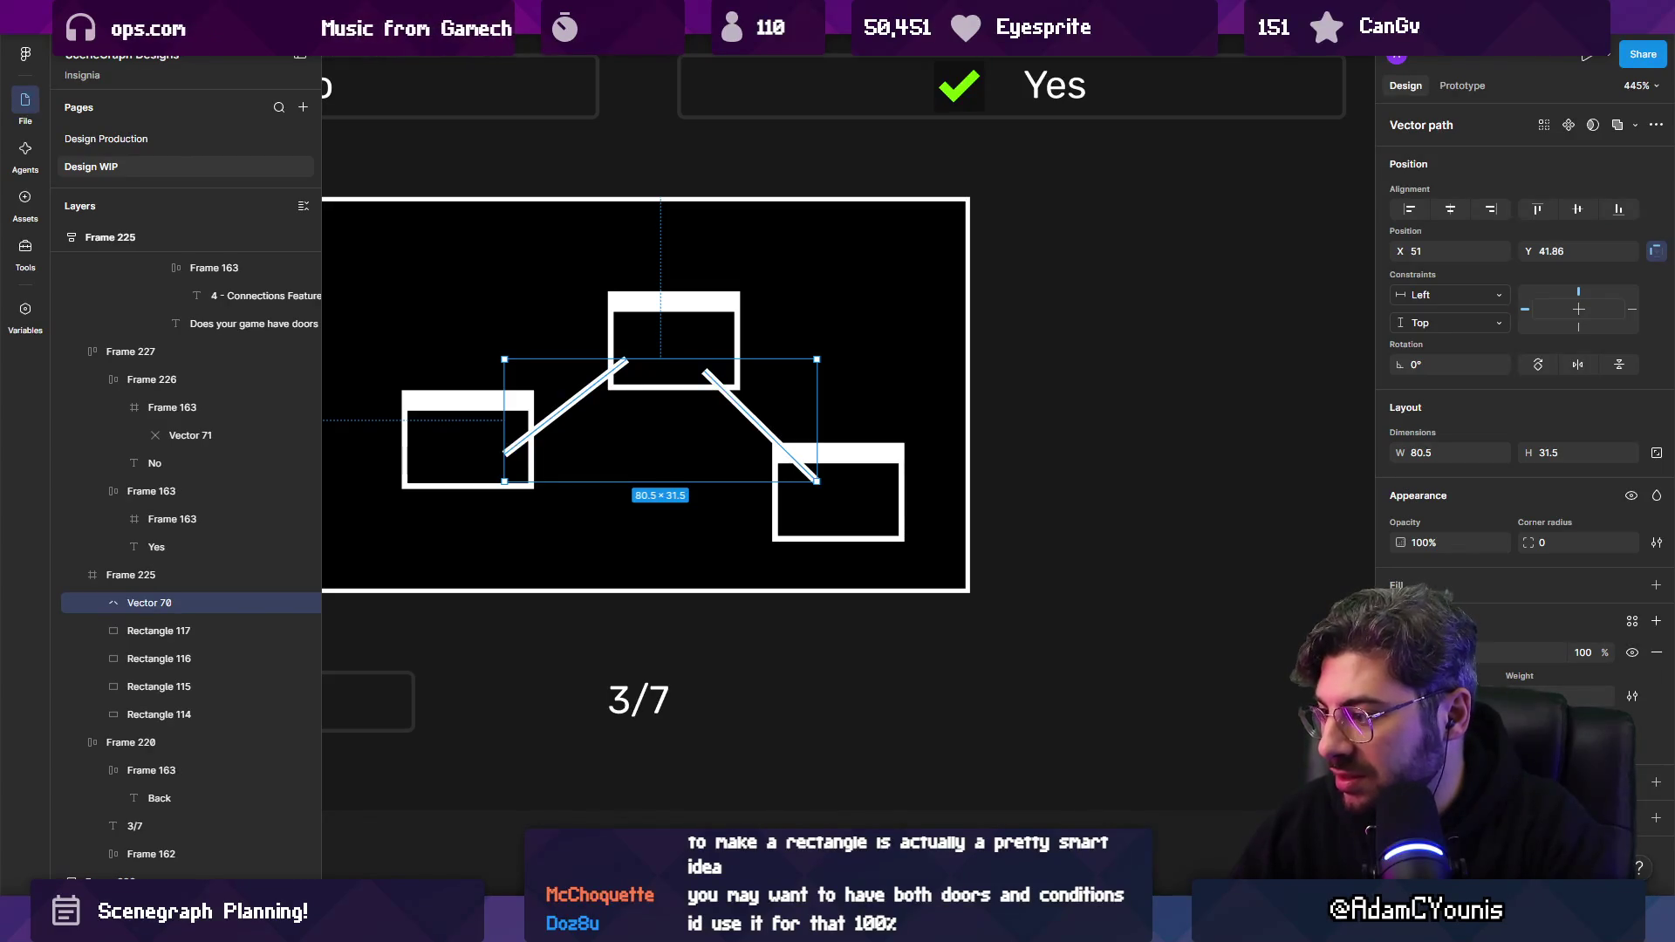
{"action": "left_click", "coordinate": [1588, 701]}
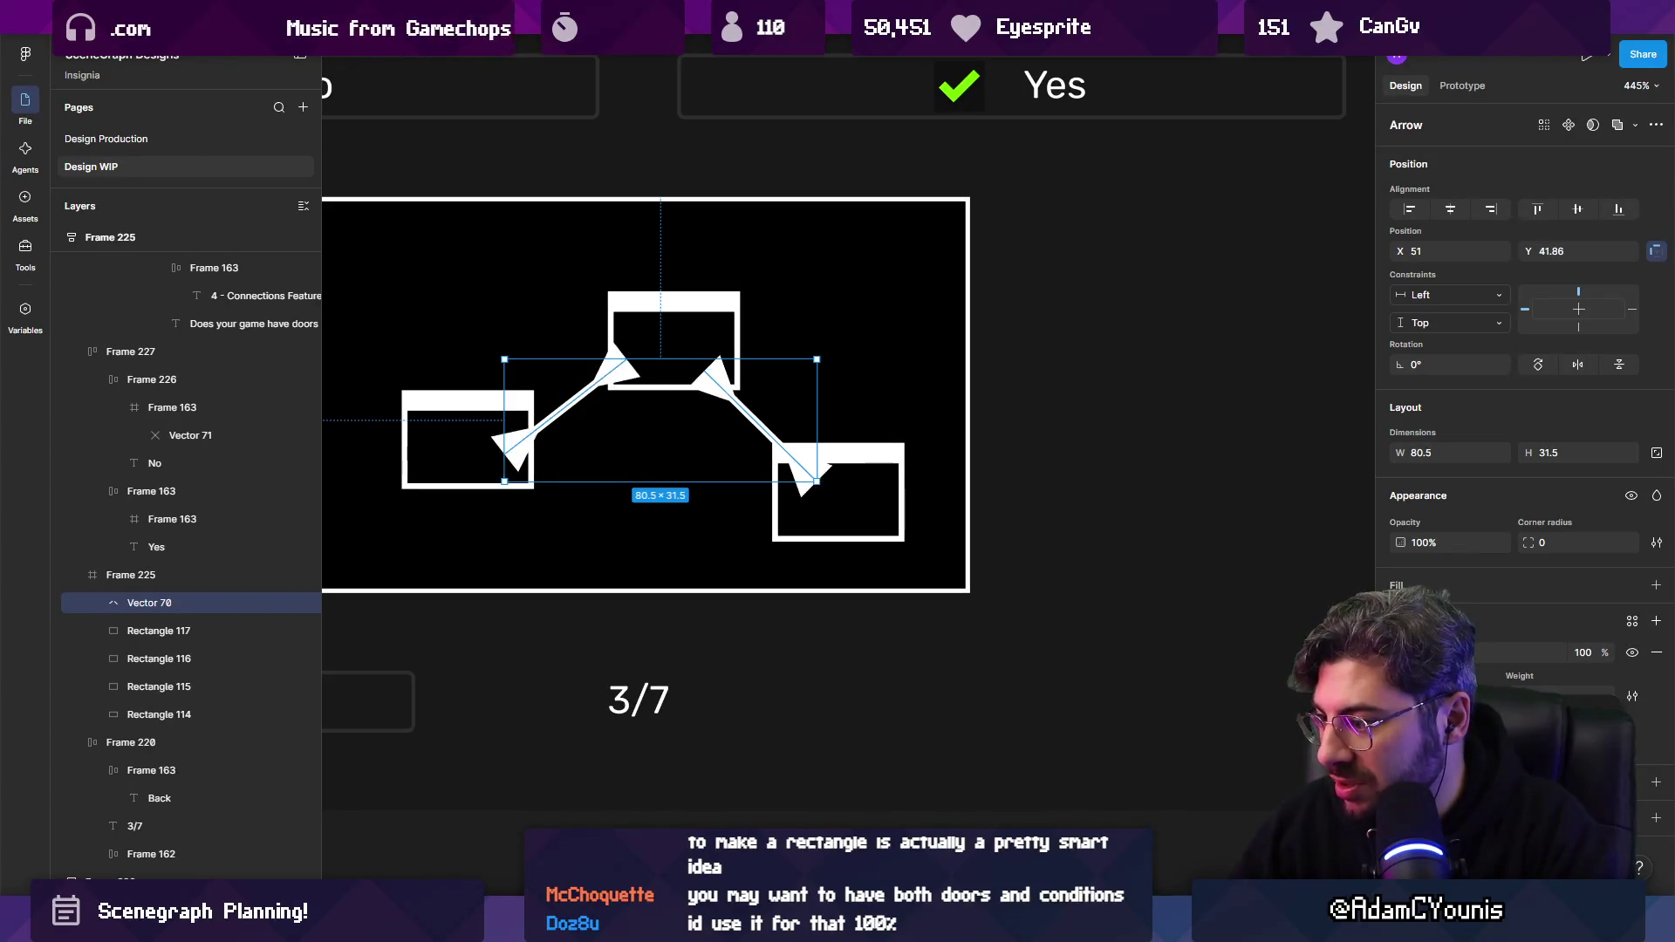
Switch the connector end caps to squares and adjust the connector endpoint in the top box.
{"action": "left_click", "coordinate": [1588, 701]}
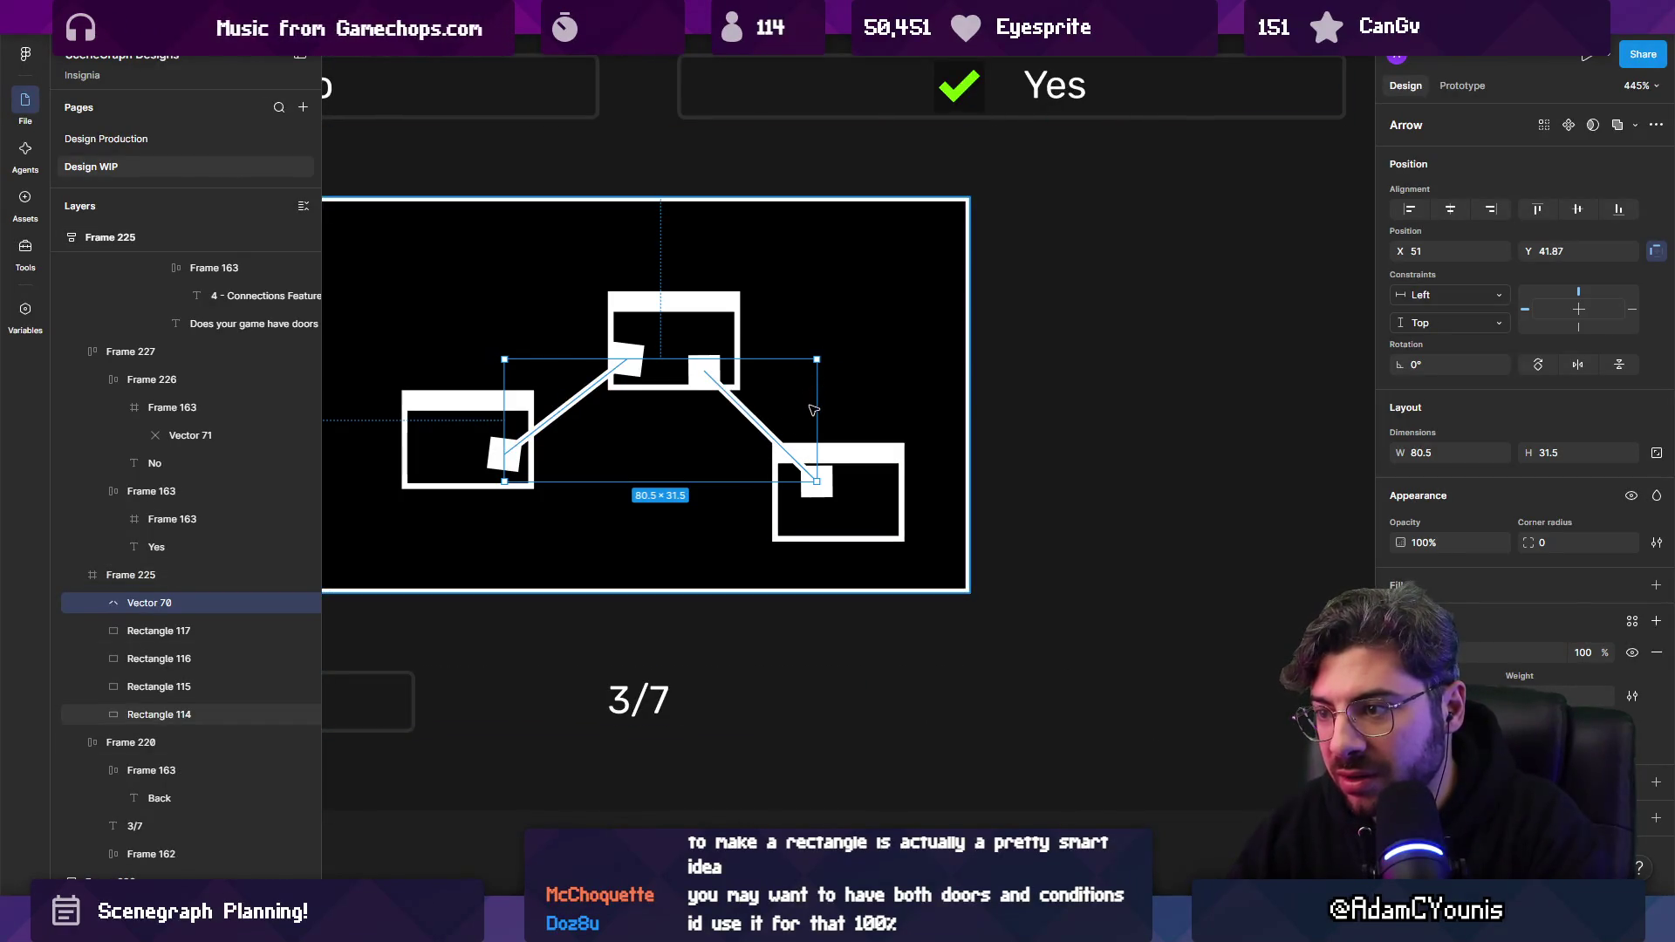
{"action": "double_click", "coordinate": [703, 375]}
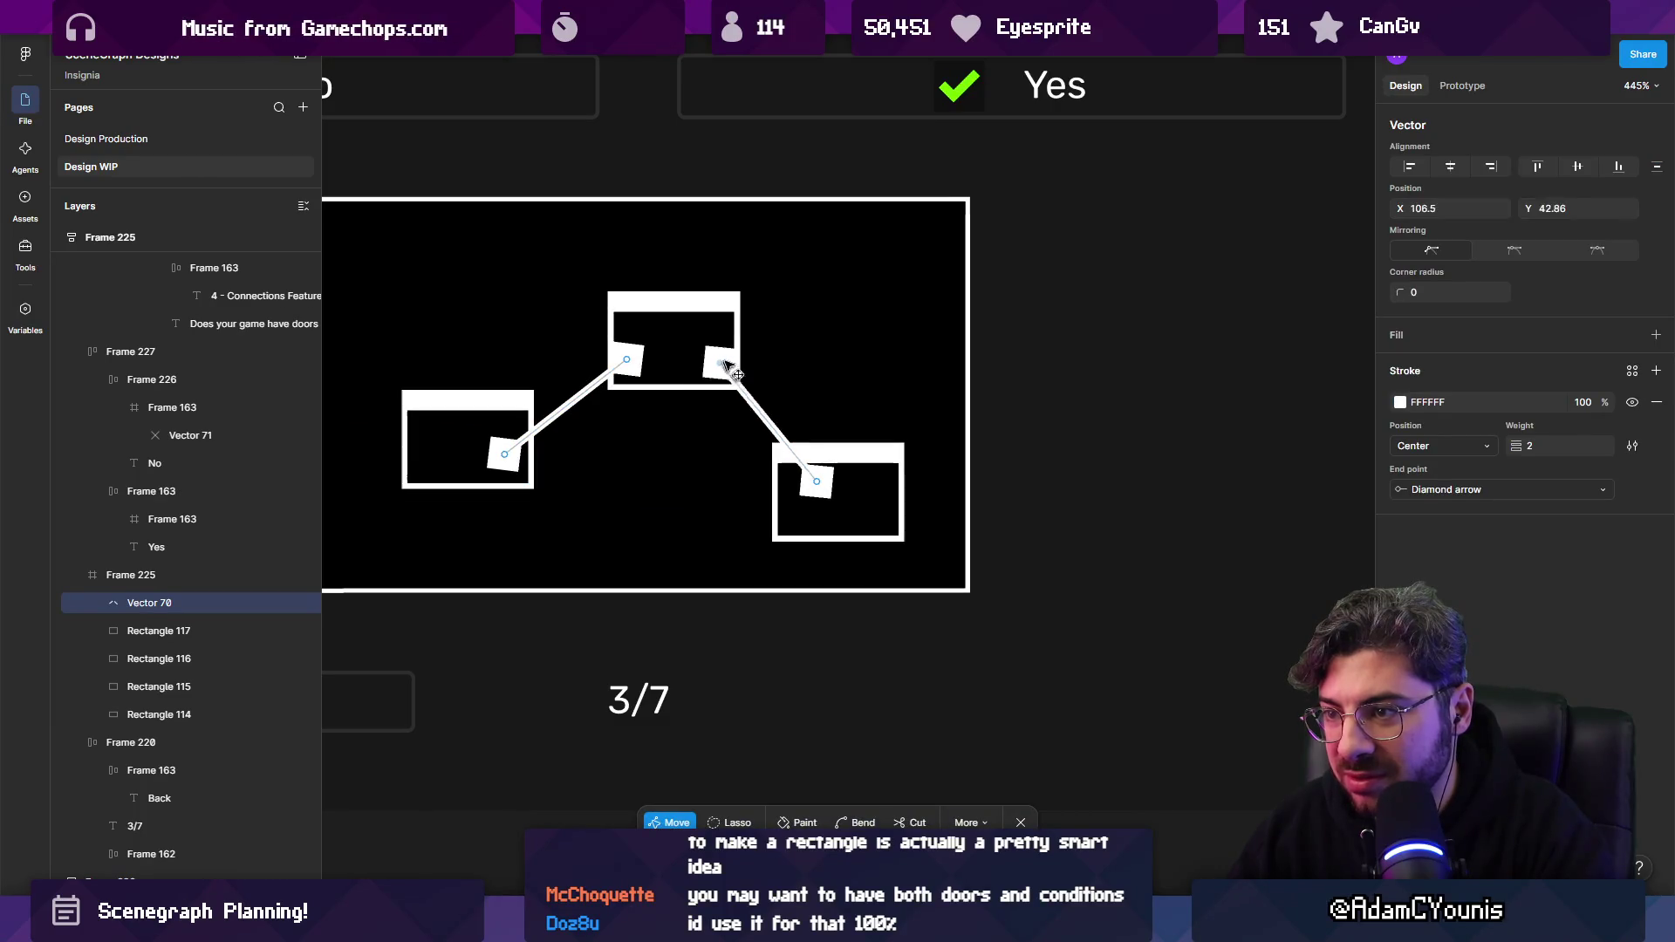
{"action": "mouse_move", "coordinate": [703, 375]}
{"action": "left_mouse_down"}
{"action": "mouse_move", "coordinate": [882, 355]}
{"action": "mouse_move", "coordinate": [830, 385]}
{"action": "mouse_move", "coordinate": [705, 372]}
{"action": "left_mouse_up"}
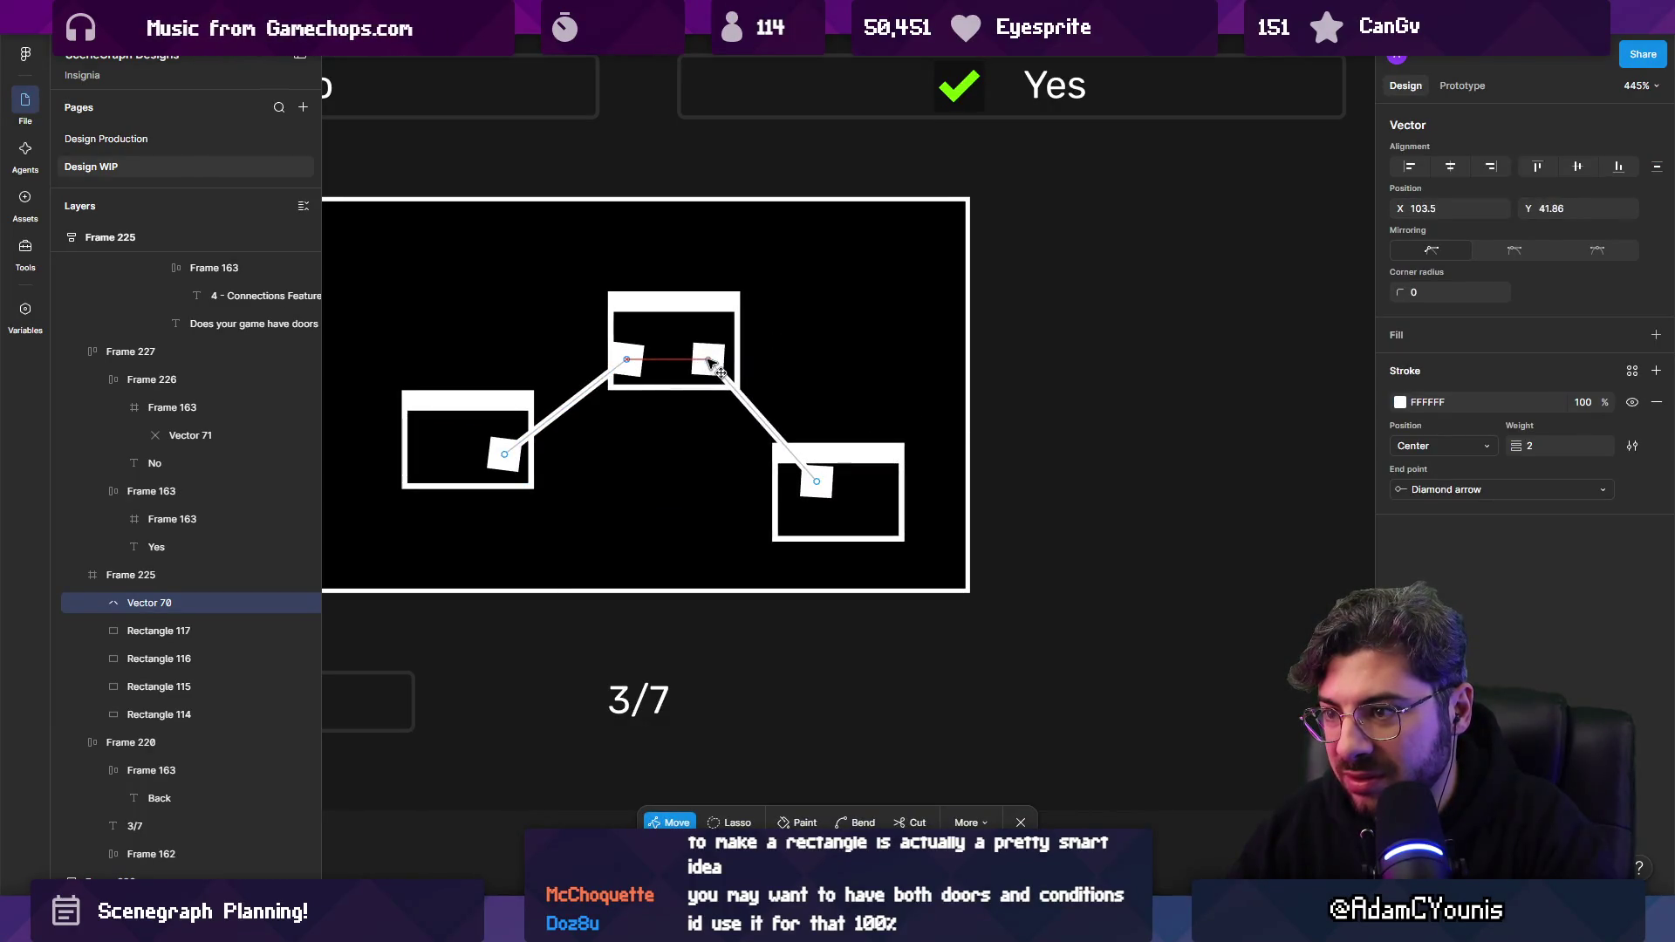
{"action": "key", "text": "Escape"}
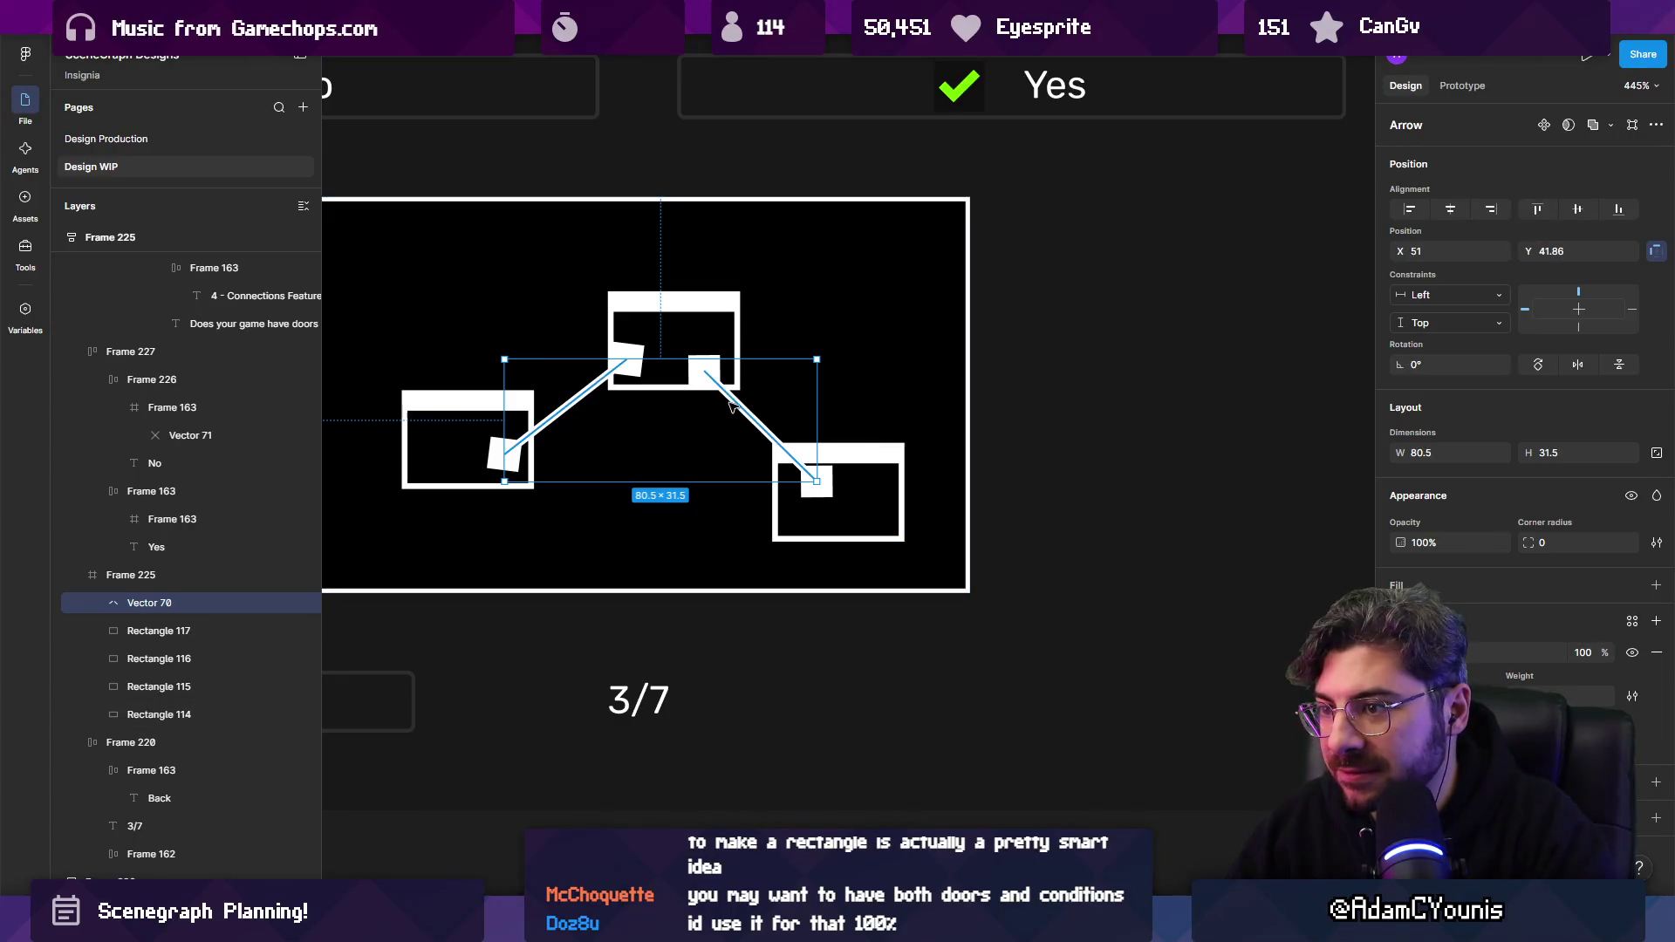
{"action": "double_click", "coordinate": [738, 404]}
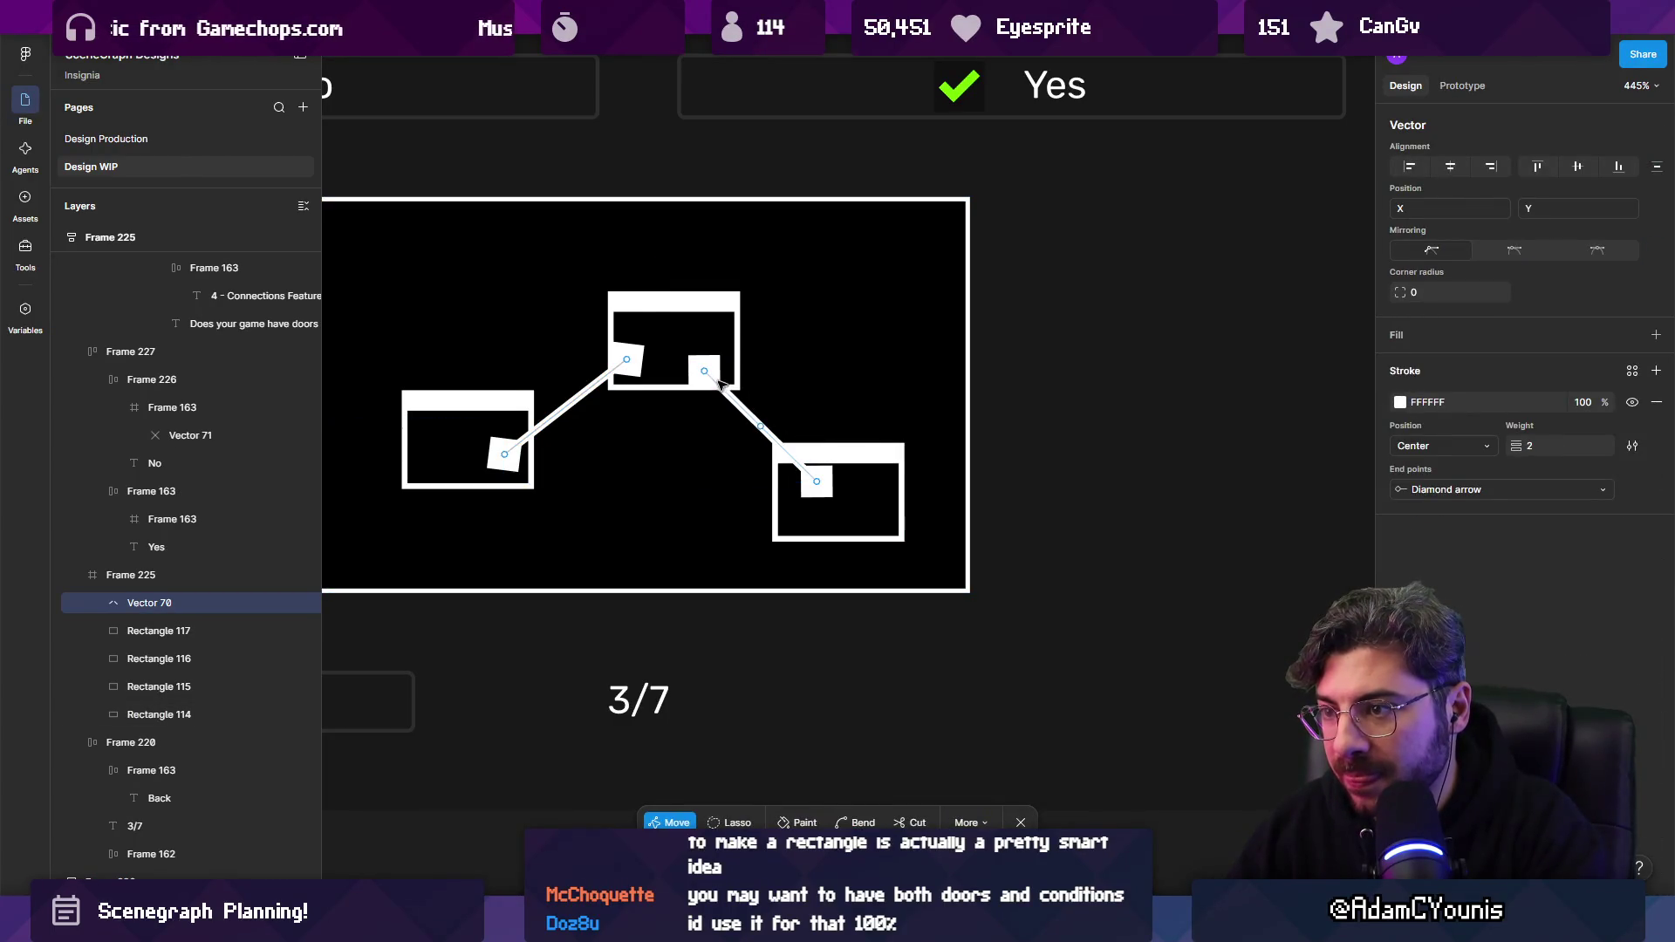
{"action": "key", "text": "Escape"}
Replace the right-hand connector with a new Shift+L arrow from the top box to the right box.
{"action": "left_click_drag", "start_coordinate": [700, 367], "coordinate": [815, 479]}
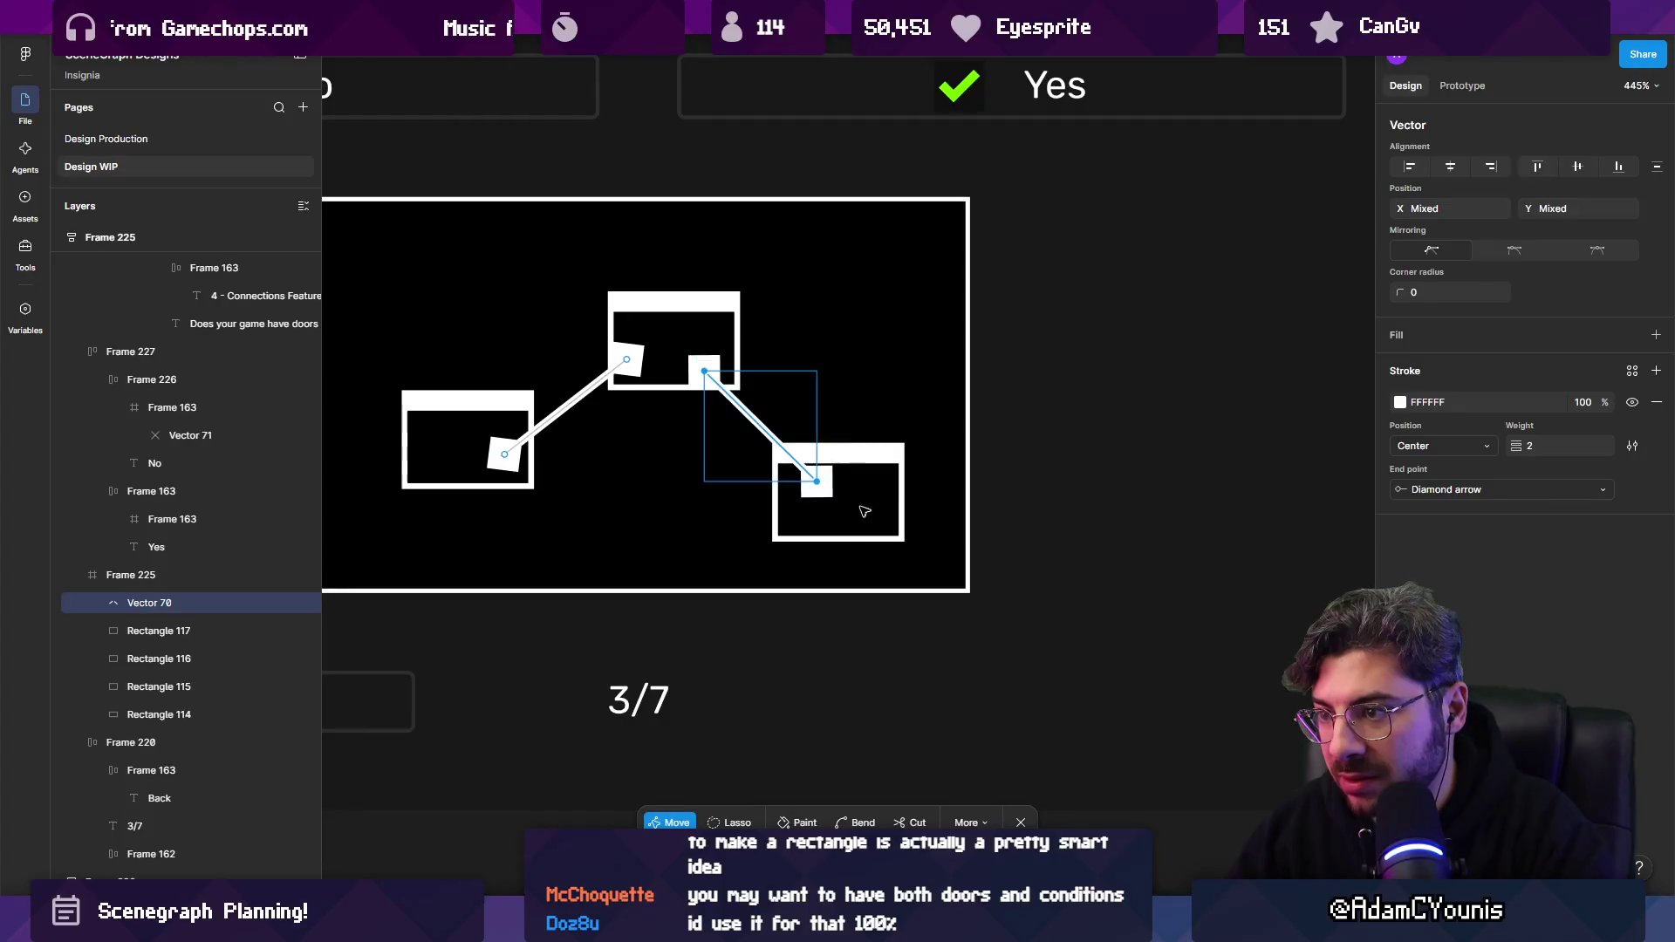
{"action": "key", "text": "Delete"}
{"action": "left_click", "coordinate": [838, 486]}
{"action": "key", "text": "shift+l"}
{"action": "left_click_drag", "start_coordinate": [704, 370], "coordinate": [812, 476]}
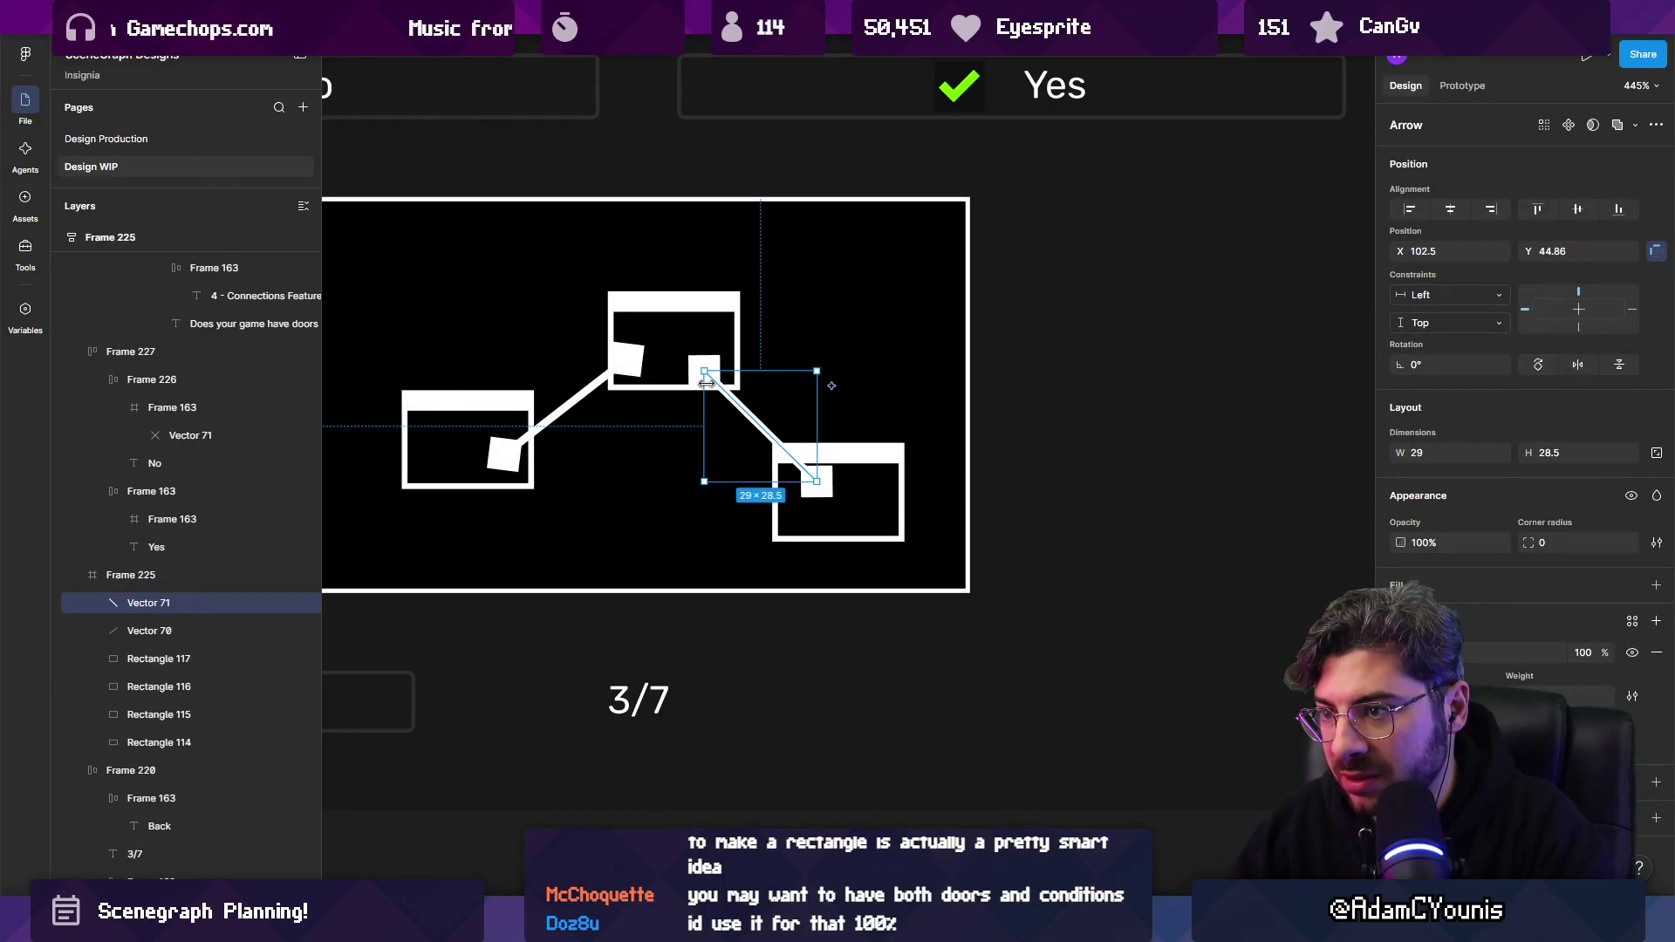
{"action": "double_click", "coordinate": [708, 381]}
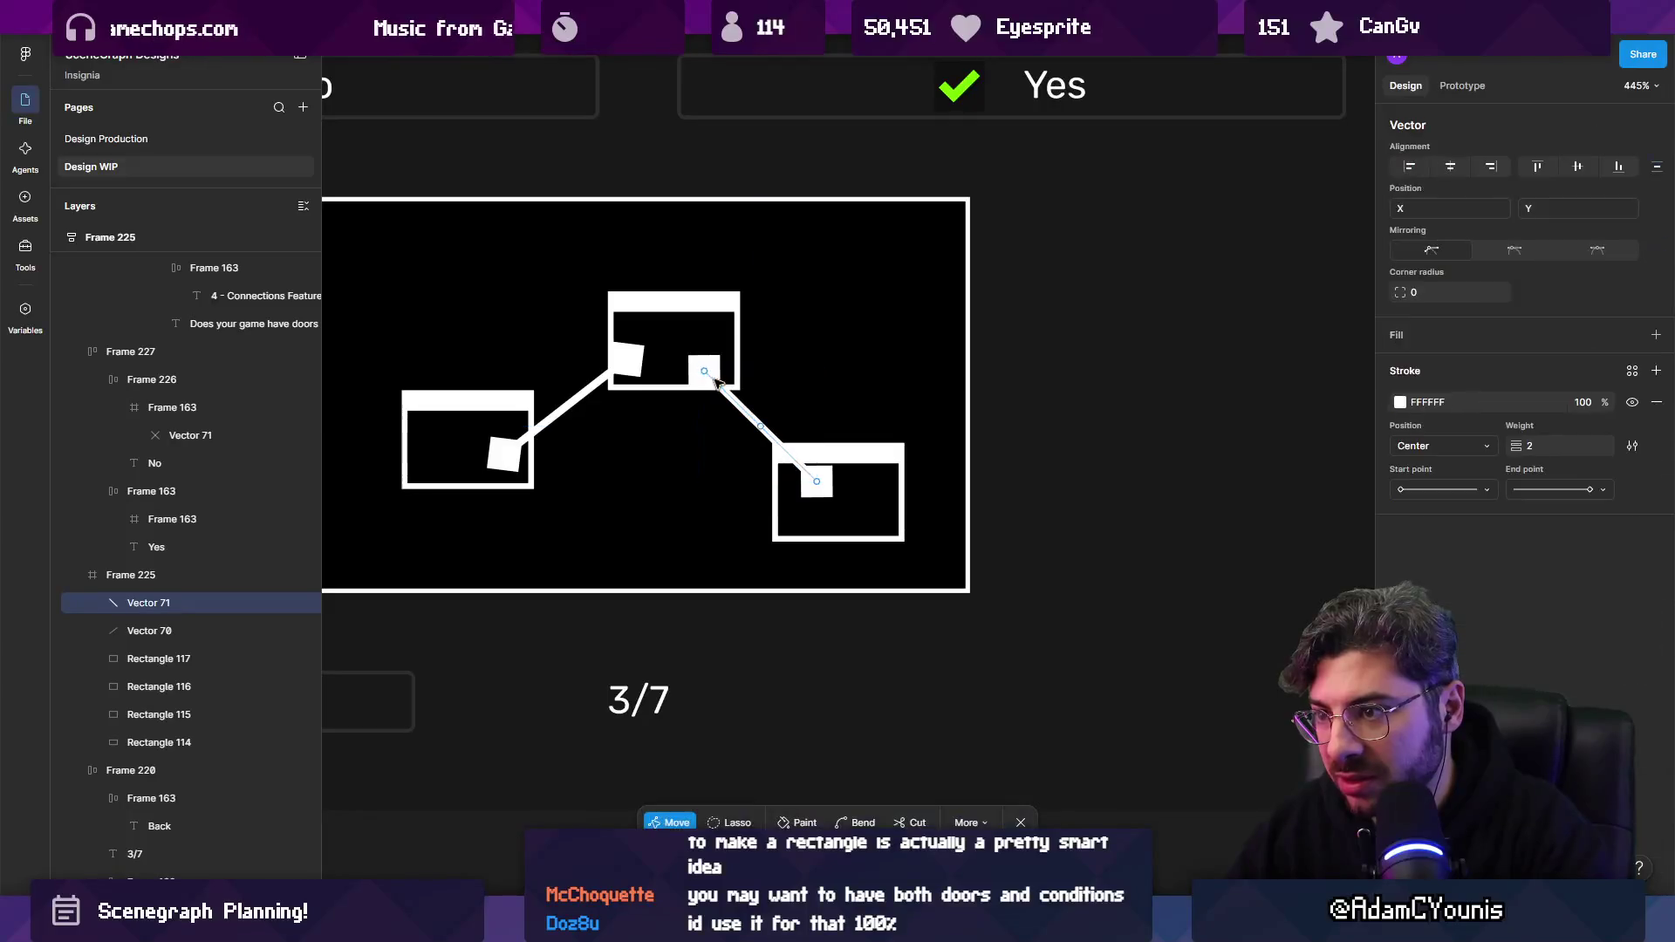
{"action": "mouse_move", "coordinate": [707, 376]}
{"action": "left_mouse_down"}
{"action": "mouse_move", "coordinate": [789, 377]}
{"action": "mouse_move", "coordinate": [908, 501]}
{"action": "mouse_move", "coordinate": [1001, 524]}
{"action": "left_mouse_up"}
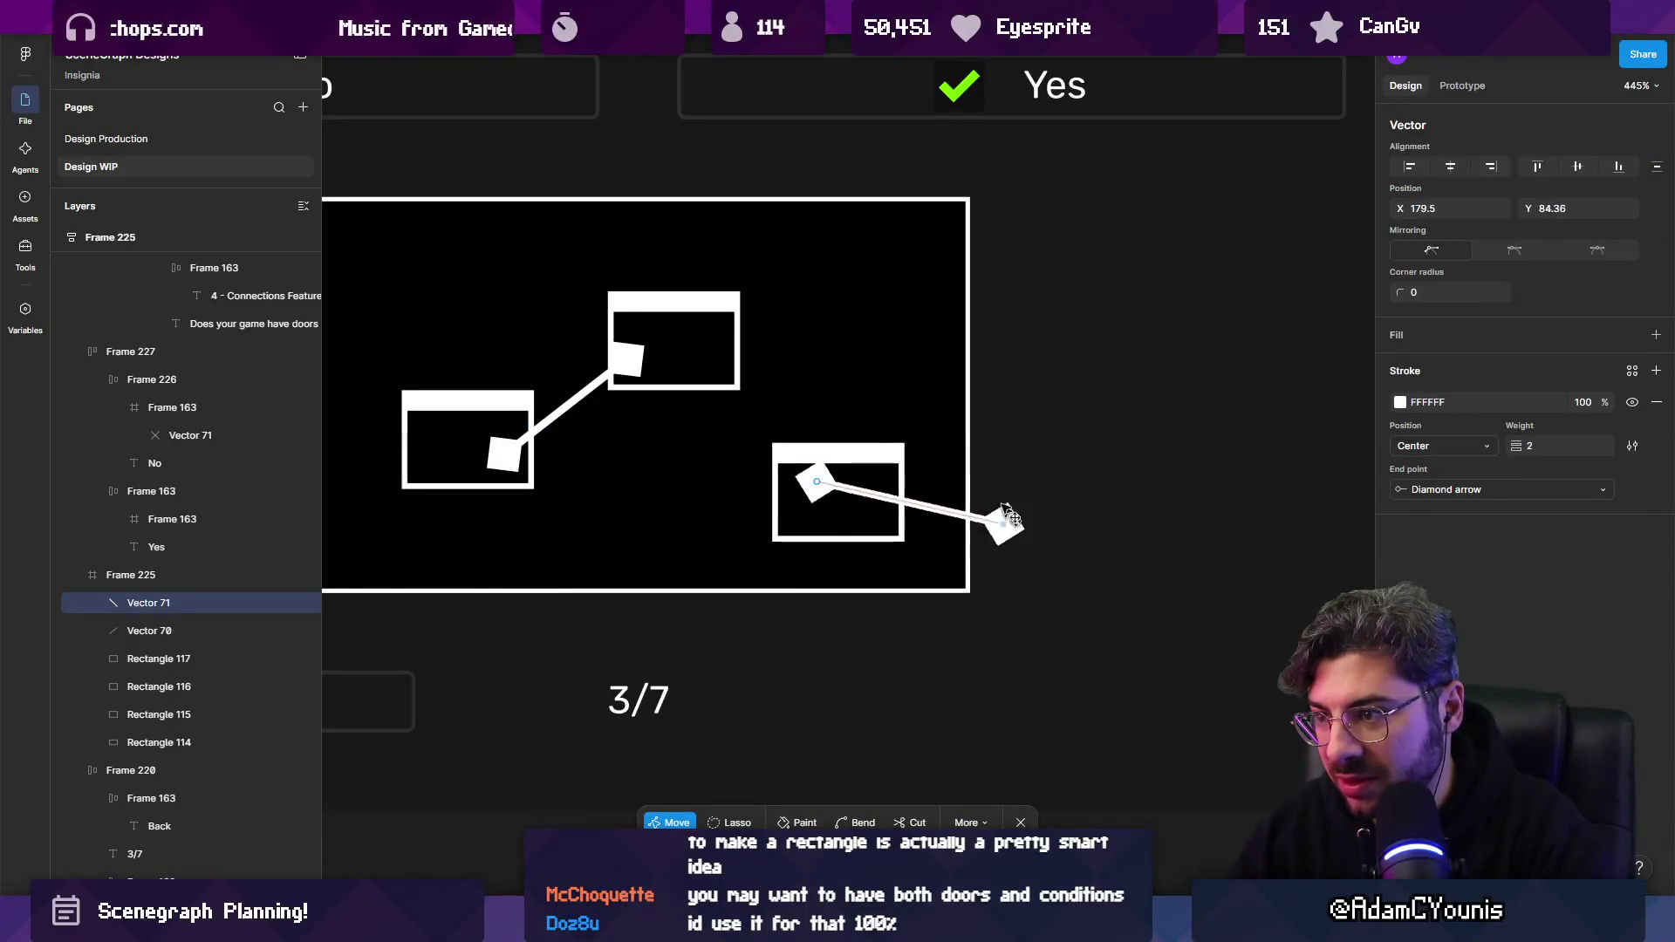
{"action": "key", "text": "ctrl+z"}
{"action": "key", "text": "ctrl+z"}
{"action": "key", "text": "ctrl+shift+z"}
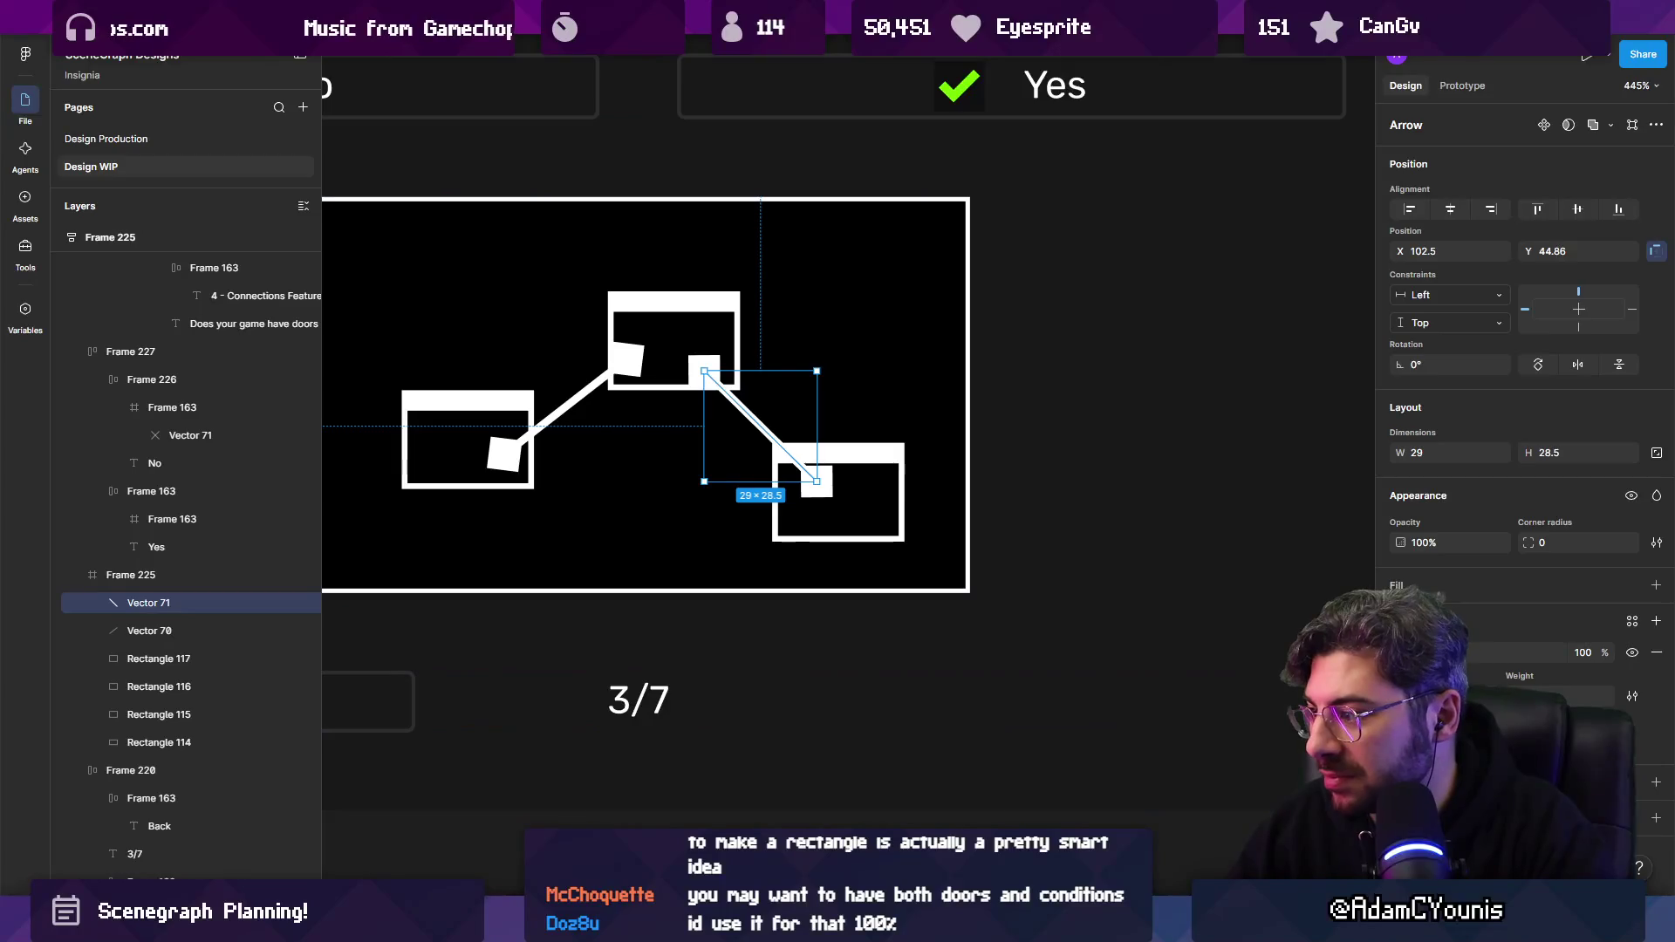
Join the two connectors with Ctrl+E, then undo to restore plain lines and the diamond.
{"action": "left_click", "coordinate": [1448, 656]}
{"action": "key", "text": "Escape"}
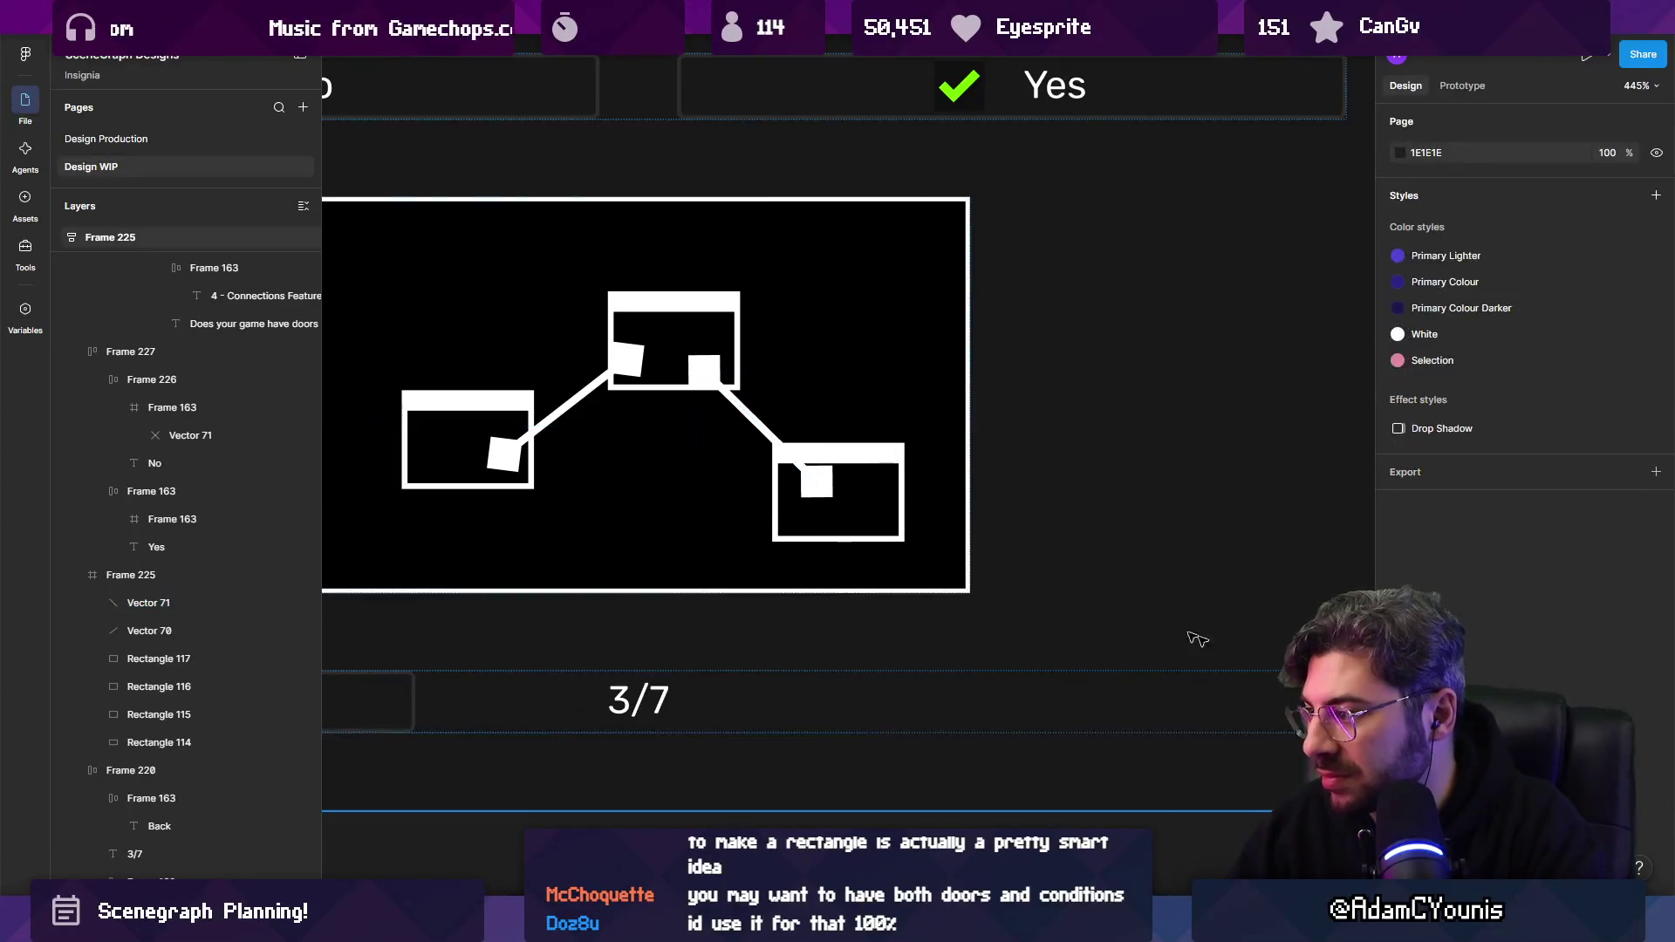
{"action": "left_click", "coordinate": [710, 479]}
{"action": "left_click", "coordinate": [698, 466], "text": "shift"}
{"action": "key", "text": "ctrl+e"}
{"action": "key", "text": "ctrl+z"}
{"action": "key", "text": "ctrl+z"}
{"action": "key", "text": "ctrl+z"}
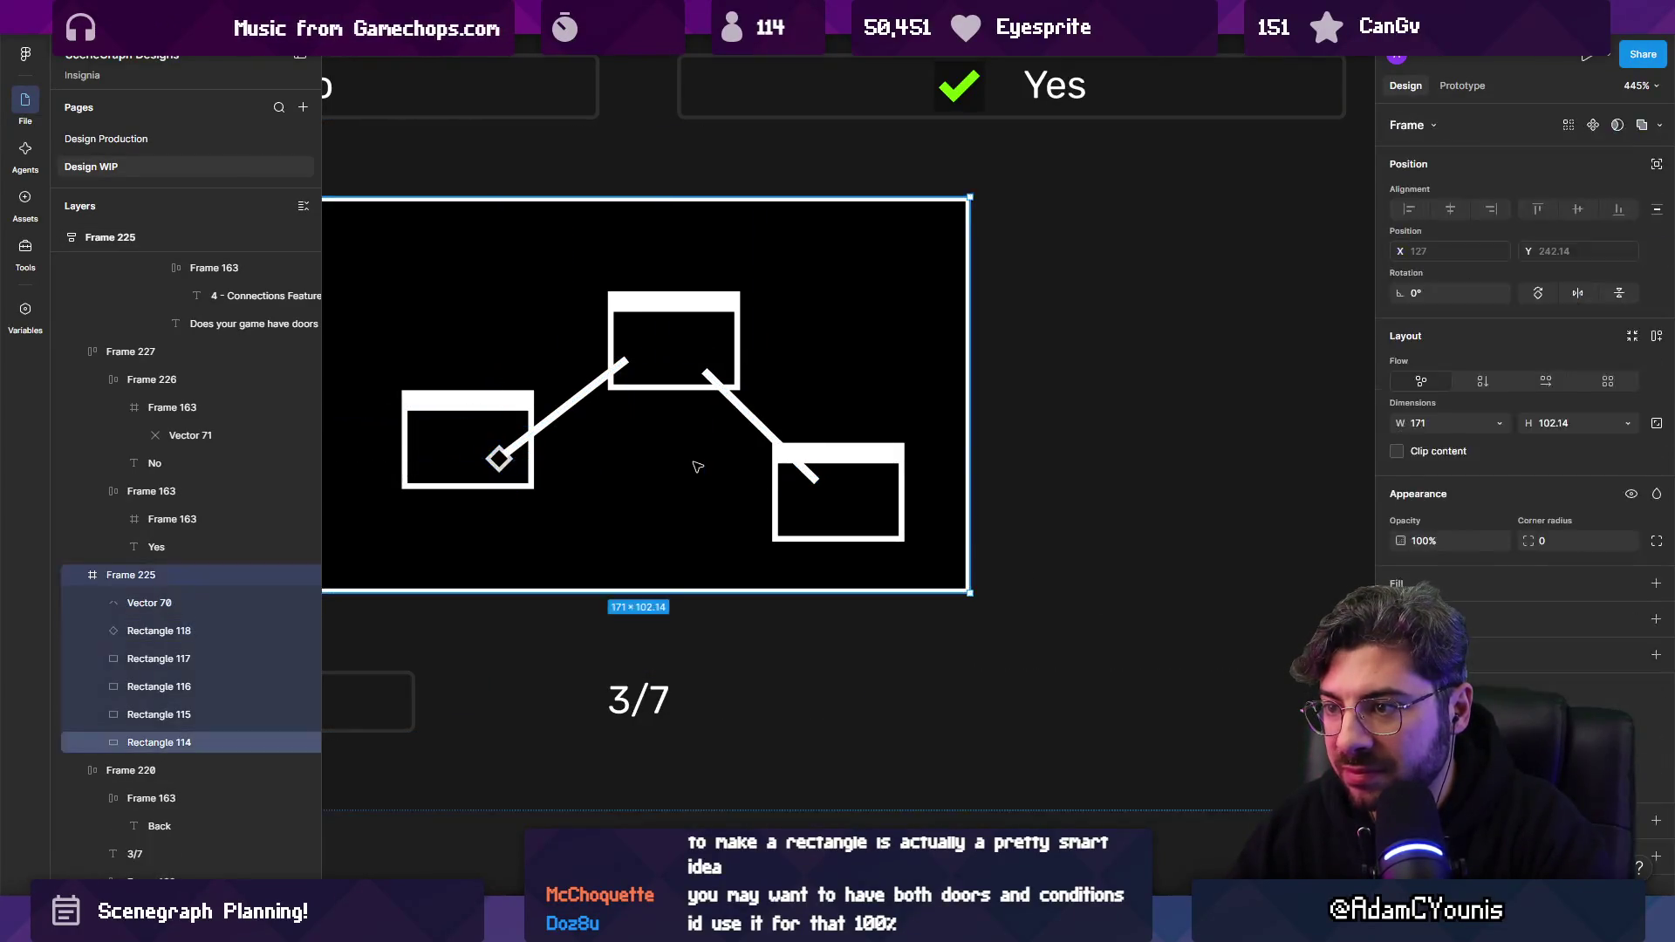
Delete the connector's right-hand segment and draw a new line from the right diamond to the middle diamond.
{"action": "scroll", "coordinate": [718, 403], "scroll_direction": "up", "scroll_amount": 1}
{"action": "scroll", "coordinate": [718, 403], "scroll_direction": "up", "scroll_amount": 1}
{"action": "left_click", "coordinate": [718, 375]}
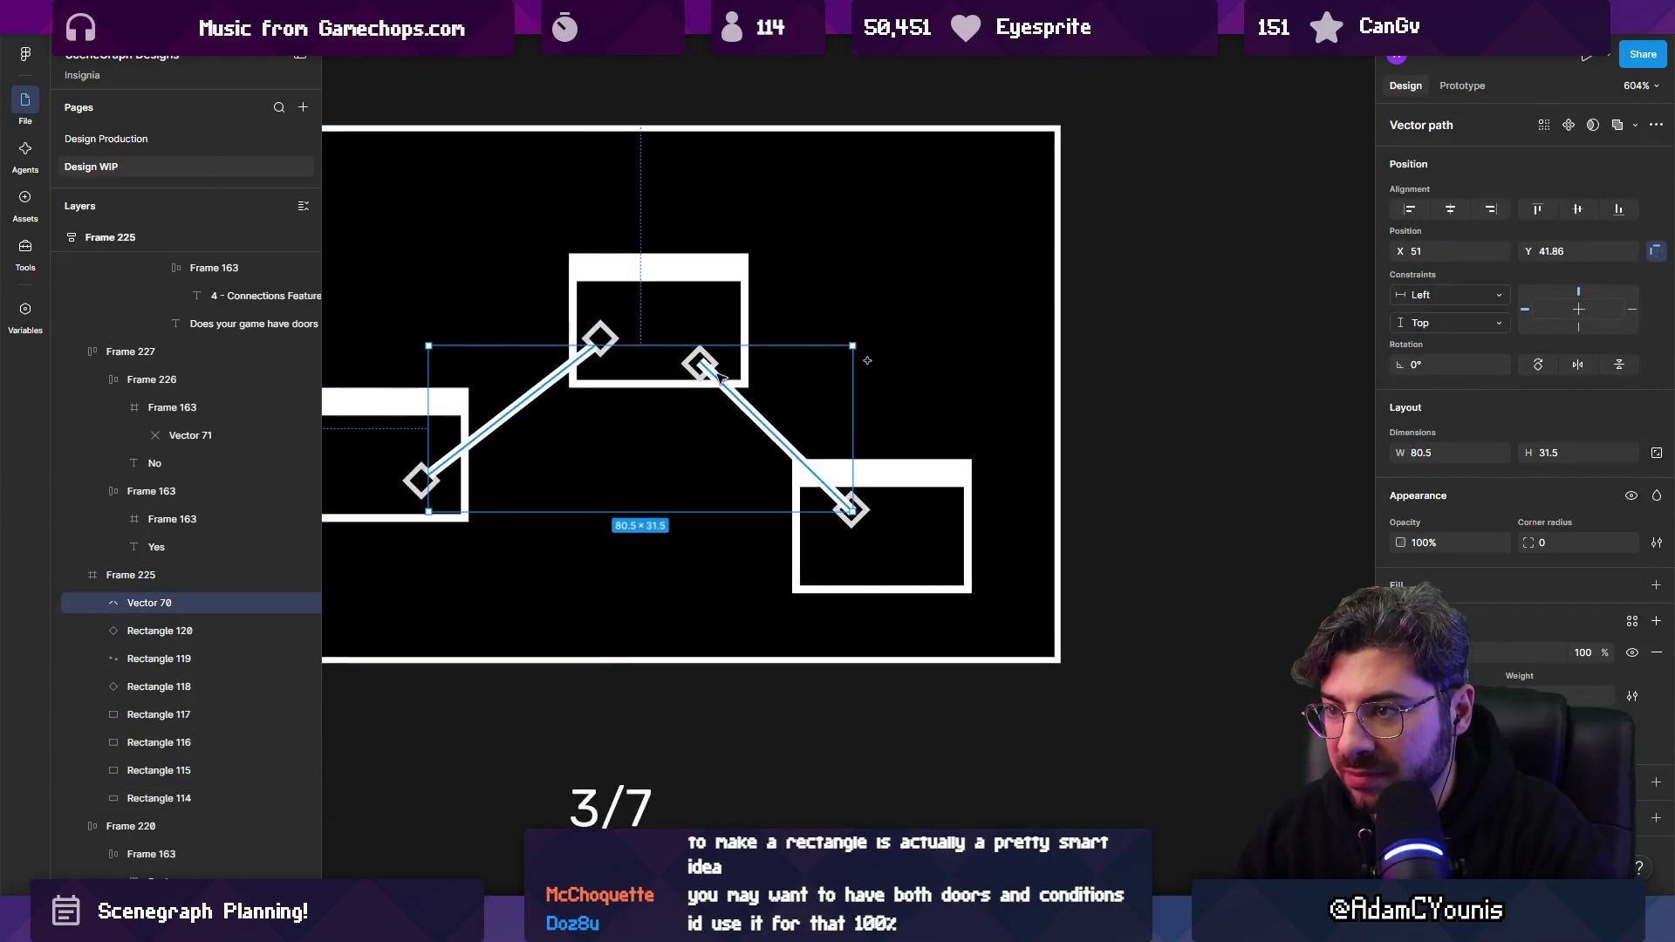
{"action": "double_click", "coordinate": [707, 369]}
{"action": "key", "text": "Delete"}
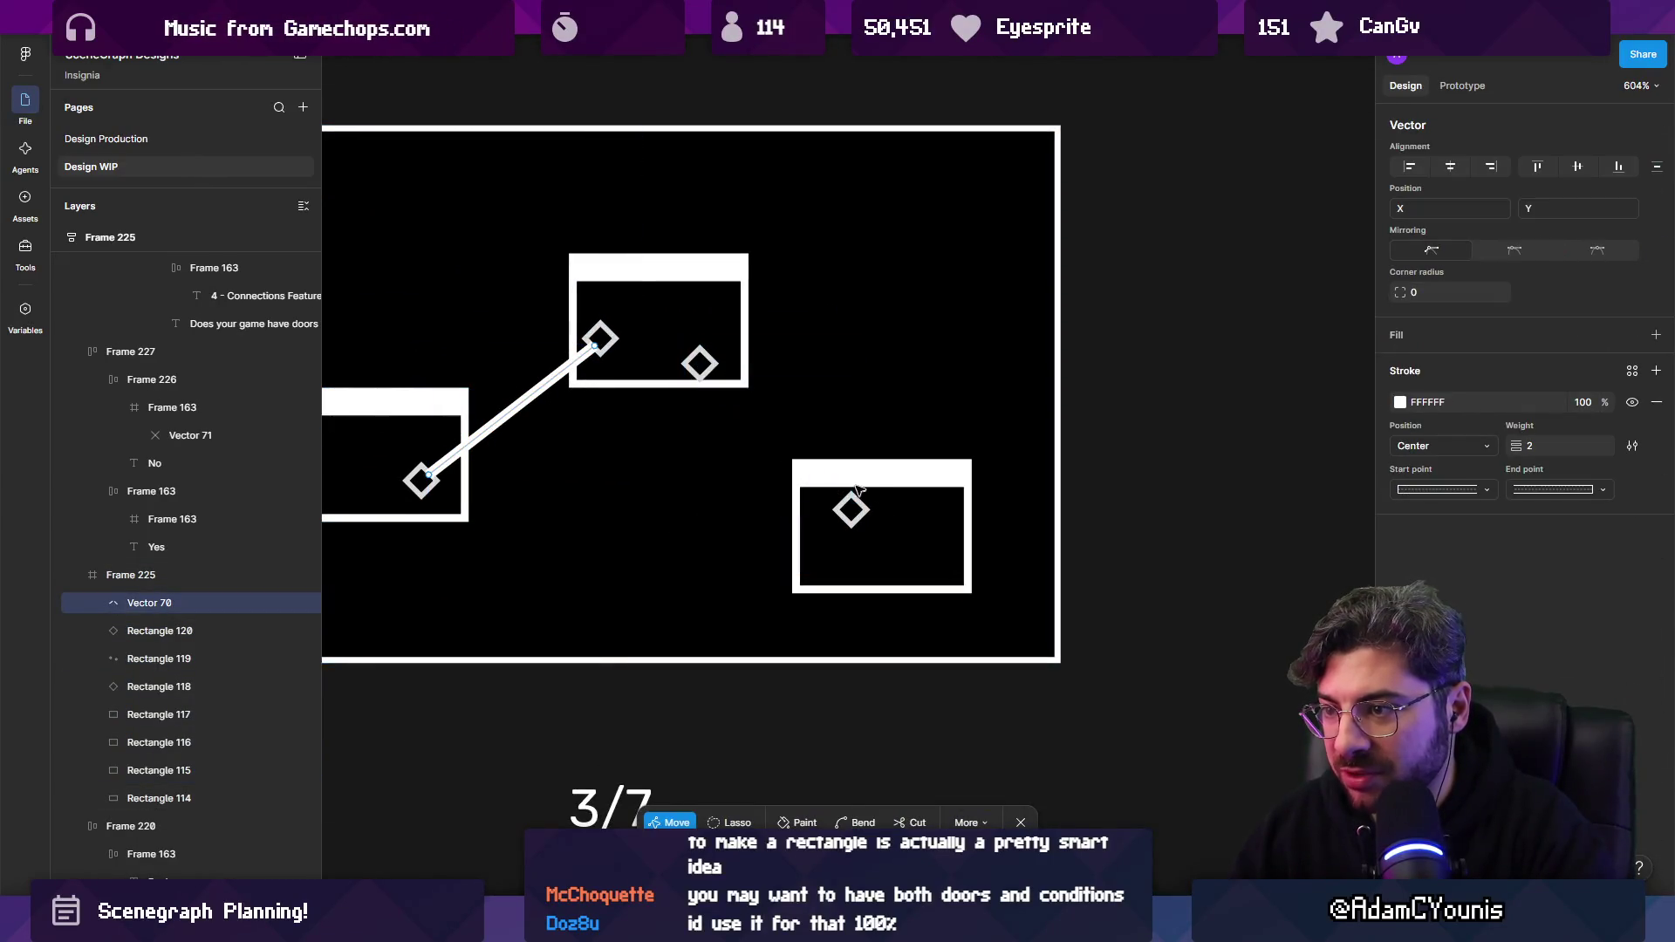
{"action": "key", "text": "Escape"}
{"action": "key", "text": "Escape"}
{"action": "key", "text": "l"}
{"action": "left_click_drag", "start_coordinate": [852, 510], "coordinate": [698, 362]}
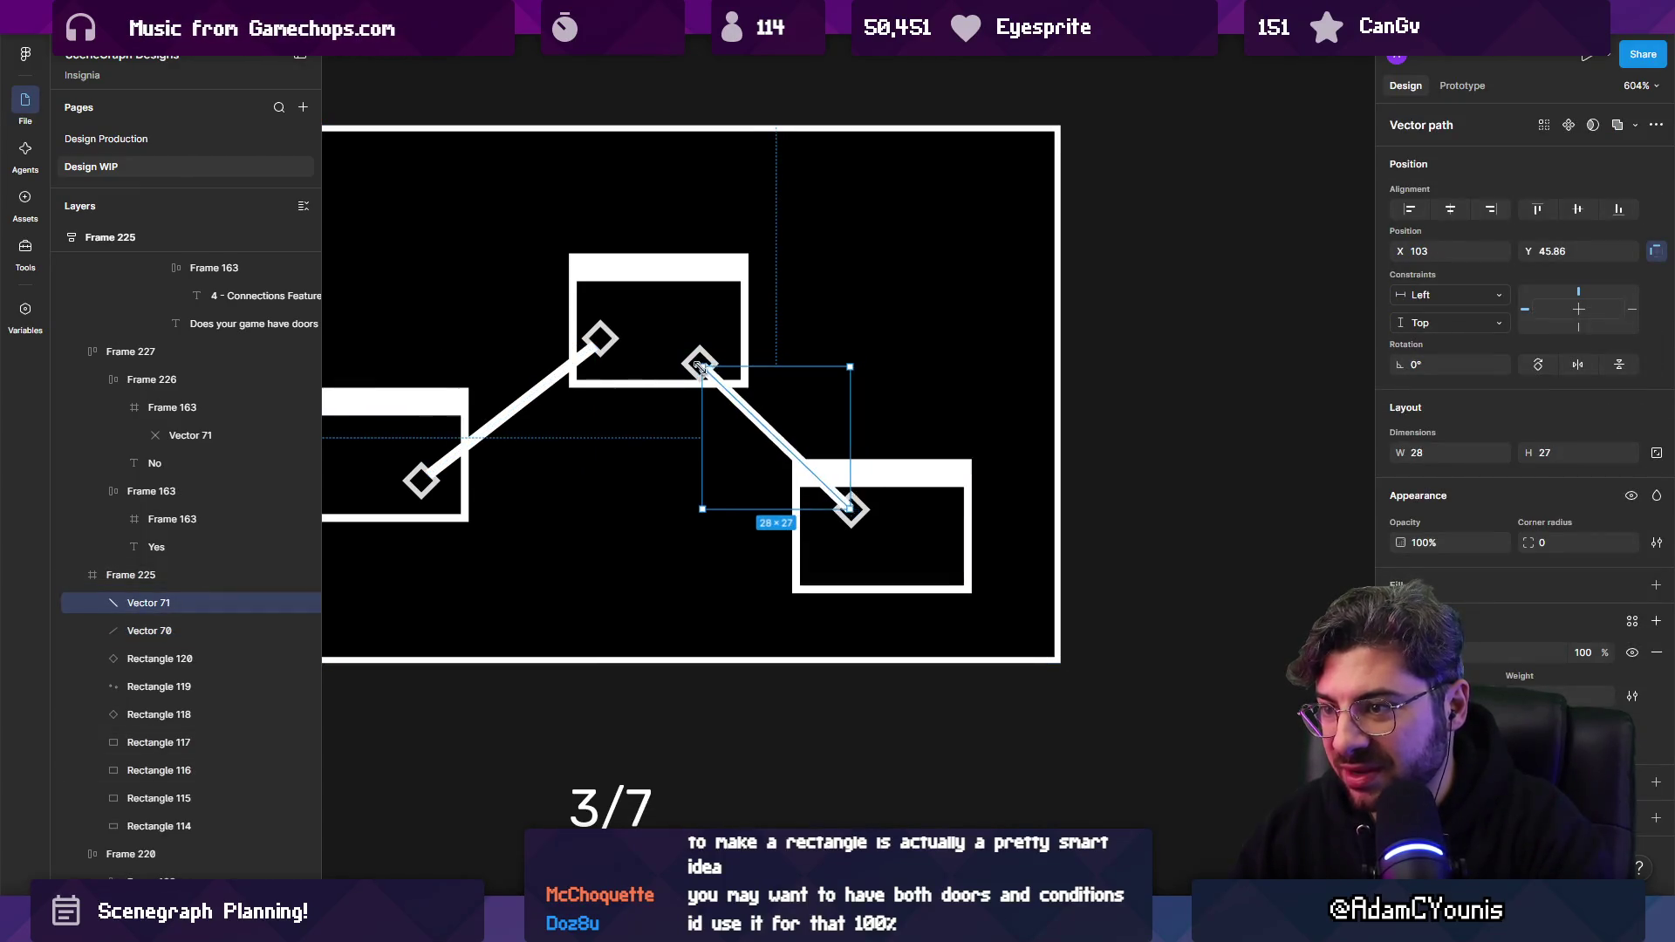
Extend the left connector's top end to the middle diamond and move the left diamond up-left.
{"action": "left_click", "coordinate": [149, 631]}
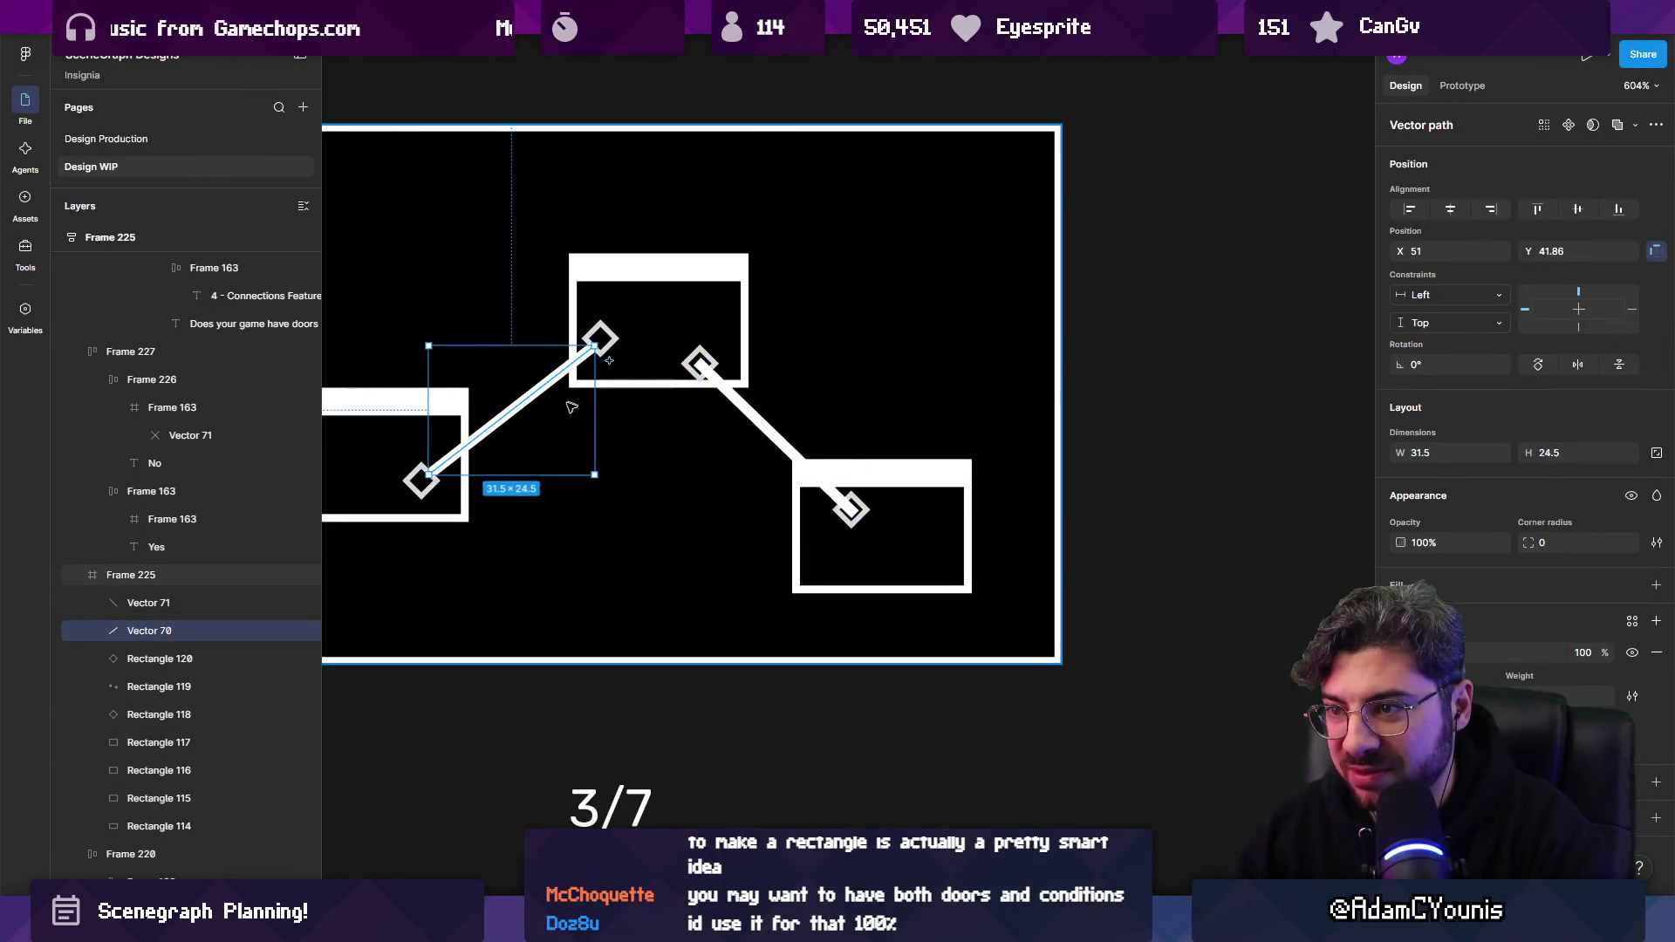
{"action": "scroll", "coordinate": [727, 347], "scroll_direction": "left", "scroll_amount": 3}
{"action": "left_click_drag", "start_coordinate": [726, 314], "coordinate": [733, 305]}
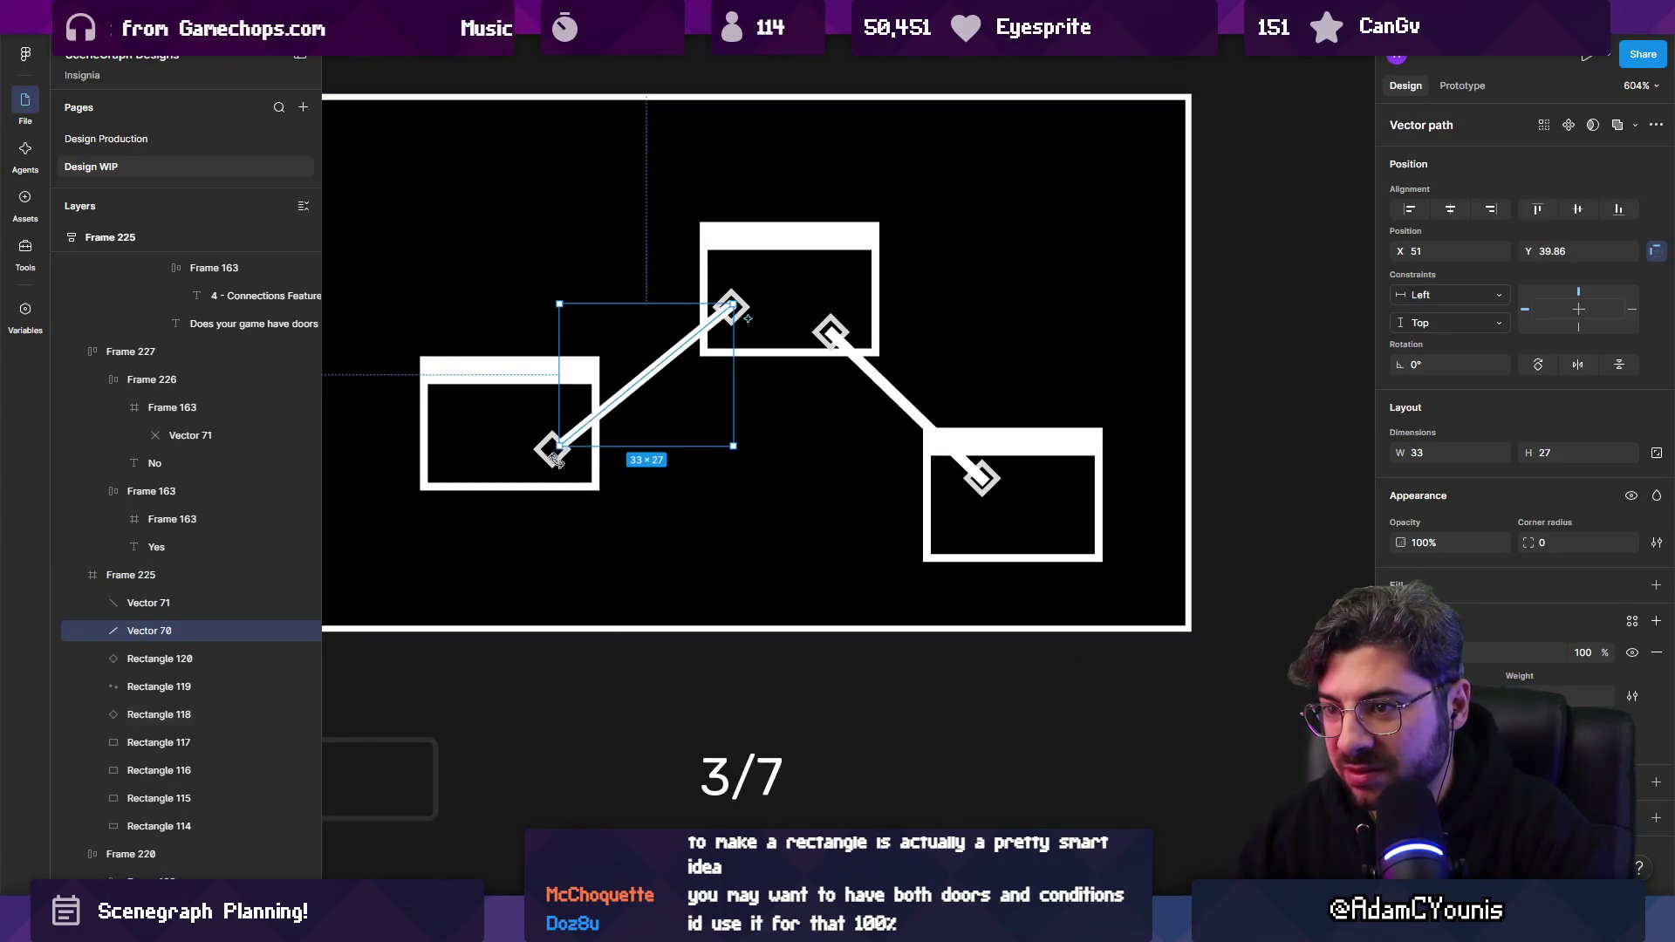
{"action": "left_click_drag", "start_coordinate": [555, 456], "coordinate": [485, 409]}
{"action": "left_click", "coordinate": [645, 390]}
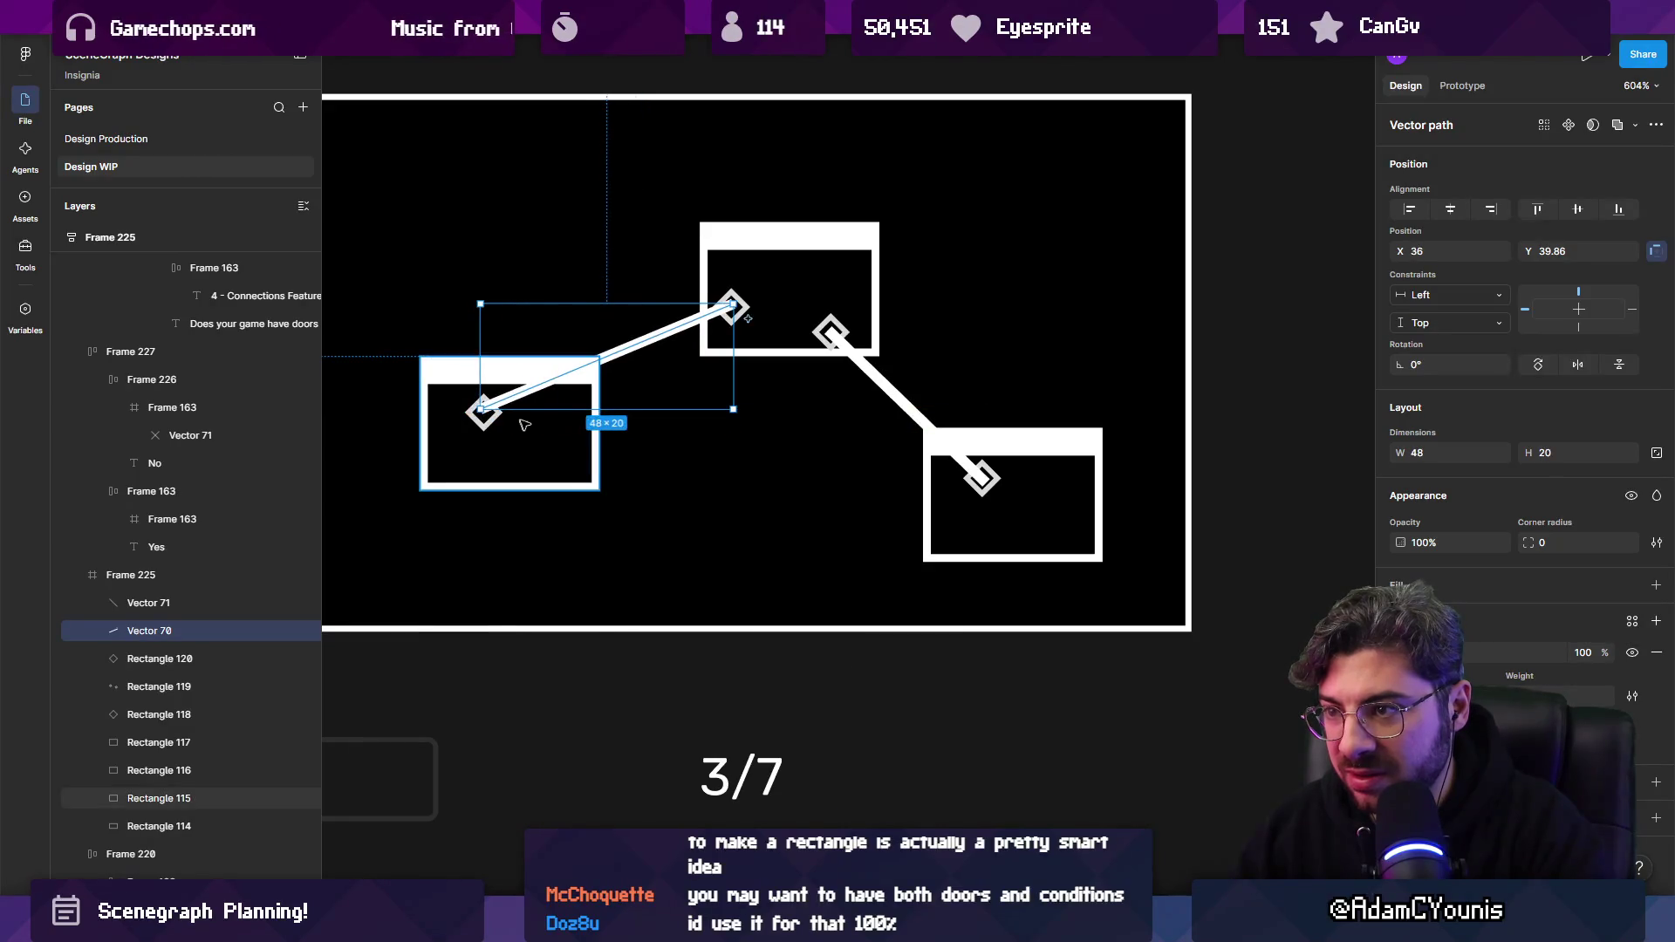
{"action": "left_click", "coordinate": [484, 411], "text": "shift"}
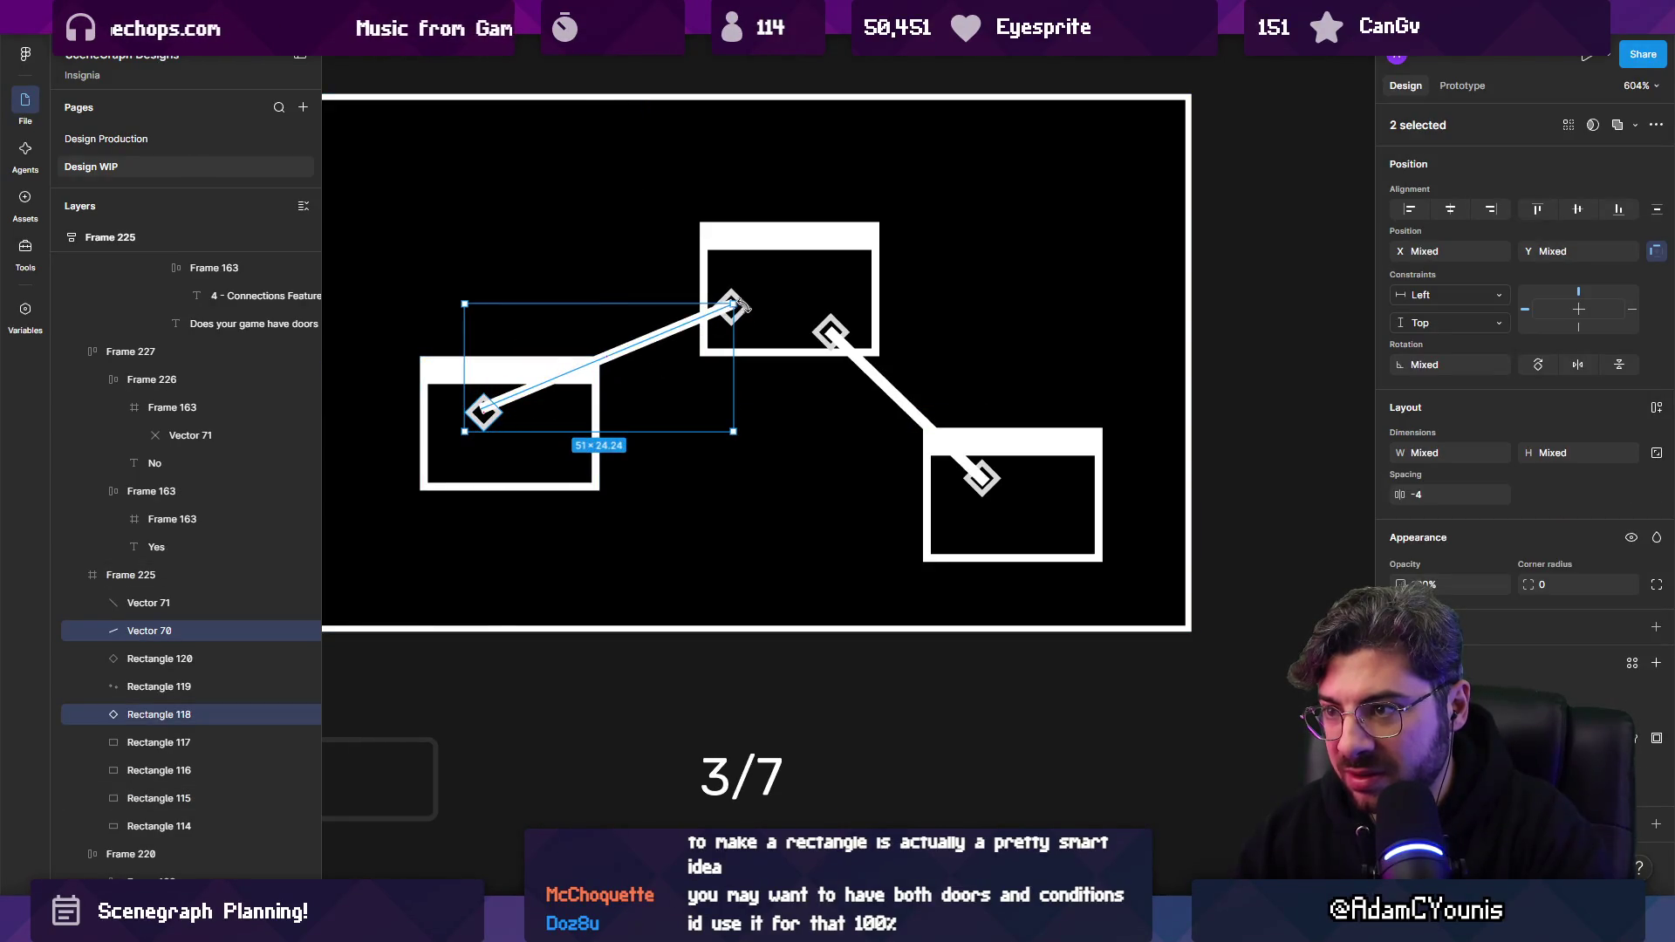
{"action": "left_click", "coordinate": [733, 307], "text": "shift"}
Edit the right port diamond's shape and duplicate it with Ctrl+D.
{"action": "double_click", "coordinate": [825, 335]}
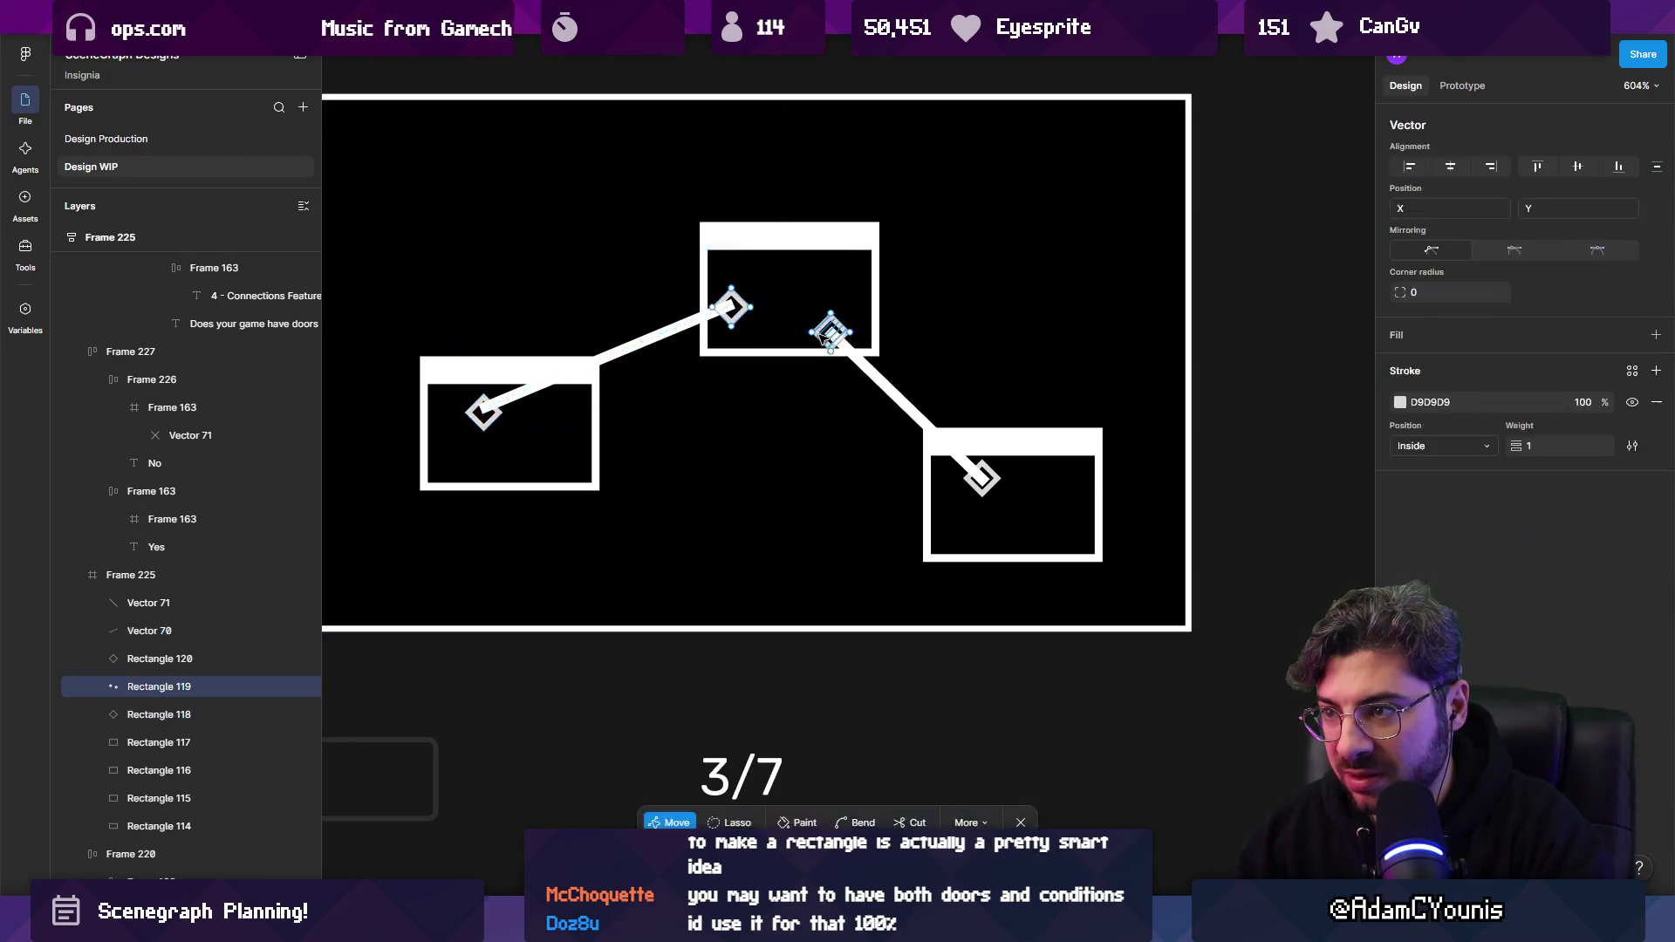
{"action": "key", "text": "v"}
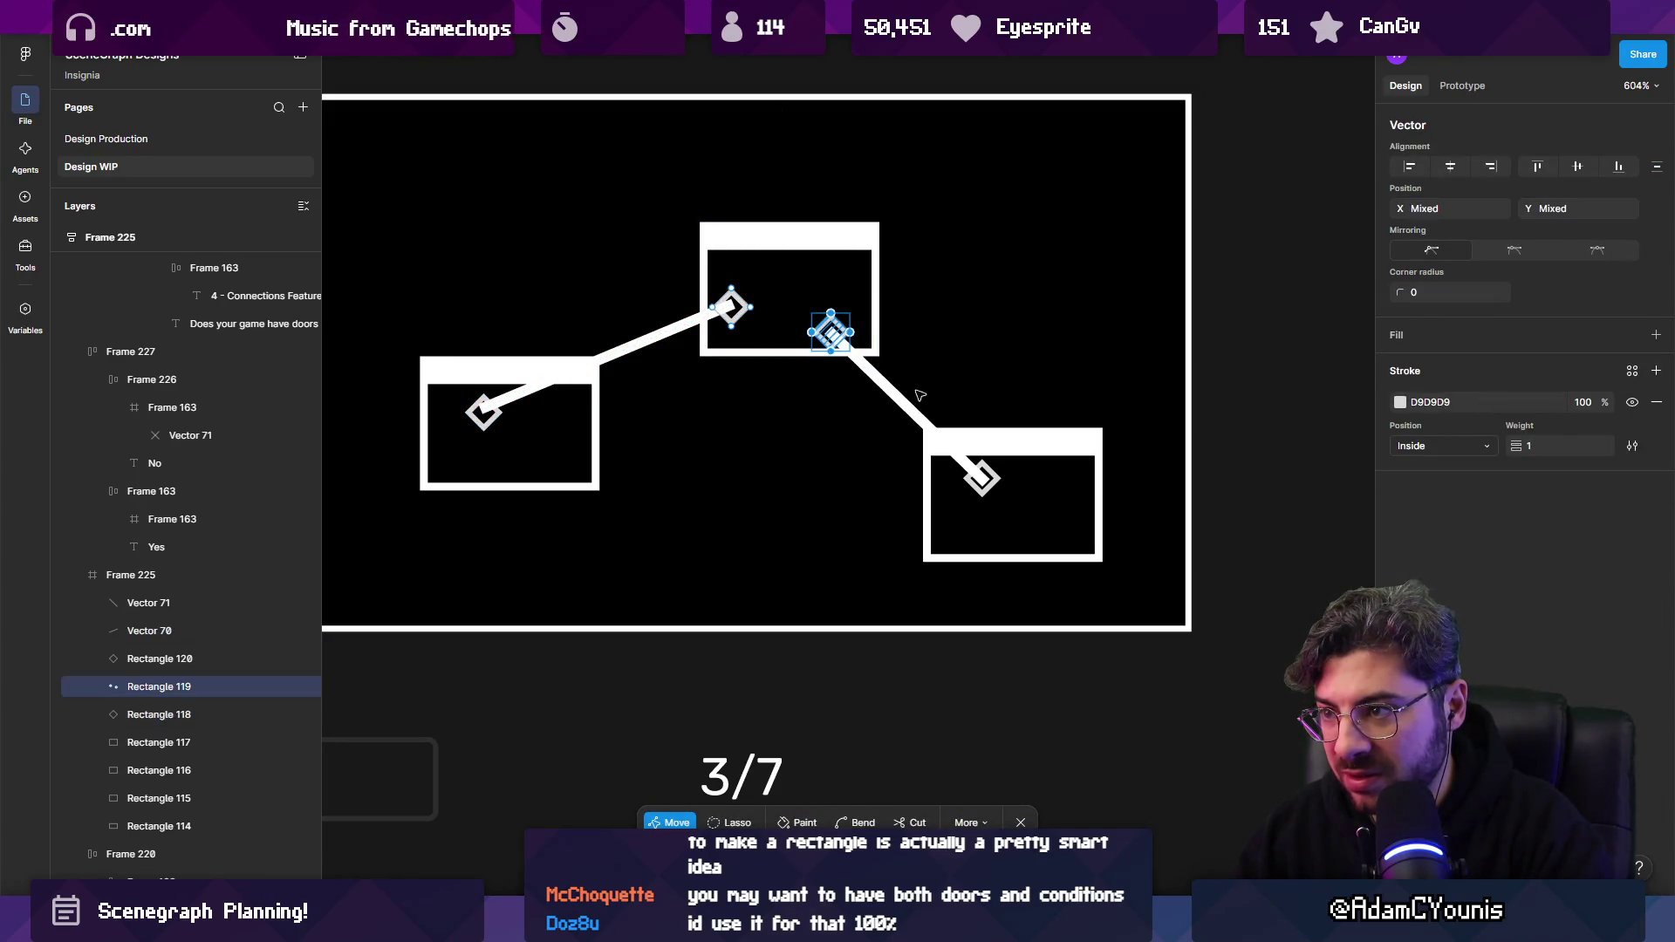
{"action": "key", "text": "Escape"}
{"action": "key", "text": "ctrl+d"}
Alt-drag the connector line and its two port diamonds down-right to make a copy.
{"action": "left_click", "coordinate": [890, 335]}
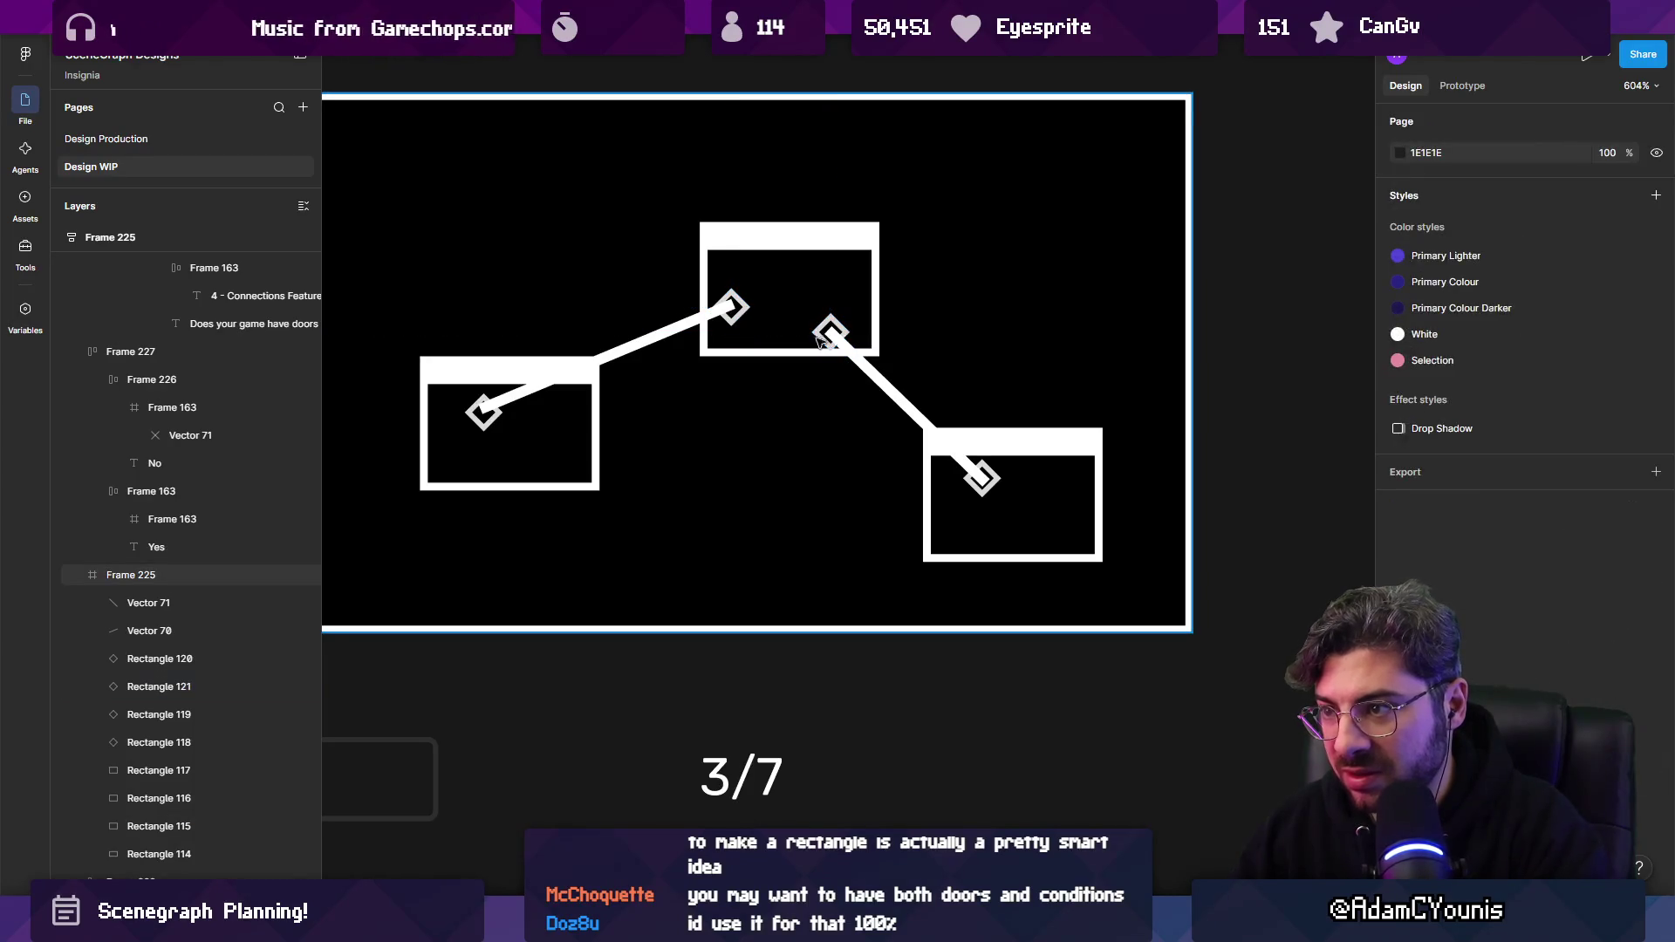
{"action": "left_click", "coordinate": [728, 310]}
{"action": "left_click", "coordinate": [711, 315], "text": "shift"}
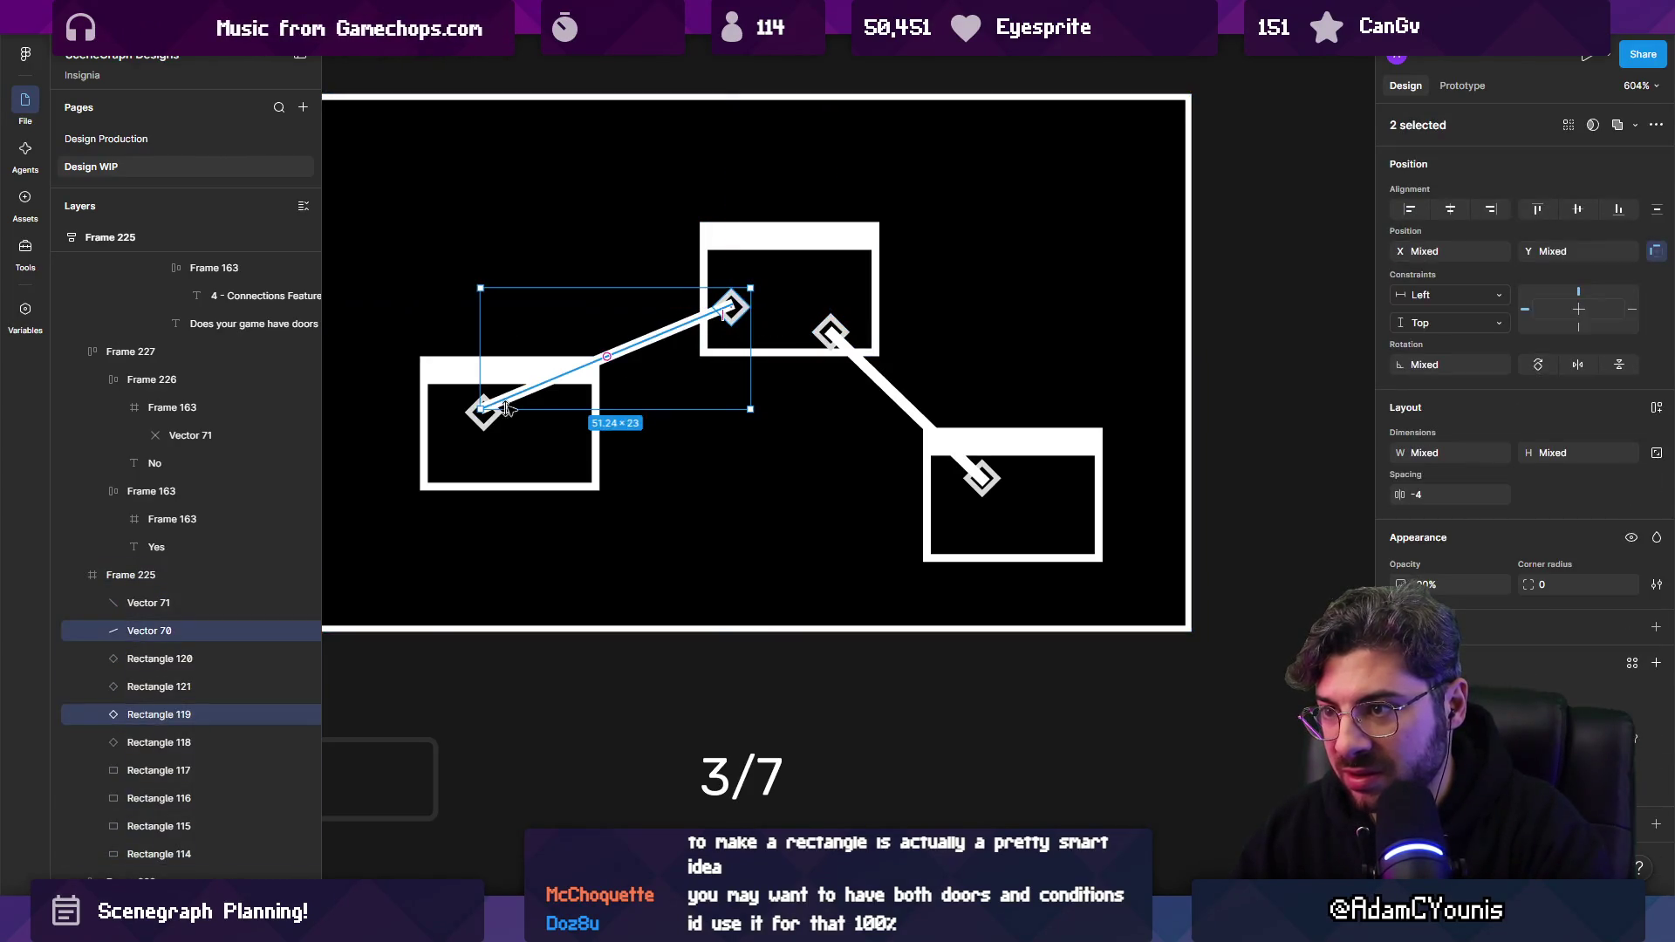
{"action": "left_click", "coordinate": [487, 418], "text": "shift"}
{"action": "left_click_drag", "start_coordinate": [604, 365], "coordinate": [683, 410], "text": "alt"}
{"action": "left_click", "coordinate": [820, 350]}
Move the copied diamond into the lower-right node and attach the copied line's end to it.
{"action": "mouse_move", "coordinate": [820, 351]}
{"action": "left_mouse_down"}
{"action": "mouse_move", "coordinate": [965, 486]}
{"action": "mouse_move", "coordinate": [963, 527]}
{"action": "left_mouse_up"}
{"action": "double_click", "coordinate": [689, 395]}
{"action": "mouse_move", "coordinate": [822, 330]}
{"action": "left_mouse_down"}
{"action": "mouse_move", "coordinate": [861, 434]}
{"action": "mouse_move", "coordinate": [961, 526]}
{"action": "left_mouse_up"}
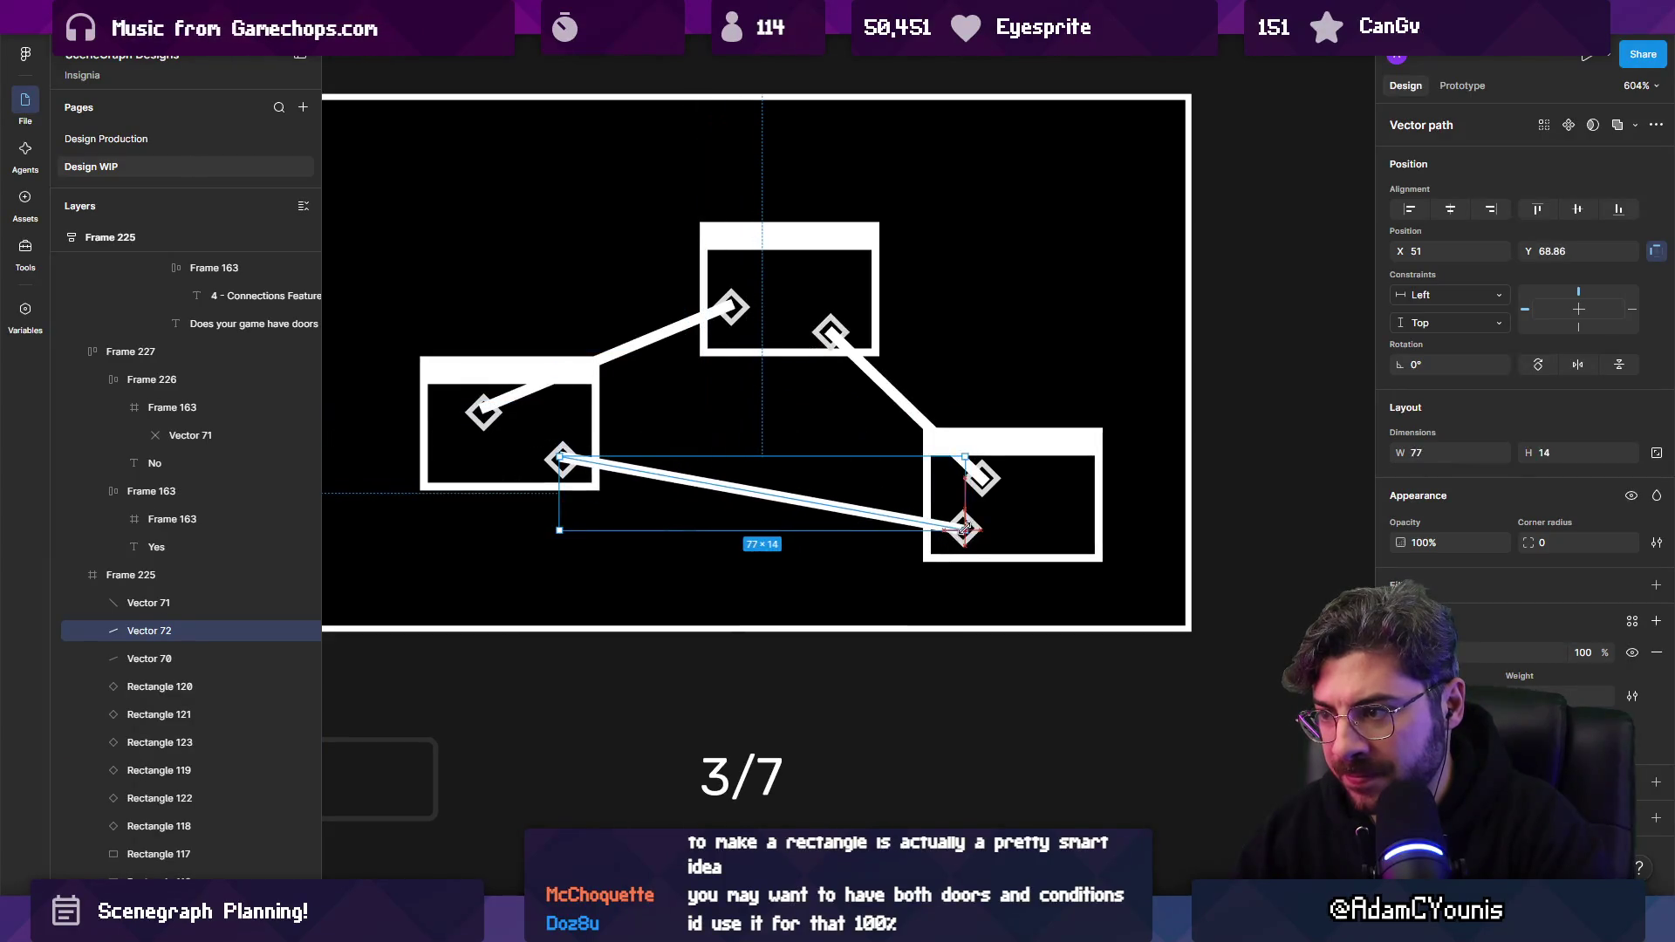
{"action": "key", "text": "Escape"}
Select all three connector lines, test them at 10% opacity, then restore full opacity.
{"action": "left_click", "coordinate": [602, 360], "text": "shift"}
{"action": "left_click", "coordinate": [898, 397], "text": "shift"}
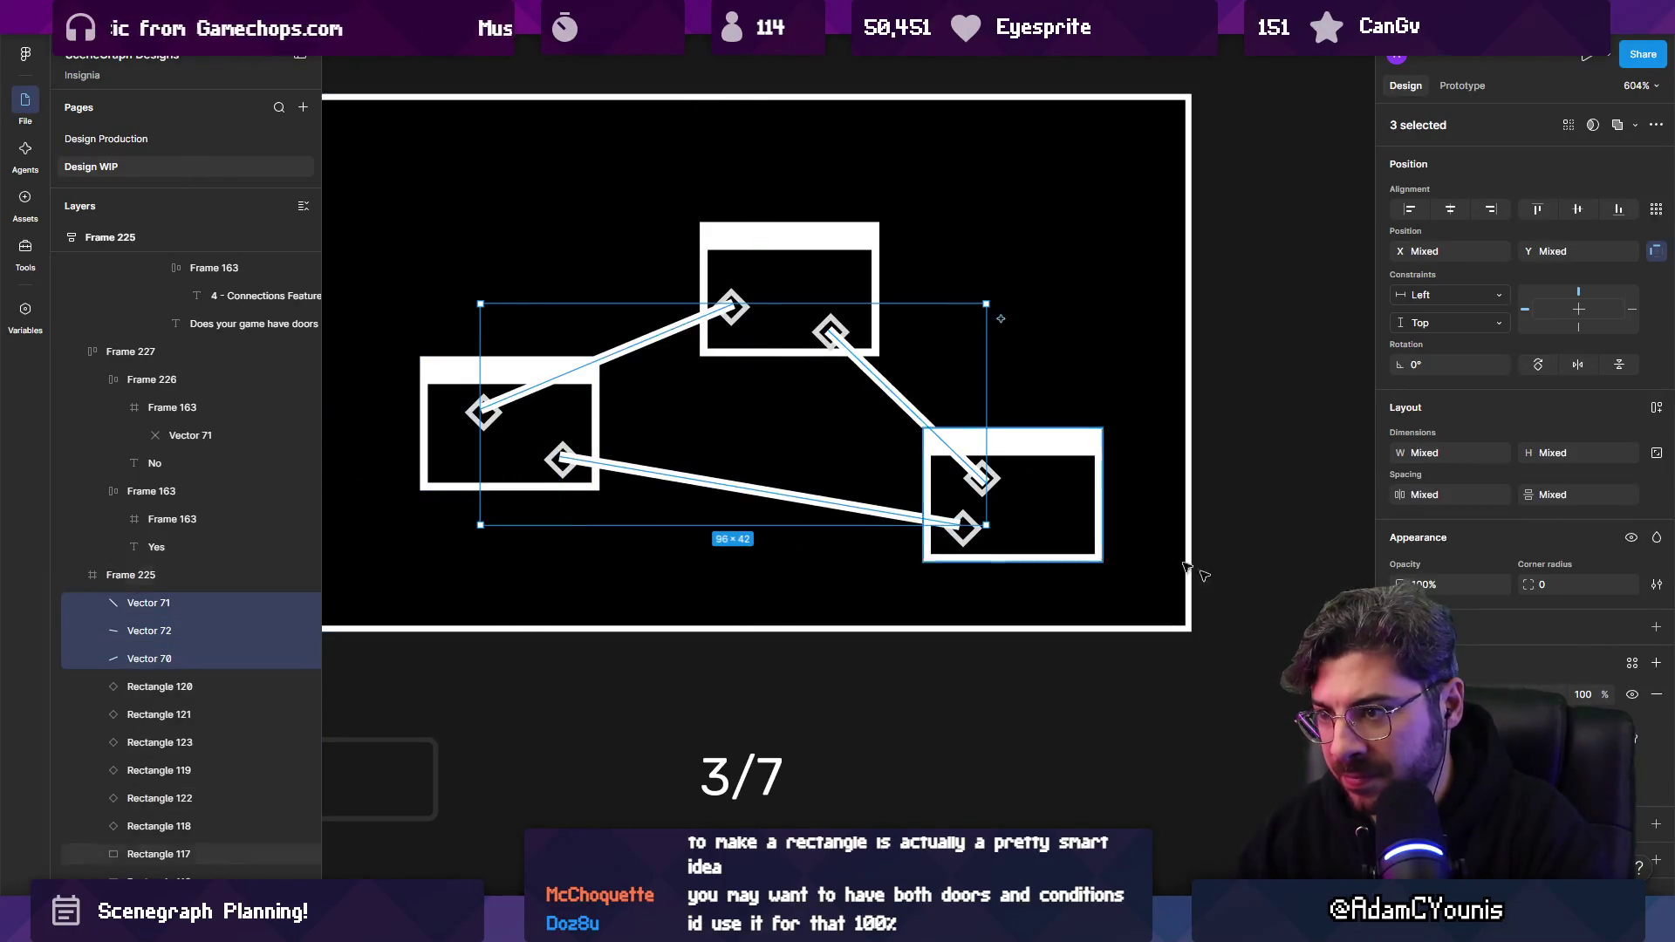
{"action": "key", "text": "1"}
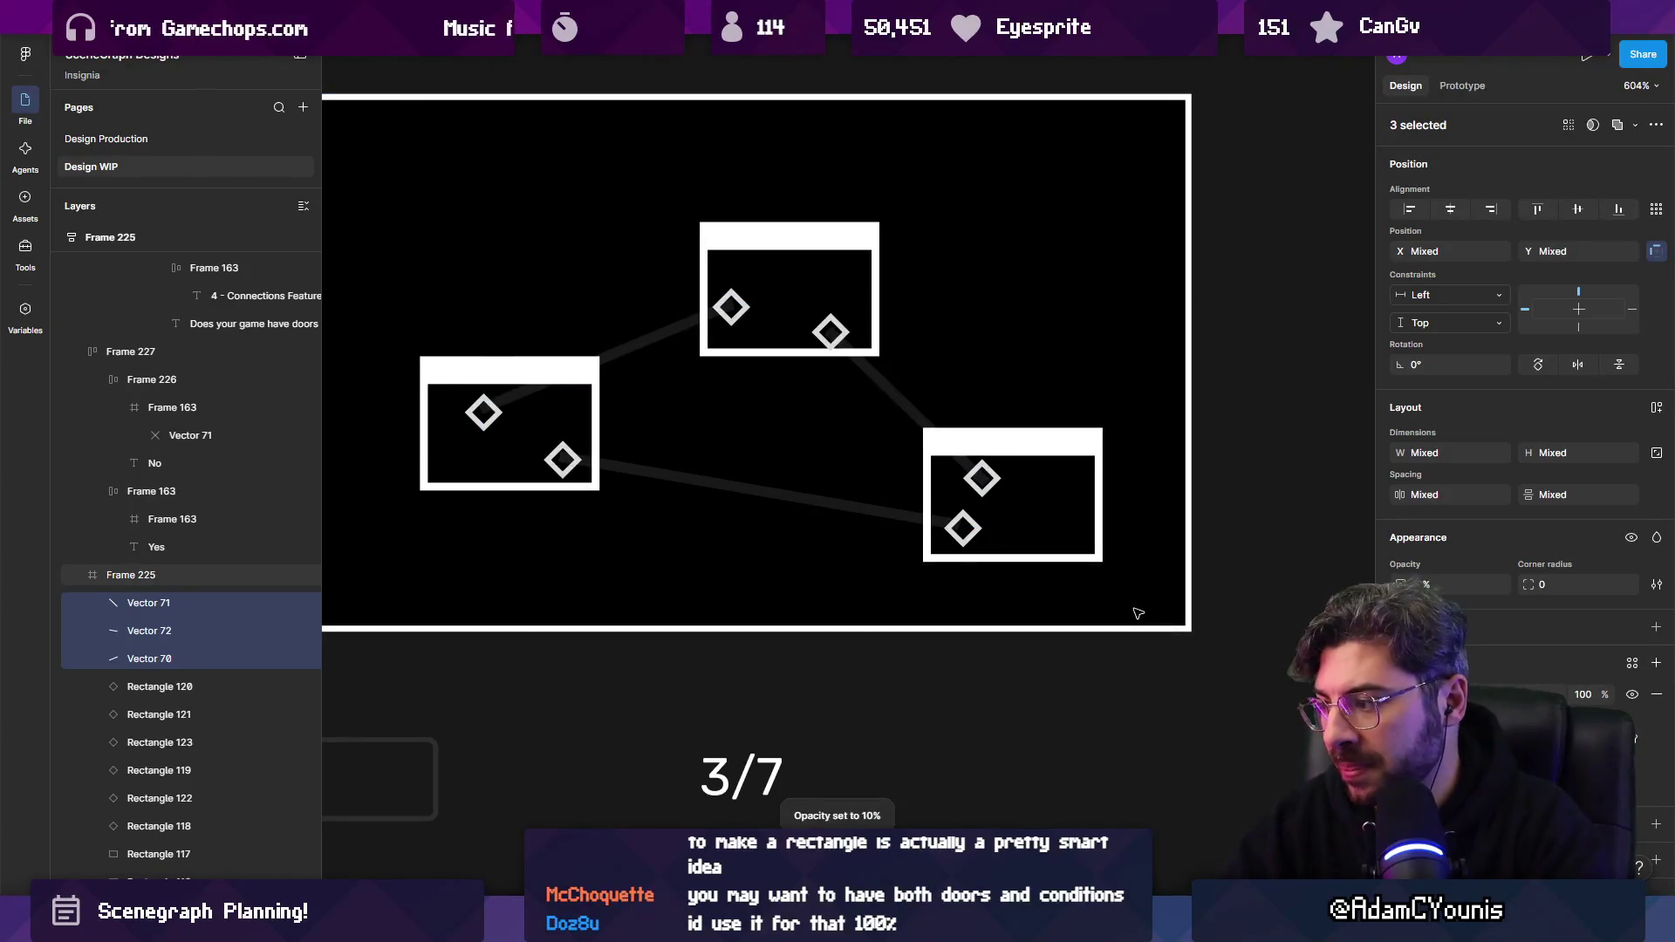
{"action": "key", "text": "0"}
{"action": "key", "text": "shift+1"}
{"action": "key", "text": "Escape"}
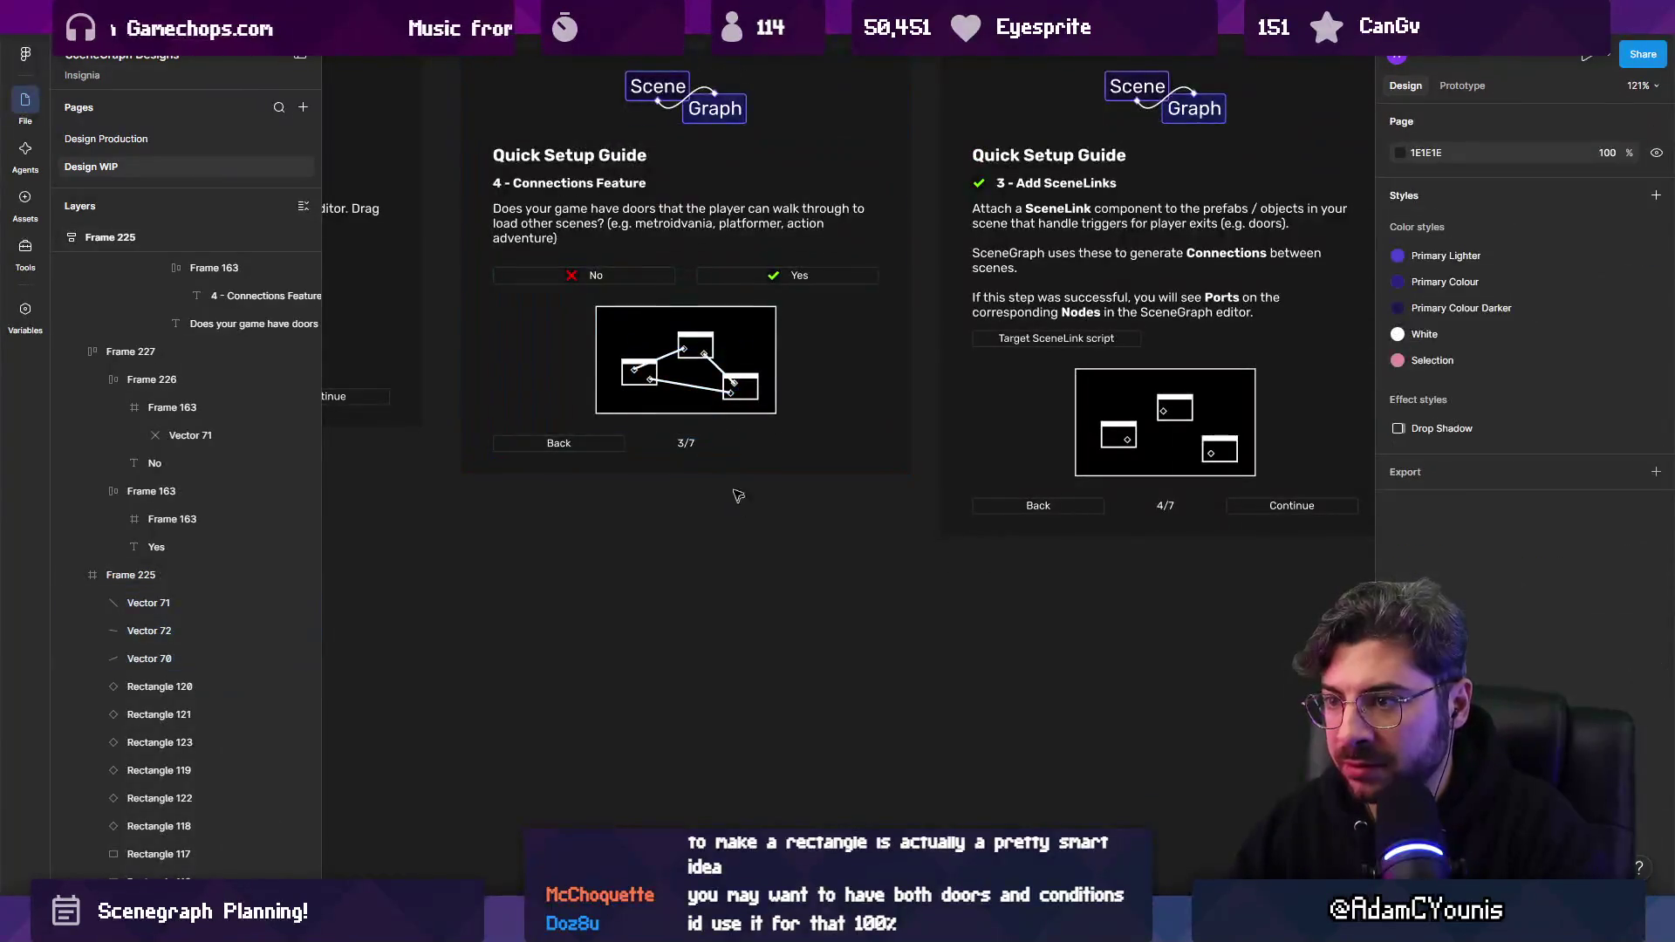
Turn off pixel-grid snapping and sit both ends of the lower connector on their diamonds.
{"action": "scroll", "coordinate": [683, 349], "scroll_direction": "up", "scroll_amount": 10}
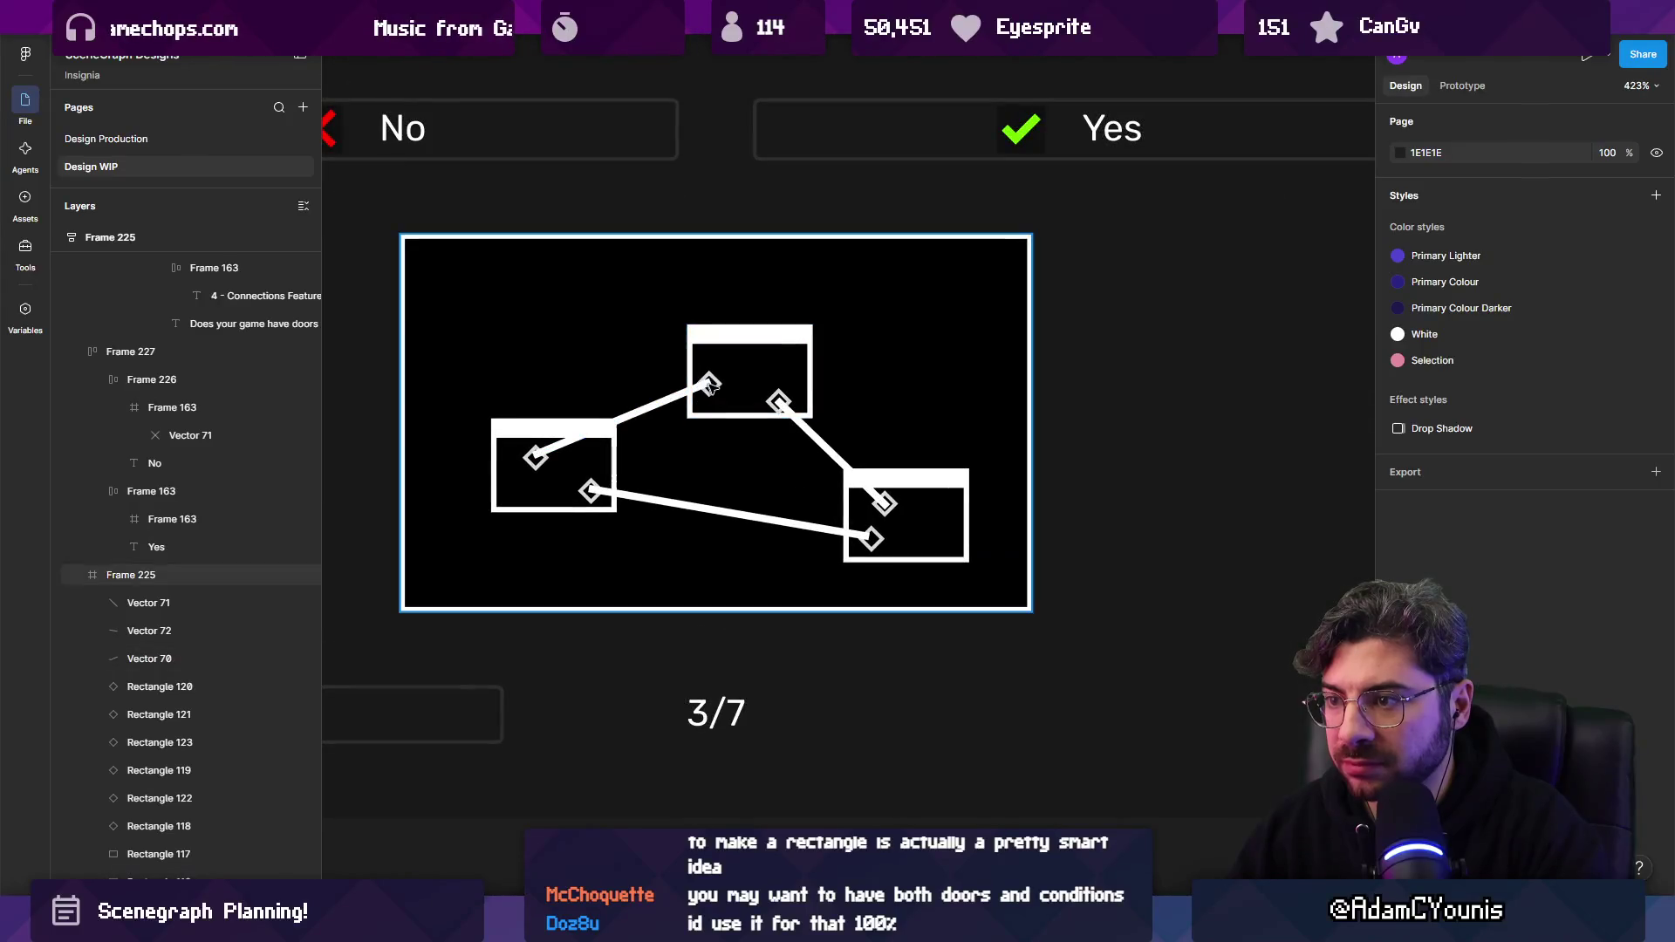
{"action": "left_click", "coordinate": [712, 386]}
{"action": "scroll", "coordinate": [730, 421], "scroll_direction": "down", "scroll_amount": 9}
{"action": "left_click", "coordinate": [736, 463]}
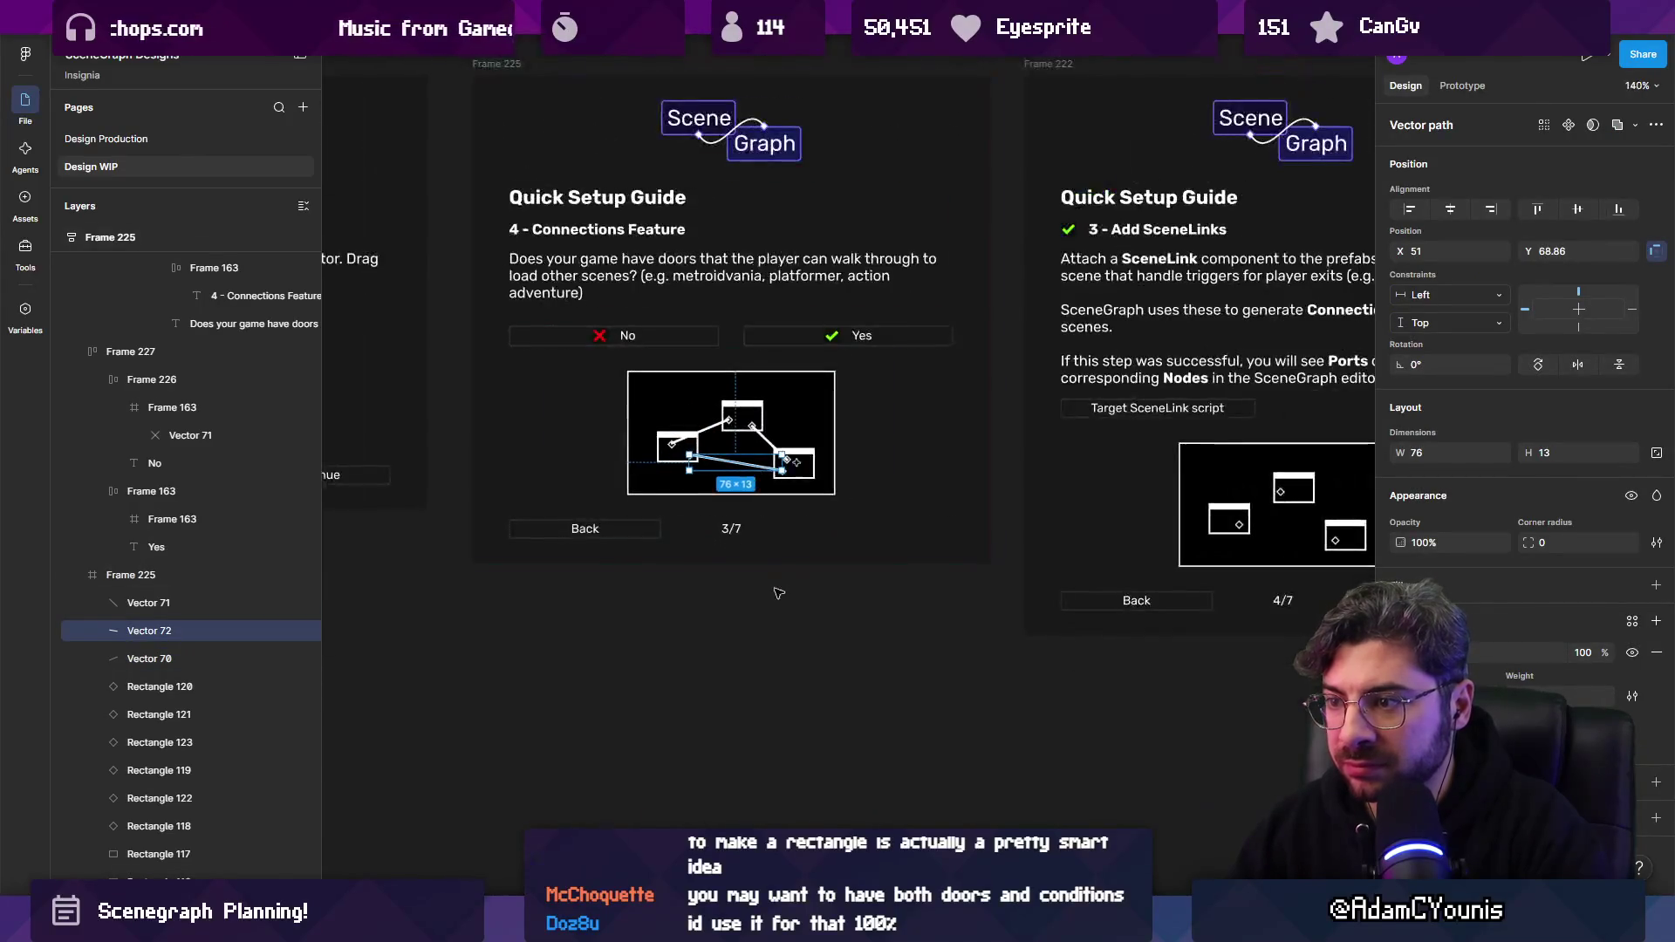
{"action": "scroll", "coordinate": [719, 475], "scroll_direction": "up", "scroll_amount": 5}
{"action": "left_click", "coordinate": [628, 420]}
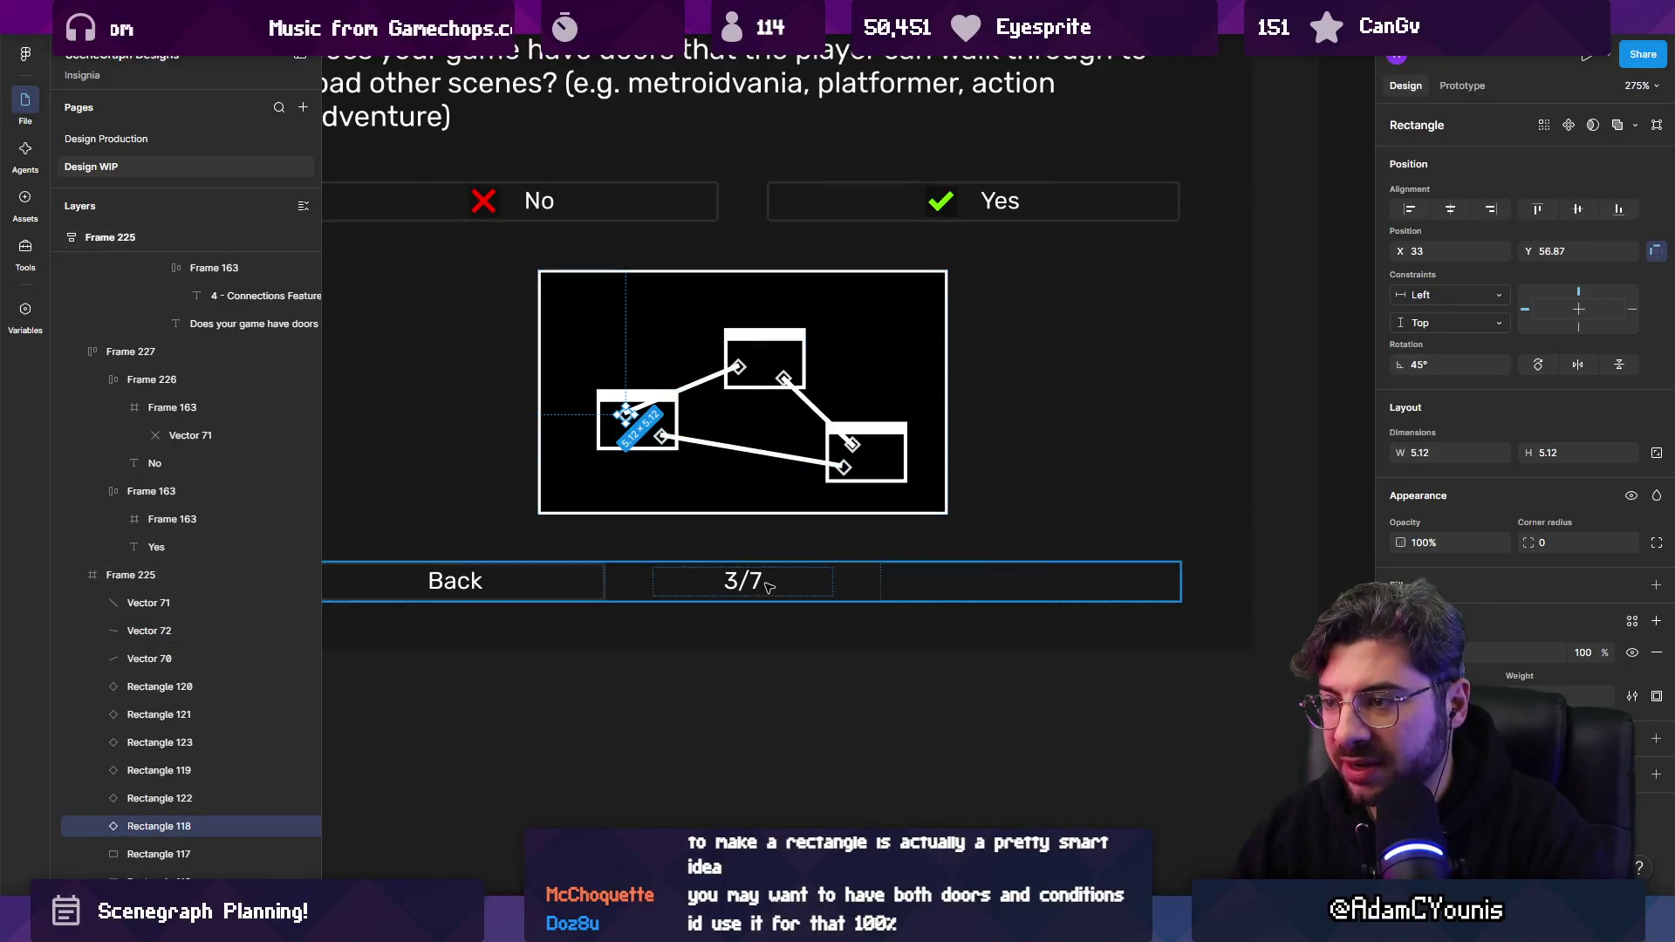
{"action": "scroll", "coordinate": [720, 492], "scroll_direction": "up", "scroll_amount": 2}
{"action": "scroll", "coordinate": [644, 422], "scroll_direction": "up", "scroll_amount": 3}
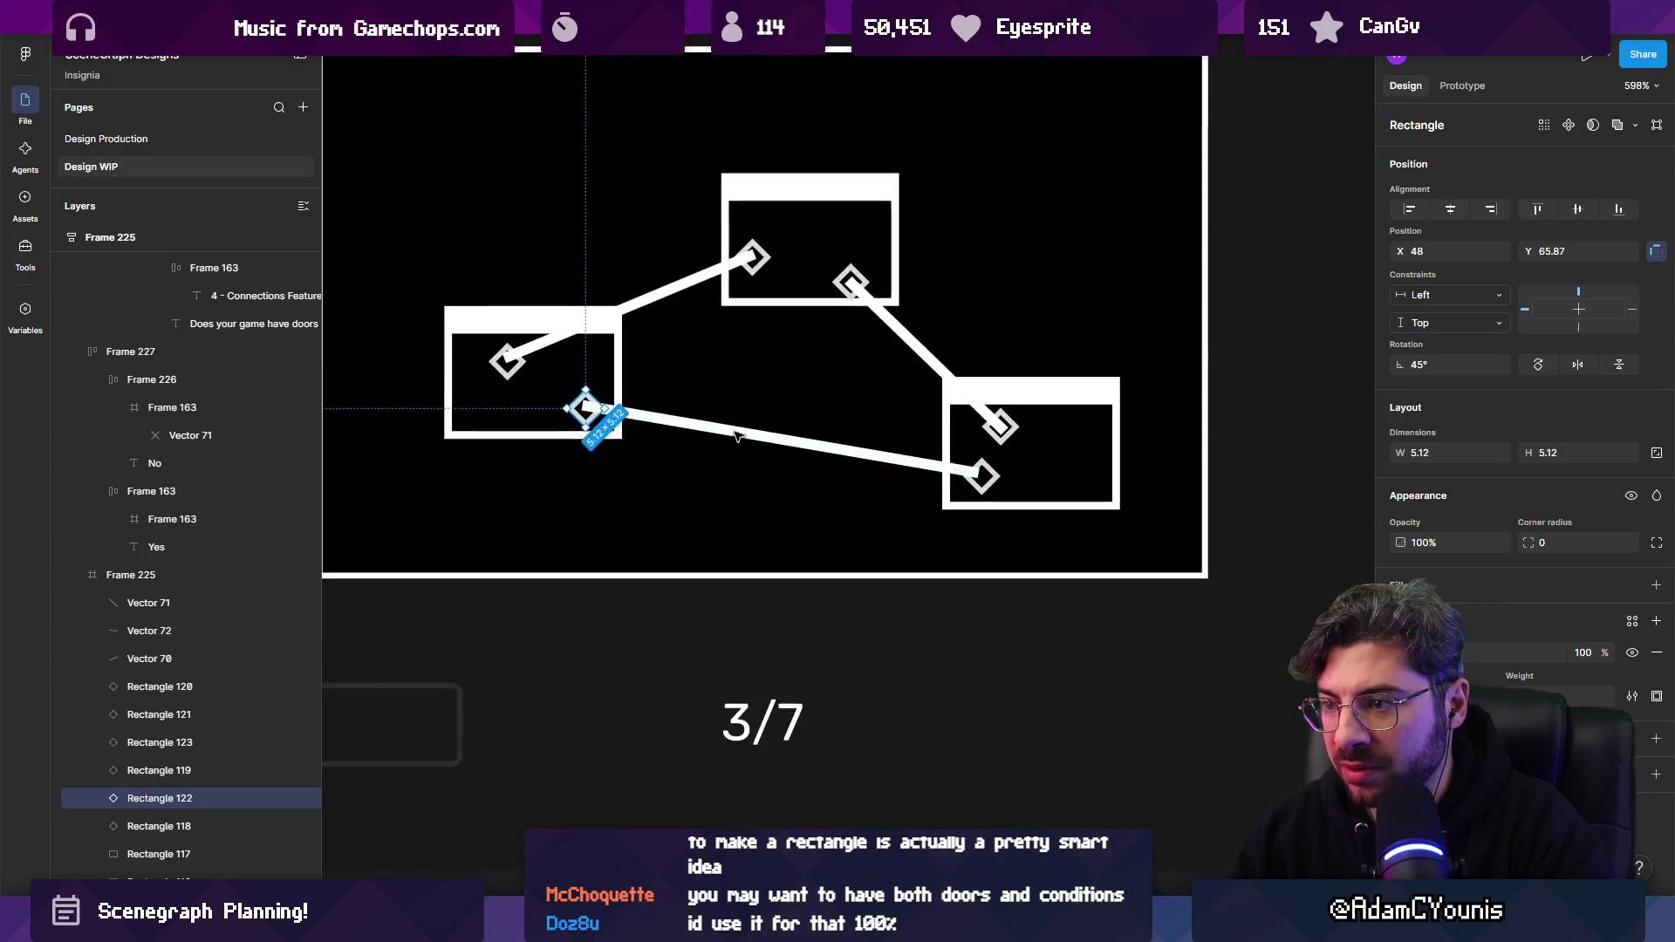
{"action": "left_click", "coordinate": [621, 412]}
{"action": "key", "text": "shift+apostrophe"}
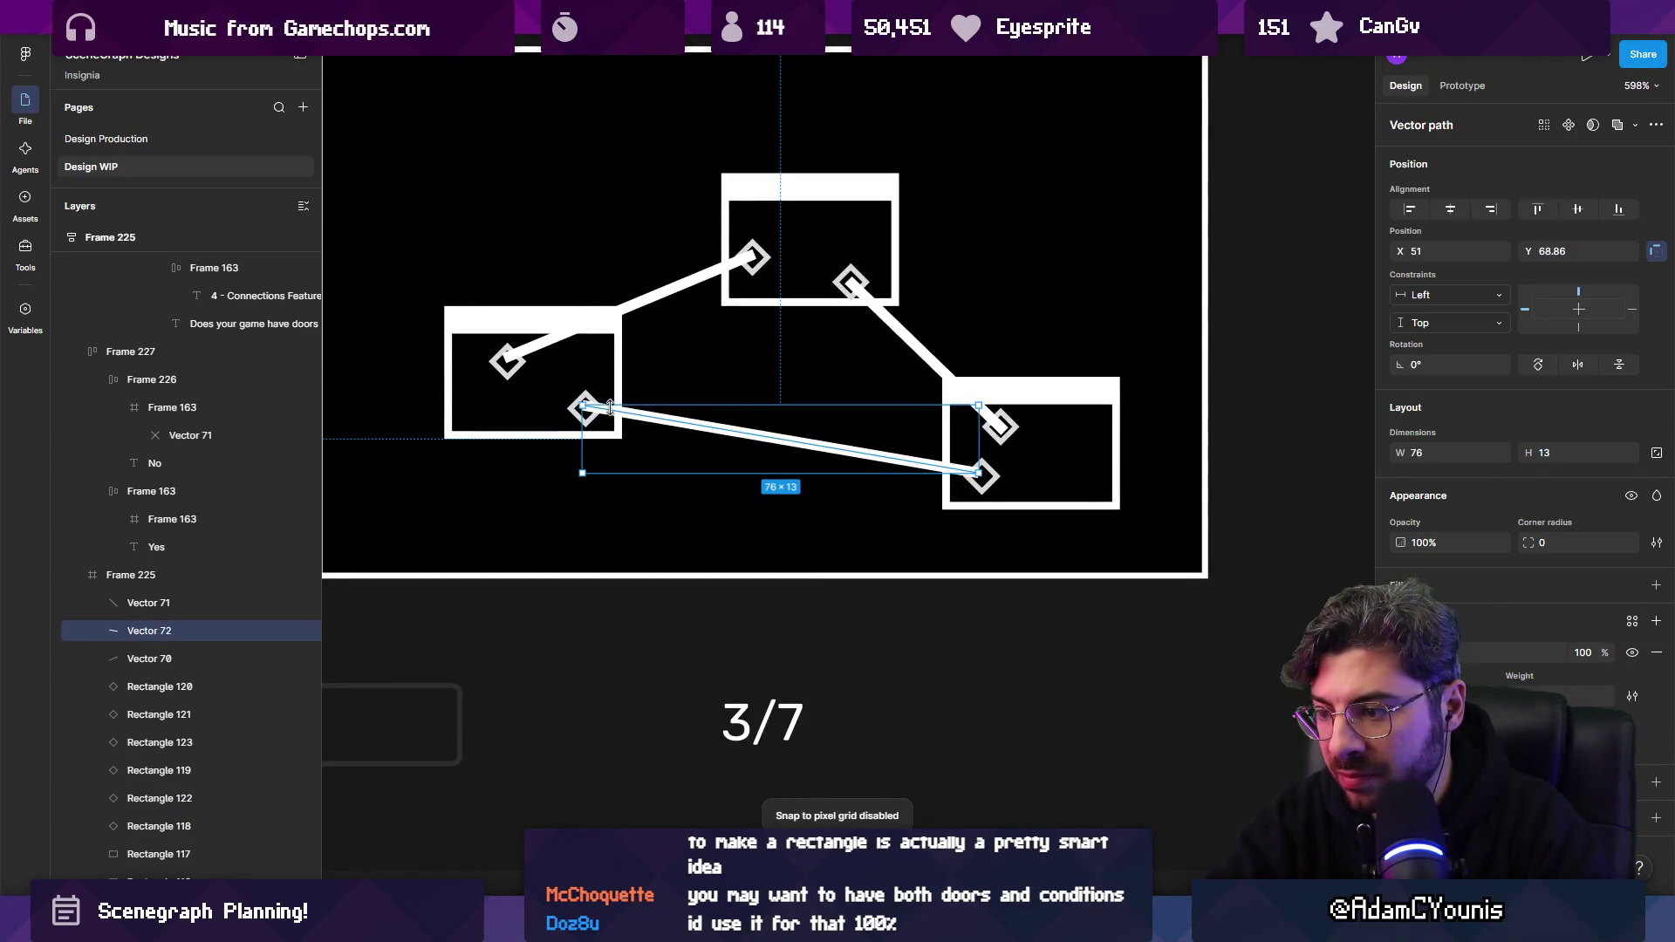
{"action": "left_click_drag", "start_coordinate": [581, 410], "coordinate": [584, 413]}
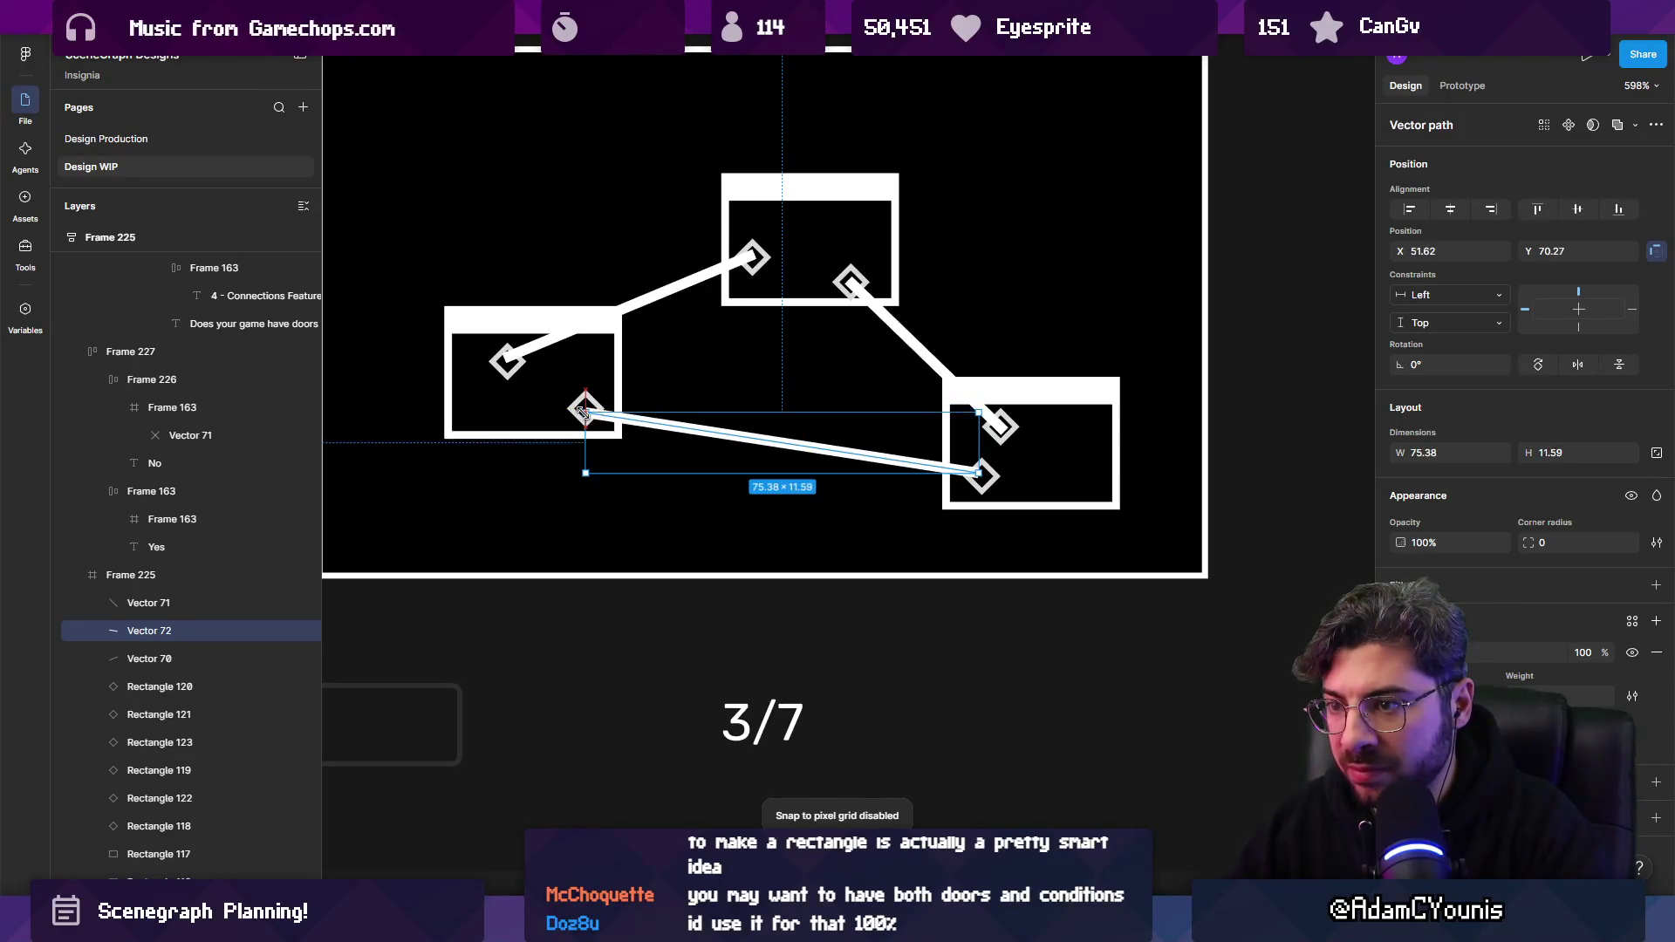
{"action": "left_click_drag", "start_coordinate": [976, 472], "coordinate": [990, 418]}
Centre the diagonal line's top end and the upper-left line's left end on their diamonds.
{"action": "left_click", "coordinate": [927, 353]}
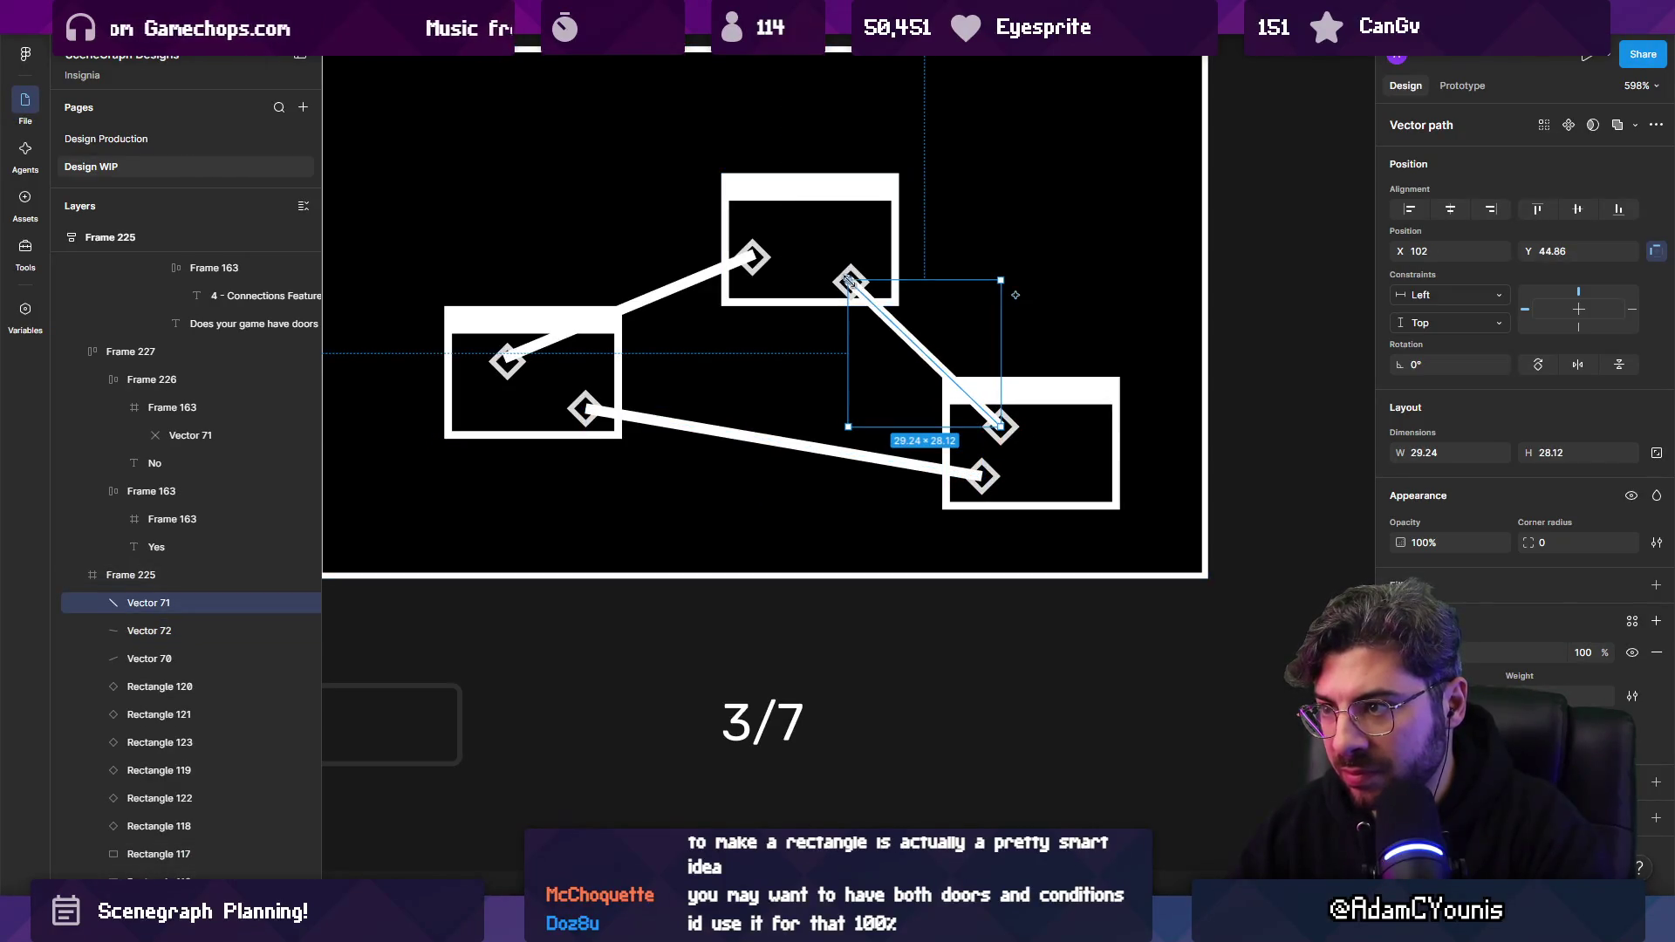
{"action": "left_click_drag", "start_coordinate": [846, 279], "coordinate": [851, 281]}
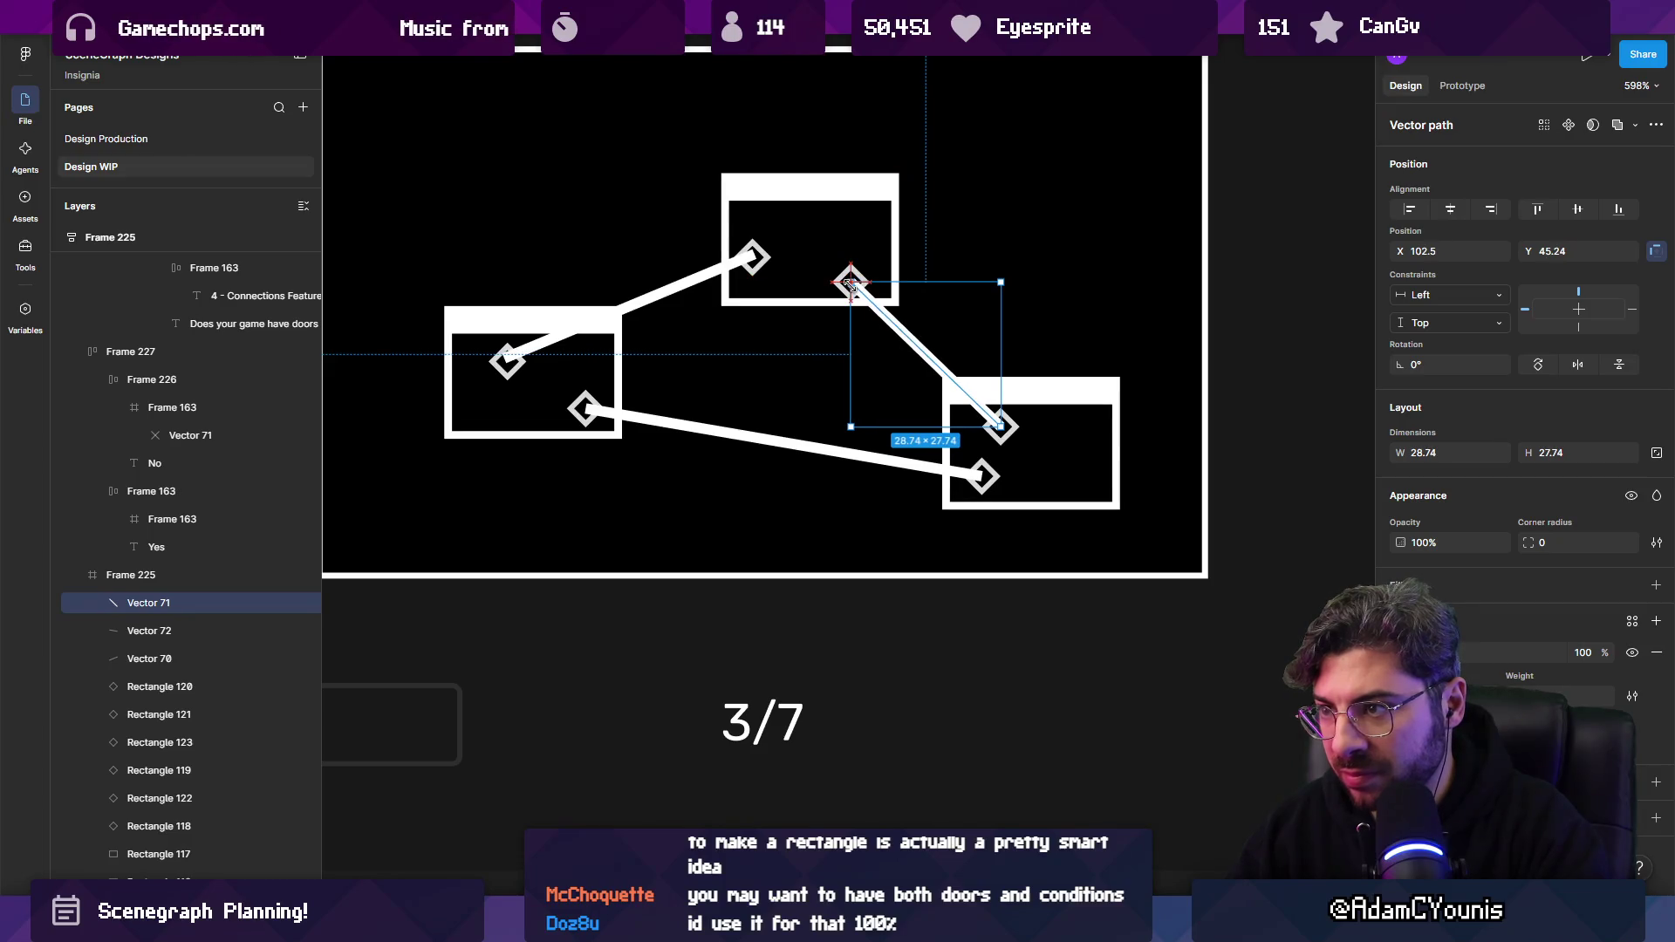
{"action": "left_click", "coordinate": [723, 273]}
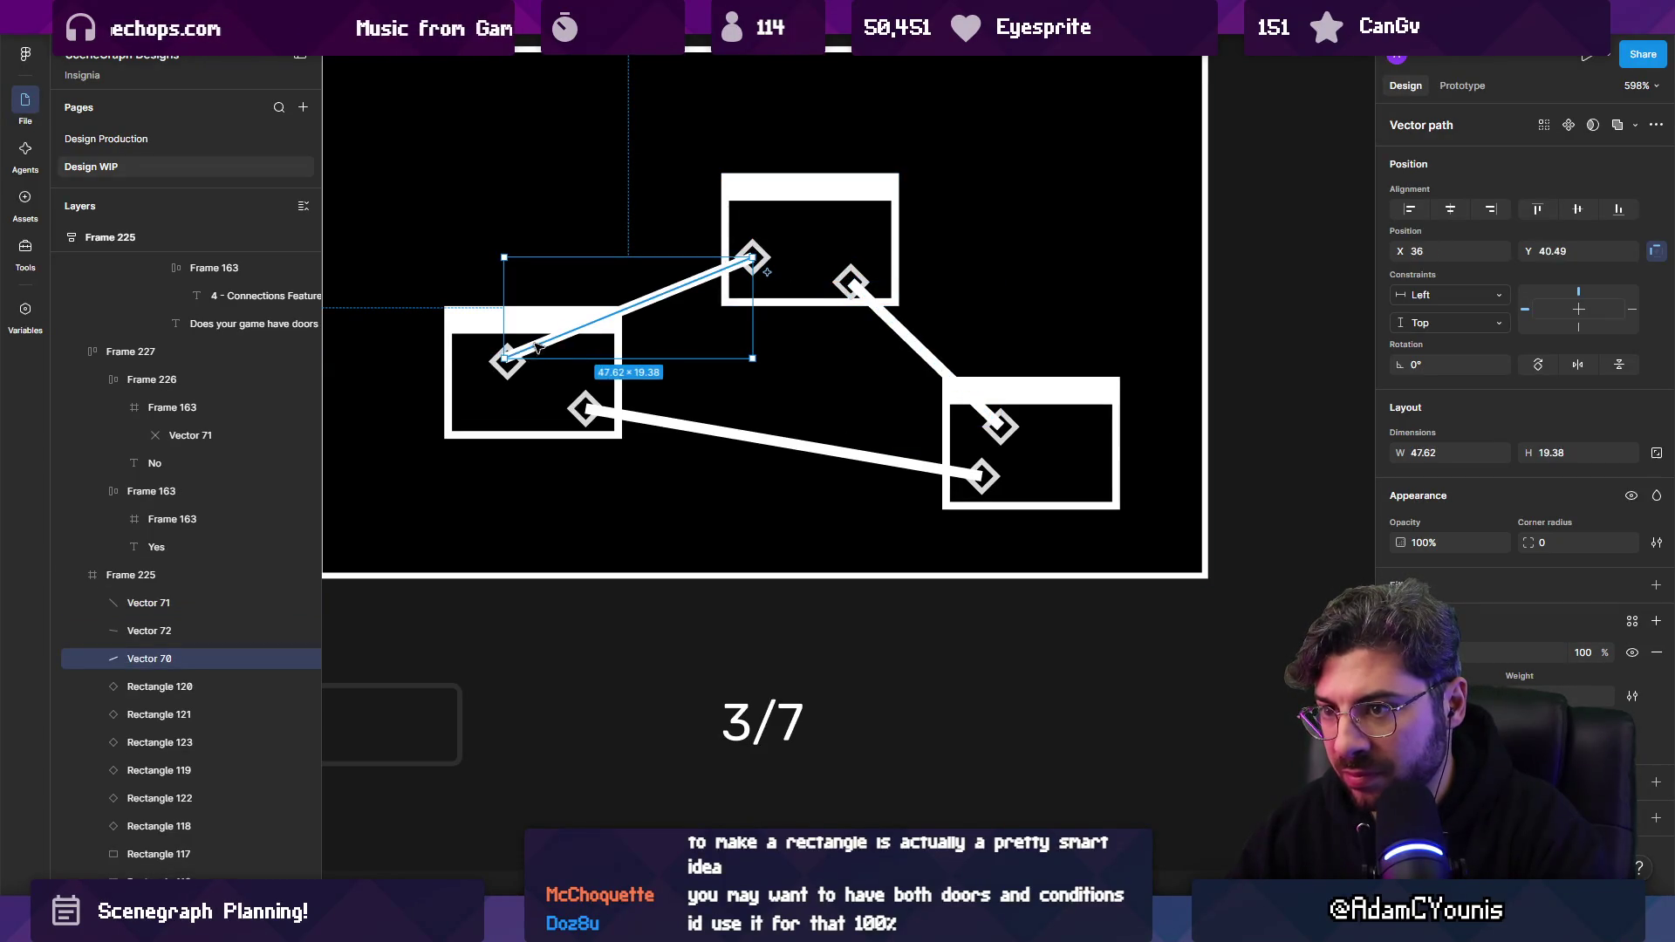
{"action": "left_click_drag", "start_coordinate": [505, 359], "coordinate": [509, 363]}
{"action": "key", "text": "Escape"}
{"action": "key", "text": "Escape"}
{"action": "scroll", "coordinate": [684, 645], "scroll_direction": "down", "scroll_amount": 10}
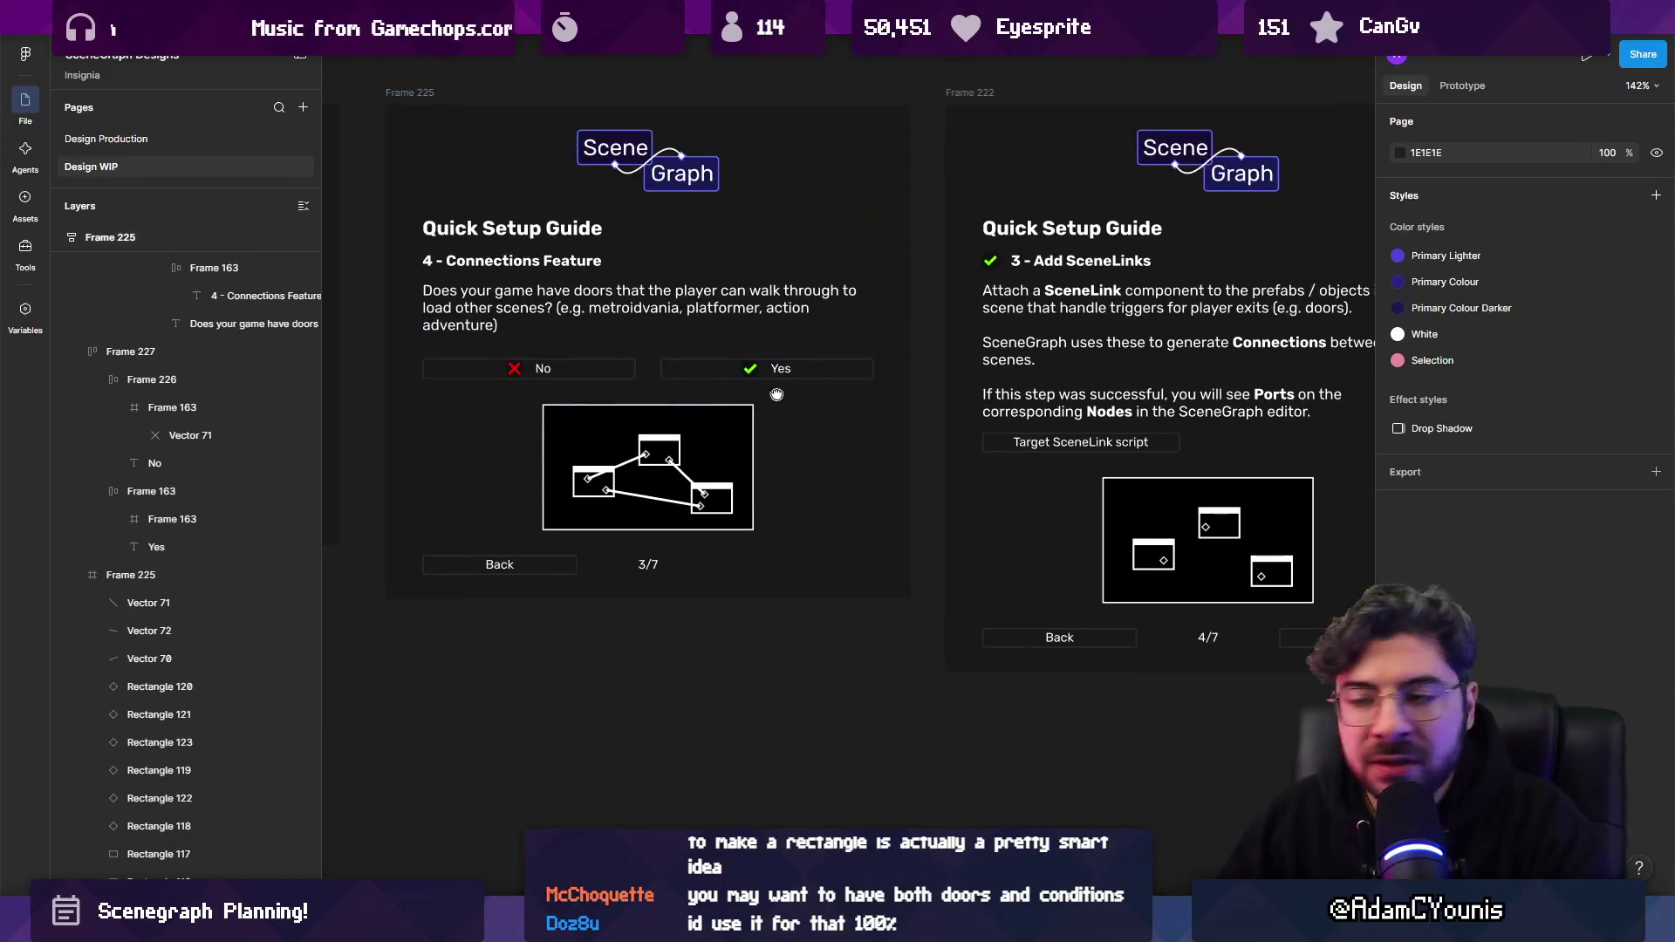
Alt-drag Frame 225 (3/7 Connections Feature) below-right to create the copy Frame 226.
{"action": "left_click_drag", "start_coordinate": [749, 443], "coordinate": [801, 526]}
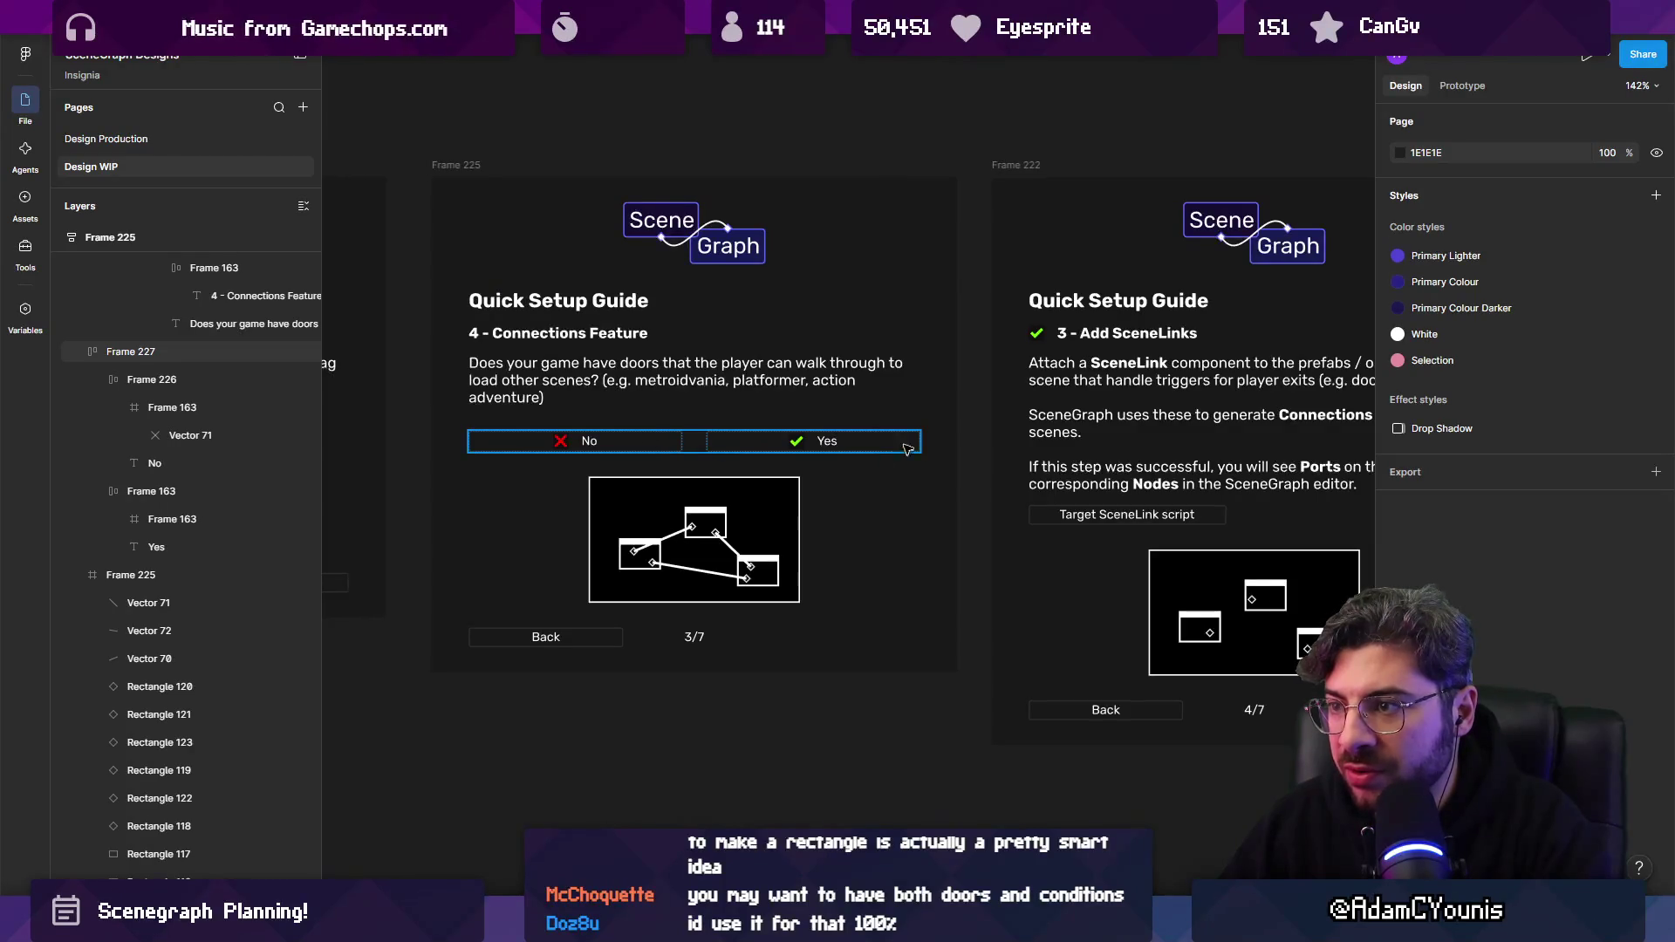
{"action": "scroll", "coordinate": [908, 448], "scroll_direction": "down", "scroll_amount": 5}
{"action": "left_click_drag", "start_coordinate": [646, 329], "coordinate": [1196, 672]}
{"action": "scroll", "coordinate": [497, 349], "scroll_direction": "up", "scroll_amount": 3}
{"action": "left_click", "coordinate": [380, 270]}
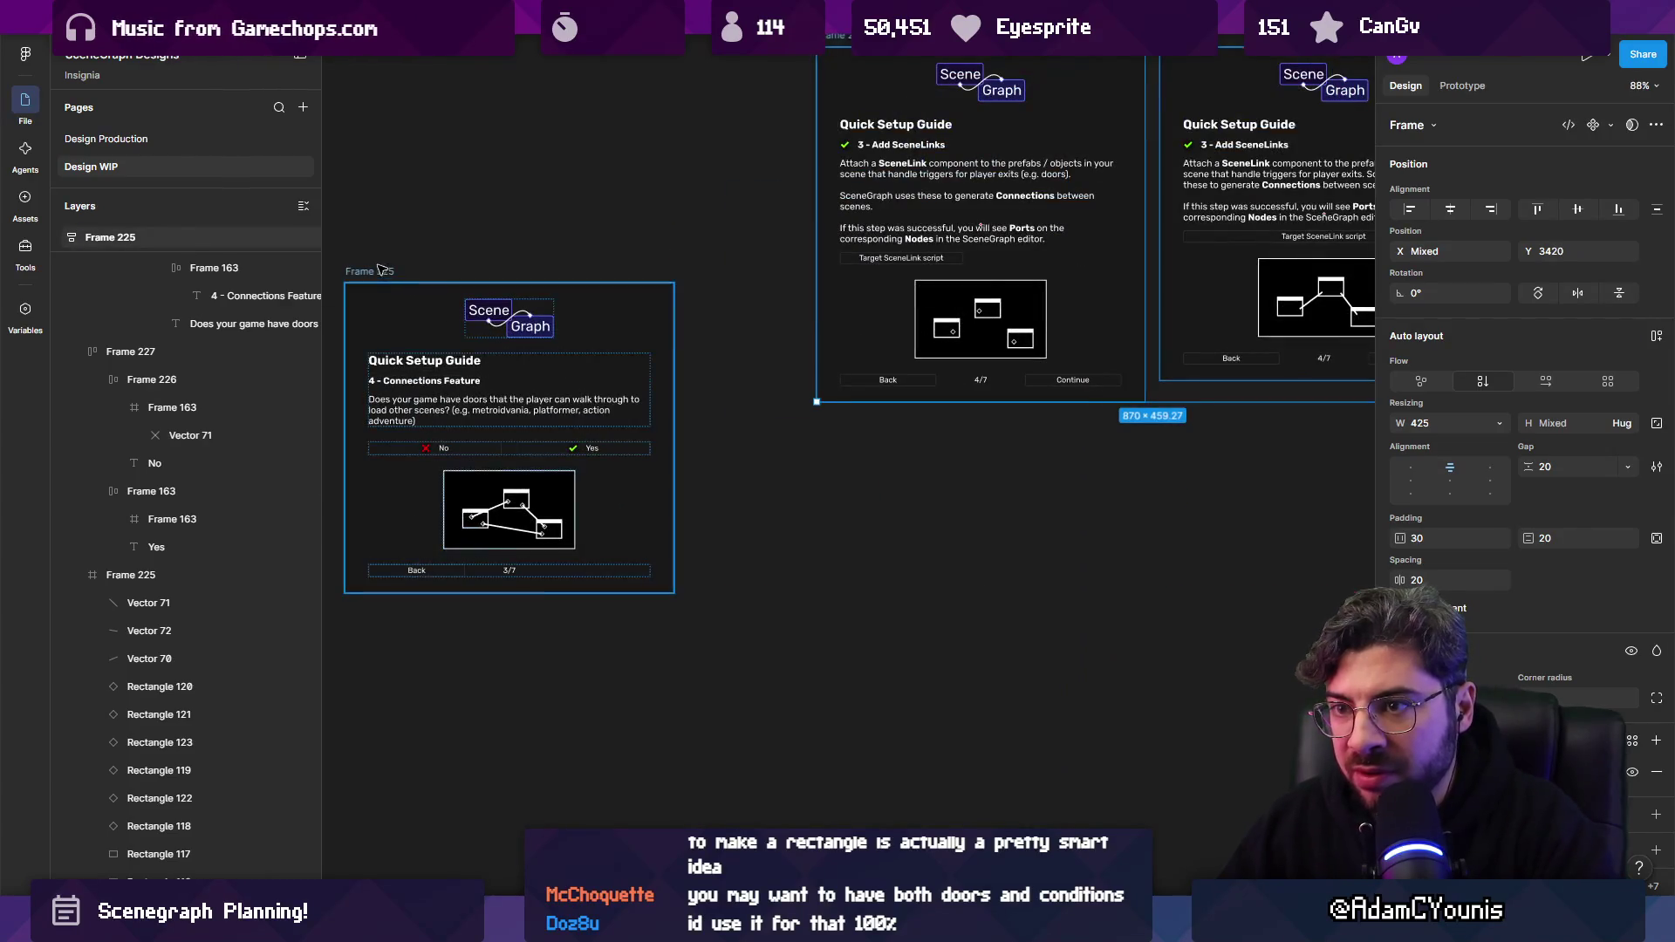
{"action": "mouse_move", "coordinate": [379, 270]}
{"action": "left_mouse_down"}
{"action": "mouse_move", "coordinate": [824, 272]}
{"action": "mouse_move", "coordinate": [850, 493]}
{"action": "mouse_move", "coordinate": [856, 424]}
{"action": "left_mouse_up"}
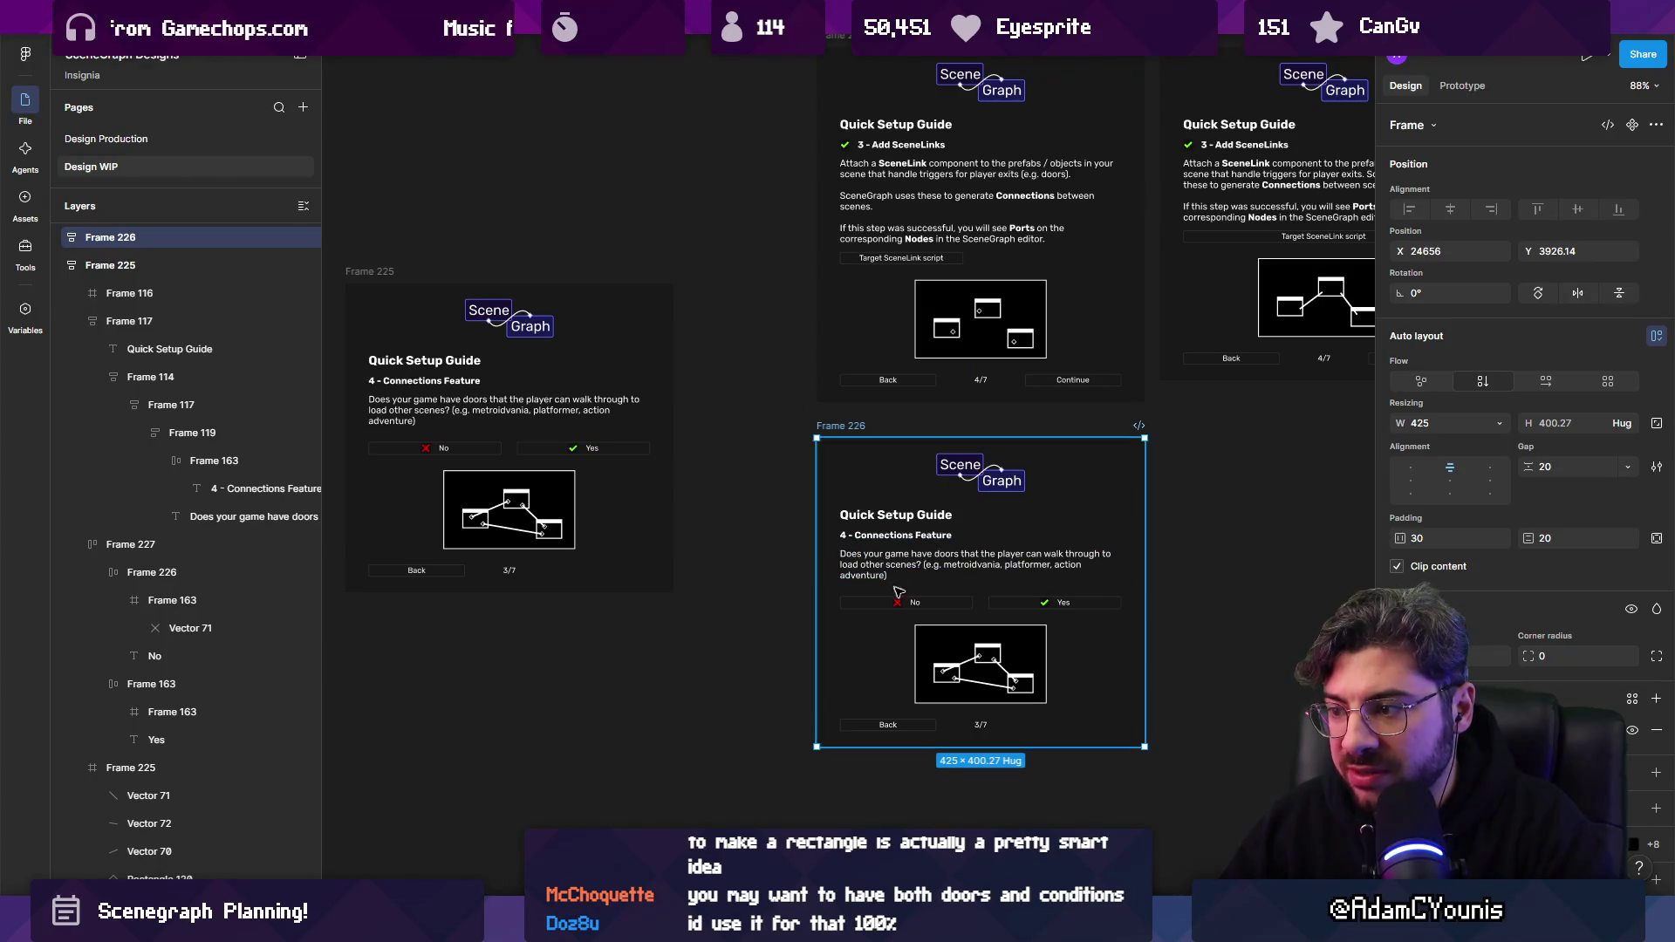
{"action": "scroll", "coordinate": [899, 593], "scroll_direction": "right", "scroll_amount": 5}
{"action": "scroll", "coordinate": [813, 539], "scroll_direction": "left", "scroll_amount": 8}
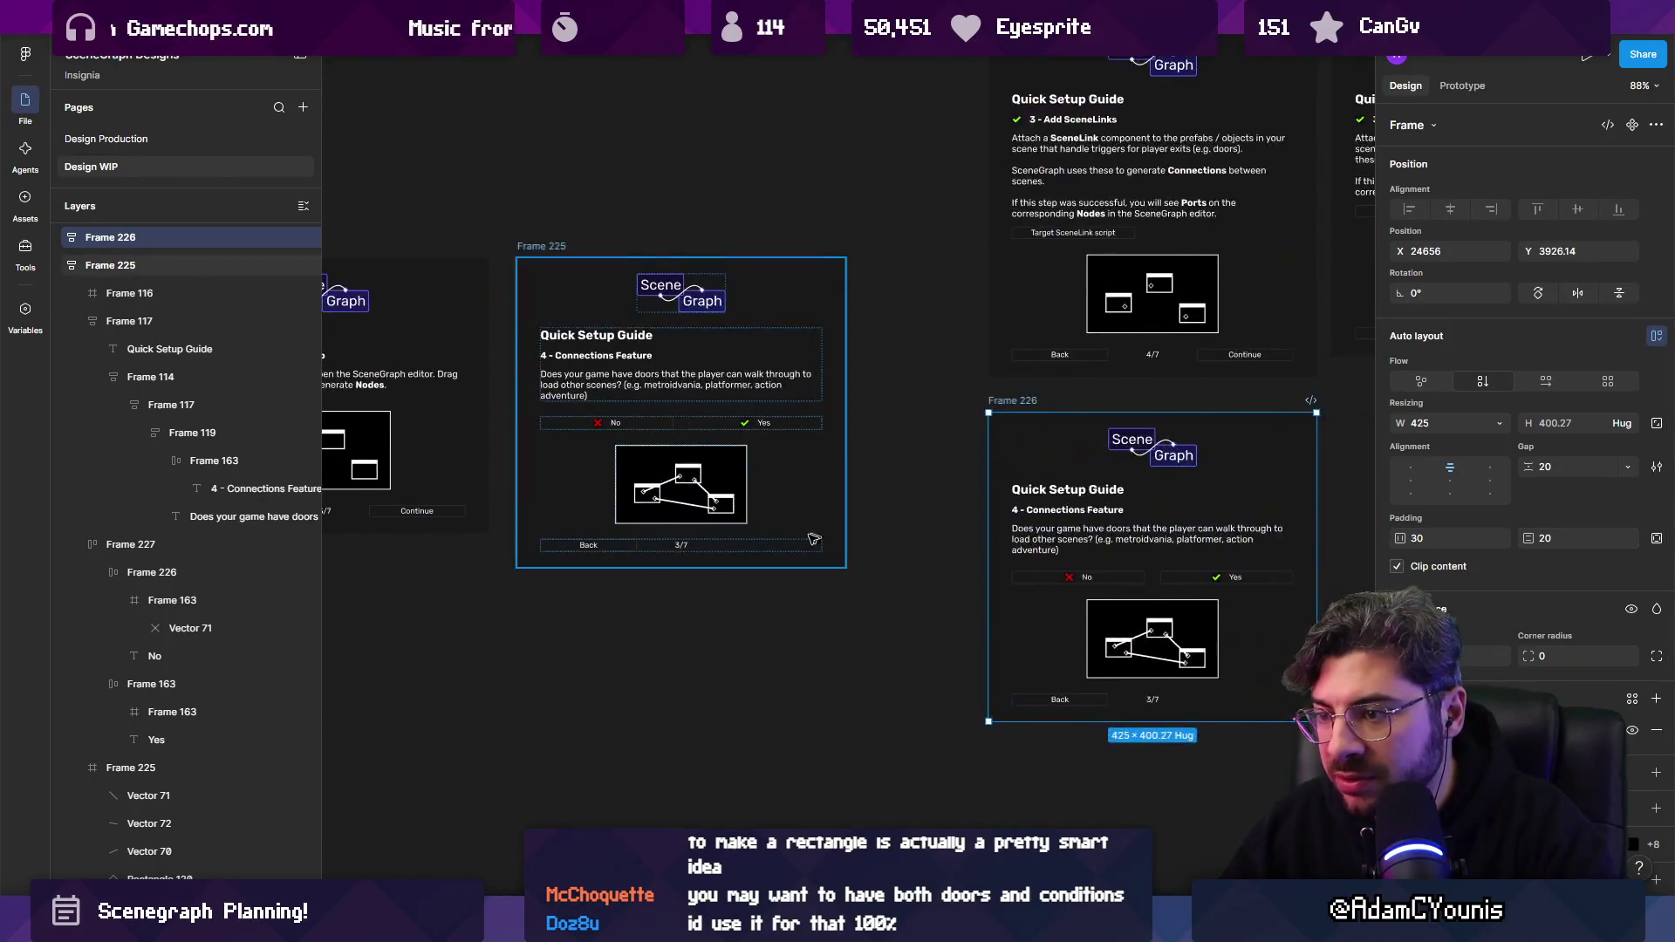
{"action": "scroll", "coordinate": [785, 540], "scroll_direction": "up", "scroll_amount": 3}
{"action": "left_click", "coordinate": [592, 550]}
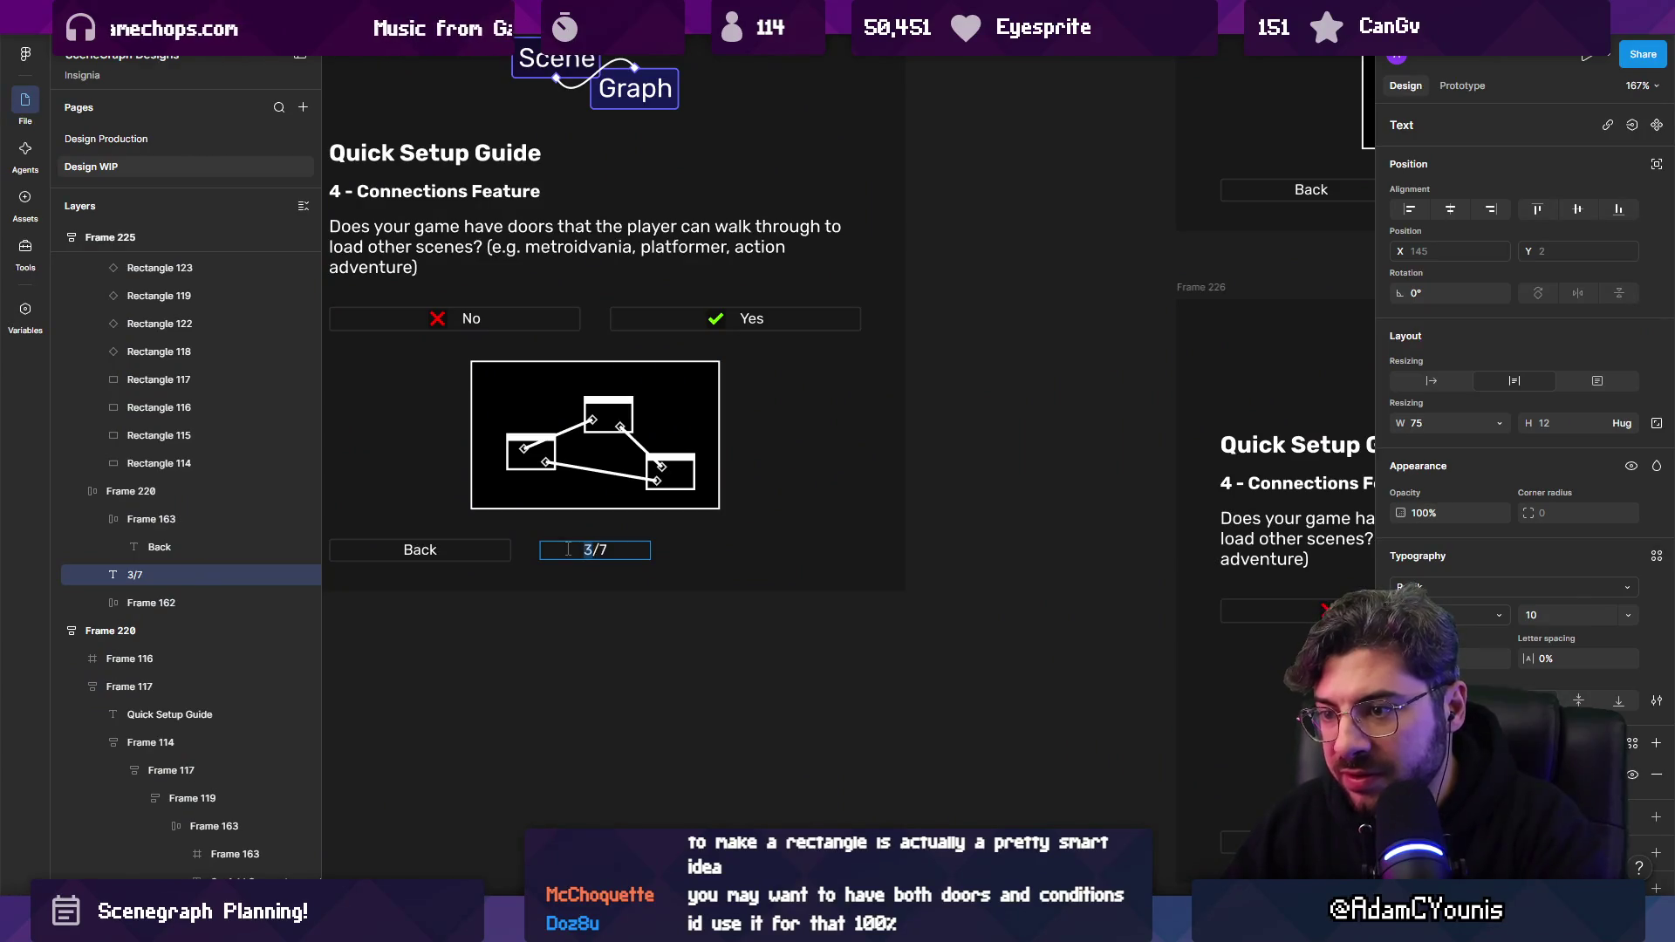
{"action": "type", "text": "4"}
Change the copied screen's heading step number to 6.
{"action": "scroll", "coordinate": [581, 443], "scroll_direction": "right", "scroll_amount": 6}
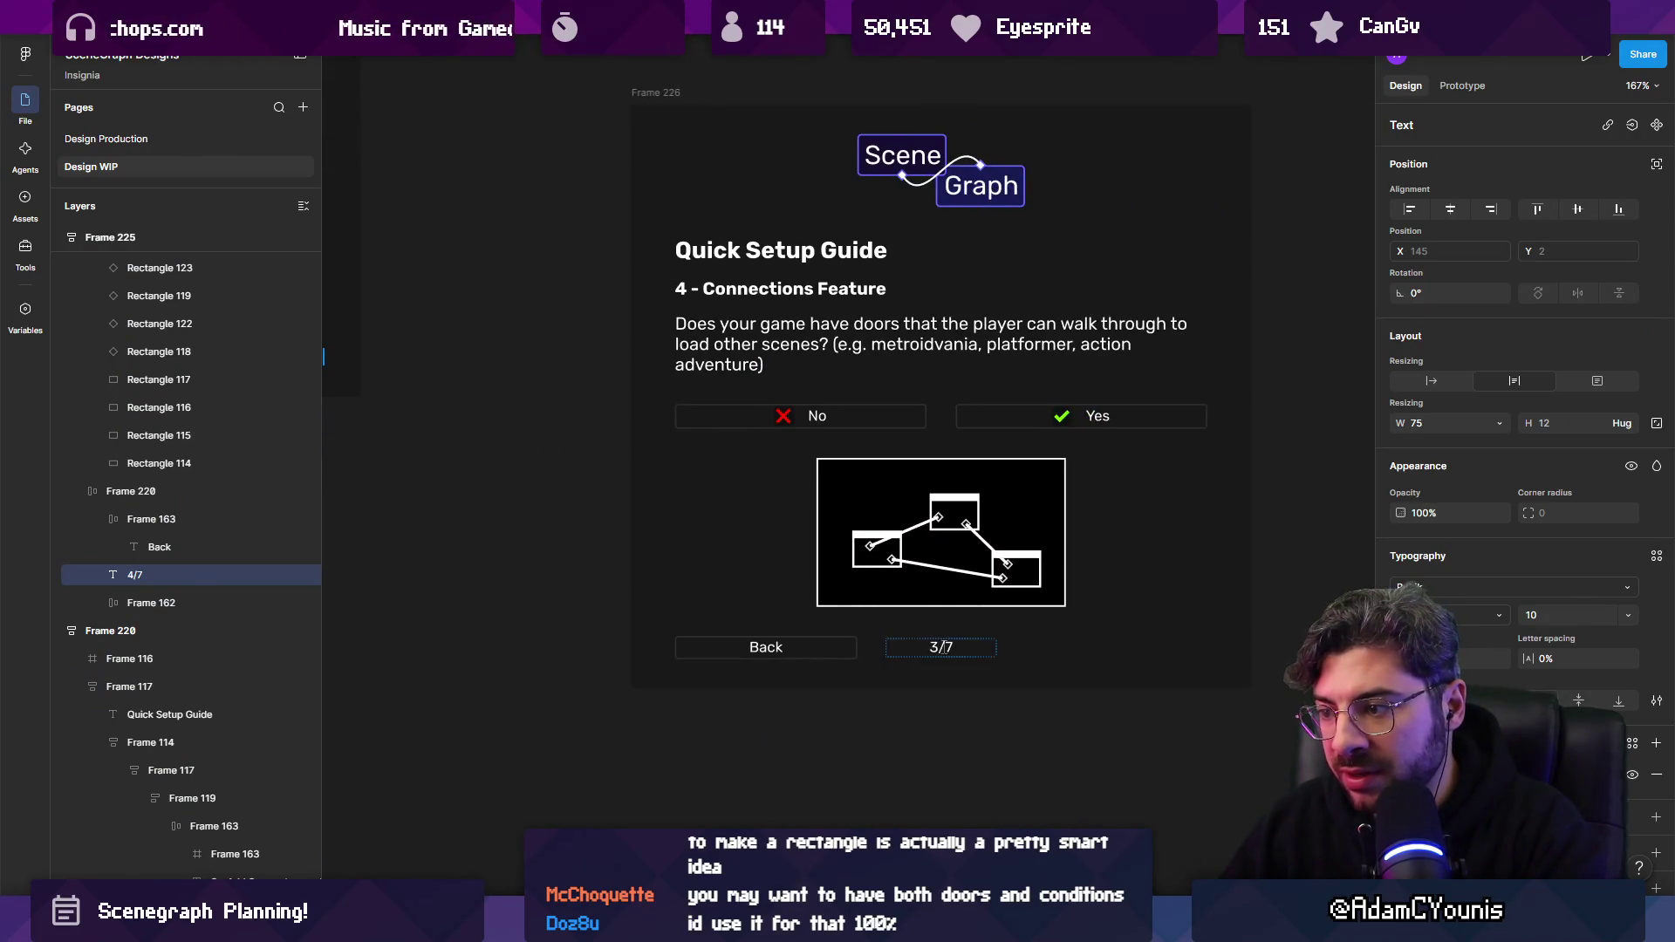
{"action": "left_click", "coordinate": [918, 649]}
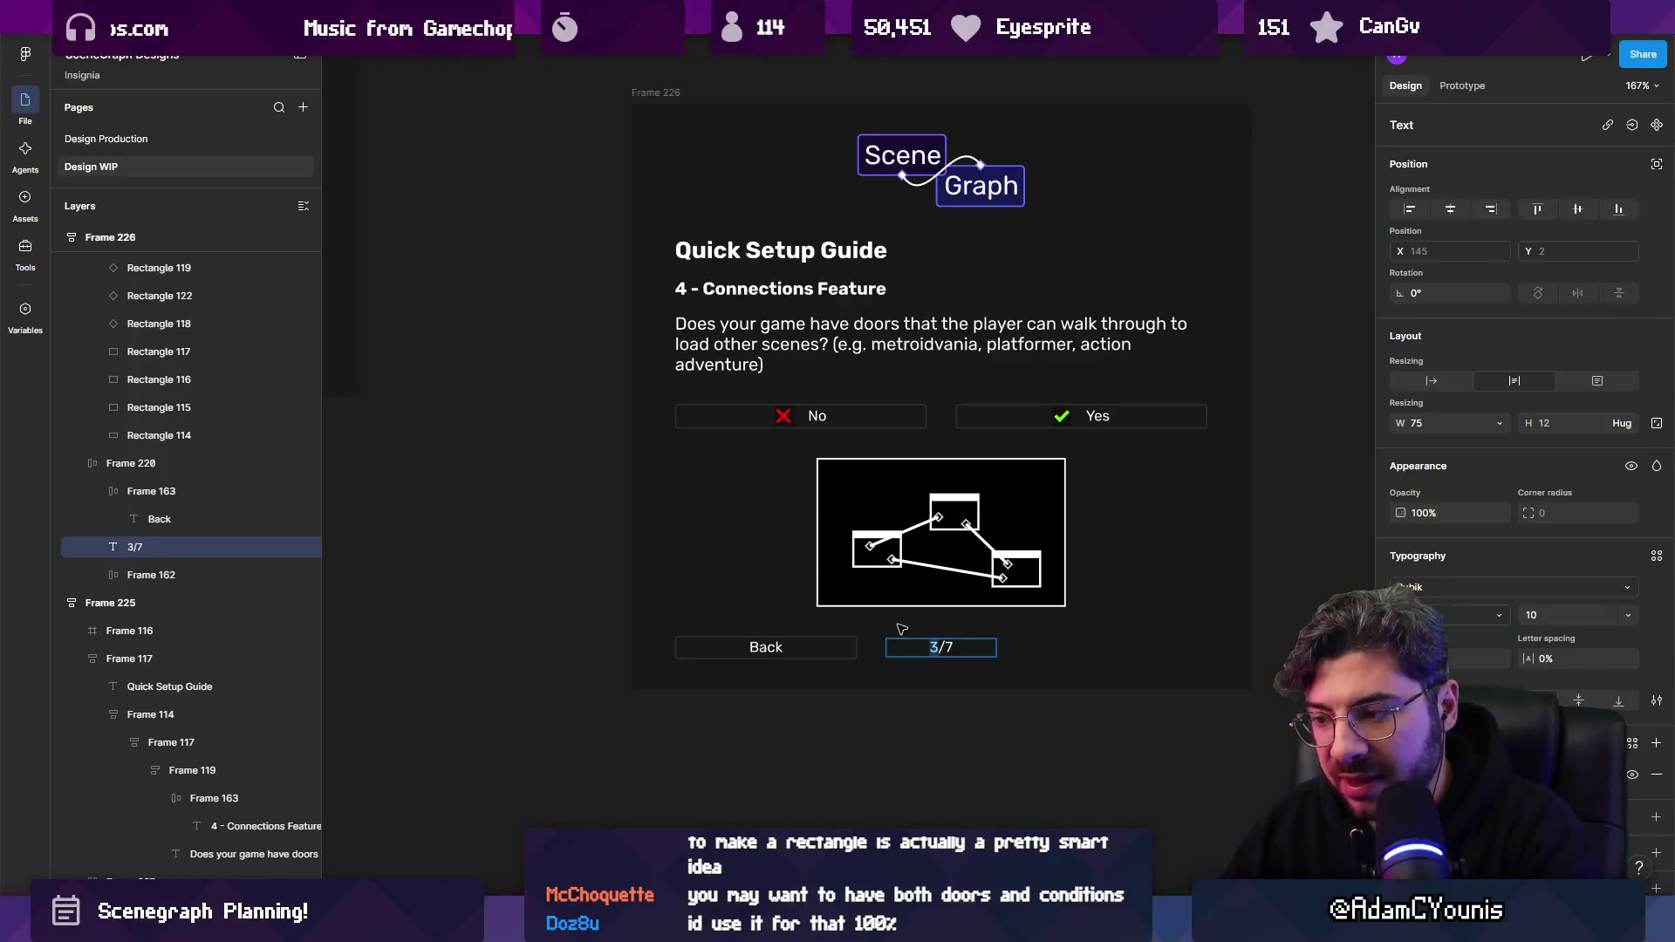
{"action": "scroll", "coordinate": [924, 541], "scroll_direction": "up", "scroll_amount": 2}
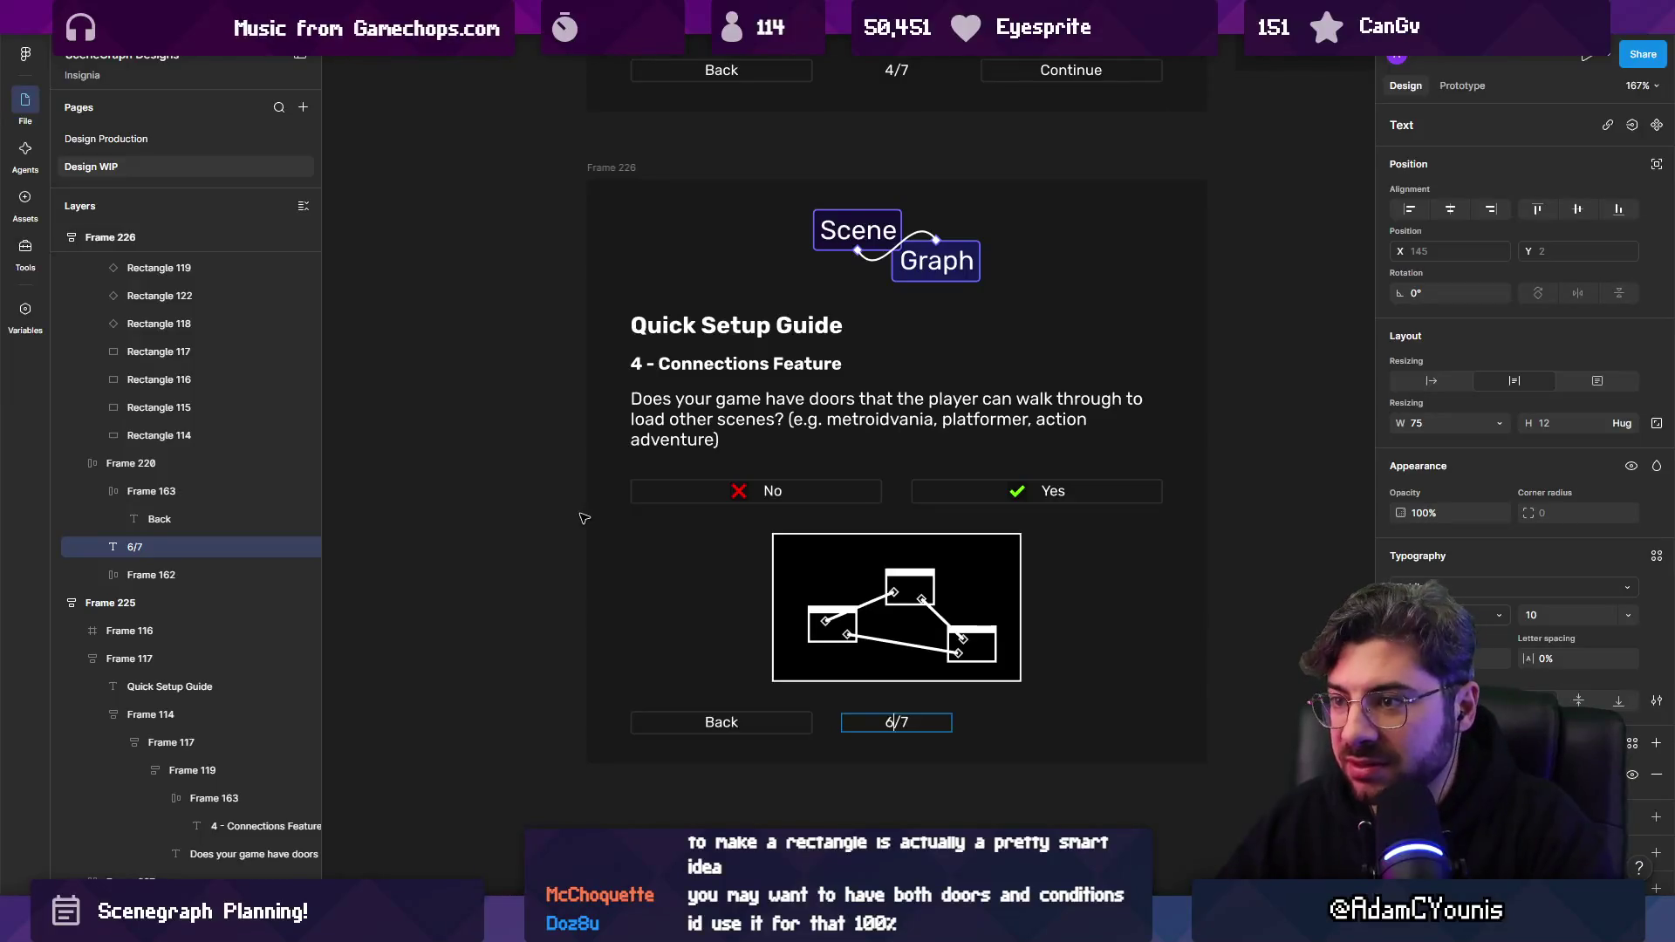
{"action": "left_click", "coordinate": [637, 363]}
{"action": "key", "text": "BackSpace"}
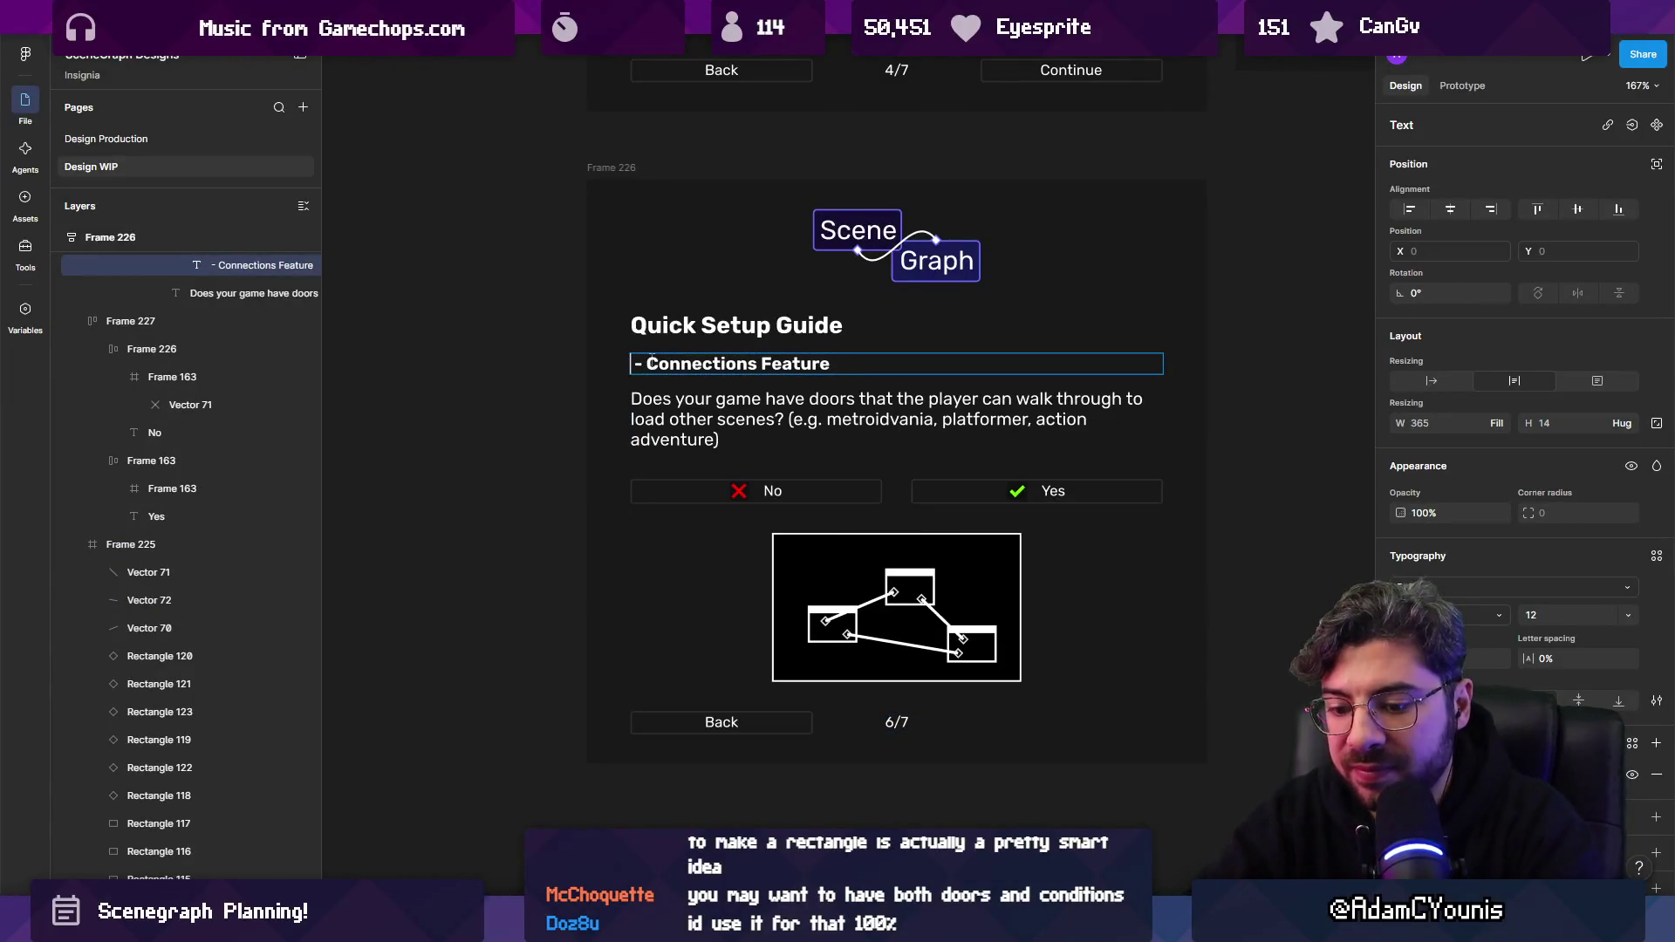
{"action": "type", "text": "6"}
Retitle the original screen's heading to 4 - SceneLinks Feature.
{"action": "scroll", "coordinate": [689, 410], "scroll_direction": "down", "scroll_amount": 5}
{"action": "scroll", "coordinate": [704, 439], "scroll_direction": "up", "scroll_amount": 5}
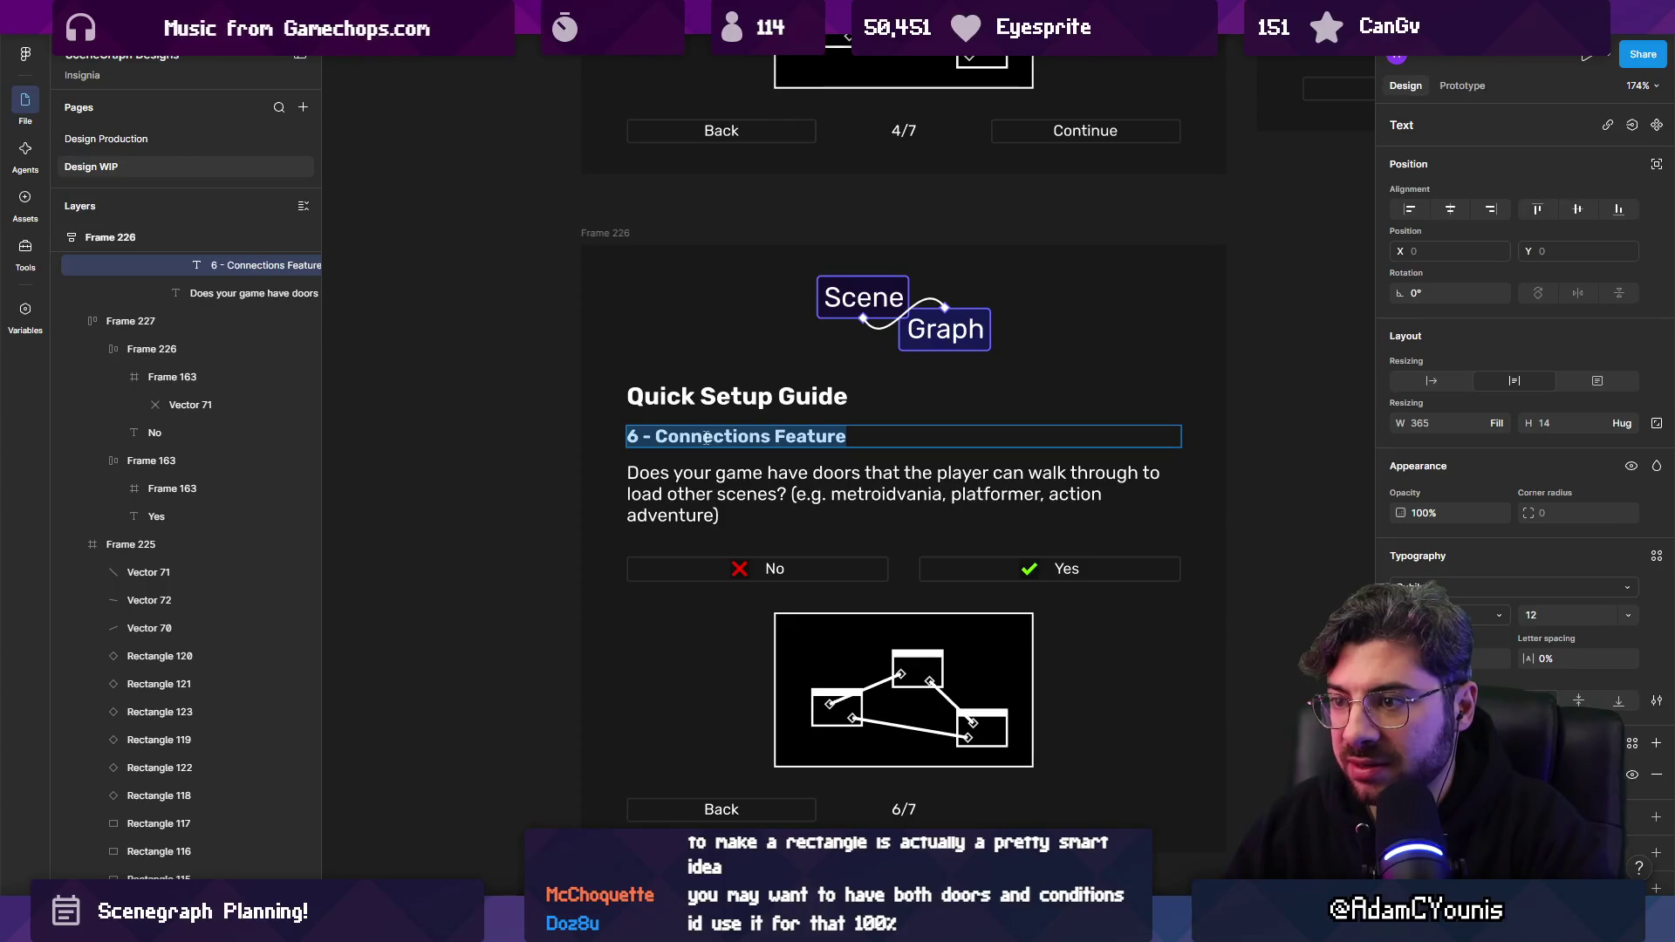
{"action": "left_click_drag", "start_coordinate": [653, 436], "coordinate": [924, 439]}
{"action": "scroll", "coordinate": [820, 455], "scroll_direction": "down", "scroll_amount": 5}
{"action": "scroll", "coordinate": [829, 484], "scroll_direction": "up", "scroll_amount": 3}
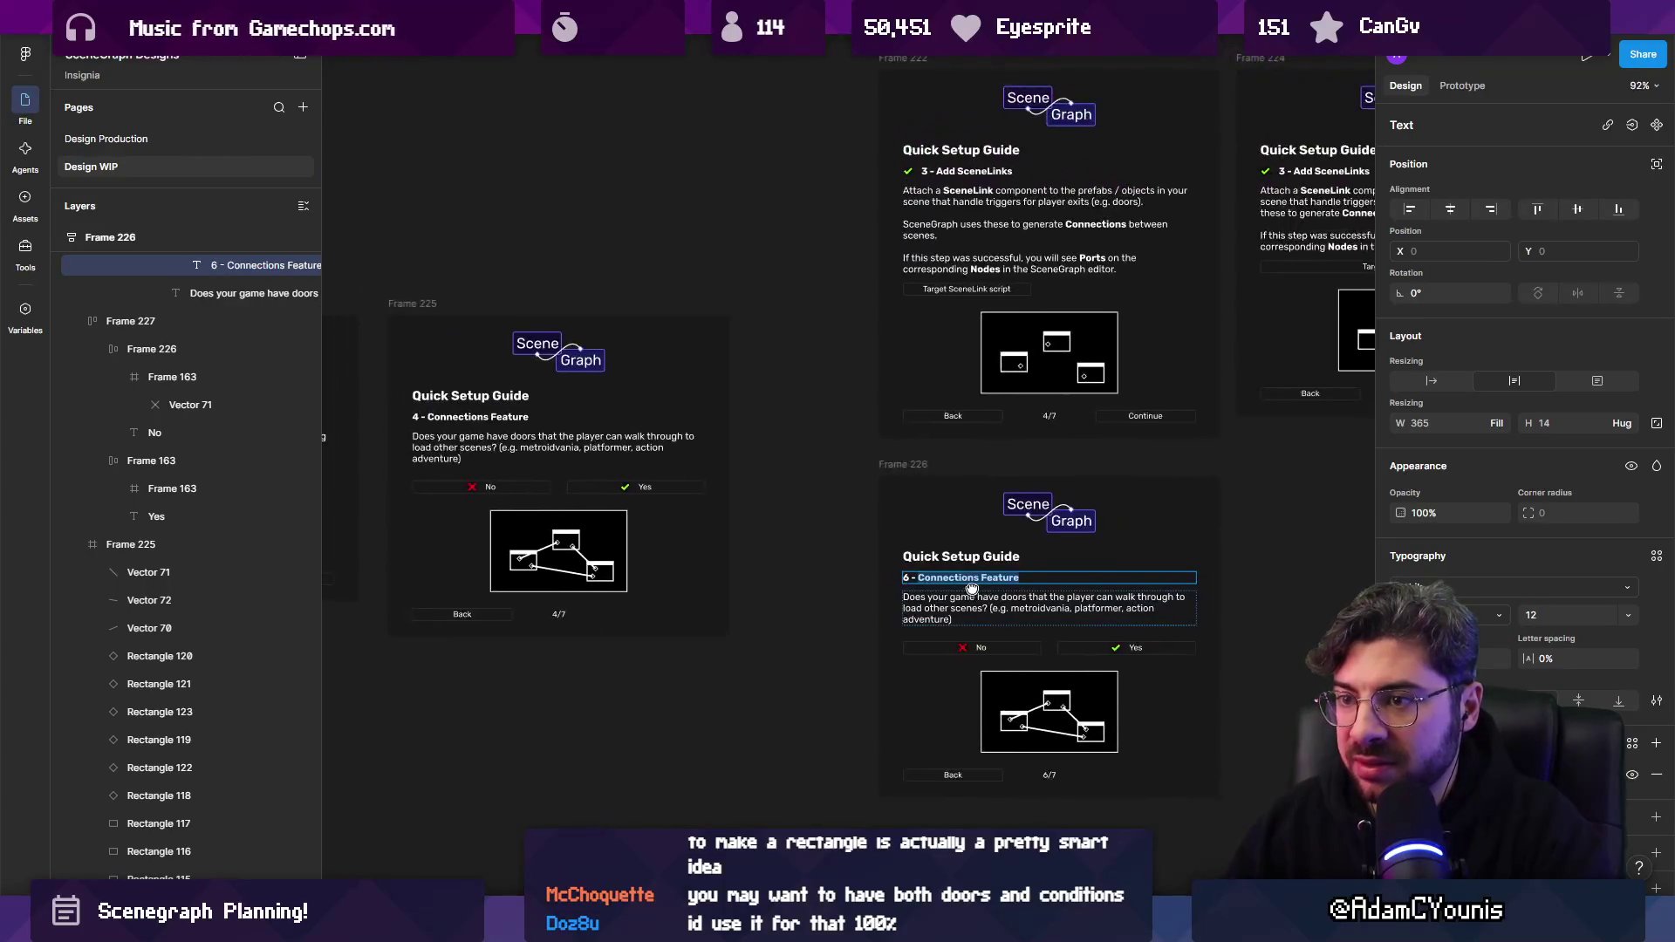
{"action": "scroll", "coordinate": [825, 463], "scroll_direction": "left", "scroll_amount": 3}
{"action": "scroll", "coordinate": [821, 439], "scroll_direction": "up", "scroll_amount": 3}
{"action": "left_click_drag", "start_coordinate": [504, 434], "coordinate": [821, 439]}
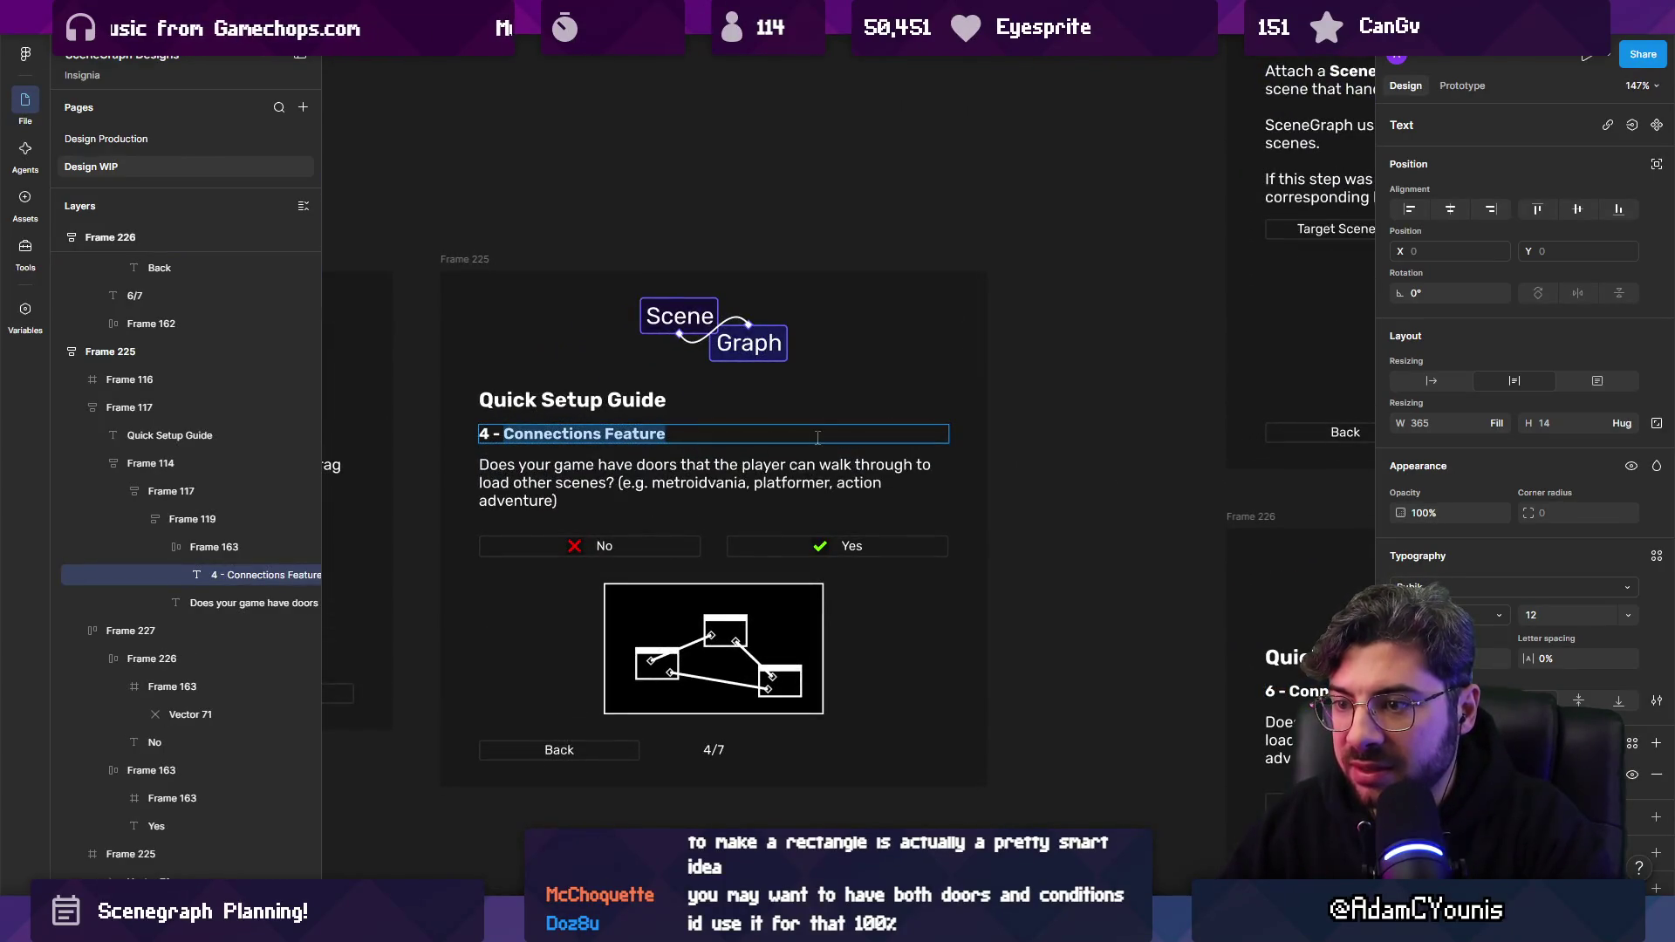
{"action": "type", "text": "SceneLink"}
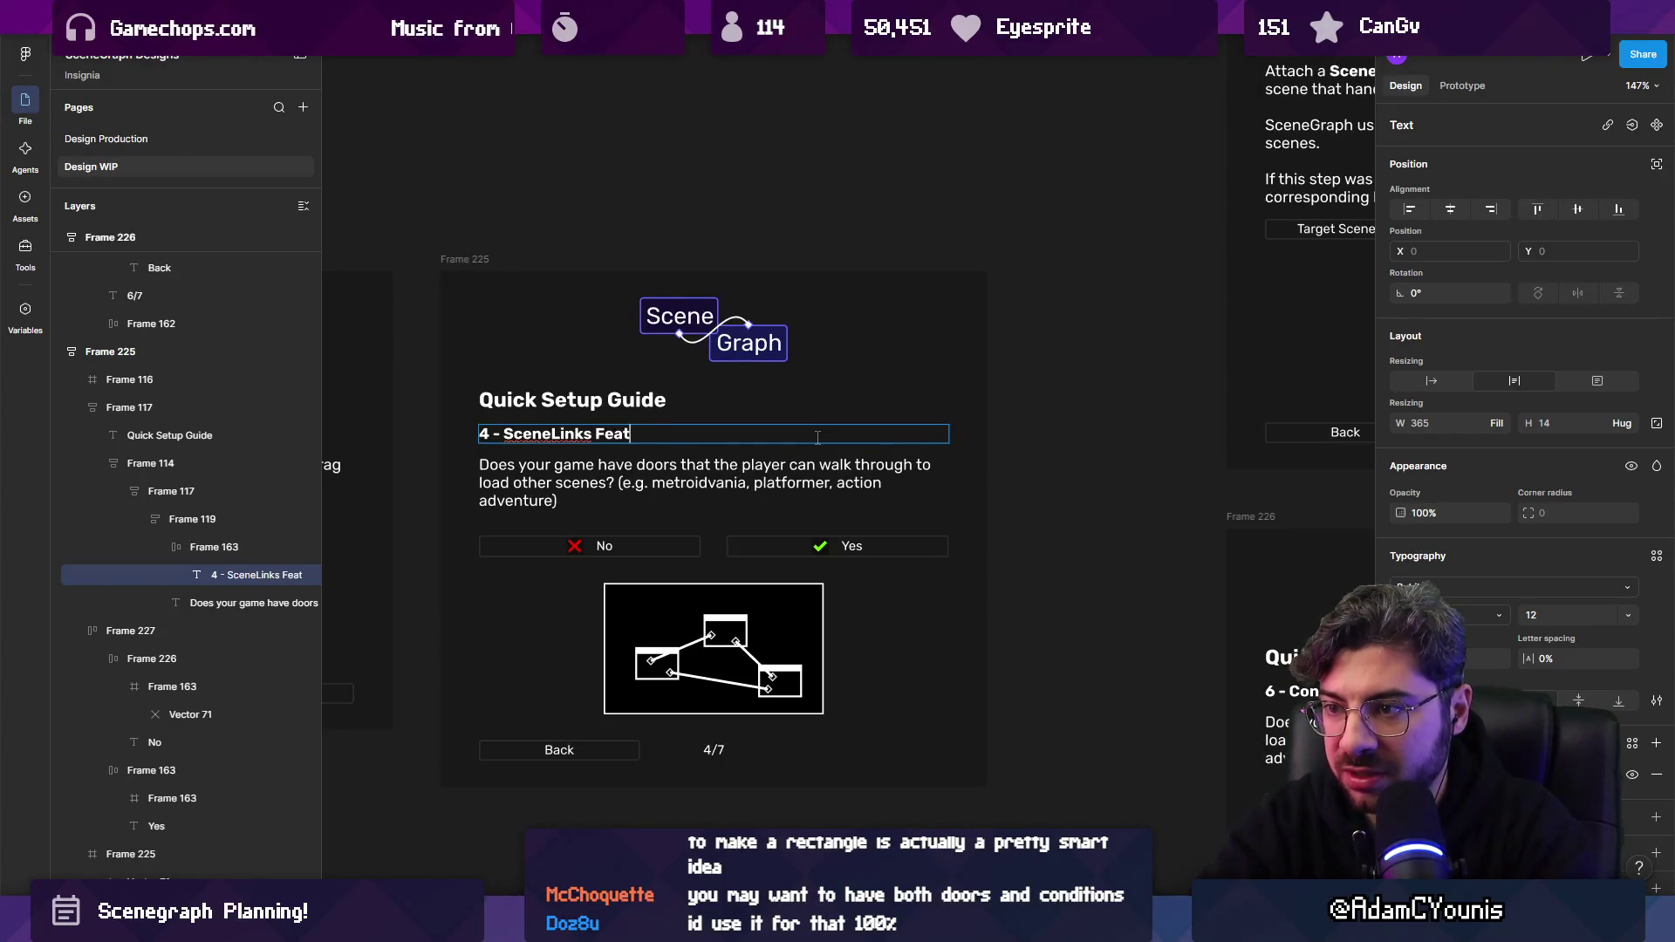
{"action": "type", "text": "ure"}
{"action": "key", "text": "Escape"}
{"action": "key", "text": "Escape"}
{"action": "scroll", "coordinate": [785, 349], "scroll_direction": "down", "scroll_amount": 5}
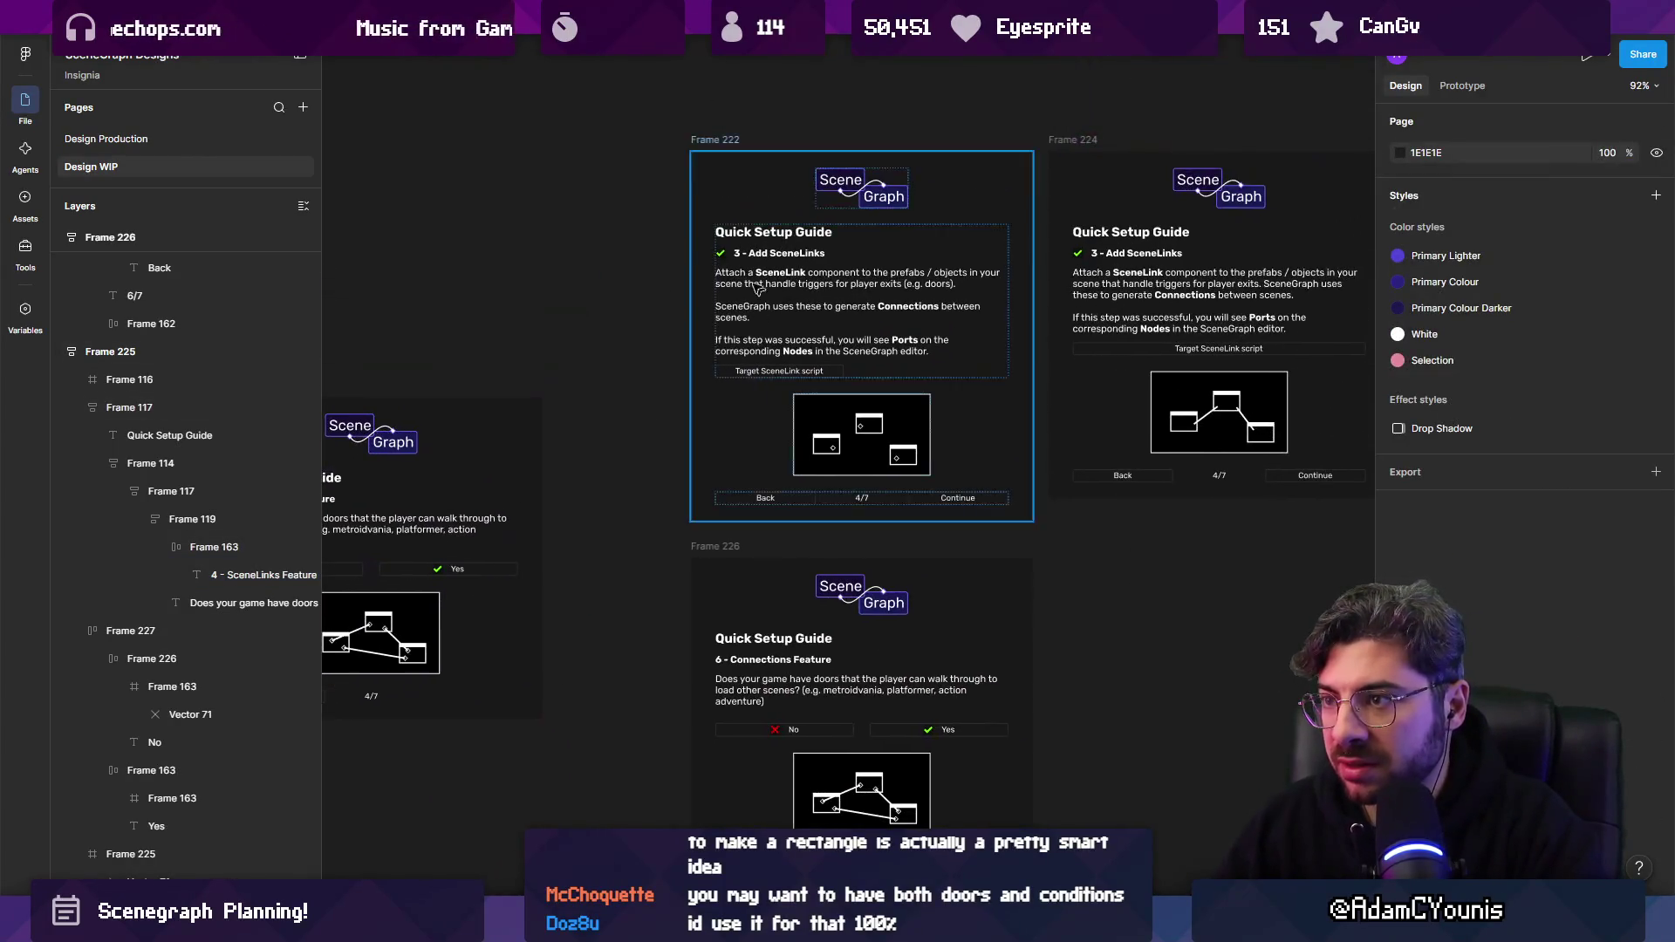
Change Frame 222's '3 - Add SceneLinks' heading to step 5 and its 4/7 counter to 5/7.
{"action": "scroll", "coordinate": [757, 288], "scroll_direction": "left", "scroll_amount": 3}
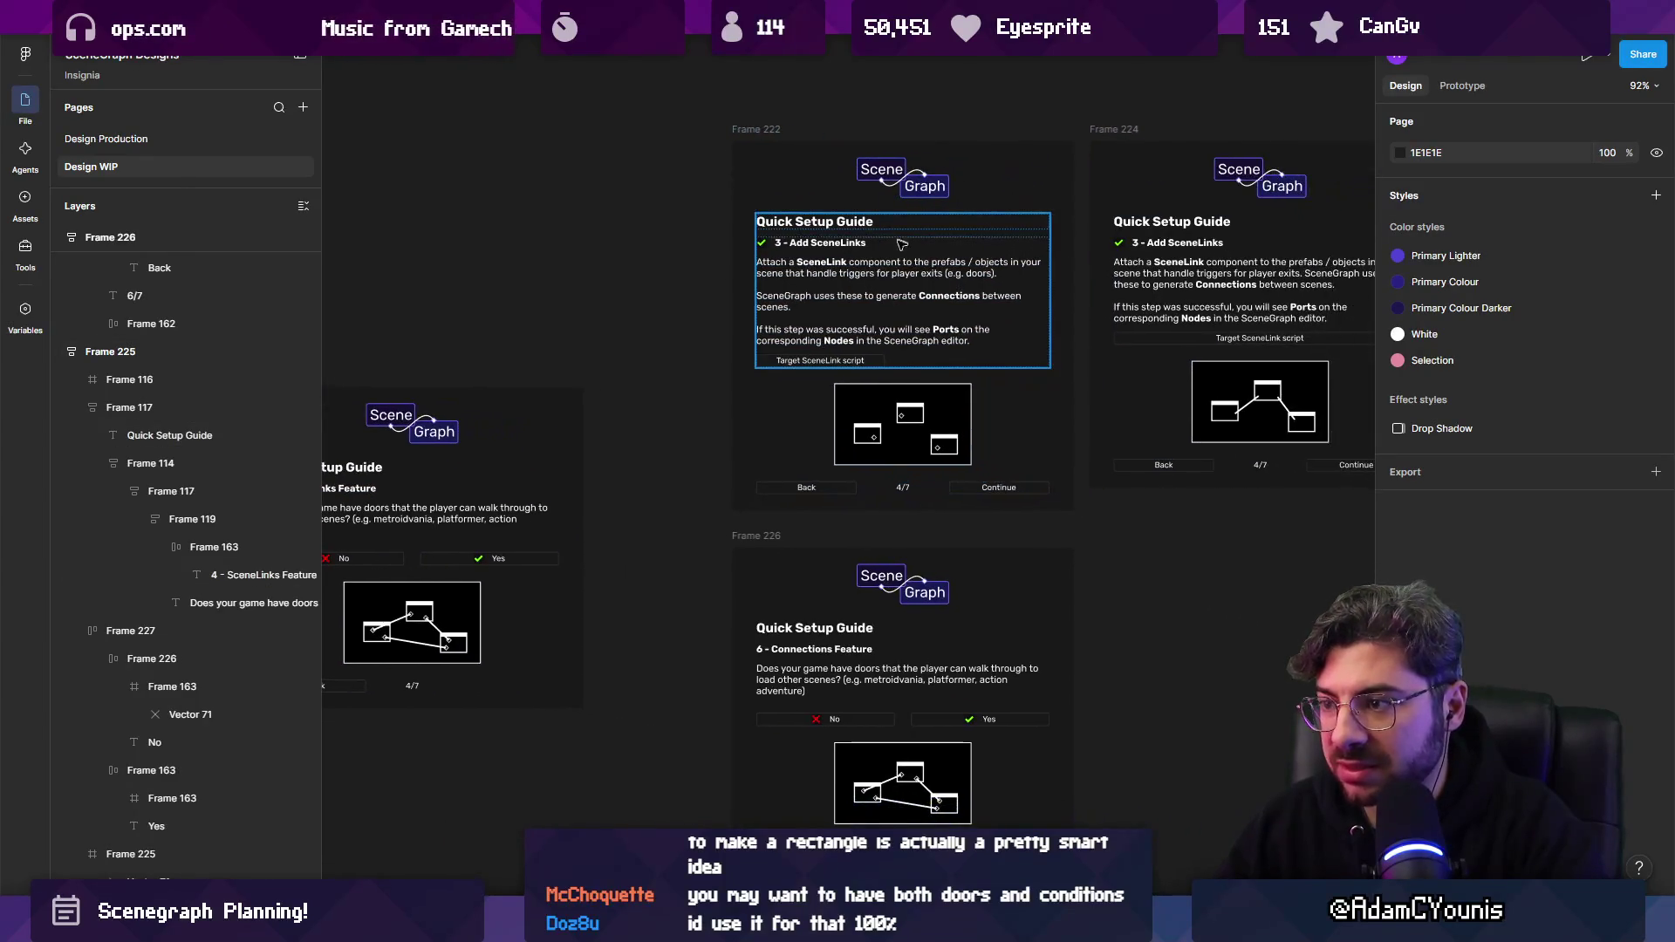
{"action": "double_click", "coordinate": [901, 244]}
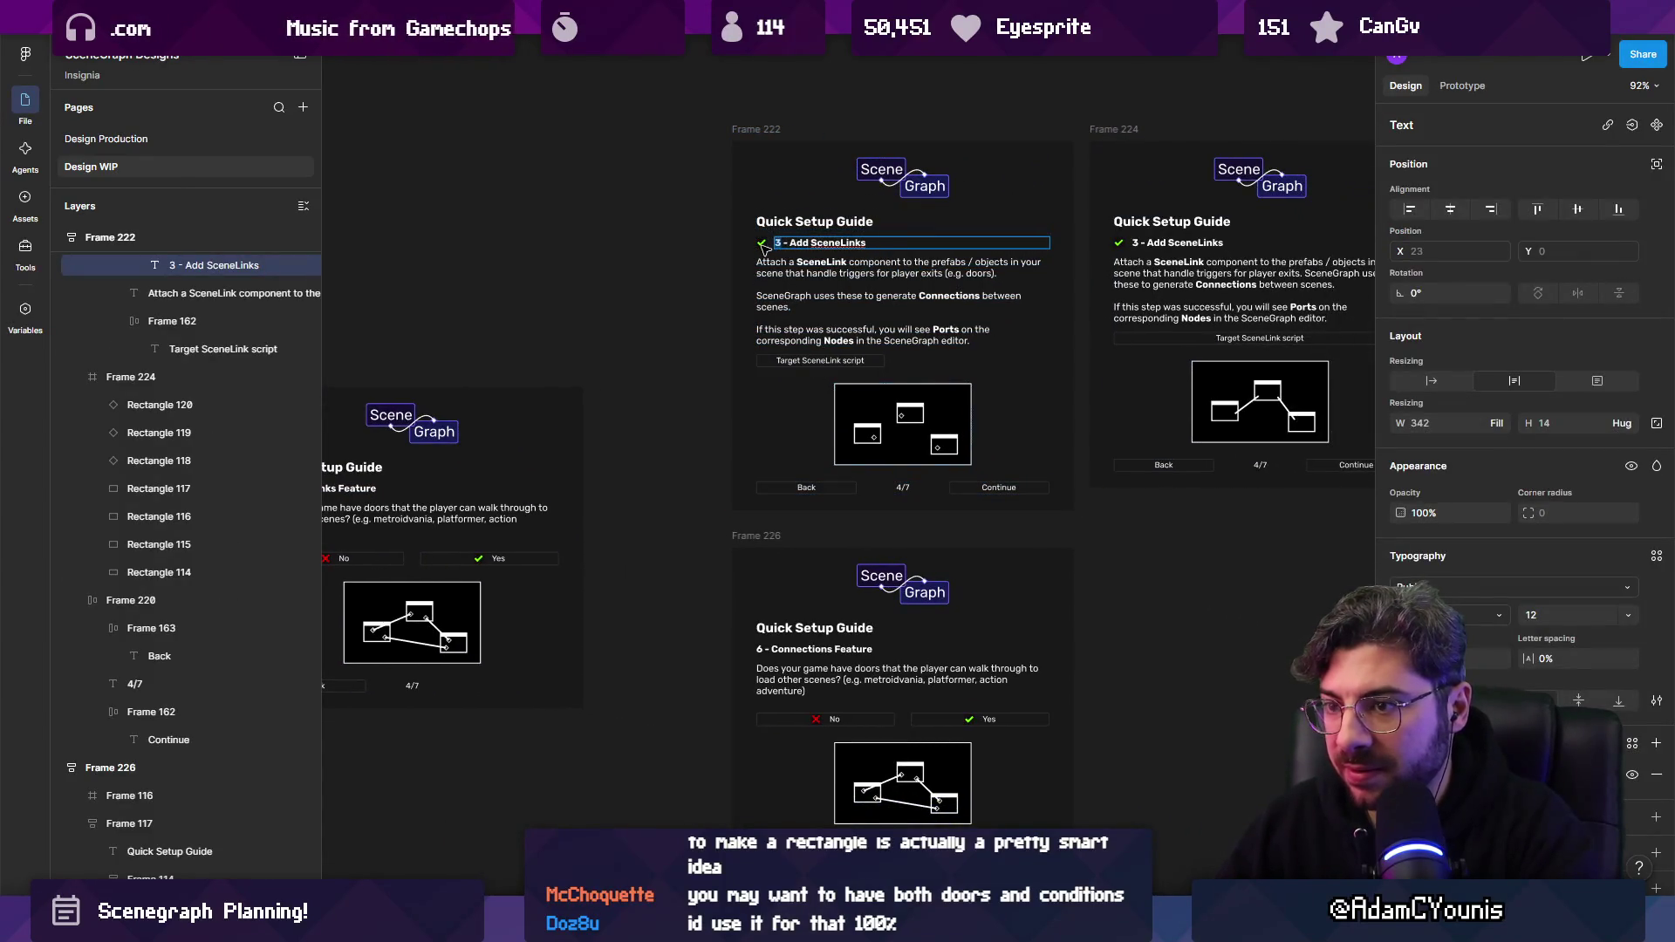
{"action": "type", "text": "4"}
{"action": "scroll", "coordinate": [761, 247], "scroll_direction": "left", "scroll_amount": 4}
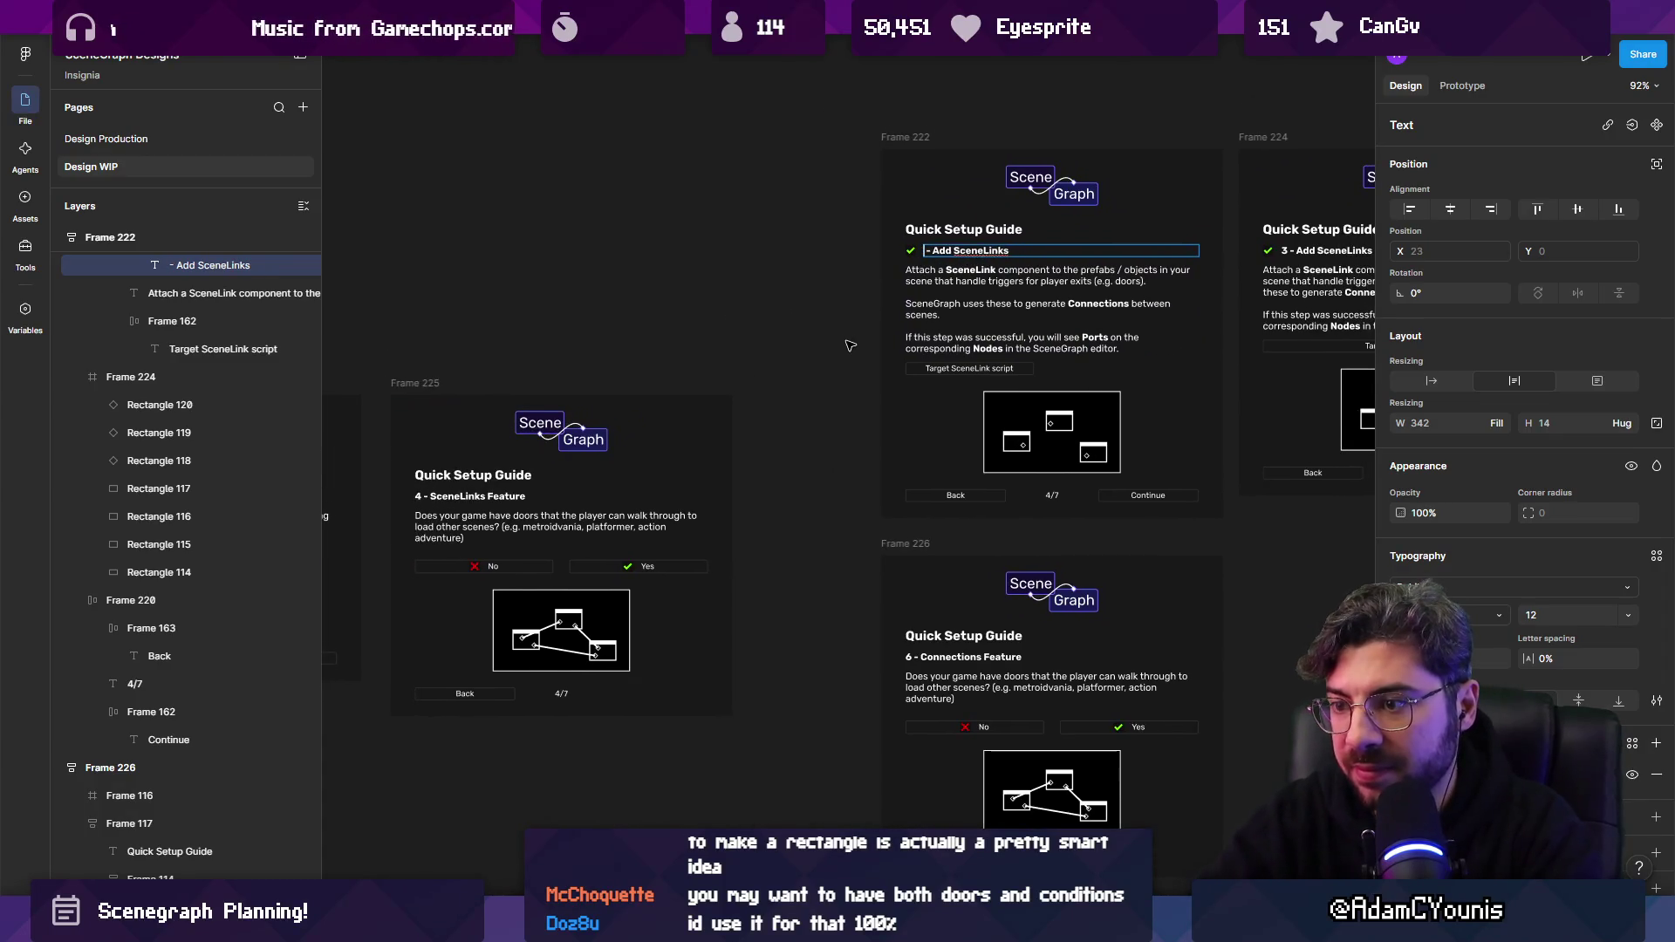
{"action": "left_click", "coordinate": [1052, 498]}
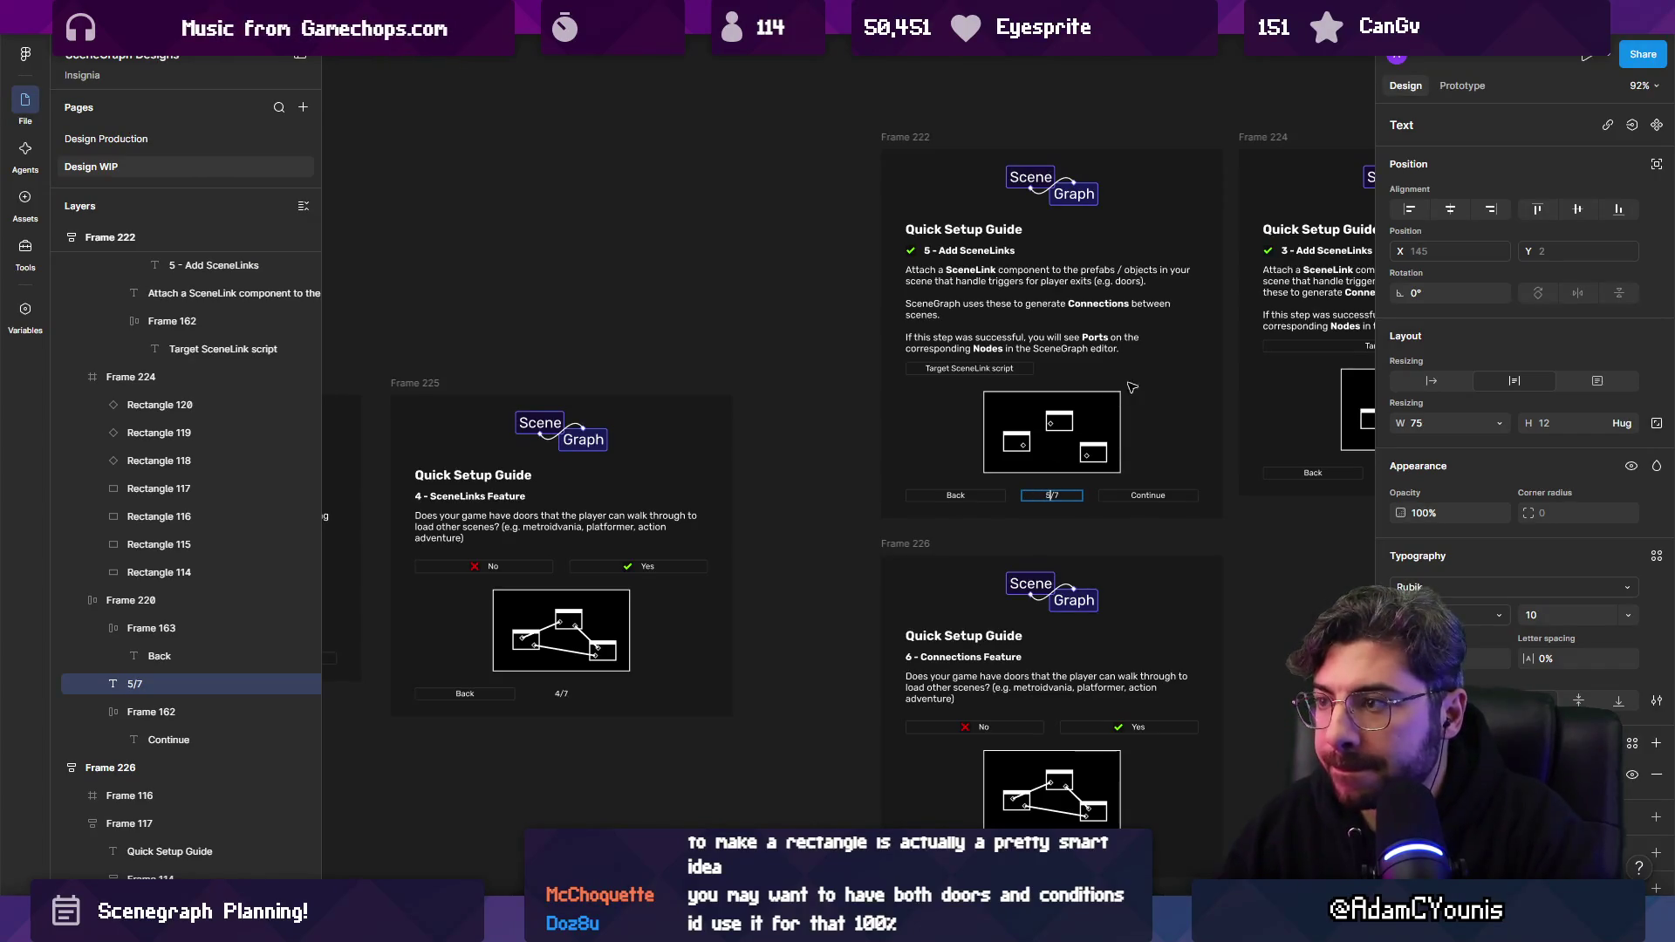
{"action": "scroll", "coordinate": [1131, 387], "scroll_direction": "right", "scroll_amount": 10}
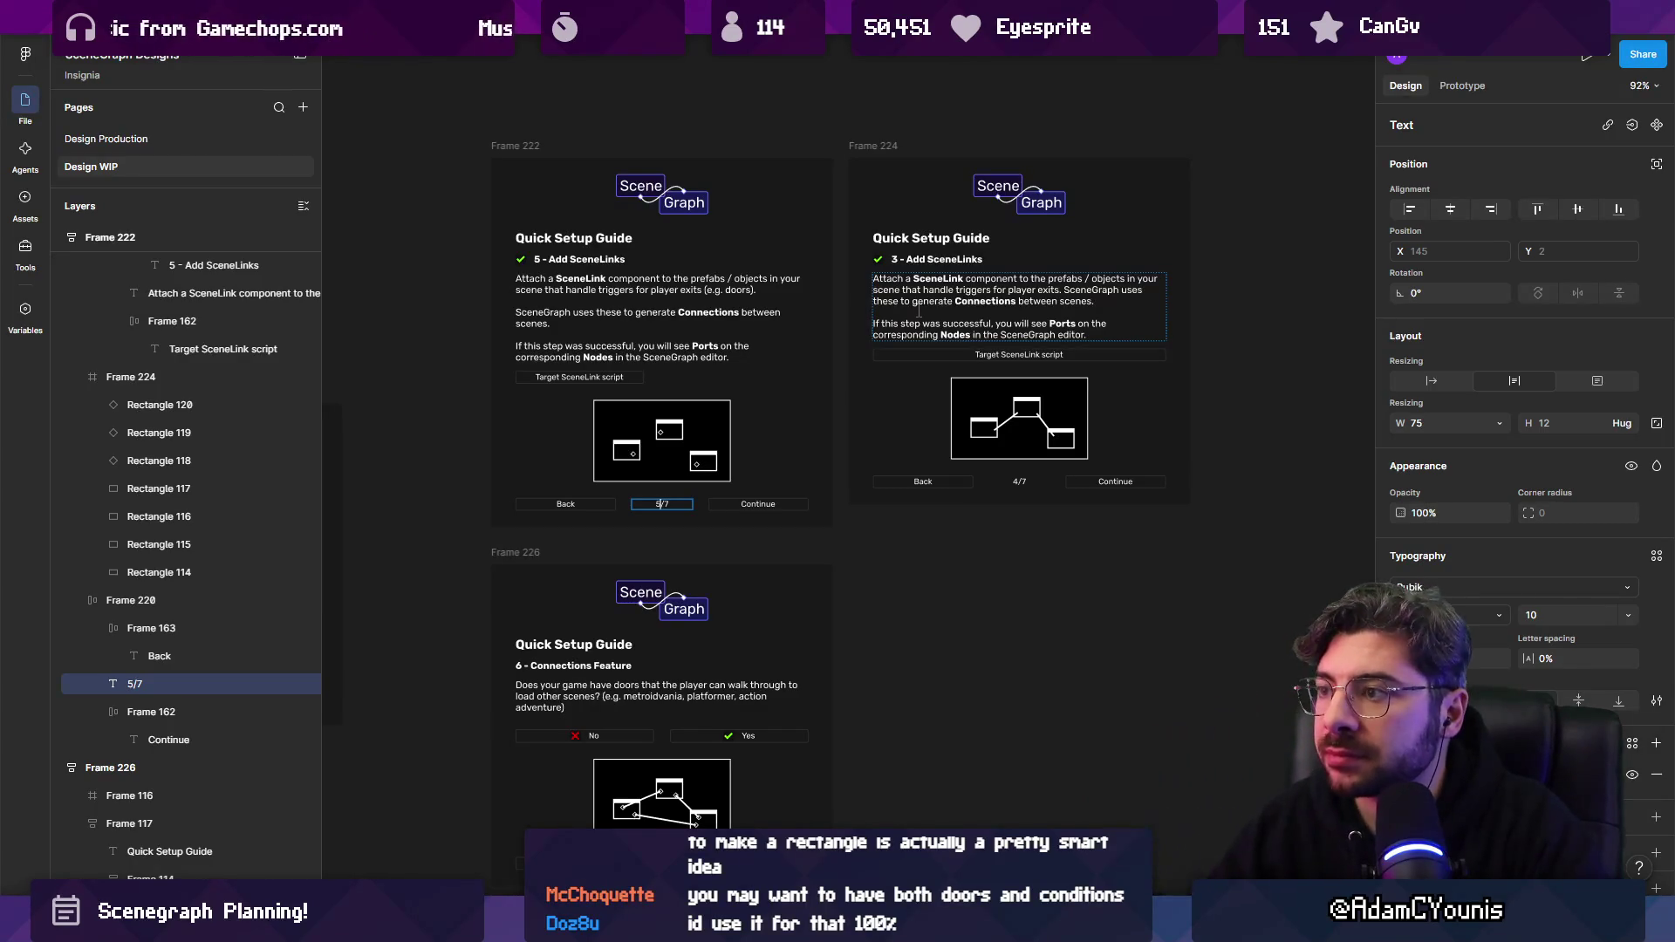
{"action": "scroll", "coordinate": [919, 312], "scroll_direction": "up", "scroll_amount": 5, "text": "ctrl"}
{"action": "left_click", "coordinate": [838, 621]}
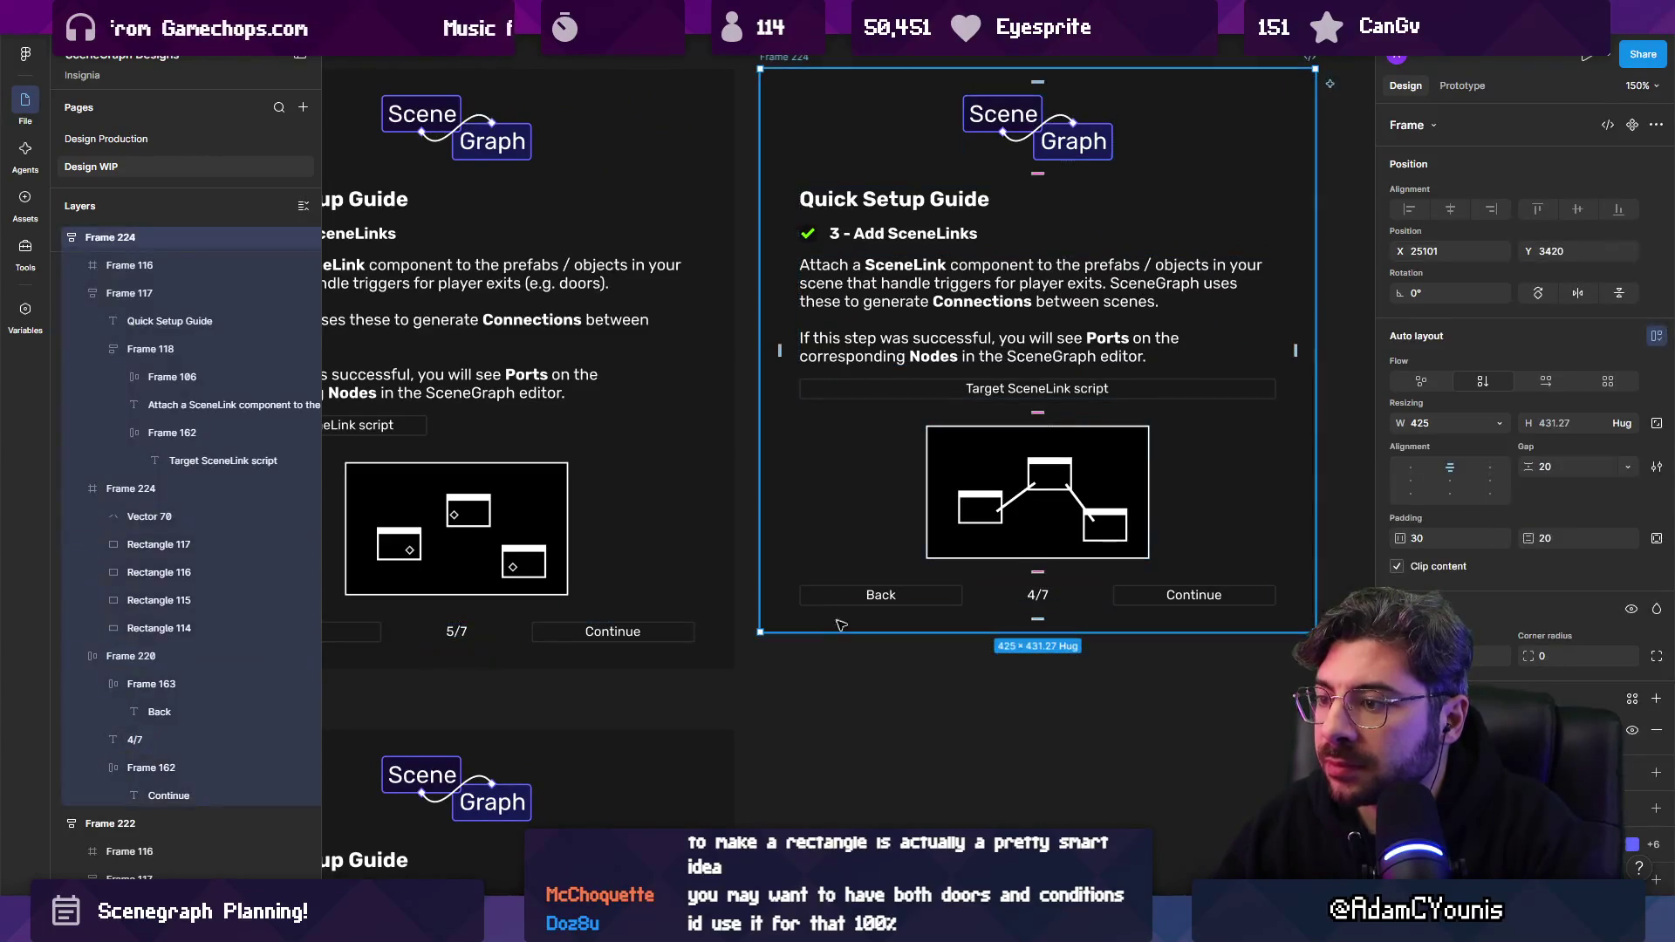
Replace 'Connections Feature' in Frame 226's heading so it reads 6 - SceneLinks.
{"action": "left_click_drag", "start_coordinate": [837, 632], "coordinate": [838, 668]}
{"action": "left_click", "coordinate": [837, 698]}
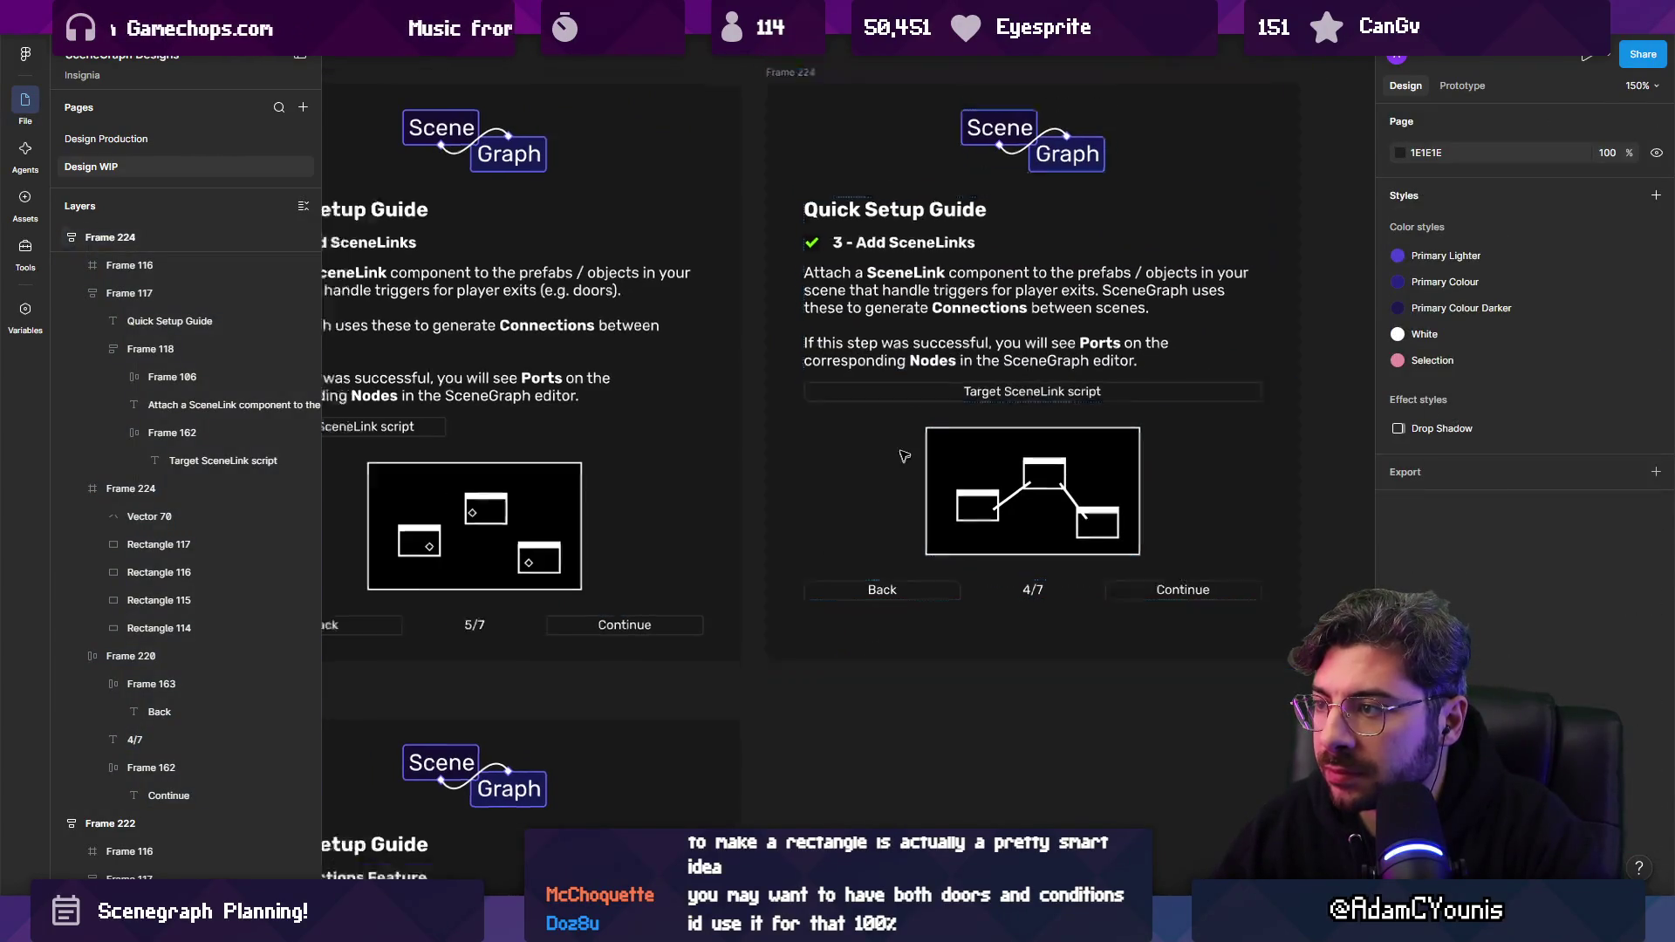
{"action": "scroll", "coordinate": [867, 477], "scroll_direction": "down", "scroll_amount": 5, "text": "ctrl"}
{"action": "scroll", "coordinate": [866, 477], "scroll_direction": "up", "scroll_amount": 5, "text": "ctrl"}
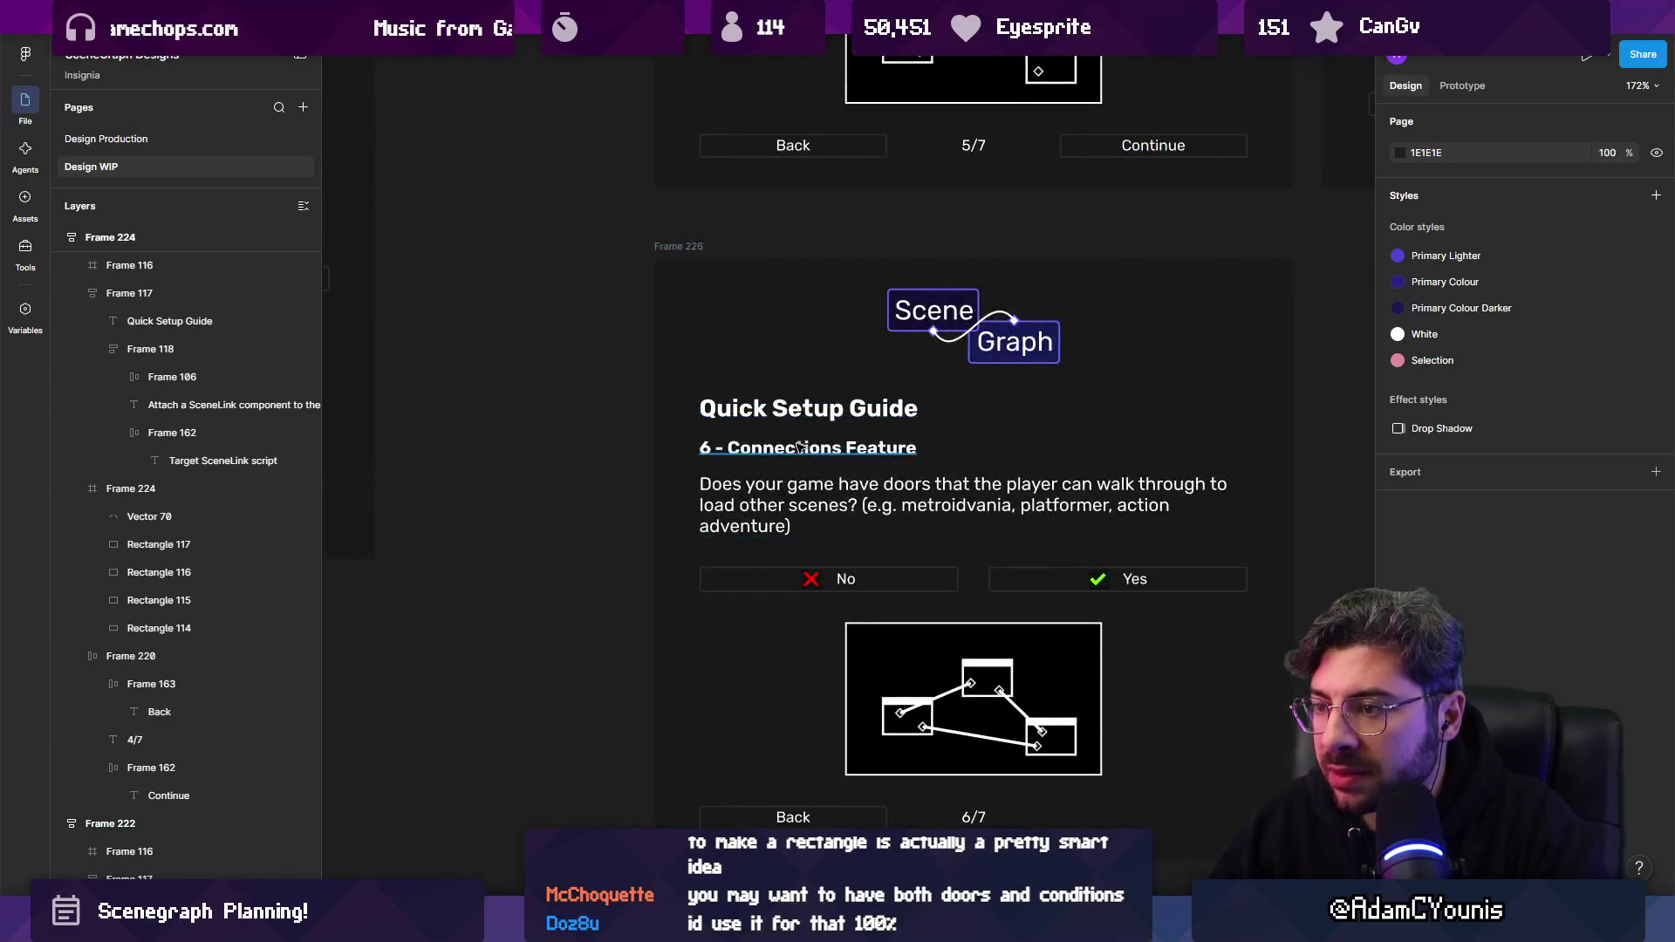
{"action": "left_click", "coordinate": [796, 451]}
{"action": "double_click", "coordinate": [796, 452]}
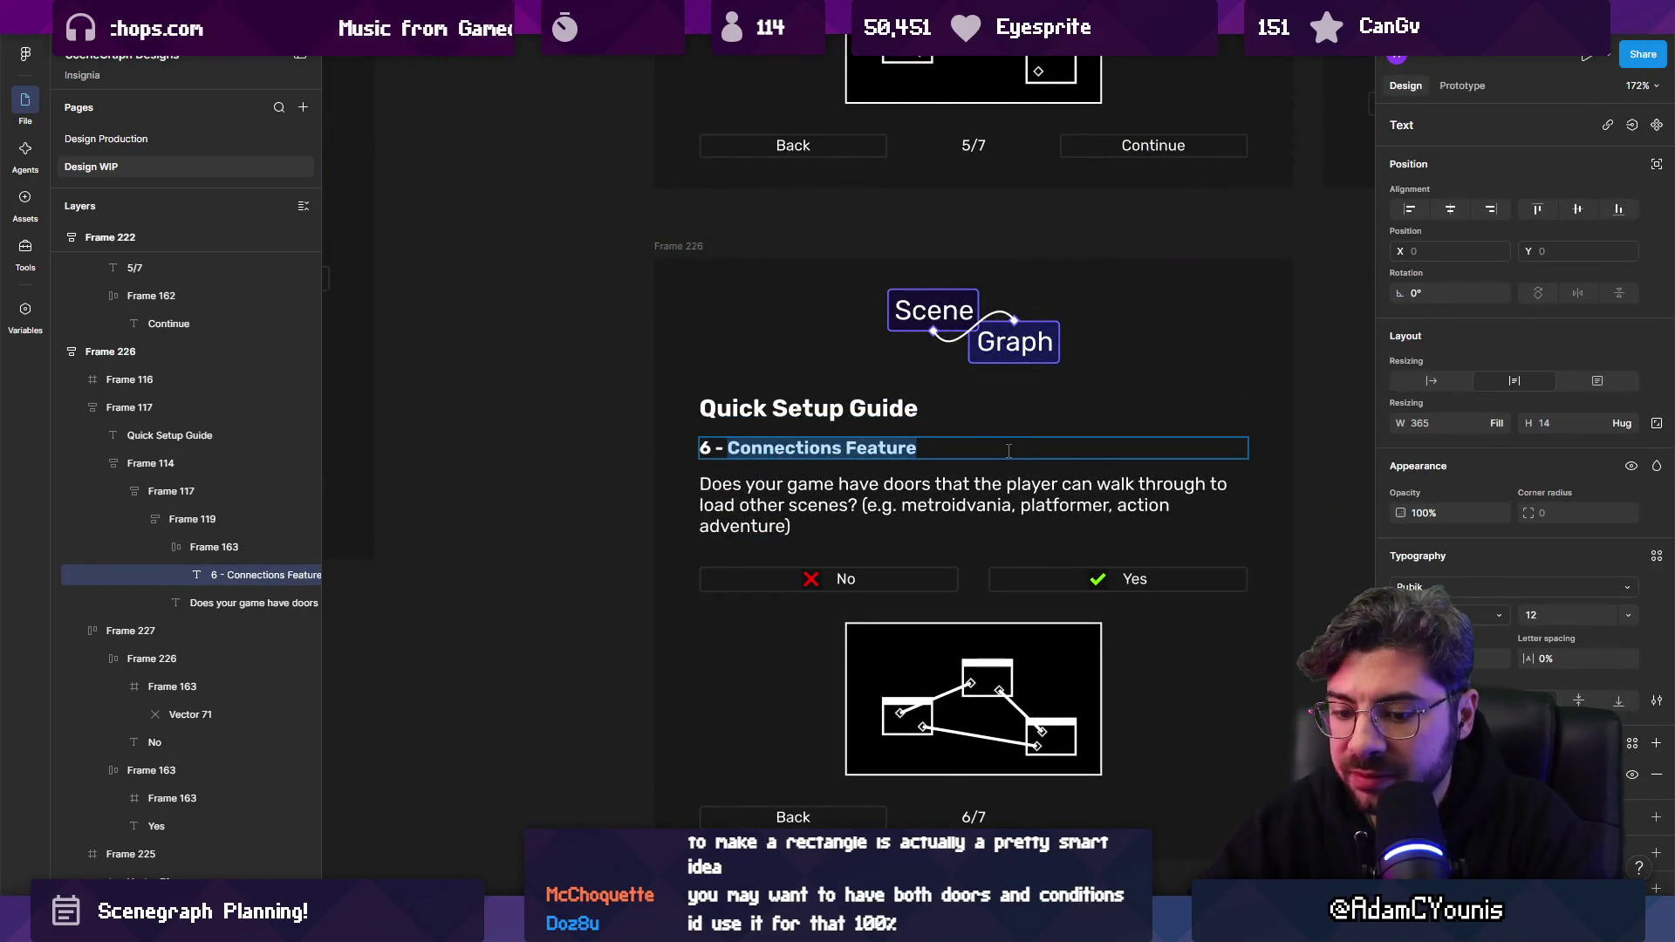
{"action": "type", "text": "Condi"}
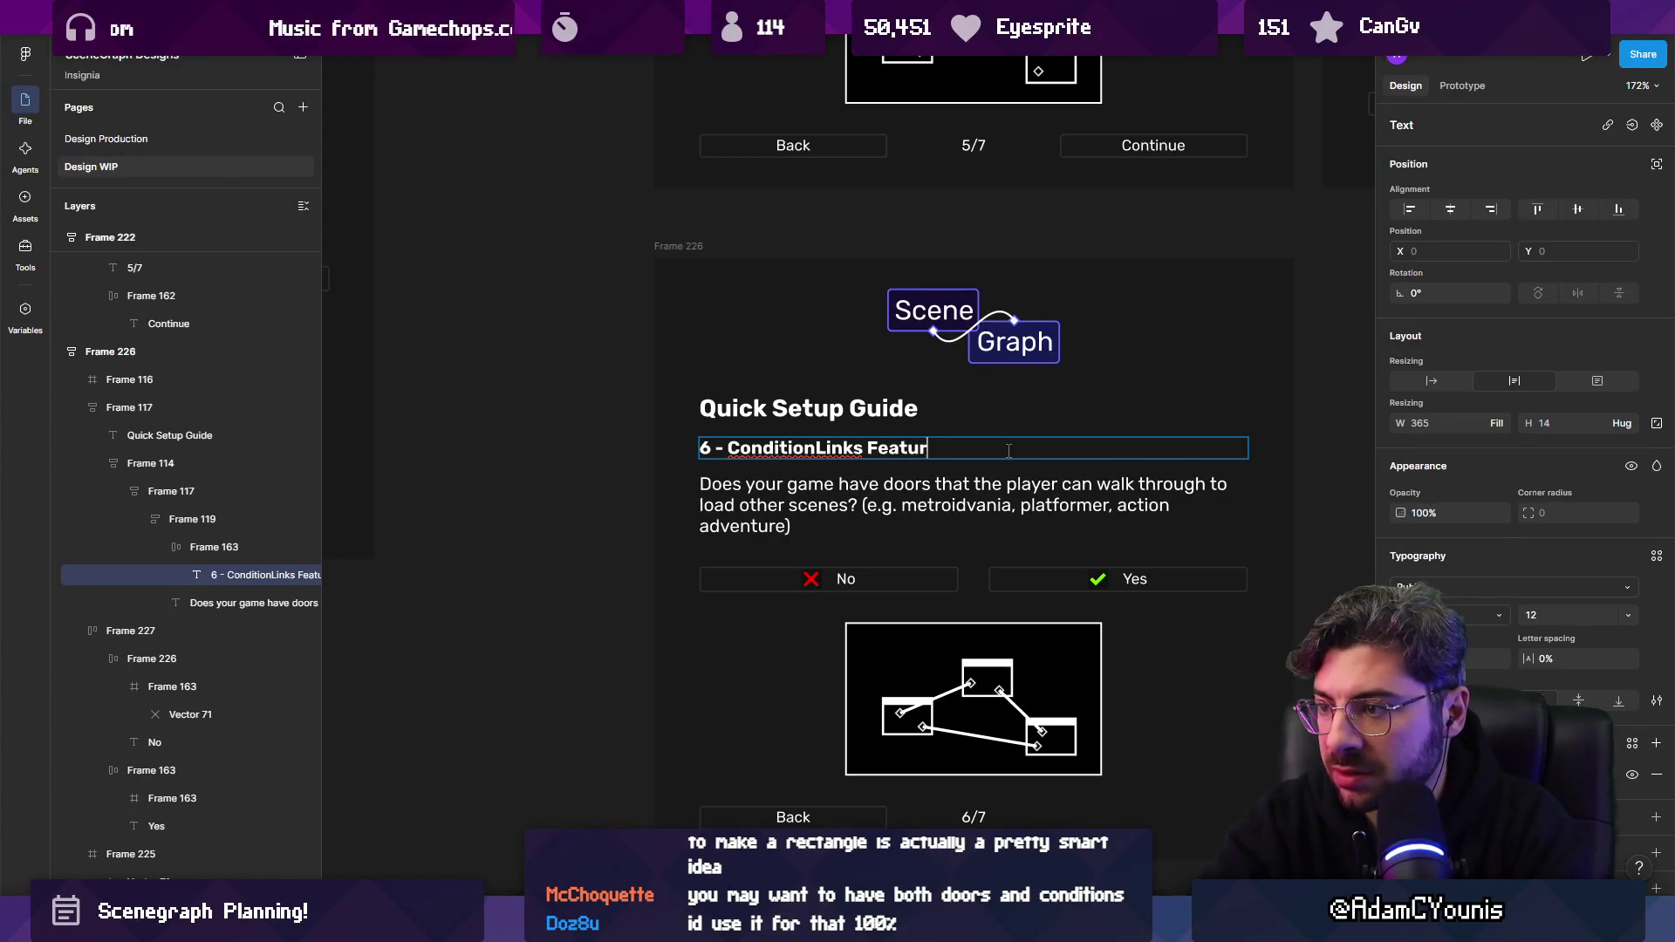
{"action": "type", "text": "SceneLinks"}
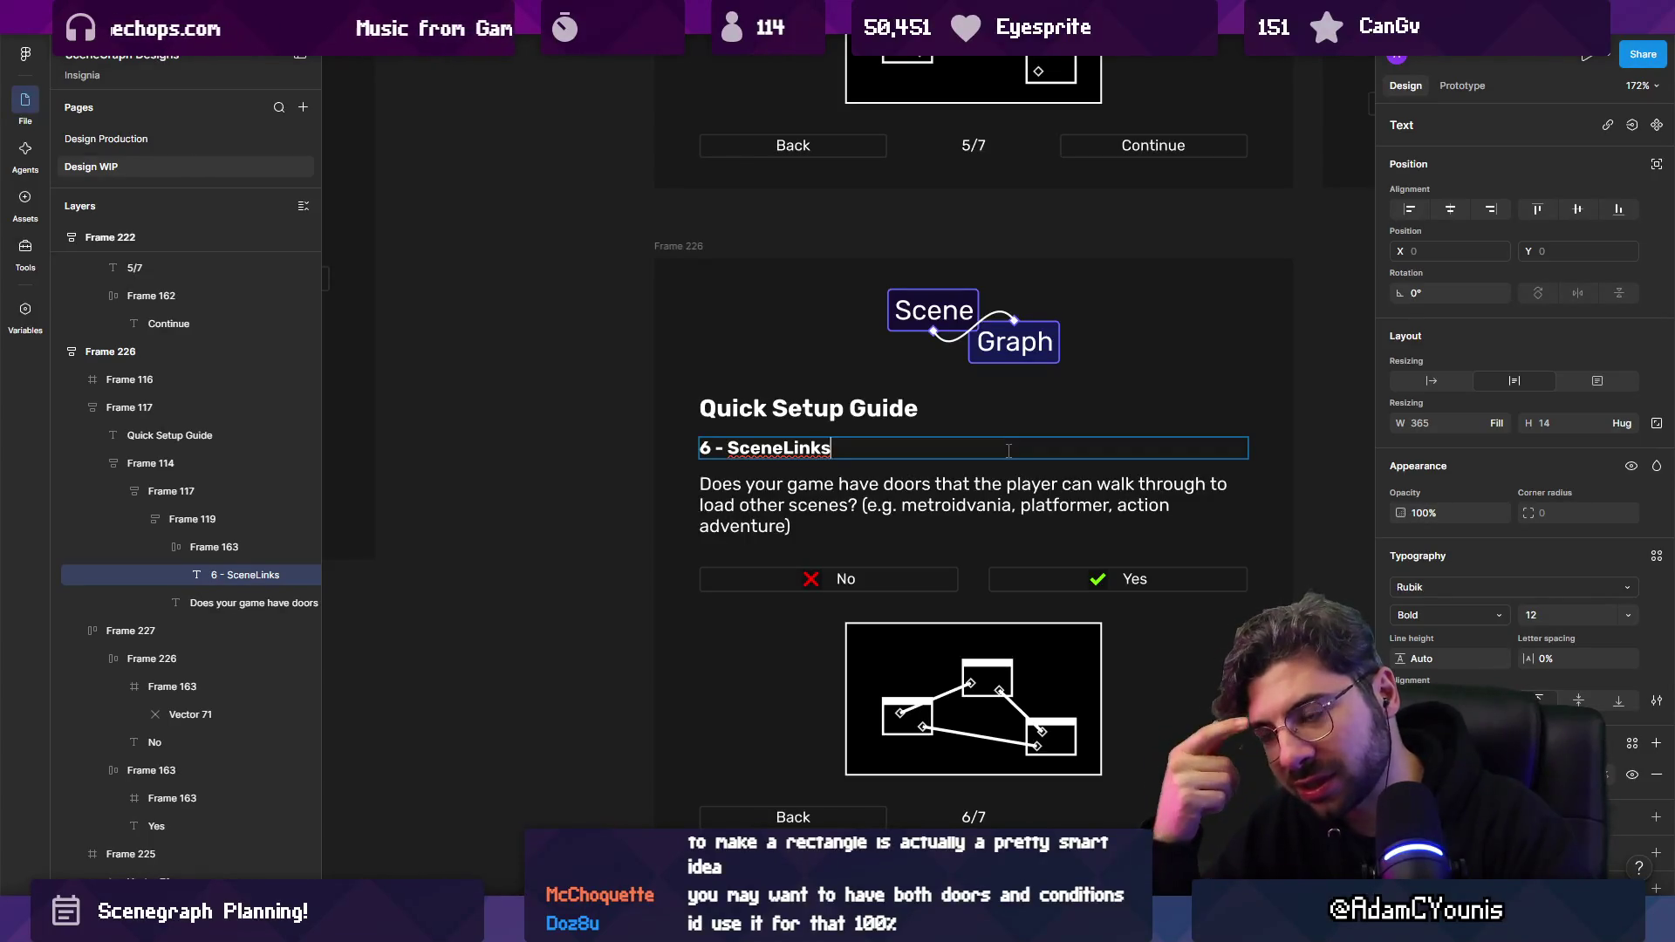
{"action": "left_click", "coordinate": [703, 246]}
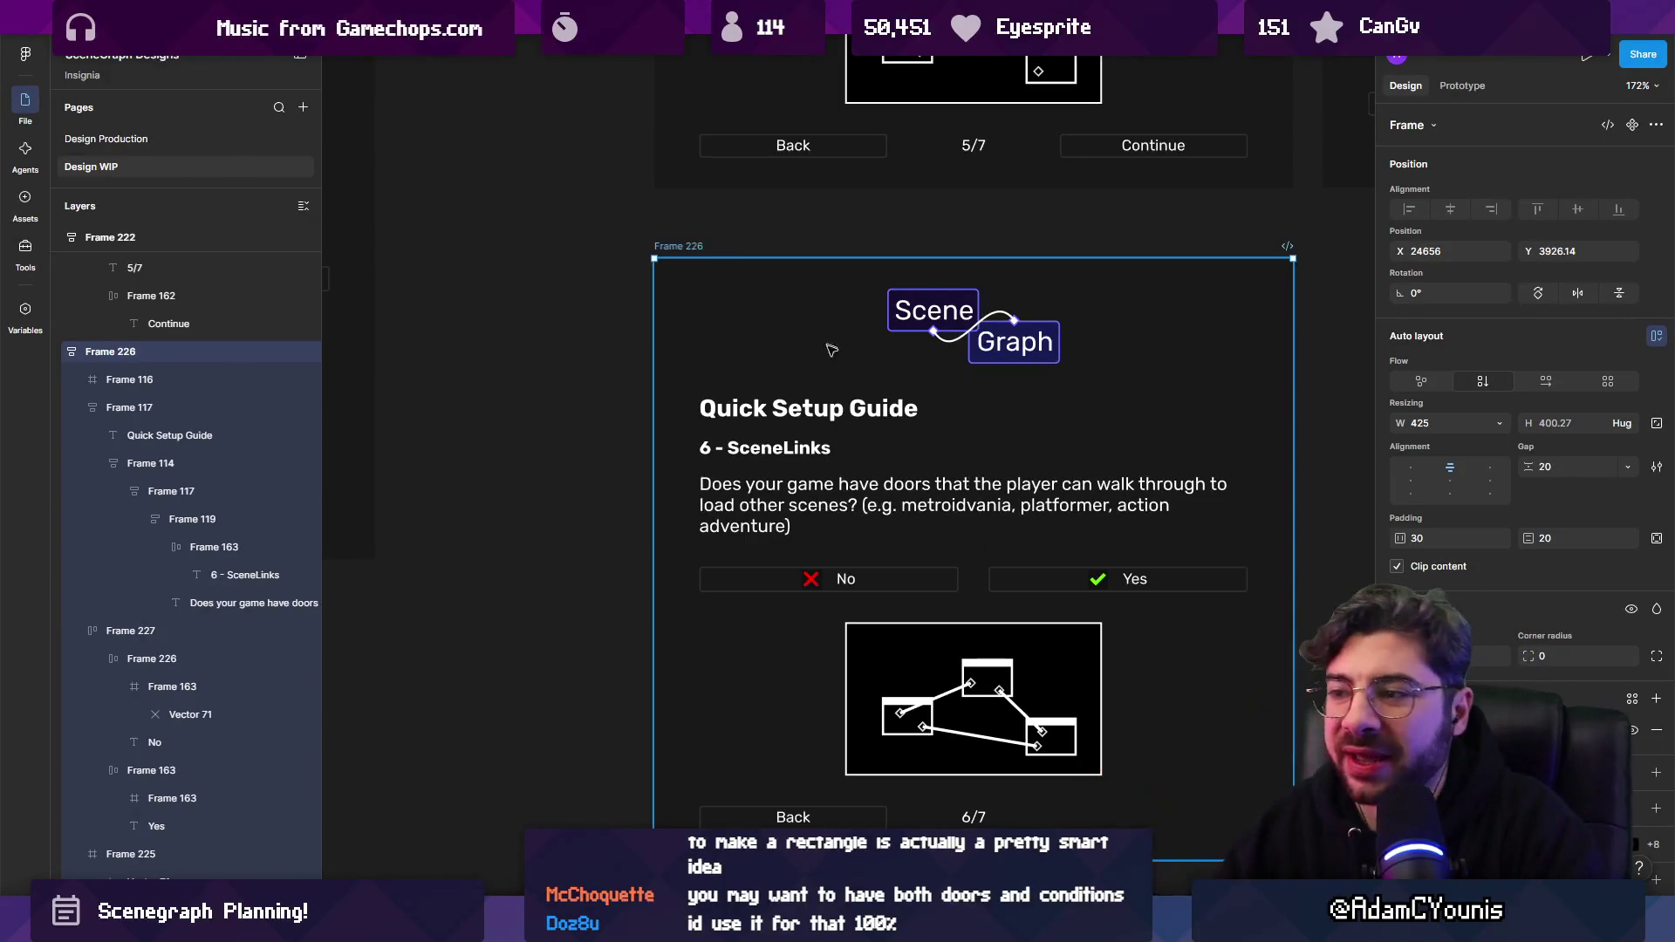
{"action": "scroll", "coordinate": [830, 349], "scroll_direction": "down", "scroll_amount": 10, "text": "ctrl"}
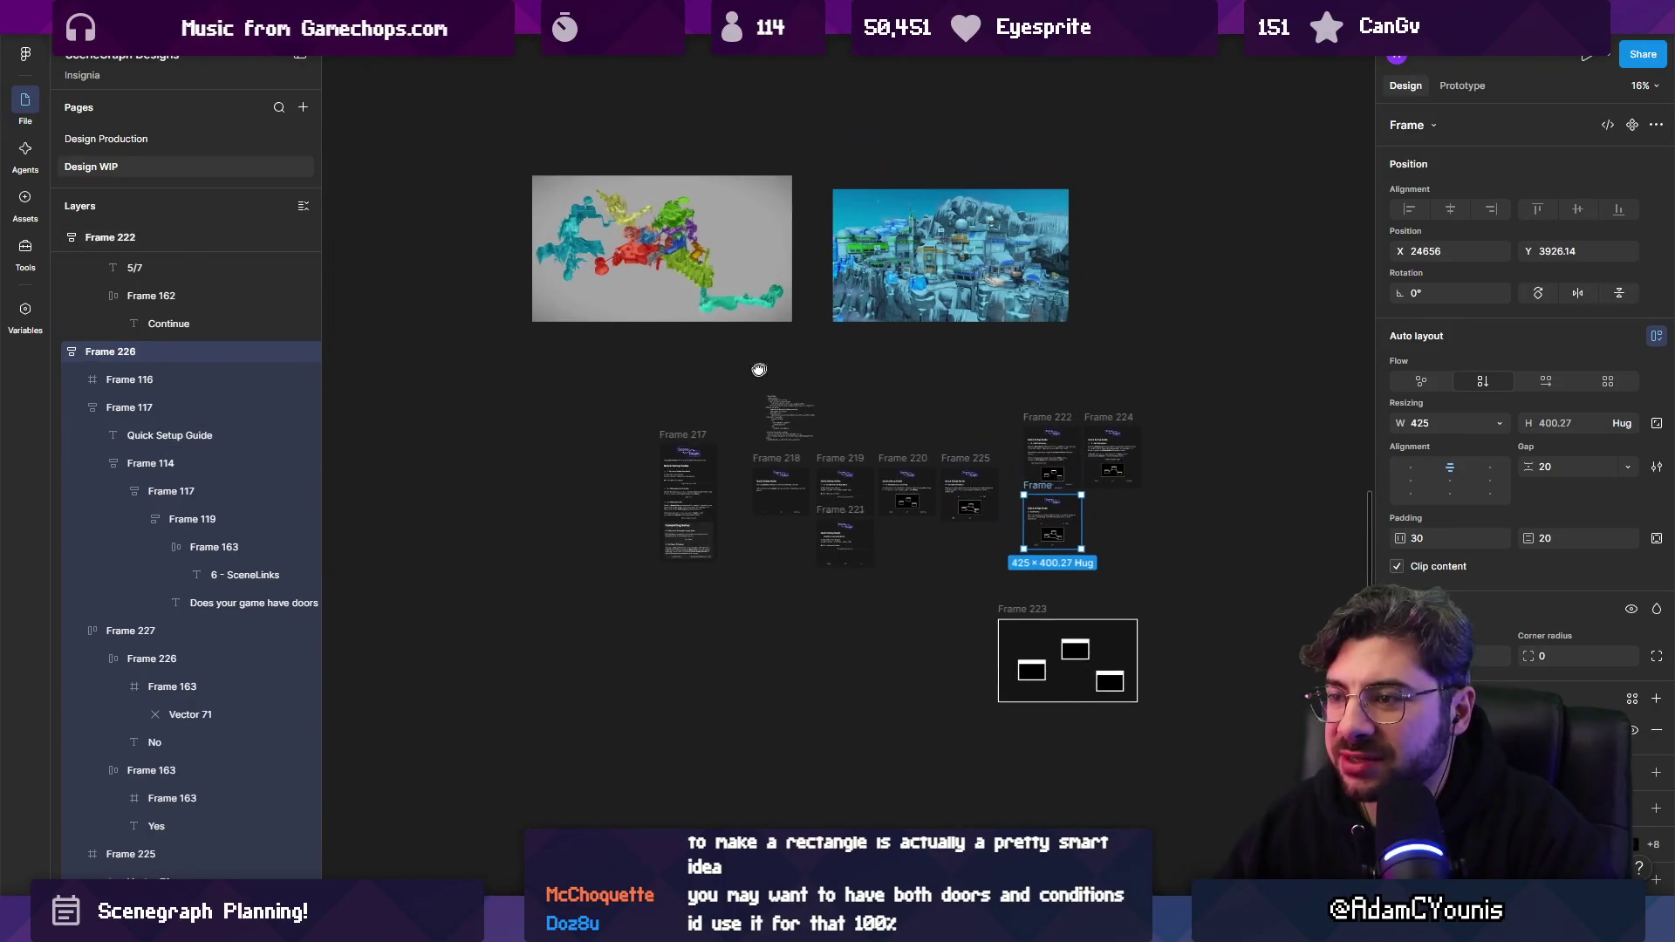
{"action": "scroll", "coordinate": [759, 370], "scroll_direction": "down", "scroll_amount": 5, "text": "ctrl"}
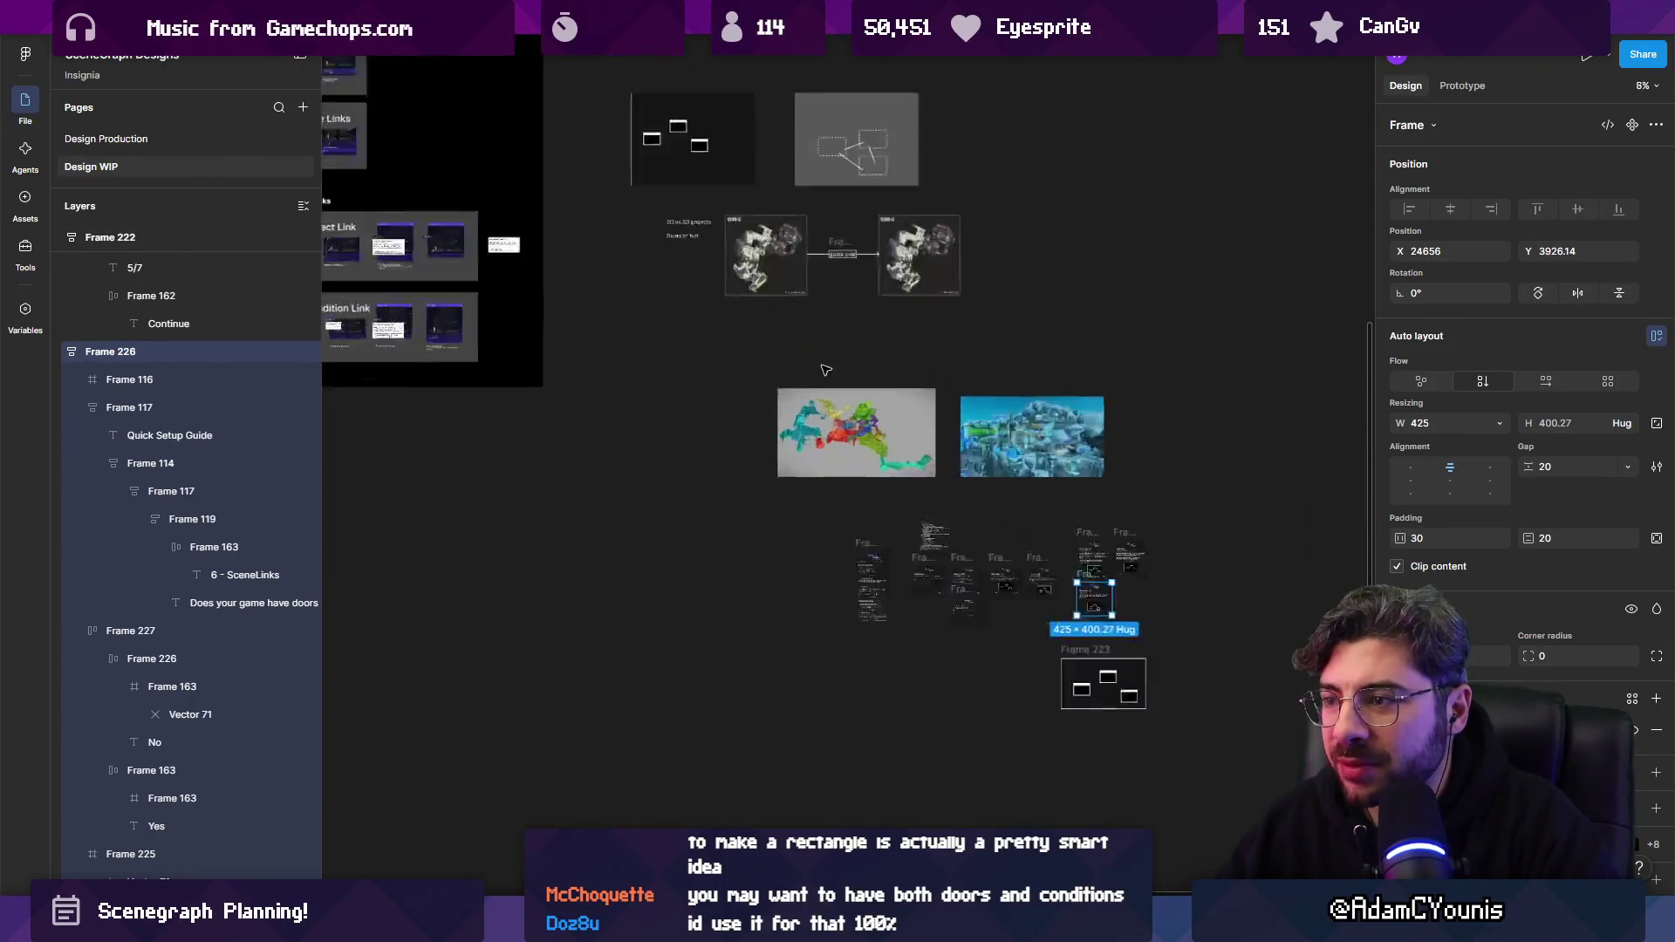
Marquee-select both reference screenshots together and review them.
{"action": "scroll", "coordinate": [826, 370], "scroll_direction": "up", "scroll_amount": 3, "text": "ctrl"}
{"action": "mouse_move", "coordinate": [656, 349]}
{"action": "left_mouse_down"}
{"action": "mouse_move", "coordinate": [1096, 516]}
{"action": "mouse_move", "coordinate": [1172, 514]}
{"action": "left_mouse_up"}
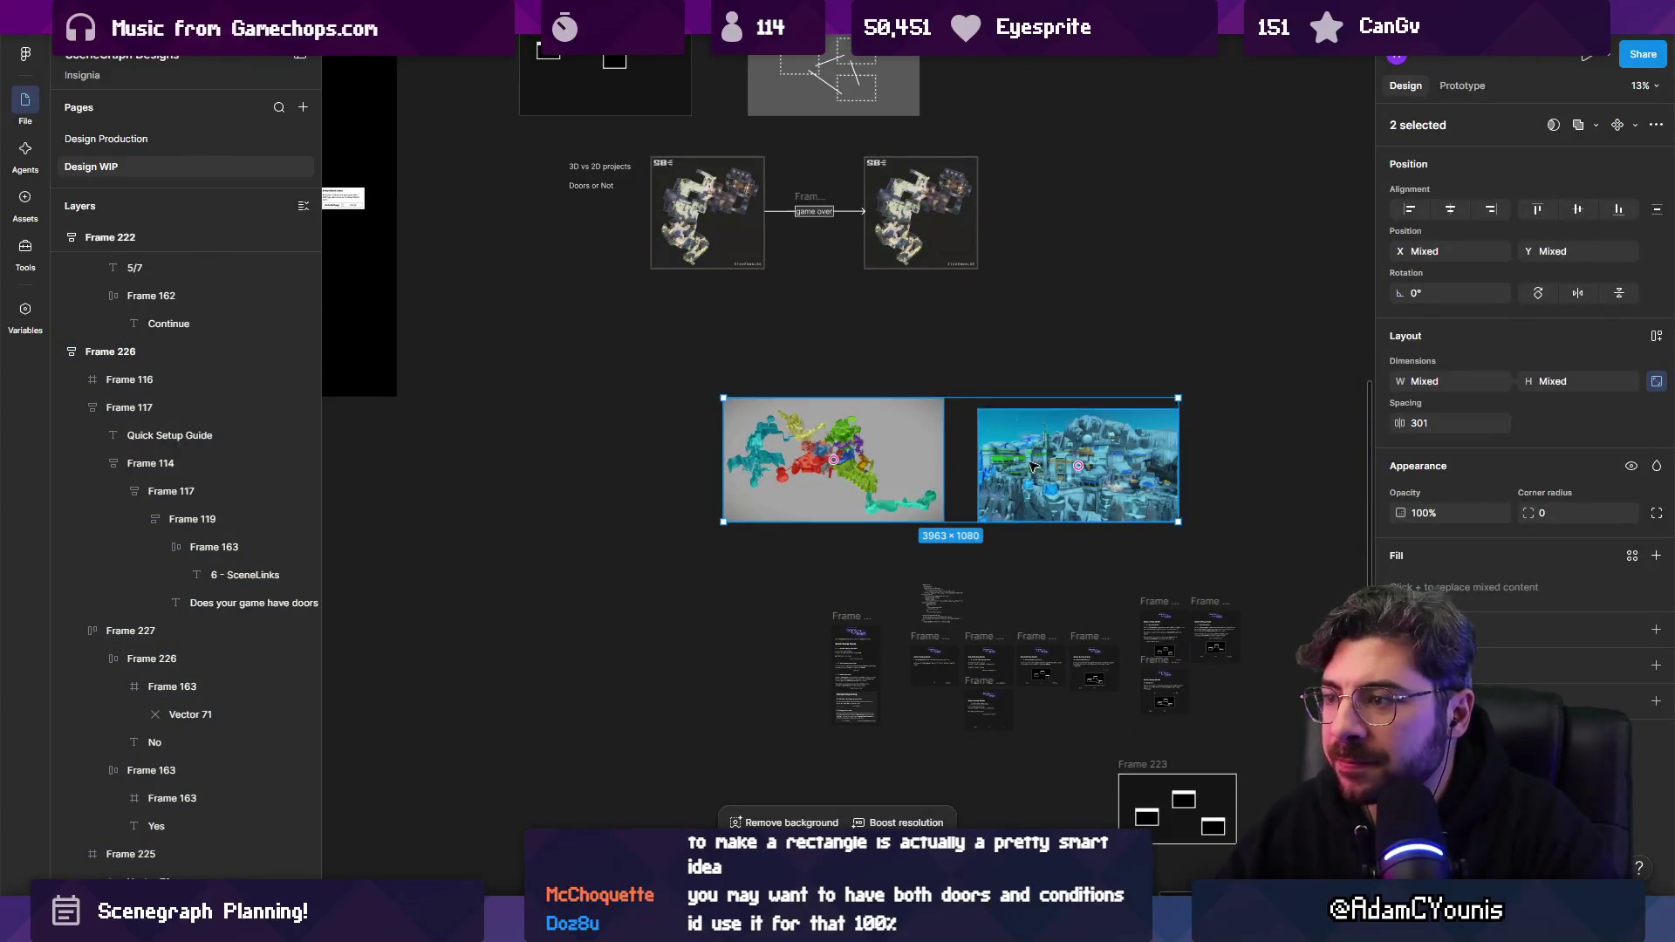
{"action": "scroll", "coordinate": [1003, 454], "scroll_direction": "up", "scroll_amount": 3}
{"action": "scroll", "coordinate": [639, 362], "scroll_direction": "up", "scroll_amount": 10, "text": "ctrl"}
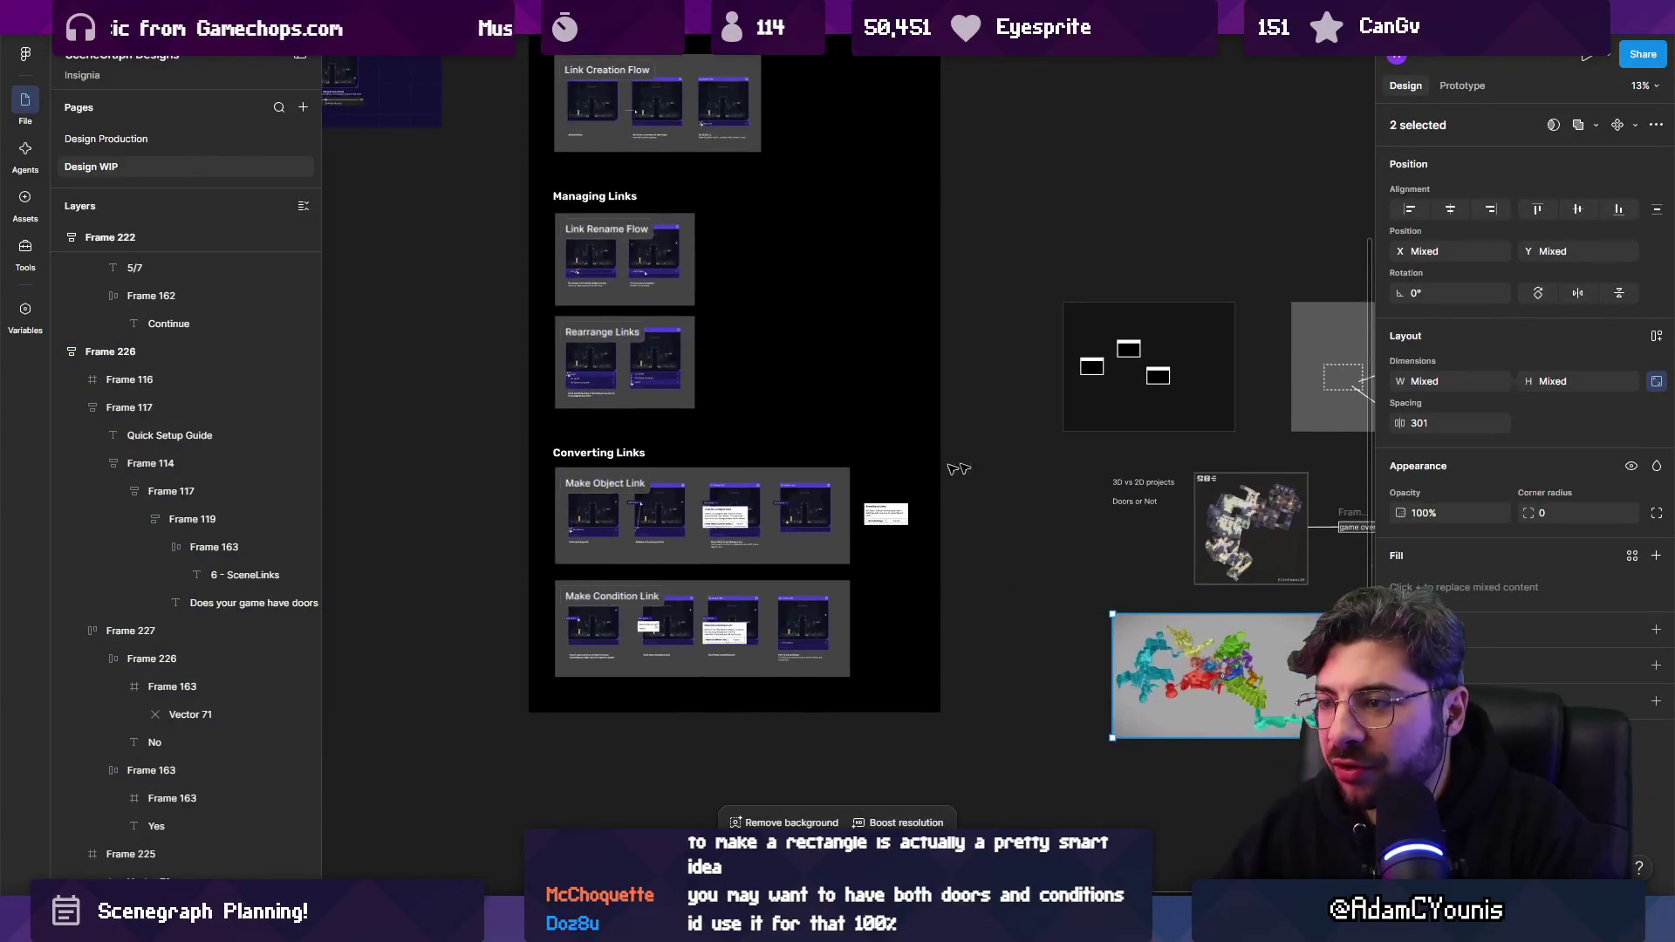
{"action": "scroll", "coordinate": [639, 363], "scroll_direction": "up", "scroll_amount": 1, "text": "ctrl"}
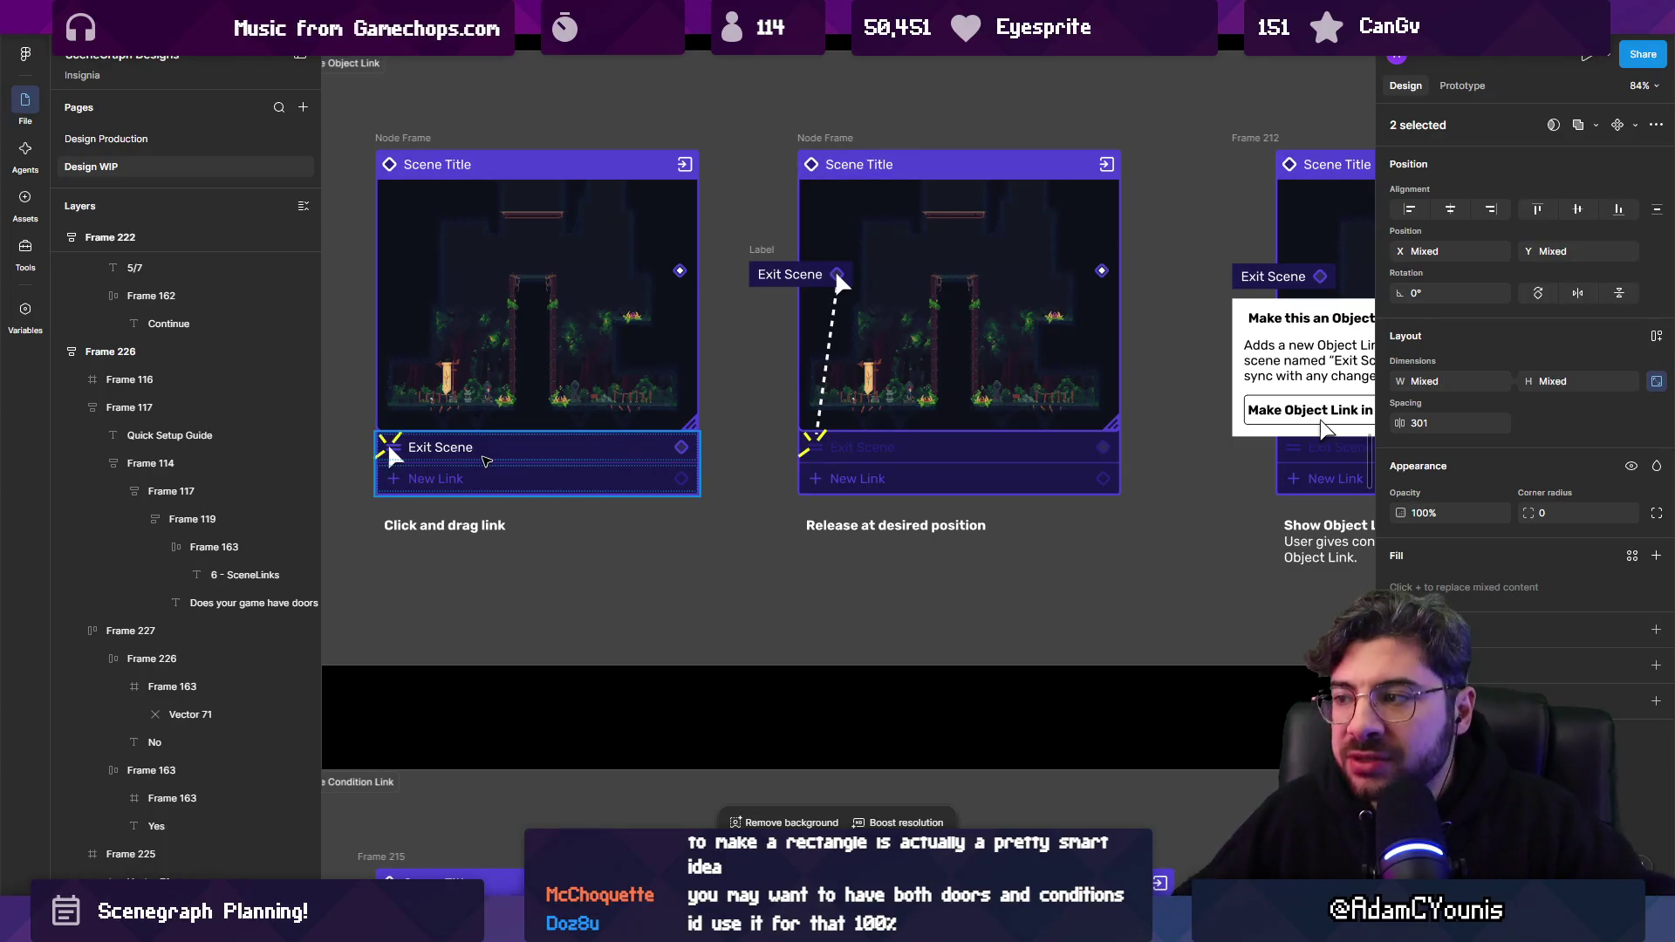
{"action": "scroll", "coordinate": [728, 688], "scroll_direction": "down", "scroll_amount": 5}
{"action": "scroll", "coordinate": [728, 689], "scroll_direction": "up", "scroll_amount": 3}
{"action": "scroll", "coordinate": [728, 688], "scroll_direction": "down", "scroll_amount": 4}
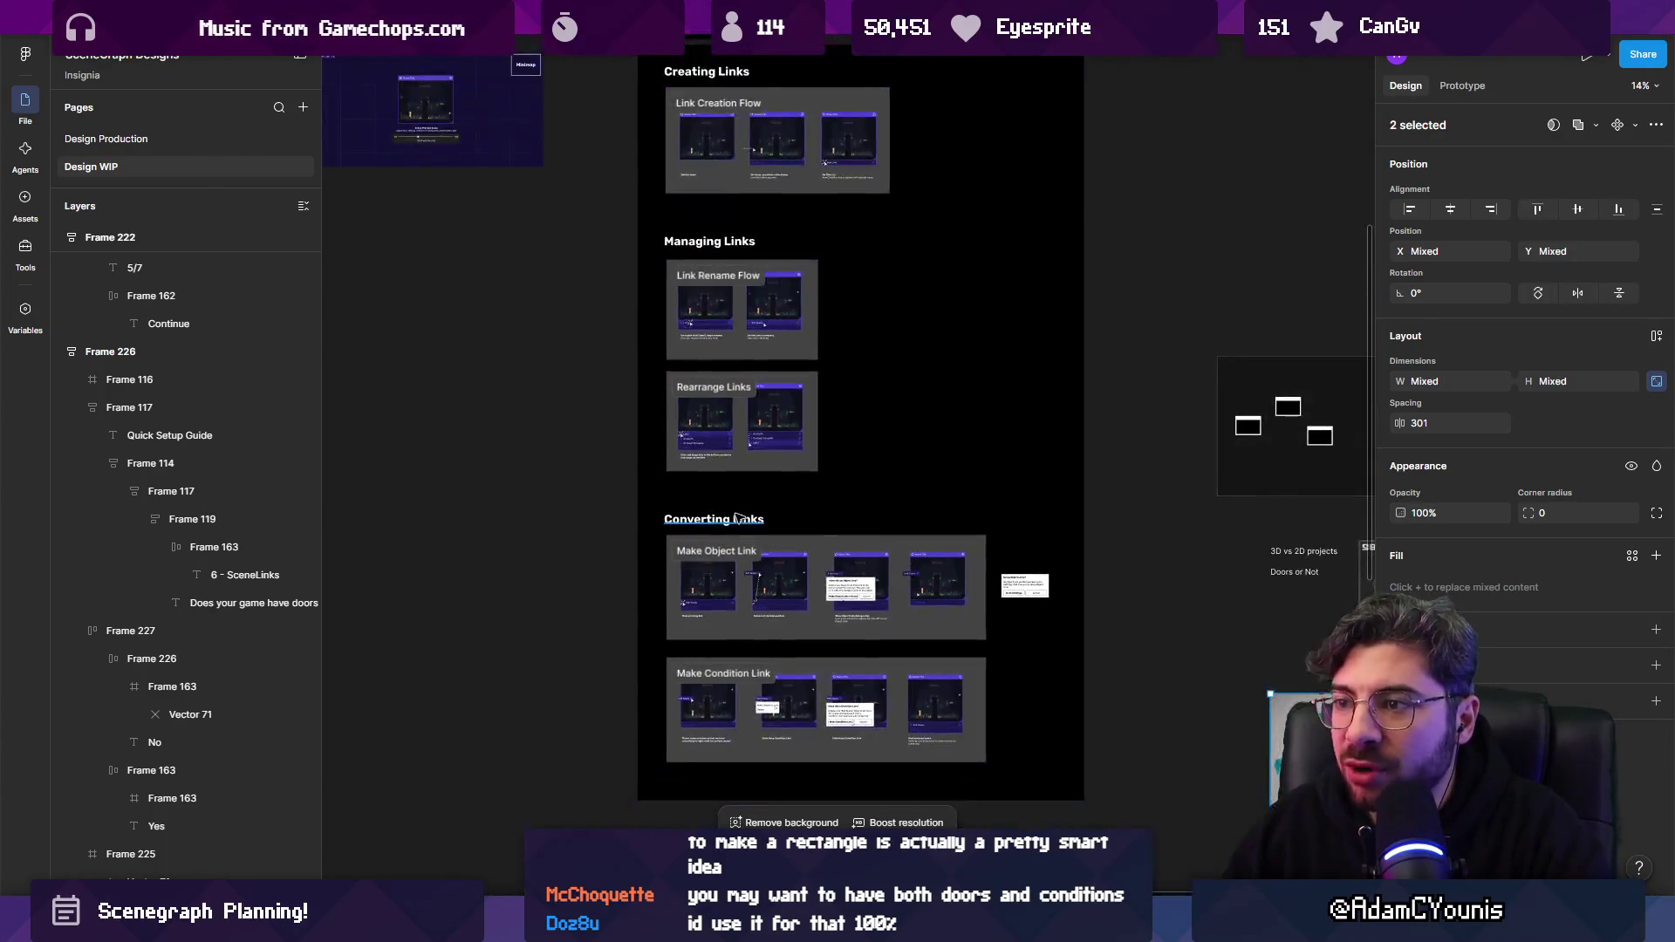
{"action": "scroll", "coordinate": [720, 586], "scroll_direction": "up", "scroll_amount": 2}
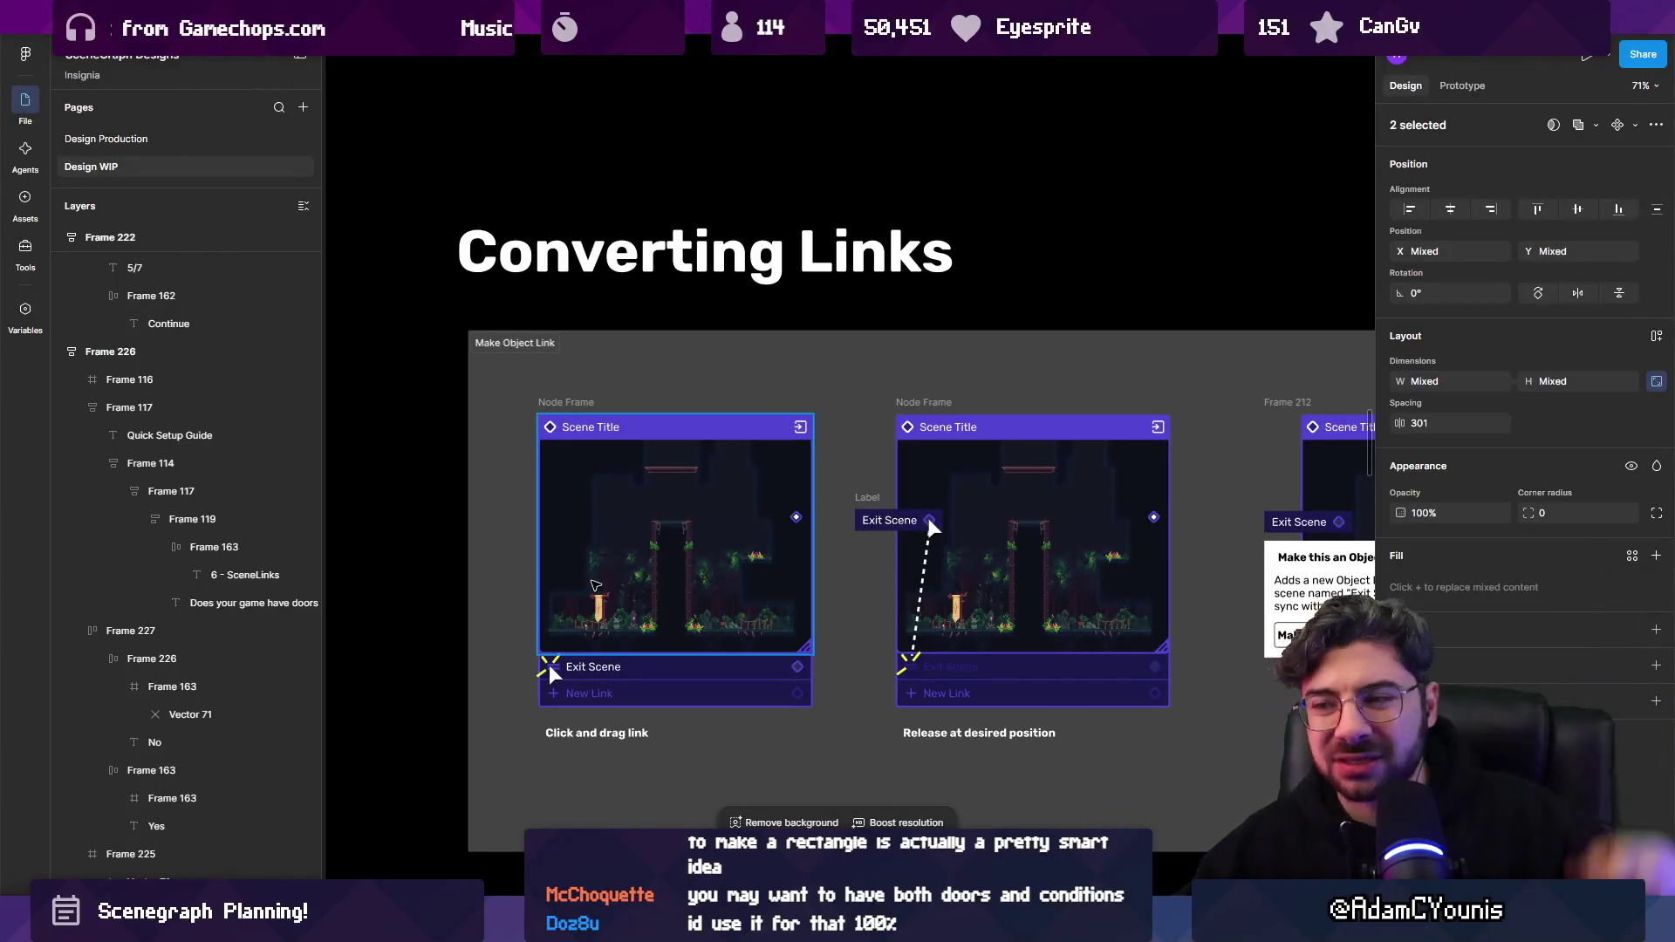
{"action": "scroll", "coordinate": [729, 488], "scroll_direction": "down", "scroll_amount": 5}
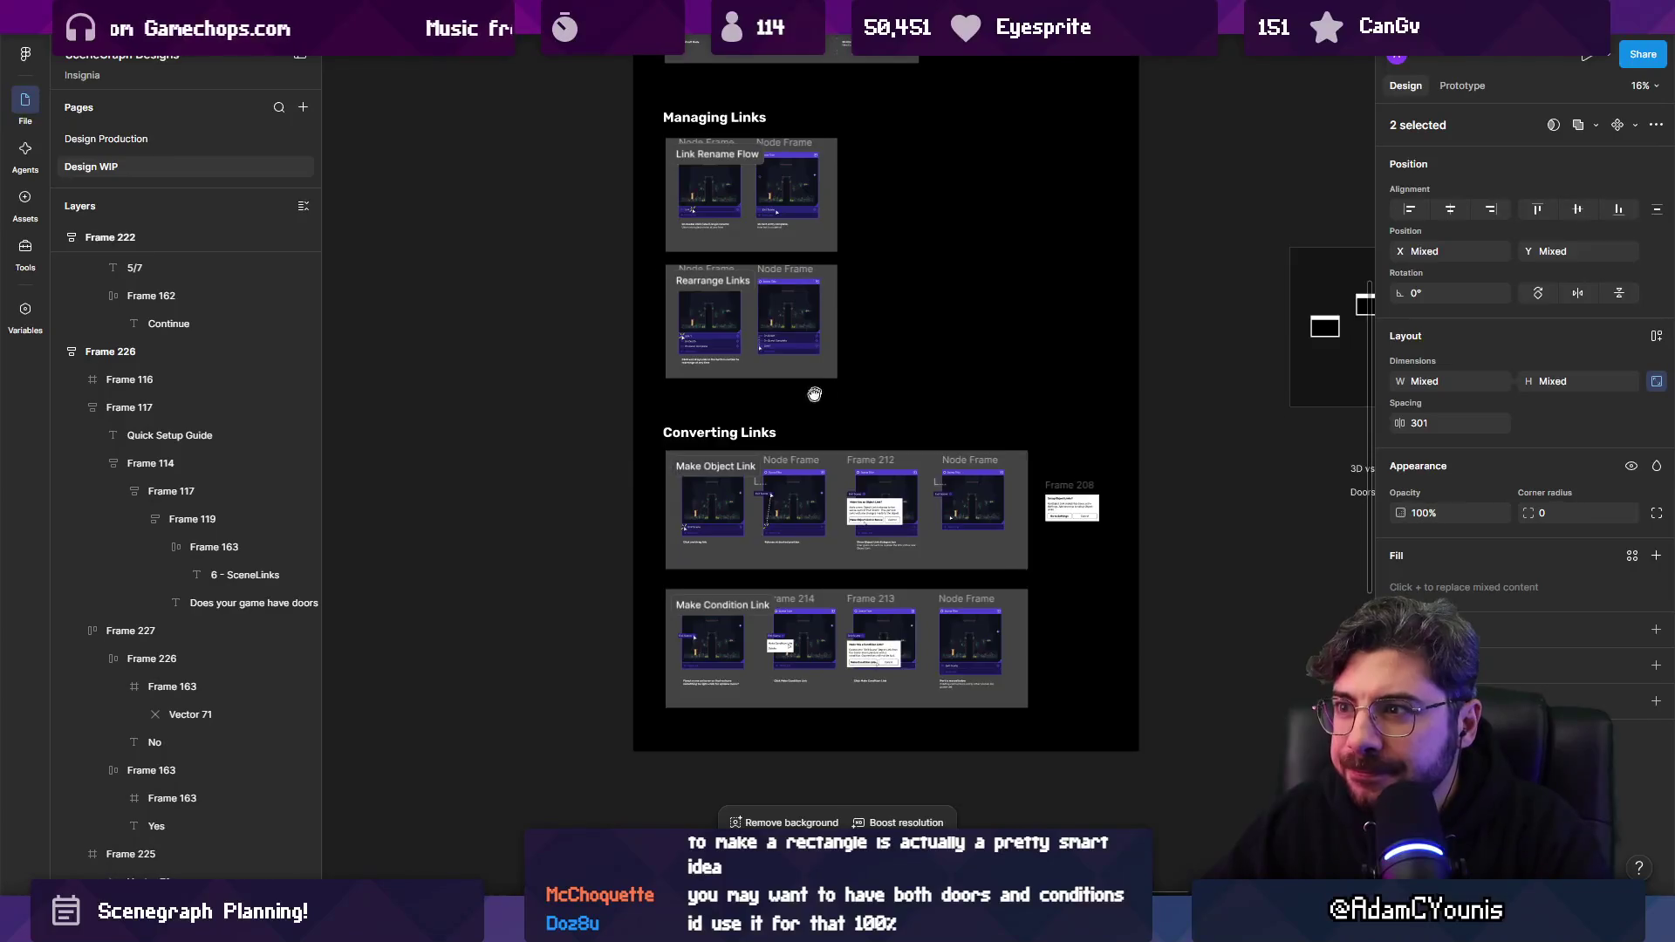
Pan past the New Link Flows and 3D vs 2D sections to the Node Frame scene card mockups.
{"action": "mouse_move", "coordinate": [815, 405]}
{"action": "left_mouse_down"}
{"action": "mouse_move", "coordinate": [711, 711]}
{"action": "mouse_move", "coordinate": [1119, 660]}
{"action": "mouse_move", "coordinate": [632, 434]}
{"action": "mouse_move", "coordinate": [898, 872]}
{"action": "left_mouse_up"}
{"action": "scroll", "coordinate": [402, 492], "scroll_direction": "up", "scroll_amount": 1}
{"action": "scroll", "coordinate": [402, 493], "scroll_direction": "up", "scroll_amount": 3}
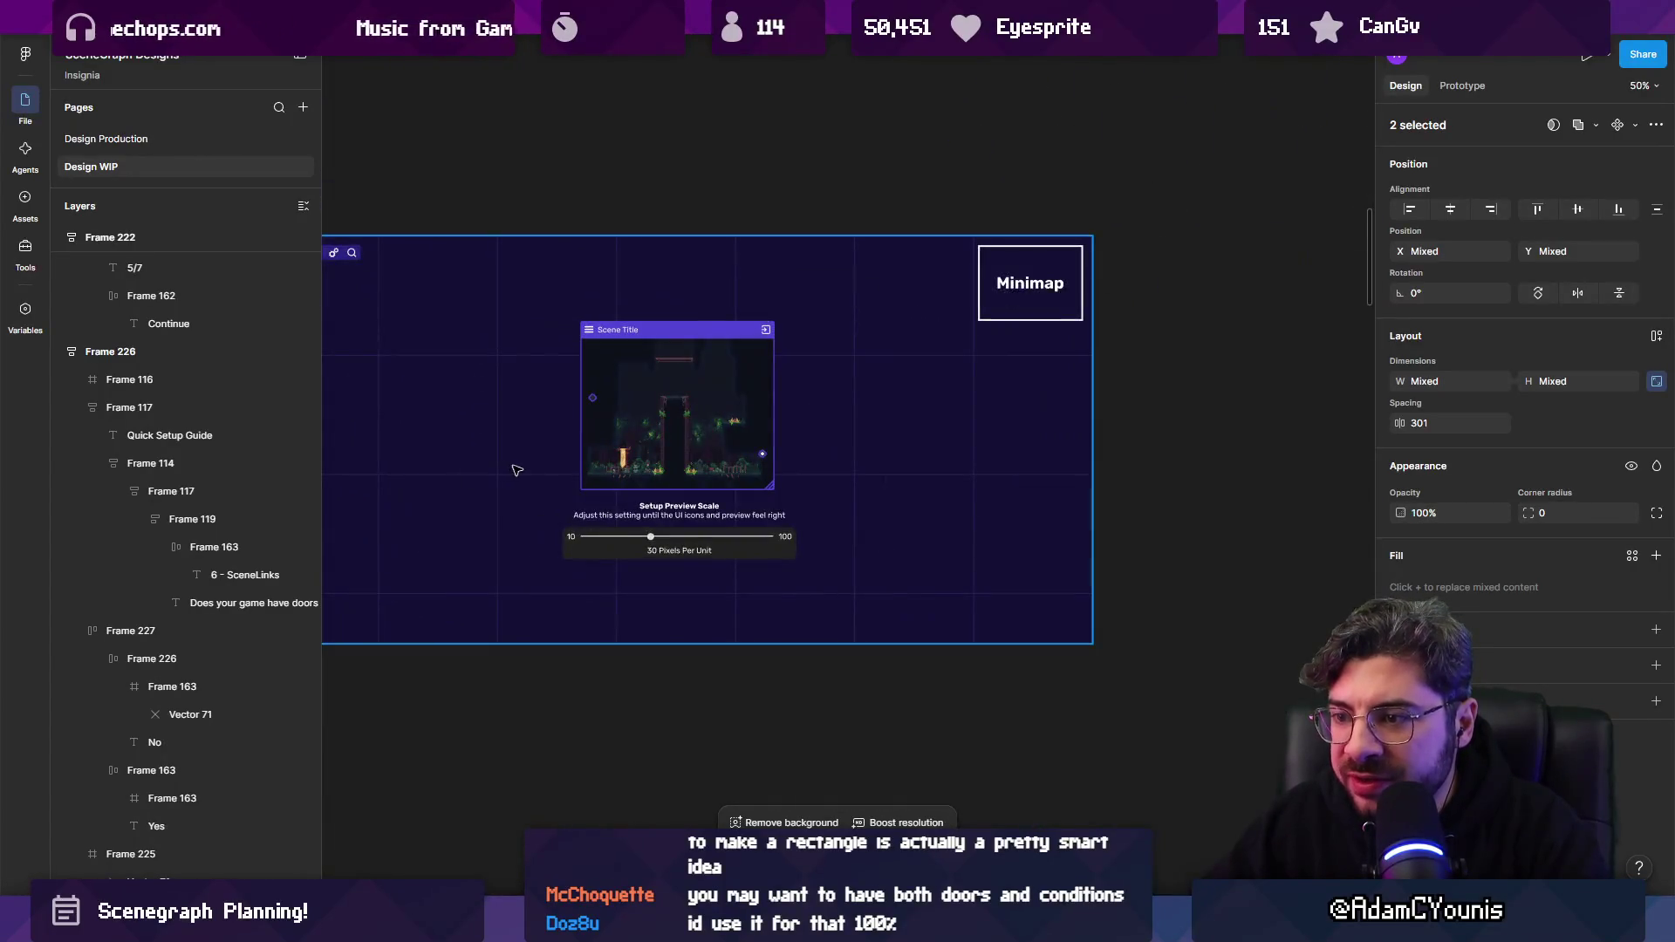
{"action": "scroll", "coordinate": [402, 492], "scroll_direction": "down", "scroll_amount": 5}
{"action": "left_click_drag", "start_coordinate": [1100, 547], "coordinate": [723, 140]}
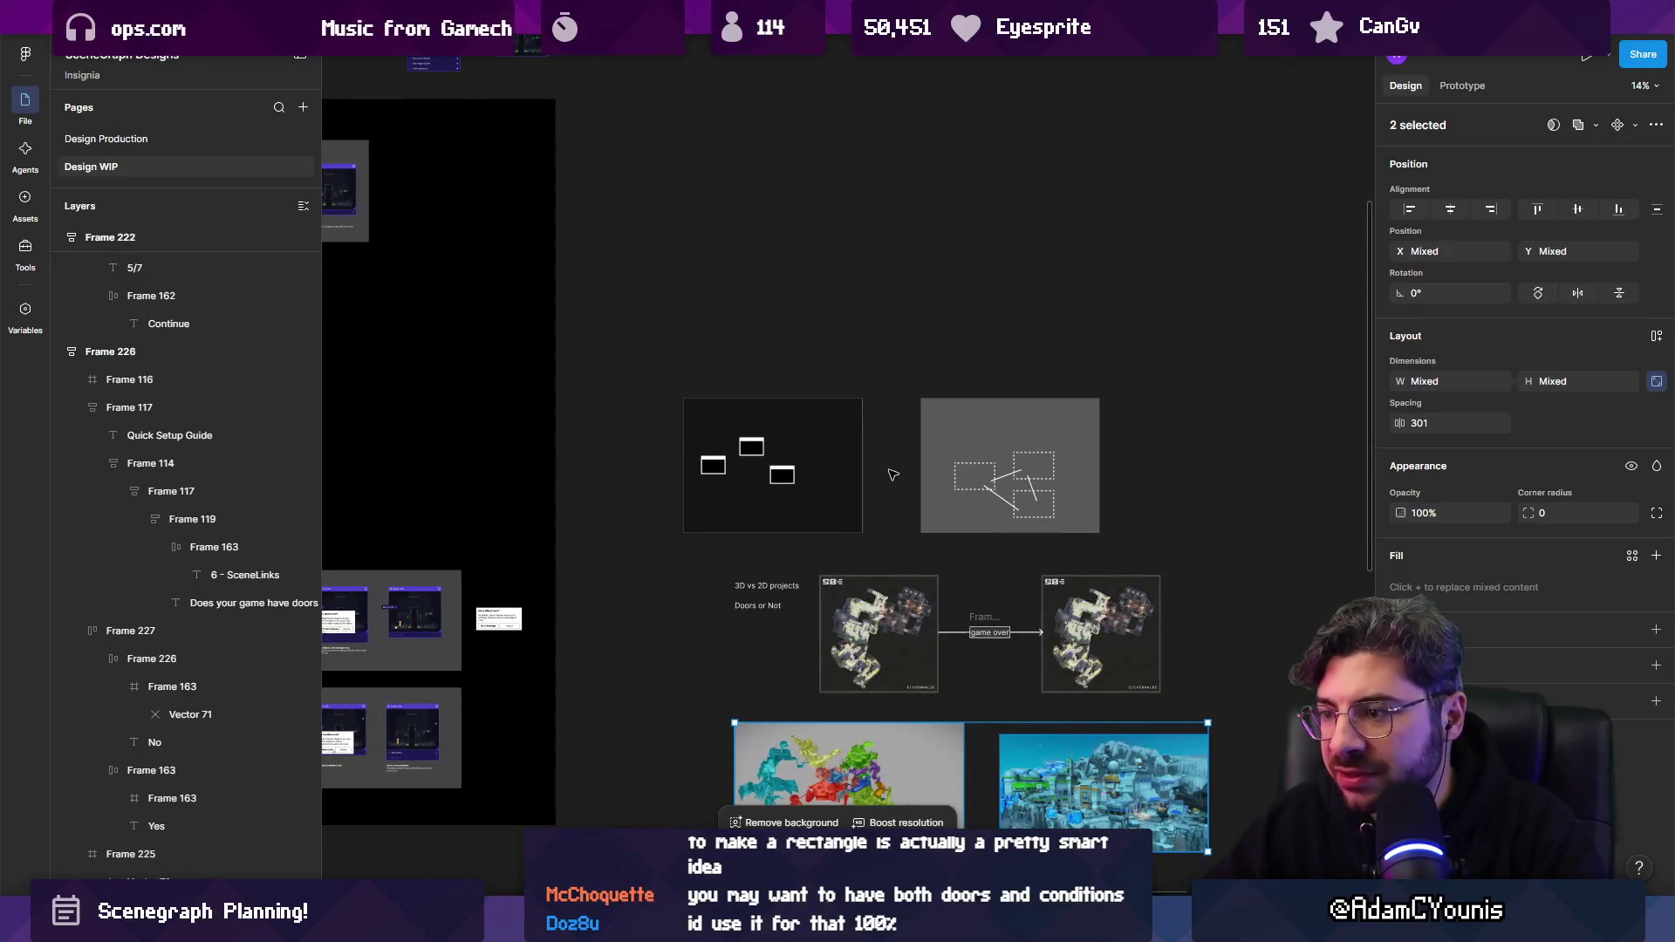
{"action": "scroll", "coordinate": [892, 474], "scroll_direction": "down", "scroll_amount": 5}
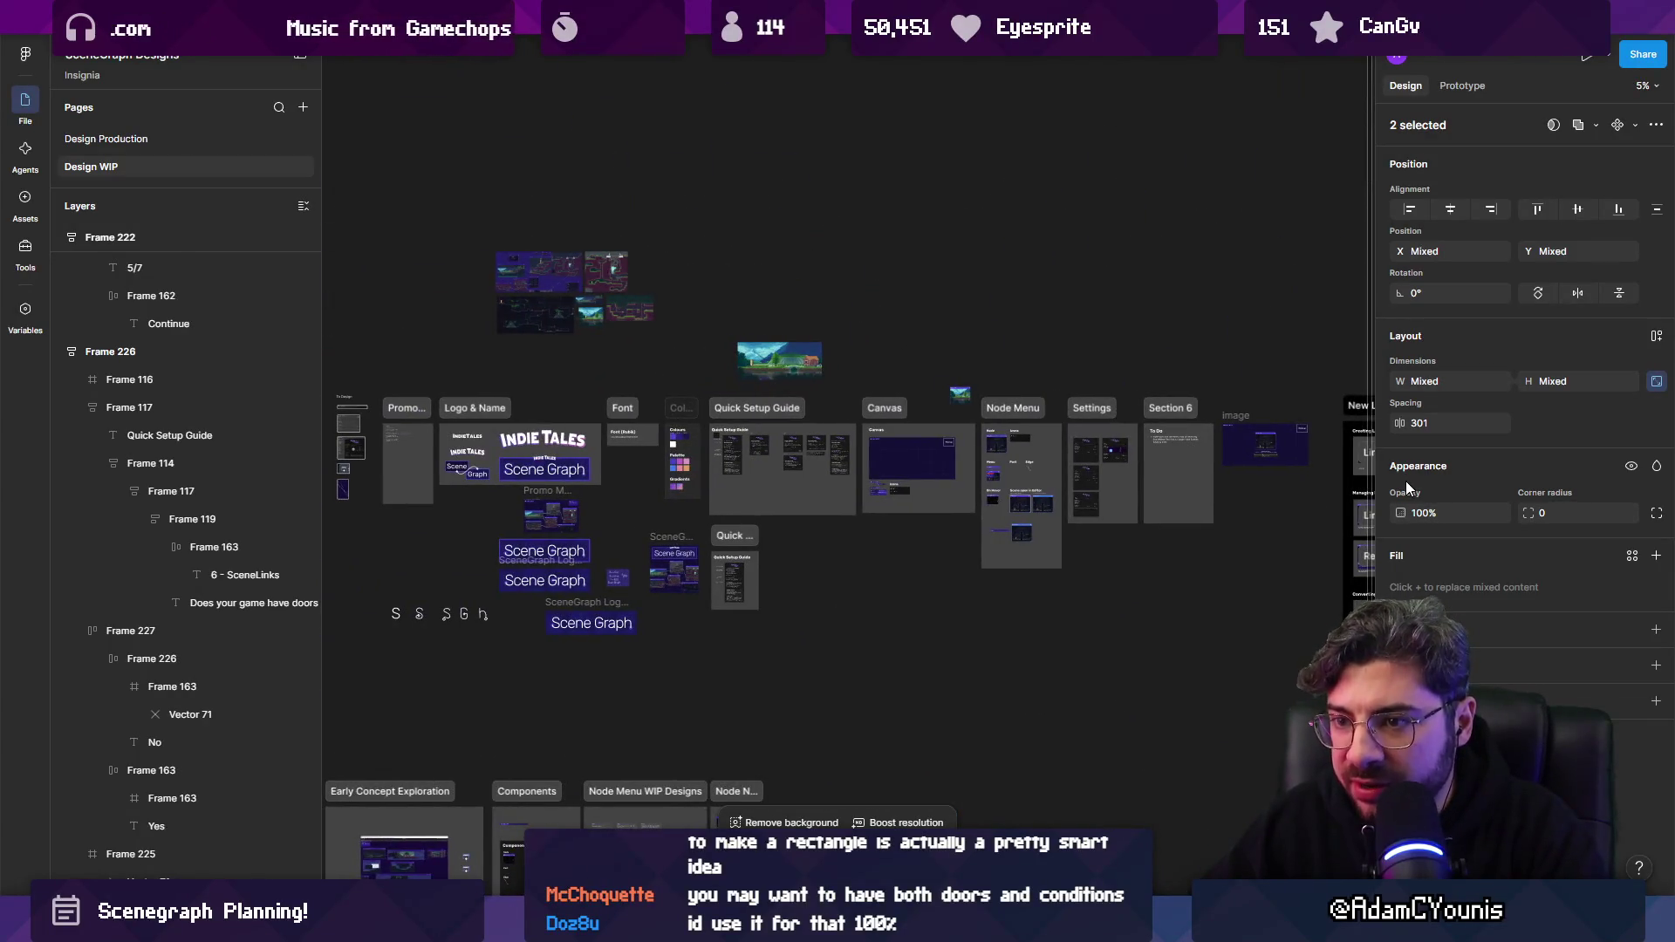
{"action": "mouse_move", "coordinate": [1405, 479]}
{"action": "left_mouse_down"}
{"action": "mouse_move", "coordinate": [1382, 235]}
{"action": "mouse_move", "coordinate": [360, 286]}
{"action": "left_mouse_up"}
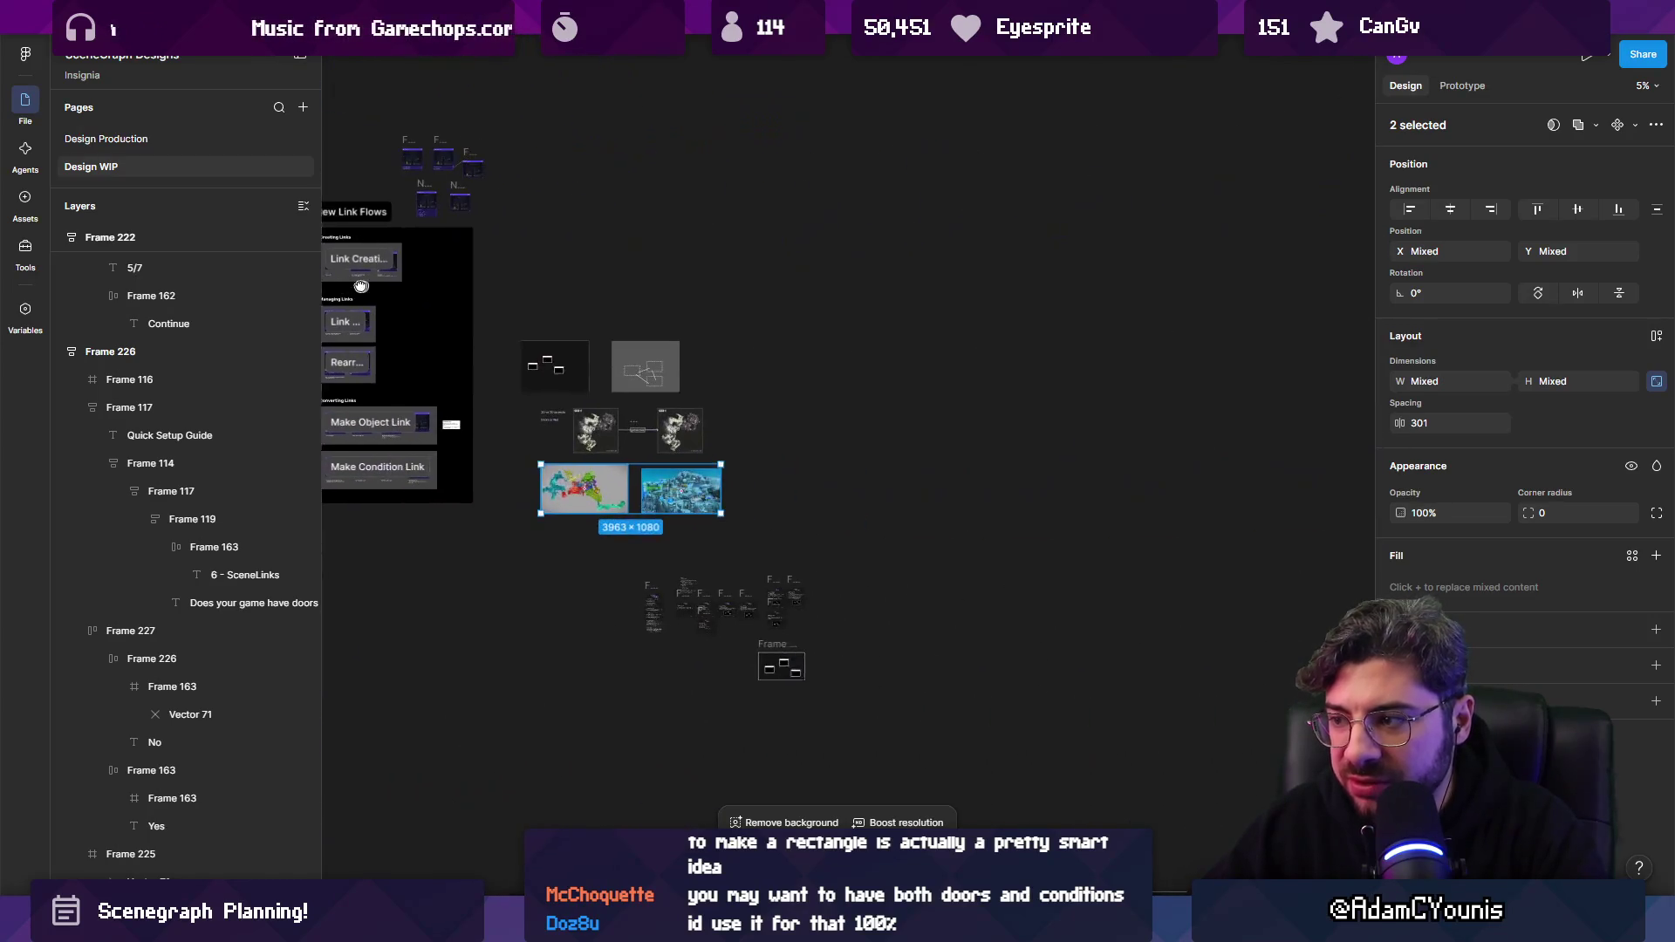
{"action": "scroll", "coordinate": [724, 314], "scroll_direction": "up", "scroll_amount": 8}
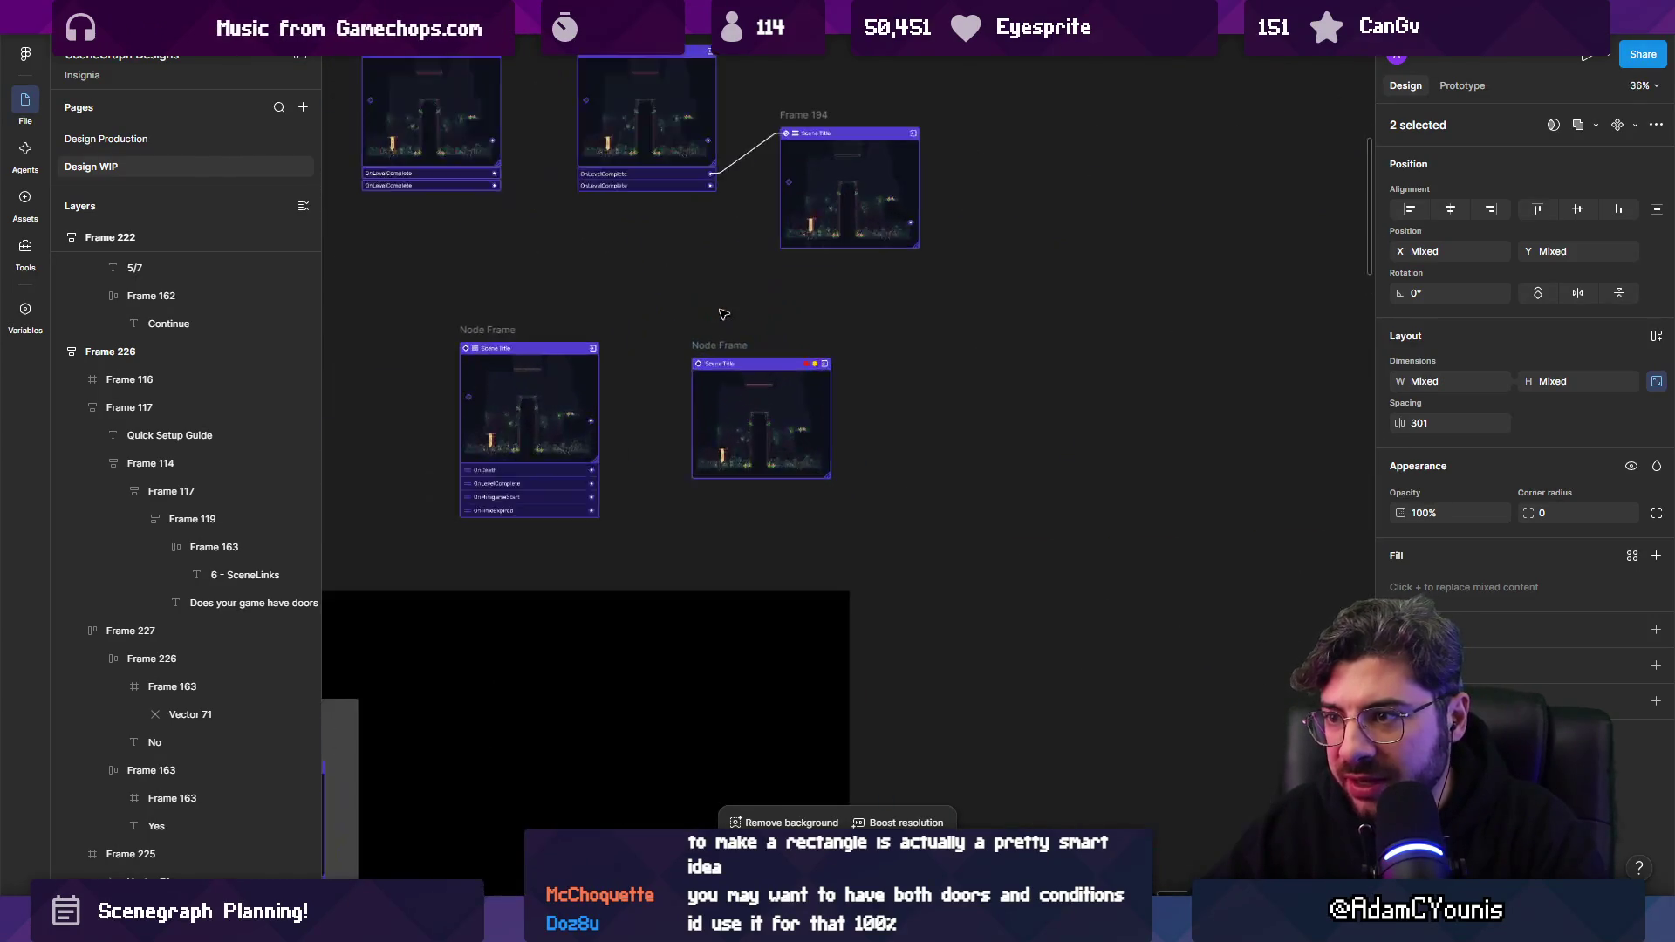
Duplicate the two OnLevelComplete rows with their connector and Frame 194 scene card.
{"action": "scroll", "coordinate": [723, 314], "scroll_direction": "up", "scroll_amount": 2}
{"action": "left_click", "coordinate": [695, 408]}
{"action": "scroll", "coordinate": [695, 409], "scroll_direction": "up", "scroll_amount": 3}
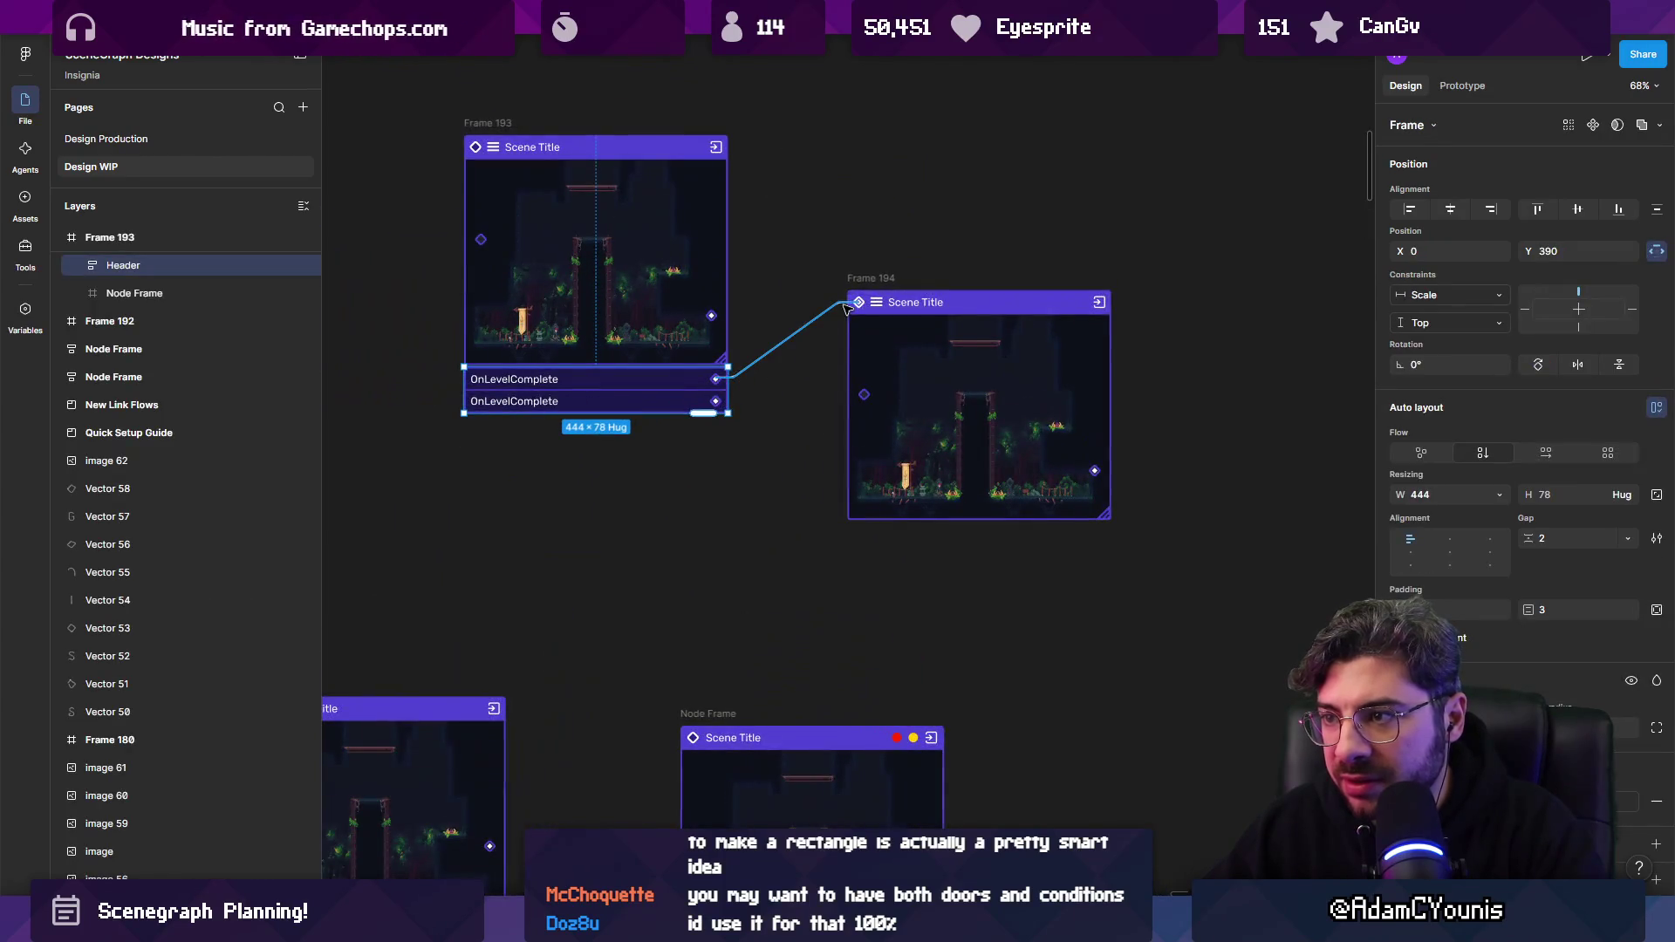
{"action": "left_click", "coordinate": [846, 307], "text": "shift"}
{"action": "mouse_move", "coordinate": [846, 307]}
{"action": "left_mouse_down"}
{"action": "mouse_move", "coordinate": [1589, 373]}
{"action": "mouse_move", "coordinate": [1211, 362]}
{"action": "mouse_move", "coordinate": [1519, 404]}
{"action": "left_mouse_up"}
{"action": "key", "text": "ctrl+z"}
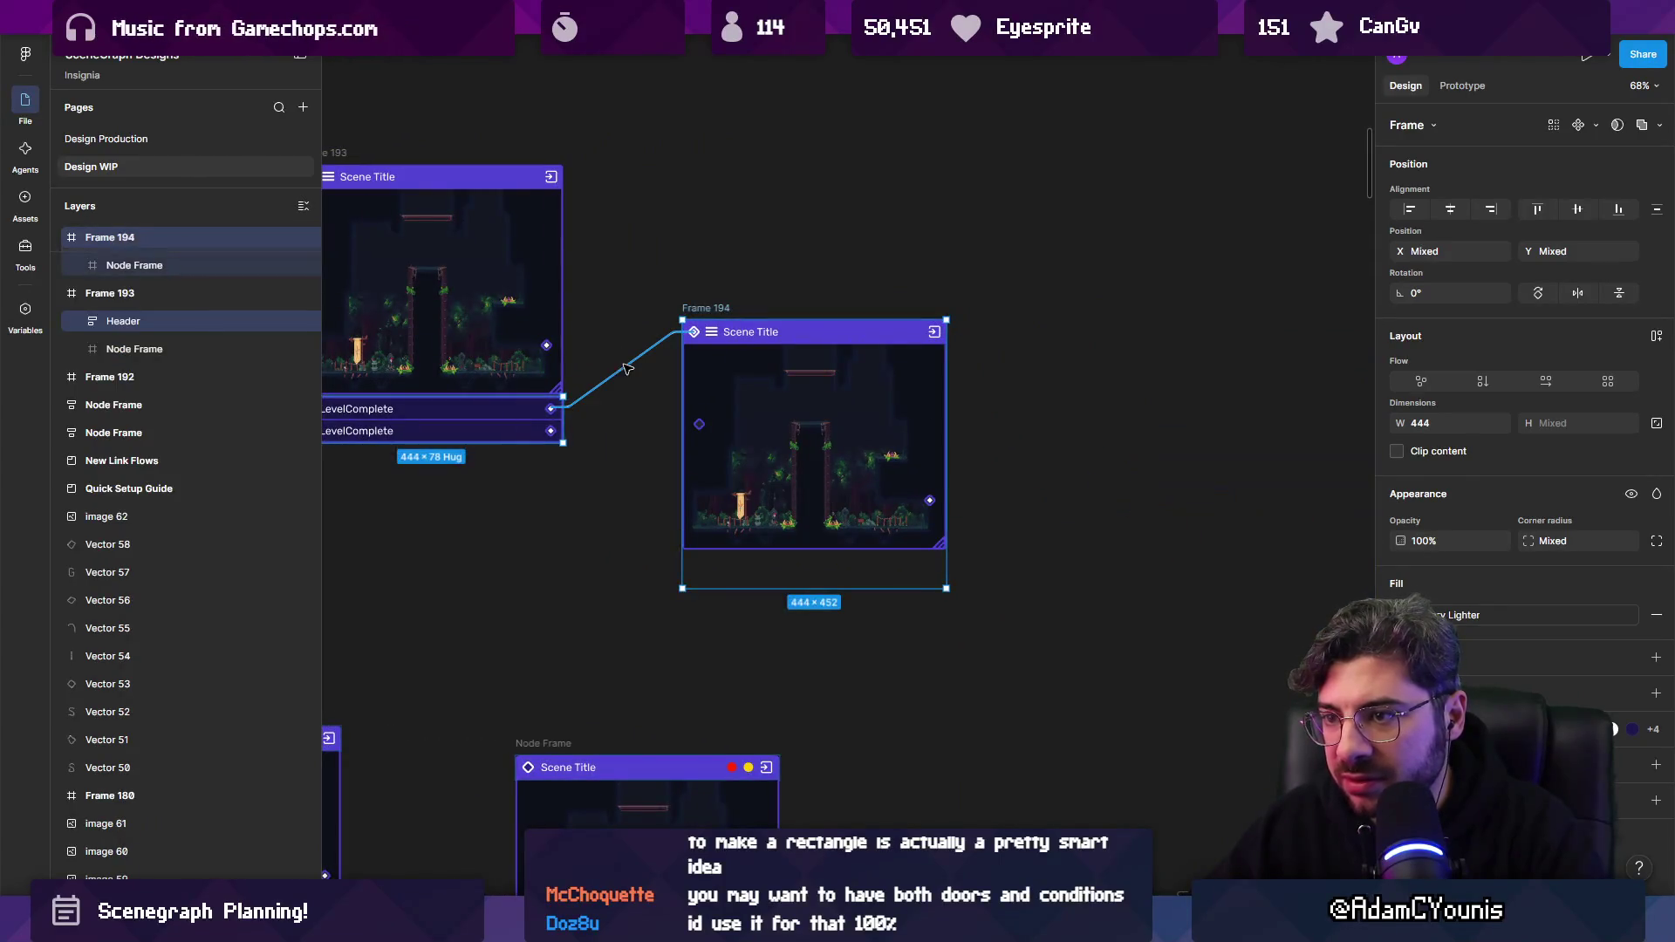
{"action": "left_click", "coordinate": [626, 367], "text": "shift"}
{"action": "key", "text": "ctrl+d"}
Relabel the duplicated row as OnGameOver and delete the leftover OnLevelComplete label.
{"action": "scroll", "coordinate": [561, 455], "scroll_direction": "up", "scroll_amount": 3}
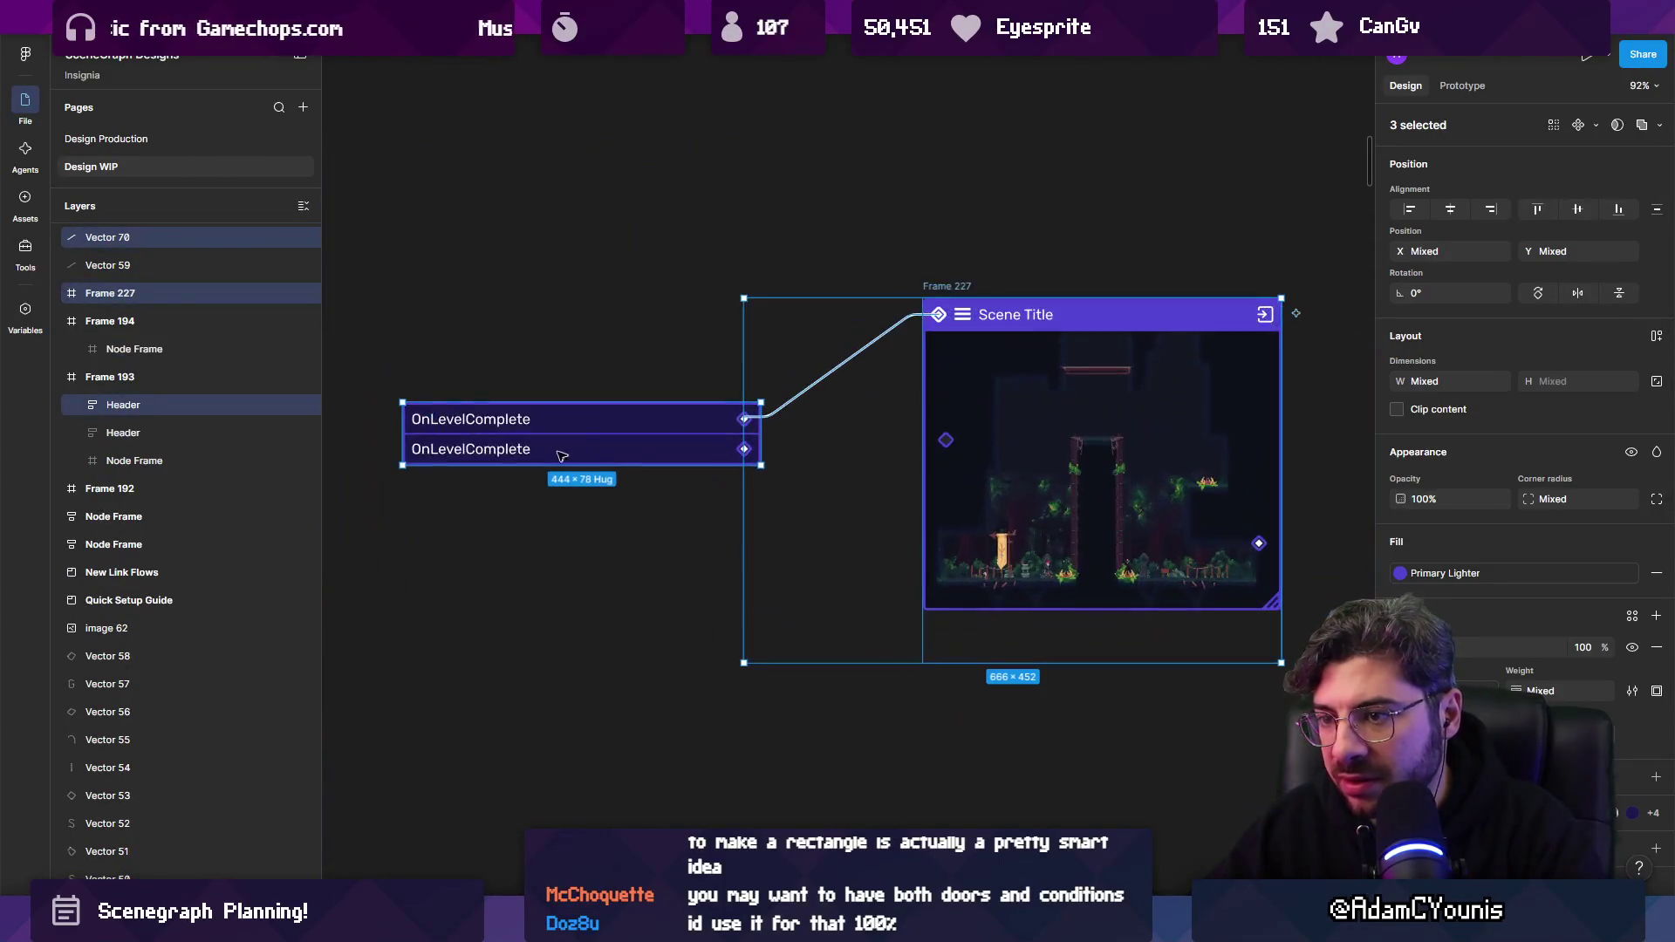
{"action": "double_click", "coordinate": [504, 447]}
{"action": "left_click", "coordinate": [495, 418]}
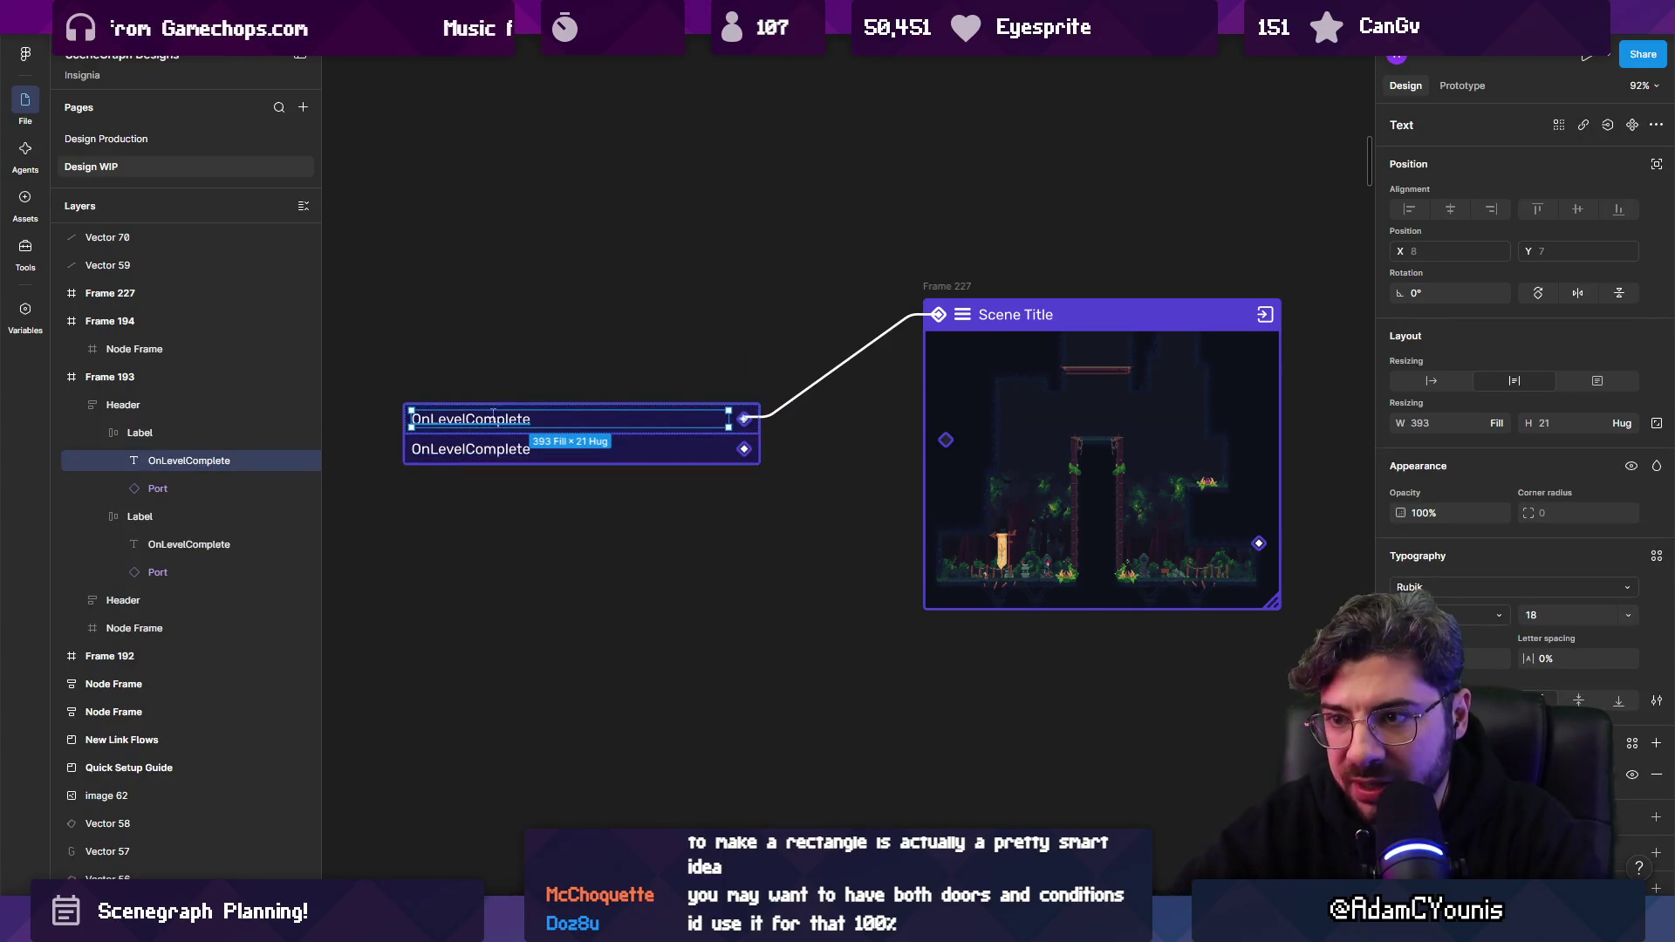
{"action": "key", "text": "Return"}
{"action": "type", "text": "OnGameOver"}
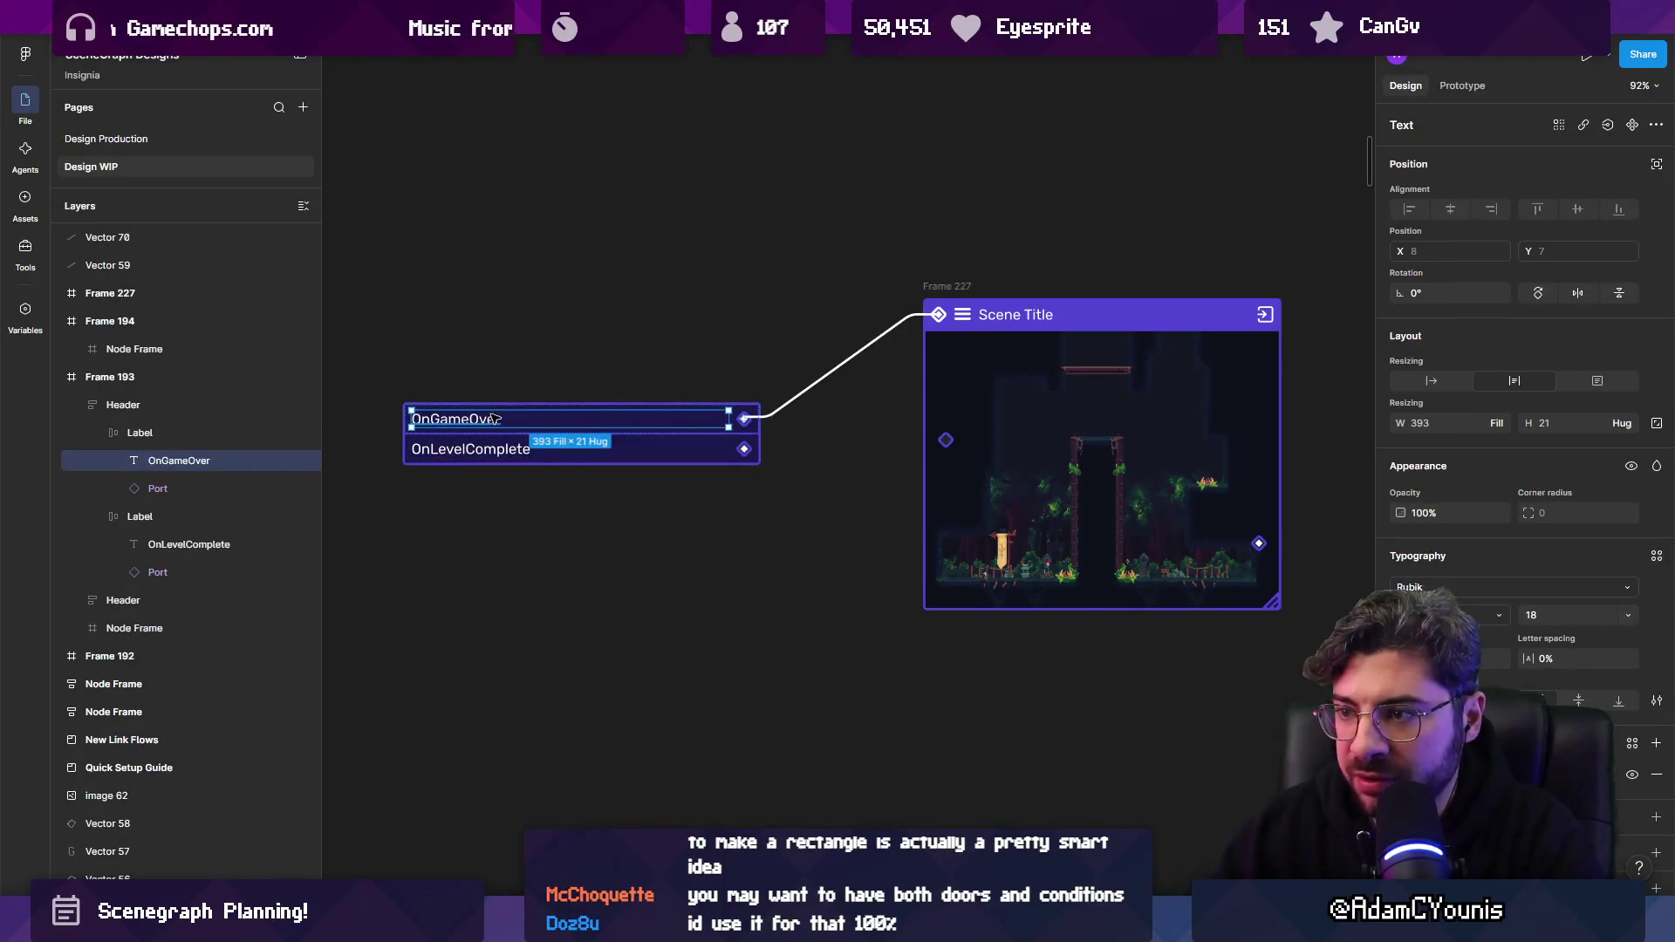
{"action": "left_click", "coordinate": [583, 452]}
{"action": "key", "text": "Delete"}
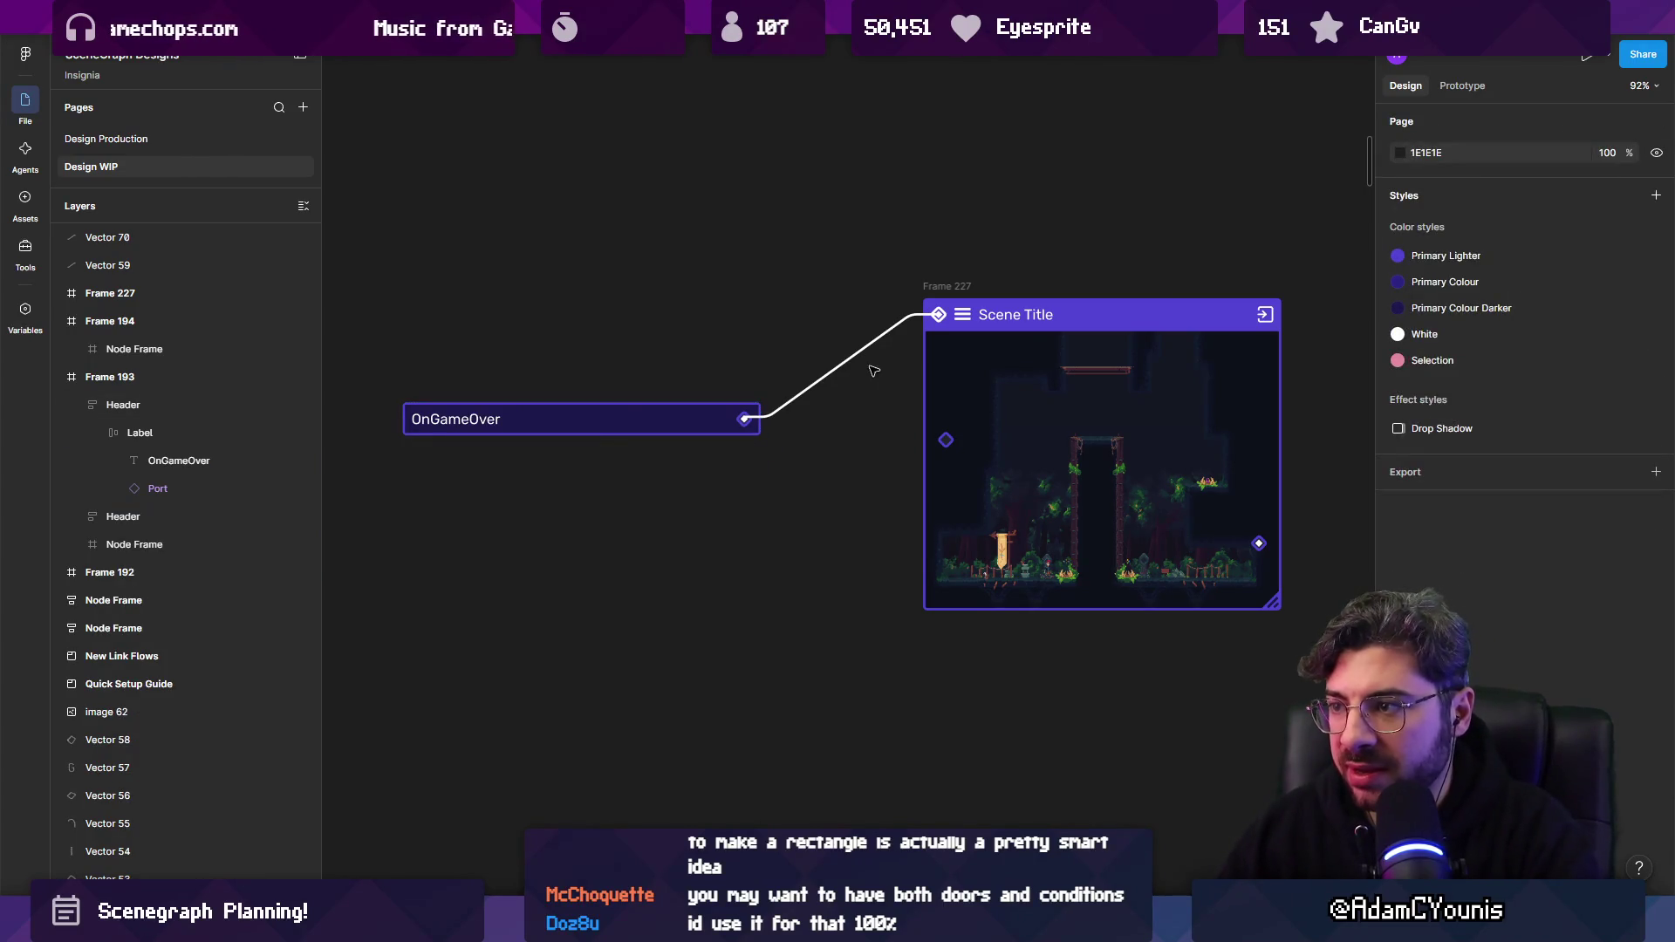
Alt-drag a copy of the OnGameOver node above the original.
{"action": "left_click", "coordinate": [930, 338]}
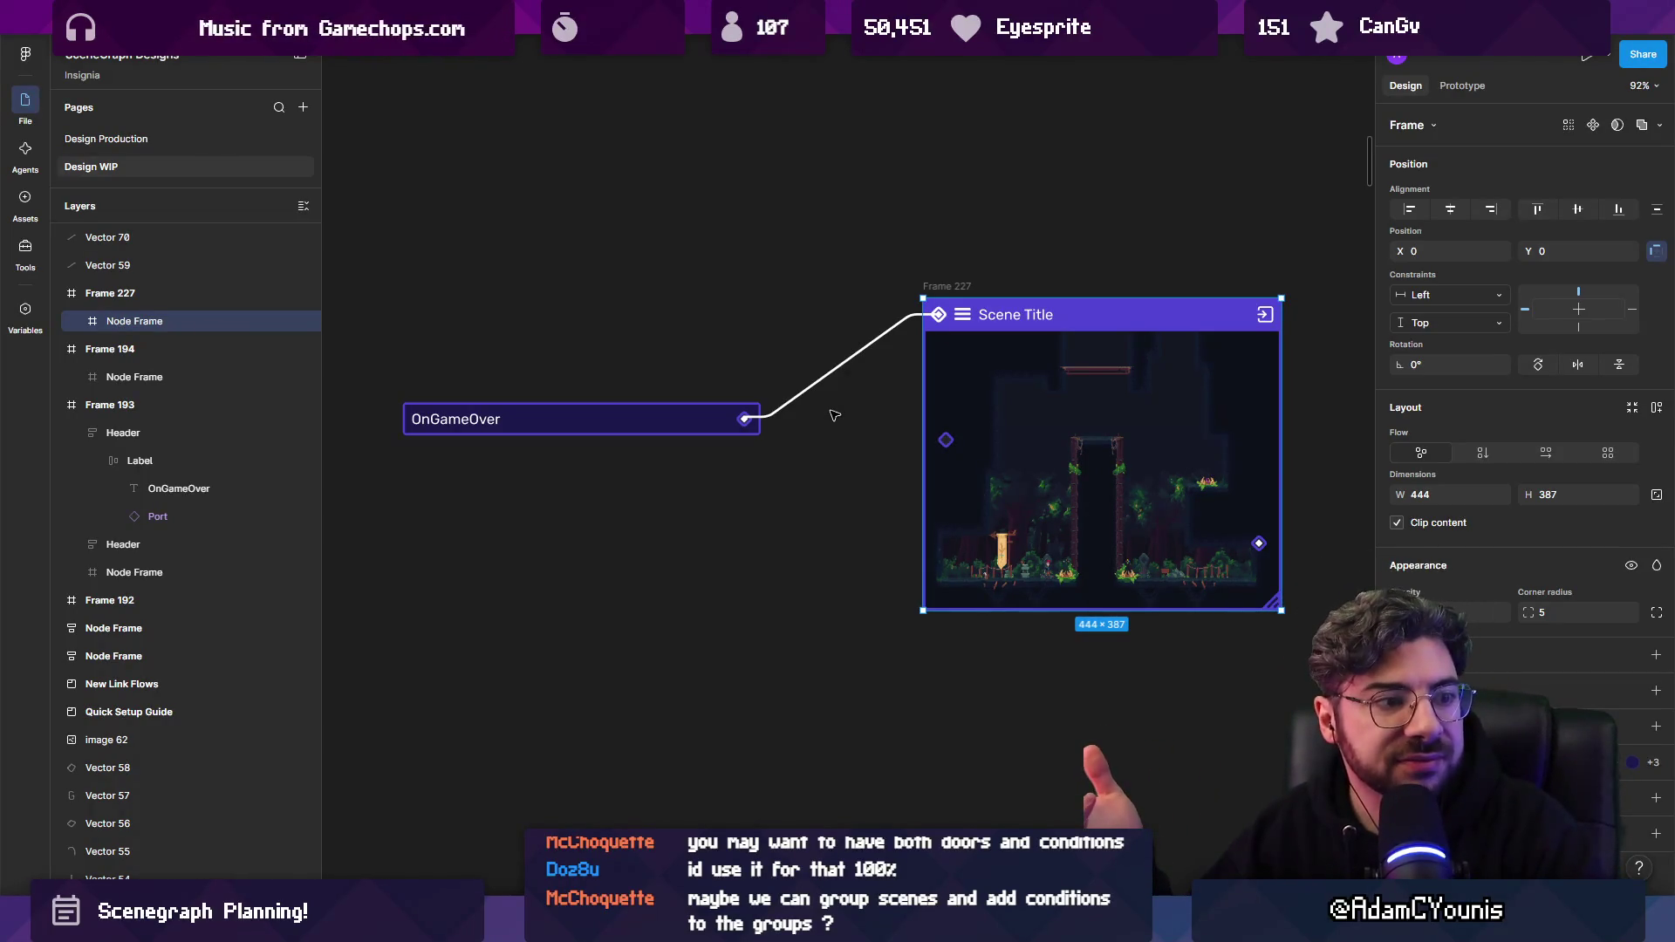
{"action": "left_click", "coordinate": [821, 467]}
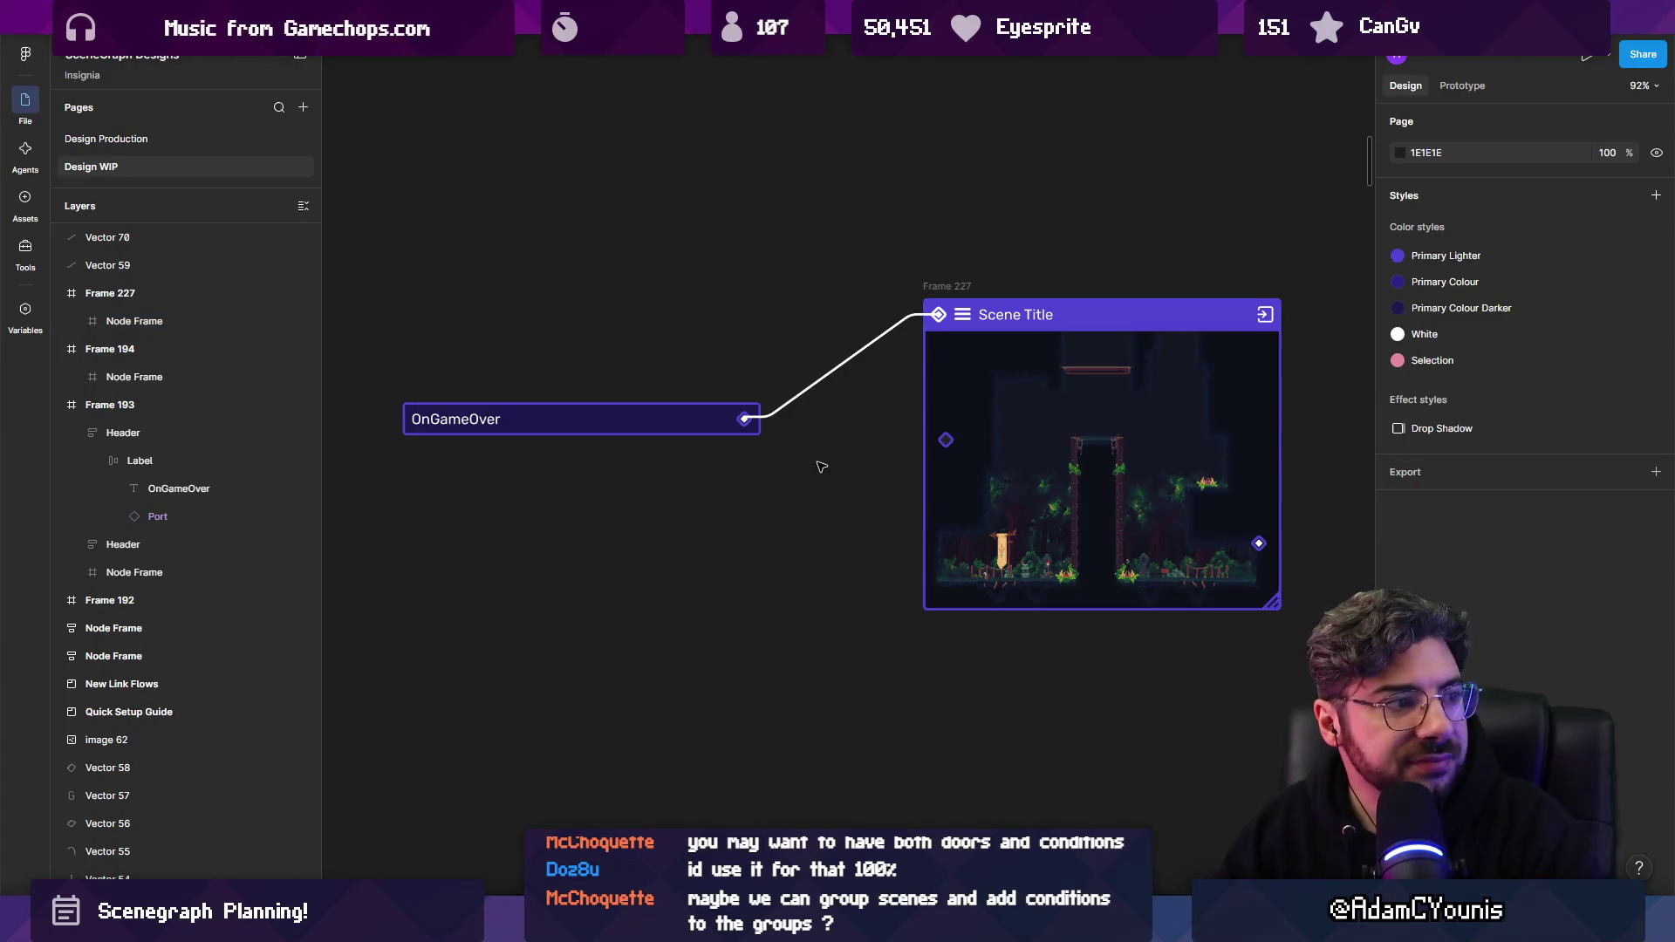
{"action": "left_click", "coordinate": [663, 420]}
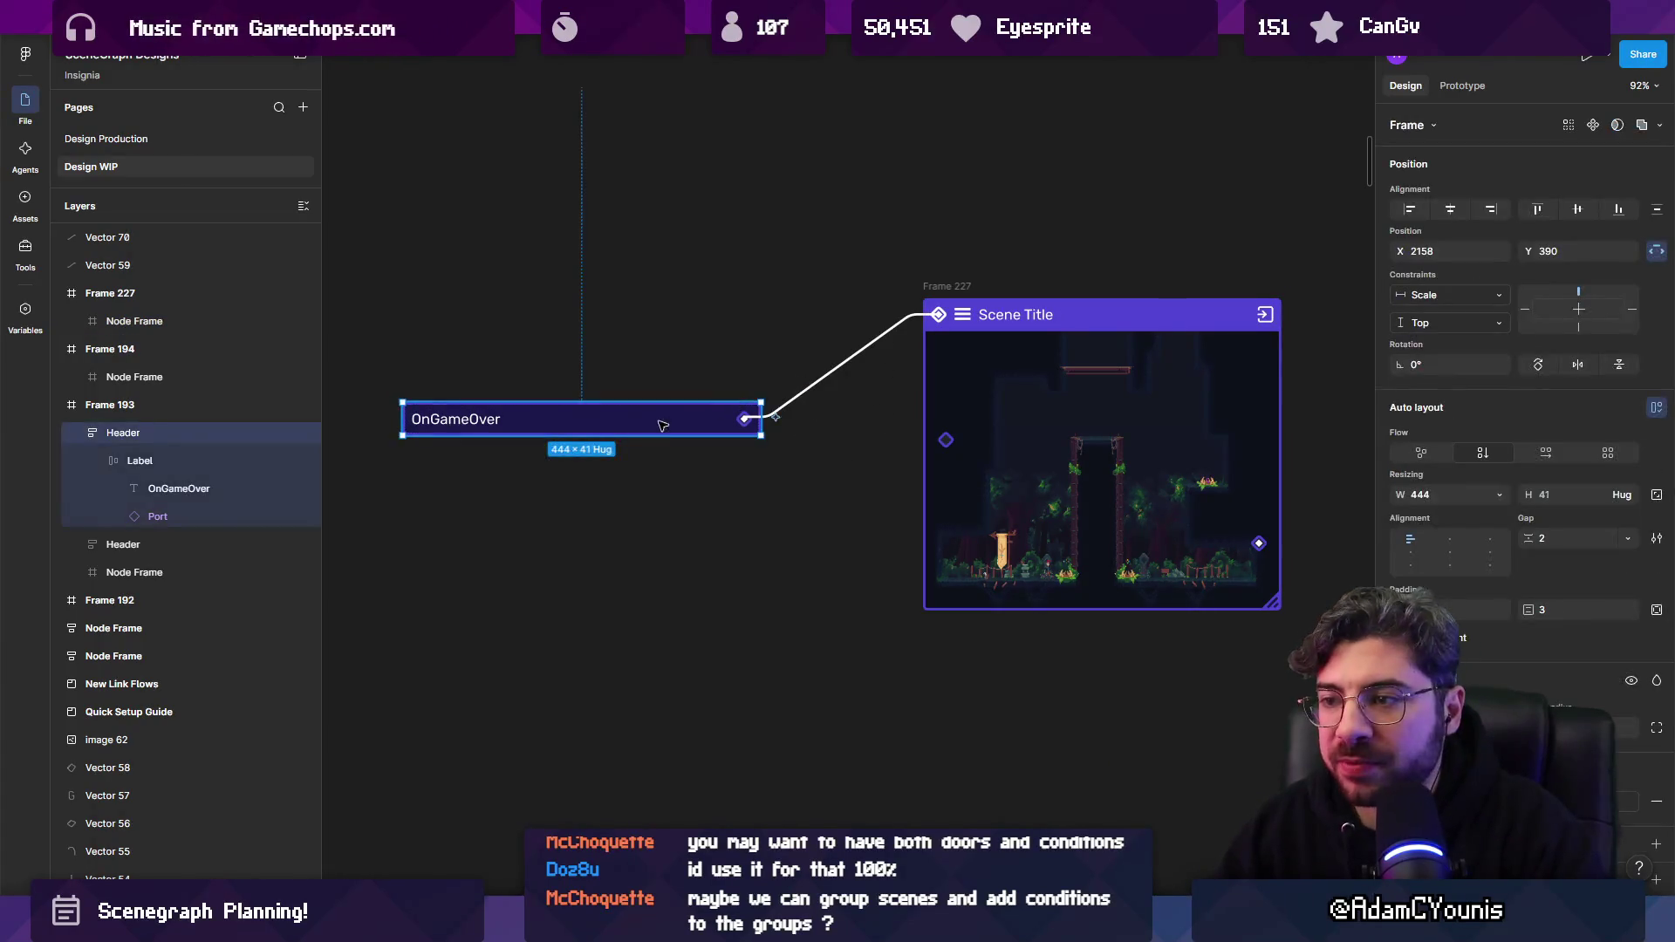
{"action": "left_click_drag", "start_coordinate": [663, 421], "coordinate": [670, 254]}
Inspect the connector paths, then delete both OnGameOver nodes and their two connectors.
{"action": "left_click", "coordinate": [870, 343]}
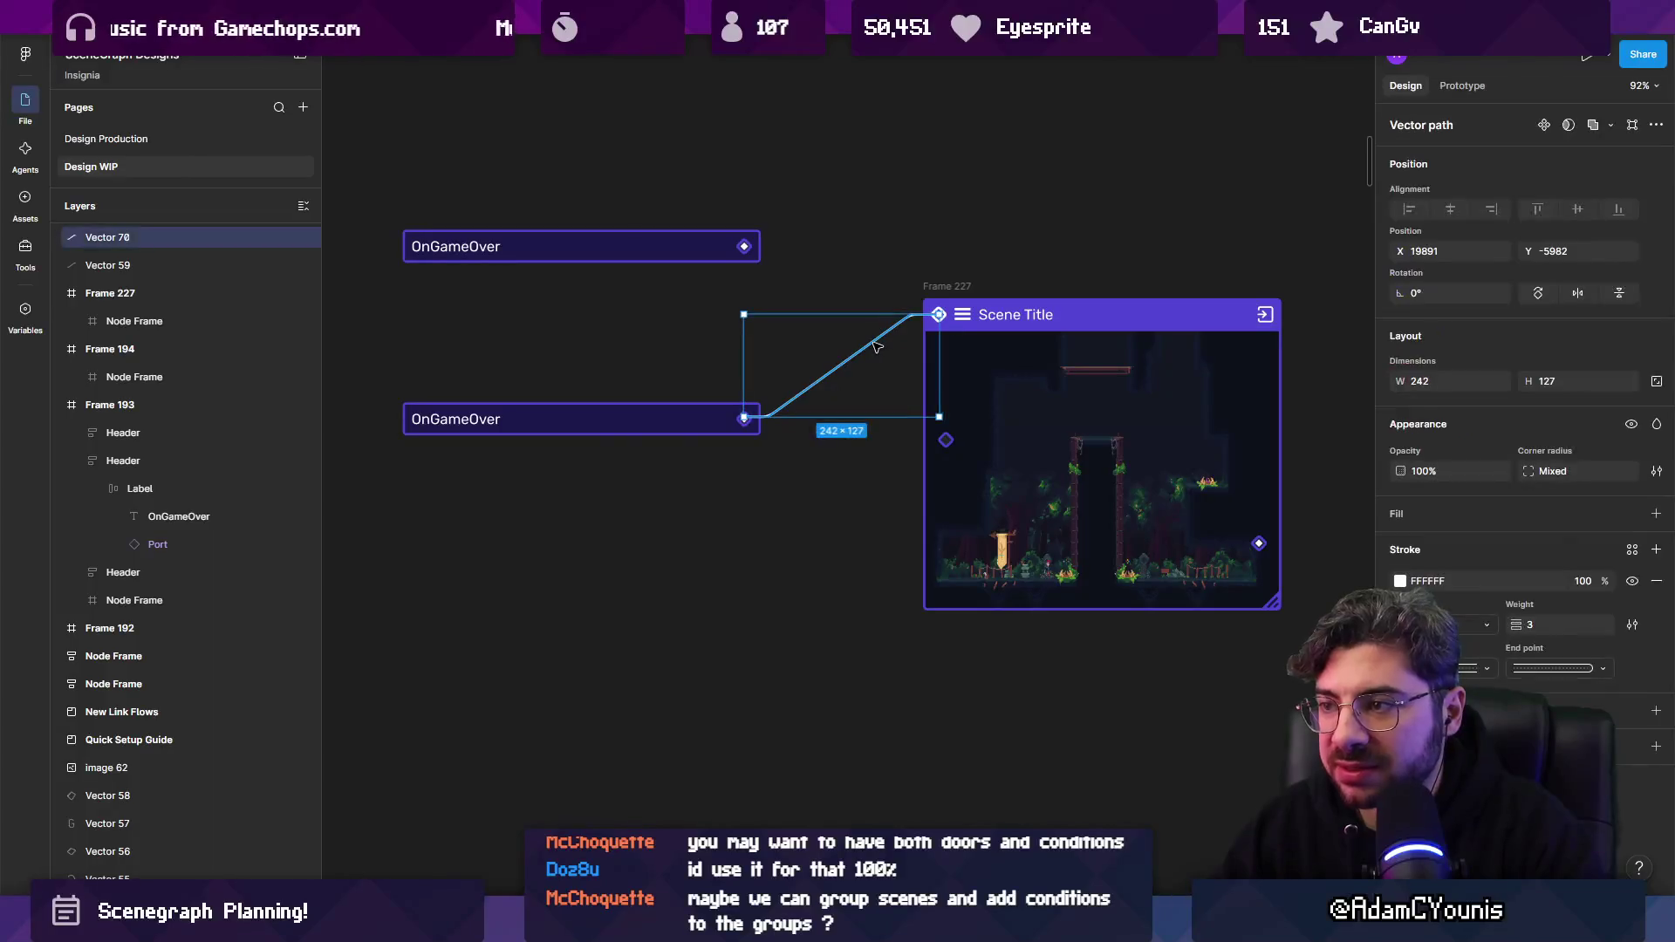
{"action": "double_click", "coordinate": [790, 409]}
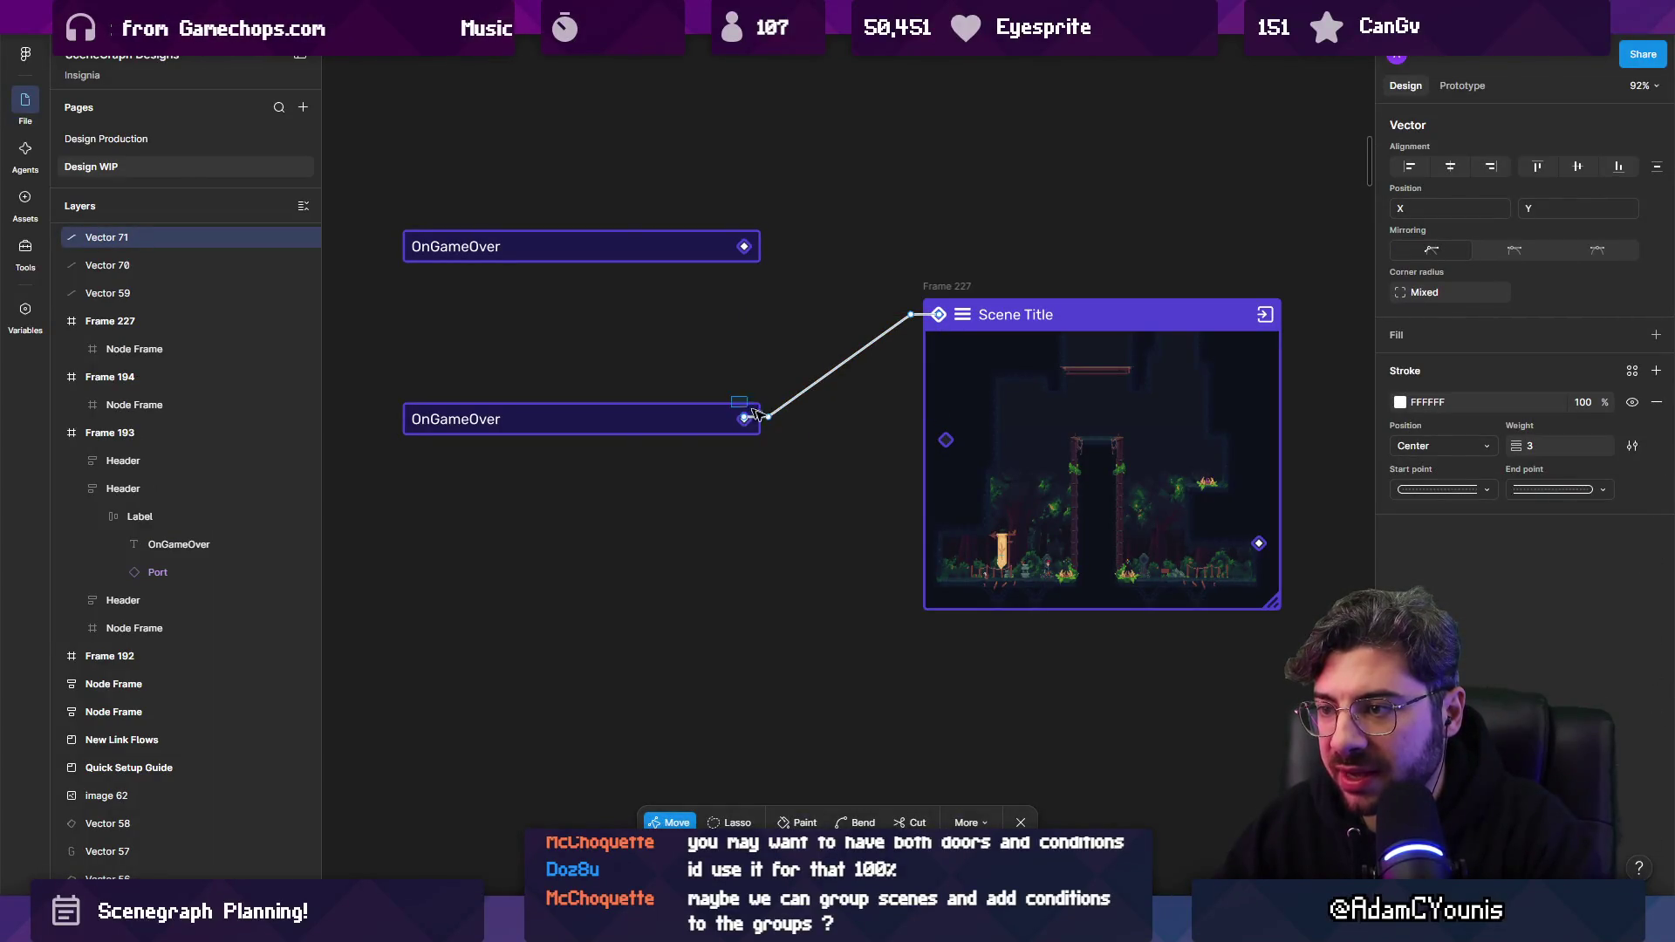
{"action": "left_click", "coordinate": [753, 410]}
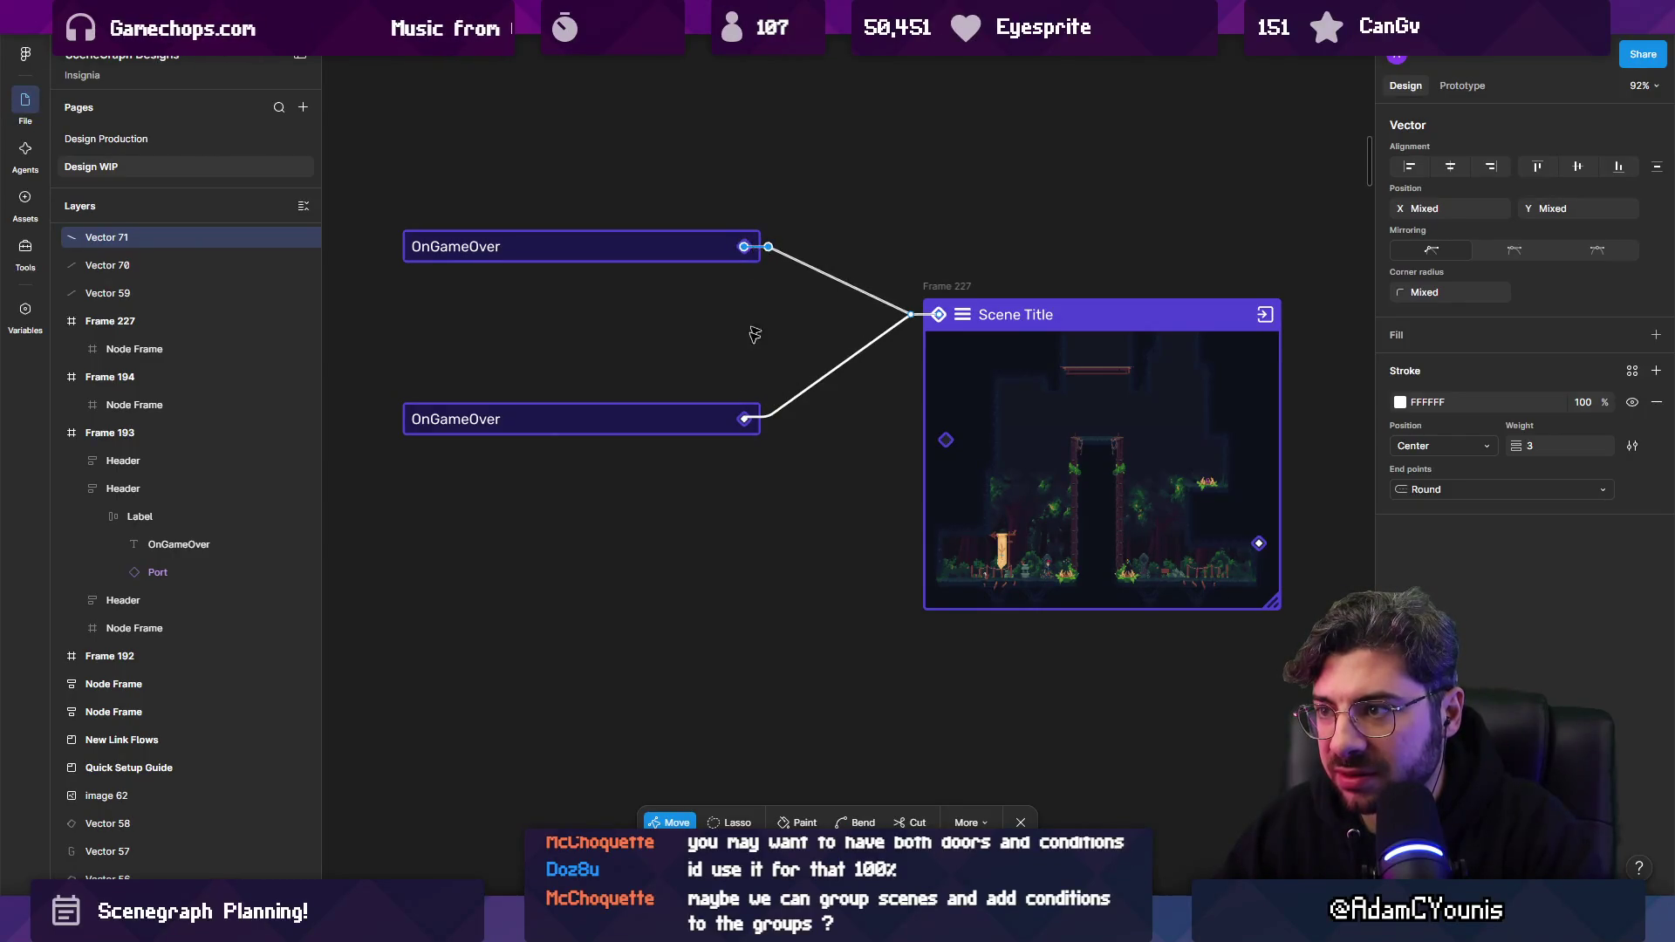
{"action": "key", "text": "Escape"}
{"action": "left_click", "coordinate": [749, 359]}
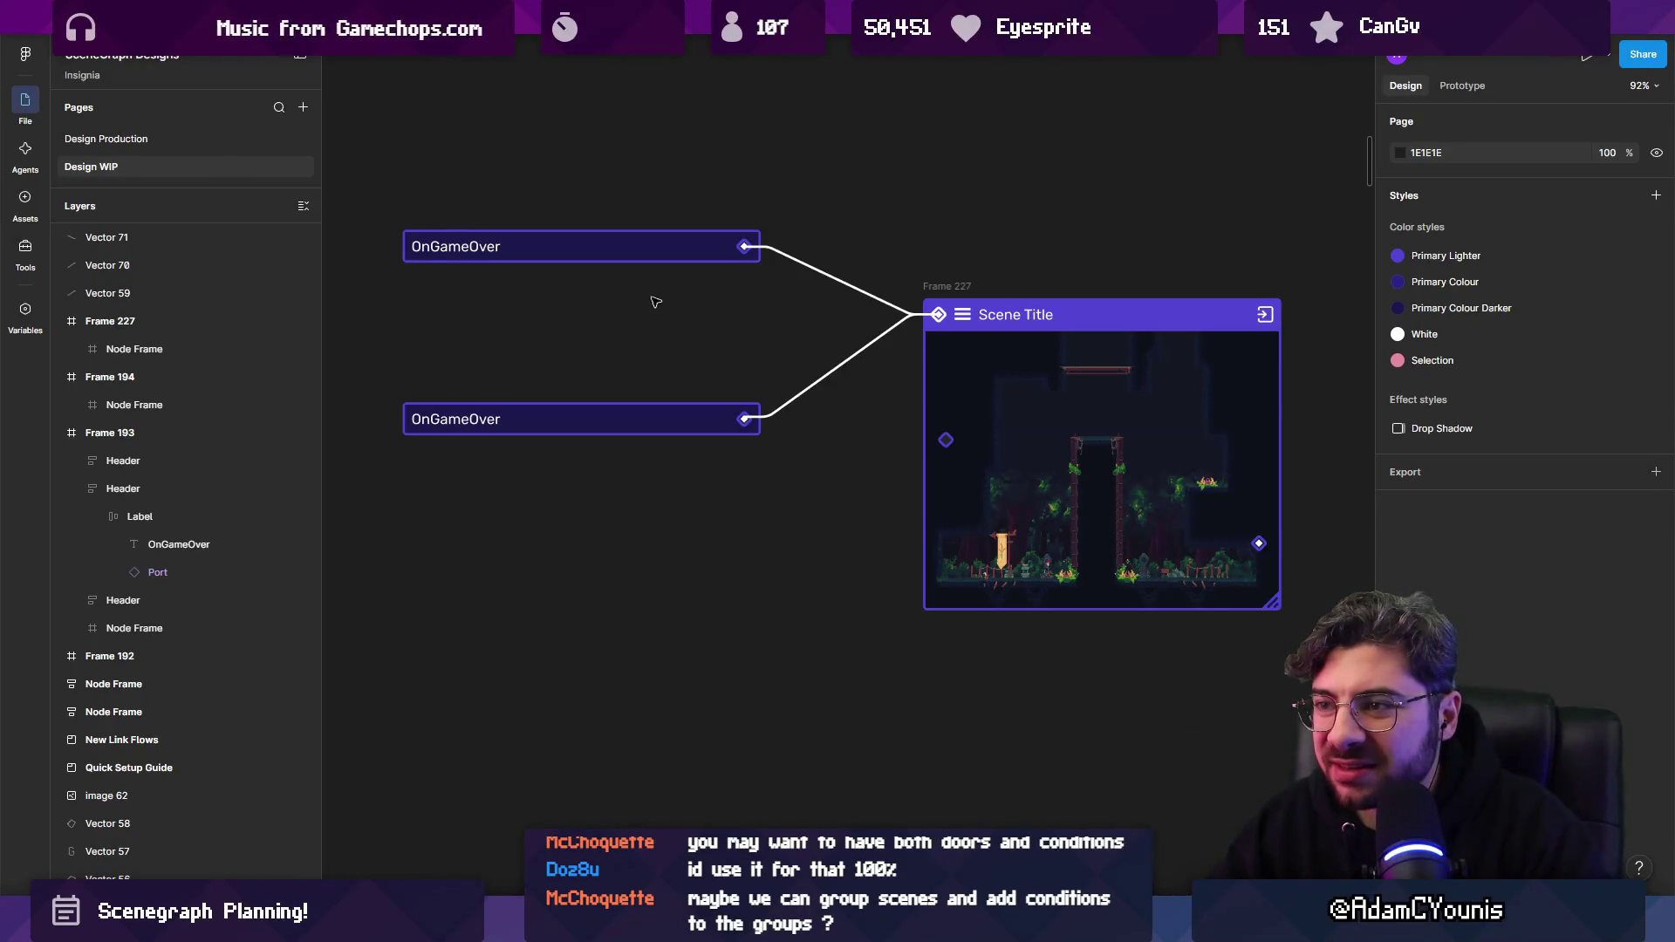
{"action": "left_click", "coordinate": [770, 414]}
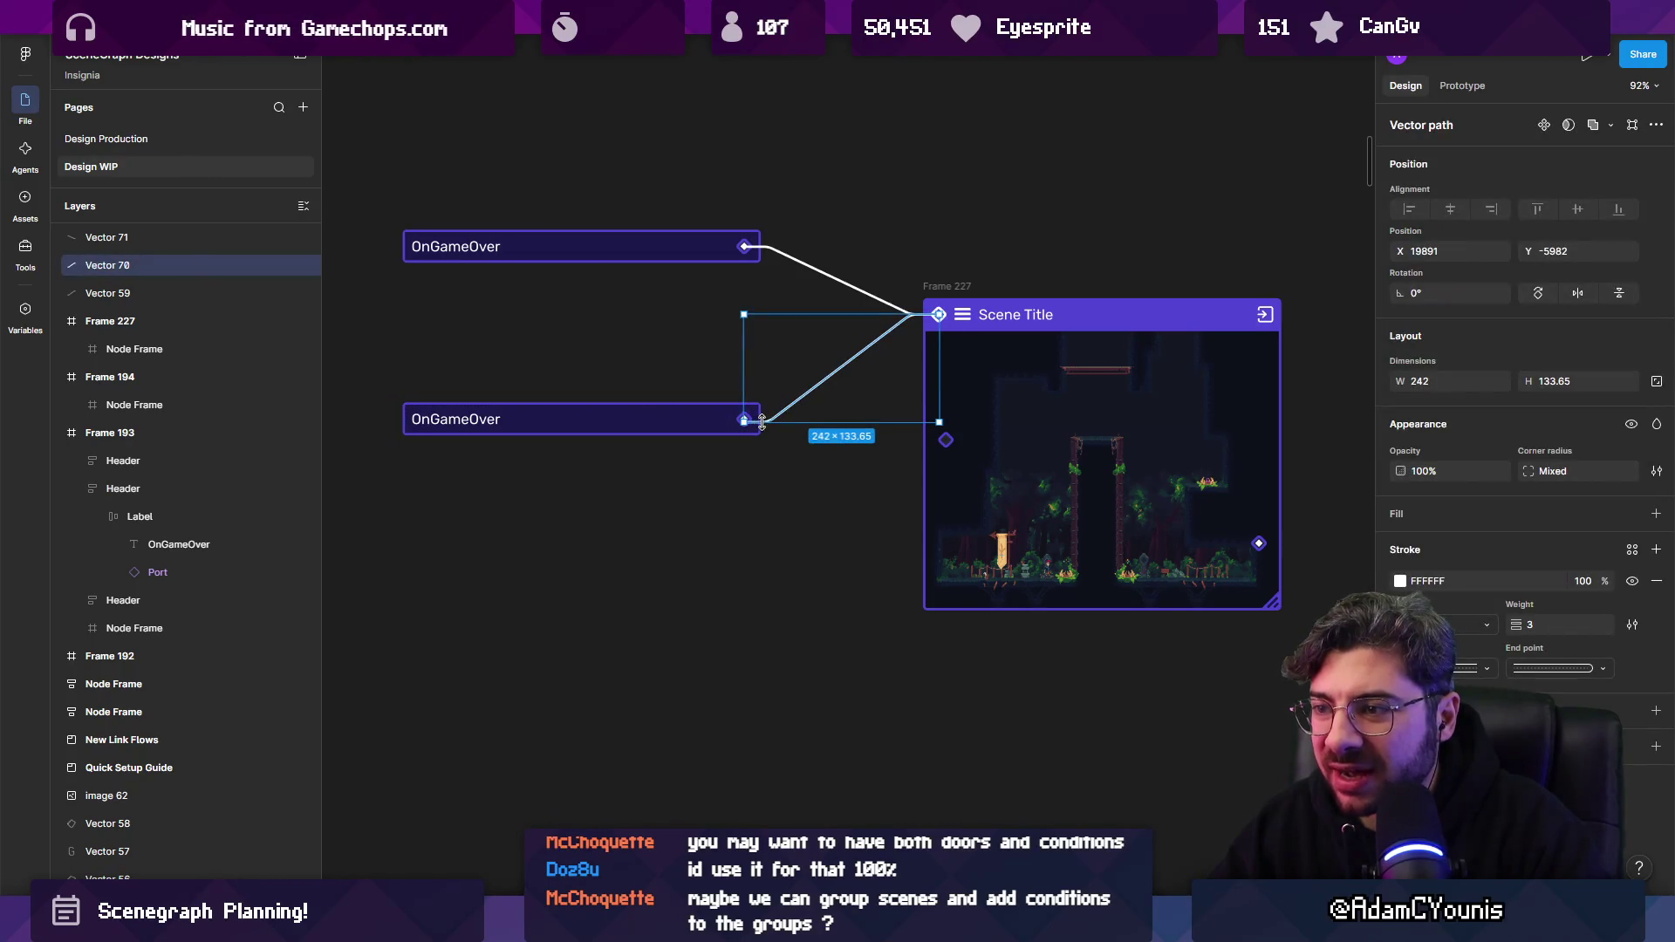
{"action": "left_click", "coordinate": [748, 478]}
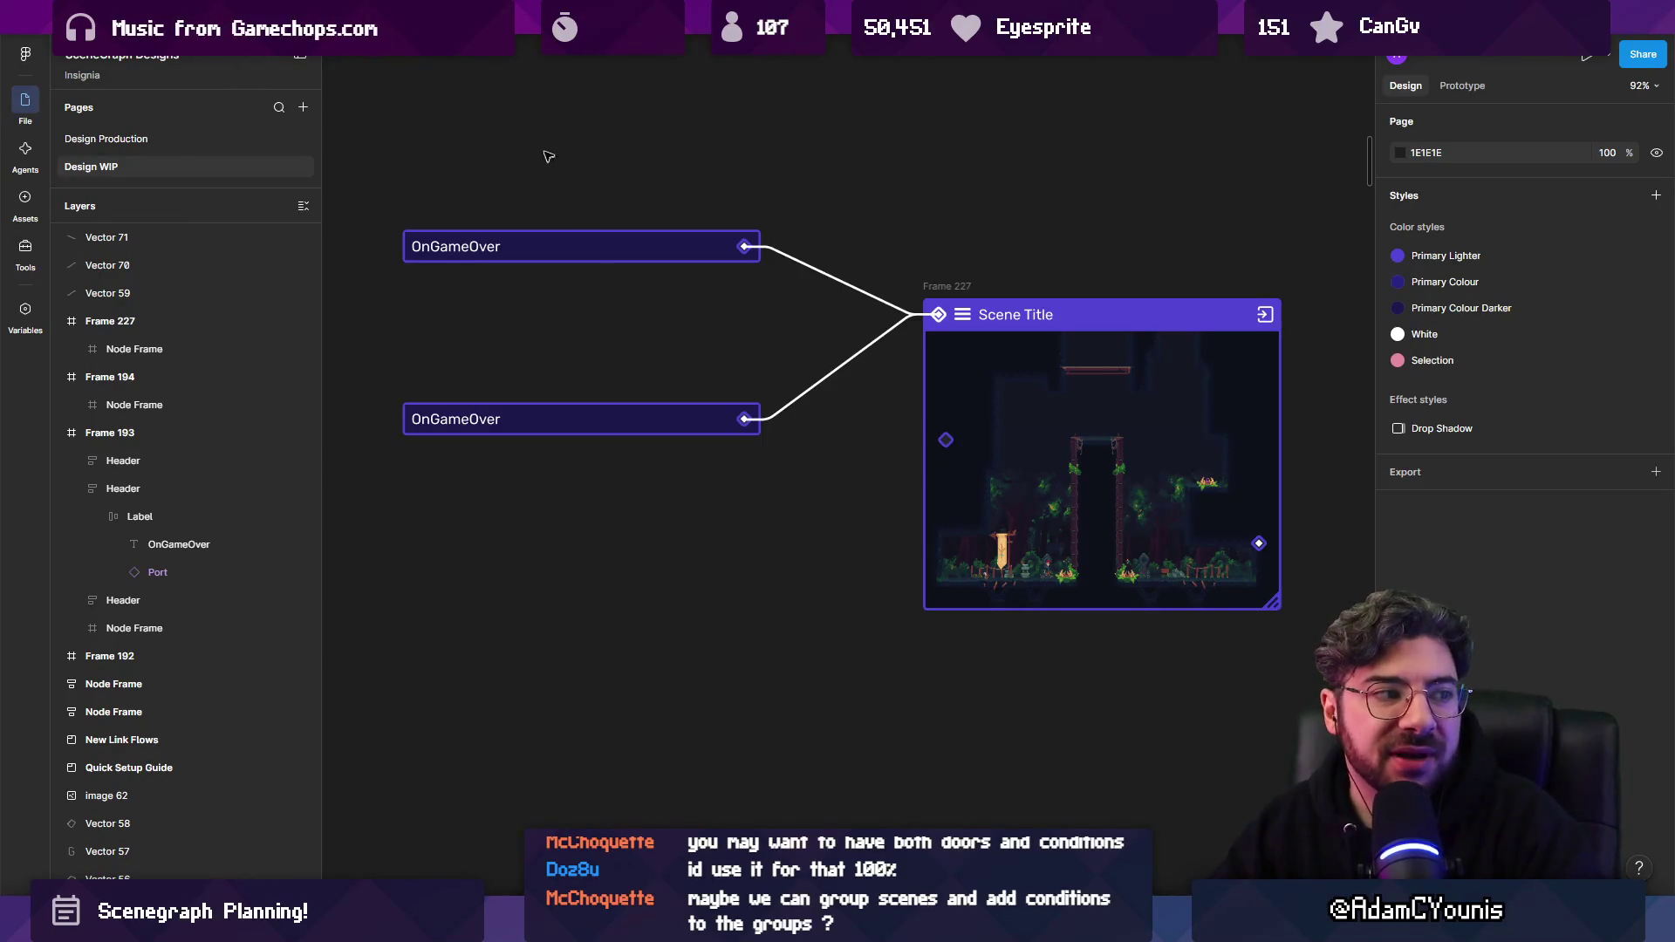
{"action": "left_click_drag", "start_coordinate": [548, 156], "coordinate": [792, 487]}
{"action": "key", "text": "Delete"}
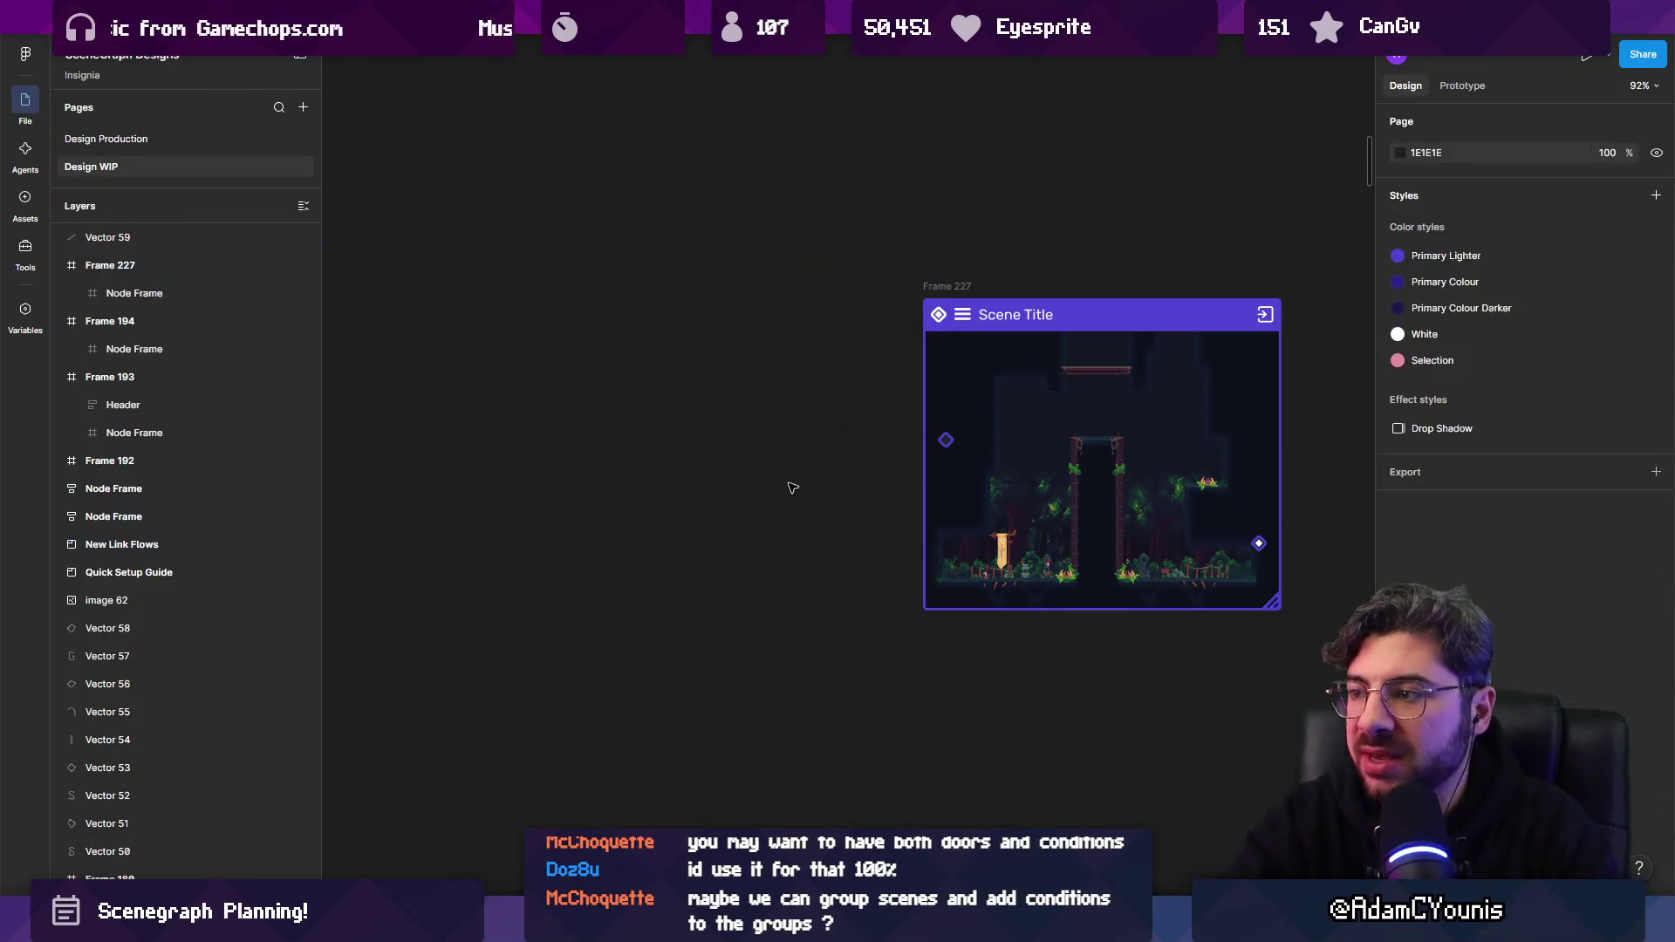
Delete the whole Scene Title mockup (Frame 227) along with its nodes and connectors.
{"action": "scroll", "coordinate": [775, 479], "scroll_direction": "down", "scroll_amount": 3}
{"action": "key", "text": "ctrl+z"}
{"action": "scroll", "coordinate": [899, 395], "scroll_direction": "up", "scroll_amount": 5}
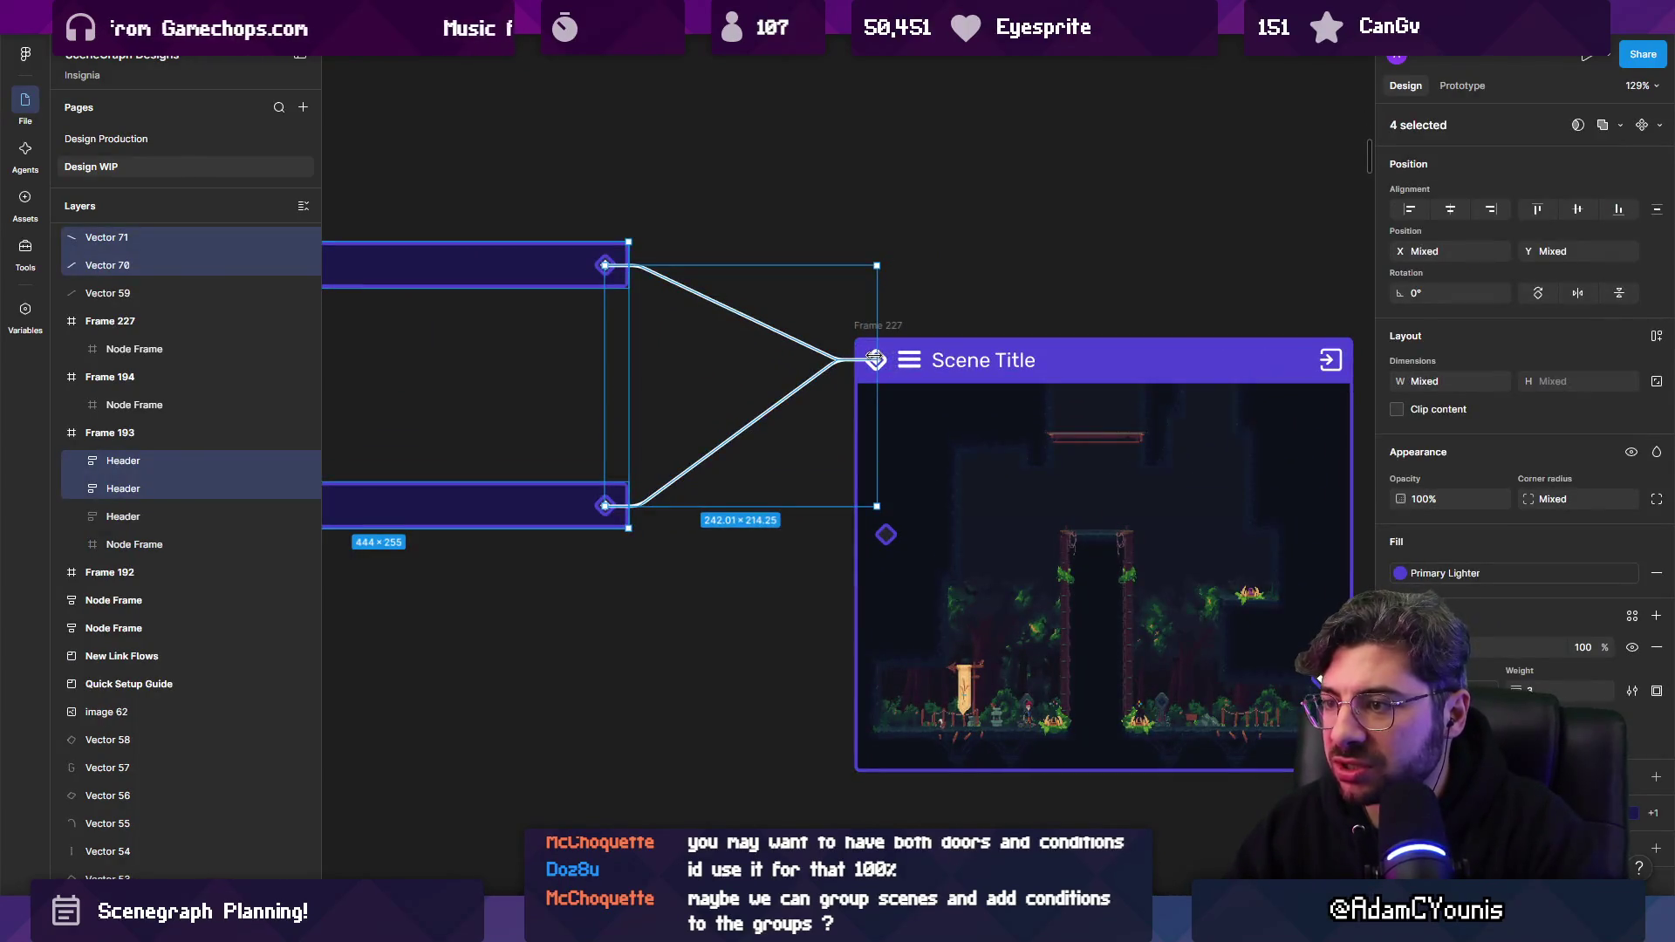
{"action": "scroll", "coordinate": [875, 360], "scroll_direction": "down", "scroll_amount": 5}
{"action": "mouse_move", "coordinate": [558, 253]}
{"action": "left_mouse_down"}
{"action": "mouse_move", "coordinate": [628, 327]}
{"action": "mouse_move", "coordinate": [986, 480]}
{"action": "left_mouse_up"}
{"action": "key", "text": "Delete"}
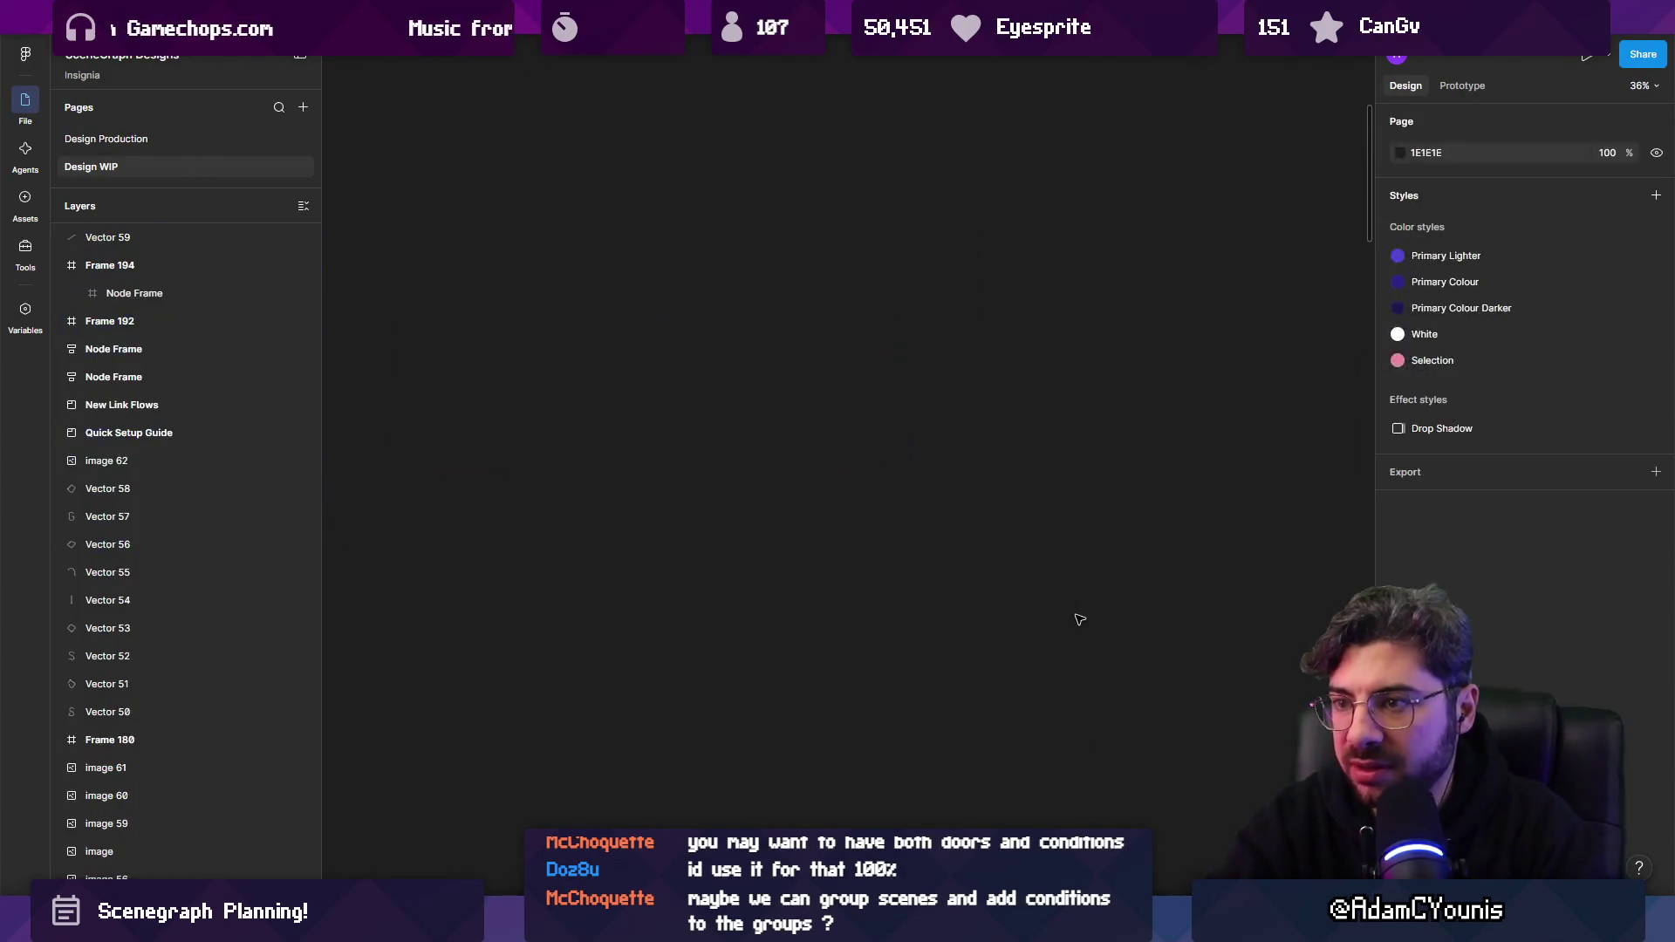
{"action": "key", "text": "ctrl+z"}
{"action": "scroll", "coordinate": [1021, 538], "scroll_direction": "down", "scroll_amount": 3}
{"action": "left_click_drag", "start_coordinate": [786, 375], "coordinate": [1065, 552]}
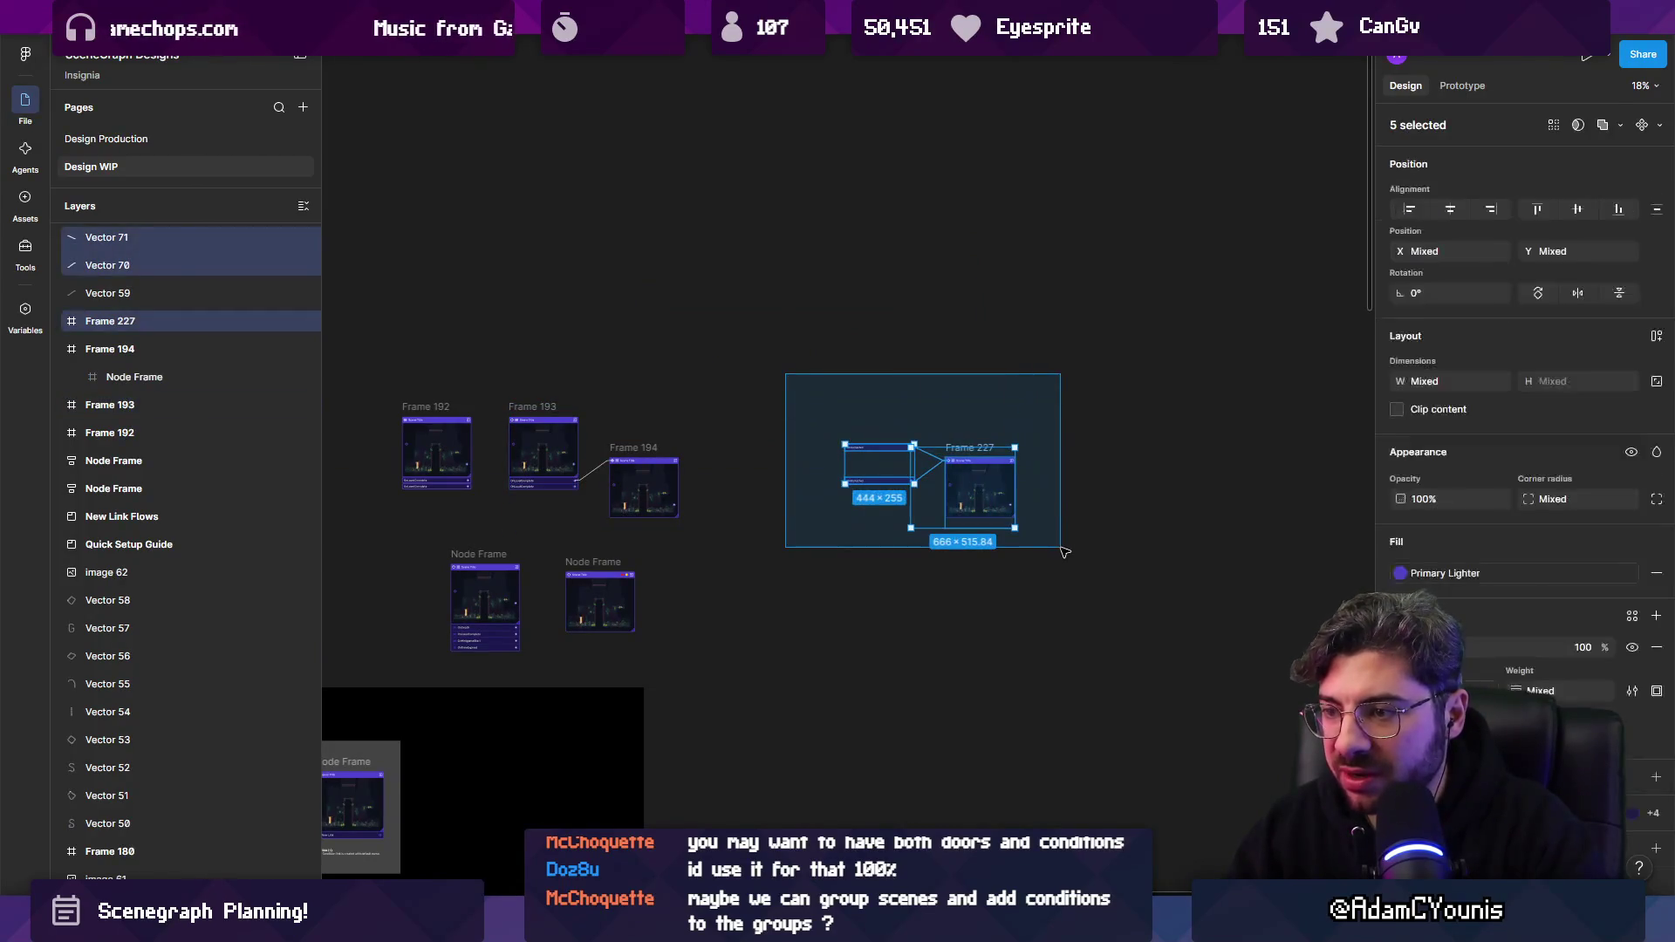
{"action": "key", "text": "Delete"}
Pan to the Quick Setup Guide screens and select Frame 226, the 6 - SceneLinks step.
{"action": "scroll", "coordinate": [730, 291], "scroll_direction": "down", "scroll_amount": 4}
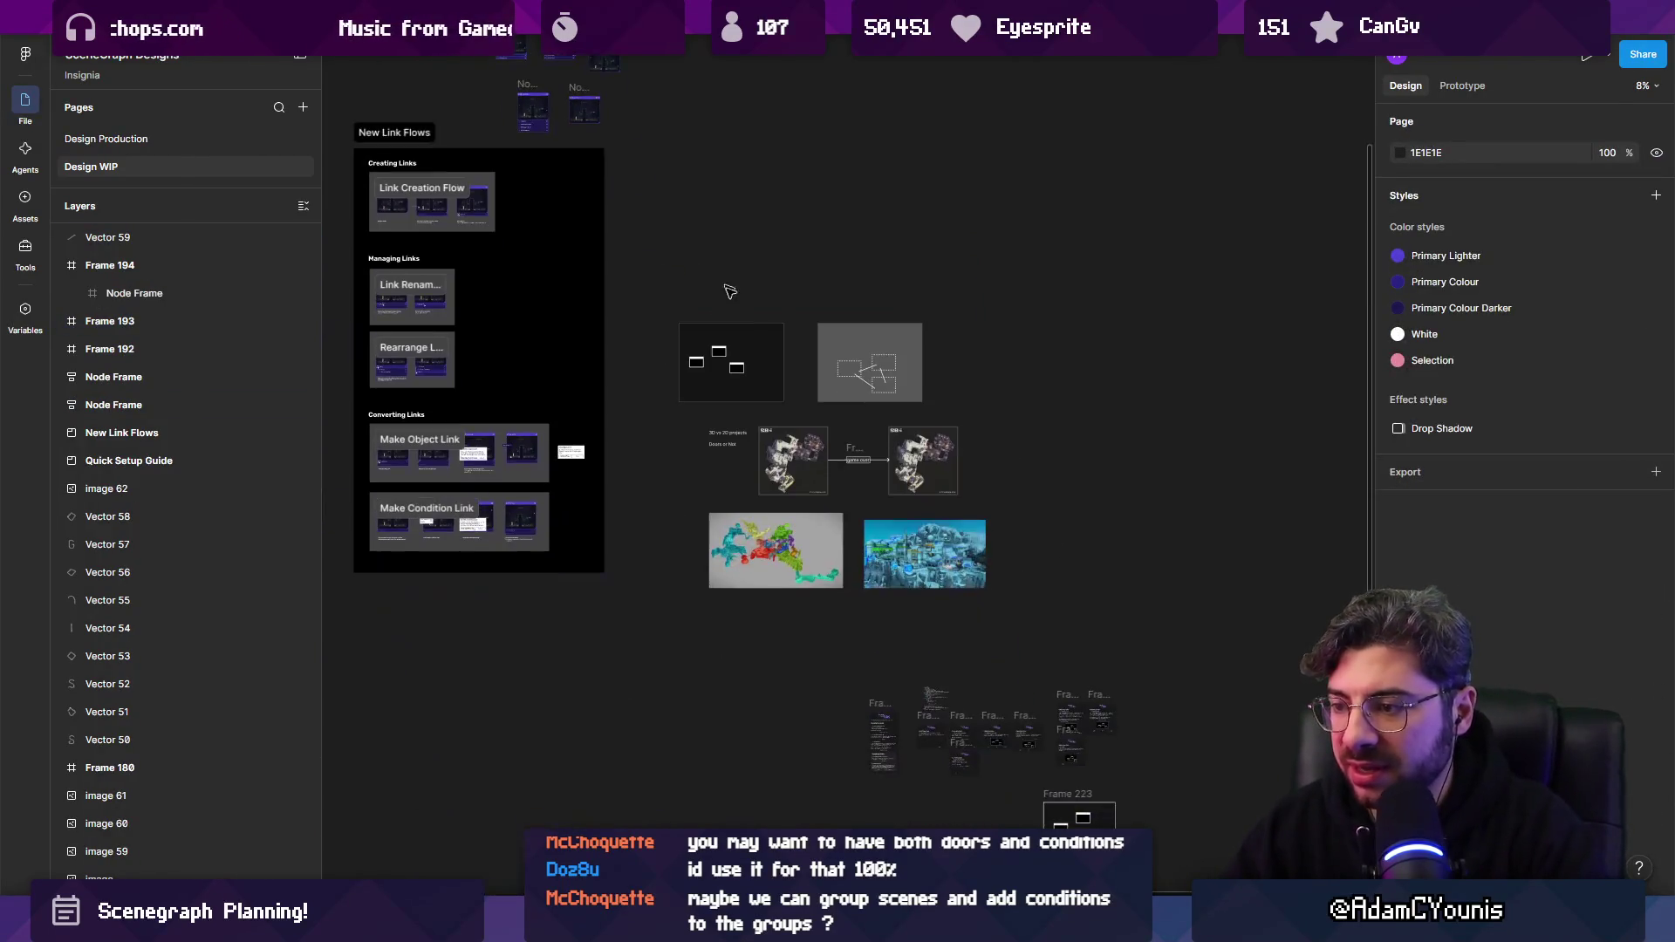
{"action": "scroll", "coordinate": [995, 462], "scroll_direction": "up", "scroll_amount": 10}
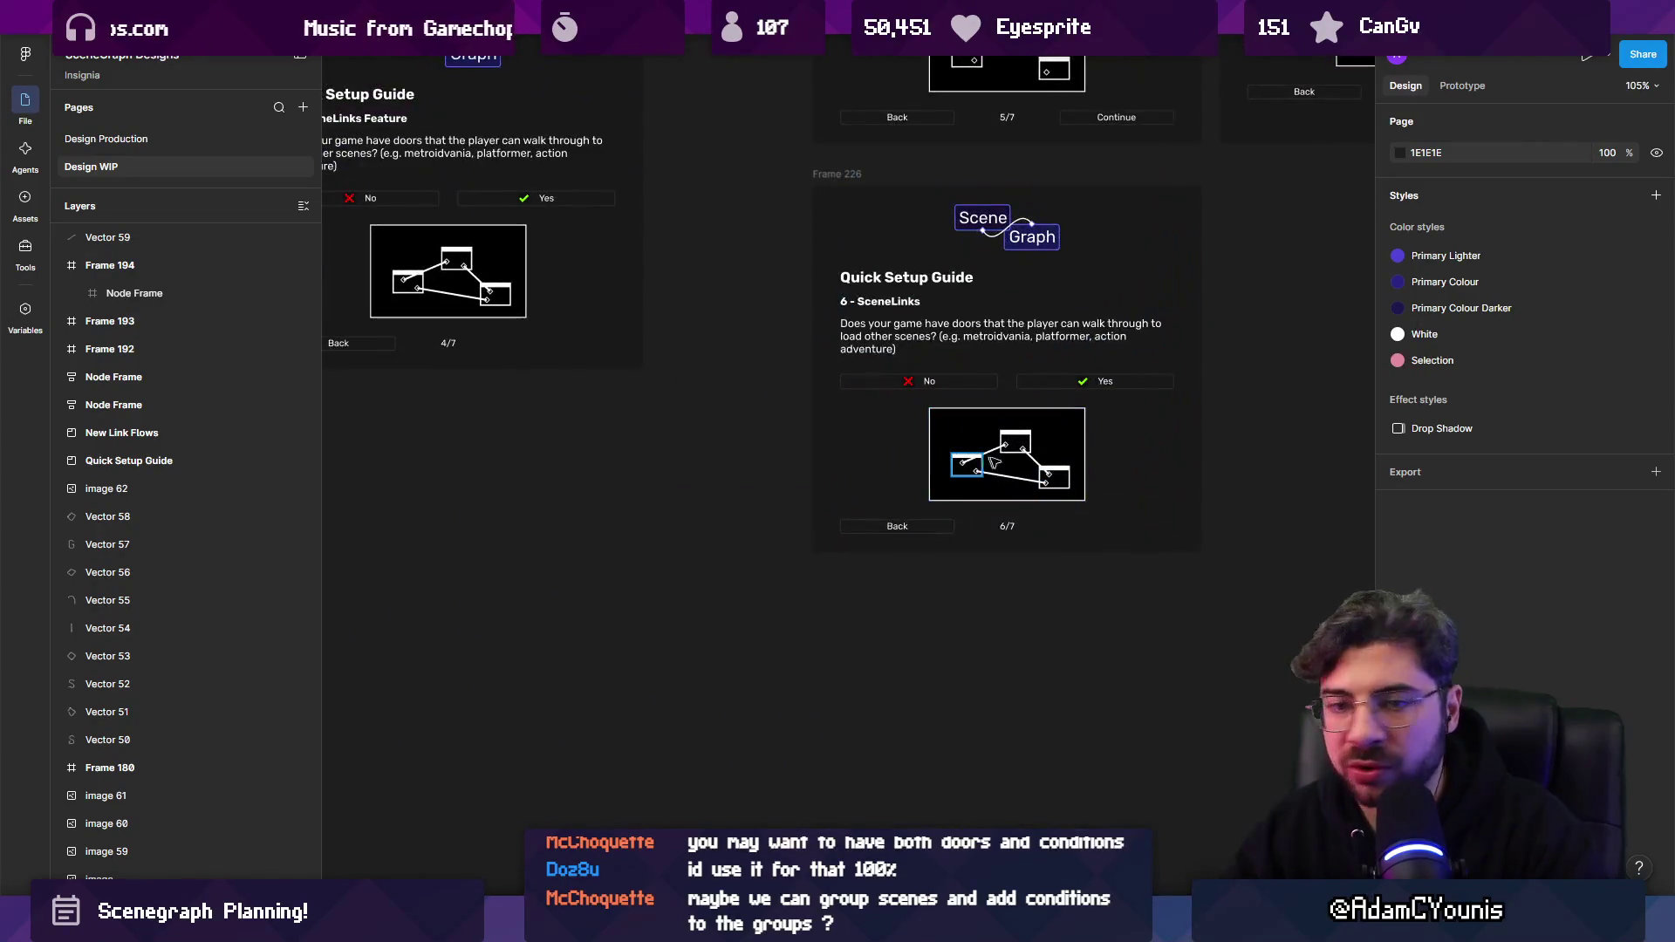
{"action": "scroll", "coordinate": [1050, 476], "scroll_direction": "up", "scroll_amount": 5}
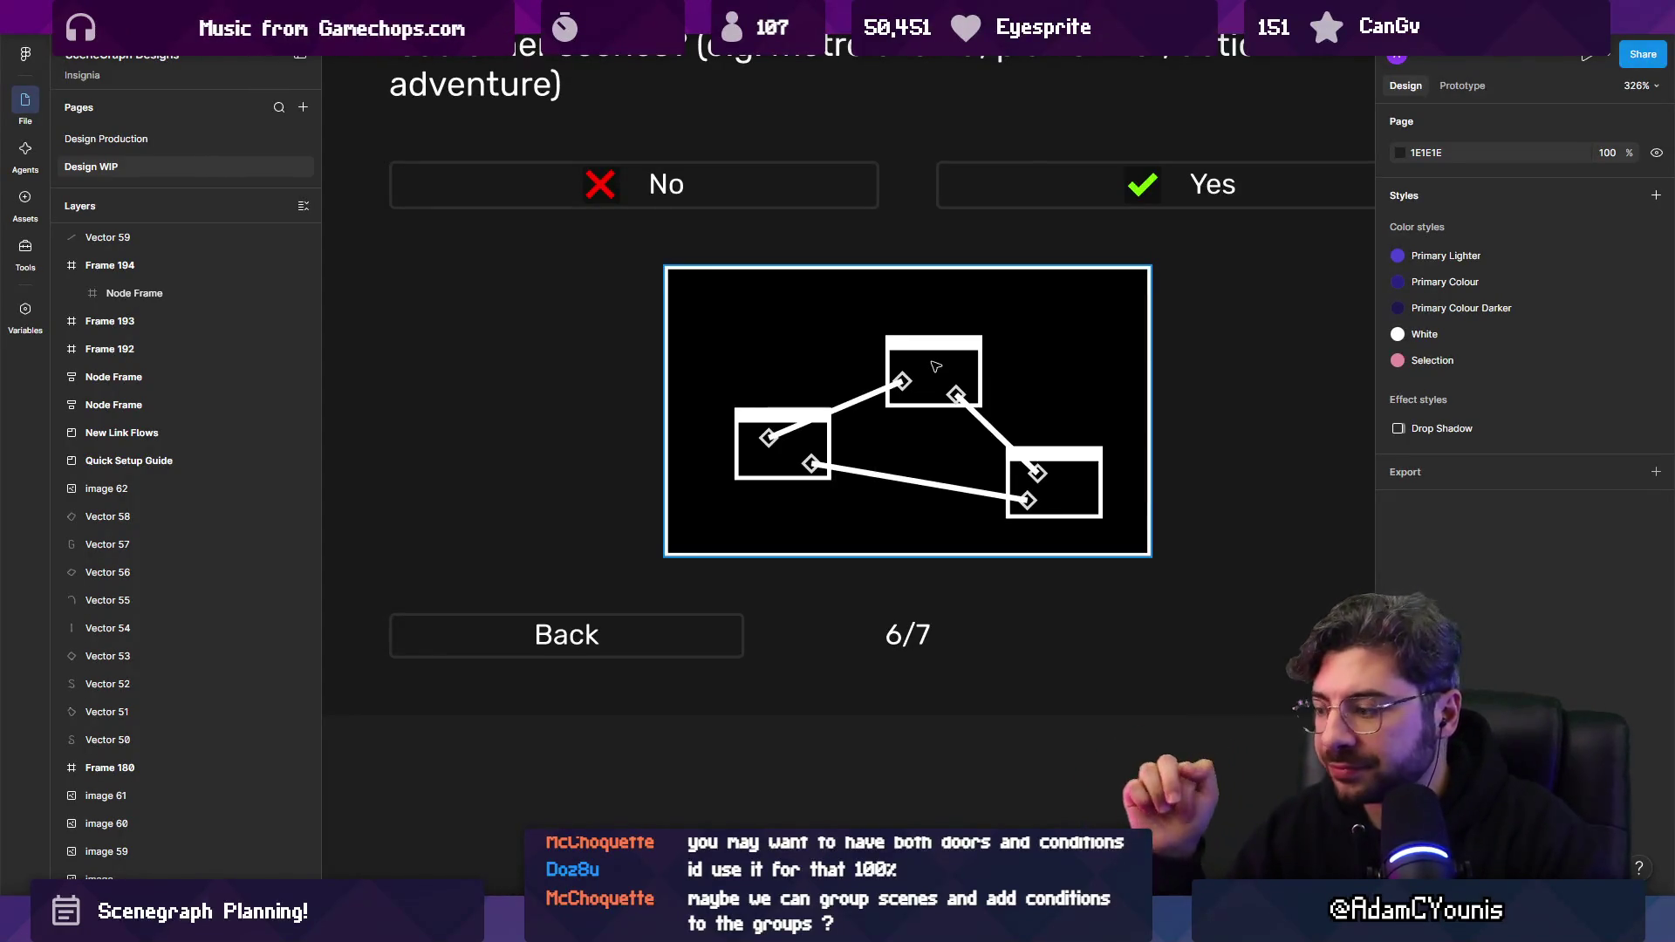
{"action": "scroll", "coordinate": [936, 367], "scroll_direction": "down", "scroll_amount": 6}
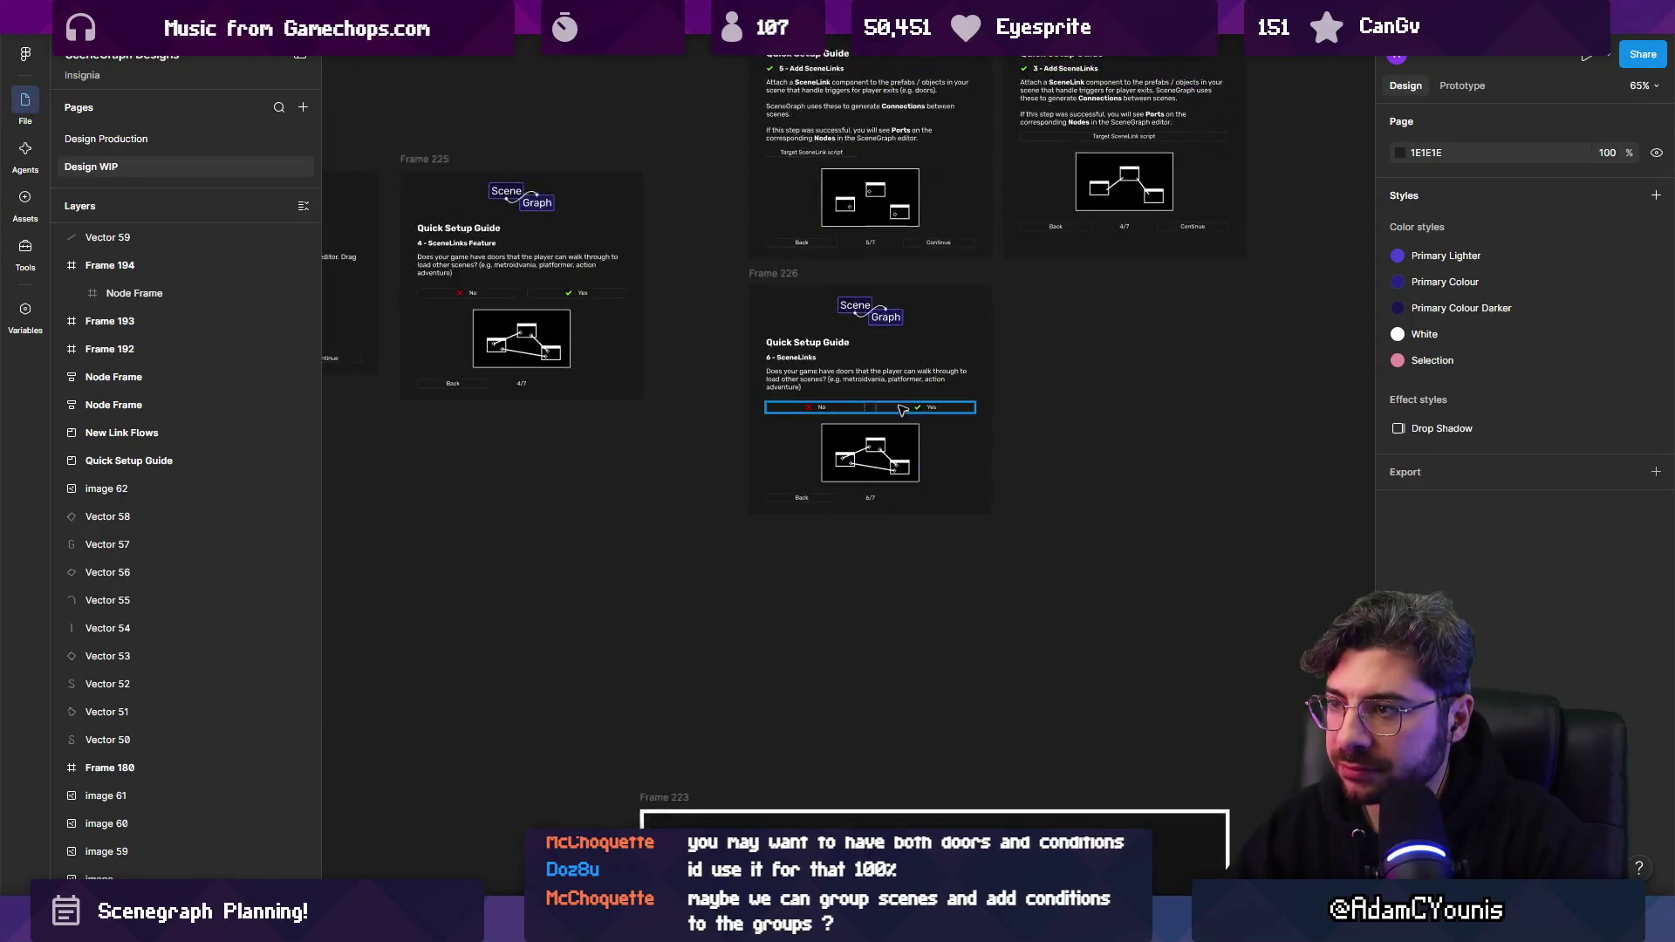
{"action": "scroll", "coordinate": [901, 410], "scroll_direction": "up", "scroll_amount": 4}
{"action": "scroll", "coordinate": [960, 436], "scroll_direction": "left", "scroll_amount": 4}
{"action": "left_click", "coordinate": [1178, 551]}
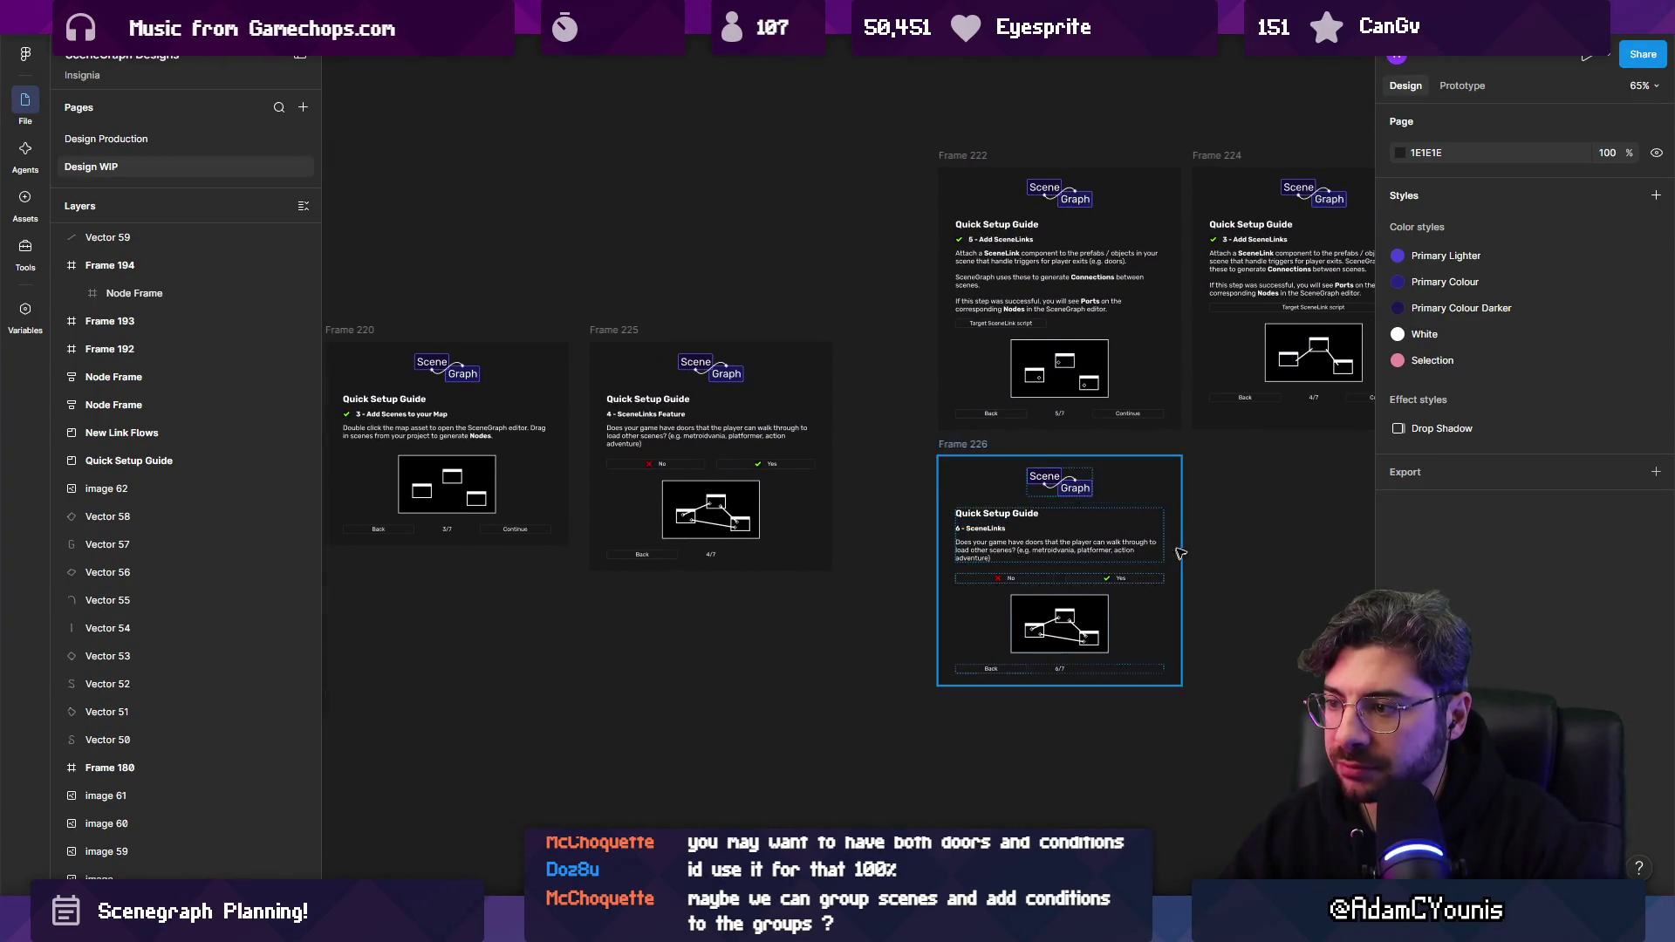
{"action": "scroll", "coordinate": [1135, 558], "scroll_direction": "right", "scroll_amount": 3}
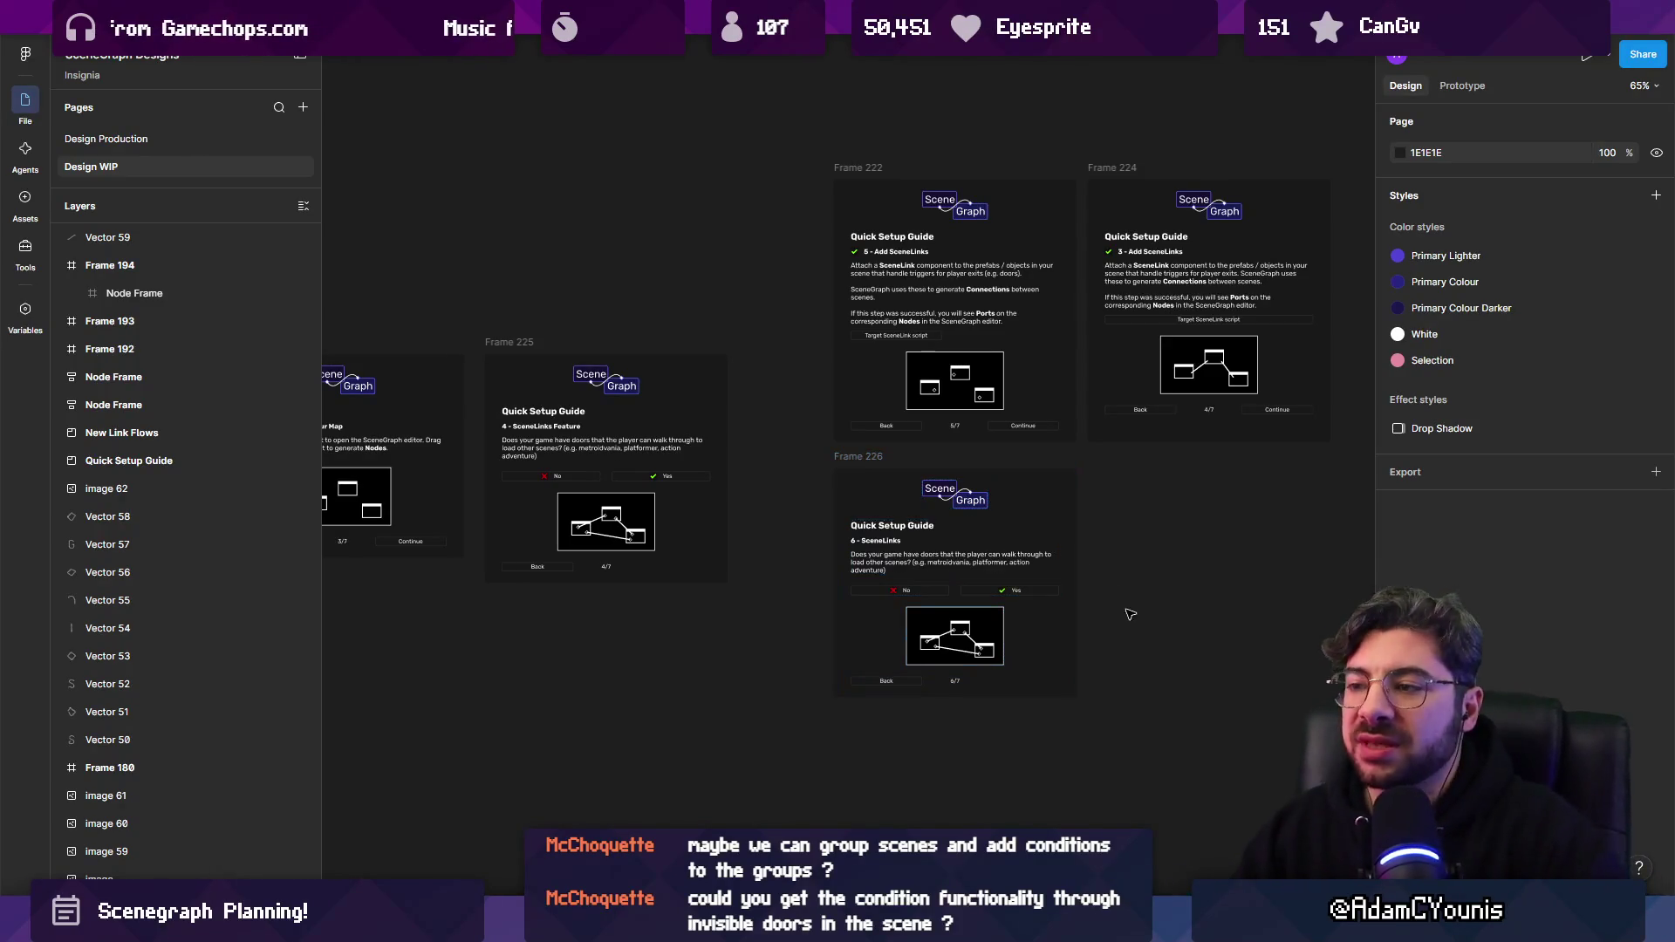
{"action": "scroll", "coordinate": [1072, 326], "scroll_direction": "up", "scroll_amount": 3}
{"action": "scroll", "coordinate": [935, 469], "scroll_direction": "up", "scroll_amount": 7}
{"action": "left_click", "coordinate": [698, 602]}
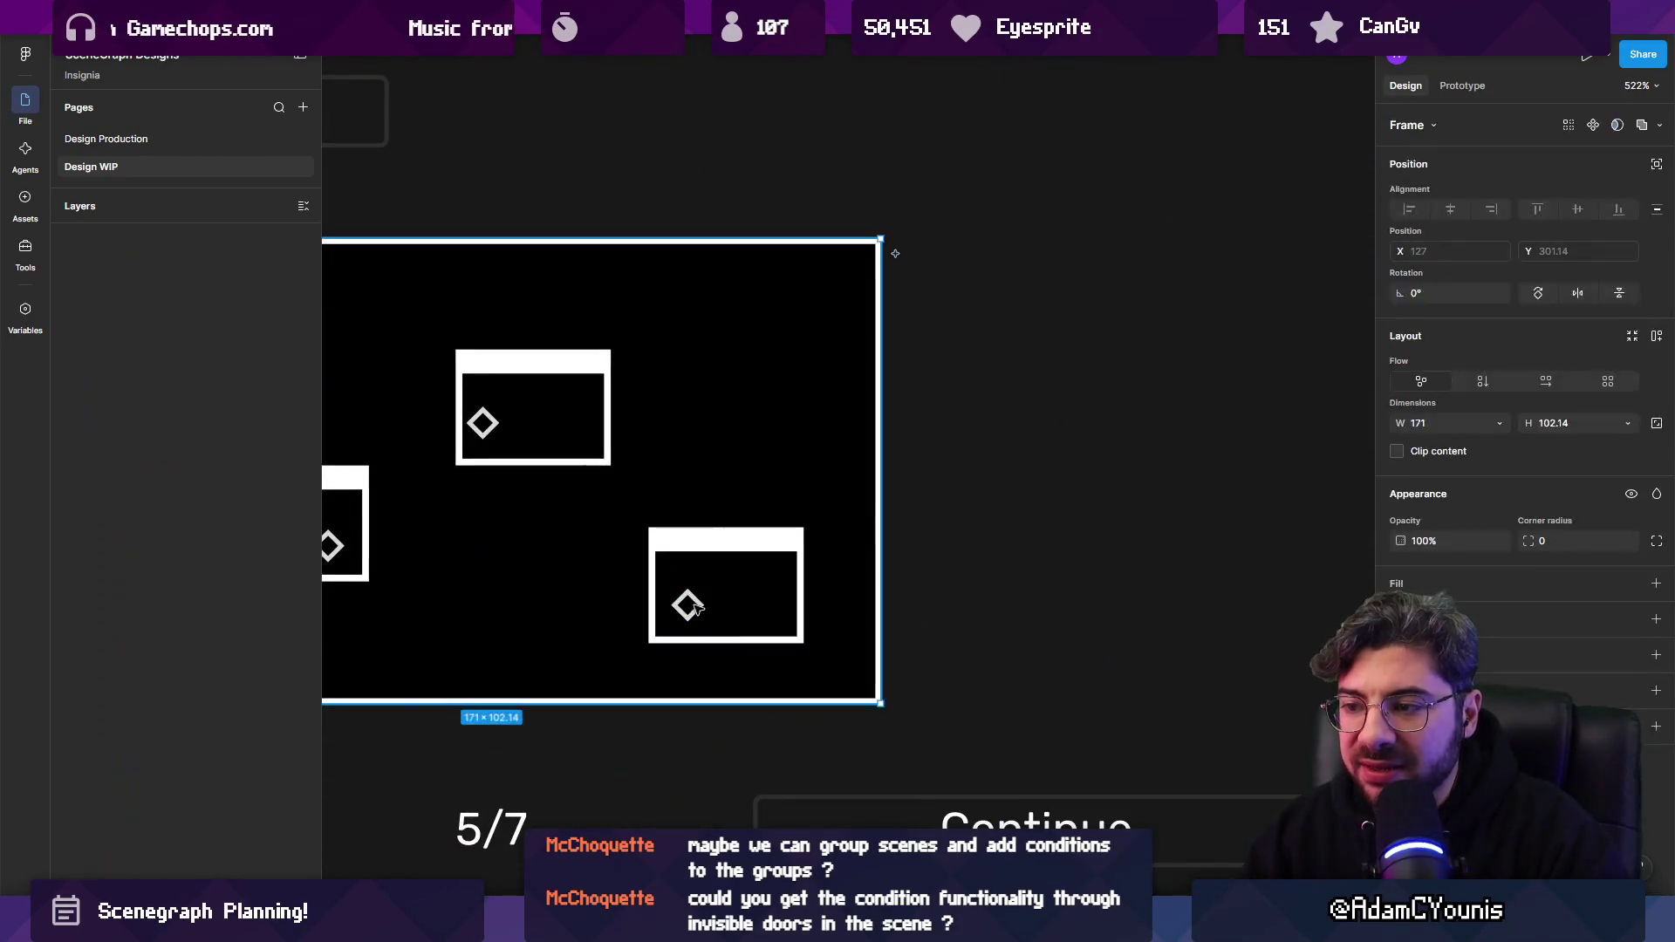
{"action": "left_click", "coordinate": [698, 602]}
{"action": "scroll", "coordinate": [785, 564], "scroll_direction": "down", "scroll_amount": 3}
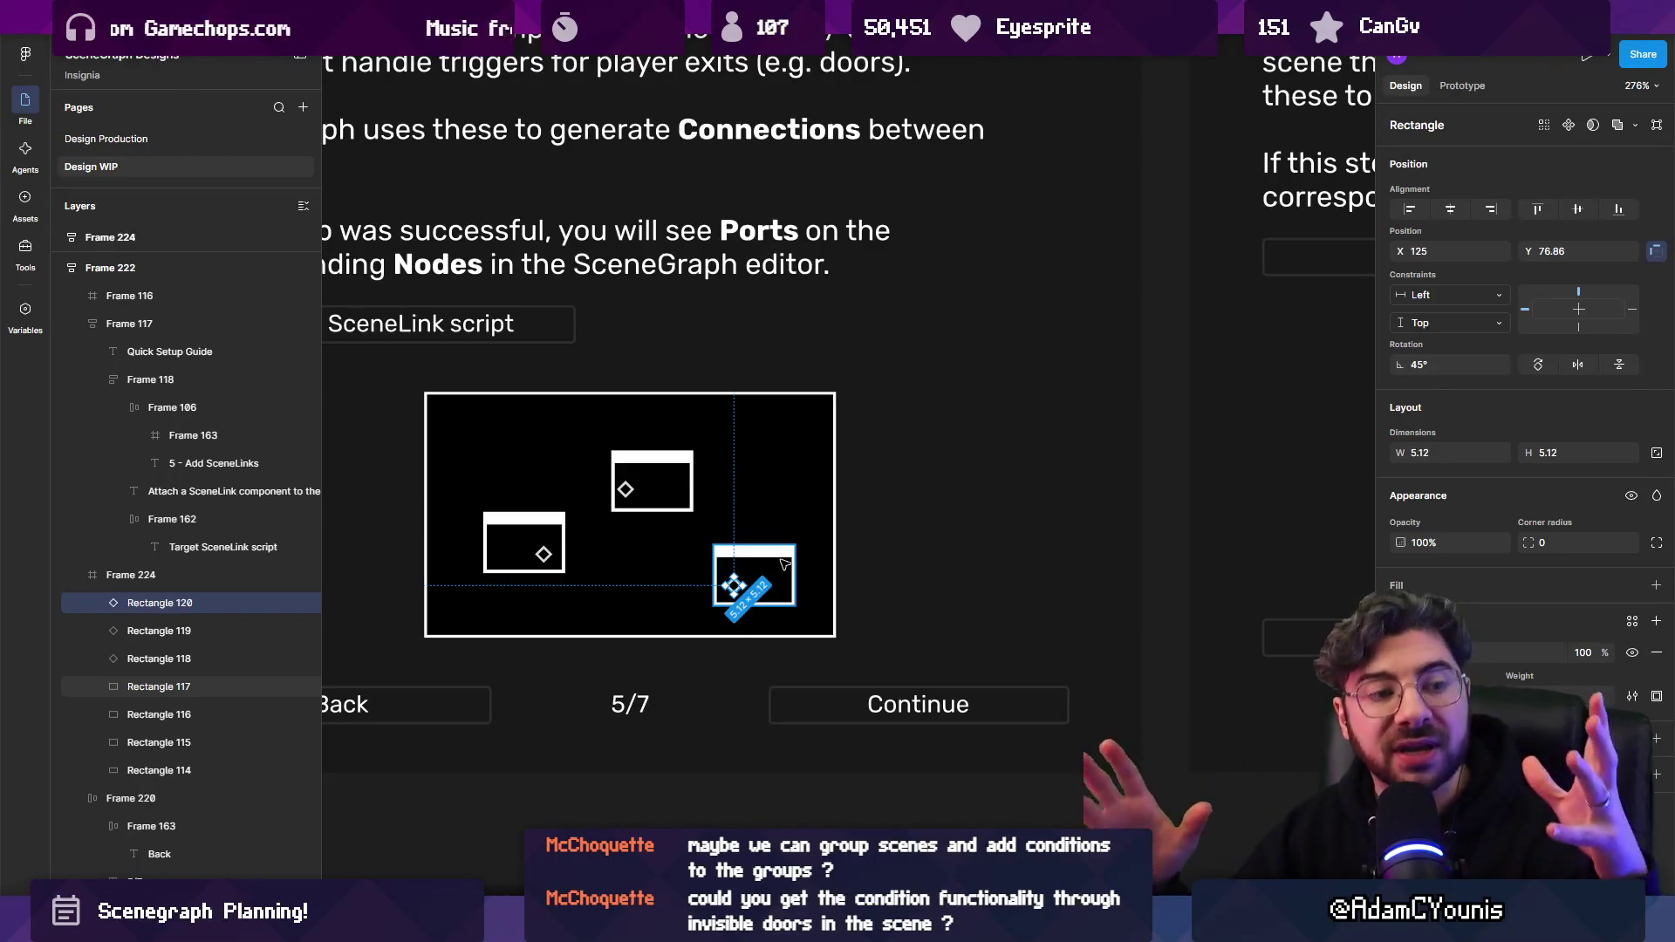
{"action": "scroll", "coordinate": [733, 574], "scroll_direction": "down", "scroll_amount": 3}
Duplicate the step 4 diagram as a new frame and zoom to fit it.
{"action": "scroll", "coordinate": [732, 574], "scroll_direction": "down", "scroll_amount": 2}
{"action": "left_click", "coordinate": [897, 621]}
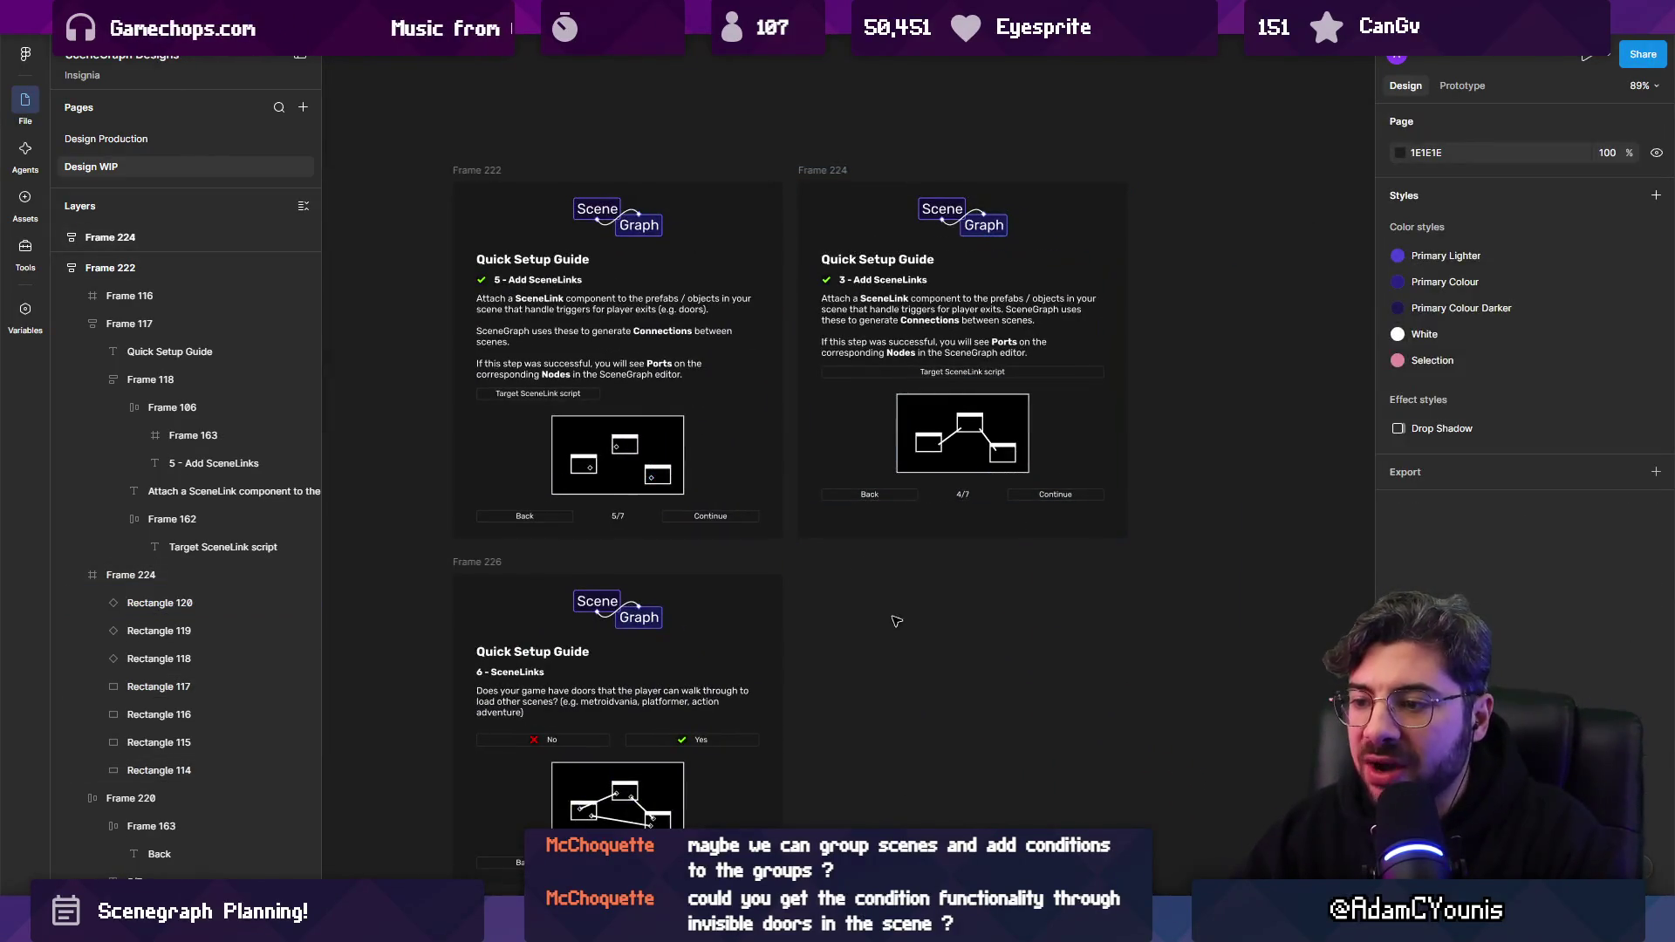
{"action": "scroll", "coordinate": [972, 460], "scroll_direction": "up", "scroll_amount": 5}
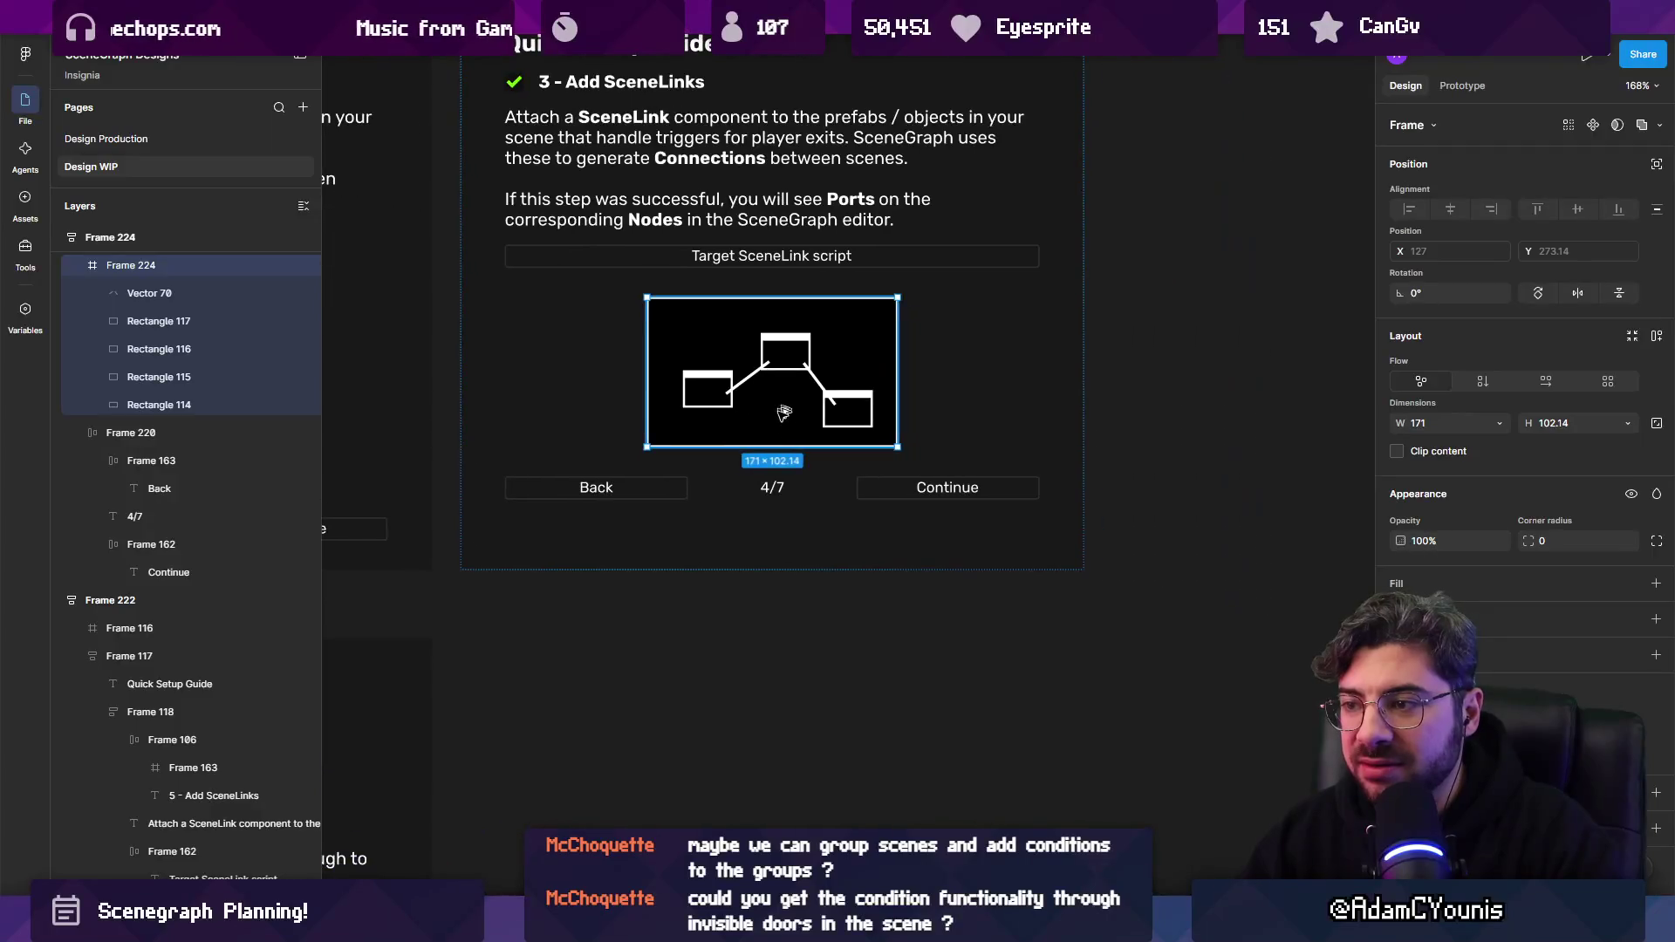
{"action": "mouse_move", "coordinate": [724, 384]}
{"action": "left_mouse_down"}
{"action": "mouse_move", "coordinate": [1060, 759]}
{"action": "mouse_move", "coordinate": [1117, 689]}
{"action": "left_mouse_up"}
{"action": "key", "text": "shift+2"}
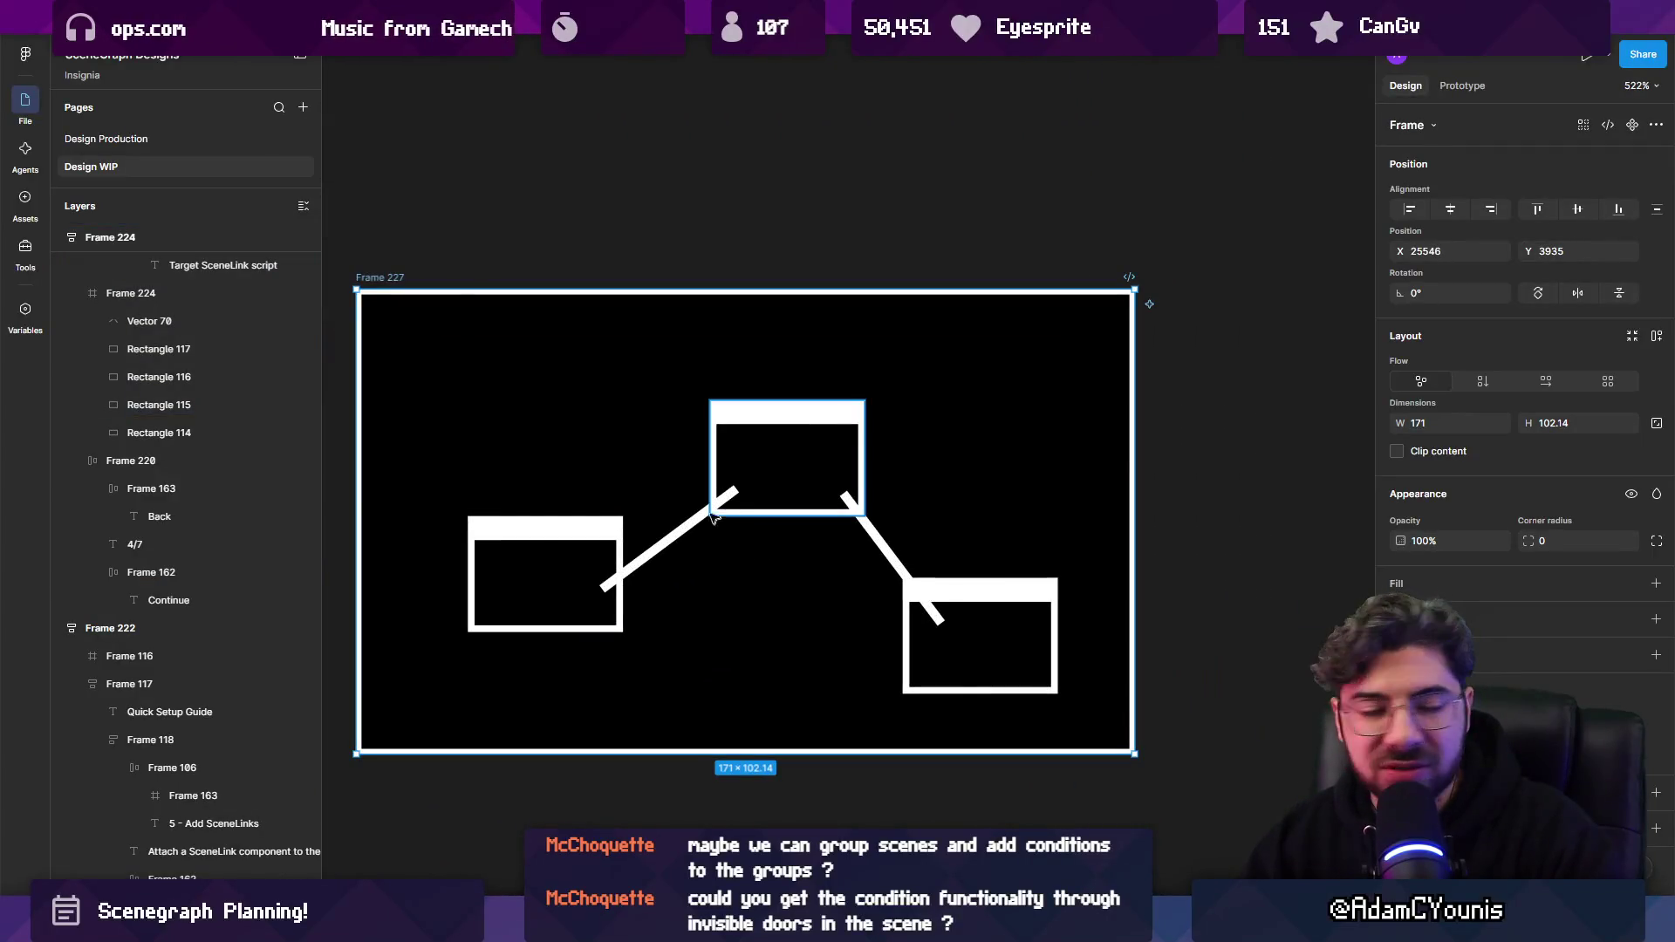
Delete the right-hand segment of the connector path, keeping the scene boxes.
{"action": "scroll", "coordinate": [791, 536], "scroll_direction": "up", "scroll_amount": 1}
{"action": "left_click", "coordinate": [779, 513]}
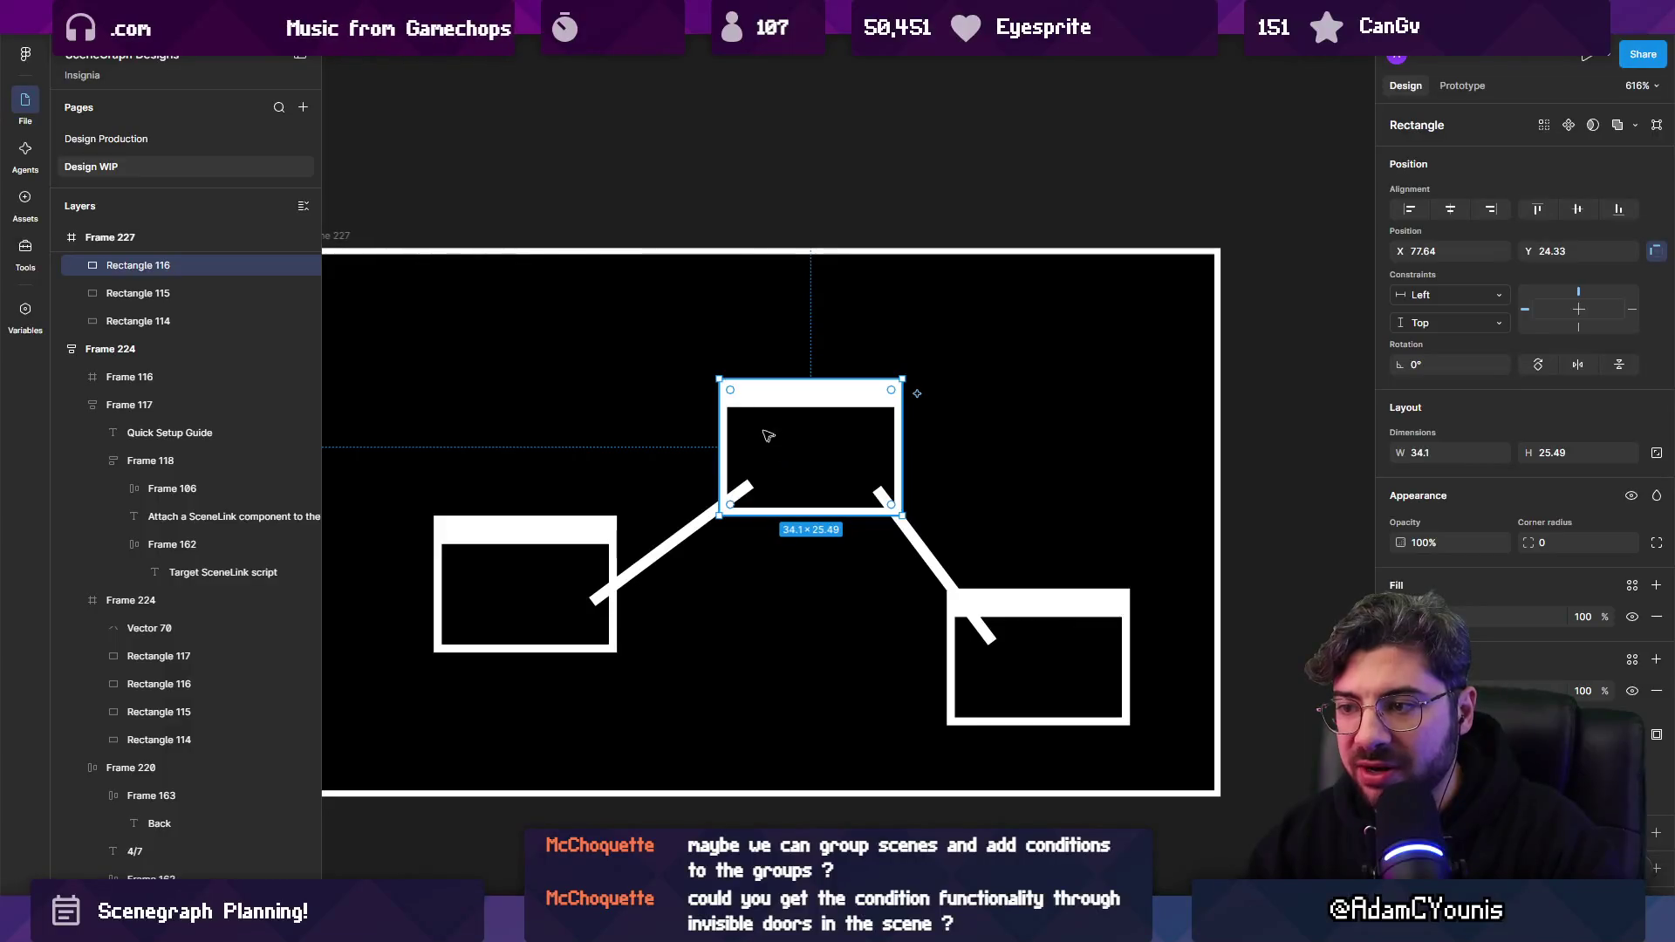
{"action": "left_click", "coordinate": [501, 609]}
{"action": "left_click", "coordinate": [663, 549], "text": "shift"}
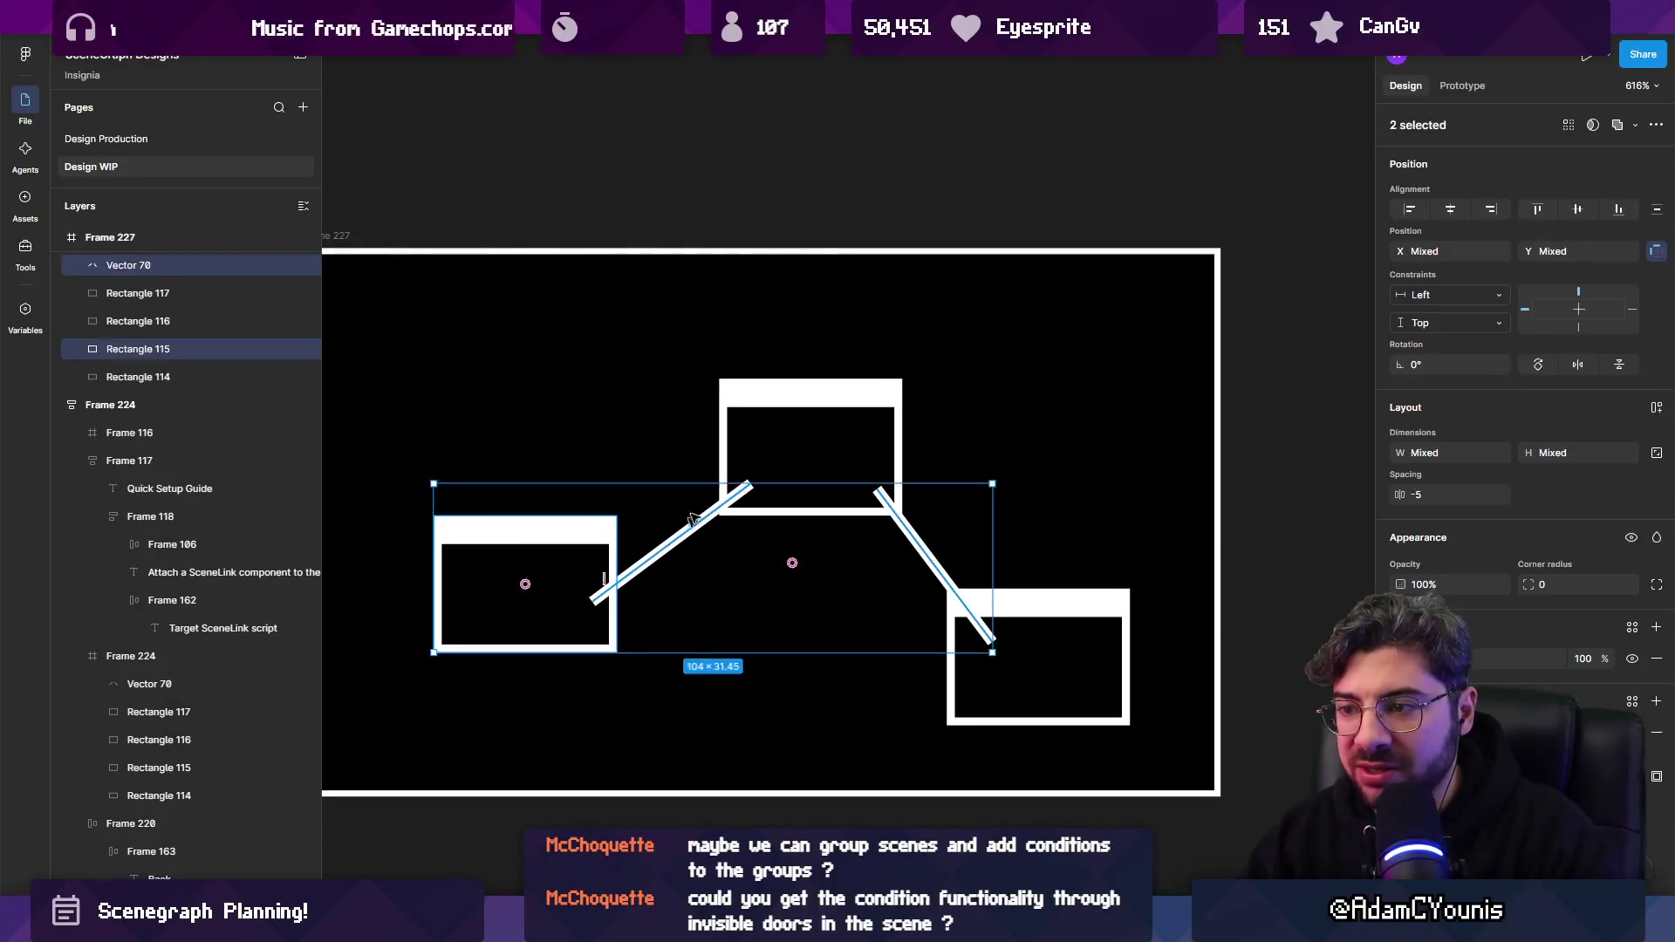
{"action": "left_click", "coordinate": [781, 395], "text": "shift"}
{"action": "key", "text": "Delete"}
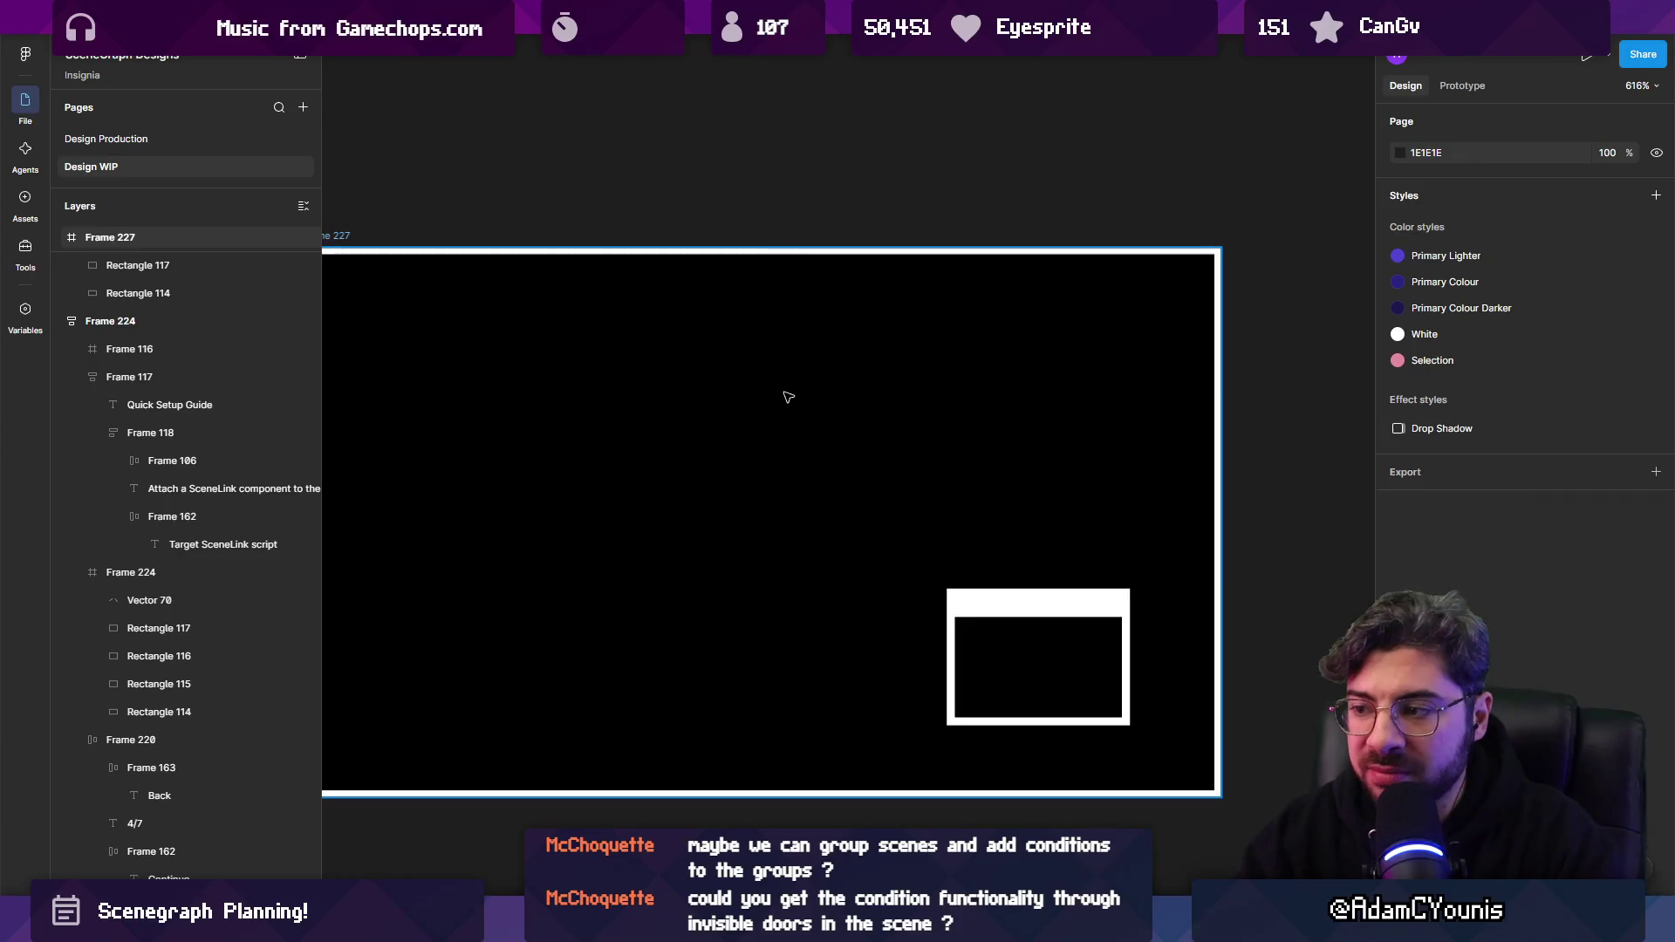
{"action": "key", "text": "ctrl+z"}
{"action": "left_click", "coordinate": [908, 534]}
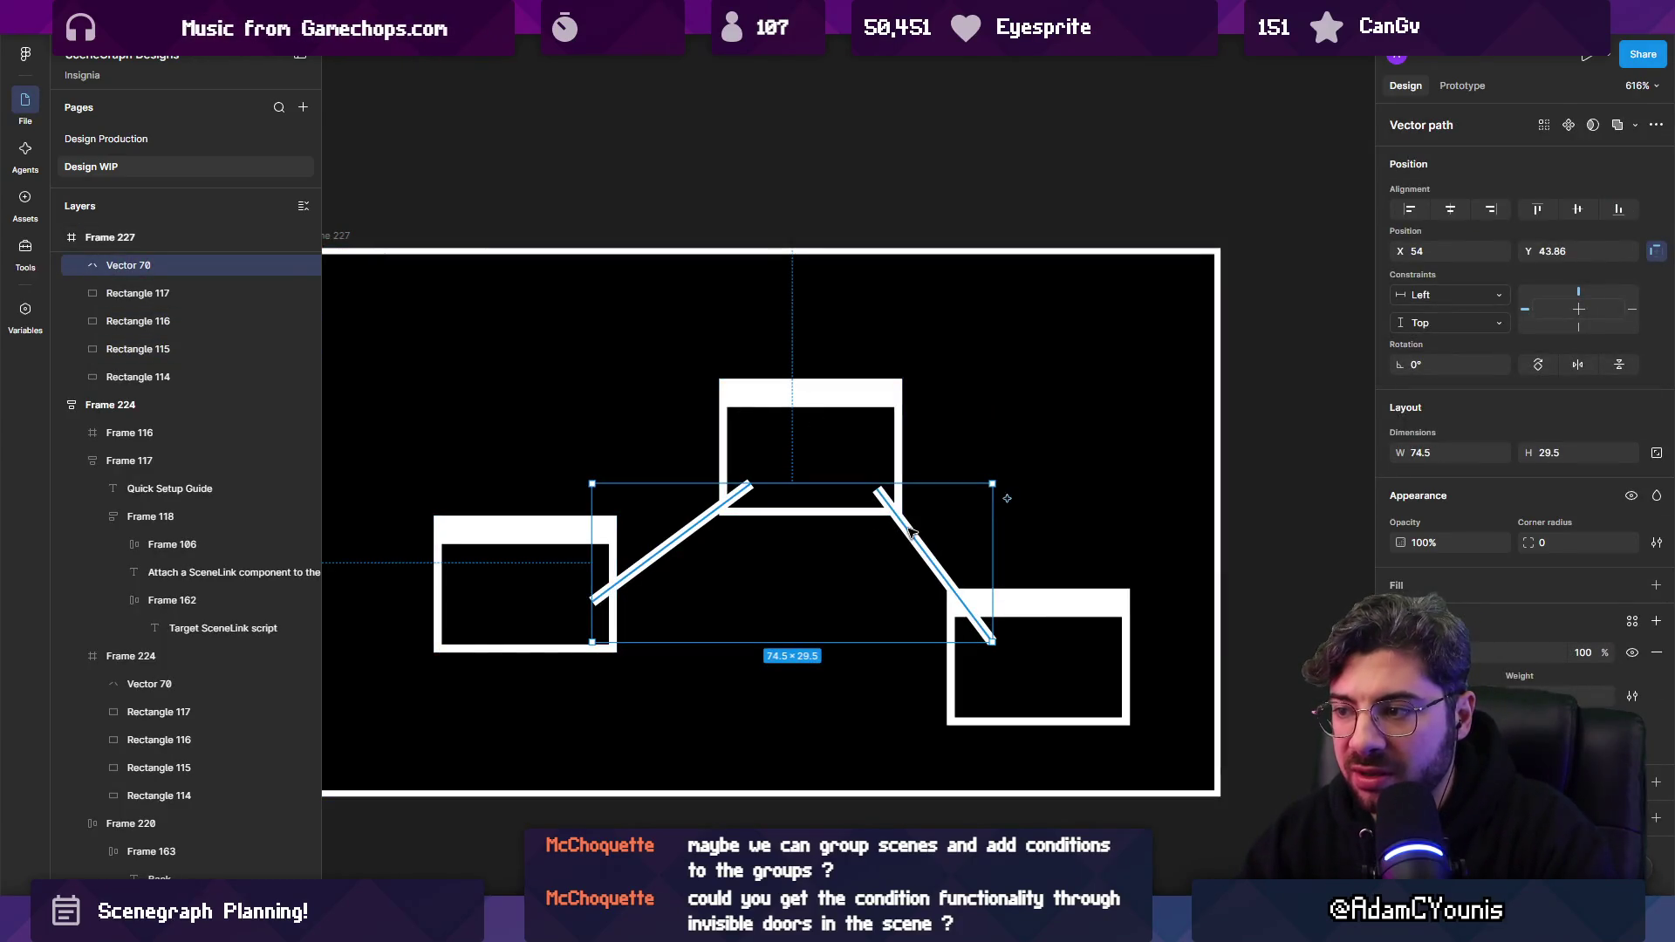
{"action": "double_click", "coordinate": [907, 534]}
{"action": "left_click_drag", "start_coordinate": [851, 445], "coordinate": [1105, 736]}
{"action": "key", "text": "Delete"}
{"action": "key", "text": "Escape"}
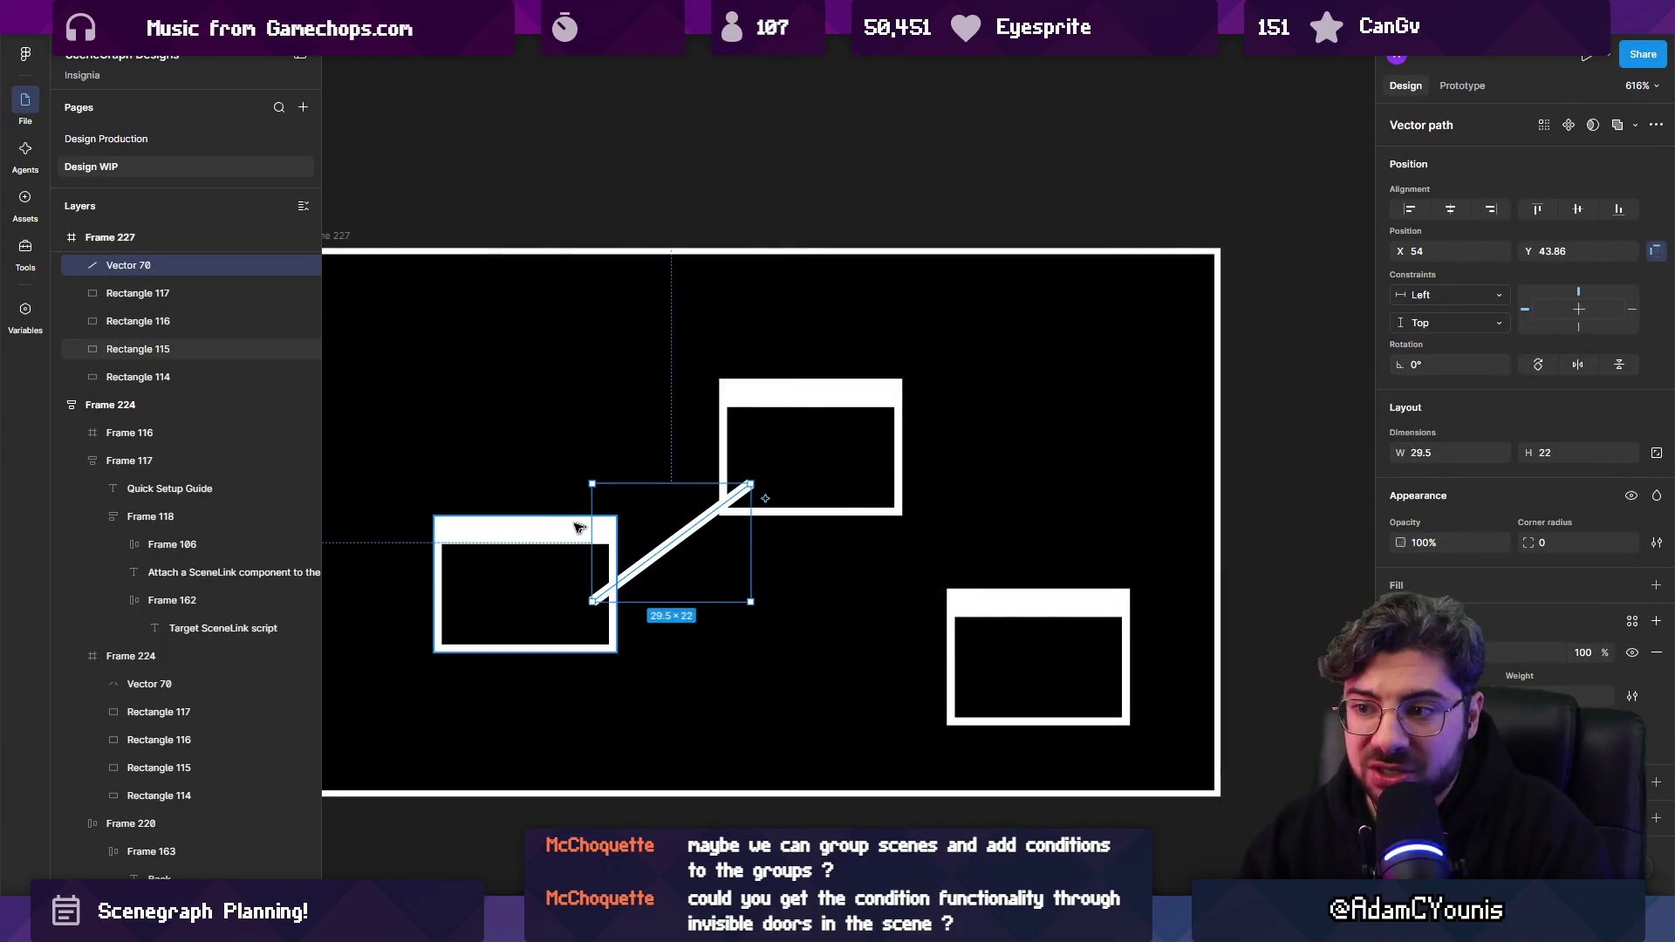
Remove the left and top scene boxes and the diagonal Vector 70 line.
{"action": "left_click", "coordinate": [594, 528]}
{"action": "left_click", "coordinate": [728, 500], "text": "shift"}
{"action": "left_click", "coordinate": [771, 392], "text": "shift"}
{"action": "key", "text": "Delete"}
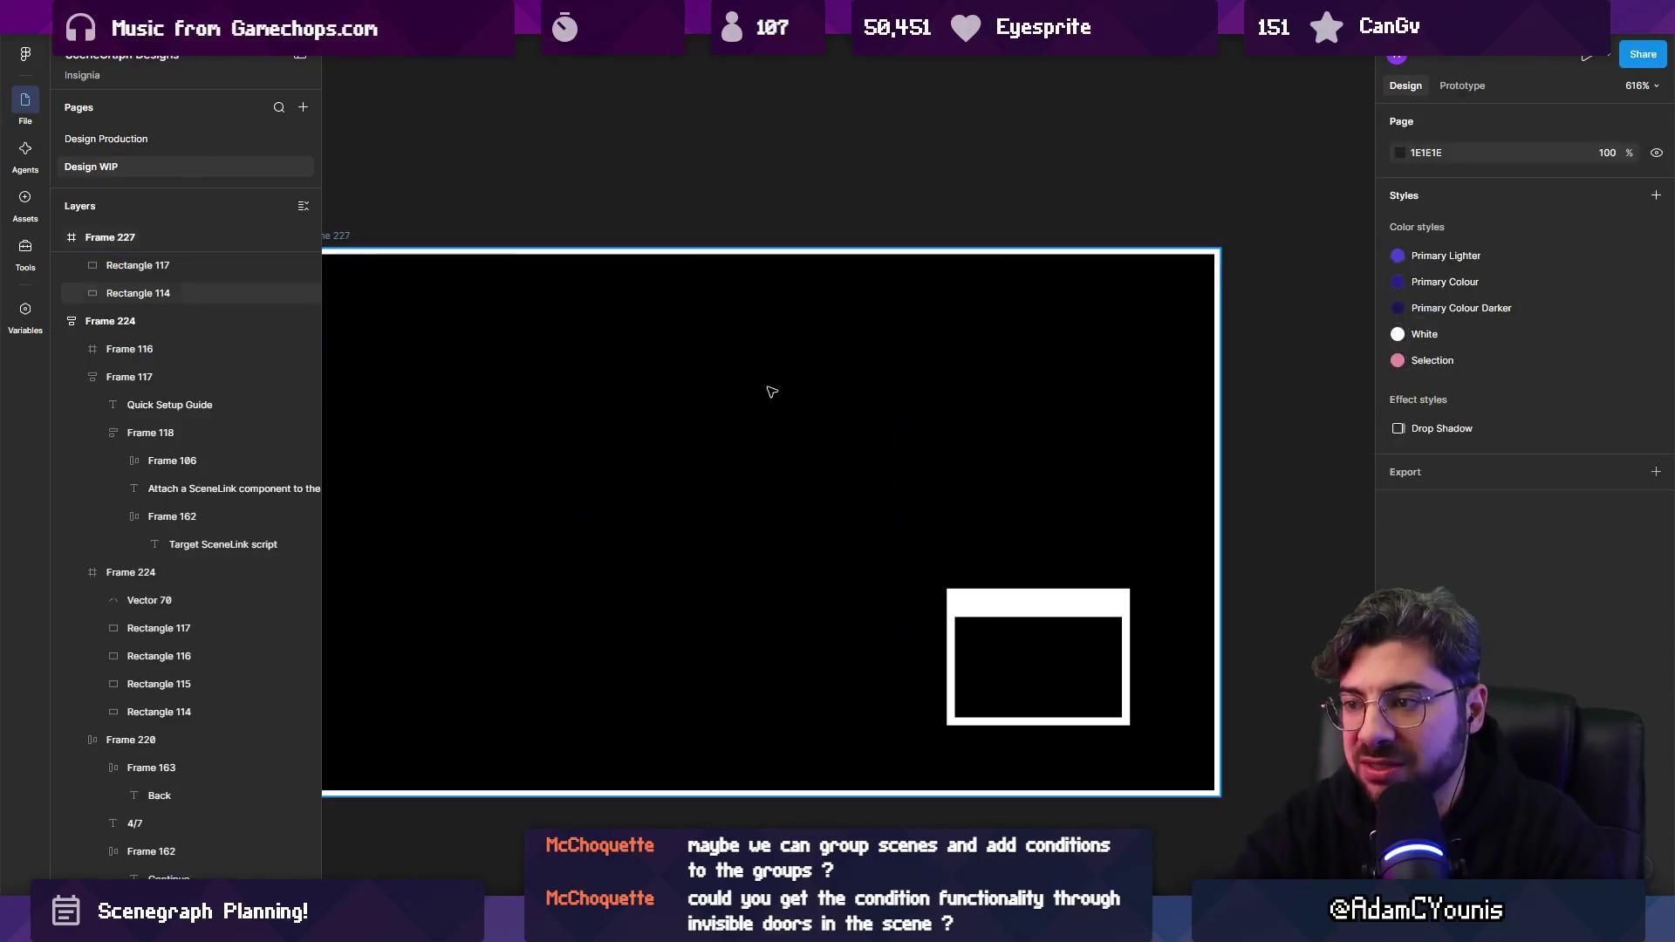
{"action": "key", "text": "ctrl+v"}
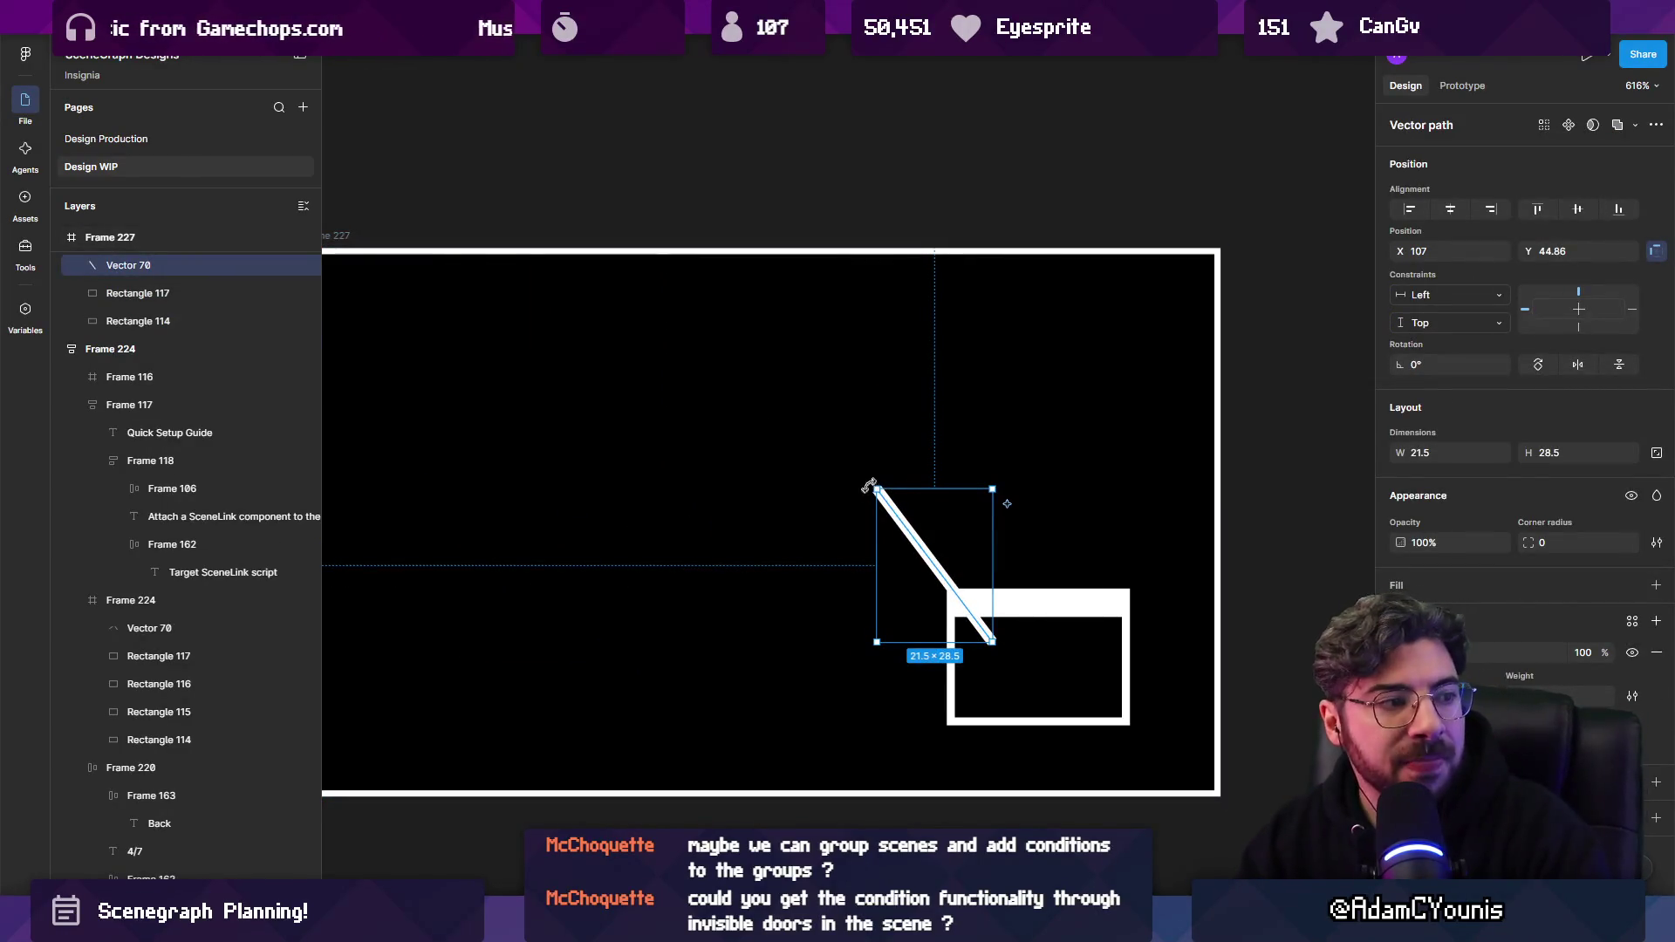
{"action": "left_click_drag", "start_coordinate": [902, 514], "coordinate": [912, 503]}
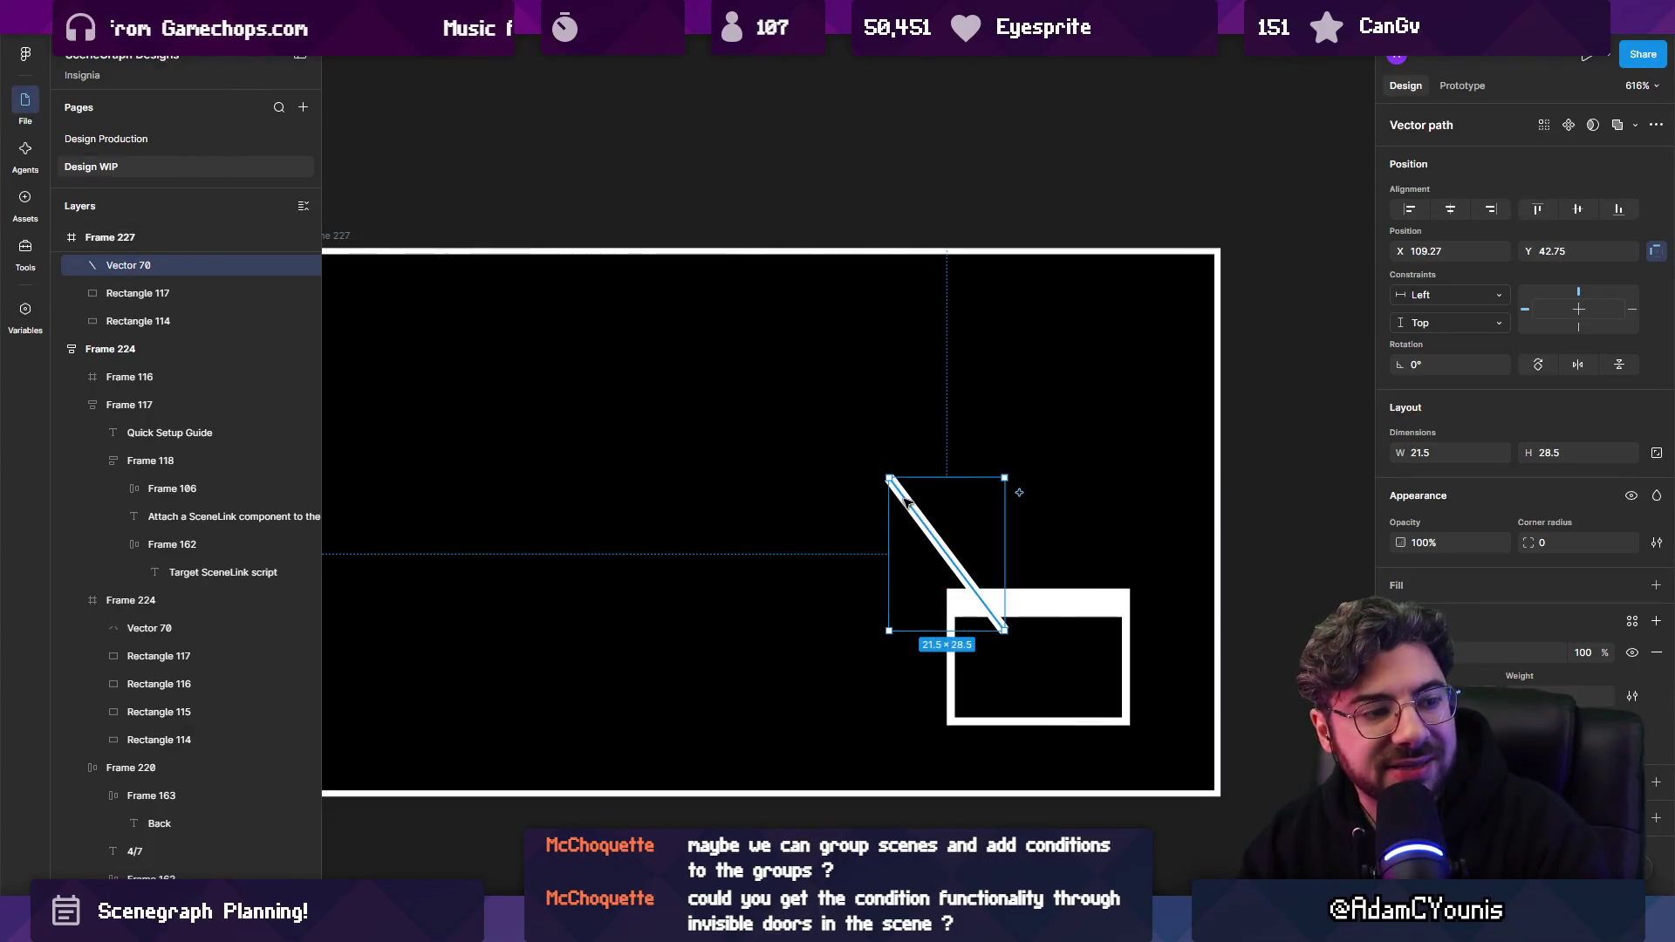
{"action": "key", "text": "Delete"}
Draw a tall 36.71×92.41 rectangle down Frame 227's left edge.
{"action": "scroll", "coordinate": [905, 500], "scroll_direction": "left", "scroll_amount": 3}
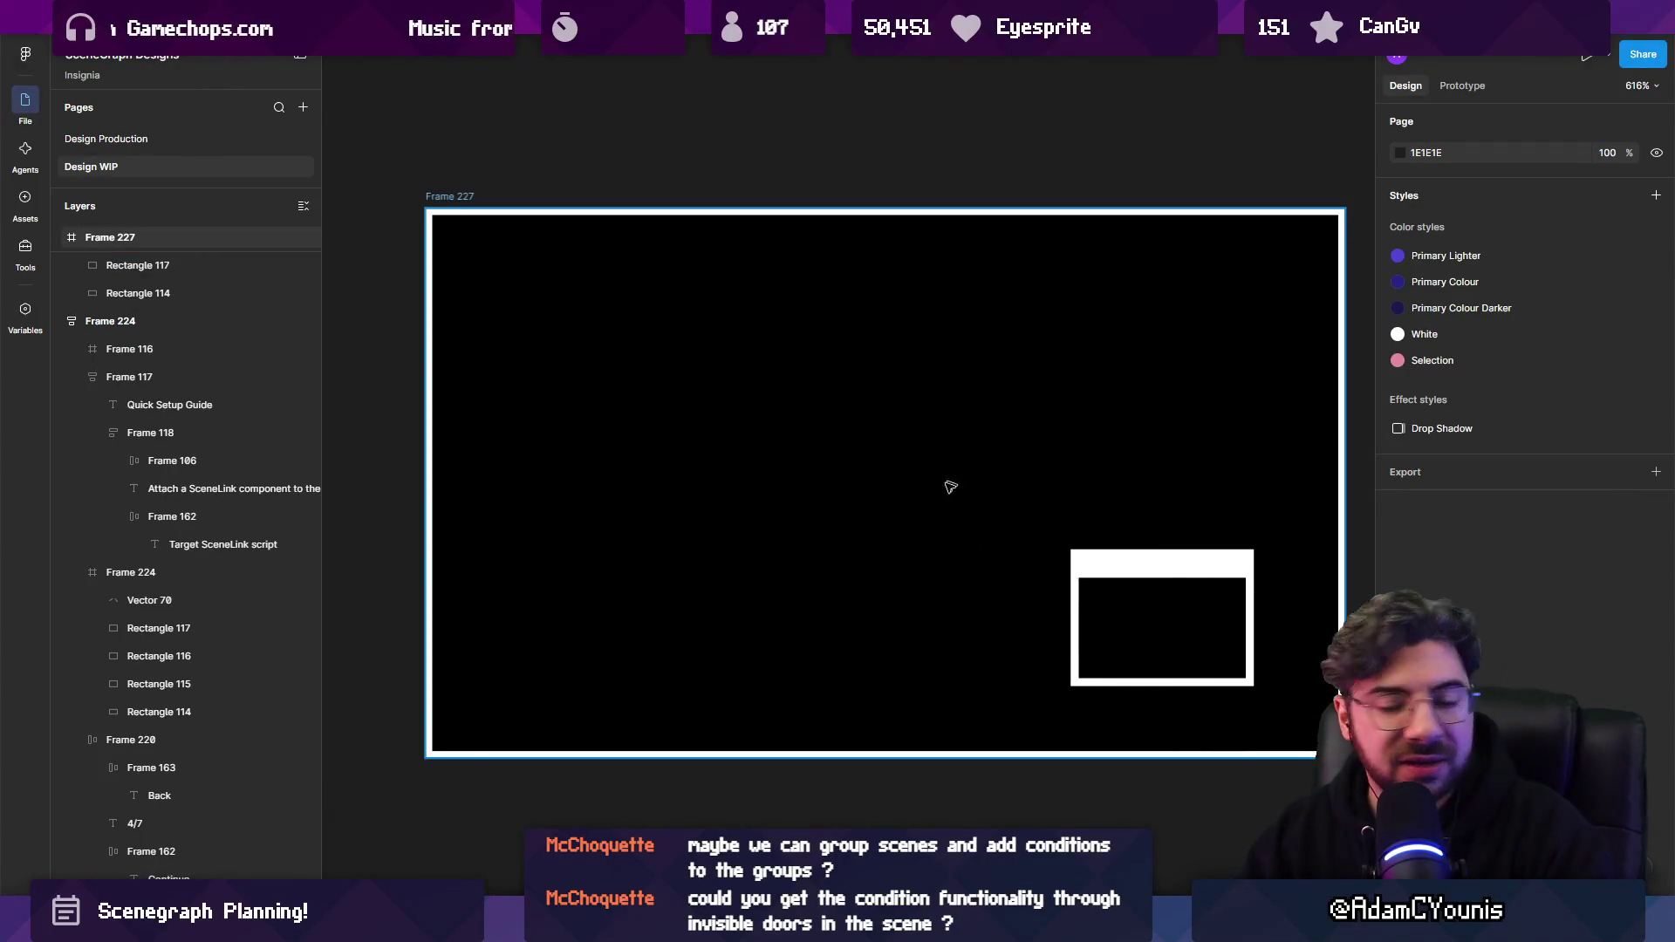
{"action": "mouse_move", "coordinate": [453, 234]}
{"action": "left_mouse_down"}
{"action": "mouse_move", "coordinate": [653, 672]}
{"action": "mouse_move", "coordinate": [650, 731]}
{"action": "left_mouse_up"}
{"action": "key", "text": "Escape"}
{"action": "left_click", "coordinate": [501, 554]}
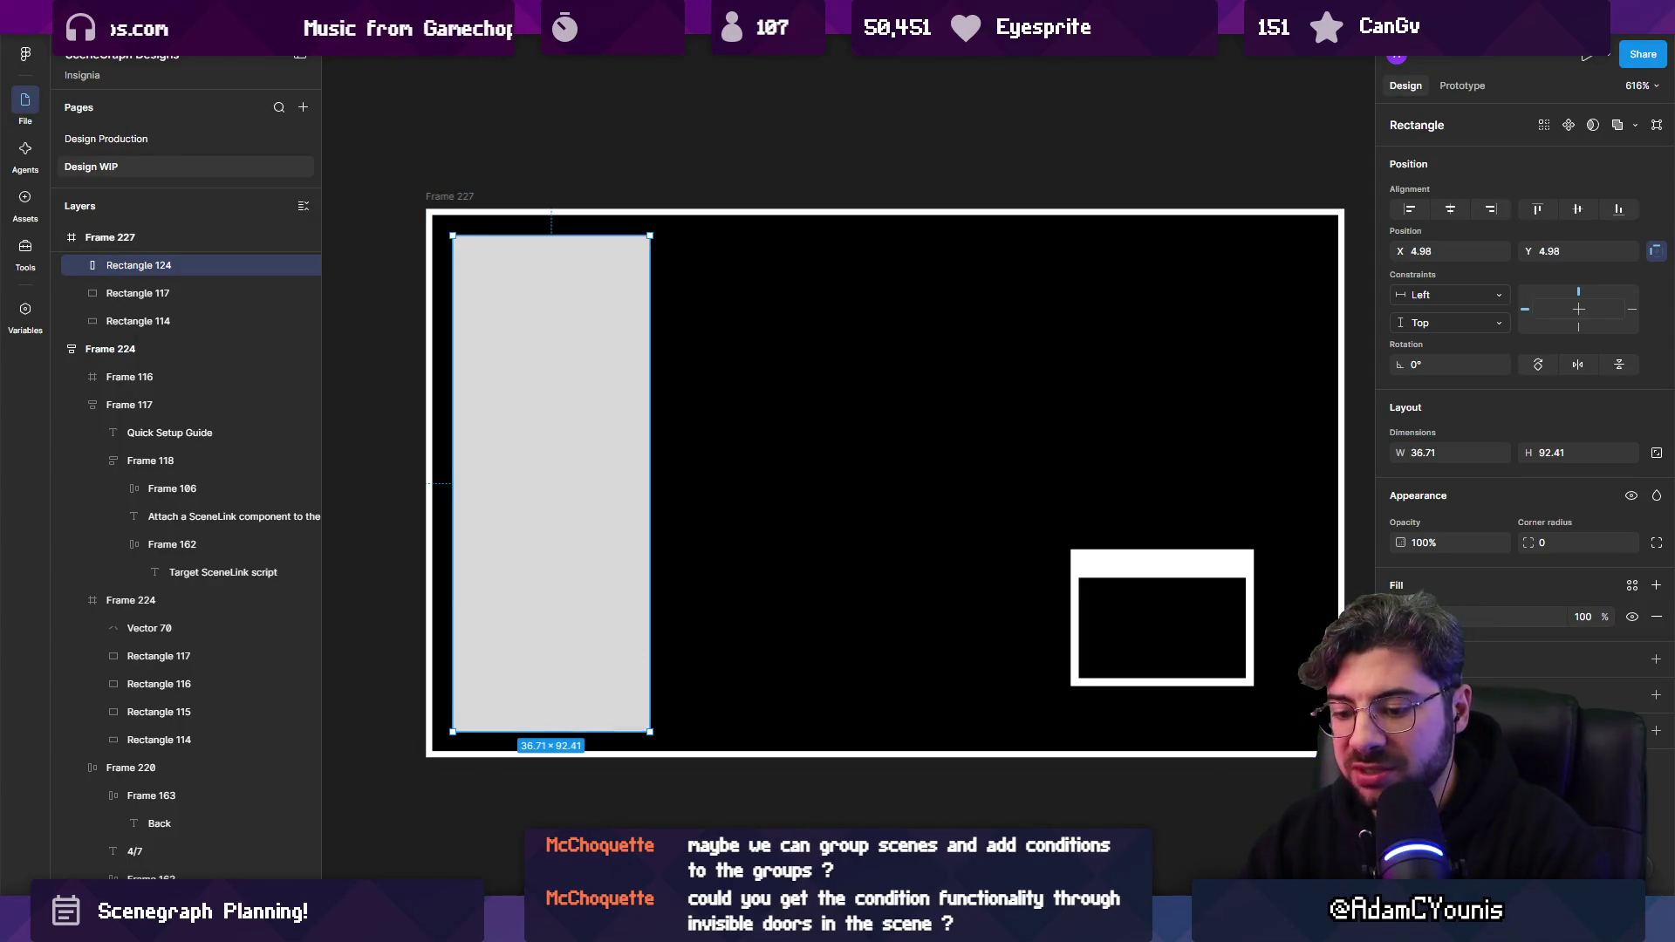
Fill the tall rectangle grey and stack six 28.59×3.25 light bars inside it.
{"action": "left_click", "coordinate": [1400, 617]}
{"action": "left_click_drag", "start_coordinate": [1316, 606], "coordinate": [1035, 635]}
{"action": "left_click", "coordinate": [1034, 636]}
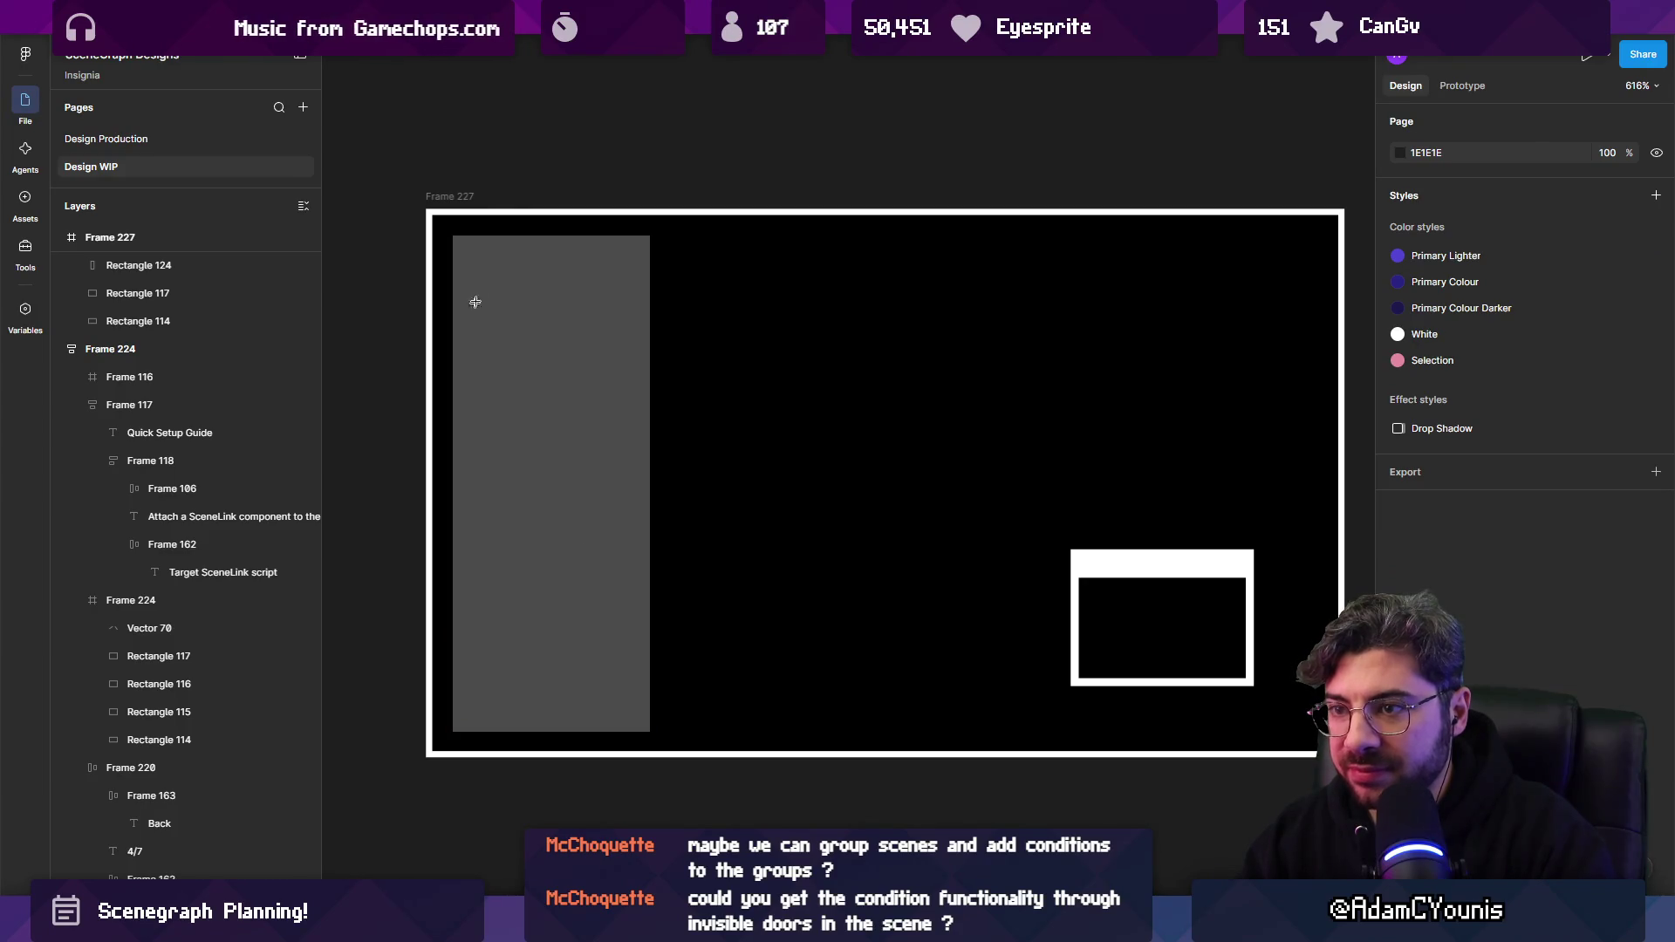
{"action": "left_click_drag", "start_coordinate": [484, 265], "coordinate": [602, 276]}
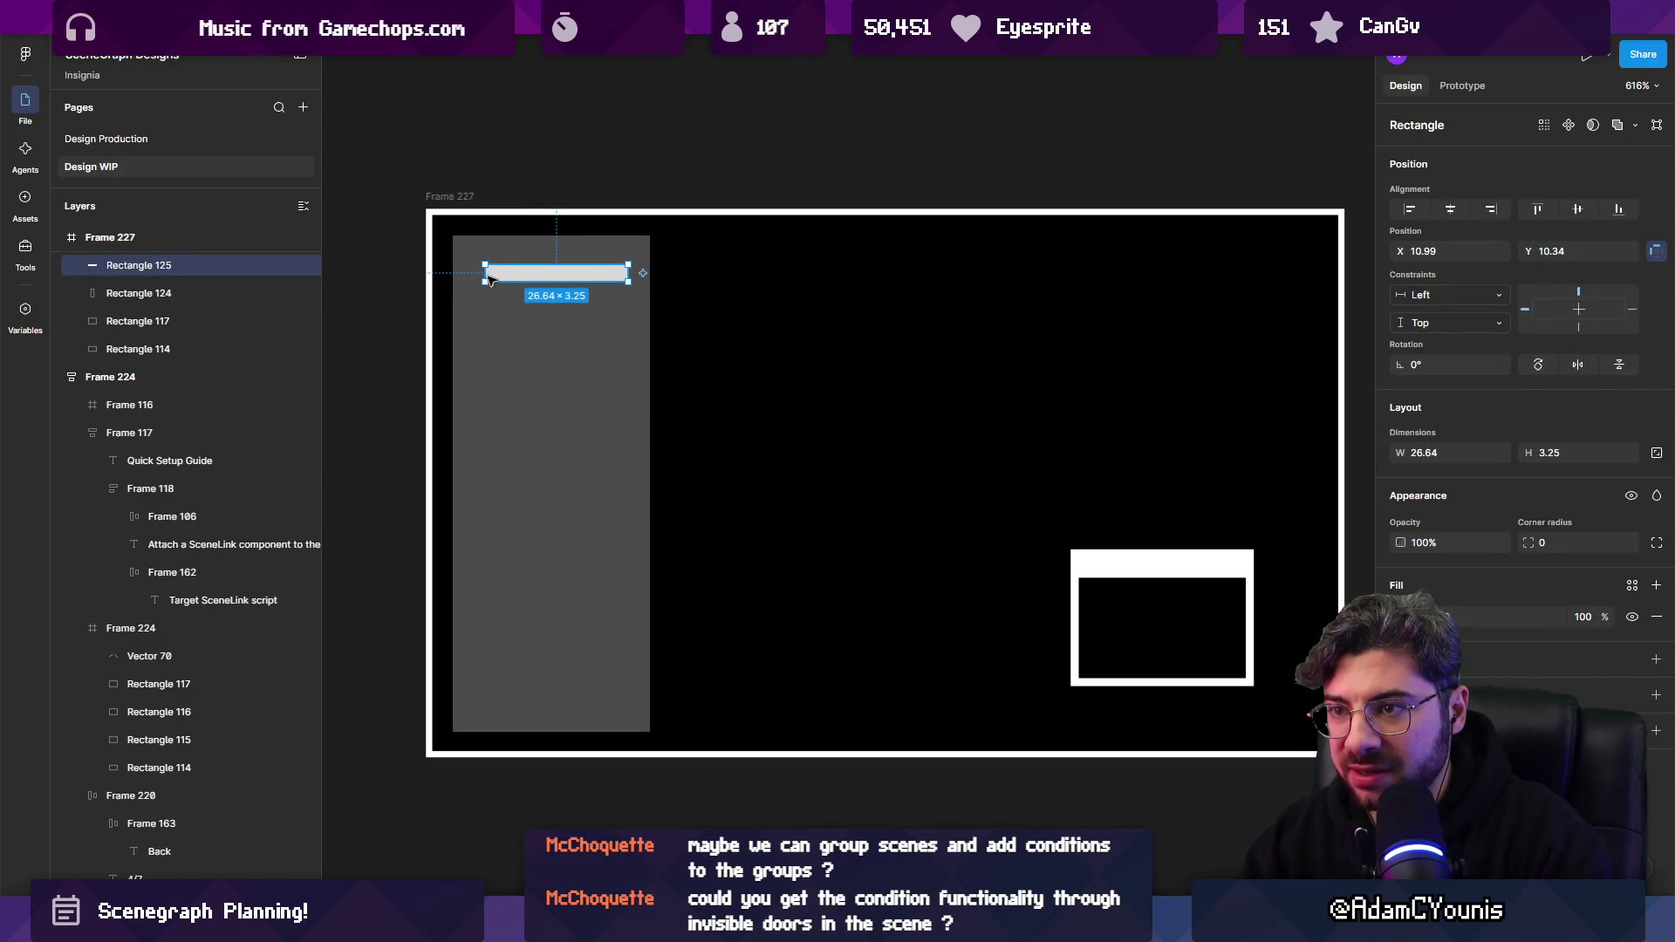
{"action": "left_click_drag", "start_coordinate": [505, 283], "coordinate": [530, 408], "text": "alt"}
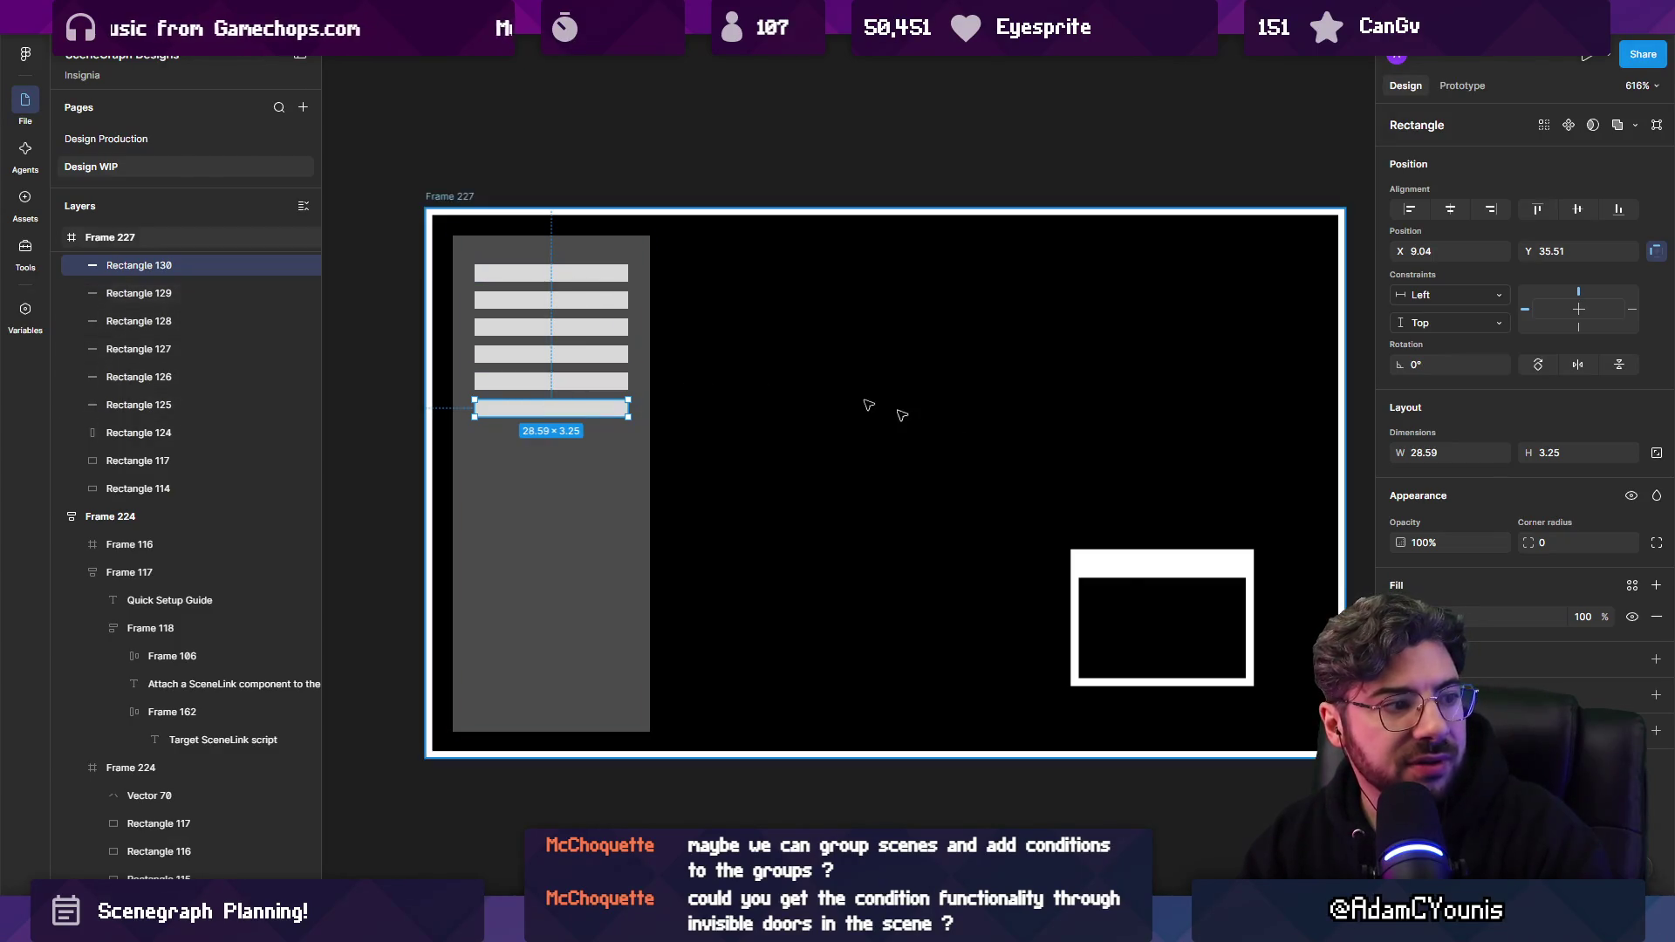
Attempt a connector from the bottom bar toward the white window rectangle, then abandon it.
{"action": "left_click", "coordinate": [1183, 581]}
{"action": "scroll", "coordinate": [1182, 578], "scroll_direction": "down", "scroll_amount": 3, "text": "ctrl"}
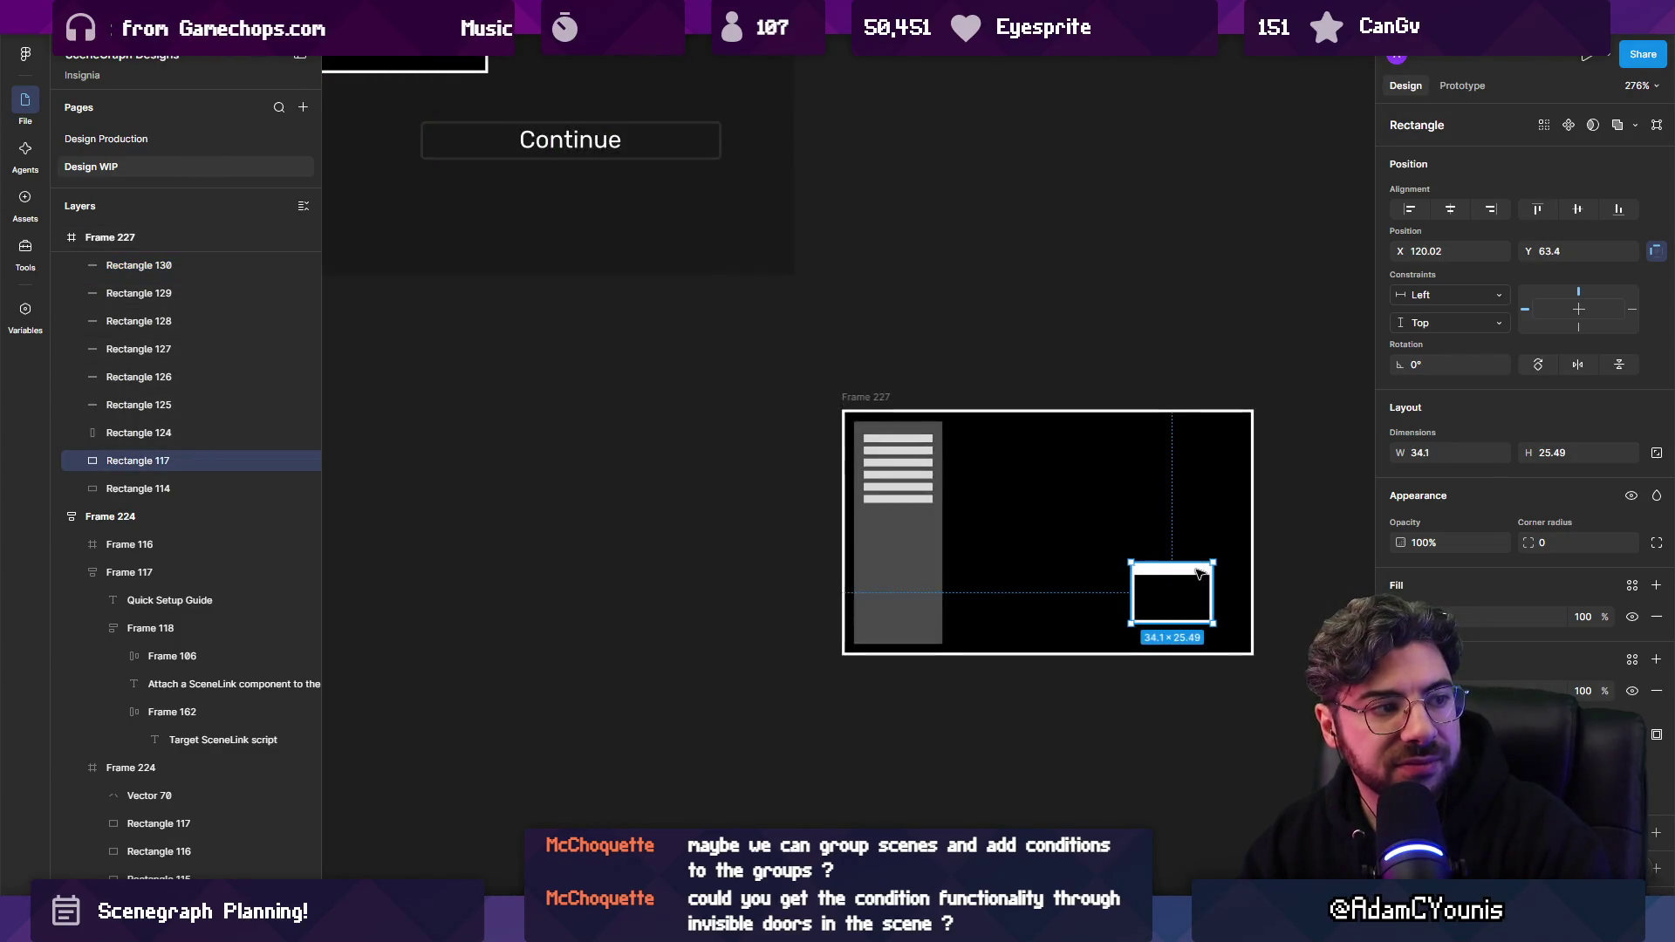
{"action": "scroll", "coordinate": [1199, 572], "scroll_direction": "up", "scroll_amount": 3, "text": "ctrl"}
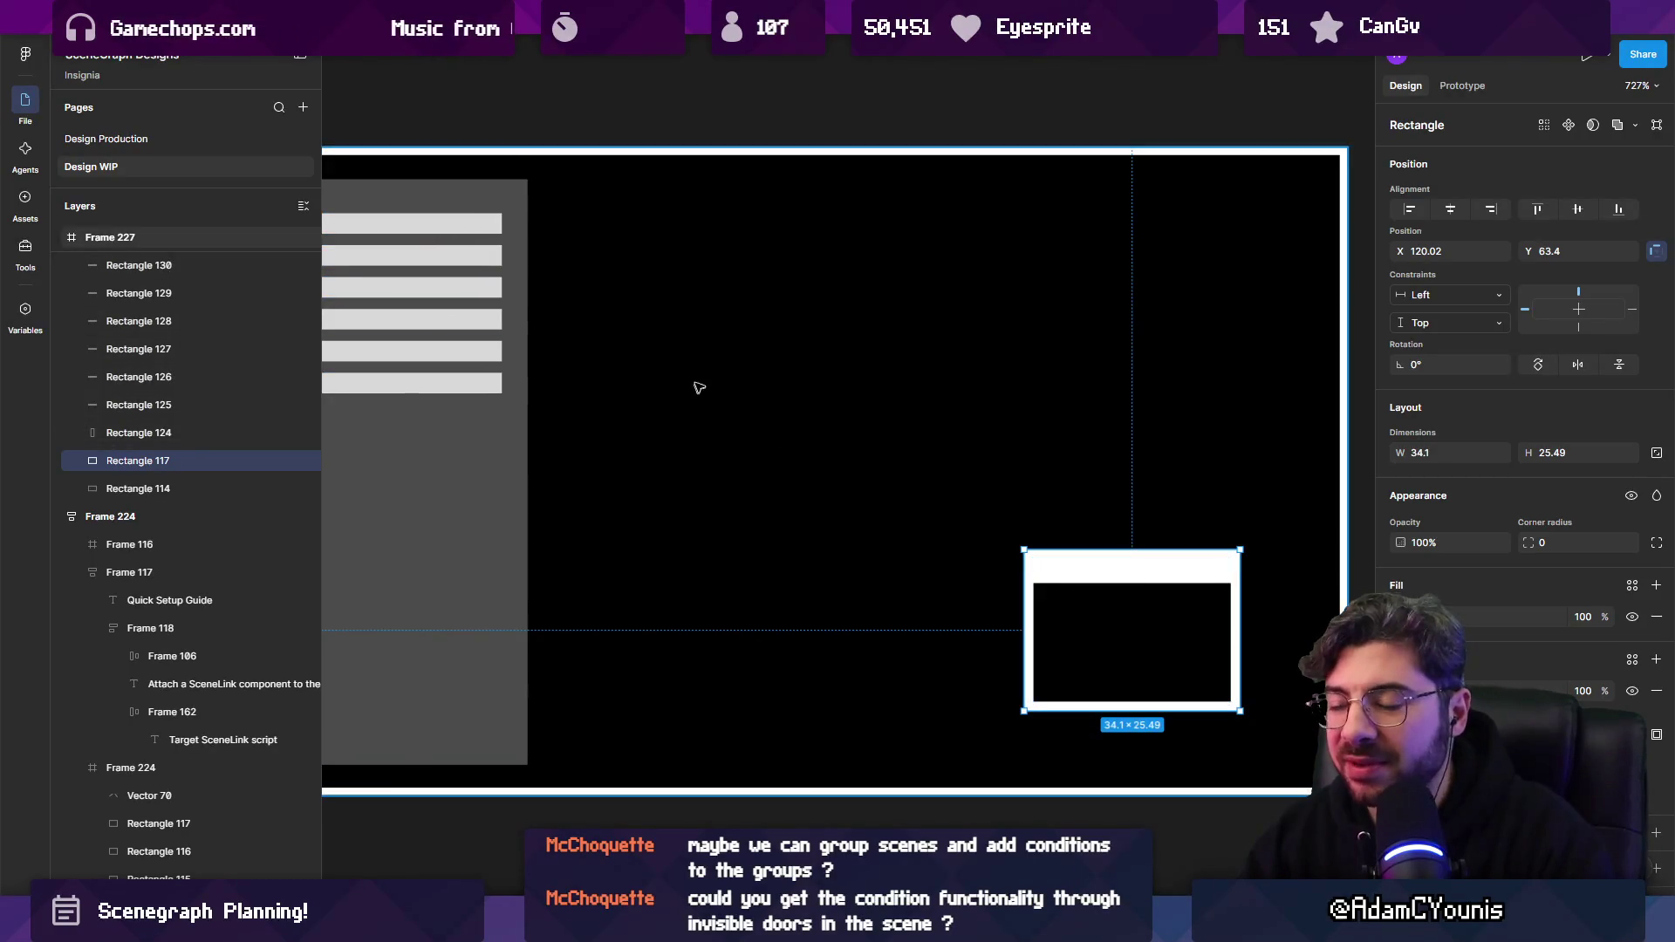
{"action": "scroll", "coordinate": [699, 385], "scroll_direction": "down", "scroll_amount": 2}
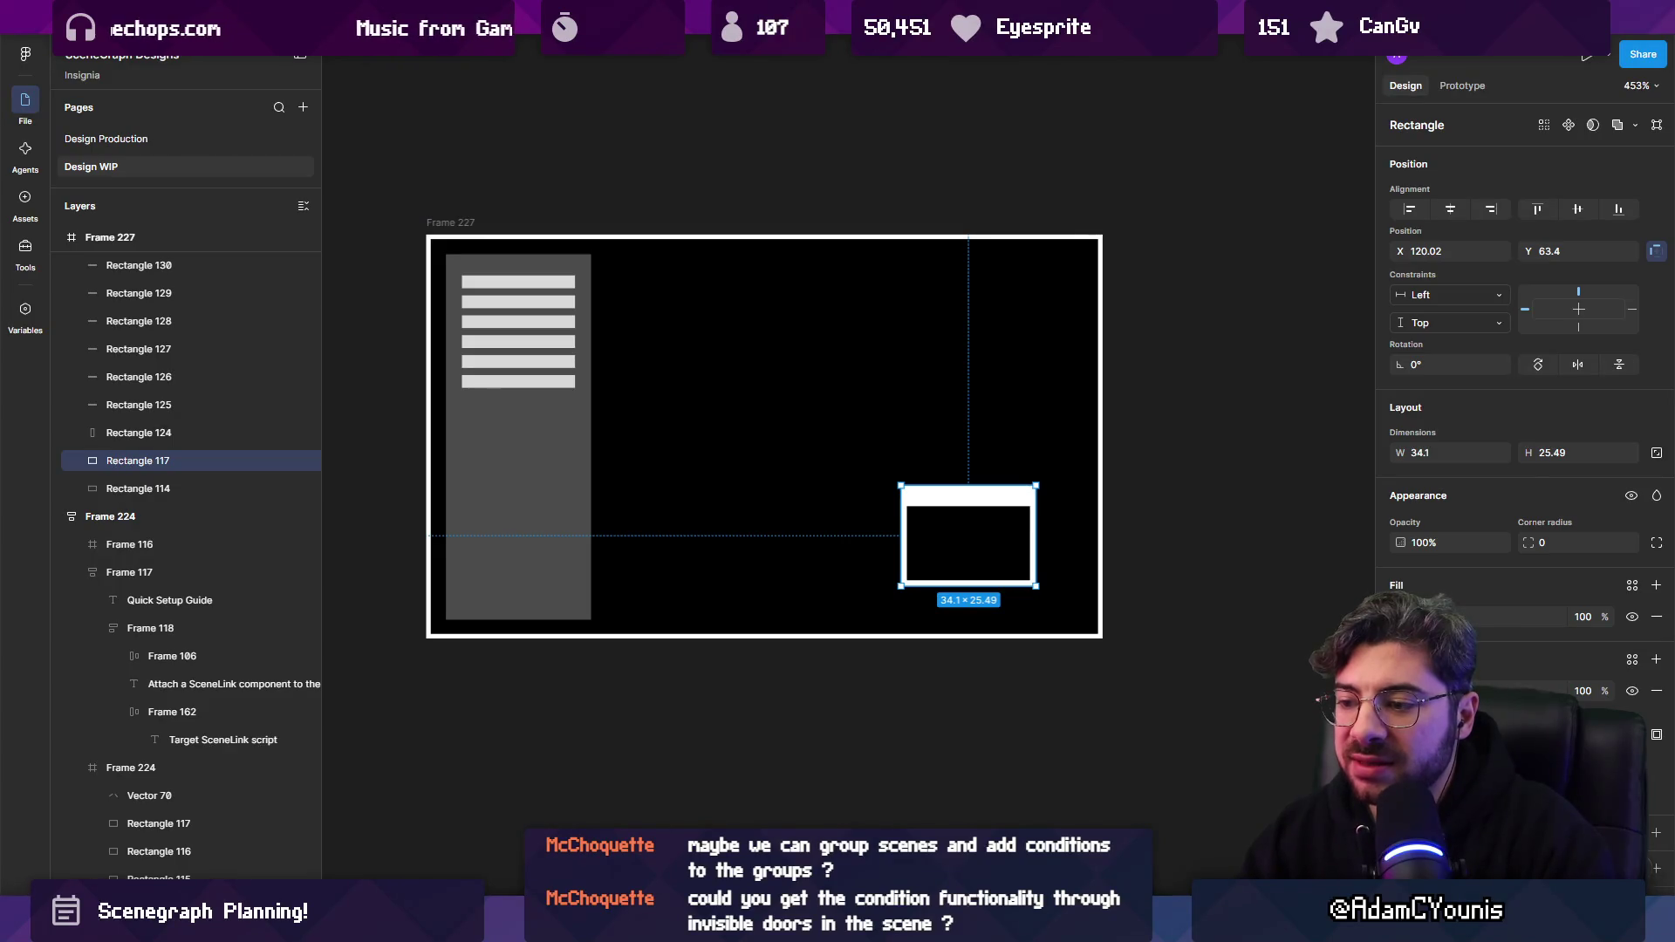
{"action": "left_click", "coordinate": [574, 384]}
{"action": "left_click", "coordinate": [704, 434]}
{"action": "left_click", "coordinate": [904, 497]}
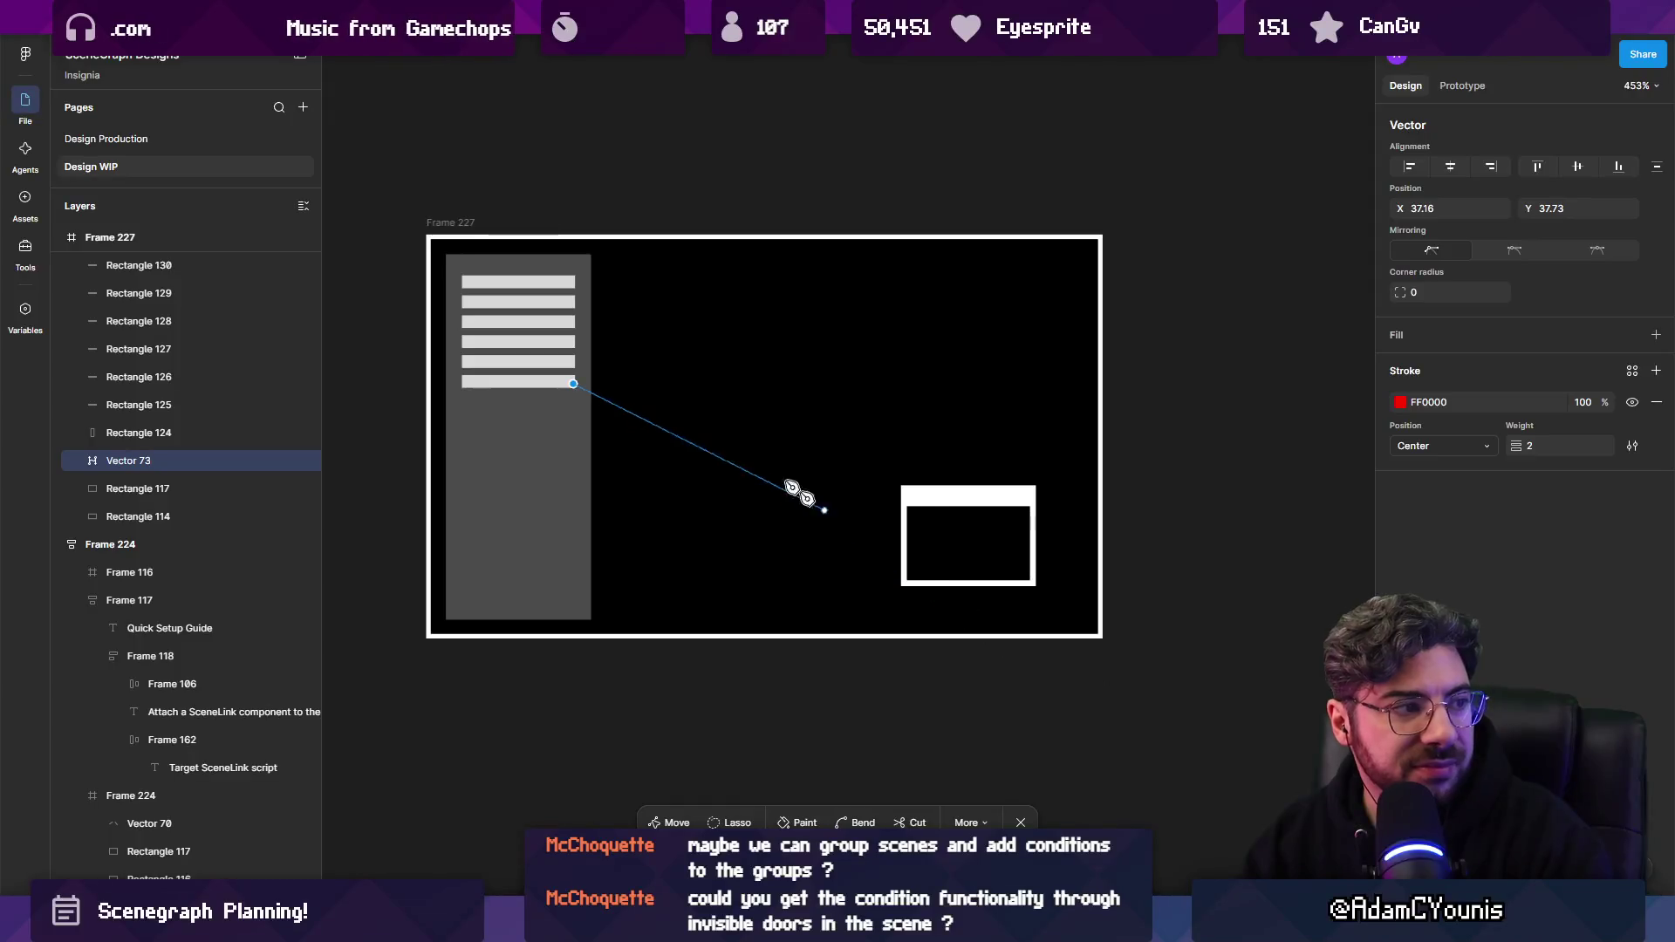
{"action": "scroll", "coordinate": [567, 391], "scroll_direction": "up", "scroll_amount": 3}
{"action": "left_click", "coordinate": [523, 386]}
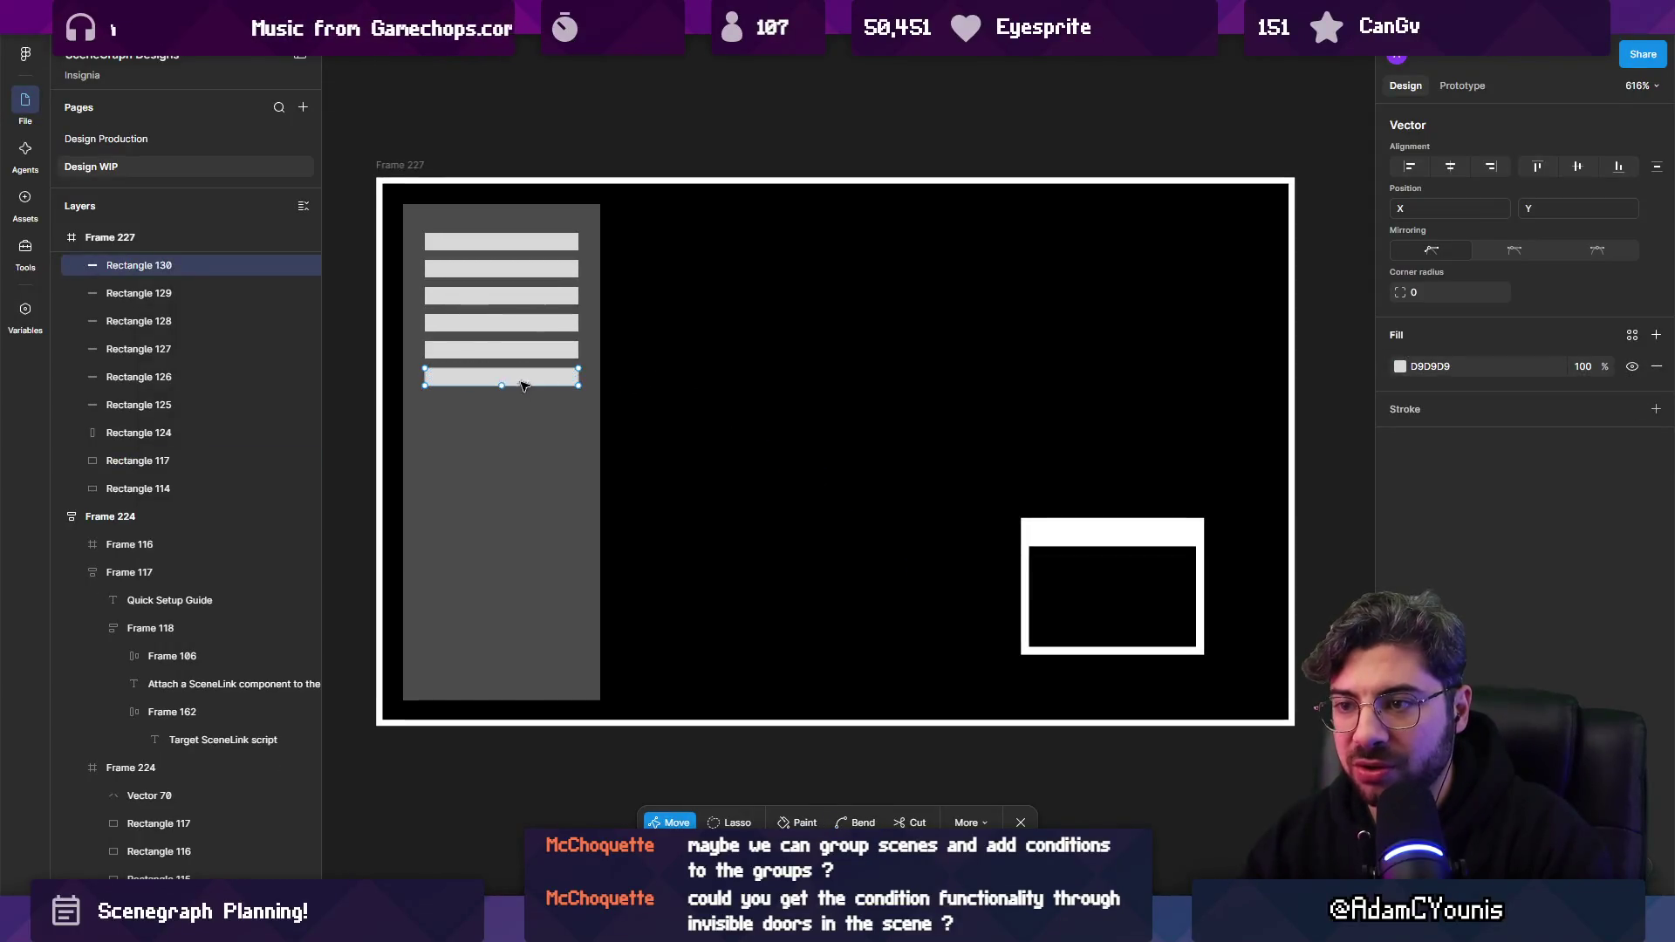
{"action": "key", "text": "Escape"}
{"action": "scroll", "coordinate": [516, 381], "scroll_direction": "up", "scroll_amount": 2}
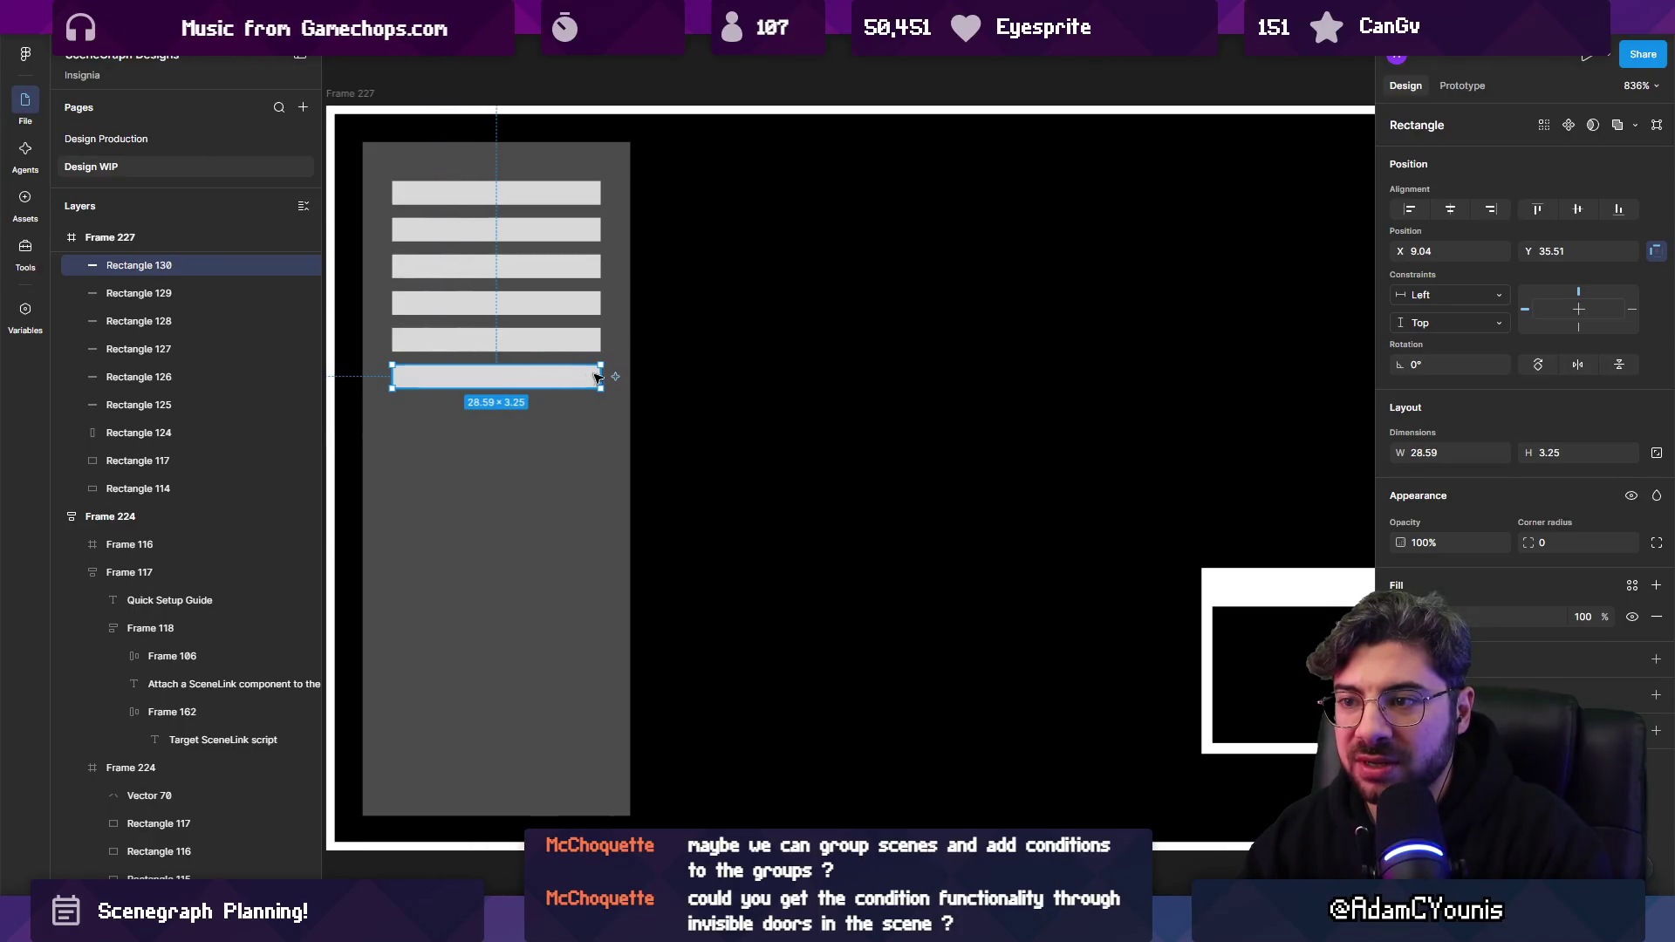
Turn a copy of the bottom bar into a small outlined square port at its end.
{"action": "left_click_drag", "start_coordinate": [516, 377], "coordinate": [551, 378]}
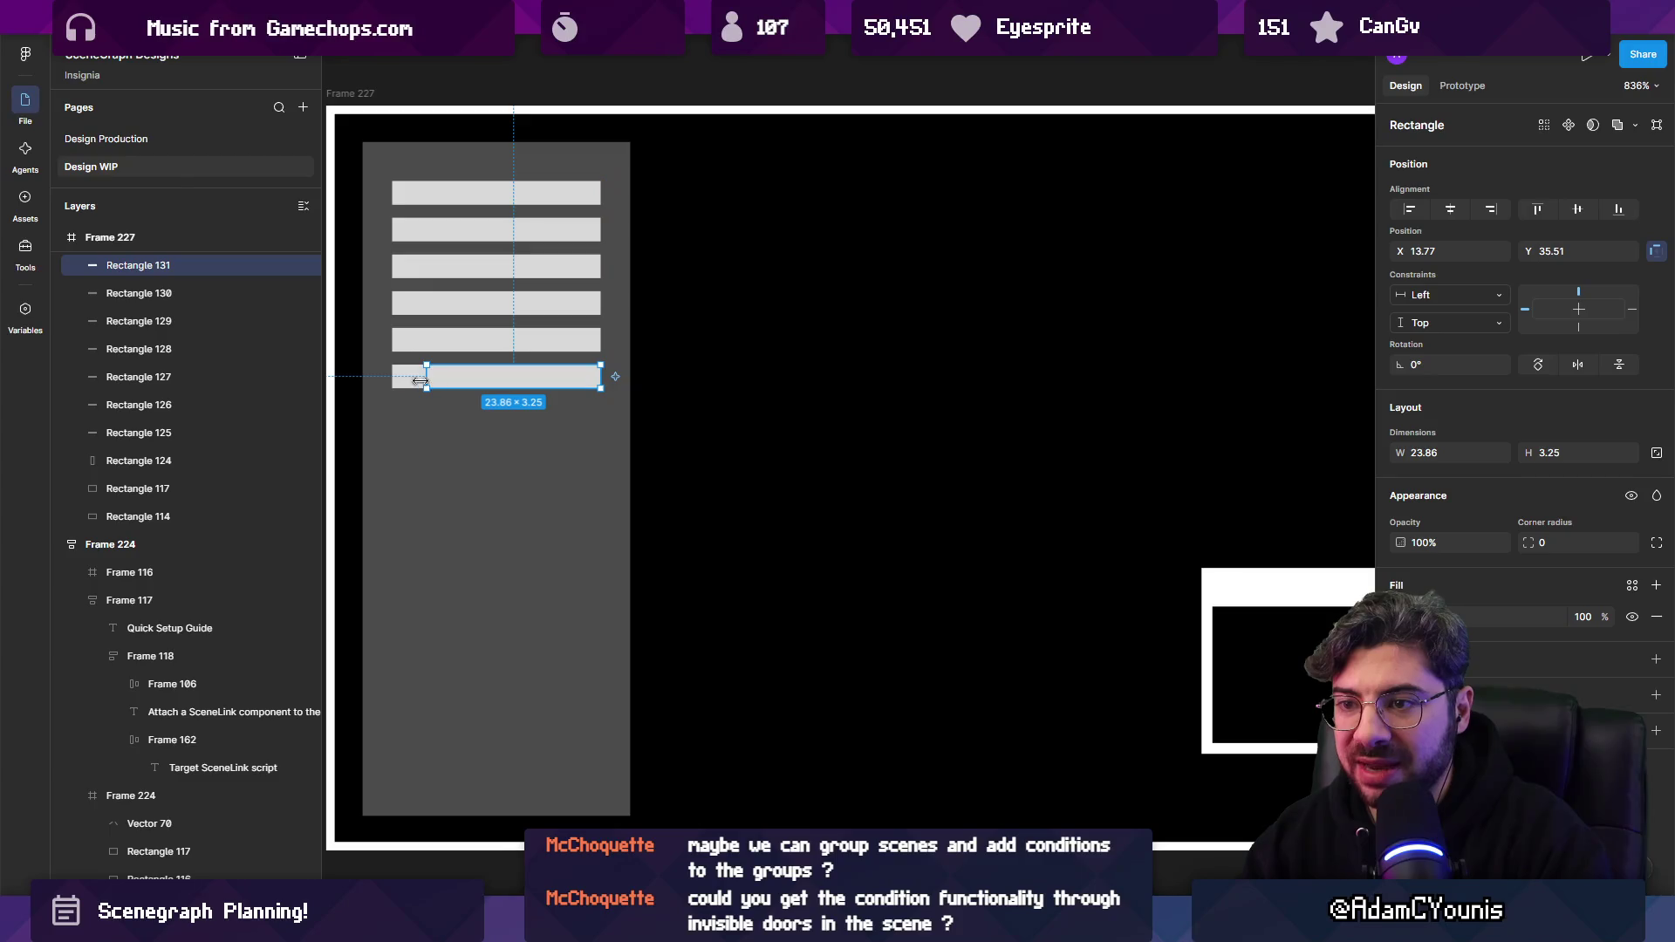
{"action": "scroll", "coordinate": [655, 400], "scroll_direction": "down", "scroll_amount": 3}
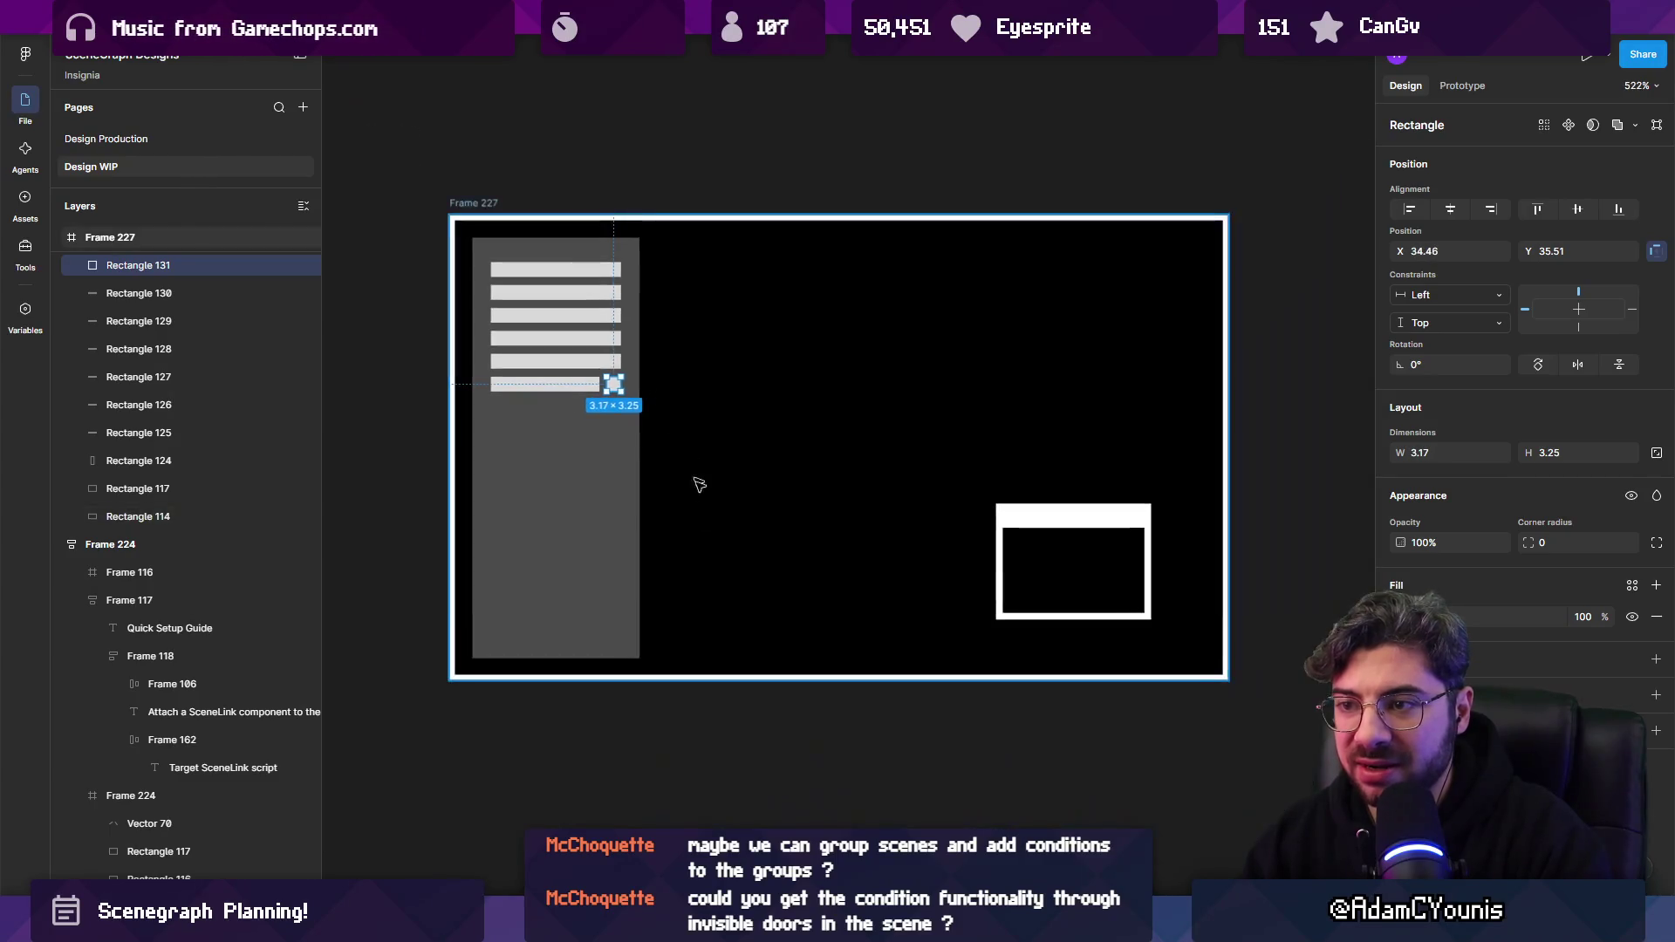
{"action": "left_click", "coordinate": [729, 717]}
{"action": "scroll", "coordinate": [590, 367], "scroll_direction": "up", "scroll_amount": 5}
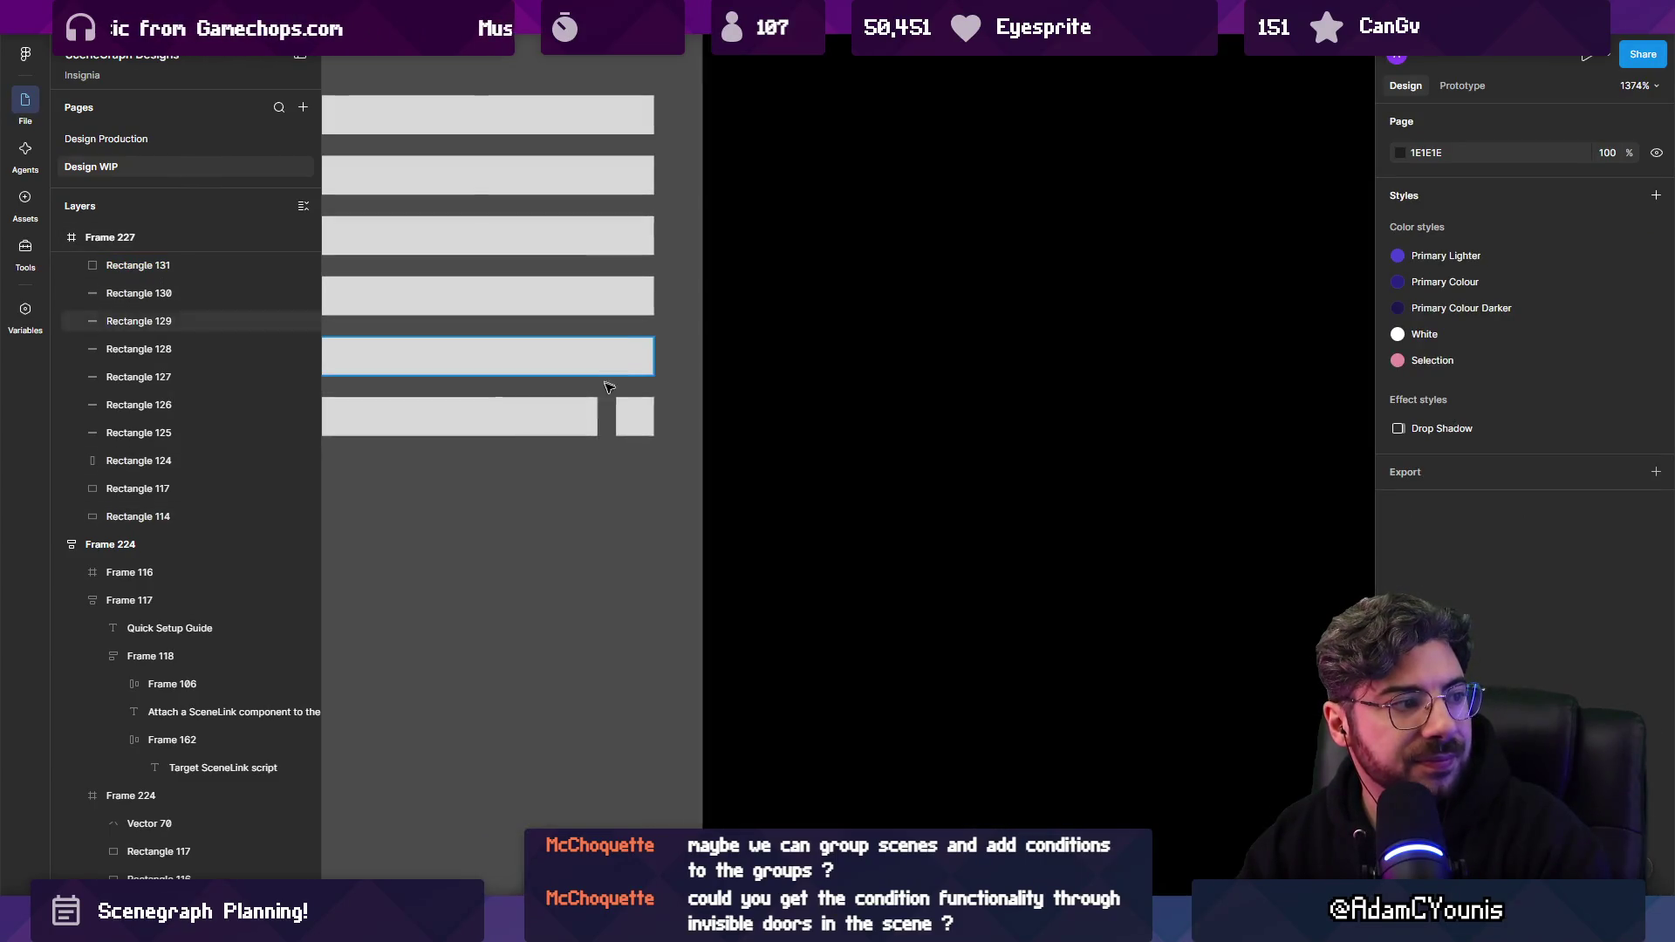
{"action": "scroll", "coordinate": [647, 412], "scroll_direction": "down", "scroll_amount": 3}
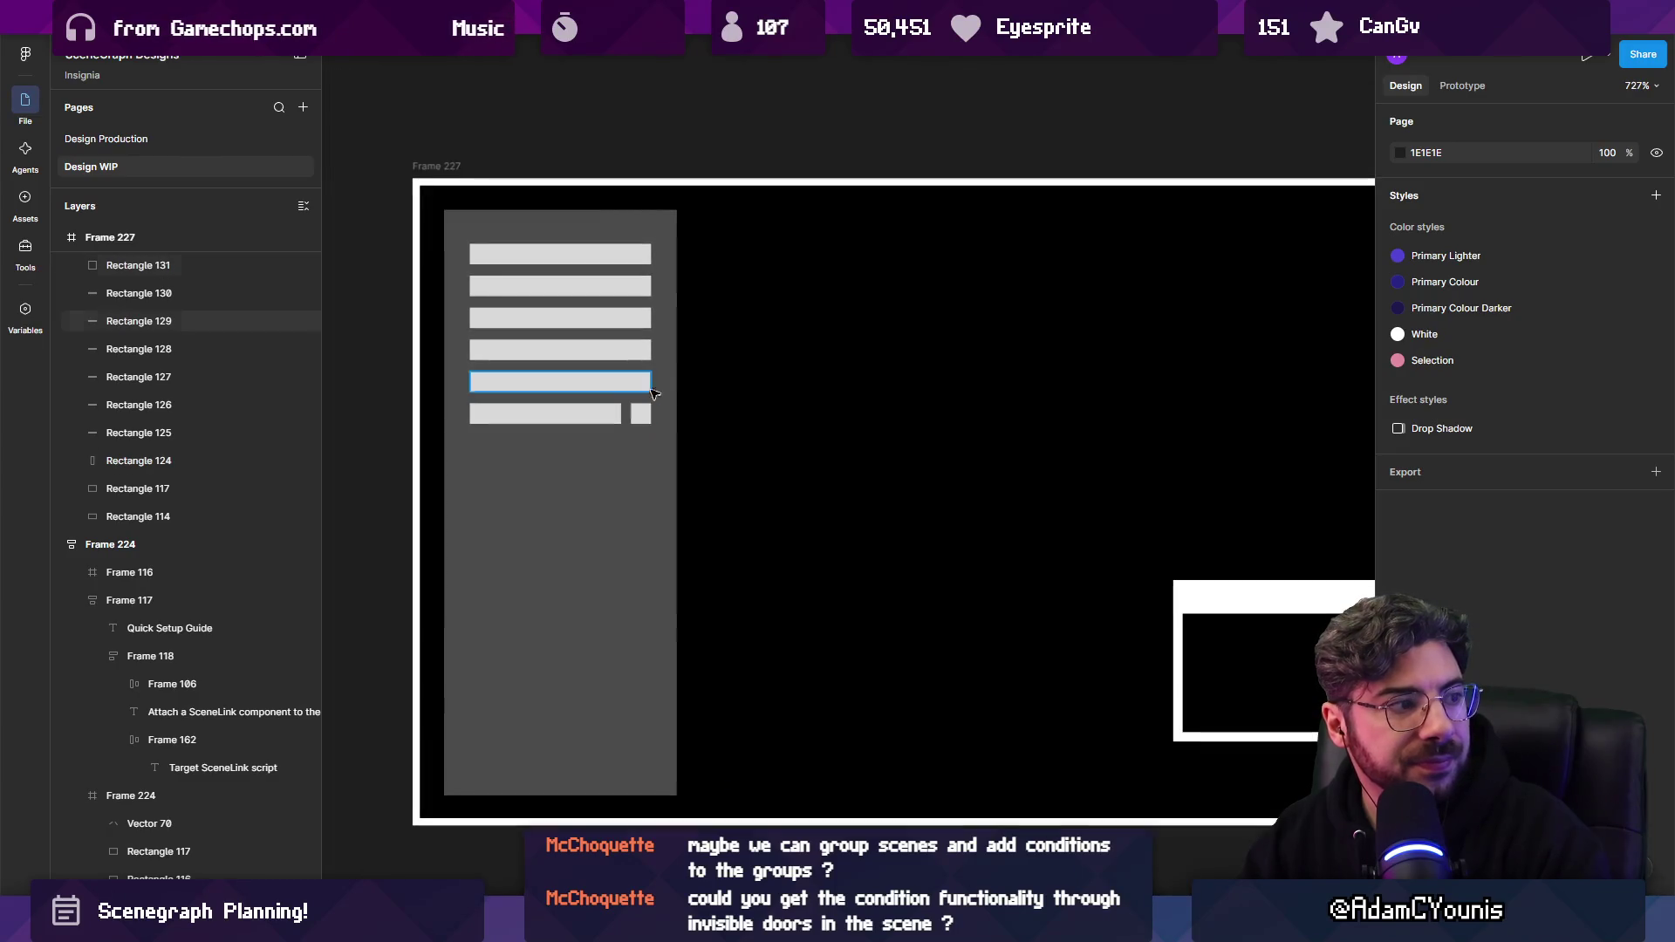
{"action": "left_click", "coordinate": [610, 414]}
{"action": "left_click", "coordinate": [649, 415]}
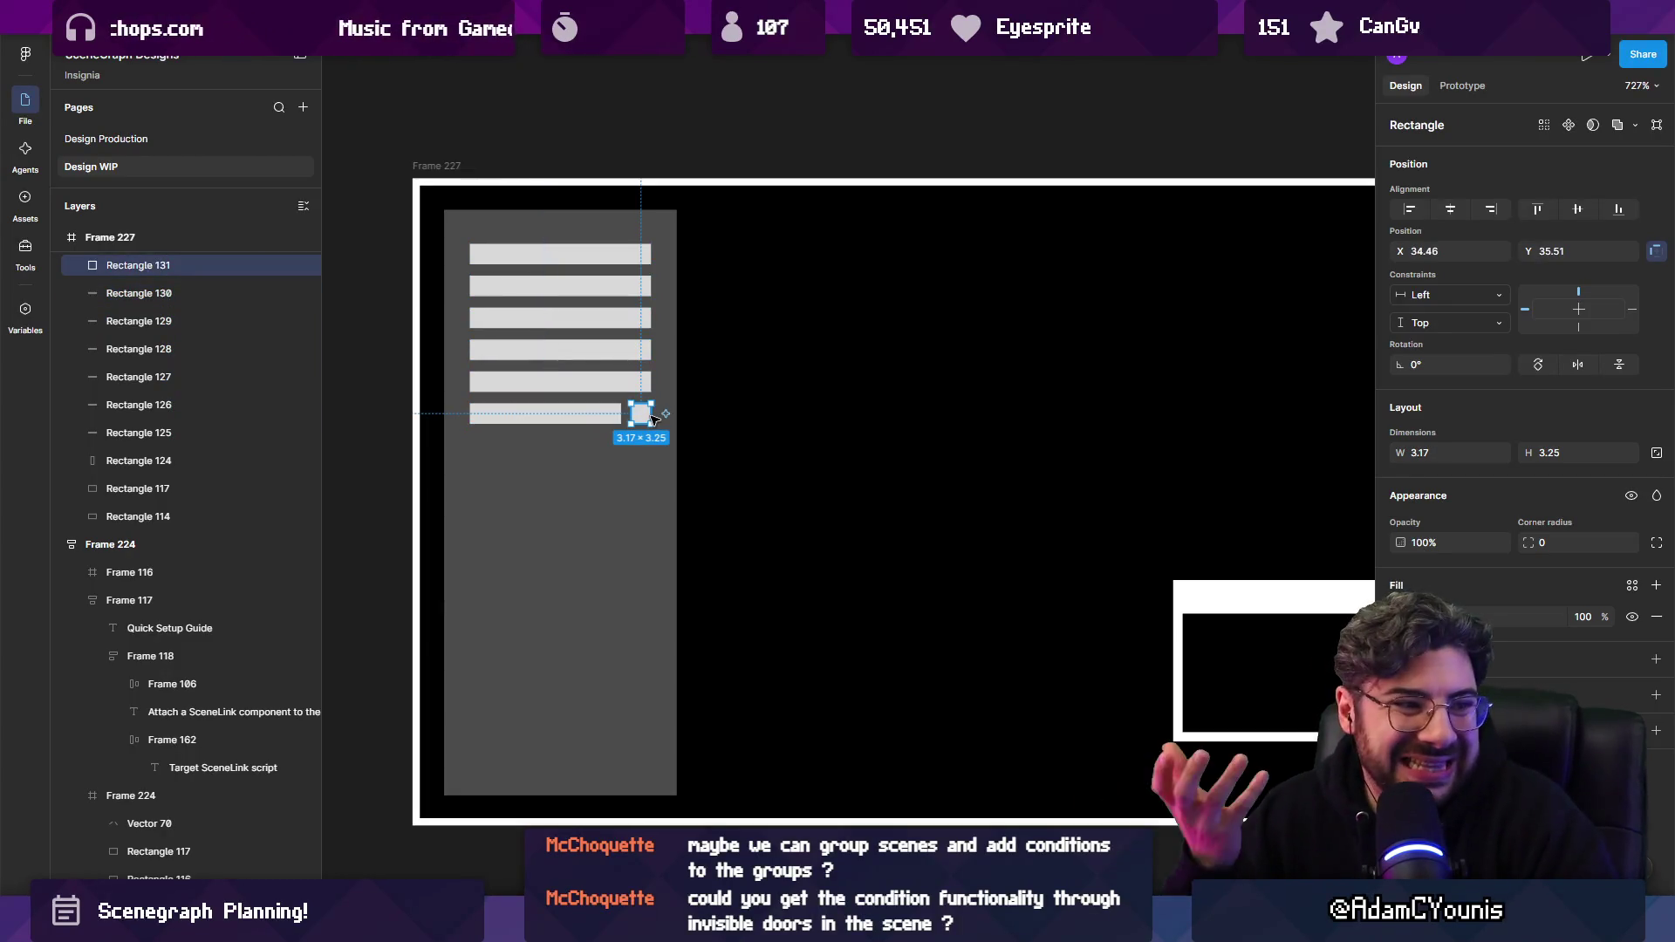
{"action": "scroll", "coordinate": [783, 453], "scroll_direction": "down", "scroll_amount": 2}
{"action": "scroll", "coordinate": [783, 453], "scroll_direction": "right", "scroll_amount": 3}
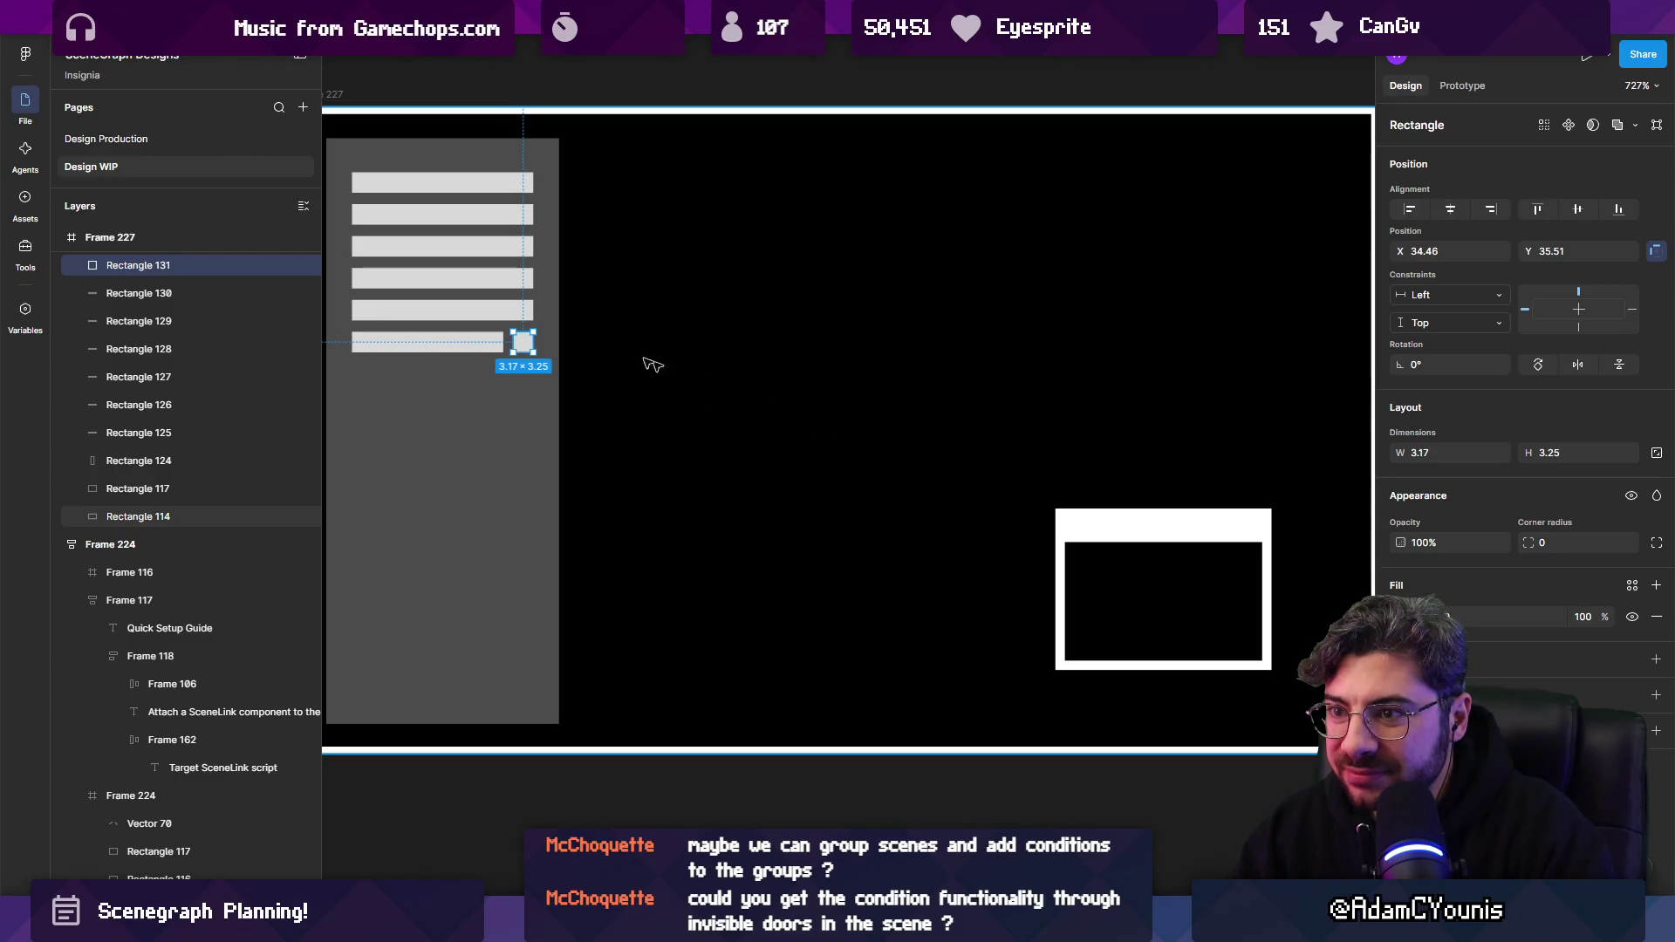
{"action": "scroll", "coordinate": [392, 331], "scroll_direction": "up", "scroll_amount": 3}
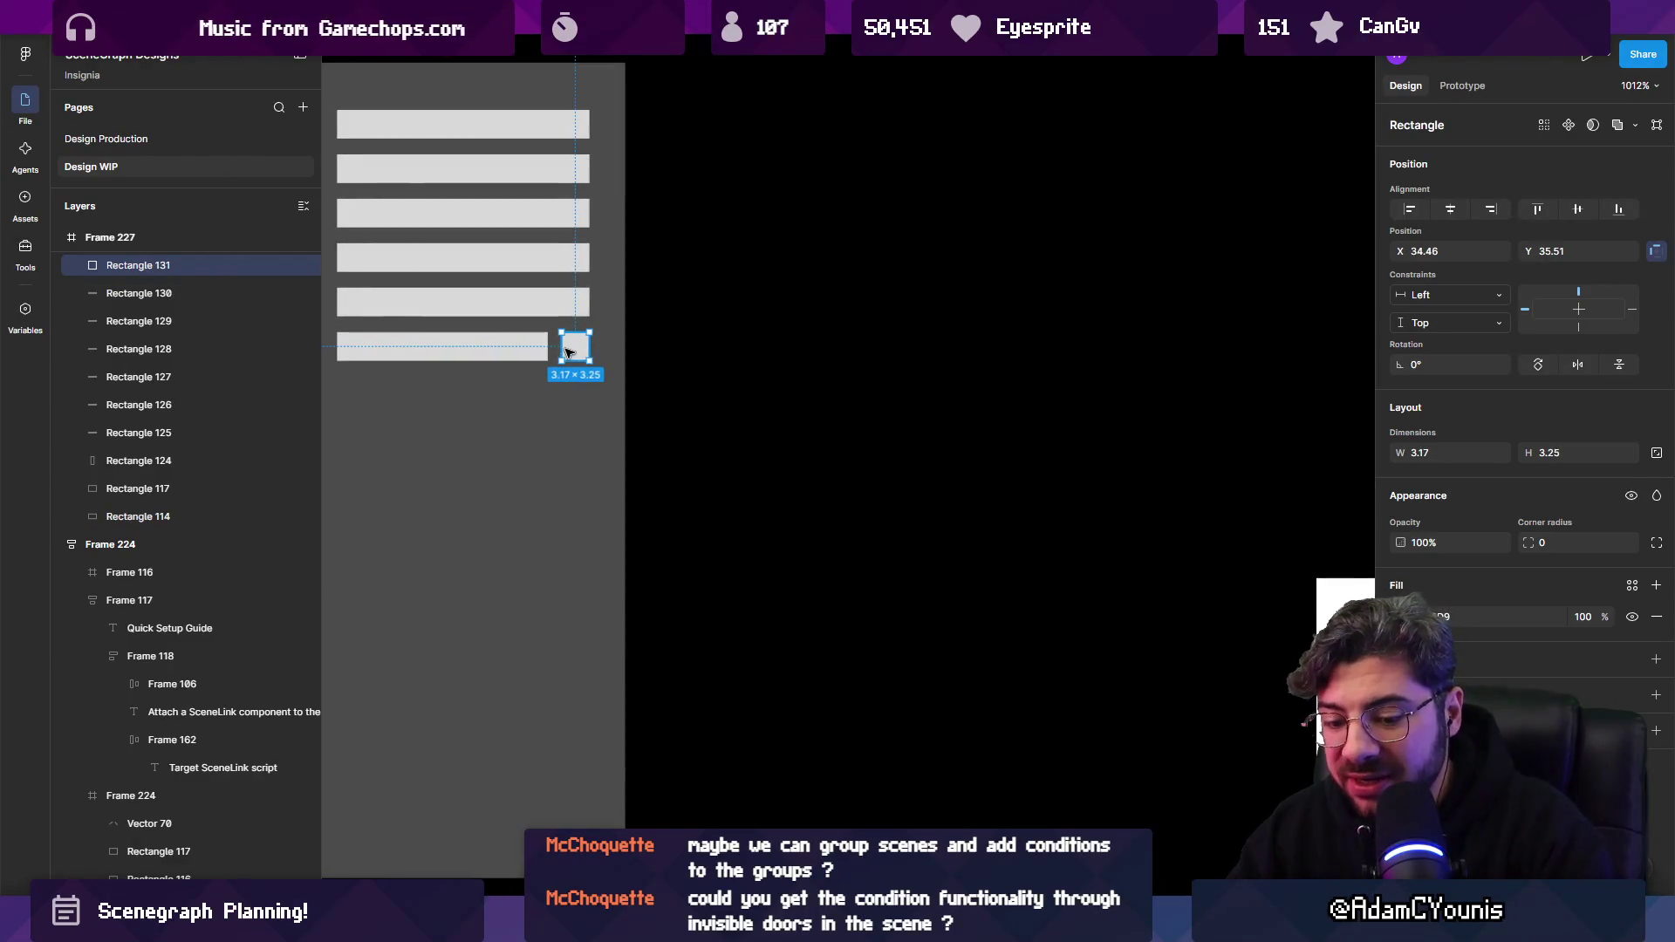
{"action": "key", "text": "shift+x"}
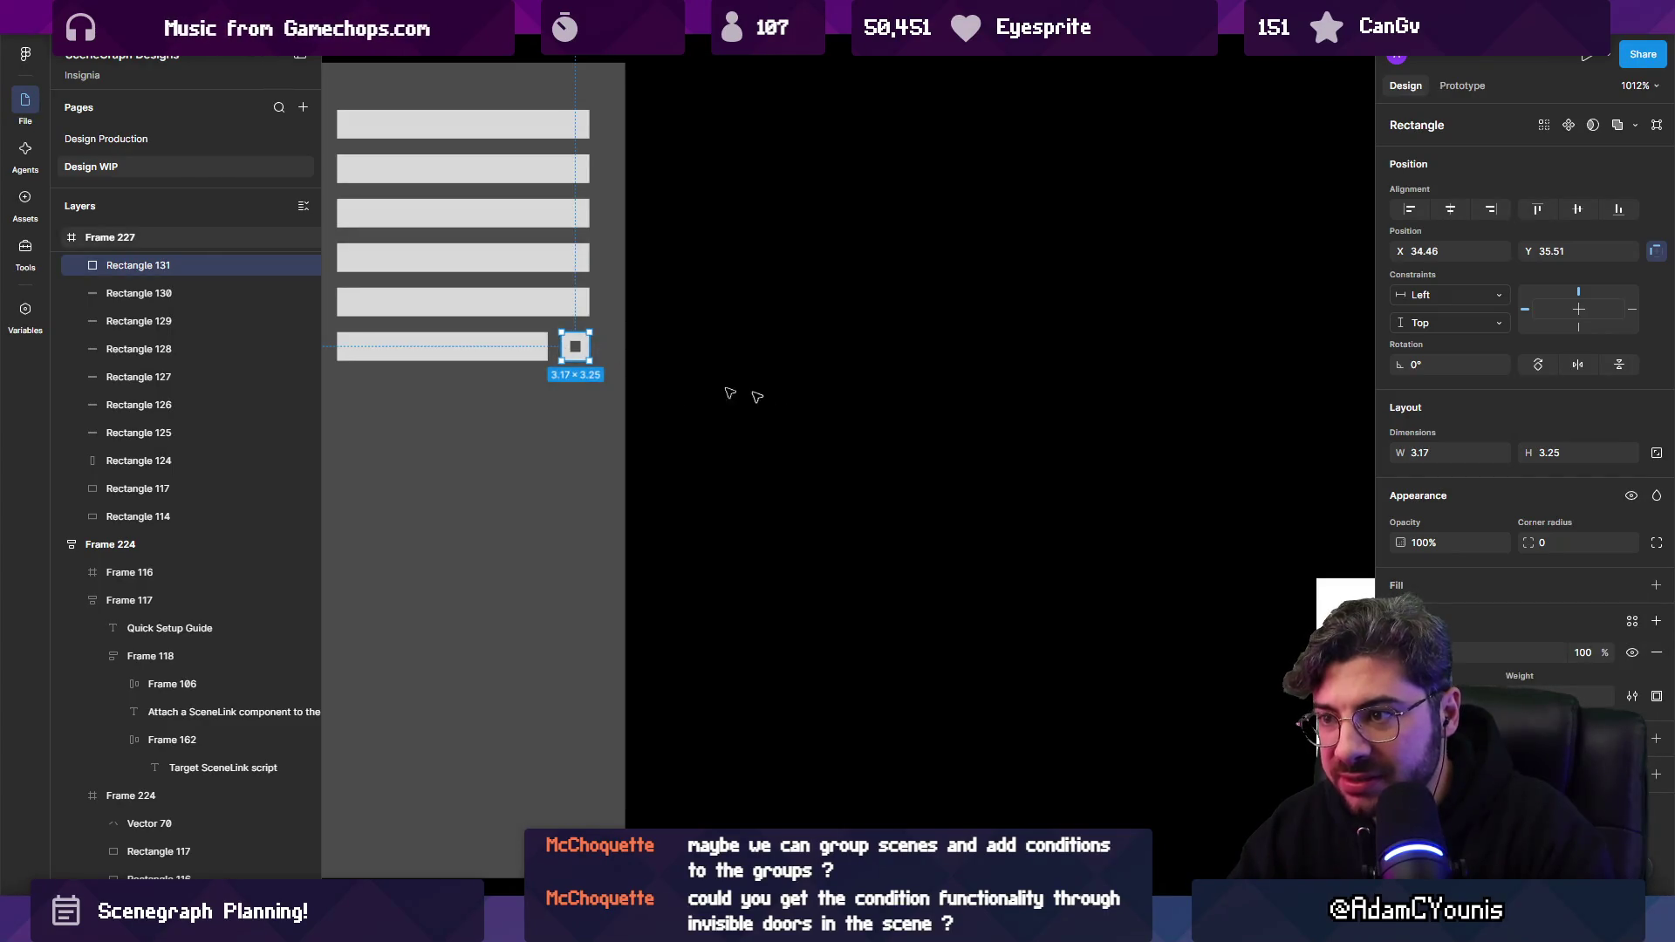
{"action": "scroll", "coordinate": [672, 497], "scroll_direction": "down", "scroll_amount": 5}
{"action": "key", "text": "Escape"}
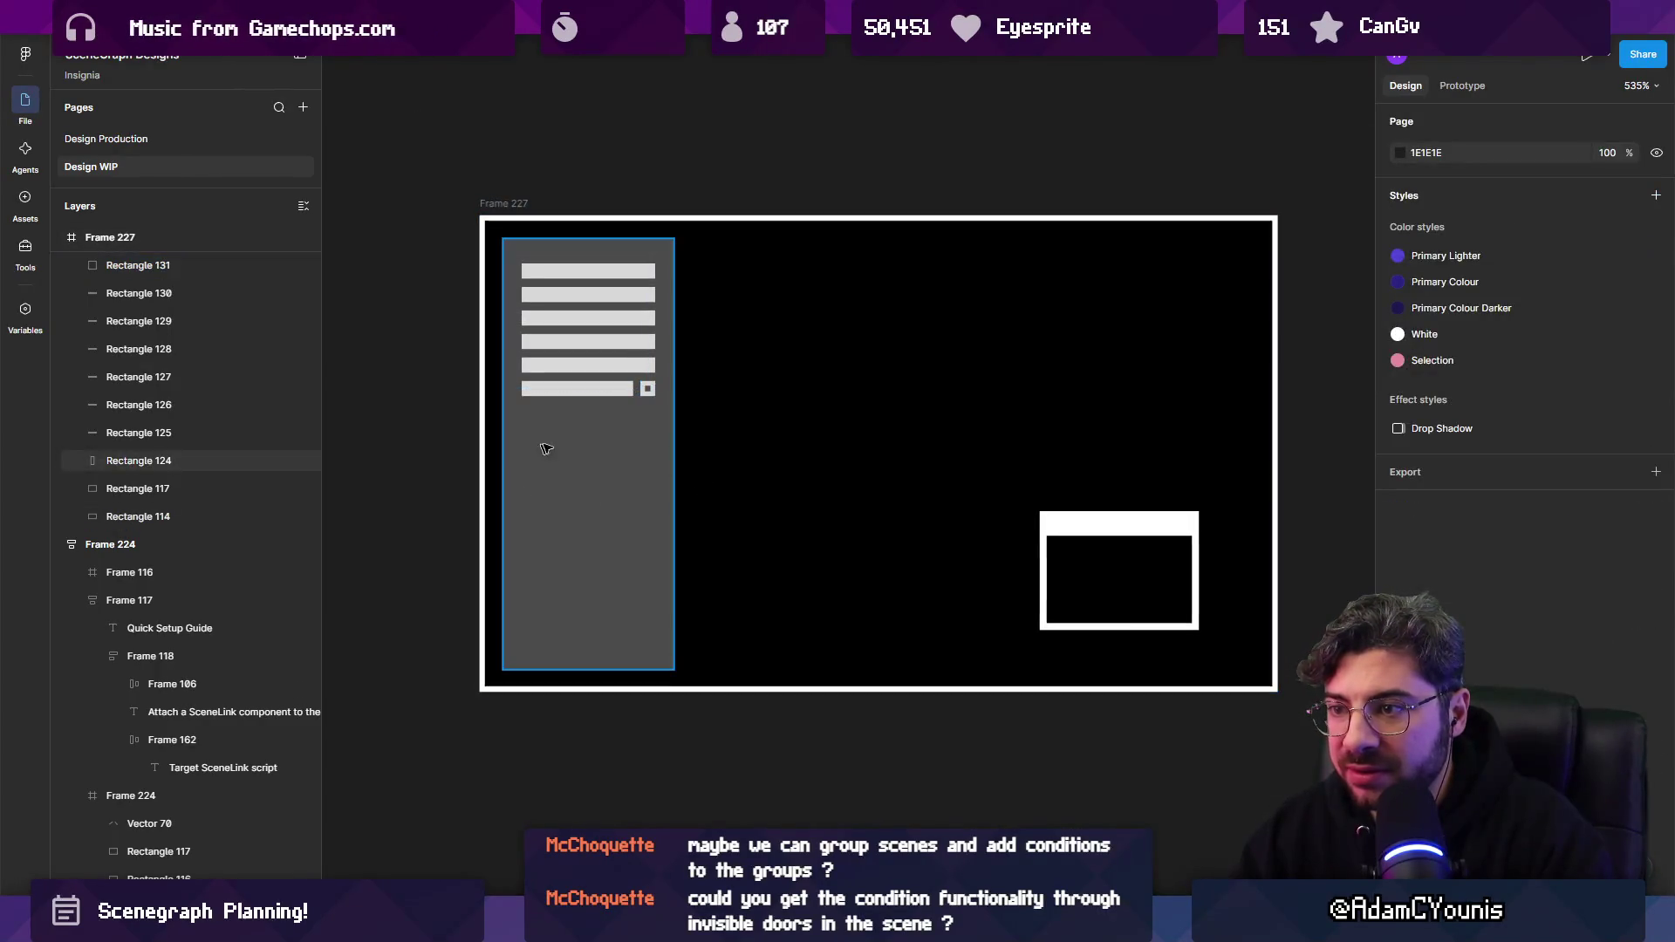
Scale Frame 227 and its contents up about 2.7× with the K scale tool.
{"action": "scroll", "coordinate": [545, 441], "scroll_direction": "down", "scroll_amount": 5}
{"action": "left_click", "coordinate": [532, 270]}
{"action": "key", "text": "k"}
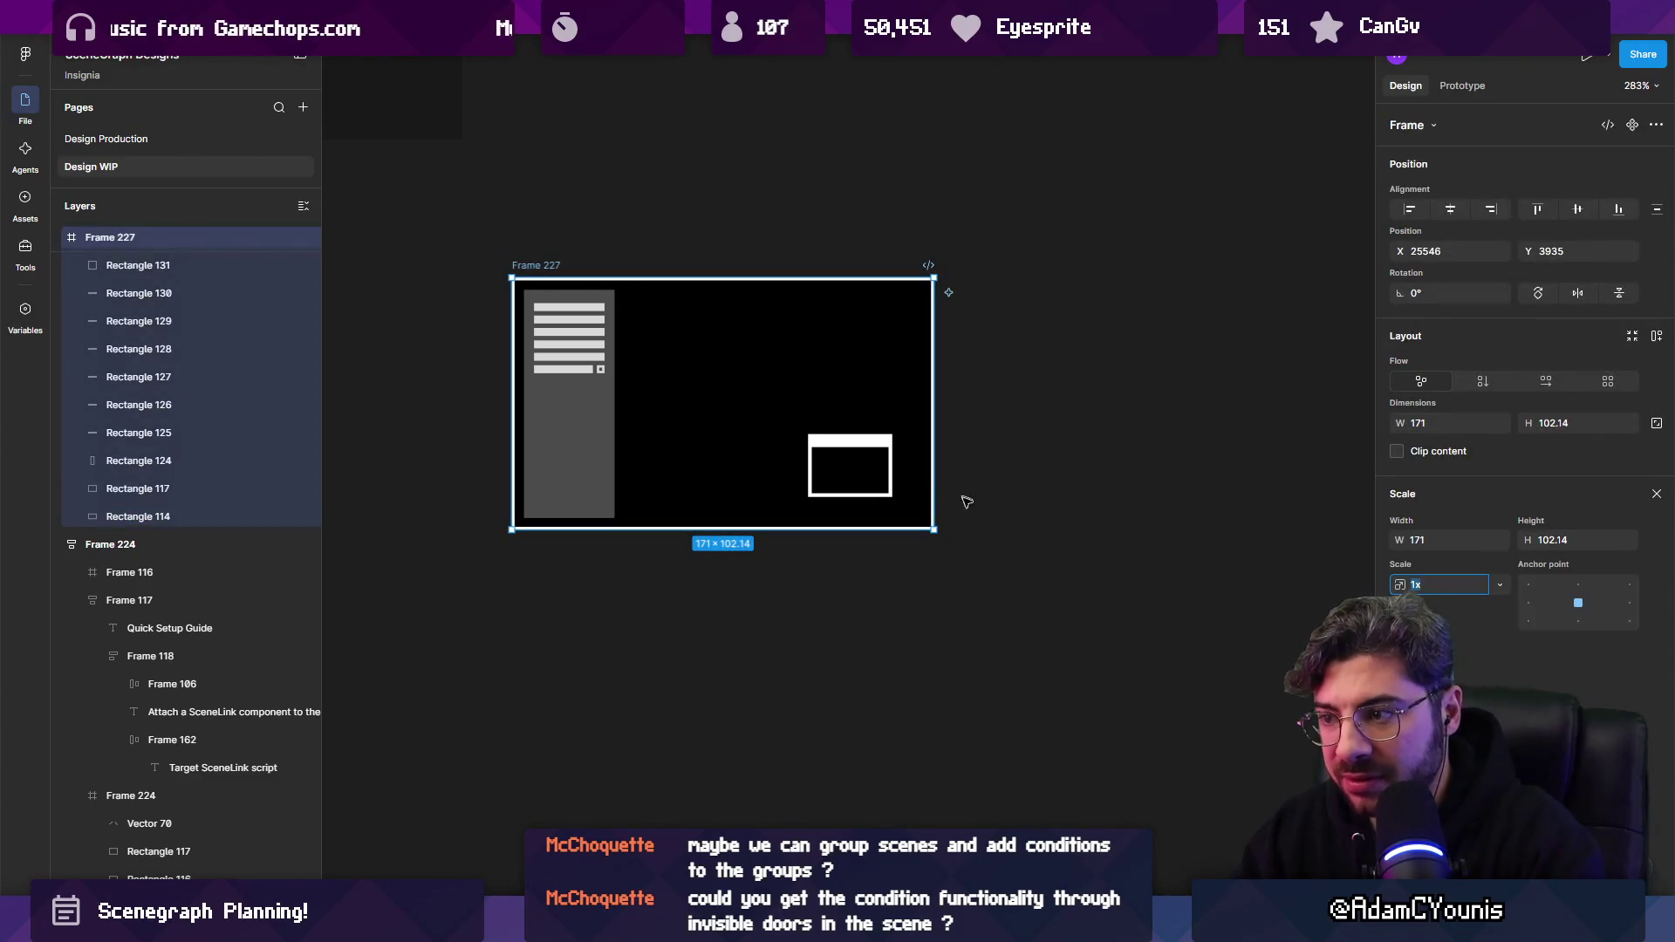
{"action": "mouse_move", "coordinate": [934, 531]}
{"action": "left_mouse_down"}
{"action": "mouse_move", "coordinate": [1376, 741]}
{"action": "mouse_move", "coordinate": [1379, 864]}
{"action": "mouse_move", "coordinate": [1374, 790]}
{"action": "left_mouse_up"}
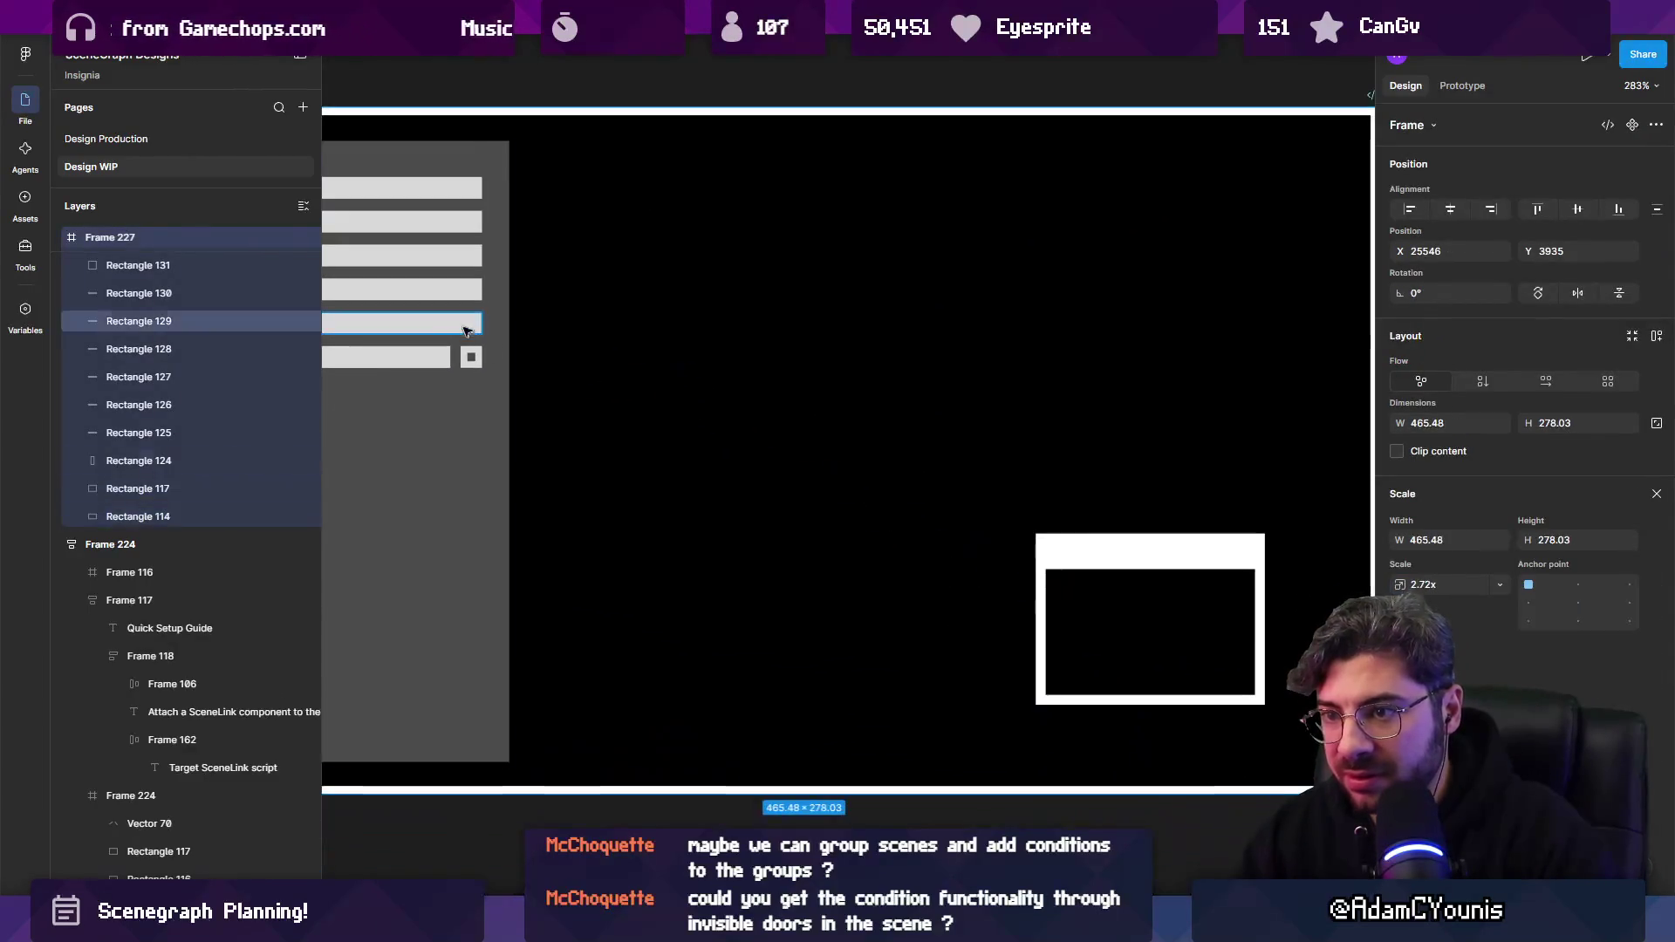
Make the diamond port's outline visible and begin a connector line from it.
{"action": "left_click", "coordinate": [471, 357]}
{"action": "key", "text": "v"}
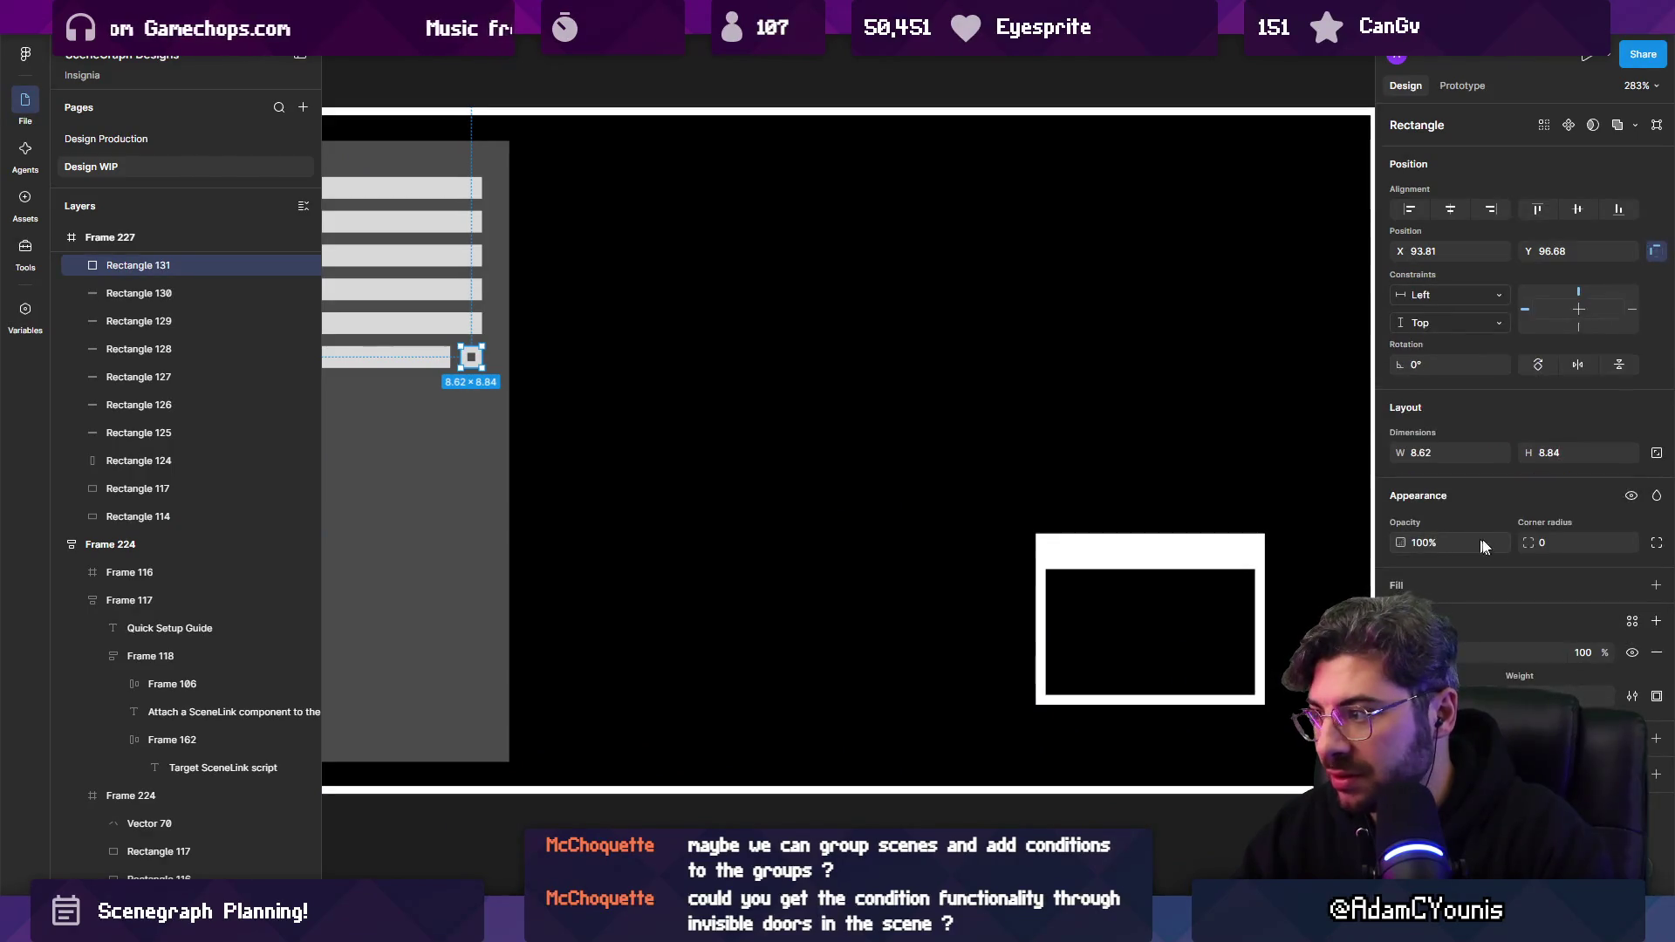
{"action": "key", "text": "Return"}
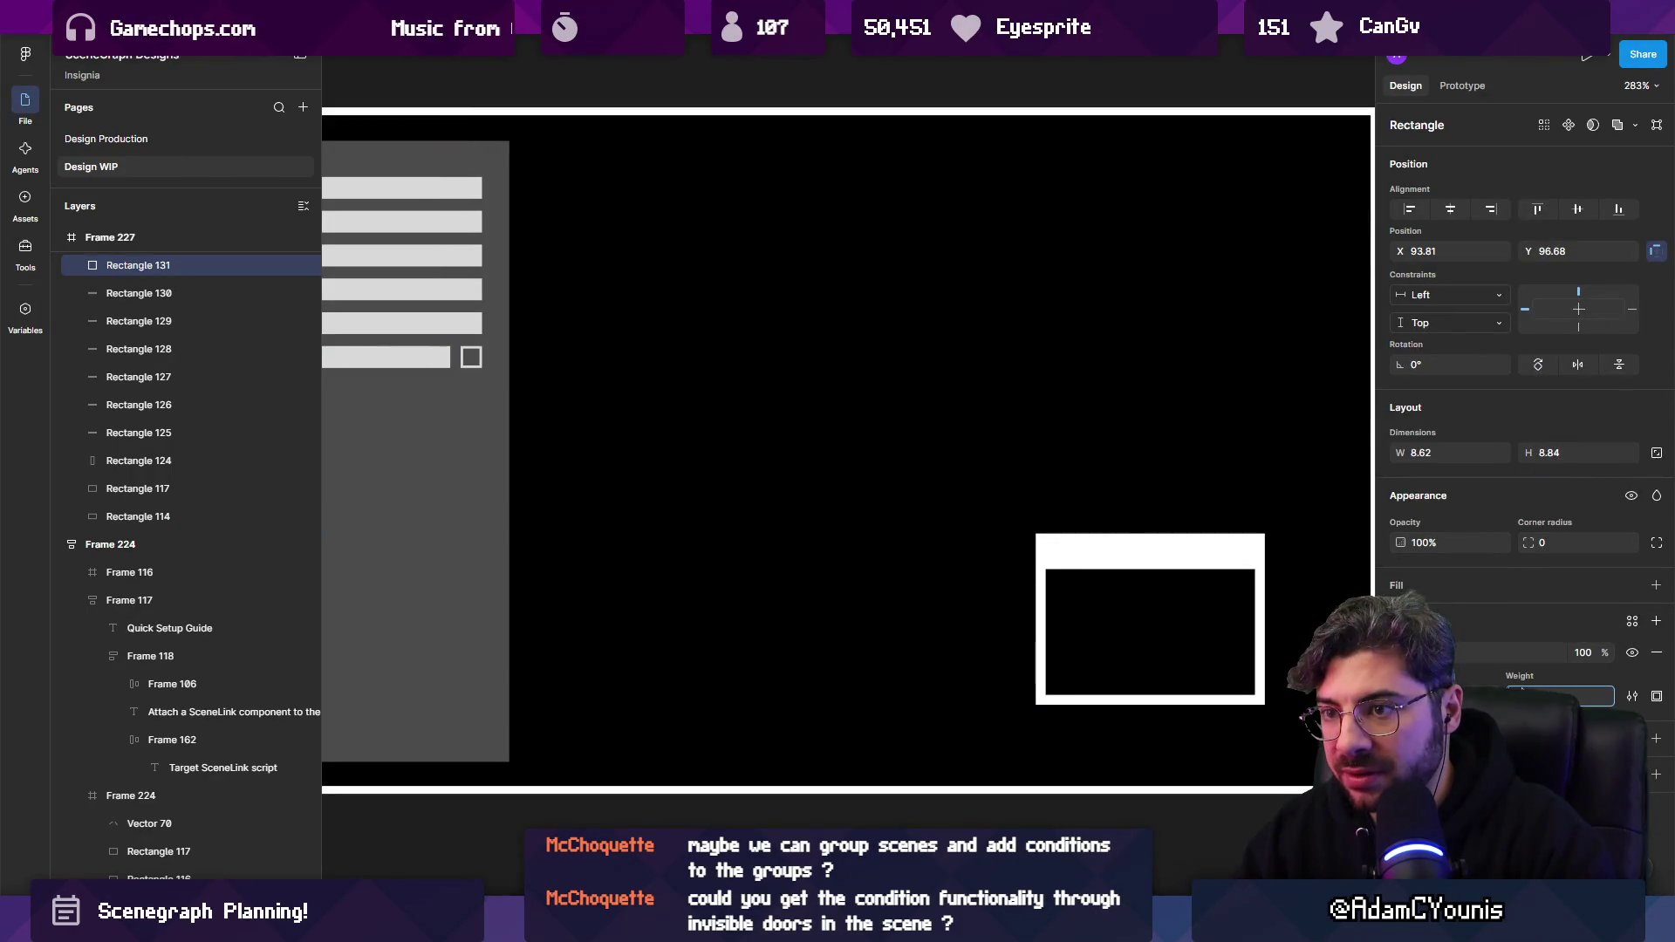
{"action": "scroll", "coordinate": [680, 665], "scroll_direction": "down", "scroll_amount": 3}
{"action": "left_click", "coordinate": [681, 666]}
{"action": "scroll", "coordinate": [593, 349], "scroll_direction": "up", "scroll_amount": 5}
{"action": "left_click", "coordinate": [597, 382]}
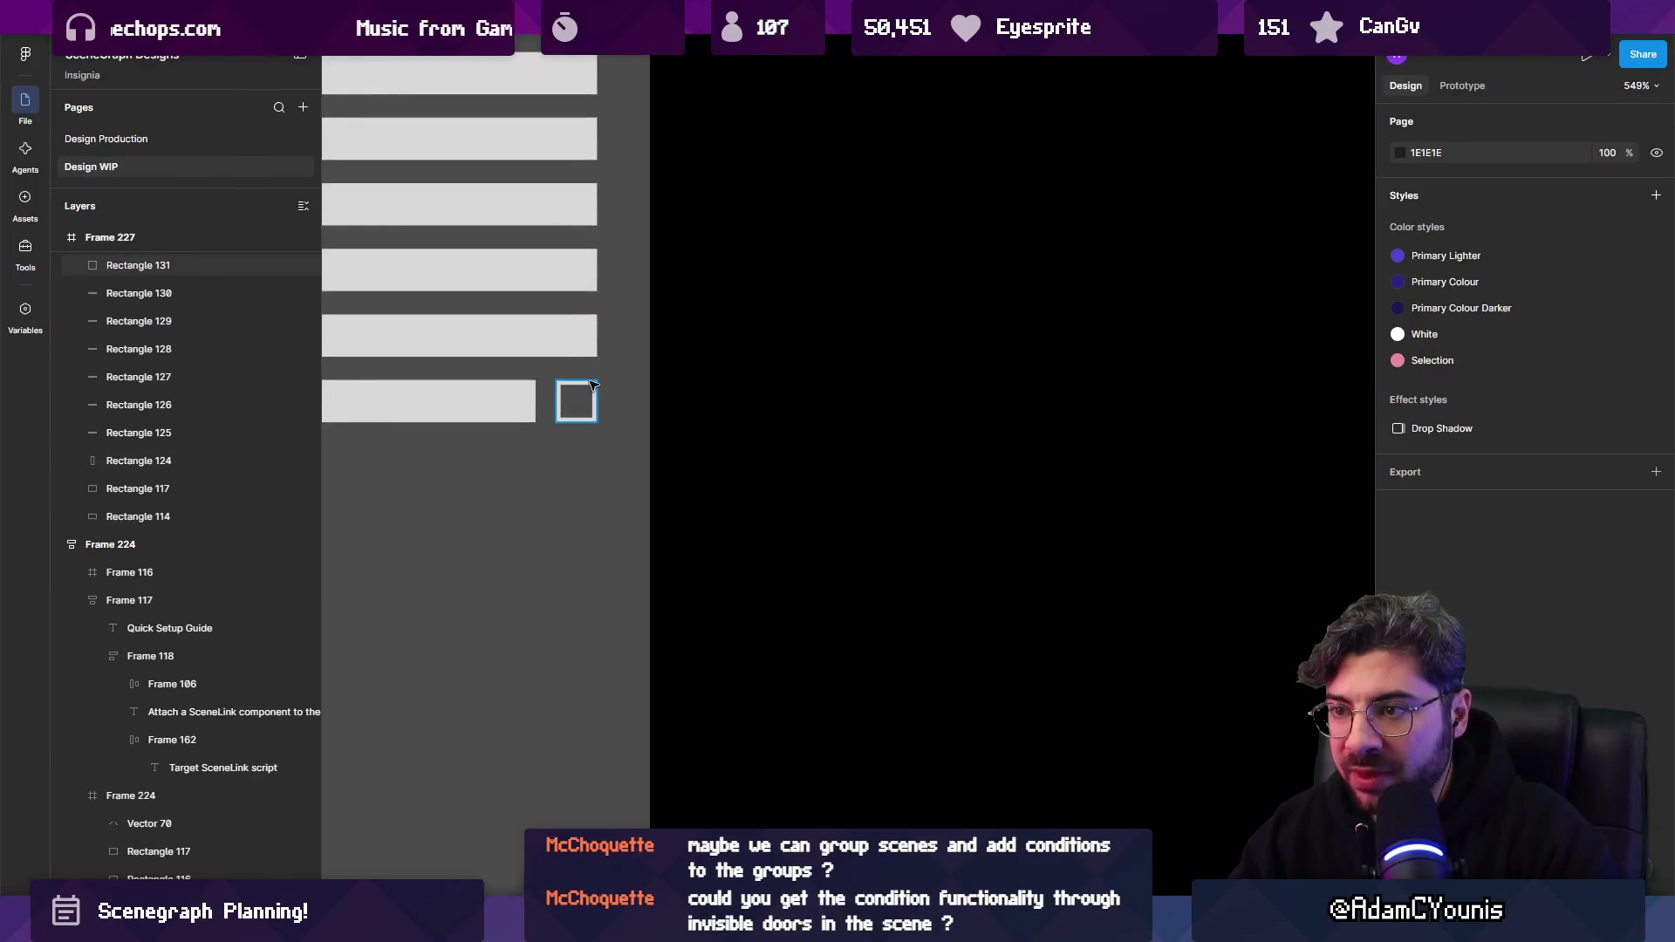
{"action": "scroll", "coordinate": [573, 343], "scroll_direction": "down", "scroll_amount": 5}
{"action": "key", "text": "Escape"}
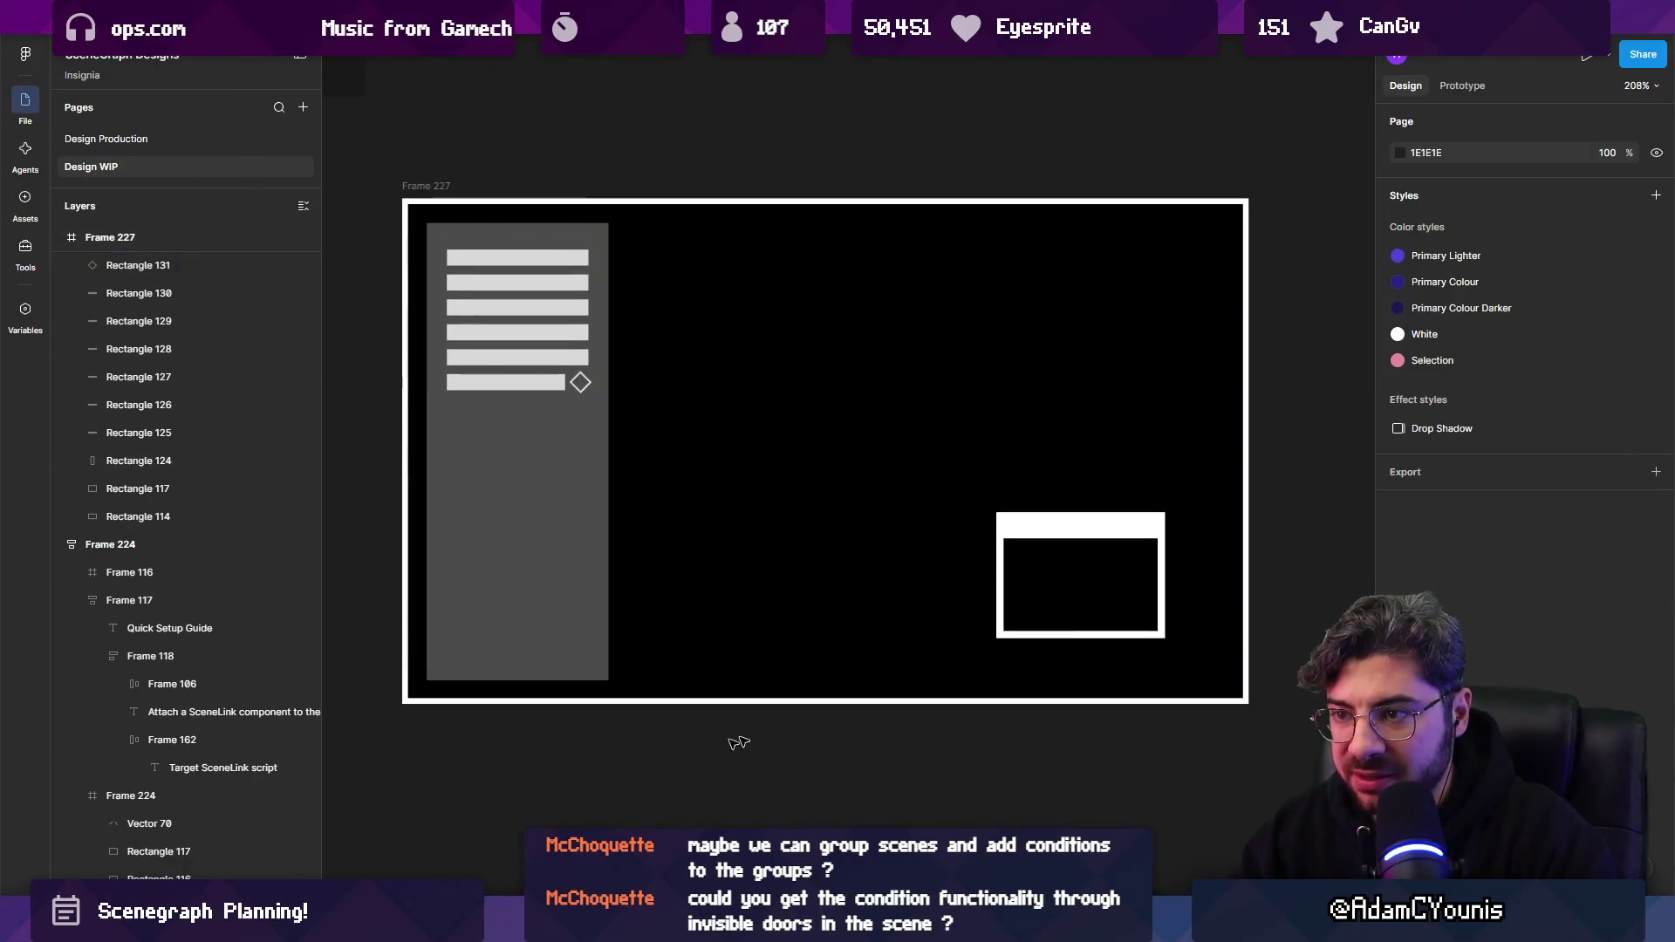
{"action": "left_click", "coordinate": [581, 383]}
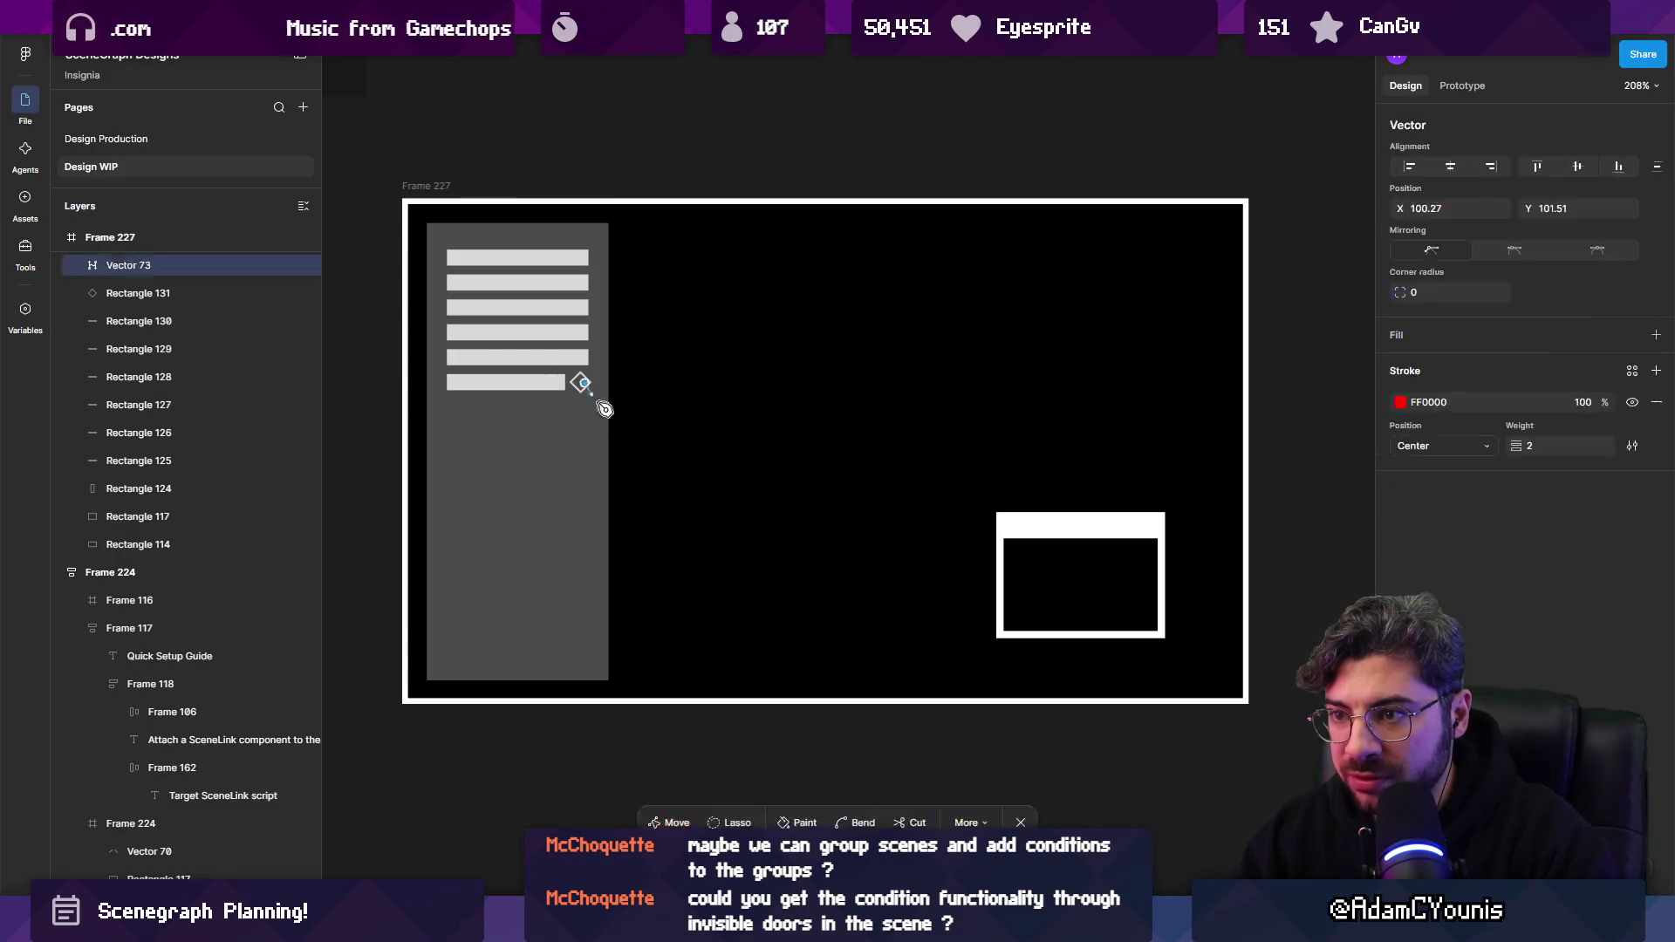
Redo the connector from the diamond port into the window and exit path editing.
{"action": "key", "text": "Escape"}
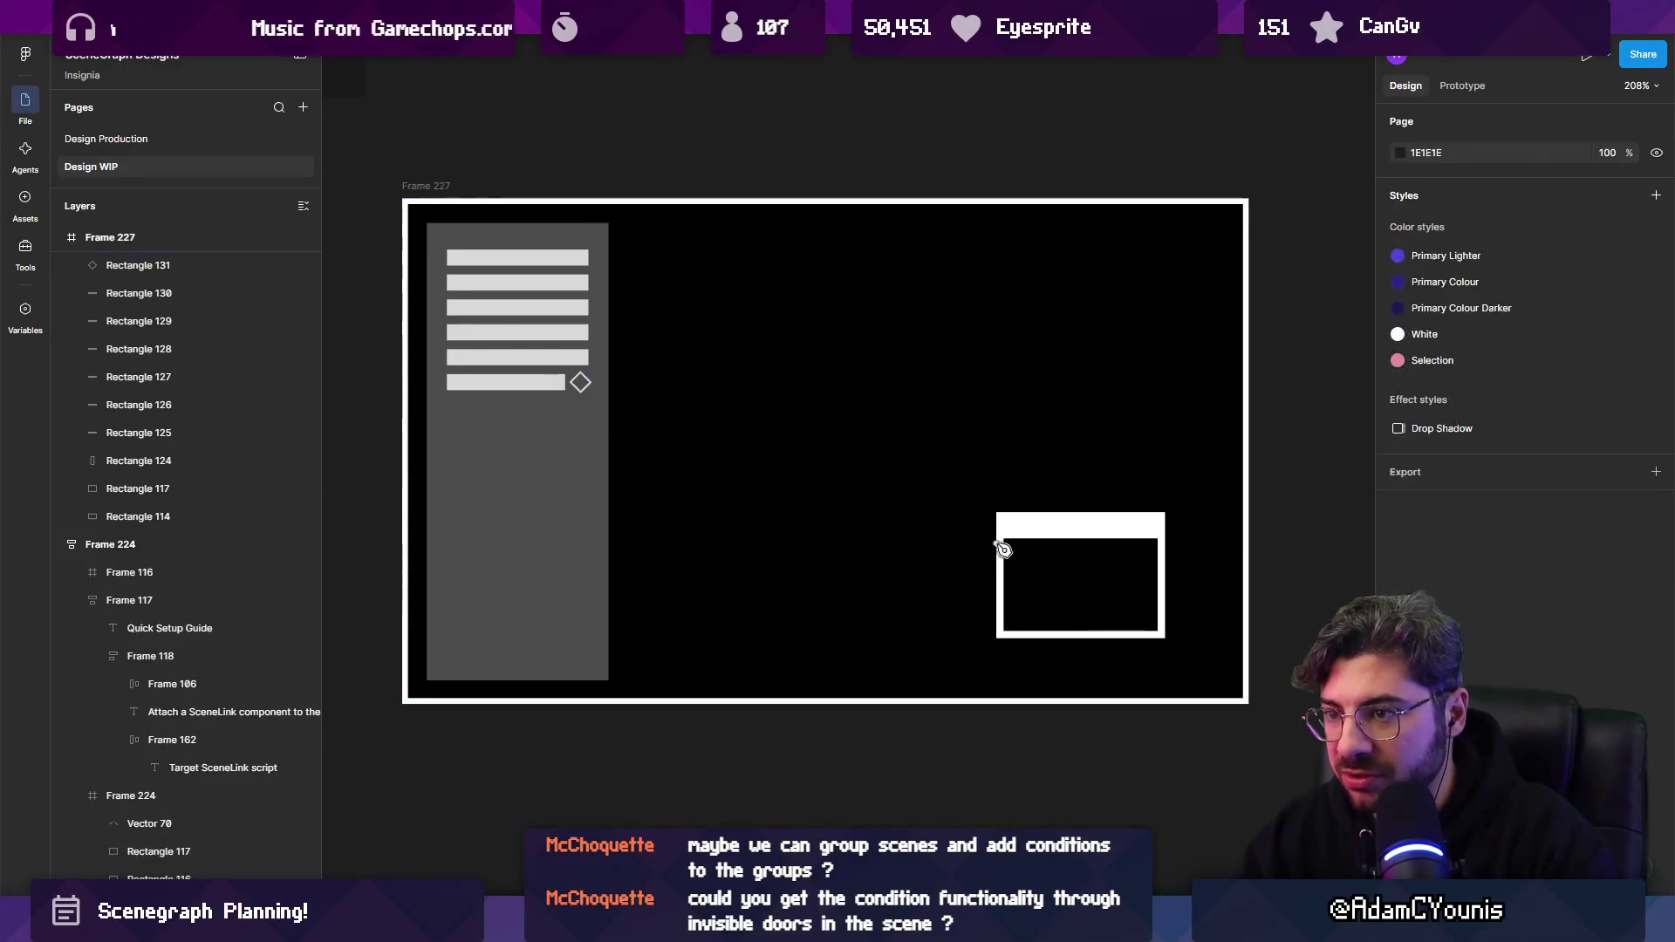
{"action": "left_click", "coordinate": [581, 383]}
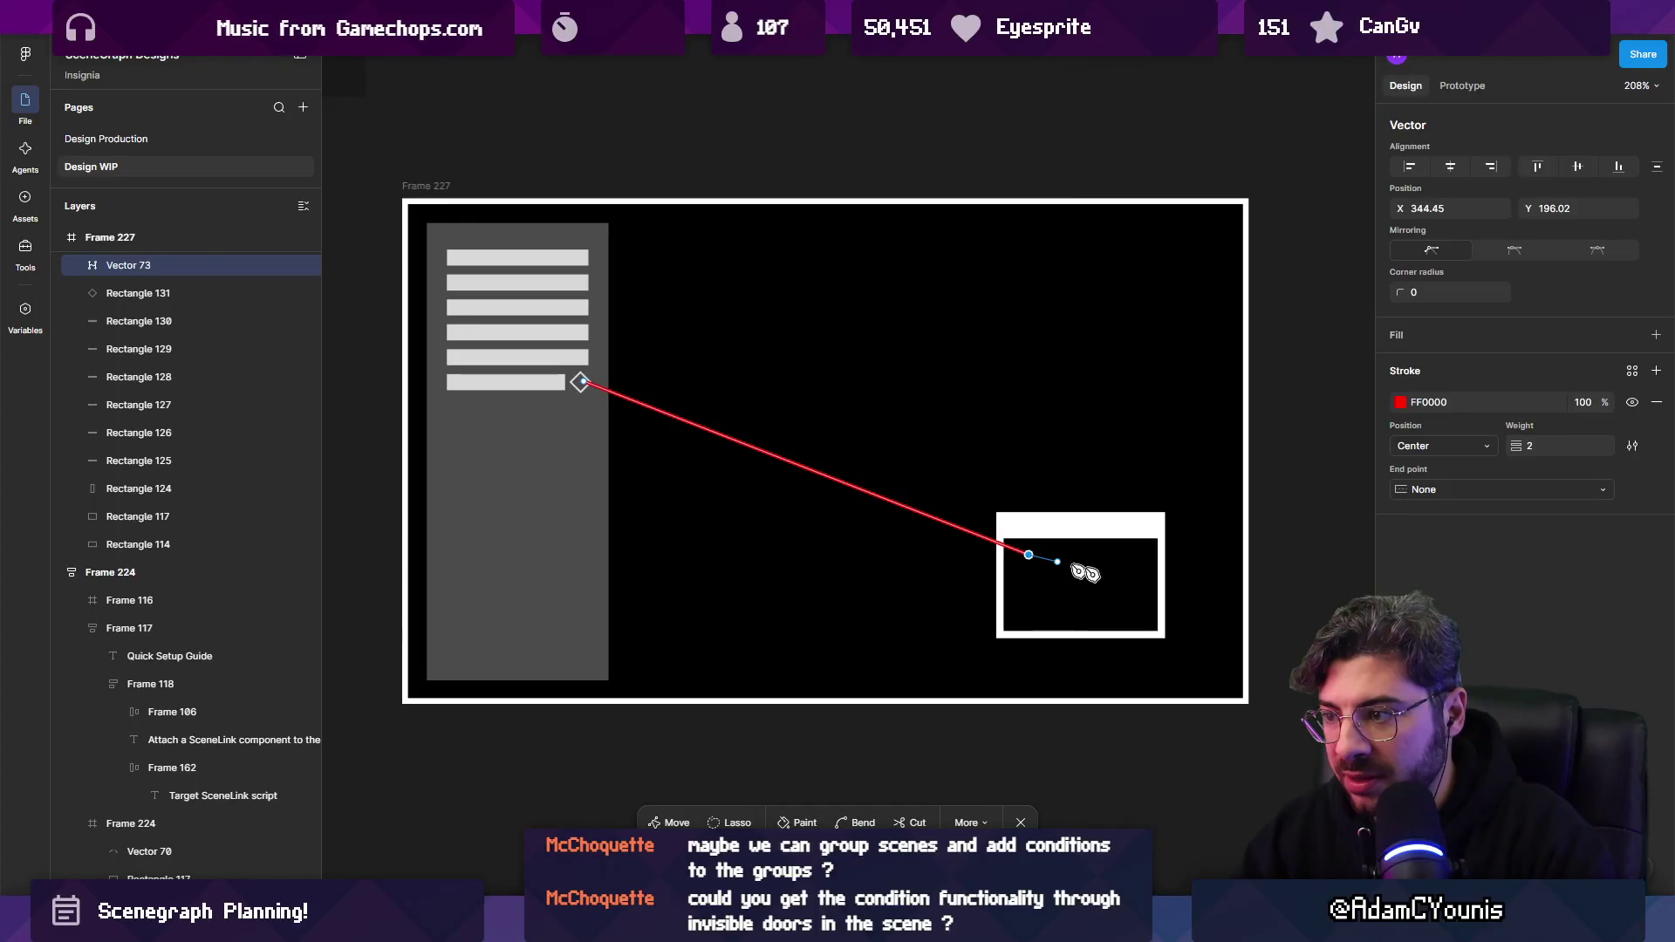
{"action": "key", "text": "Escape"}
{"action": "left_click", "coordinate": [1402, 404]}
{"action": "key", "text": "Escape"}
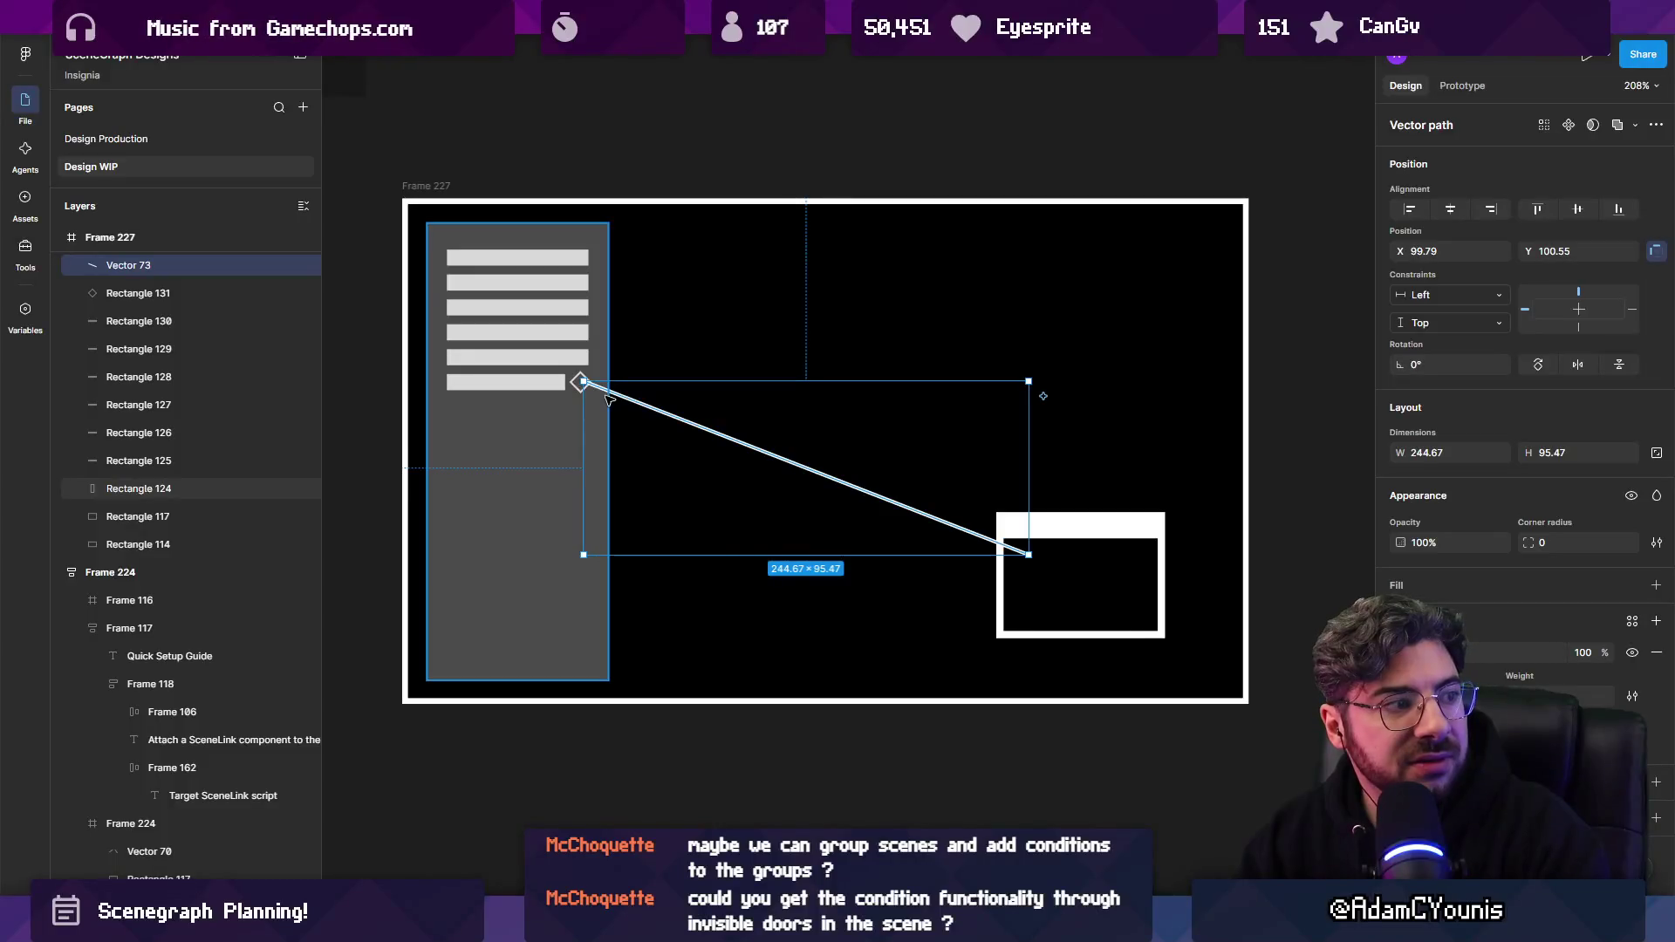
{"action": "scroll", "coordinate": [615, 349], "scroll_direction": "up", "scroll_amount": 3}
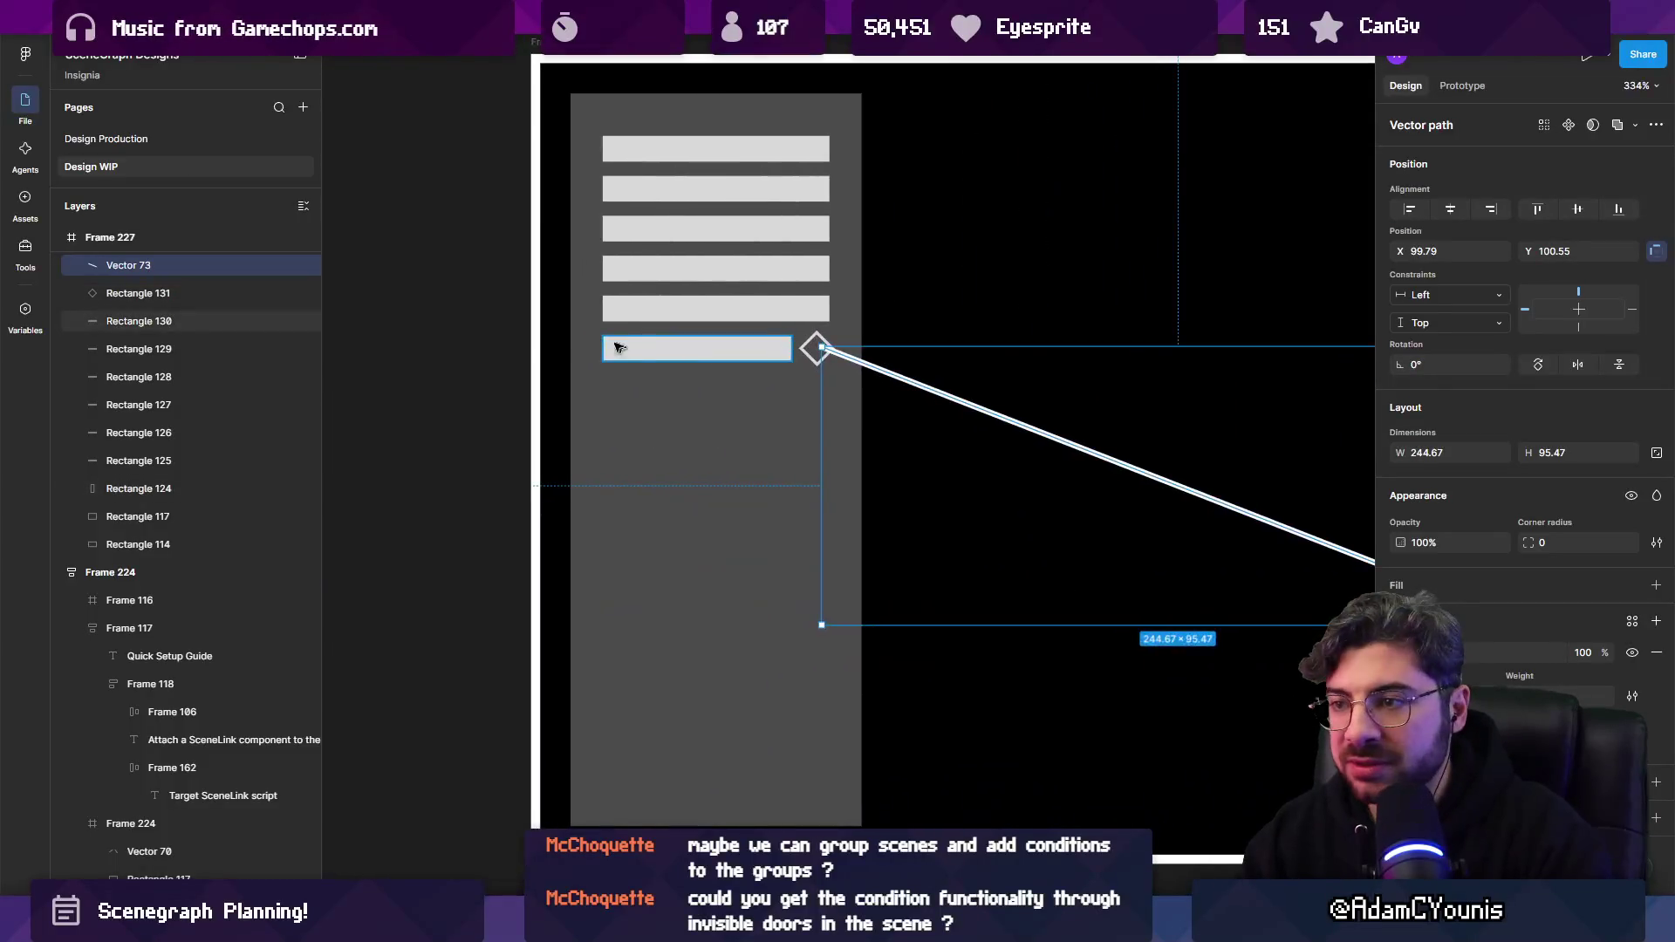
Duplicate the last node-list bar below and narrow it into two short side-by-side bars.
{"action": "left_click", "coordinate": [615, 349]}
{"action": "scroll", "coordinate": [704, 363], "scroll_direction": "up", "scroll_amount": 3}
{"action": "left_click_drag", "start_coordinate": [706, 338], "coordinate": [710, 452], "text": "alt"}
{"action": "mouse_move", "coordinate": [869, 453]}
{"action": "left_mouse_down"}
{"action": "mouse_move", "coordinate": [691, 445]}
{"action": "mouse_move", "coordinate": [845, 456]}
{"action": "left_mouse_up"}
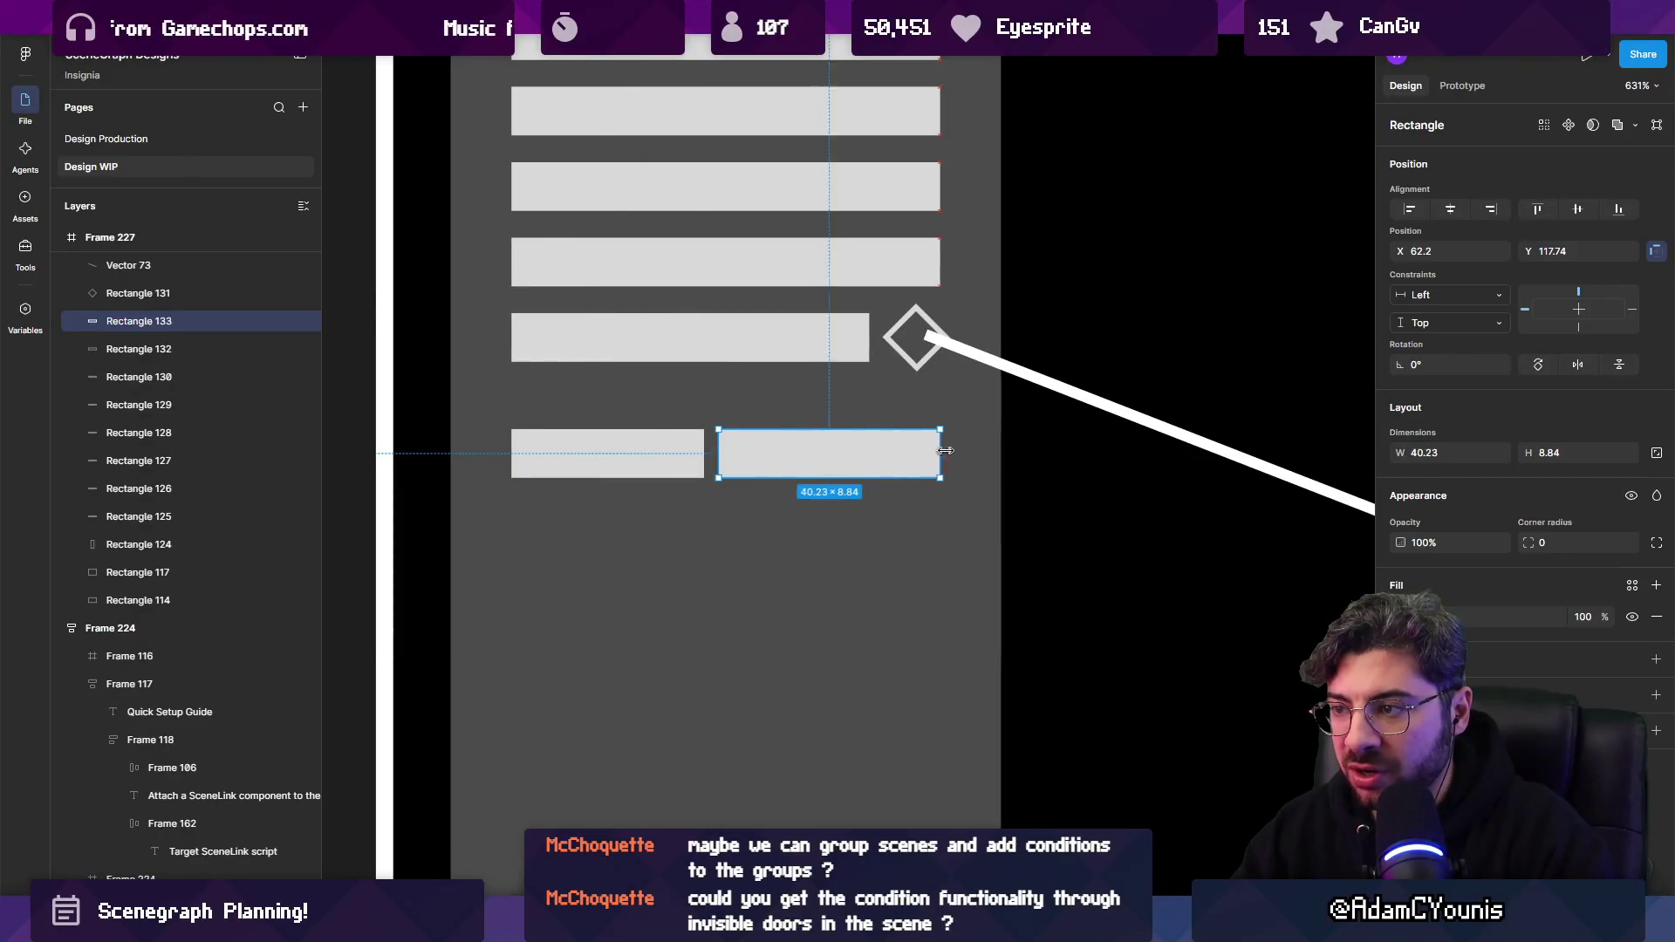
{"action": "left_click", "coordinate": [679, 457]}
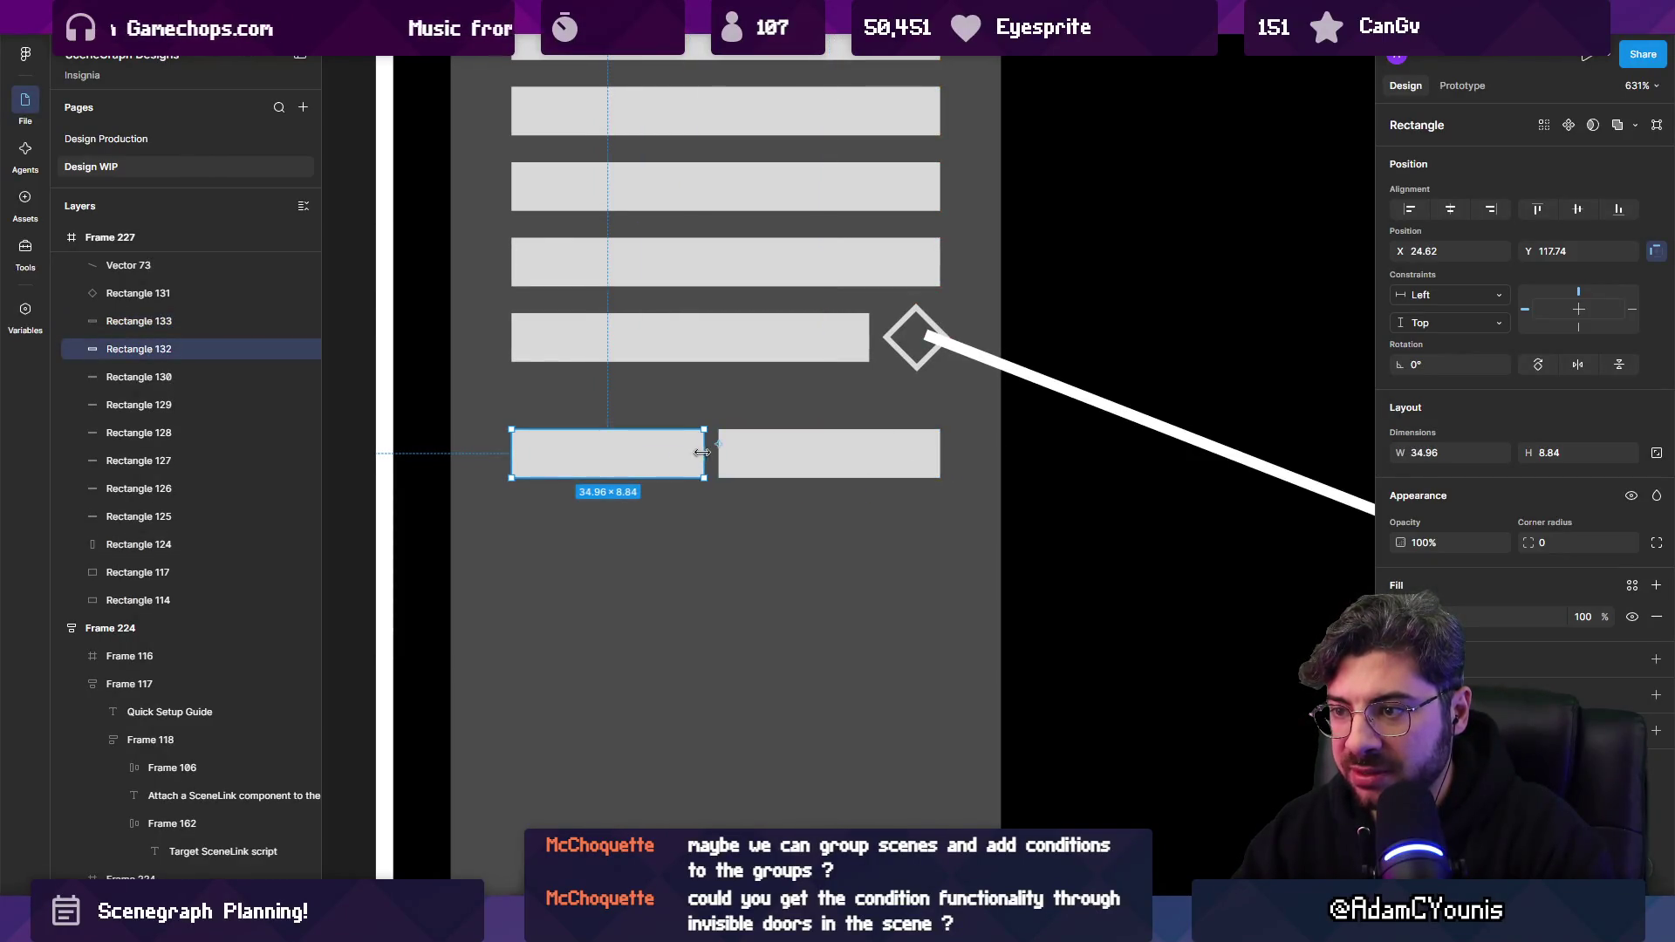
{"action": "left_click", "coordinate": [724, 471]}
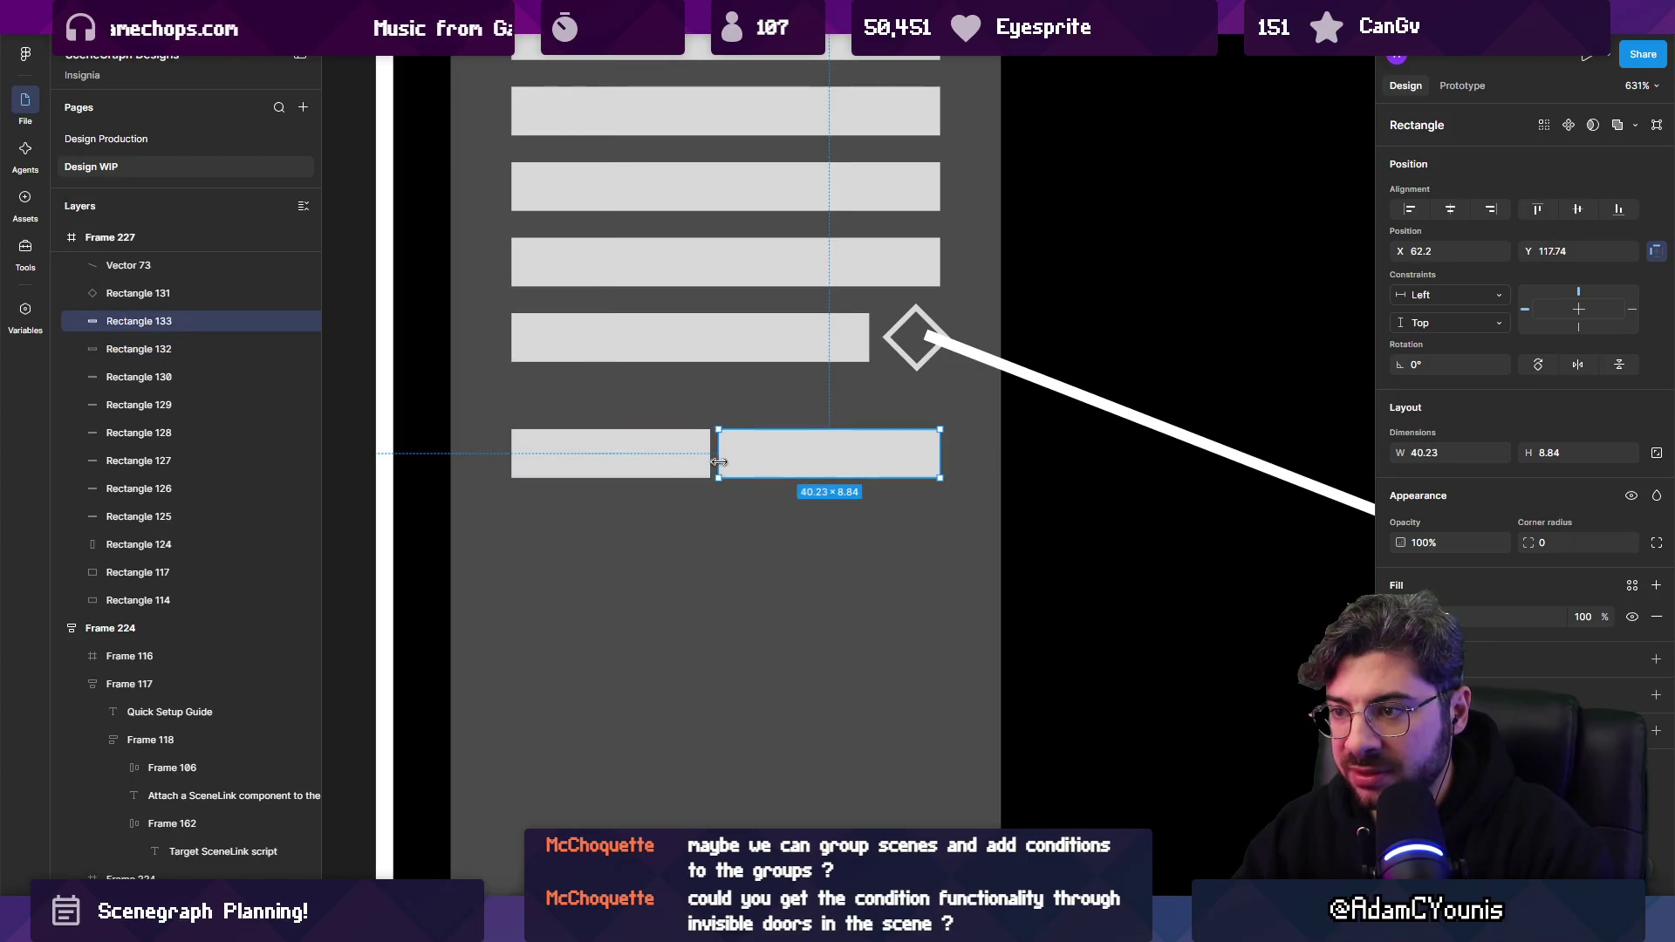
{"action": "left_click", "coordinate": [688, 460]}
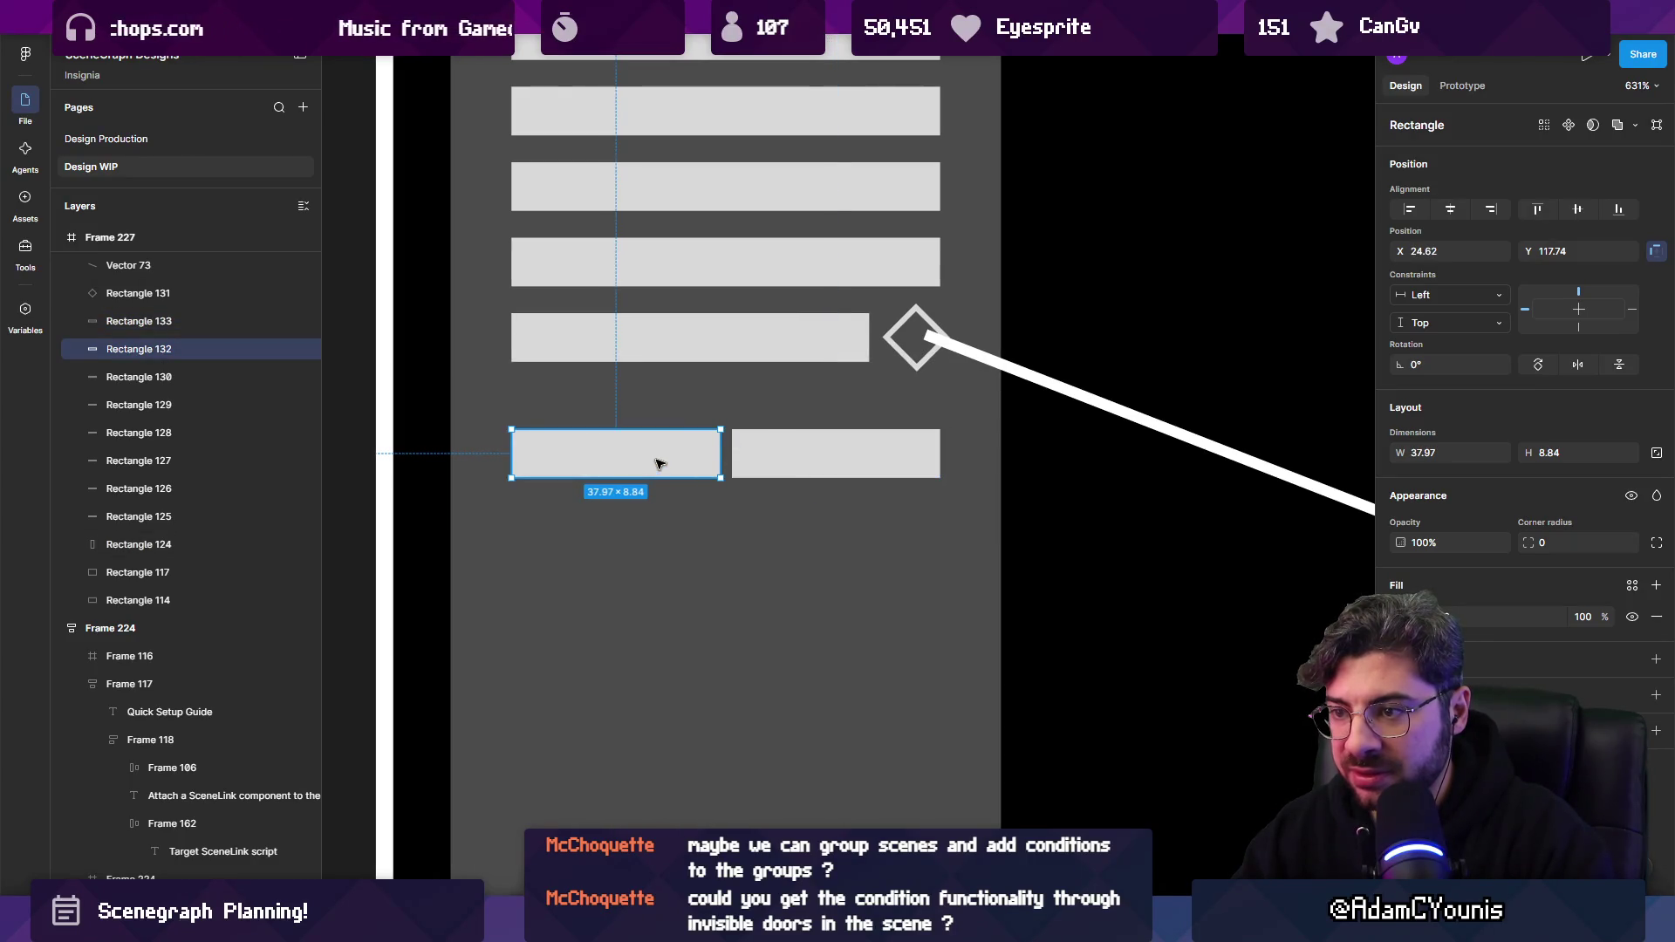
{"action": "scroll", "coordinate": [656, 471], "scroll_direction": "down", "scroll_amount": 5}
{"action": "scroll", "coordinate": [661, 484], "scroll_direction": "up", "scroll_amount": 5}
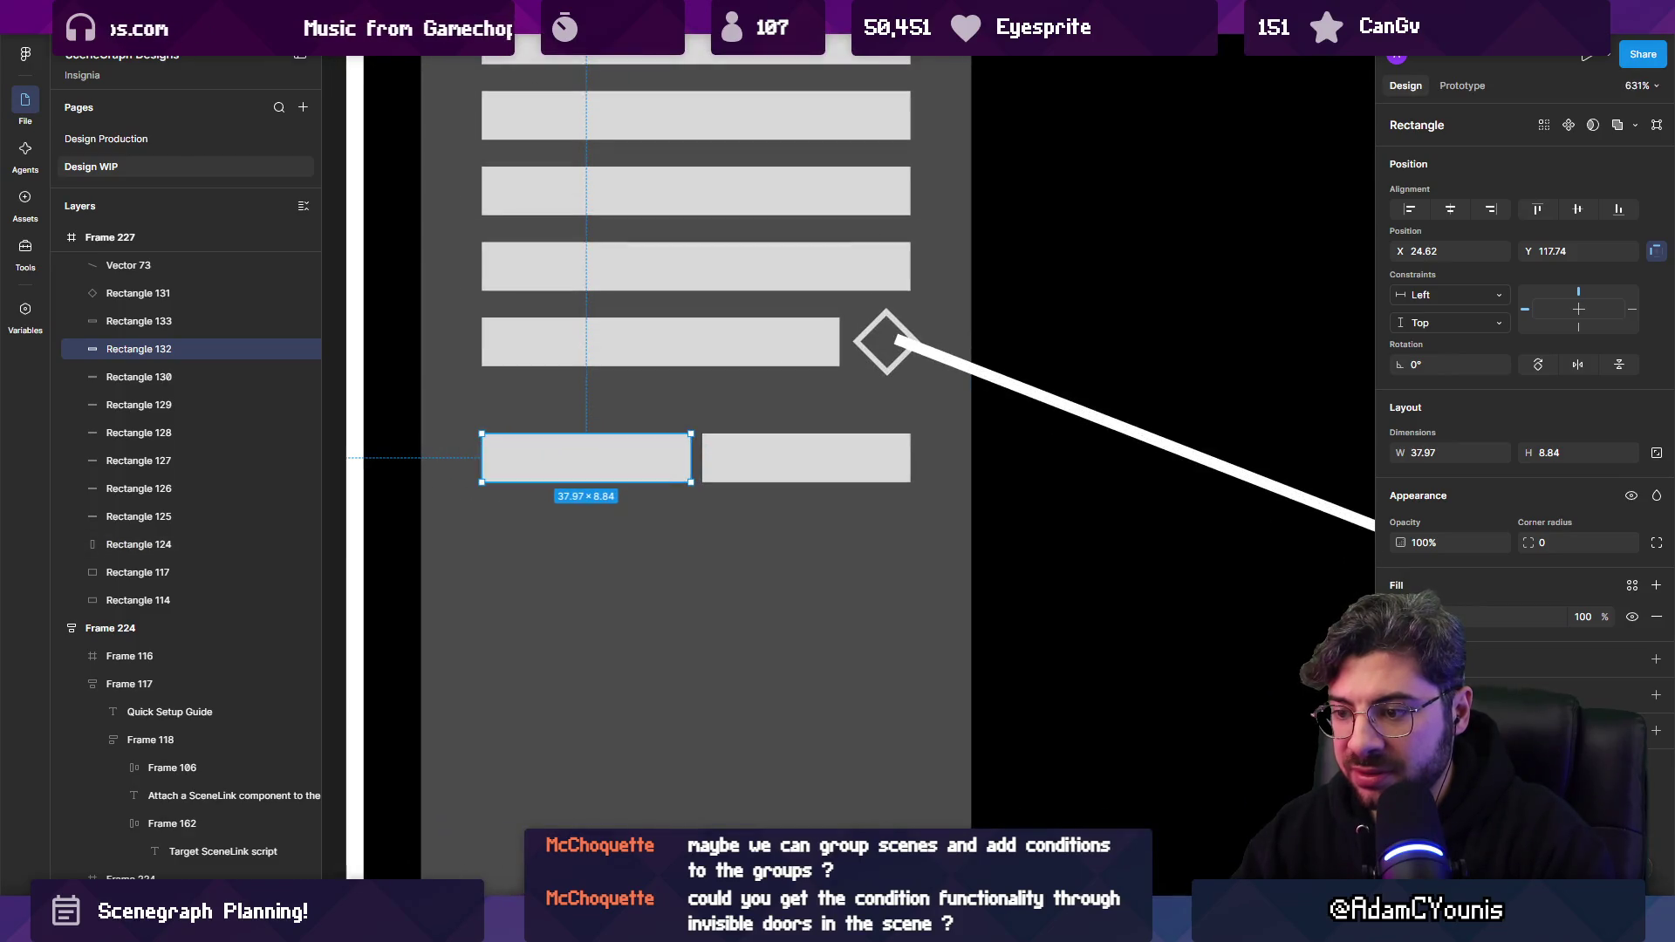
Add an 'OnGameOver' text label beneath the short bars.
{"action": "left_click", "coordinate": [497, 561]}
{"action": "key", "text": "Escape"}
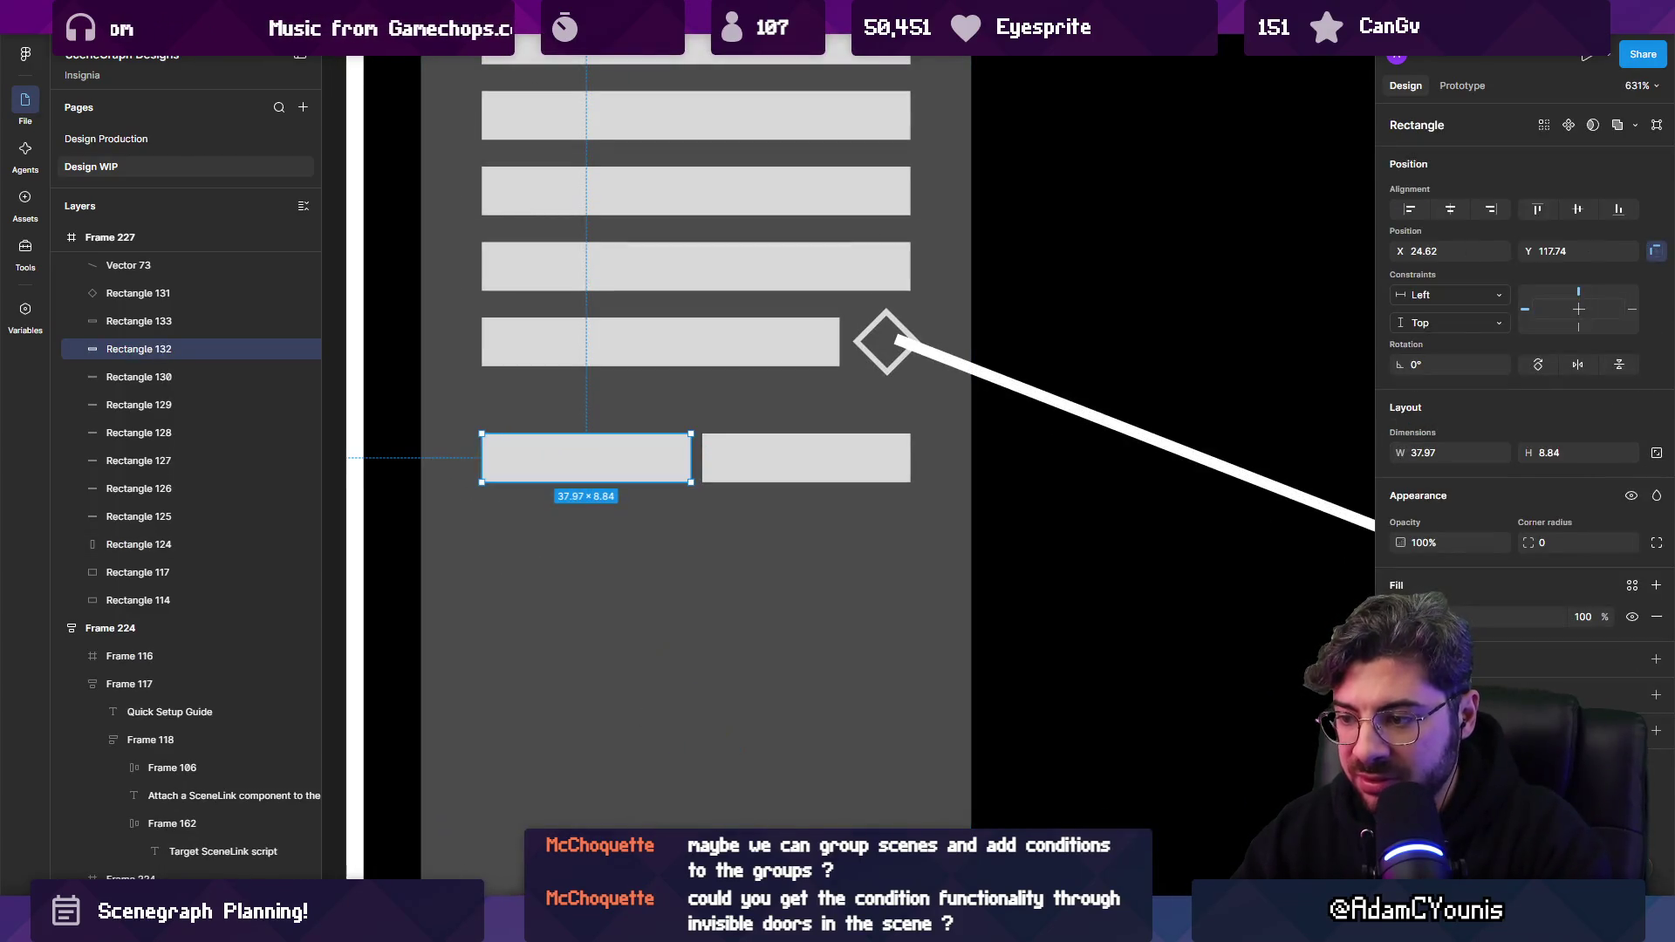
{"action": "left_click", "coordinate": [472, 567]}
{"action": "type", "text": "On"}
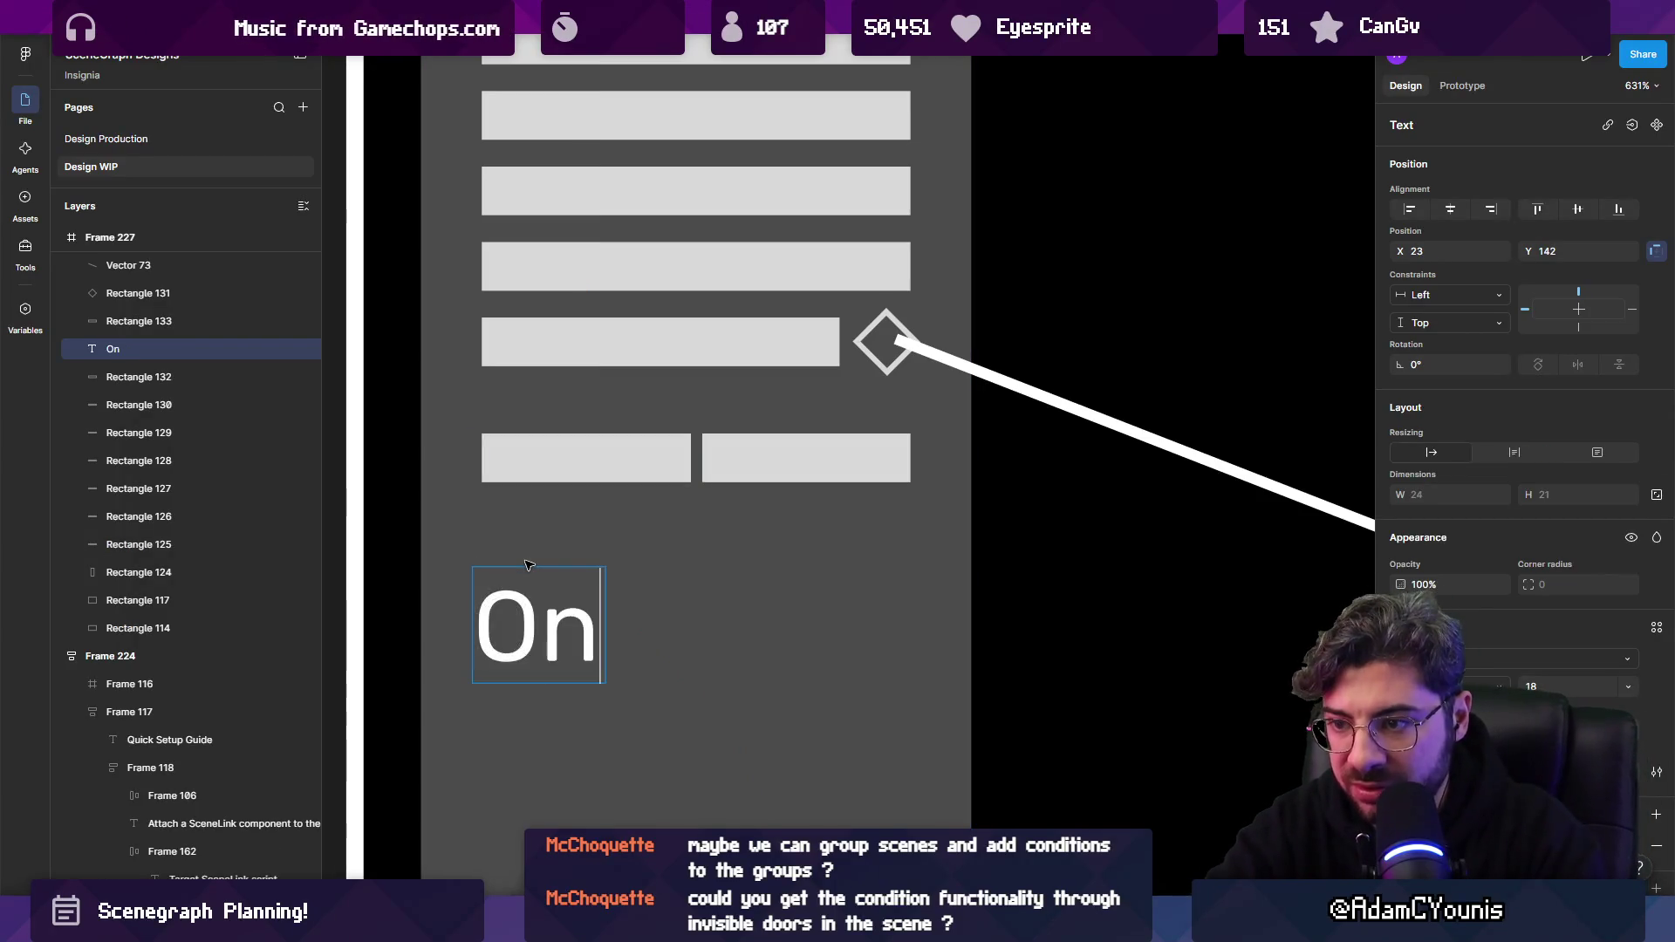
{"action": "type", "text": "Ovber"}
{"action": "key", "text": "BackSpace"}
{"action": "key", "text": "BackSpace"}
{"action": "key", "text": "BackSpace"}
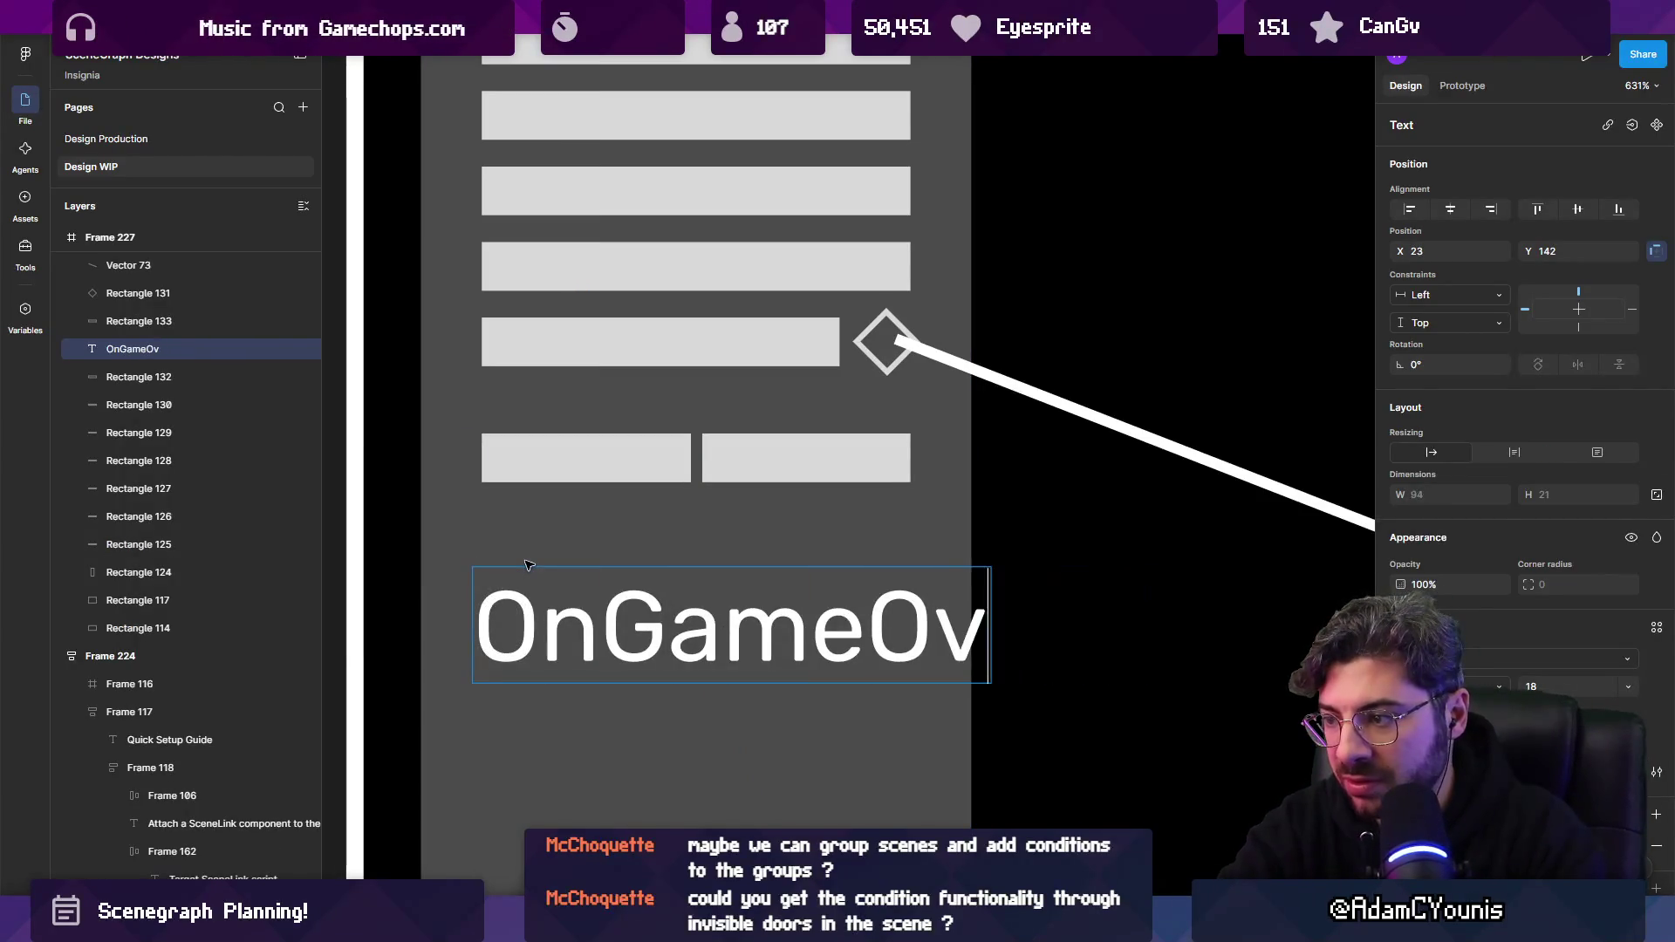
{"action": "type", "text": "er"}
{"action": "key", "text": "Escape"}
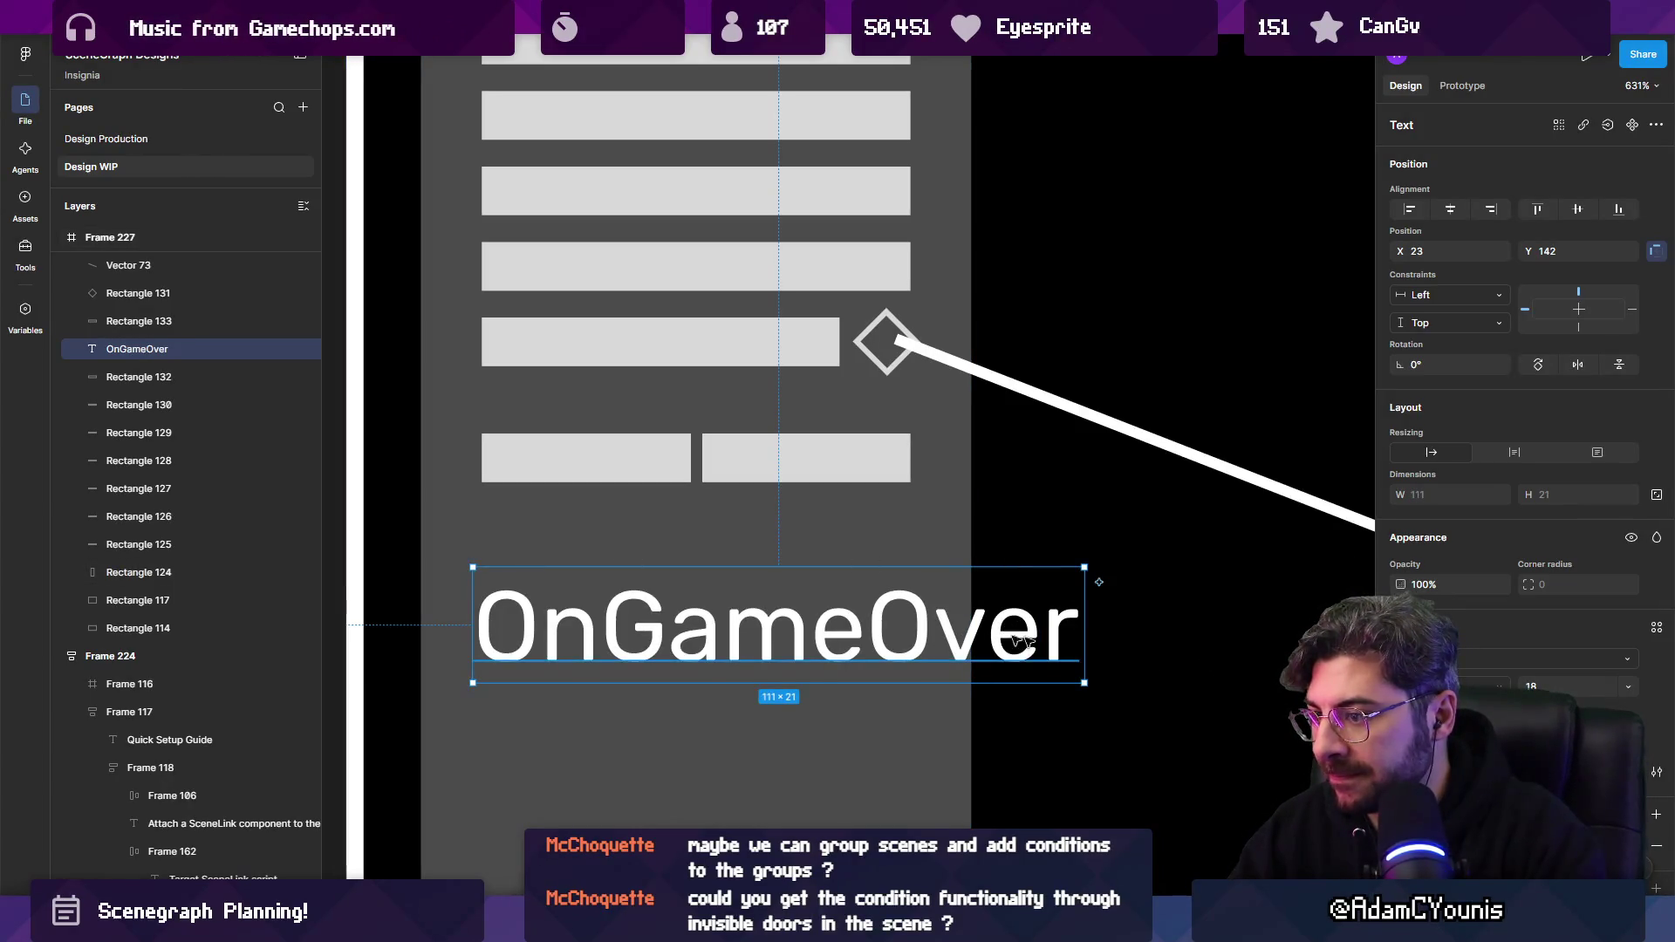
Scale Frame 227 up proportionally with the K scale tool.
{"action": "key", "text": "shift+1"}
{"action": "key", "text": "Escape"}
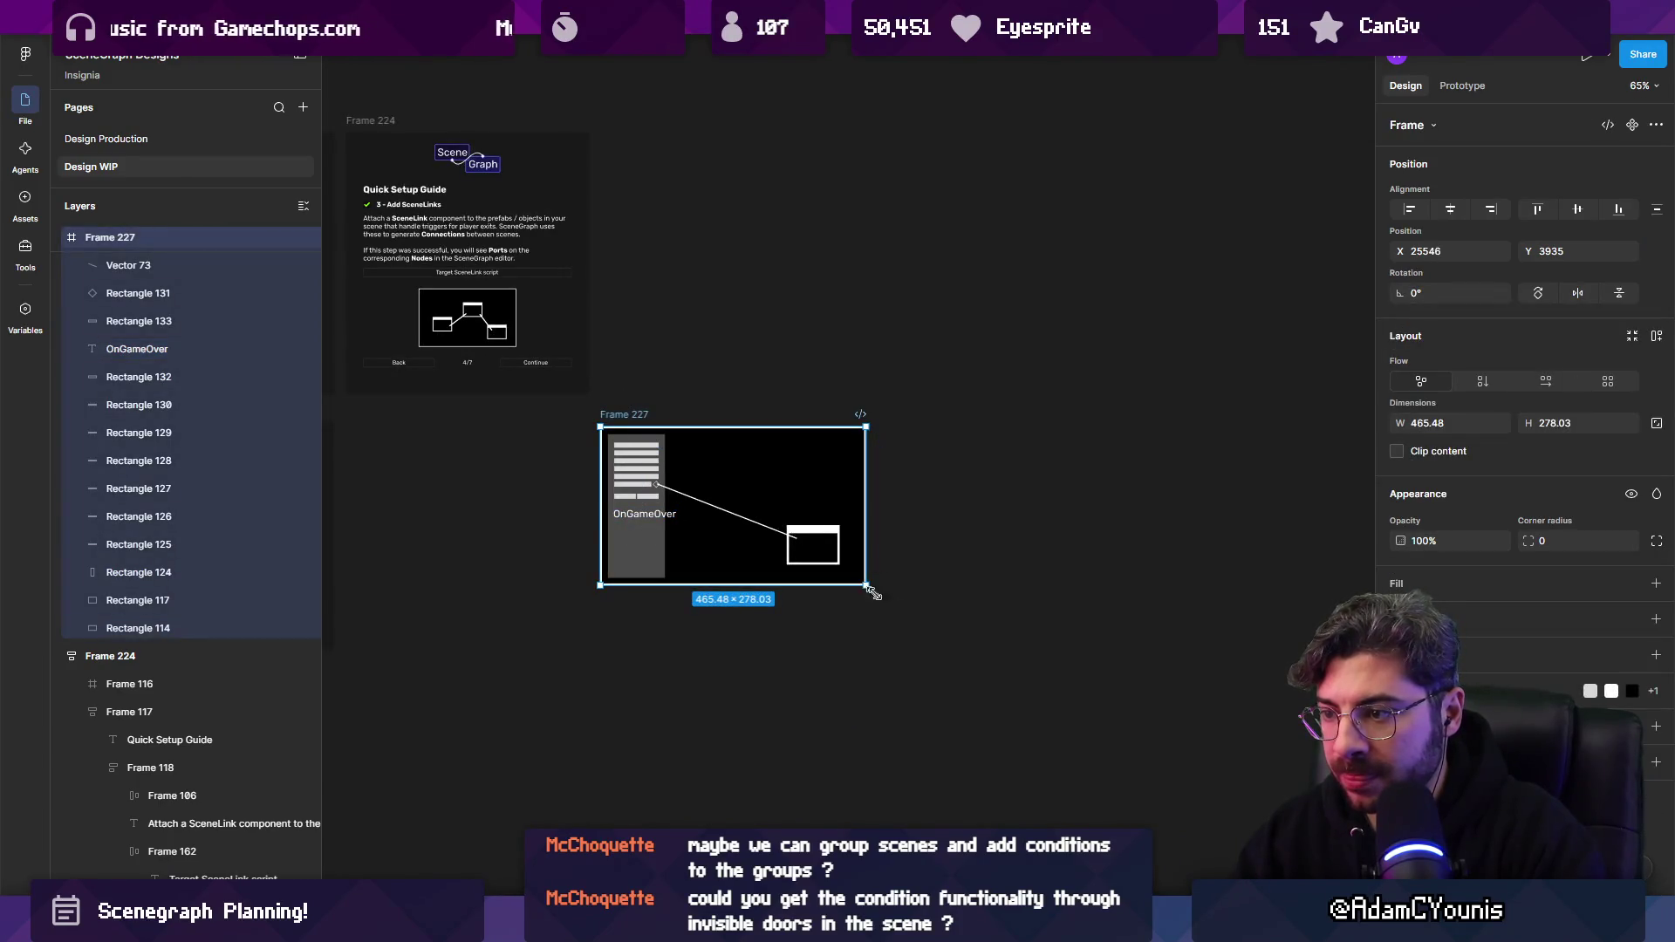
{"action": "key", "text": "k"}
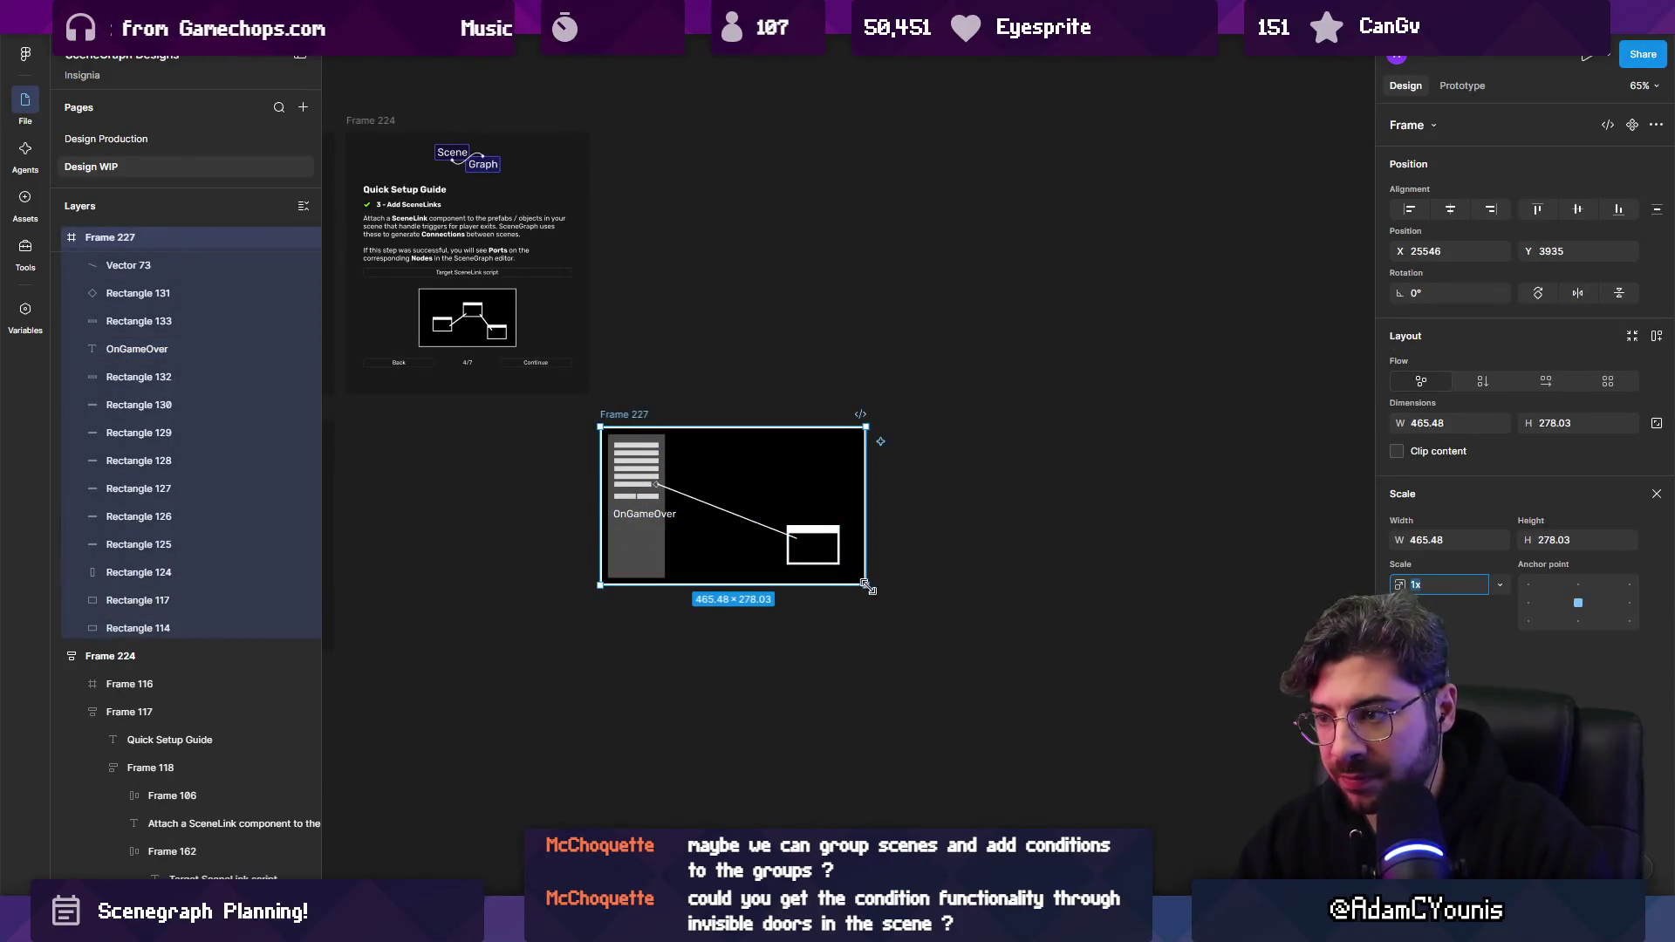
{"action": "mouse_move", "coordinate": [867, 585]}
{"action": "left_mouse_down"}
{"action": "mouse_move", "coordinate": [1096, 703]}
{"action": "mouse_move", "coordinate": [1123, 738]}
{"action": "left_mouse_up"}
{"action": "left_click", "coordinate": [689, 598]}
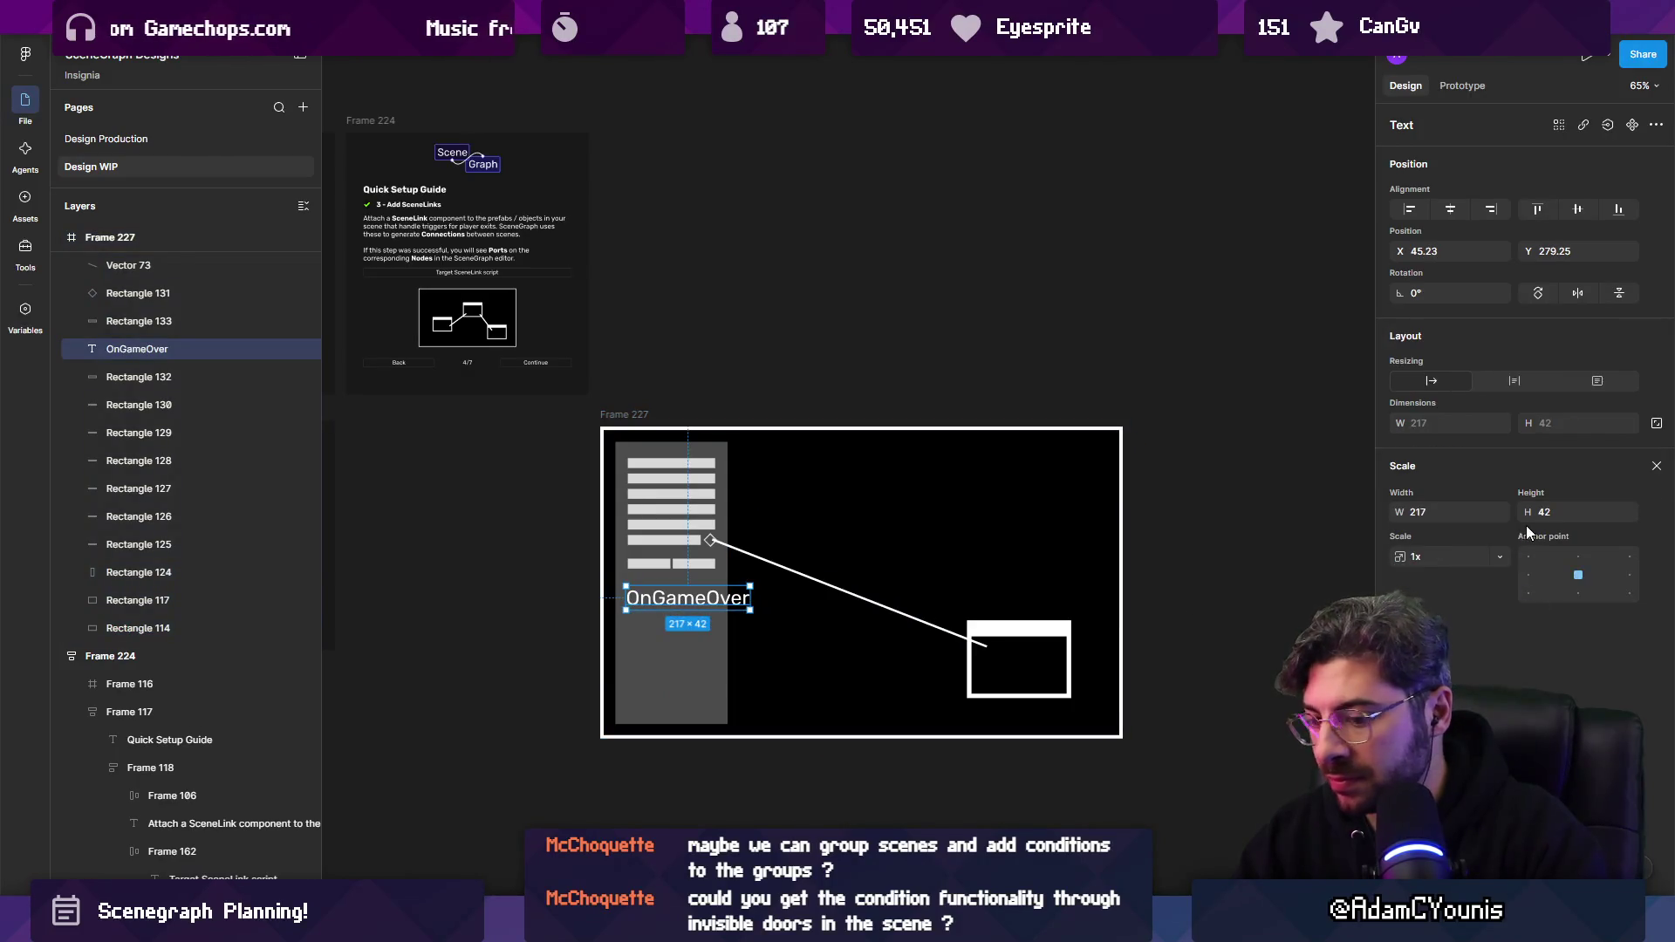
Set the OnGameOver label's font size to 18.
{"action": "key", "text": "v"}
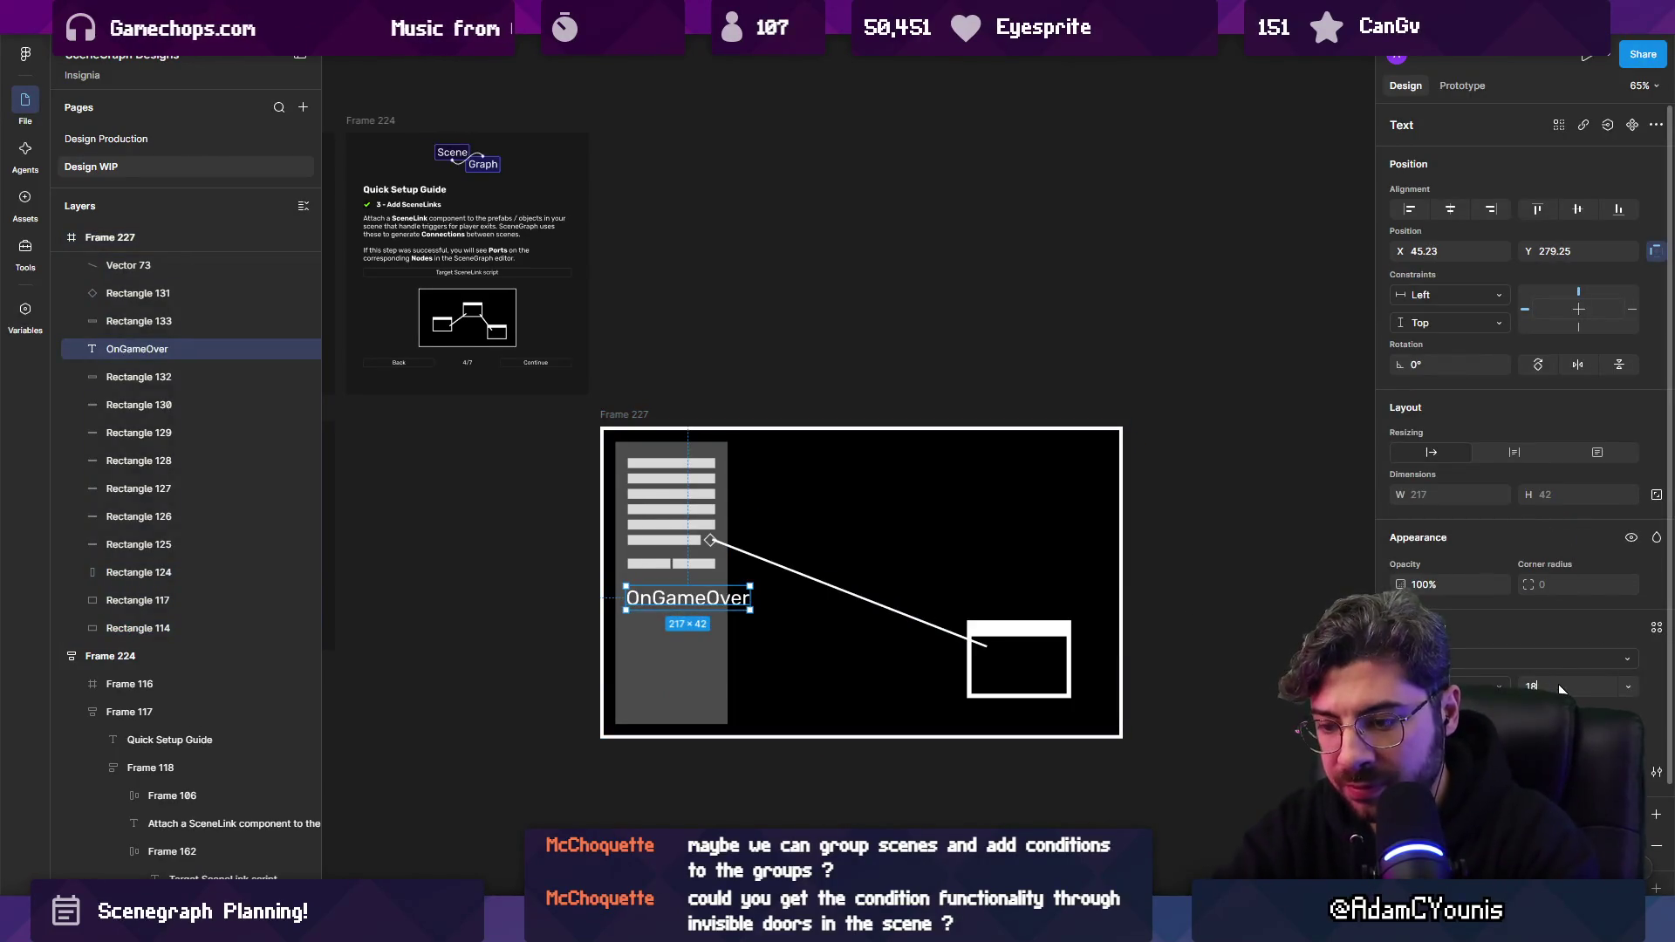
{"action": "key", "text": "Return"}
{"action": "scroll", "coordinate": [671, 601], "scroll_direction": "up", "scroll_amount": 5}
Copy the existing port diamond to sit beside the OnGameOver label.
{"action": "left_click", "coordinate": [808, 397]}
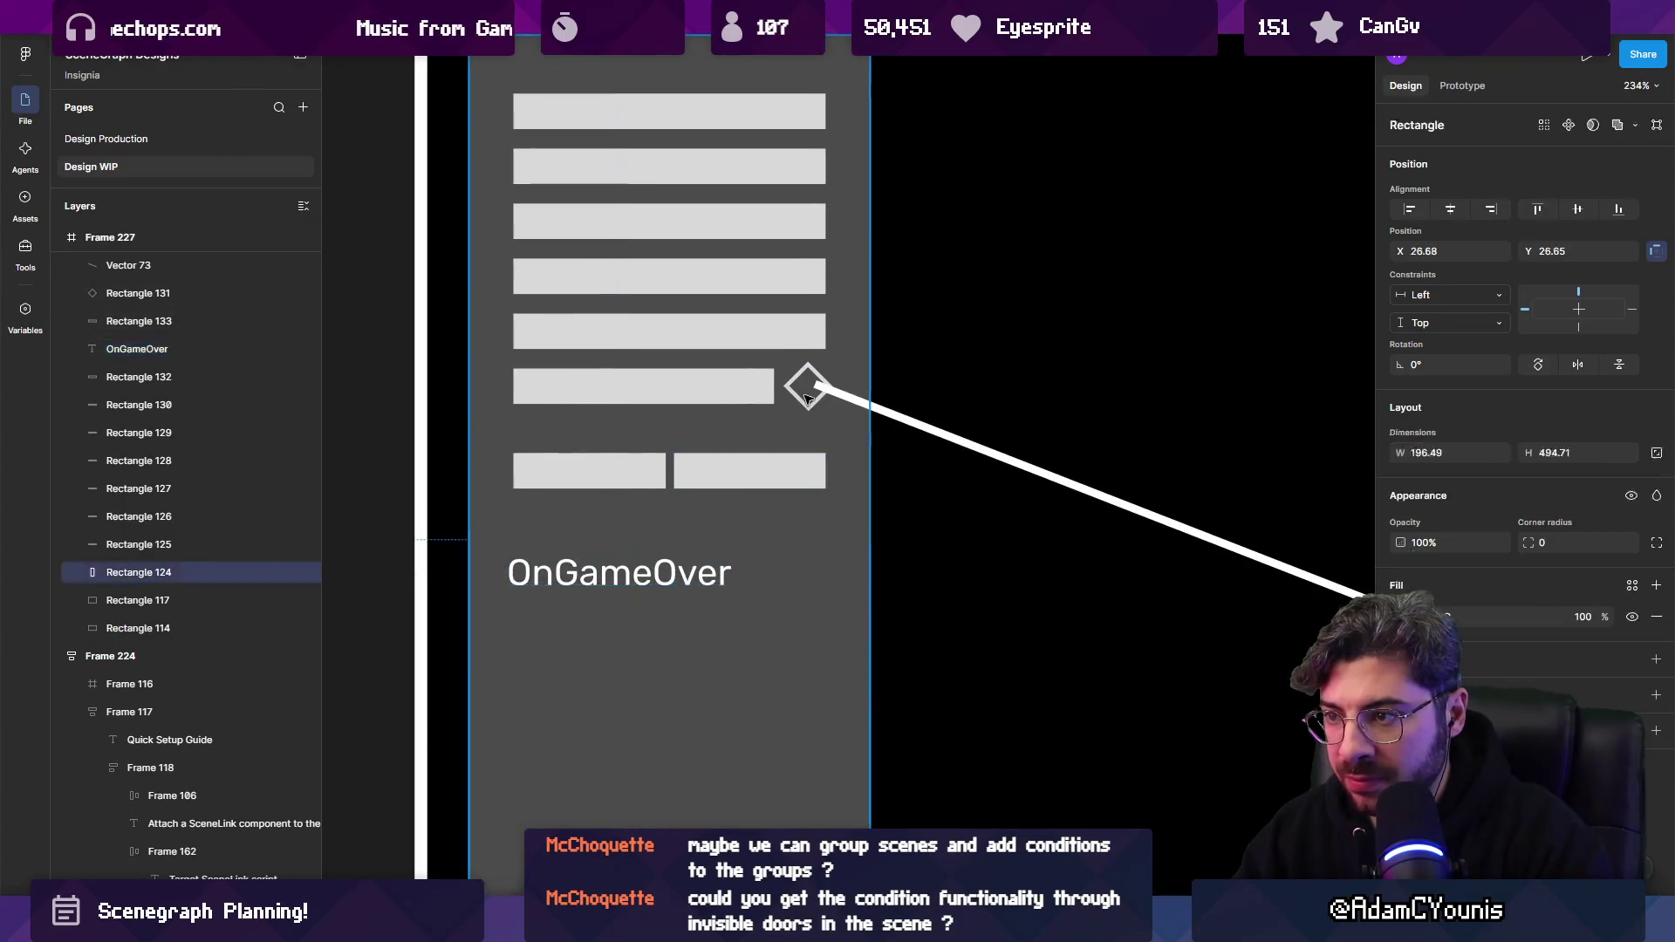
{"action": "left_click", "coordinate": [807, 398]}
{"action": "left_click_drag", "start_coordinate": [807, 398], "coordinate": [789, 574]}
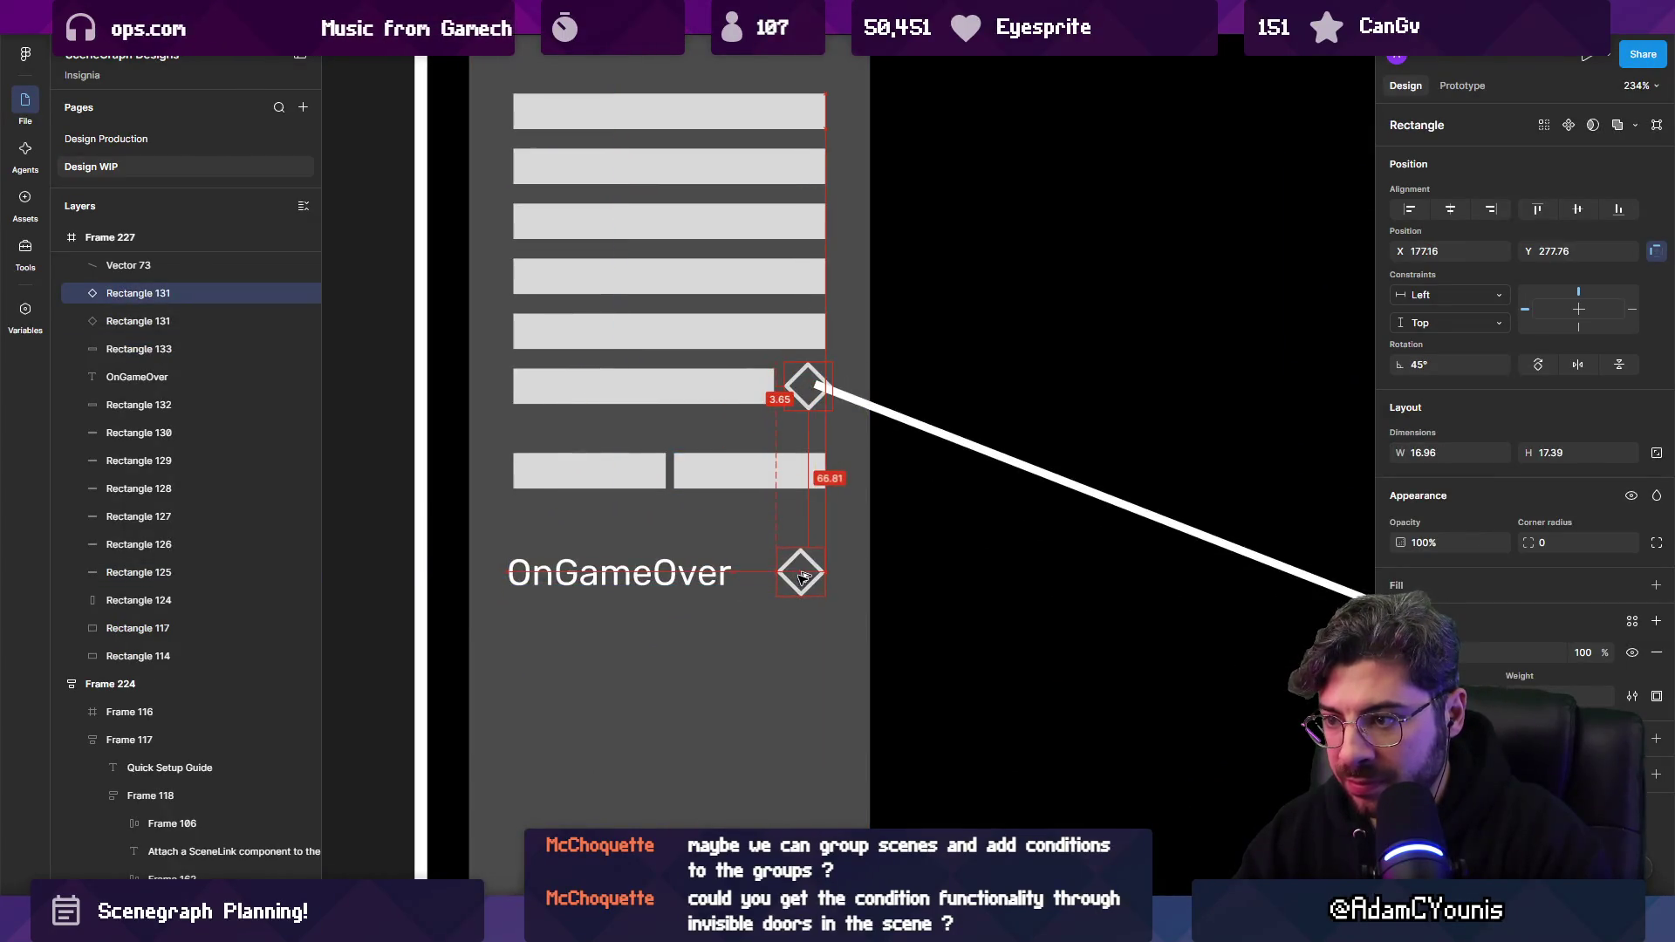
{"action": "scroll", "coordinate": [799, 572], "scroll_direction": "up", "scroll_amount": 3}
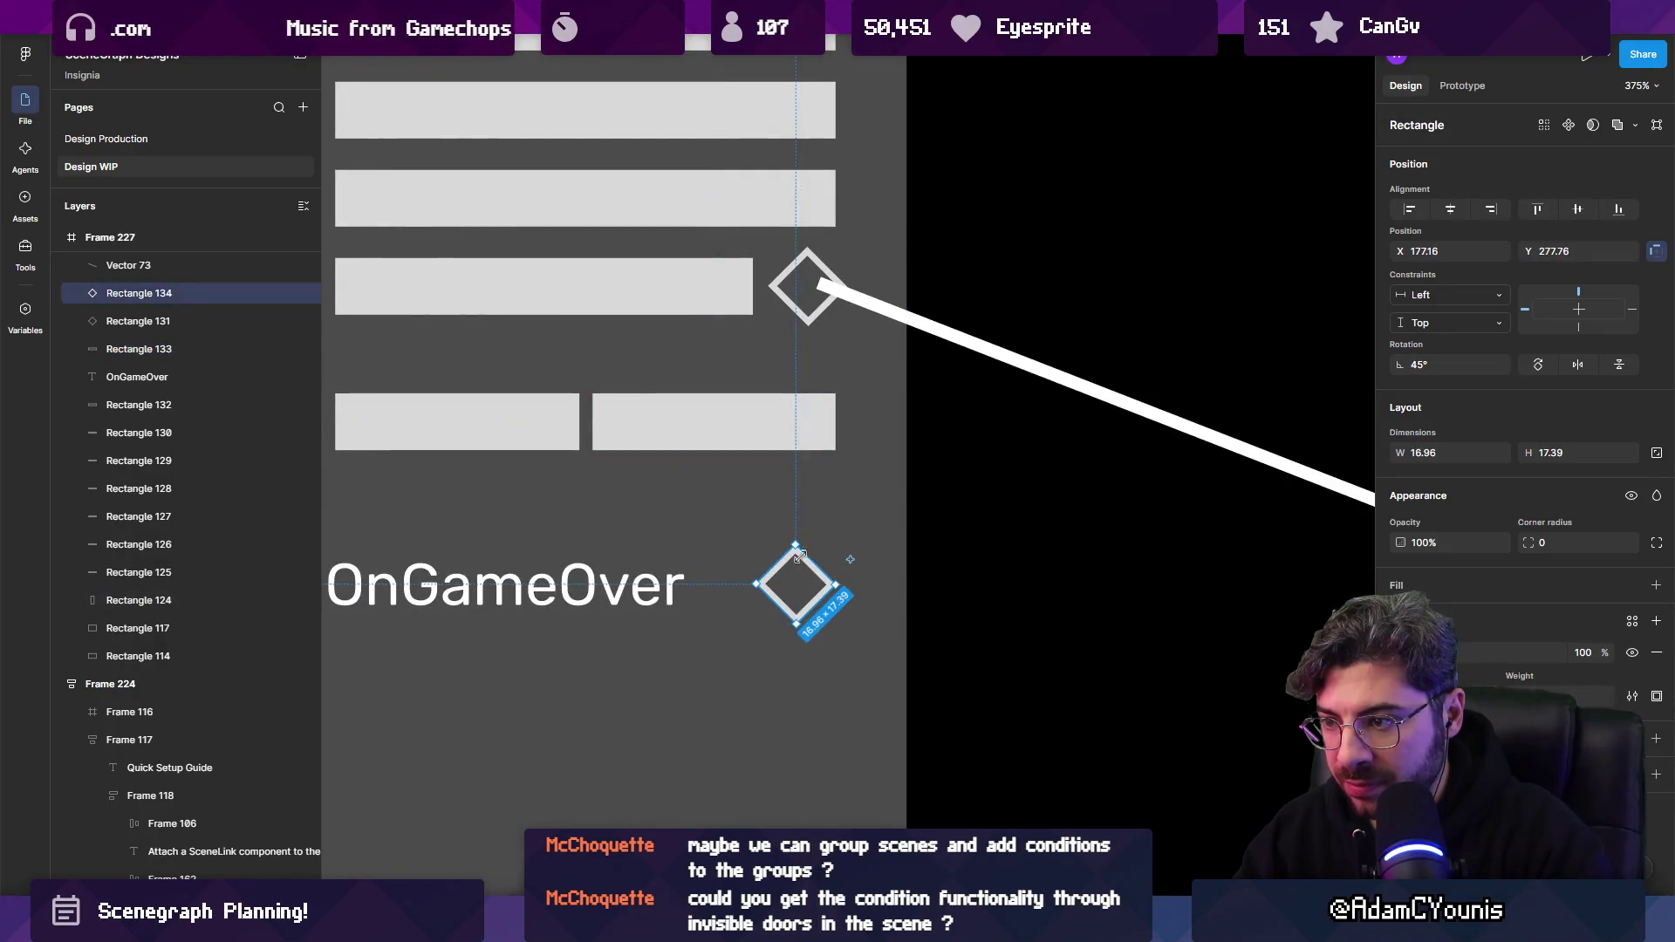
Duplicate the new diamond in place and shrink the copy into a nested inner diamond.
{"action": "key", "text": "ctrl+d"}
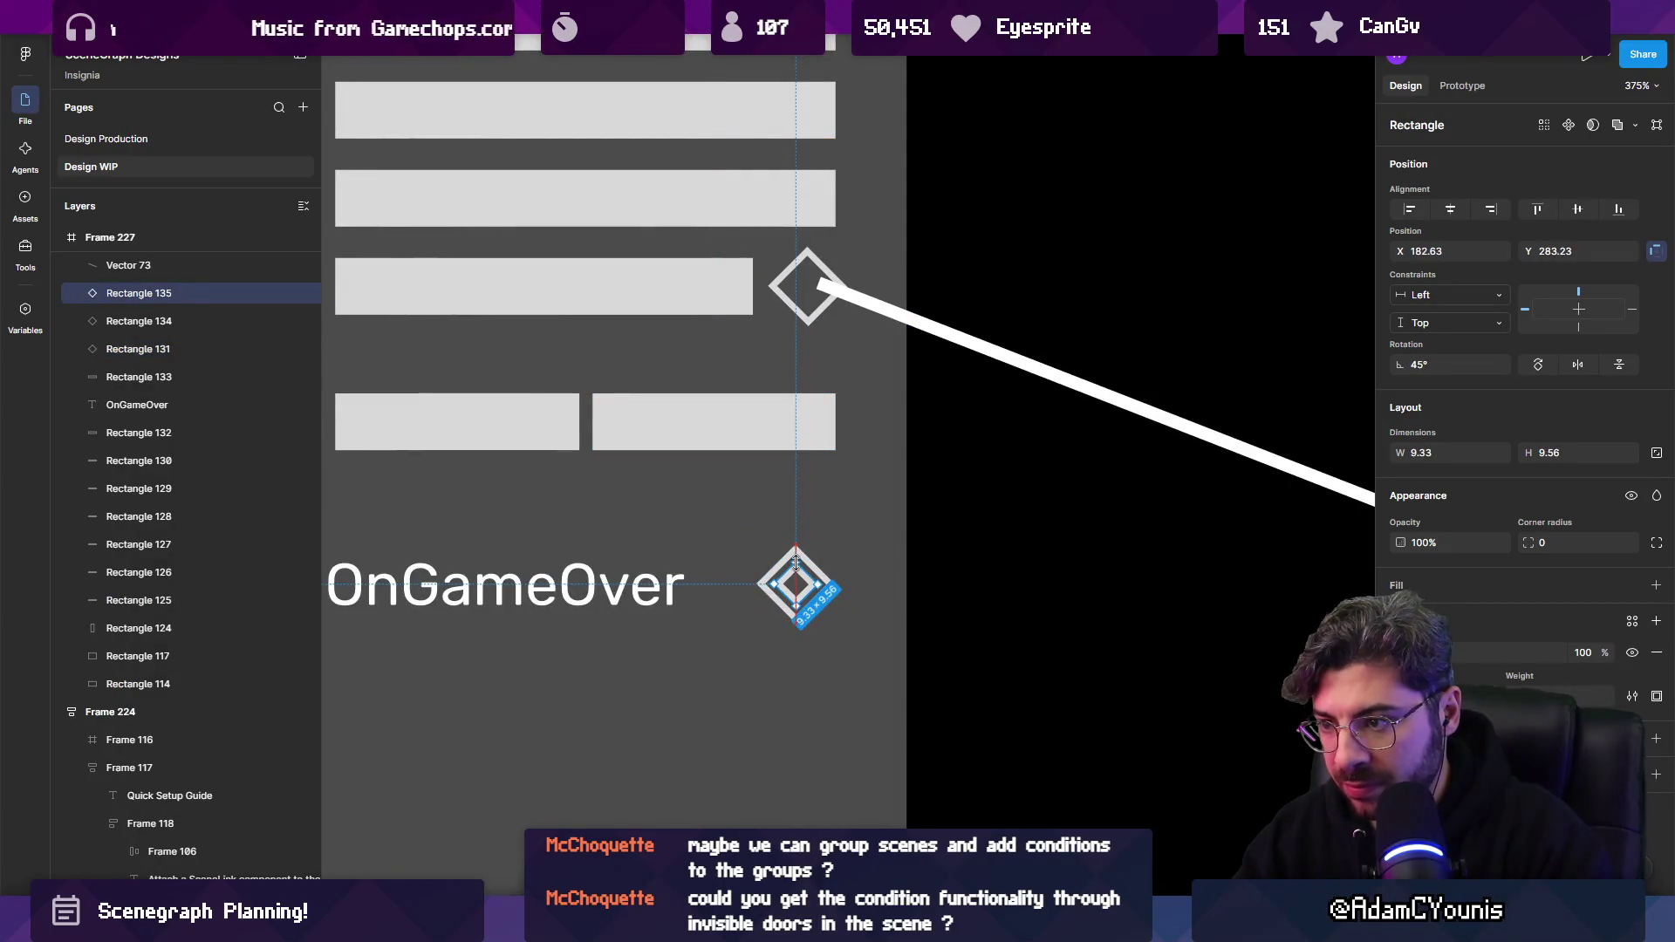
{"action": "scroll", "coordinate": [797, 563], "scroll_direction": "down", "scroll_amount": 5}
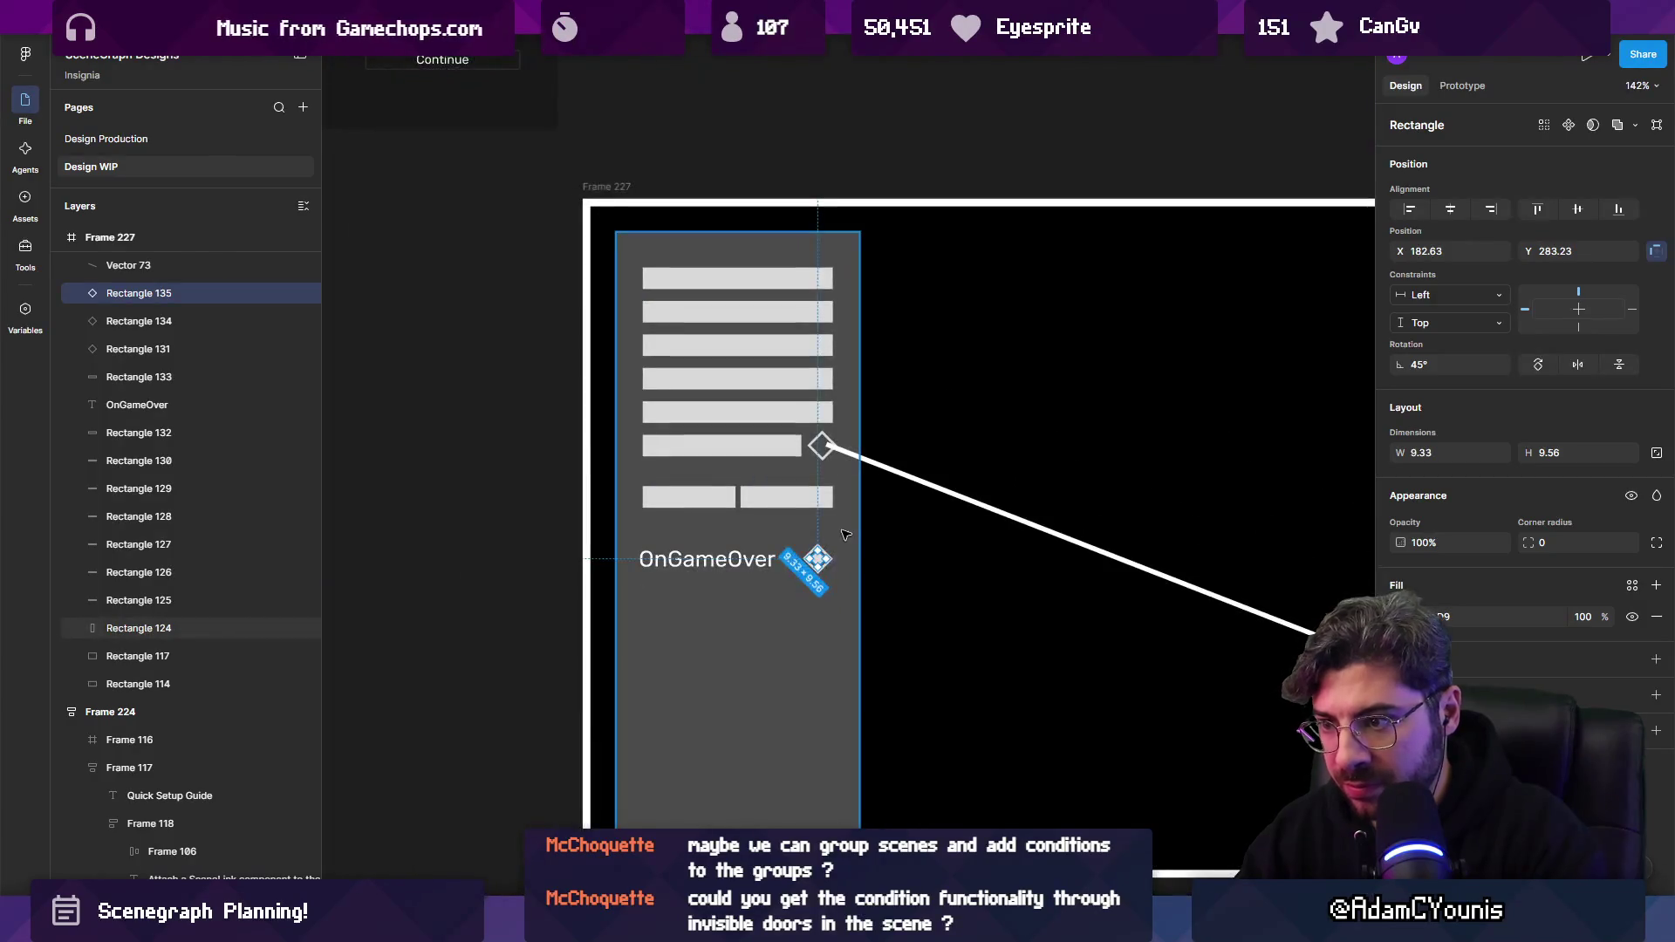
{"action": "key", "text": "Escape"}
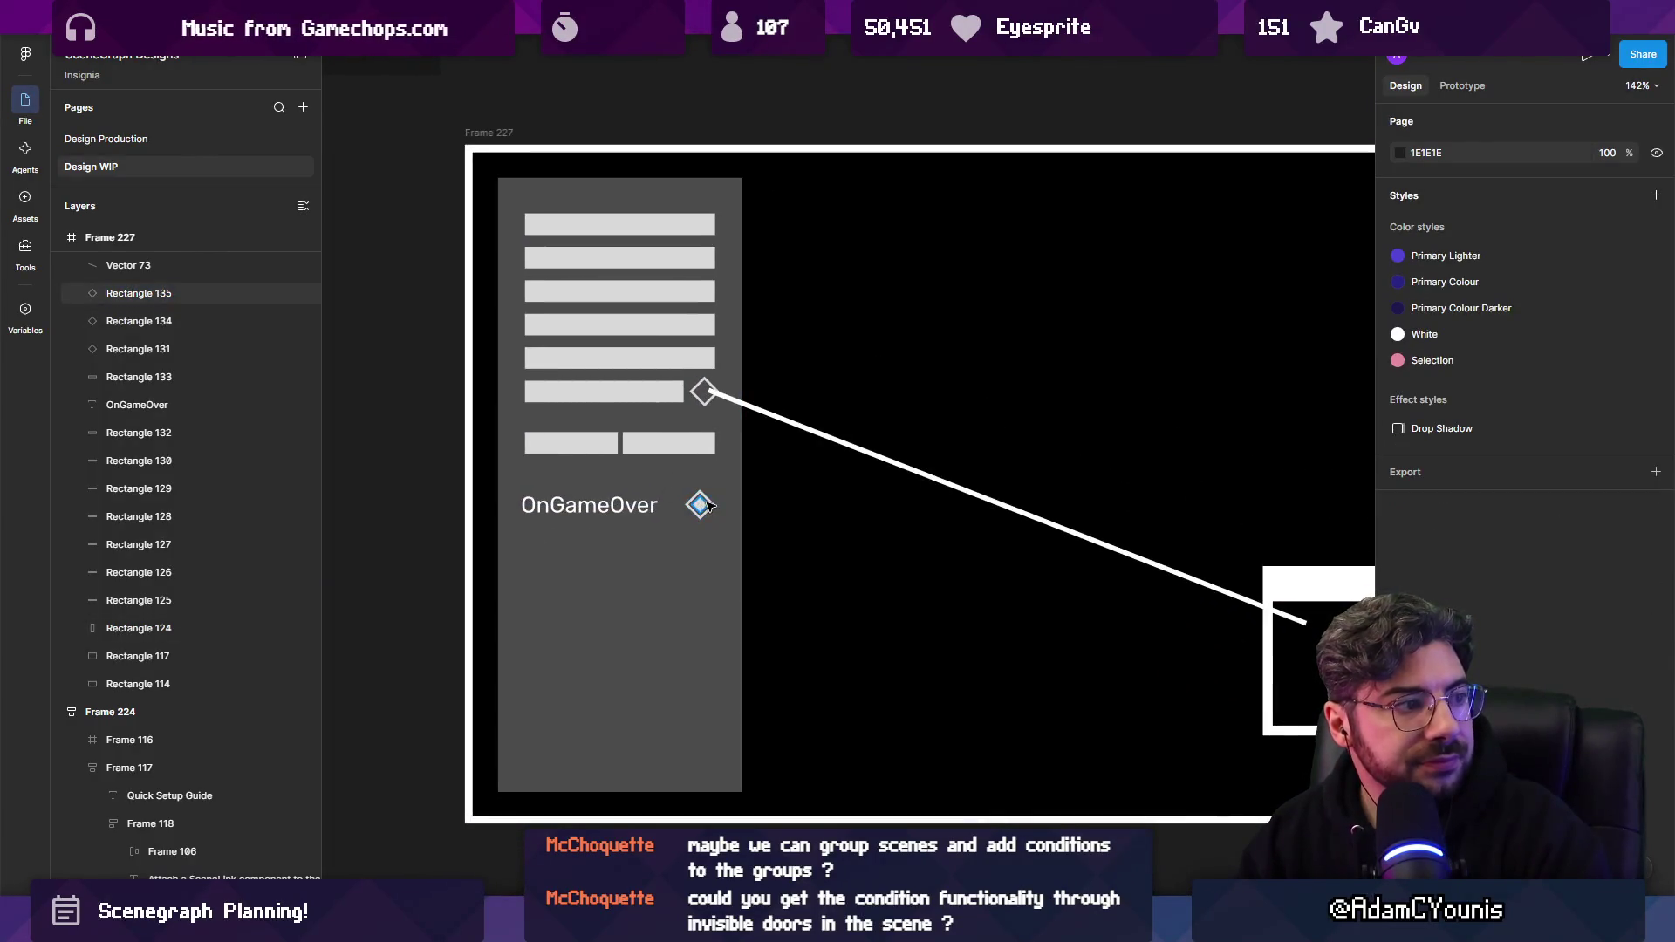
{"action": "scroll", "coordinate": [603, 479], "scroll_direction": "right", "scroll_amount": 3}
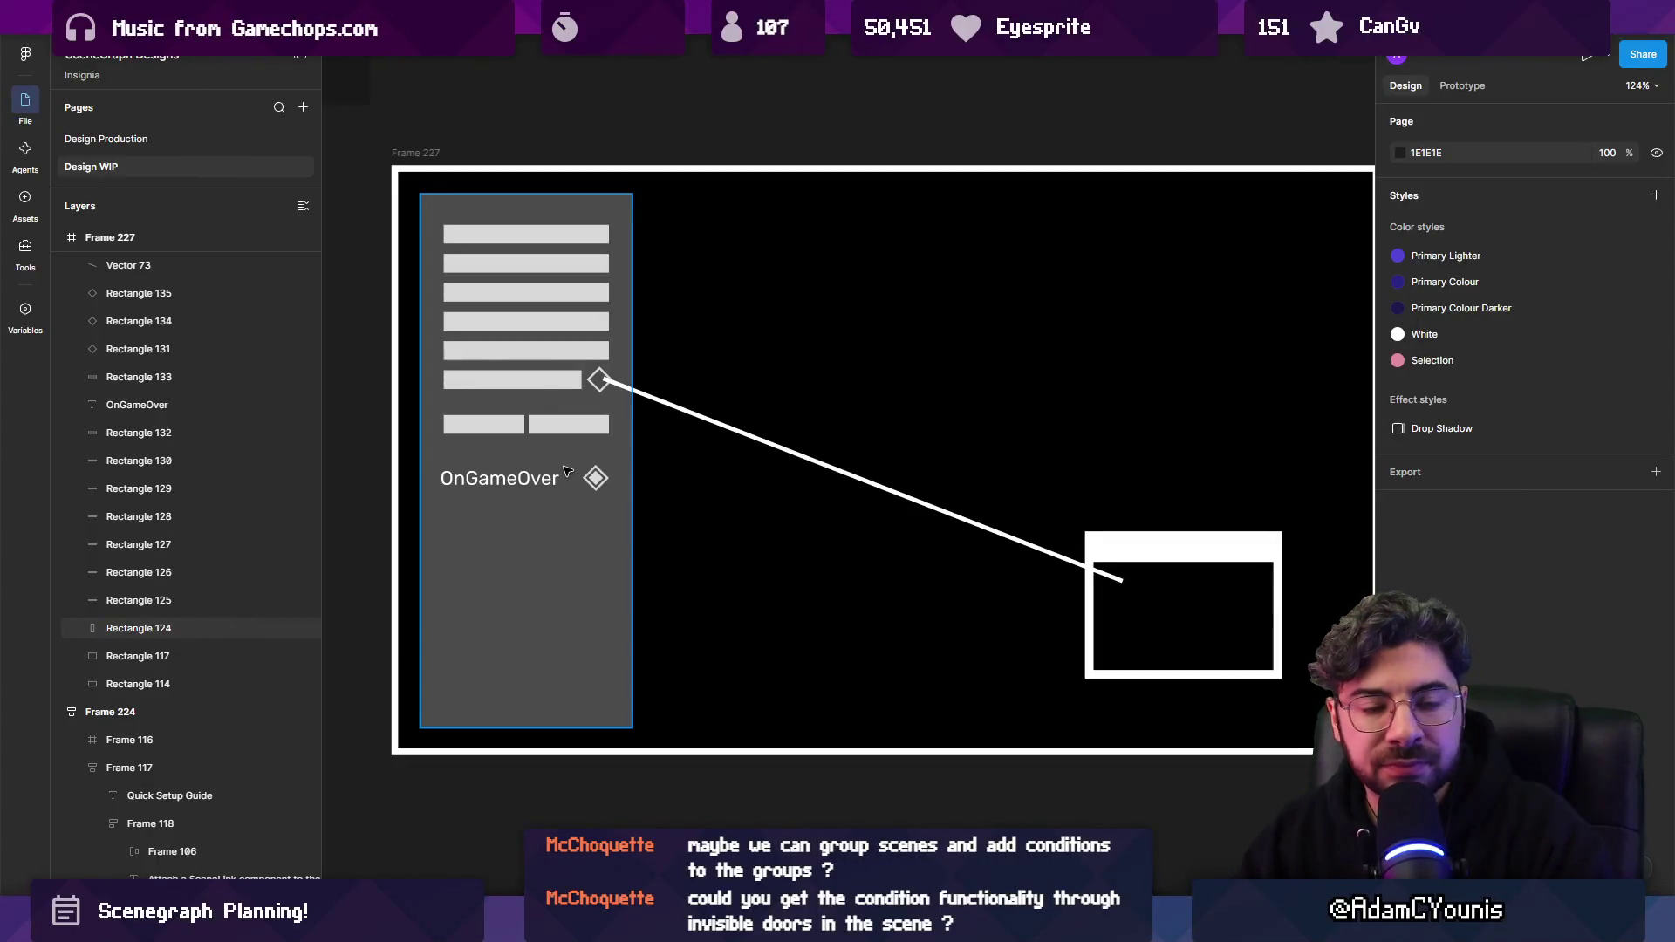
{"action": "left_click", "coordinate": [594, 477]}
{"action": "scroll", "coordinate": [785, 454], "scroll_direction": "right", "scroll_amount": 3}
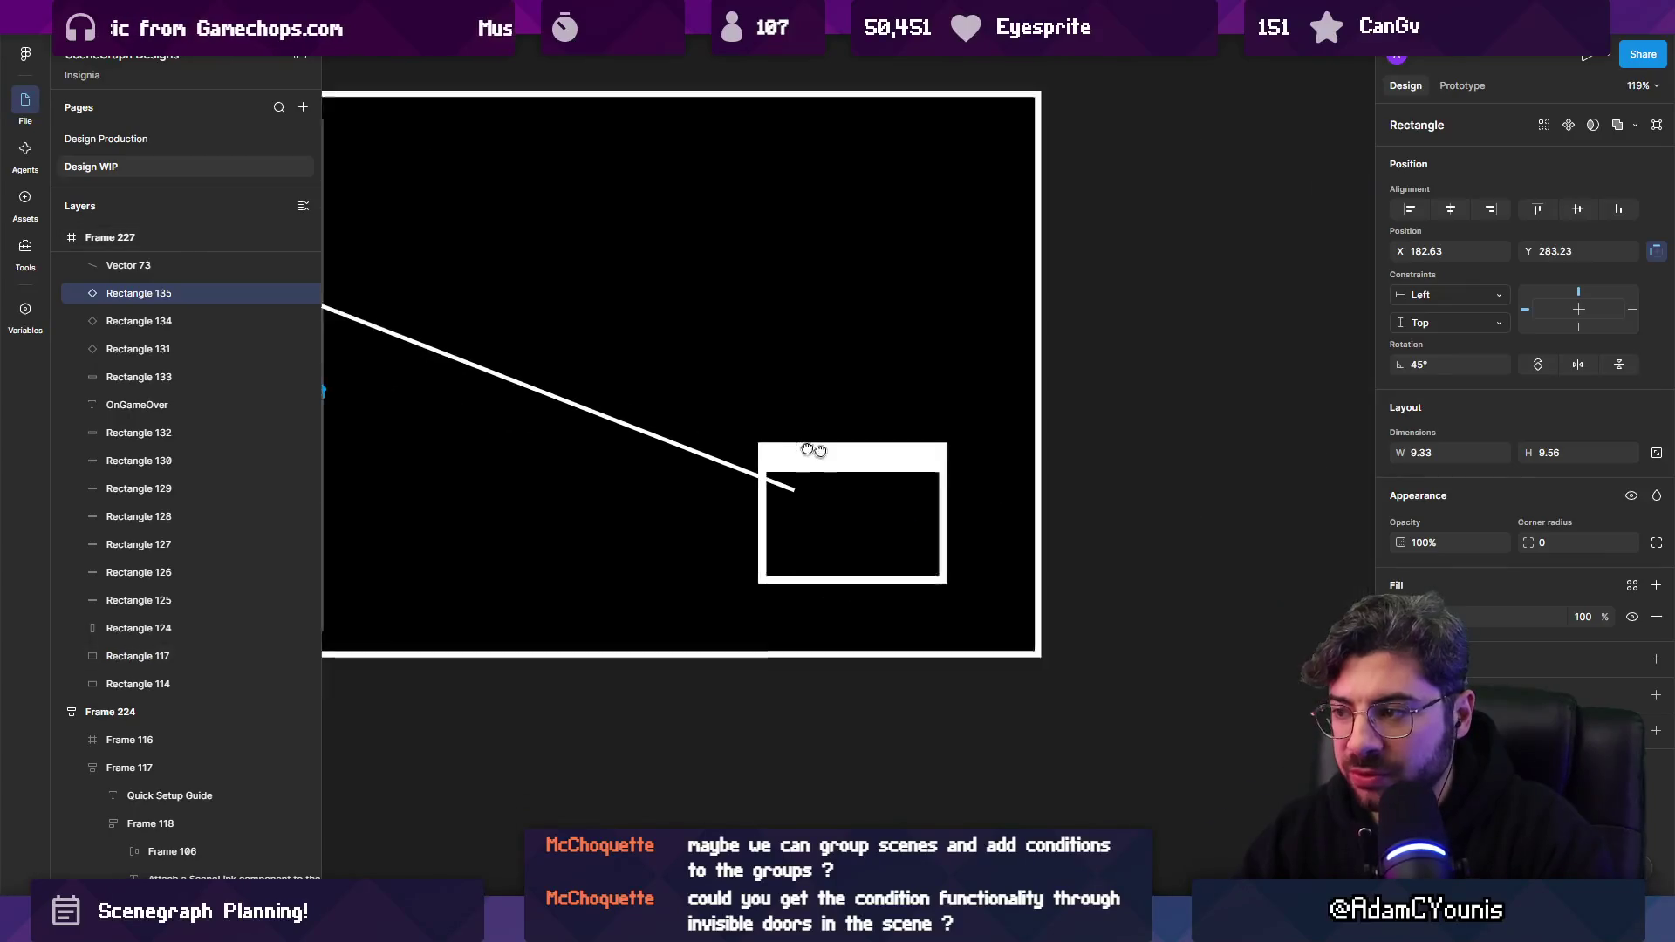
{"action": "scroll", "coordinate": [720, 457], "scroll_direction": "up", "scroll_amount": 3}
{"action": "scroll", "coordinate": [715, 455], "scroll_direction": "down", "scroll_amount": 5}
{"action": "left_click", "coordinate": [771, 515]}
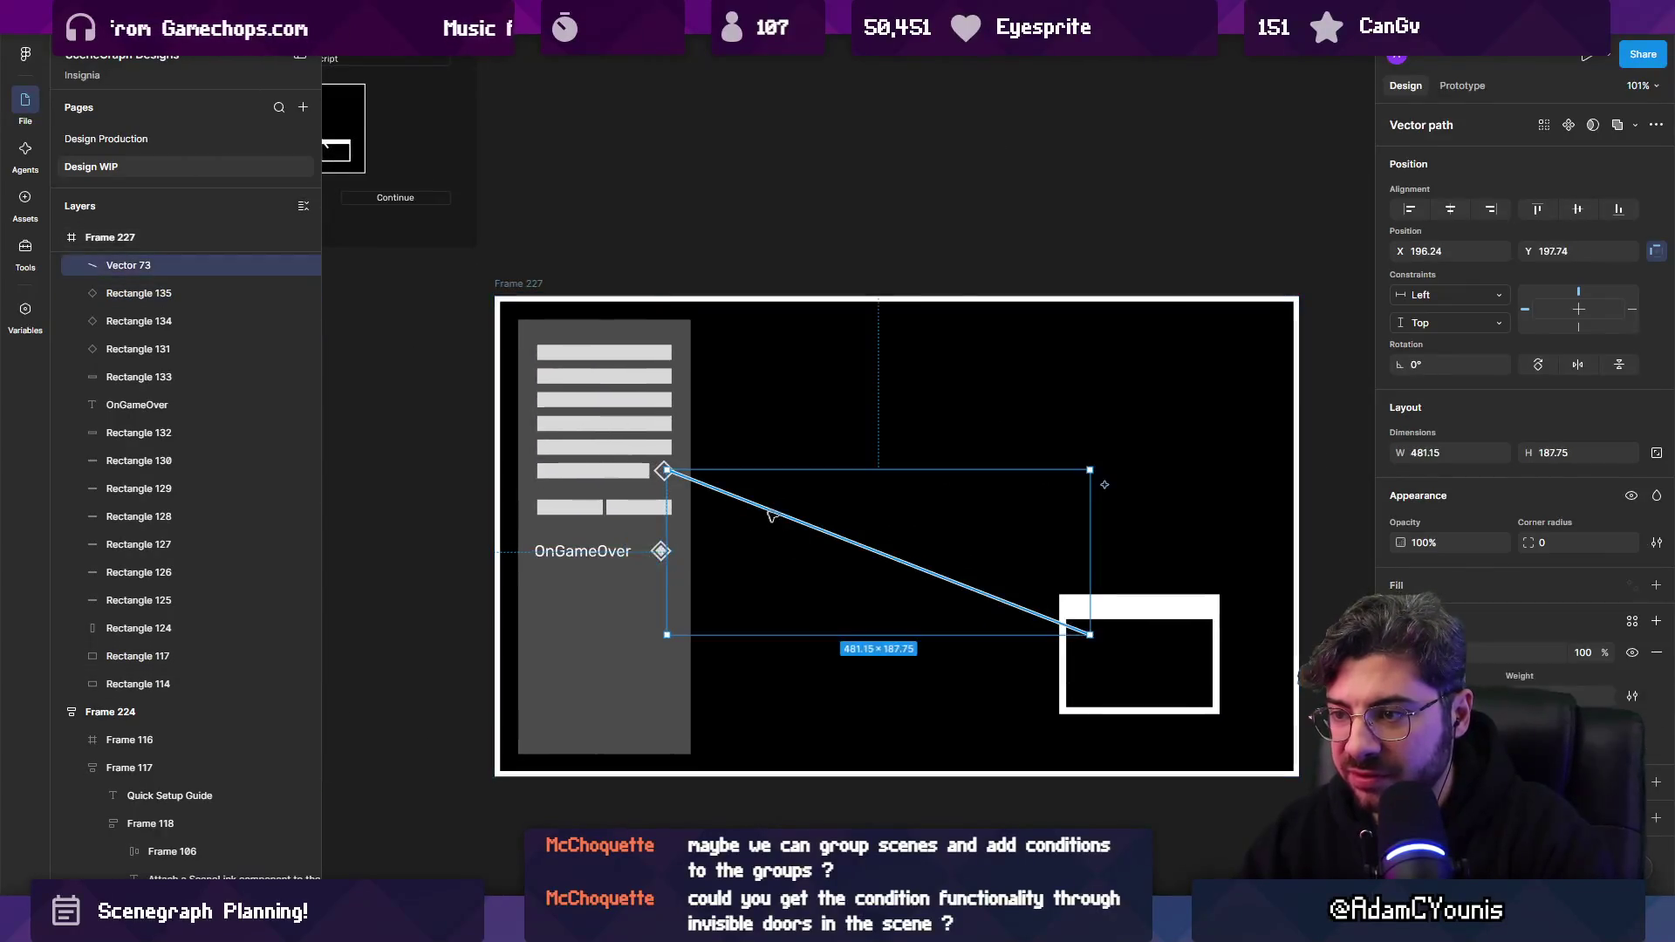
{"action": "scroll", "coordinate": [783, 515], "scroll_direction": "down", "scroll_amount": 4}
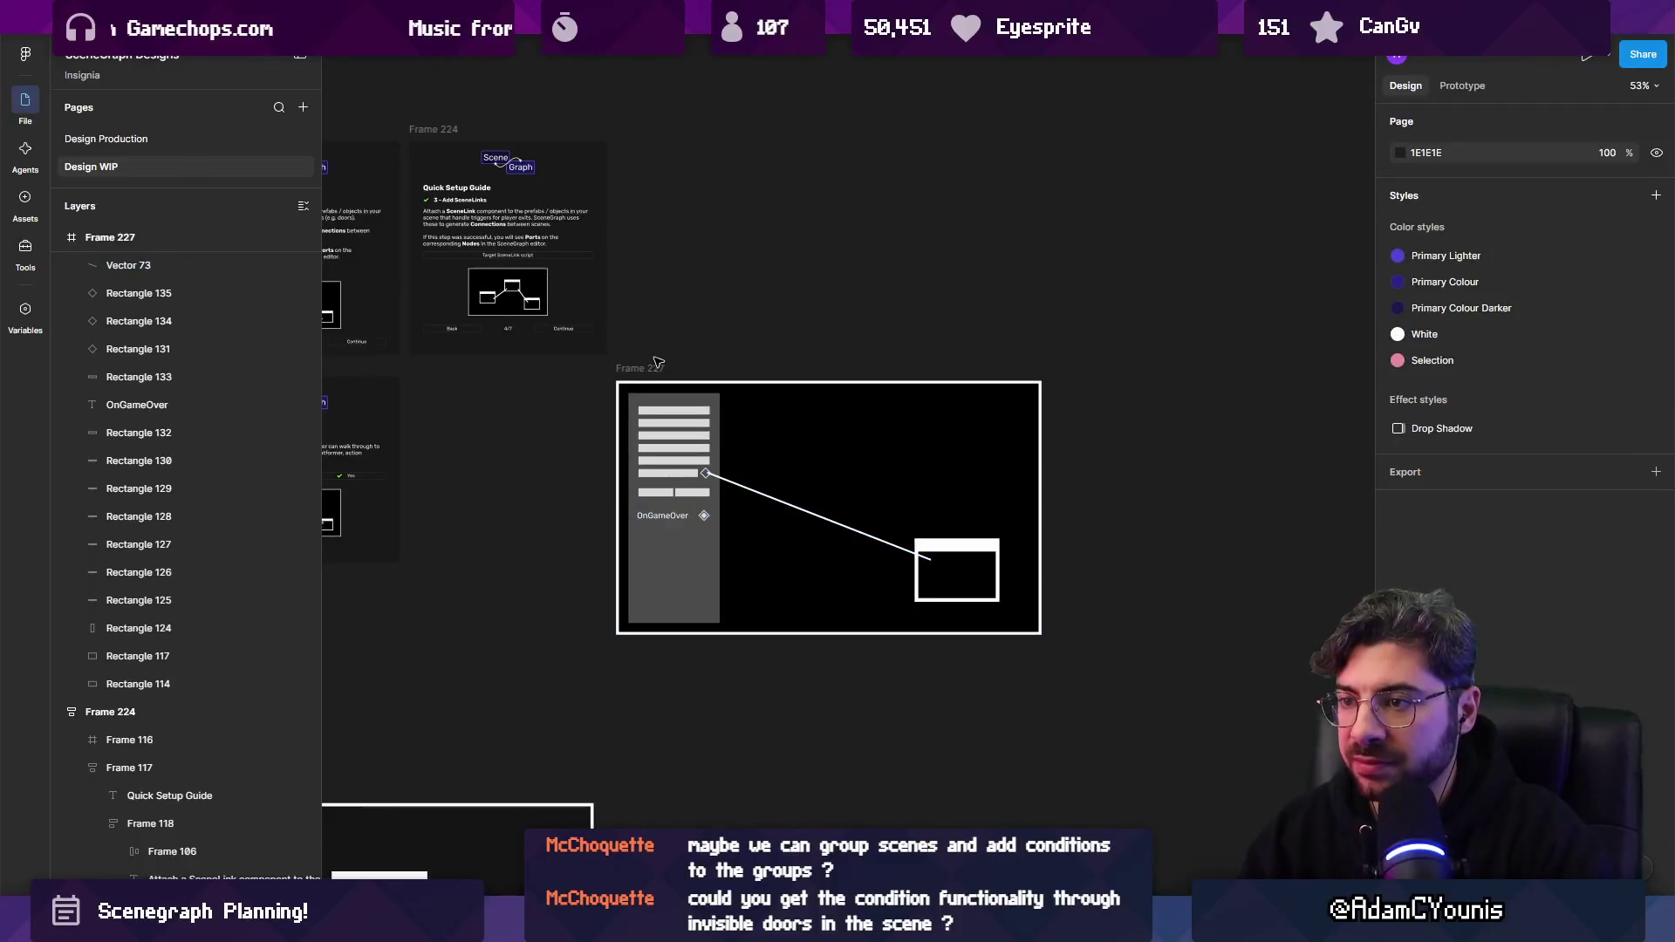
Duplicate Frame 227 as a new variant and delete the bar above the short bars.
{"action": "left_click", "coordinate": [870, 242]}
{"action": "key", "text": "ctrl+d"}
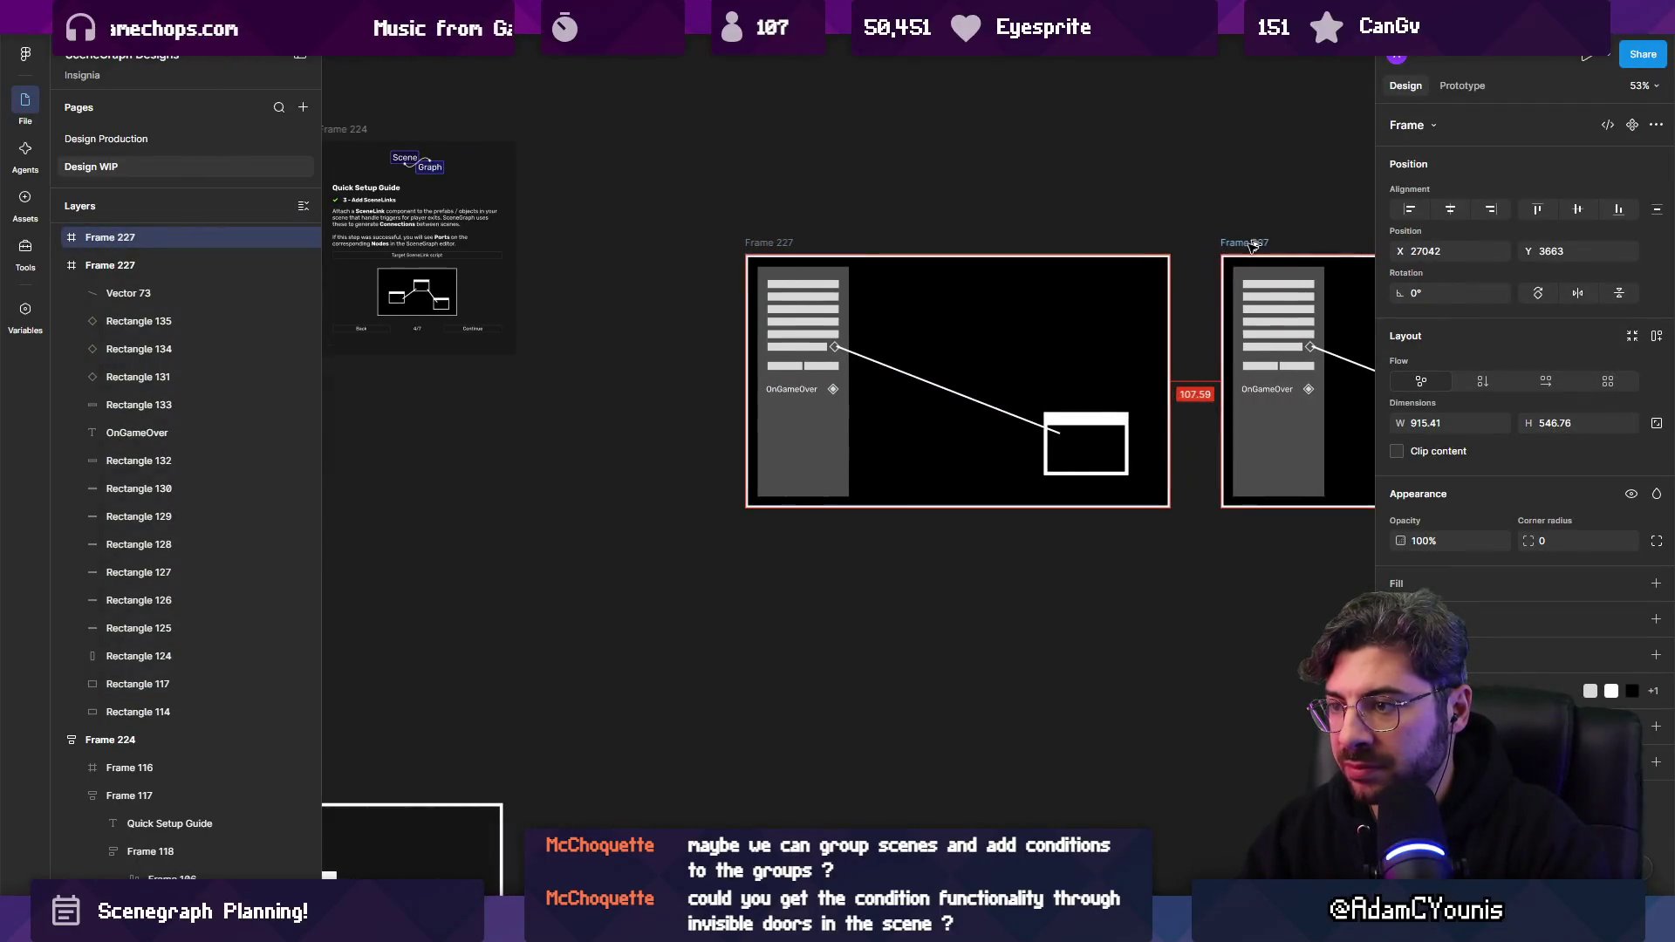
{"action": "scroll", "coordinate": [698, 392], "scroll_direction": "right", "scroll_amount": 3}
{"action": "scroll", "coordinate": [608, 384], "scroll_direction": "up", "scroll_amount": 4}
{"action": "left_click", "coordinate": [572, 434]}
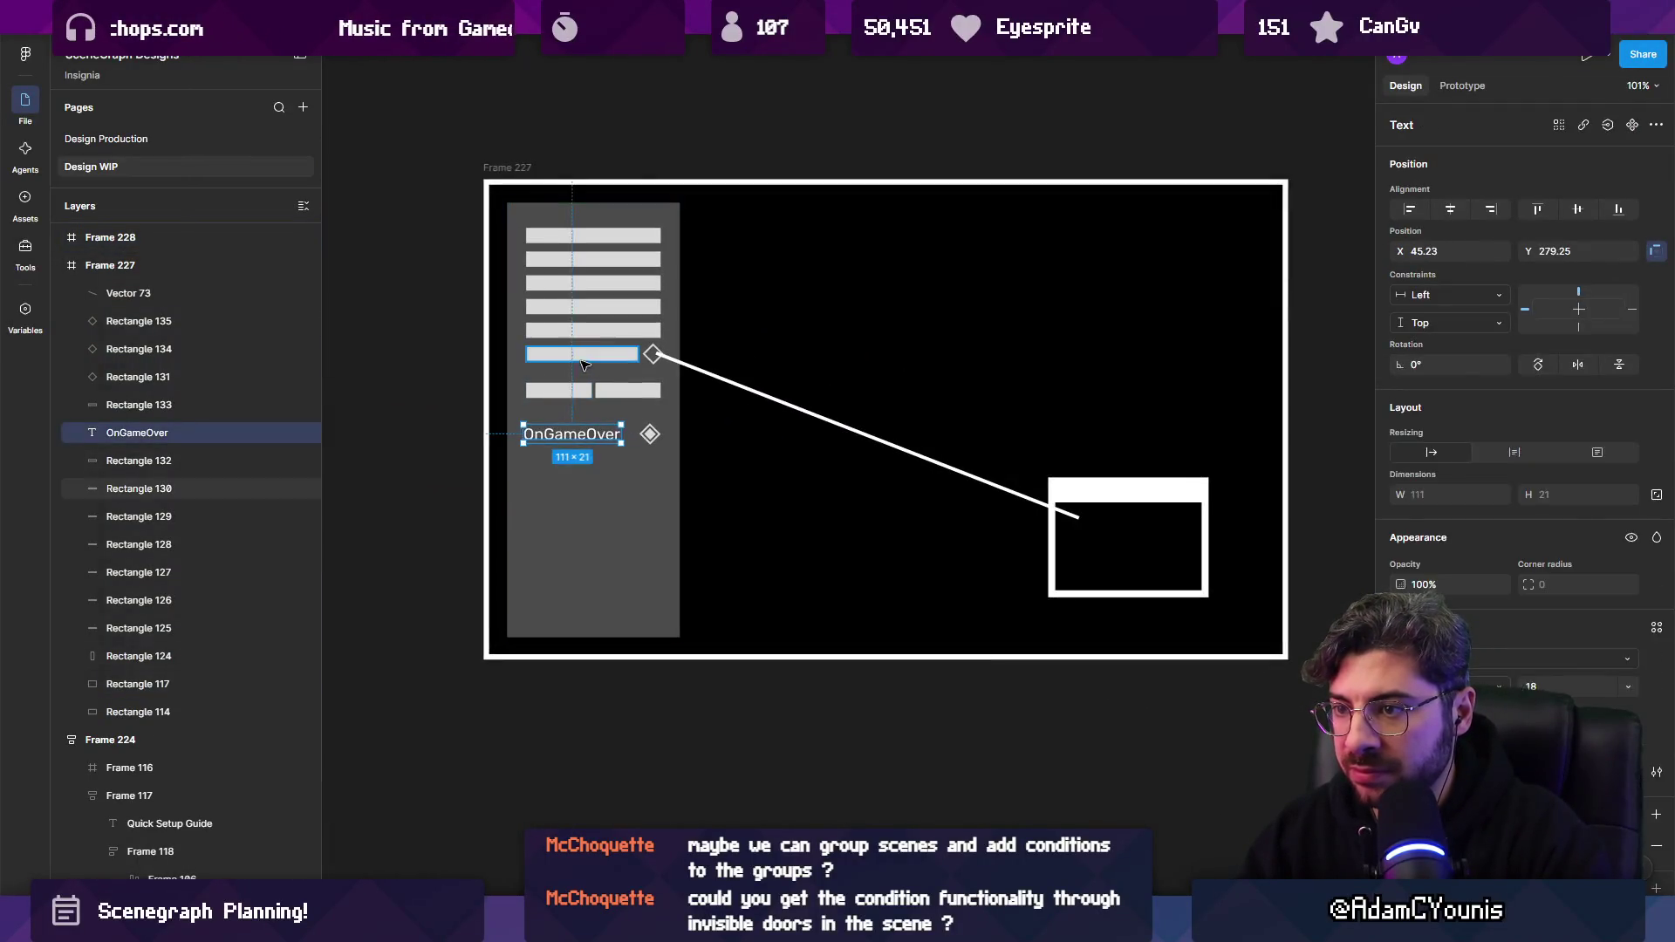
{"action": "left_click", "coordinate": [587, 360]}
{"action": "key", "text": "Delete"}
Copy the OnGameOver label beside the top diamond, then delete the short bars, lower label and lower diamonds.
{"action": "left_click", "coordinate": [566, 435]}
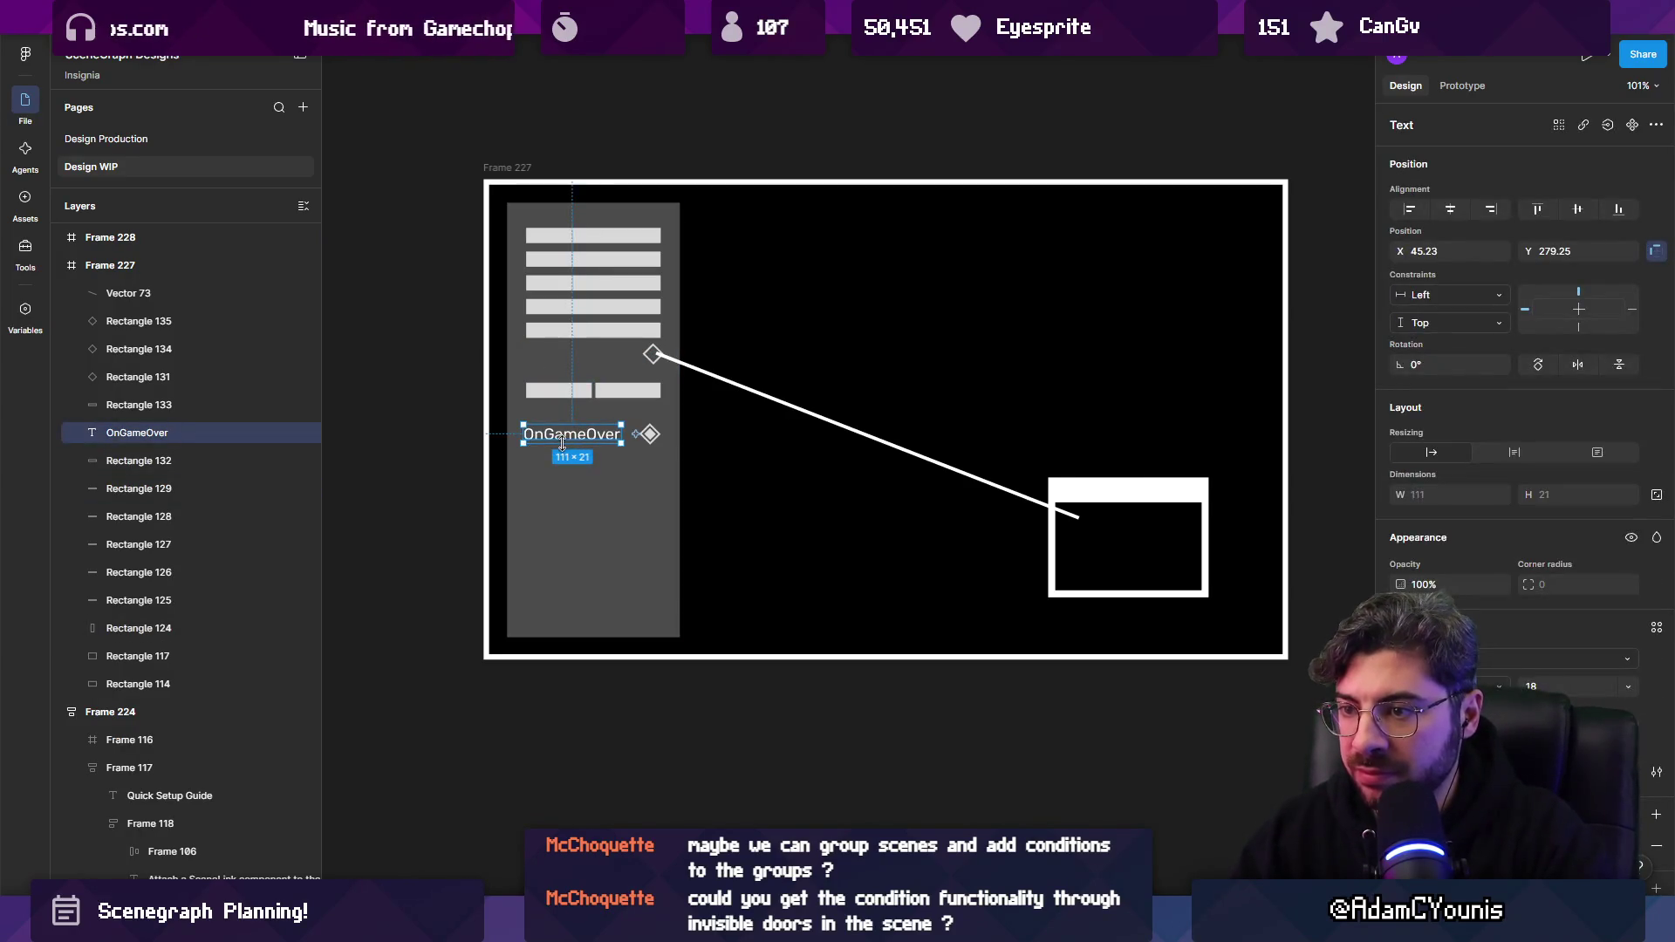
{"action": "left_click_drag", "start_coordinate": [563, 428], "coordinate": [569, 360]}
{"action": "left_click", "coordinate": [558, 390], "text": "shift"}
{"action": "left_click", "coordinate": [650, 393]}
{"action": "left_click", "coordinate": [559, 390], "text": "shift"}
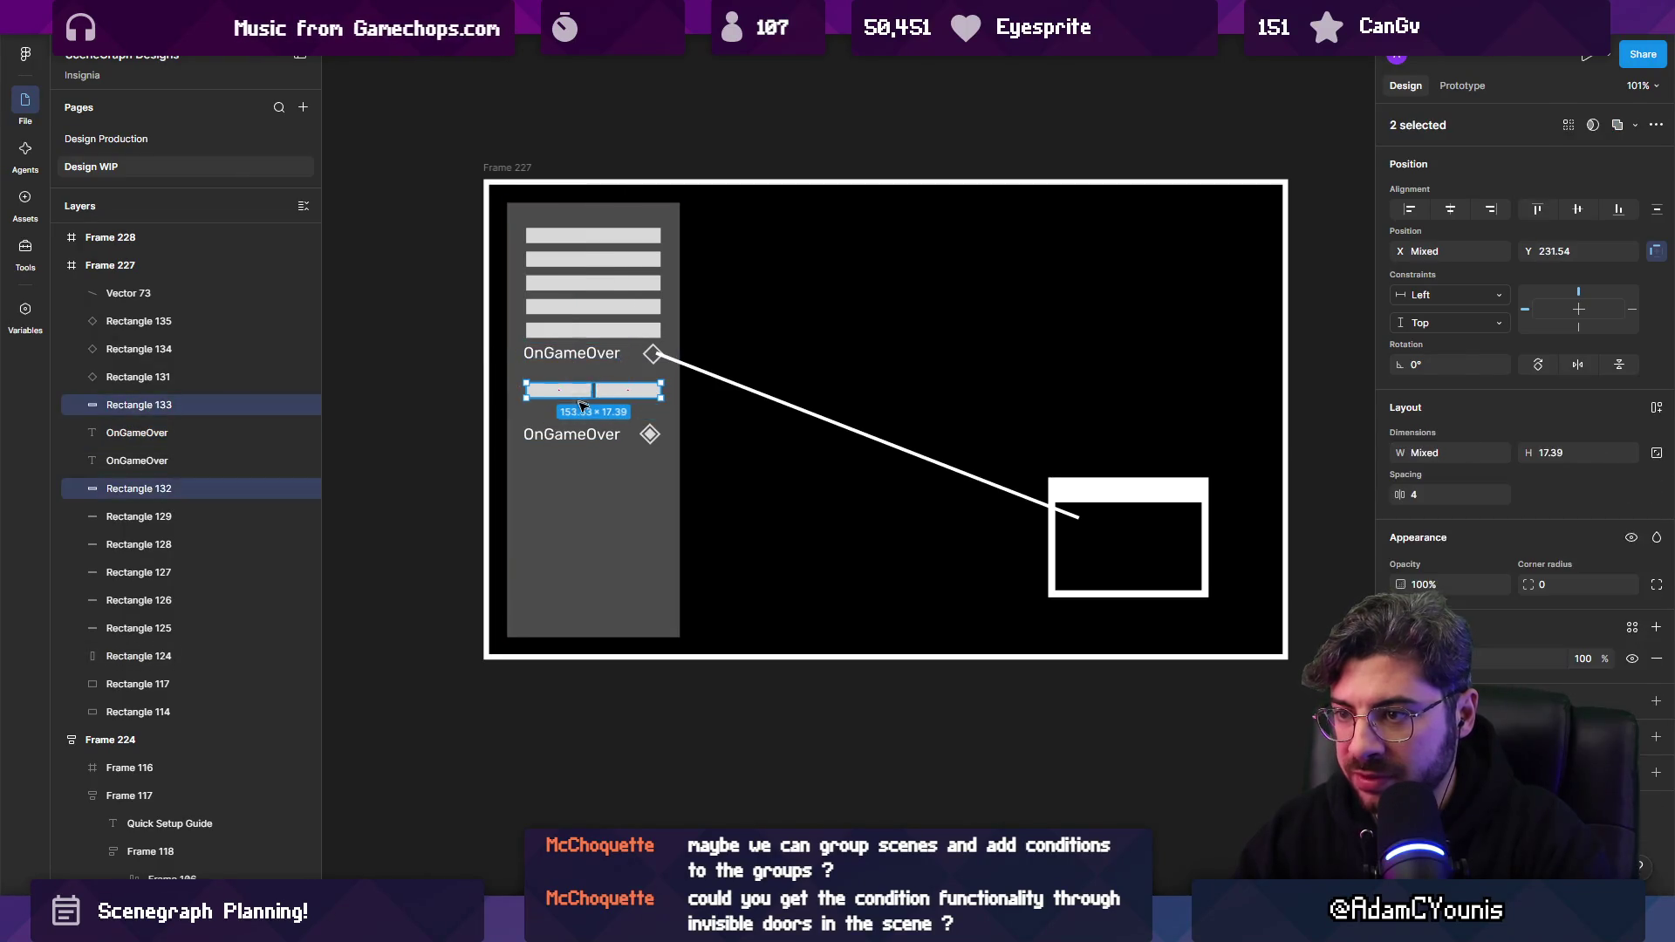
{"action": "left_click", "coordinate": [572, 434], "text": "shift"}
{"action": "key", "text": "Delete"}
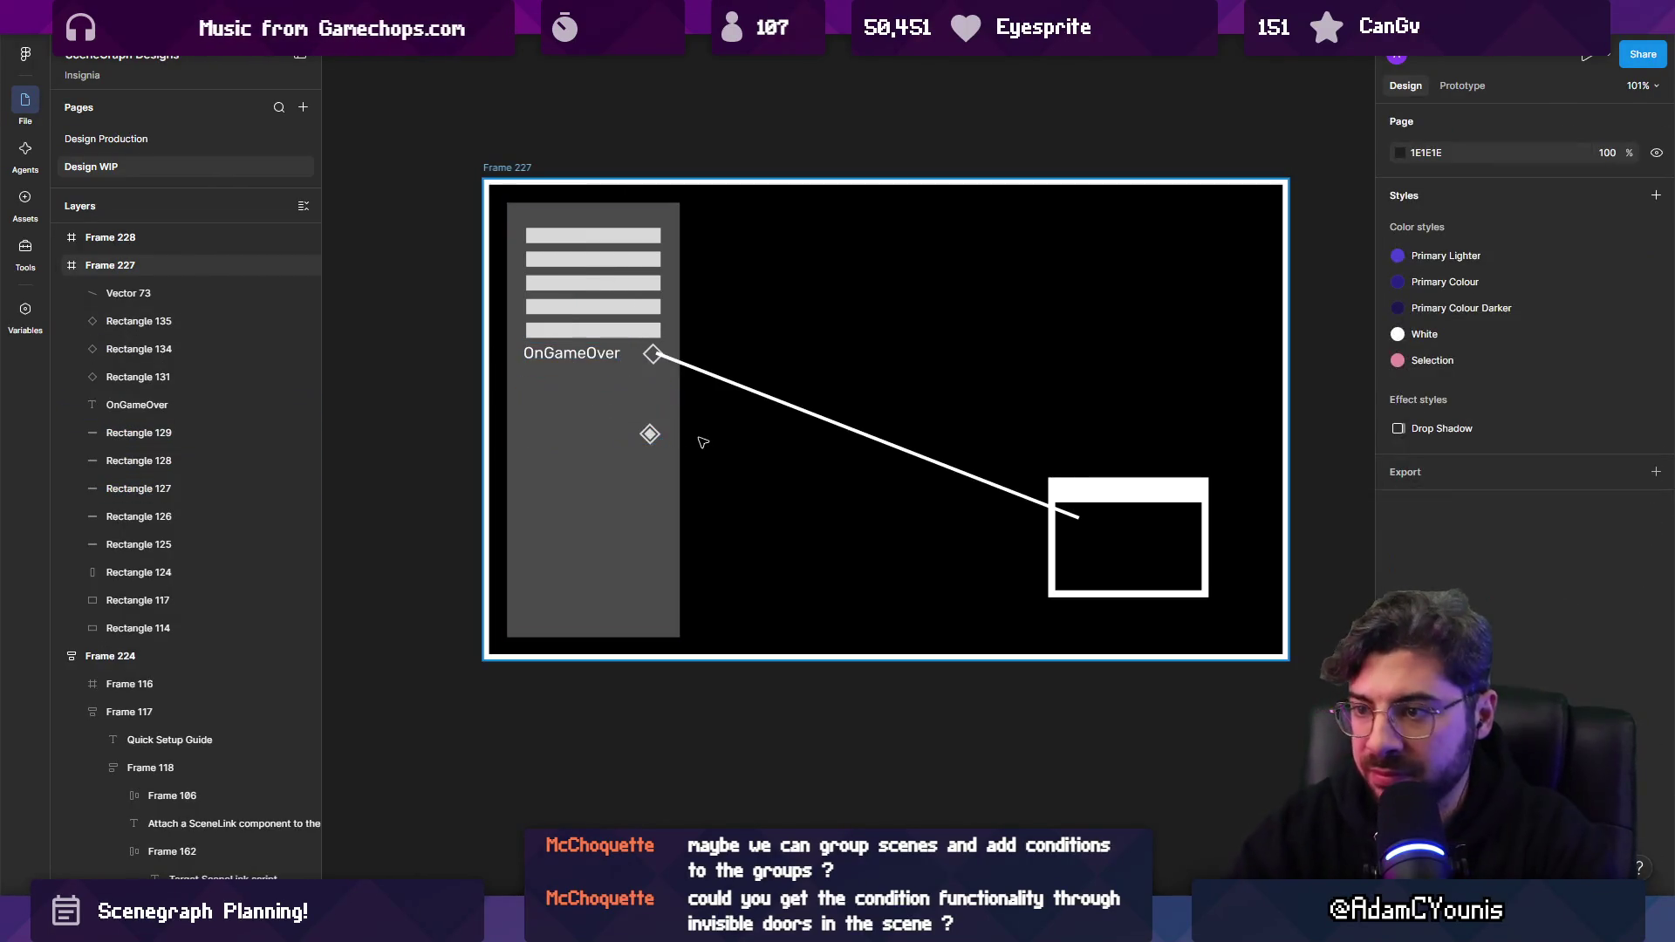
{"action": "left_click_drag", "start_coordinate": [456, 469], "coordinate": [689, 411]}
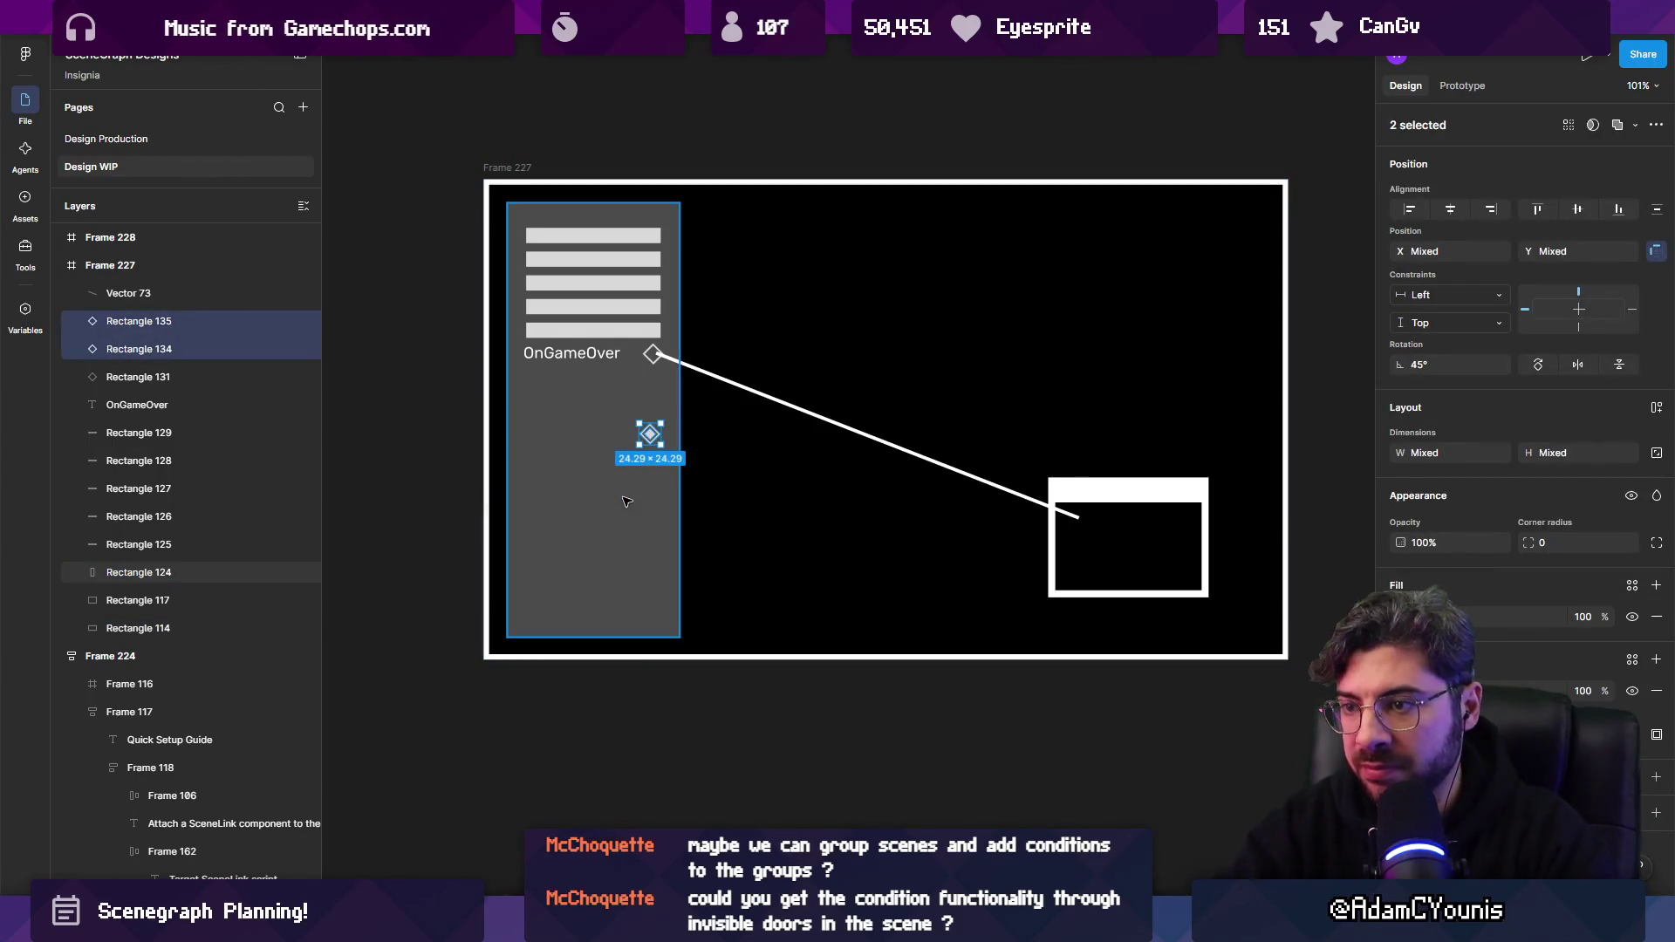
{"action": "key", "text": "Delete"}
Duplicate Frame 227 as Frame 229 and line all three frames up in one row.
{"action": "scroll", "coordinate": [626, 502], "scroll_direction": "down", "scroll_amount": 5}
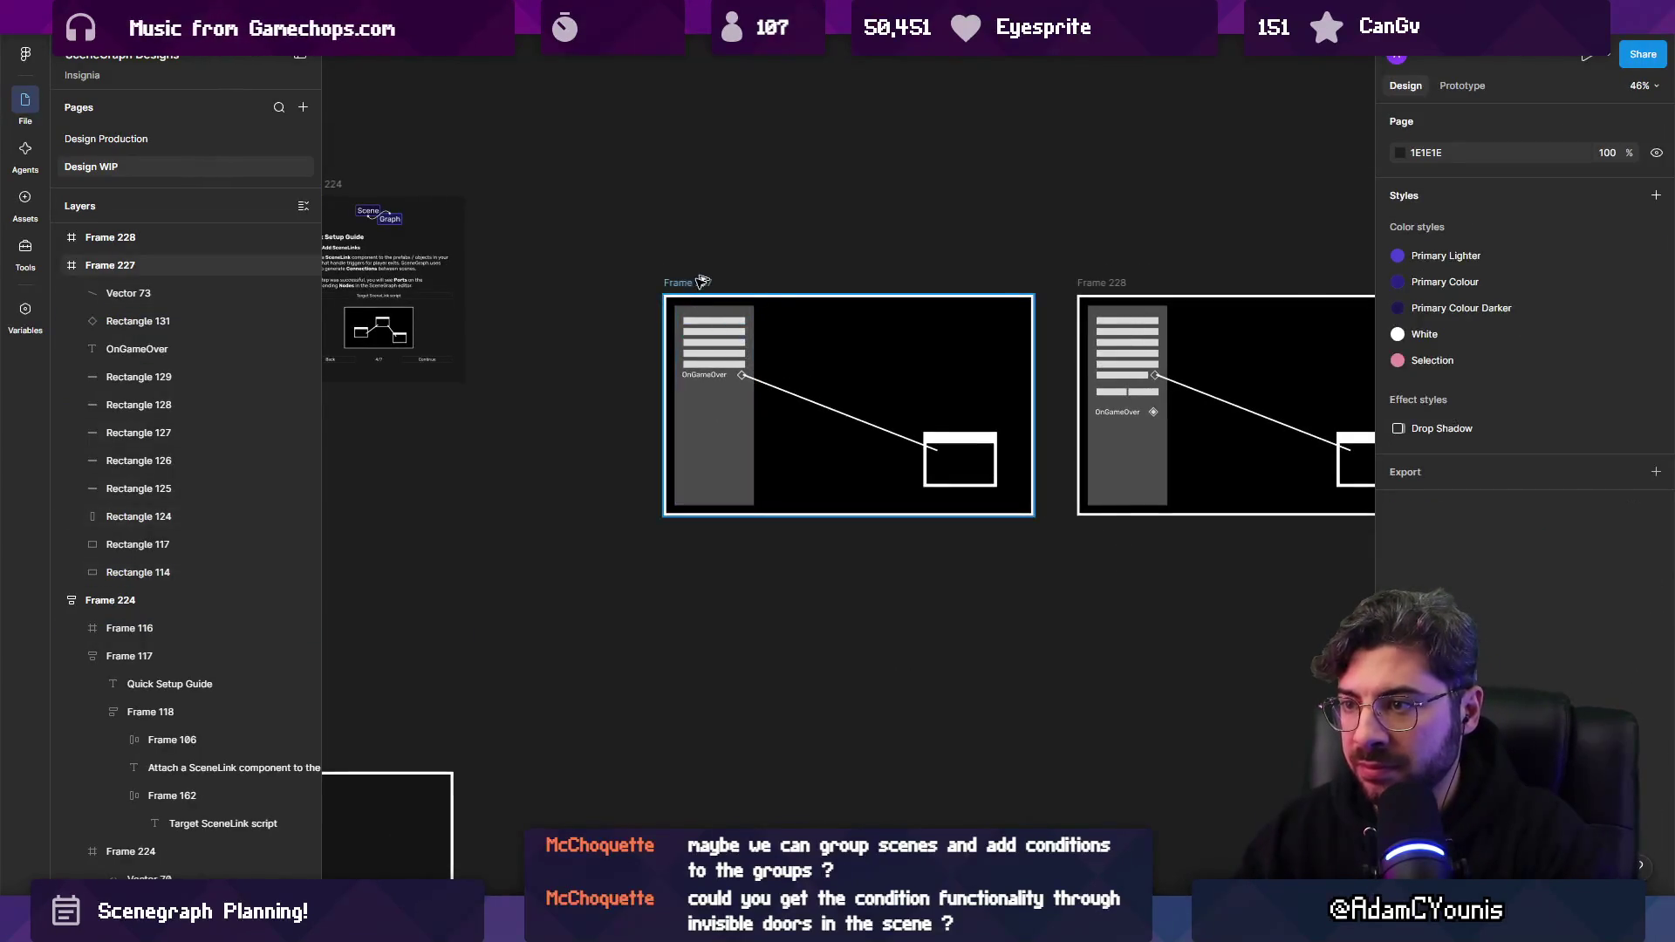
{"action": "mouse_move", "coordinate": [703, 281]}
{"action": "left_mouse_down"}
{"action": "mouse_move", "coordinate": [659, 281]}
{"action": "mouse_move", "coordinate": [703, 595]}
{"action": "left_mouse_up"}
{"action": "scroll", "coordinate": [703, 595], "scroll_direction": "down", "scroll_amount": 3}
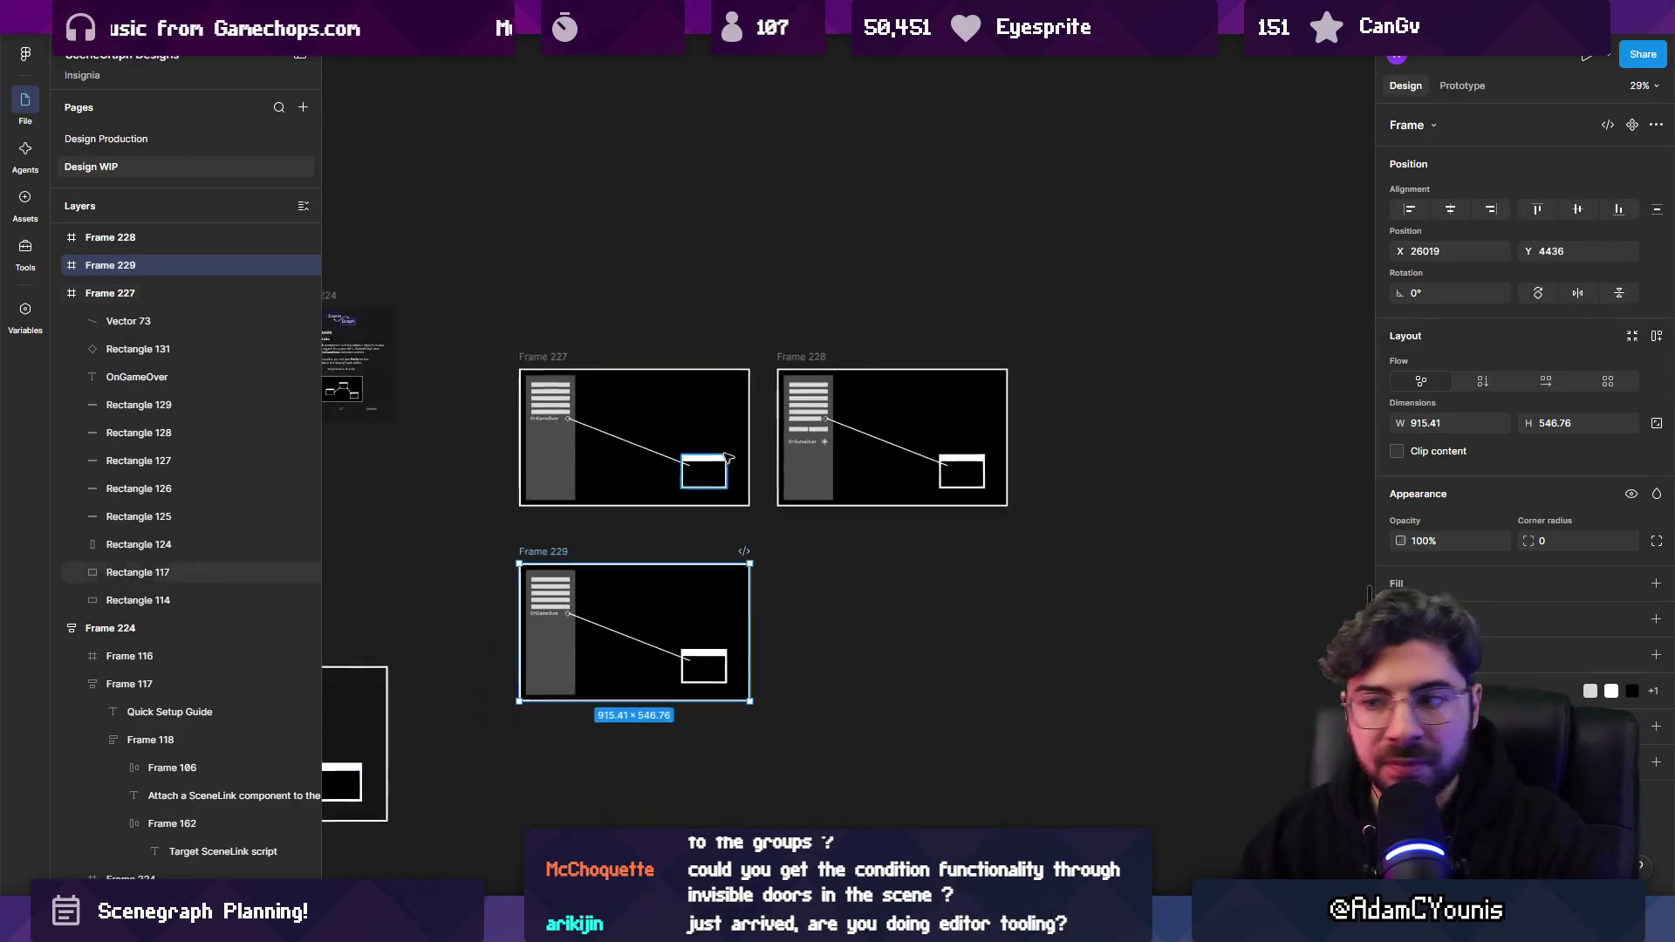
{"action": "left_click_drag", "start_coordinate": [489, 315], "coordinate": [1082, 522]}
{"action": "key", "text": "shift+a"}
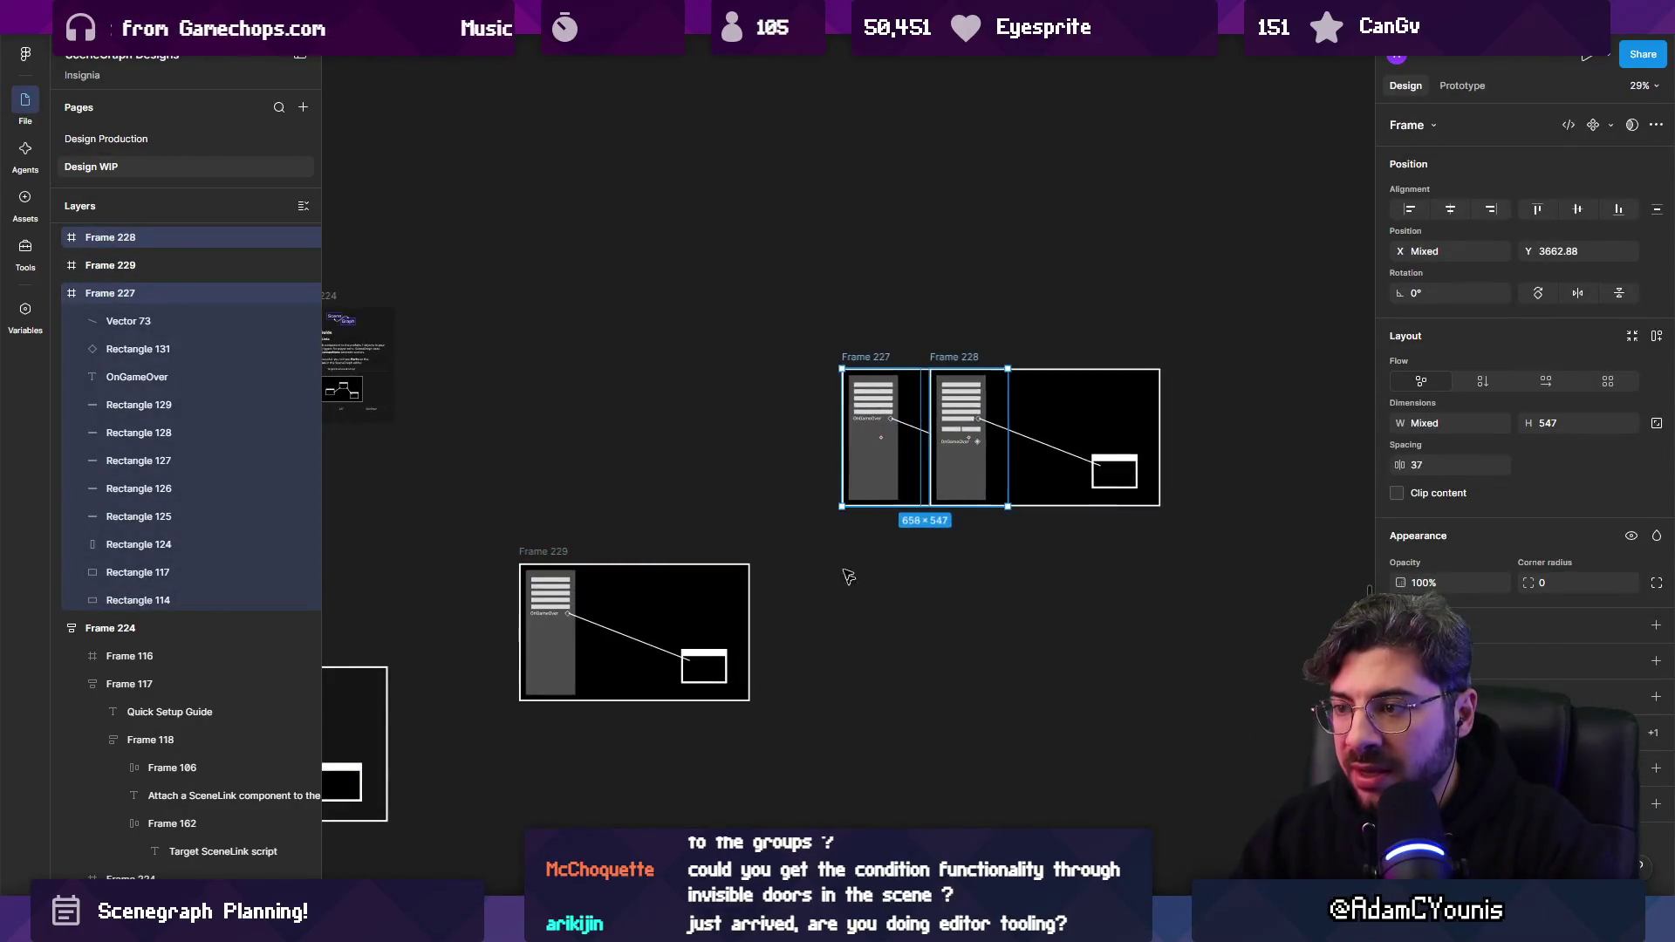
{"action": "key", "text": "ctrl+z"}
{"action": "left_click_drag", "start_coordinate": [872, 489], "coordinate": [1063, 627]}
{"action": "left_click_drag", "start_coordinate": [772, 468], "coordinate": [864, 430]}
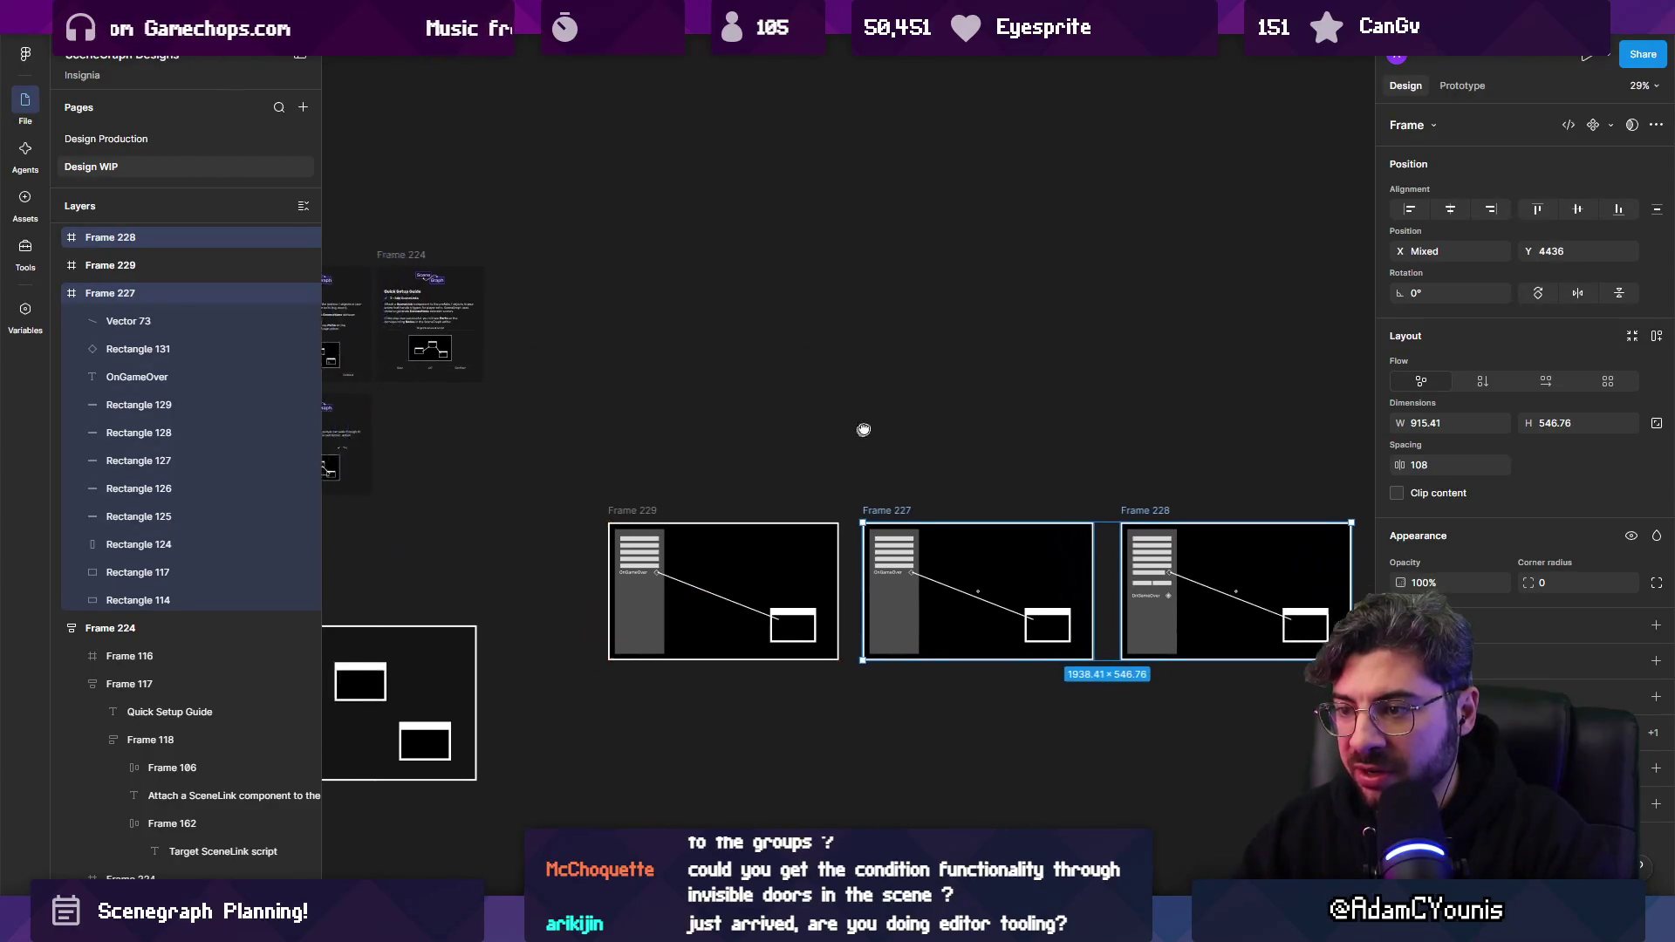
Delete Frame 229's connector line and target window.
{"action": "scroll", "coordinate": [863, 429], "scroll_direction": "up", "scroll_amount": 5}
{"action": "scroll", "coordinate": [733, 505], "scroll_direction": "down", "scroll_amount": 4}
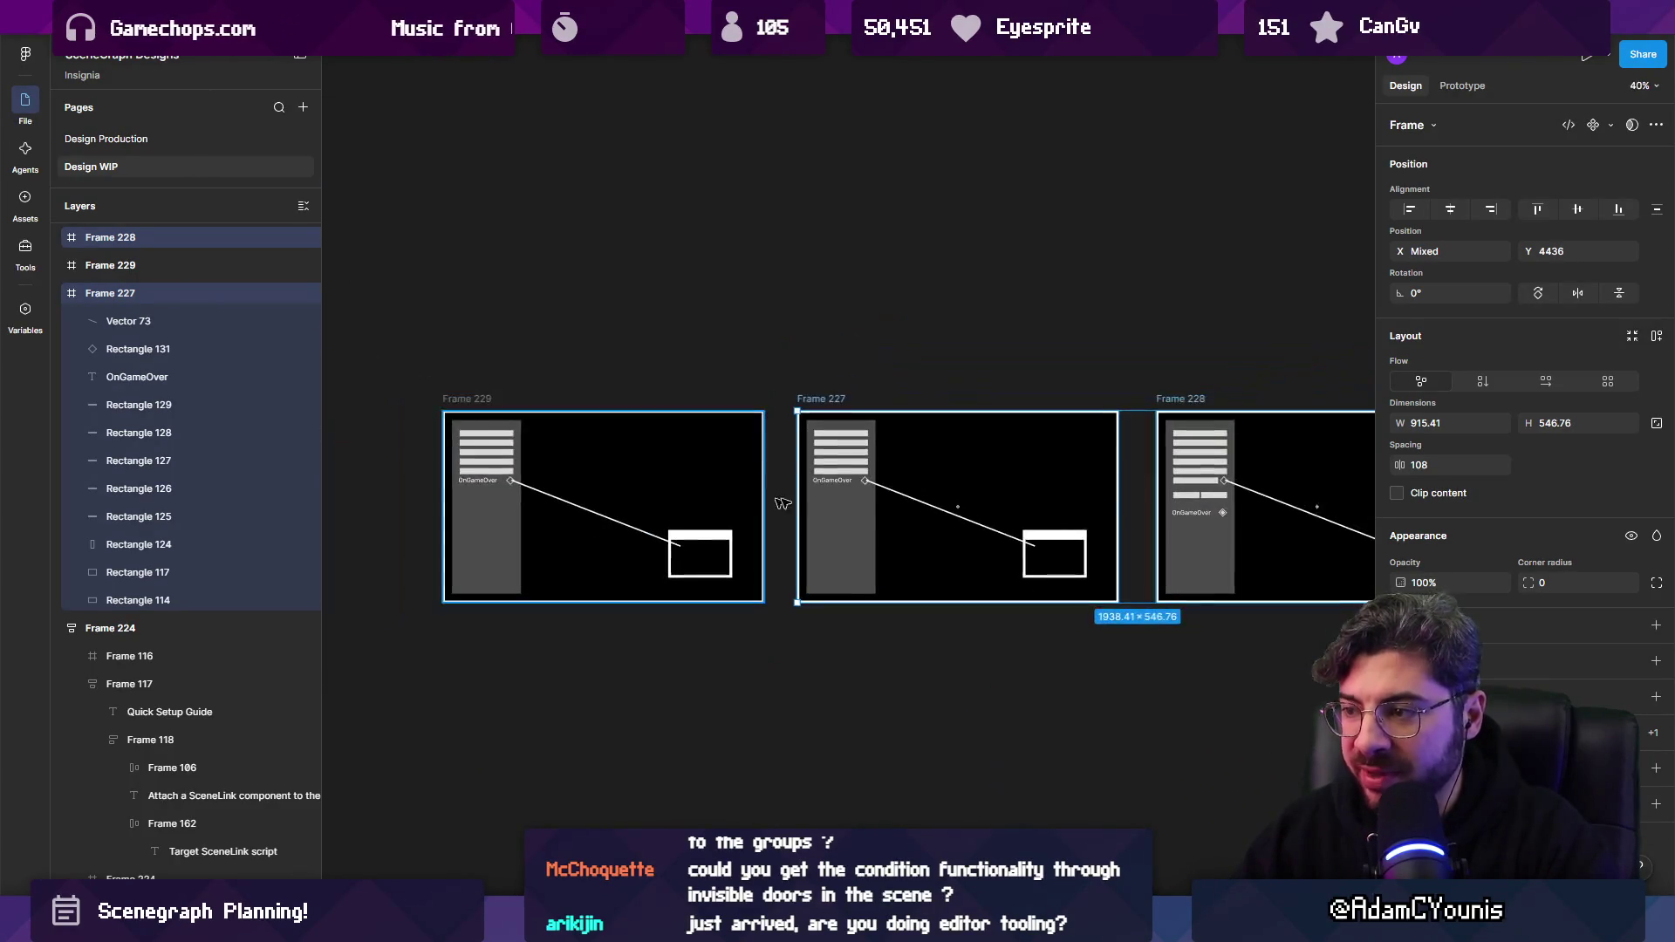
{"action": "scroll", "coordinate": [661, 517], "scroll_direction": "up", "scroll_amount": 4}
{"action": "left_click", "coordinate": [698, 560]}
{"action": "left_click", "coordinate": [786, 594], "text": "shift"}
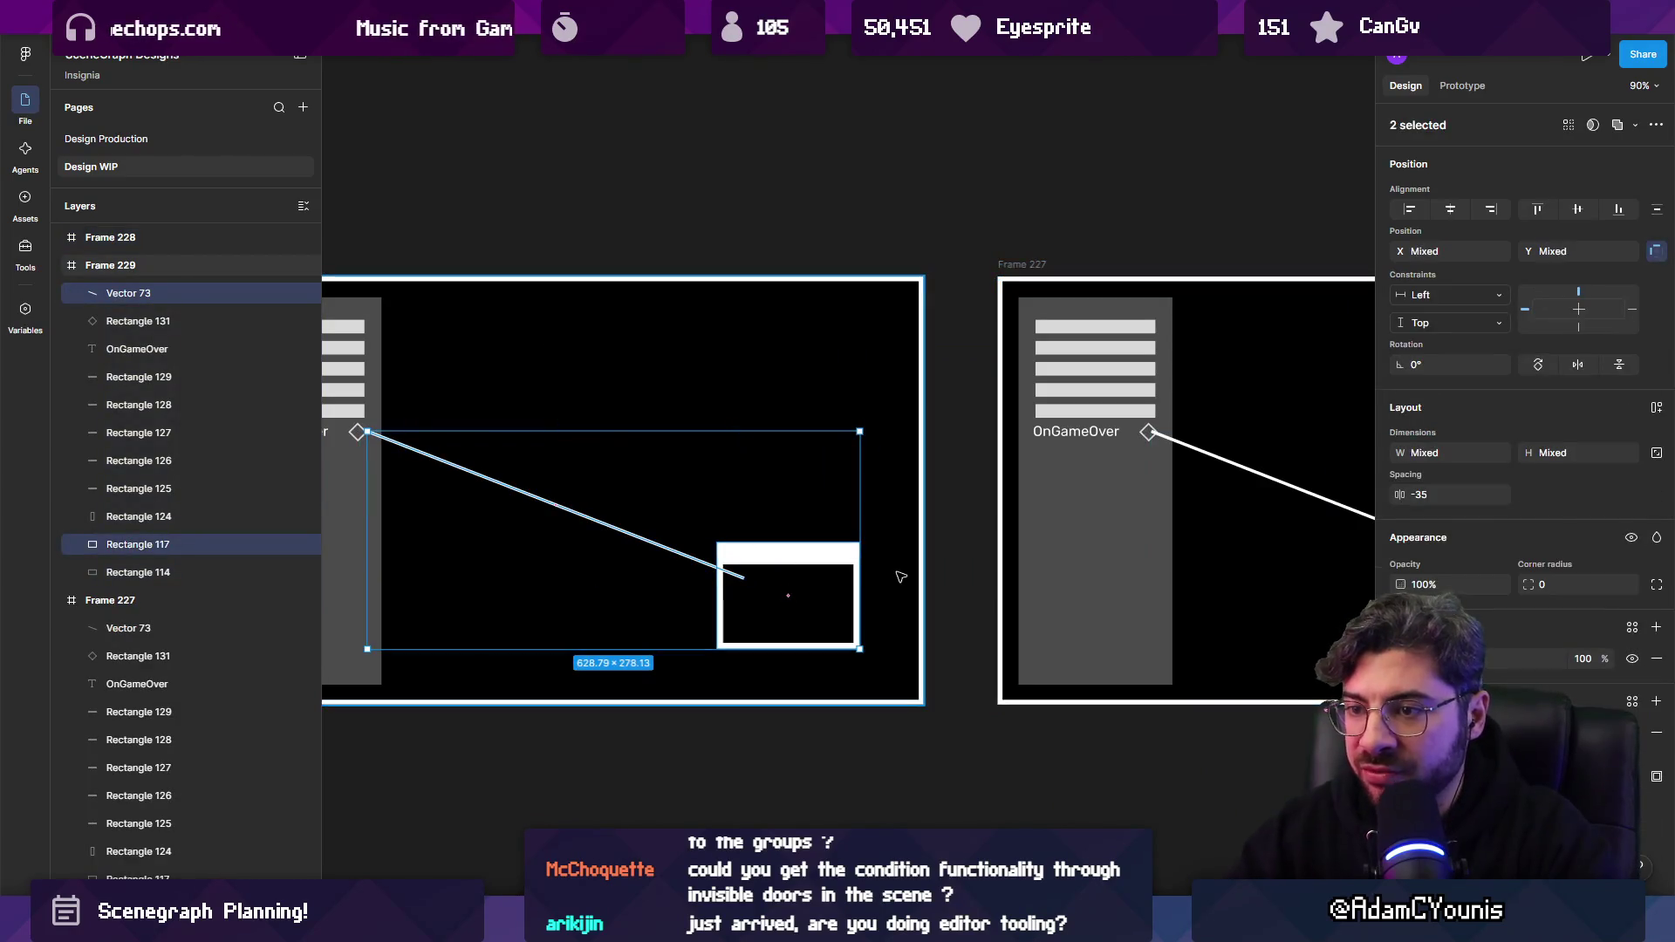
{"action": "key", "text": "Delete"}
{"action": "scroll", "coordinate": [902, 576], "scroll_direction": "down", "scroll_amount": 3}
{"action": "scroll", "coordinate": [1219, 520], "scroll_direction": "right", "scroll_amount": 5}
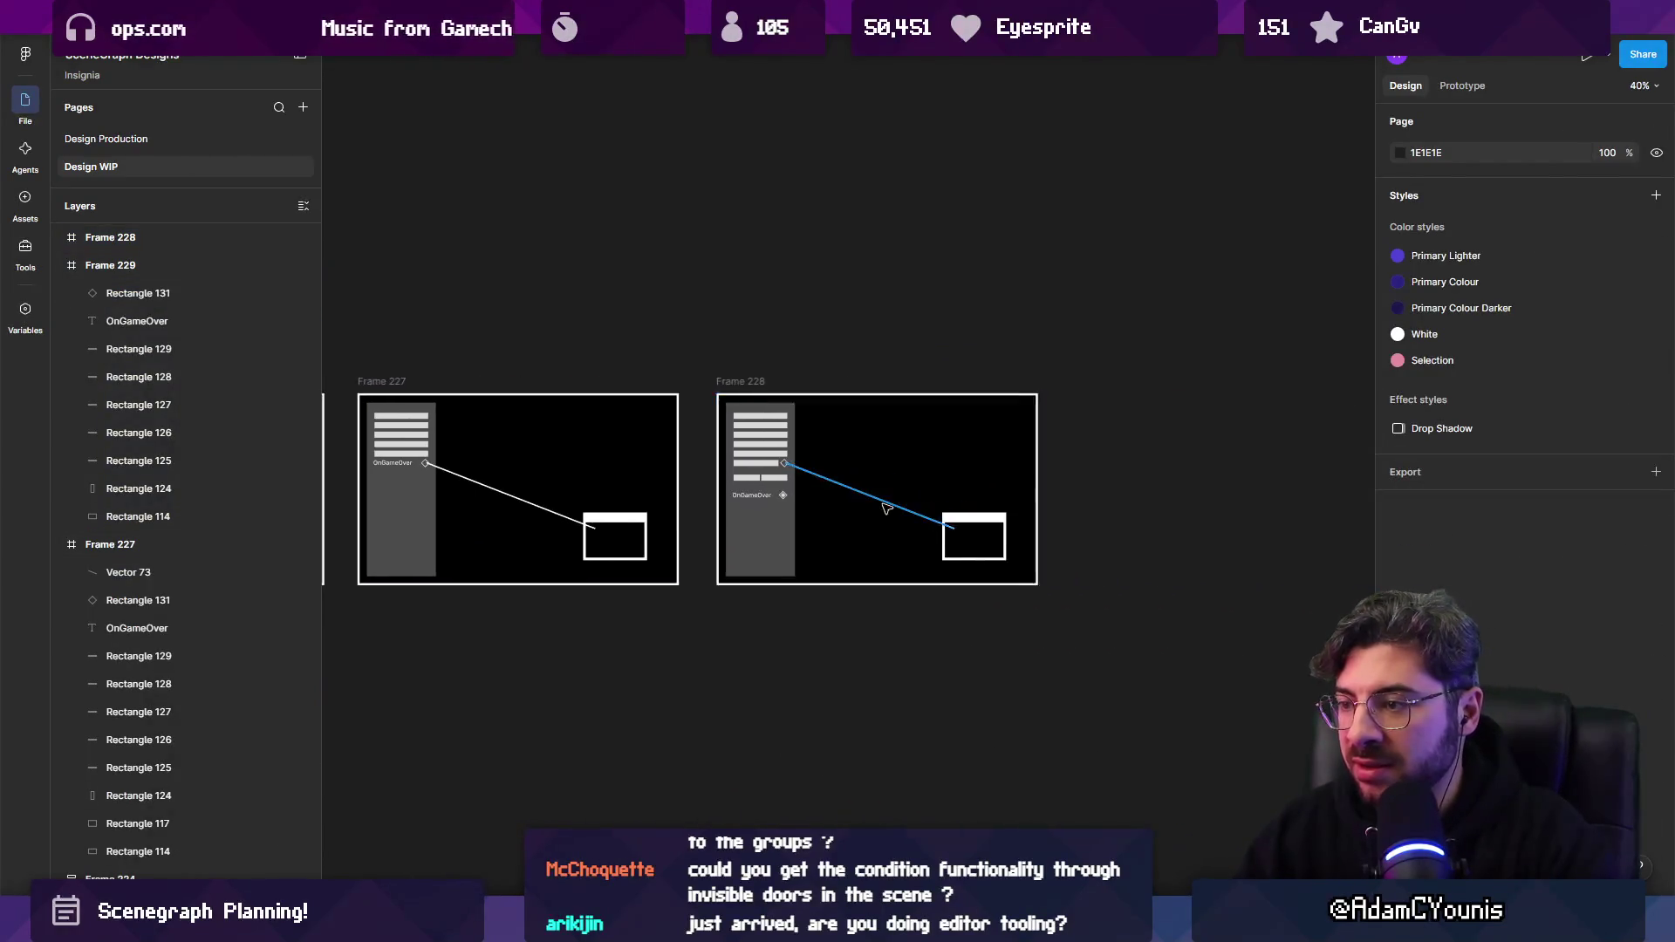
{"action": "scroll", "coordinate": [882, 501], "scroll_direction": "up", "scroll_amount": 4}
In Frame 228, delete the two short bars, the connector line and the target window.
{"action": "left_click", "coordinate": [613, 399]}
{"action": "left_click", "coordinate": [523, 435]}
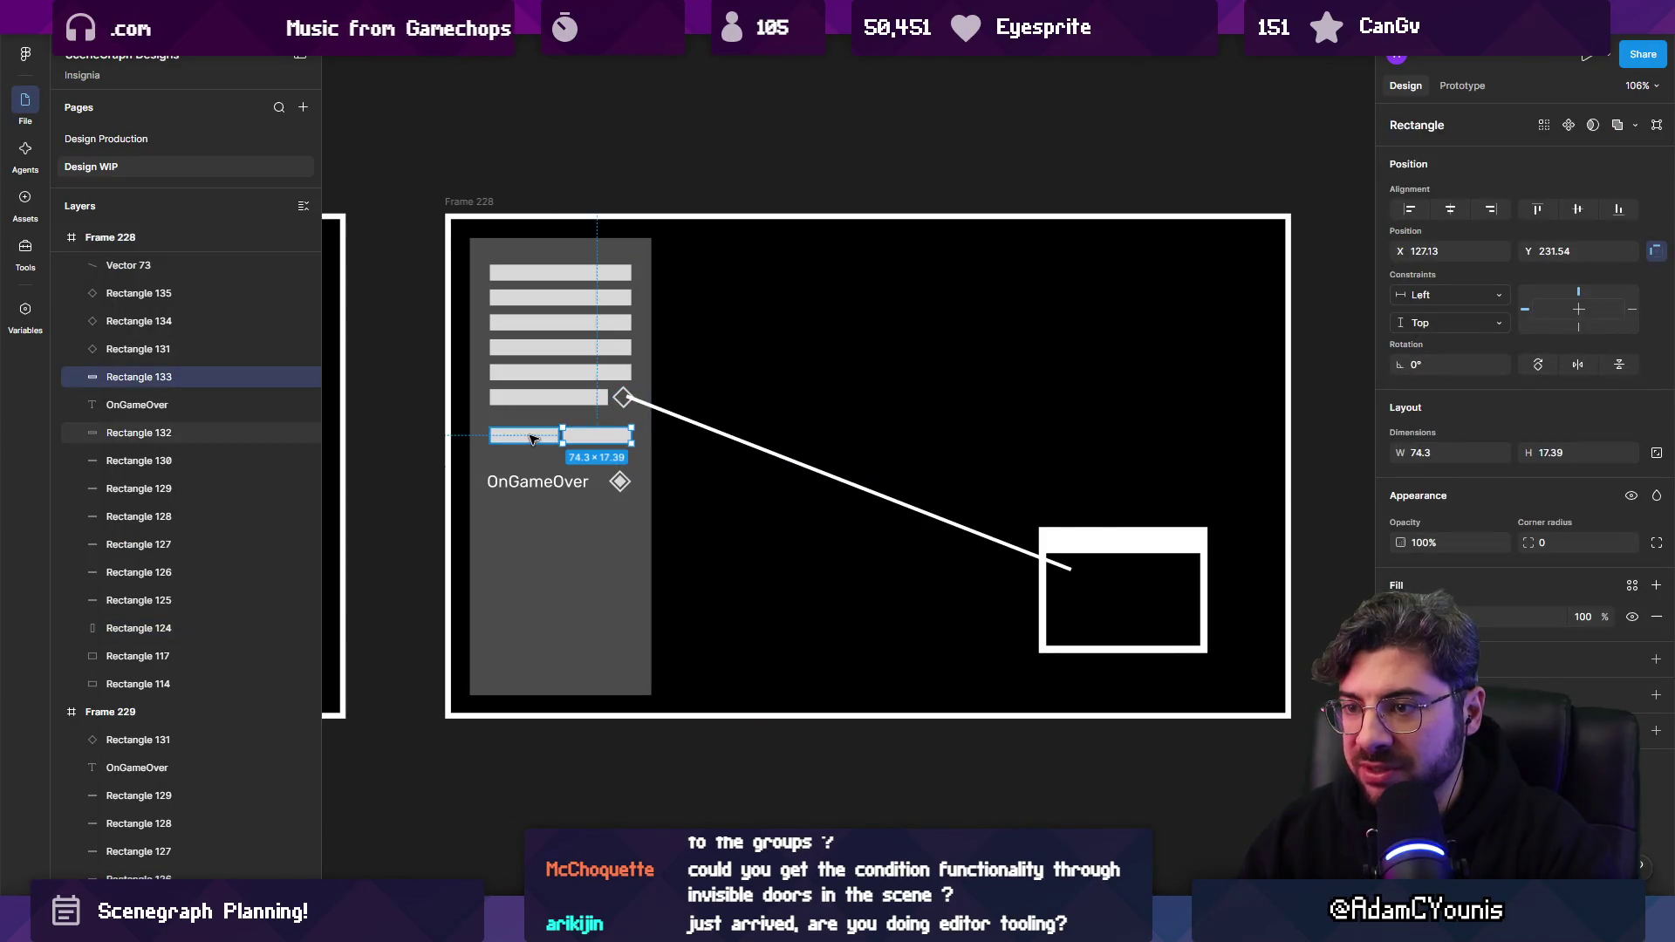
{"action": "left_click", "coordinate": [597, 435], "text": "shift"}
{"action": "key", "text": "Delete"}
{"action": "left_click", "coordinate": [838, 479]}
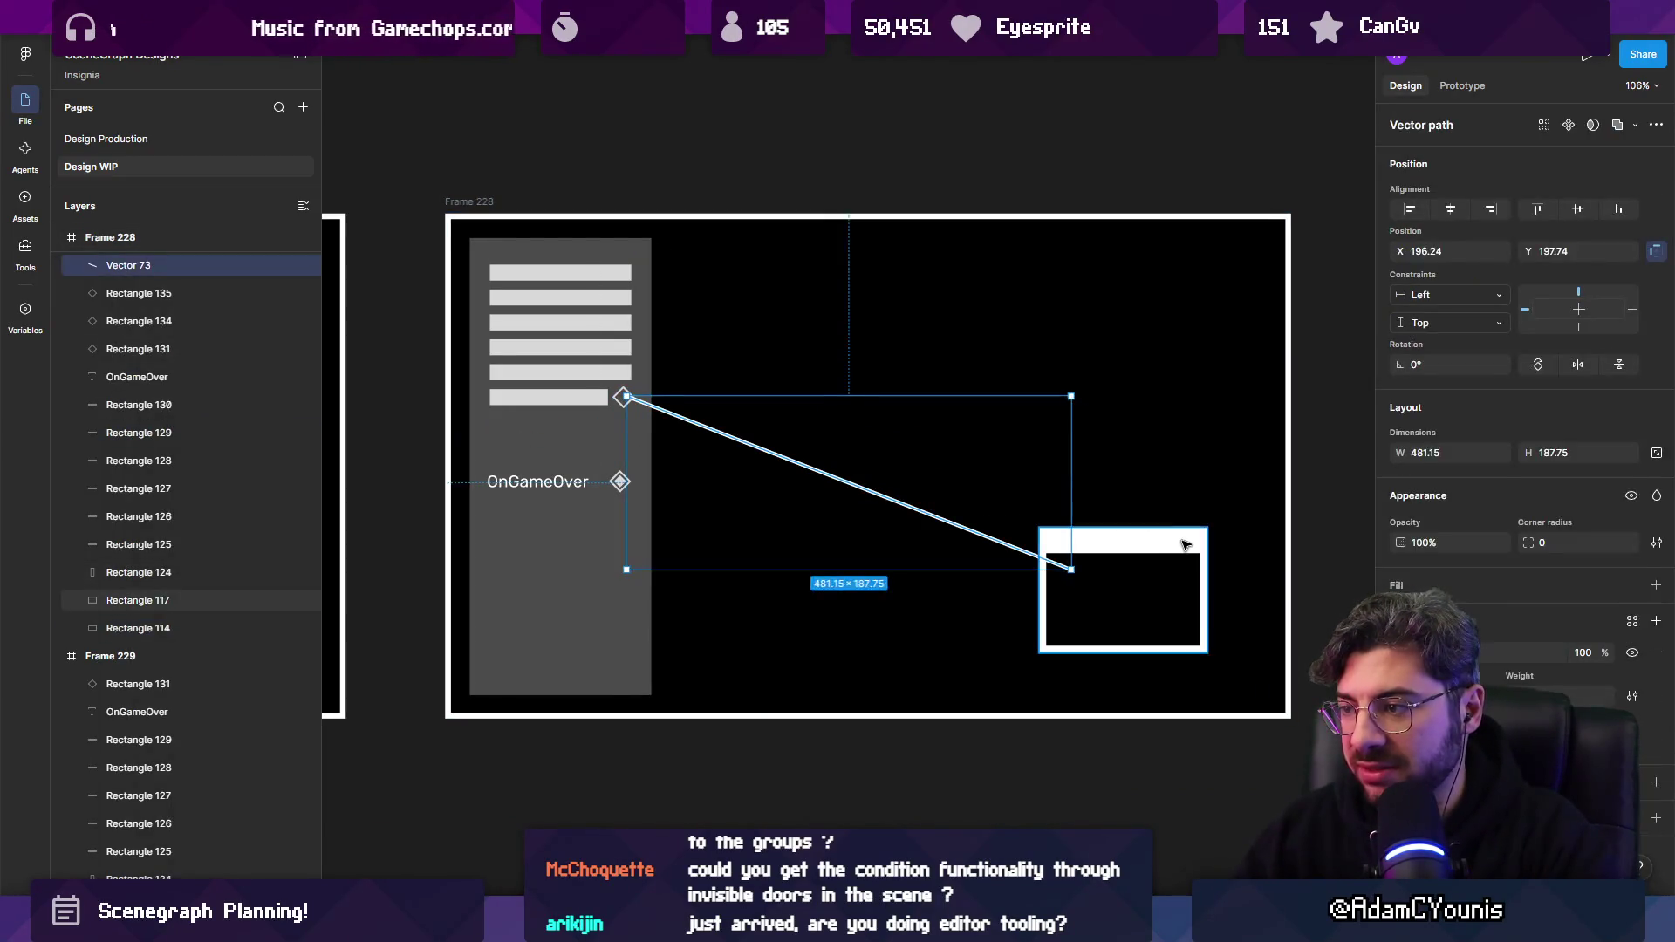
{"action": "left_click", "coordinate": [1122, 592], "text": "shift"}
{"action": "key", "text": "Delete"}
Remove the extra bar and upper diamond, then move OnGameOver and its diamond up under the bars.
{"action": "scroll", "coordinate": [484, 402], "scroll_direction": "up", "scroll_amount": 3}
{"action": "left_click", "coordinate": [611, 394]}
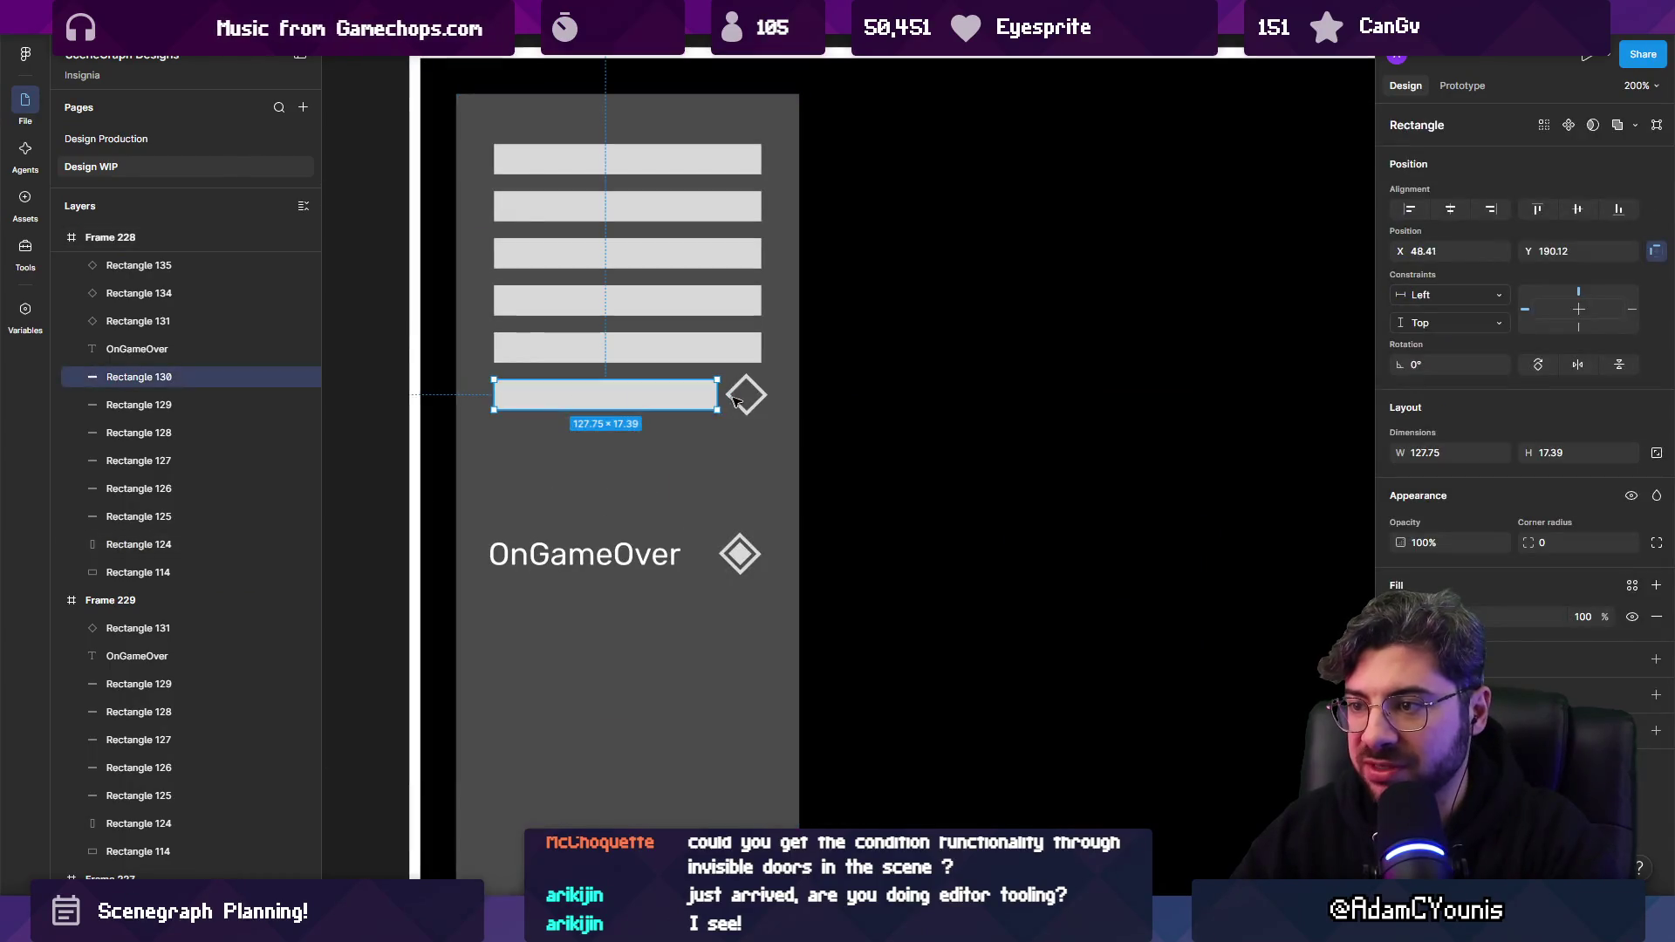
{"action": "left_click", "coordinate": [746, 405], "text": "shift"}
{"action": "key", "text": "Delete"}
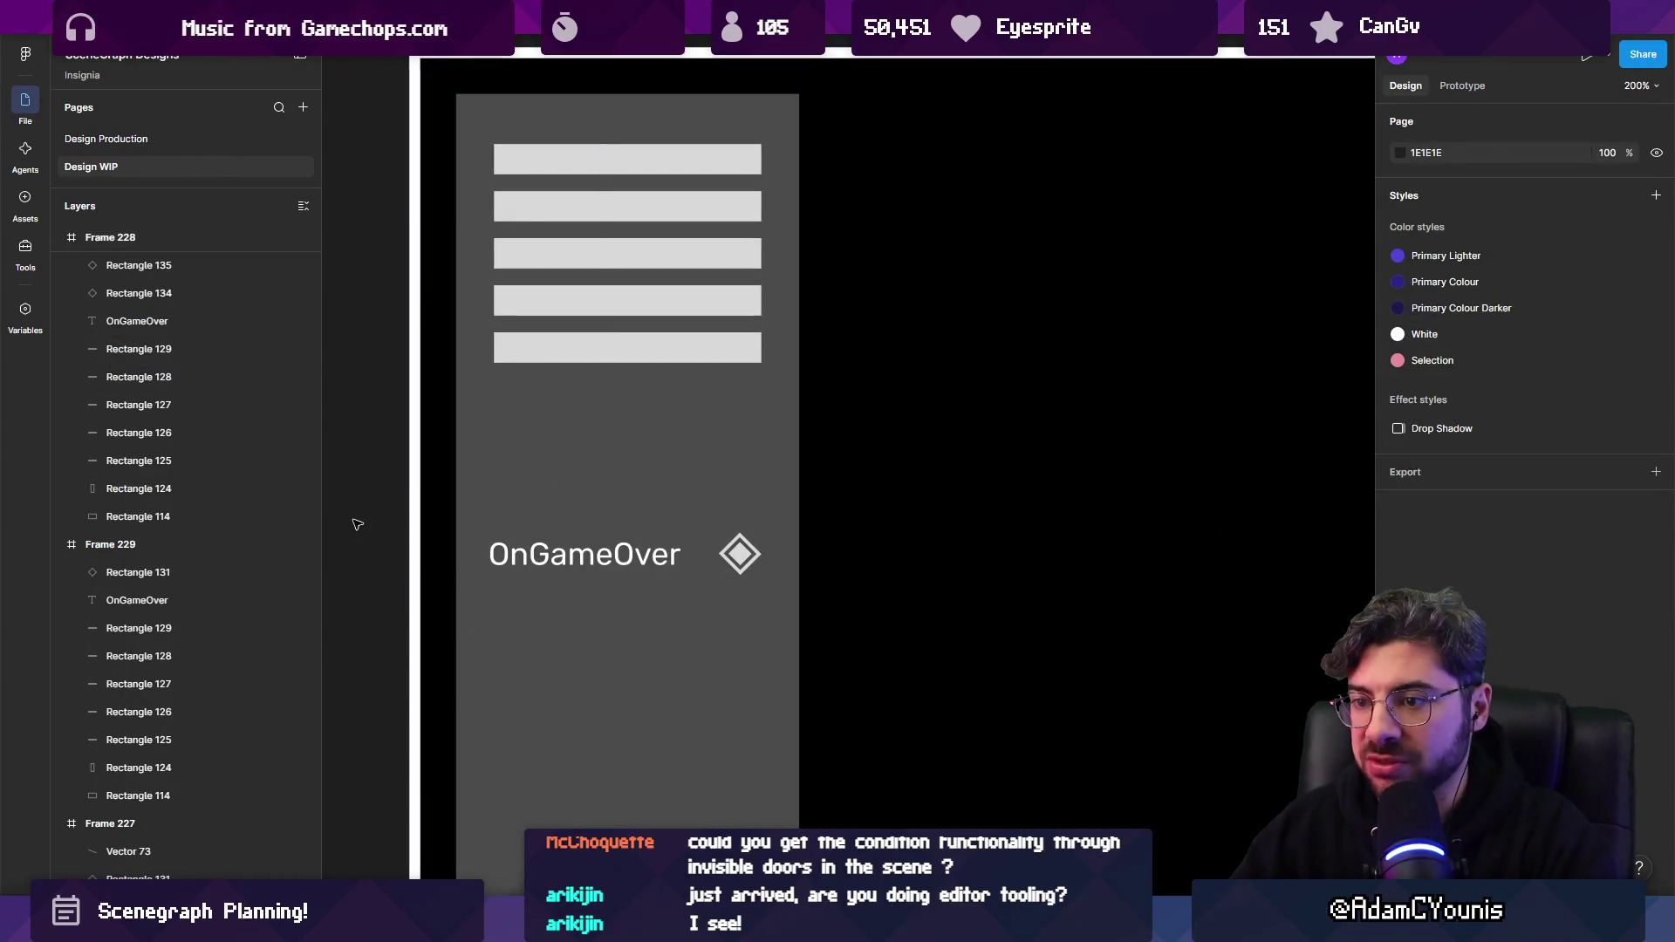
{"action": "left_click_drag", "start_coordinate": [355, 523], "coordinate": [829, 584]}
{"action": "left_click", "coordinate": [489, 643], "text": "shift"}
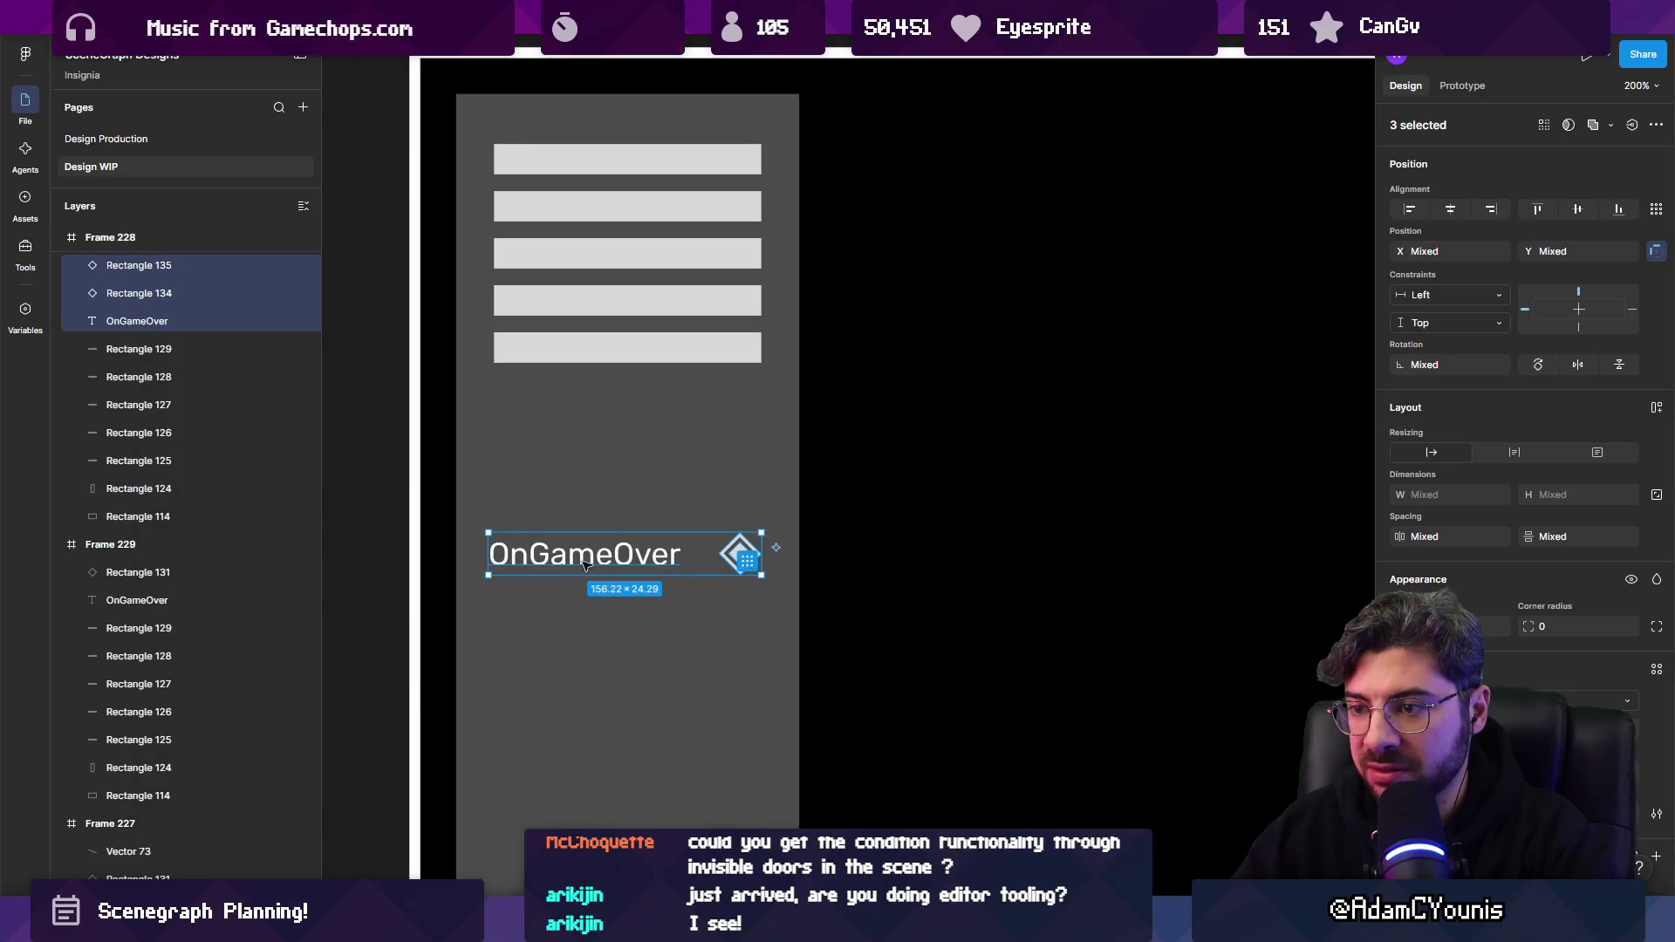
{"action": "left_click_drag", "start_coordinate": [576, 563], "coordinate": [578, 410]}
{"action": "left_click", "coordinate": [533, 409]}
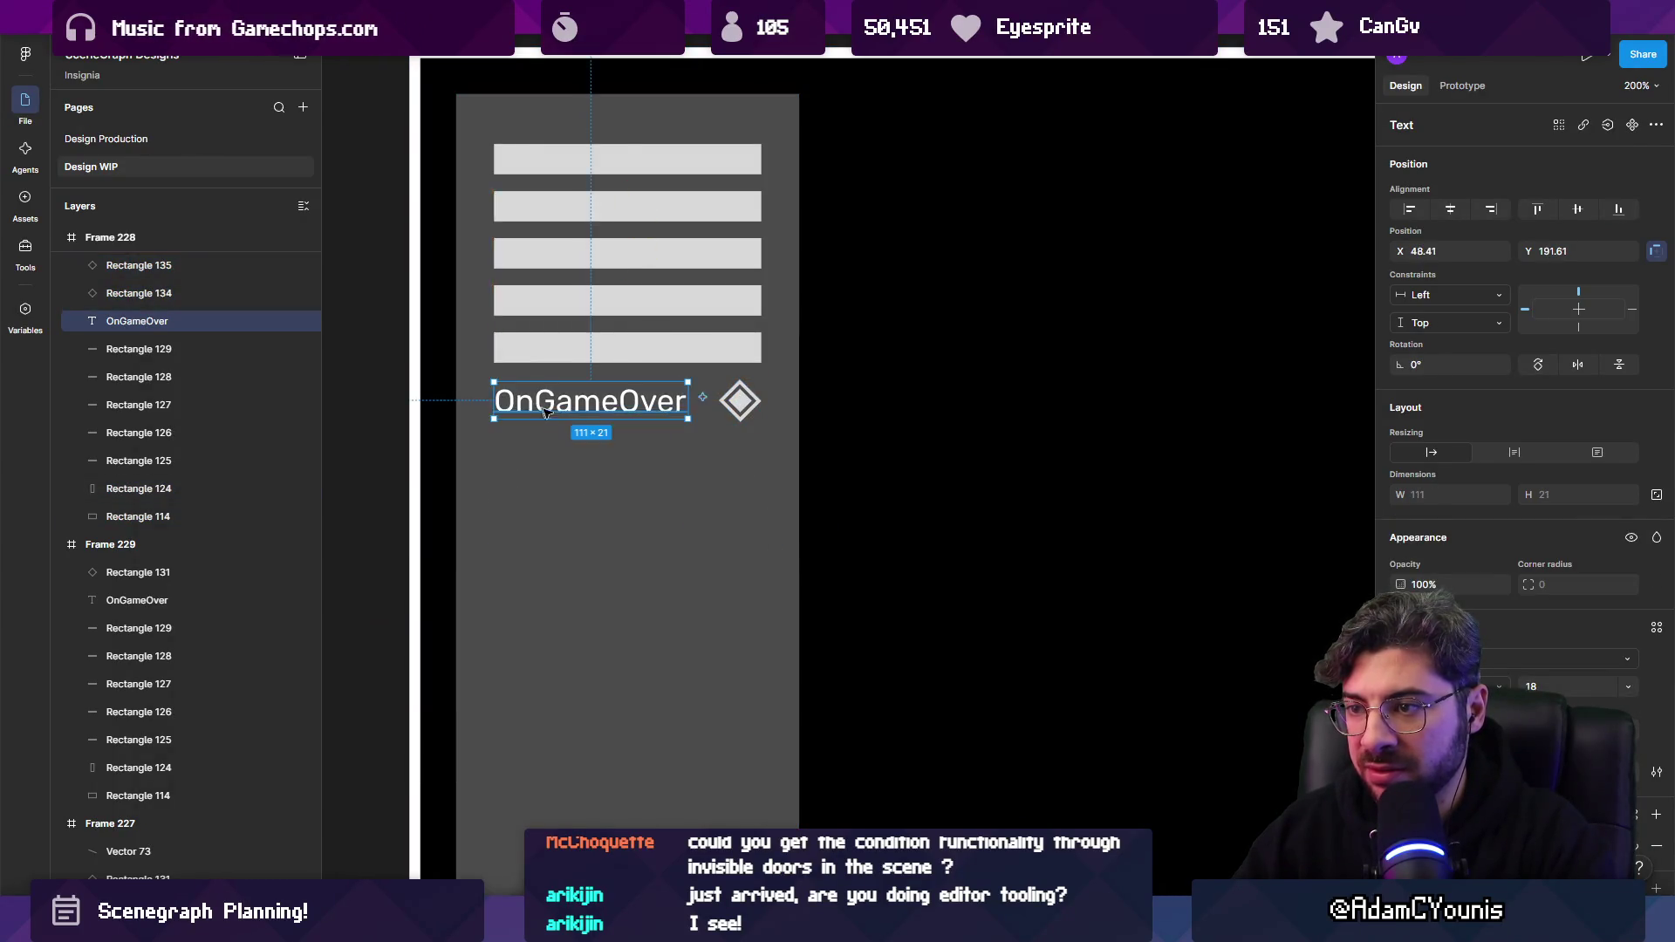
Copy the target window and the hover arrow from the On Hover example into Frame 228.
{"action": "scroll", "coordinate": [544, 412], "scroll_direction": "down", "scroll_amount": 5}
{"action": "scroll", "coordinate": [575, 532], "scroll_direction": "left", "scroll_amount": 3}
{"action": "left_click_drag", "start_coordinate": [580, 535], "coordinate": [1327, 543]}
{"action": "scroll", "coordinate": [1169, 698], "scroll_direction": "down", "scroll_amount": 10}
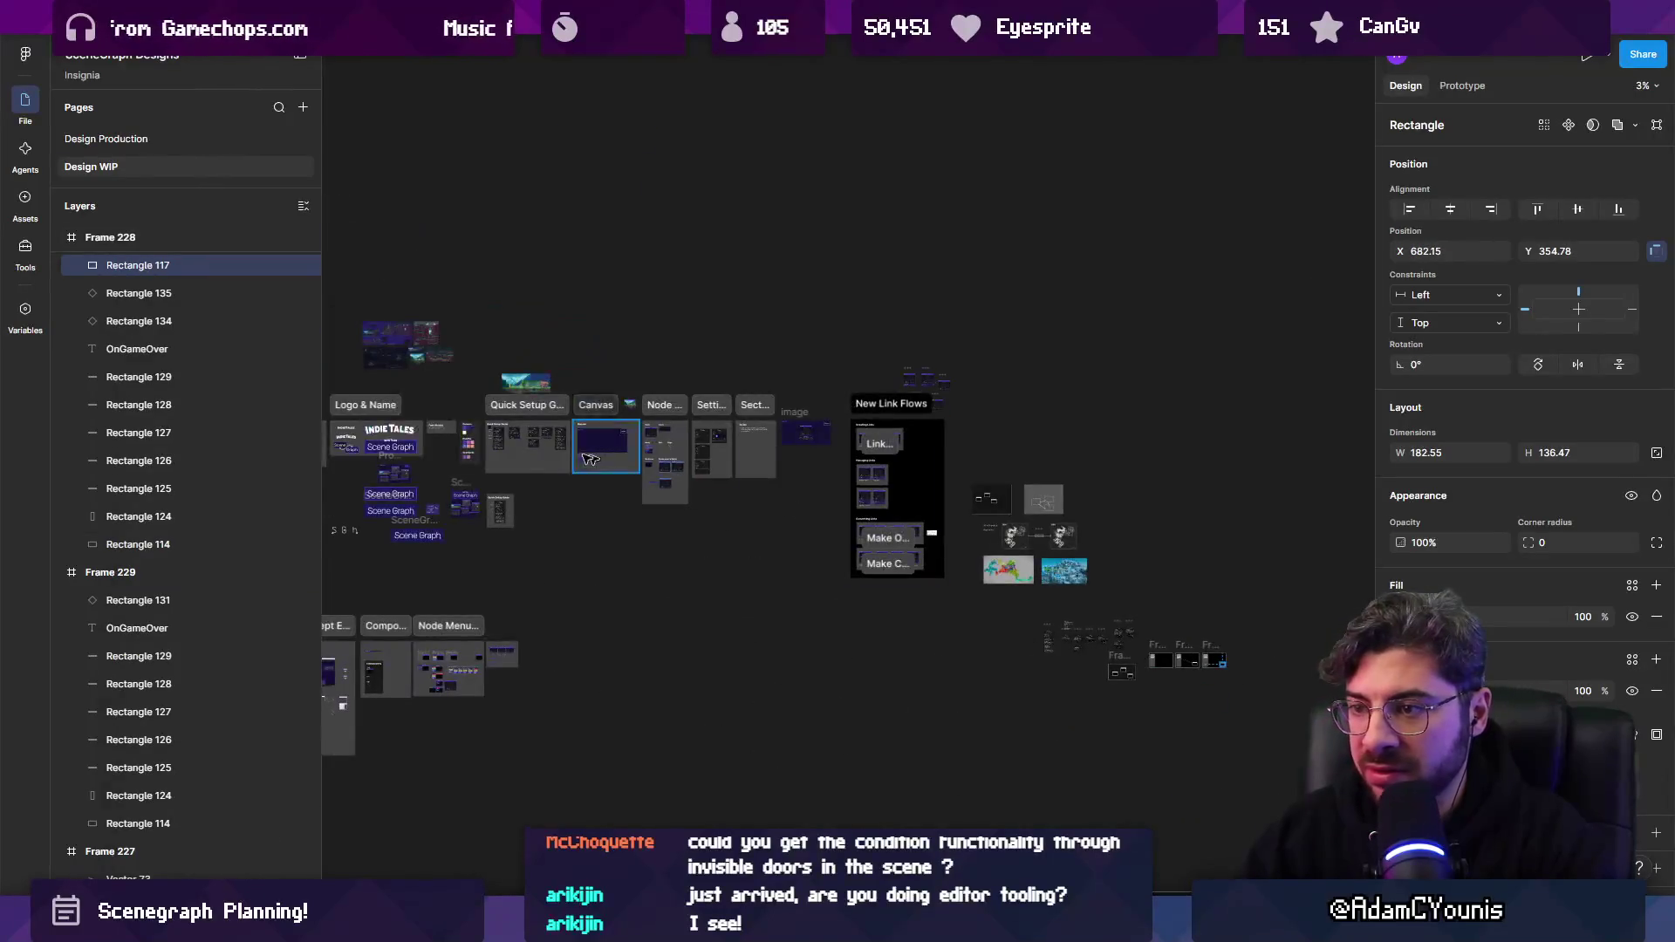
{"action": "scroll", "coordinate": [590, 458], "scroll_direction": "up", "scroll_amount": 10}
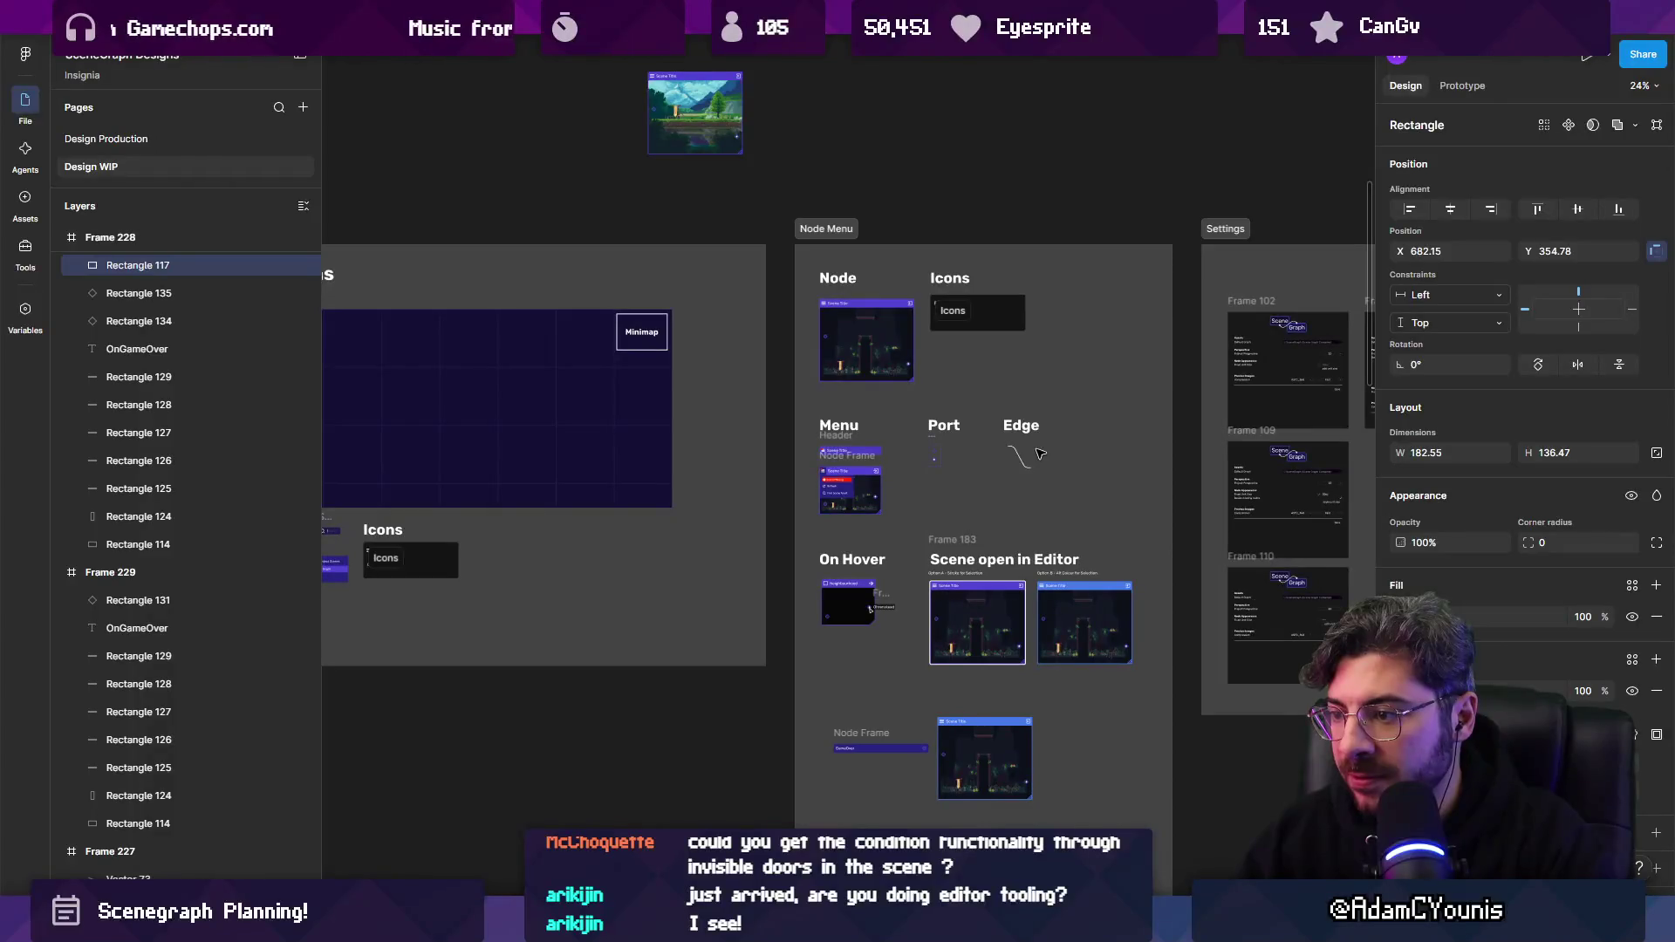
{"action": "scroll", "coordinate": [908, 606], "scroll_direction": "up", "scroll_amount": 5}
{"action": "left_click", "coordinate": [790, 593]}
{"action": "scroll", "coordinate": [794, 600], "scroll_direction": "down", "scroll_amount": 15}
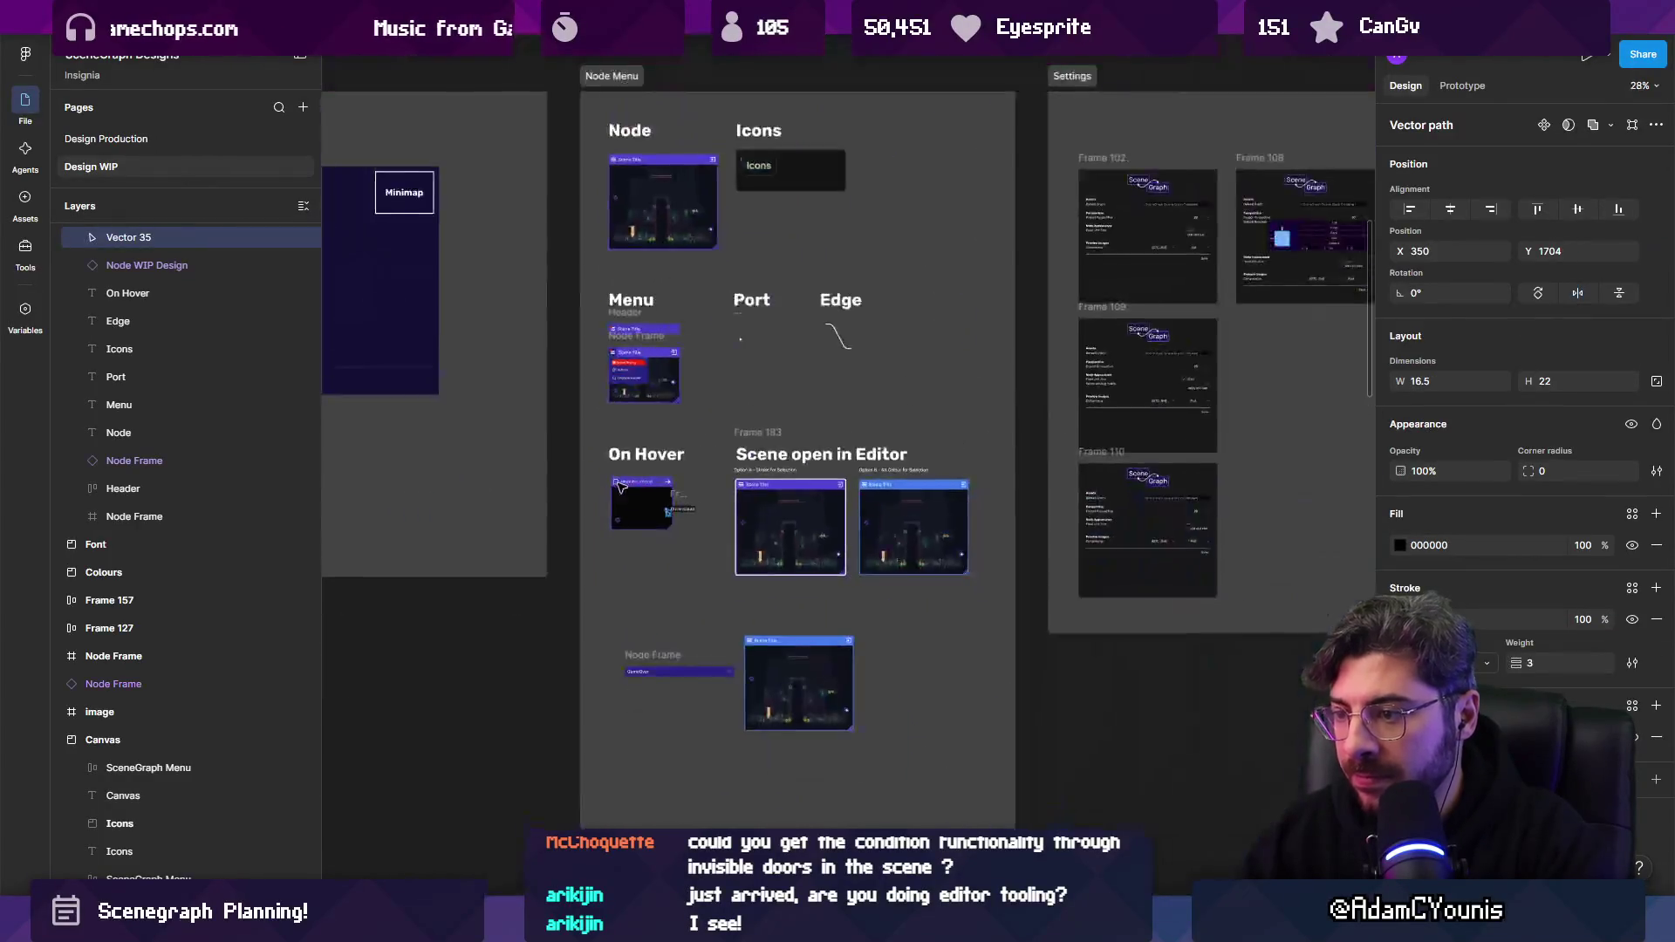
{"action": "scroll", "coordinate": [807, 549], "scroll_direction": "up", "scroll_amount": 10}
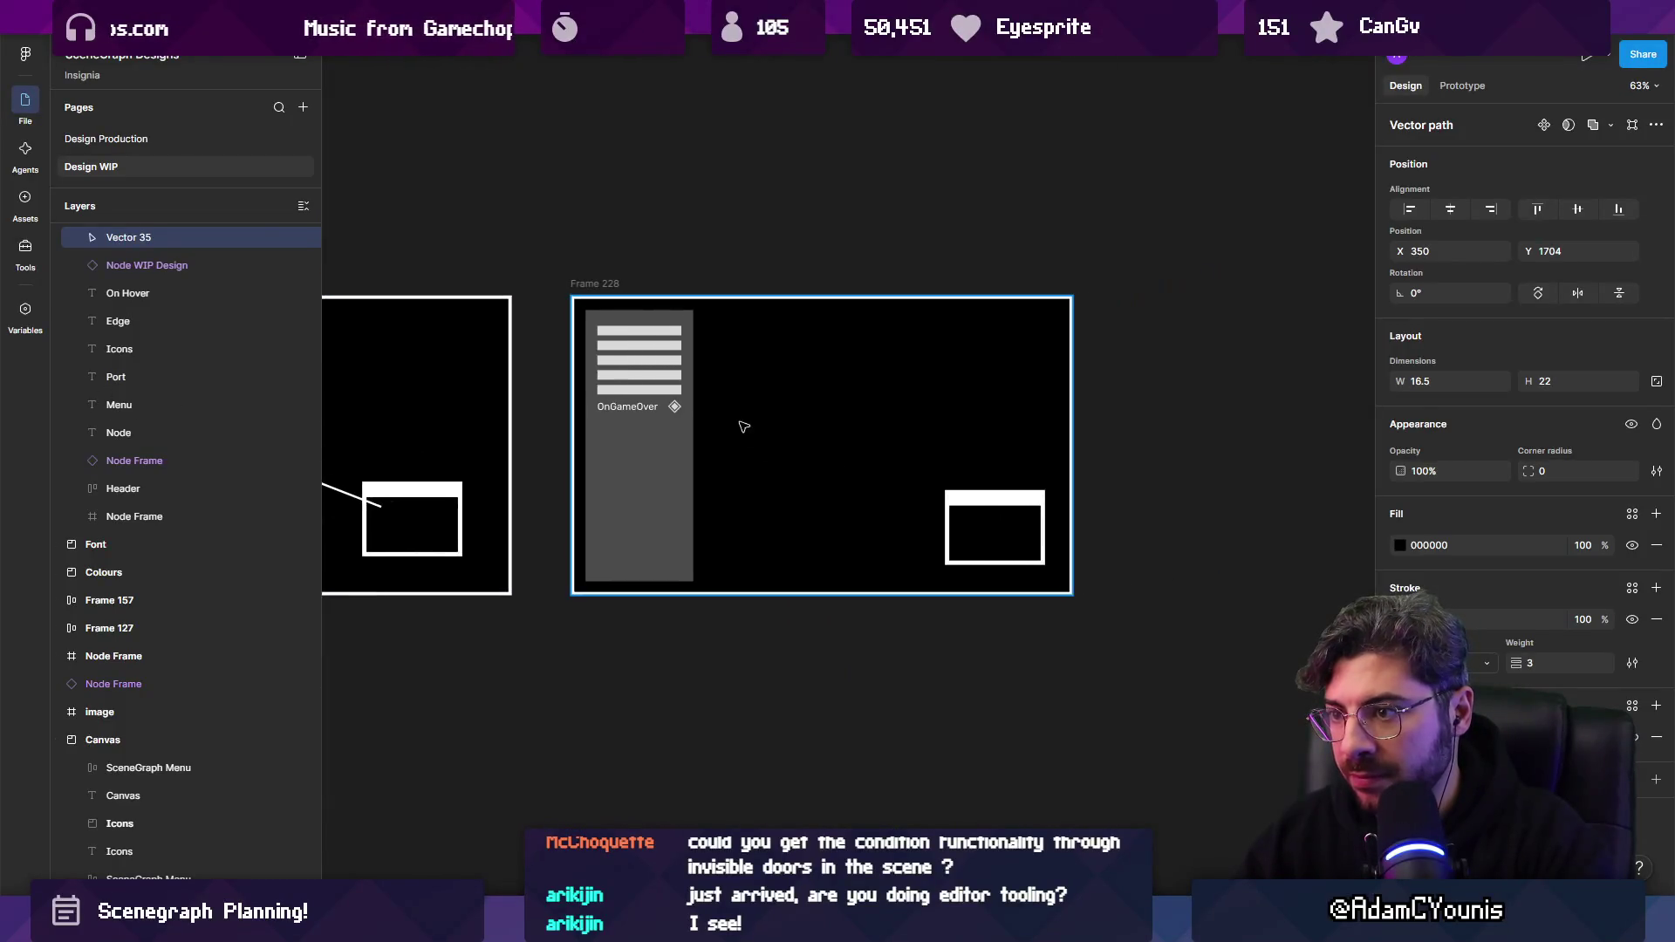
{"action": "scroll", "coordinate": [867, 472], "scroll_direction": "up", "scroll_amount": 5}
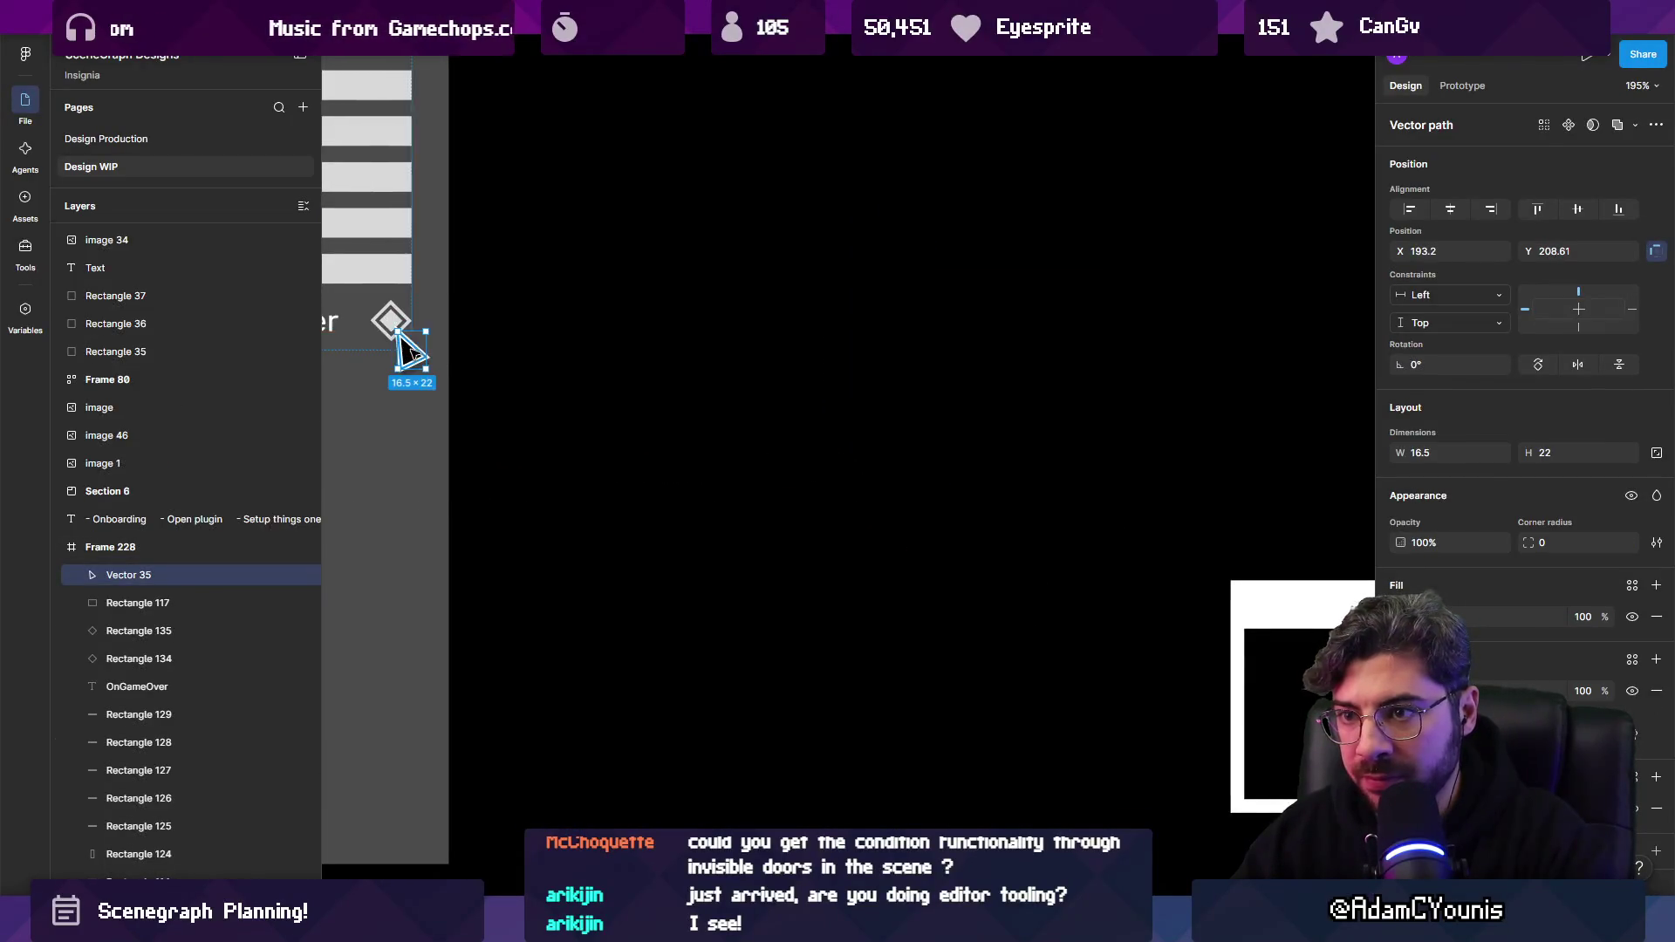
{"action": "scroll", "coordinate": [410, 349], "scroll_direction": "down", "scroll_amount": 5}
{"action": "scroll", "coordinate": [644, 367], "scroll_direction": "up", "scroll_amount": 5}
Frame the two diamond squares, then wrap them with OnGameOver in an auto-layout row (18 gap, hug).
{"action": "left_click", "coordinate": [702, 358]}
{"action": "left_click", "coordinate": [707, 343], "text": "shift"}
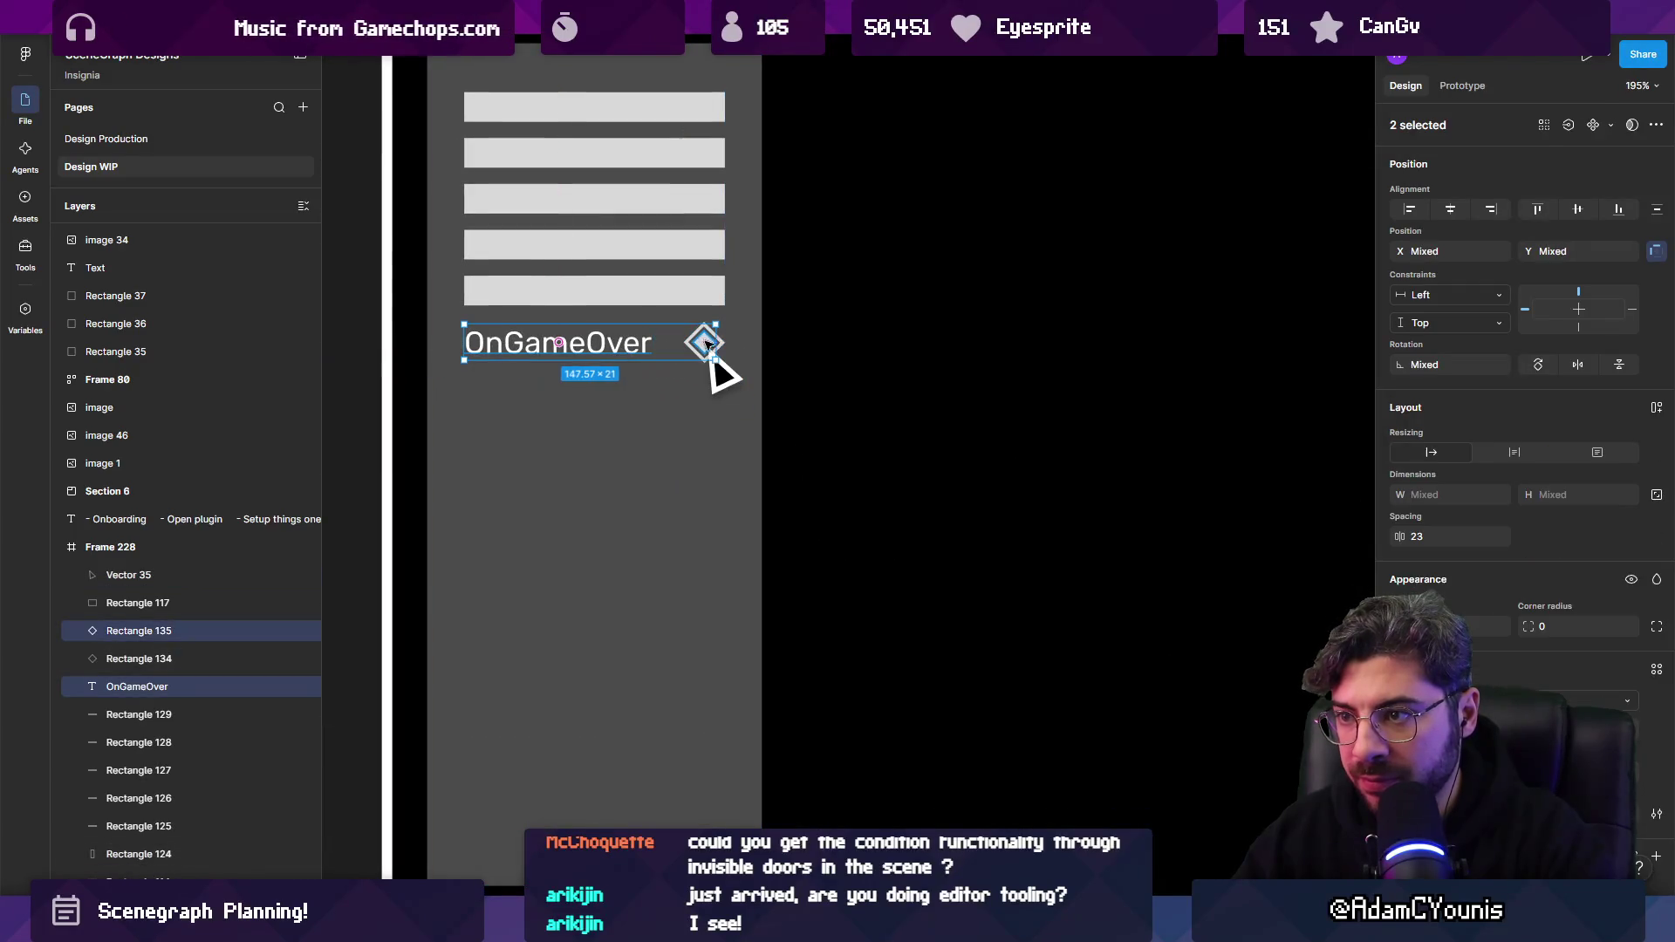
{"action": "scroll", "coordinate": [725, 341], "scroll_direction": "up", "scroll_amount": 4}
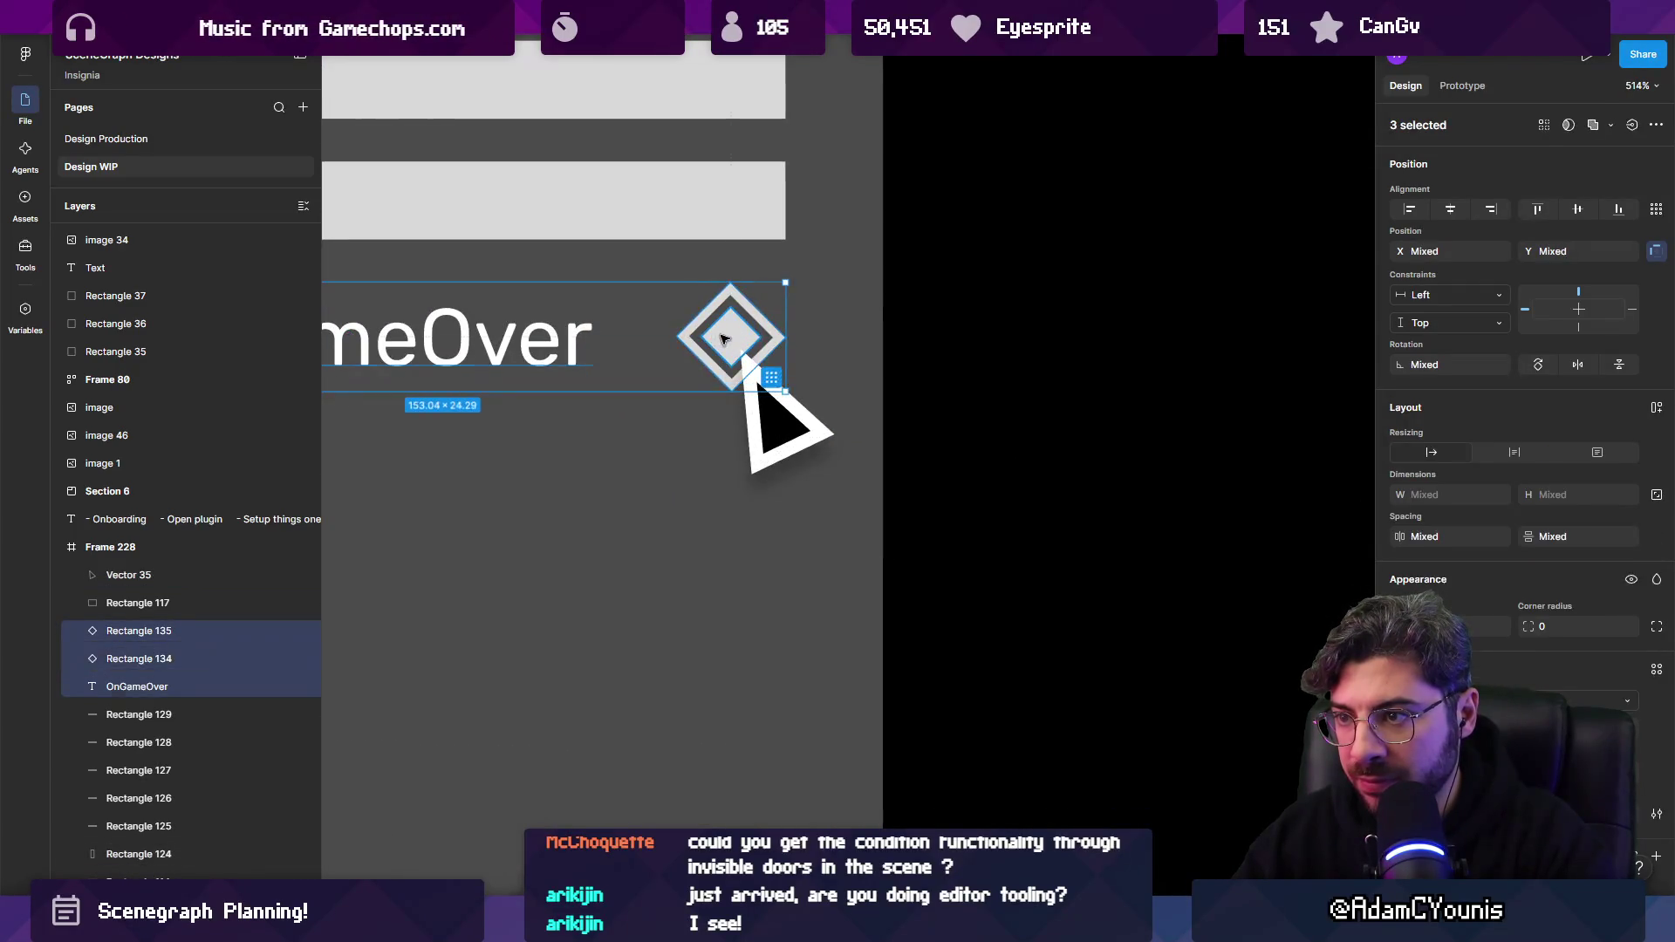
{"action": "left_click", "coordinate": [698, 335]}
{"action": "left_click", "coordinate": [705, 330], "text": "shift"}
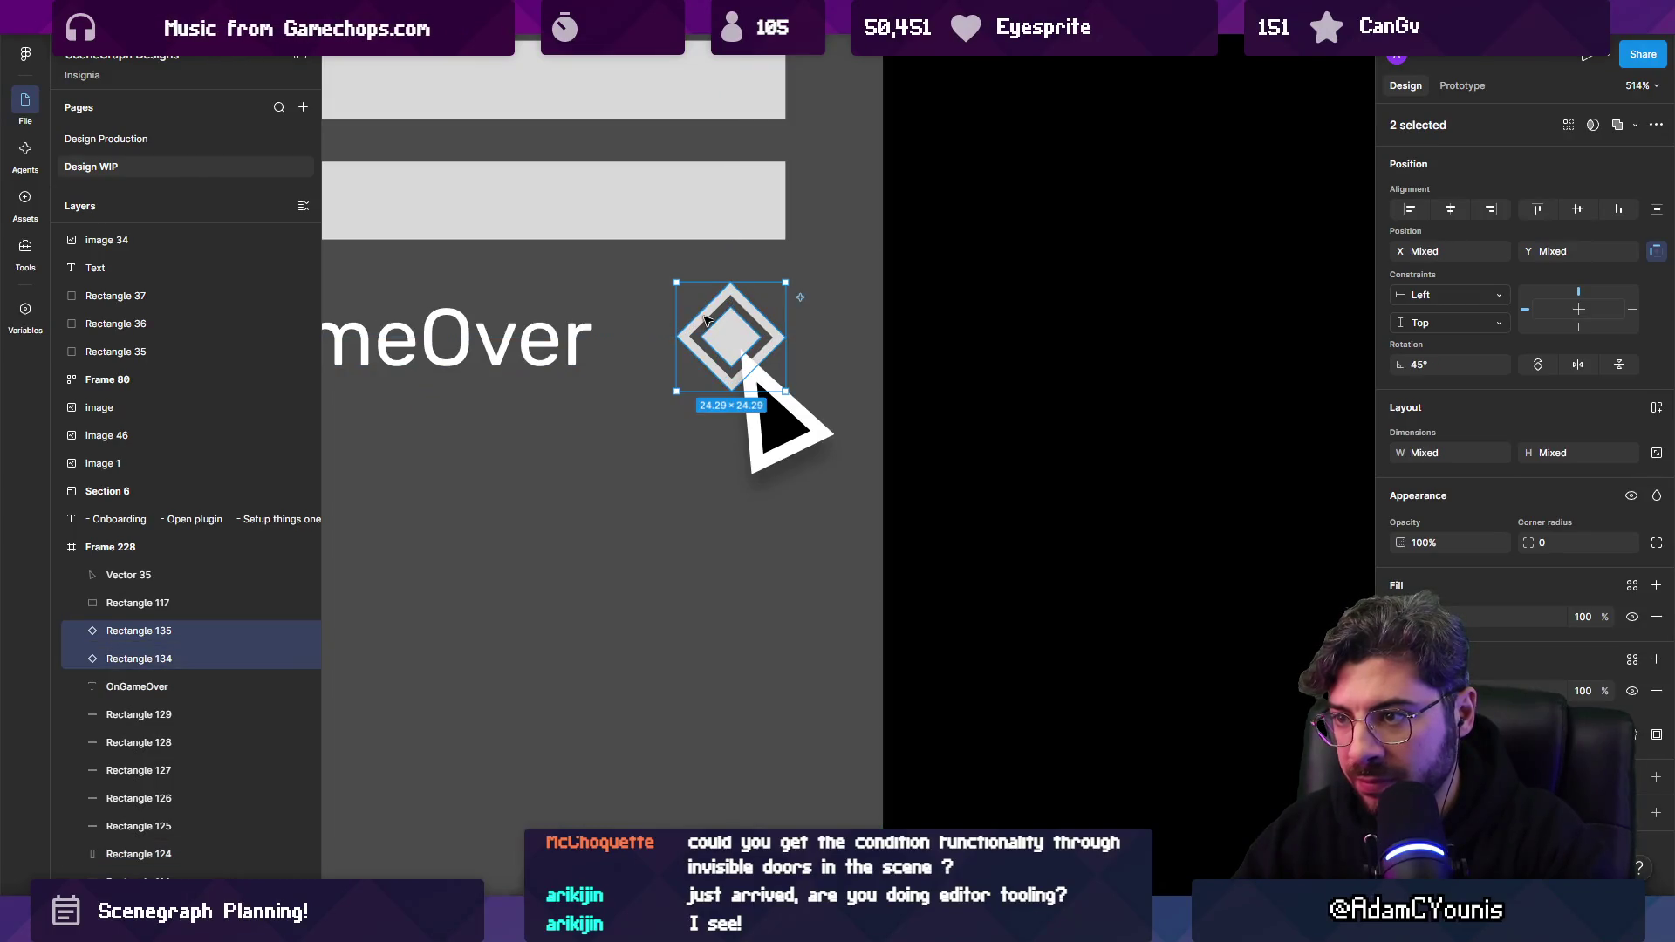
{"action": "key", "text": "ctrl+alt+g"}
{"action": "key", "text": "Tab"}
{"action": "left_click", "coordinate": [737, 353], "text": "shift"}
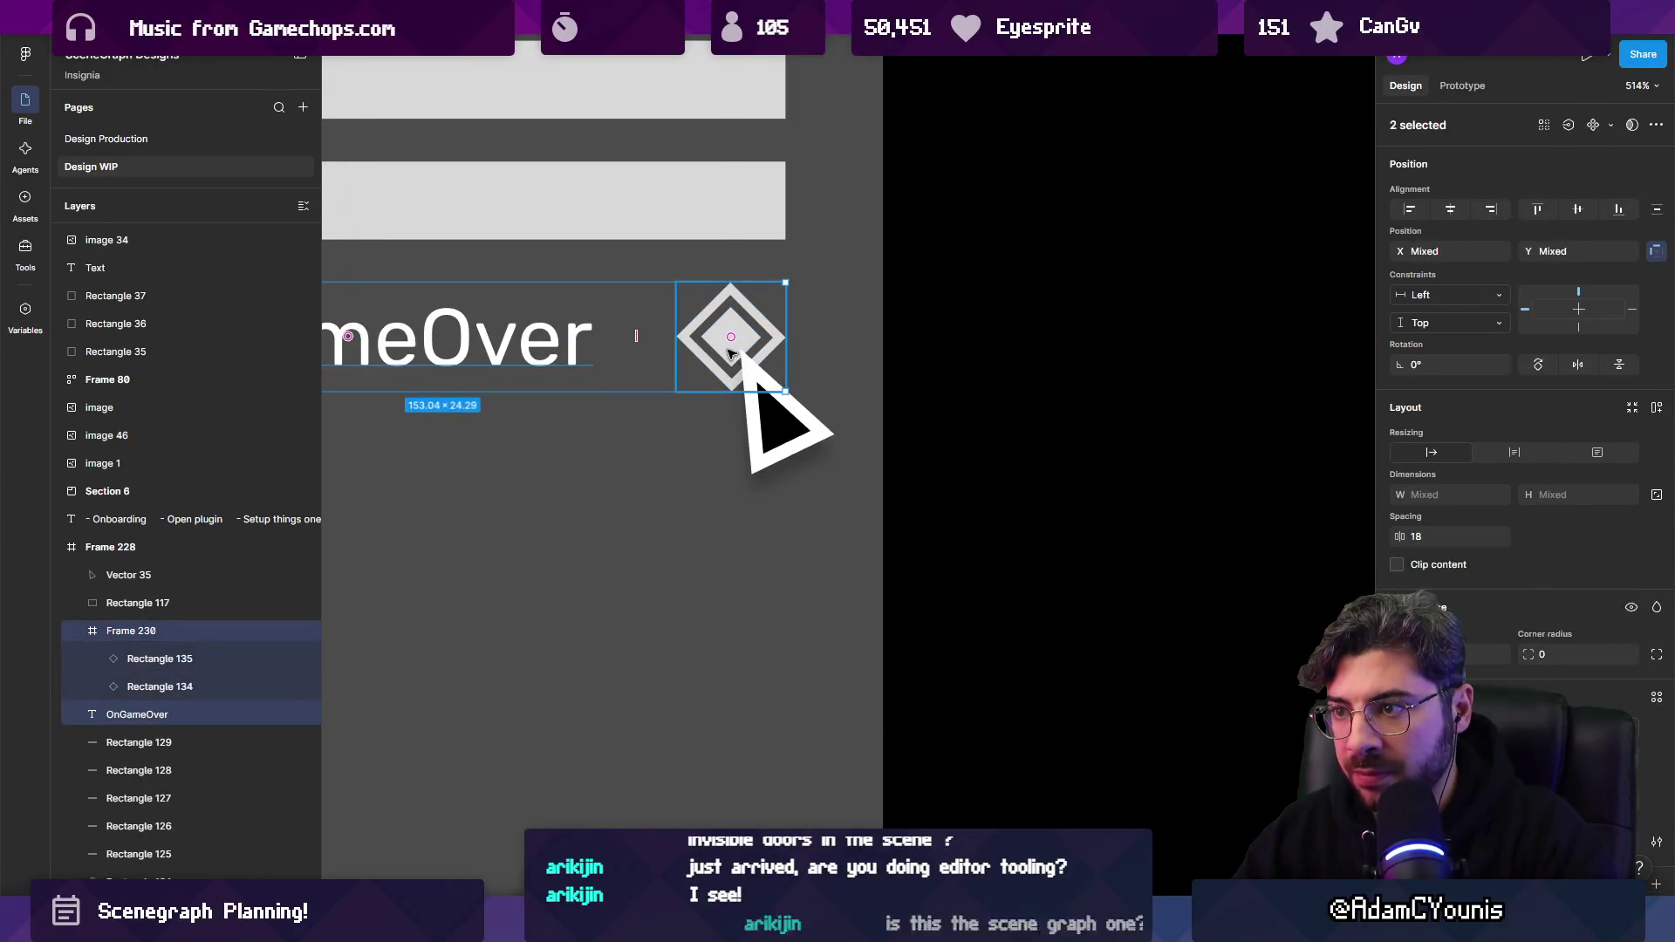
{"action": "key", "text": "shift+a"}
{"action": "scroll", "coordinate": [733, 356], "scroll_direction": "down", "scroll_amount": 3}
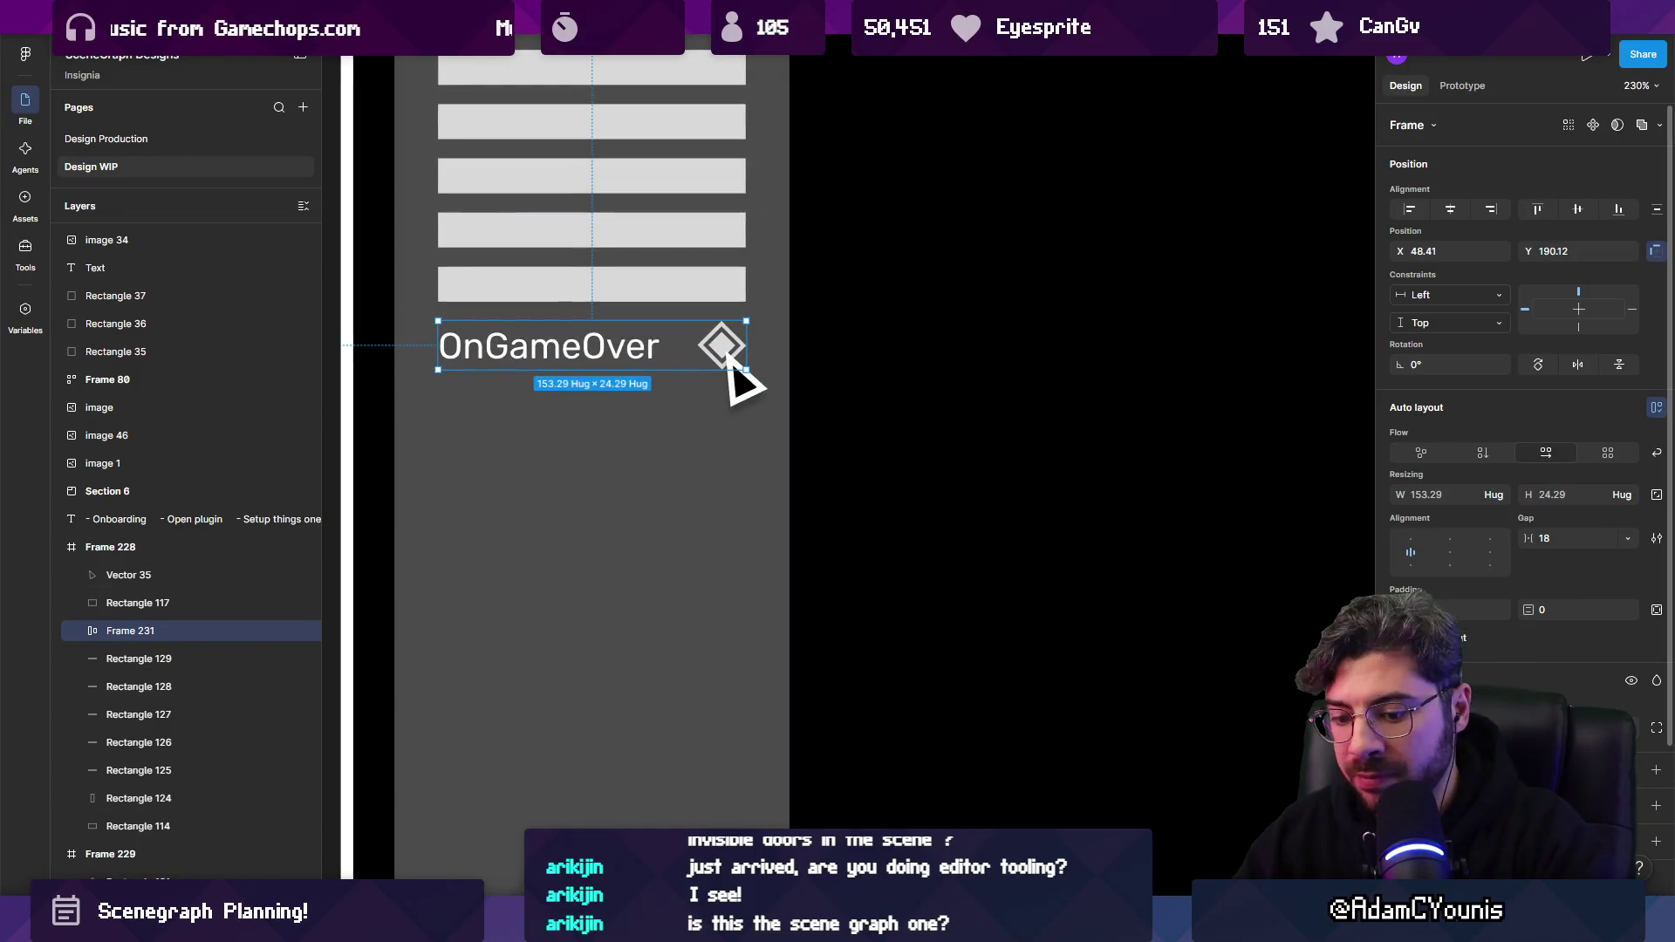
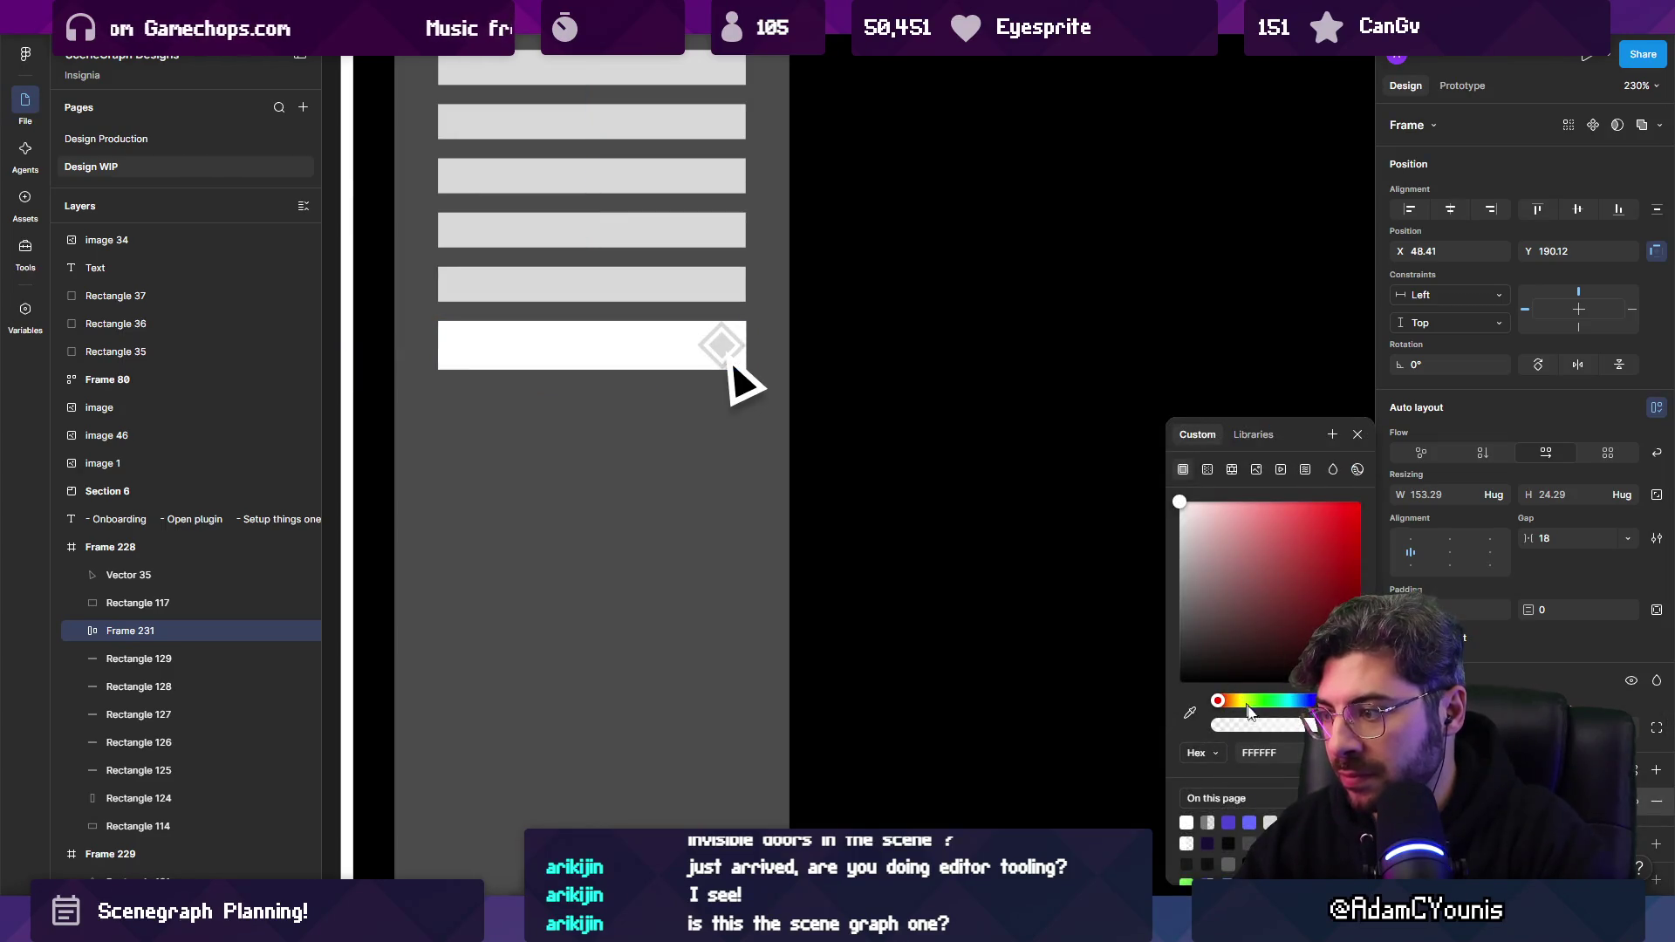
Colour the OnGameOver bar cyan and turn the cyan fill into an outline.
{"action": "left_click_drag", "start_coordinate": [1249, 713], "coordinate": [1272, 610]}
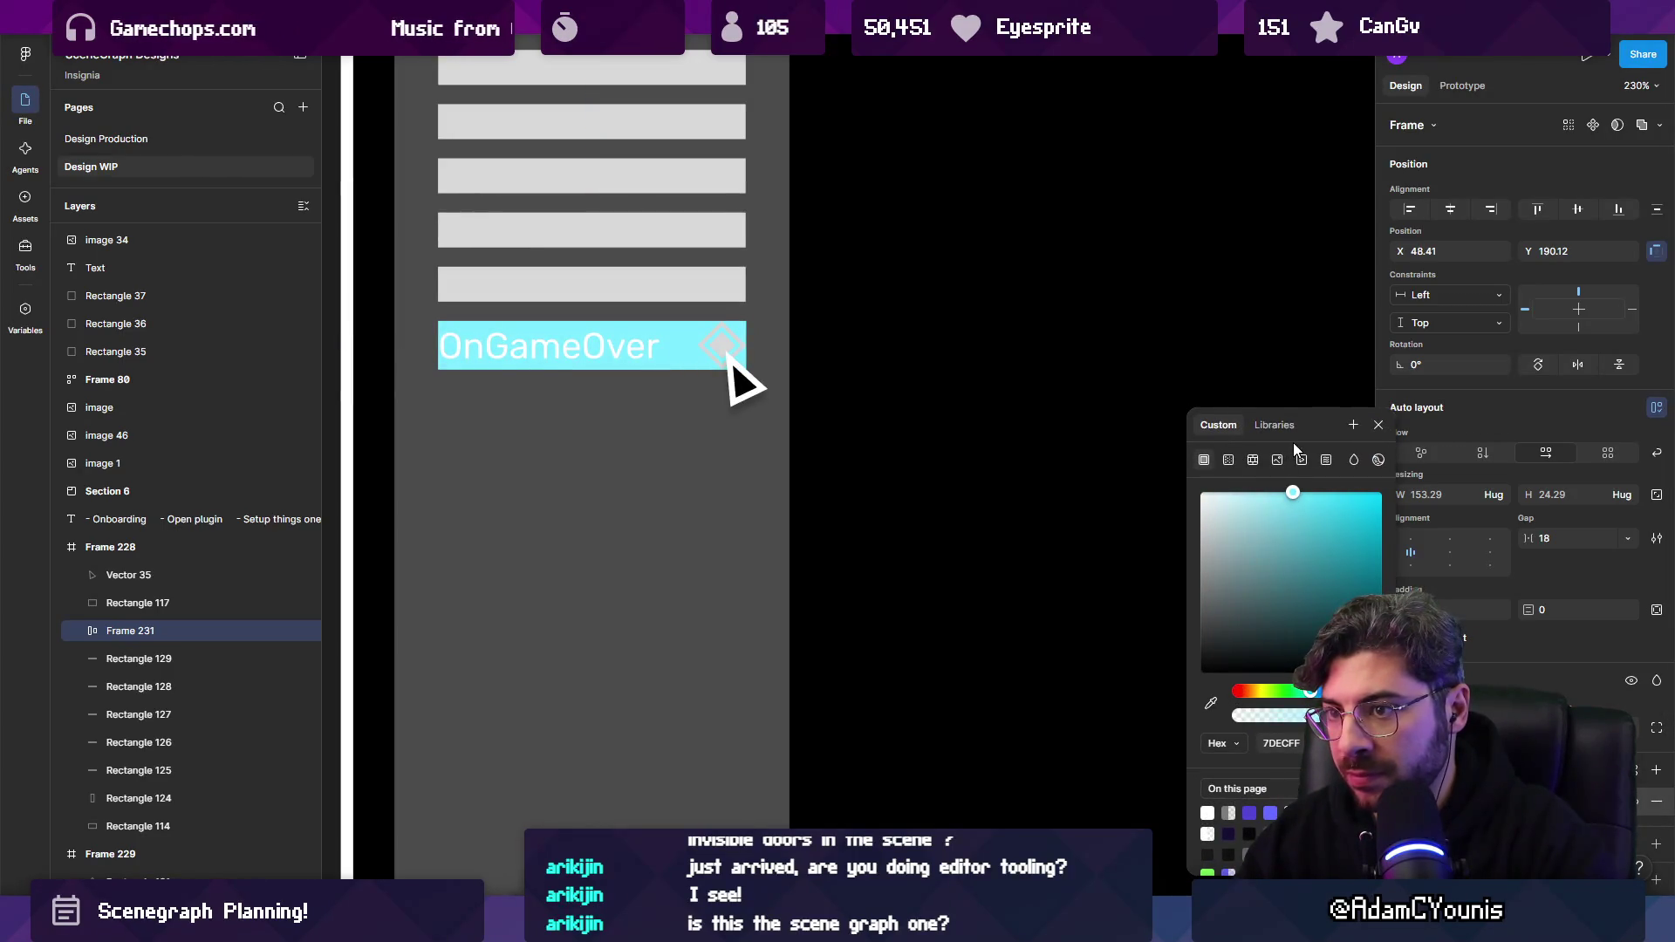
{"action": "key", "text": "Escape"}
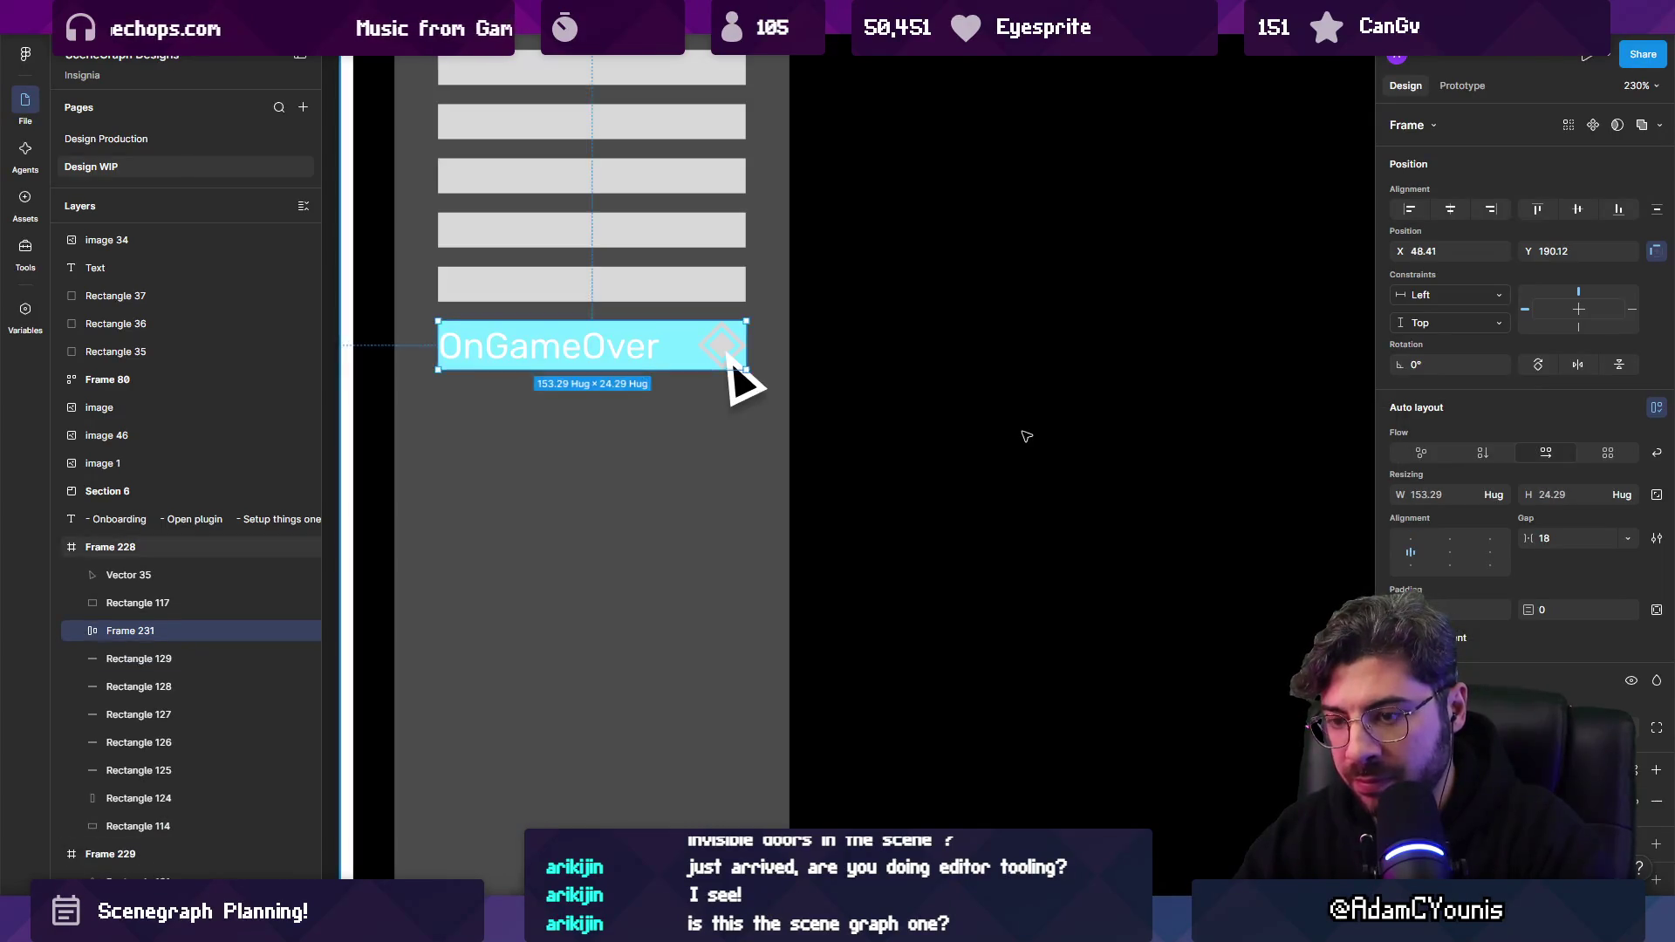
{"action": "key", "text": "ctrl+z"}
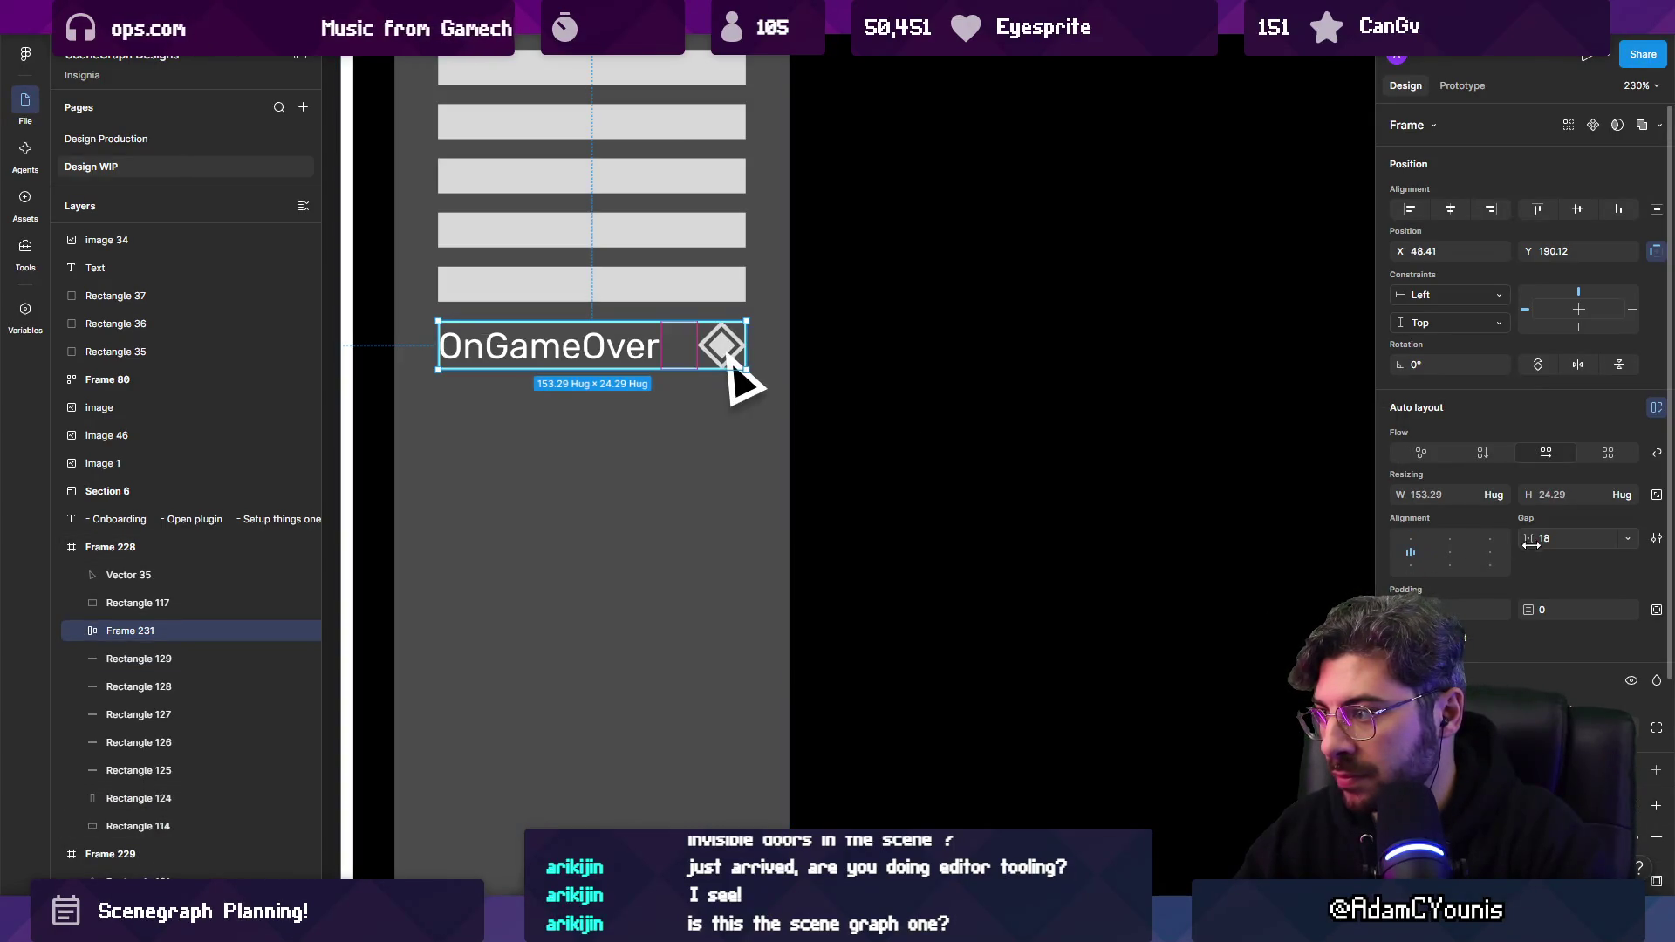
Give the bar padding of 10 at the sides and 2 above and below, nudging it left.
{"action": "type", "text": "10"}
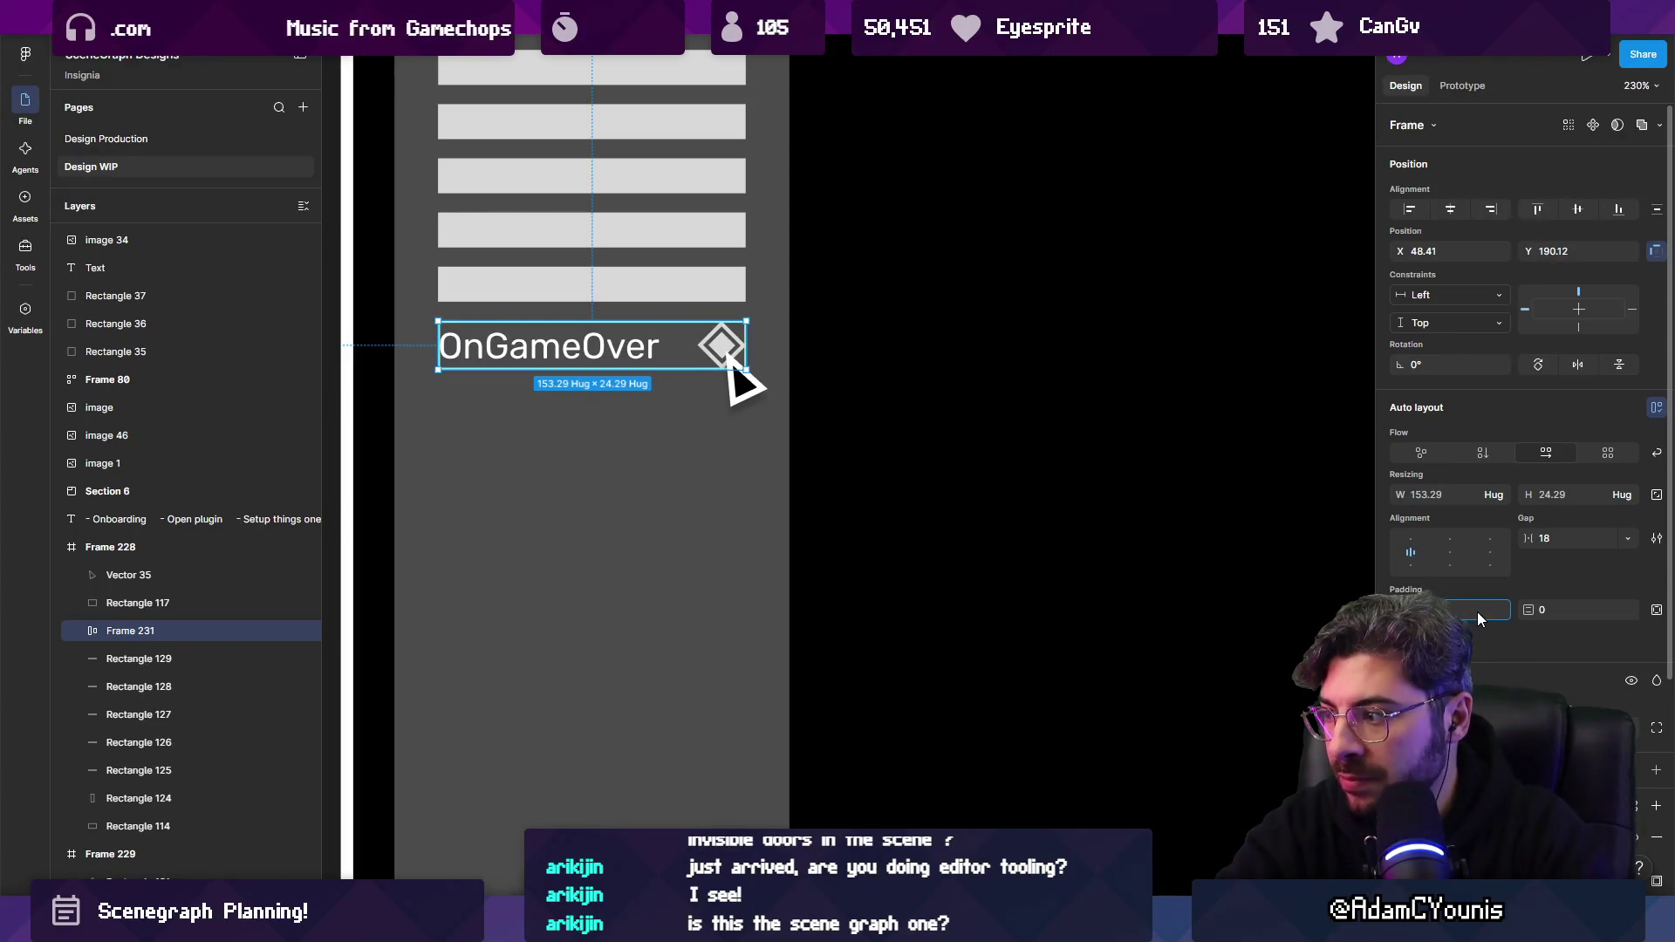
{"action": "key", "text": "Tab"}
{"action": "type", "text": "1"}
{"action": "key", "text": "Escape"}
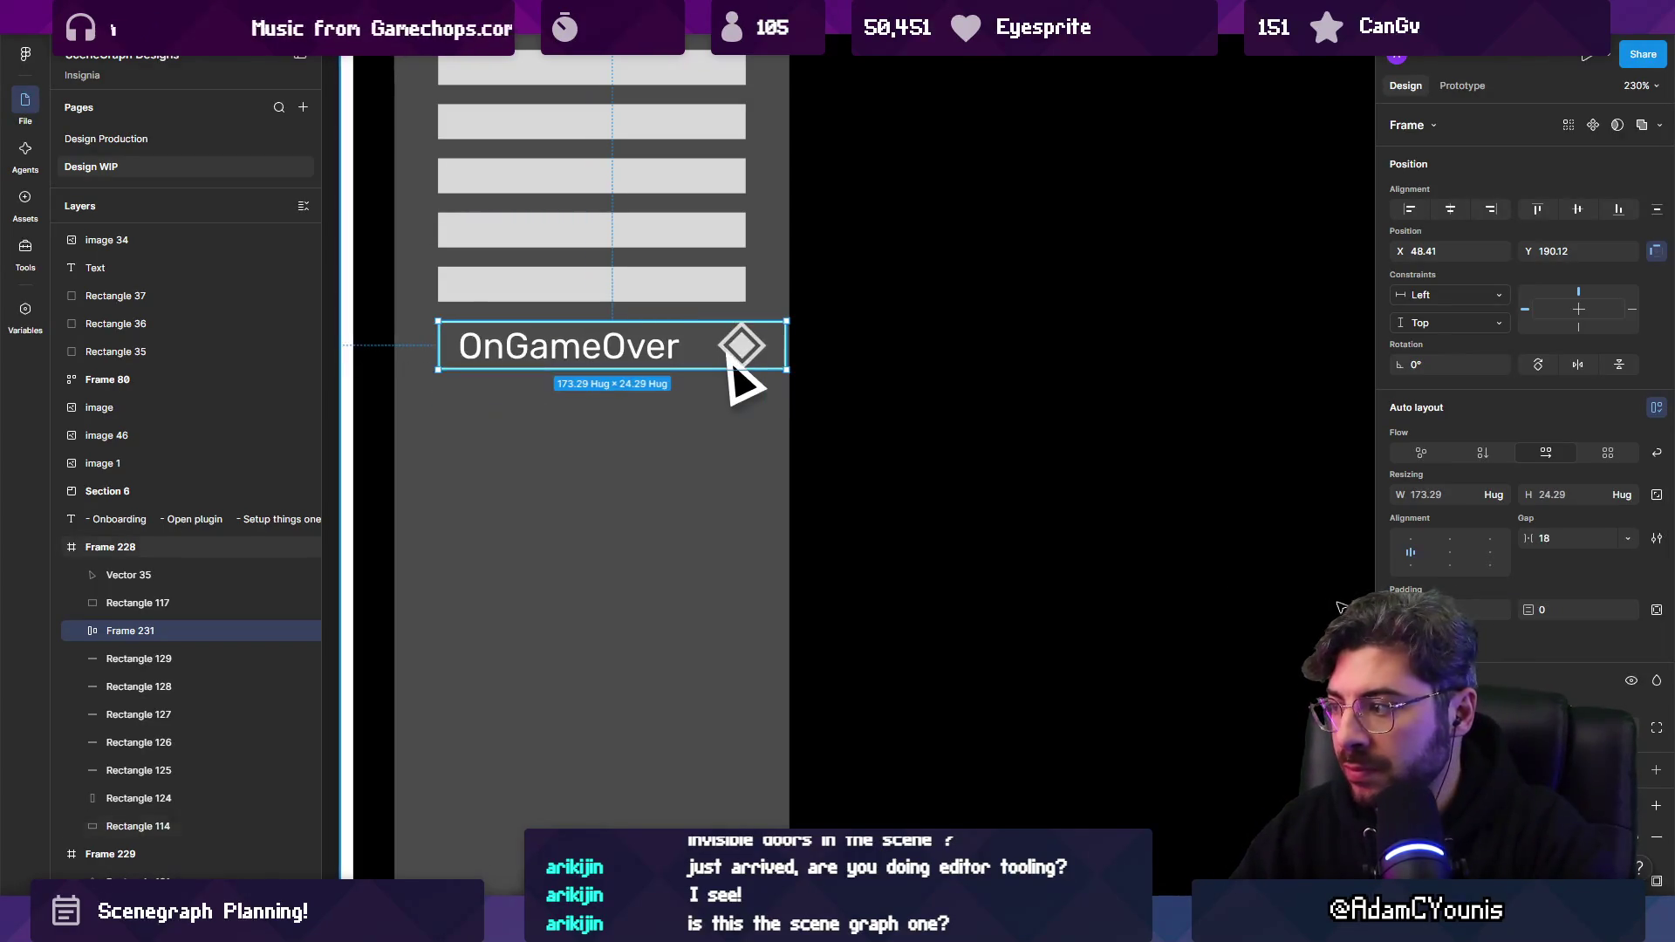
{"action": "left_click_drag", "start_coordinate": [610, 347], "coordinate": [597, 346]}
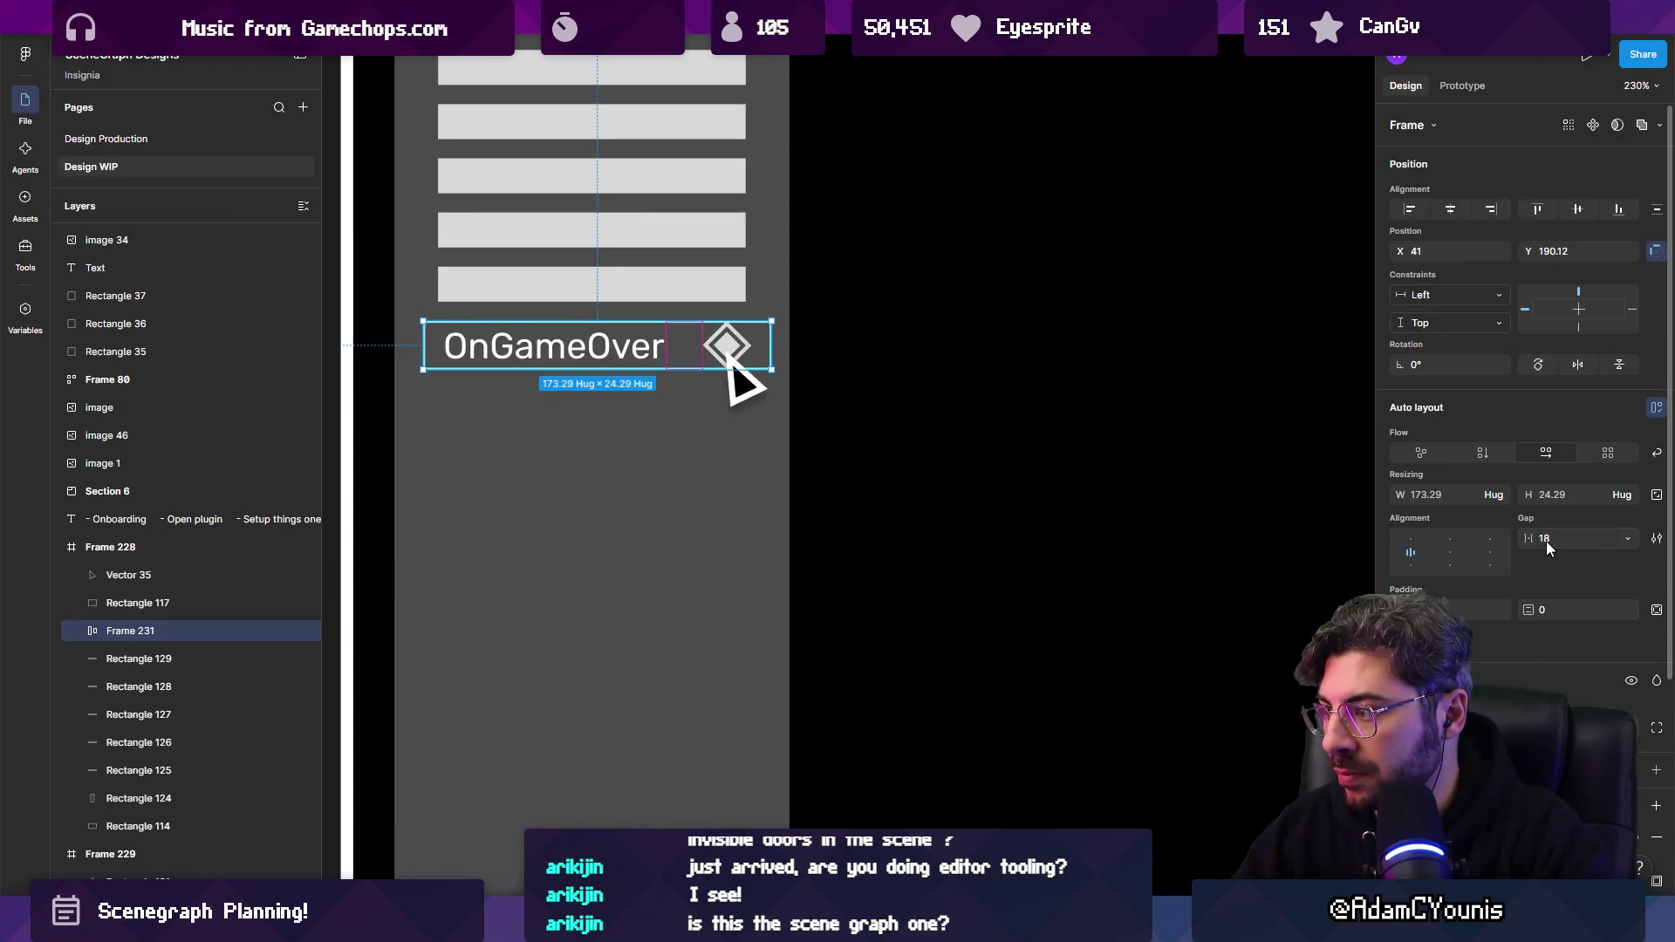
{"action": "left_click_drag", "start_coordinate": [1557, 611], "coordinate": [1579, 625]}
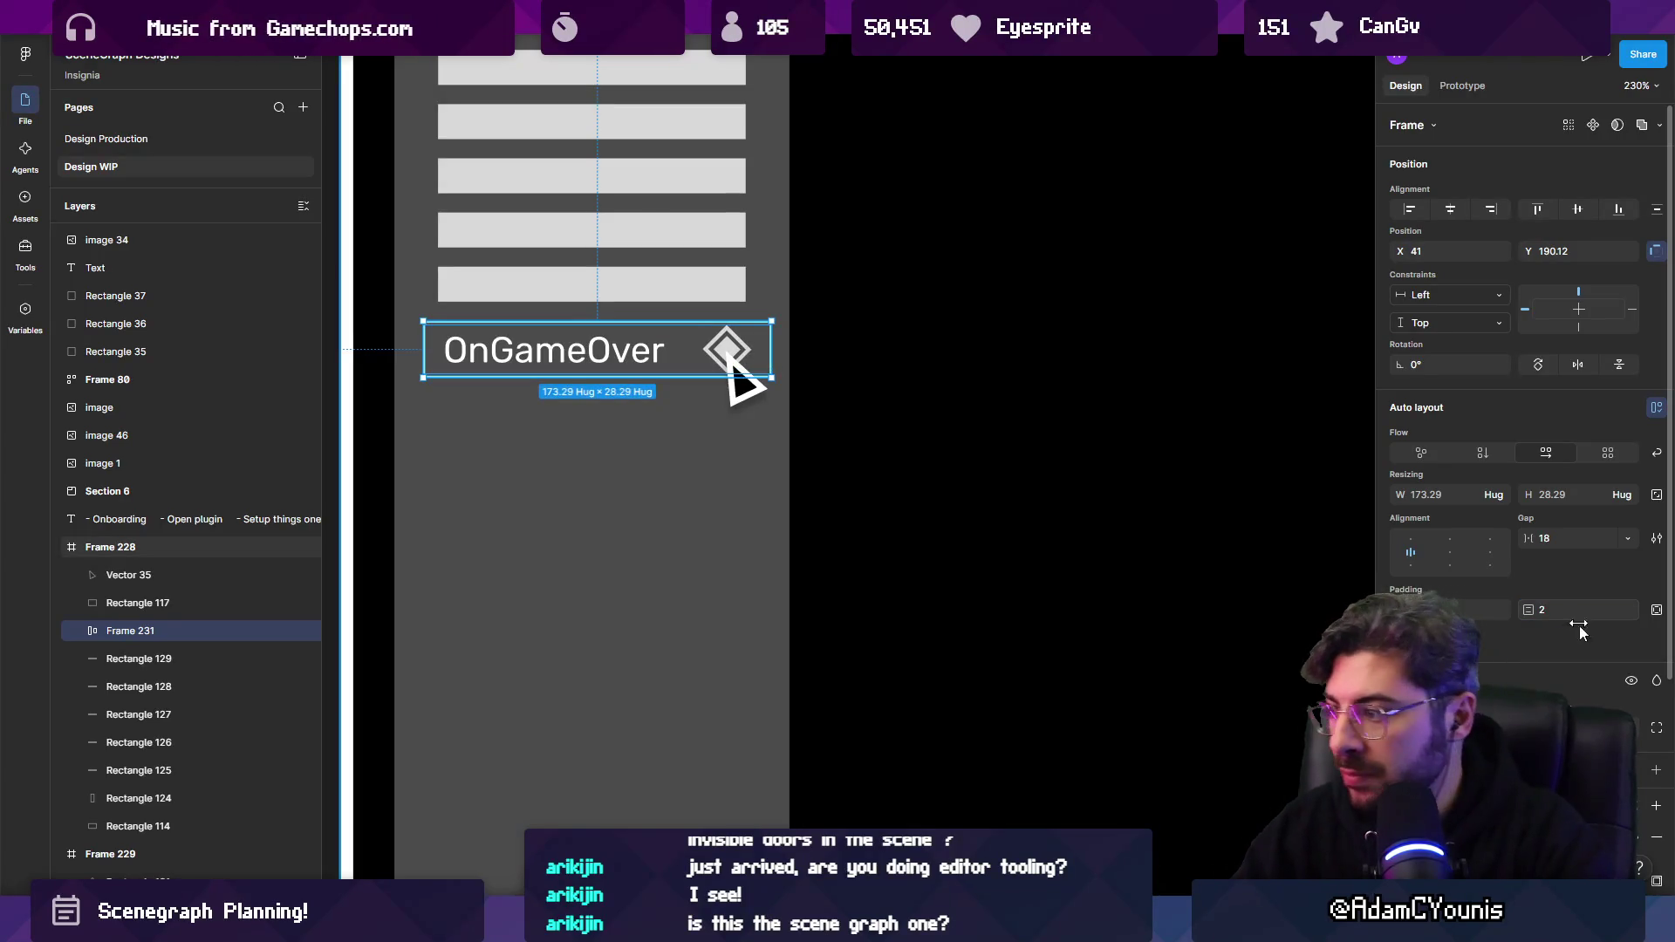
{"action": "left_click_drag", "start_coordinate": [730, 357], "coordinate": [729, 358]}
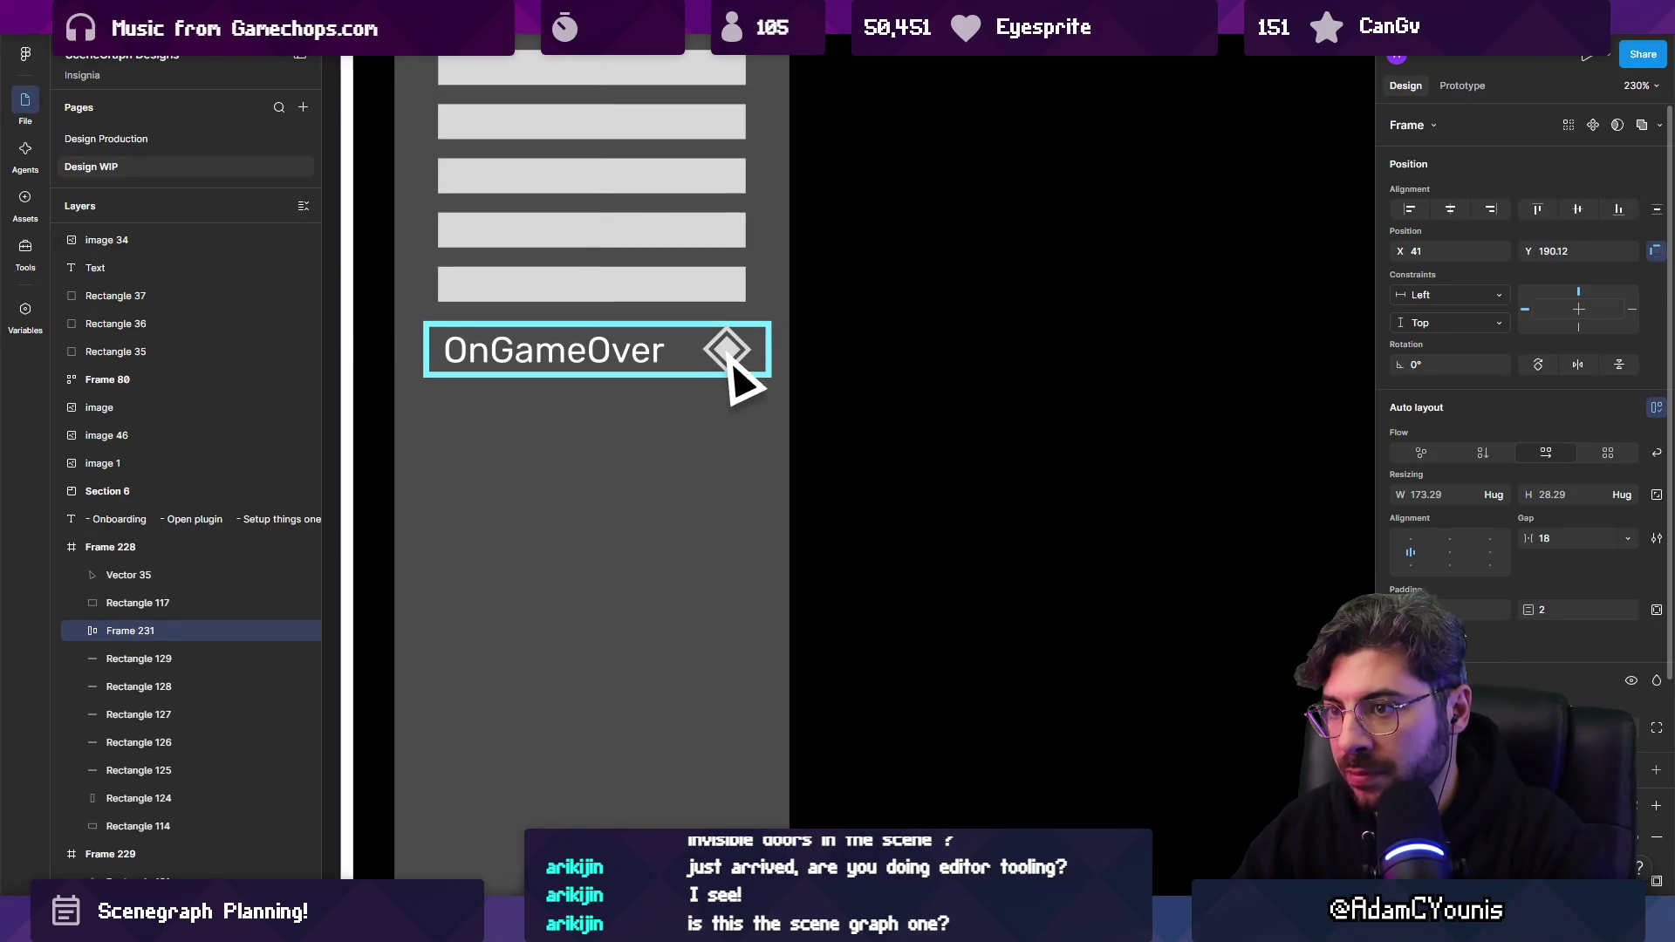
{"action": "scroll", "coordinate": [872, 463], "scroll_direction": "down", "scroll_amount": 5}
{"action": "left_click", "coordinate": [1282, 545]}
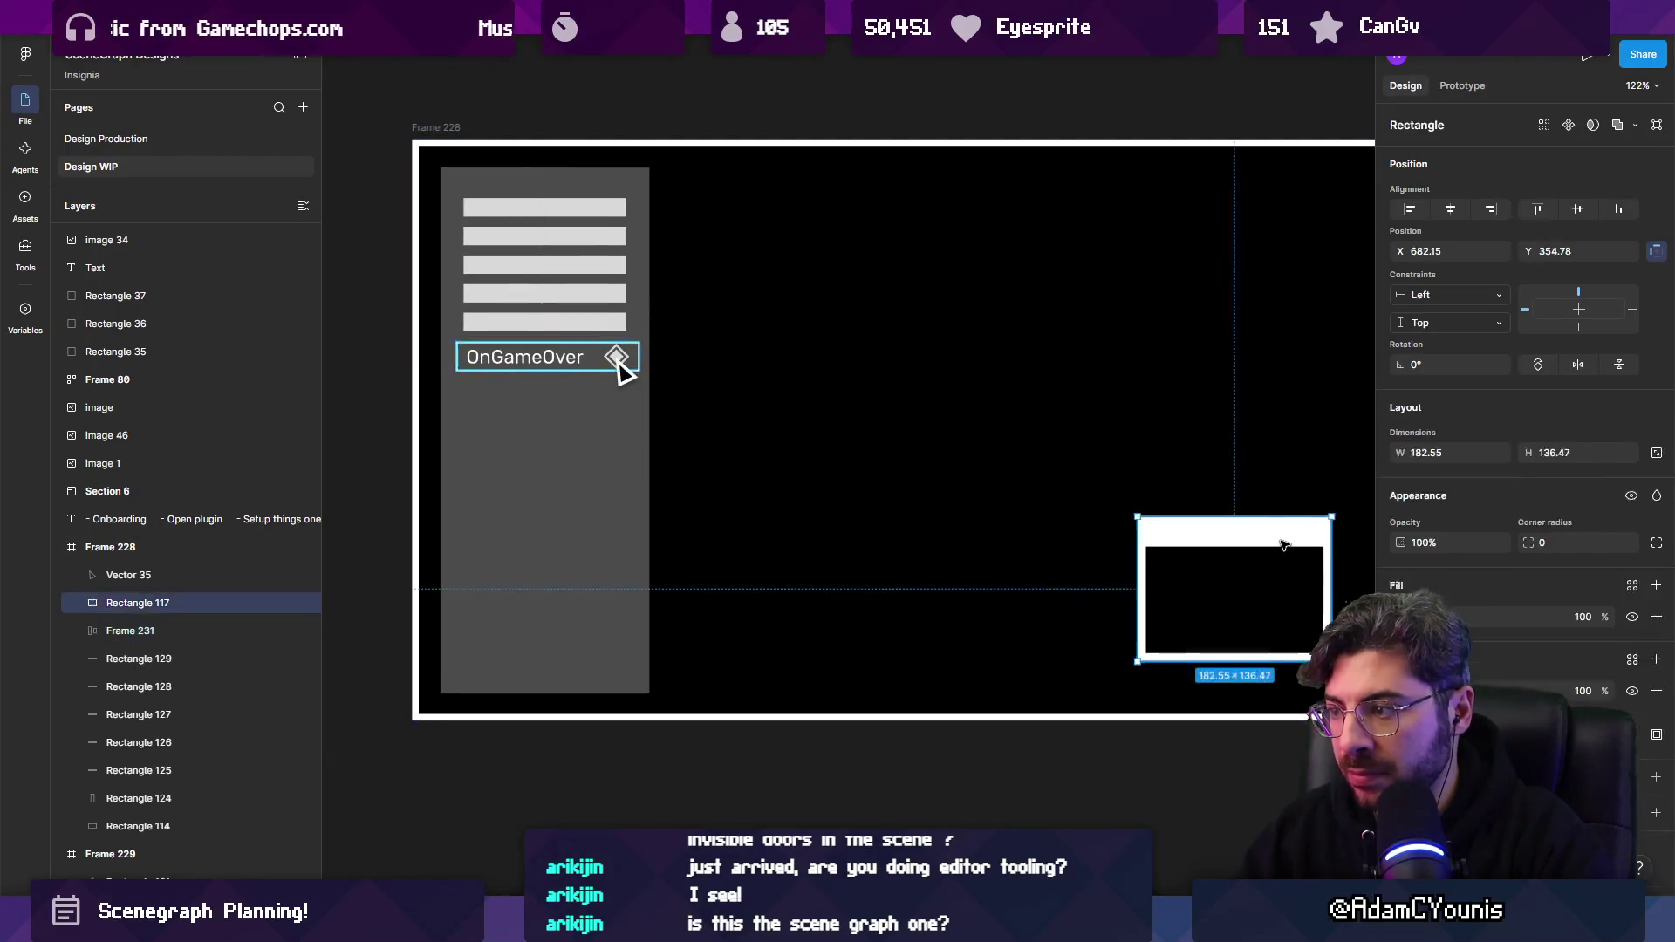
Select the OnGameOver bar and the window box and give both a cyan outline.
{"action": "left_click", "coordinate": [1400, 617]}
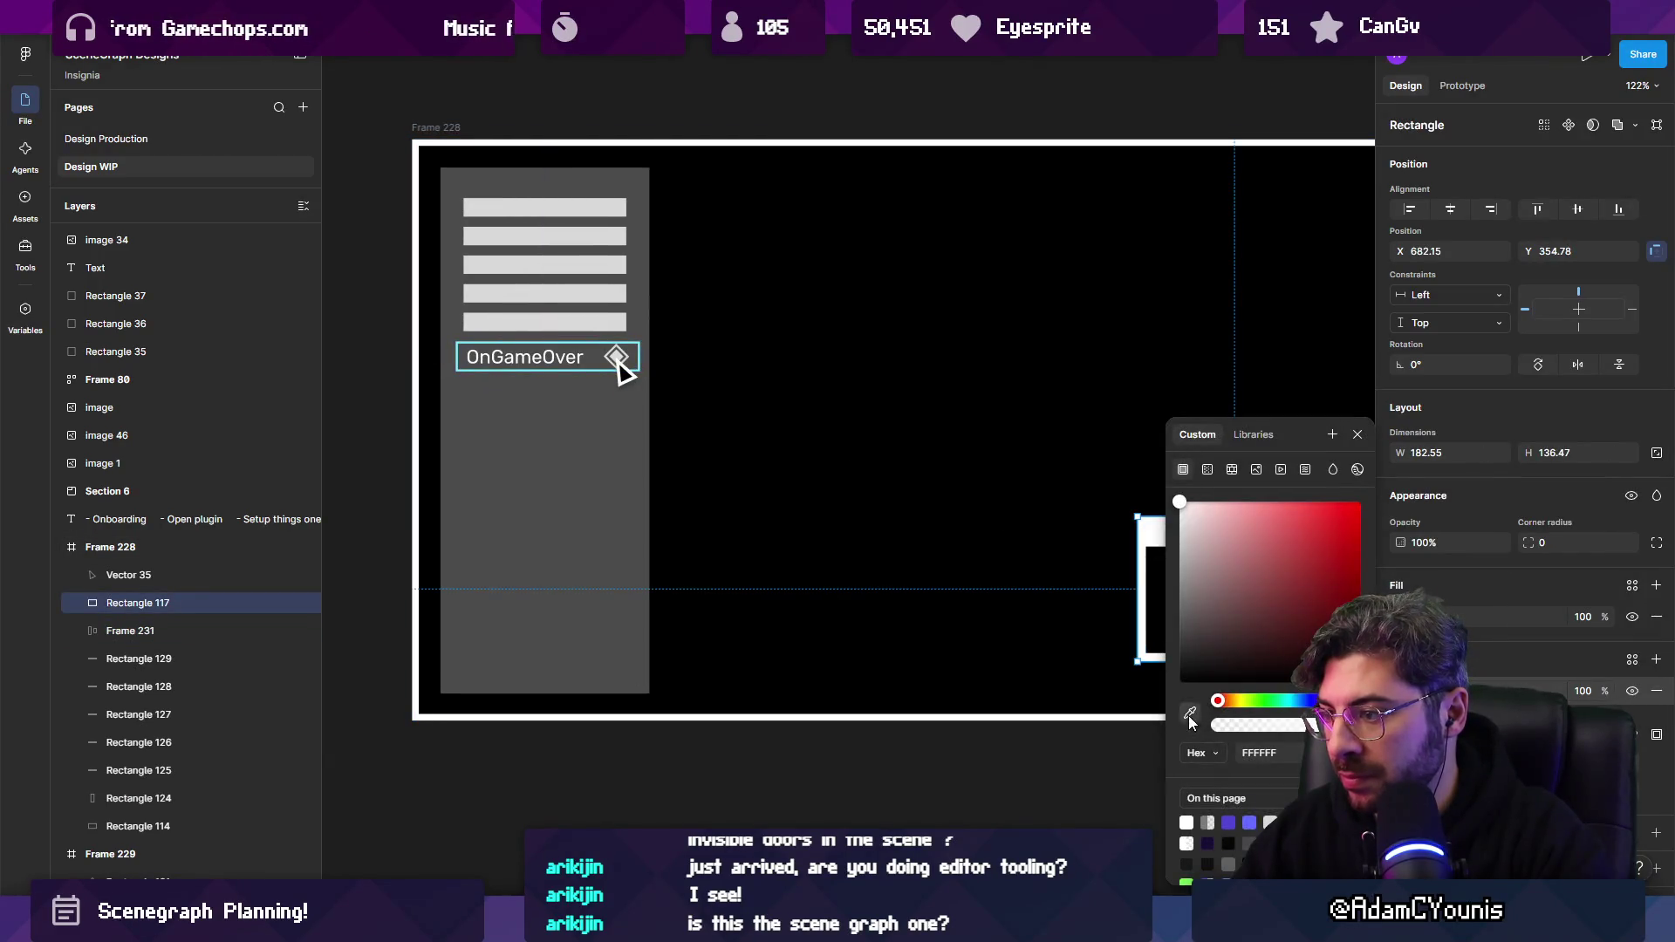
{"action": "left_click", "coordinate": [1189, 714]}
{"action": "scroll", "coordinate": [524, 349], "scroll_direction": "up", "scroll_amount": 10}
{"action": "scroll", "coordinate": [518, 382], "scroll_direction": "down", "scroll_amount": 10}
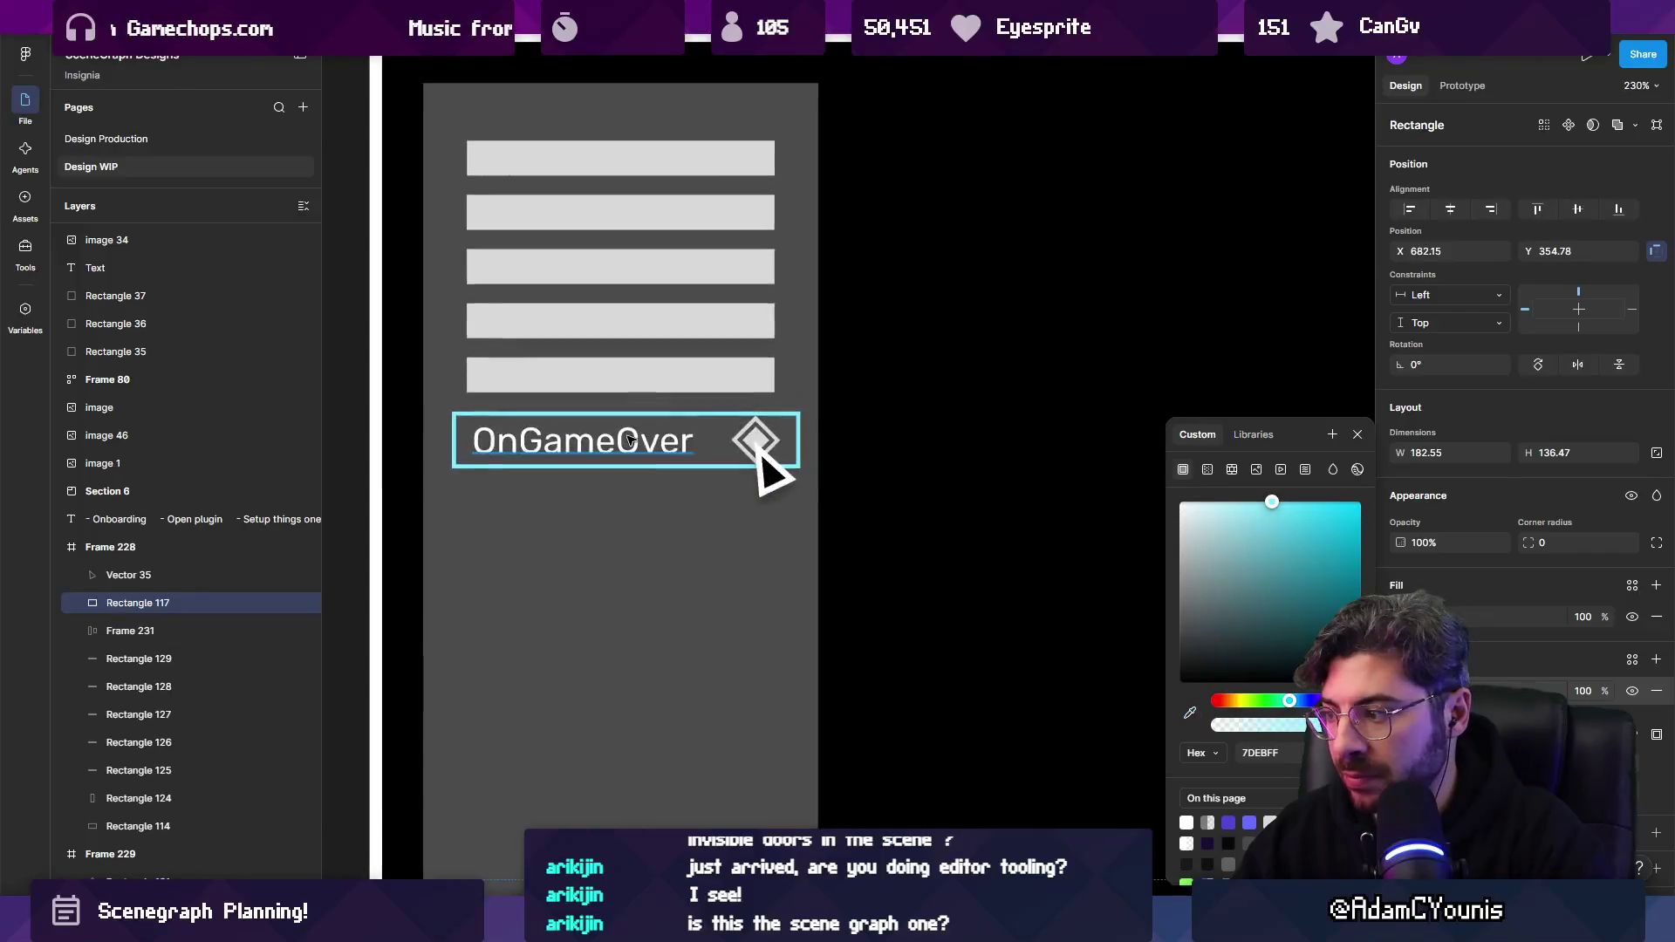
{"action": "scroll", "coordinate": [869, 430], "scroll_direction": "up", "scroll_amount": 2}
{"action": "left_click", "coordinate": [772, 388]}
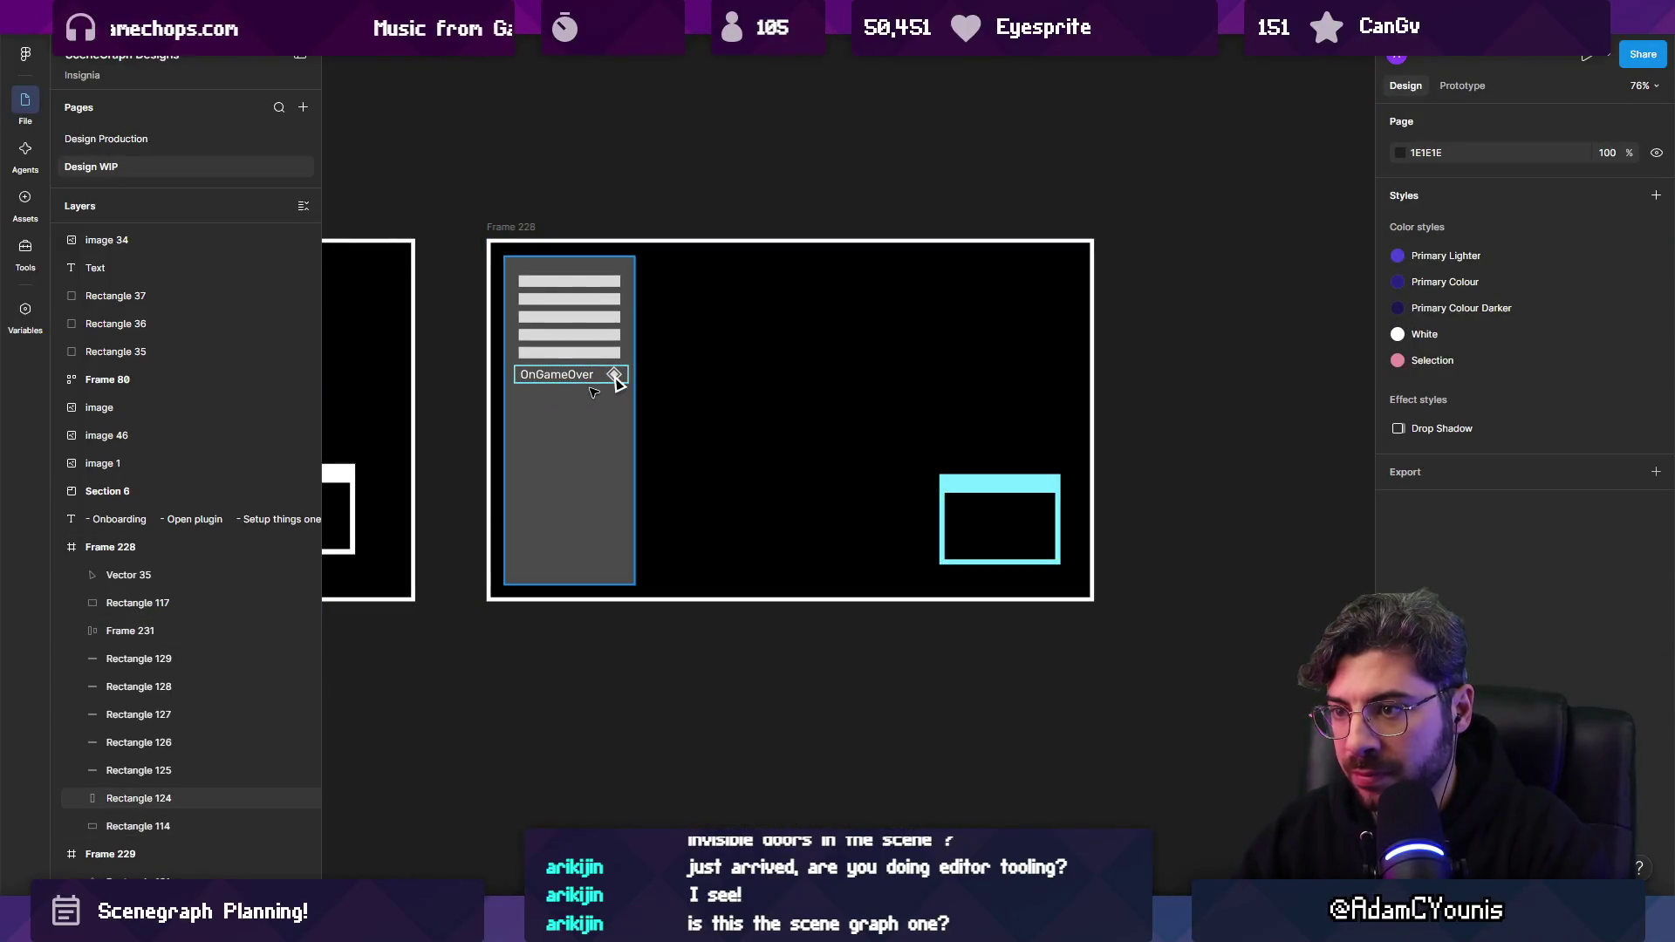
{"action": "left_click", "coordinate": [607, 373]}
{"action": "left_click", "coordinate": [1028, 485], "text": "shift"}
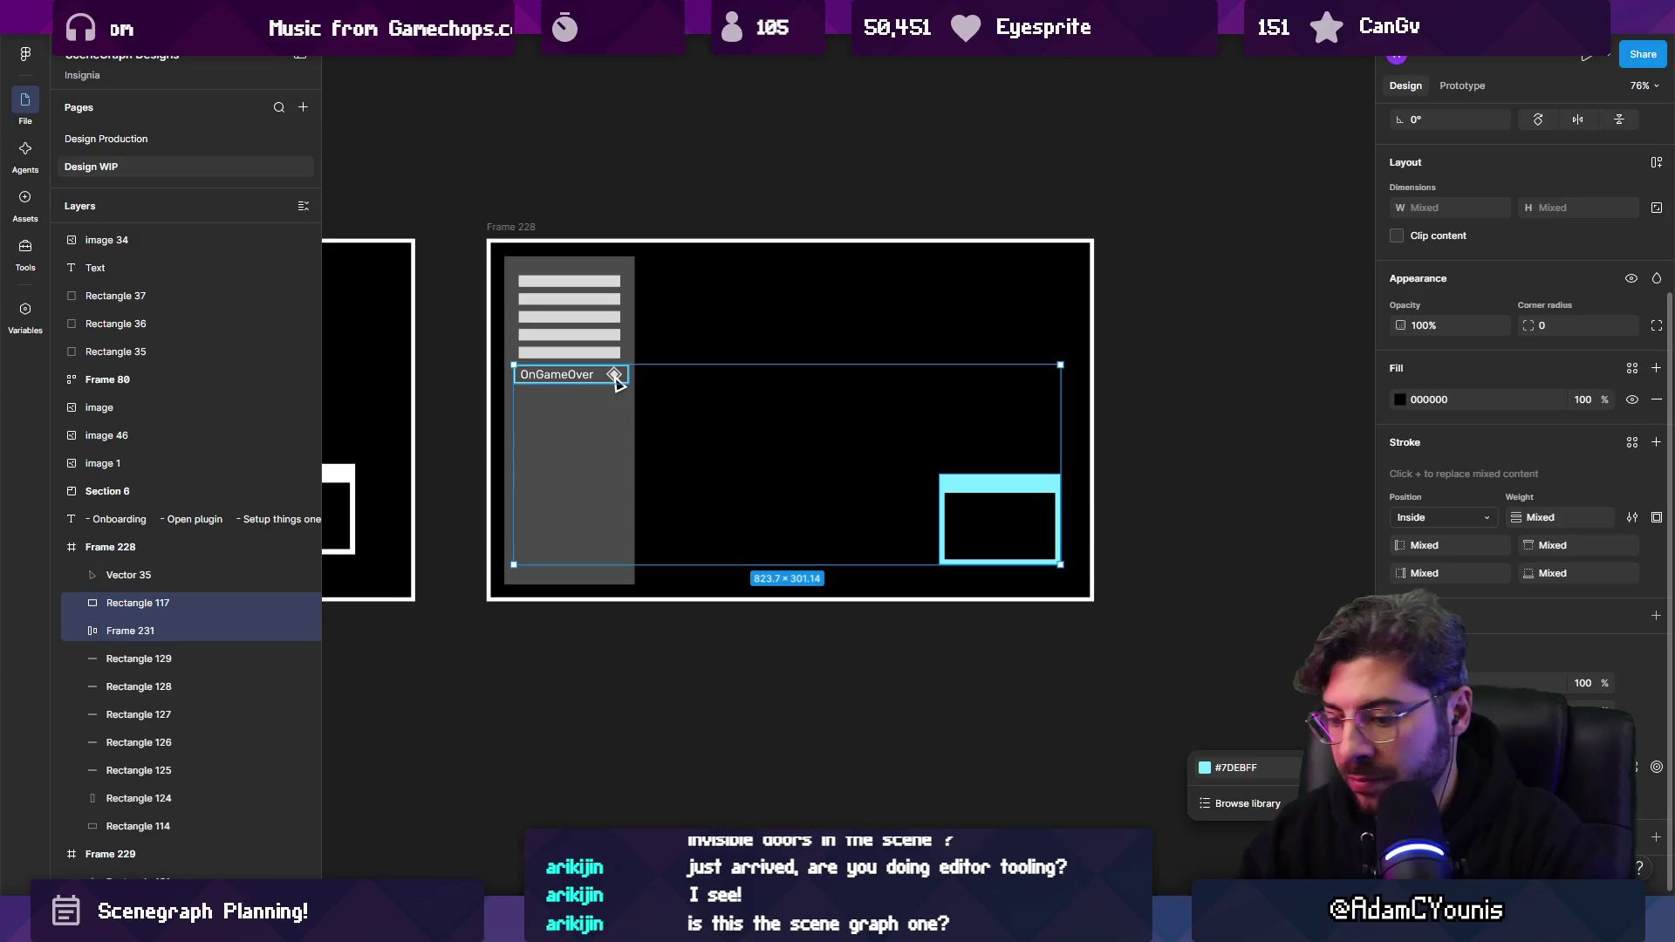
{"action": "key", "text": "Return"}
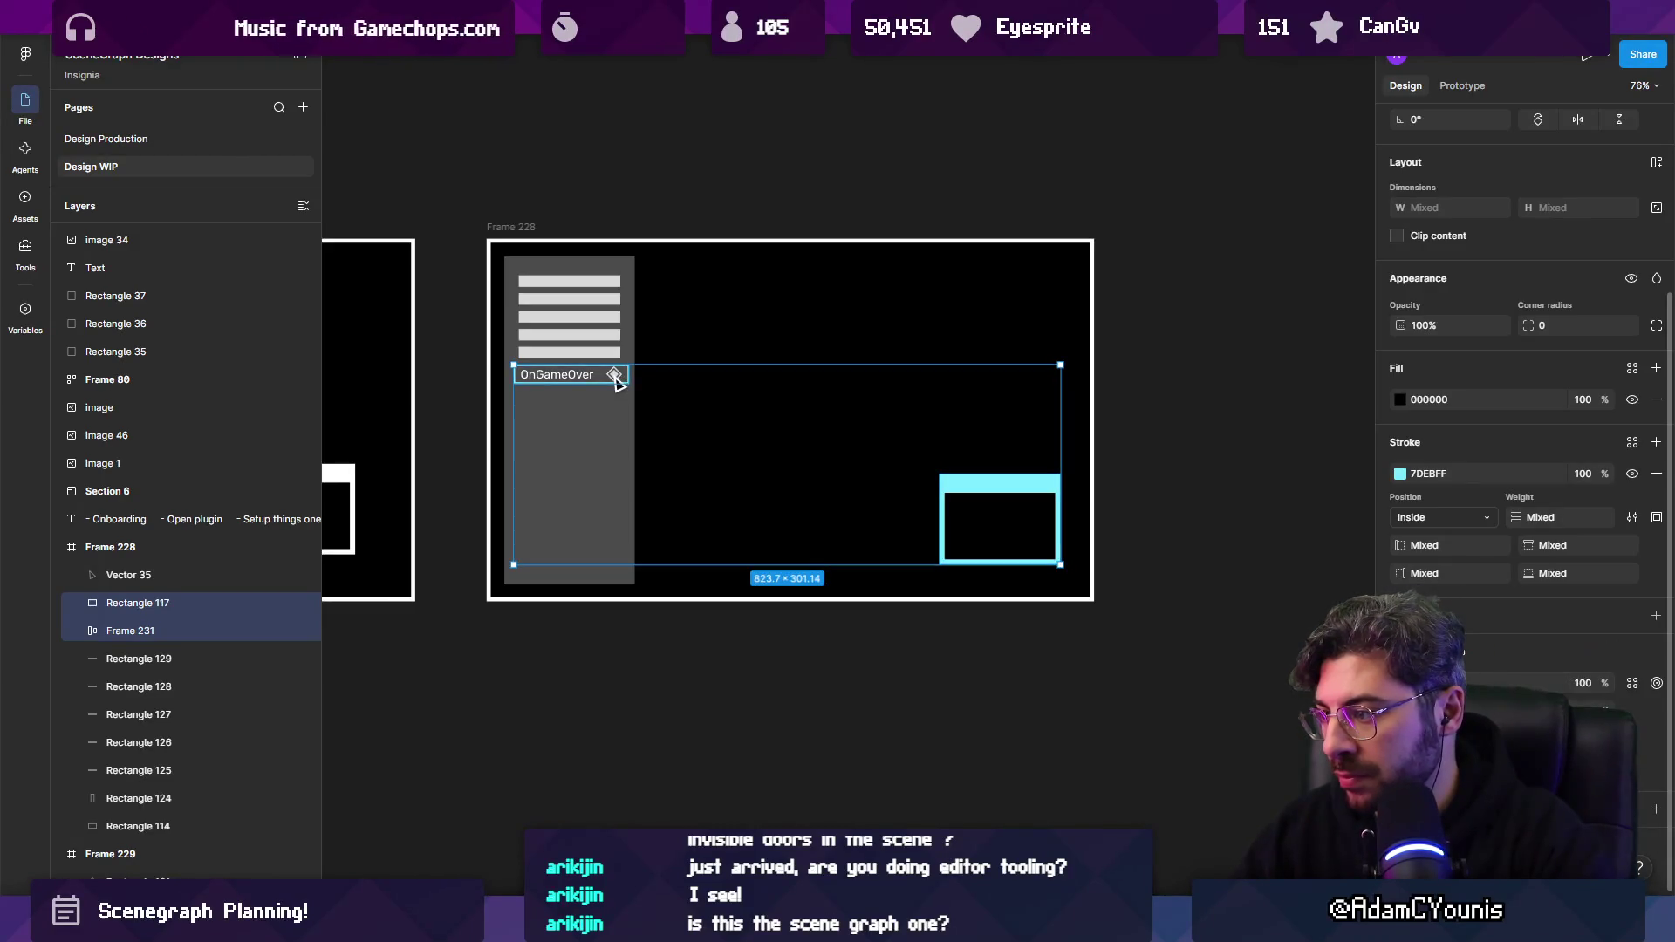
Change the outline colour to blue 2D69FF and turn the bar's outline into a solid fill.
{"action": "left_click_drag", "start_coordinate": [1306, 709], "coordinate": [1303, 701]}
{"action": "left_click", "coordinate": [1282, 566]}
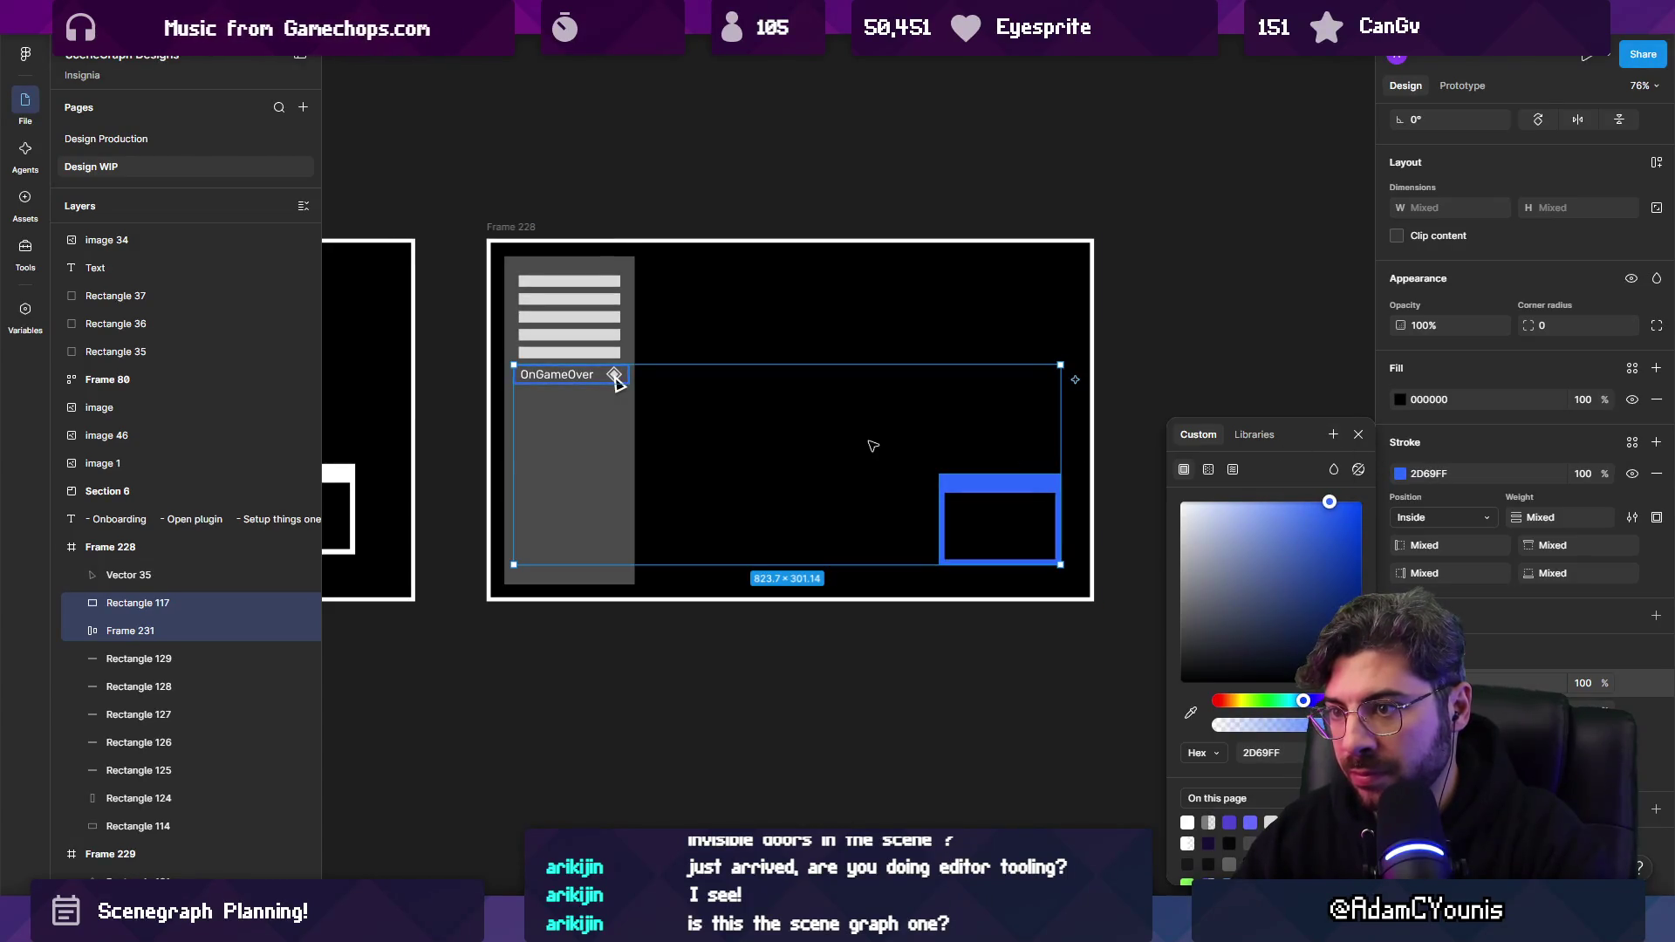
{"action": "scroll", "coordinate": [866, 450], "scroll_direction": "down", "scroll_amount": 5}
{"action": "scroll", "coordinate": [769, 428], "scroll_direction": "up", "scroll_amount": 10}
{"action": "left_click", "coordinate": [763, 420]}
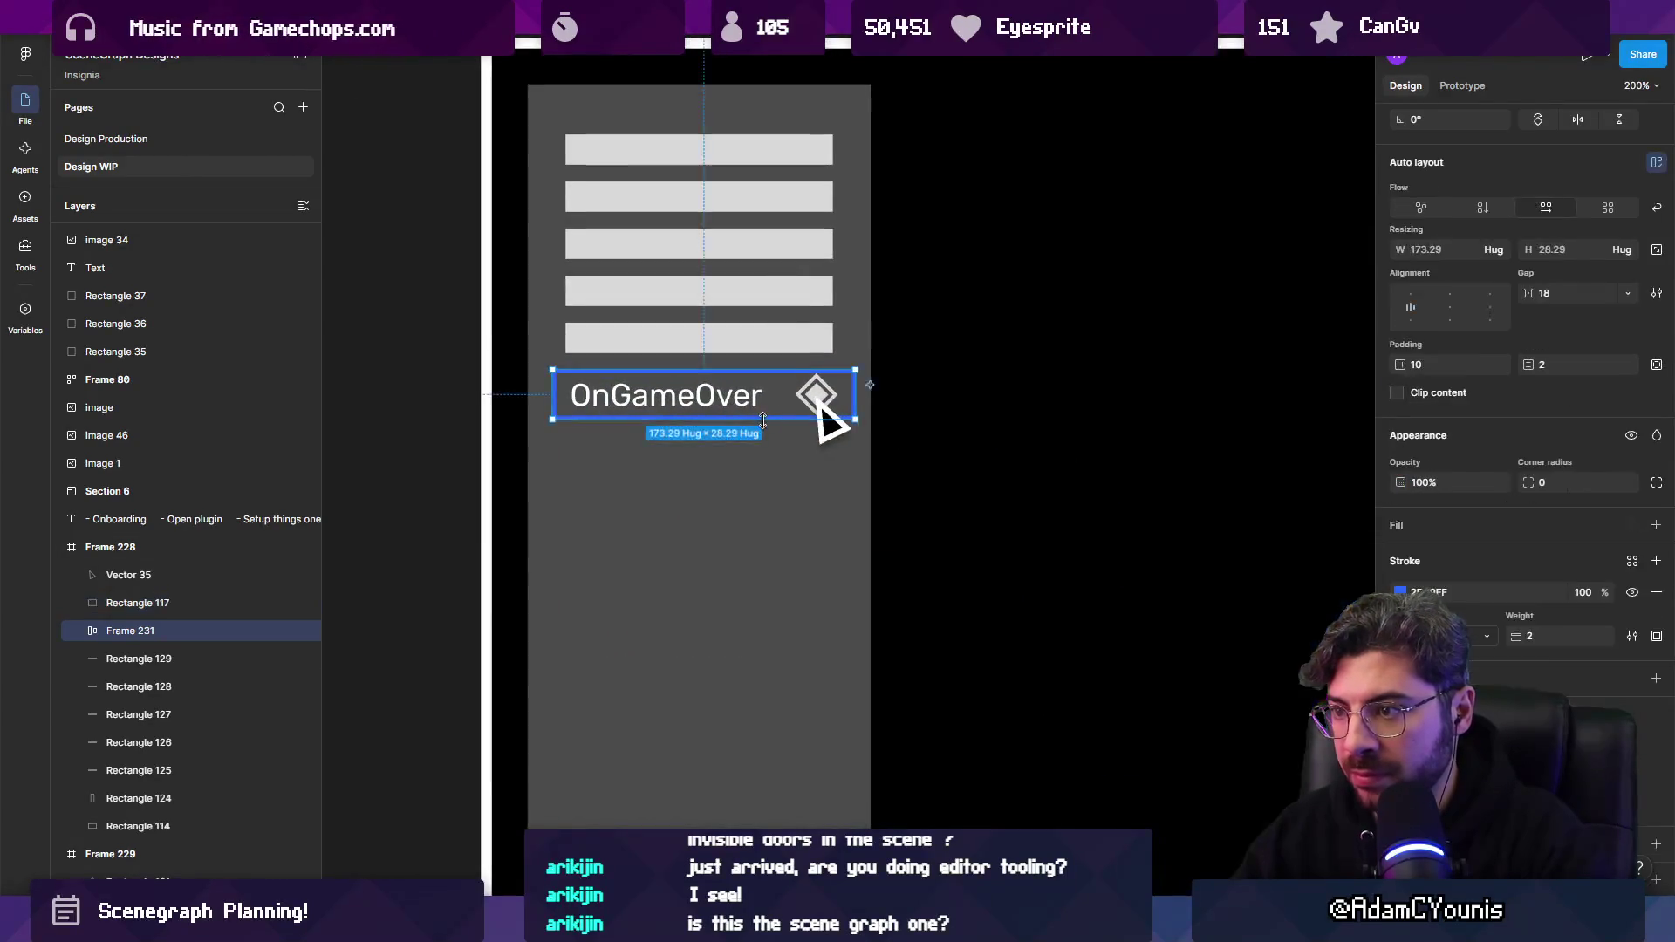
{"action": "scroll", "coordinate": [768, 420], "scroll_direction": "down", "scroll_amount": 10}
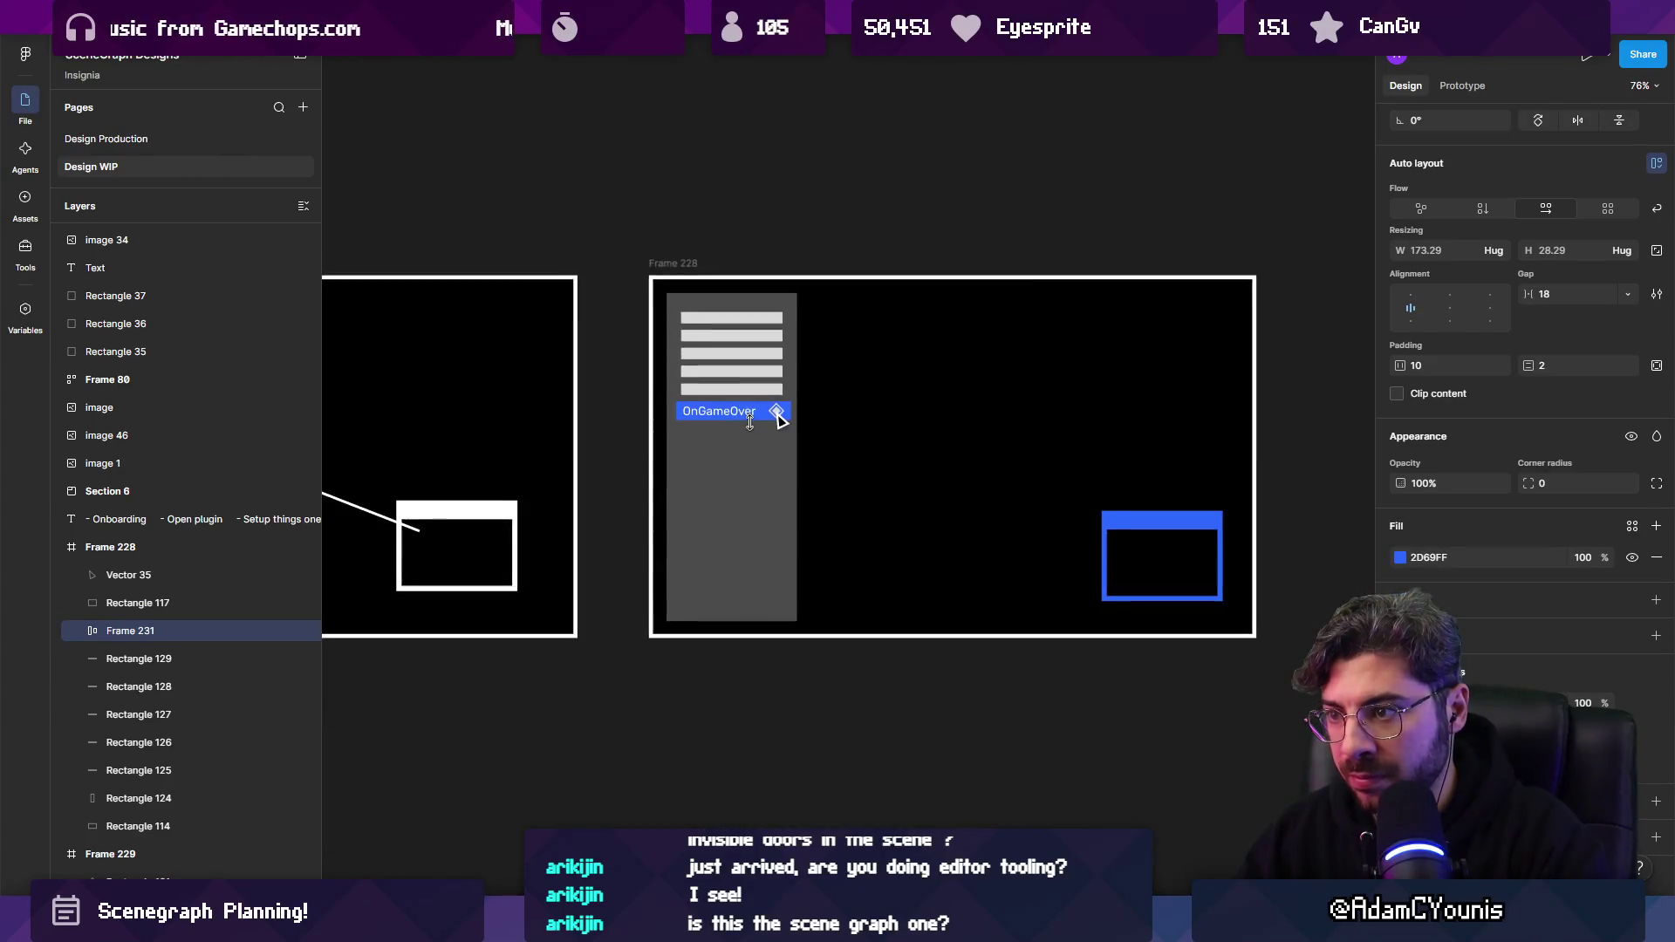
{"action": "key", "text": "Escape"}
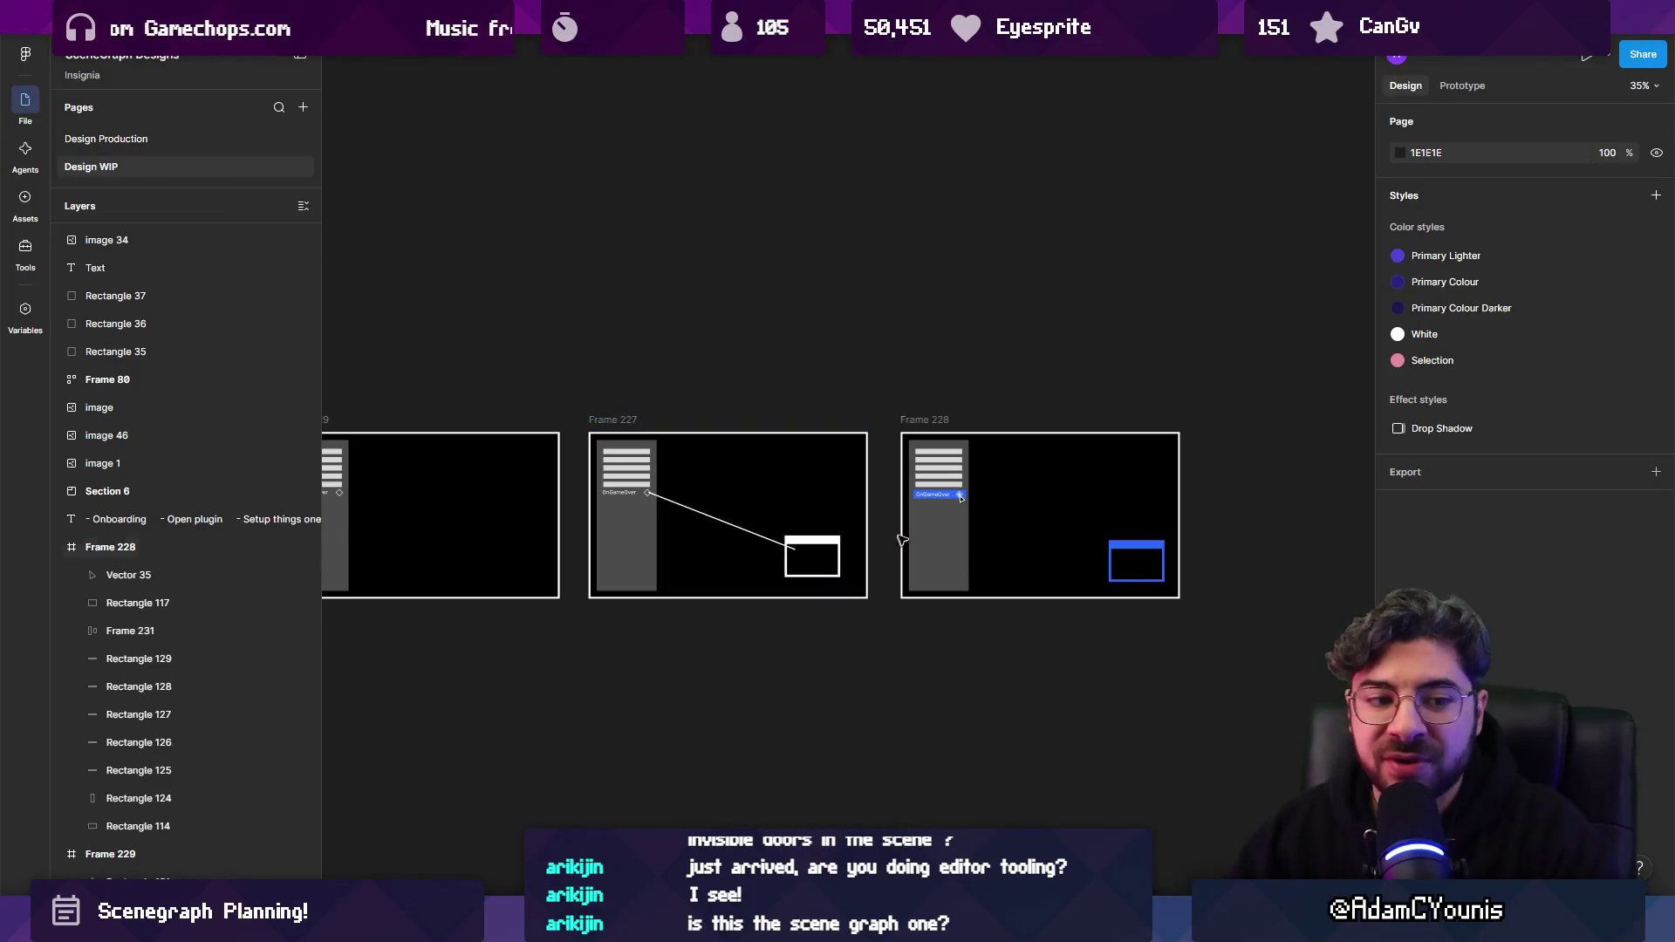
Copy the OnGameOver label to the top of the sidebar and retype it as 'Conditions'.
{"action": "scroll", "coordinate": [976, 473], "scroll_direction": "down", "scroll_amount": 3}
{"action": "scroll", "coordinate": [975, 471], "scroll_direction": "up", "scroll_amount": 4}
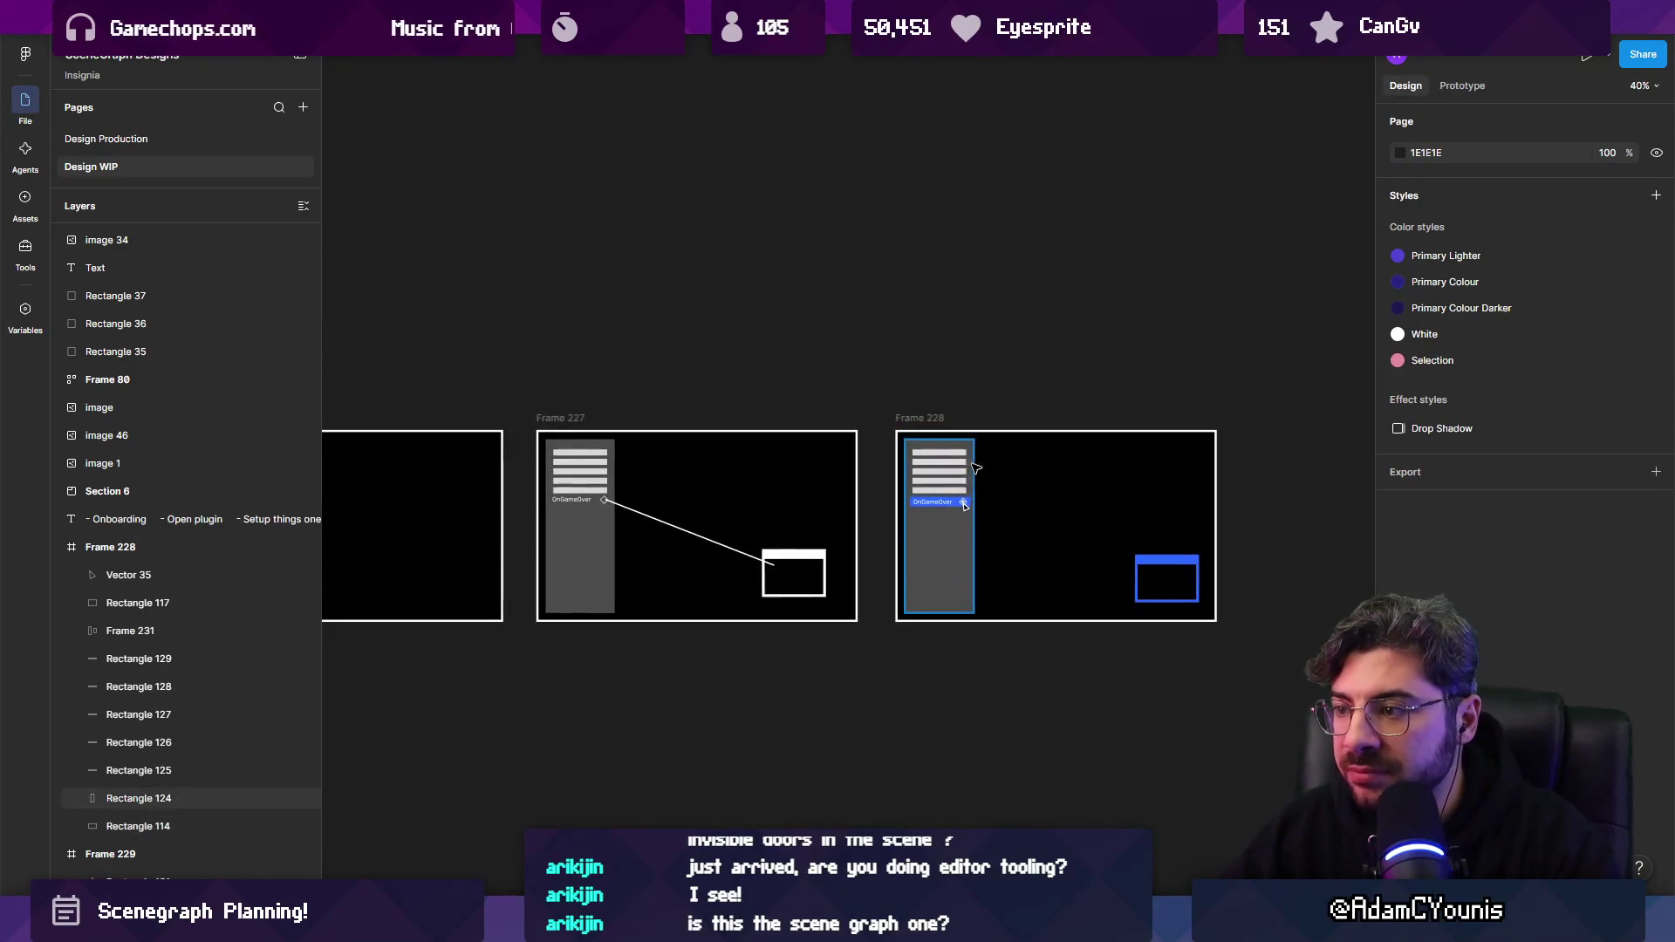
{"action": "scroll", "coordinate": [909, 465], "scroll_direction": "down", "scroll_amount": 5}
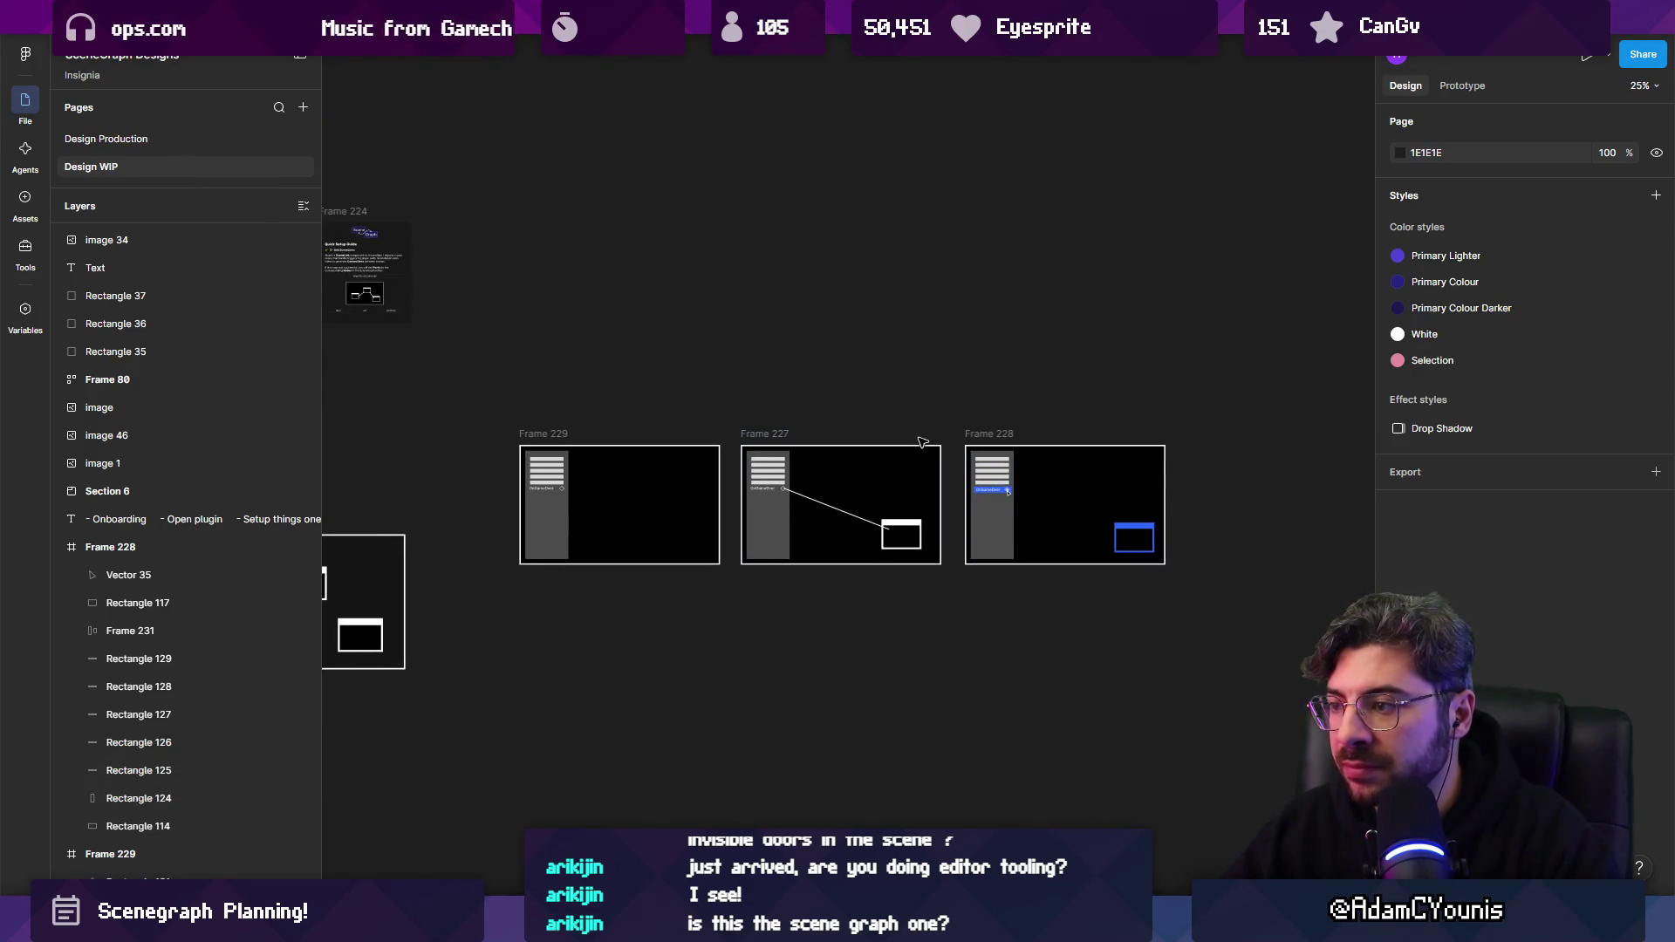
{"action": "scroll", "coordinate": [923, 440], "scroll_direction": "down", "scroll_amount": 2}
{"action": "scroll", "coordinate": [960, 472], "scroll_direction": "up", "scroll_amount": 5}
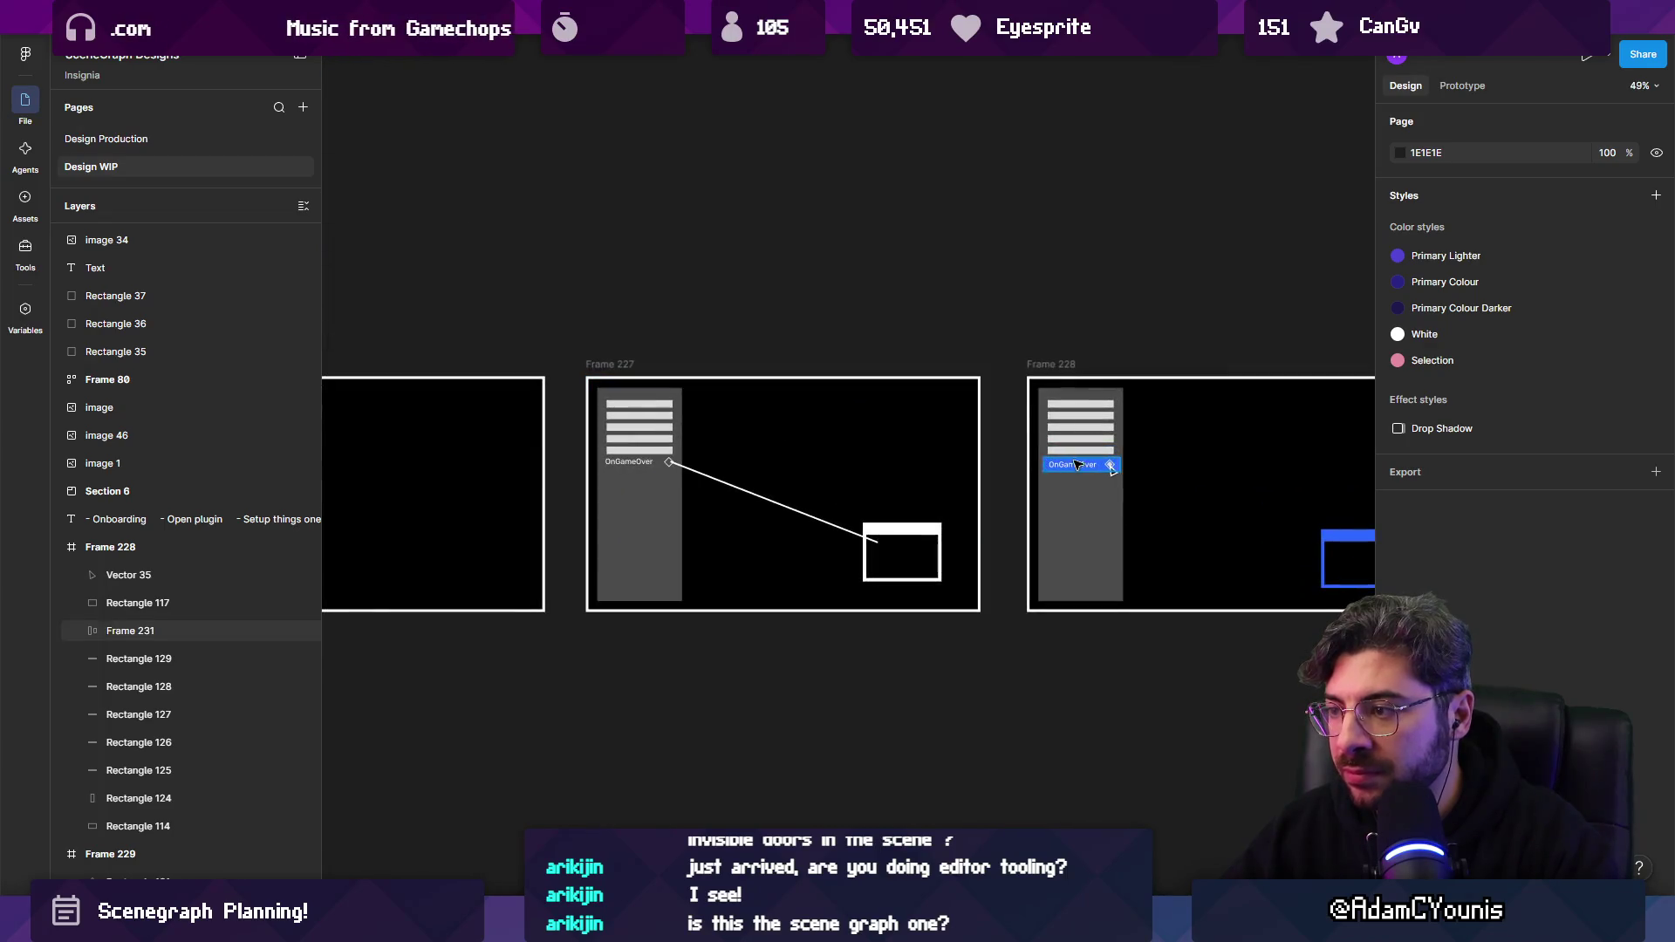
{"action": "left_click", "coordinate": [1112, 469]}
{"action": "scroll", "coordinate": [1074, 469], "scroll_direction": "up", "scroll_amount": 8}
{"action": "left_click_drag", "start_coordinate": [1091, 472], "coordinate": [1091, 181]}
{"action": "type", "text": "Conditions"}
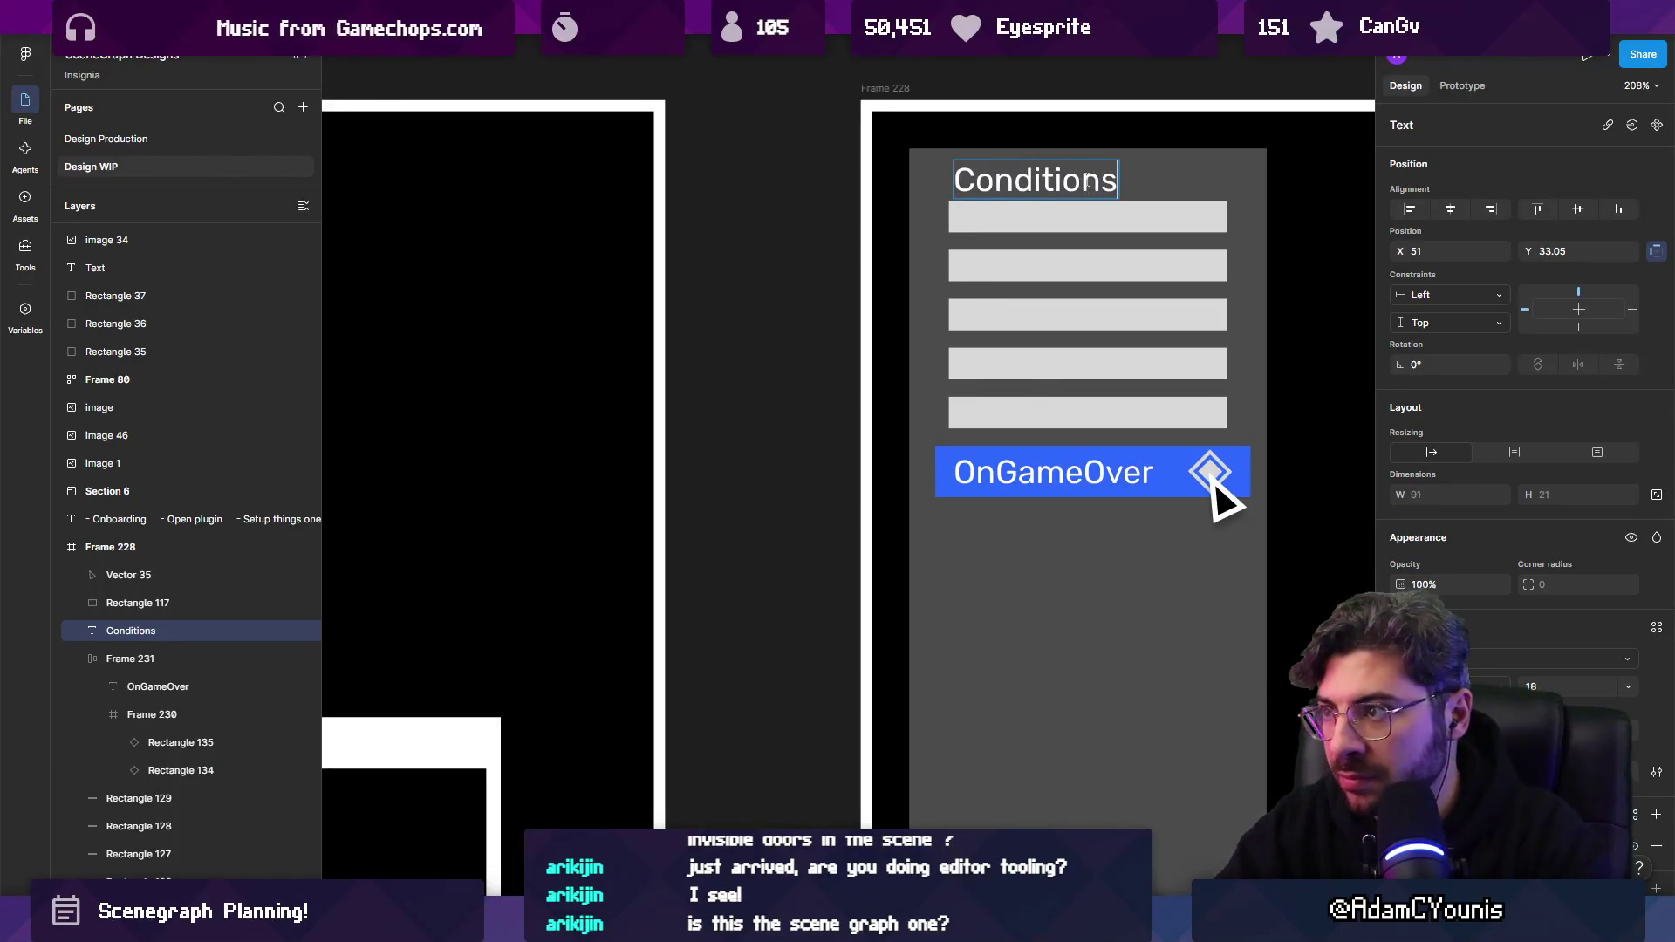
{"action": "key", "text": "Escape"}
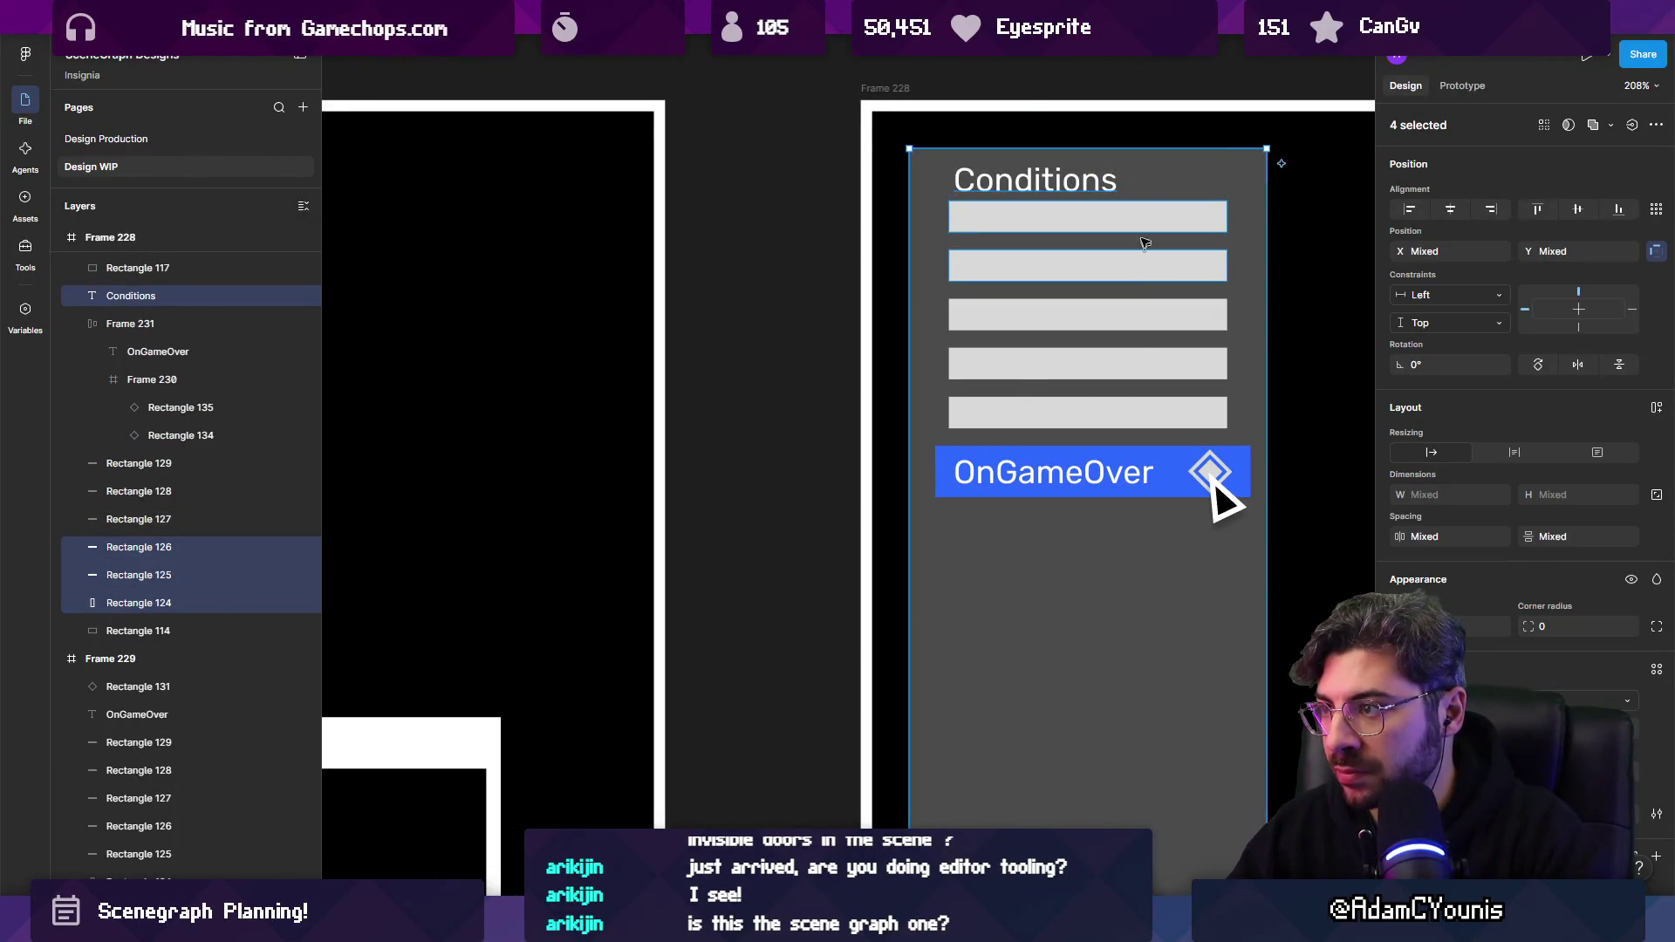
Stack the Conditions heading, five grey rows and OnGameOver bar into one auto-layout list.
{"action": "left_click", "coordinate": [1110, 217], "text": "shift"}
{"action": "left_click", "coordinate": [1113, 265], "text": "shift"}
{"action": "left_click", "coordinate": [1117, 314], "text": "shift"}
{"action": "left_click", "coordinate": [1121, 363], "text": "shift"}
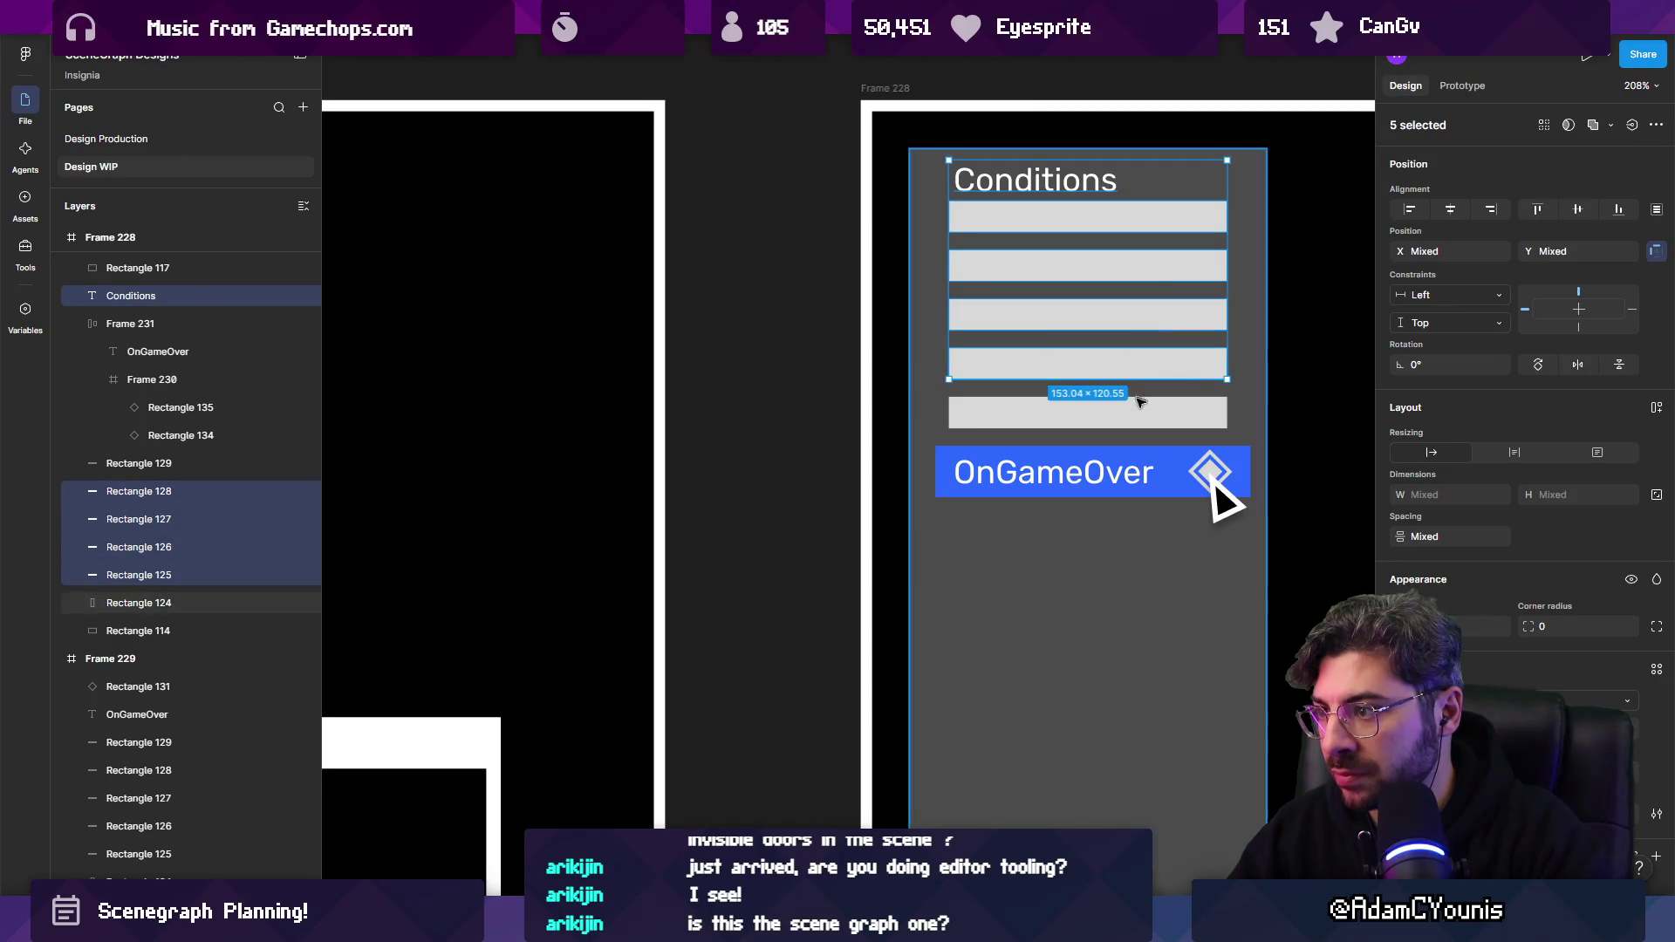
{"action": "left_click", "coordinate": [1125, 412], "text": "shift"}
{"action": "left_click", "coordinate": [1125, 468], "text": "shift"}
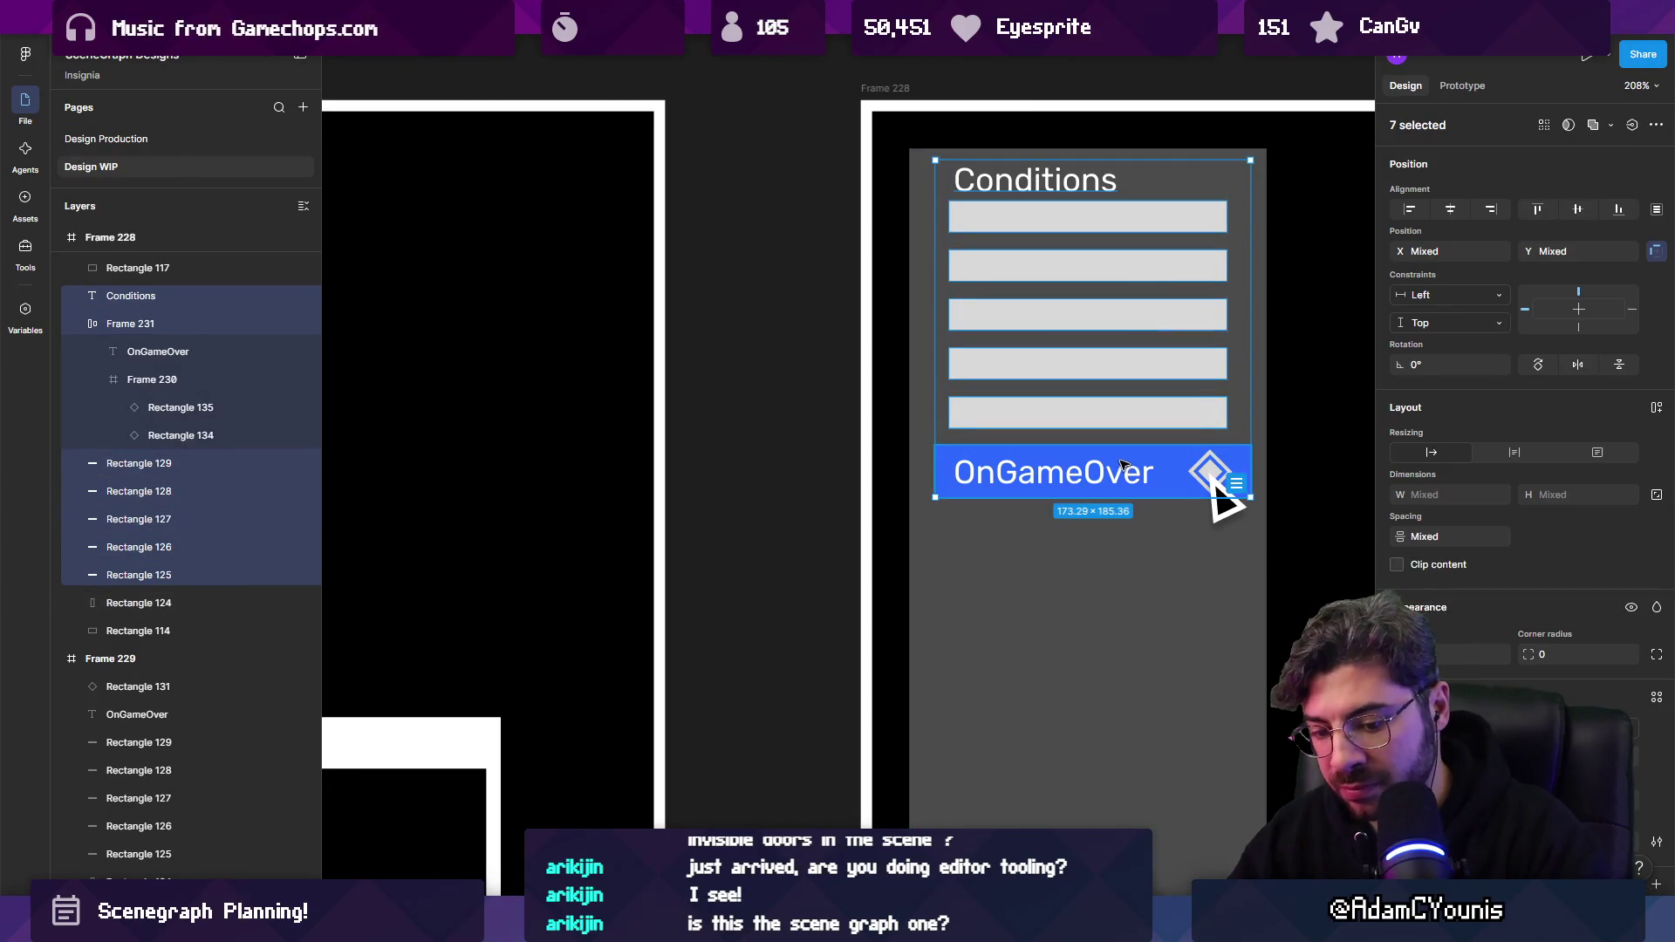
{"action": "key", "text": "shift+a"}
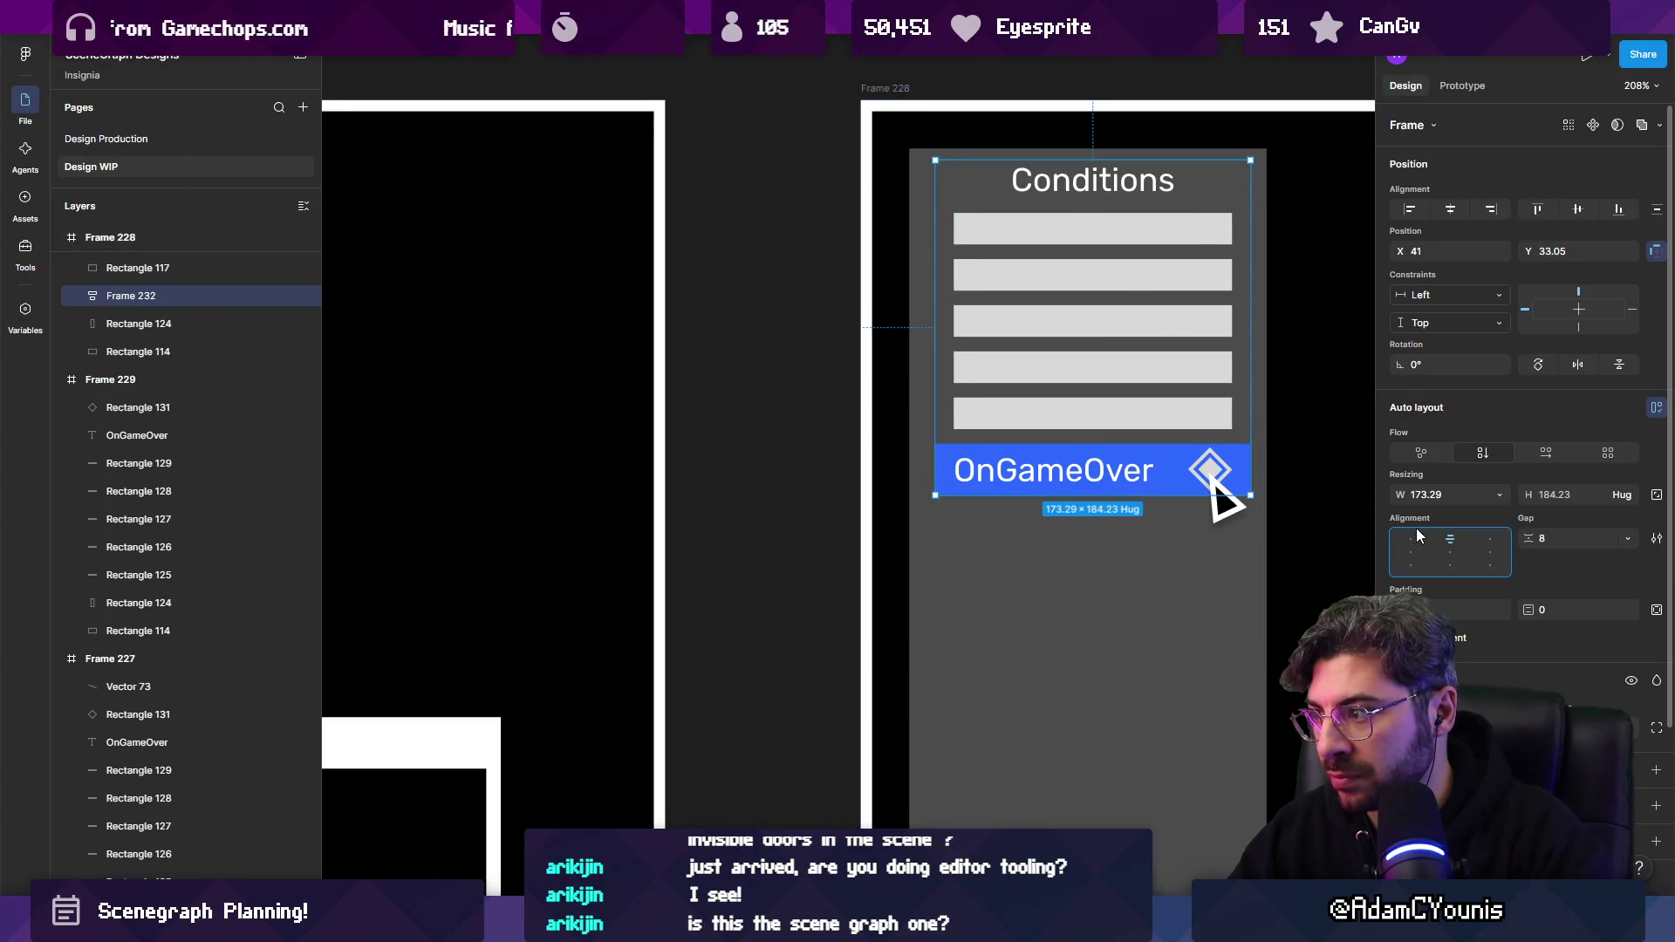
Duplicate the Conditions list into the left frame, Frame 227.
{"action": "left_click", "coordinate": [1182, 229]}
{"action": "scroll", "coordinate": [1191, 307], "scroll_direction": "down", "scroll_amount": 5}
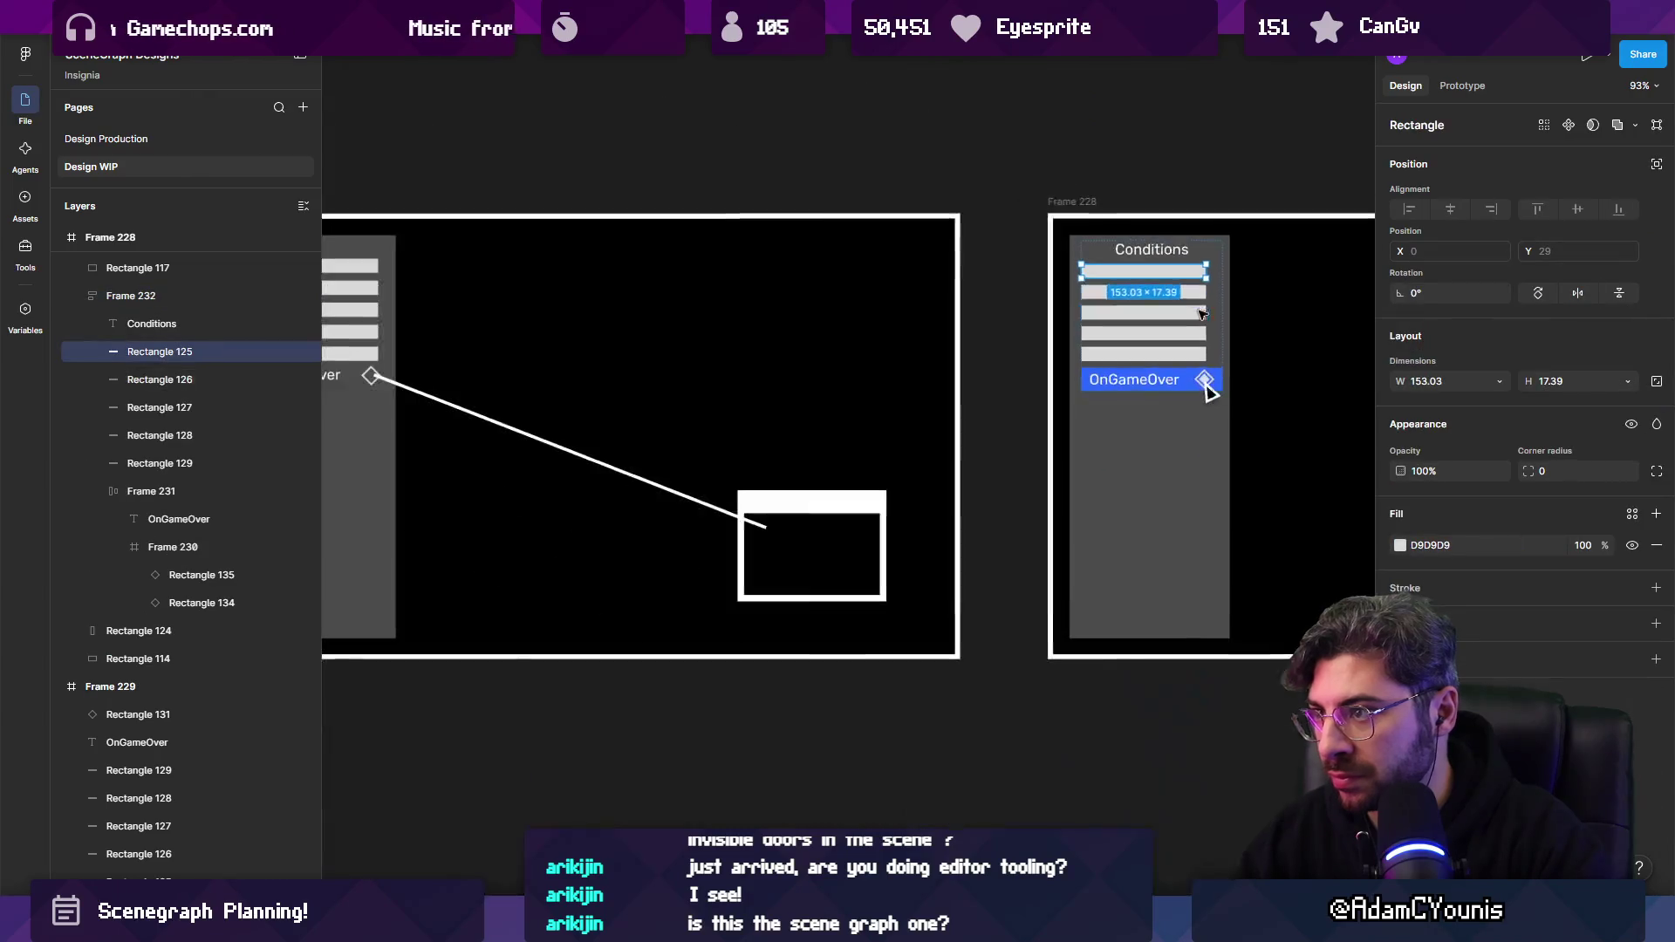
{"action": "left_click", "coordinate": [1169, 255]}
{"action": "key", "text": "shift+Return"}
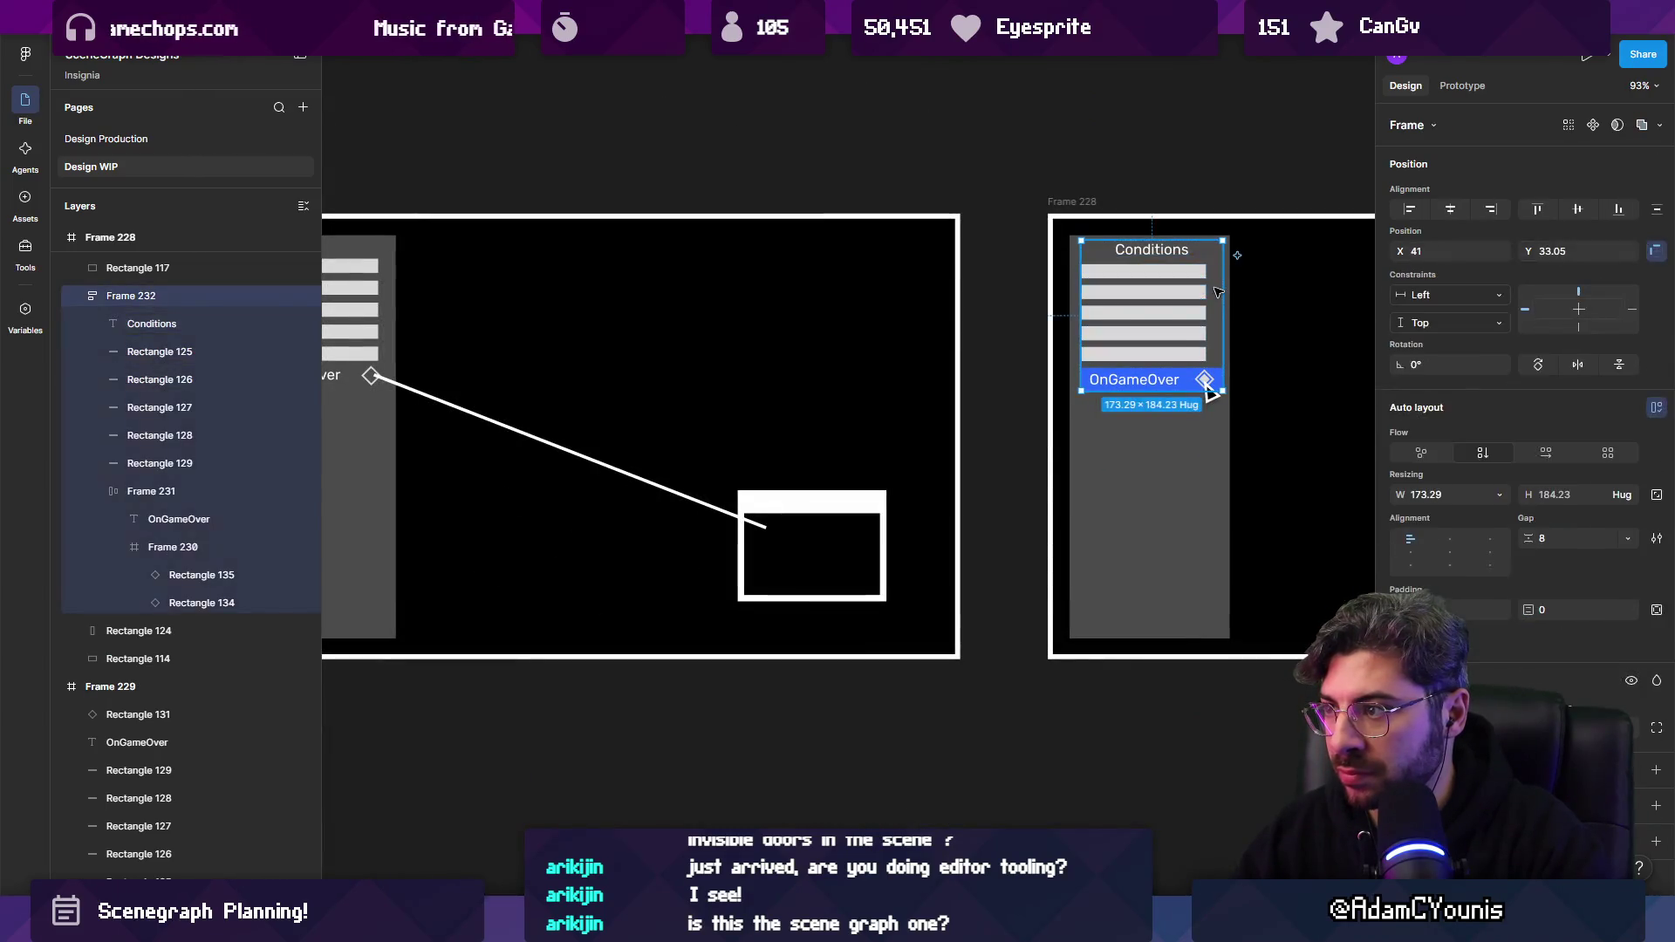
{"action": "scroll", "coordinate": [1257, 400], "scroll_direction": "left", "scroll_amount": 3}
{"action": "mouse_move", "coordinate": [1285, 327]}
{"action": "left_mouse_down"}
{"action": "mouse_move", "coordinate": [518, 327]}
{"action": "mouse_move", "coordinate": [475, 336]}
{"action": "mouse_move", "coordinate": [465, 489]}
{"action": "left_mouse_up"}
Group Frame 227's OnGameOver label and diamond into a row at the bottom of the list.
{"action": "left_click", "coordinate": [454, 399]}
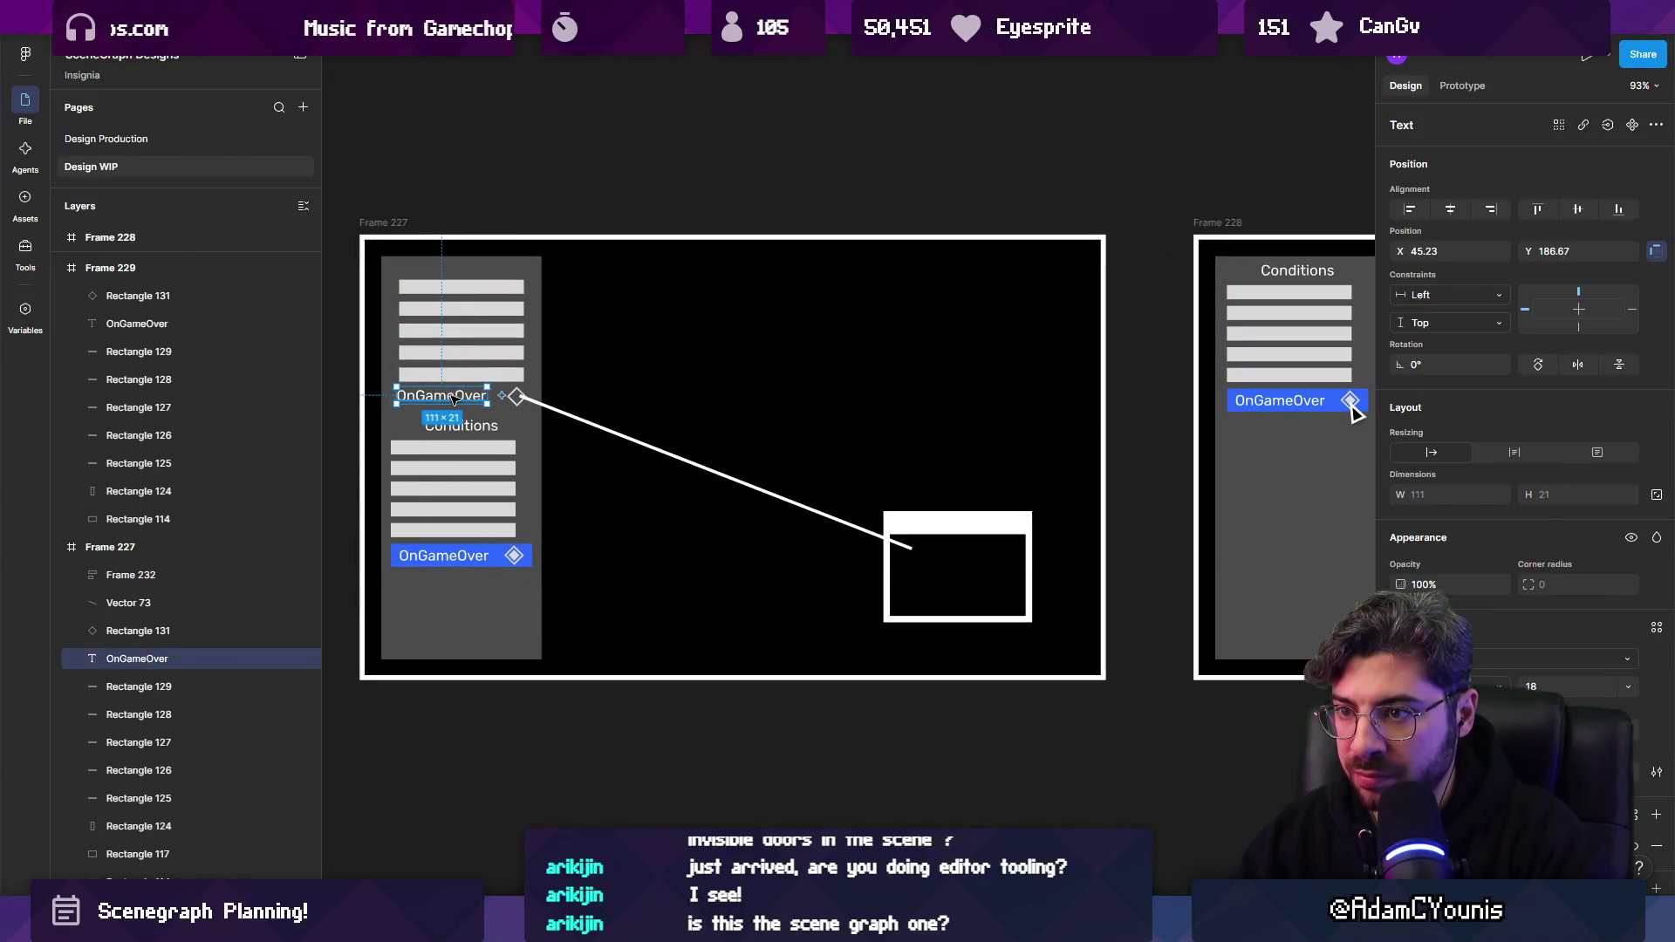
{"action": "scroll", "coordinate": [491, 400], "scroll_direction": "up", "scroll_amount": 3}
{"action": "left_click", "coordinate": [546, 398]}
{"action": "left_click", "coordinate": [471, 398], "text": "shift"}
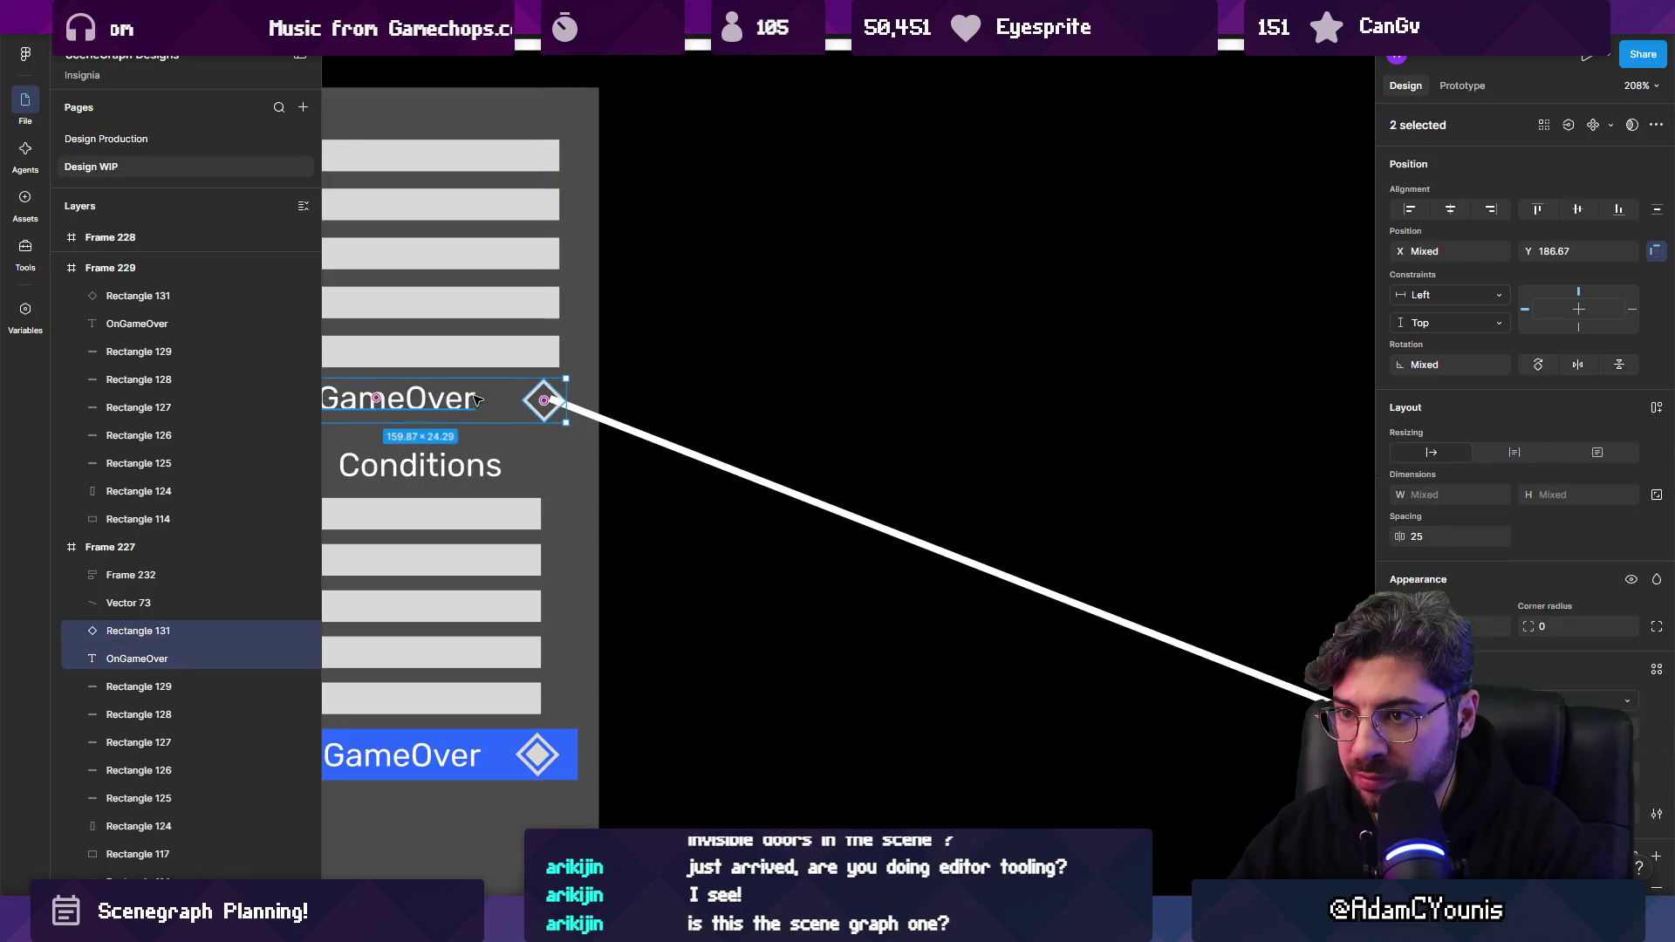
{"action": "key", "text": "shift+a"}
{"action": "scroll", "coordinate": [506, 394], "scroll_direction": "down", "scroll_amount": 1}
{"action": "left_click_drag", "start_coordinate": [509, 394], "coordinate": [473, 567]}
{"action": "left_click", "coordinate": [553, 481]}
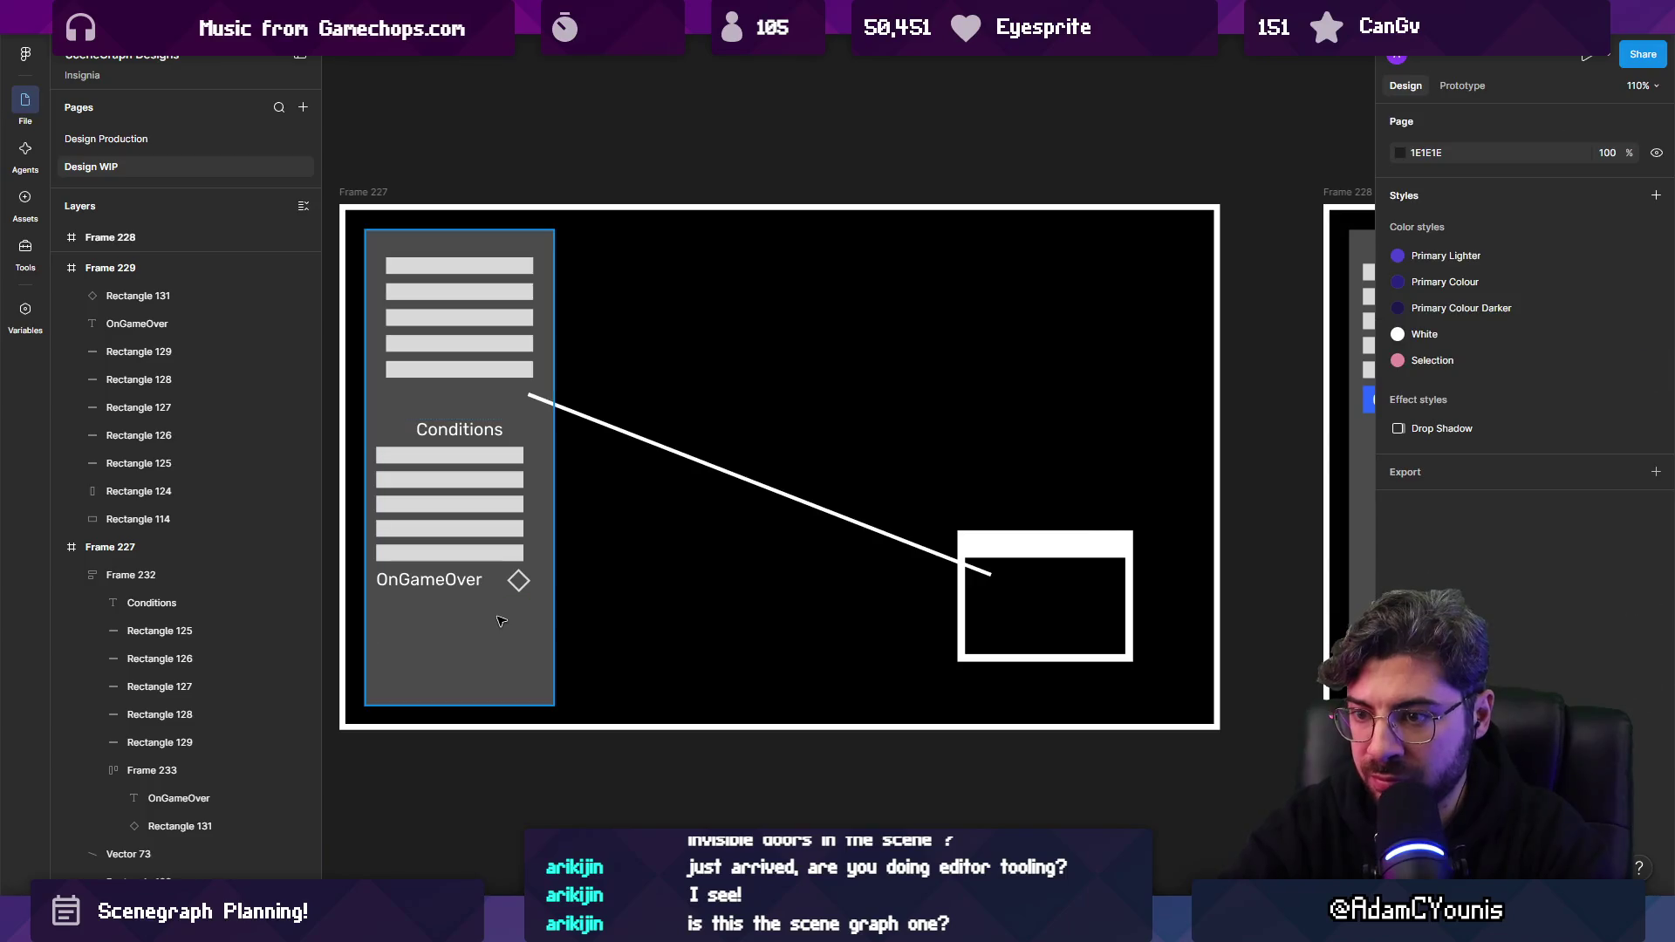
Delete Frame 227's five old bars and move its Conditions list to the grey panel's top.
{"action": "left_click_drag", "start_coordinate": [537, 388], "coordinate": [504, 261]}
{"action": "key", "text": "Delete"}
{"action": "mouse_move", "coordinate": [448, 474]}
{"action": "left_mouse_down"}
{"action": "mouse_move", "coordinate": [449, 316]}
{"action": "mouse_move", "coordinate": [1121, 370]}
{"action": "mouse_move", "coordinate": [1012, 489]}
{"action": "mouse_move", "coordinate": [753, 483]}
{"action": "left_mouse_up"}
{"action": "scroll", "coordinate": [1150, 384], "scroll_direction": "down", "scroll_amount": 3}
{"action": "scroll", "coordinate": [1150, 384], "scroll_direction": "down", "scroll_amount": 3}
{"action": "scroll", "coordinate": [720, 412], "scroll_direction": "up", "scroll_amount": 4}
{"action": "key", "text": "ctrl+z"}
{"action": "key", "text": "ctrl+shift+z"}
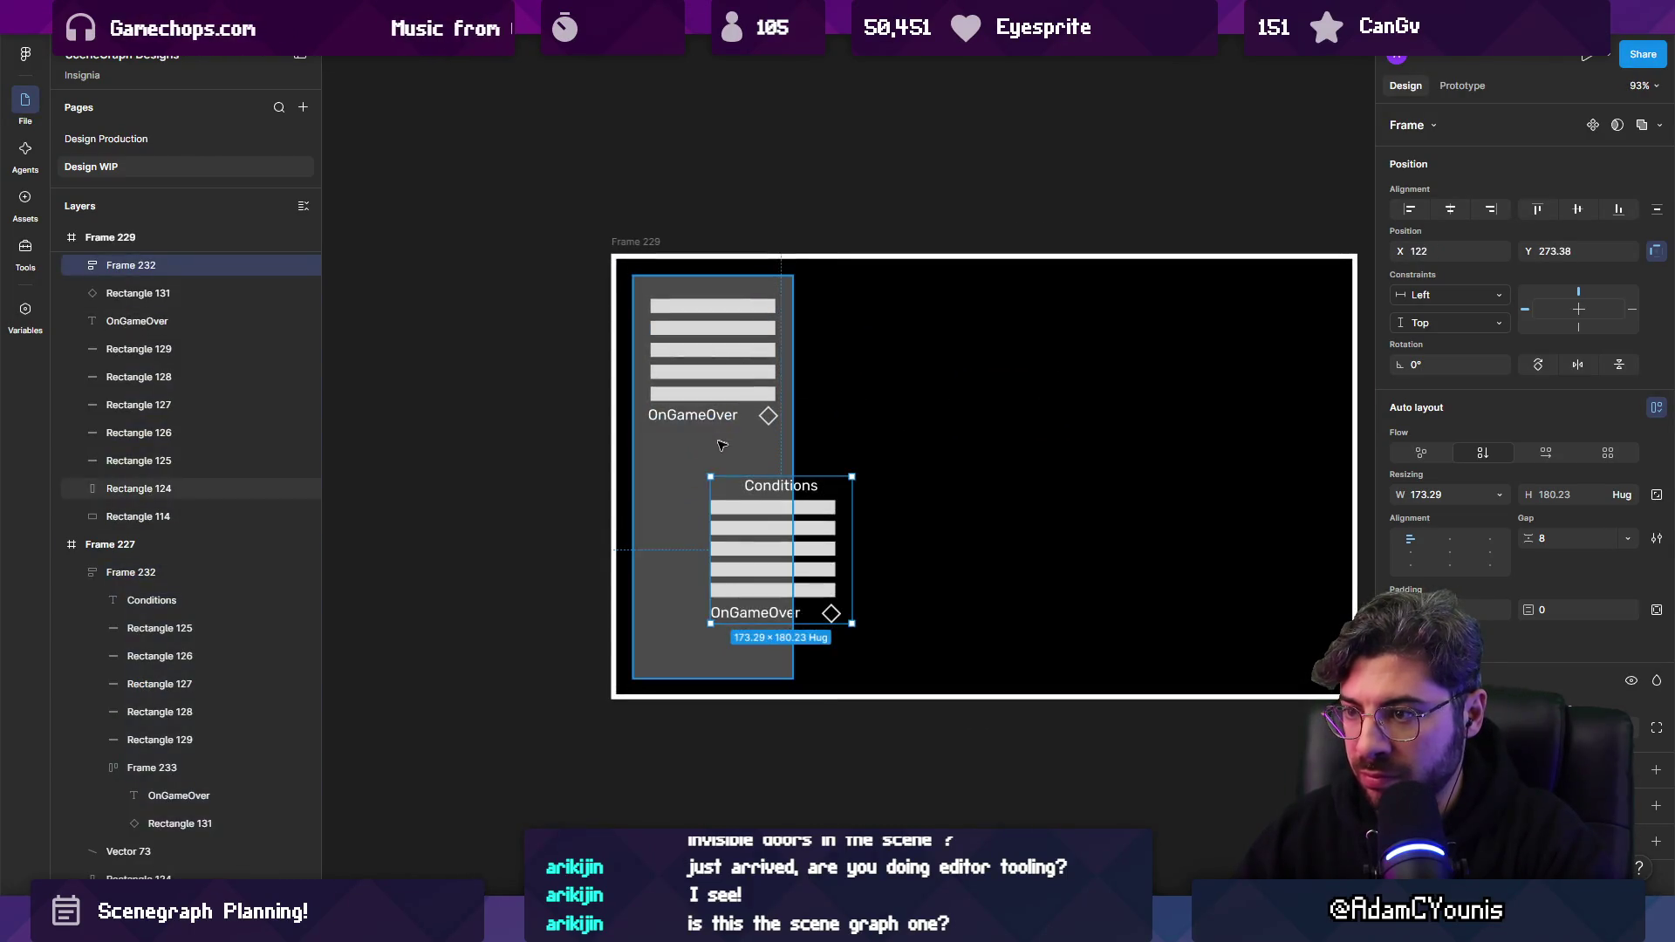
Replace Frame 229's old bars with its Conditions list at the top and copy in the window box.
{"action": "left_click", "coordinate": [720, 413]}
{"action": "mouse_move", "coordinate": [527, 426]}
{"action": "left_mouse_down"}
{"action": "mouse_move", "coordinate": [566, 427]}
{"action": "mouse_move", "coordinate": [794, 279]}
{"action": "left_mouse_up"}
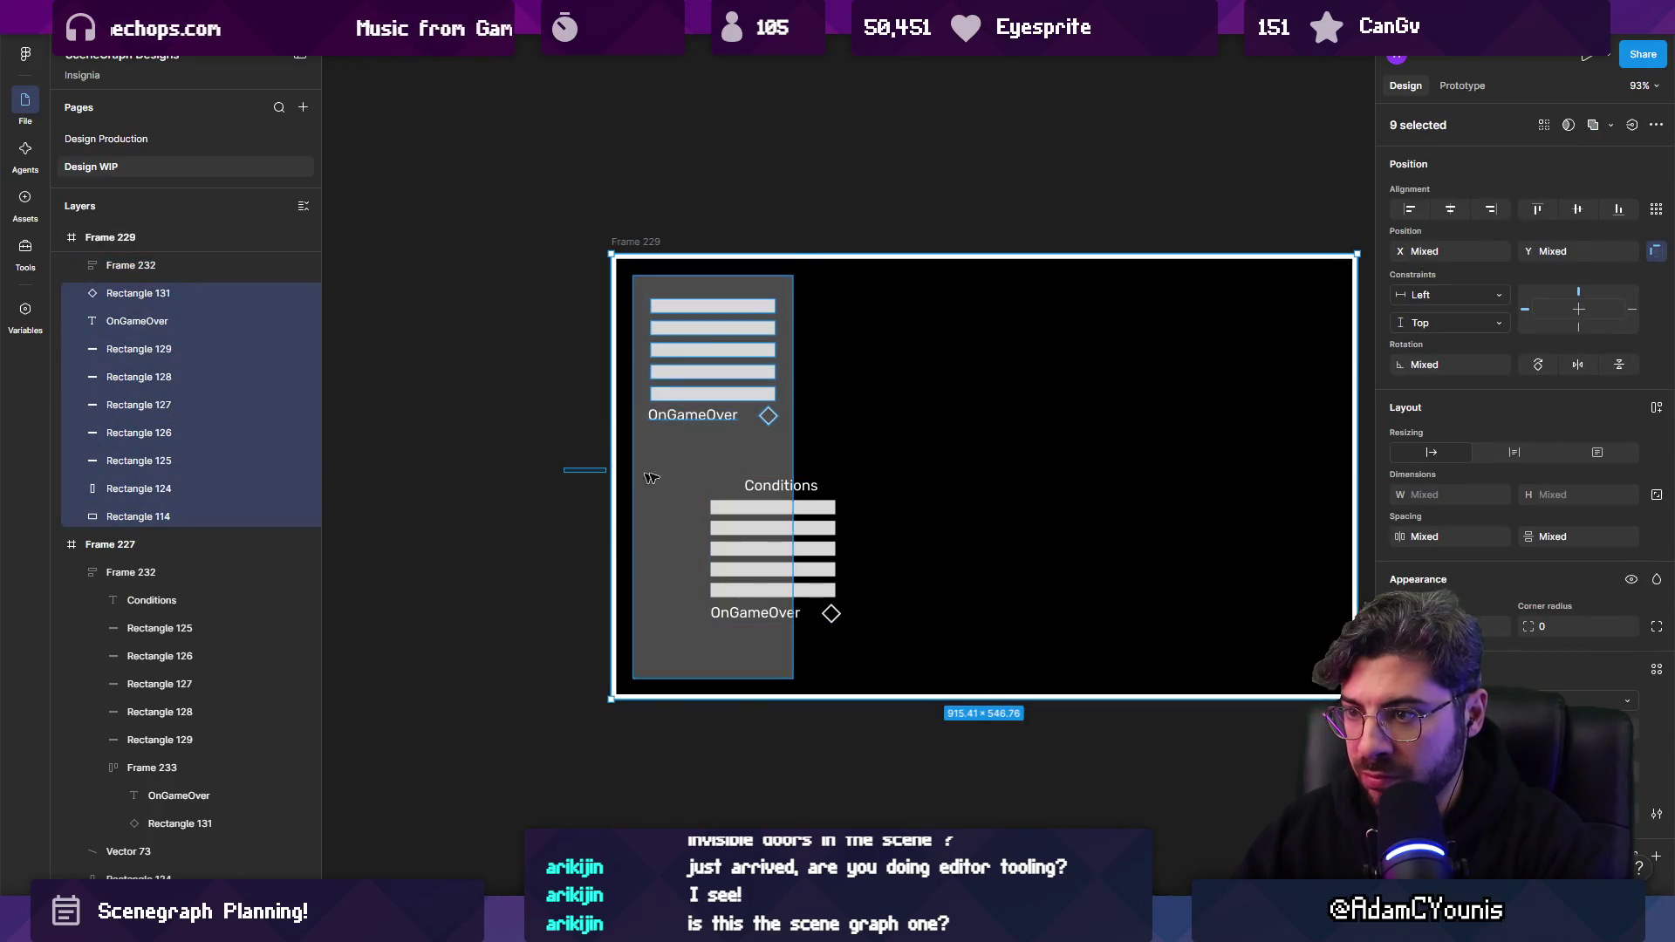
{"action": "key", "text": "Delete"}
{"action": "mouse_move", "coordinate": [769, 547]}
{"action": "left_mouse_down"}
{"action": "mouse_move", "coordinate": [672, 353]}
{"action": "mouse_move", "coordinate": [703, 353]}
{"action": "left_mouse_up"}
{"action": "scroll", "coordinate": [549, 422], "scroll_direction": "down", "scroll_amount": 5}
{"action": "left_click_drag", "start_coordinate": [1227, 482], "coordinate": [869, 478]}
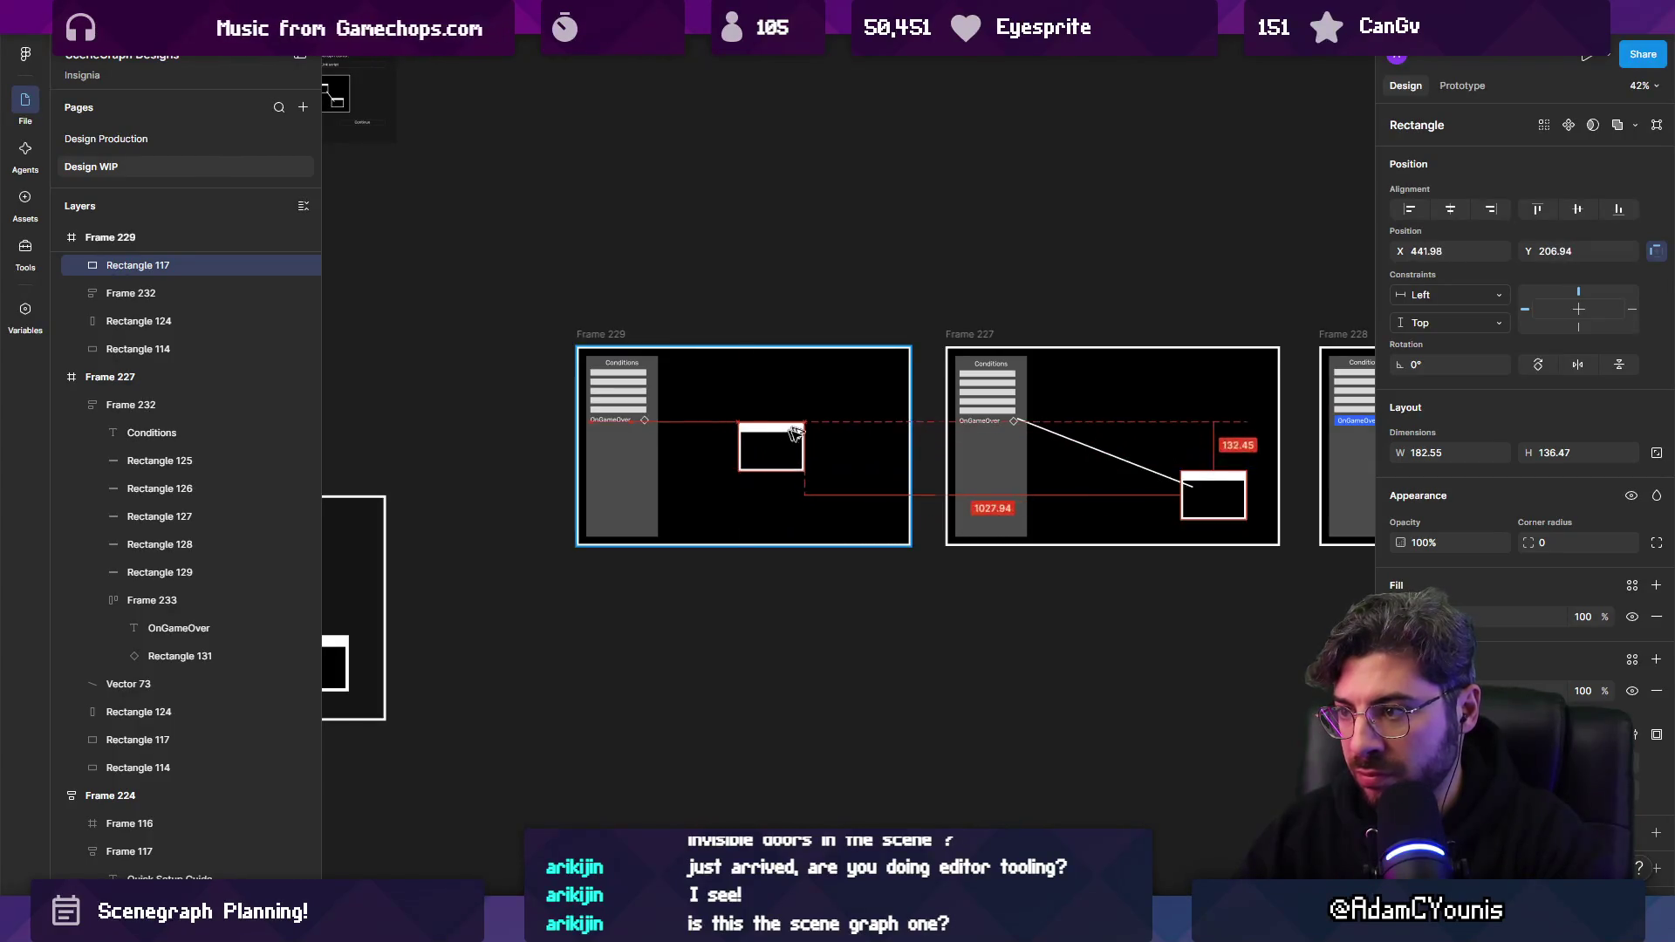
Place Frame 229's window box and move Frame 227's window box to the connector line's end.
{"action": "left_click_drag", "start_coordinate": [795, 433], "coordinate": [796, 460]}
{"action": "left_click", "coordinate": [1185, 481]}
{"action": "scroll", "coordinate": [1186, 481], "scroll_direction": "up", "scroll_amount": 5}
{"action": "left_click_drag", "start_coordinate": [1196, 485], "coordinate": [989, 415]}
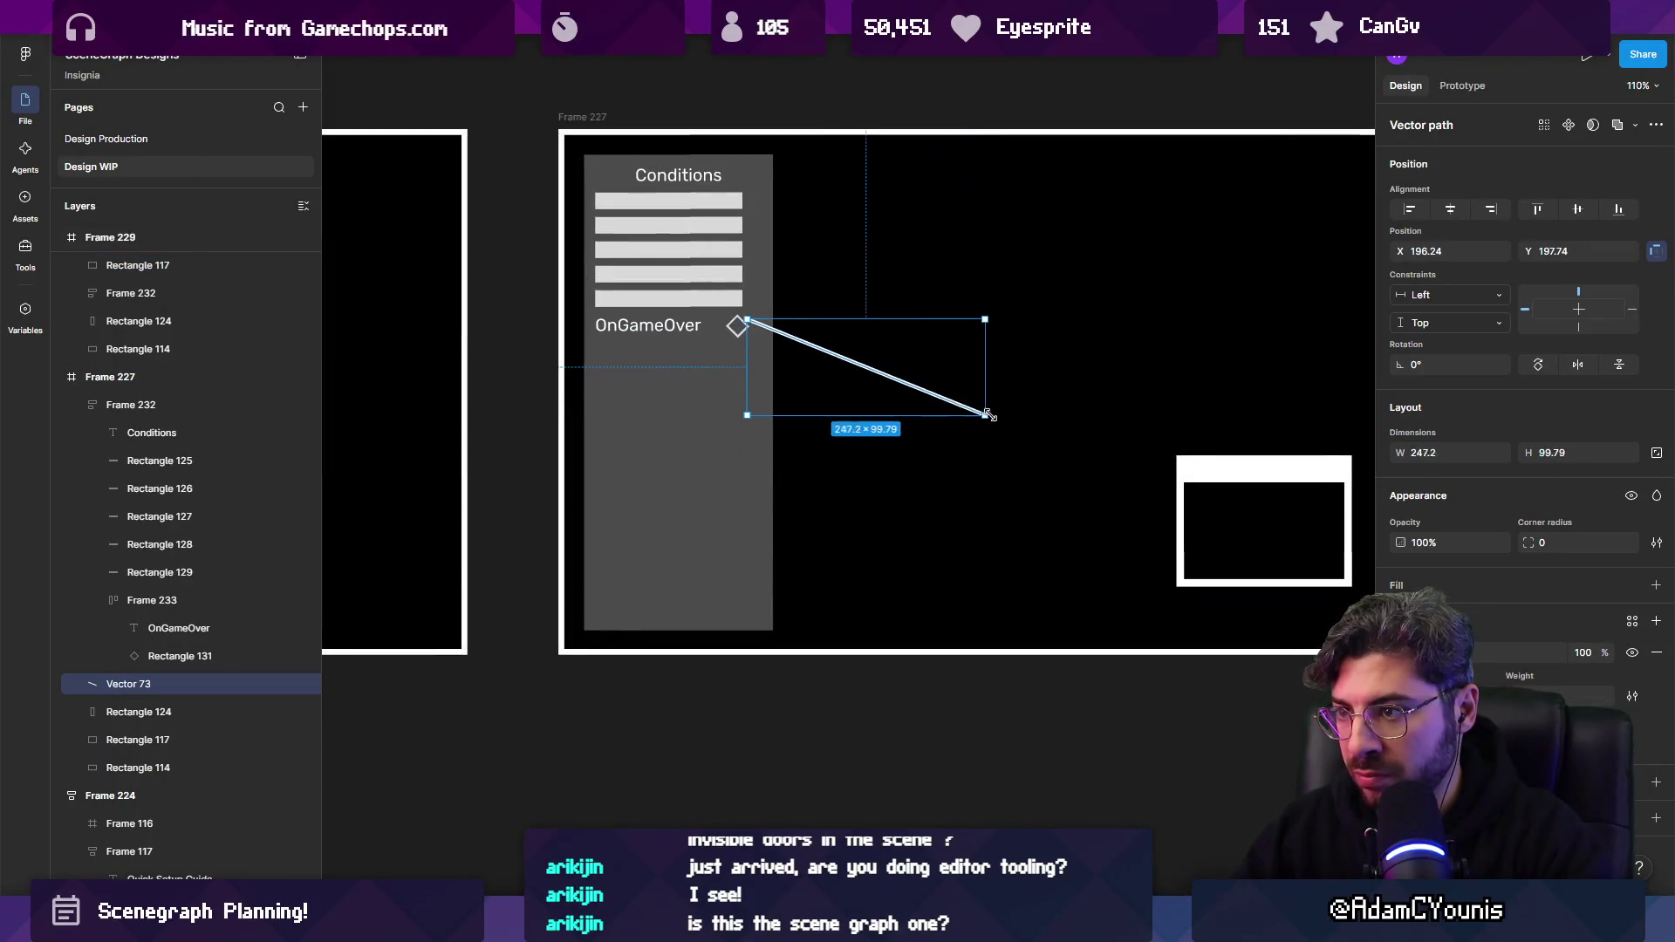
{"action": "left_click", "coordinate": [1303, 480]}
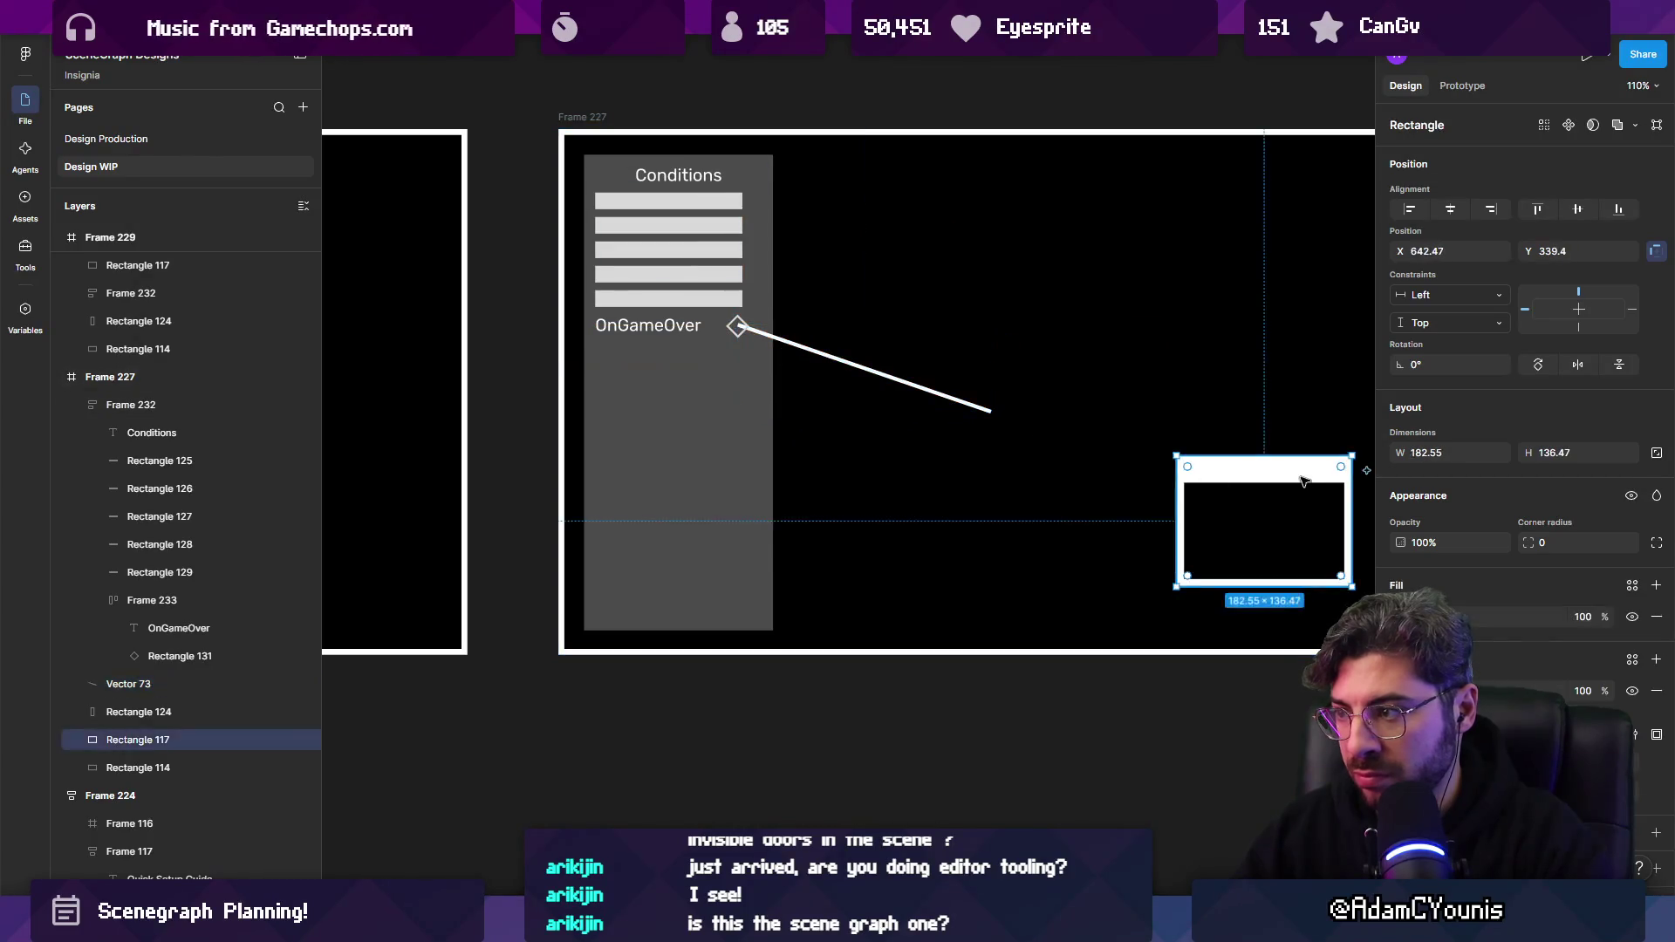
{"action": "left_click_drag", "start_coordinate": [1302, 480], "coordinate": [1085, 381]}
{"action": "scroll", "coordinate": [1084, 384], "scroll_direction": "down", "scroll_amount": 5}
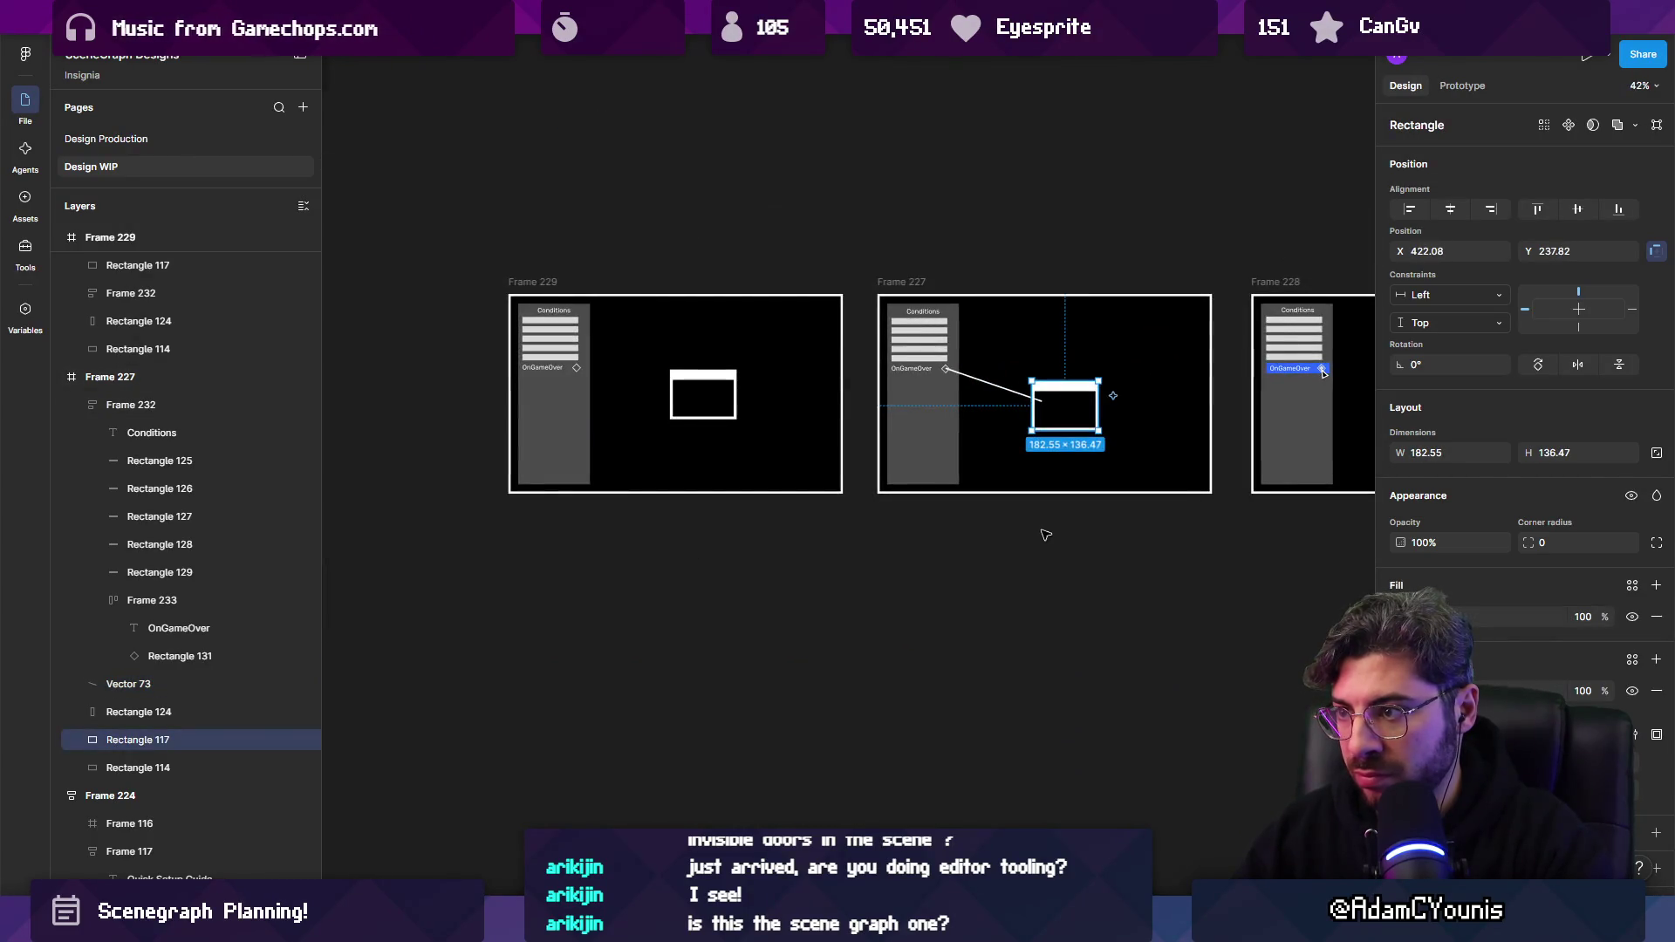
{"action": "scroll", "coordinate": [1043, 530], "scroll_direction": "right", "scroll_amount": 3}
{"action": "scroll", "coordinate": [1028, 385], "scroll_direction": "left", "scroll_amount": 5}
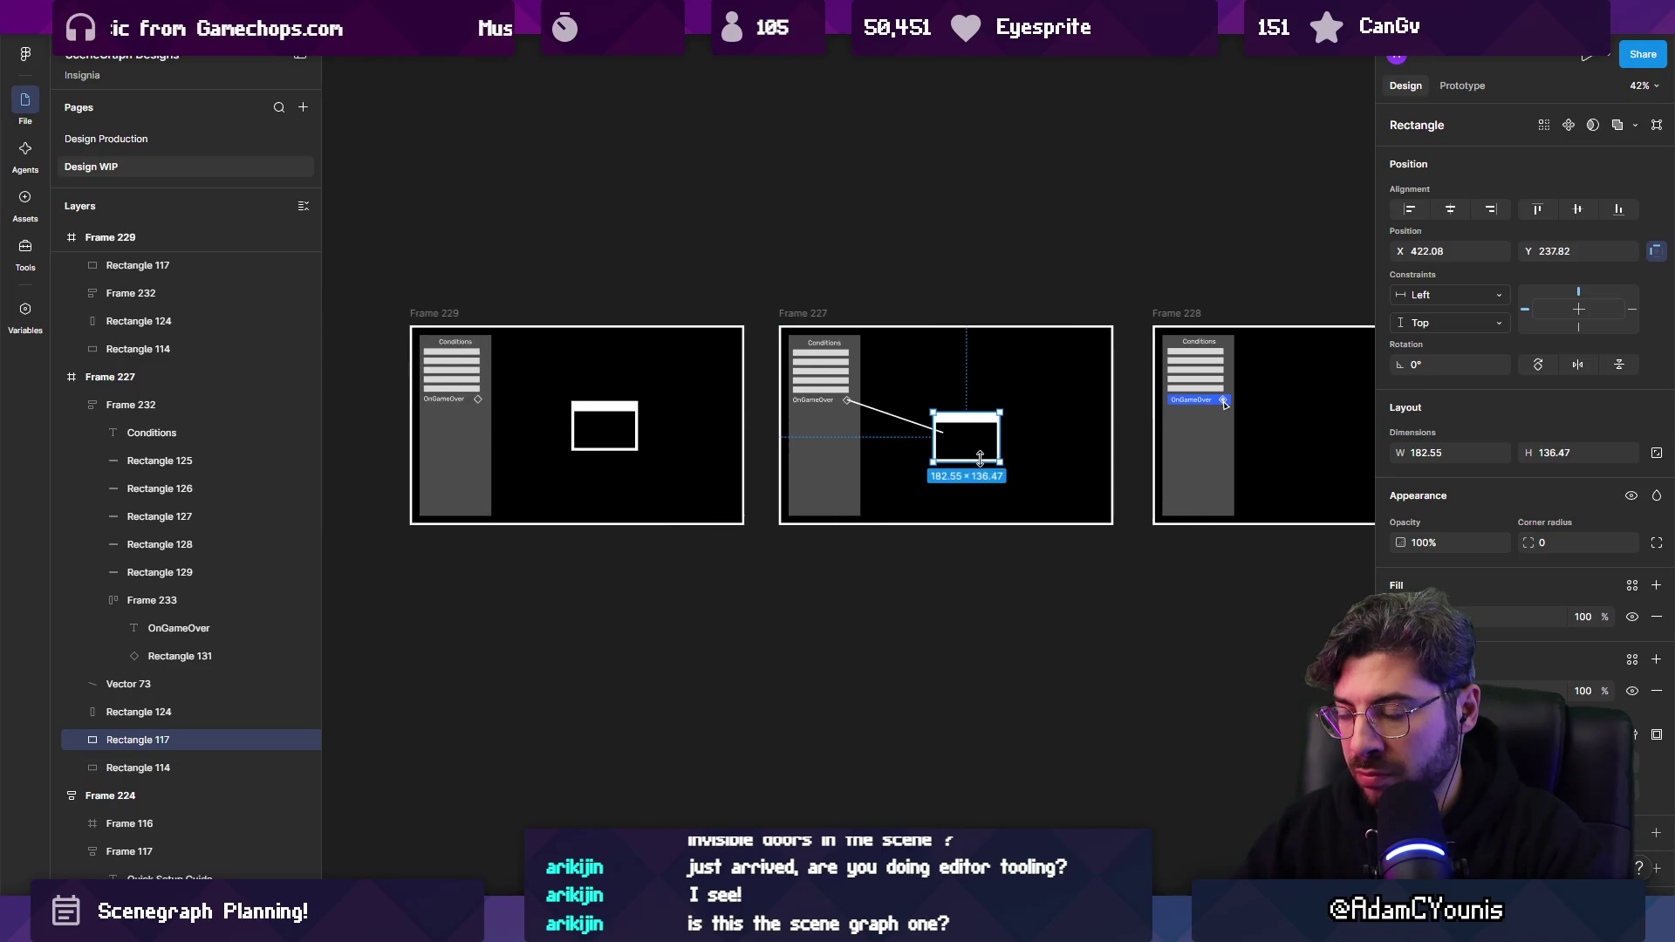
{"action": "scroll", "coordinate": [958, 410], "scroll_direction": "up", "scroll_amount": 4}
{"action": "left_click", "coordinate": [929, 421]}
{"action": "left_click", "coordinate": [930, 416]}
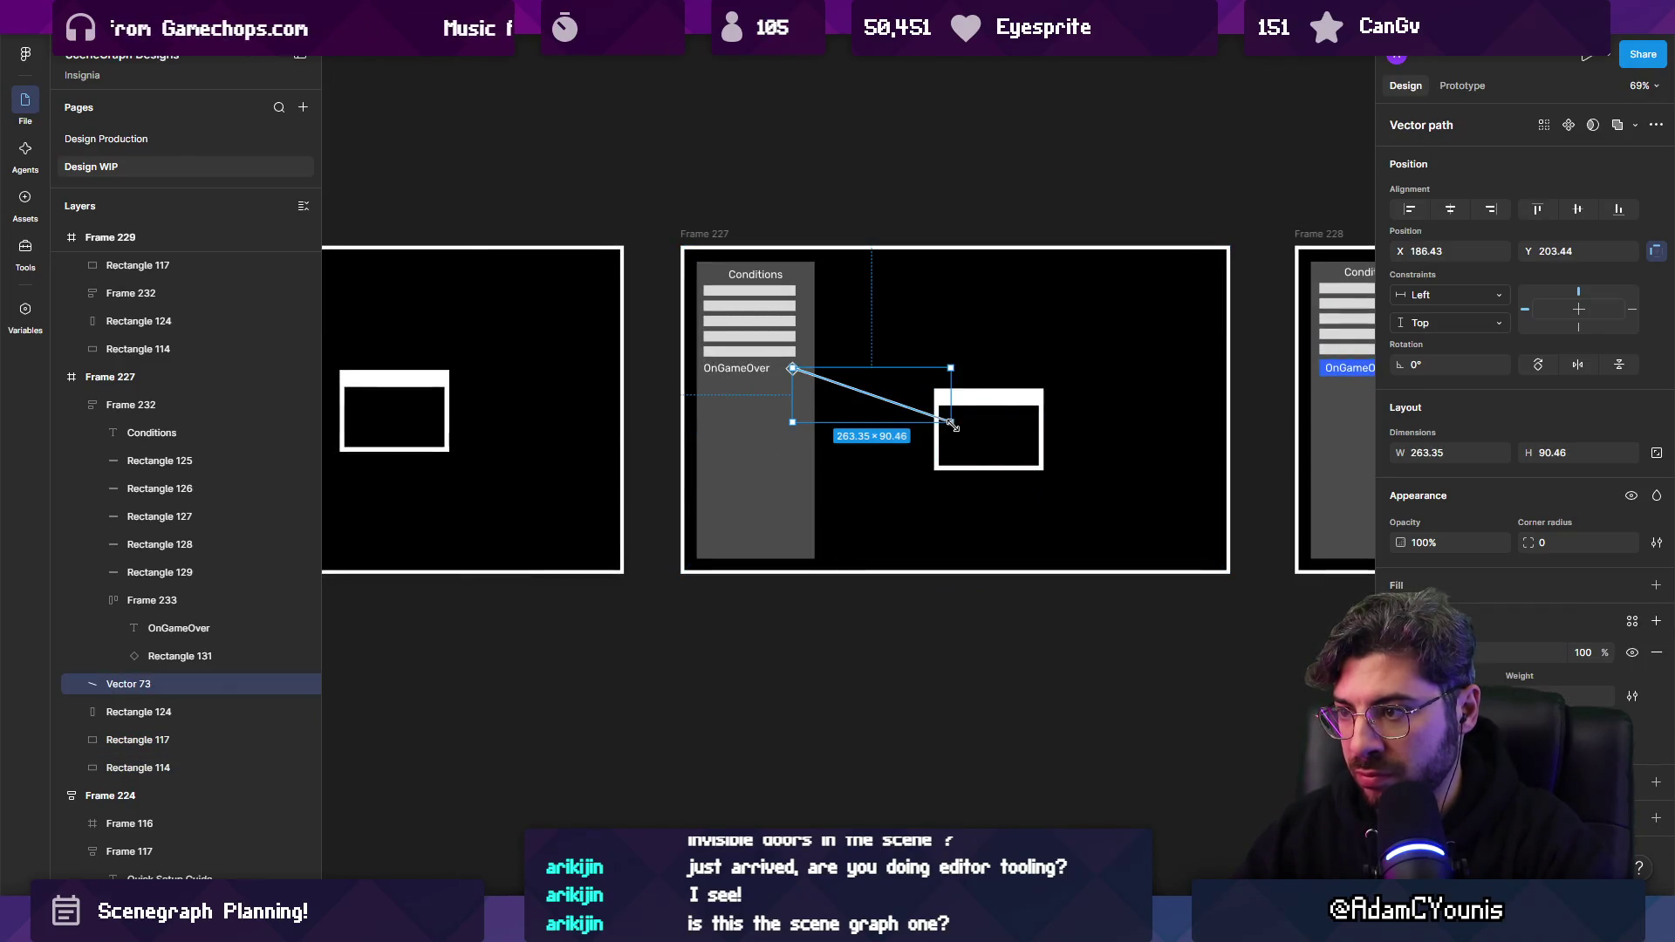
{"action": "scroll", "coordinate": [936, 418], "scroll_direction": "right", "scroll_amount": 5}
{"action": "key", "text": "Escape"}
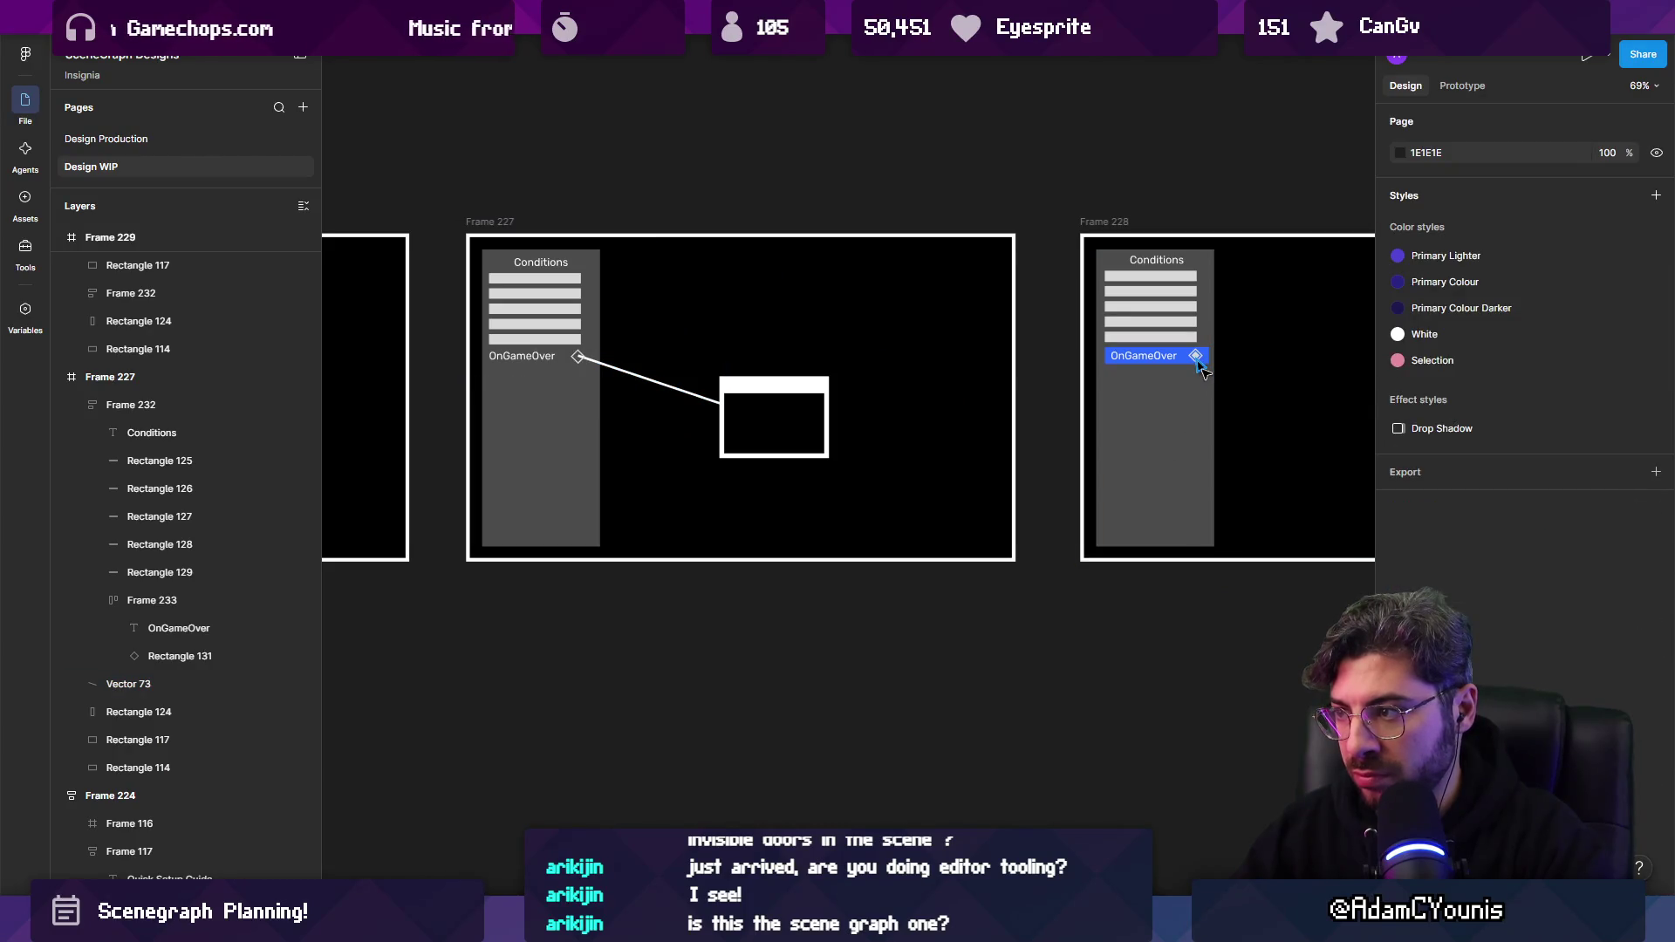
Copy the arrow graphic onto Frame 227's window box.
{"action": "mouse_move", "coordinate": [1201, 366]}
{"action": "left_mouse_down"}
{"action": "mouse_move", "coordinate": [731, 419]}
{"action": "mouse_move", "coordinate": [928, 491]}
{"action": "mouse_move", "coordinate": [815, 486]}
{"action": "mouse_move", "coordinate": [673, 514]}
{"action": "left_mouse_up"}
{"action": "scroll", "coordinate": [751, 423], "scroll_direction": "up", "scroll_amount": 3}
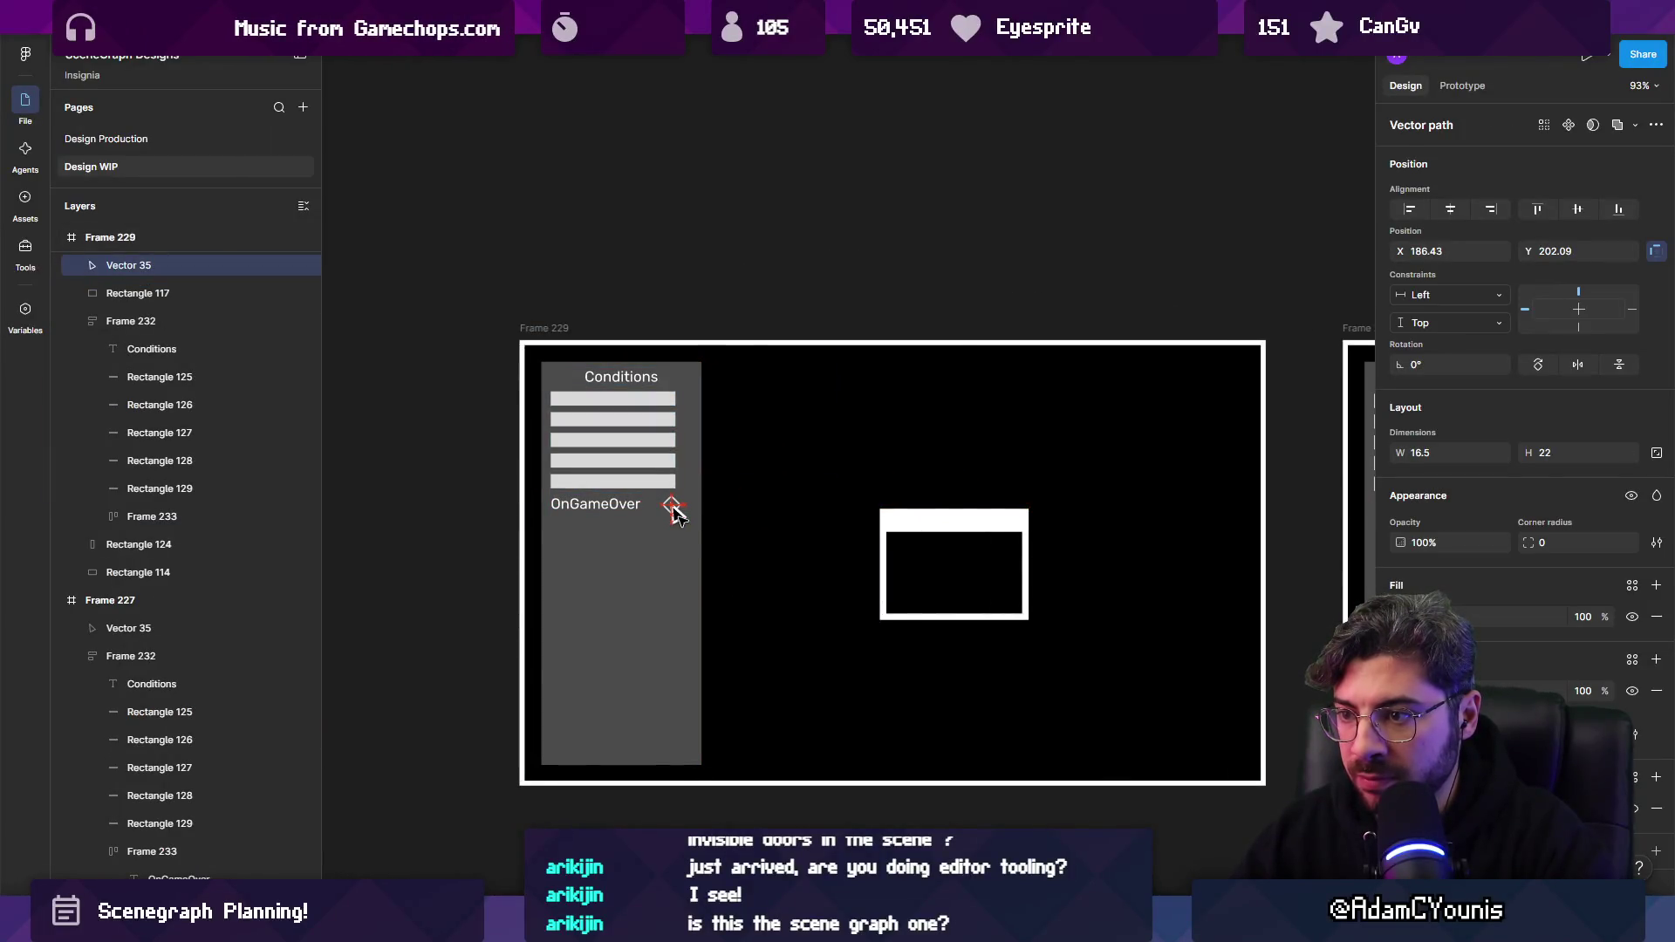
{"action": "left_click", "coordinate": [477, 573]}
{"action": "scroll", "coordinate": [478, 572], "scroll_direction": "down", "scroll_amount": 5, "text": "ctrl"}
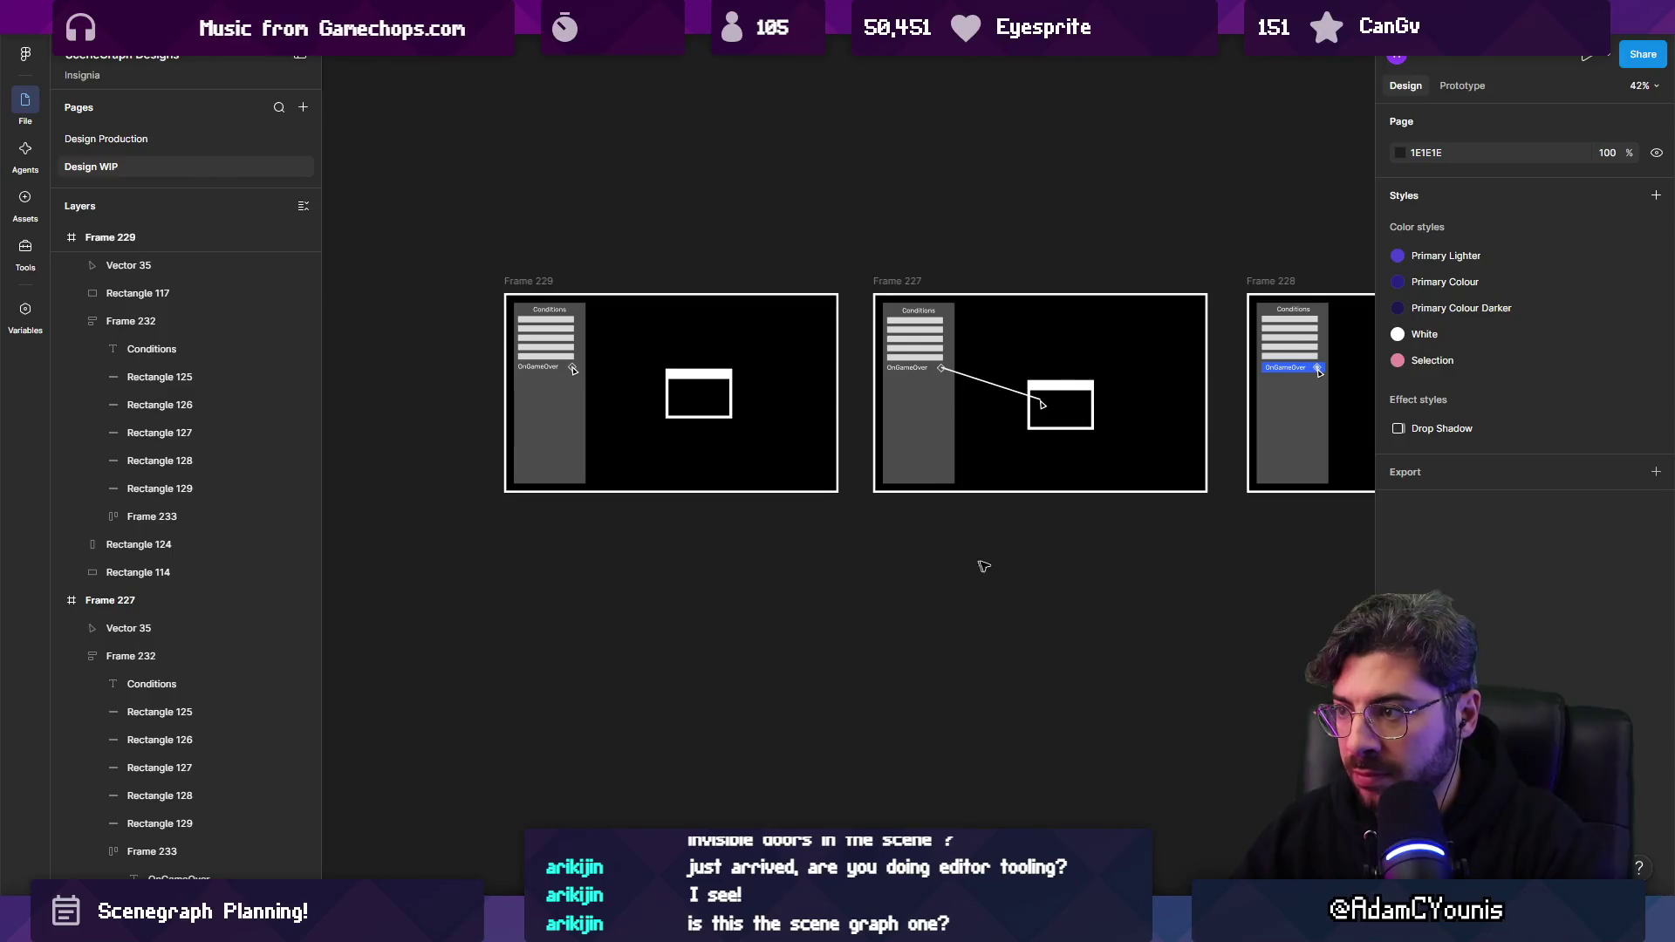
{"action": "scroll", "coordinate": [976, 566], "scroll_direction": "right", "scroll_amount": 5}
Centre the blue box inside Frame 228.
{"action": "left_click_drag", "start_coordinate": [1093, 432], "coordinate": [1012, 403]}
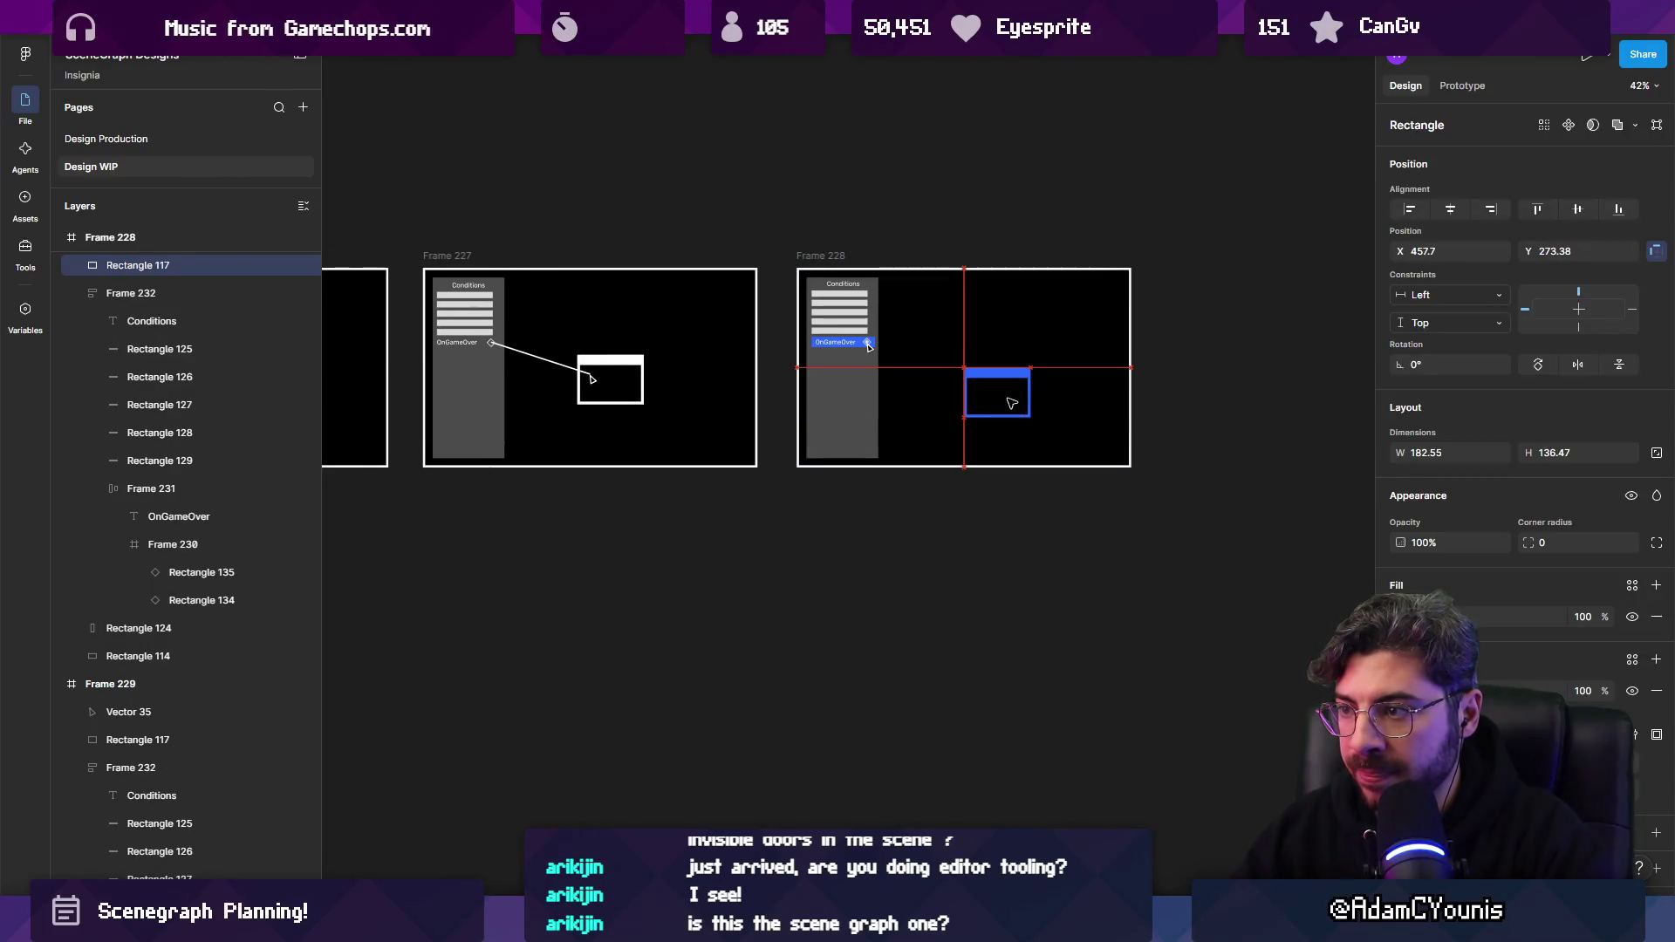
{"action": "left_click", "coordinate": [1115, 594]}
{"action": "scroll", "coordinate": [1115, 594], "scroll_direction": "down", "scroll_amount": 3, "text": "ctrl"}
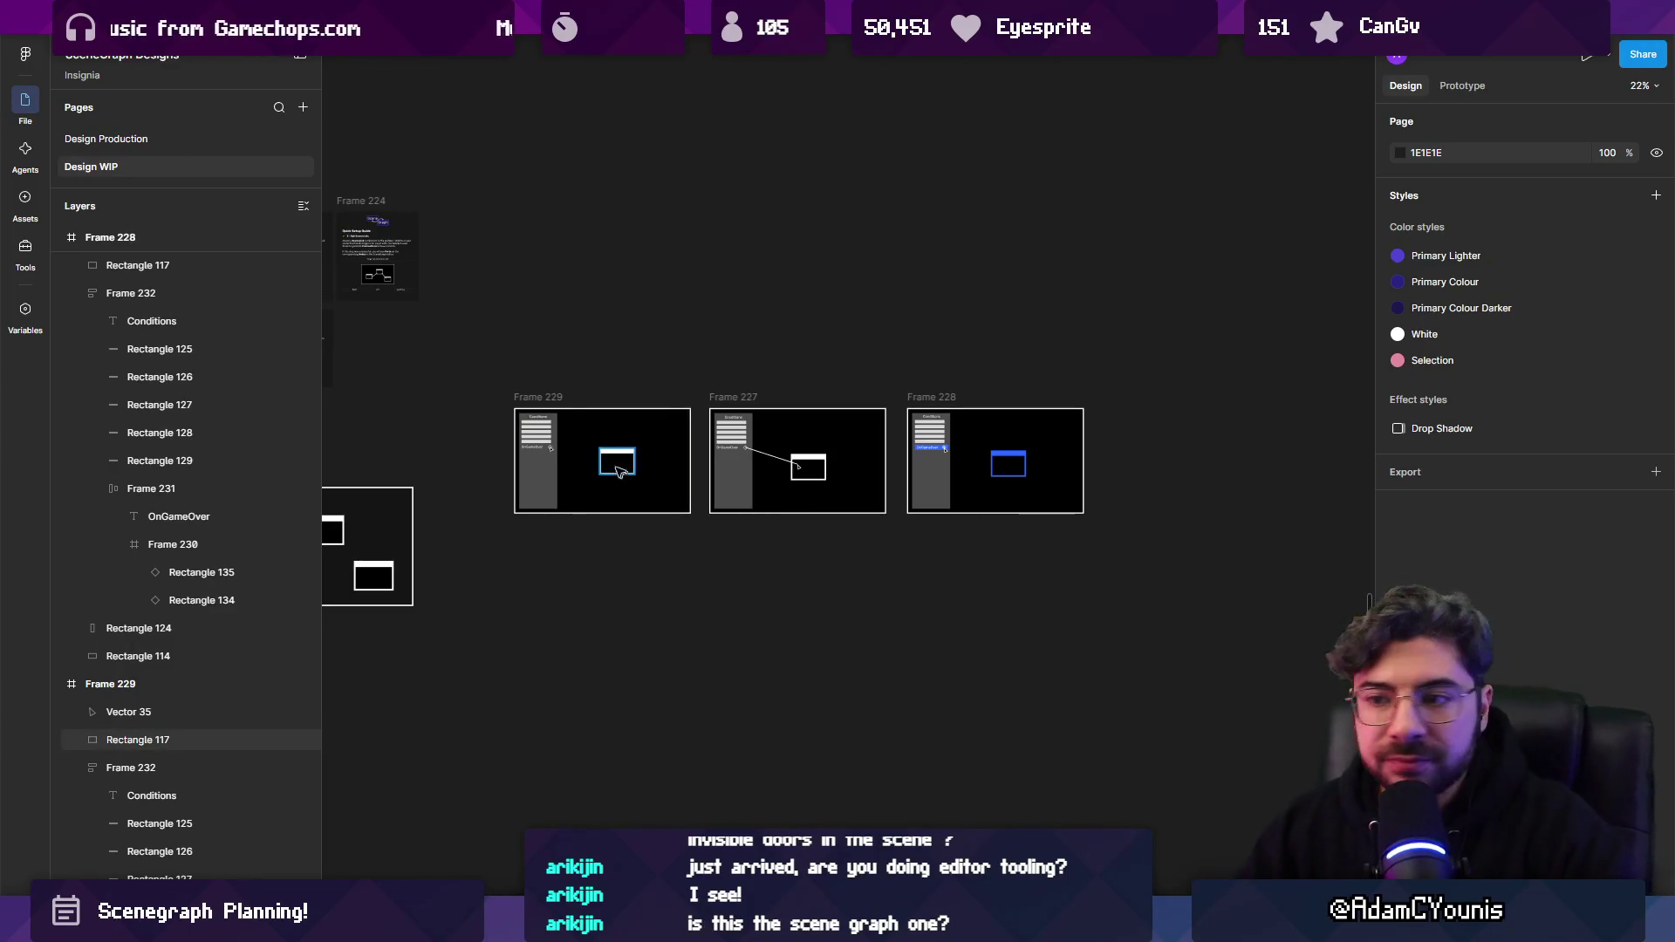
{"action": "scroll", "coordinate": [663, 480], "scroll_direction": "left", "scroll_amount": 5}
{"action": "scroll", "coordinate": [705, 471], "scroll_direction": "up", "scroll_amount": 2, "text": "ctrl"}
{"action": "scroll", "coordinate": [705, 471], "scroll_direction": "up", "scroll_amount": 5}
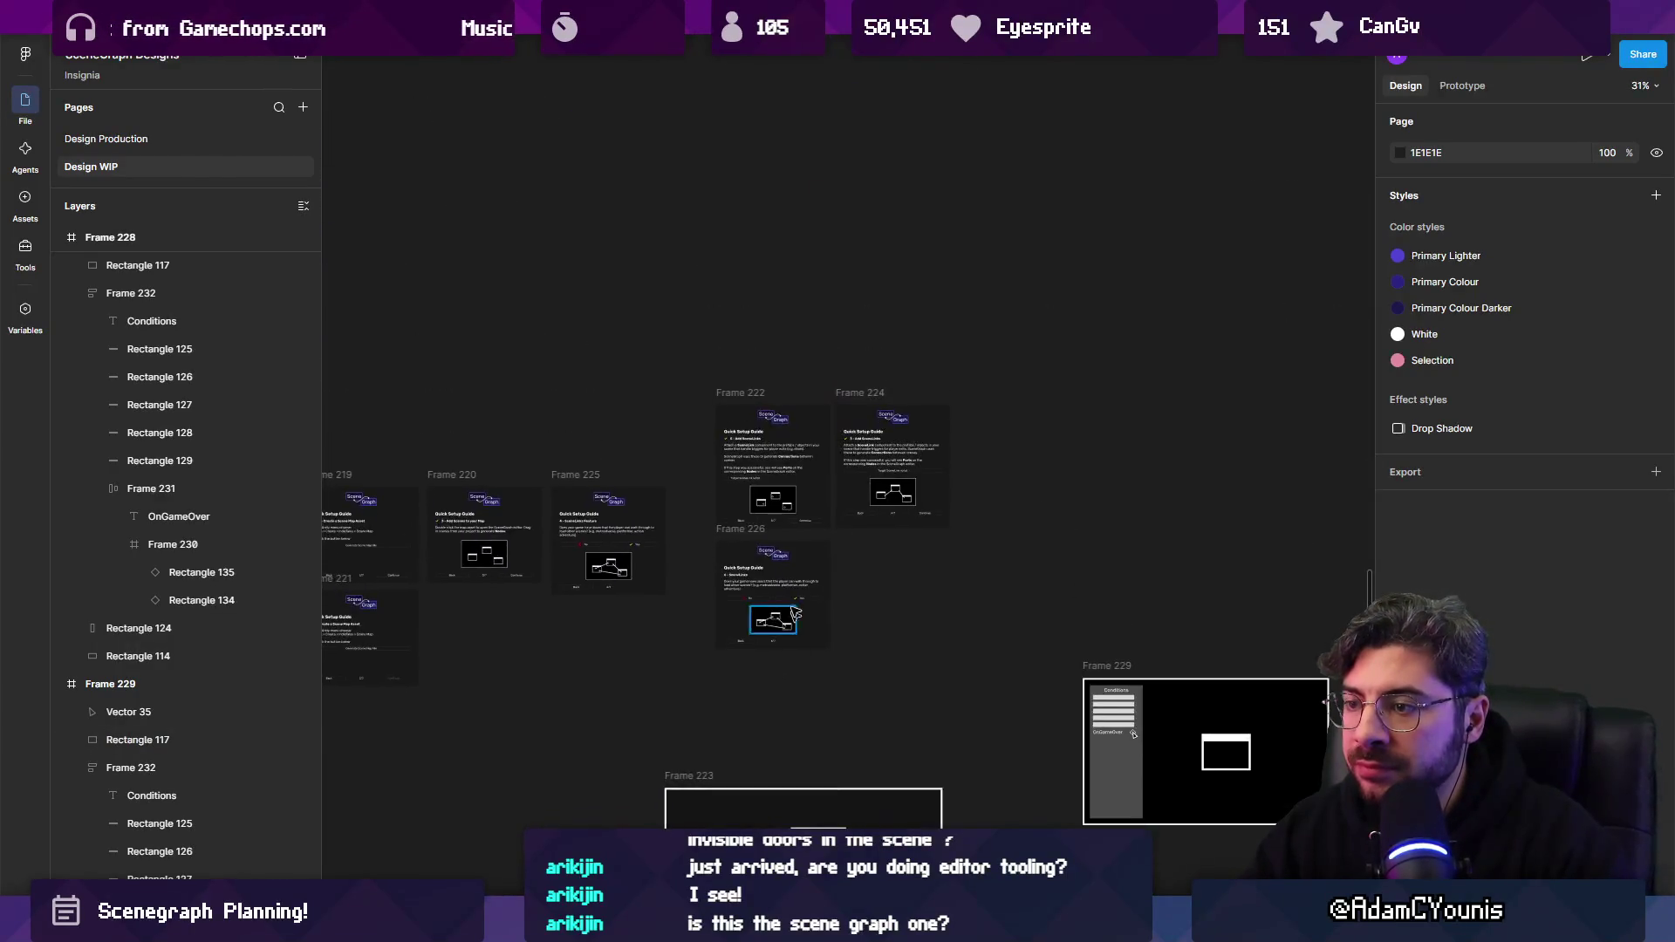
{"action": "scroll", "coordinate": [945, 608], "scroll_direction": "down", "scroll_amount": 2, "text": "ctrl"}
{"action": "scroll", "coordinate": [945, 608], "scroll_direction": "right", "scroll_amount": 5}
{"action": "scroll", "coordinate": [945, 608], "scroll_direction": "down", "scroll_amount": 2}
{"action": "scroll", "coordinate": [855, 562], "scroll_direction": "up", "scroll_amount": 2, "text": "ctrl"}
{"action": "scroll", "coordinate": [608, 538], "scroll_direction": "up", "scroll_amount": 2, "text": "ctrl"}
{"action": "scroll", "coordinate": [608, 539], "scroll_direction": "left", "scroll_amount": 3}
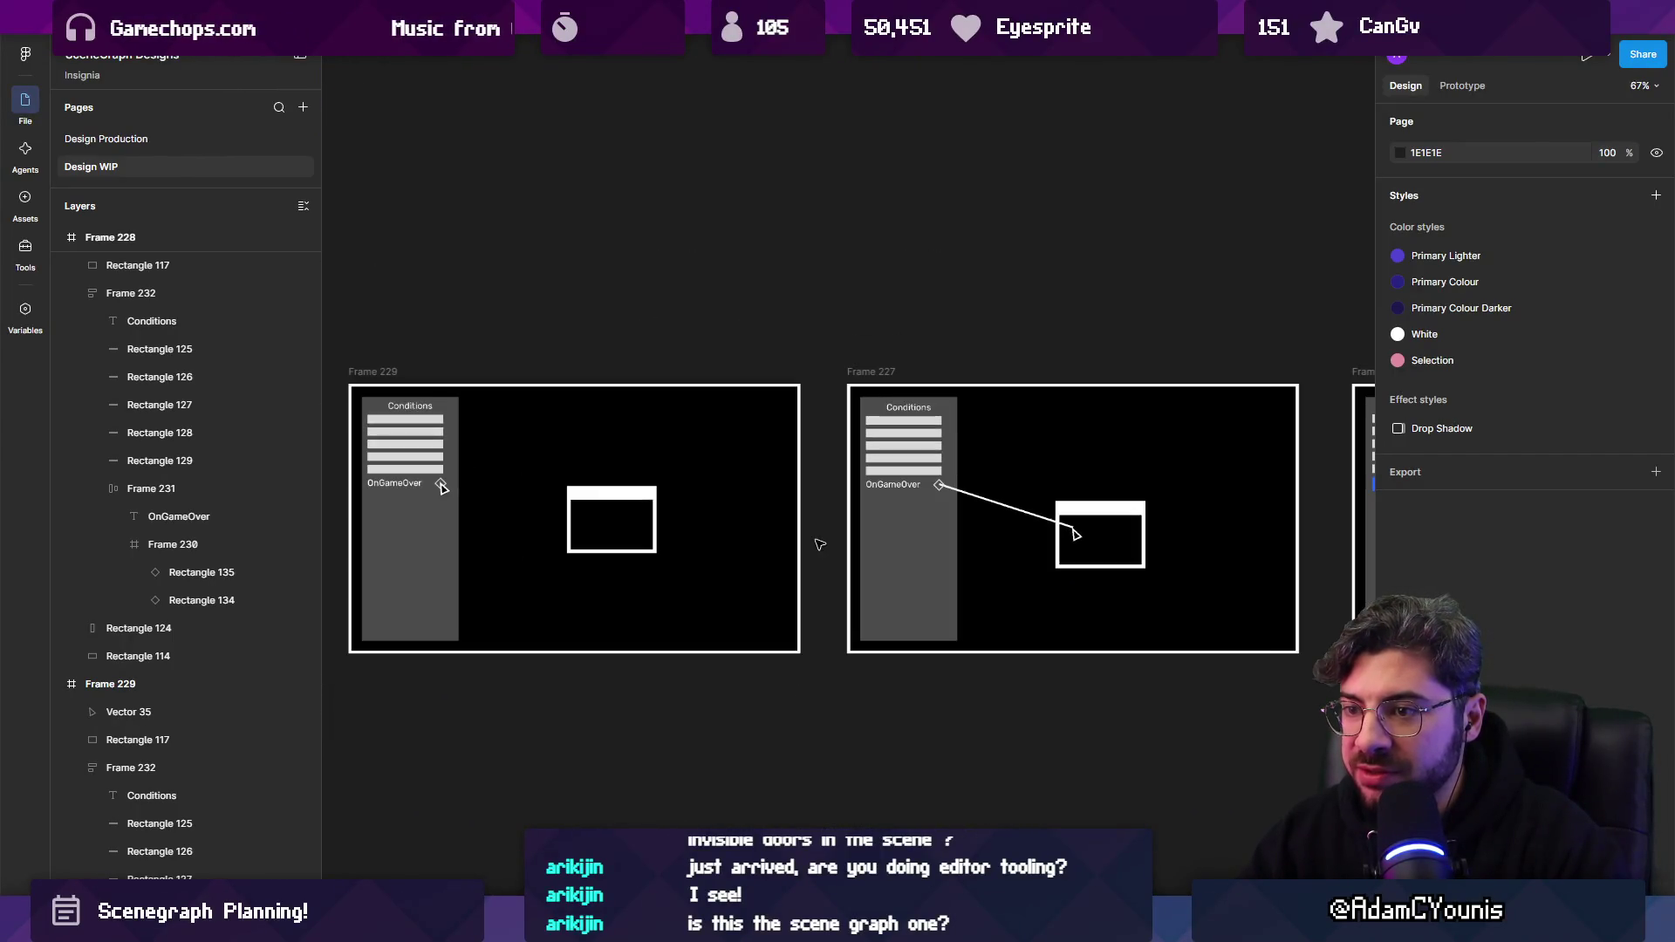
{"action": "scroll", "coordinate": [1086, 493], "scroll_direction": "right", "scroll_amount": 5}
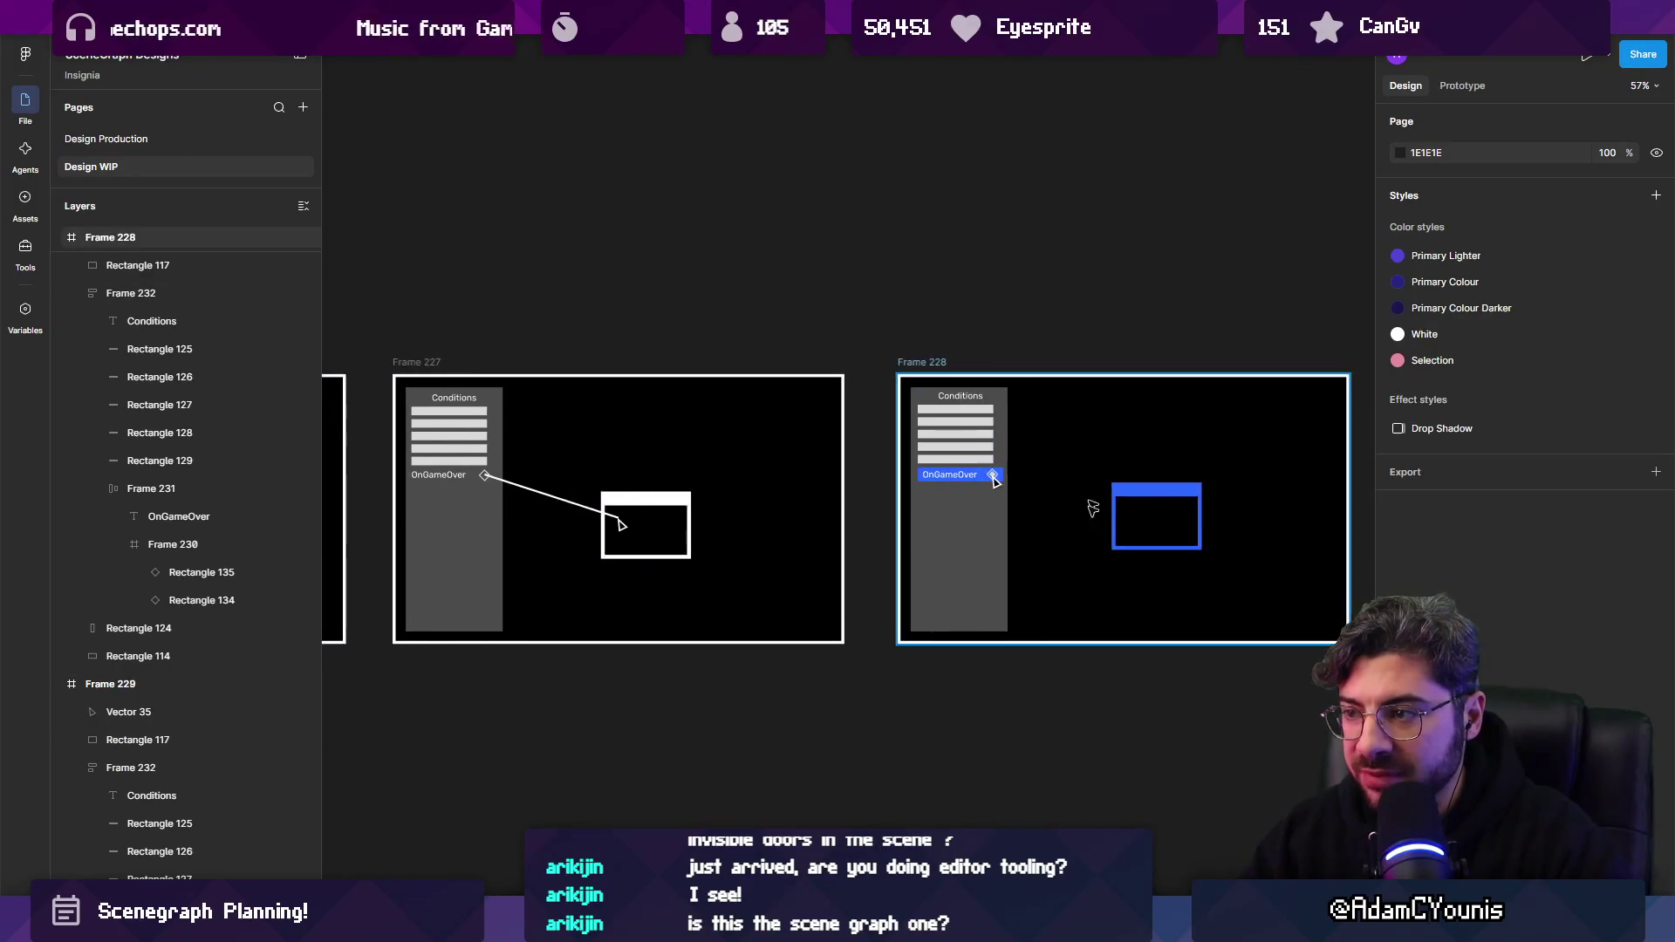
{"action": "scroll", "coordinate": [998, 410], "scroll_direction": "up", "scroll_amount": 4, "text": "ctrl"}
{"action": "left_click", "coordinate": [955, 542]}
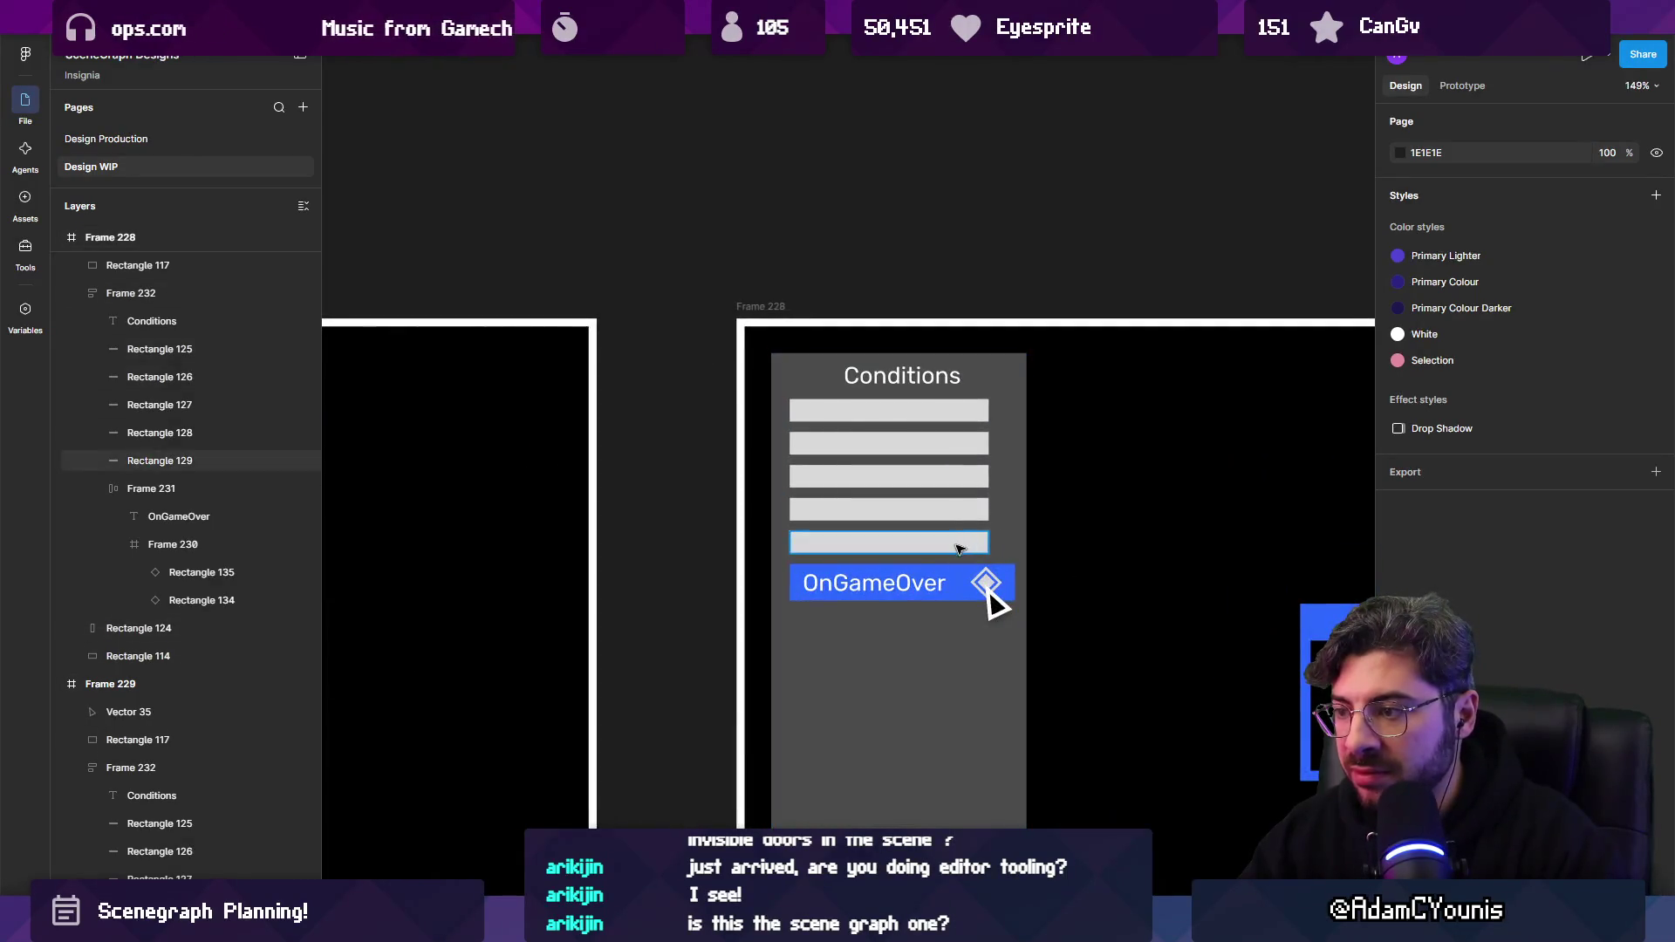
Select Frame 228's five Conditions bars, reverting an accidental height change.
{"action": "left_click", "coordinate": [954, 515], "text": "shift"}
{"action": "left_click", "coordinate": [951, 477], "text": "shift"}
{"action": "left_click", "coordinate": [950, 445], "text": "shift"}
{"action": "left_click", "coordinate": [969, 410], "text": "shift"}
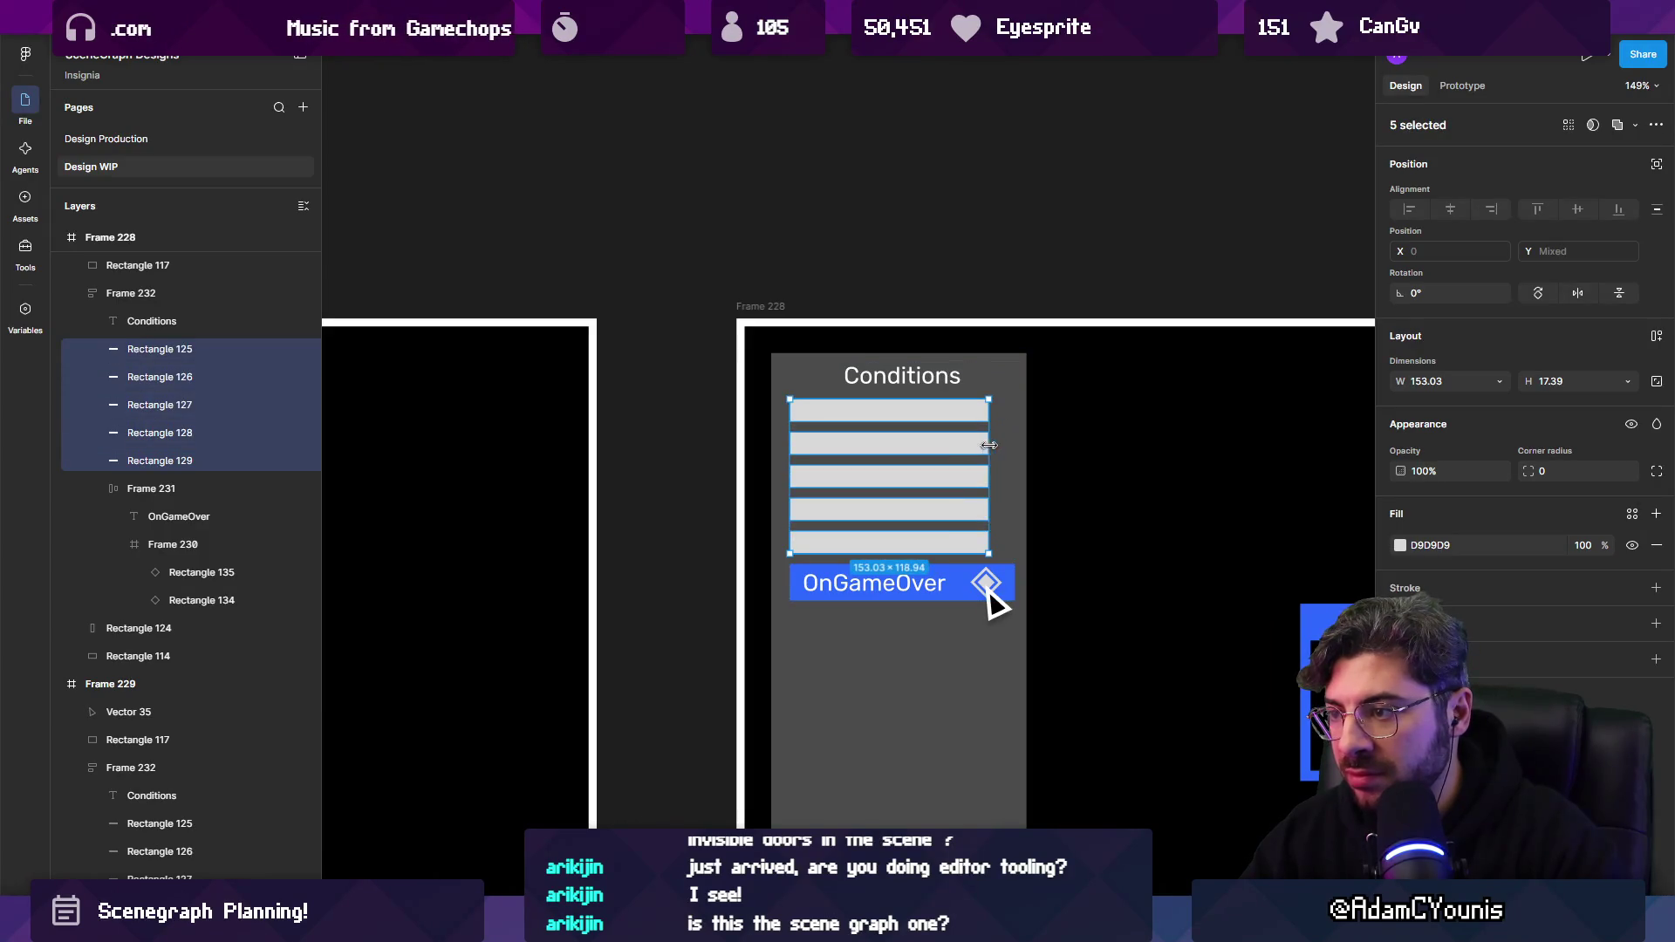
{"action": "scroll", "coordinate": [993, 476], "scroll_direction": "down", "scroll_amount": 3, "text": "ctrl"}
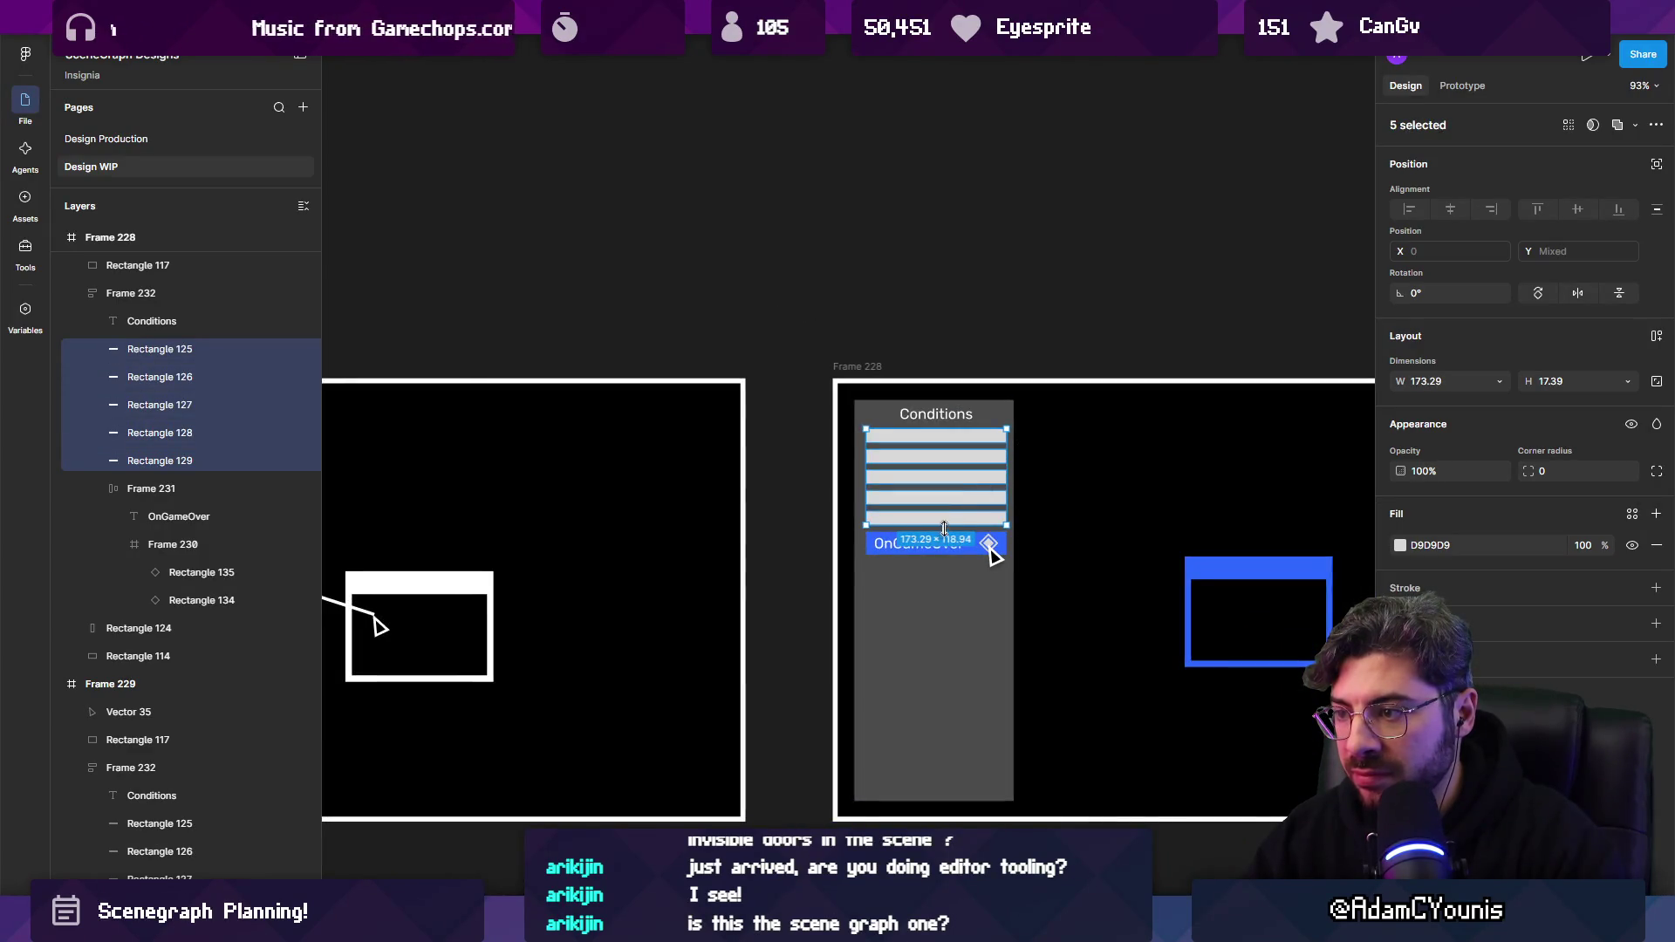
{"action": "left_click_drag", "start_coordinate": [943, 528], "coordinate": [948, 543]}
{"action": "scroll", "coordinate": [992, 556], "scroll_direction": "up", "scroll_amount": 2}
{"action": "key", "text": "ctrl+z"}
{"action": "scroll", "coordinate": [1003, 550], "scroll_direction": "down", "scroll_amount": 5}
Add the Conditions bars in Frames 229 and 227 to the selection to widen them together.
{"action": "mouse_move", "coordinate": [489, 525]}
{"action": "left_mouse_down"}
{"action": "mouse_move", "coordinate": [460, 478]}
{"action": "mouse_move", "coordinate": [471, 501]}
{"action": "left_mouse_up"}
{"action": "scroll", "coordinate": [476, 523], "scroll_direction": "up", "scroll_amount": 3}
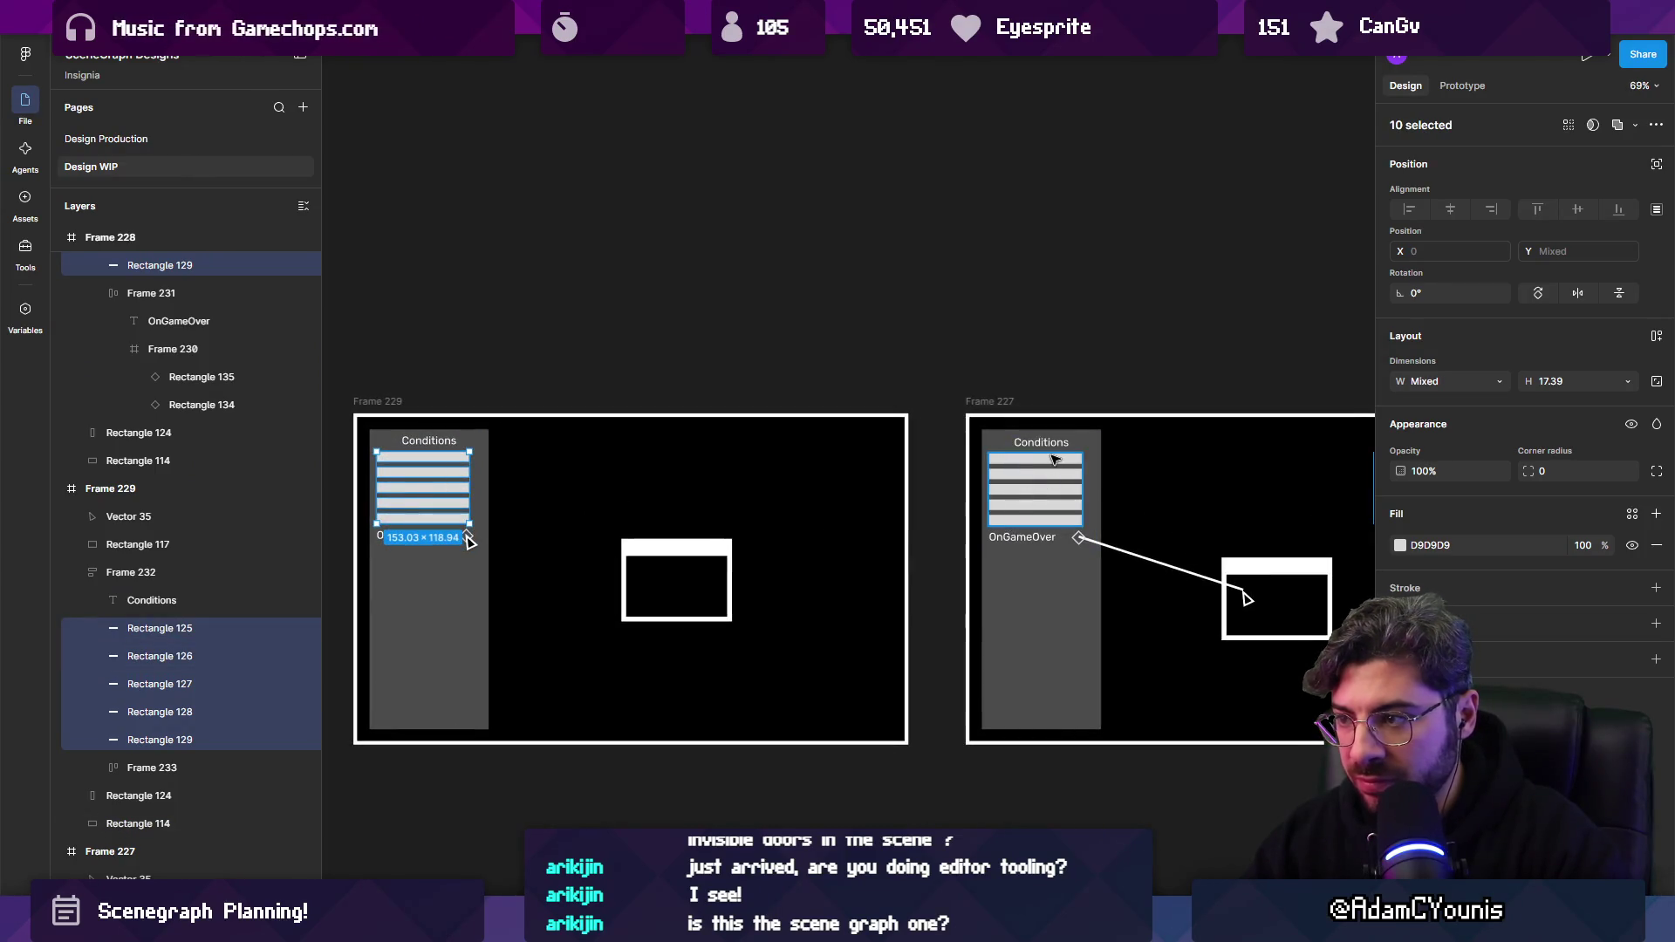
{"action": "mouse_move", "coordinate": [1062, 481]}
{"action": "left_mouse_down"}
{"action": "mouse_move", "coordinate": [1056, 524]}
{"action": "mouse_move", "coordinate": [1120, 530]}
{"action": "left_mouse_up"}
{"action": "scroll", "coordinate": [1120, 530], "scroll_direction": "up", "scroll_amount": 5}
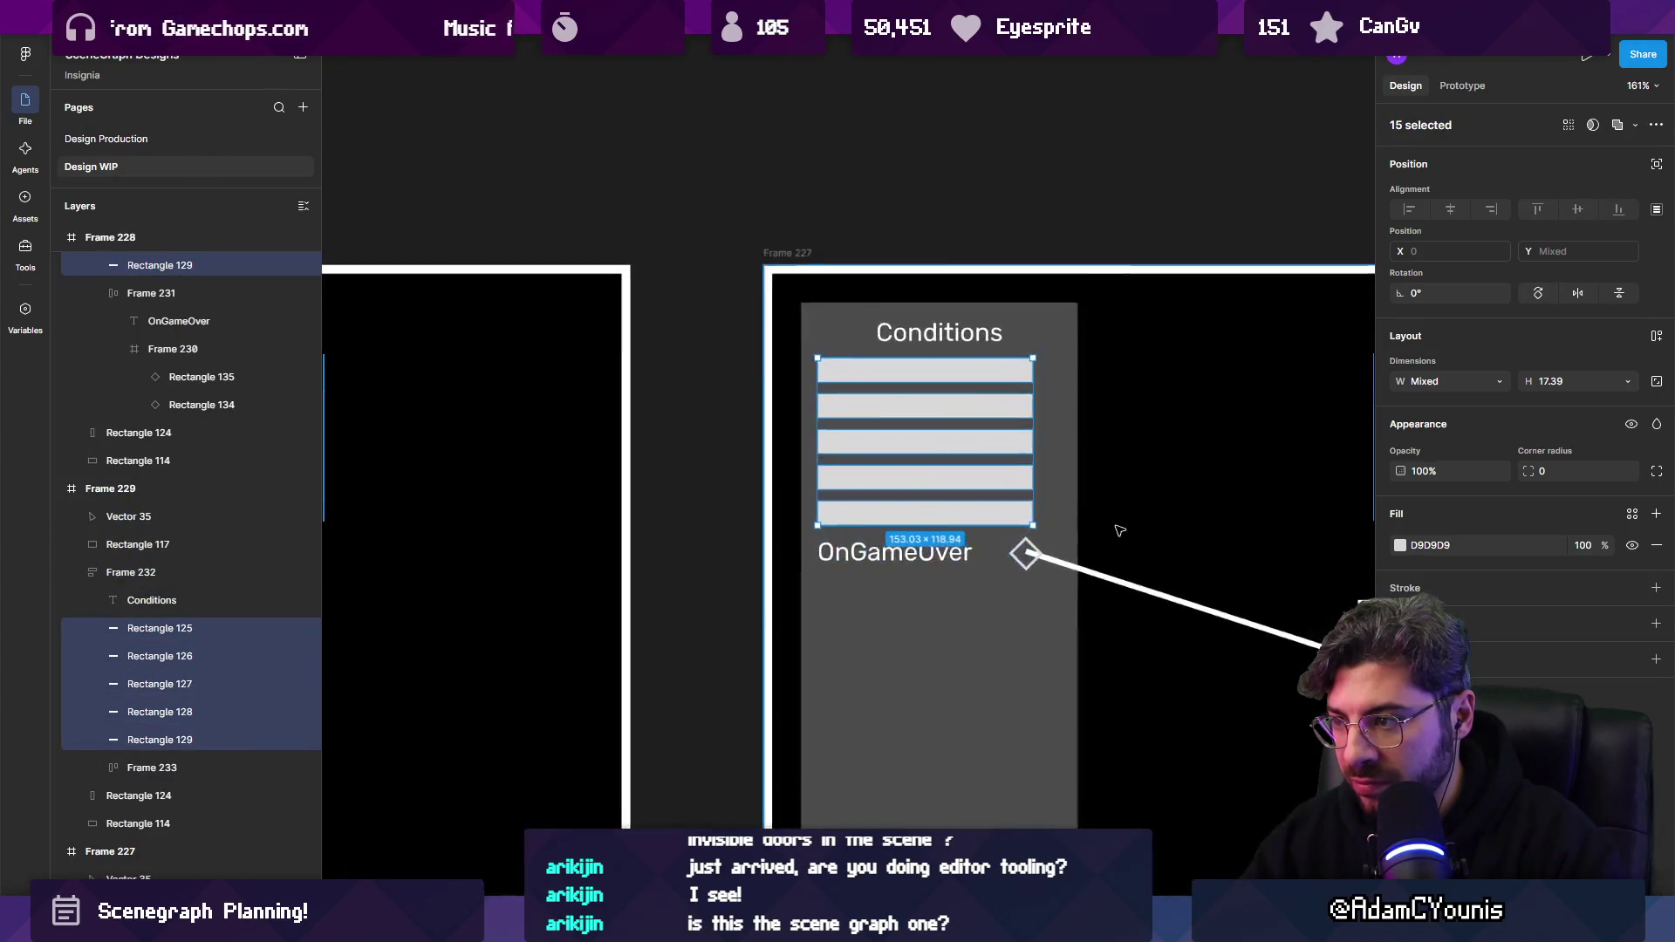
{"action": "scroll", "coordinate": [1056, 524], "scroll_direction": "up", "scroll_amount": 1}
{"action": "scroll", "coordinate": [991, 516], "scroll_direction": "down", "scroll_amount": 8}
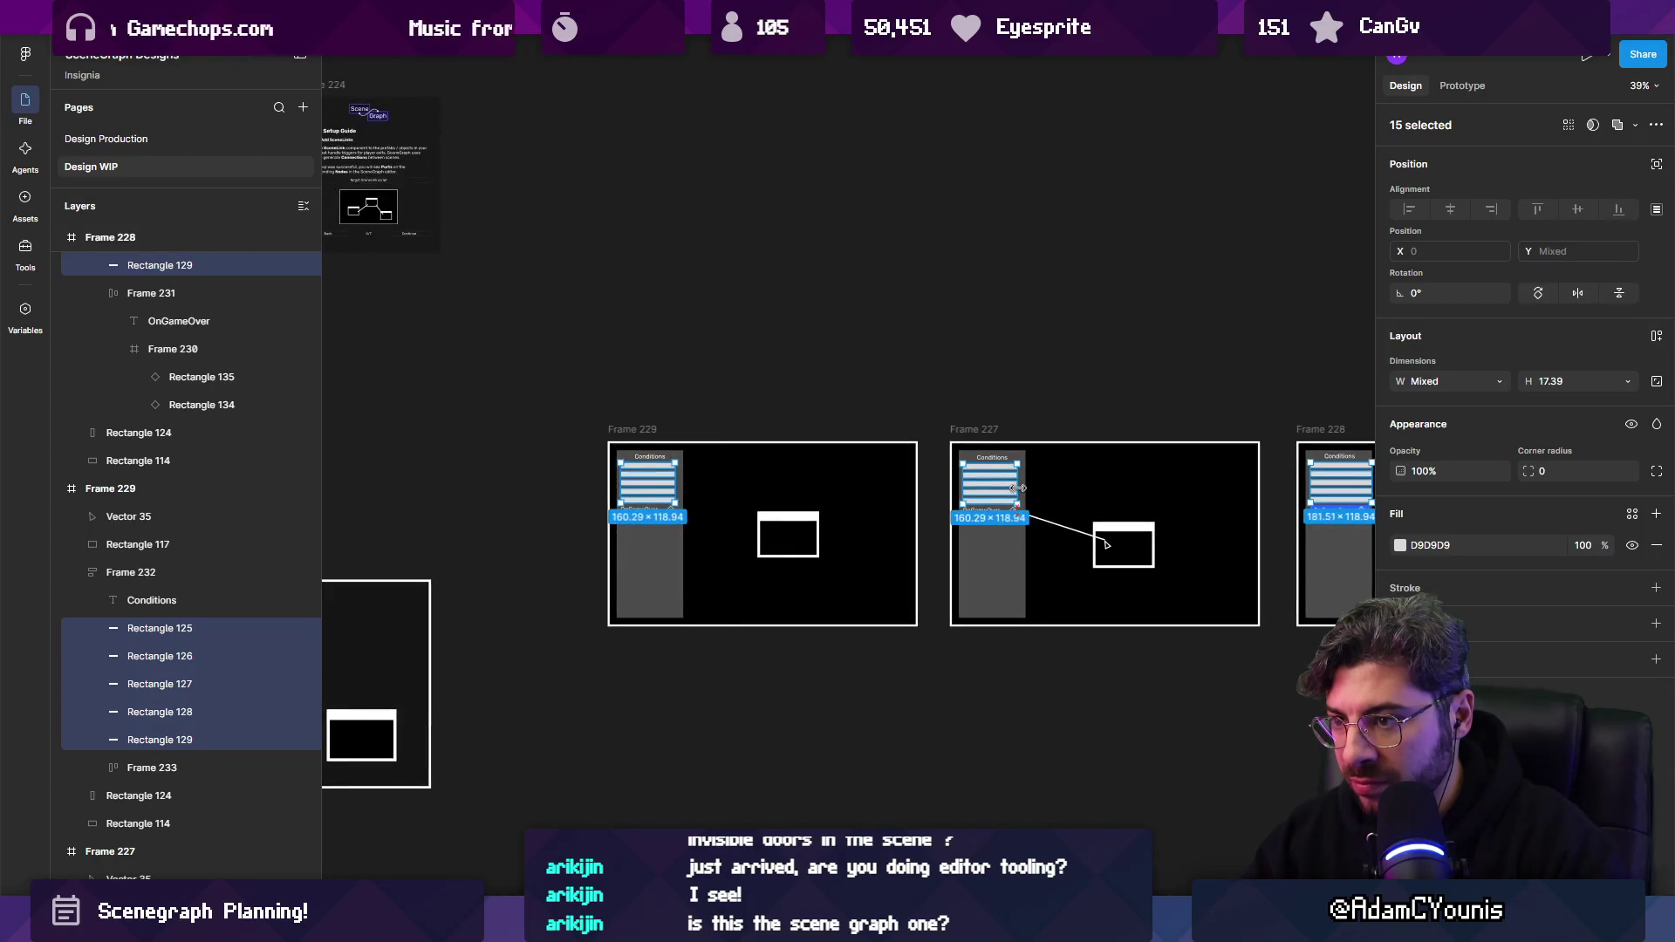
{"action": "scroll", "coordinate": [1017, 487], "scroll_direction": "right", "scroll_amount": 3}
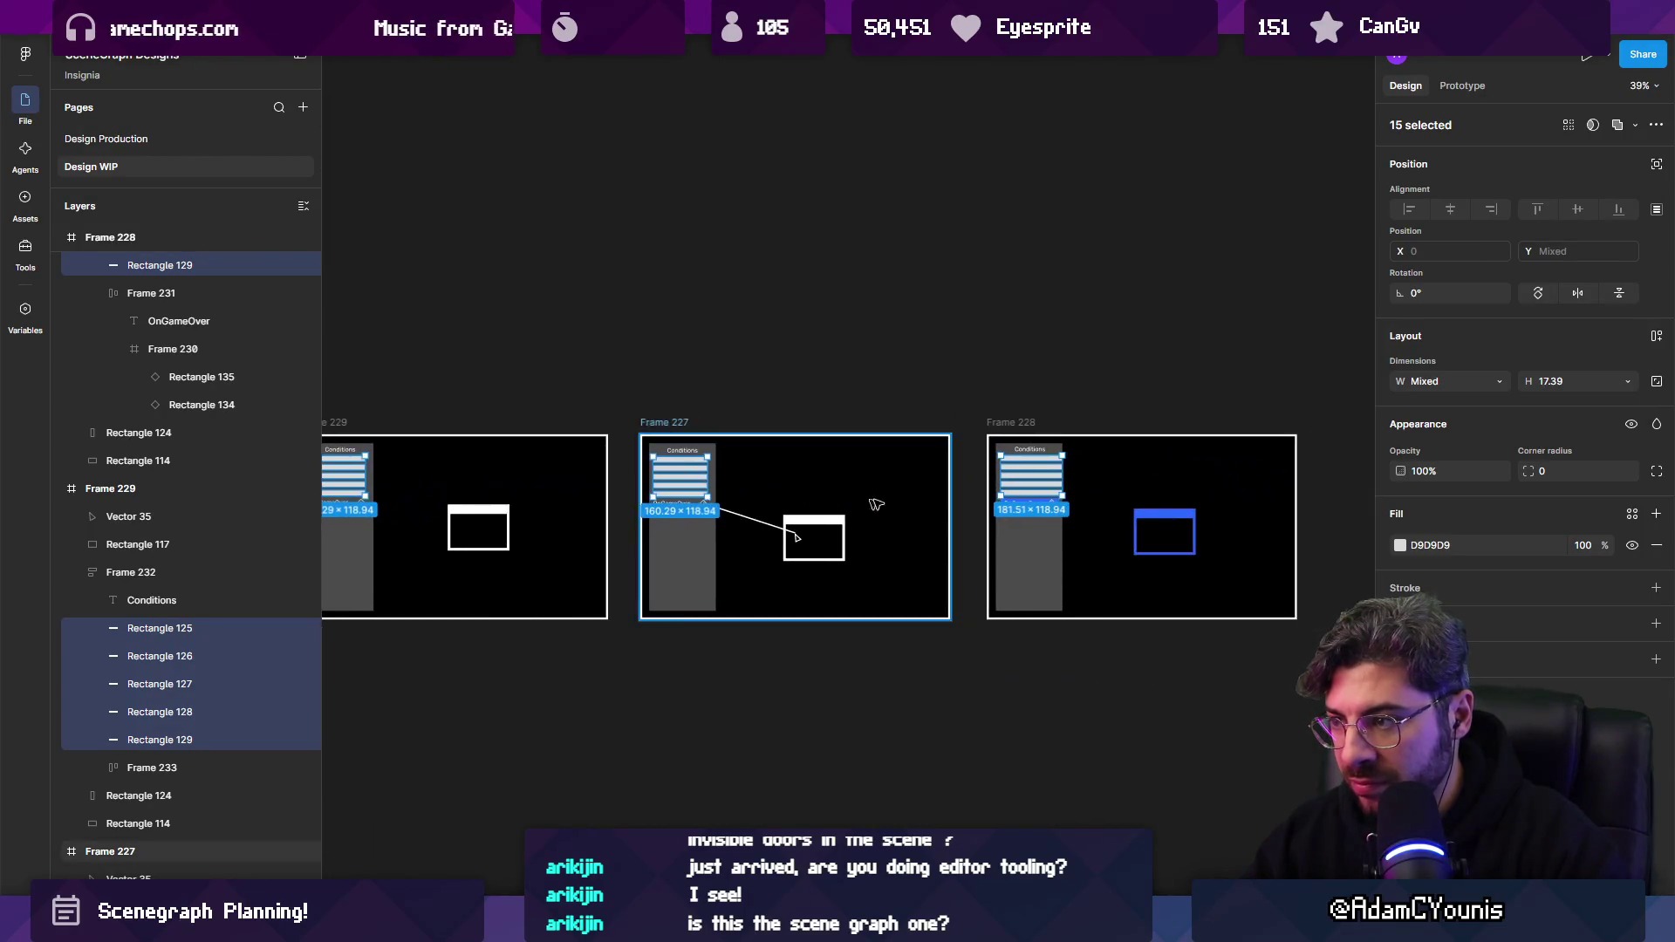
{"action": "scroll", "coordinate": [1030, 515], "scroll_direction": "up", "scroll_amount": 3}
{"action": "left_click", "coordinate": [1039, 523]}
{"action": "key", "text": "ctrl+z"}
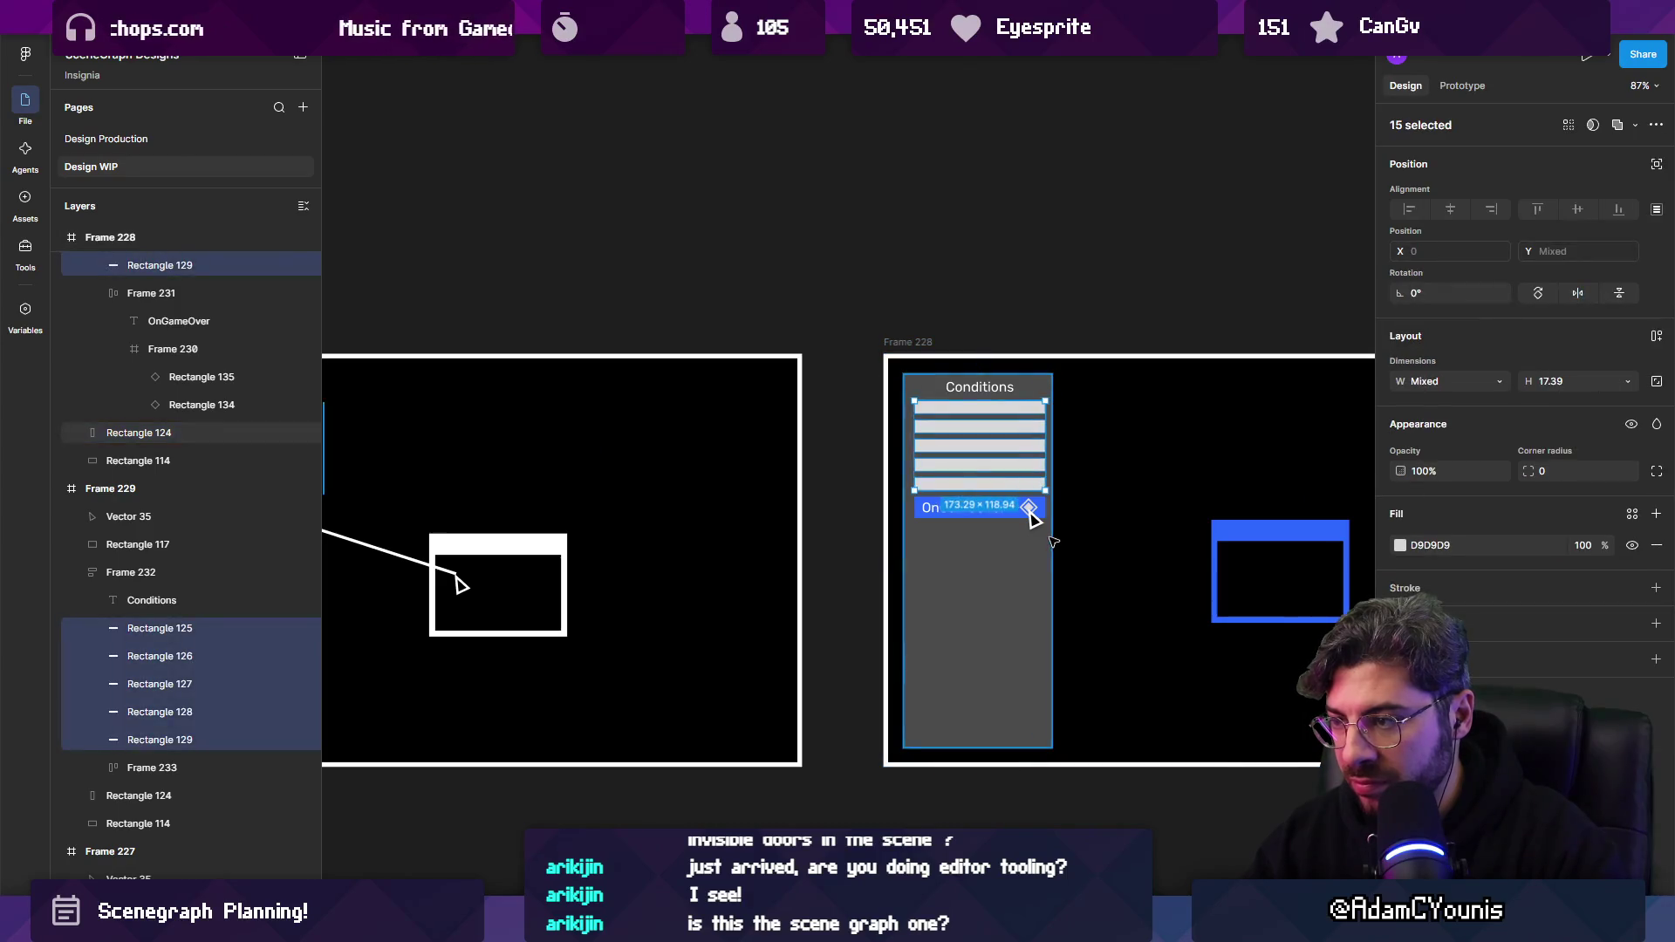
{"action": "scroll", "coordinate": [1032, 515], "scroll_direction": "down", "scroll_amount": 5}
{"action": "left_click", "coordinate": [886, 643]}
{"action": "scroll", "coordinate": [752, 502], "scroll_direction": "up", "scroll_amount": 2}
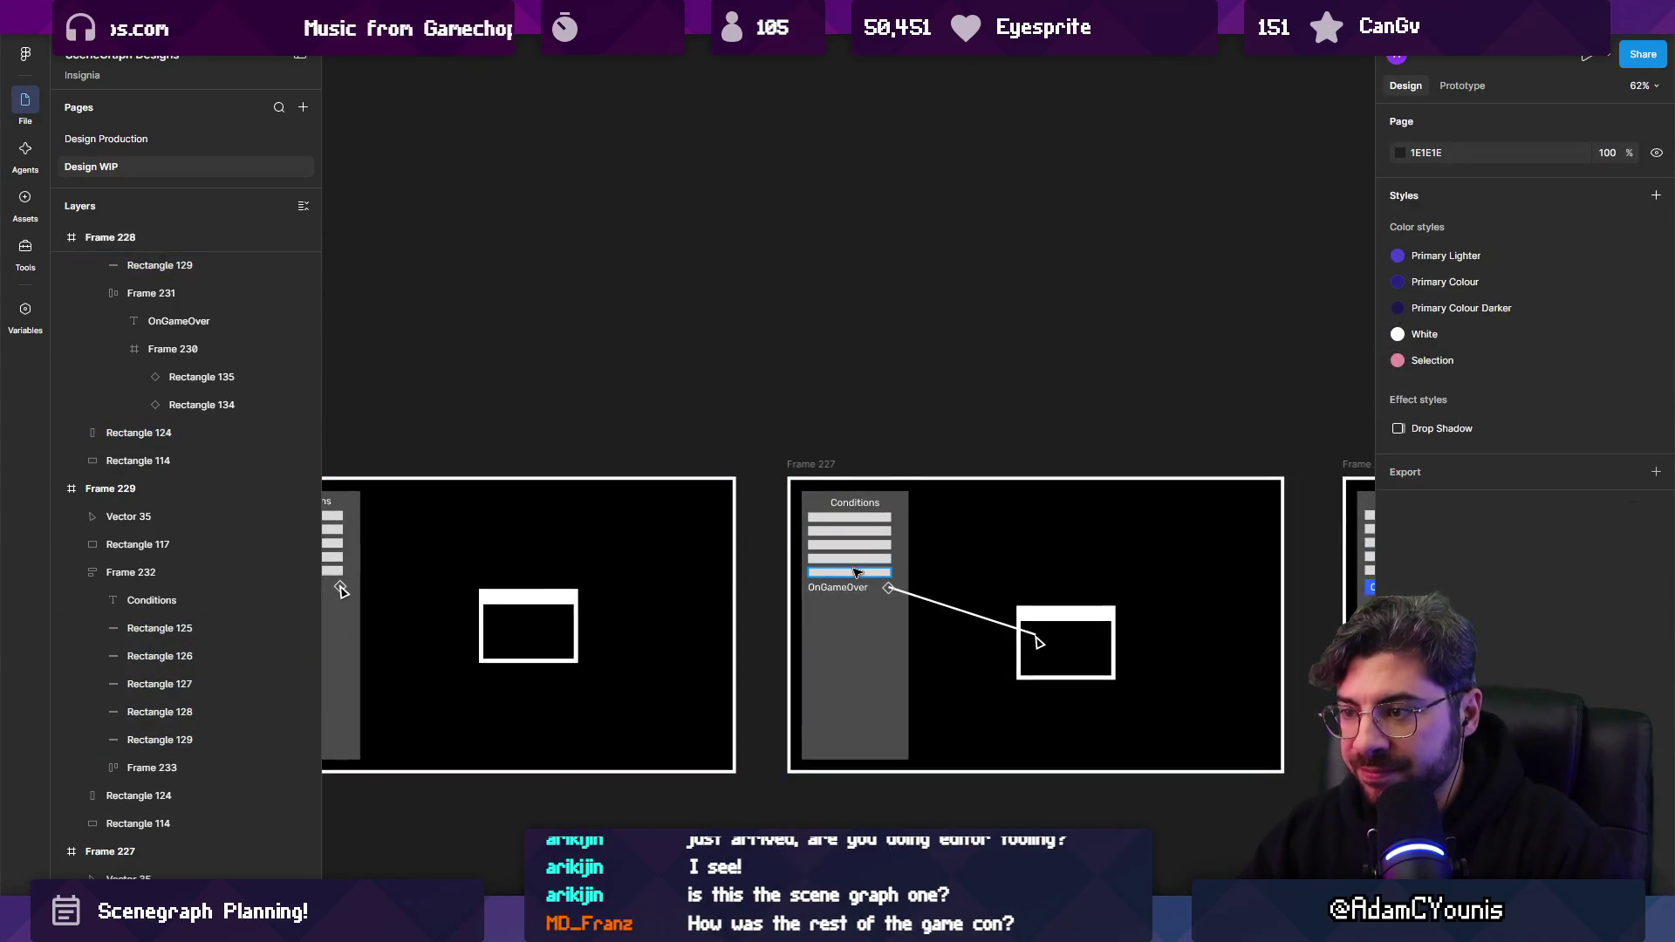
Reselect the five Conditions bars in Frames 227 and 229 to widen them across the panel.
{"action": "left_click_drag", "start_coordinate": [856, 581], "coordinate": [854, 518]}
{"action": "scroll", "coordinate": [853, 518], "scroll_direction": "left", "scroll_amount": 5}
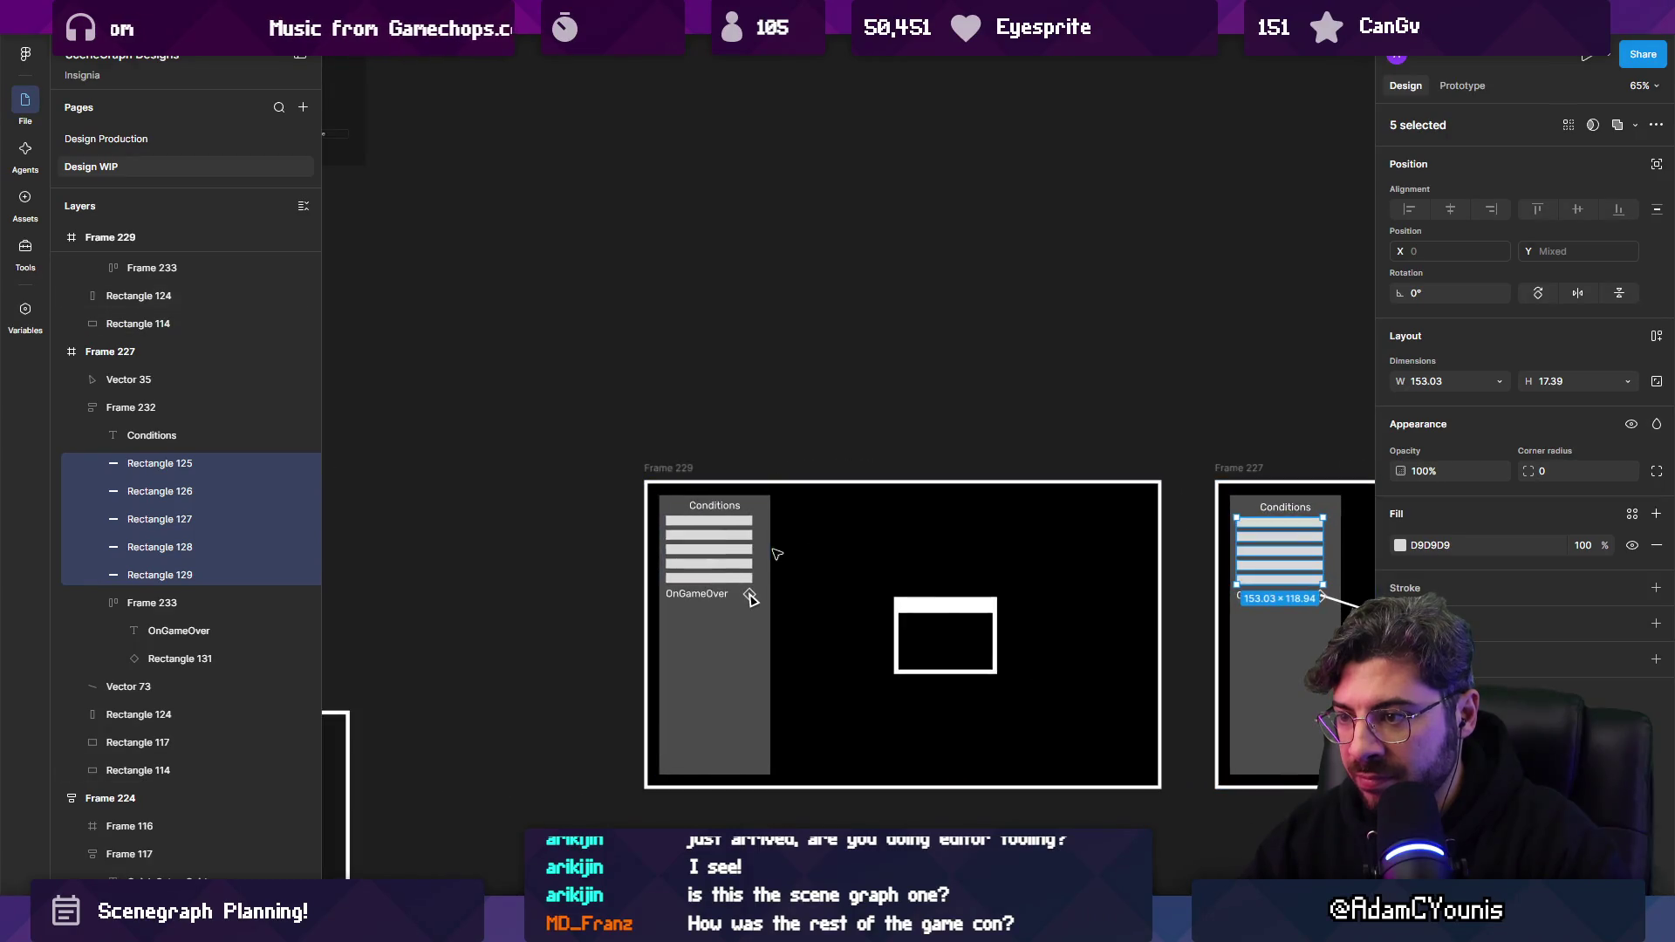
{"action": "scroll", "coordinate": [705, 566], "scroll_direction": "up", "scroll_amount": 5}
{"action": "mouse_move", "coordinate": [706, 578]}
{"action": "left_mouse_down"}
{"action": "mouse_move", "coordinate": [716, 480]}
{"action": "mouse_move", "coordinate": [800, 490]}
{"action": "left_mouse_up"}
{"action": "scroll", "coordinate": [812, 496], "scroll_direction": "down", "scroll_amount": 5}
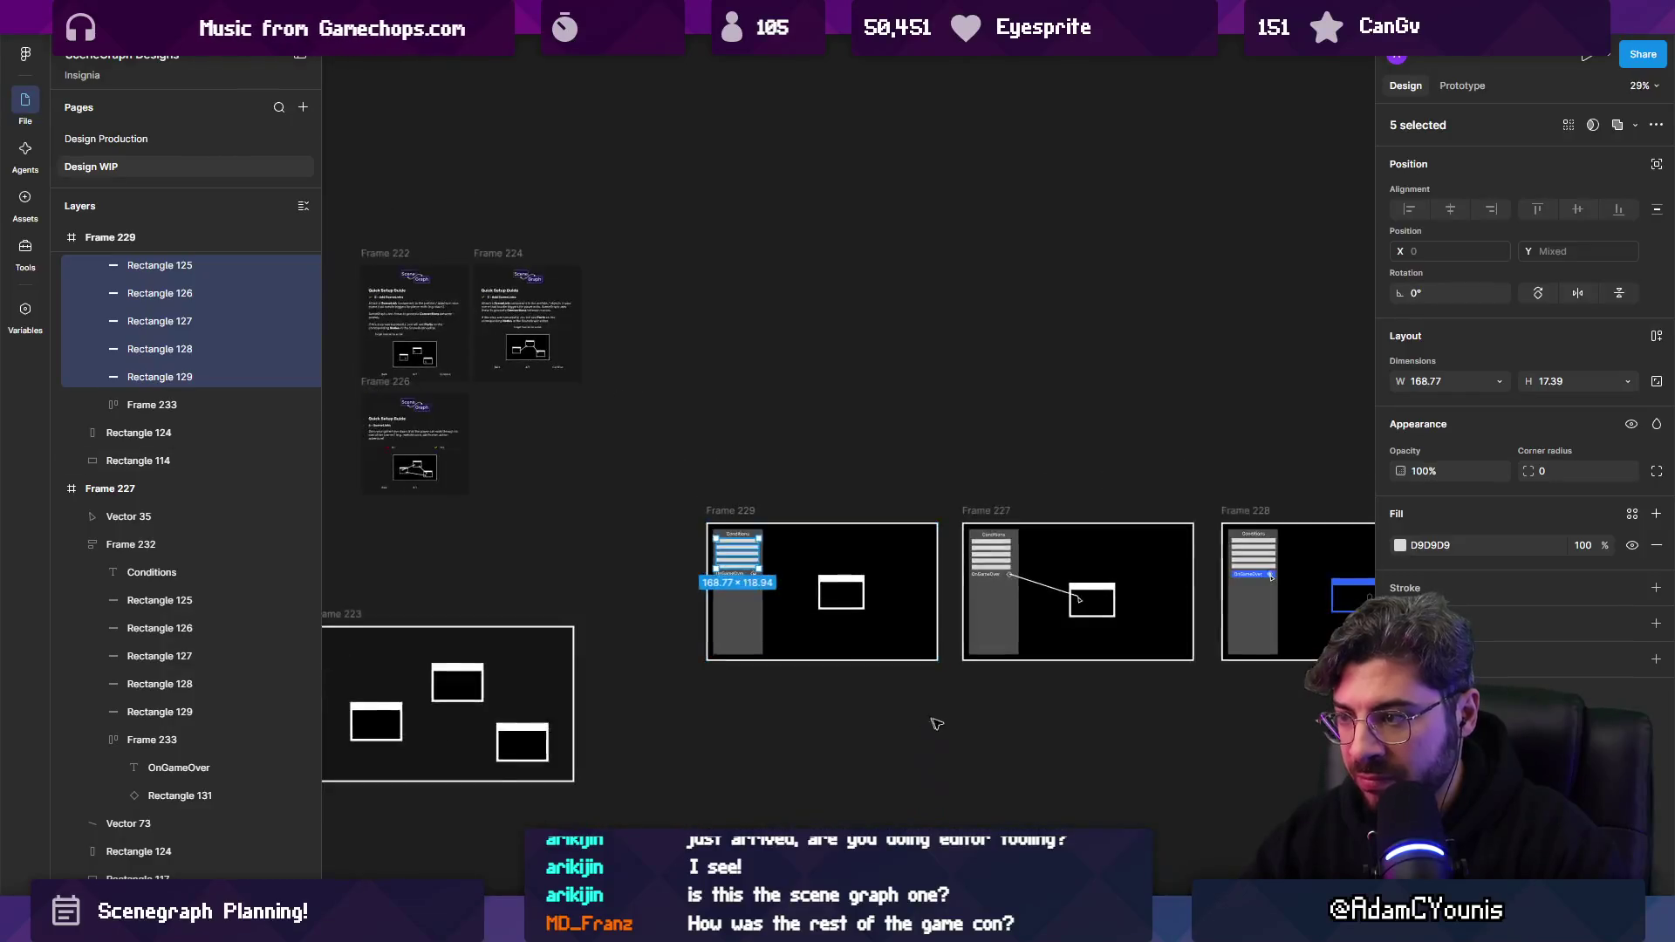
{"action": "left_click", "coordinate": [924, 714]}
{"action": "scroll", "coordinate": [875, 511], "scroll_direction": "up", "scroll_amount": 4}
{"action": "mouse_move", "coordinate": [875, 510]}
{"action": "left_mouse_down"}
{"action": "mouse_move", "coordinate": [829, 515]}
{"action": "mouse_move", "coordinate": [810, 450]}
{"action": "left_mouse_up"}
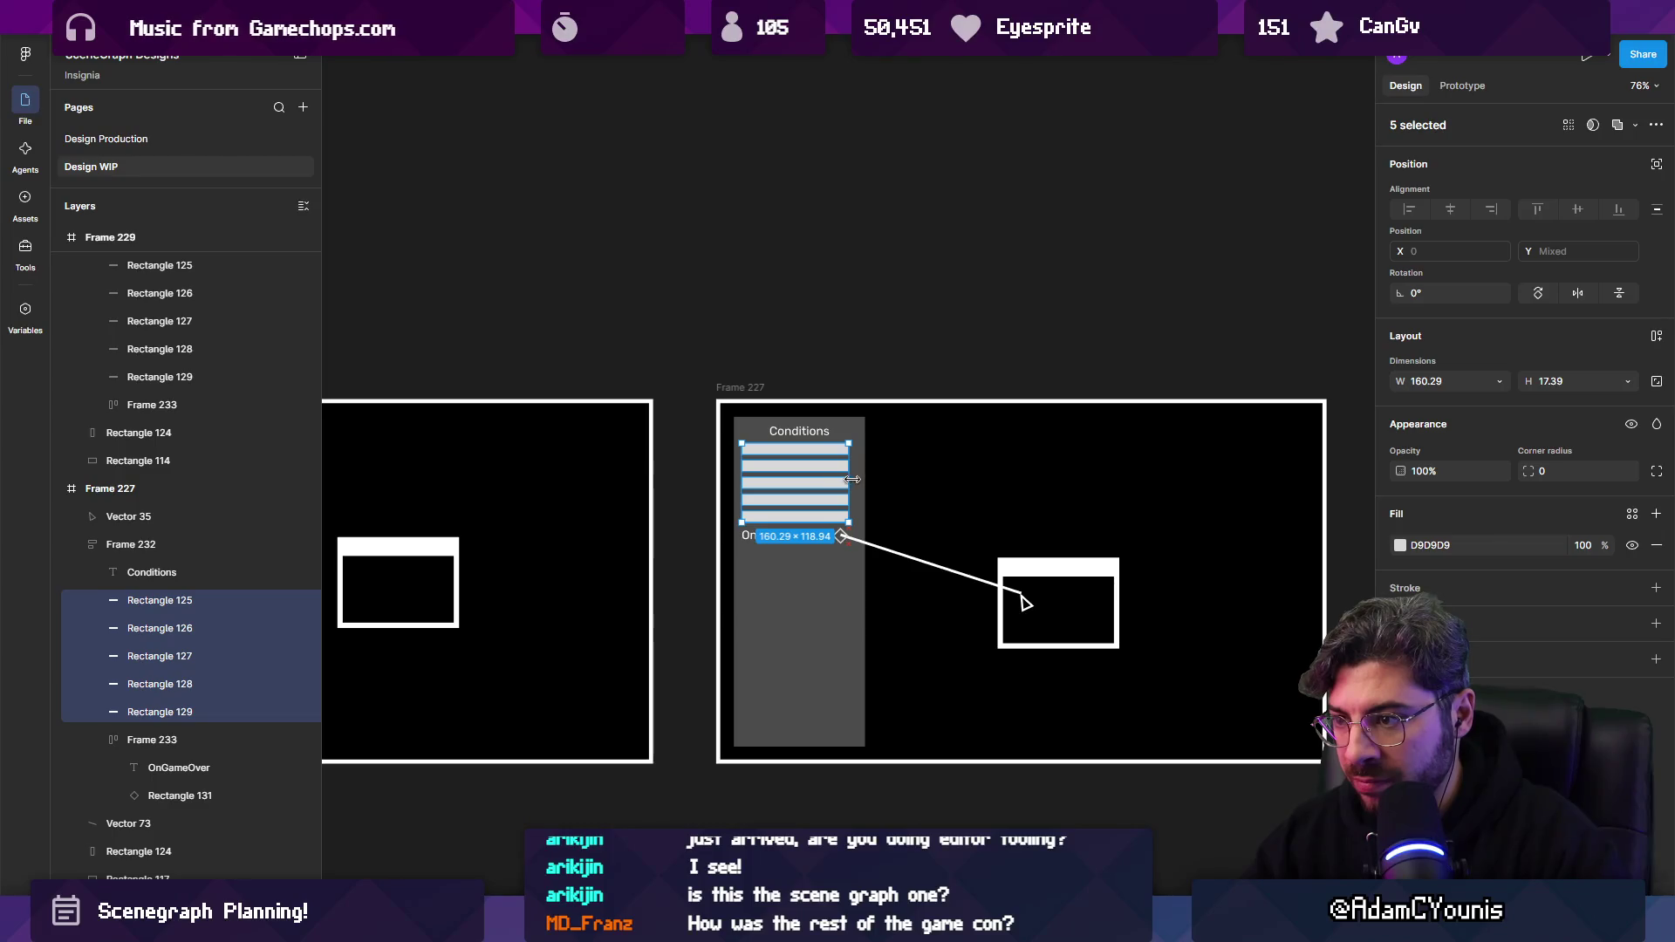
{"action": "scroll", "coordinate": [851, 506], "scroll_direction": "down", "scroll_amount": 5}
{"action": "left_click", "coordinate": [876, 750]}
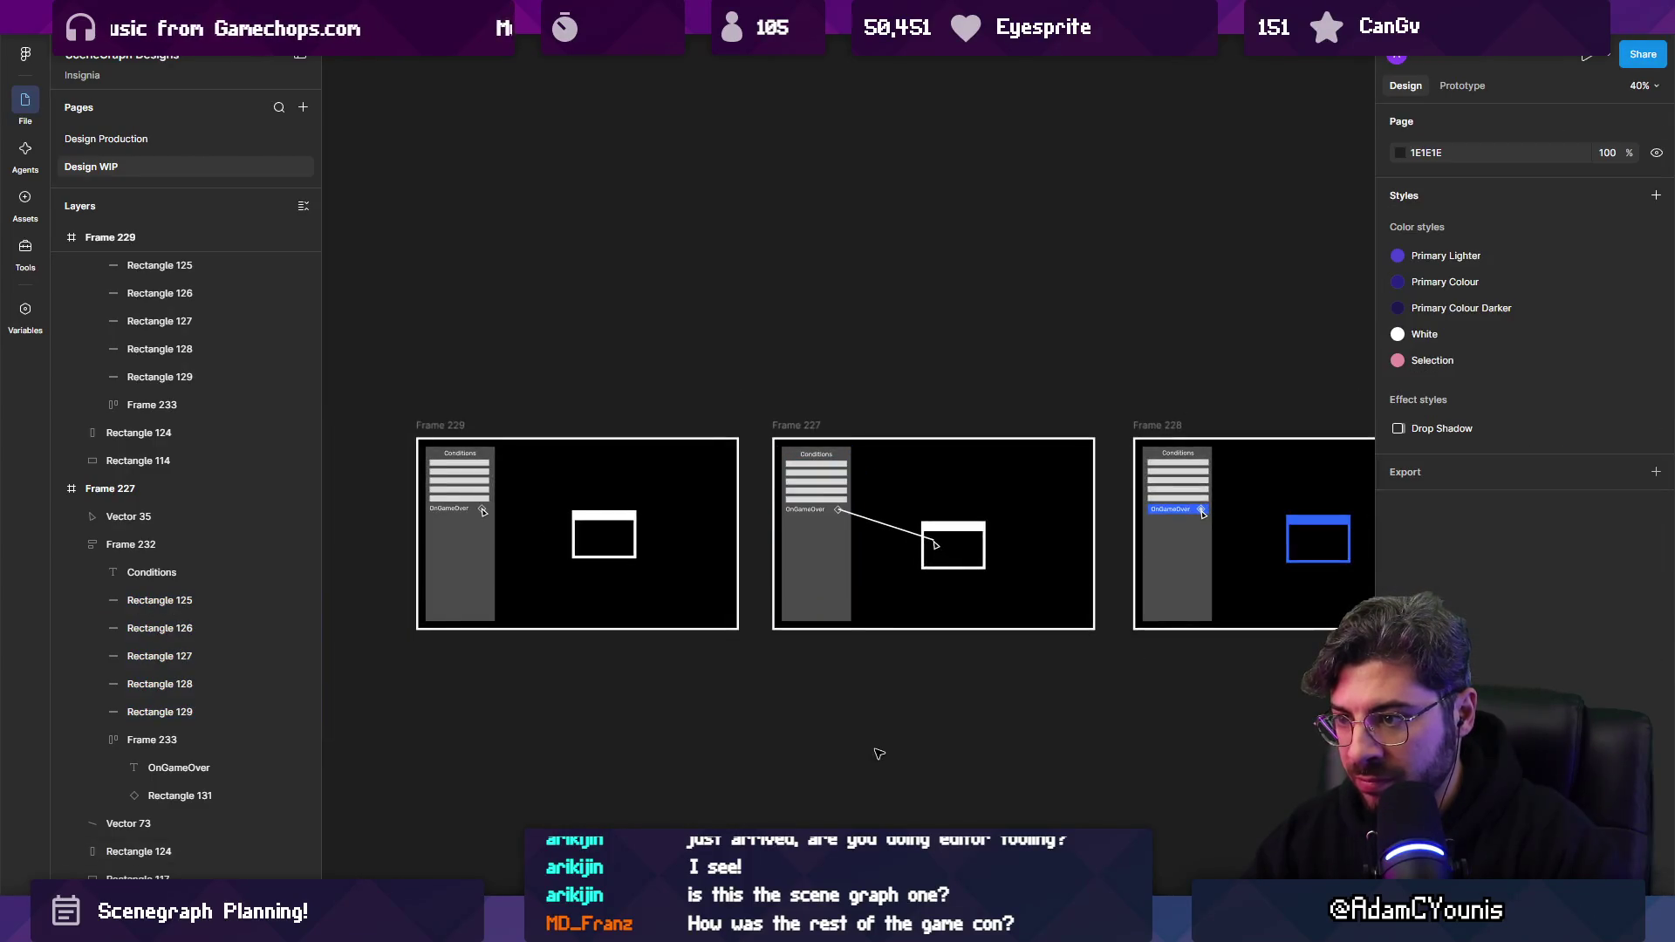
Select the OnGameOver rows in Frames 227 and 229 and set their width to Fill container.
{"action": "scroll", "coordinate": [852, 544], "scroll_direction": "up", "scroll_amount": 10}
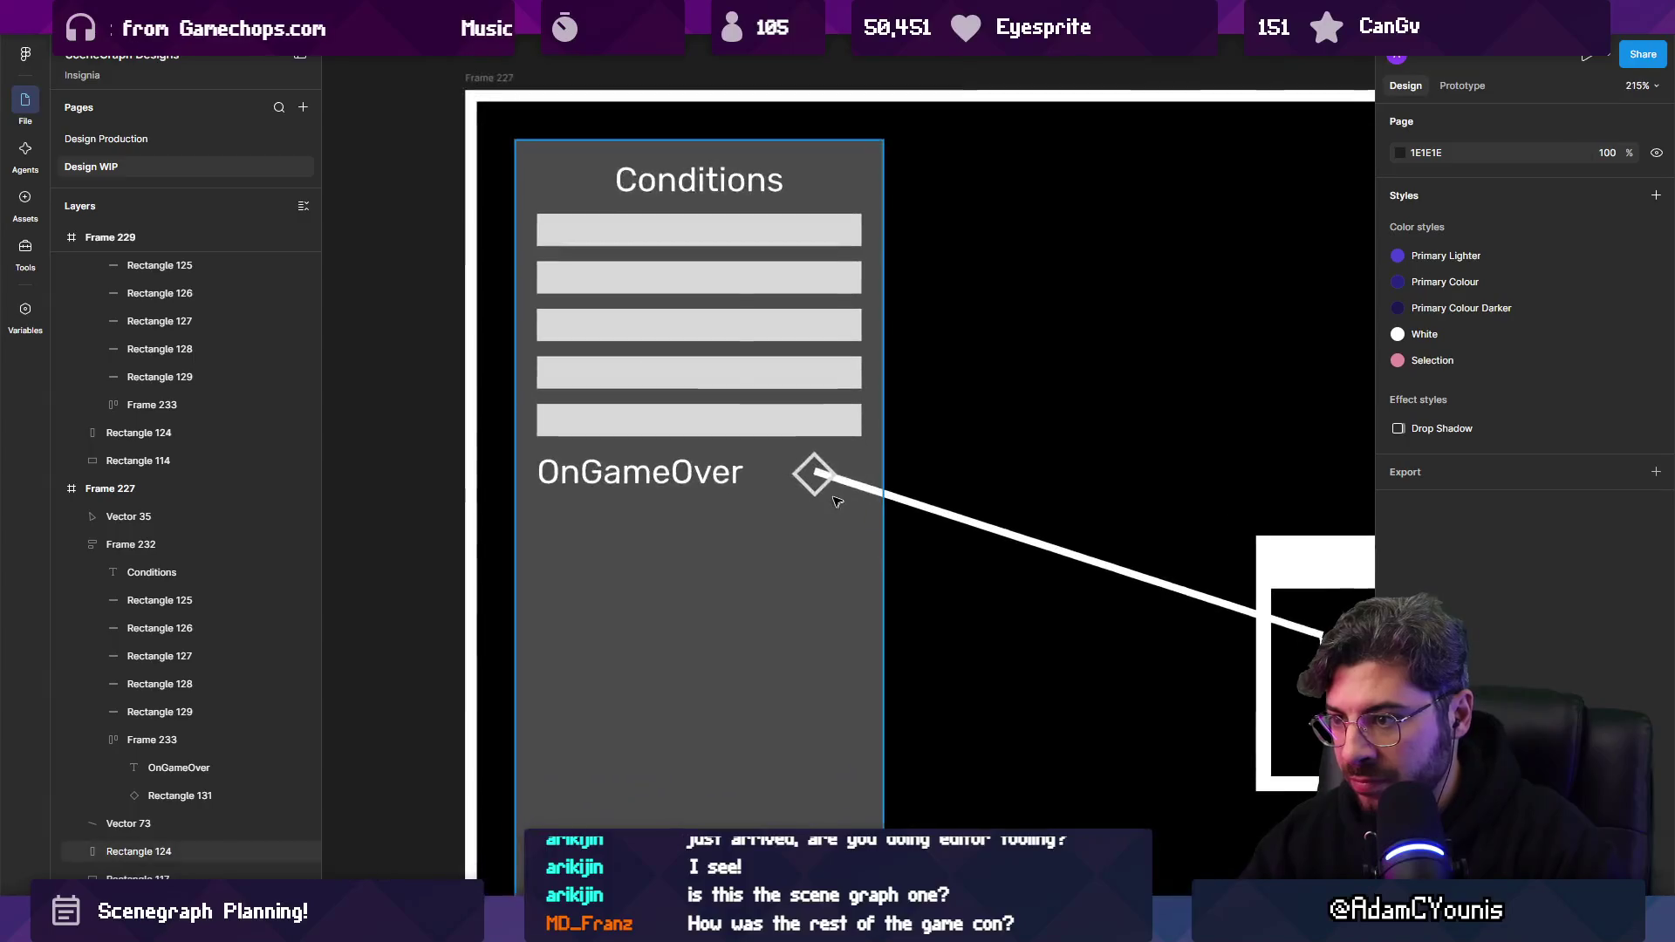
{"action": "left_click", "coordinate": [817, 477]}
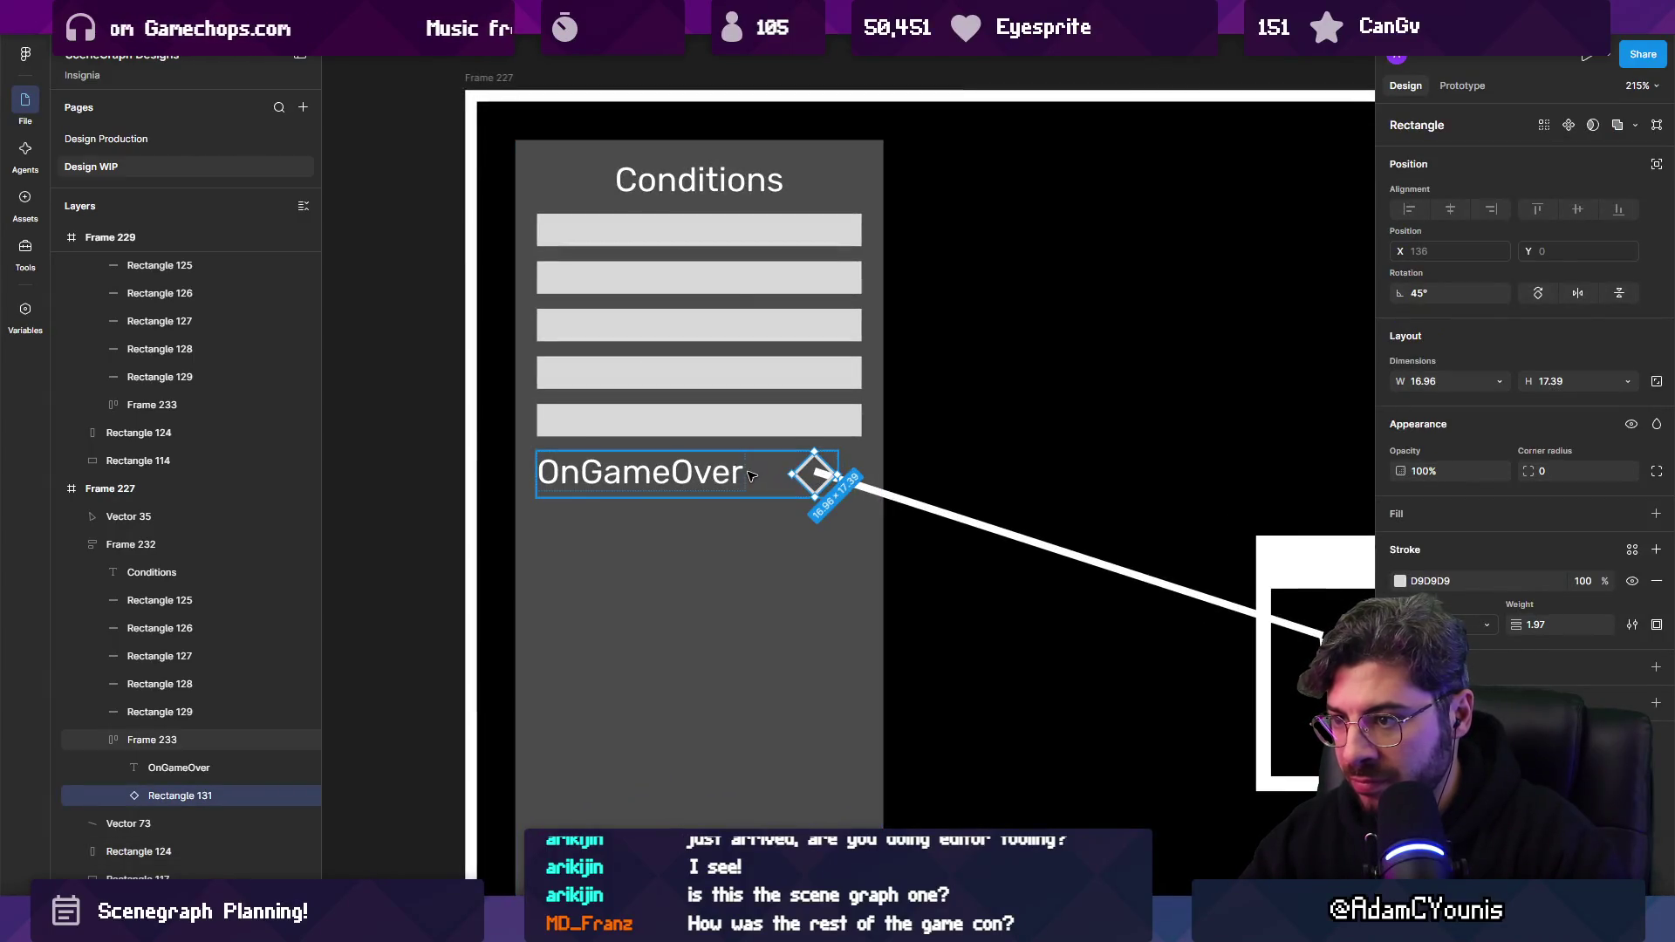
{"action": "key", "text": "Escape"}
{"action": "scroll", "coordinate": [864, 501], "scroll_direction": "down", "scroll_amount": 6}
{"action": "left_click", "coordinate": [528, 538], "text": "shift"}
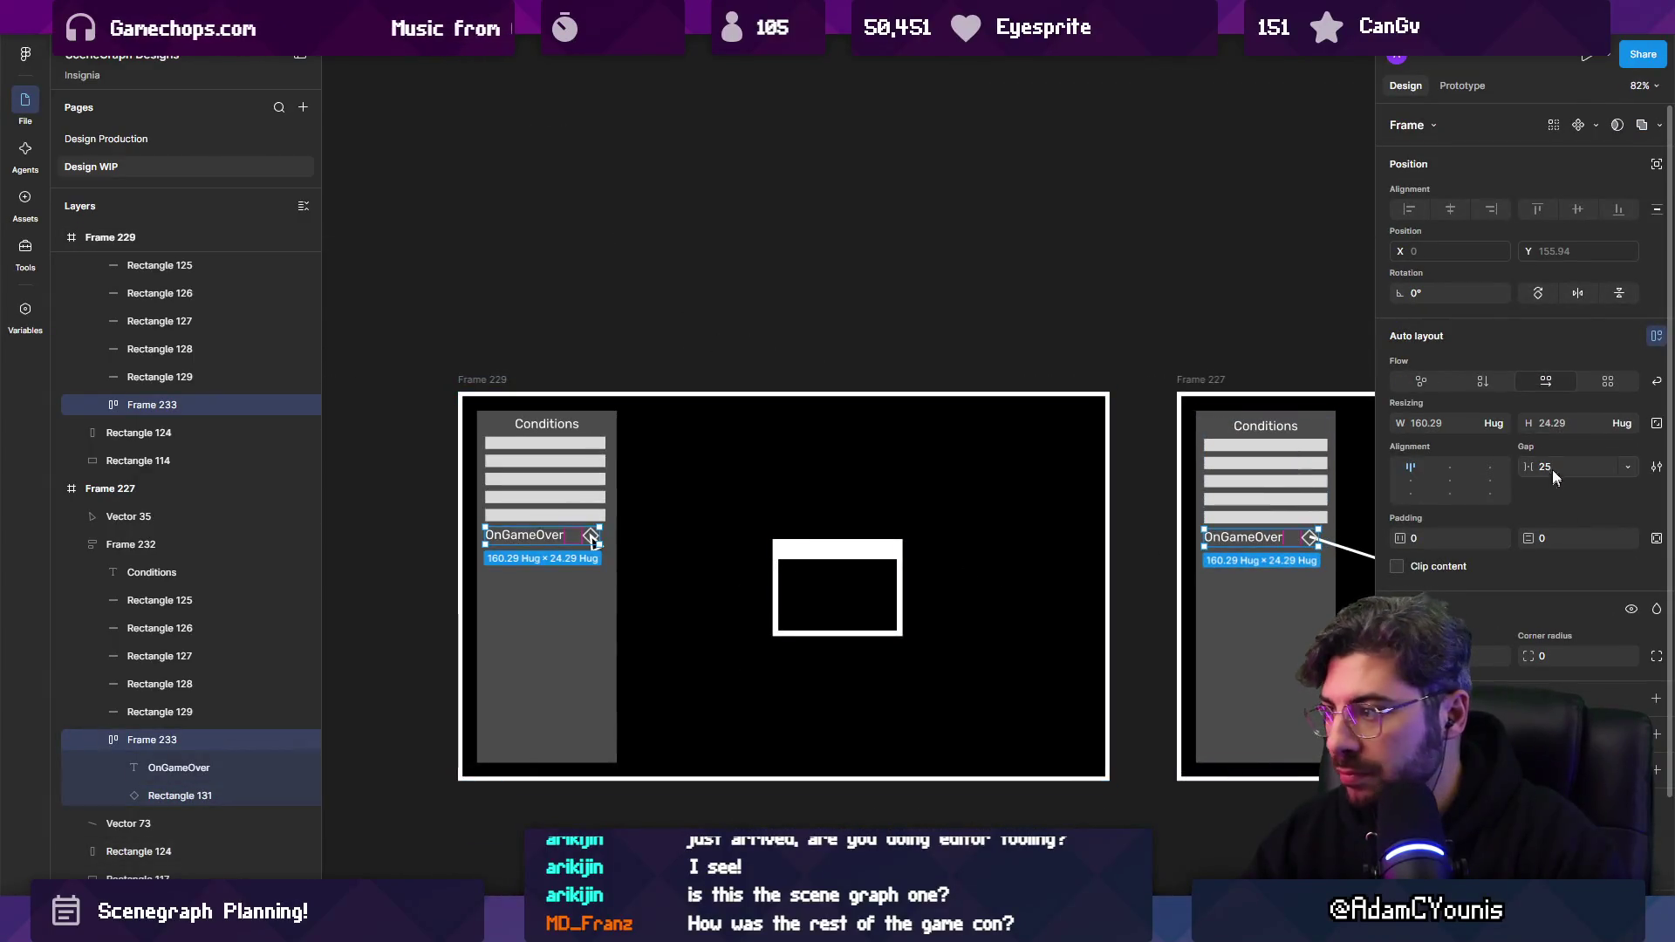
{"action": "left_click", "coordinate": [1502, 425]}
{"action": "left_click", "coordinate": [1483, 456]}
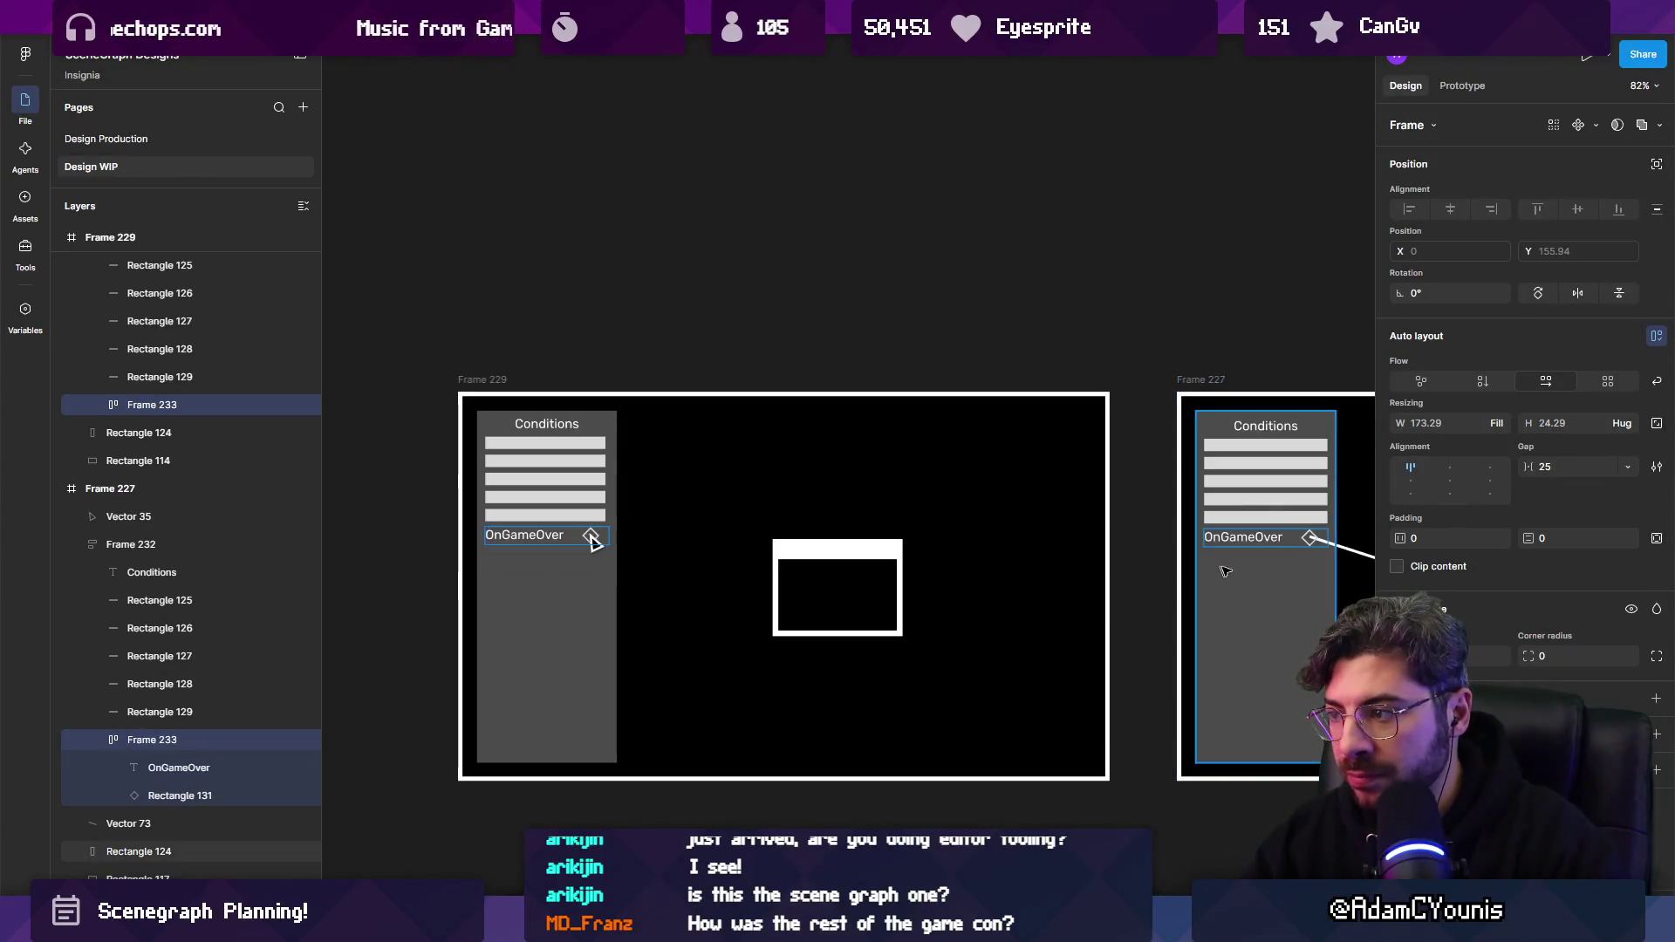
Set the OnGameOver text width to Fill so it stretches across the row.
{"action": "scroll", "coordinate": [1322, 541], "scroll_direction": "up", "scroll_amount": 4}
{"action": "scroll", "coordinate": [1322, 541], "scroll_direction": "up", "scroll_amount": 2}
{"action": "left_click", "coordinate": [1312, 534]}
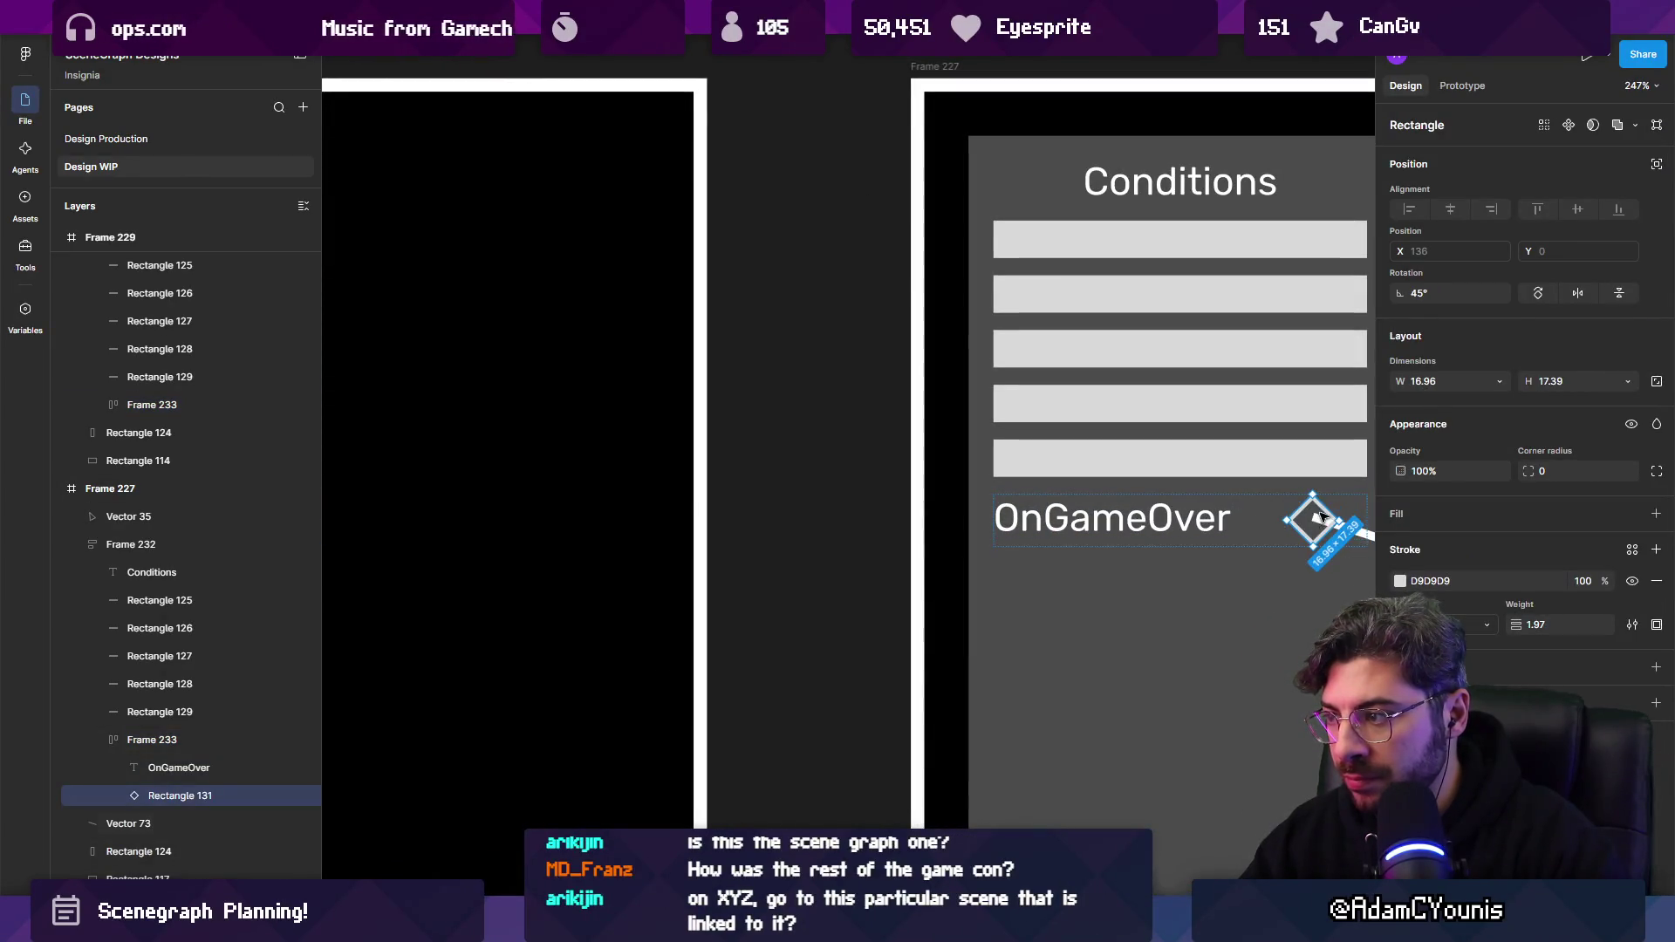
{"action": "left_click", "coordinate": [1254, 538]}
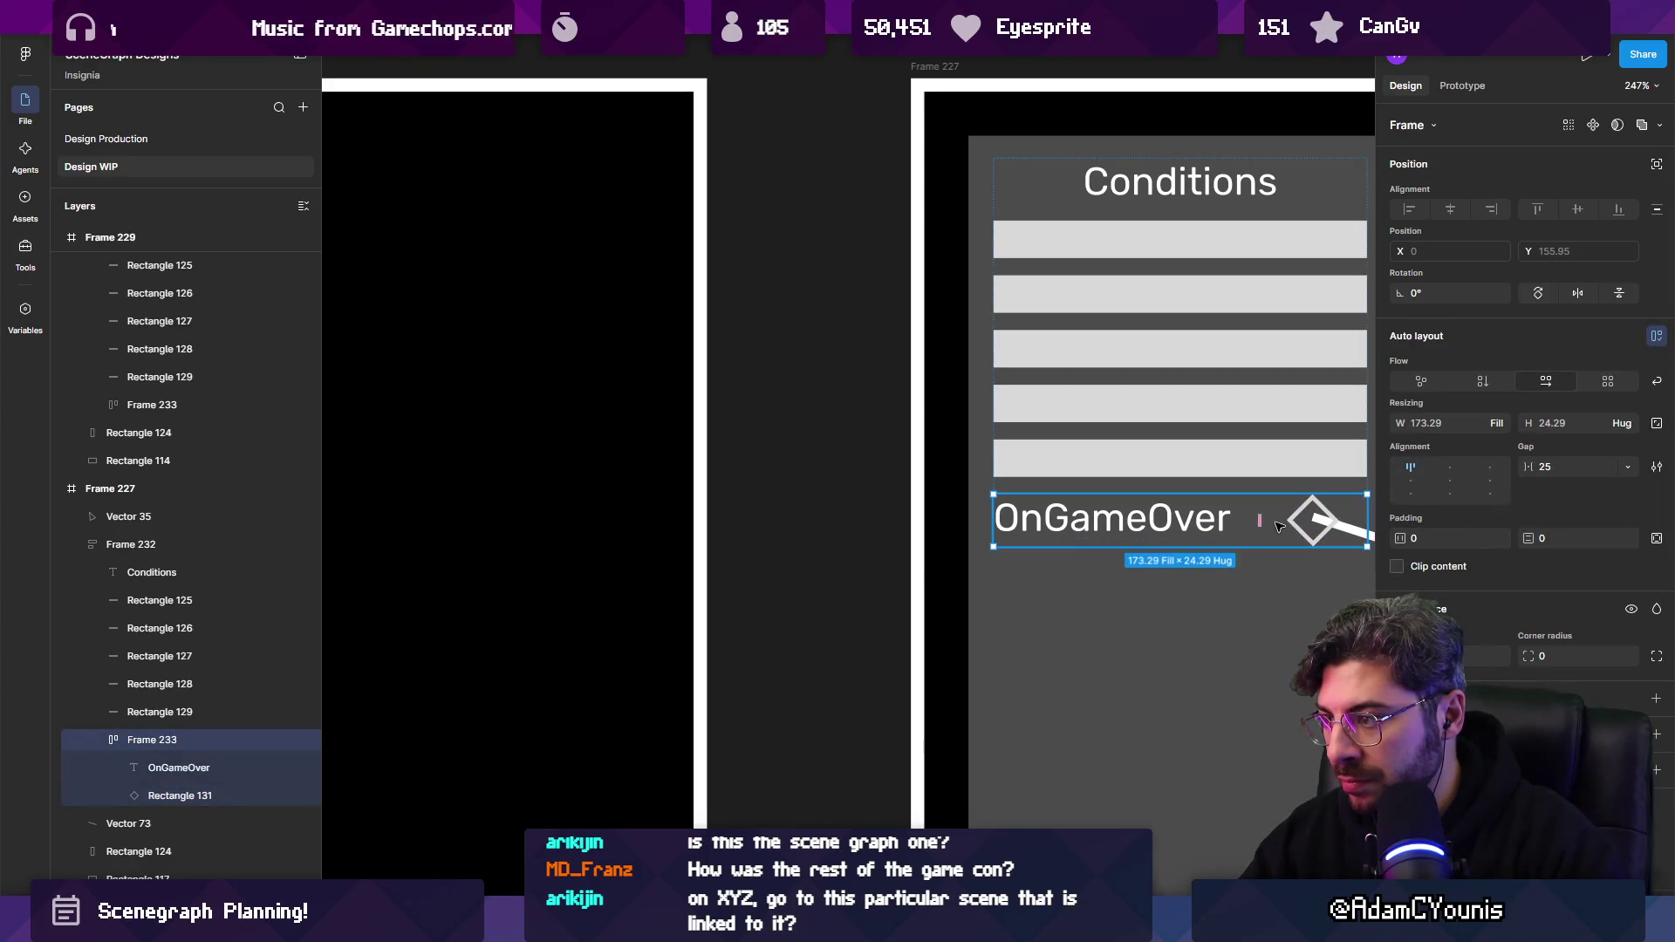
{"action": "left_click", "coordinate": [1183, 522]}
{"action": "left_click", "coordinate": [1499, 423]}
{"action": "left_click", "coordinate": [1475, 442]}
{"action": "scroll", "coordinate": [1381, 538], "scroll_direction": "down", "scroll_amount": 5}
{"action": "left_click", "coordinate": [754, 535]}
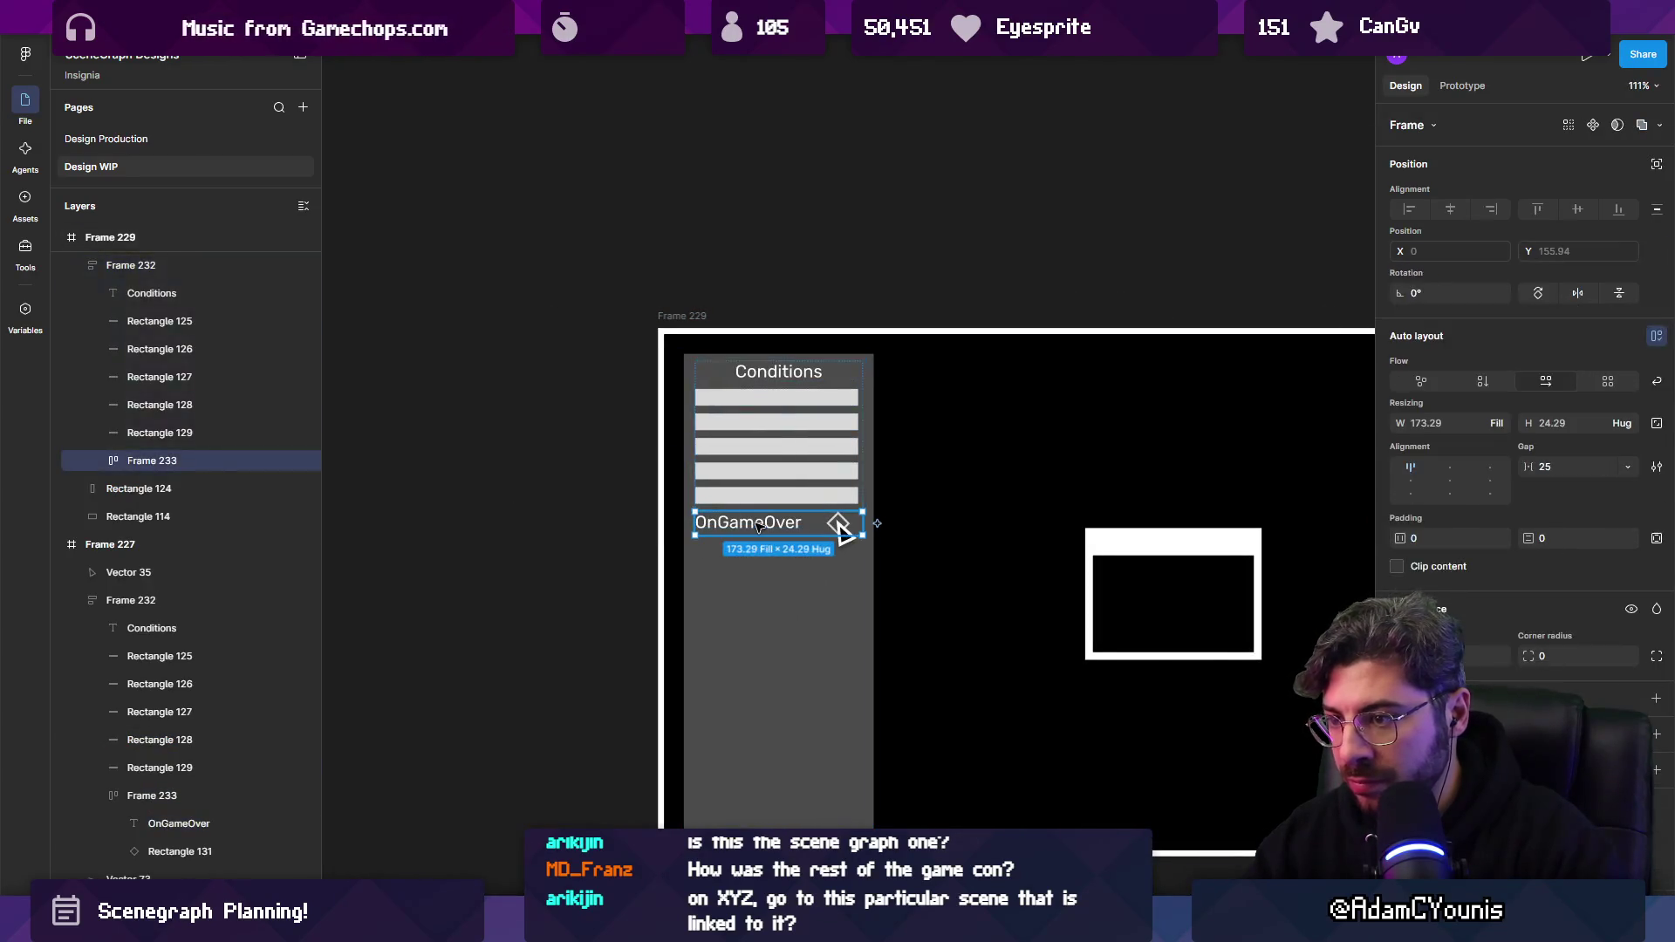
{"action": "left_click", "coordinate": [782, 531]}
{"action": "left_click", "coordinate": [1501, 423]}
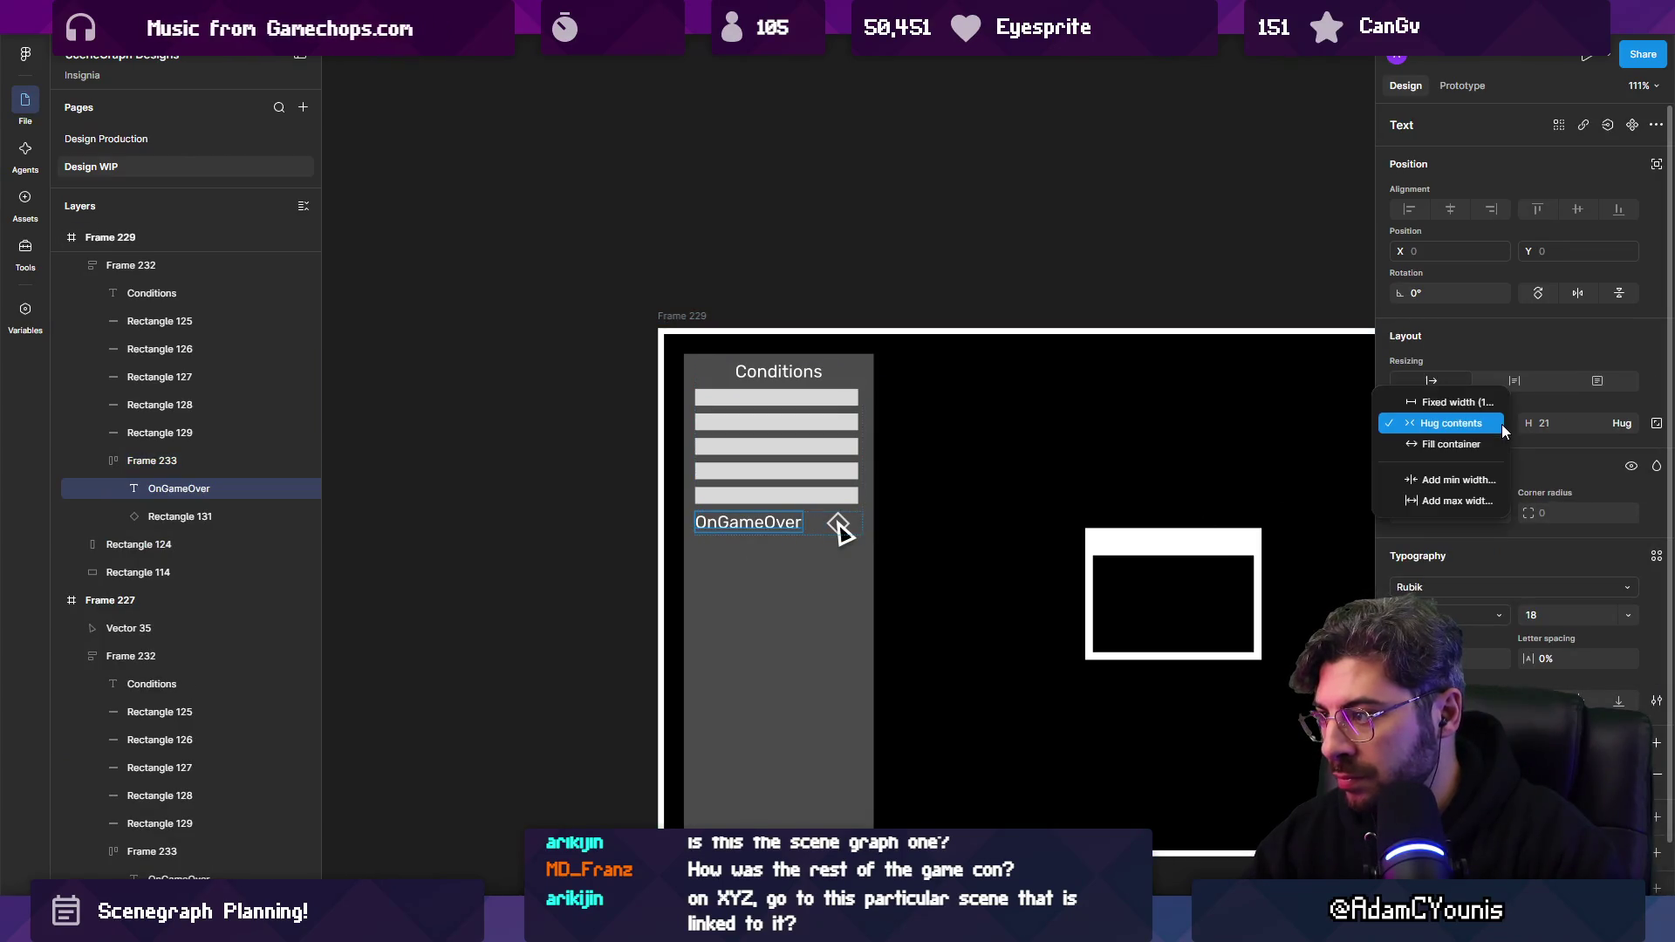
Draw a connector line from the diamond marker to the window box, then deselect.
{"action": "scroll", "coordinate": [799, 524], "scroll_direction": "up", "scroll_amount": 5}
{"action": "left_click", "coordinate": [790, 510]}
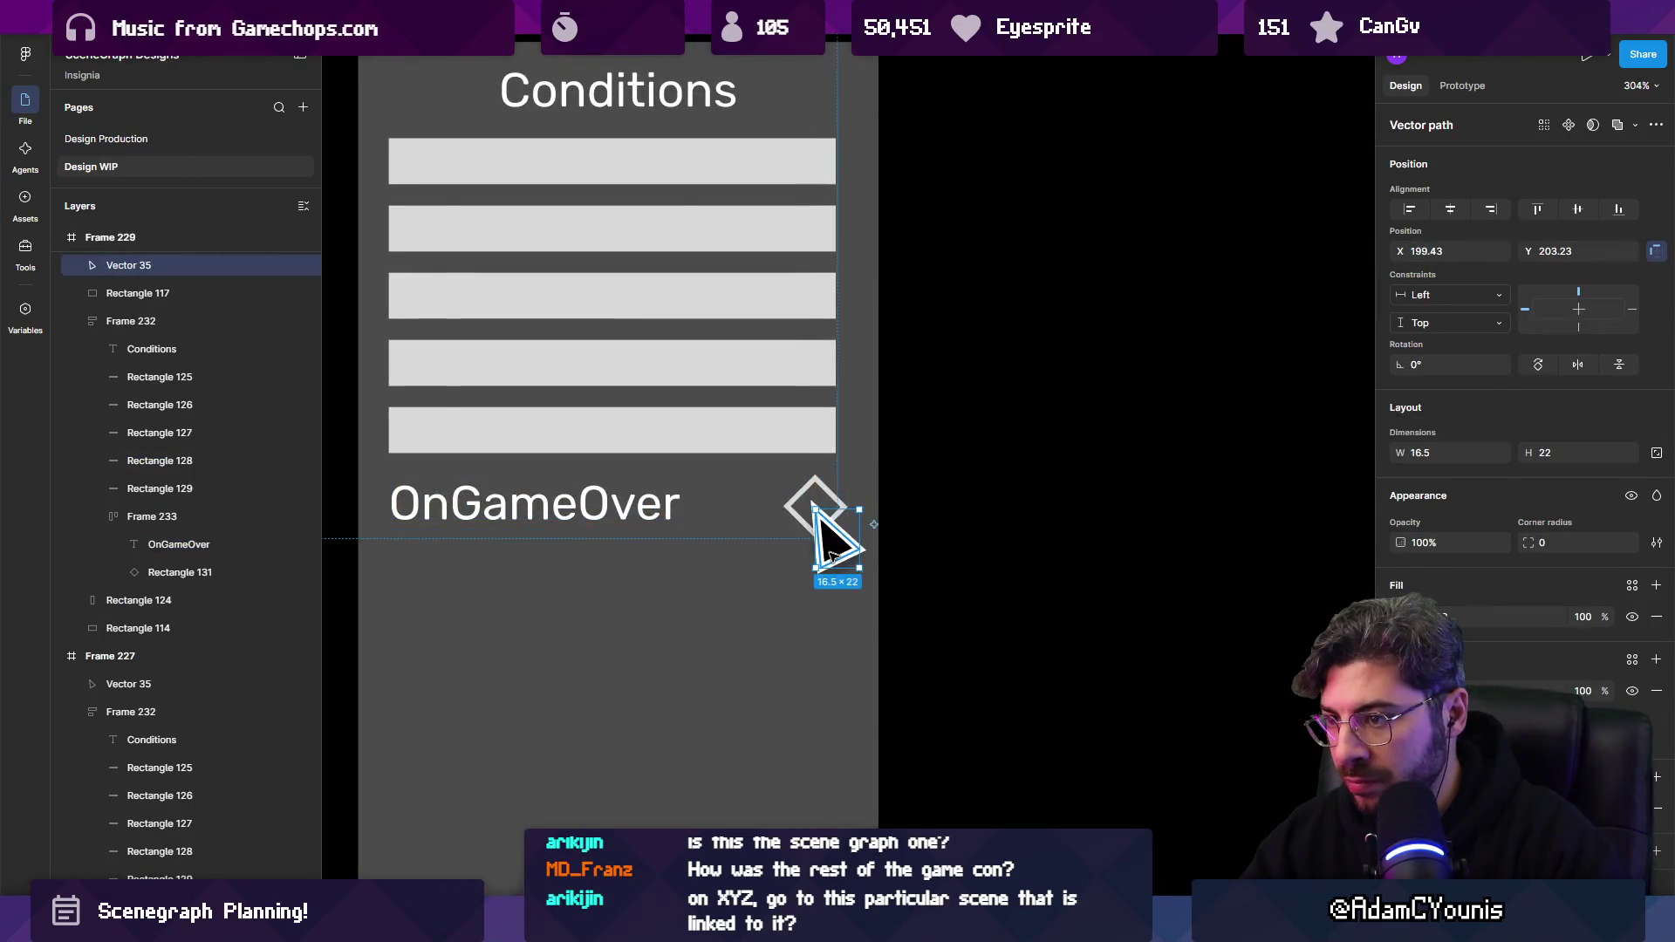
{"action": "scroll", "coordinate": [589, 543], "scroll_direction": "down", "scroll_amount": 5}
{"action": "left_click_drag", "start_coordinate": [590, 543], "coordinate": [851, 629]}
{"action": "scroll", "coordinate": [869, 497], "scroll_direction": "up", "scroll_amount": 5}
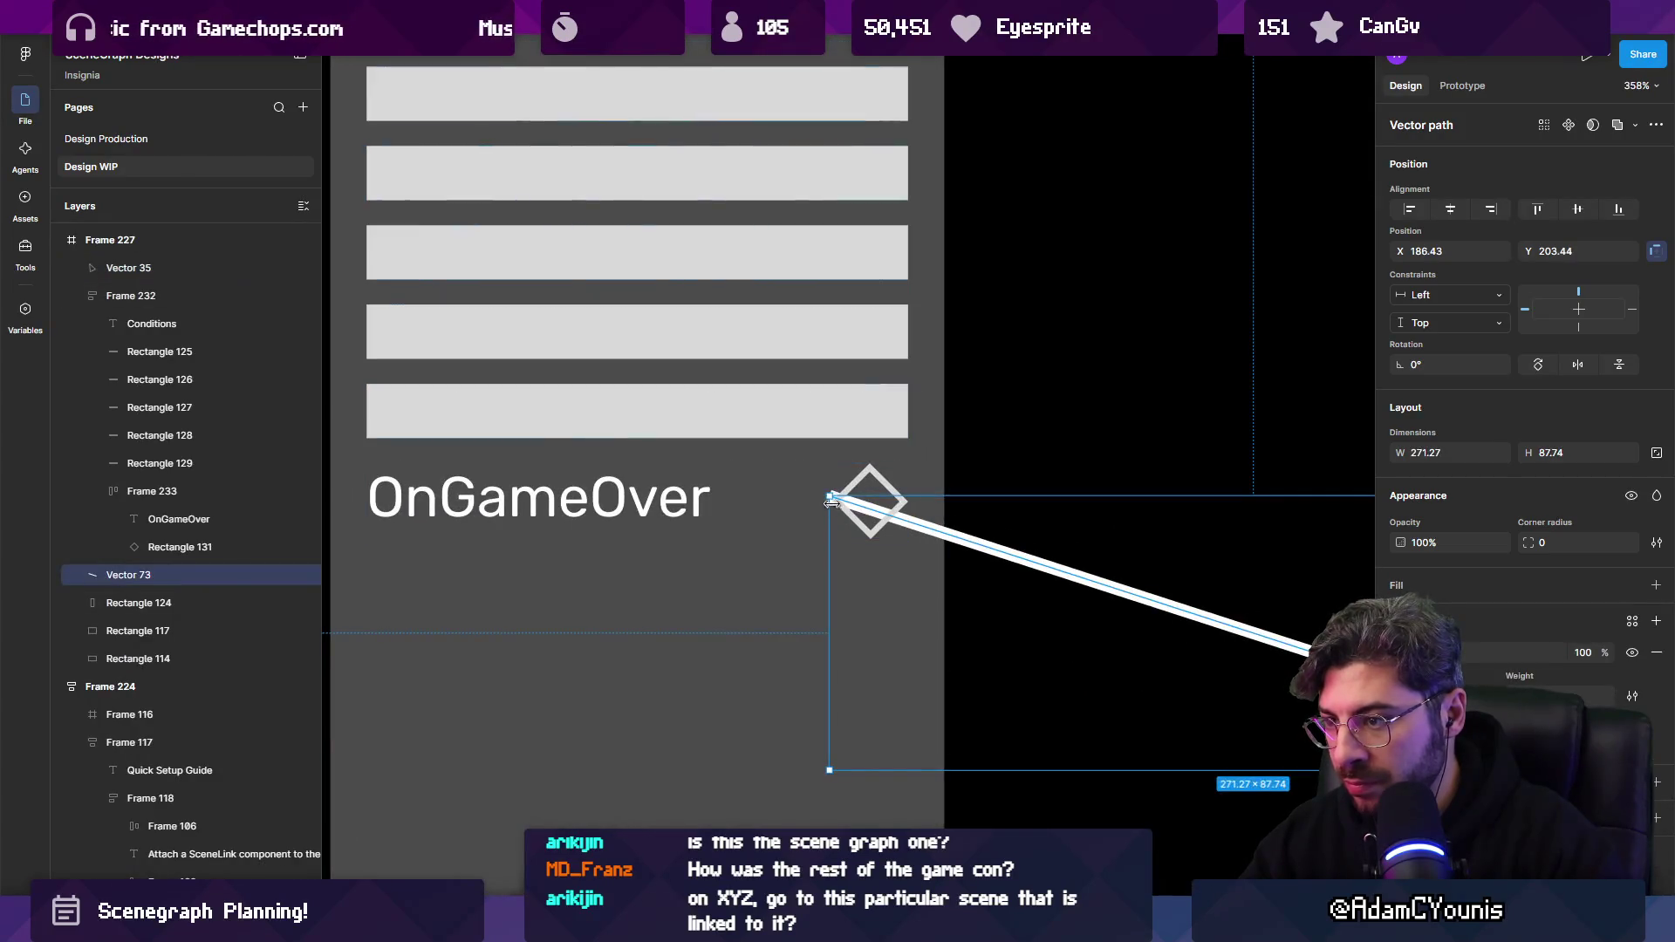
{"action": "scroll", "coordinate": [862, 502], "scroll_direction": "down", "scroll_amount": 10}
{"action": "left_click", "coordinate": [931, 703]}
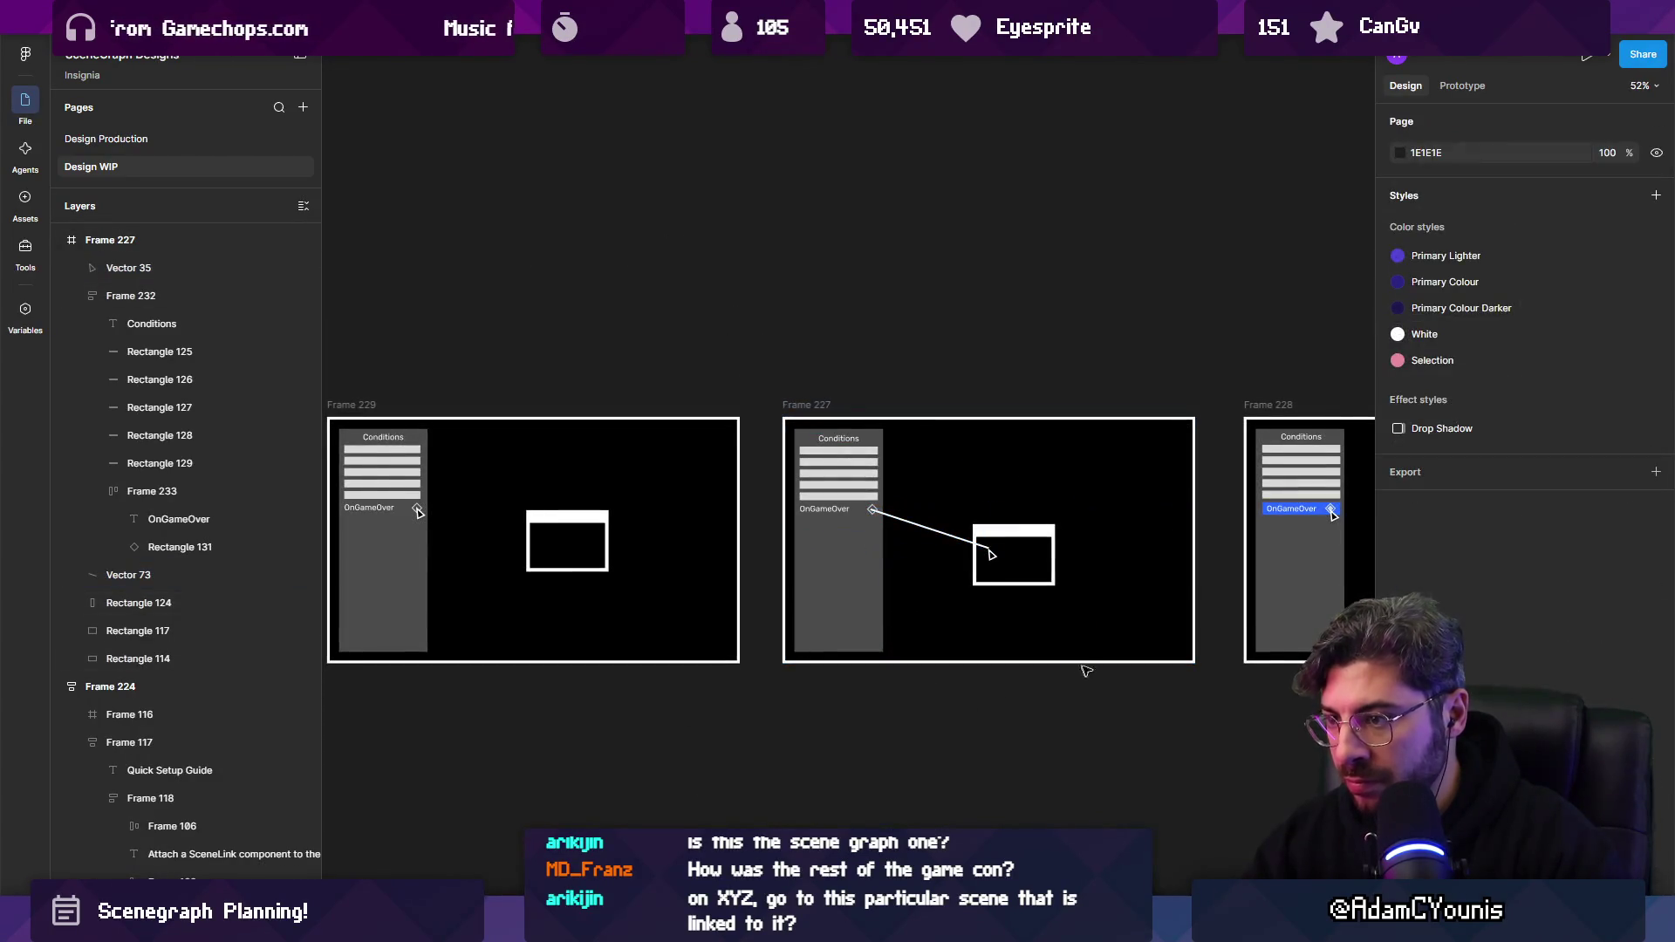
{"action": "scroll", "coordinate": [1080, 669], "scroll_direction": "right", "scroll_amount": 2}
{"action": "scroll", "coordinate": [1004, 576], "scroll_direction": "down", "scroll_amount": 8}
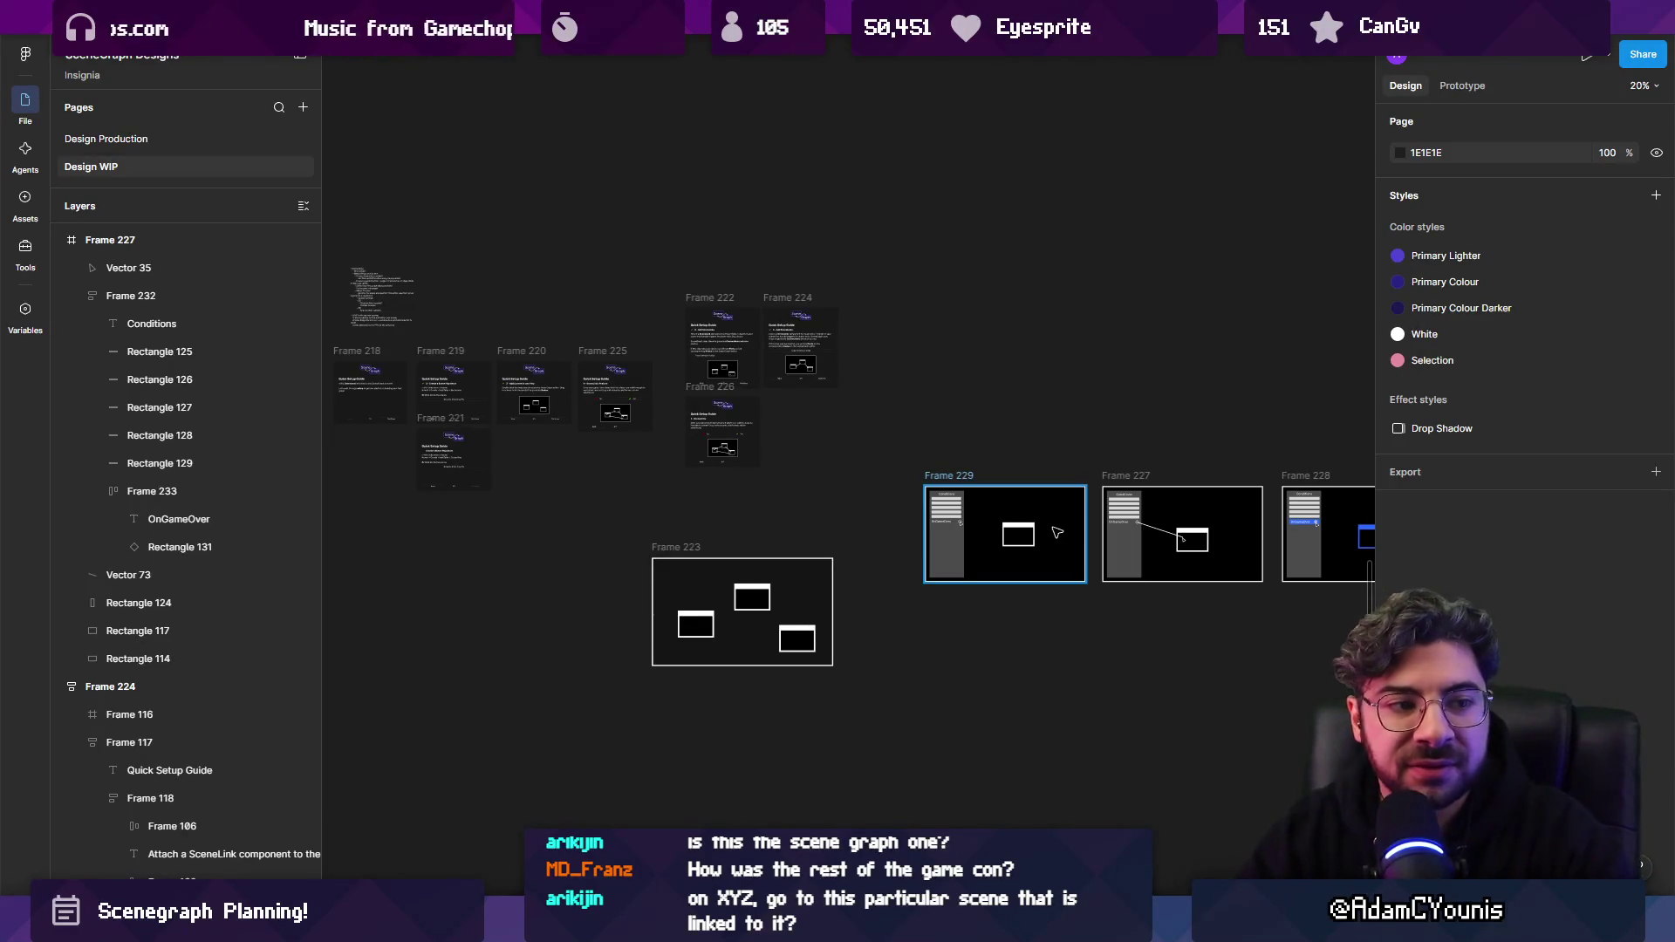
{"action": "scroll", "coordinate": [1076, 542], "scroll_direction": "up", "scroll_amount": 10}
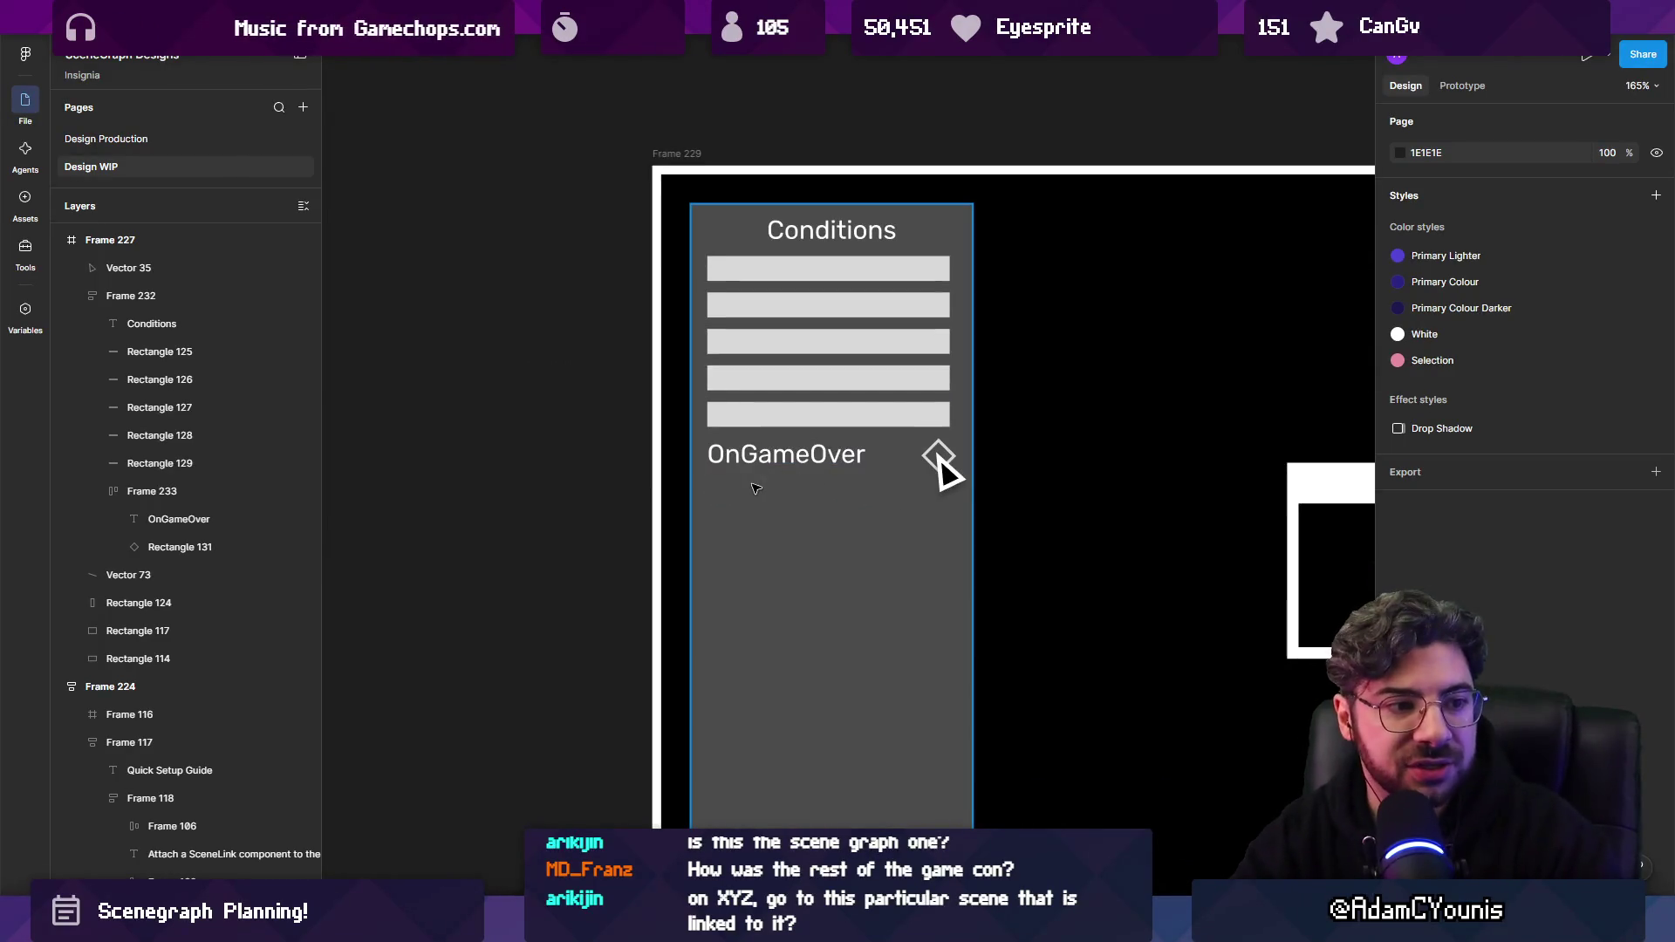
{"action": "left_click_drag", "start_coordinate": [939, 461], "coordinate": [623, 452]}
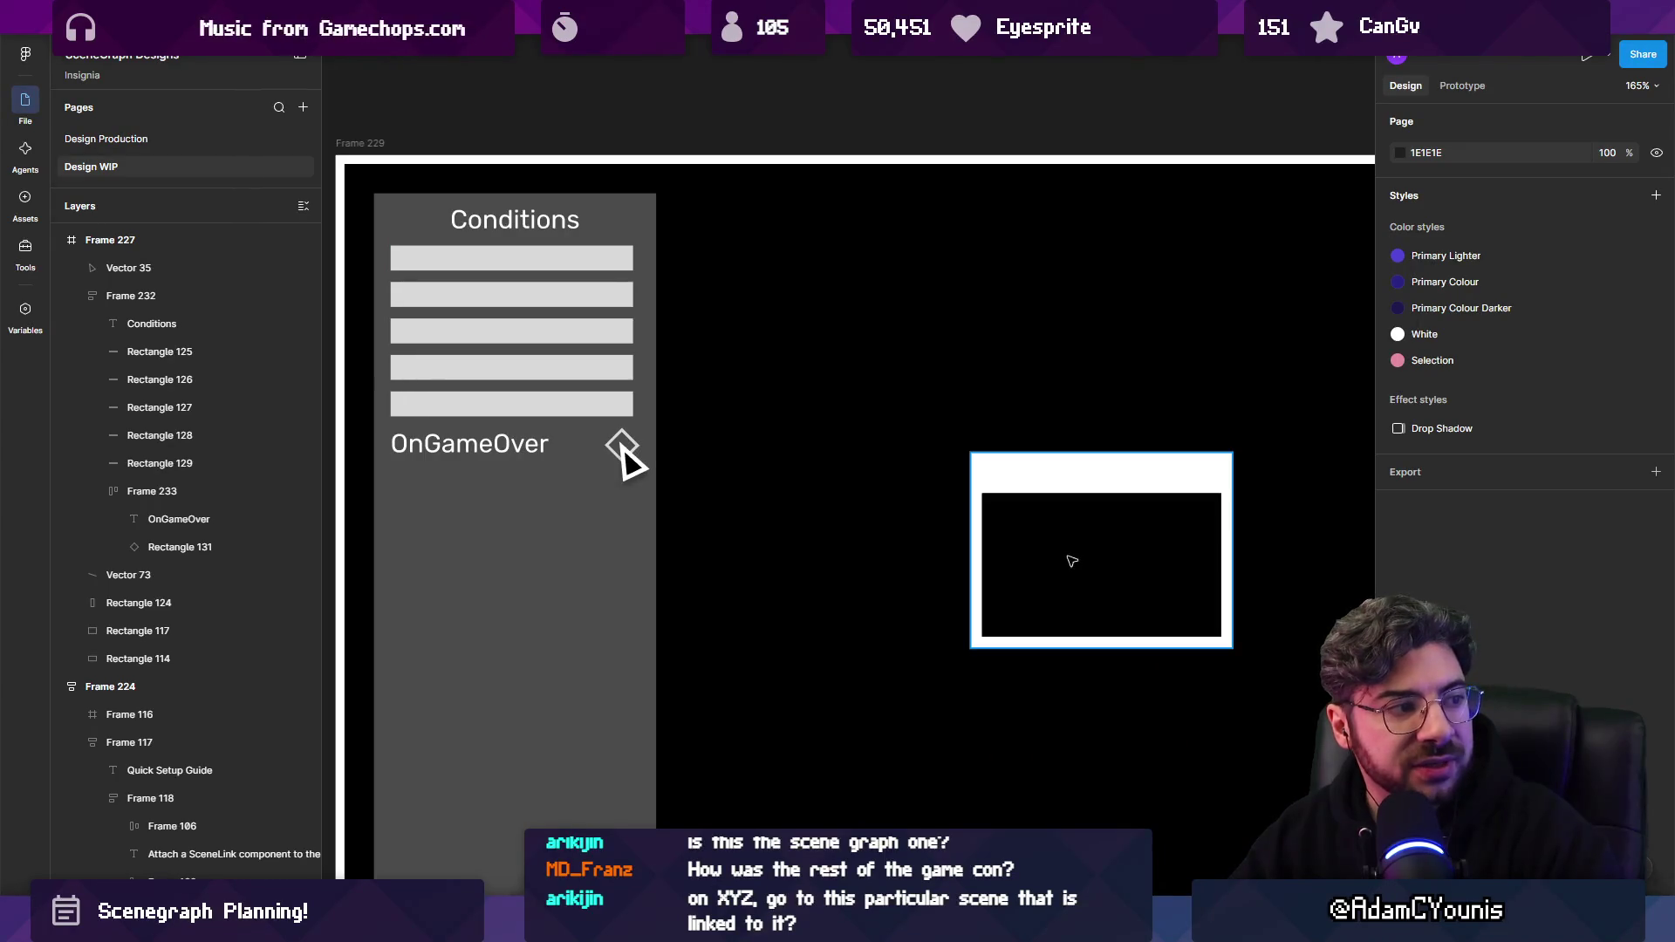
{"action": "scroll", "coordinate": [1073, 561], "scroll_direction": "down", "scroll_amount": 3}
{"action": "scroll", "coordinate": [728, 366], "scroll_direction": "up", "scroll_amount": 5}
{"action": "left_click", "coordinate": [731, 349]}
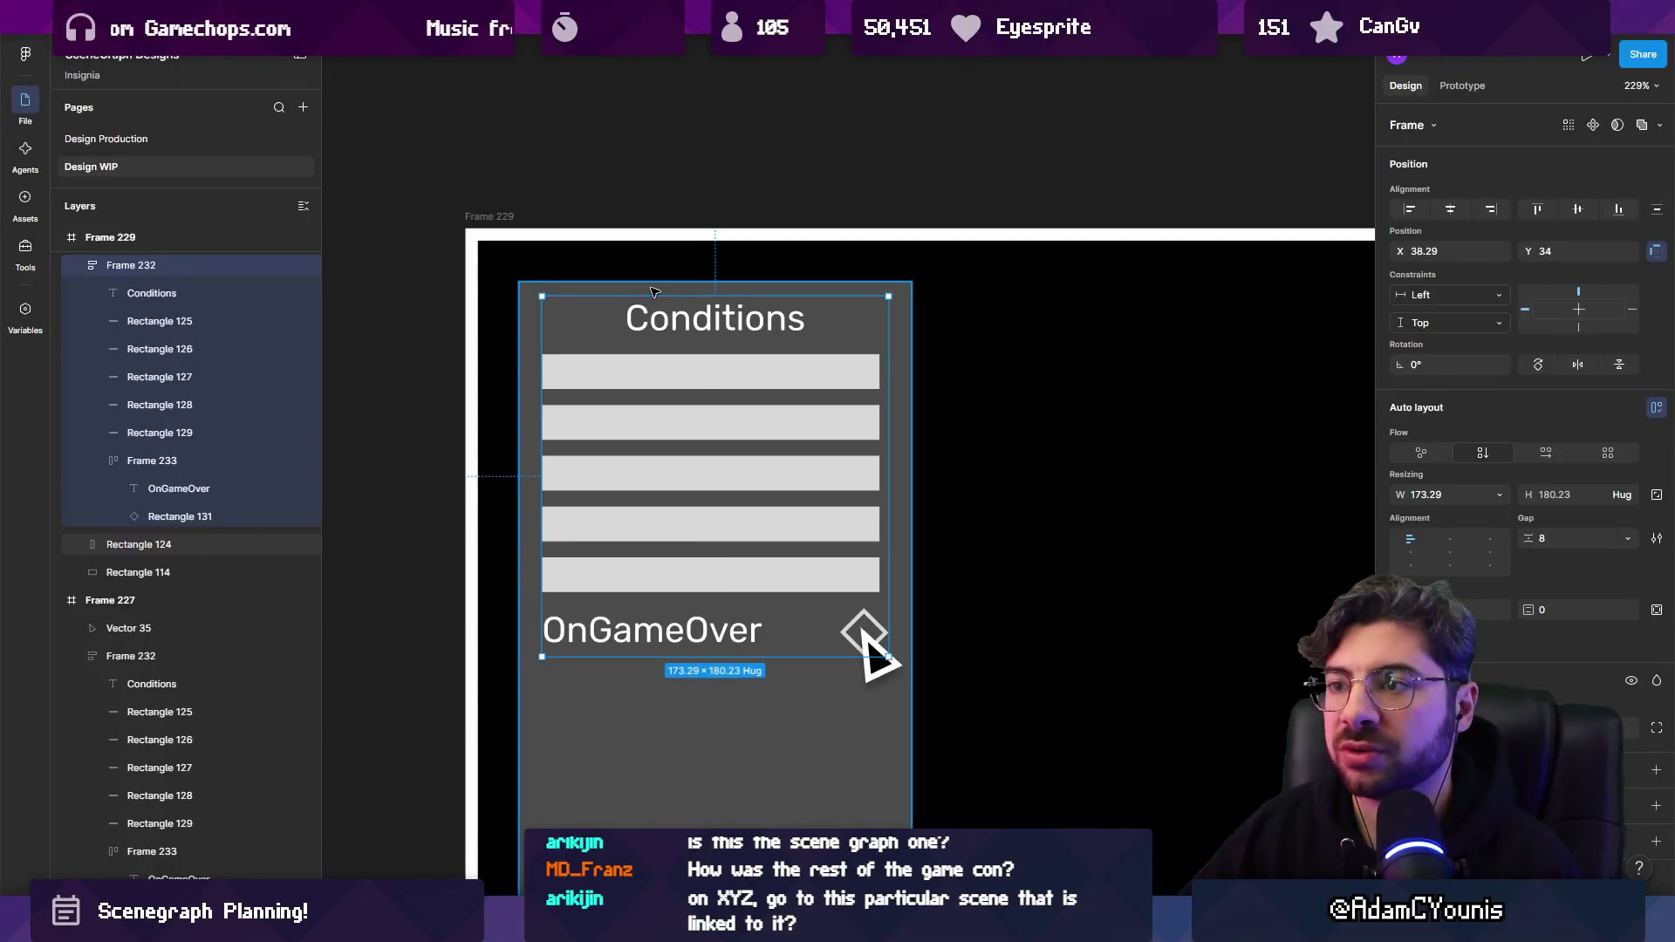
{"action": "scroll", "coordinate": [973, 481], "scroll_direction": "down", "scroll_amount": 5, "text": "ctrl"}
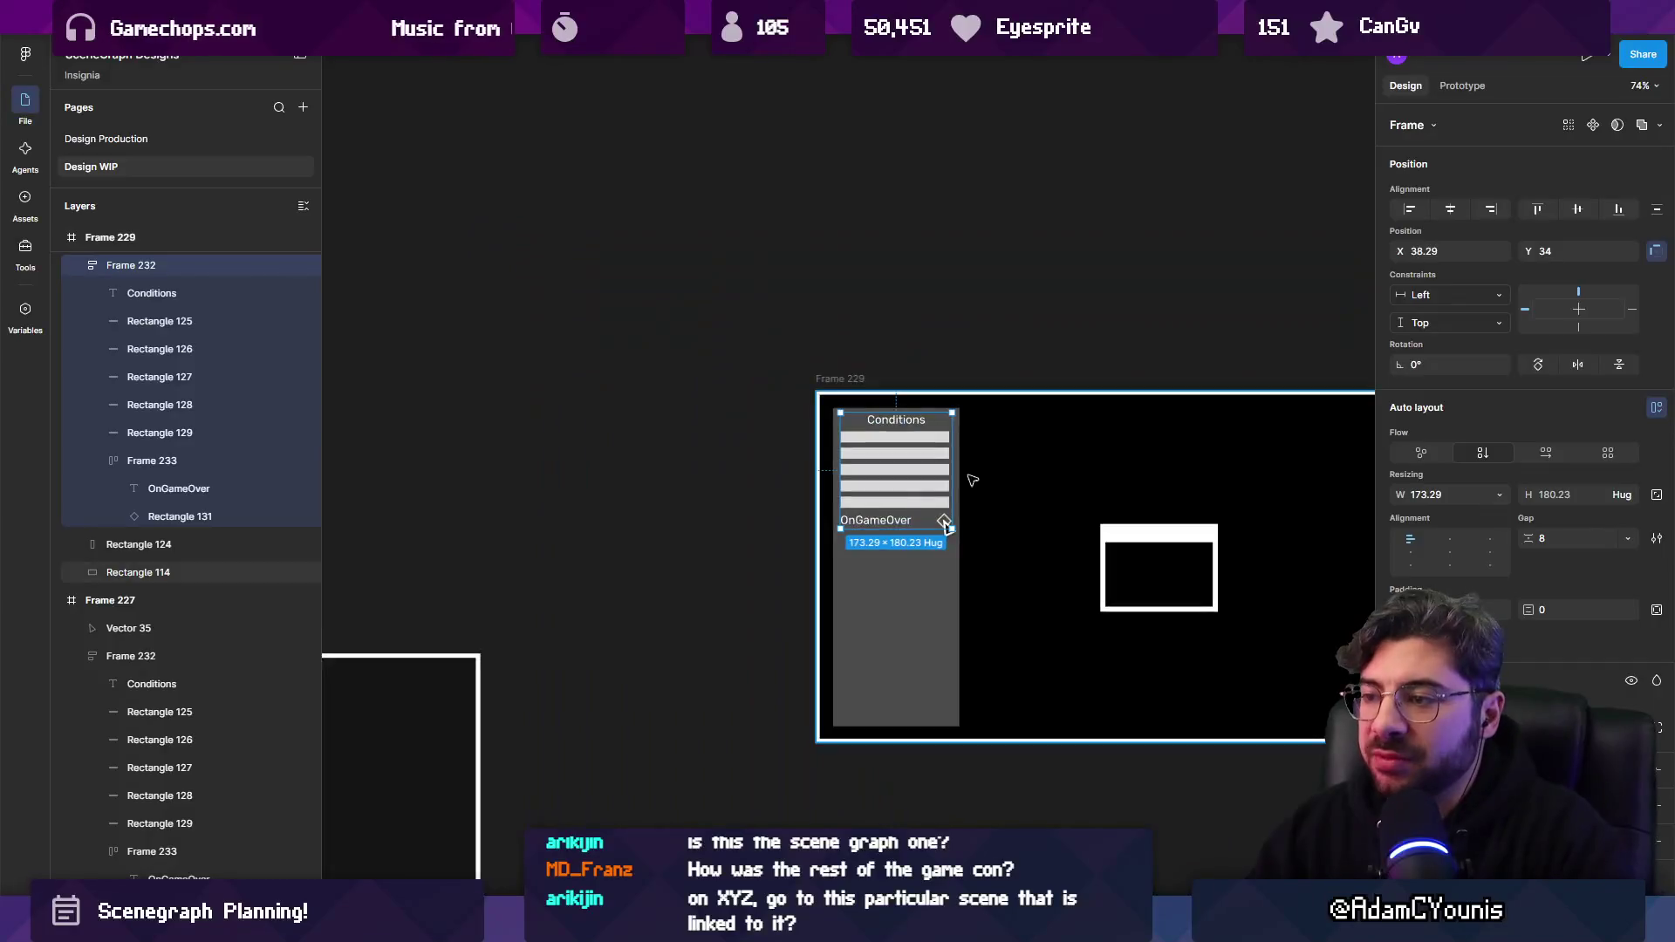
{"action": "scroll", "coordinate": [973, 481], "scroll_direction": "down", "scroll_amount": 5, "text": "ctrl"}
{"action": "left_click", "coordinate": [853, 423]}
{"action": "scroll", "coordinate": [999, 445], "scroll_direction": "up", "scroll_amount": 3, "text": "ctrl"}
{"action": "scroll", "coordinate": [1012, 471], "scroll_direction": "down", "scroll_amount": 2}
{"action": "scroll", "coordinate": [1020, 489], "scroll_direction": "right", "scroll_amount": 3}
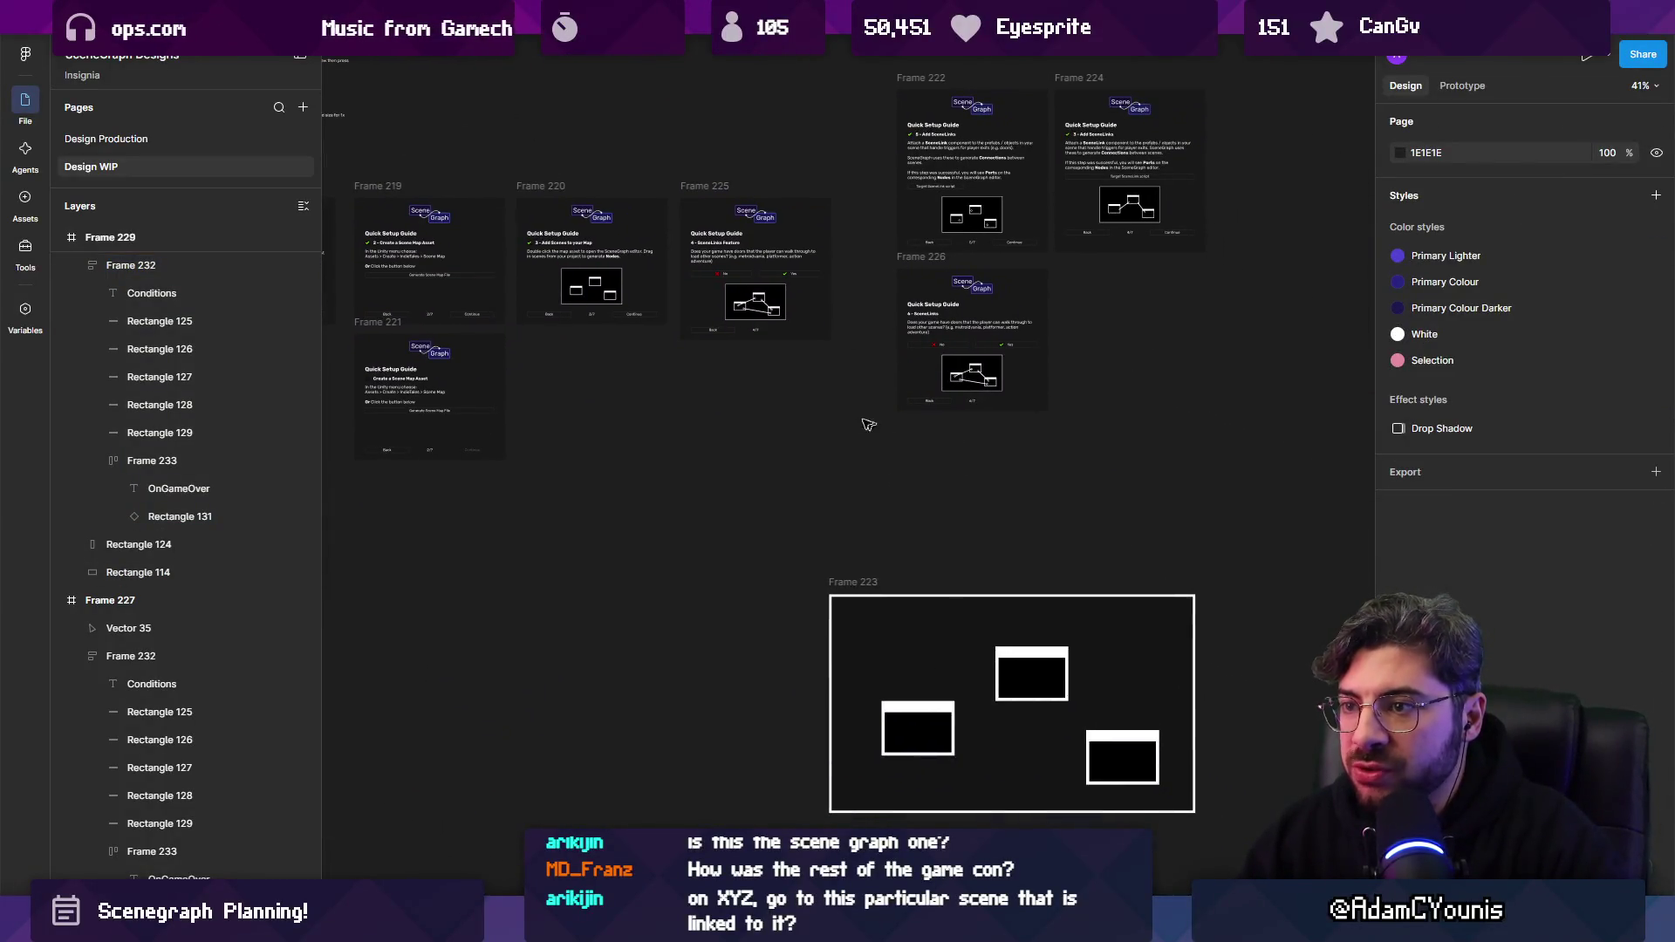
{"action": "scroll", "coordinate": [751, 262], "scroll_direction": "up", "scroll_amount": 10, "text": "ctrl"}
{"action": "scroll", "coordinate": [768, 366], "scroll_direction": "down", "scroll_amount": 3, "text": "ctrl"}
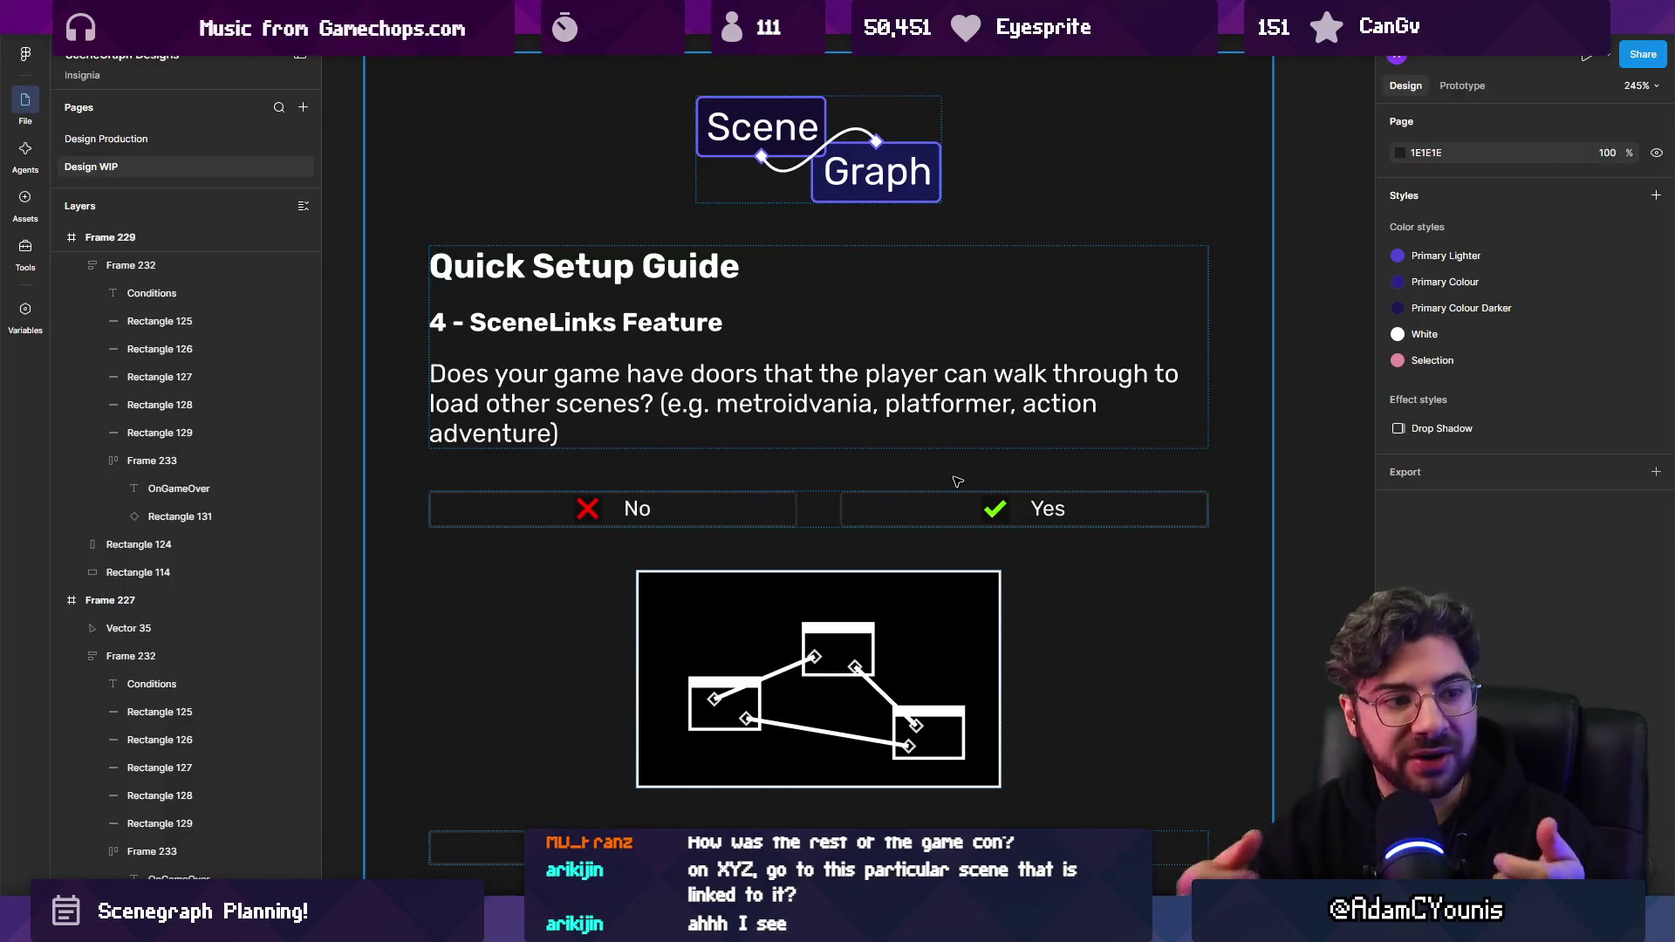
{"action": "scroll", "coordinate": [957, 482], "scroll_direction": "down", "scroll_amount": 10}
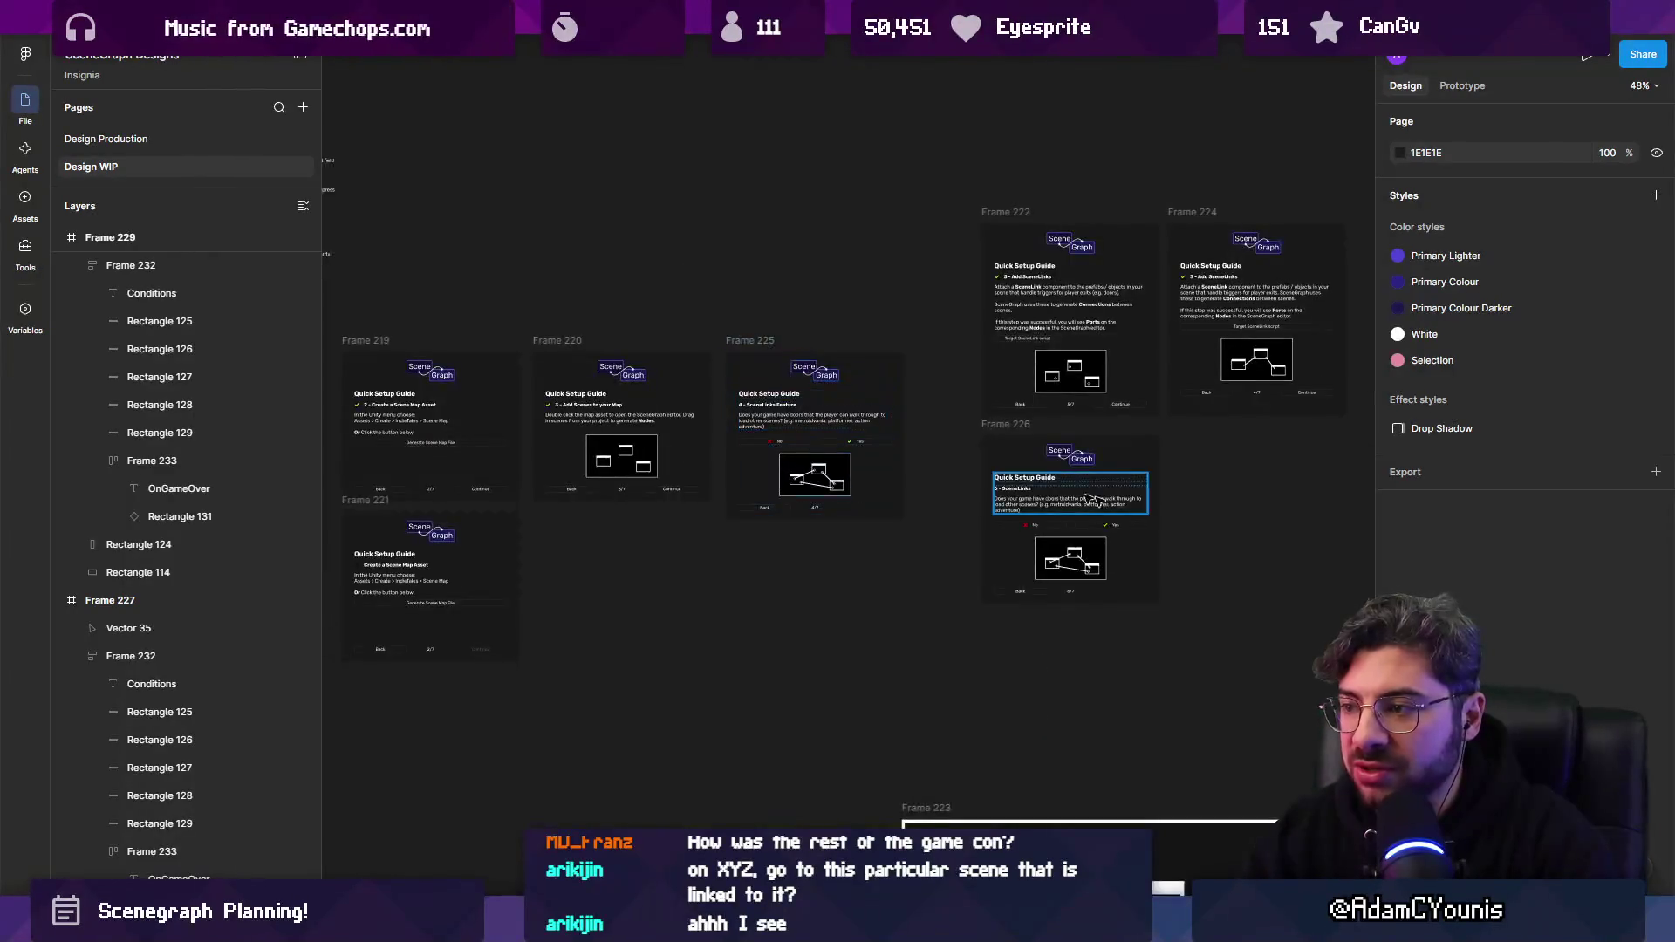
{"action": "scroll", "coordinate": [811, 398], "scroll_direction": "up", "scroll_amount": 5}
{"action": "scroll", "coordinate": [811, 398], "scroll_direction": "right", "scroll_amount": 3}
{"action": "scroll", "coordinate": [993, 447], "scroll_direction": "up", "scroll_amount": 3}
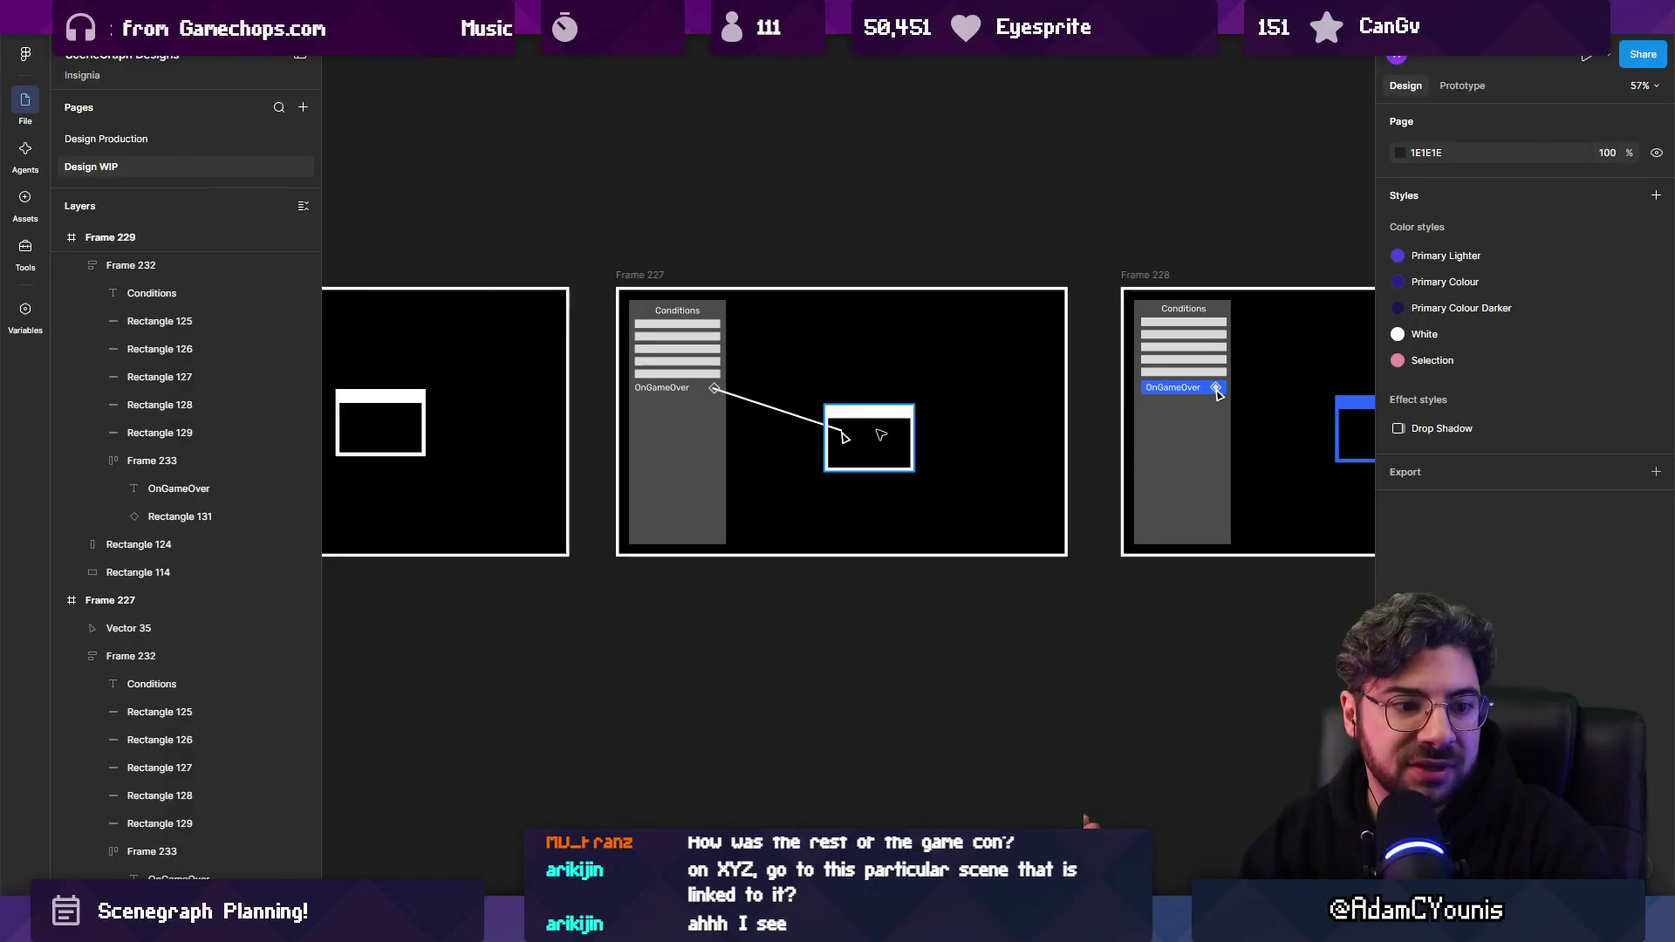
{"action": "scroll", "coordinate": [855, 425], "scroll_direction": "down", "scroll_amount": 3}
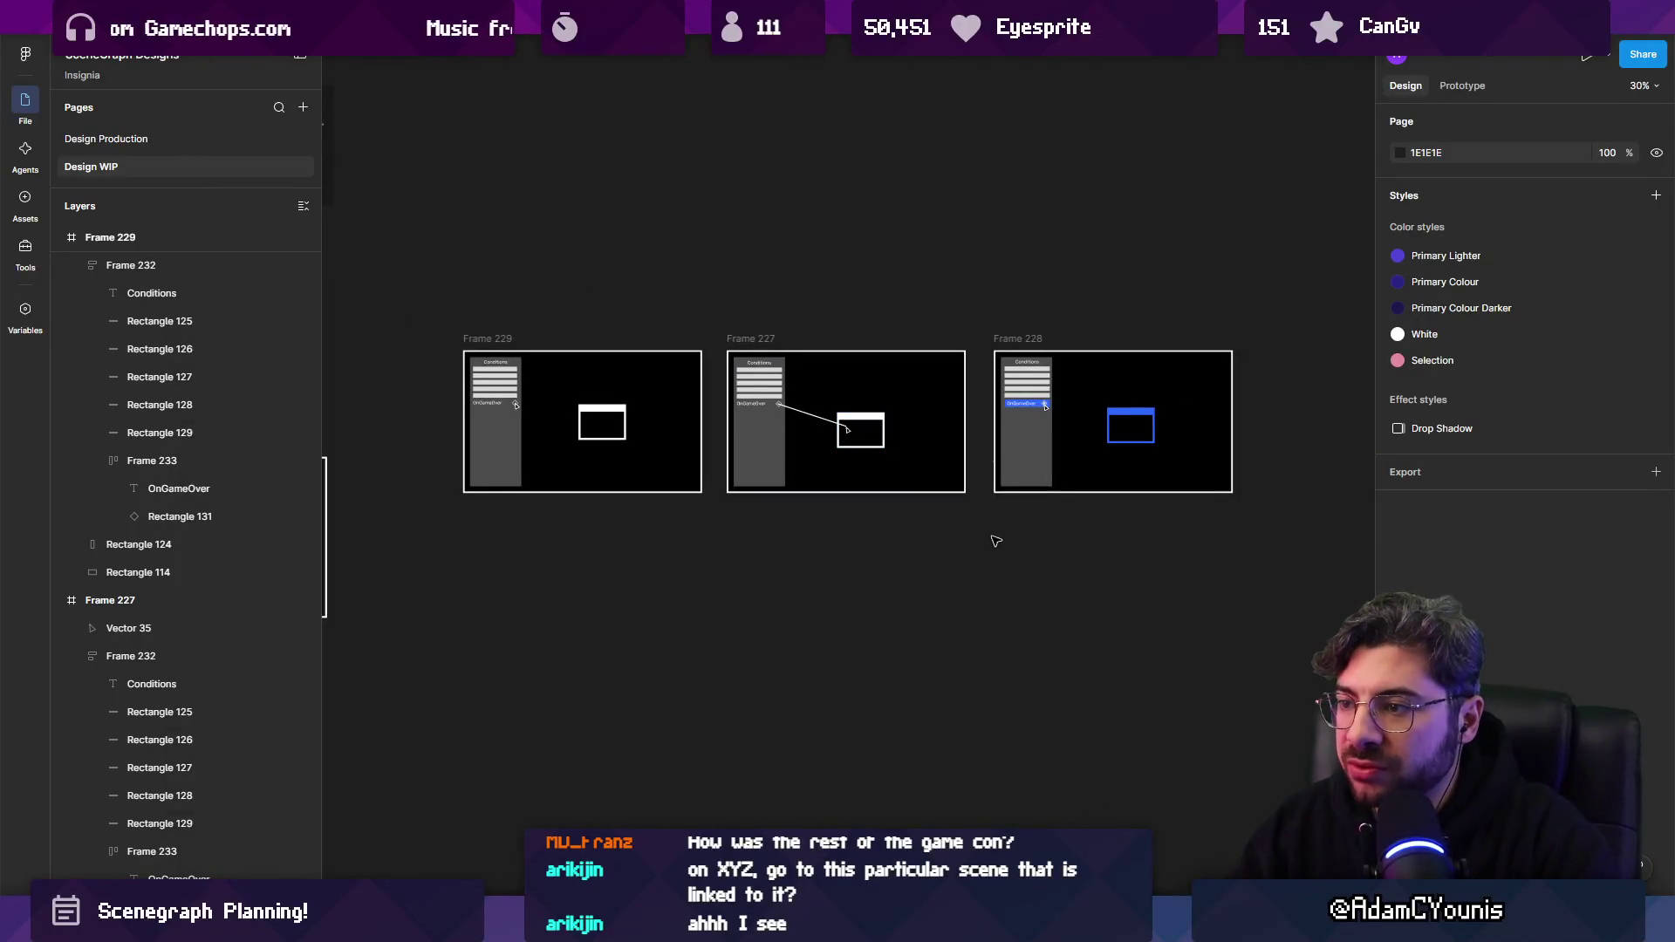
{"action": "scroll", "coordinate": [997, 541], "scroll_direction": "left", "scroll_amount": 1}
{"action": "scroll", "coordinate": [960, 506], "scroll_direction": "left", "scroll_amount": 4}
{"action": "scroll", "coordinate": [866, 505], "scroll_direction": "down", "scroll_amount": 2}
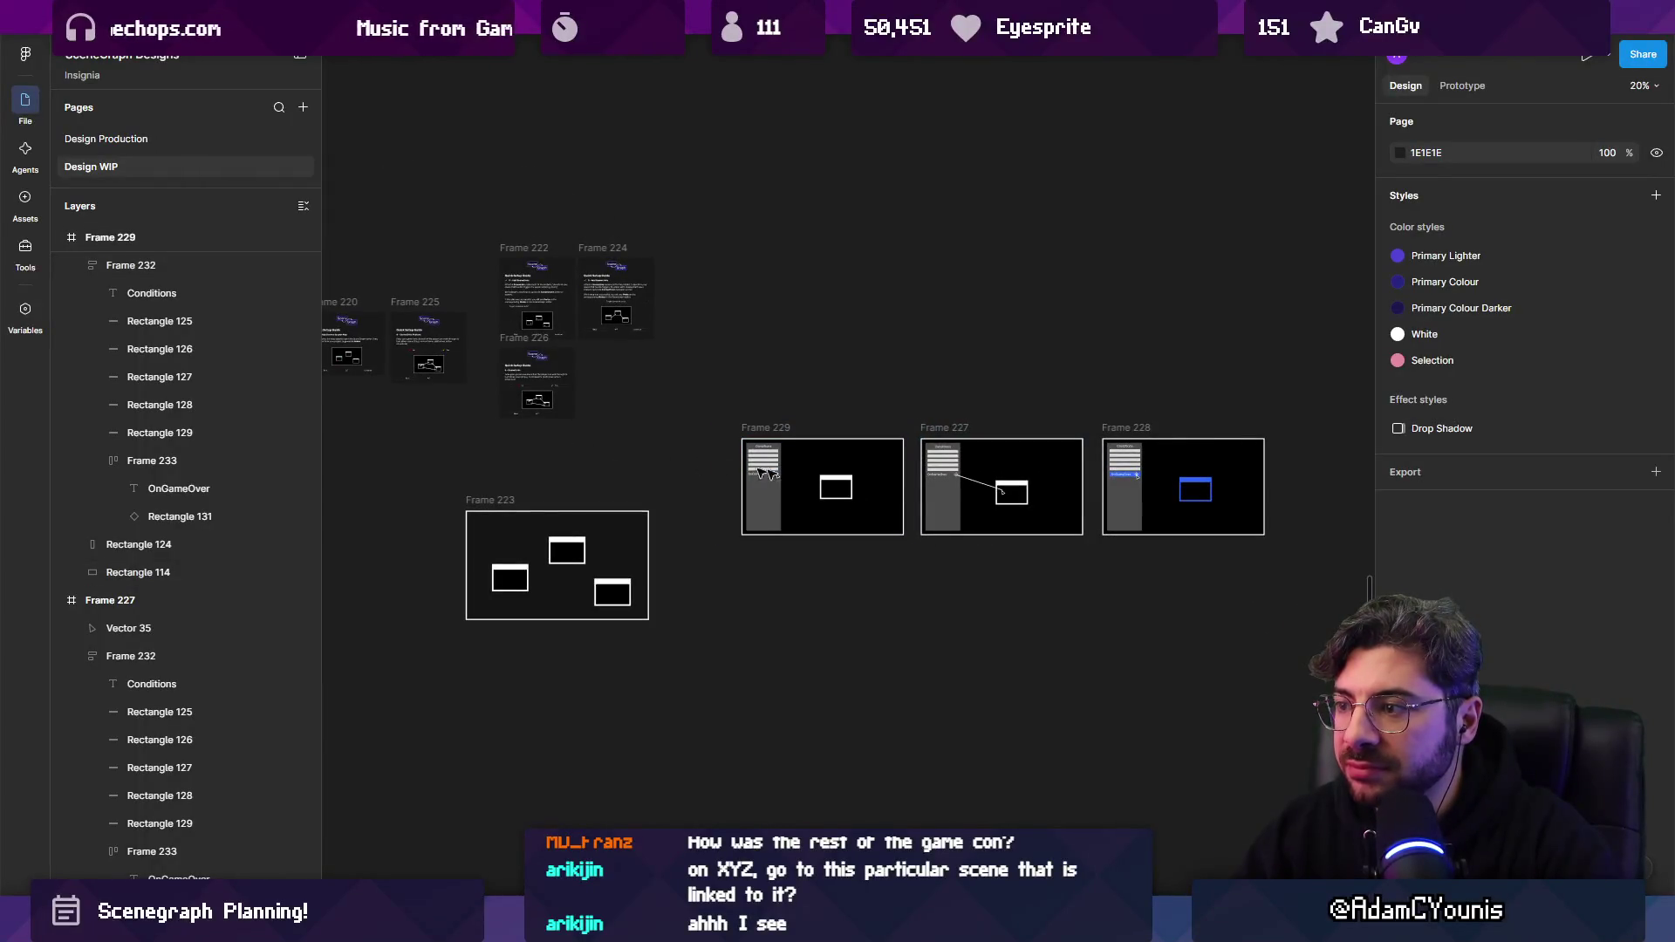
{"action": "scroll", "coordinate": [1079, 492], "scroll_direction": "up", "scroll_amount": 5}
{"action": "scroll", "coordinate": [1079, 492], "scroll_direction": "down", "scroll_amount": 3}
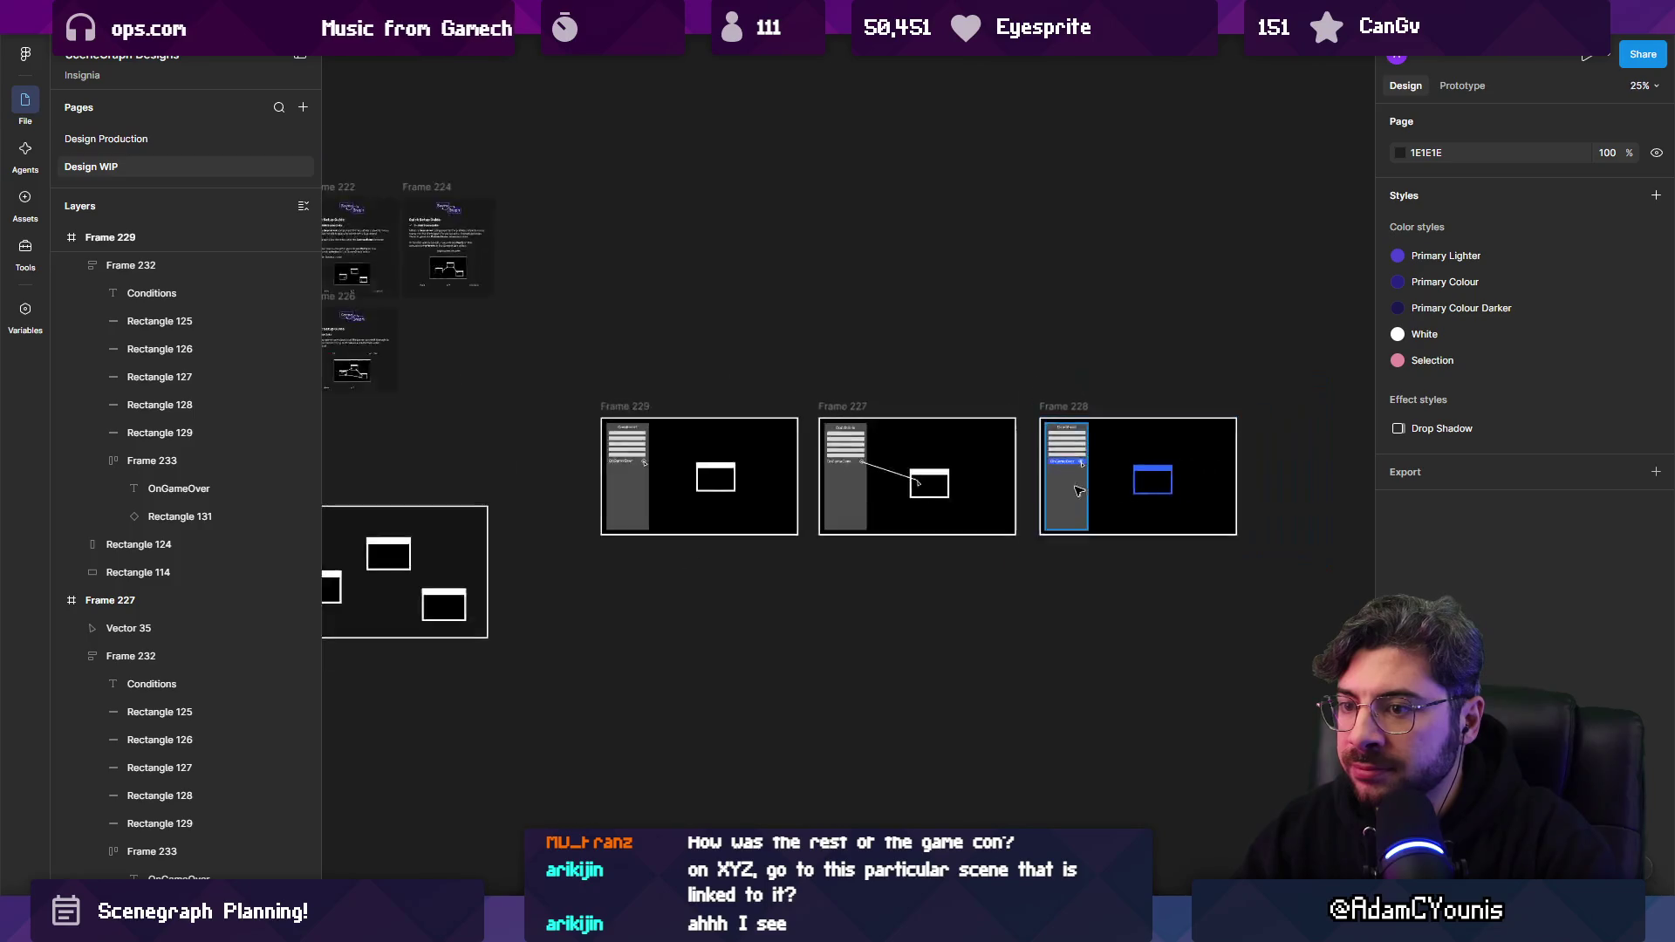
{"action": "scroll", "coordinate": [1079, 492], "scroll_direction": "down", "scroll_amount": 2}
{"action": "scroll", "coordinate": [868, 318], "scroll_direction": "up", "scroll_amount": 5}
{"action": "scroll", "coordinate": [869, 317], "scroll_direction": "left", "scroll_amount": 3}
{"action": "scroll", "coordinate": [1284, 484], "scroll_direction": "up", "scroll_amount": 3}
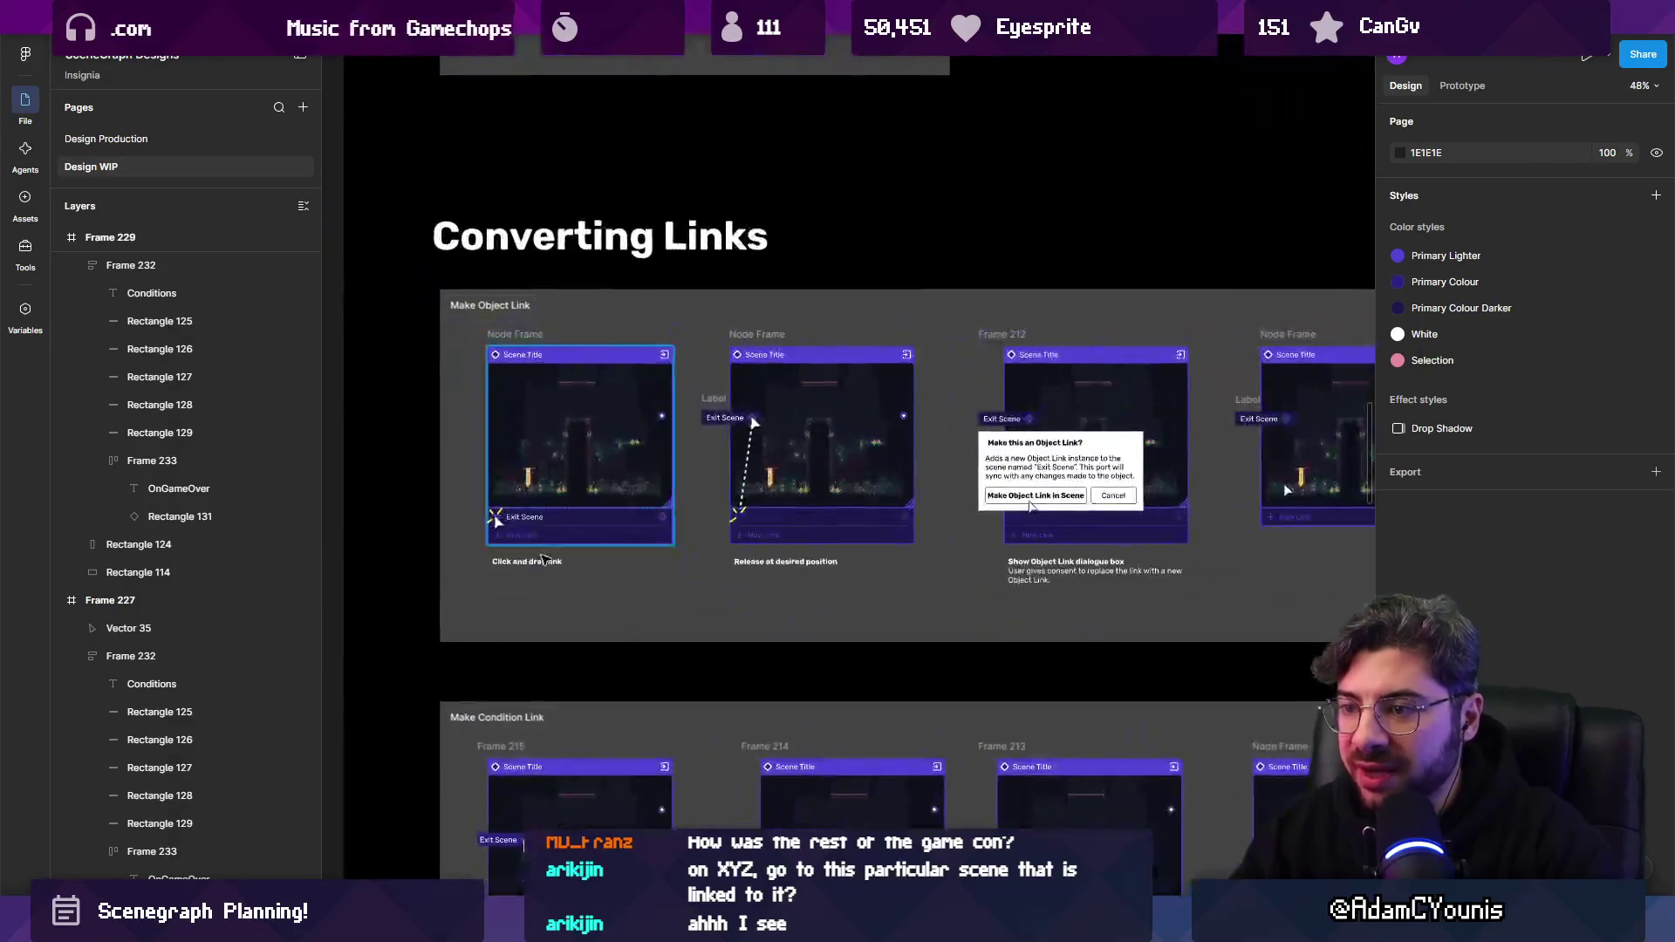
{"action": "scroll", "coordinate": [1285, 484], "scroll_direction": "up", "scroll_amount": 5}
{"action": "scroll", "coordinate": [571, 112], "scroll_direction": "left", "scroll_amount": 3}
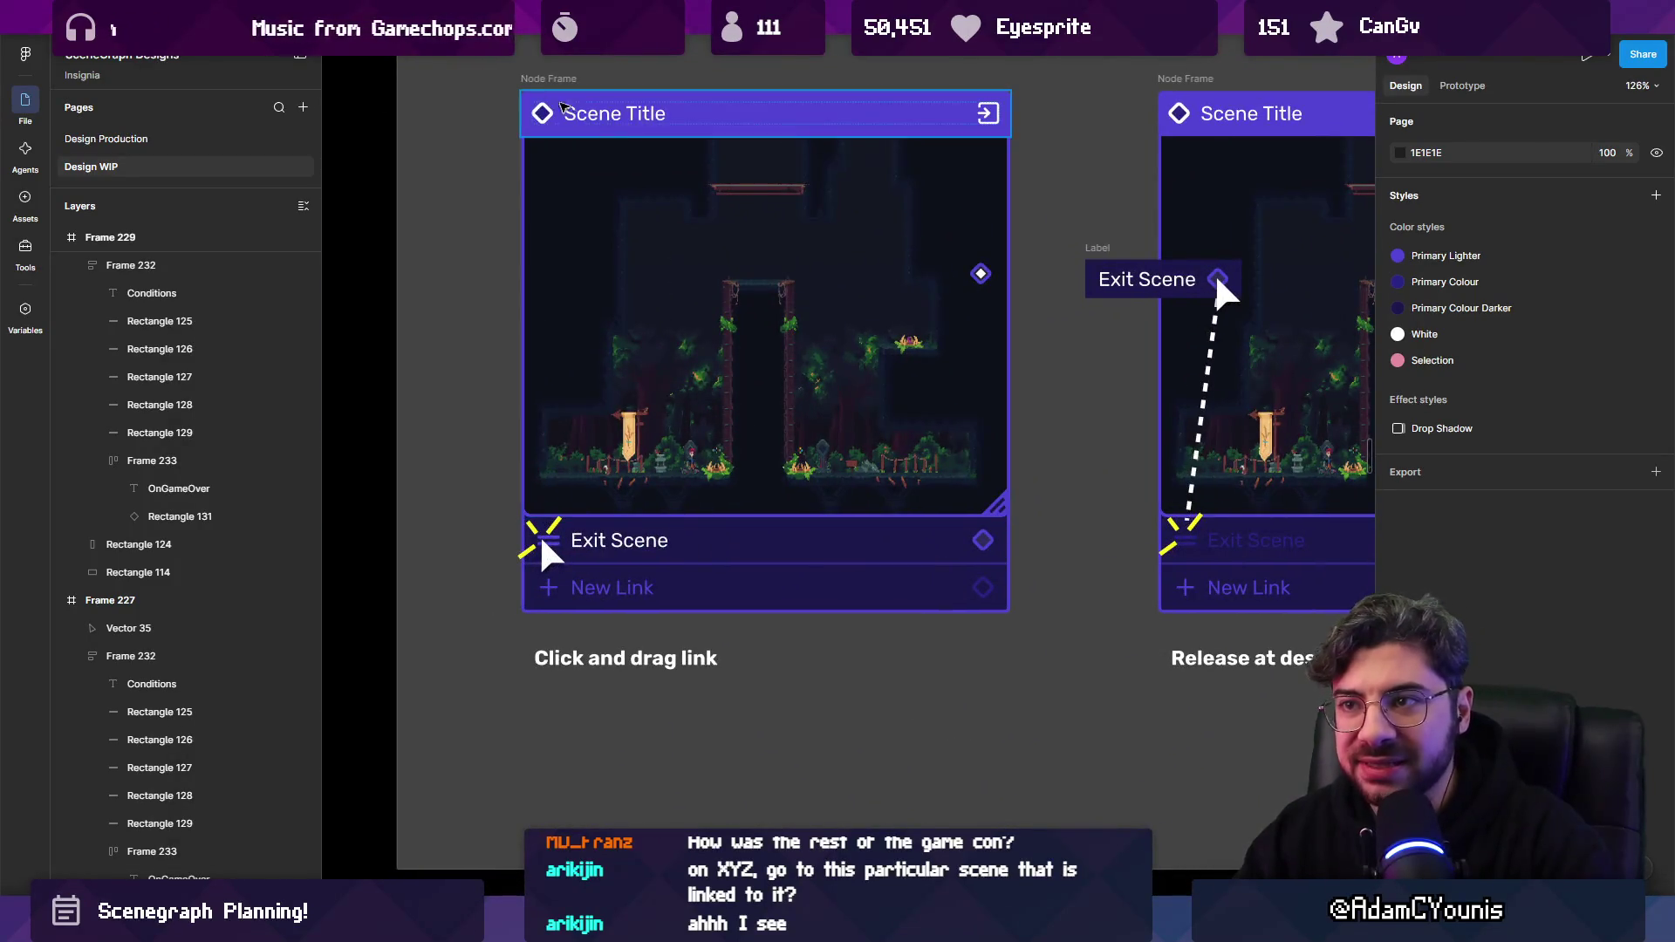
{"action": "left_click", "coordinate": [572, 112]}
{"action": "scroll", "coordinate": [1160, 393], "scroll_direction": "right", "scroll_amount": 2}
{"action": "scroll", "coordinate": [1160, 393], "scroll_direction": "right", "scroll_amount": 5}
{"action": "scroll", "coordinate": [919, 464], "scroll_direction": "down", "scroll_amount": 3}
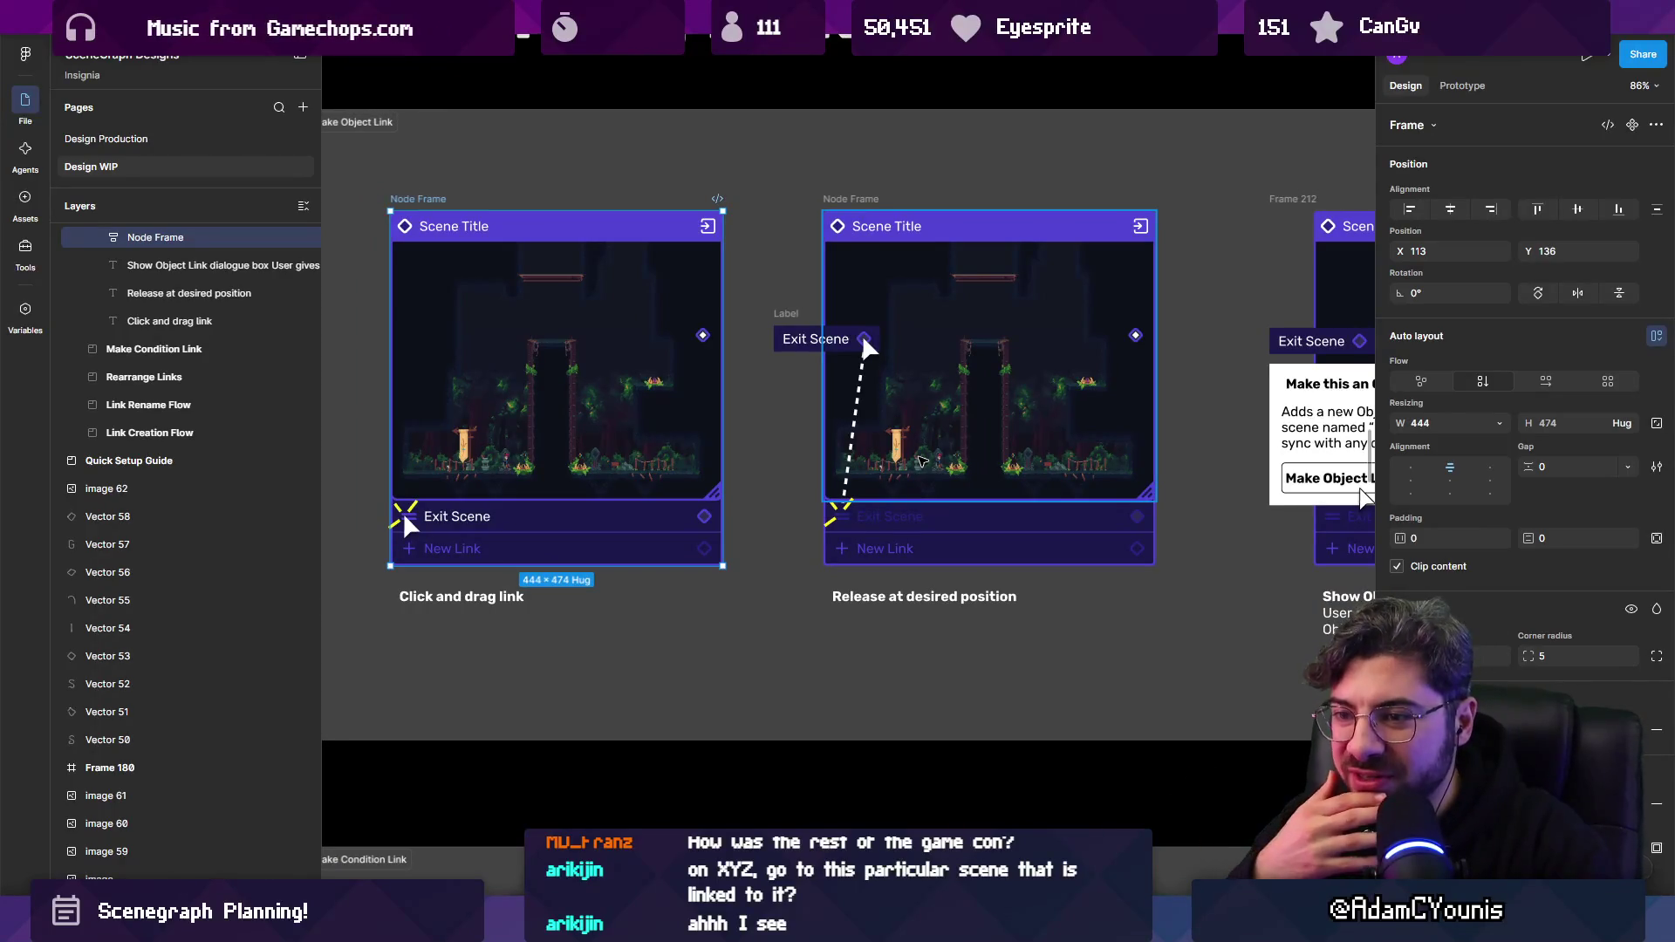
{"action": "left_click", "coordinate": [559, 529]}
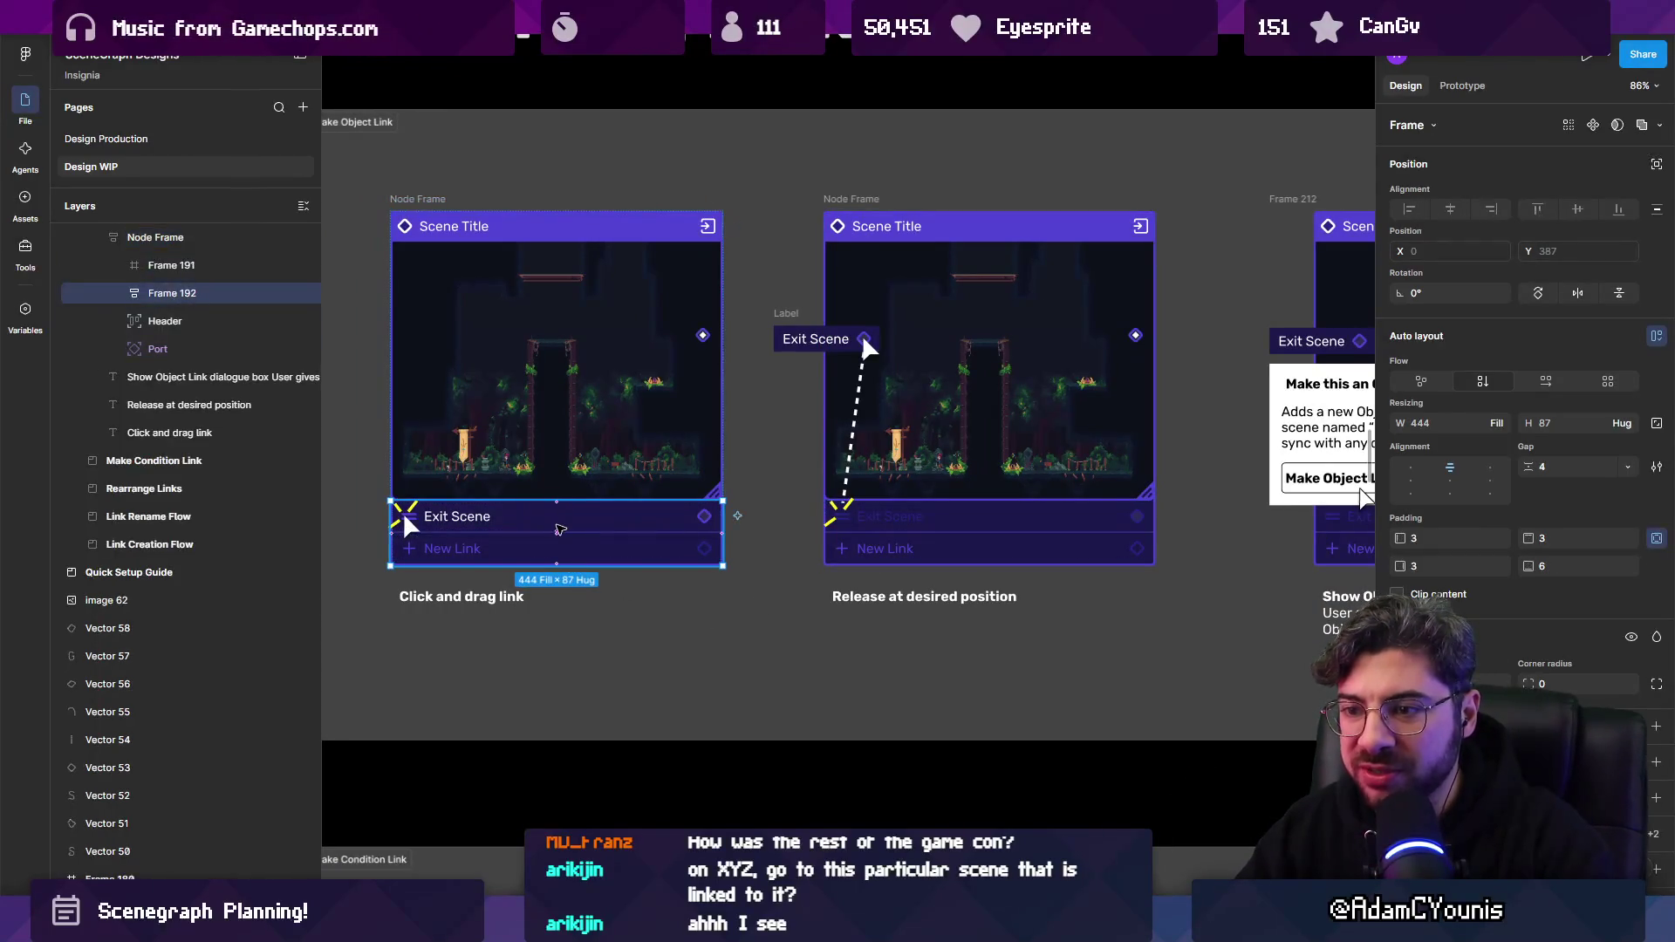
{"action": "double_click", "coordinate": [555, 549]}
{"action": "scroll", "coordinate": [620, 527], "scroll_direction": "down", "scroll_amount": 5}
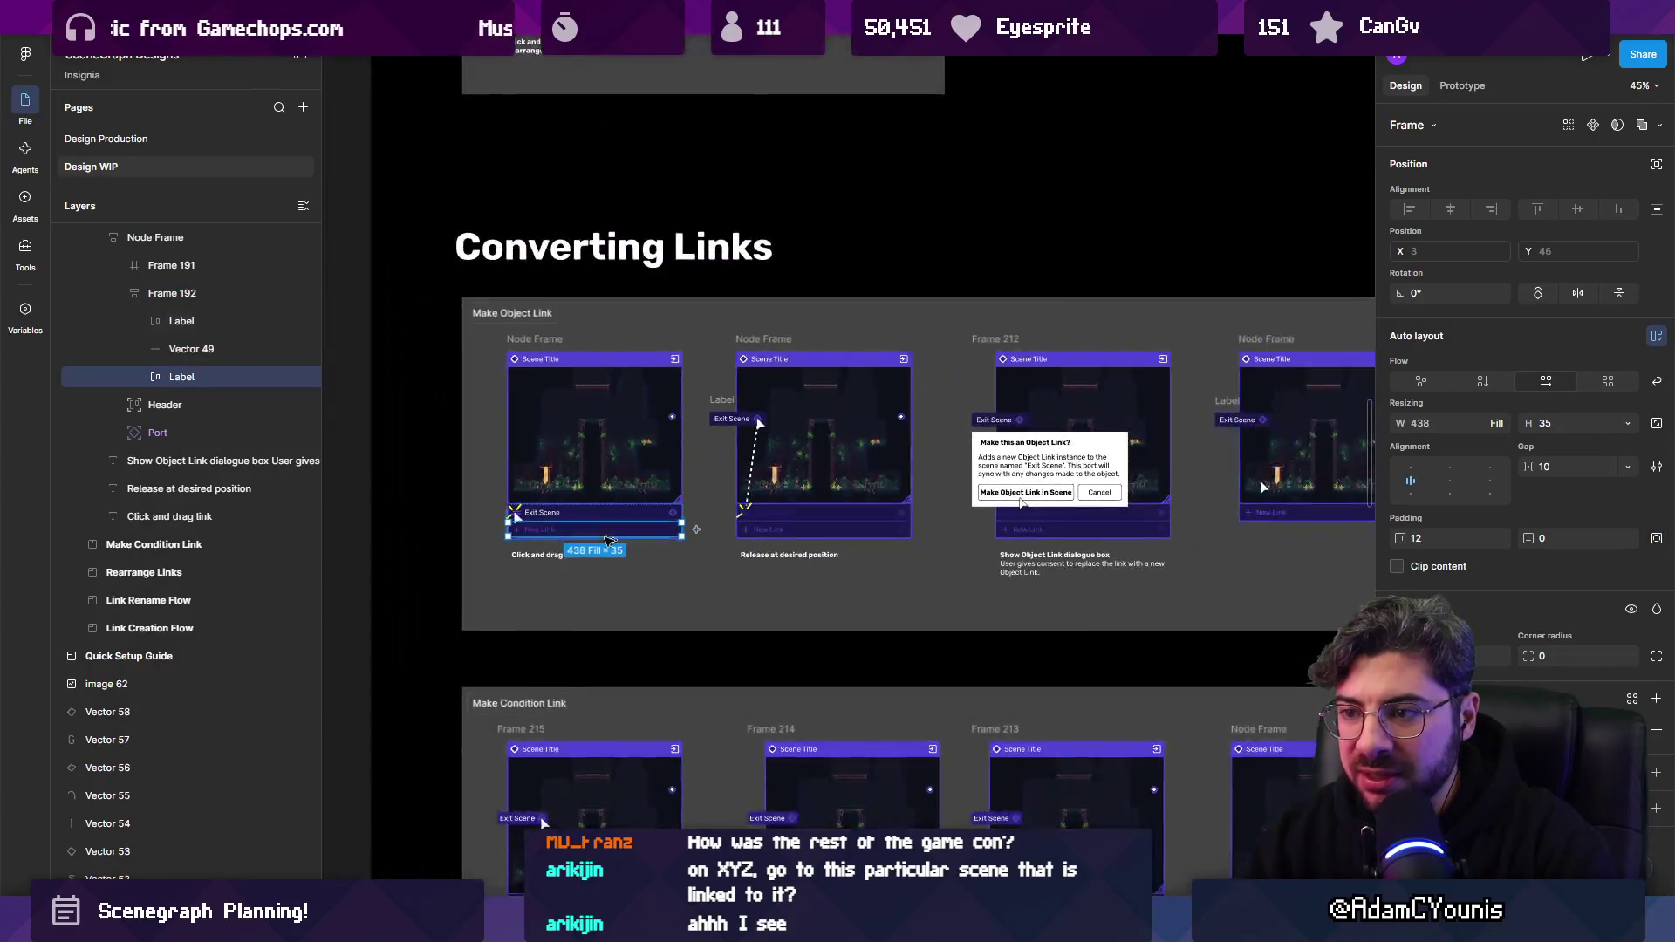
{"action": "left_click", "coordinate": [362, 537]}
{"action": "scroll", "coordinate": [589, 525], "scroll_direction": "up", "scroll_amount": 5}
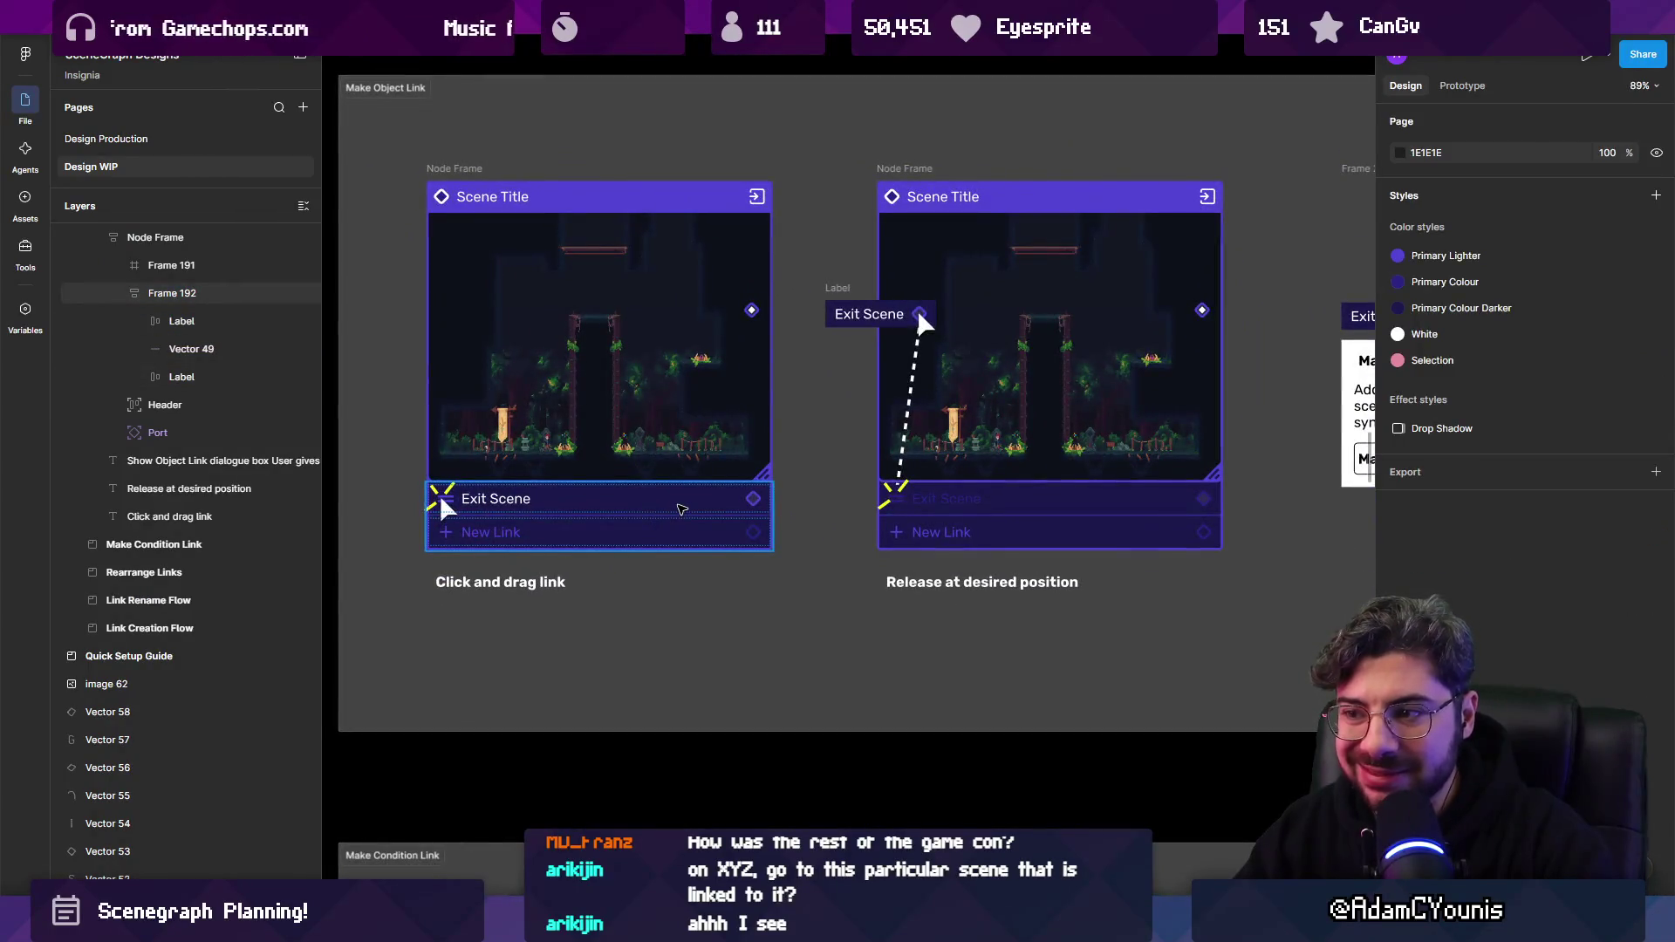
{"action": "left_click", "coordinate": [682, 509]}
{"action": "scroll", "coordinate": [682, 510], "scroll_direction": "down", "scroll_amount": 5}
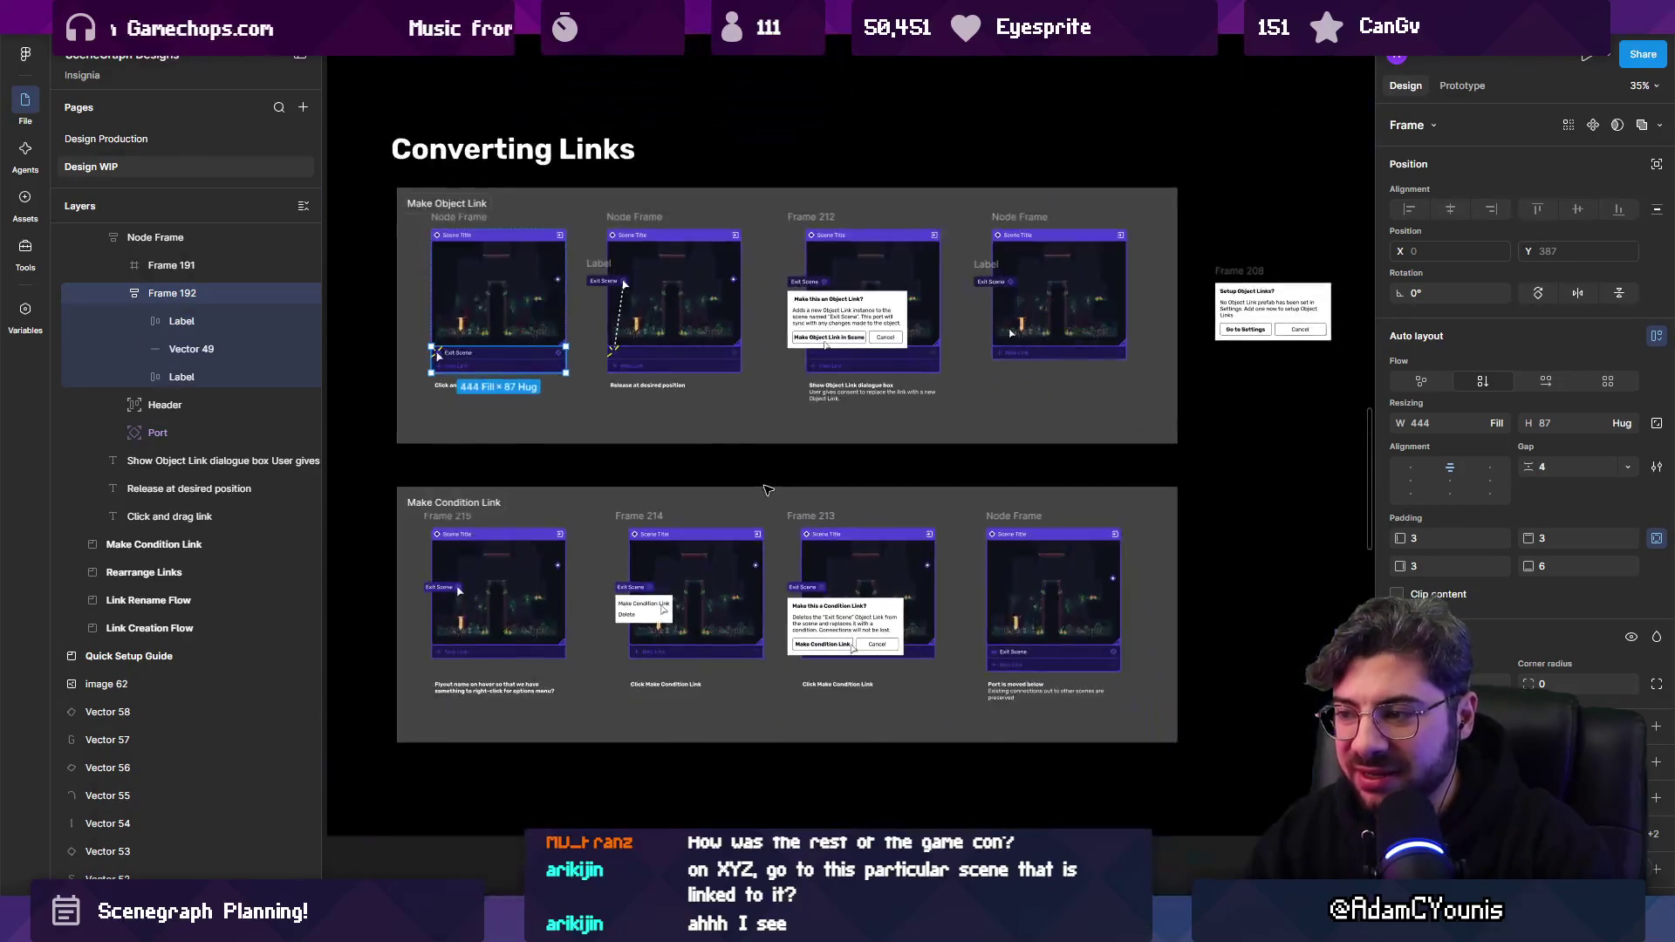
{"action": "scroll", "coordinate": [798, 469], "scroll_direction": "up", "scroll_amount": 5}
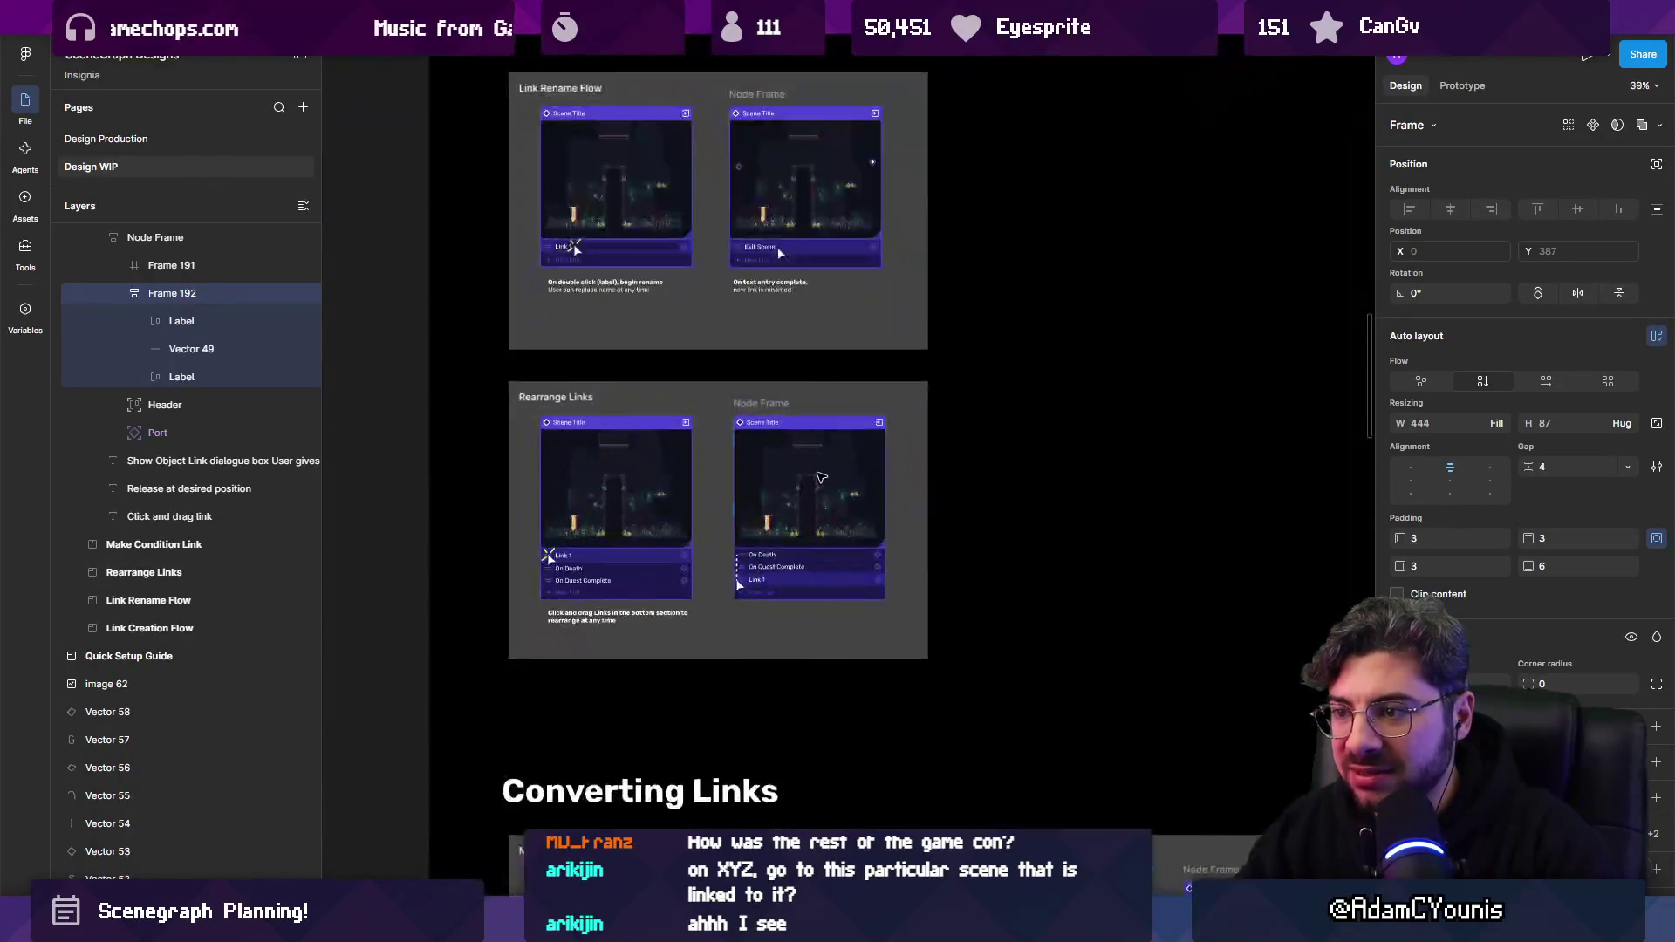
{"action": "scroll", "coordinate": [707, 610], "scroll_direction": "up", "scroll_amount": 5}
{"action": "scroll", "coordinate": [724, 585], "scroll_direction": "down", "scroll_amount": 3}
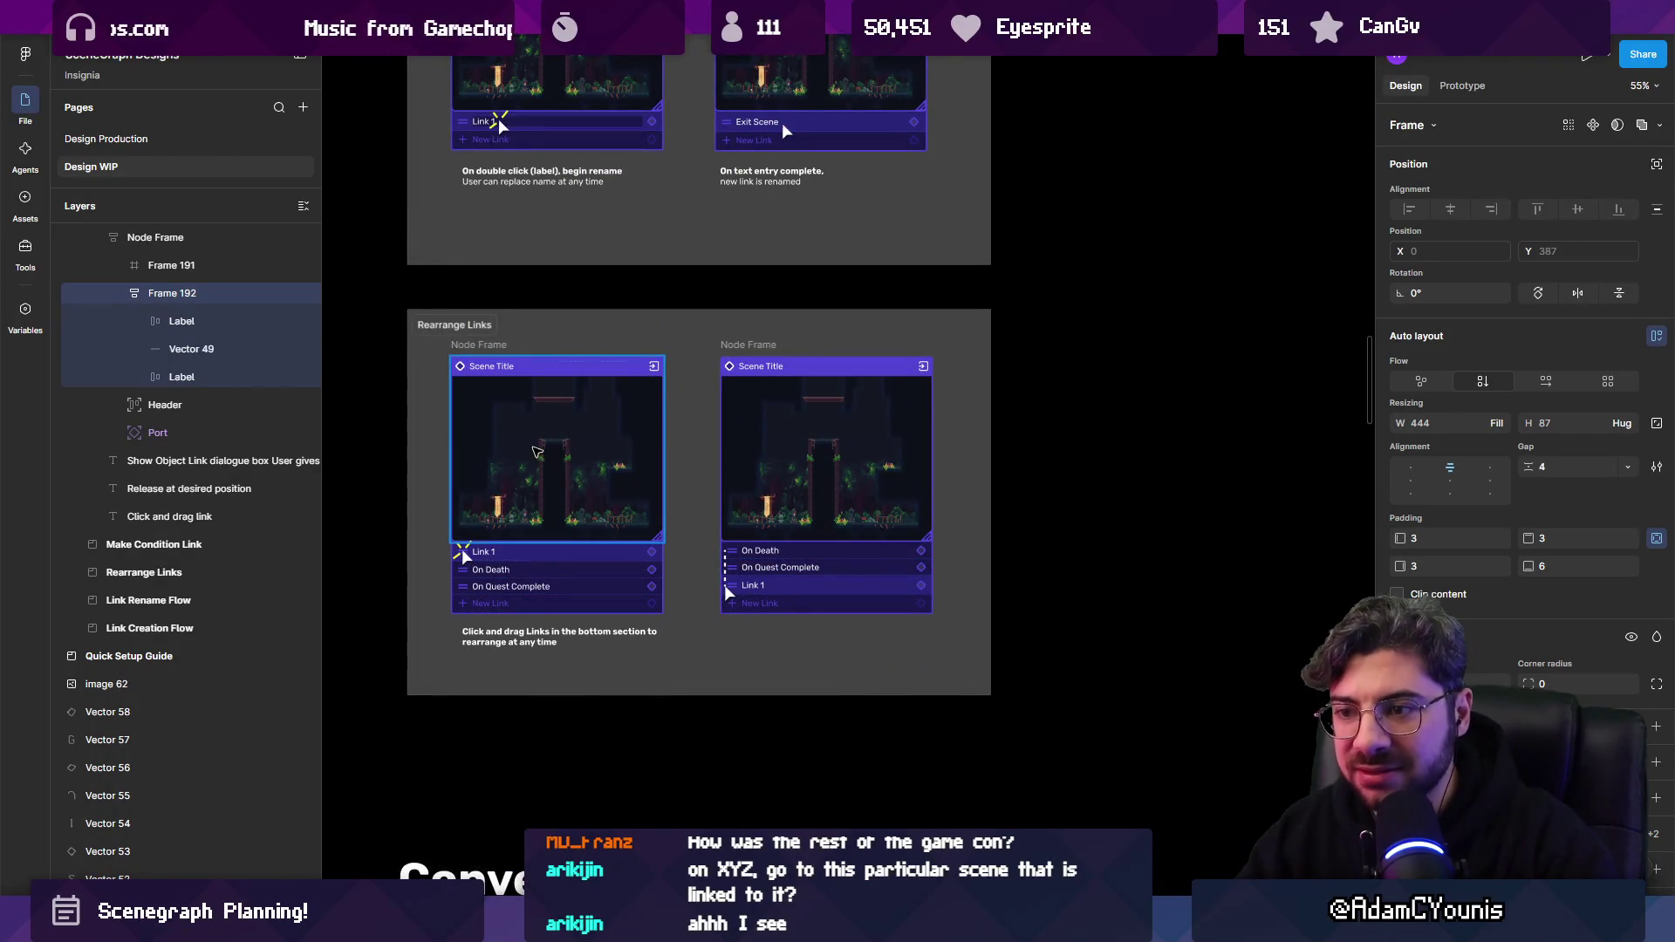
{"action": "left_click", "coordinate": [565, 474]}
{"action": "scroll", "coordinate": [566, 473], "scroll_direction": "up", "scroll_amount": 3}
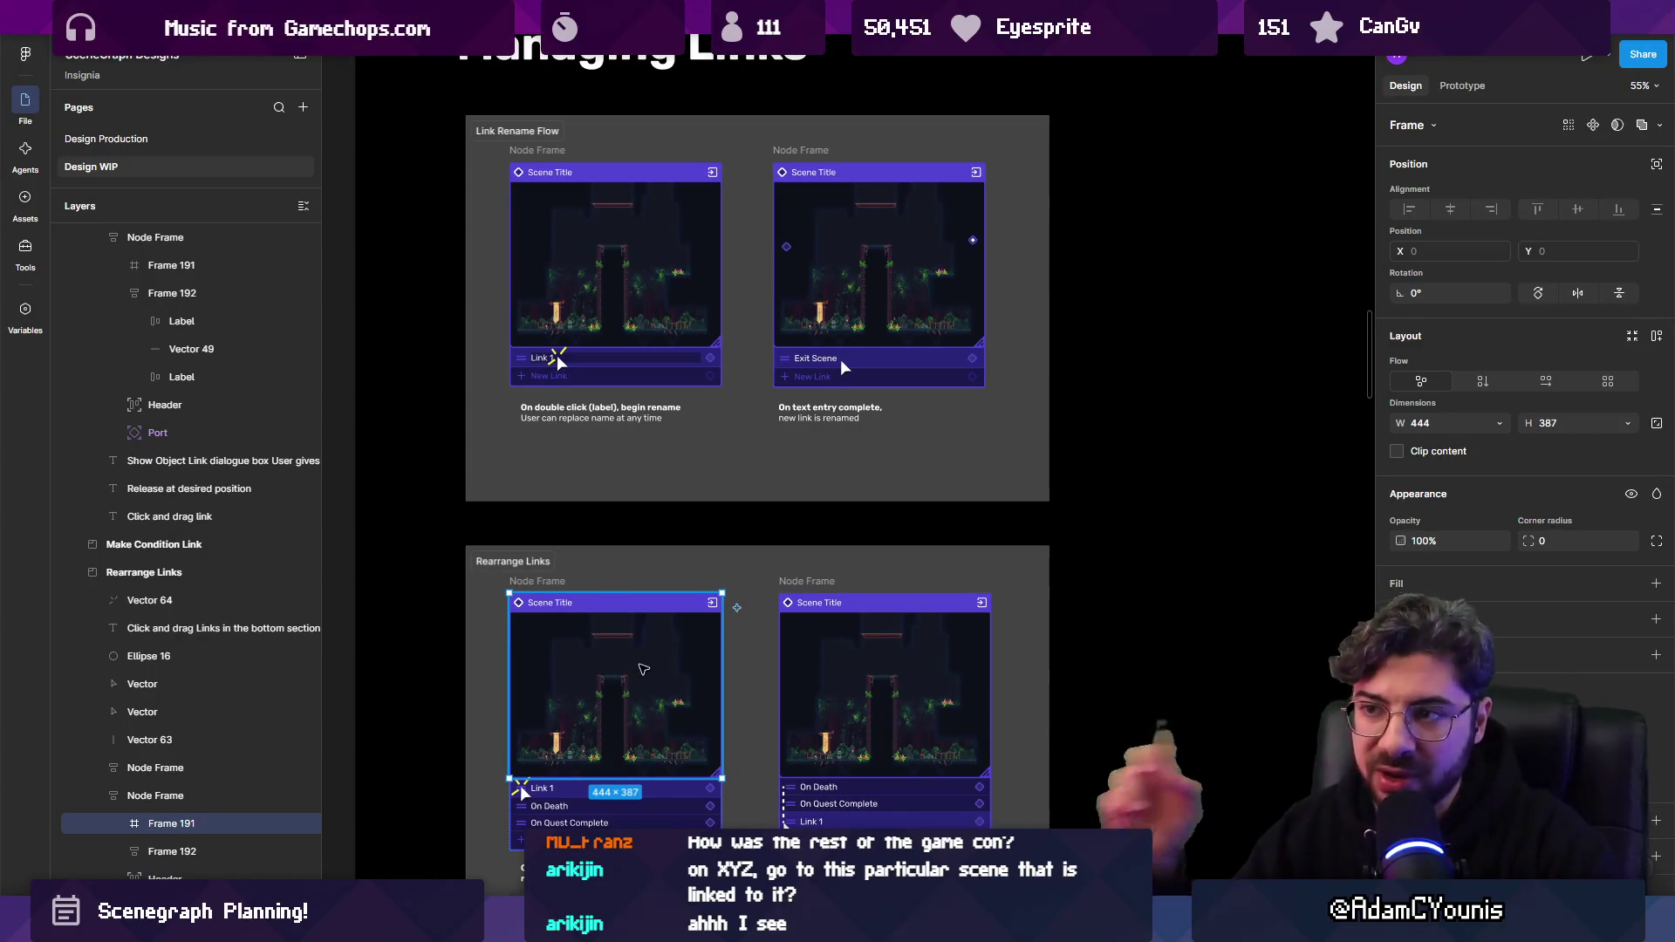
{"action": "scroll", "coordinate": [643, 669], "scroll_direction": "up", "scroll_amount": 5}
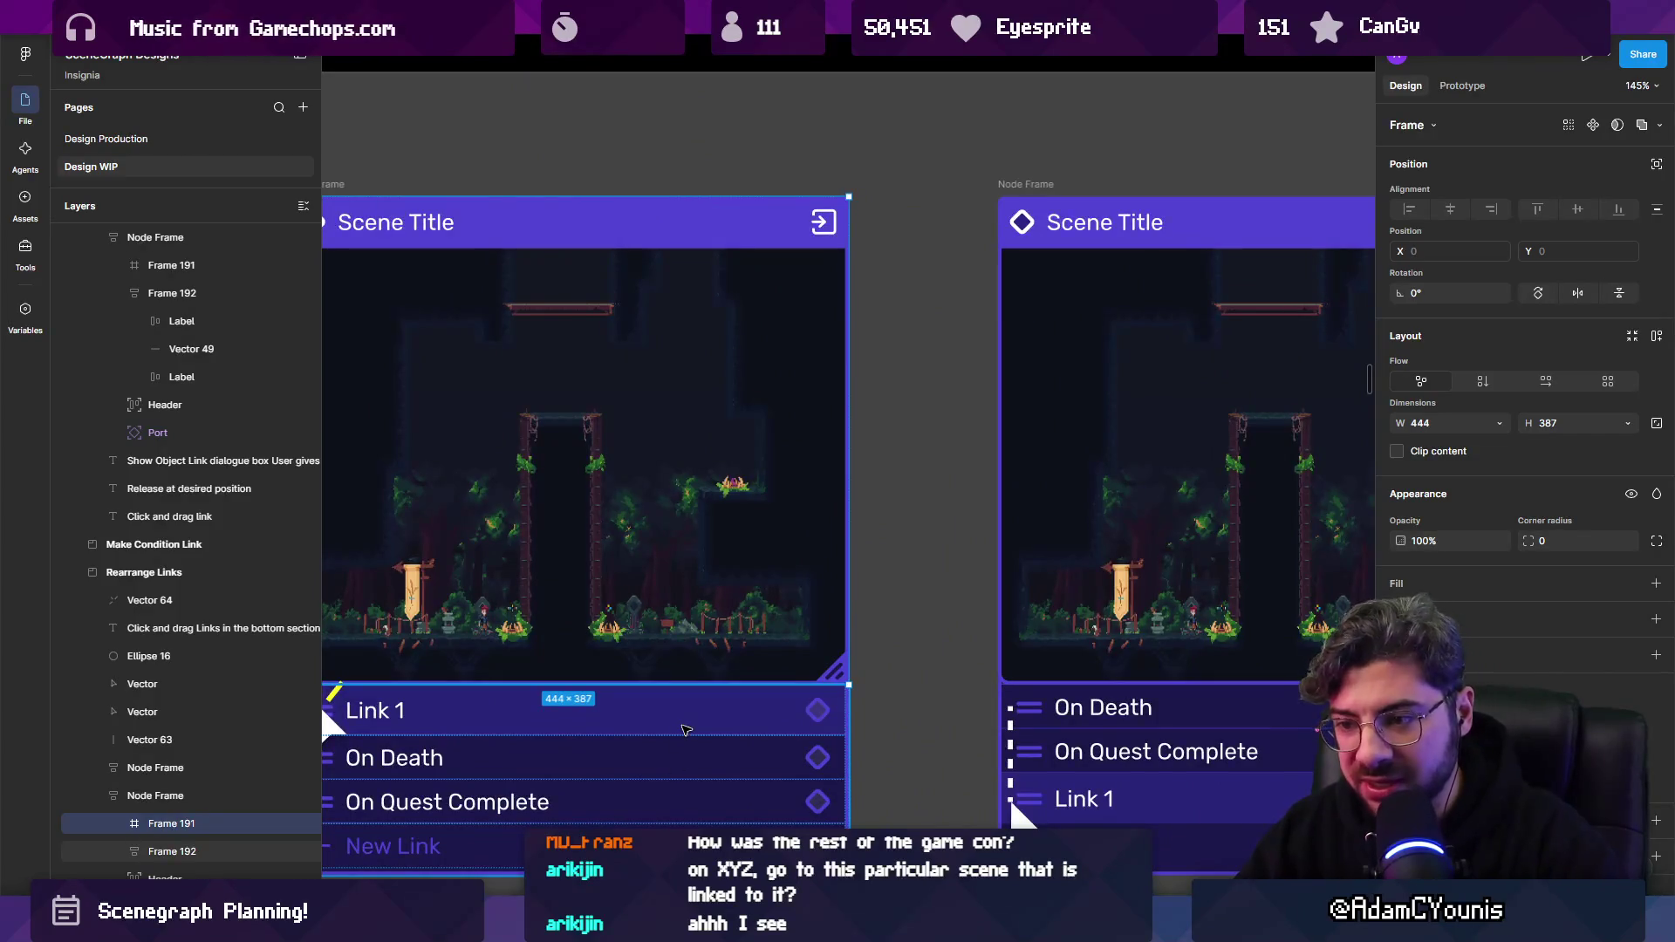
{"action": "scroll", "coordinate": [658, 766], "scroll_direction": "down", "scroll_amount": 5}
{"action": "scroll", "coordinate": [801, 543], "scroll_direction": "down", "scroll_amount": 4}
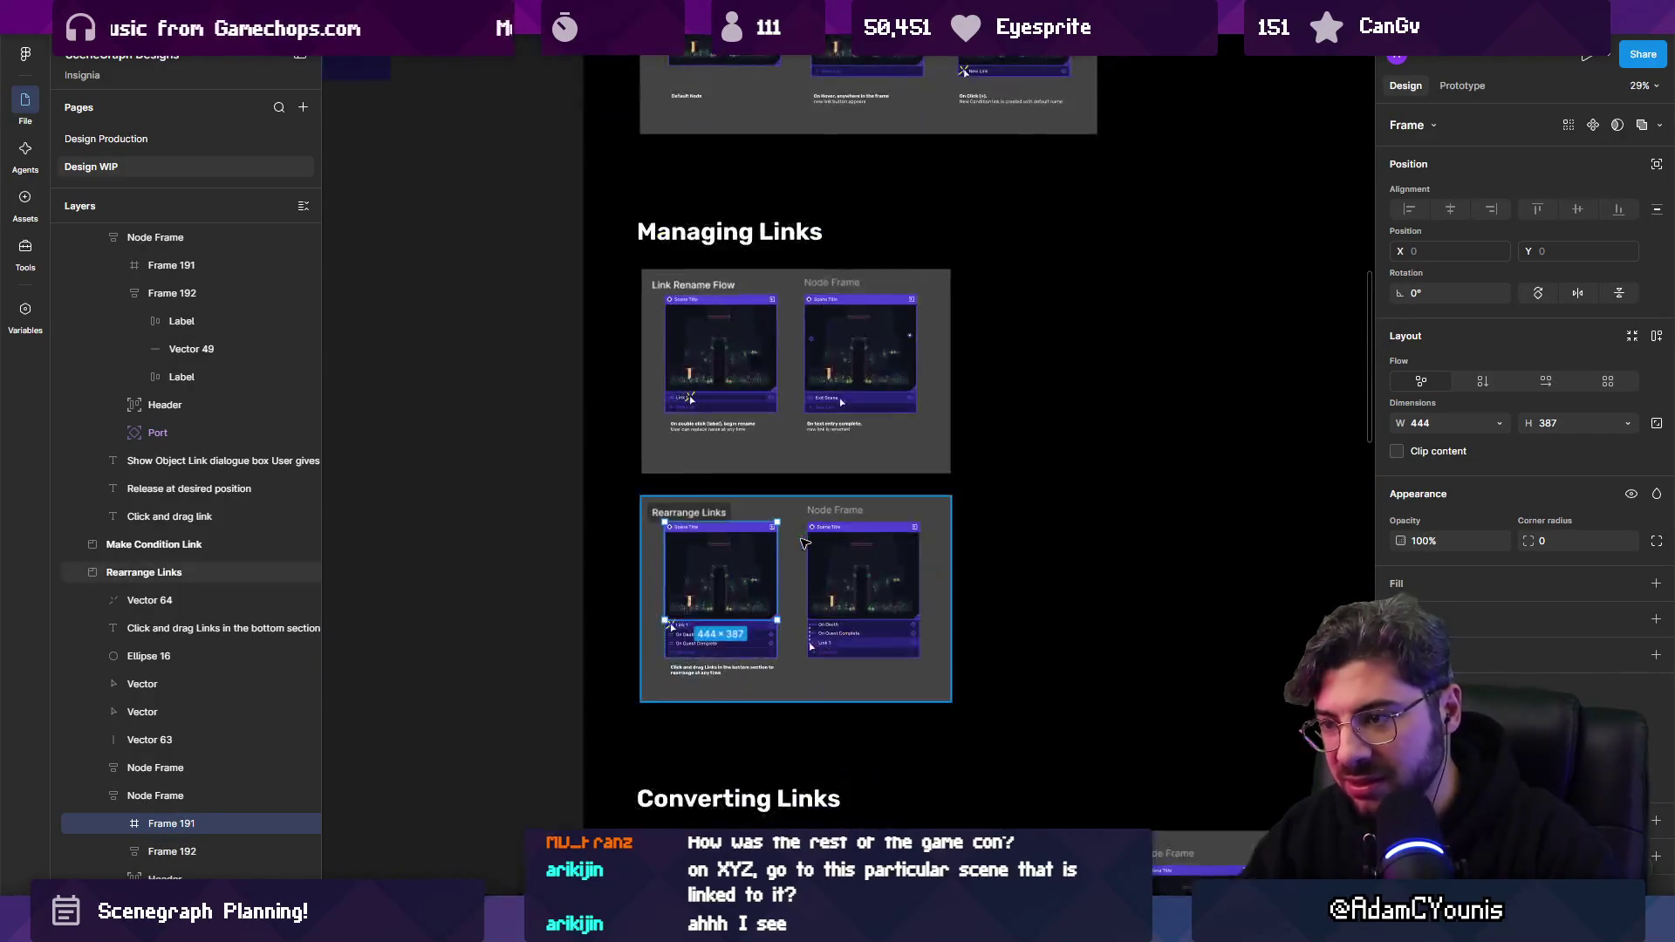
{"action": "scroll", "coordinate": [803, 544], "scroll_direction": "down", "scroll_amount": 2}
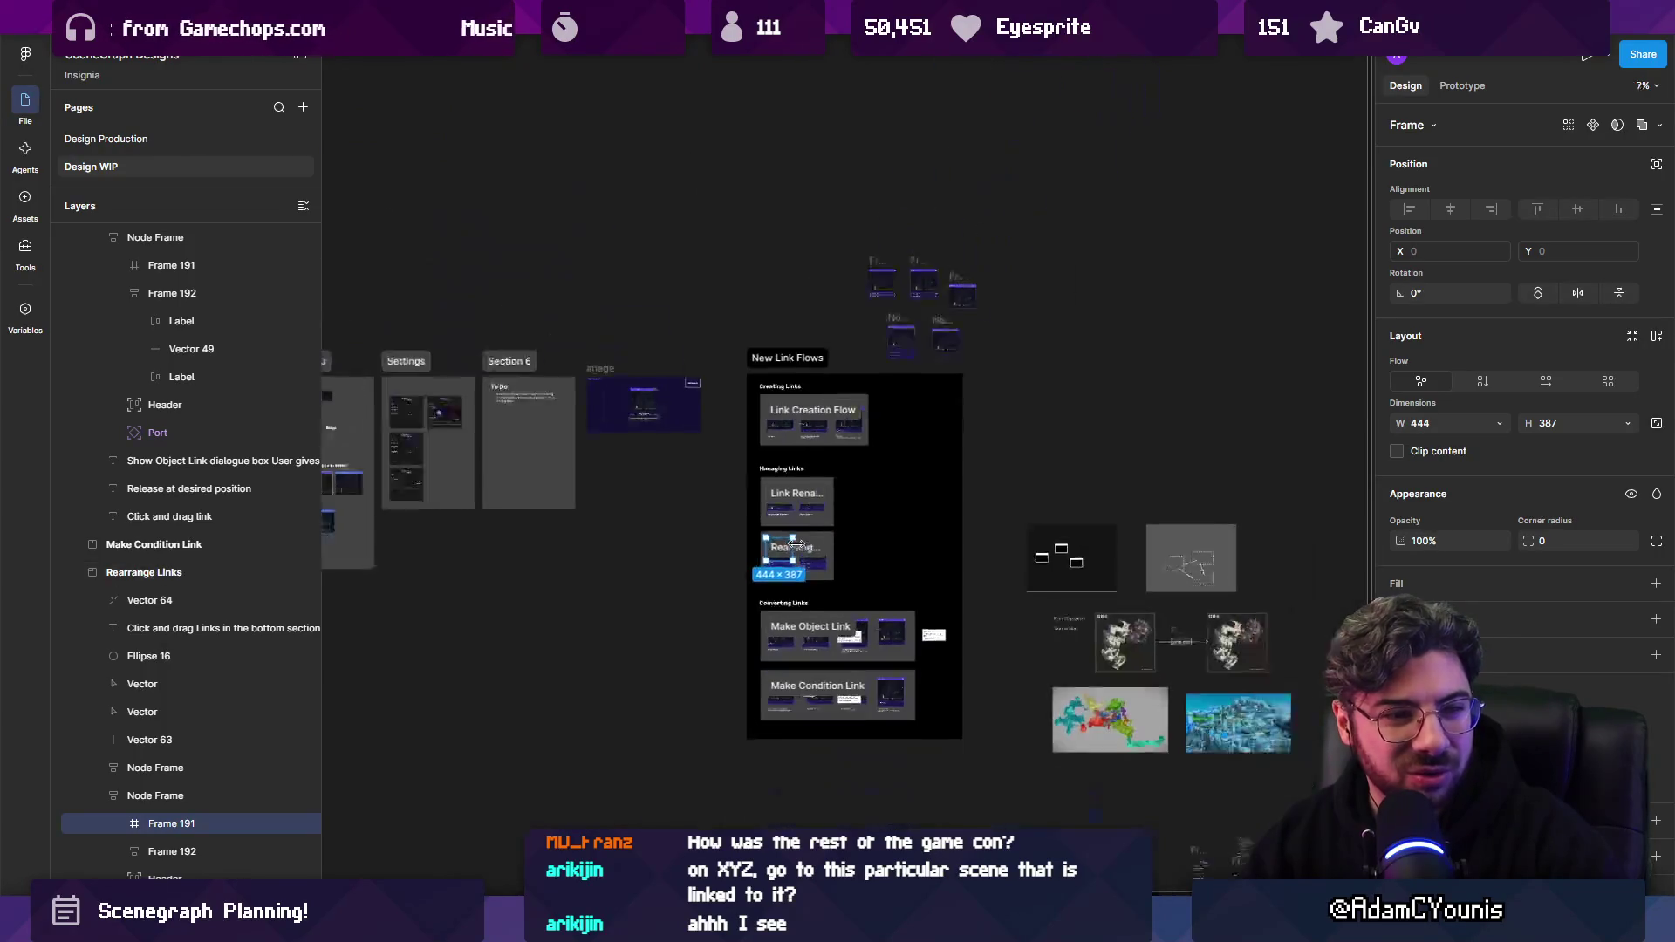
{"action": "scroll", "coordinate": [1047, 655], "scroll_direction": "right", "scroll_amount": 8}
{"action": "scroll", "coordinate": [811, 625], "scroll_direction": "up", "scroll_amount": 3}
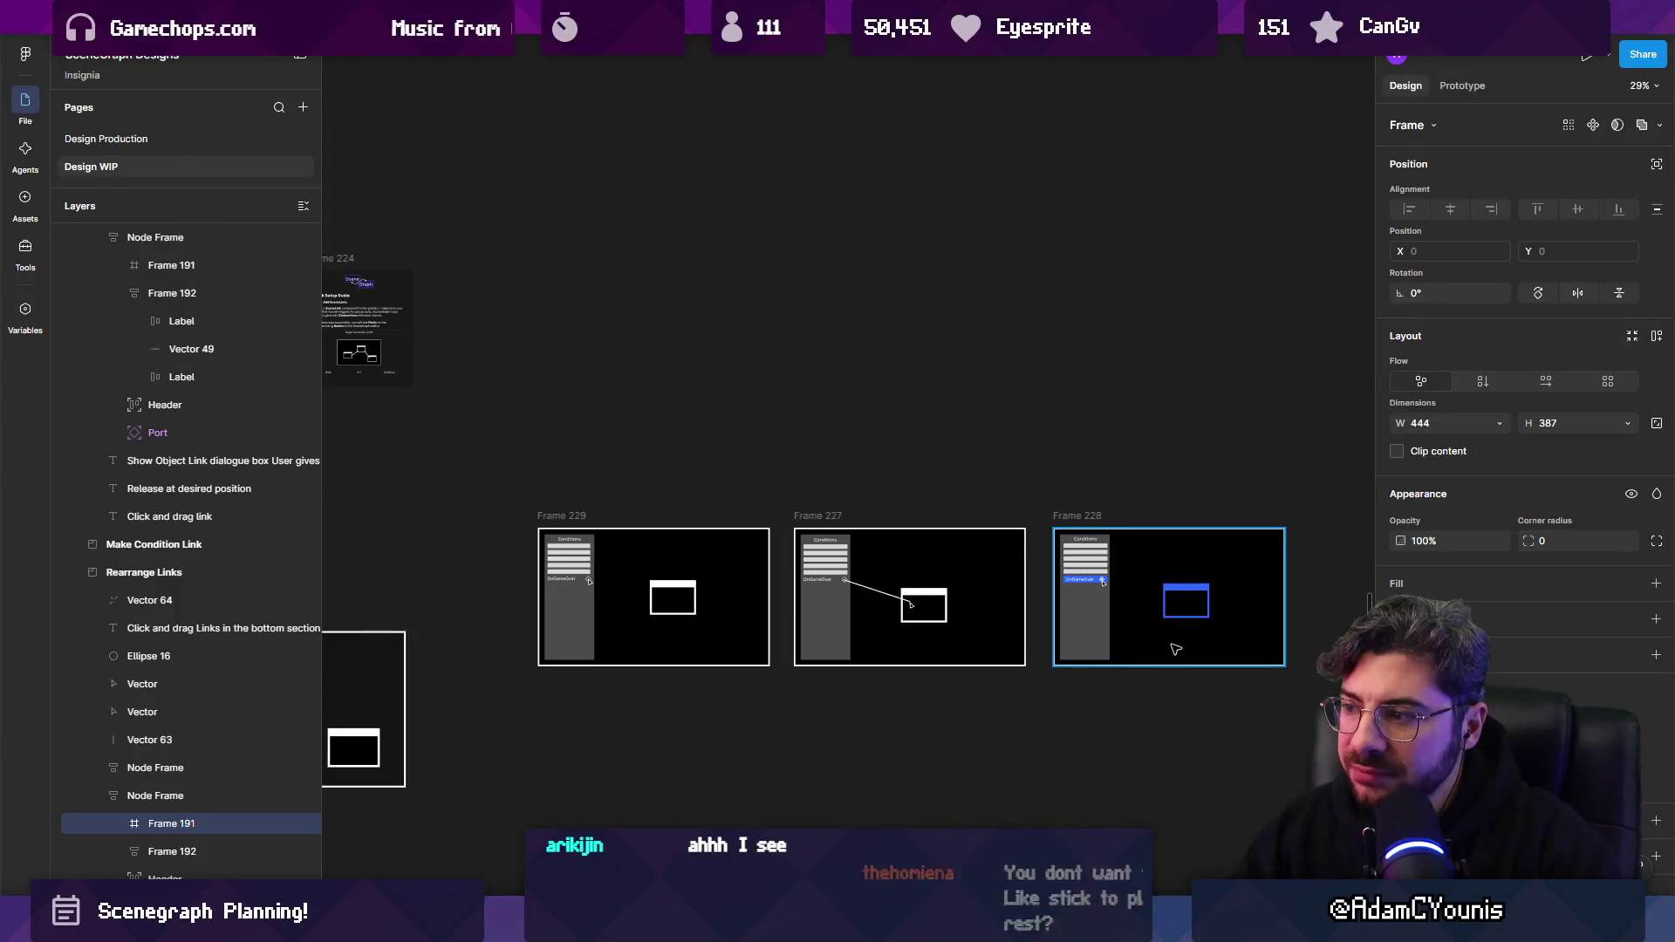
Frame the Node Frame, pan to the Conditions mockups in Frames 227–229, then go to Unity.
{"action": "scroll", "coordinate": [1169, 645], "scroll_direction": "down", "scroll_amount": 5}
{"action": "key", "text": "shift+2"}
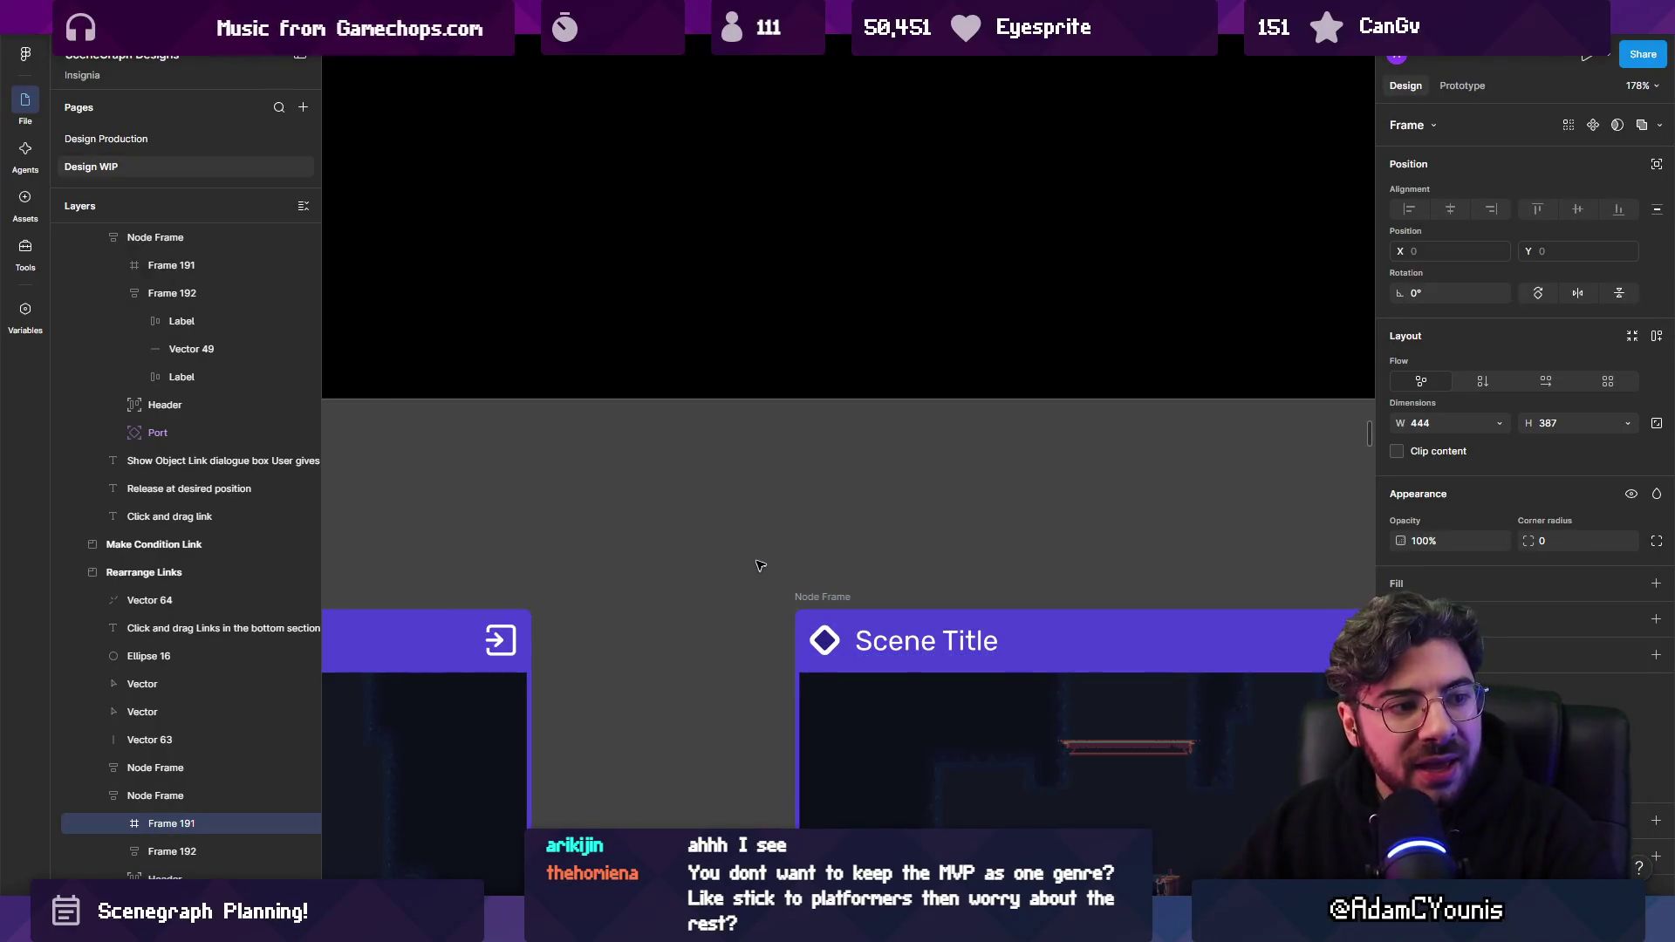
{"action": "scroll", "coordinate": [543, 377], "scroll_direction": "down", "scroll_amount": 5}
{"action": "scroll", "coordinate": [543, 378], "scroll_direction": "down", "scroll_amount": 4}
{"action": "scroll", "coordinate": [836, 450], "scroll_direction": "down", "scroll_amount": 5}
{"action": "scroll", "coordinate": [1065, 698], "scroll_direction": "up", "scroll_amount": 3}
{"action": "left_click_drag", "start_coordinate": [1064, 698], "coordinate": [742, 523]}
{"action": "scroll", "coordinate": [456, 569], "scroll_direction": "up", "scroll_amount": 4}
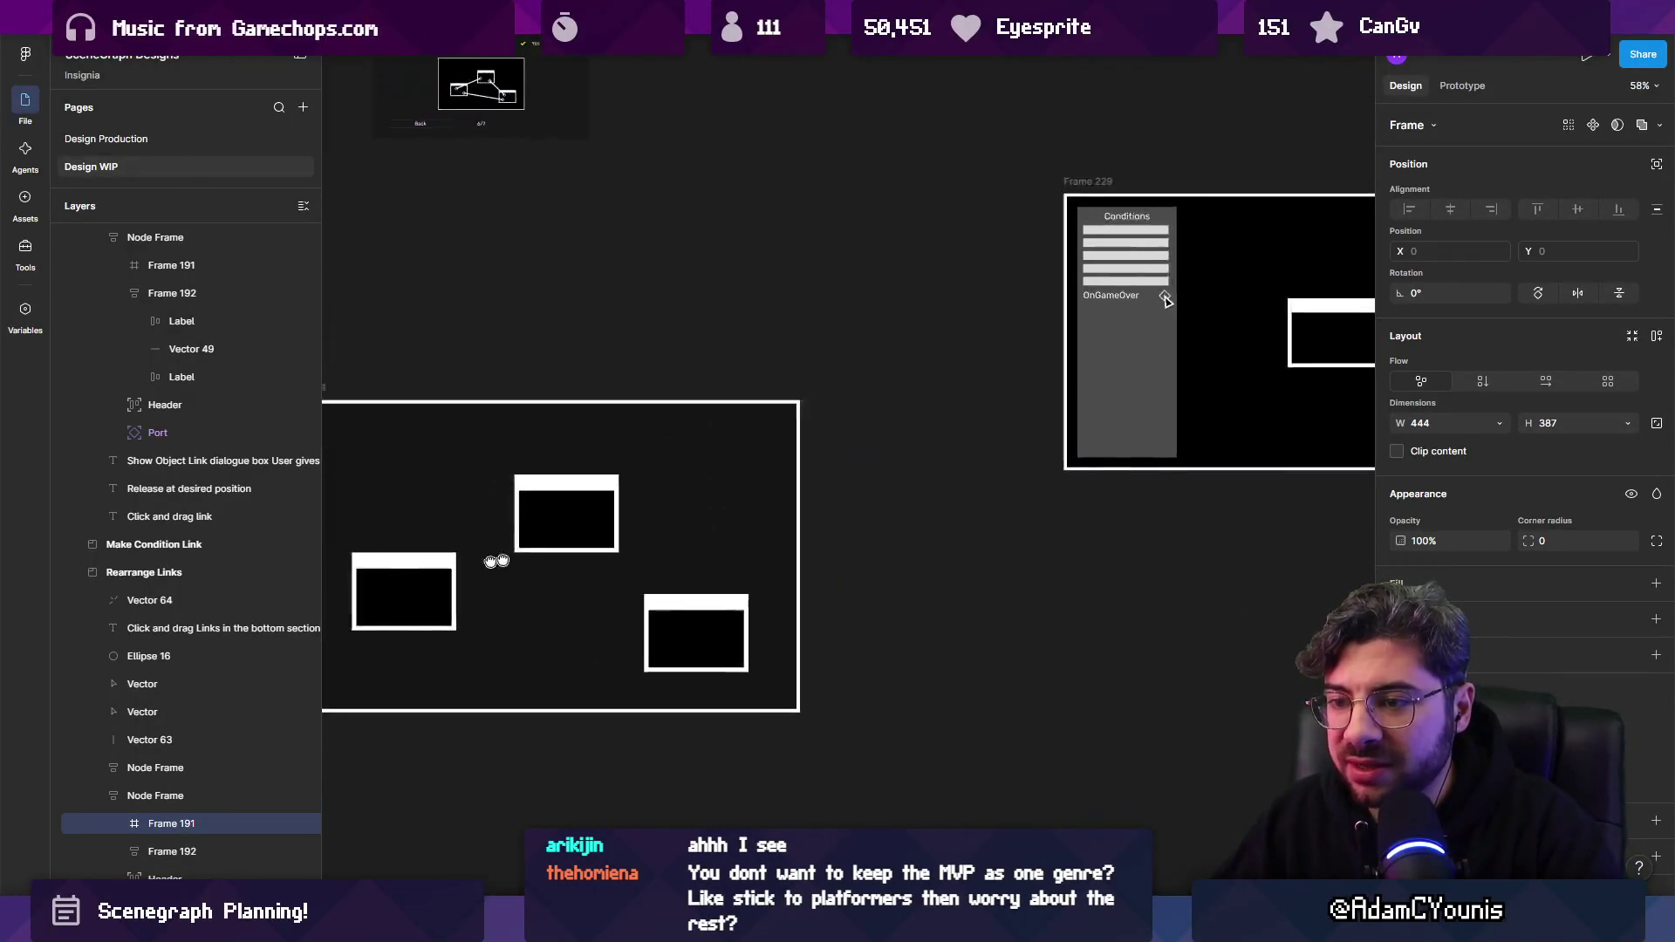
{"action": "scroll", "coordinate": [649, 535], "scroll_direction": "right", "scroll_amount": 10}
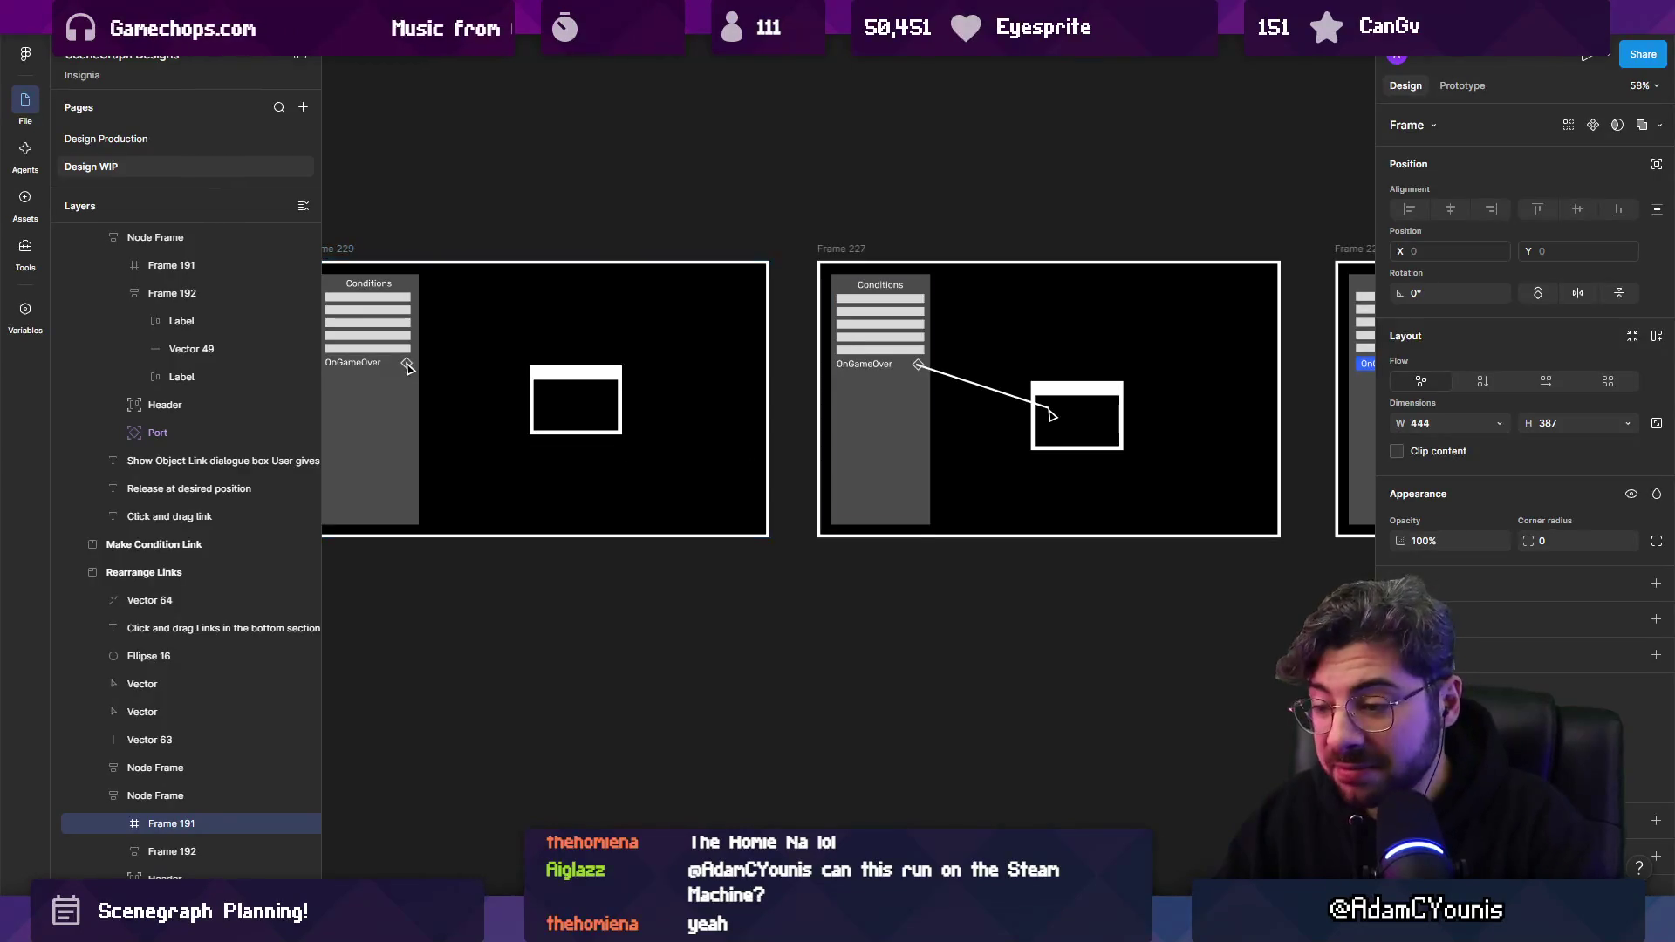
{"action": "key", "text": "alt+Tab"}
{"action": "scroll", "coordinate": [925, 401], "scroll_direction": "down", "scroll_amount": 5}
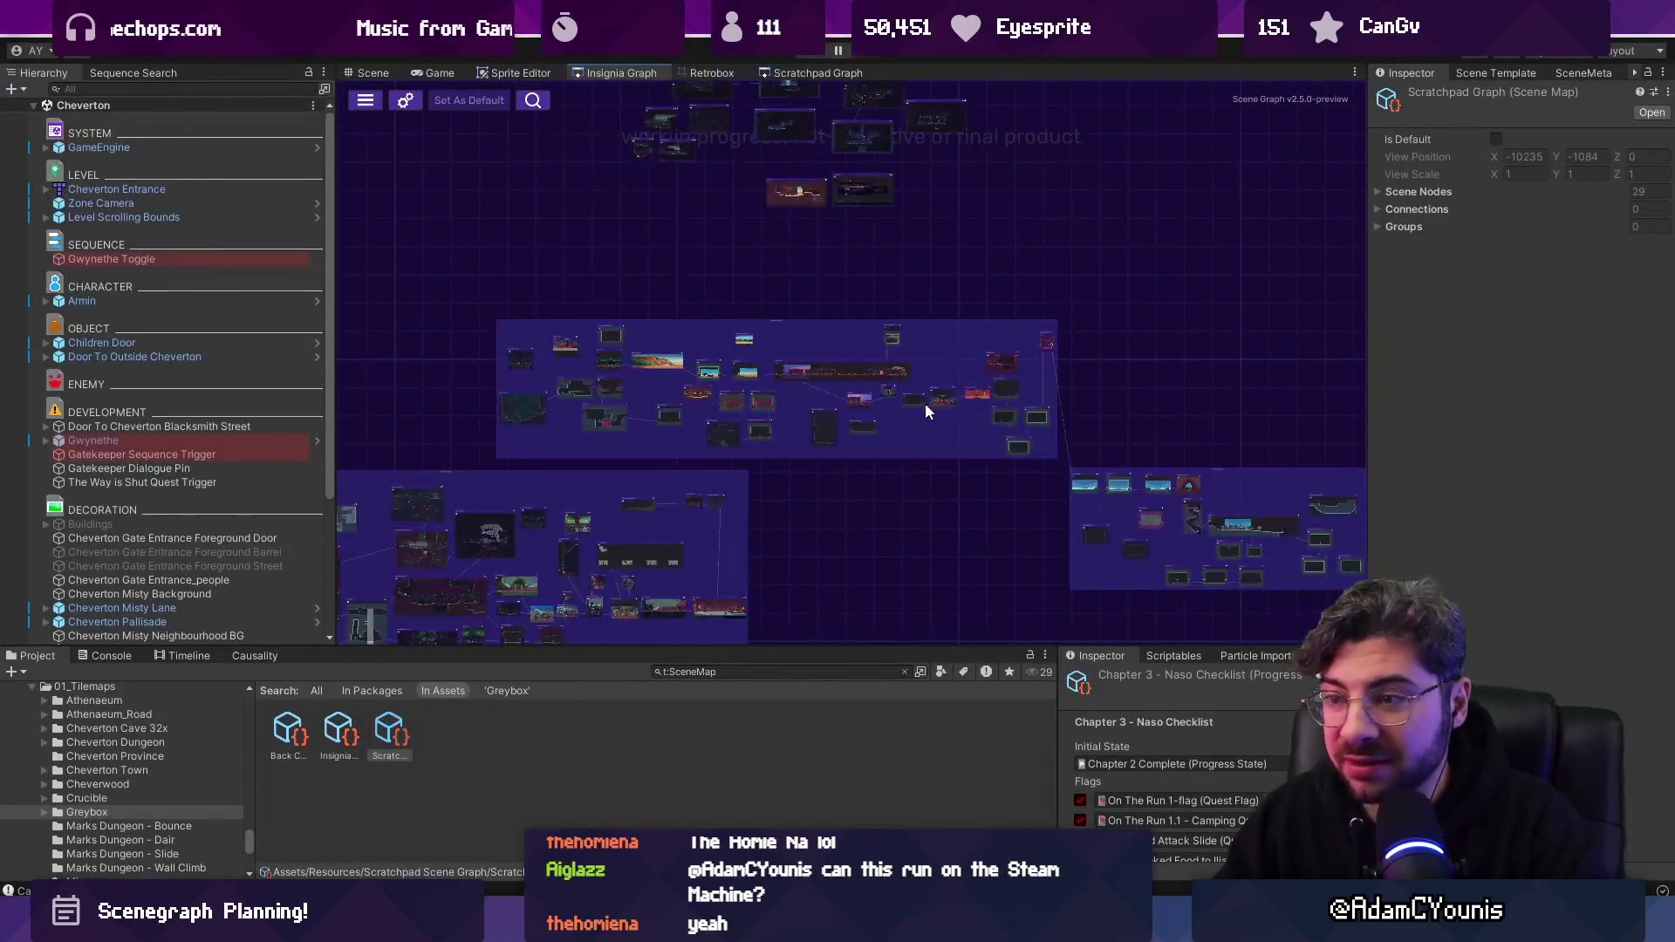
Run the character right across the bridge, then stop the play-test.
{"action": "scroll", "coordinate": [802, 338], "scroll_direction": "up", "scroll_amount": 5}
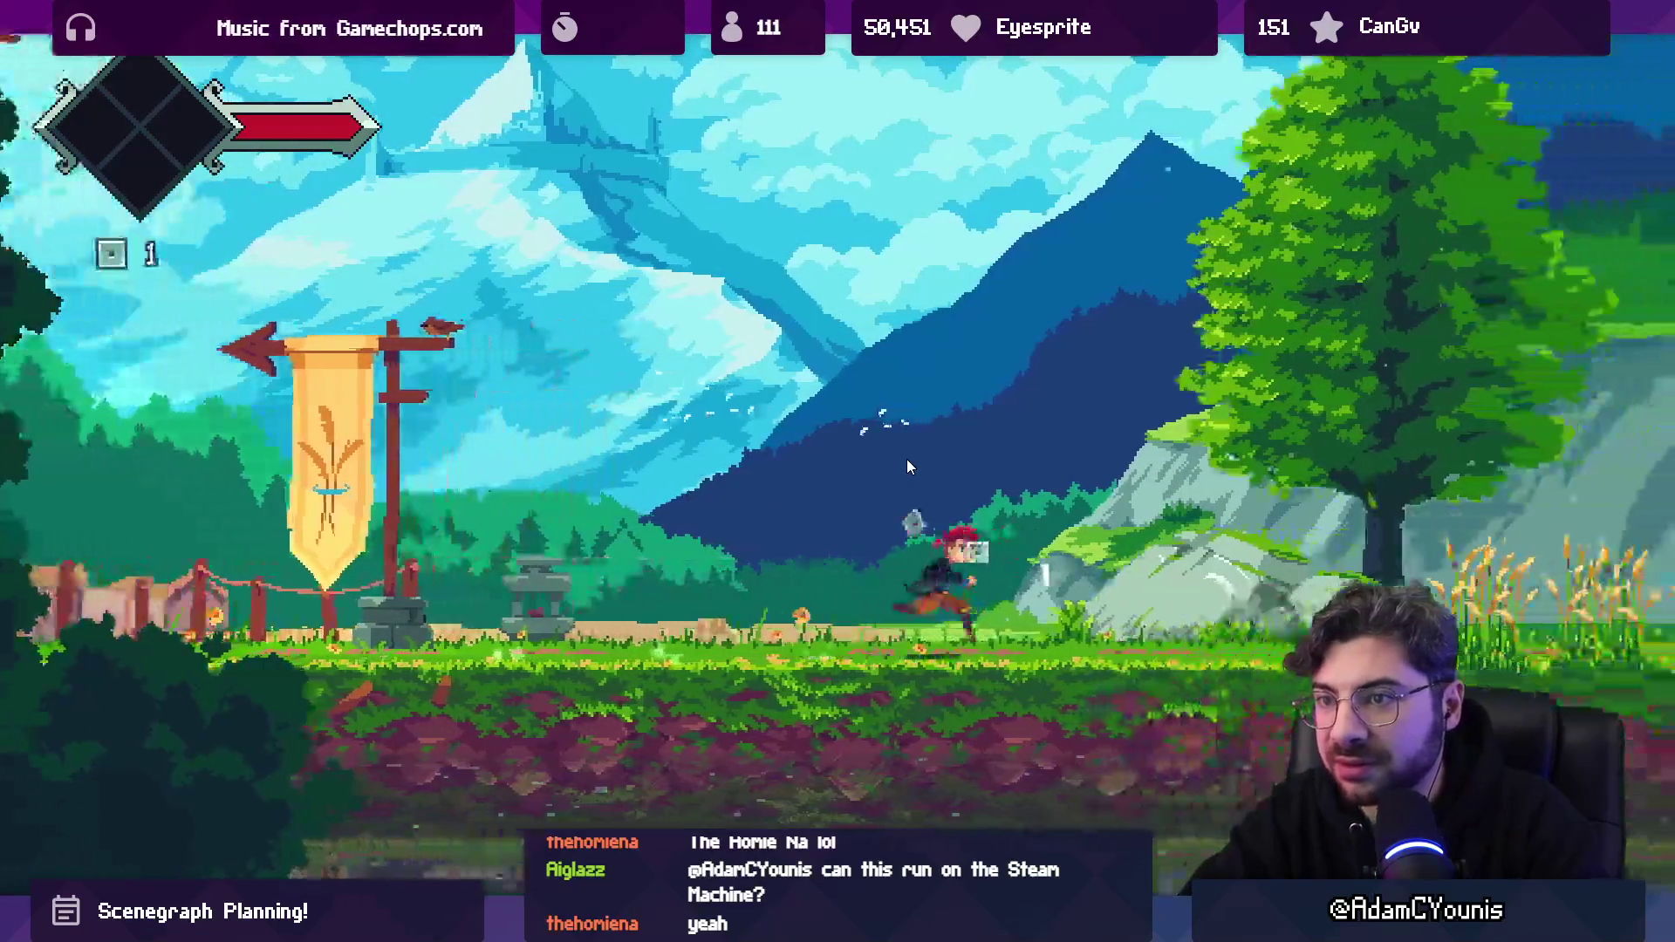
{"action": "key", "text": "Right"}
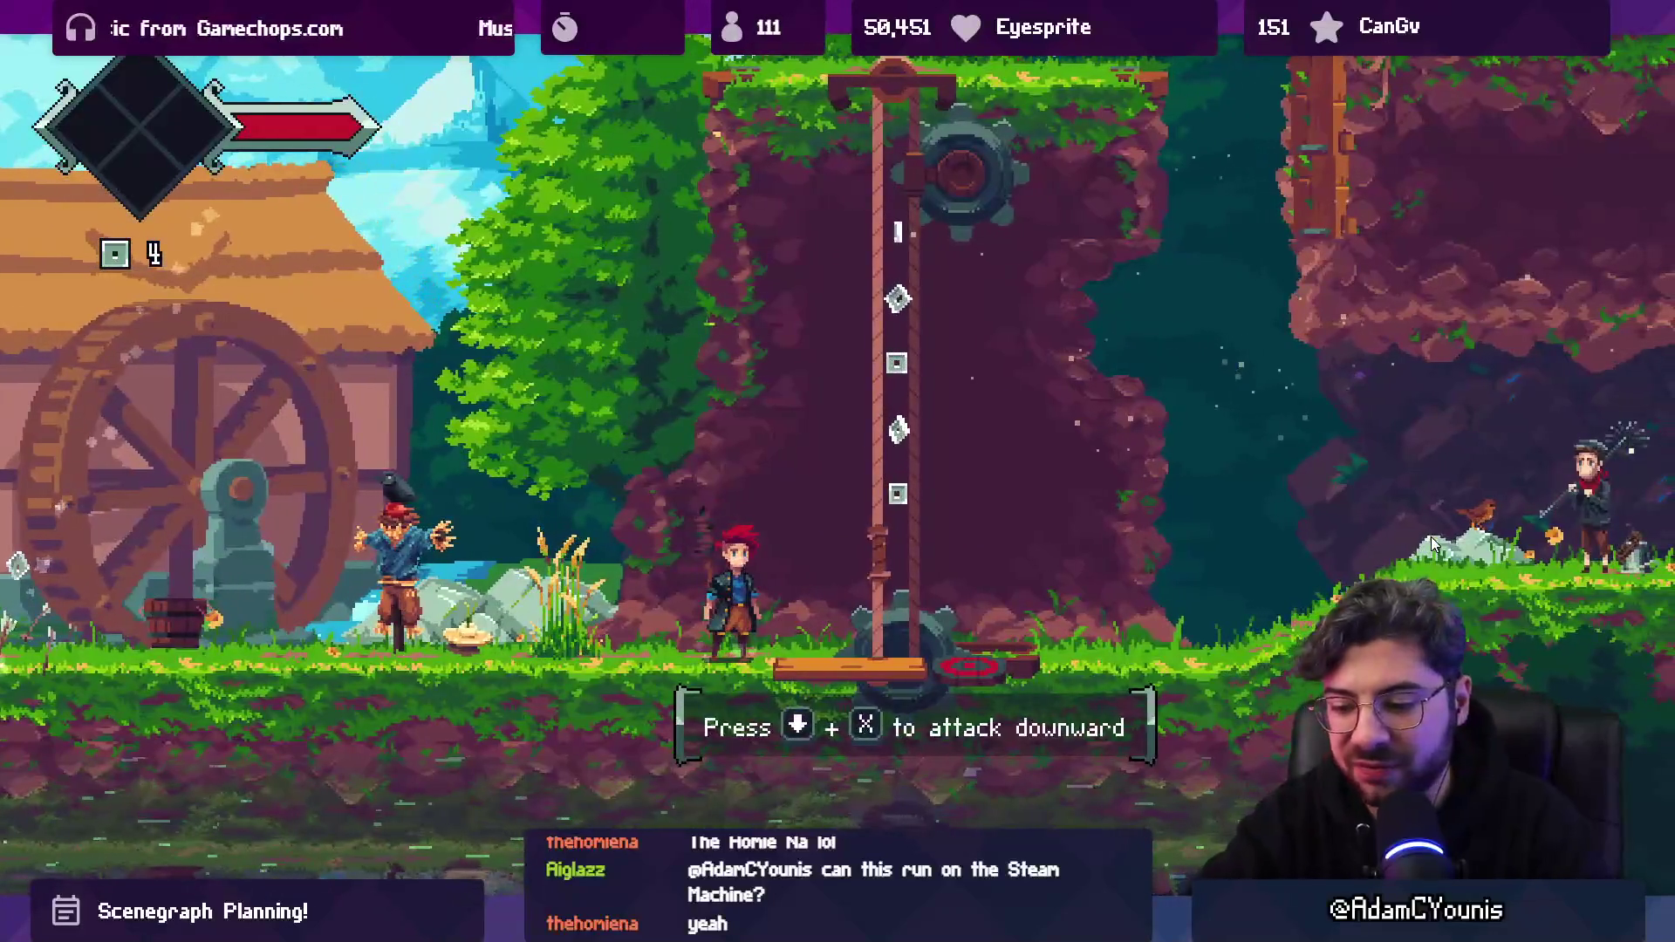
{"action": "key", "text": "ctrl+p"}
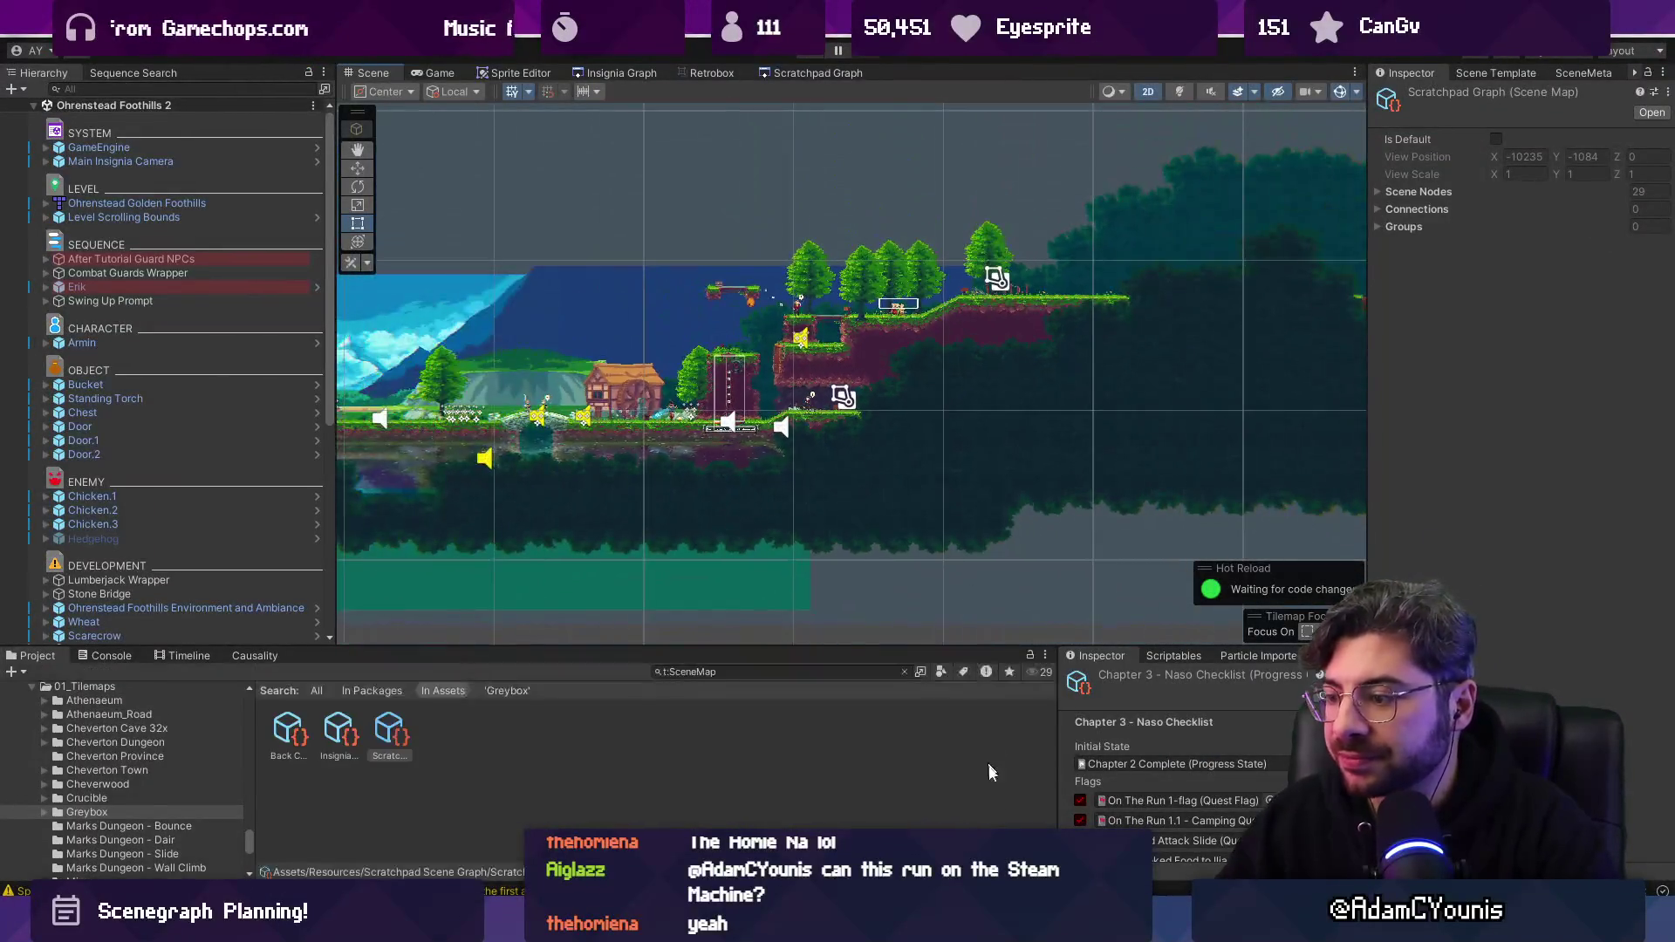
Look over the foliage tiles in the Scene view, start Play again, then go to Aseprite.
{"action": "scroll", "coordinate": [909, 417], "scroll_direction": "up", "scroll_amount": 10}
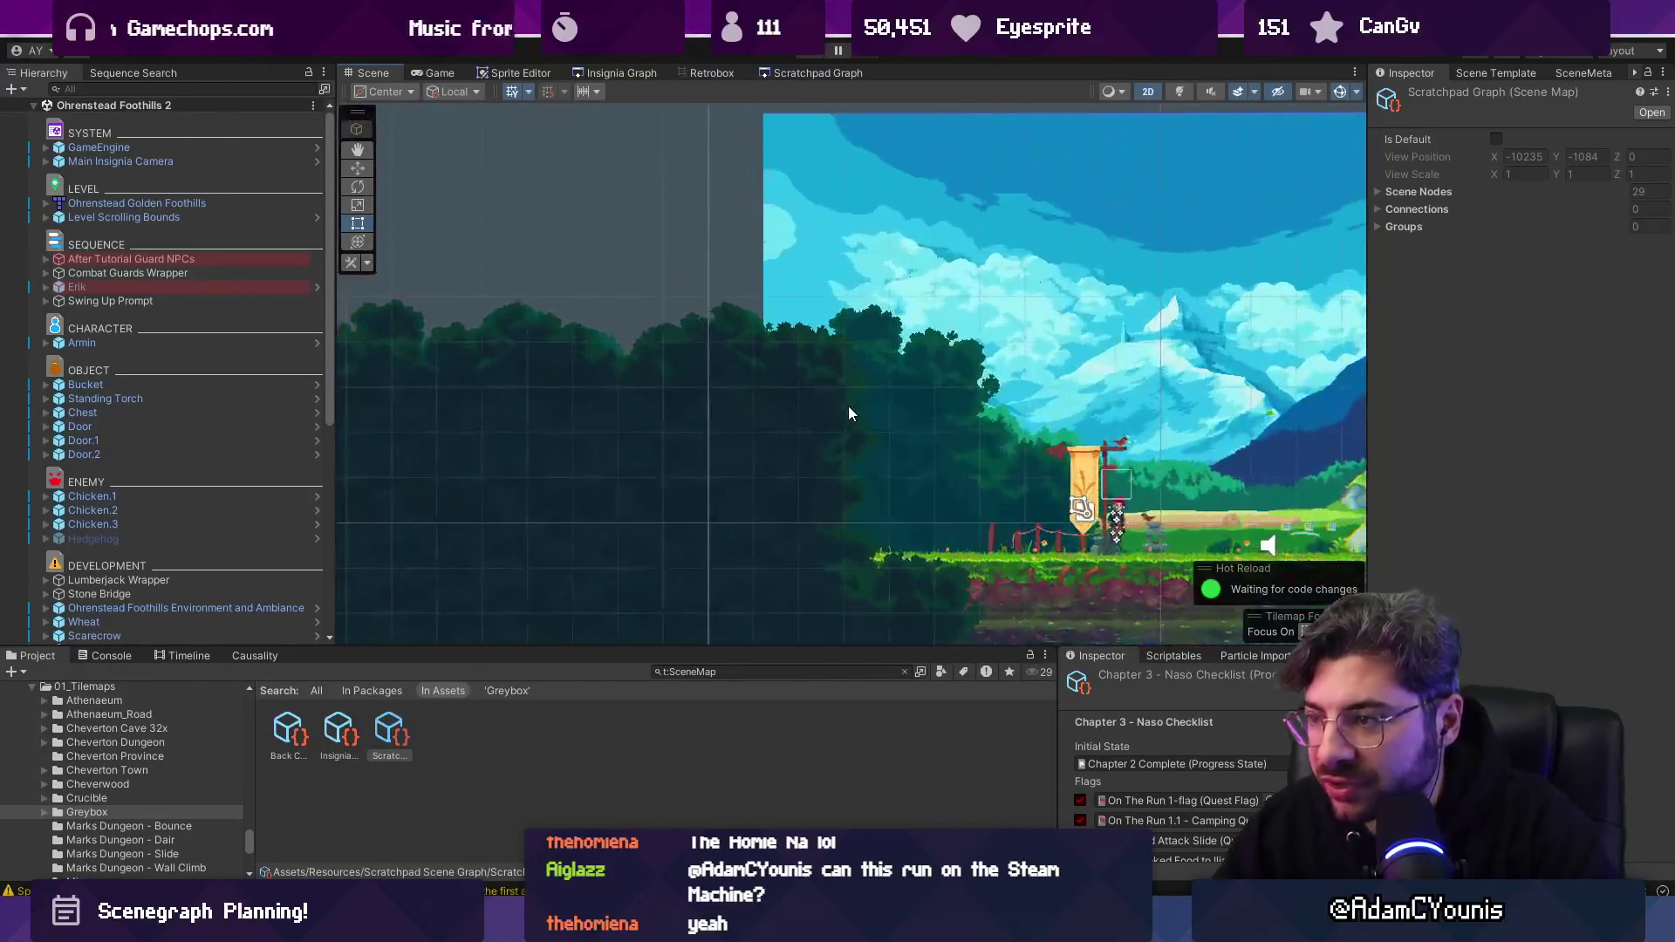
{"action": "scroll", "coordinate": [913, 399], "scroll_direction": "up", "scroll_amount": 10}
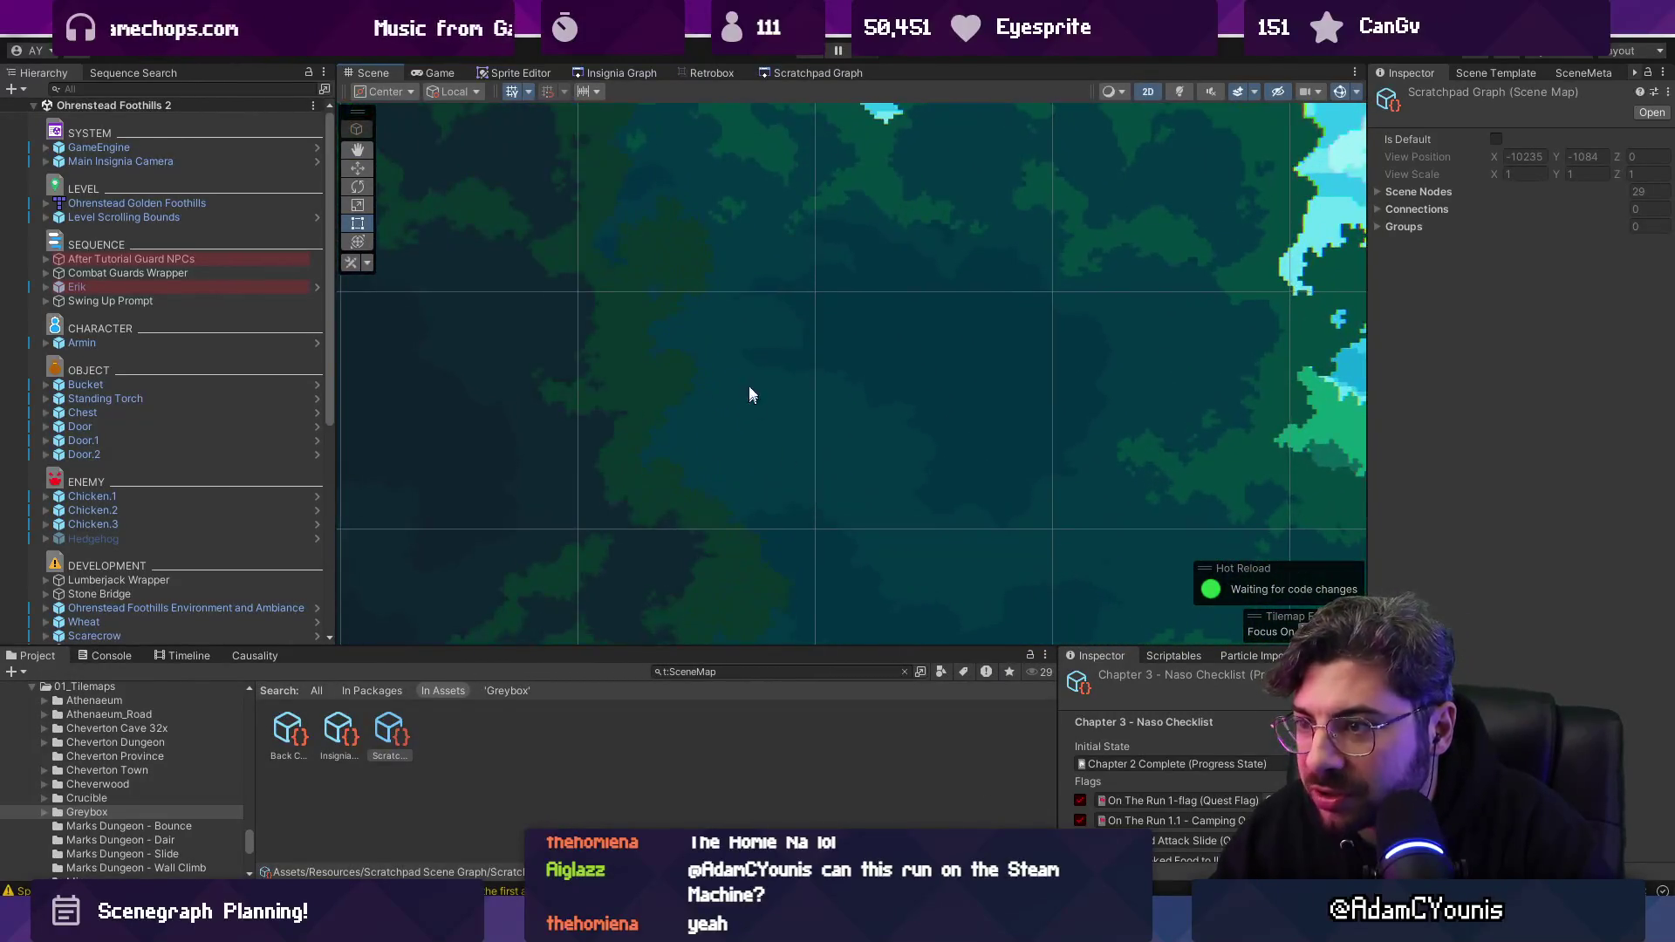
{"action": "left_click_drag", "start_coordinate": [744, 357], "coordinate": [768, 497]}
{"action": "left_click", "coordinate": [601, 331]}
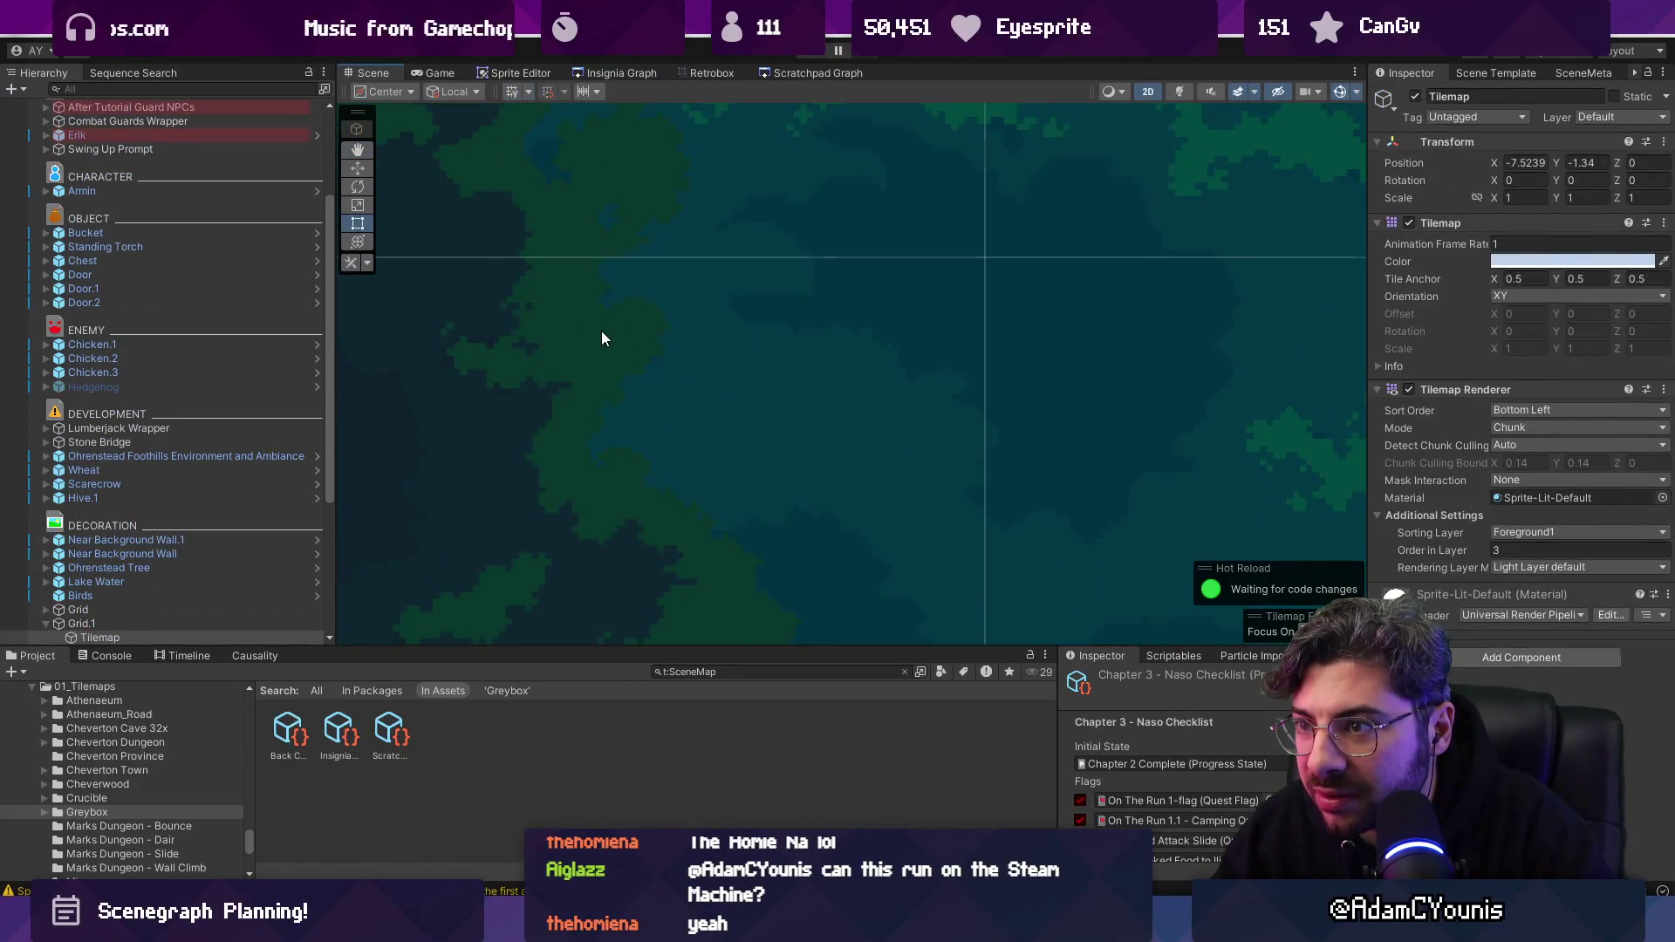
{"action": "scroll", "coordinate": [601, 331], "scroll_direction": "down", "scroll_amount": 2}
{"action": "scroll", "coordinate": [608, 348], "scroll_direction": "down", "scroll_amount": 3}
{"action": "left_click", "coordinate": [817, 50]}
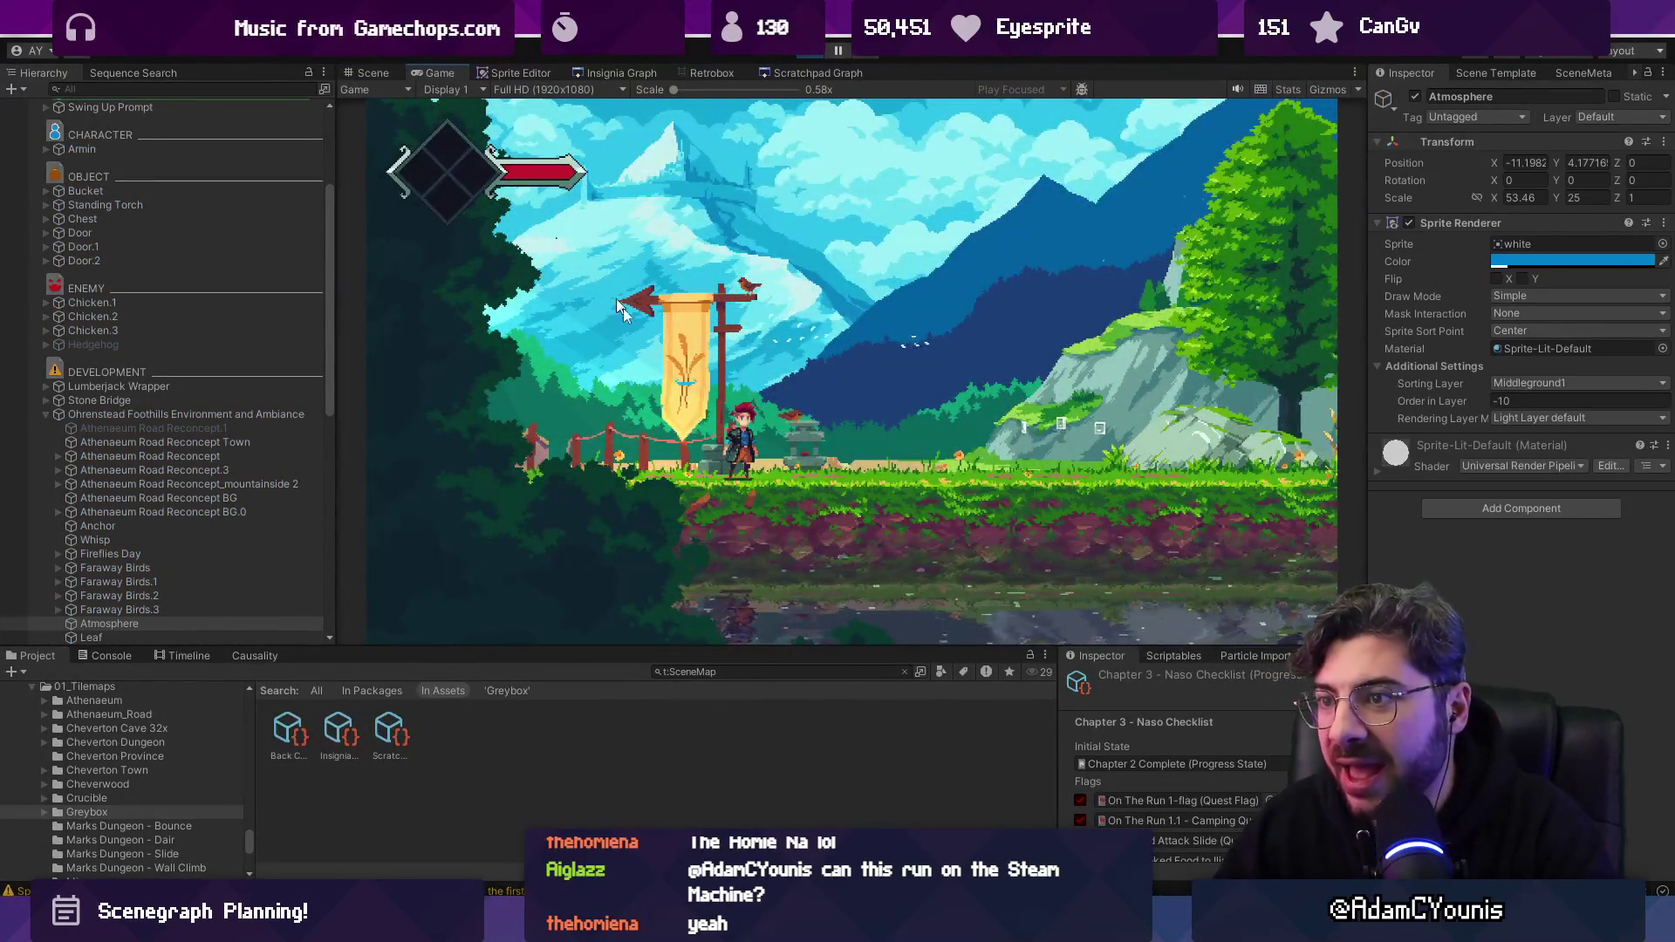
{"action": "key", "text": "alt+Tab"}
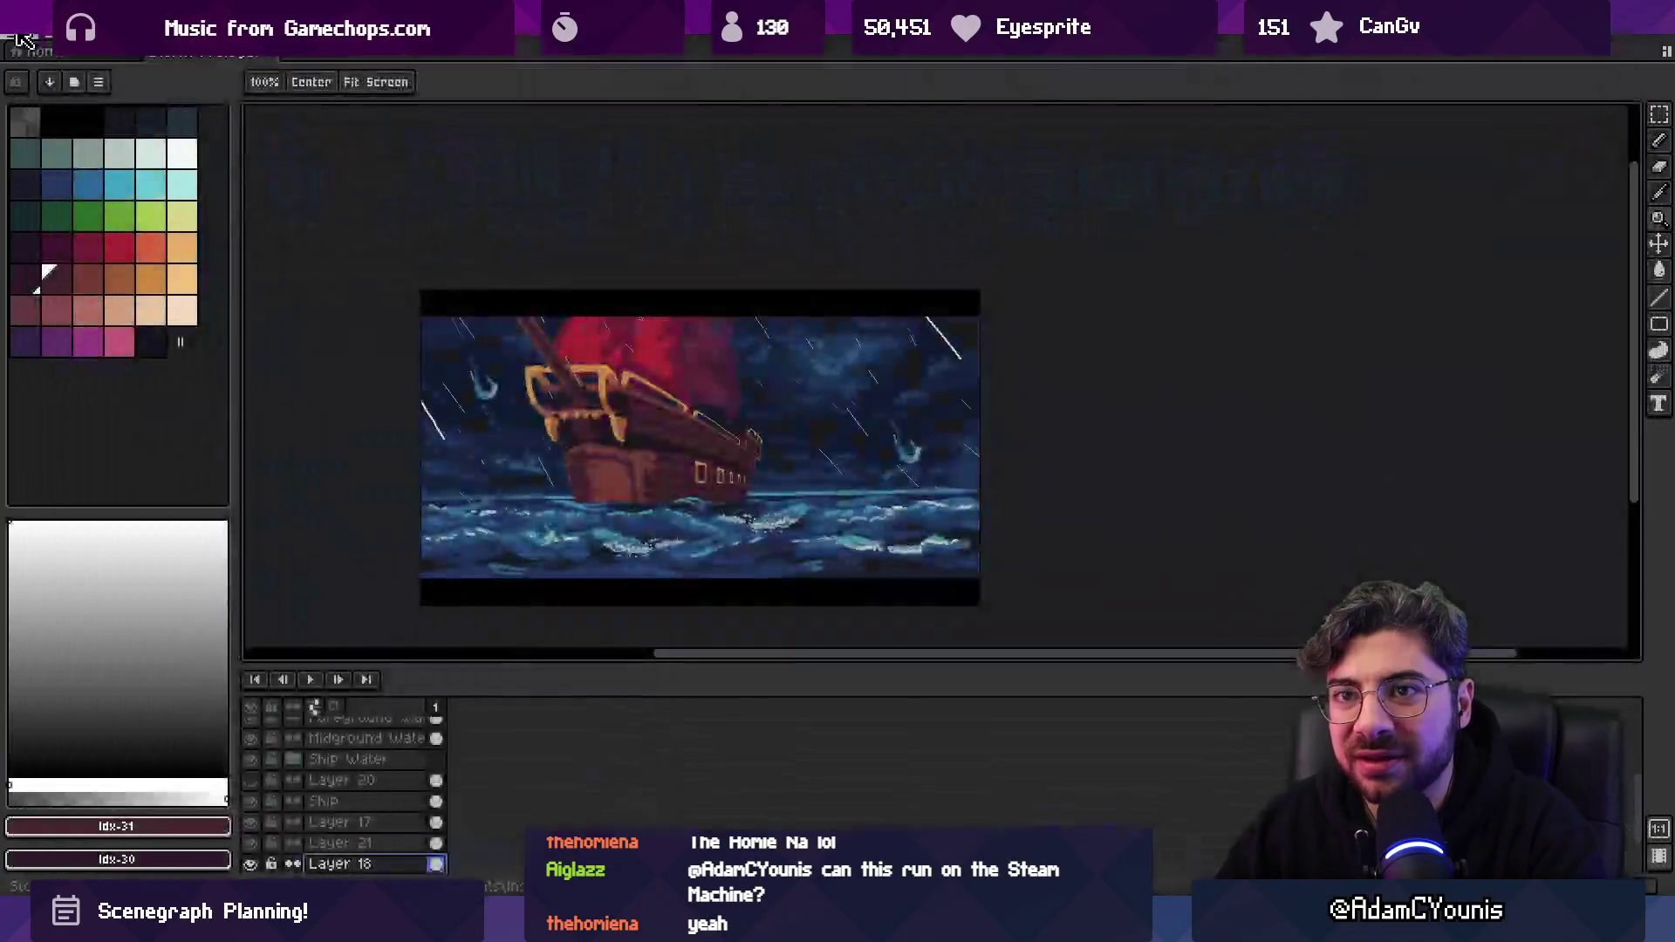
Browse File > Open Recent, close it, and move the Everything search window over the canvas.
{"action": "left_click", "coordinate": [13, 37]}
{"action": "mouse_move", "coordinate": [77, 96]}
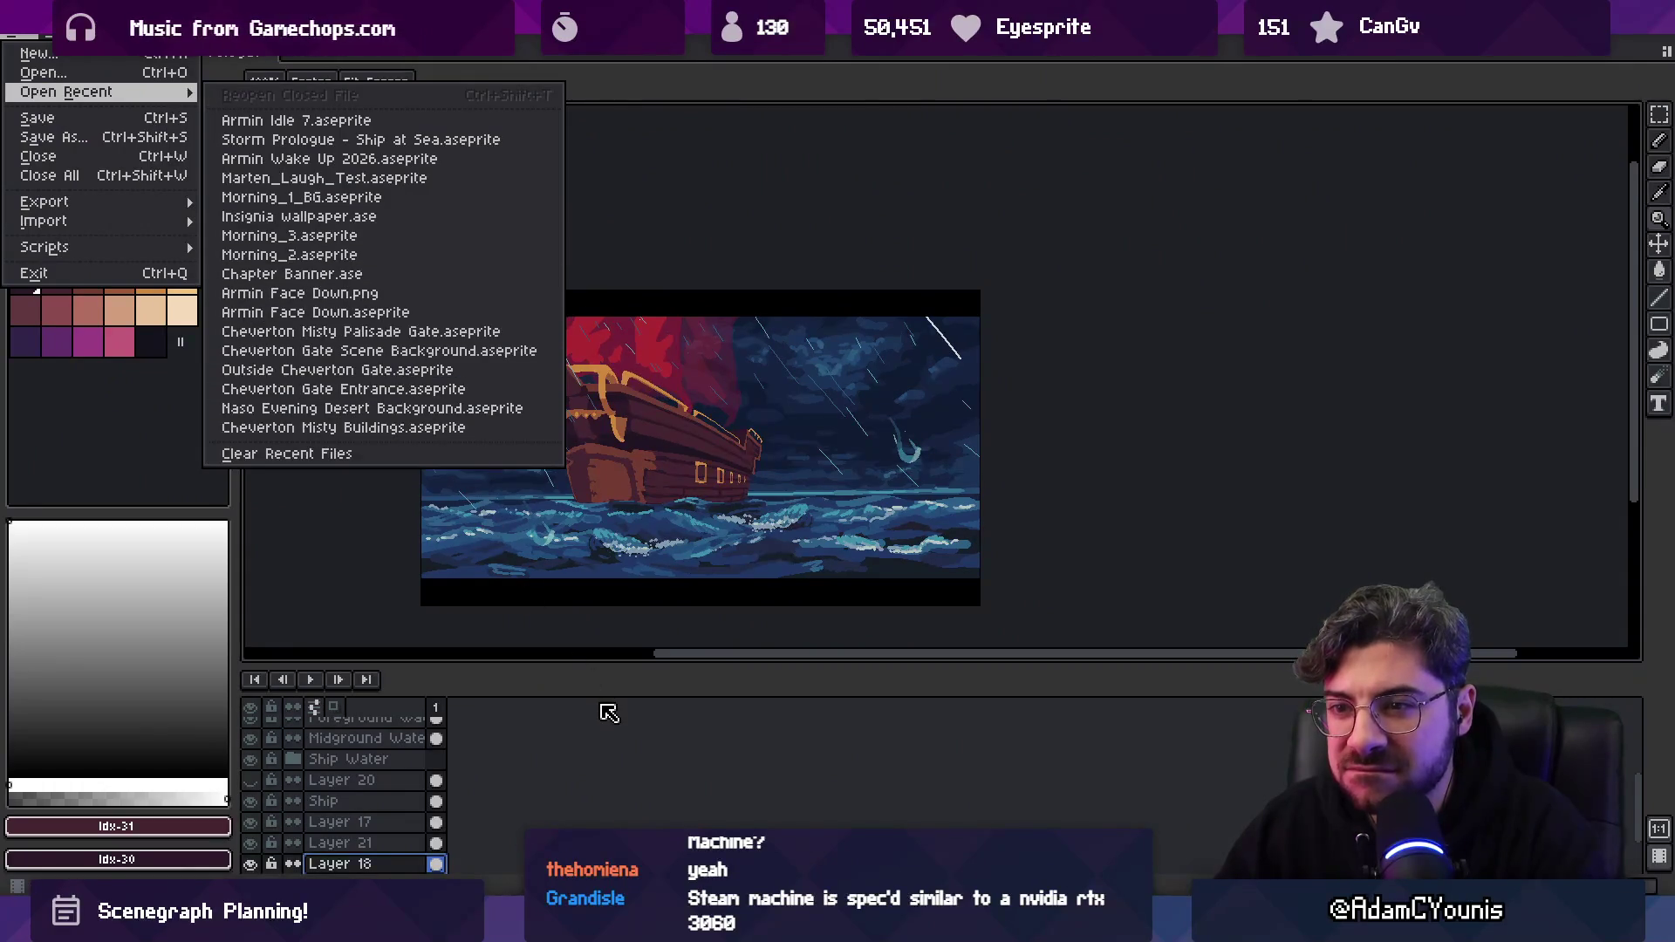
{"action": "key", "text": "Escape"}
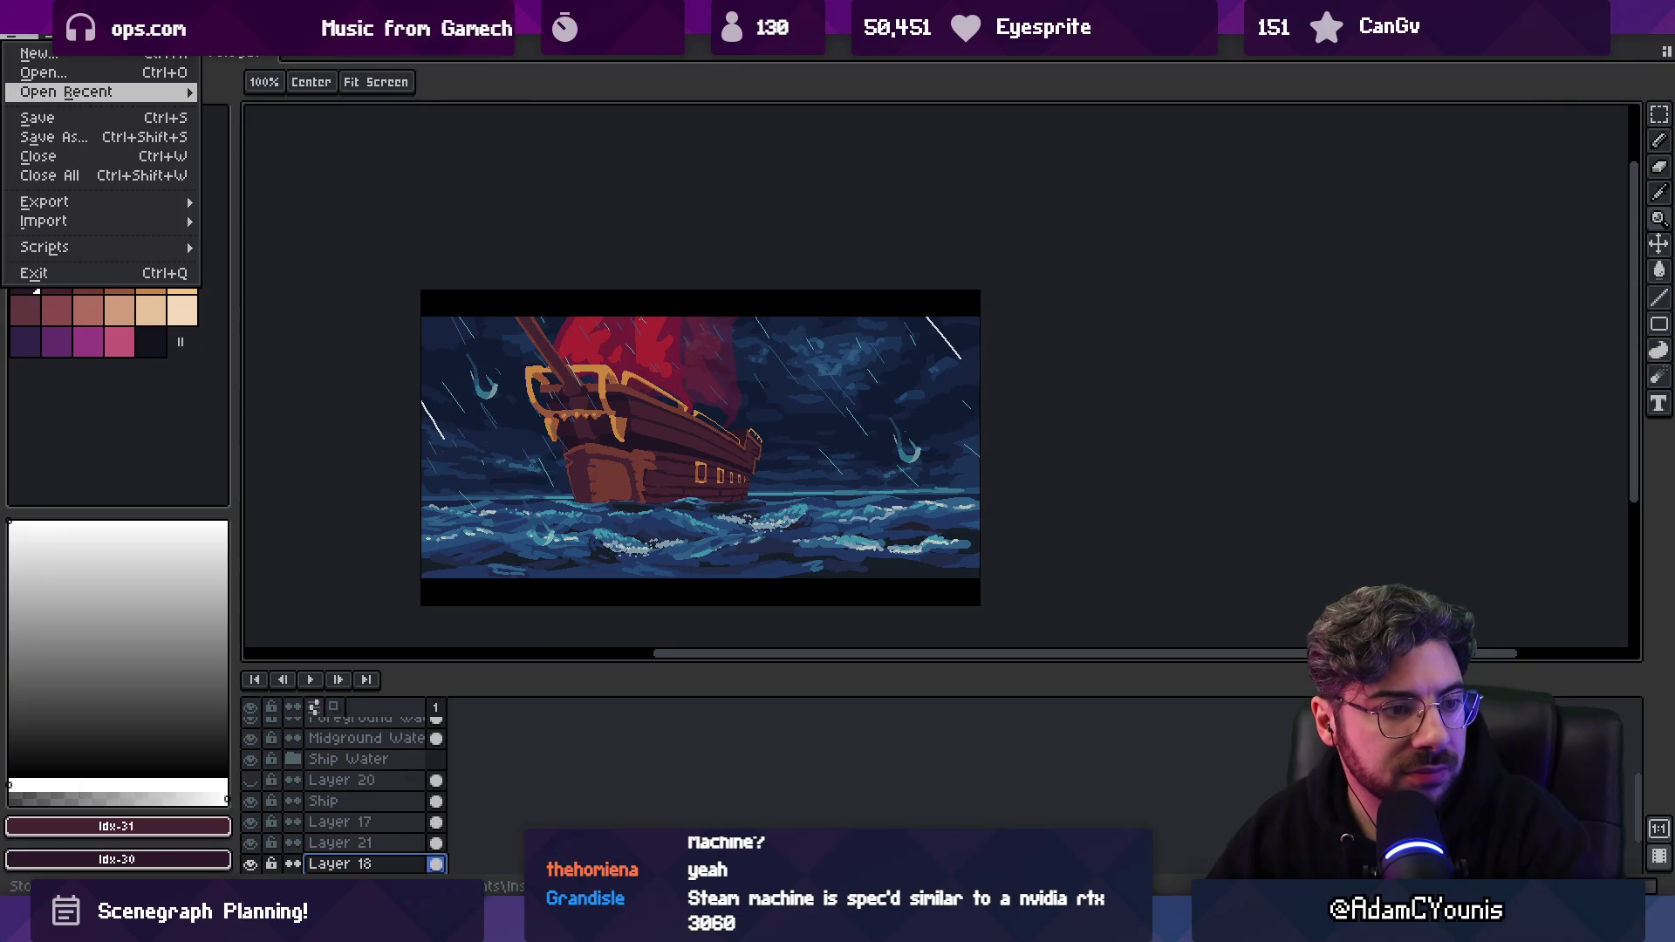
{"action": "left_click_drag", "start_coordinate": [1674, 101], "coordinate": [1145, 130]}
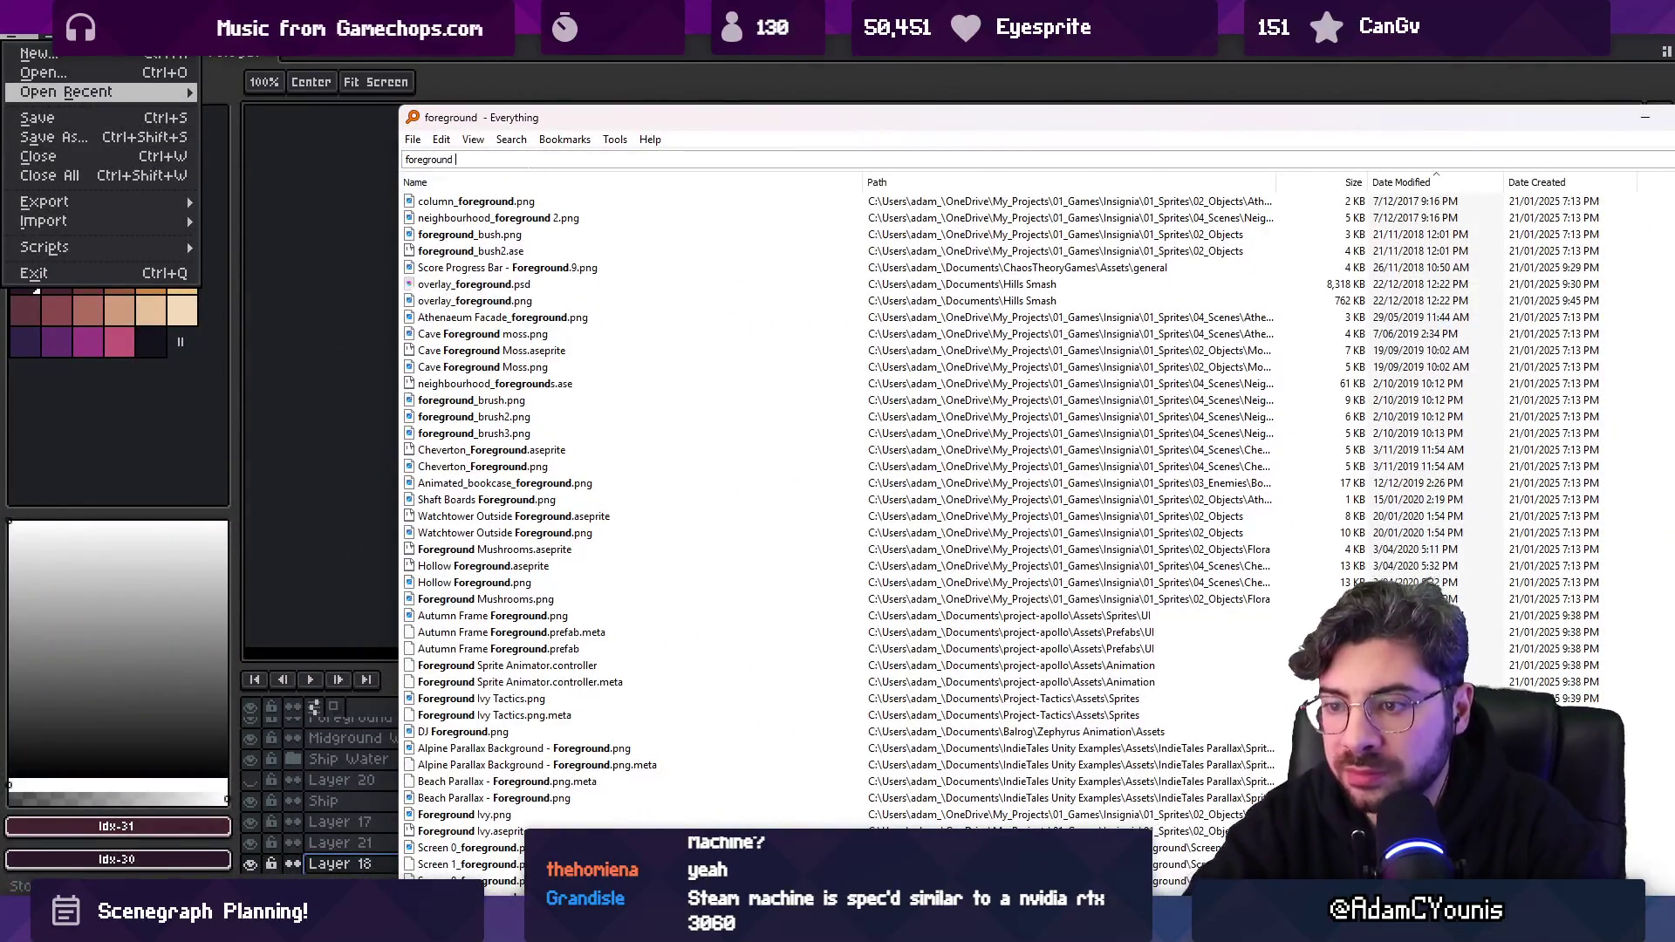
Search Everything for 'near for' and open the Near Background Forest tileset in Aseprite.
{"action": "type", "text": "FOREST"}
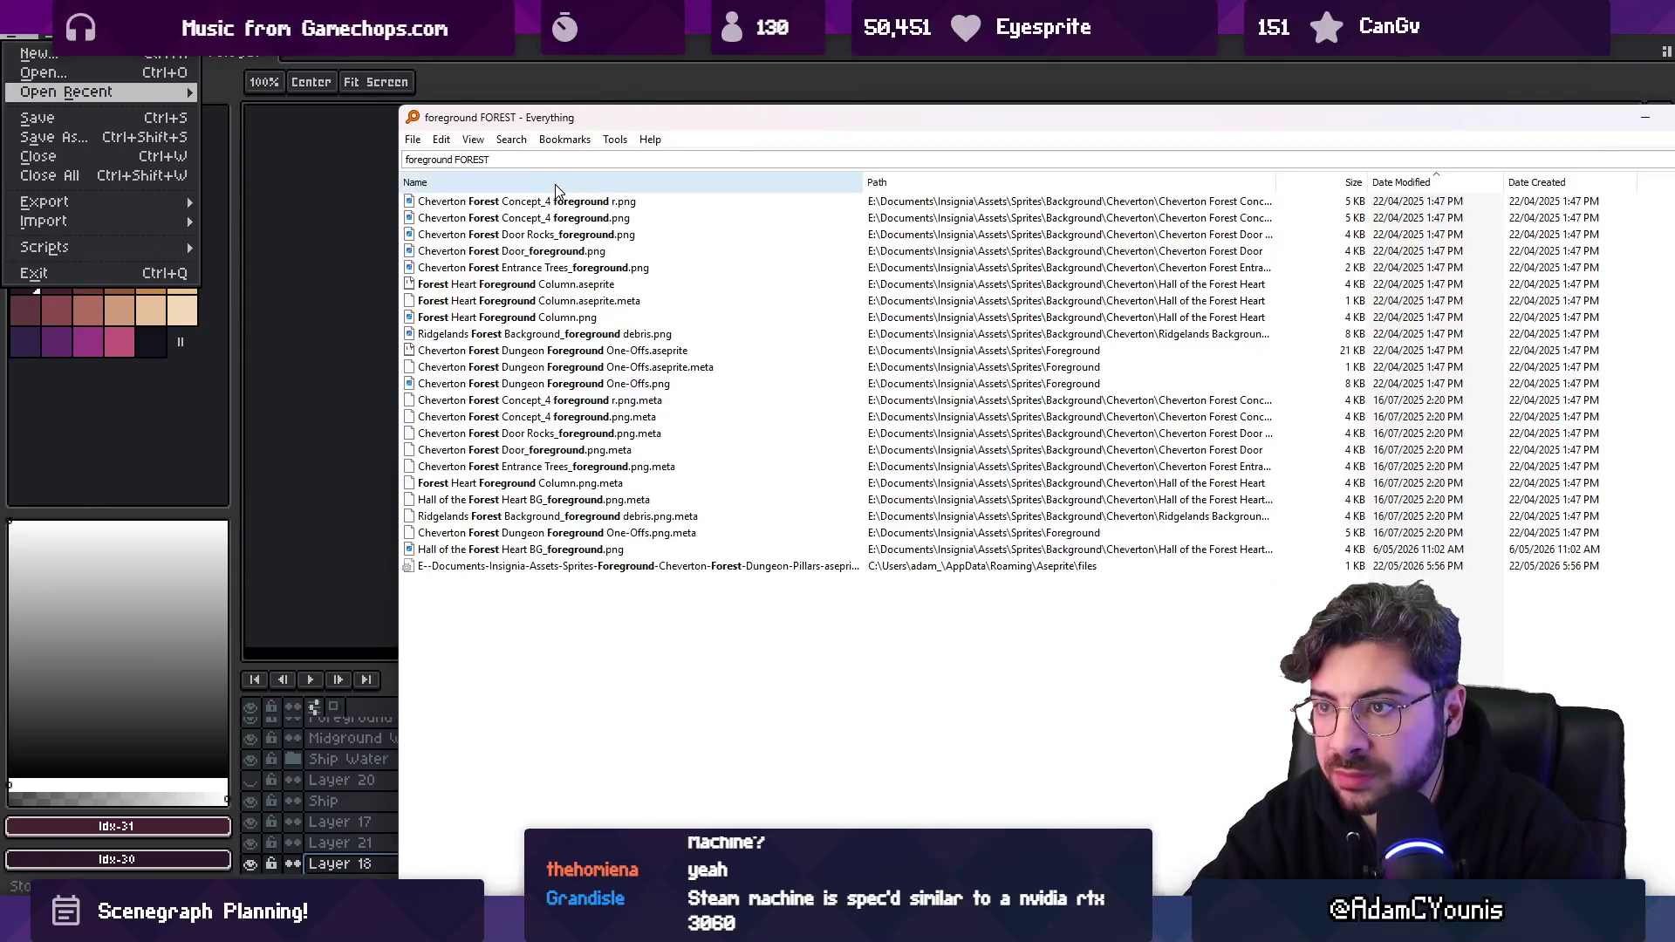
{"action": "key", "text": "Down"}
{"action": "key", "text": "Down"}
{"action": "key", "text": "Down"}
{"action": "key", "text": "Down"}
{"action": "key", "text": "ctrl+f"}
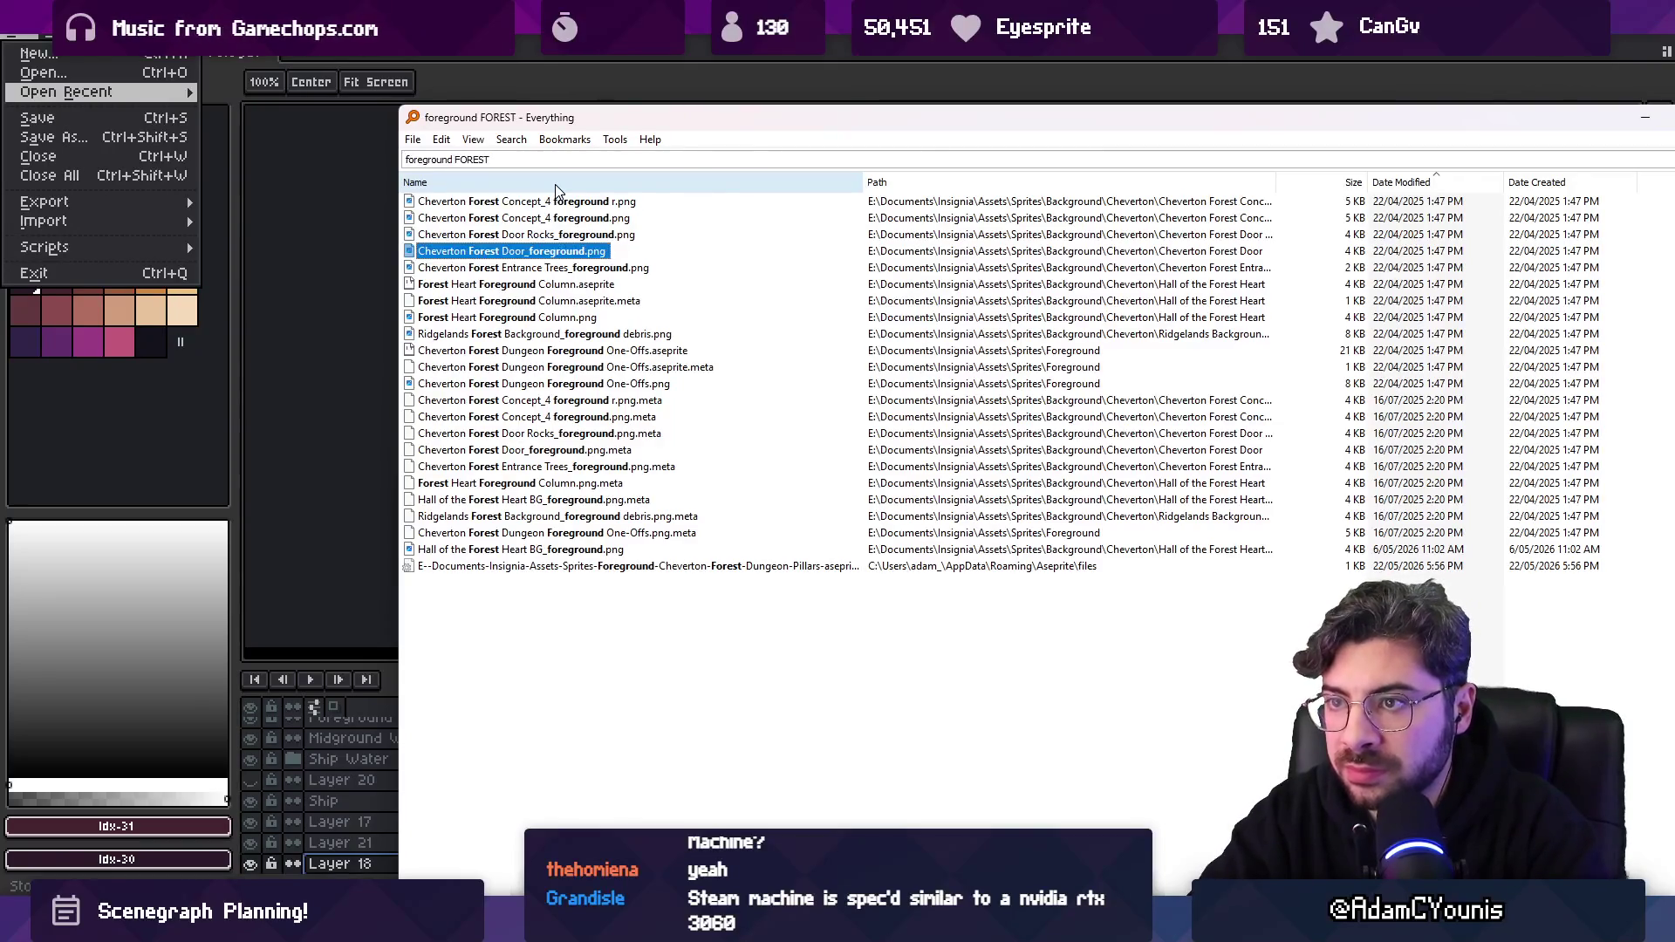
{"action": "type", "text": "N EARGROUND TILES"}
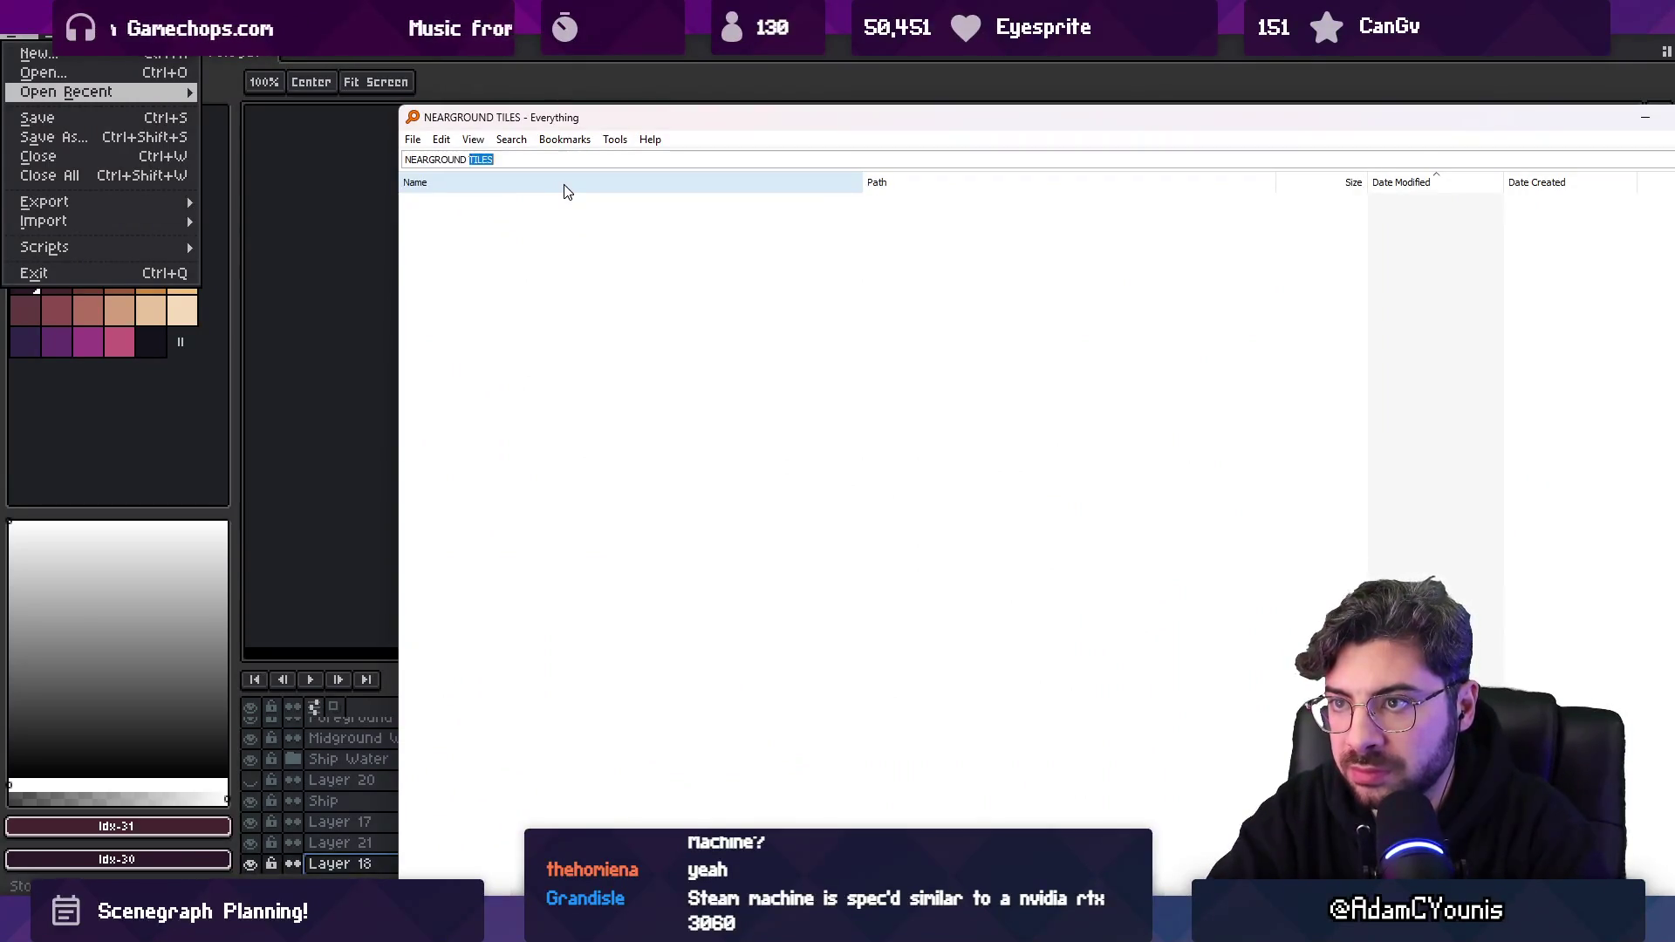
{"action": "type", "text": "near for"}
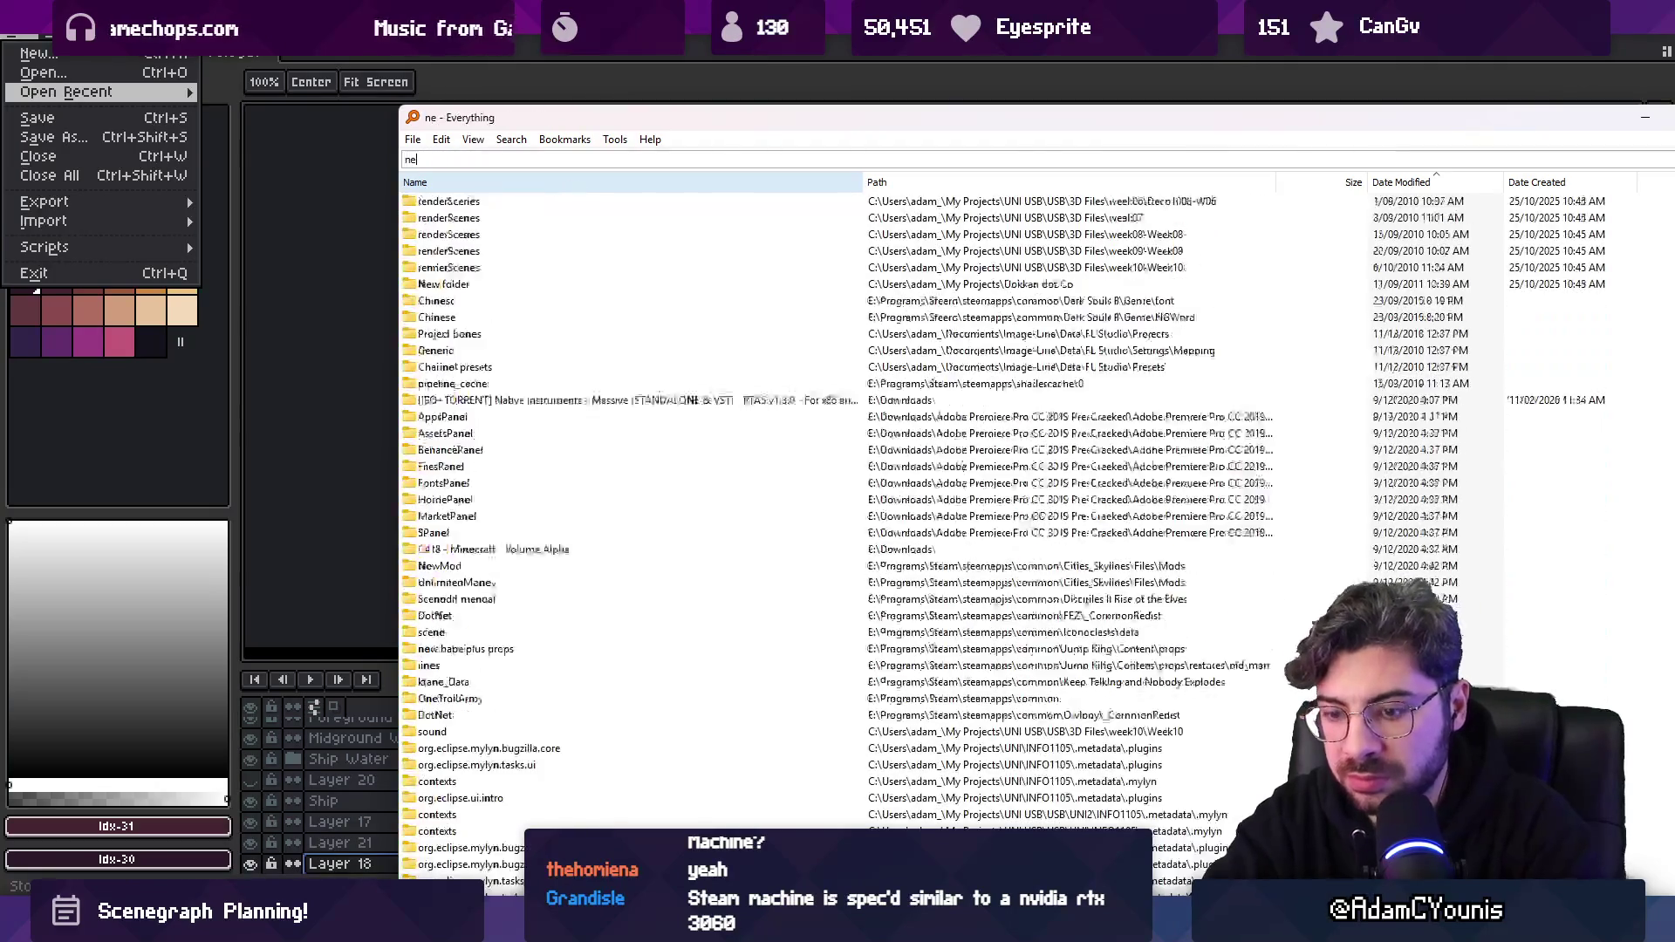
{"action": "key", "text": "Down"}
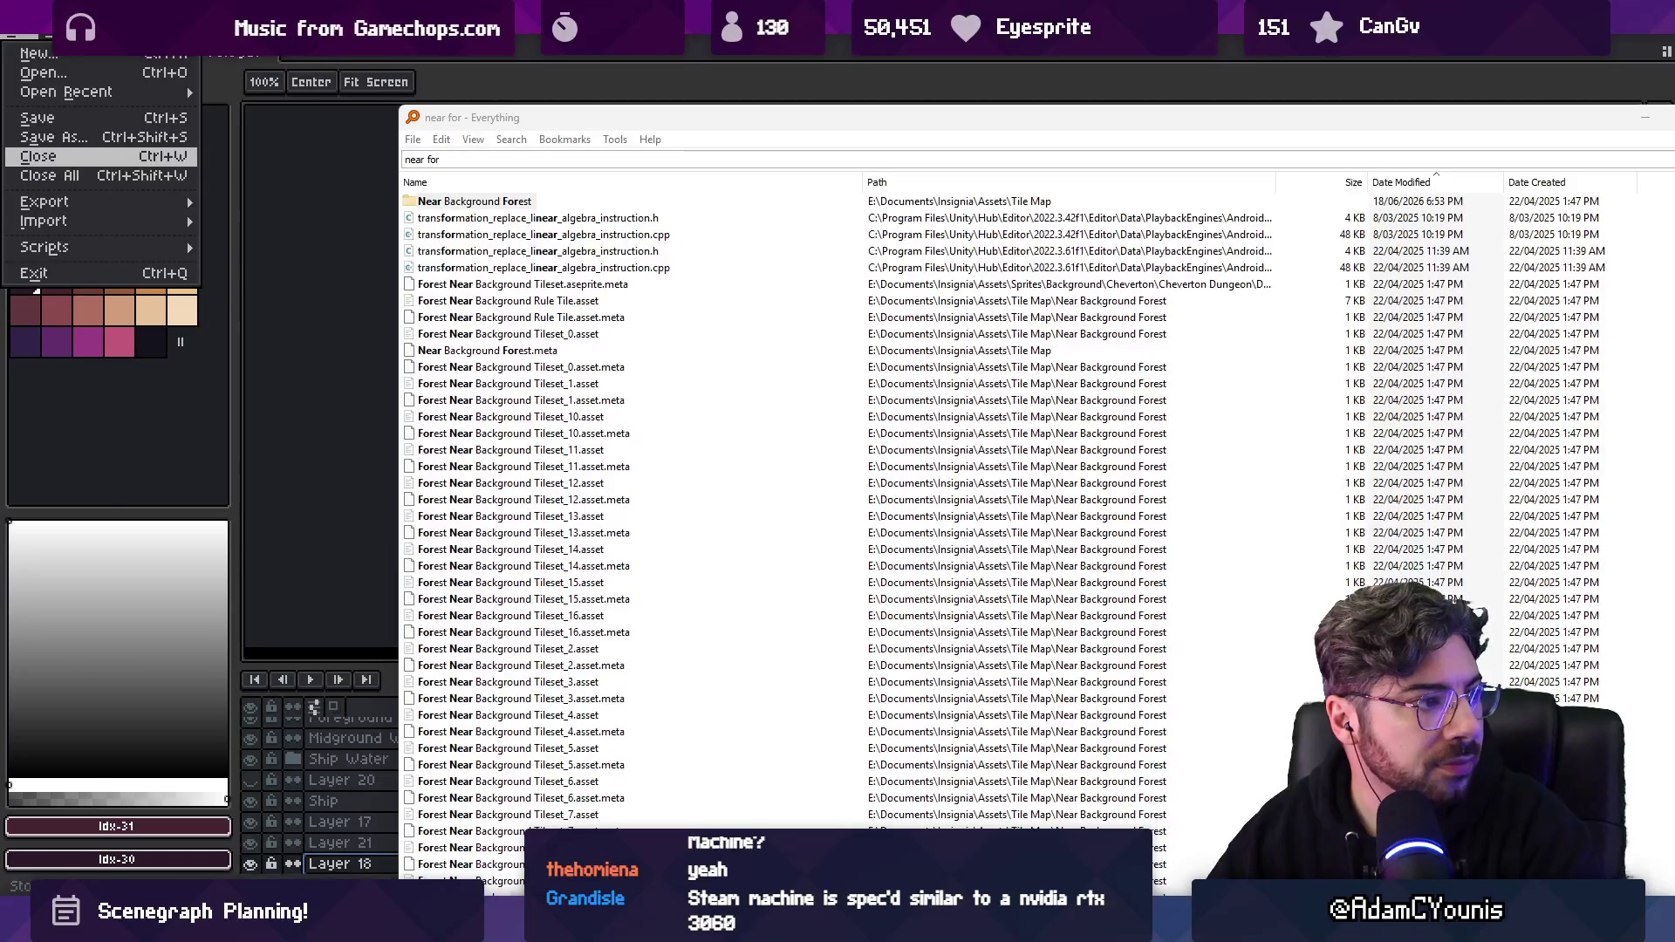
{"action": "key", "text": "alt+Tab"}
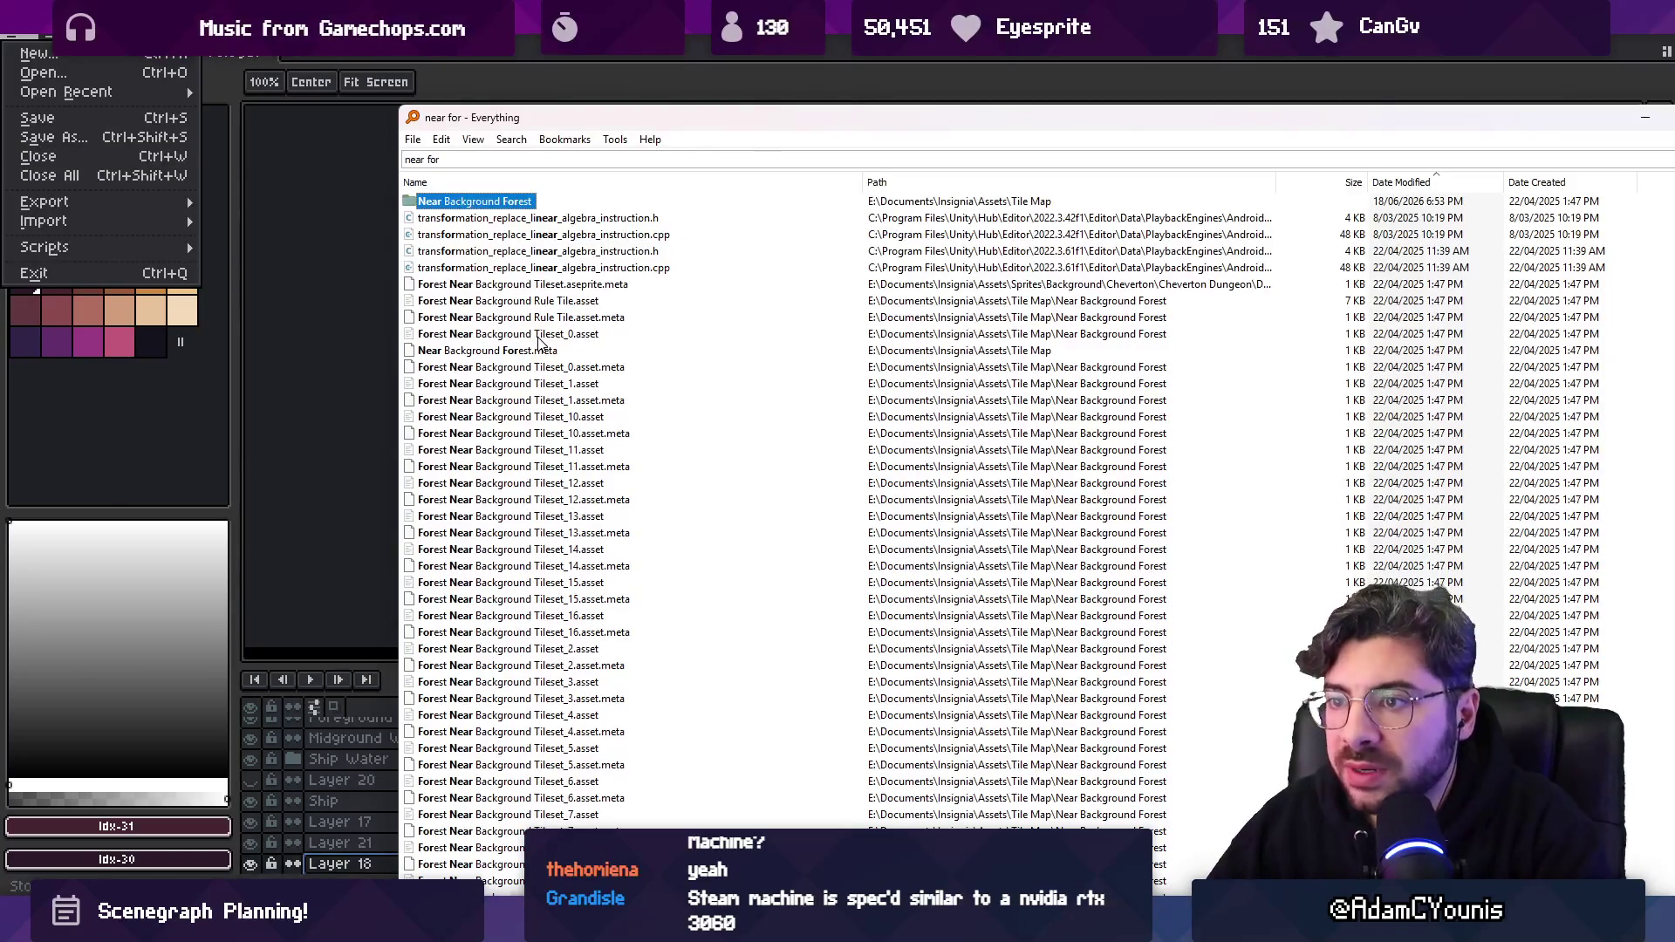
{"action": "scroll", "coordinate": [540, 341], "scroll_direction": "down", "scroll_amount": 4}
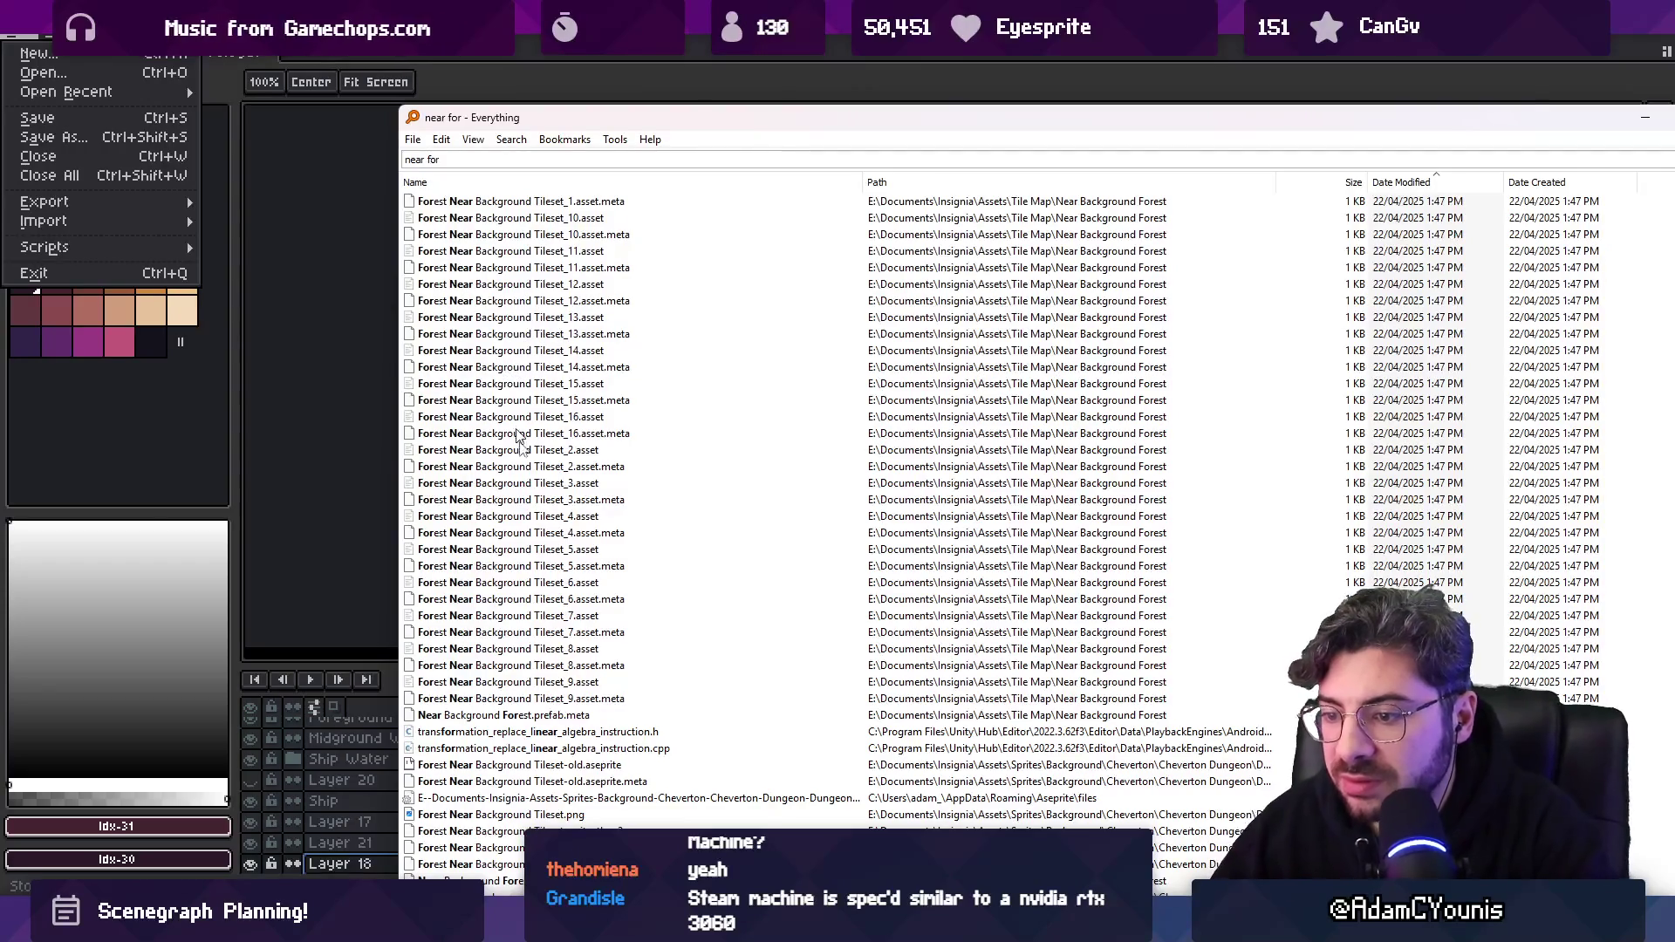
{"action": "key", "text": "alt+Tab"}
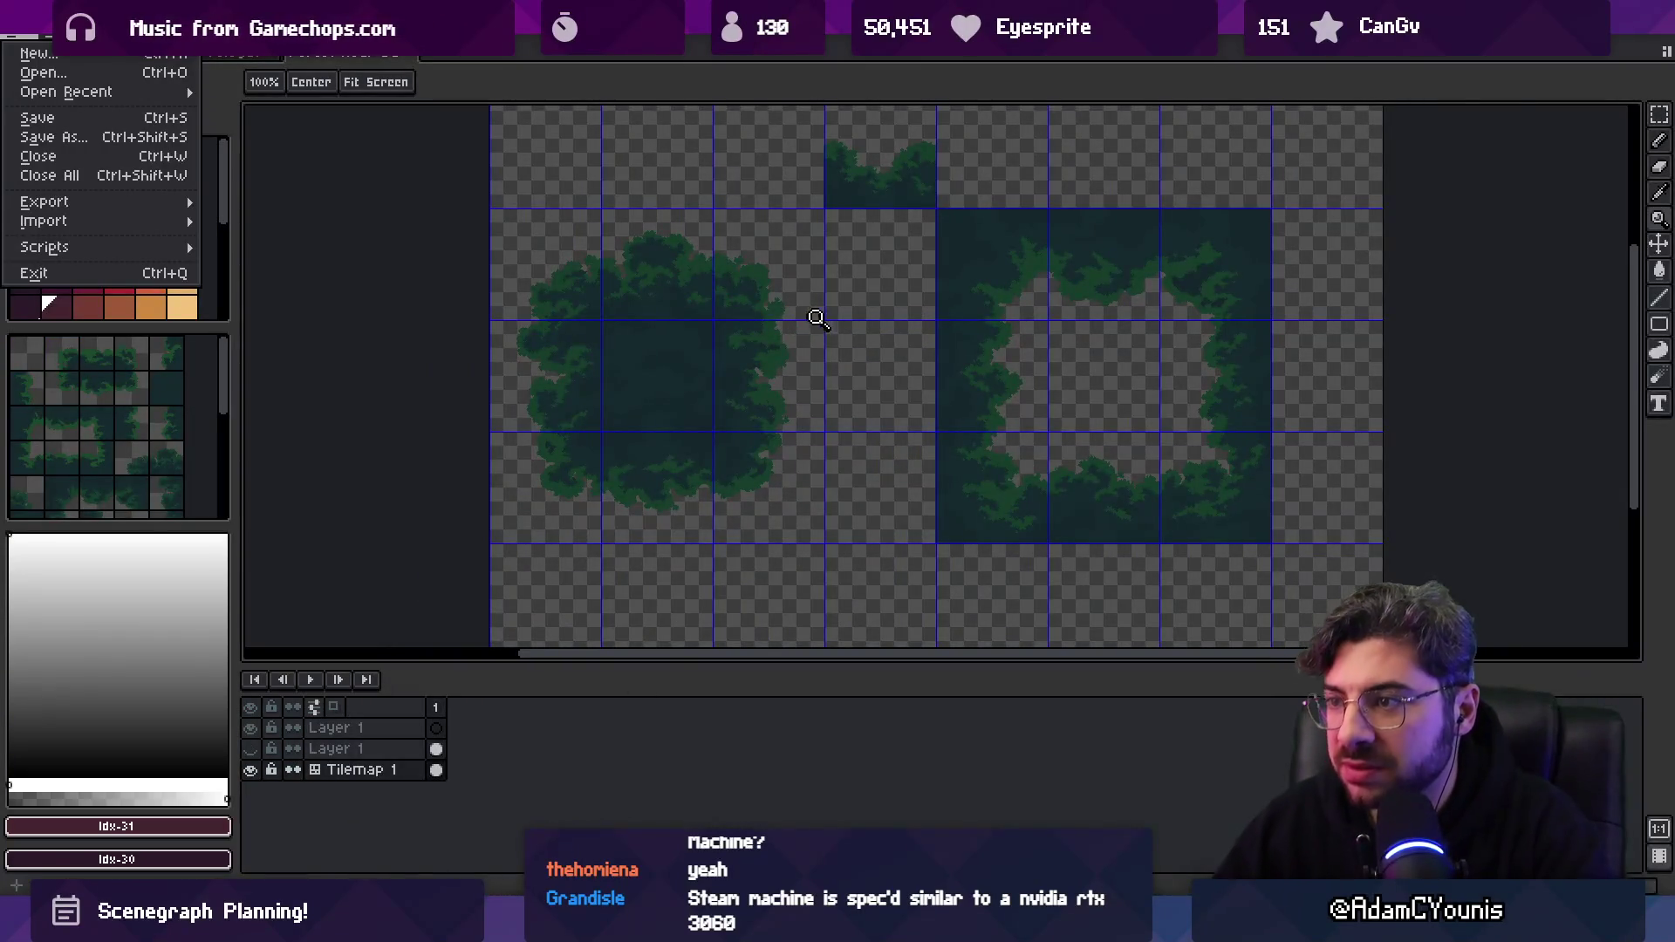
Zoom into the forest tileset, toggling Tilemap 1 visibility and inspecting the tree's right edge.
{"action": "left_click", "coordinate": [733, 292]}
{"action": "left_click", "coordinate": [647, 363]}
{"action": "left_click", "coordinate": [251, 770]}
{"action": "left_click", "coordinate": [251, 770]}
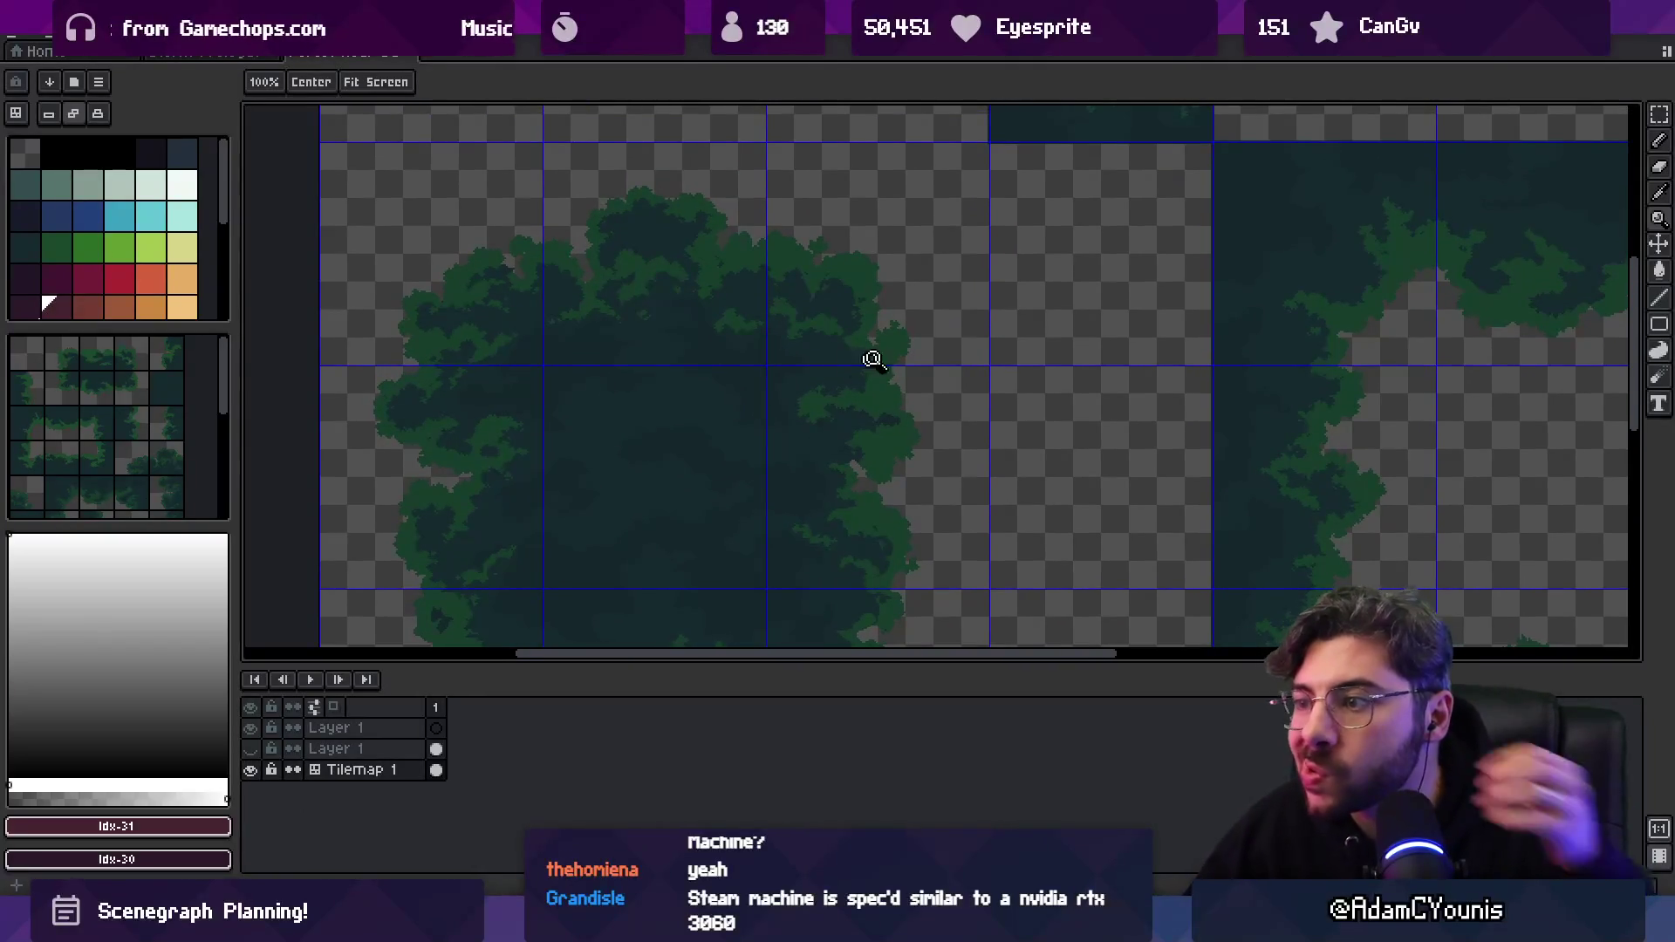
{"action": "left_click", "coordinate": [946, 224]}
{"action": "left_click", "coordinate": [814, 253]}
{"action": "scroll", "coordinate": [587, 337], "scroll_direction": "down", "scroll_amount": 1}
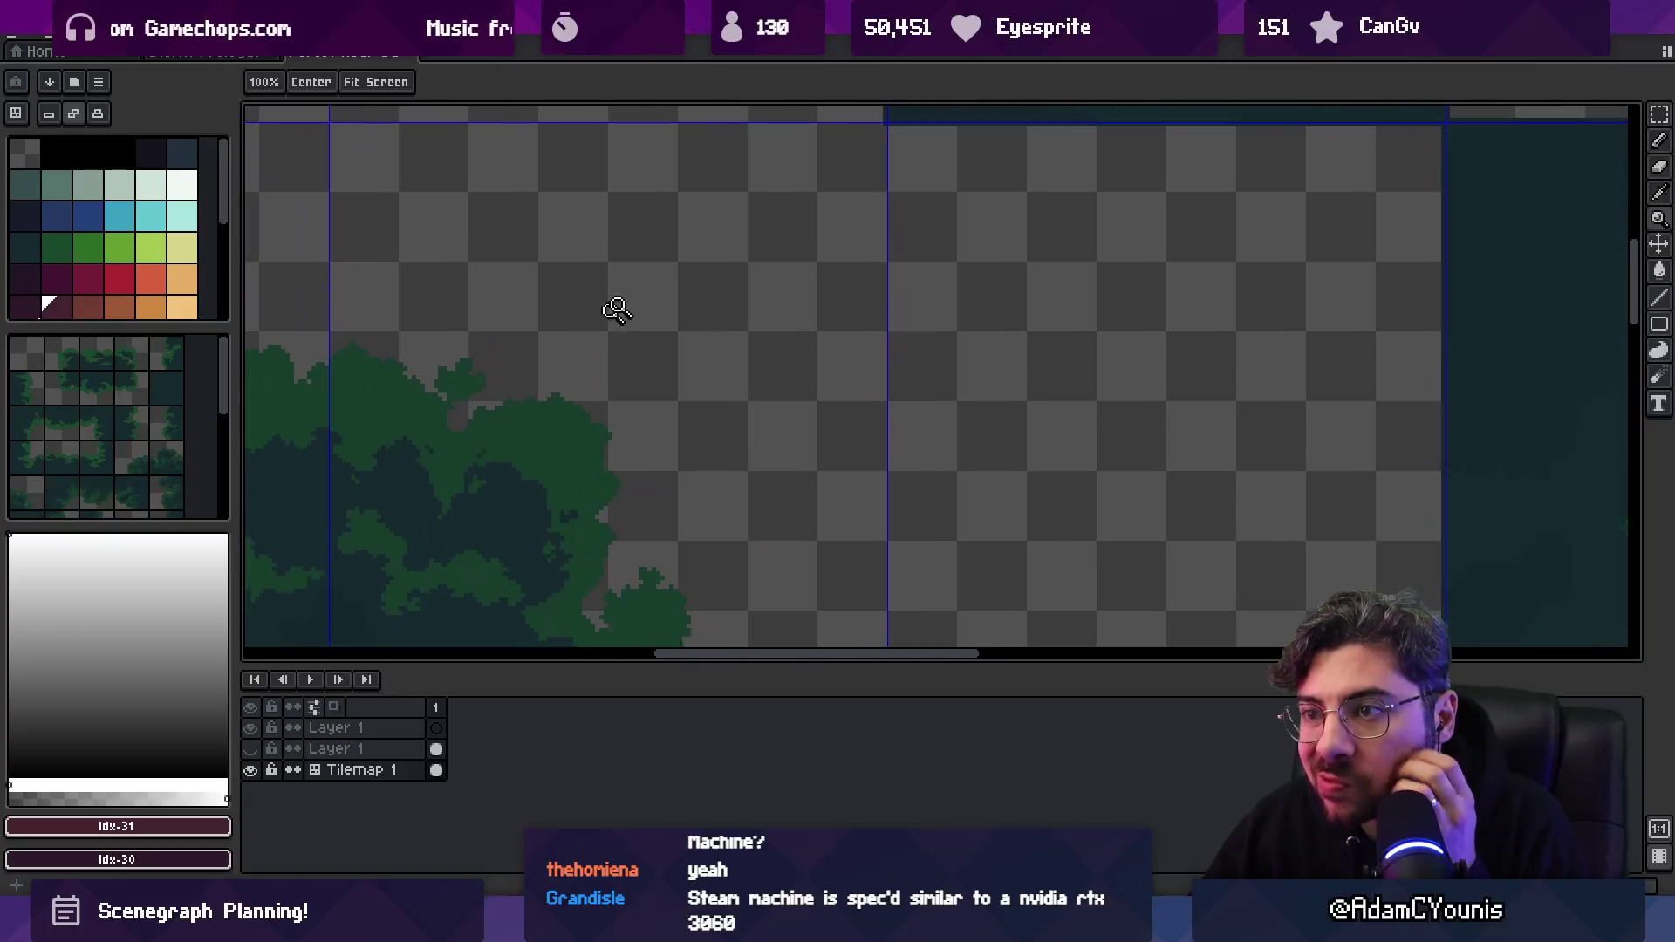
{"action": "scroll", "coordinate": [680, 277], "scroll_direction": "down", "scroll_amount": 3}
{"action": "scroll", "coordinate": [1038, 321], "scroll_direction": "down", "scroll_amount": 2}
{"action": "scroll", "coordinate": [938, 105], "scroll_direction": "up", "scroll_amount": 2}
{"action": "scroll", "coordinate": [657, 385], "scroll_direction": "down", "scroll_amount": 1}
{"action": "scroll", "coordinate": [838, 317], "scroll_direction": "down", "scroll_amount": 2}
{"action": "scroll", "coordinate": [594, 598], "scroll_direction": "up", "scroll_amount": 1}
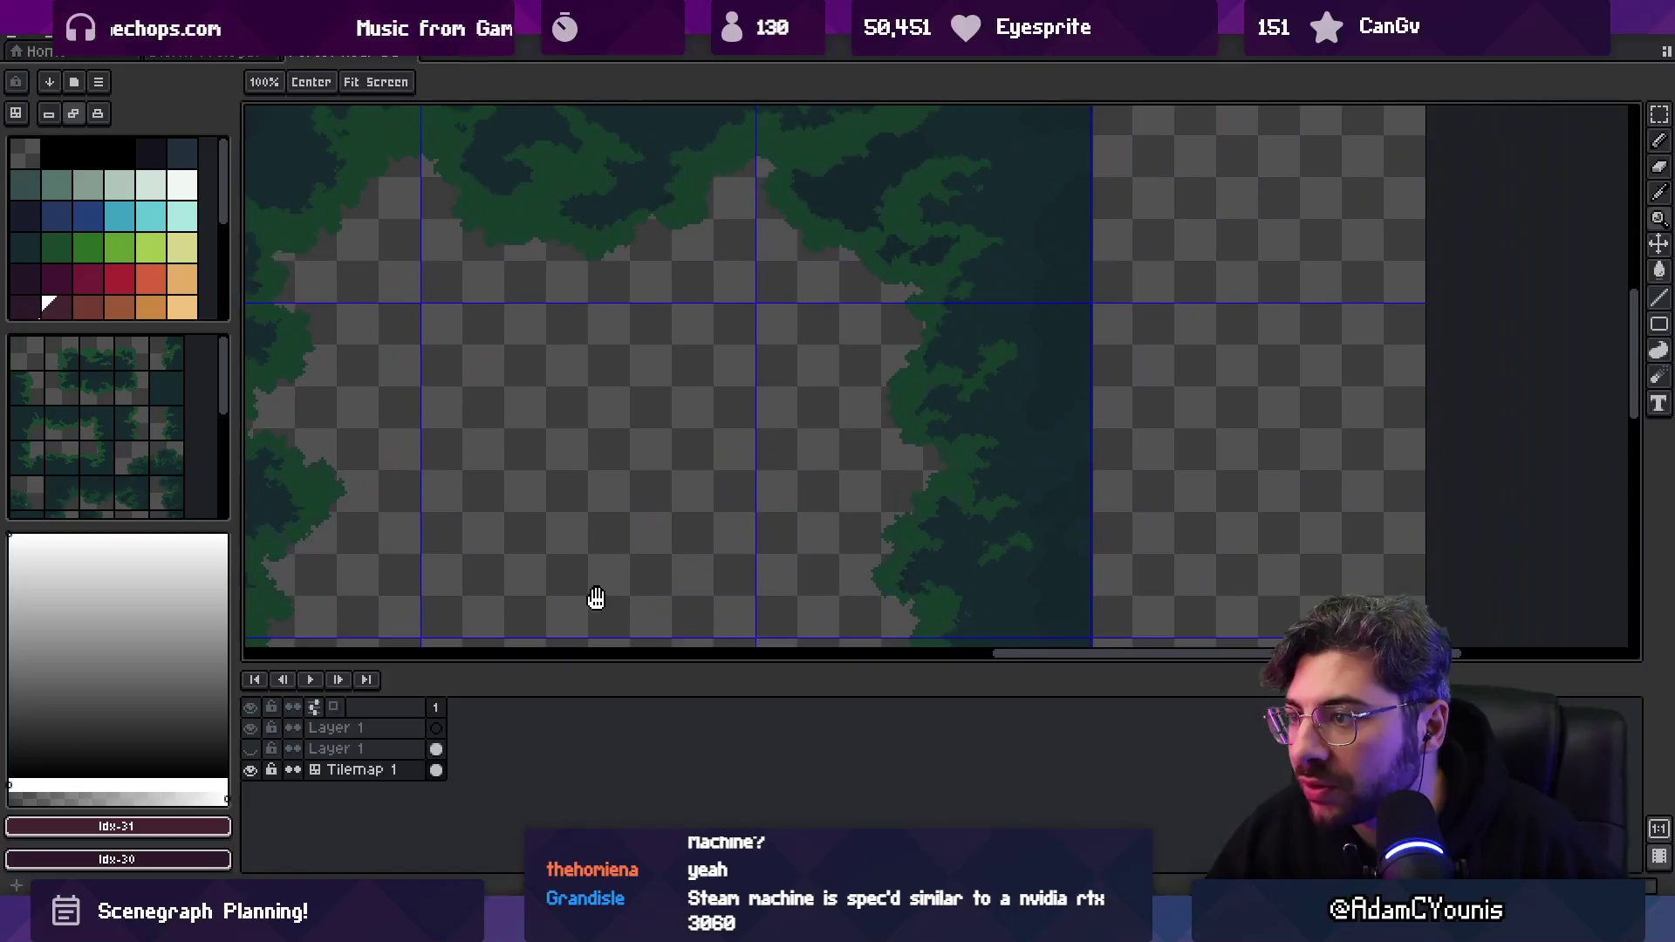
{"action": "scroll", "coordinate": [882, 647], "scroll_direction": "down", "scroll_amount": 1}
{"action": "scroll", "coordinate": [815, 355], "scroll_direction": "down", "scroll_amount": 4}
{"action": "scroll", "coordinate": [816, 355], "scroll_direction": "up", "scroll_amount": 2}
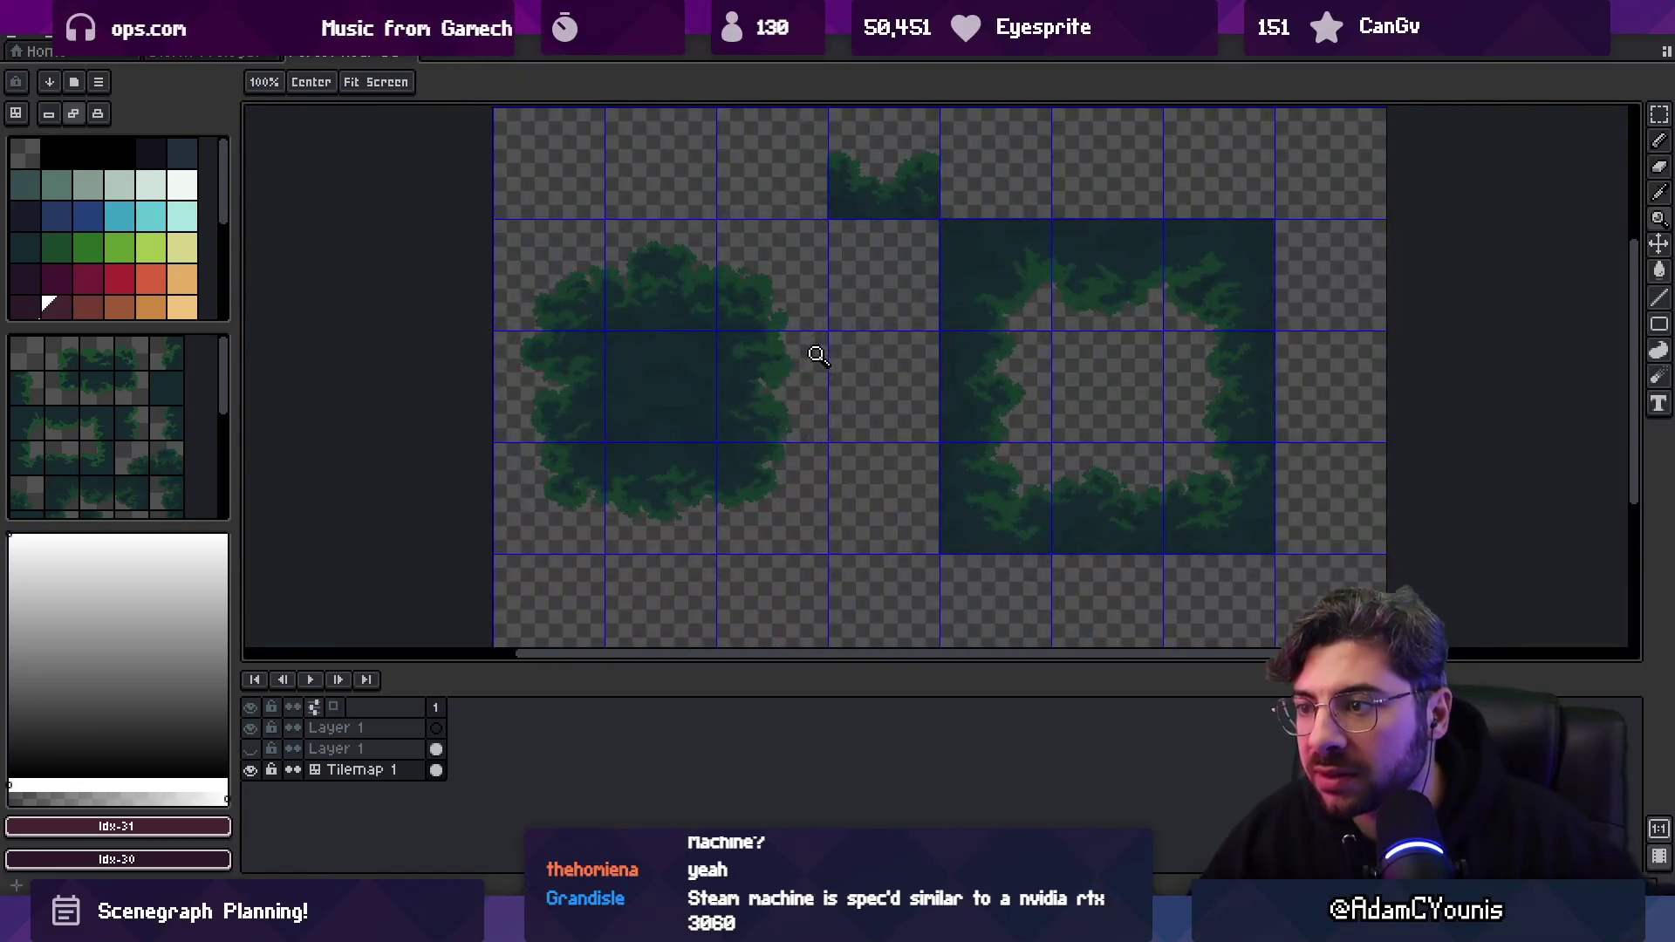
Magic Wand-select the transparent pixels around the trees and bring up the export settings.
{"action": "key", "text": "w"}
{"action": "left_click", "coordinate": [871, 419]}
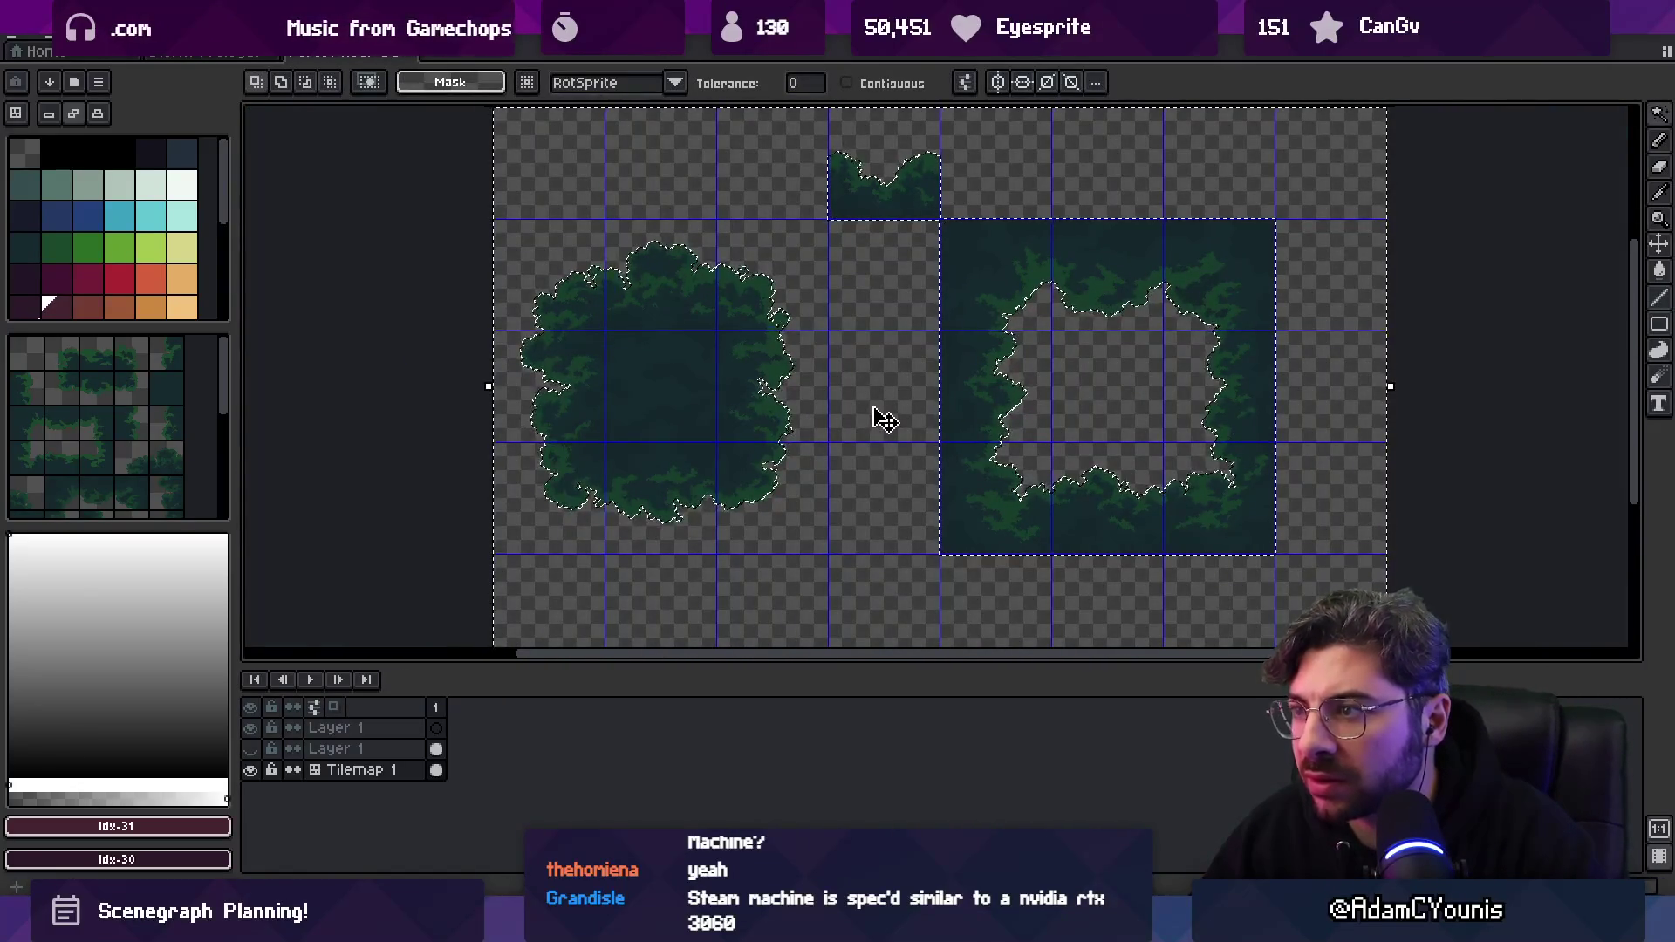
{"action": "scroll", "coordinate": [710, 367], "scroll_direction": "up", "scroll_amount": 3}
{"action": "scroll", "coordinate": [710, 366], "scroll_direction": "down", "scroll_amount": 1}
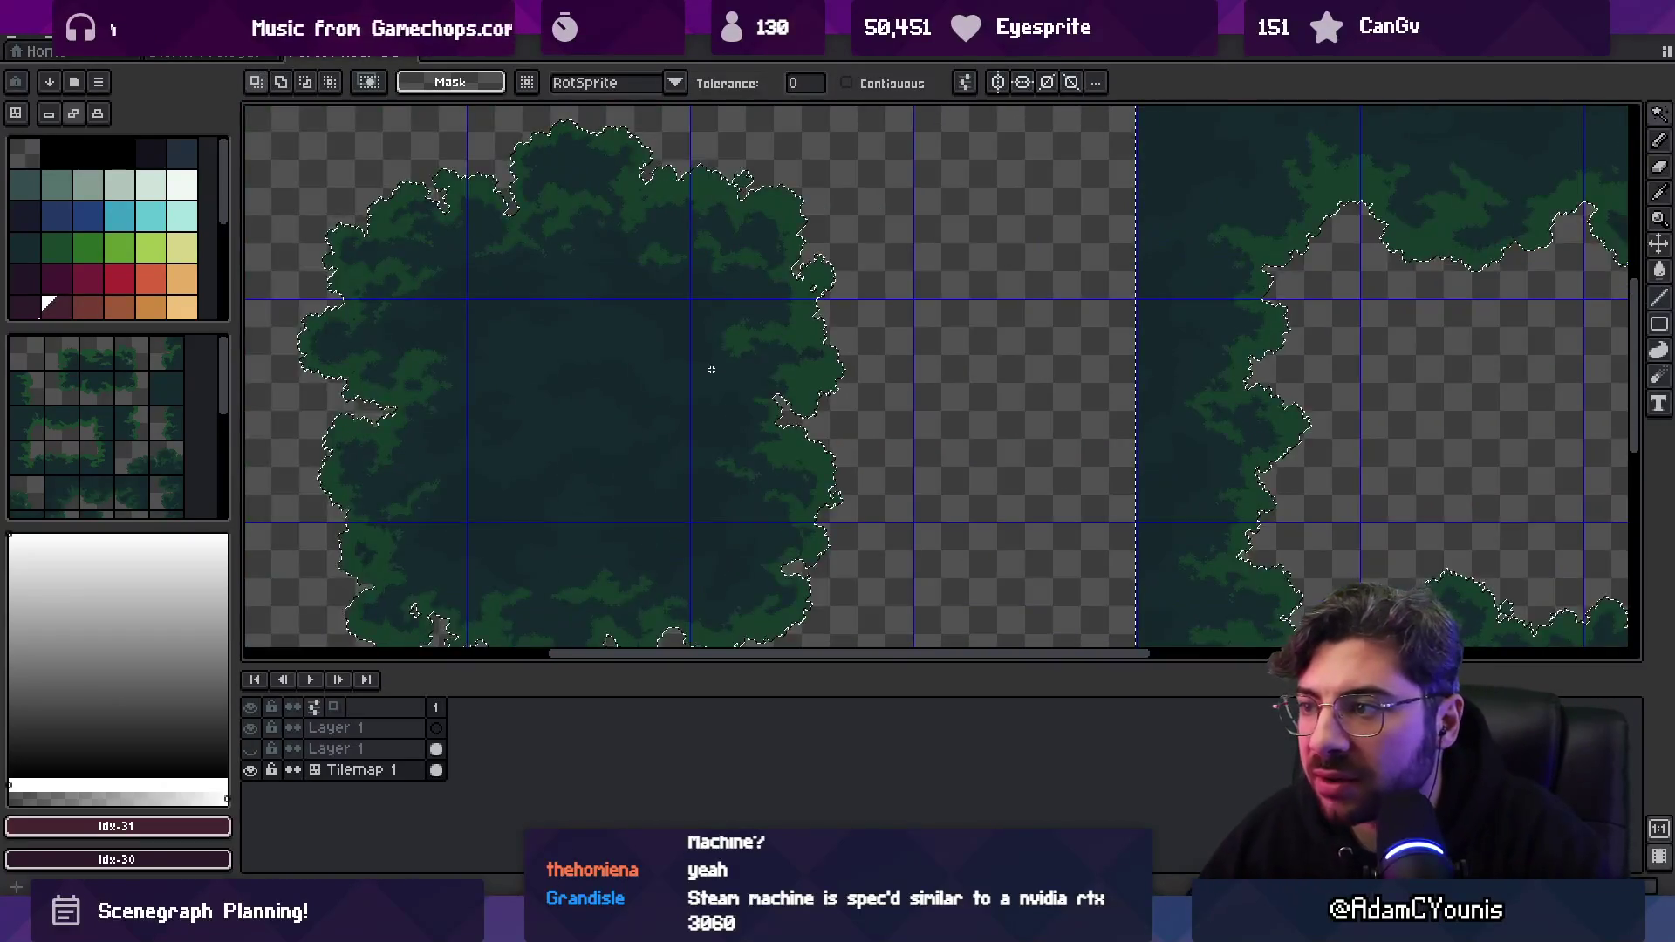
{"action": "scroll", "coordinate": [625, 151], "scroll_direction": "down", "scroll_amount": 1}
{"action": "scroll", "coordinate": [628, 399], "scroll_direction": "up", "scroll_amount": 1}
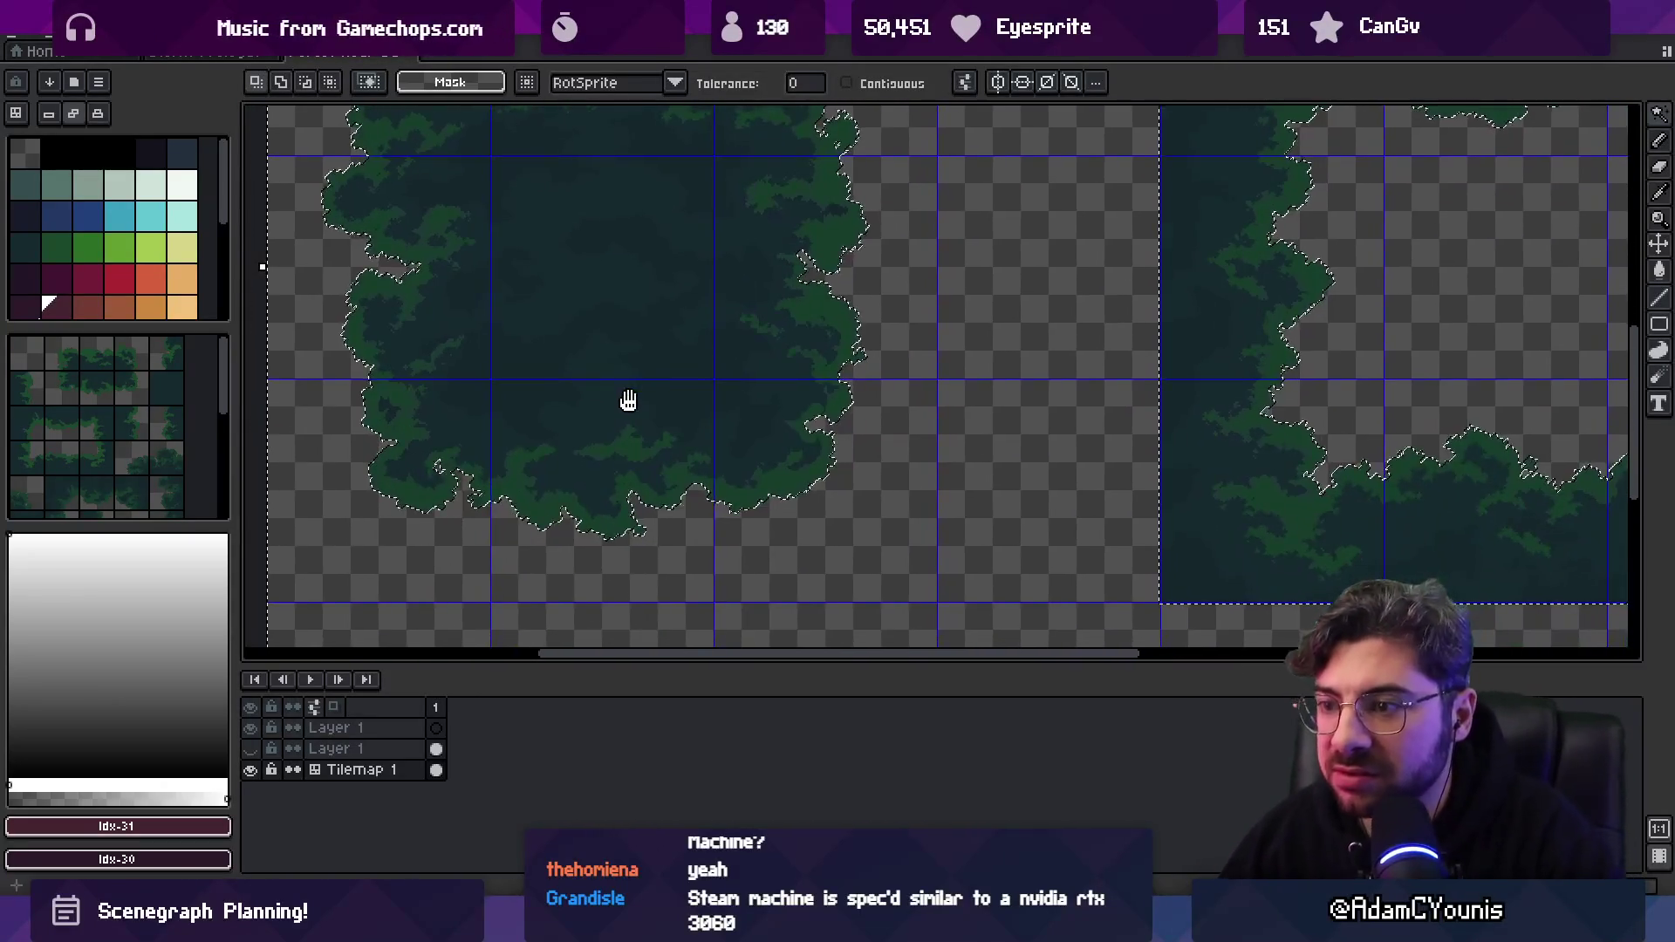
{"action": "mouse_move", "coordinate": [839, 297]}
{"action": "left_mouse_down"}
{"action": "mouse_move", "coordinate": [378, 374]}
{"action": "mouse_move", "coordinate": [311, 195]}
{"action": "mouse_move", "coordinate": [455, 646]}
{"action": "mouse_move", "coordinate": [774, 377]}
{"action": "mouse_move", "coordinate": [741, 281]}
{"action": "mouse_move", "coordinate": [673, 277]}
{"action": "left_mouse_up"}
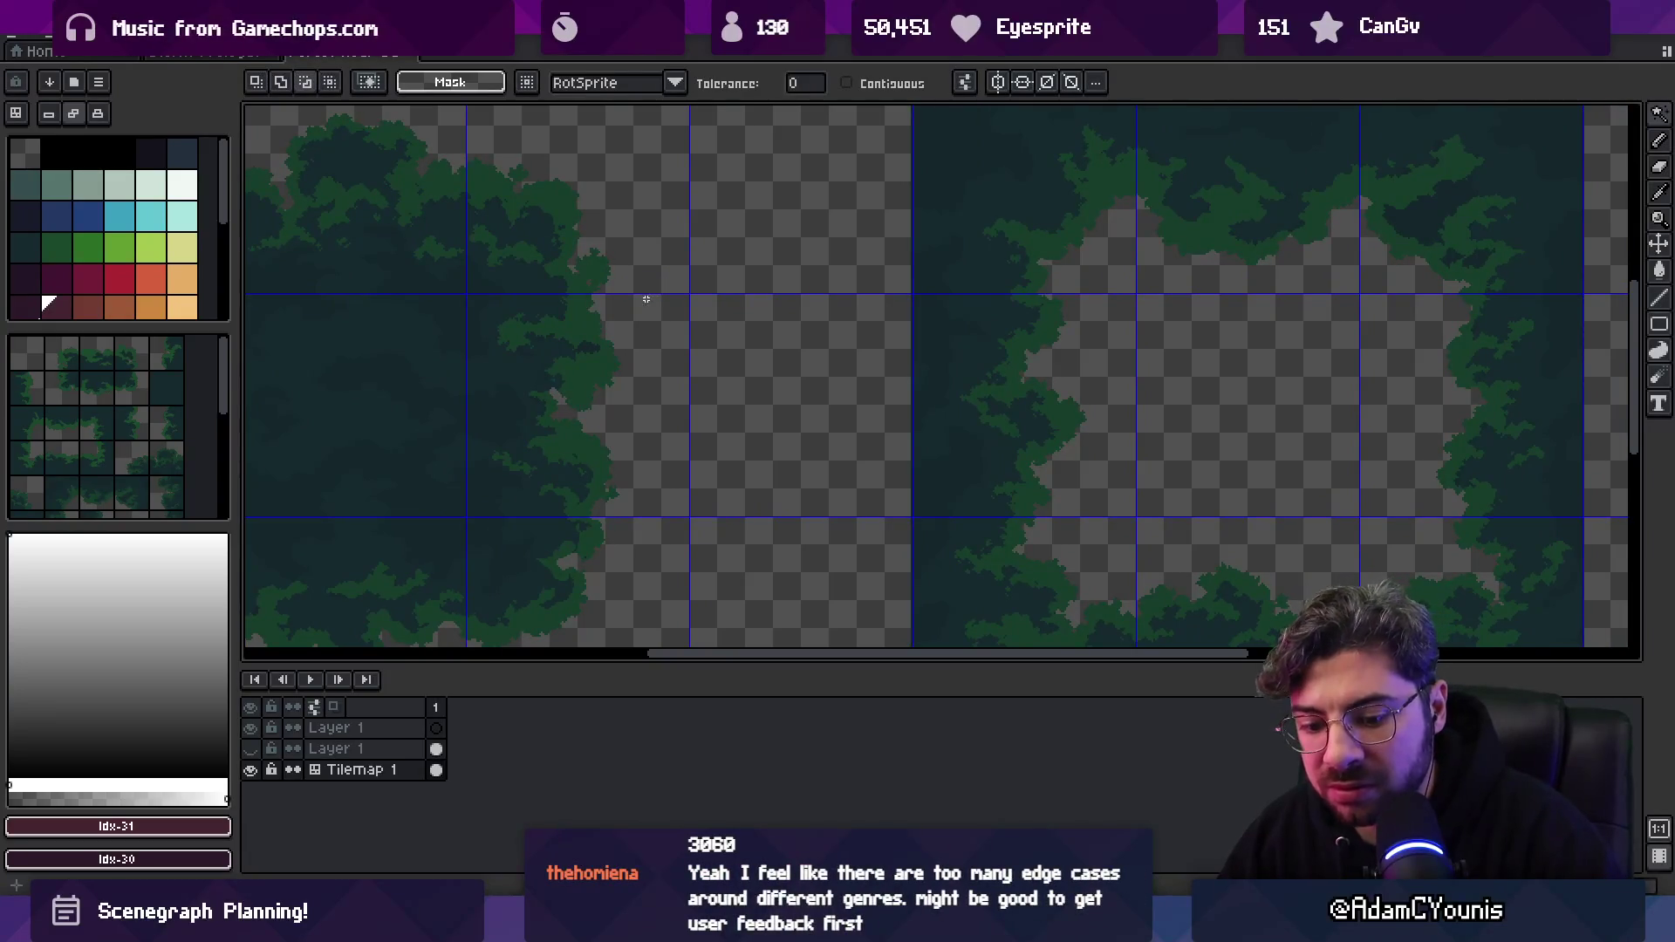
{"action": "key", "text": "ctrl+e"}
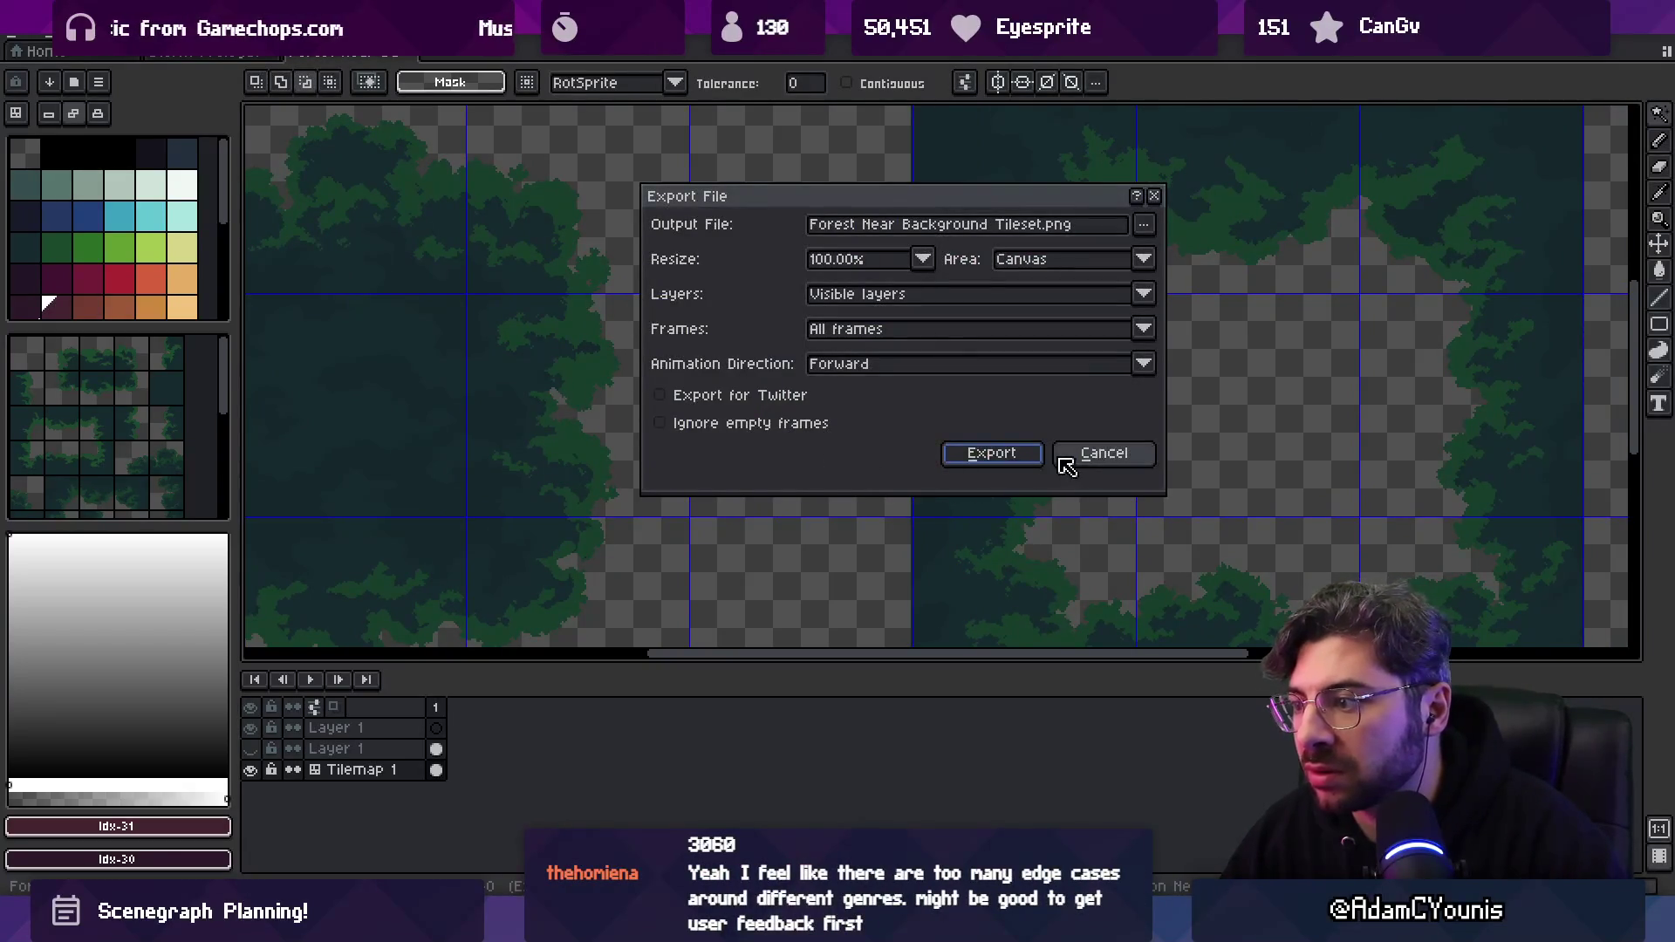
Cancel the first export, reopen it, export Forest Near Background Tileset.png and return to Unity.
{"action": "left_click", "coordinate": [1066, 459]}
{"action": "scroll", "coordinate": [714, 375], "scroll_direction": "up", "scroll_amount": 3}
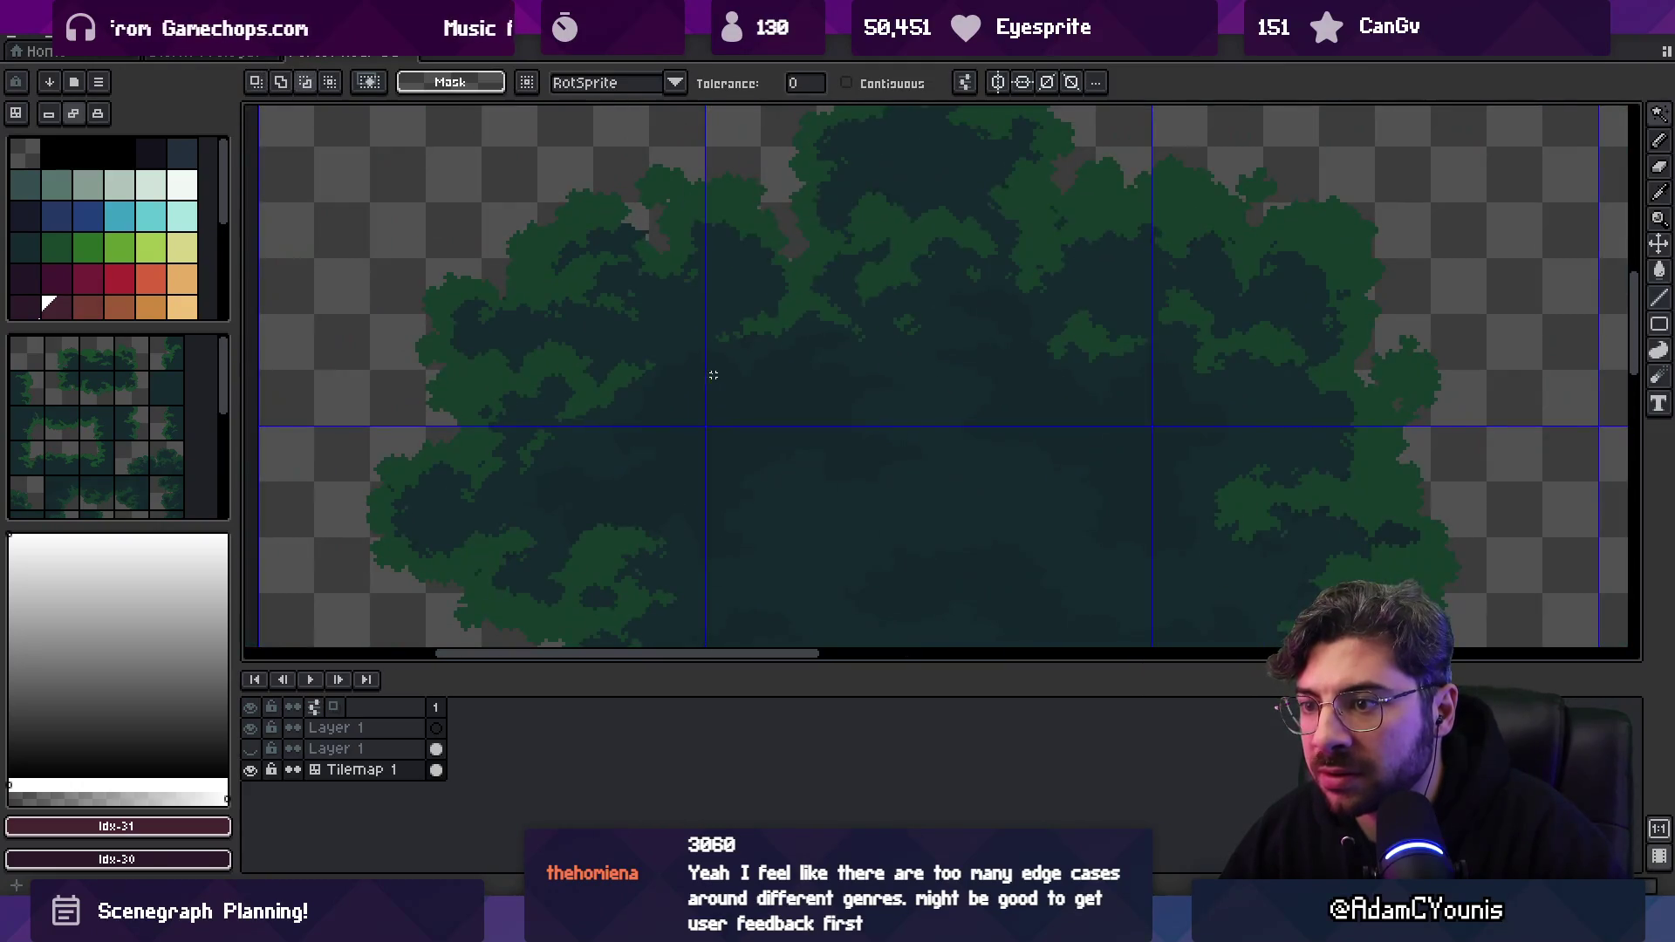
{"action": "key", "text": "ctrl+e"}
{"action": "left_click", "coordinate": [994, 455]}
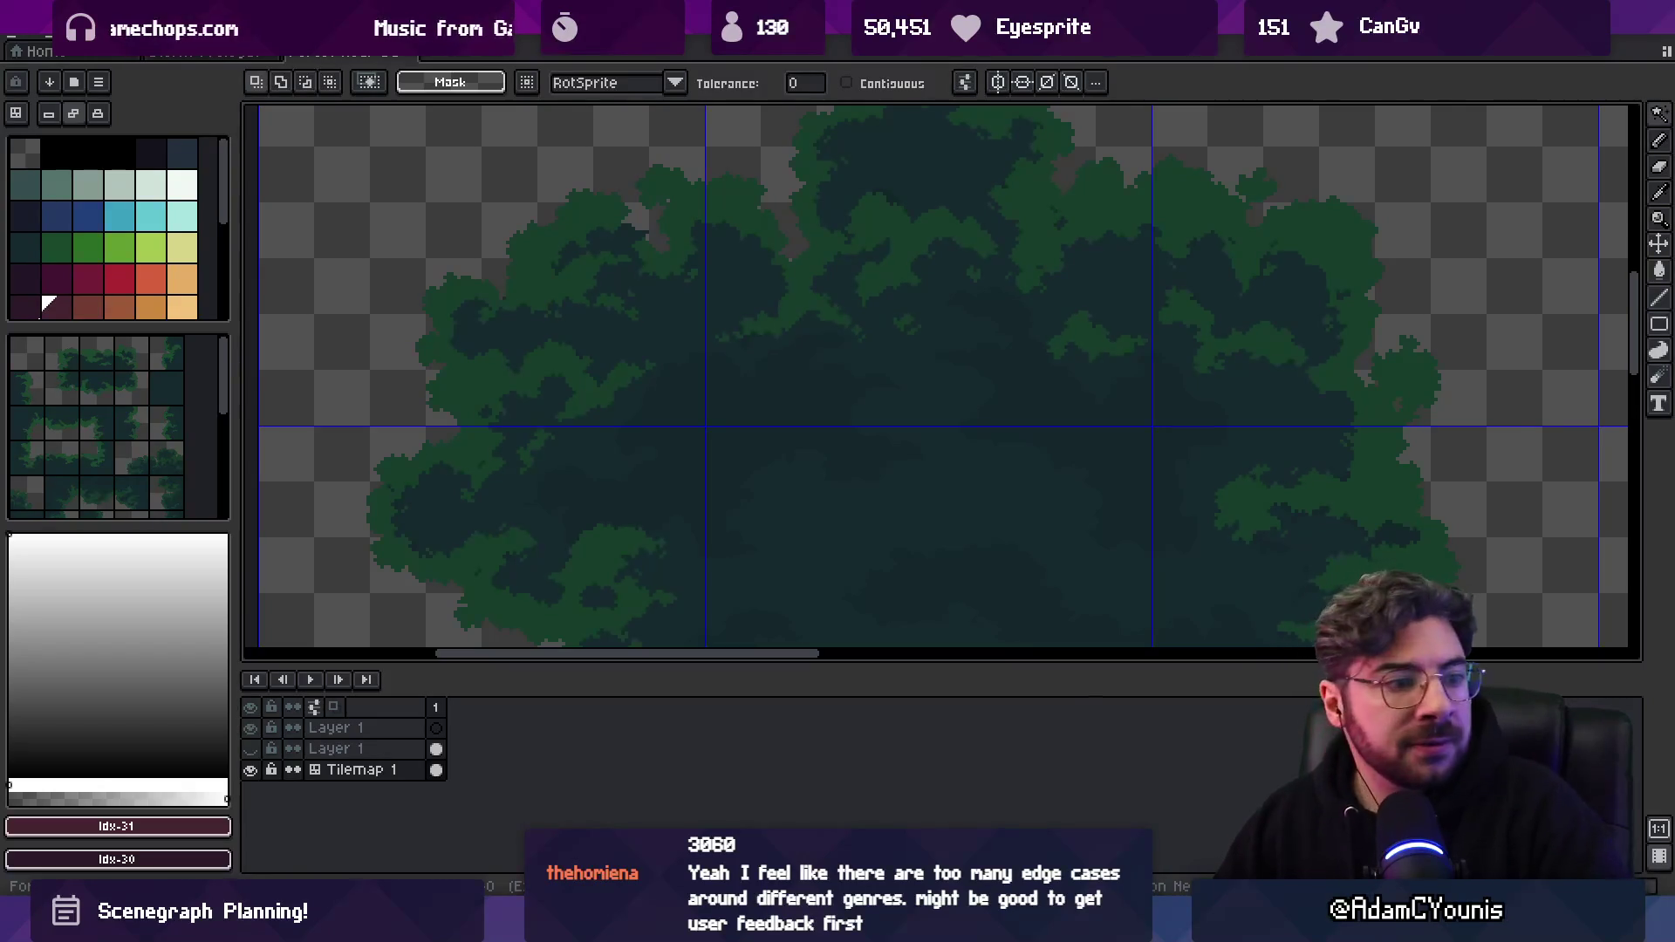
{"action": "key", "text": "alt+Tab"}
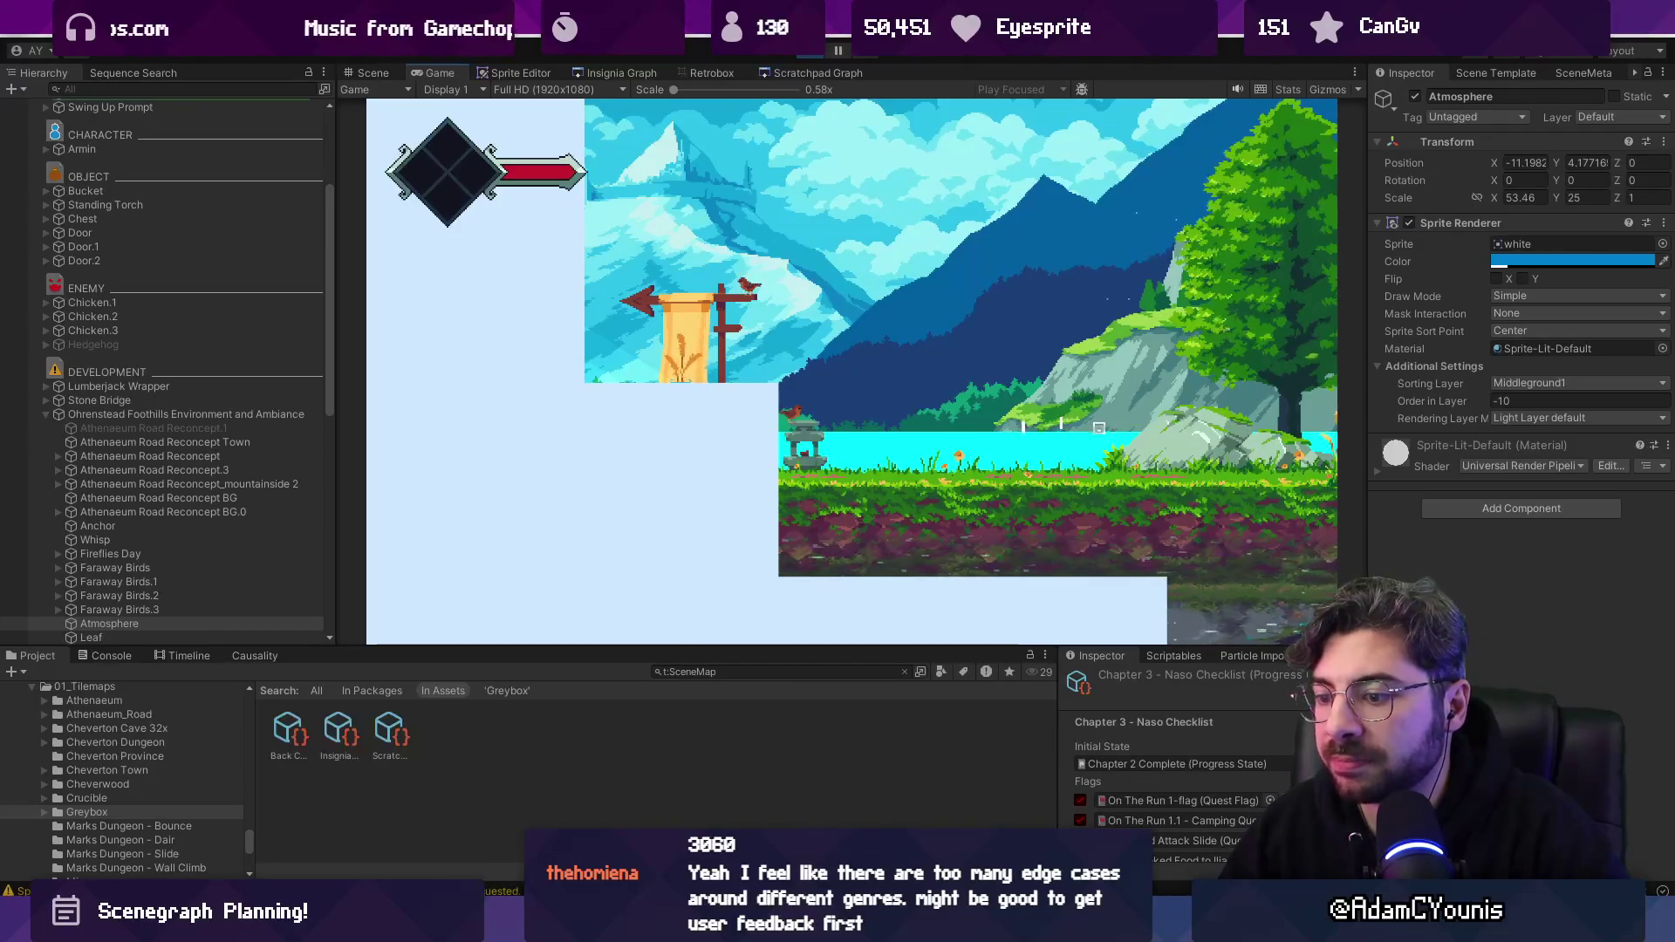
Re-export the forest tileset from Aseprite and return to Unity to see the updated foliage.
{"action": "key", "text": "alt+Tab"}
{"action": "scroll", "coordinate": [679, 499], "scroll_direction": "down", "scroll_amount": 5}
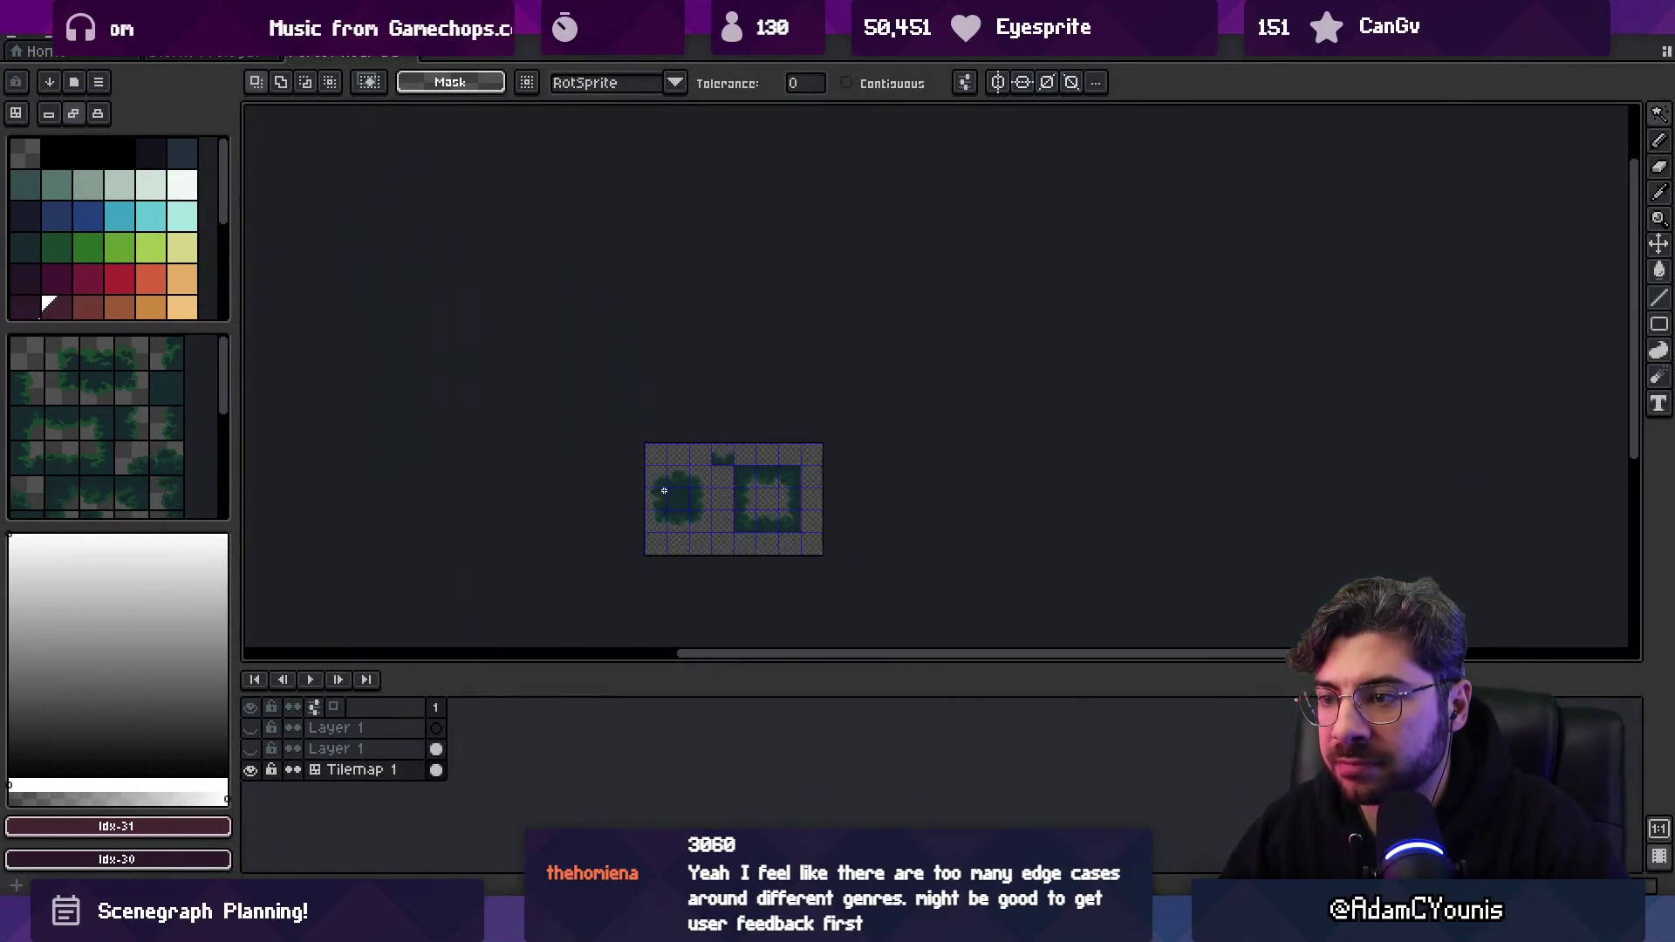
{"action": "key", "text": "ctrl+alt+shift+s"}
{"action": "left_click", "coordinate": [994, 457]}
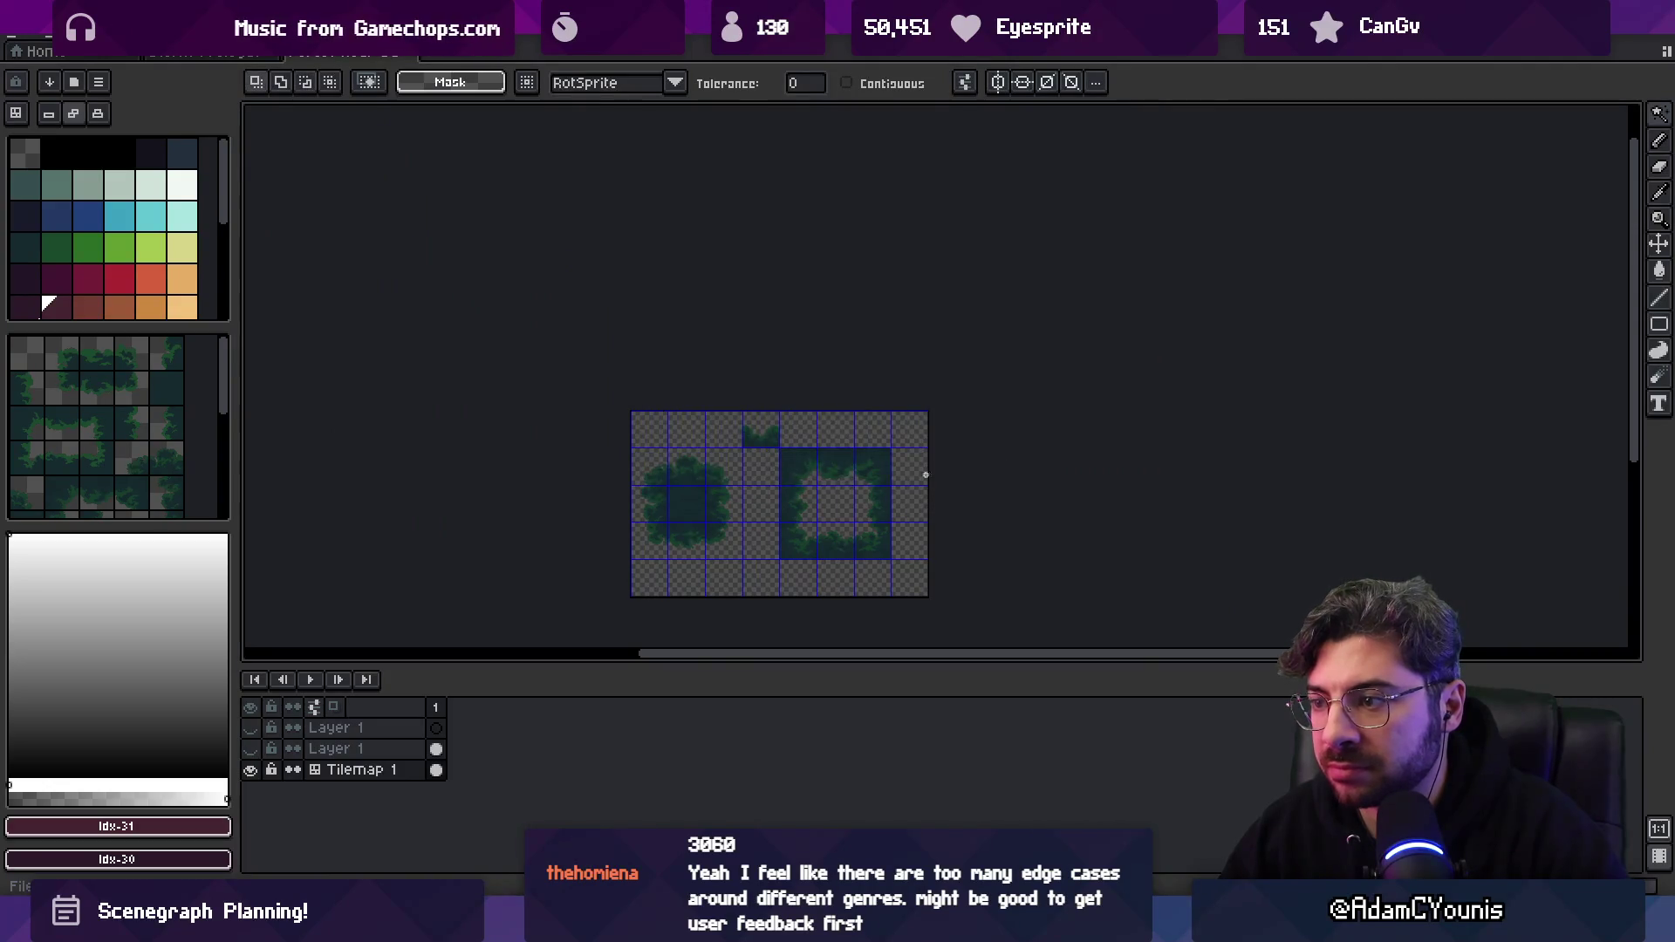
{"action": "key", "text": "alt+Tab"}
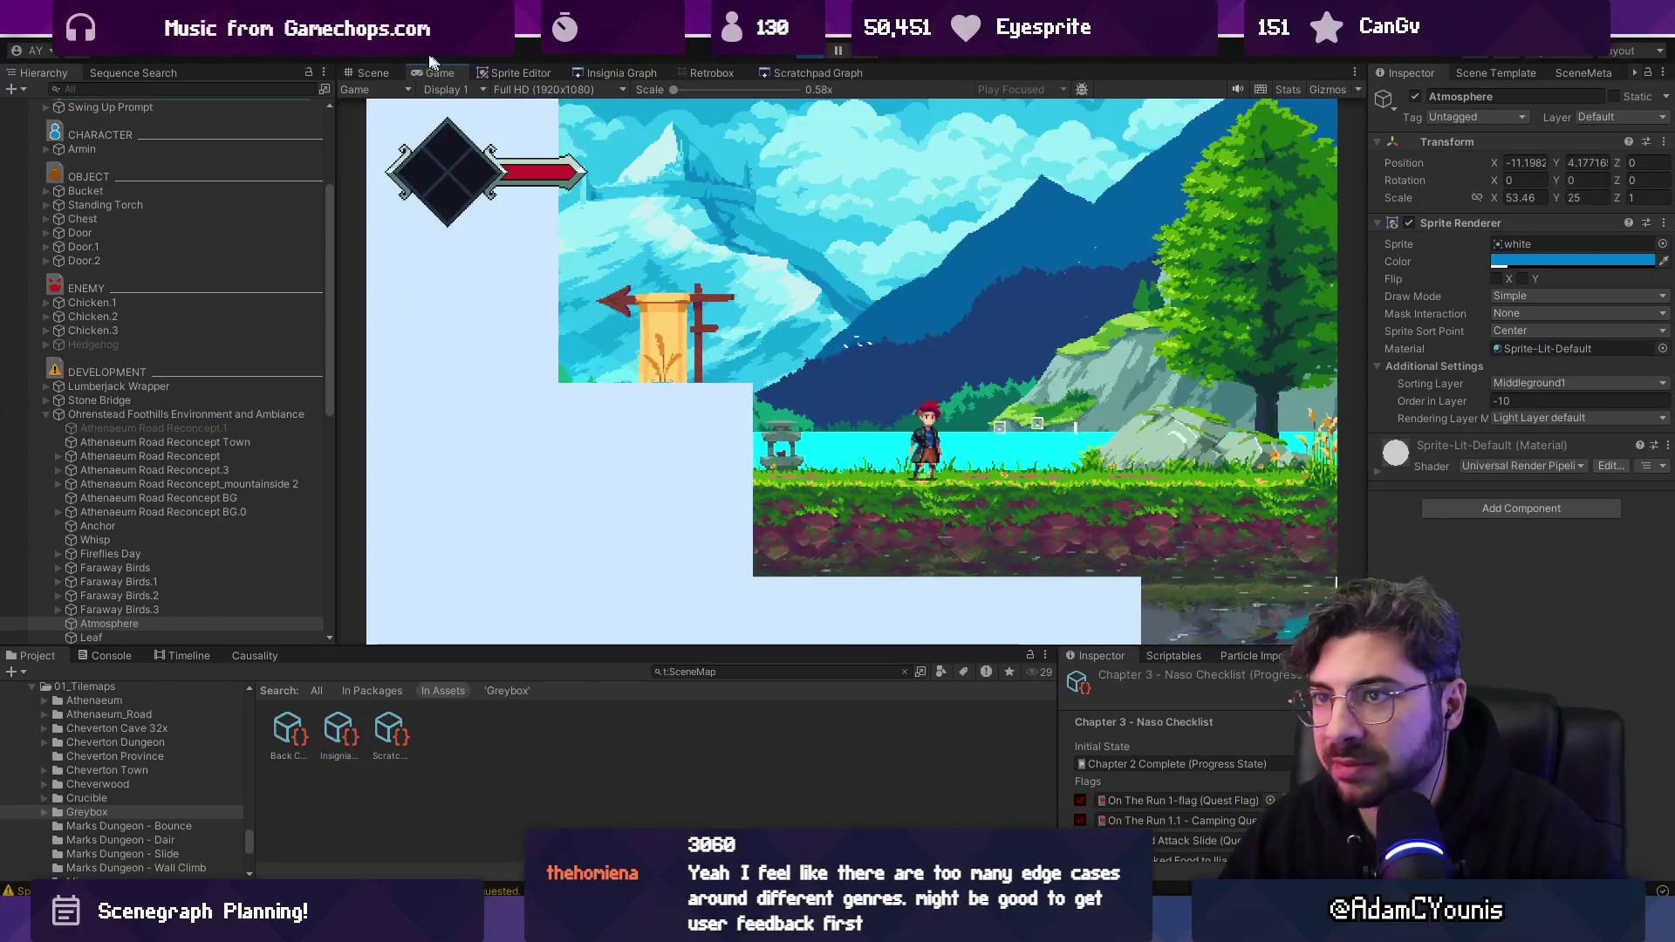
Switch Unity to the Scene view and zoom in on the dark foliage near the signpost.
{"action": "left_click", "coordinate": [373, 73]}
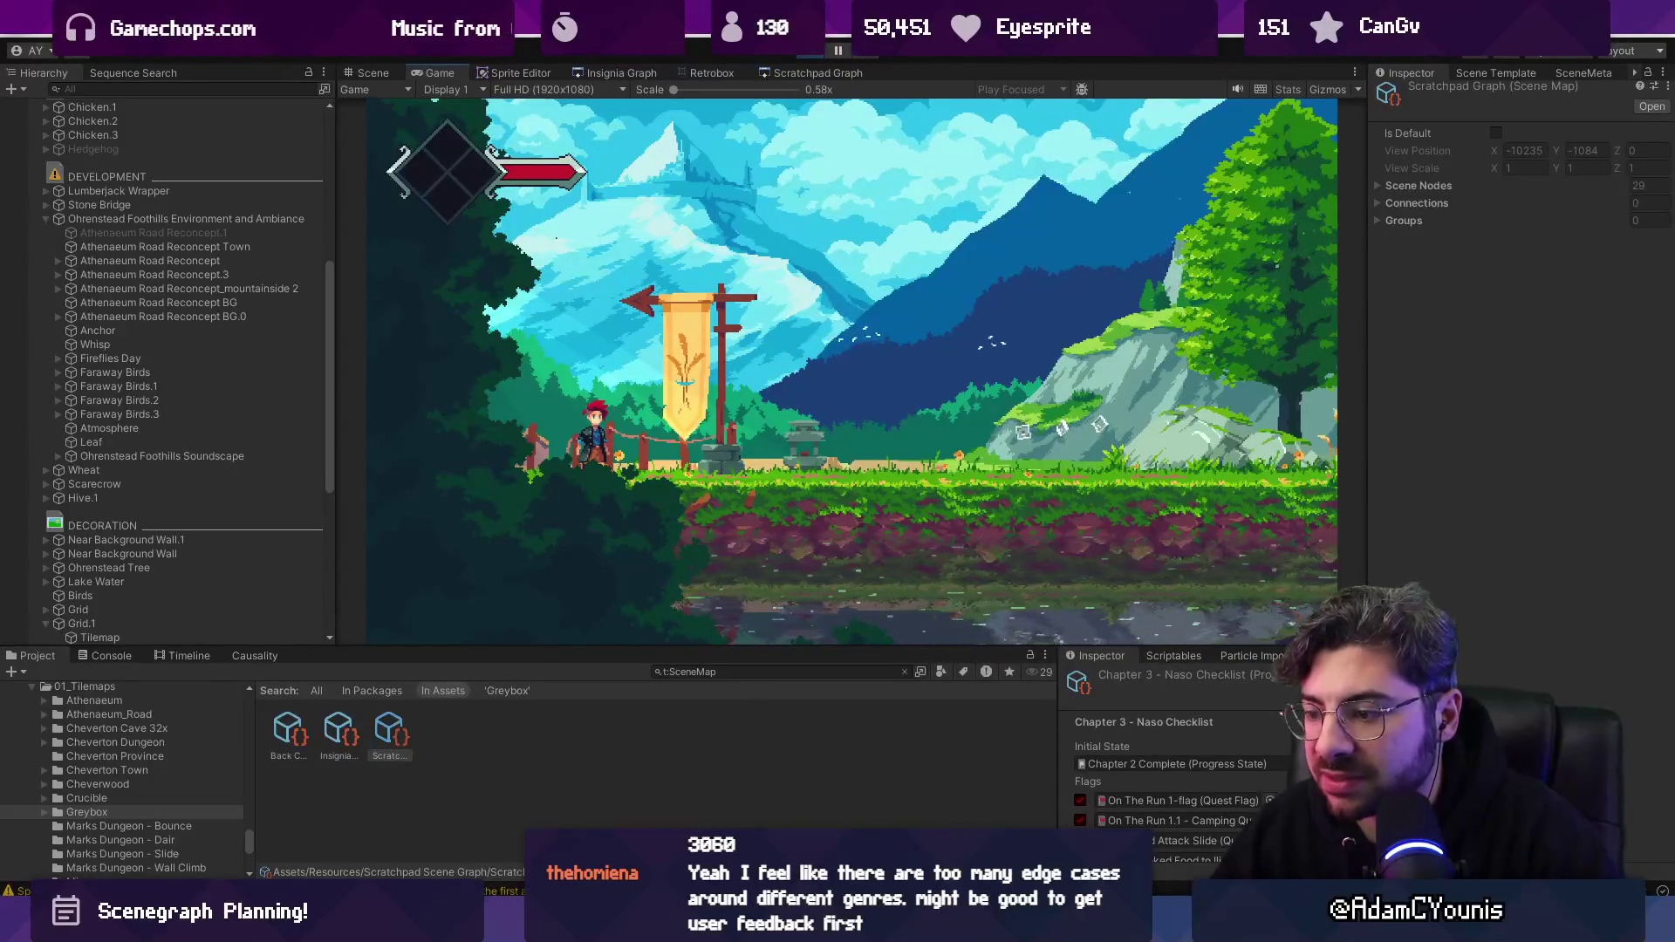
{"action": "key", "text": "alt+Tab"}
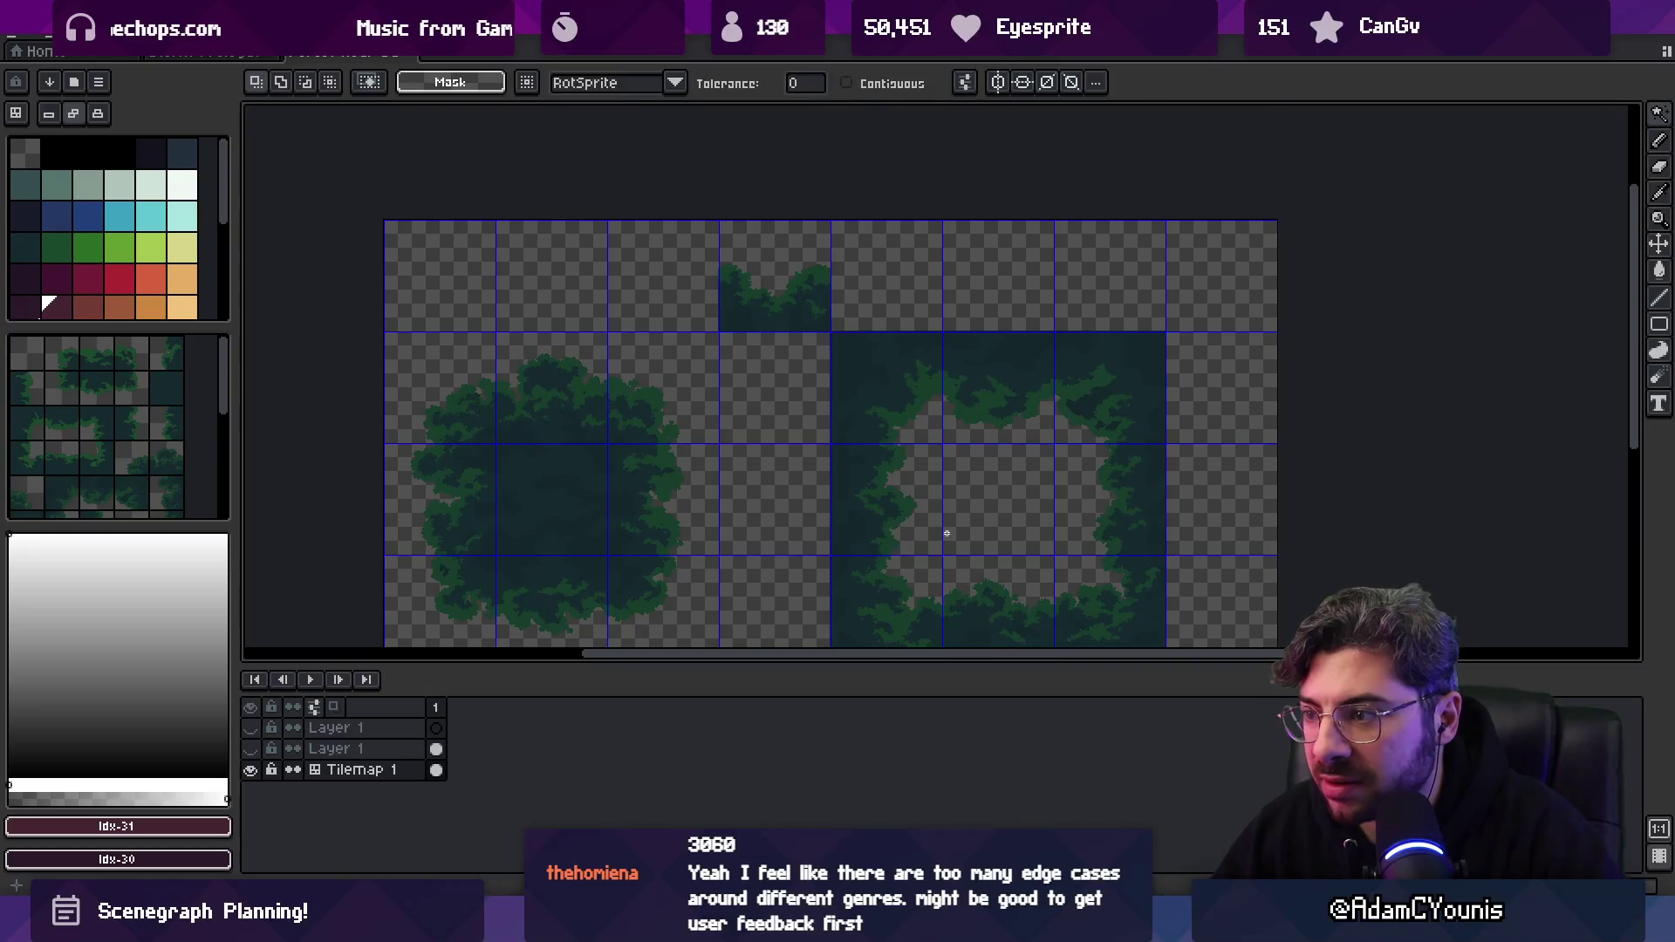
{"action": "scroll", "coordinate": [944, 535], "scroll_direction": "up", "scroll_amount": 5}
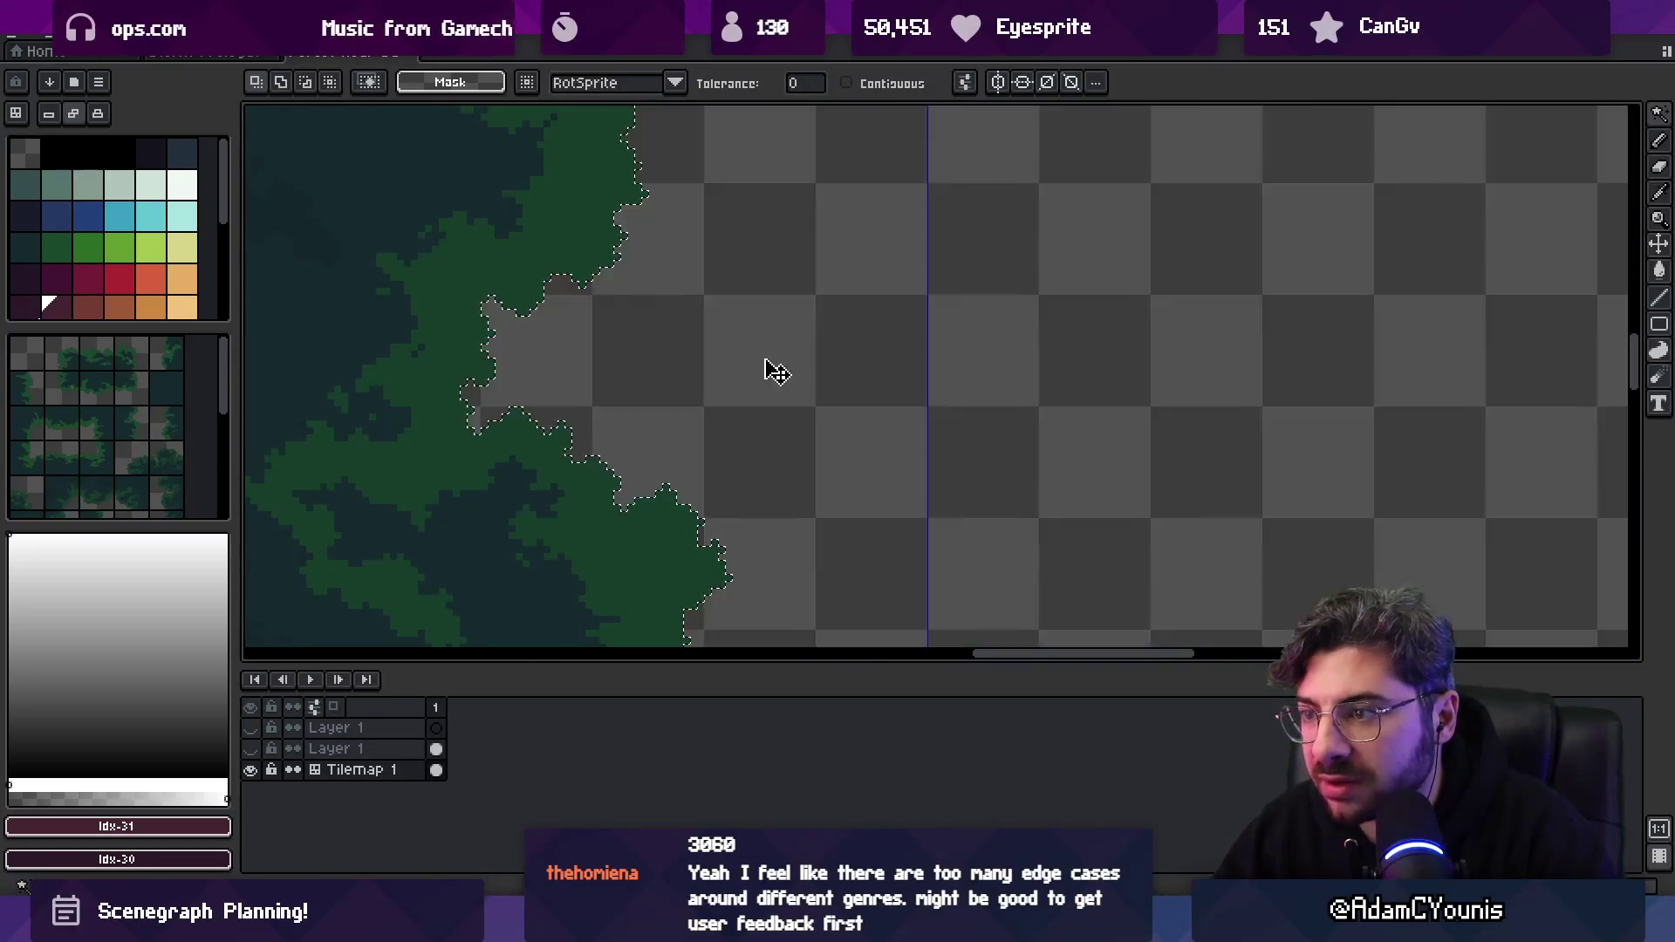
{"action": "scroll", "coordinate": [767, 366], "scroll_direction": "down", "scroll_amount": 2}
{"action": "key", "text": "alt+Tab"}
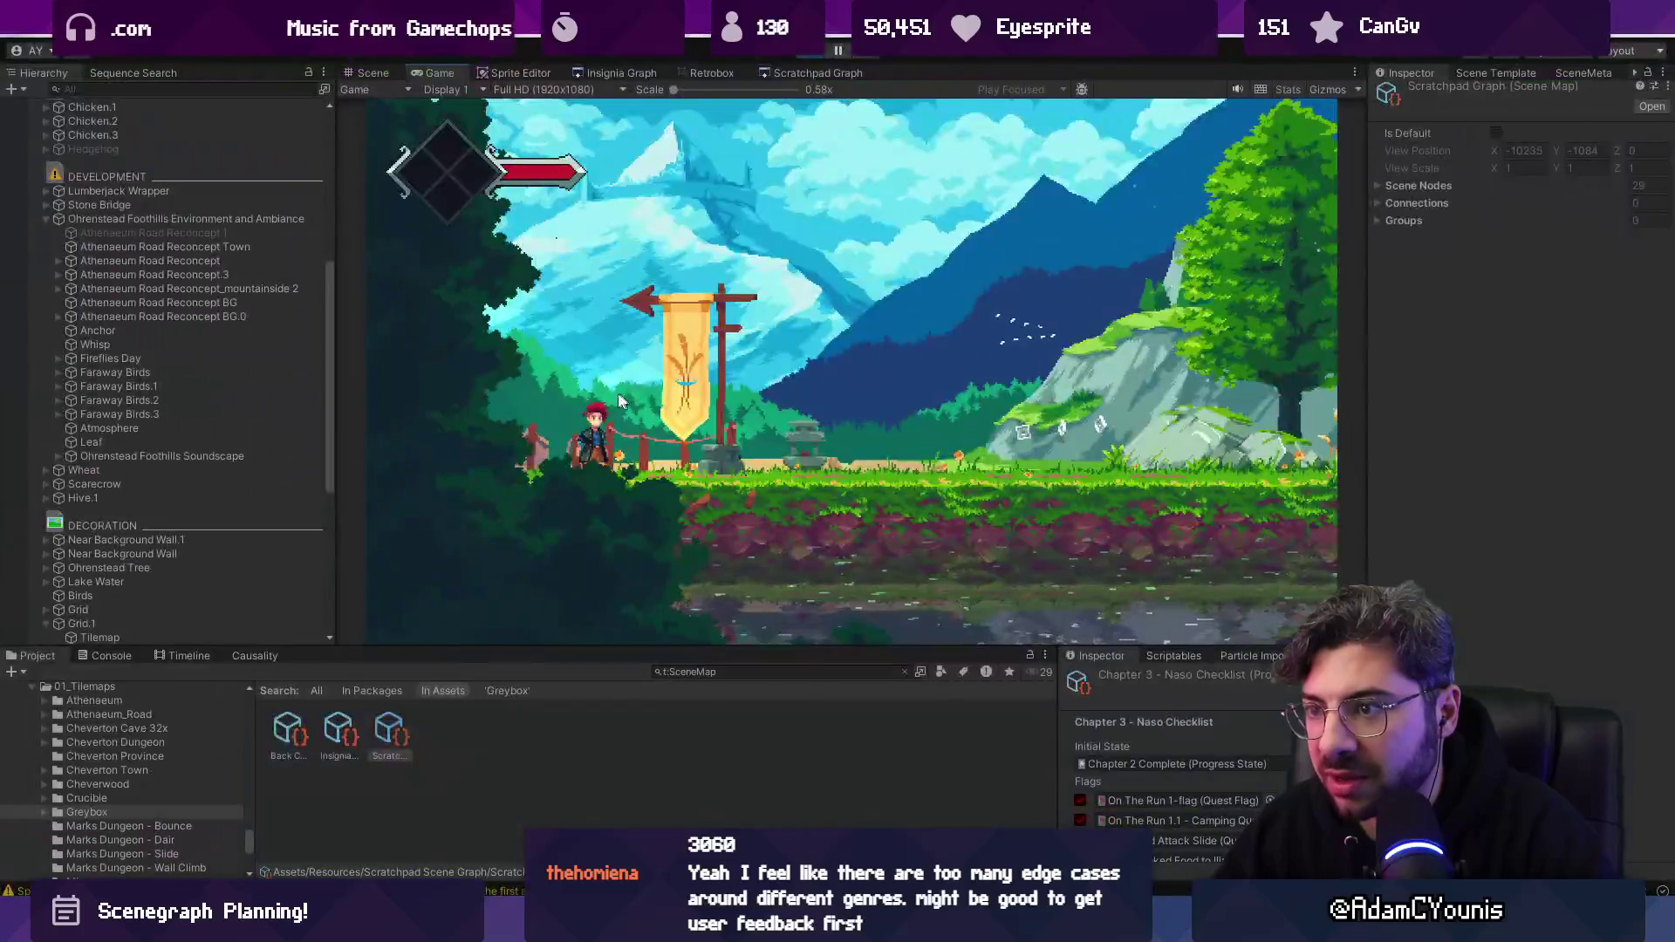
{"action": "scroll", "coordinate": [871, 362], "scroll_direction": "up", "scroll_amount": 5}
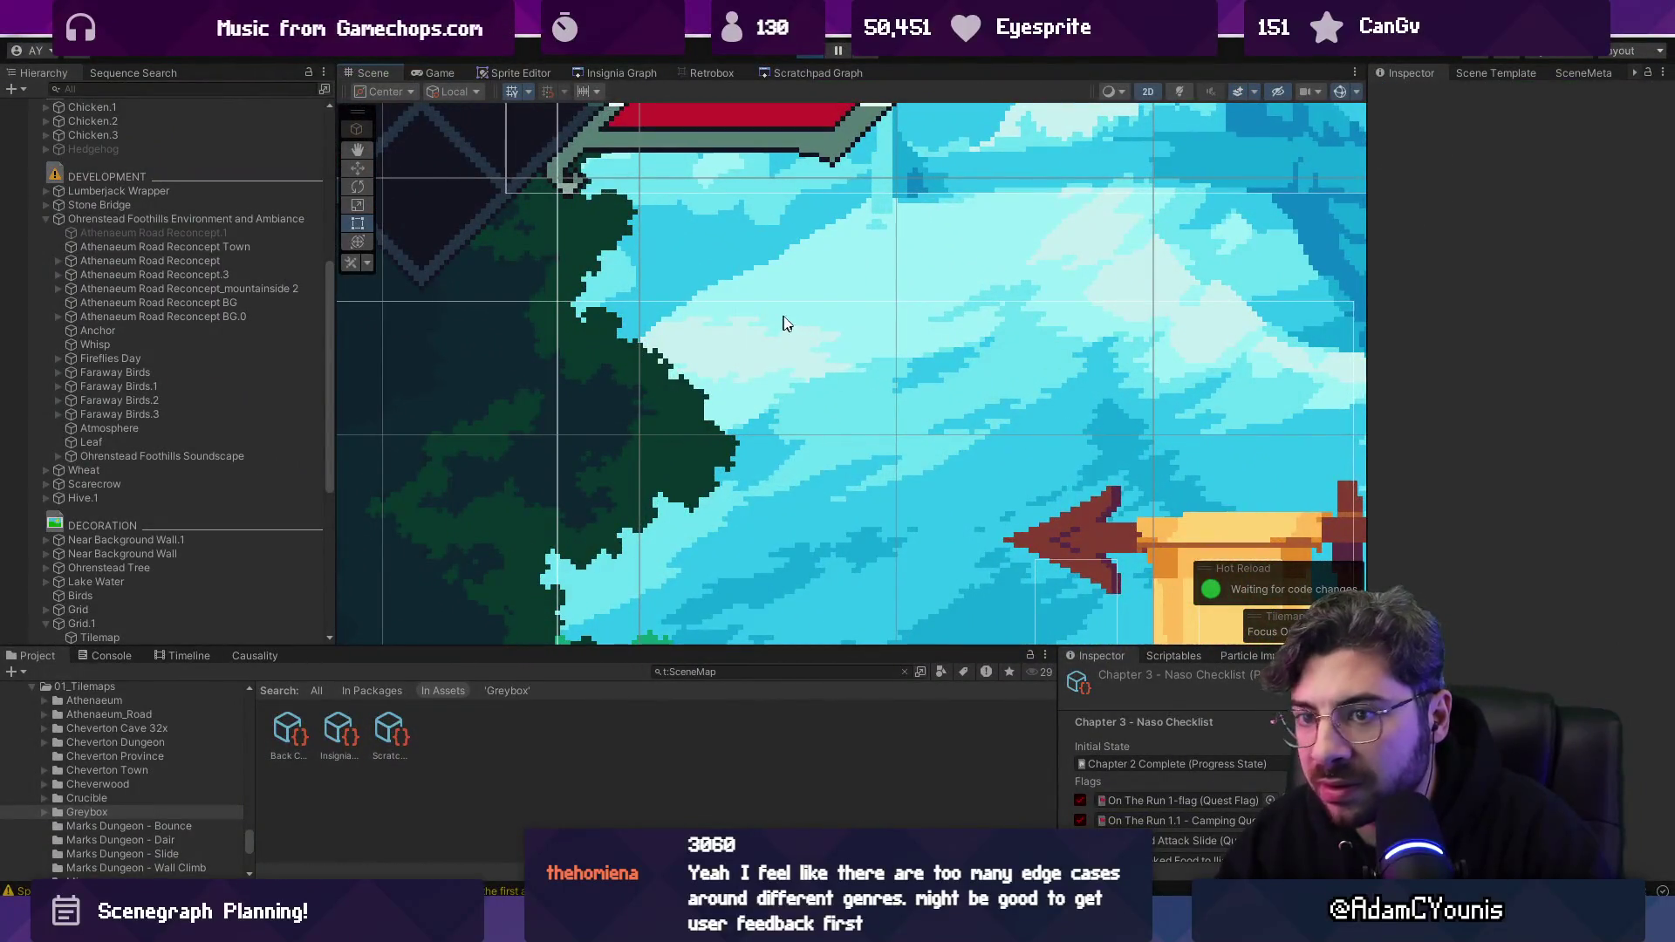
{"action": "left_click", "coordinate": [784, 325]}
{"action": "left_click", "coordinate": [789, 335]}
{"action": "left_click", "coordinate": [790, 334]}
{"action": "left_click", "coordinate": [790, 334]}
{"action": "left_click", "coordinate": [789, 335]}
{"action": "left_click", "coordinate": [789, 334]}
{"action": "left_click", "coordinate": [790, 334]}
{"action": "key", "text": "f"}
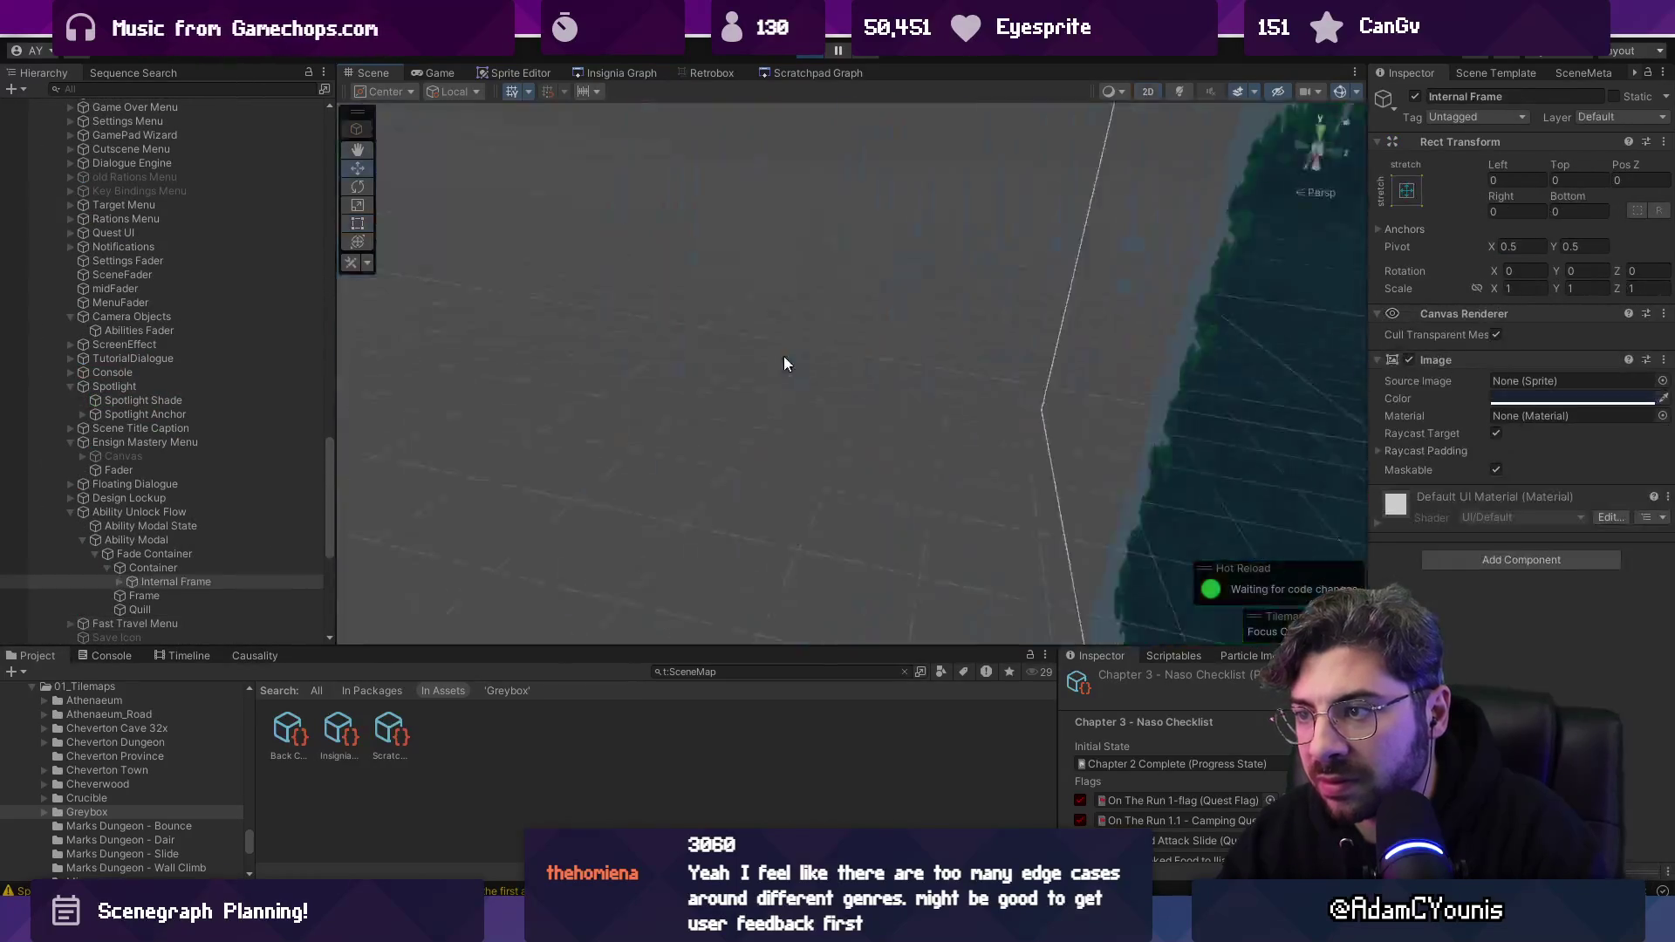
{"action": "scroll", "coordinate": [788, 359], "scroll_direction": "down", "scroll_amount": 5}
{"action": "mouse_move", "coordinate": [789, 358]}
{"action": "left_mouse_down"}
{"action": "mouse_move", "coordinate": [858, 346]}
{"action": "mouse_move", "coordinate": [835, 369]}
{"action": "mouse_move", "coordinate": [757, 365]}
{"action": "mouse_move", "coordinate": [777, 353]}
{"action": "mouse_move", "coordinate": [583, 280]}
{"action": "mouse_move", "coordinate": [452, 271]}
{"action": "mouse_move", "coordinate": [729, 399]}
{"action": "left_mouse_up"}
{"action": "scroll", "coordinate": [779, 354], "scroll_direction": "up", "scroll_amount": 3}
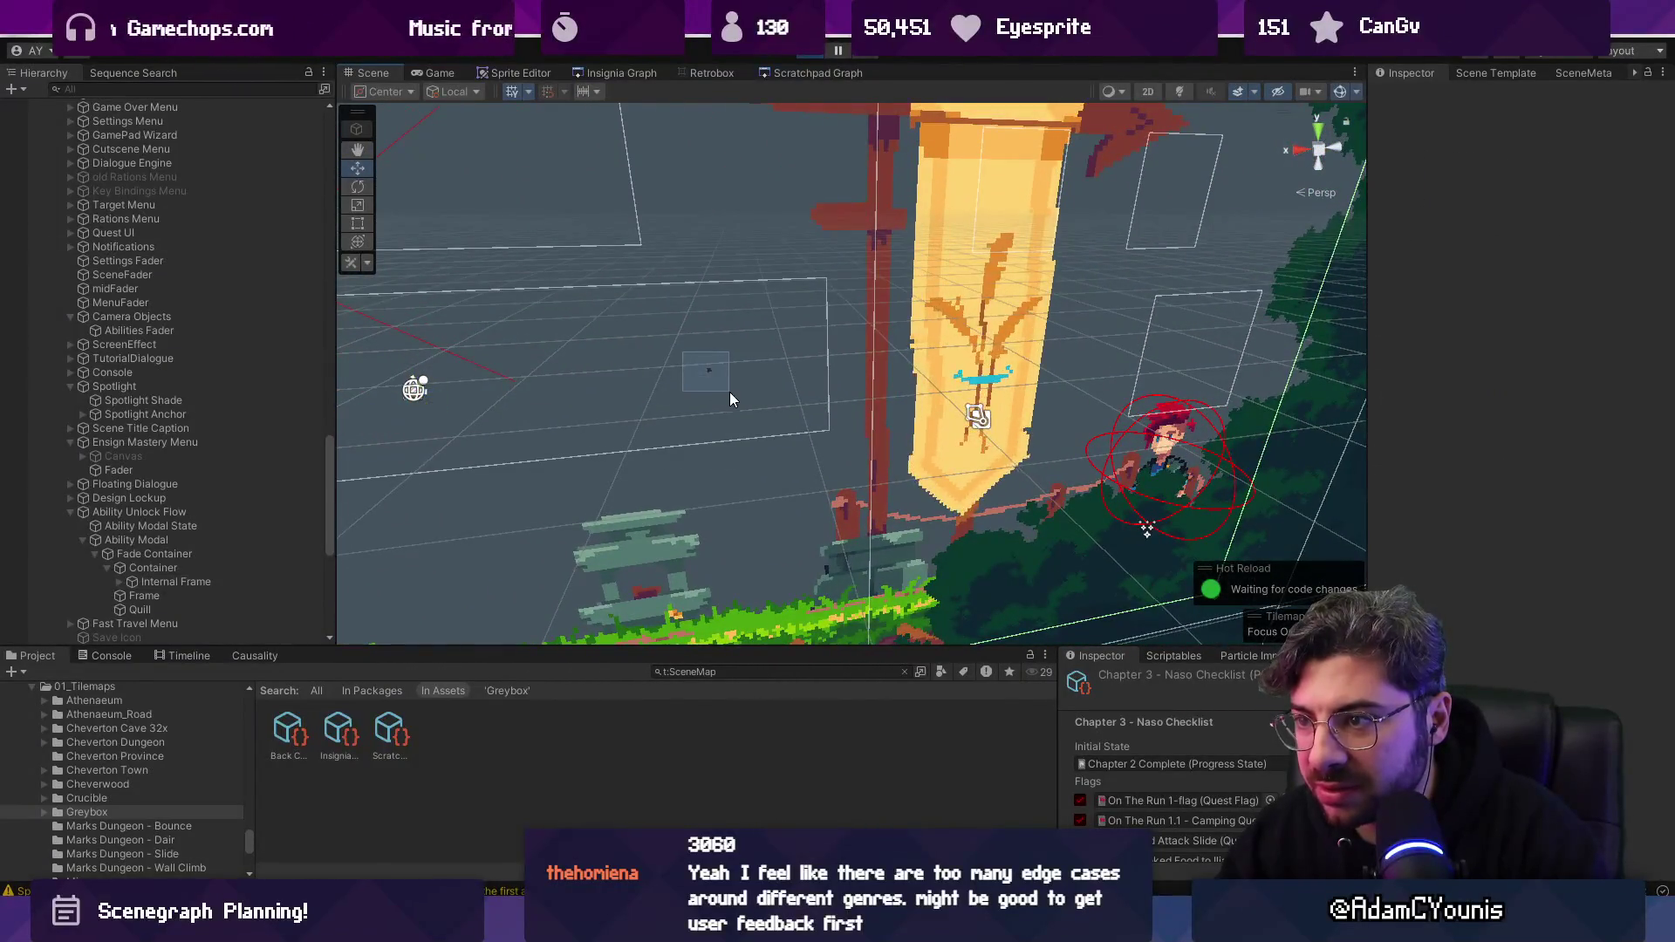
{"action": "key", "text": "2"}
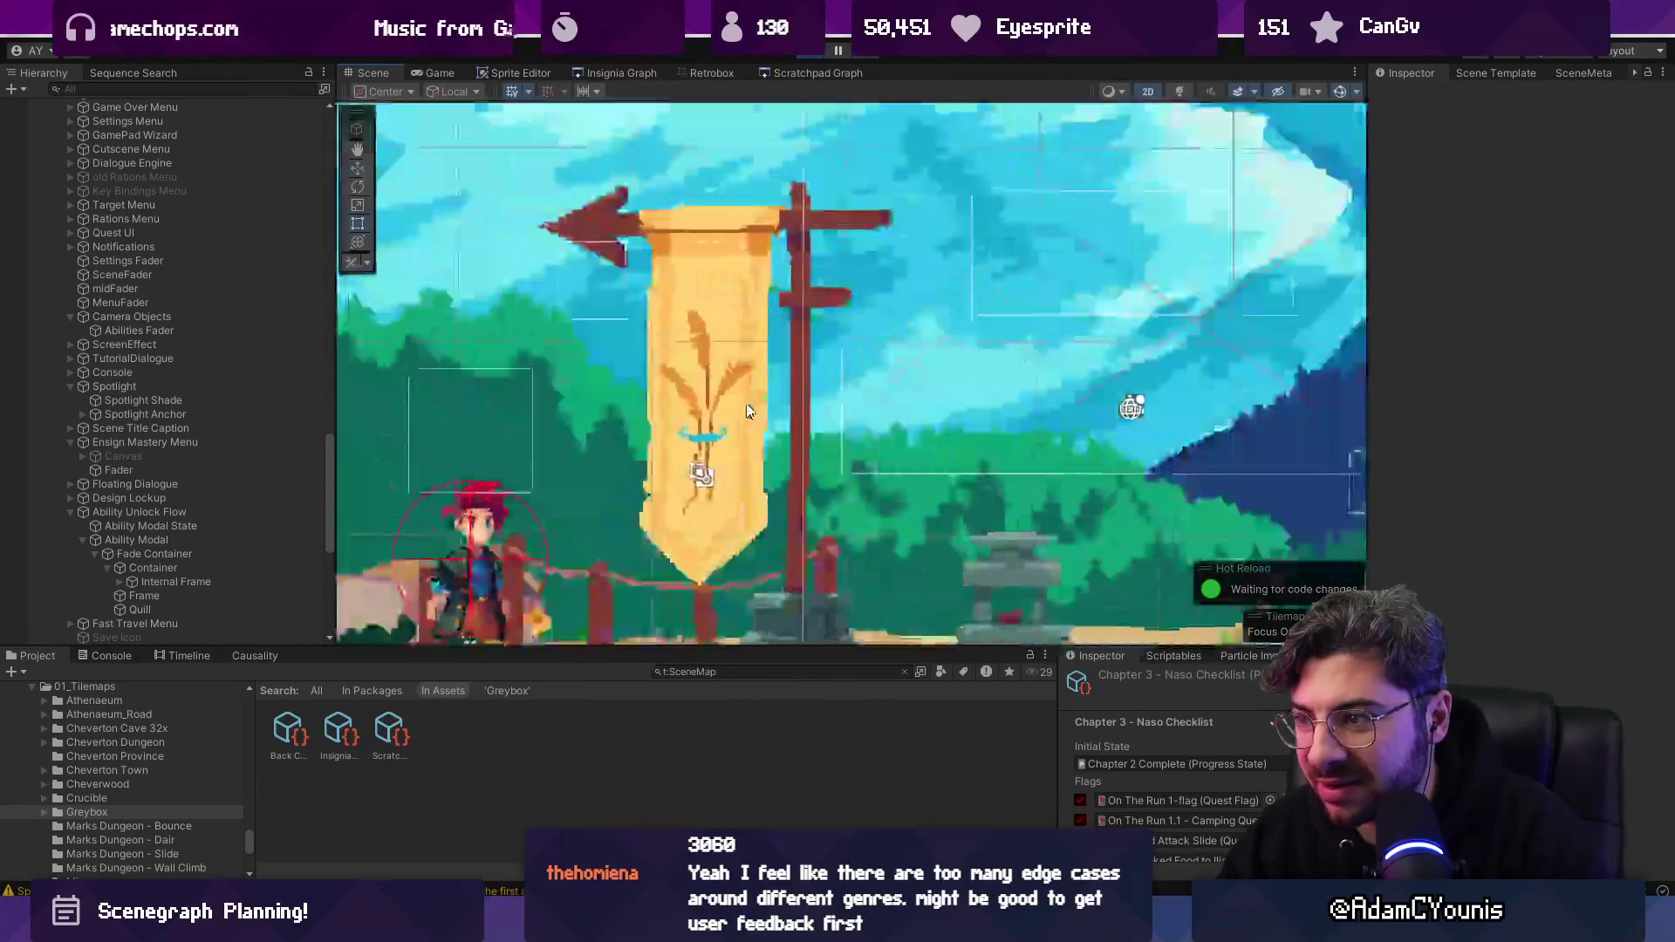
{"action": "left_click", "coordinate": [931, 453]}
{"action": "key", "text": "w"}
{"action": "scroll", "coordinate": [931, 453], "scroll_direction": "down", "scroll_amount": 3}
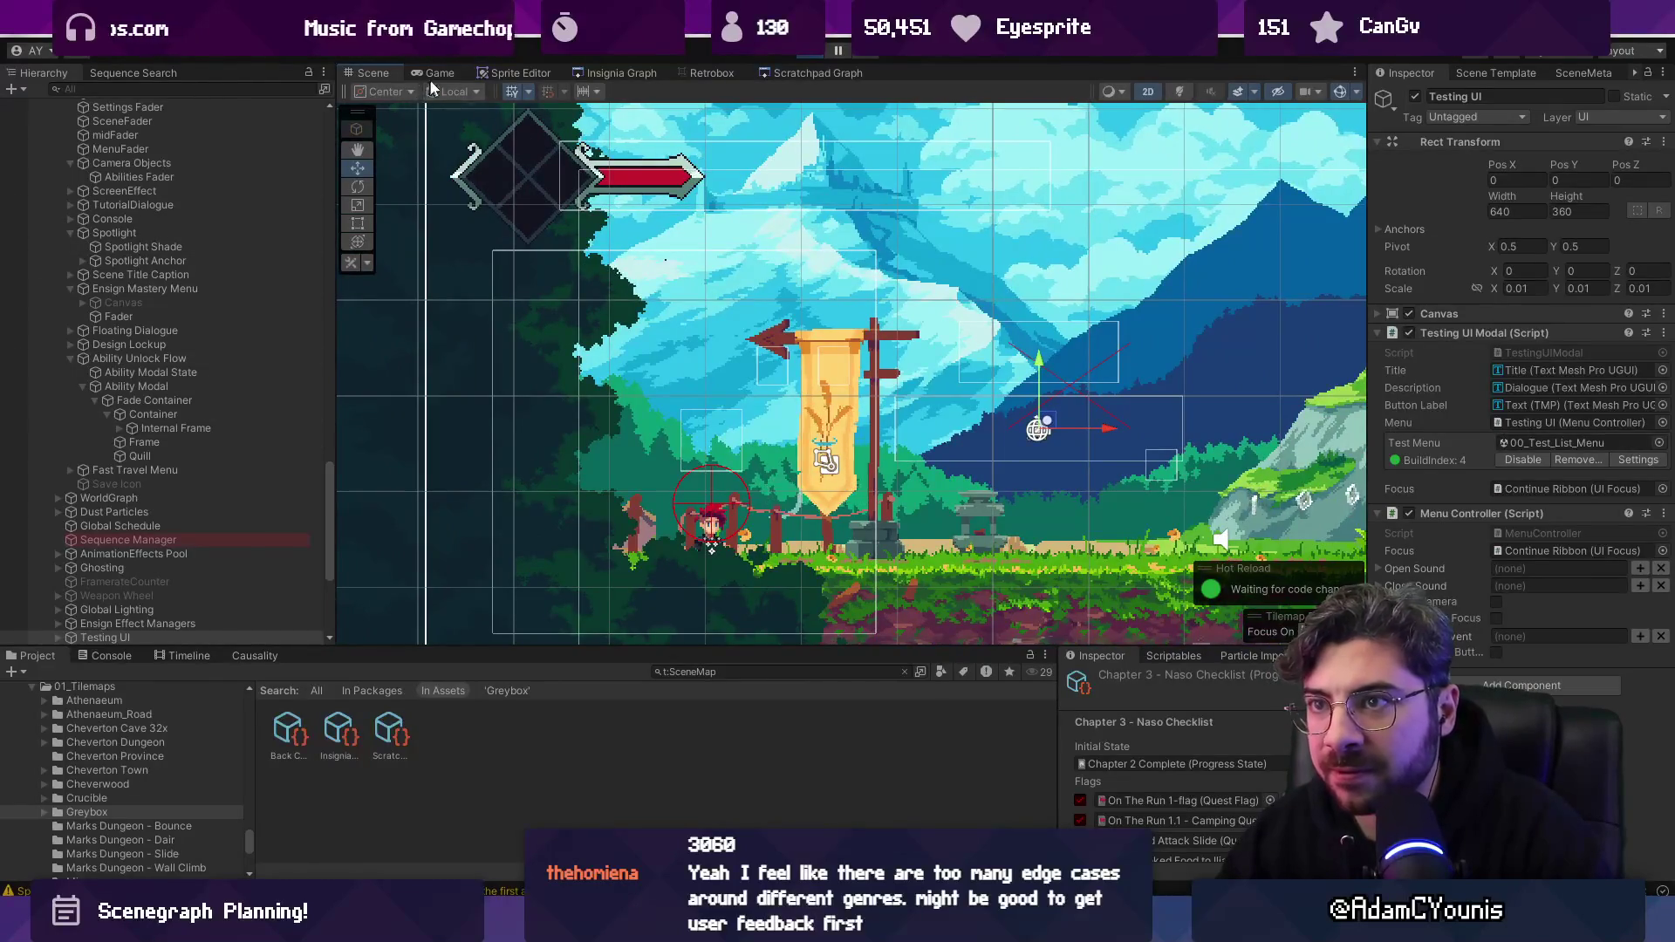
{"action": "left_click", "coordinate": [435, 73]}
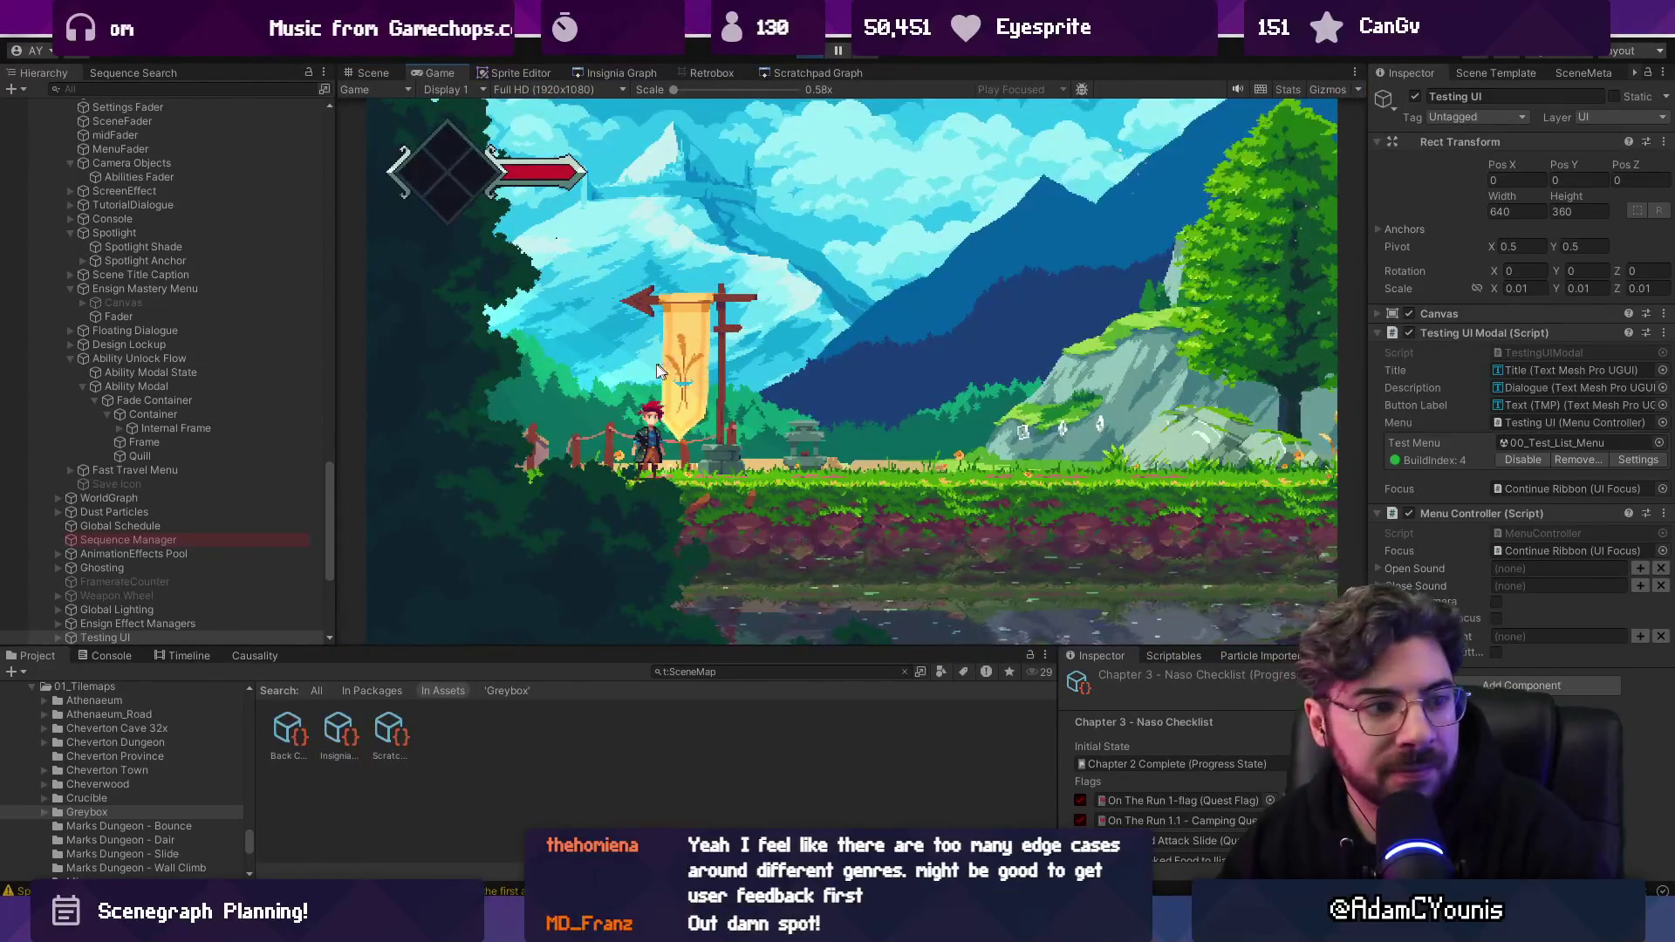
{"action": "left_click", "coordinate": [376, 72]}
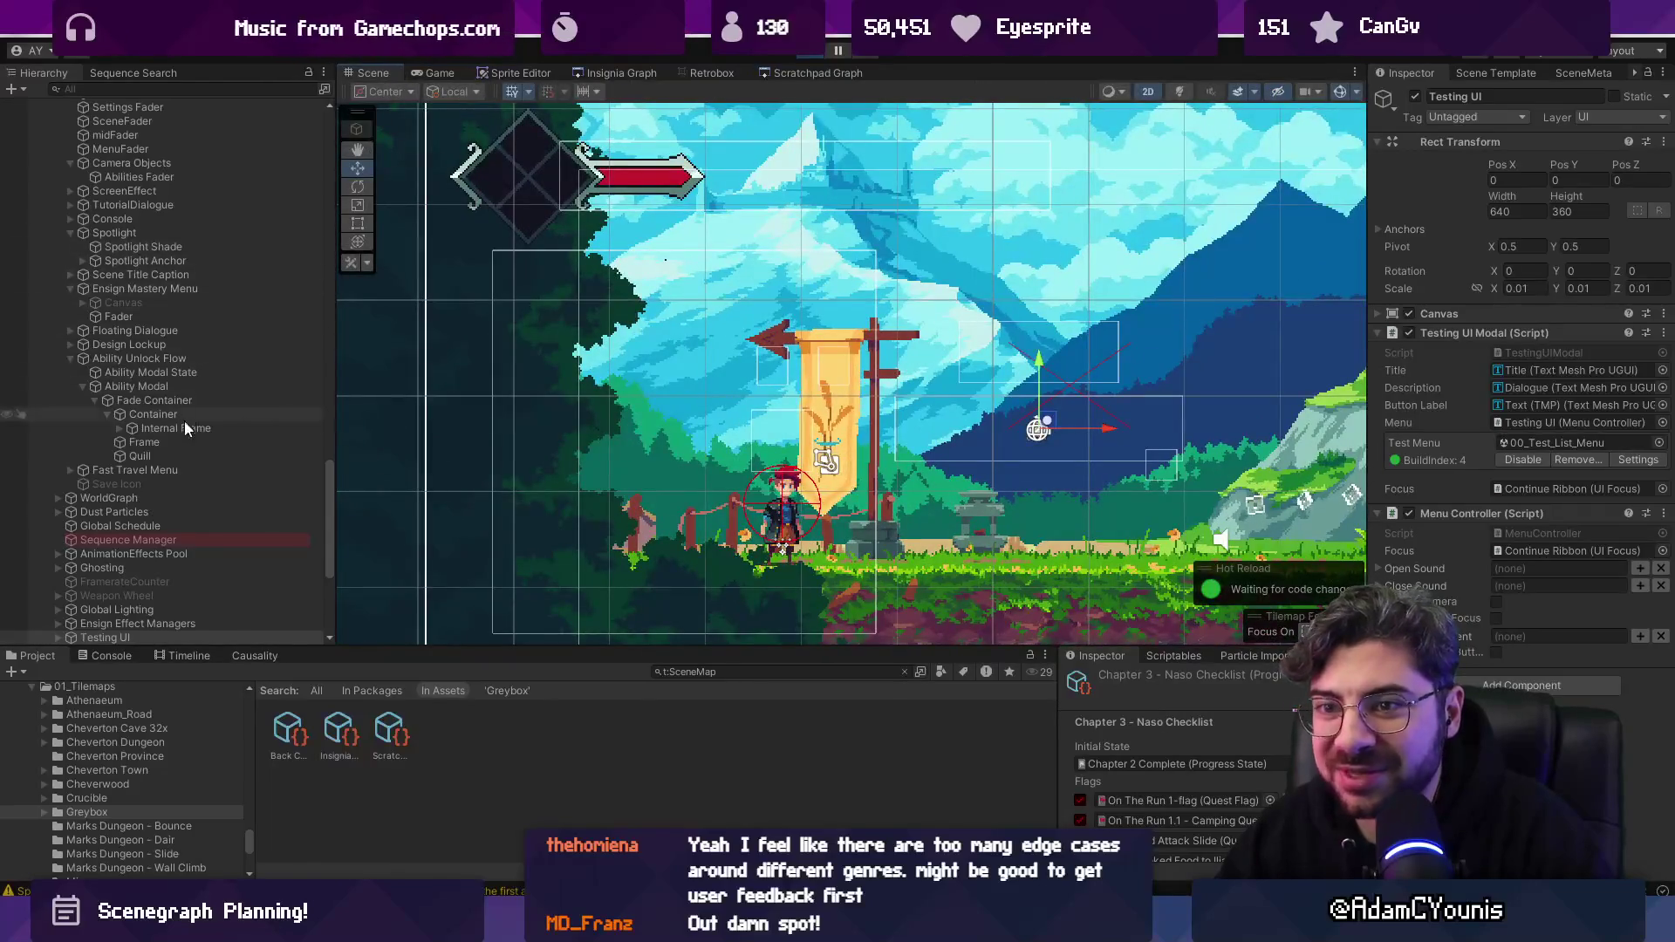
{"action": "scroll", "coordinate": [130, 323], "scroll_direction": "down", "scroll_amount": 5}
{"action": "left_click", "coordinate": [45, 286]}
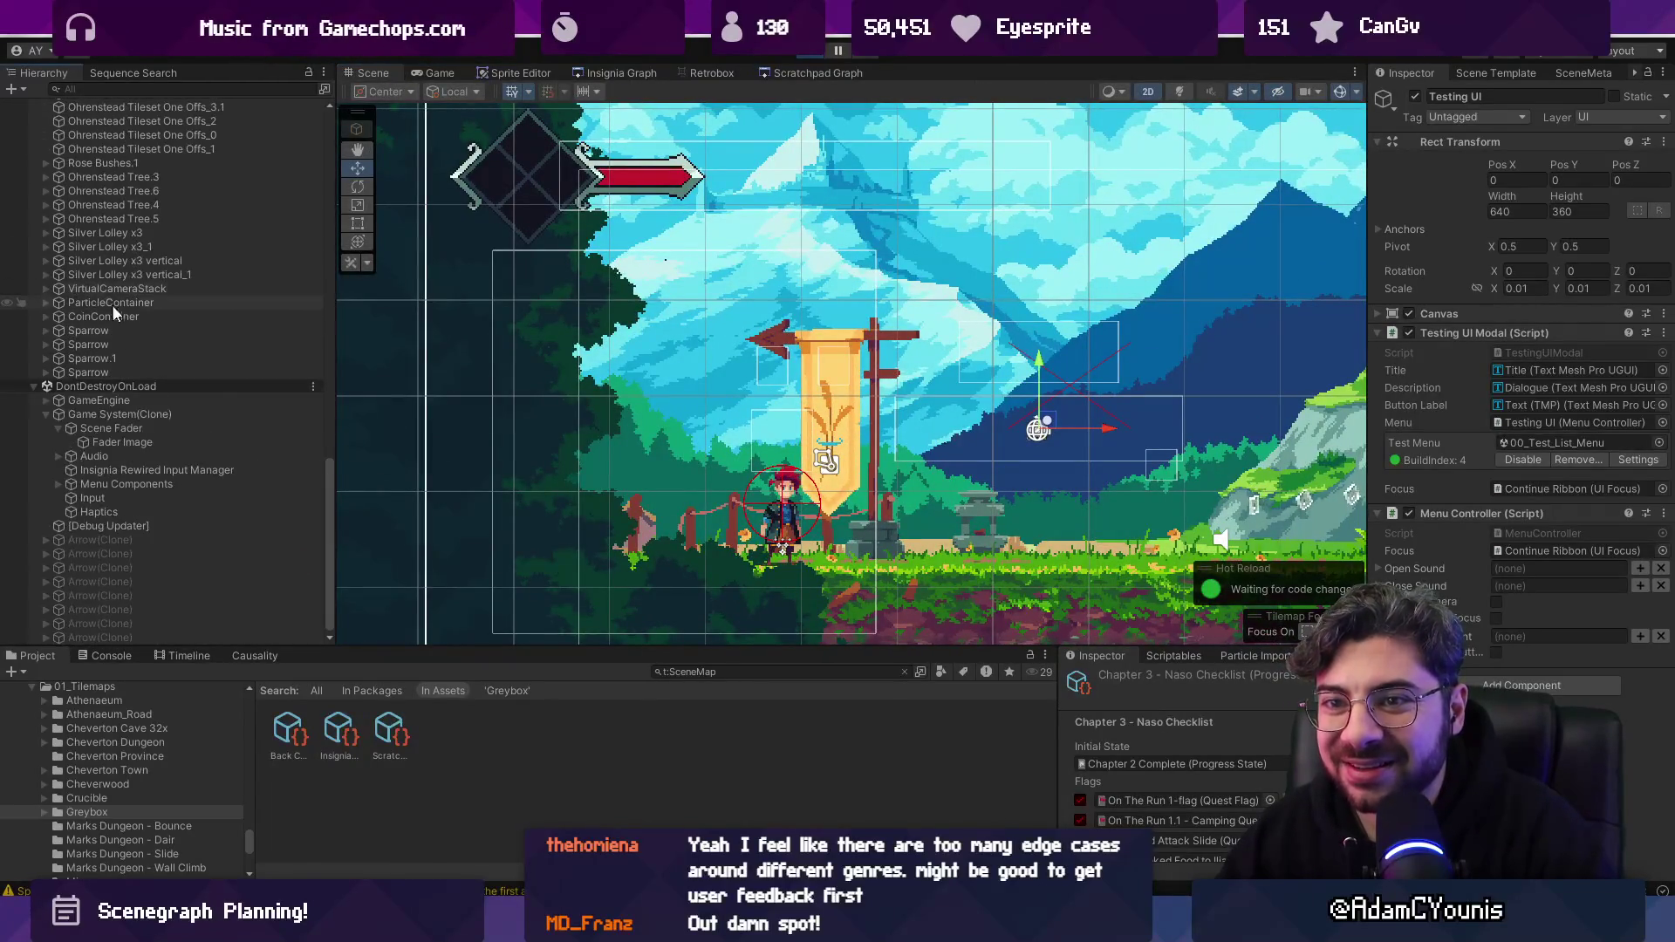
{"action": "left_click", "coordinate": [117, 399]}
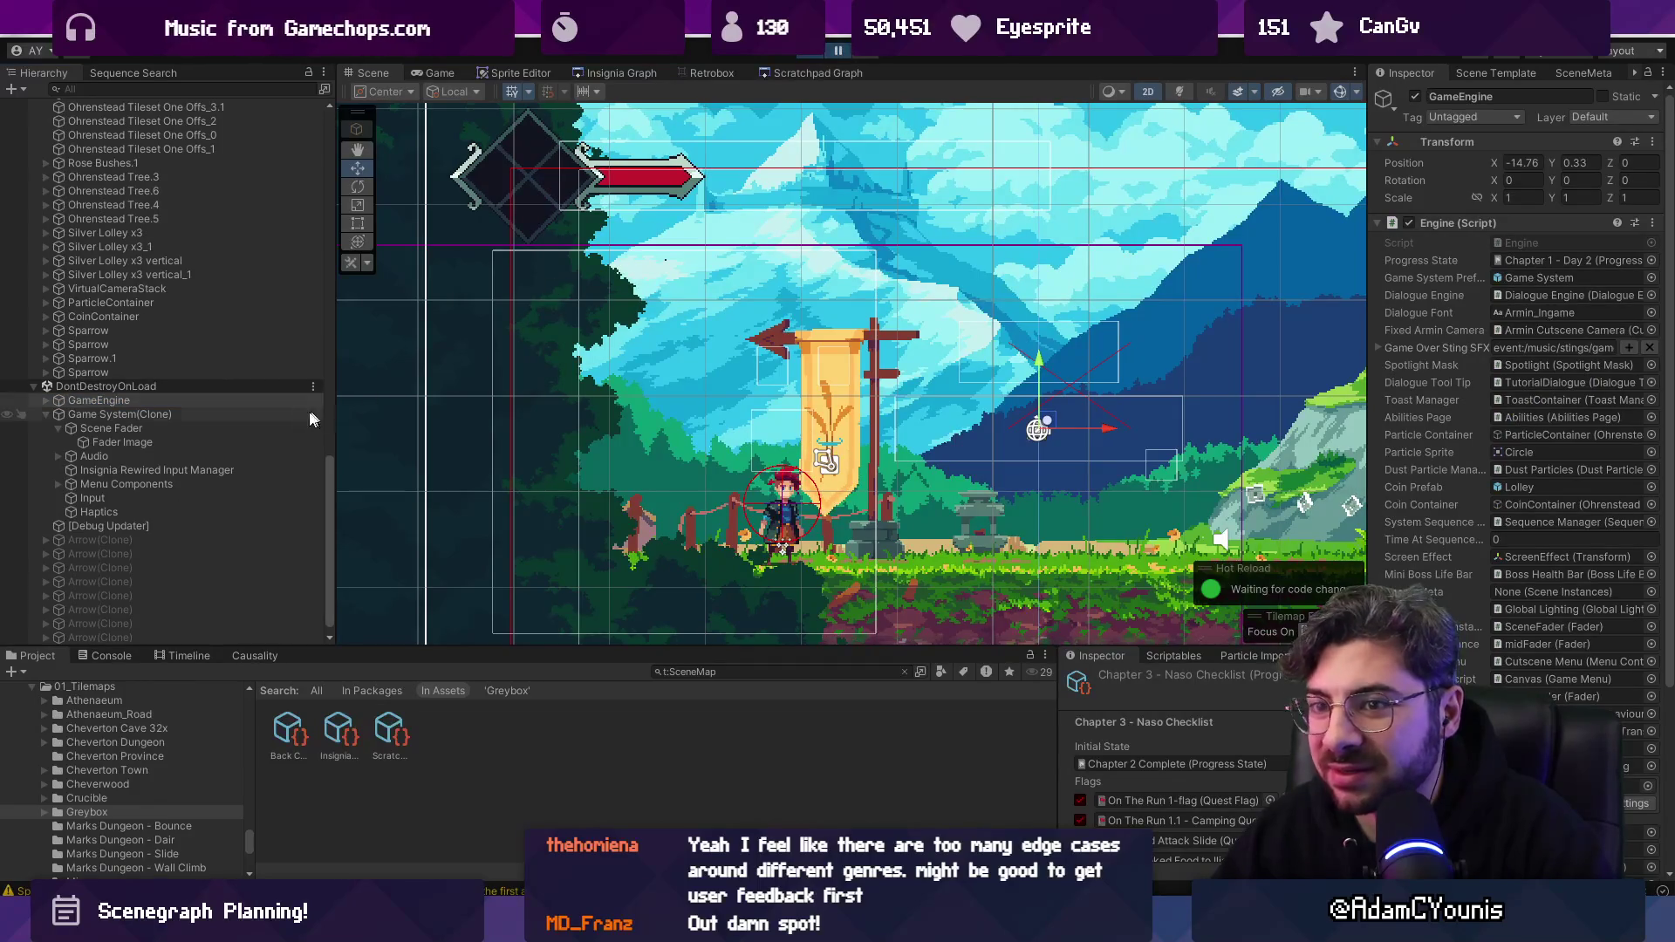
{"action": "left_click", "coordinate": [1499, 166]}
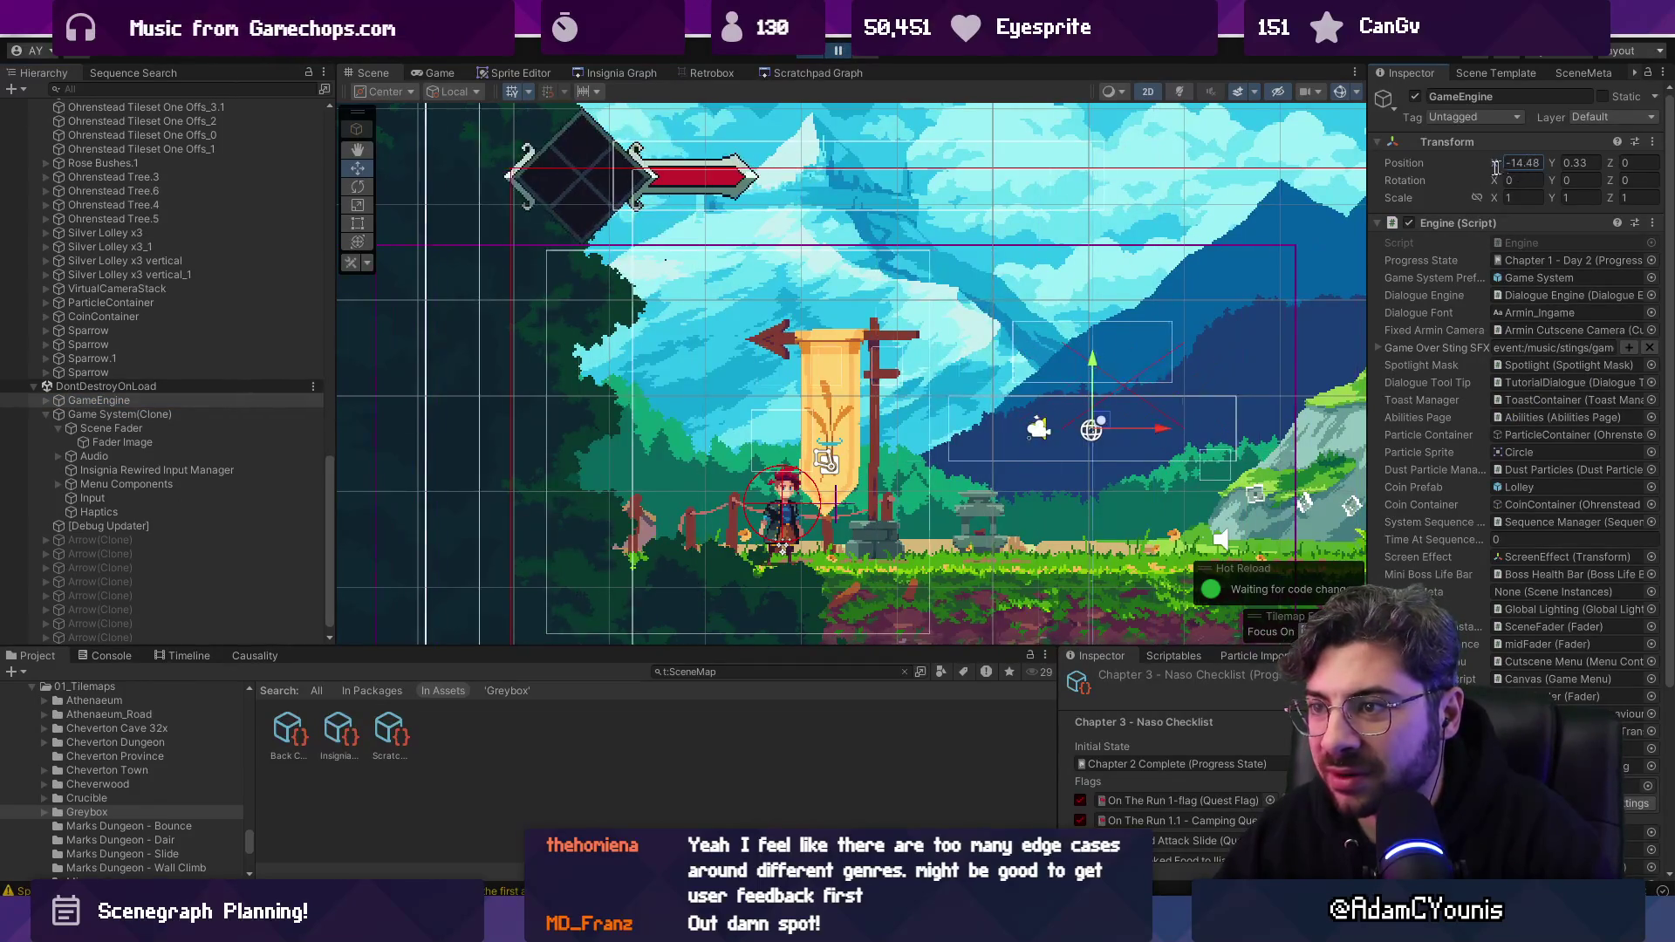
{"action": "scroll", "coordinate": [204, 276], "scroll_direction": "up", "scroll_amount": 10}
{"action": "scroll", "coordinate": [108, 306], "scroll_direction": "up", "scroll_amount": 12}
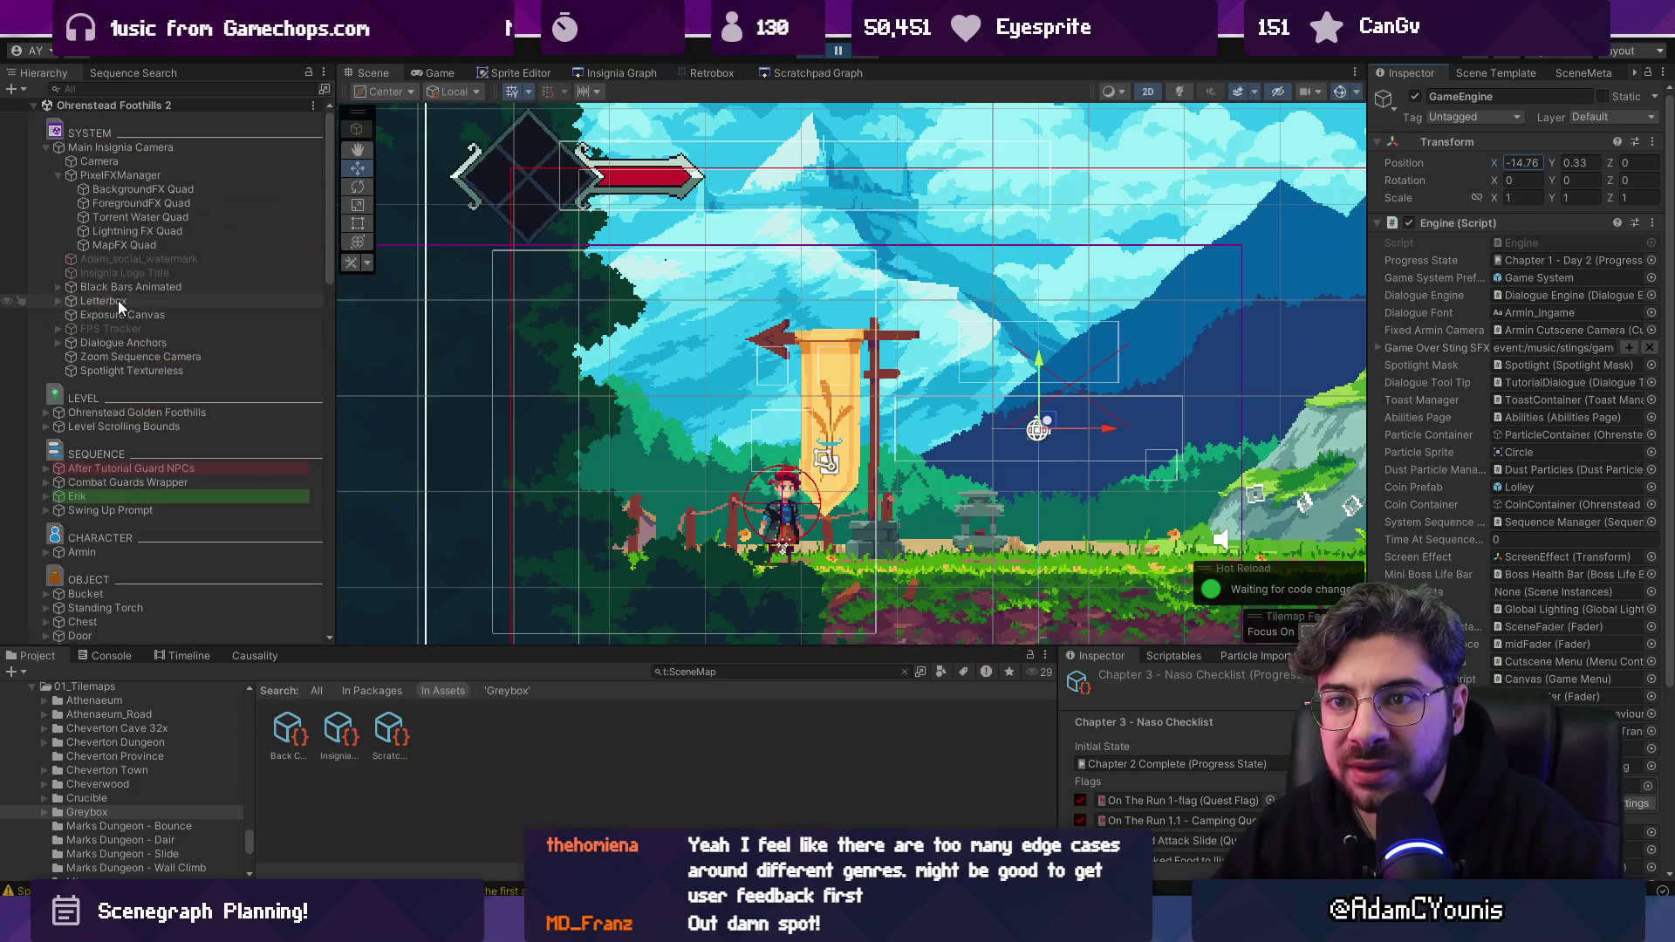
{"action": "left_click", "coordinate": [54, 146]}
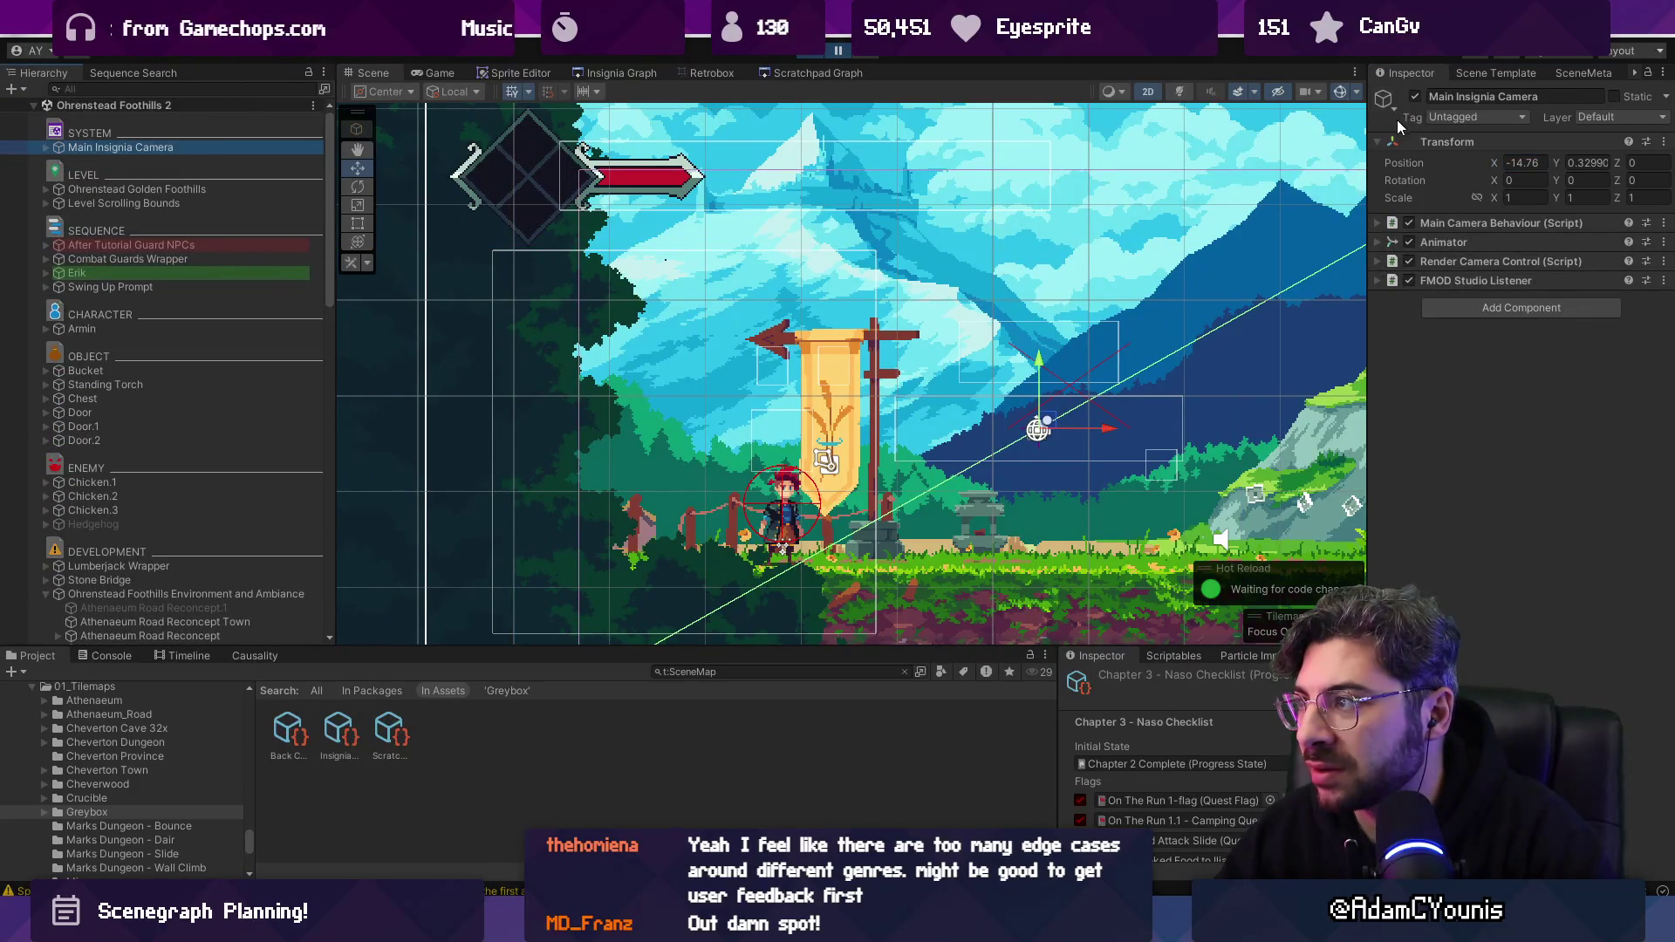
{"action": "left_click", "coordinate": [1498, 162]}
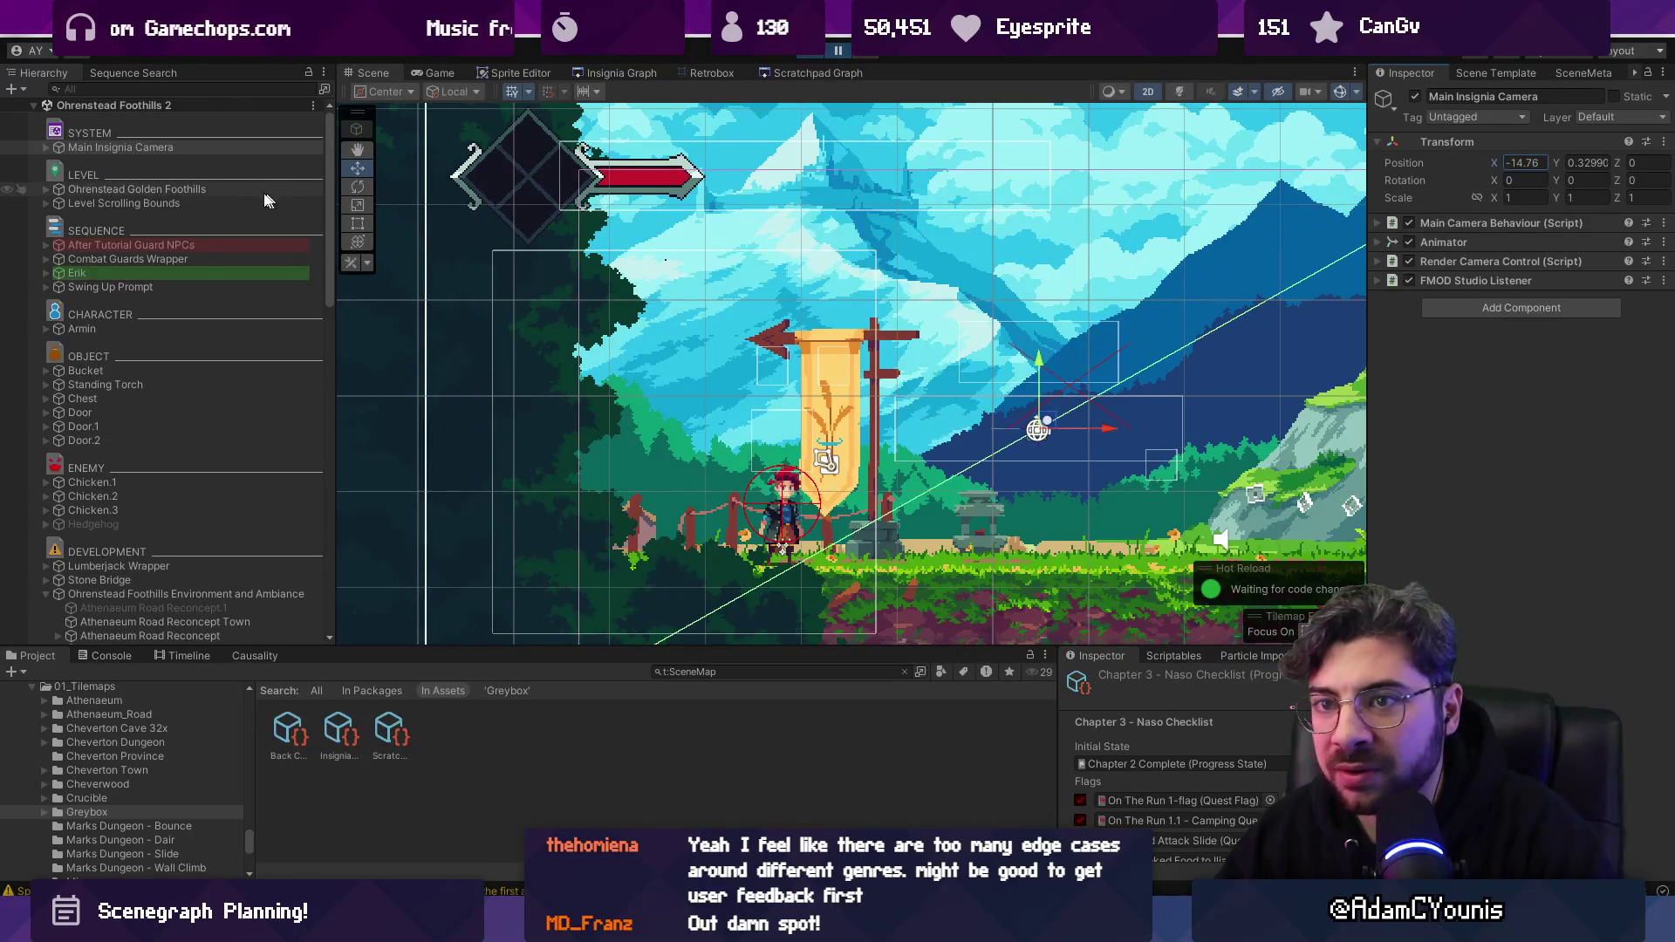
{"action": "left_click", "coordinate": [194, 191]}
{"action": "left_click", "coordinate": [197, 206], "text": "ctrl"}
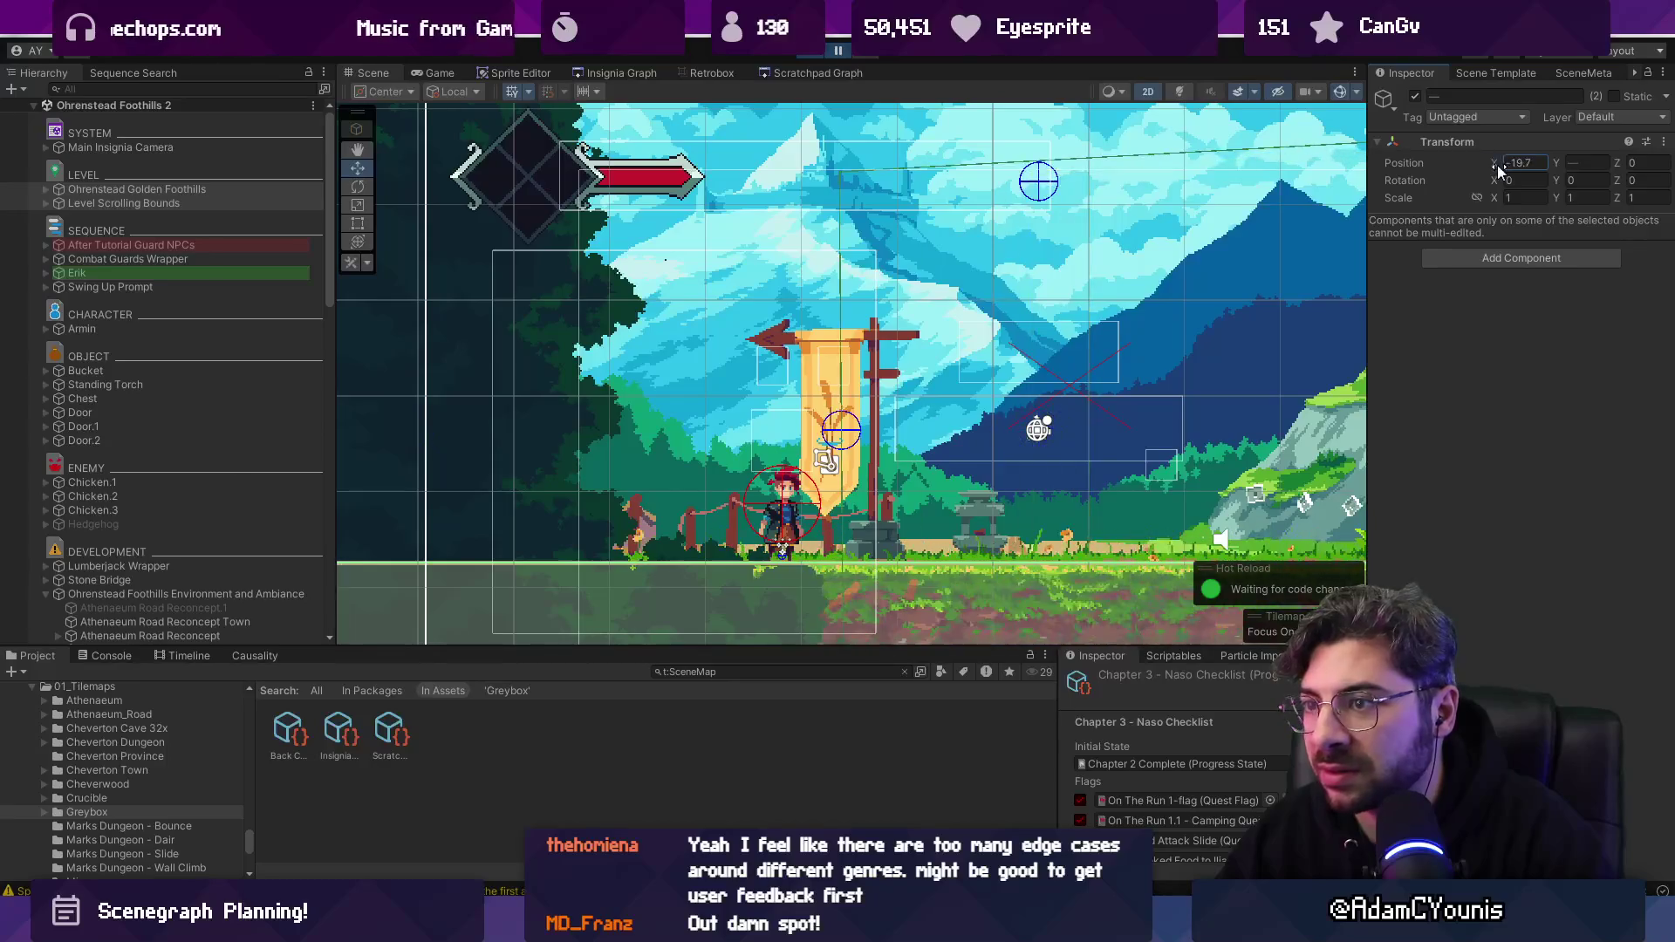
Select the guard NPCs, Armin and Bucket through Door.2, and edit their X position.
{"action": "left_click", "coordinate": [103, 244]}
{"action": "left_click", "coordinate": [103, 285], "text": "shift"}
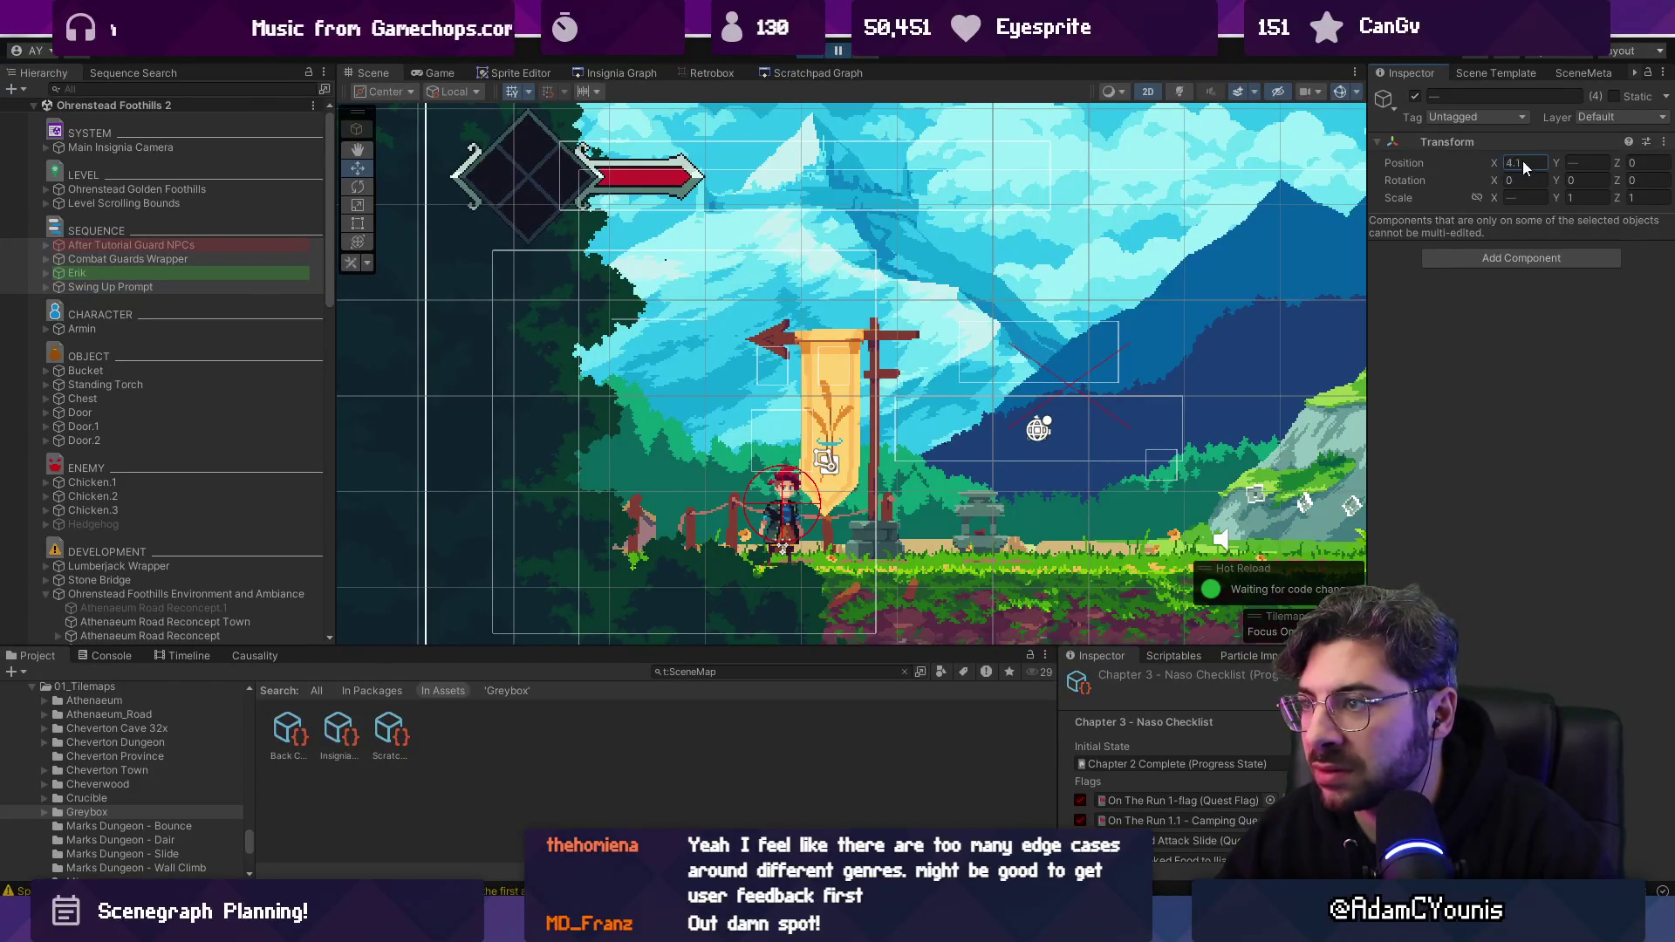
{"action": "left_click", "coordinate": [197, 328]}
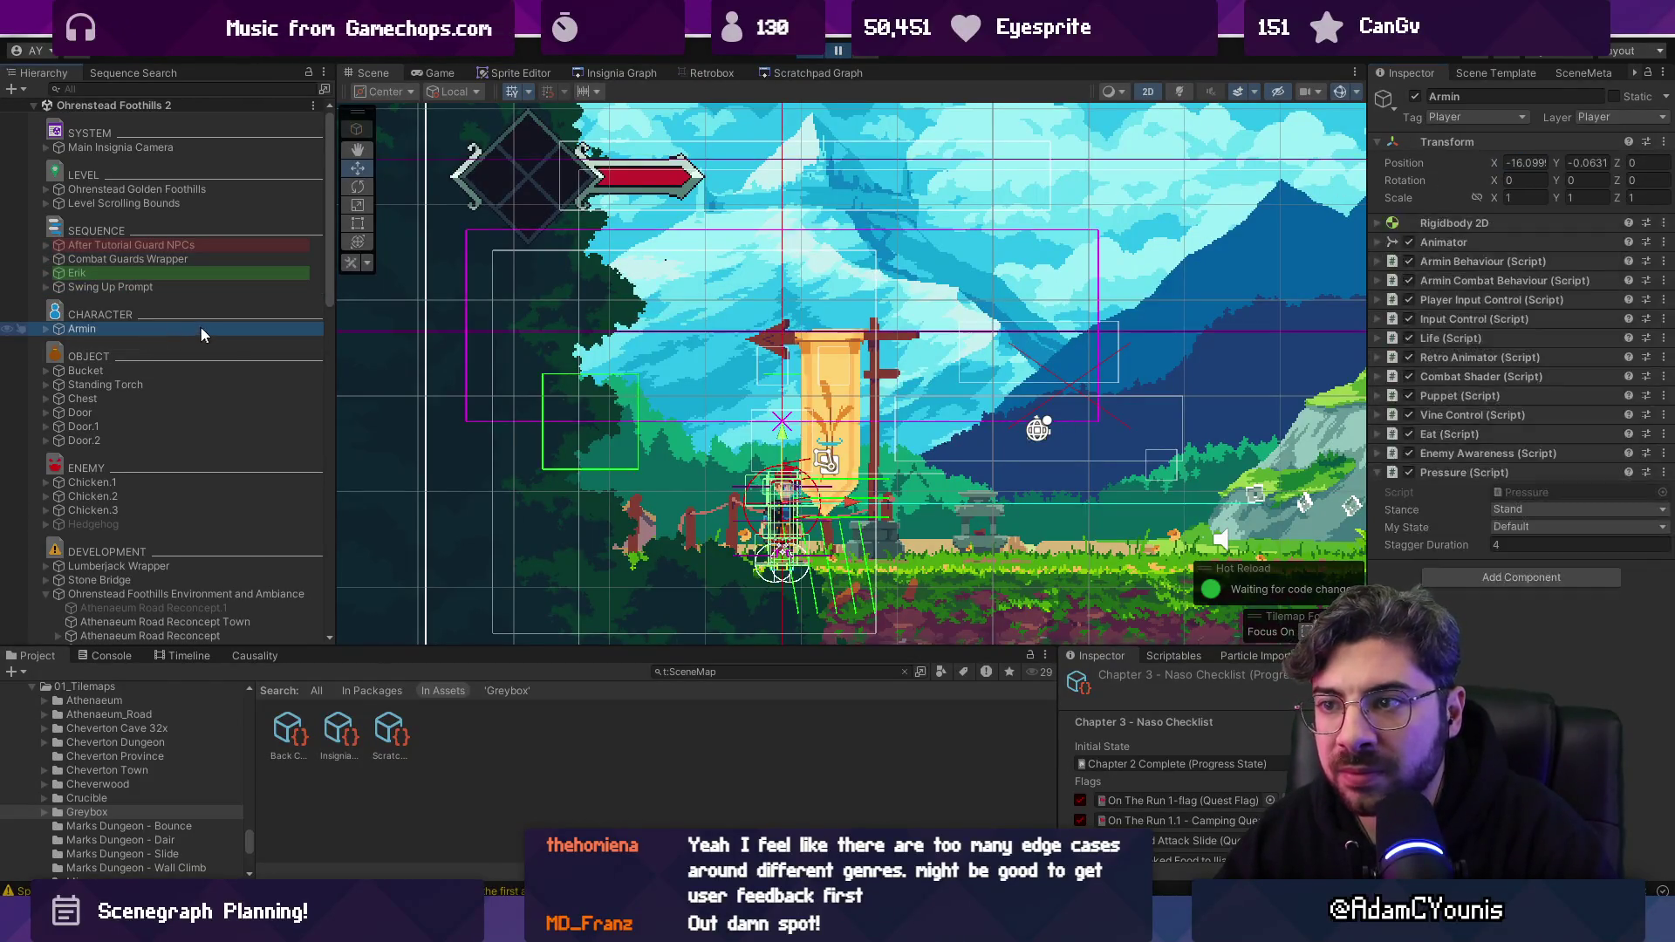
{"action": "left_click", "coordinate": [185, 370]}
{"action": "left_click", "coordinate": [181, 438], "text": "shift"}
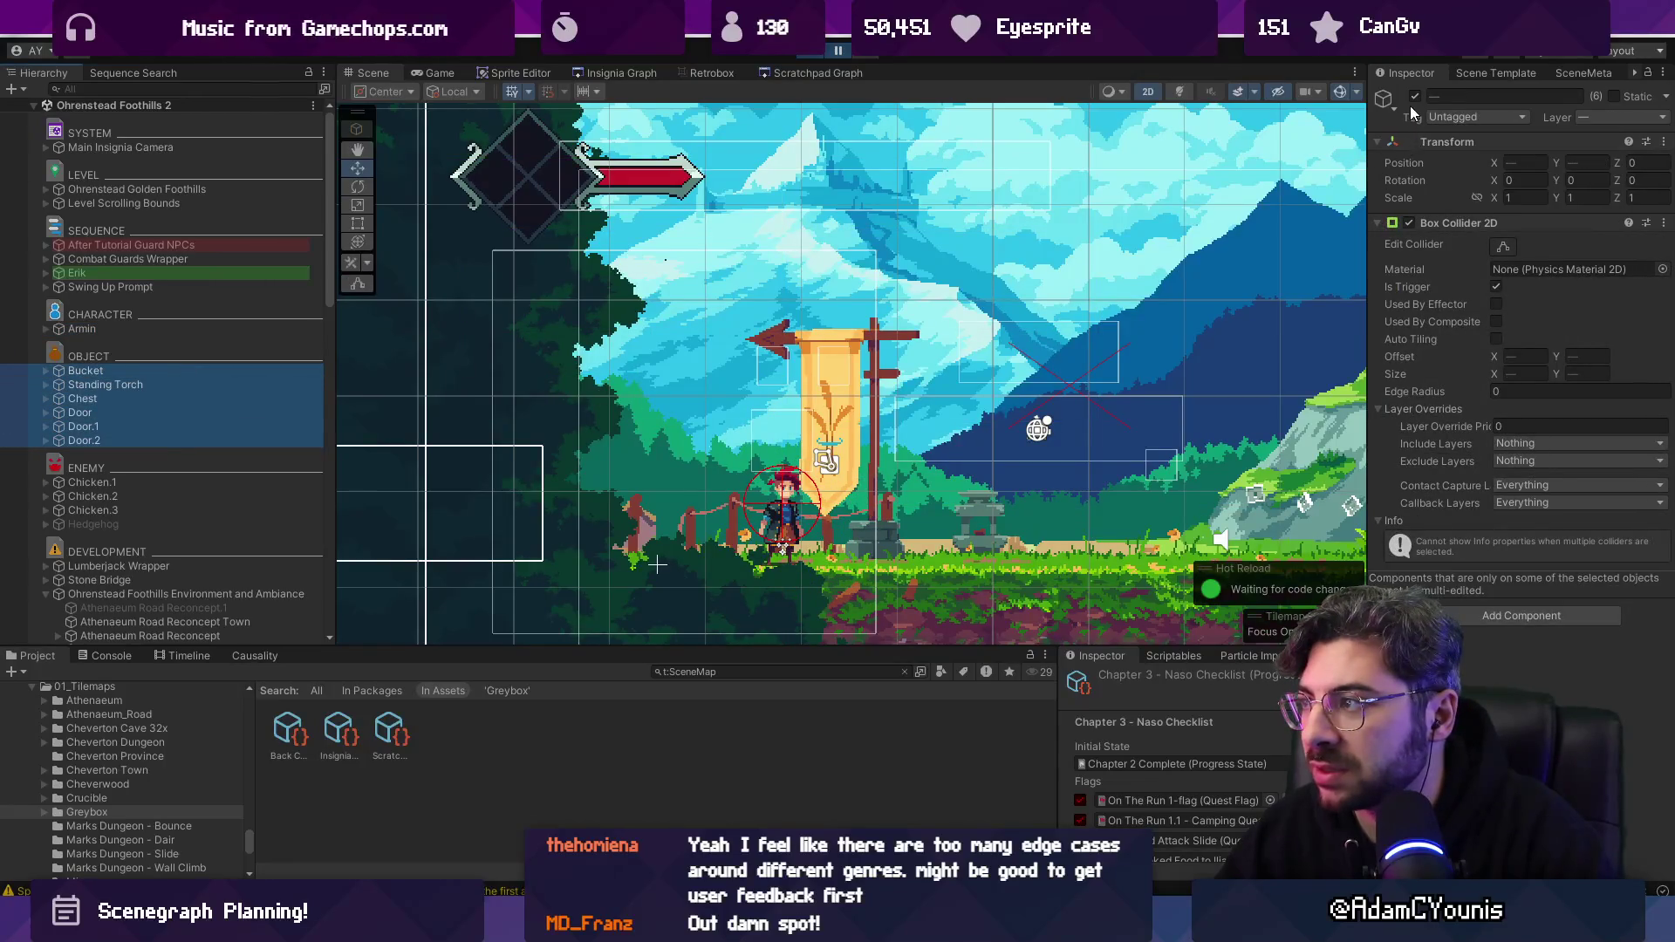
{"action": "left_click", "coordinate": [1508, 166]}
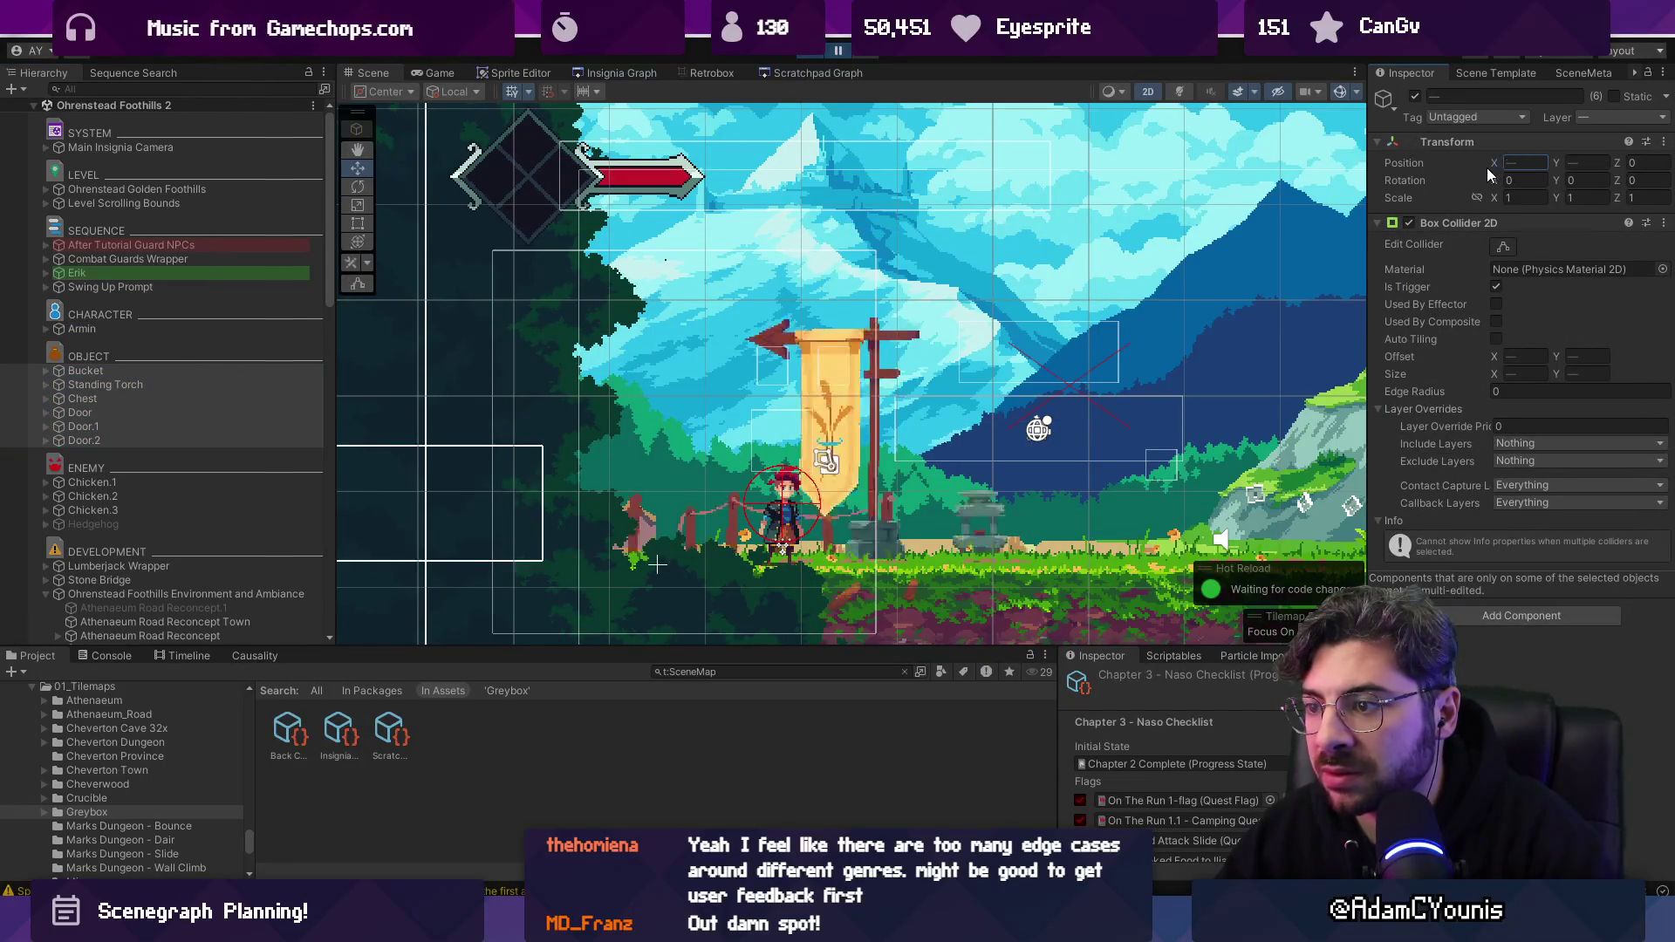
Inspect Chicken.1, then select Ohrenstead Foothills Environment and edit its X position.
{"action": "left_click", "coordinate": [129, 485]}
{"action": "scroll", "coordinate": [138, 520], "scroll_direction": "down", "scroll_amount": 5}
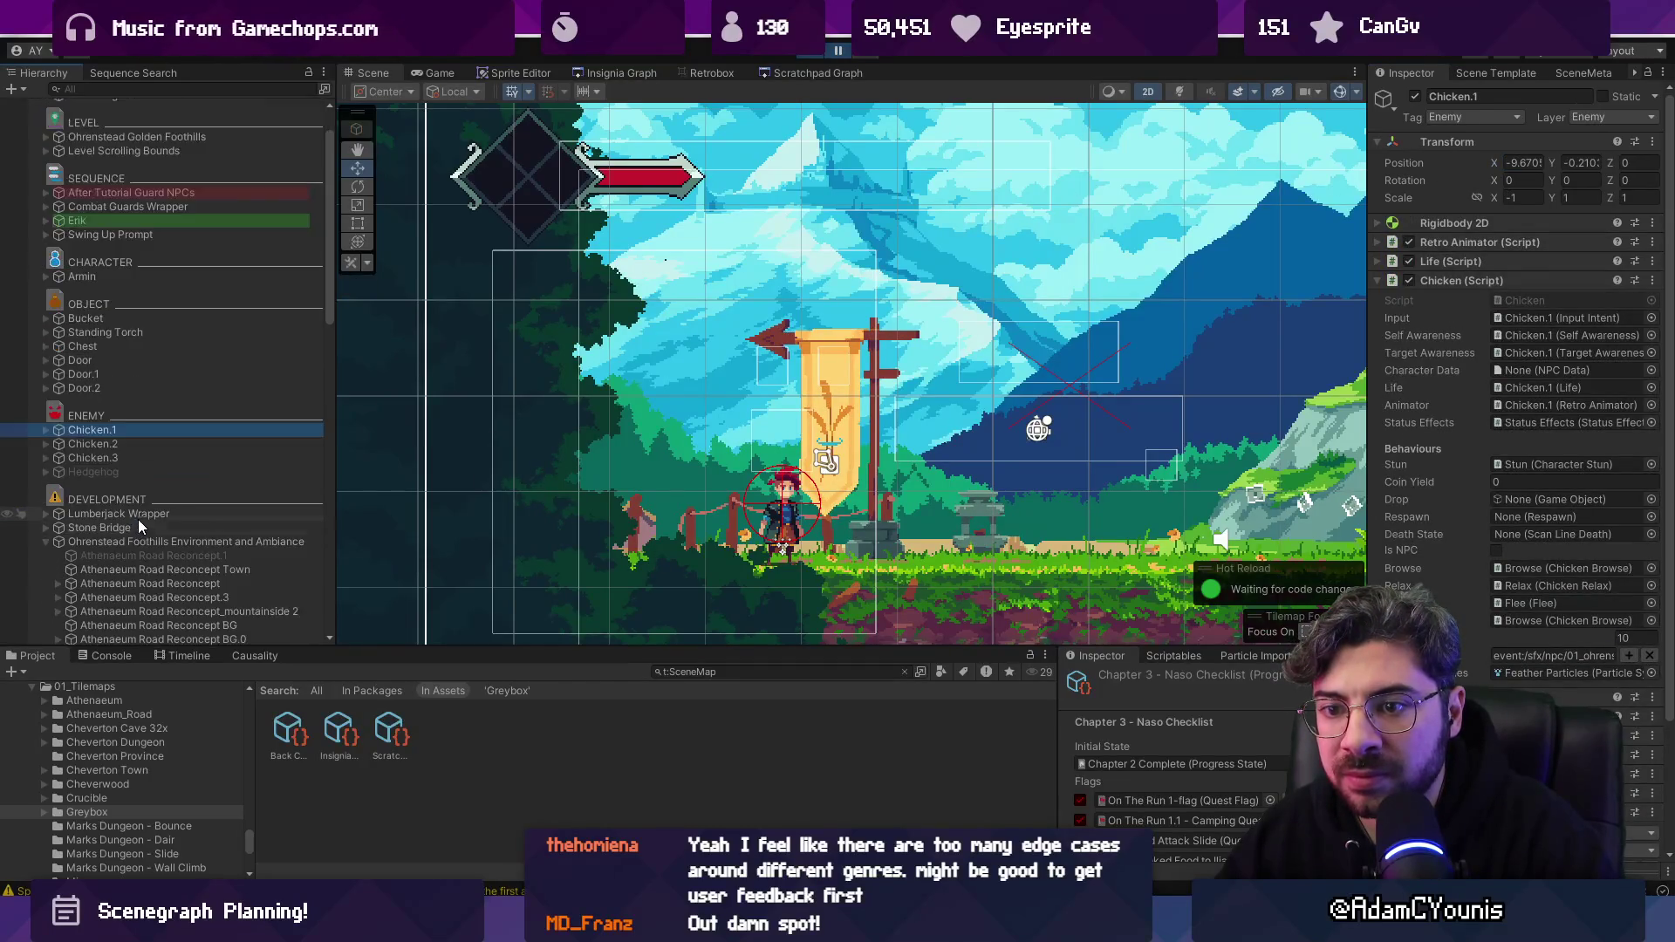
{"action": "left_click", "coordinate": [45, 385]}
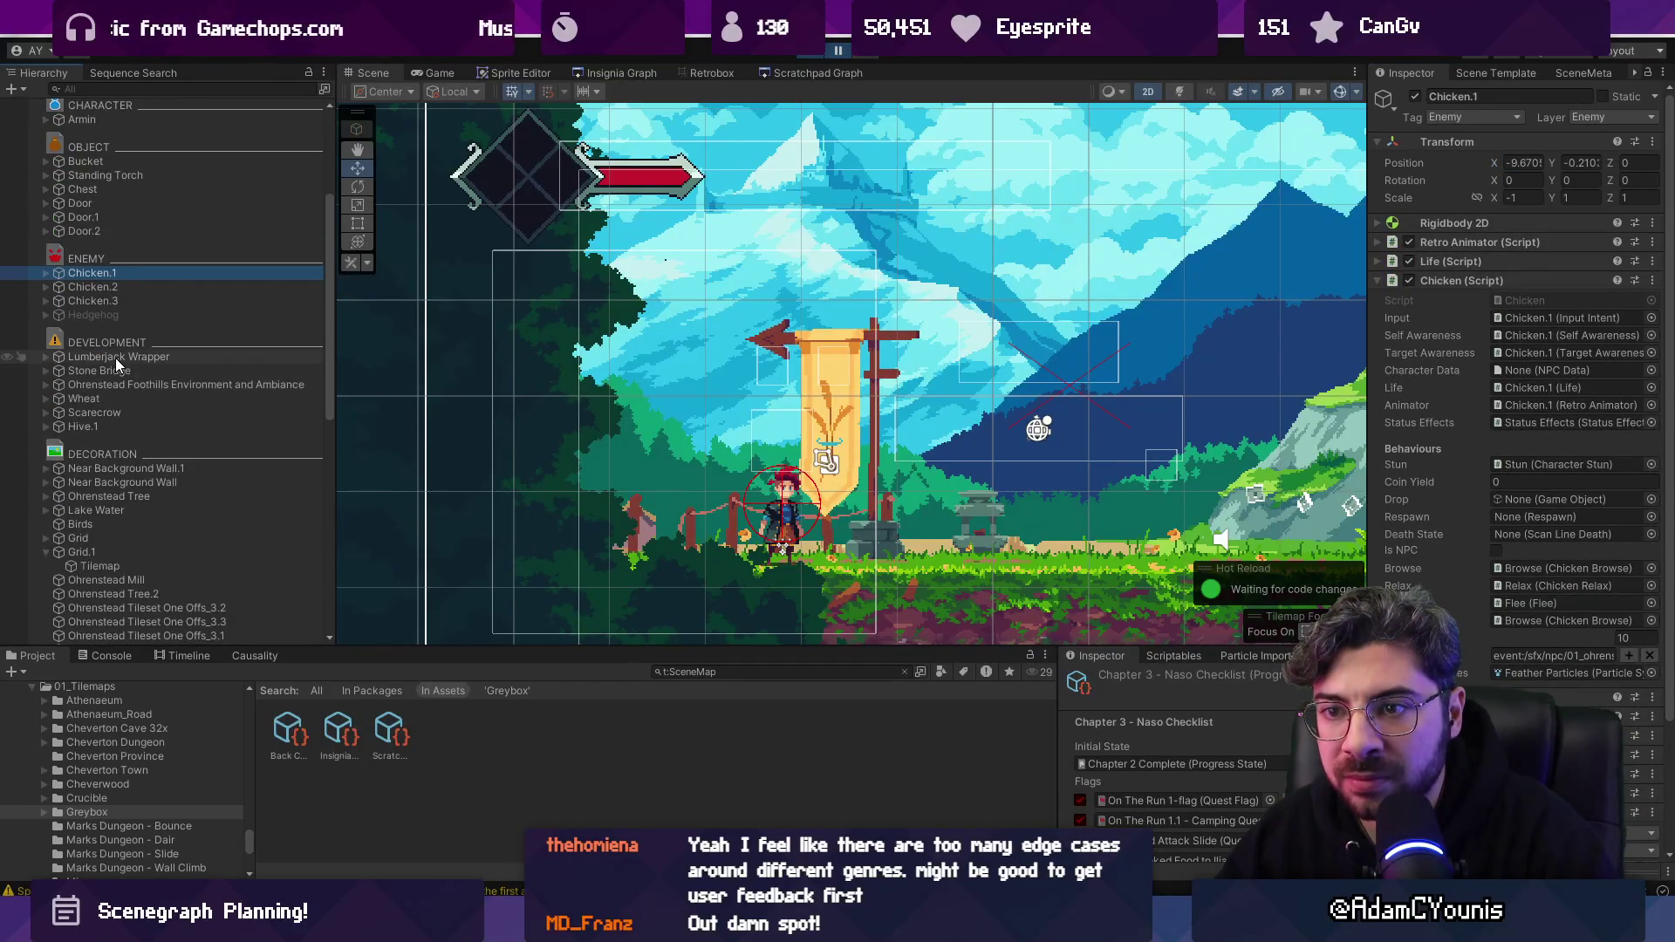
{"action": "left_click", "coordinate": [115, 358]}
{"action": "left_click", "coordinate": [159, 385]}
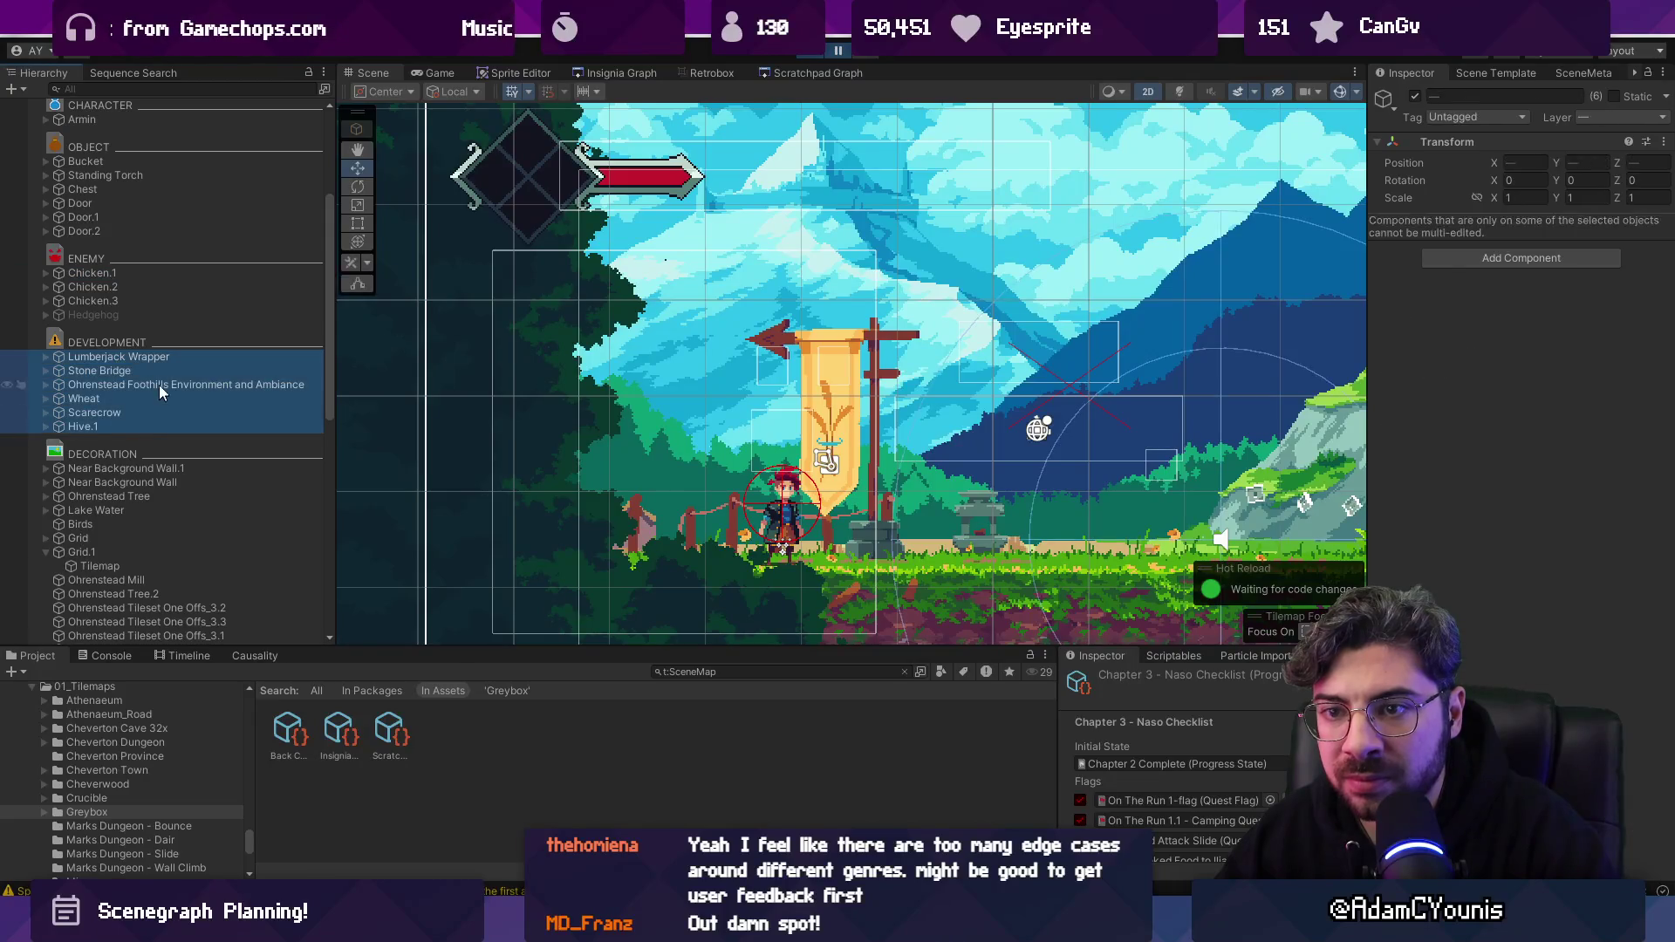
{"action": "left_click", "coordinate": [1494, 165]}
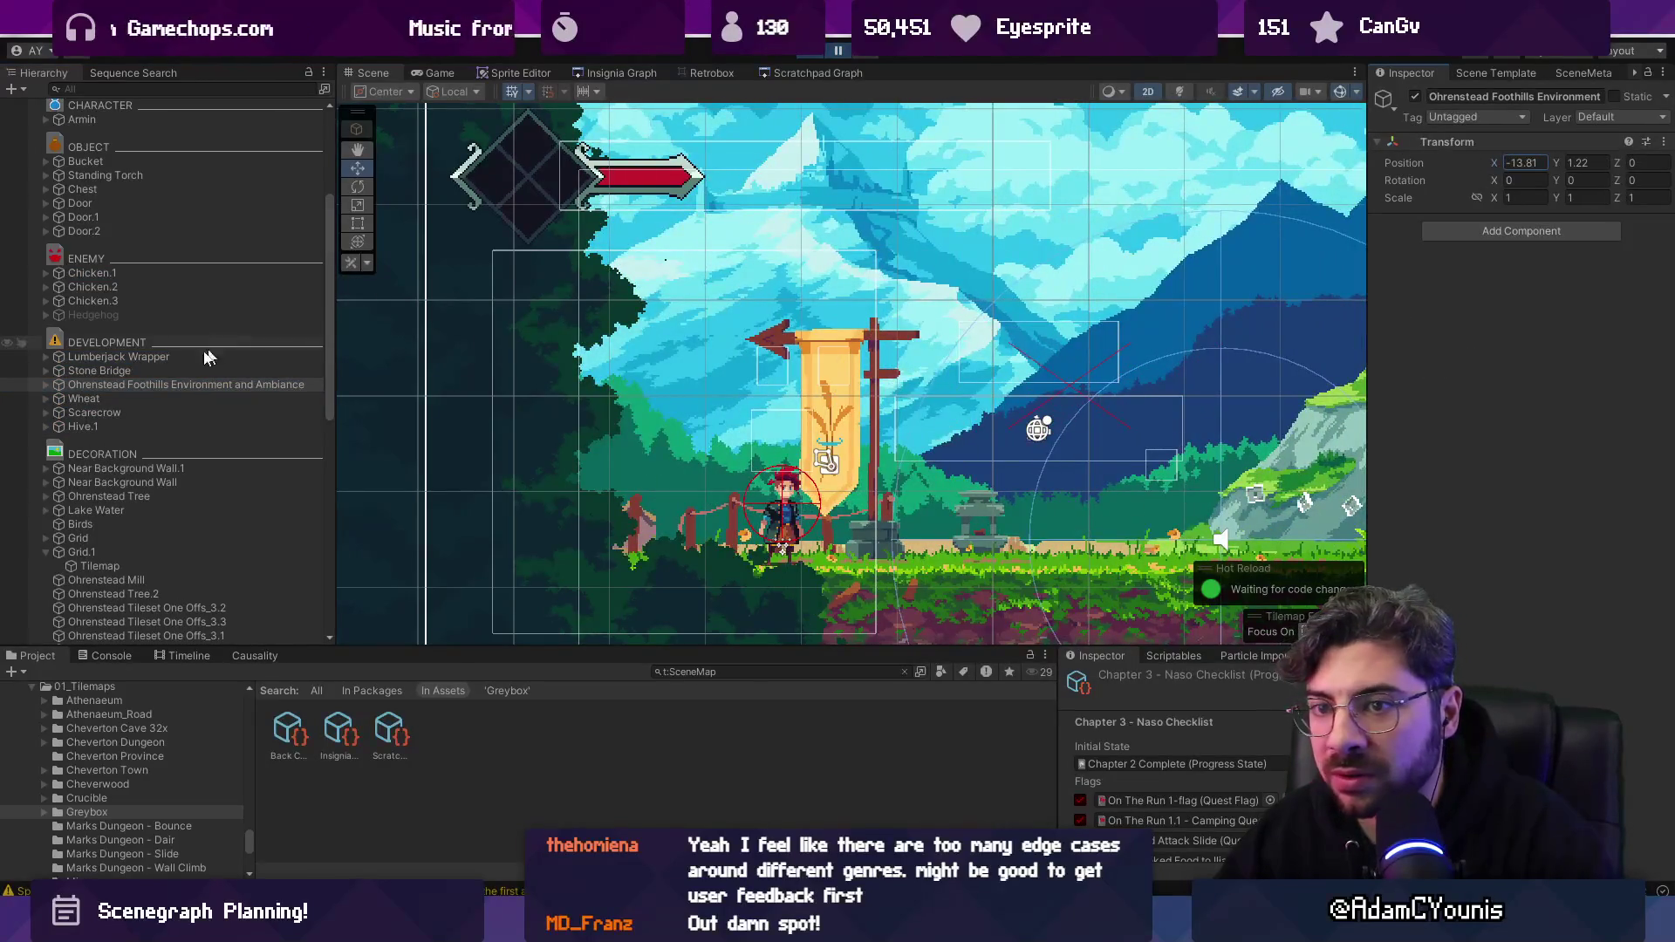
Edit both Near Background Walls' X position, start Play, and reactivate the two walls.
{"action": "scroll", "coordinate": [173, 405], "scroll_direction": "down", "scroll_amount": 1}
{"action": "left_click", "coordinate": [192, 416]}
{"action": "left_click", "coordinate": [240, 430], "text": "shift"}
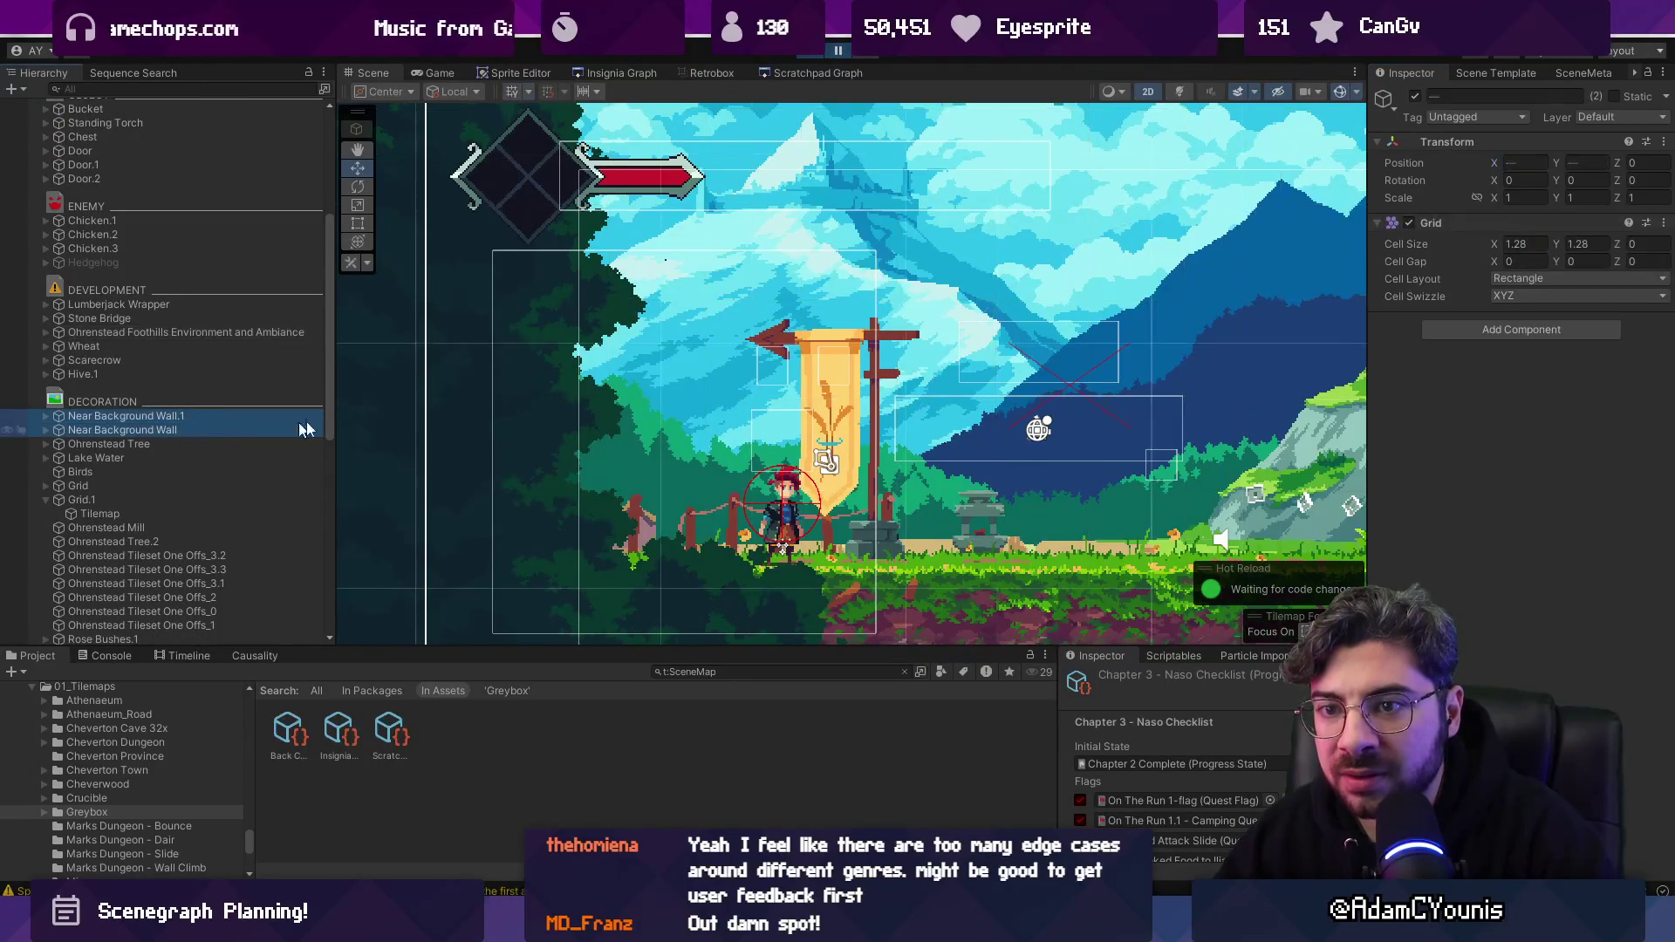
{"action": "left_click", "coordinate": [1496, 164]}
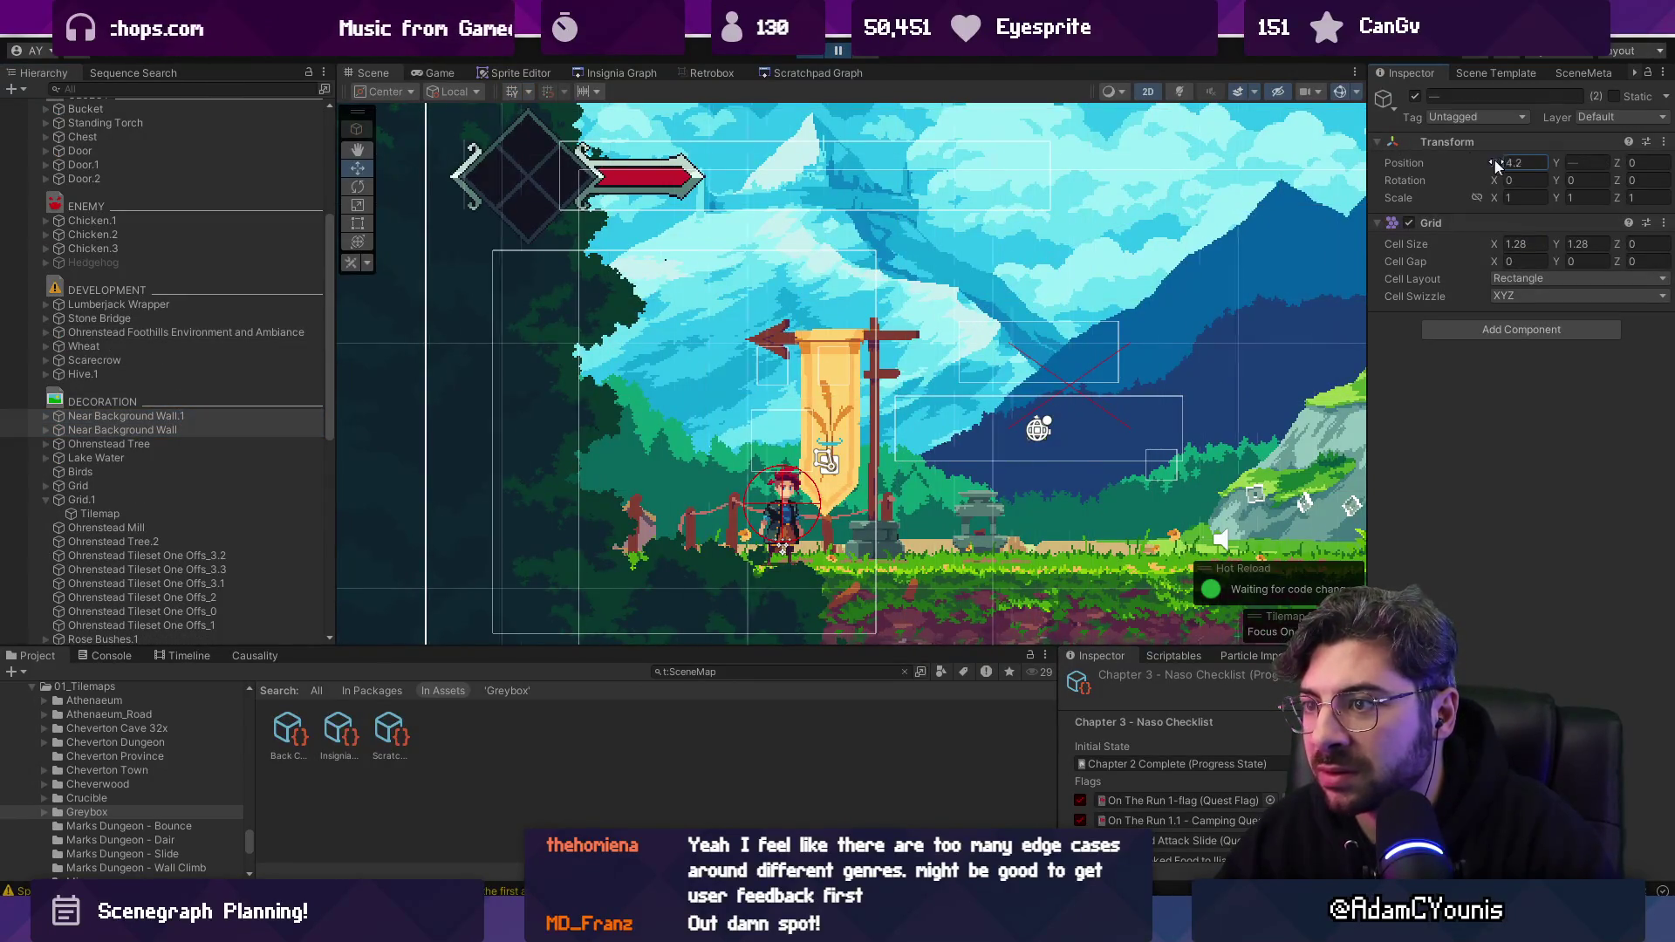
{"action": "left_click", "coordinate": [817, 49]}
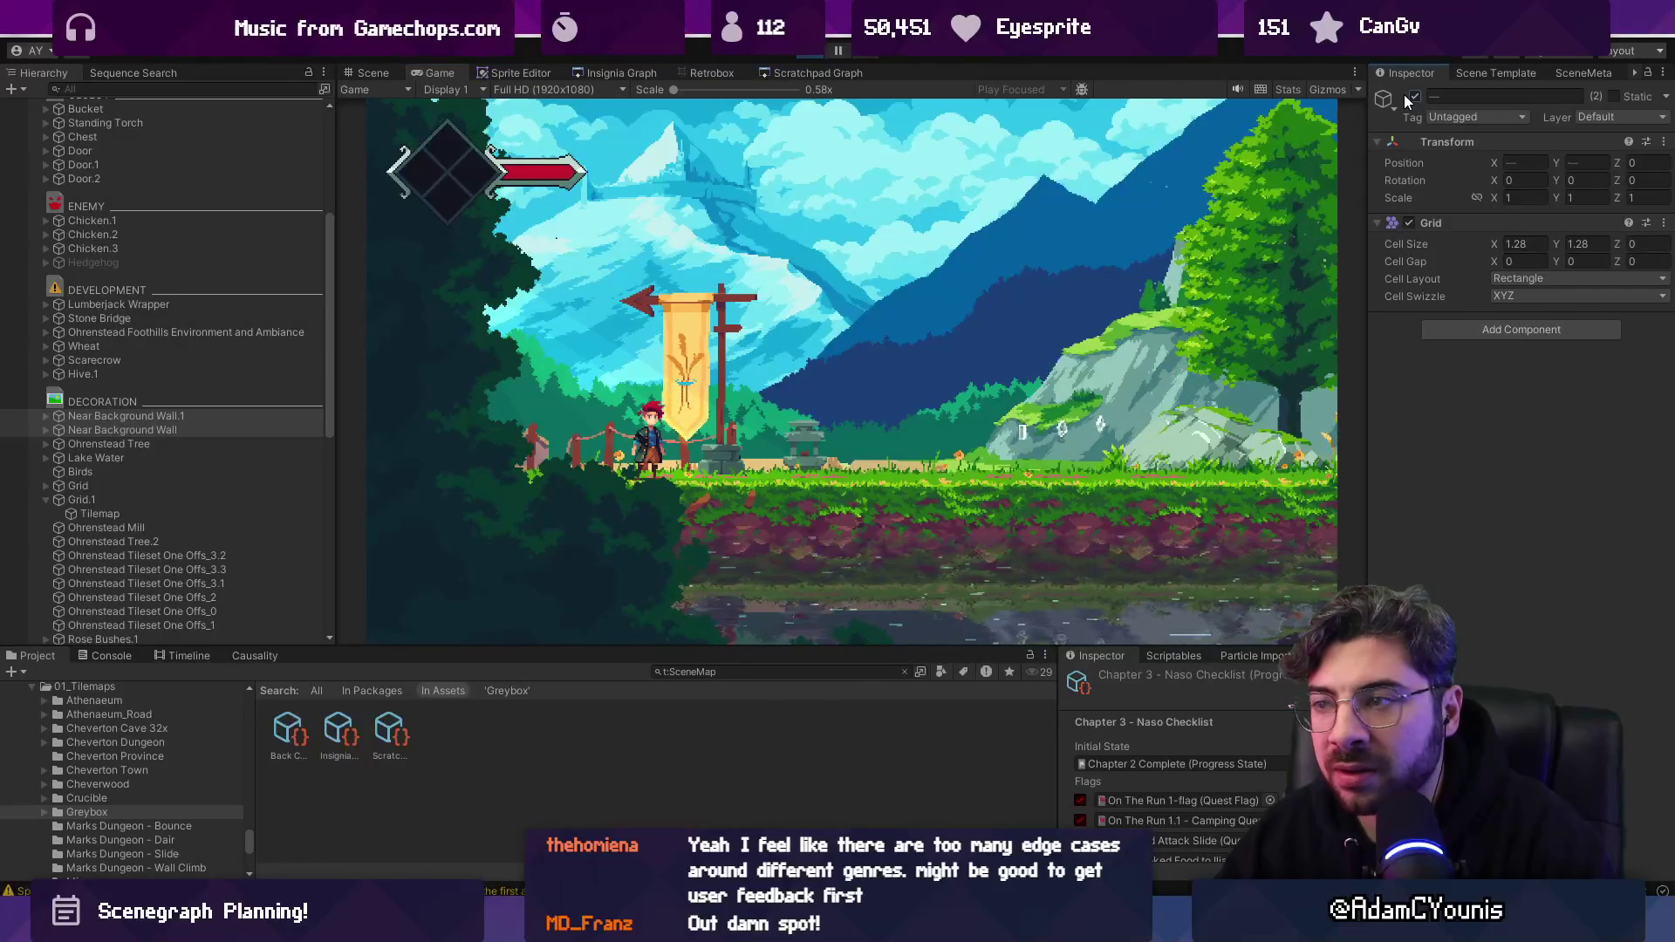
{"action": "left_click", "coordinate": [1414, 97]}
Deactivate the 29 objects from Lake Water down to the last Sparrow, then select Grid.1.
{"action": "left_click", "coordinate": [86, 443]}
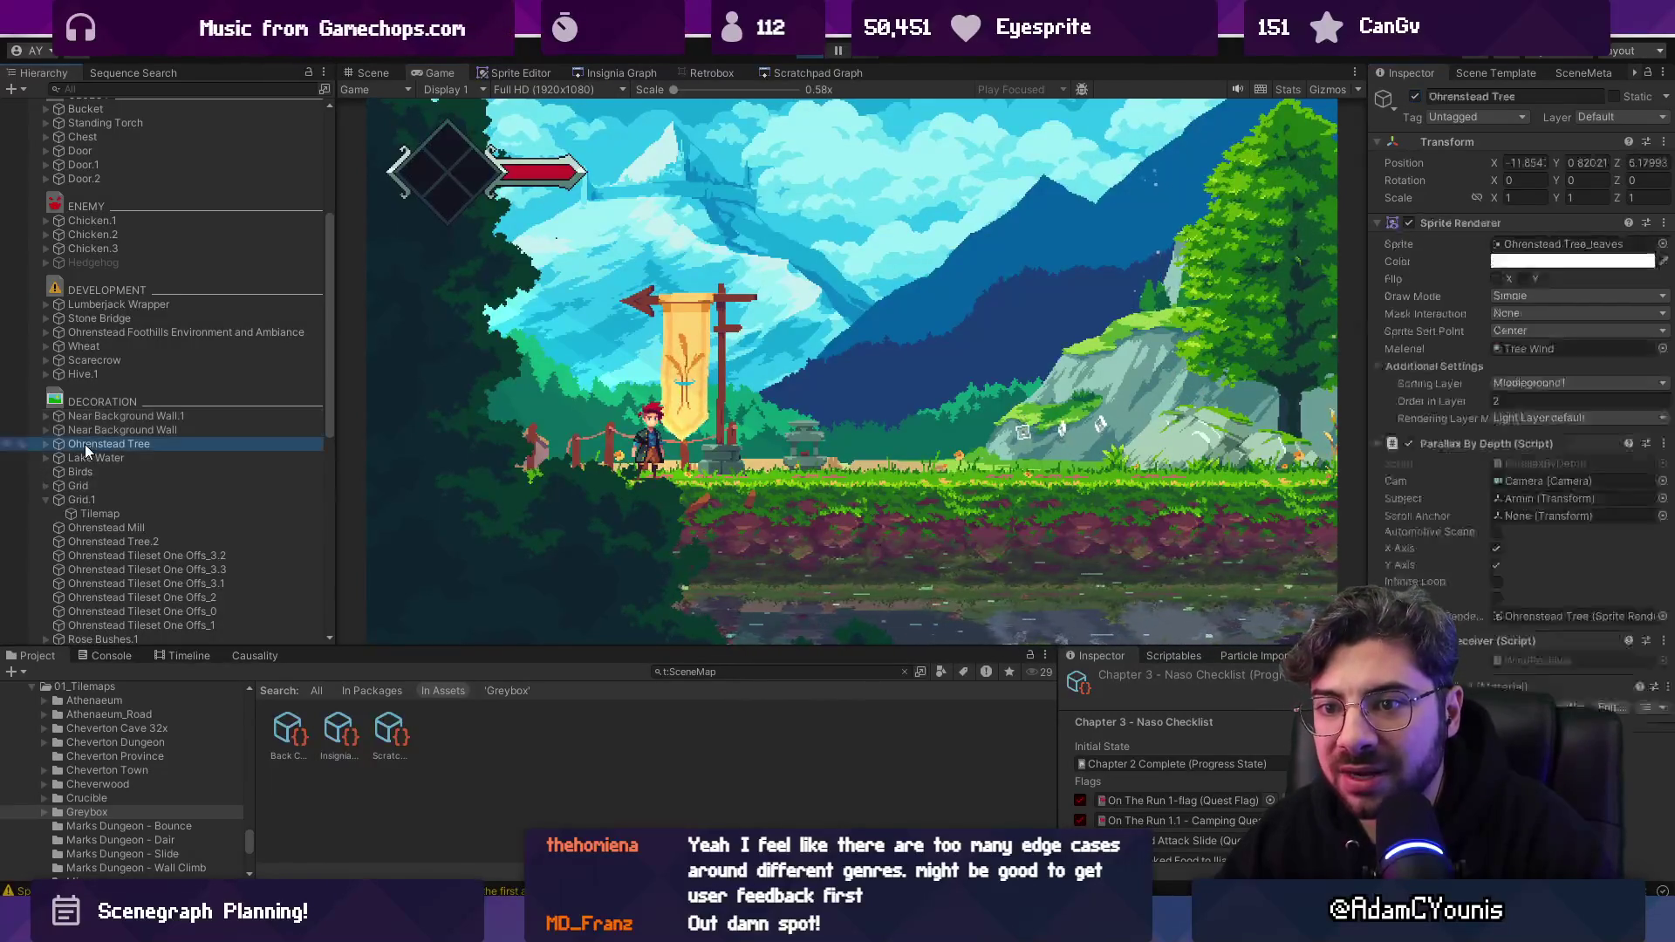
{"action": "scroll", "coordinate": [98, 454], "scroll_direction": "down", "scroll_amount": 3}
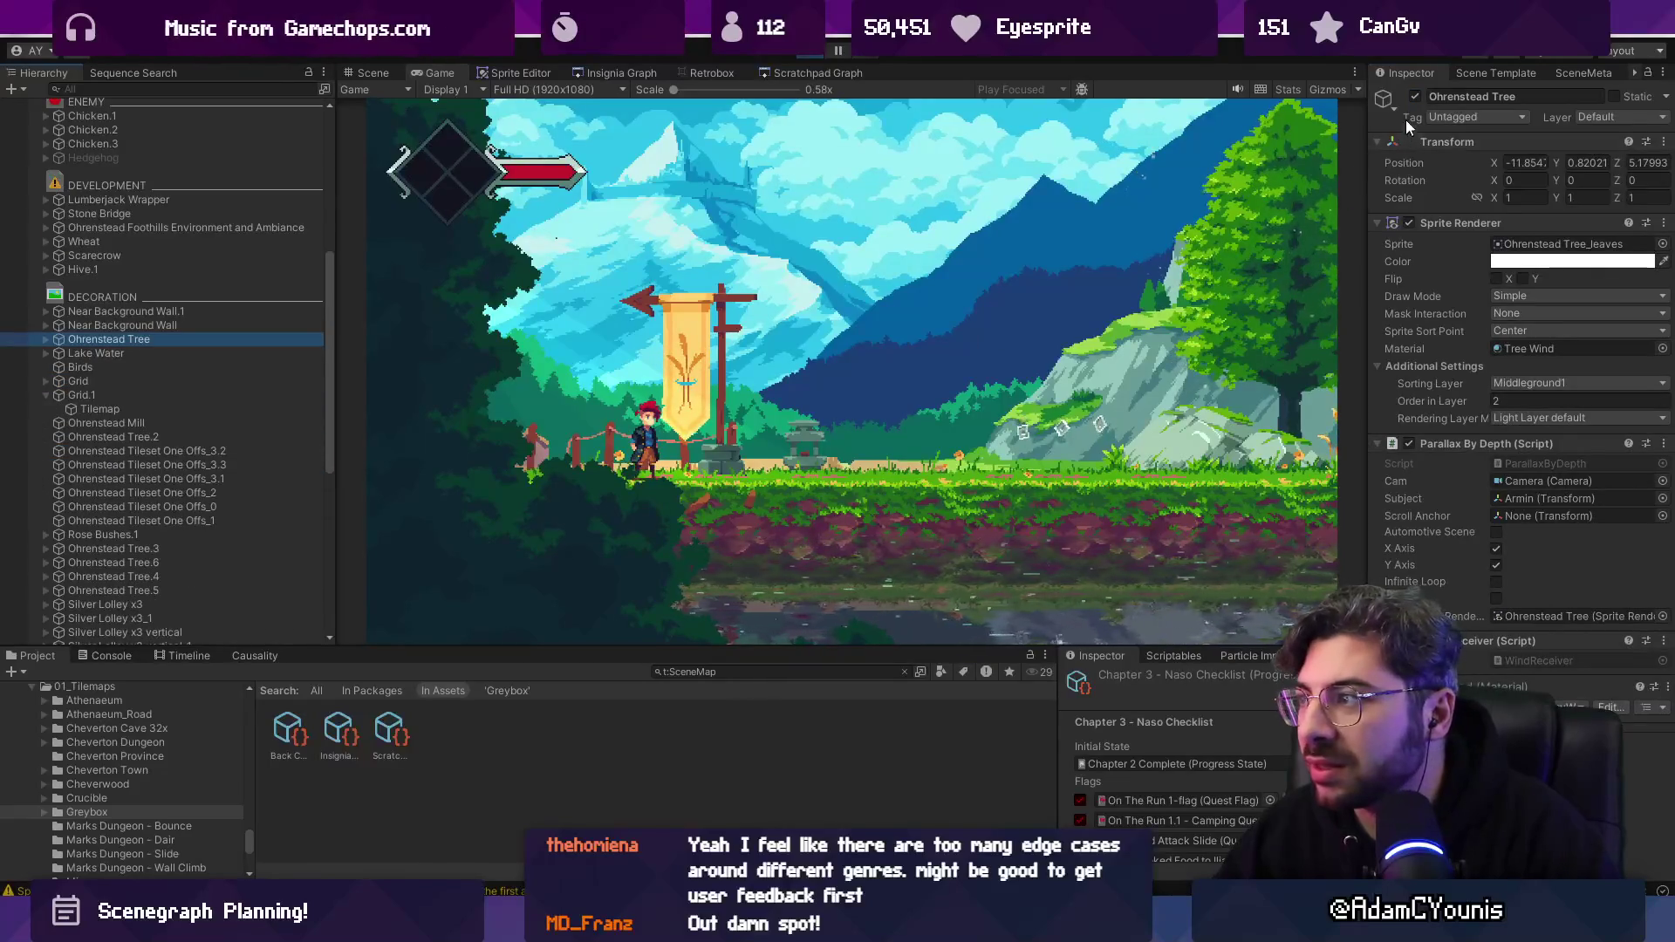
{"action": "left_click", "coordinate": [1154, 148]}
{"action": "left_click", "coordinate": [110, 352]}
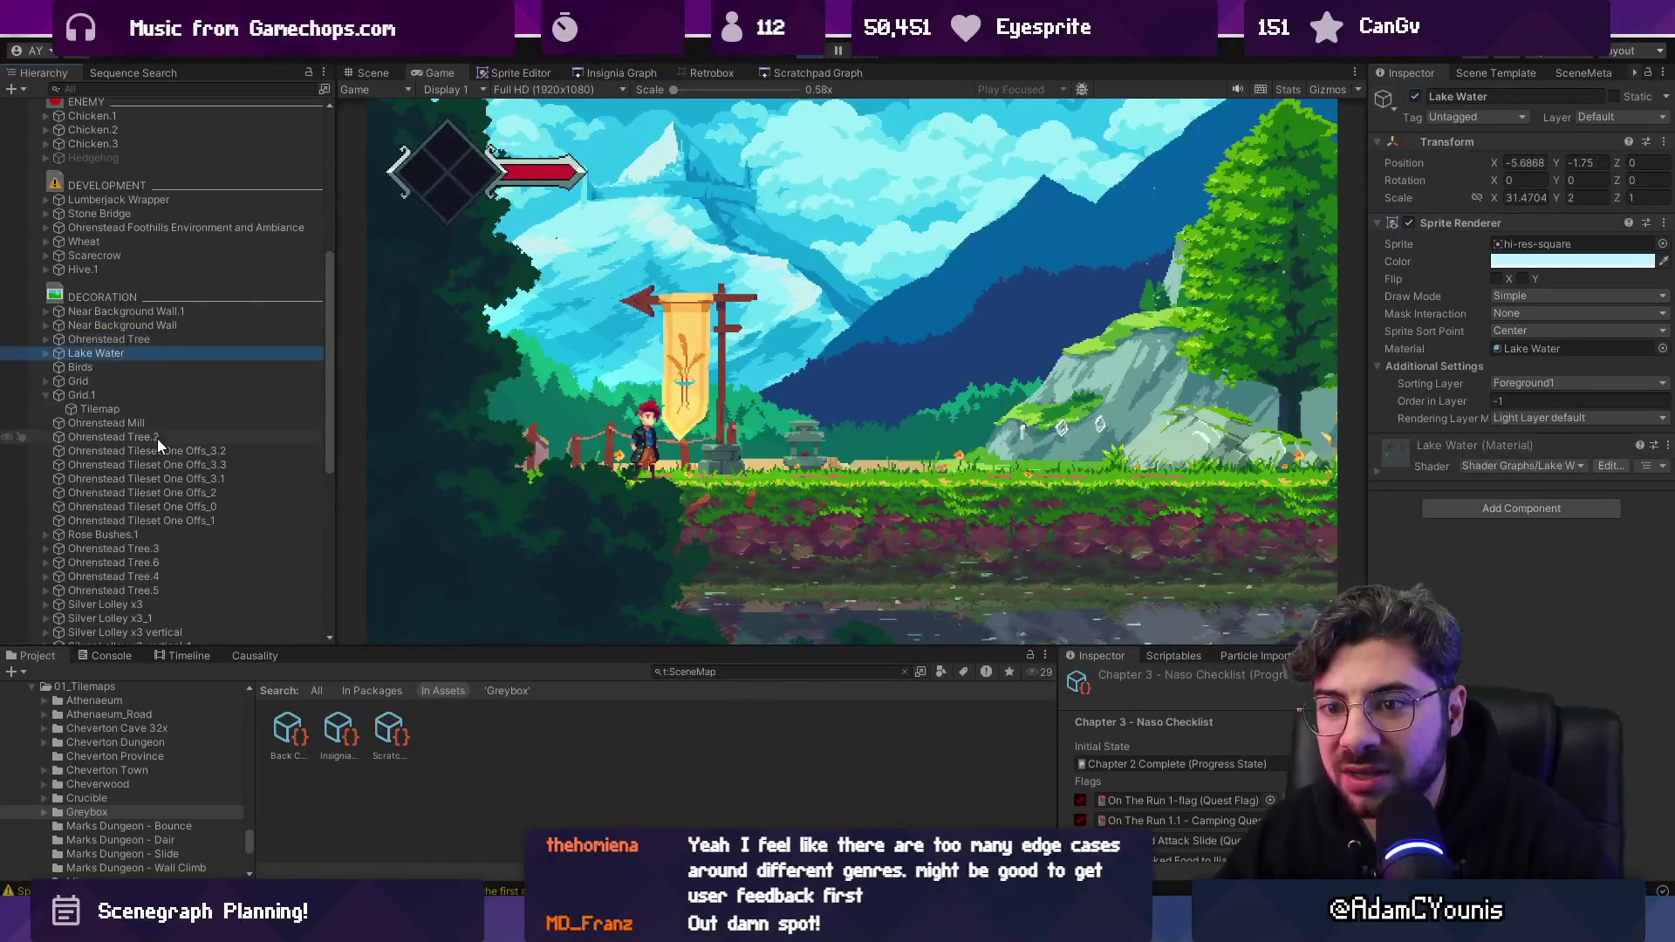
{"action": "scroll", "coordinate": [157, 436], "scroll_direction": "down", "scroll_amount": 7}
{"action": "left_click", "coordinate": [162, 482], "text": "shift"}
{"action": "left_click", "coordinate": [1415, 96]}
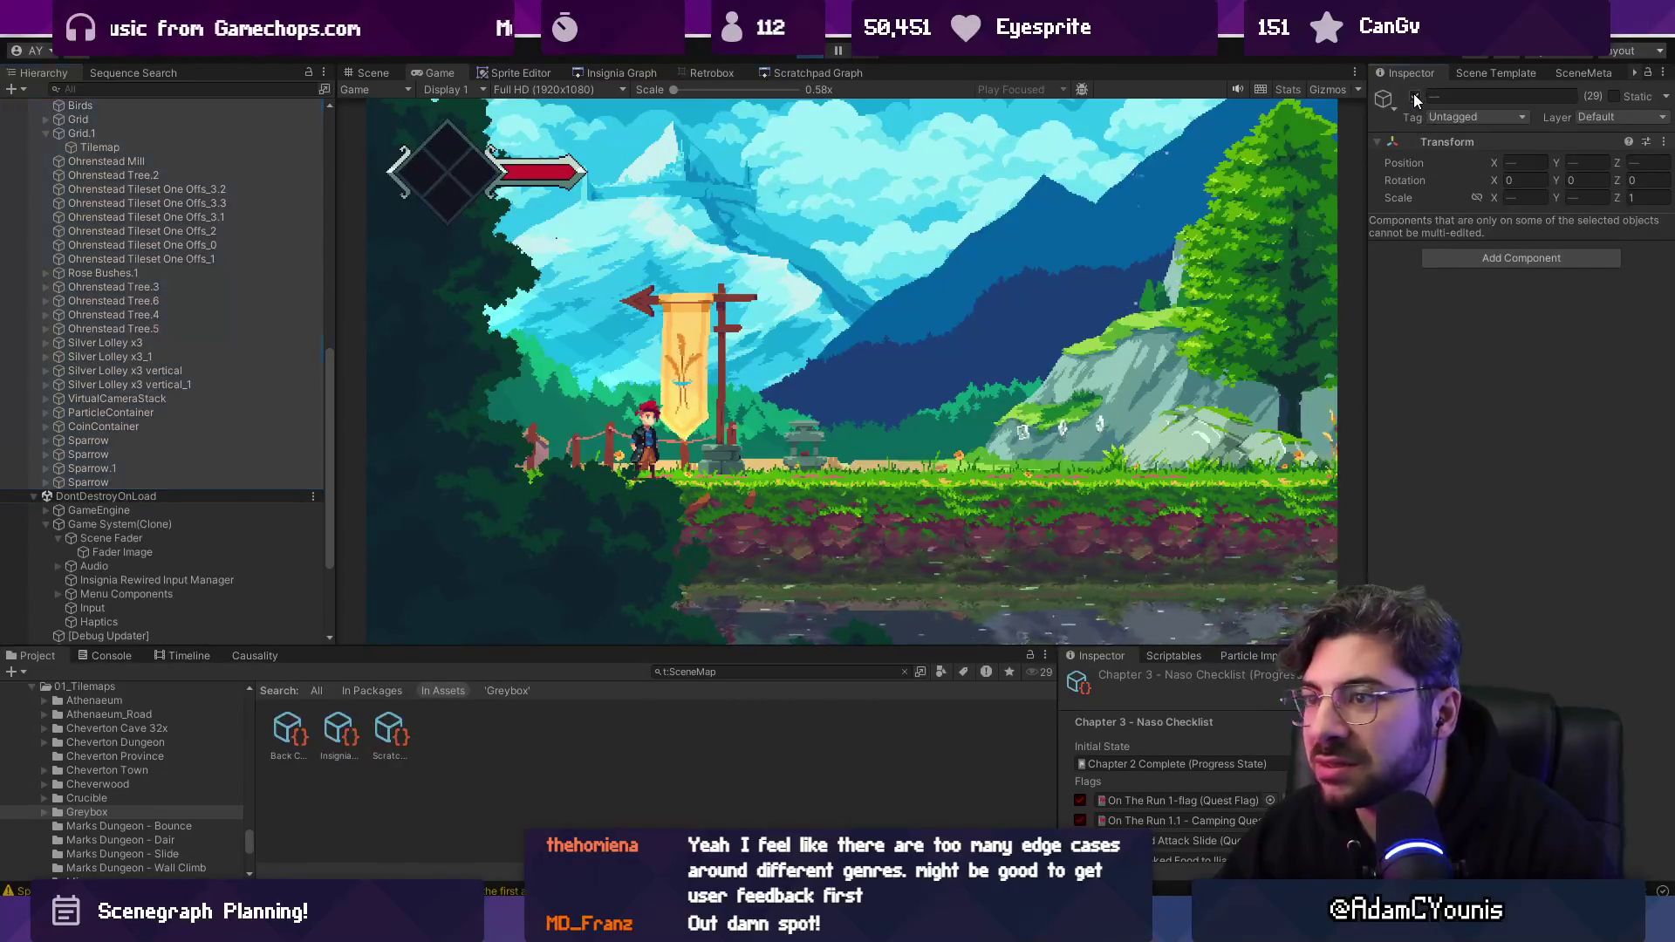
{"action": "scroll", "coordinate": [275, 311], "scroll_direction": "up", "scroll_amount": 3}
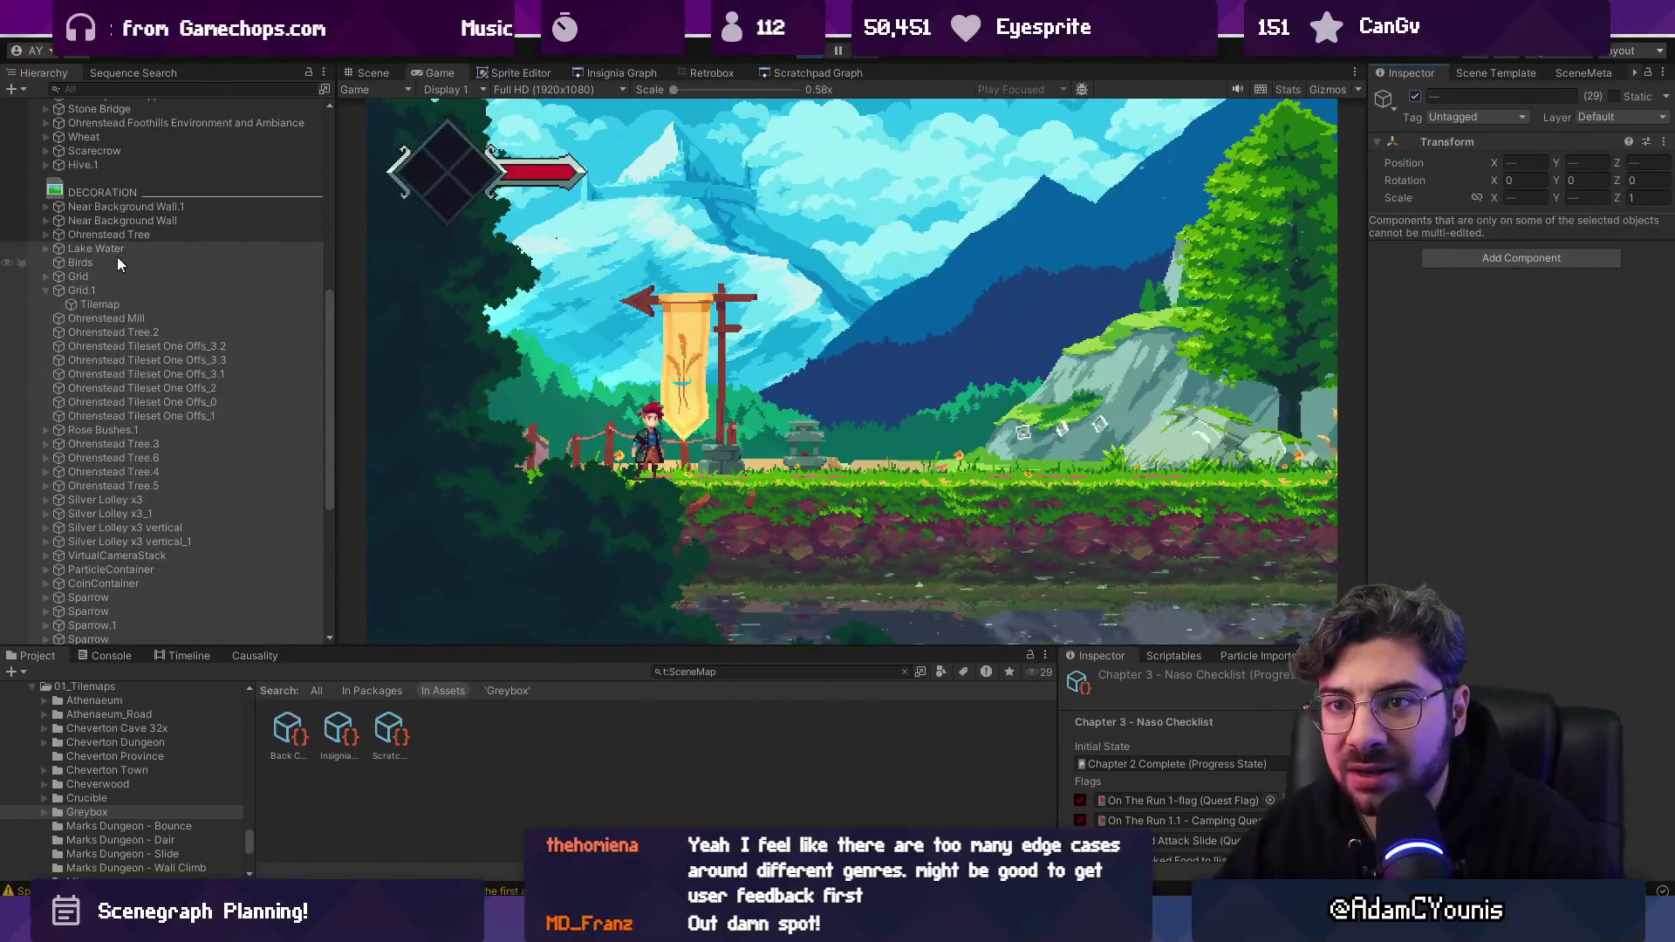
{"action": "left_click", "coordinate": [118, 248]}
{"action": "left_click", "coordinate": [115, 263]}
{"action": "left_click", "coordinate": [124, 290]}
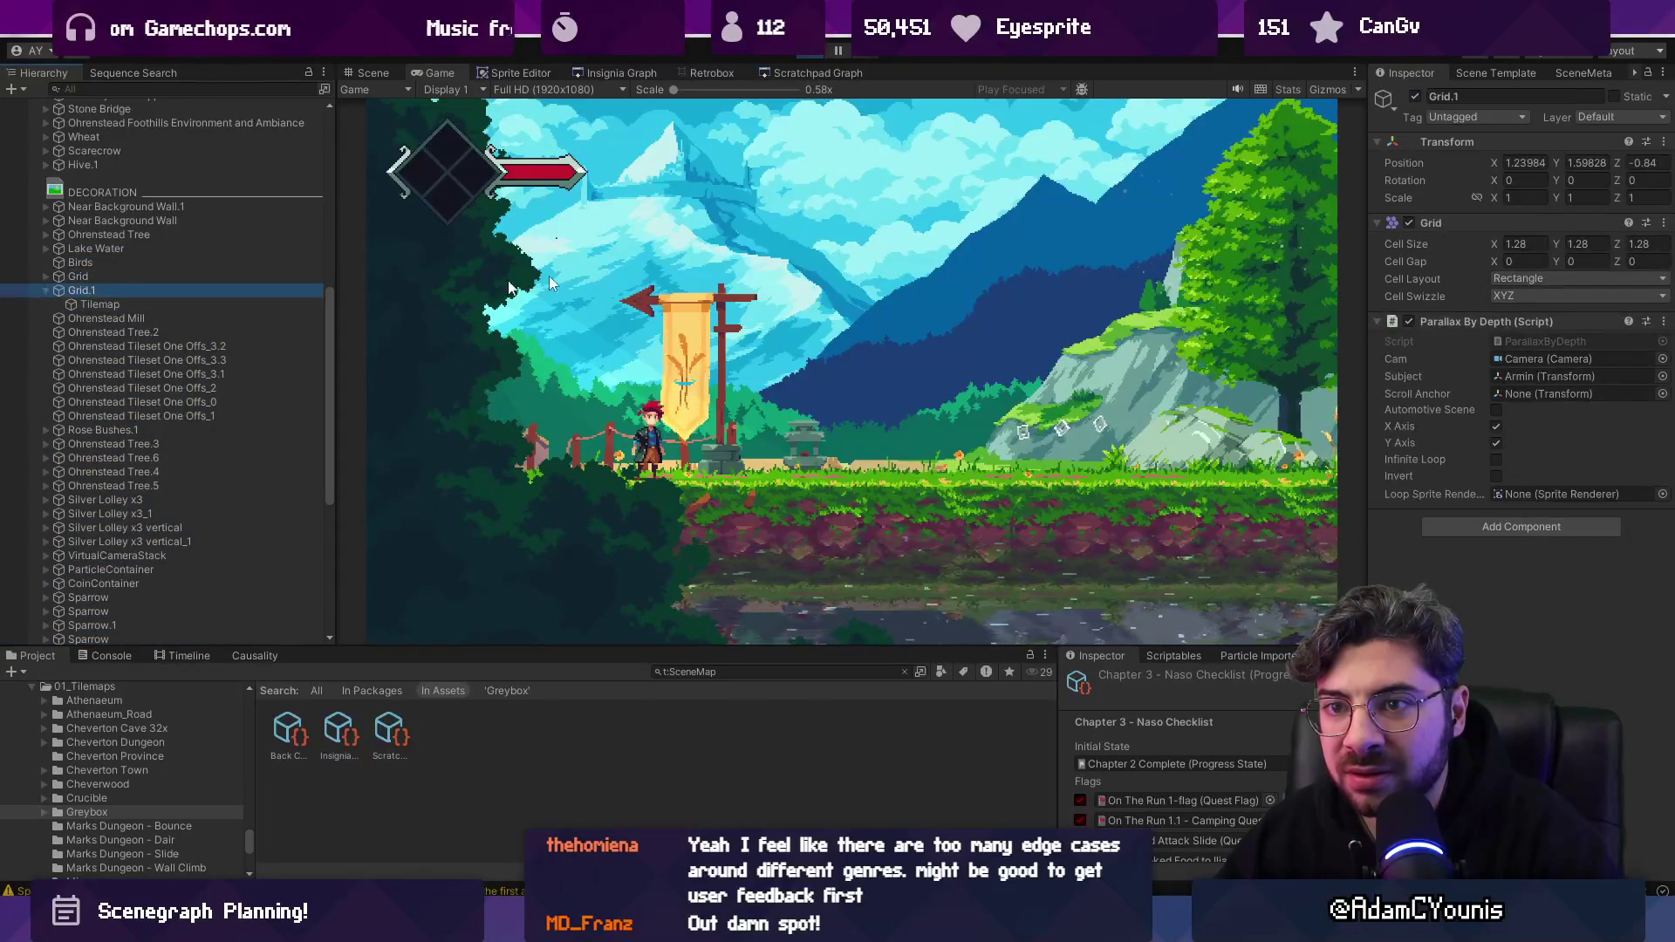
Disable Grid.1, then toggle the Grid object off and back on to compare.
{"action": "left_click", "coordinate": [1415, 96]}
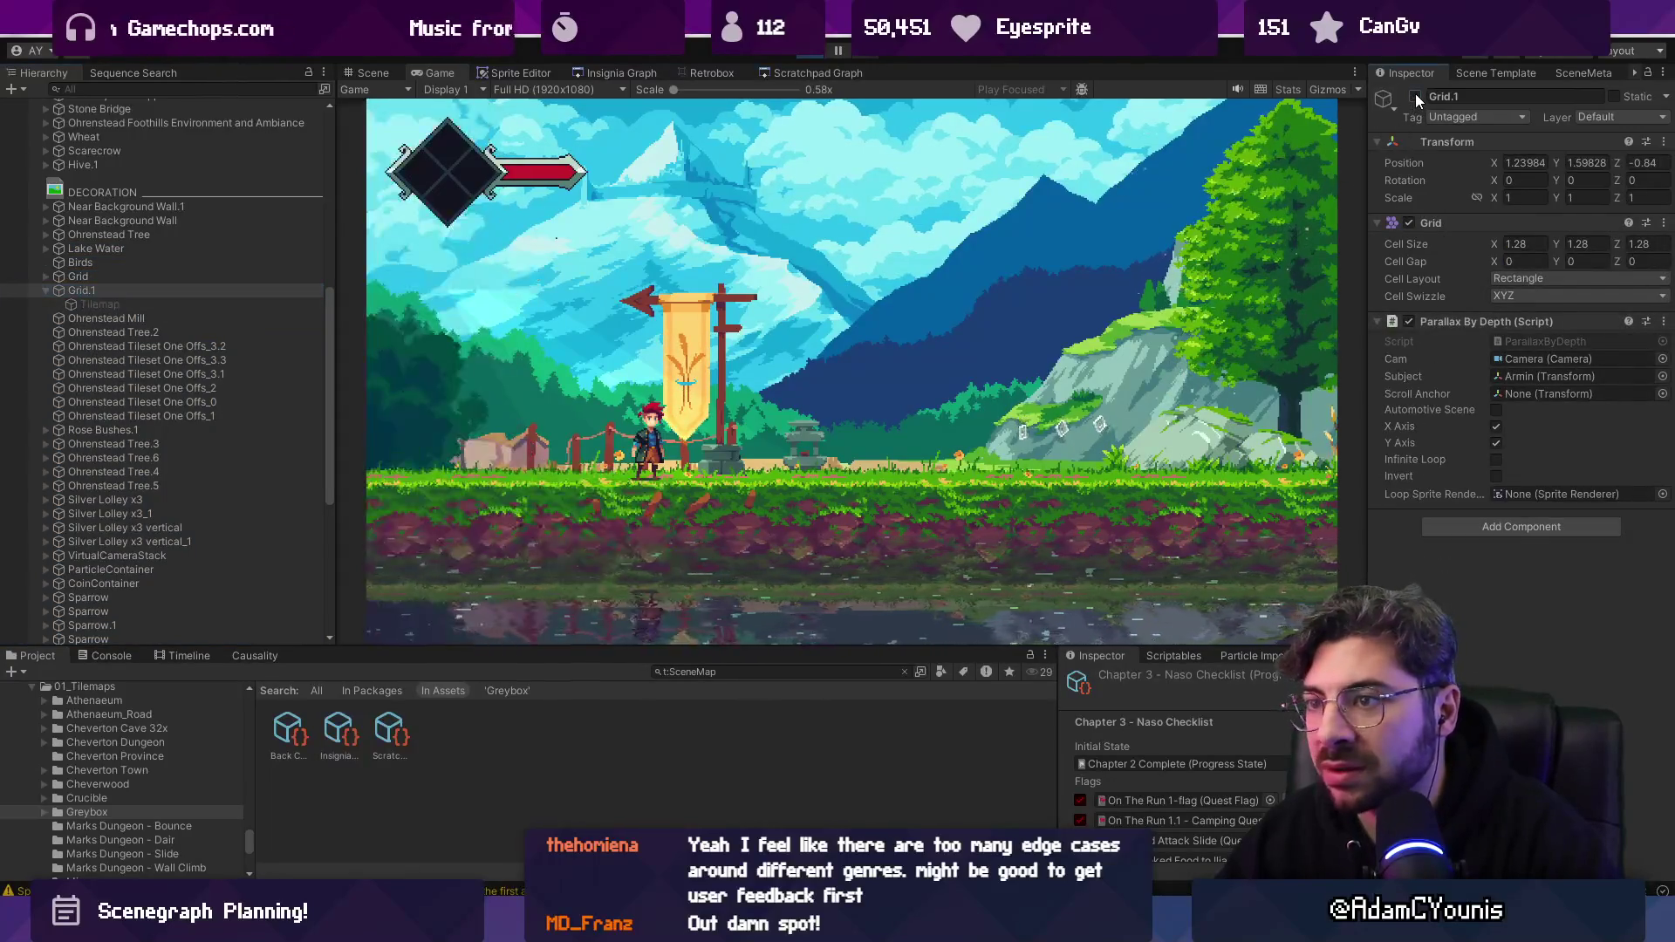
{"action": "left_click", "coordinate": [133, 277]}
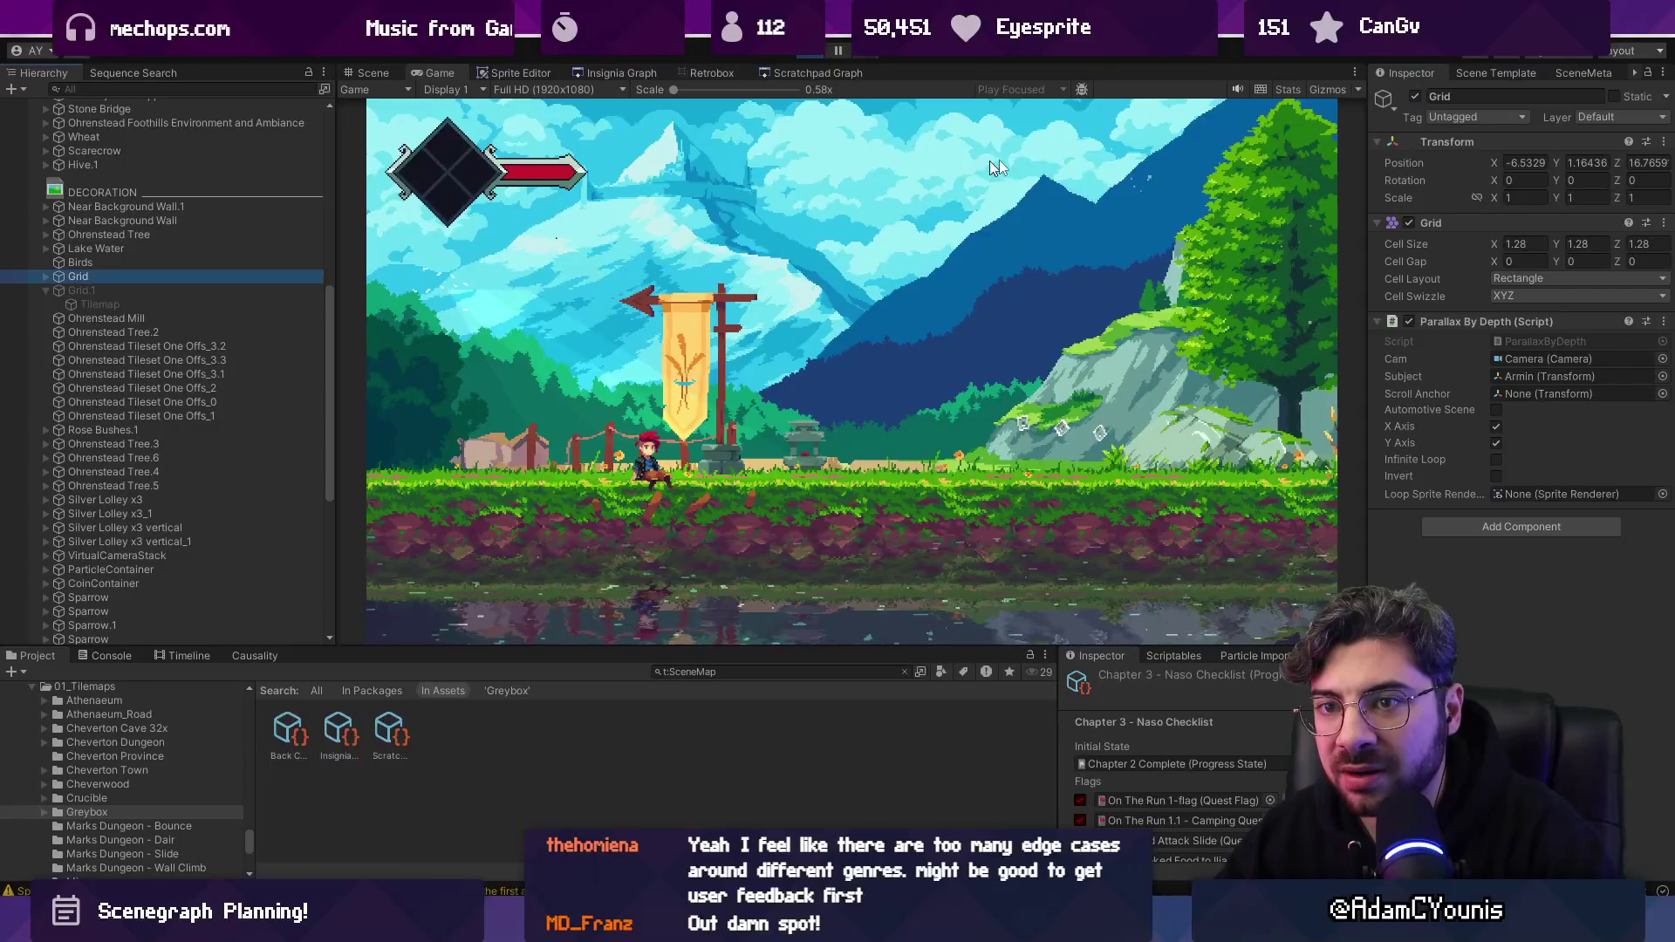
{"action": "left_click", "coordinate": [1414, 96]}
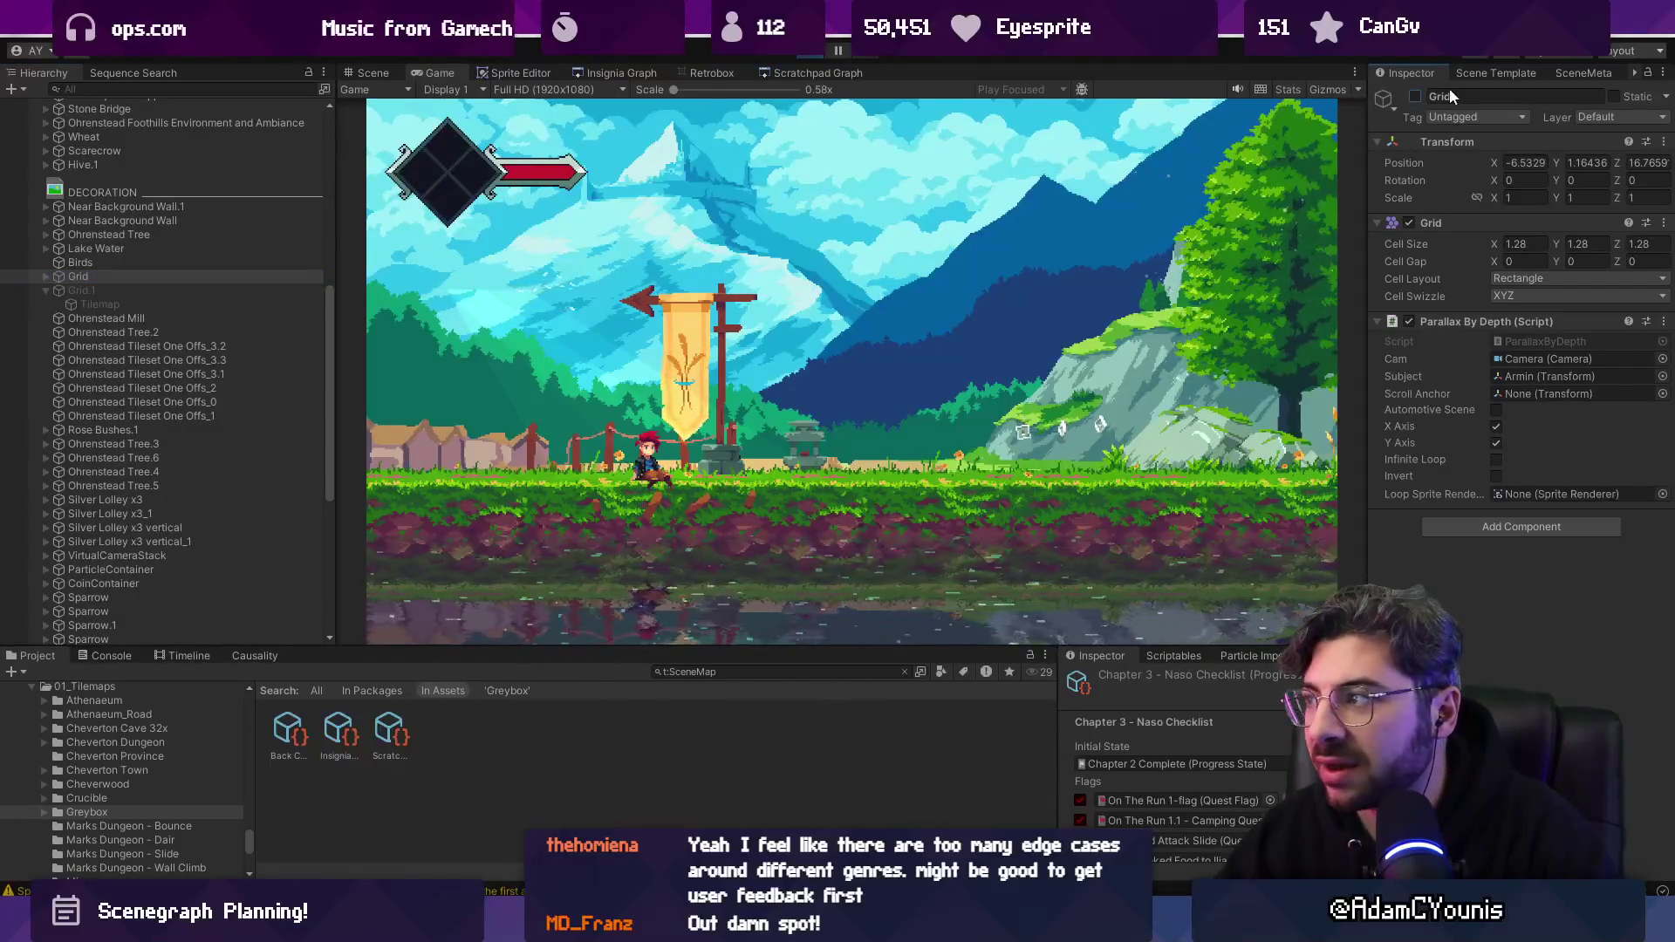
{"action": "left_click", "coordinate": [1415, 96]}
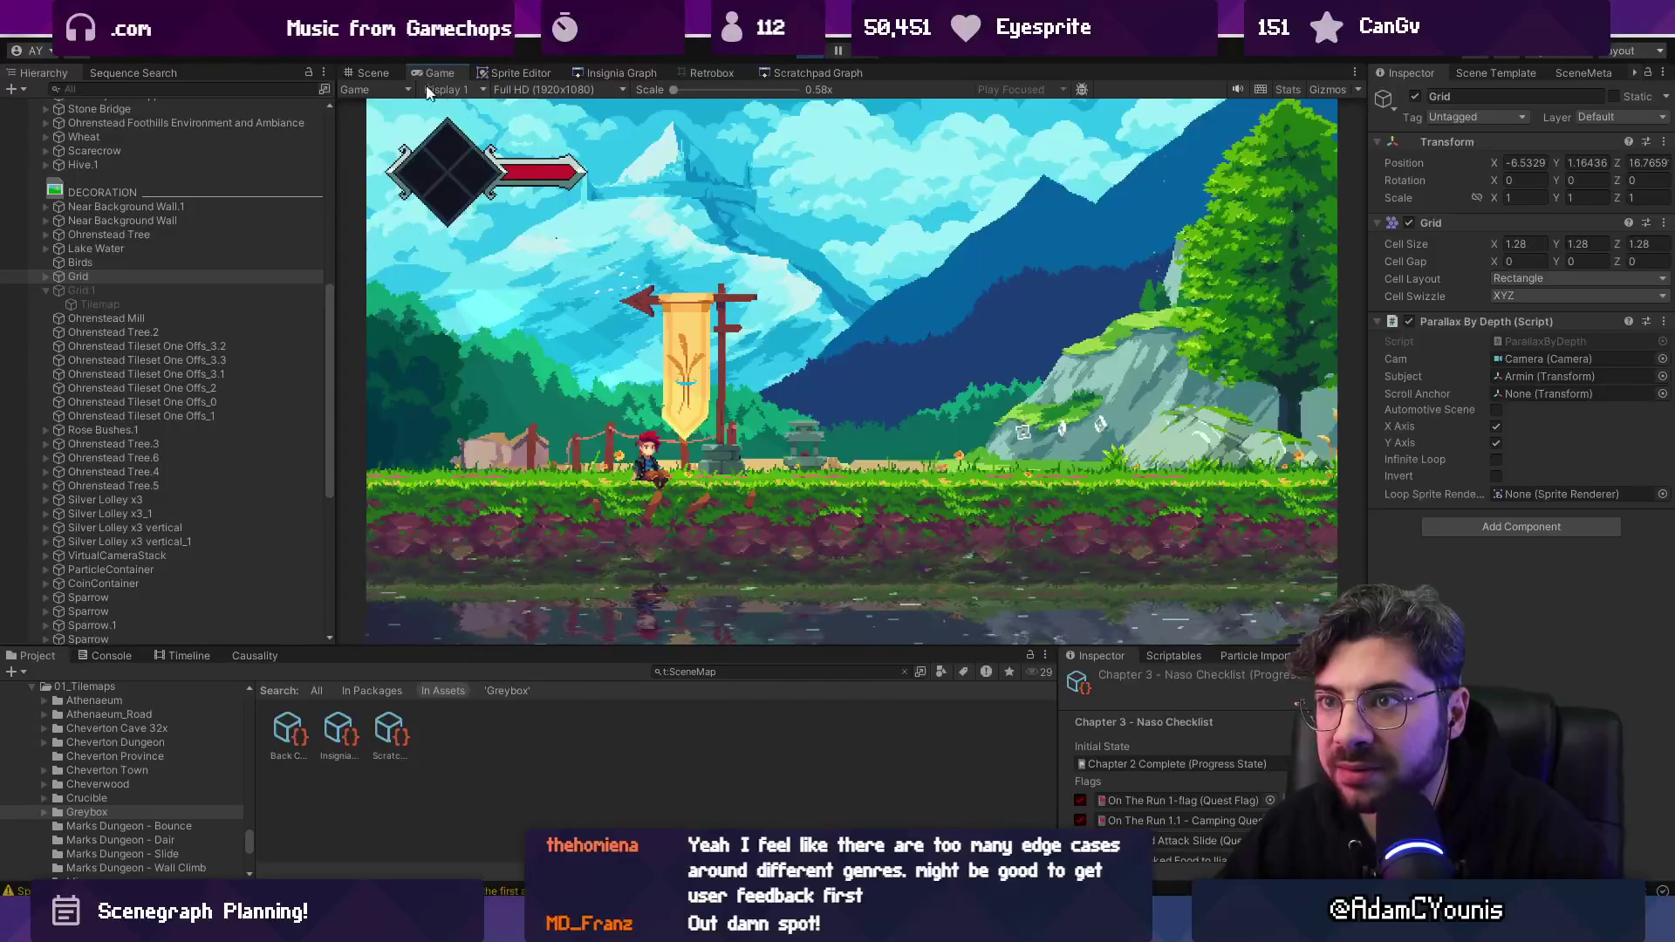
Select Grid's Tilemap in the Scene view and edit its Y position.
{"action": "left_click", "coordinate": [45, 276]}
{"action": "left_click", "coordinate": [91, 292]}
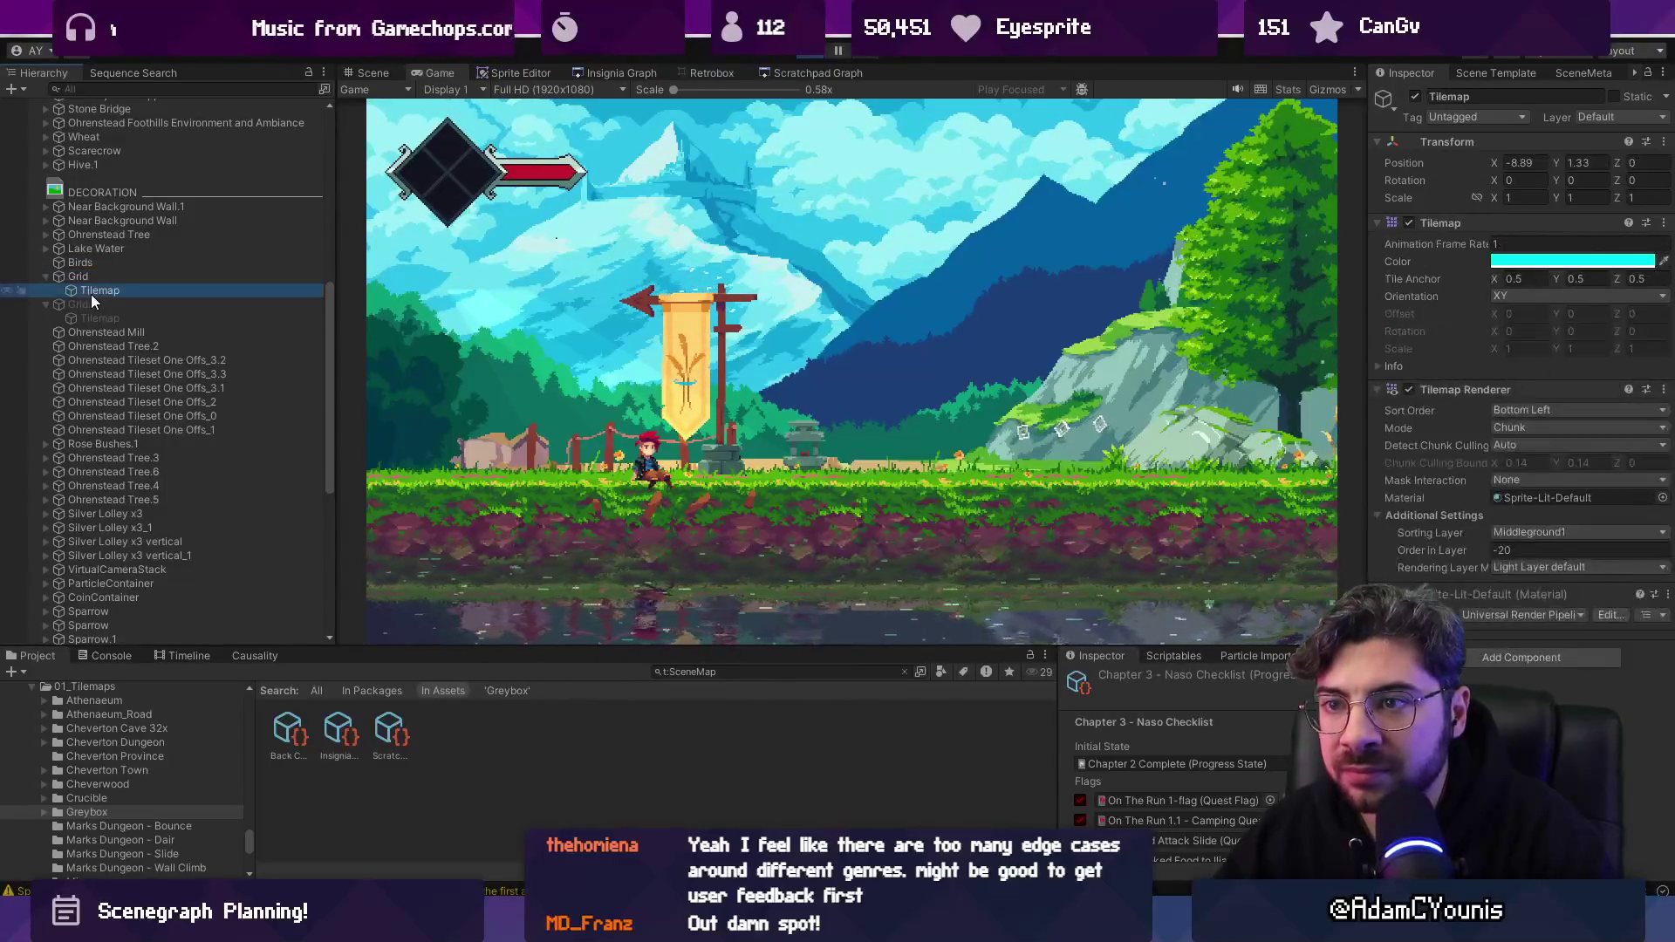
{"action": "left_click", "coordinate": [372, 72]}
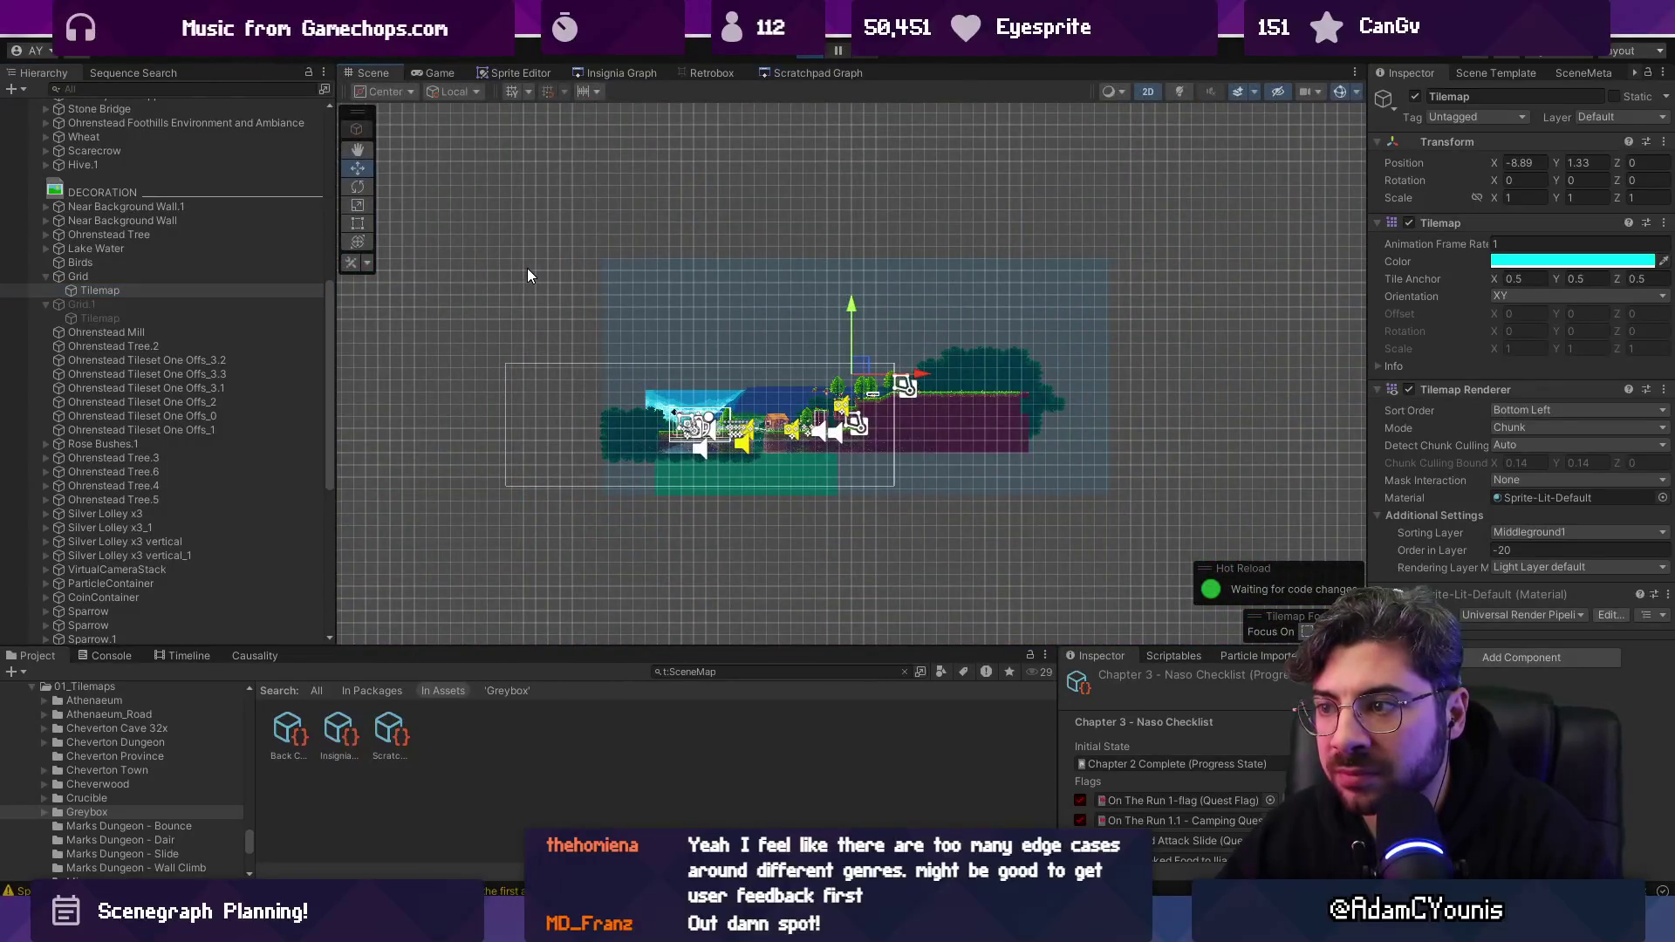
{"action": "scroll", "coordinate": [605, 417], "scroll_direction": "up", "scroll_amount": 5}
{"action": "scroll", "coordinate": [645, 419], "scroll_direction": "up", "scroll_amount": 10}
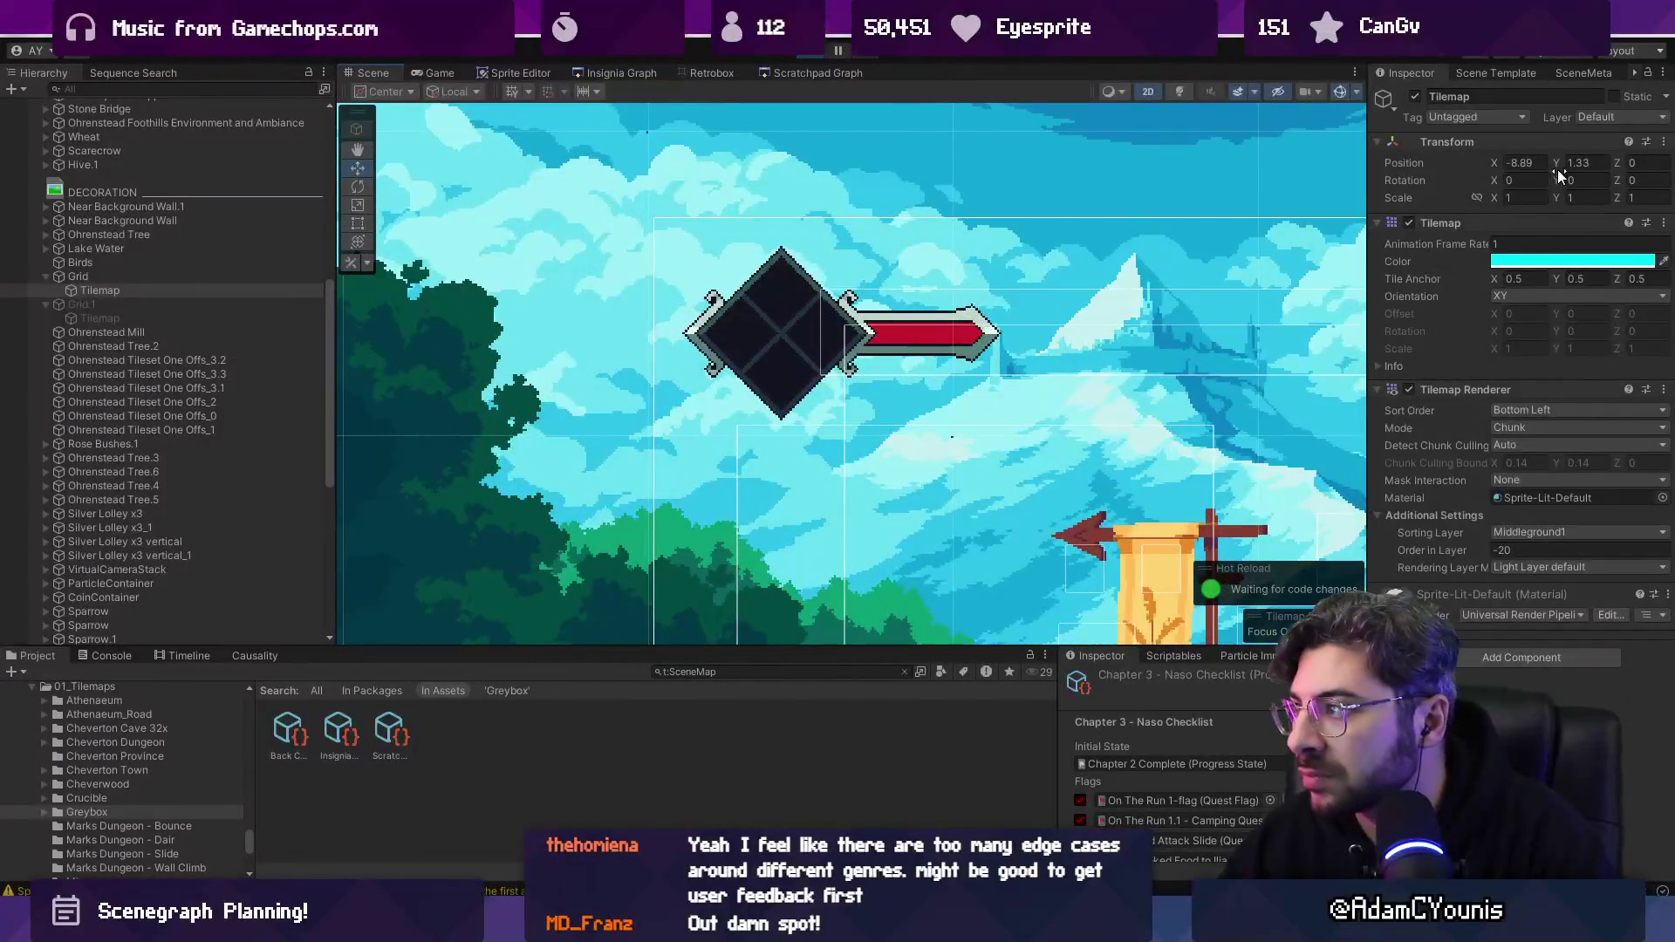
{"action": "left_click", "coordinate": [1561, 163]}
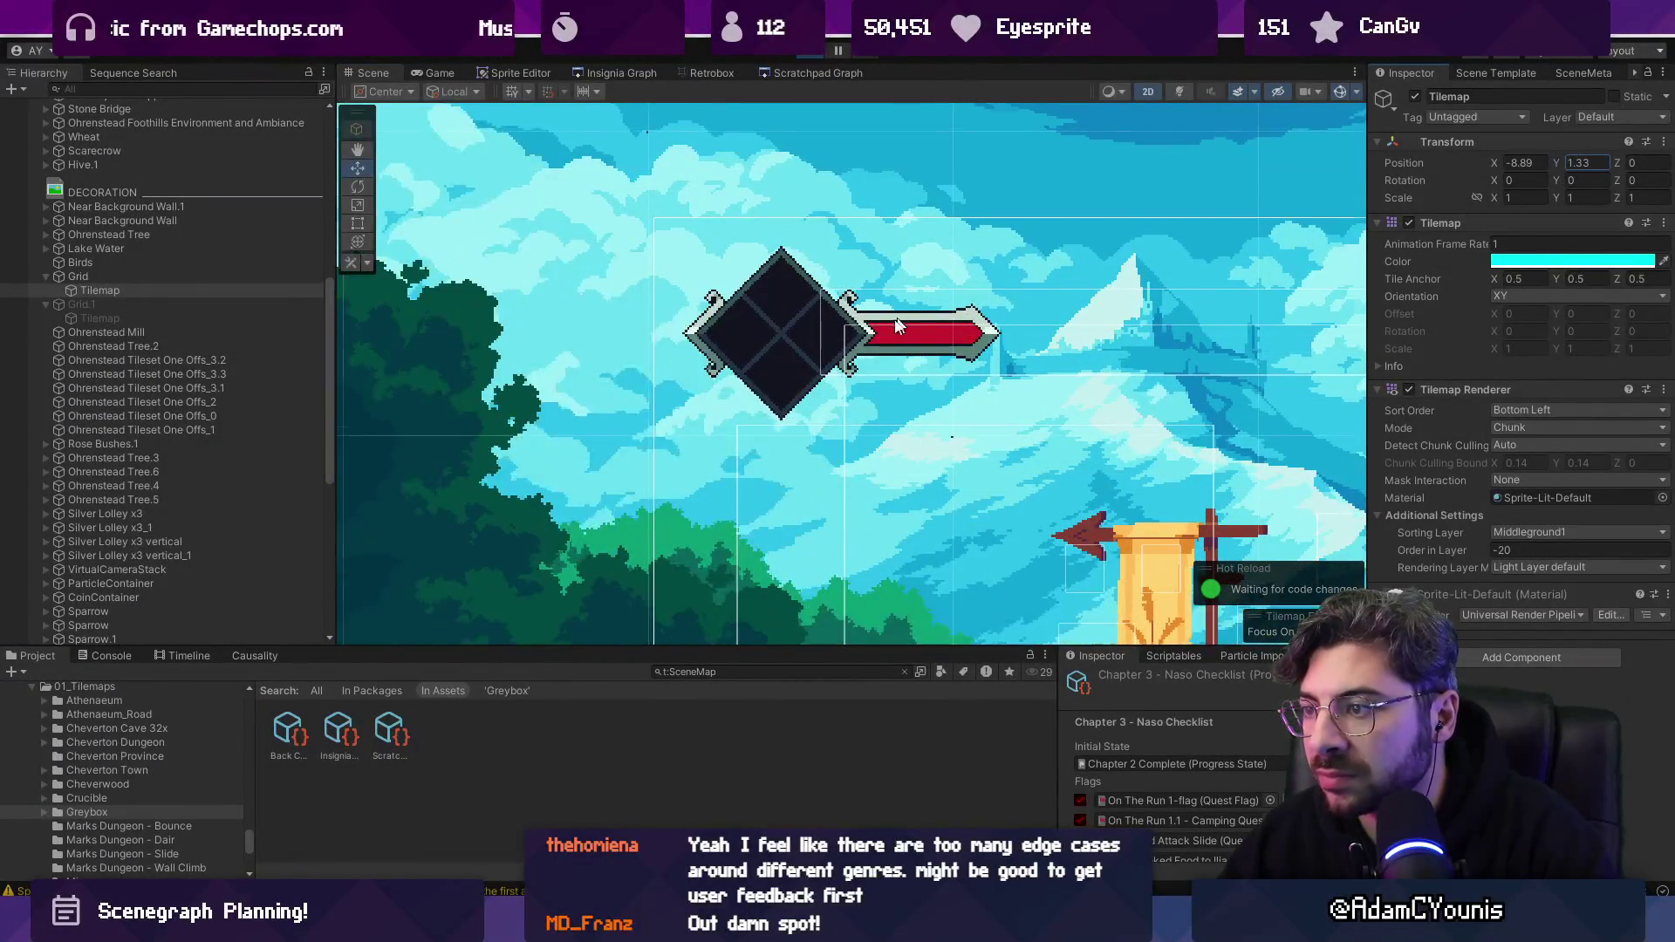
Look over the forest tilemap canvas in Aseprite and export it.
{"action": "key", "text": "alt+Tab"}
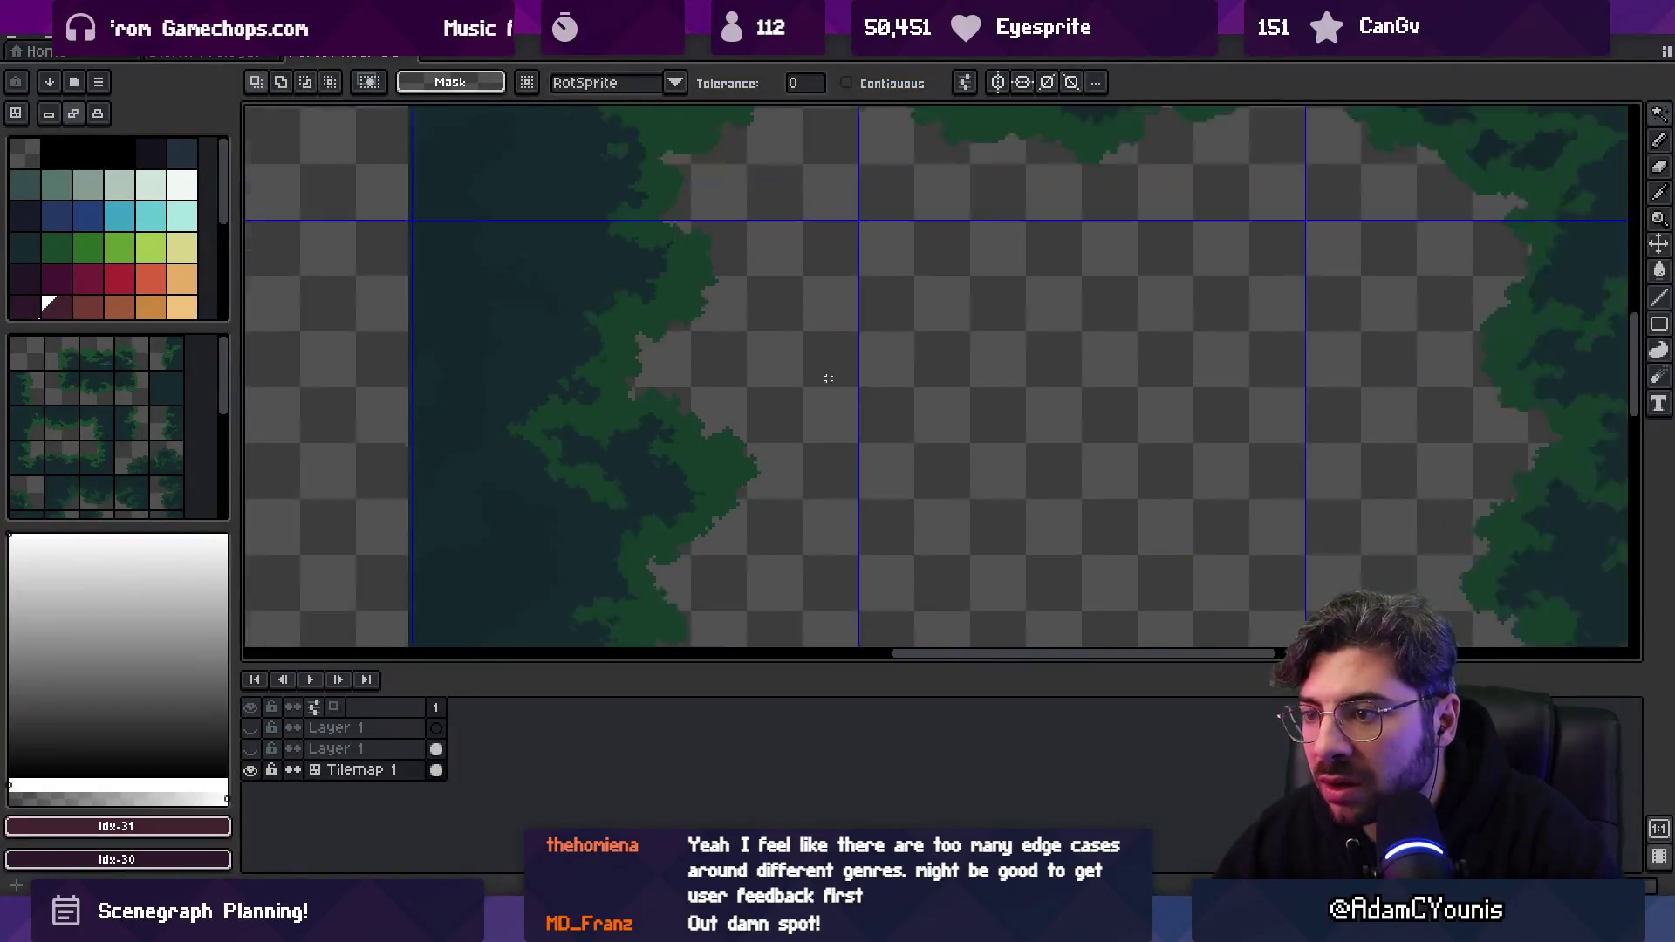
{"action": "scroll", "coordinate": [829, 375], "scroll_direction": "down", "scroll_amount": 3}
{"action": "scroll", "coordinate": [768, 393], "scroll_direction": "up", "scroll_amount": 8}
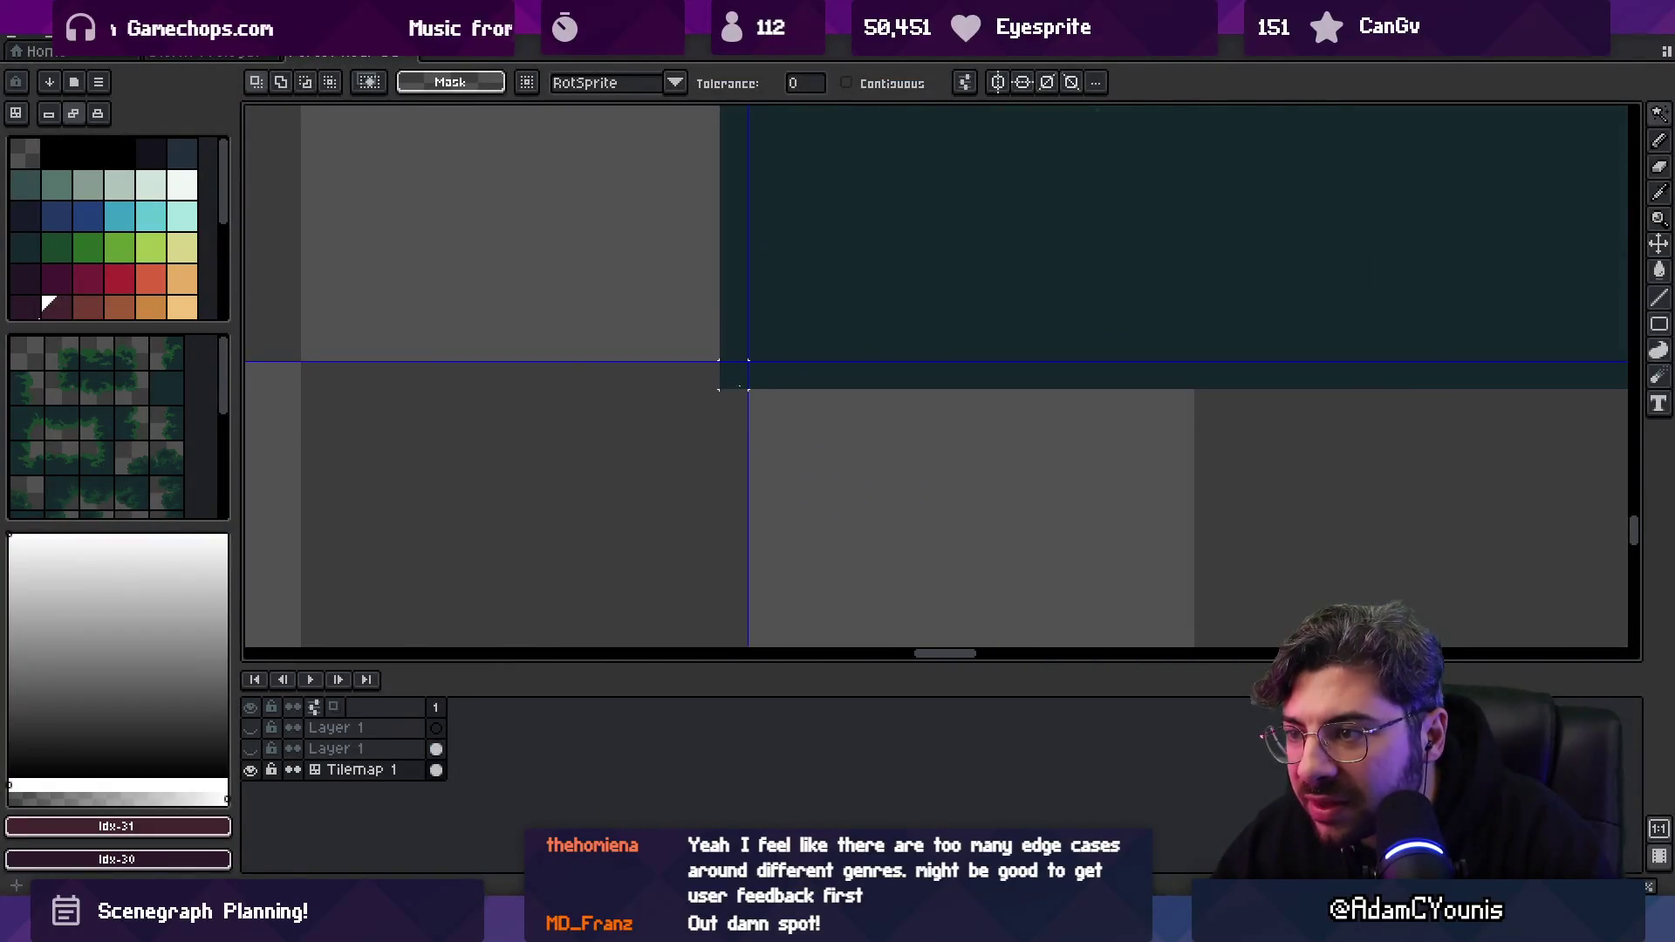
{"action": "scroll", "coordinate": [737, 397], "scroll_direction": "down", "scroll_amount": 3}
{"action": "scroll", "coordinate": [742, 392], "scroll_direction": "up", "scroll_amount": 3}
{"action": "key", "text": "v"}
{"action": "key", "text": "e"}
{"action": "scroll", "coordinate": [718, 504], "scroll_direction": "down", "scroll_amount": 4}
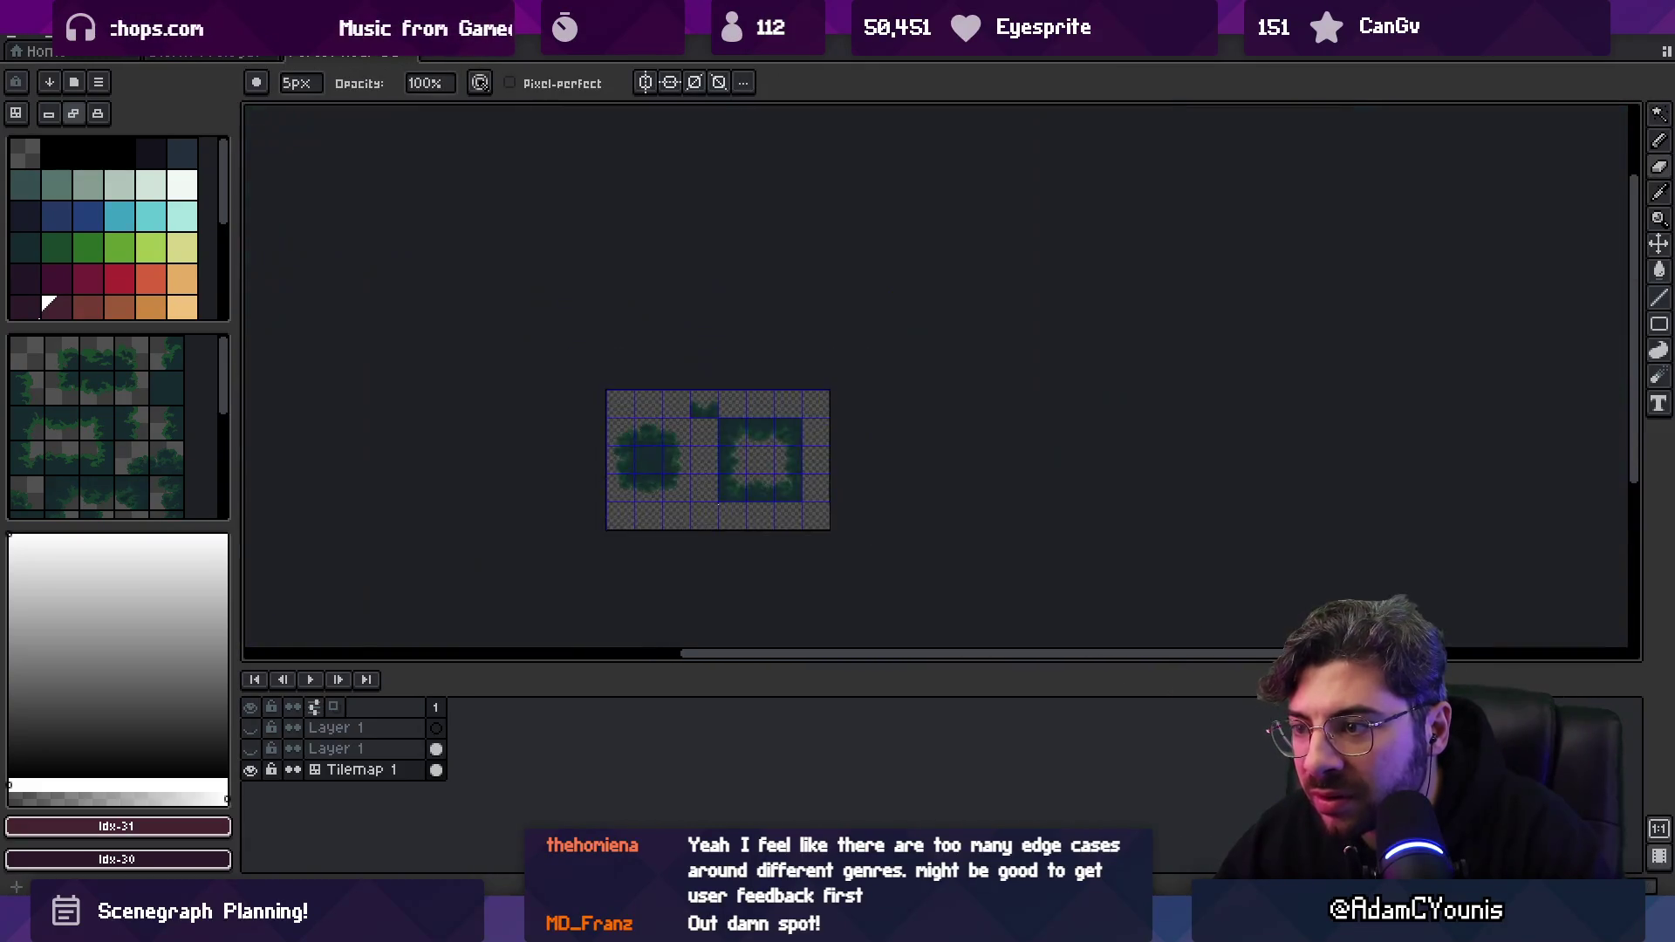
{"action": "scroll", "coordinate": [718, 504], "scroll_direction": "up", "scroll_amount": 3}
{"action": "scroll", "coordinate": [1383, 454], "scroll_direction": "up", "scroll_amount": 4}
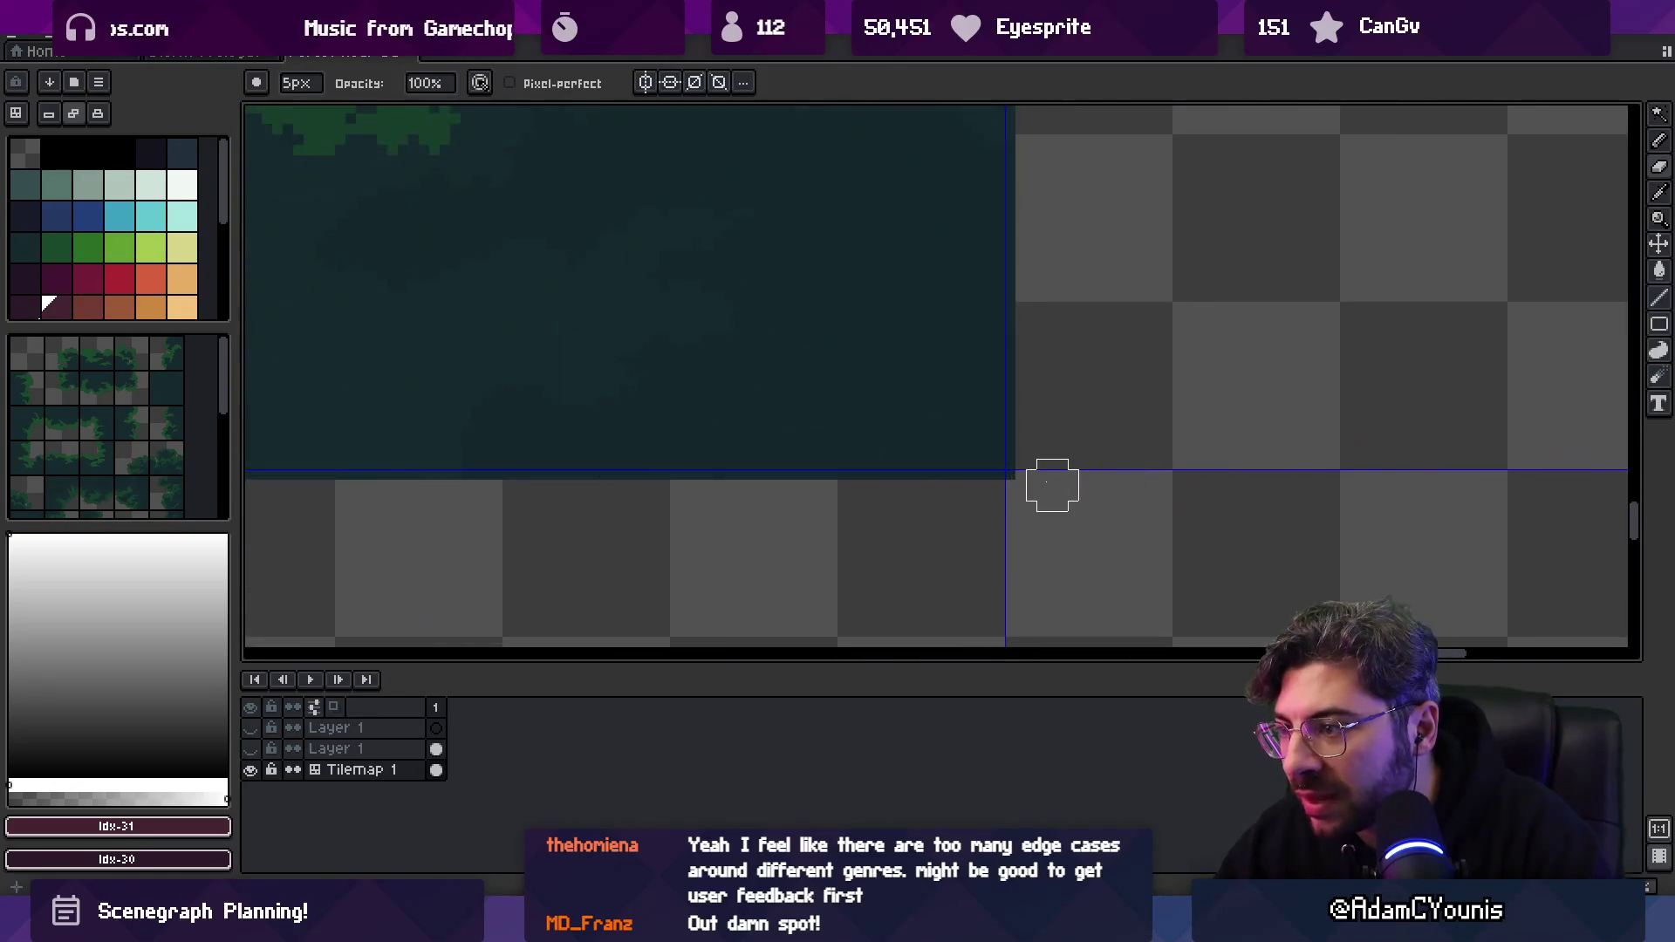
{"action": "scroll", "coordinate": [1031, 485], "scroll_direction": "down", "scroll_amount": 3}
{"action": "scroll", "coordinate": [1019, 227], "scroll_direction": "up", "scroll_amount": 3}
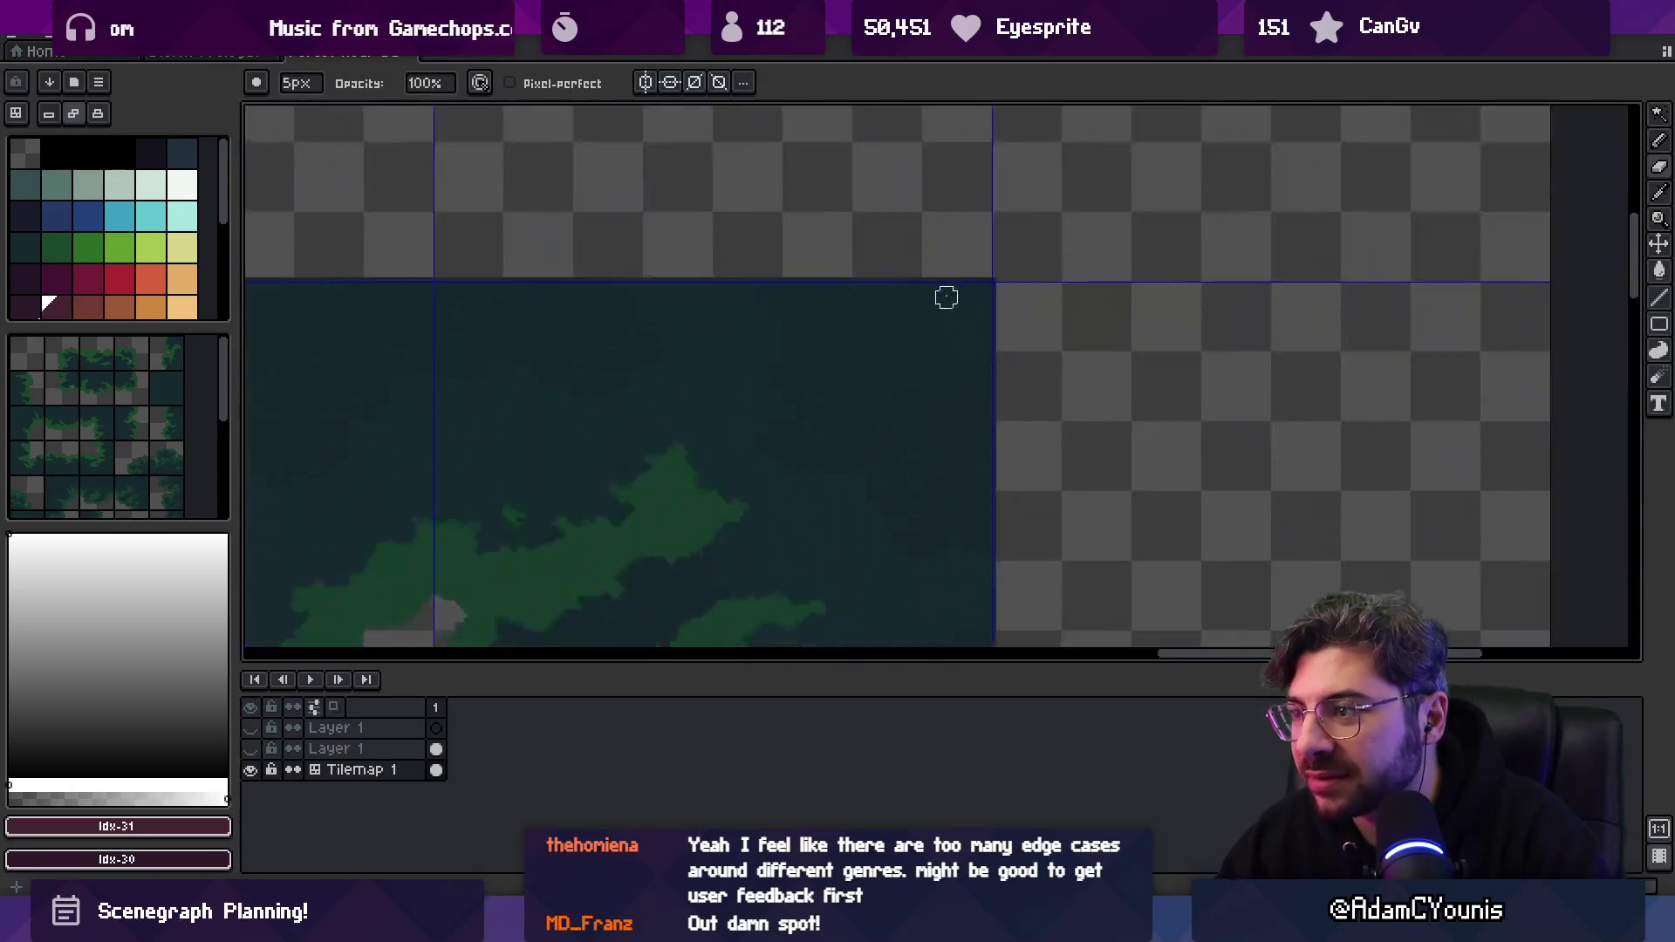
{"action": "scroll", "coordinate": [1032, 259], "scroll_direction": "down", "scroll_amount": 5}
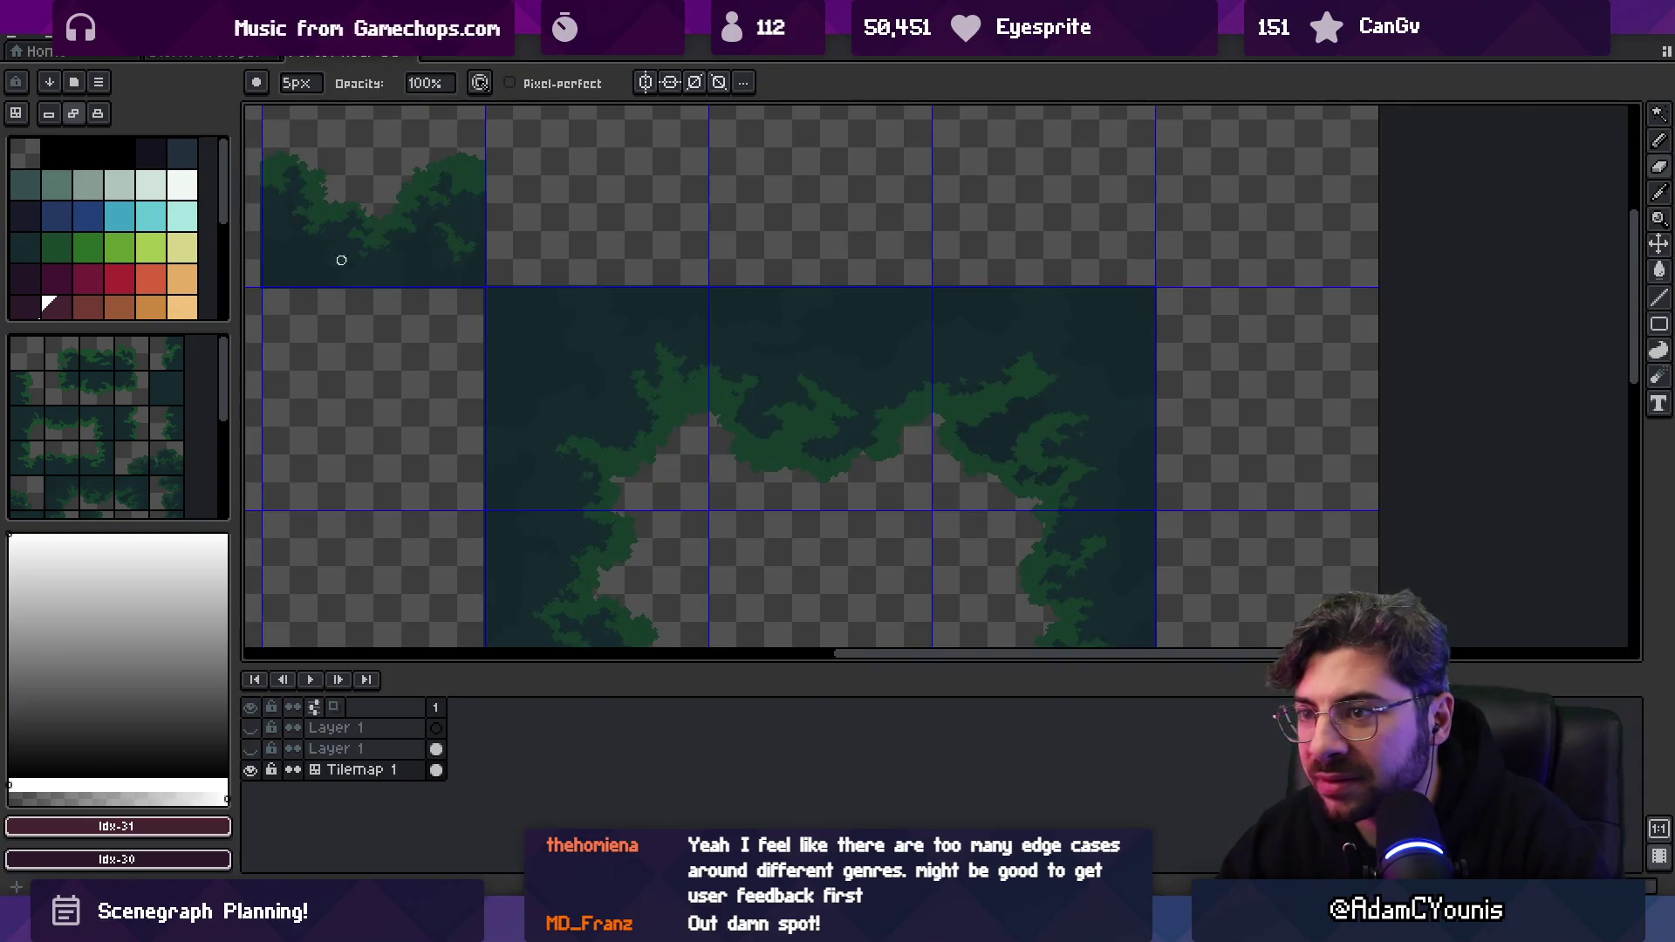
{"action": "scroll", "coordinate": [722, 424], "scroll_direction": "up", "scroll_amount": 4}
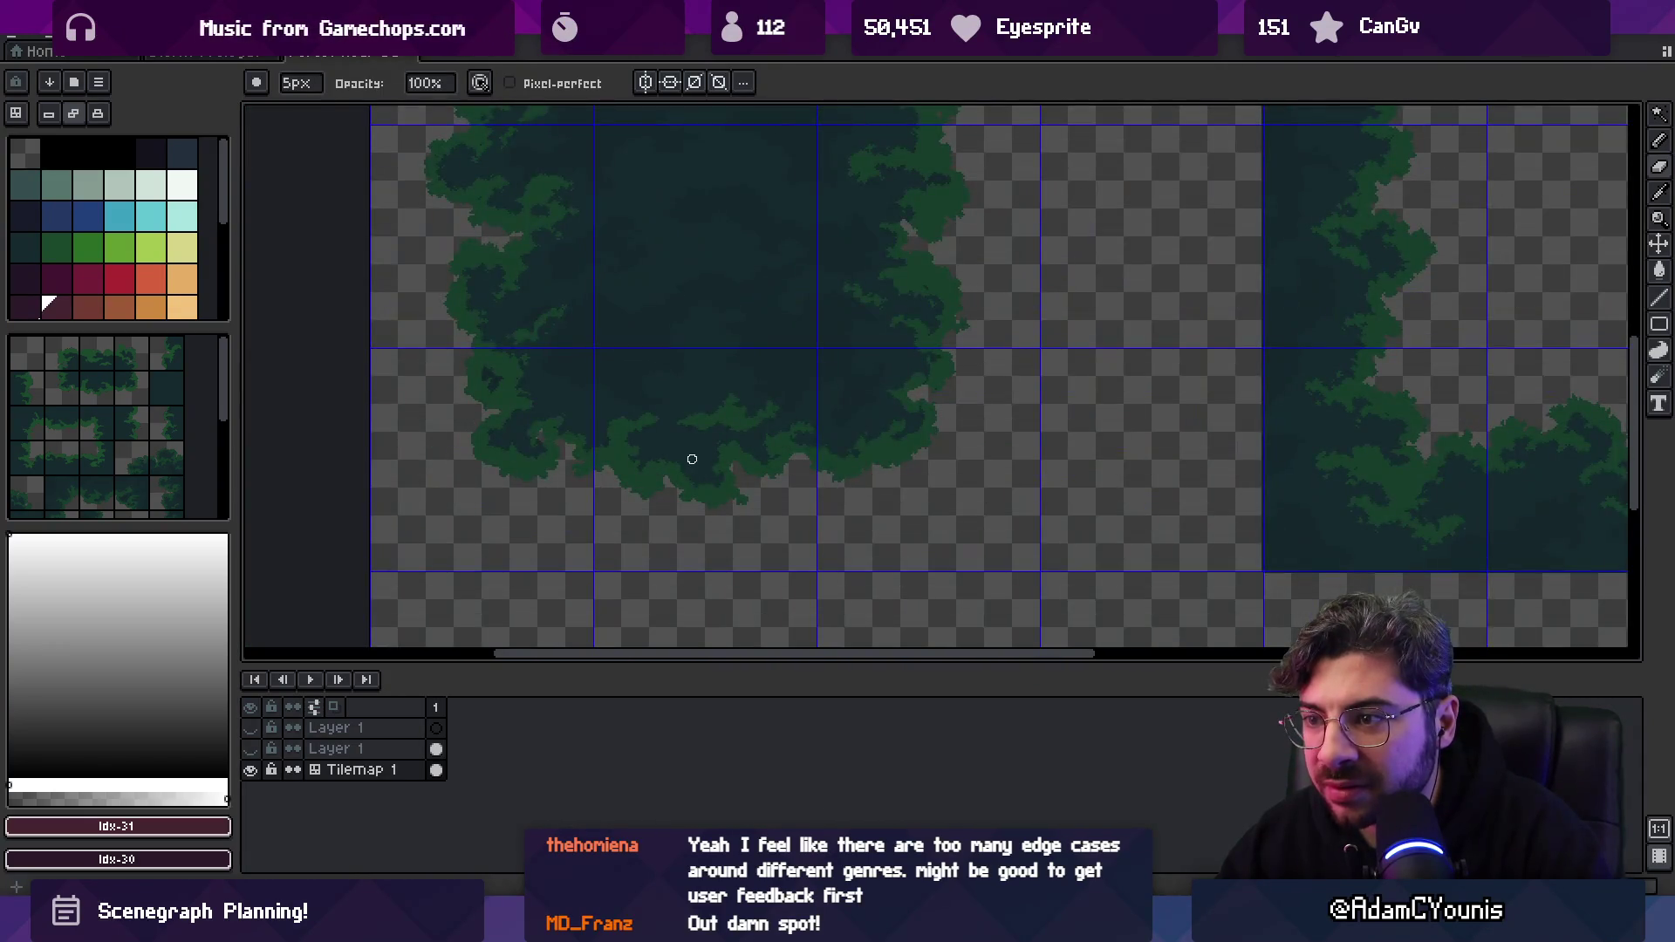
{"action": "key", "text": "v"}
{"action": "key", "text": "ctrl+e"}
{"action": "left_click", "coordinate": [968, 469]}
Check the Unity scene, then look over the tilemap in Aseprite again.
{"action": "mouse_move", "coordinate": [589, 927]}
{"action": "left_click", "coordinate": [589, 816]}
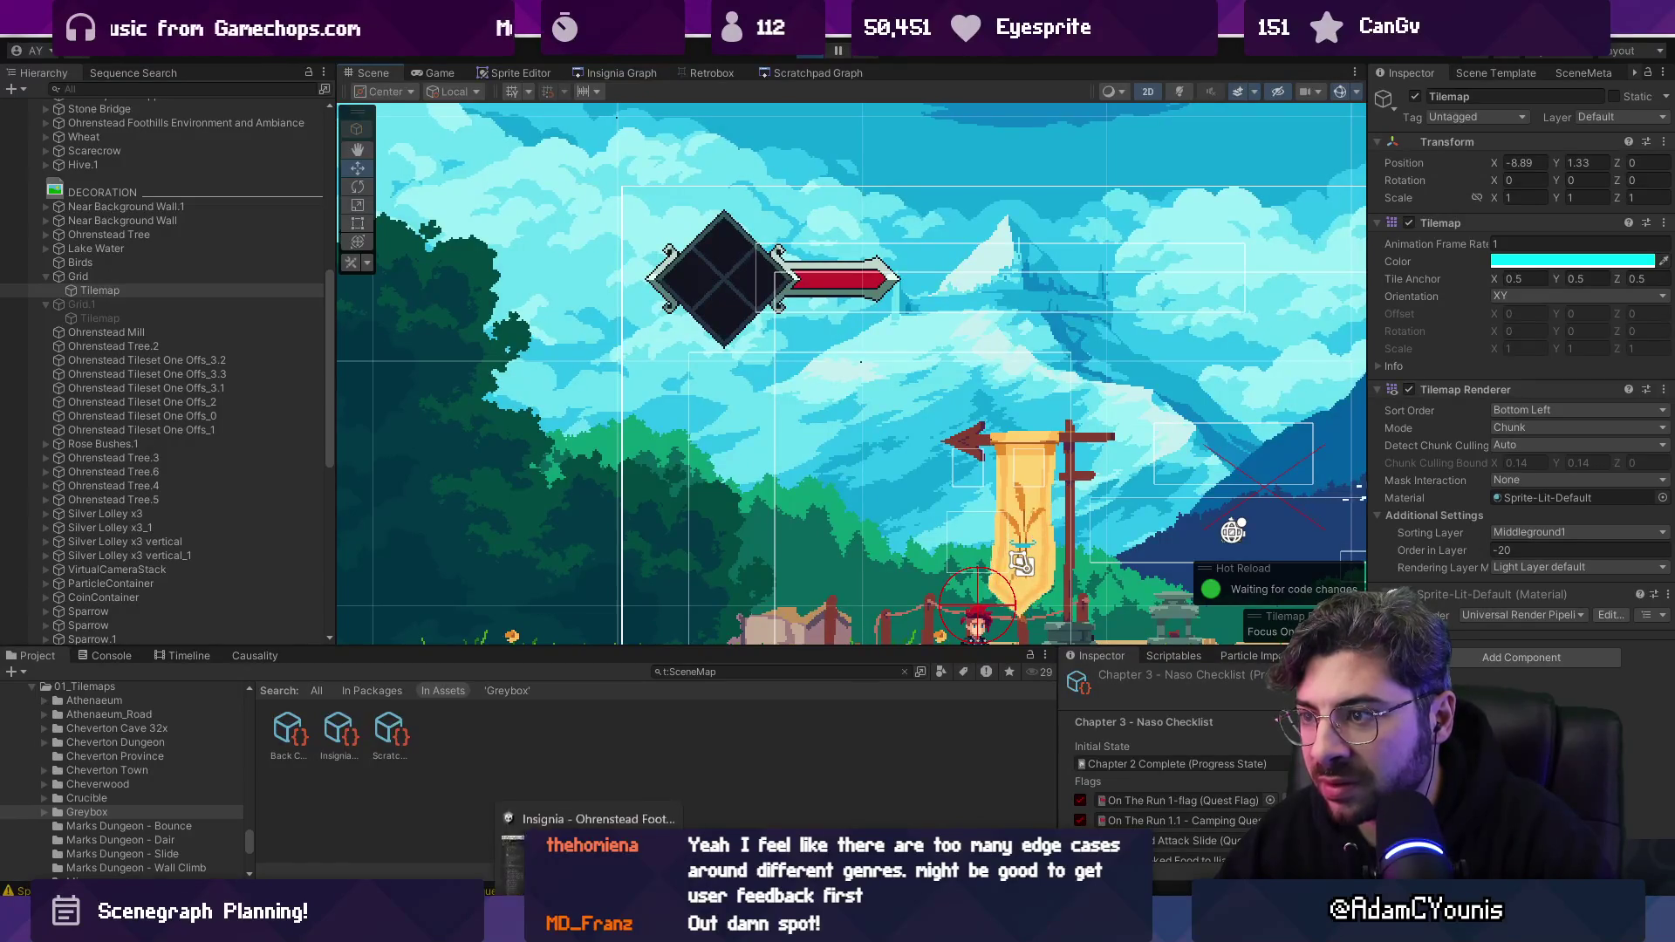
{"action": "left_click", "coordinate": [589, 820]}
{"action": "scroll", "coordinate": [655, 363], "scroll_direction": "left", "scroll_amount": 3}
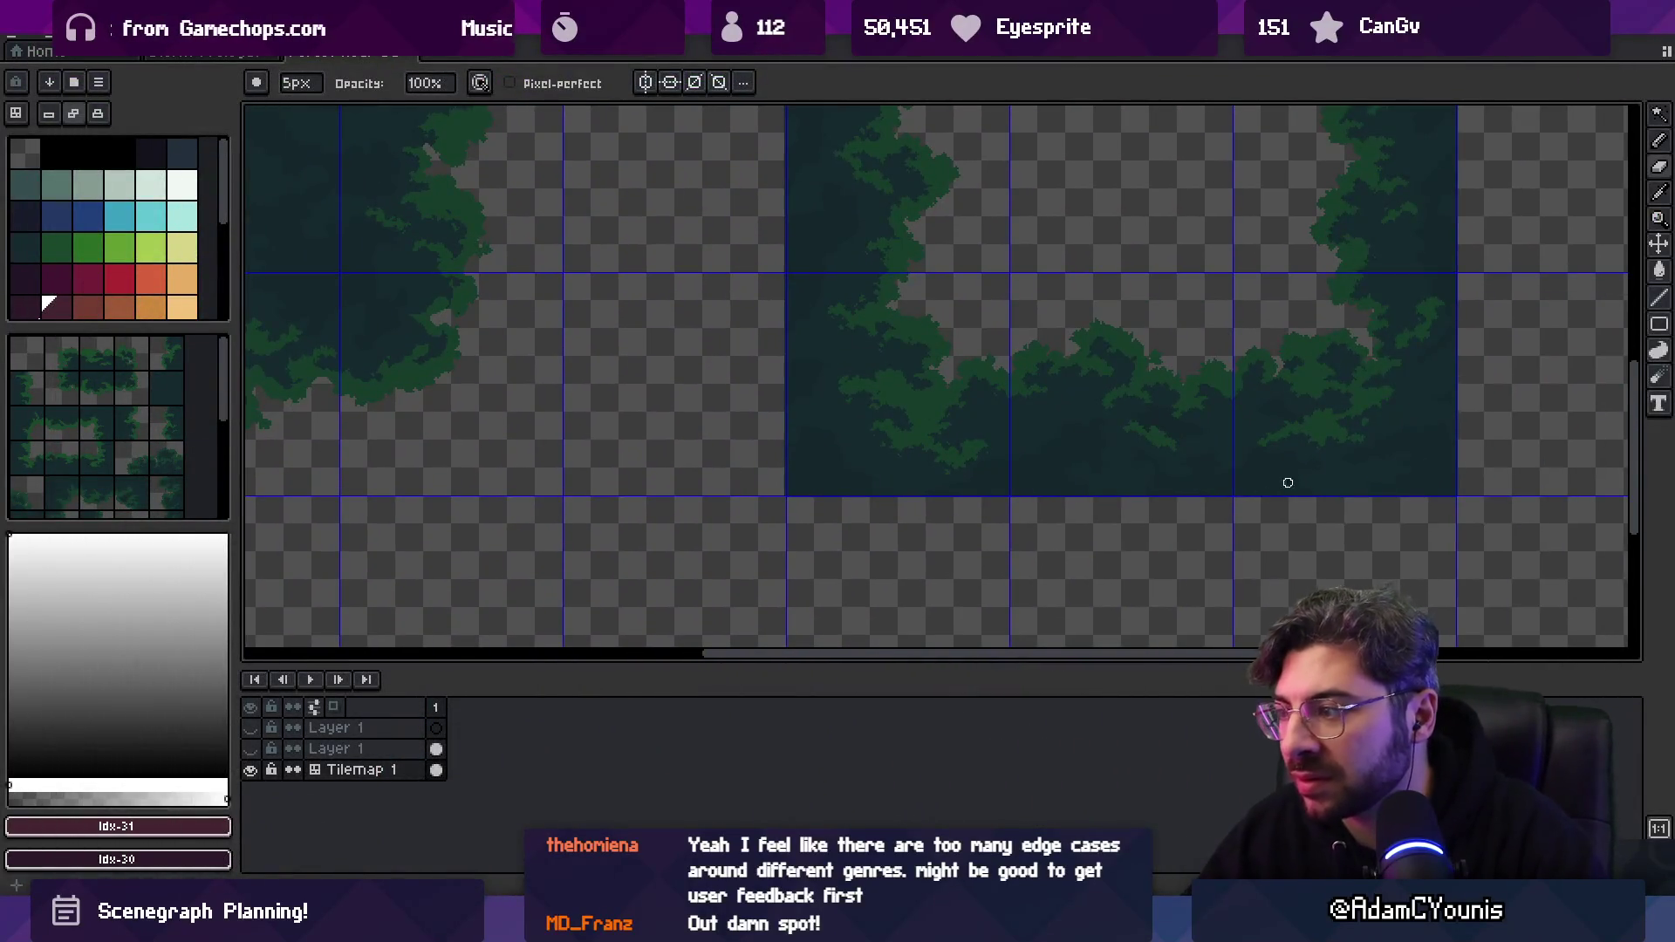
{"action": "scroll", "coordinate": [1134, 523], "scroll_direction": "right", "scroll_amount": 5}
{"action": "scroll", "coordinate": [908, 573], "scroll_direction": "up", "scroll_amount": 5}
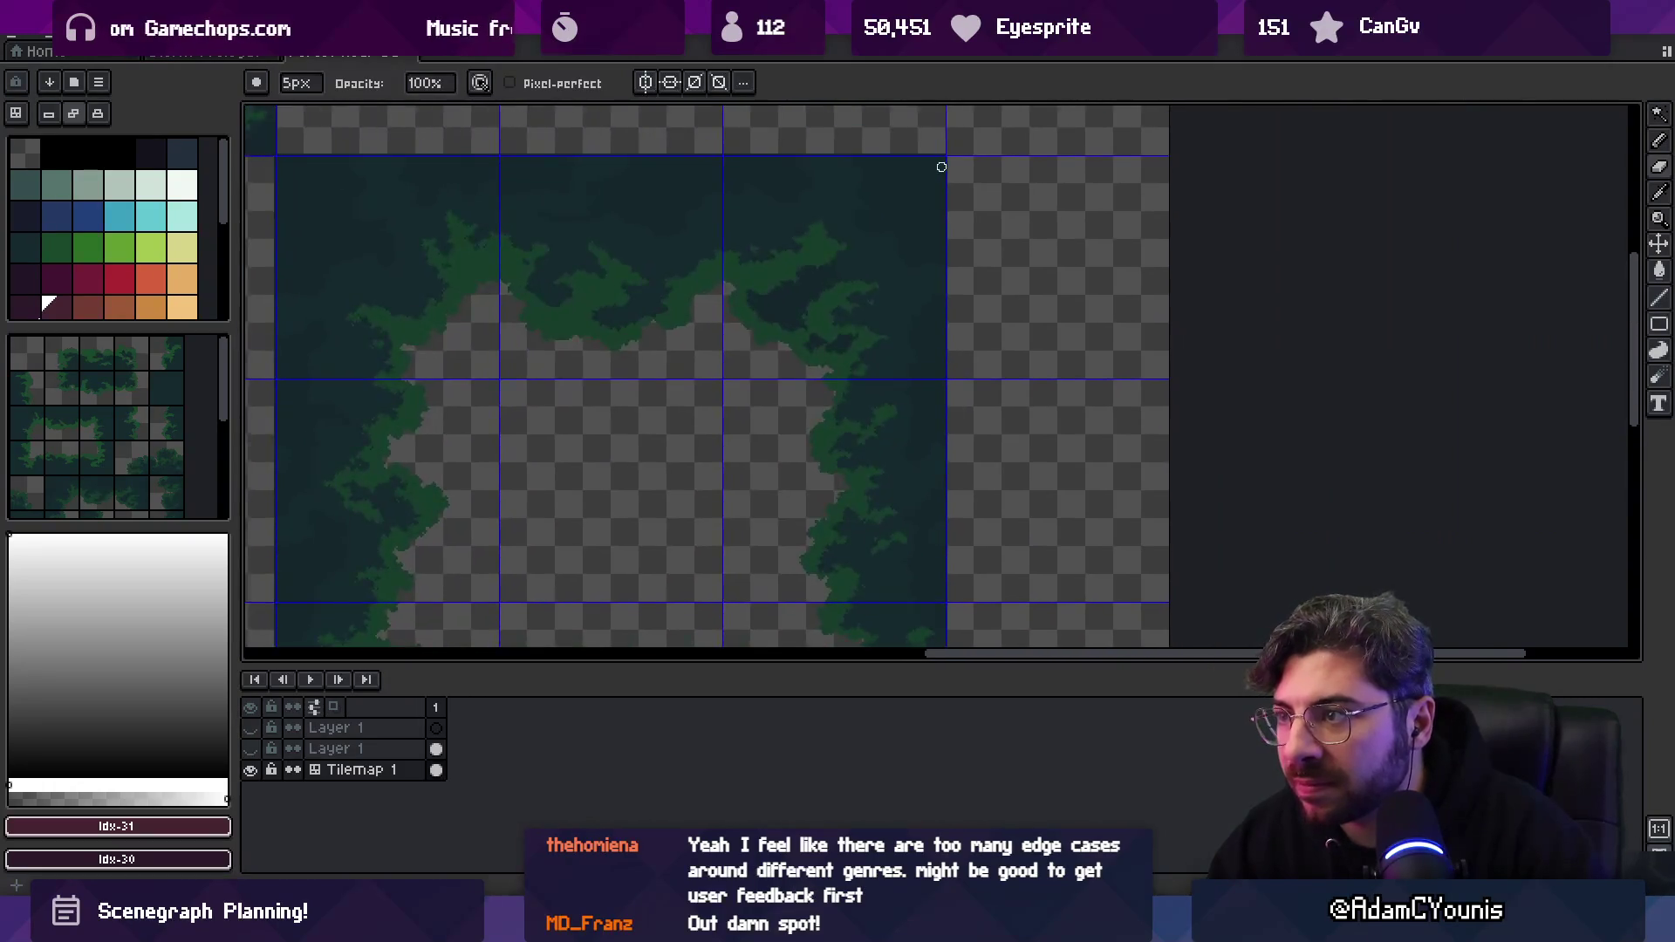
{"action": "scroll", "coordinate": [941, 167], "scroll_direction": "up", "scroll_amount": 4}
{"action": "scroll", "coordinate": [882, 434], "scroll_direction": "down", "scroll_amount": 3}
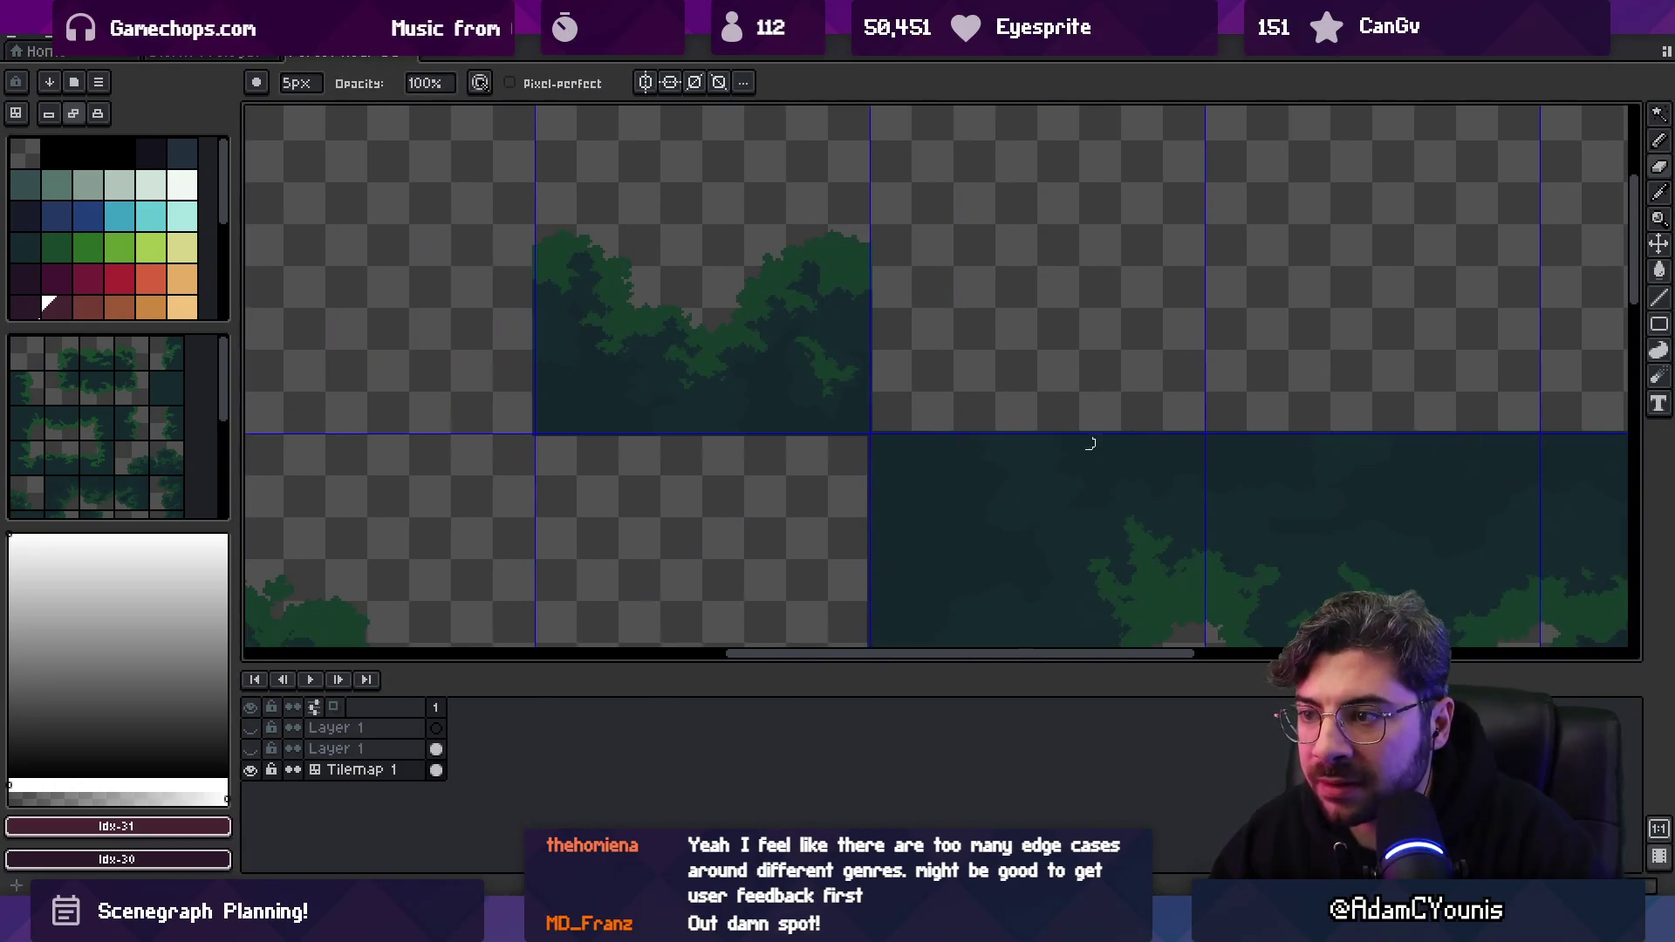
{"action": "scroll", "coordinate": [957, 423], "scroll_direction": "down", "scroll_amount": 2}
{"action": "scroll", "coordinate": [896, 447], "scroll_direction": "down", "scroll_amount": 2}
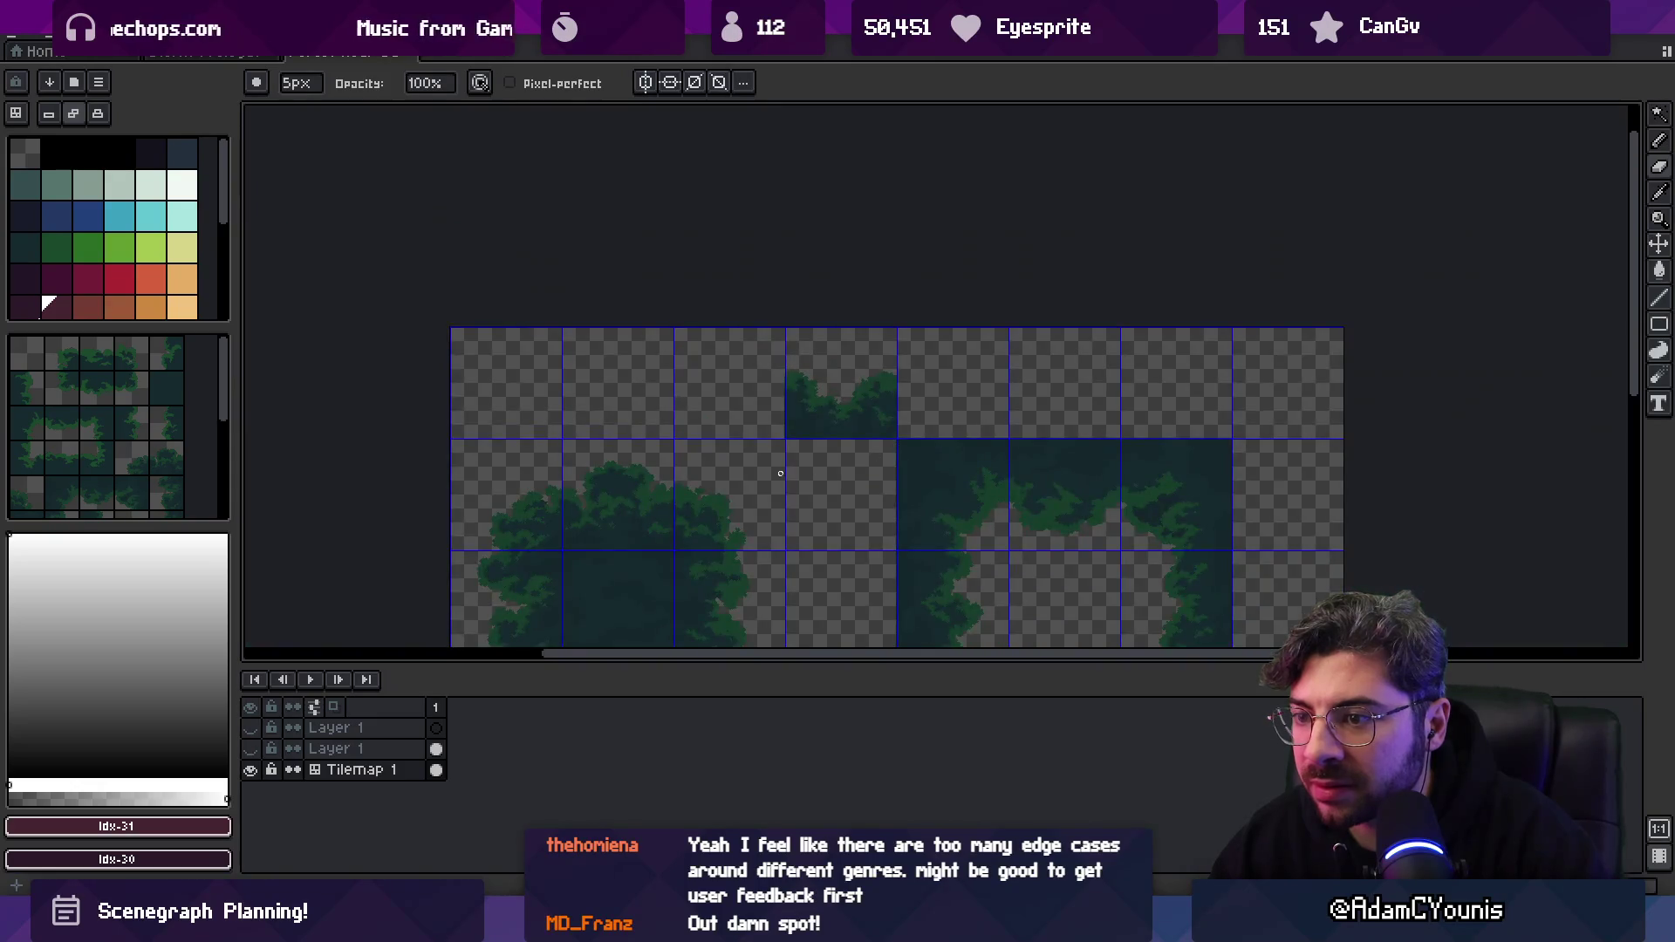
{"action": "scroll", "coordinate": [730, 461], "scroll_direction": "up", "scroll_amount": 2}
{"action": "scroll", "coordinate": [746, 558], "scroll_direction": "down", "scroll_amount": 2}
{"action": "scroll", "coordinate": [778, 448], "scroll_direction": "up", "scroll_amount": 2}
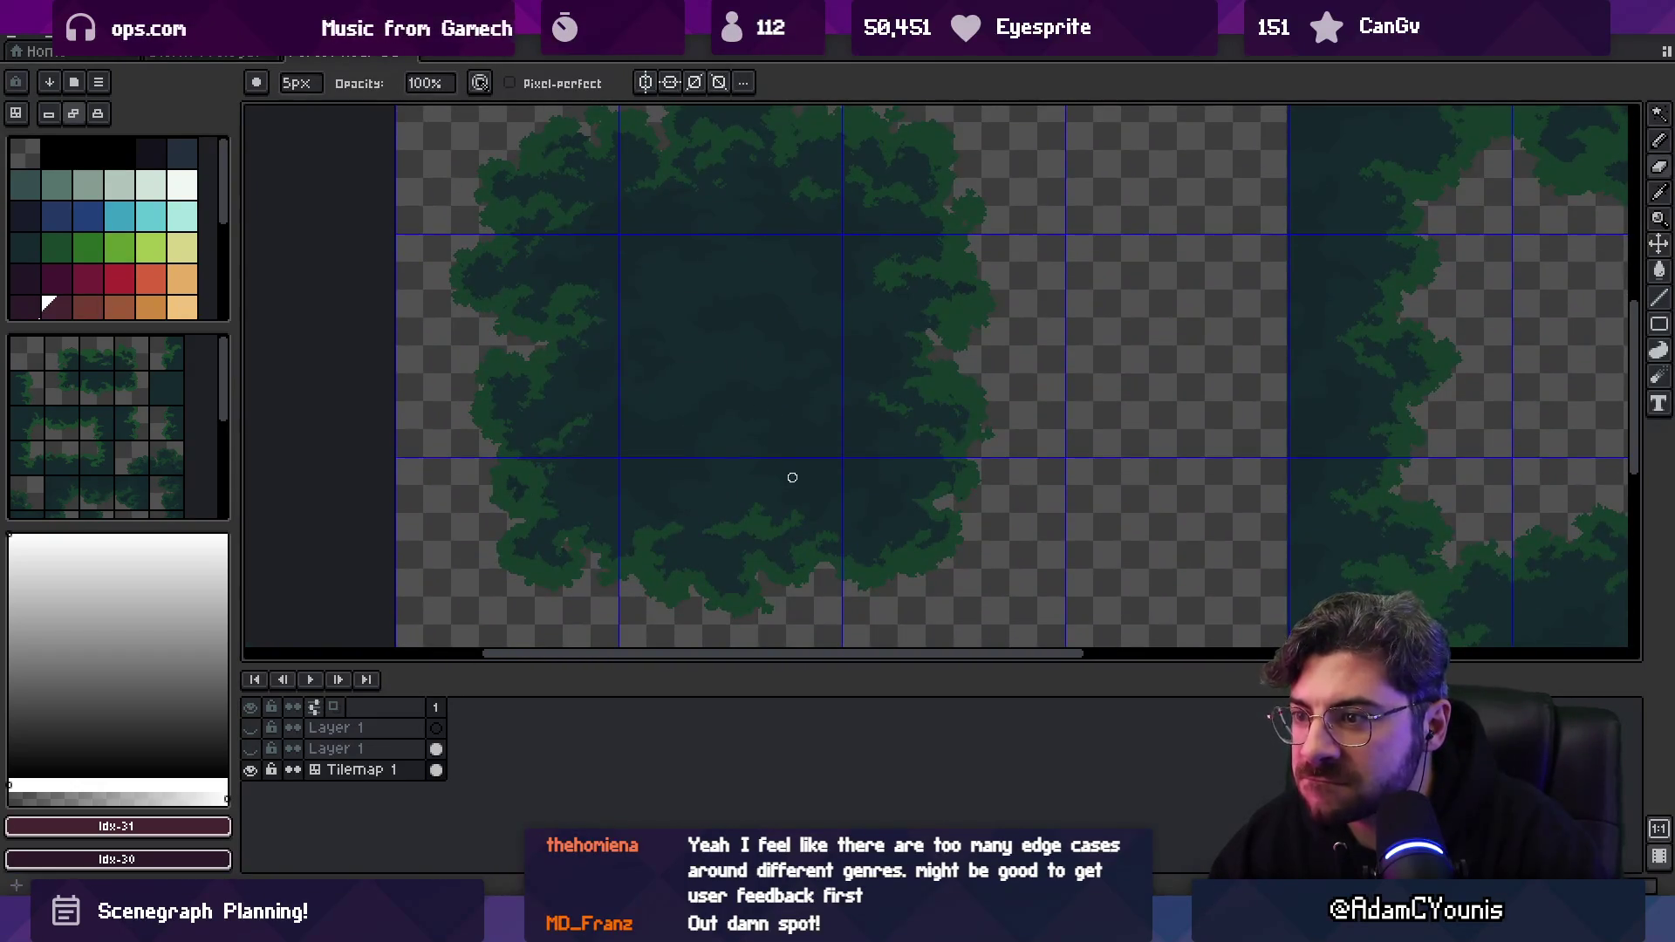
{"action": "scroll", "coordinate": [794, 486], "scroll_direction": "down", "scroll_amount": 2}
Re-export the forest tilemap from Aseprite and return to the Unity forest level.
{"action": "key", "text": "alt+Tab"}
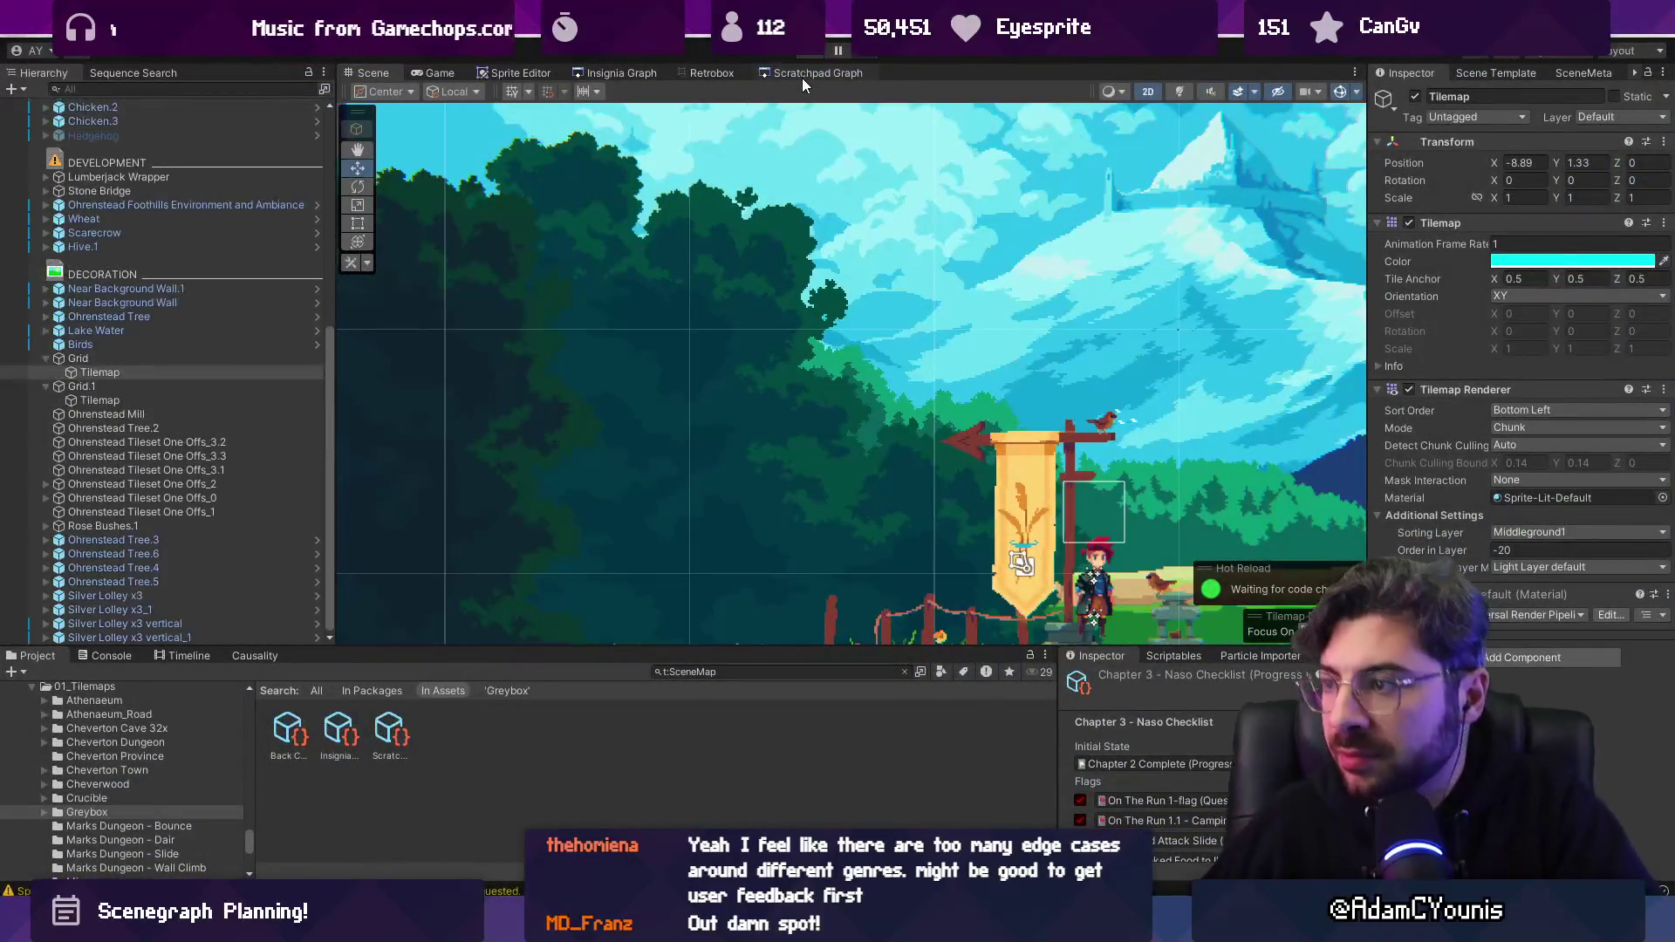
{"action": "scroll", "coordinate": [972, 331], "scroll_direction": "up", "scroll_amount": 5}
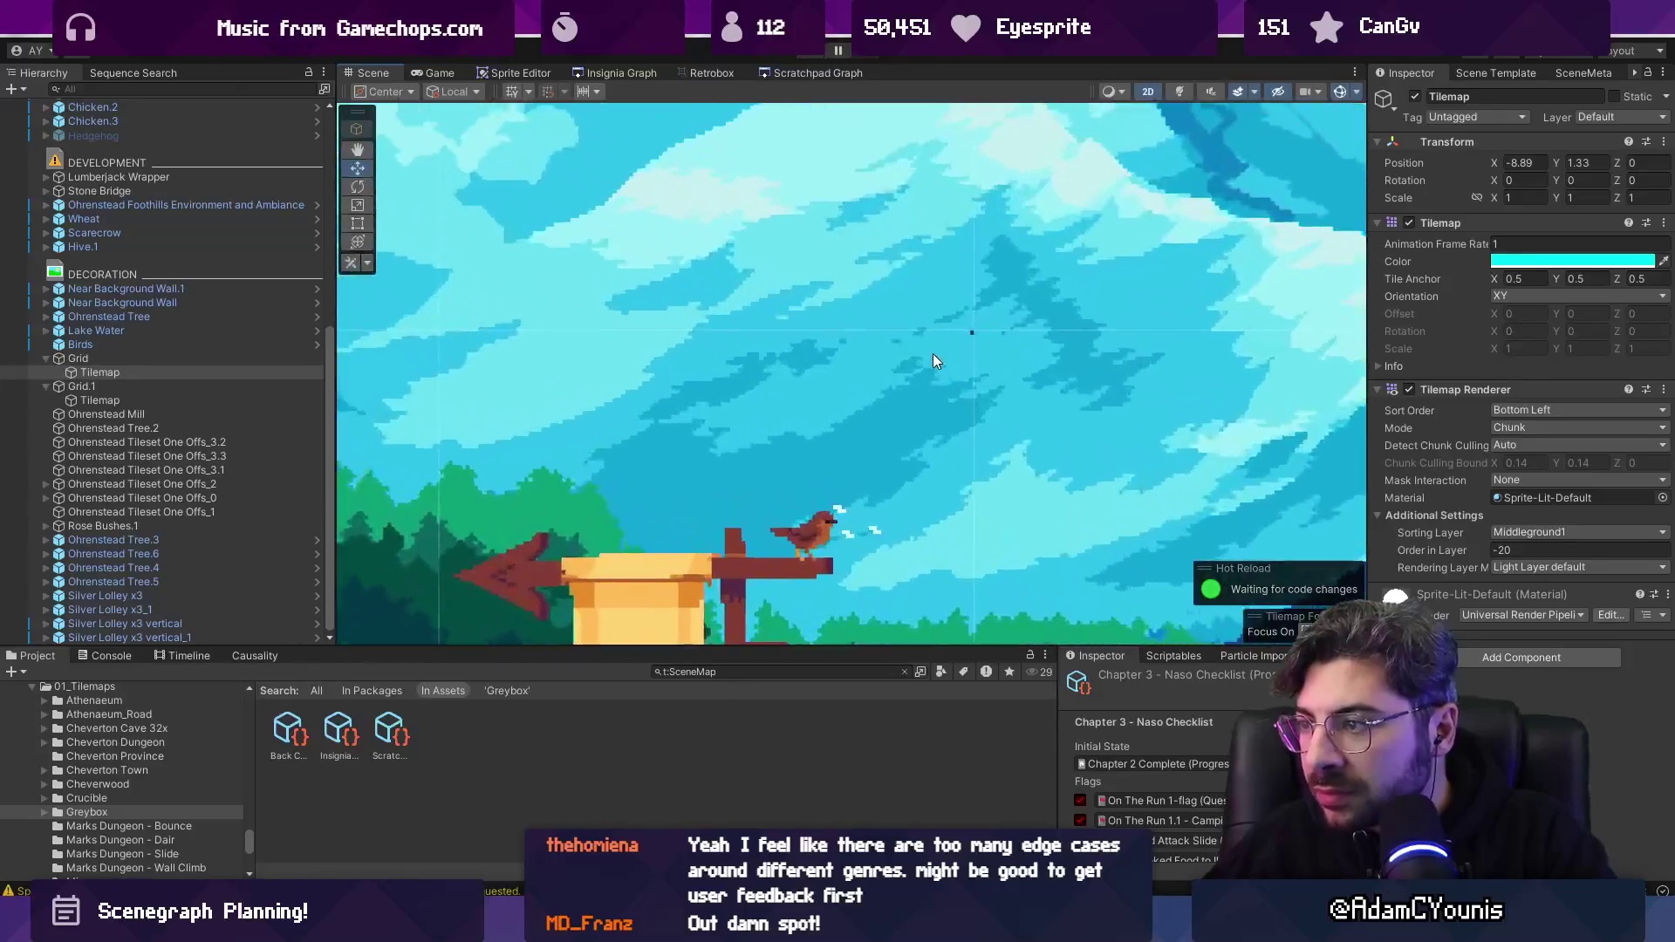
{"action": "scroll", "coordinate": [977, 342], "scroll_direction": "down", "scroll_amount": 5}
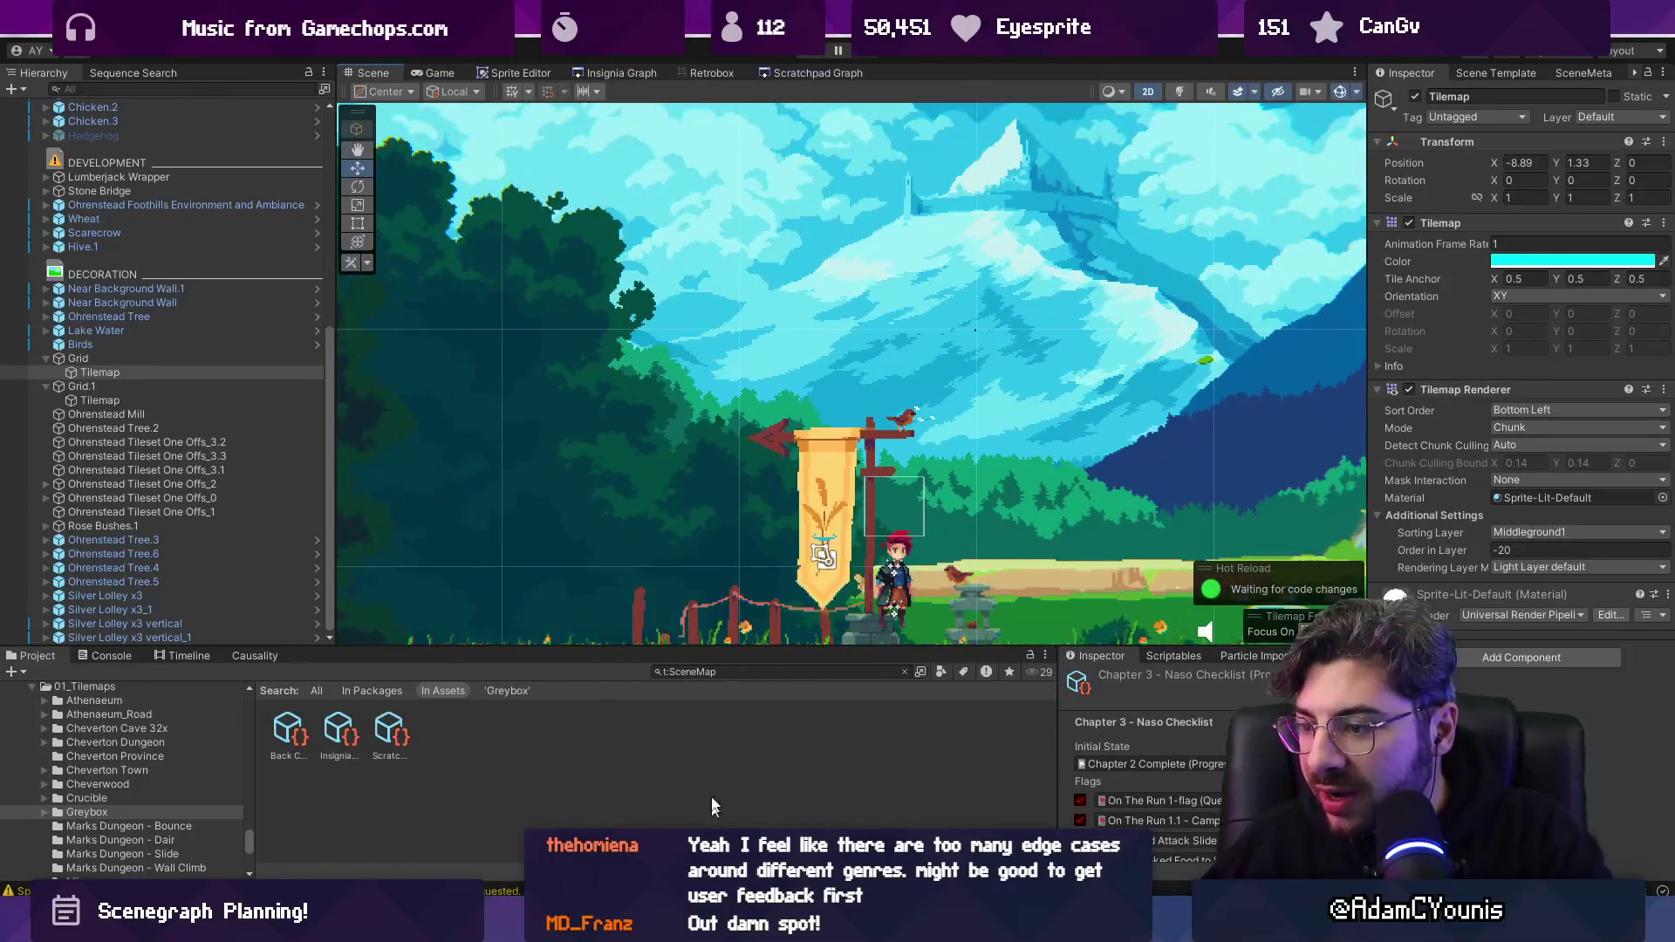
{"action": "key", "text": "alt+Tab"}
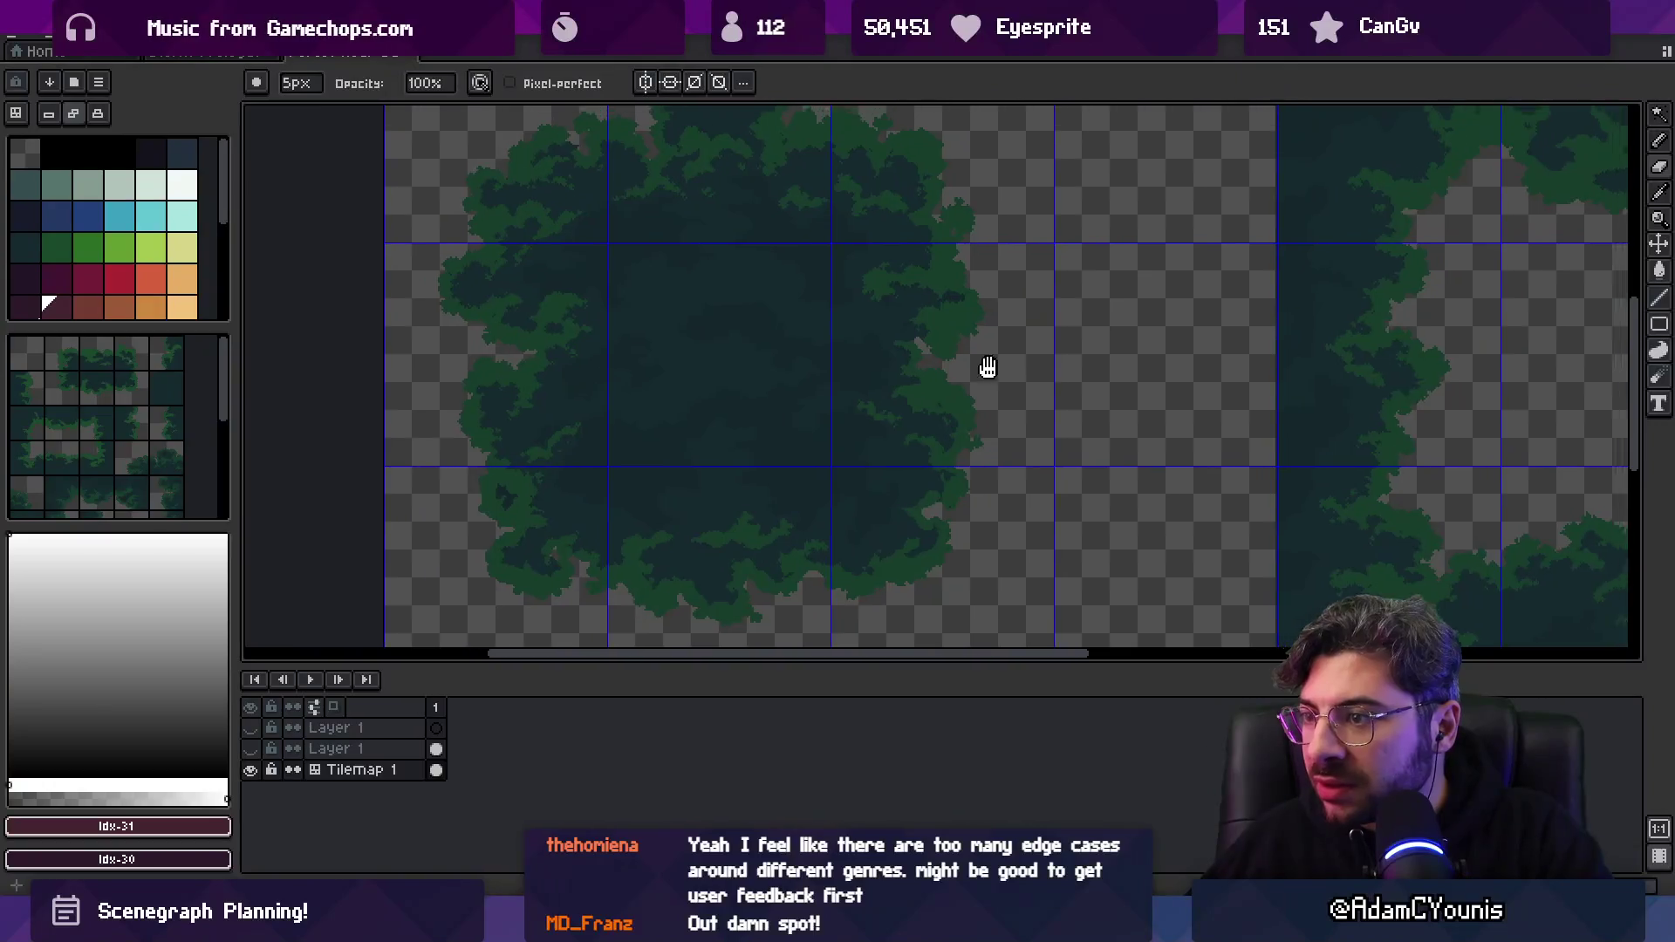
{"action": "scroll", "coordinate": [991, 363], "scroll_direction": "up", "scroll_amount": 3}
{"action": "scroll", "coordinate": [809, 214], "scroll_direction": "up", "scroll_amount": 5}
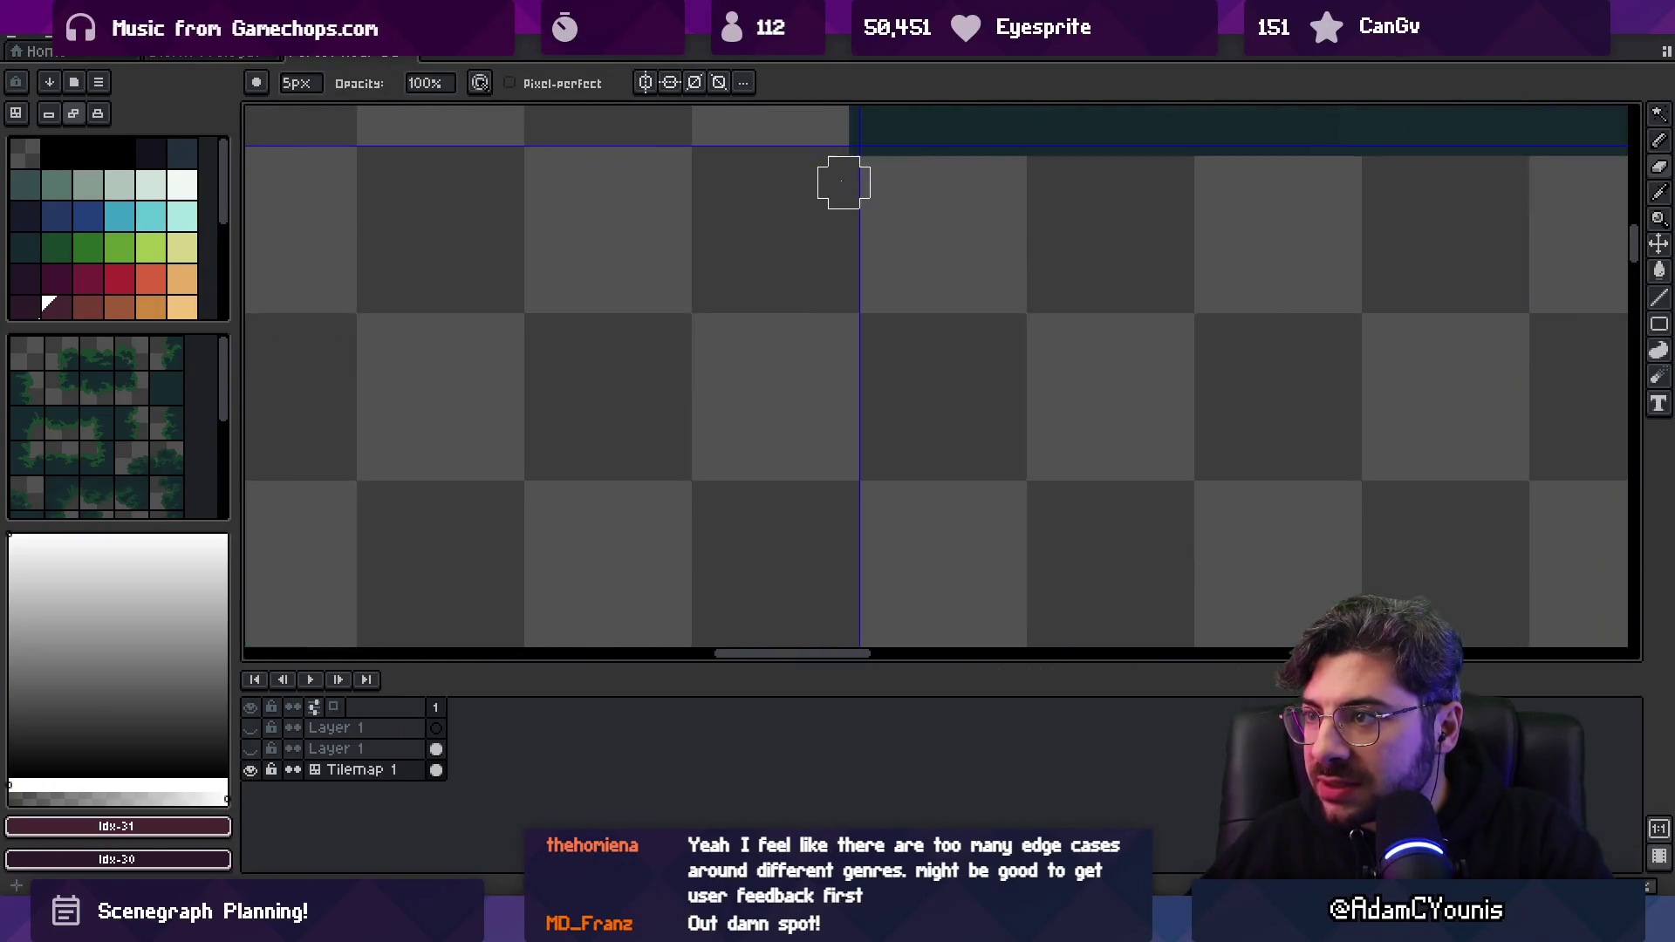
{"action": "scroll", "coordinate": [850, 392], "scroll_direction": "down", "scroll_amount": 4}
{"action": "scroll", "coordinate": [873, 471], "scroll_direction": "up", "scroll_amount": 2}
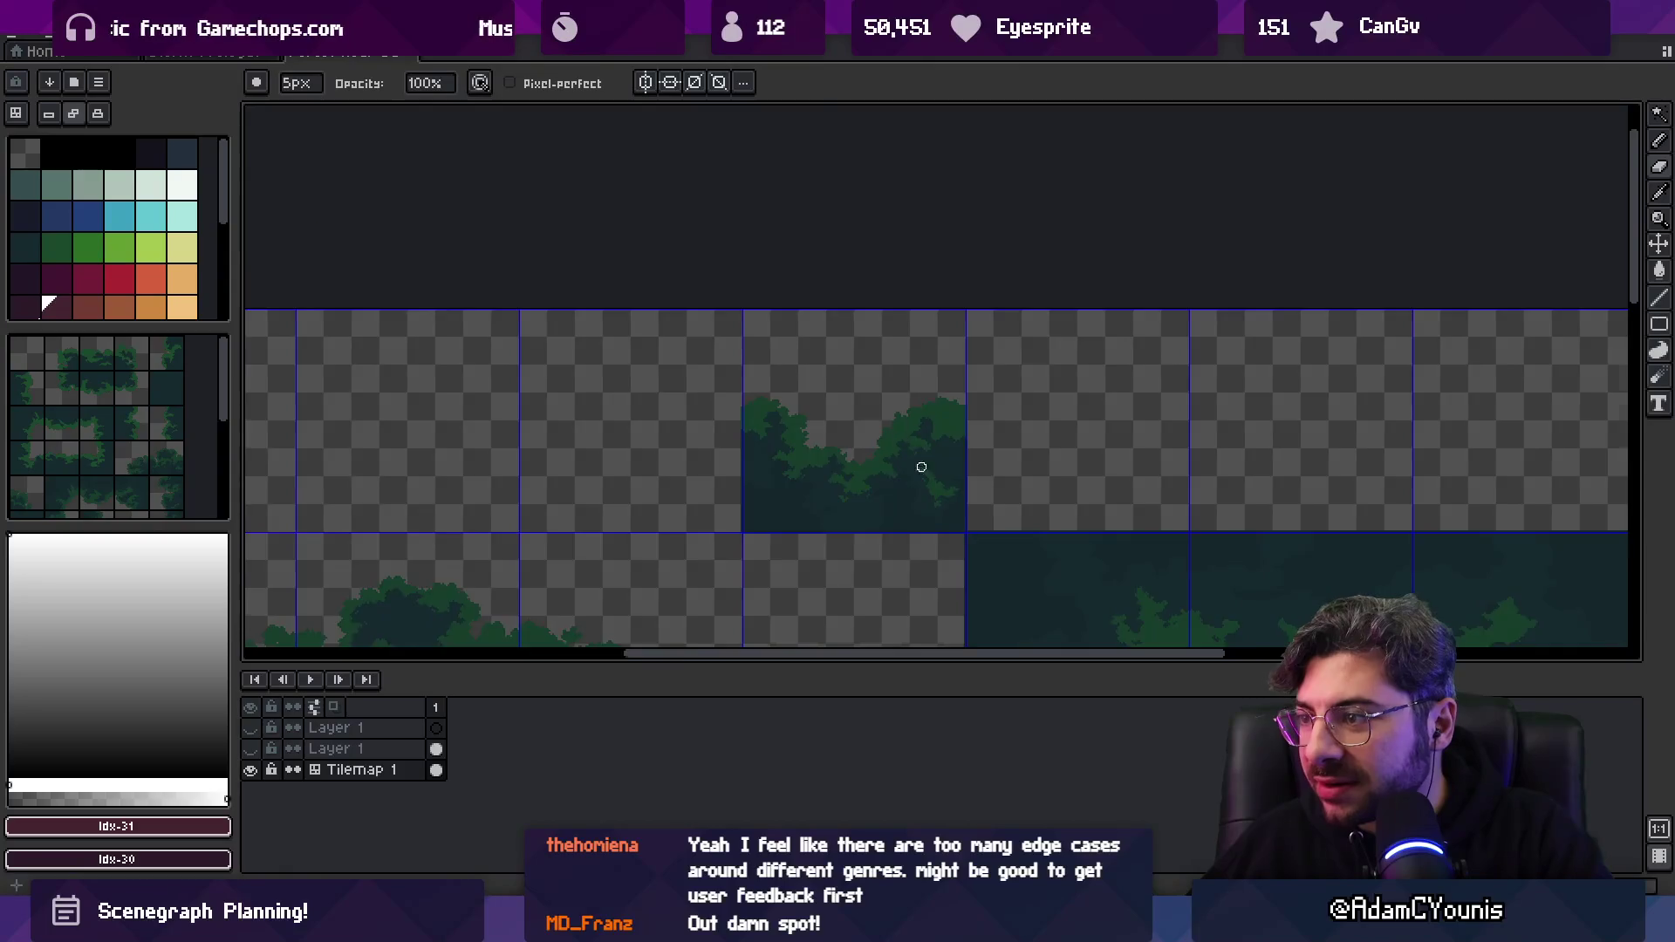
{"action": "scroll", "coordinate": [937, 580], "scroll_direction": "up", "scroll_amount": 2}
{"action": "scroll", "coordinate": [916, 425], "scroll_direction": "down", "scroll_amount": 3}
{"action": "key", "text": "b"}
{"action": "key", "text": "ctrl+alt+shift+s"}
{"action": "left_click", "coordinate": [975, 463]}
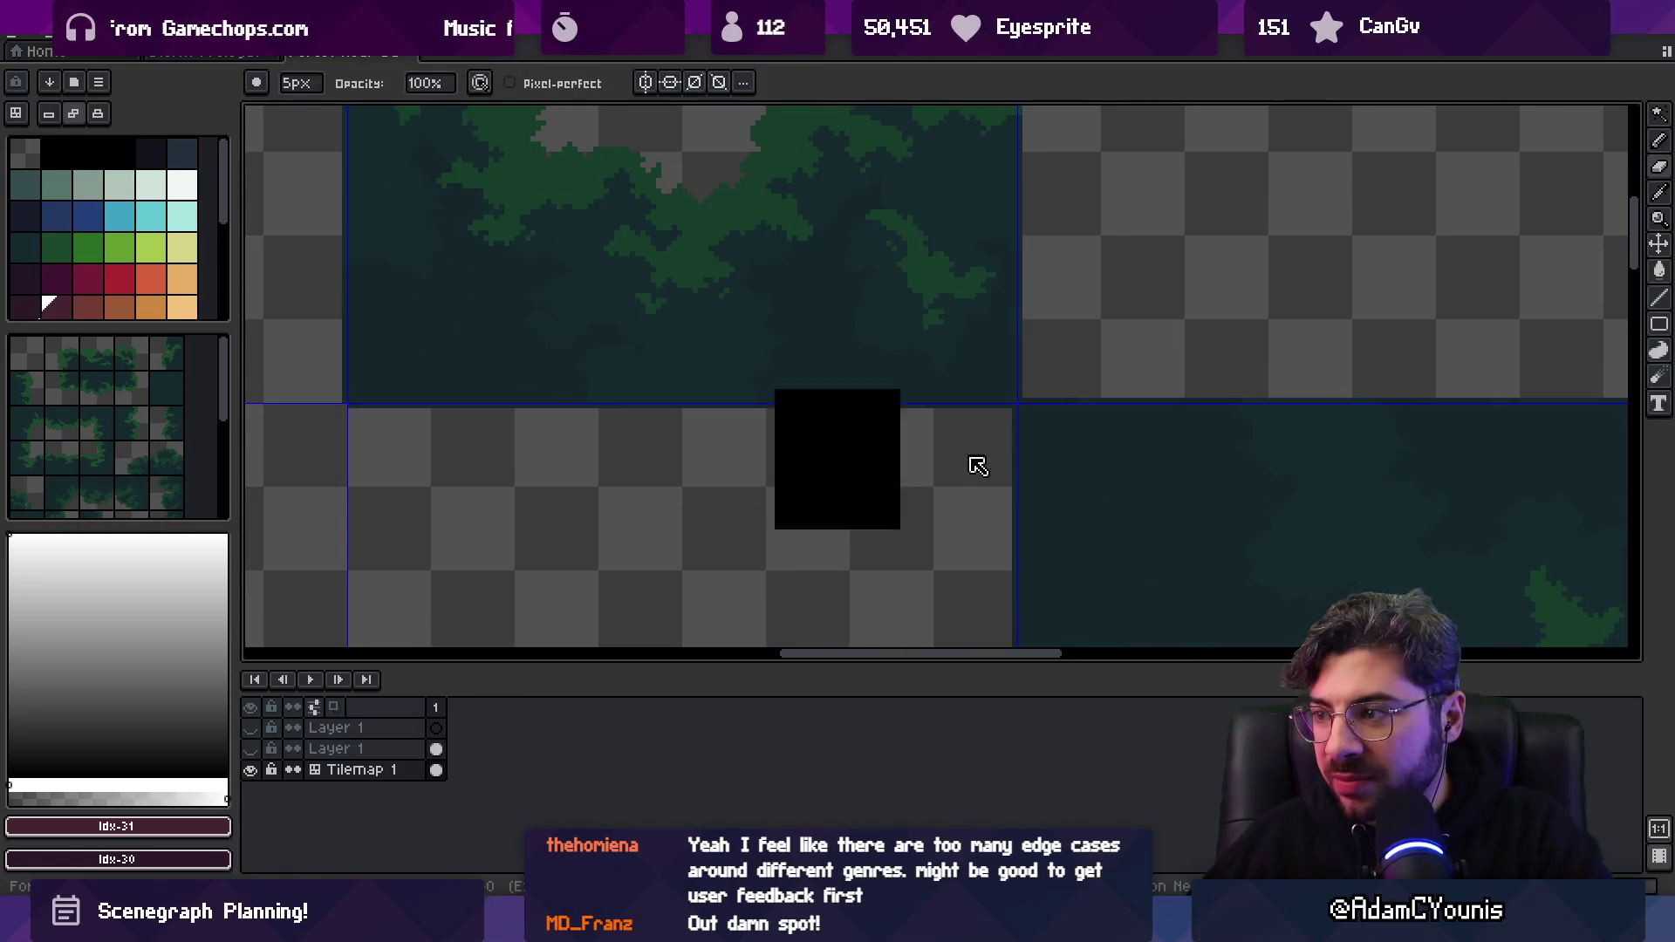
{"action": "key", "text": "alt+Tab"}
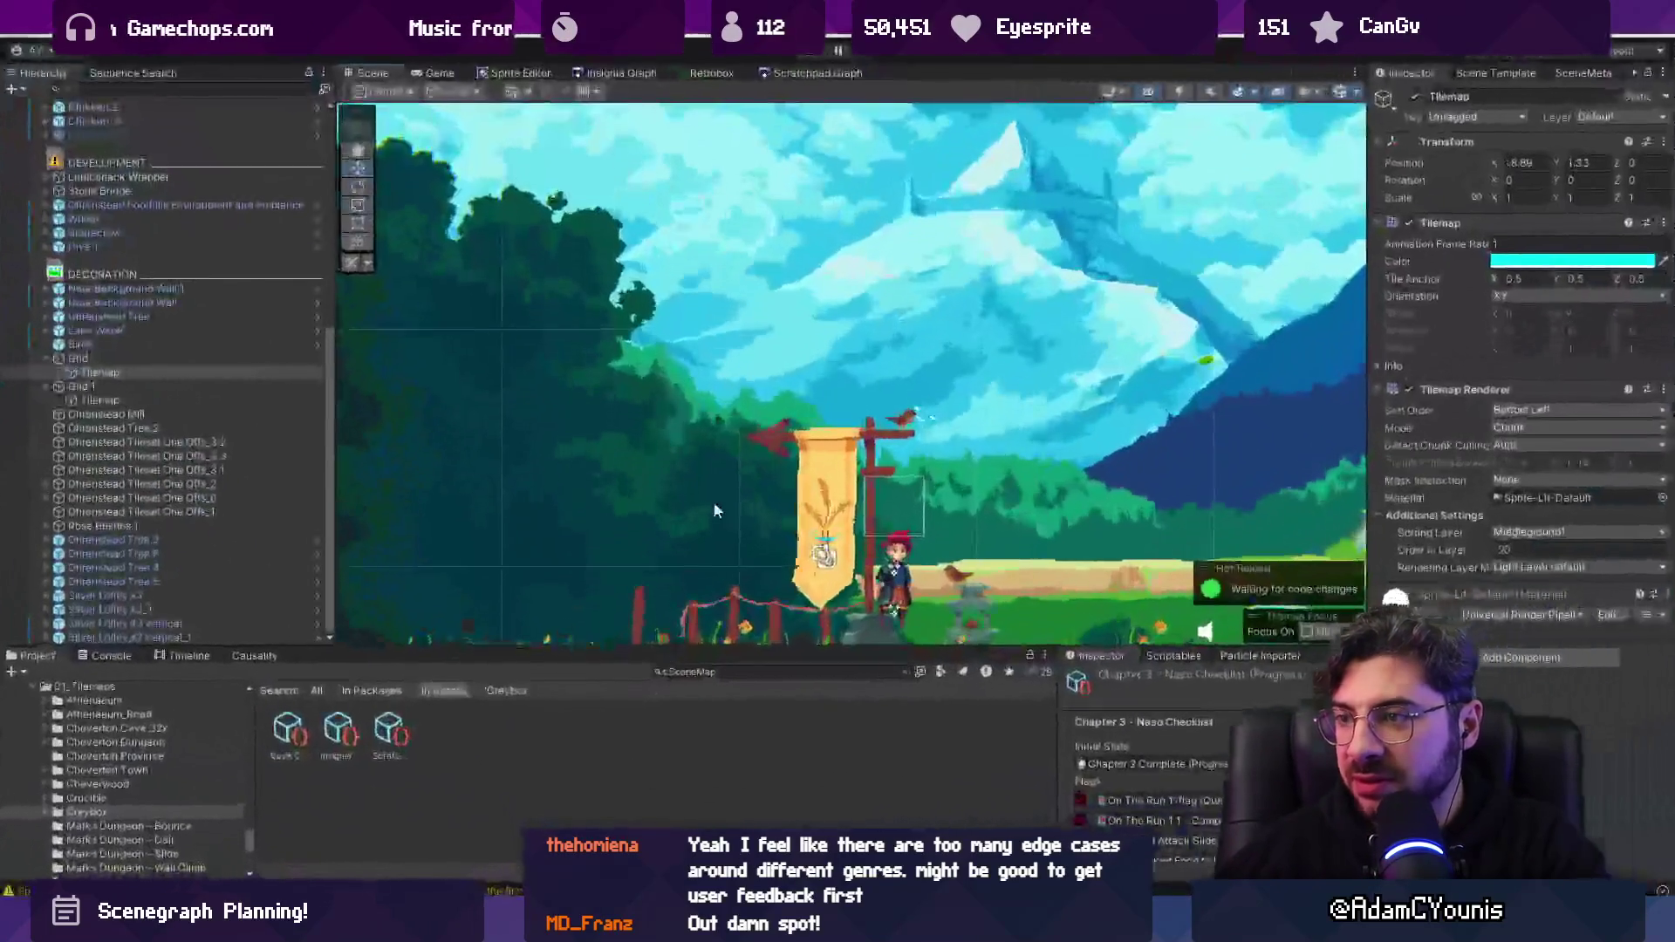
Play the level, running past the watermill, riding the lift and reaching the lumberjack, then stop.
{"action": "key", "text": "ctrl+p"}
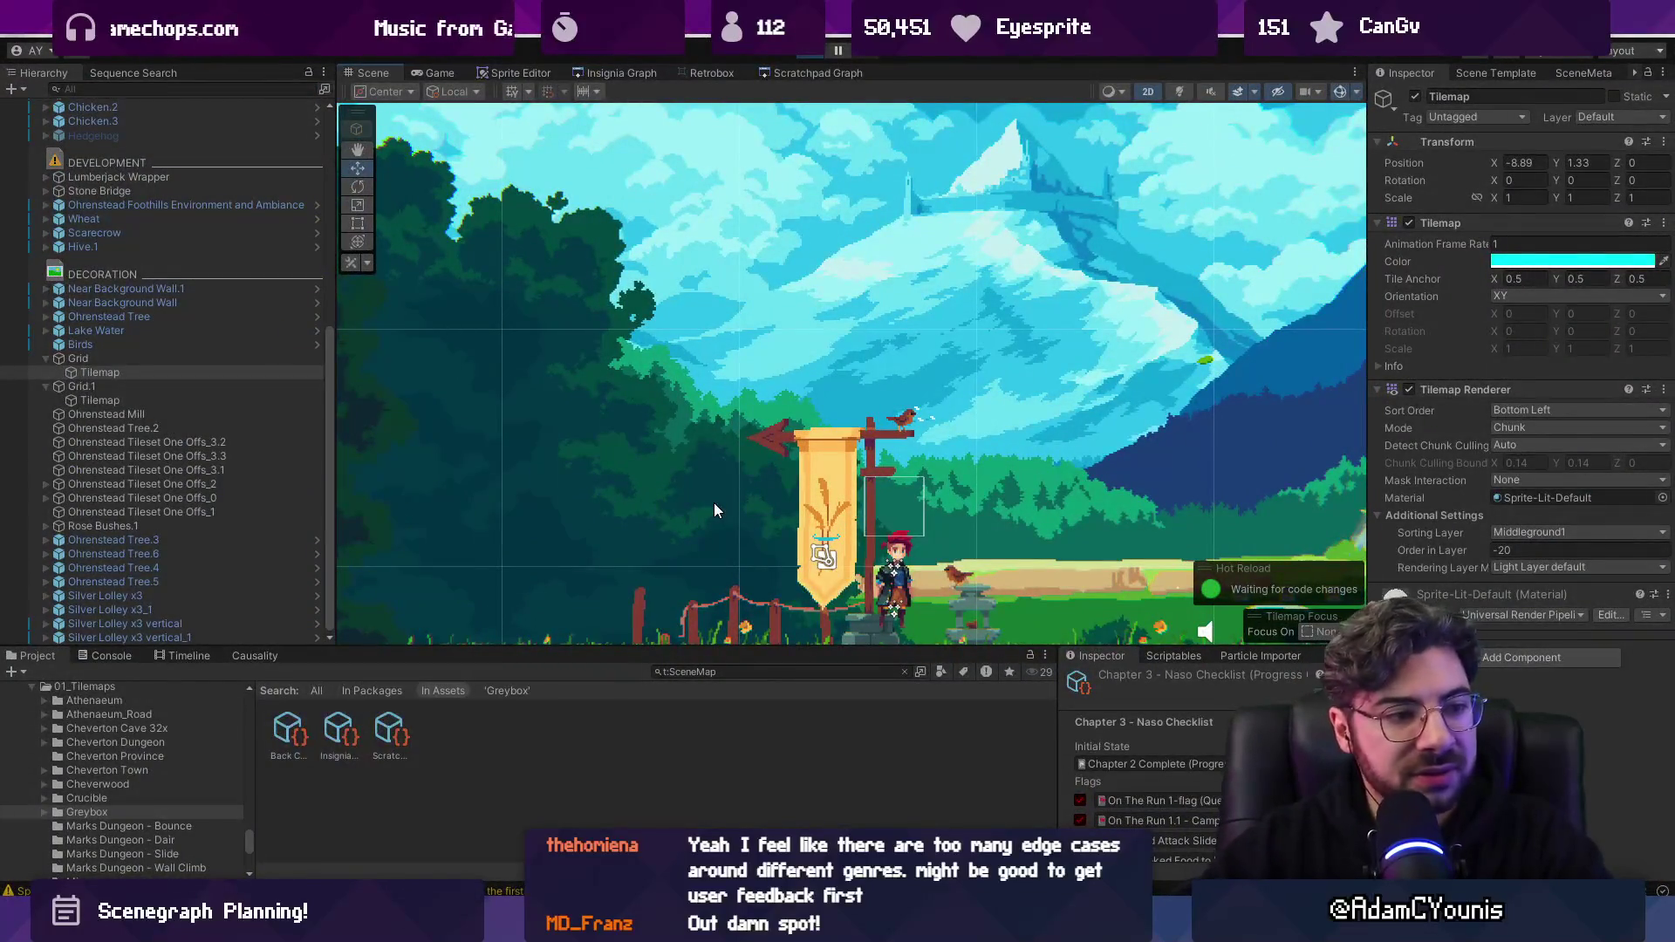
{"action": "key", "text": "d"}
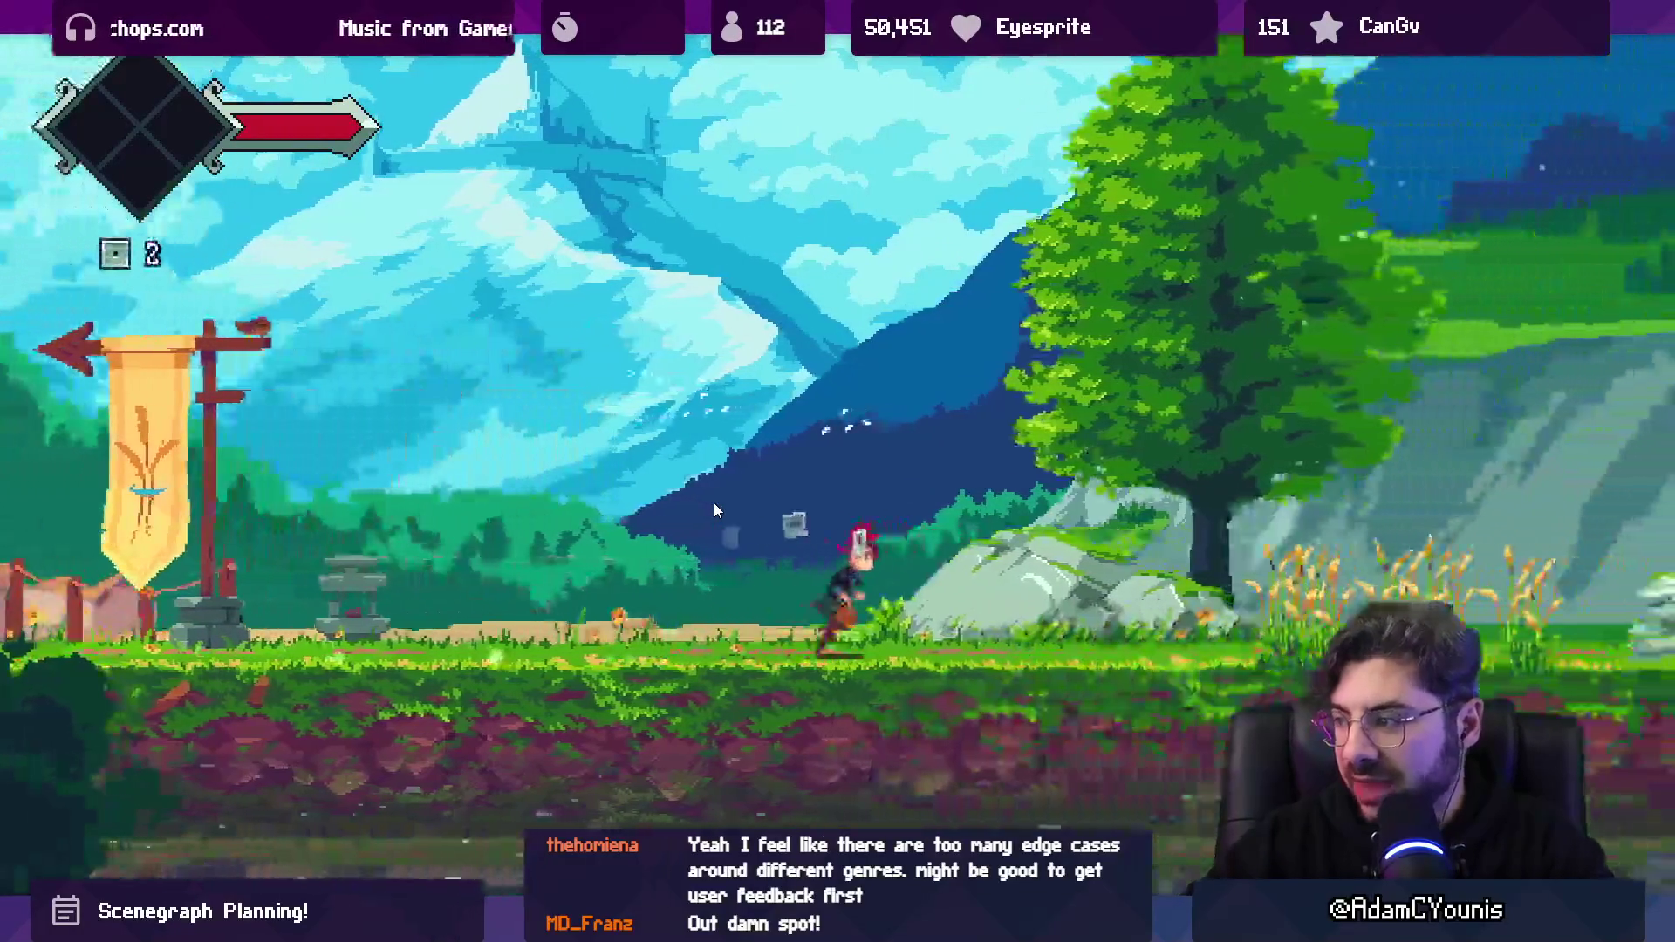
{"action": "key", "text": "d"}
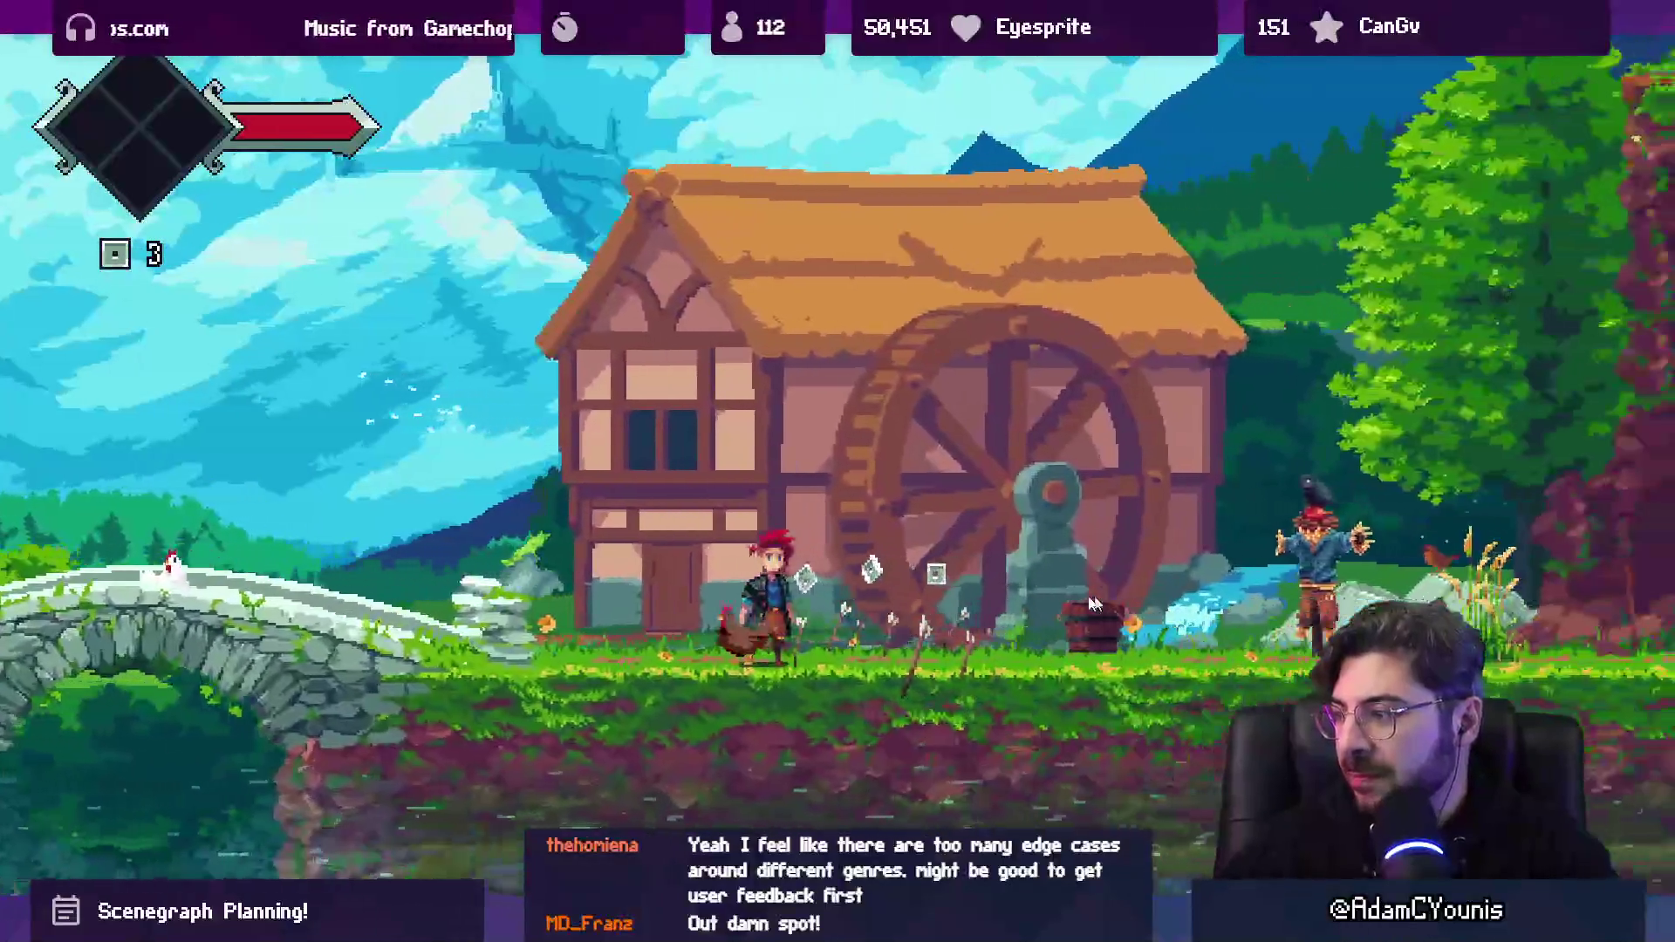
{"action": "key", "text": "d"}
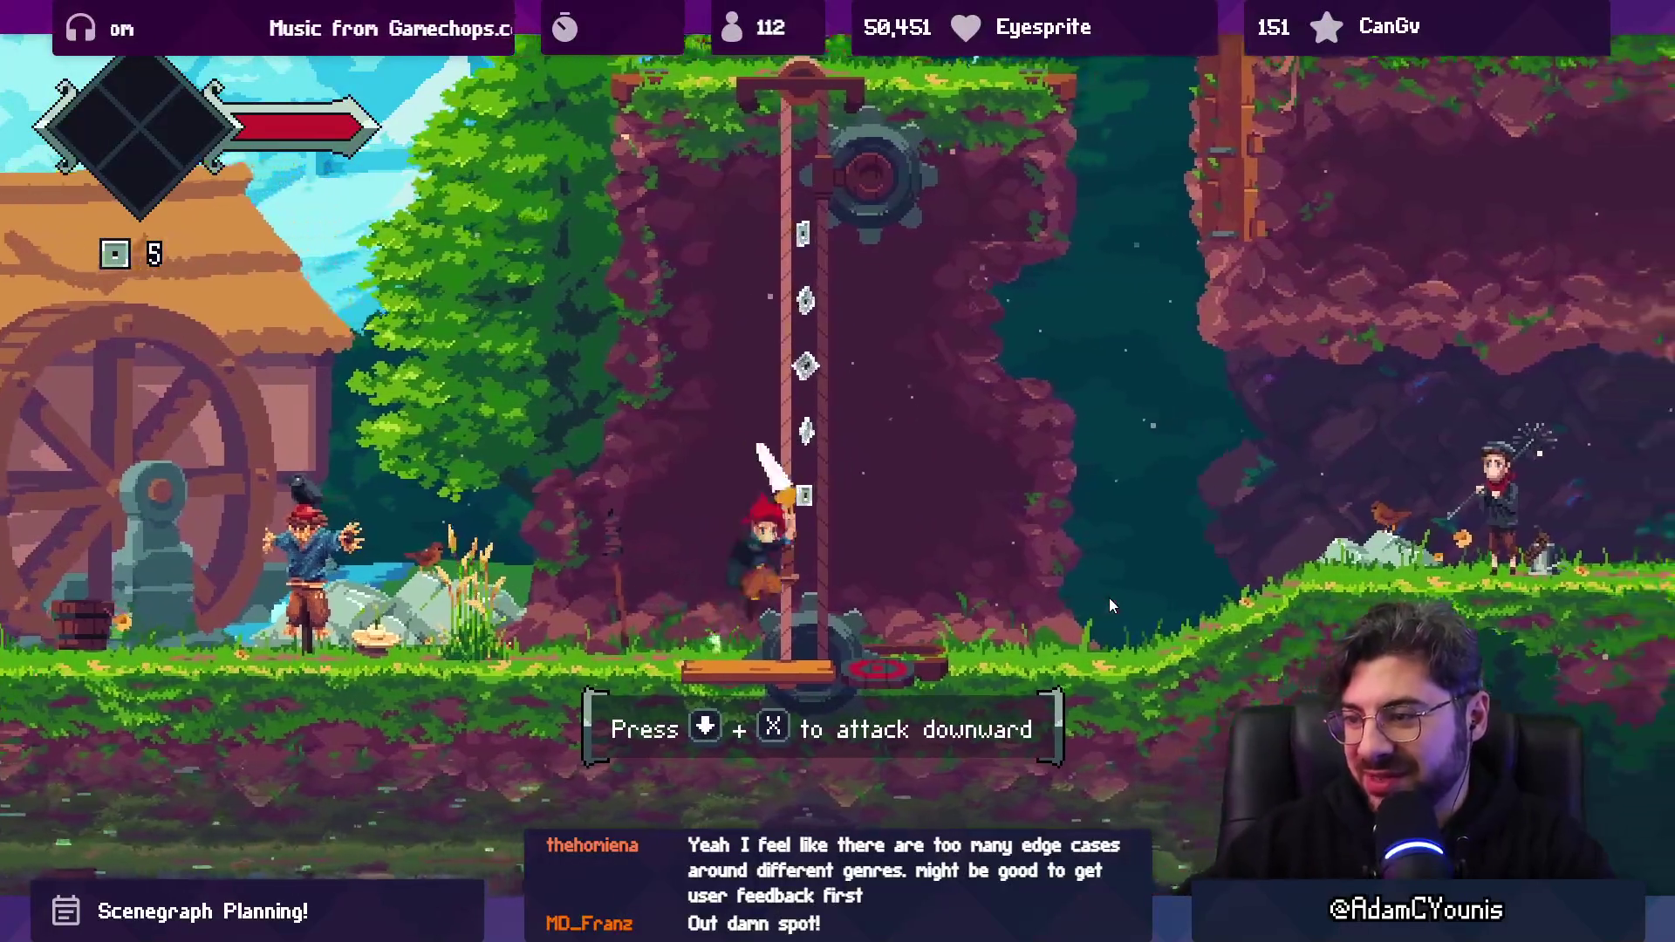
{"action": "key", "text": "space"}
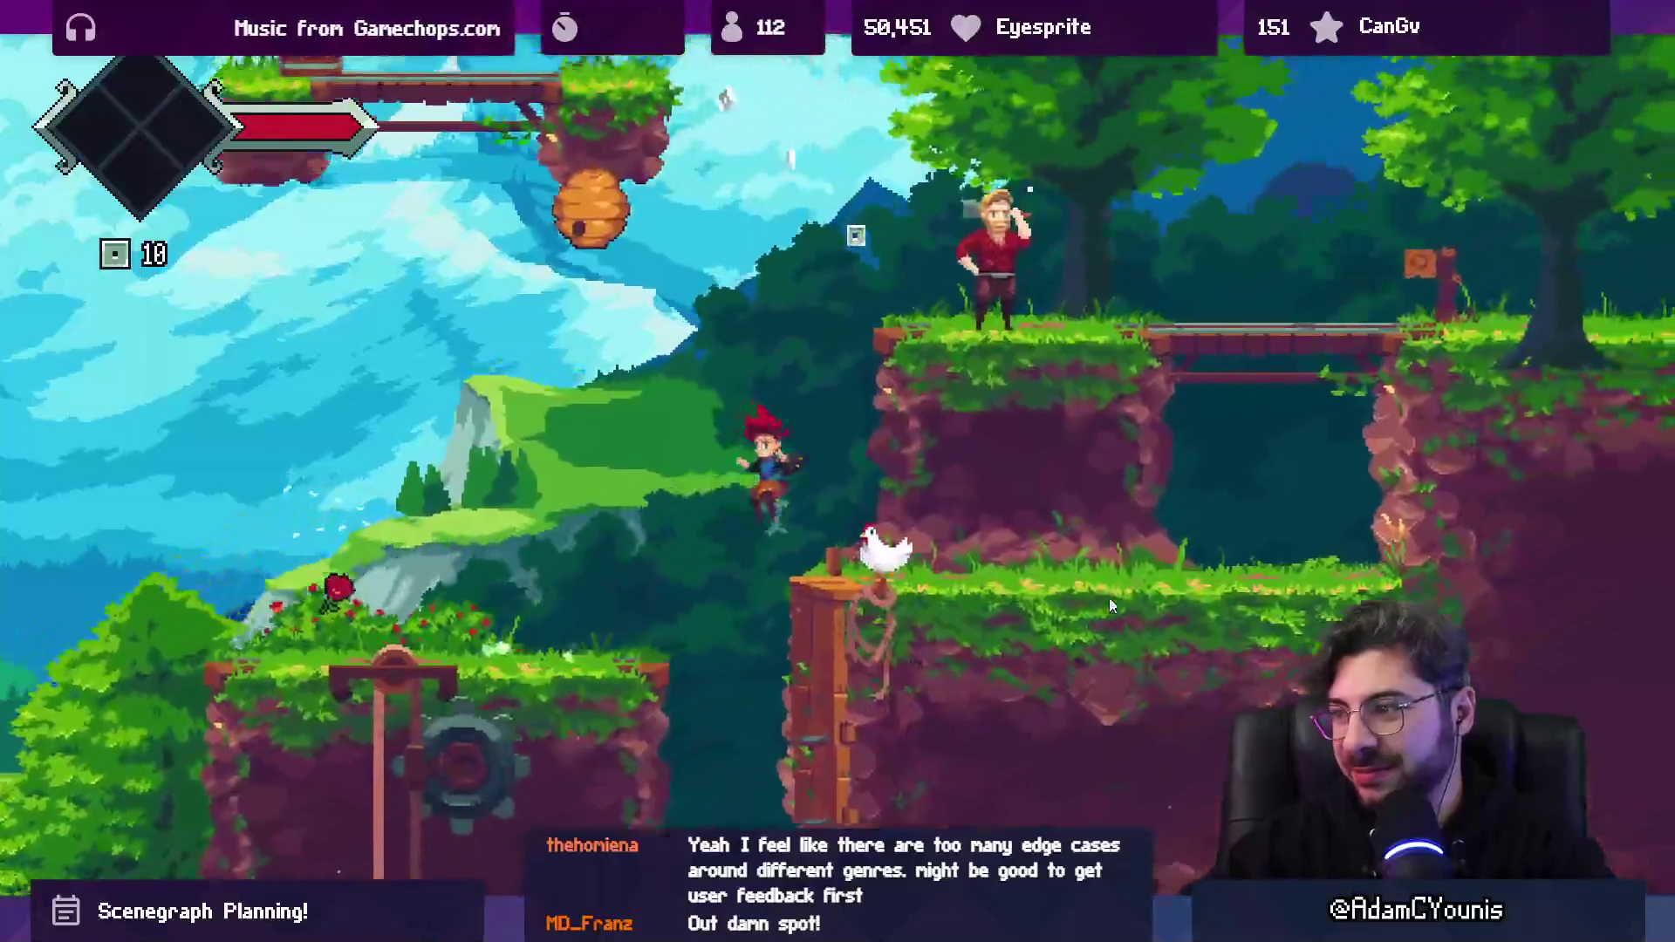
{"action": "key", "text": "space"}
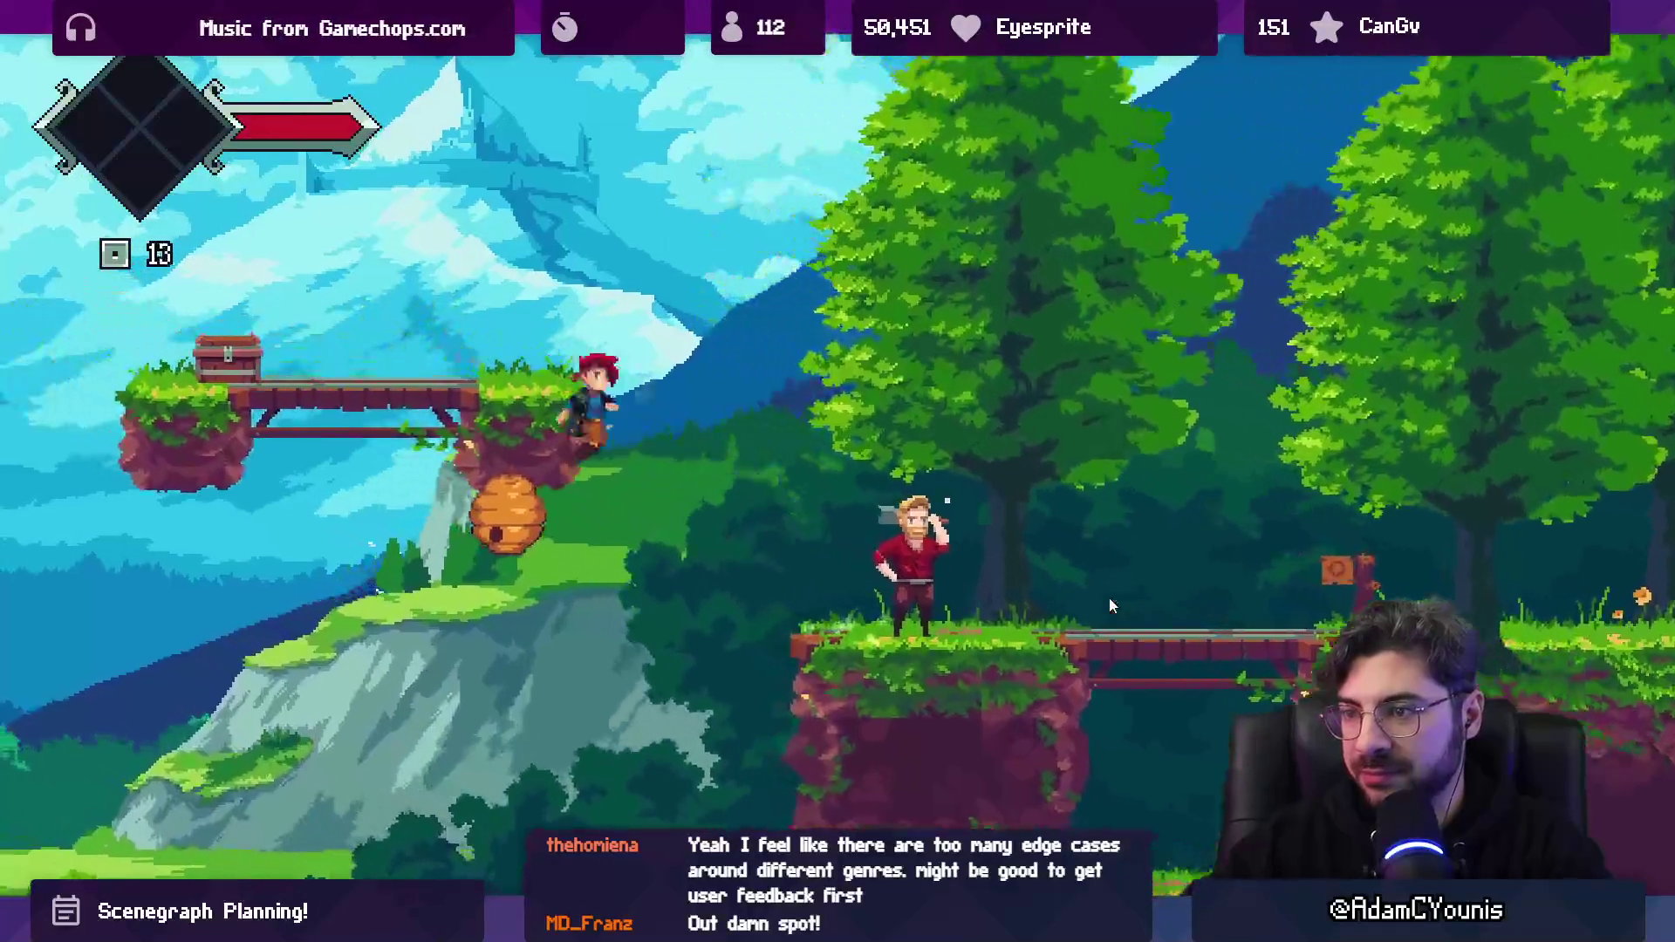
{"action": "key", "text": "d"}
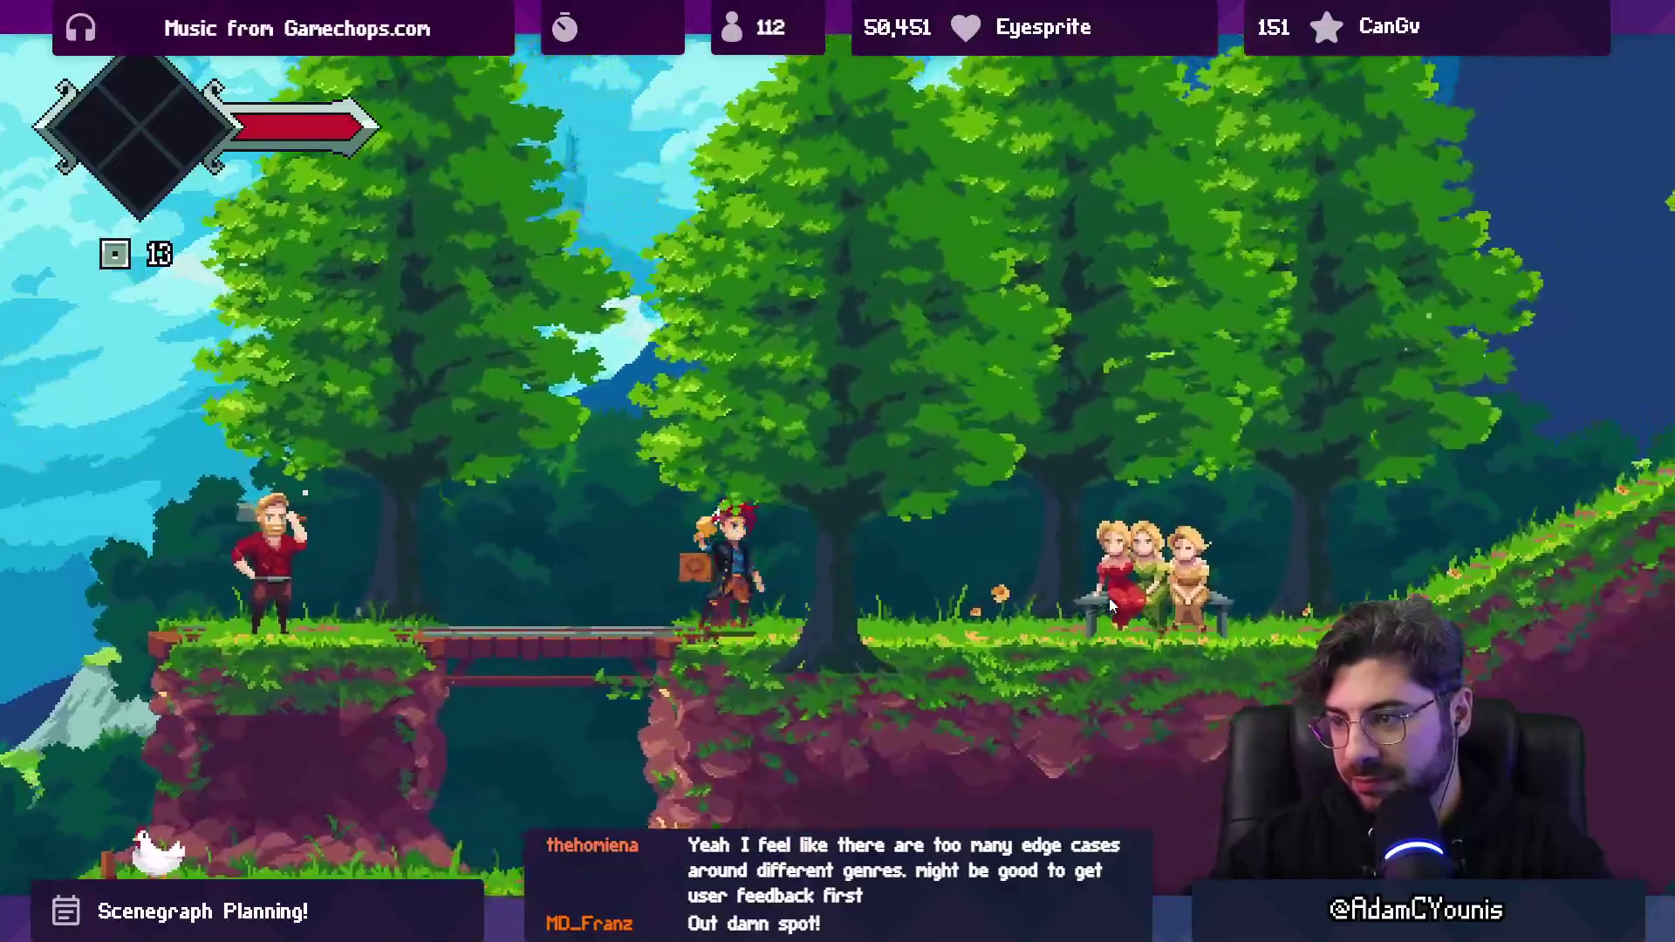
{"action": "key", "text": "a"}
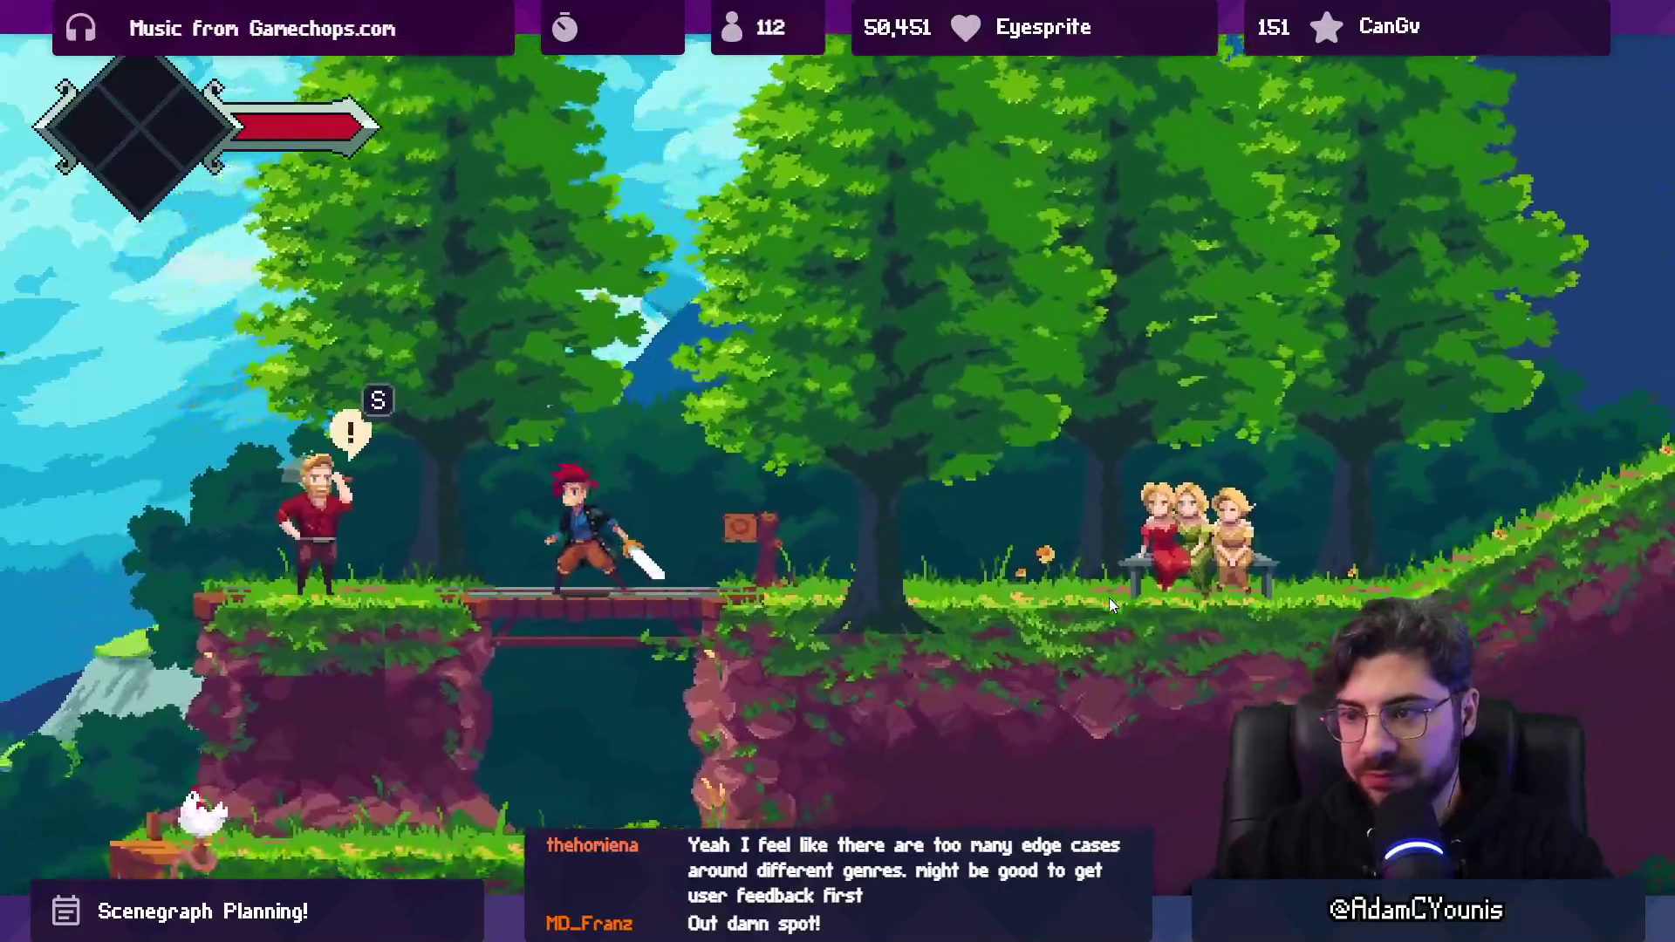
{"action": "key", "text": "shift+space"}
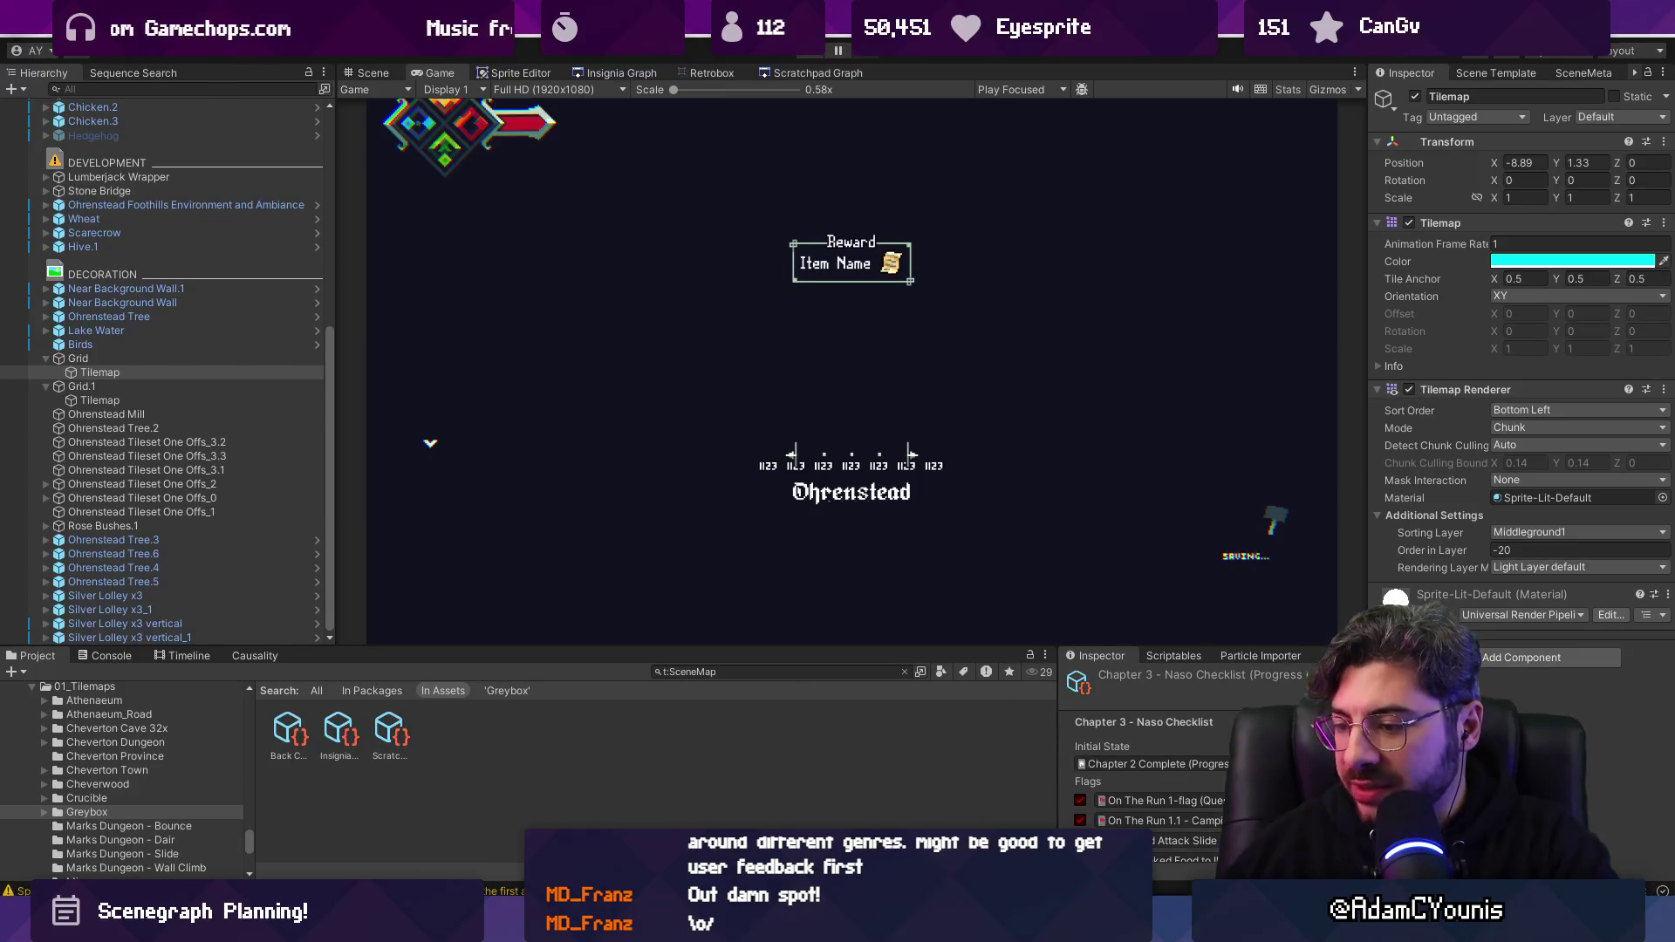
Hide the Figma UI and move Frames 229, 227 and 228 together beneath Frame 223.
{"action": "key", "text": "alt+Tab"}
{"action": "key", "text": "ctrl+backslash"}
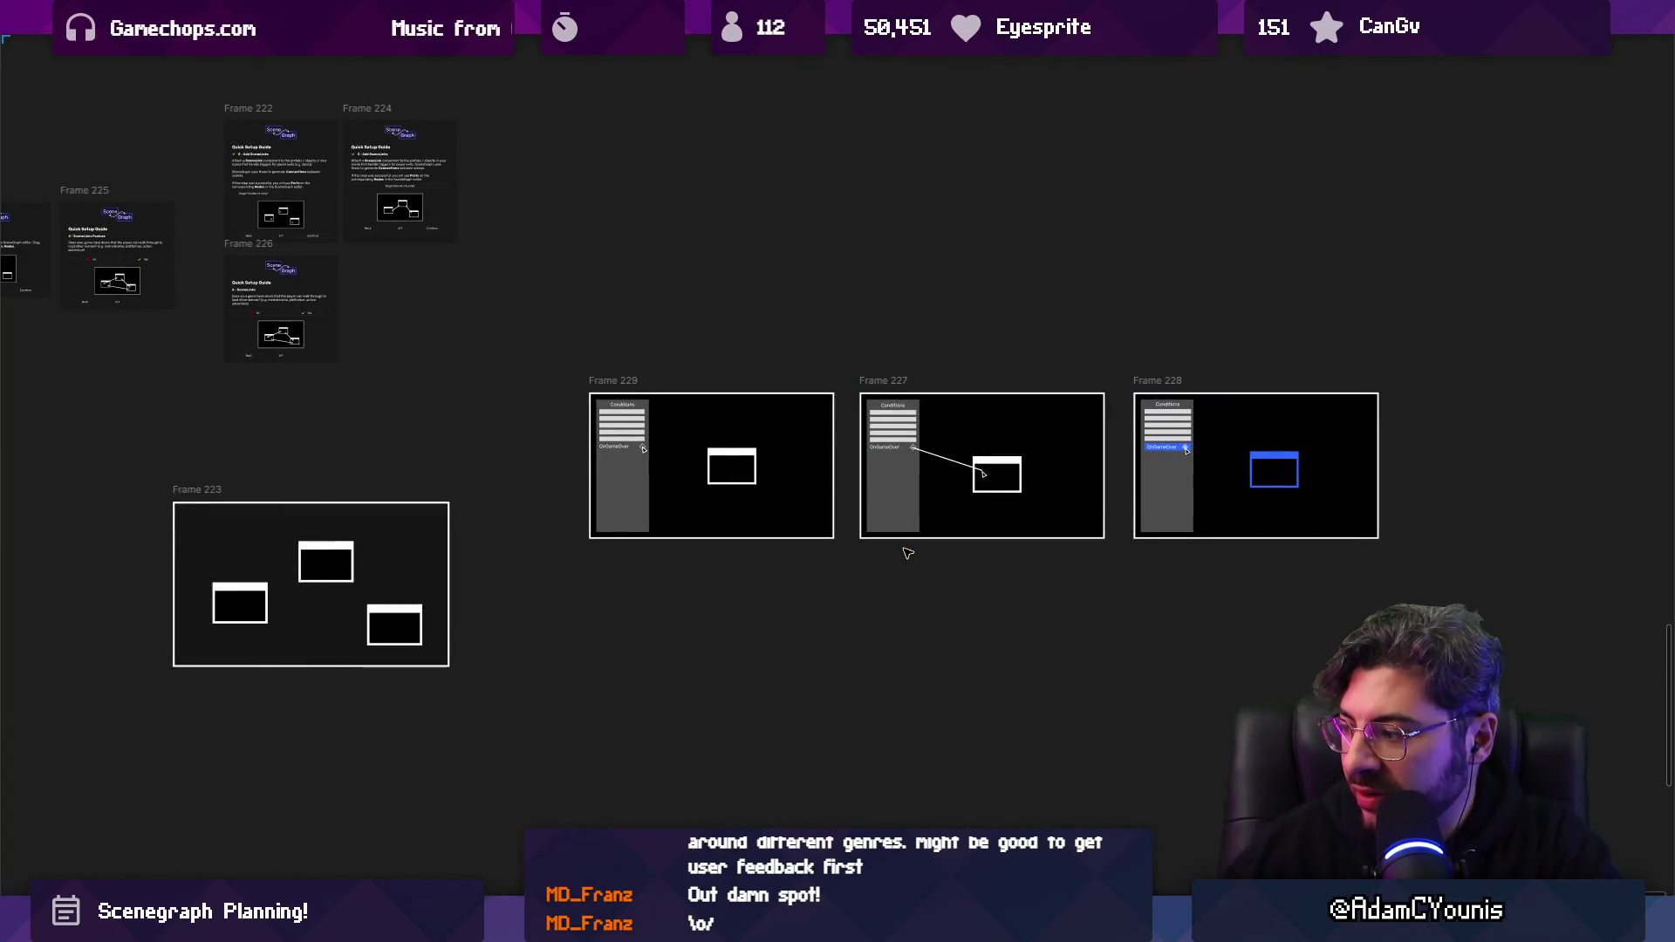
{"action": "scroll", "coordinate": [908, 553], "scroll_direction": "down", "scroll_amount": 5, "text": "ctrl"}
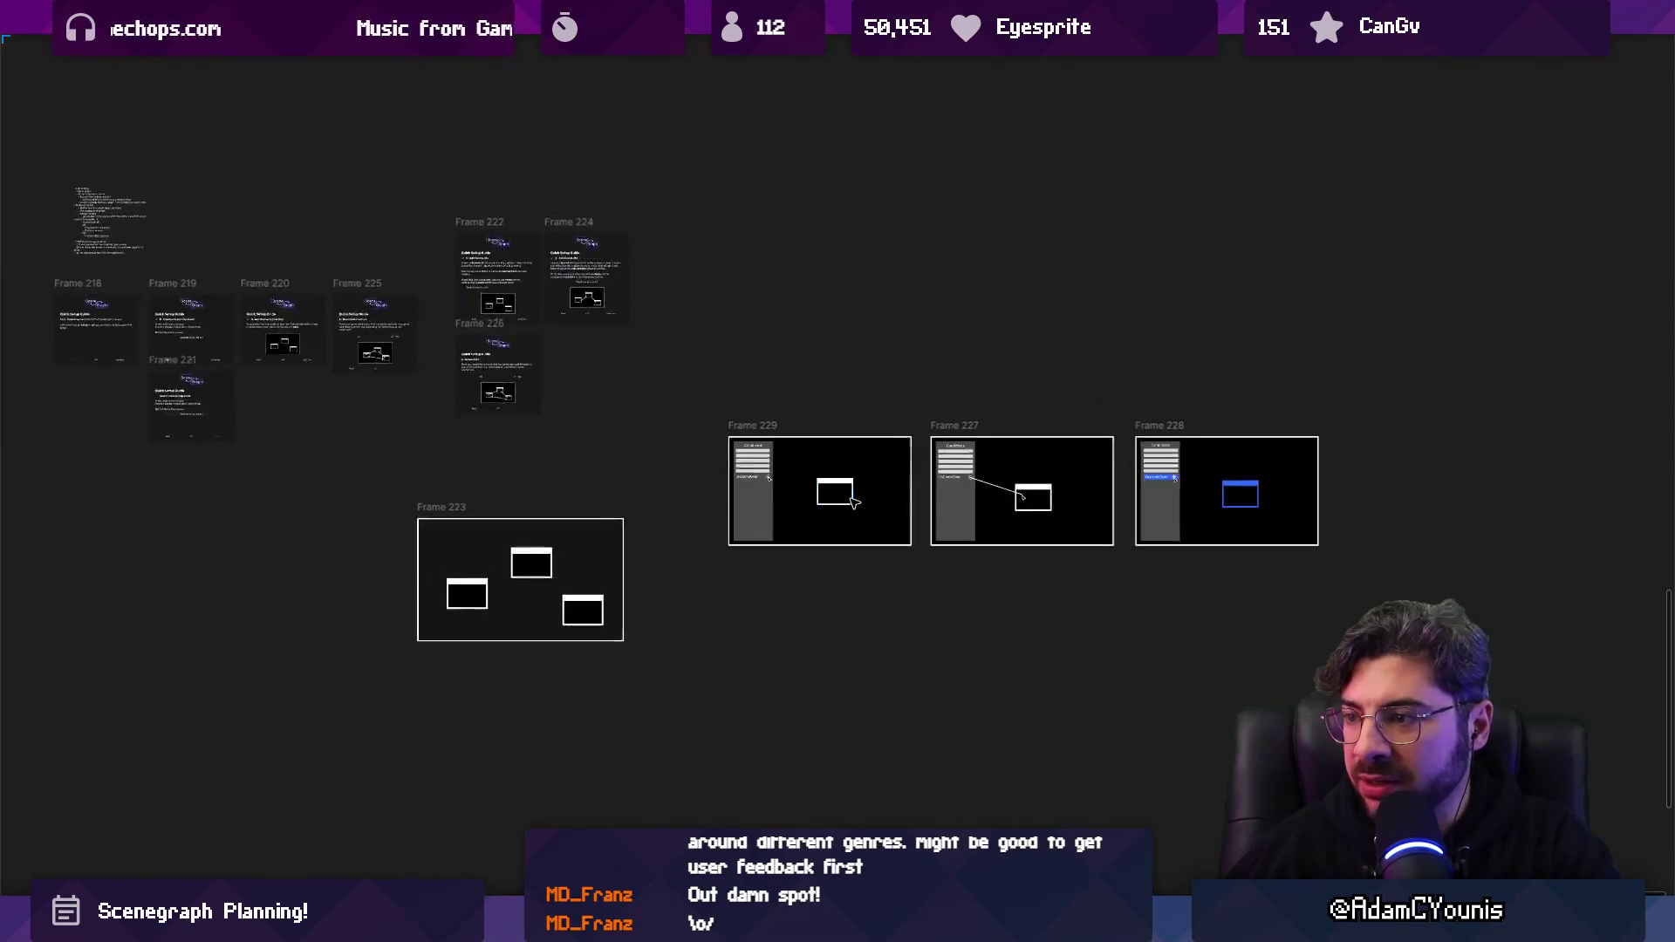
{"action": "scroll", "coordinate": [859, 508], "scroll_direction": "up", "scroll_amount": 3, "text": "ctrl"}
{"action": "left_click_drag", "start_coordinate": [686, 390], "coordinate": [1446, 611]}
{"action": "scroll", "coordinate": [1040, 520], "scroll_direction": "down", "scroll_amount": 5, "text": "ctrl"}
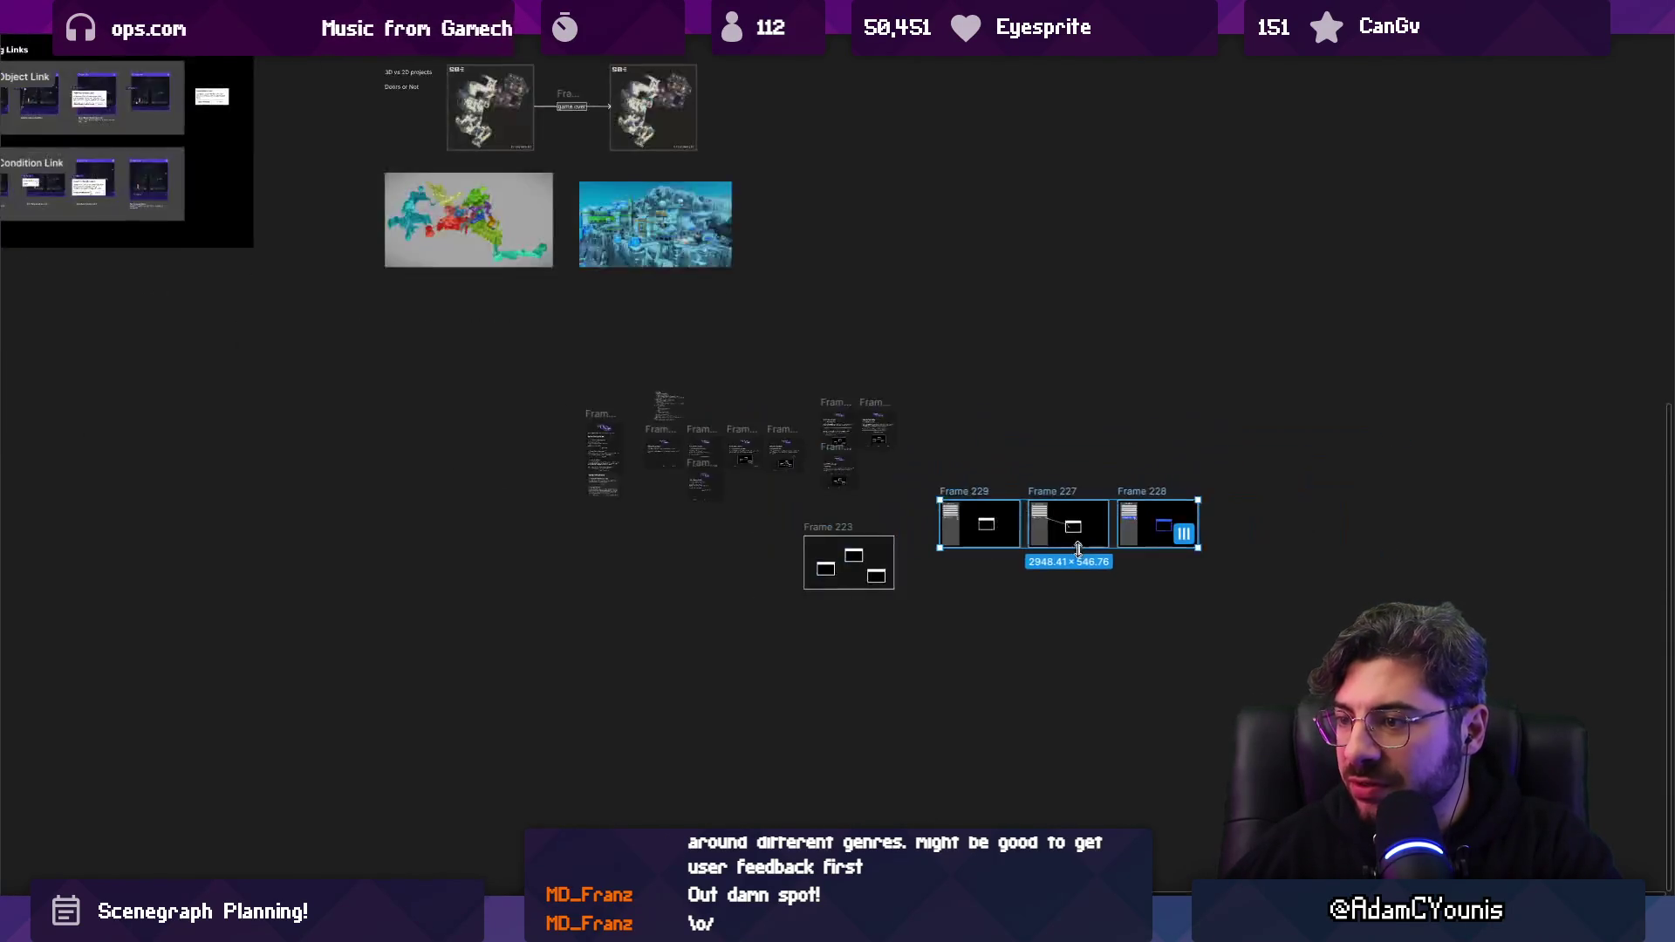
{"action": "mouse_move", "coordinate": [1012, 505]}
{"action": "left_mouse_down"}
{"action": "mouse_move", "coordinate": [785, 534]}
{"action": "mouse_move", "coordinate": [850, 574]}
{"action": "left_mouse_up"}
Deselect the frames and select the middle window box in Frame 223.
{"action": "scroll", "coordinate": [851, 574], "scroll_direction": "up", "scroll_amount": 2, "text": "ctrl"}
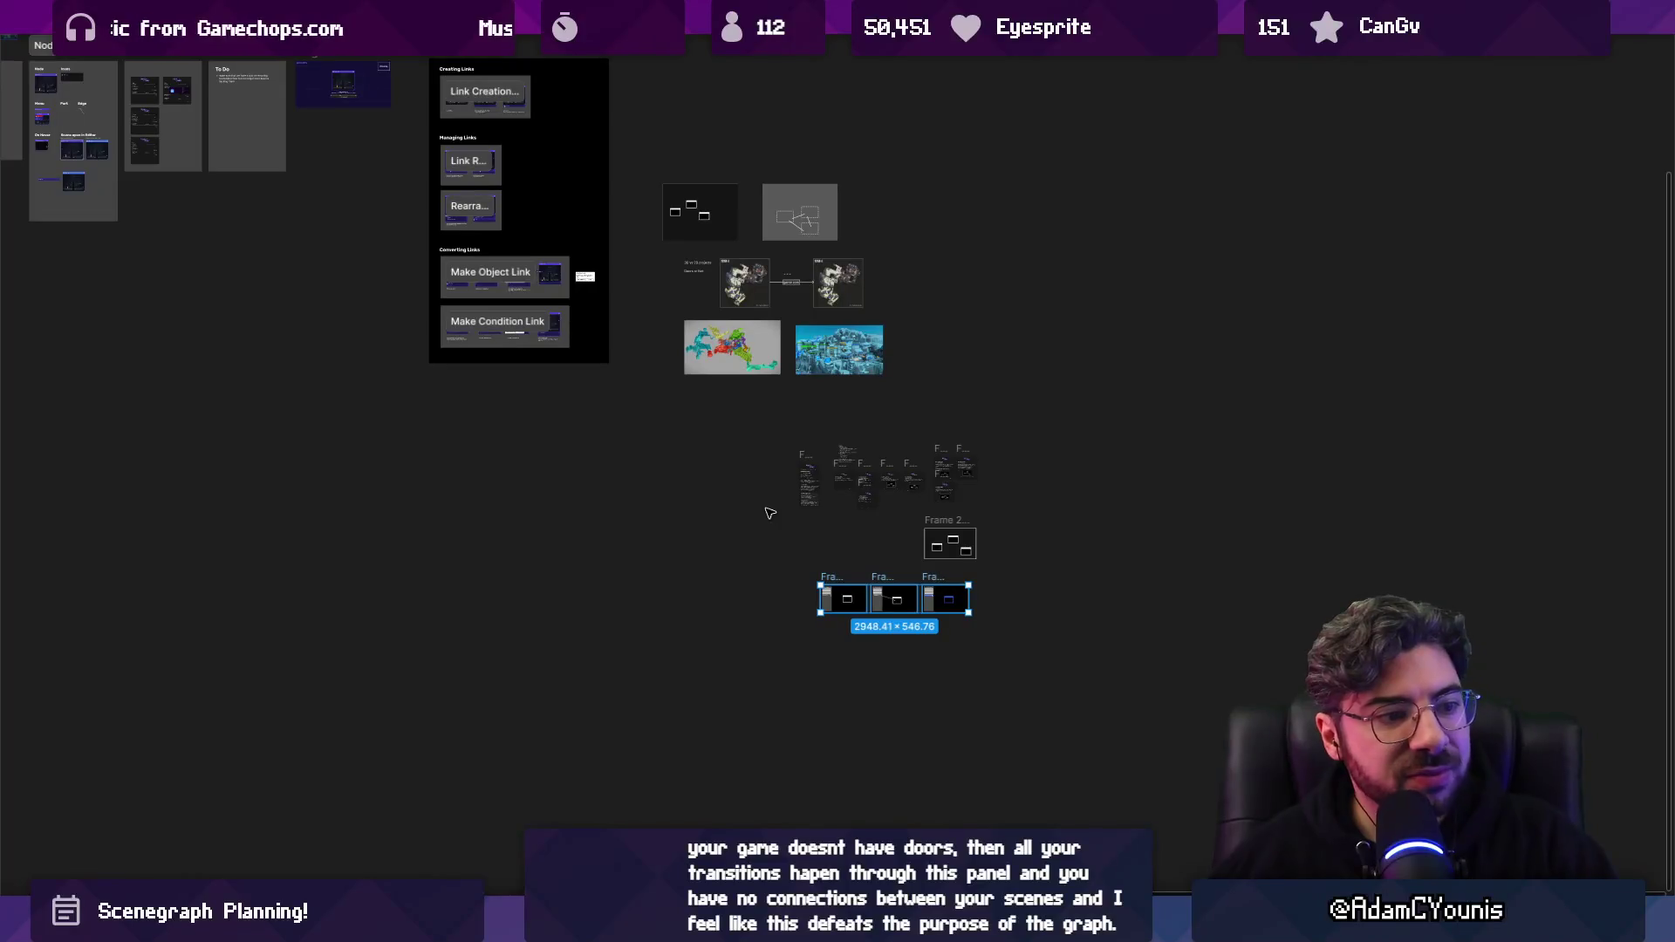
{"action": "scroll", "coordinate": [889, 599], "scroll_direction": "up", "scroll_amount": 5}
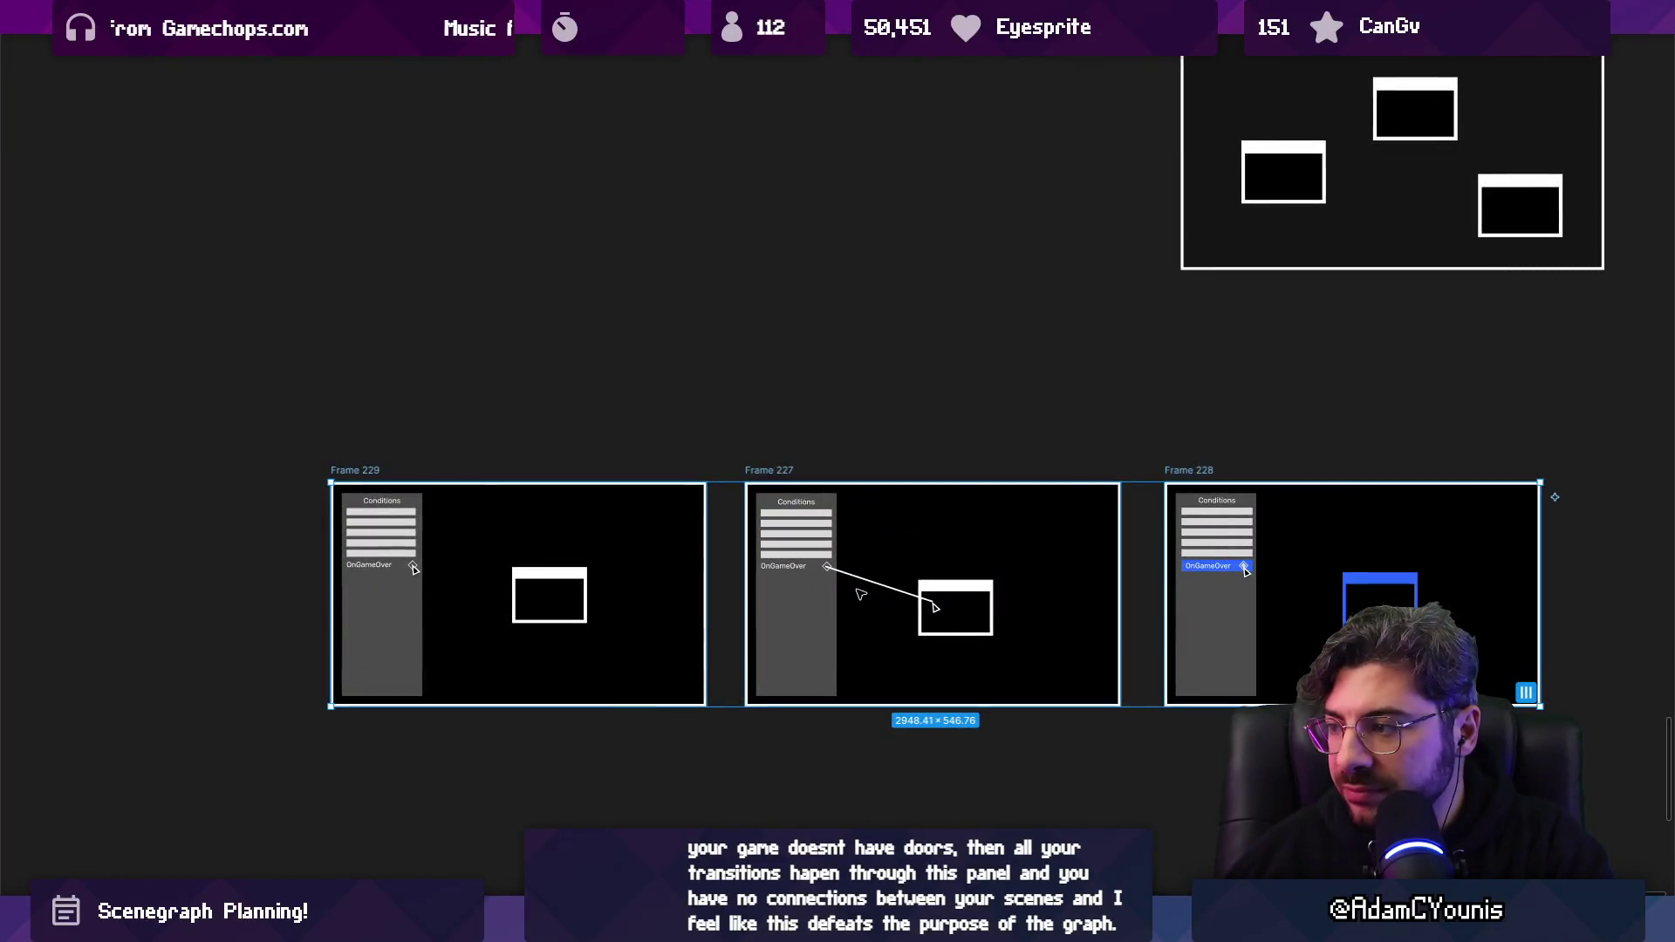
{"action": "scroll", "coordinate": [862, 594], "scroll_direction": "down", "scroll_amount": 3}
{"action": "left_click", "coordinate": [844, 499]}
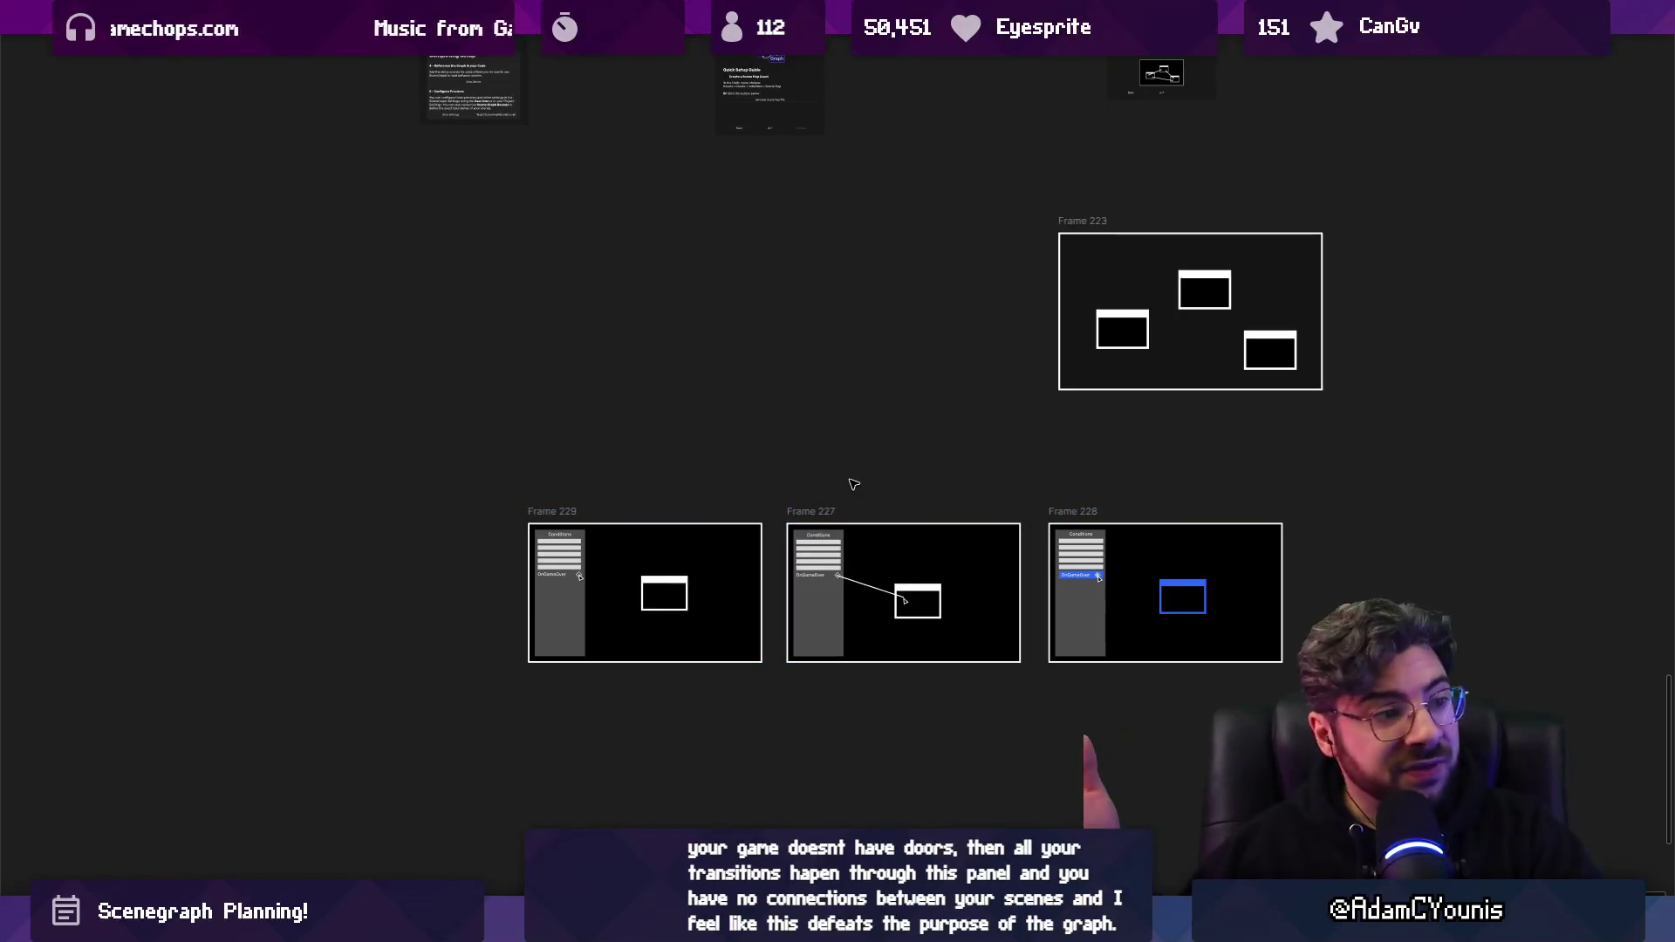
{"action": "scroll", "coordinate": [898, 453], "scroll_direction": "down", "scroll_amount": 3}
{"action": "scroll", "coordinate": [925, 392], "scroll_direction": "up", "scroll_amount": 4}
{"action": "scroll", "coordinate": [949, 389], "scroll_direction": "up", "scroll_amount": 4}
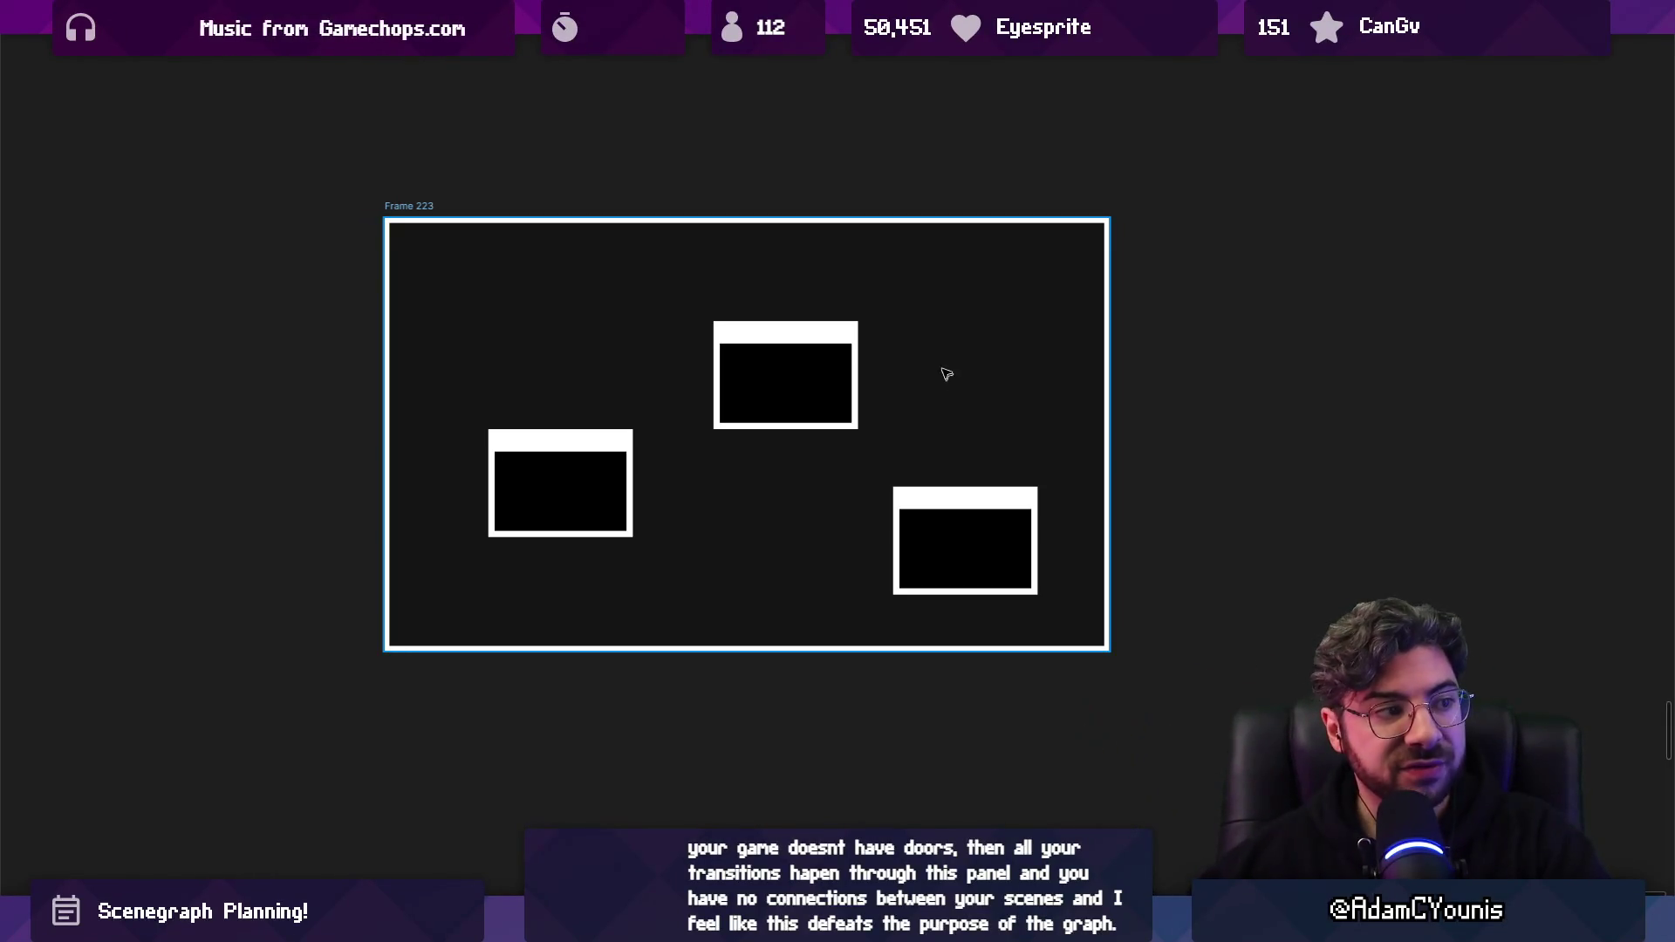
{"action": "left_click", "coordinate": [792, 392]}
{"action": "left_click", "coordinate": [925, 728]}
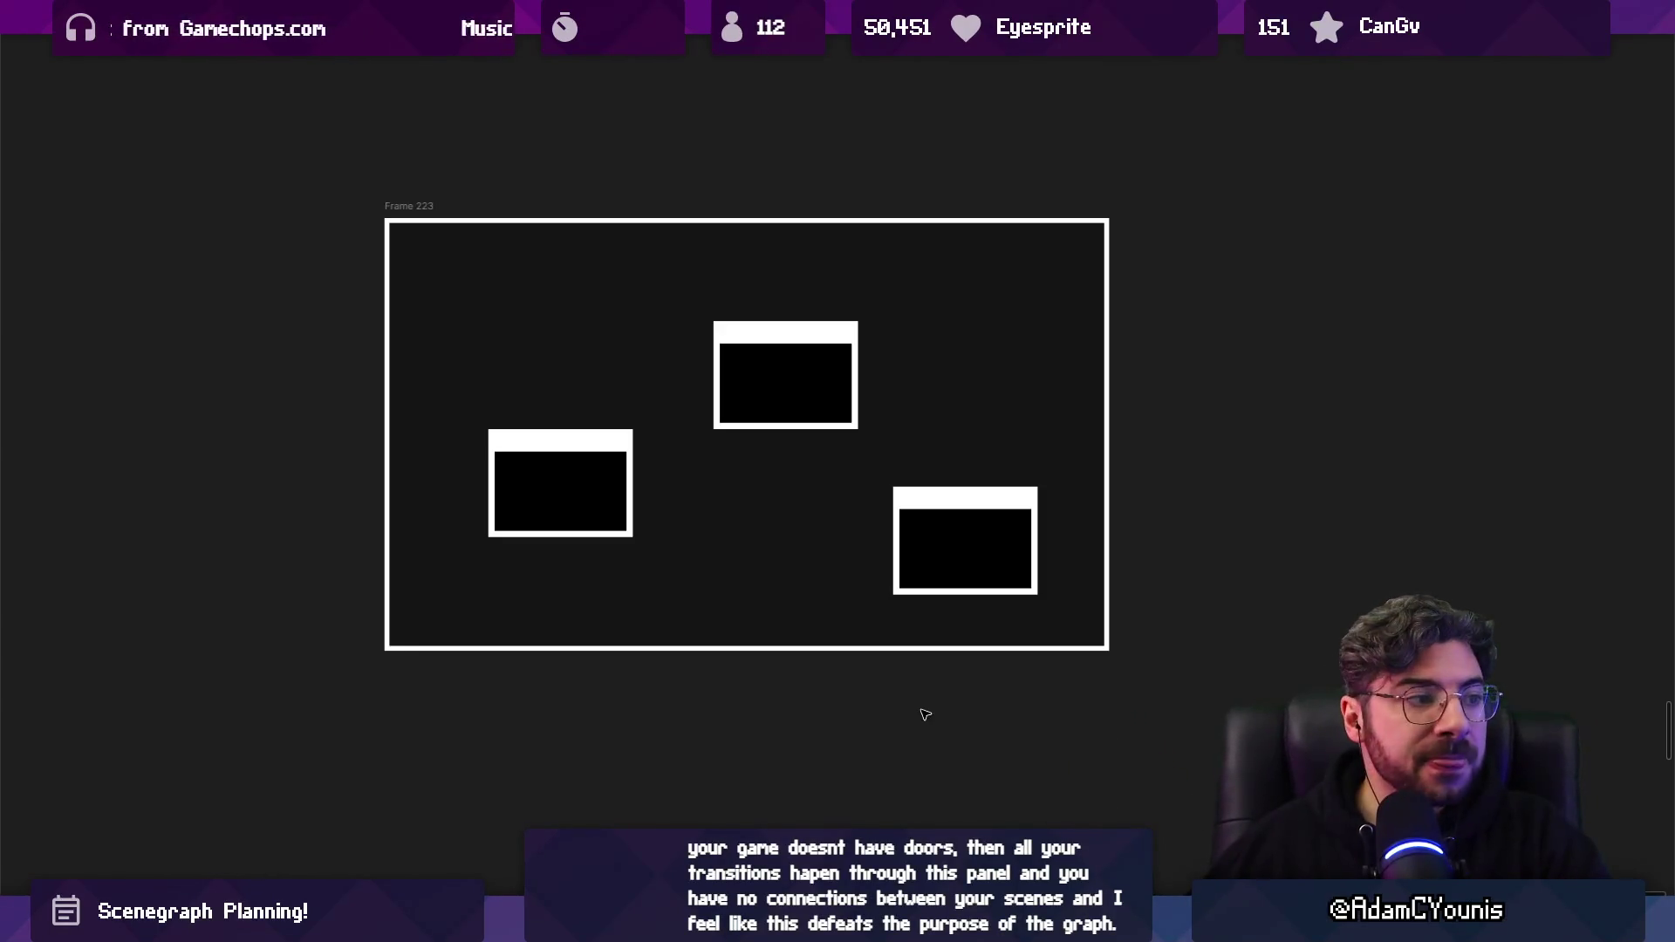
{"action": "scroll", "coordinate": [926, 715], "scroll_direction": "down", "scroll_amount": 3}
{"action": "scroll", "coordinate": [901, 700], "scroll_direction": "down", "scroll_amount": 5}
{"action": "scroll", "coordinate": [861, 198], "scroll_direction": "up", "scroll_amount": 4}
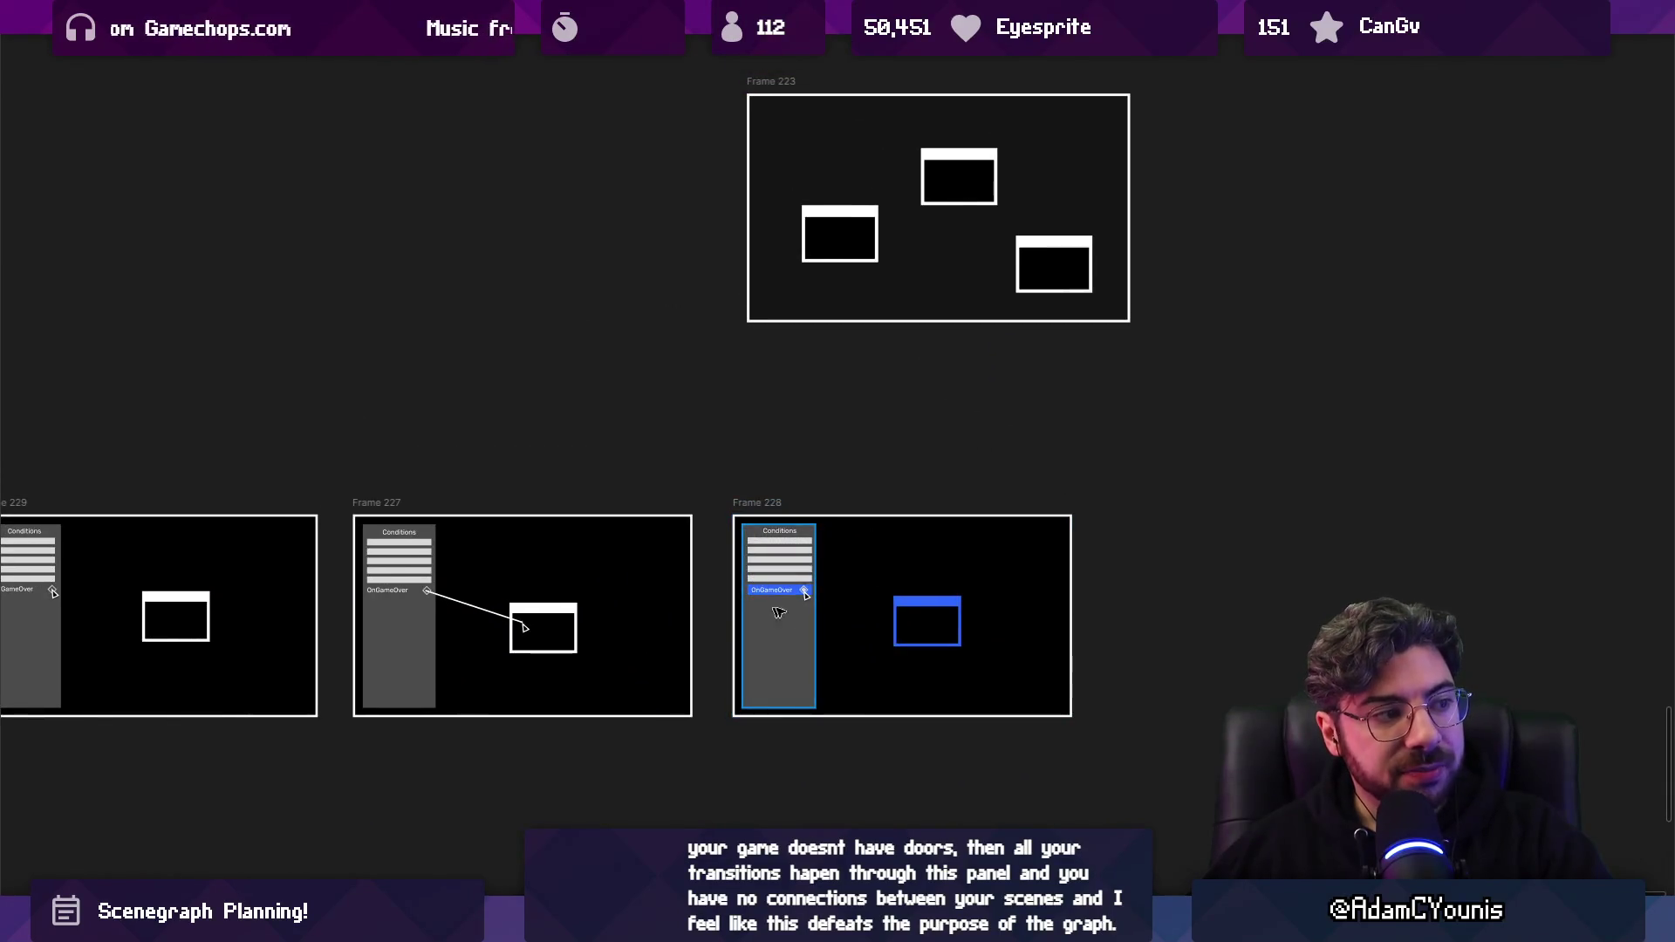
{"action": "scroll", "coordinate": [980, 325], "scroll_direction": "down", "scroll_amount": 5}
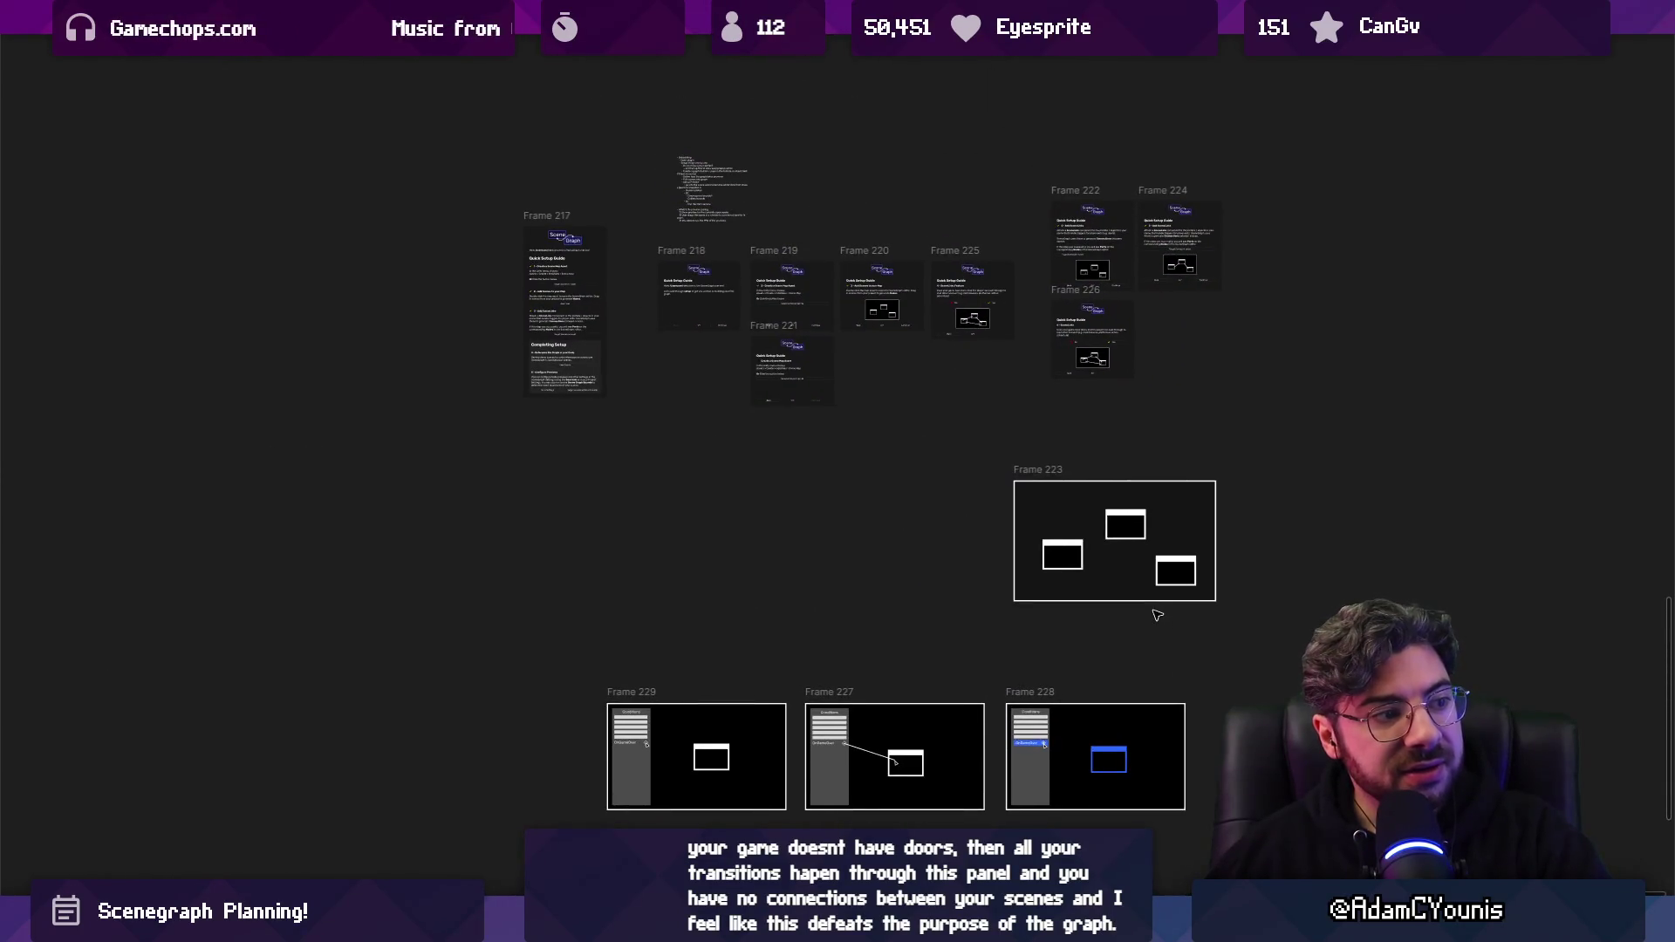
{"action": "scroll", "coordinate": [1056, 410], "scroll_direction": "up", "scroll_amount": 5}
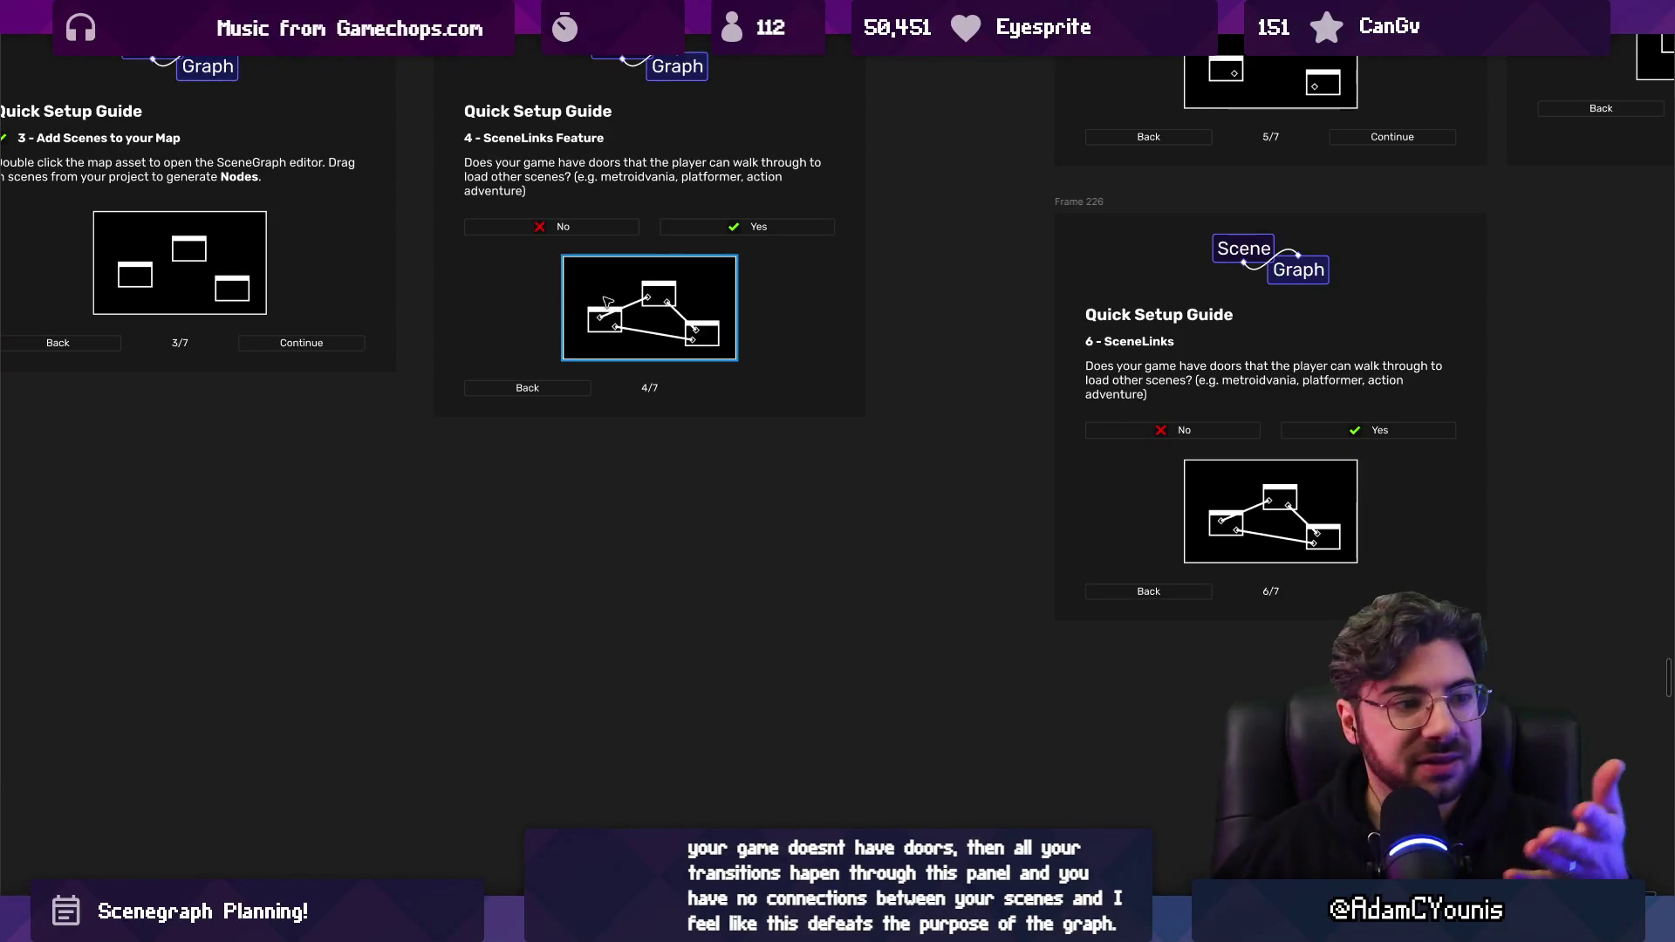
{"action": "scroll", "coordinate": [608, 301], "scroll_direction": "down", "scroll_amount": 3}
{"action": "key", "text": "n"}
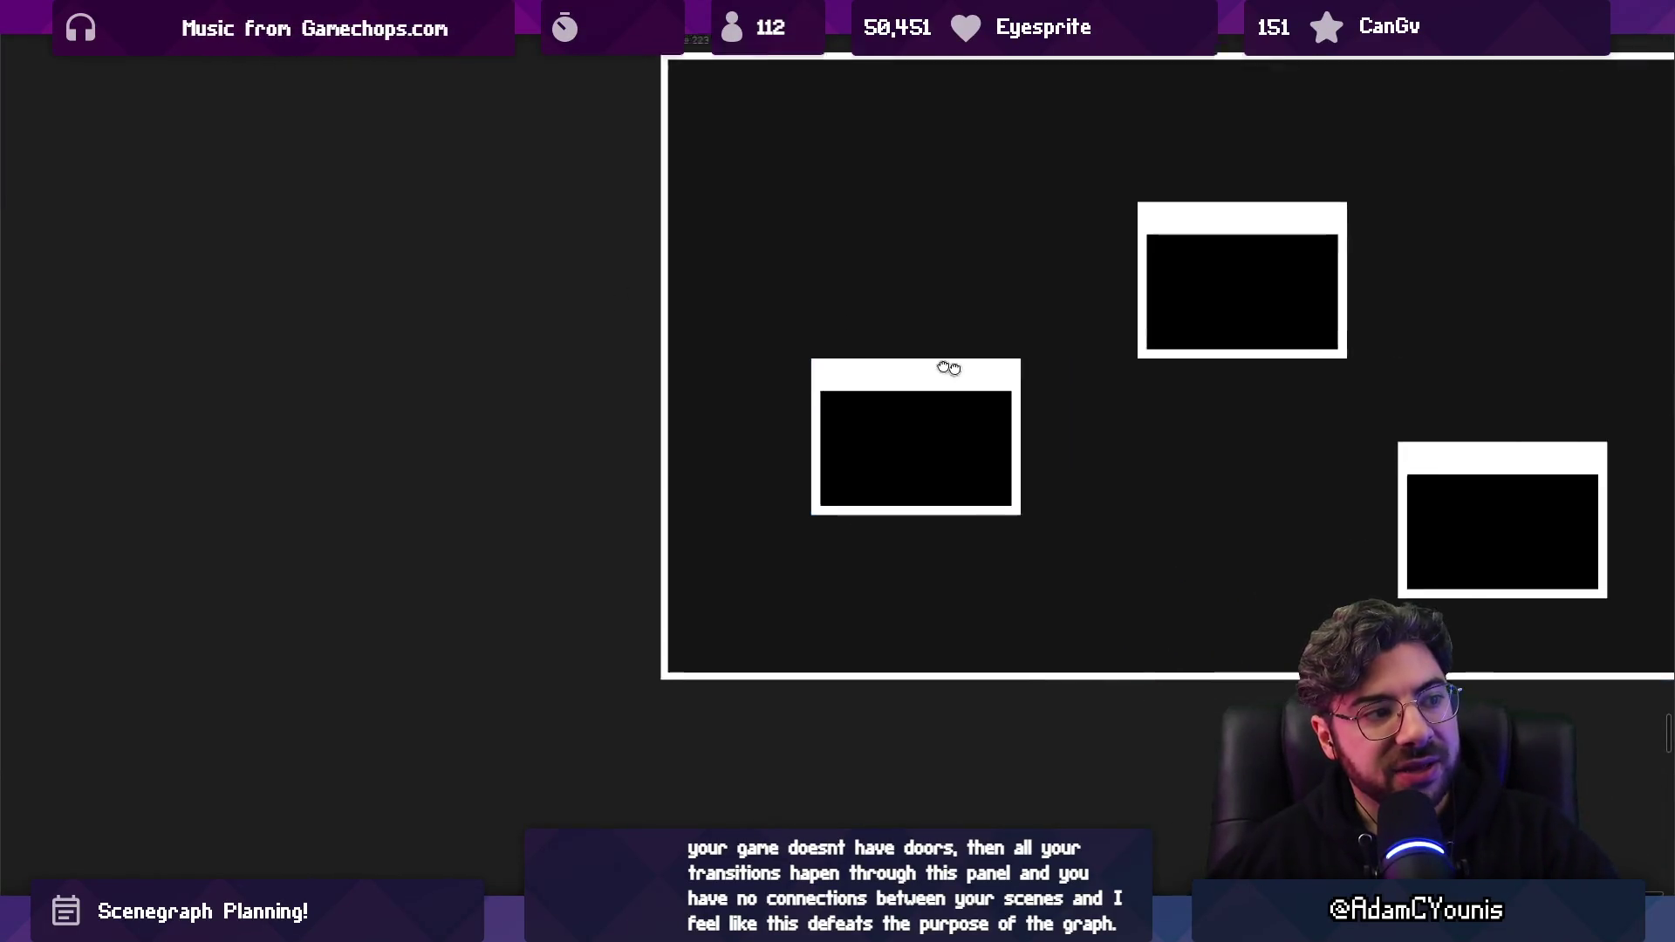
{"action": "scroll", "coordinate": [1208, 336], "scroll_direction": "down", "scroll_amount": 5}
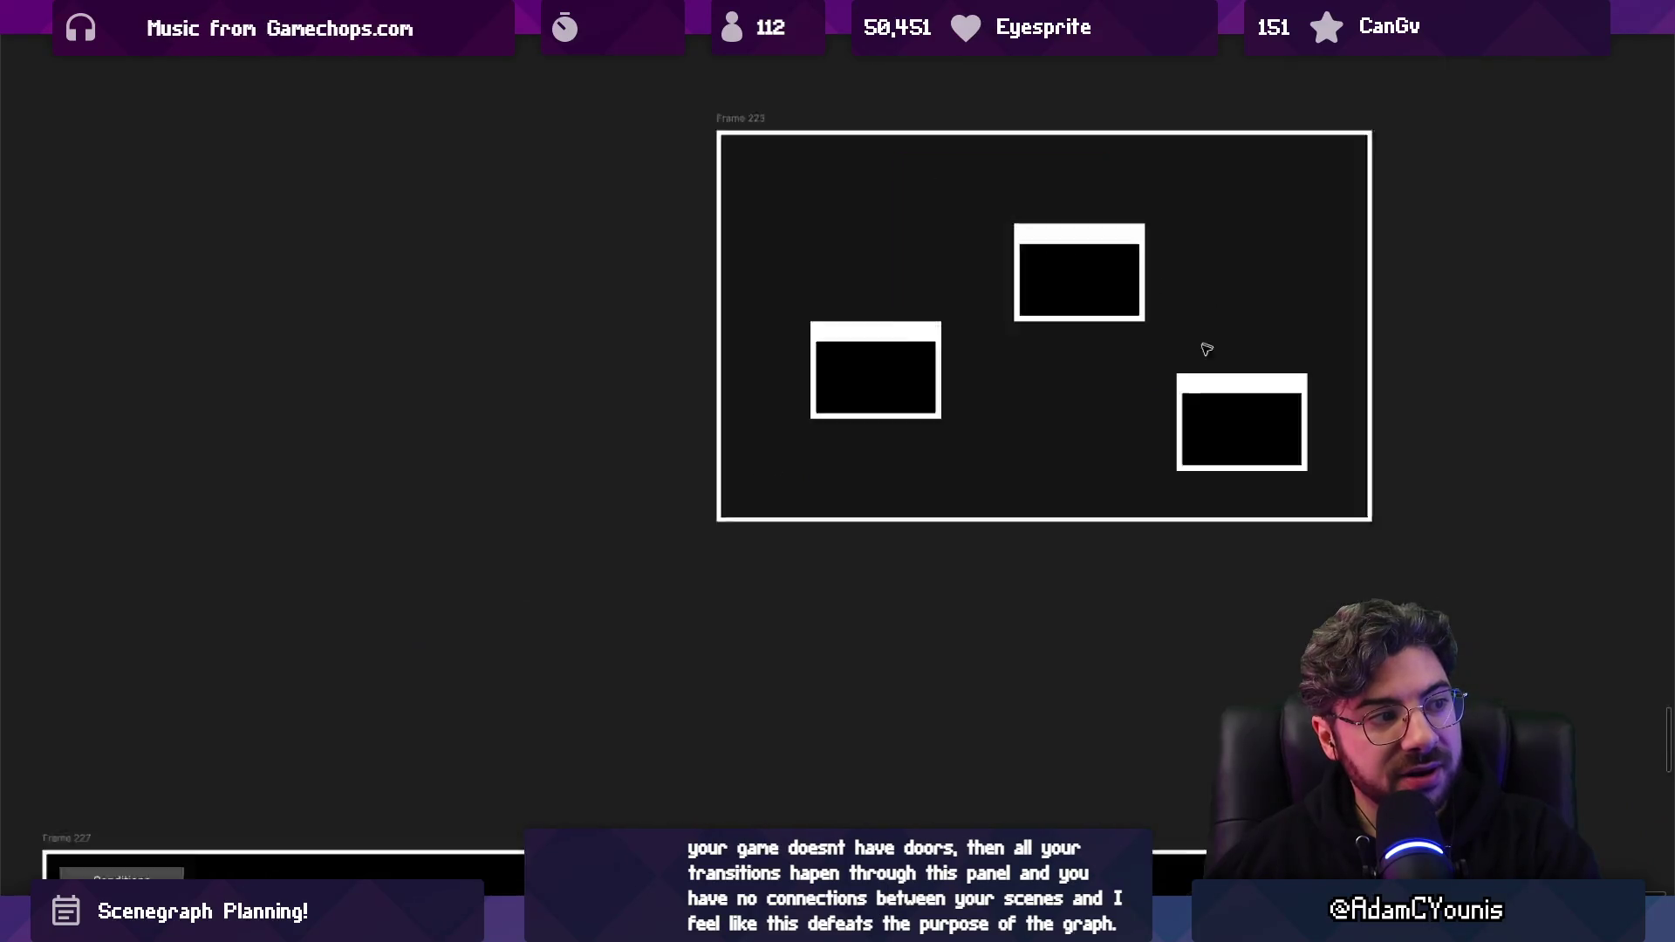
{"action": "scroll", "coordinate": [960, 479], "scroll_direction": "down", "scroll_amount": 5}
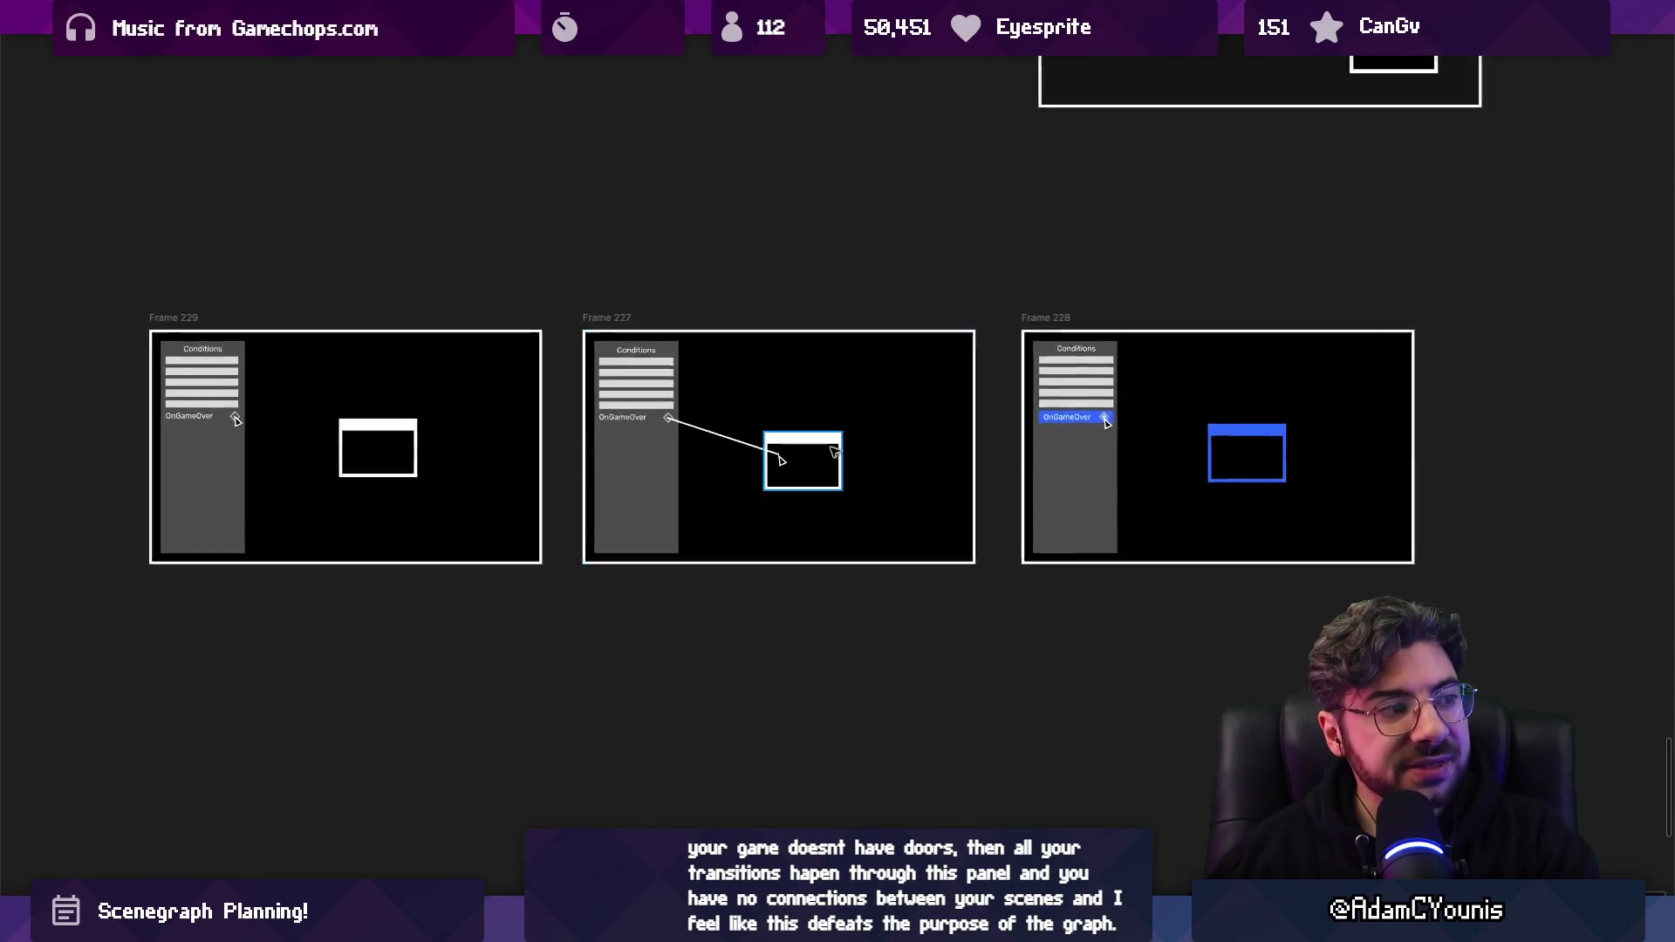
{"action": "left_click_drag", "start_coordinate": [1119, 433], "coordinate": [1119, 746]}
{"action": "scroll", "coordinate": [1147, 198], "scroll_direction": "up", "scroll_amount": 1}
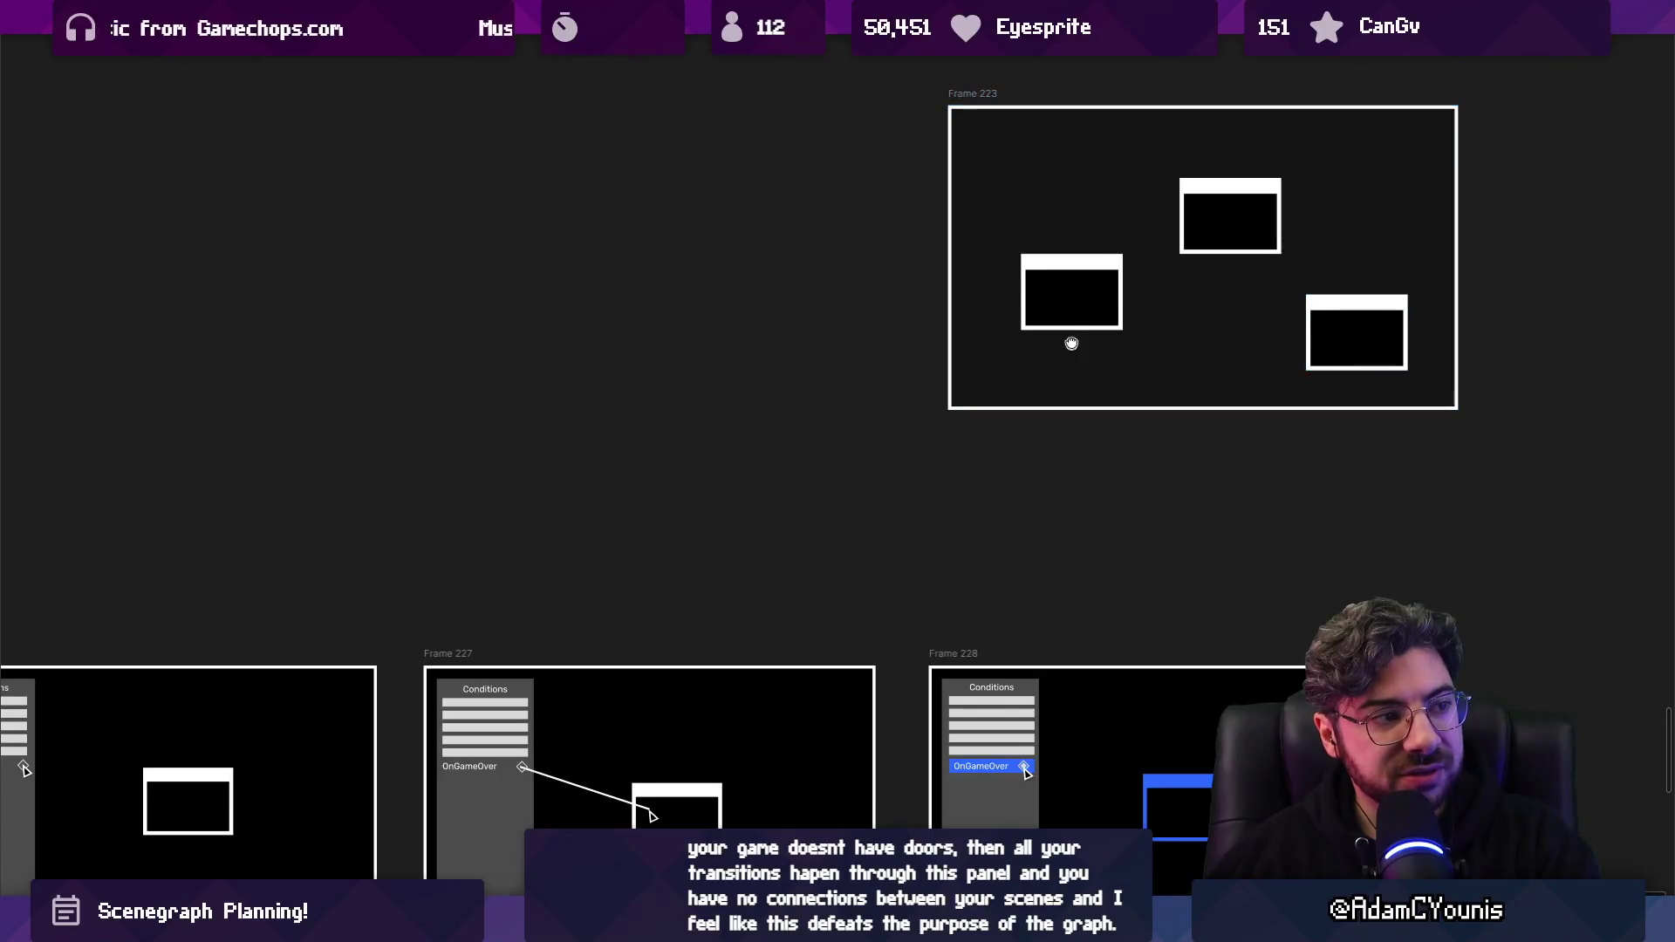
{"action": "scroll", "coordinate": [1072, 343], "scroll_direction": "down", "scroll_amount": 3}
{"action": "scroll", "coordinate": [1030, 462], "scroll_direction": "down", "scroll_amount": 1}
{"action": "scroll", "coordinate": [1030, 462], "scroll_direction": "left", "scroll_amount": 1}
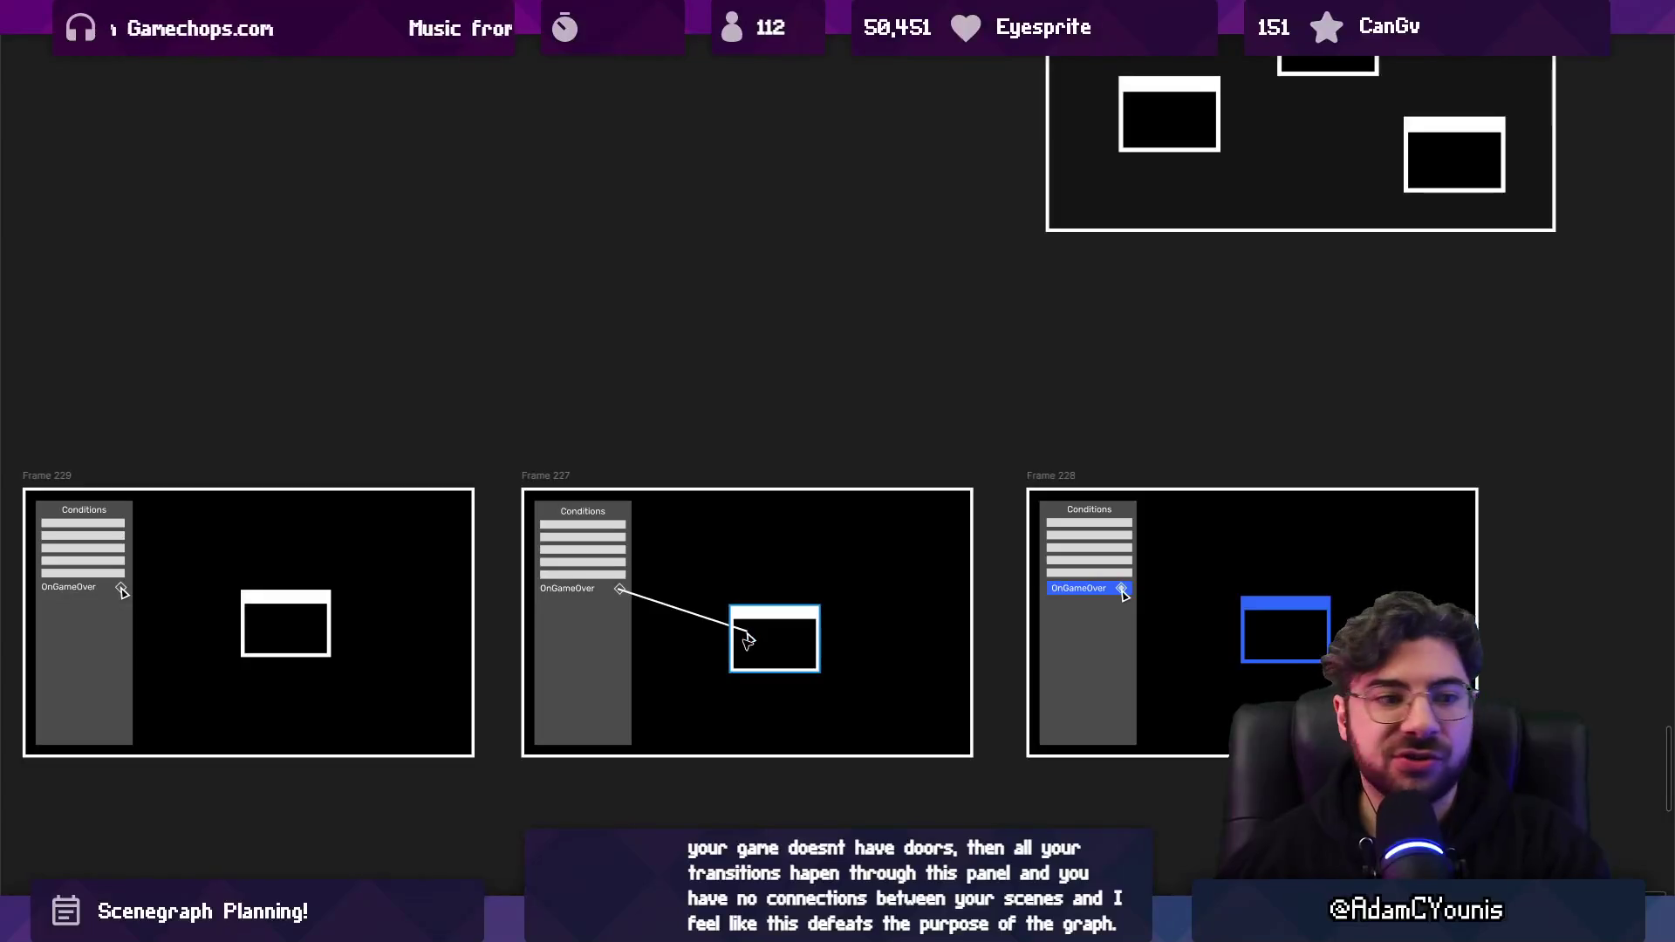
{"action": "scroll", "coordinate": [748, 641], "scroll_direction": "down", "scroll_amount": 1}
{"action": "scroll", "coordinate": [748, 641], "scroll_direction": "left", "scroll_amount": 1}
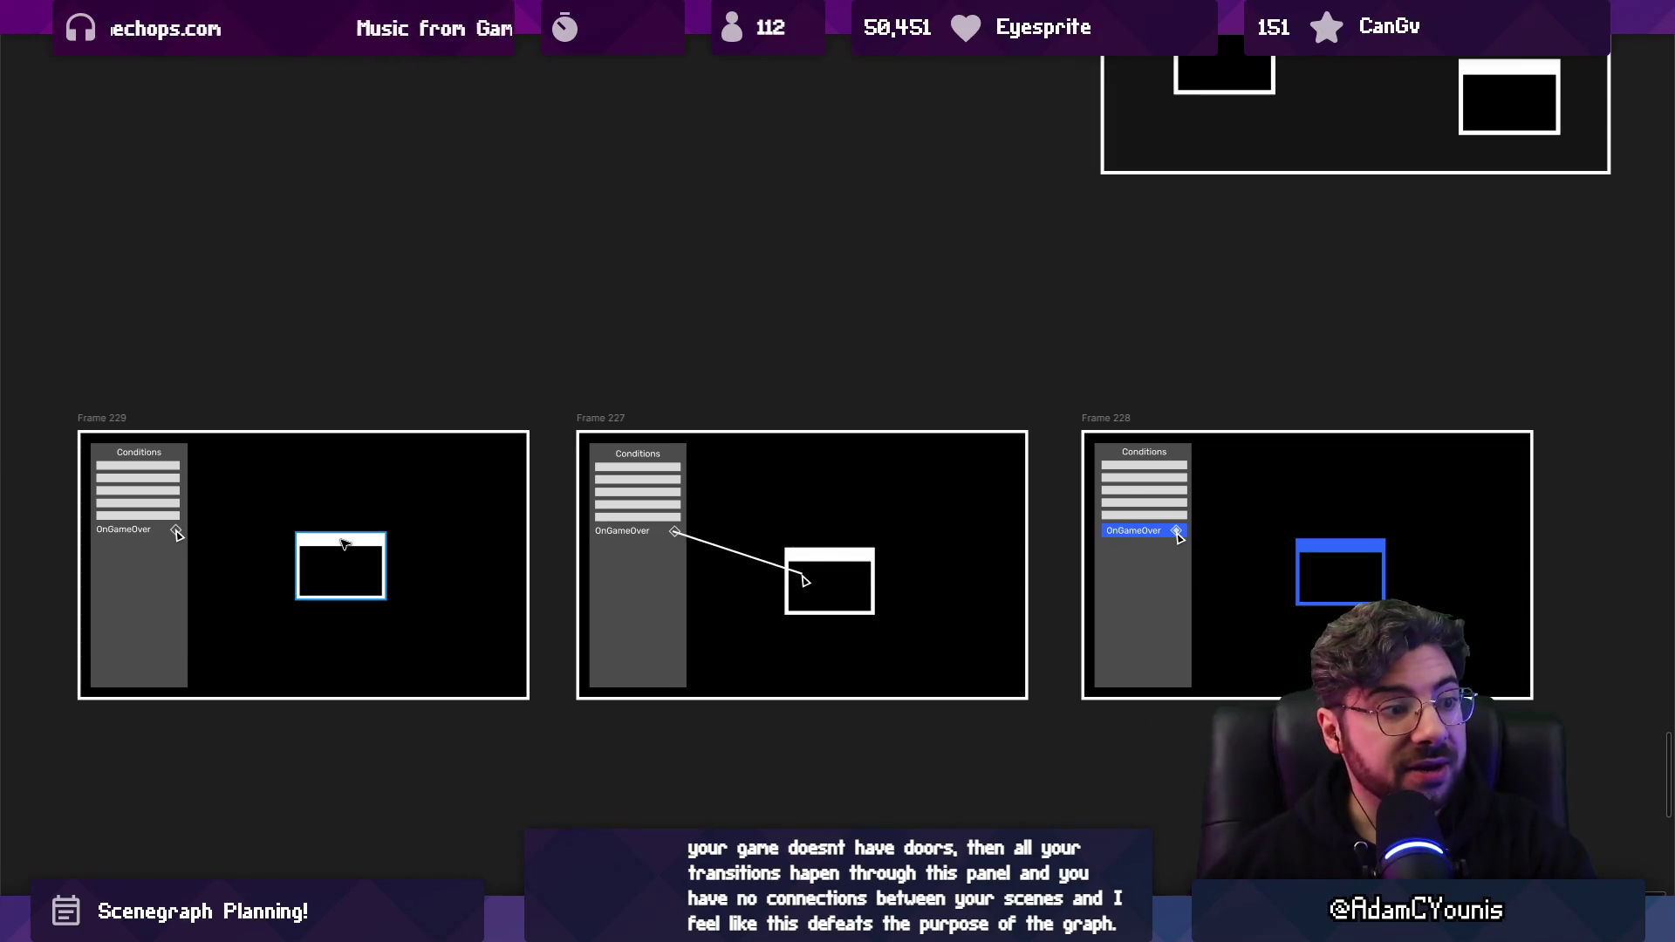
{"action": "scroll", "coordinate": [344, 543], "scroll_direction": "down", "scroll_amount": 5}
{"action": "scroll", "coordinate": [375, 497], "scroll_direction": "up", "scroll_amount": 3}
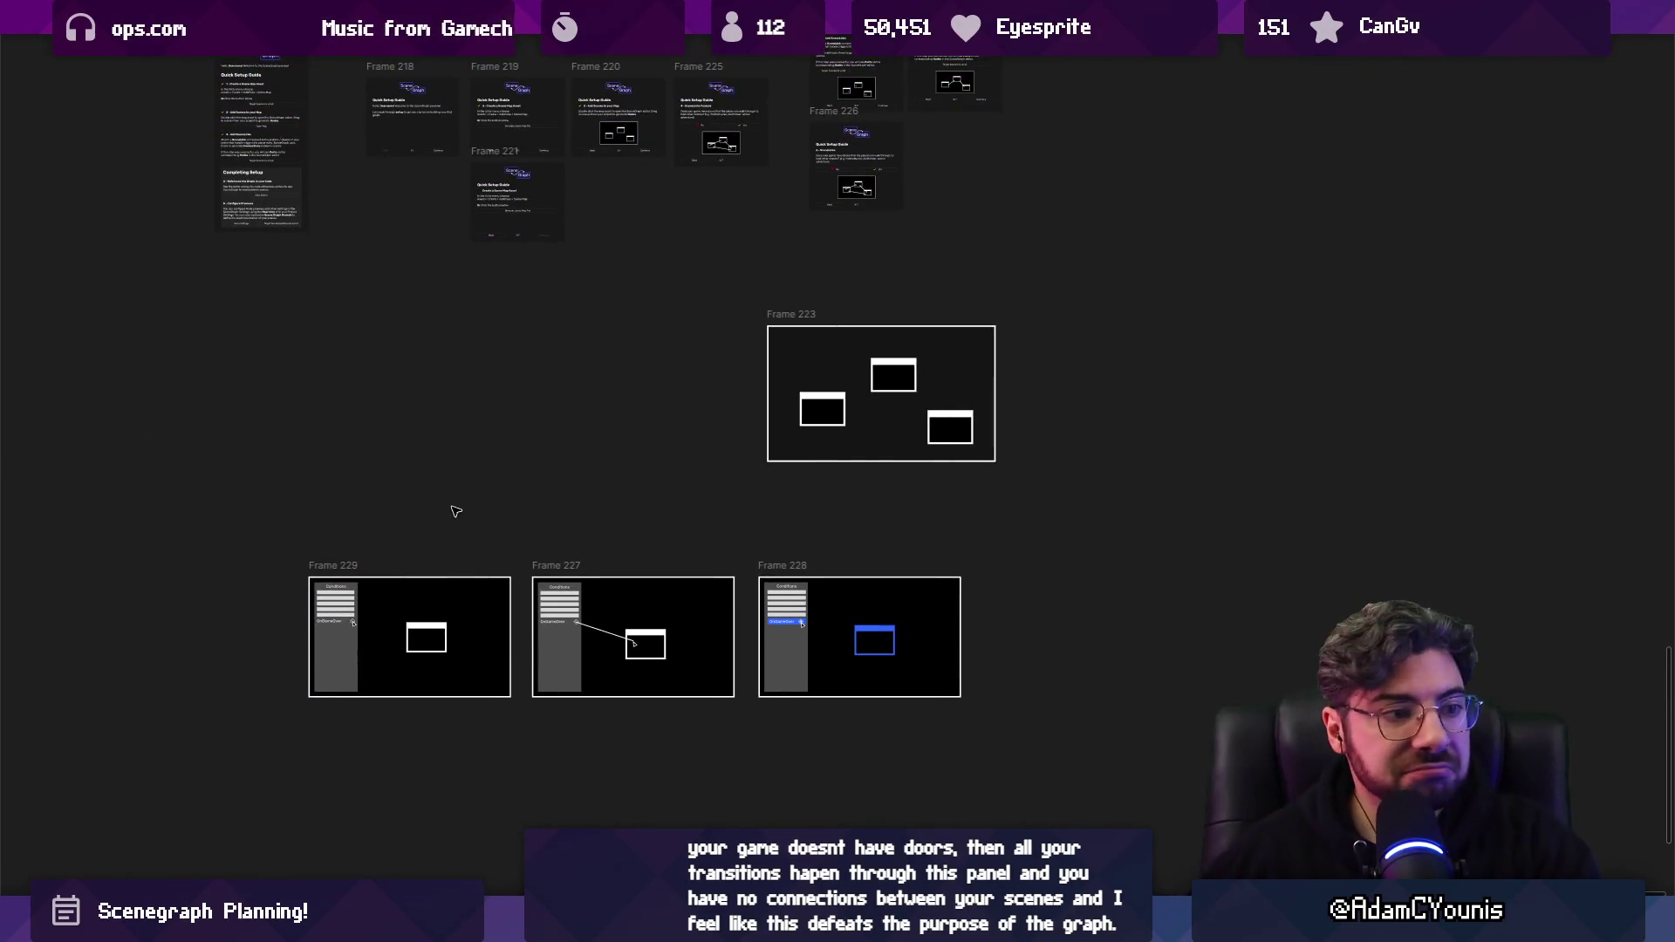
{"action": "scroll", "coordinate": [634, 524], "scroll_direction": "down", "scroll_amount": 3}
{"action": "scroll", "coordinate": [631, 549], "scroll_direction": "up", "scroll_amount": 3}
{"action": "left_click_drag", "start_coordinate": [414, 669], "coordinate": [1029, 785]}
{"action": "left_click", "coordinate": [1005, 794]}
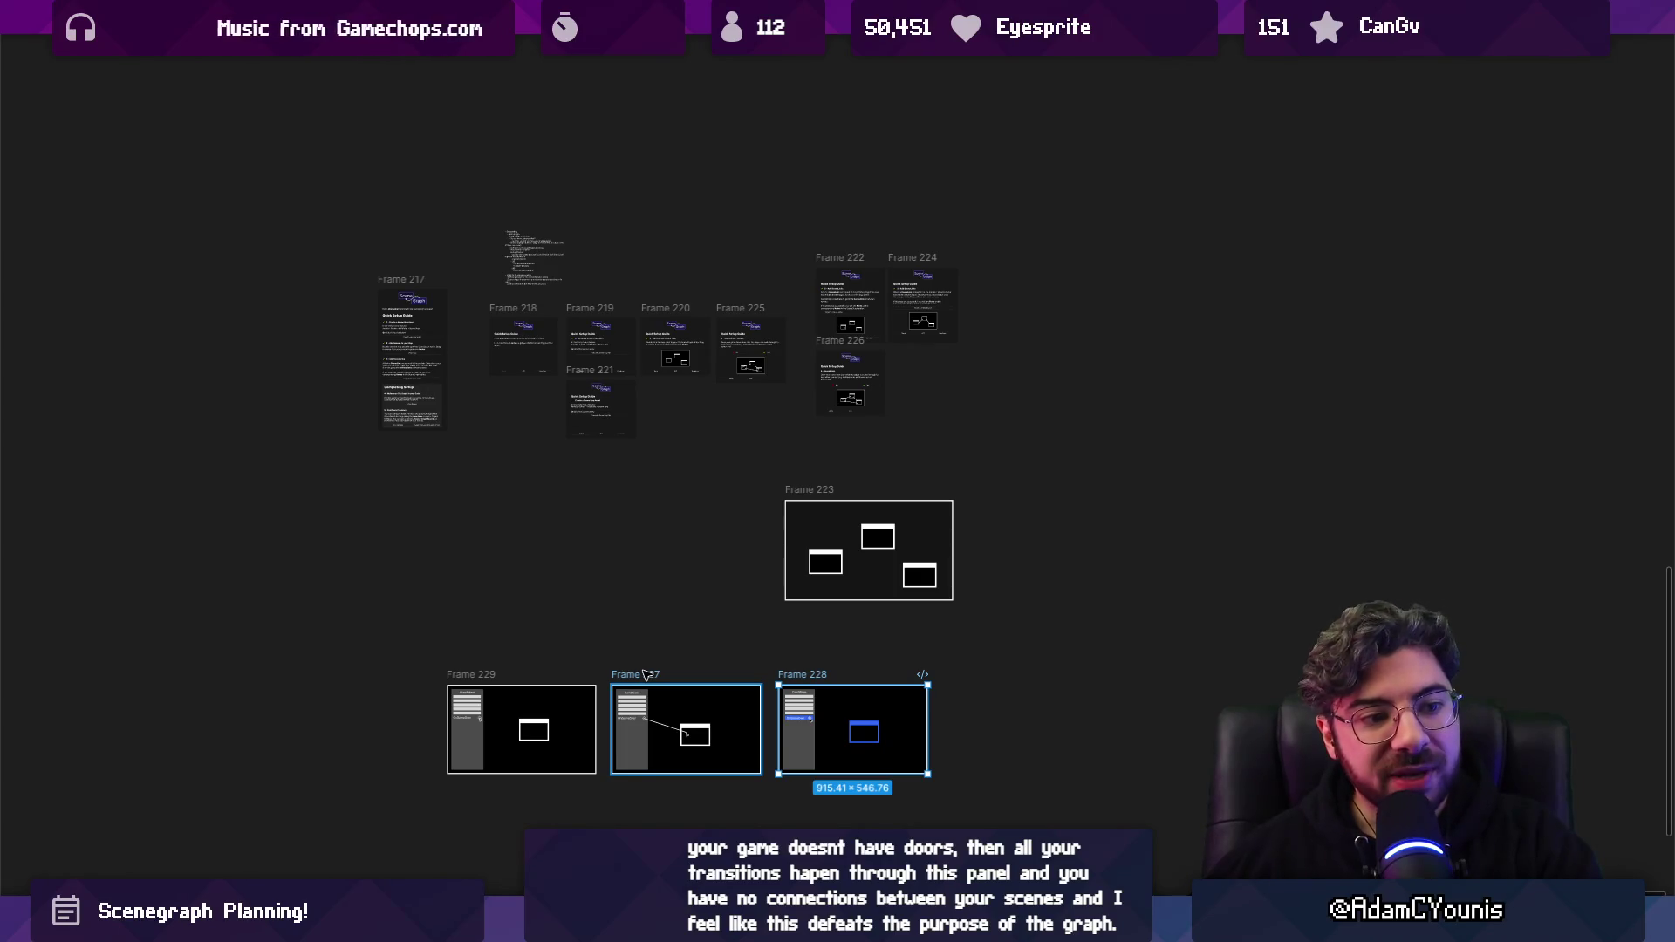
{"action": "scroll", "coordinate": [797, 734], "scroll_direction": "up", "scroll_amount": 5}
{"action": "left_click", "coordinate": [670, 542]}
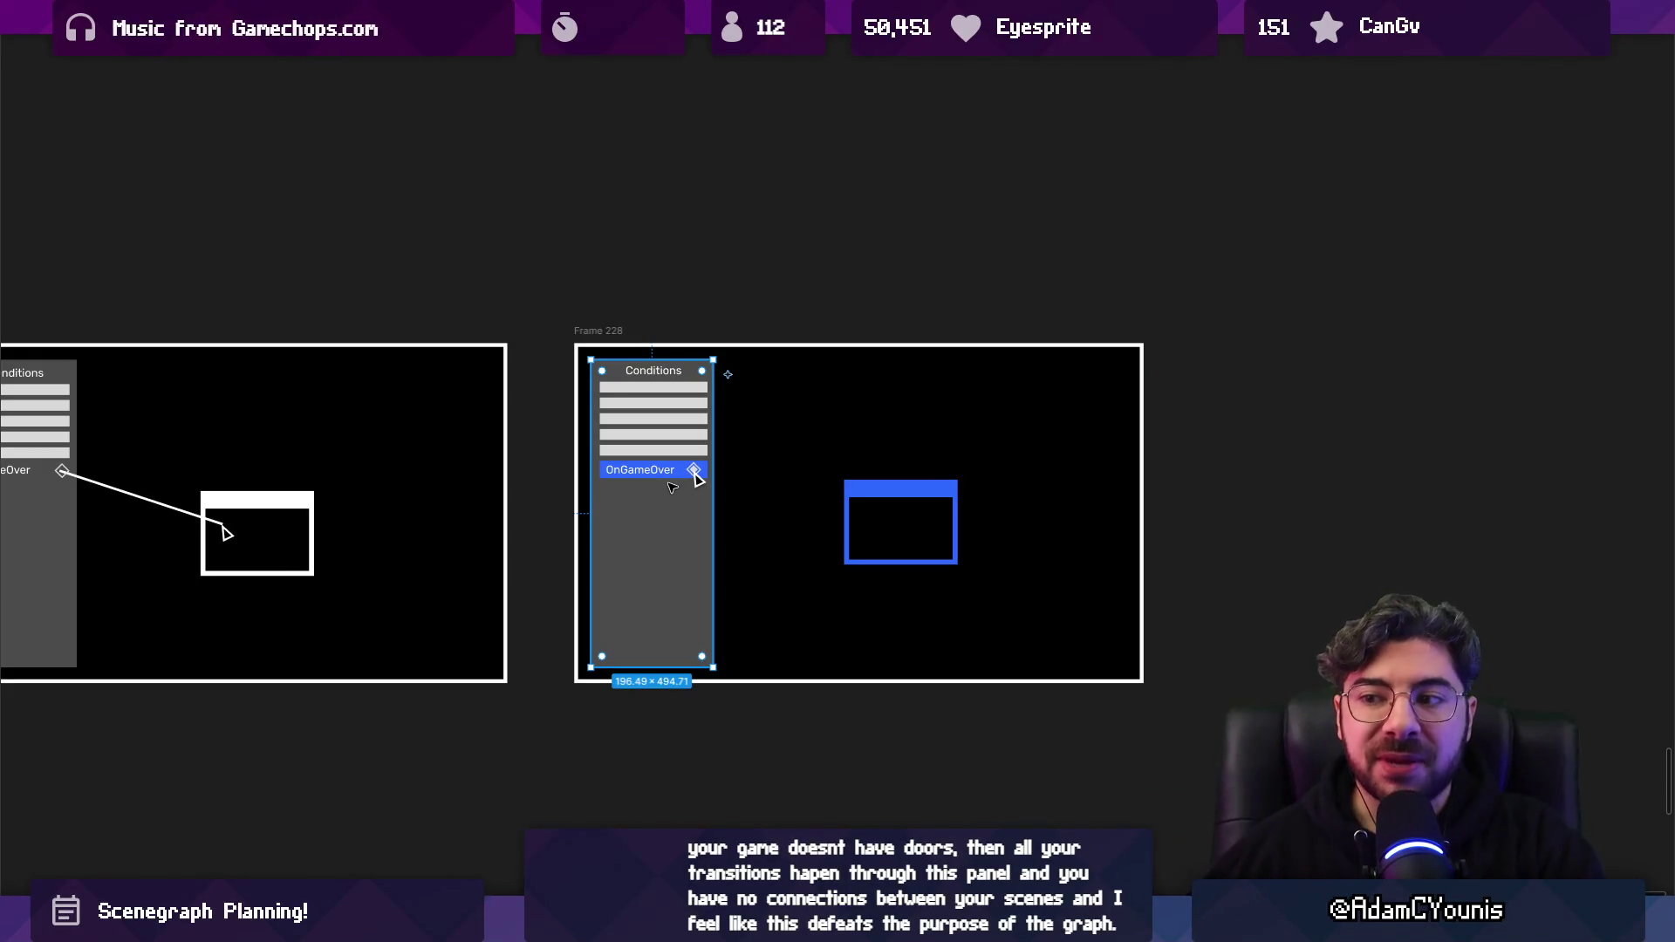
{"action": "key", "text": "Return"}
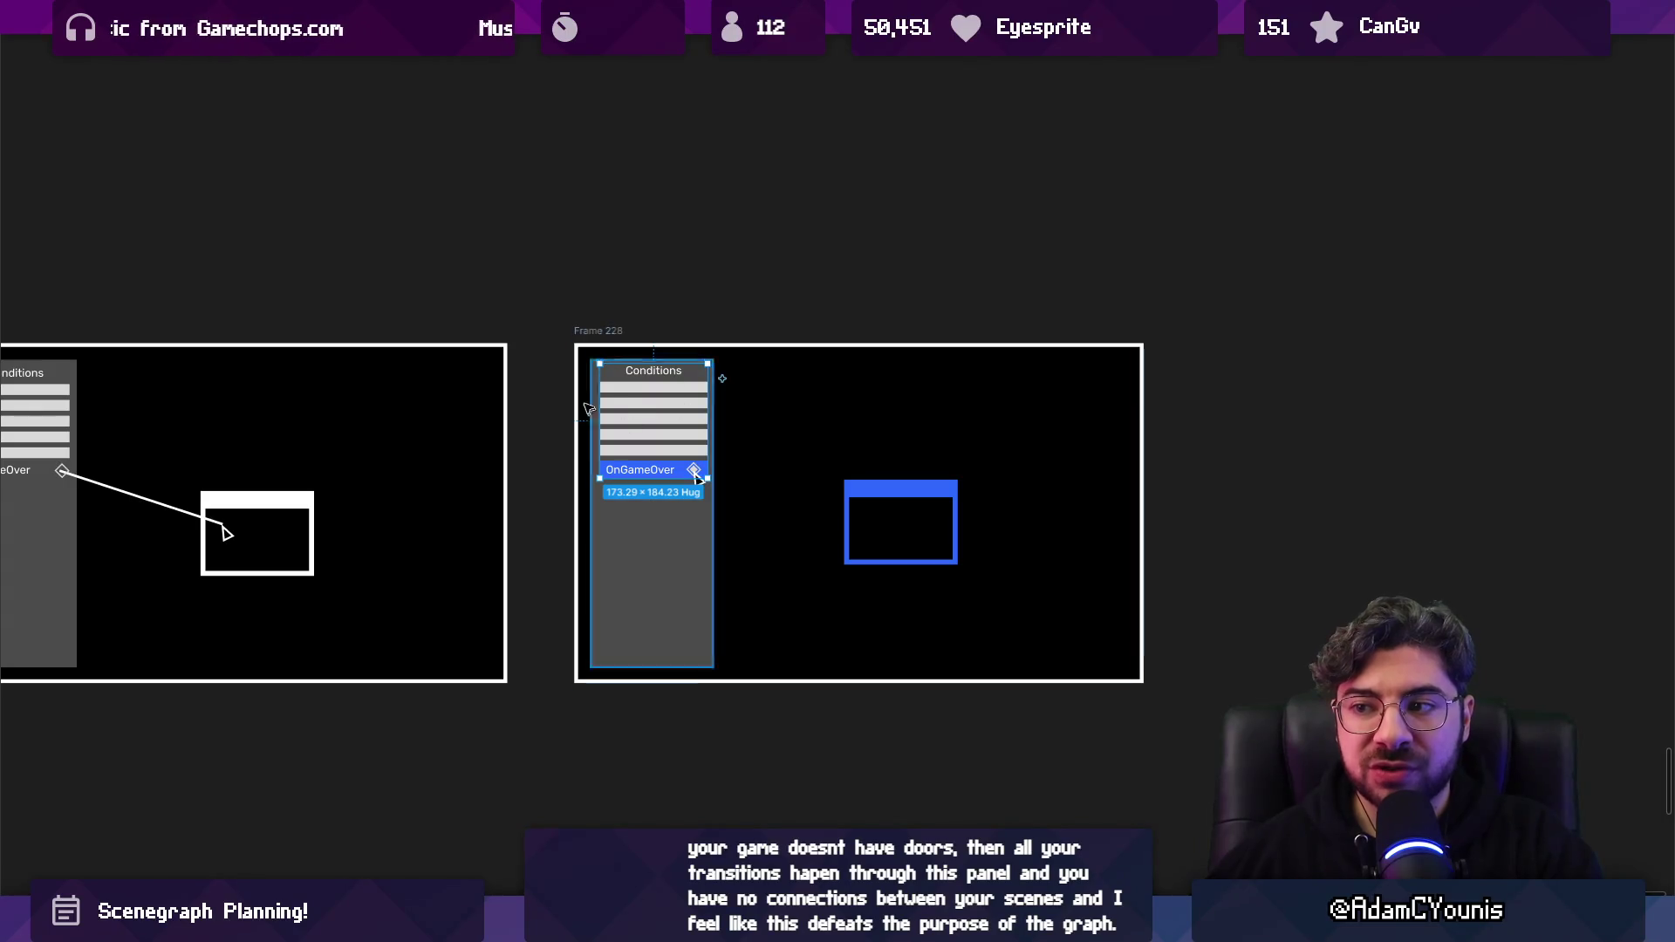
{"action": "key", "text": "shift+Return"}
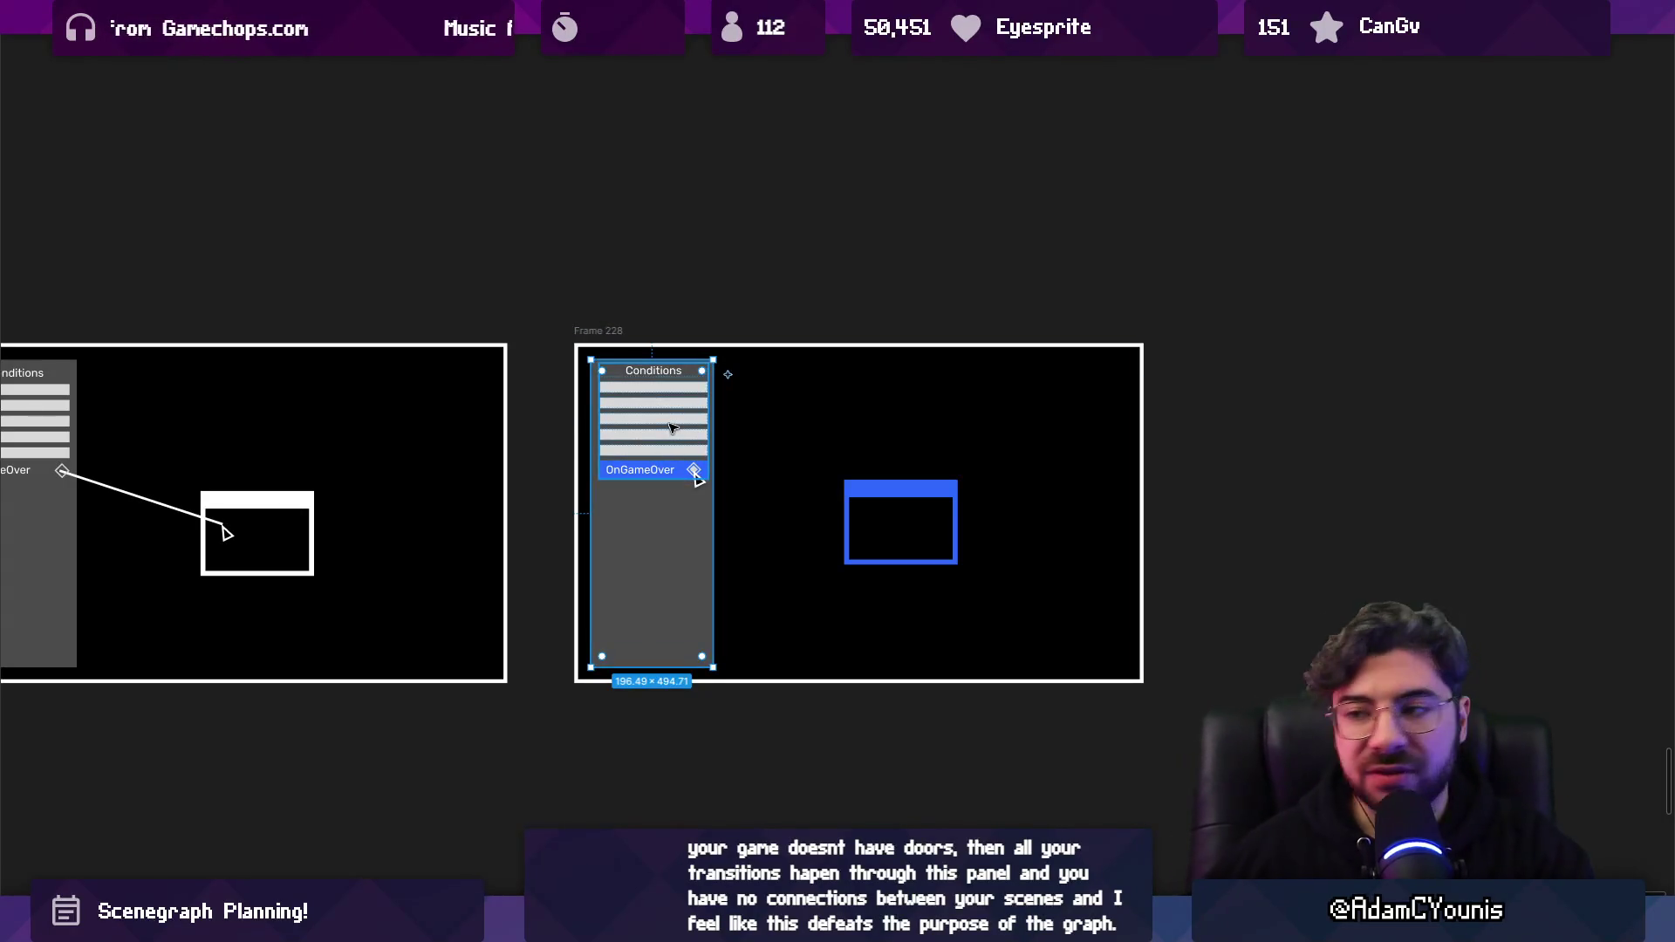
{"action": "scroll", "coordinate": [1003, 462], "scroll_direction": "left", "scroll_amount": 5}
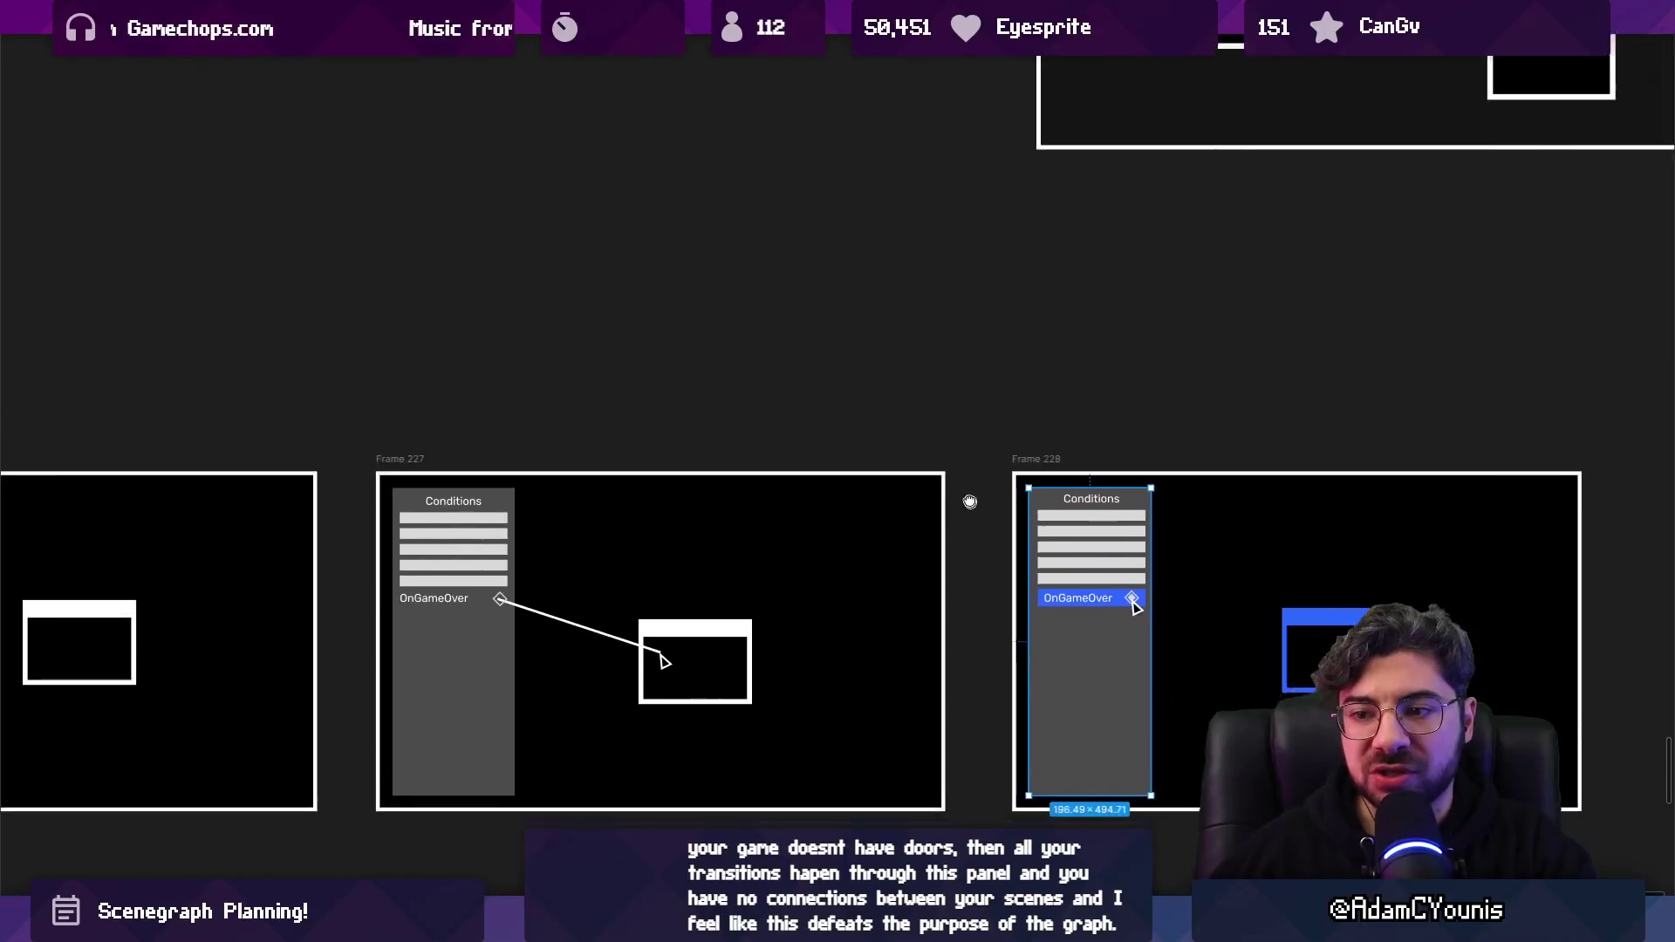
{"action": "scroll", "coordinate": [1003, 462], "scroll_direction": "down", "scroll_amount": 2}
{"action": "scroll", "coordinate": [1003, 462], "scroll_direction": "up", "scroll_amount": 1}
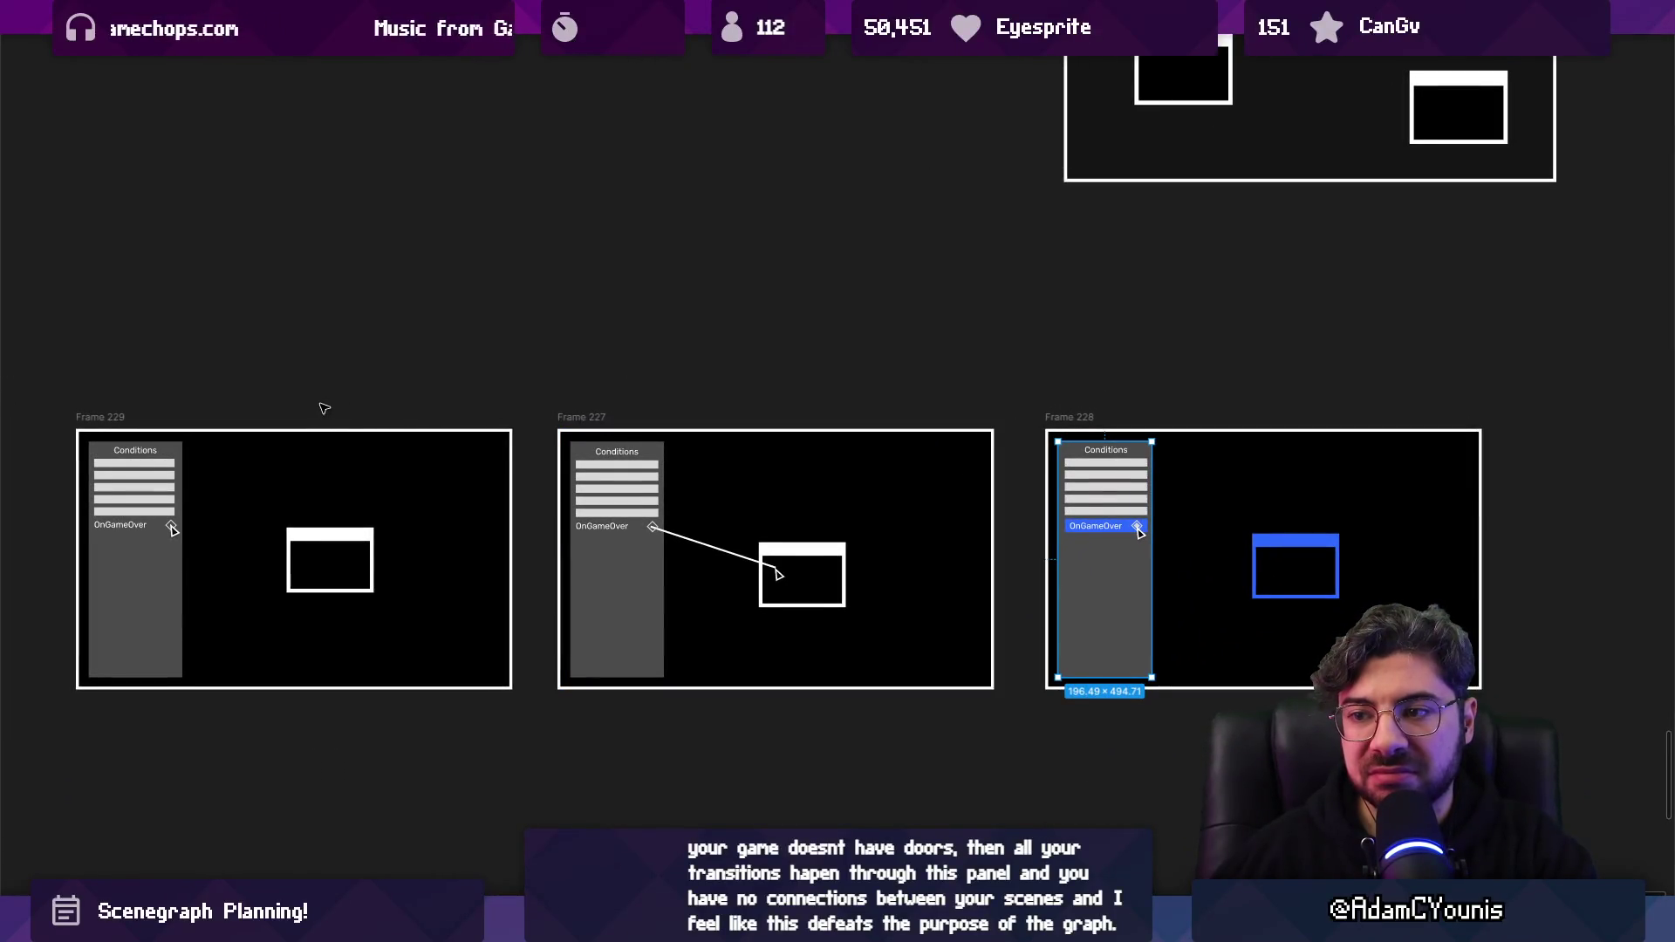
{"action": "left_click_drag", "start_coordinate": [323, 408], "coordinate": [360, 435]}
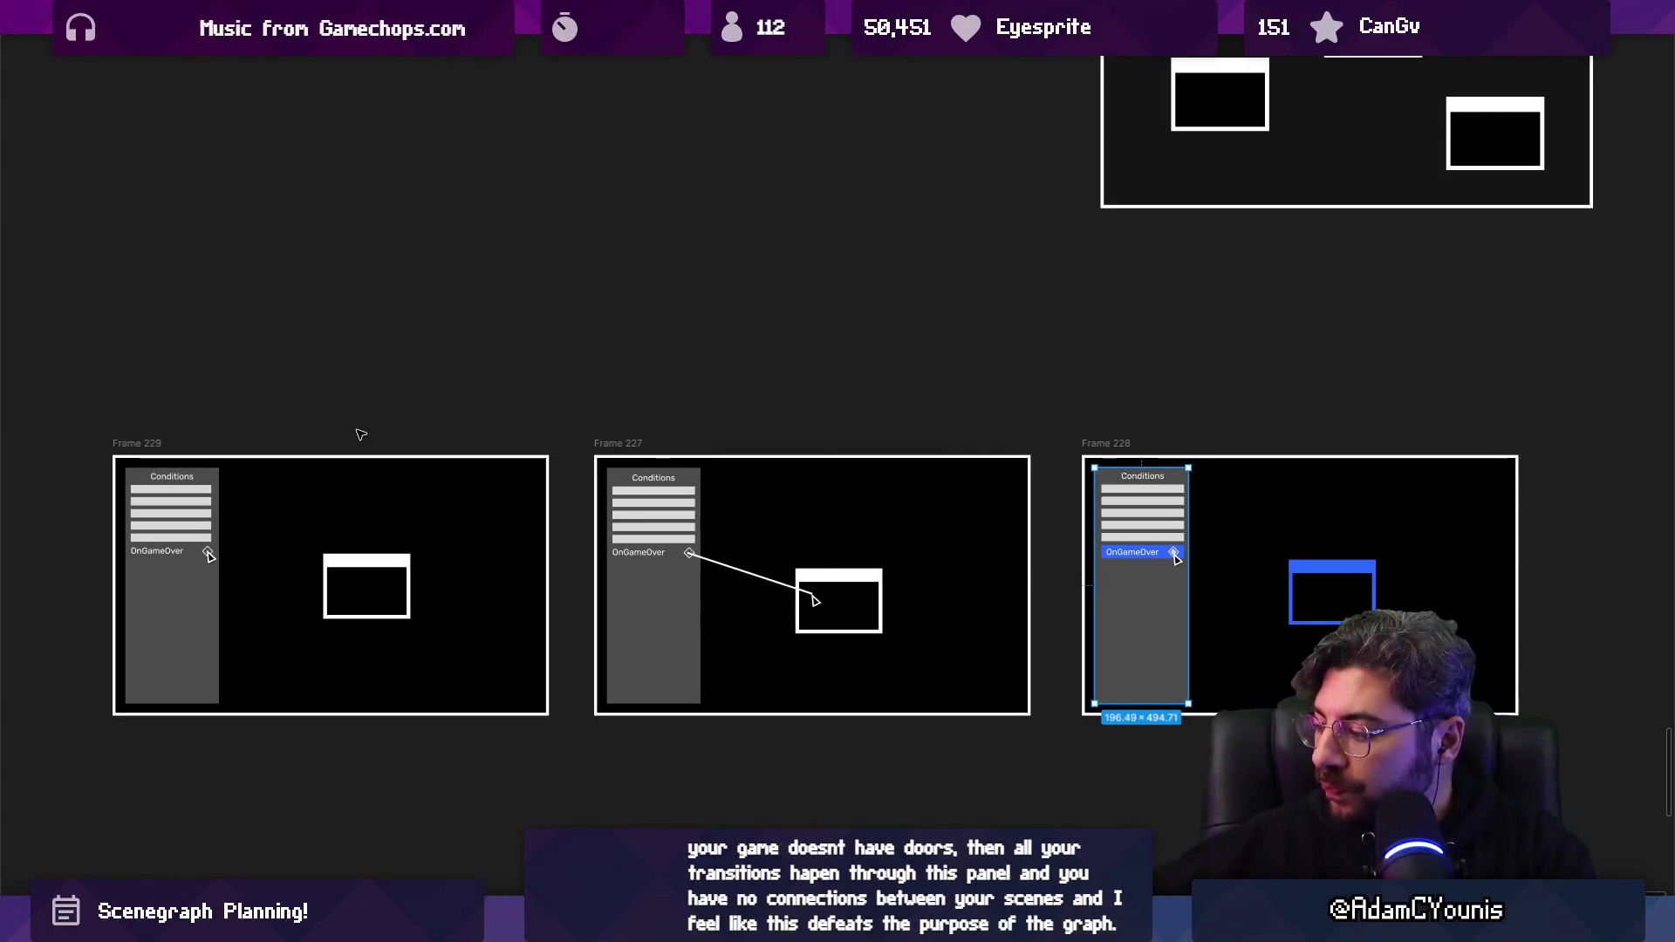
{"action": "left_click_drag", "start_coordinate": [479, 400], "coordinate": [579, 492]}
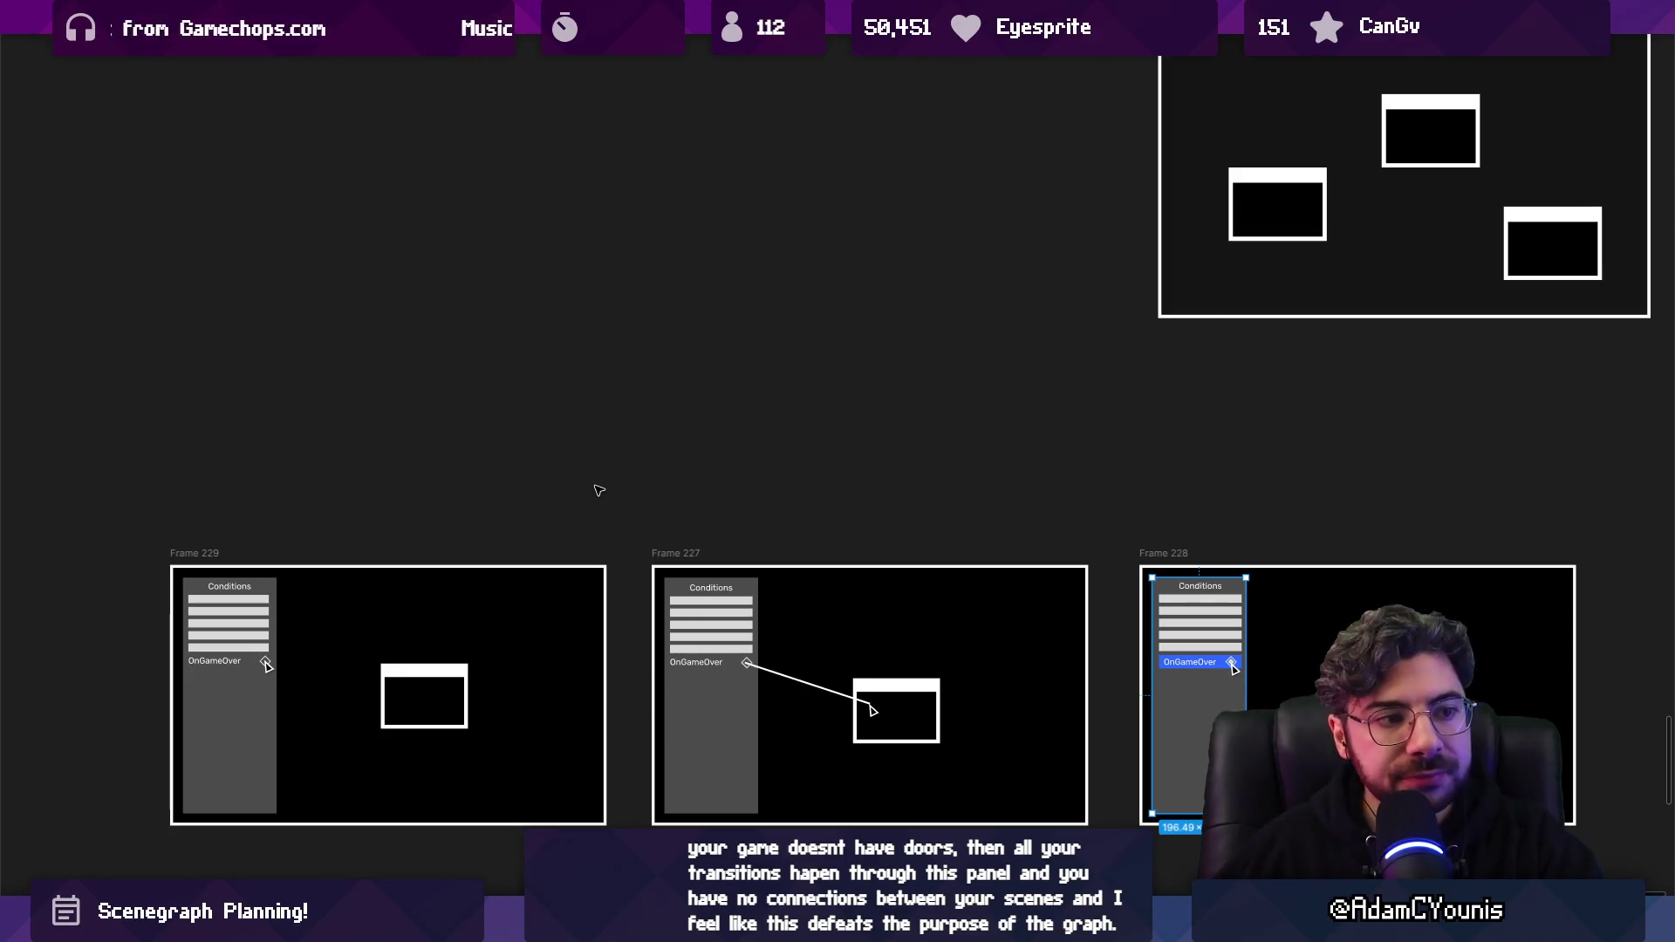
{"action": "scroll", "coordinate": [614, 510], "scroll_direction": "down", "scroll_amount": 3}
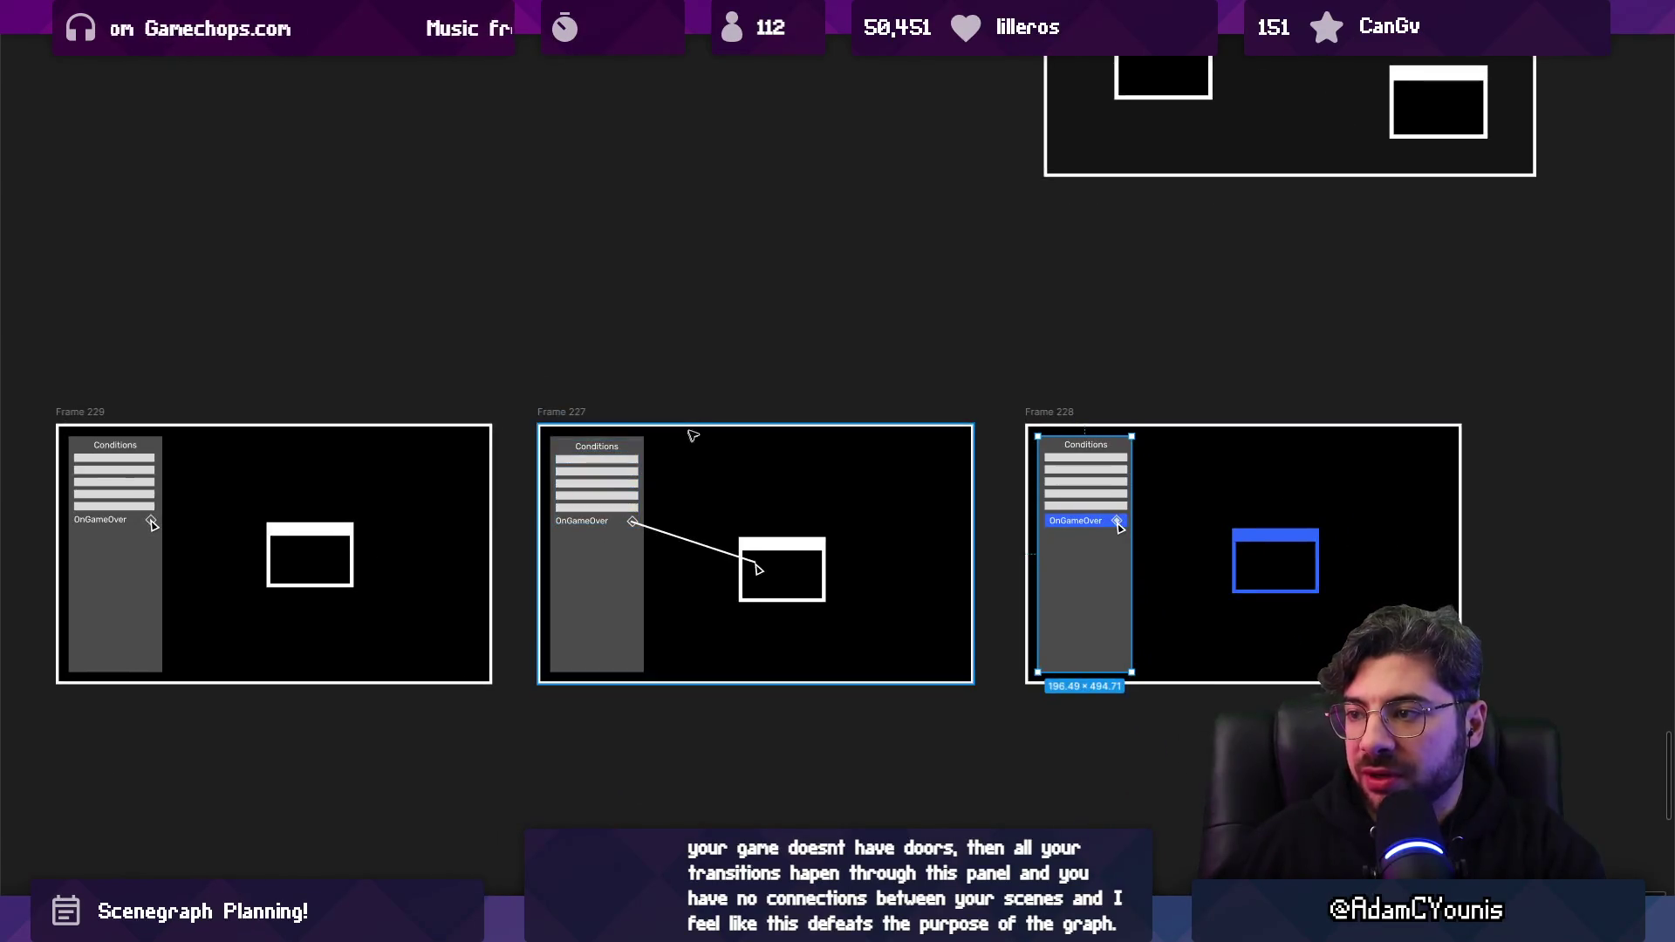
{"action": "scroll", "coordinate": [883, 463], "scroll_direction": "down", "scroll_amount": 5, "text": "ctrl"}
{"action": "scroll", "coordinate": [887, 467], "scroll_direction": "up", "scroll_amount": 4}
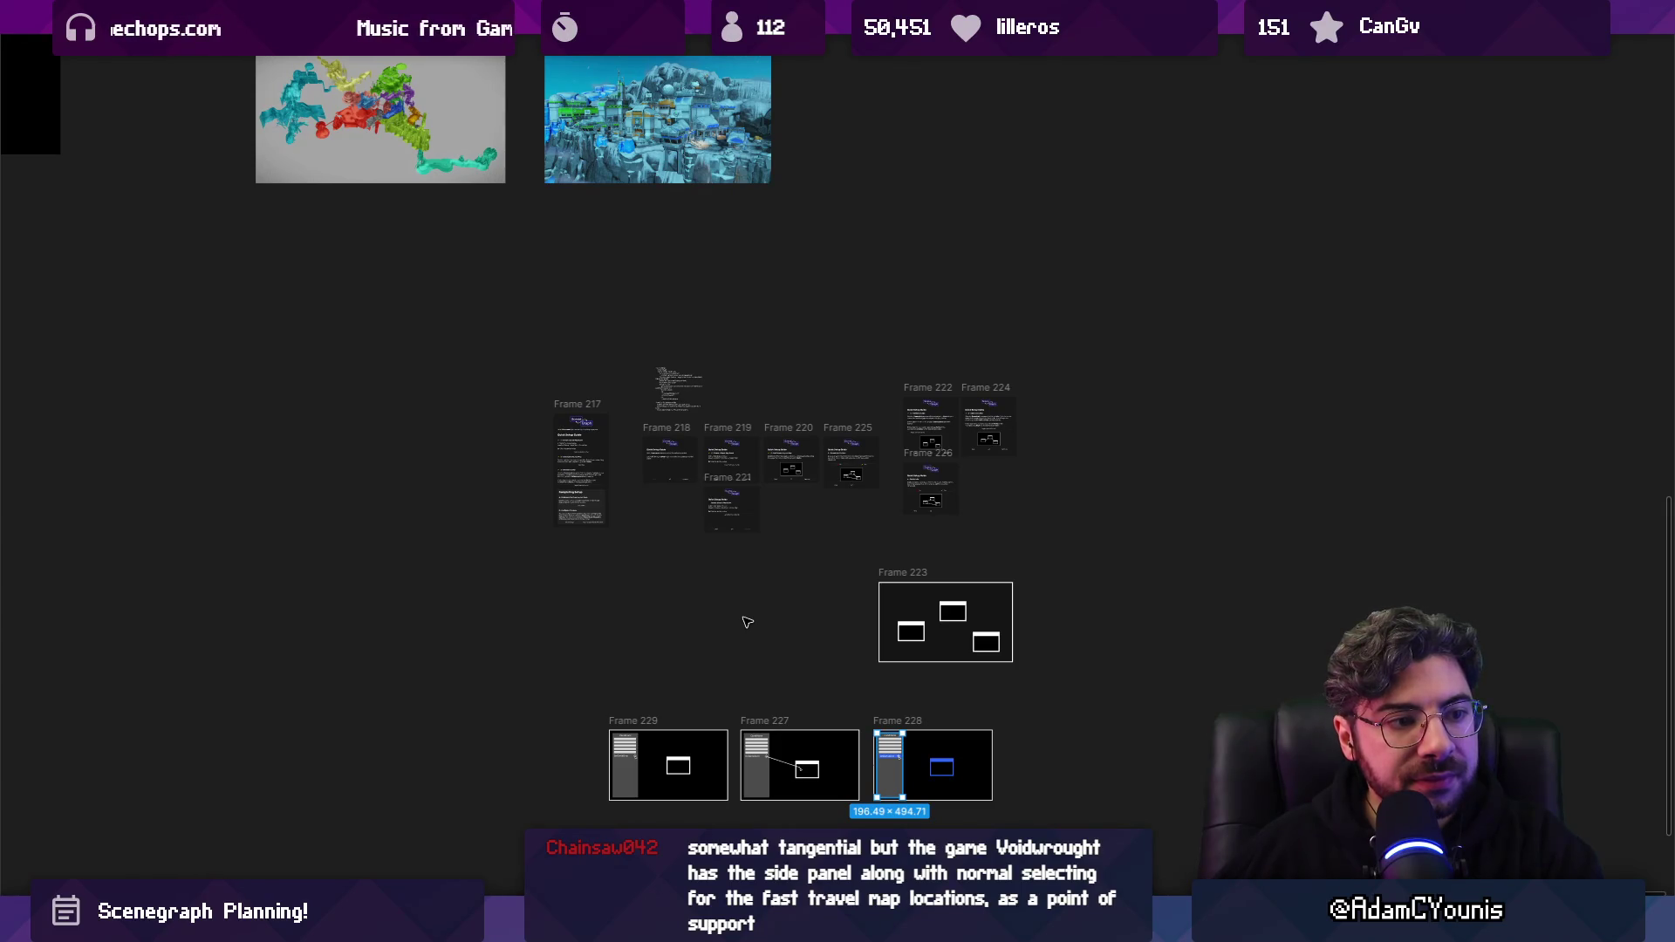
{"action": "scroll", "coordinate": [742, 622], "scroll_direction": "down", "scroll_amount": 3}
{"action": "scroll", "coordinate": [663, 523], "scroll_direction": "up", "scroll_amount": 5}
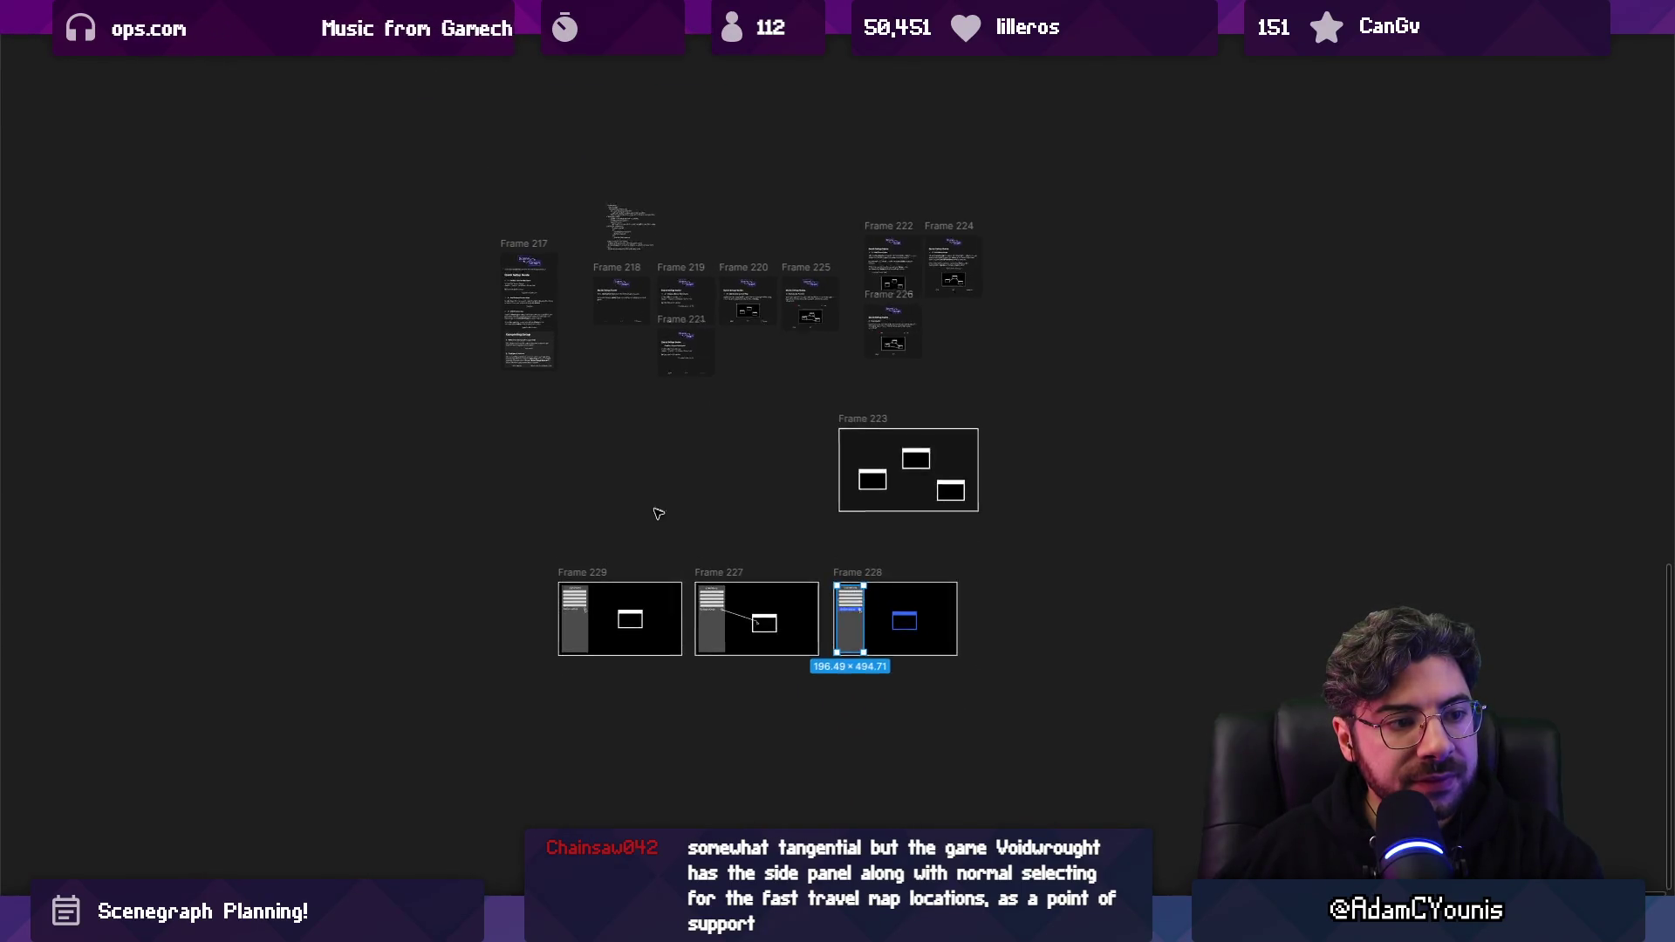
{"action": "scroll", "coordinate": [1152, 690], "scroll_direction": "up", "scroll_amount": 5}
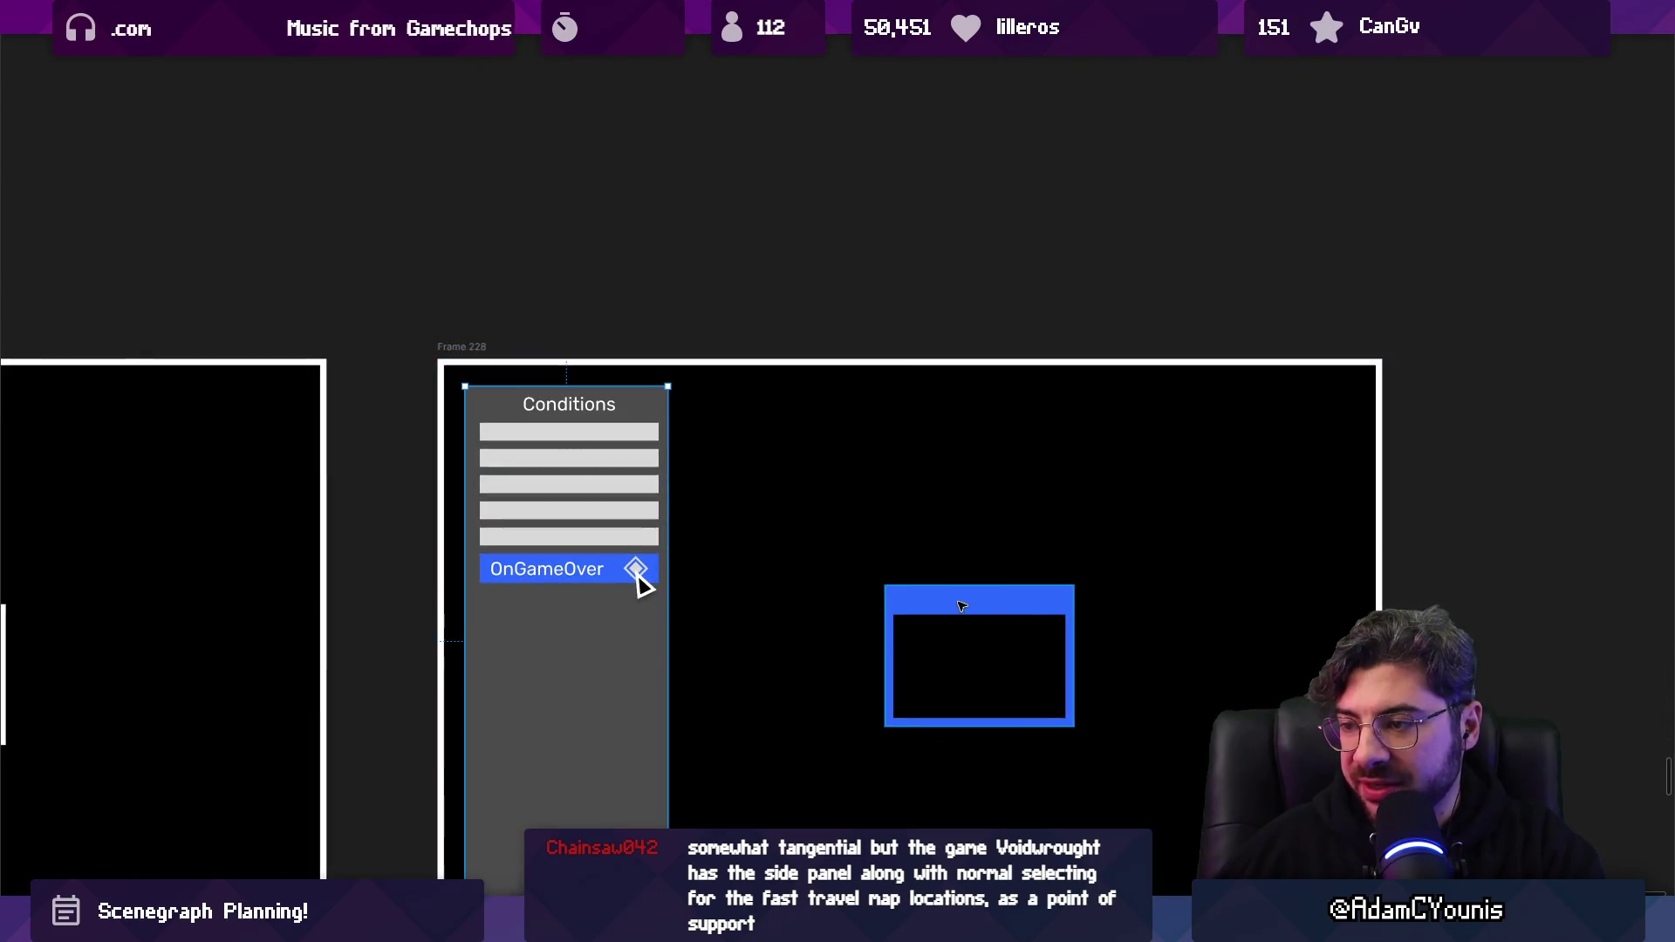
Place a duplicate grey Conditions bar above the blue window box, sized to its width.
{"action": "left_click", "coordinate": [927, 602]}
{"action": "left_click", "coordinate": [511, 522]}
{"action": "key", "text": "ctrl+d"}
{"action": "key", "text": "ctrl+d"}
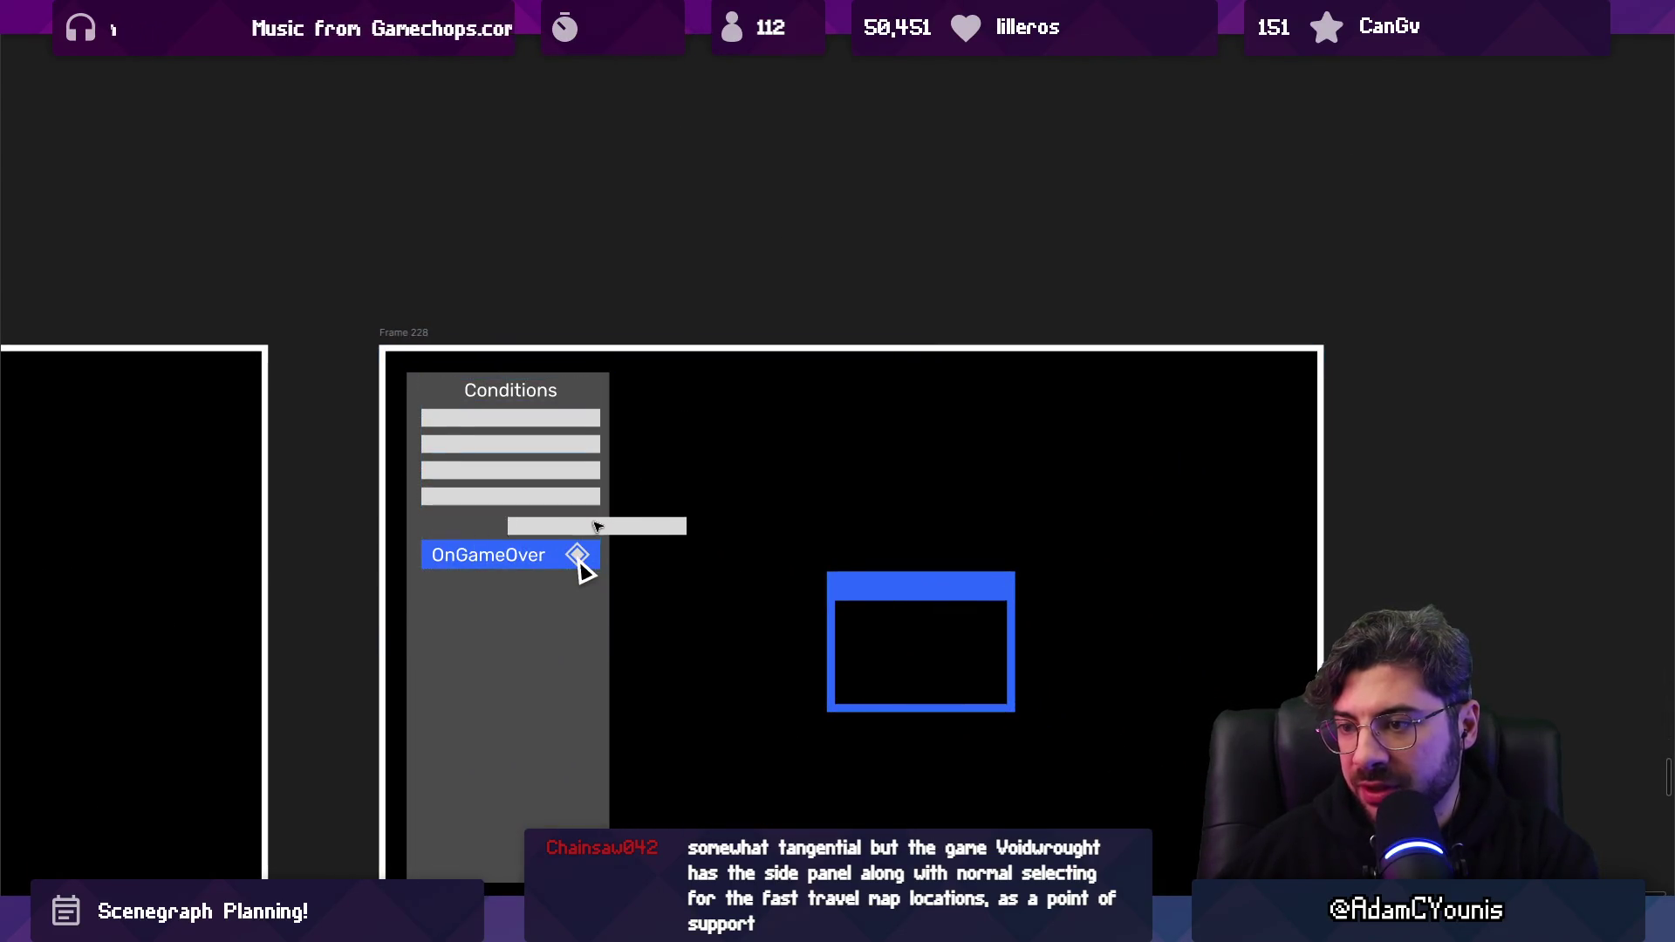
{"action": "left_click_drag", "start_coordinate": [581, 549], "coordinate": [987, 552]}
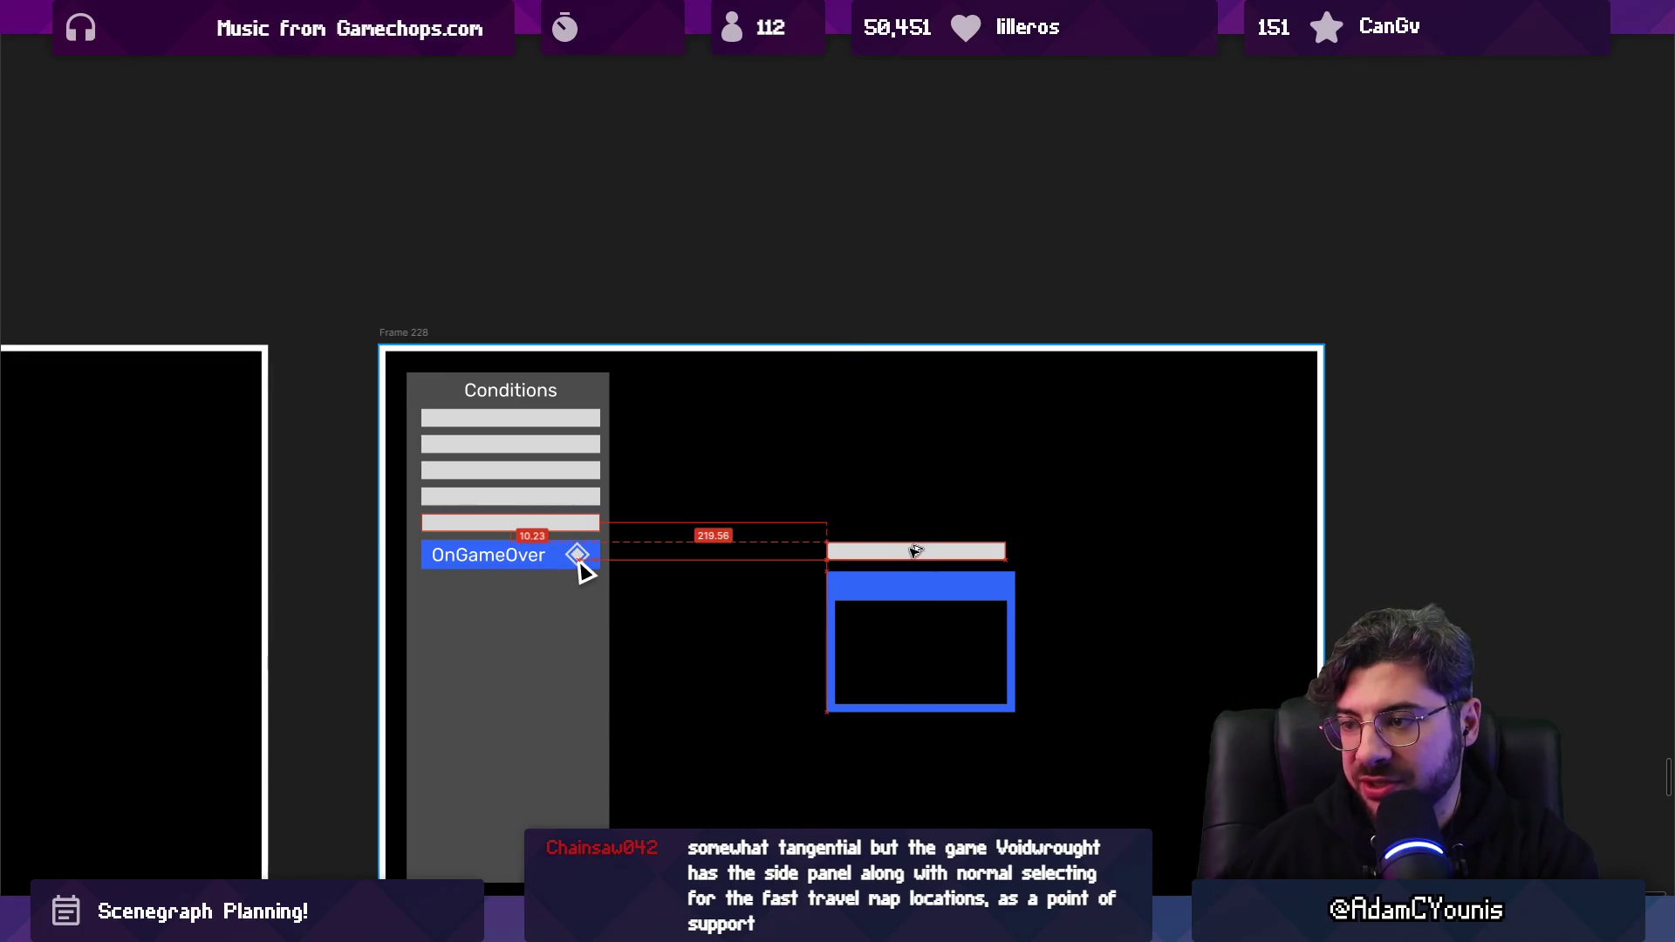
{"action": "scroll", "coordinate": [987, 562], "scroll_direction": "up", "scroll_amount": 3}
{"action": "scroll", "coordinate": [987, 562], "scroll_direction": "up", "scroll_amount": 1}
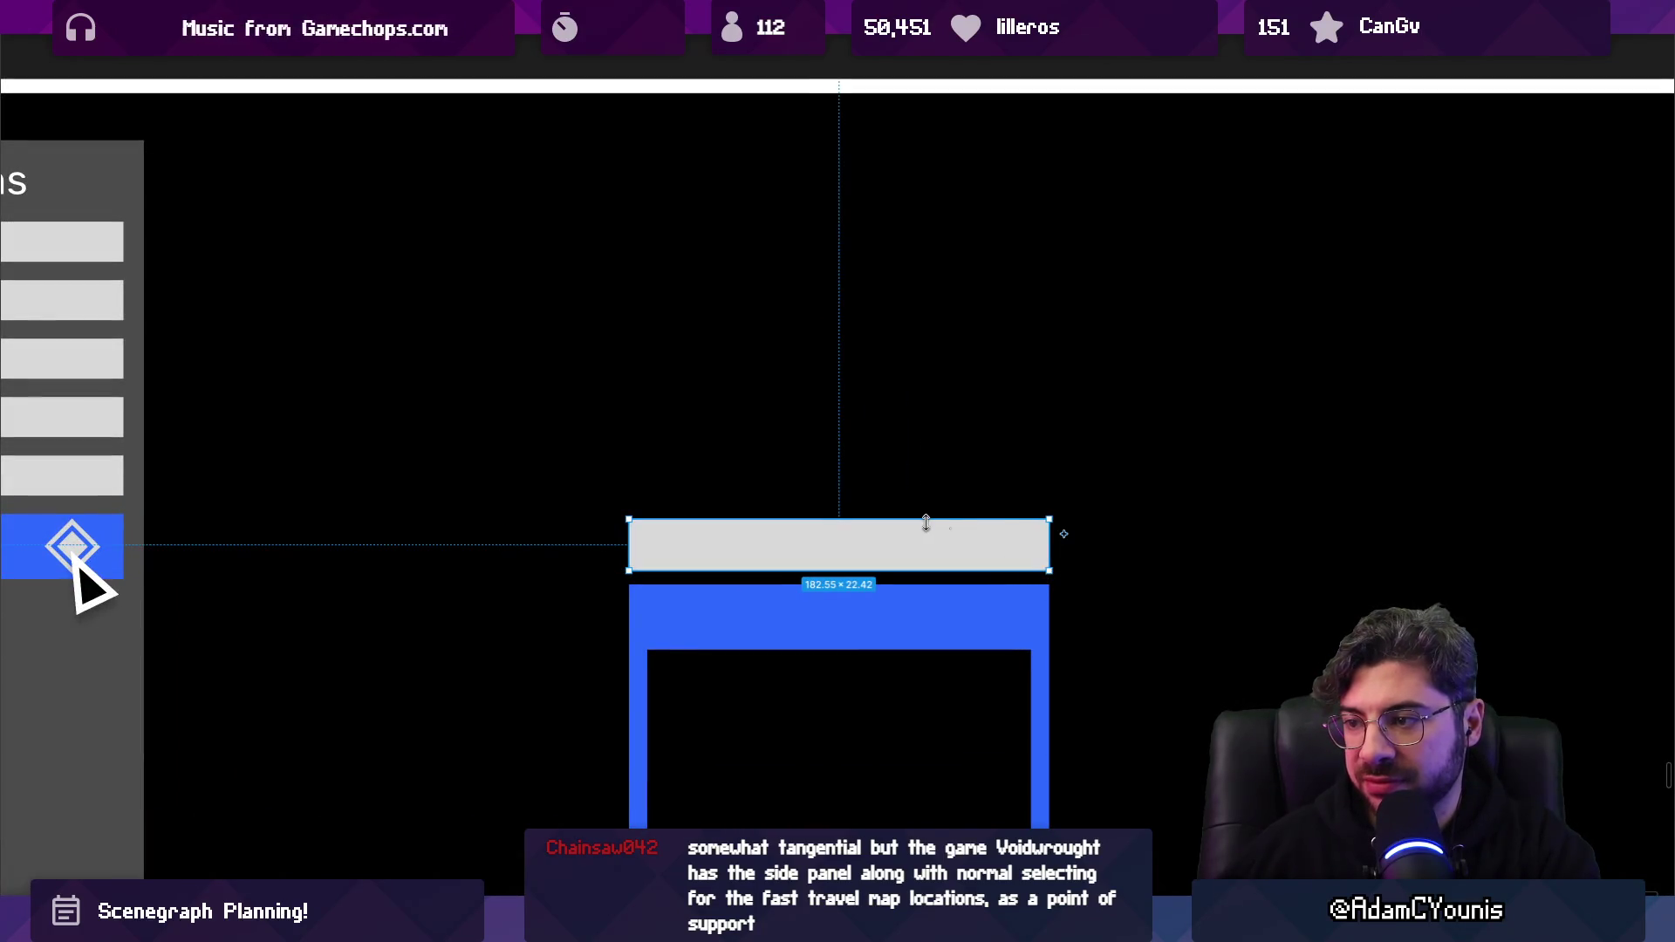
{"action": "left_click_drag", "start_coordinate": [924, 521], "coordinate": [927, 499]}
Stack another copy of the bar above it and select all three grey bars.
{"action": "scroll", "coordinate": [927, 499], "scroll_direction": "down", "scroll_amount": 4}
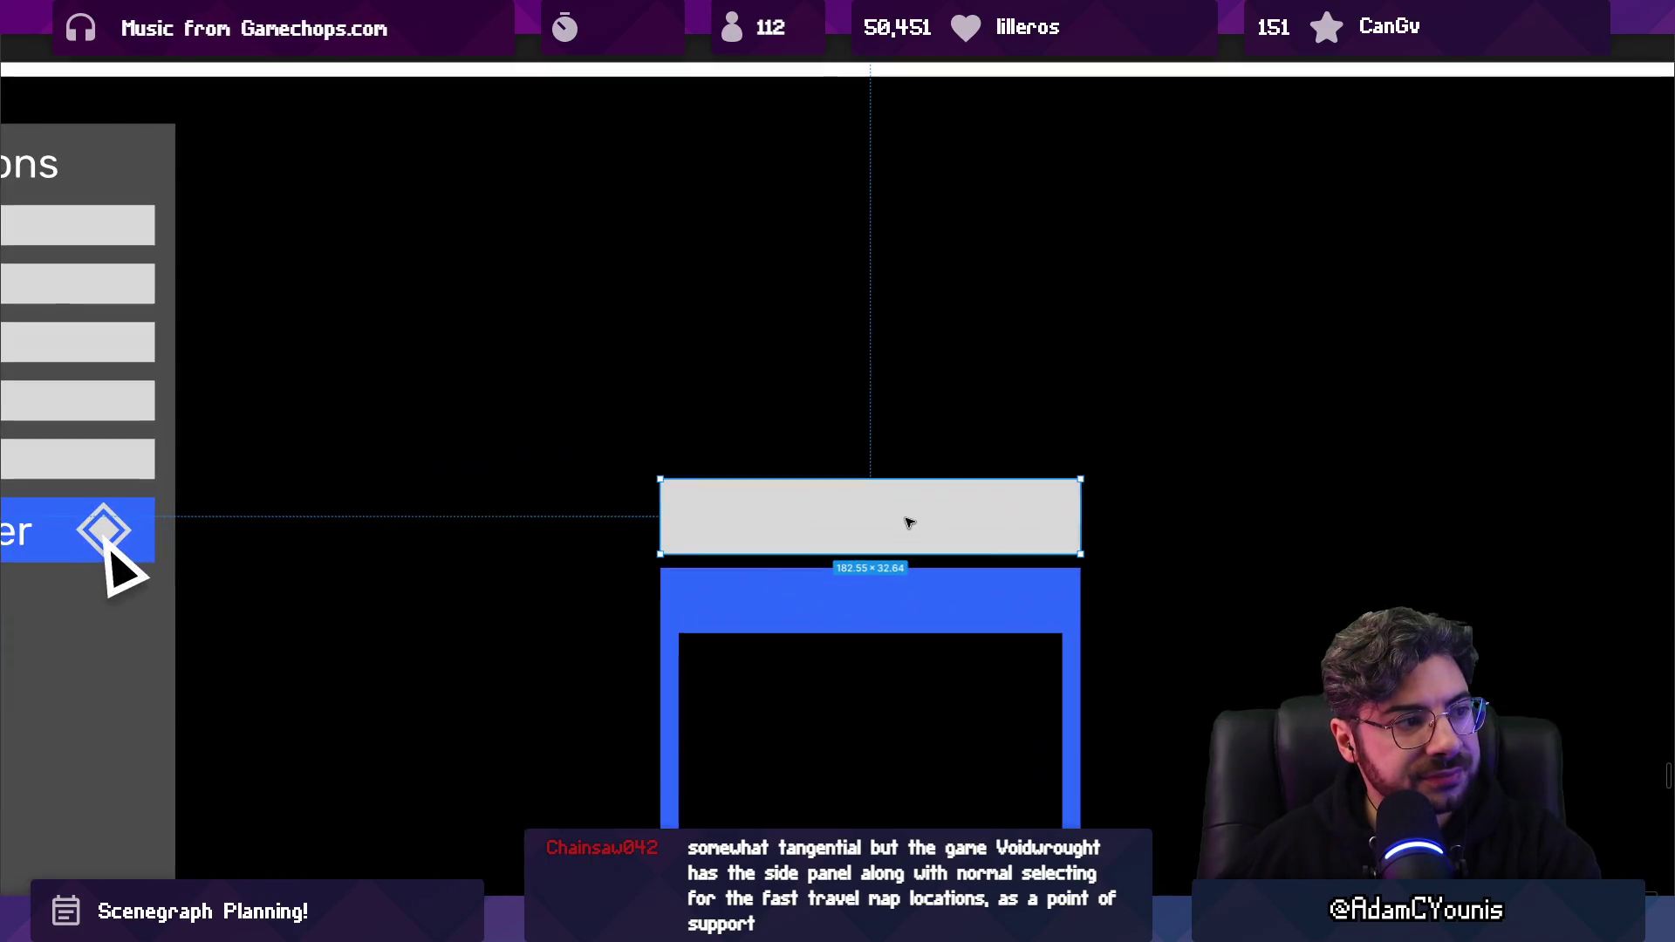
{"action": "scroll", "coordinate": [908, 515], "scroll_direction": "up", "scroll_amount": 4}
{"action": "left_click_drag", "start_coordinate": [908, 520], "coordinate": [898, 348]}
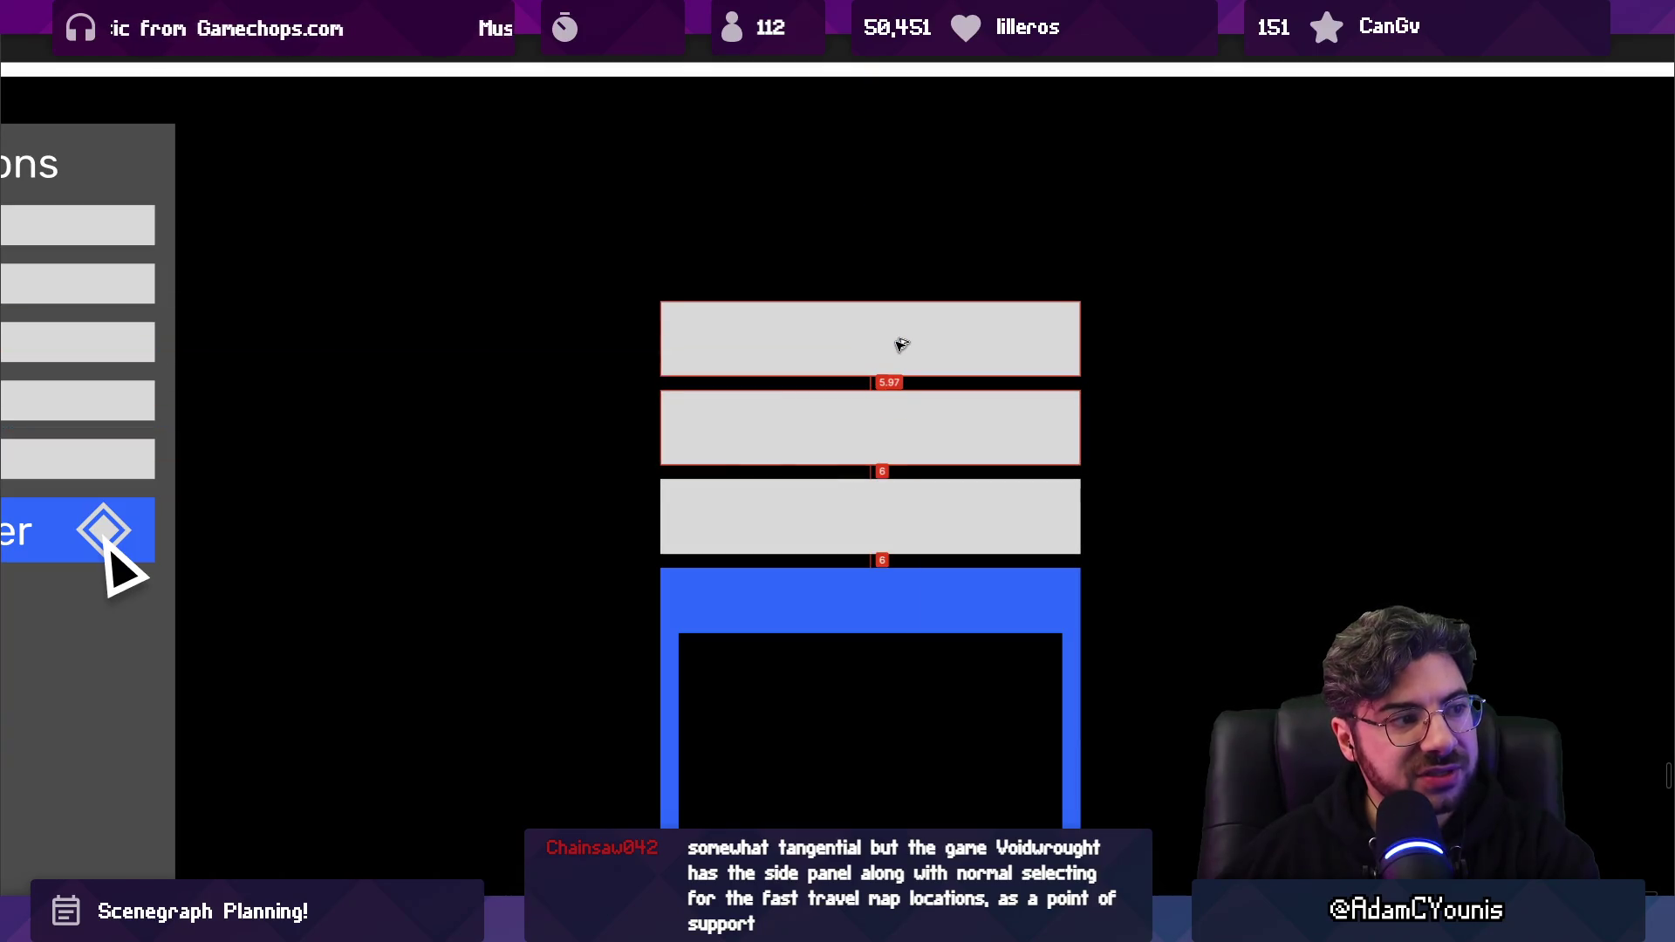
{"action": "scroll", "coordinate": [907, 366], "scroll_direction": "down", "scroll_amount": 4}
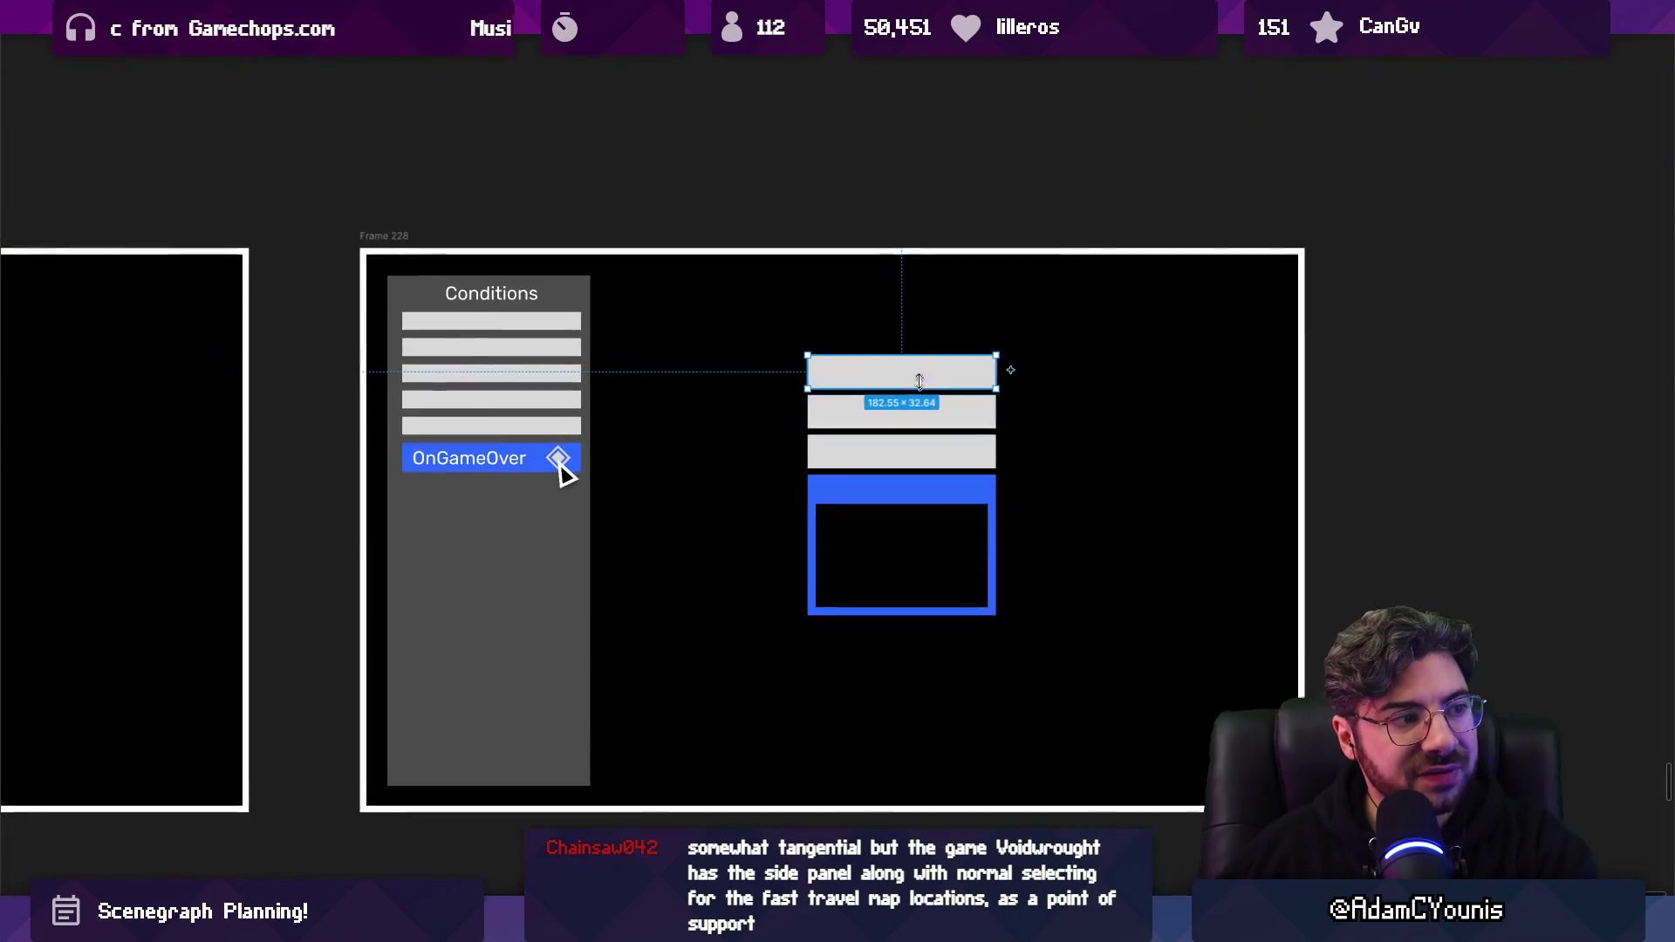
{"action": "left_click", "coordinate": [949, 446], "text": "shift"}
{"action": "left_click", "coordinate": [957, 411], "text": "shift"}
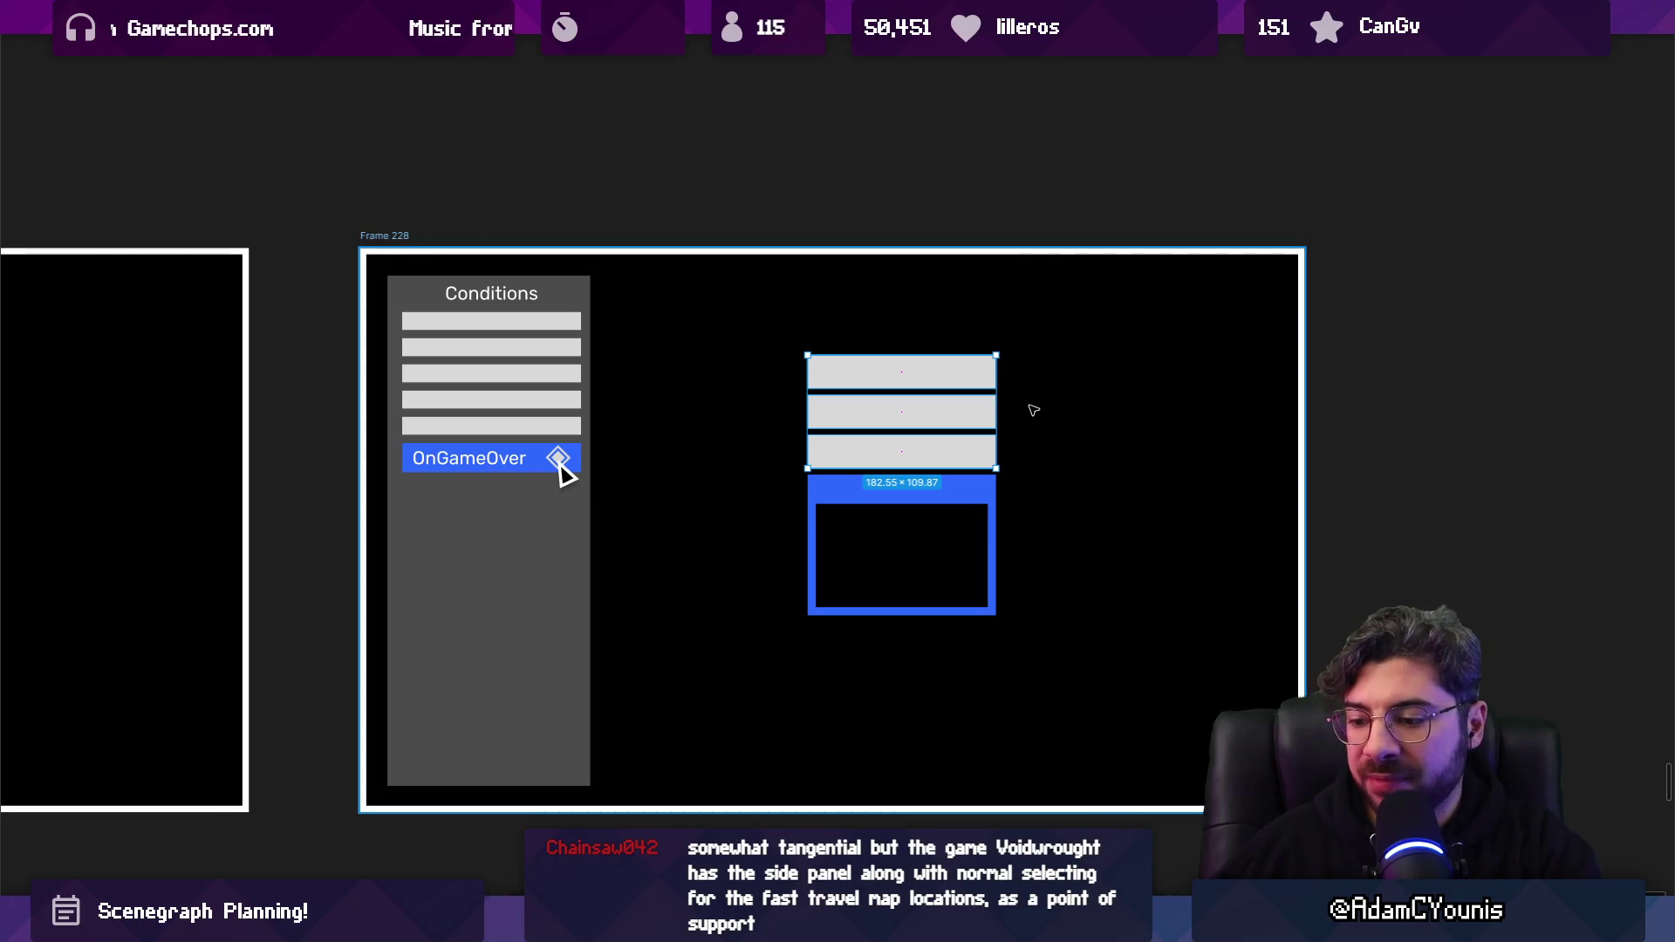
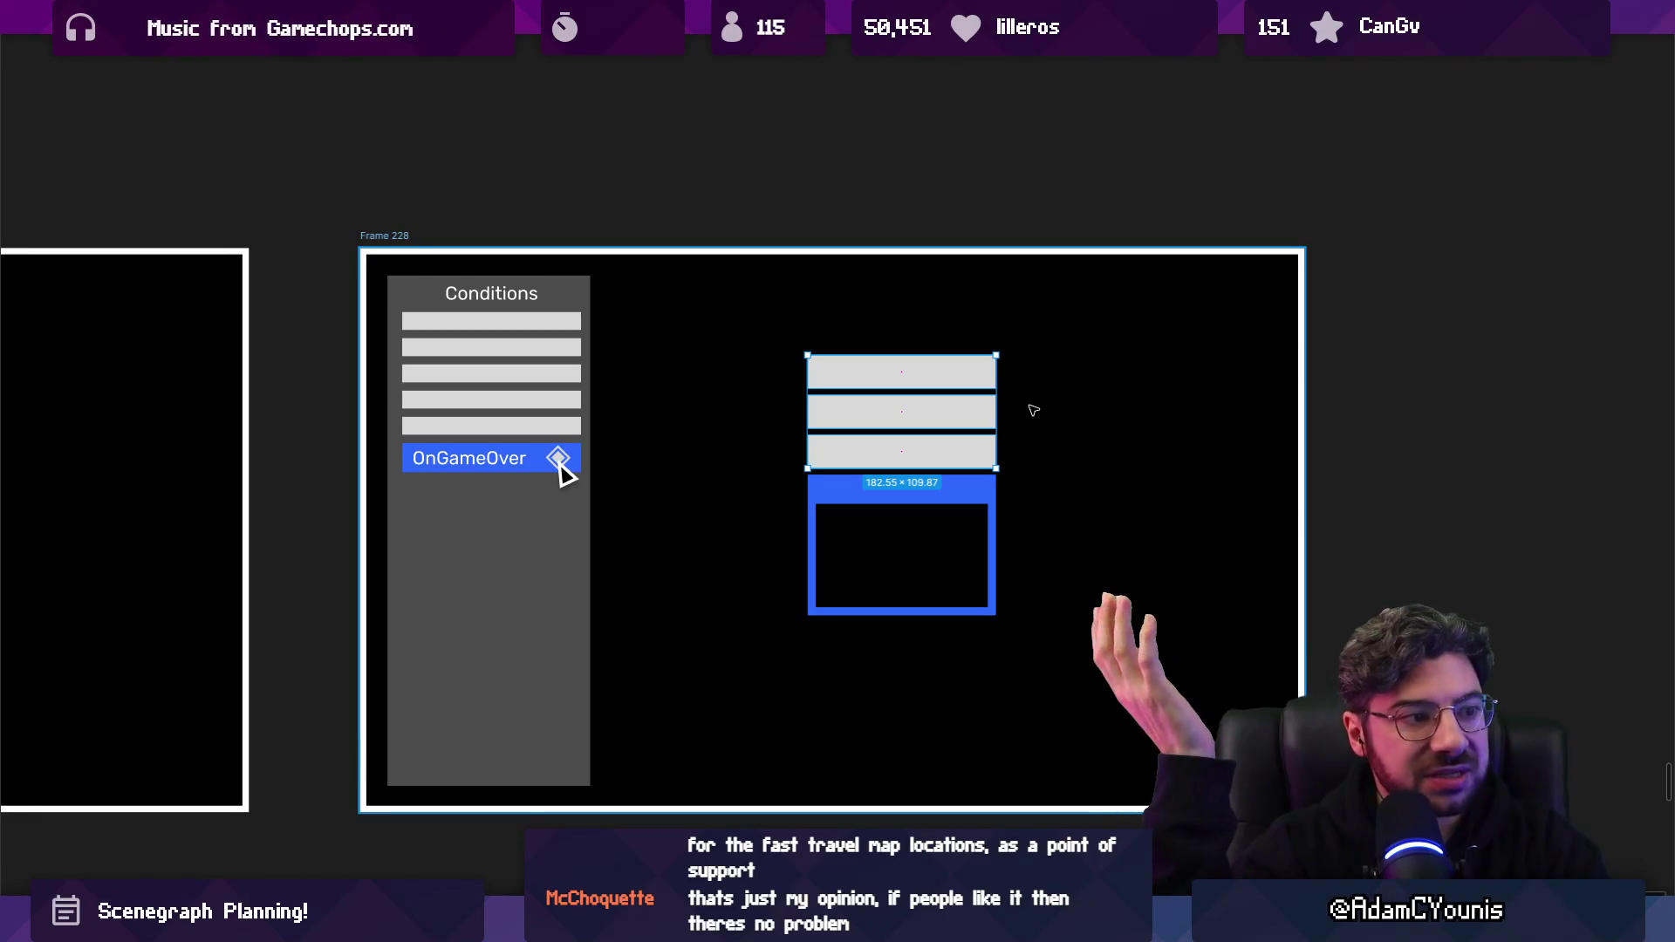
Delete the three grey bars above the blue window, then fit Frames 229, 227 and 228 in view.
{"action": "key", "text": "Delete"}
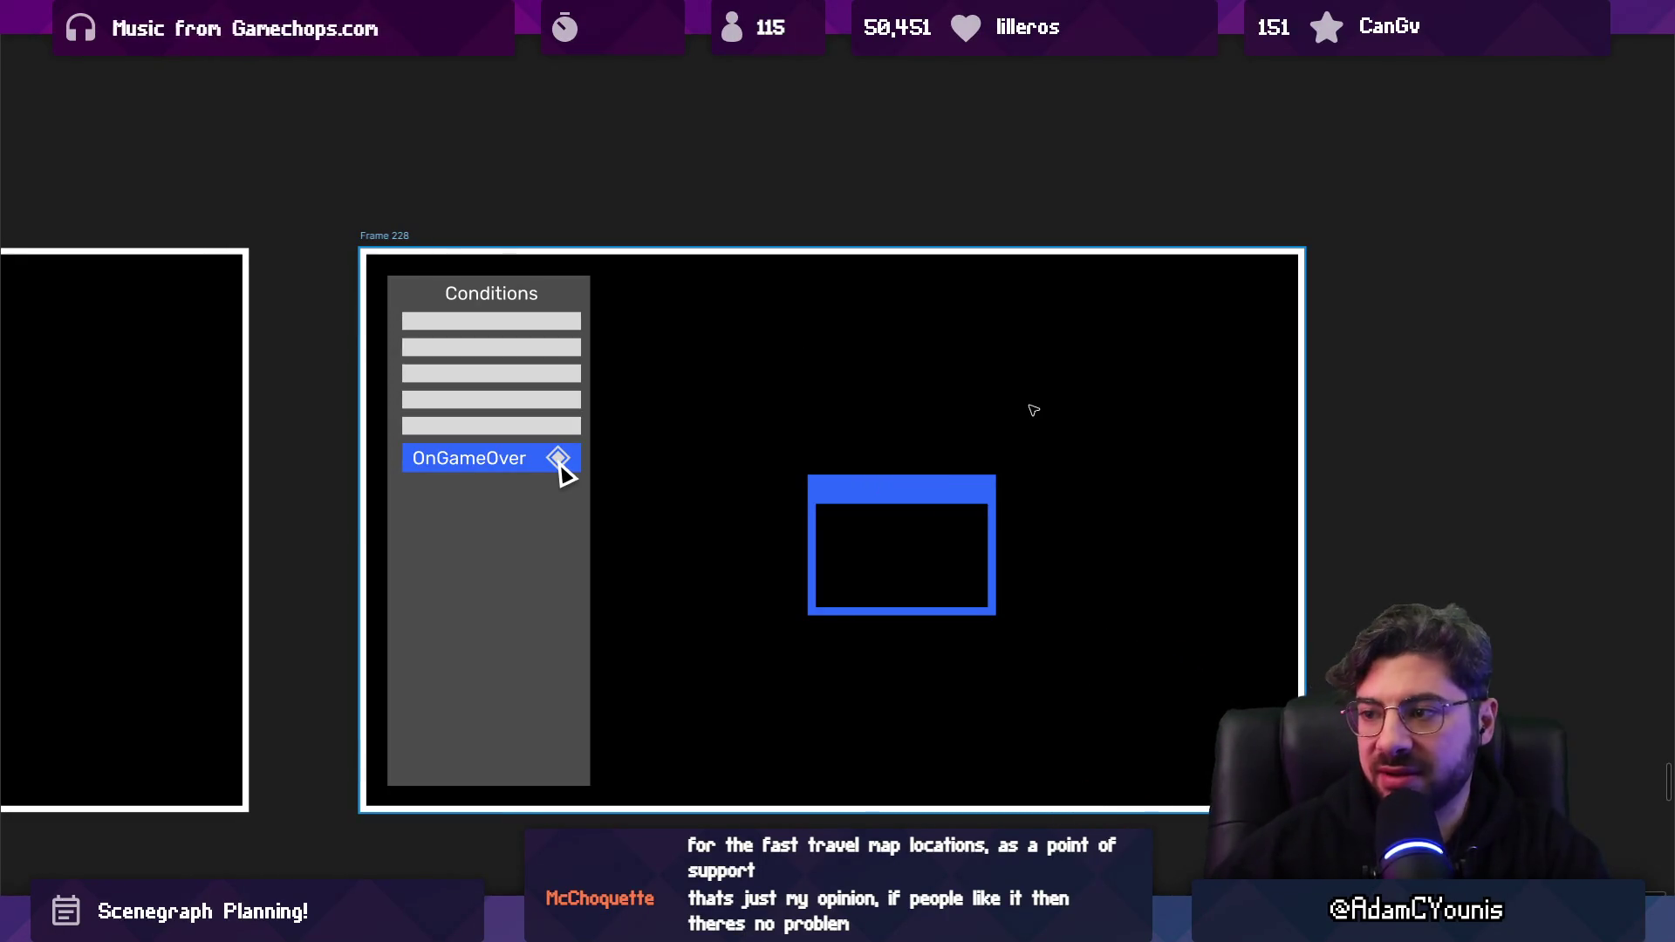
{"action": "scroll", "coordinate": [1034, 410], "scroll_direction": "down", "scroll_amount": 10}
{"action": "left_click_drag", "start_coordinate": [737, 486], "coordinate": [1089, 633]}
{"action": "key", "text": "shift+2"}
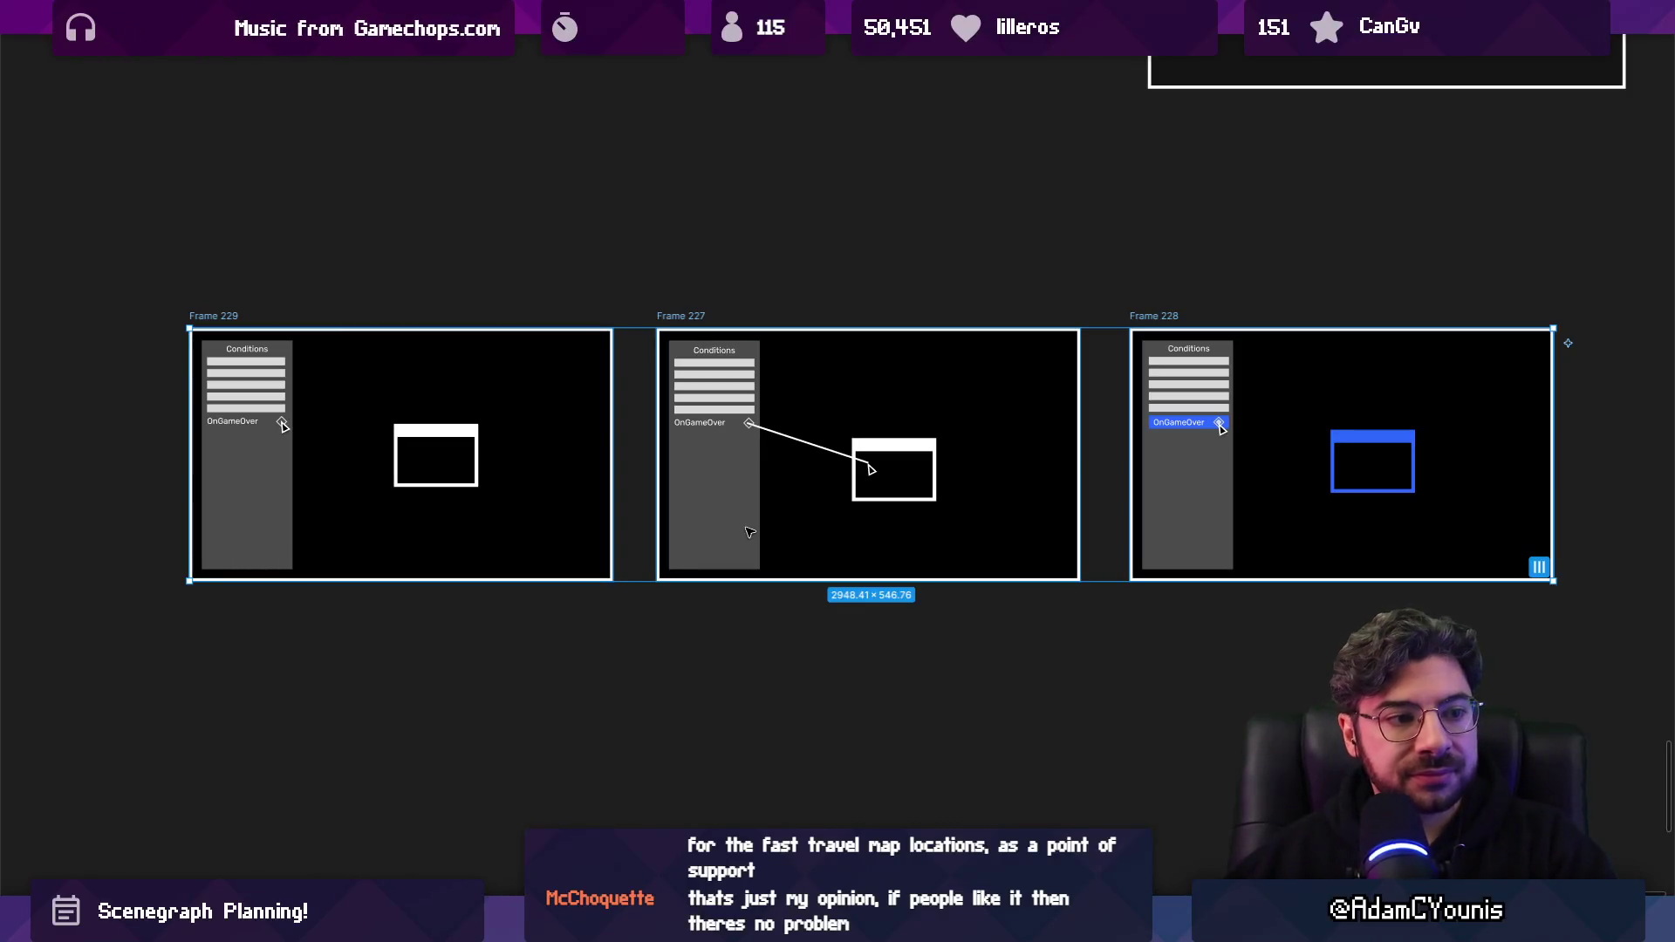
{"action": "scroll", "coordinate": [749, 516], "scroll_direction": "up", "scroll_amount": 3, "text": "ctrl"}
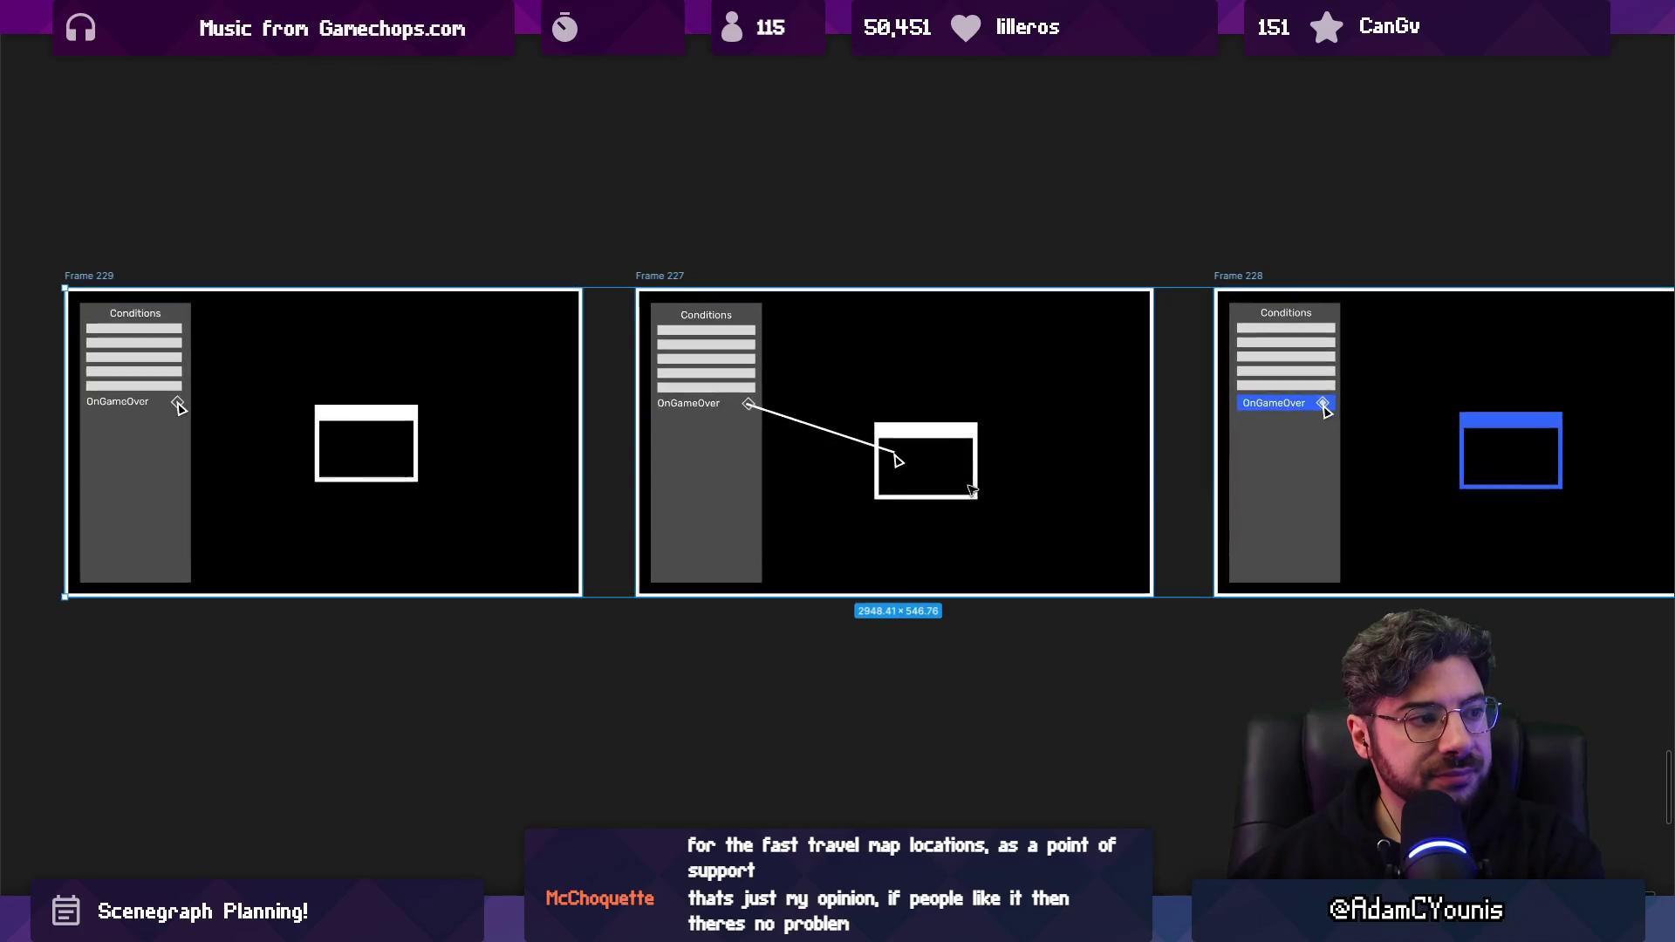
{"action": "left_click", "coordinate": [1183, 654]}
{"action": "scroll", "coordinate": [1098, 668], "scroll_direction": "down", "scroll_amount": 2, "text": "ctrl"}
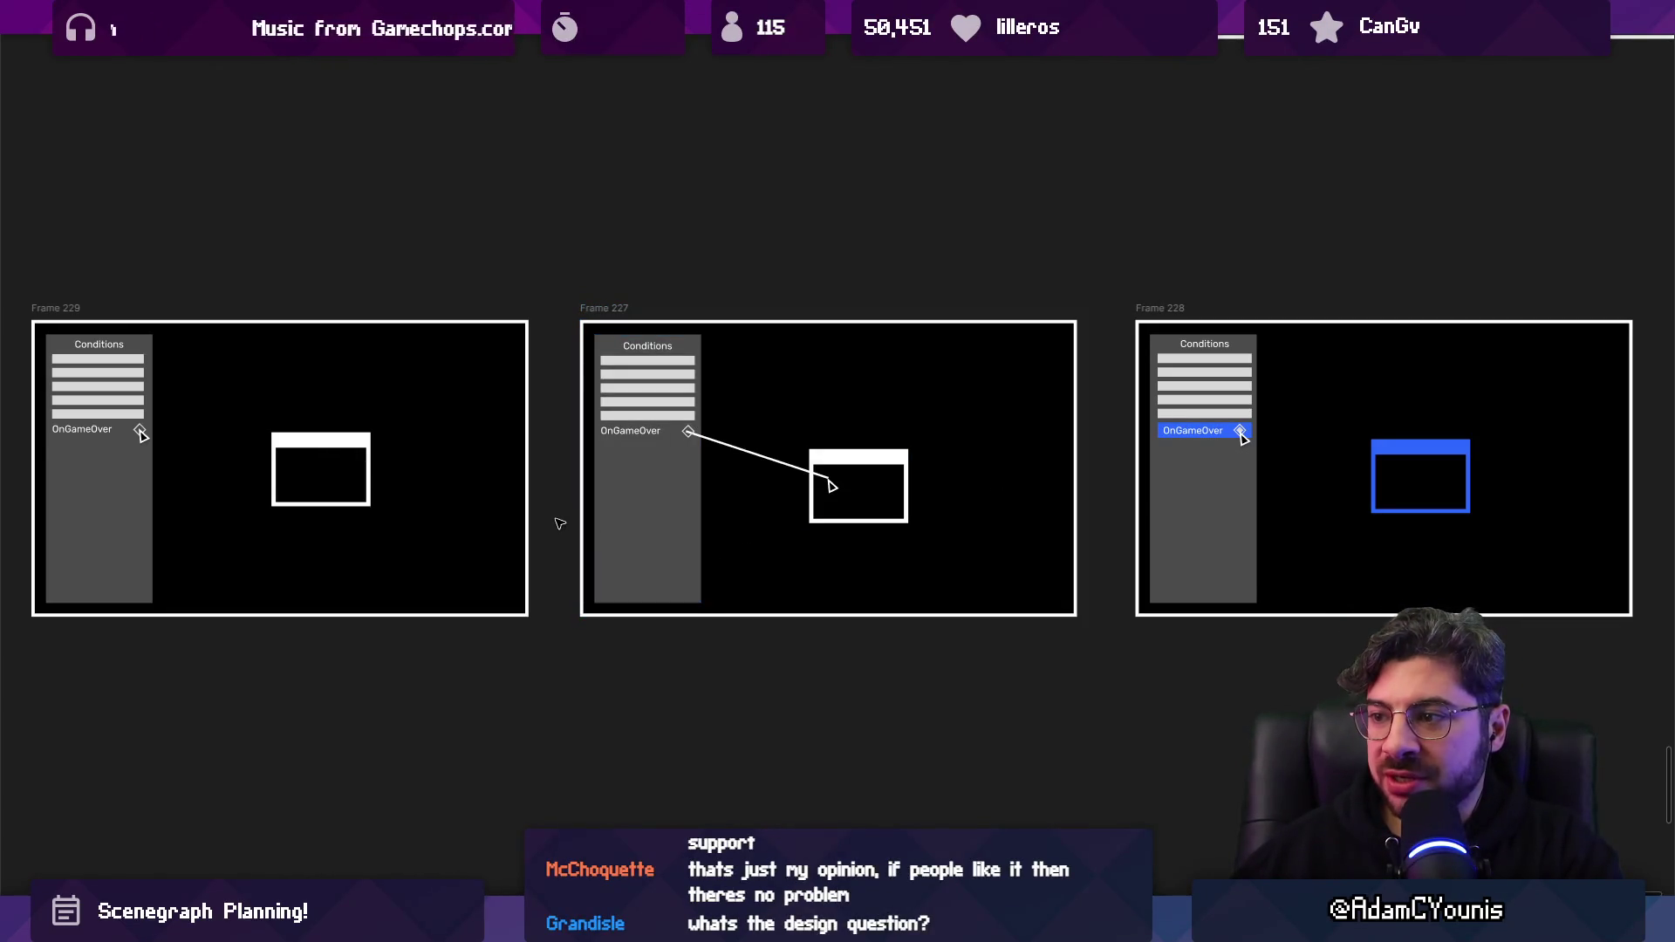
{"action": "scroll", "coordinate": [763, 589], "scroll_direction": "down", "scroll_amount": 5}
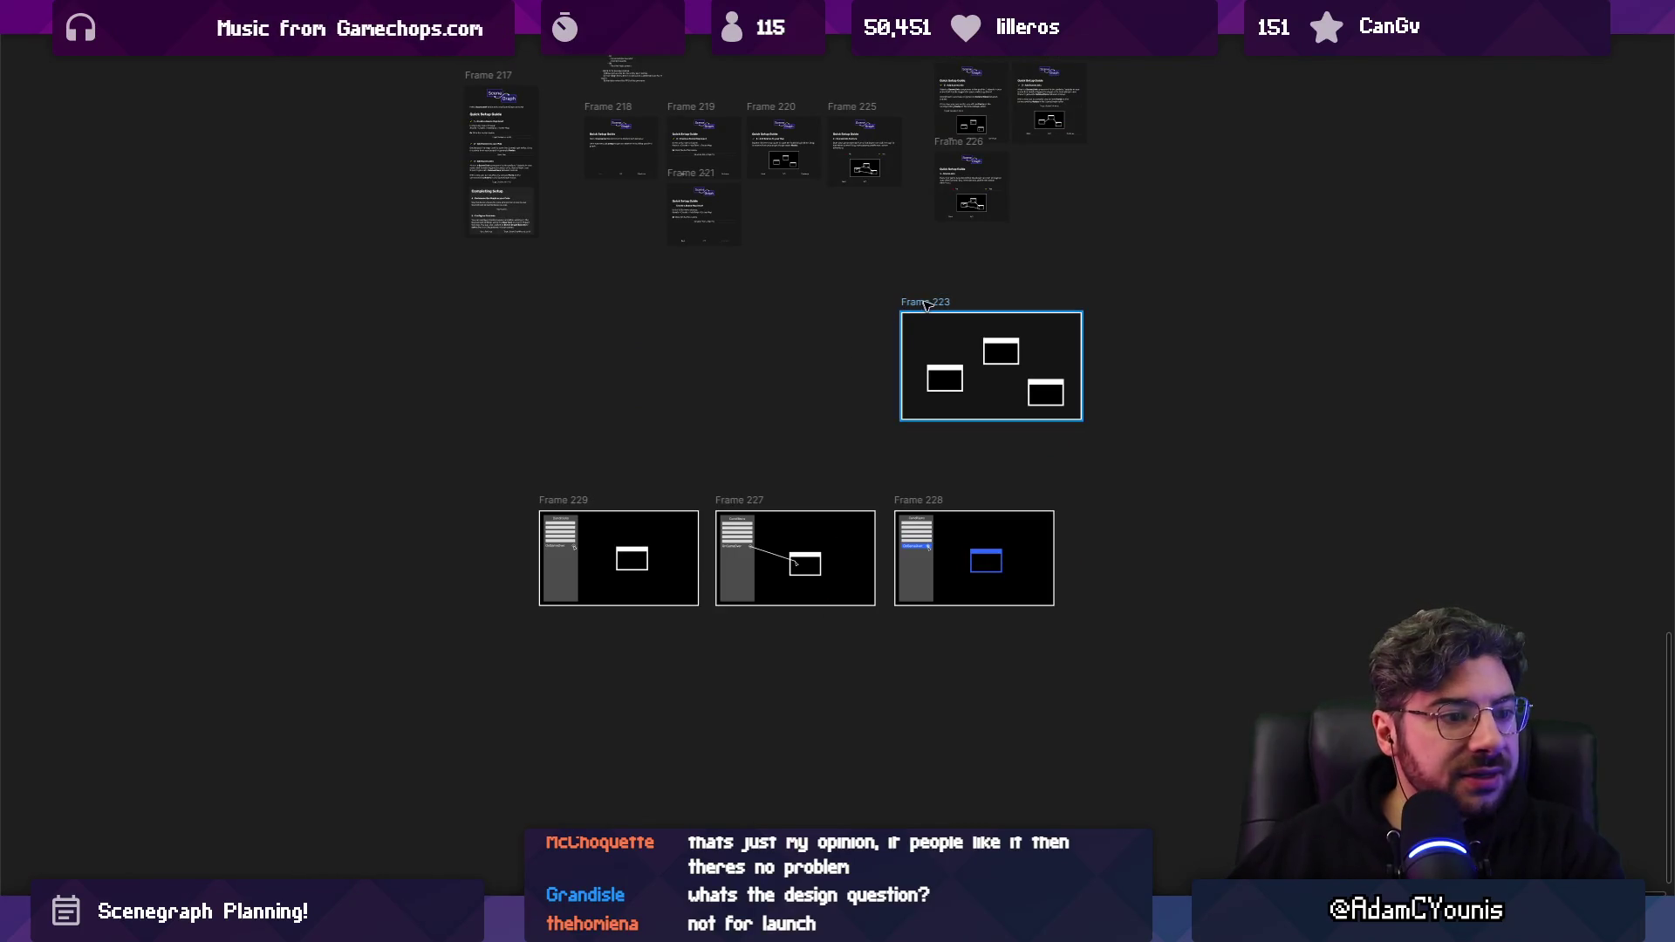
Move Frame 223 next to Frame 229 and enlarge Frames 229, 227, 228 to its height.
{"action": "mouse_move", "coordinate": [932, 302]}
{"action": "left_mouse_down"}
{"action": "mouse_move", "coordinate": [584, 316]}
{"action": "mouse_move", "coordinate": [315, 481]}
{"action": "mouse_move", "coordinate": [344, 494]}
{"action": "left_mouse_up"}
{"action": "left_click_drag", "start_coordinate": [498, 481], "coordinate": [1135, 707]}
{"action": "left_click_drag", "start_coordinate": [846, 550], "coordinate": [833, 543]}
{"action": "left_click_drag", "start_coordinate": [1032, 596], "coordinate": [1106, 611]}
{"action": "left_click", "coordinate": [917, 628]}
Reposition the three frames up and right with Frame 223 just to their left.
{"action": "mouse_move", "coordinate": [509, 464]}
{"action": "left_mouse_down"}
{"action": "mouse_move", "coordinate": [712, 621]}
{"action": "mouse_move", "coordinate": [1213, 720]}
{"action": "left_mouse_up"}
{"action": "left_click_drag", "start_coordinate": [815, 559], "coordinate": [958, 407]}
{"action": "mouse_move", "coordinate": [321, 496]}
{"action": "left_mouse_down"}
{"action": "mouse_move", "coordinate": [352, 376]}
{"action": "mouse_move", "coordinate": [383, 345]}
{"action": "left_mouse_up"}
Drag the linked-nodes diagram out of Frame 226 to sit below Frame 223.
{"action": "scroll", "coordinate": [388, 379], "scroll_direction": "up", "scroll_amount": 5}
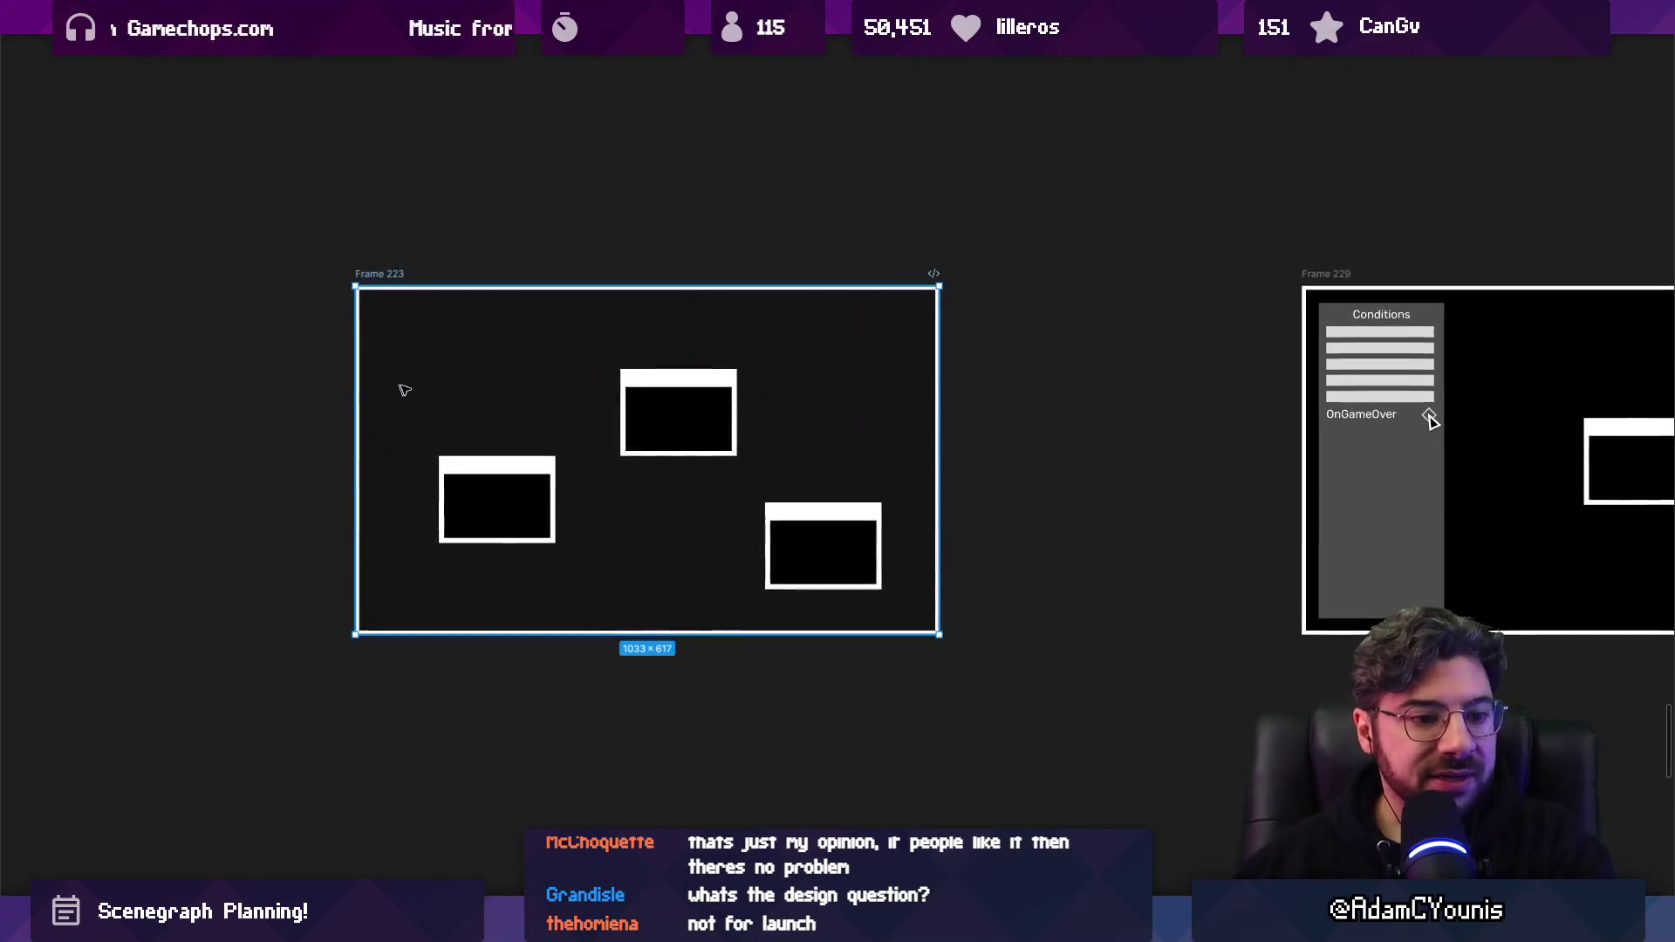
{"action": "scroll", "coordinate": [688, 415], "scroll_direction": "up", "scroll_amount": 3}
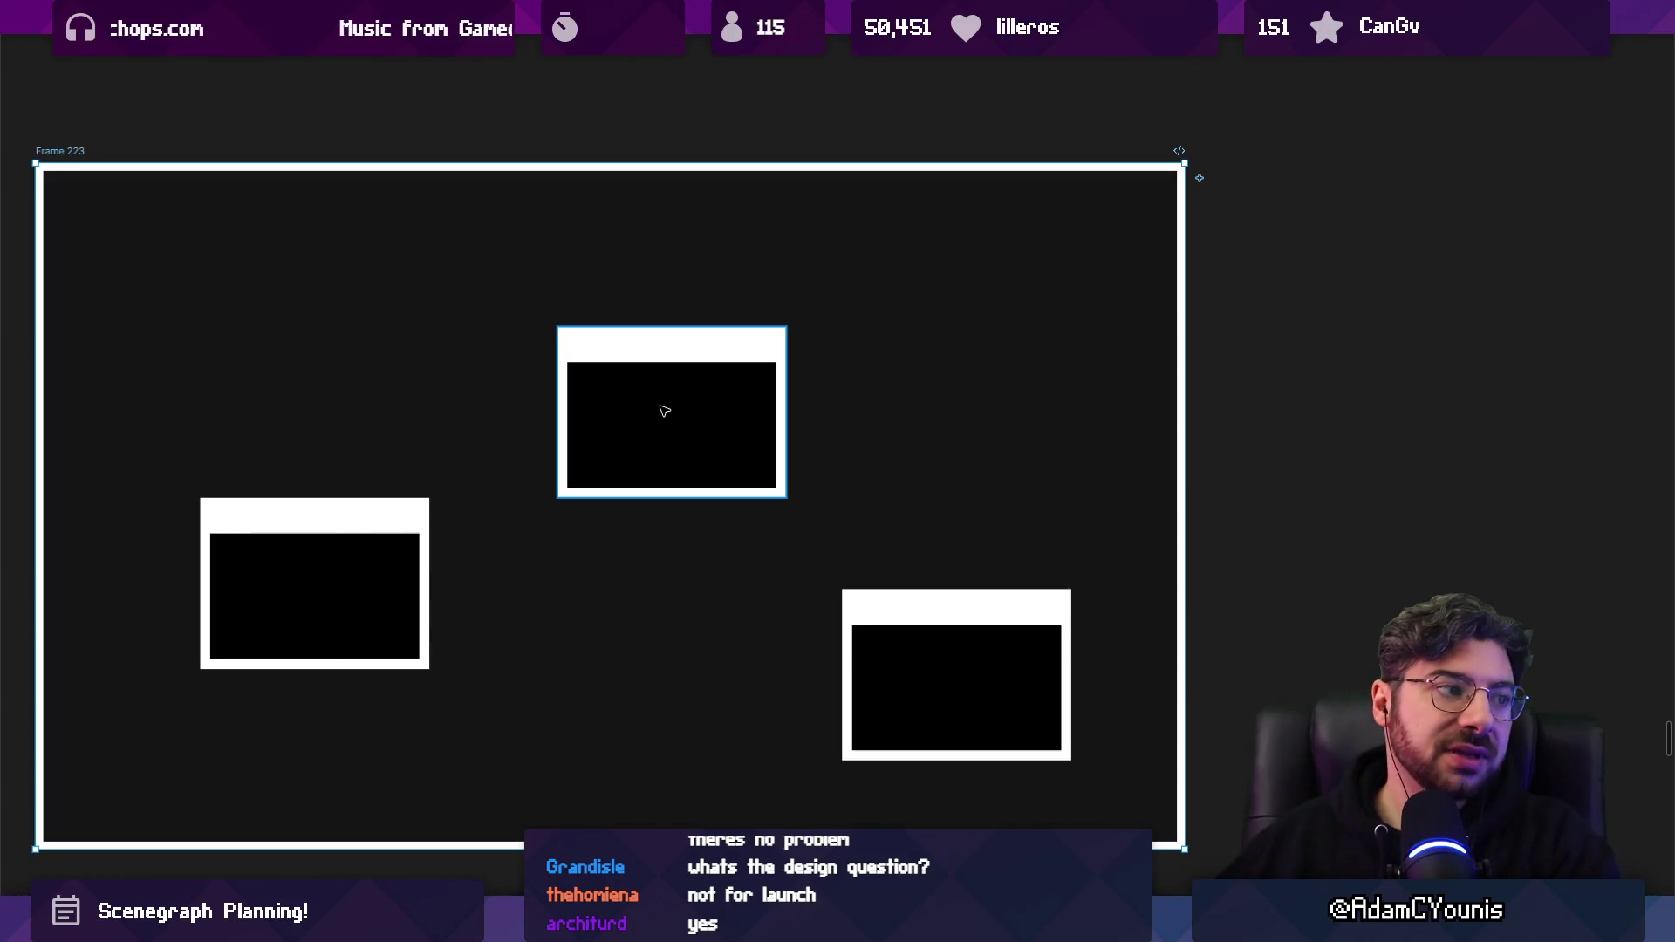
{"action": "scroll", "coordinate": [661, 406], "scroll_direction": "down", "scroll_amount": 1}
{"action": "scroll", "coordinate": [664, 407], "scroll_direction": "down", "scroll_amount": 5}
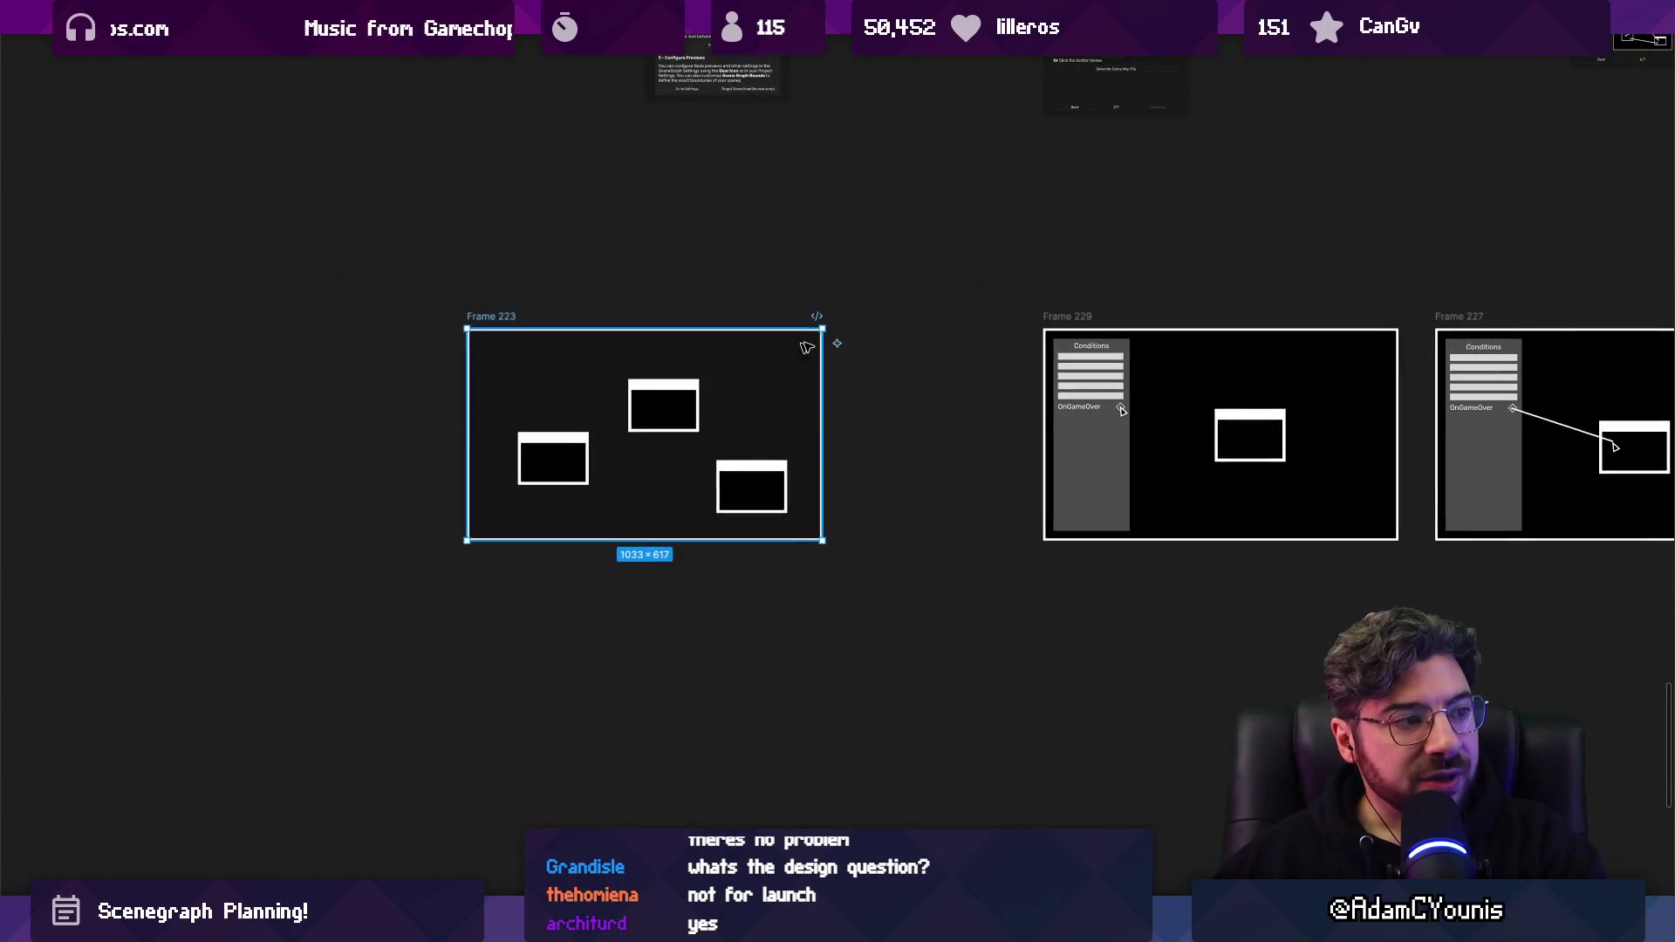
{"action": "scroll", "coordinate": [849, 427], "scroll_direction": "up", "scroll_amount": 3}
{"action": "scroll", "coordinate": [849, 427], "scroll_direction": "right", "scroll_amount": 2}
{"action": "scroll", "coordinate": [1400, 351], "scroll_direction": "up", "scroll_amount": 3}
{"action": "scroll", "coordinate": [1309, 349], "scroll_direction": "right", "scroll_amount": 3}
{"action": "left_click", "coordinate": [1217, 357]}
{"action": "scroll", "coordinate": [1209, 353], "scroll_direction": "down", "scroll_amount": 4}
{"action": "left_click_drag", "start_coordinate": [1213, 358], "coordinate": [491, 813]}
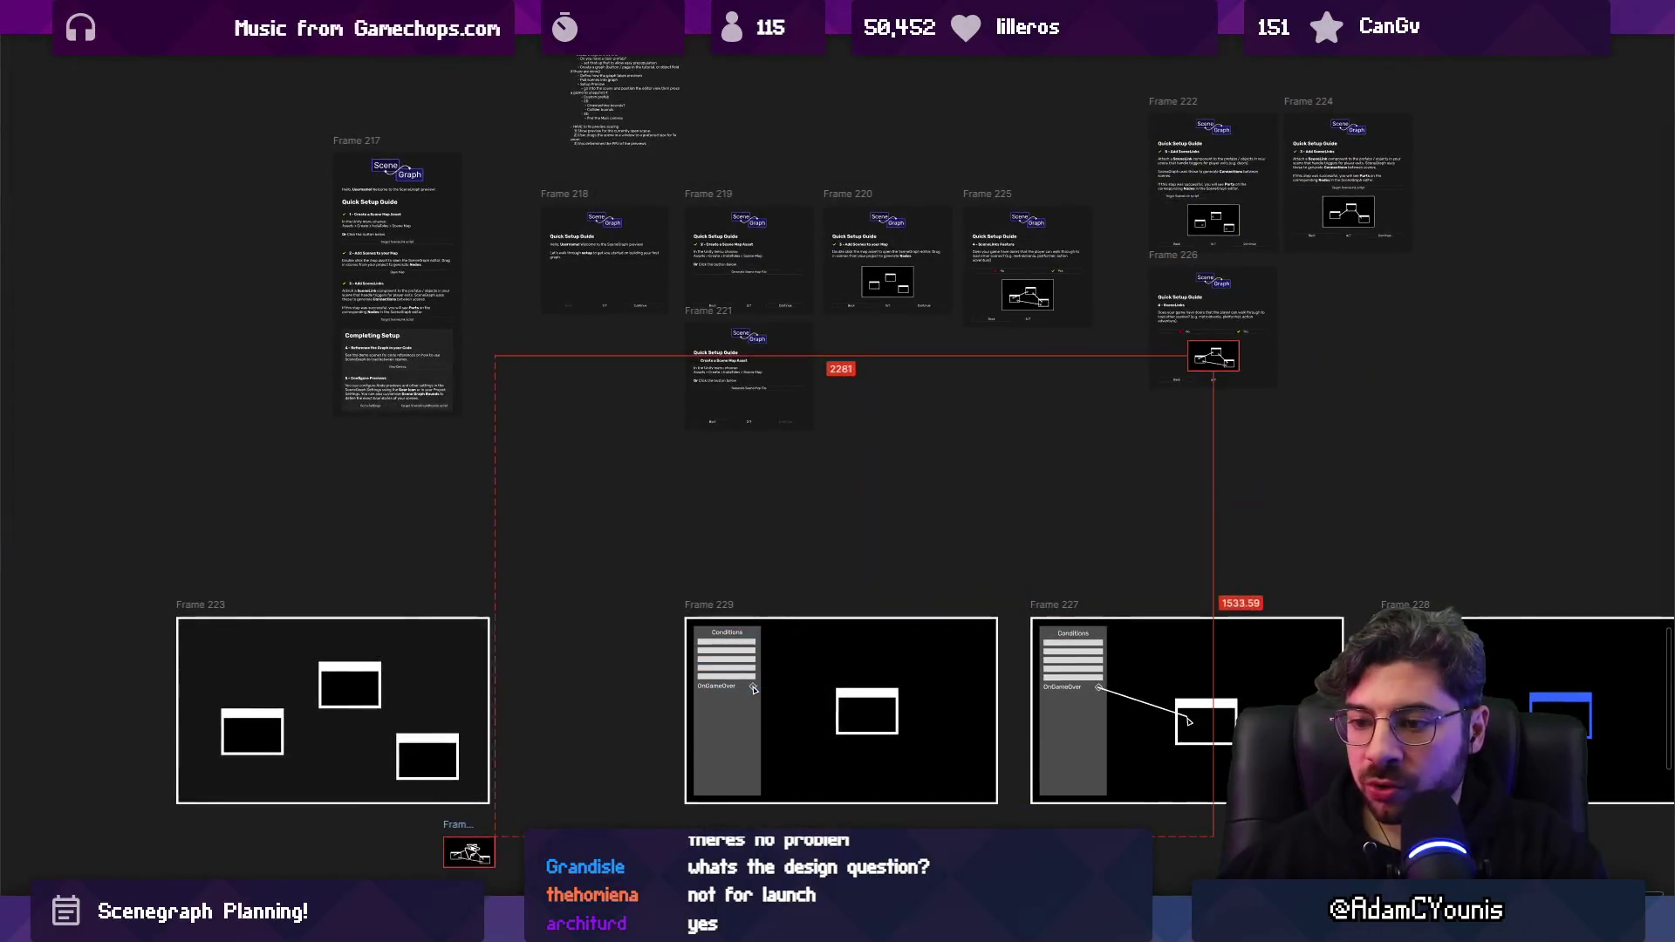
Enlarge the diagram to roughly Frame 223's size as Frame 230.
{"action": "scroll", "coordinate": [491, 813], "scroll_direction": "down", "scroll_amount": 3}
{"action": "left_click_drag", "start_coordinate": [602, 689], "coordinate": [333, 841]}
{"action": "scroll", "coordinate": [409, 751], "scroll_direction": "down", "scroll_amount": 2}
{"action": "scroll", "coordinate": [453, 759], "scroll_direction": "up", "scroll_amount": 4}
{"action": "scroll", "coordinate": [466, 766], "scroll_direction": "down", "scroll_amount": 3}
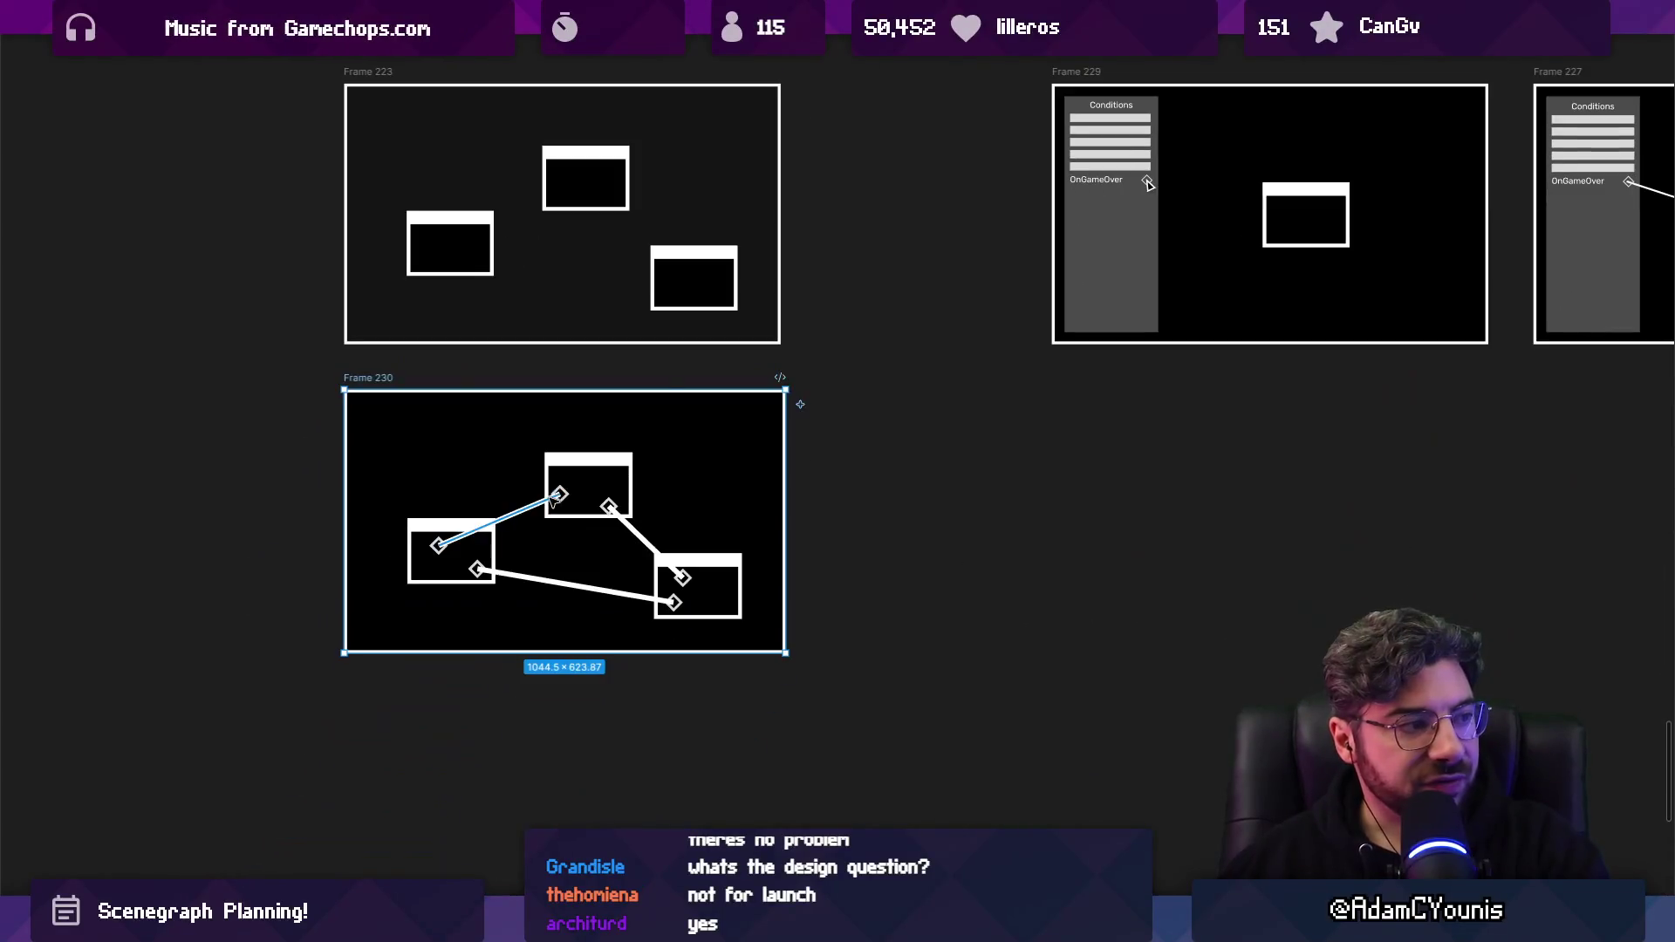
{"action": "scroll", "coordinate": [585, 471], "scroll_direction": "up", "scroll_amount": 5}
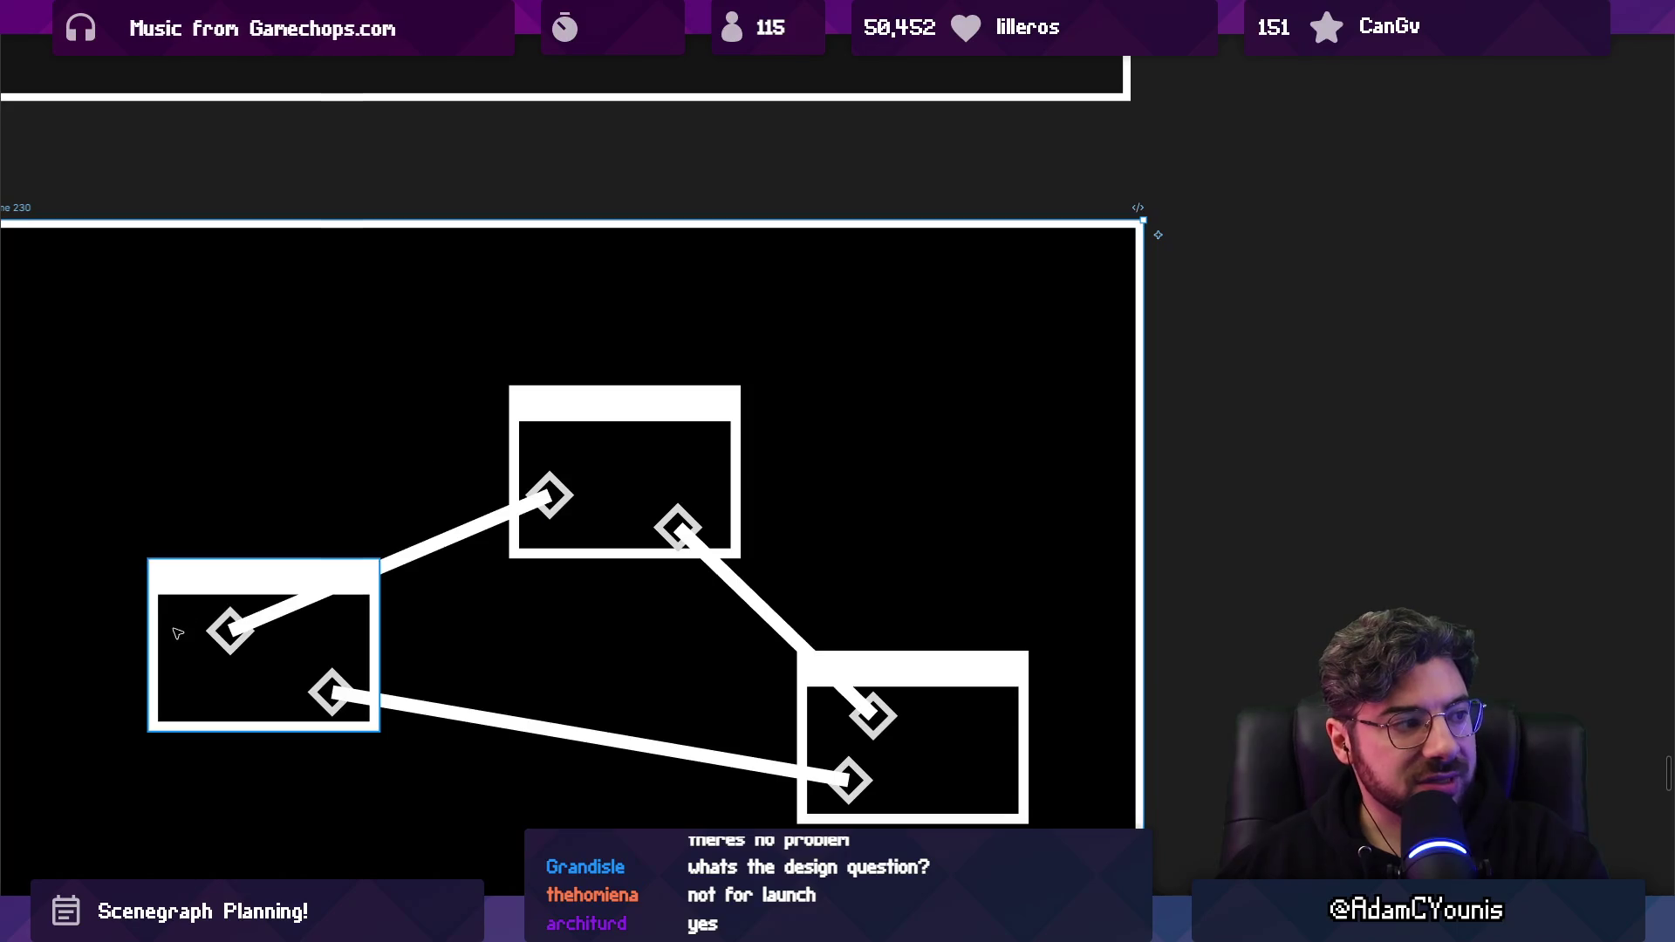
{"action": "scroll", "coordinate": [226, 626], "scroll_direction": "down", "scroll_amount": 3}
{"action": "scroll", "coordinate": [246, 540], "scroll_direction": "down", "scroll_amount": 4}
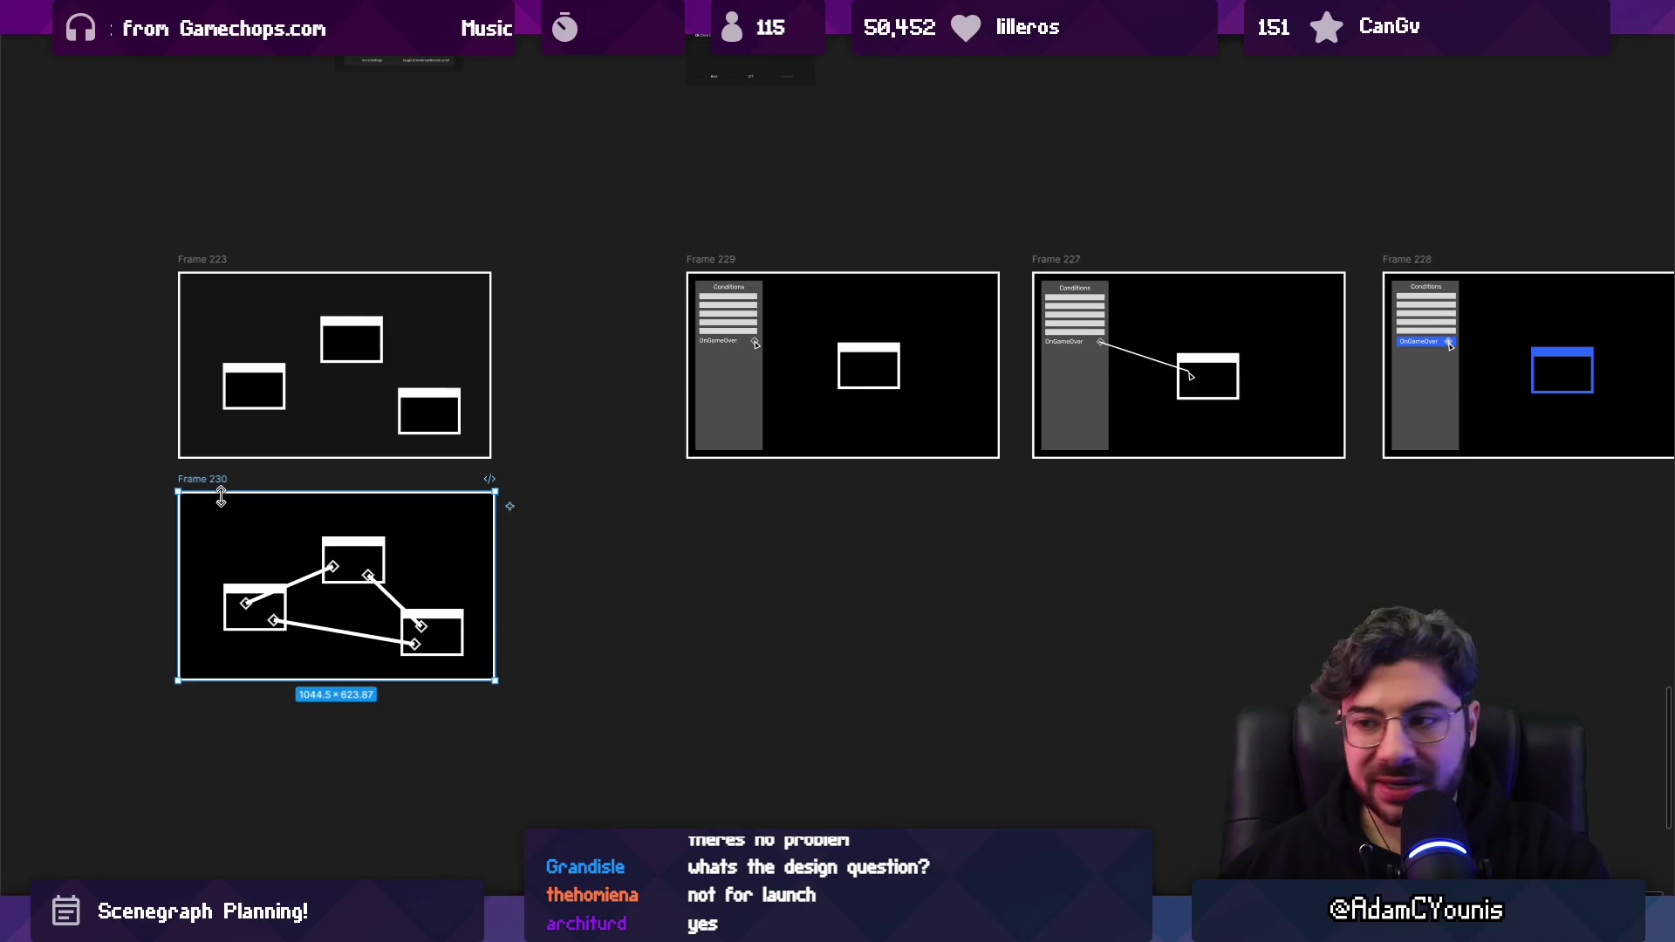
{"action": "scroll", "coordinate": [222, 497], "scroll_direction": "up", "scroll_amount": 5}
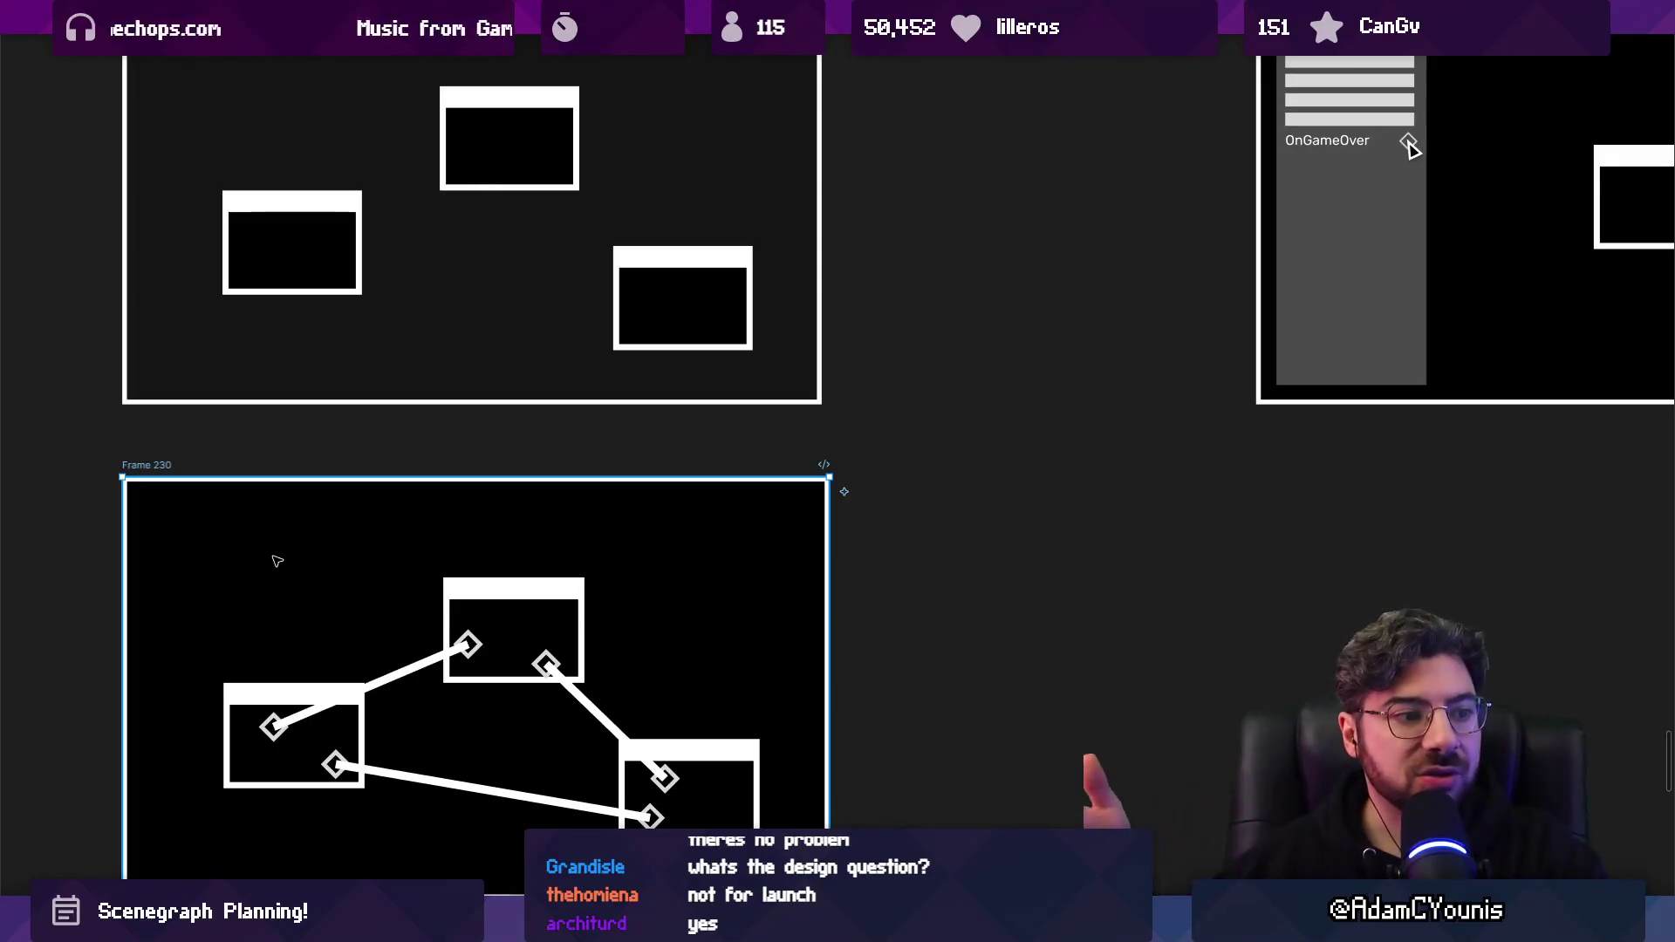
{"action": "scroll", "coordinate": [270, 561], "scroll_direction": "down", "scroll_amount": 5}
{"action": "scroll", "coordinate": [872, 497], "scroll_direction": "right", "scroll_amount": 2}
{"action": "scroll", "coordinate": [1003, 489], "scroll_direction": "up", "scroll_amount": 3}
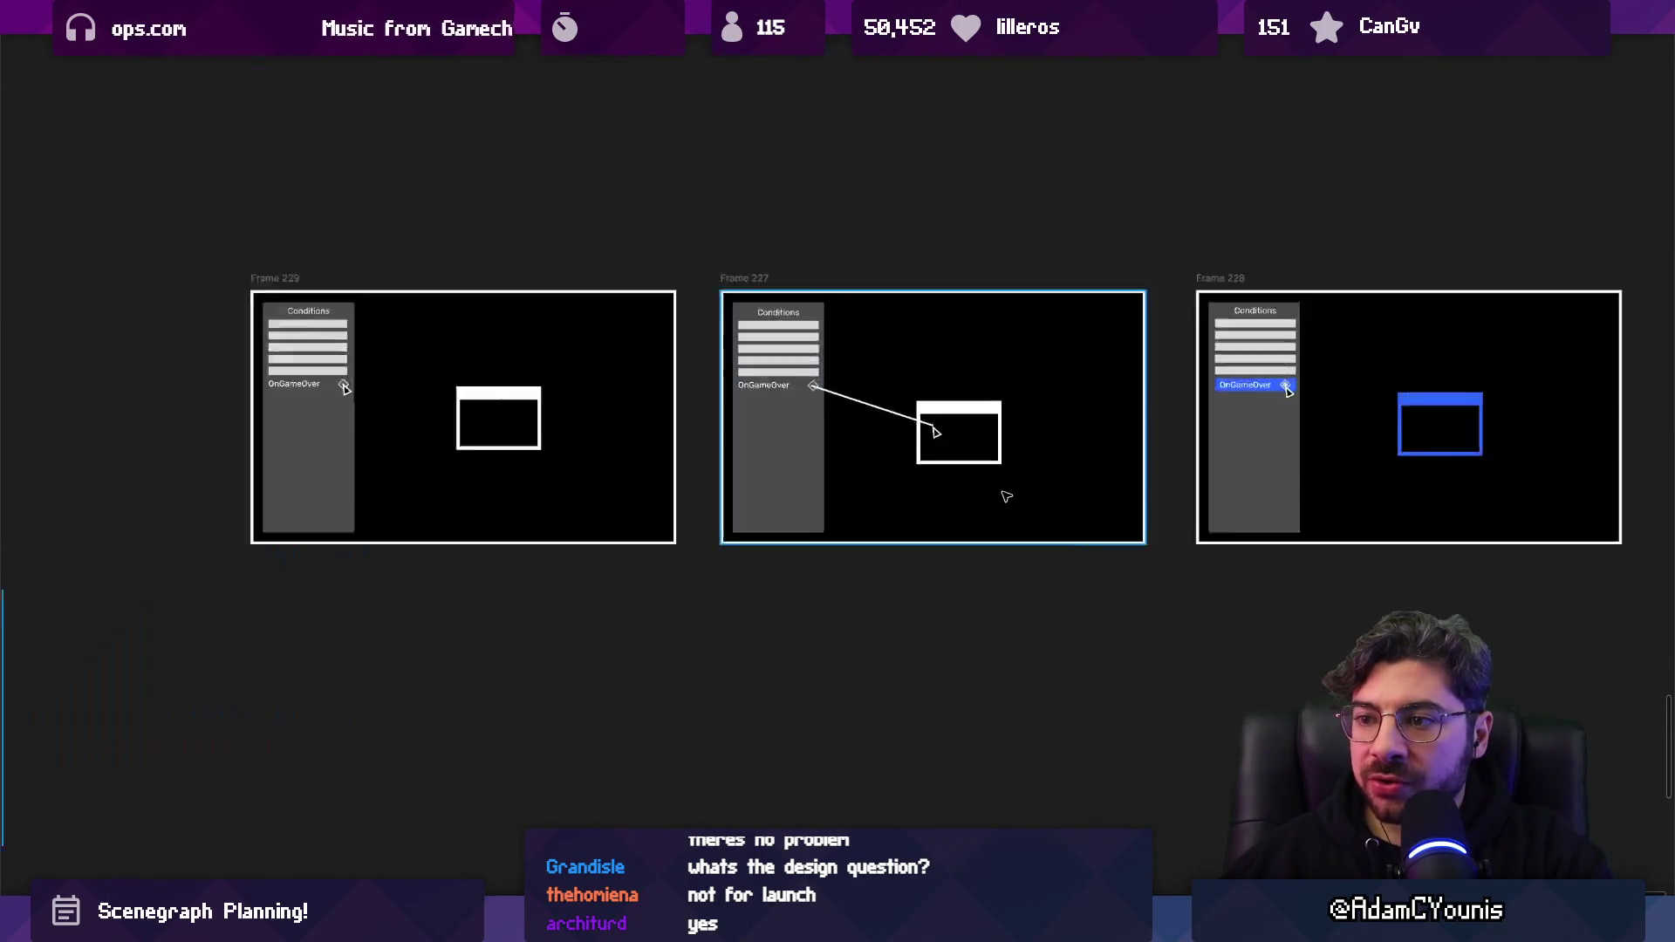
{"action": "scroll", "coordinate": [873, 511], "scroll_direction": "up", "scroll_amount": 2}
{"action": "scroll", "coordinate": [766, 524], "scroll_direction": "down", "scroll_amount": 3}
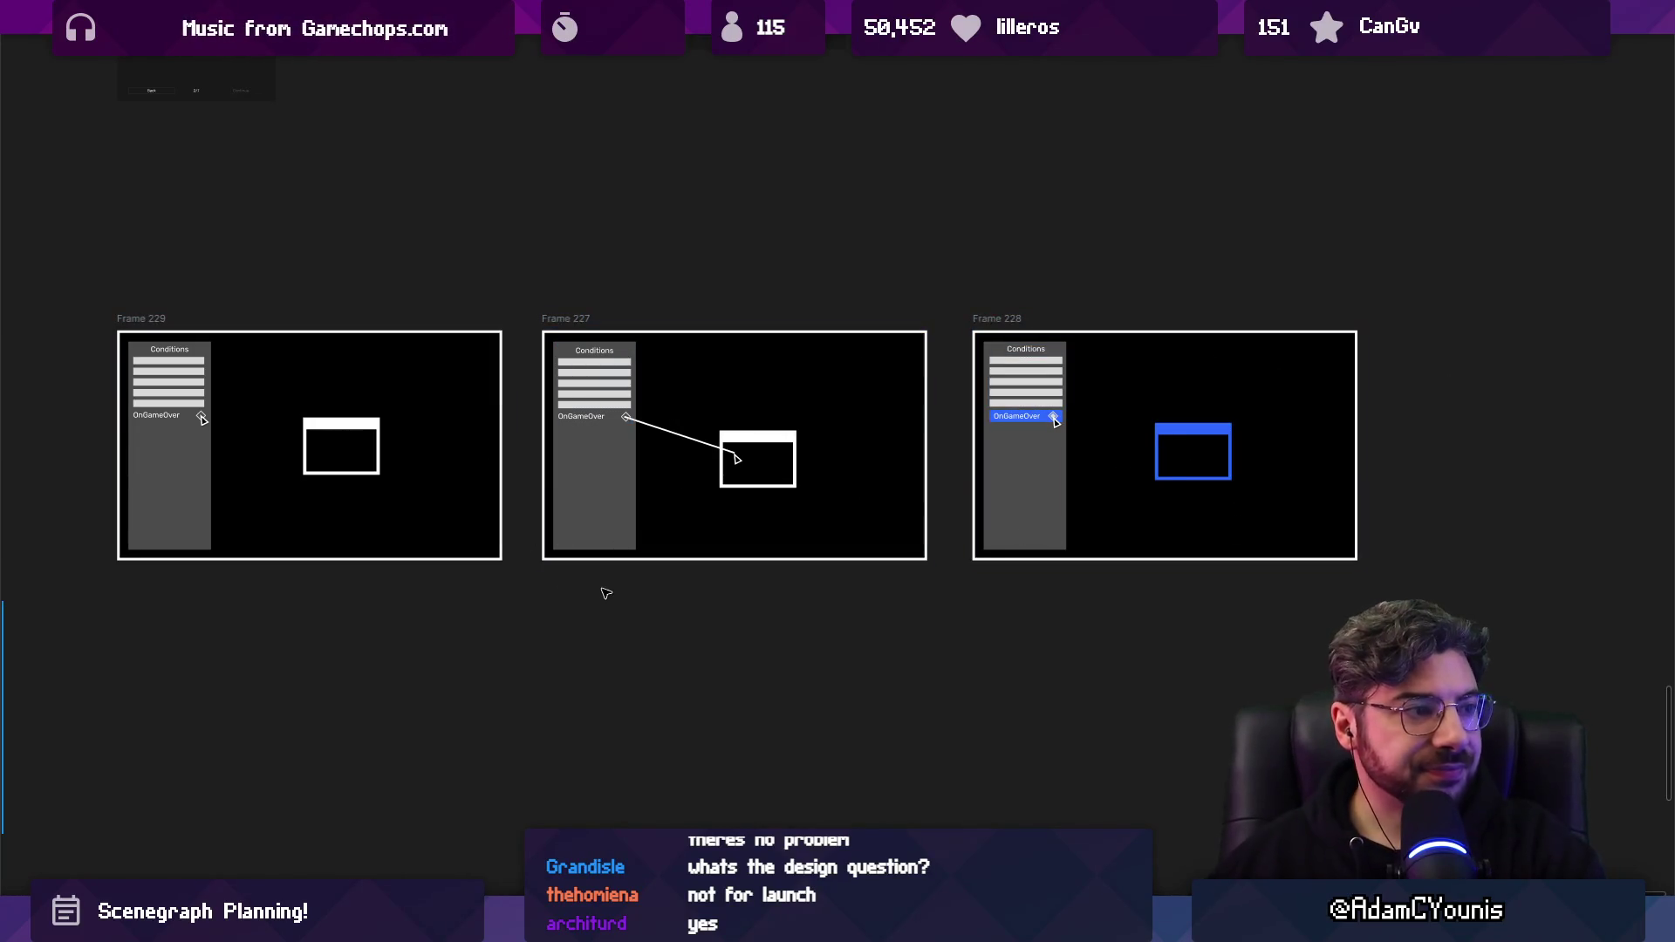
{"action": "scroll", "coordinate": [747, 415], "scroll_direction": "up", "scroll_amount": 5}
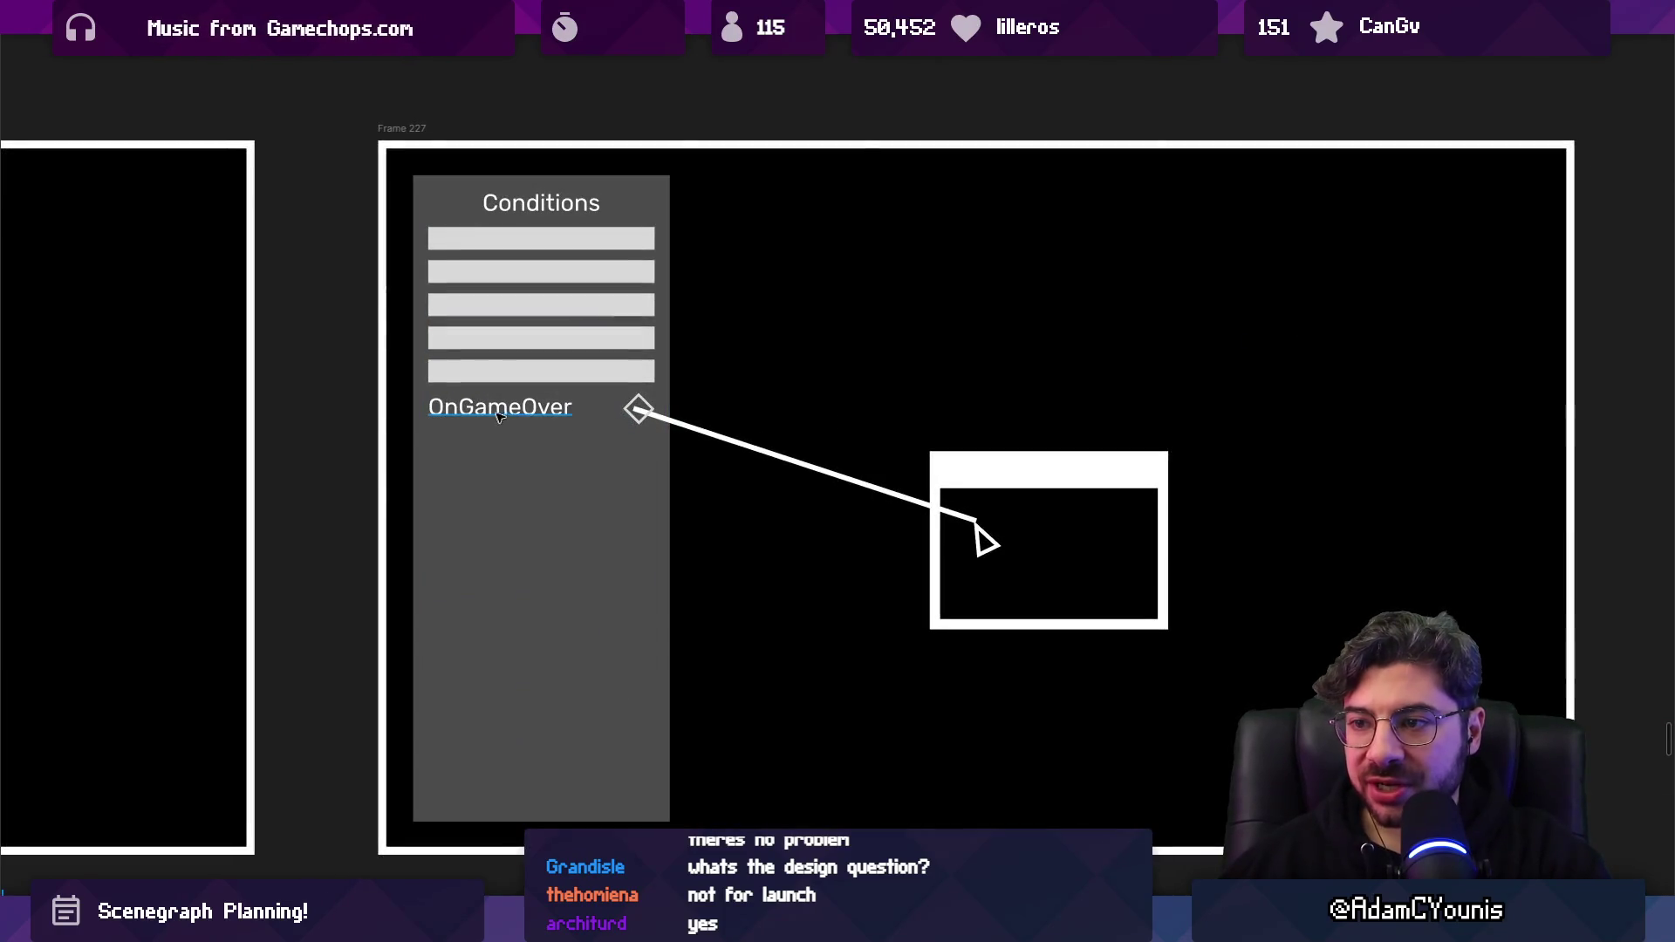
{"action": "scroll", "coordinate": [887, 453], "scroll_direction": "right", "scroll_amount": 10}
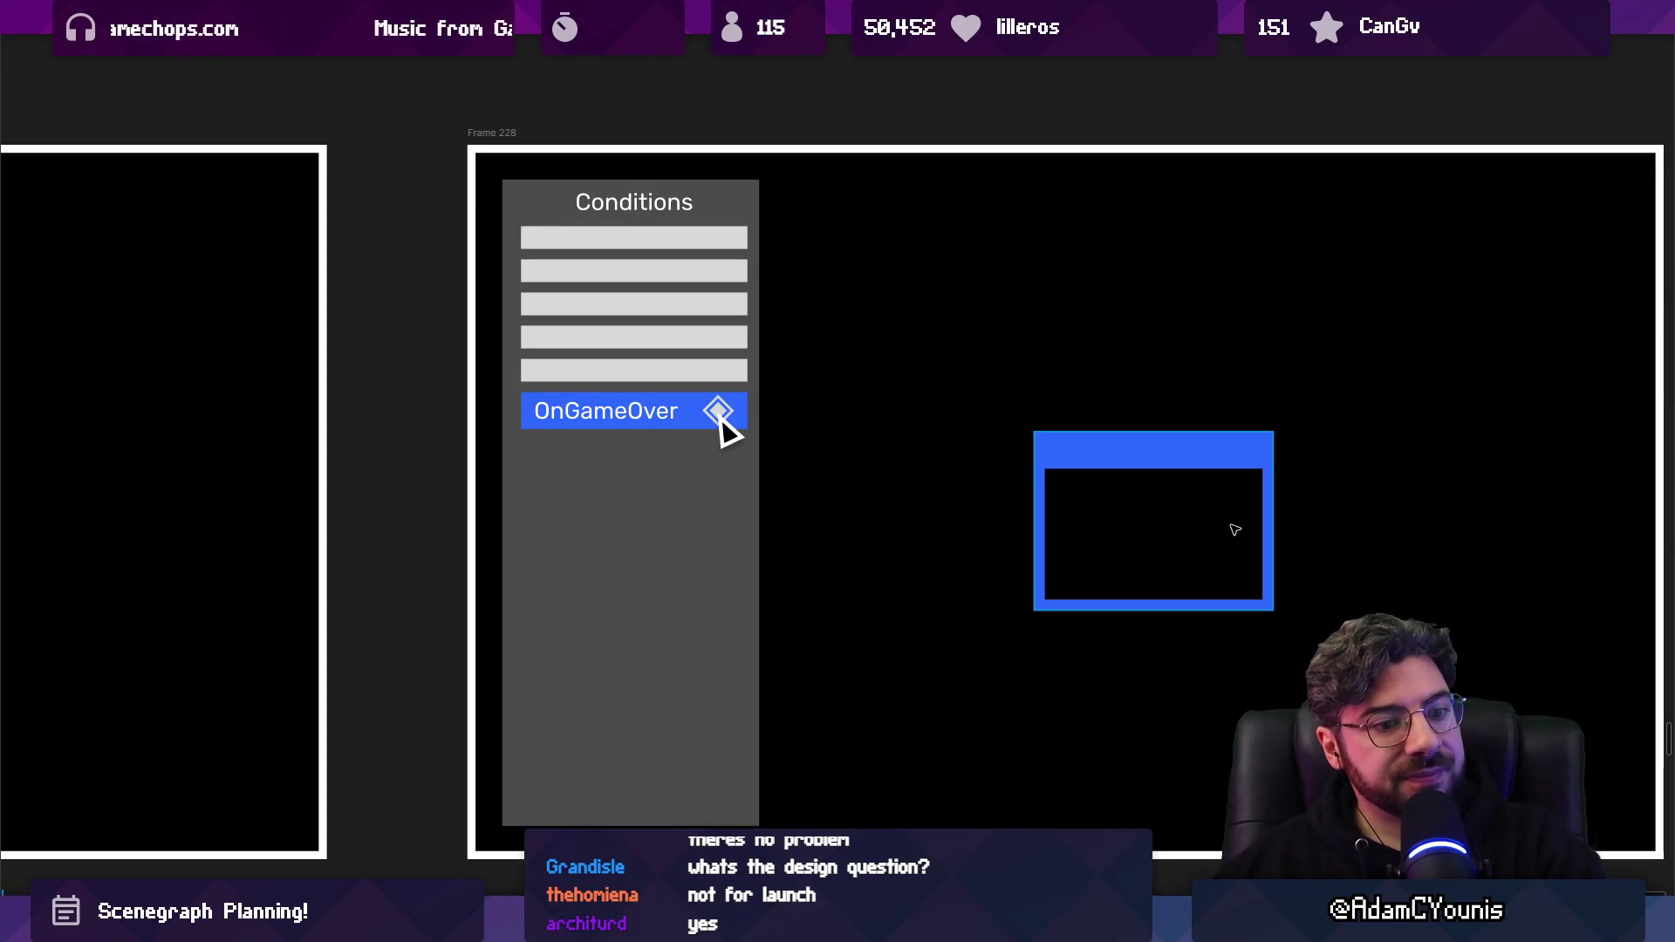
{"action": "scroll", "coordinate": [1571, 528], "scroll_direction": "down", "scroll_amount": 5}
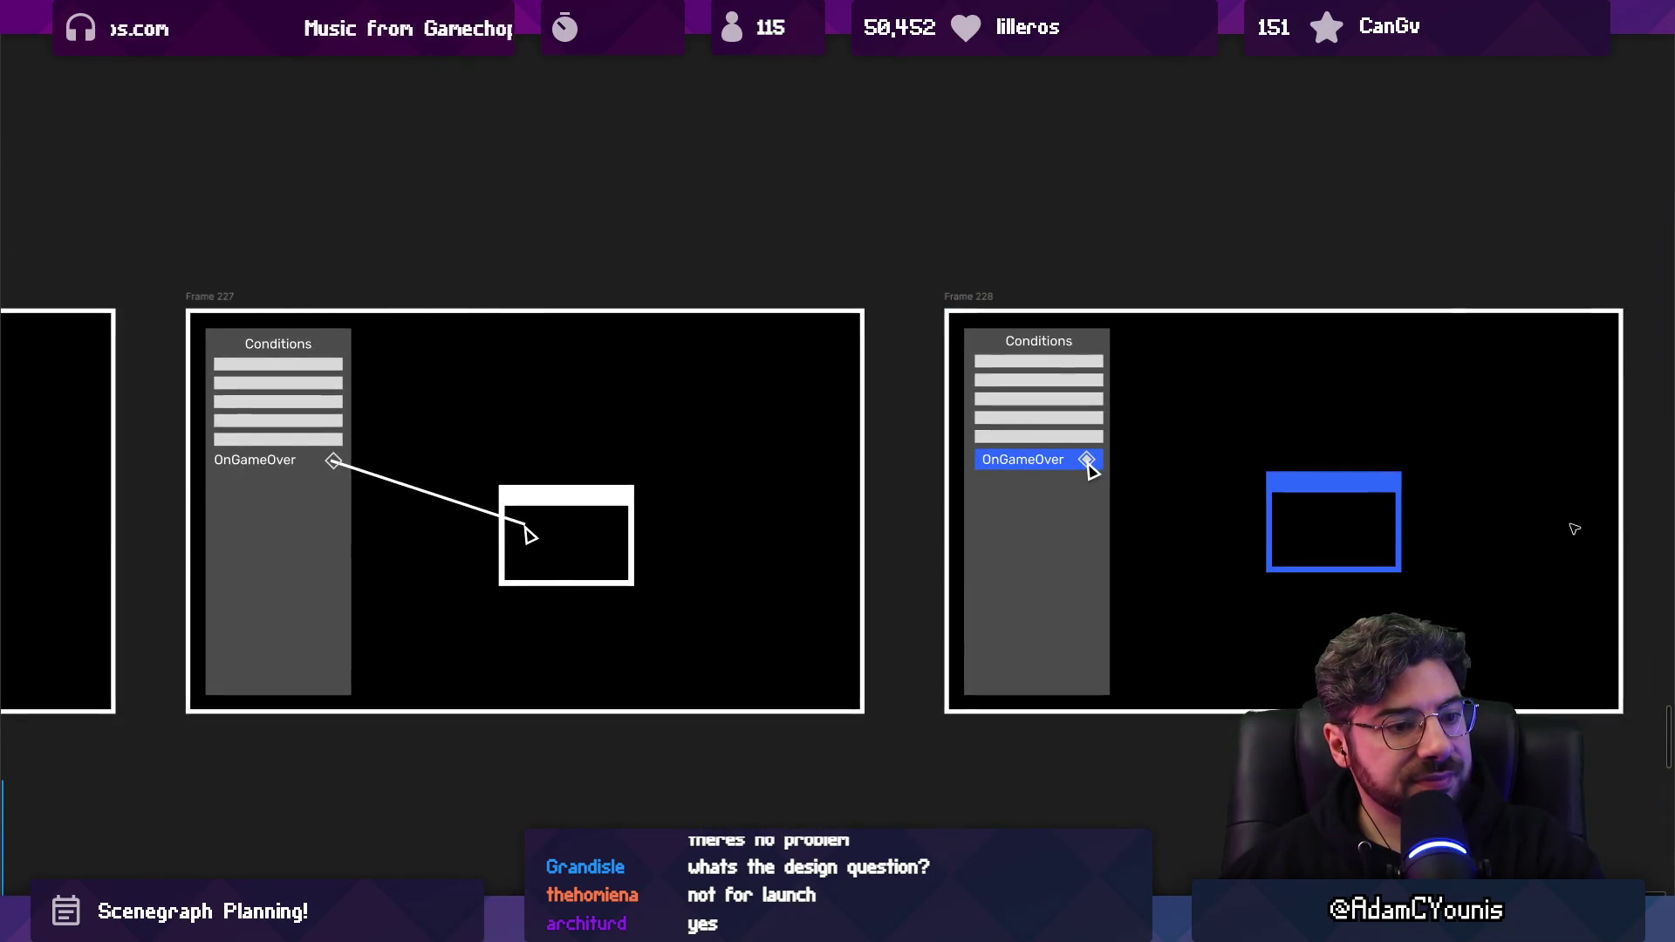
{"action": "mouse_move", "coordinate": [1583, 524]}
{"action": "left_mouse_down"}
{"action": "mouse_move", "coordinate": [1658, 469]}
{"action": "mouse_move", "coordinate": [1620, 485]}
{"action": "left_mouse_up"}
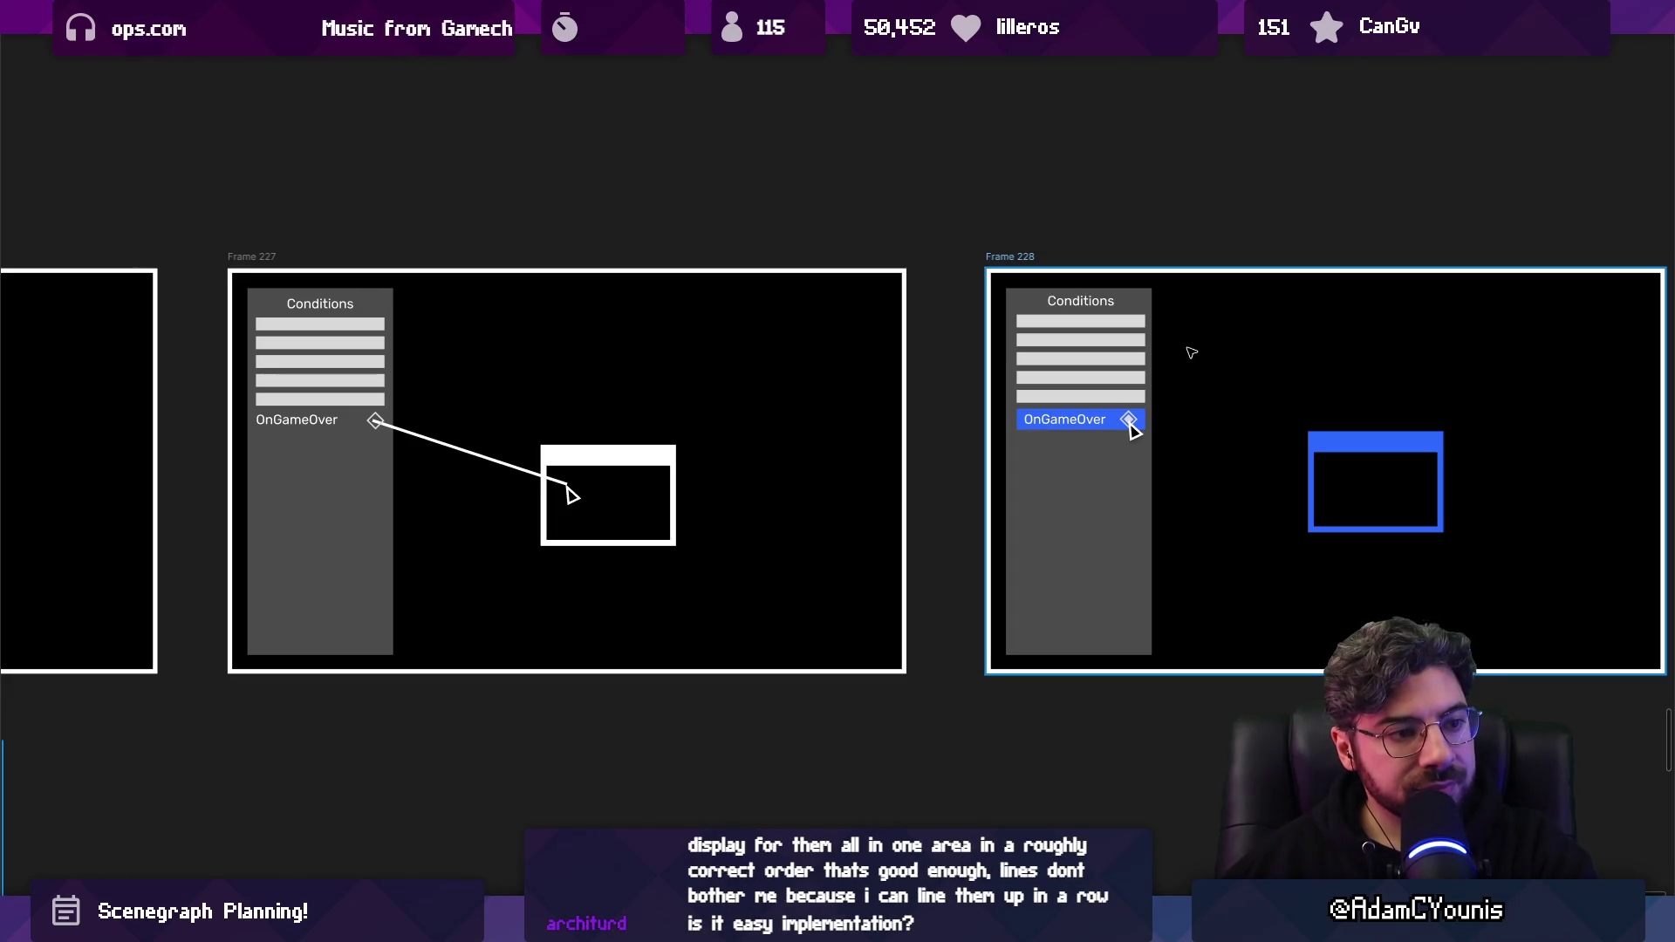
{"action": "scroll", "coordinate": [1260, 355], "scroll_direction": "down", "scroll_amount": 5}
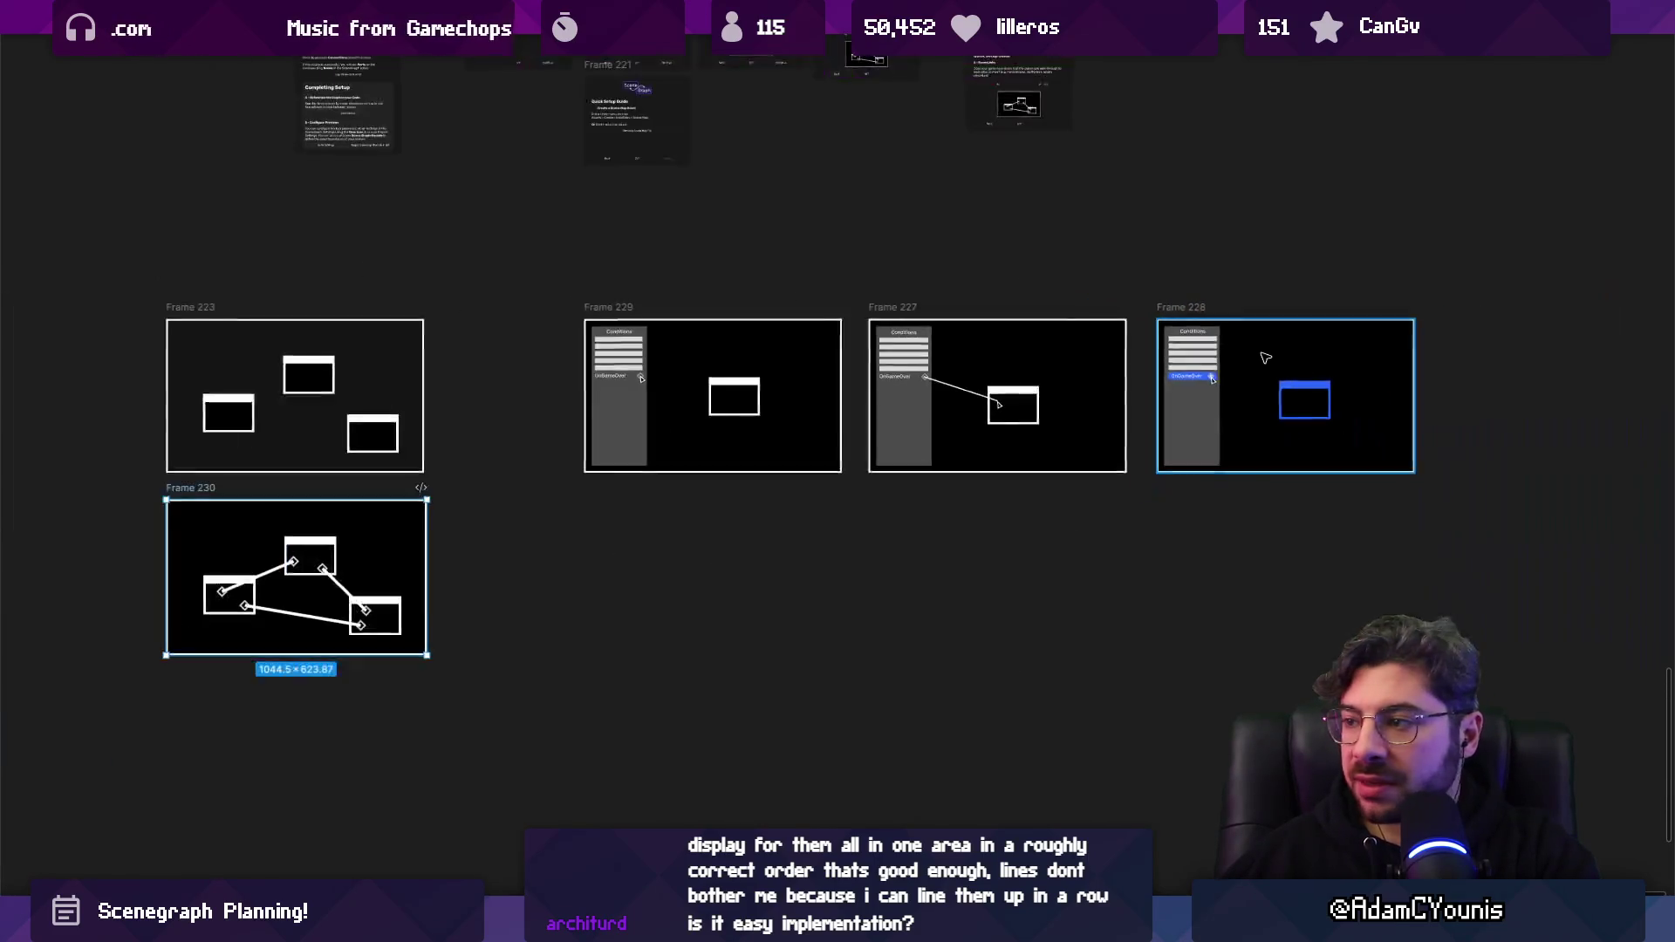
Shift the three OnGameOver frames left and align Frames 223 and 230.
{"action": "scroll", "coordinate": [972, 358], "scroll_direction": "up", "scroll_amount": 1}
{"action": "left_click_drag", "start_coordinate": [548, 350], "coordinate": [1431, 580]}
{"action": "left_click_drag", "start_coordinate": [1157, 489], "coordinate": [1072, 488]}
{"action": "scroll", "coordinate": [965, 606], "scroll_direction": "down", "scroll_amount": 3}
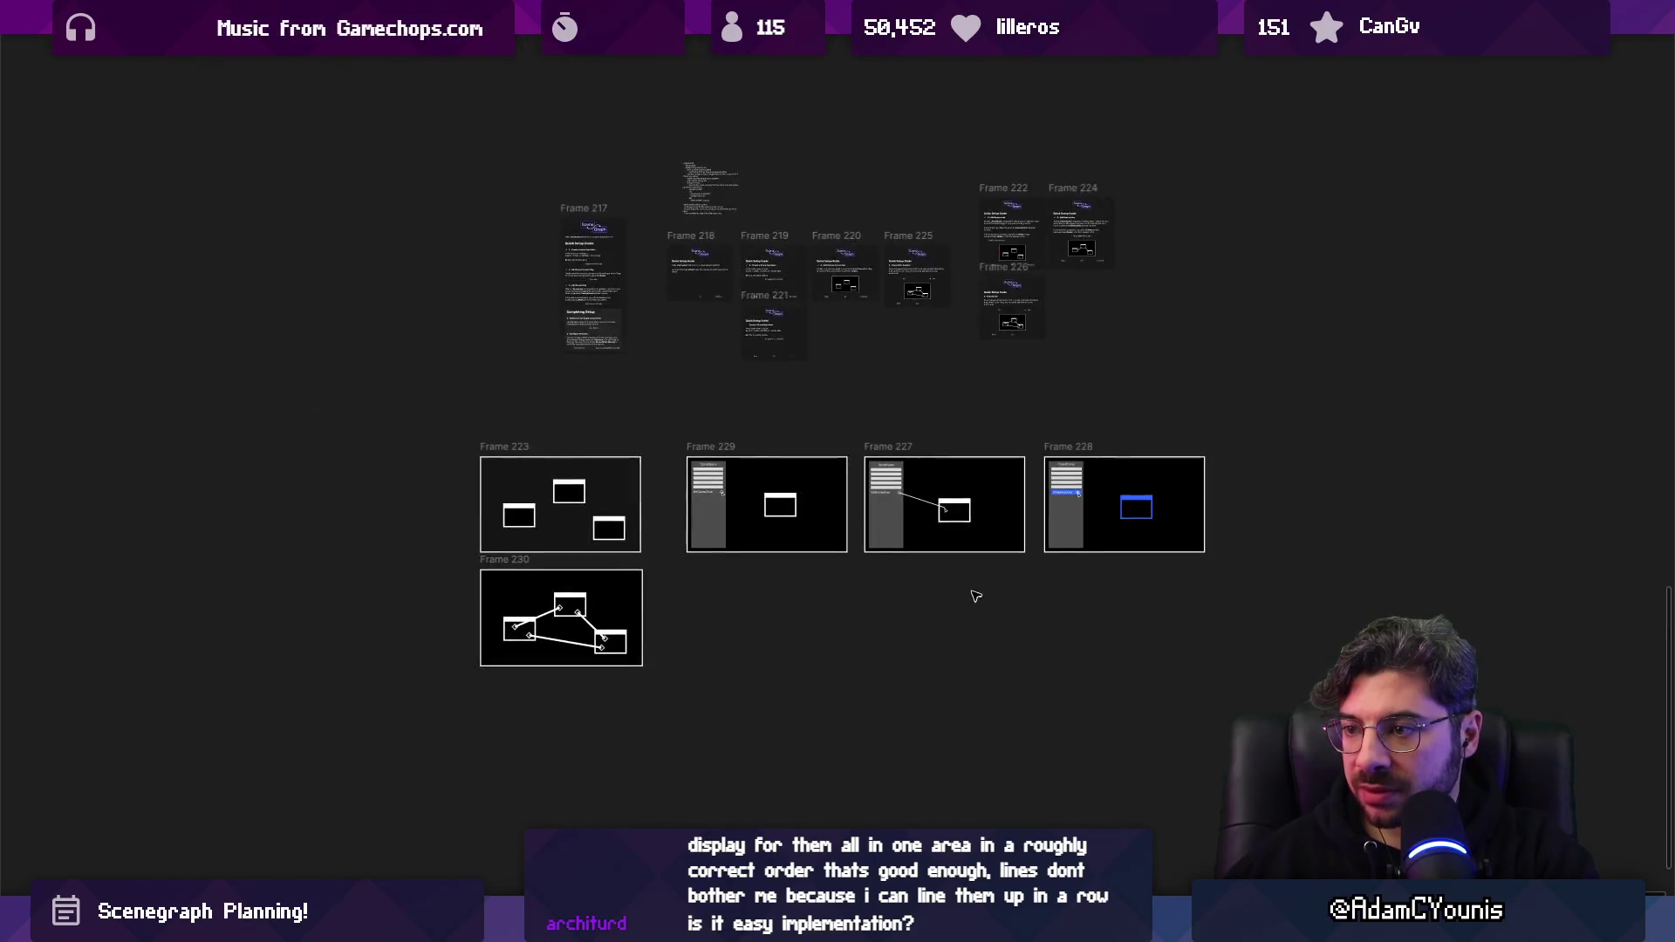
{"action": "left_click_drag", "start_coordinate": [449, 433], "coordinate": [702, 729]}
{"action": "left_click_drag", "start_coordinate": [576, 515], "coordinate": [599, 515]}
{"action": "left_click", "coordinate": [897, 635]}
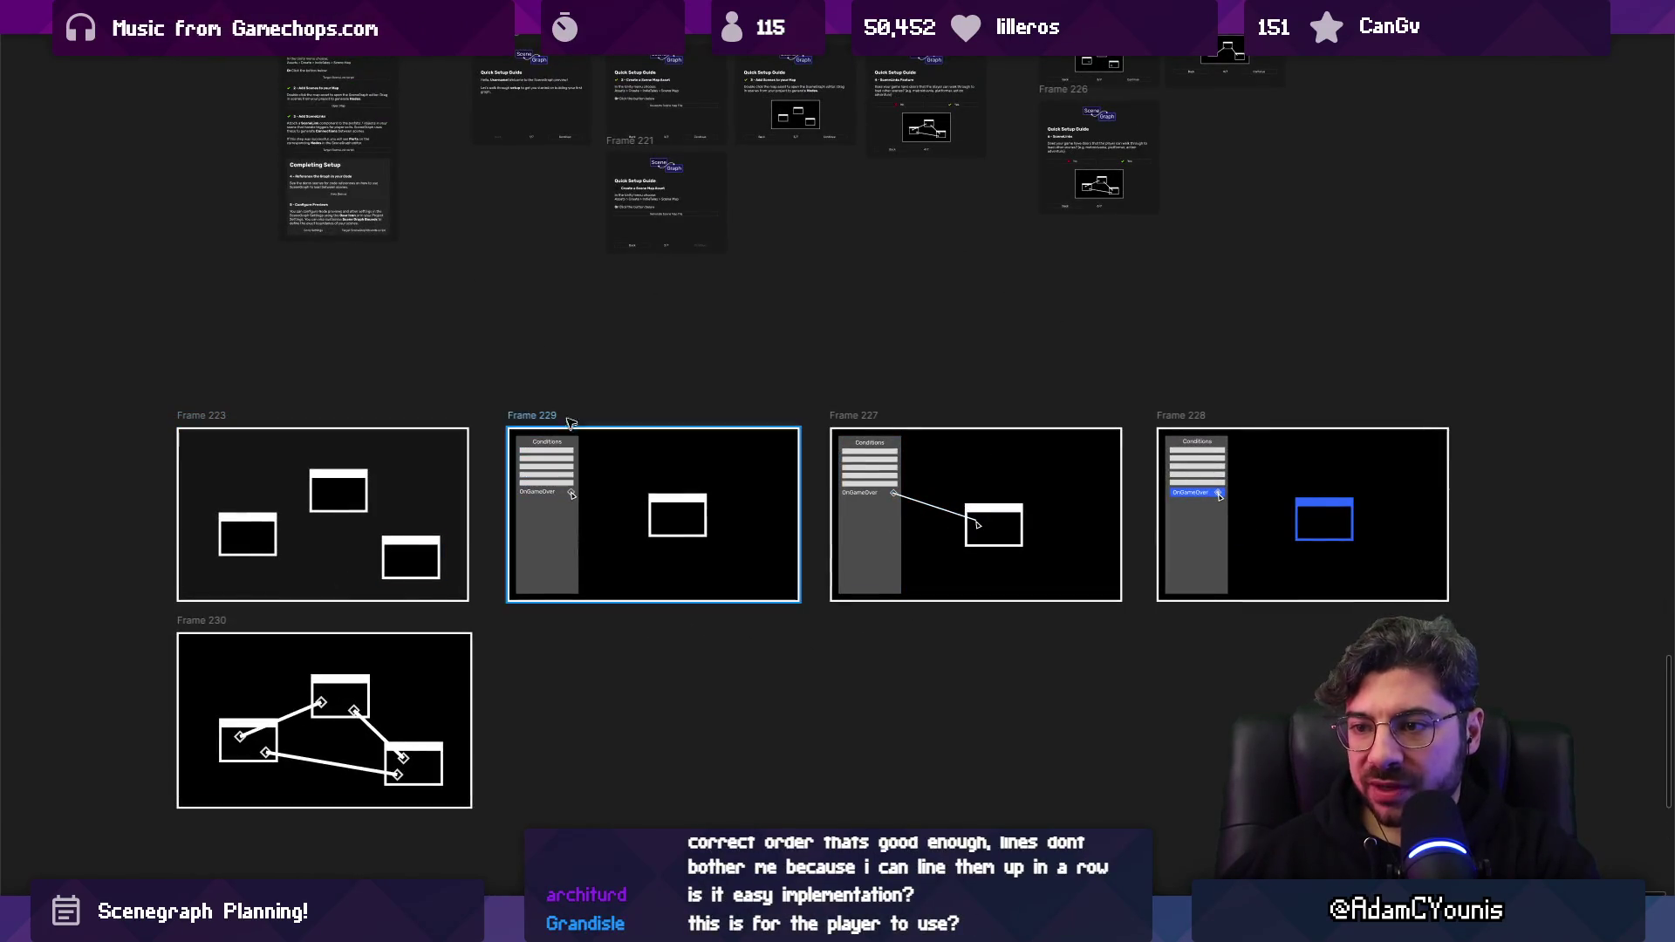
Move Frames 229, 227 and 228 into a row beneath Frame 230.
{"action": "mouse_move", "coordinate": [494, 402]}
{"action": "left_mouse_down"}
{"action": "mouse_move", "coordinate": [1339, 710]}
{"action": "mouse_move", "coordinate": [1482, 712]}
{"action": "left_mouse_up"}
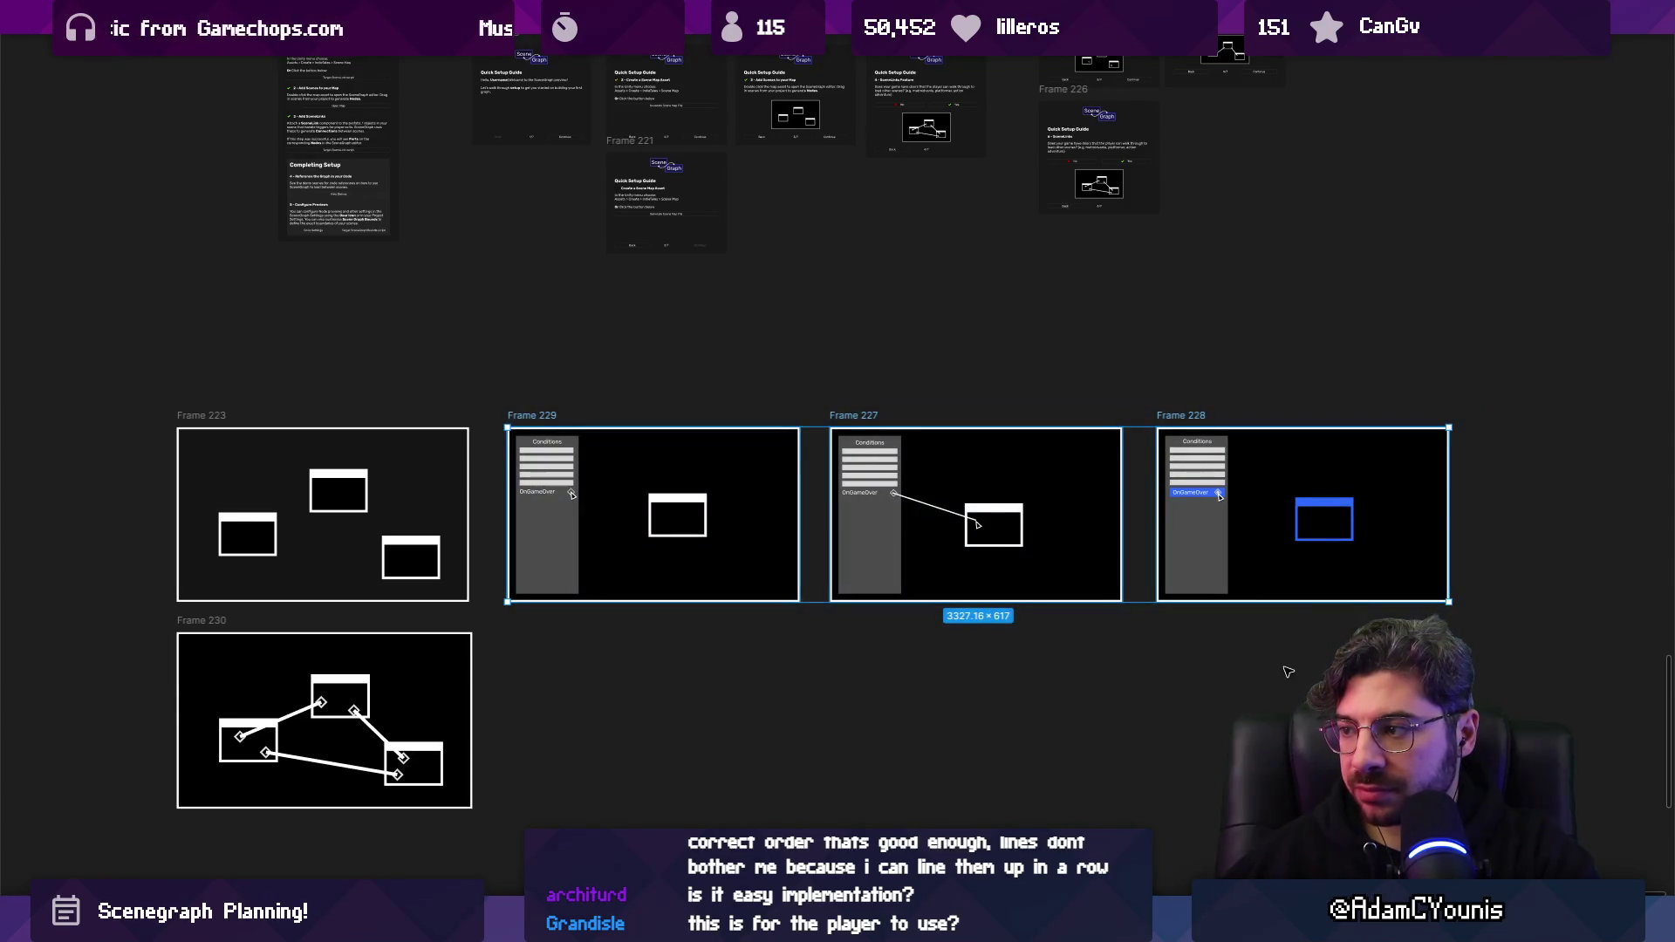
{"action": "scroll", "coordinate": [861, 533], "scroll_direction": "down", "scroll_amount": 5}
{"action": "mouse_move", "coordinate": [829, 758]}
{"action": "left_mouse_down"}
{"action": "mouse_move", "coordinate": [663, 779]}
{"action": "mouse_move", "coordinate": [251, 771]}
{"action": "left_mouse_up"}
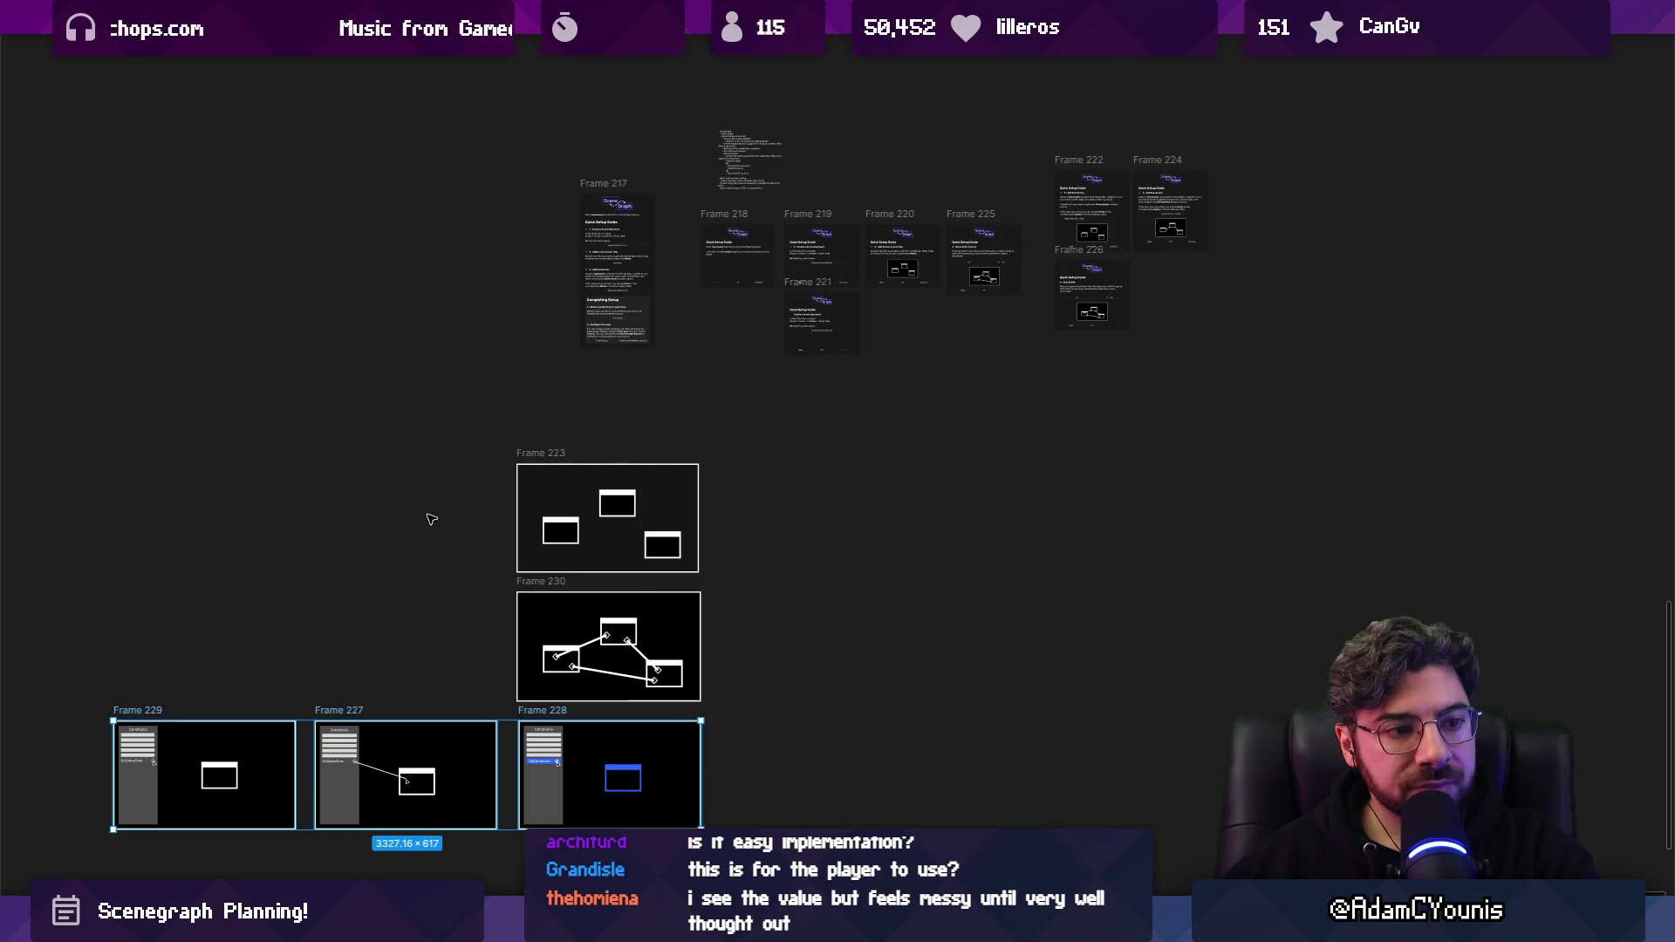
{"action": "left_click_drag", "start_coordinate": [77, 452], "coordinate": [785, 841]}
{"action": "scroll", "coordinate": [995, 269], "scroll_direction": "up", "scroll_amount": 10}
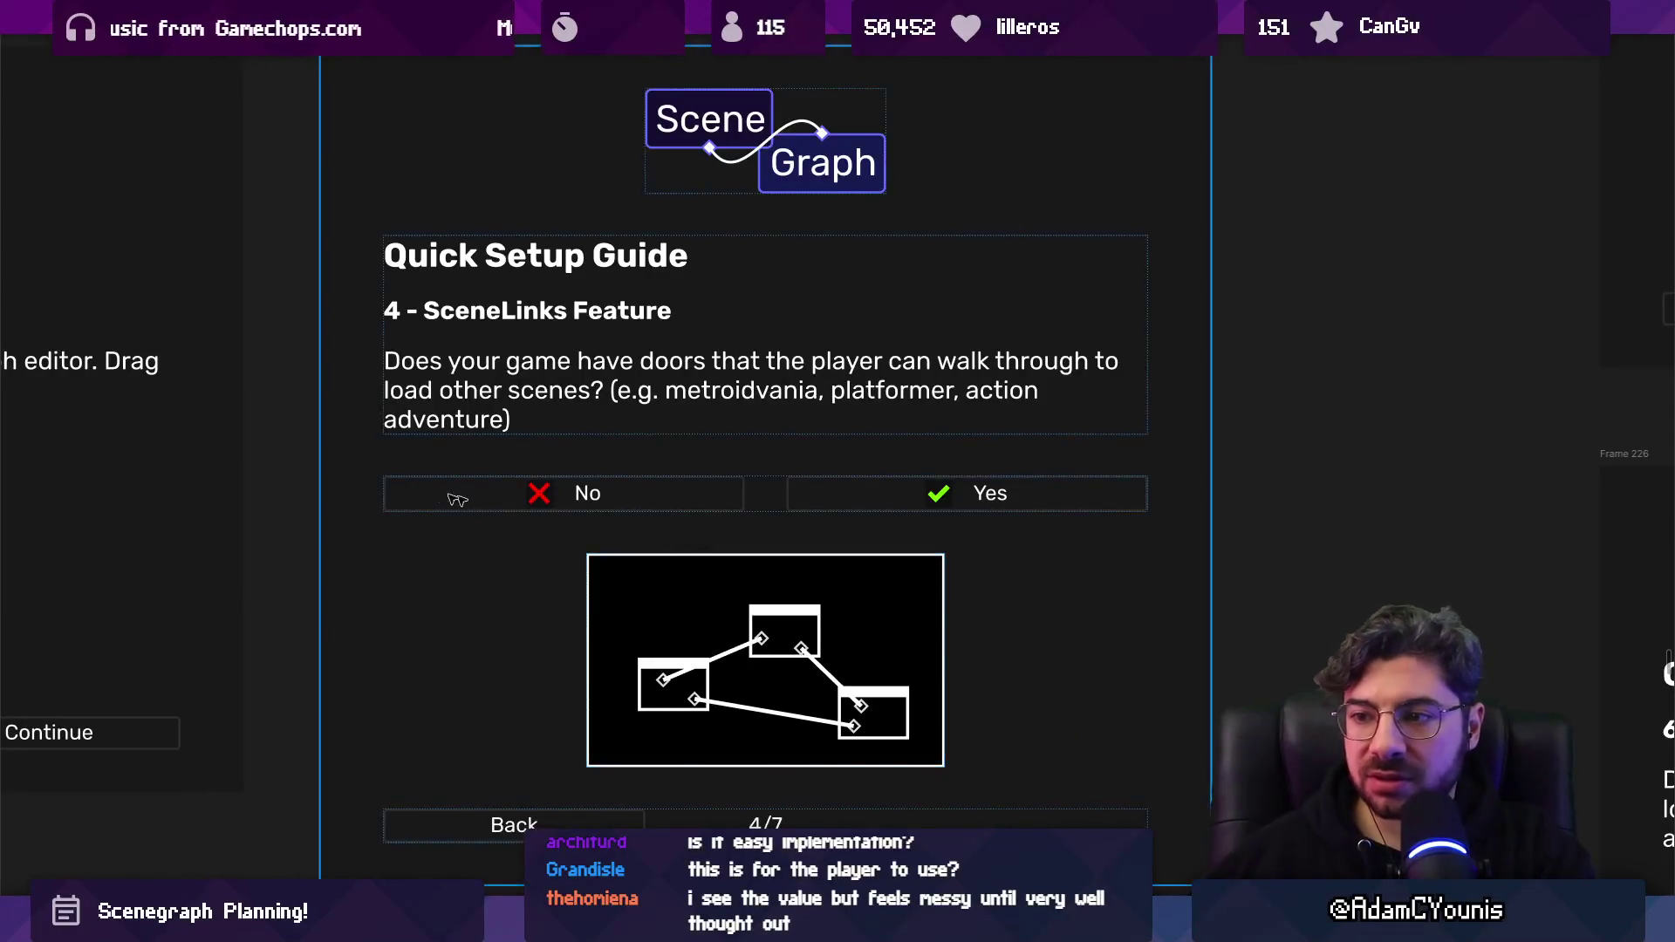
Make Frame 220 taller, to 383 px high.
{"action": "scroll", "coordinate": [422, 490], "scroll_direction": "down", "scroll_amount": 5}
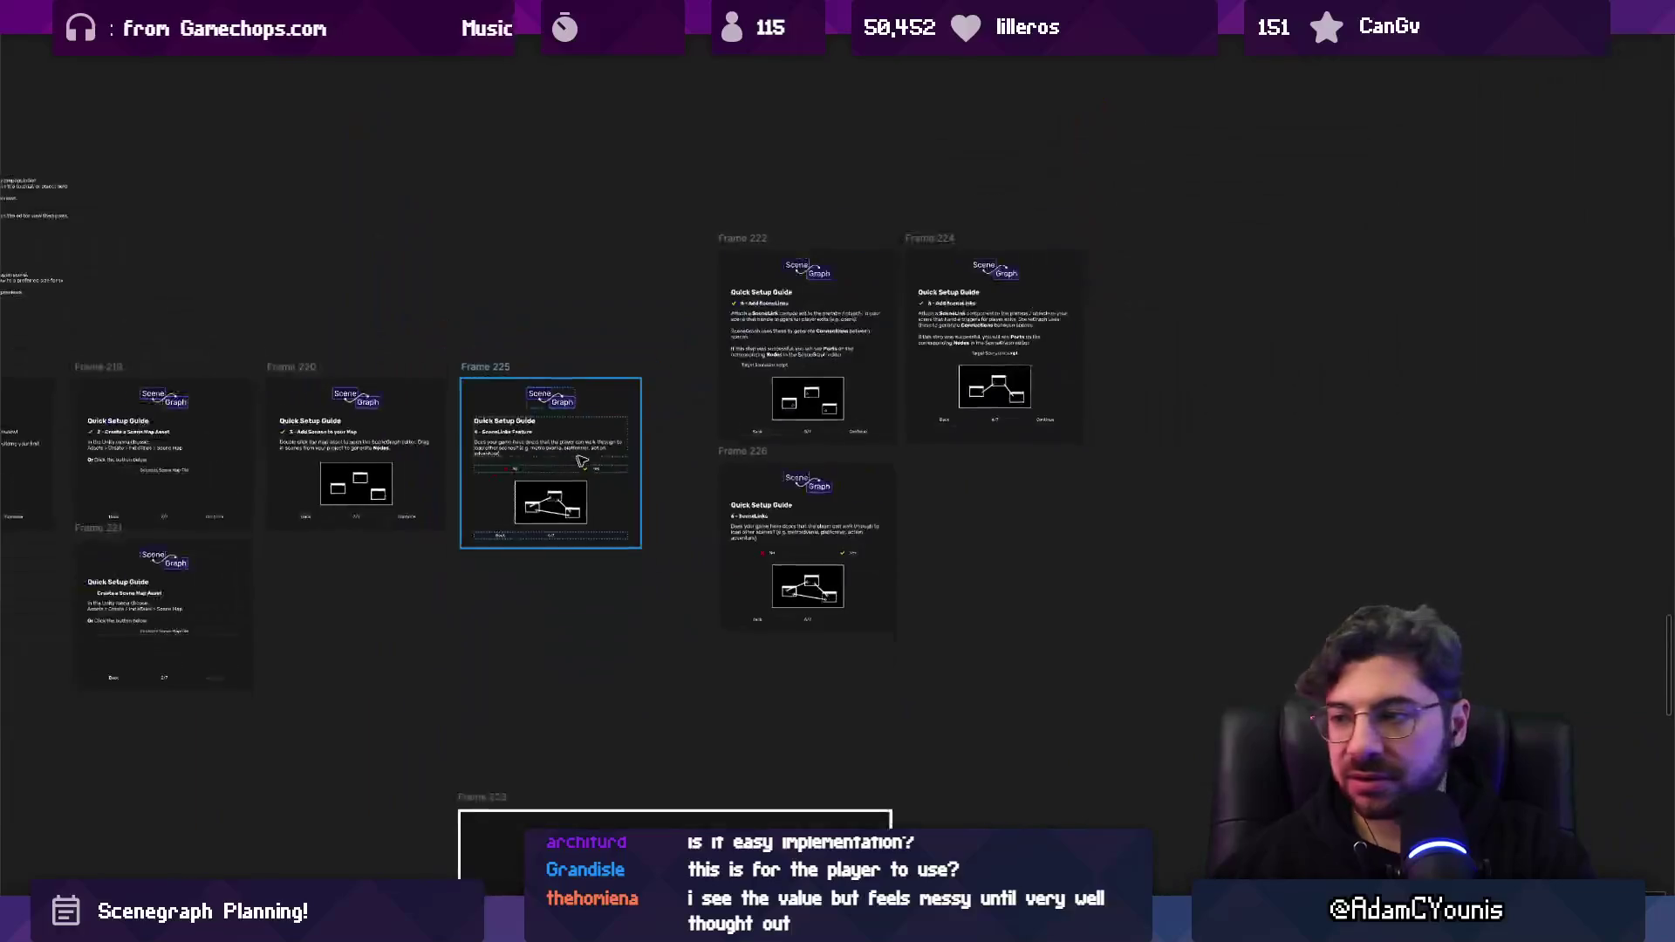
{"action": "scroll", "coordinate": [729, 424], "scroll_direction": "up", "scroll_amount": 3}
{"action": "scroll", "coordinate": [729, 423], "scroll_direction": "down", "scroll_amount": 3}
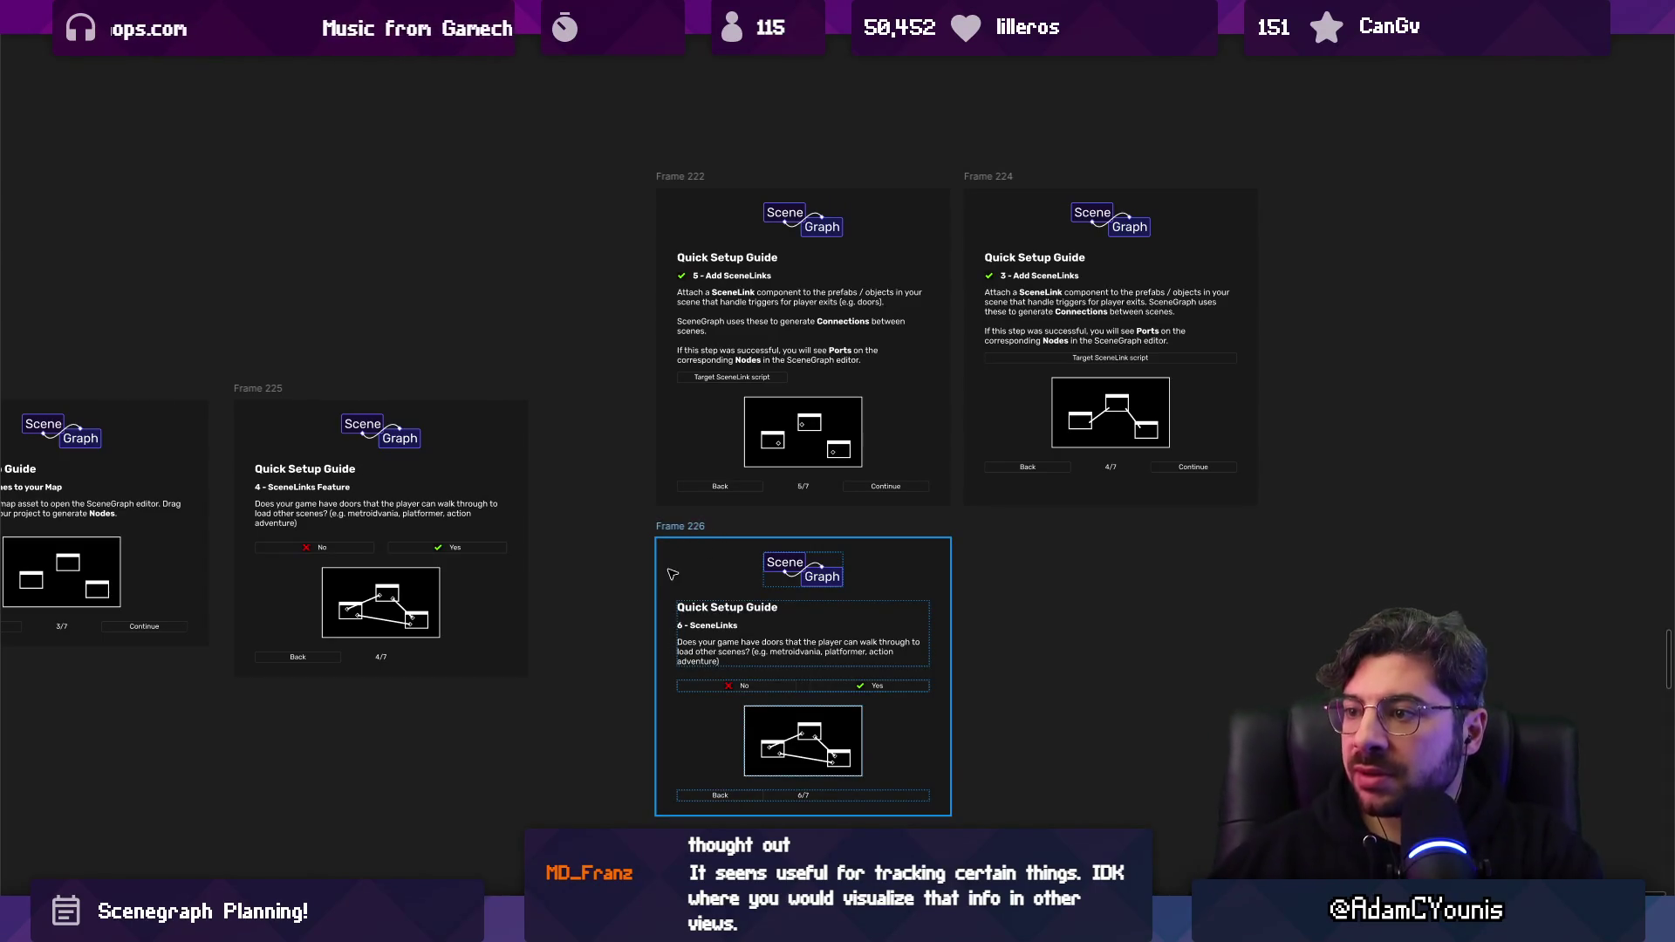
{"action": "scroll", "coordinate": [767, 567], "scroll_direction": "left", "scroll_amount": 5}
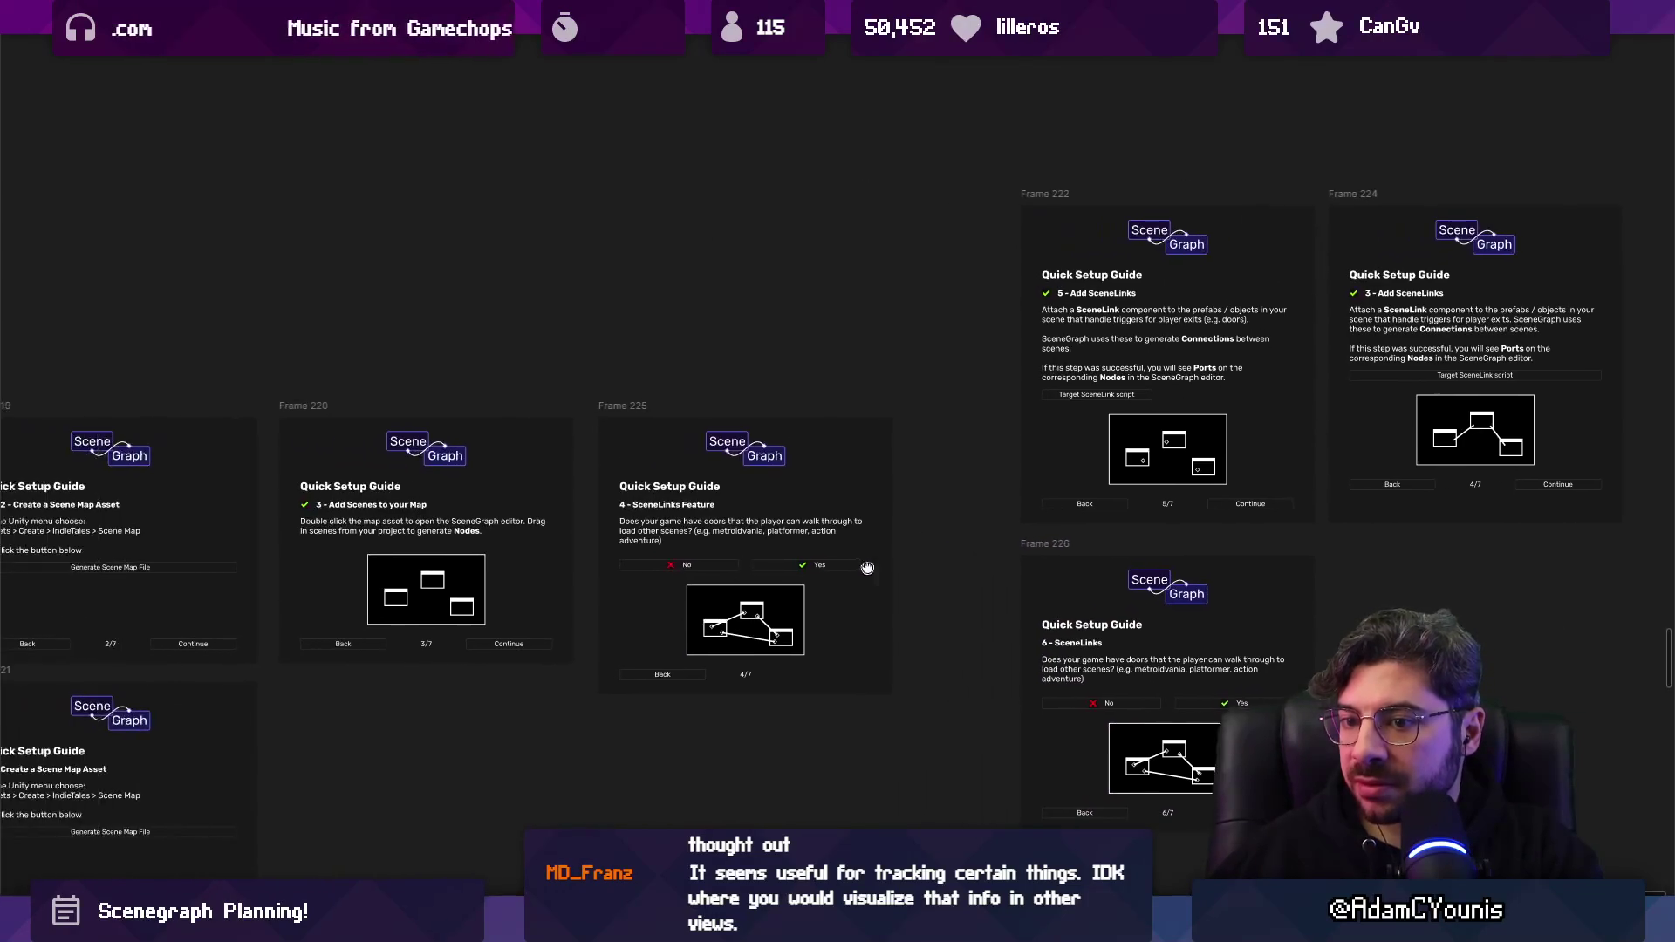
{"action": "scroll", "coordinate": [442, 567], "scroll_direction": "up", "scroll_amount": 5}
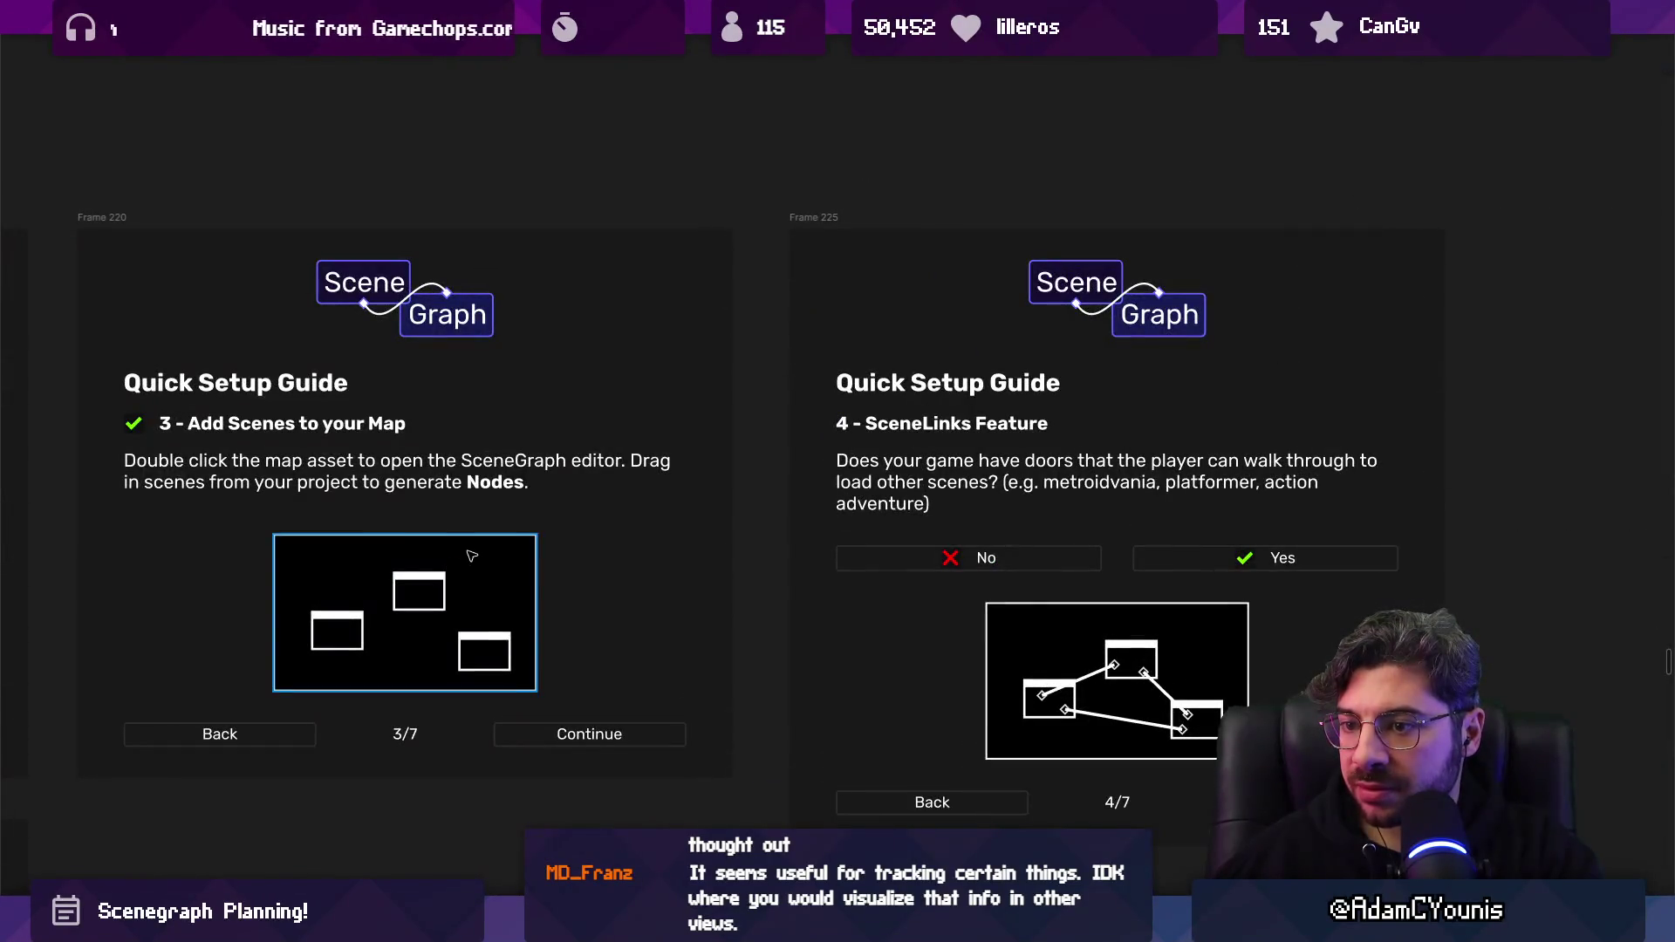
{"action": "scroll", "coordinate": [446, 555], "scroll_direction": "left", "scroll_amount": 1}
{"action": "scroll", "coordinate": [446, 555], "scroll_direction": "down", "scroll_amount": 2}
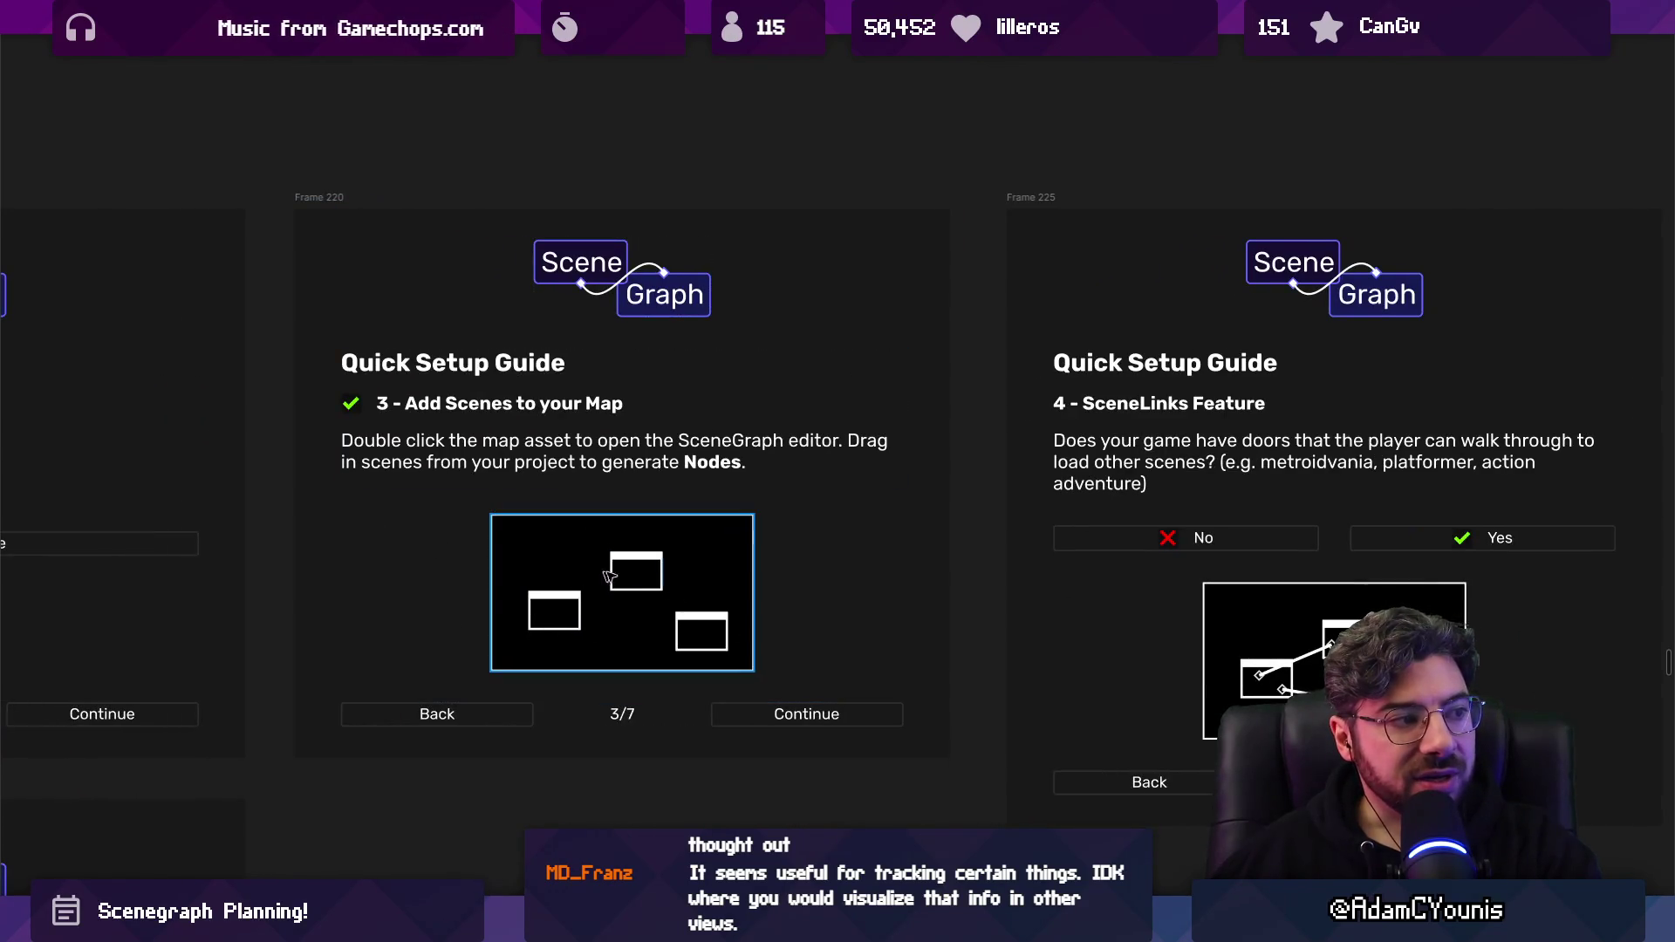
{"action": "scroll", "coordinate": [662, 602], "scroll_direction": "down", "scroll_amount": 3}
{"action": "scroll", "coordinate": [662, 602], "scroll_direction": "down", "scroll_amount": 2}
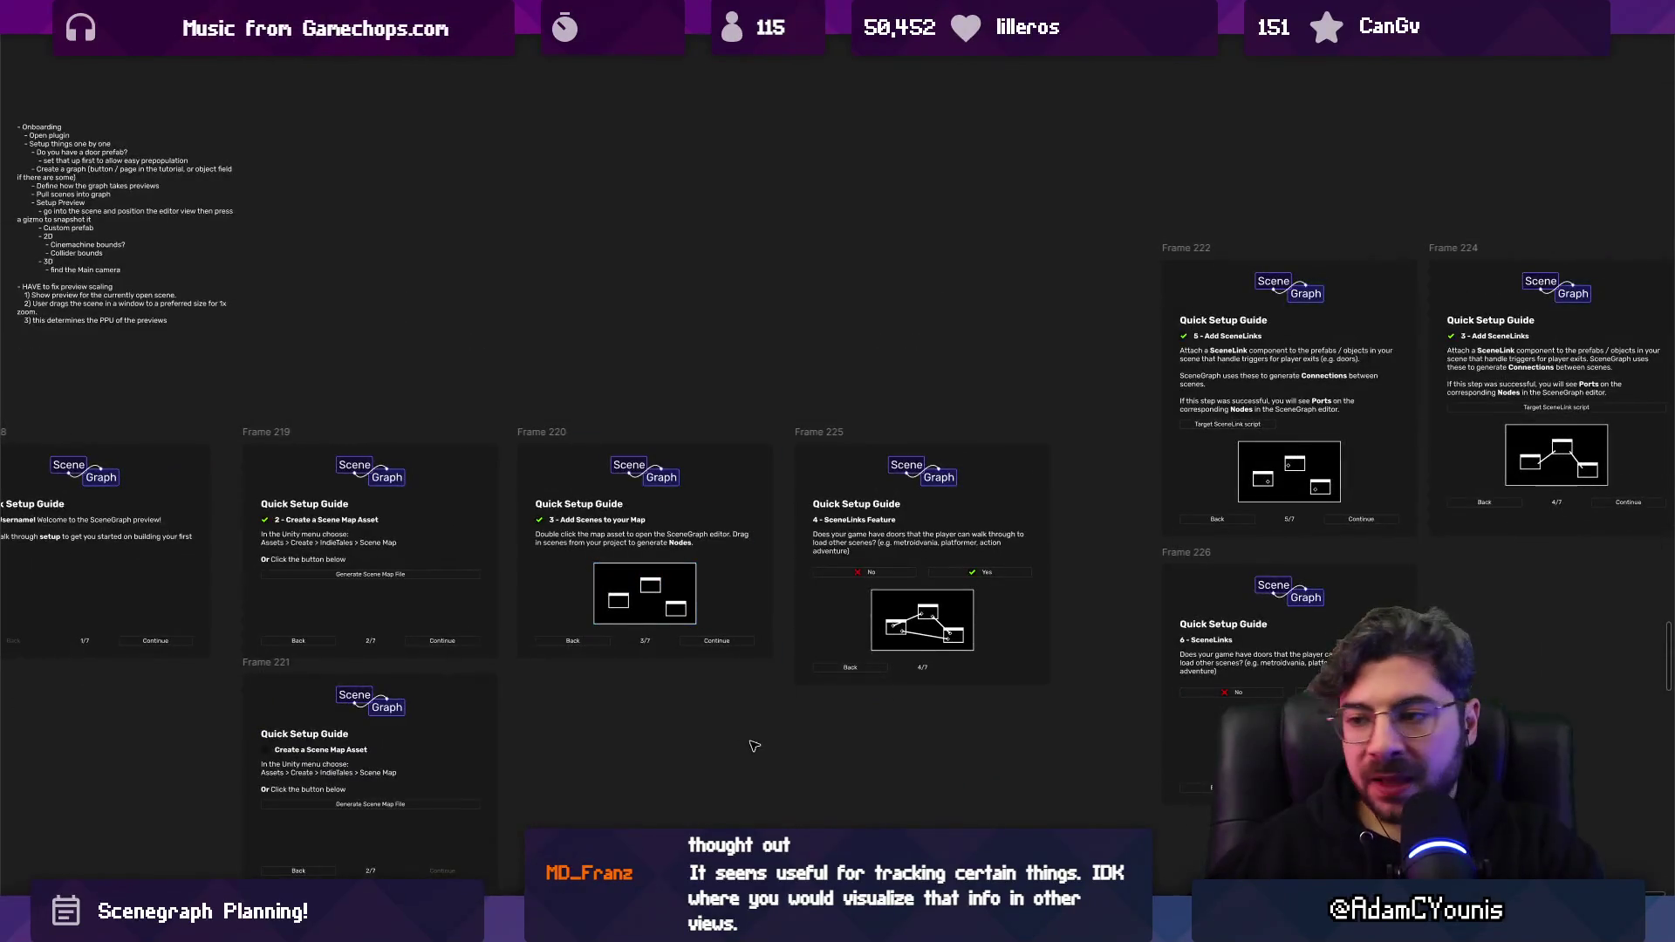
{"action": "left_click", "coordinate": [563, 435]}
{"action": "left_click", "coordinate": [563, 434]}
{"action": "mouse_move", "coordinate": [622, 657]}
{"action": "left_mouse_down"}
{"action": "mouse_move", "coordinate": [639, 684]}
{"action": "mouse_move", "coordinate": [637, 656]}
{"action": "left_mouse_up"}
Look over the slides once more, then switch to the Unity editor.
{"action": "scroll", "coordinate": [638, 619], "scroll_direction": "up", "scroll_amount": 5}
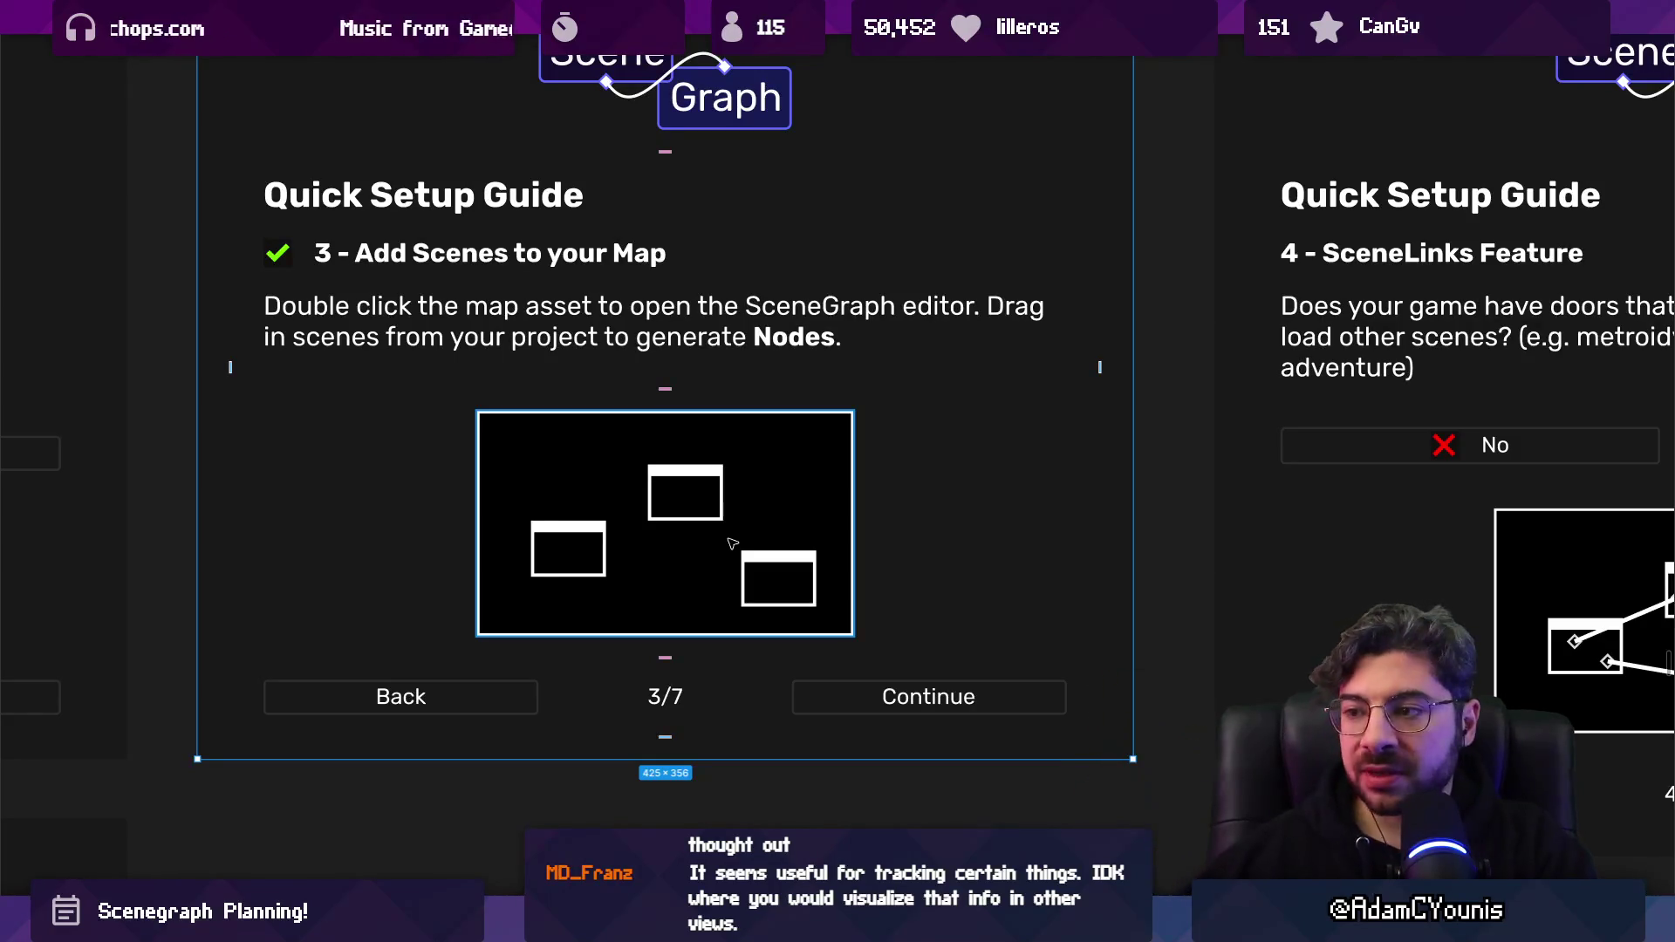
{"action": "scroll", "coordinate": [733, 546], "scroll_direction": "right", "scroll_amount": 9}
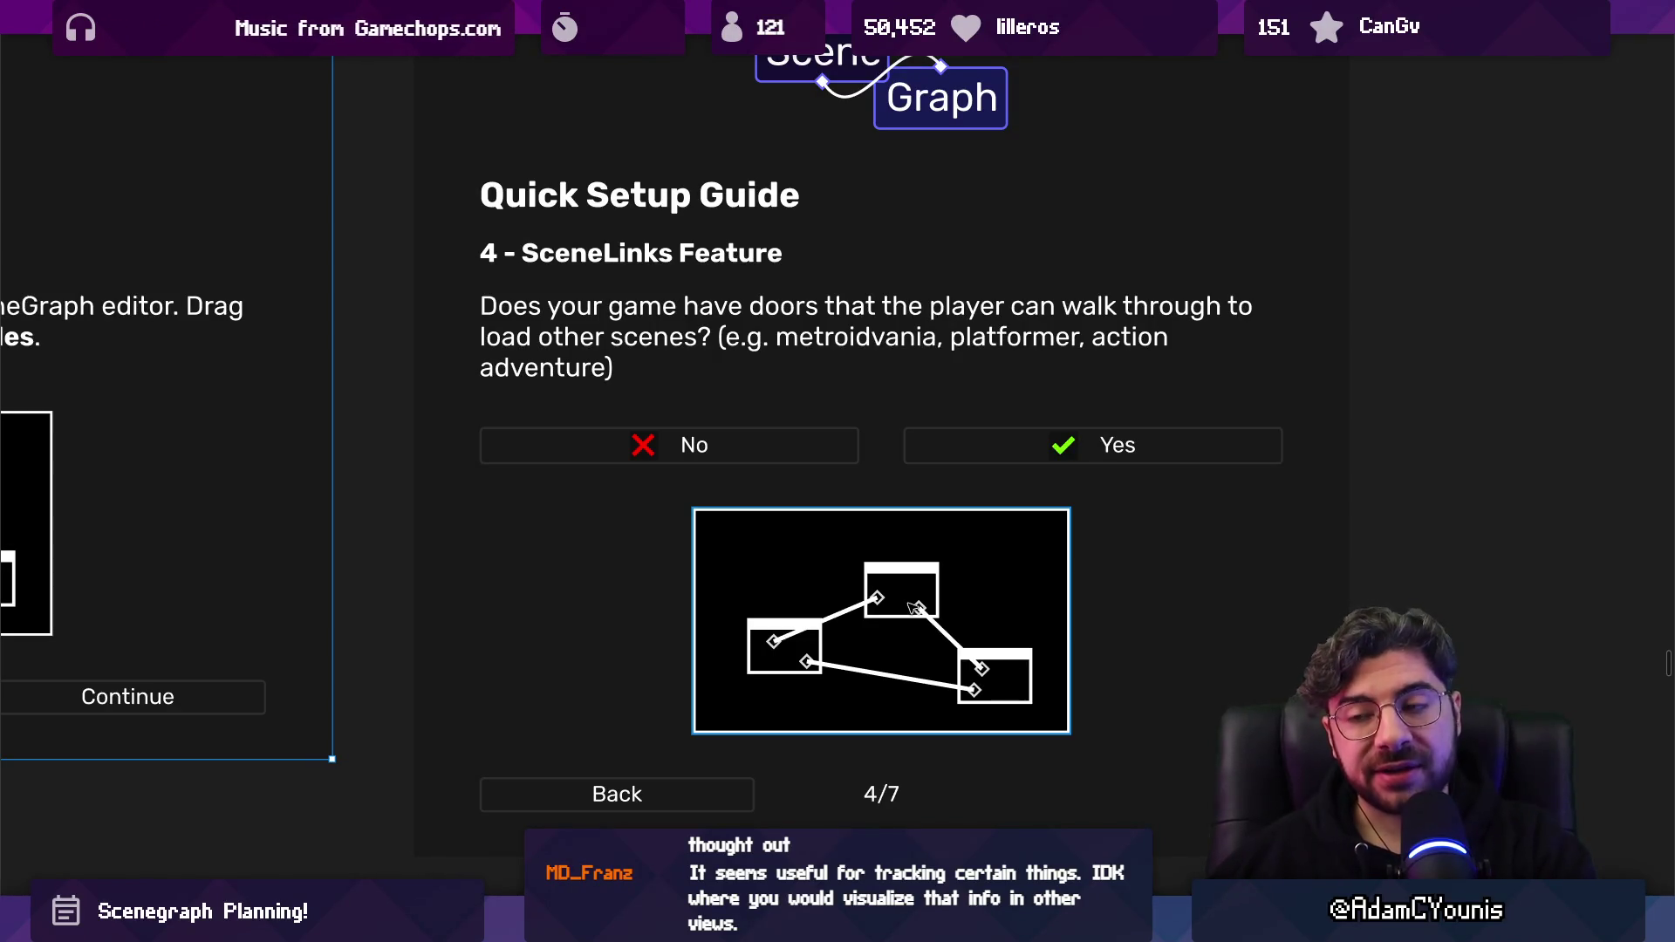
{"action": "scroll", "coordinate": [914, 606], "scroll_direction": "down", "scroll_amount": 6, "text": "ctrl"}
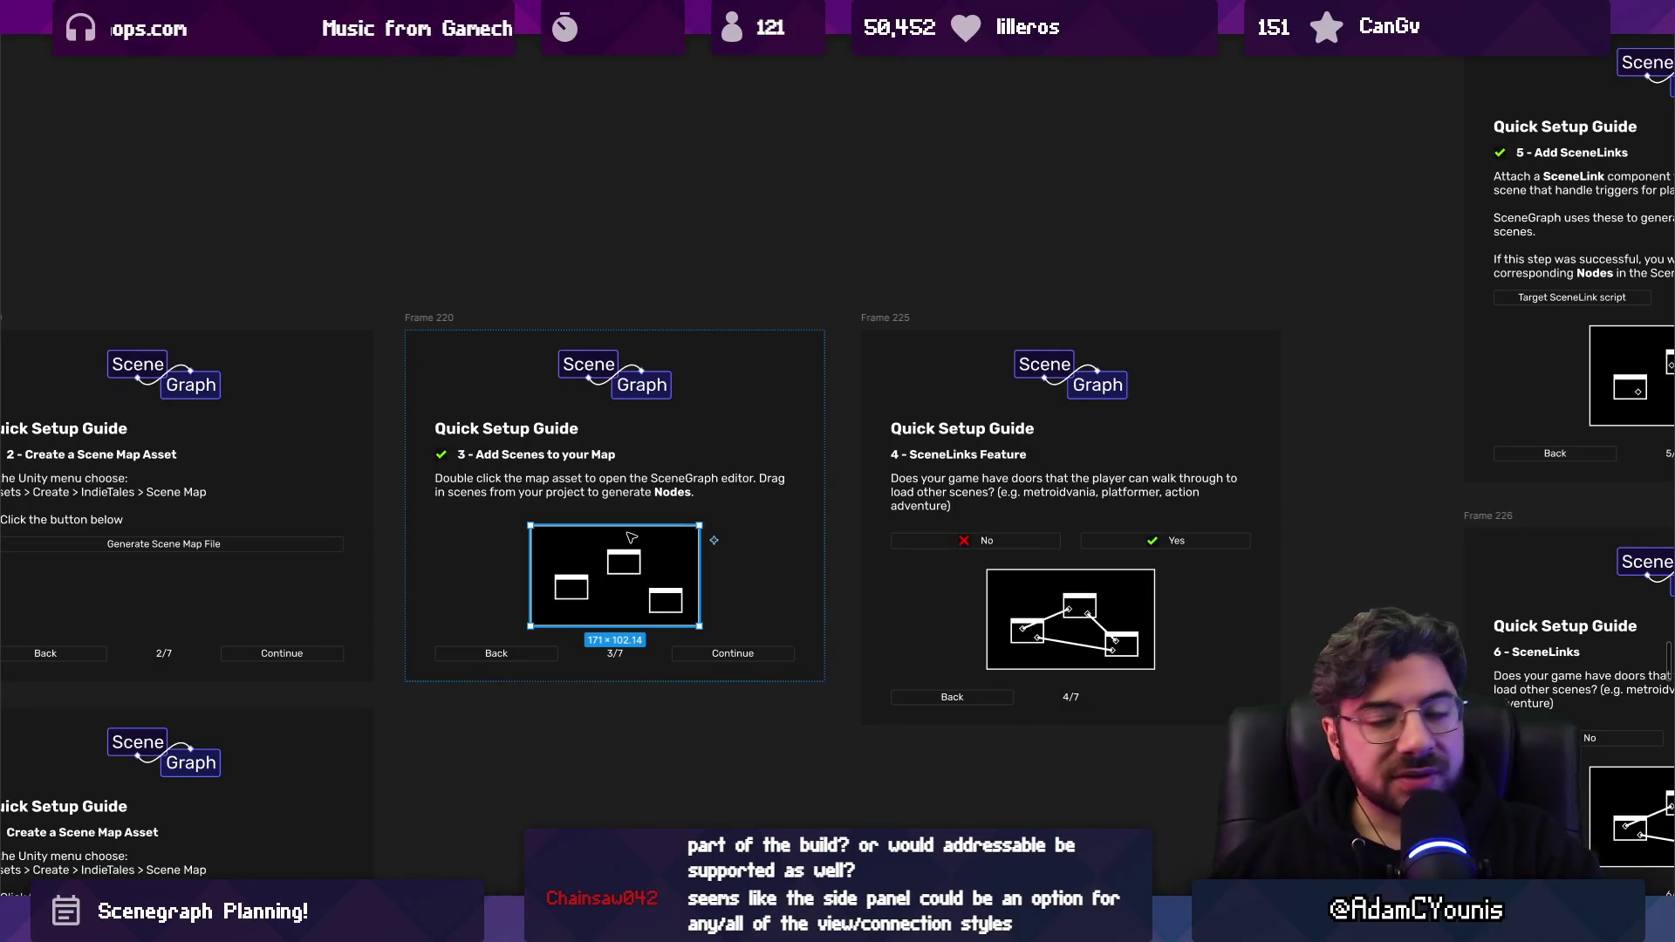
{"action": "key", "text": "alt+Tab"}
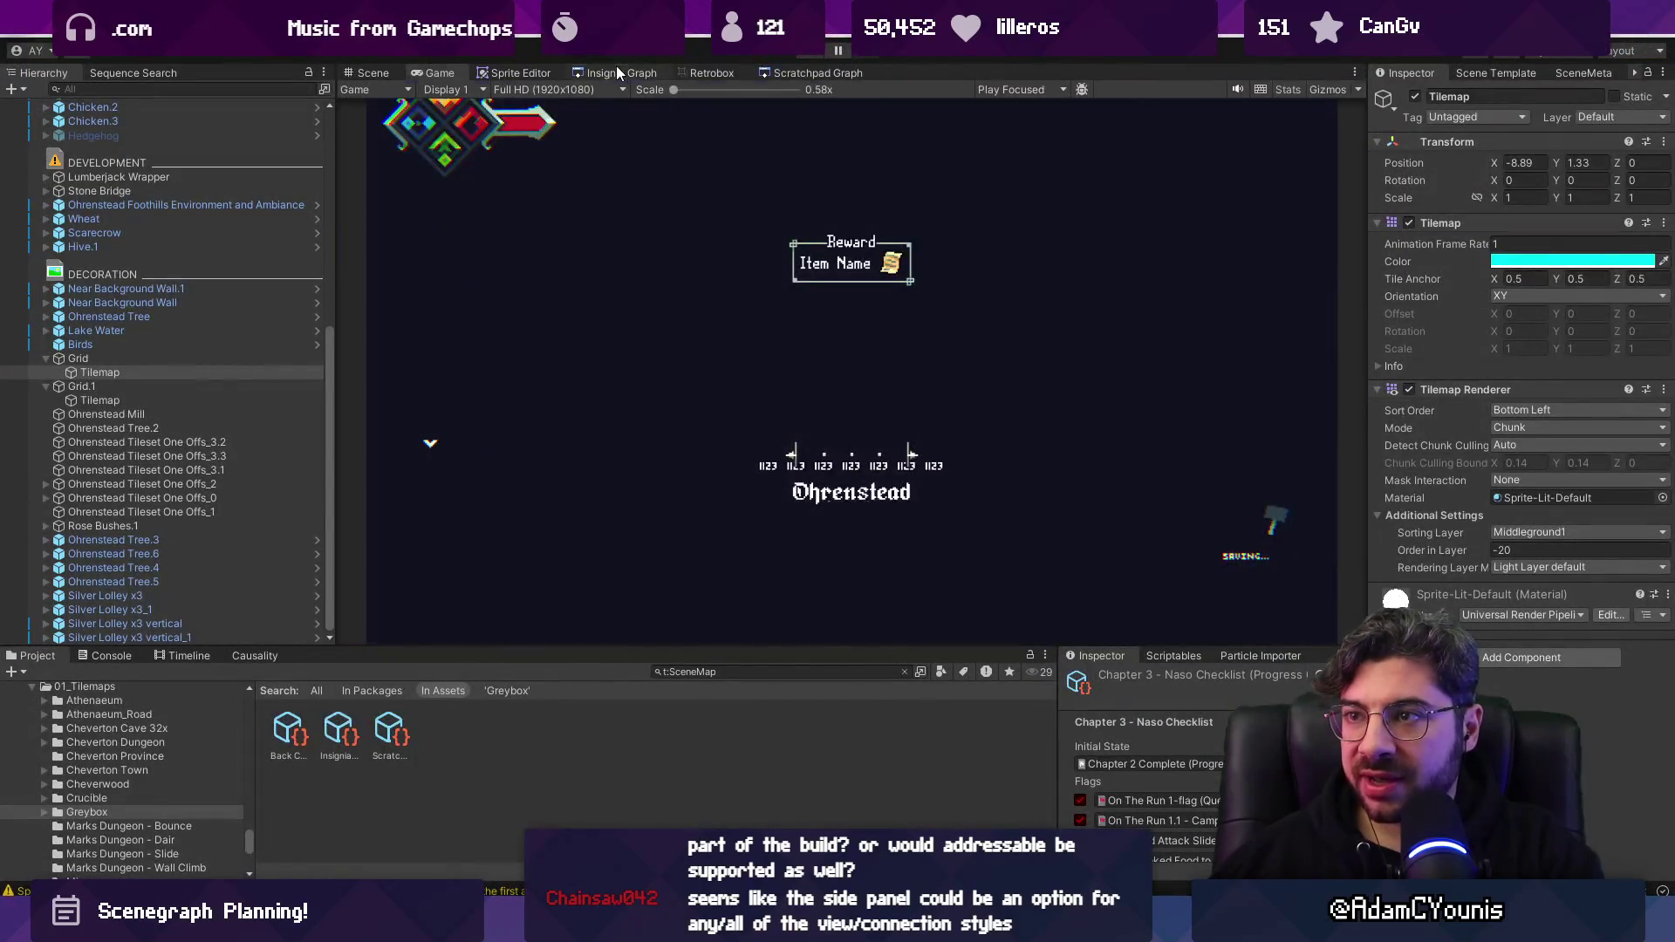
Open the Insignia Graph scene map and maximize it to fill the editor.
{"action": "left_click", "coordinate": [616, 72]}
{"action": "scroll", "coordinate": [1003, 318], "scroll_direction": "up", "scroll_amount": 3}
{"action": "scroll", "coordinate": [1010, 322], "scroll_direction": "up", "scroll_amount": 2}
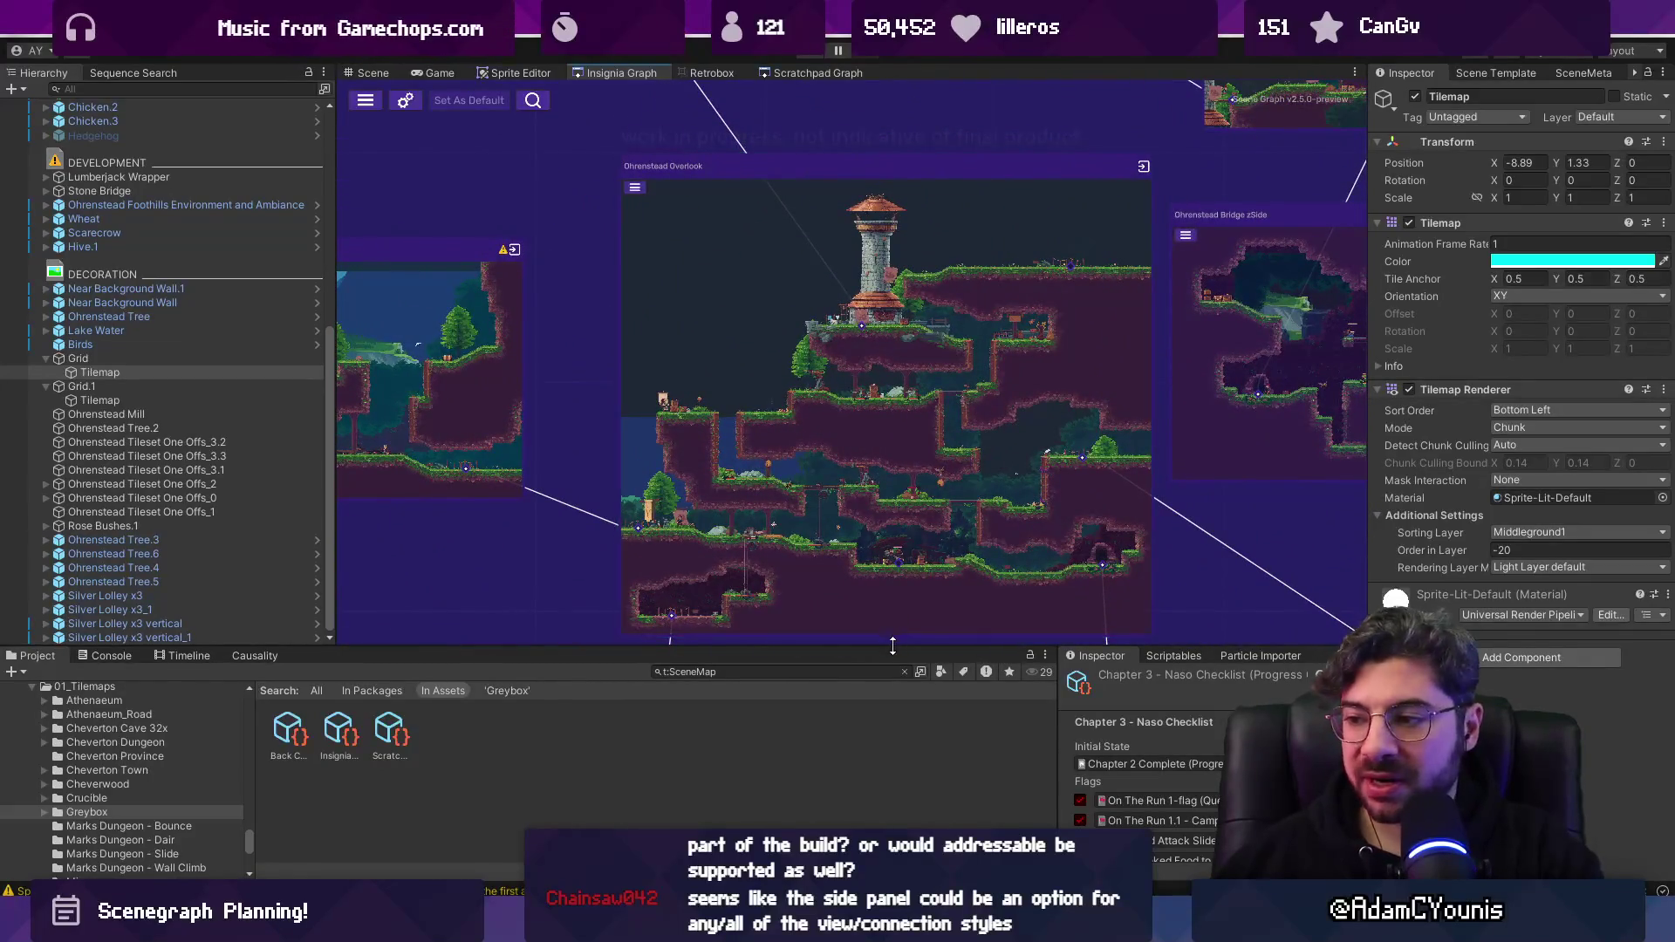
{"action": "scroll", "coordinate": [1099, 549], "scroll_direction": "down", "scroll_amount": 5}
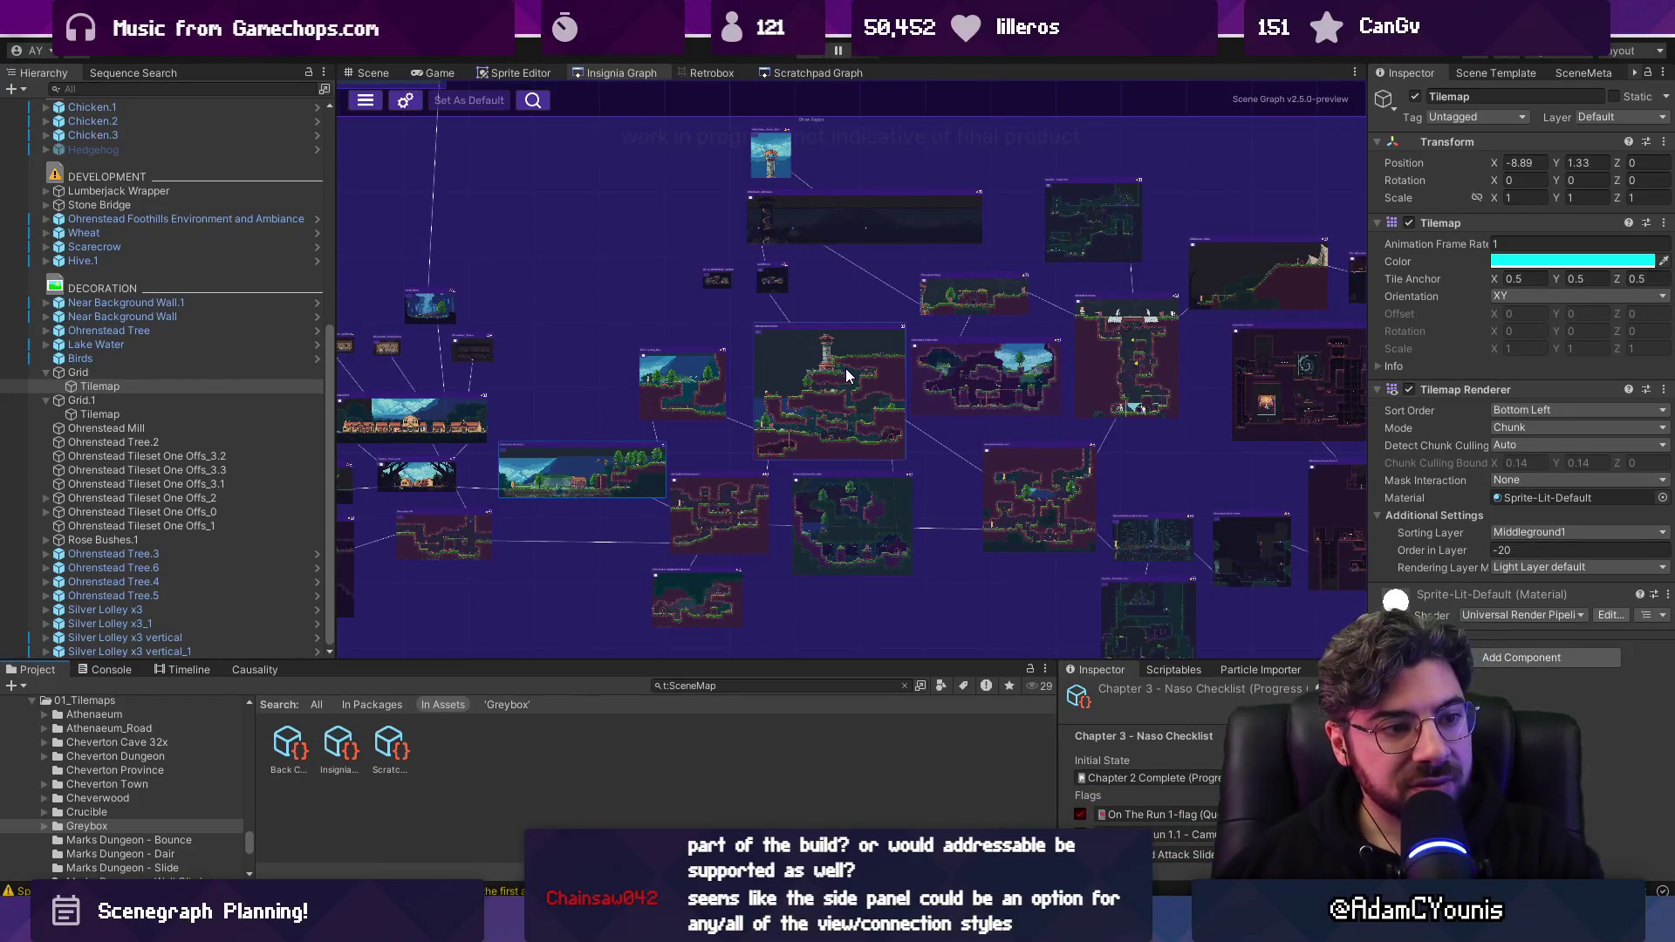
{"action": "scroll", "coordinate": [721, 414], "scroll_direction": "down", "scroll_amount": 4}
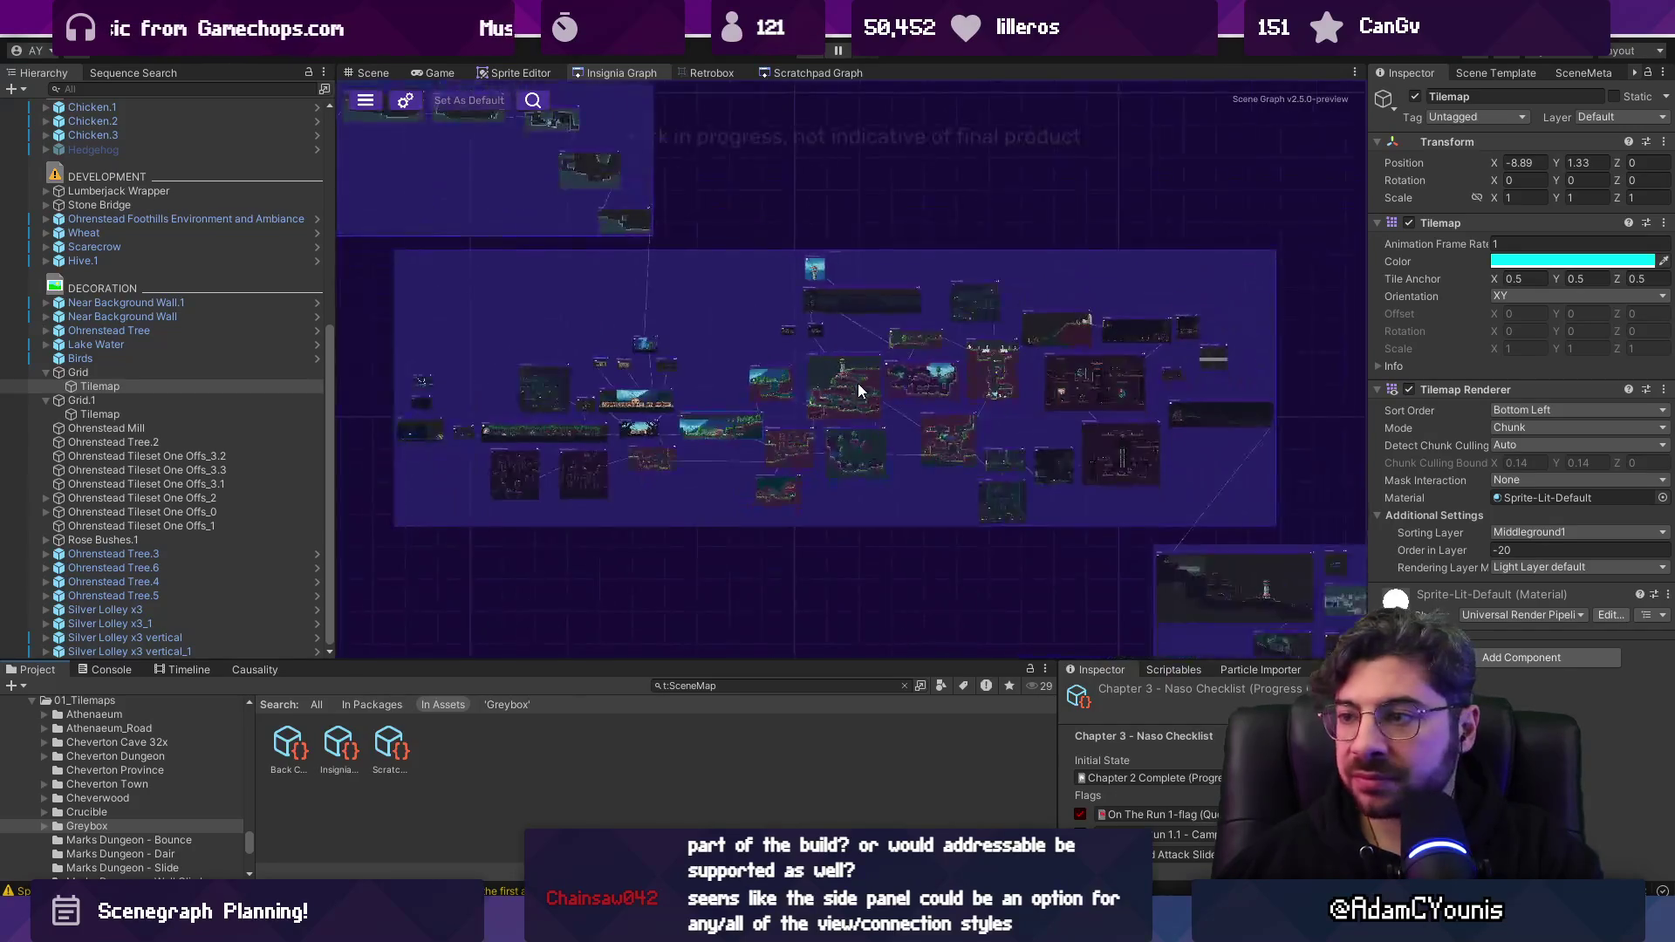
{"action": "scroll", "coordinate": [721, 413], "scroll_direction": "up", "scroll_amount": 2}
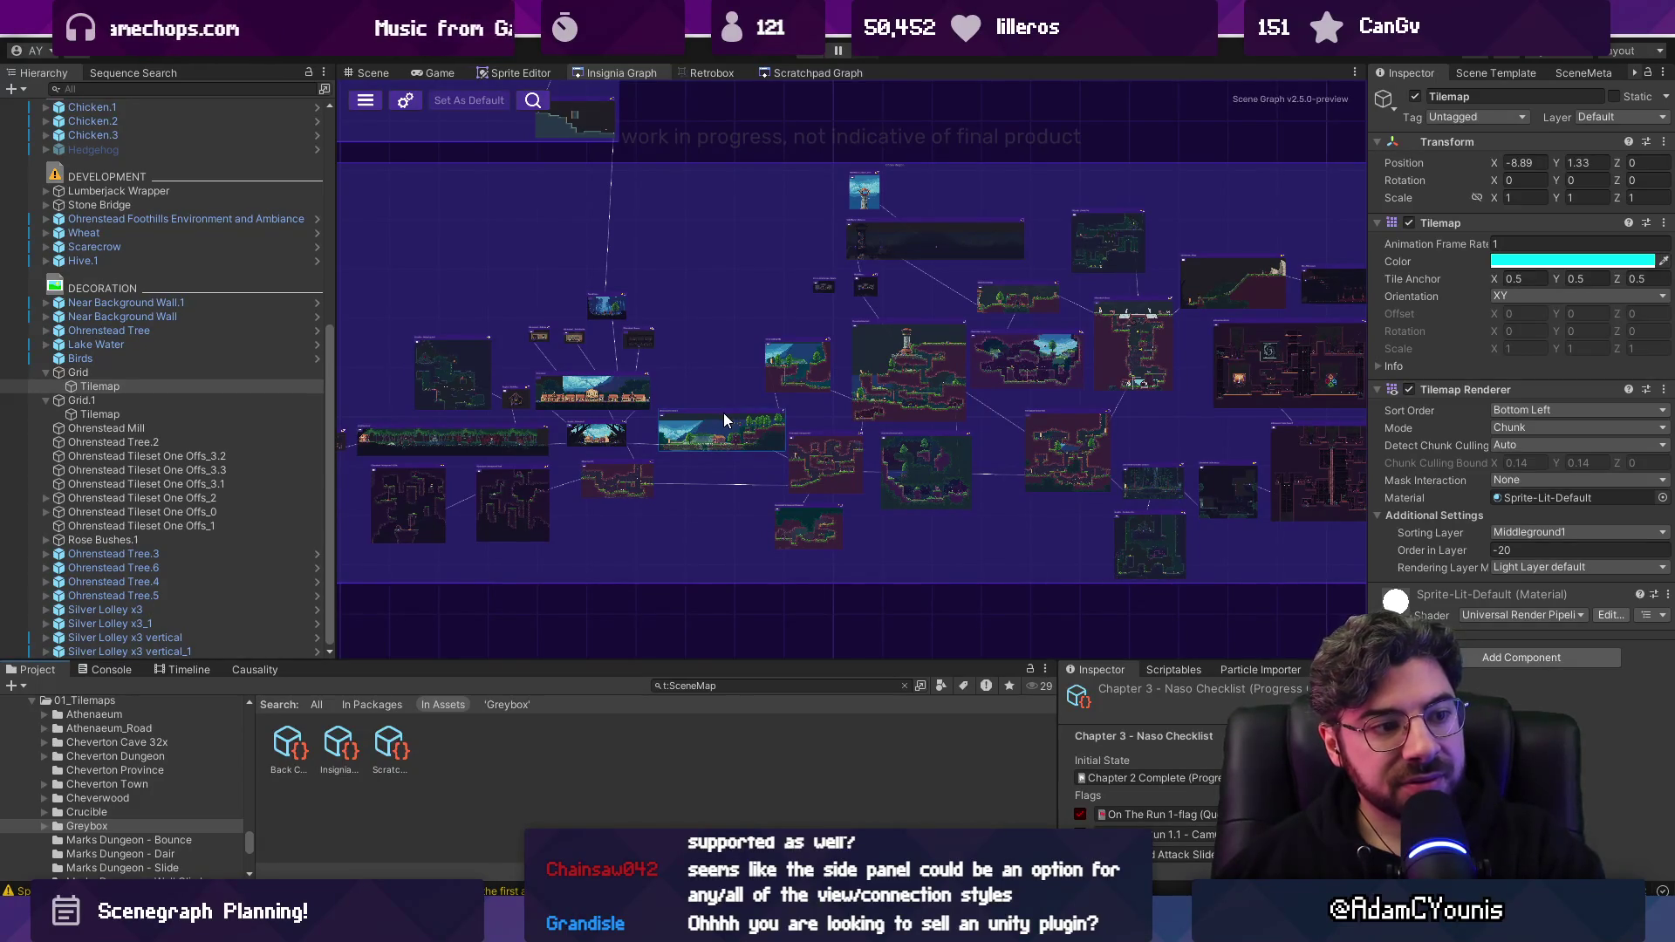
{"action": "double_click", "coordinate": [623, 72]}
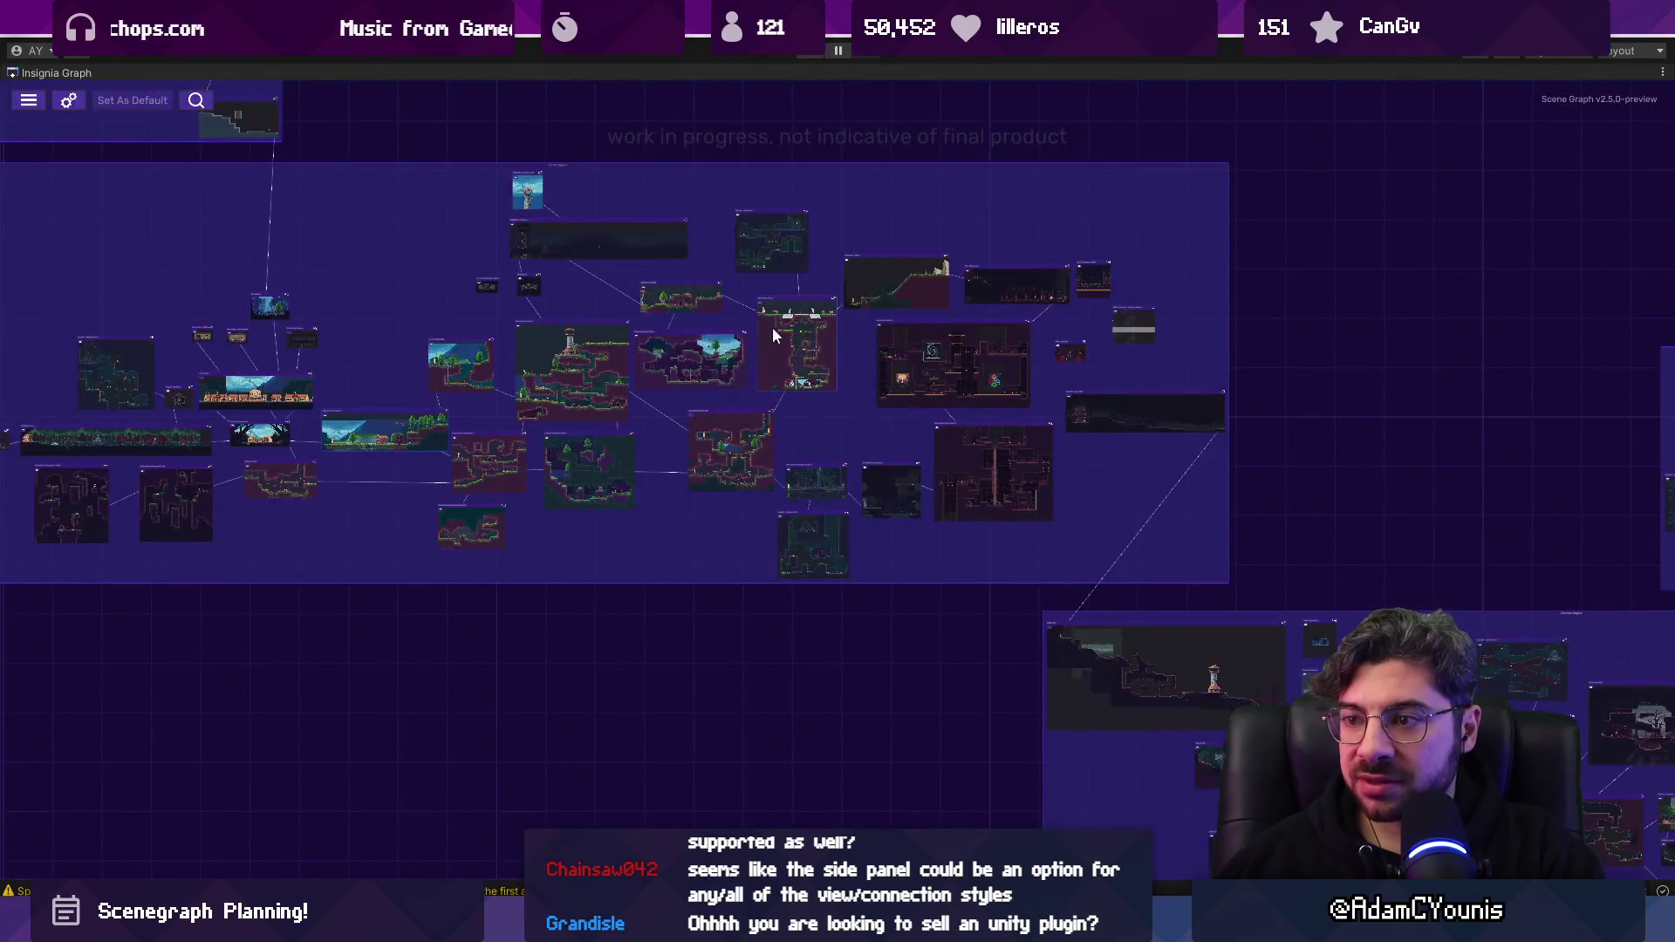
Add the scene flagged as missing from the build via Add To Build.
{"action": "scroll", "coordinate": [824, 510], "scroll_direction": "up", "scroll_amount": 10}
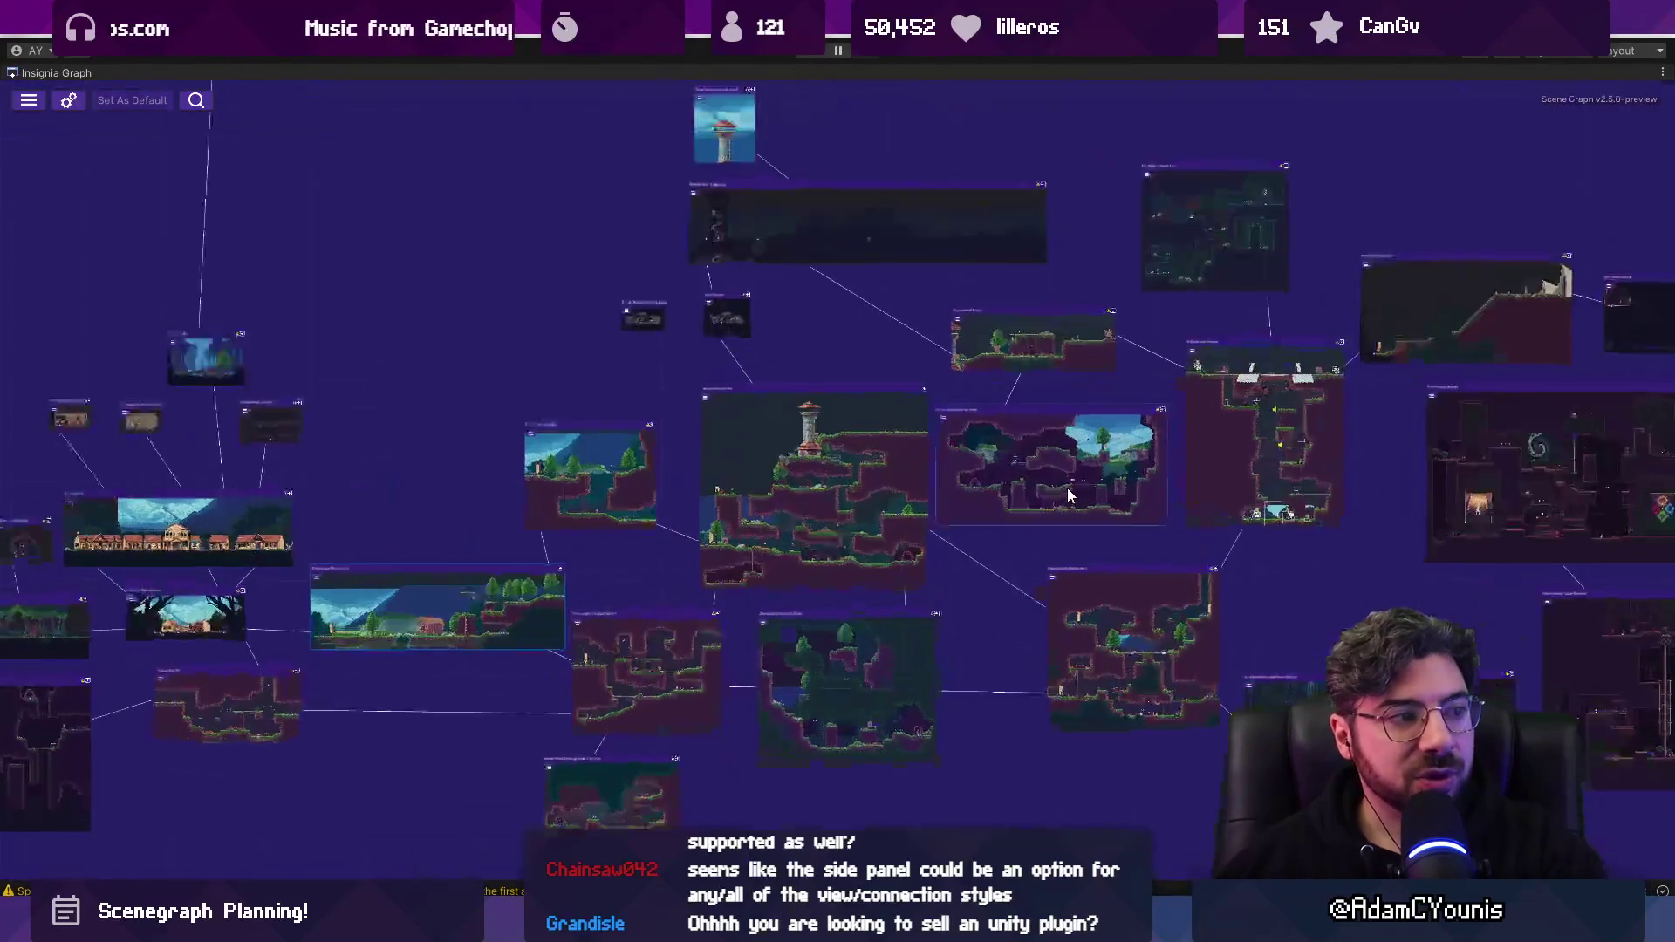
{"action": "scroll", "coordinate": [929, 515], "scroll_direction": "down", "scroll_amount": 5}
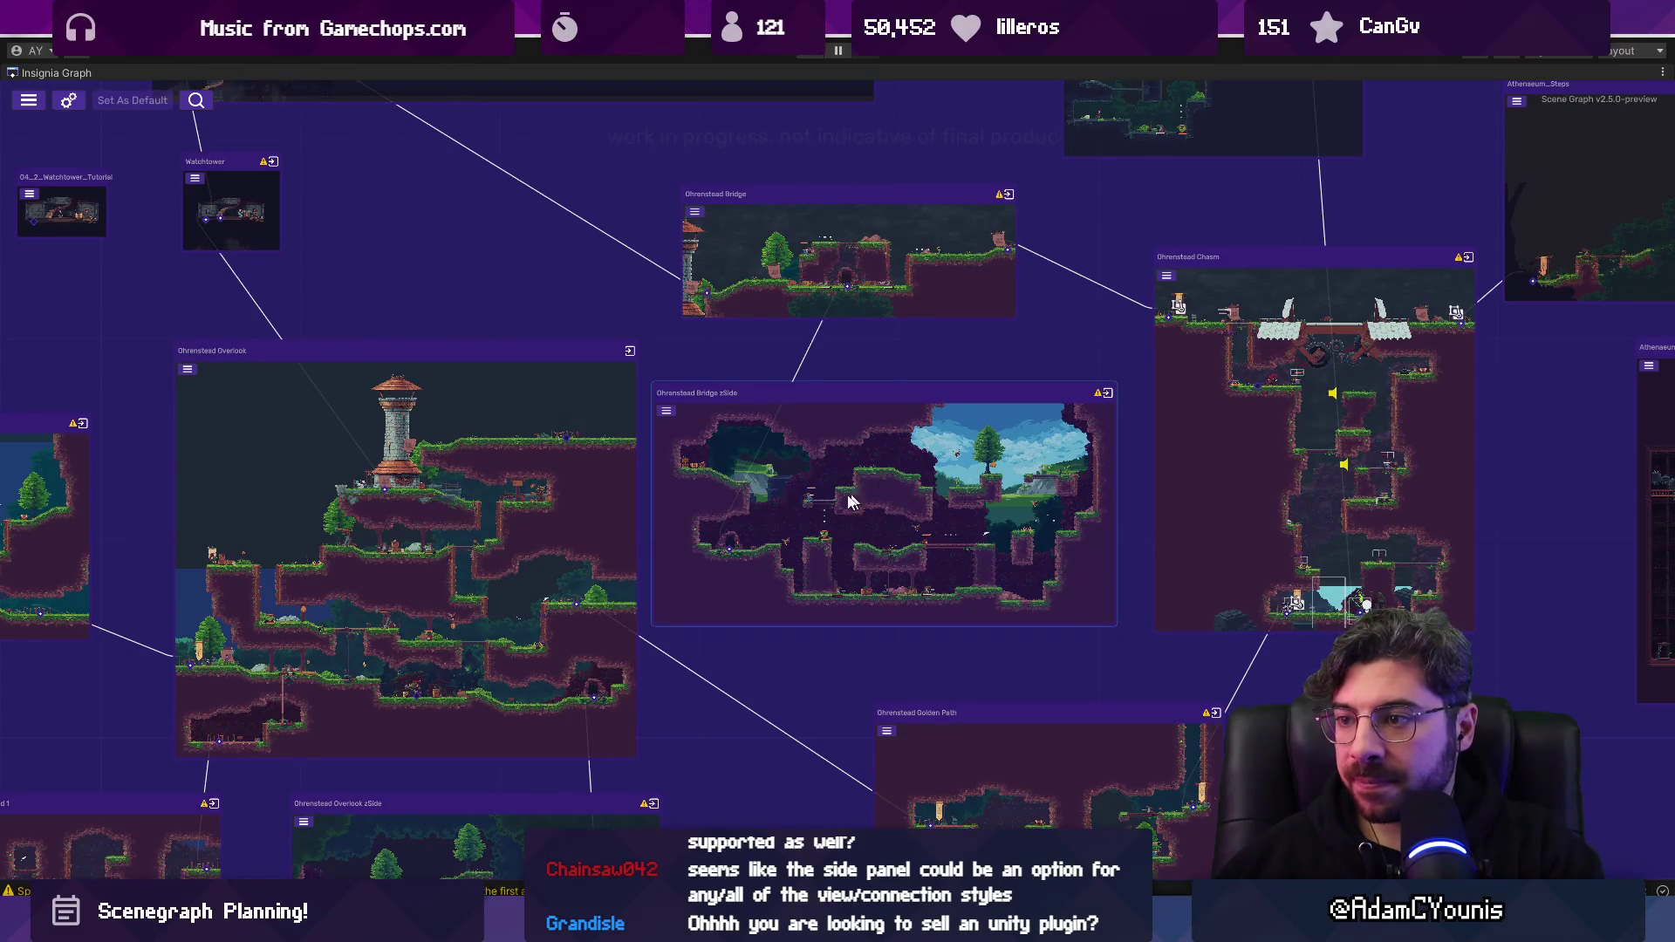
{"action": "scroll", "coordinate": [1092, 399], "scroll_direction": "up", "scroll_amount": 5}
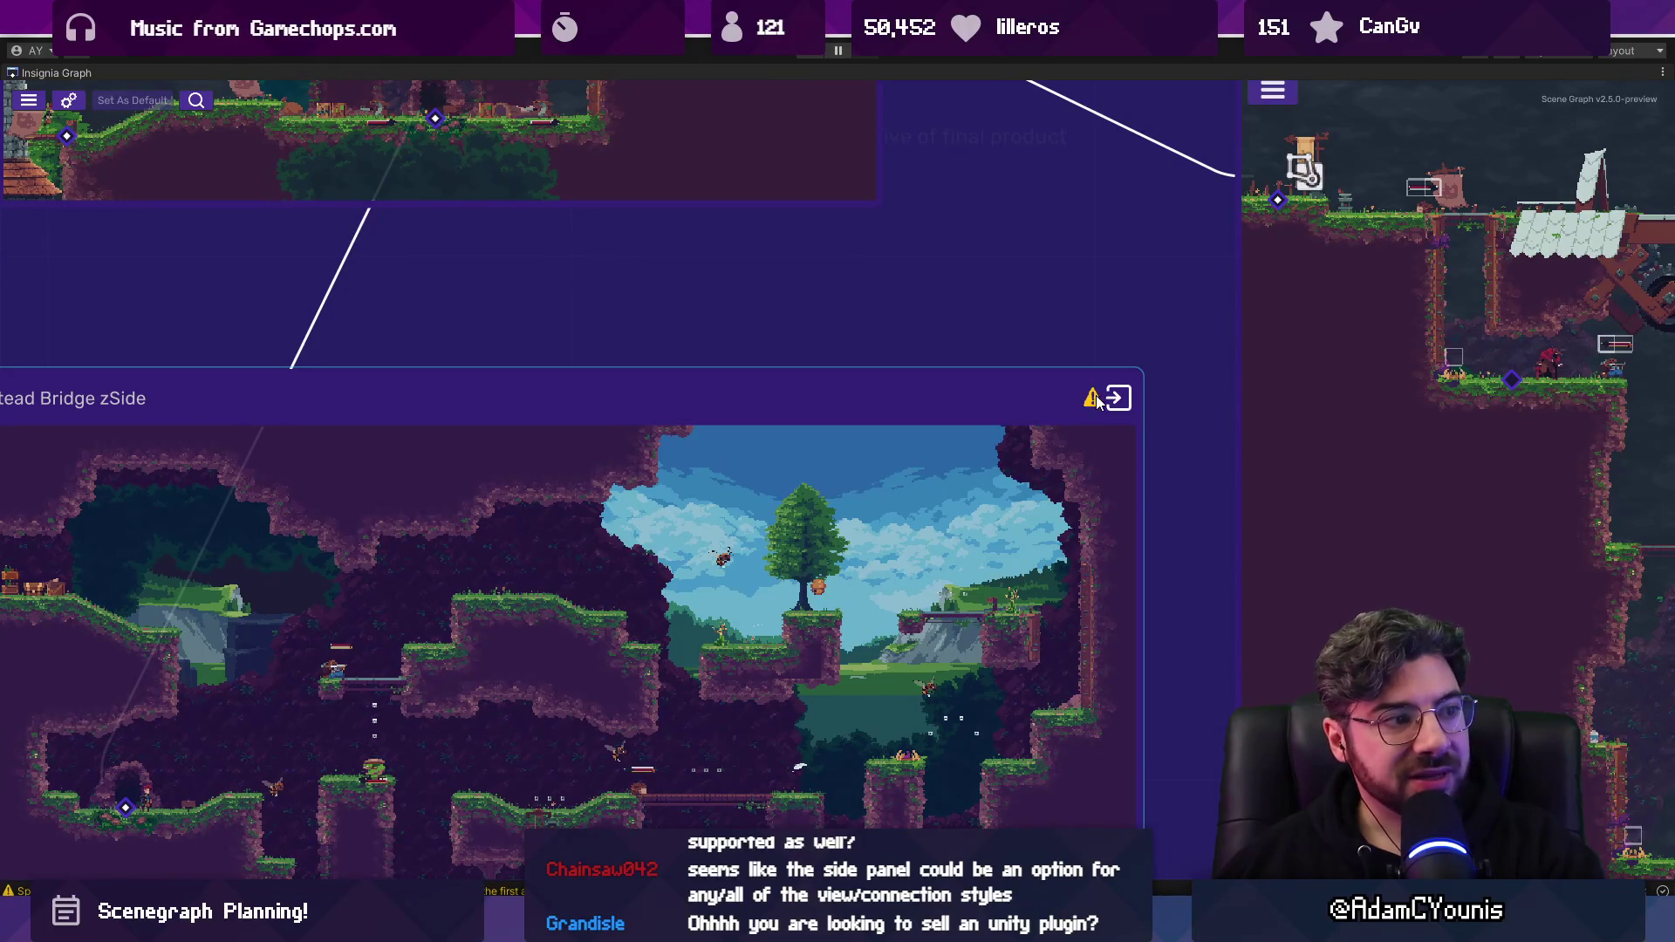
{"action": "mouse_move", "coordinate": [1093, 407]}
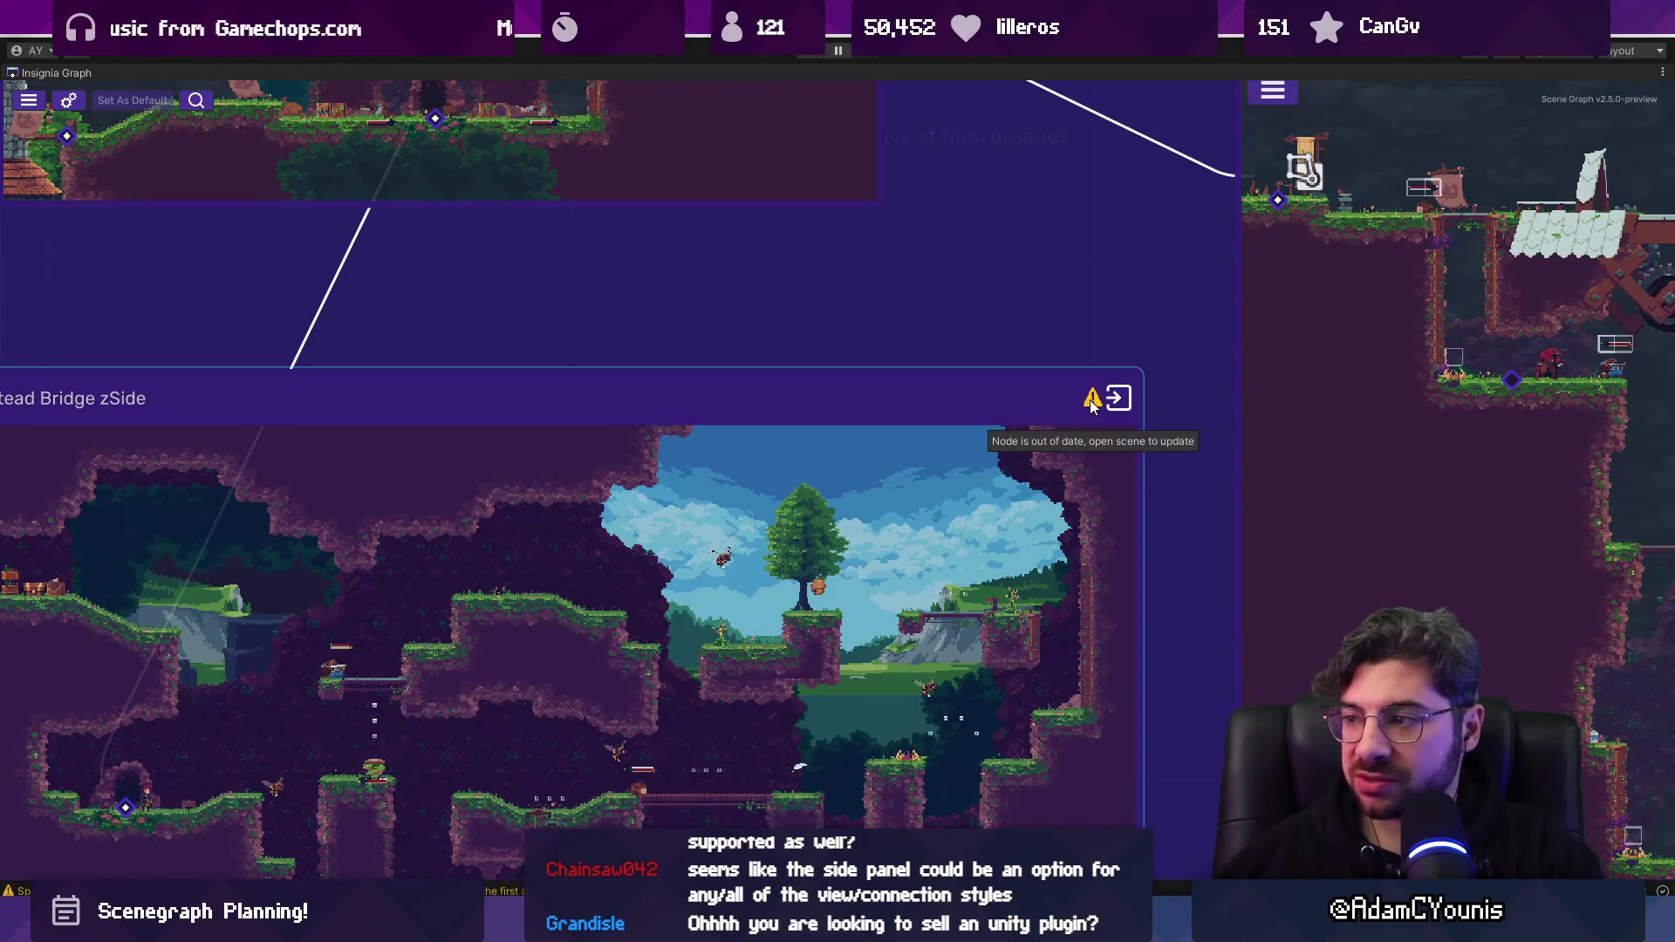
{"action": "scroll", "coordinate": [812, 436], "scroll_direction": "down", "scroll_amount": 5}
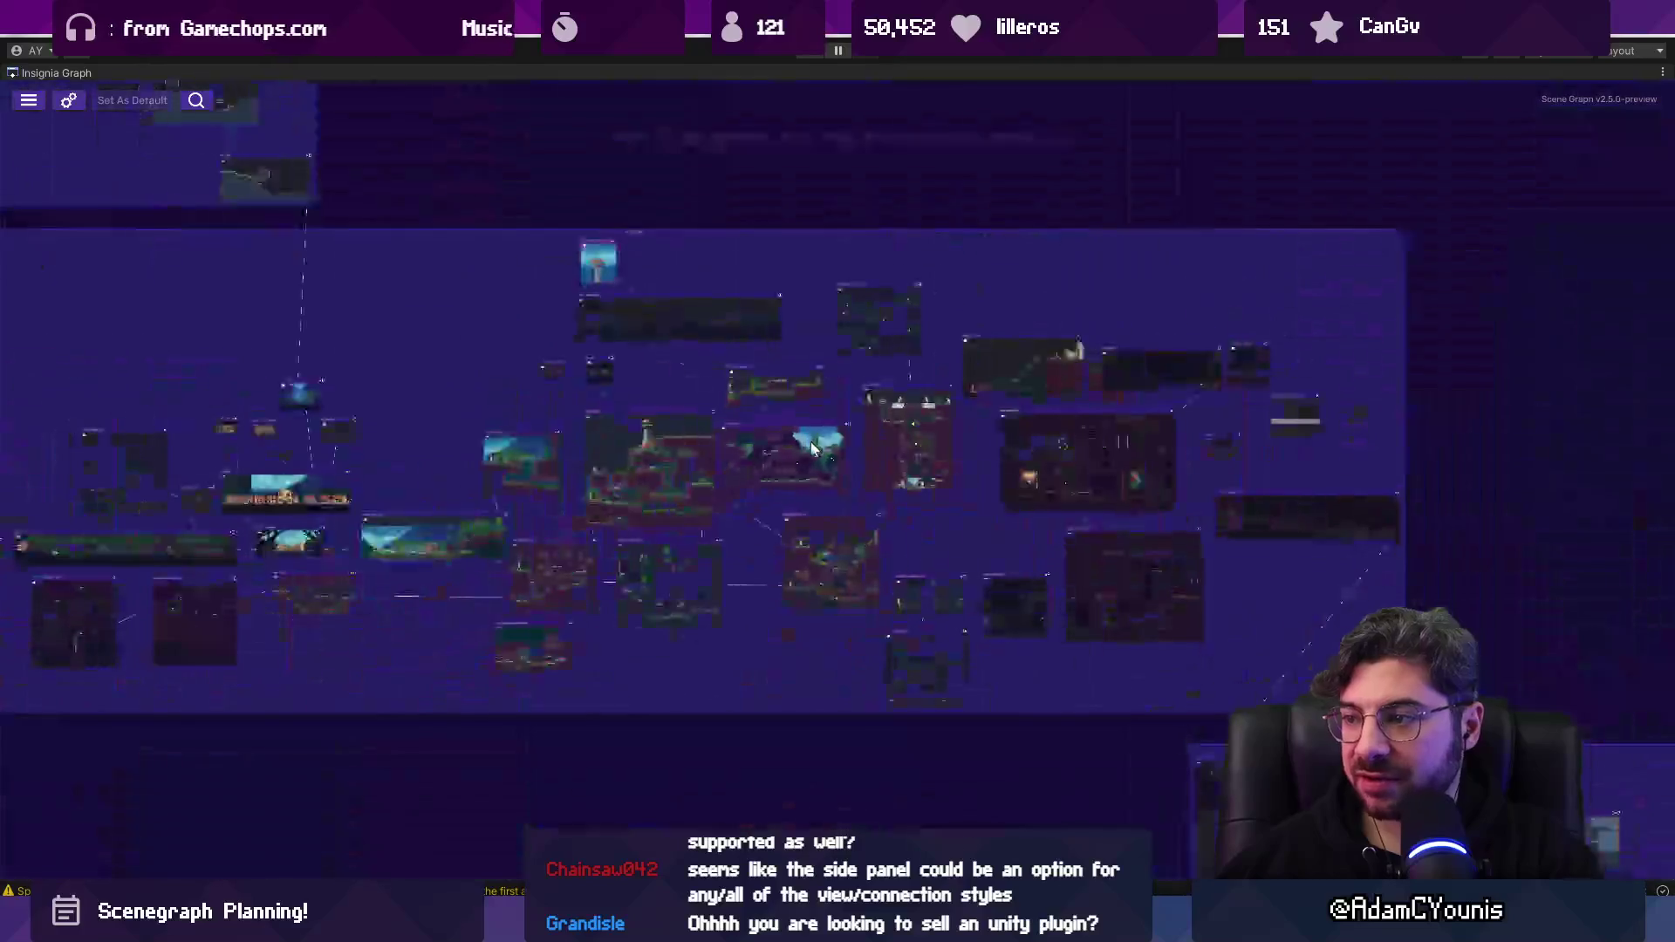
{"action": "scroll", "coordinate": [808, 433], "scroll_direction": "right", "scroll_amount": 10}
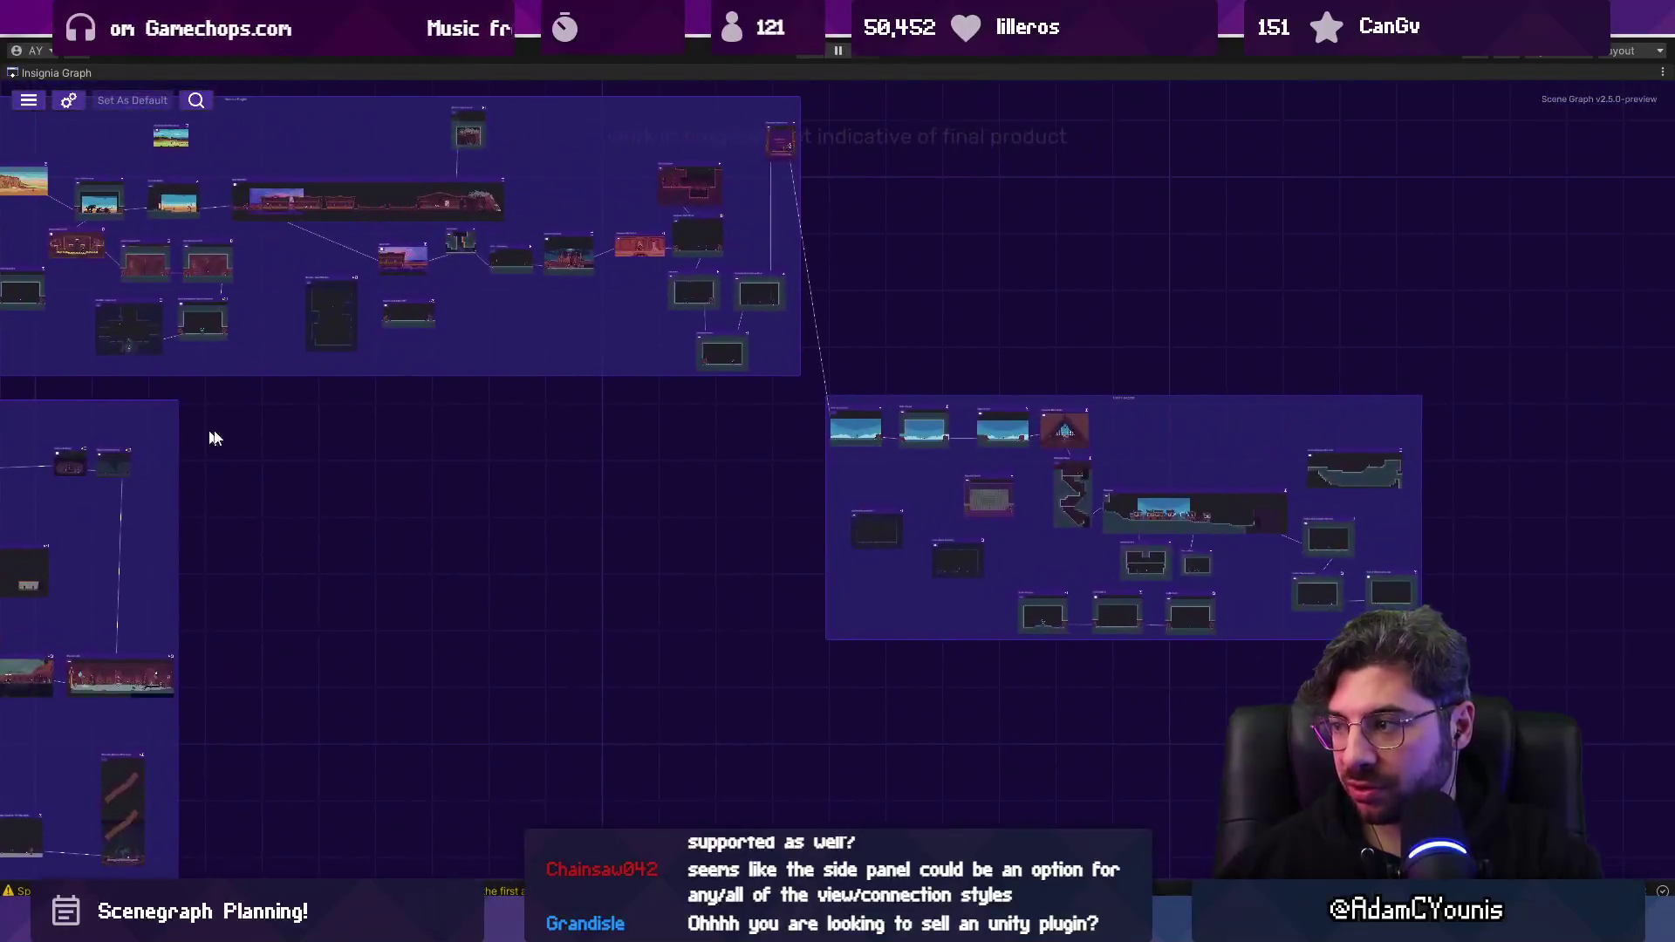
{"action": "scroll", "coordinate": [1246, 515], "scroll_direction": "down", "scroll_amount": 5}
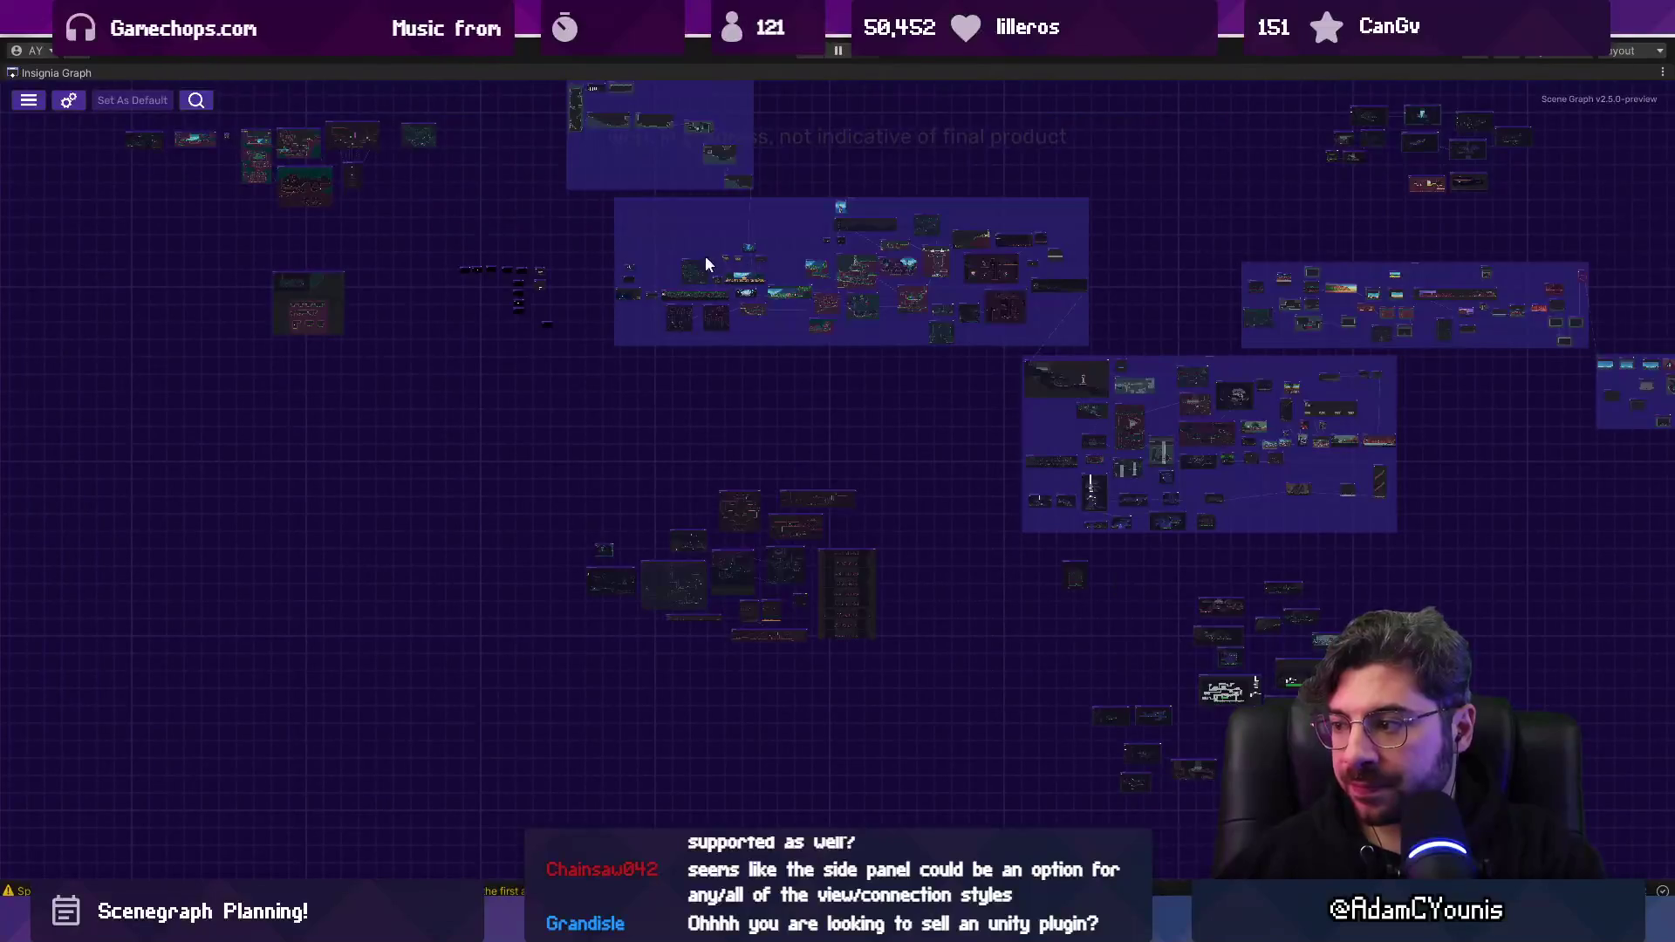
{"action": "scroll", "coordinate": [711, 266], "scroll_direction": "up", "scroll_amount": 10}
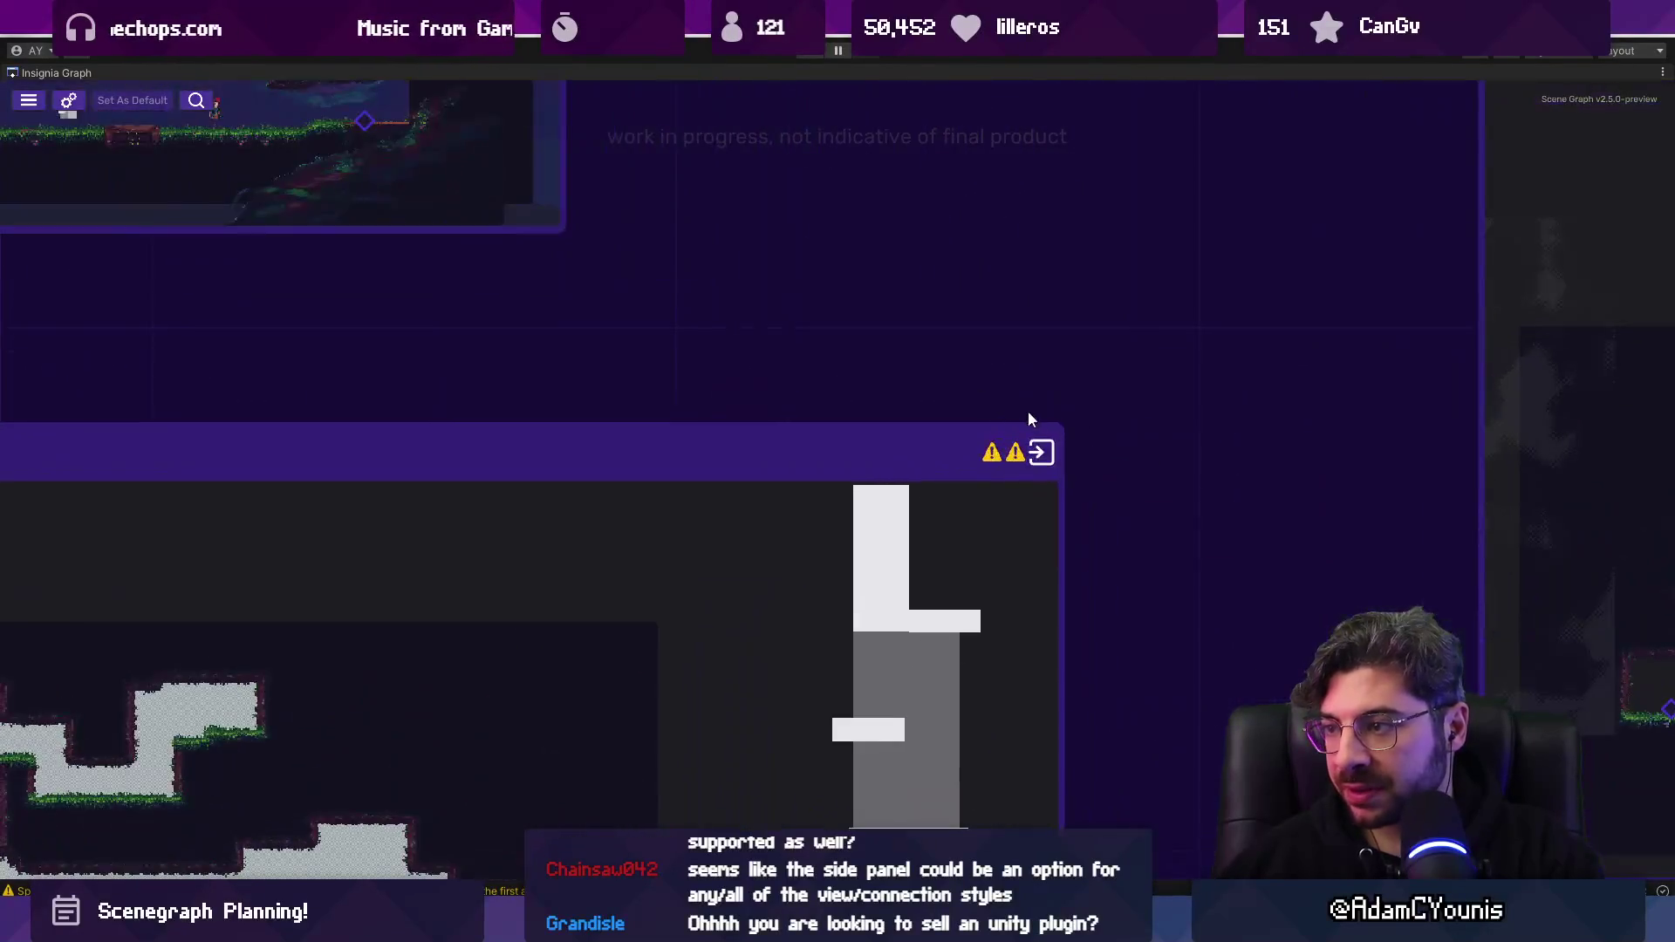
{"action": "mouse_move", "coordinate": [1018, 461]}
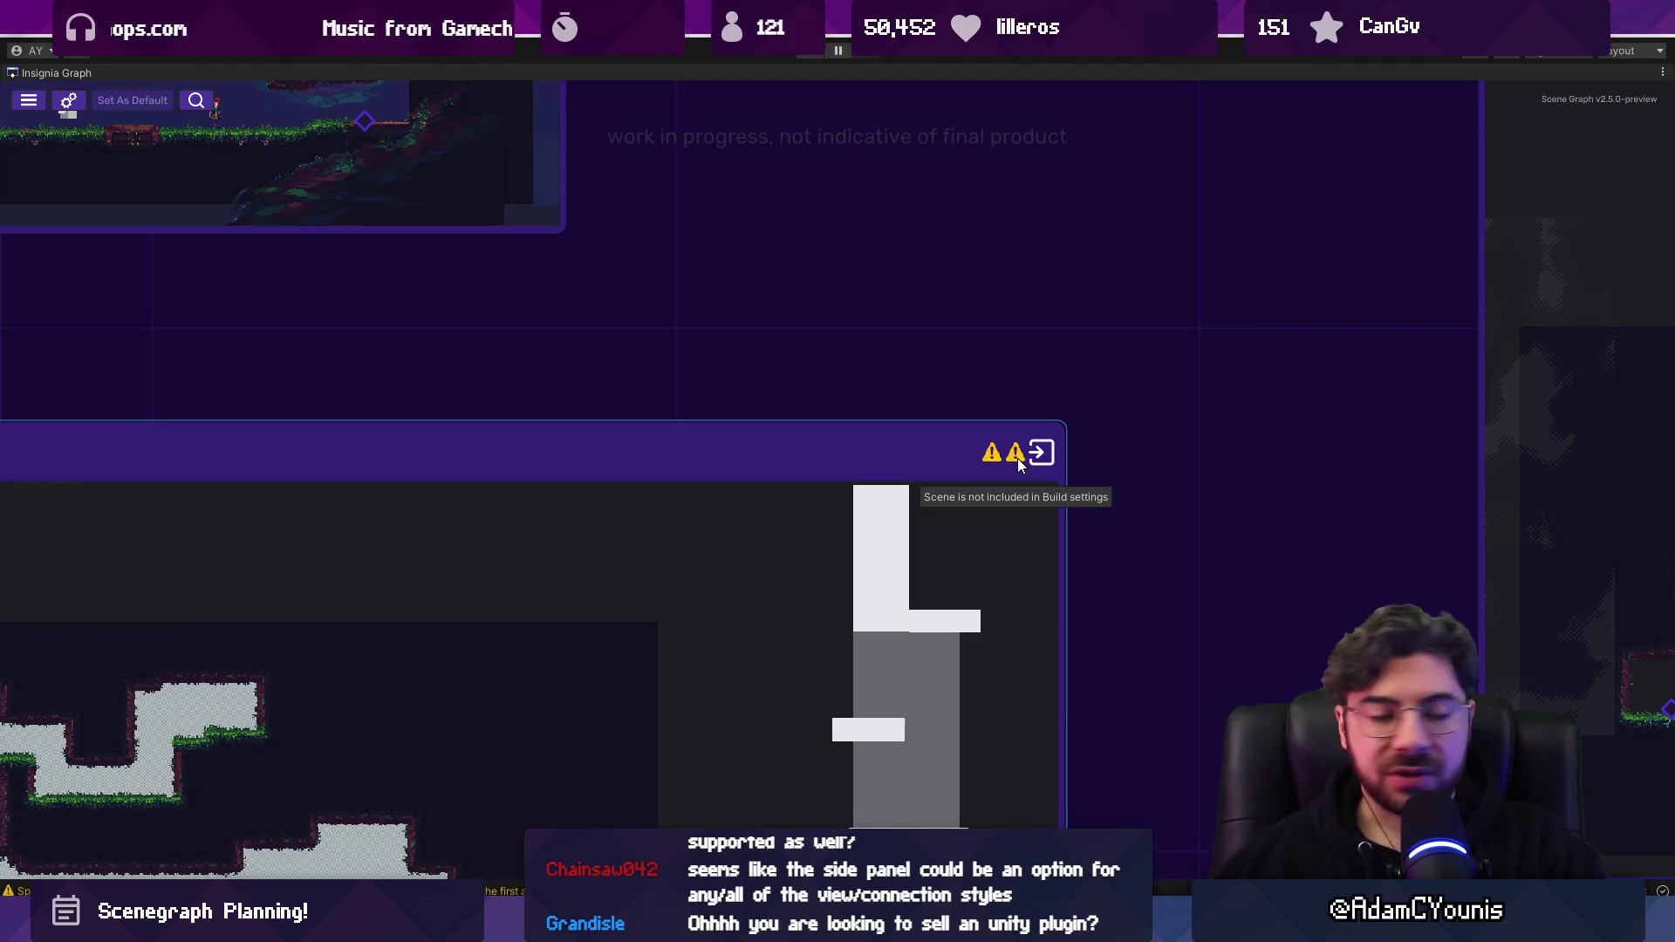
{"action": "right_click", "coordinate": [1017, 459]}
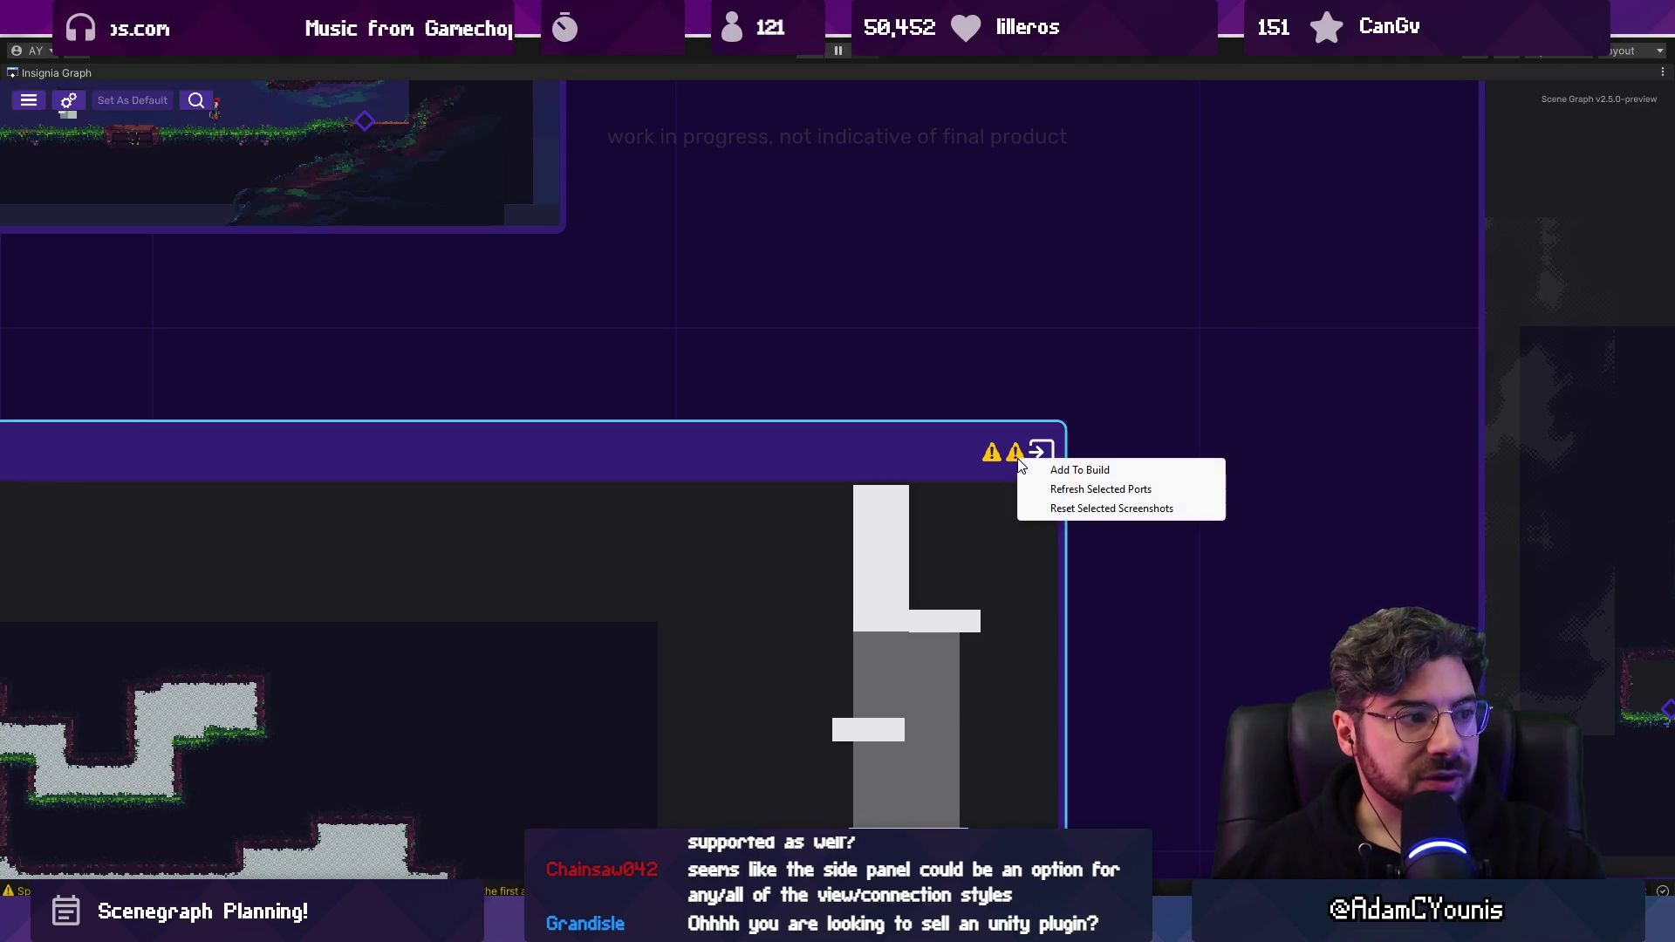
{"action": "left_click", "coordinate": [1079, 470]}
Check the updated graph and return to the Figma designs.
{"action": "scroll", "coordinate": [1081, 350], "scroll_direction": "down", "scroll_amount": 10}
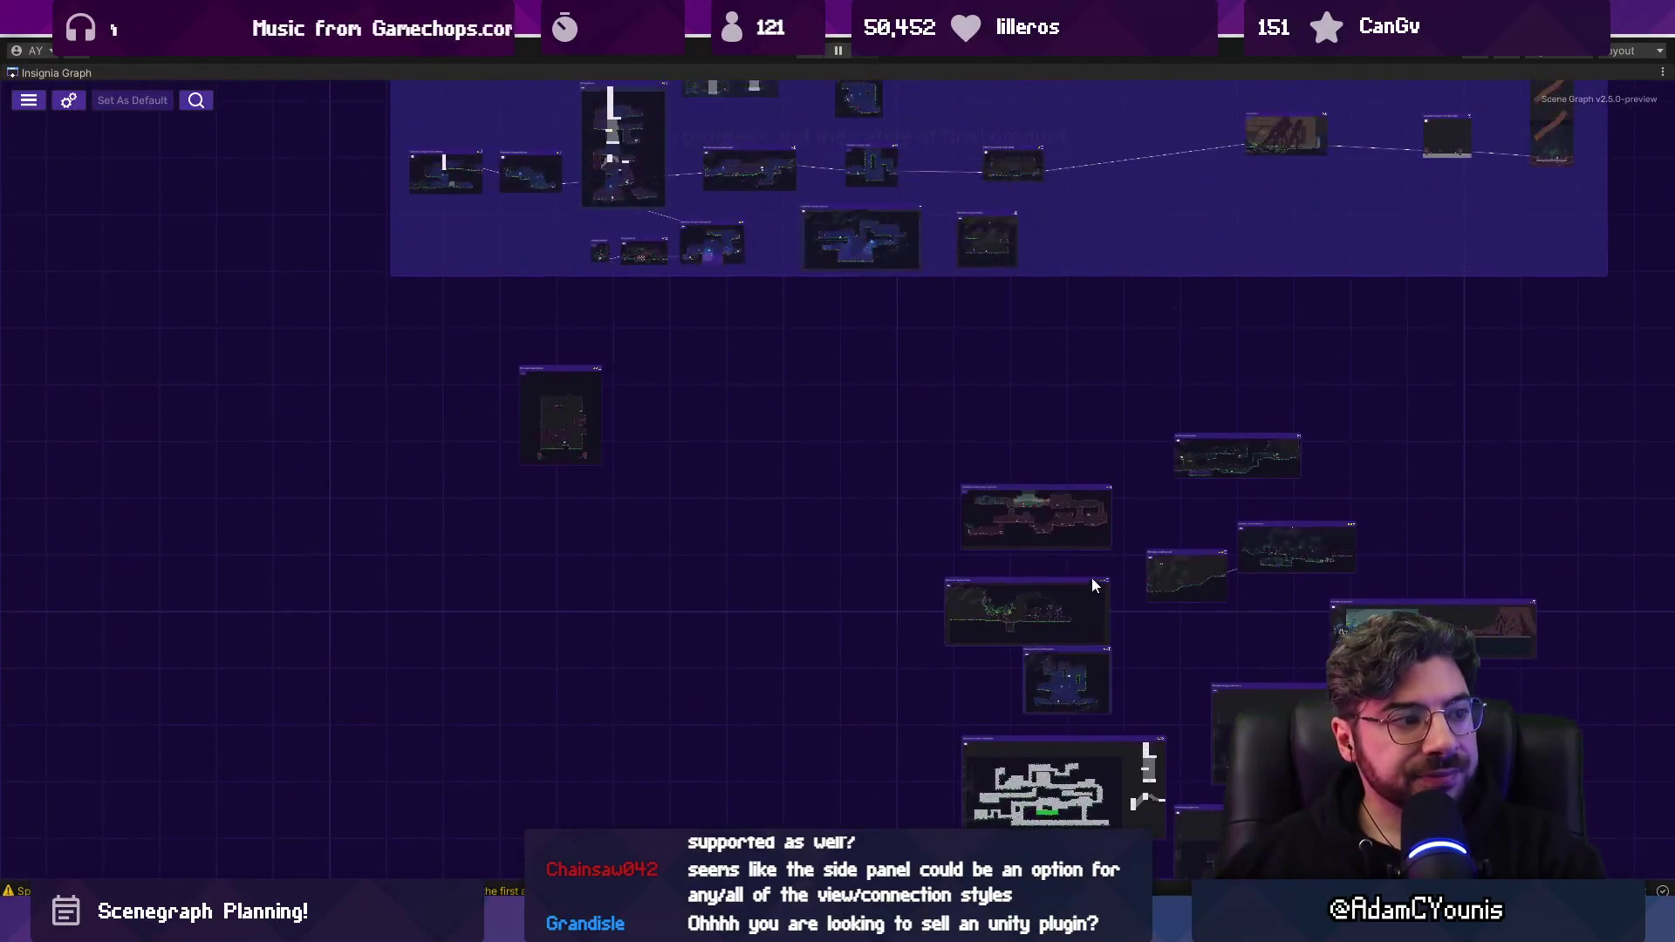
{"action": "scroll", "coordinate": [1092, 581], "scroll_direction": "down", "scroll_amount": 5}
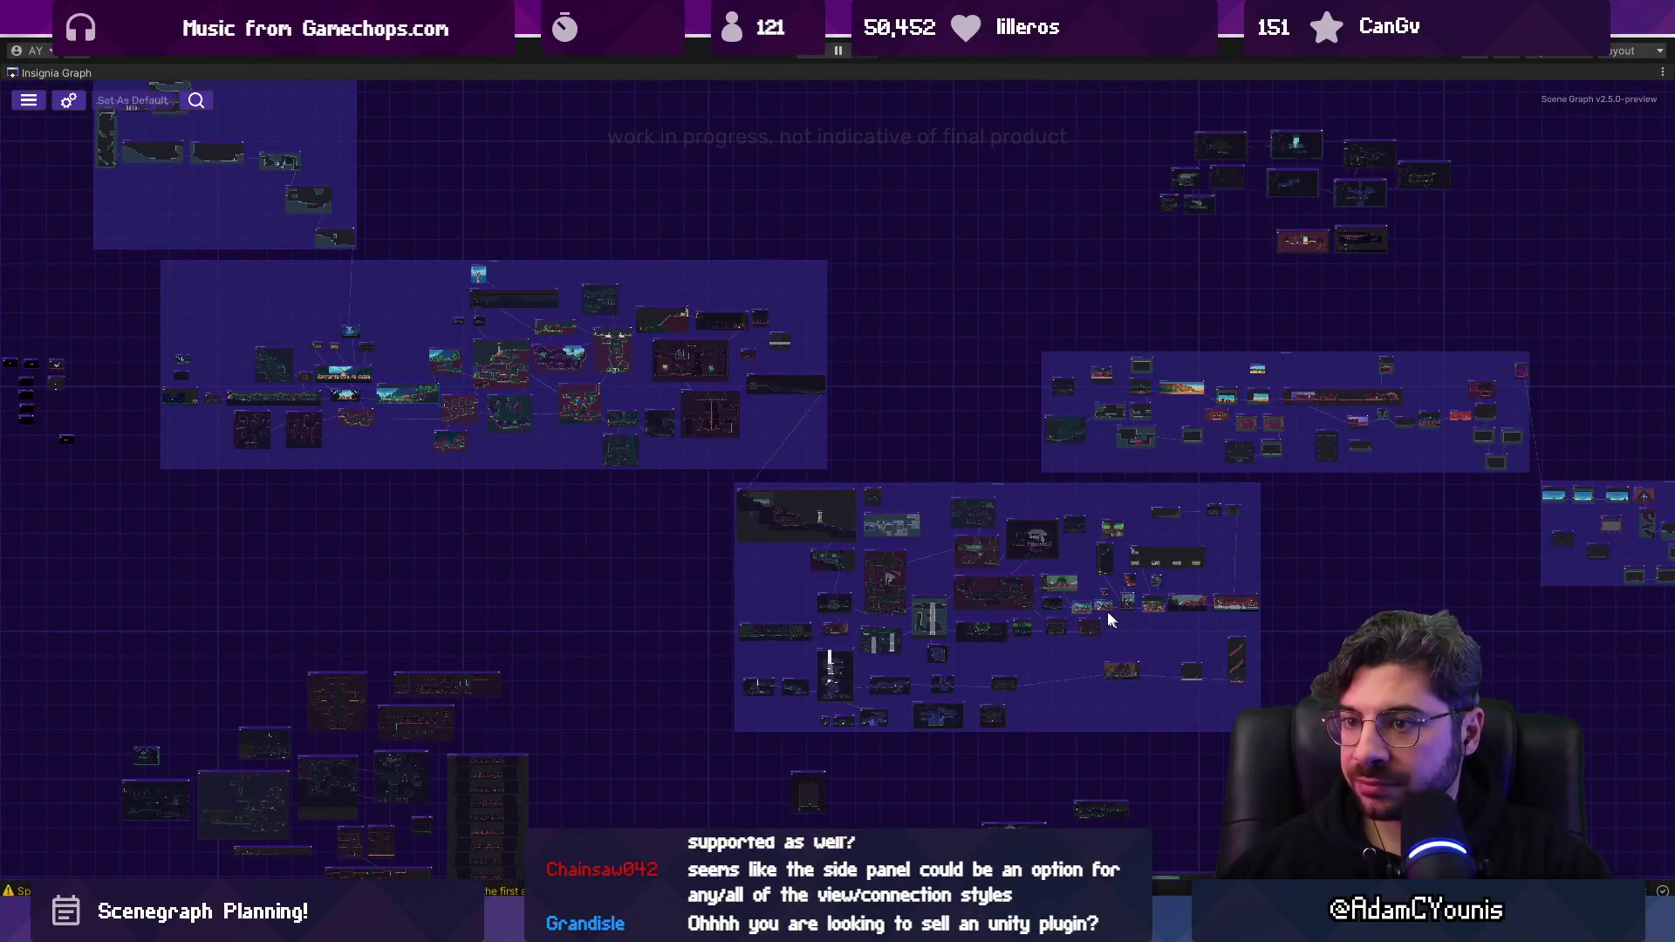
{"action": "scroll", "coordinate": [354, 412], "scroll_direction": "up", "scroll_amount": 10}
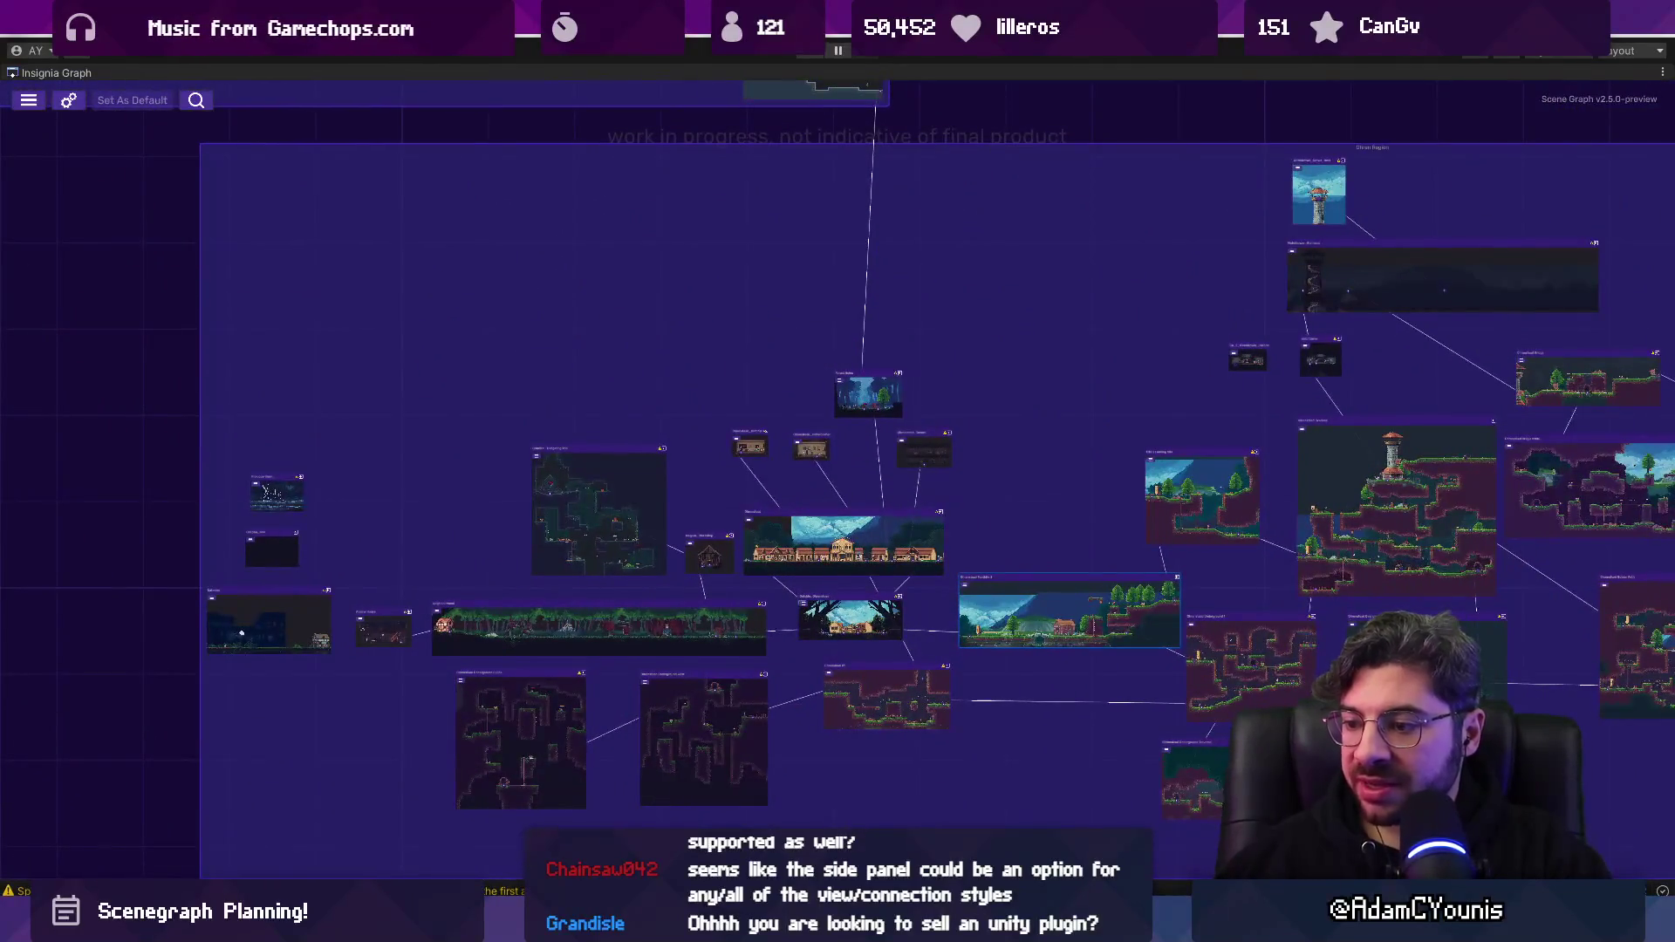
{"action": "key", "text": "alt+Tab"}
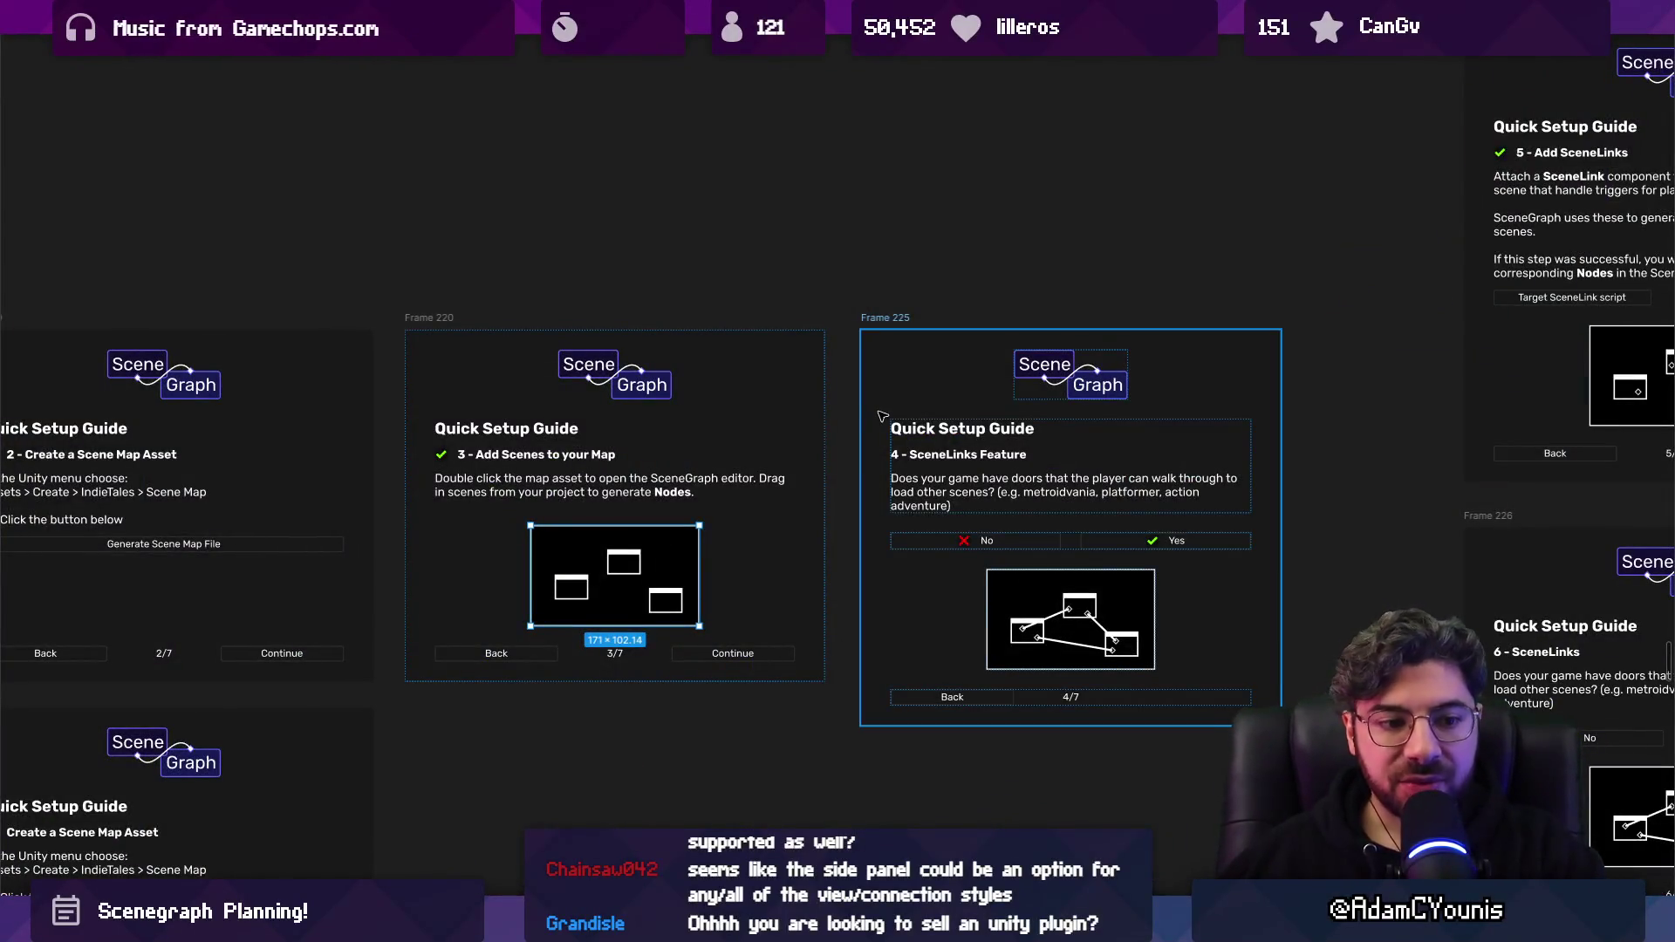
Pan down to Frame 223 and nudge Frame 221 down about 17 px.
{"action": "scroll", "coordinate": [881, 416], "scroll_direction": "down", "scroll_amount": 5}
{"action": "scroll", "coordinate": [877, 436], "scroll_direction": "down", "scroll_amount": 4}
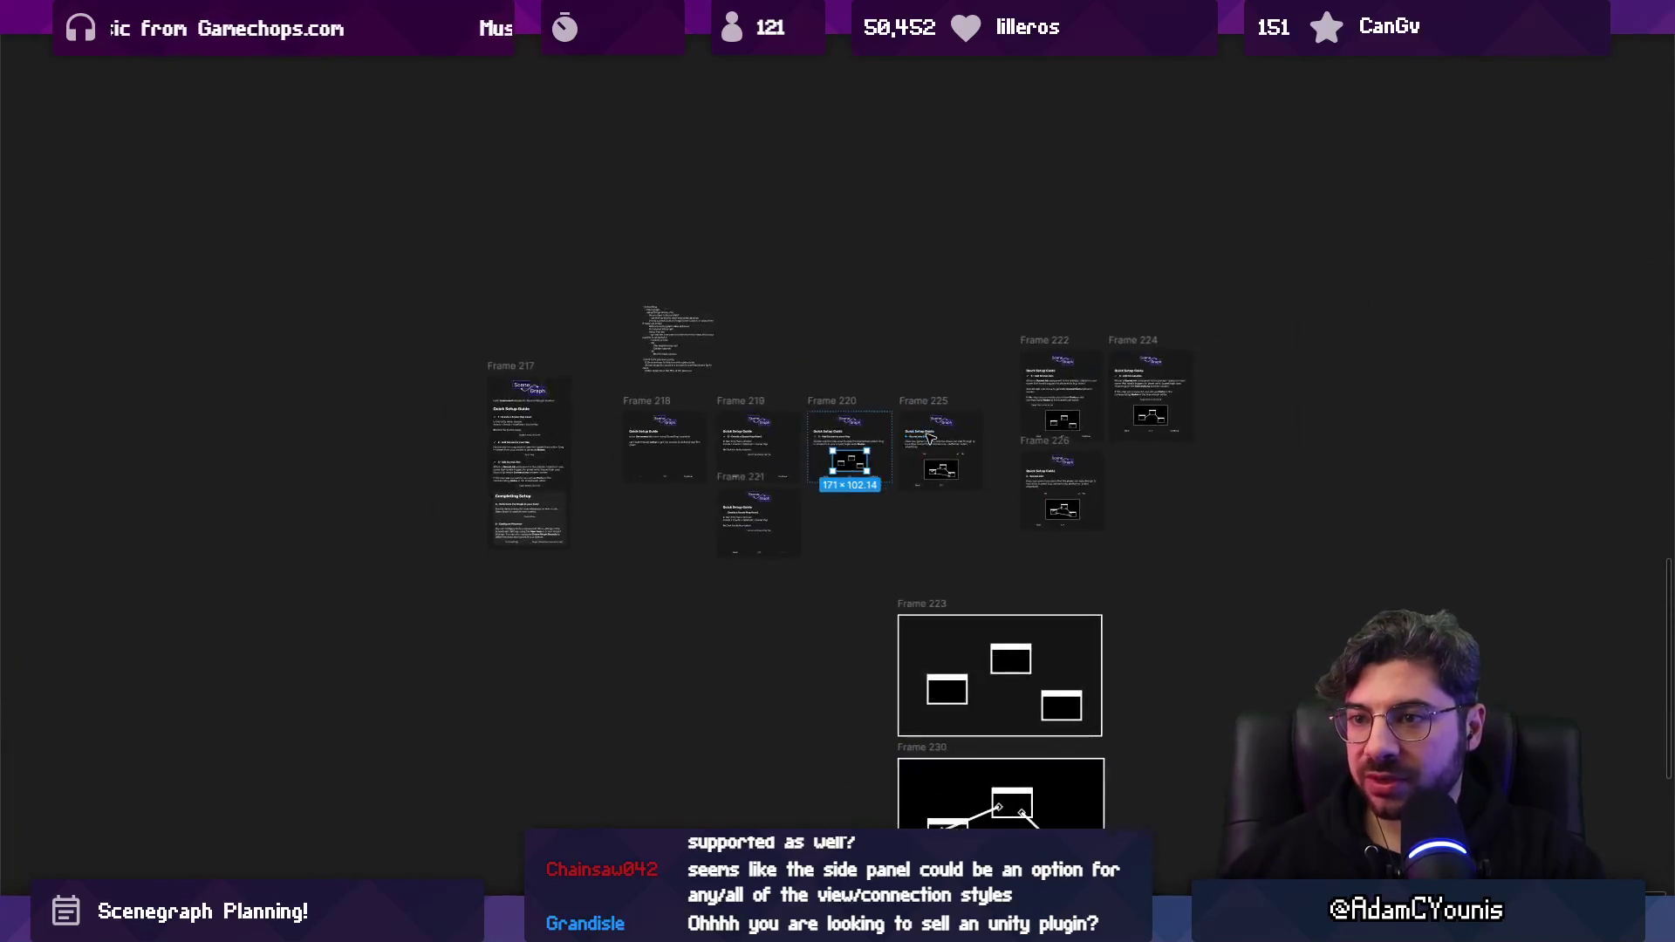
{"action": "scroll", "coordinate": [829, 462], "scroll_direction": "up", "scroll_amount": 6}
{"action": "scroll", "coordinate": [830, 462], "scroll_direction": "up", "scroll_amount": 3}
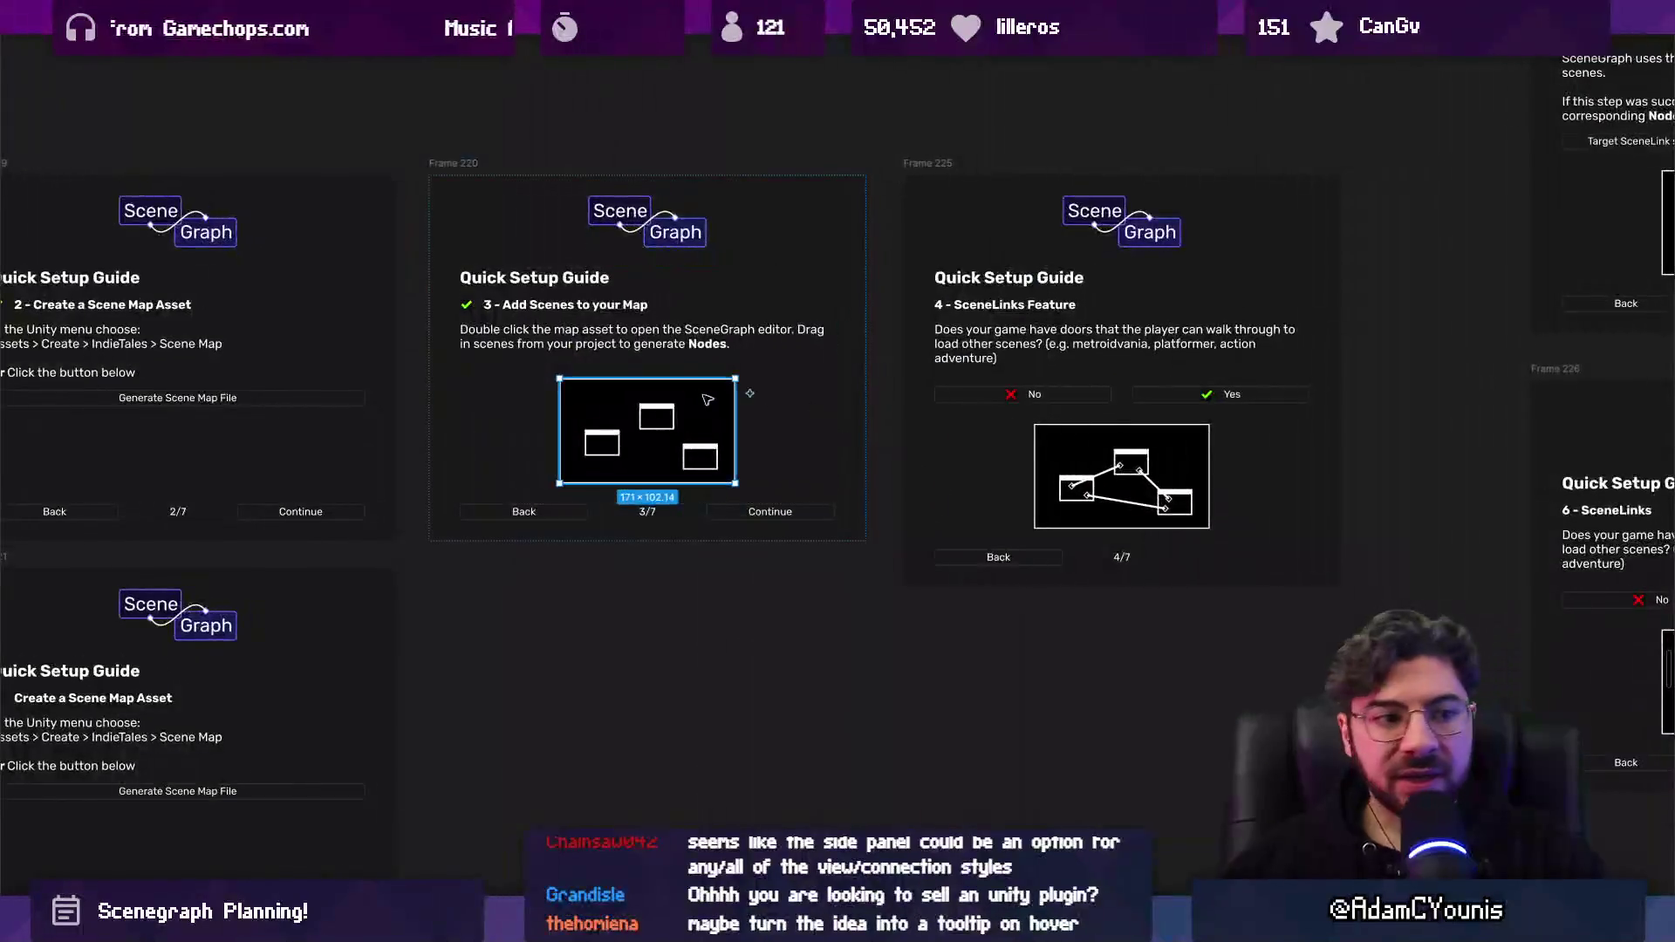
{"action": "left_click", "coordinate": [1064, 443]}
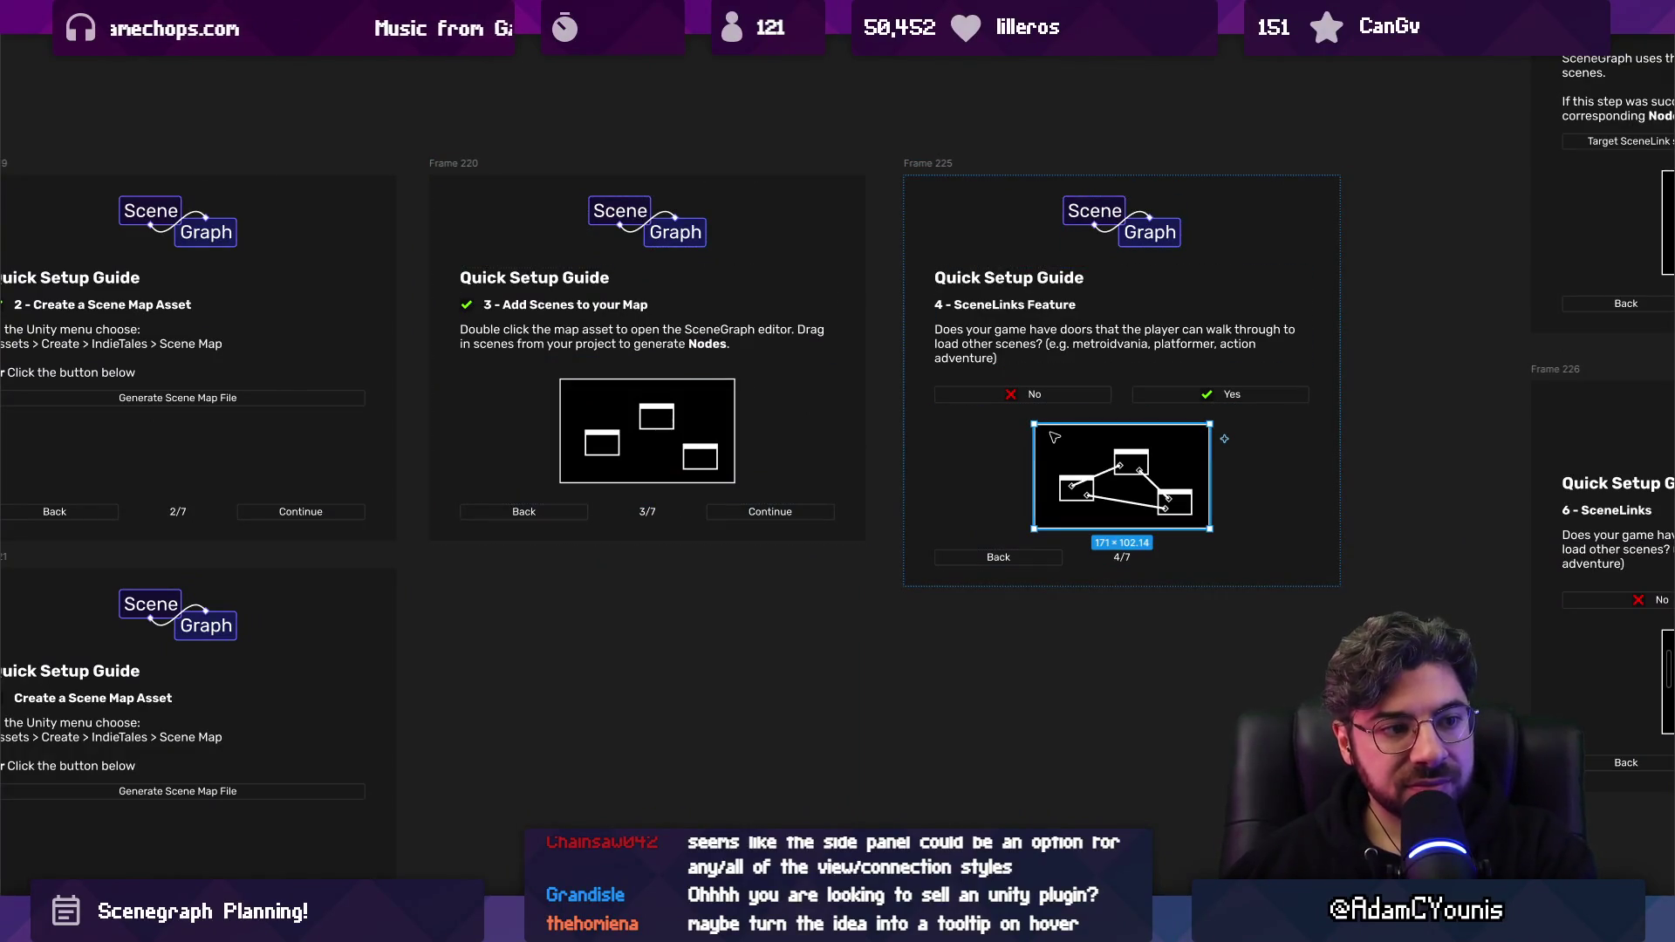
{"action": "scroll", "coordinate": [1054, 436], "scroll_direction": "down", "scroll_amount": 5}
{"action": "mouse_move", "coordinate": [1204, 690]}
{"action": "left_mouse_down"}
{"action": "mouse_move", "coordinate": [942, 567]}
{"action": "mouse_move", "coordinate": [913, 463]}
{"action": "left_mouse_up"}
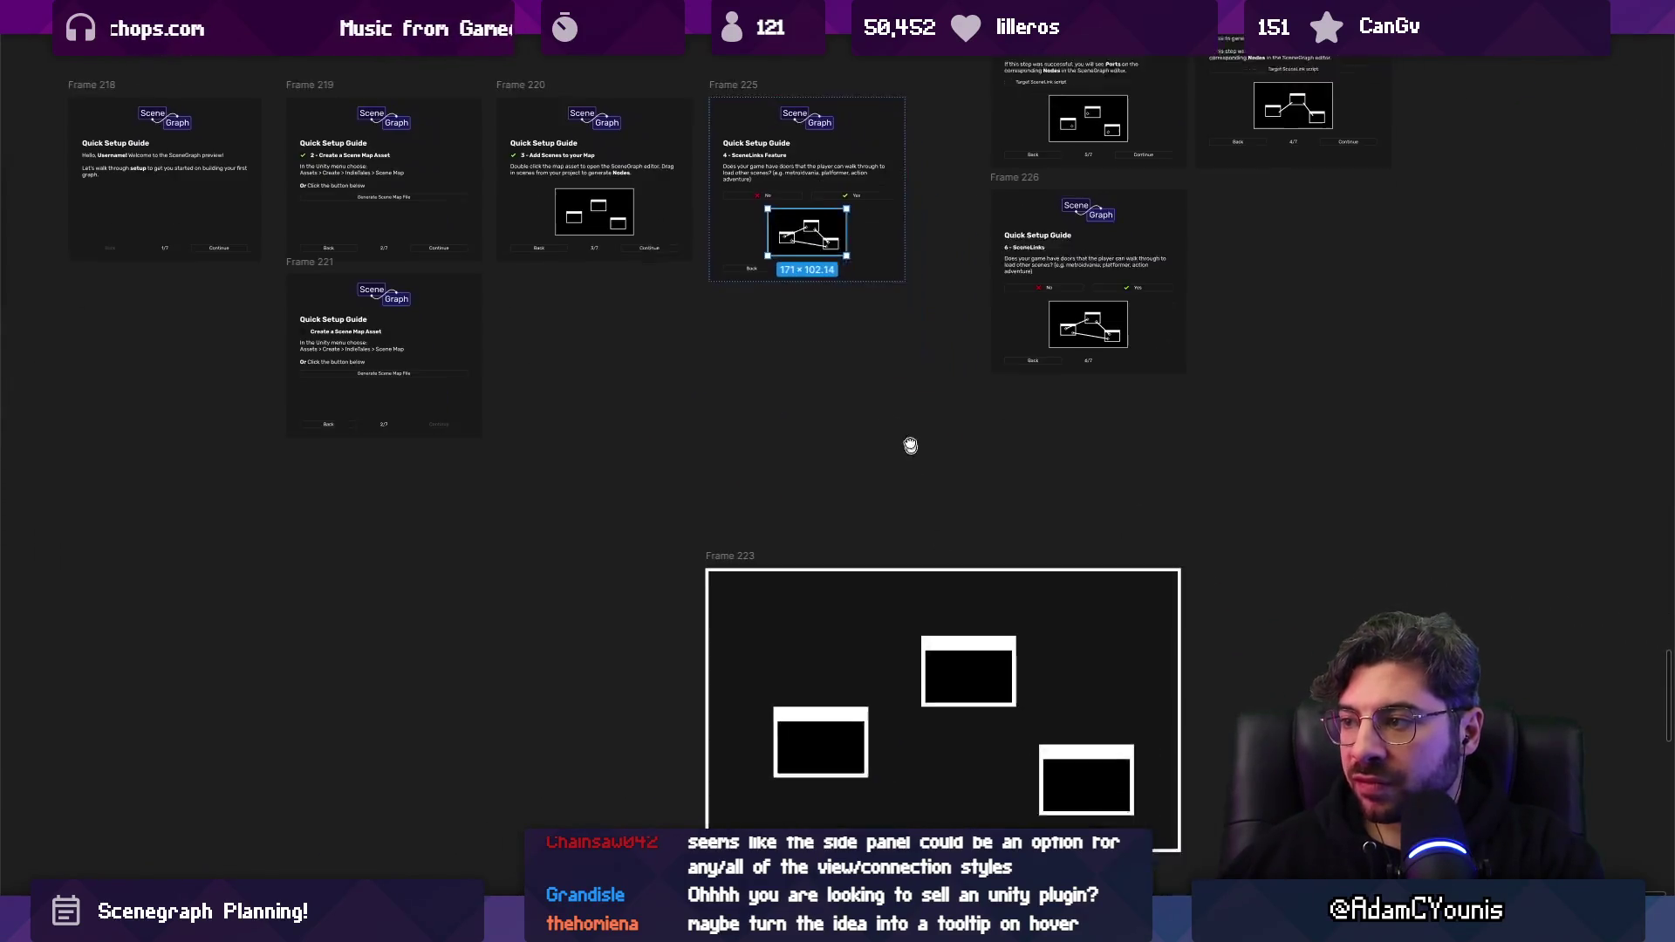
{"action": "scroll", "coordinate": [919, 402], "scroll_direction": "down", "scroll_amount": 5}
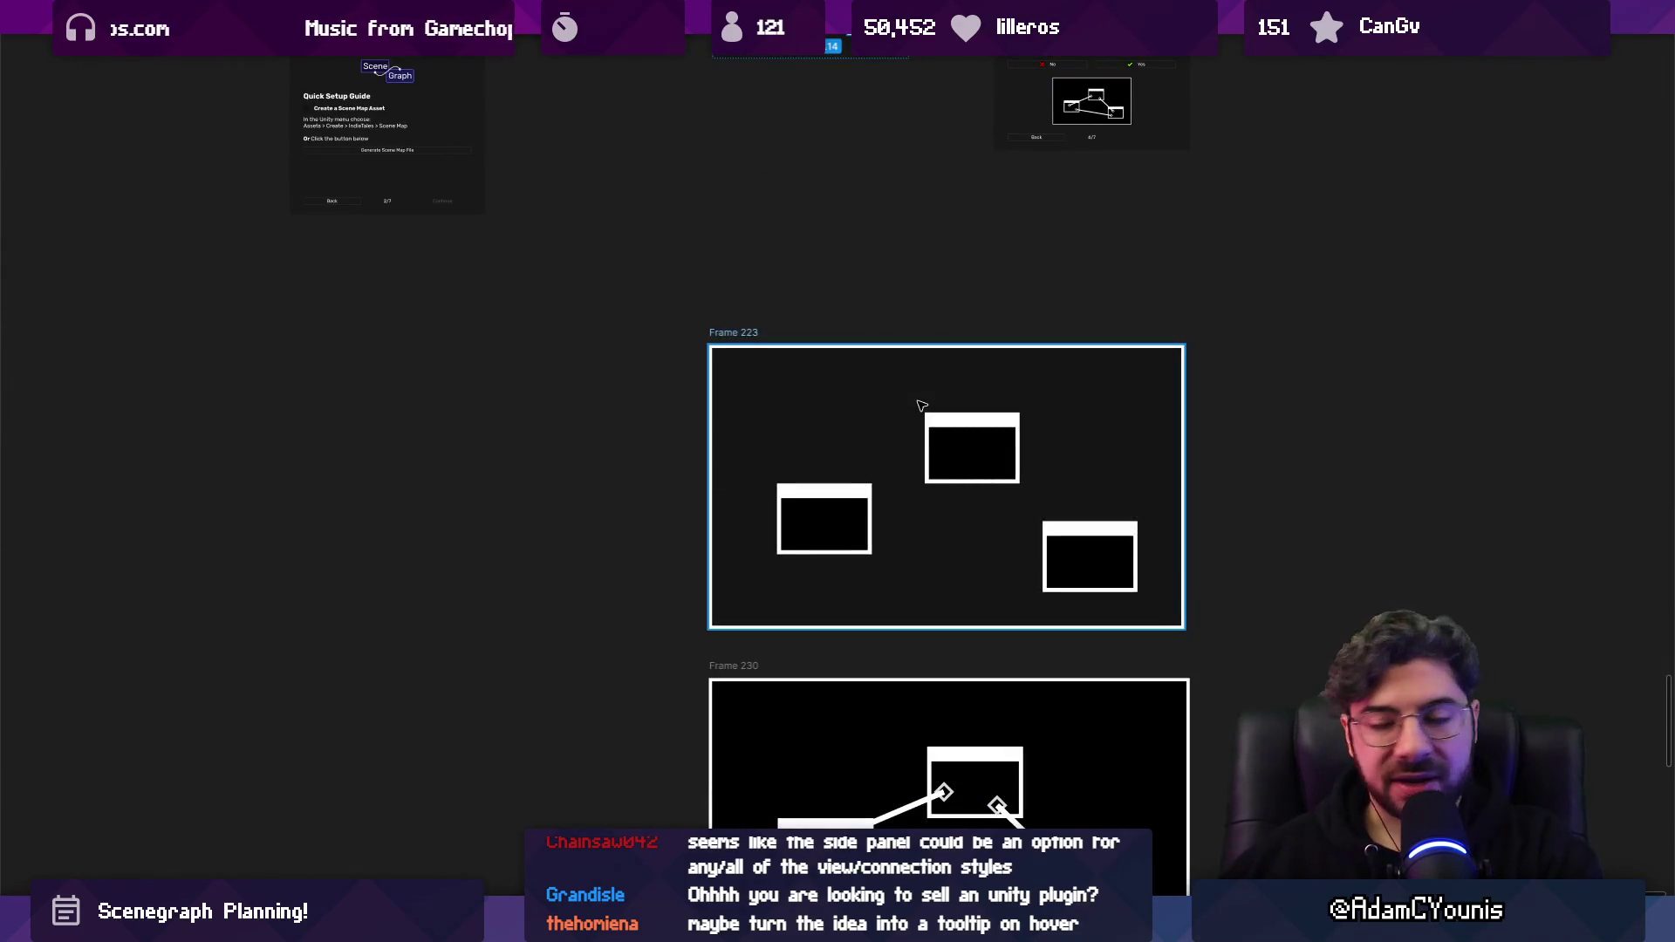
{"action": "scroll", "coordinate": [921, 406], "scroll_direction": "down", "scroll_amount": 5}
{"action": "scroll", "coordinate": [873, 493], "scroll_direction": "up", "scroll_amount": 5}
{"action": "scroll", "coordinate": [877, 493], "scroll_direction": "up", "scroll_amount": 4}
{"action": "left_click", "coordinate": [840, 582]}
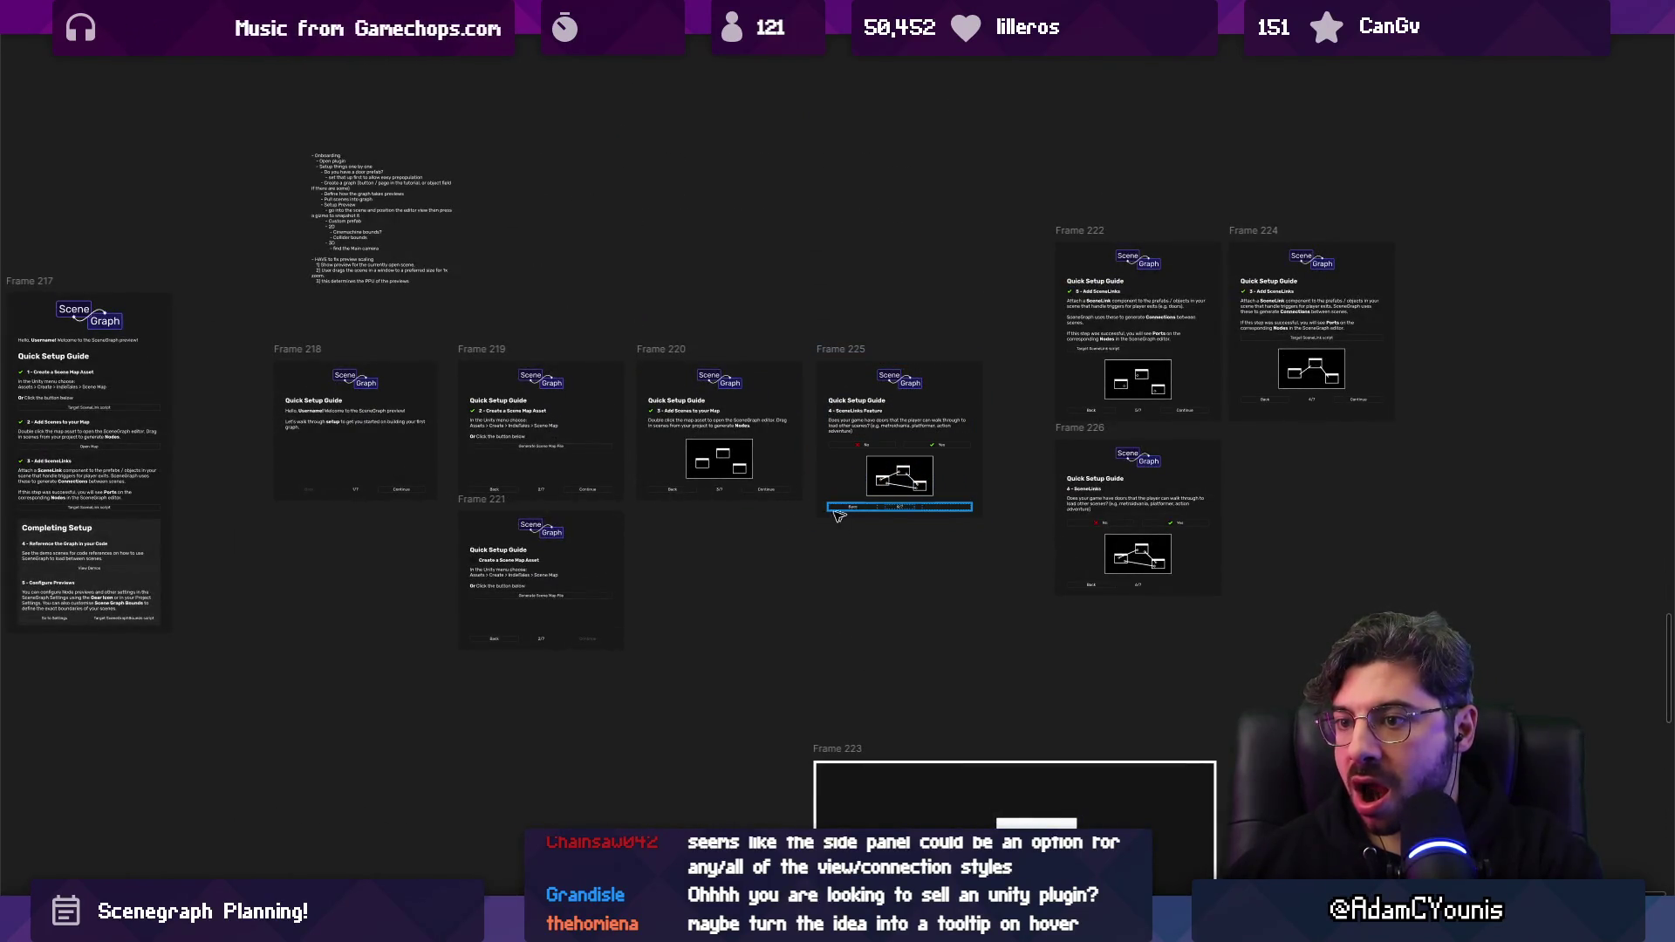
{"action": "left_click_drag", "start_coordinate": [477, 510], "coordinate": [478, 526]}
{"action": "left_click", "coordinate": [761, 441]}
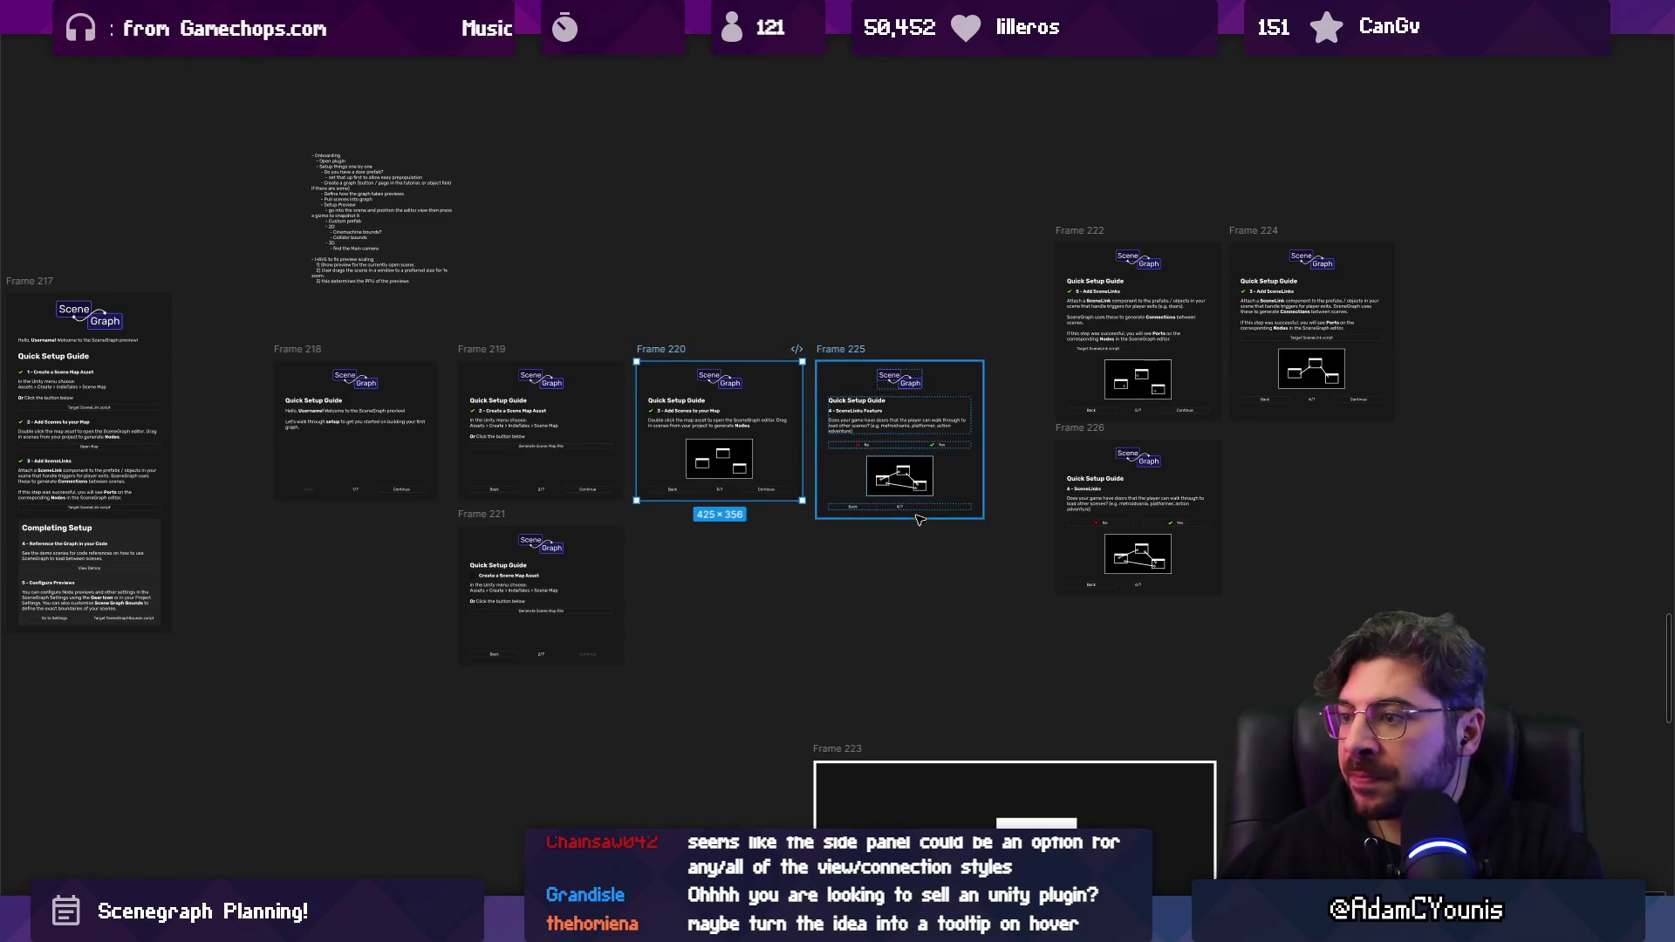
Close the forest tilemap file in Aseprite and return to Figma.
{"action": "scroll", "coordinate": [935, 454], "scroll_direction": "down", "scroll_amount": 3}
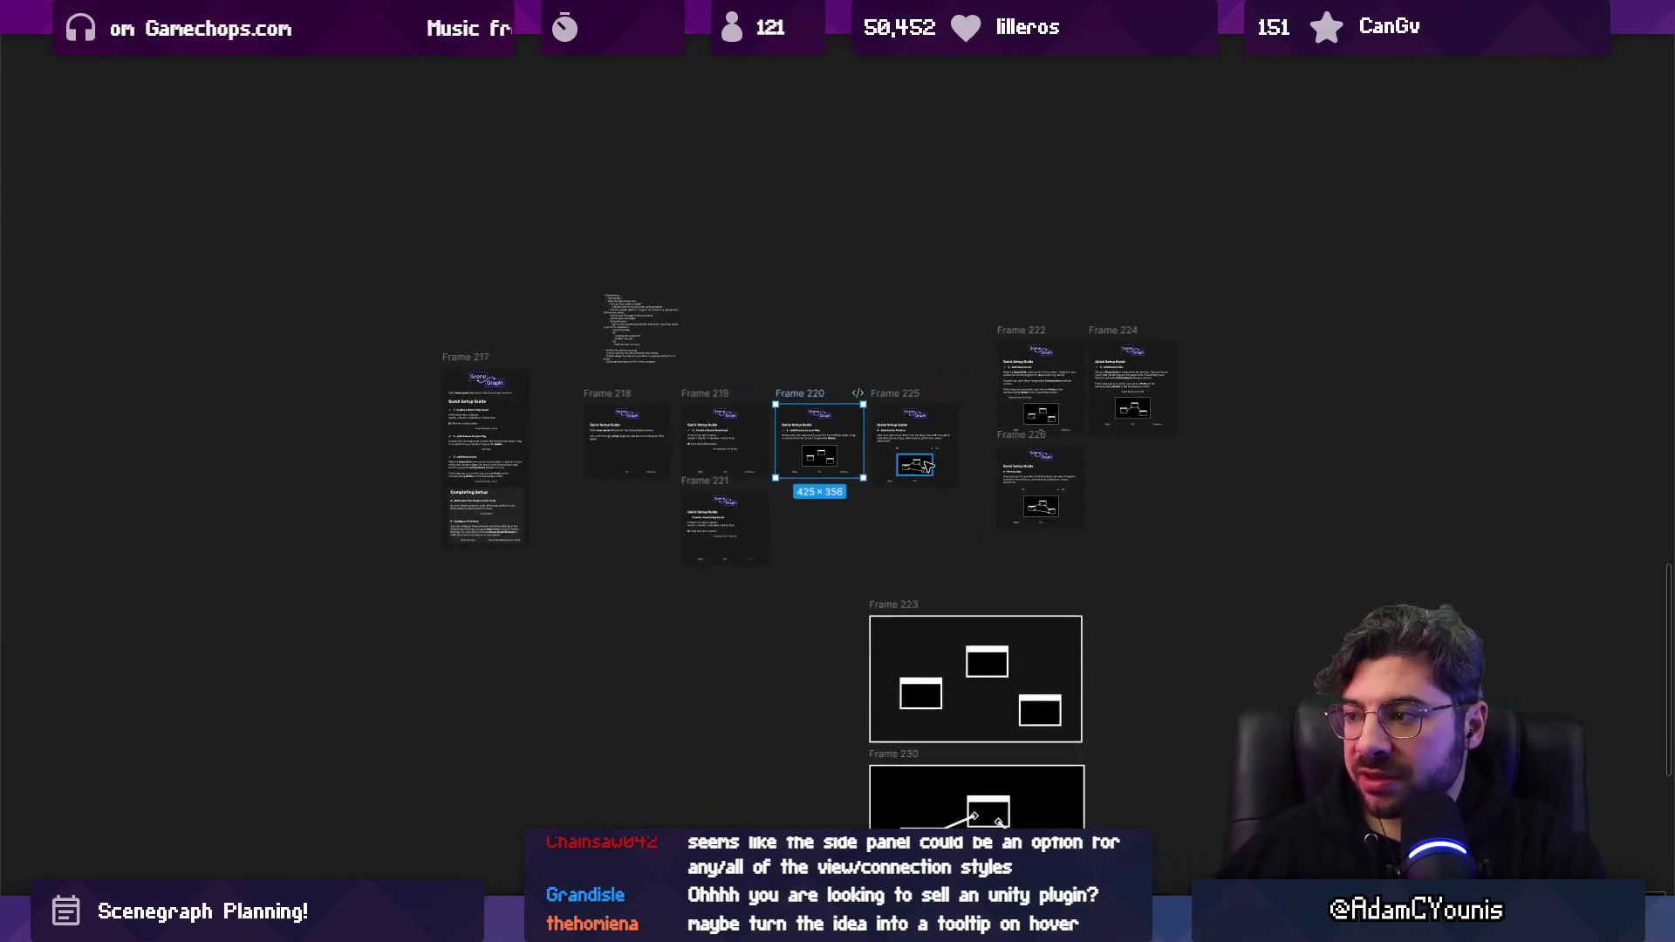
{"action": "mouse_move", "coordinate": [742, 927]}
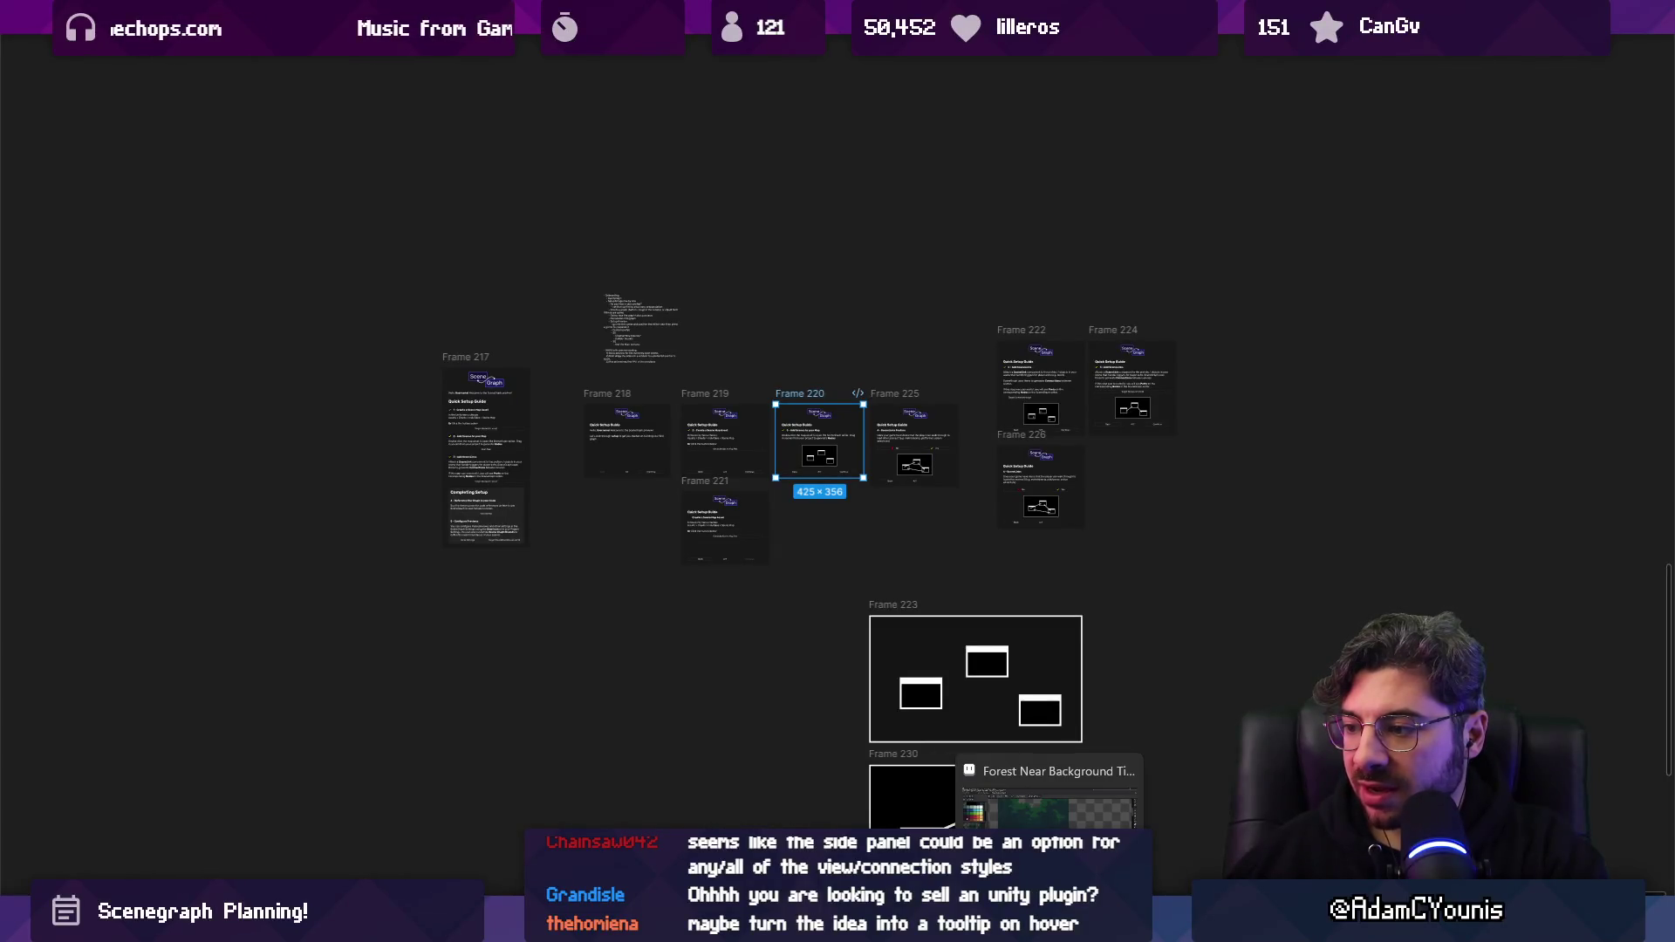
{"action": "left_click", "coordinate": [1049, 927]}
{"action": "key", "text": "ctrl+w"}
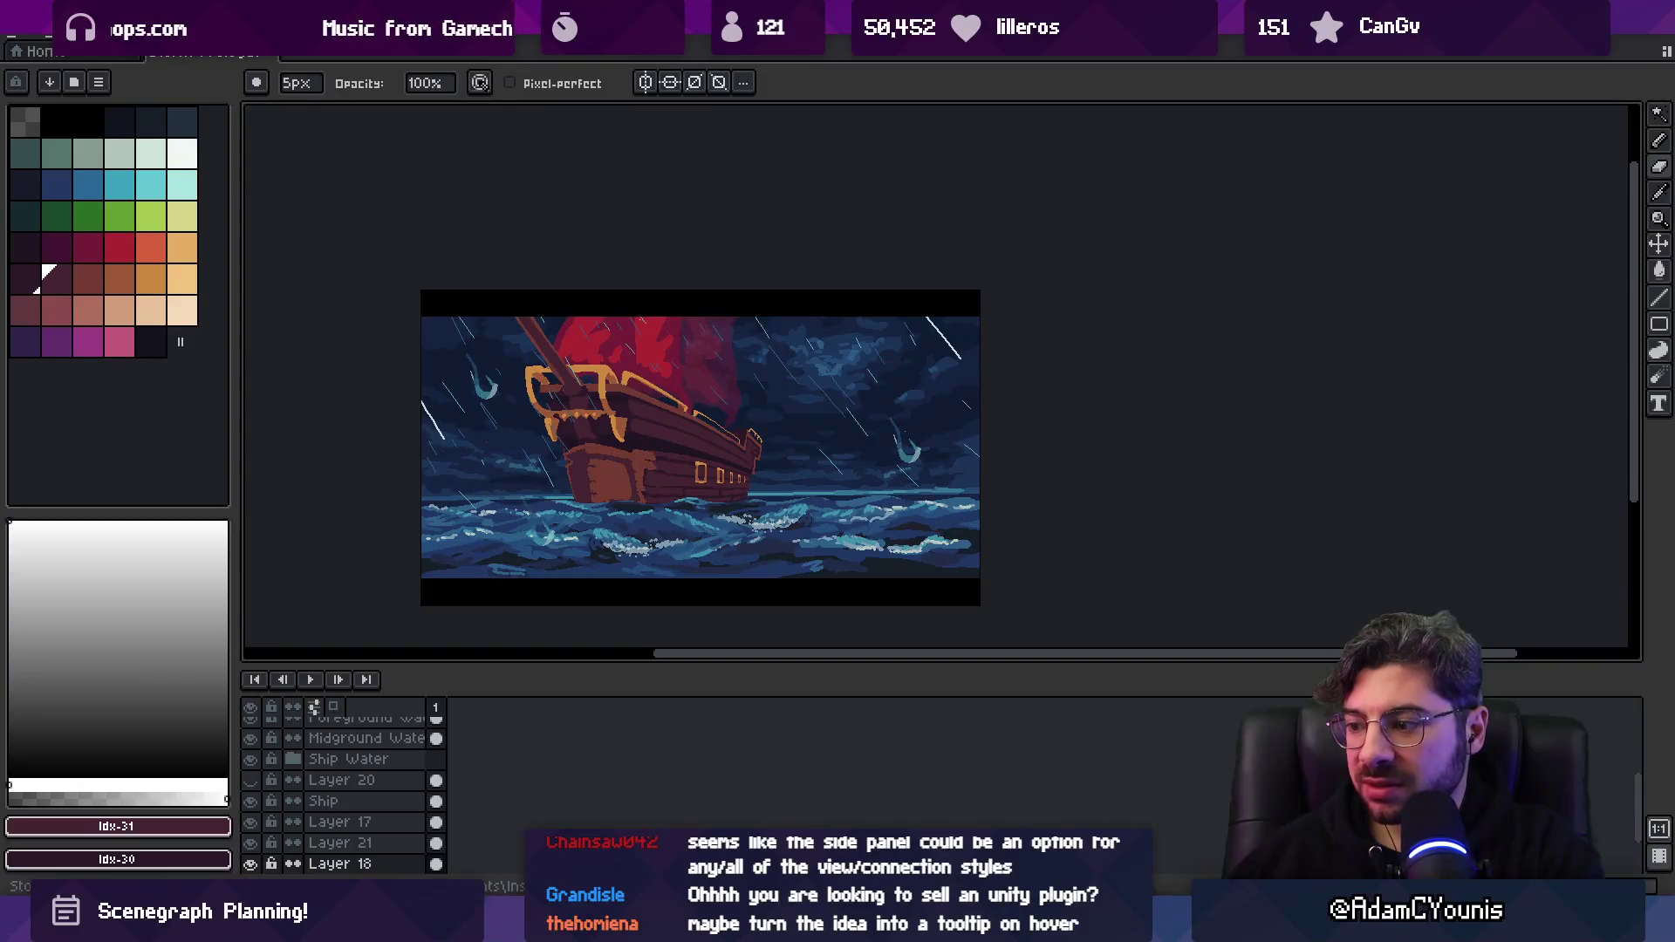
{"action": "key", "text": "alt+Tab"}
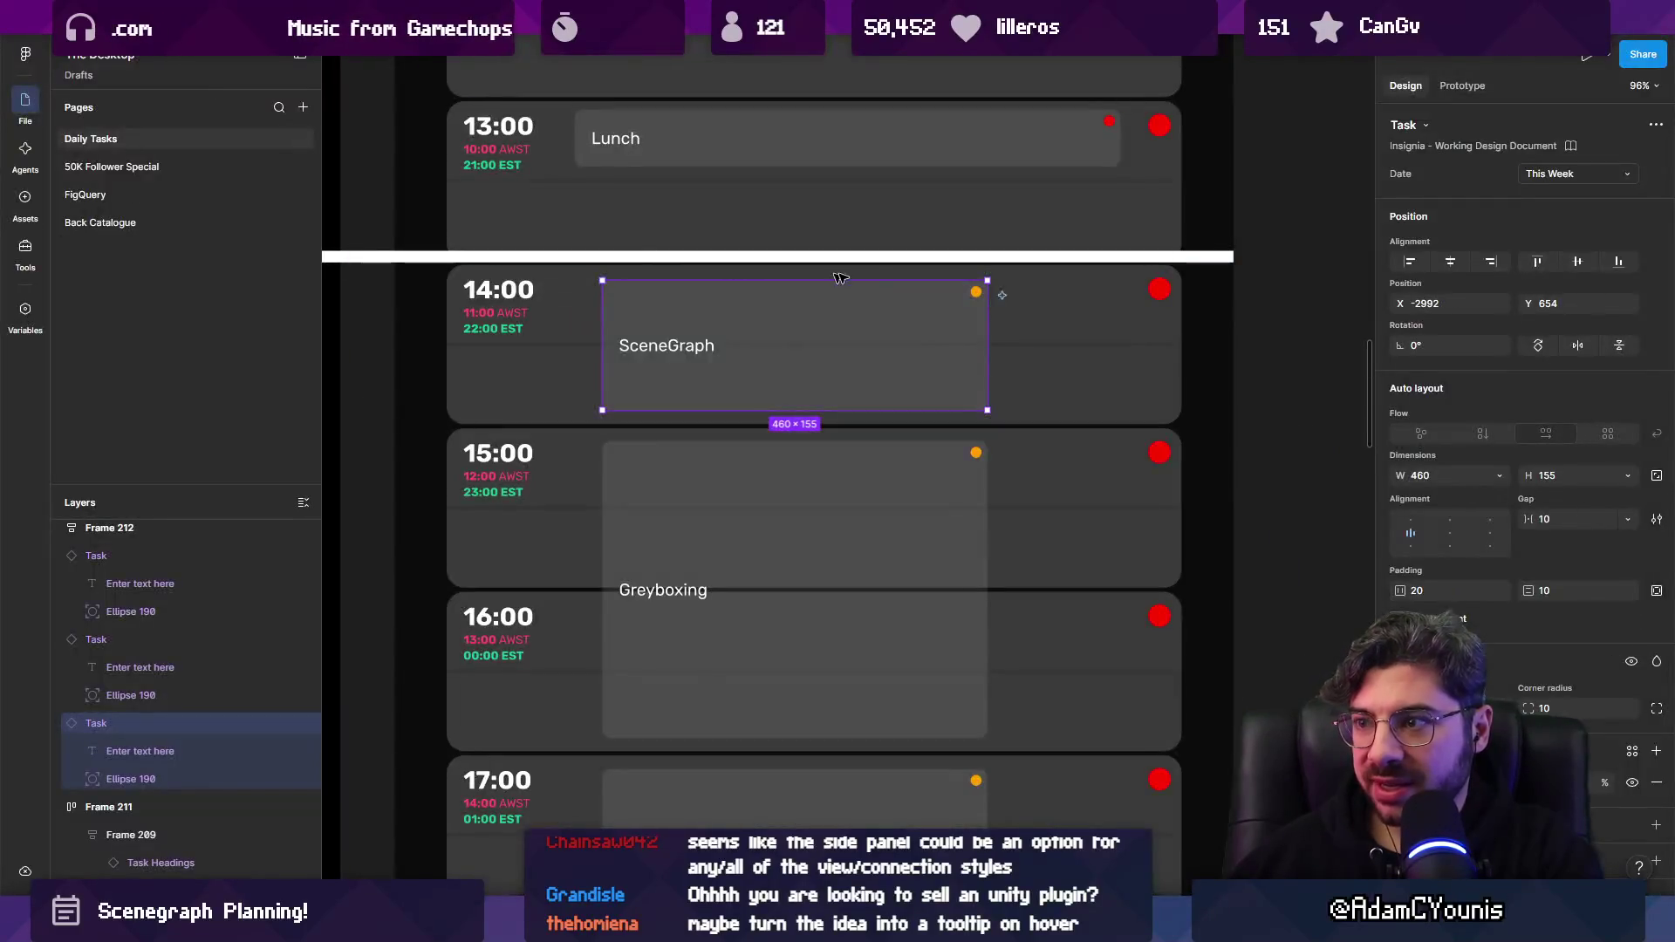
Shorten the Greyboxing block from the top and lengthen the SceneGraph block downward.
{"action": "left_click", "coordinate": [764, 483]}
{"action": "left_click_drag", "start_coordinate": [752, 440], "coordinate": [762, 510]}
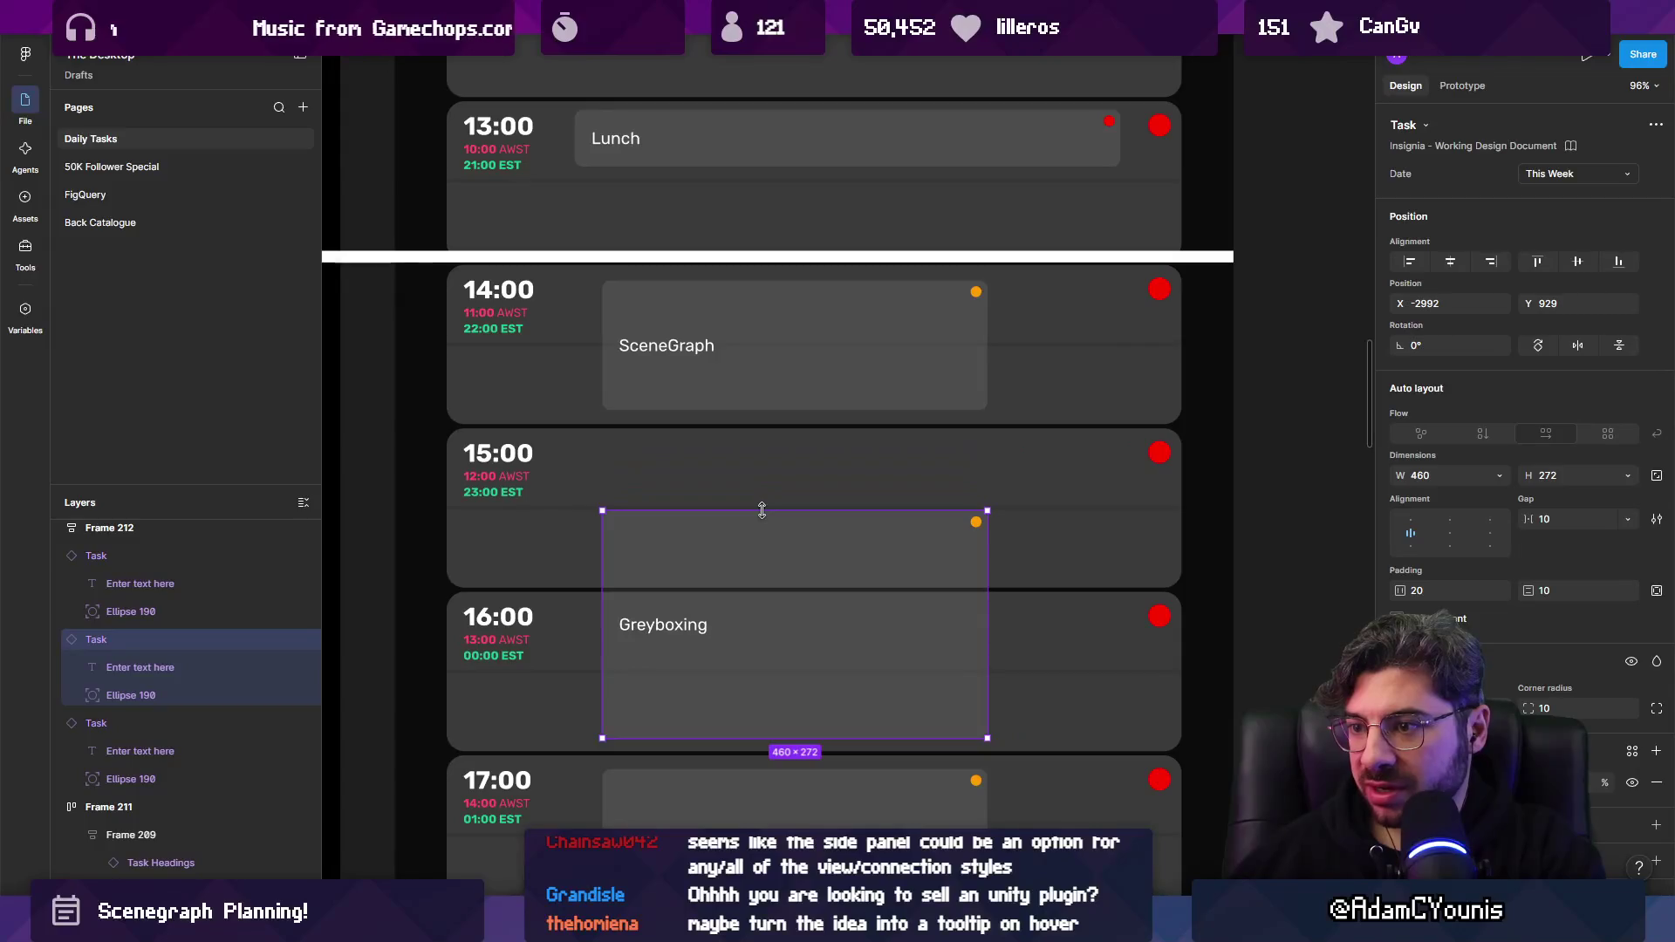
{"action": "left_click", "coordinate": [750, 383]}
{"action": "left_click_drag", "start_coordinate": [746, 410], "coordinate": [742, 506]}
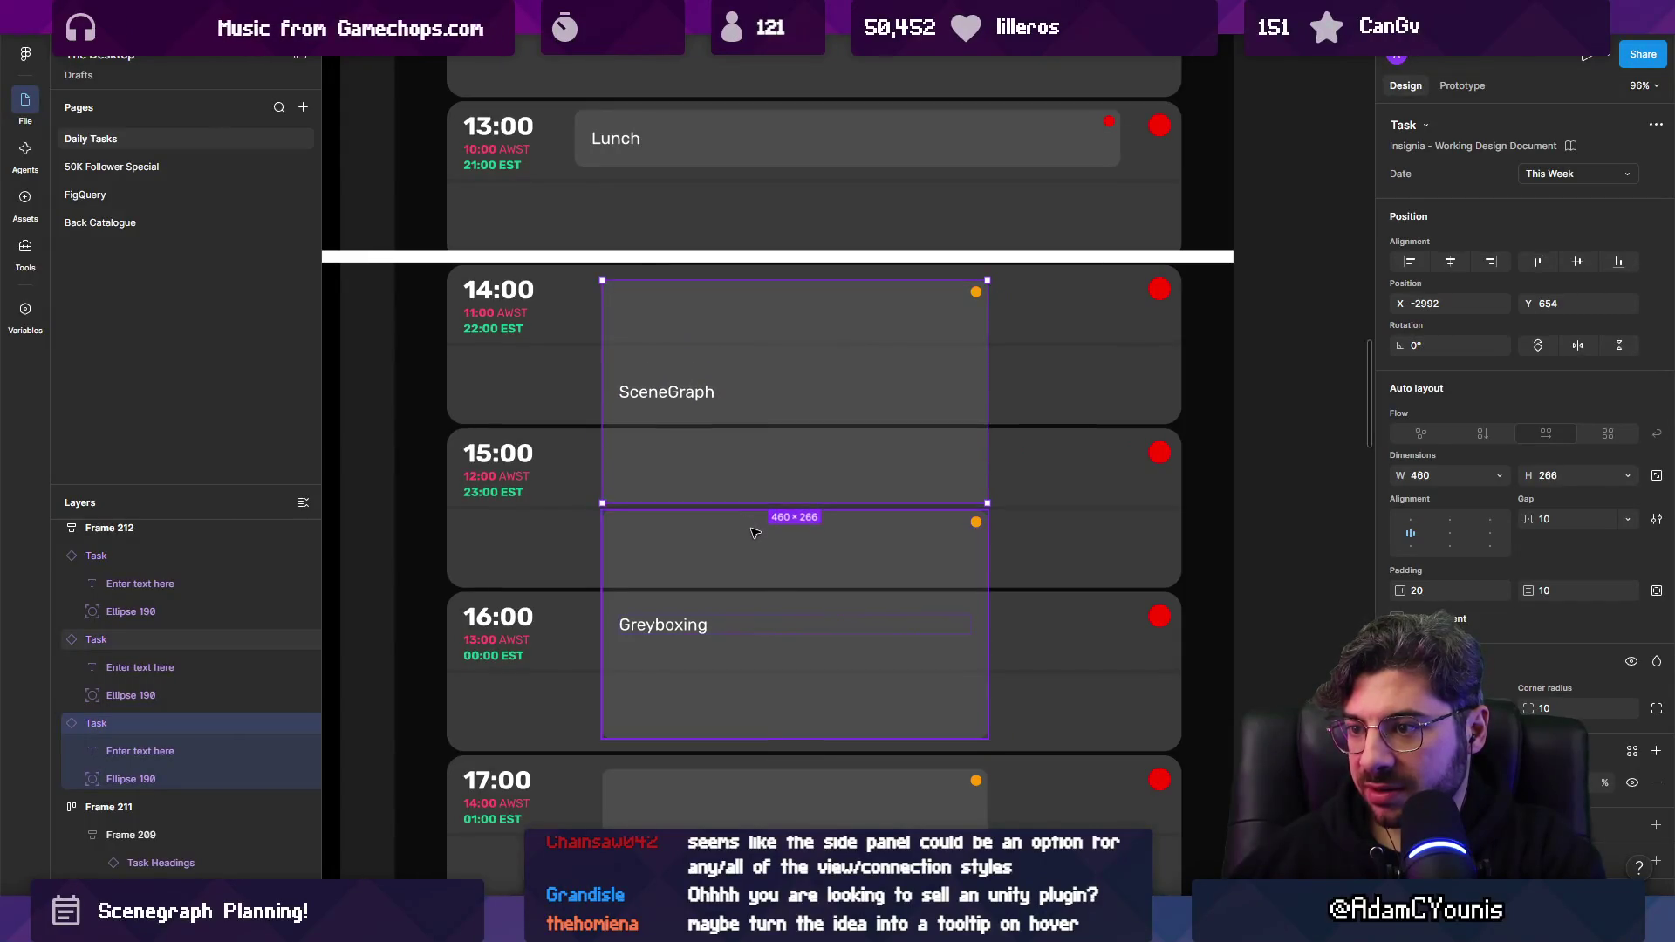
{"action": "left_click", "coordinate": [746, 524]}
{"action": "scroll", "coordinate": [753, 497], "scroll_direction": "down", "scroll_amount": 2}
{"action": "scroll", "coordinate": [747, 502], "scroll_direction": "up", "scroll_amount": 3}
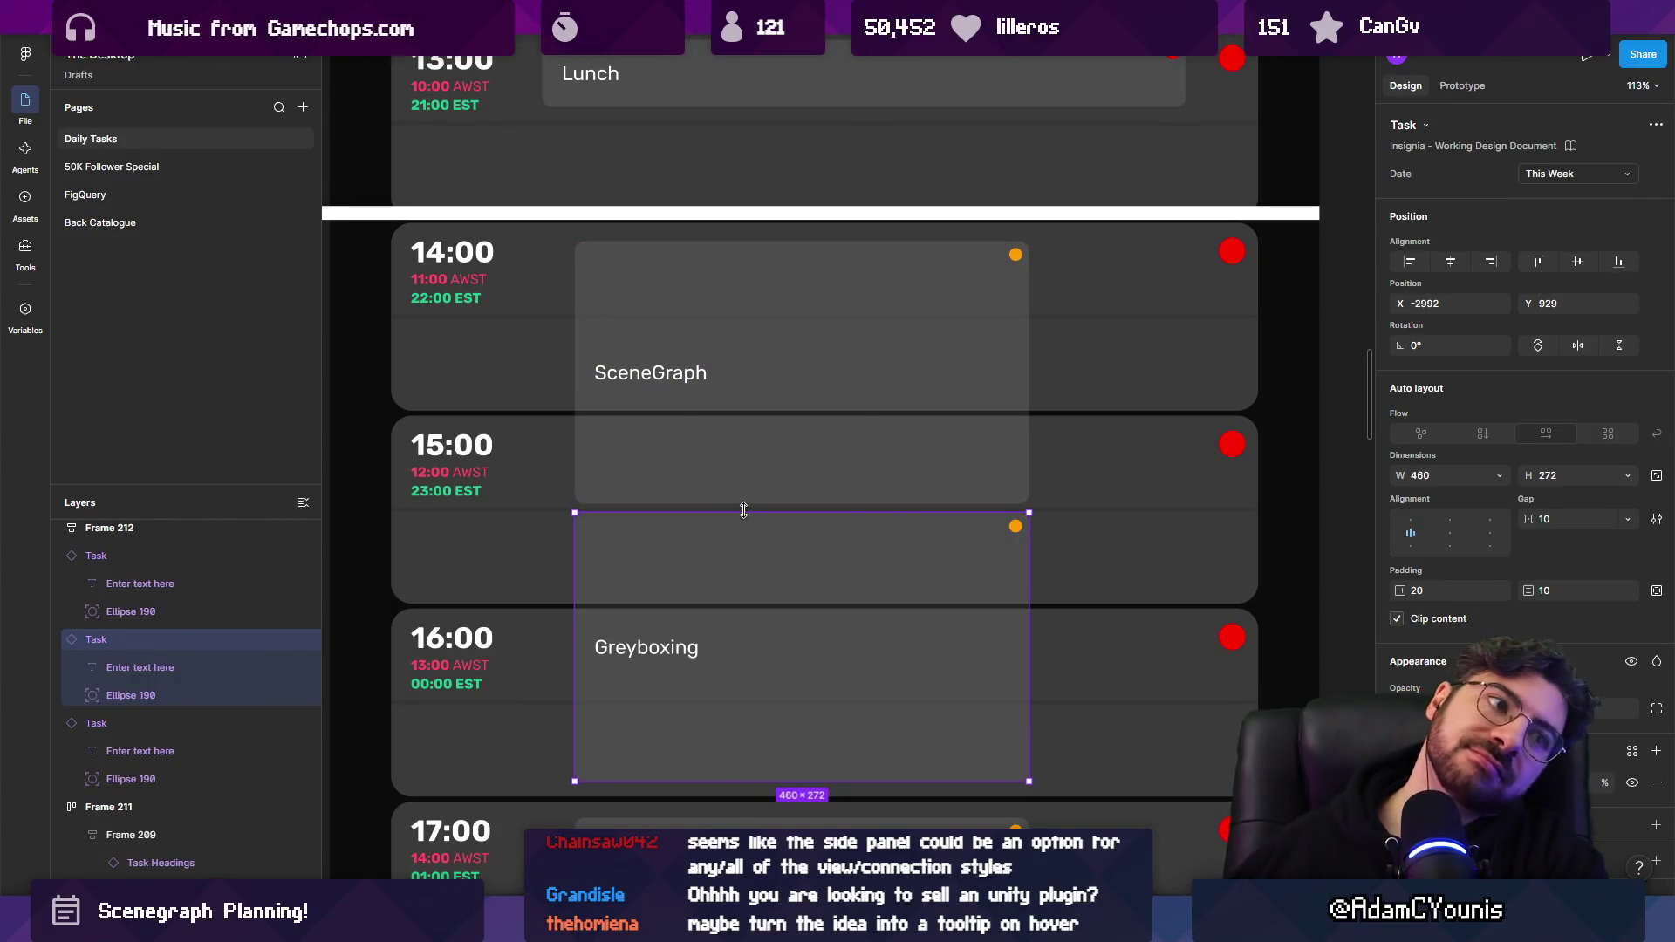
Push Greyboxing's top into 16:00 and stretch SceneGraph through 15:00 to 362 high, then go back to Unity.
{"action": "left_click_drag", "start_coordinate": [743, 511], "coordinate": [748, 612]}
{"action": "left_click", "coordinate": [752, 505]}
{"action": "left_click_drag", "start_coordinate": [753, 504], "coordinate": [750, 598]}
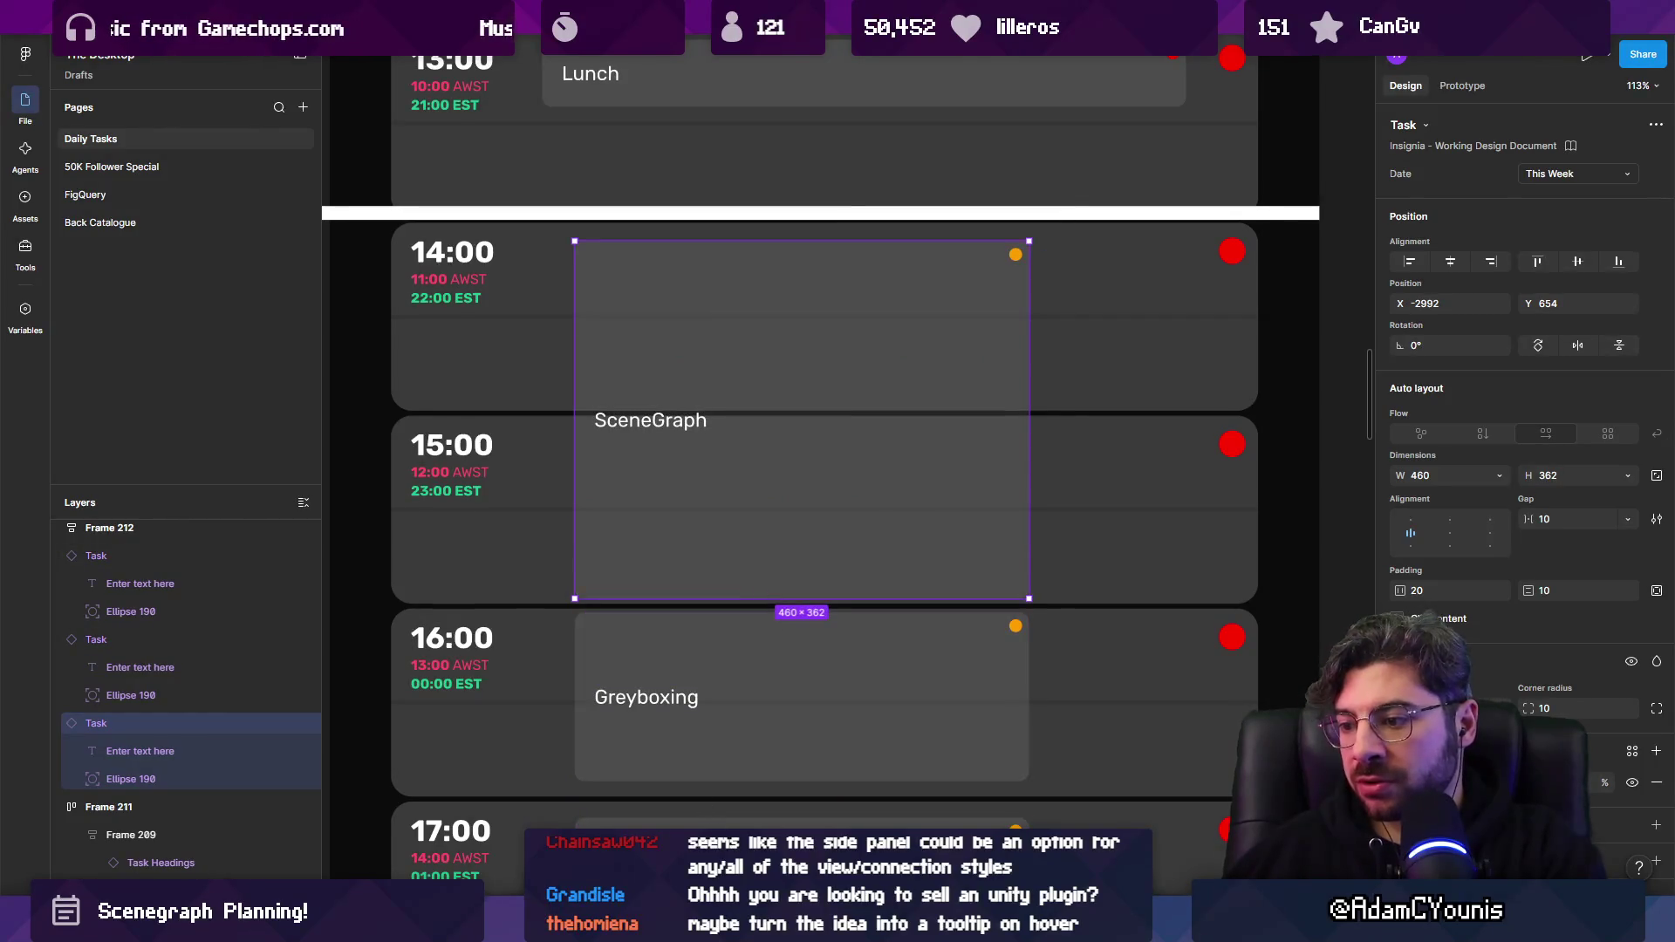
{"action": "mouse_move", "coordinate": [589, 920]}
{"action": "left_click", "coordinate": [589, 828]}
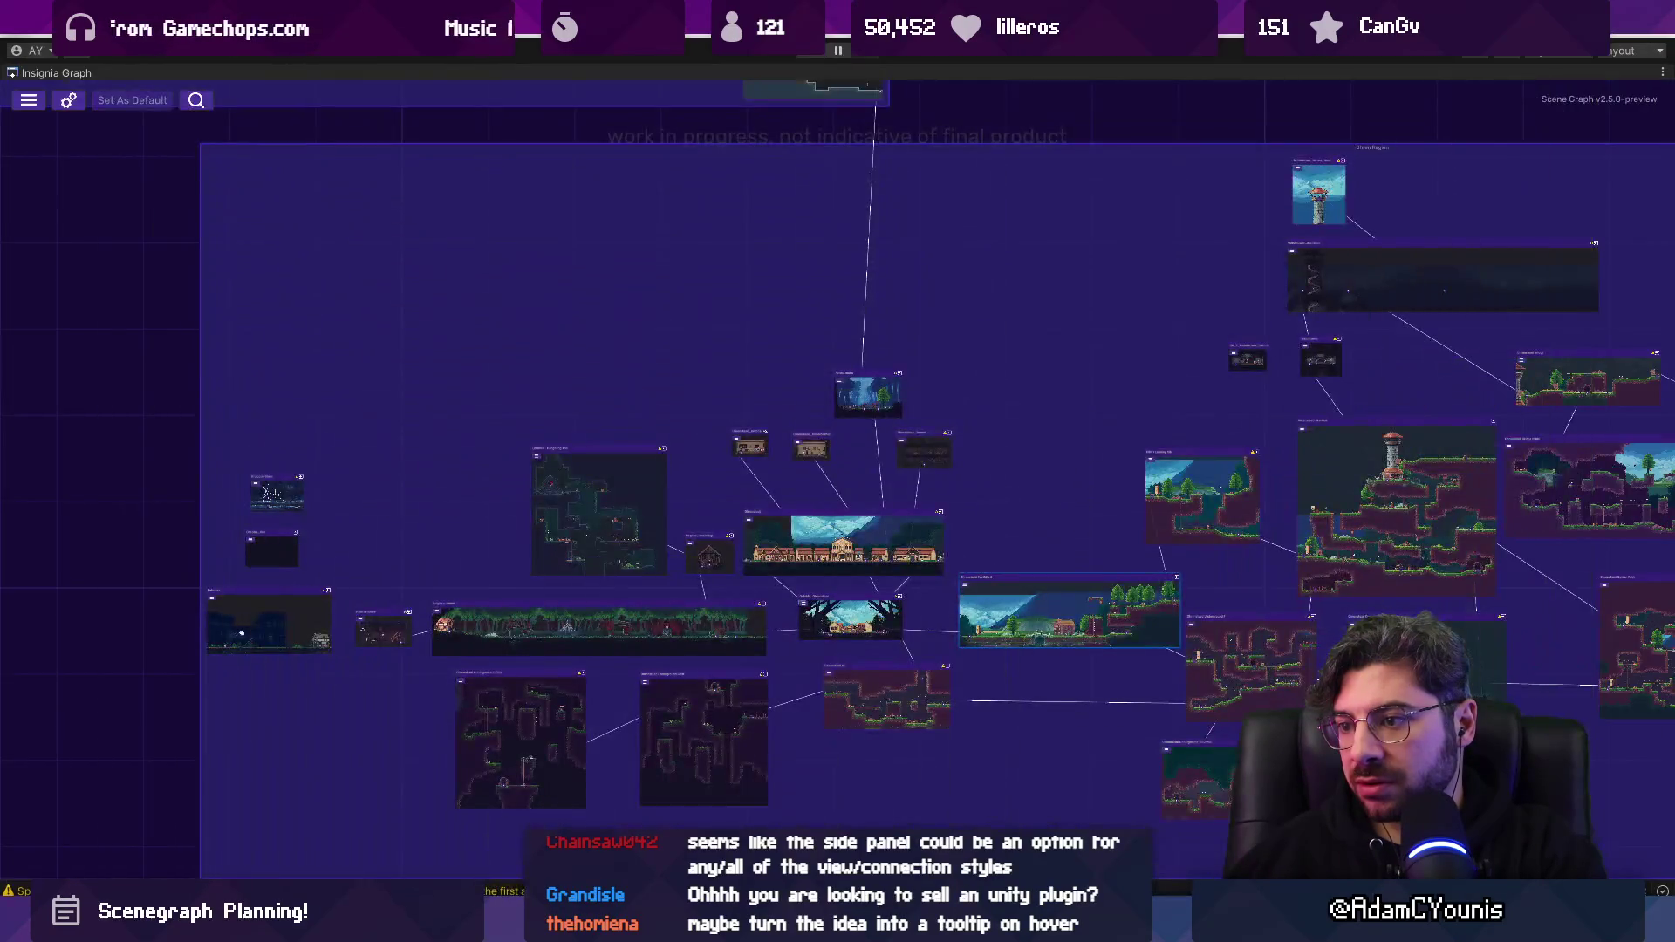
Restore the docked Insignia Graph layout and open Cheverton To Naso from its node.
{"action": "scroll", "coordinate": [527, 619], "scroll_direction": "up", "scroll_amount": 5}
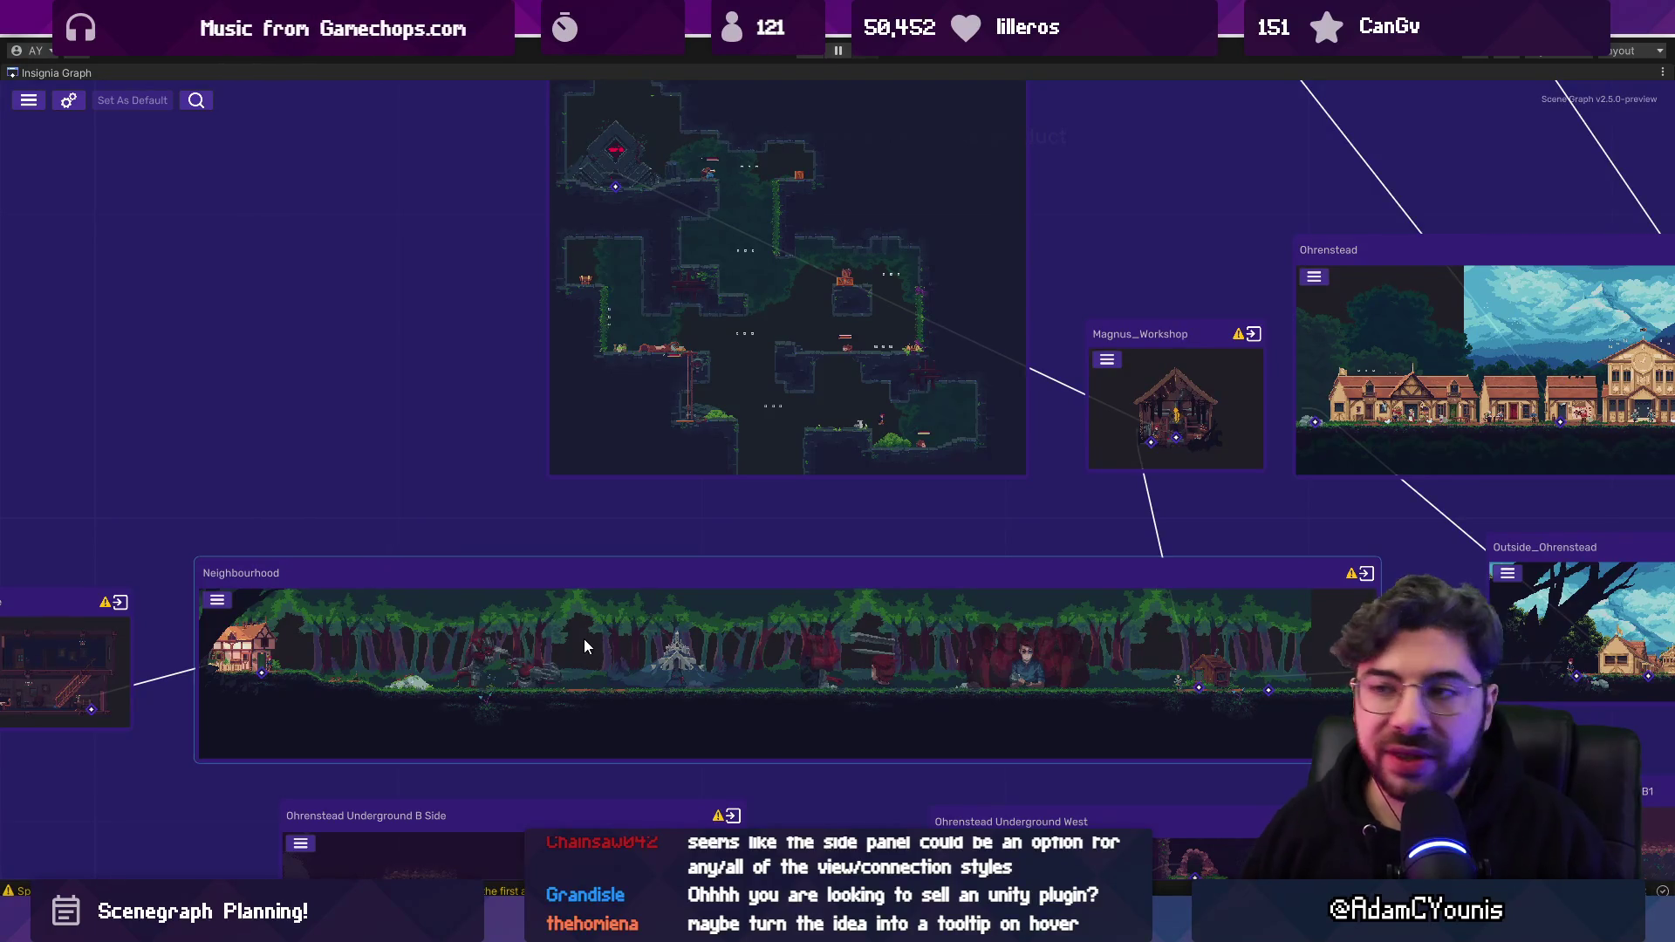
{"action": "double_click", "coordinate": [45, 72]}
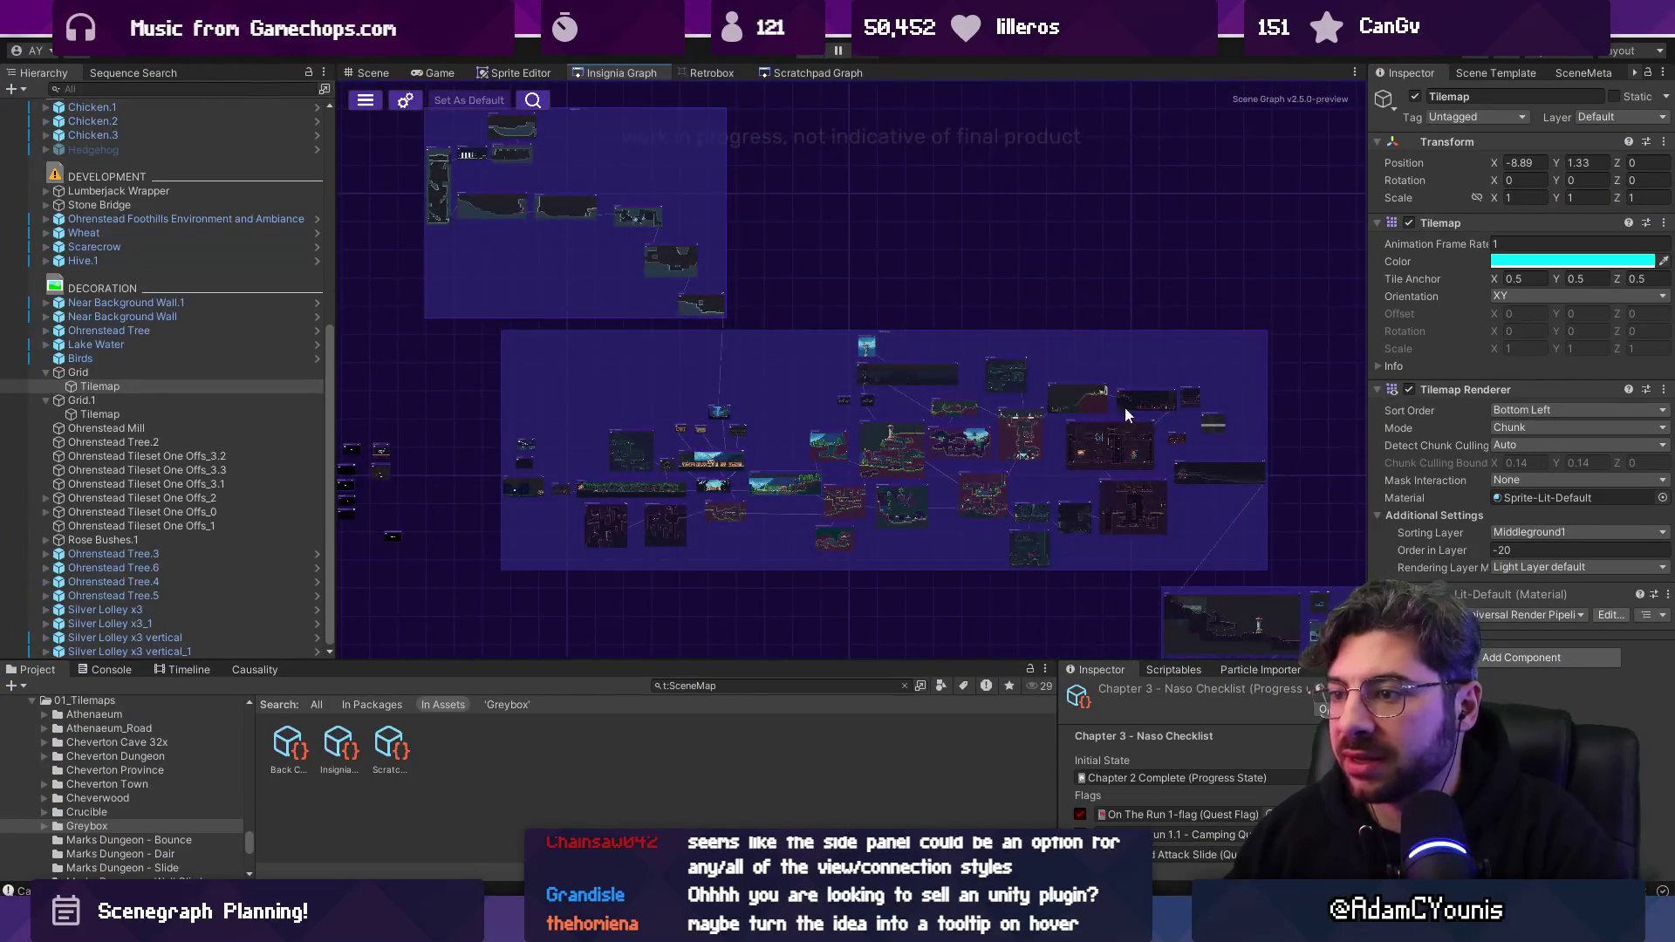
{"action": "scroll", "coordinate": [827, 361], "scroll_direction": "up", "scroll_amount": 3}
{"action": "double_click", "coordinate": [827, 362]}
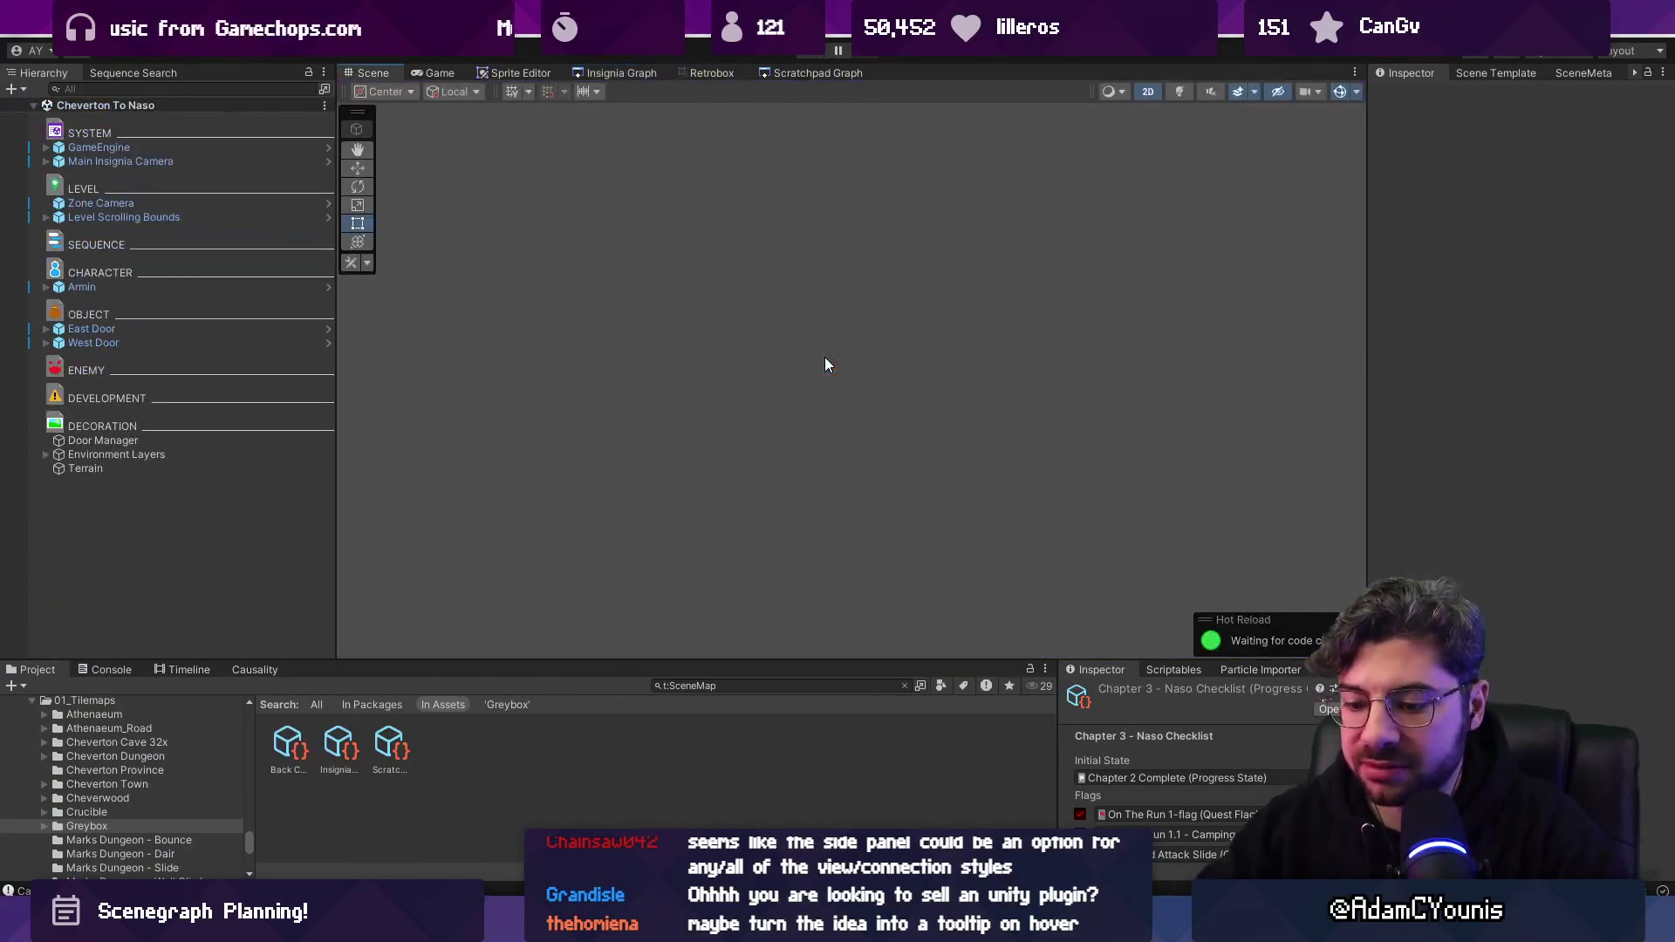
Dismiss the Load Scene dialog and start playing the game.
{"action": "key", "text": "ctrl+o"}
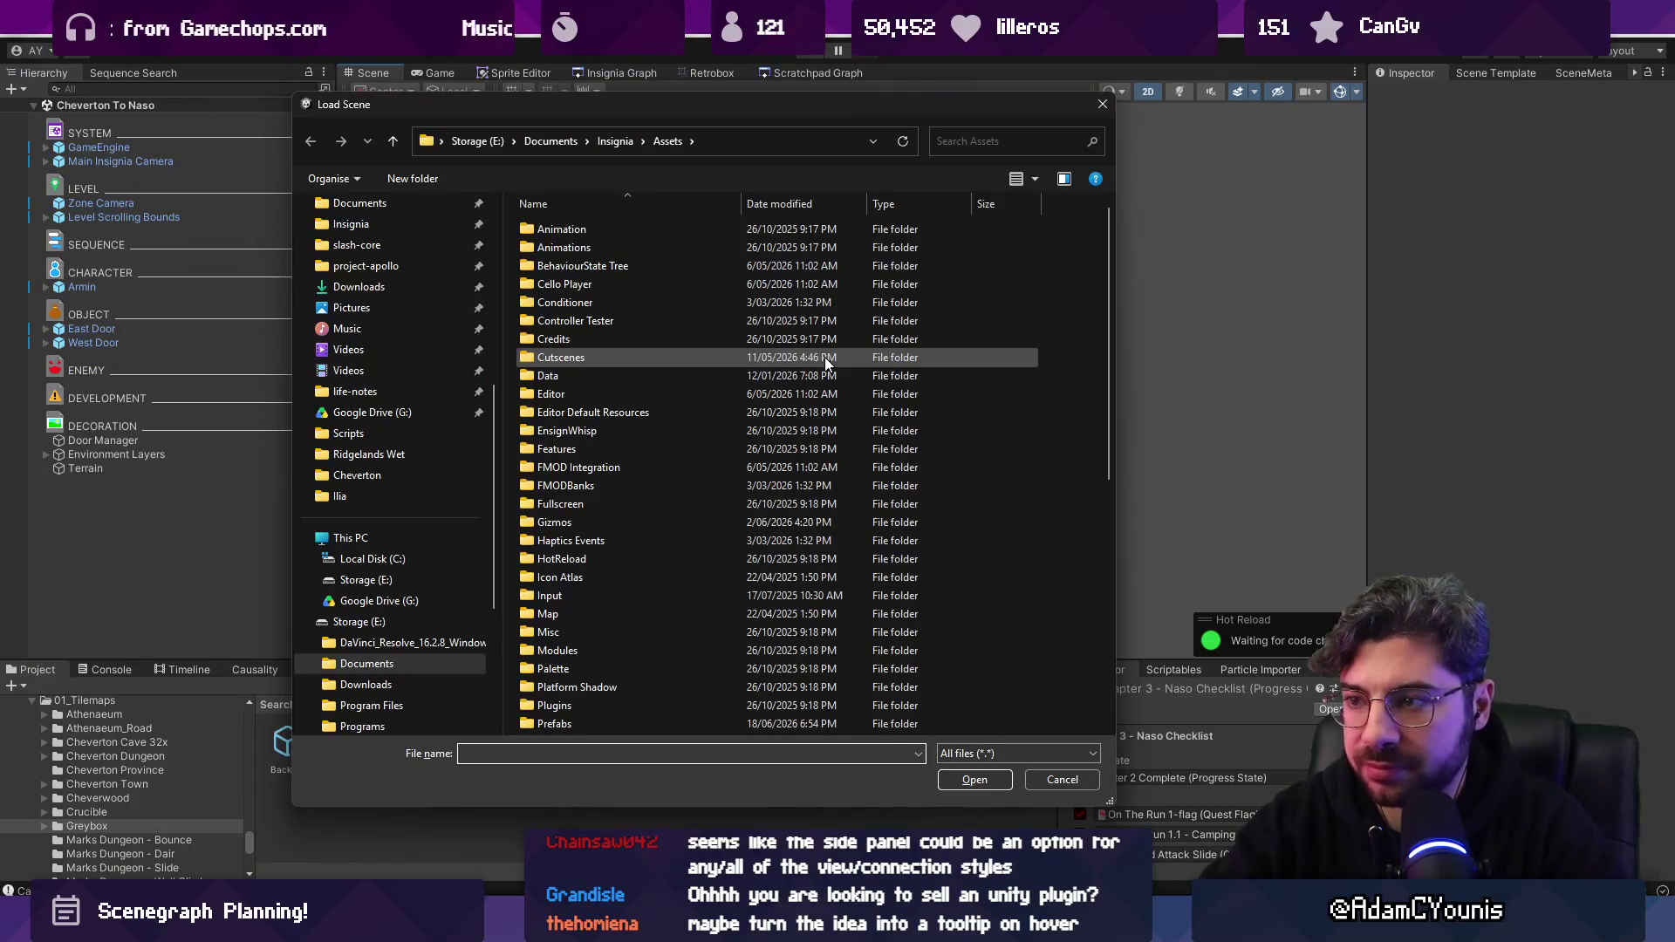
{"action": "key", "text": "Escape"}
{"action": "key", "text": "ctrl+p"}
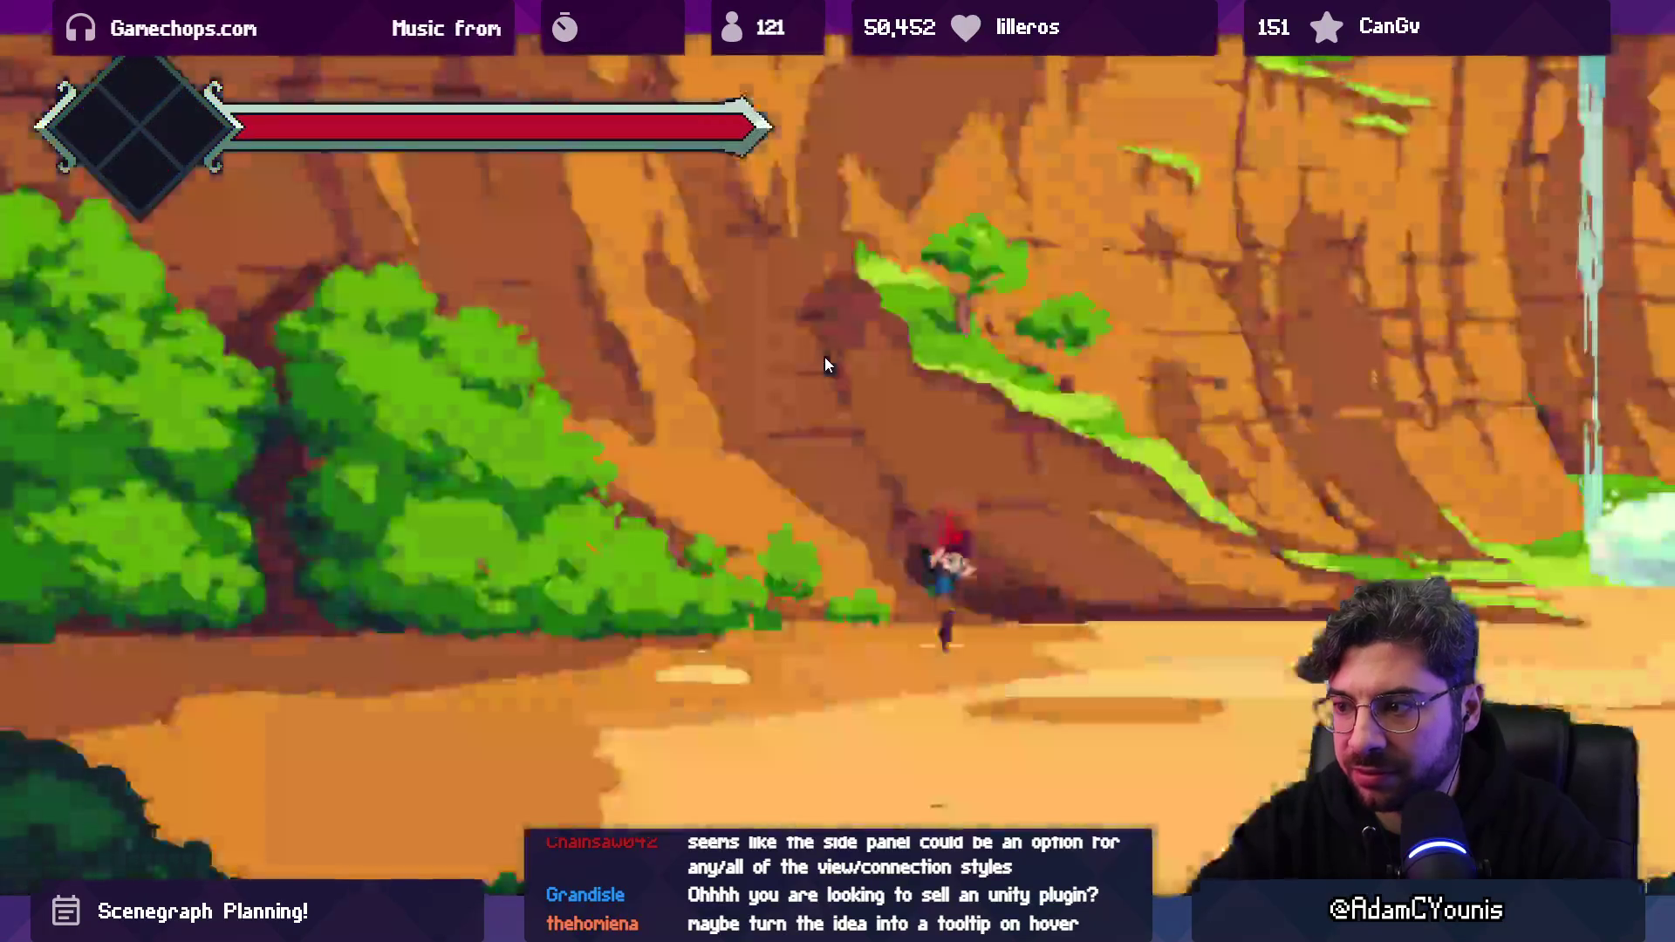
Zoom and pan the world map to Naso Hills 1, then restore the editor layout.
{"action": "scroll", "coordinate": [827, 365], "scroll_direction": "down", "scroll_amount": 2}
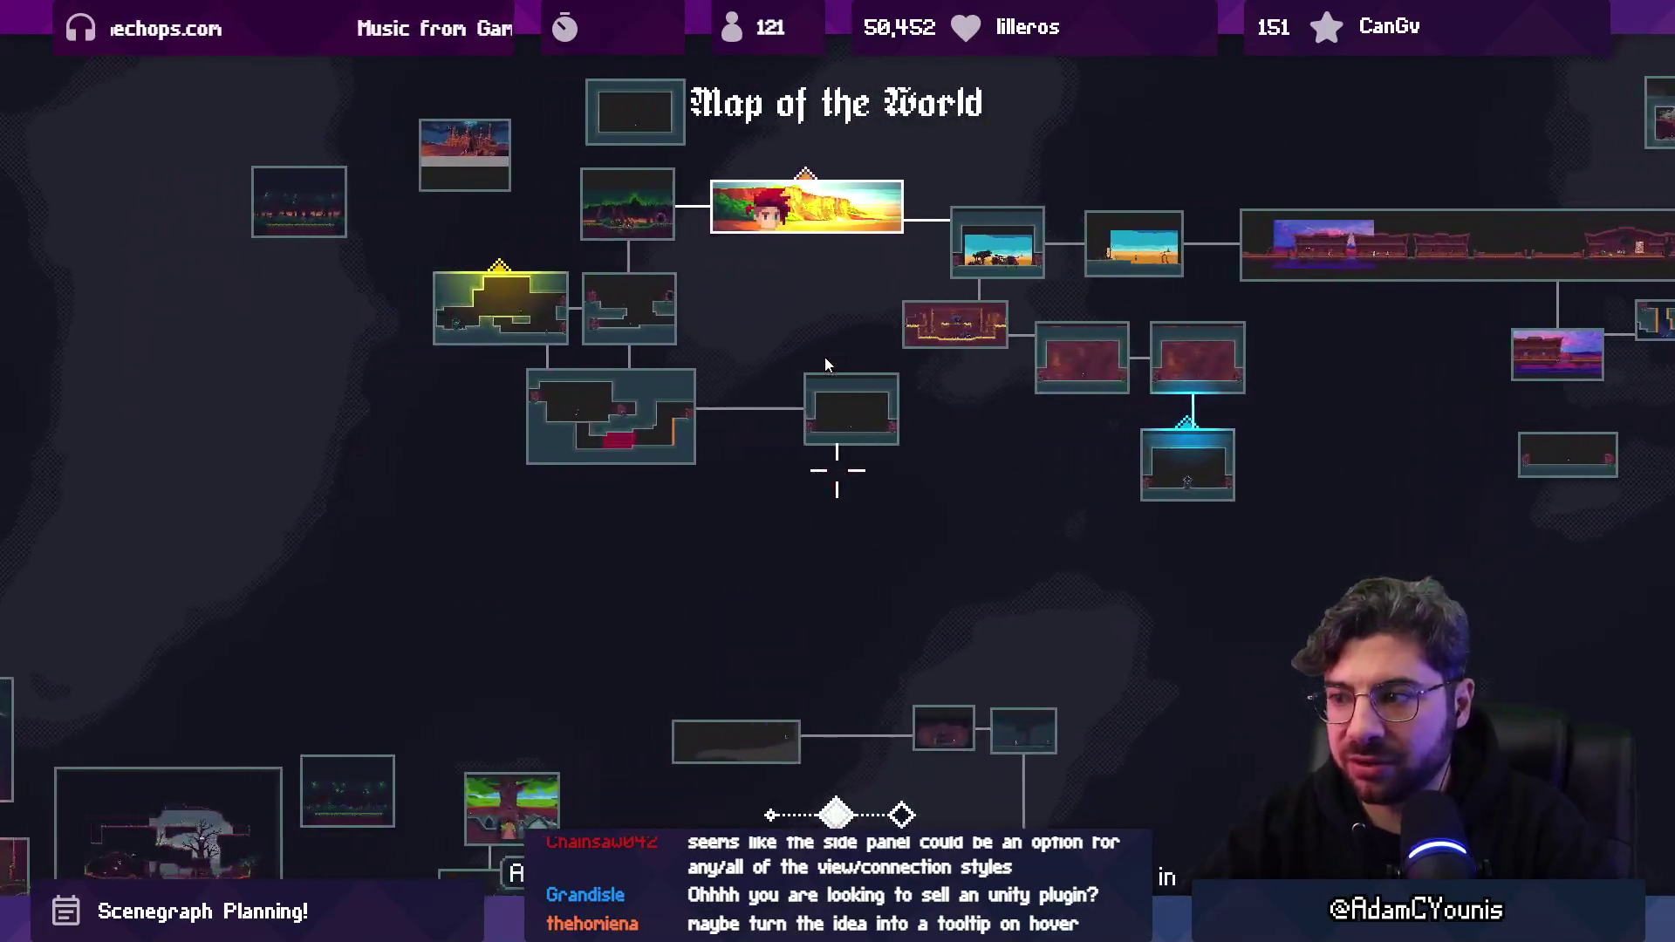
{"action": "key", "text": "Left"}
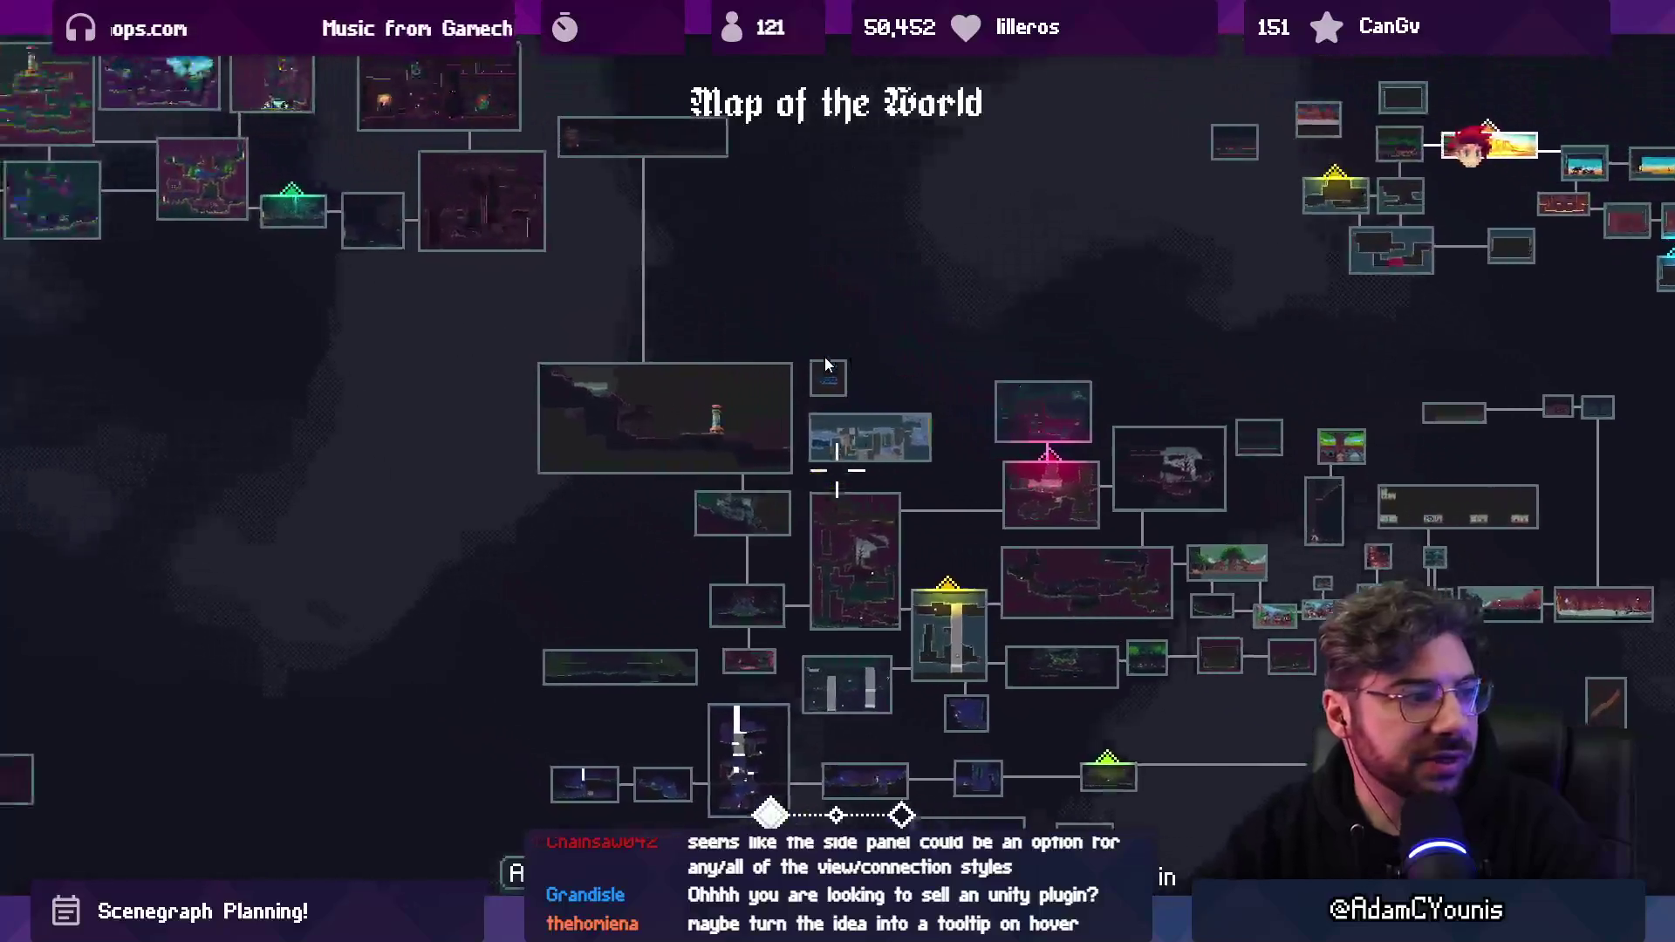
{"action": "key", "text": "Right"}
{"action": "key", "text": "Down"}
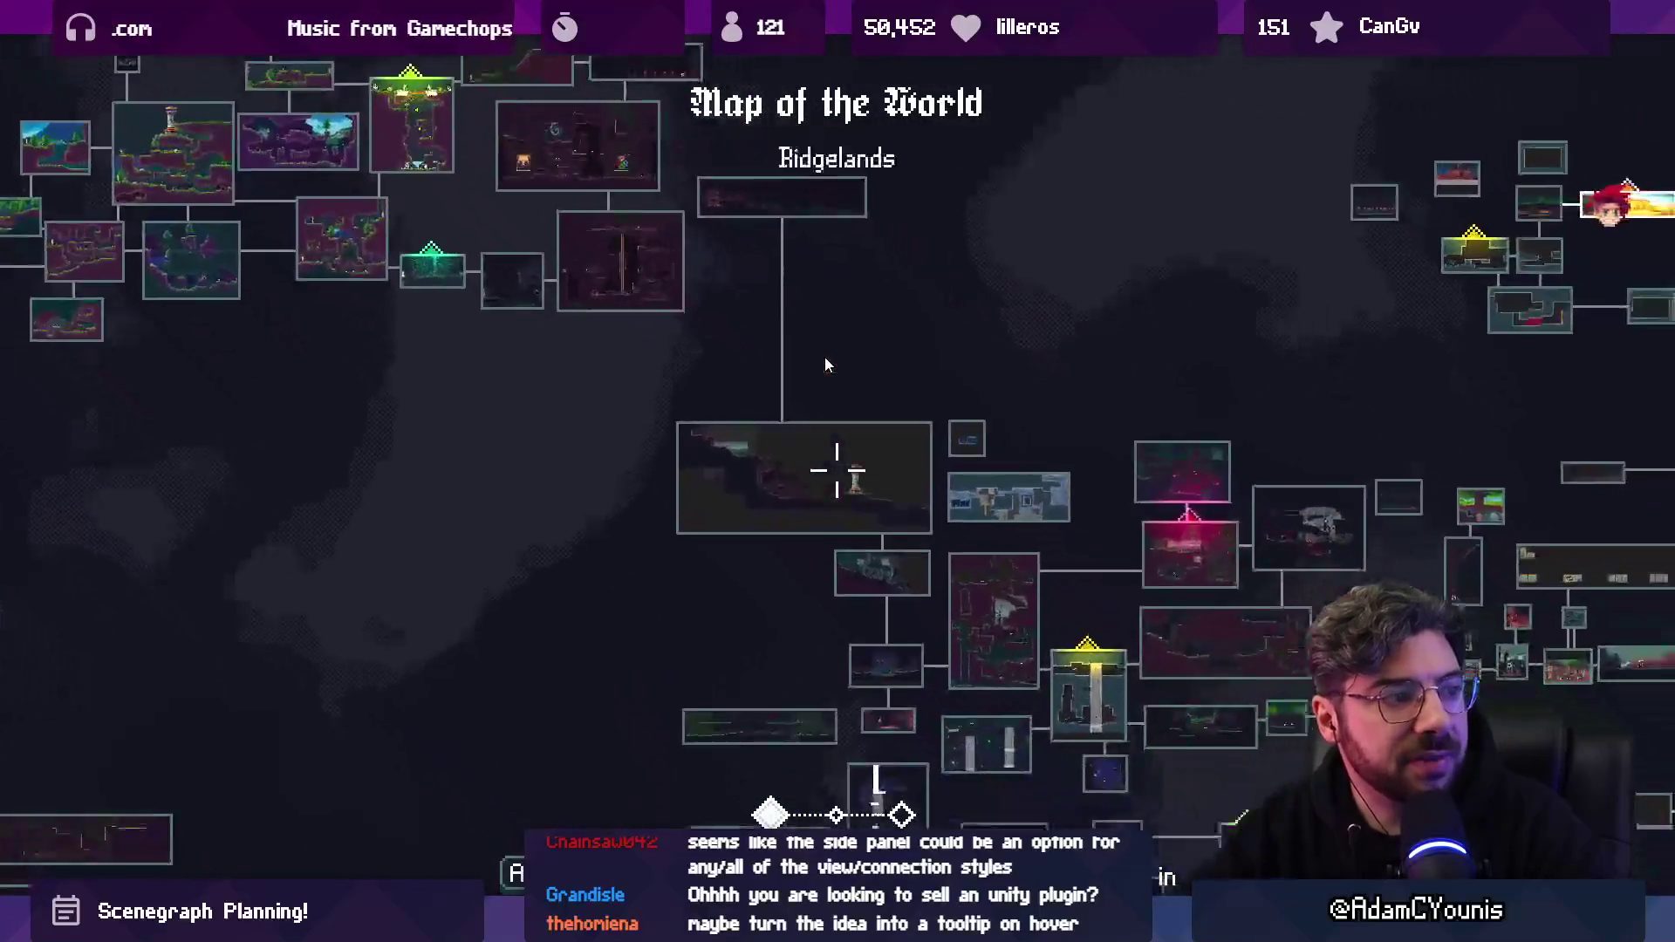
{"action": "scroll", "coordinate": [825, 358], "scroll_direction": "up", "scroll_amount": 2}
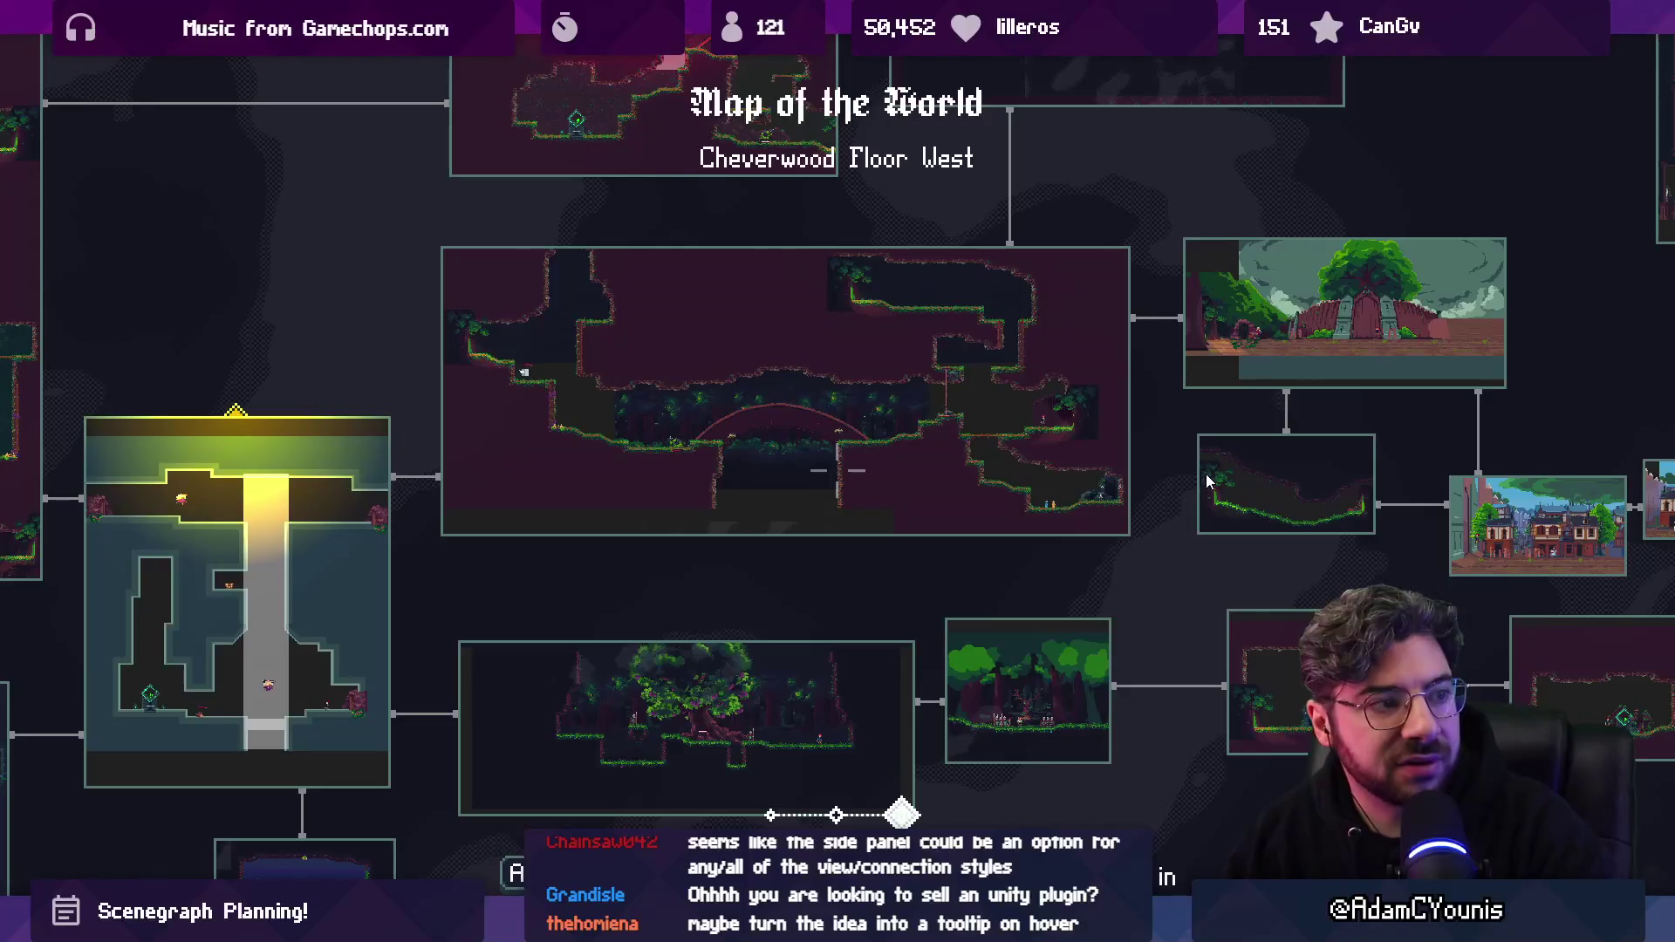
{"action": "scroll", "coordinate": [1205, 474], "scroll_direction": "down", "scroll_amount": 1}
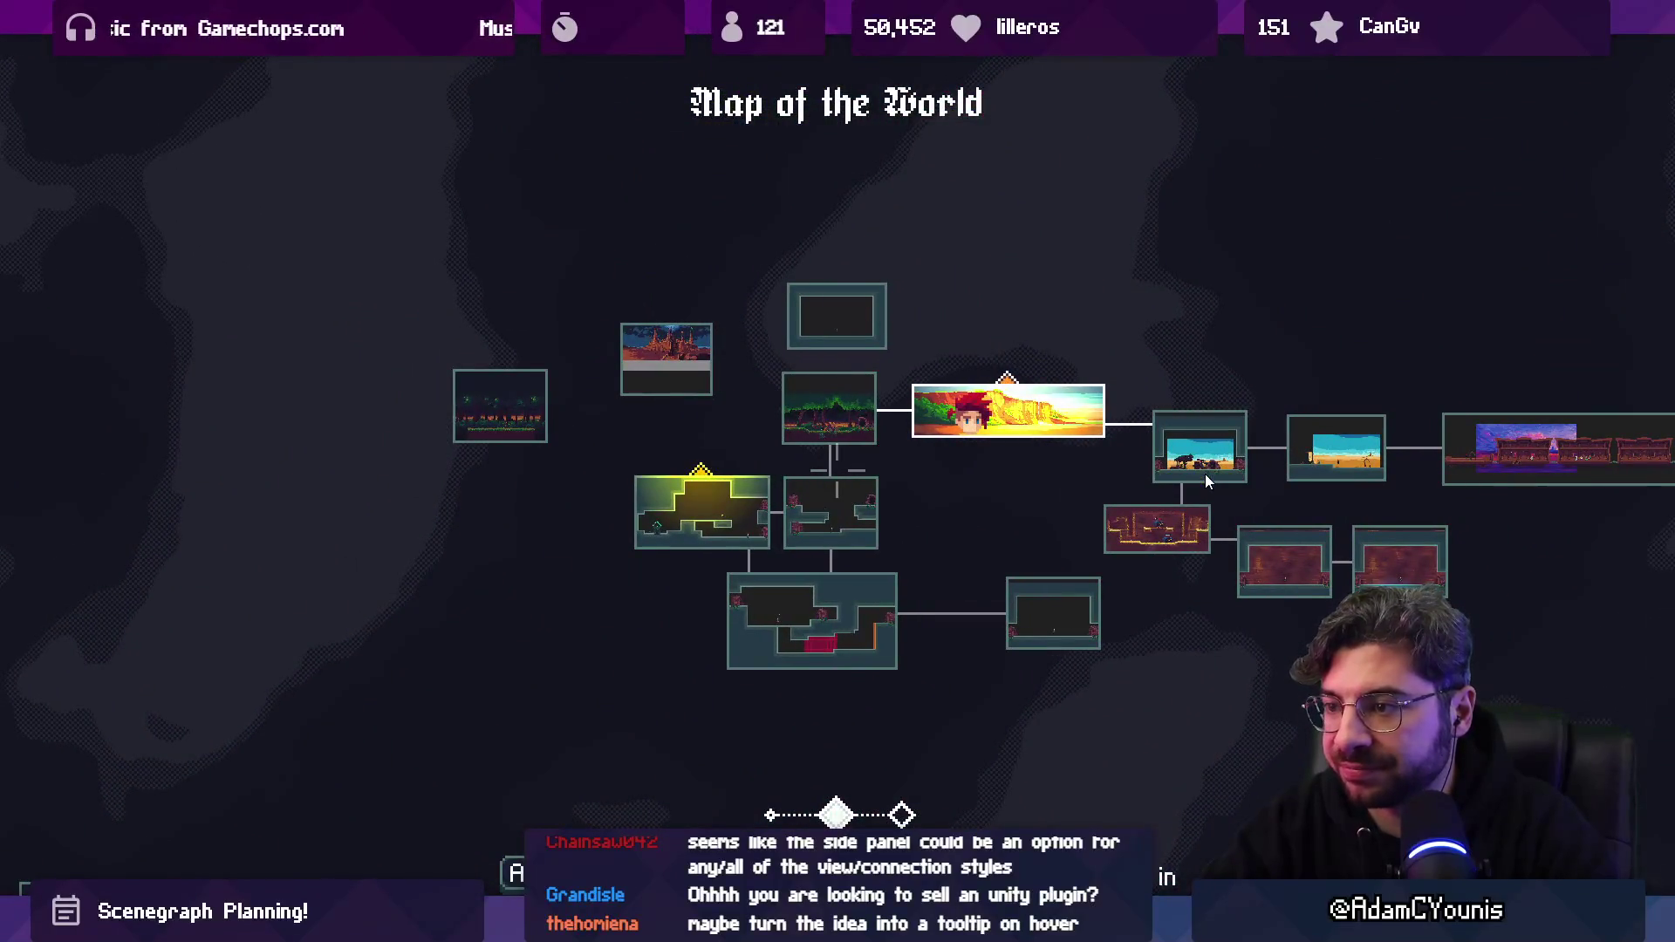
{"action": "scroll", "coordinate": [1206, 473], "scroll_direction": "up", "scroll_amount": 1}
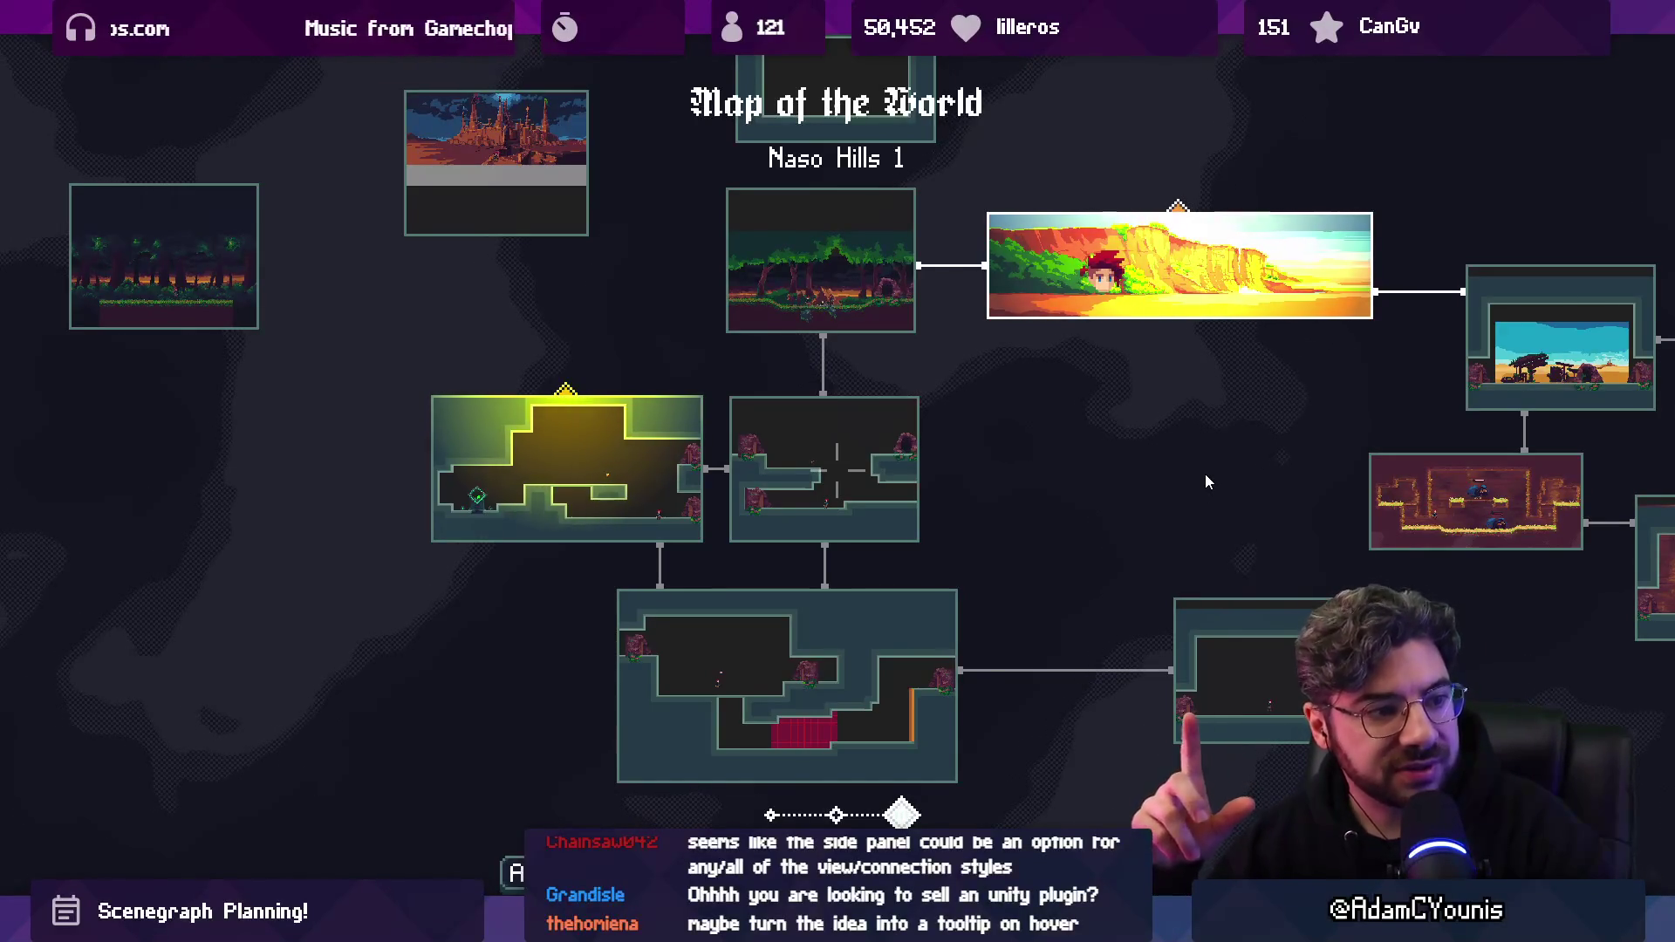
{"action": "key", "text": "shift+space"}
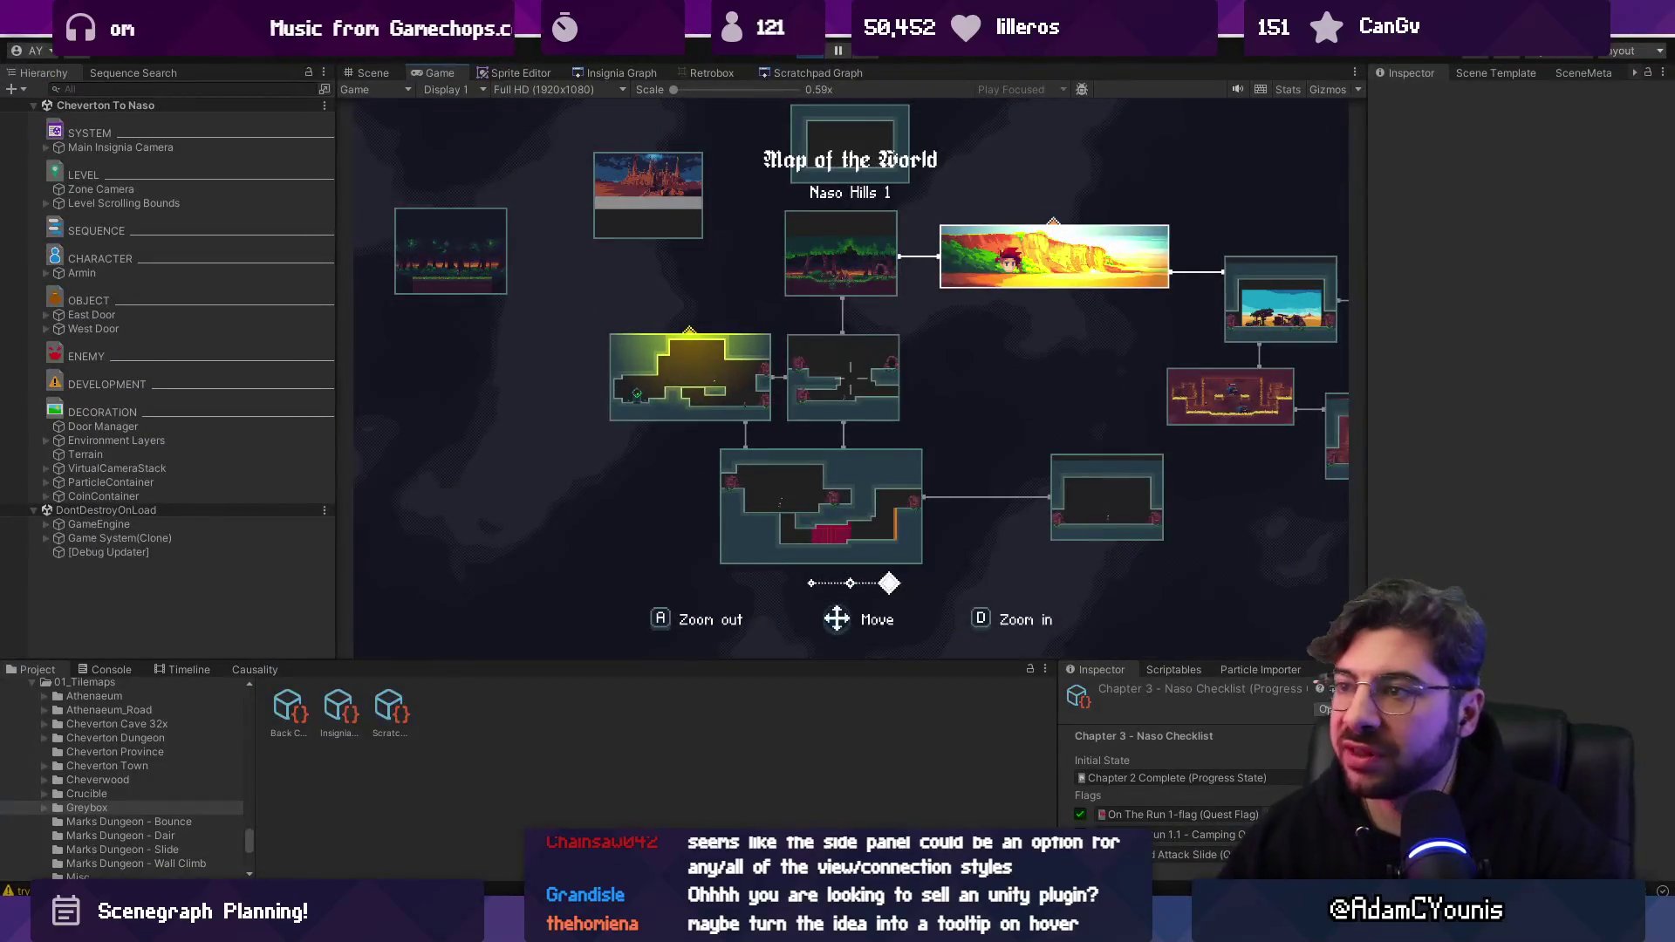
Stop Unity's Play mode and open the SceneGraph design file in Figma.
{"action": "key", "text": "ctrl+p"}
{"action": "key", "text": "alt+Tab"}
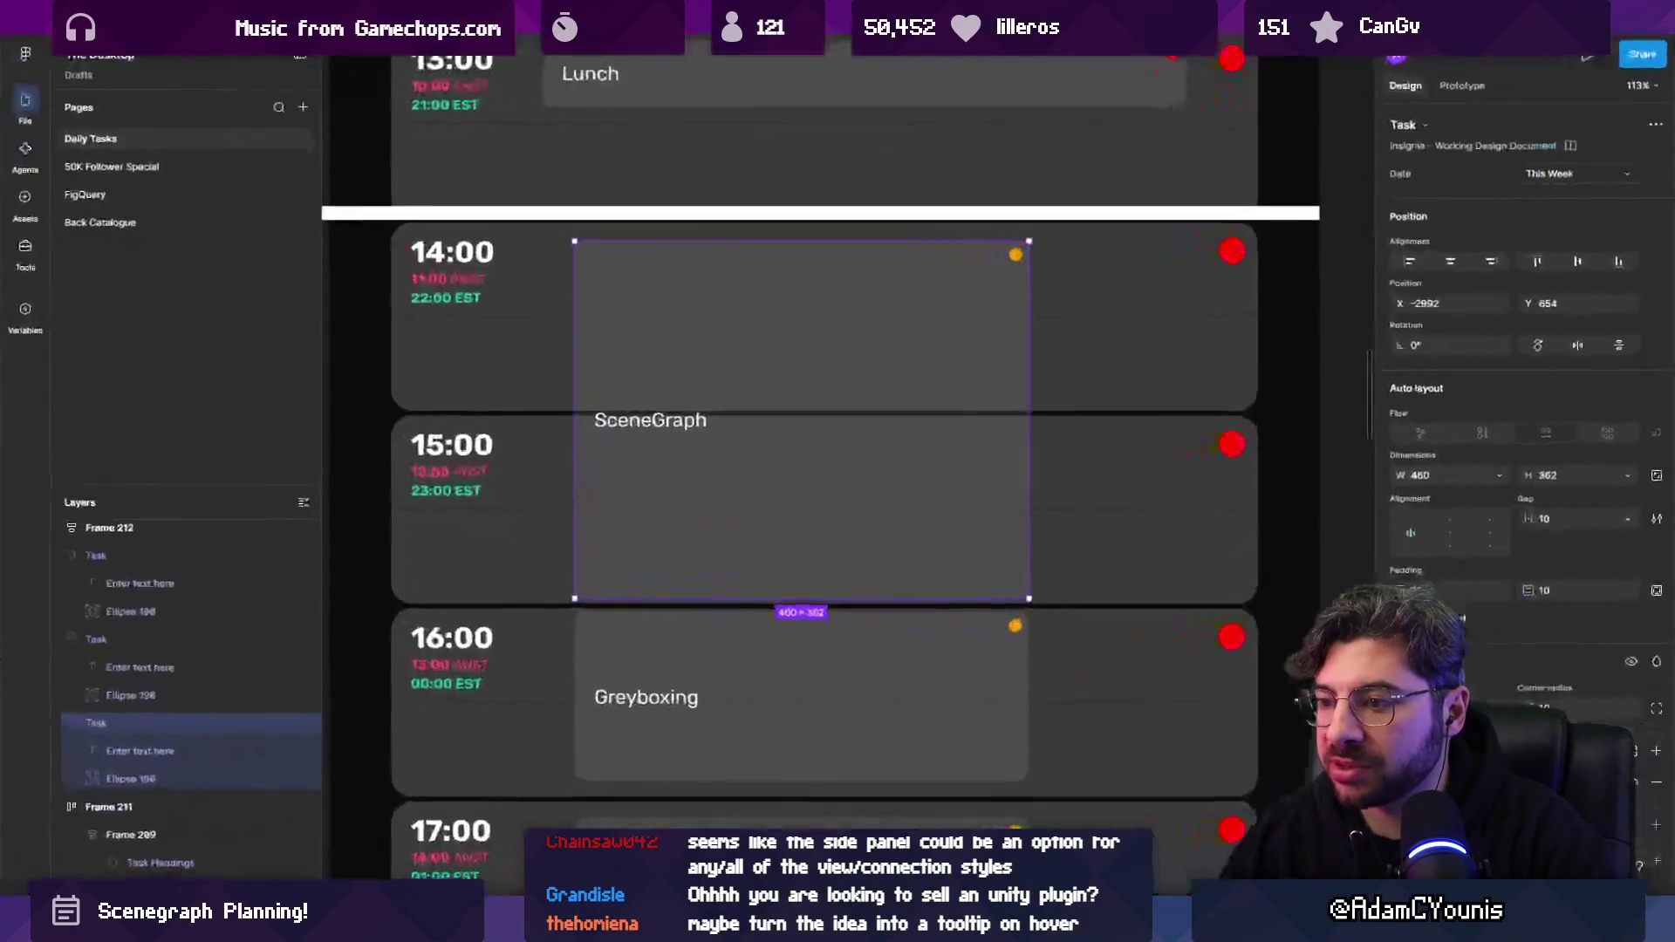
{"action": "left_click", "coordinate": [848, 22]}
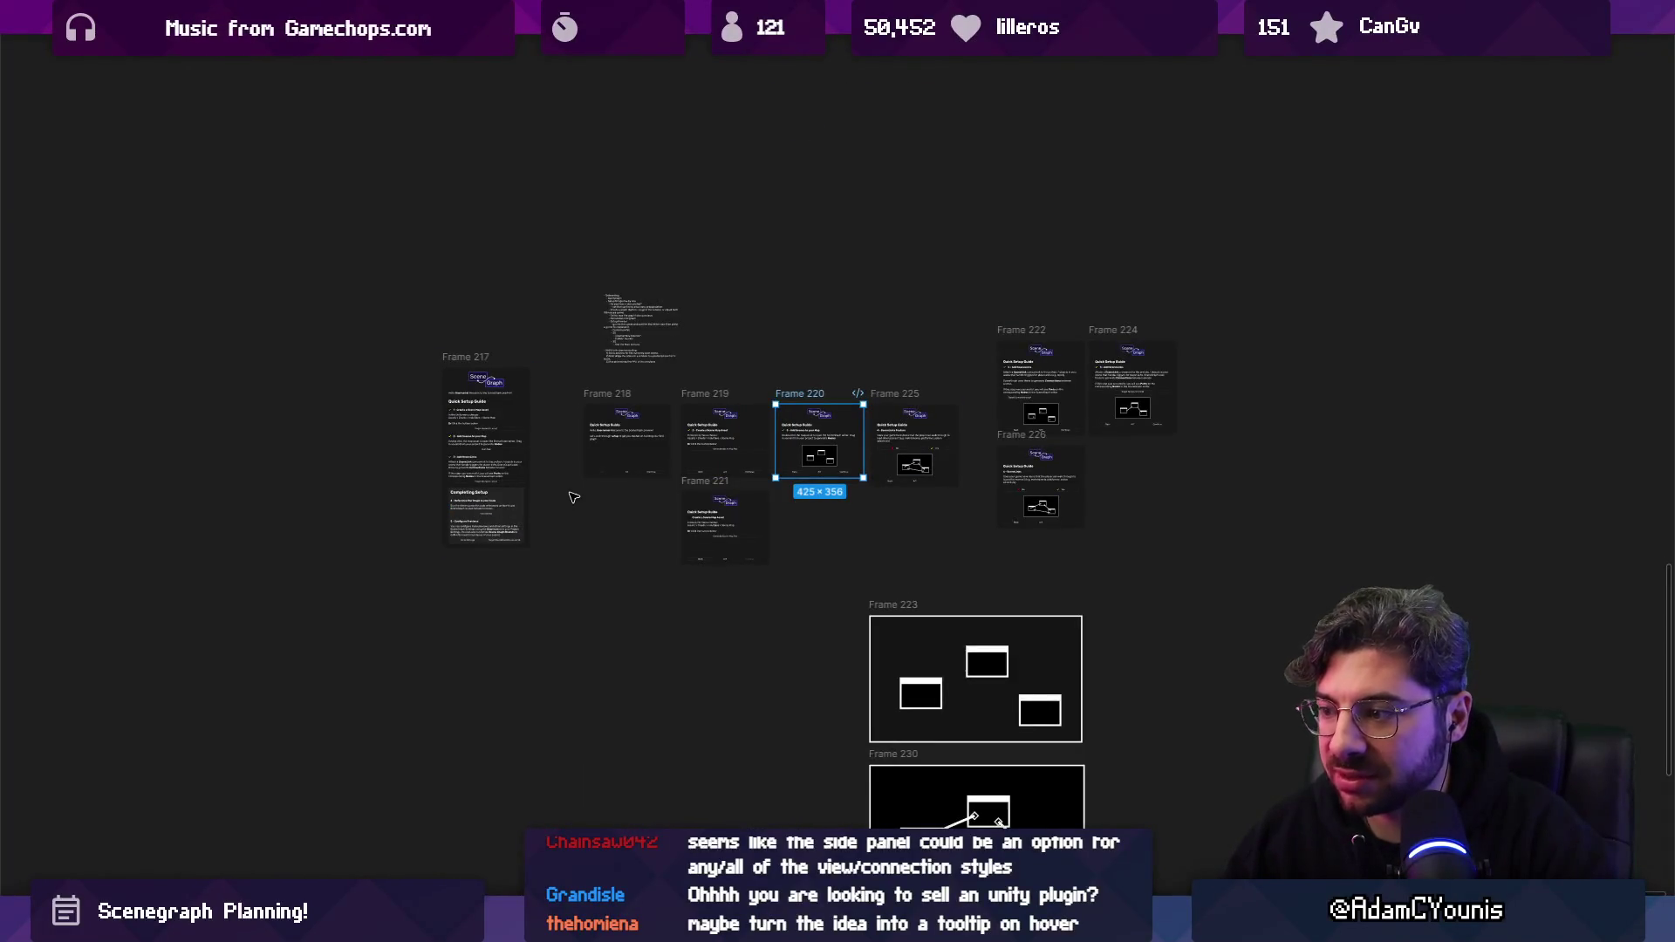
Scroll the canvas to settings Frames 102, 108 and 109, then return to Unity.
{"action": "scroll", "coordinate": [576, 497], "scroll_direction": "down", "scroll_amount": 5}
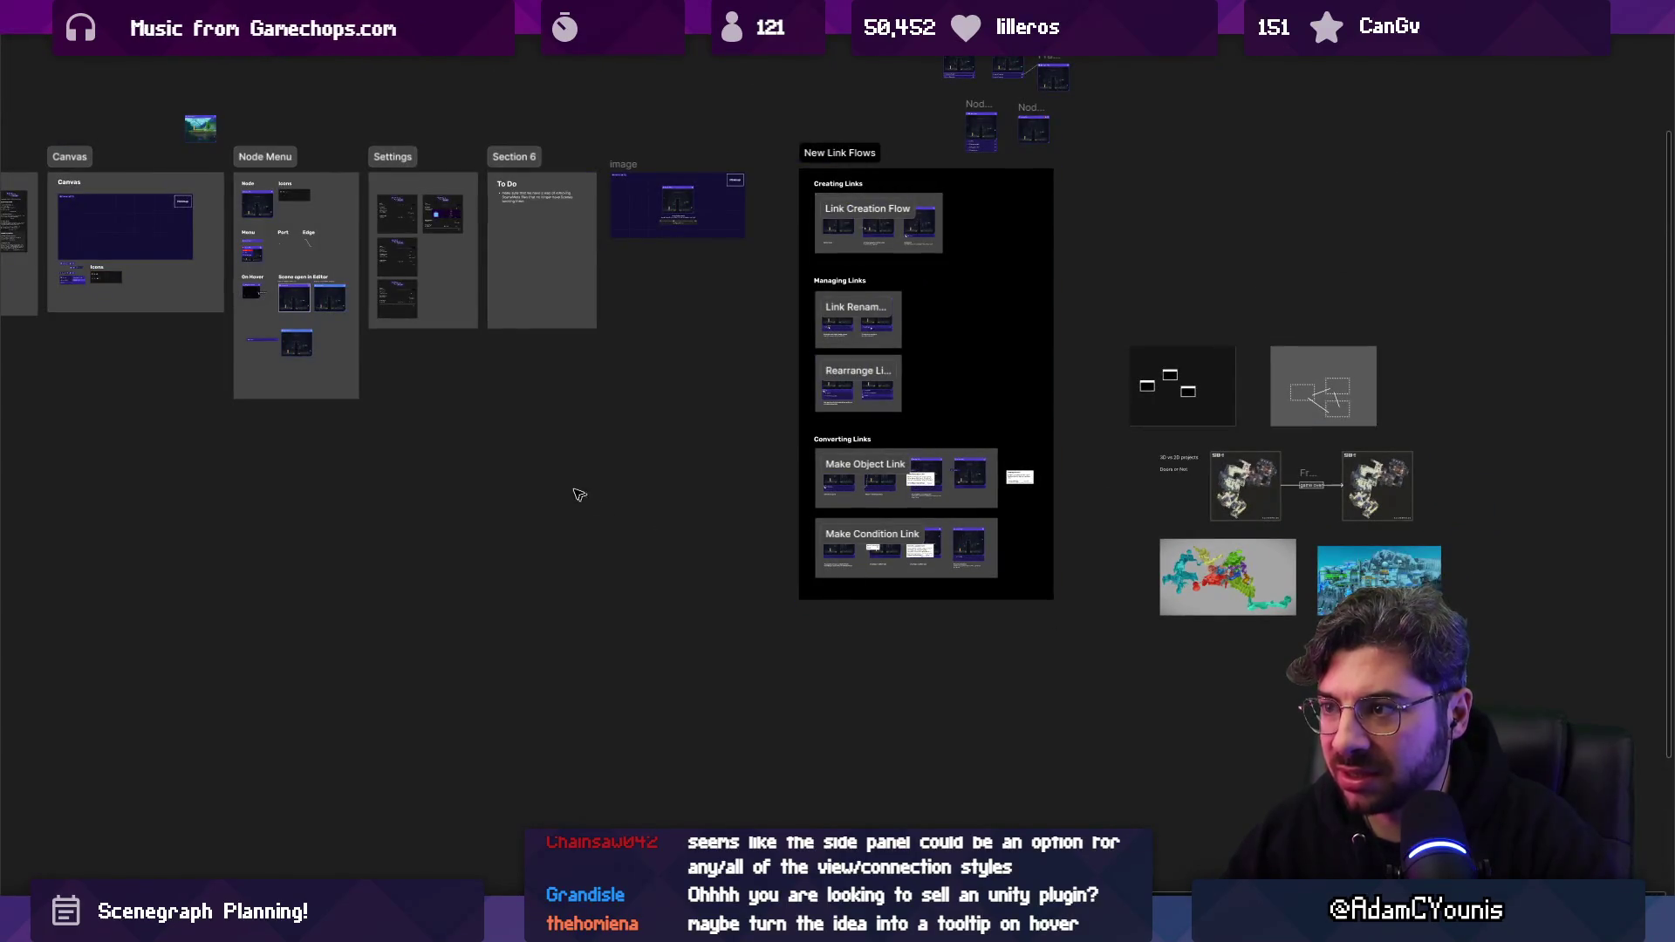
{"action": "scroll", "coordinate": [584, 498], "scroll_direction": "down", "scroll_amount": 5}
{"action": "scroll", "coordinate": [735, 535], "scroll_direction": "up", "scroll_amount": 5}
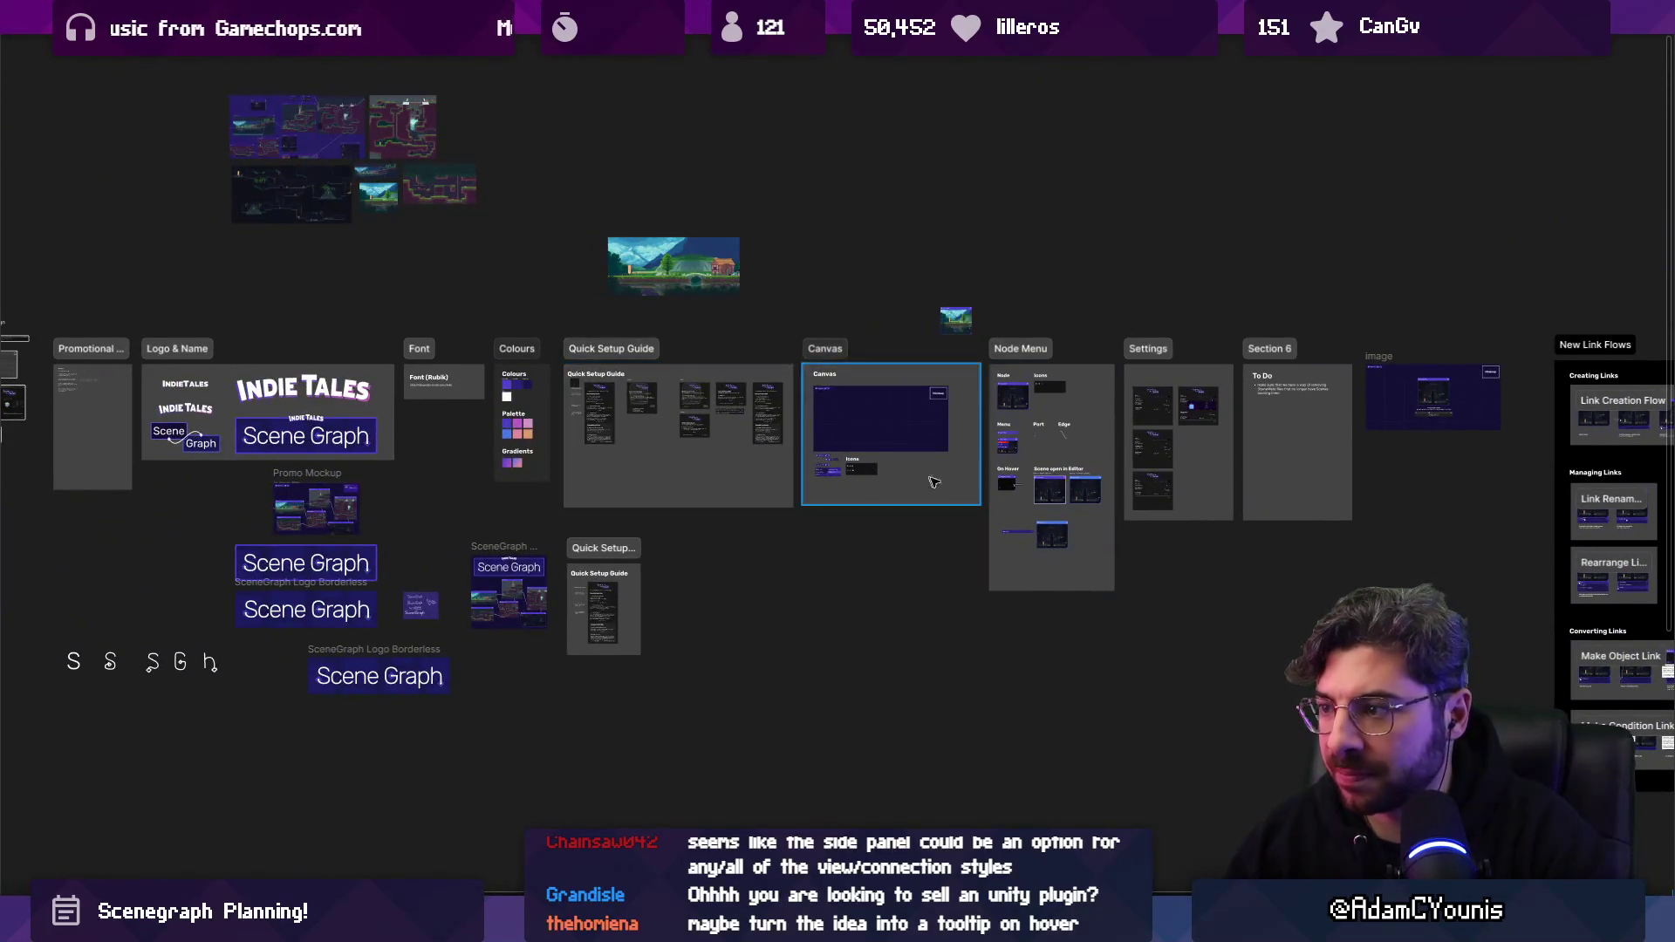
{"action": "scroll", "coordinate": [1239, 396], "scroll_direction": "up", "scroll_amount": 5}
{"action": "scroll", "coordinate": [1245, 396], "scroll_direction": "up", "scroll_amount": 5}
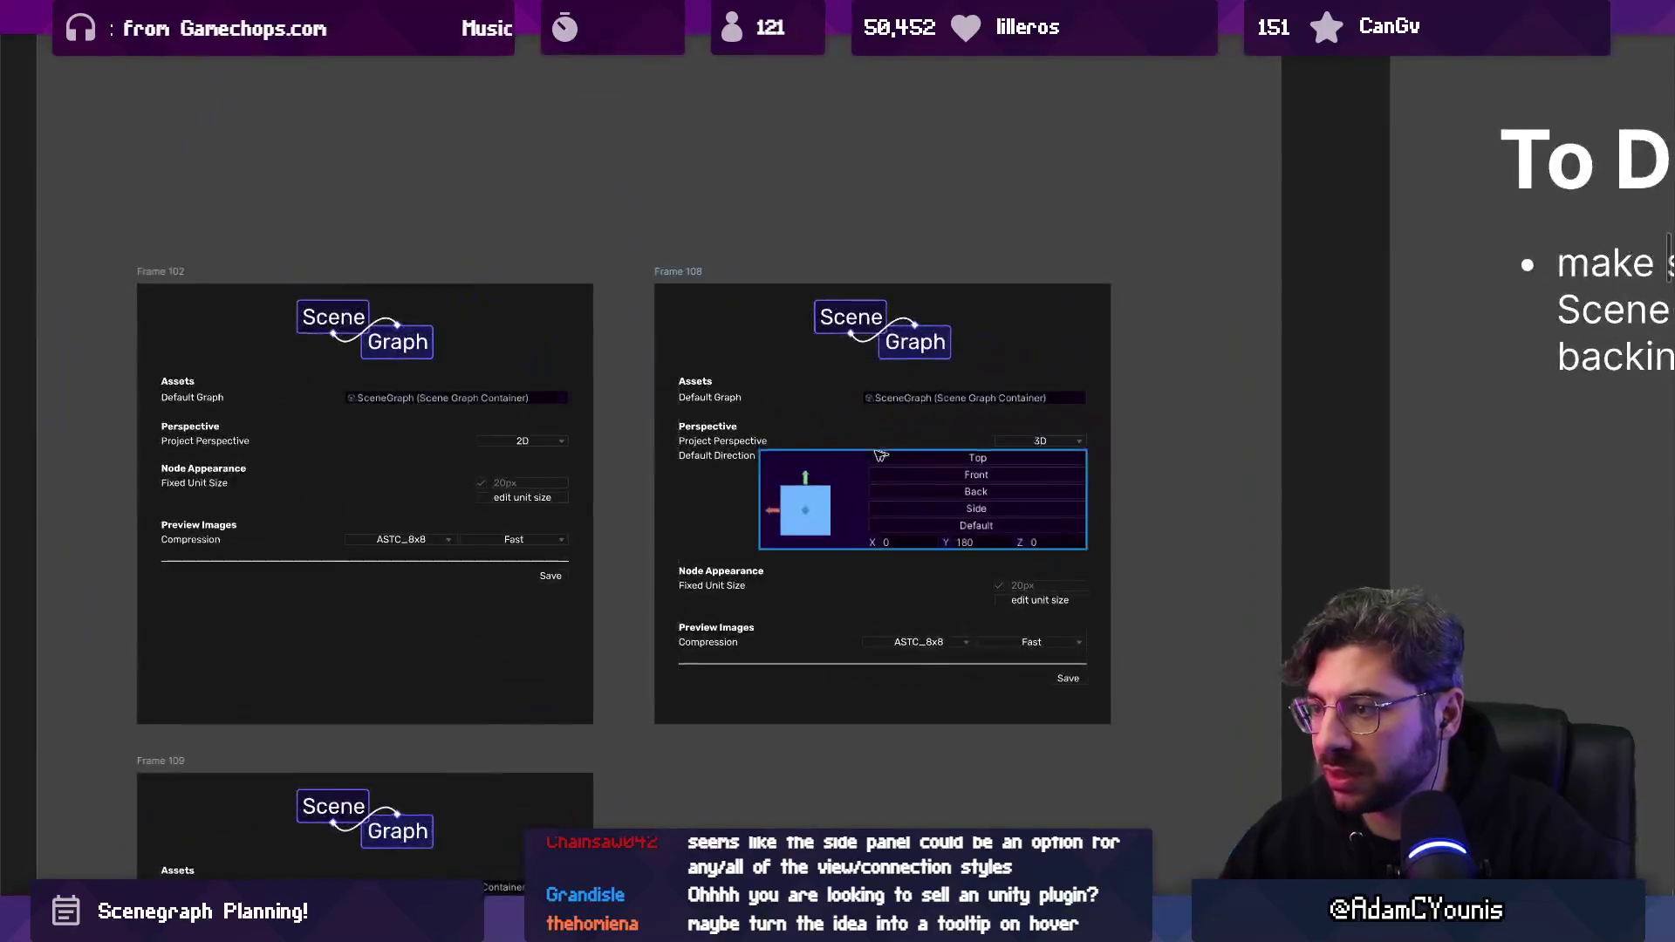
{"action": "key", "text": "alt+Tab"}
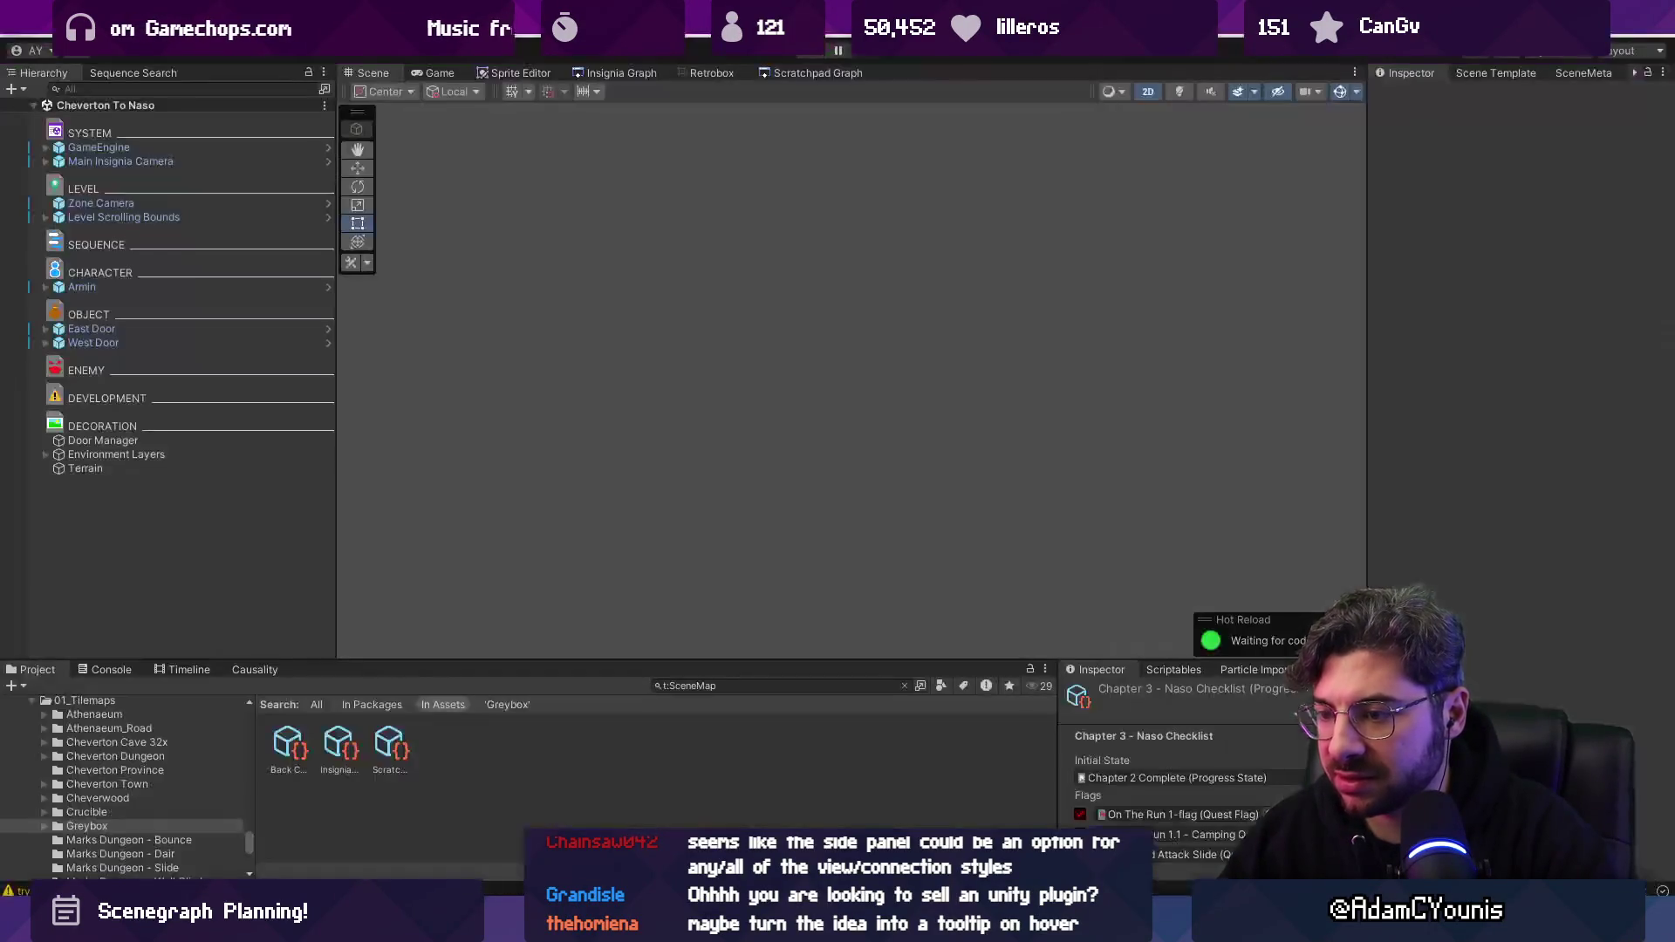
Open the Insignia Graph's Project Settings > Indie Tales page and toggle its Filter foldout.
{"action": "left_click", "coordinate": [629, 76]}
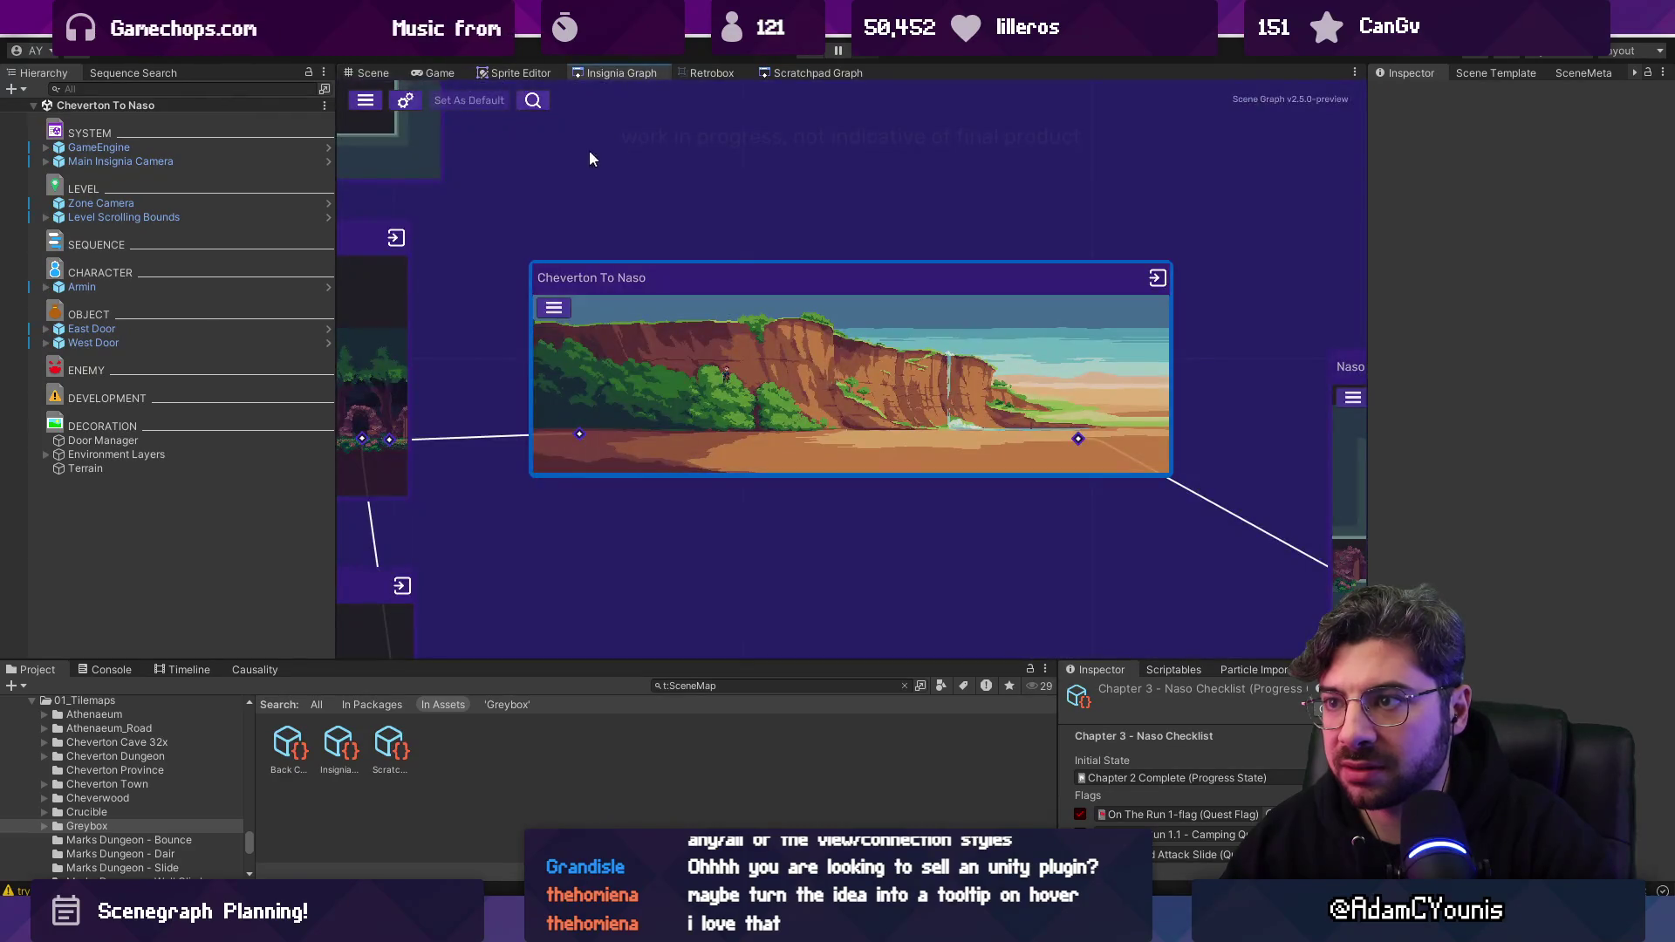
{"action": "left_click", "coordinate": [415, 102]}
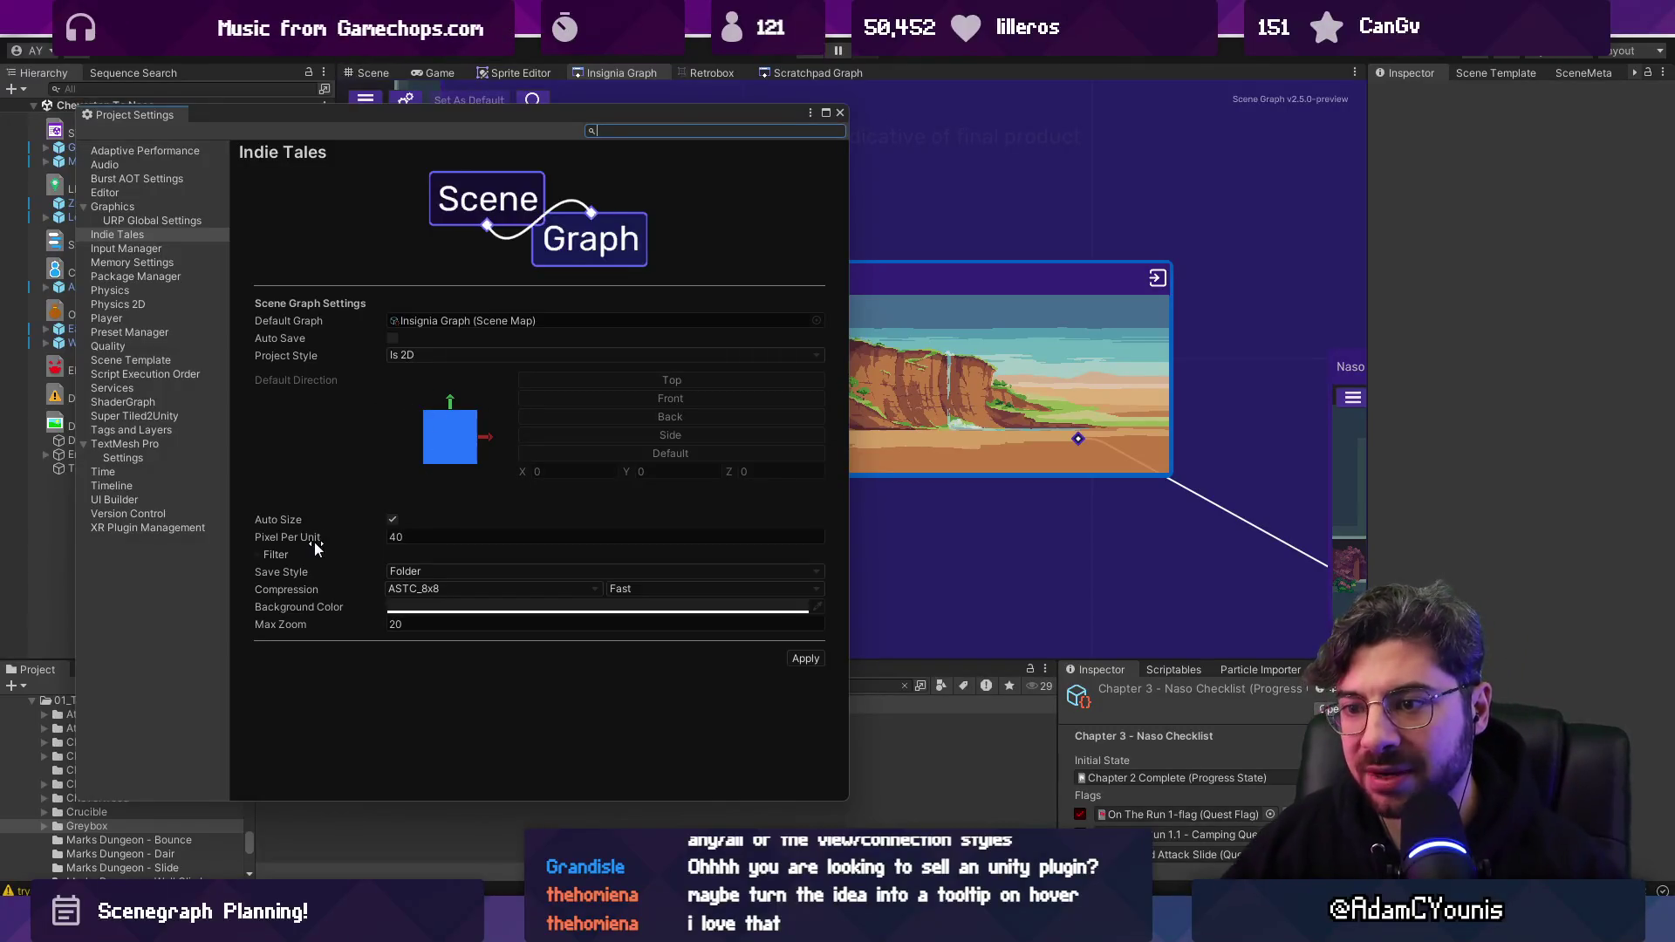
{"action": "left_click", "coordinate": [259, 554]}
{"action": "left_click", "coordinate": [259, 553]}
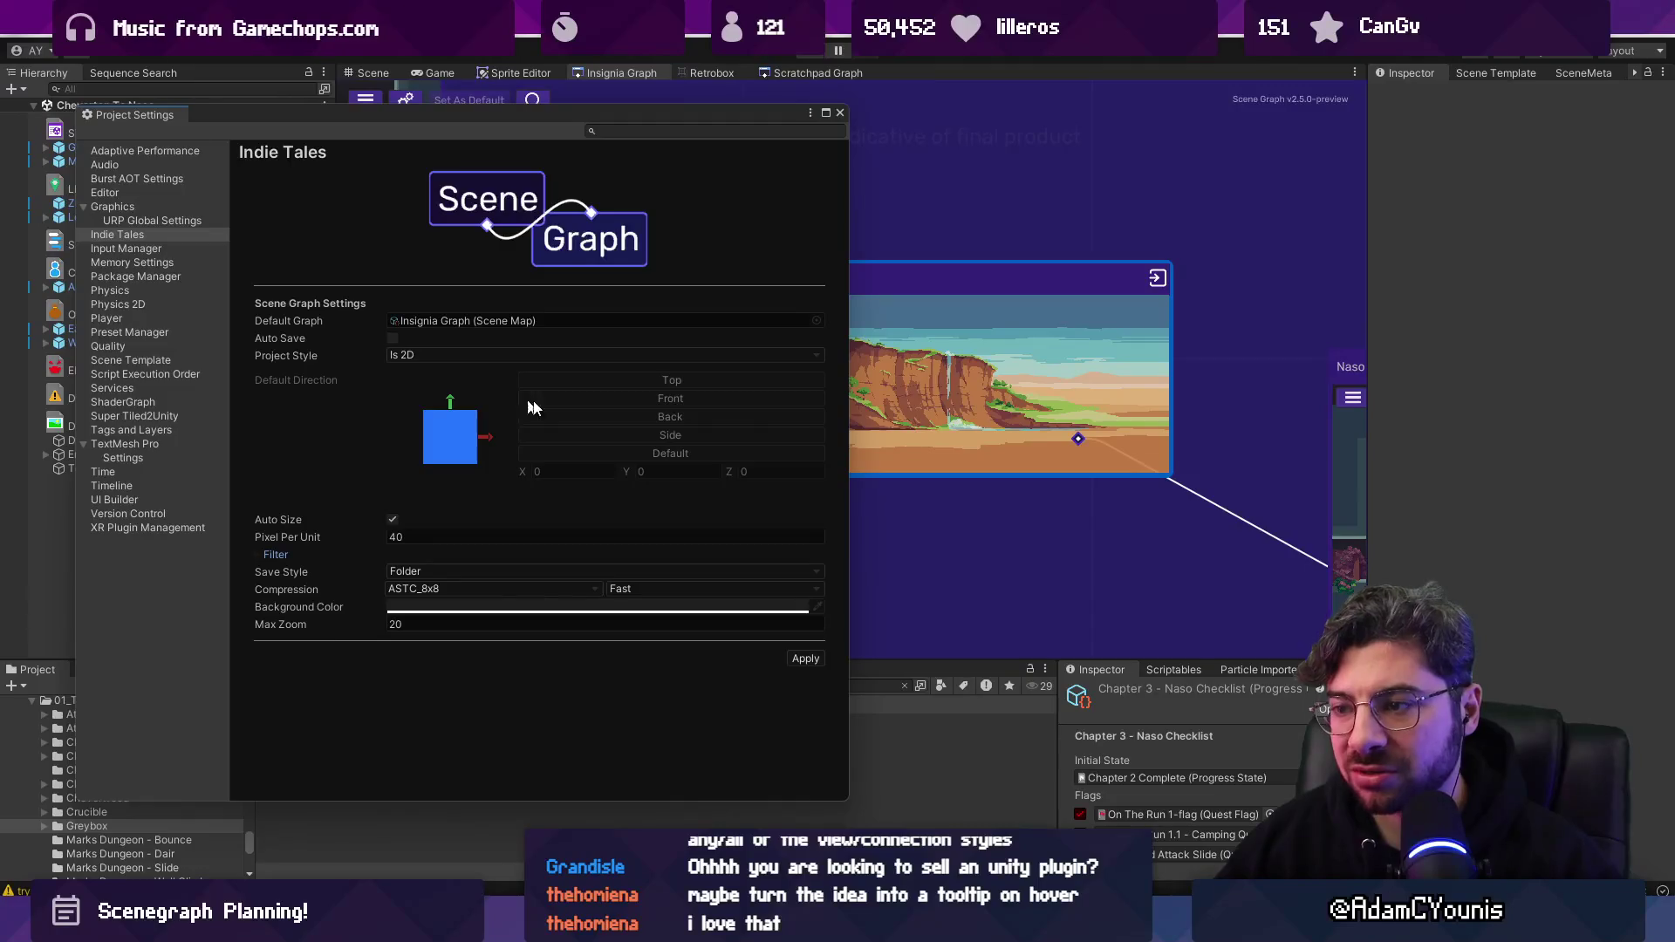
{"action": "key", "text": "alt+Tab"}
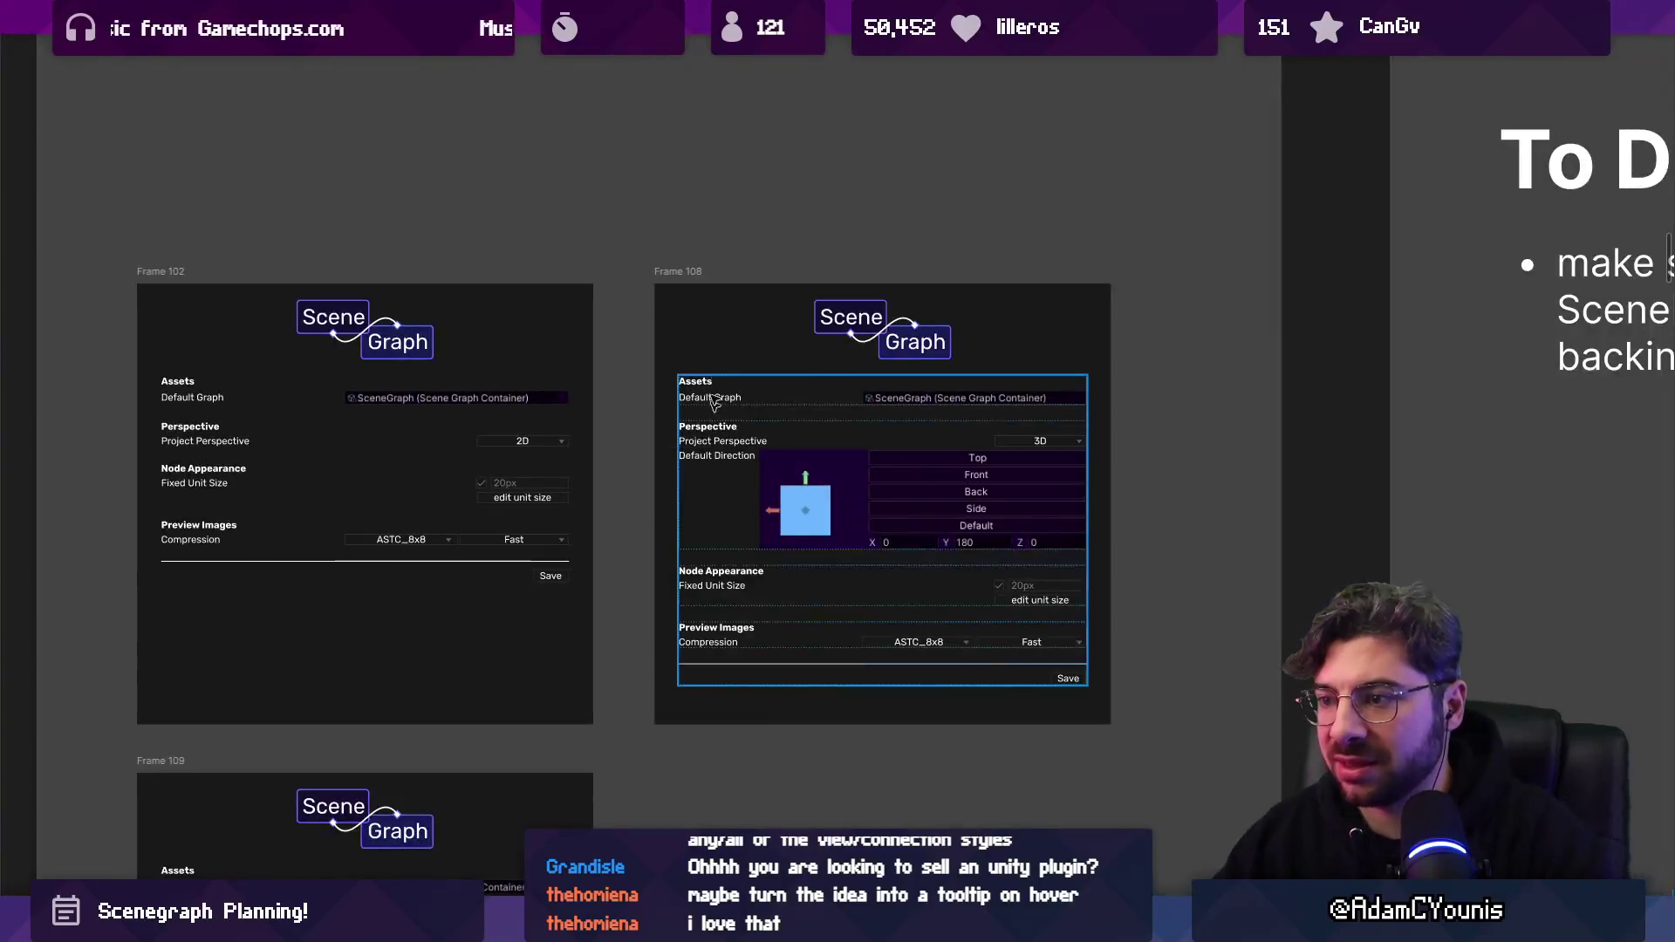
Drag the last frame of Make Condition Link out of the group.
{"action": "scroll", "coordinate": [803, 491], "scroll_direction": "down", "scroll_amount": 5}
{"action": "scroll", "coordinate": [803, 491], "scroll_direction": "down", "scroll_amount": 3}
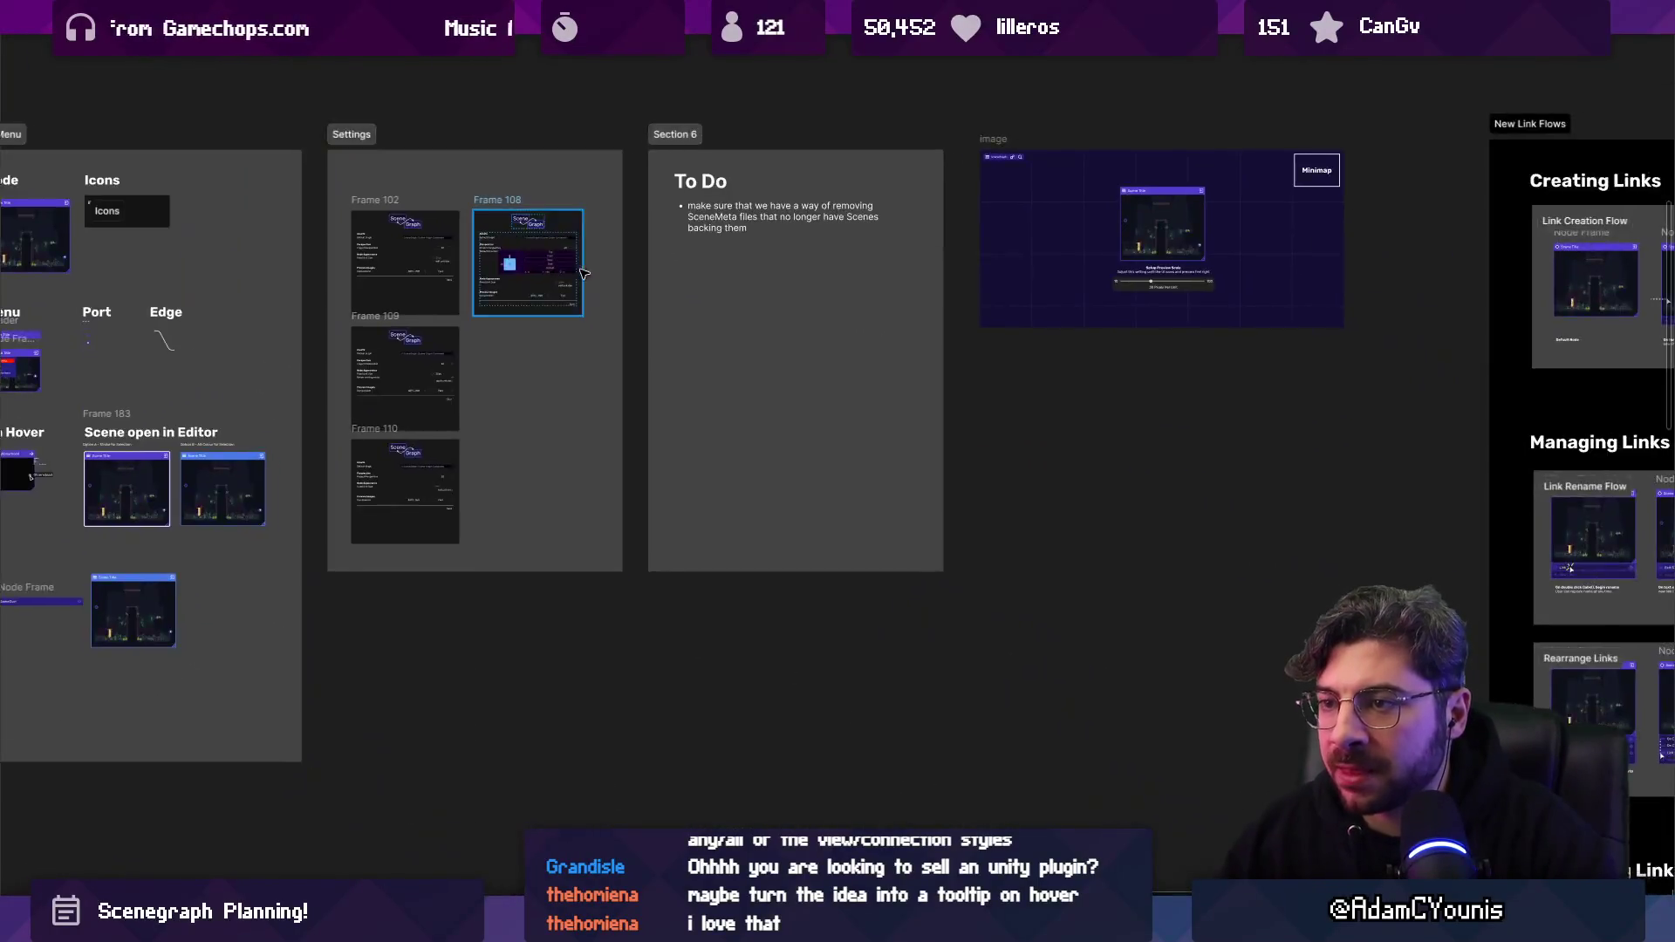
{"action": "scroll", "coordinate": [567, 290], "scroll_direction": "down", "scroll_amount": 3}
{"action": "scroll", "coordinate": [623, 389], "scroll_direction": "right", "scroll_amount": 10}
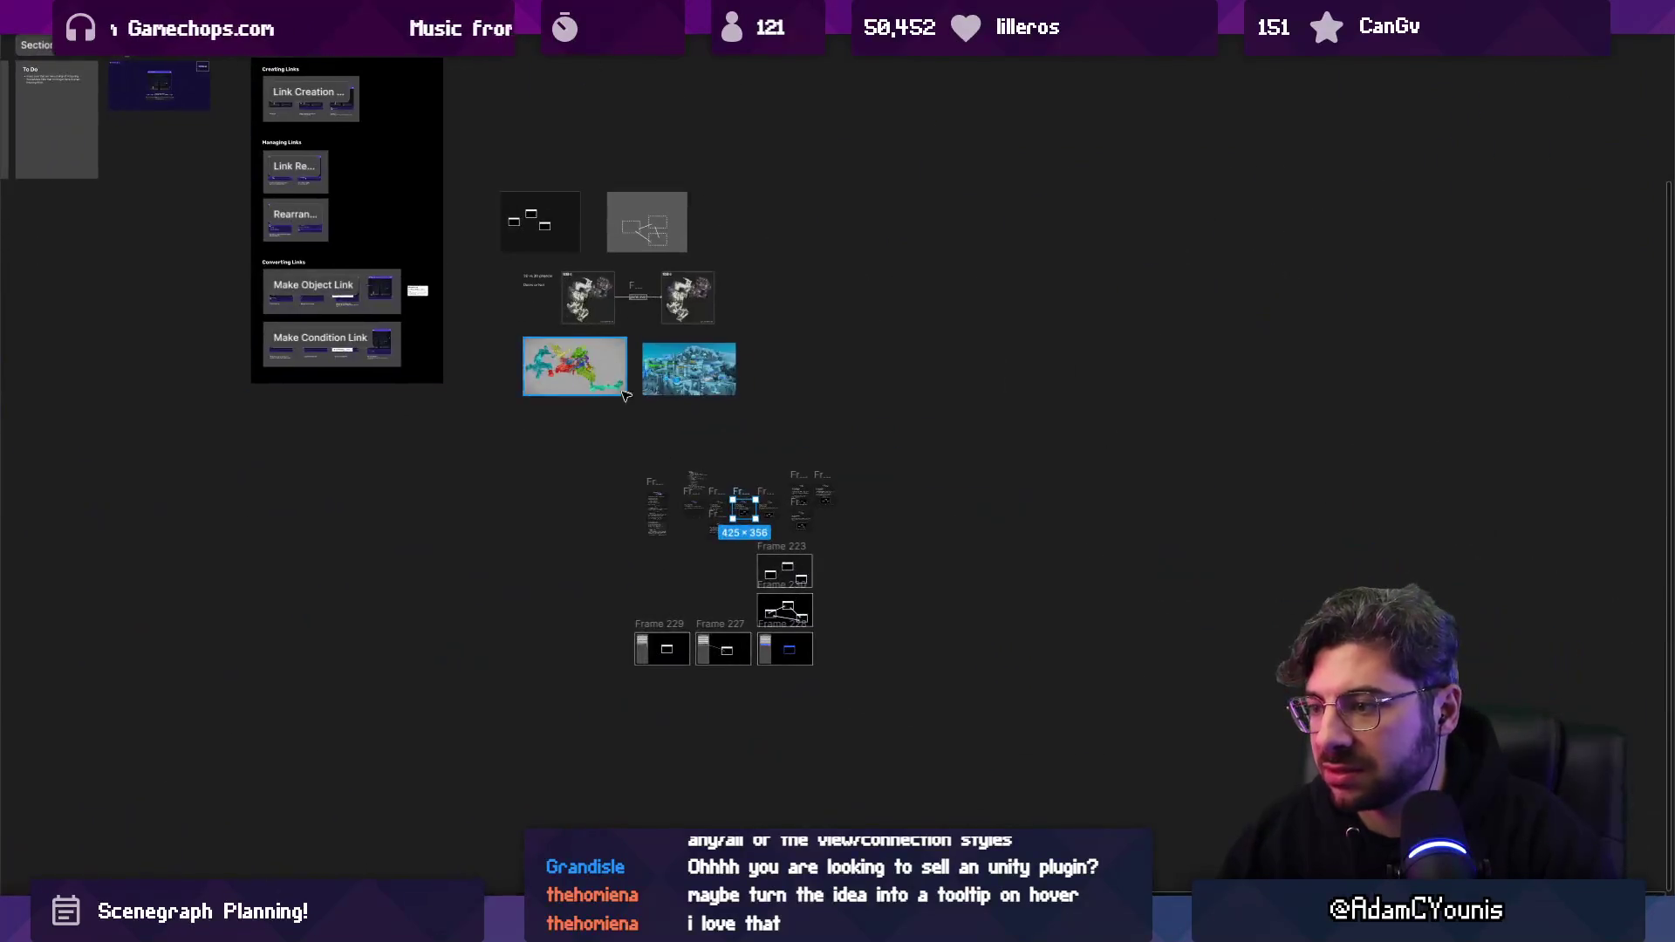
{"action": "scroll", "coordinate": [773, 625], "scroll_direction": "up", "scroll_amount": 3}
{"action": "scroll", "coordinate": [691, 410], "scroll_direction": "up", "scroll_amount": 3}
{"action": "scroll", "coordinate": [436, 262], "scroll_direction": "left", "scroll_amount": 3}
{"action": "left_click", "coordinate": [288, 249]}
{"action": "scroll", "coordinate": [218, 244], "scroll_direction": "up", "scroll_amount": 2}
{"action": "scroll", "coordinate": [218, 245], "scroll_direction": "left", "scroll_amount": 4}
{"action": "scroll", "coordinate": [554, 377], "scroll_direction": "up", "scroll_amount": 2}
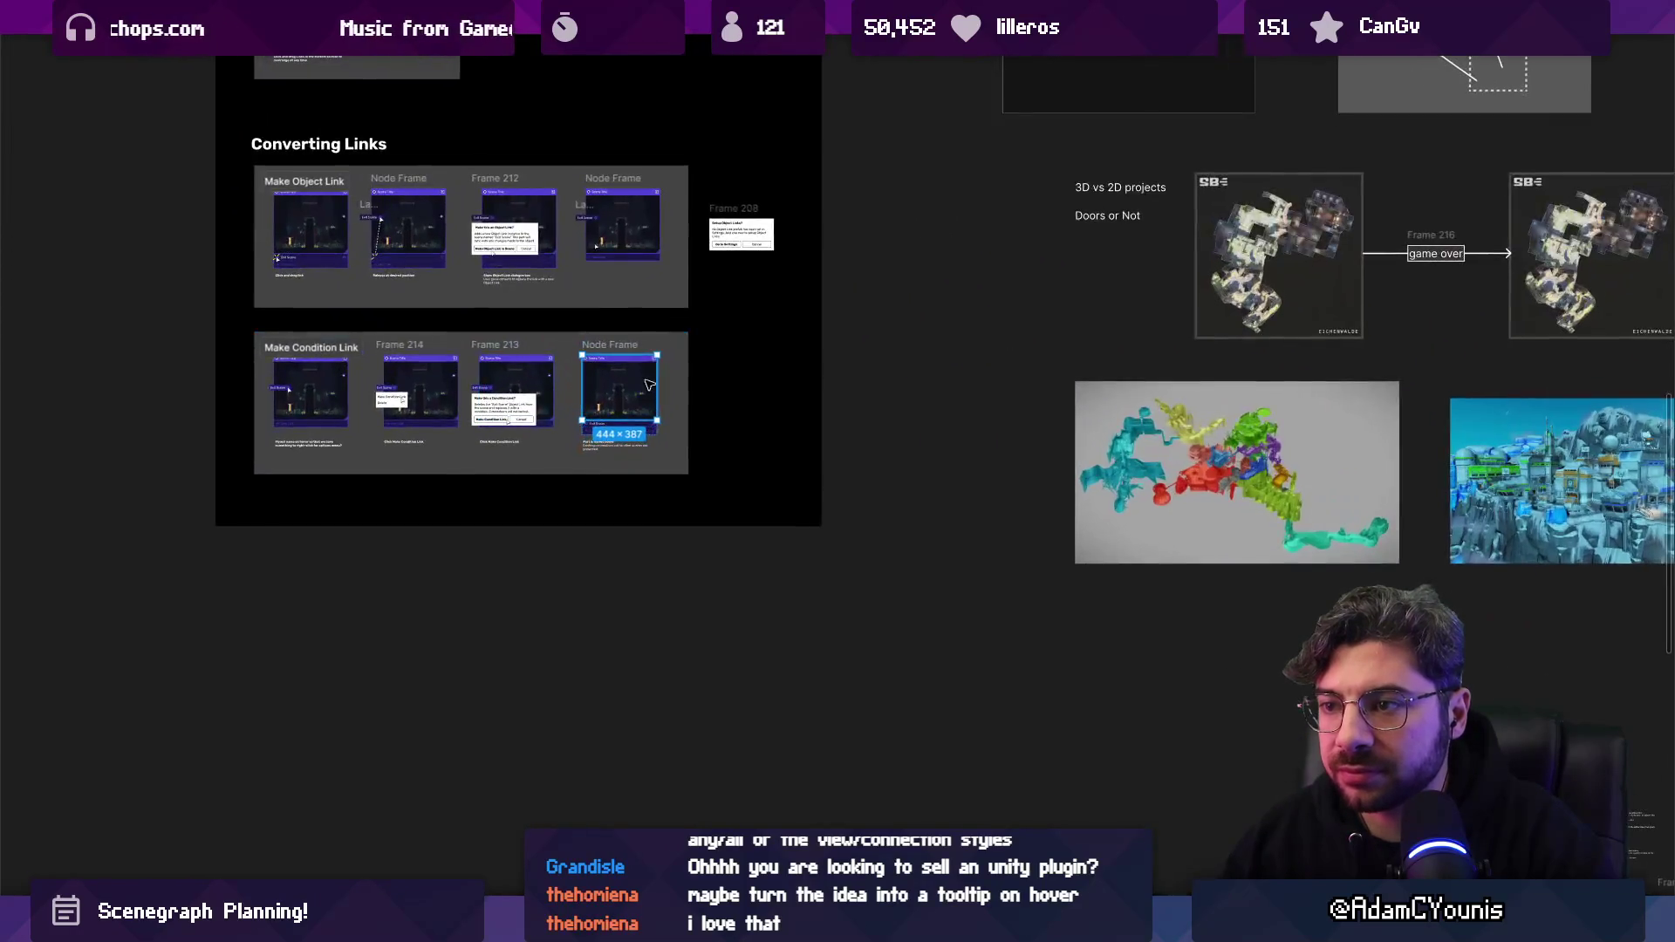
{"action": "scroll", "coordinate": [626, 379], "scroll_direction": "down", "scroll_amount": 4}
{"action": "mouse_move", "coordinate": [611, 387]}
{"action": "left_mouse_down"}
{"action": "mouse_move", "coordinate": [908, 489]}
{"action": "mouse_move", "coordinate": [1038, 392]}
{"action": "mouse_move", "coordinate": [826, 373]}
{"action": "left_mouse_up"}
Shrink Frame 231 to about 198 by 173, then undo its resize and move.
{"action": "scroll", "coordinate": [1039, 392], "scroll_direction": "down", "scroll_amount": 5}
{"action": "scroll", "coordinate": [838, 379], "scroll_direction": "up", "scroll_amount": 3}
{"action": "scroll", "coordinate": [827, 373], "scroll_direction": "up", "scroll_amount": 4}
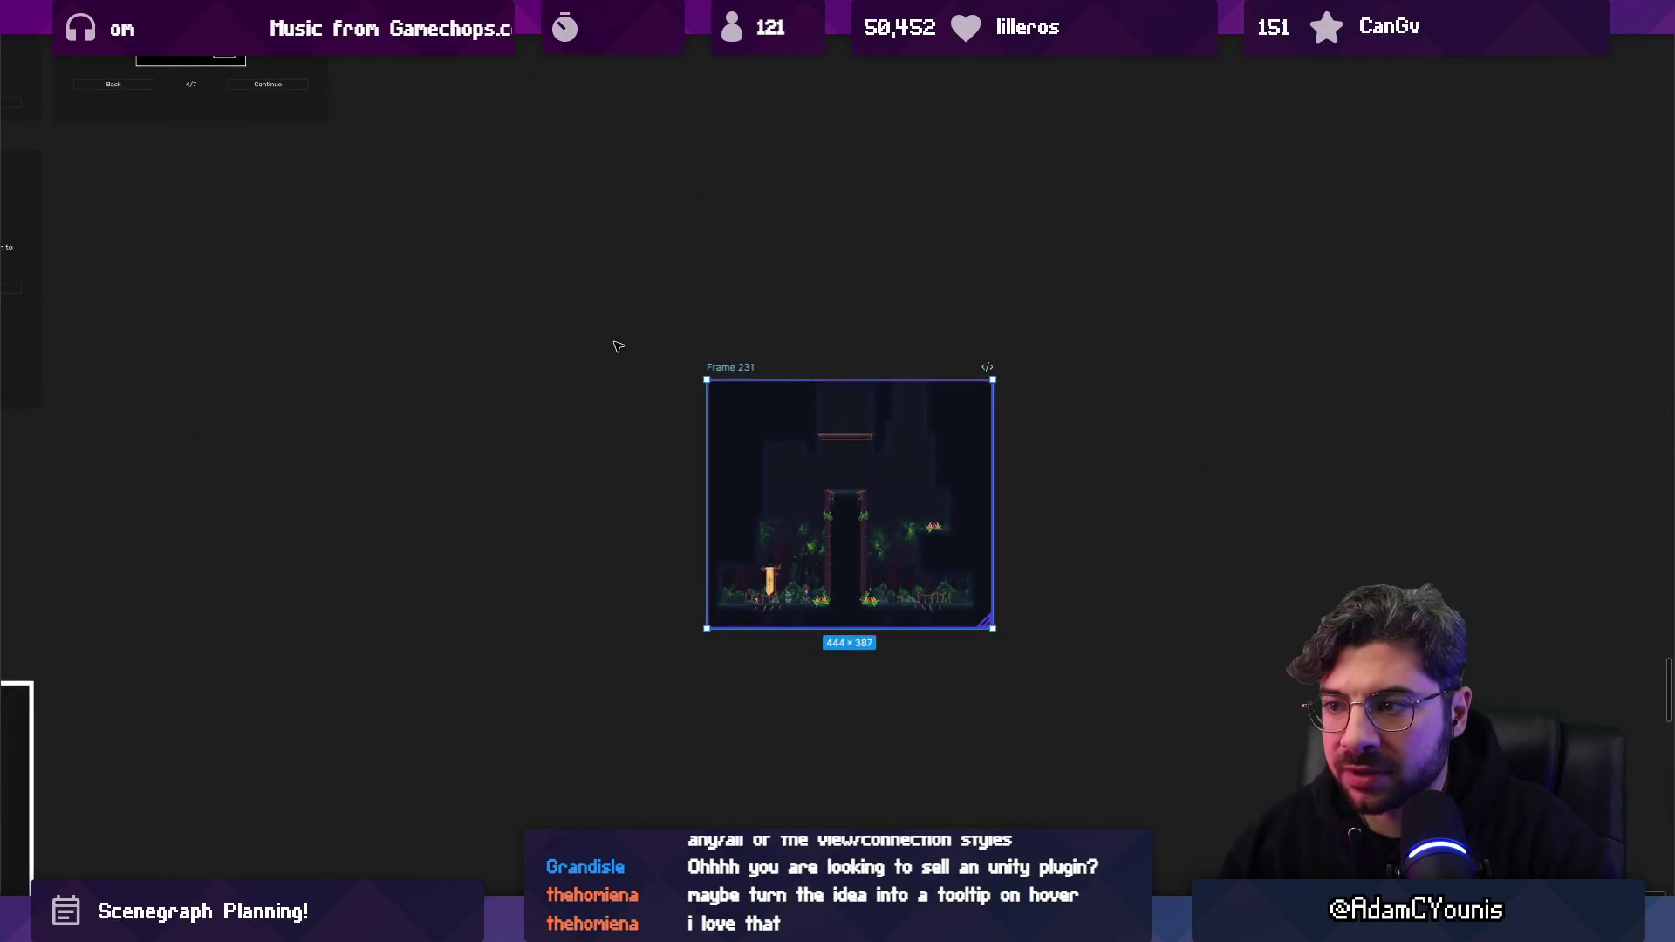
{"action": "scroll", "coordinate": [617, 343], "scroll_direction": "up", "scroll_amount": 2}
{"action": "scroll", "coordinate": [606, 396], "scroll_direction": "down", "scroll_amount": 2}
{"action": "left_click", "coordinate": [627, 431]}
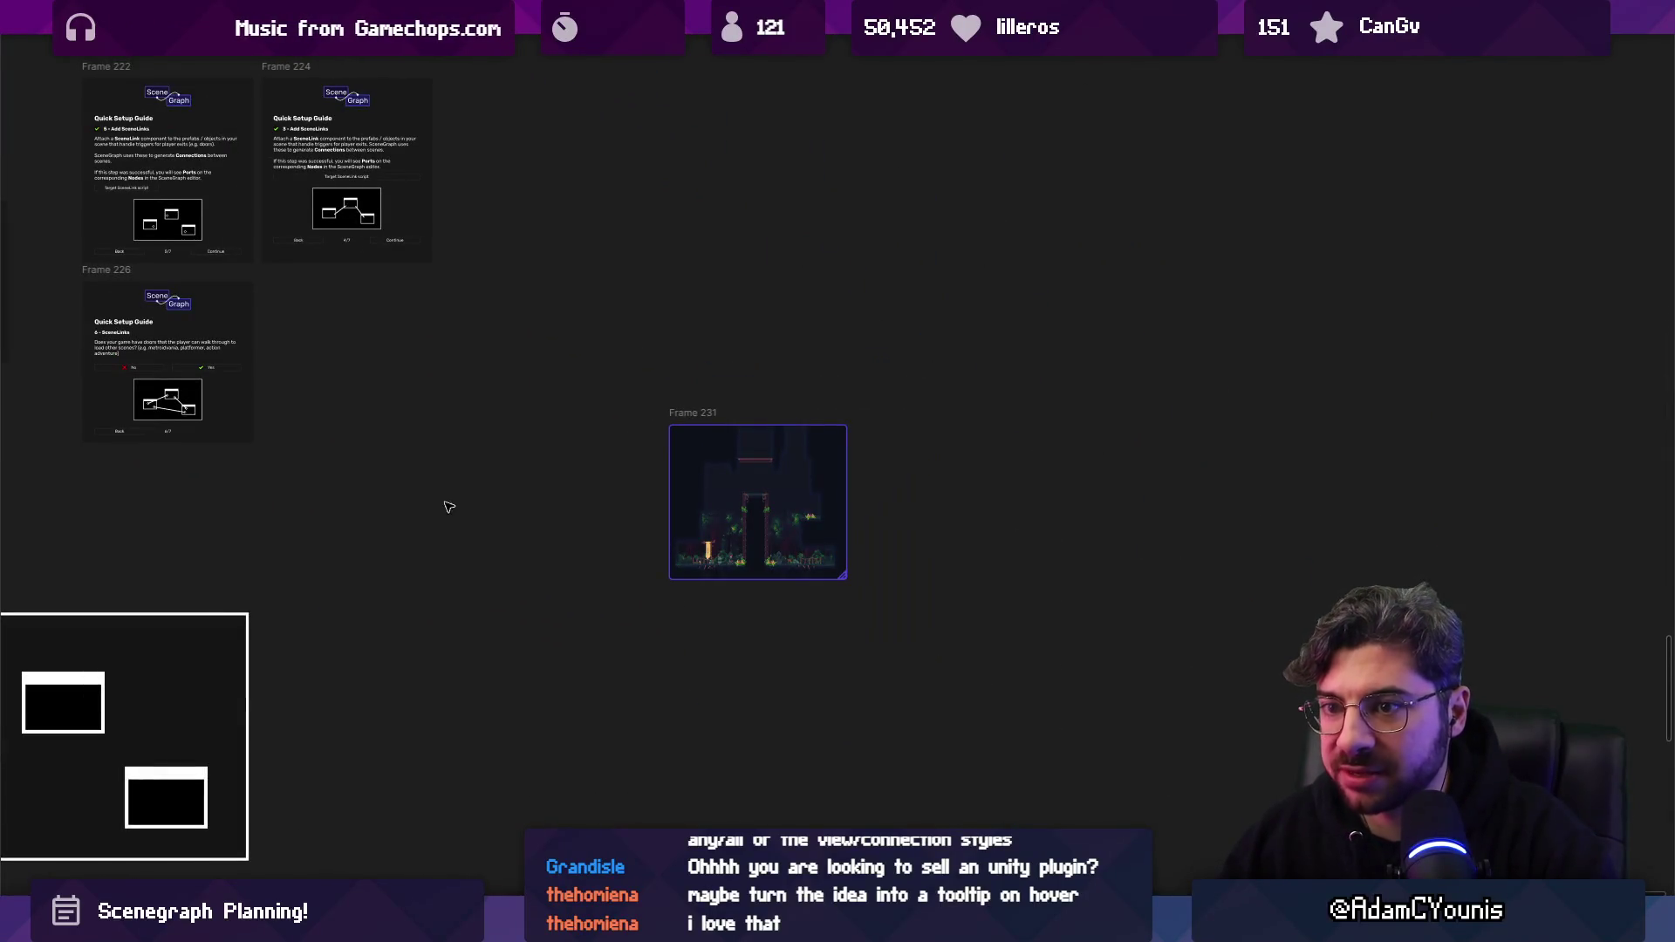
{"action": "left_click_drag", "start_coordinate": [847, 578], "coordinate": [746, 486]}
{"action": "scroll", "coordinate": [587, 456], "scroll_direction": "up", "scroll_amount": 3}
{"action": "scroll", "coordinate": [830, 588], "scroll_direction": "left", "scroll_amount": 2}
{"action": "scroll", "coordinate": [772, 556], "scroll_direction": "down", "scroll_amount": 5}
{"action": "key", "text": "ctrl+z"}
{"action": "key", "text": "ctrl+z"}
Drag the first Make Condition Link frame out of the docs, then undo the move.
{"action": "scroll", "coordinate": [559, 367], "scroll_direction": "up", "scroll_amount": 6}
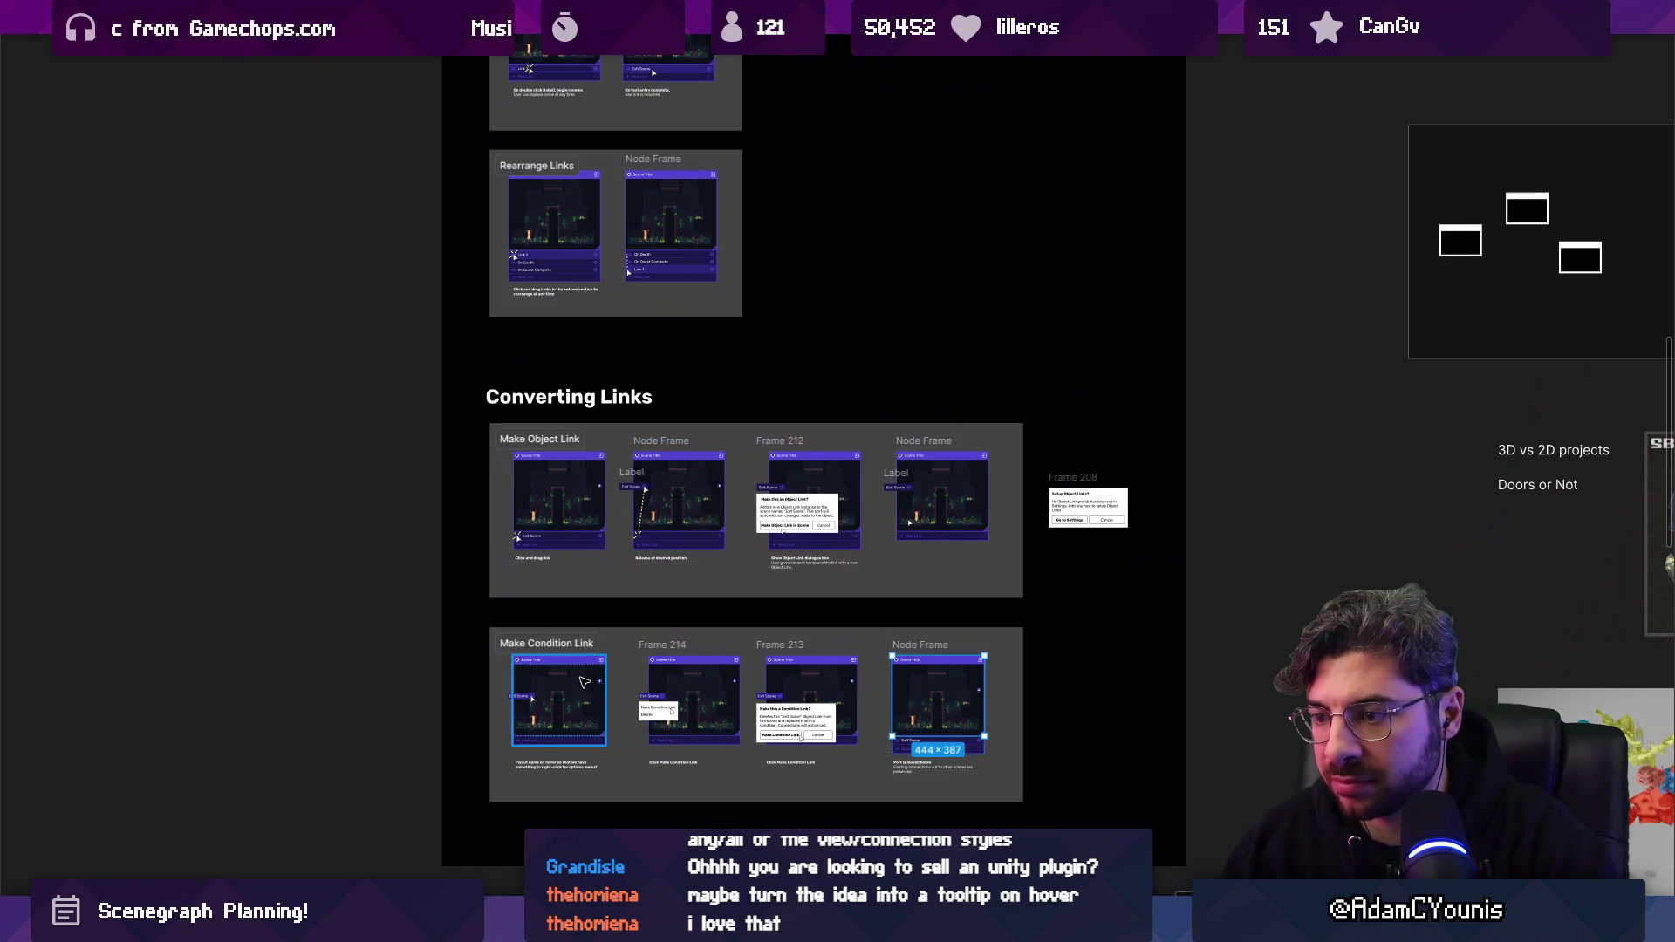
{"action": "left_click", "coordinate": [576, 693]}
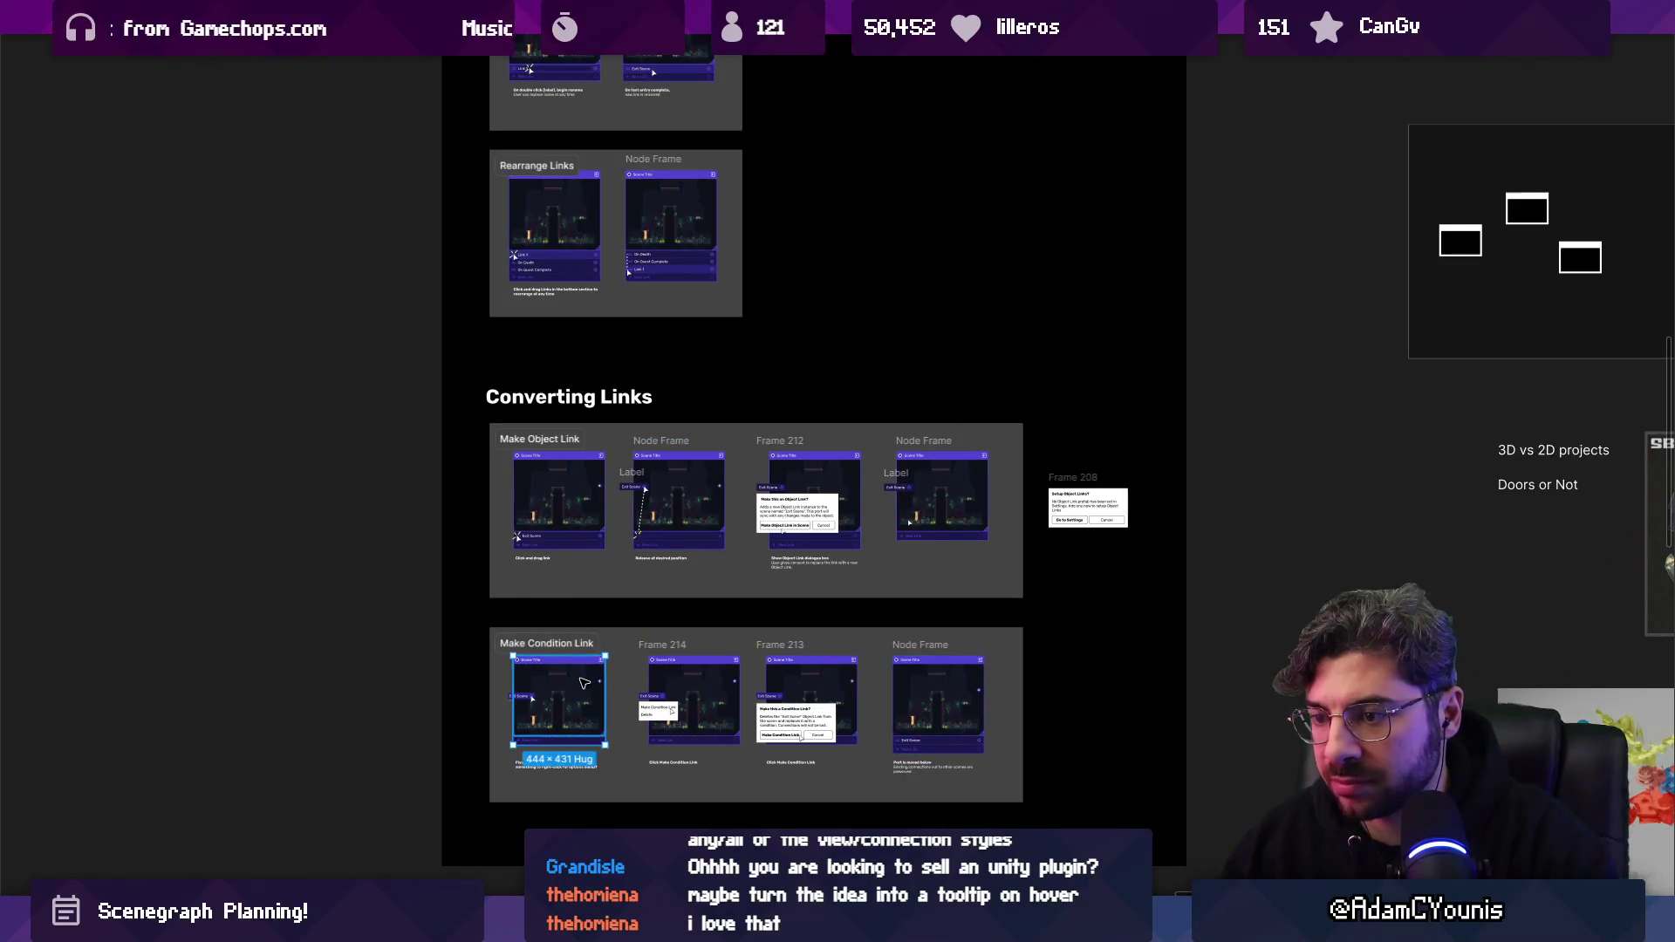
{"action": "scroll", "coordinate": [580, 689], "scroll_direction": "down", "scroll_amount": 5}
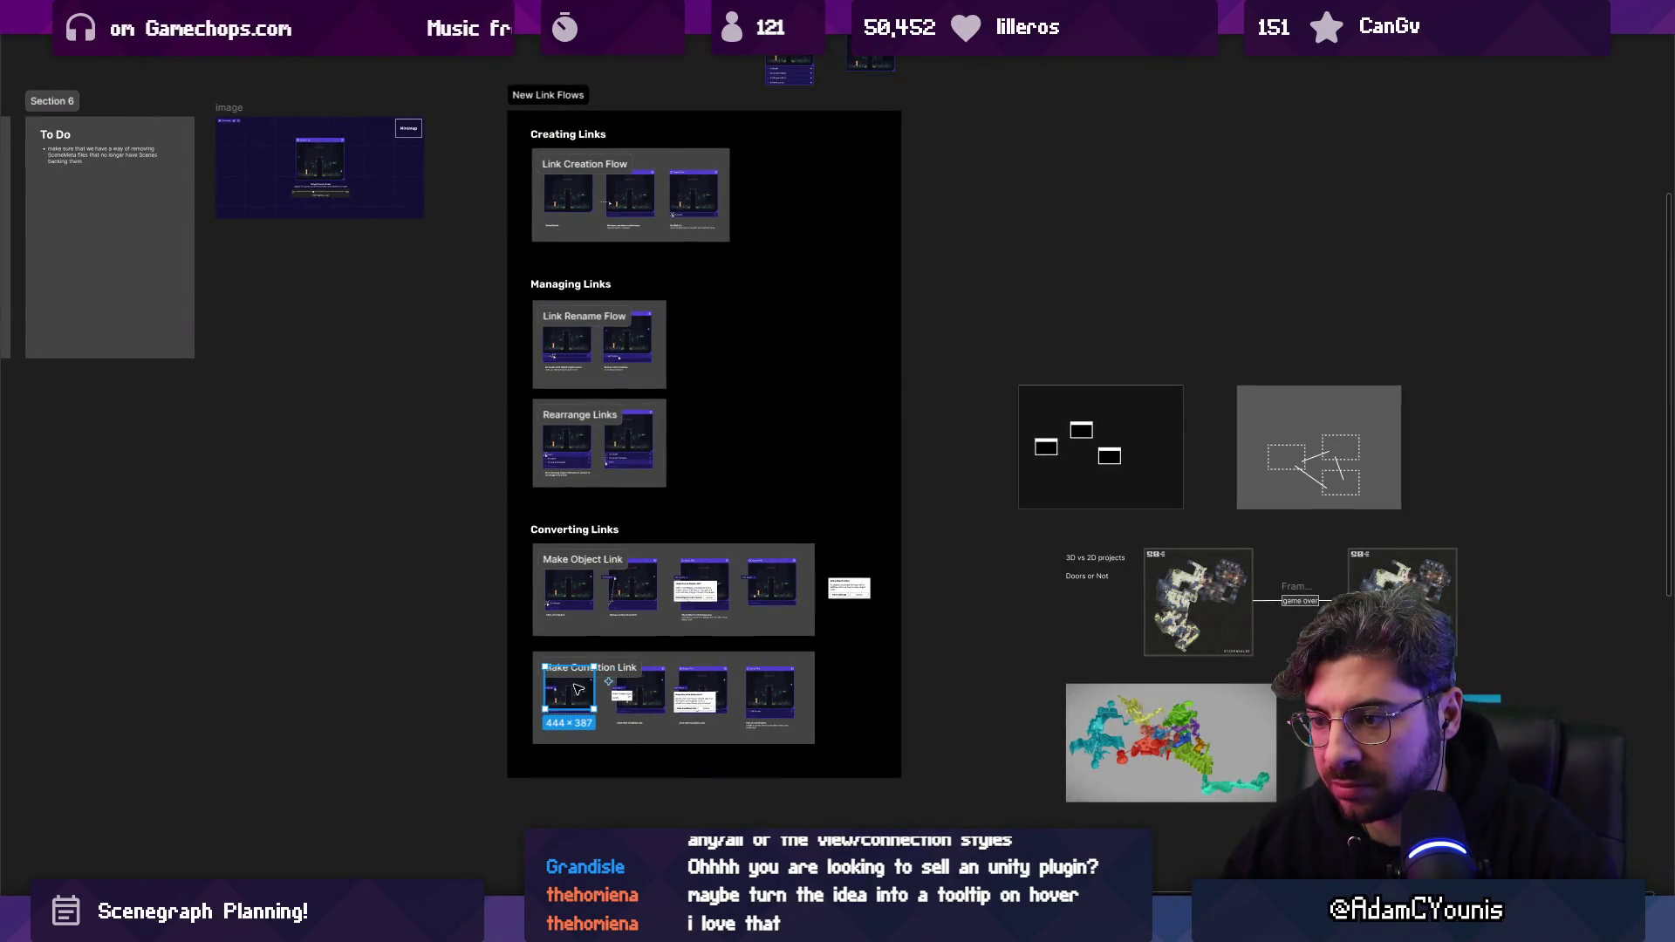
{"action": "scroll", "coordinate": [1073, 511], "scroll_direction": "down", "scroll_amount": 3}
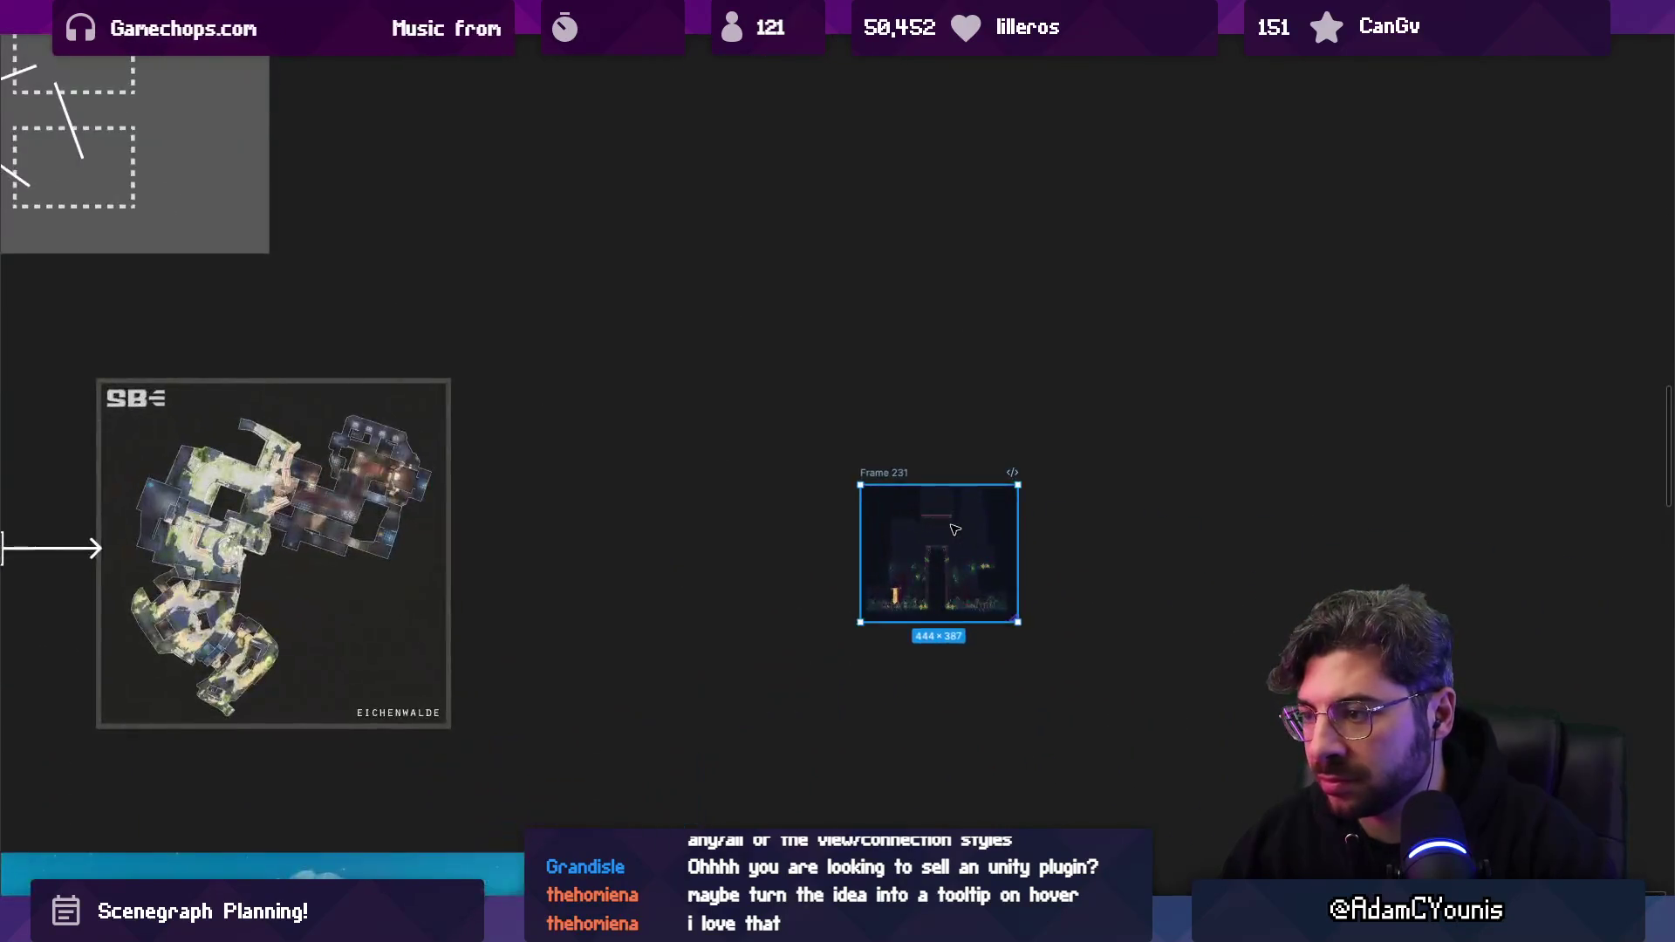
{"action": "scroll", "coordinate": [457, 362], "scroll_direction": "up", "scroll_amount": 5}
{"action": "scroll", "coordinate": [457, 515], "scroll_direction": "down", "scroll_amount": 2}
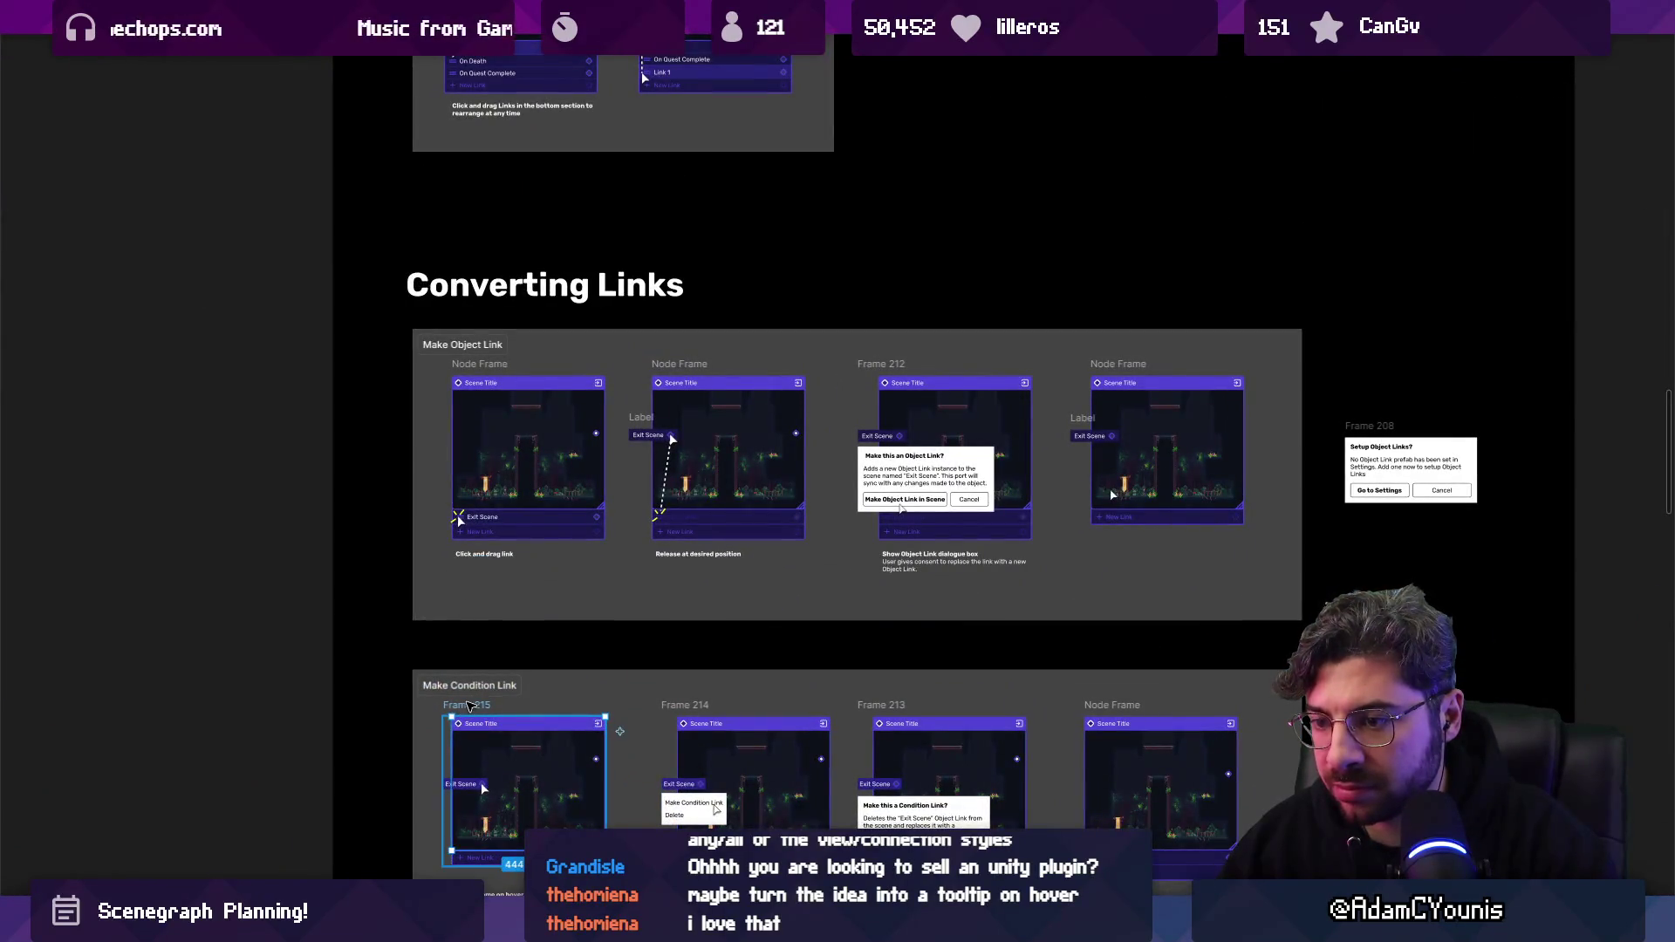
{"action": "scroll", "coordinate": [489, 696], "scroll_direction": "down", "scroll_amount": 3}
{"action": "scroll", "coordinate": [490, 697], "scroll_direction": "down", "scroll_amount": 3}
{"action": "left_click_drag", "start_coordinate": [503, 698], "coordinate": [1148, 752]}
{"action": "scroll", "coordinate": [1147, 752], "scroll_direction": "up", "scroll_amount": 5}
{"action": "key", "text": "ctrl+z"}
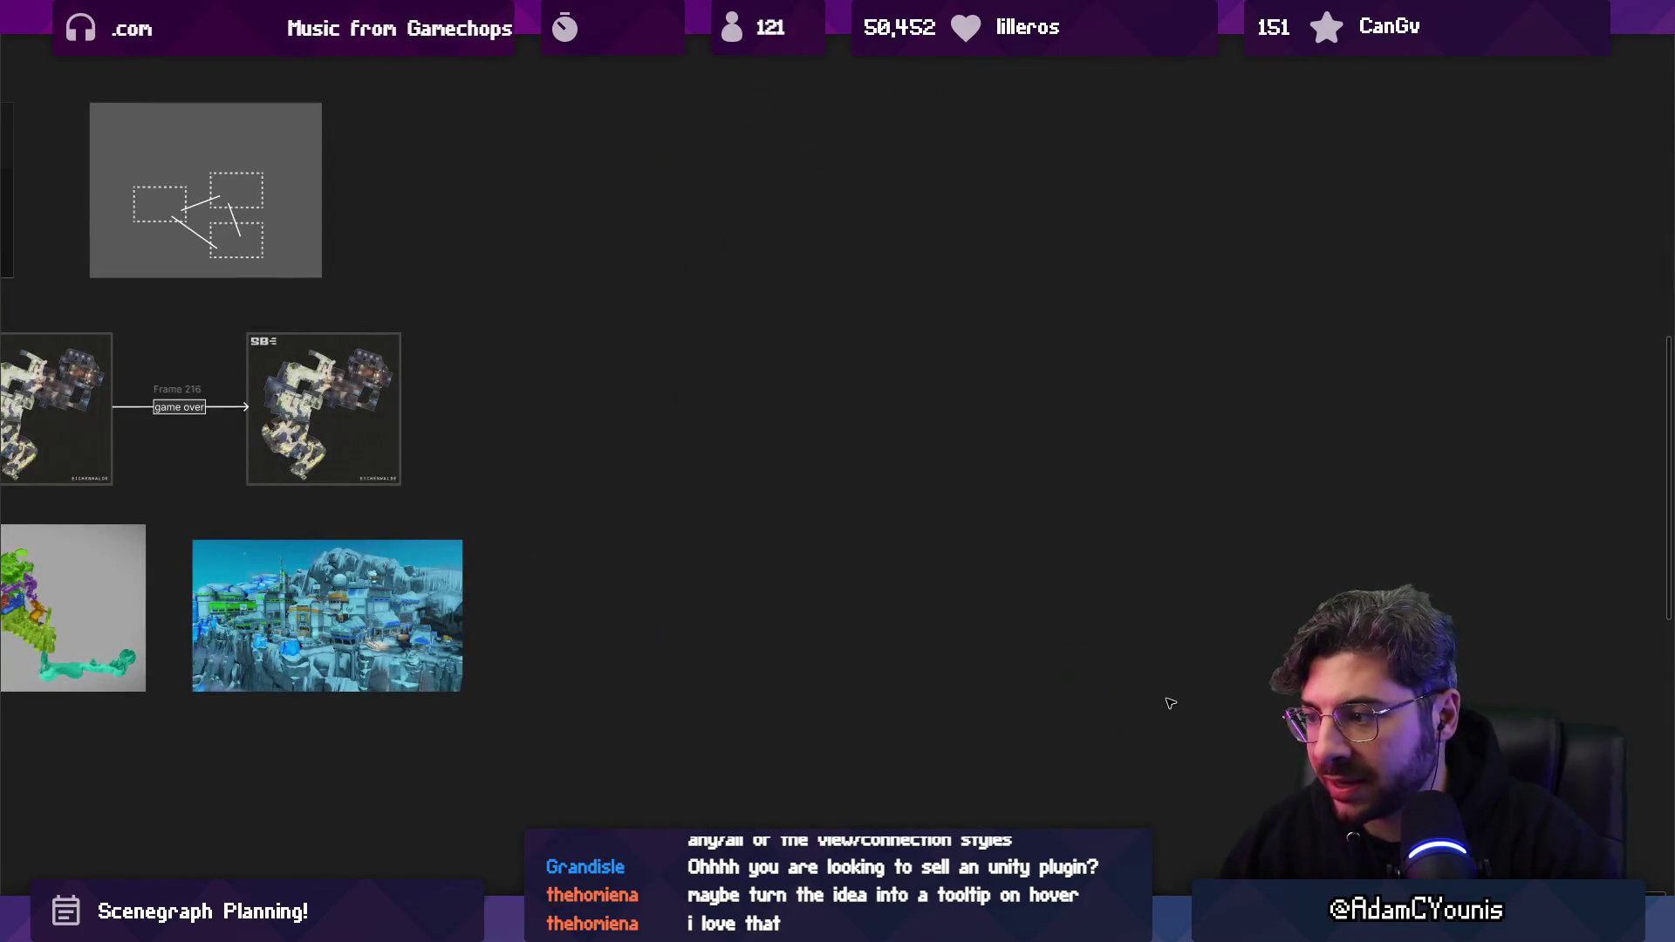
Pan the canvas over to the To Do notes and scene preview mockup.
{"action": "scroll", "coordinate": [1168, 700], "scroll_direction": "down", "scroll_amount": 3}
{"action": "scroll", "coordinate": [984, 375], "scroll_direction": "up", "scroll_amount": 3}
{"action": "scroll", "coordinate": [984, 375], "scroll_direction": "up", "scroll_amount": 2}
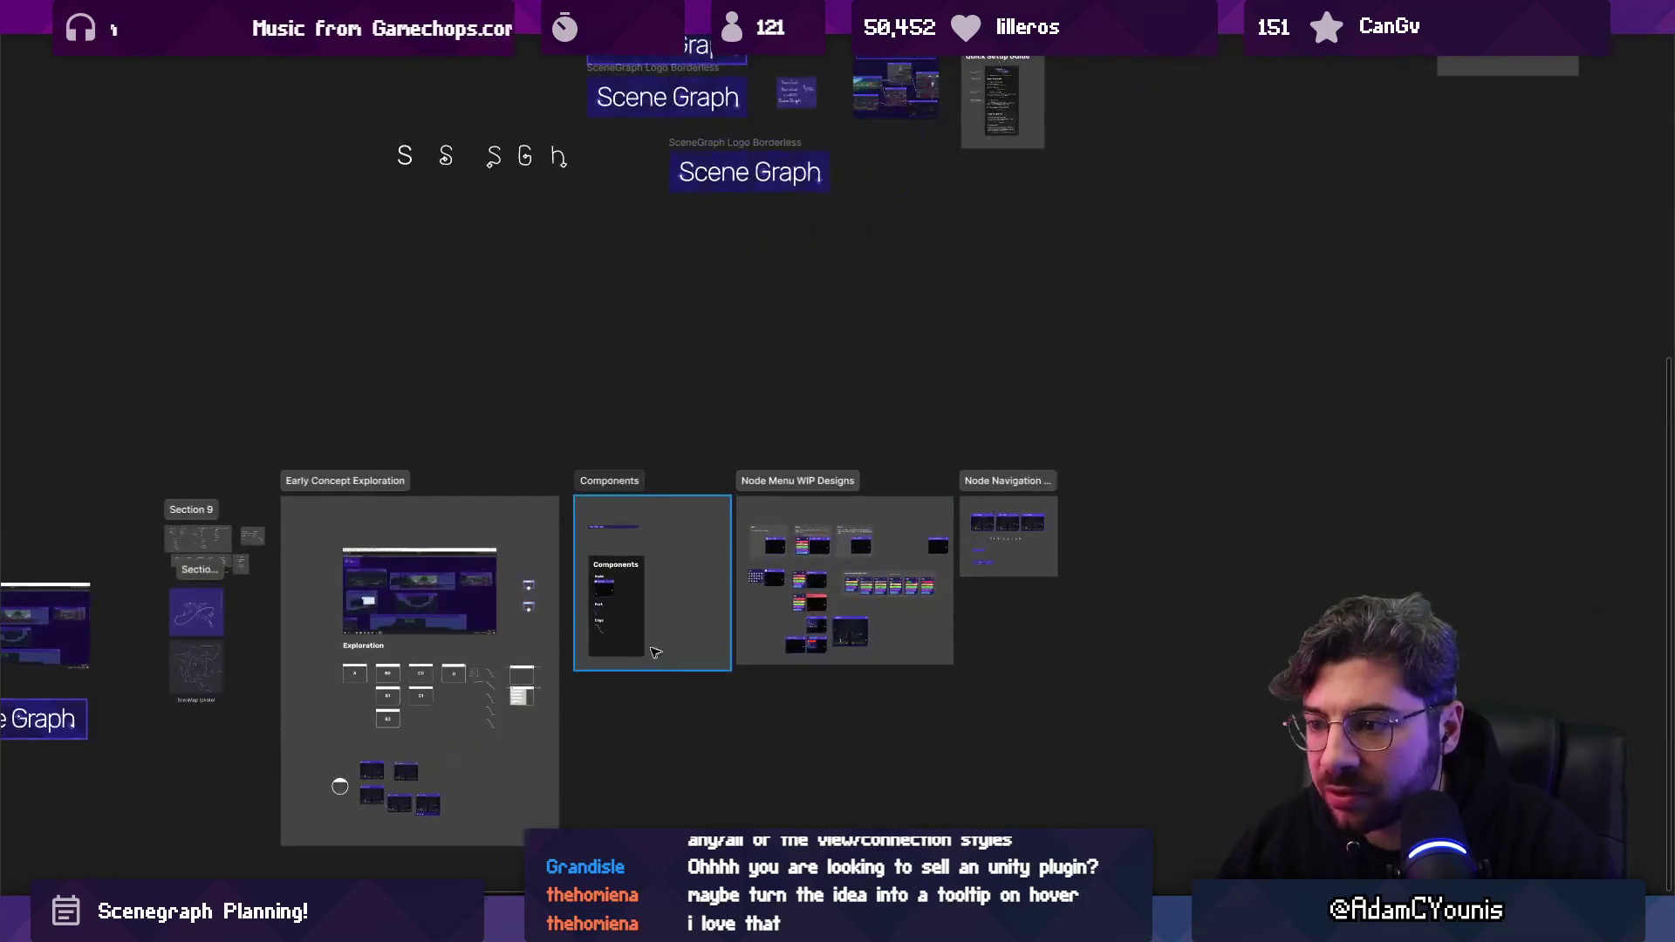
{"action": "scroll", "coordinate": [984, 375], "scroll_direction": "left", "scroll_amount": 5}
{"action": "scroll", "coordinate": [1134, 436], "scroll_direction": "up", "scroll_amount": 5}
{"action": "scroll", "coordinate": [1237, 484], "scroll_direction": "up", "scroll_amount": 3}
{"action": "scroll", "coordinate": [1237, 484], "scroll_direction": "right", "scroll_amount": 10}
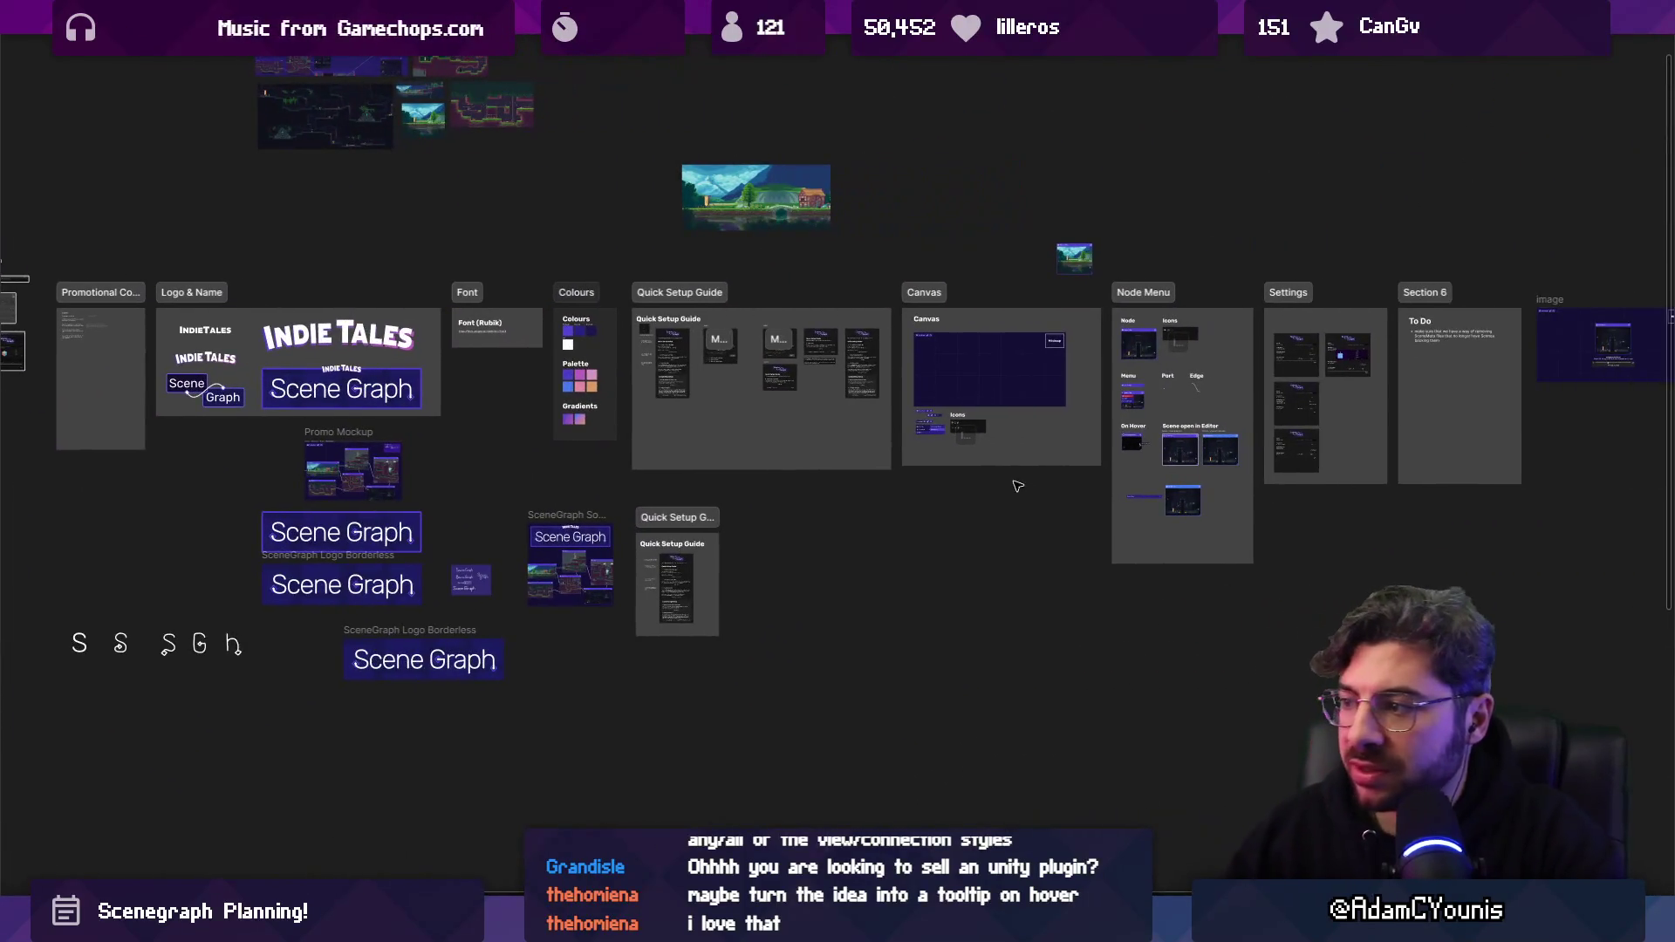
{"action": "scroll", "coordinate": [992, 397], "scroll_direction": "up", "scroll_amount": 5}
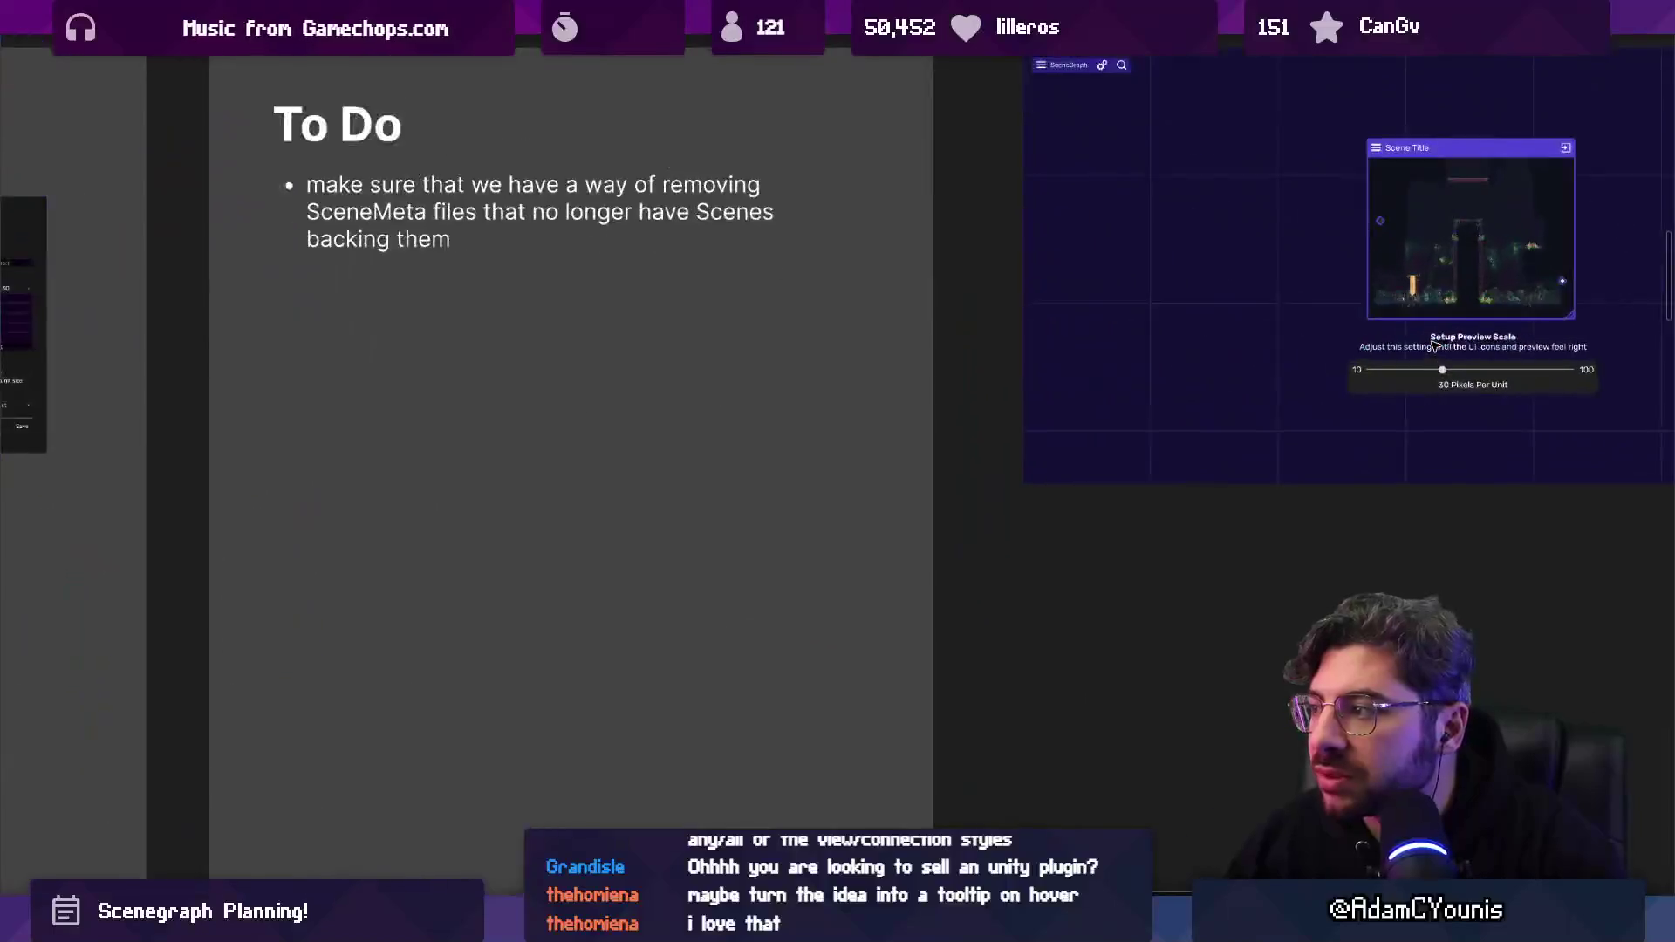
{"action": "scroll", "coordinate": [576, 419], "scroll_direction": "right", "scroll_amount": 15}
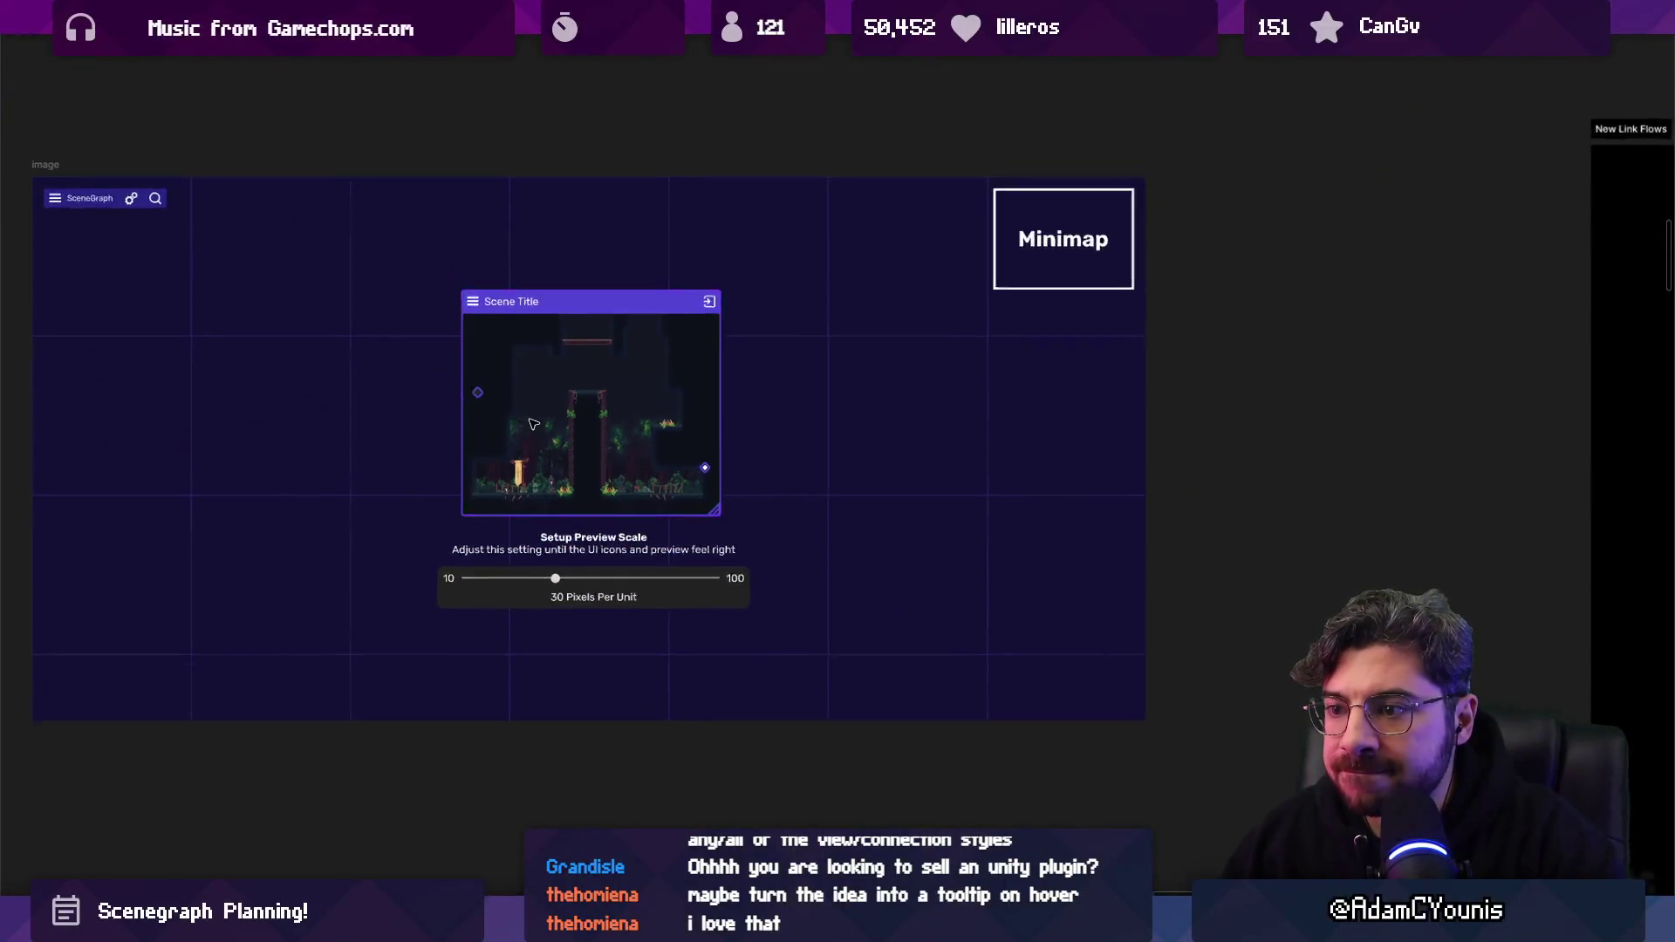
{"action": "scroll", "coordinate": [537, 427], "scroll_direction": "up", "scroll_amount": 2}
{"action": "scroll", "coordinate": [559, 437], "scroll_direction": "left", "scroll_amount": 3}
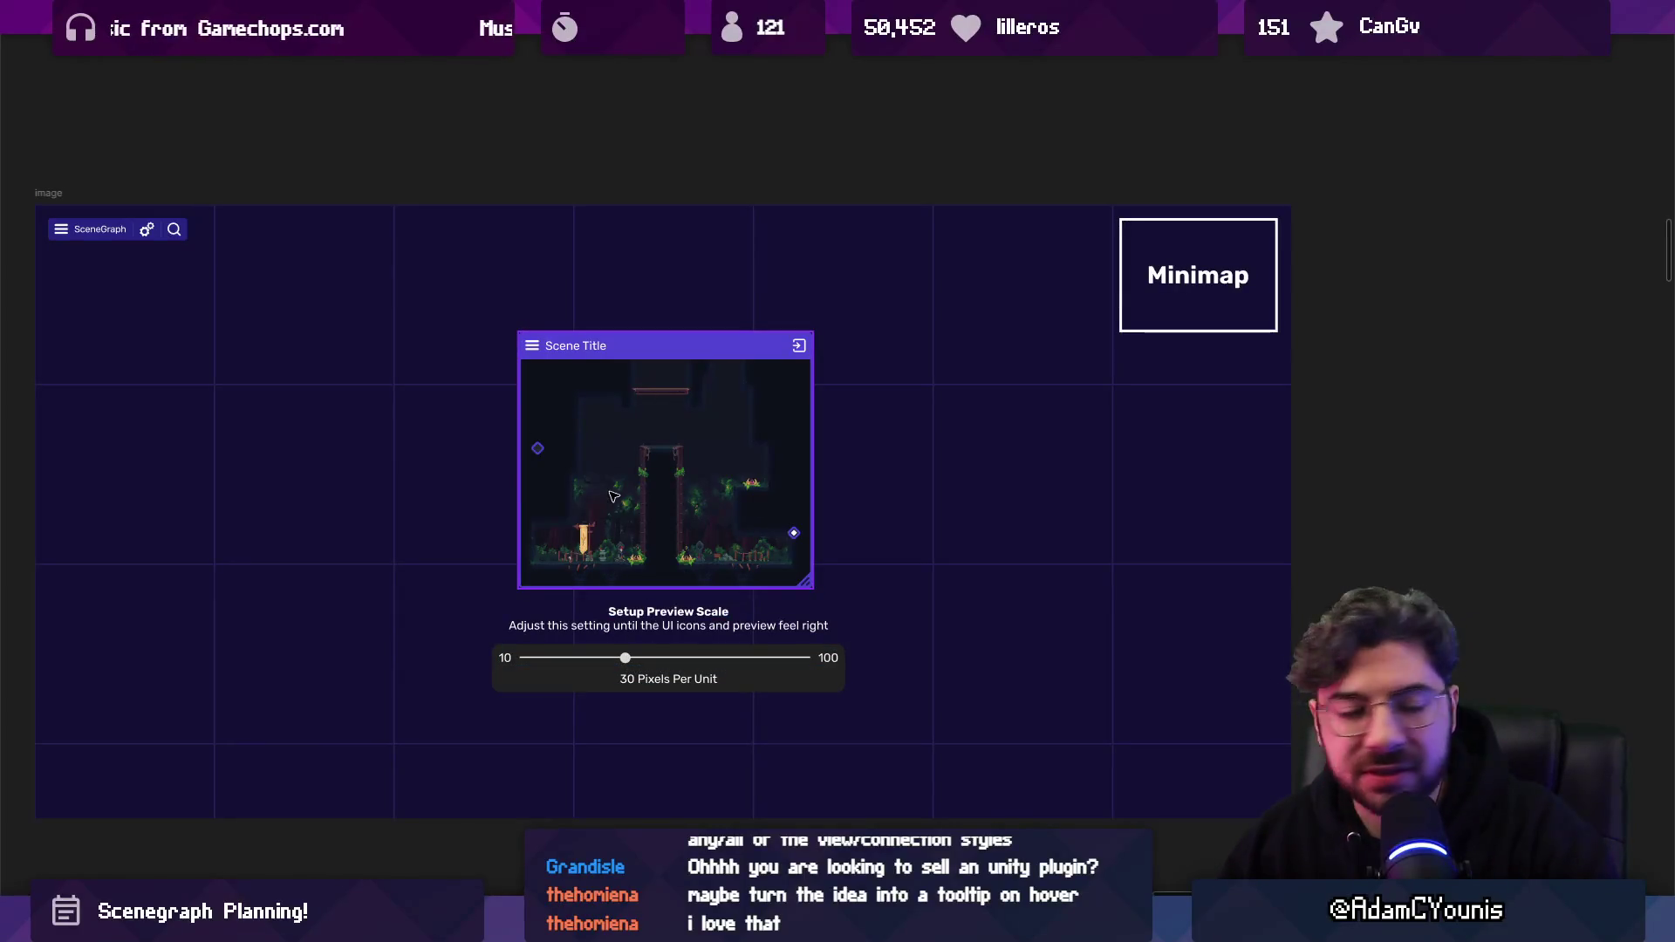
{"action": "scroll", "coordinate": [643, 508], "scroll_direction": "up", "scroll_amount": 6}
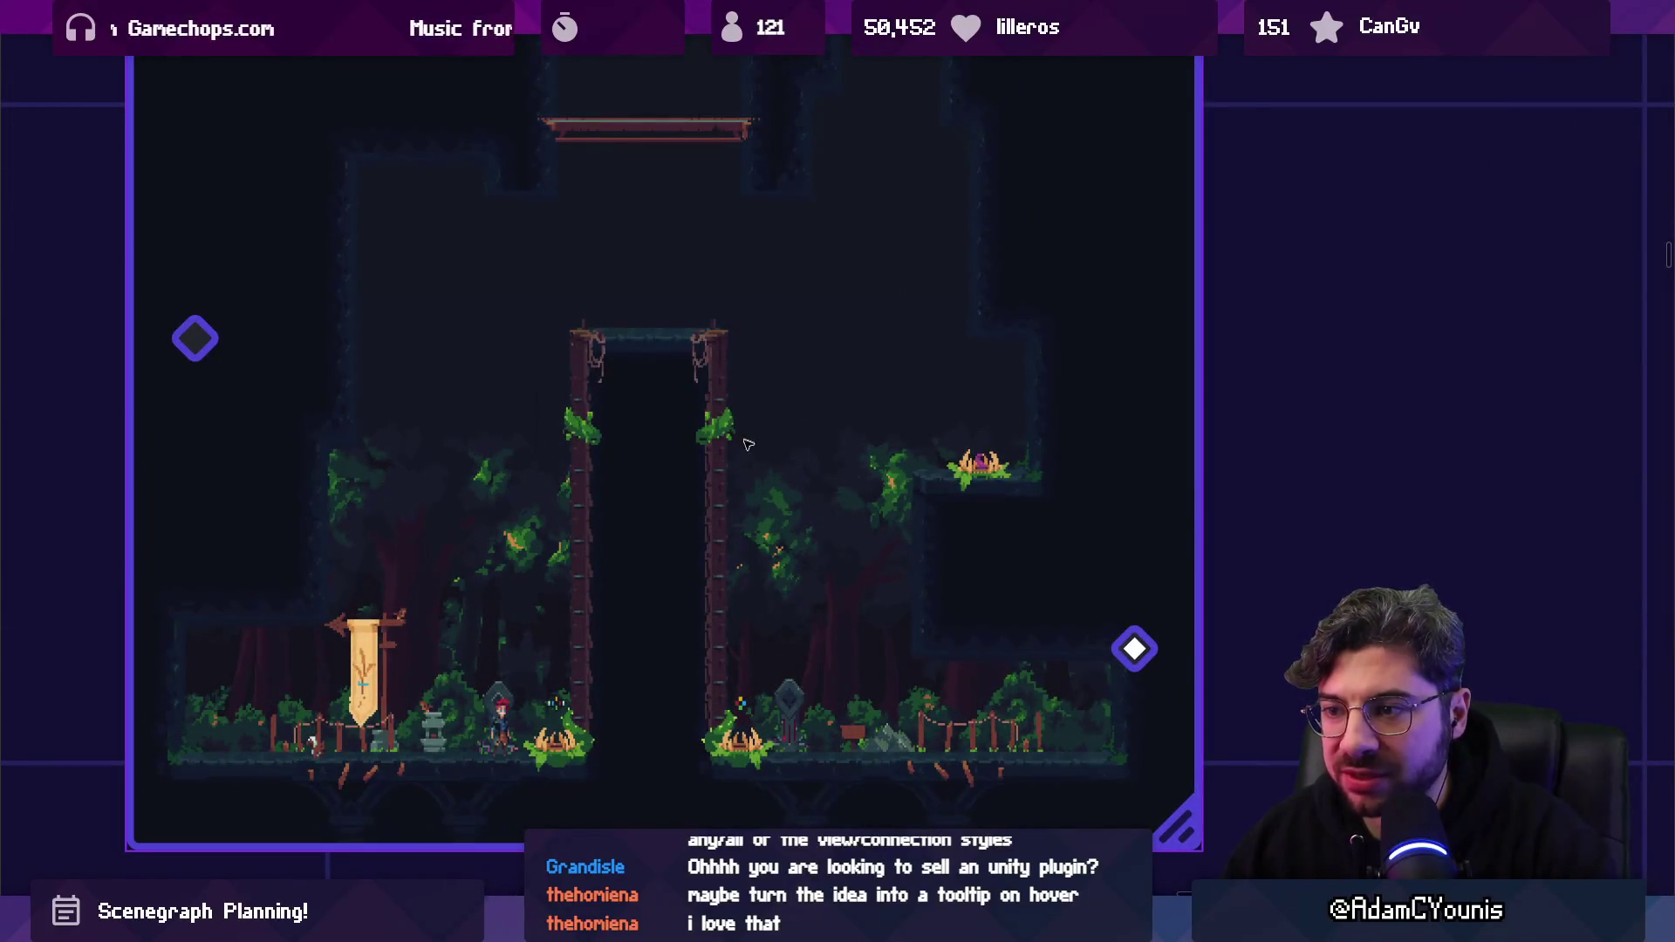
{"action": "scroll", "coordinate": [685, 465], "scroll_direction": "down", "scroll_amount": 1}
{"action": "scroll", "coordinate": [637, 541], "scroll_direction": "down", "scroll_amount": 1}
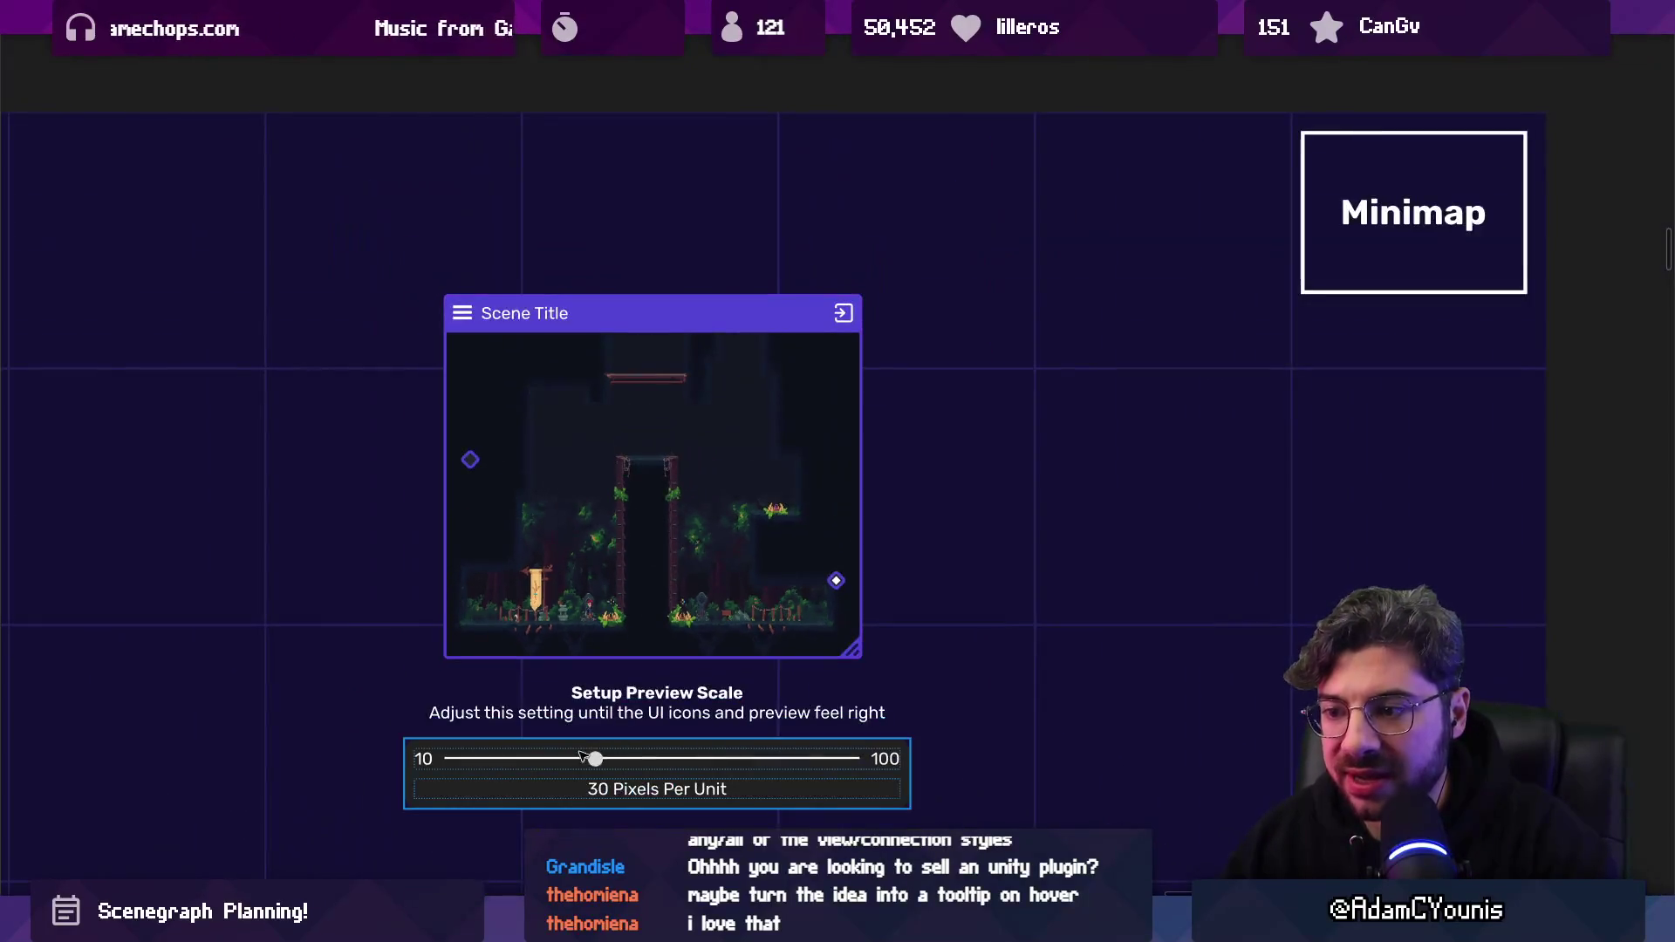
{"action": "scroll", "coordinate": [630, 500], "scroll_direction": "down", "scroll_amount": 1}
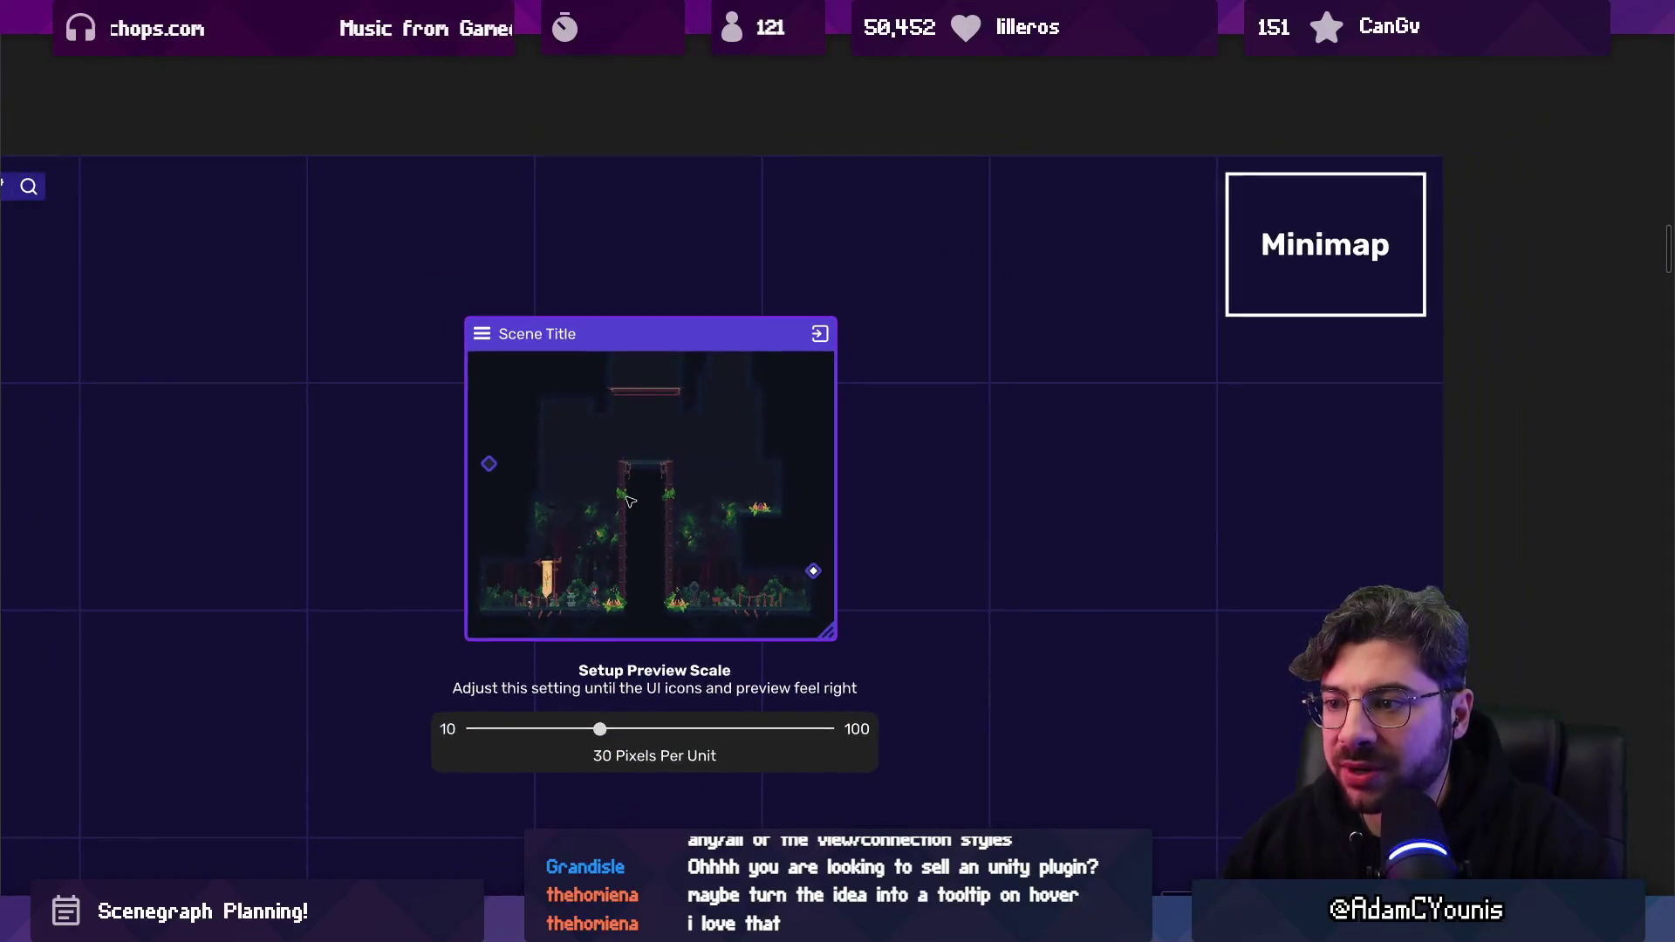
{"action": "scroll", "coordinate": [618, 521], "scroll_direction": "down", "scroll_amount": 1}
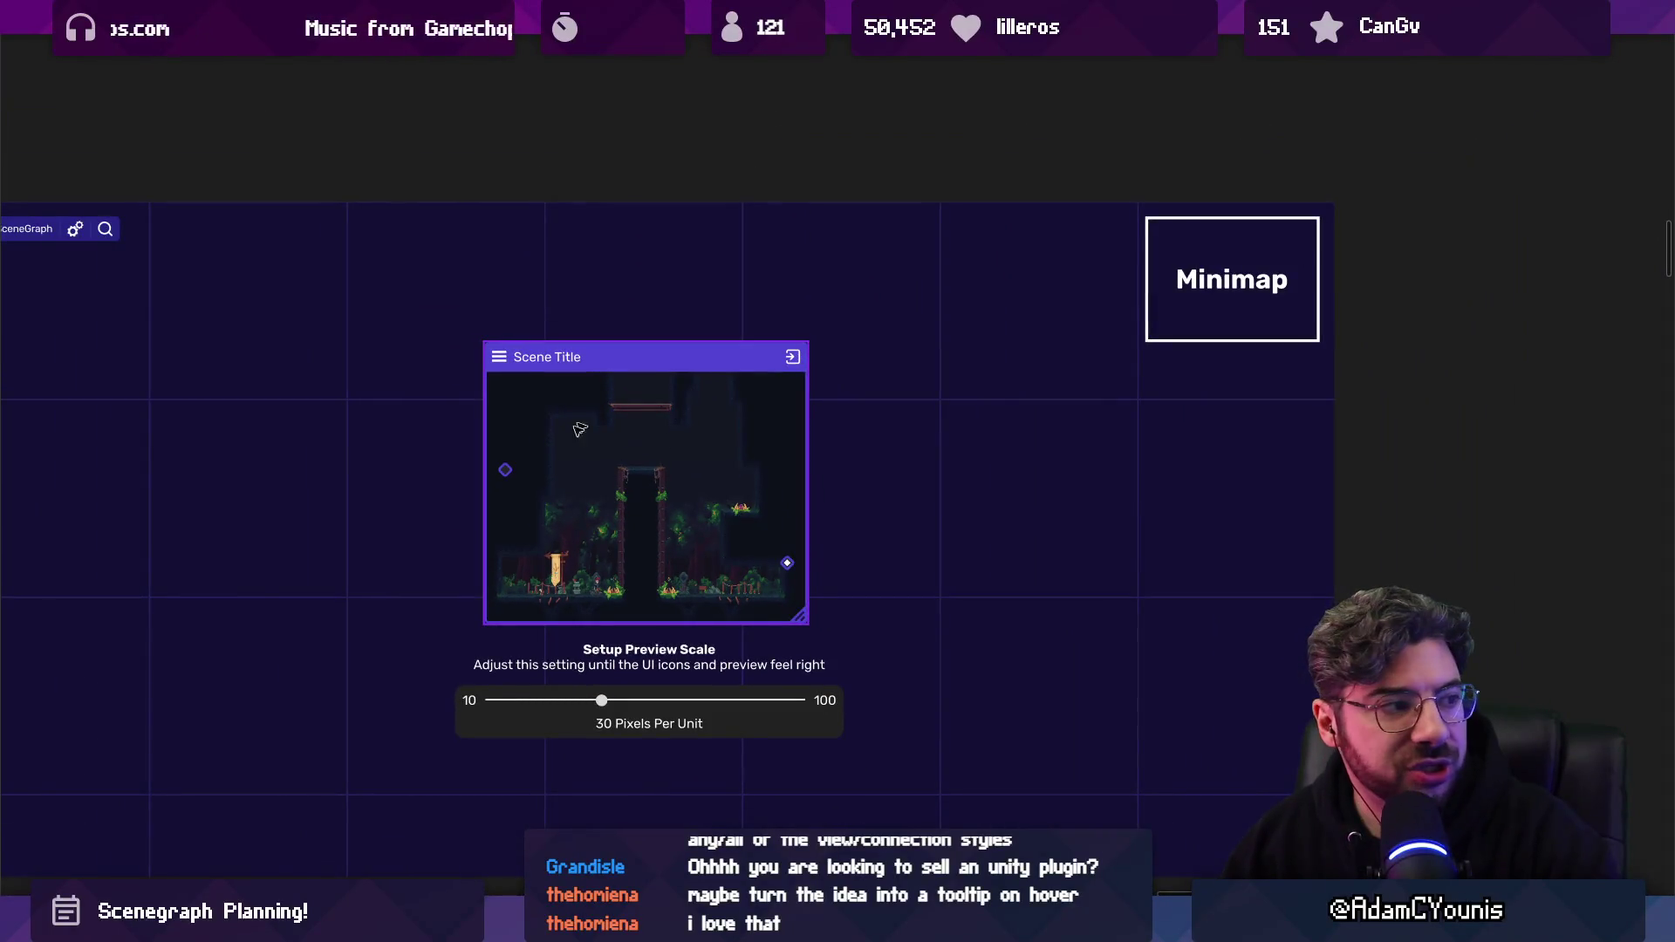
{"action": "left_click", "coordinate": [548, 731]}
Place a copy of the slider panel below it and relabel it LayerMask.
{"action": "left_click_drag", "start_coordinate": [604, 538], "coordinate": [606, 609]}
{"action": "scroll", "coordinate": [606, 609], "scroll_direction": "up", "scroll_amount": 2}
{"action": "double_click", "coordinate": [714, 668]}
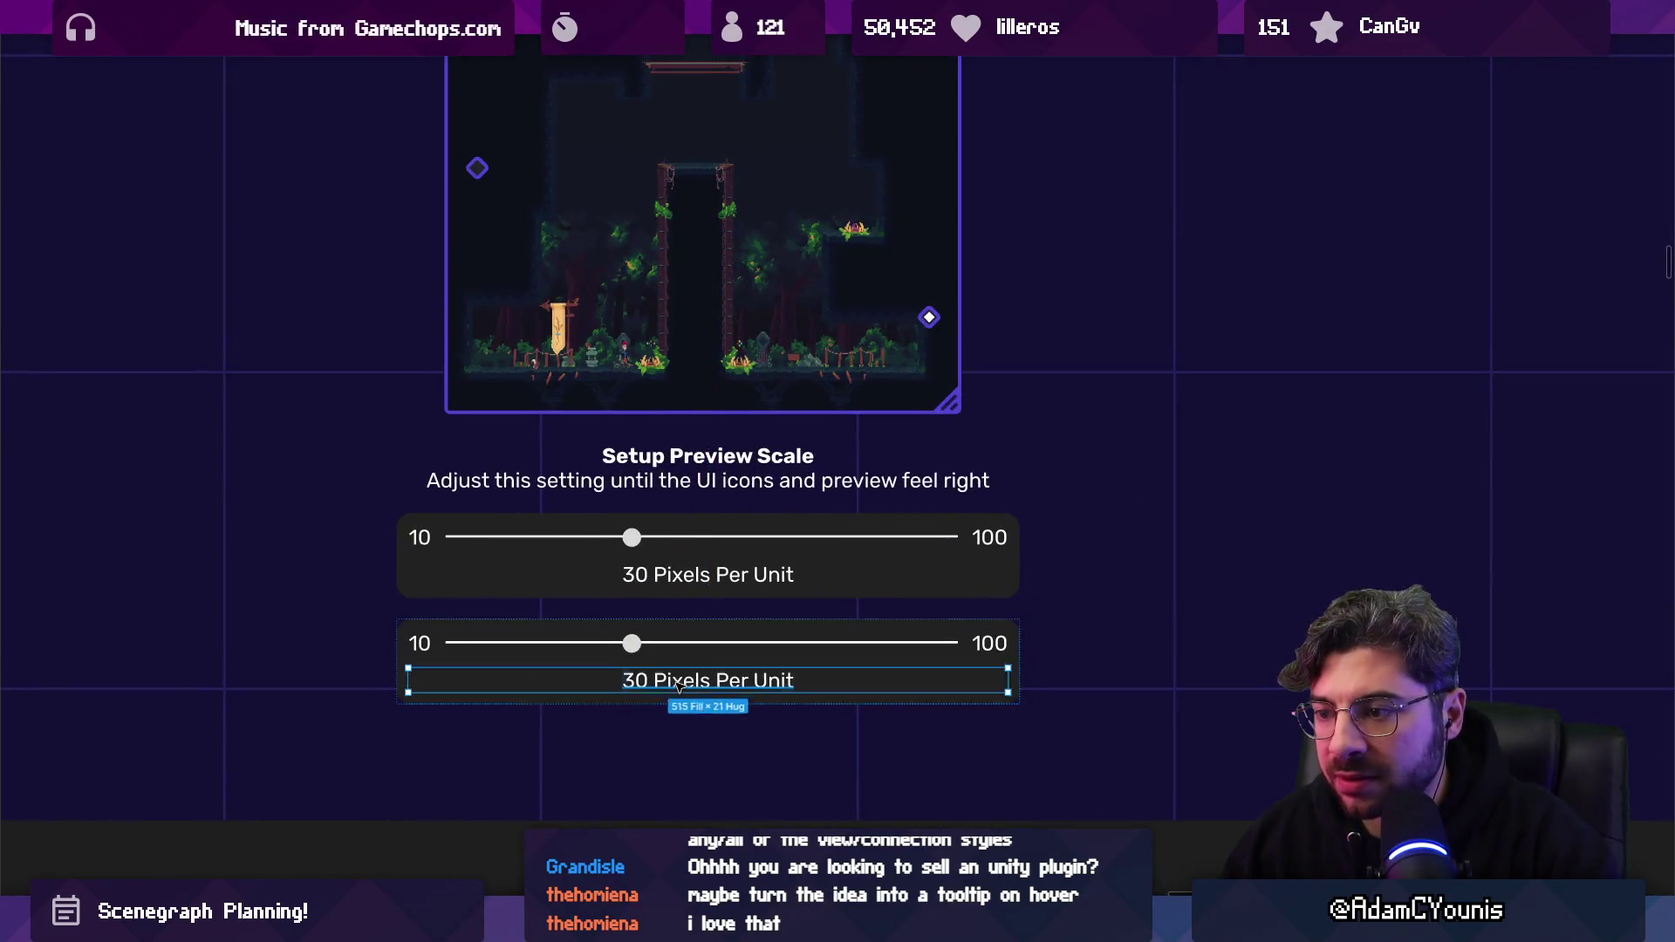
{"action": "type", "text": "La"}
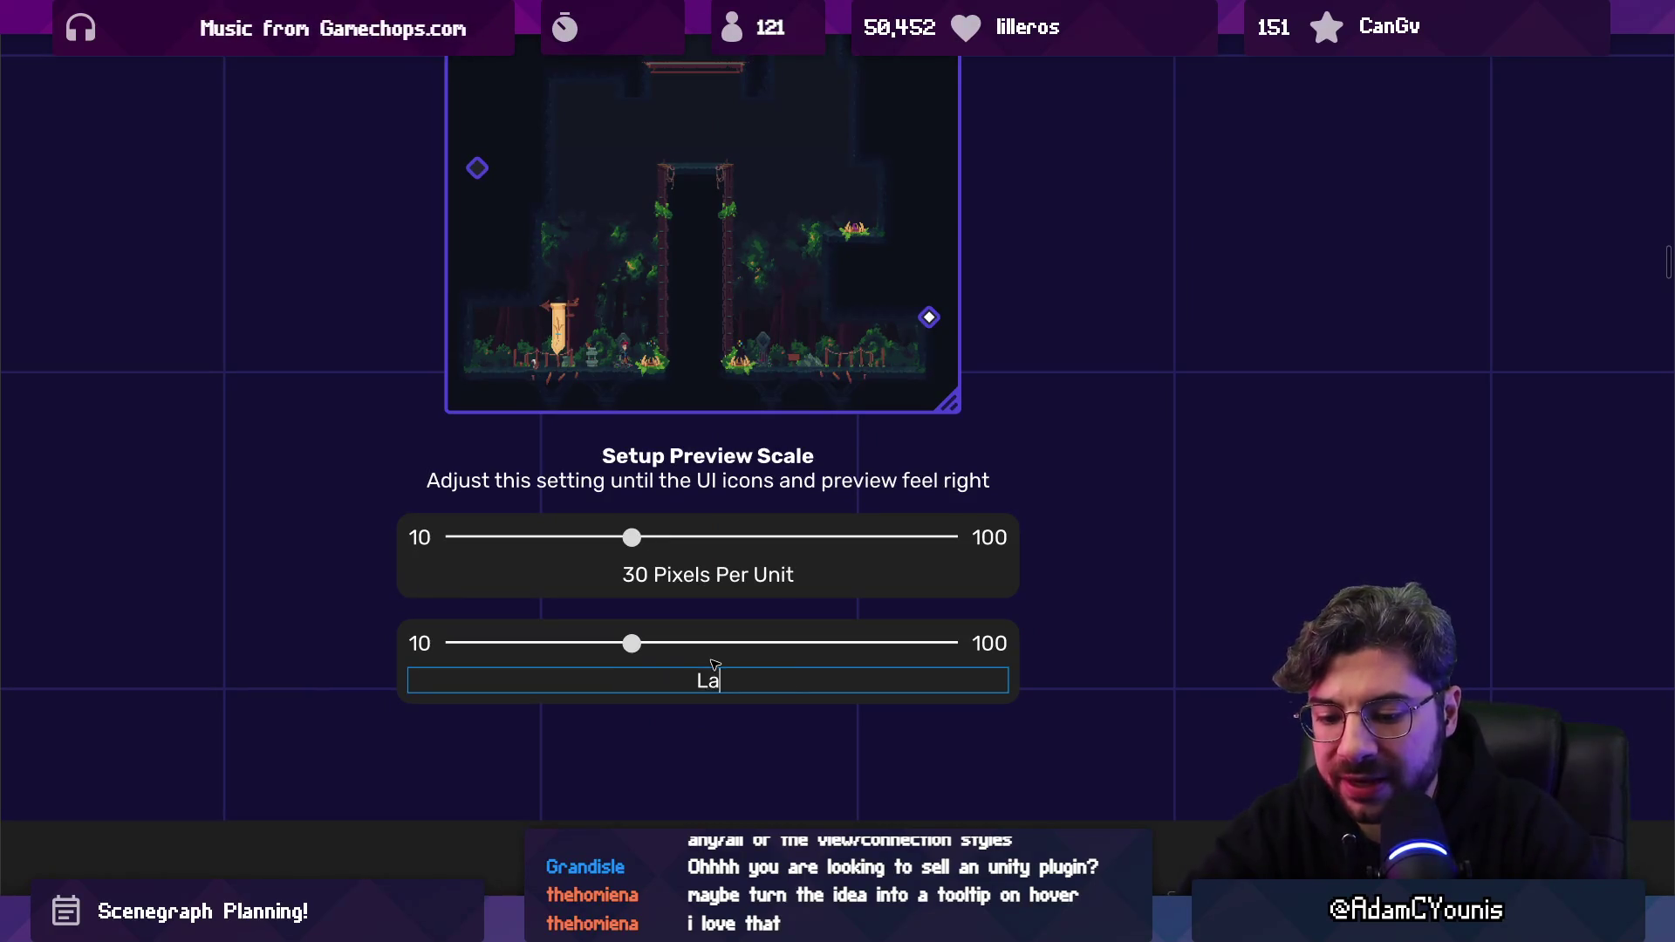
{"action": "type", "text": "k"}
{"action": "key", "text": "Escape"}
Remove the copy's slider row and widen the LayerMask bar to the slider panel's width.
{"action": "left_click", "coordinate": [665, 654]}
{"action": "key", "text": "Delete"}
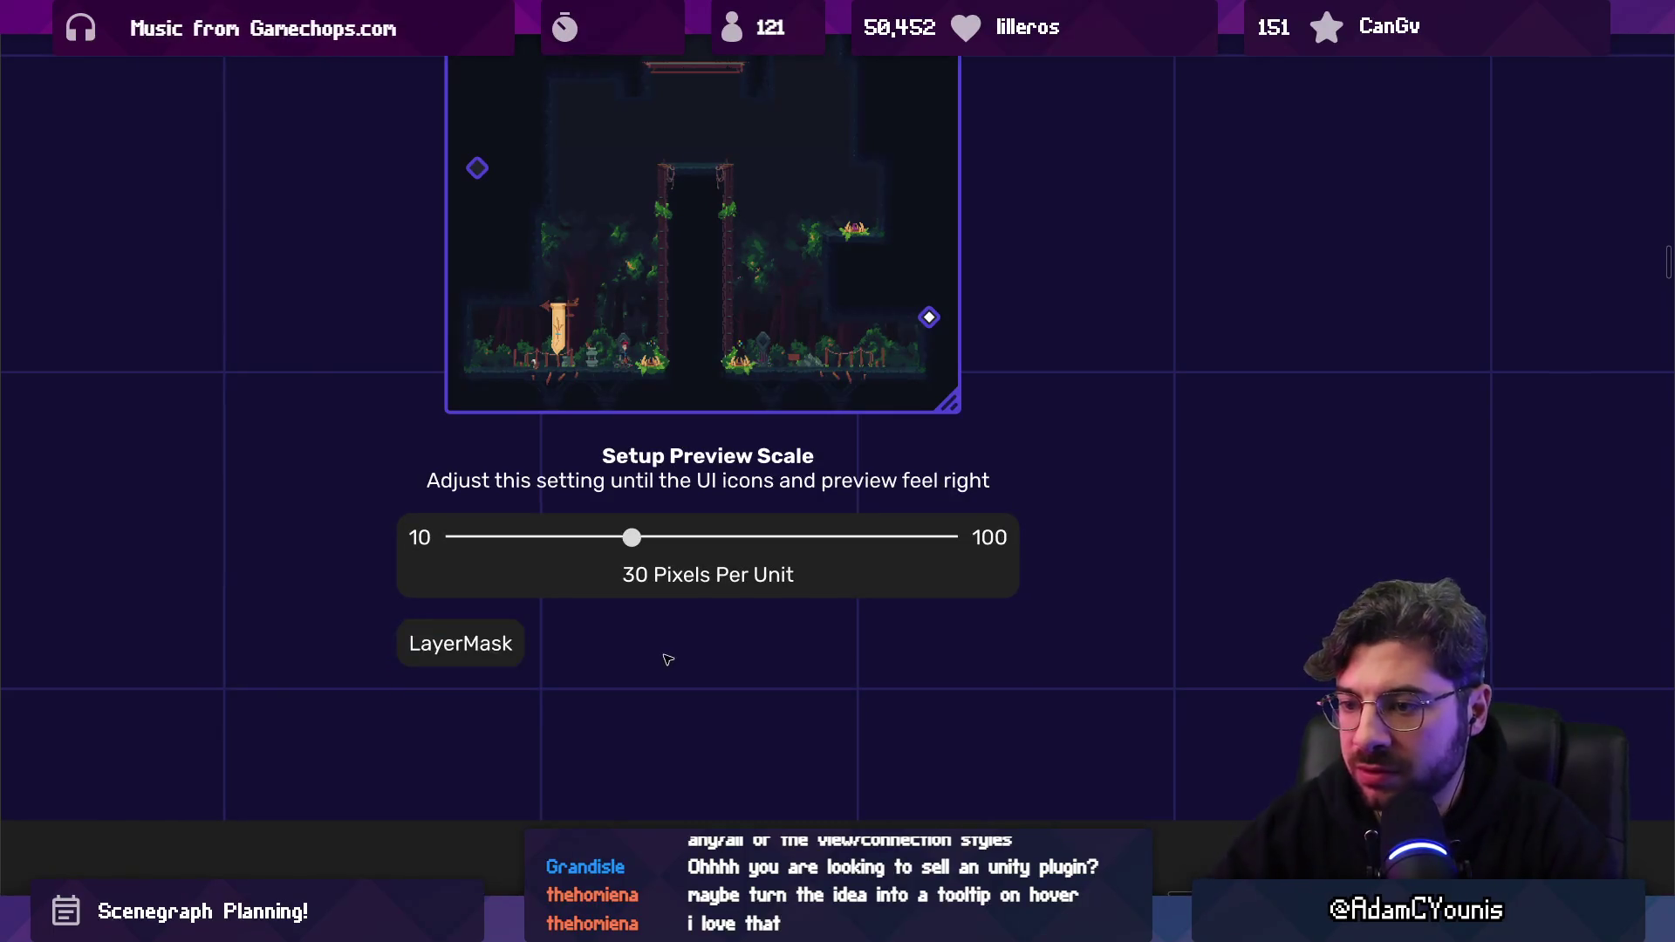
{"action": "left_click", "coordinate": [471, 643]}
{"action": "mouse_move", "coordinate": [516, 641]}
{"action": "left_mouse_down"}
{"action": "mouse_move", "coordinate": [1060, 638]}
{"action": "mouse_move", "coordinate": [1015, 638]}
{"action": "left_mouse_up"}
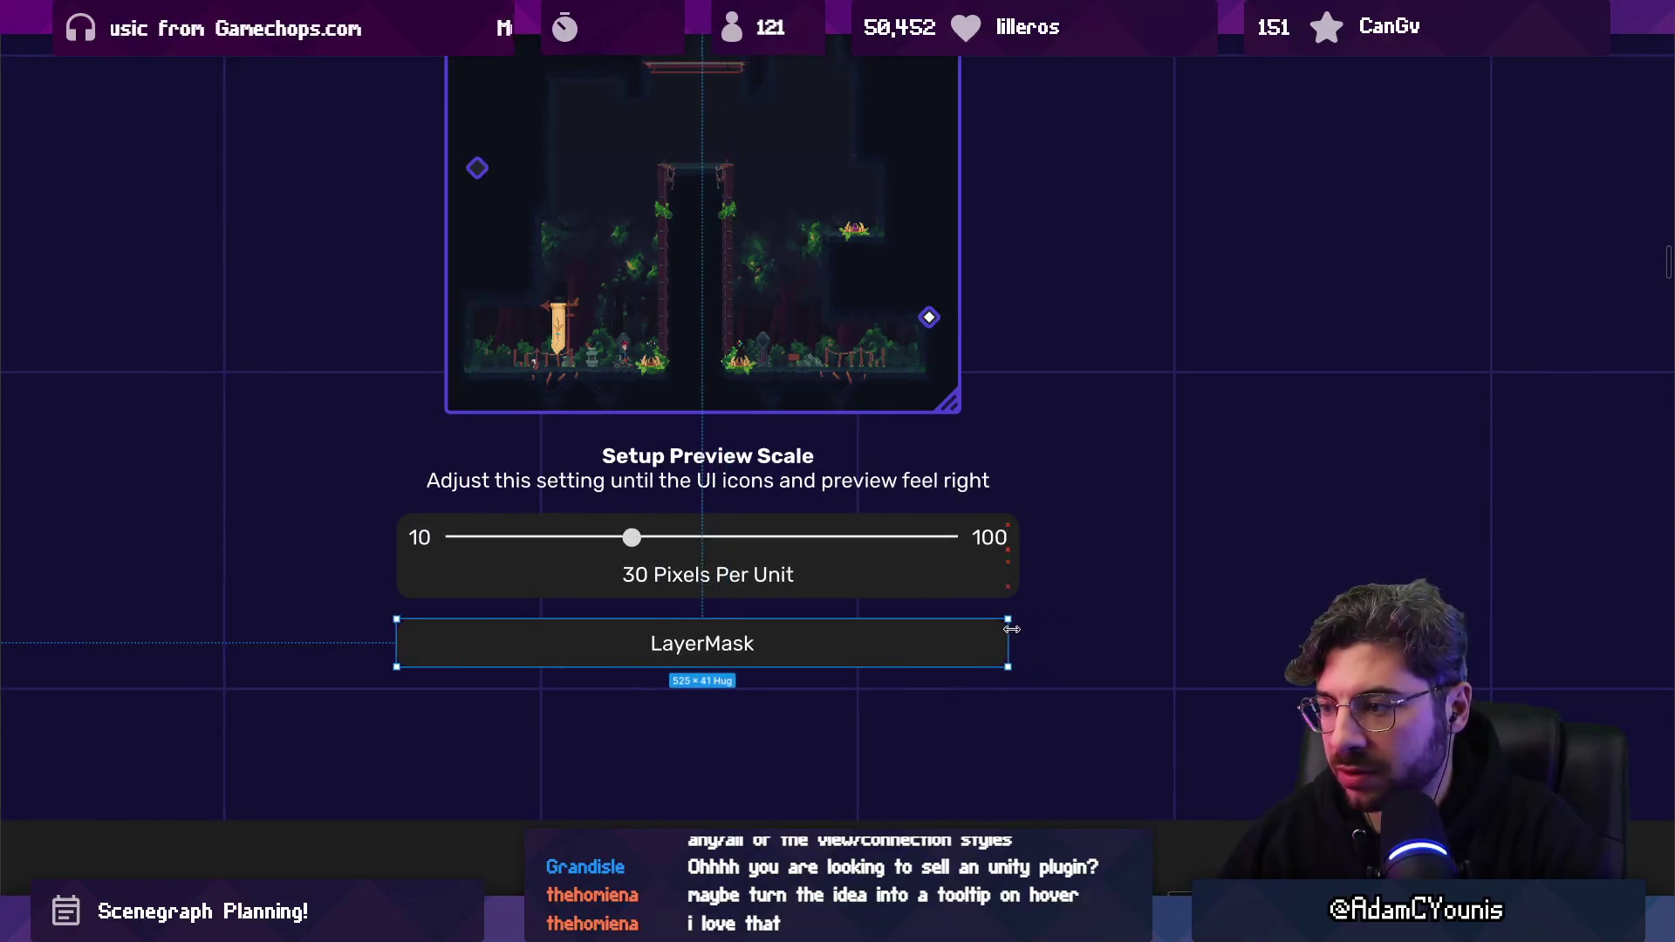
Check the LayerMask bar's alignment against the Scene Title preview frame.
{"action": "scroll", "coordinate": [897, 639], "scroll_direction": "down", "scroll_amount": 3}
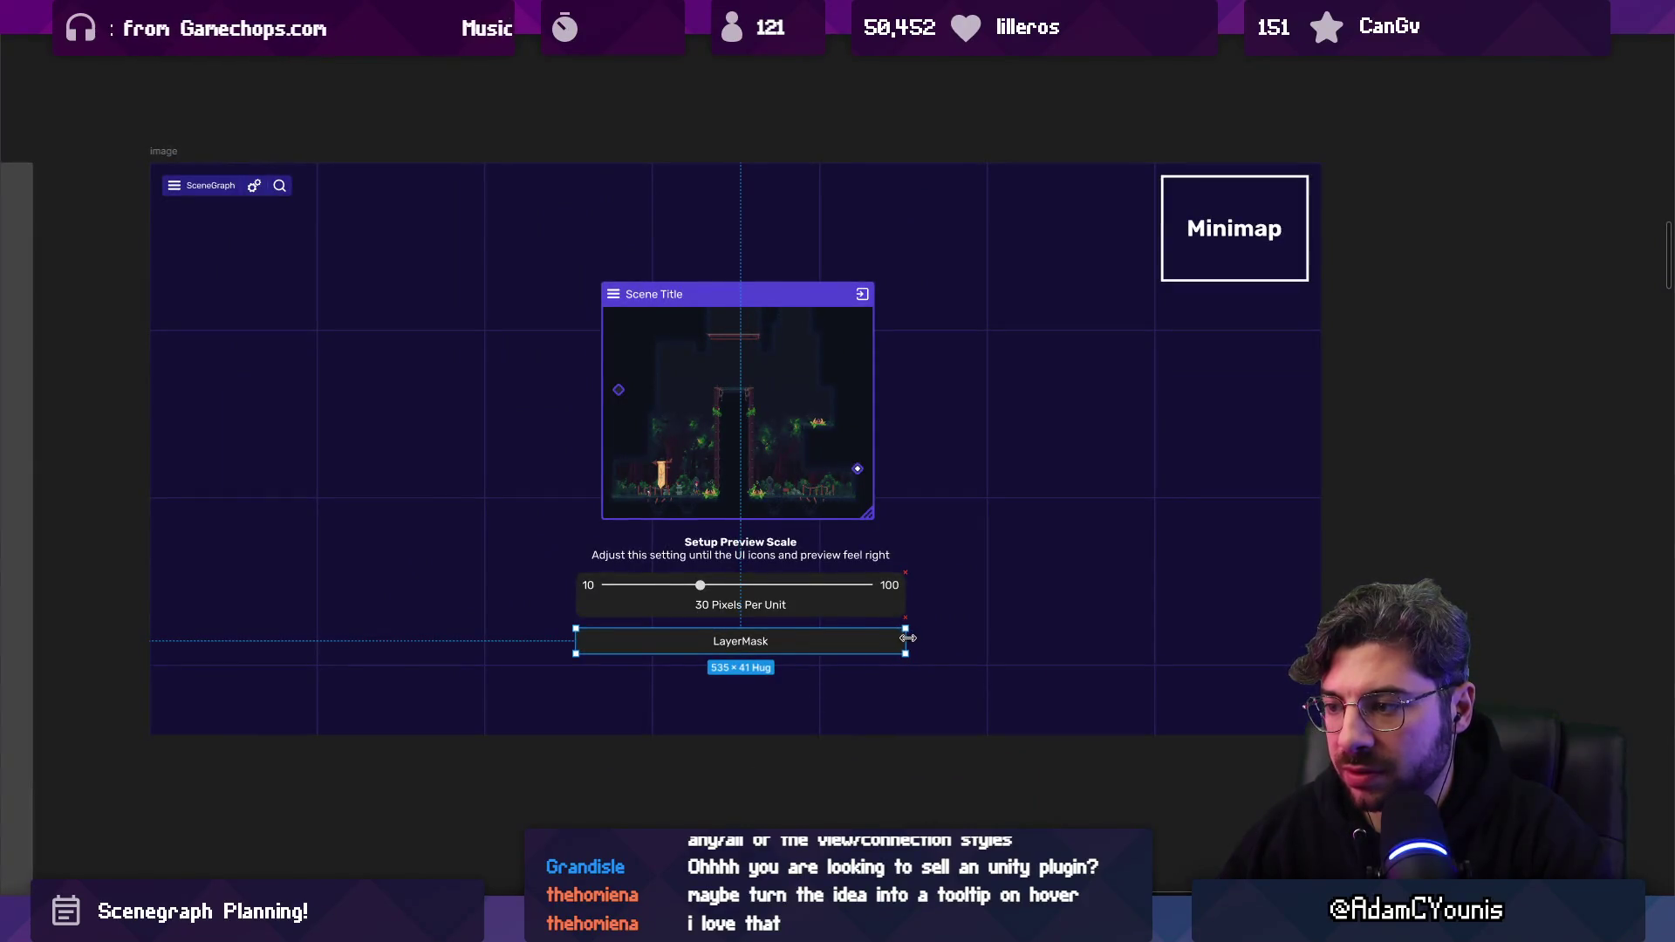
{"action": "scroll", "coordinate": [655, 640], "scroll_direction": "up", "scroll_amount": 2}
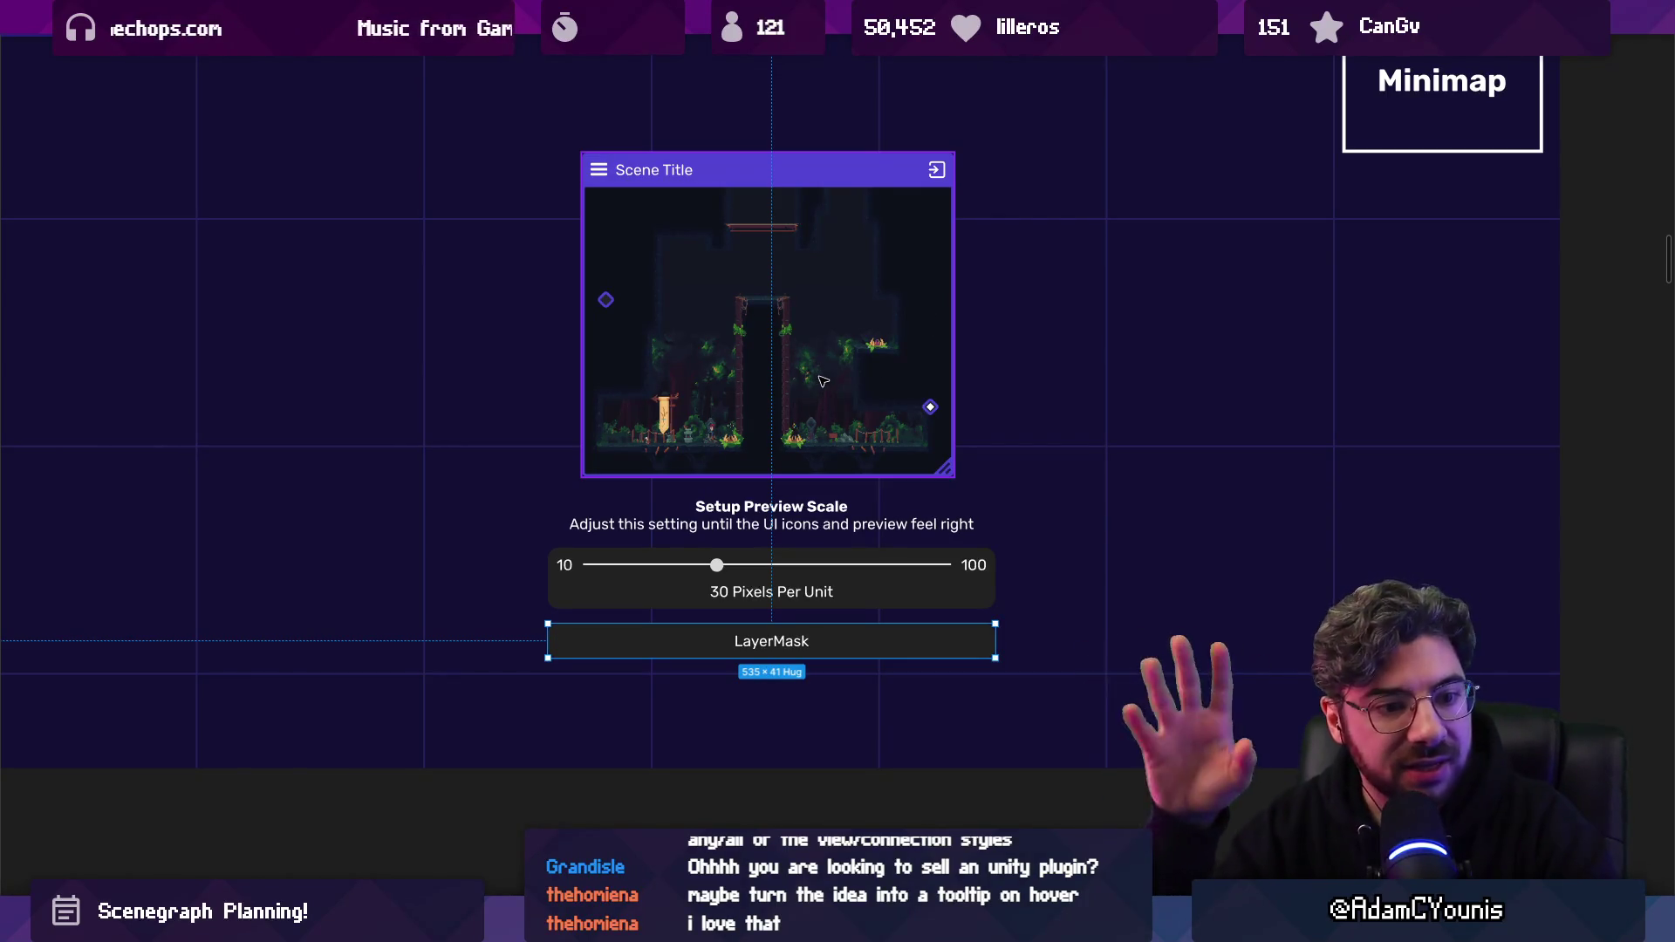
{"action": "scroll", "coordinate": [823, 382], "scroll_direction": "down", "scroll_amount": 5}
{"action": "scroll", "coordinate": [793, 417], "scroll_direction": "up", "scroll_amount": 3}
{"action": "scroll", "coordinate": [793, 417], "scroll_direction": "down", "scroll_amount": 5}
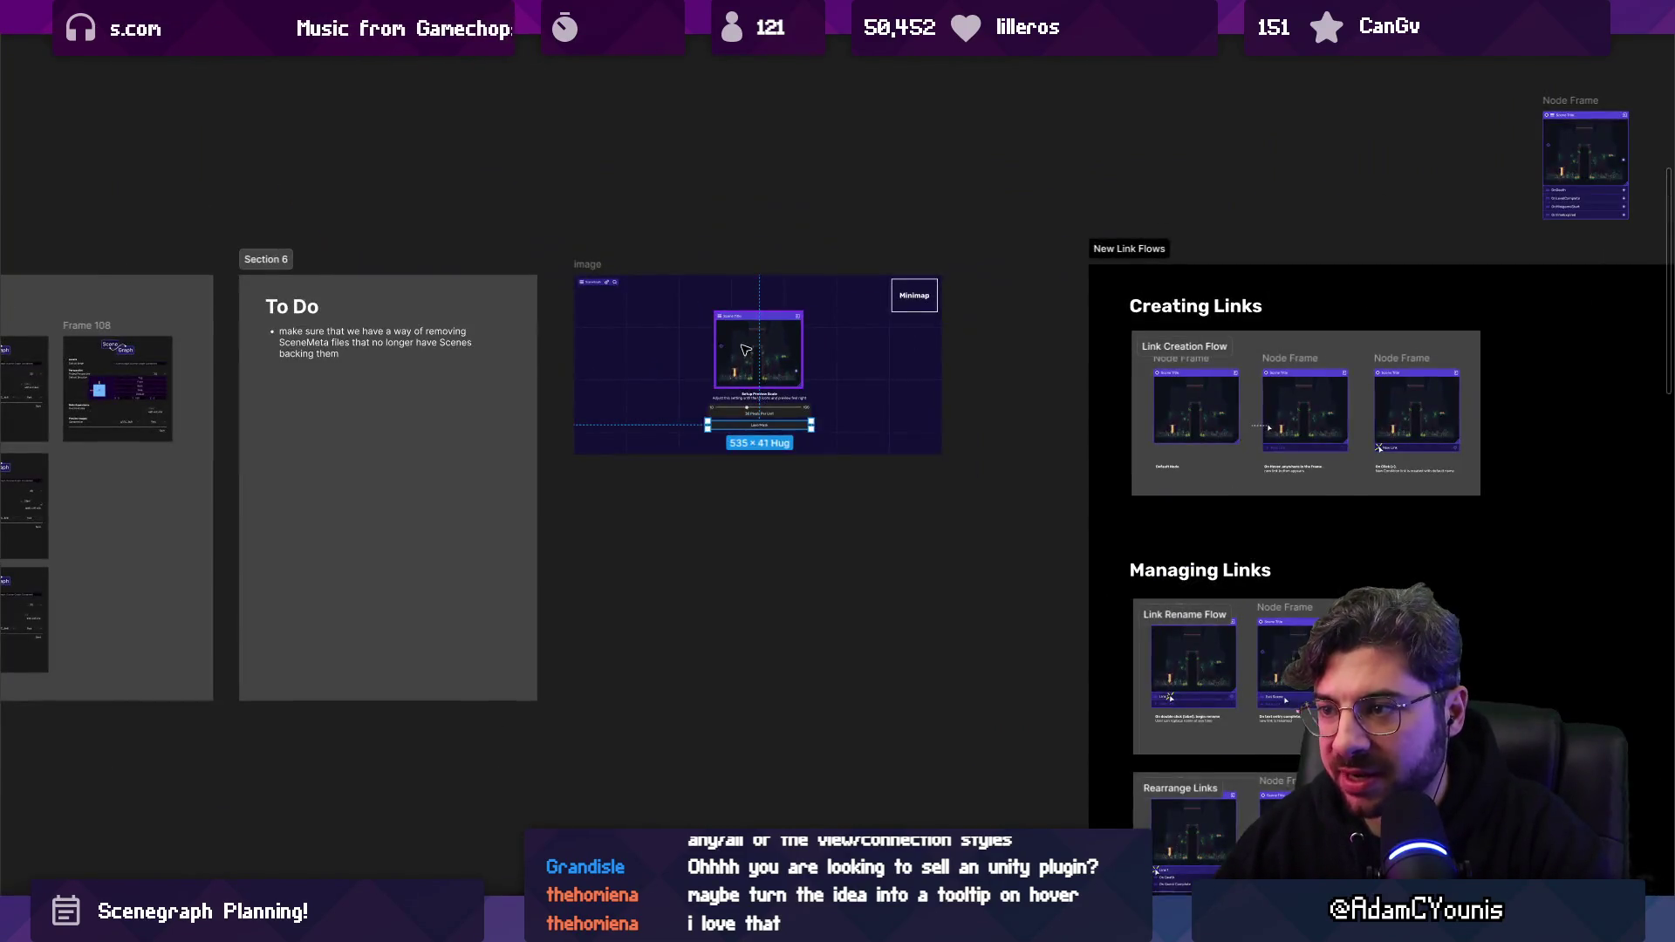
{"action": "scroll", "coordinate": [786, 374], "scroll_direction": "up", "scroll_amount": 3}
{"action": "left_click", "coordinate": [786, 374]}
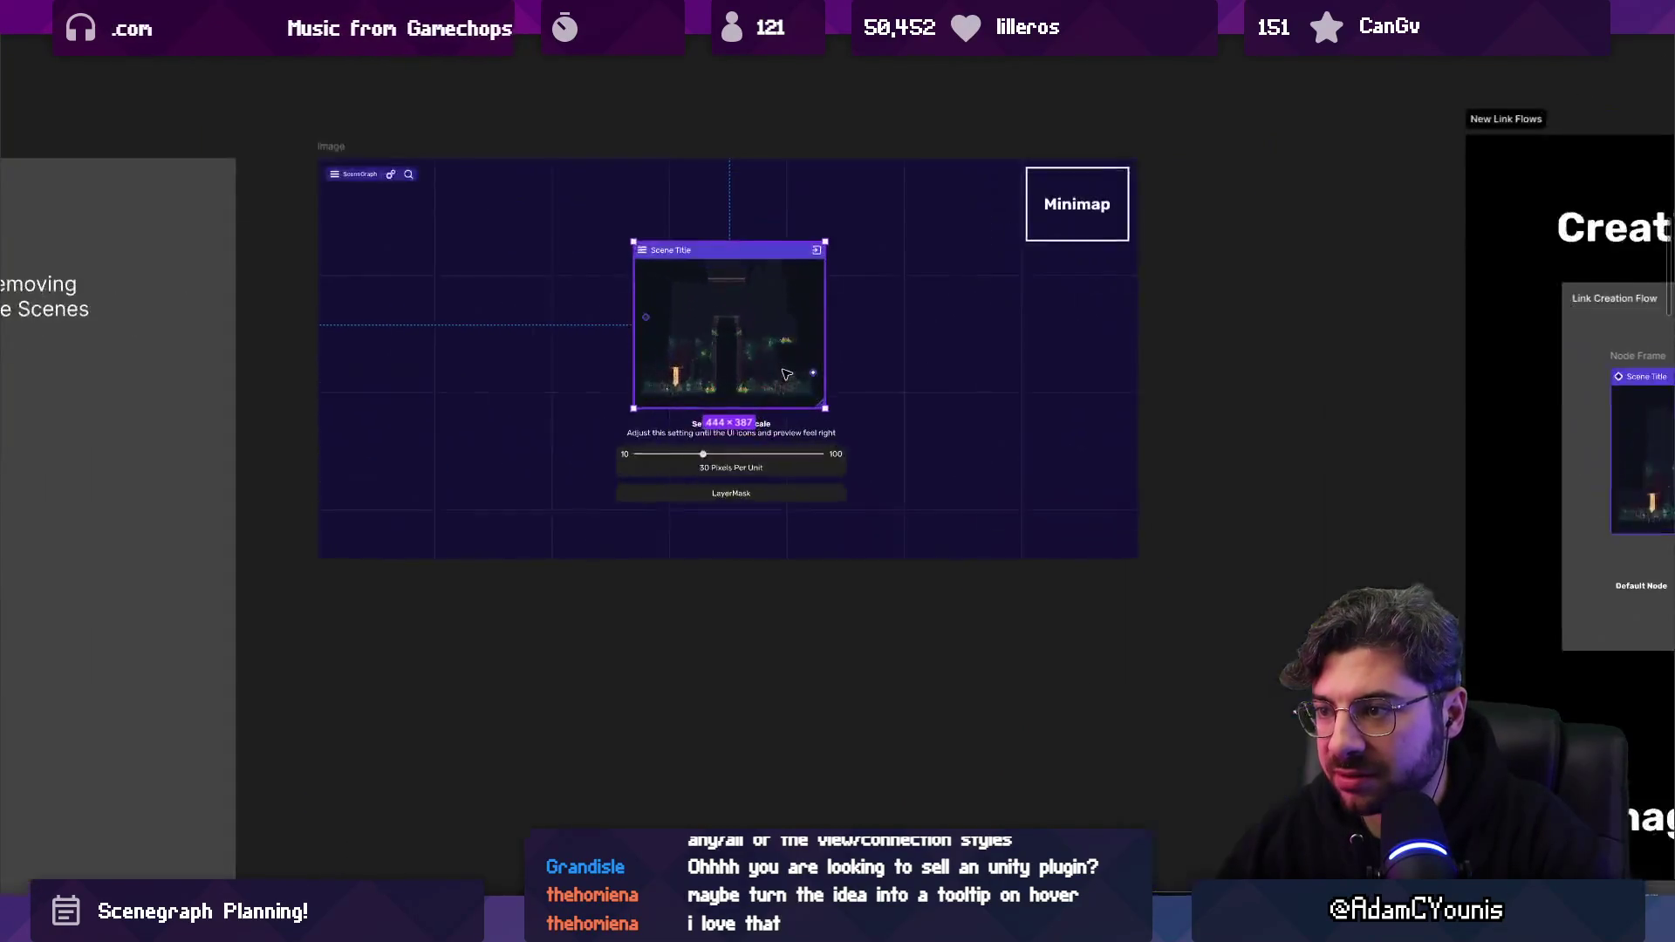
{"action": "scroll", "coordinate": [786, 374], "scroll_direction": "up", "scroll_amount": 2}
{"action": "left_click", "coordinate": [845, 675]}
{"action": "scroll", "coordinate": [846, 675], "scroll_direction": "up", "scroll_amount": 2}
{"action": "scroll", "coordinate": [1103, 655], "scroll_direction": "down", "scroll_amount": 6}
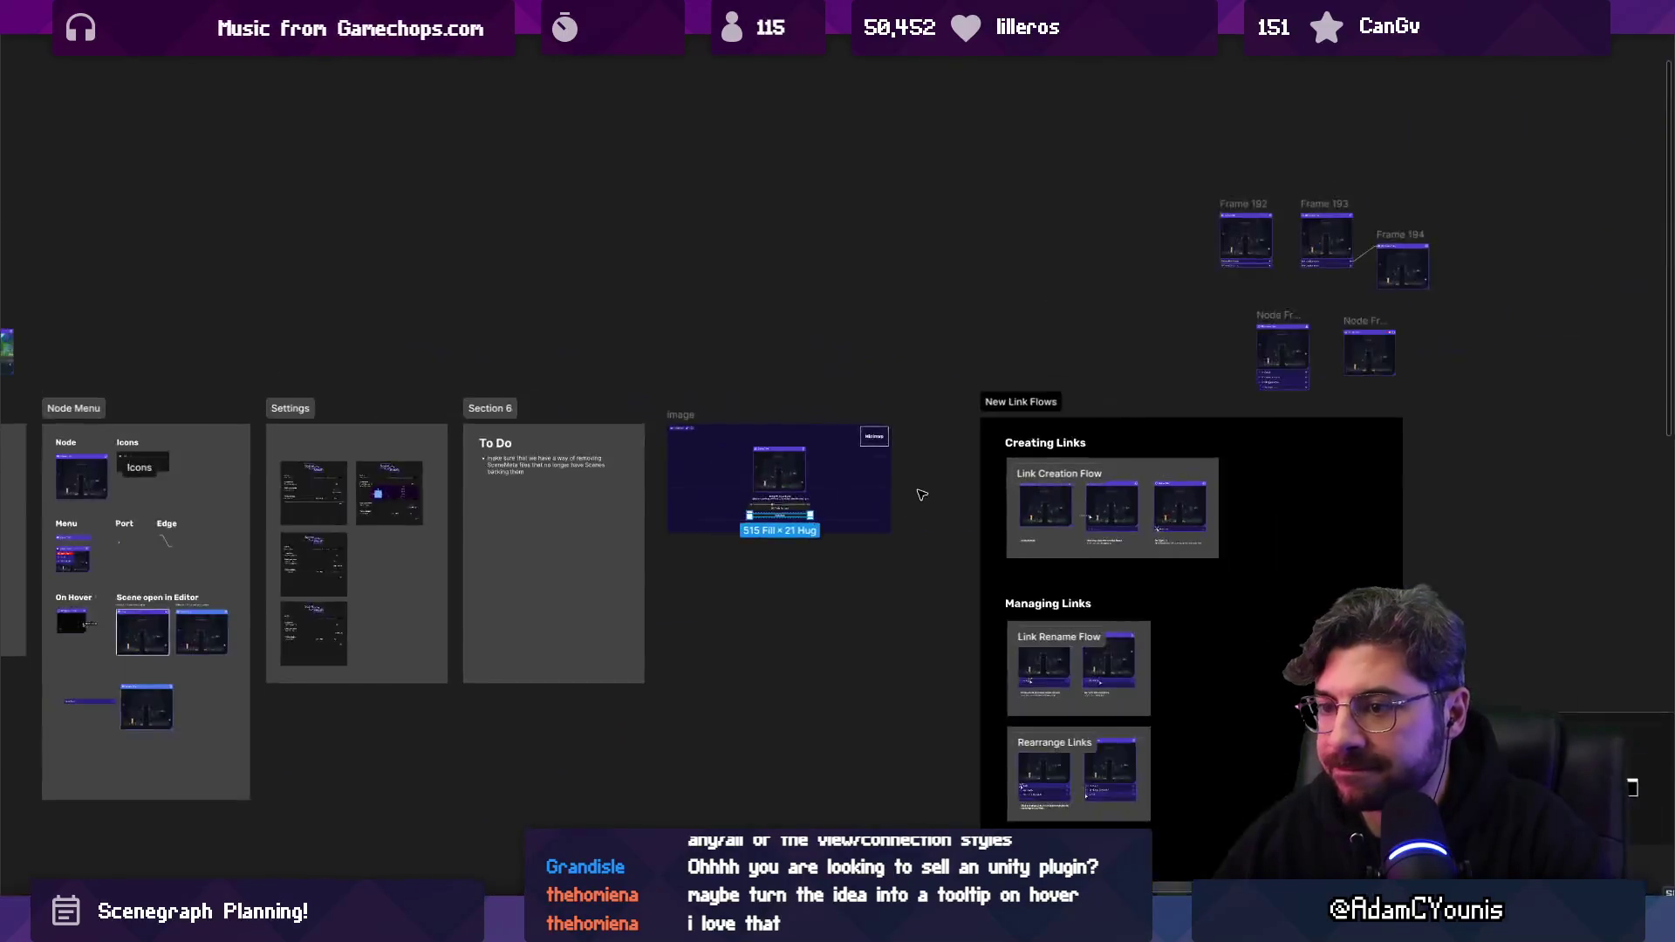
{"action": "scroll", "coordinate": [367, 520], "scroll_direction": "up", "scroll_amount": 10}
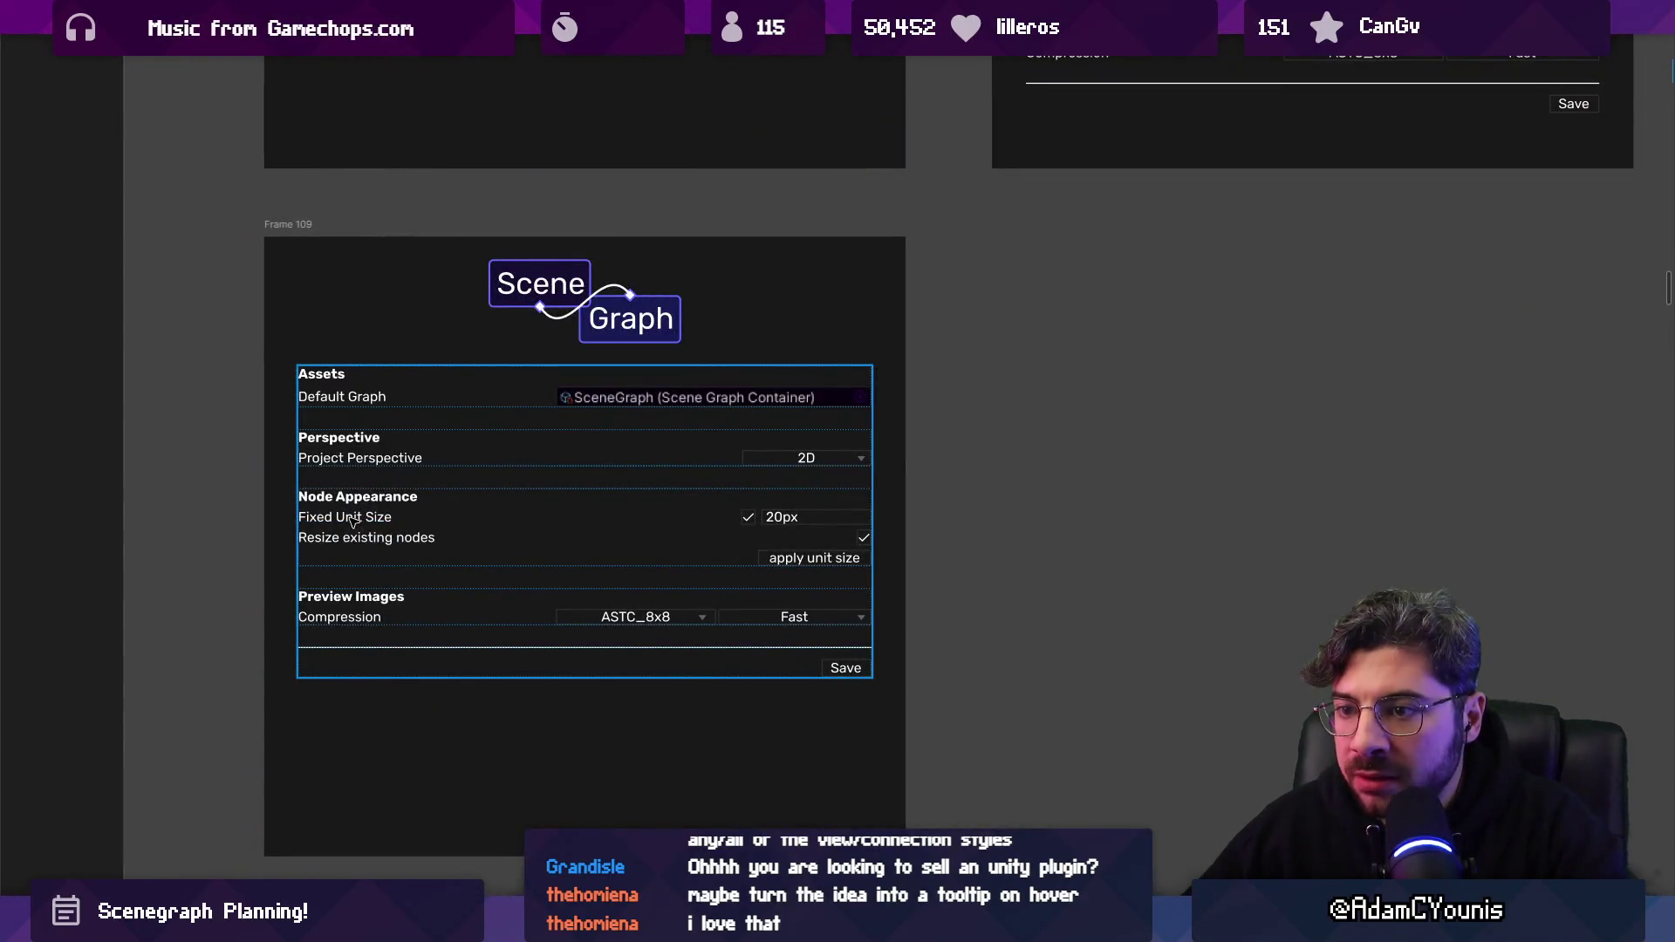
{"action": "double_click", "coordinate": [353, 521]}
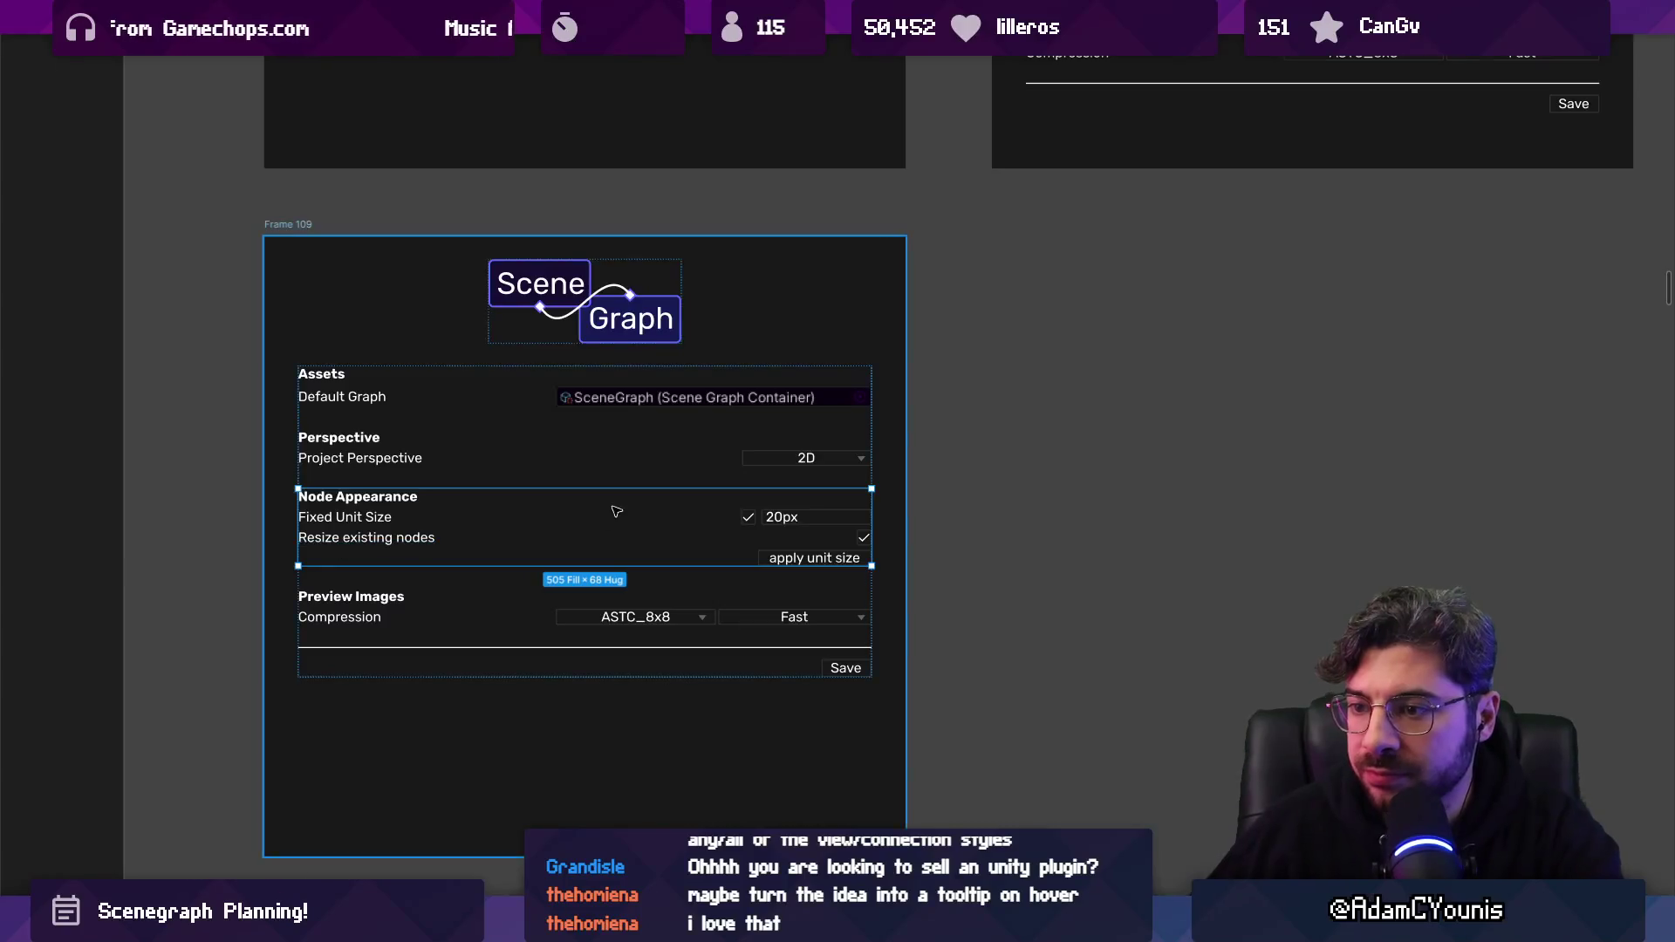
{"action": "scroll", "coordinate": [631, 495], "scroll_direction": "down", "scroll_amount": 5}
{"action": "scroll", "coordinate": [631, 495], "scroll_direction": "down", "scroll_amount": 1}
{"action": "scroll", "coordinate": [533, 786], "scroll_direction": "up", "scroll_amount": 5}
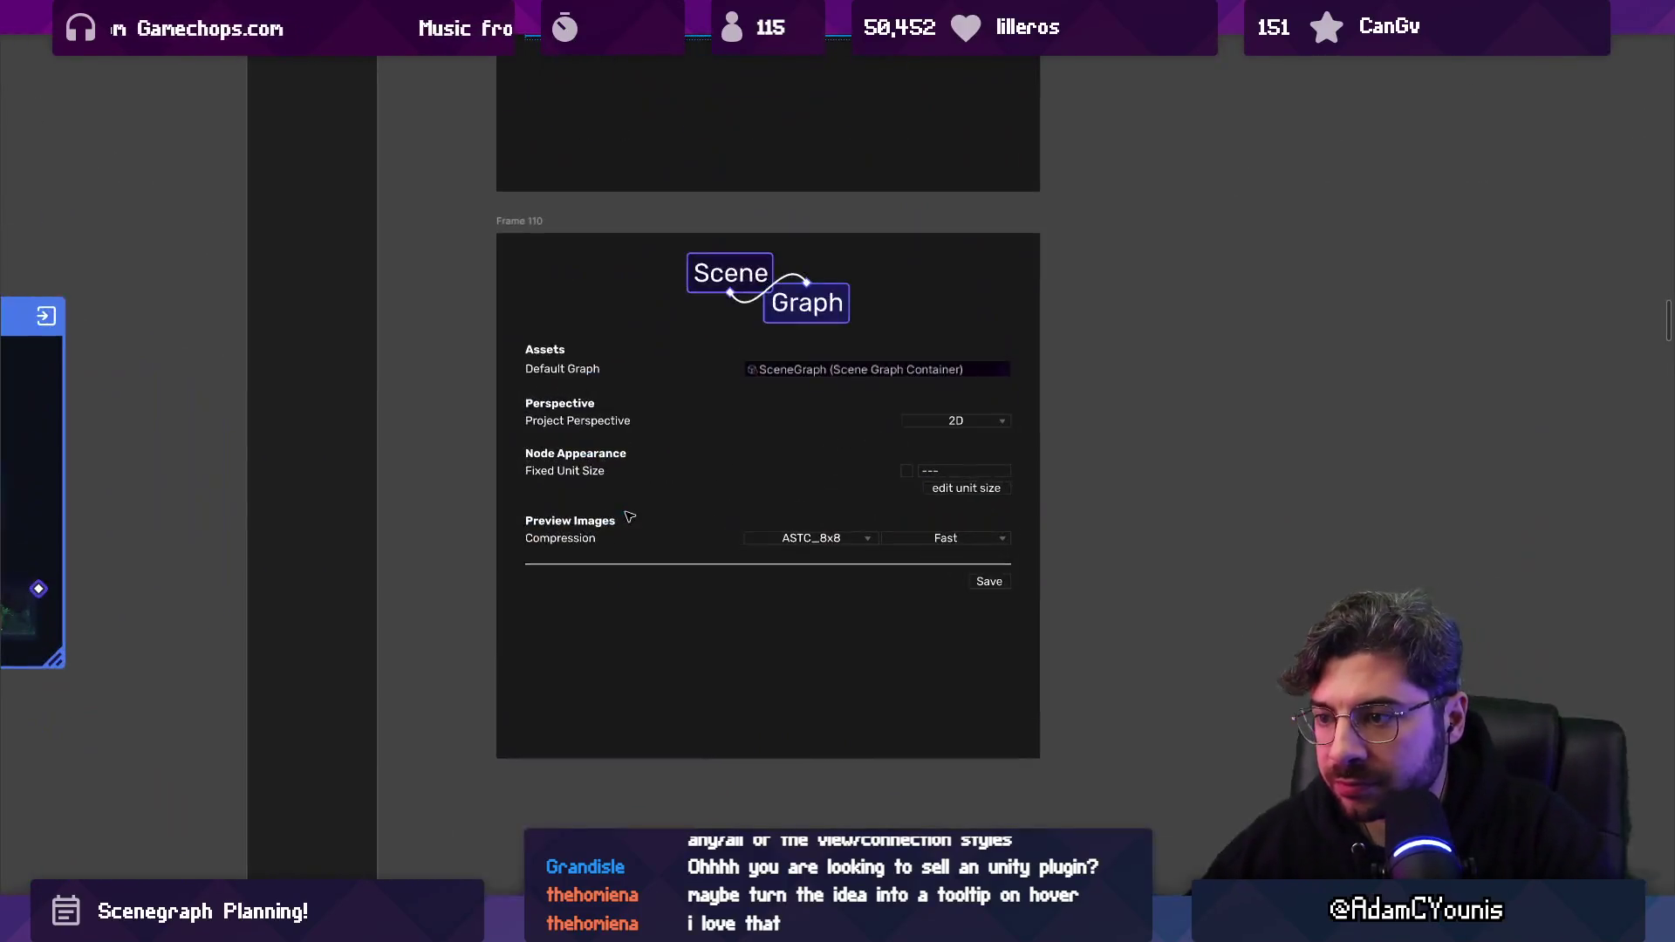
{"action": "left_click", "coordinate": [587, 536]}
{"action": "left_click", "coordinate": [575, 475], "text": "shift"}
{"action": "left_click", "coordinate": [572, 415], "text": "shift"}
{"action": "scroll", "coordinate": [573, 415], "scroll_direction": "down", "scroll_amount": 5}
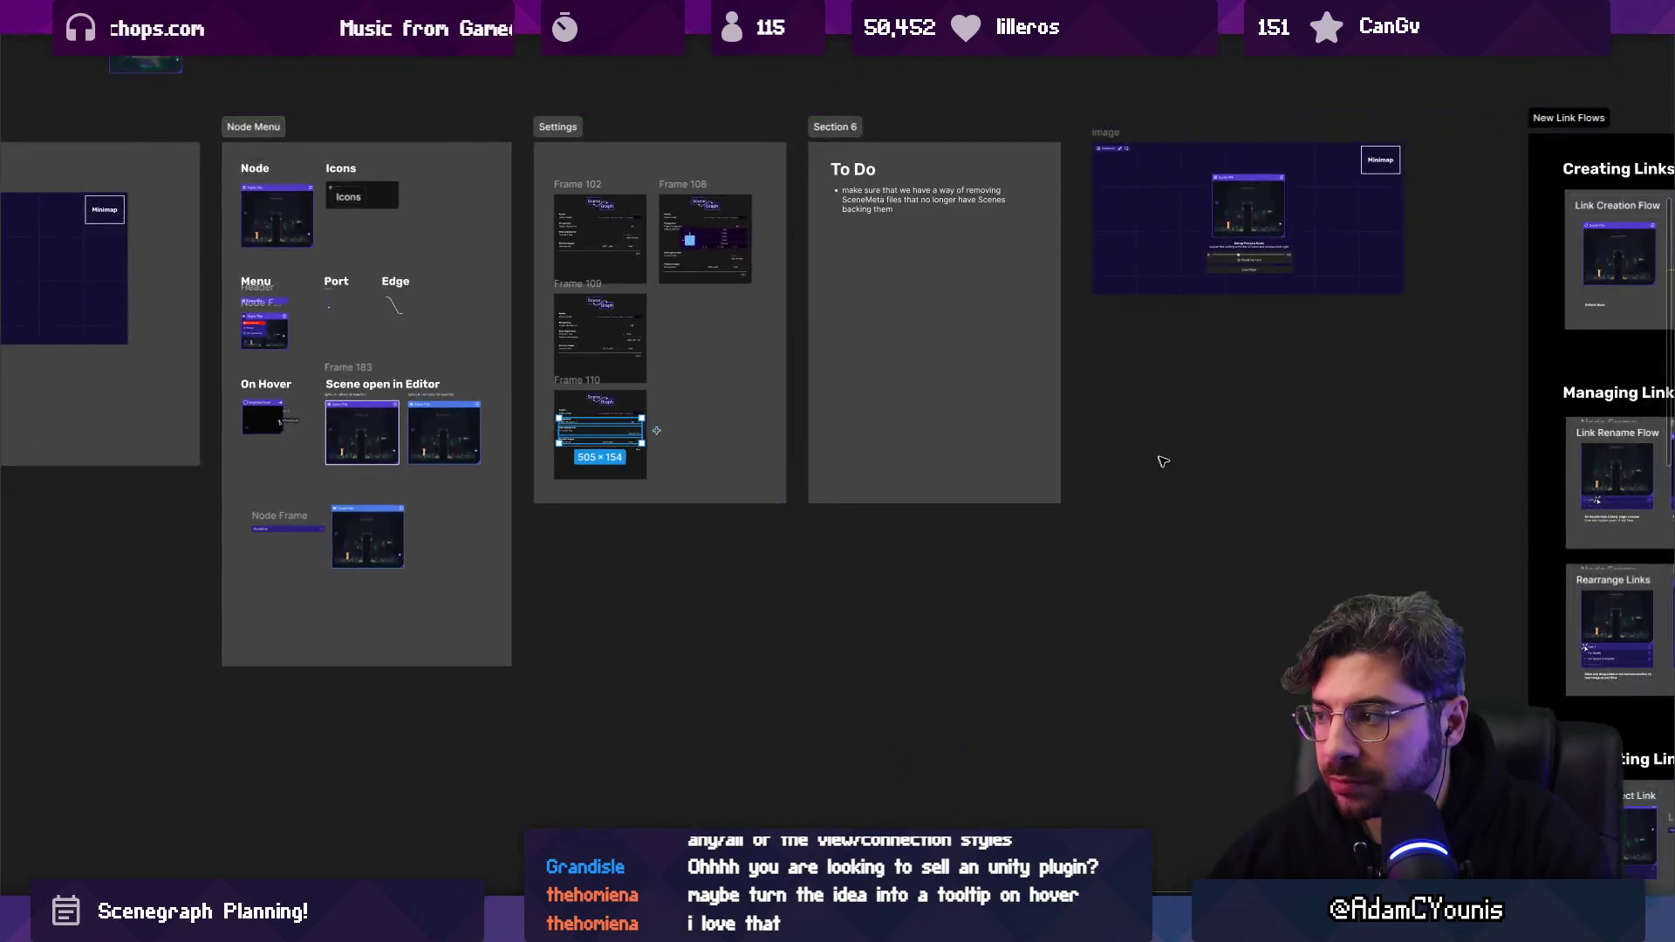
{"action": "scroll", "coordinate": [430, 363], "scroll_direction": "up", "scroll_amount": 5}
{"action": "scroll", "coordinate": [502, 384], "scroll_direction": "down", "scroll_amount": 5}
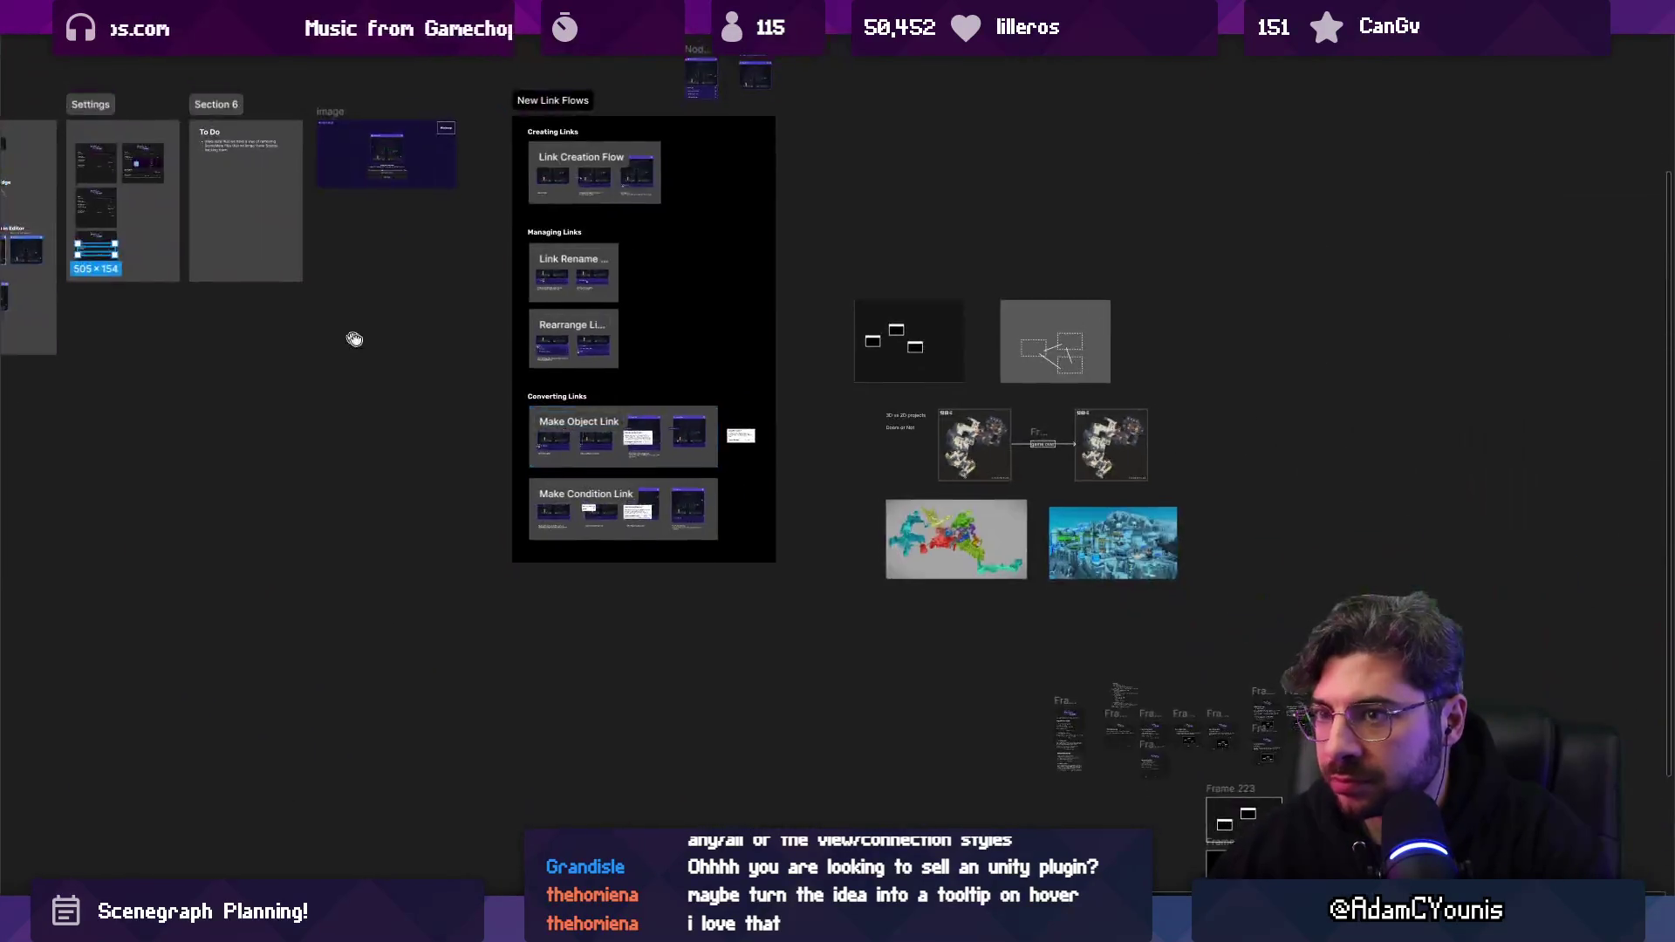
{"action": "scroll", "coordinate": [560, 638], "scroll_direction": "up", "scroll_amount": 5}
{"action": "scroll", "coordinate": [560, 638], "scroll_direction": "up", "scroll_amount": 2}
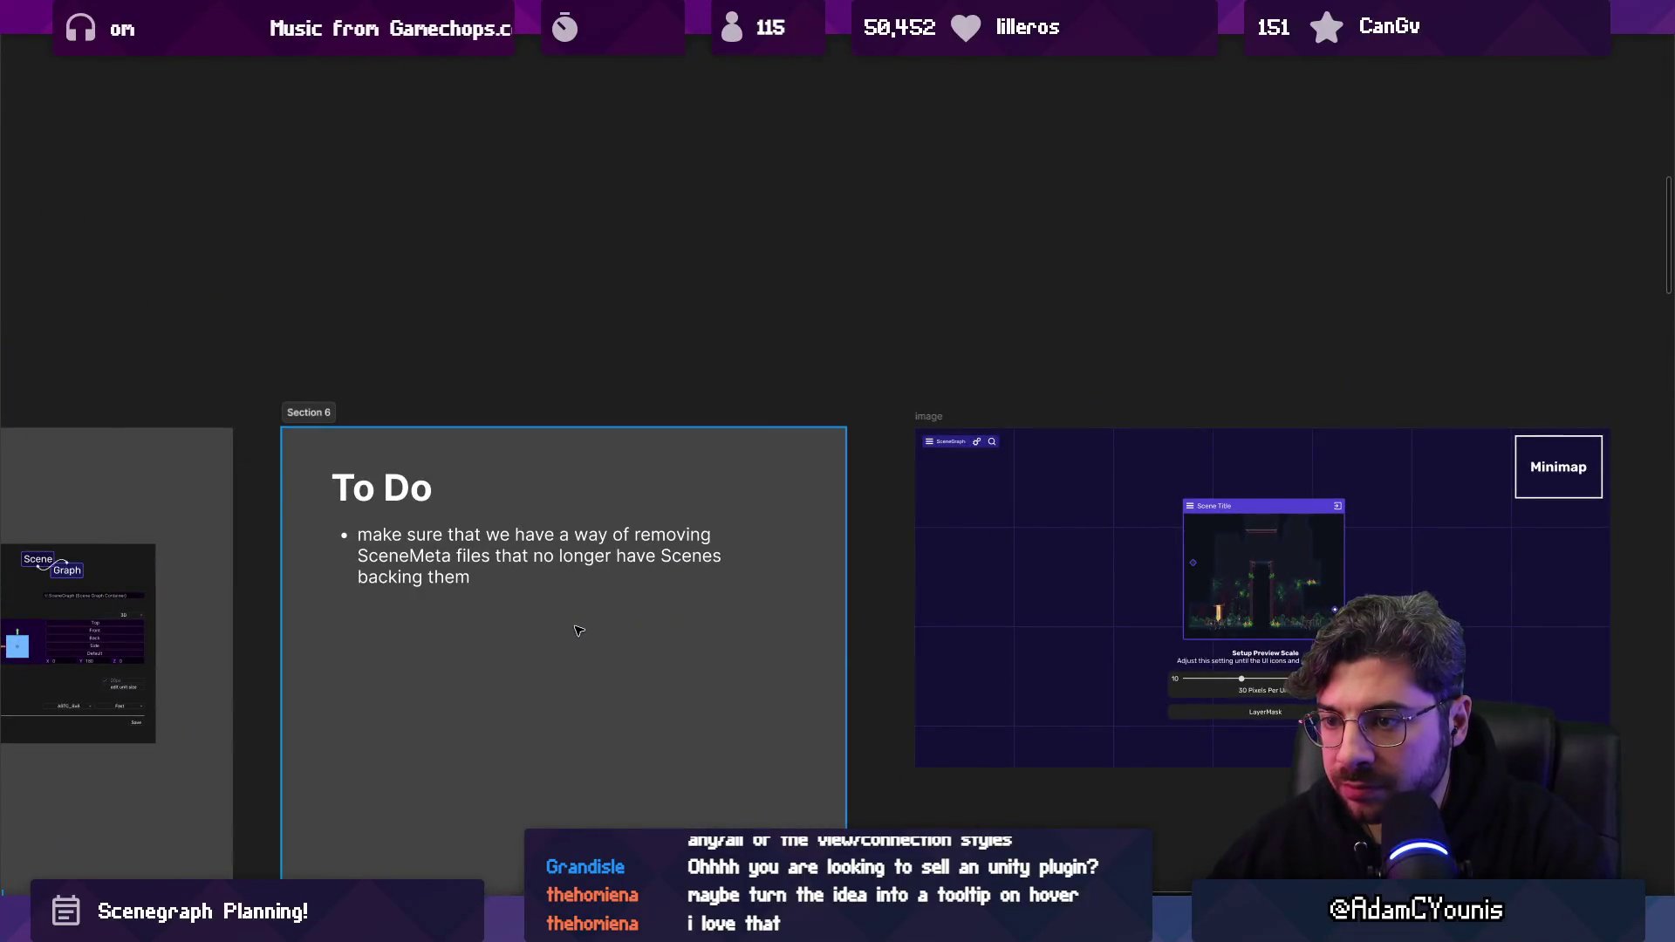
{"action": "left_click_drag", "start_coordinate": [1032, 636], "coordinate": [497, 515]}
Duplicate the Pixels Per Unit slider card.
{"action": "scroll", "coordinate": [864, 572], "scroll_direction": "up", "scroll_amount": 5}
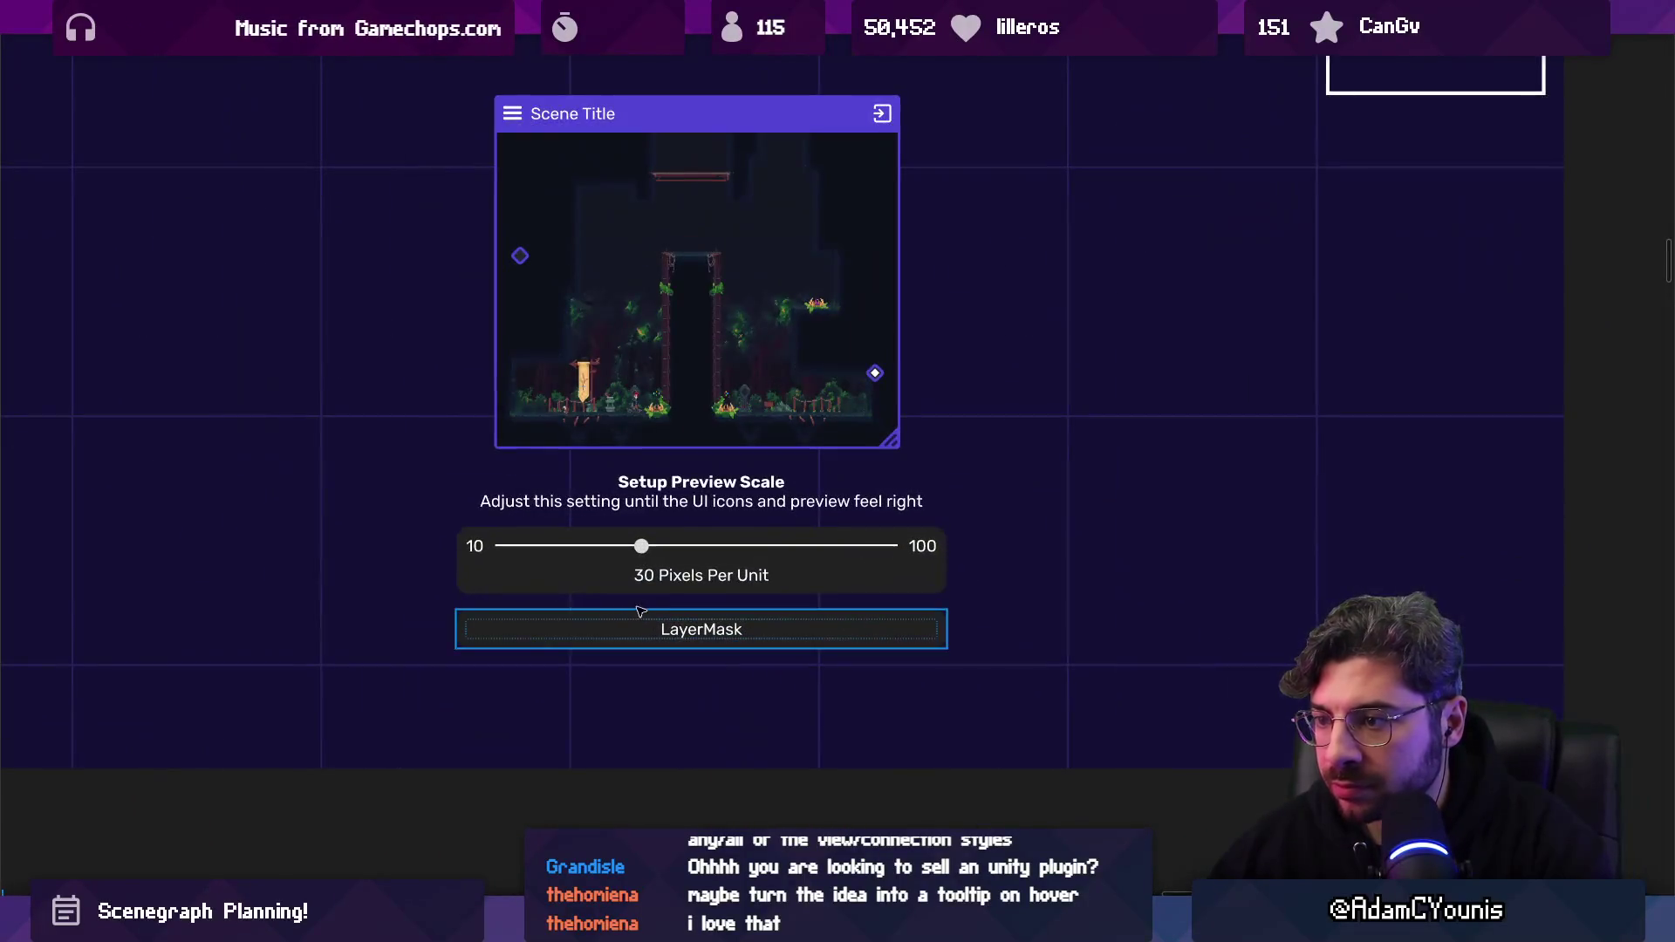
{"action": "scroll", "coordinate": [663, 622], "scroll_direction": "up", "scroll_amount": 3}
{"action": "scroll", "coordinate": [681, 631], "scroll_direction": "down", "scroll_amount": 2}
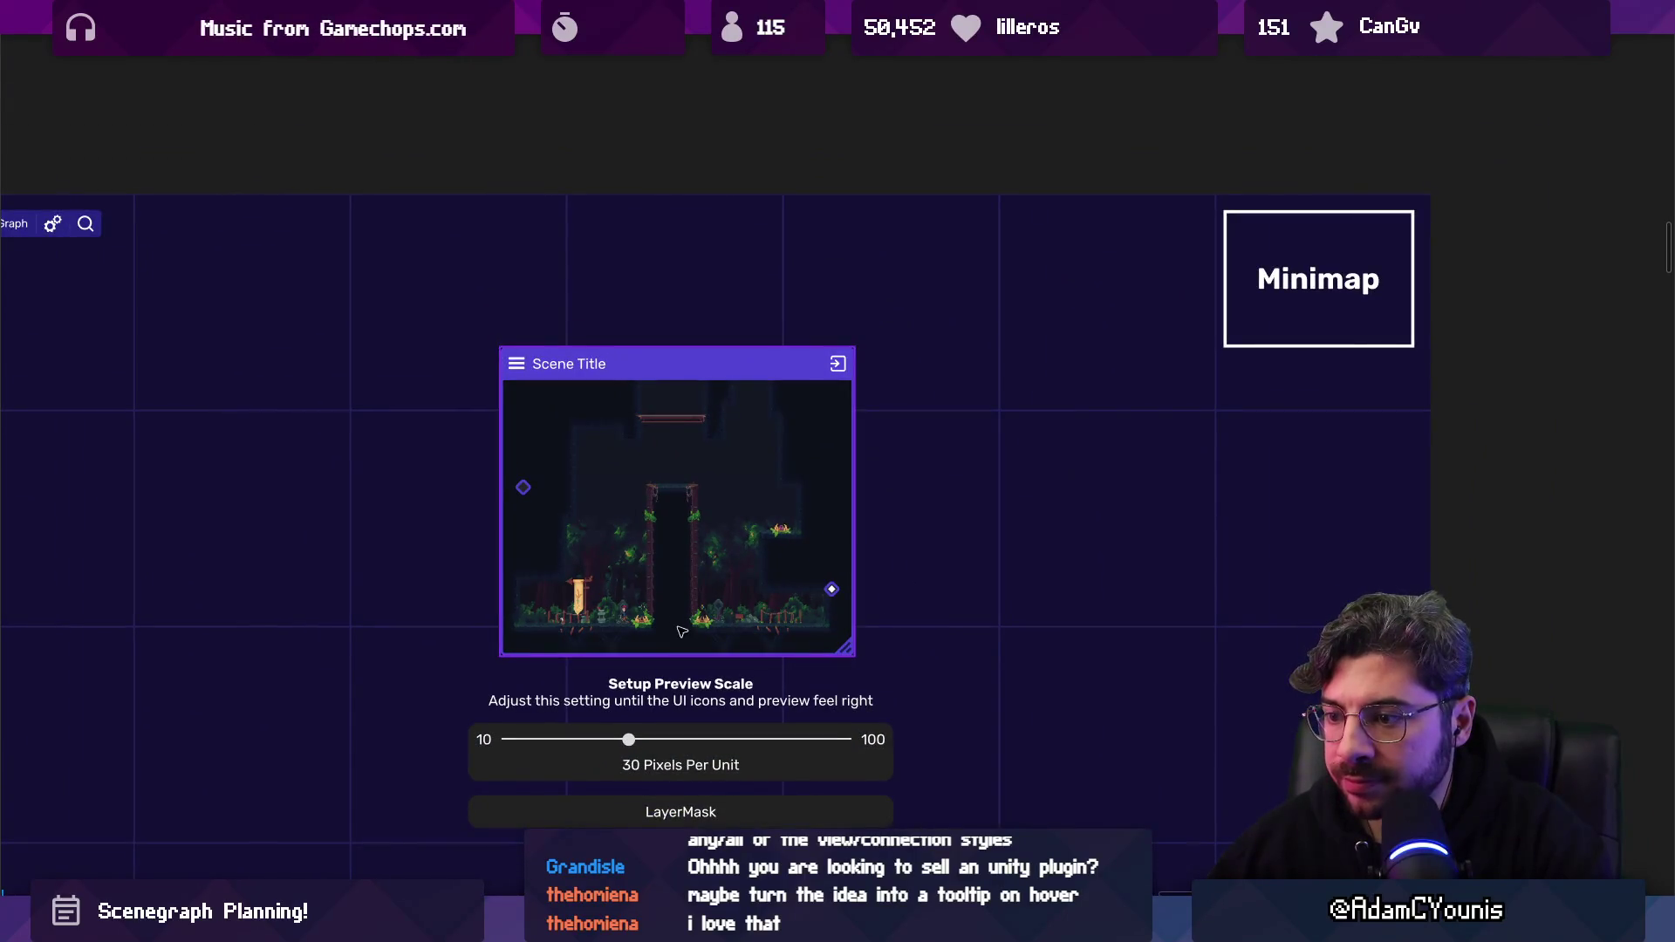
{"action": "left_click", "coordinate": [629, 742]}
{"action": "scroll", "coordinate": [630, 742], "scroll_direction": "down", "scroll_amount": 3}
{"action": "left_click", "coordinate": [608, 499]}
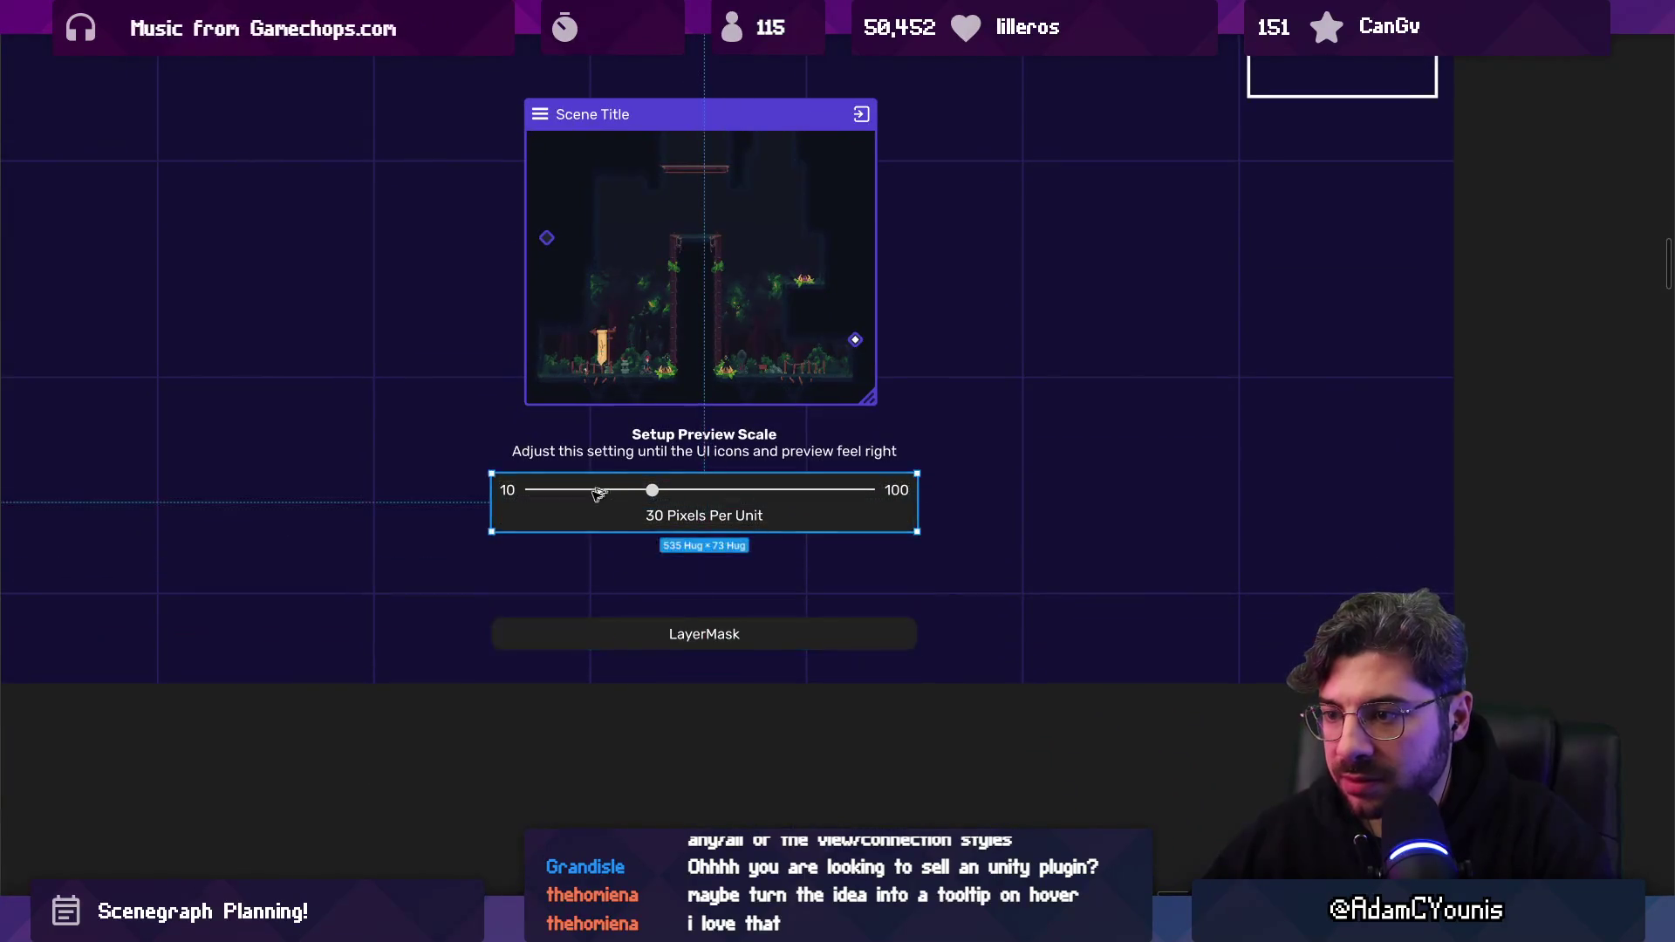
{"action": "key", "text": "ctrl+d"}
Relabel the duplicate 'Node Scale' and set its range from 1 to 10.
{"action": "double_click", "coordinate": [694, 583]}
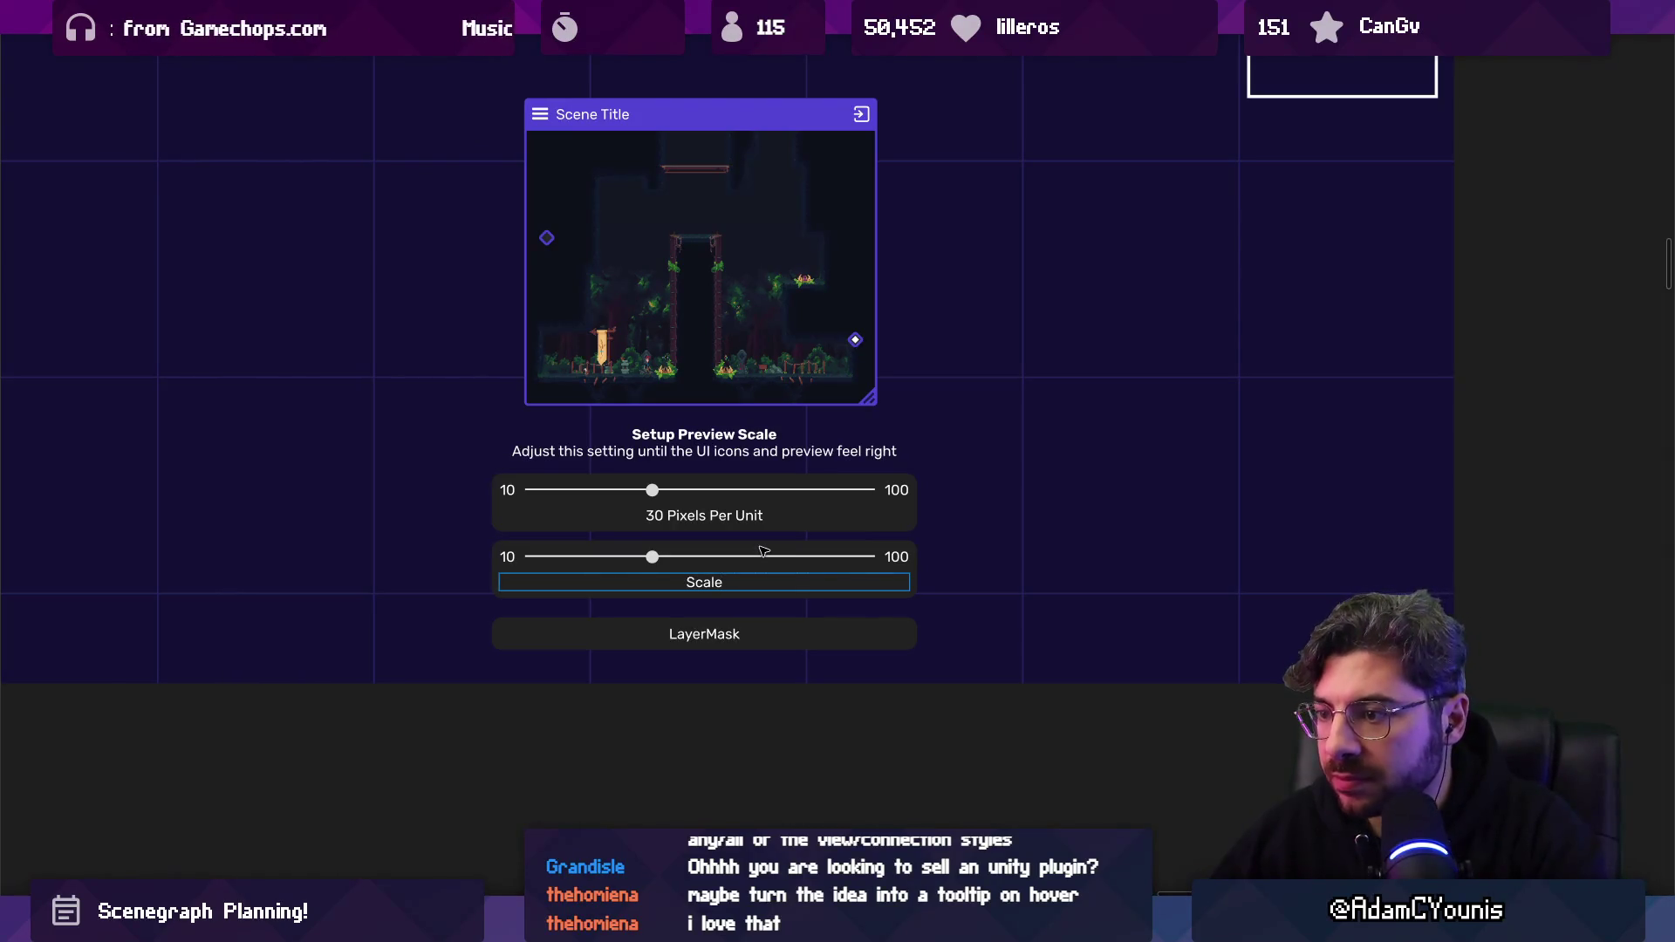
{"action": "left_click", "coordinate": [696, 515]}
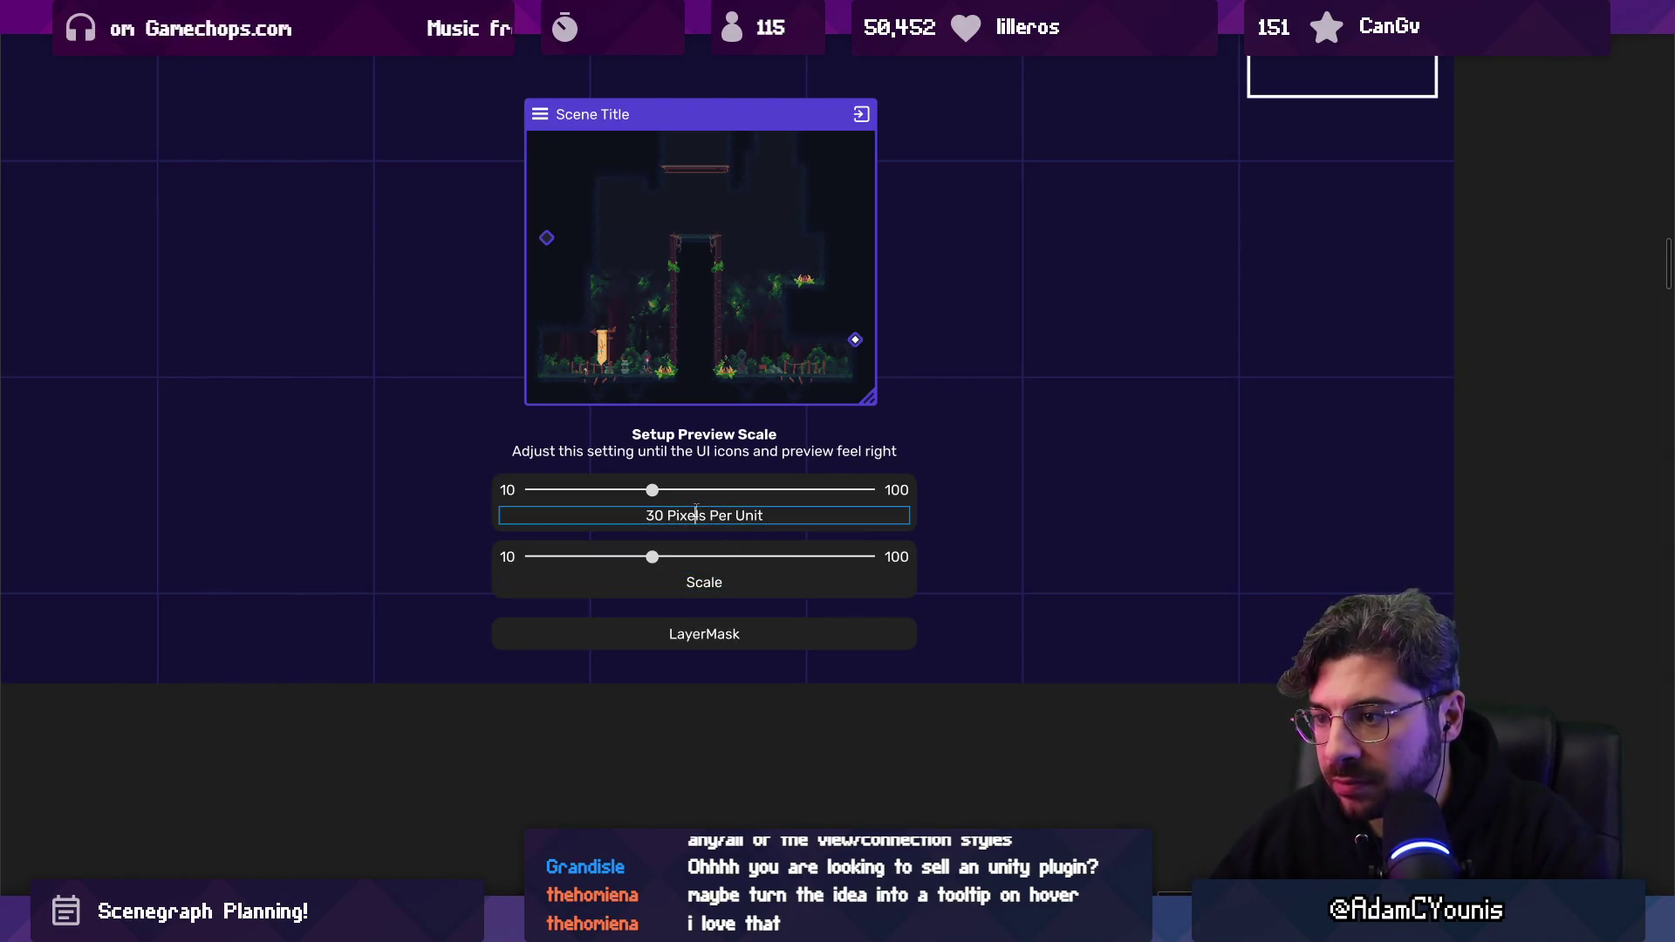
{"action": "double_click", "coordinate": [717, 582]}
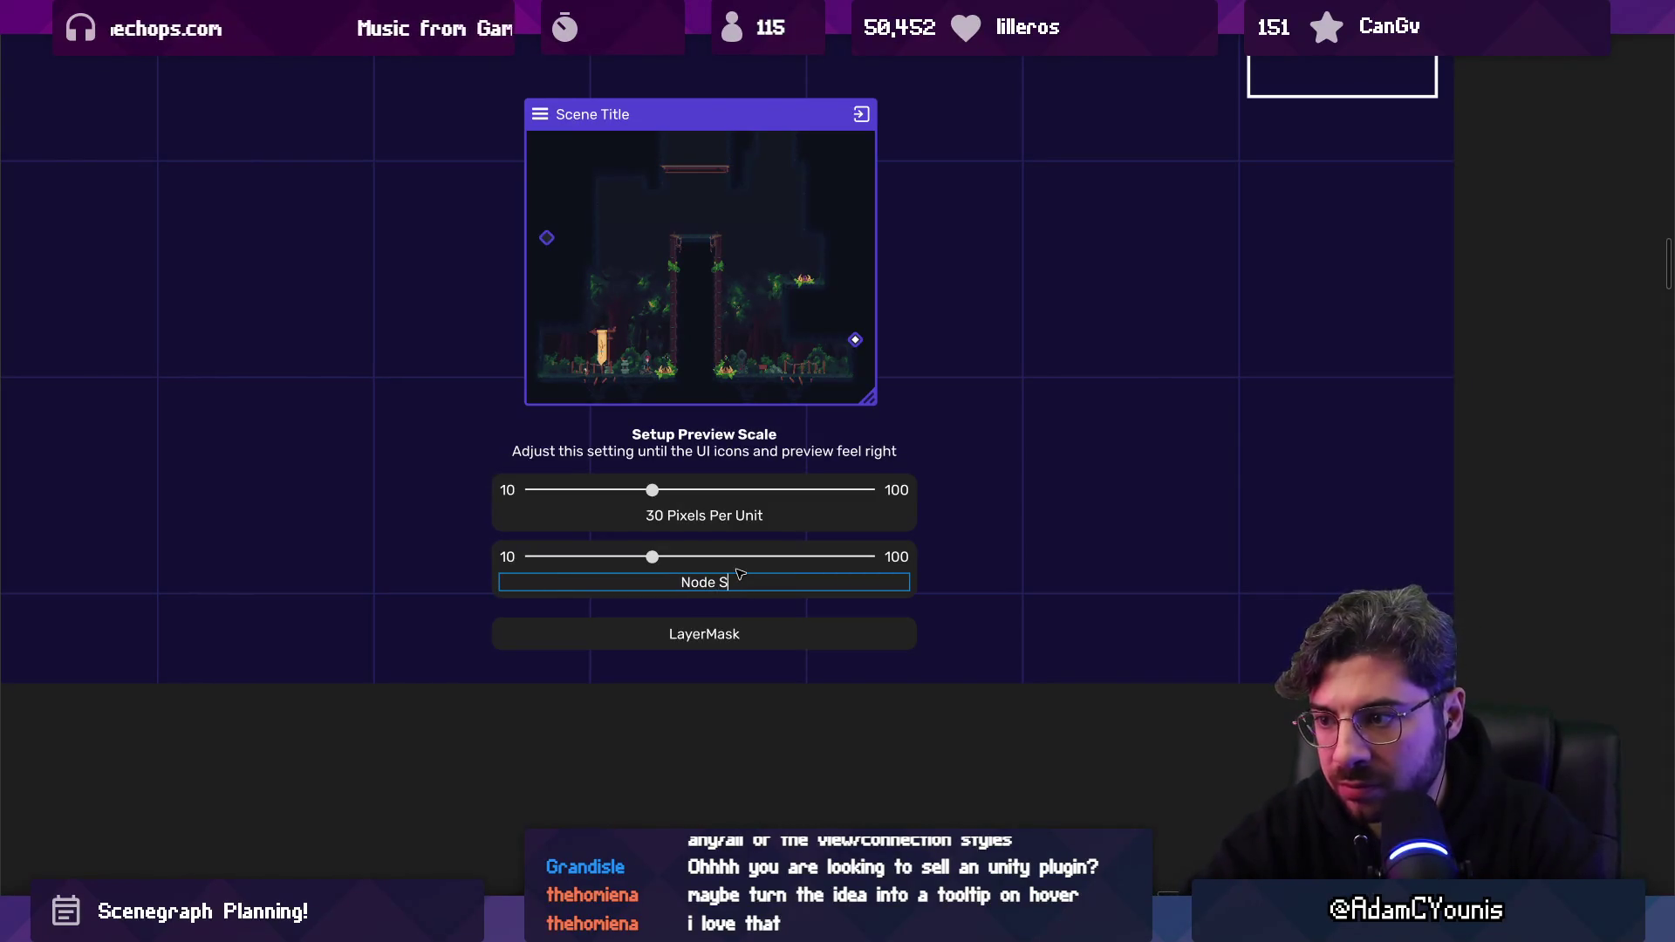
{"action": "key", "text": "shift+Tab"}
{"action": "type", "text": "1"}
{"action": "type", "text": "10"}
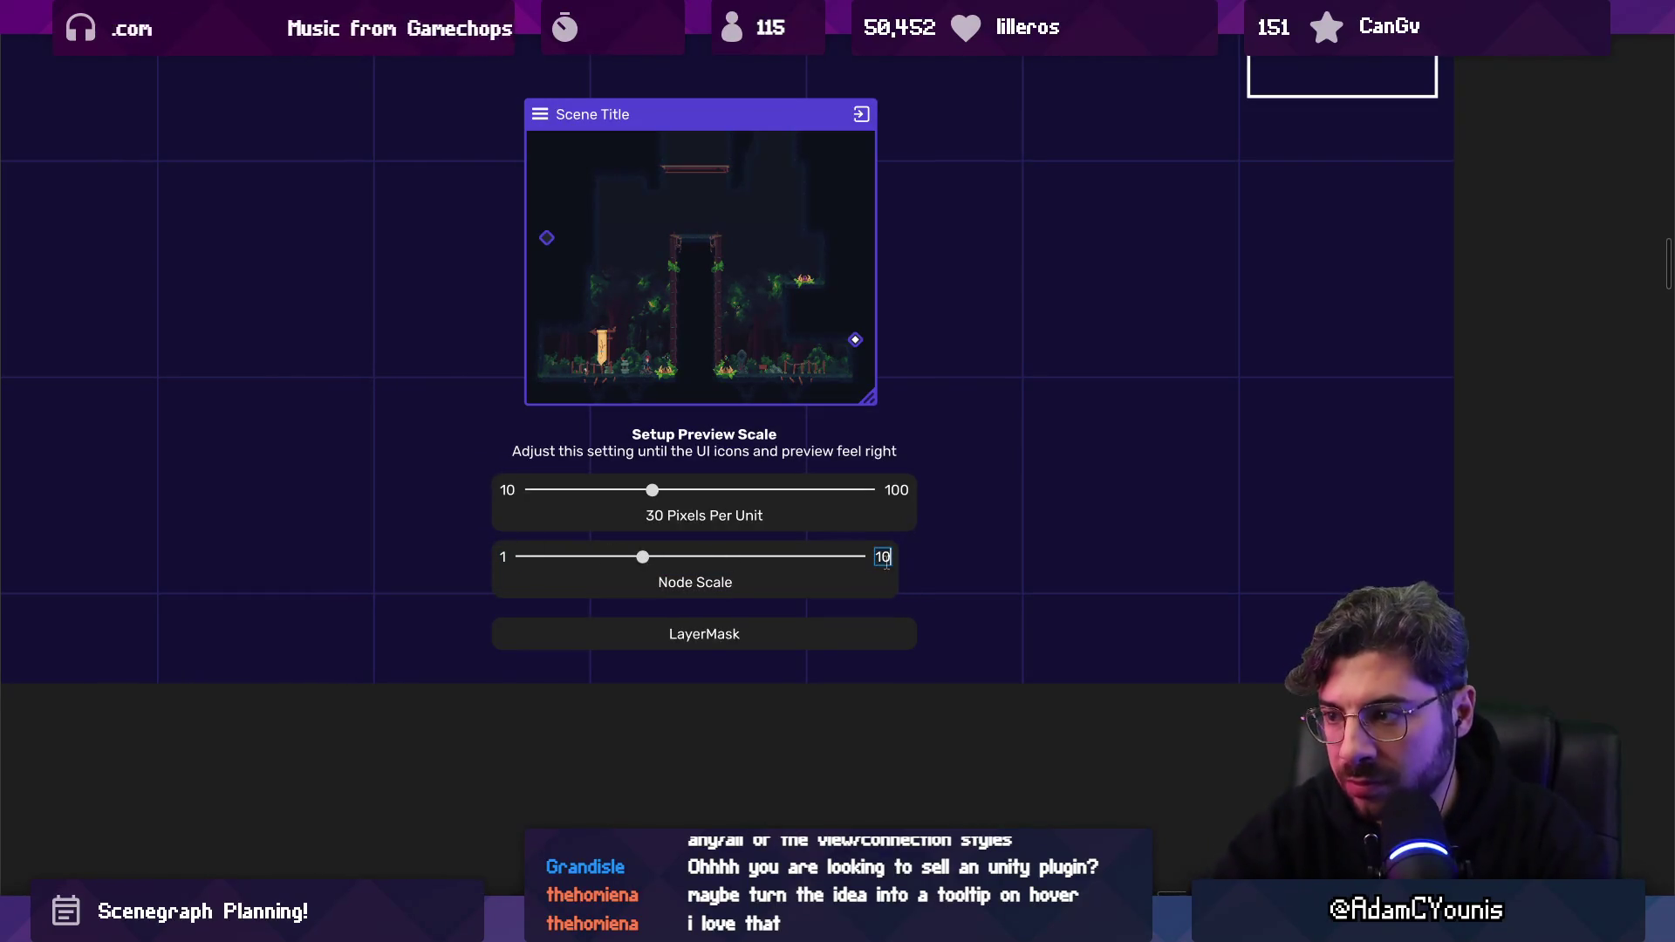
{"action": "key", "text": "Escape"}
Centre the Node Scale card and set the inner slider track's width to Fill container.
{"action": "left_click_drag", "start_coordinate": [753, 558], "coordinate": [762, 559]}
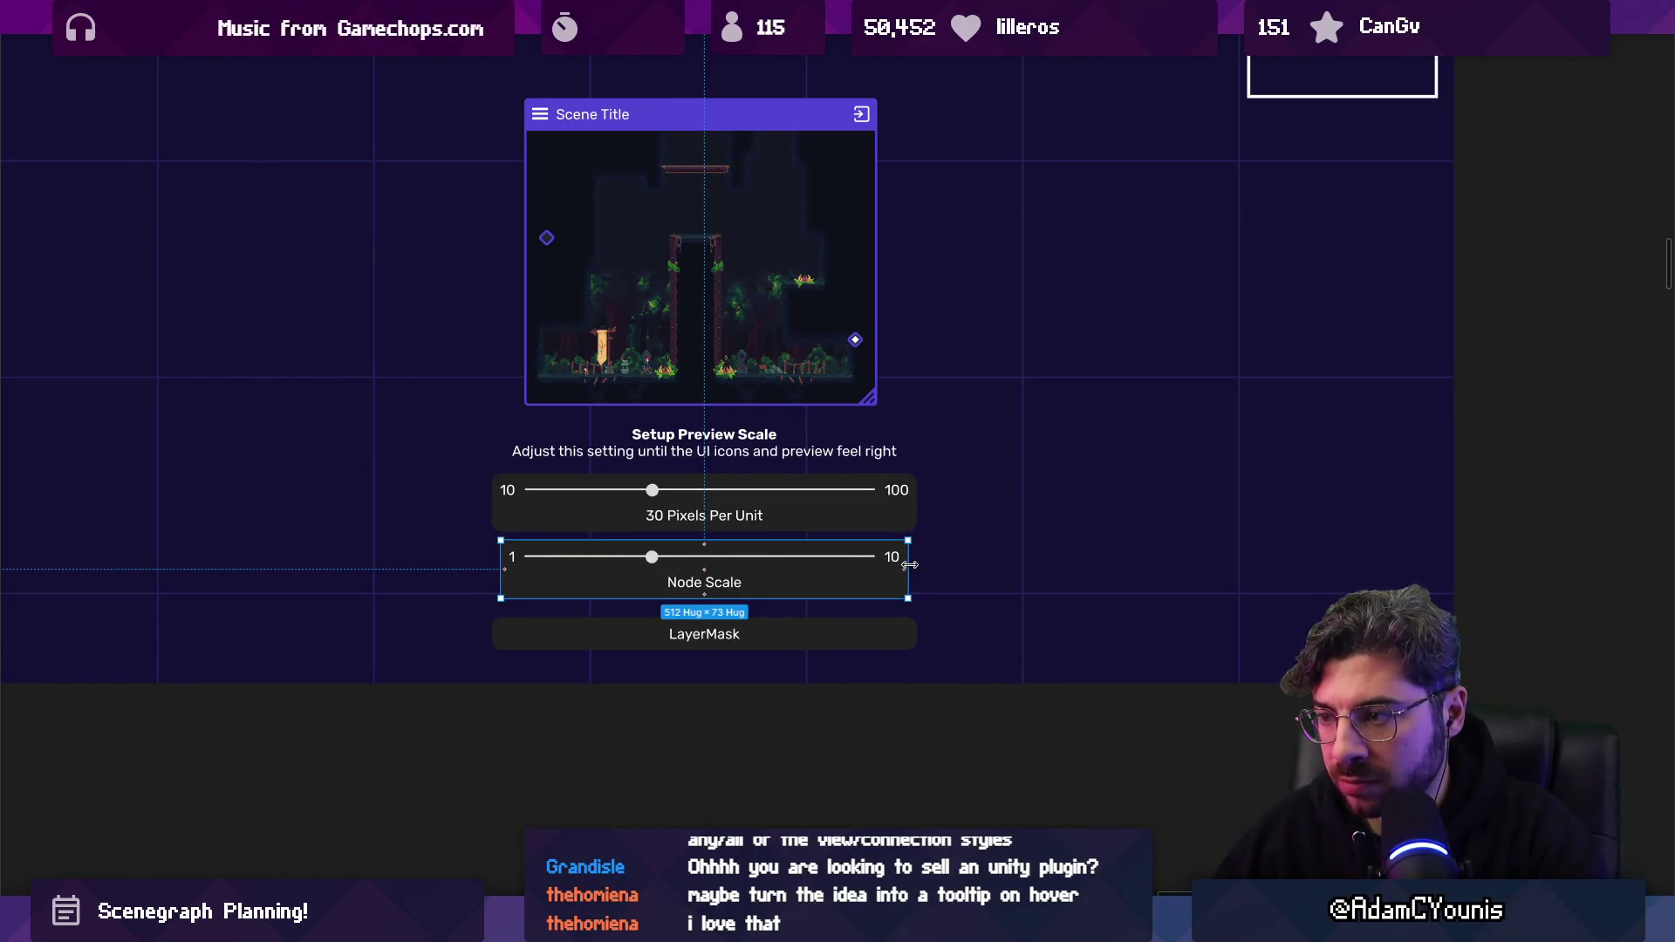
{"action": "double_click", "coordinate": [898, 561]}
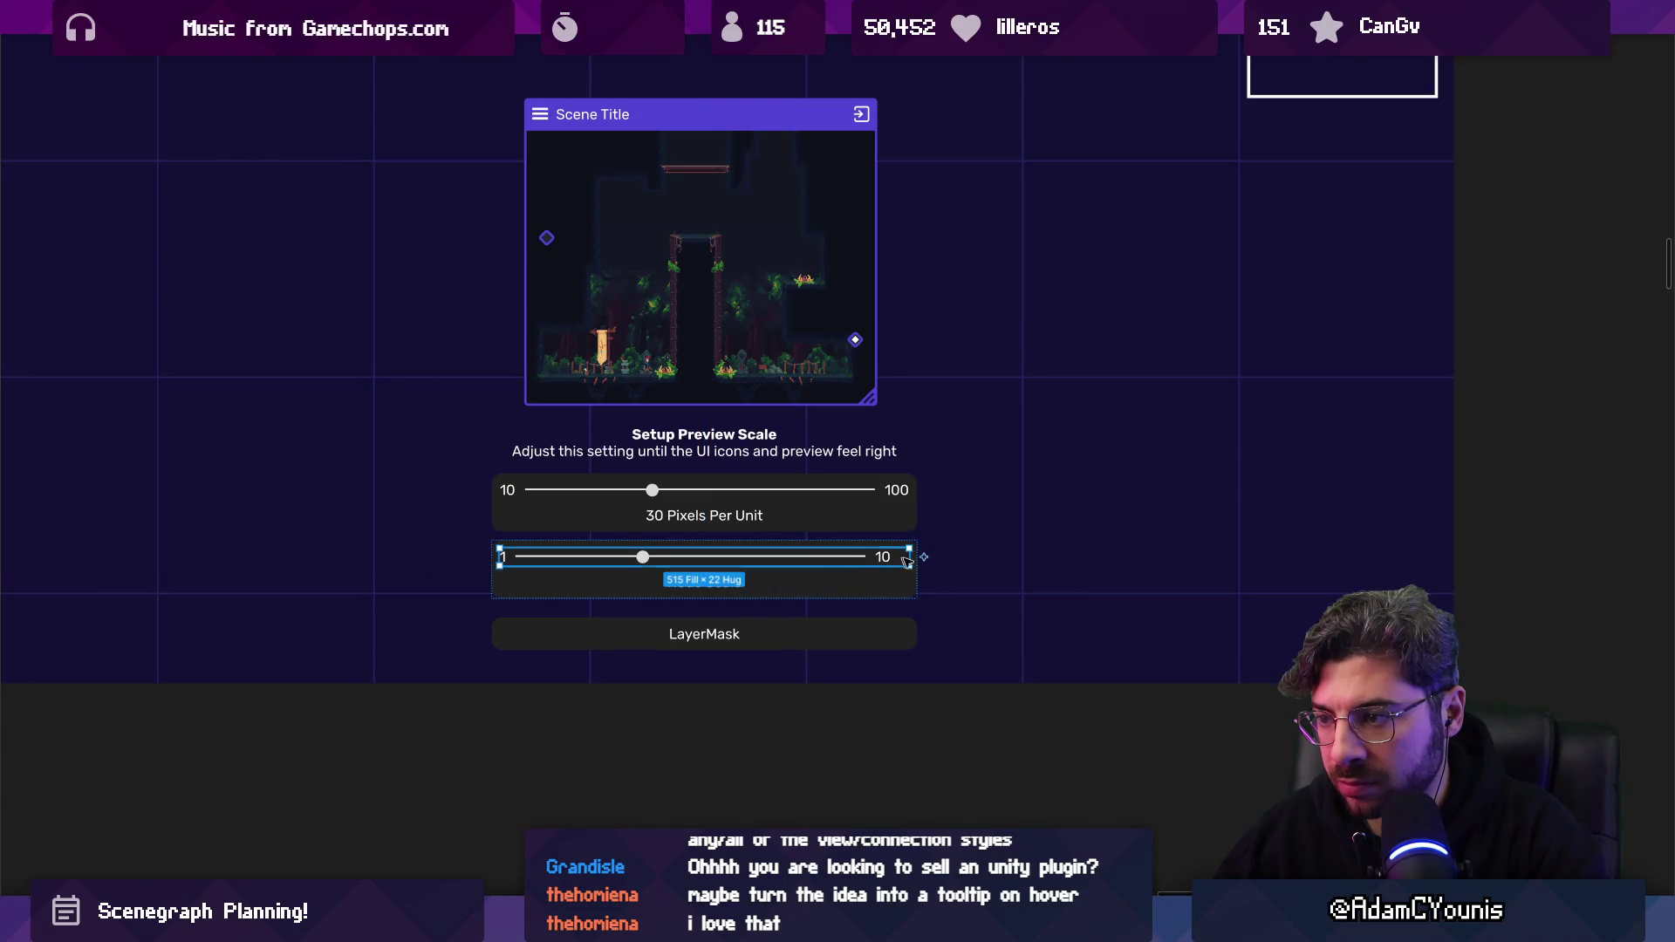
{"action": "right_click", "coordinate": [824, 560]}
{"action": "left_click", "coordinate": [816, 560]}
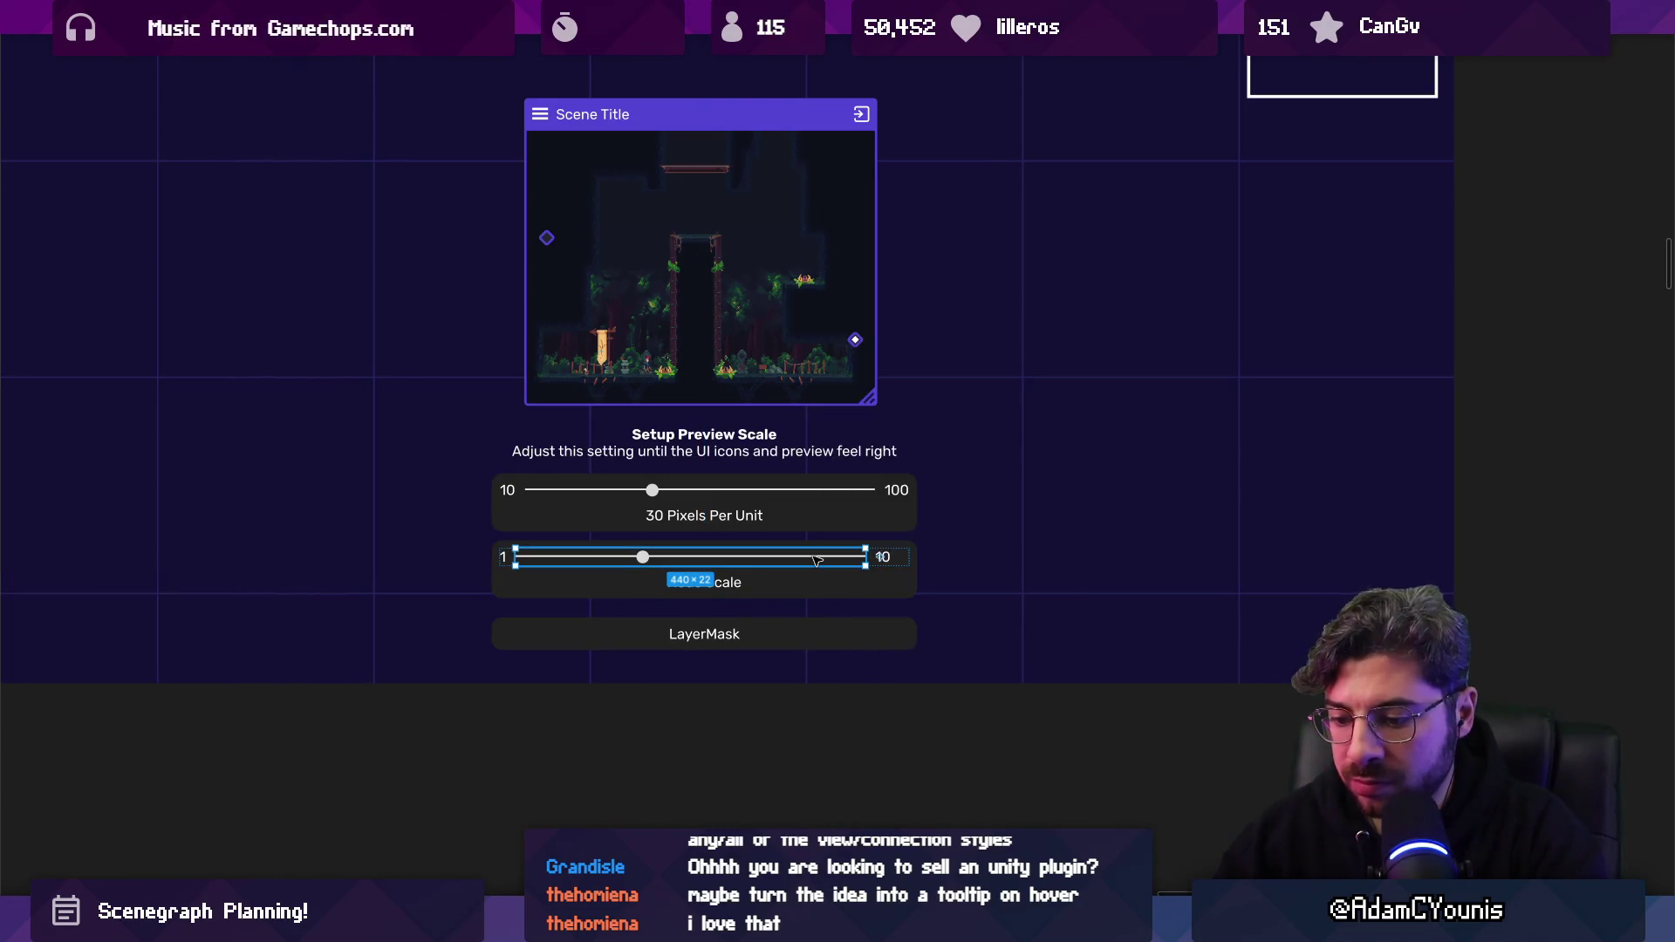
{"action": "double_click", "coordinate": [816, 559]}
{"action": "key", "text": "ctrl+backslash"}
{"action": "left_click", "coordinate": [1497, 425]}
{"action": "left_click", "coordinate": [1480, 449]}
Keep the track-and-knob group and move Vector 62 above Ellipse 17 in the layers list.
{"action": "left_click", "coordinate": [903, 772]}
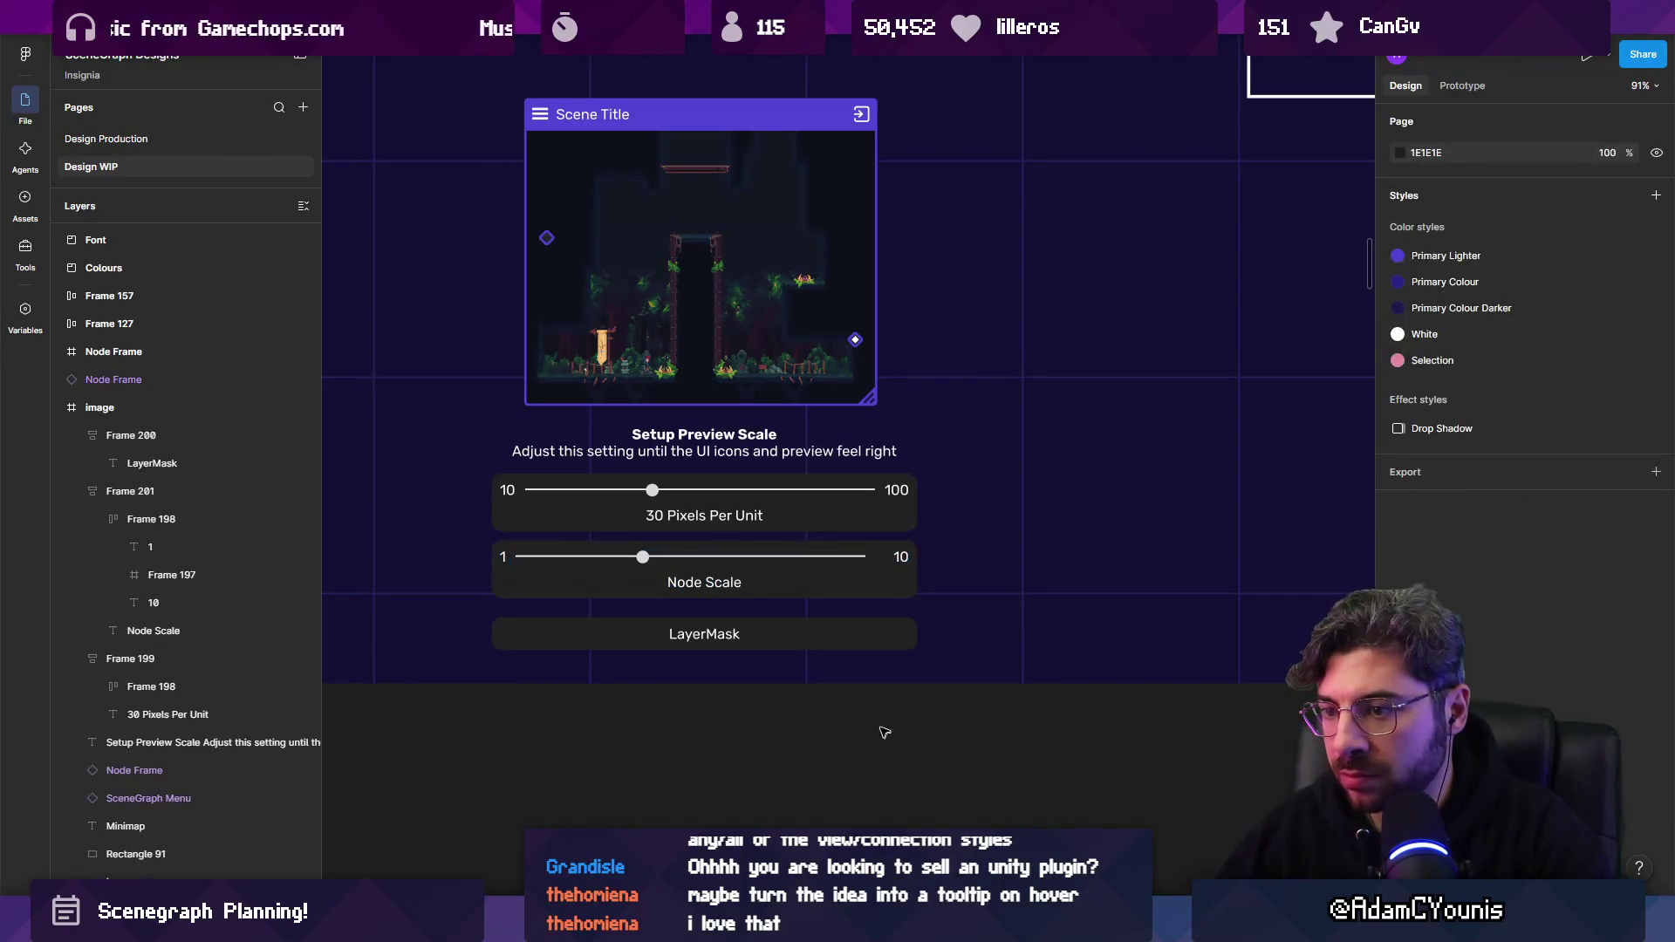
{"action": "scroll", "coordinate": [870, 576], "scroll_direction": "up", "scroll_amount": 3}
{"action": "left_click", "coordinate": [856, 544], "text": "ctrl"}
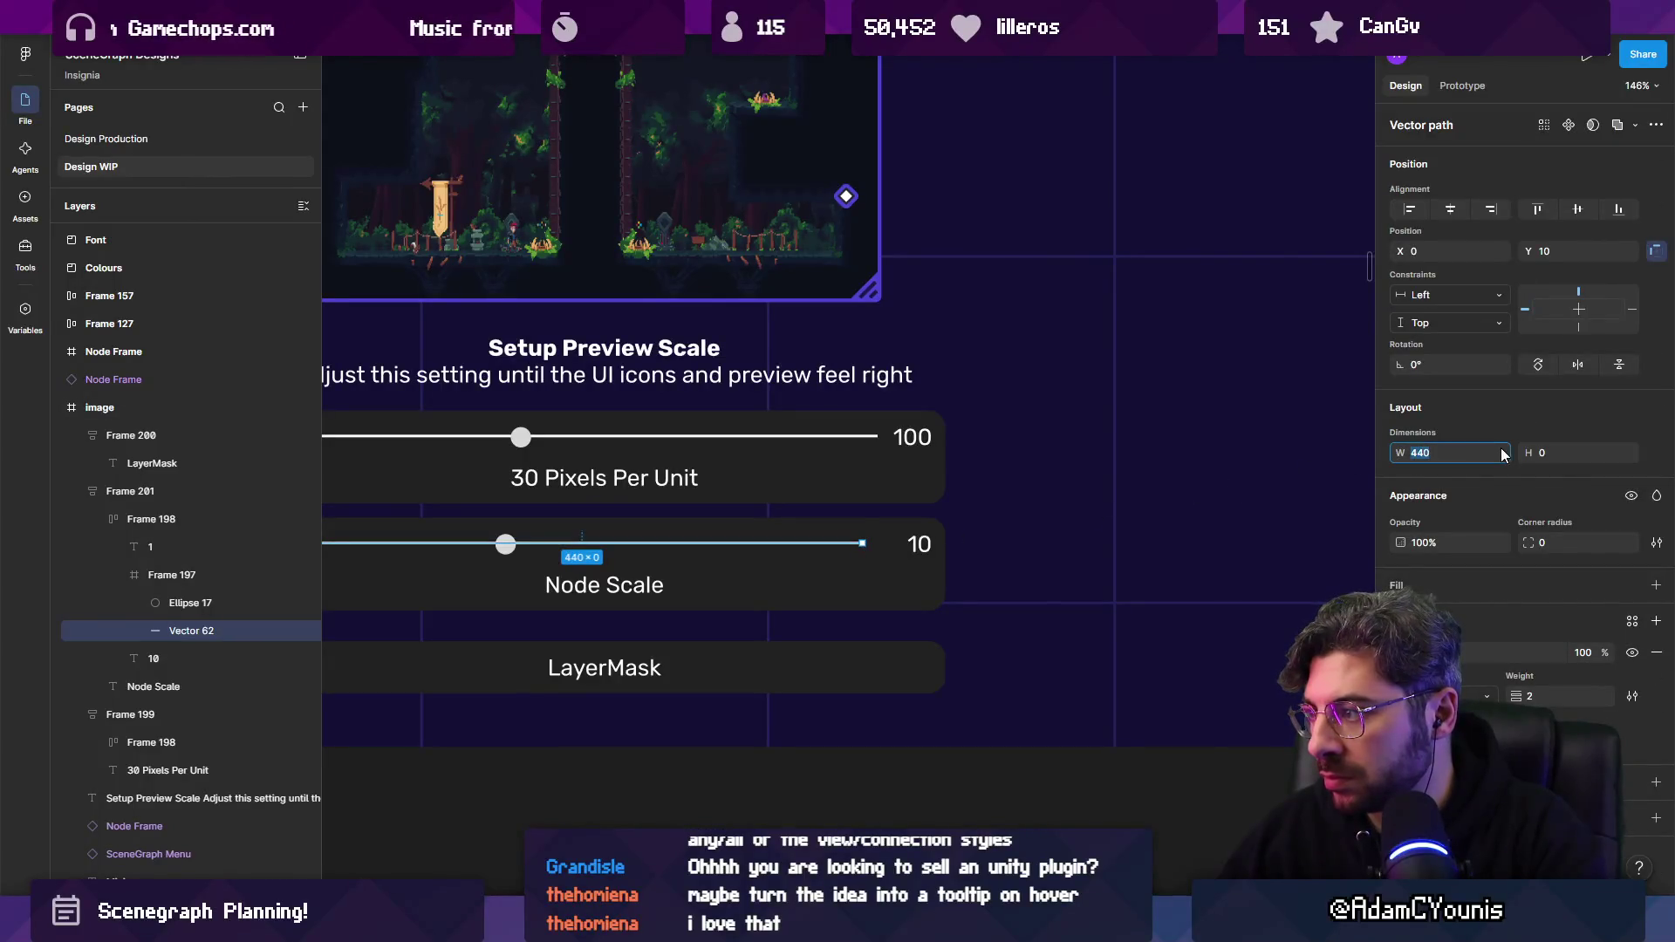
{"action": "left_click", "coordinate": [914, 546]}
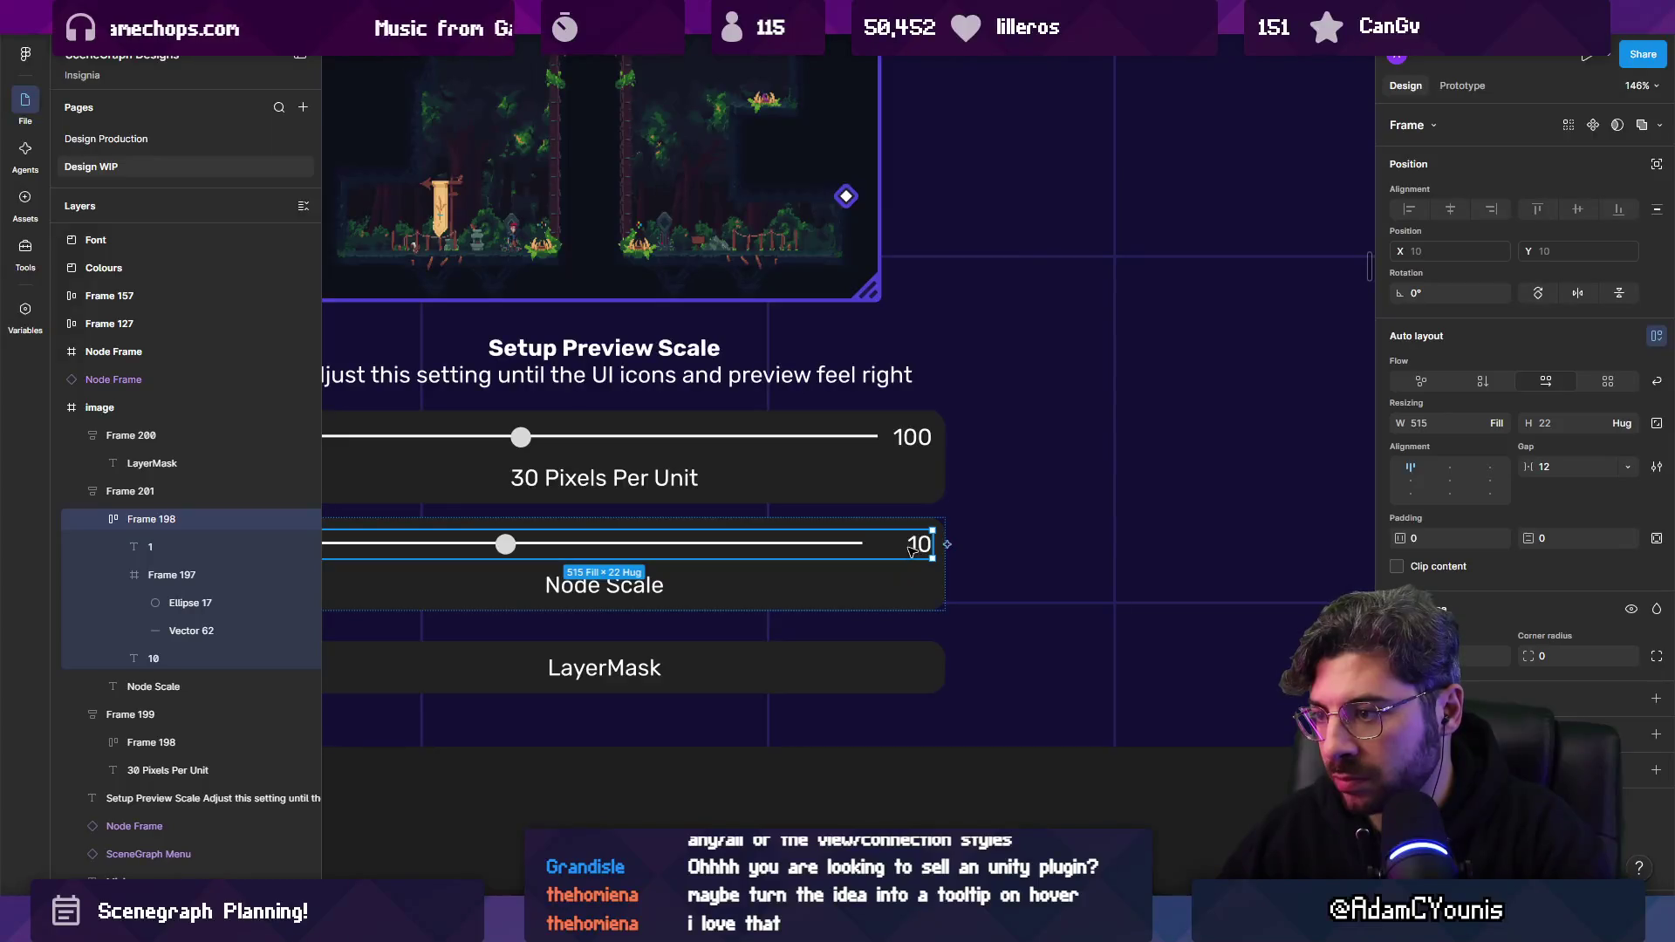
{"action": "left_click", "coordinate": [872, 548]}
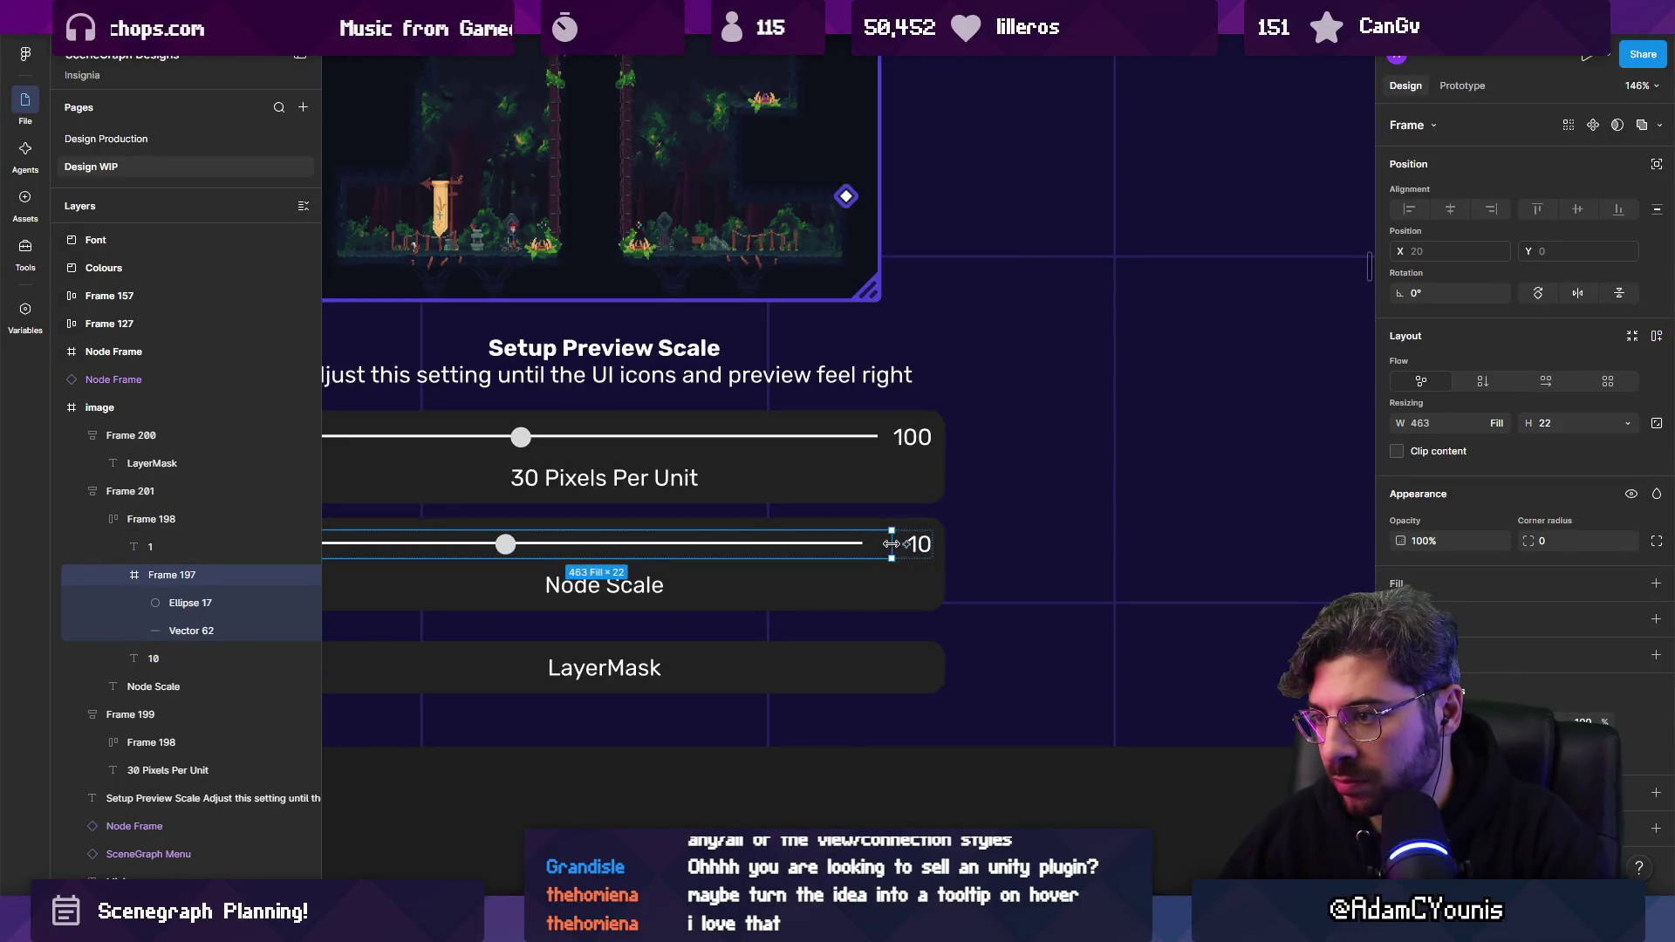
{"action": "left_click", "coordinate": [803, 544]}
{"action": "key", "text": "Escape"}
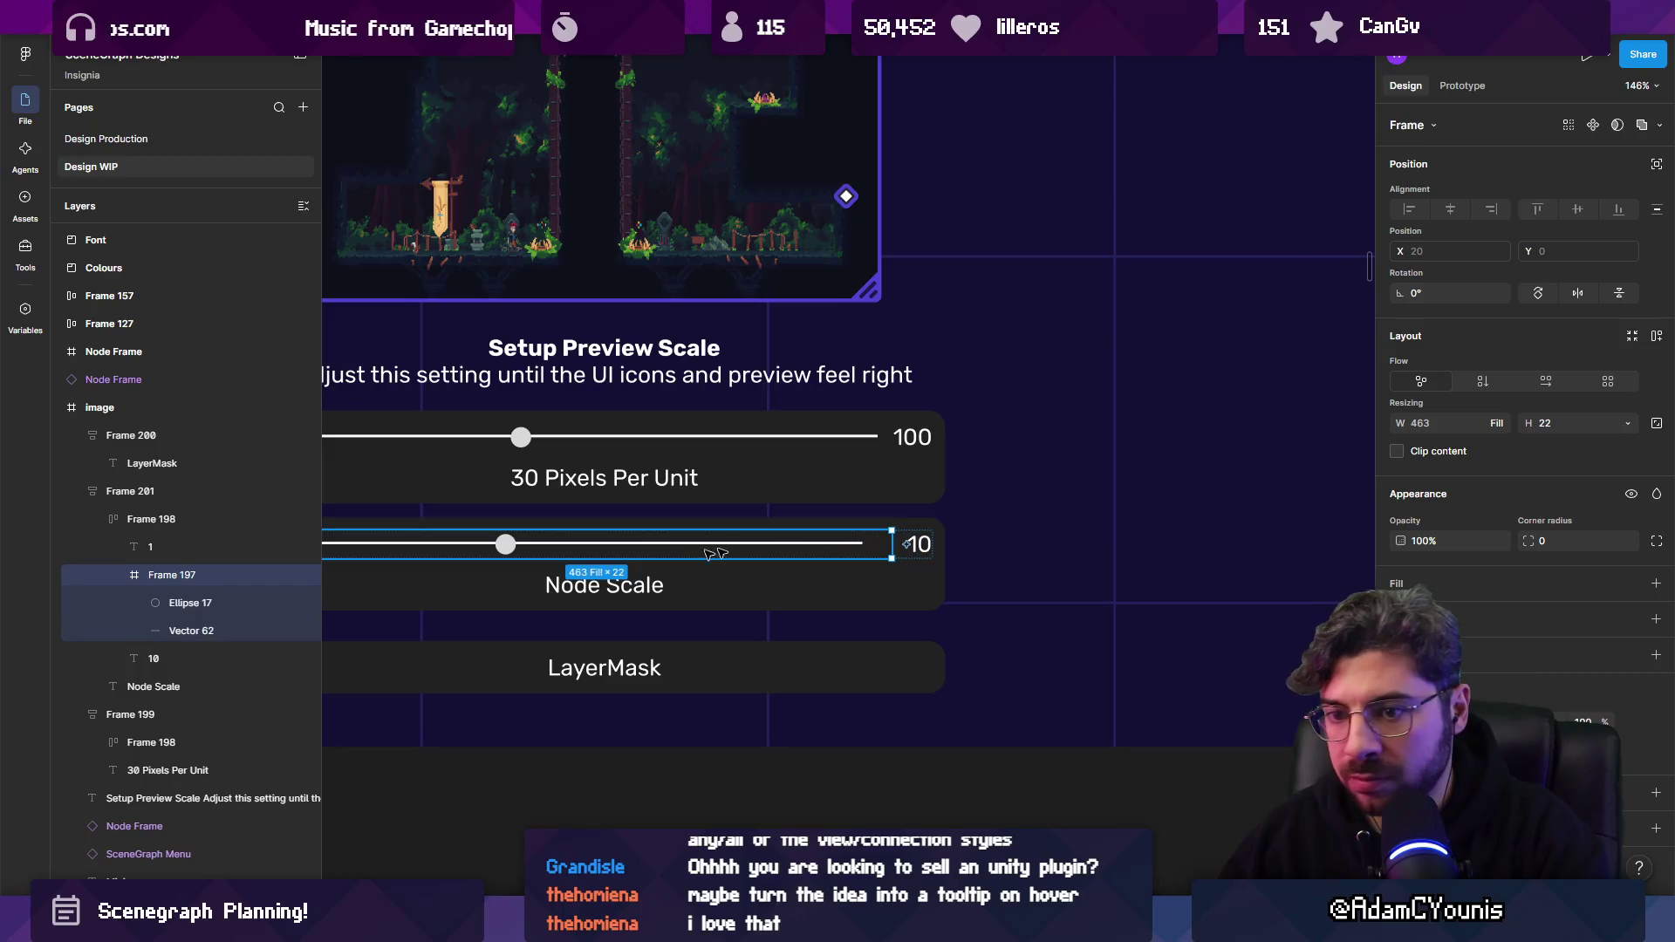
{"action": "left_click", "coordinate": [755, 545]}
{"action": "scroll", "coordinate": [504, 551], "scroll_direction": "left", "scroll_amount": 3}
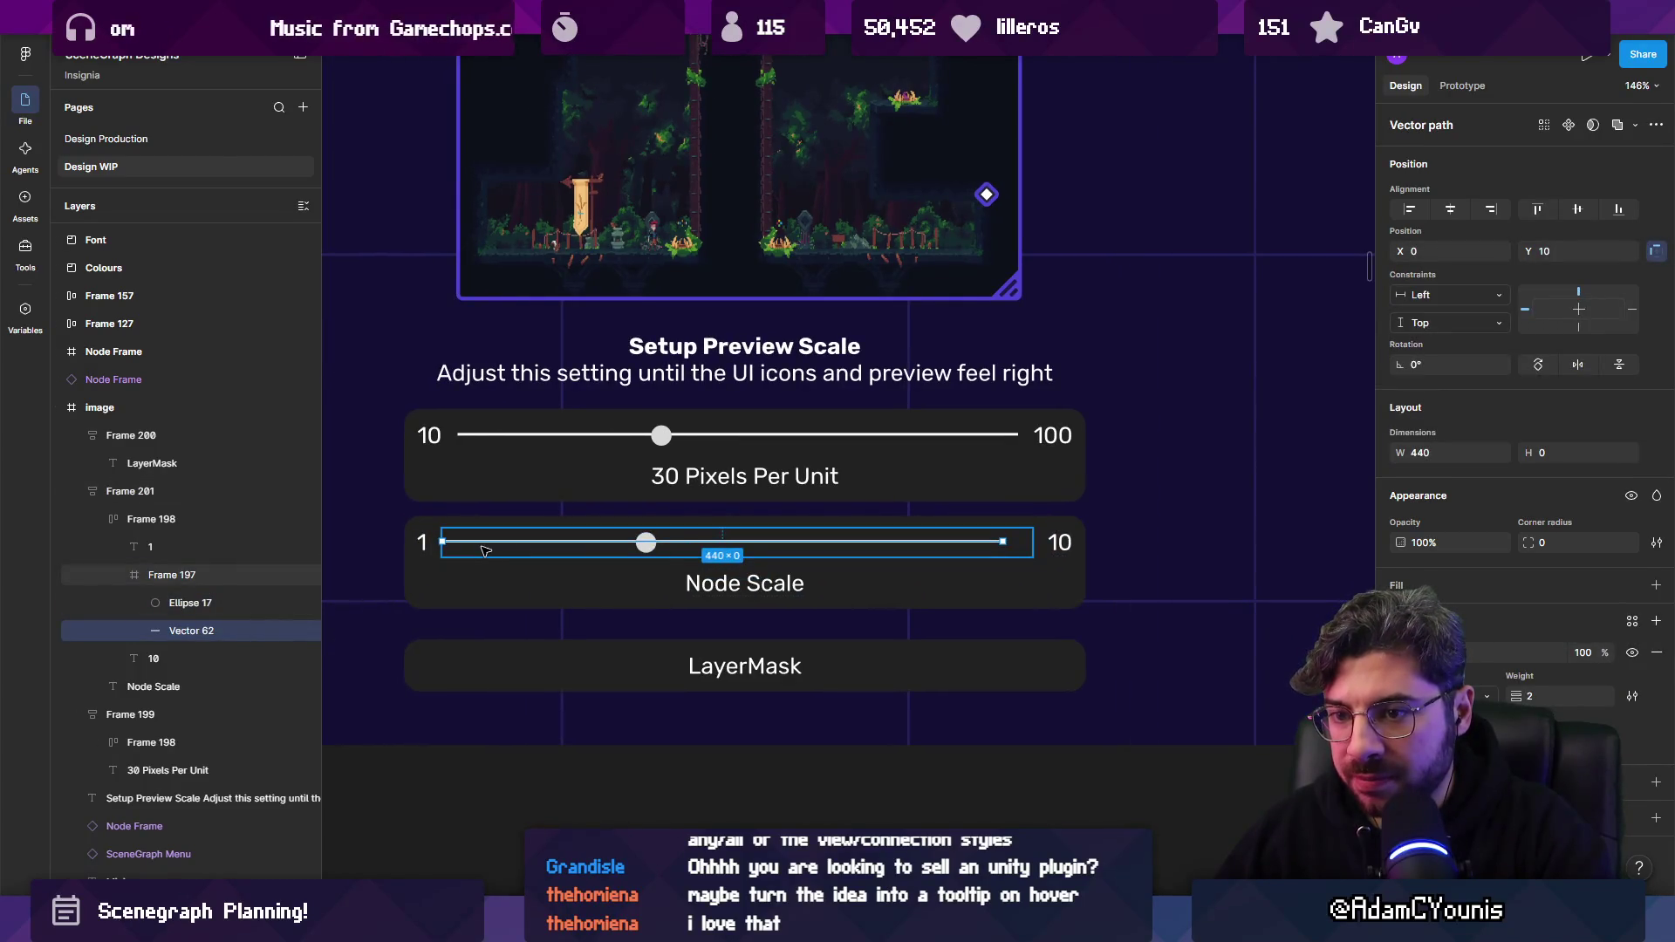
{"action": "left_click", "coordinate": [234, 571]}
{"action": "key", "text": "ctrl+shift+g"}
{"action": "key", "text": "ctrl+z"}
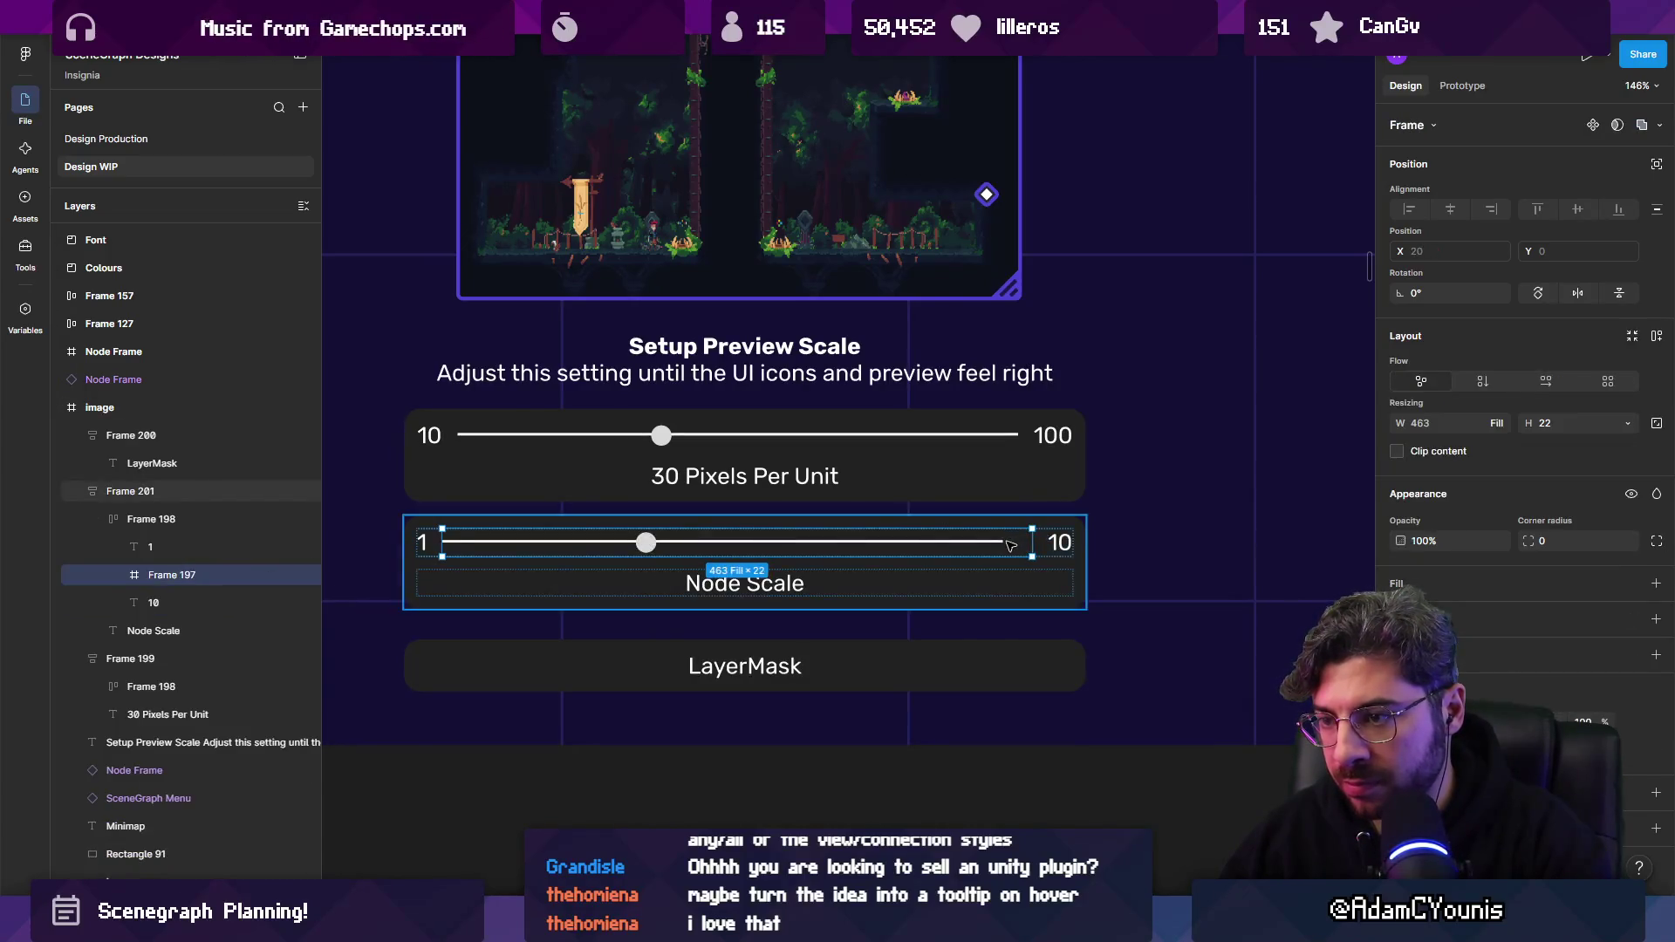
{"action": "key", "text": "ctrl+z"}
{"action": "left_click_drag", "start_coordinate": [191, 631], "coordinate": [187, 595]}
Set the track-and-knob group's height to Fill container.
{"action": "left_click", "coordinate": [213, 575]}
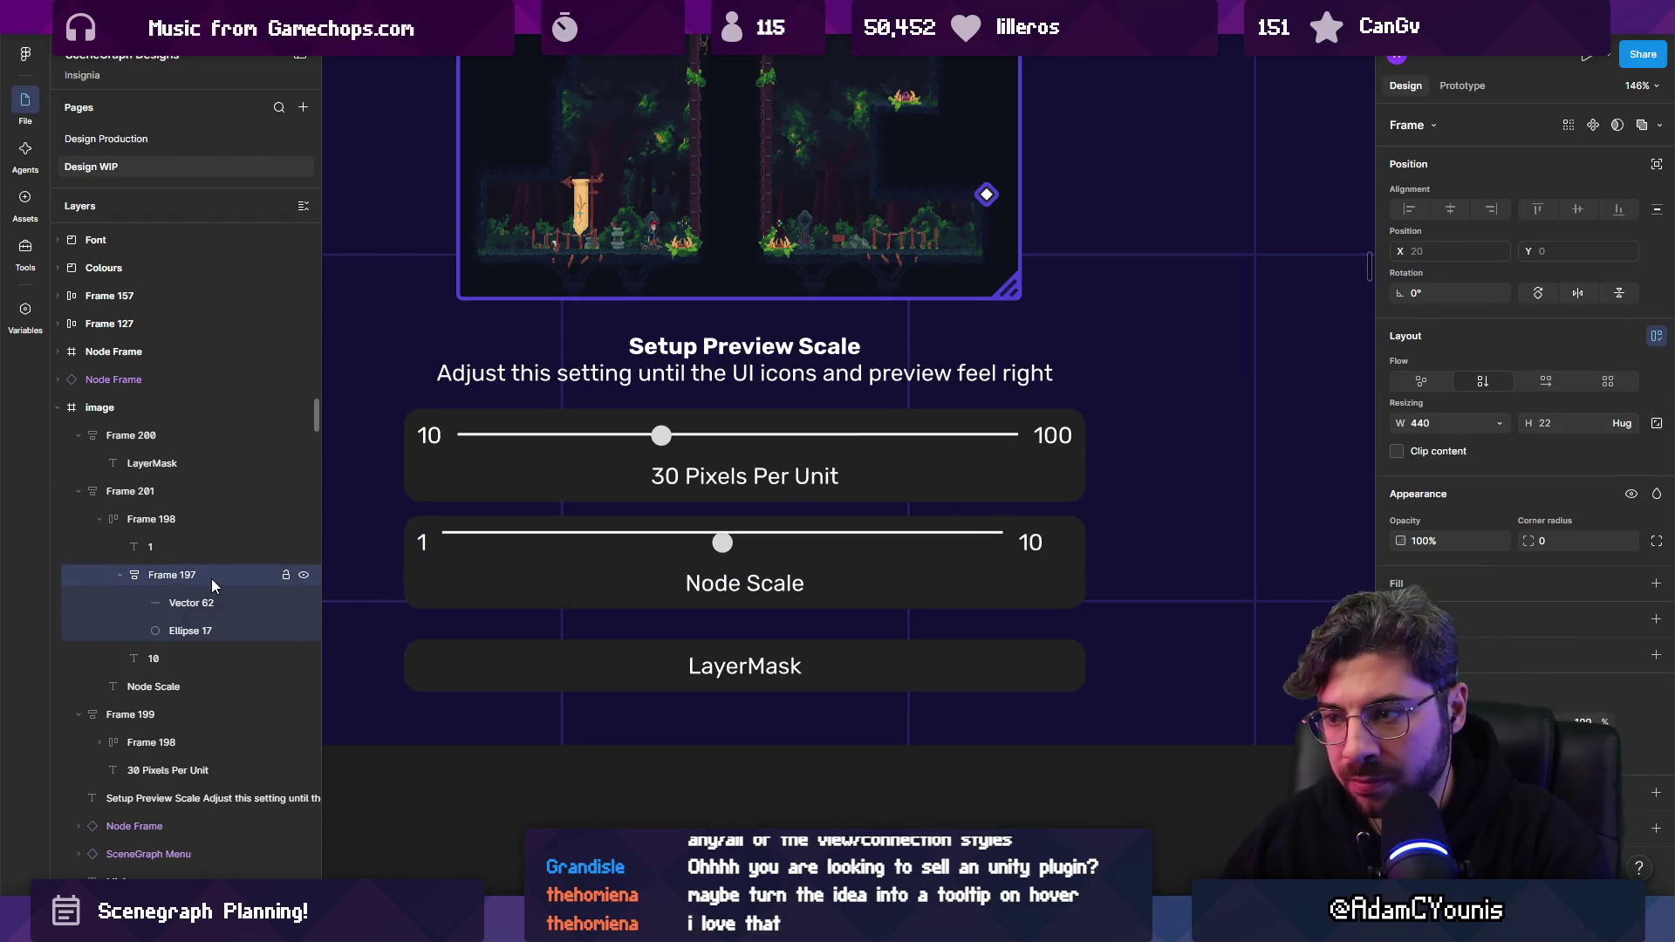
{"action": "left_click", "coordinate": [723, 544]}
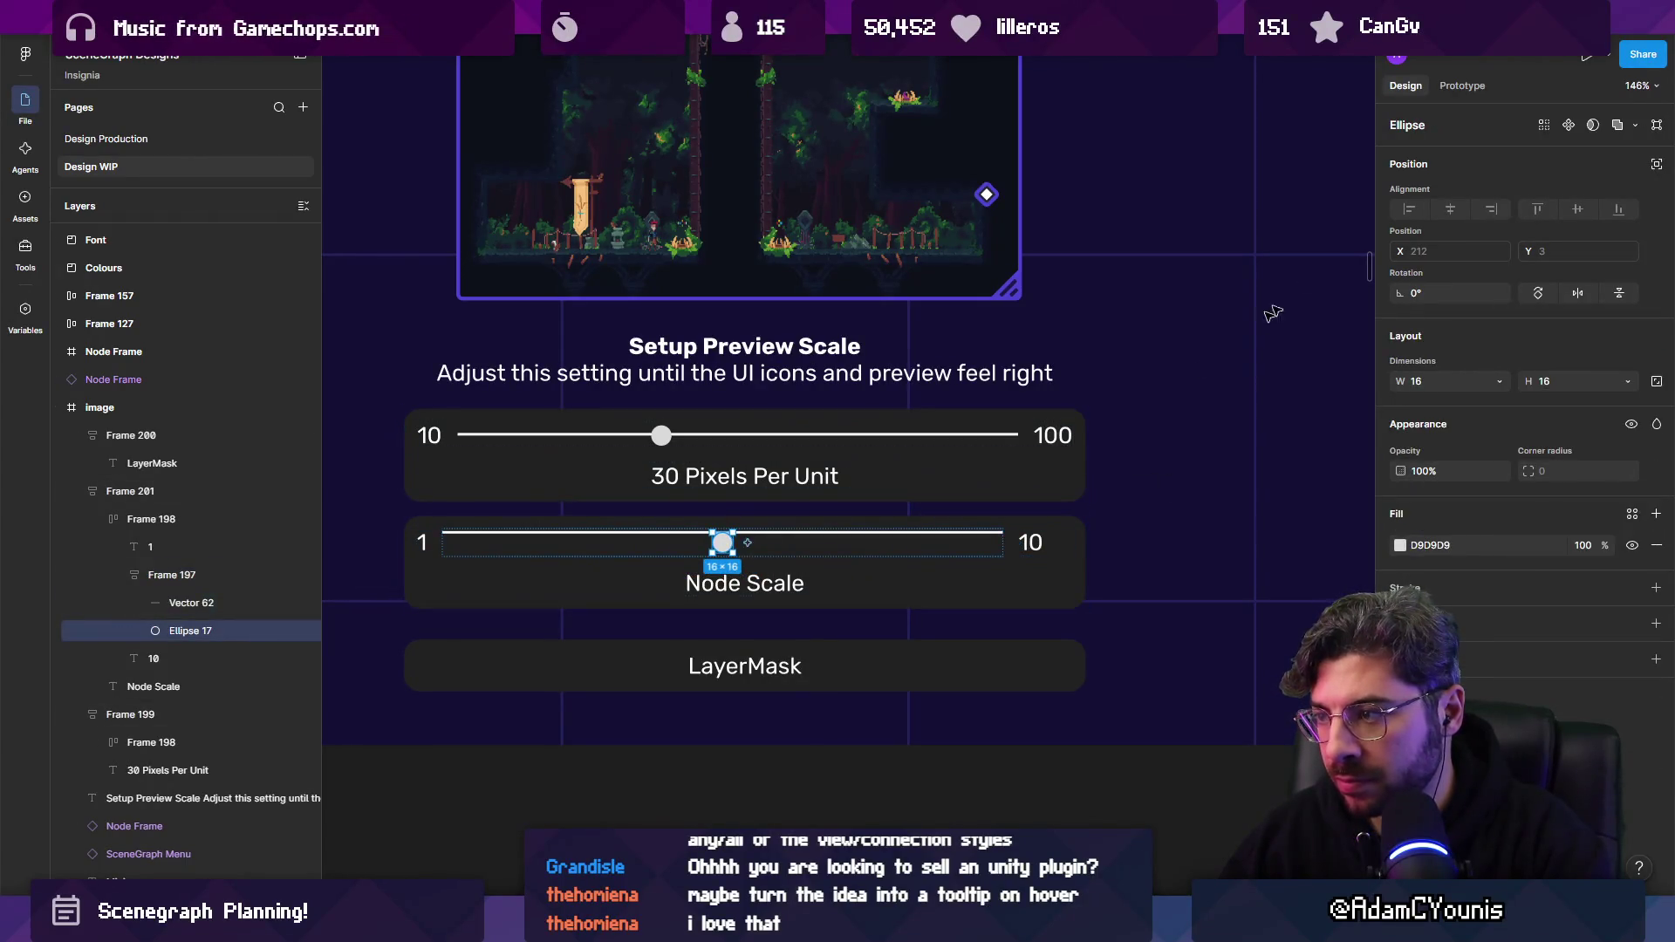
{"action": "left_click", "coordinate": [1654, 164]}
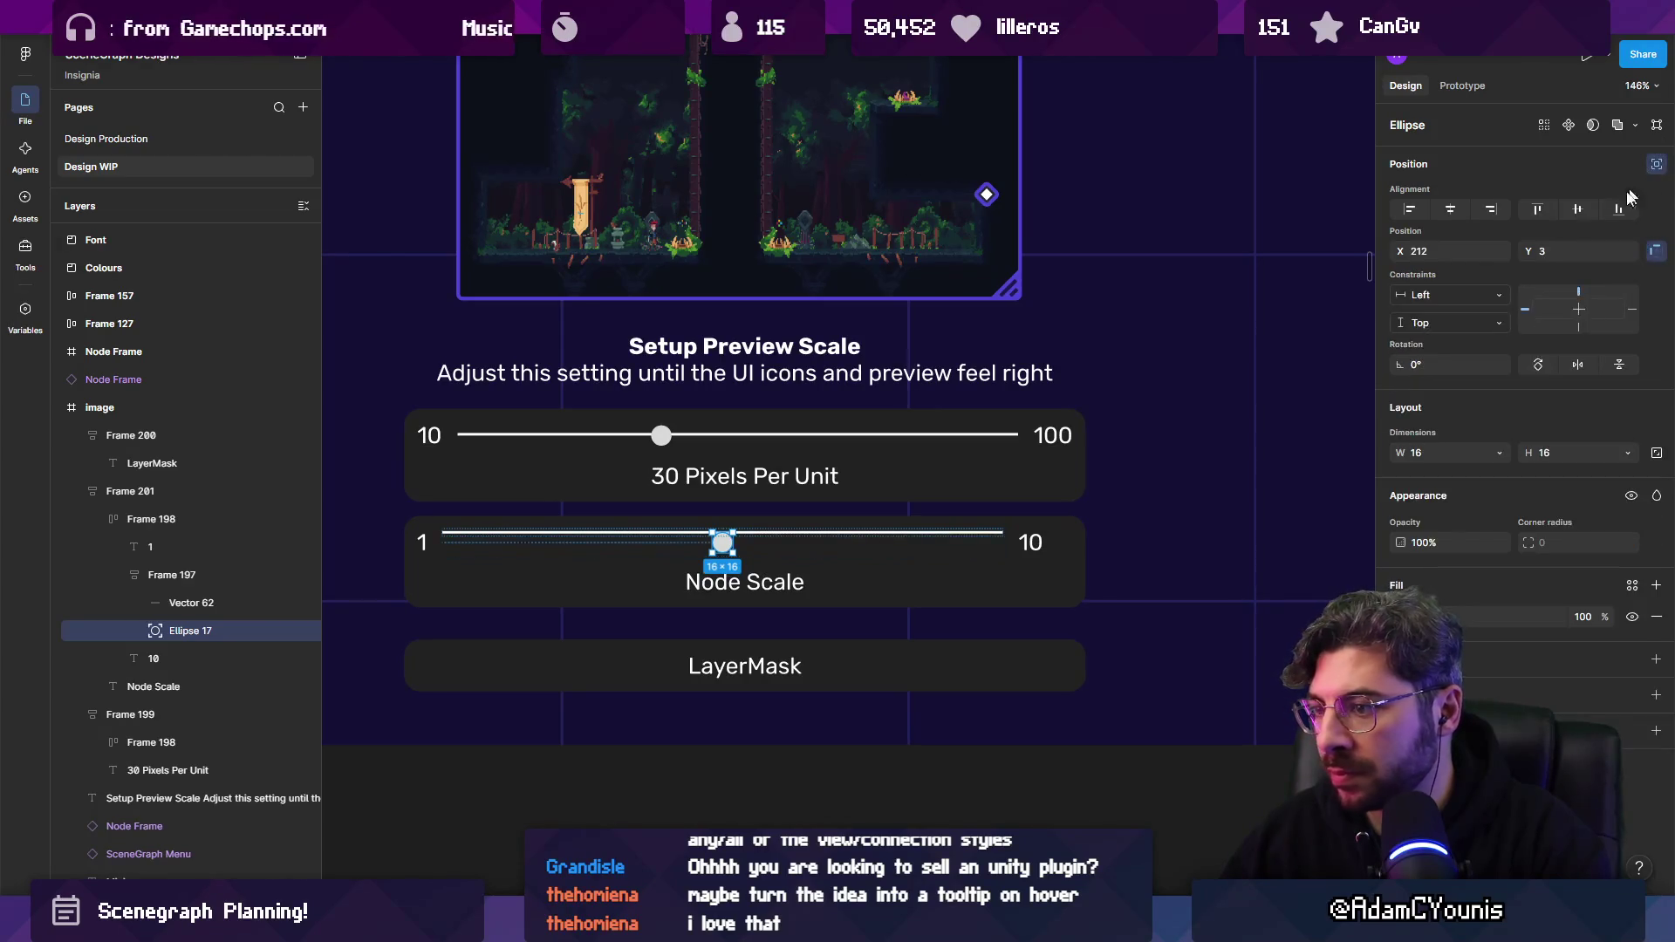
{"action": "left_click", "coordinate": [209, 577]}
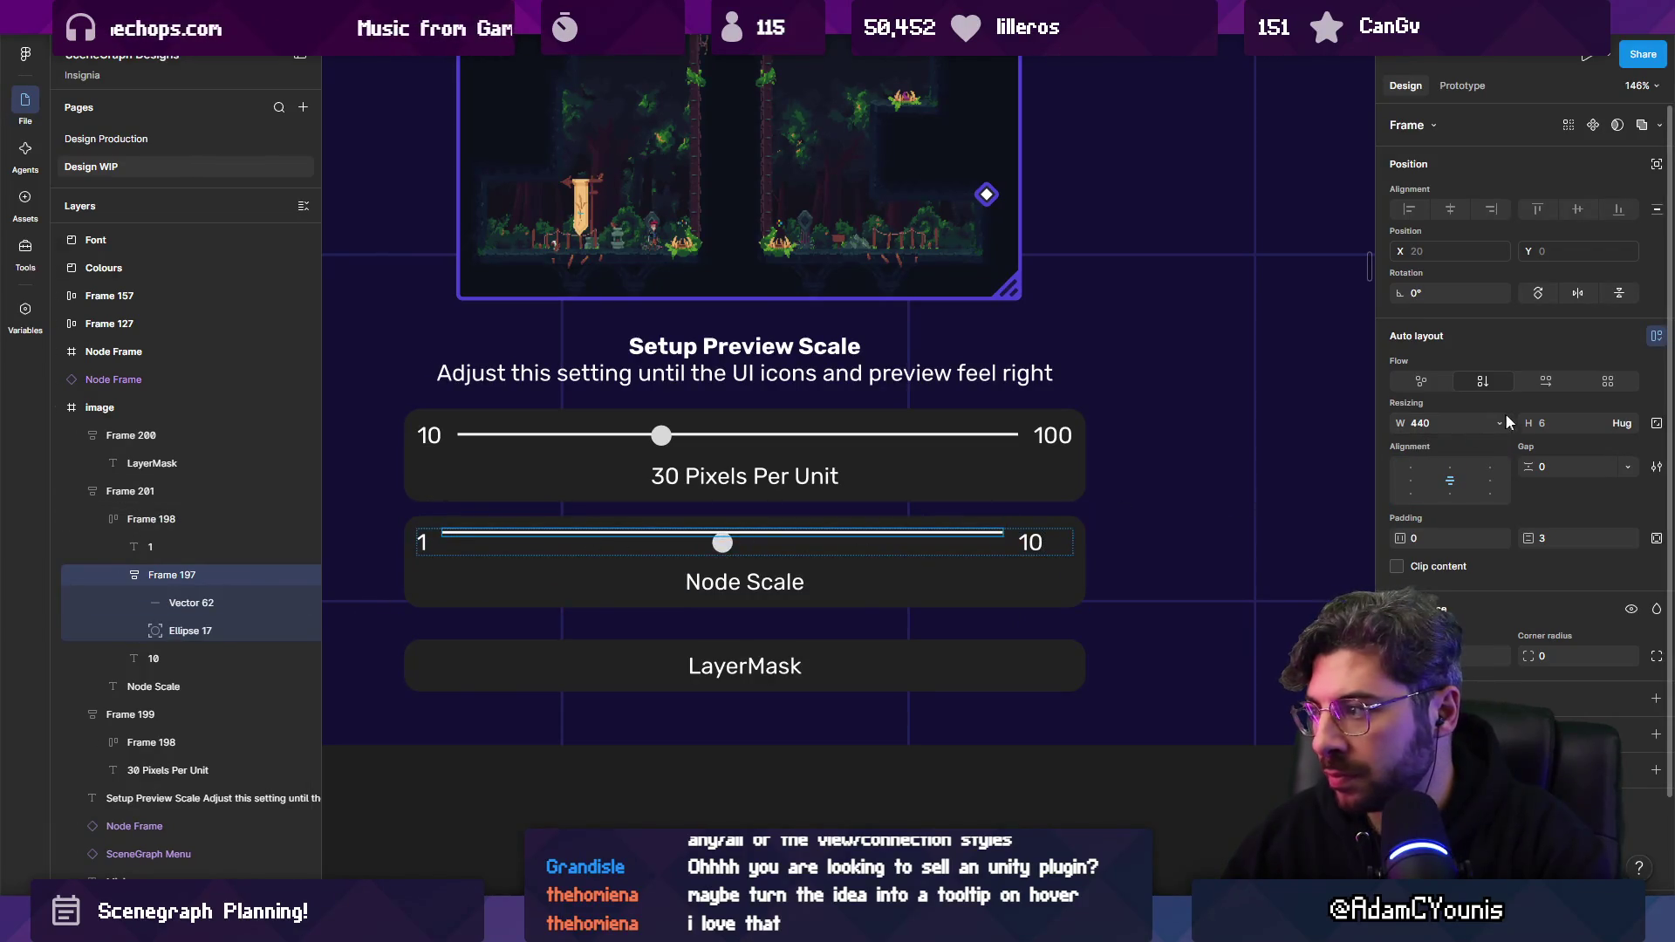
{"action": "left_click", "coordinate": [1657, 423]}
{"action": "left_click", "coordinate": [1628, 423]}
{"action": "left_click", "coordinate": [1562, 434]}
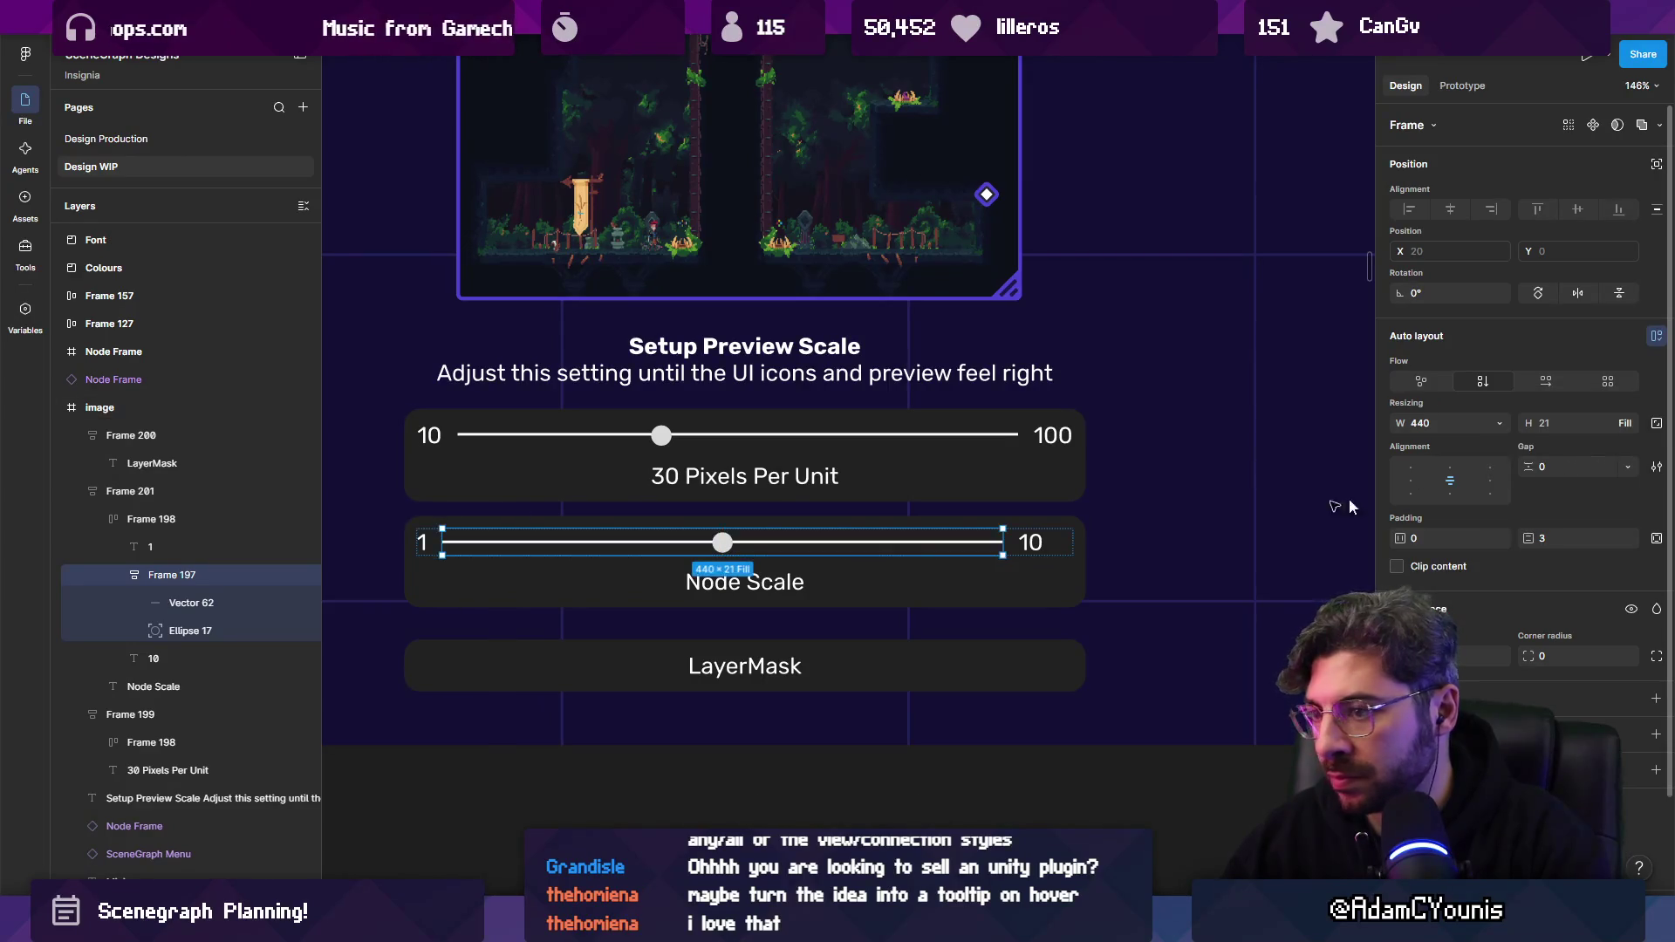
{"action": "left_click", "coordinate": [1055, 789]}
Set the track-and-knob group's width to Fill container.
{"action": "left_click", "coordinate": [829, 543]}
{"action": "double_click", "coordinate": [829, 543]}
{"action": "double_click", "coordinate": [828, 542]}
{"action": "left_click", "coordinate": [1500, 424]}
{"action": "left_click", "coordinate": [1440, 469]}
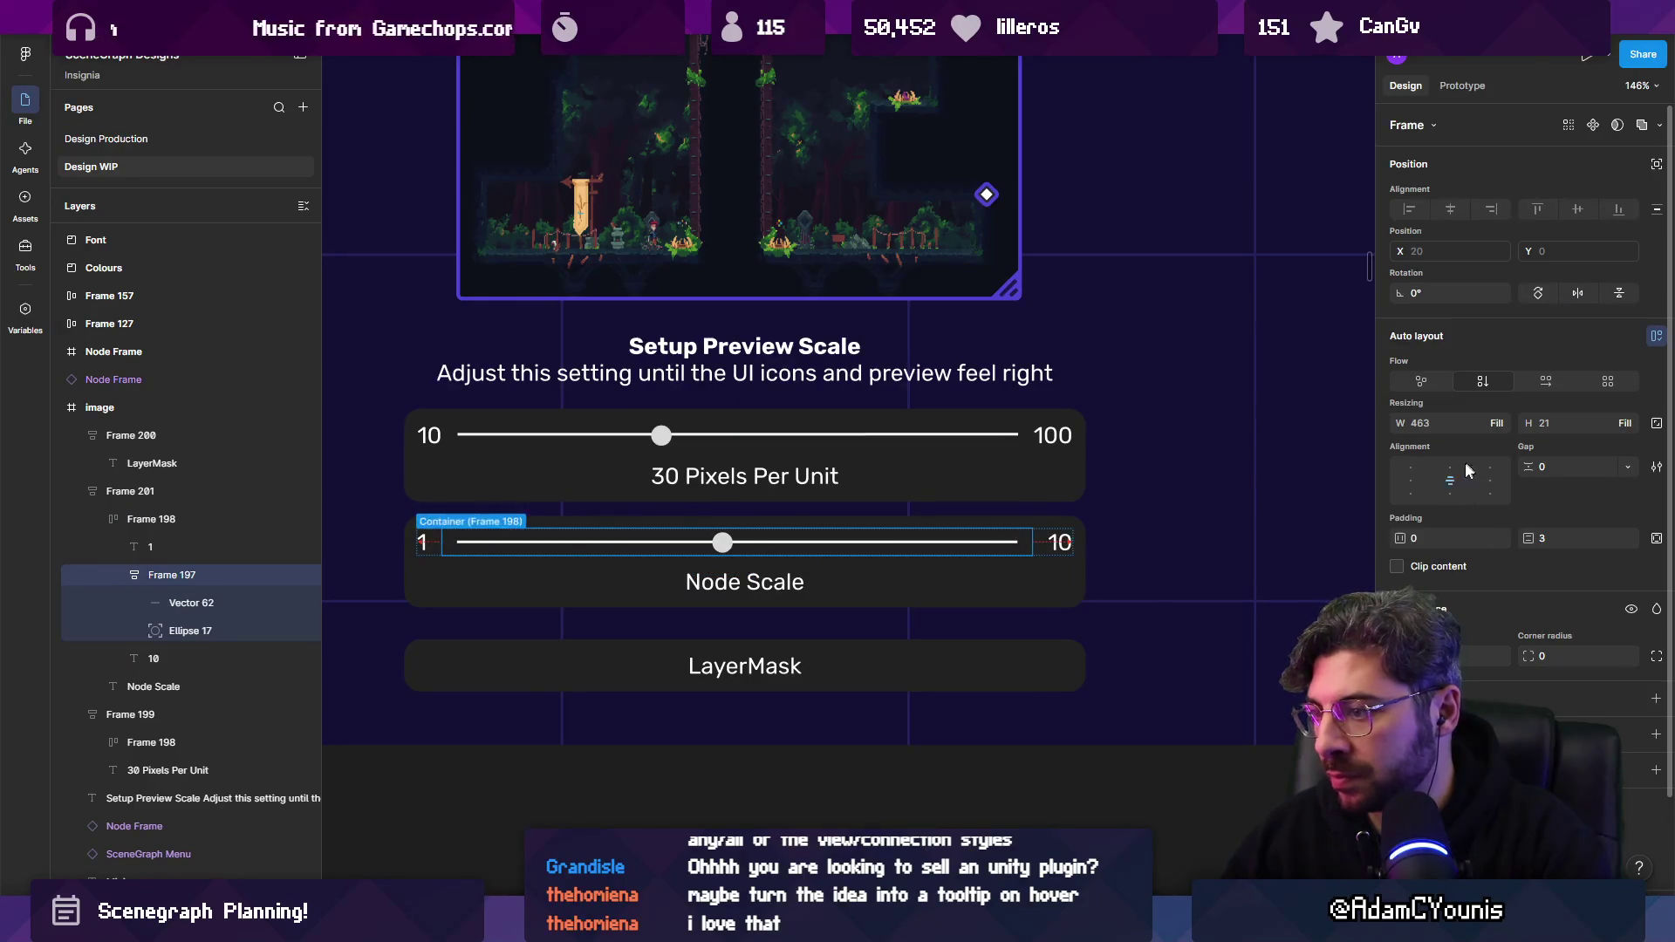
{"action": "left_click", "coordinate": [962, 703]}
{"action": "scroll", "coordinate": [831, 598], "scroll_direction": "down", "scroll_amount": 3}
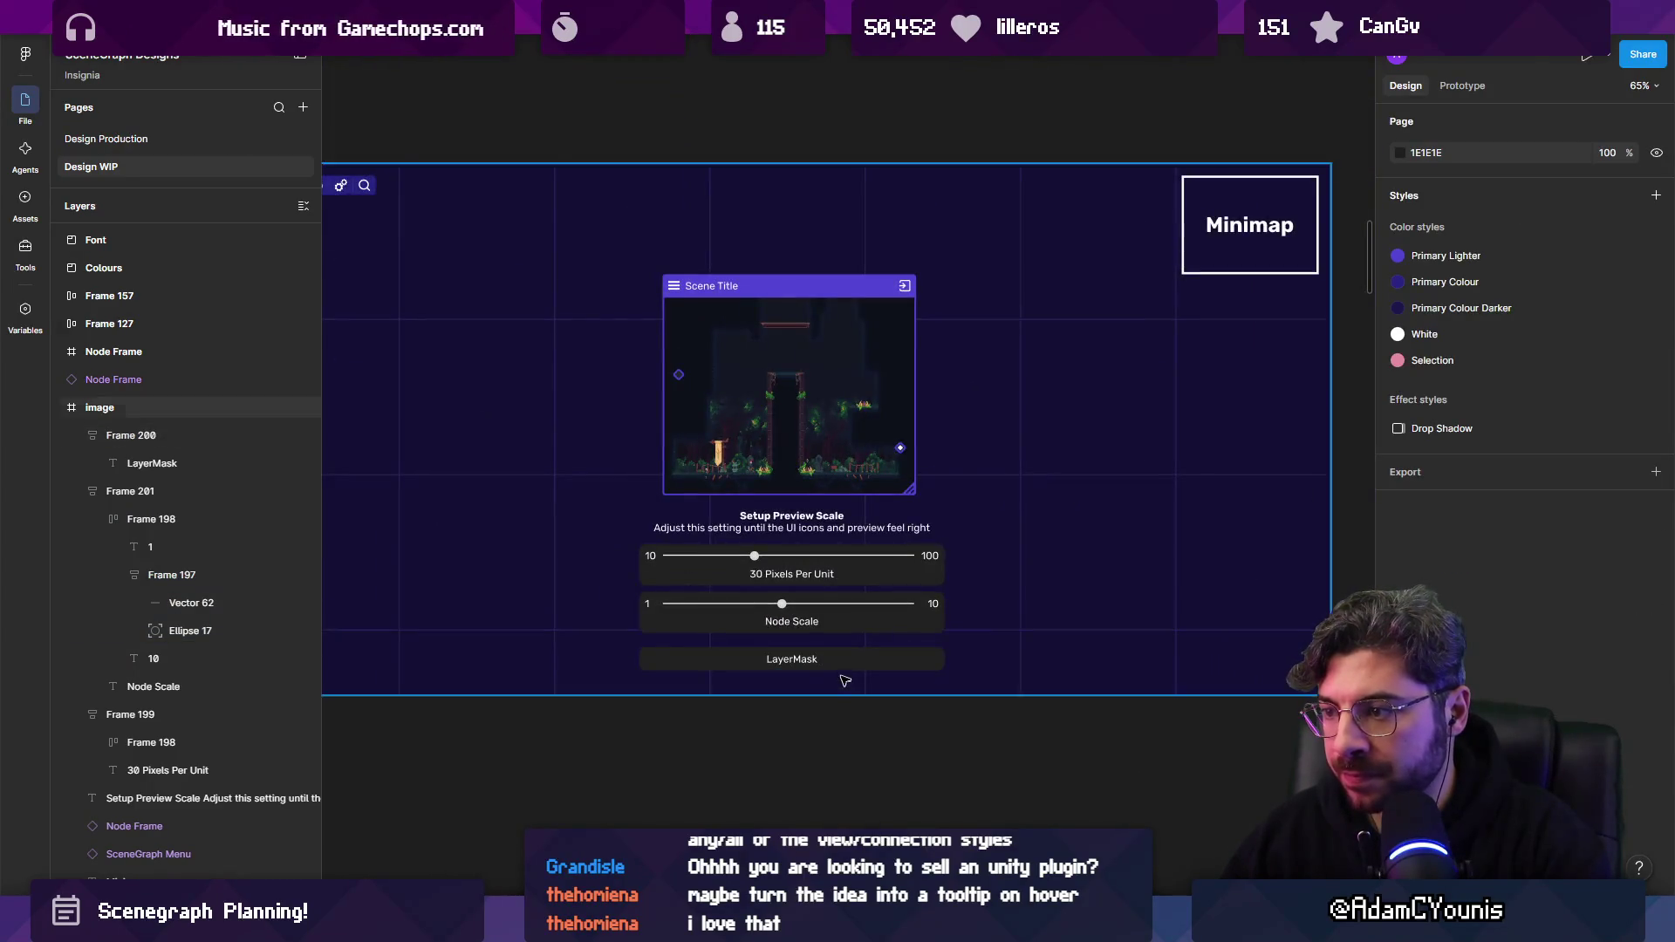
{"action": "scroll", "coordinate": [838, 605], "scroll_direction": "up", "scroll_amount": 3}
Reduce the track line's parent group padding to 0.
{"action": "left_click", "coordinate": [855, 538]}
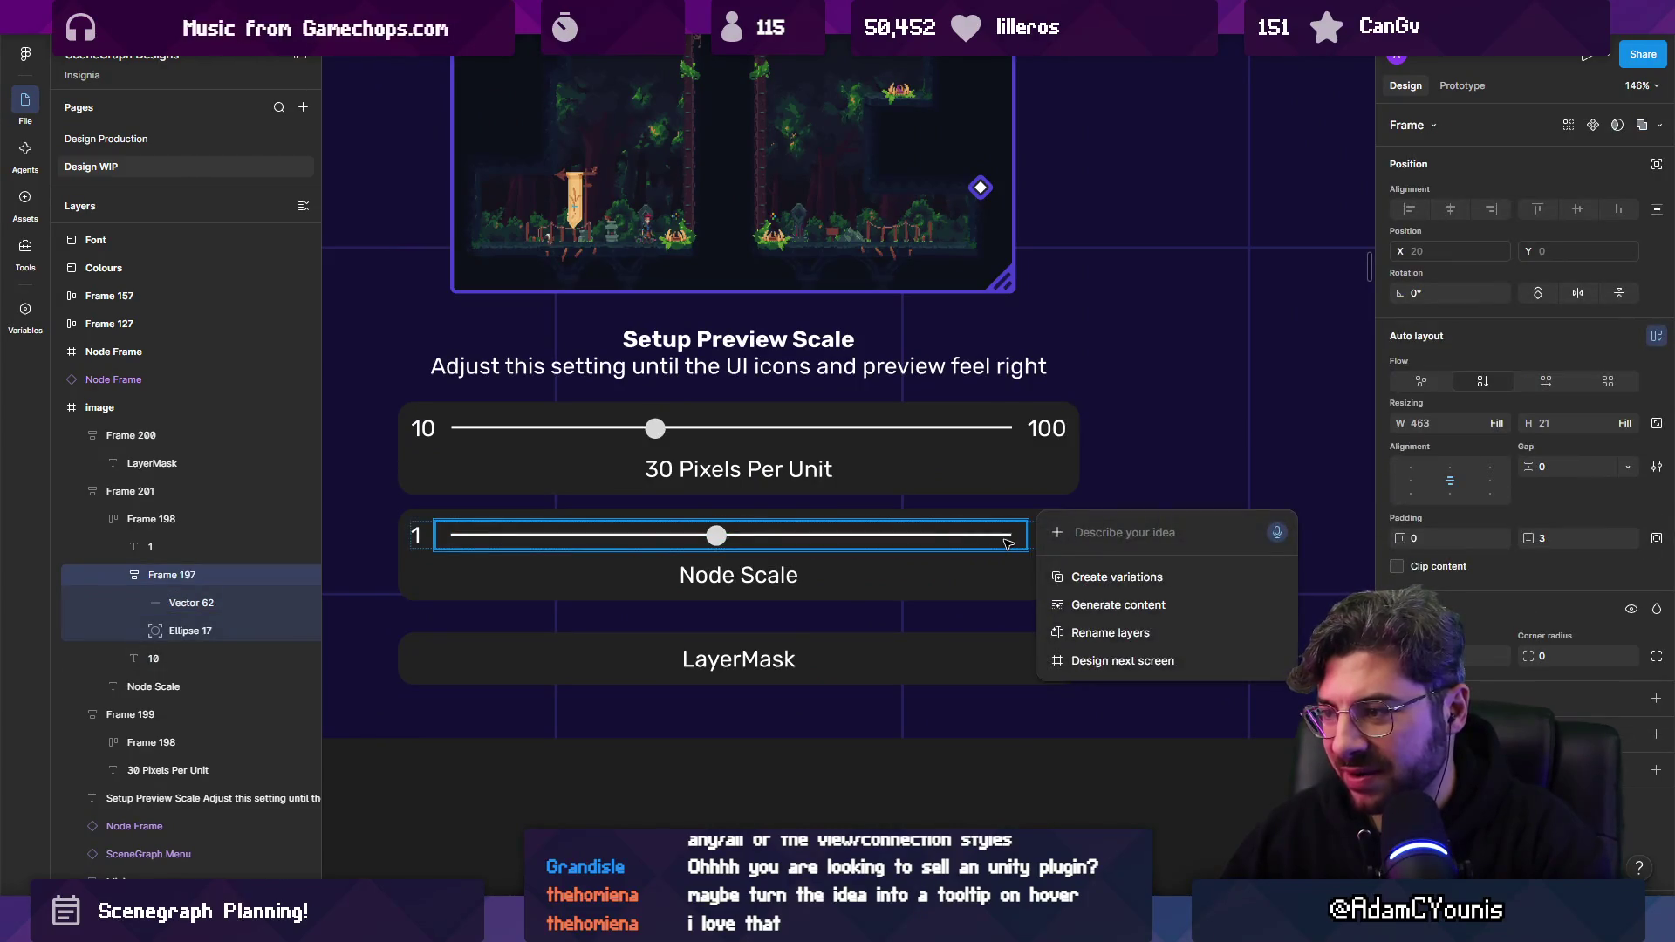
{"action": "left_click", "coordinate": [1008, 535]}
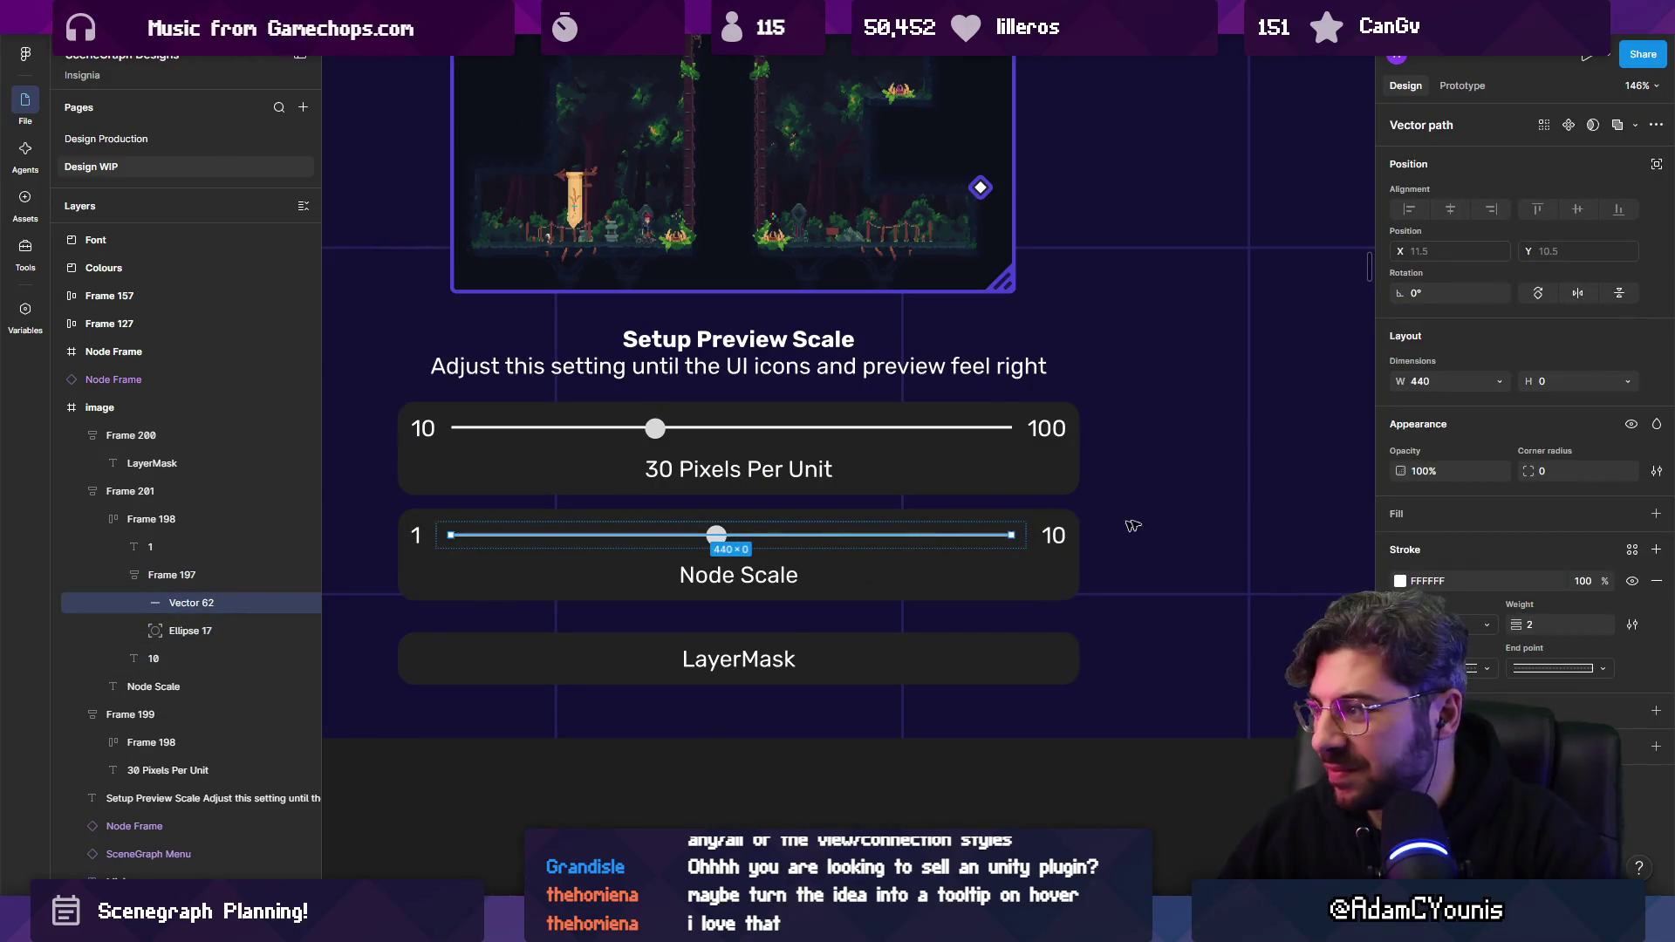
{"action": "key", "text": "Escape"}
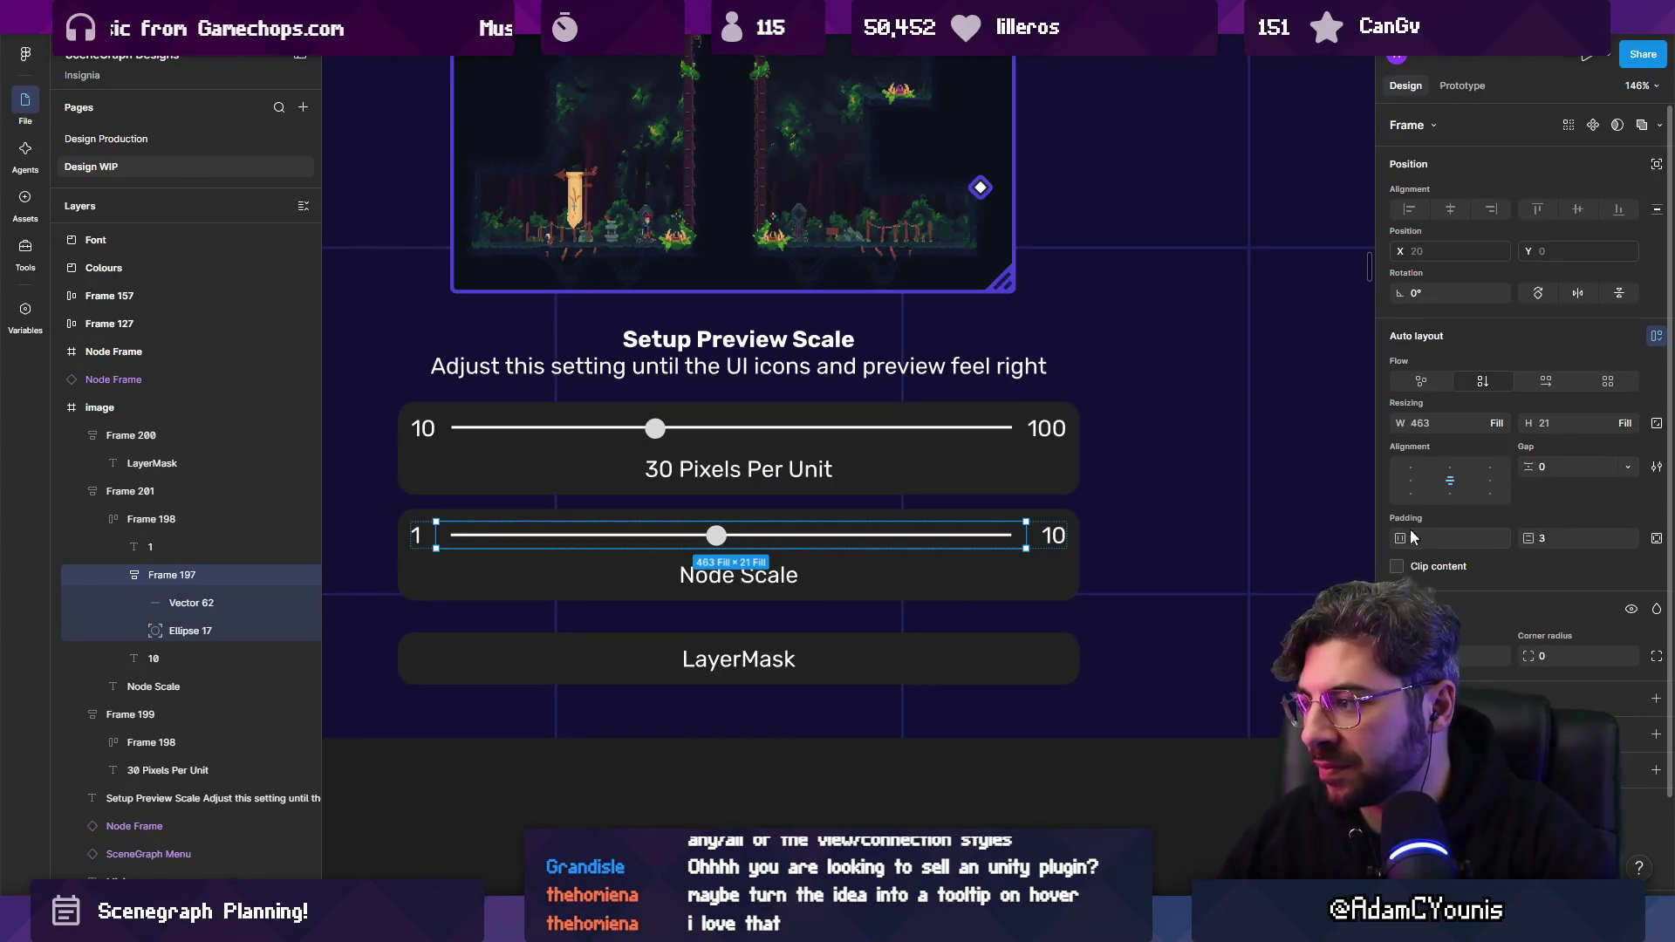
{"action": "left_click_drag", "start_coordinate": [1415, 535], "coordinate": [1124, 535]}
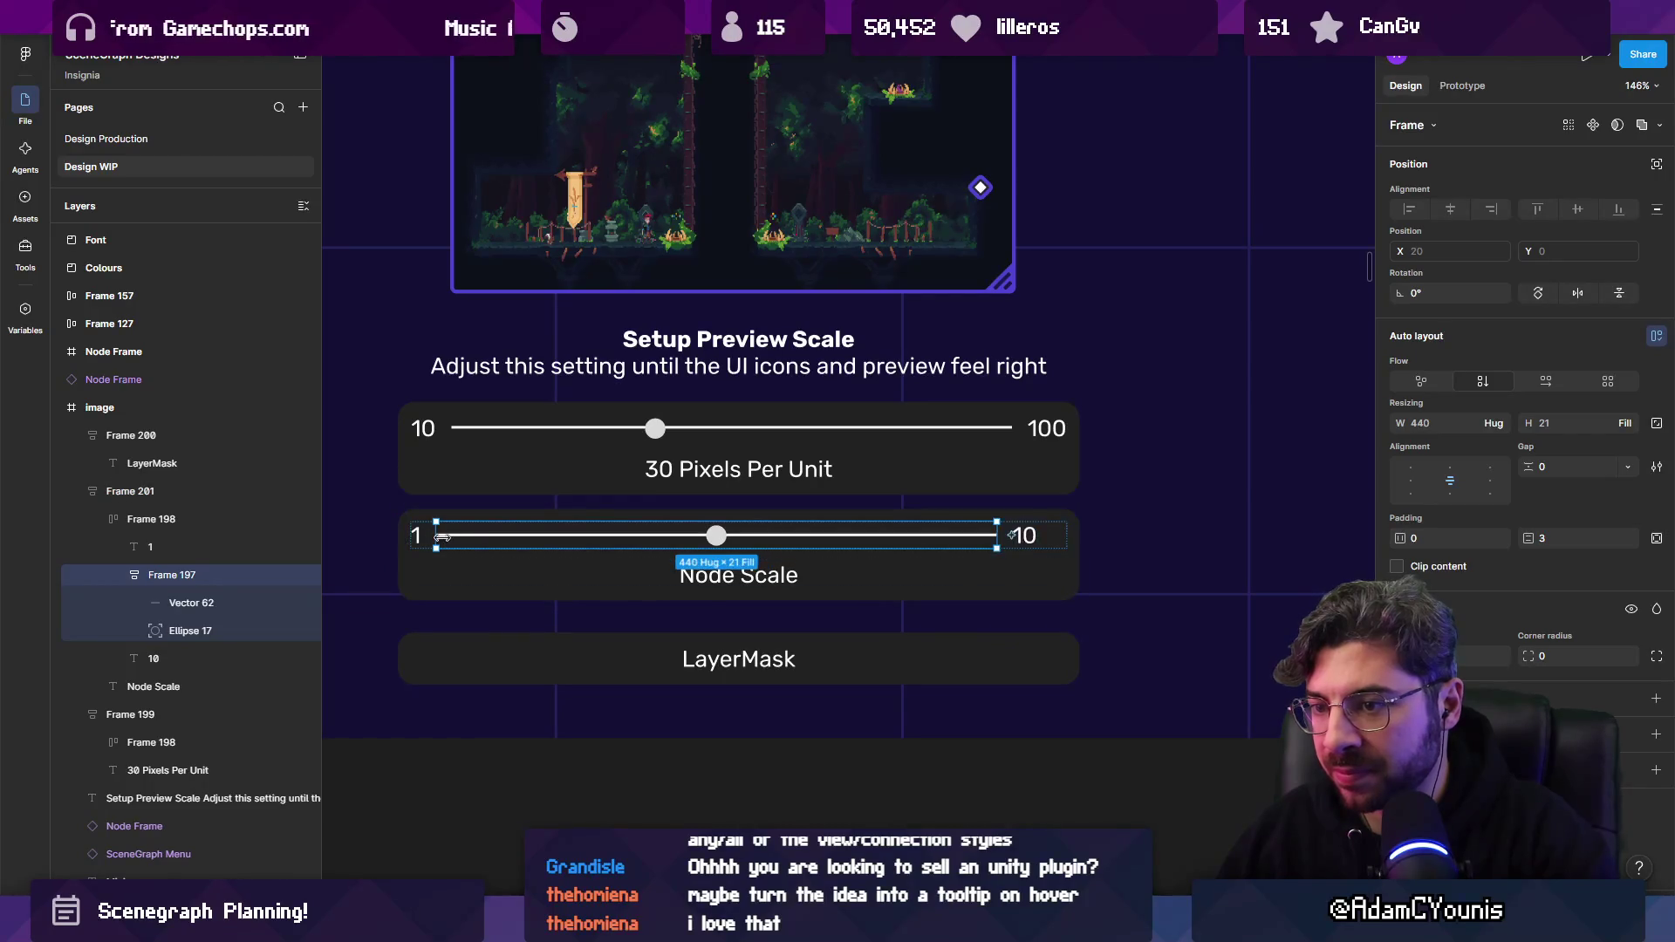
{"action": "key", "text": "Escape"}
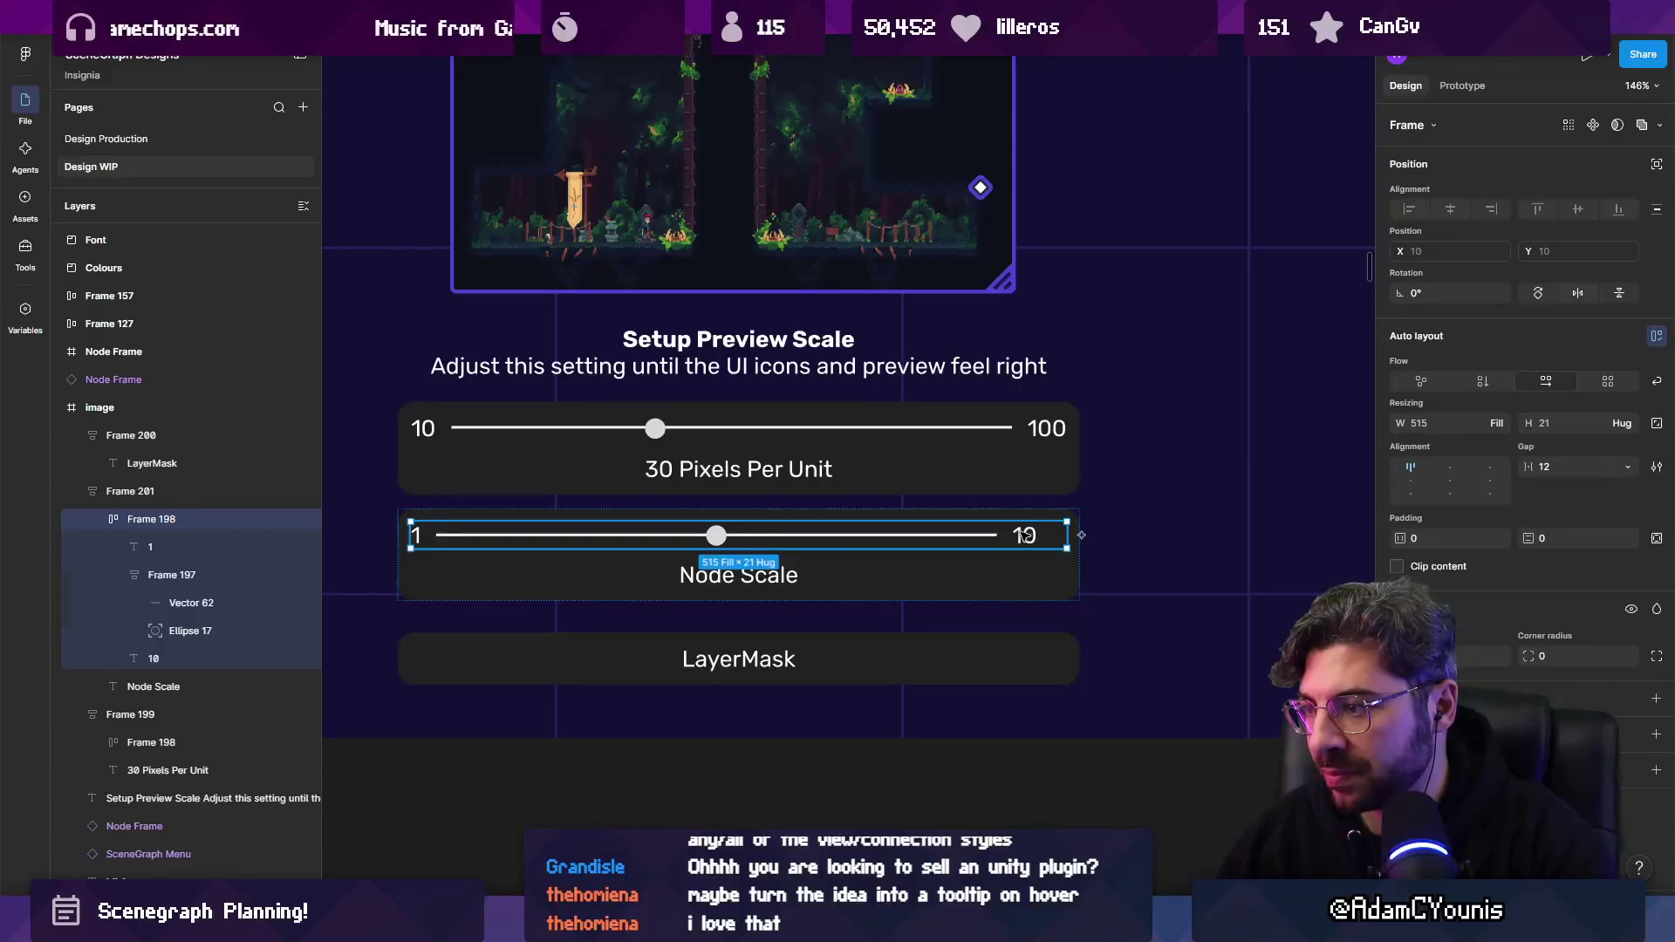
Make Frame 197 and the Vector 62 track line both fill the container width.
{"action": "left_click", "coordinate": [960, 541], "text": "ctrl"}
{"action": "key", "text": "Escape"}
{"action": "left_click", "coordinate": [1500, 426]}
{"action": "left_click", "coordinate": [1500, 445]}
{"action": "left_click", "coordinate": [994, 536]}
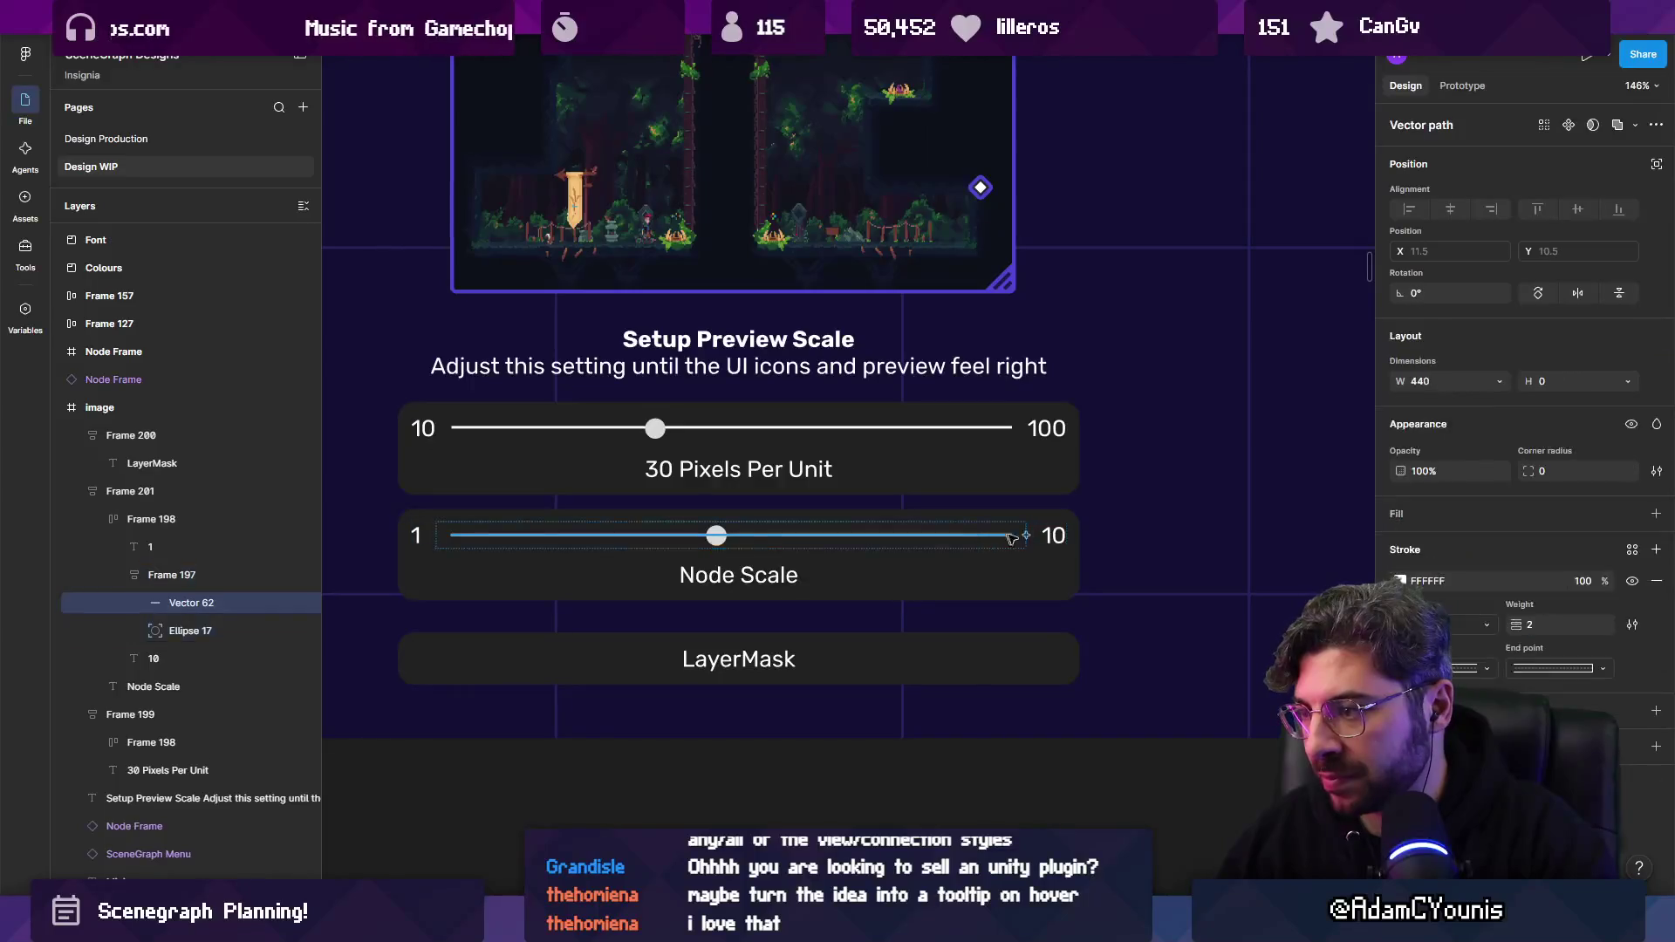
{"action": "left_click", "coordinate": [1500, 381]}
{"action": "left_click", "coordinate": [1492, 401]}
{"action": "scroll", "coordinate": [1034, 551], "scroll_direction": "down", "scroll_amount": 3}
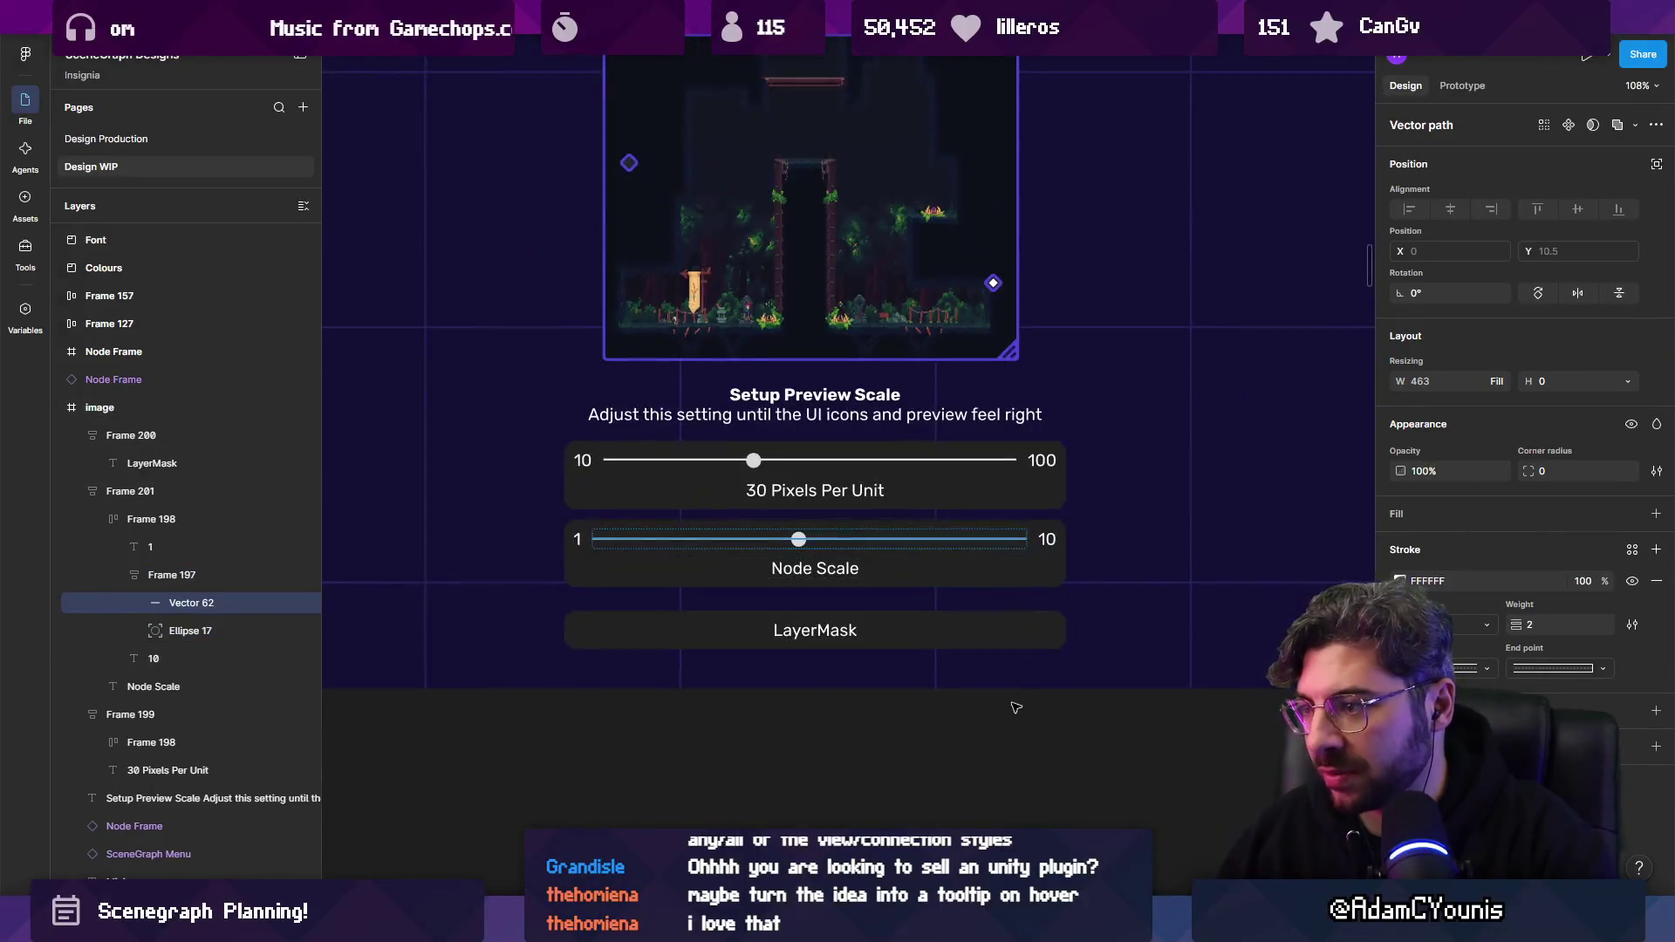
Drag the LayerMask box's bottom edge down to make it 334 tall.
{"action": "key", "text": "Escape"}
{"action": "scroll", "coordinate": [829, 558], "scroll_direction": "down", "scroll_amount": 3}
{"action": "scroll", "coordinate": [759, 467], "scroll_direction": "up", "scroll_amount": 2}
{"action": "scroll", "coordinate": [758, 466], "scroll_direction": "up", "scroll_amount": 2}
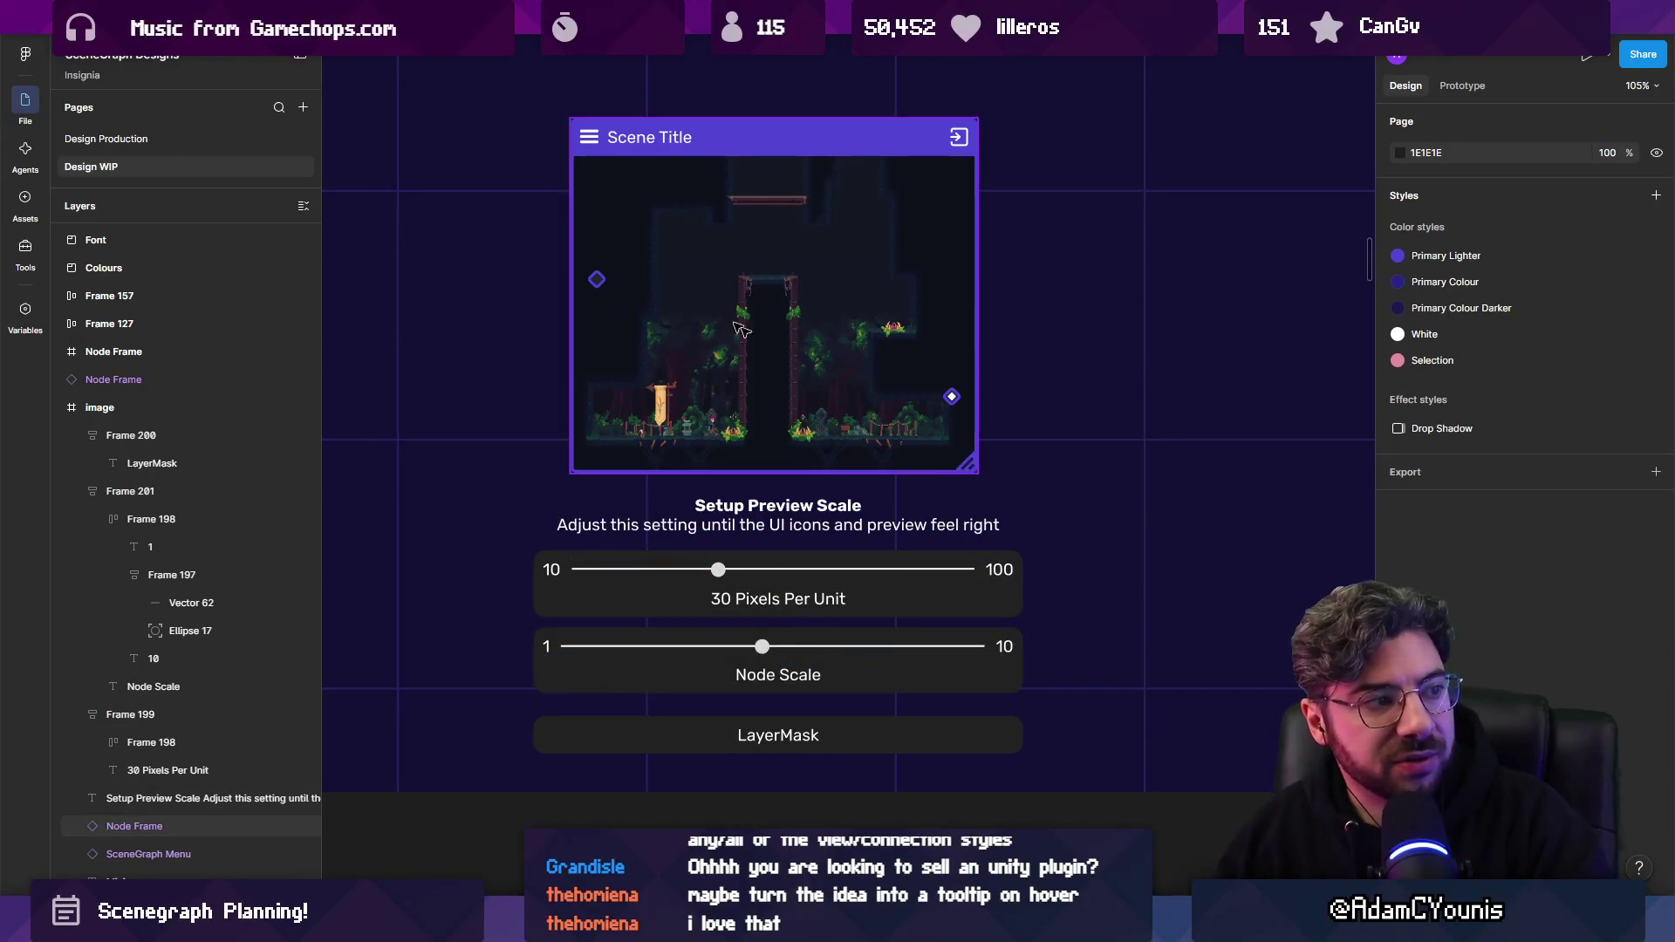
{"action": "scroll", "coordinate": [793, 395], "scroll_direction": "down", "scroll_amount": 5}
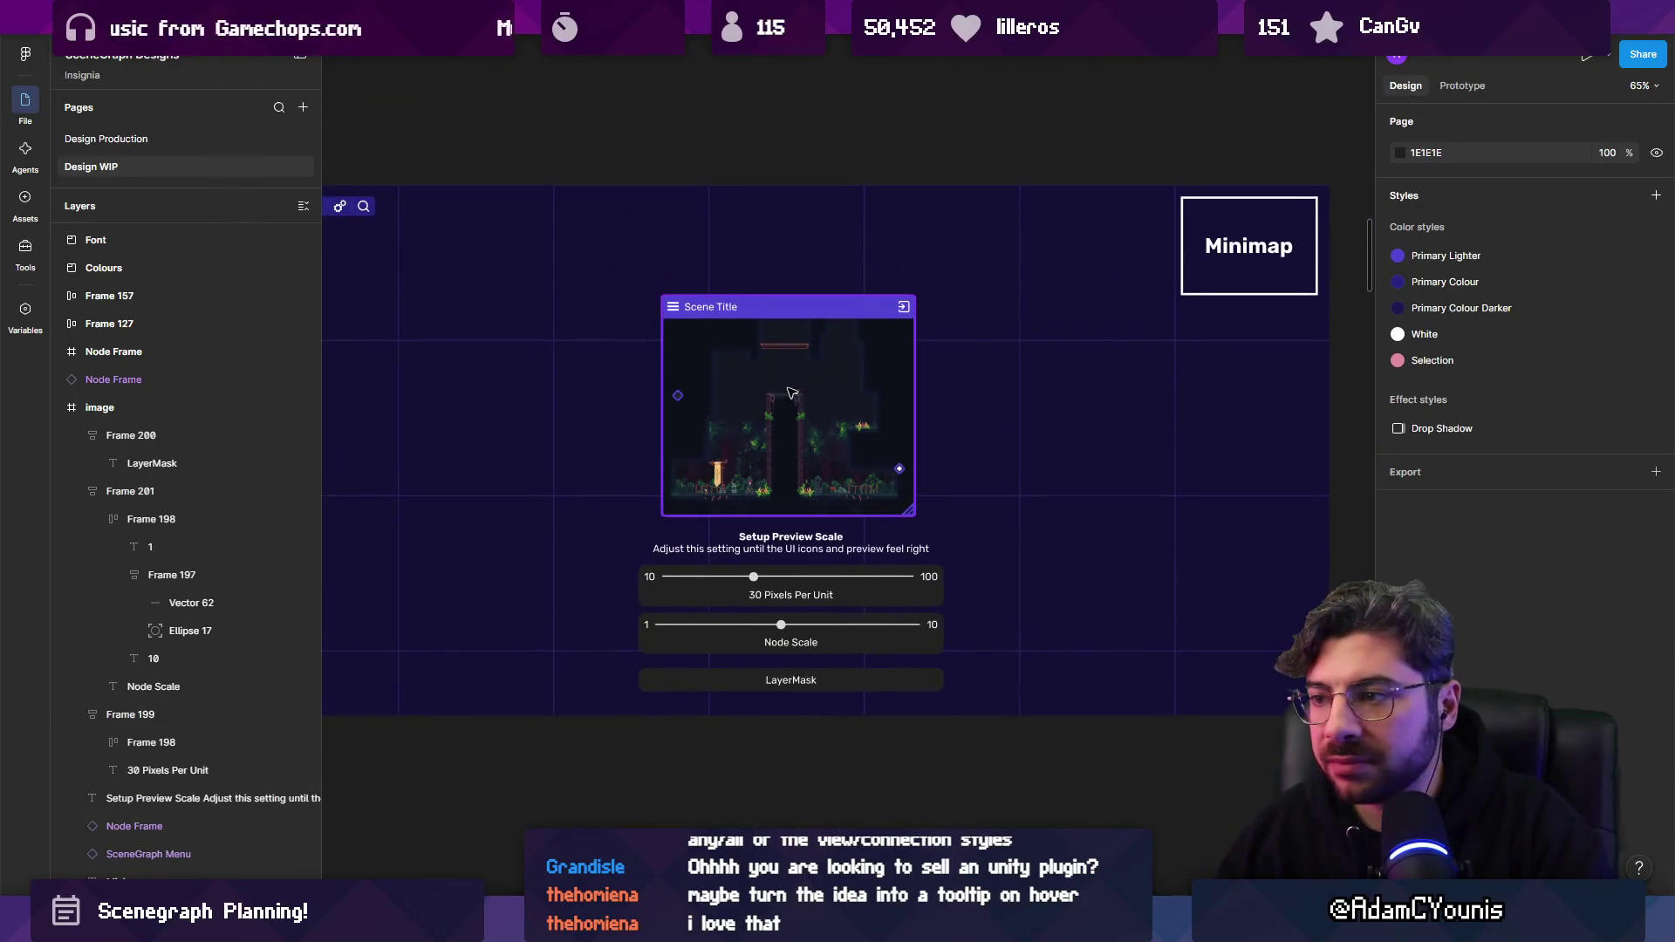
{"action": "scroll", "coordinate": [791, 646], "scroll_direction": "up", "scroll_amount": 3}
{"action": "left_click", "coordinate": [782, 704]}
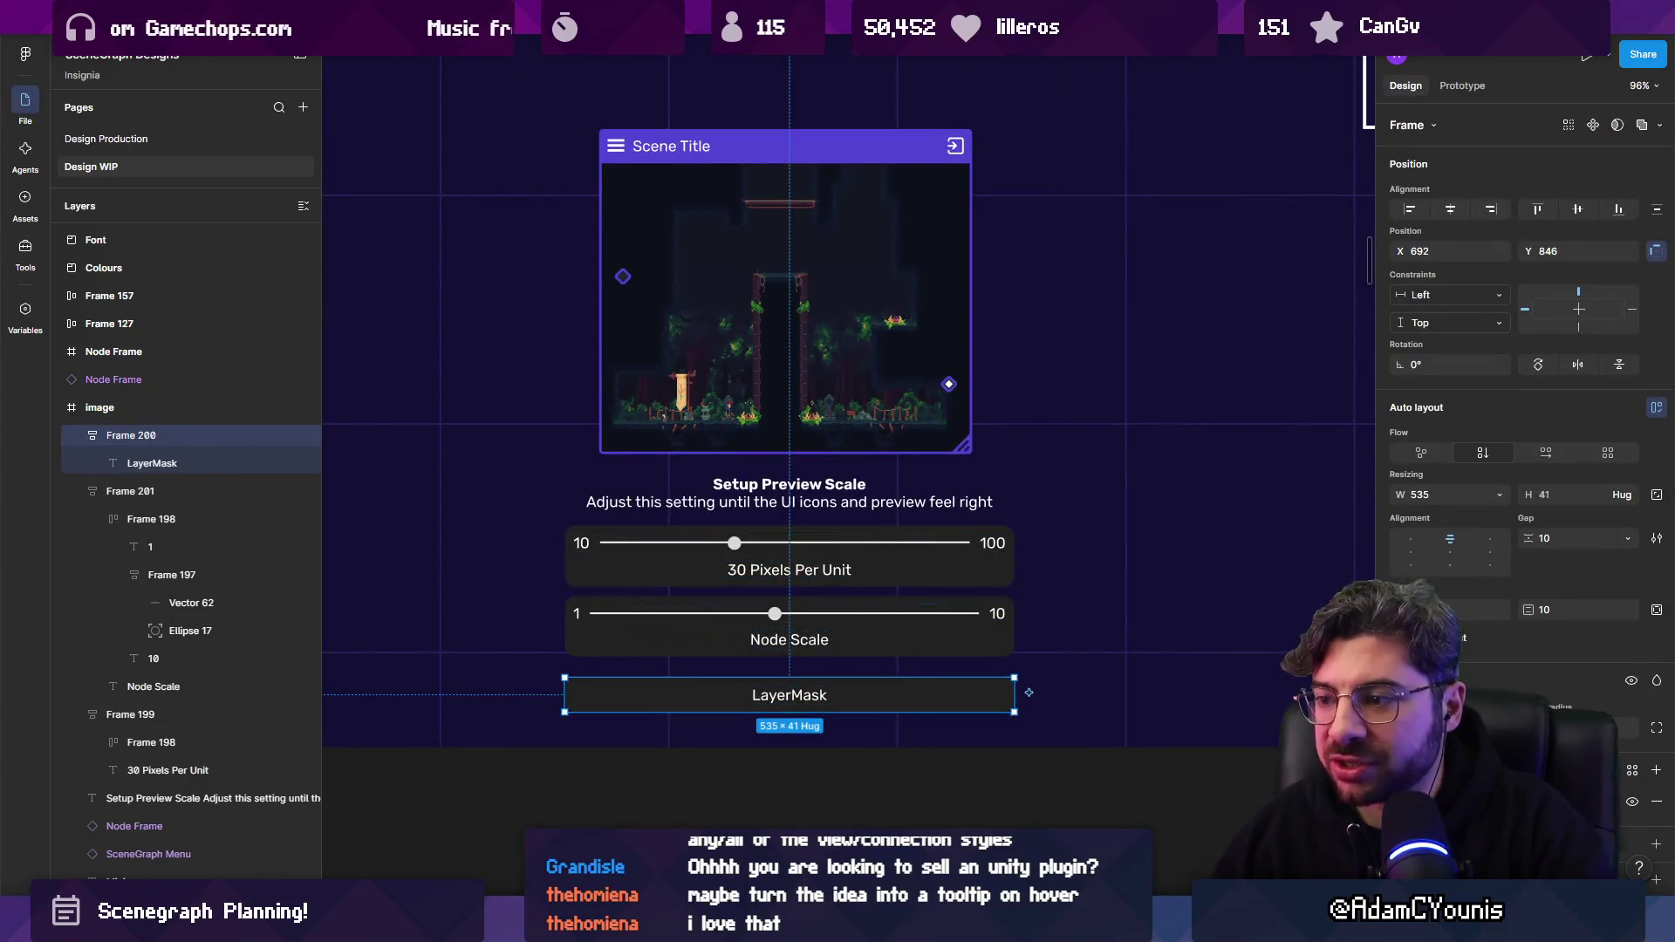
{"action": "scroll", "coordinate": [767, 617], "scroll_direction": "down", "scroll_amount": 5}
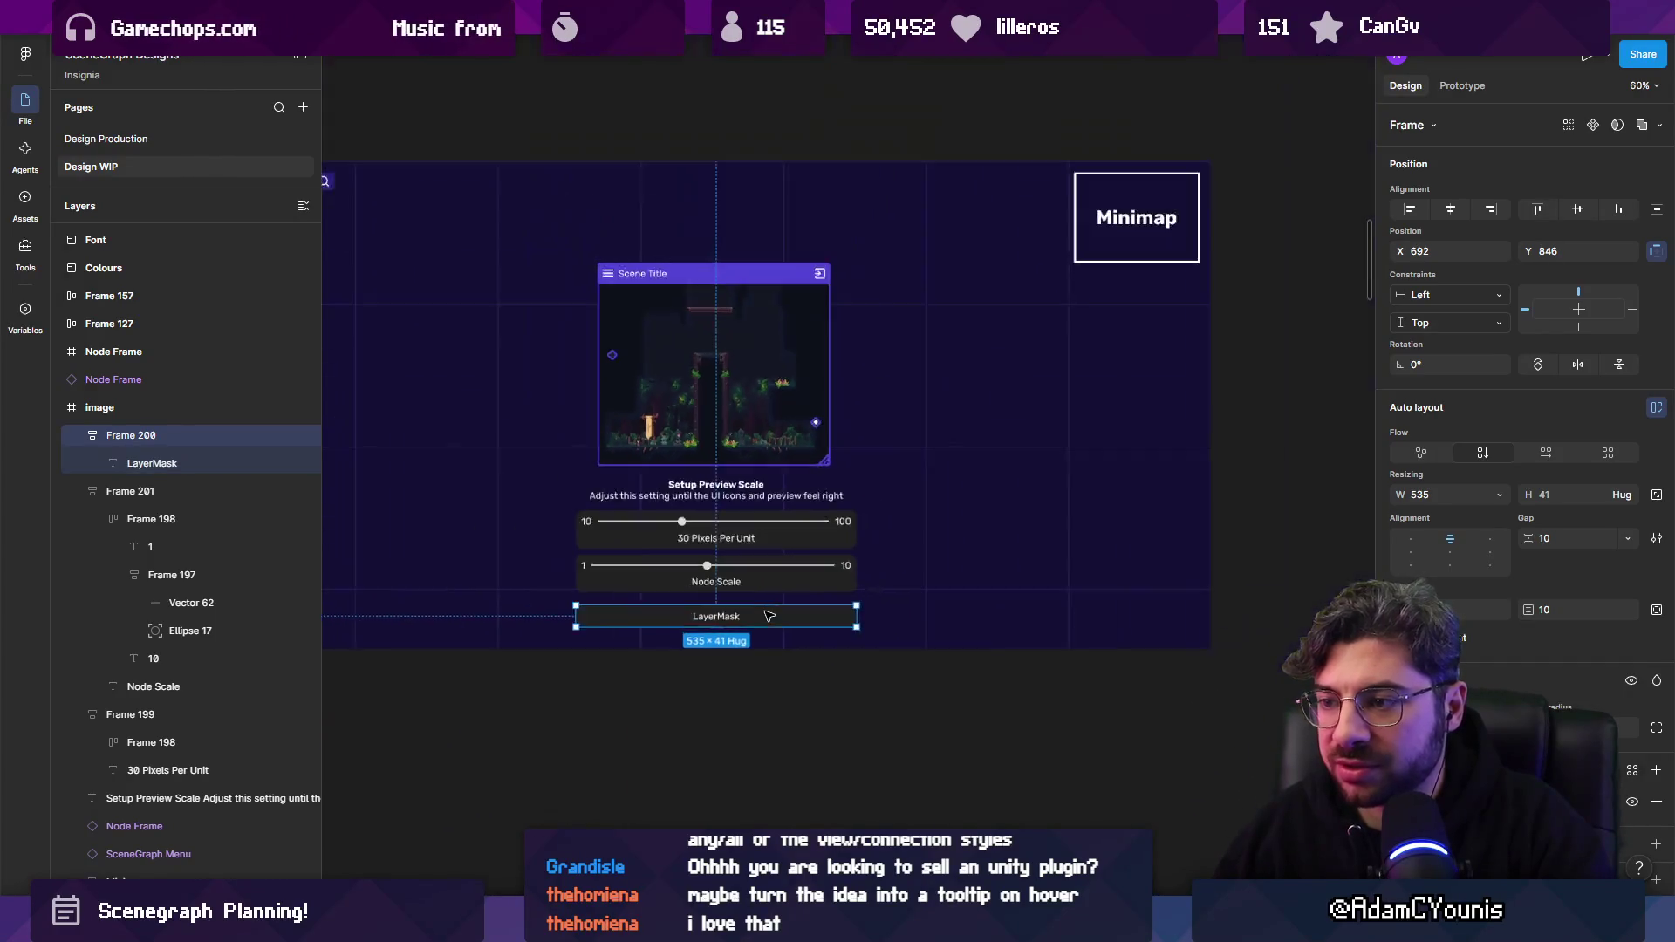
{"action": "left_click_drag", "start_coordinate": [762, 626], "coordinate": [763, 780]}
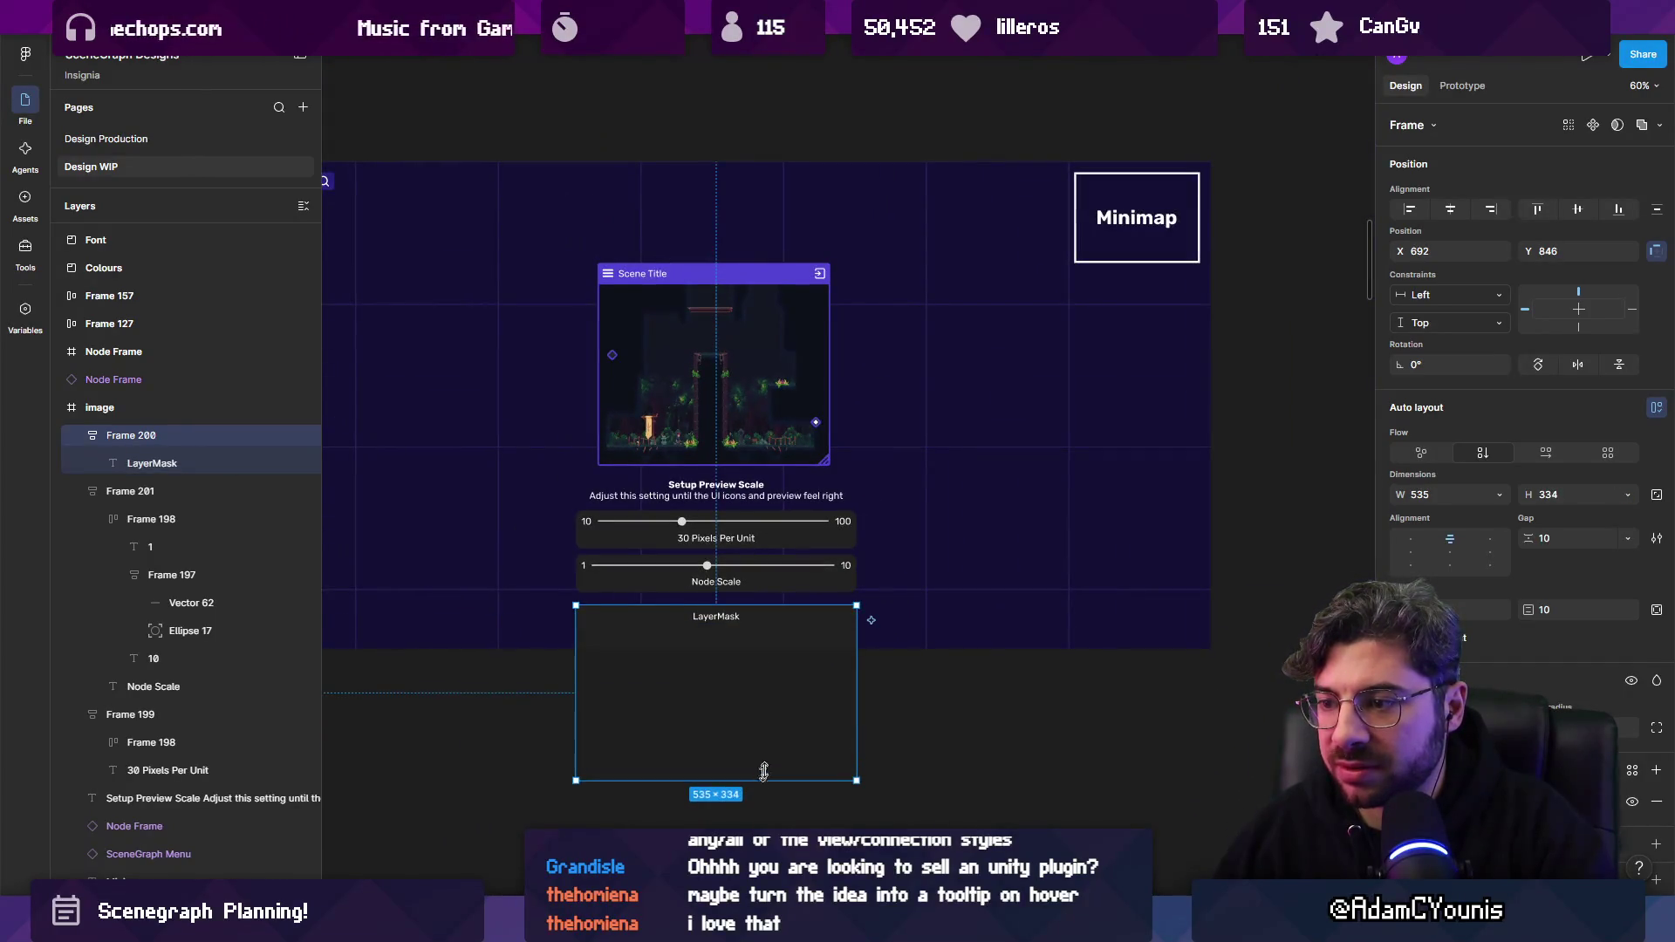
Restore the LayerMask frame after an accidental delete and select the LayerMask label.
{"action": "scroll", "coordinate": [975, 693], "scroll_direction": "left", "scroll_amount": 5}
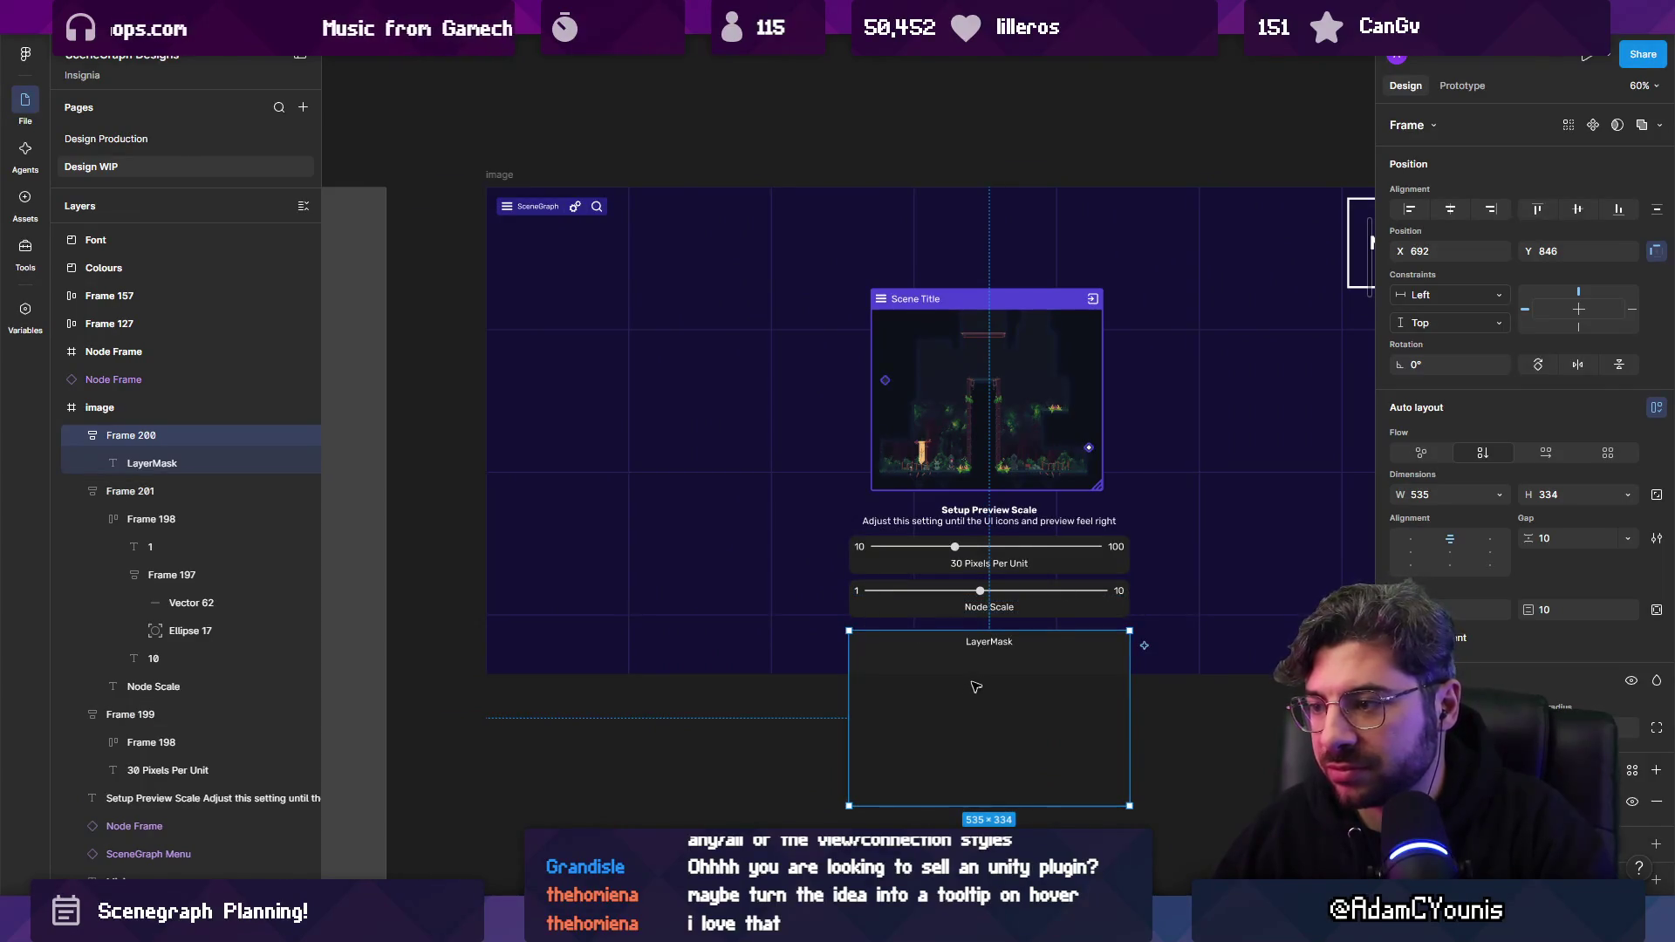
{"action": "scroll", "coordinate": [975, 689], "scroll_direction": "down", "scroll_amount": 5}
{"action": "scroll", "coordinate": [887, 534], "scroll_direction": "up", "scroll_amount": 4}
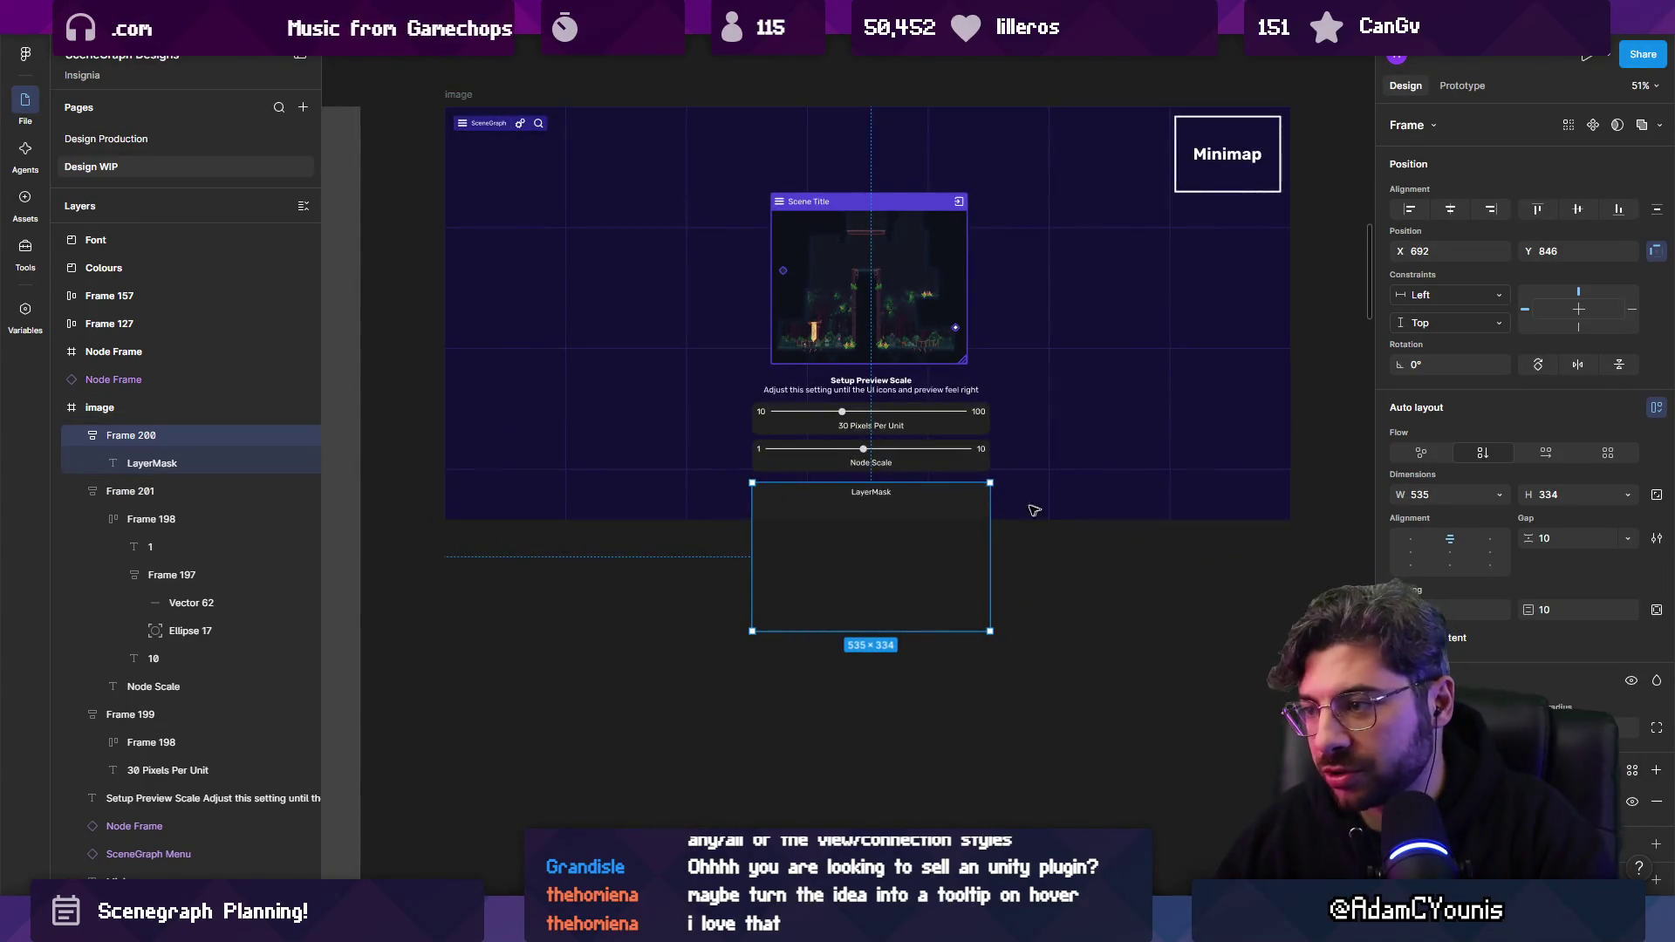
{"action": "key", "text": "Delete"}
{"action": "key", "text": "ctrl+z"}
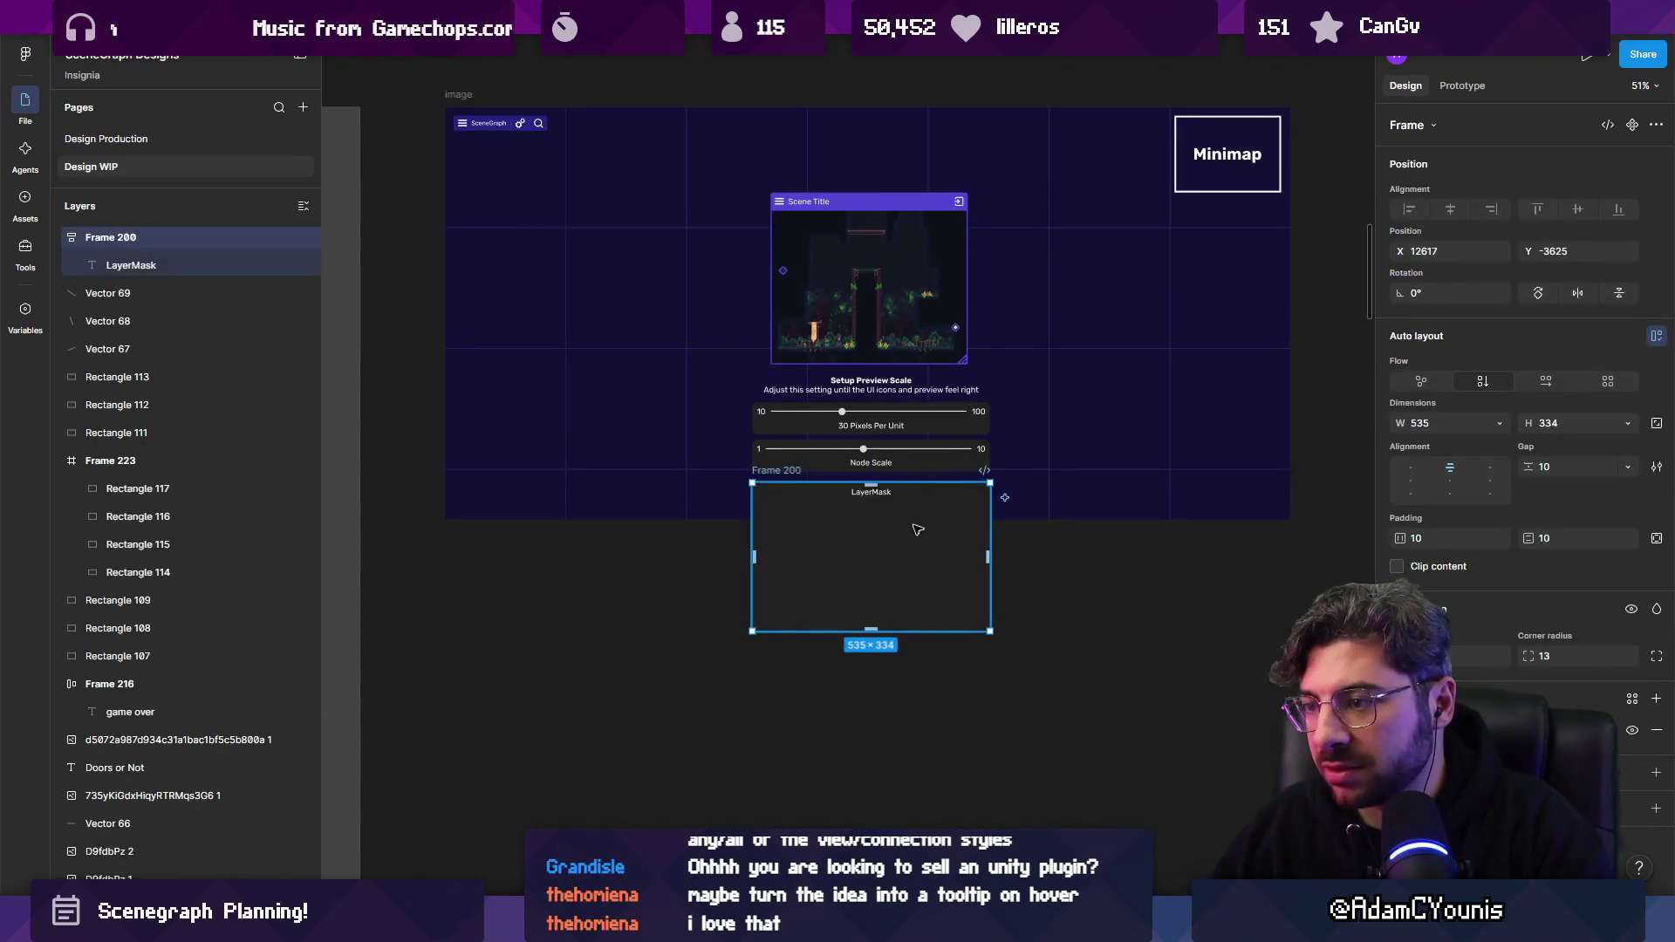
{"action": "scroll", "coordinate": [891, 514], "scroll_direction": "up", "scroll_amount": 3}
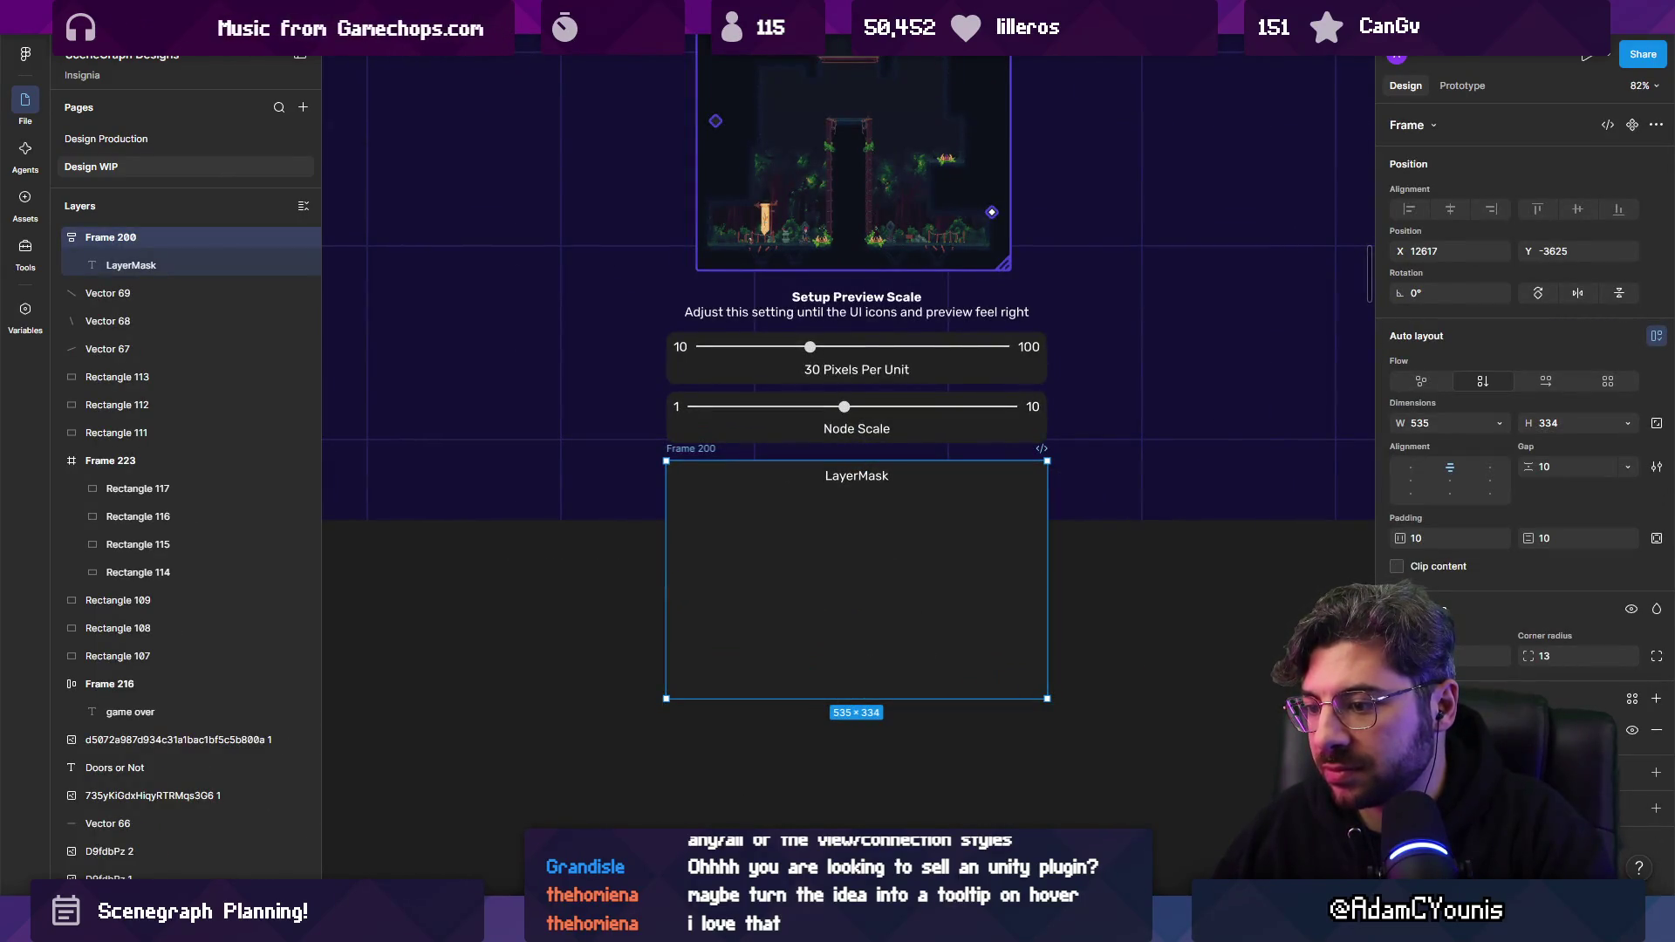
{"action": "left_click", "coordinate": [851, 479]}
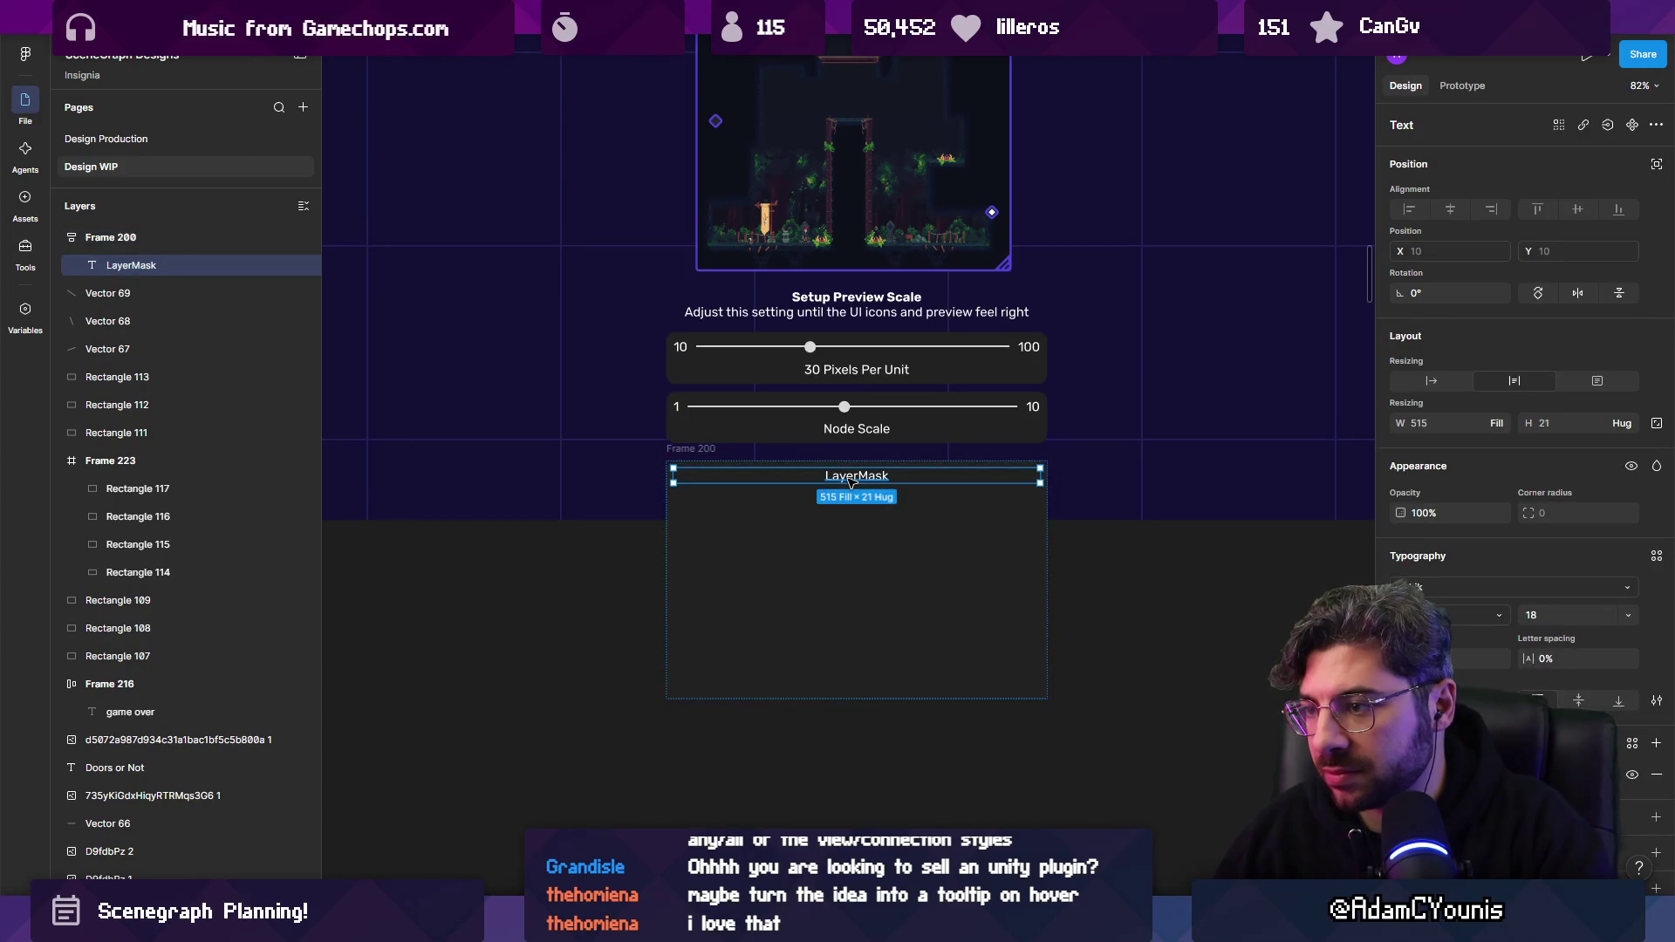
Duplicate the LayerMask label and retype the copy as 'layerName'.
{"action": "key", "text": "ctrl+d"}
{"action": "scroll", "coordinate": [852, 488], "scroll_direction": "up", "scroll_amount": 4}
{"action": "double_click", "coordinate": [854, 500]}
{"action": "type", "text": "lae"}
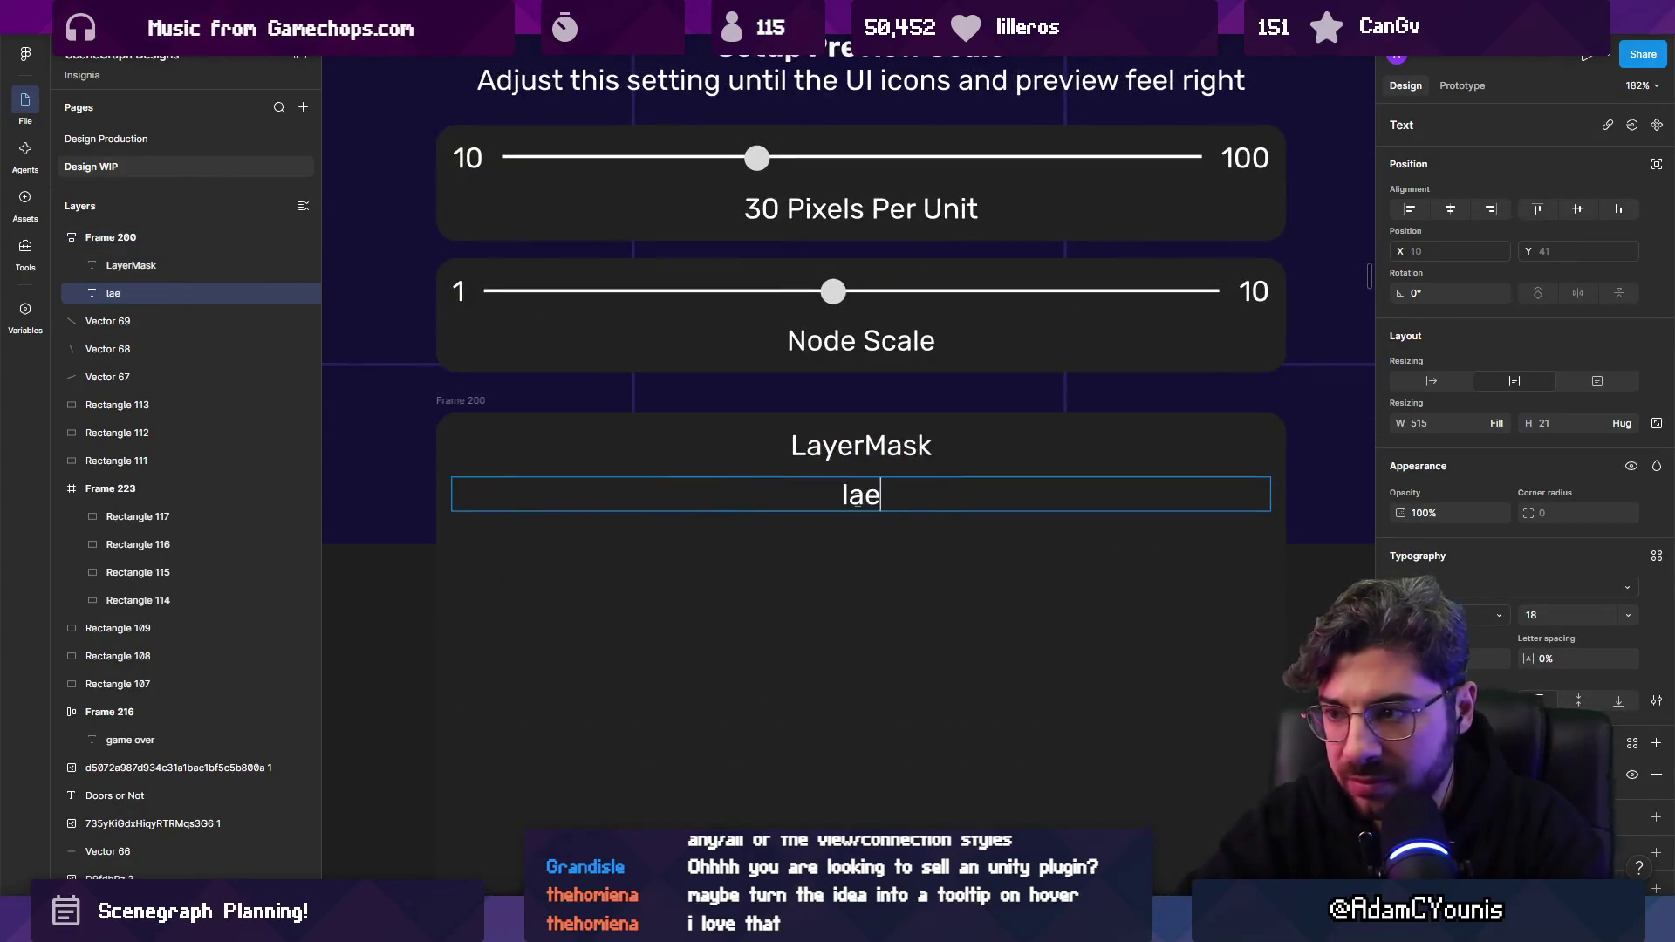
{"action": "type", "text": "yerName"}
{"action": "key", "text": "Escape"}
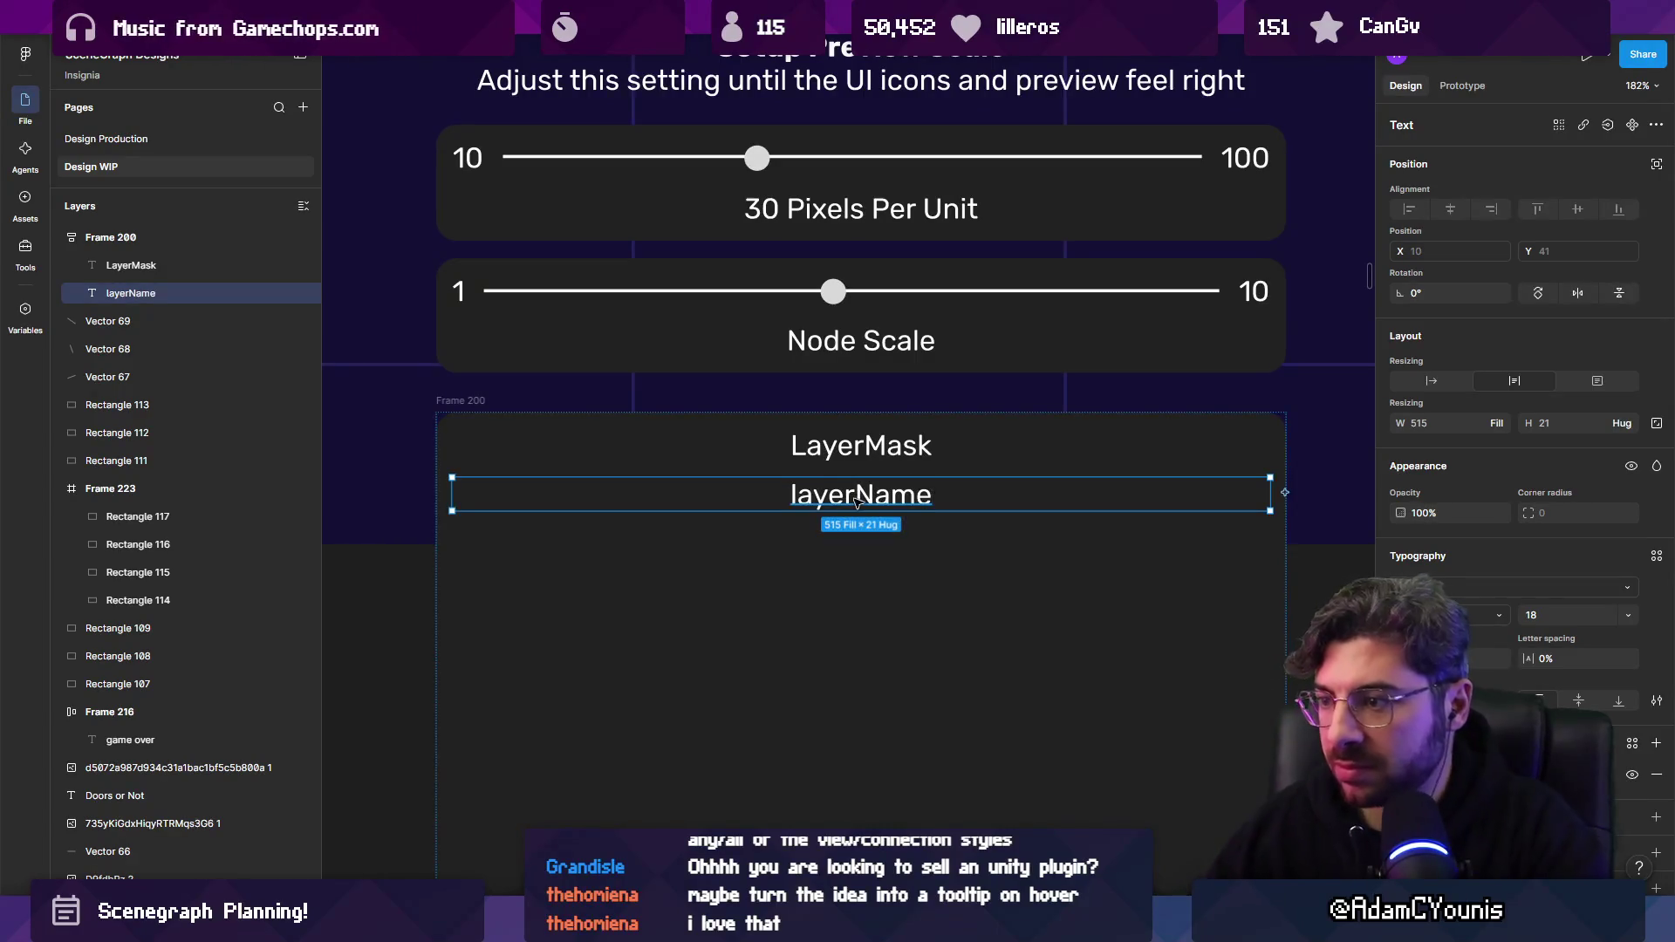
{"action": "scroll", "coordinate": [930, 499], "scroll_direction": "right", "scroll_amount": 2}
{"action": "scroll", "coordinate": [930, 499], "scroll_direction": "down", "scroll_amount": 1}
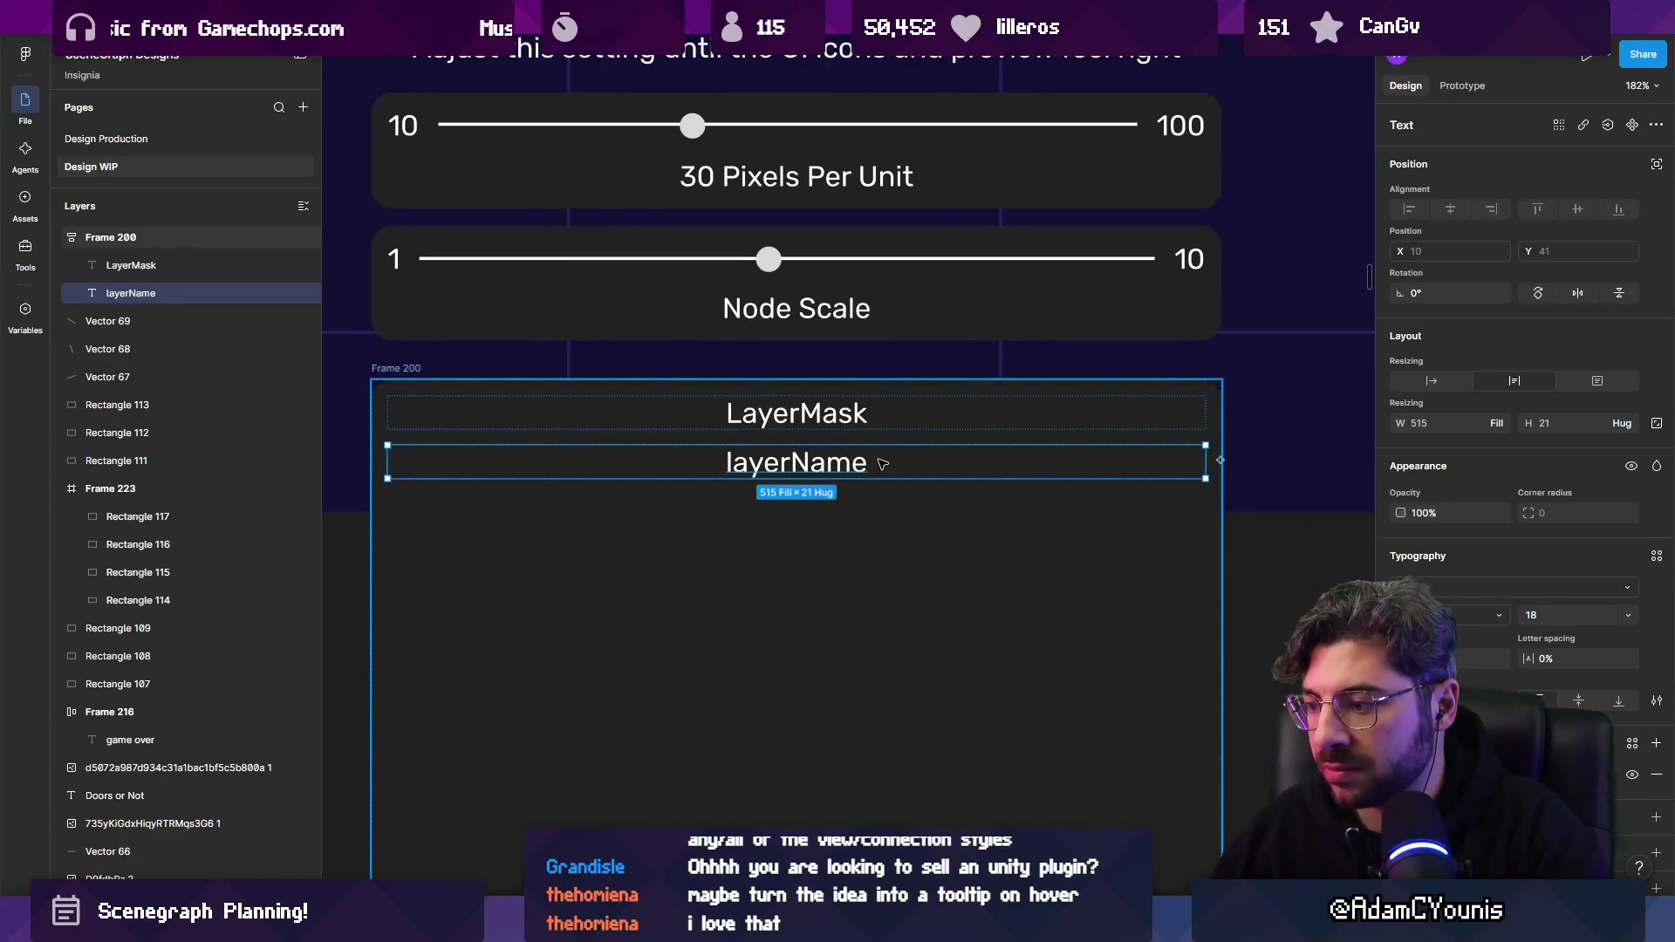
{"action": "scroll", "coordinate": [880, 464], "scroll_direction": "down", "scroll_amount": 5}
{"action": "scroll", "coordinate": [890, 594], "scroll_direction": "up", "scroll_amount": 5}
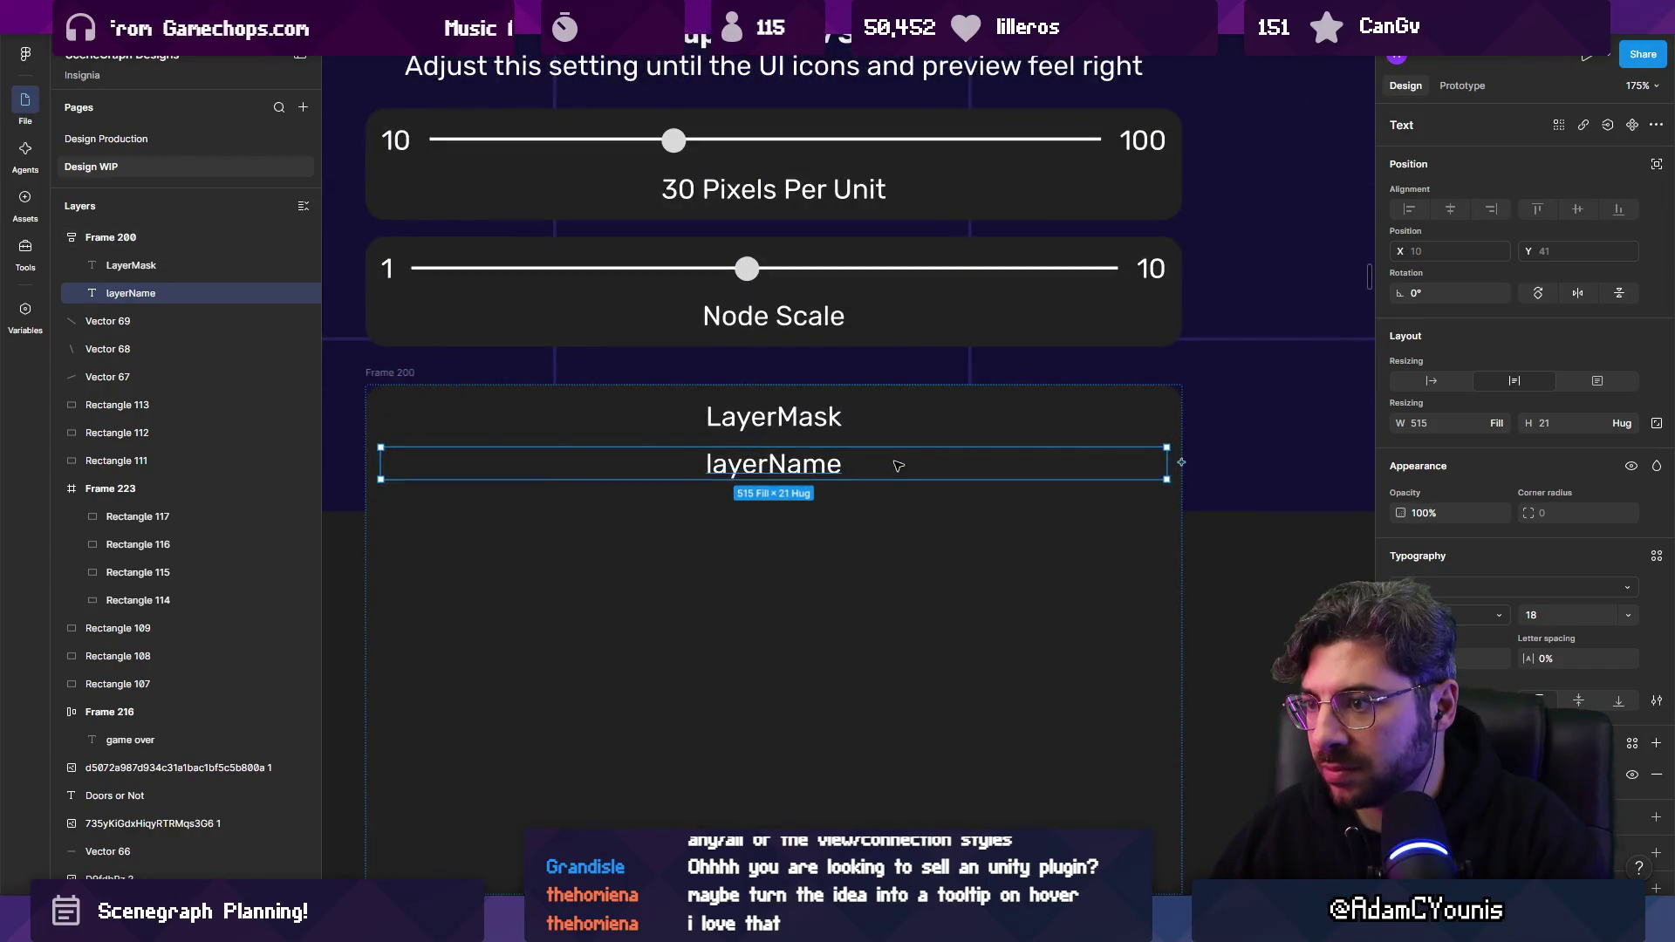
{"action": "double_click", "coordinate": [795, 469]}
{"action": "key", "text": "Escape"}
Wrap layerName in an auto-layout row and add a 16 px outlined checkbox square.
{"action": "key", "text": "shift+a"}
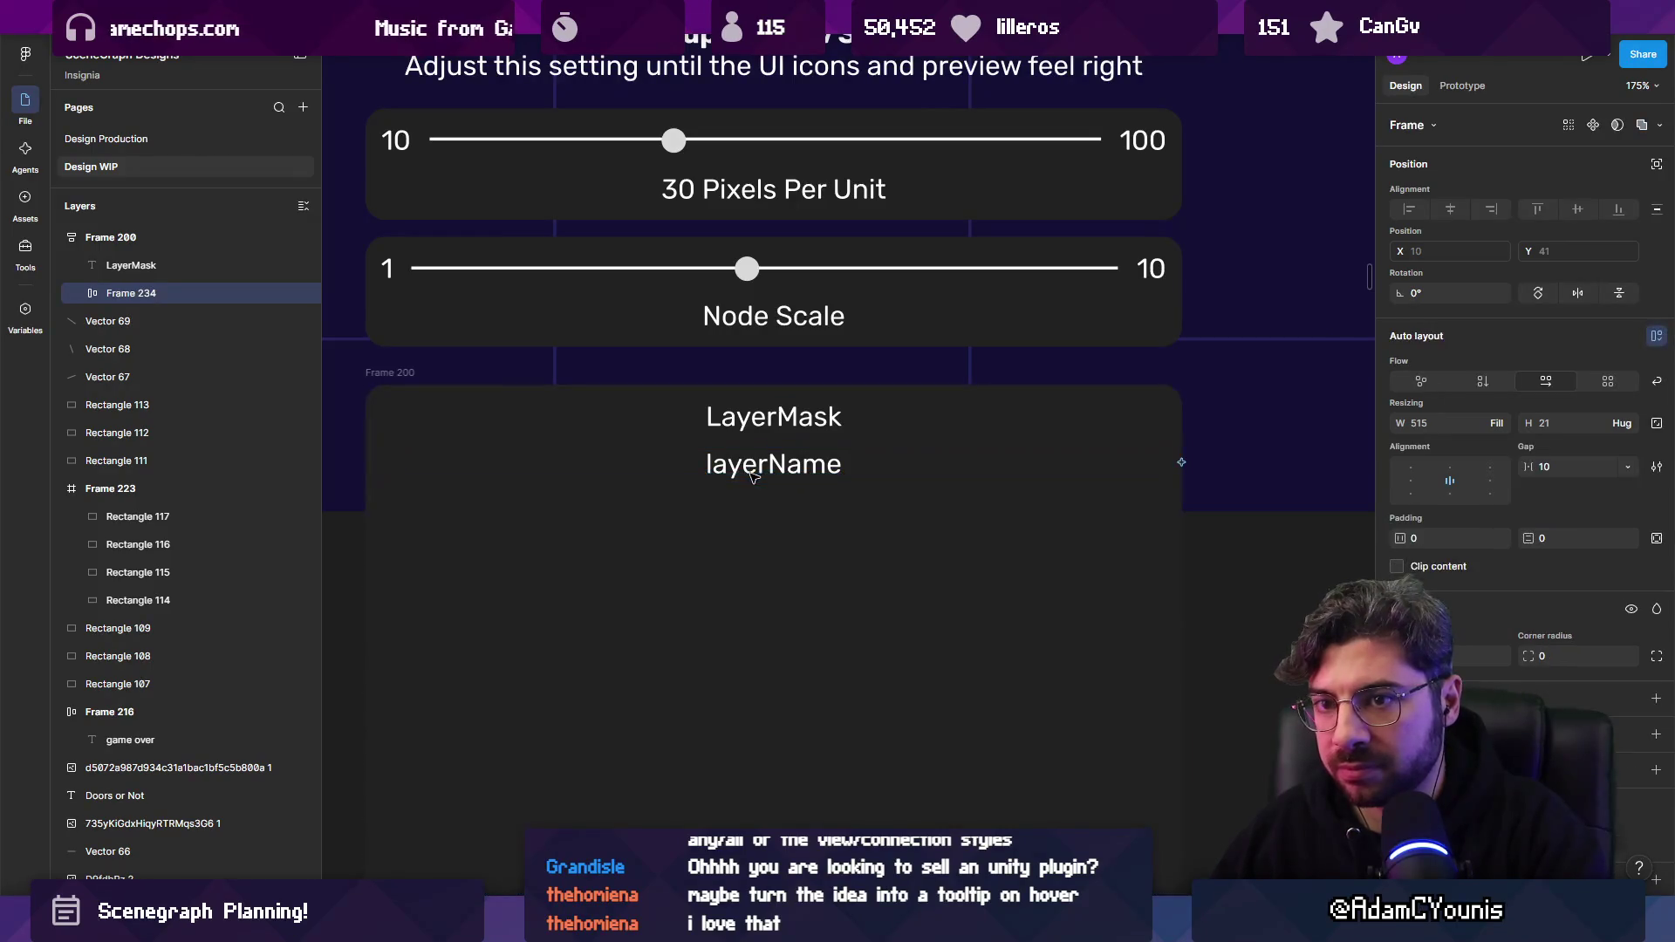
{"action": "left_click", "coordinate": [752, 474]}
{"action": "key", "text": "r"}
{"action": "mouse_move", "coordinate": [729, 484]}
{"action": "left_mouse_down"}
{"action": "mouse_move", "coordinate": [766, 520]}
{"action": "mouse_move", "coordinate": [790, 464]}
{"action": "left_mouse_up"}
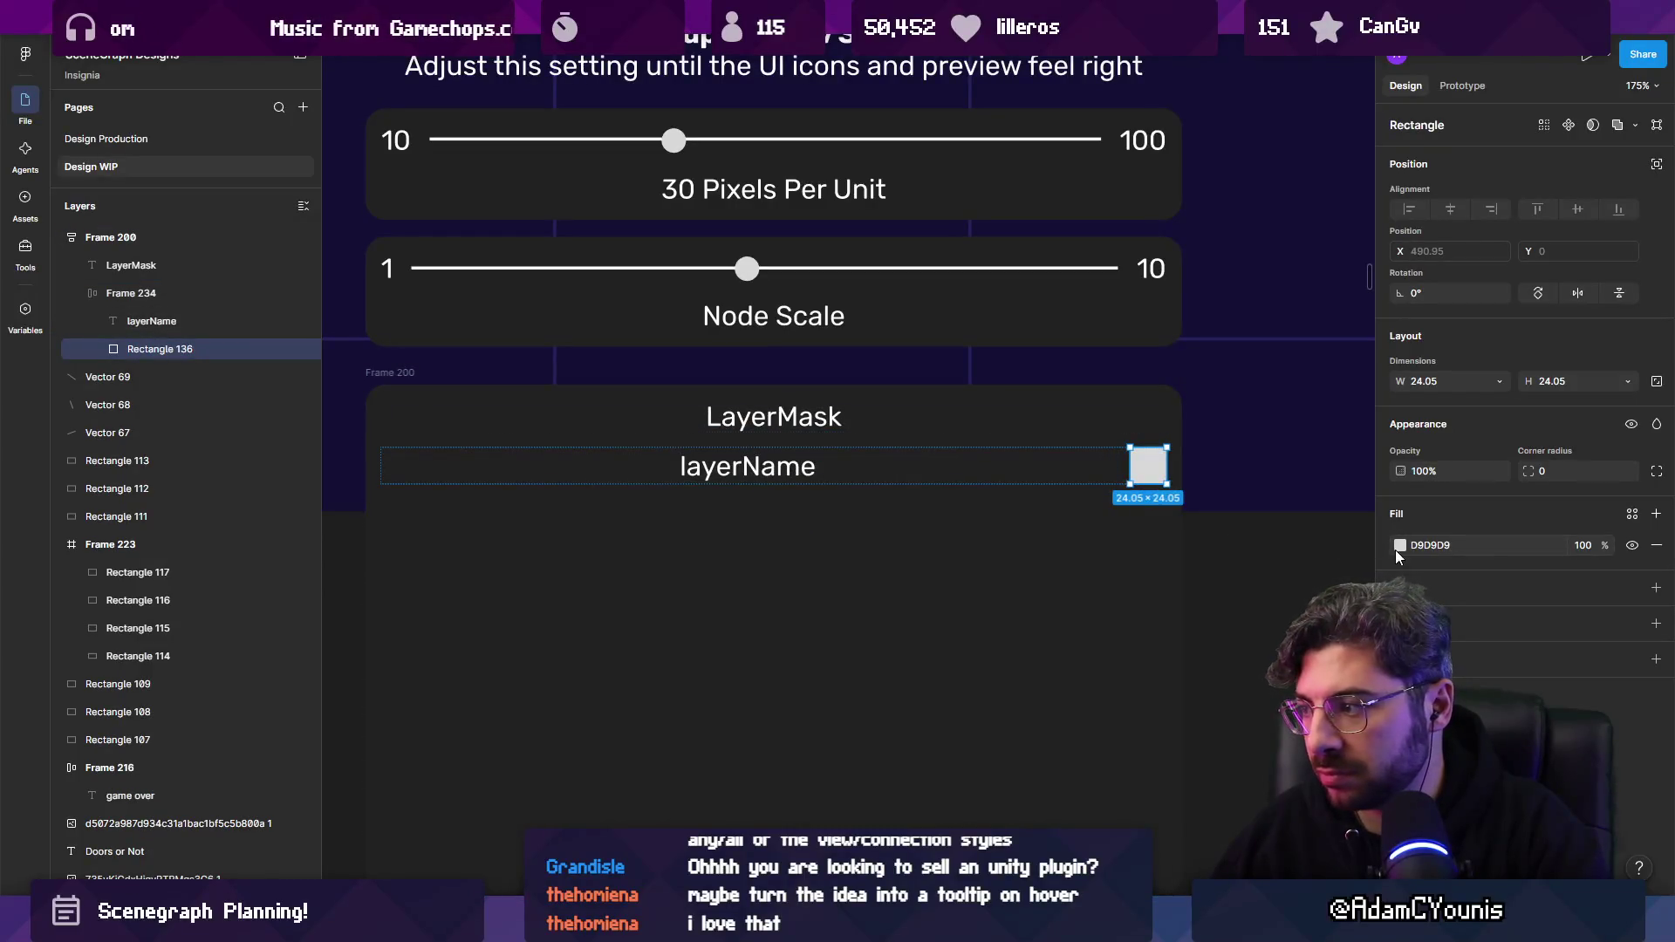
{"action": "key", "text": "shift+x"}
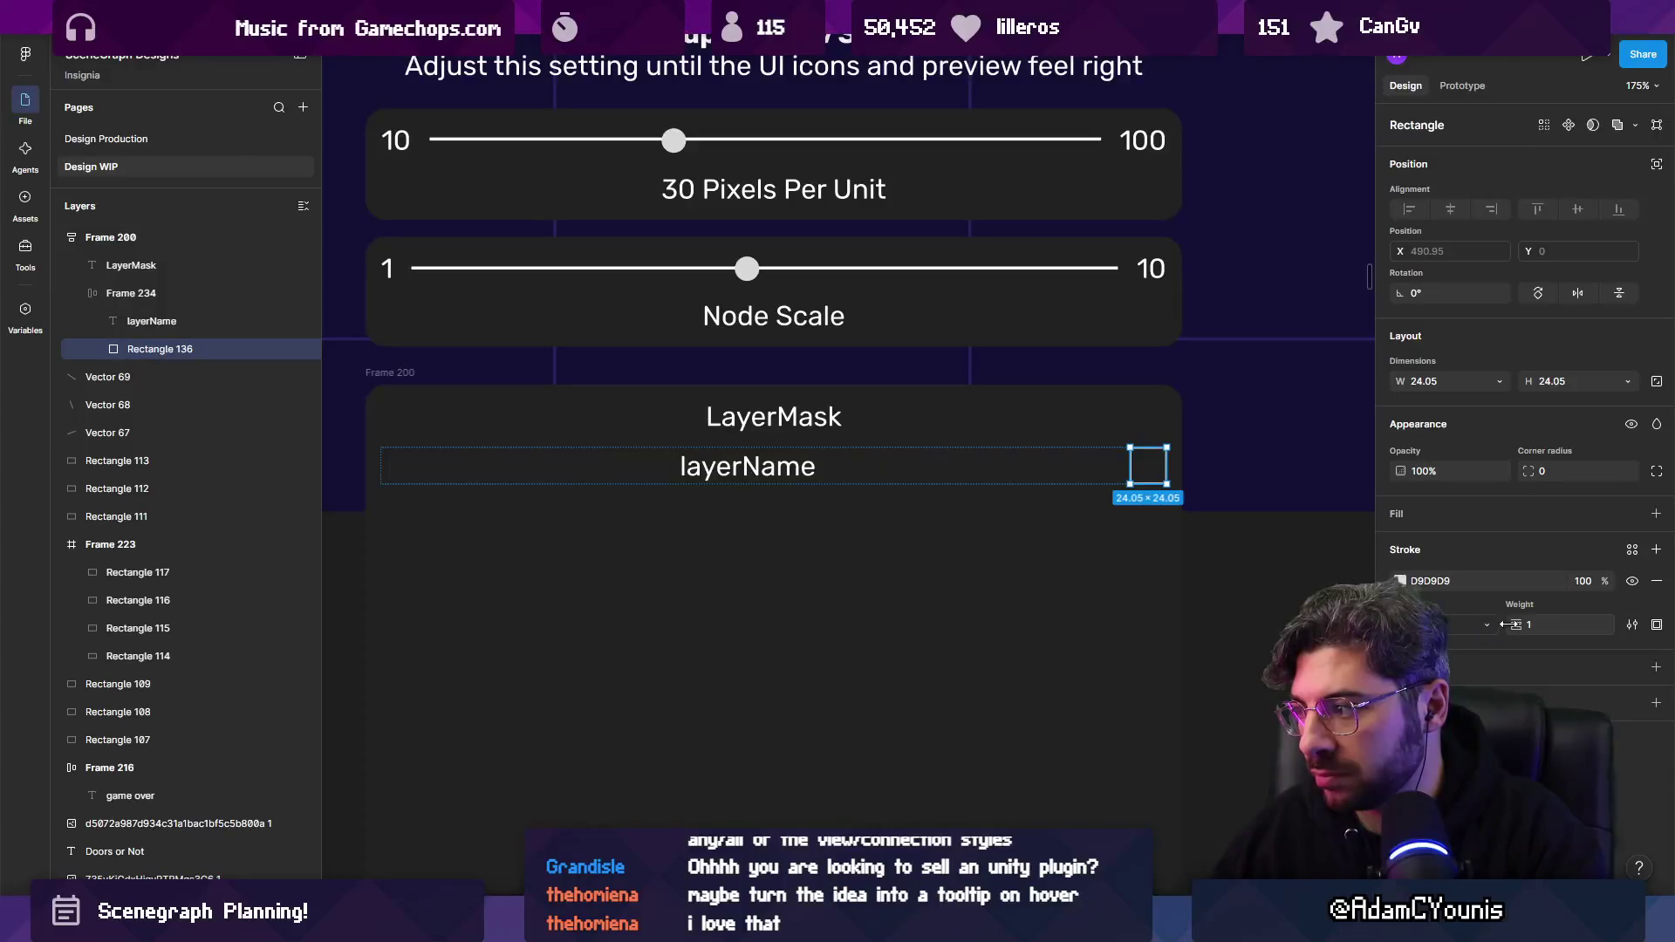
{"action": "left_click_drag", "start_coordinate": [1510, 630], "coordinate": [1516, 625]}
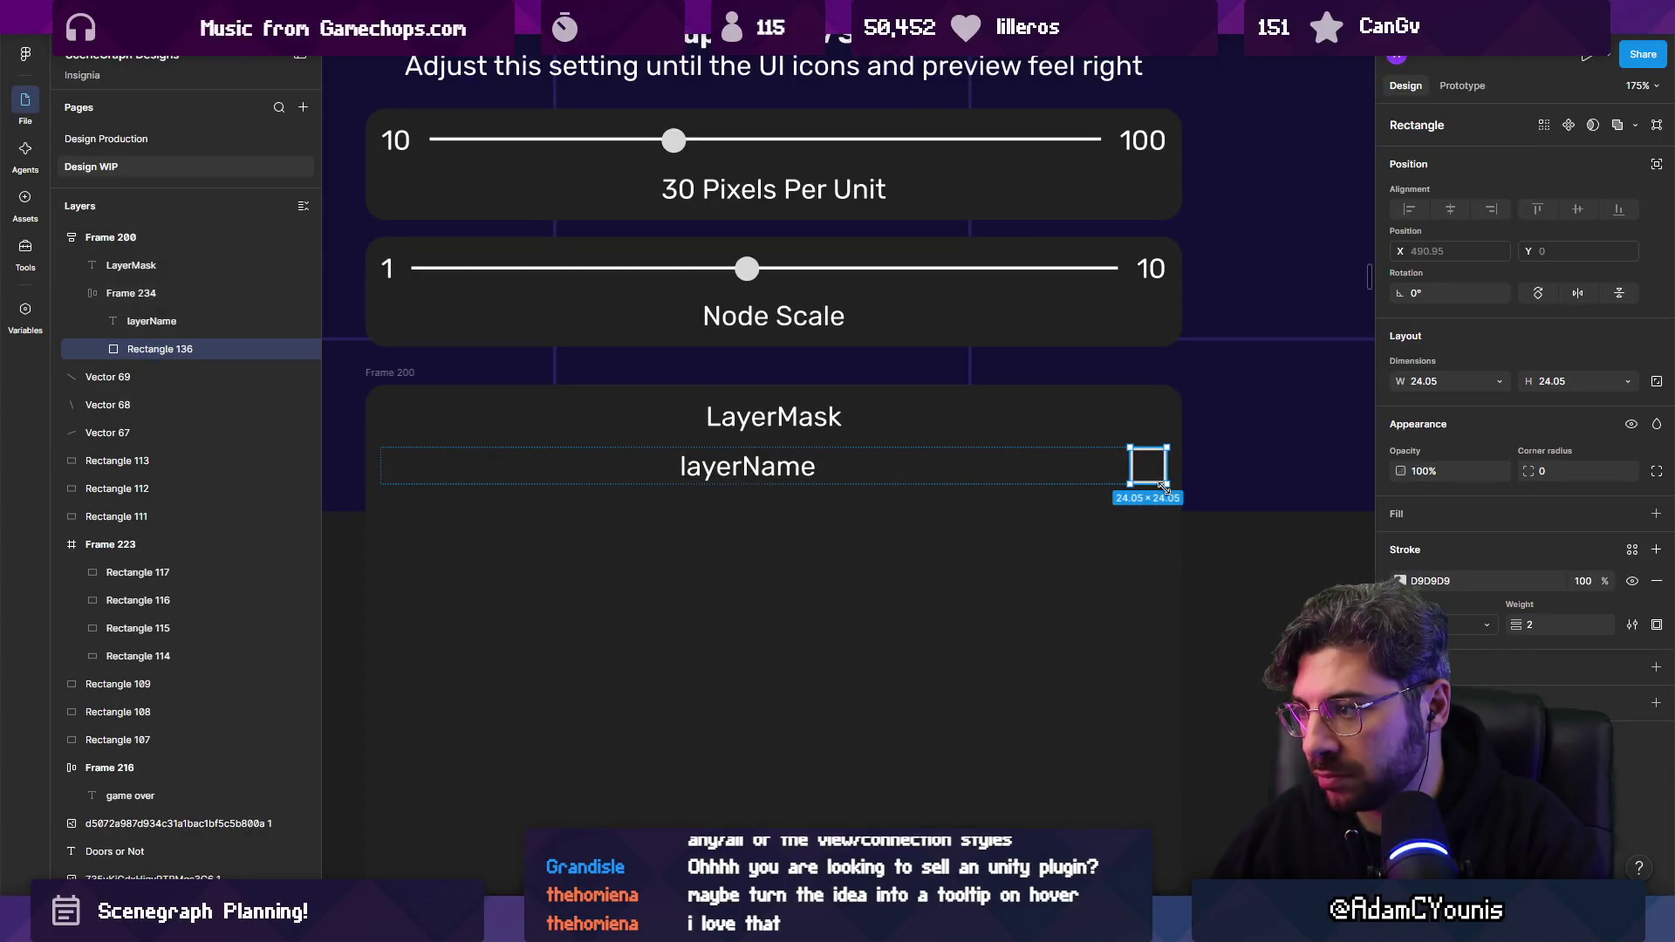
{"action": "left_click_drag", "start_coordinate": [1163, 482], "coordinate": [1150, 468]}
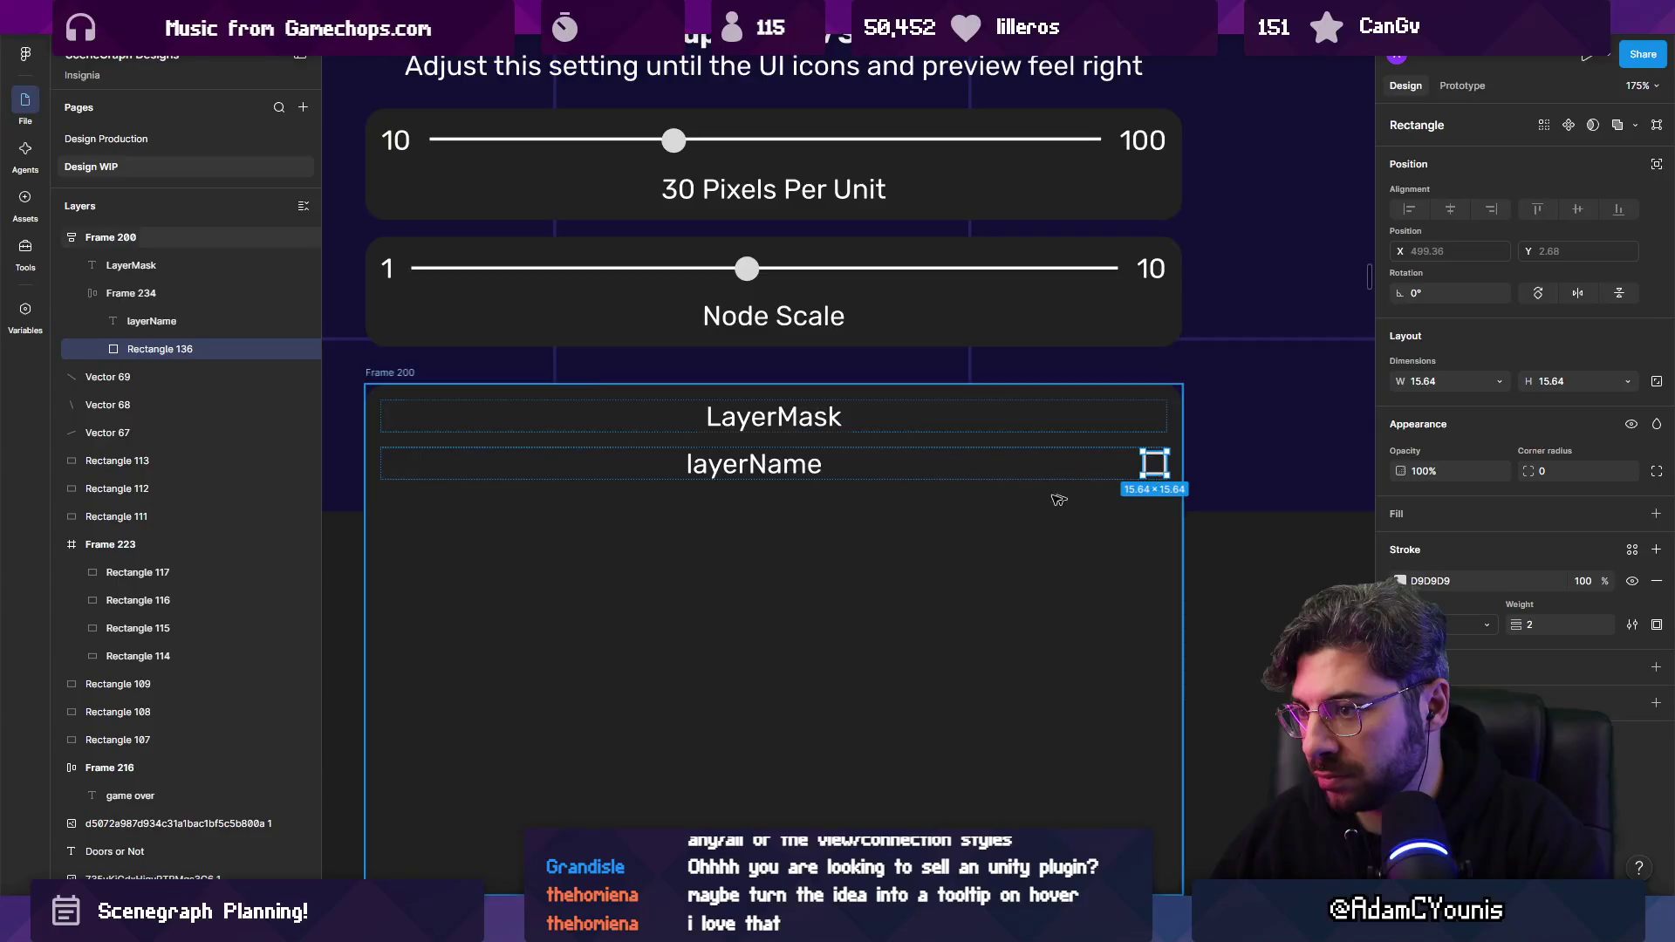
Narrow the LayerMask panel to 293 wide.
{"action": "scroll", "coordinate": [810, 481], "scroll_direction": "down", "scroll_amount": 5}
{"action": "left_click", "coordinate": [811, 489]}
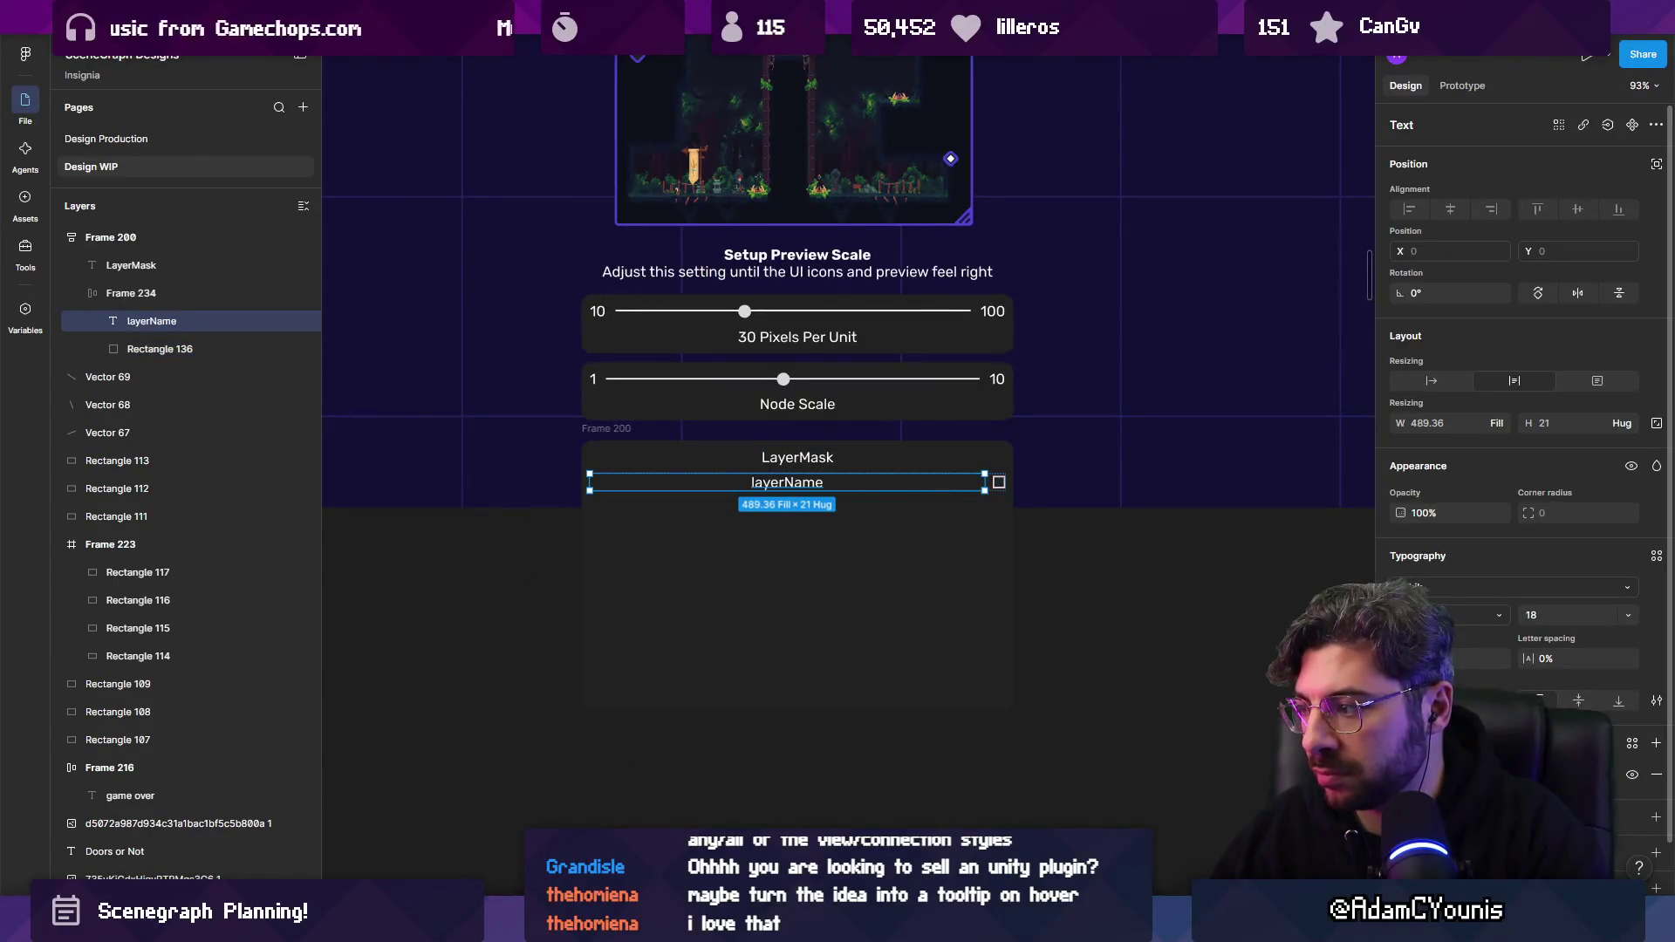
{"action": "left_click", "coordinate": [1009, 550]}
{"action": "mouse_move", "coordinate": [1009, 550]}
{"action": "left_mouse_down"}
{"action": "mouse_move", "coordinate": [903, 538]}
{"action": "mouse_move", "coordinate": [926, 538]}
{"action": "left_mouse_up"}
{"action": "scroll", "coordinate": [818, 554], "scroll_direction": "up", "scroll_amount": 3}
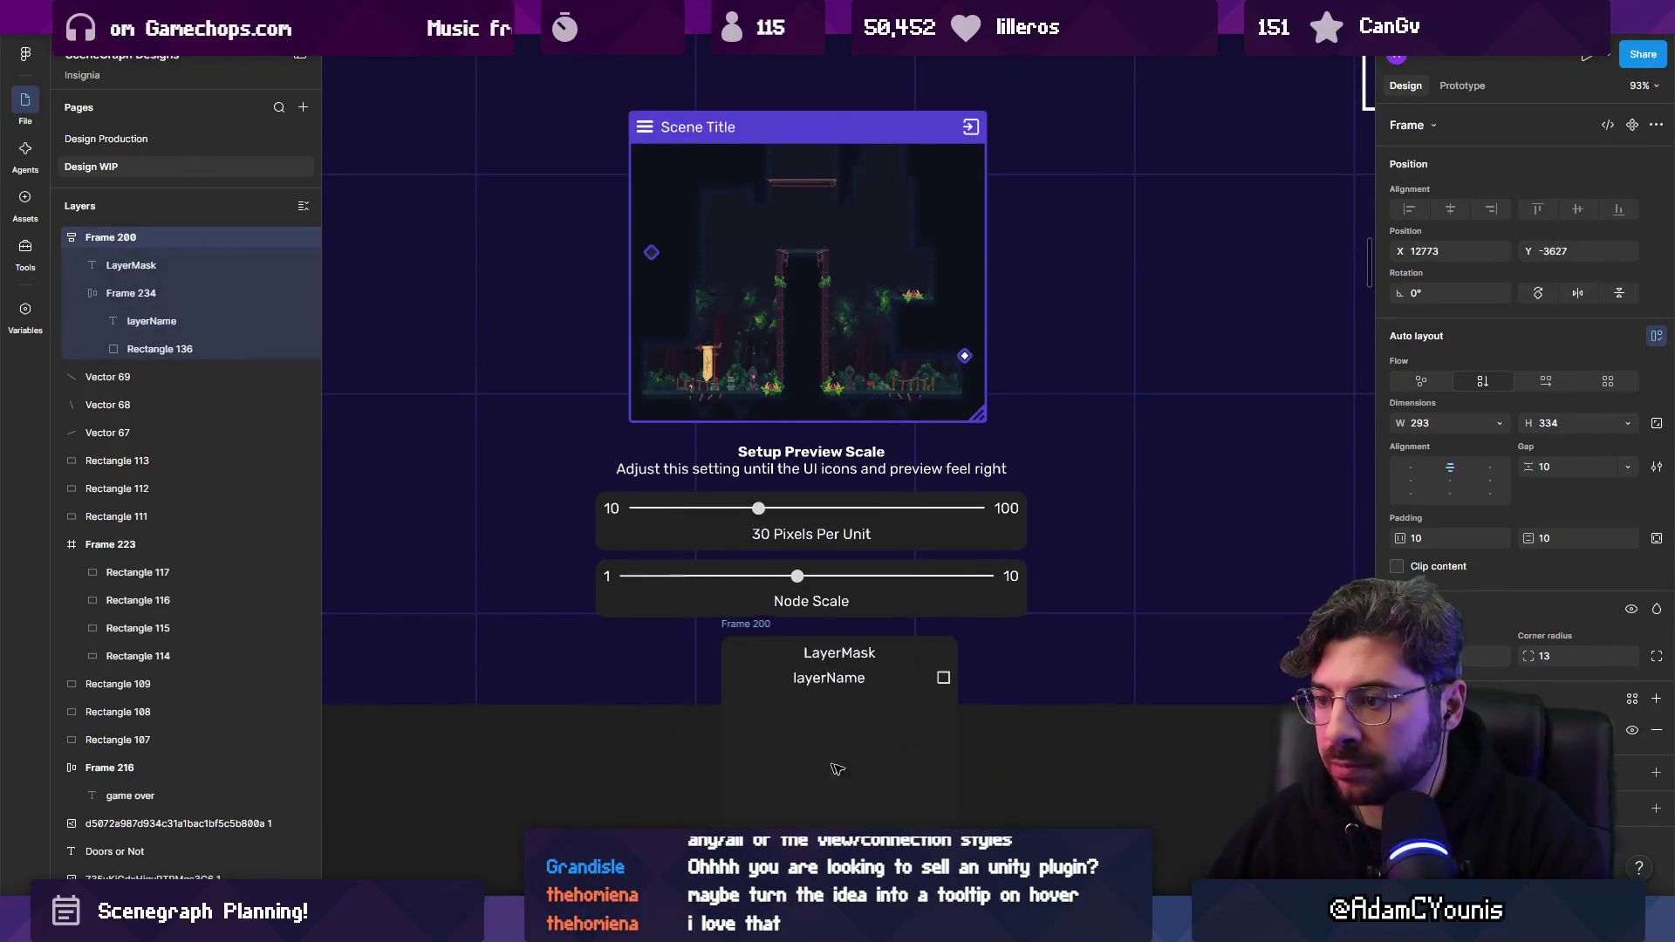
{"action": "scroll", "coordinate": [912, 698], "scroll_direction": "down", "scroll_amount": 2}
{"action": "scroll", "coordinate": [912, 698], "scroll_direction": "right", "scroll_amount": 1}
{"action": "left_click", "coordinate": [921, 691]}
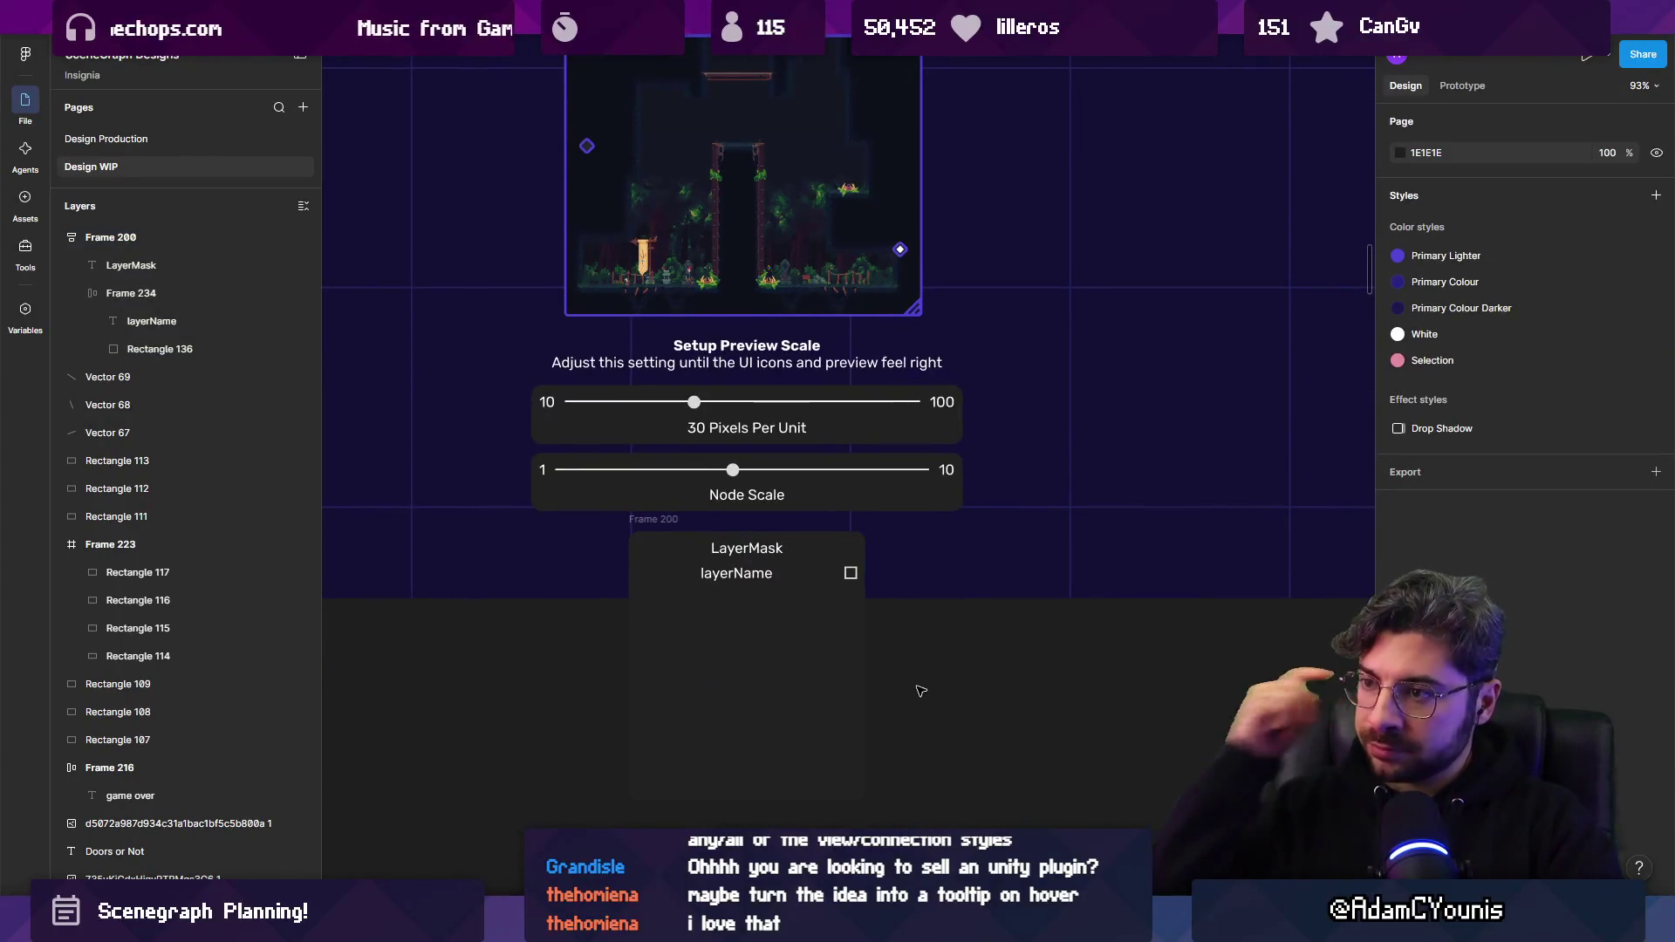
{"action": "scroll", "coordinate": [920, 691], "scroll_direction": "down", "scroll_amount": 5}
{"action": "scroll", "coordinate": [920, 691], "scroll_direction": "up", "scroll_amount": 3}
{"action": "left_click", "coordinate": [785, 486]}
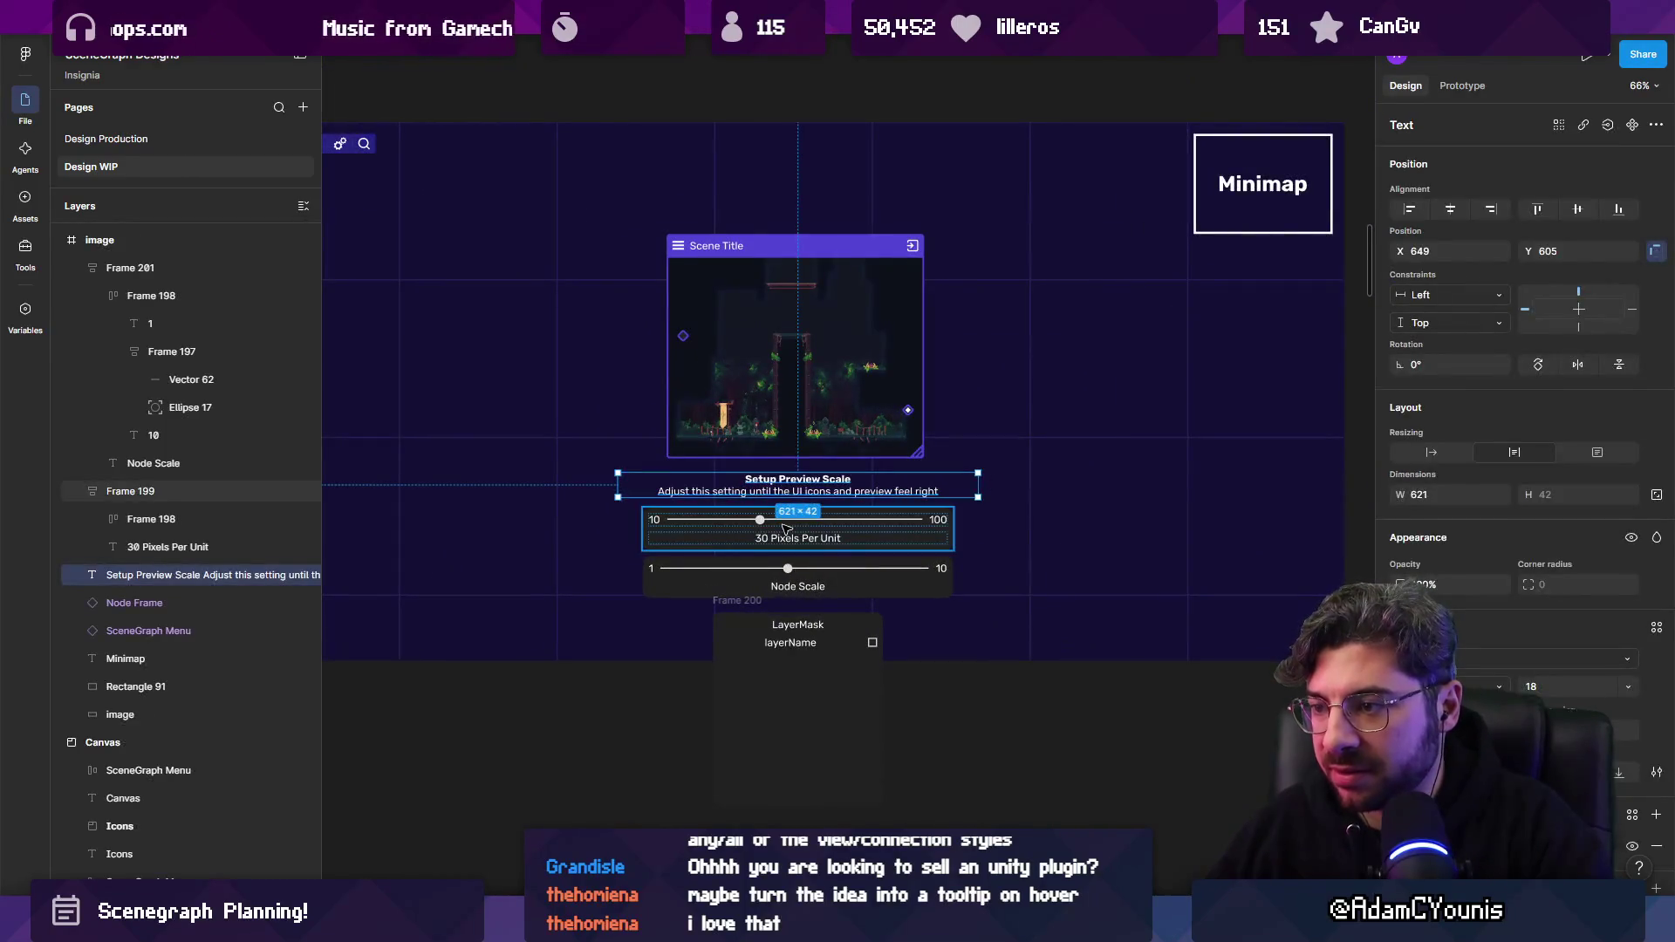
Move the heading, sliders and LayerMask panel to the left of the preview.
{"action": "left_click", "coordinate": [789, 633]}
{"action": "left_click", "coordinate": [731, 599]}
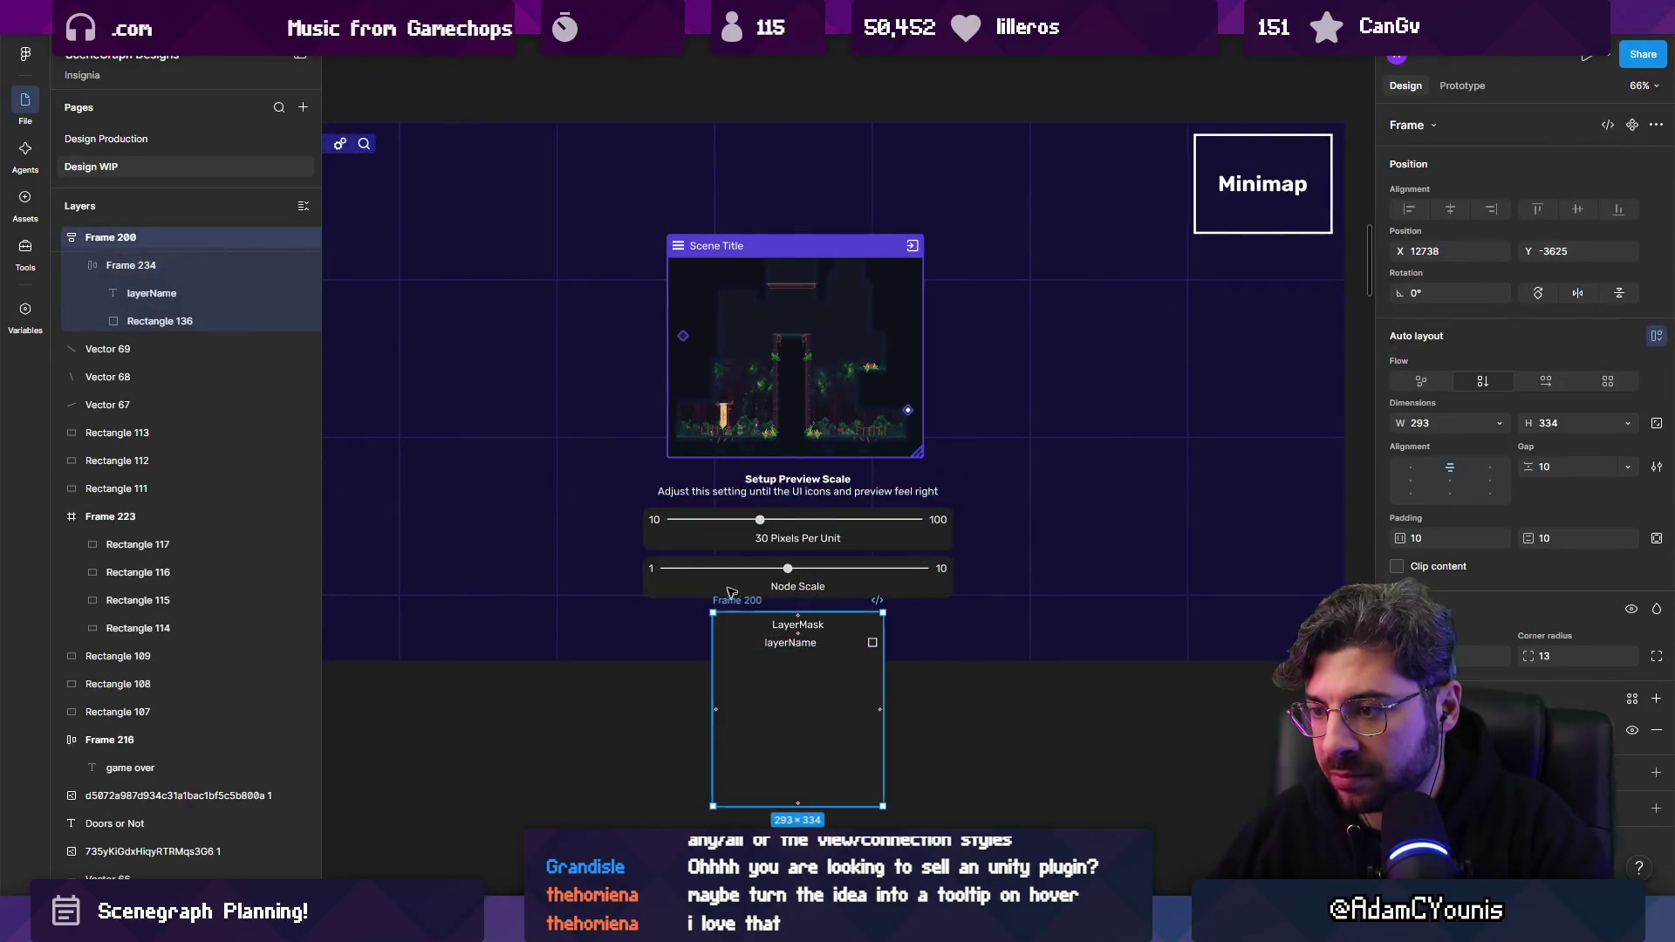
{"action": "left_click", "coordinate": [842, 580], "text": "shift"}
{"action": "left_click", "coordinate": [873, 532], "text": "shift"}
{"action": "left_click", "coordinate": [750, 487], "text": "shift"}
{"action": "left_click_drag", "start_coordinate": [842, 568], "coordinate": [546, 361]}
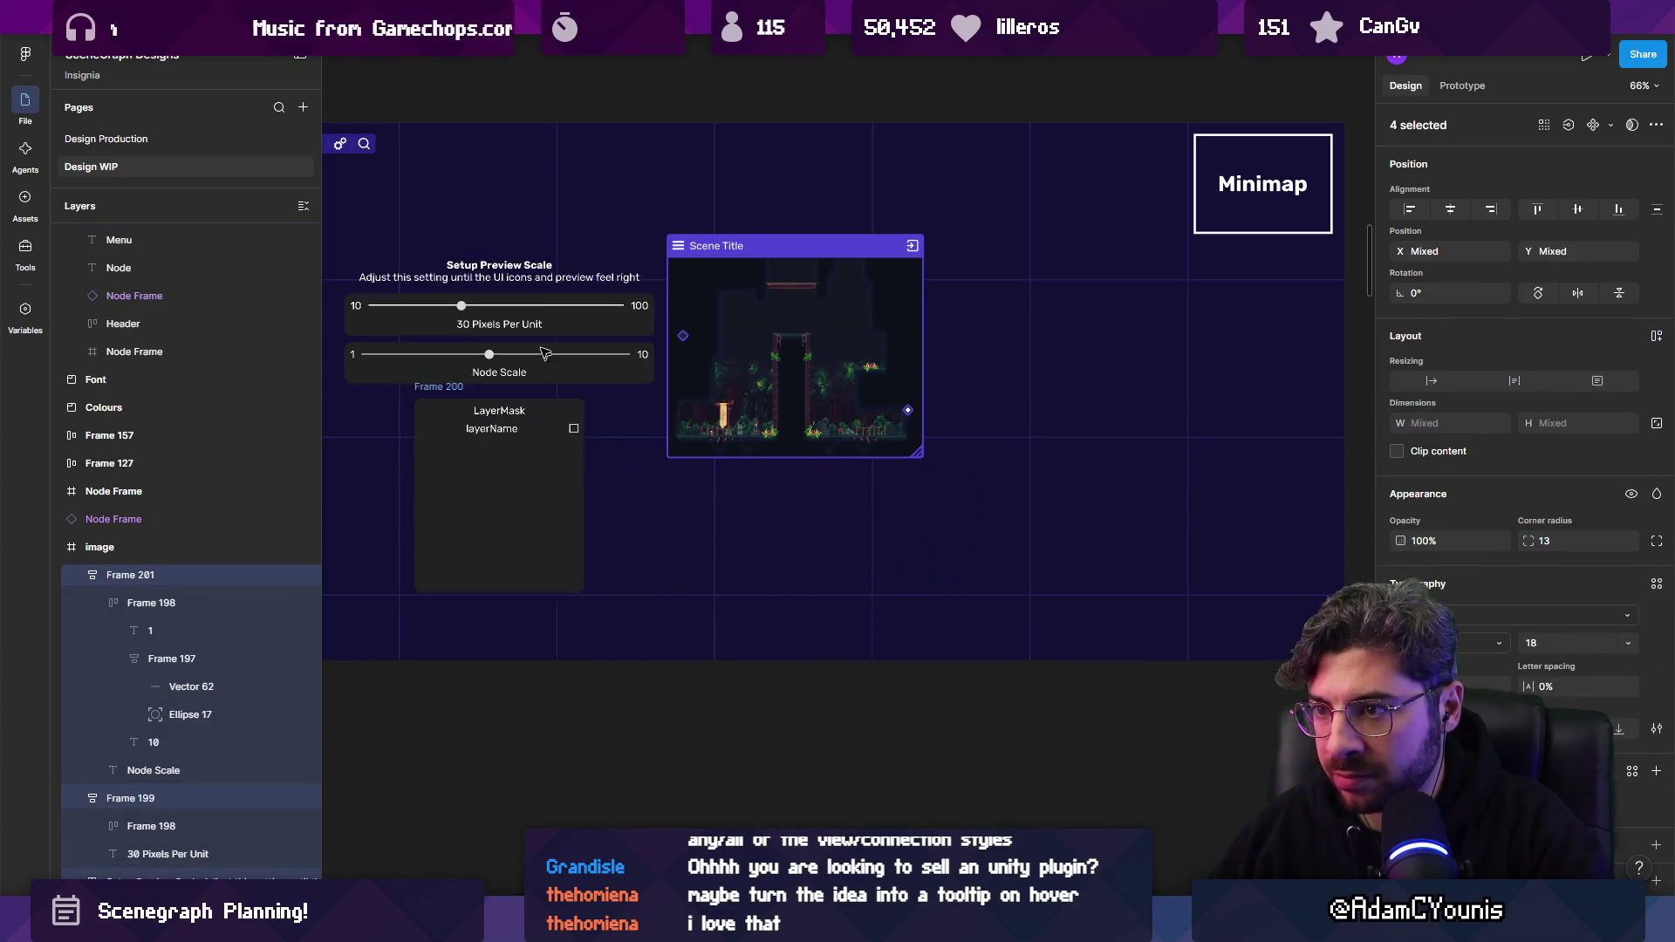
{"action": "scroll", "coordinate": [546, 361], "scroll_direction": "up", "scroll_amount": 2}
Narrow the Node Scale slider to 391 wide and delete the 30 Pixels Per Unit slider.
{"action": "left_click", "coordinate": [755, 489]}
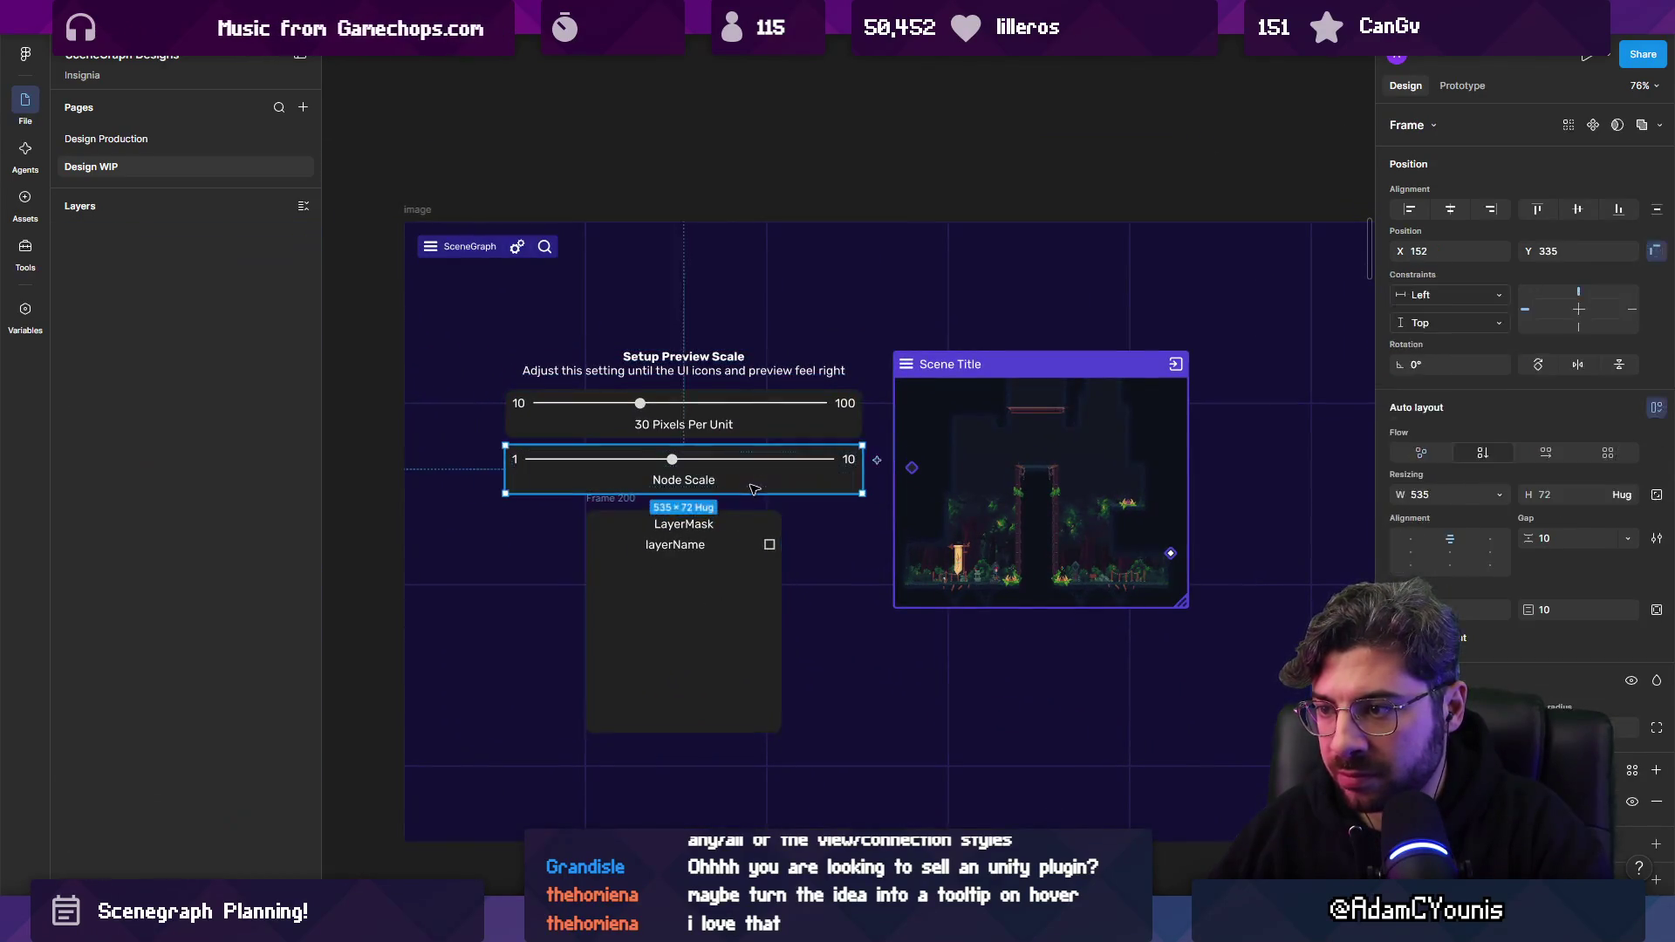
{"action": "left_click_drag", "start_coordinate": [862, 479], "coordinate": [813, 479]}
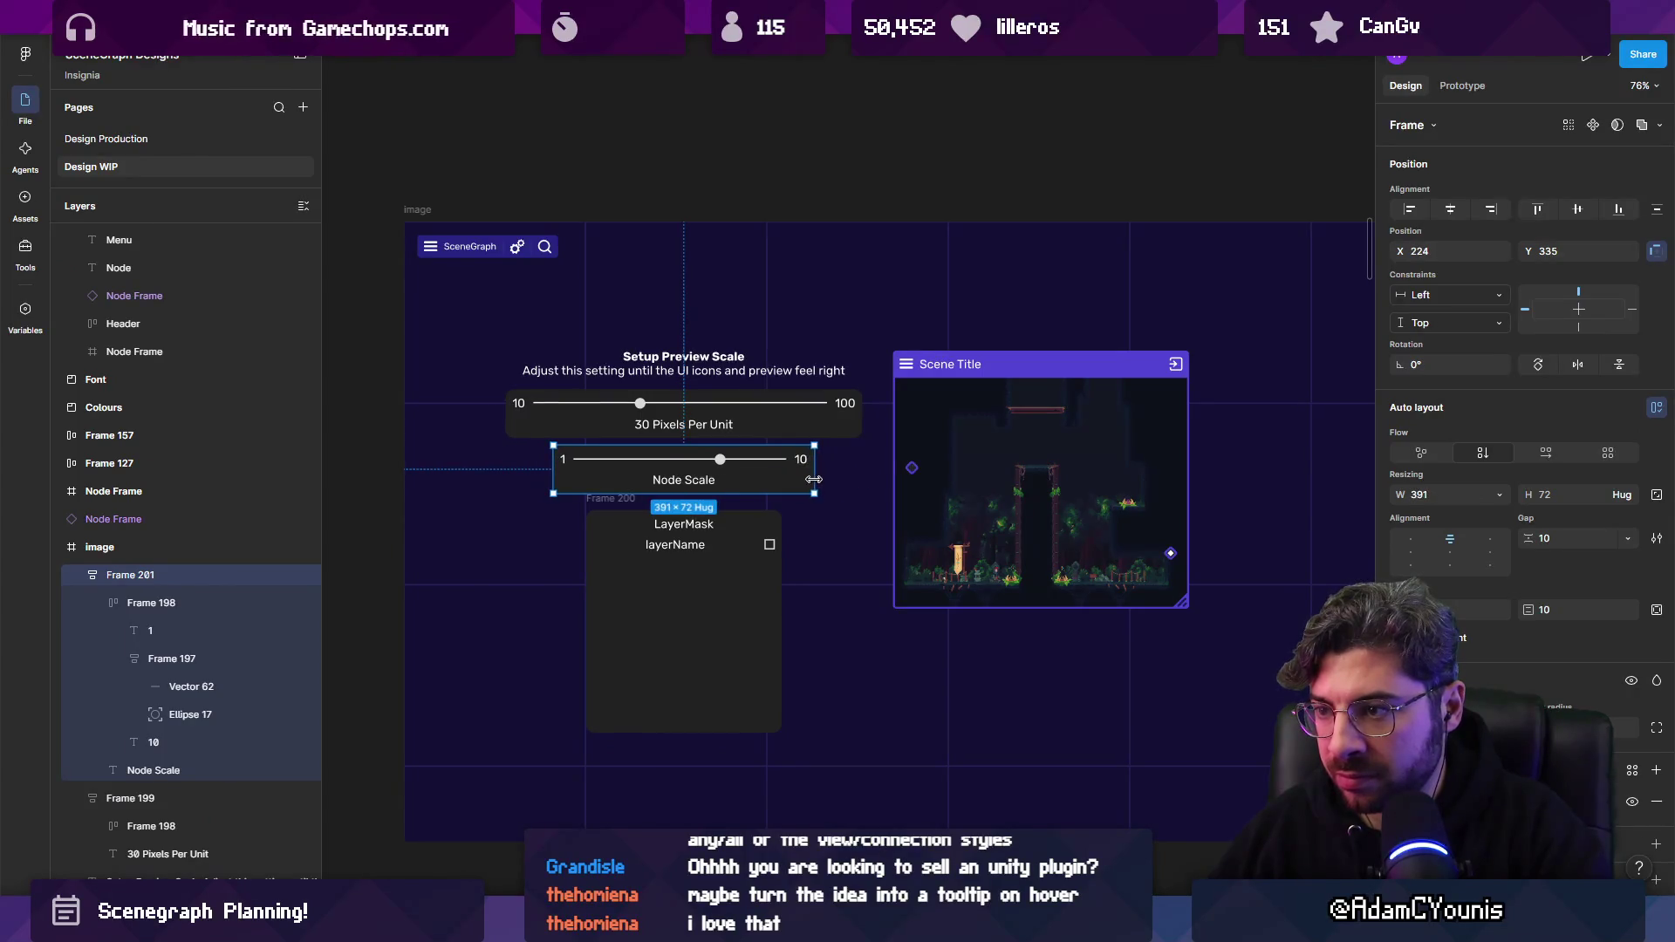
{"action": "left_click", "coordinate": [685, 425]}
{"action": "scroll", "coordinate": [685, 426], "scroll_direction": "up", "scroll_amount": 3}
{"action": "key", "text": "Delete"}
Duplicate Node Scale as a 'Snapshot Pixels Per Unit' slider and wrap LayerMask in an auto-layout frame.
{"action": "left_click", "coordinate": [785, 489]}
{"action": "key", "text": "ctrl+d"}
{"action": "double_click", "coordinate": [723, 435]}
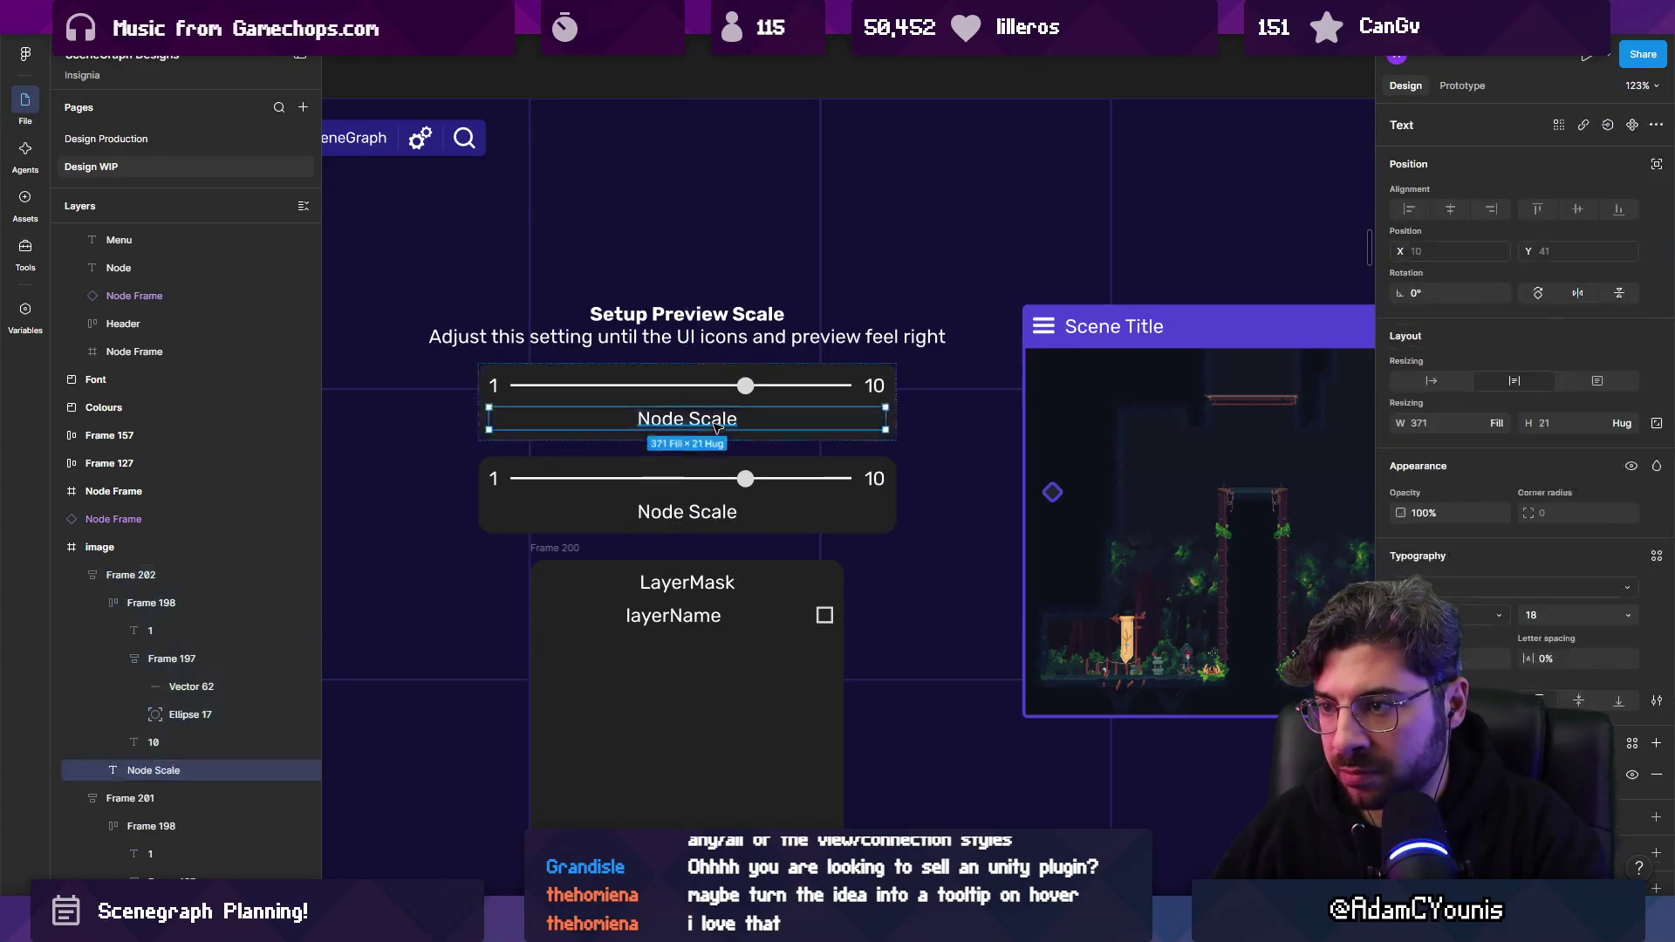
{"action": "key", "text": "Return"}
{"action": "type", "text": "Pixels Per Unit"}
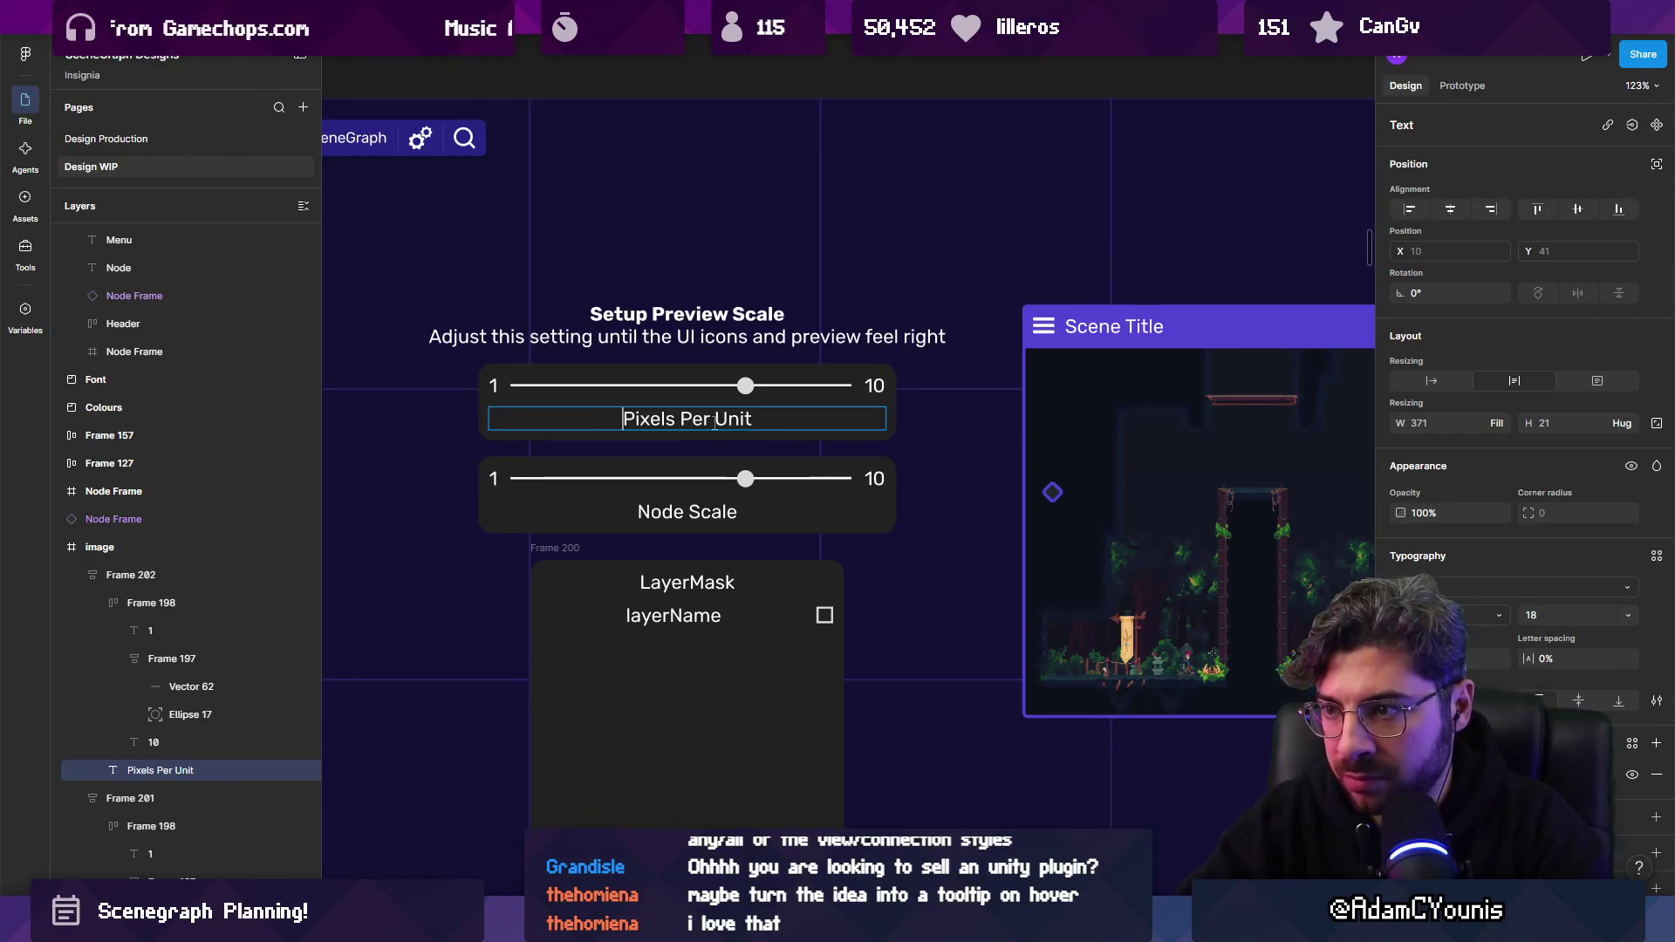
{"action": "type", "text": "Snaps"}
{"action": "key", "text": "Escape"}
{"action": "scroll", "coordinate": [698, 496], "scroll_direction": "down", "scroll_amount": 3}
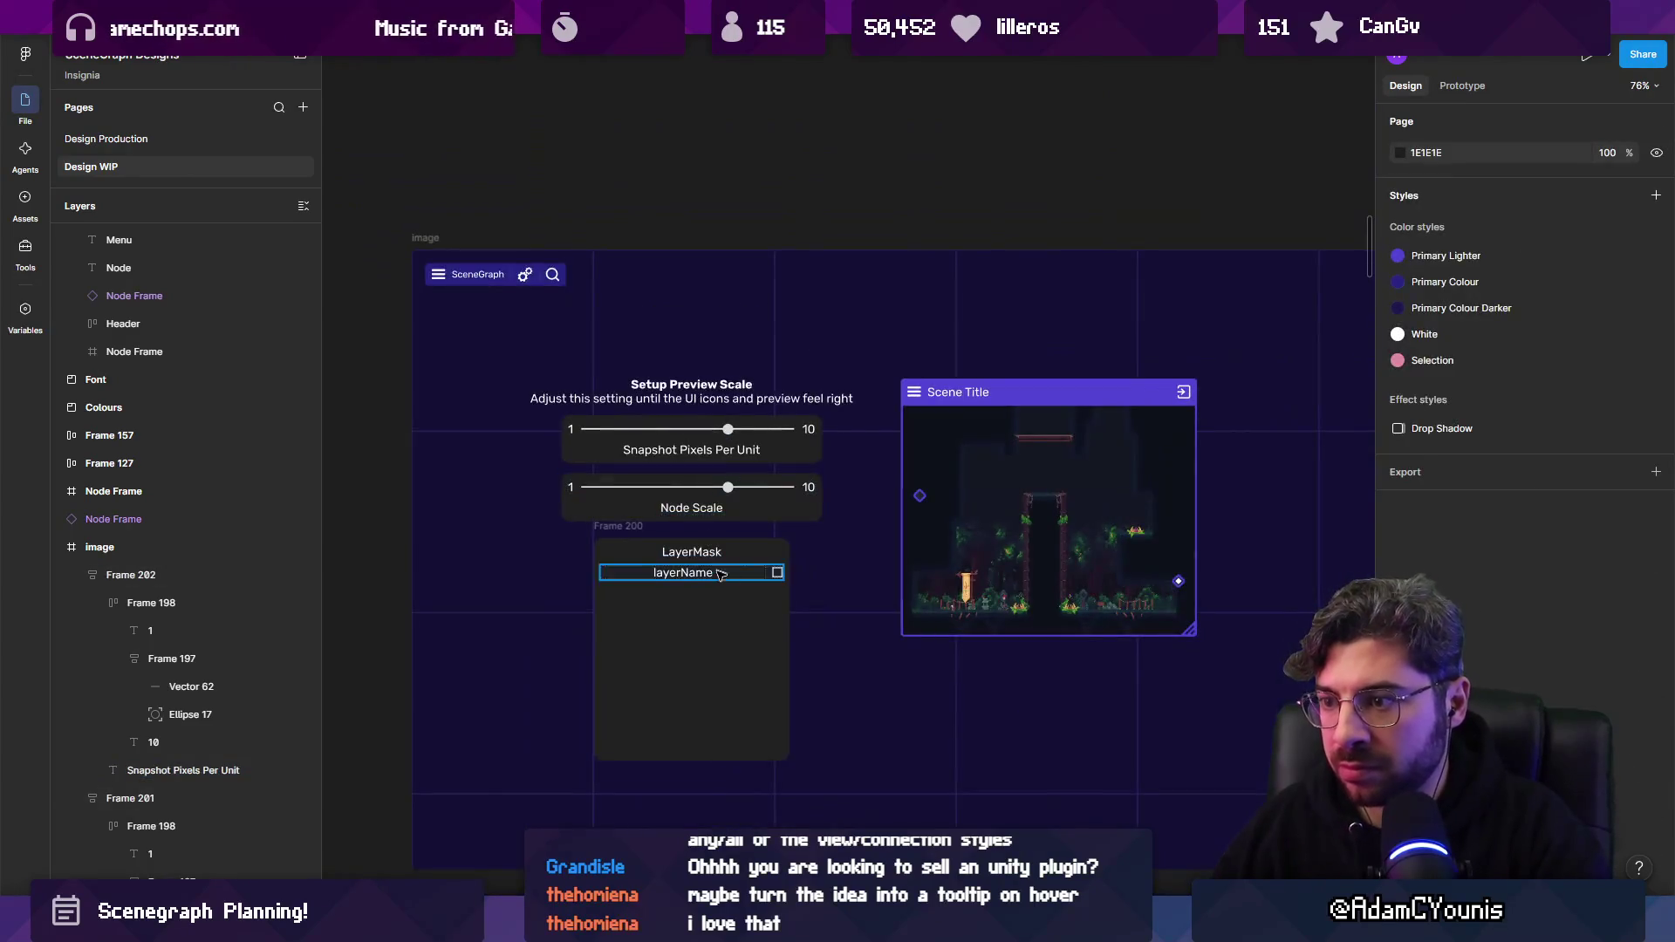
{"action": "left_click", "coordinate": [768, 611]}
{"action": "key", "text": "shift+a"}
Move the LayerMask panel into the slider stack, below the Node Scale slider.
{"action": "left_click", "coordinate": [733, 488], "text": "shift"}
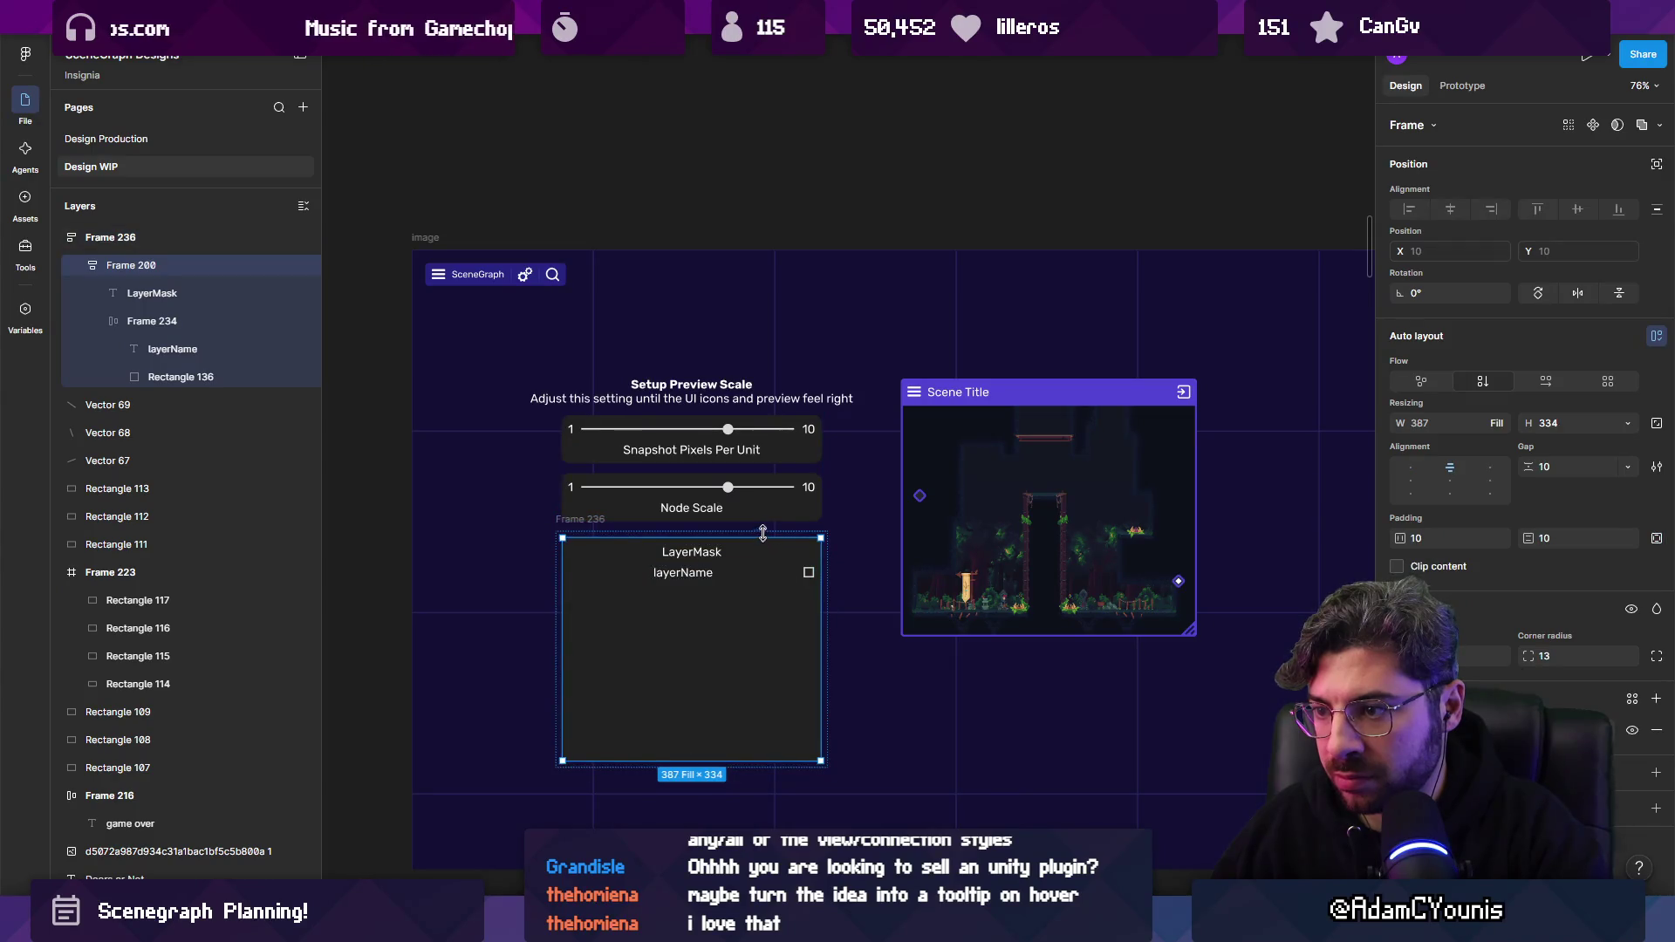
{"action": "left_click", "coordinate": [724, 558], "text": "shift"}
{"action": "left_click", "coordinate": [640, 558]}
{"action": "mouse_move", "coordinate": [638, 552]}
{"action": "left_mouse_down"}
{"action": "mouse_move", "coordinate": [596, 521]}
{"action": "mouse_move", "coordinate": [601, 474]}
{"action": "left_mouse_up"}
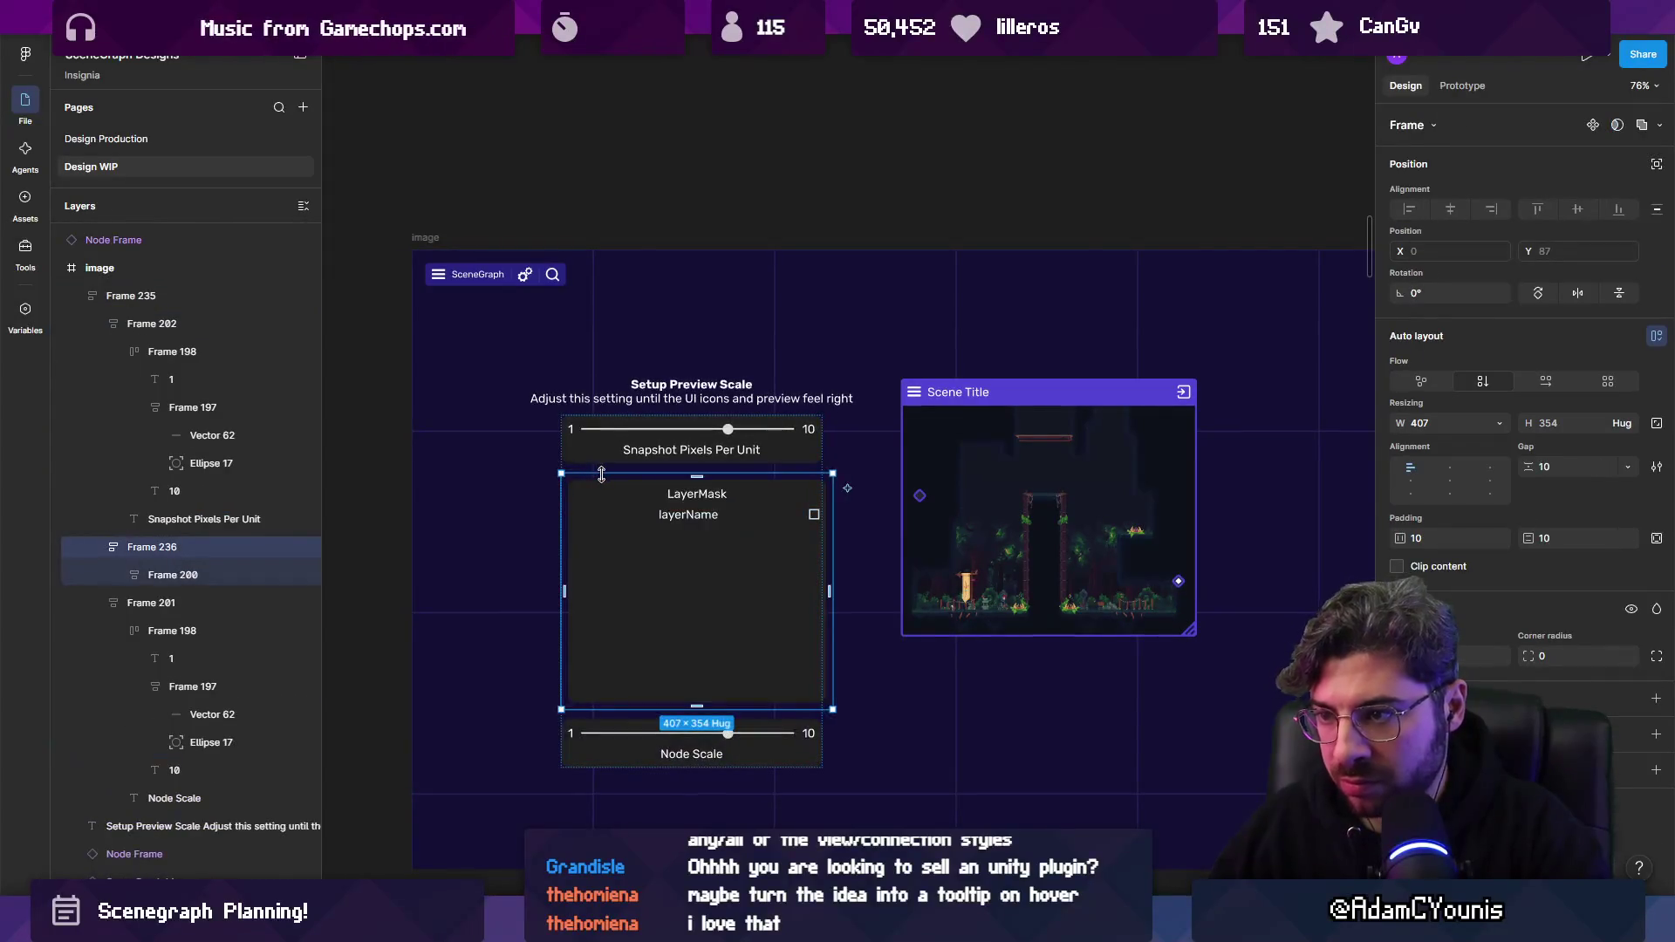
{"action": "key", "text": "Down"}
Resize the LayerMask panel's width and set it to hug its contents.
{"action": "mouse_move", "coordinate": [825, 644]}
{"action": "left_mouse_down"}
{"action": "mouse_move", "coordinate": [641, 594]}
{"action": "mouse_move", "coordinate": [816, 591]}
{"action": "left_mouse_up"}
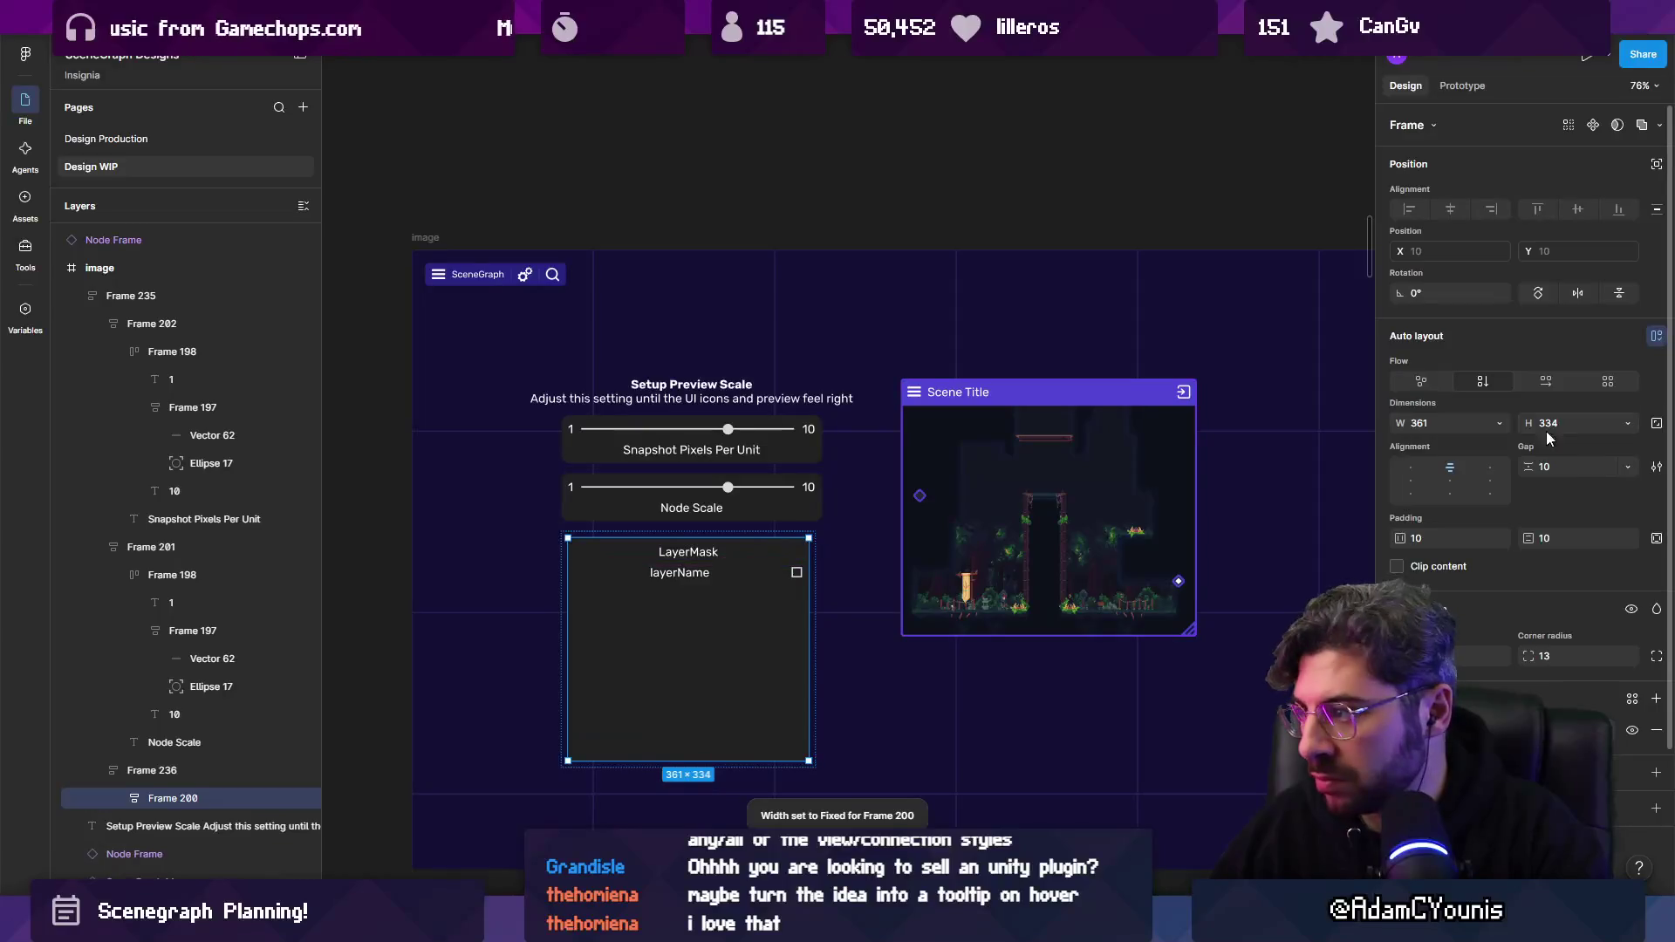
{"action": "left_click", "coordinate": [1499, 424]}
{"action": "left_click", "coordinate": [1451, 445]}
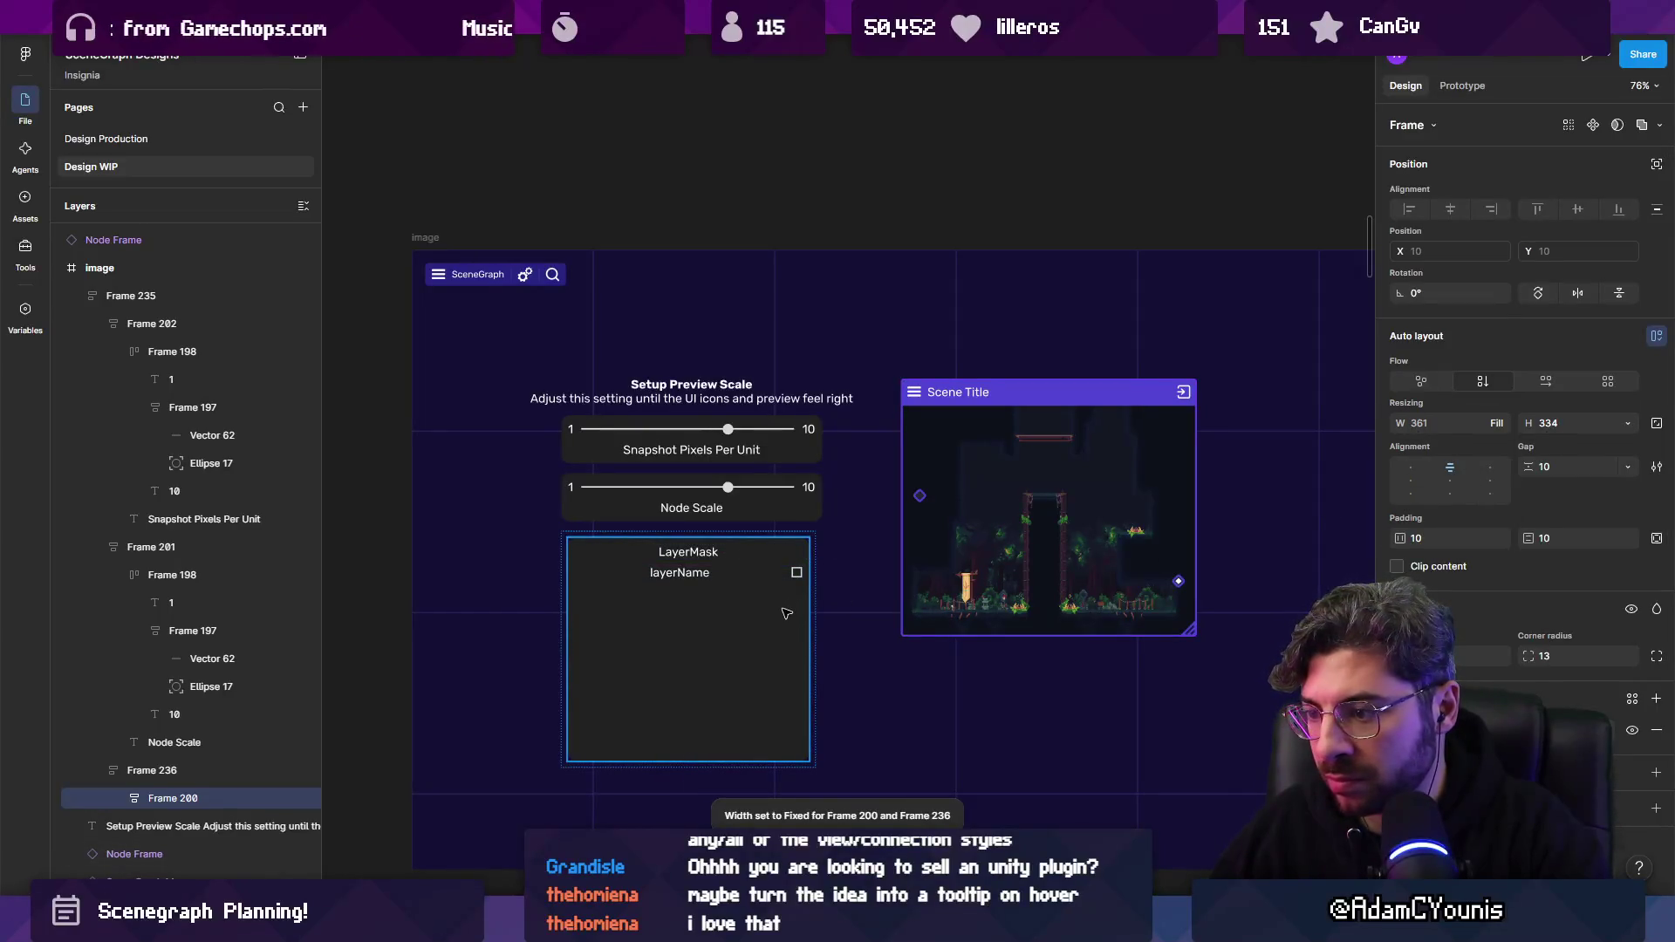
{"action": "scroll", "coordinate": [741, 587], "scroll_direction": "up", "scroll_amount": 3}
{"action": "right_click", "coordinate": [602, 513]}
{"action": "key", "text": "Escape"}
Remove the LayerMask box's extra wrapper and set its width to Fill container.
{"action": "left_click", "coordinate": [610, 642]}
{"action": "left_click", "coordinate": [196, 769]}
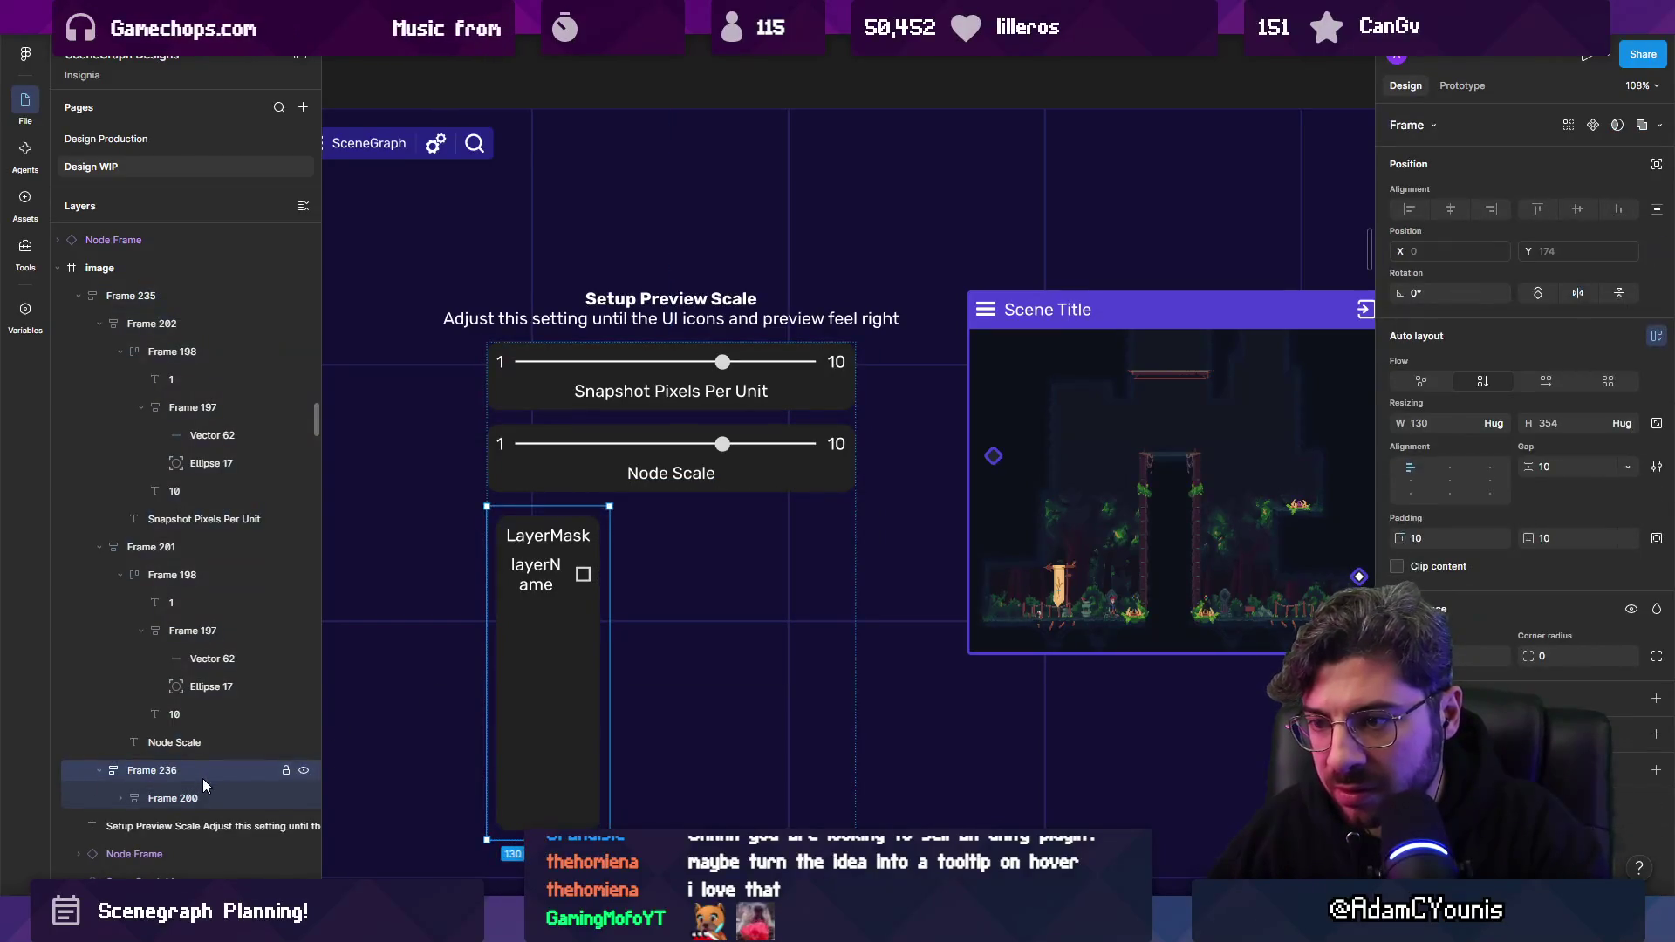
{"action": "key", "text": "ctrl+shift+g"}
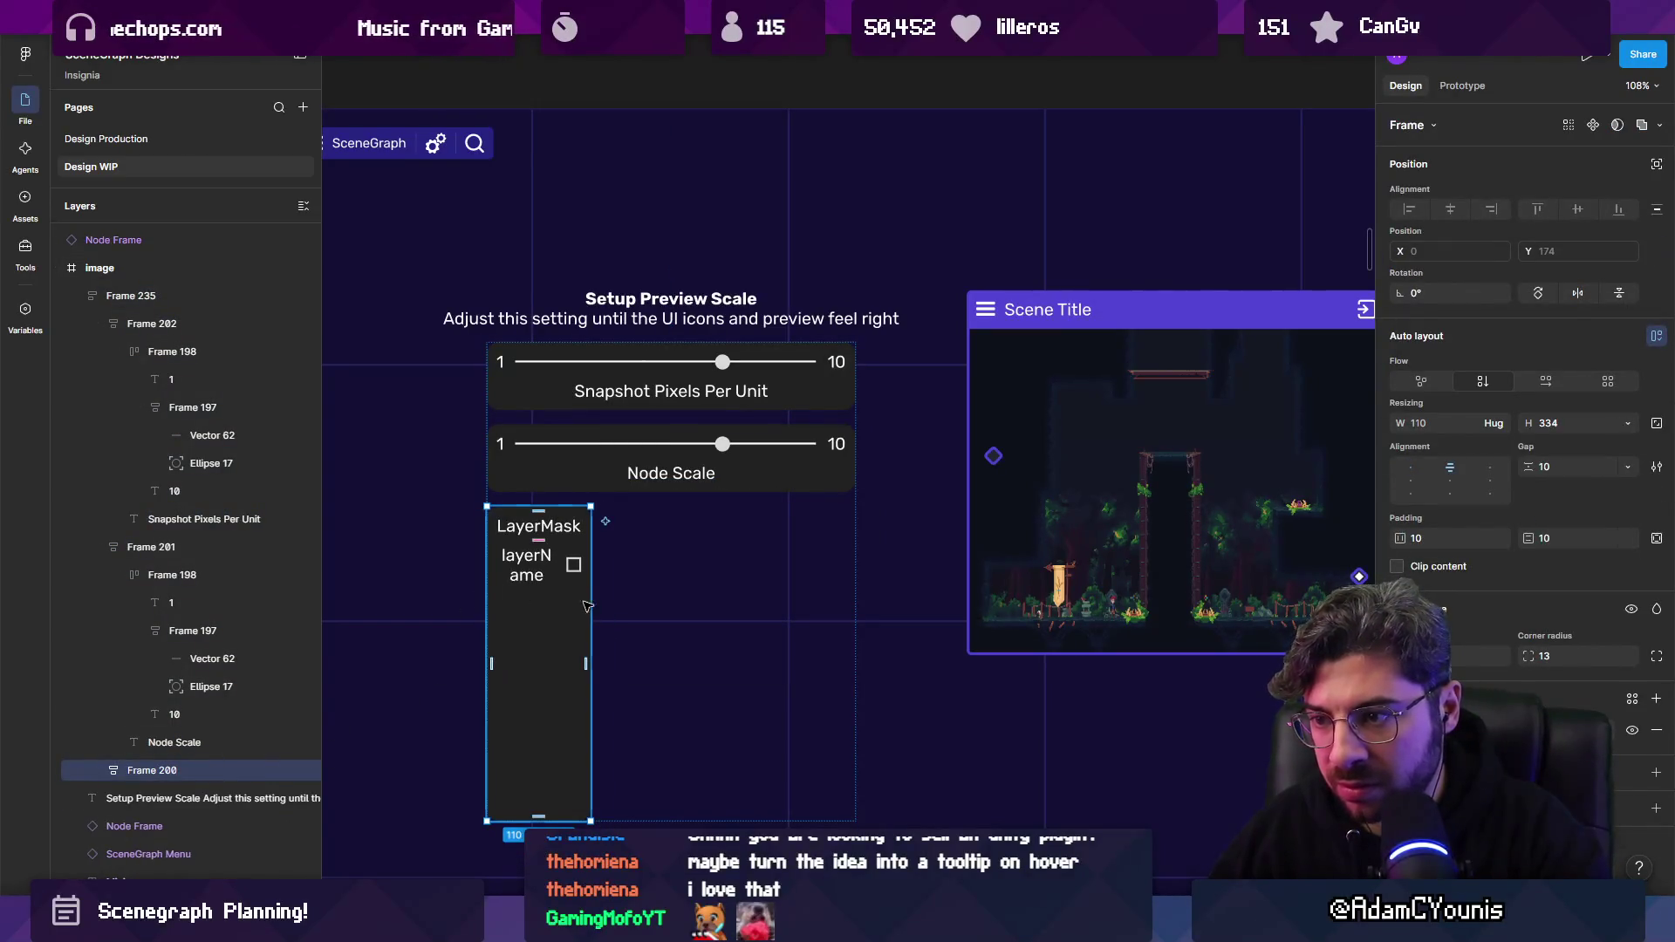
{"action": "left_click", "coordinate": [1493, 423]}
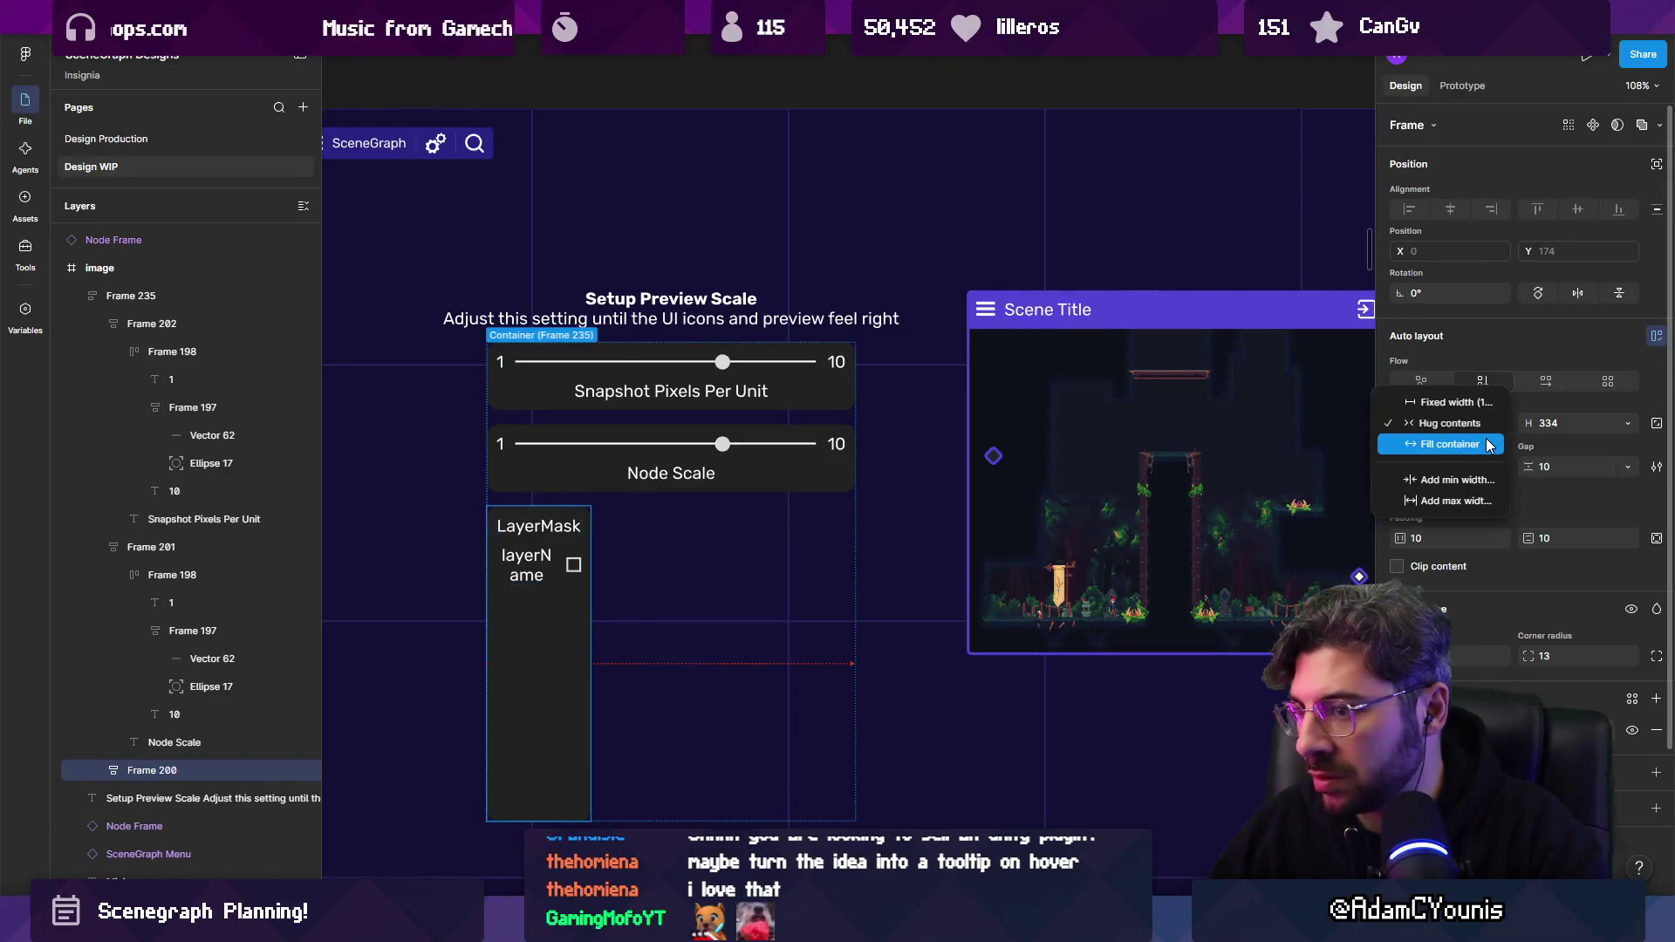
{"action": "left_click", "coordinate": [1435, 444]}
Duplicate the layerName checkbox row to build a stack of seven rows.
{"action": "double_click", "coordinate": [689, 560]}
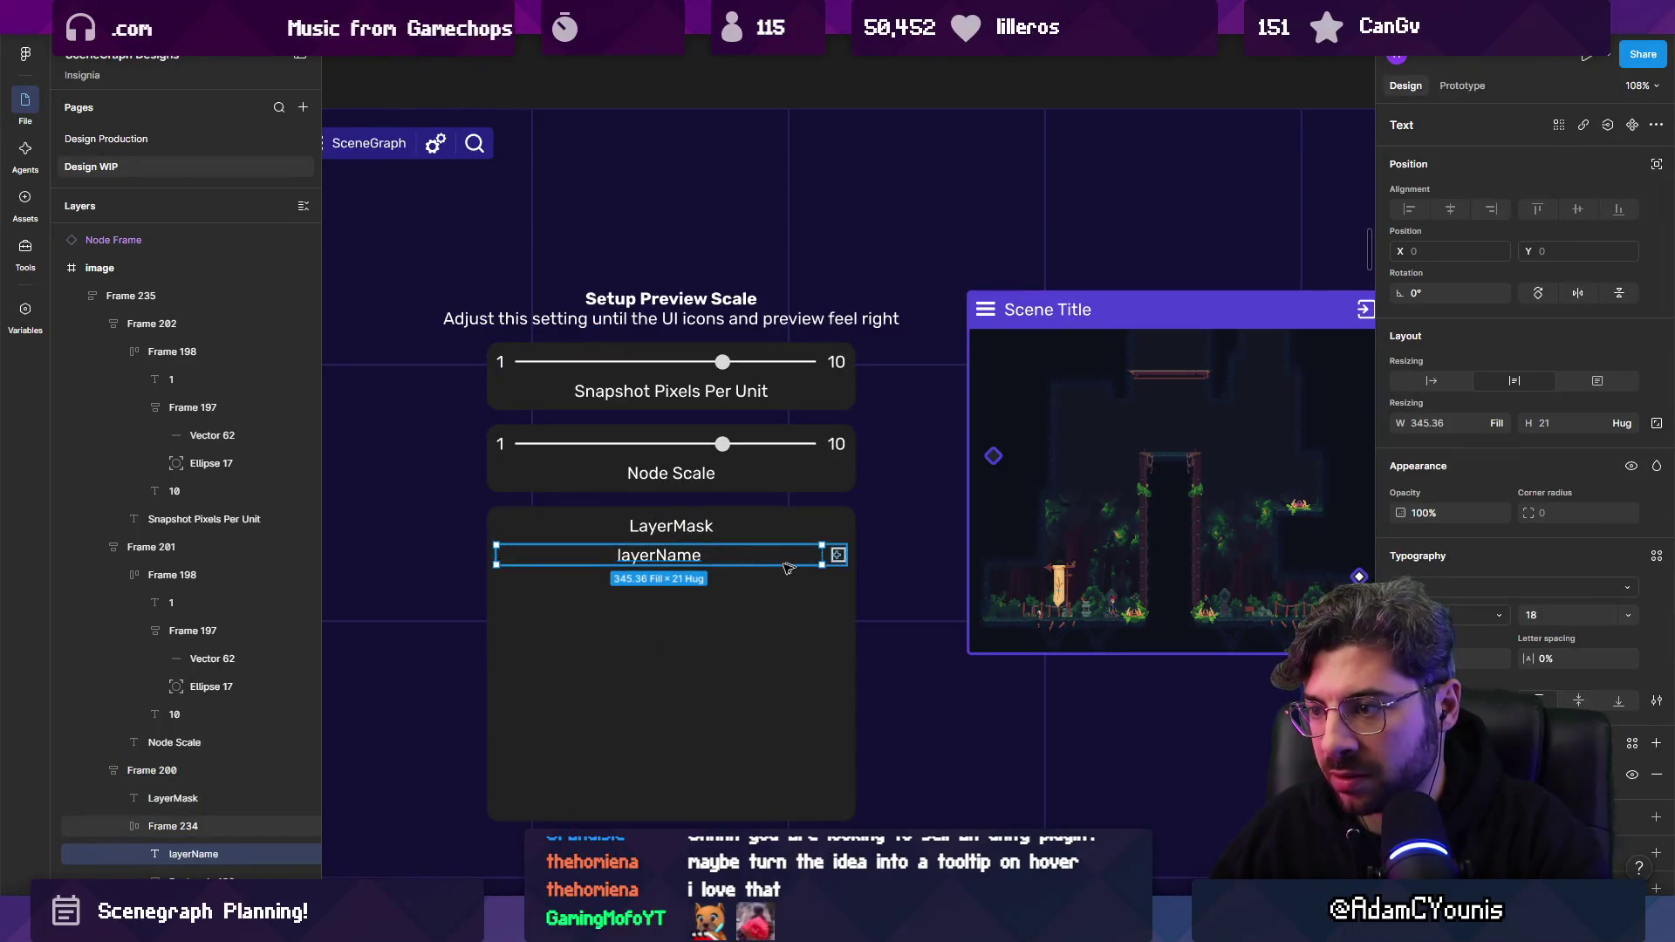
{"action": "key", "text": "Escape"}
{"action": "key", "text": "ctrl+d"}
{"action": "key", "text": "ctrl+d"}
{"action": "key", "text": "ctrl+d"}
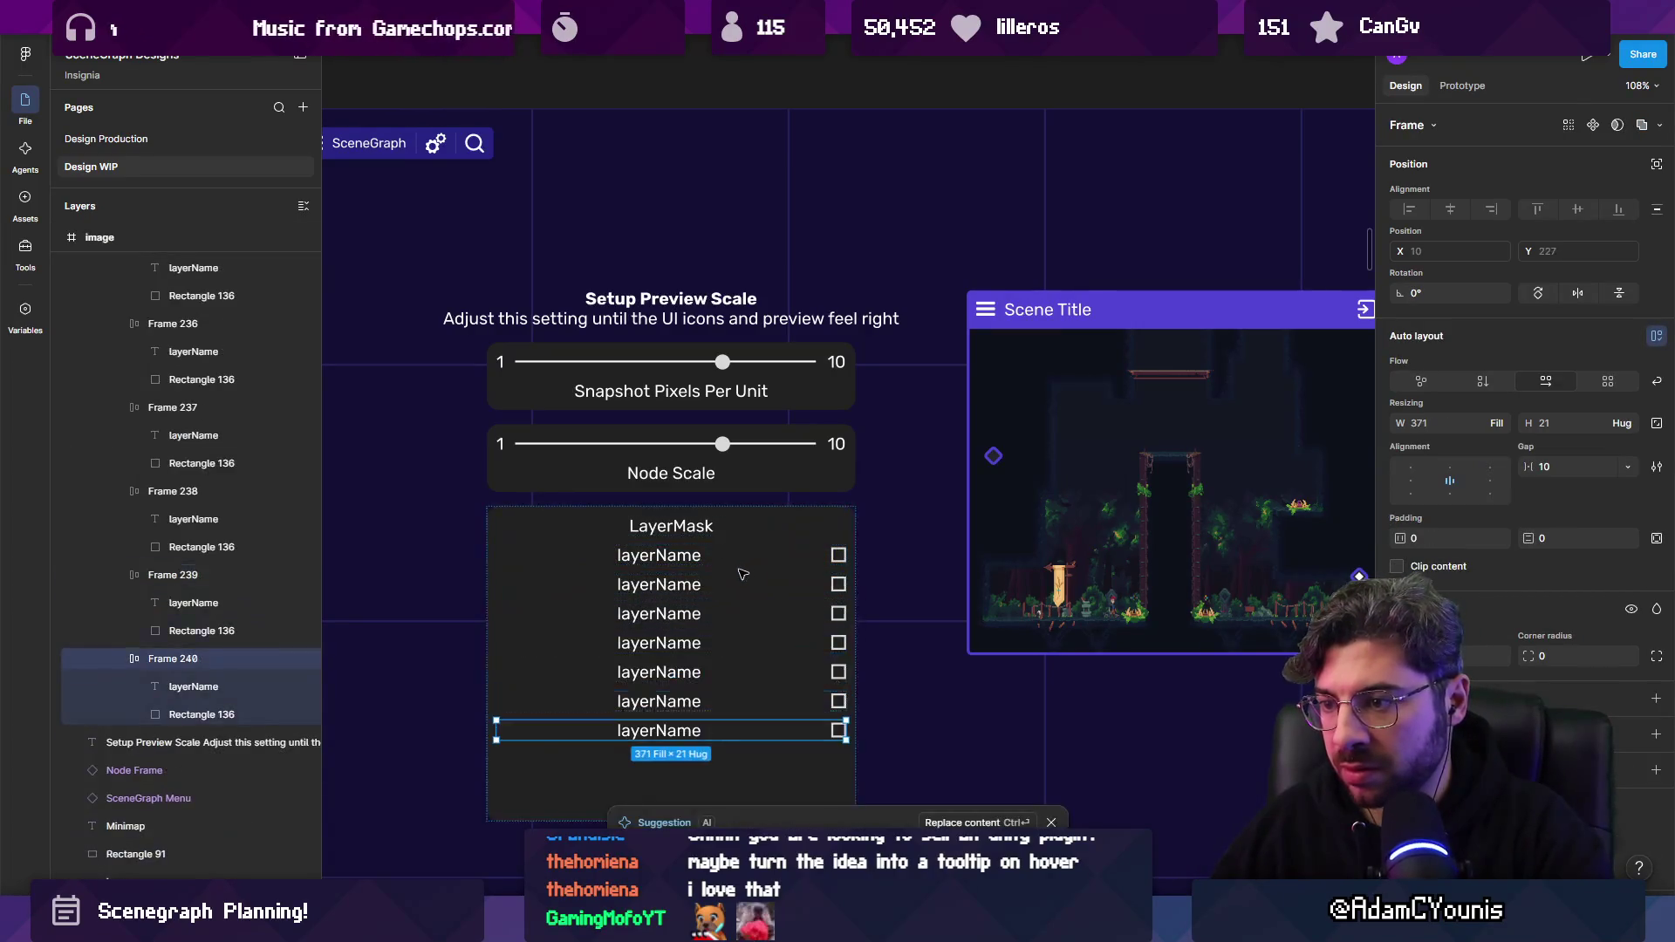
{"action": "key", "text": "Escape"}
{"action": "key", "text": "Escape"}
{"action": "scroll", "coordinate": [755, 649], "scroll_direction": "down", "scroll_amount": 3}
{"action": "scroll", "coordinate": [732, 543], "scroll_direction": "up", "scroll_amount": 3}
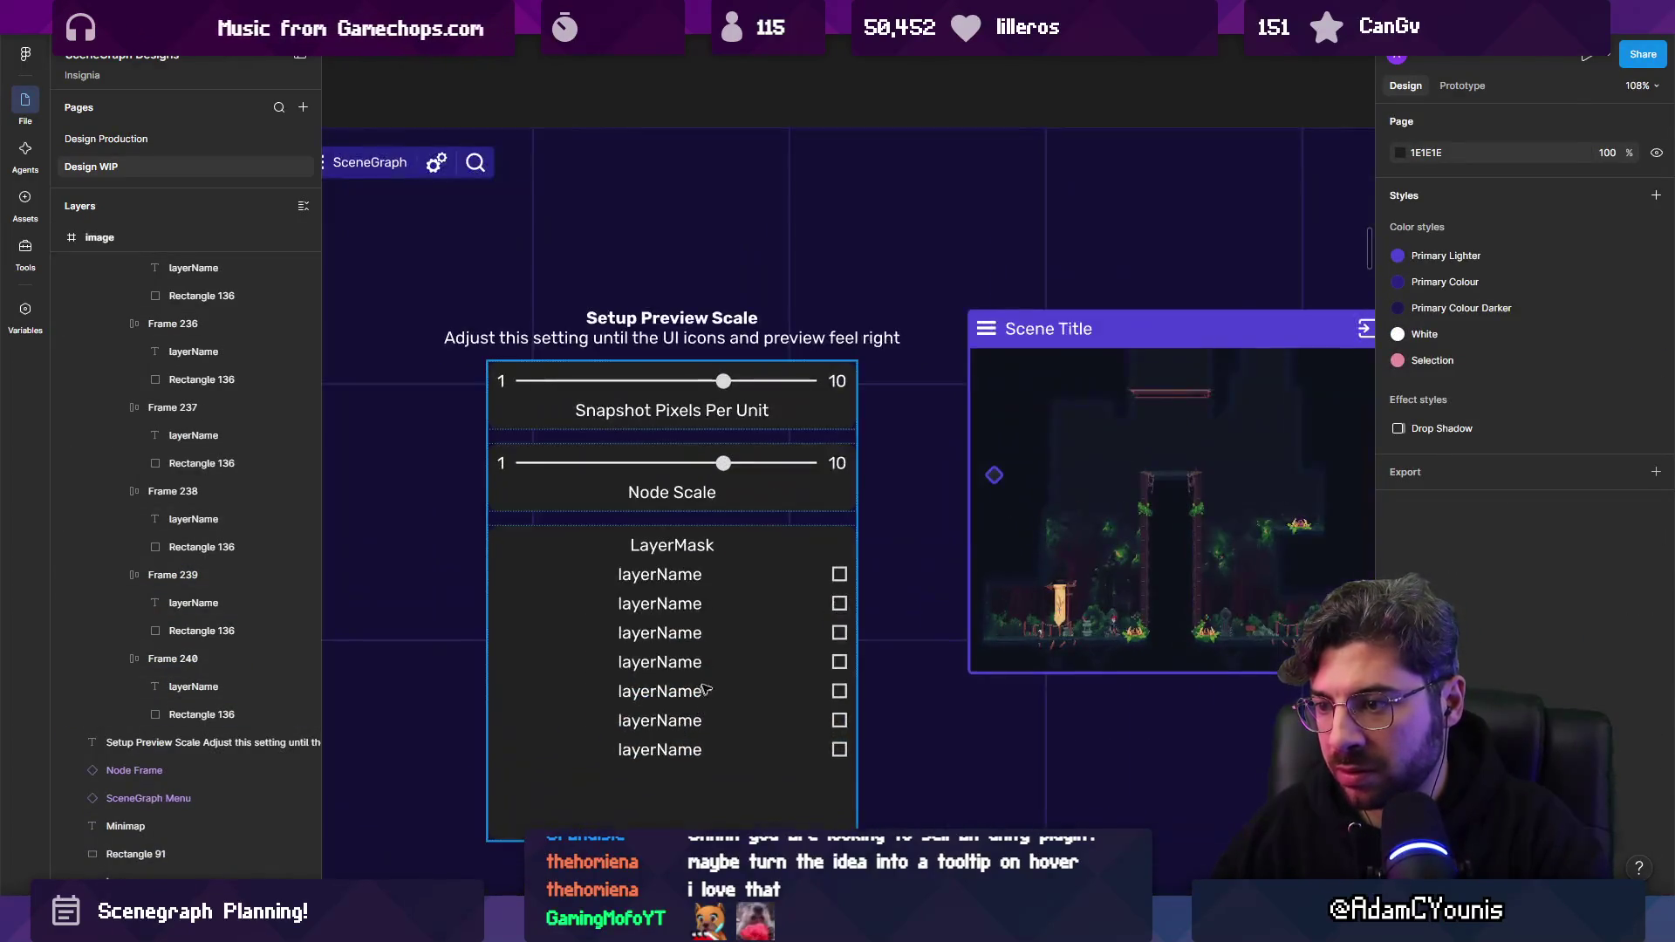
{"action": "left_click", "coordinate": [733, 544]}
{"action": "left_click", "coordinate": [820, 573]}
{"action": "scroll", "coordinate": [833, 574], "scroll_direction": "up", "scroll_amount": 3}
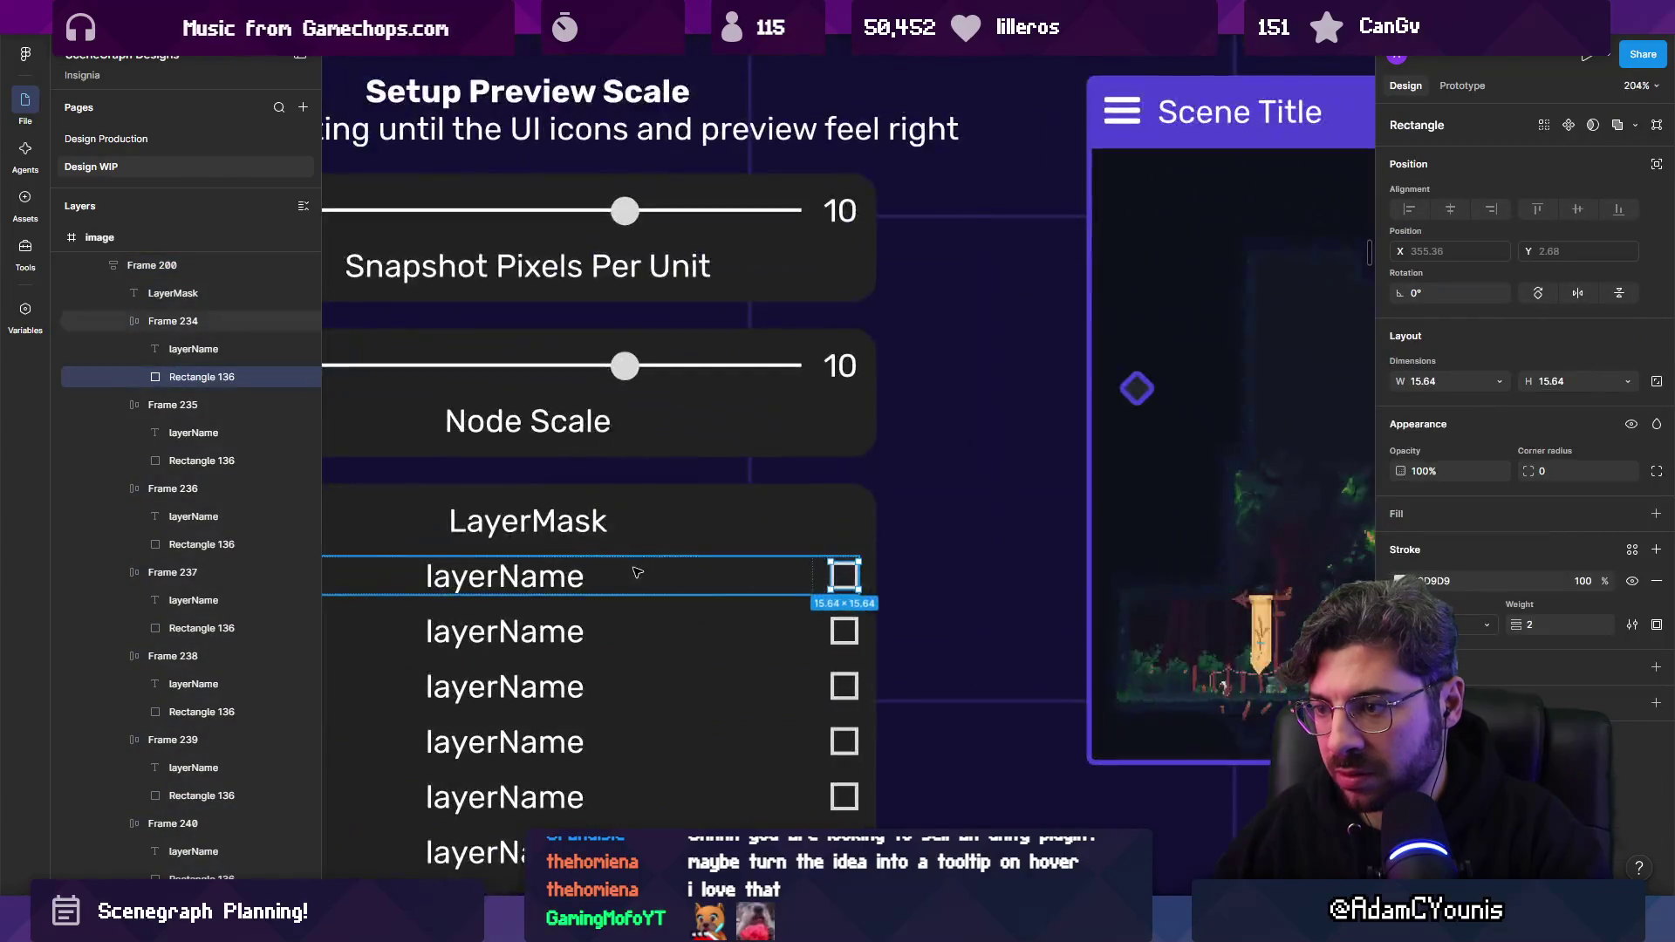
{"action": "key", "text": "ctrl+d"}
Delete the LayerMask title and begin editing the first row's label.
{"action": "left_click", "coordinate": [540, 521]}
{"action": "key", "text": "Delete"}
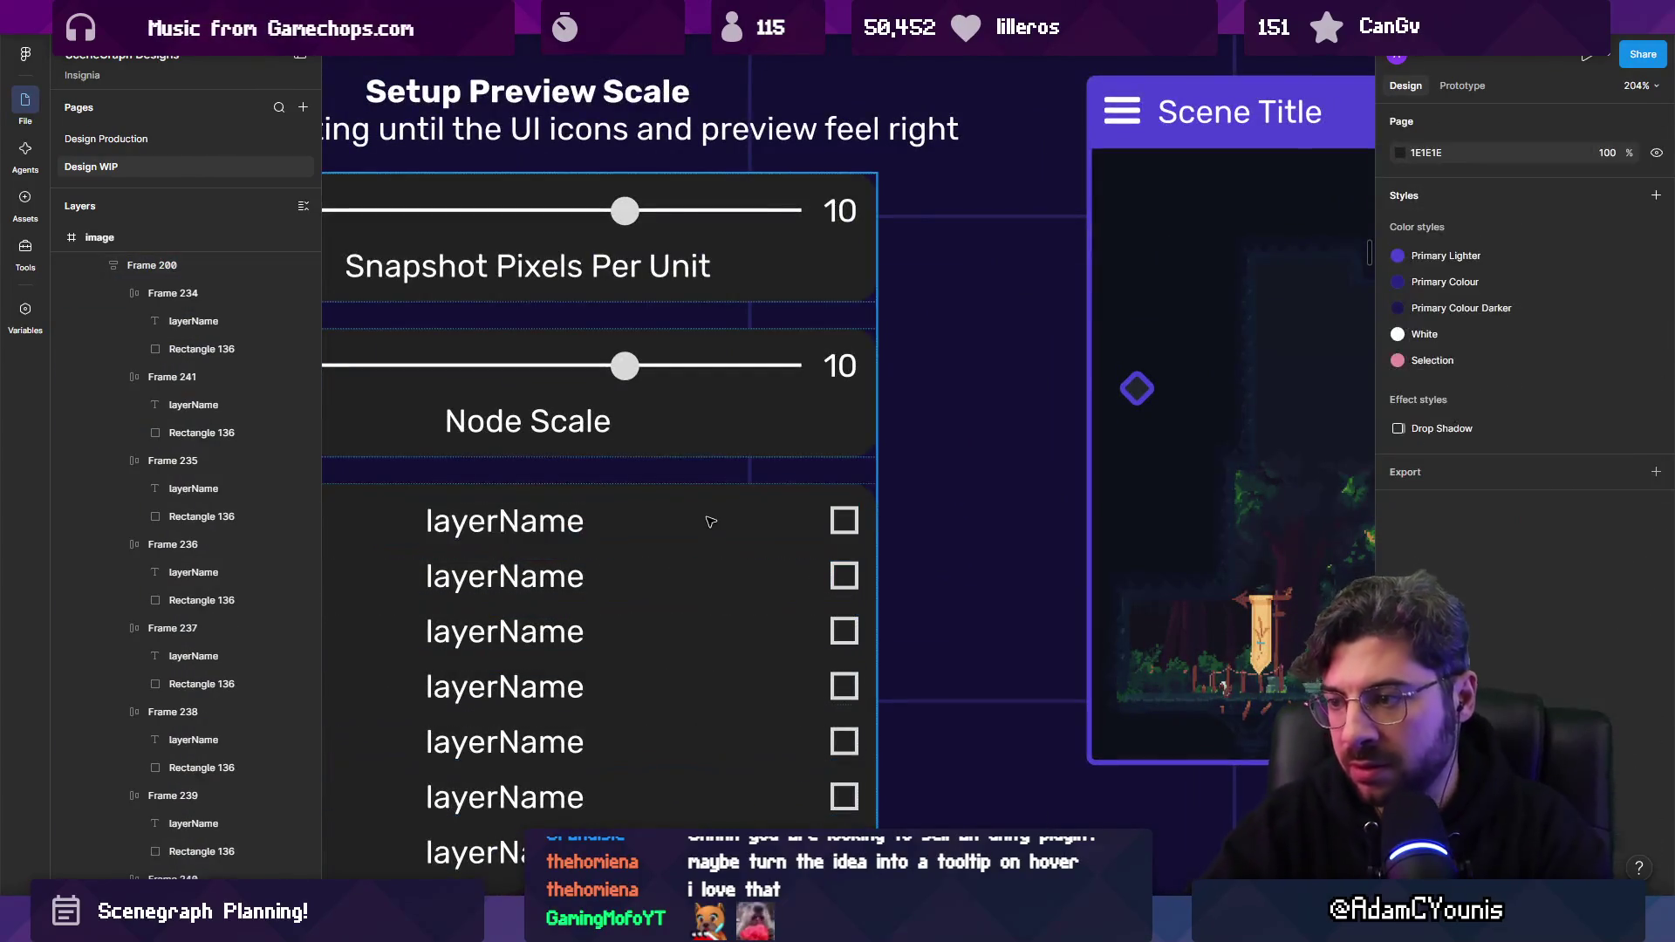
{"action": "double_click", "coordinate": [542, 528]}
Relabel the first row 'Layer Mask' and make it bold.
{"action": "type", "text": "La"}
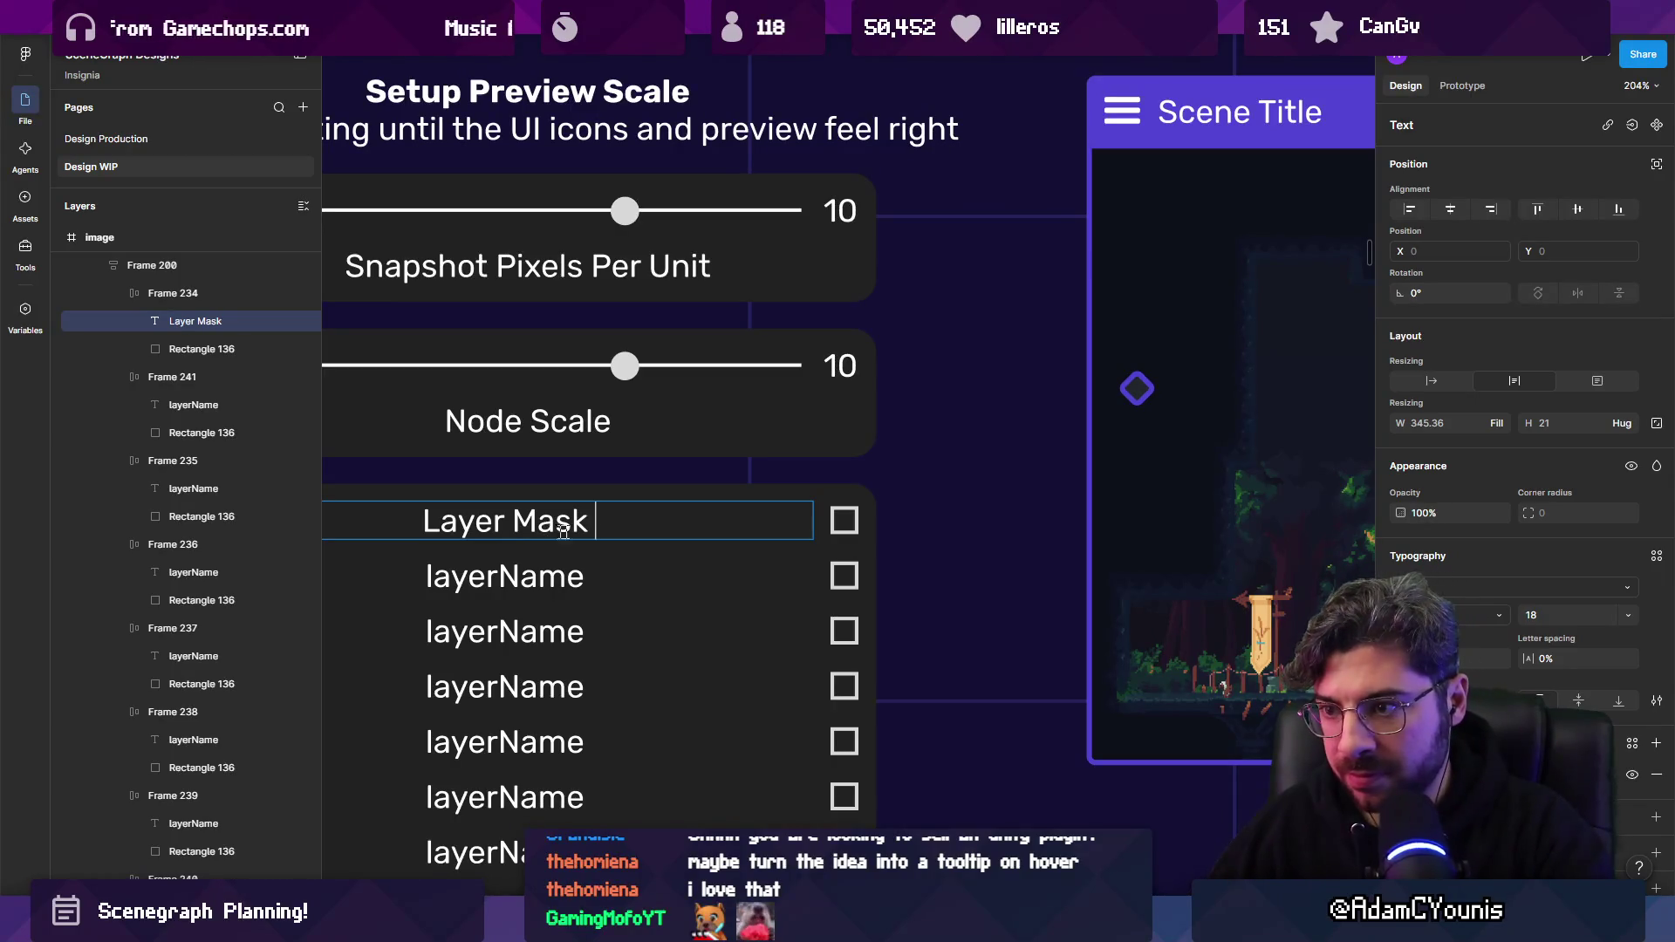
{"action": "key", "text": "ctrl+a"}
{"action": "key", "text": "ctrl+b"}
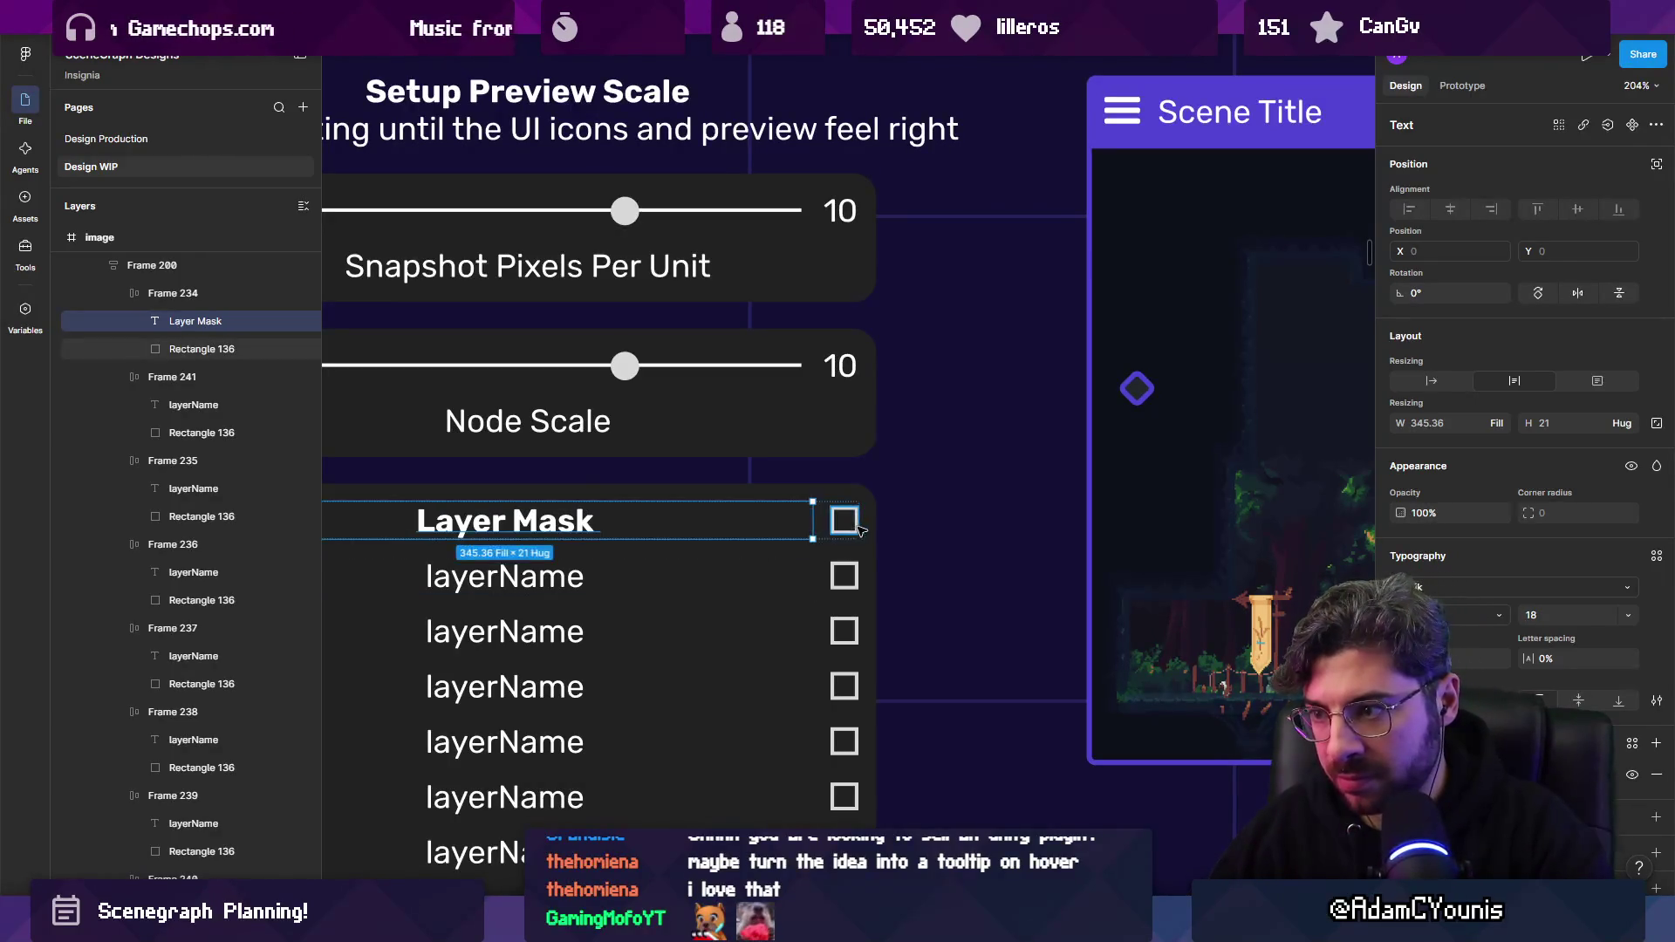
Shrink the header checkbox to about 15 px and reshape it into a downward chevron.
{"action": "left_click", "coordinate": [845, 520]}
{"action": "scroll", "coordinate": [855, 513], "scroll_direction": "up", "scroll_amount": 5}
{"action": "mouse_move", "coordinate": [887, 508]}
{"action": "left_mouse_down"}
{"action": "mouse_move", "coordinate": [863, 501]}
{"action": "mouse_move", "coordinate": [886, 528]}
{"action": "left_mouse_up"}
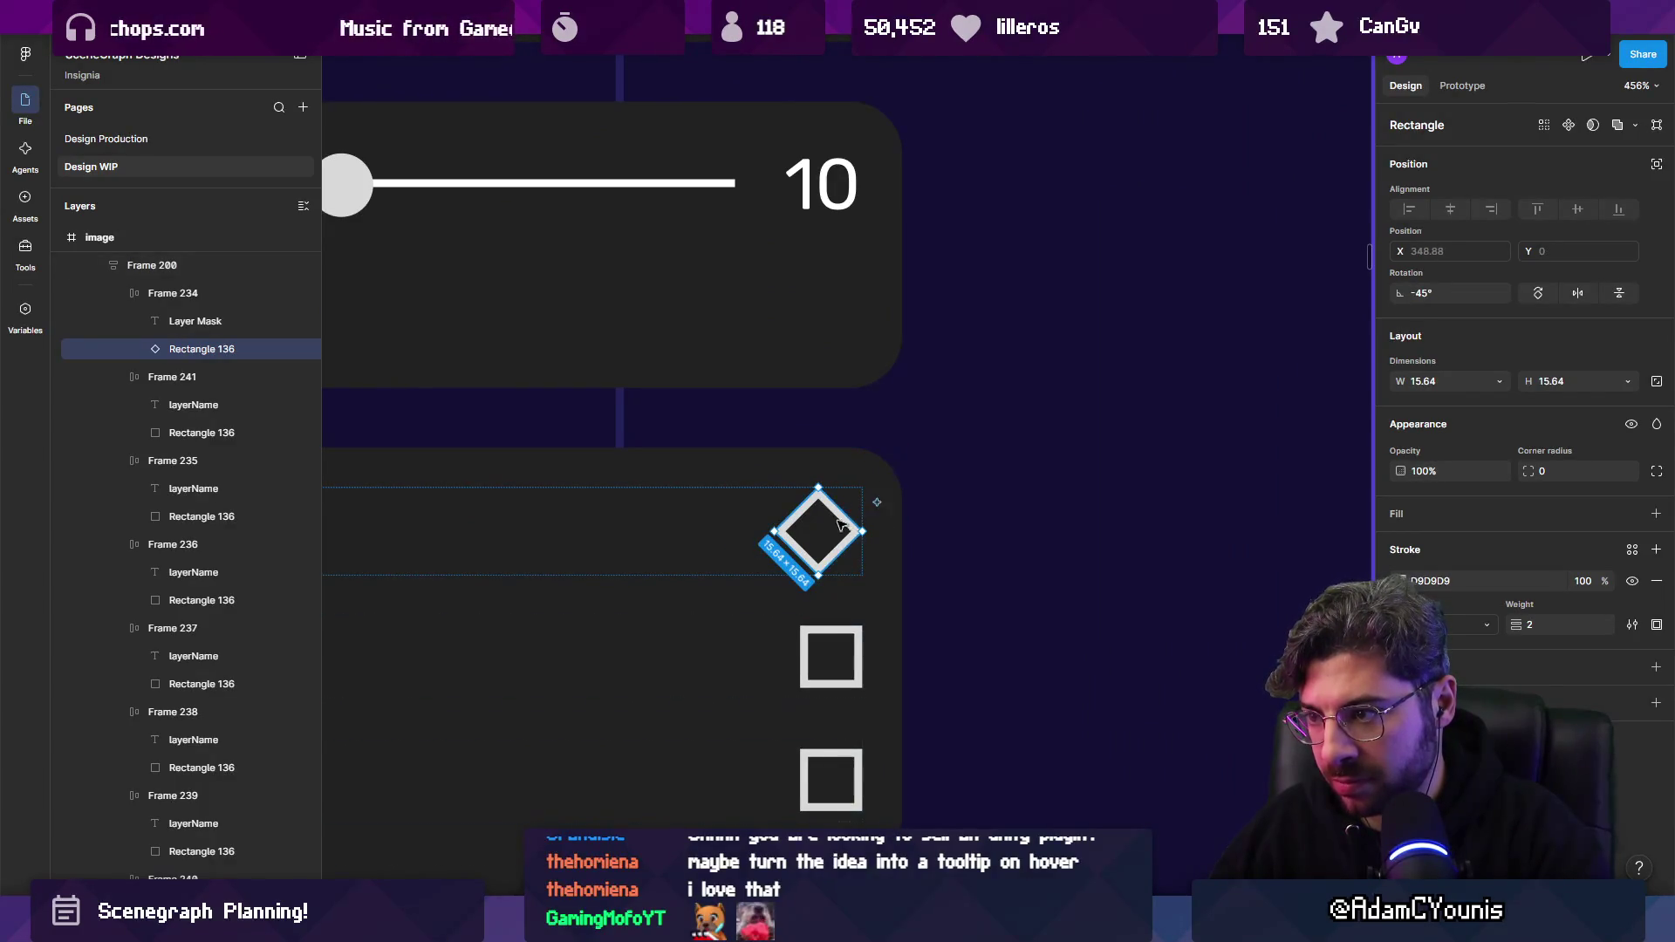
{"action": "double_click", "coordinate": [817, 486]}
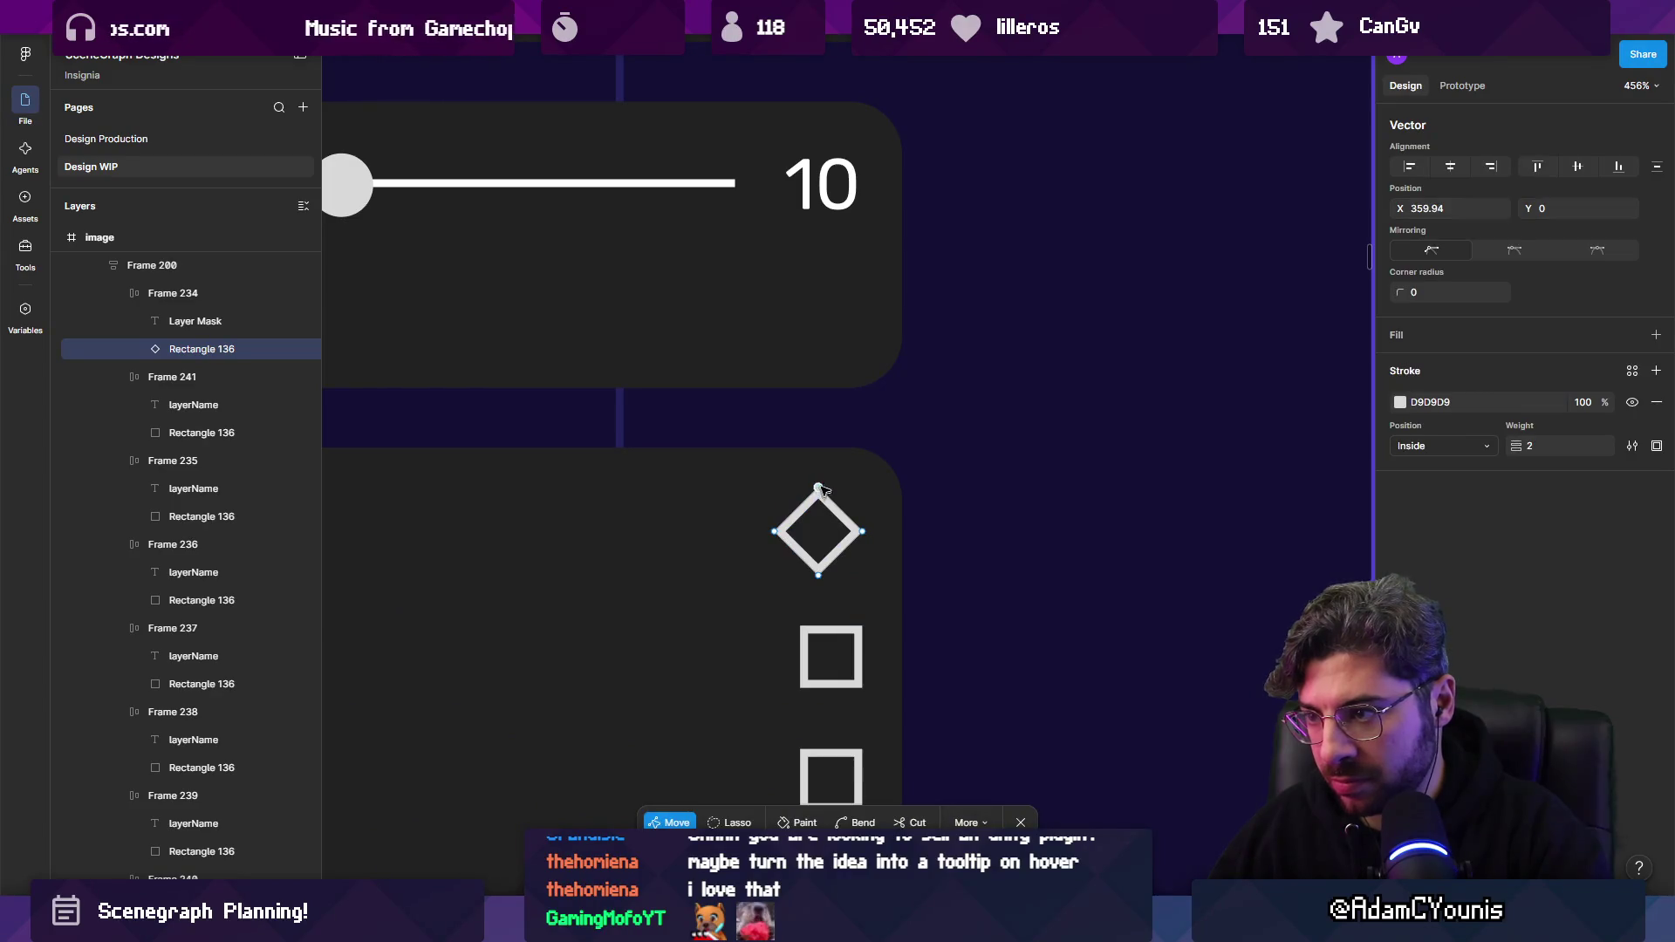
{"action": "left_click", "coordinate": [824, 566]}
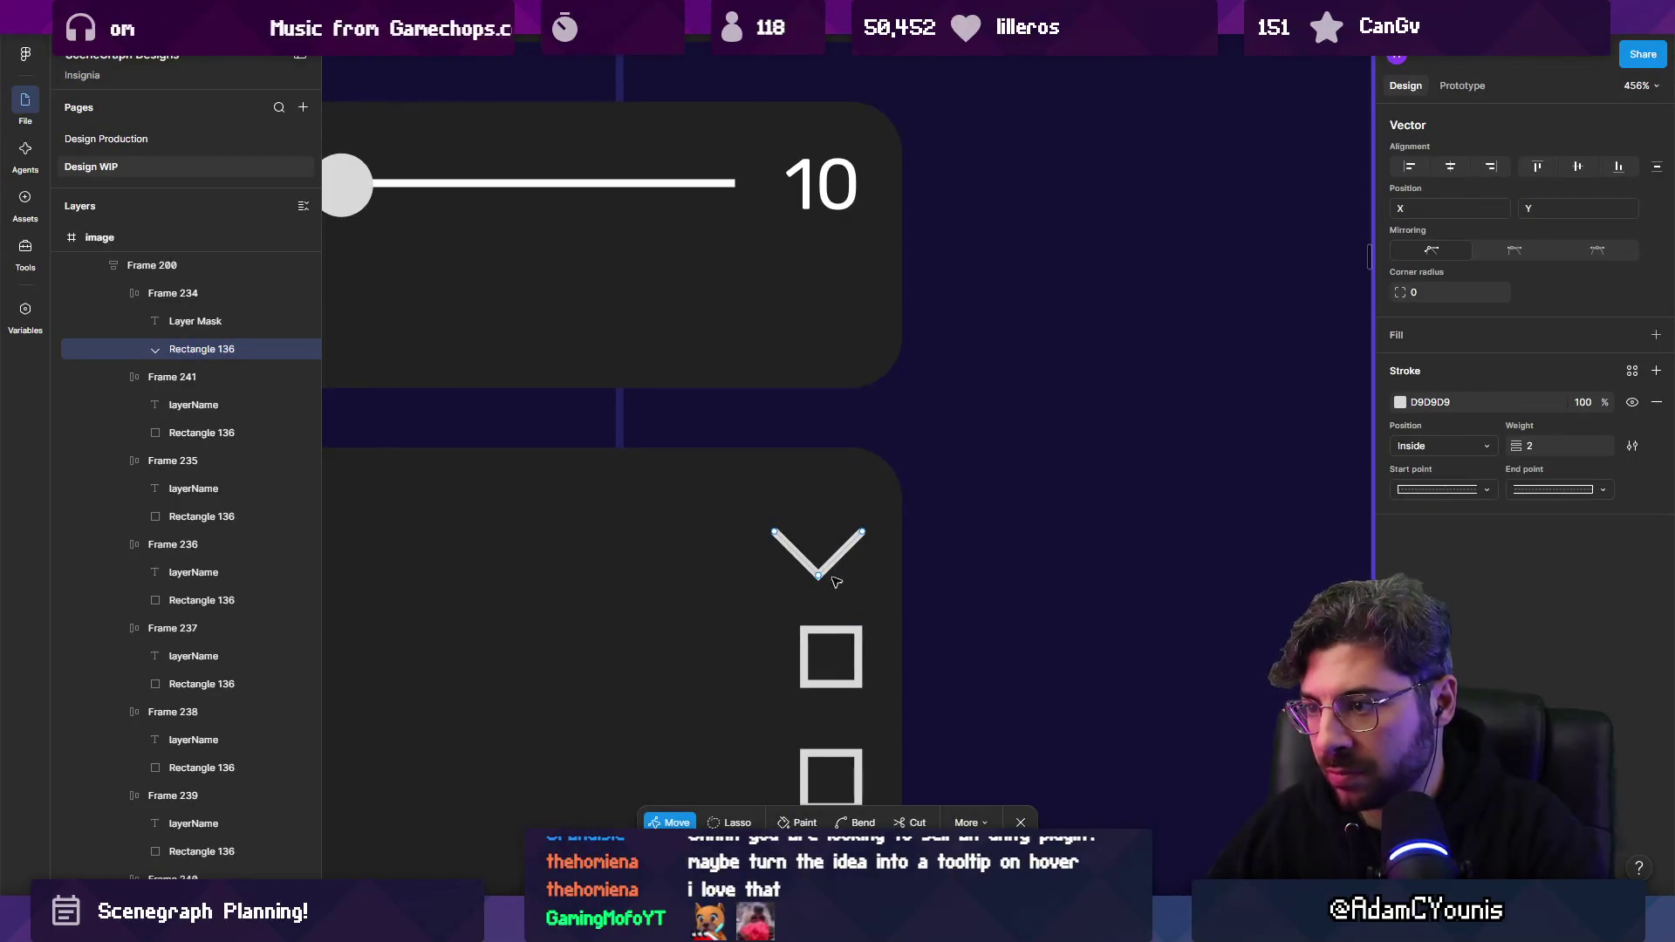
{"action": "scroll", "coordinate": [931, 497], "scroll_direction": "down", "scroll_amount": 5}
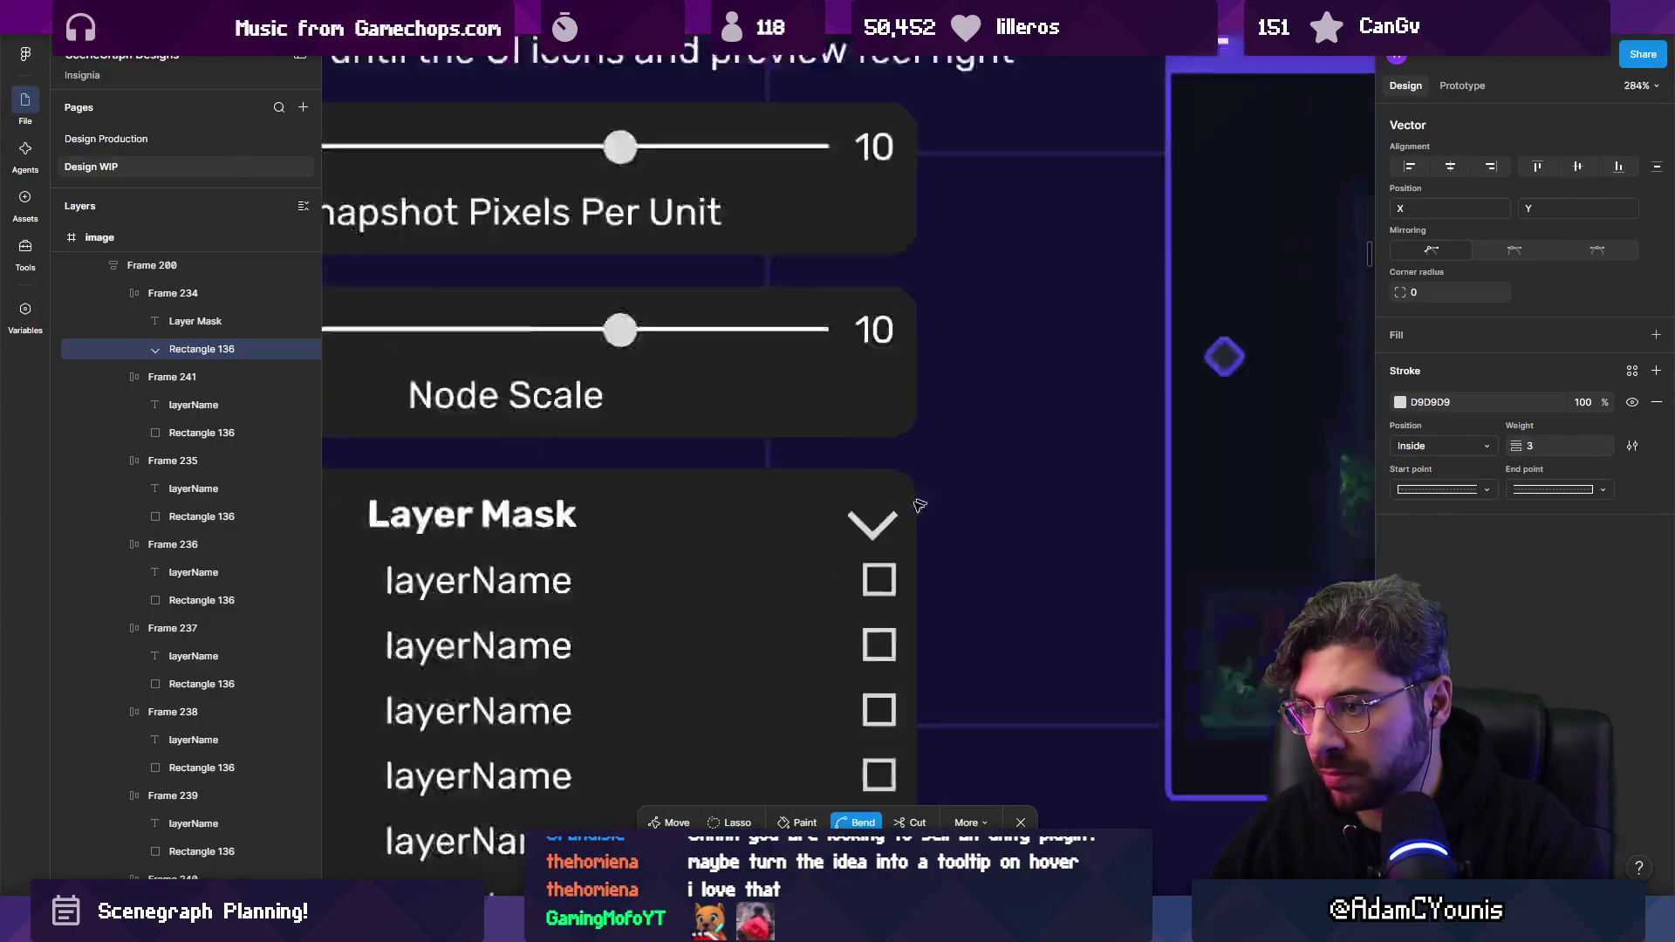
{"action": "scroll", "coordinate": [893, 520], "scroll_direction": "up", "scroll_amount": 5}
{"action": "scroll", "coordinate": [892, 520], "scroll_direction": "down", "scroll_amount": 5}
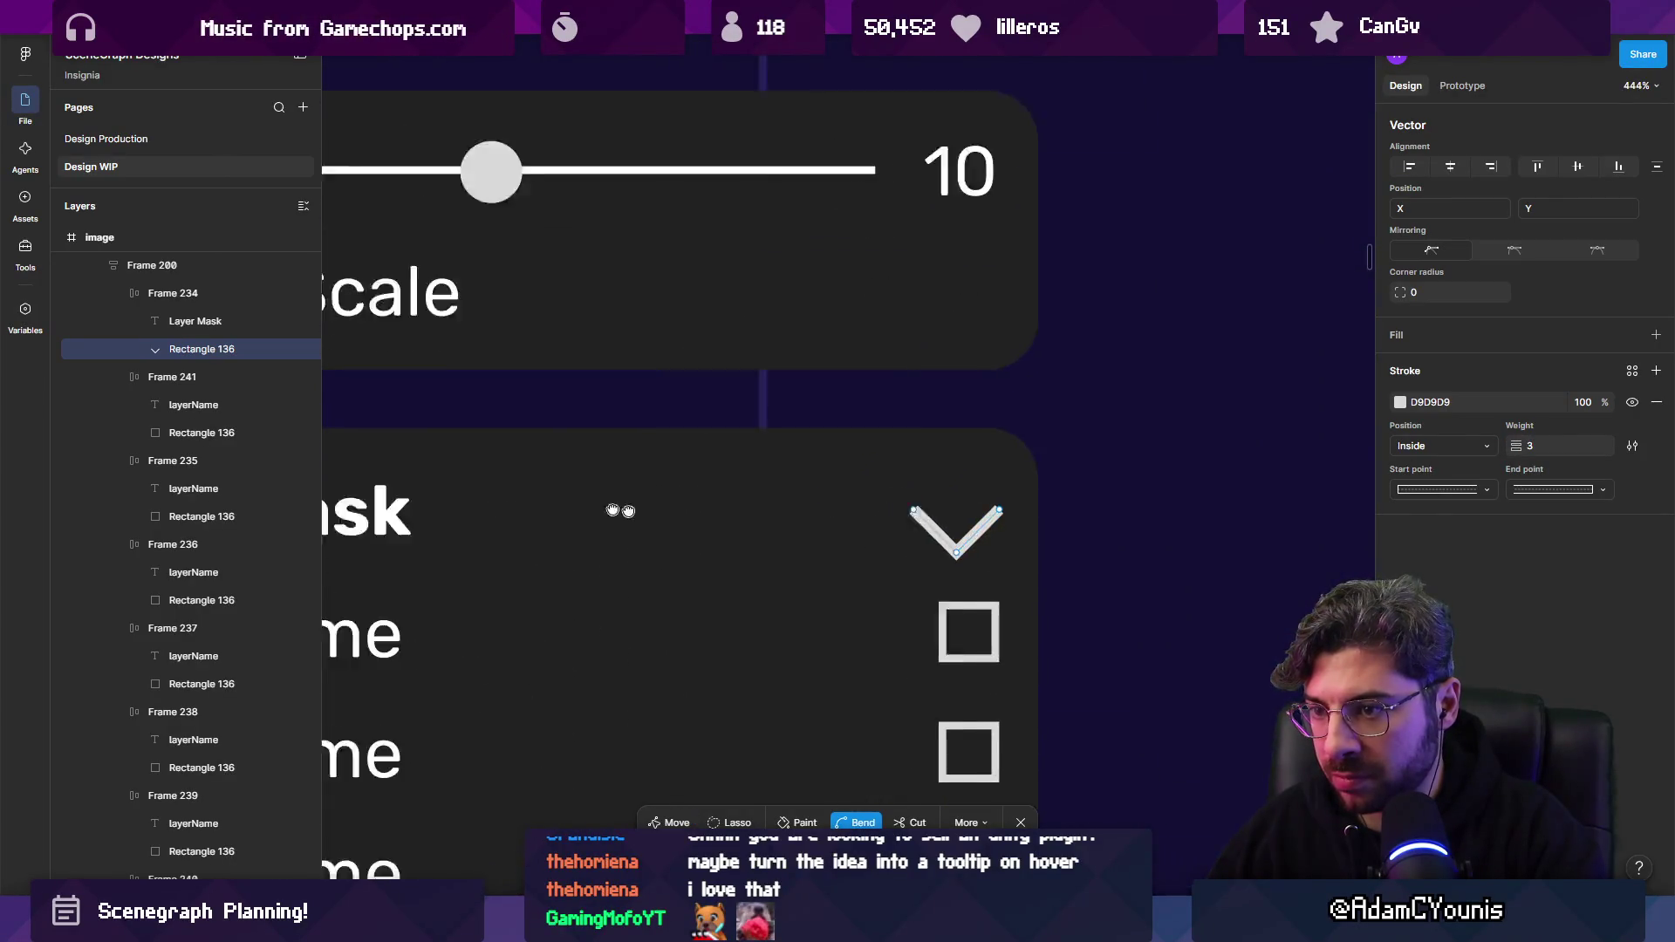
{"action": "key", "text": "Escape"}
{"action": "key", "text": "Escape"}
Resize the Layer Mask chevron to about 15 × 7 px.
{"action": "left_click", "coordinate": [1086, 521]}
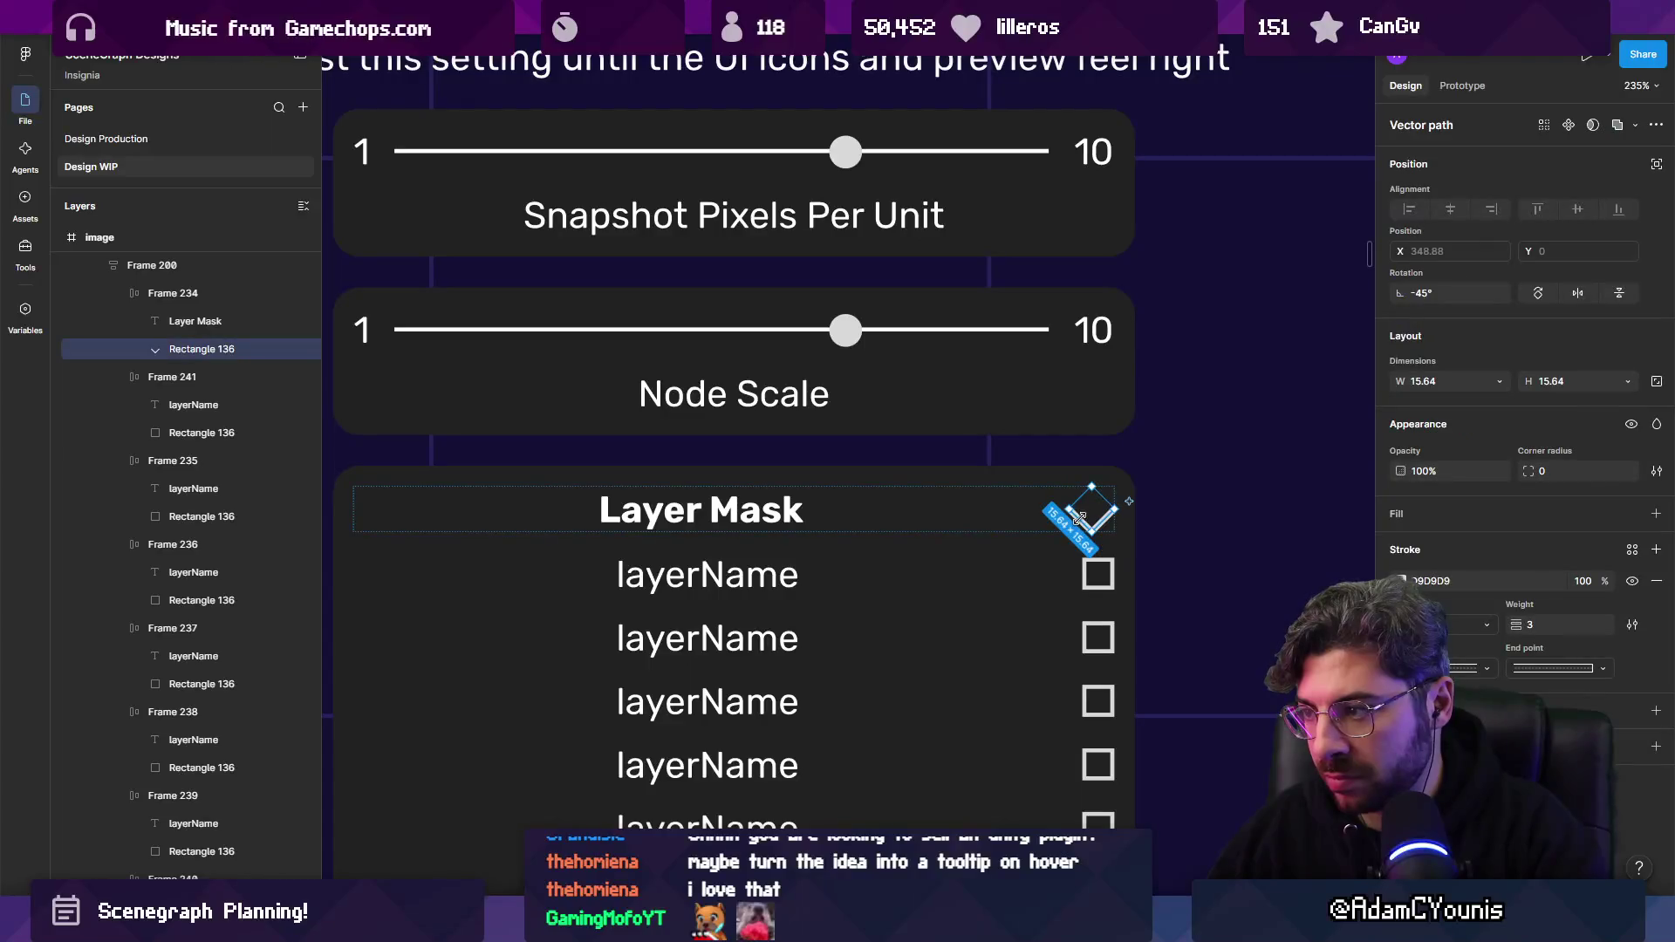
{"action": "scroll", "coordinate": [1054, 509], "scroll_direction": "down", "scroll_amount": 3}
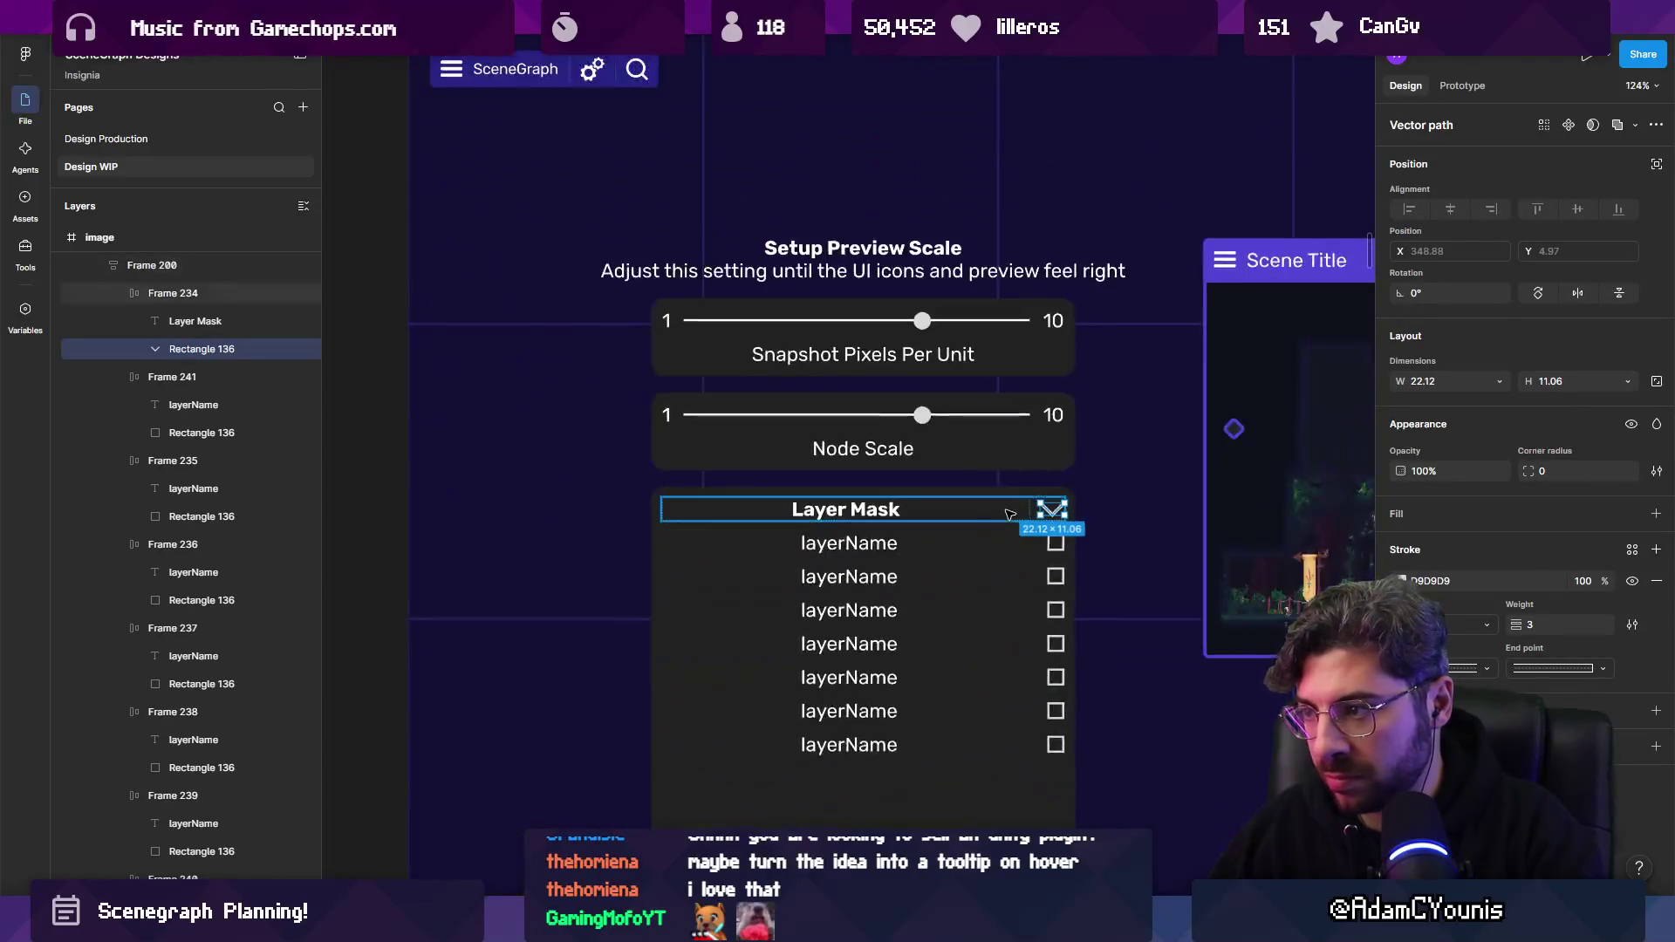
{"action": "key", "text": "Escape"}
{"action": "scroll", "coordinate": [755, 488], "scroll_direction": "down", "scroll_amount": 5}
{"action": "left_click", "coordinate": [770, 456]}
{"action": "scroll", "coordinate": [768, 458], "scroll_direction": "up", "scroll_amount": 10}
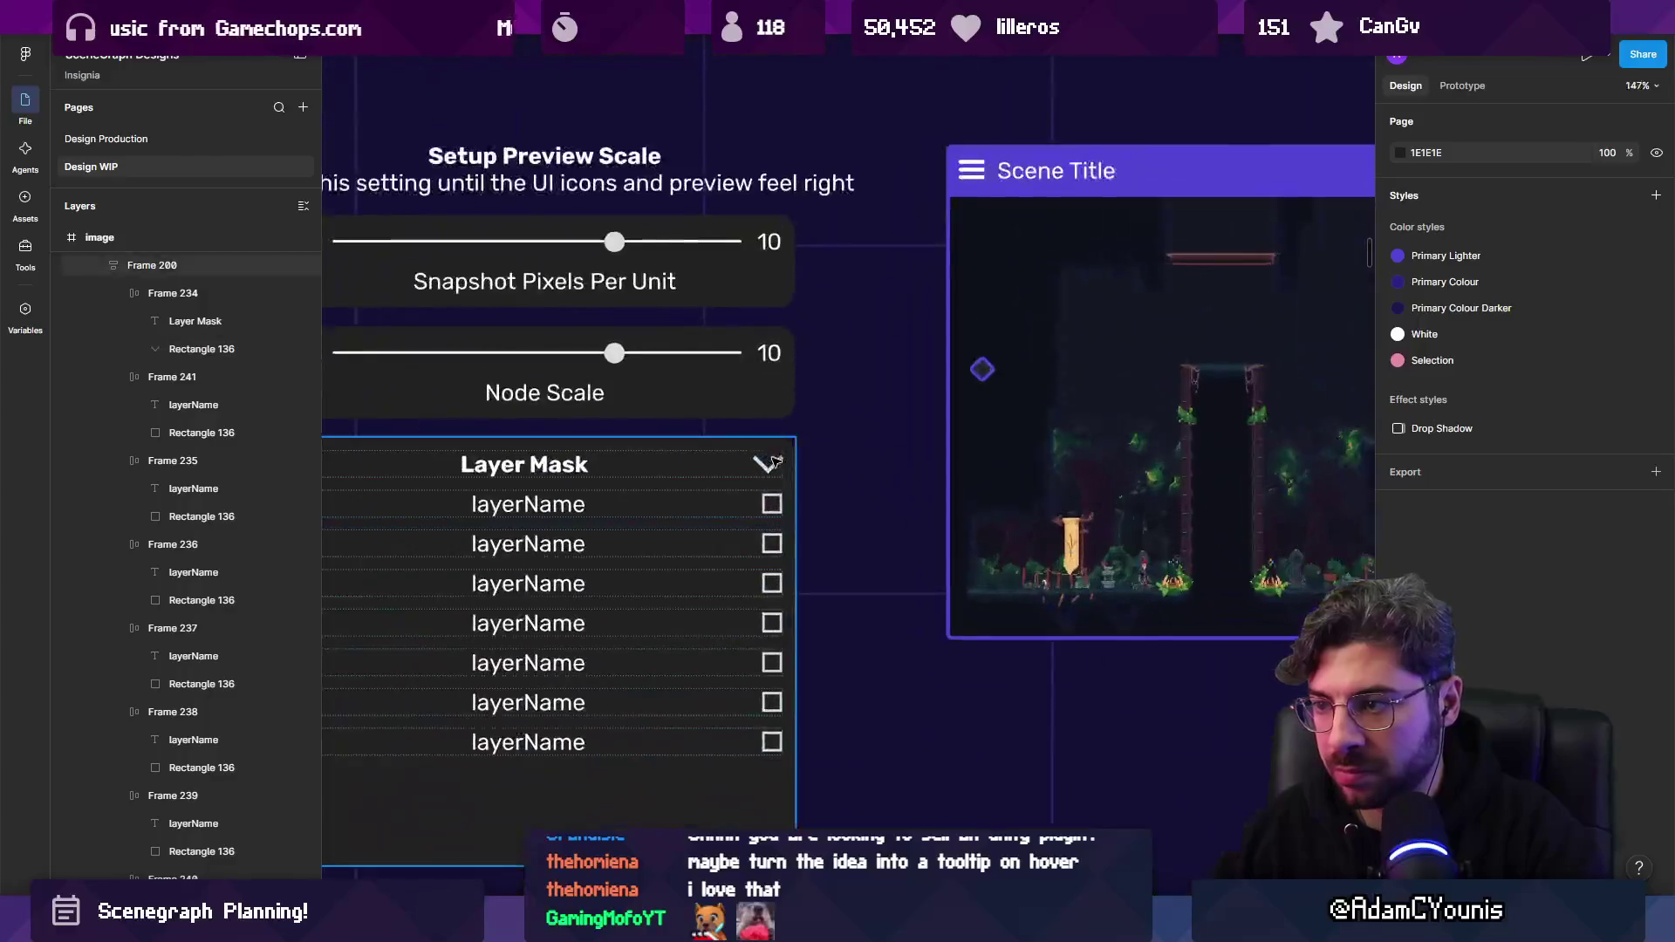
{"action": "left_click_drag", "start_coordinate": [747, 432], "coordinate": [761, 438]}
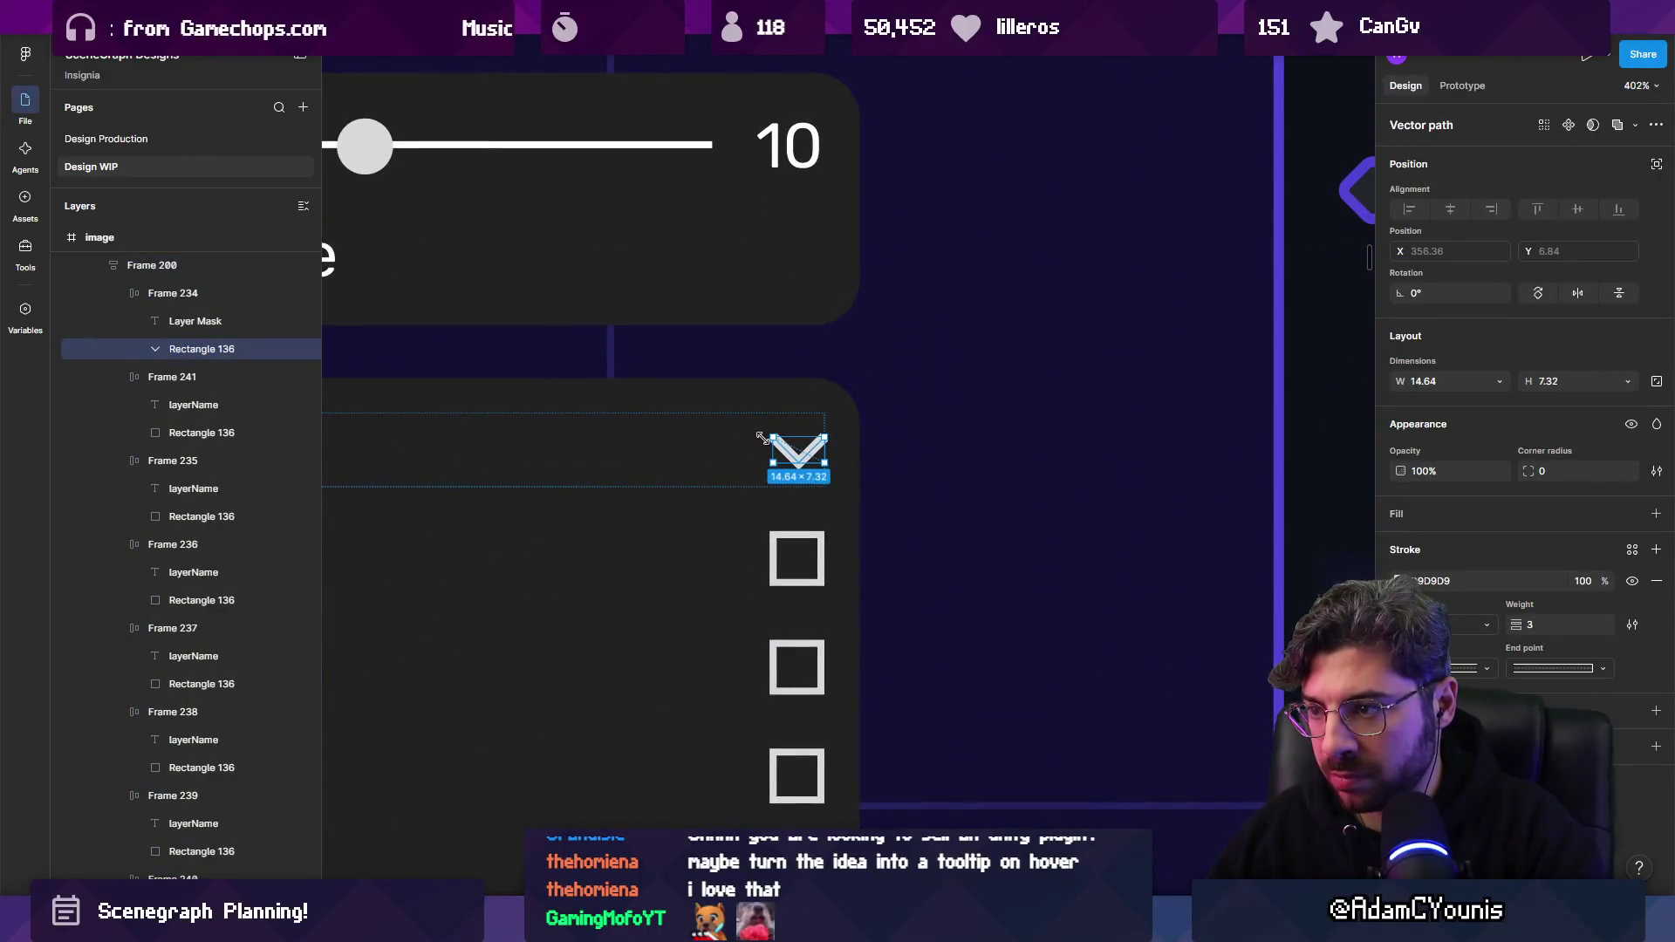
{"action": "scroll", "coordinate": [760, 436], "scroll_direction": "down", "scroll_amount": 9}
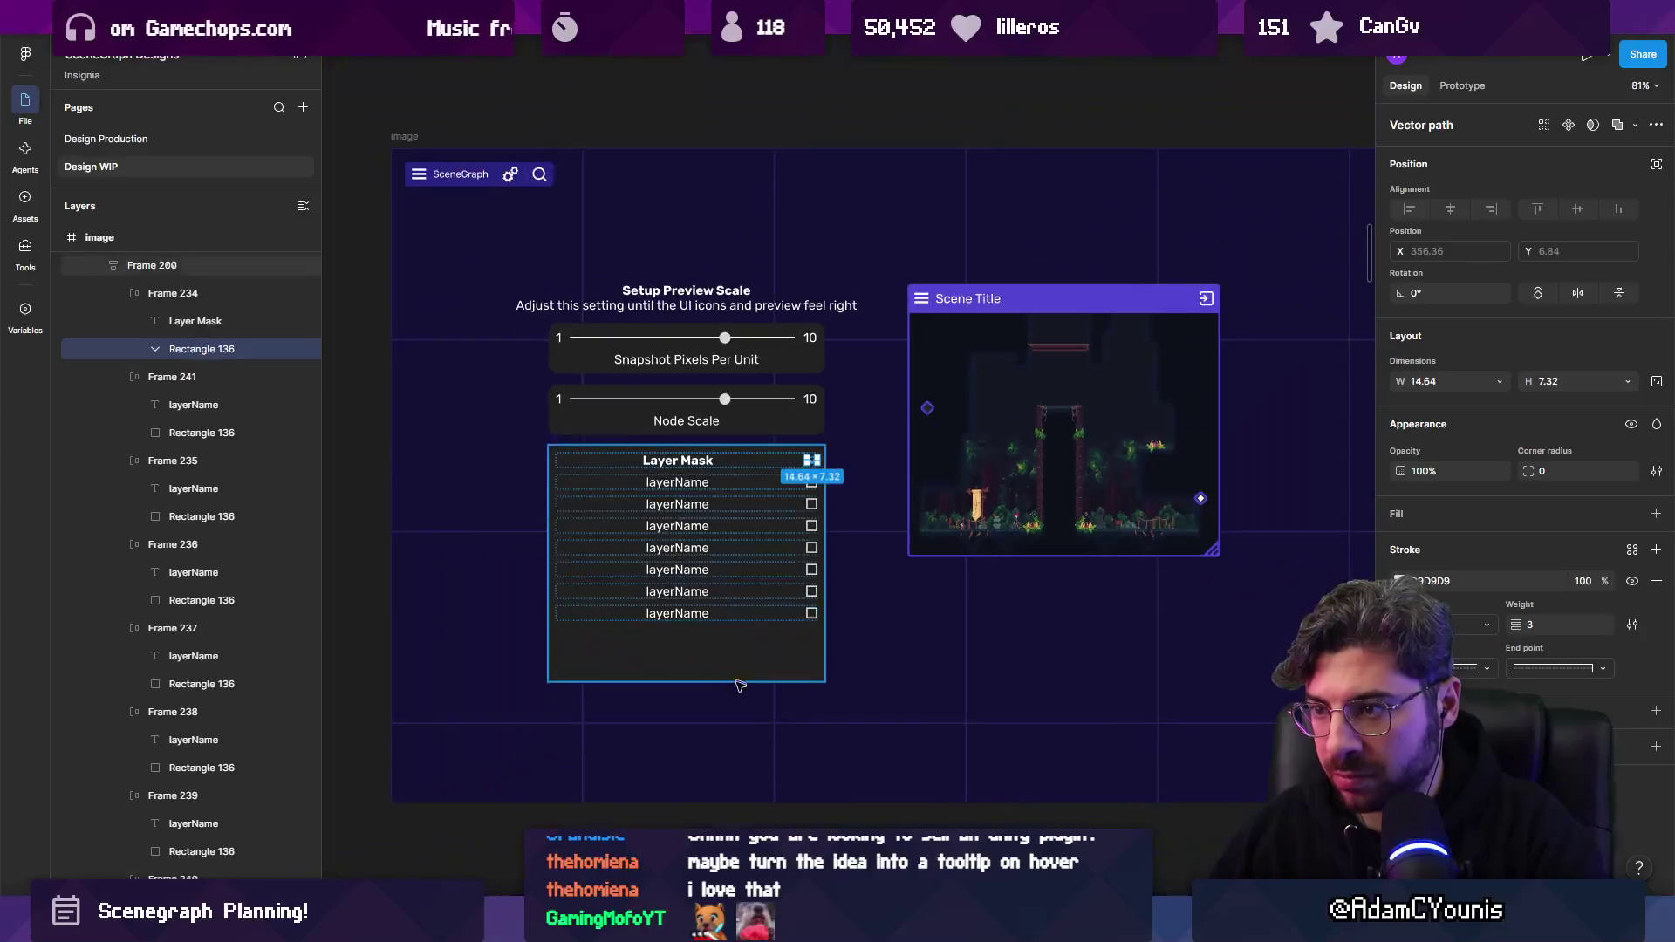
{"action": "left_click", "coordinate": [705, 825]}
Make the Layer Mask header row taller.
{"action": "left_click", "coordinate": [678, 460]}
{"action": "double_click", "coordinate": [678, 460]}
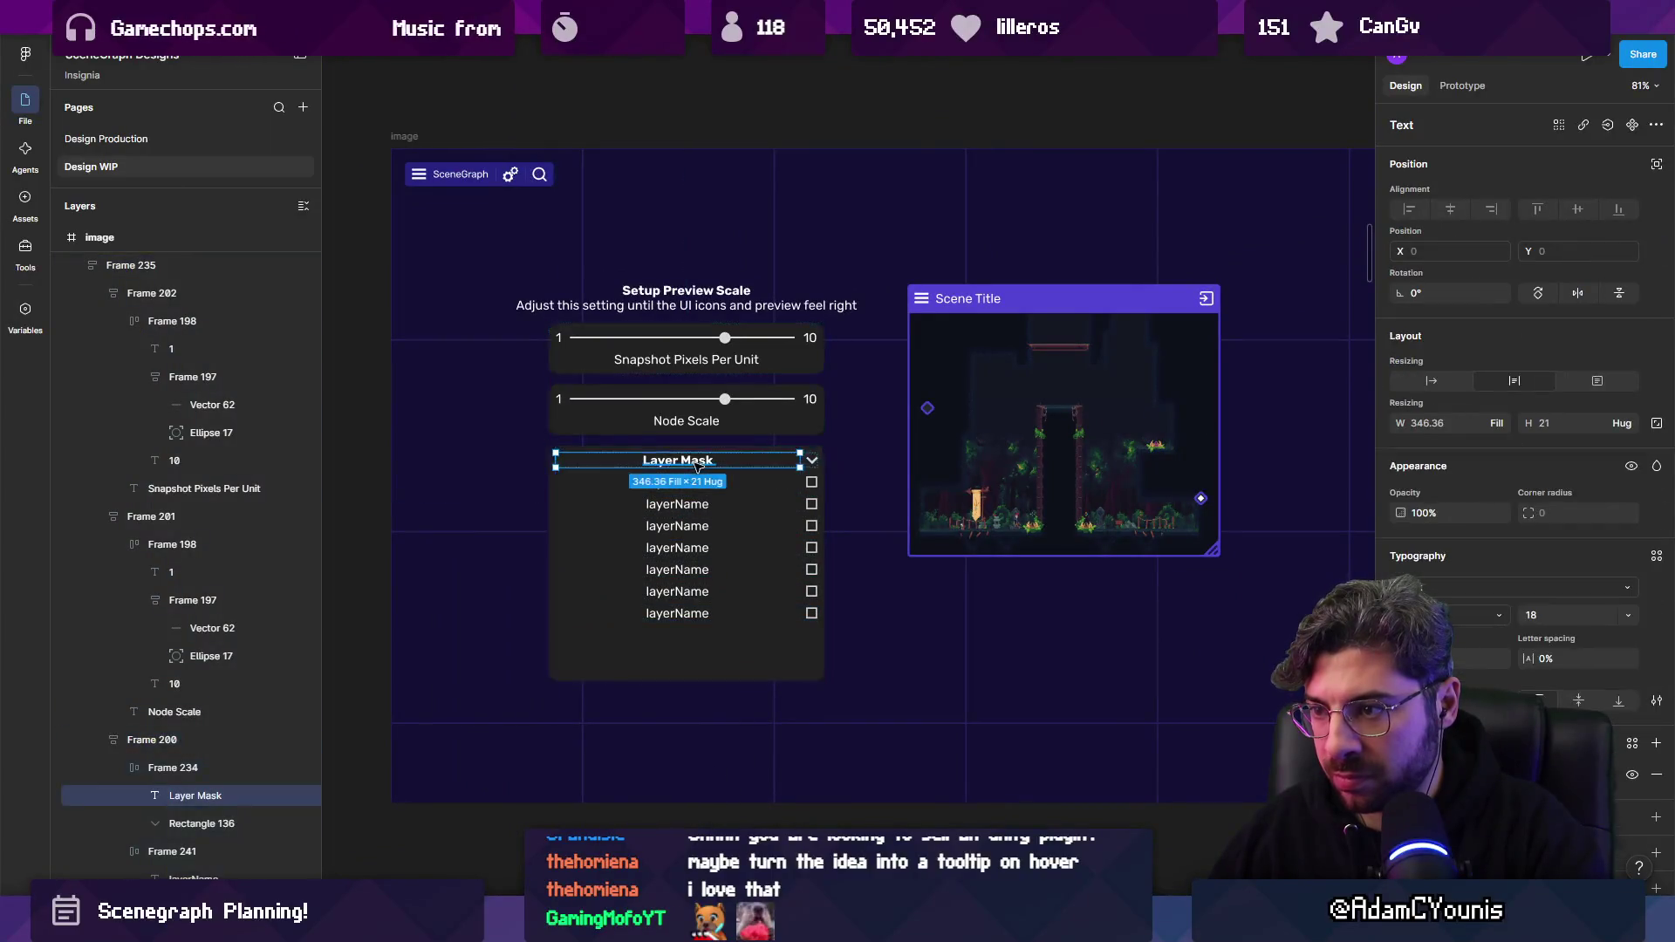
{"action": "scroll", "coordinate": [695, 377], "scroll_direction": "up", "scroll_amount": 4}
{"action": "key", "text": "Escape"}
{"action": "left_click_drag", "start_coordinate": [787, 578], "coordinate": [790, 603]}
{"action": "scroll", "coordinate": [729, 550], "scroll_direction": "down", "scroll_amount": 4}
{"action": "scroll", "coordinate": [729, 550], "scroll_direction": "down", "scroll_amount": 2}
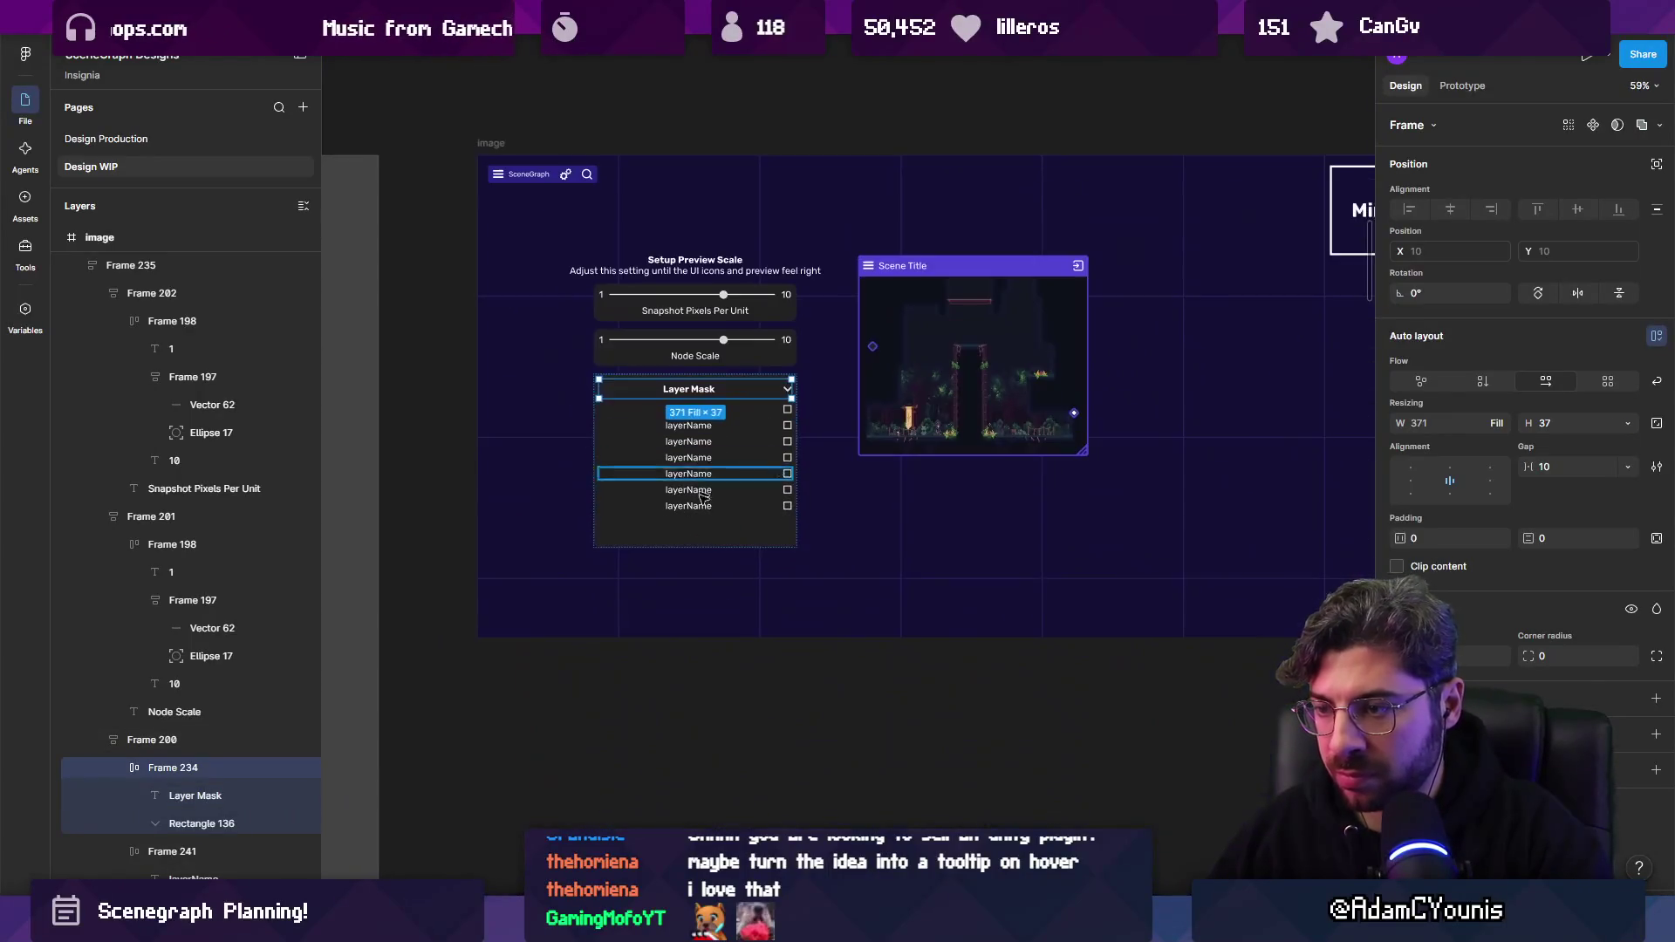
{"action": "left_click", "coordinate": [840, 695]}
{"action": "scroll", "coordinate": [628, 489], "scroll_direction": "up", "scroll_amount": 2}
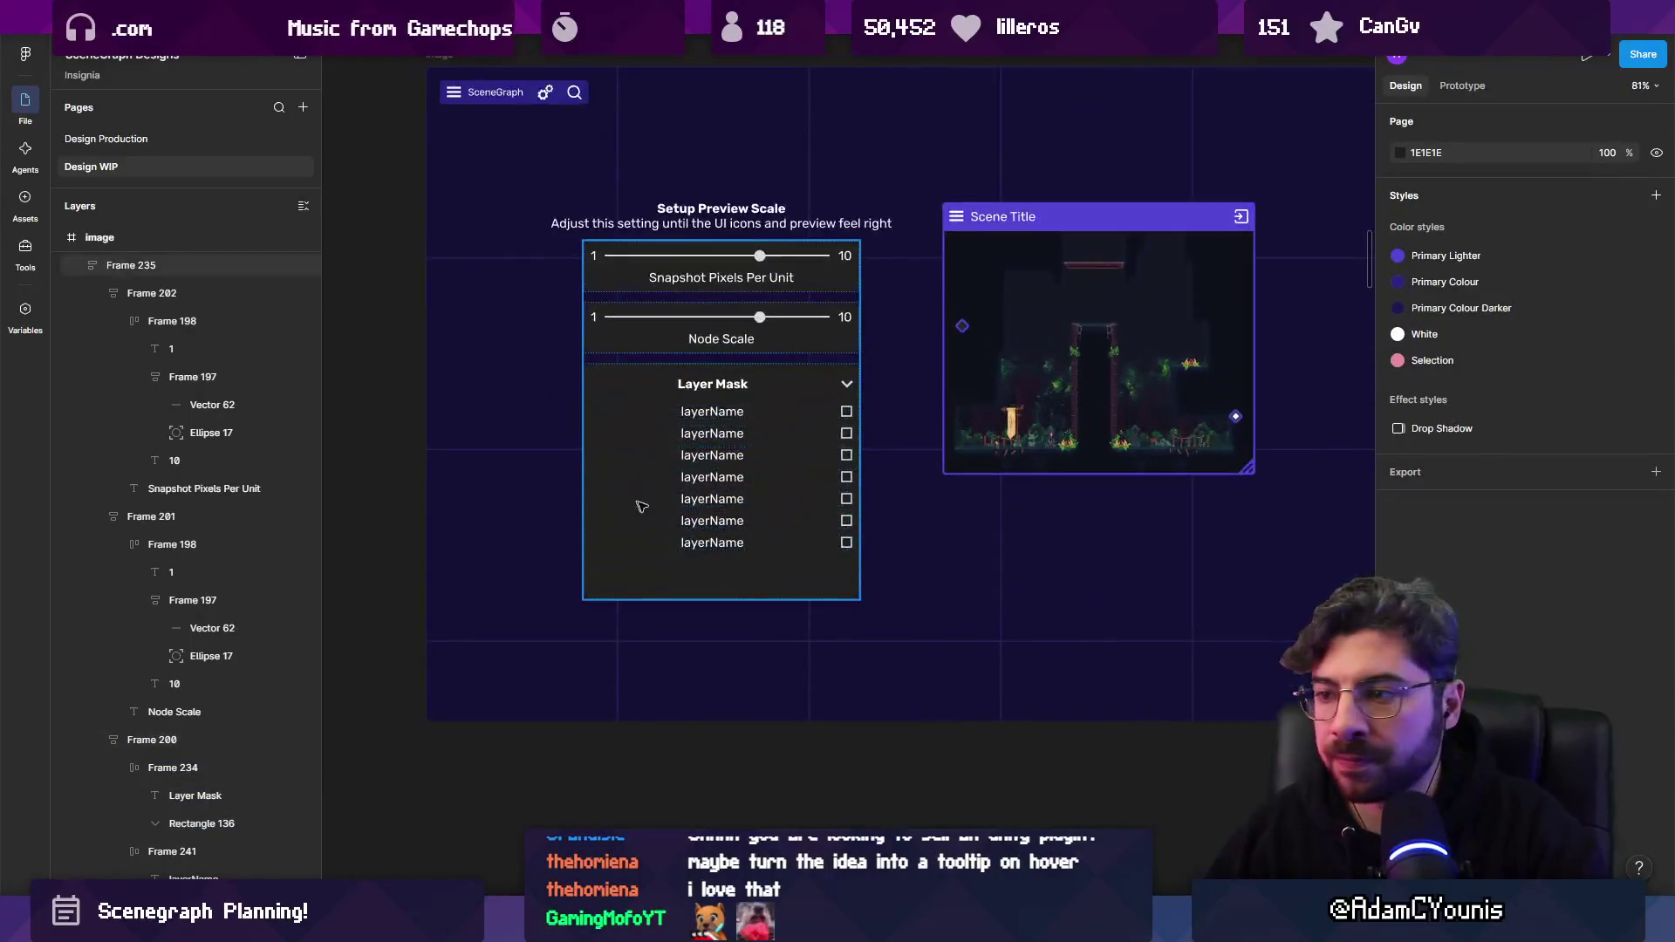
{"action": "left_click", "coordinate": [724, 545]}
{"action": "scroll", "coordinate": [779, 712], "scroll_direction": "down", "scroll_amount": 1}
{"action": "left_click", "coordinate": [795, 794]}
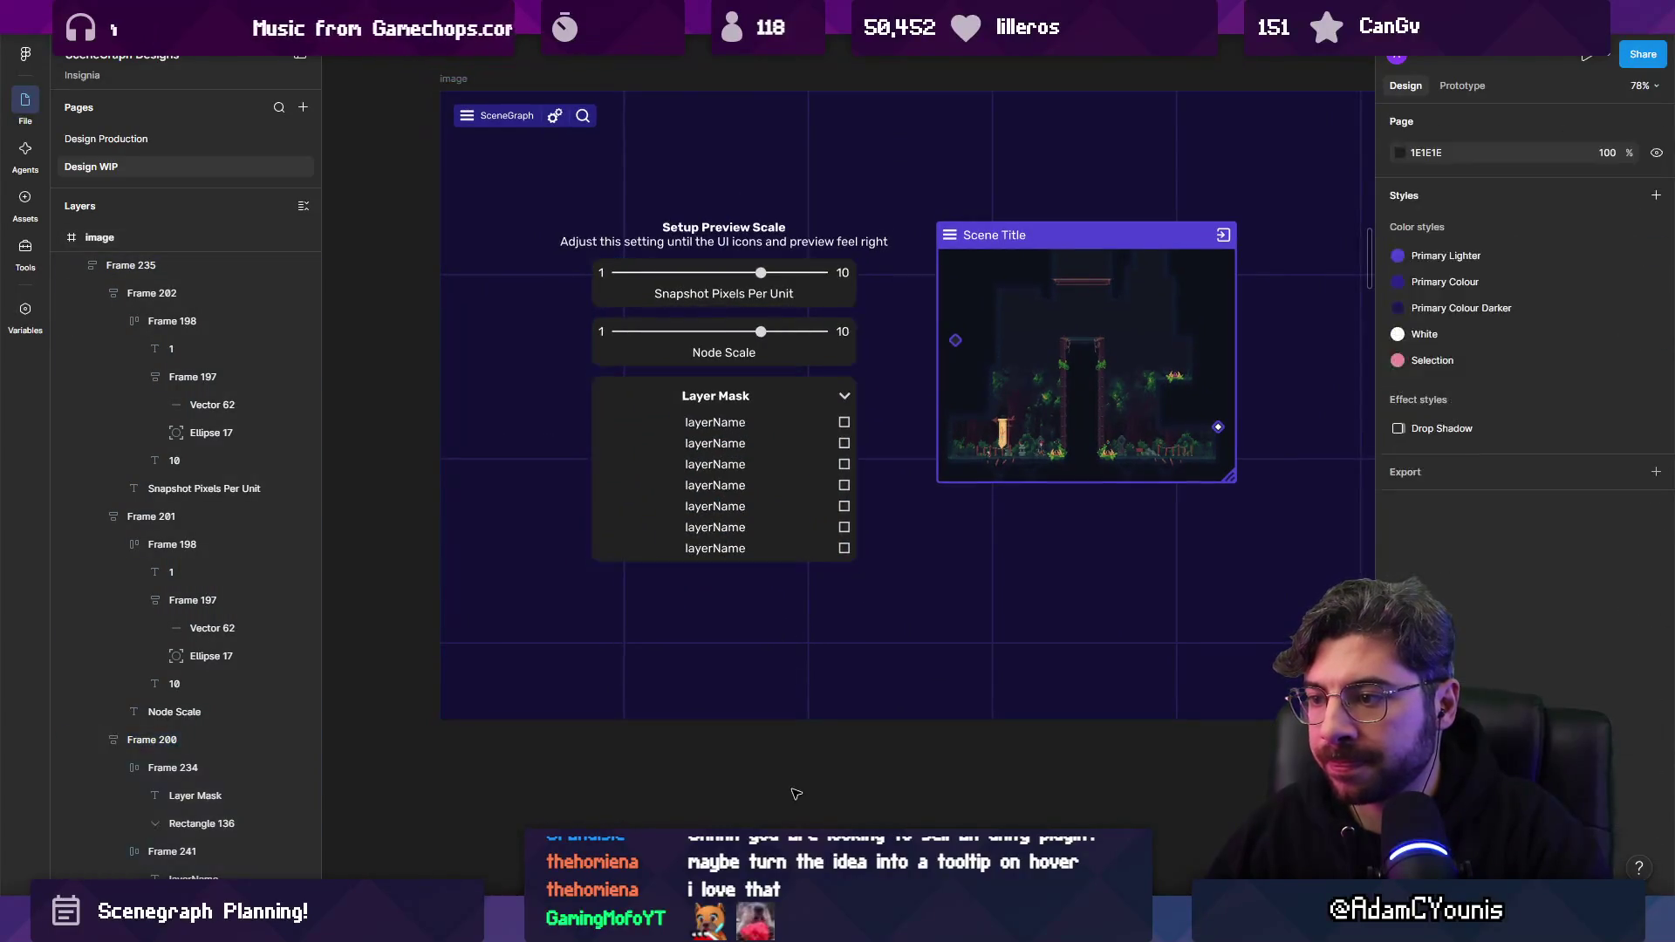
{"action": "scroll", "coordinate": [831, 742], "scroll_direction": "right", "scroll_amount": 2}
Left-align all seven layerName labels with each checkbox to the left of its label.
{"action": "left_click", "coordinate": [672, 441]}
{"action": "double_click", "coordinate": [672, 442]}
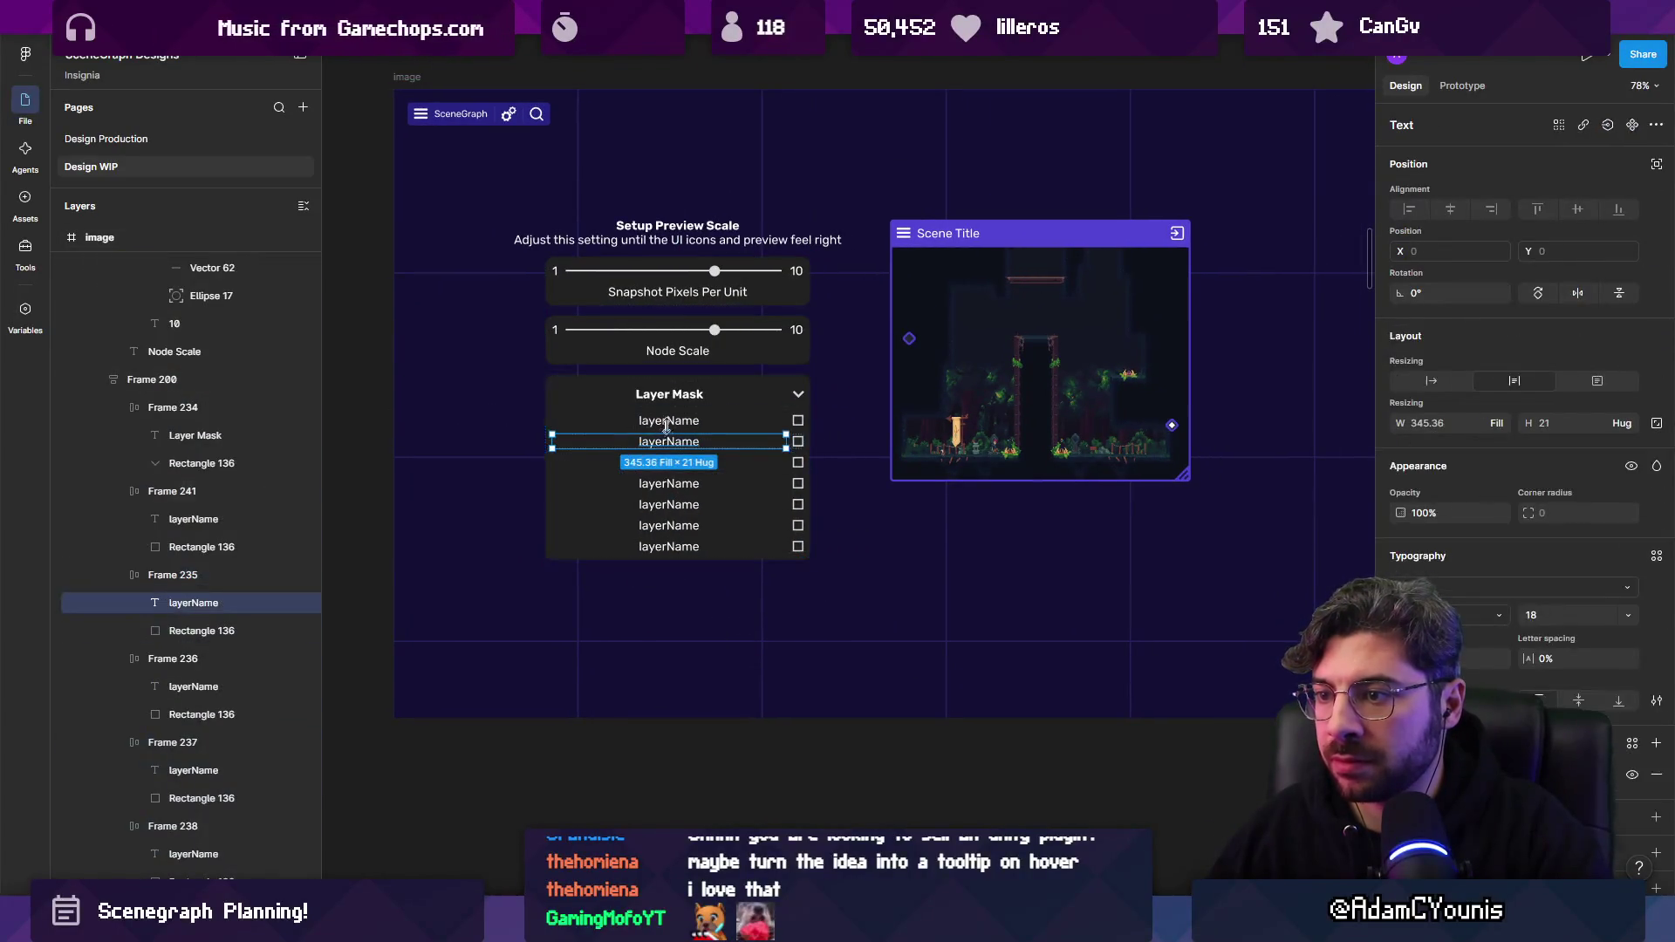
{"action": "left_click", "coordinate": [673, 423], "text": "shift"}
{"action": "left_click", "coordinate": [679, 464], "text": "shift"}
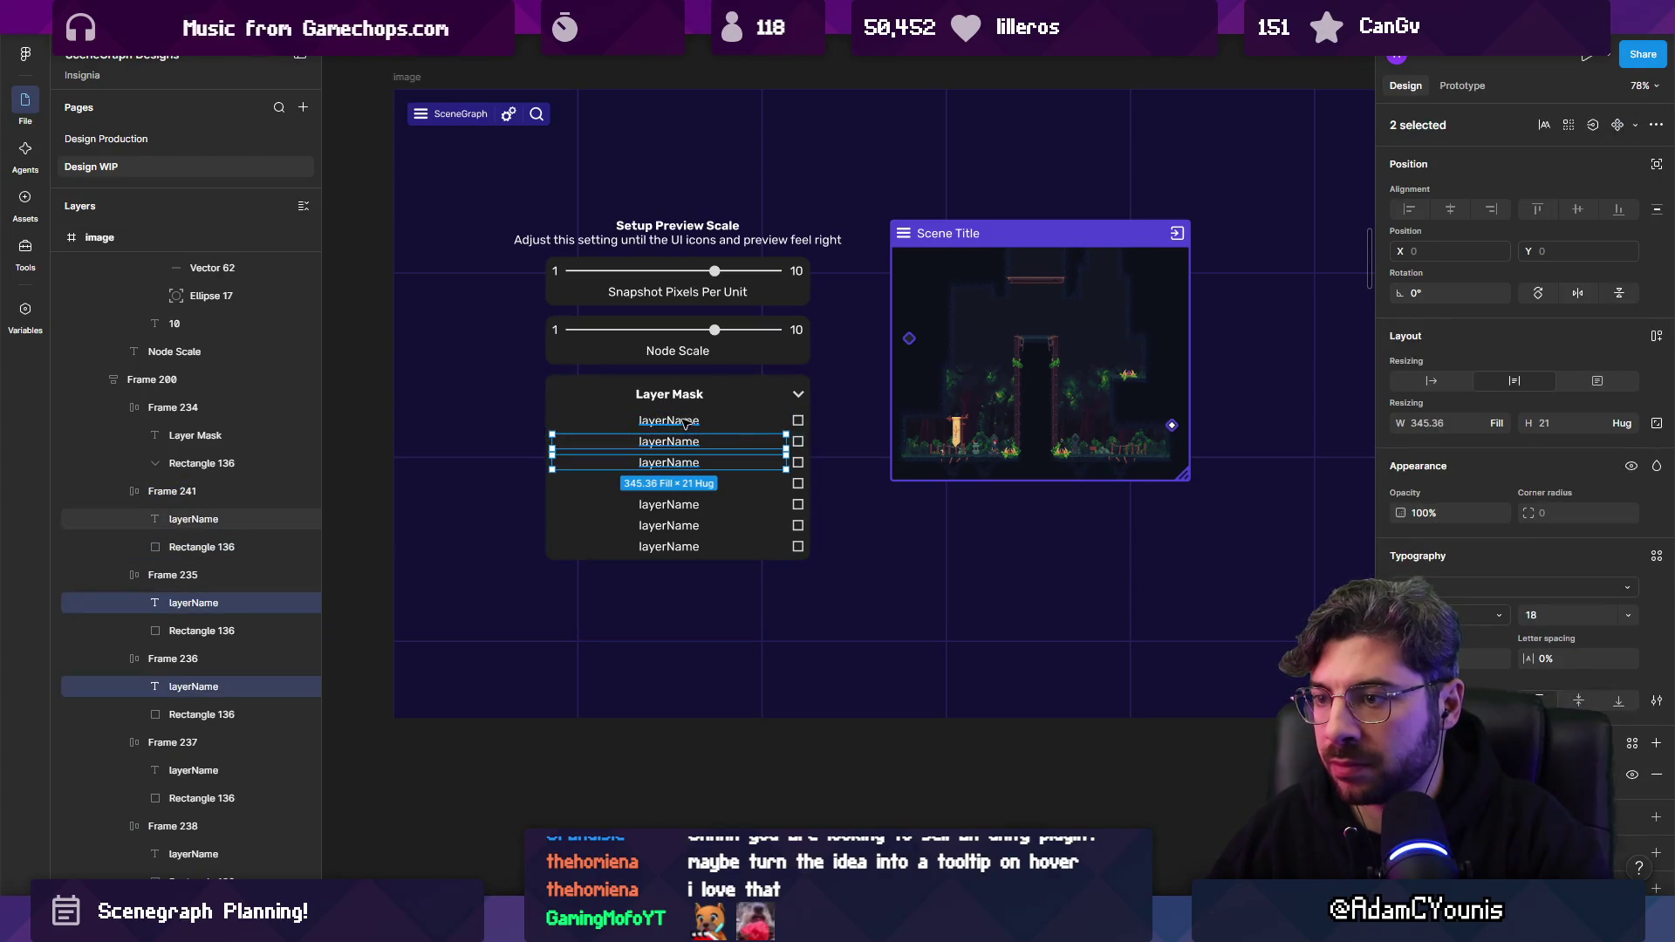
{"action": "left_click", "coordinate": [669, 484], "text": "shift"}
{"action": "left_click", "coordinate": [670, 505], "text": "shift"}
{"action": "left_click", "coordinate": [669, 526], "text": "shift"}
{"action": "left_click", "coordinate": [669, 546], "text": "shift"}
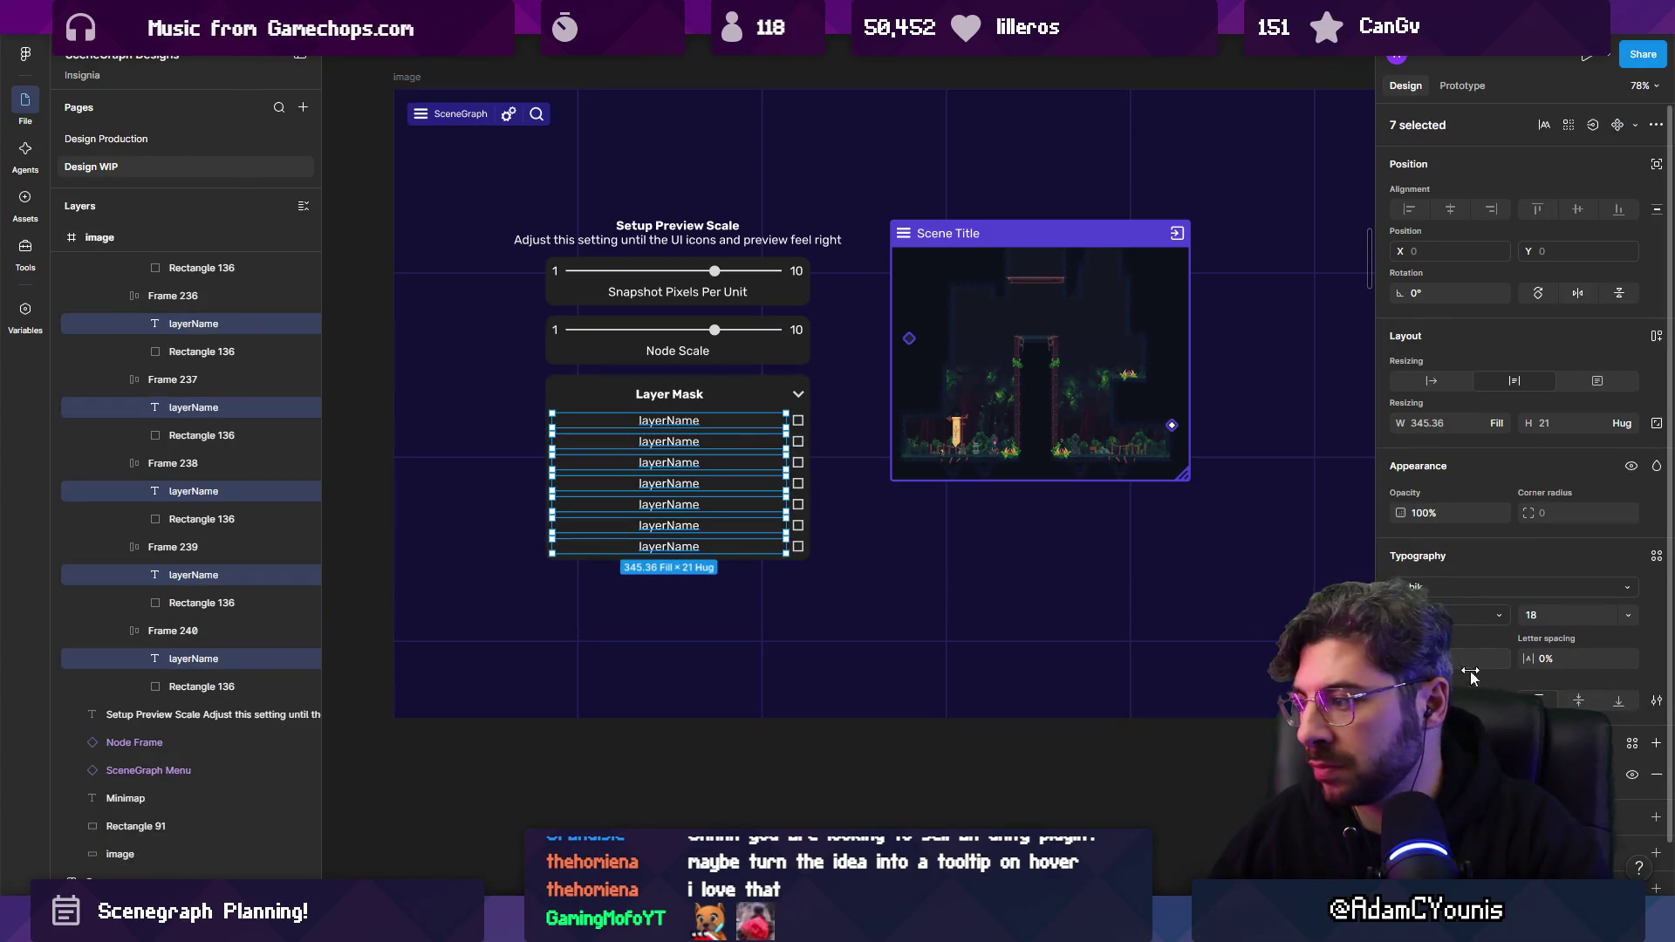
{"action": "key", "text": "ctrl+alt+l"}
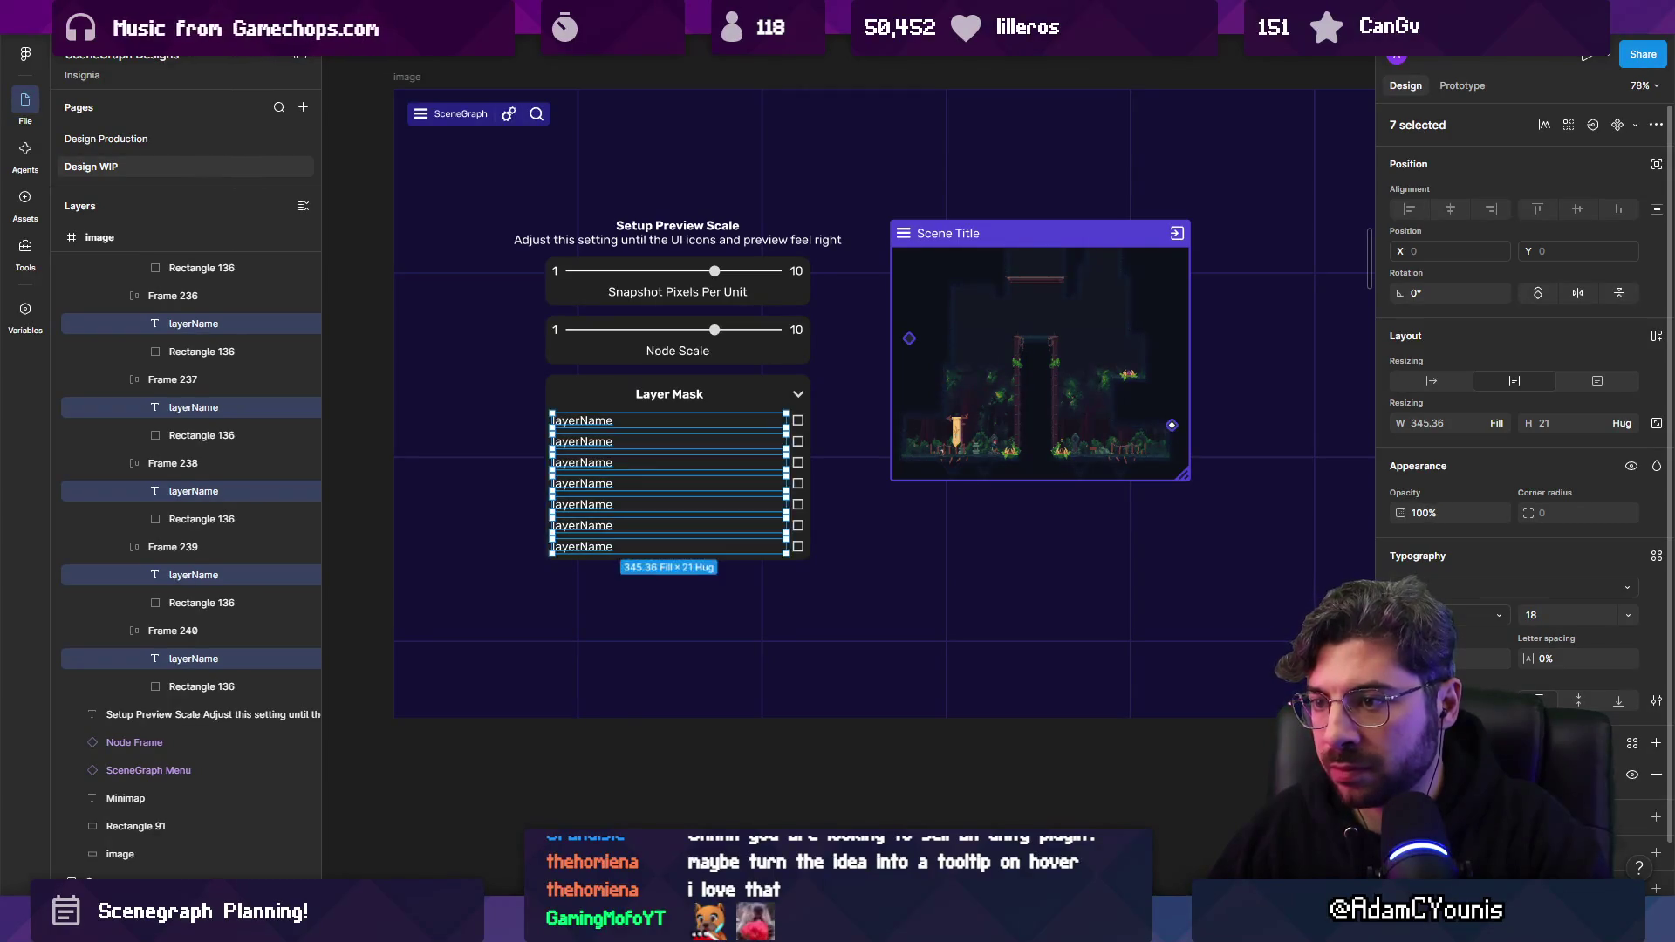
{"action": "scroll", "coordinate": [722, 451], "scroll_direction": "up", "scroll_amount": 3}
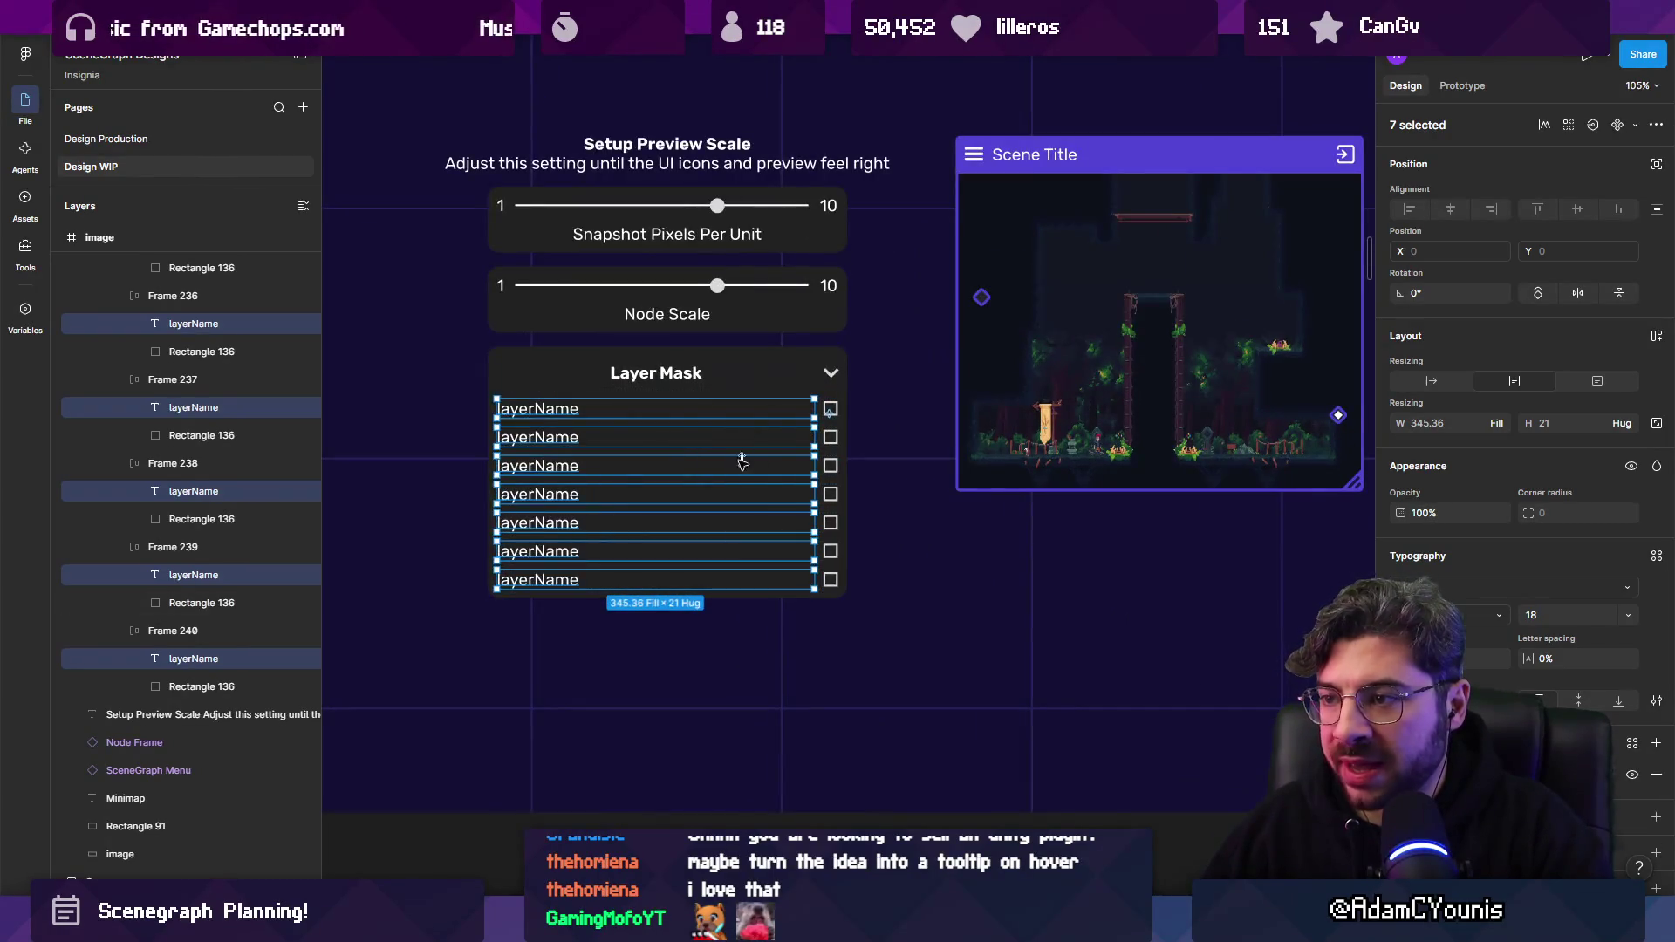
{"action": "scroll", "coordinate": [717, 409], "scroll_direction": "up", "scroll_amount": 1}
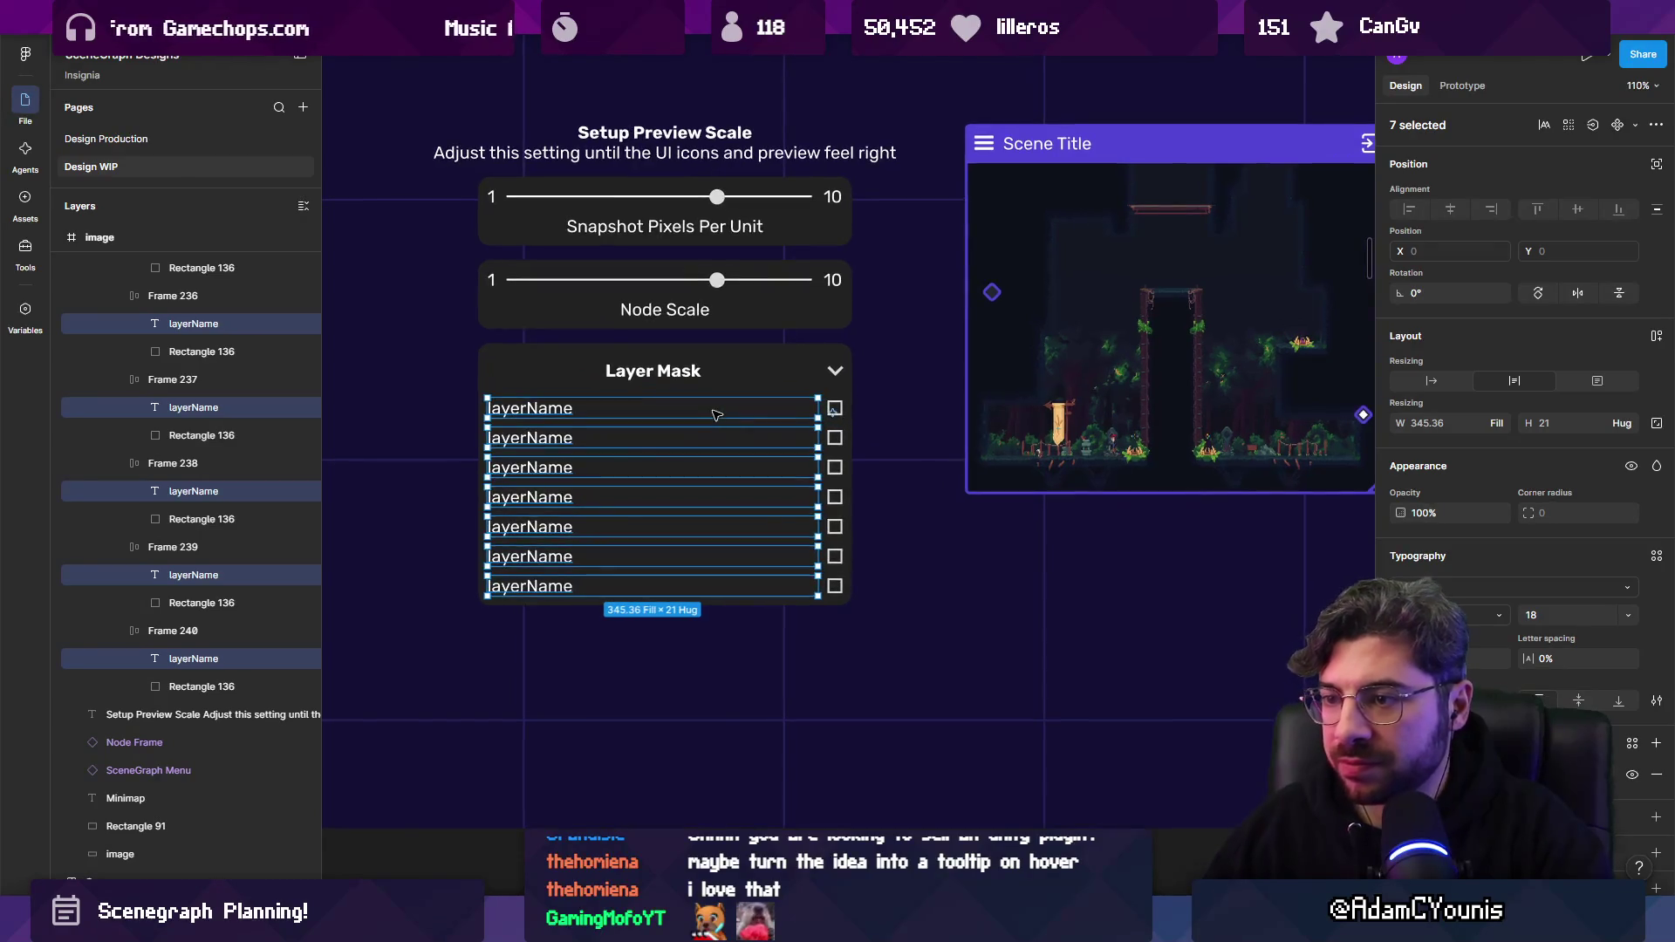
{"action": "key", "text": "Right"}
{"action": "left_click", "coordinate": [567, 730]}
Narrow the panel holding the sliders and Layer Mask list to about 307 wide.
{"action": "key", "text": "shift+1"}
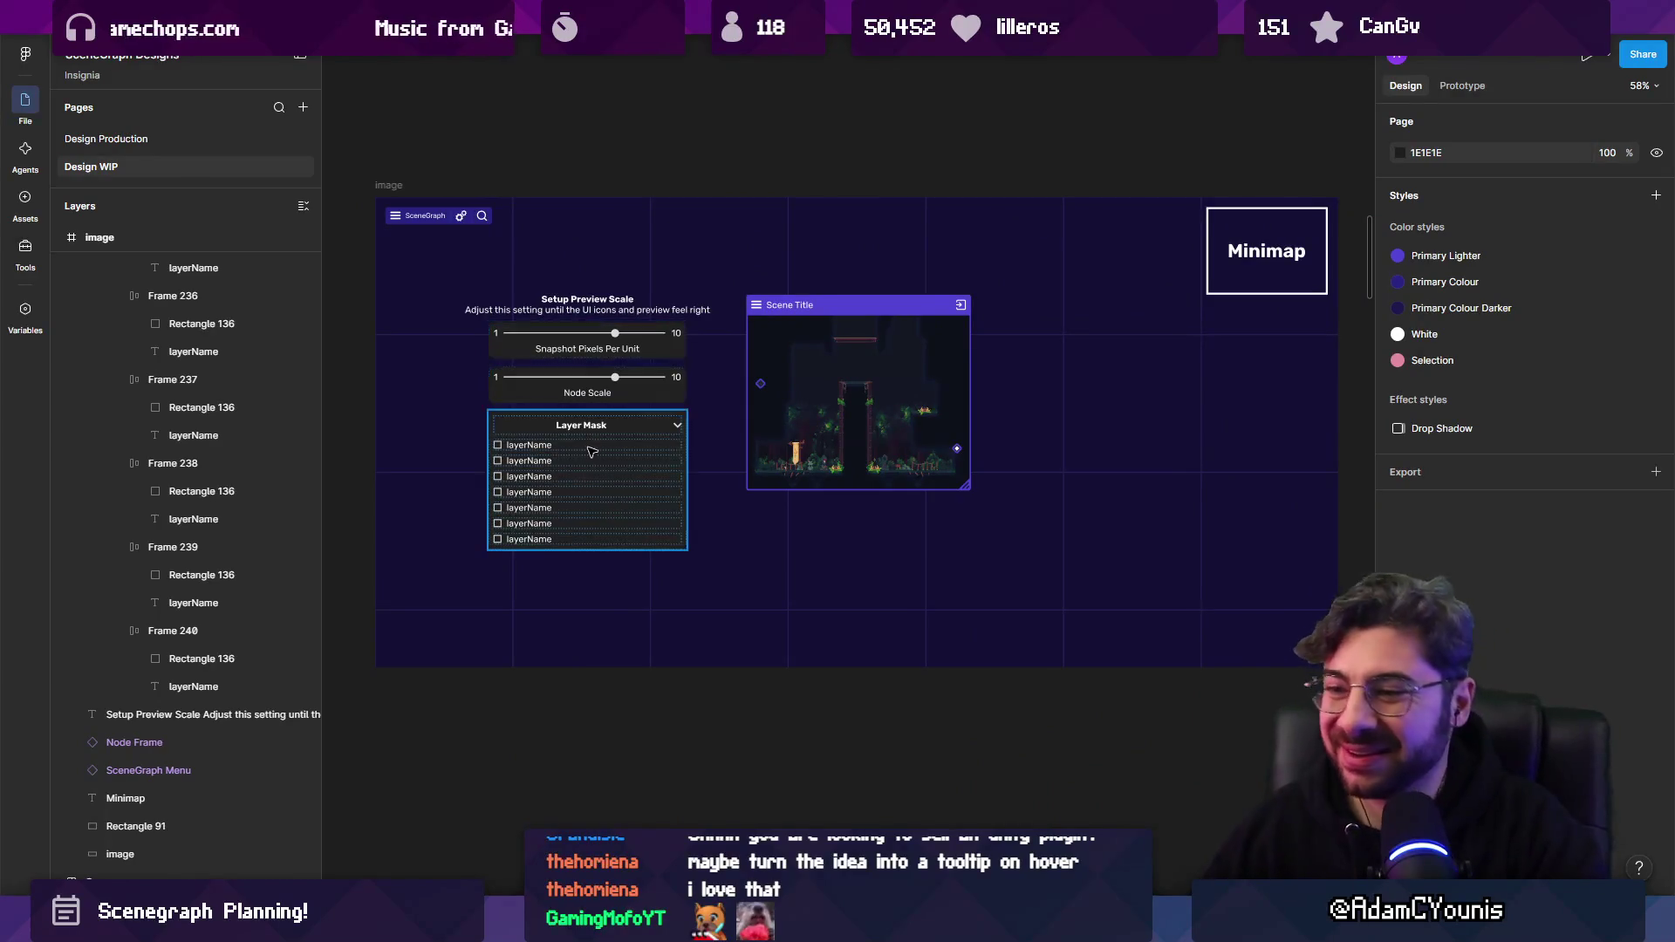
{"action": "scroll", "coordinate": [593, 452], "scroll_direction": "up", "scroll_amount": 5}
{"action": "left_click", "coordinate": [550, 360]}
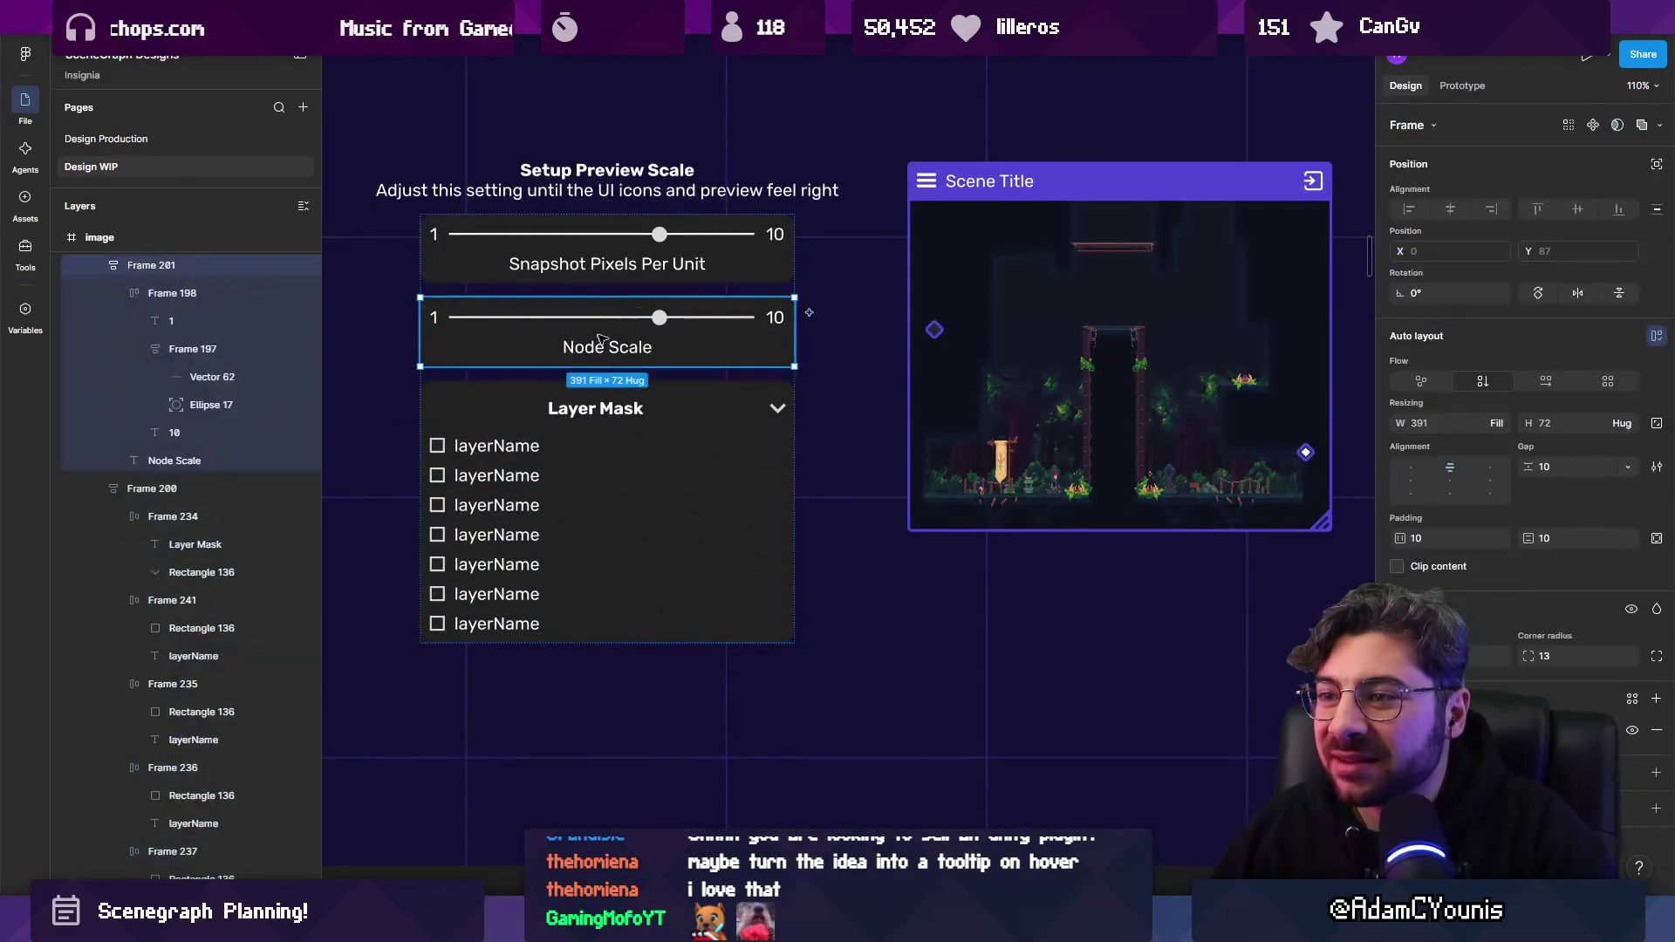
{"action": "key", "text": "Escape"}
{"action": "left_click", "coordinate": [798, 329]}
{"action": "key", "text": "Escape"}
{"action": "left_click", "coordinate": [741, 358]}
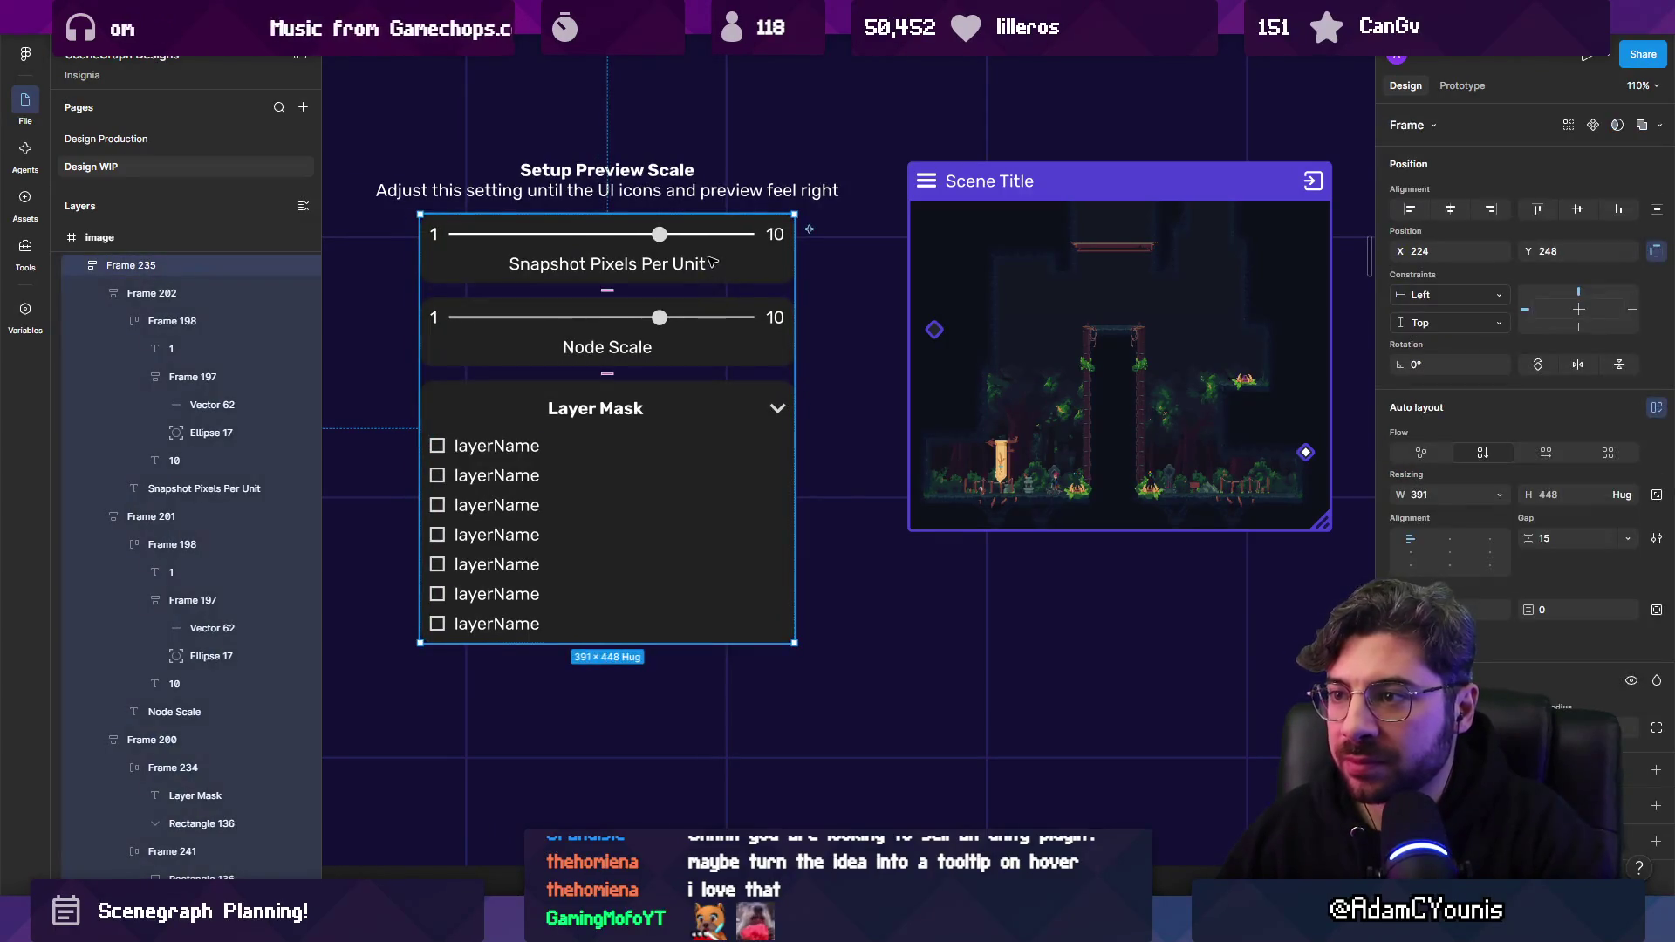
{"action": "left_click_drag", "start_coordinate": [789, 317], "coordinate": [752, 317]}
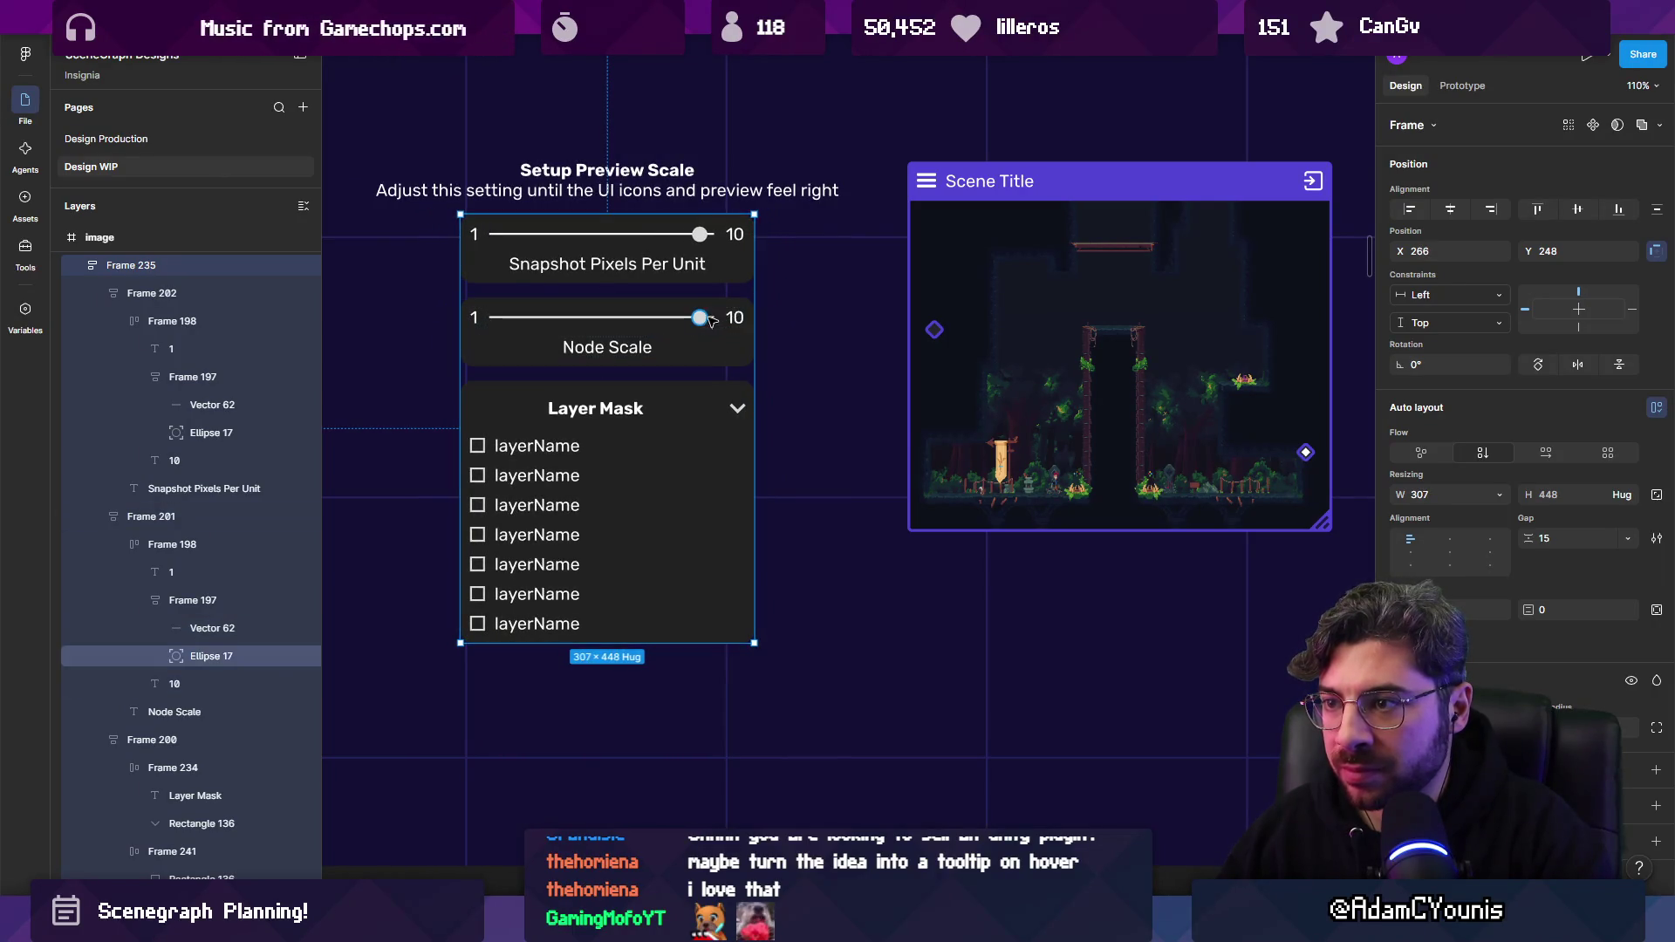
Inspect the Node Scale slider knob shape, then select the Setup Preview Scale heading.
{"action": "left_click", "coordinate": [701, 320], "text": "ctrl"}
{"action": "left_click", "coordinate": [701, 235]}
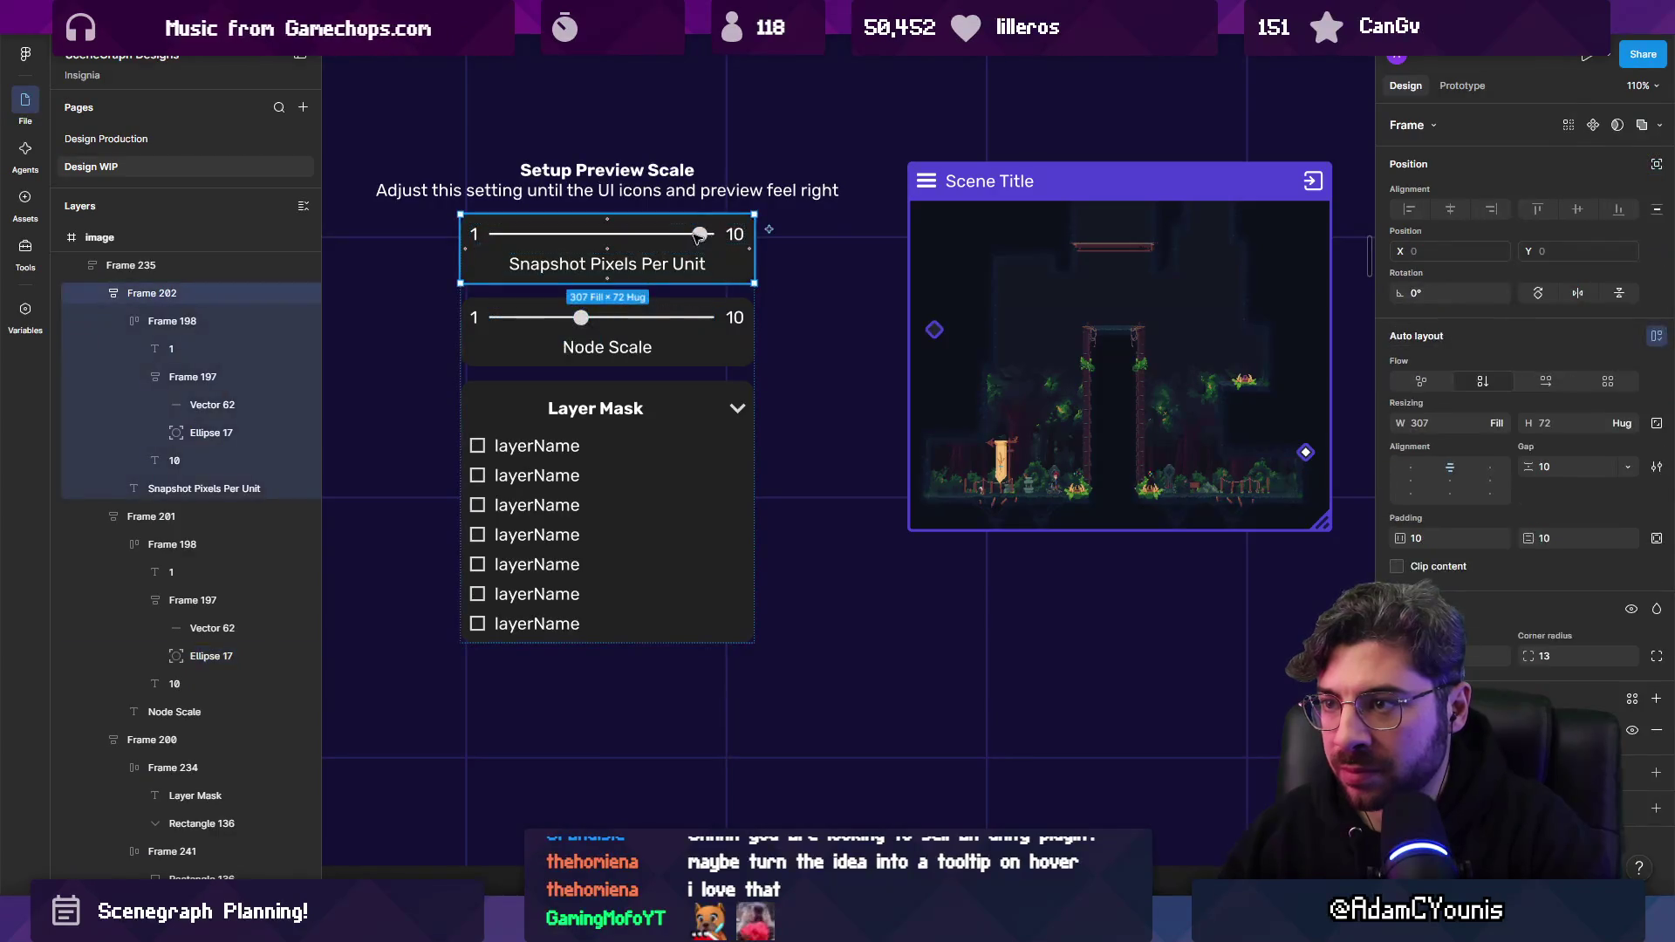
{"action": "double_click", "coordinate": [700, 235]}
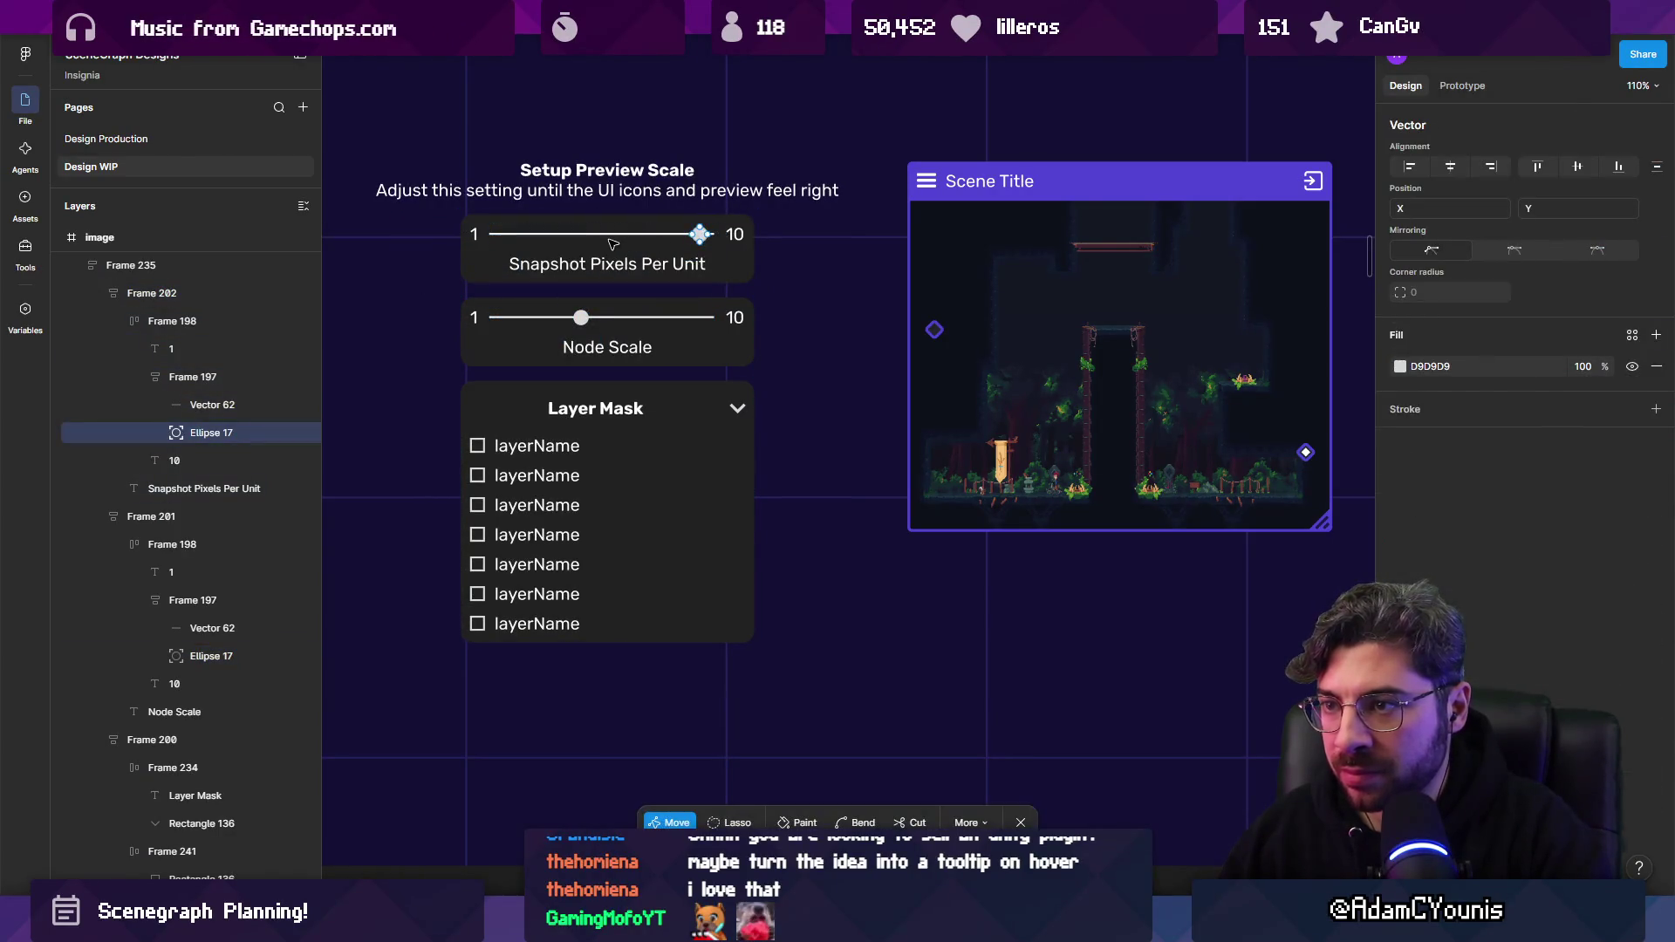
{"action": "key", "text": "Escape"}
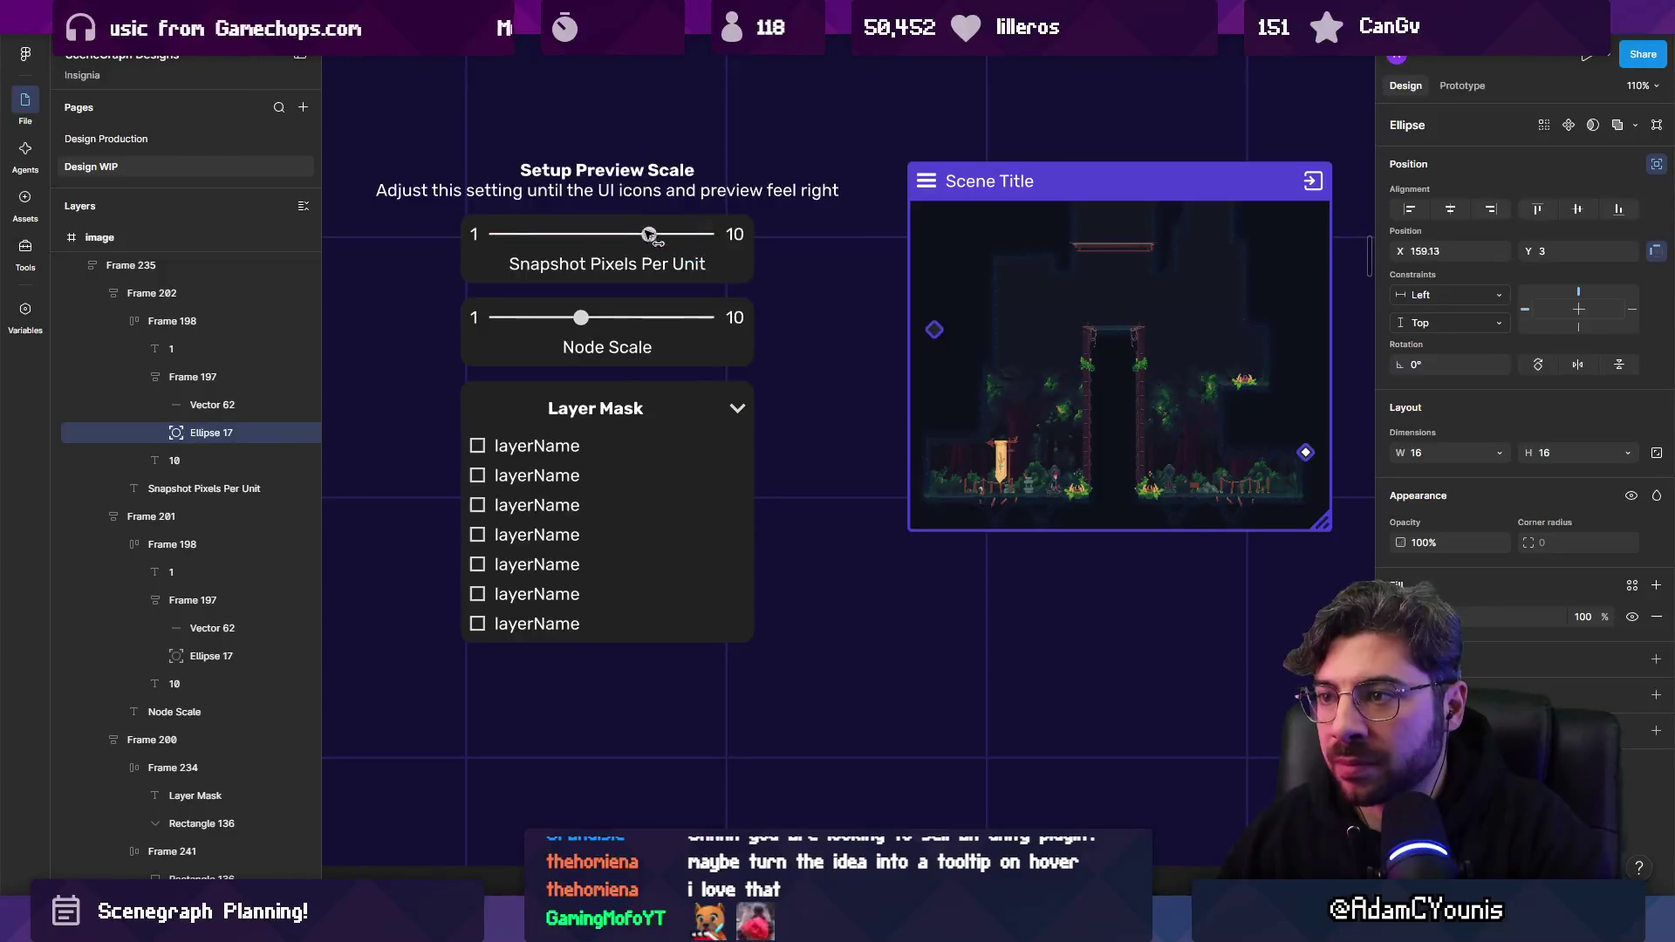
{"action": "key", "text": "Escape"}
{"action": "scroll", "coordinate": [643, 452], "scroll_direction": "down", "scroll_amount": 5}
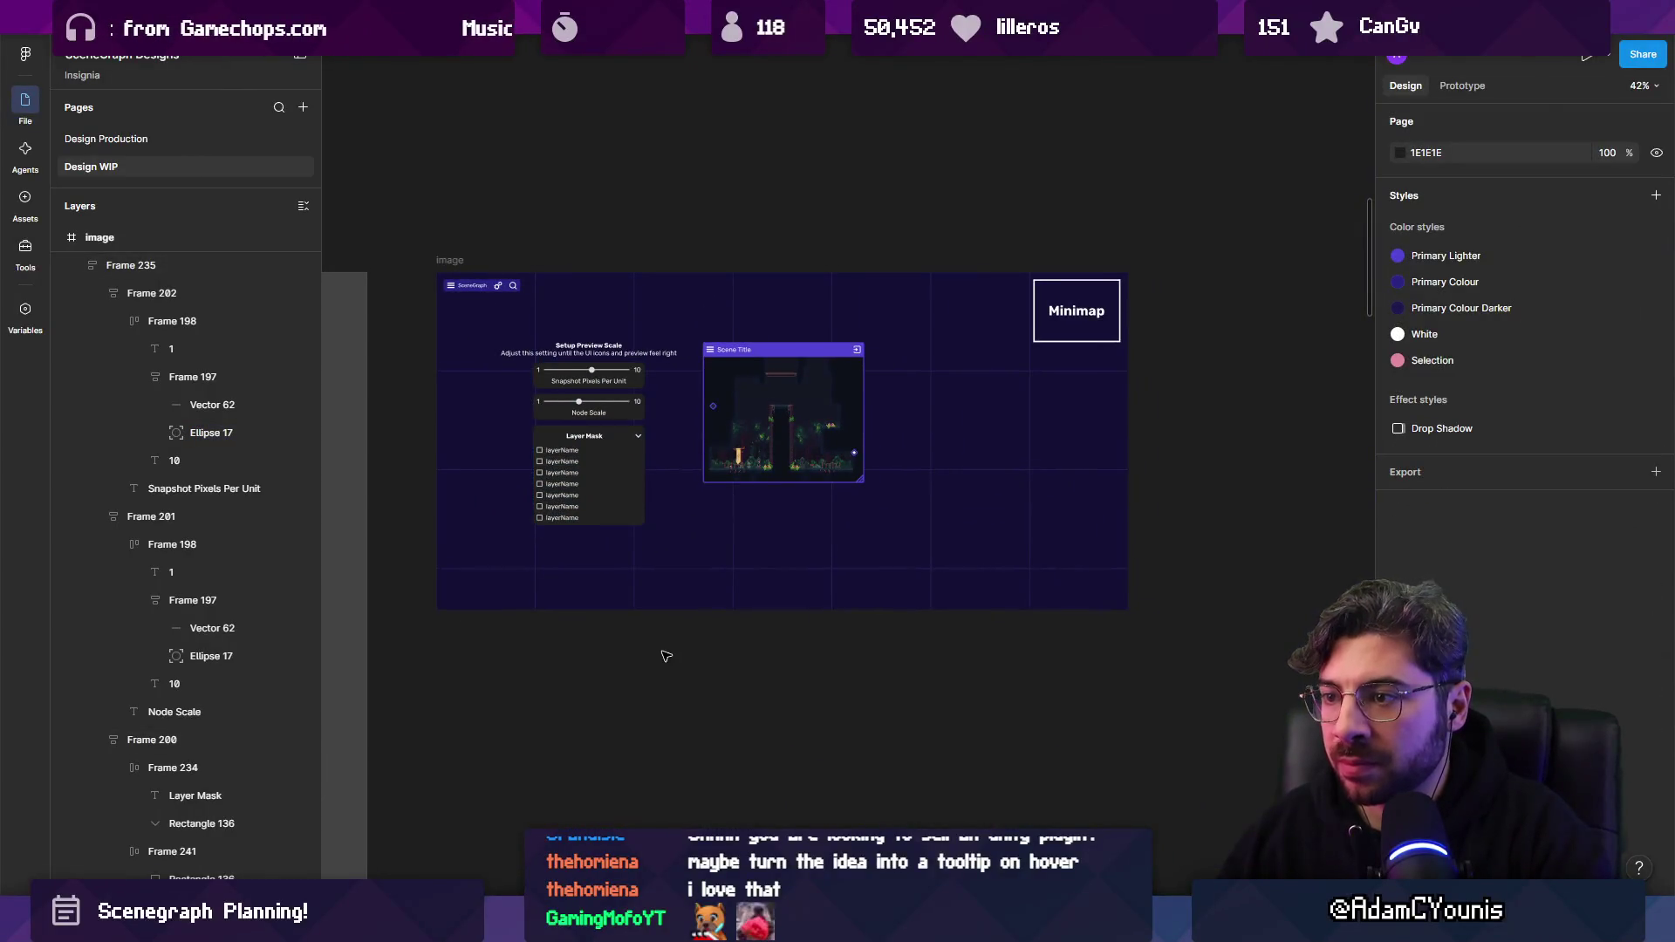
{"action": "scroll", "coordinate": [583, 330], "scroll_direction": "up", "scroll_amount": 4}
{"action": "left_click", "coordinate": [573, 320]}
{"action": "scroll", "coordinate": [748, 357], "scroll_direction": "left", "scroll_amount": 3}
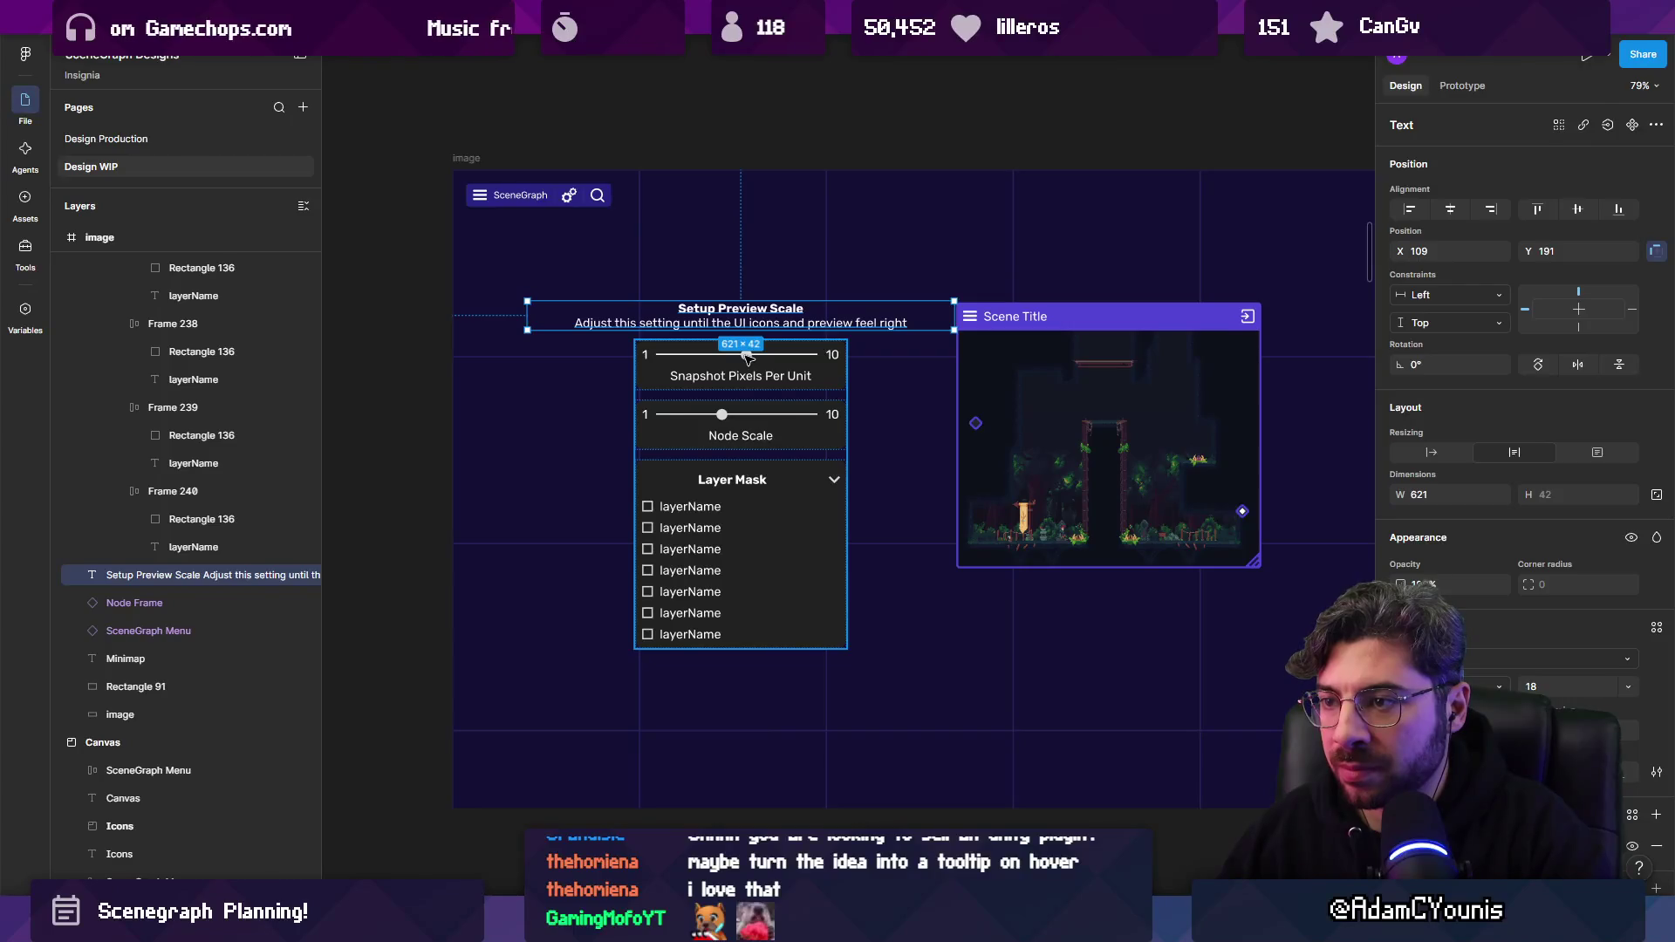
Wrap heading and sliders in an auto-layout frame with 0A0A0A fill and 20 vertical padding.
{"action": "key", "text": "shift+a"}
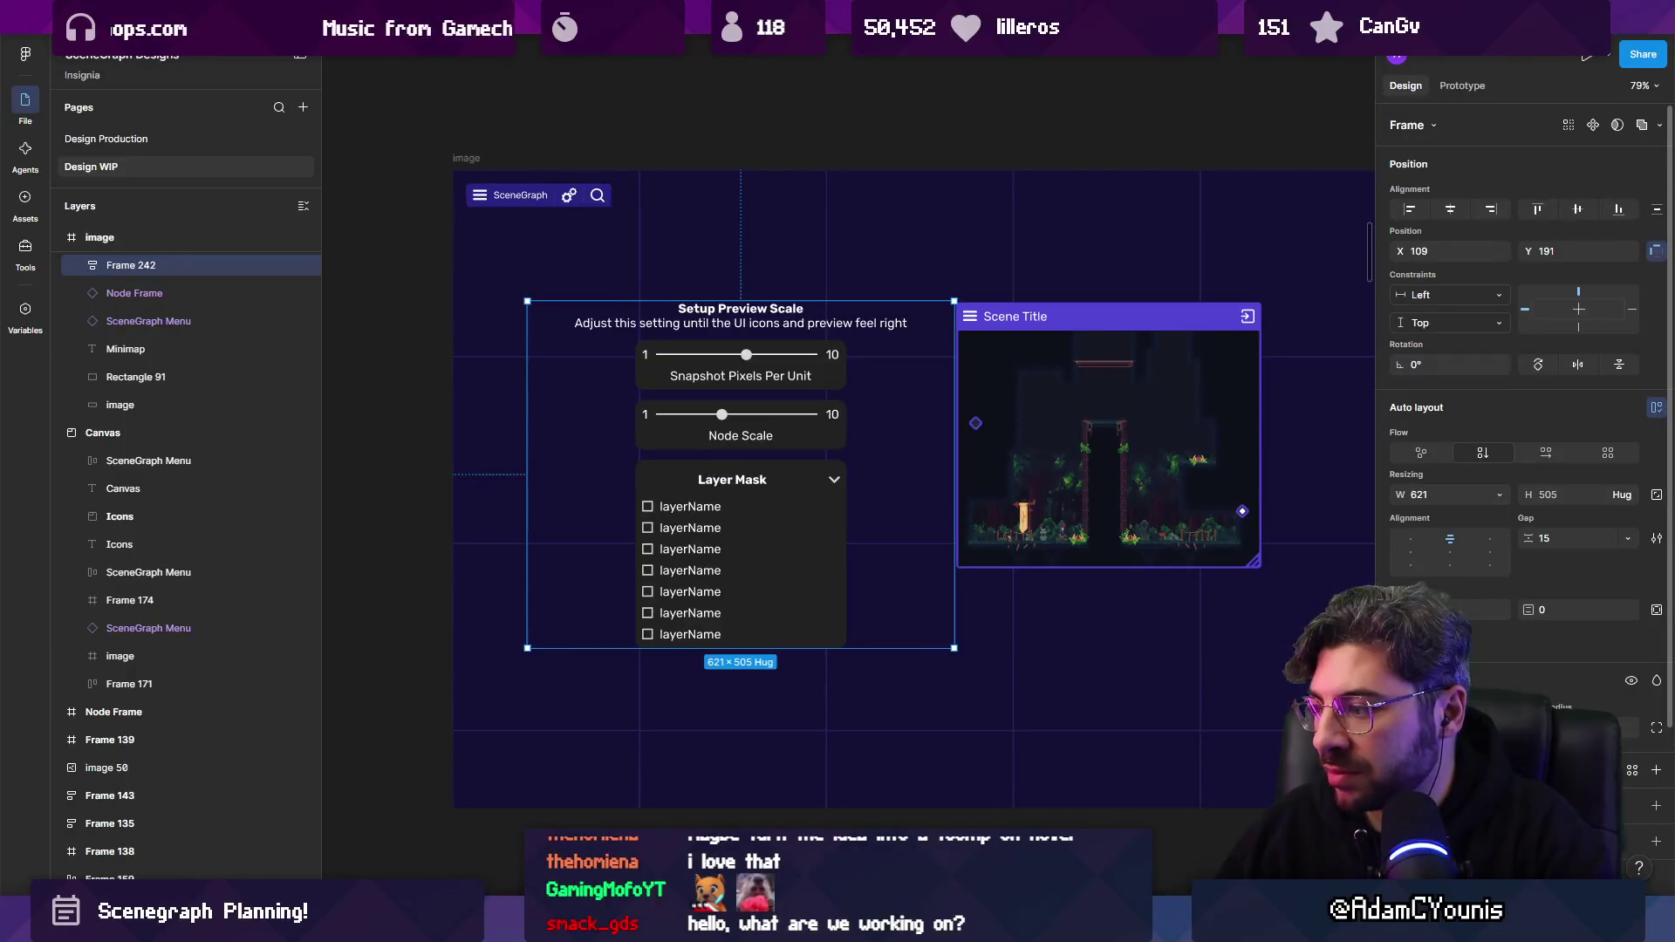
{"action": "left_click", "coordinate": [1656, 769]}
{"action": "left_click", "coordinate": [1401, 801]}
{"action": "left_click_drag", "start_coordinate": [1206, 559], "coordinate": [1108, 702]}
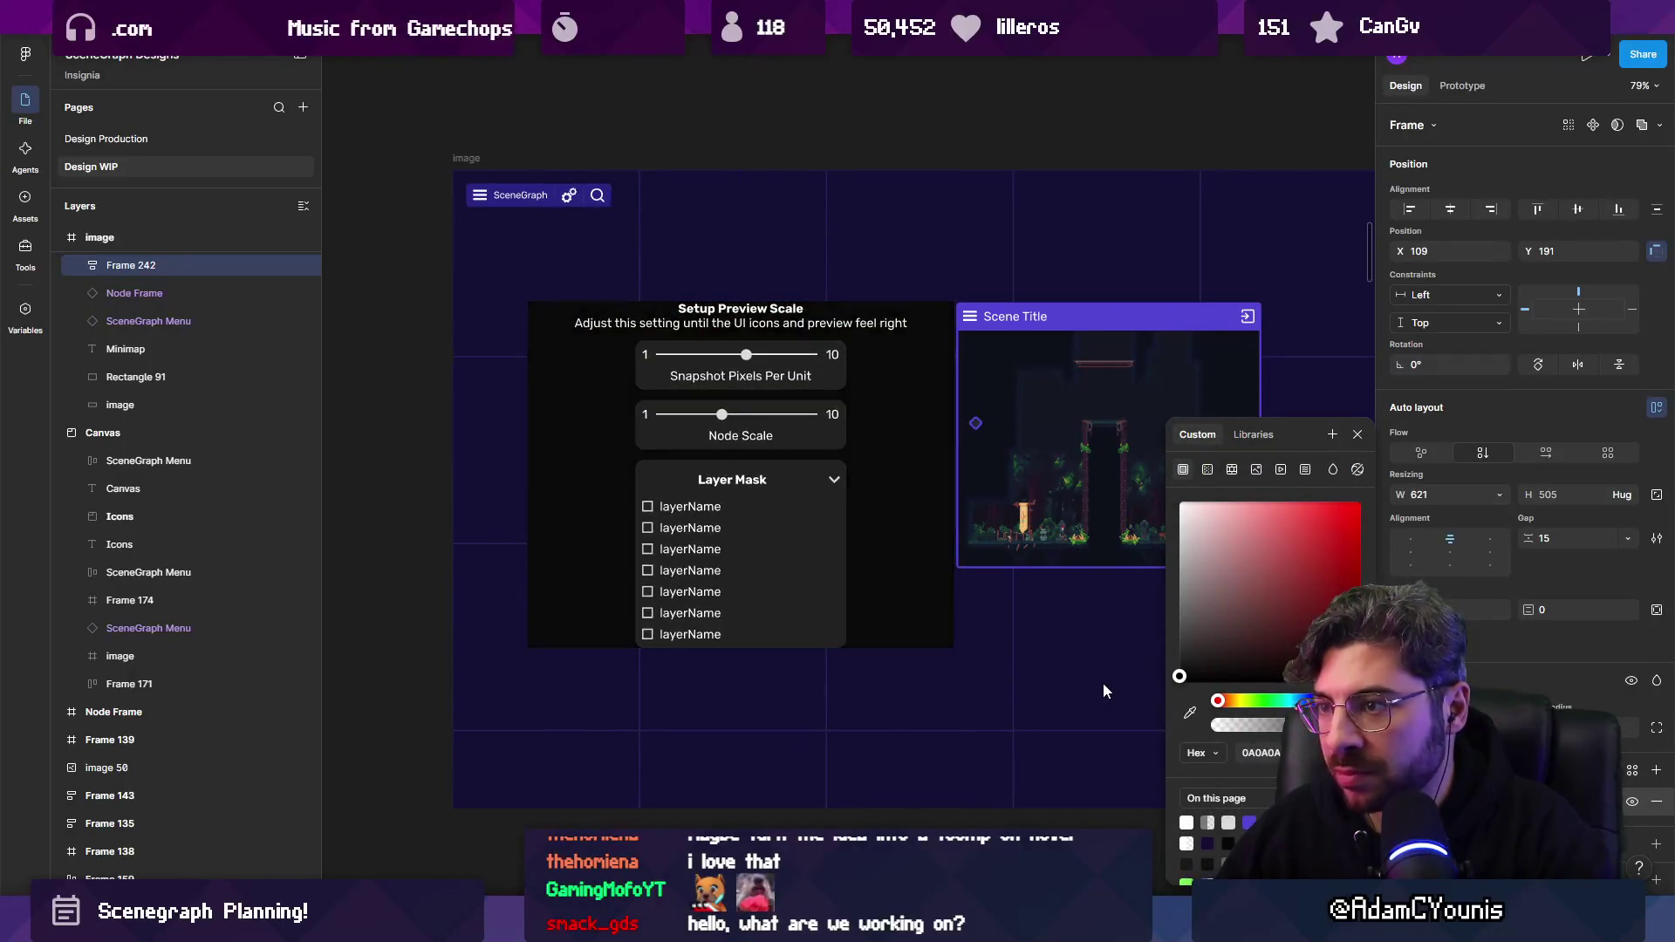
{"action": "left_click", "coordinate": [1475, 609]}
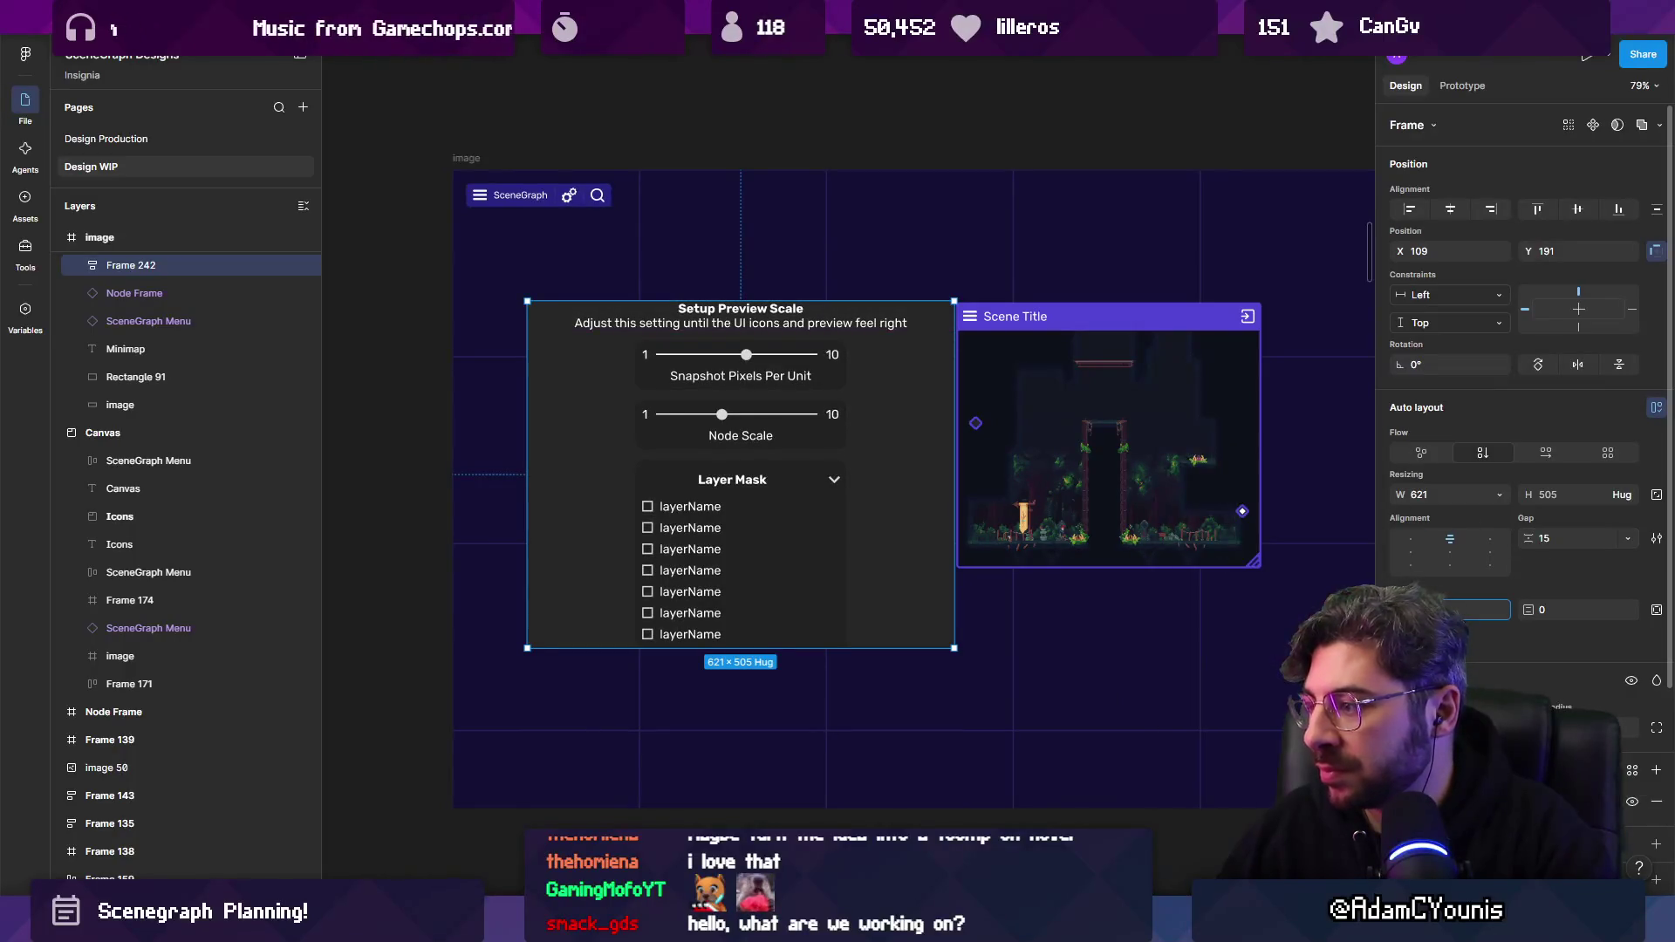
{"action": "type", "text": "20"}
{"action": "key", "text": "Return"}
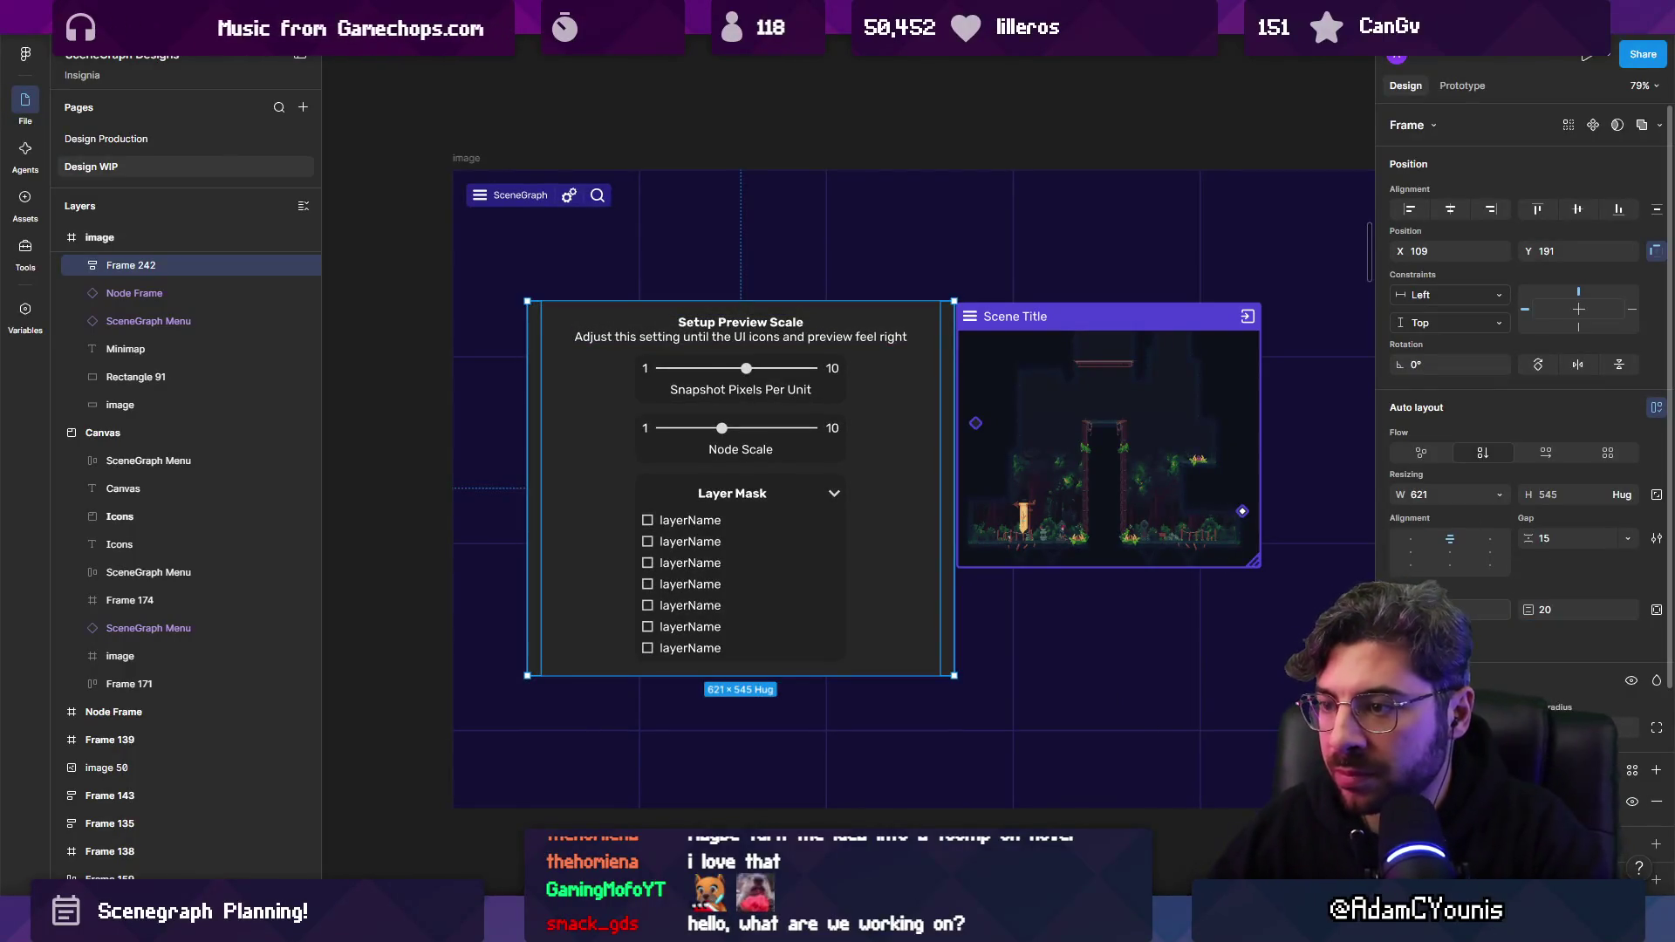
Retitle the heading 'Snapshot Setup' and drag the Scene Title preview beside the panel.
{"action": "double_click", "coordinate": [723, 330]}
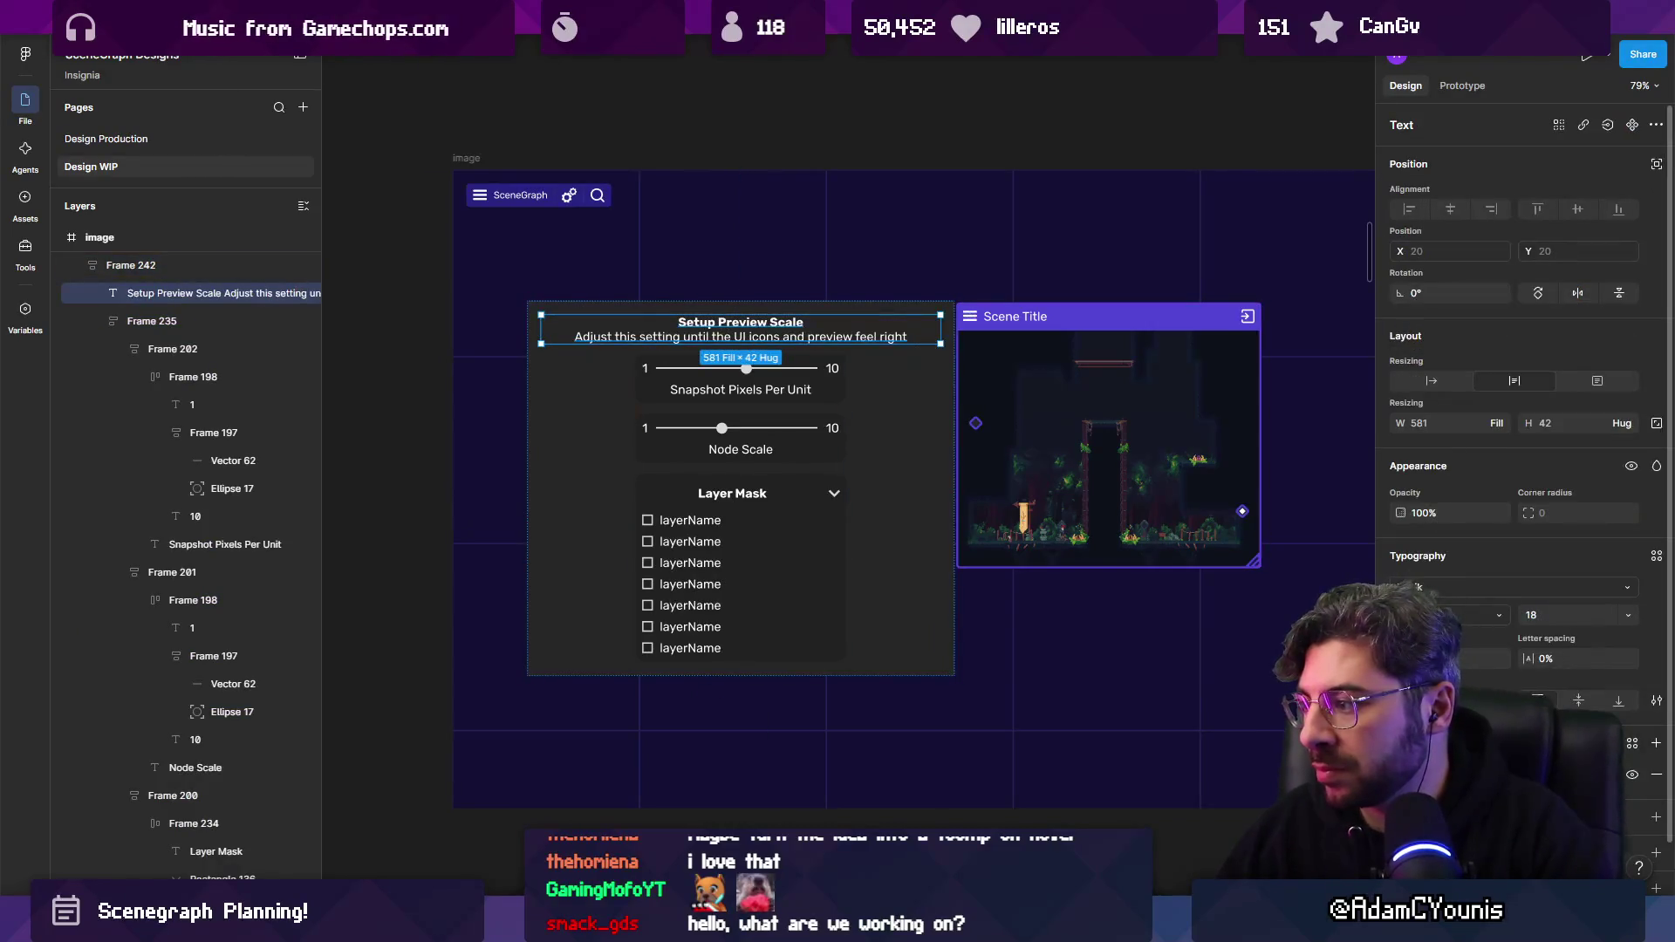
{"action": "left_click", "coordinate": [640, 348]}
{"action": "scroll", "coordinate": [637, 345], "scroll_direction": "up", "scroll_amount": 3}
{"action": "key", "text": "Return"}
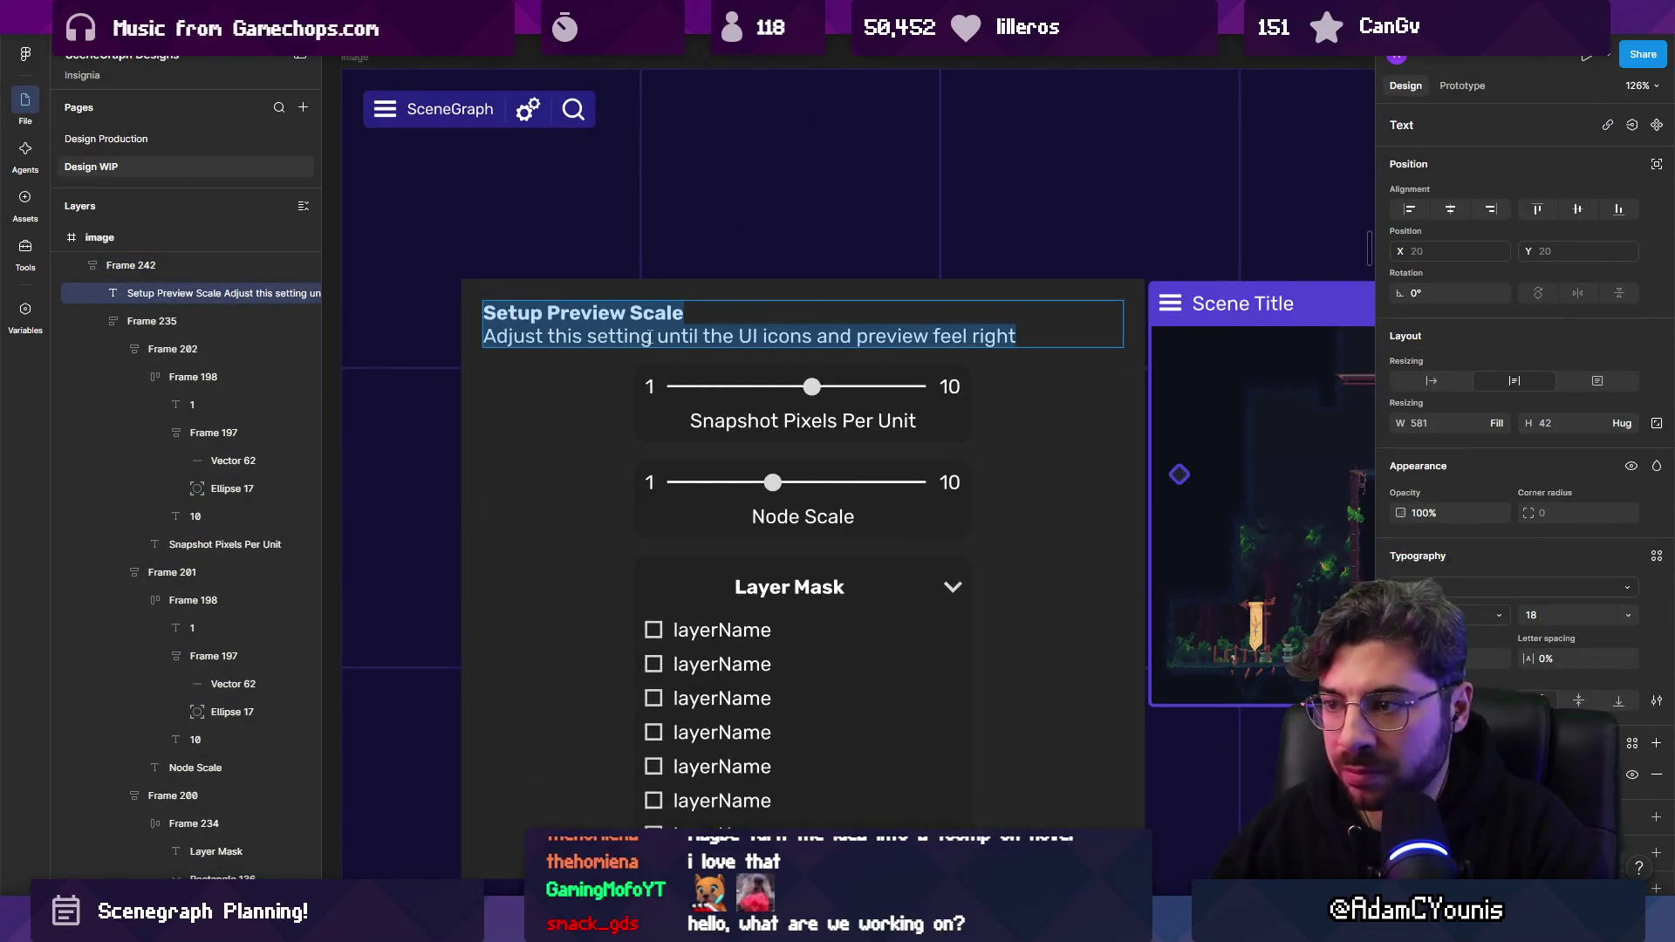
{"action": "type", "text": "Node"}
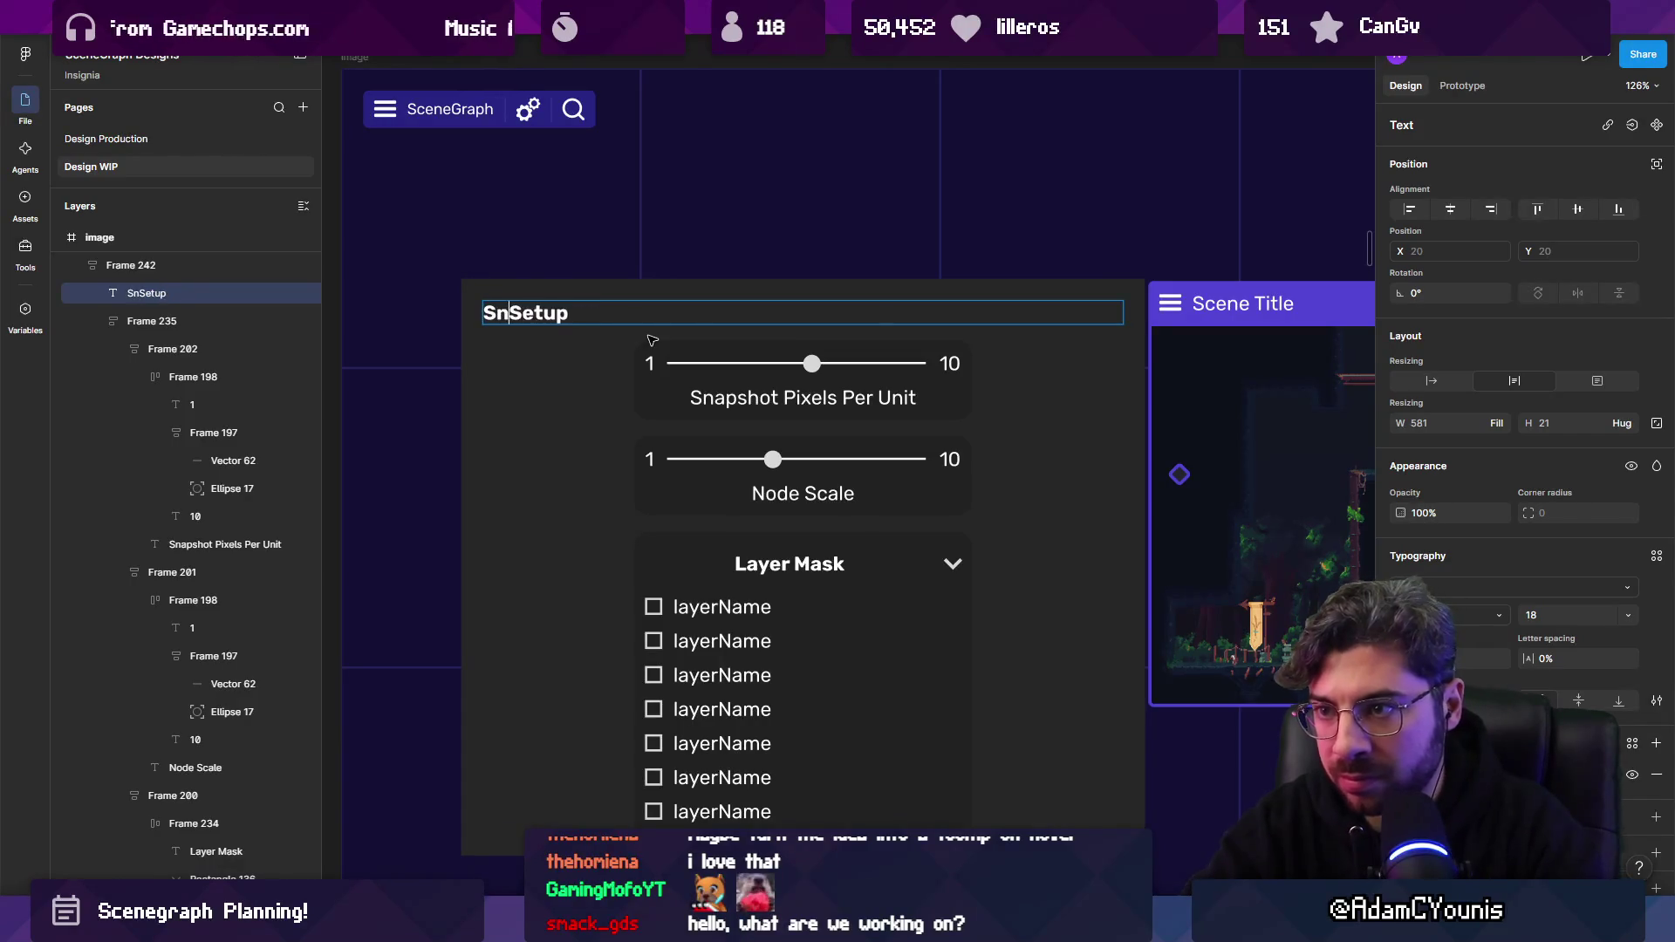
{"action": "key", "text": "Escape"}
{"action": "scroll", "coordinate": [652, 339], "scroll_direction": "down", "scroll_amount": 5}
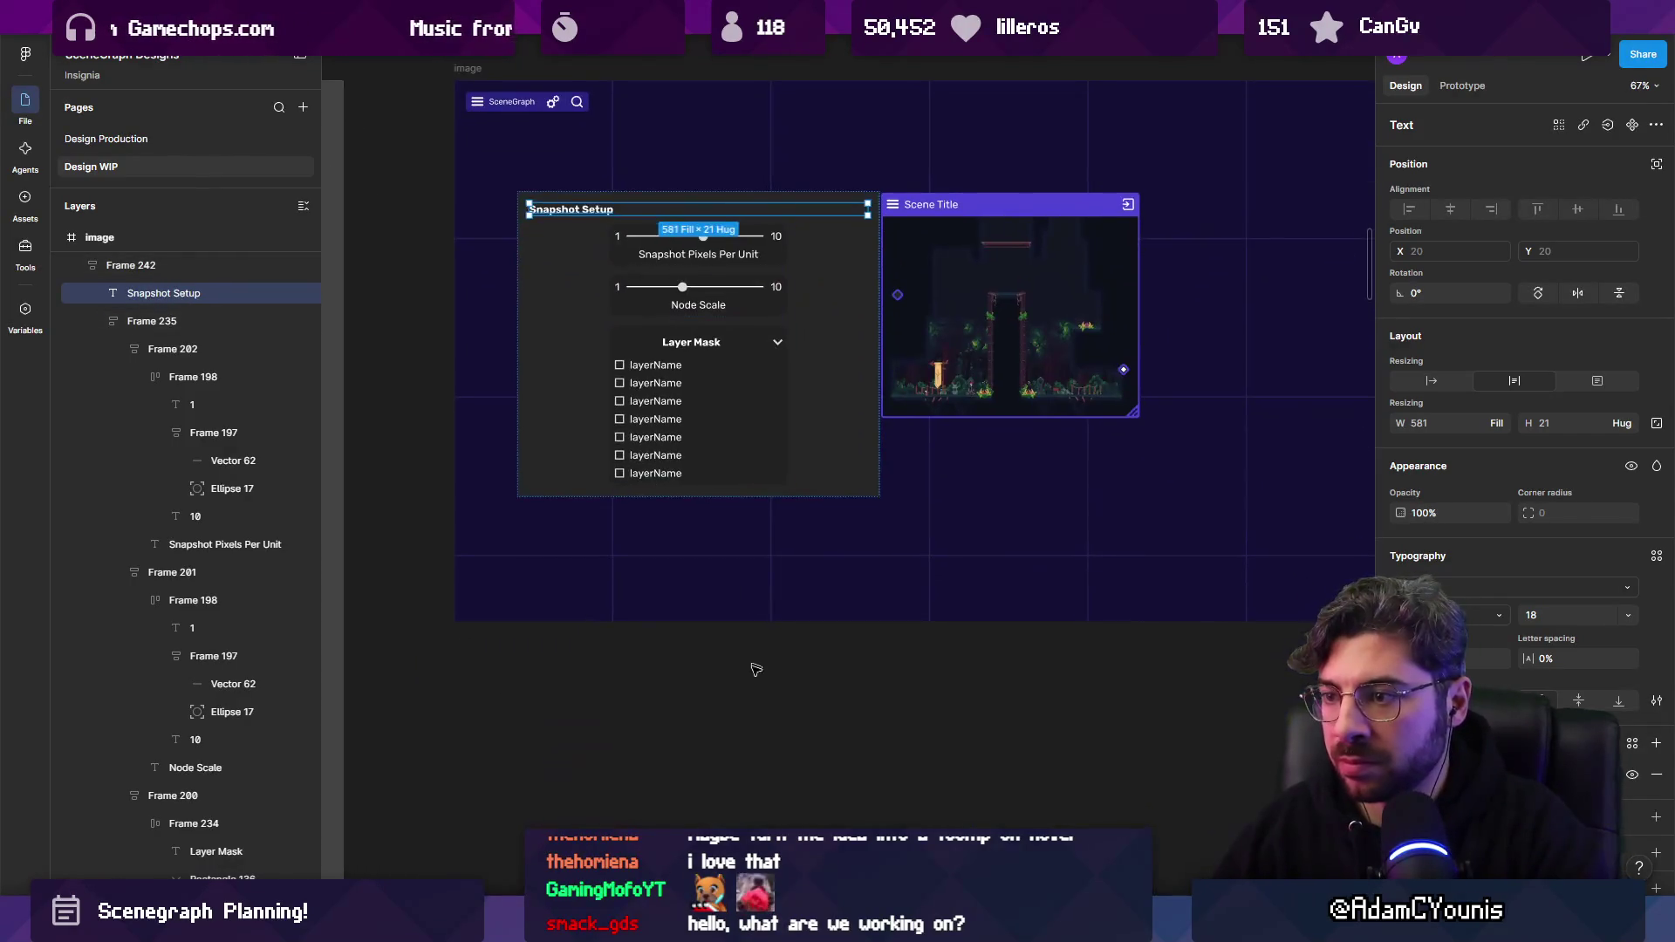
{"action": "key", "text": "Escape"}
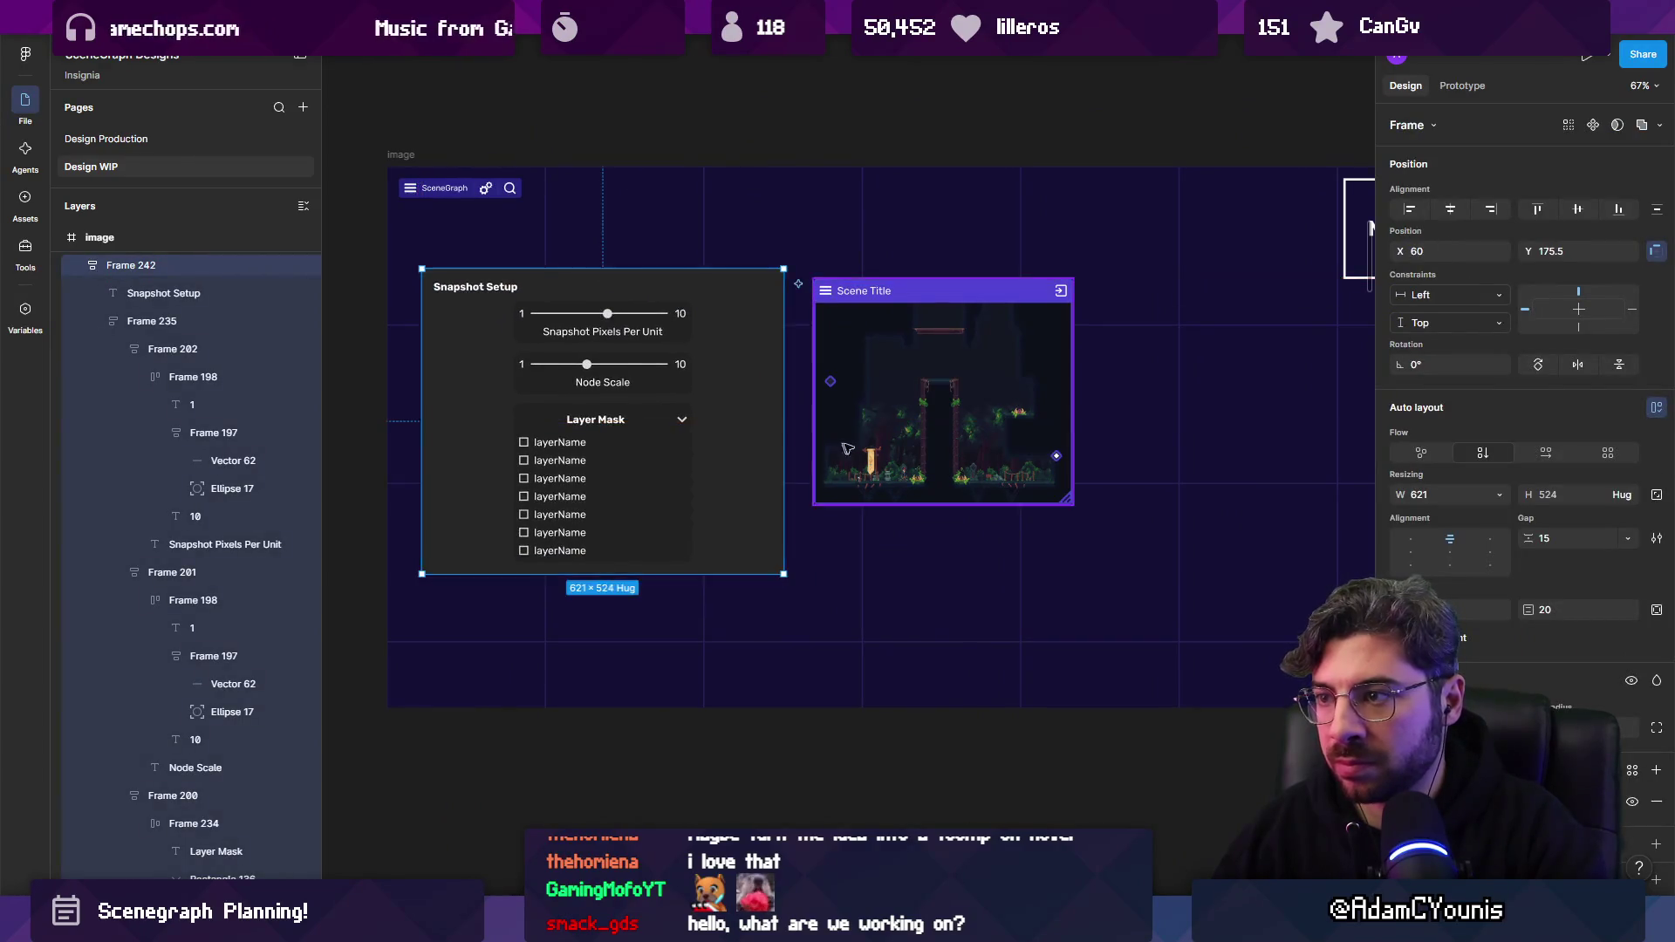
{"action": "scroll", "coordinate": [724, 454], "scroll_direction": "right", "scroll_amount": 5}
{"action": "mouse_move", "coordinate": [819, 397]}
{"action": "left_mouse_down"}
{"action": "mouse_move", "coordinate": [930, 427]}
{"action": "mouse_move", "coordinate": [1051, 428]}
{"action": "mouse_move", "coordinate": [785, 423]}
{"action": "mouse_move", "coordinate": [949, 448]}
{"action": "left_mouse_up"}
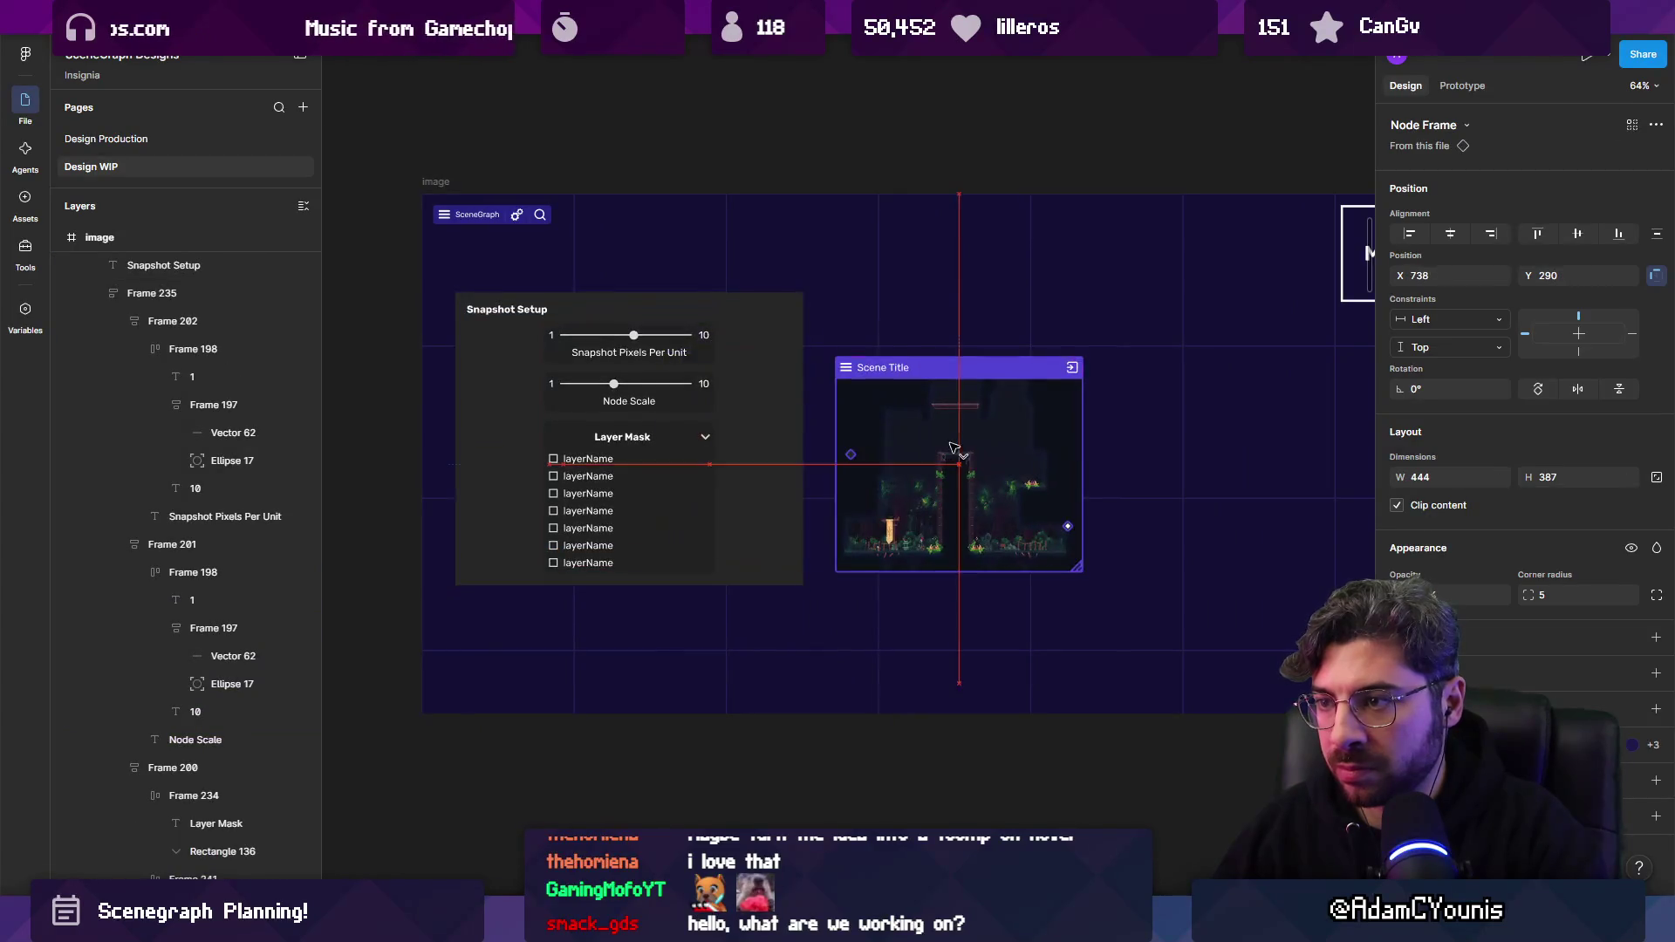
Wrap the controls column and Scene Title preview together in a horizontal auto-layout row.
{"action": "left_click", "coordinate": [782, 413]}
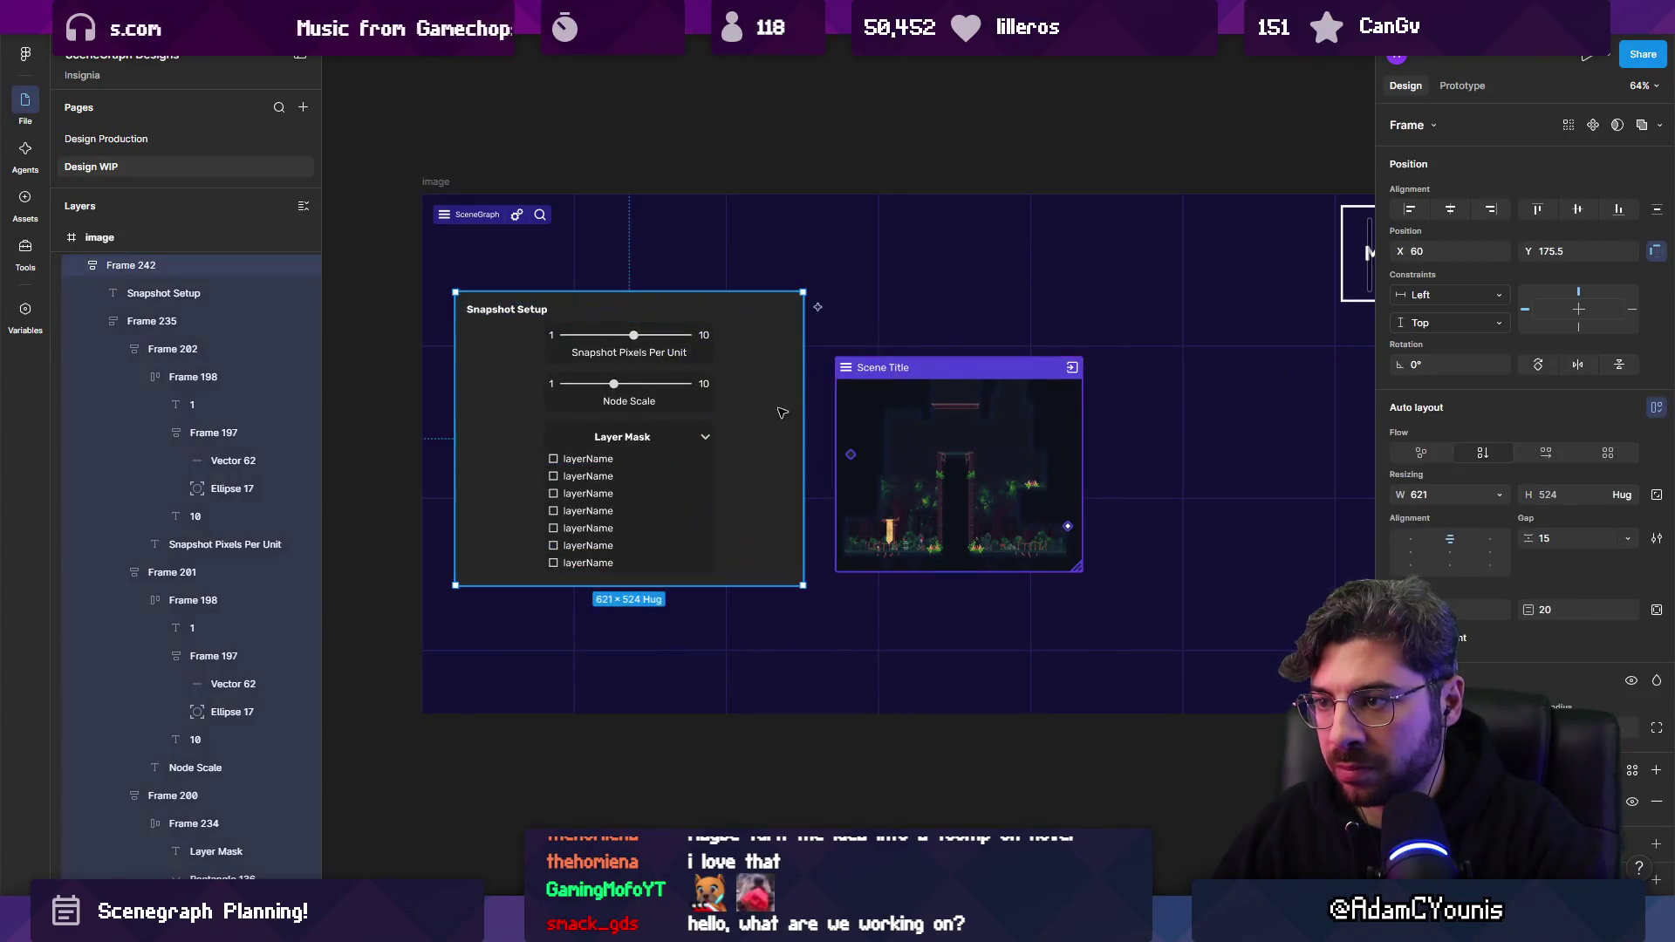
{"action": "left_click", "coordinate": [656, 366]}
{"action": "left_click", "coordinate": [943, 419], "text": "shift"}
{"action": "key", "text": "shift+a"}
{"action": "left_click_drag", "start_coordinate": [589, 450], "coordinate": [537, 440]}
{"action": "key", "text": "ctrl+z"}
{"action": "key", "text": "ctrl+z"}
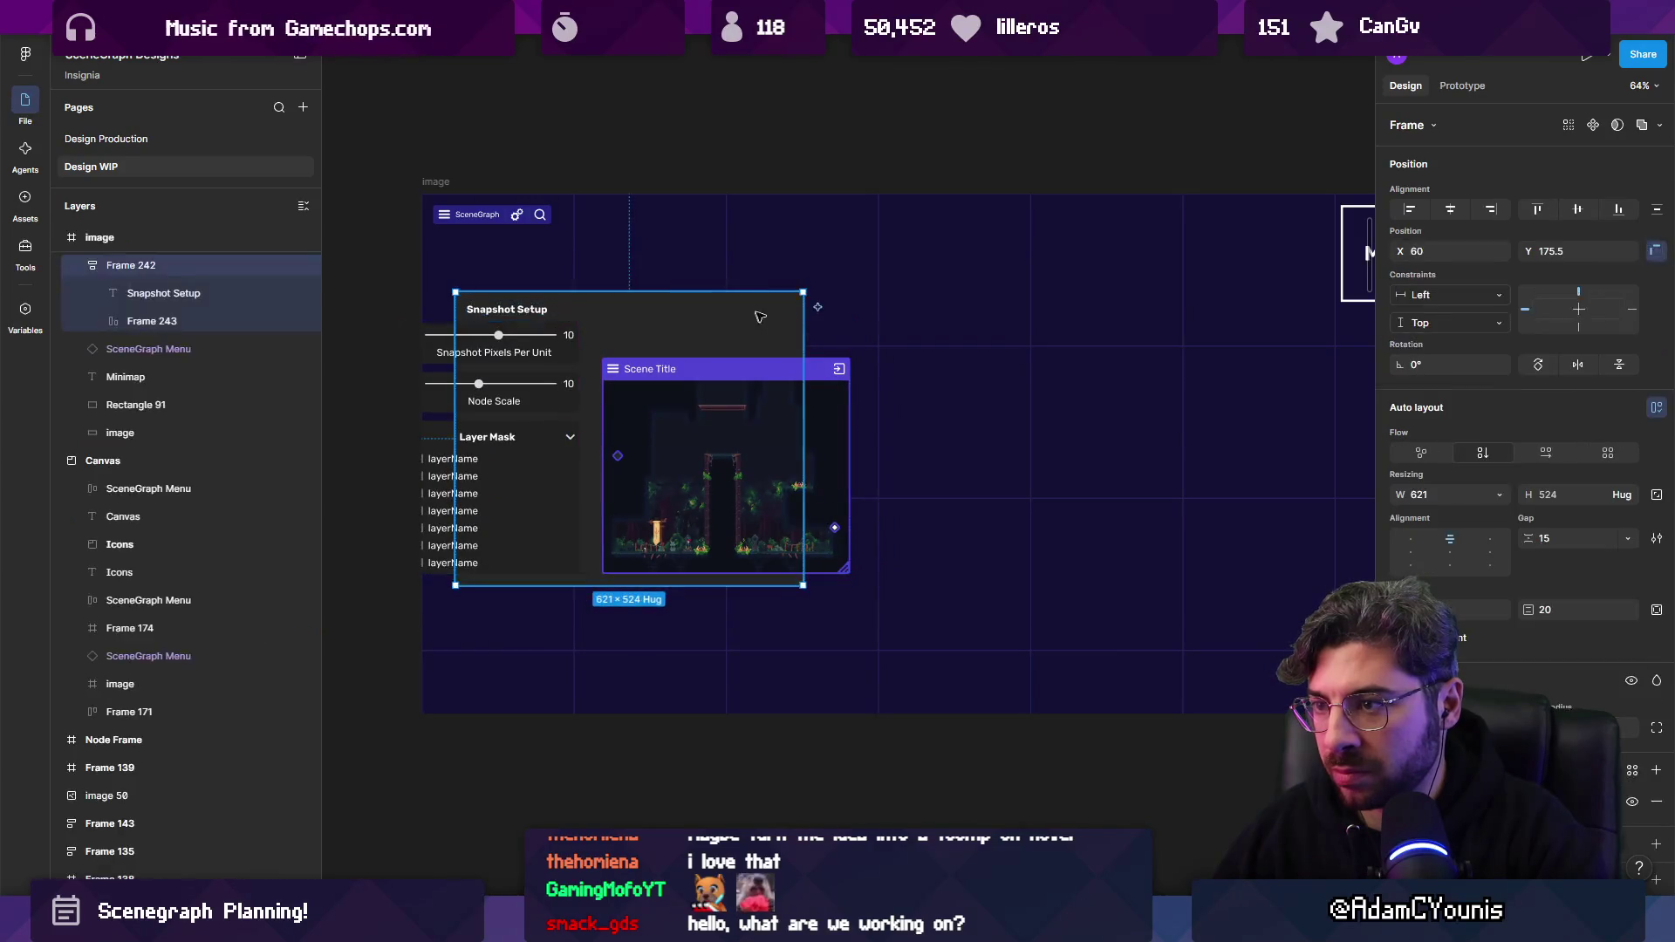
Enlarge the Snapshot Setup panel to about 956 × 713.
{"action": "double_click", "coordinate": [803, 327]}
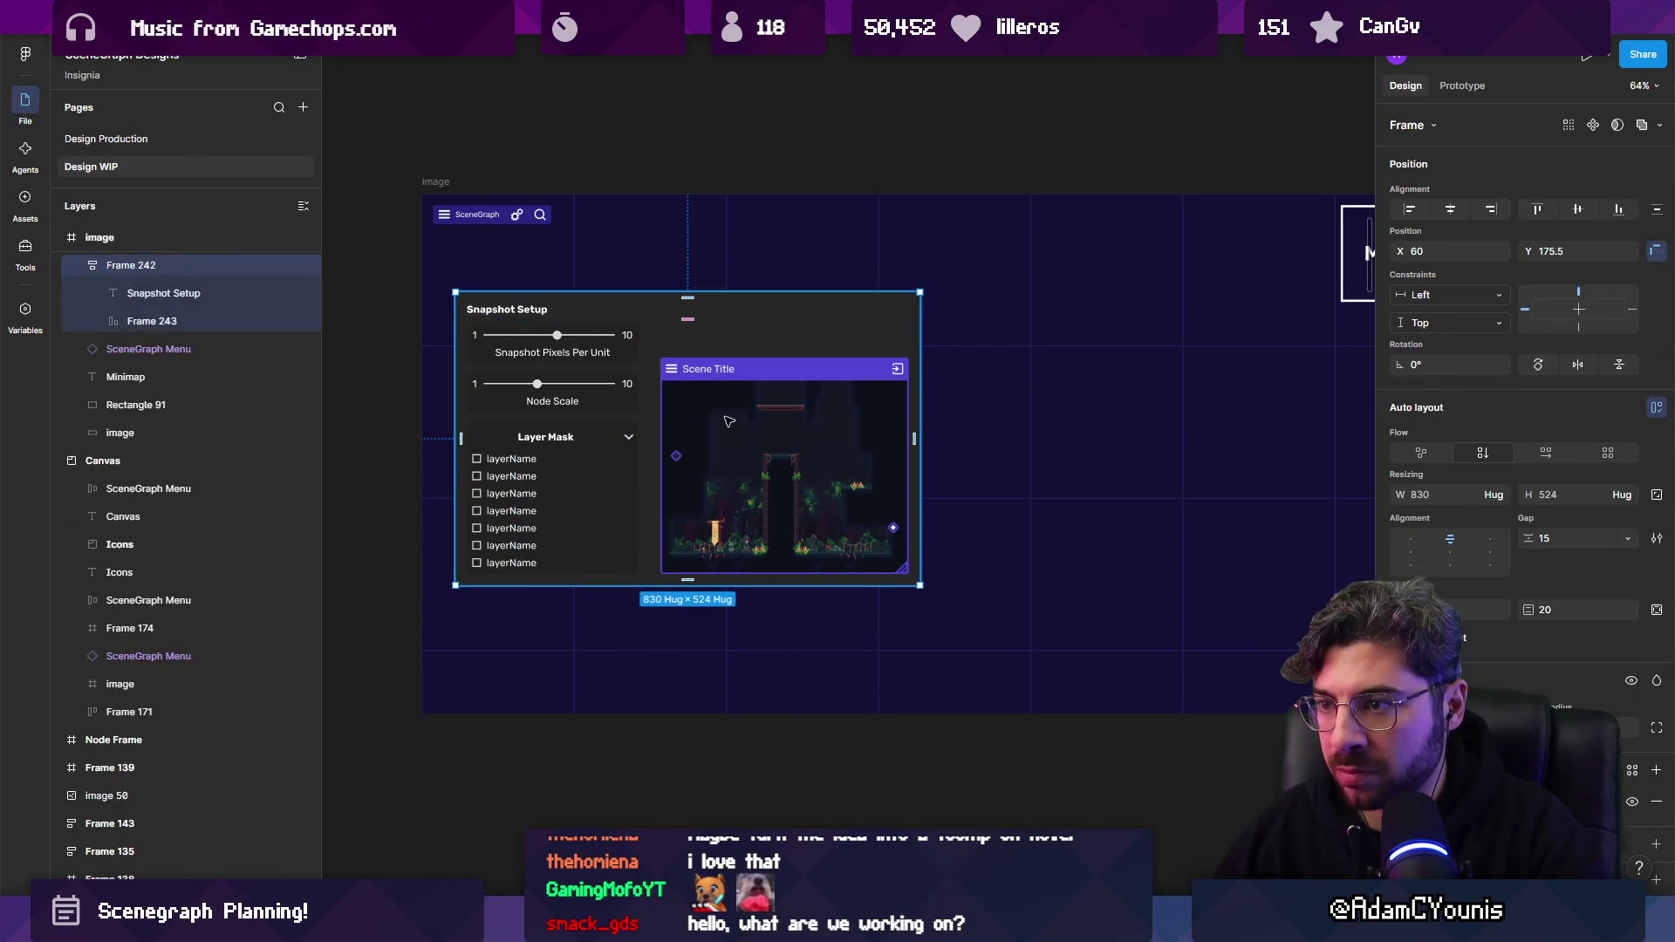
{"action": "left_click_drag", "start_coordinate": [676, 586], "coordinate": [673, 690]}
{"action": "left_click_drag", "start_coordinate": [921, 502], "coordinate": [993, 501]}
{"action": "scroll", "coordinate": [872, 498], "scroll_direction": "right", "scroll_amount": 3}
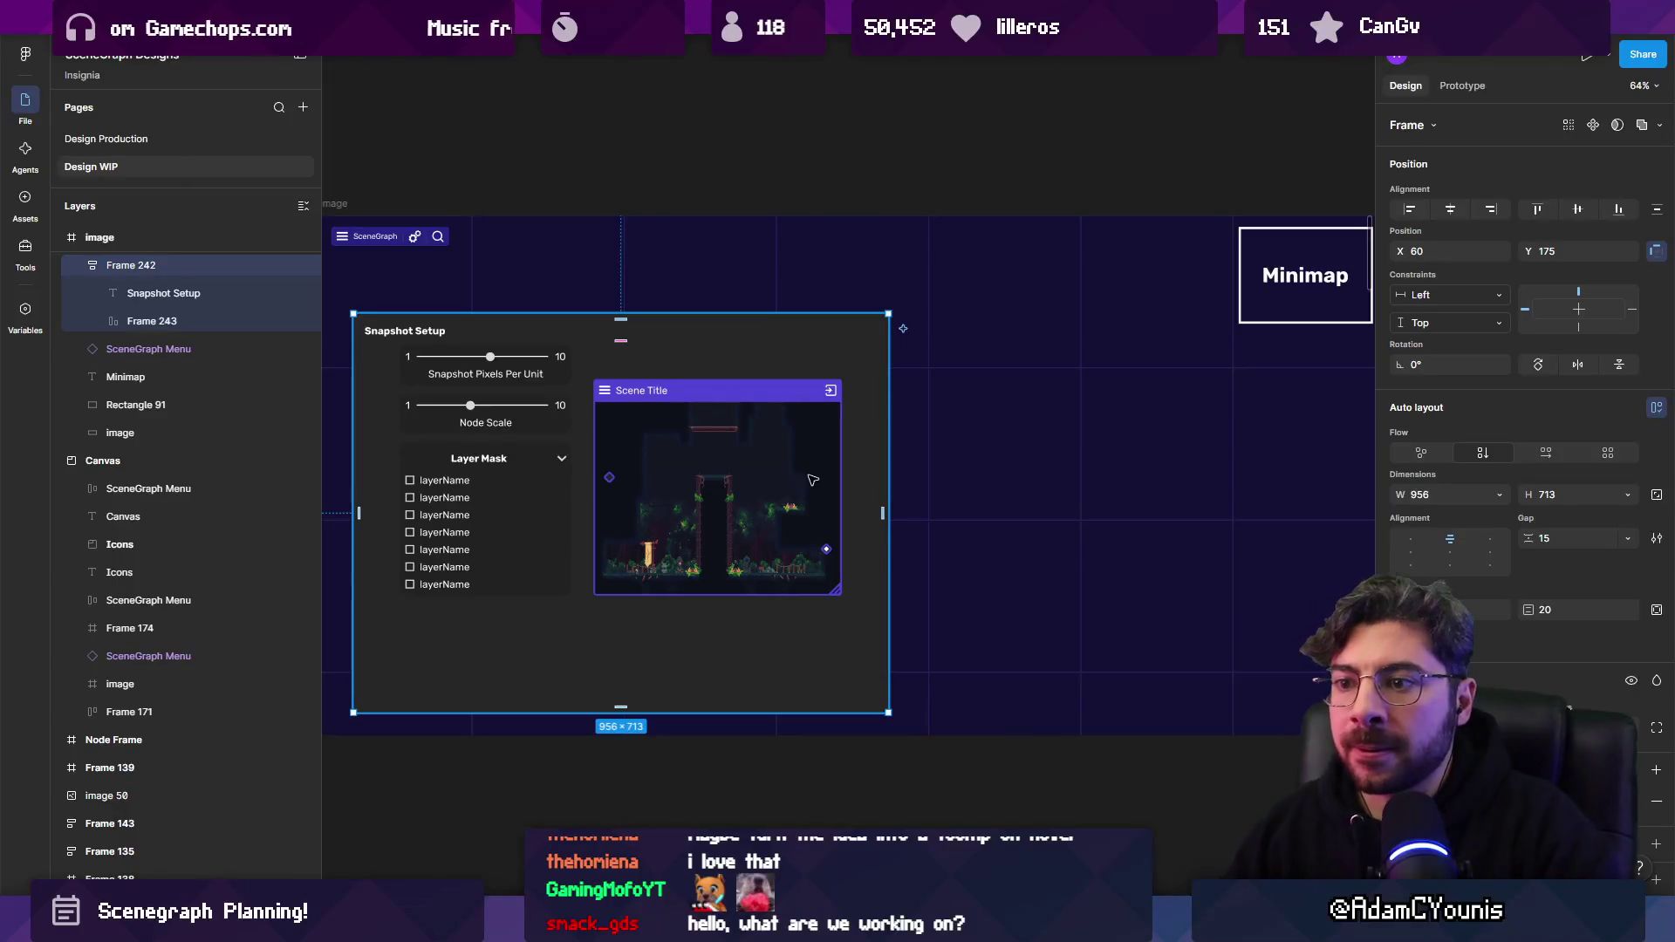
{"action": "scroll", "coordinate": [450, 457], "scroll_direction": "up", "scroll_amount": 3}
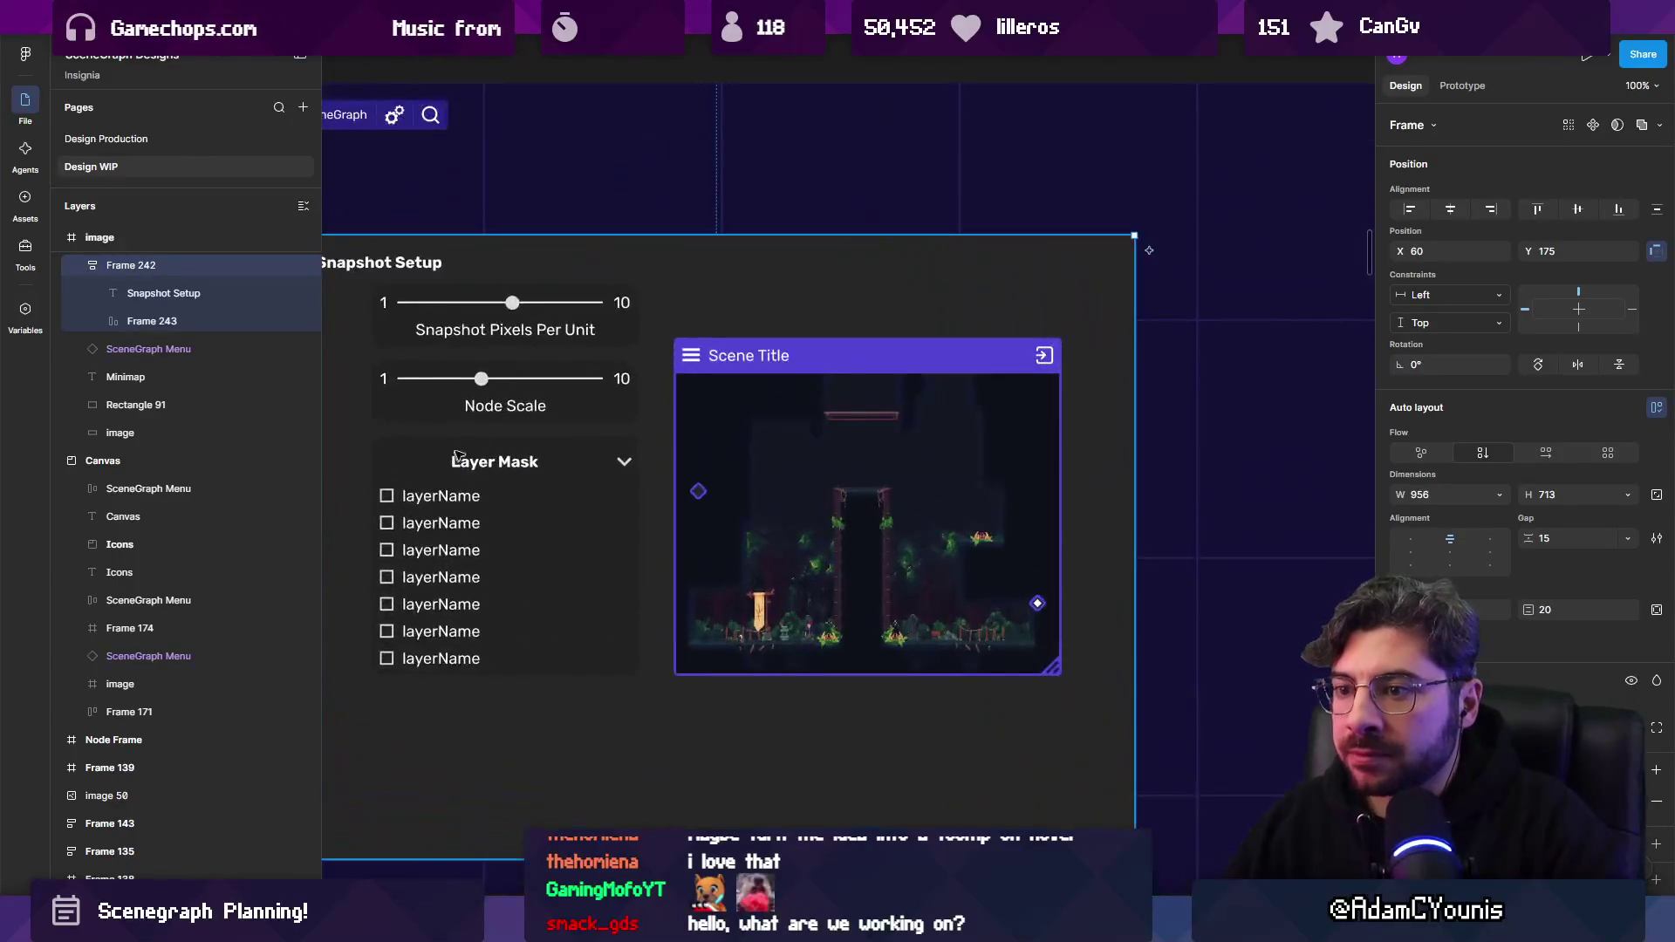
{"action": "left_click", "coordinate": [436, 396]}
{"action": "scroll", "coordinate": [437, 395], "scroll_direction": "down", "scroll_amount": 2}
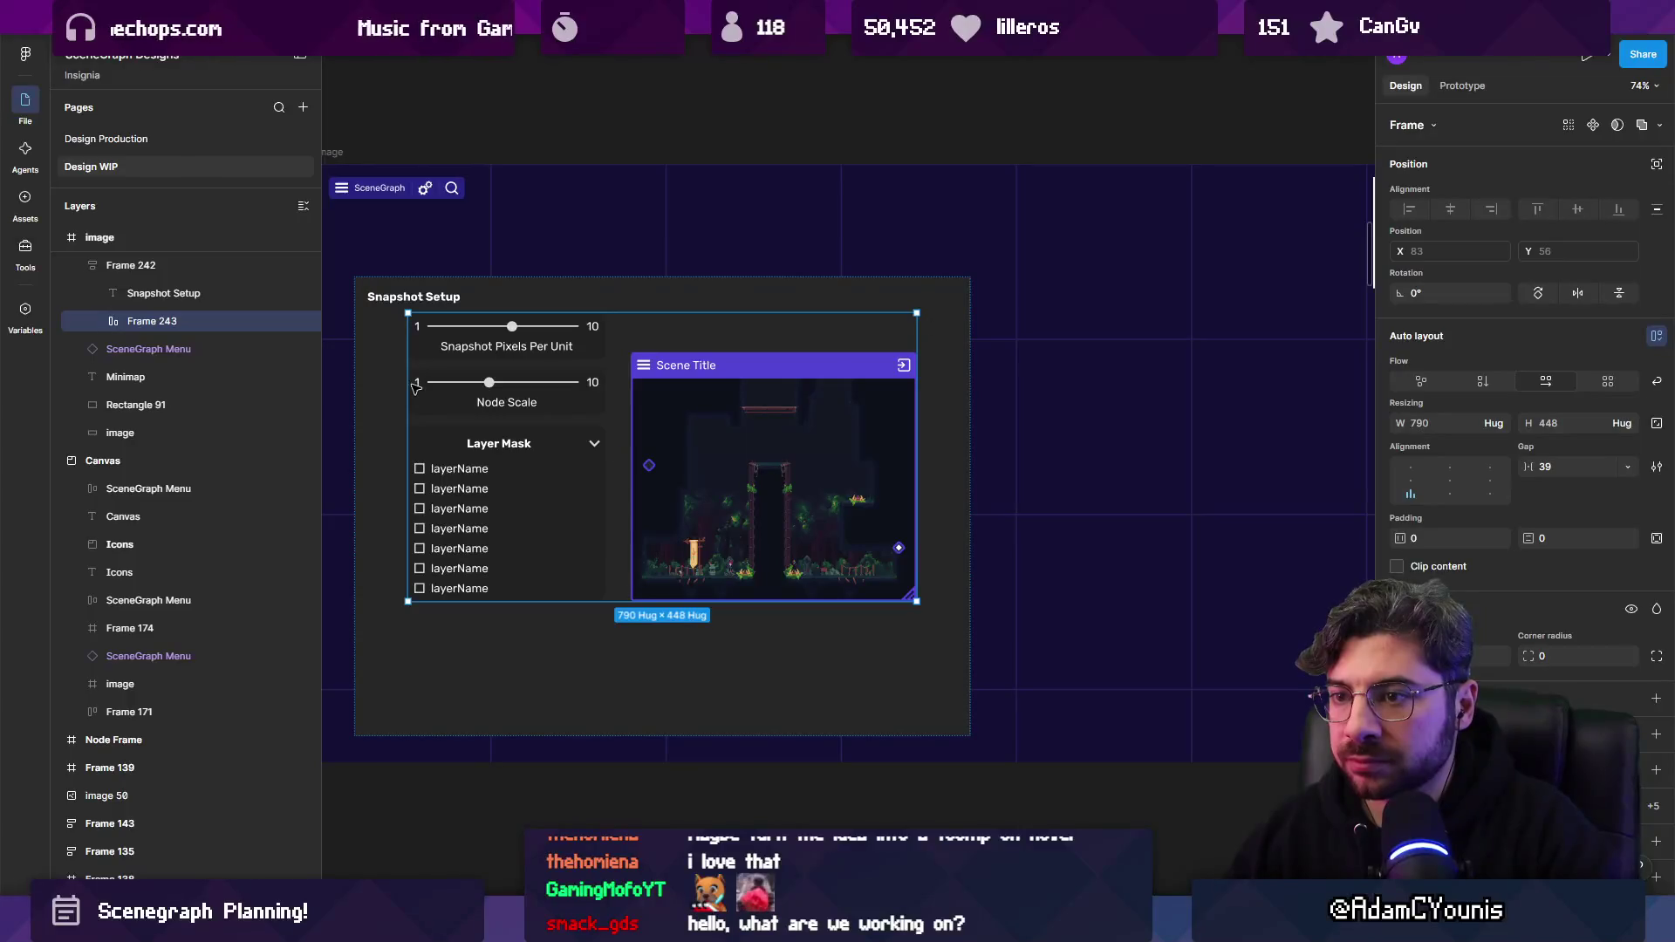
Make the preview row fill the panel's width and height, with contents aligned top-left.
{"action": "left_click", "coordinate": [1491, 423]}
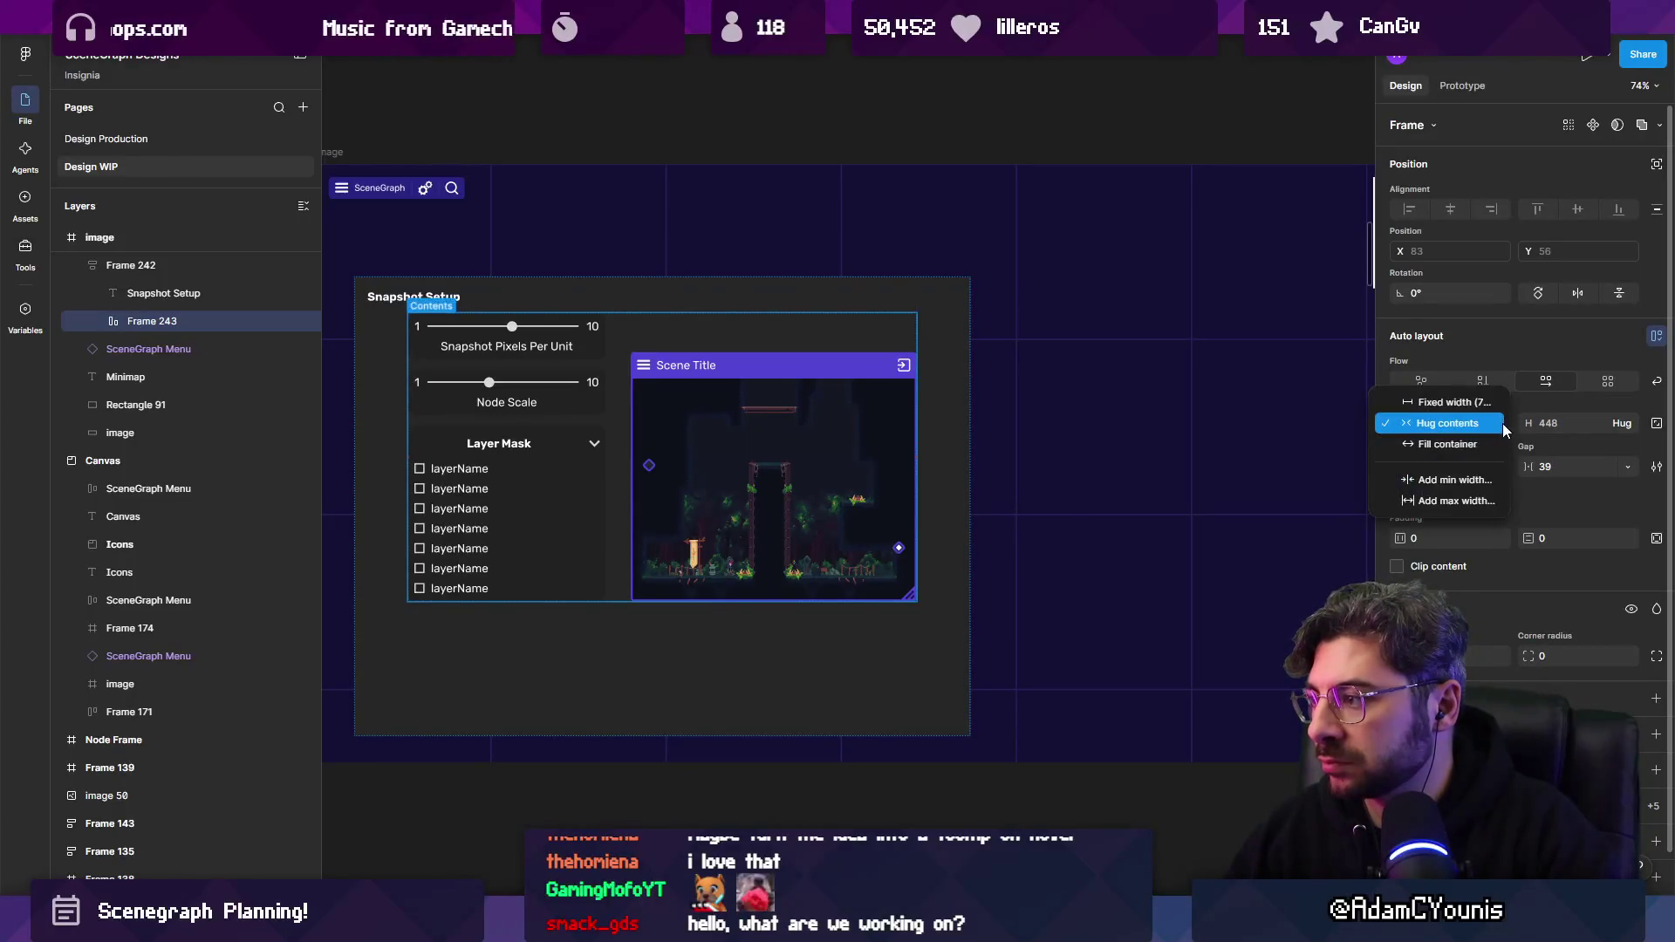
{"action": "left_click", "coordinate": [1466, 447]}
{"action": "left_click", "coordinate": [658, 404]}
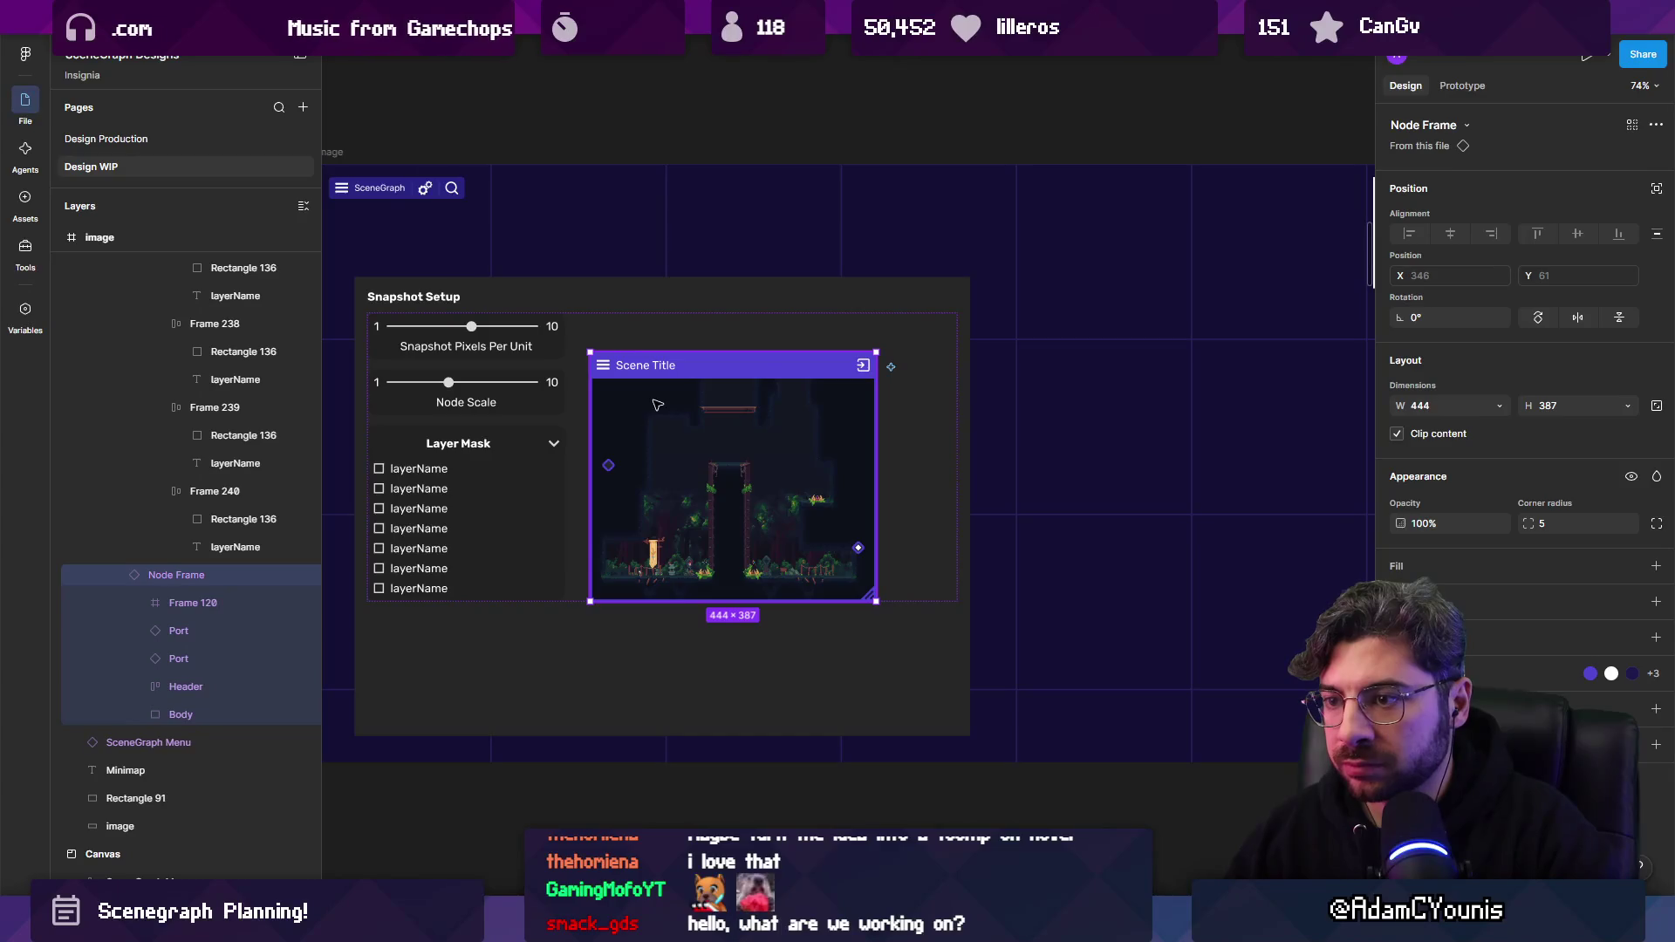
{"action": "mouse_move", "coordinate": [658, 405]}
{"action": "left_mouse_down"}
{"action": "mouse_move", "coordinate": [852, 607]}
{"action": "mouse_move", "coordinate": [856, 675]}
{"action": "mouse_move", "coordinate": [800, 593]}
{"action": "left_mouse_up"}
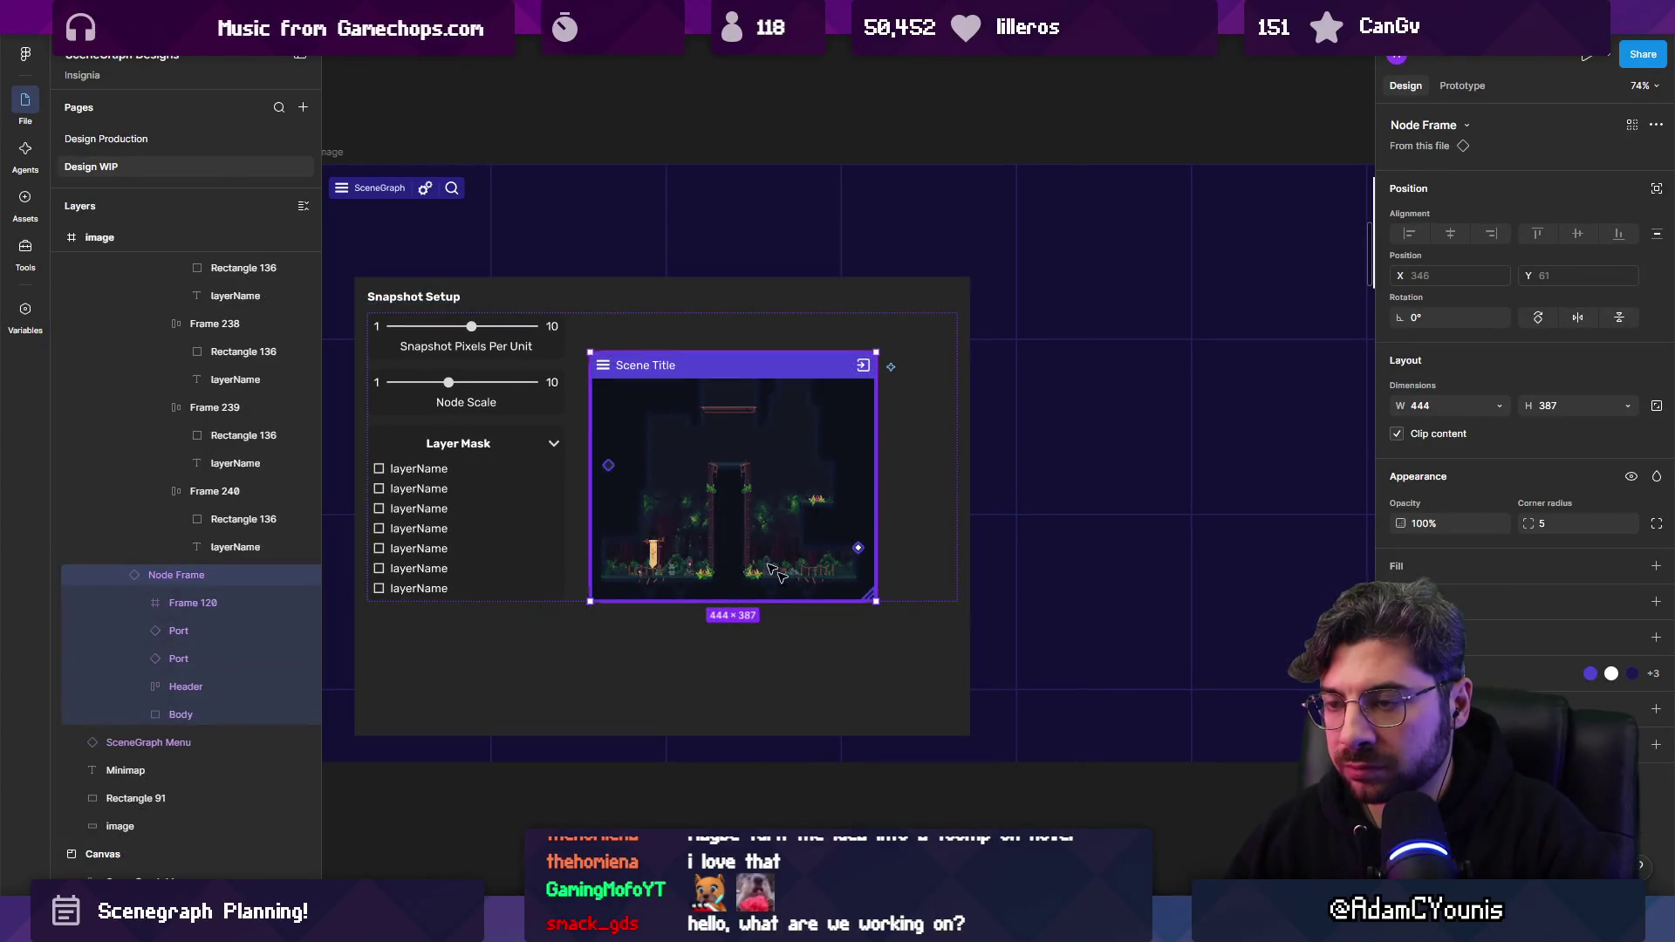
{"action": "key", "text": "Escape"}
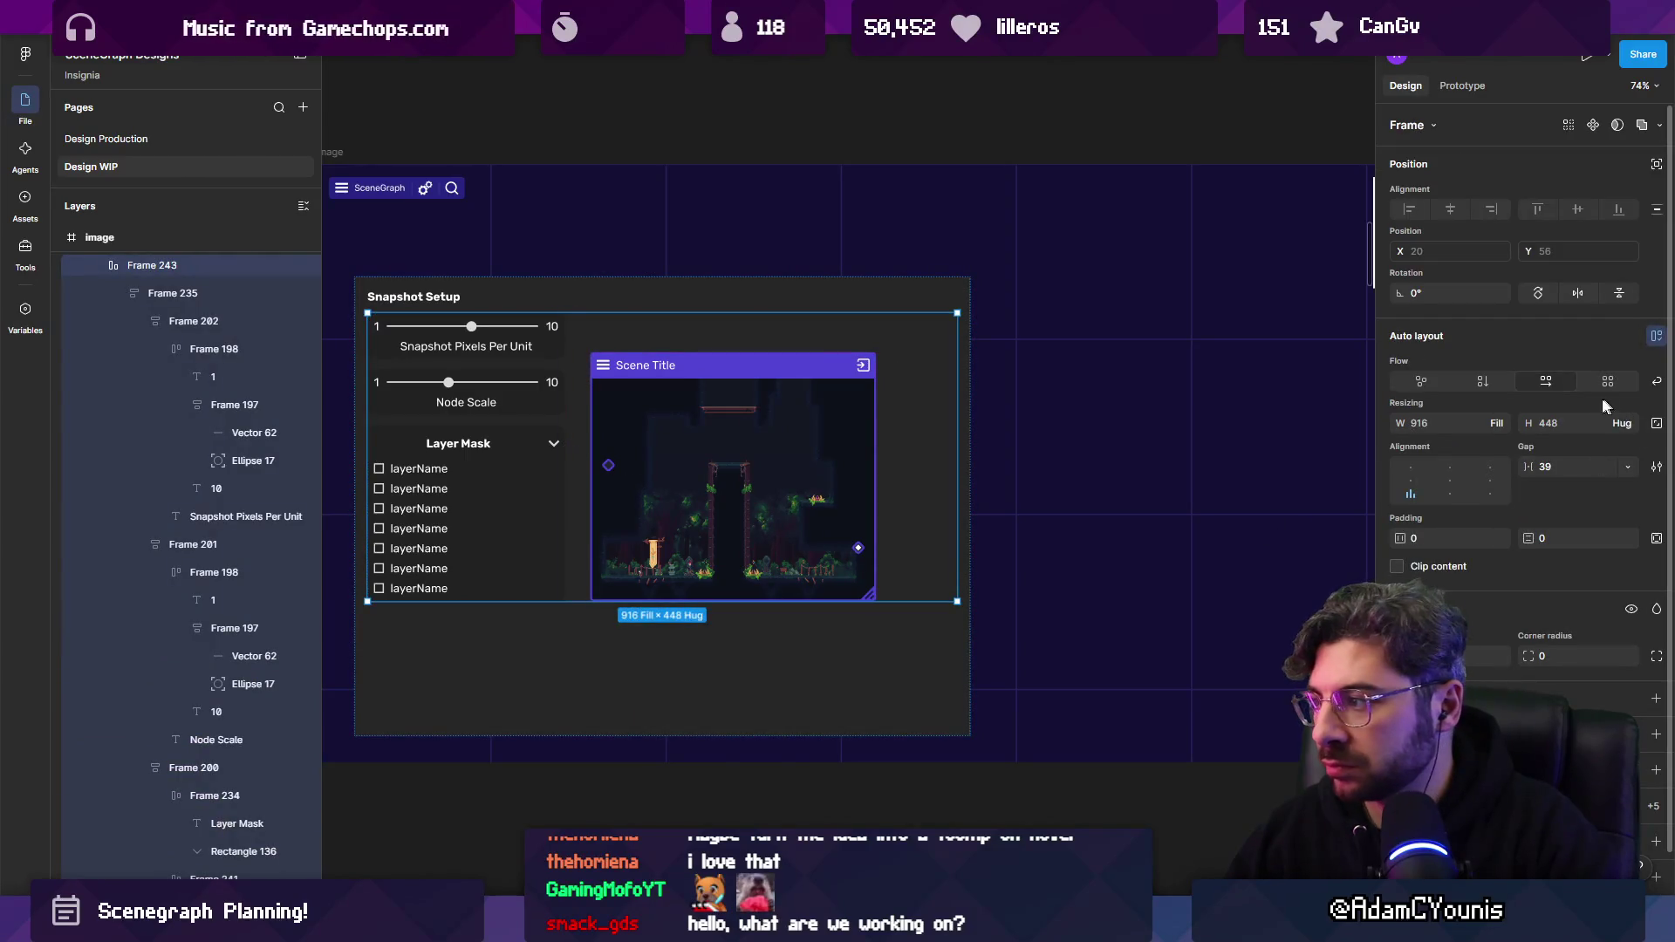
{"action": "left_click", "coordinate": [1628, 423]}
{"action": "left_click", "coordinate": [1584, 444]}
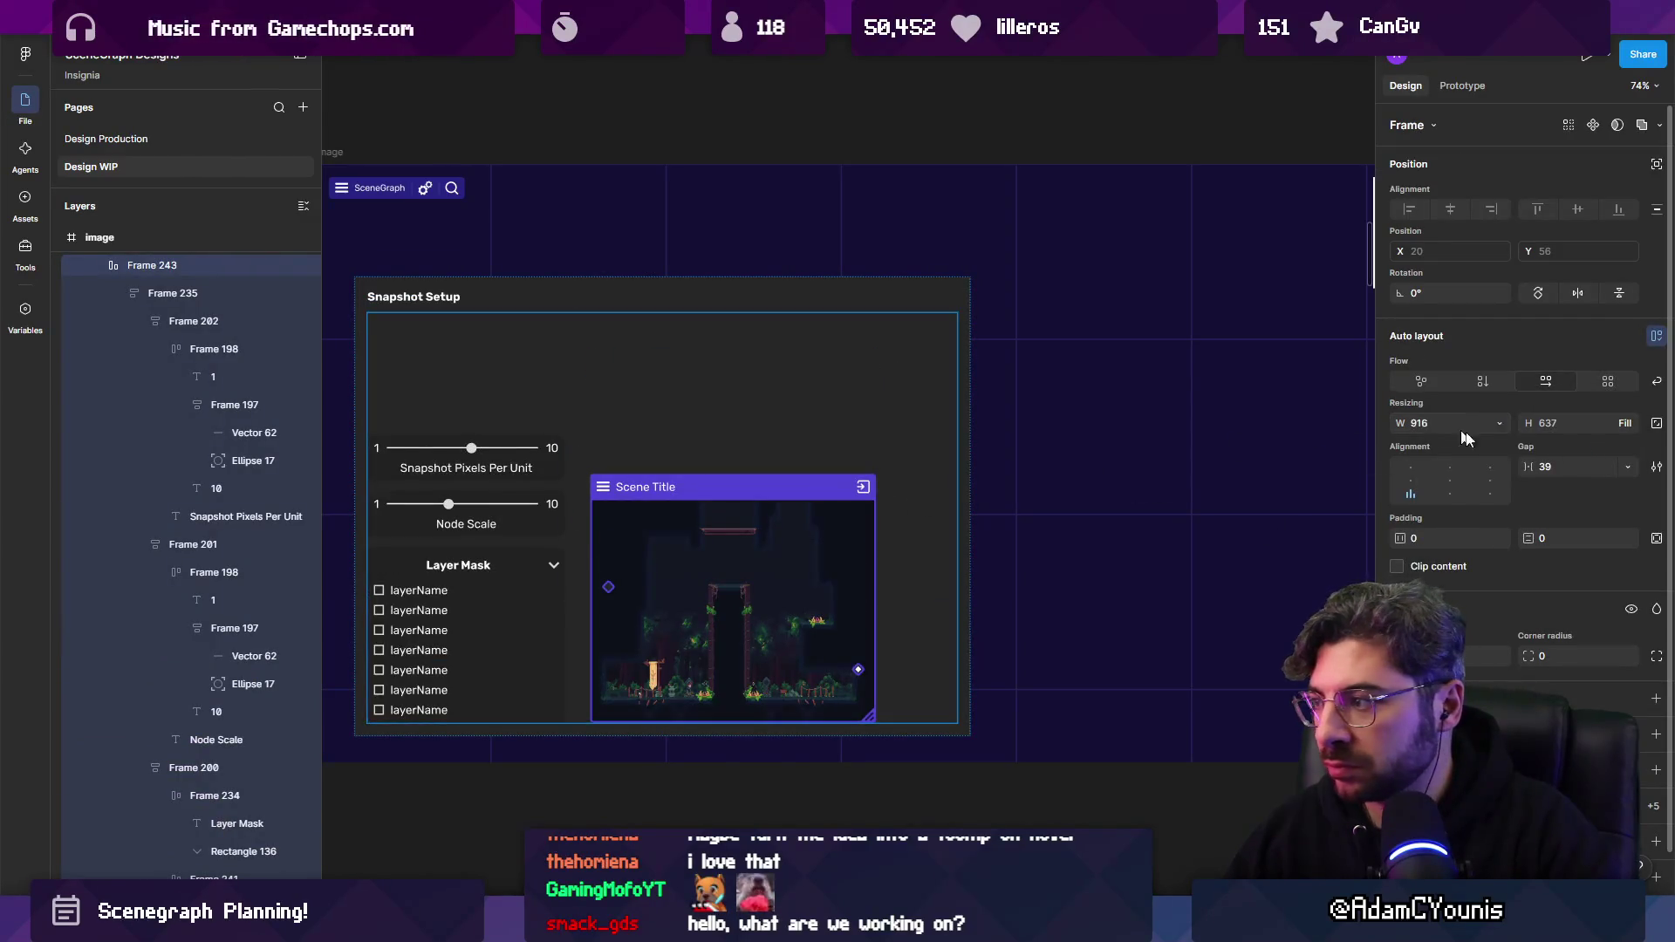
{"action": "left_click", "coordinate": [1410, 469]}
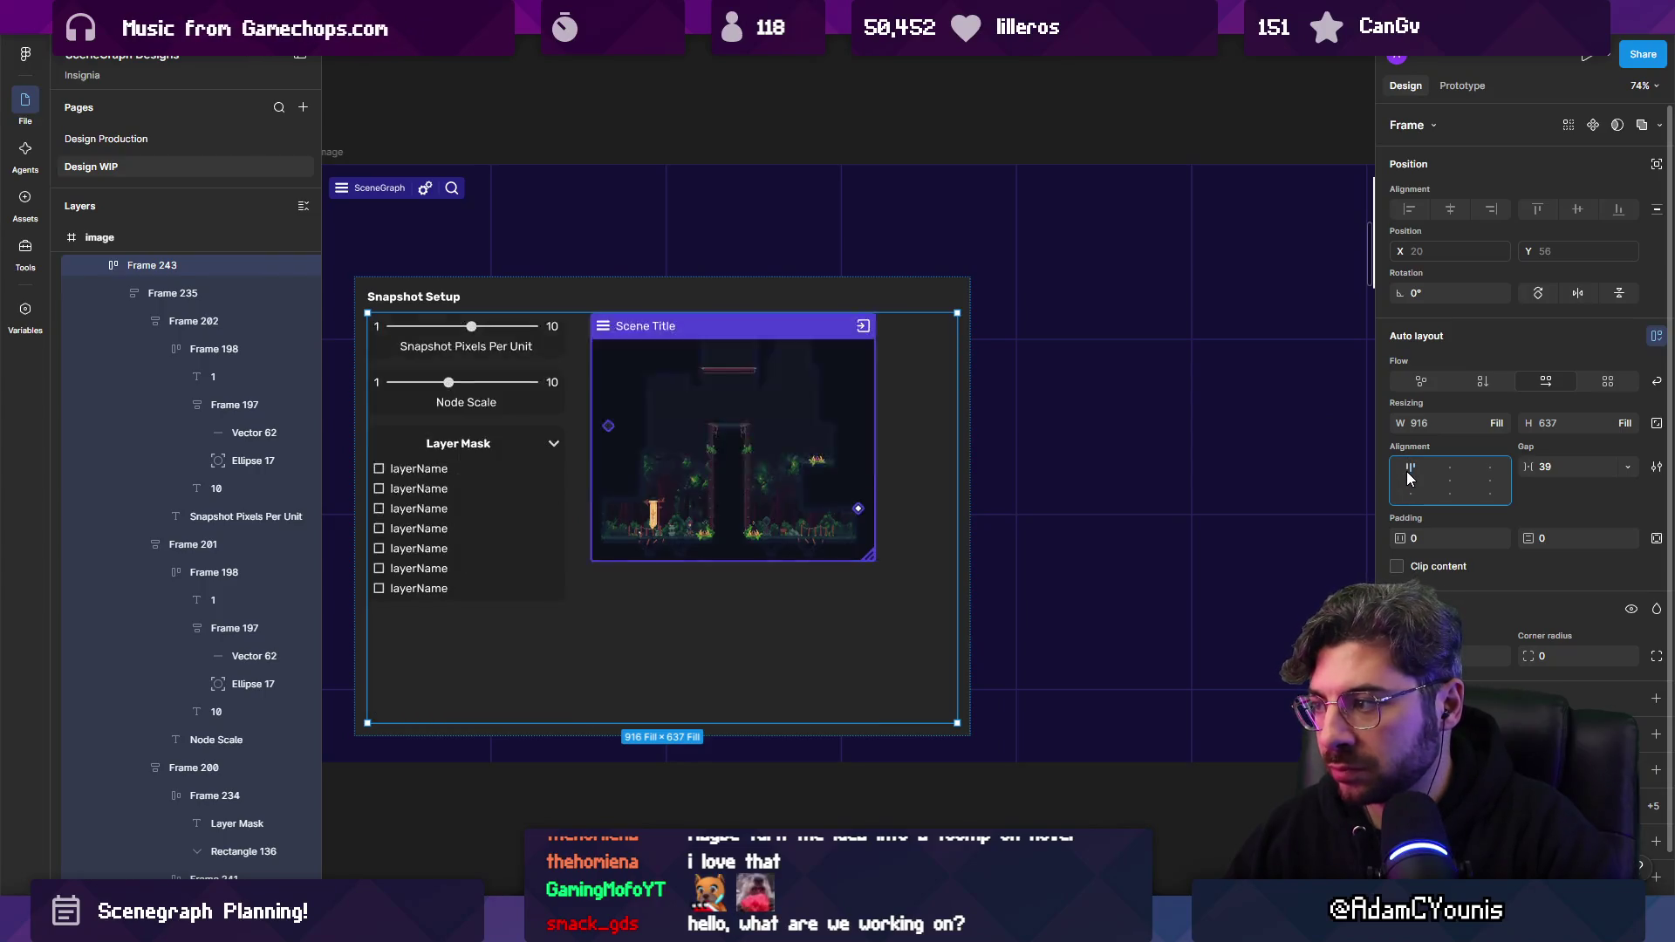
Wrap the Scene Title node in an auto-layout frame that fills height, centred vertically.
{"action": "left_click", "coordinate": [794, 423]}
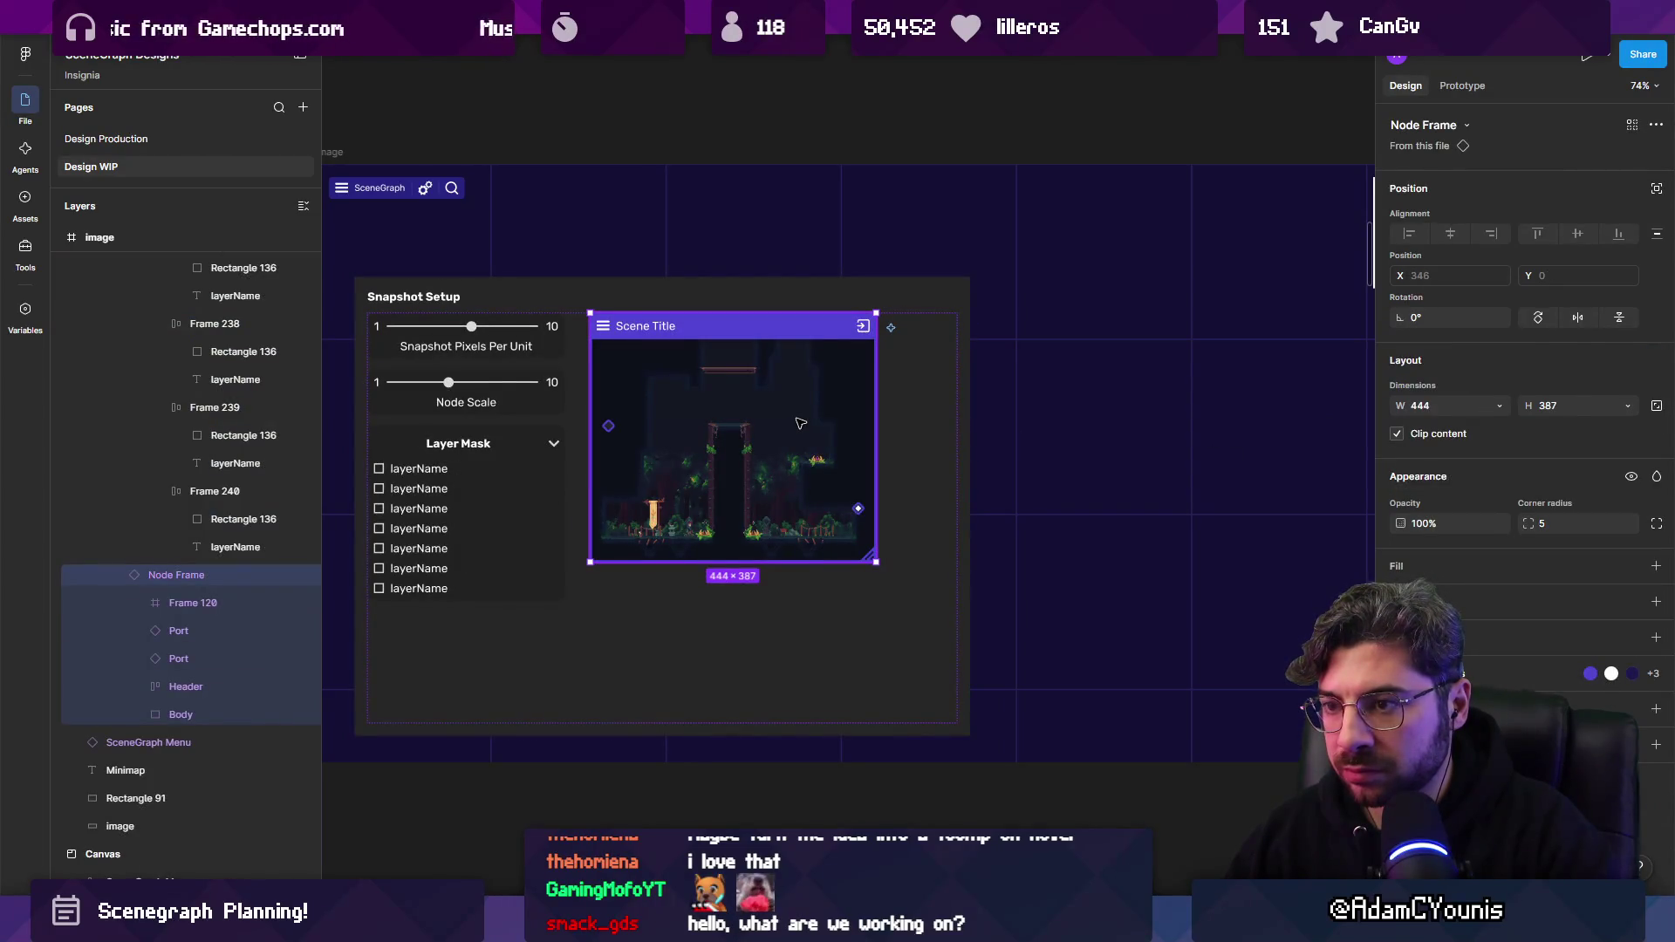
{"action": "double_click", "coordinate": [779, 423]}
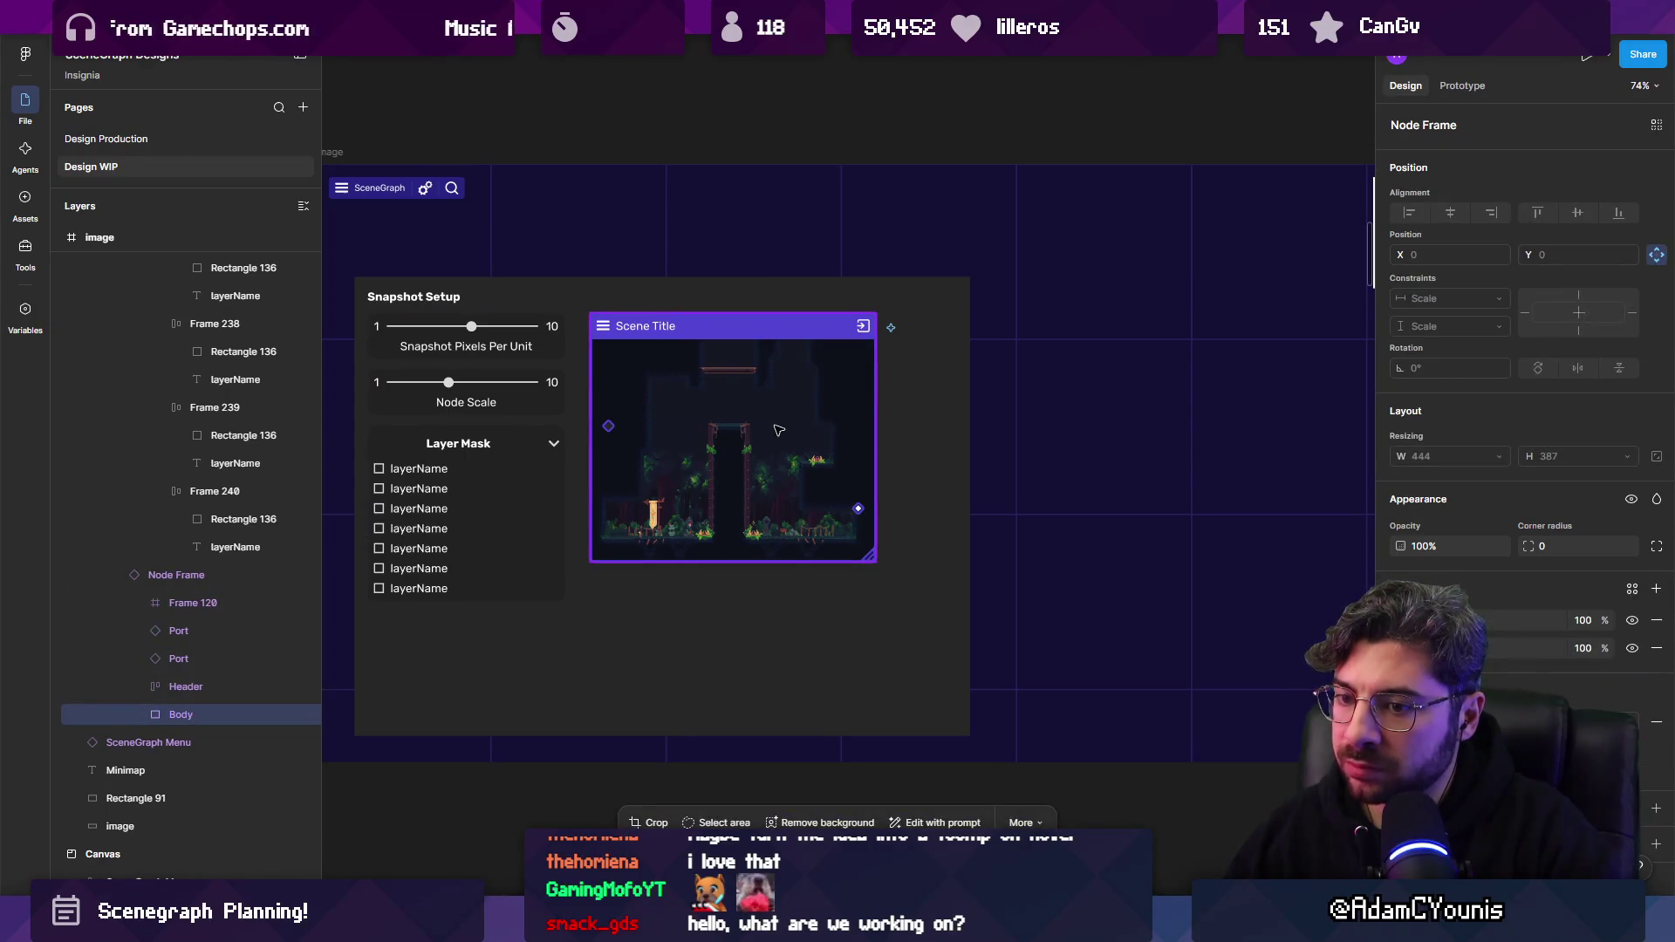
{"action": "left_click", "coordinate": [218, 576]}
{"action": "scroll", "coordinate": [209, 375], "scroll_direction": "up", "scroll_amount": 3}
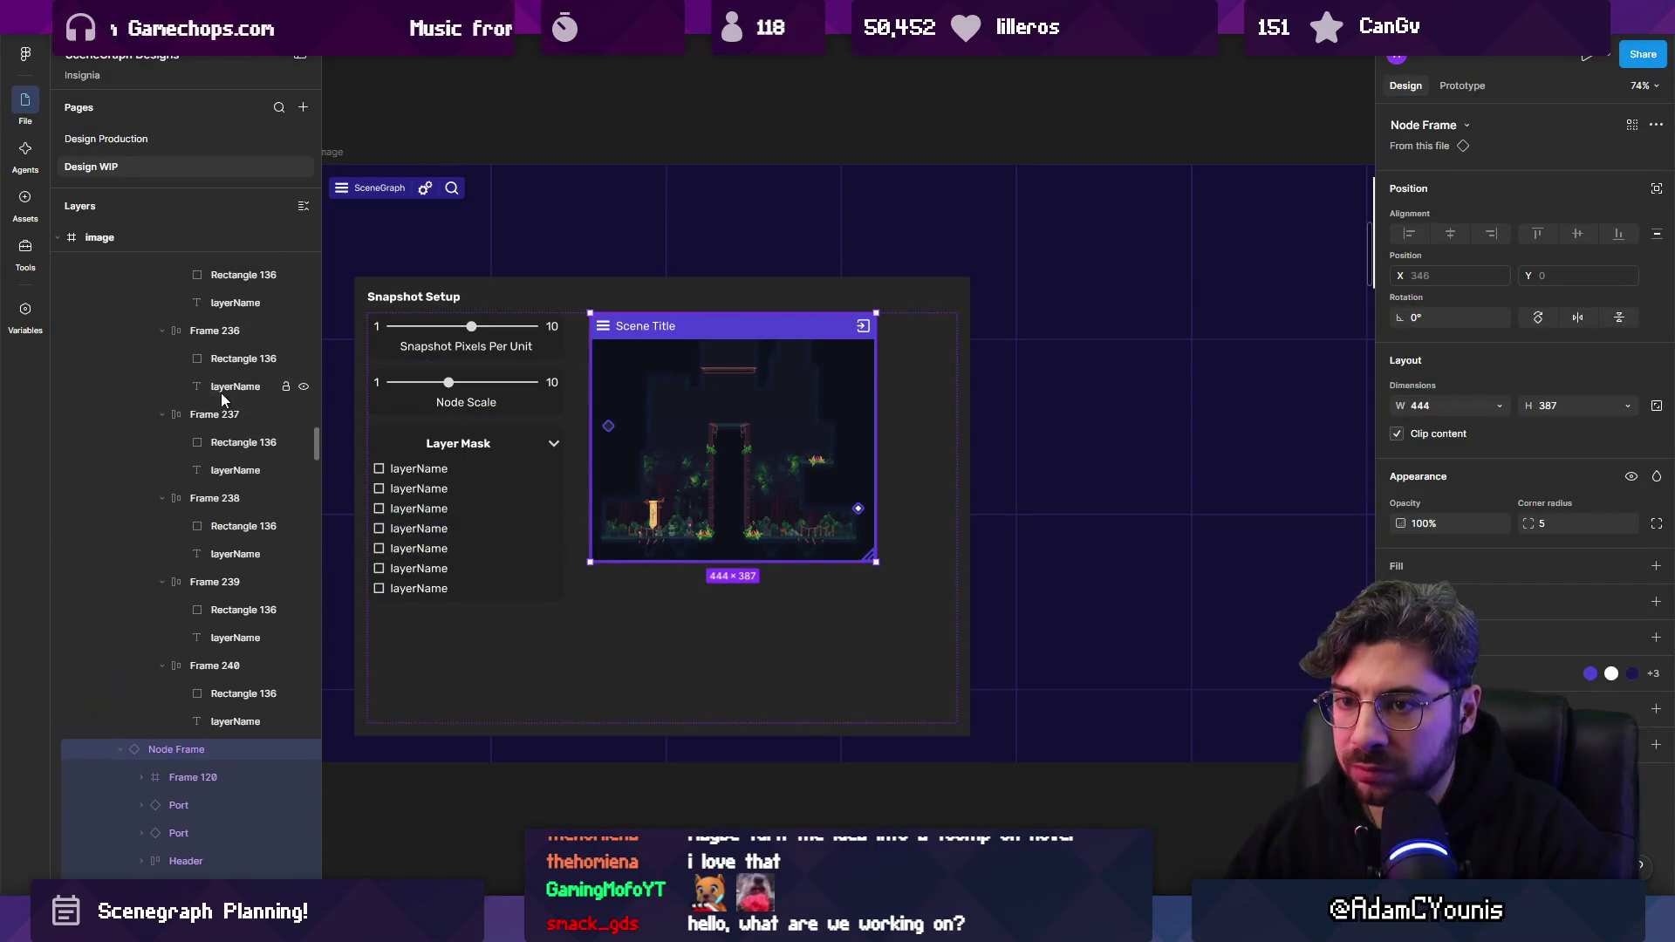
{"action": "key", "text": "shift+a"}
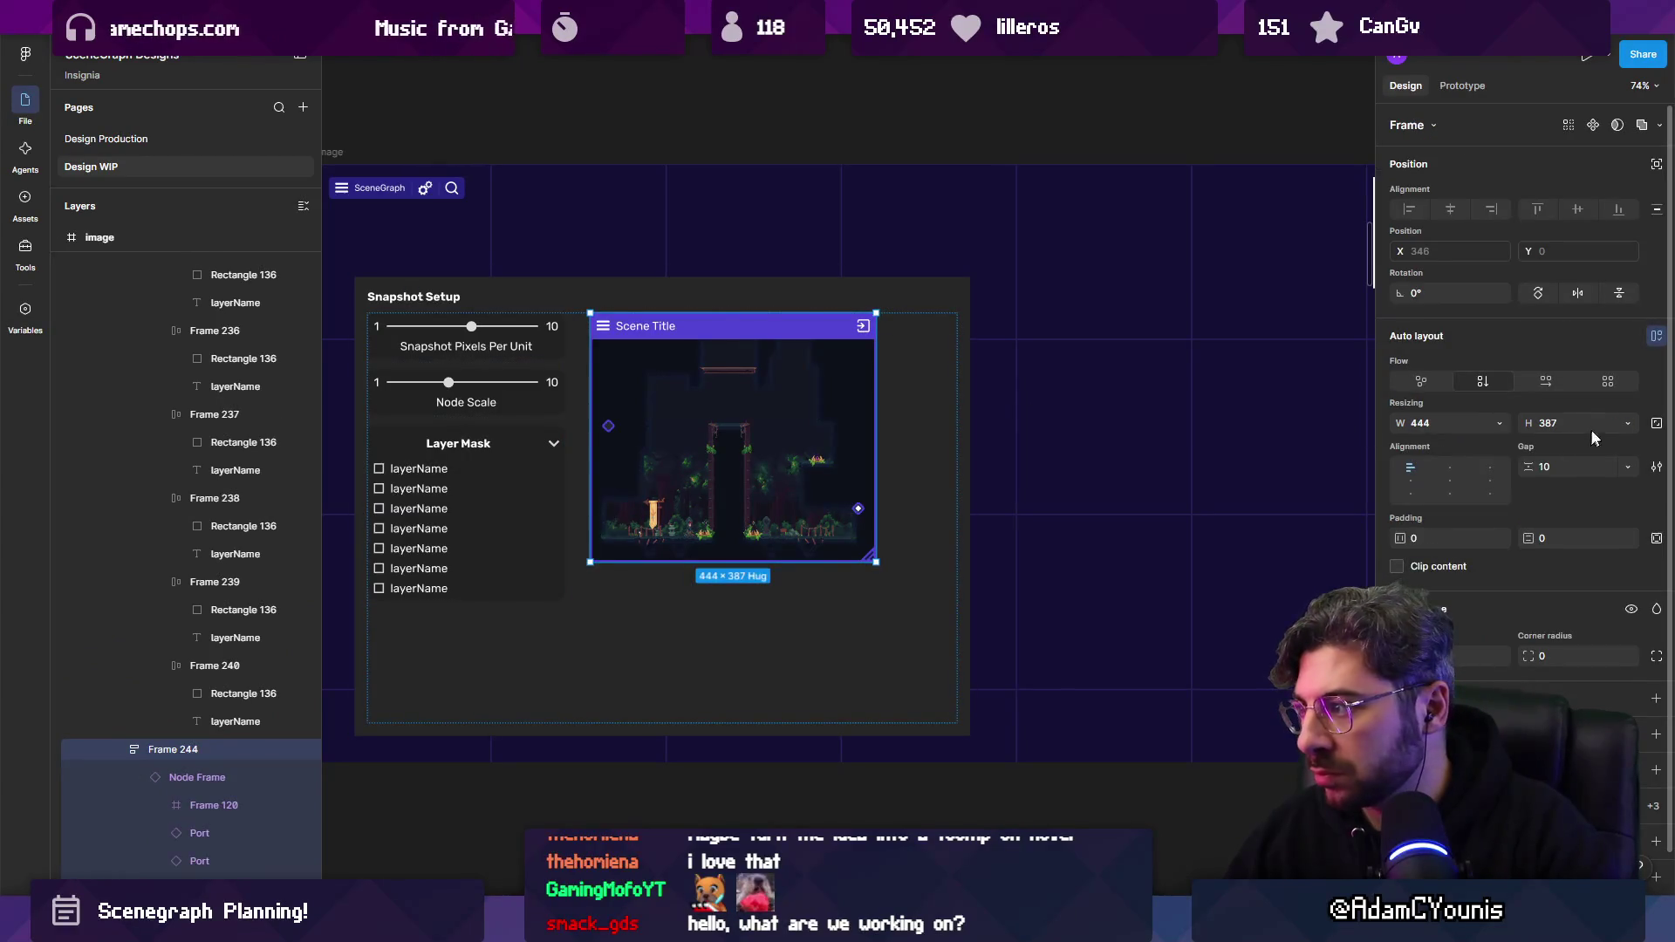
{"action": "left_click", "coordinate": [1628, 425]}
{"action": "left_click", "coordinate": [1571, 443]}
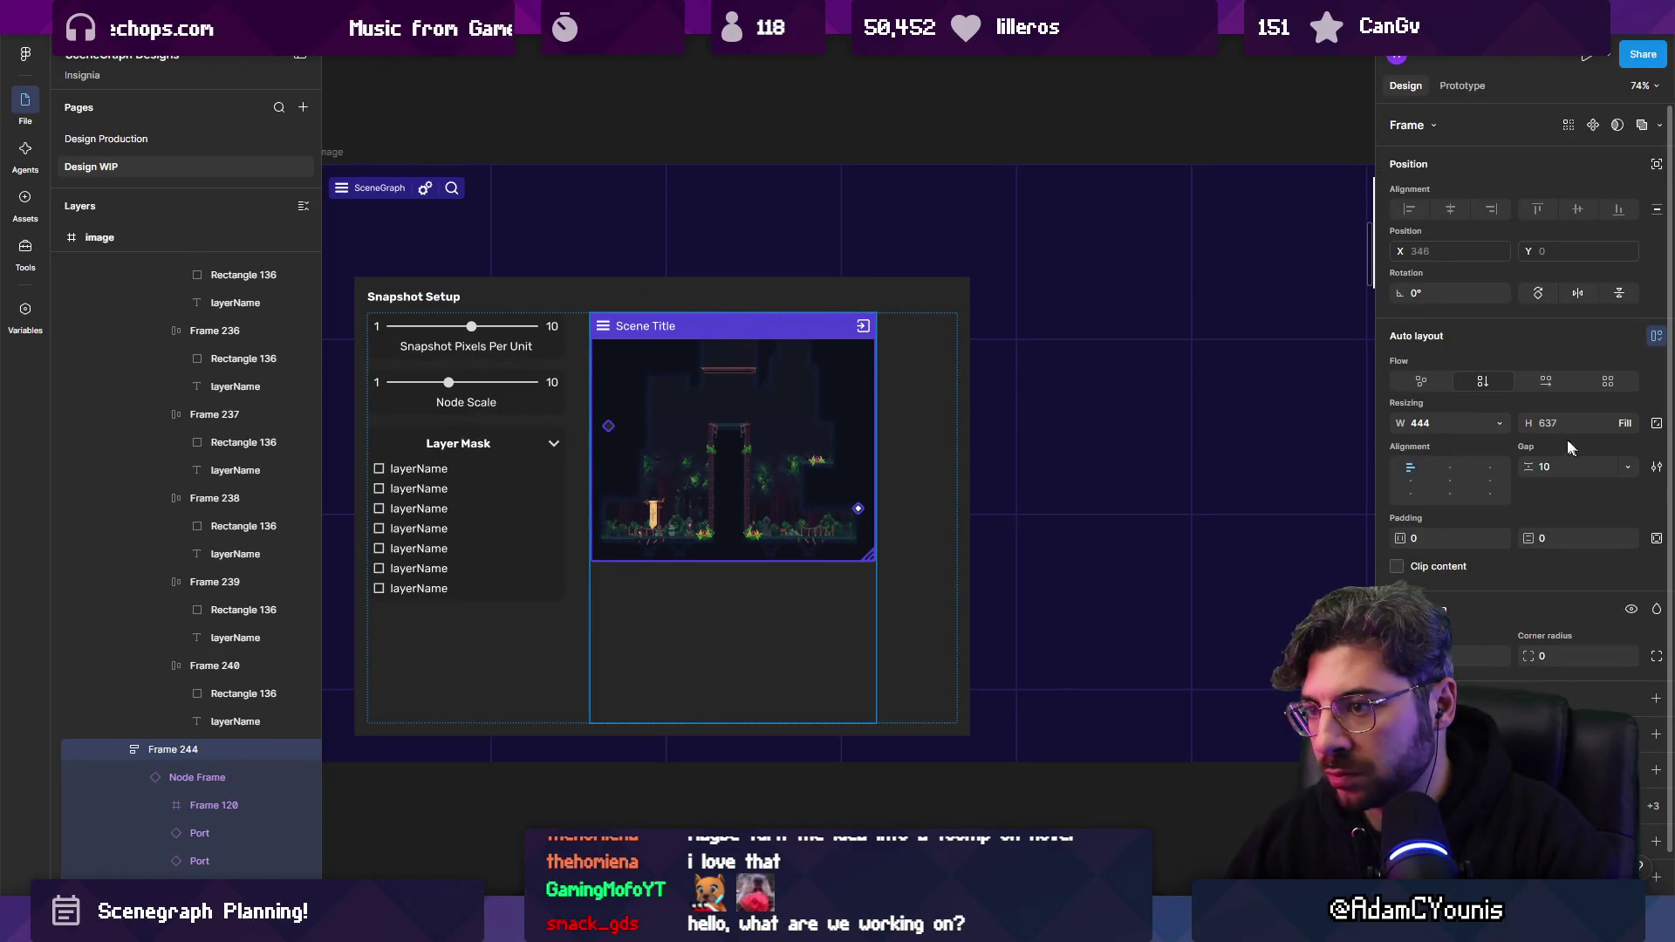
{"action": "left_click", "coordinate": [1452, 483]}
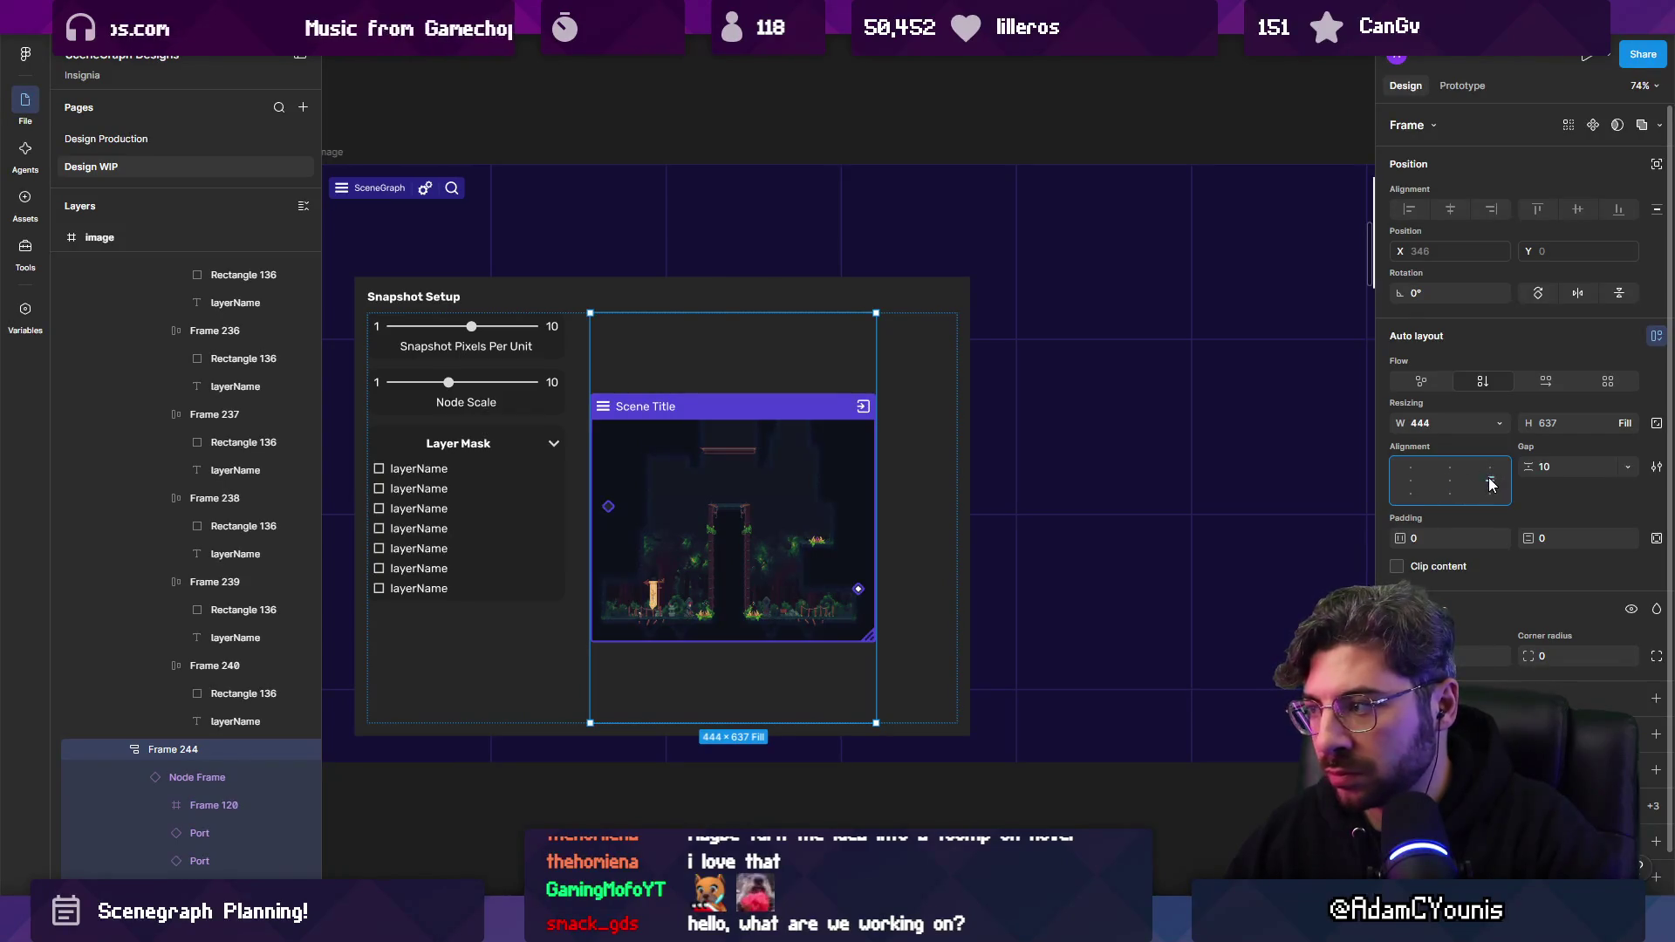
Give the scene node a fixed 444 width and make the wrapper frame fill the remaining width.
{"action": "left_click", "coordinate": [1499, 424]}
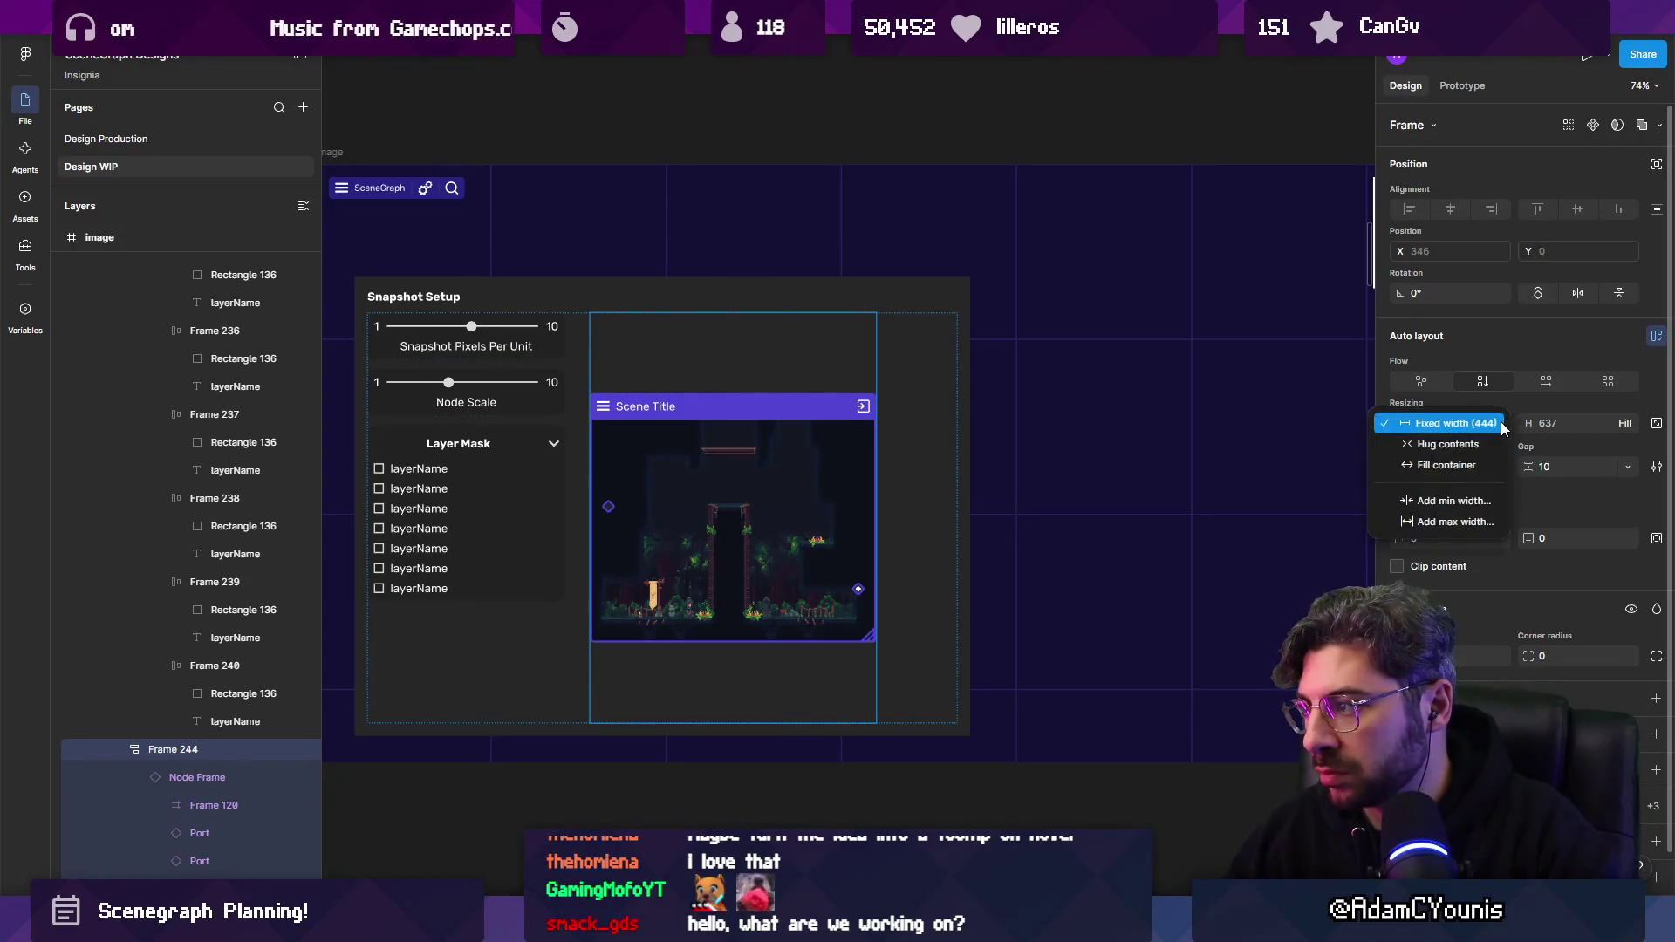
{"action": "left_click", "coordinate": [1456, 423]}
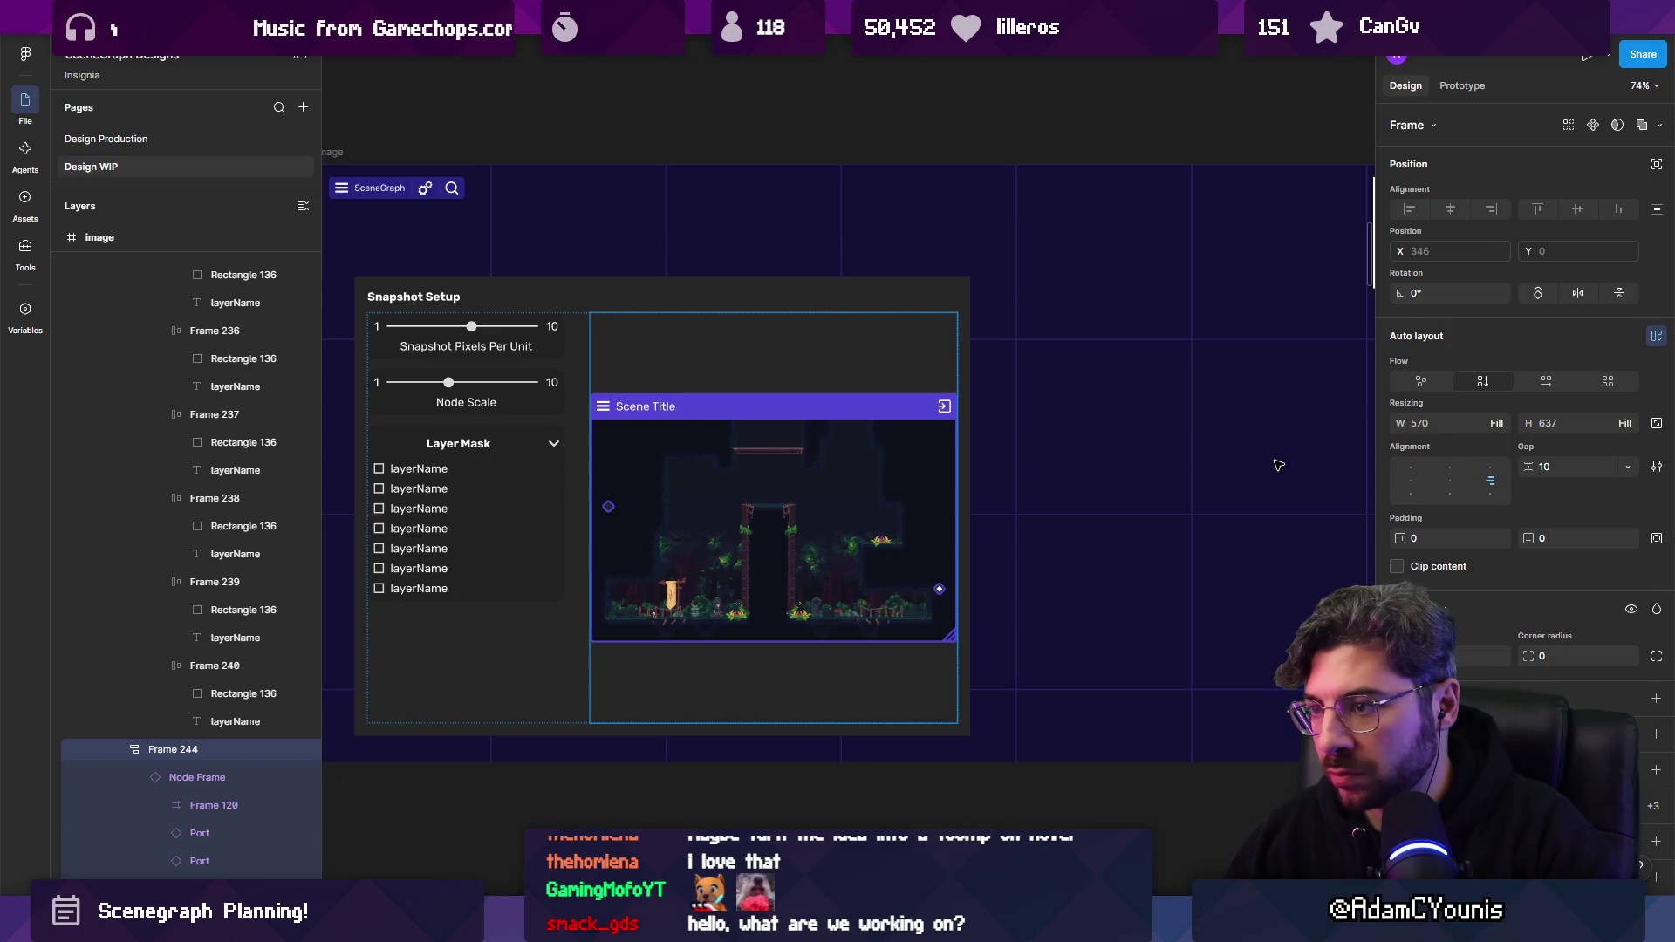
{"action": "left_click", "coordinate": [826, 410]}
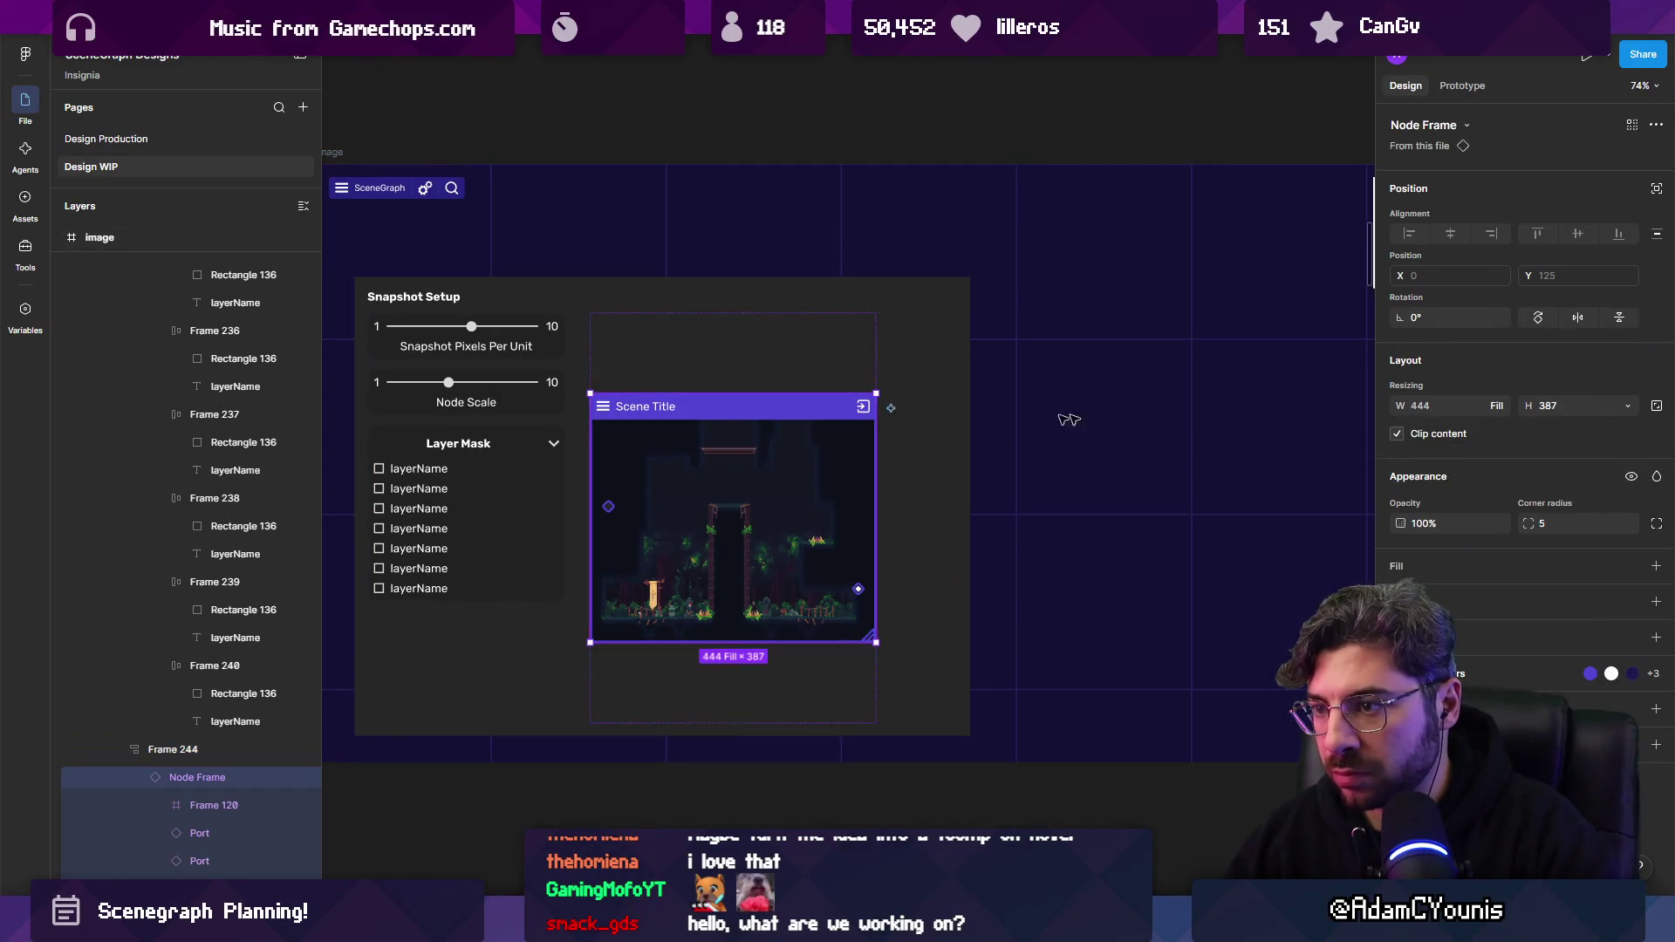
{"action": "left_click", "coordinate": [1500, 405]}
{"action": "left_click", "coordinate": [1472, 397]}
{"action": "left_click", "coordinate": [1627, 406]}
{"action": "left_click", "coordinate": [1601, 406]}
{"action": "left_click", "coordinate": [813, 380]}
{"action": "left_click", "coordinate": [1496, 423]}
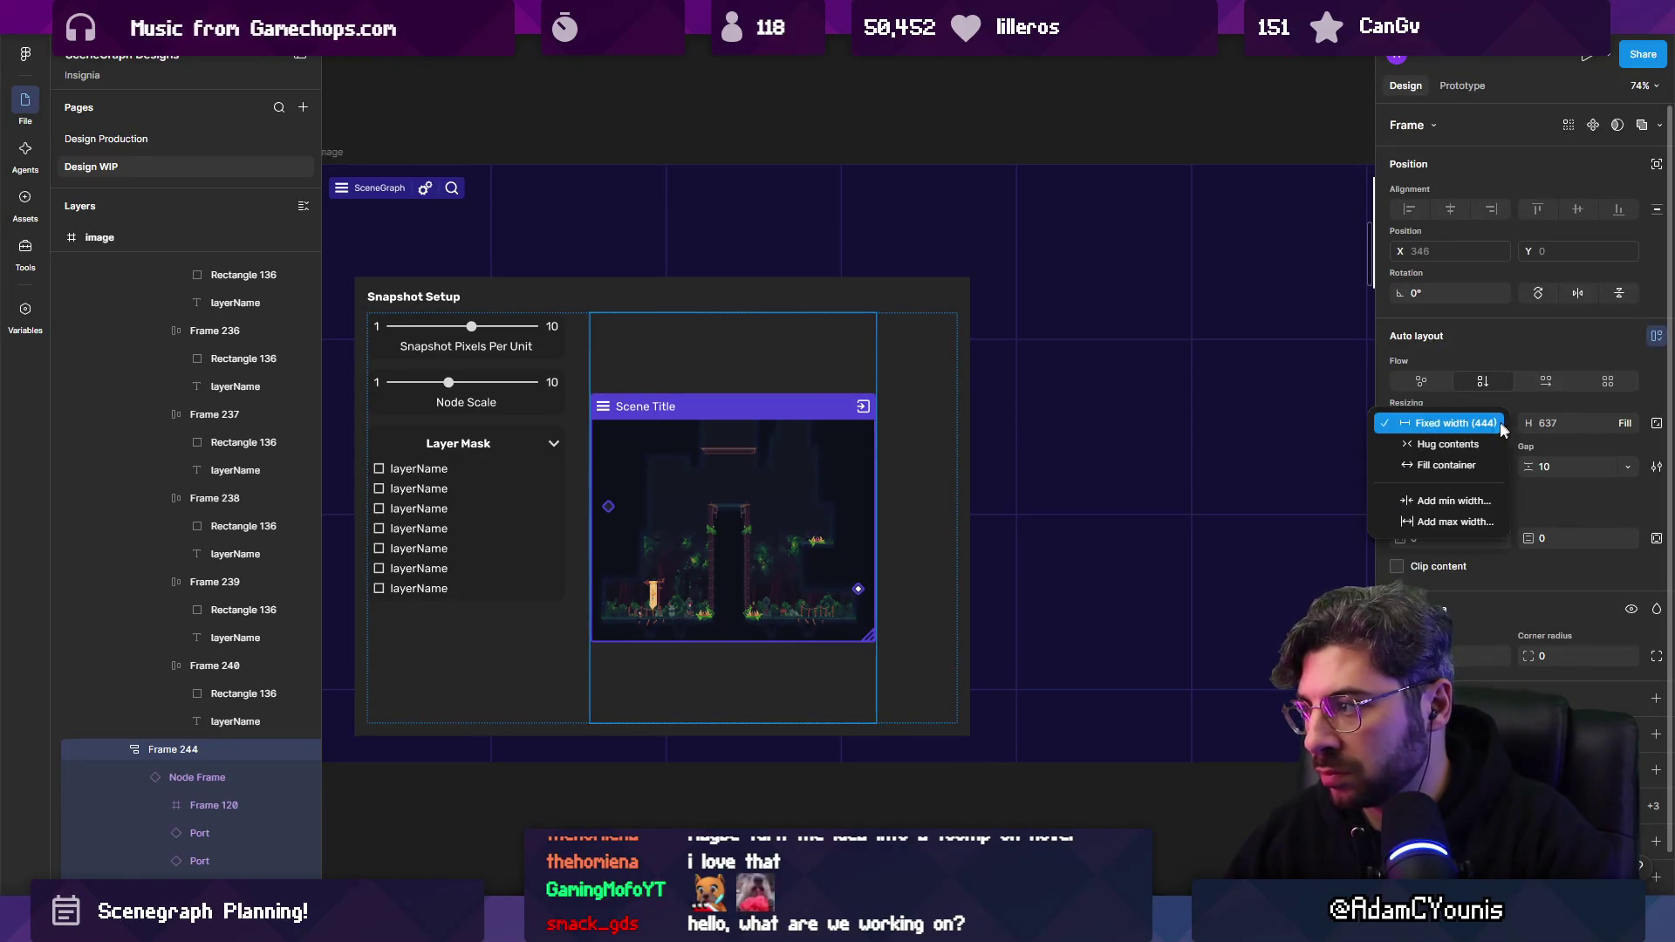
{"action": "left_click", "coordinate": [1483, 471]}
{"action": "key", "text": "Escape"}
{"action": "scroll", "coordinate": [882, 666], "scroll_direction": "down", "scroll_amount": 3, "text": "ctrl"}
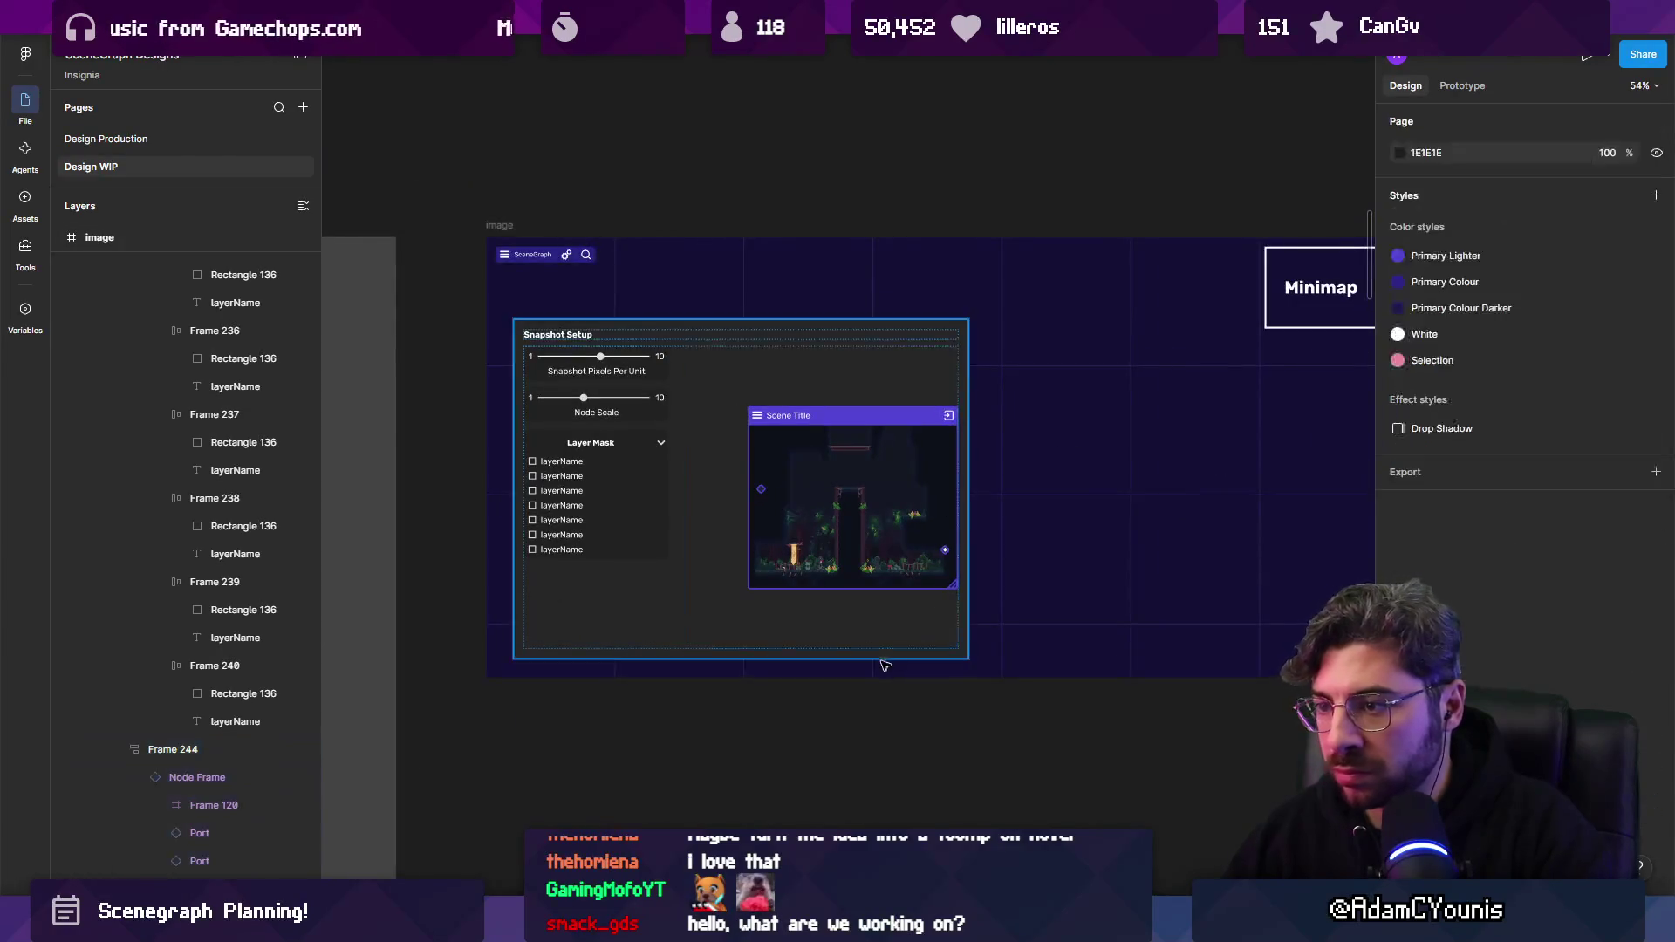
Add a near-black 0F0F0F fill to Frame 244 behind the Scene Title preview.
{"action": "left_click", "coordinate": [813, 642]}
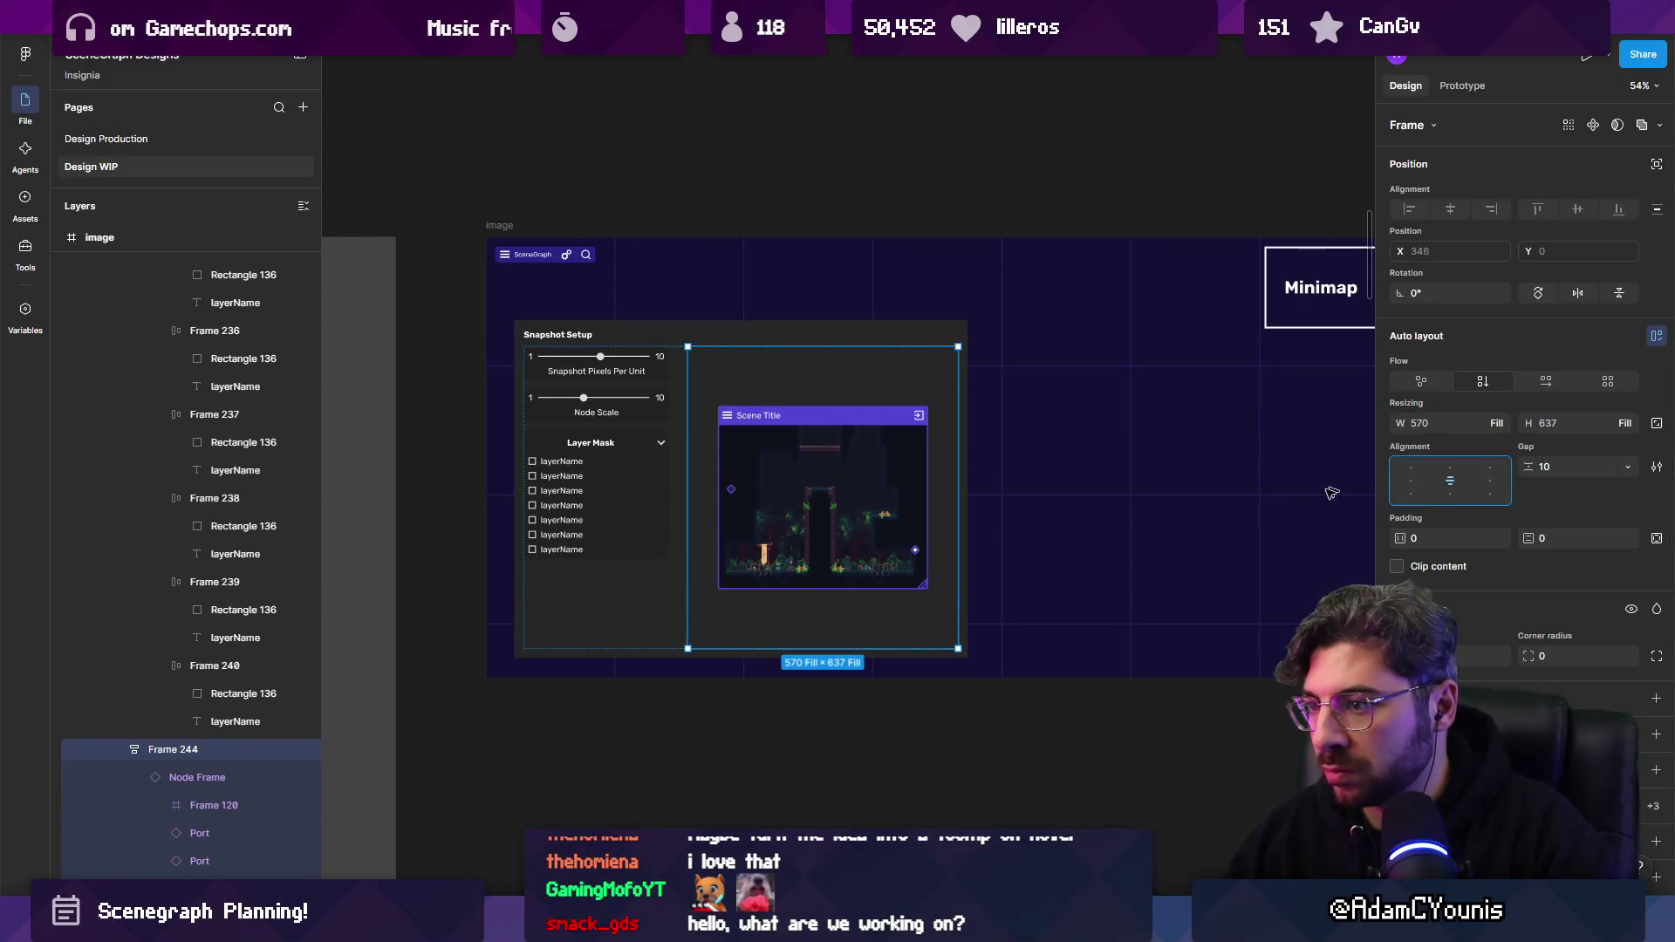
{"action": "key", "text": "Escape"}
{"action": "scroll", "coordinate": [767, 528], "scroll_direction": "up", "scroll_amount": 3, "text": "ctrl"}
{"action": "left_click", "coordinate": [700, 529]}
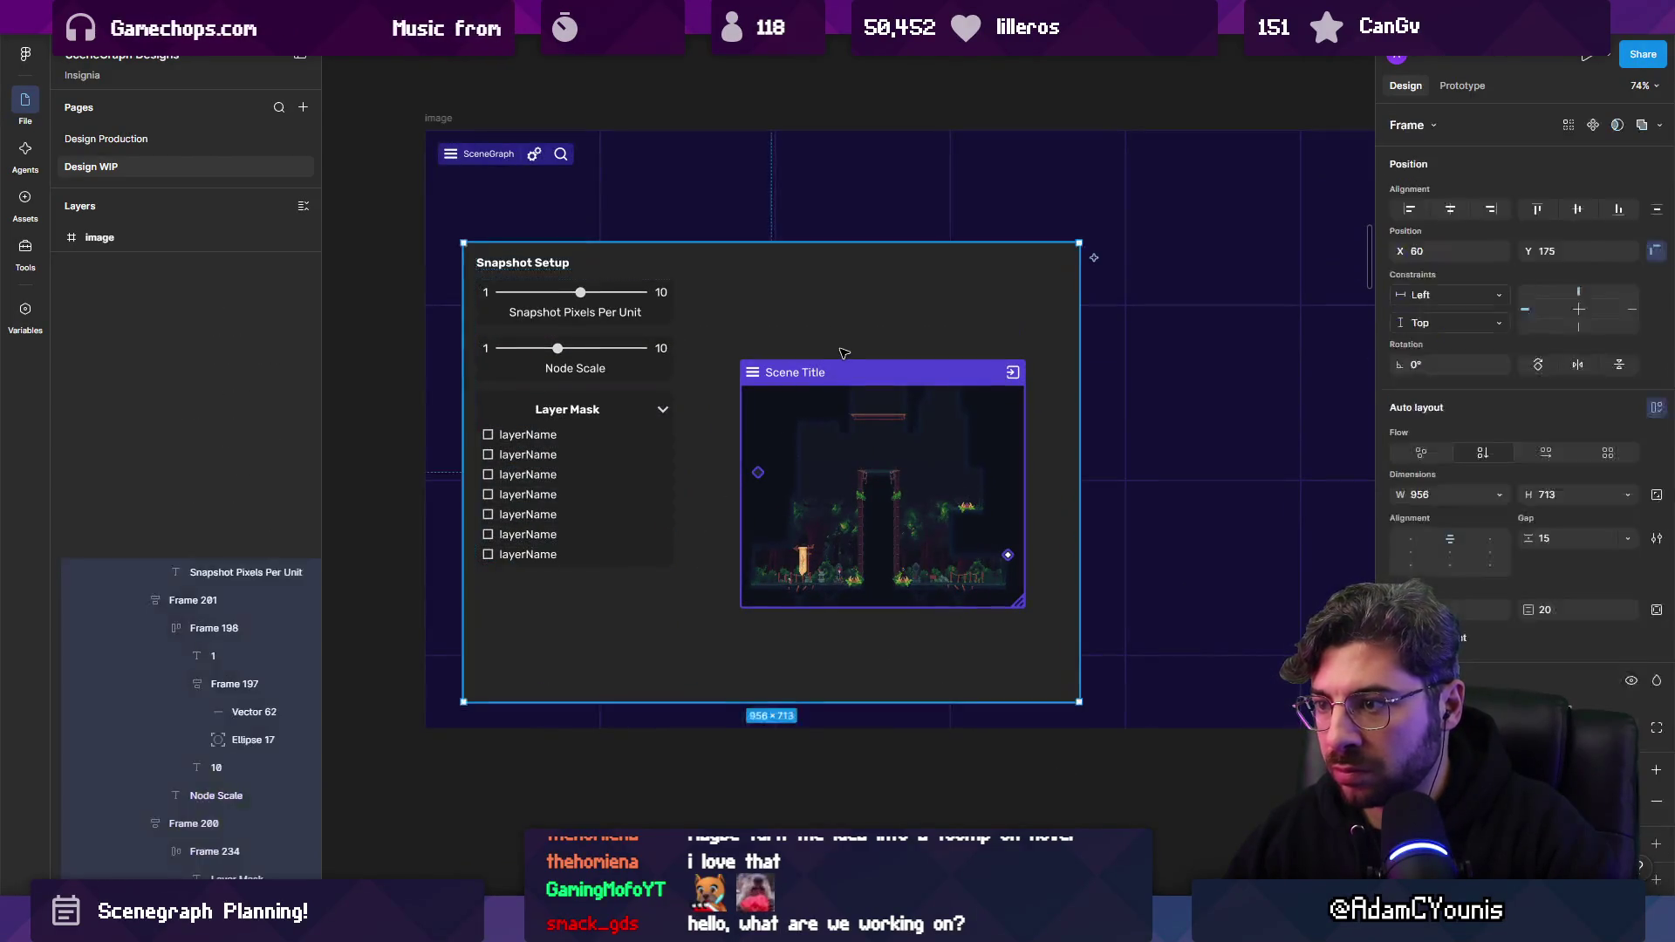
{"action": "left_click", "coordinate": [703, 531]}
{"action": "left_click", "coordinate": [1656, 698]}
{"action": "left_click_drag", "start_coordinate": [1186, 646], "coordinate": [1051, 683]}
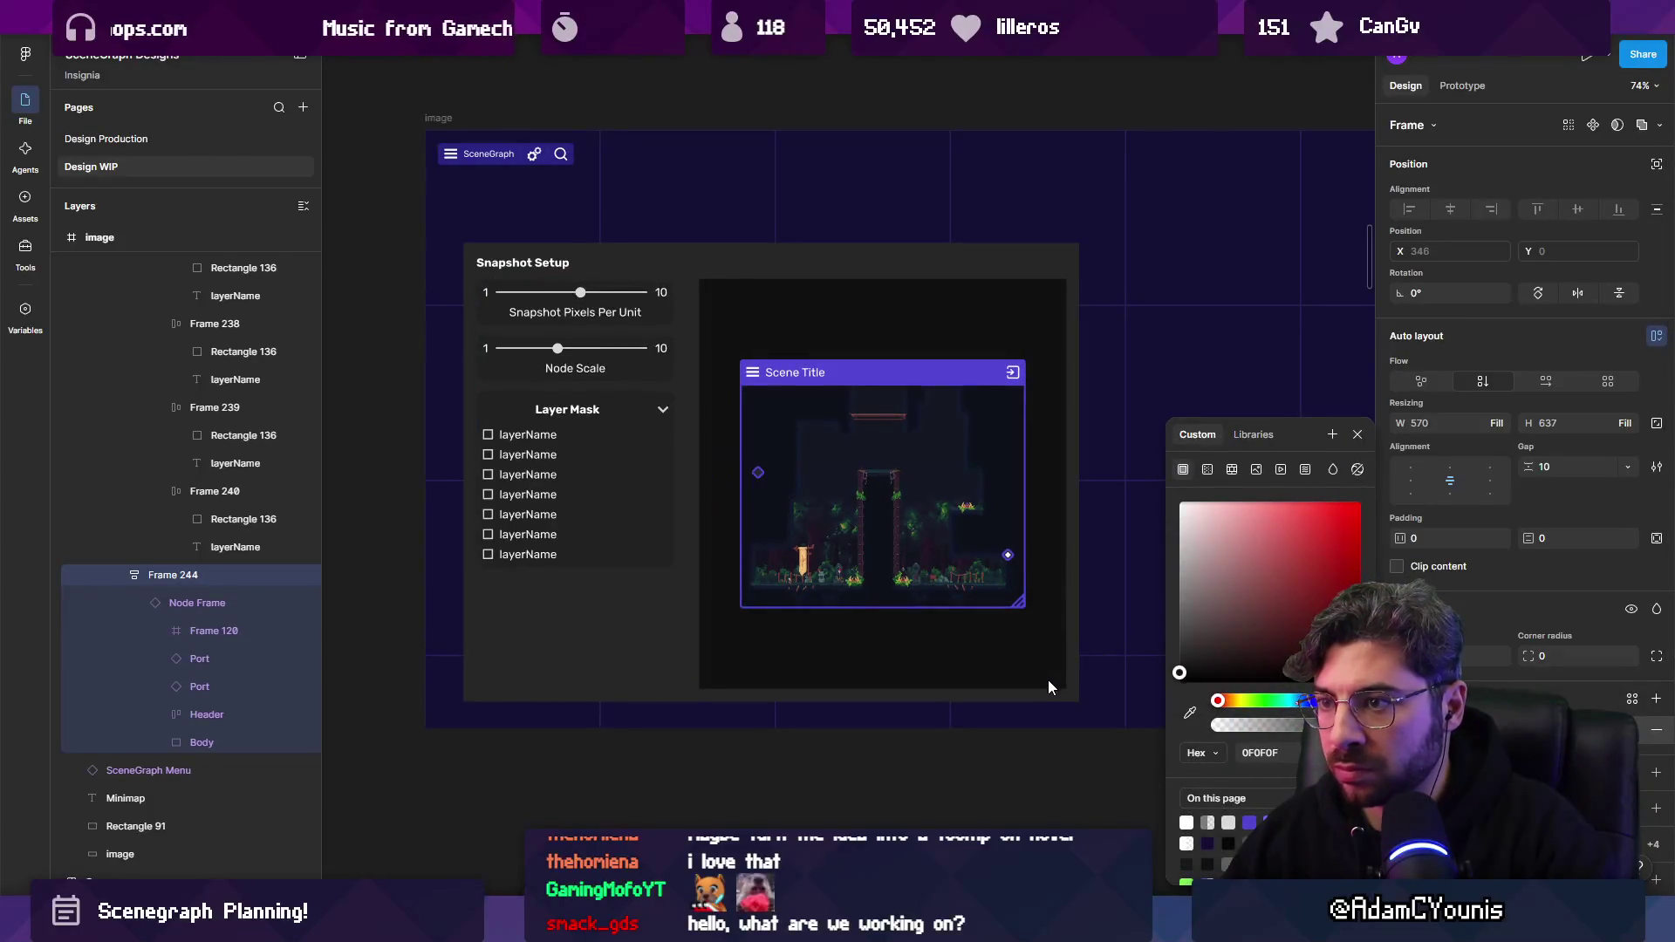
{"action": "scroll", "coordinate": [837, 663], "scroll_direction": "down", "scroll_amount": 3, "text": "ctrl"}
{"action": "left_click", "coordinate": [855, 698]}
{"action": "scroll", "coordinate": [911, 612], "scroll_direction": "up", "scroll_amount": 1, "text": "ctrl"}
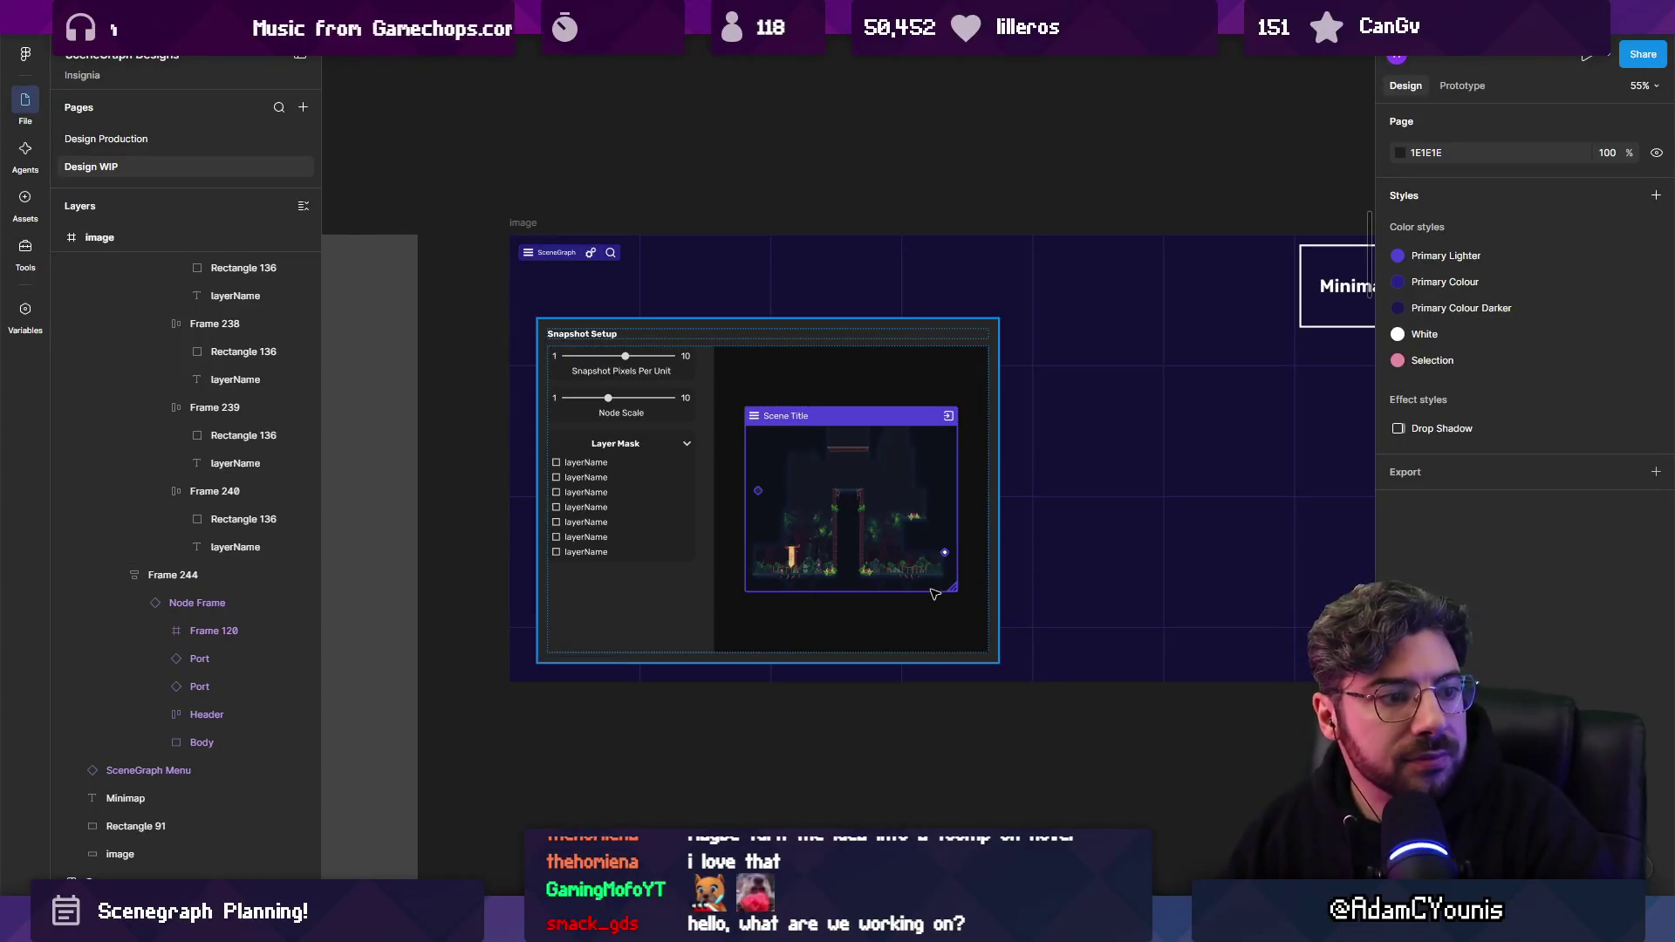
{"action": "scroll", "coordinate": [570, 259], "scroll_direction": "down", "scroll_amount": 10, "text": "ctrl"}
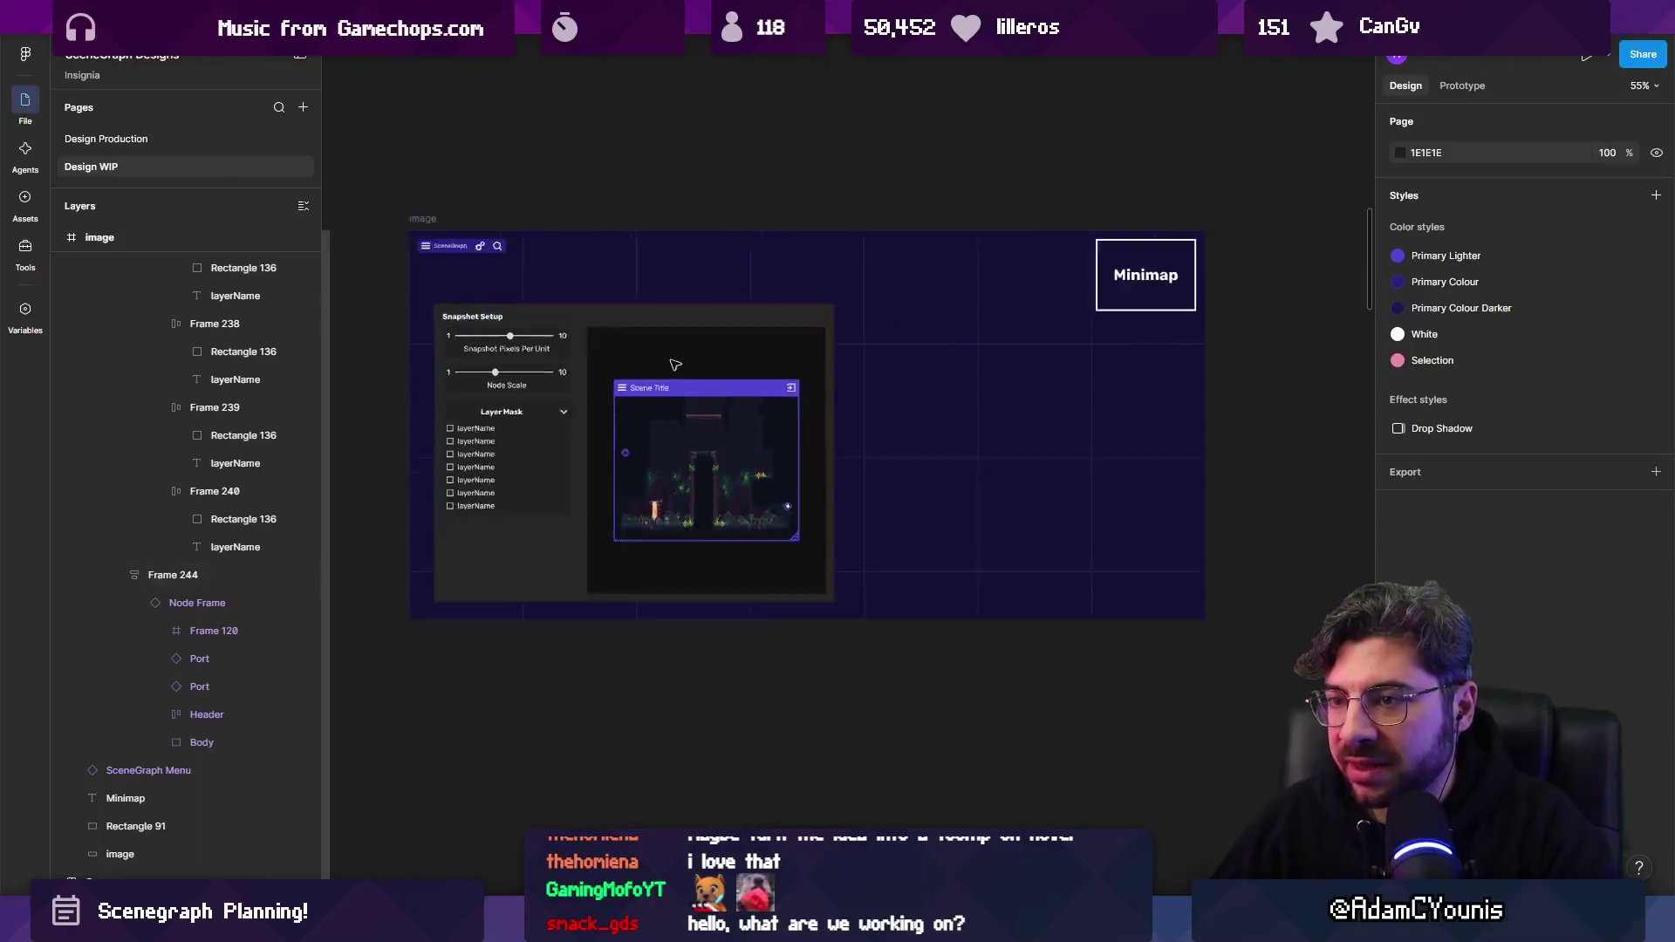
{"action": "scroll", "coordinate": [570, 259], "scroll_direction": "up", "scroll_amount": 5, "text": "ctrl"}
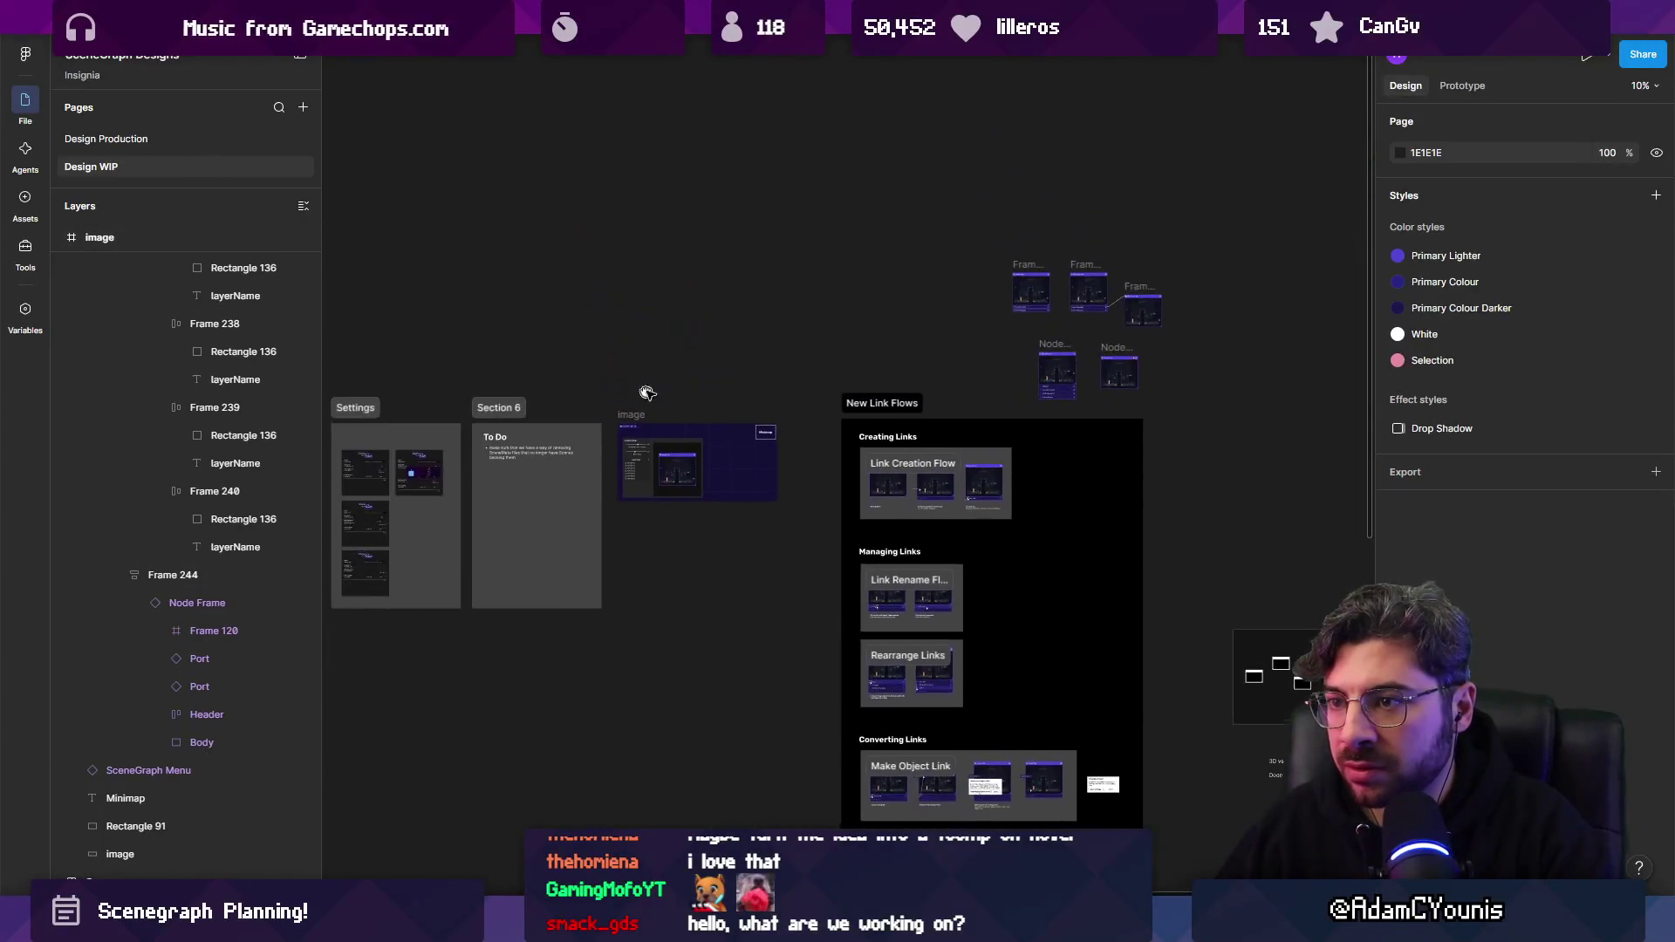
Duplicate the whole mockup frame directly below the original.
{"action": "left_click", "coordinate": [610, 436]}
{"action": "mouse_move", "coordinate": [611, 436]}
{"action": "left_mouse_down", "text": "alt"}
{"action": "mouse_move", "coordinate": [611, 611]}
{"action": "mouse_move", "coordinate": [628, 642]}
{"action": "left_mouse_up", "text": "alt"}
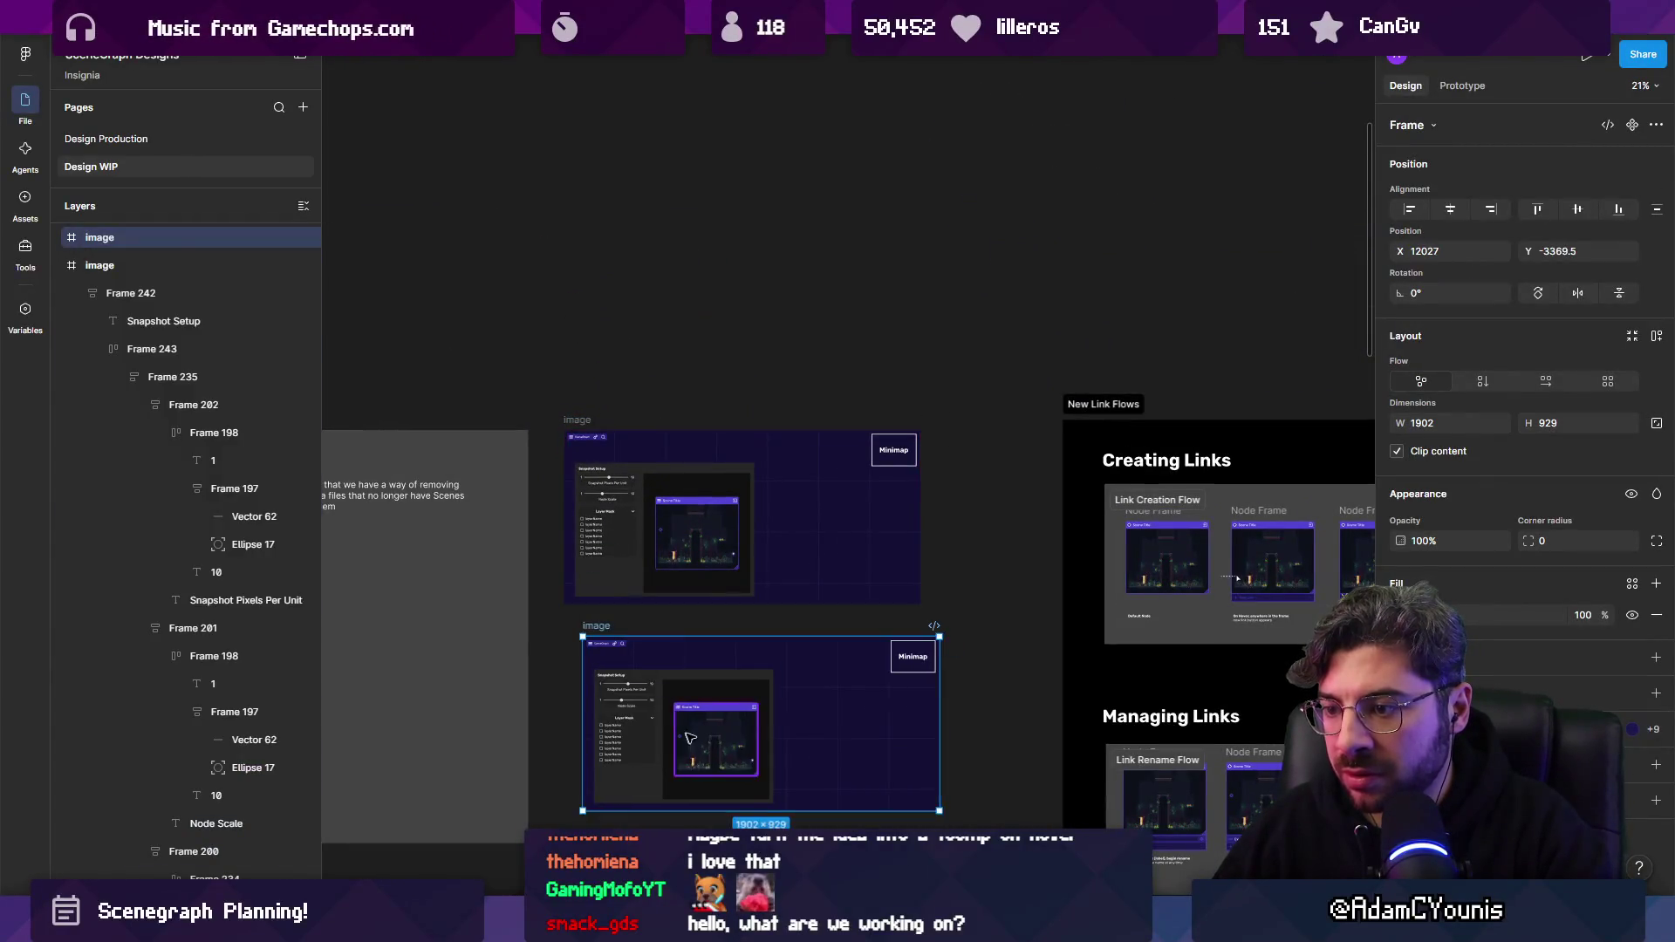
{"action": "scroll", "coordinate": [669, 812], "scroll_direction": "up", "scroll_amount": 5, "text": "ctrl"}
{"action": "left_click_drag", "start_coordinate": [462, 361], "coordinate": [419, 318]}
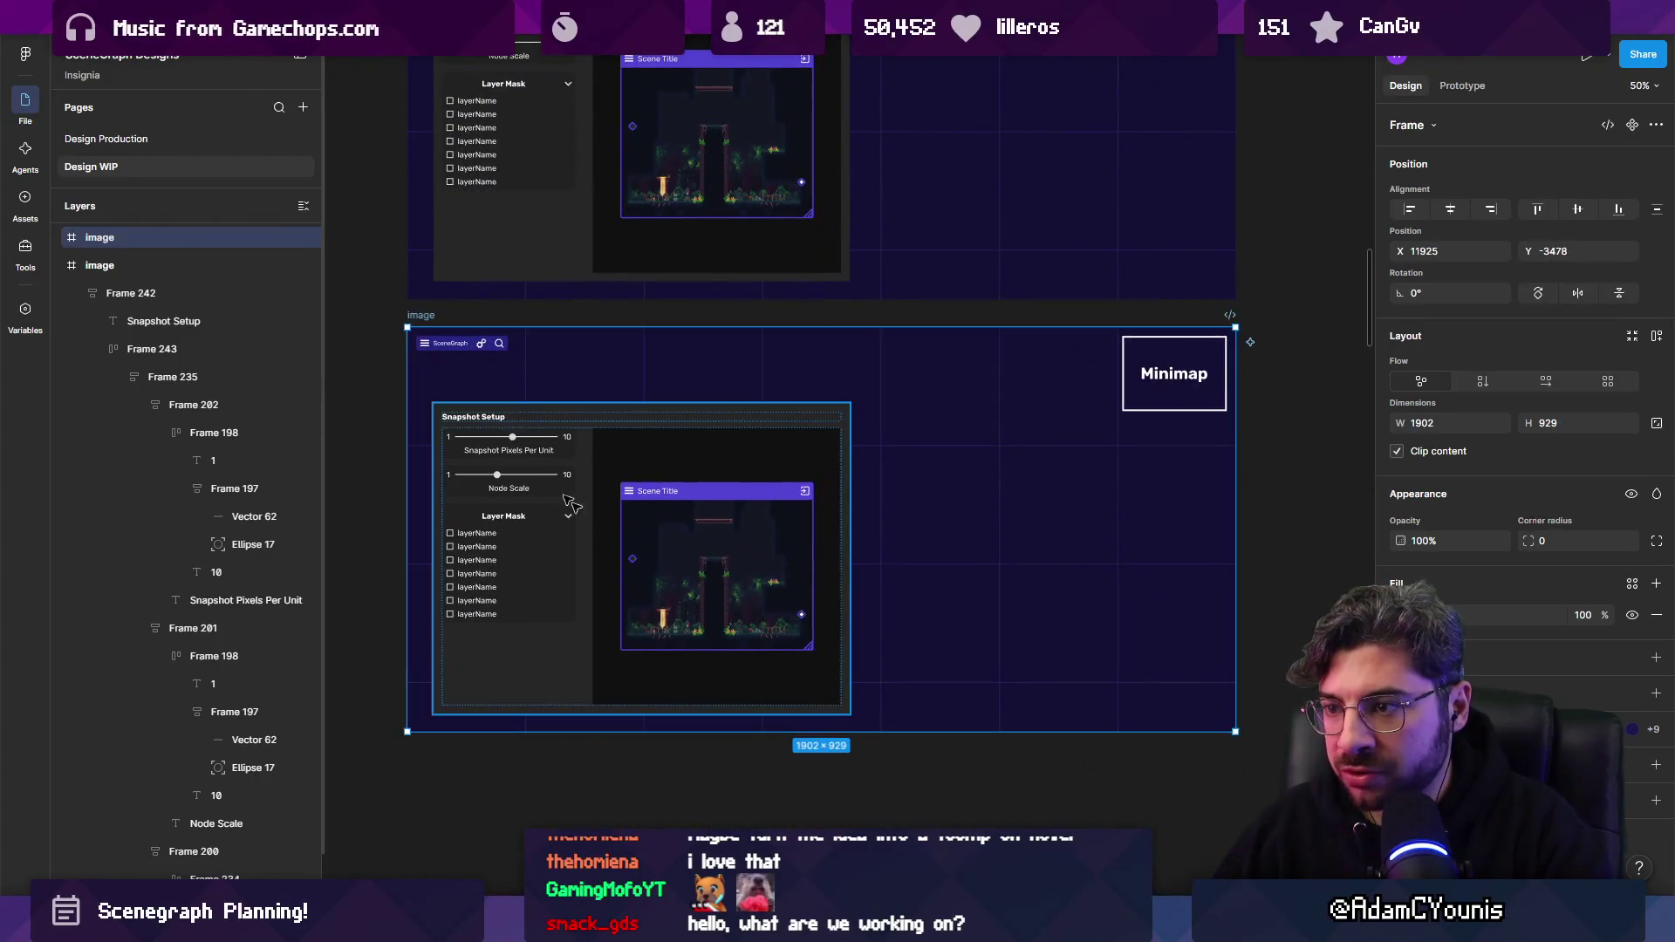
In the copy, pull the scene node out and delete the empty dark preview frame.
{"action": "left_click", "coordinate": [677, 554]}
{"action": "double_click", "coordinate": [677, 554]}
{"action": "double_click", "coordinate": [677, 554]}
{"action": "left_click_drag", "start_coordinate": [677, 554], "coordinate": [987, 537]}
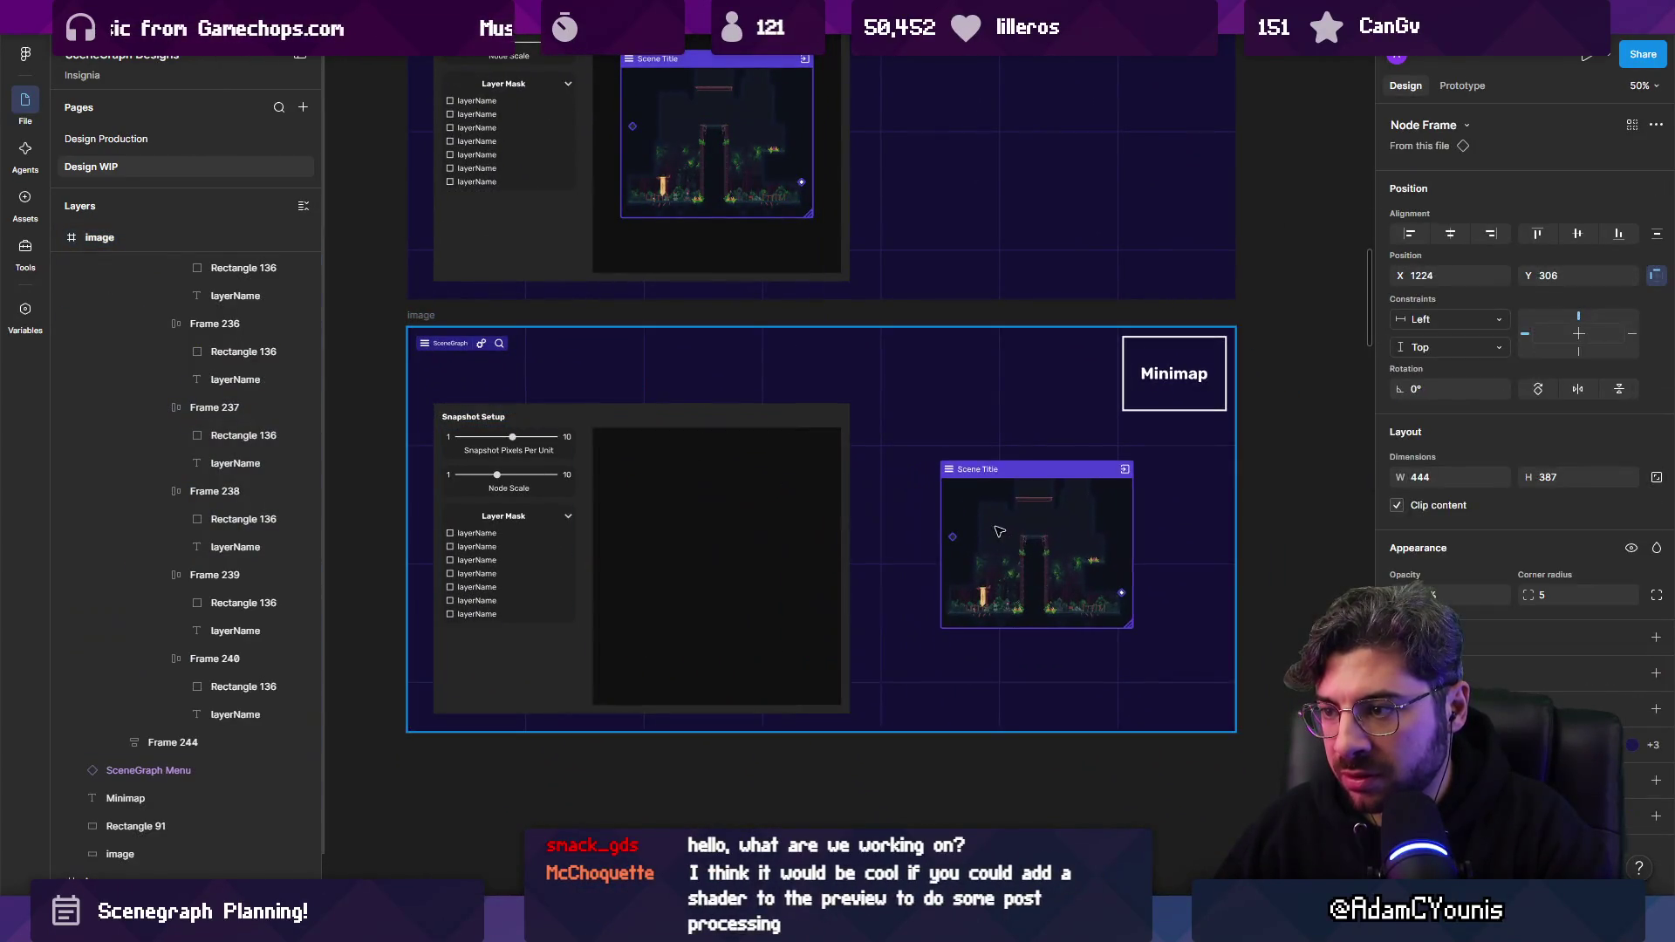
{"action": "left_click", "coordinate": [775, 520]}
{"action": "double_click", "coordinate": [775, 520]}
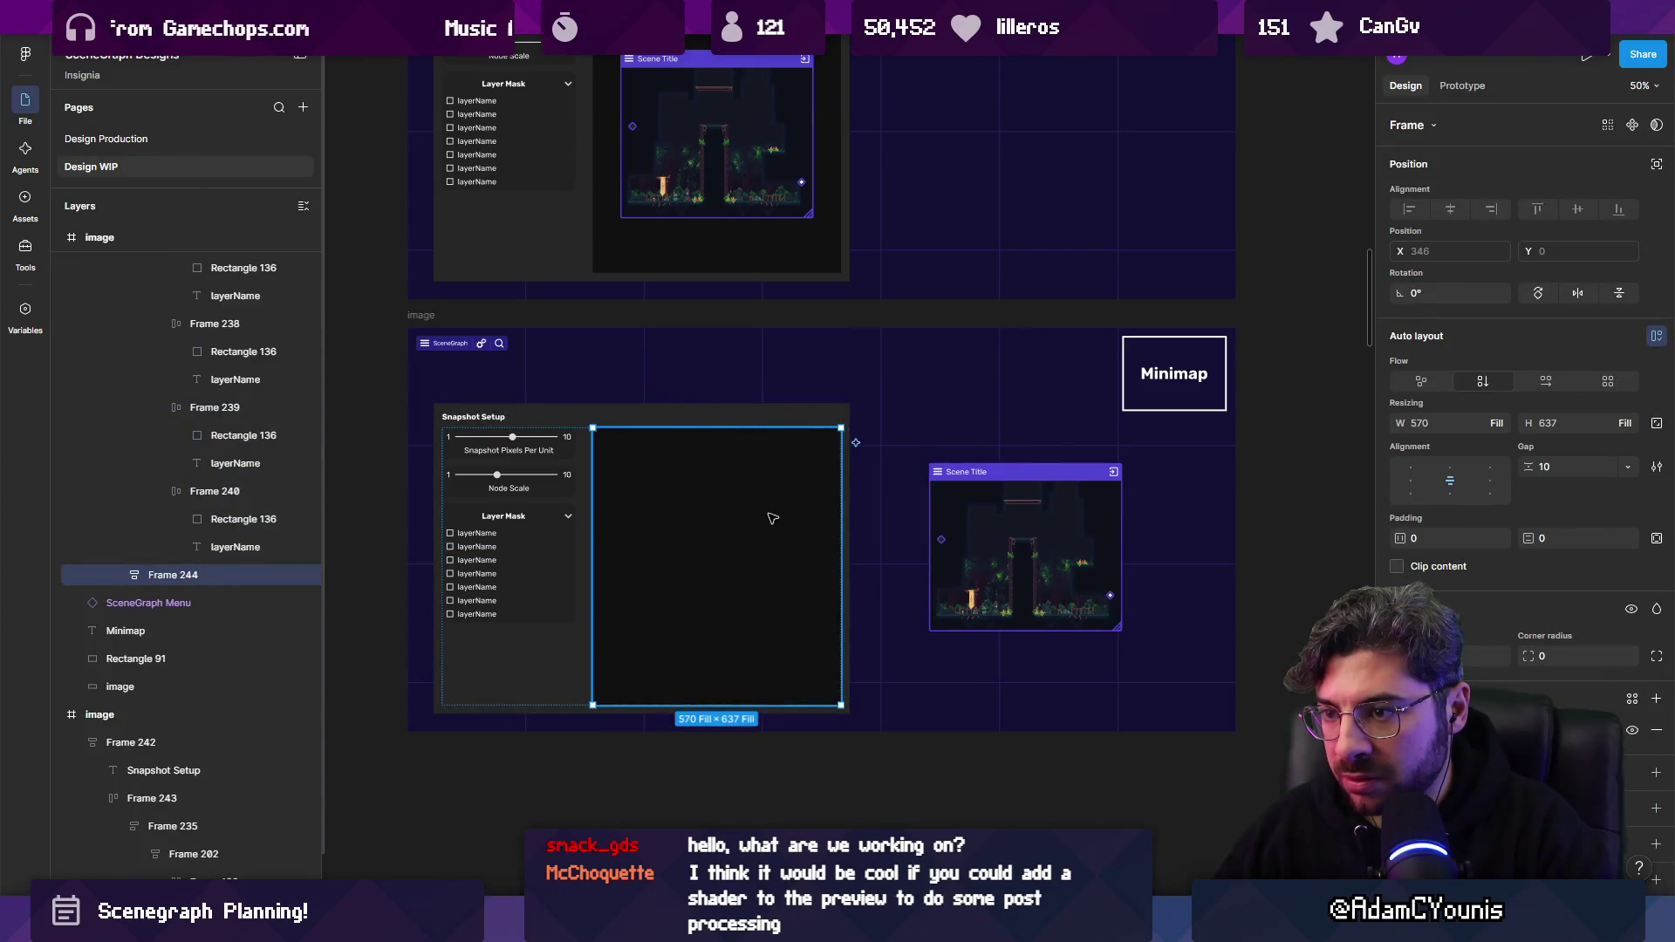
{"action": "key", "text": "Delete"}
Shrink the Snapshot Setup panel to hug its contents and place the scene node beside it.
{"action": "left_click", "coordinate": [779, 514]}
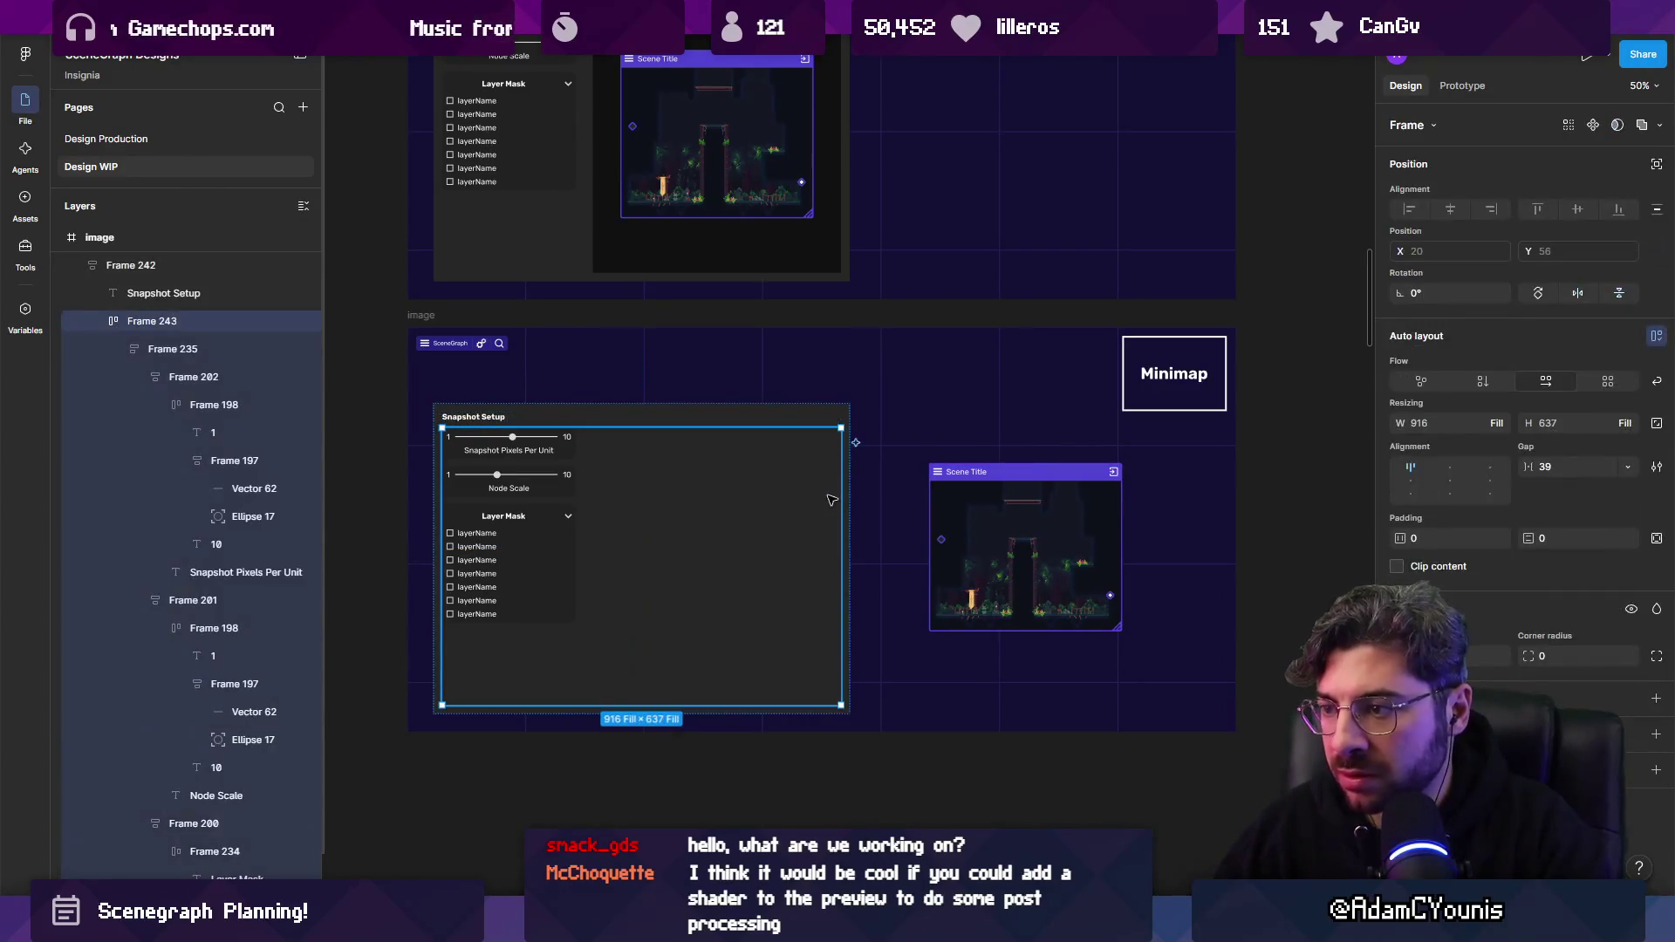
{"action": "key", "text": "alt+h"}
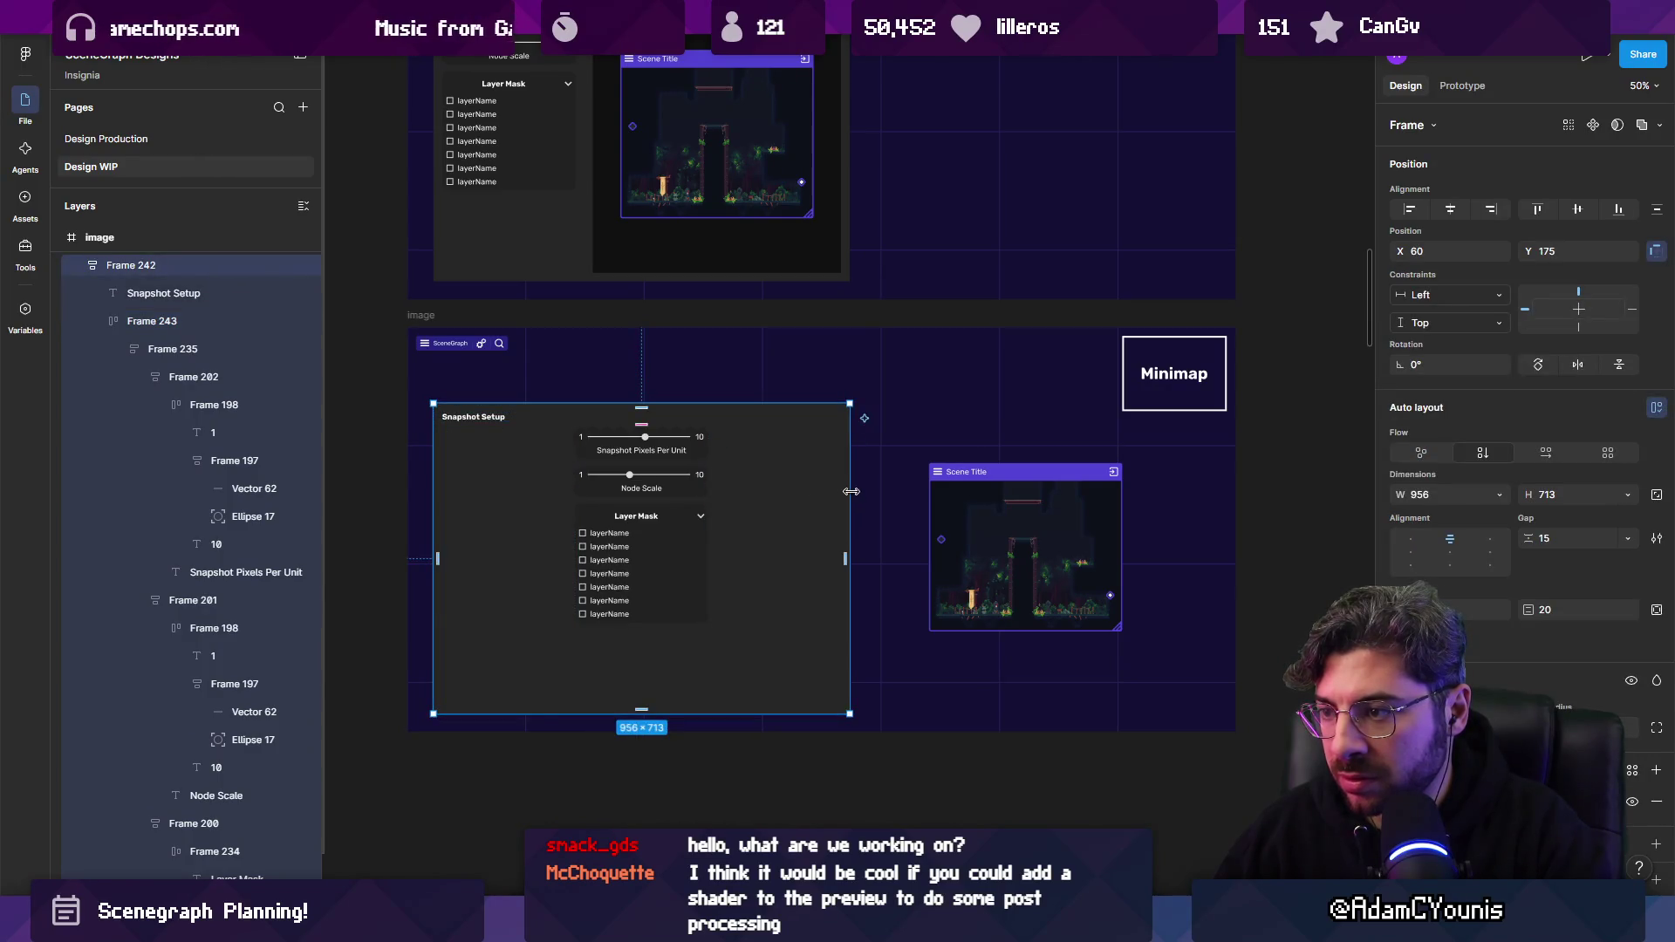
{"action": "double_click", "coordinate": [851, 491]}
{"action": "mouse_move", "coordinate": [479, 425]}
{"action": "left_mouse_down"}
{"action": "mouse_move", "coordinate": [517, 395]}
{"action": "mouse_move", "coordinate": [496, 403]}
{"action": "left_mouse_up"}
{"action": "left_click_drag", "start_coordinate": [1062, 545], "coordinate": [802, 514]}
{"action": "scroll", "coordinate": [707, 522], "scroll_direction": "down", "scroll_amount": 3}
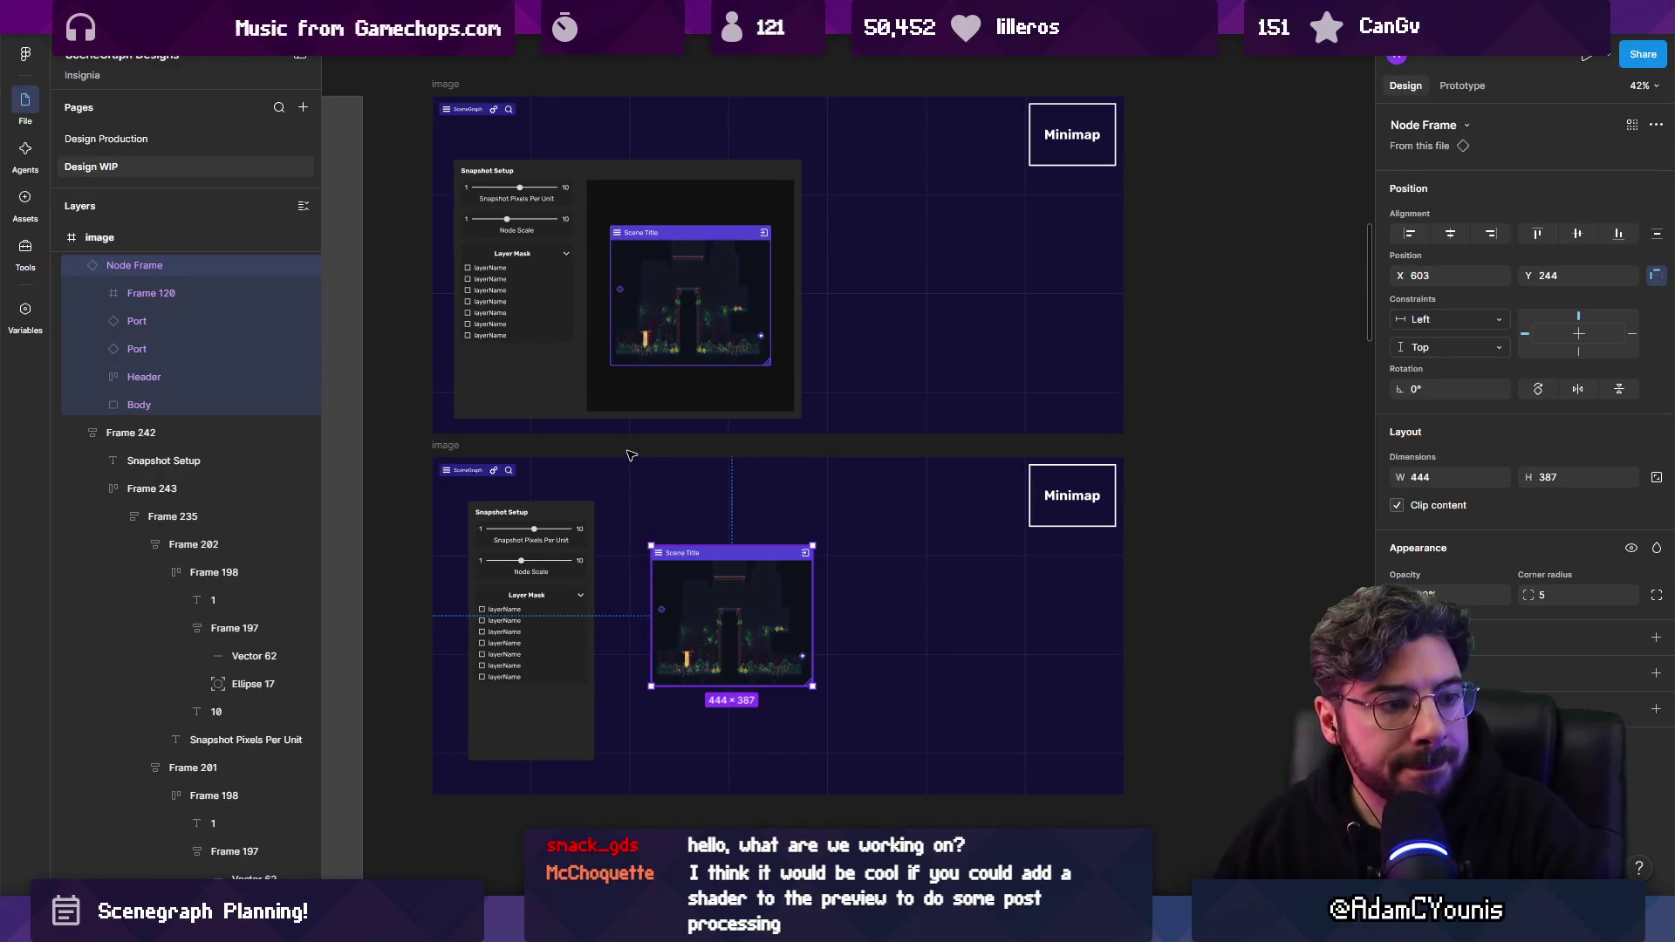
{"action": "left_click_drag", "start_coordinate": [631, 456], "coordinate": [630, 480]}
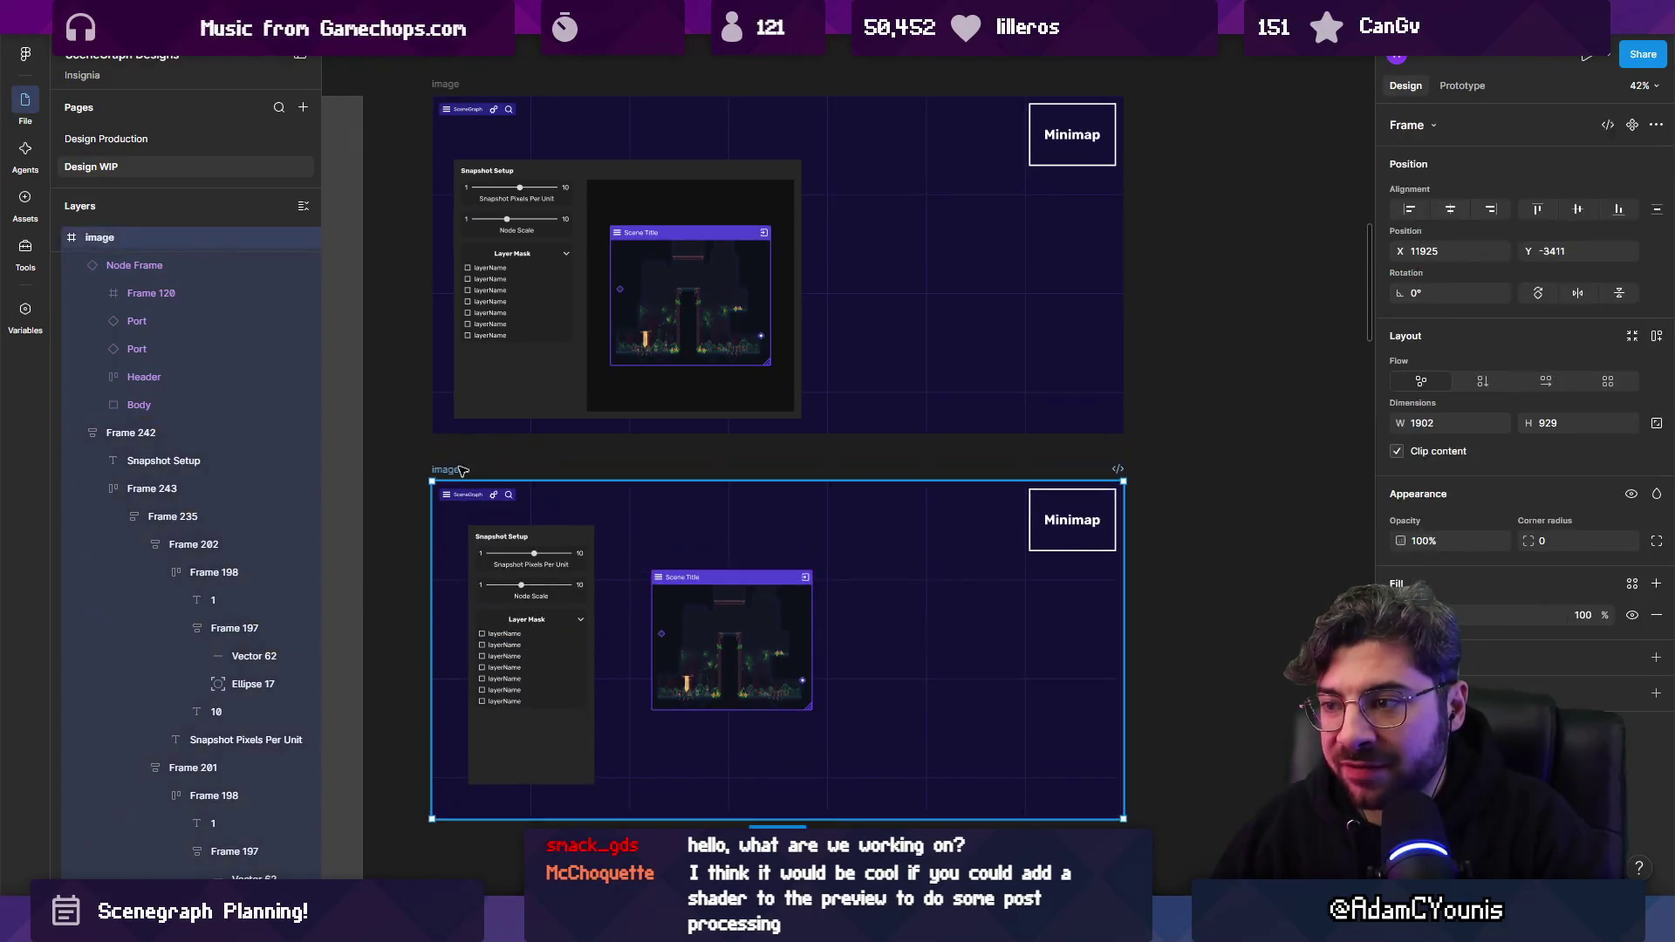
{"action": "left_click", "coordinate": [626, 447]}
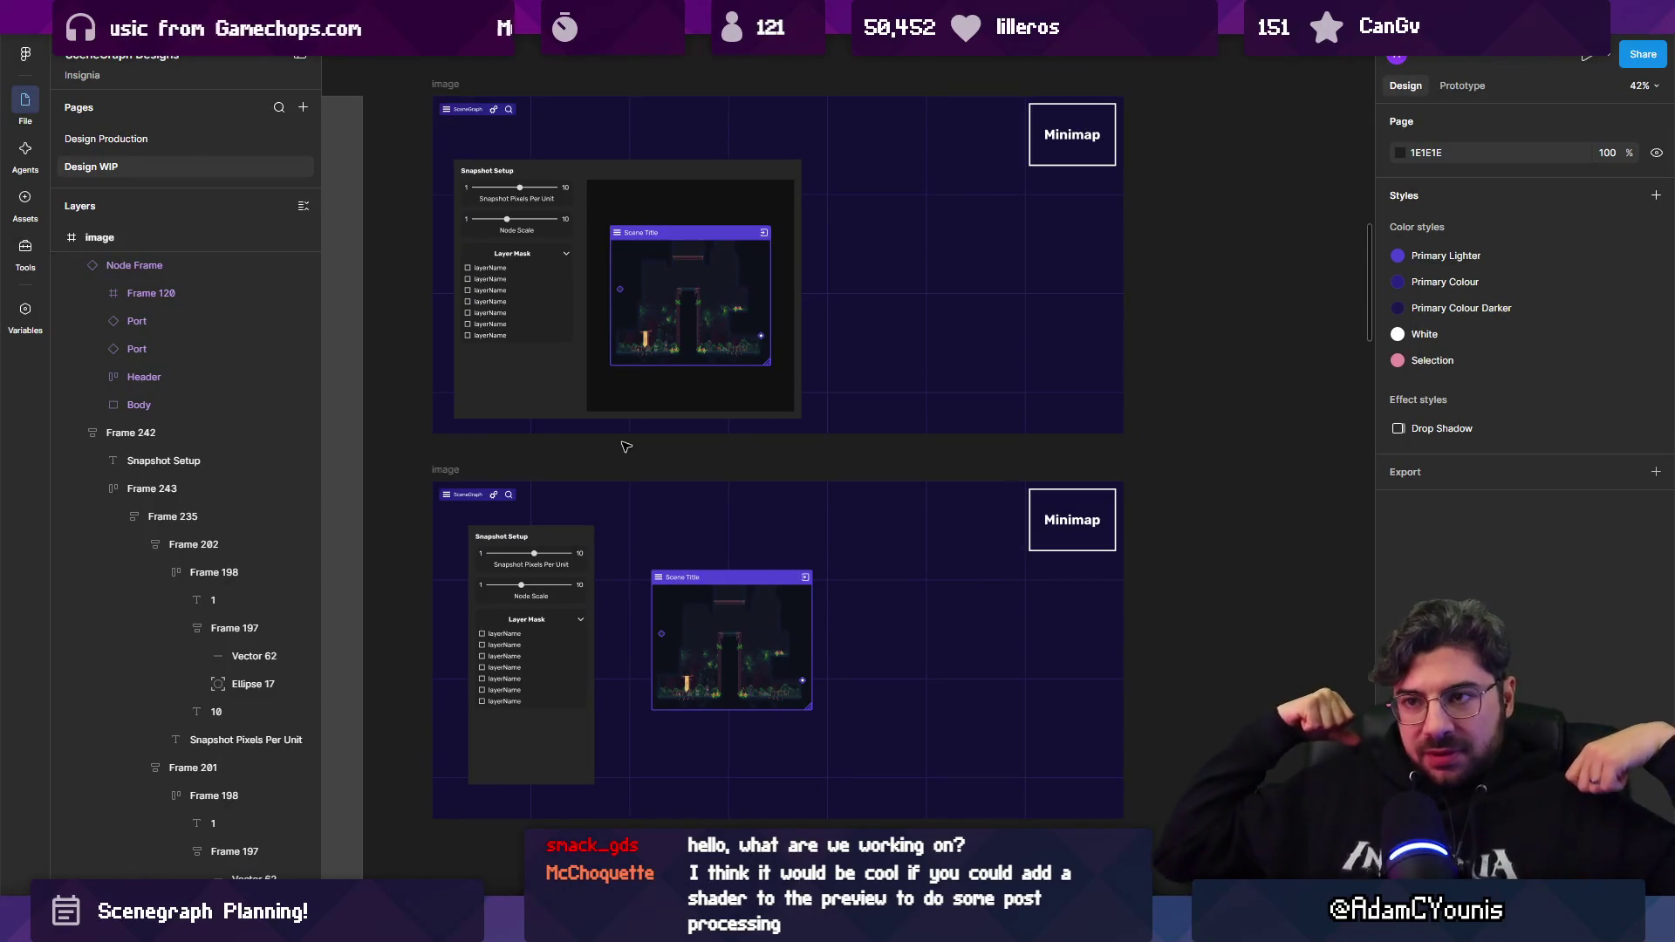
{"action": "left_click", "coordinate": [483, 485]}
{"action": "left_click", "coordinate": [479, 462]}
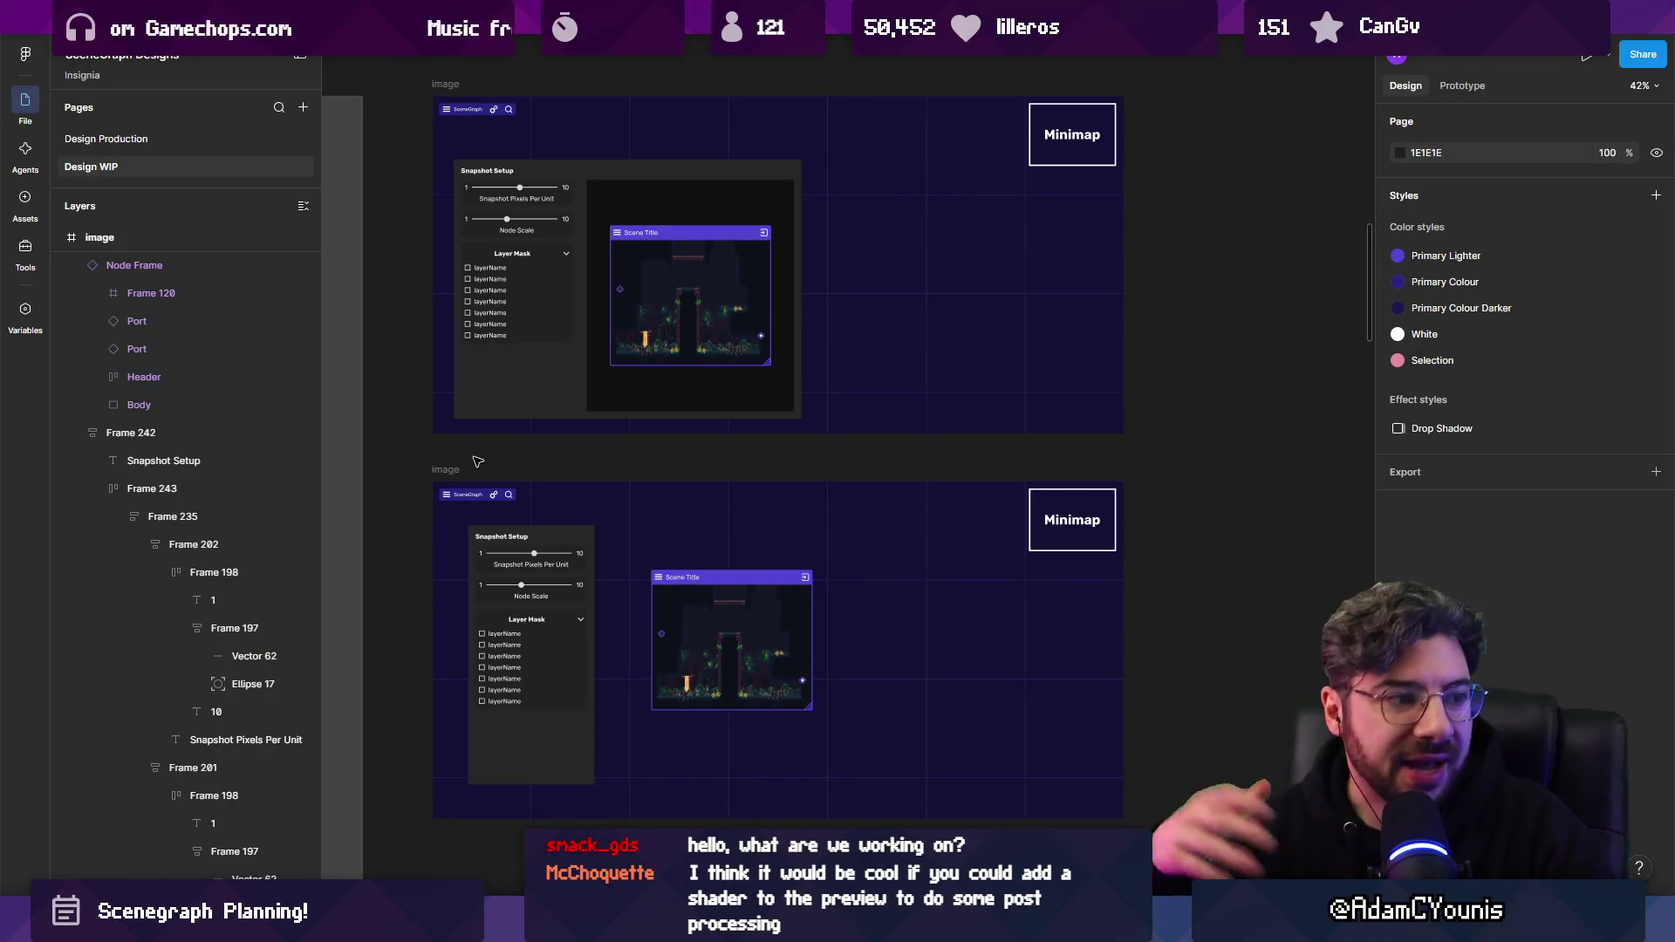
{"action": "scroll", "coordinate": [438, 402], "scroll_direction": "down", "scroll_amount": 5}
{"action": "key", "text": "alt+Tab"}
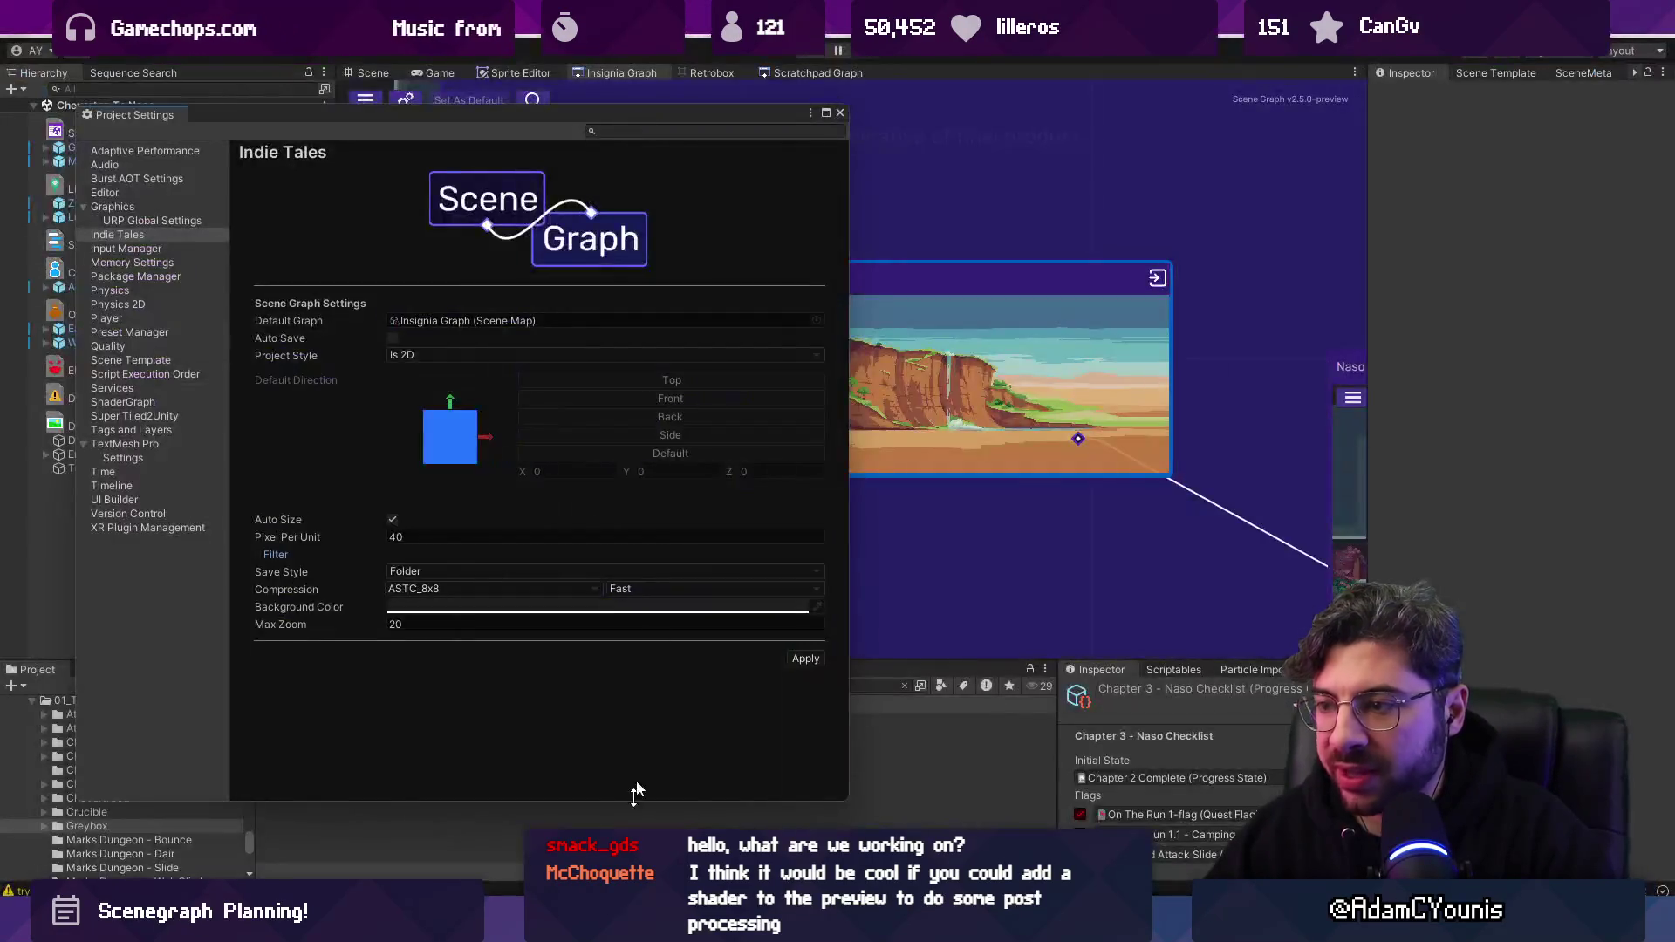
Close Project Settings and ping the scene's Snapshot file from the SceneMeta tab.
{"action": "left_click", "coordinate": [839, 113]}
{"action": "left_click", "coordinate": [1494, 74]}
{"action": "left_click", "coordinate": [1435, 74]}
{"action": "left_click", "coordinate": [1596, 74]}
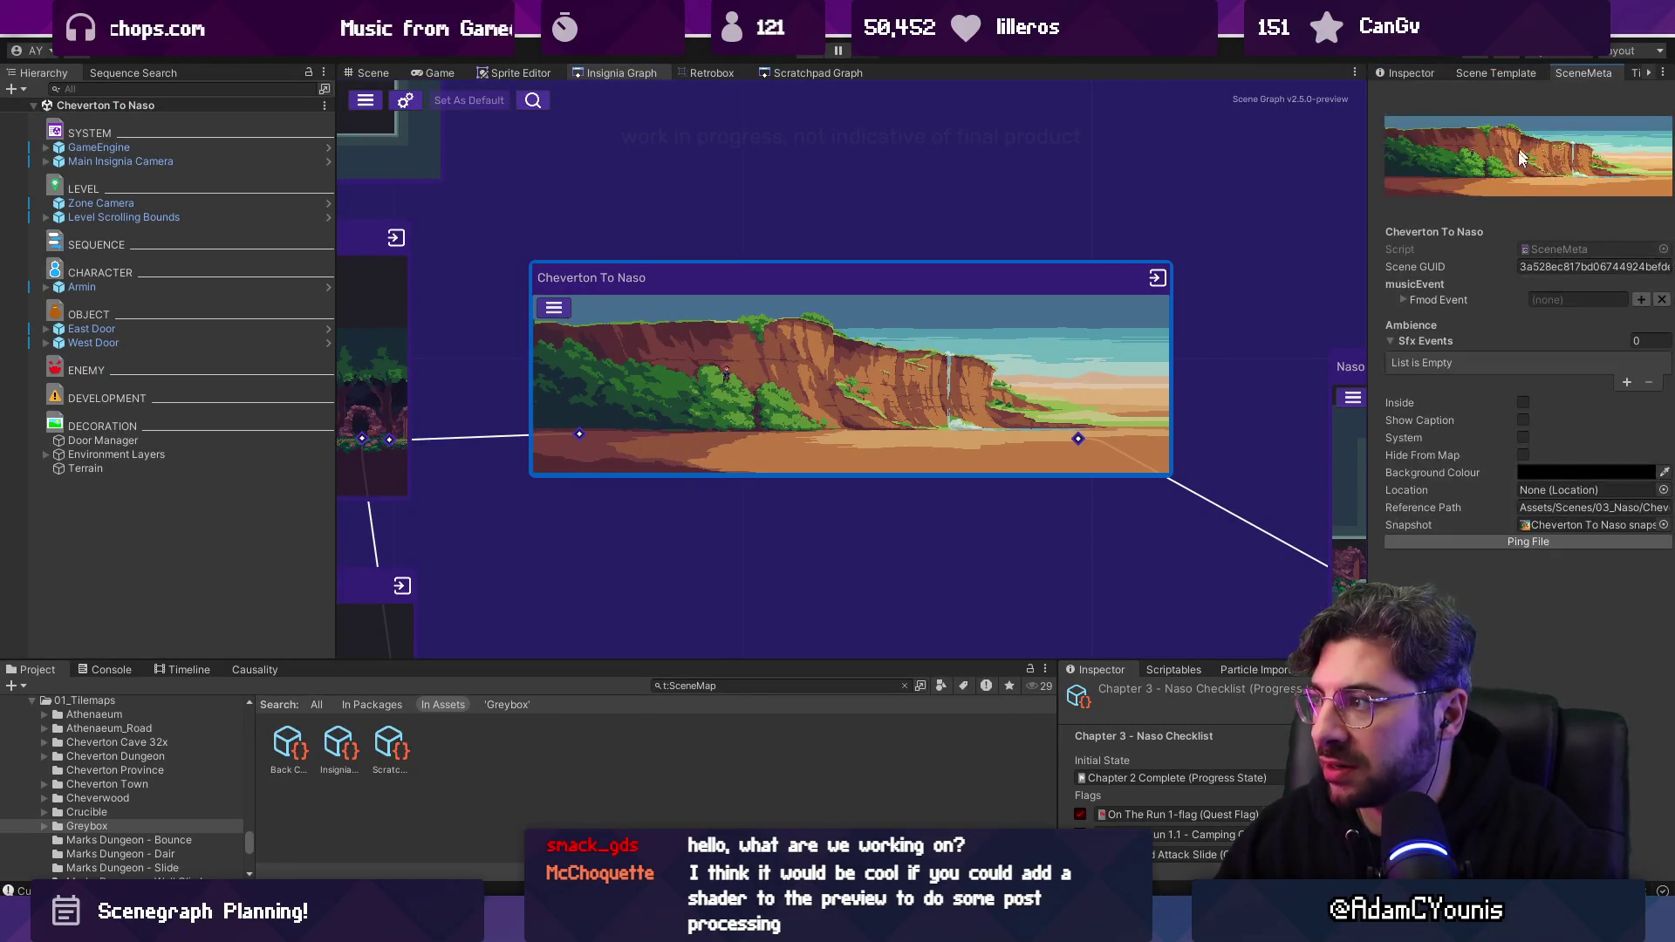
{"action": "left_click", "coordinate": [1575, 524]}
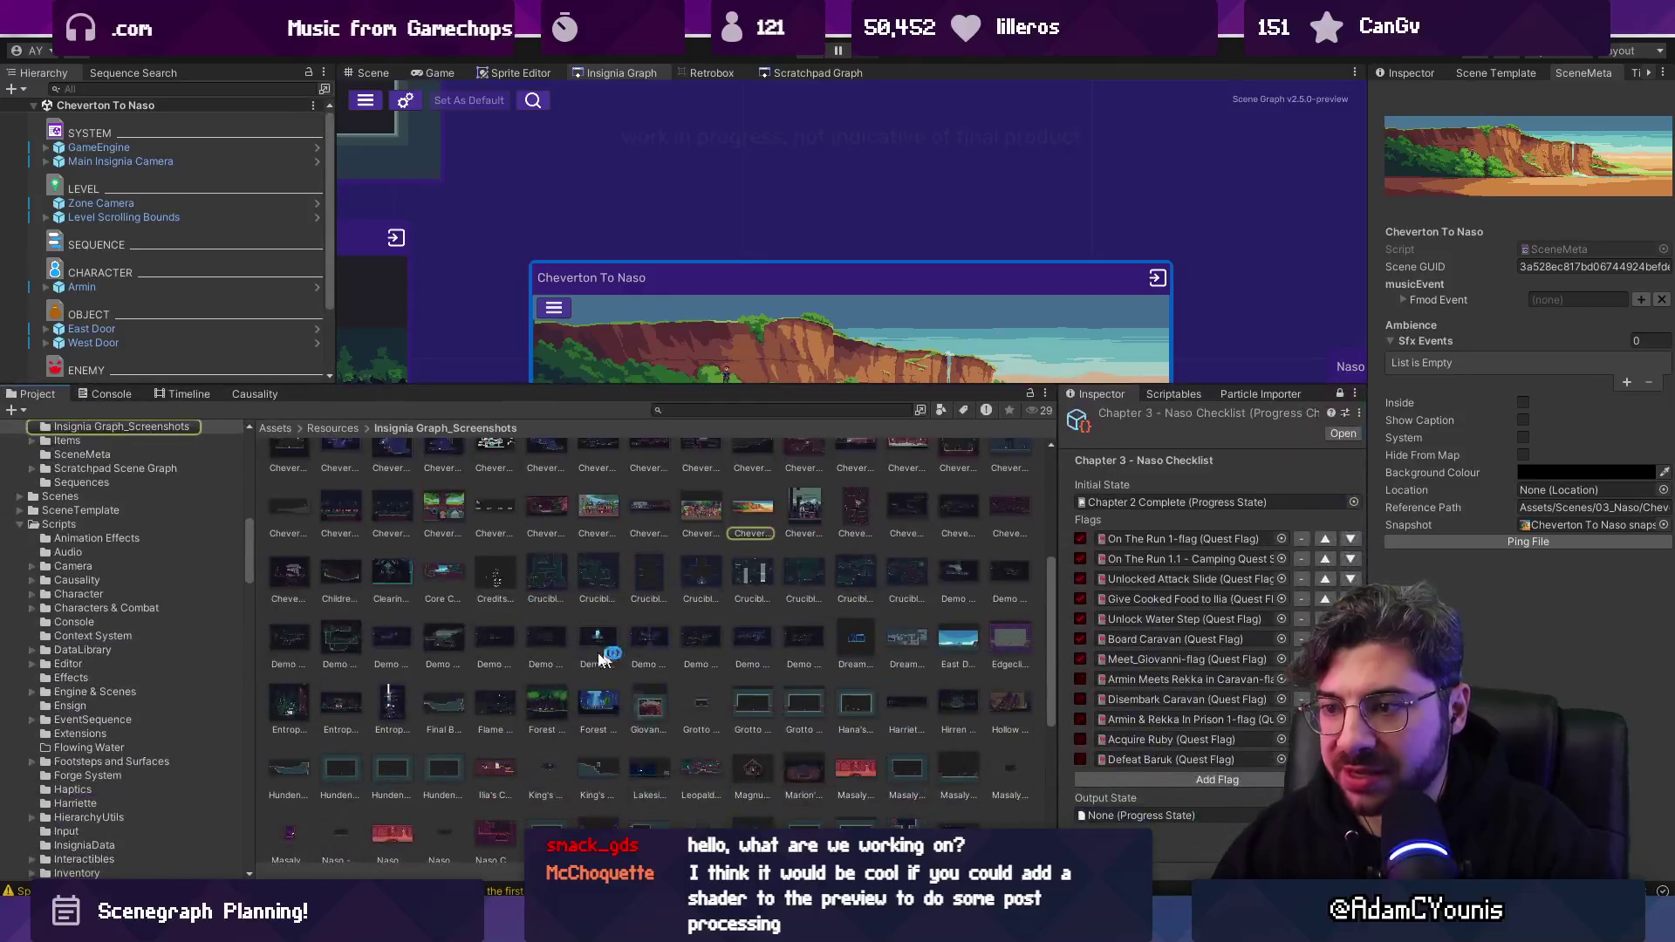
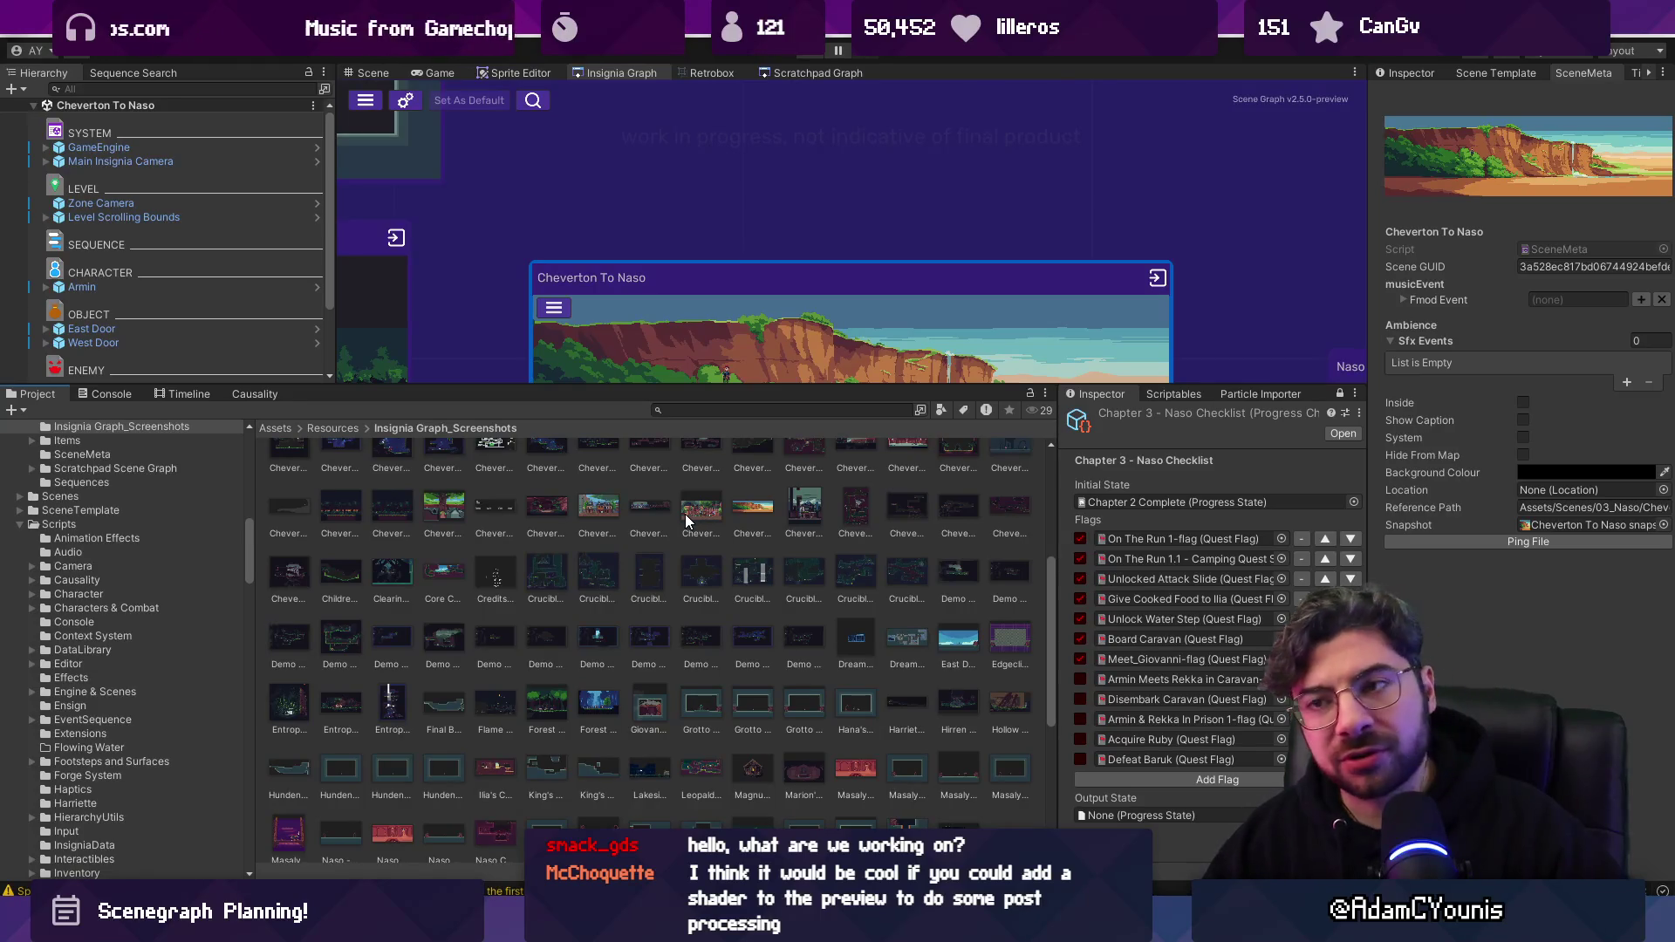
Enlarge Unity's Insignia Graph view so the Cheverton To Naso node fits, then switch to Figma.
{"action": "left_click_drag", "start_coordinate": [528, 385], "coordinate": [533, 570]}
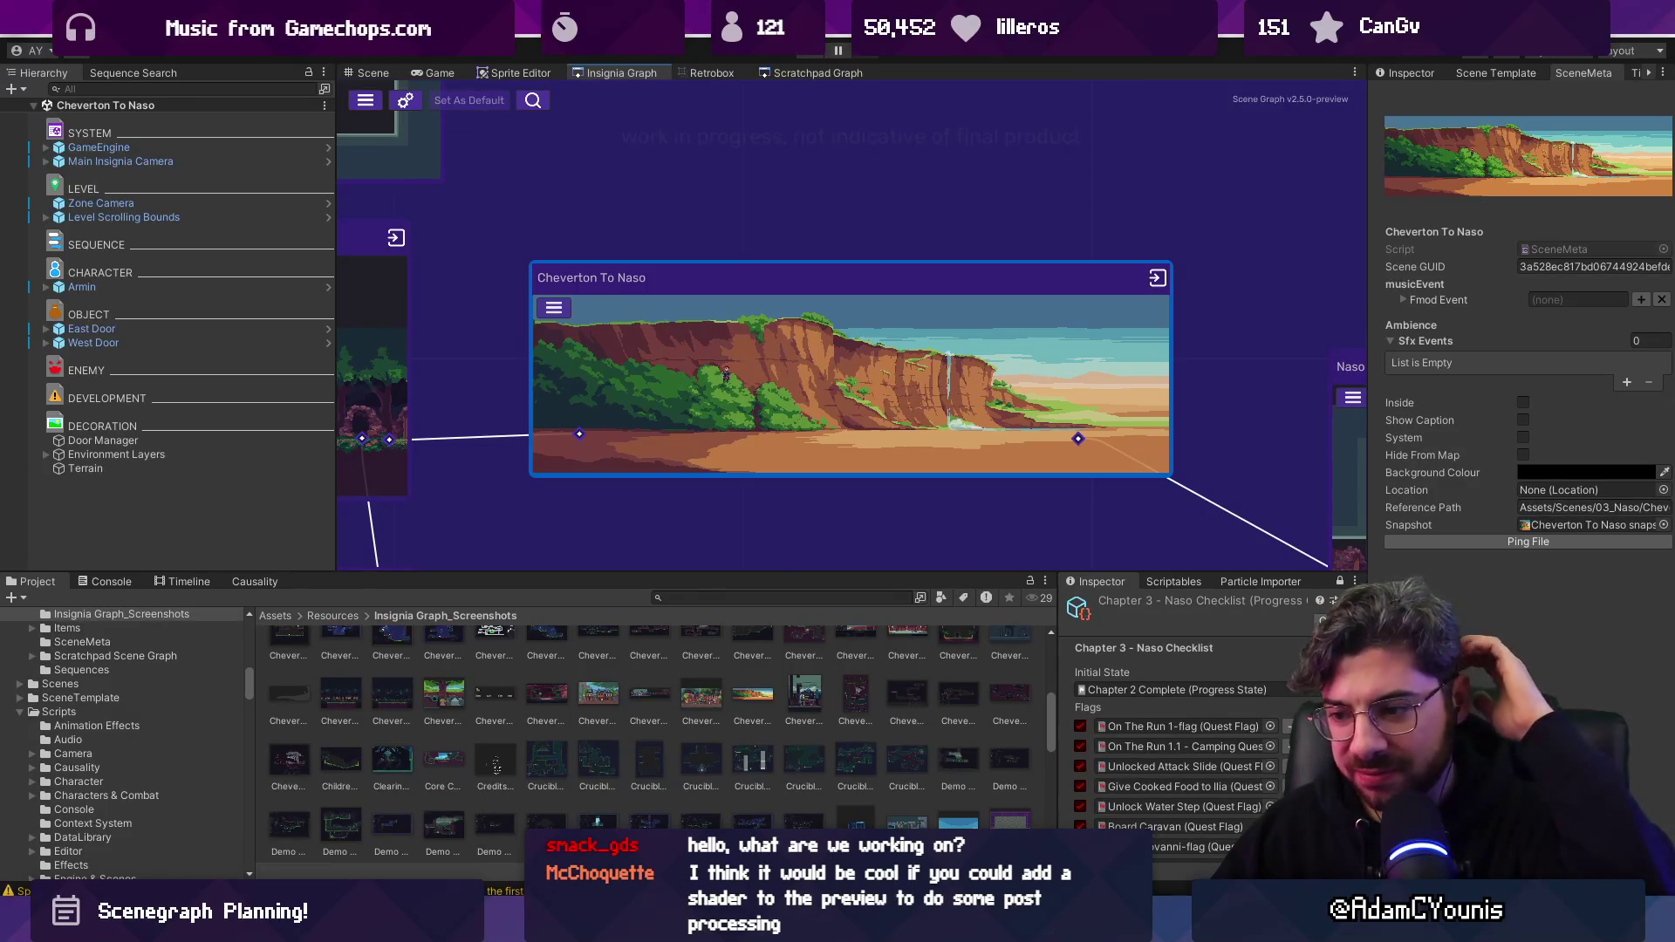
{"action": "key", "text": "alt+Tab"}
Zoom and pan the canvas to bring both Snapshot Setup image mockups into view.
{"action": "scroll", "coordinate": [721, 577], "scroll_direction": "up", "scroll_amount": 5}
{"action": "scroll", "coordinate": [878, 403], "scroll_direction": "down", "scroll_amount": 8}
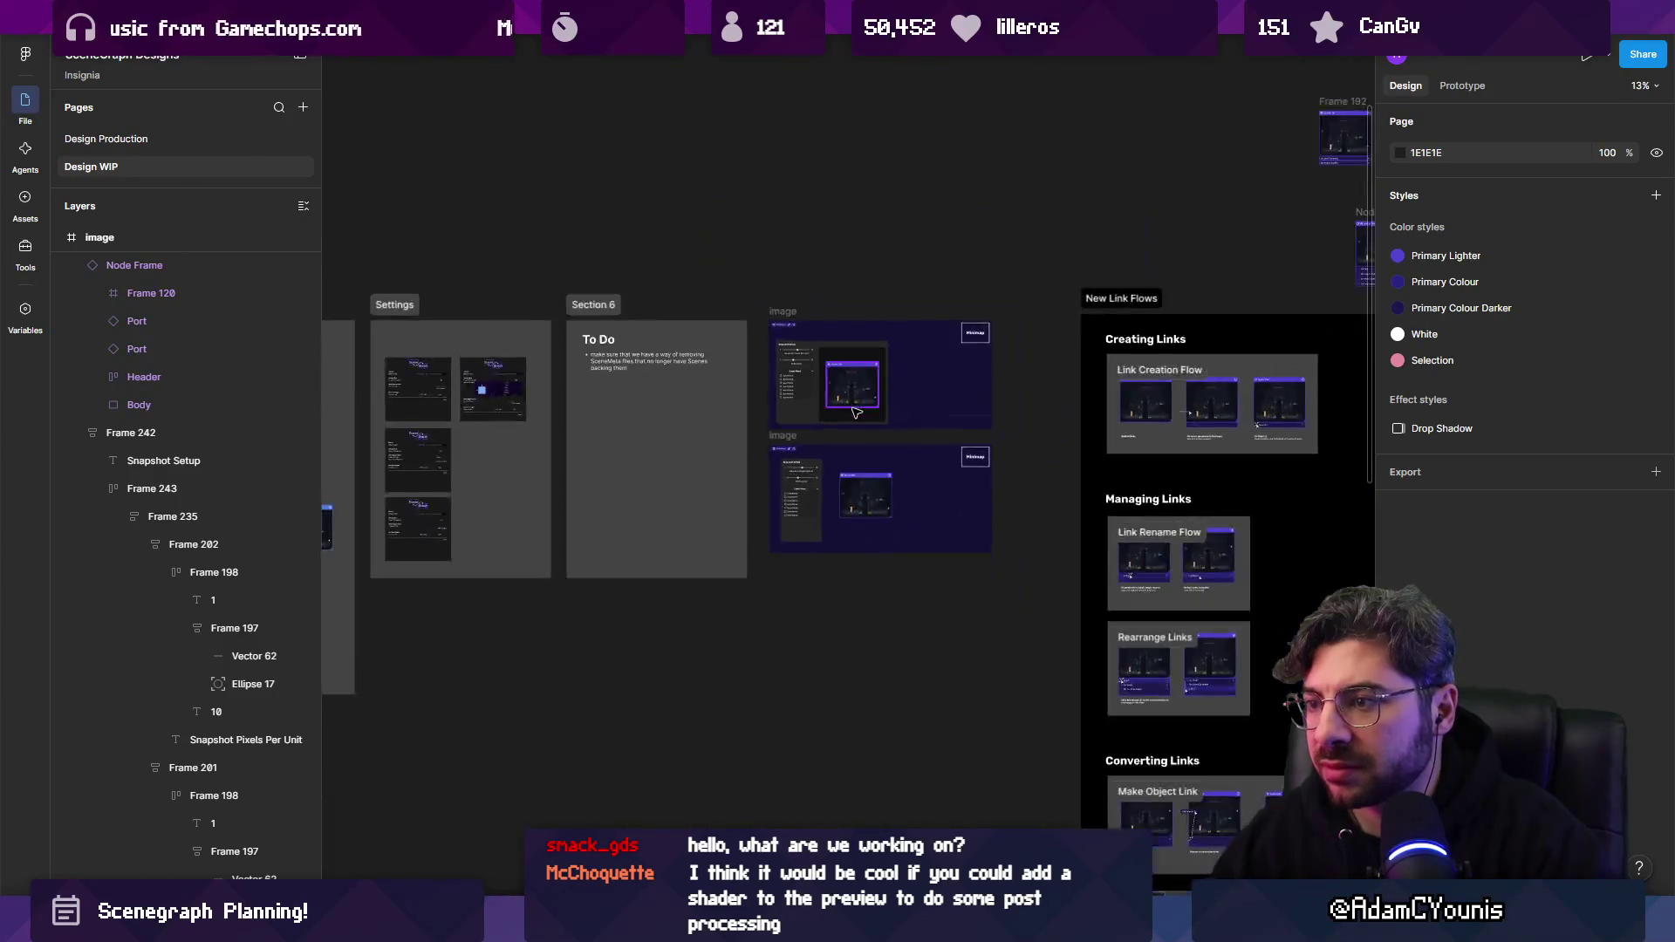
{"action": "scroll", "coordinate": [775, 412], "scroll_direction": "up", "scroll_amount": 3}
{"action": "scroll", "coordinate": [775, 412], "scroll_direction": "up", "scroll_amount": 5}
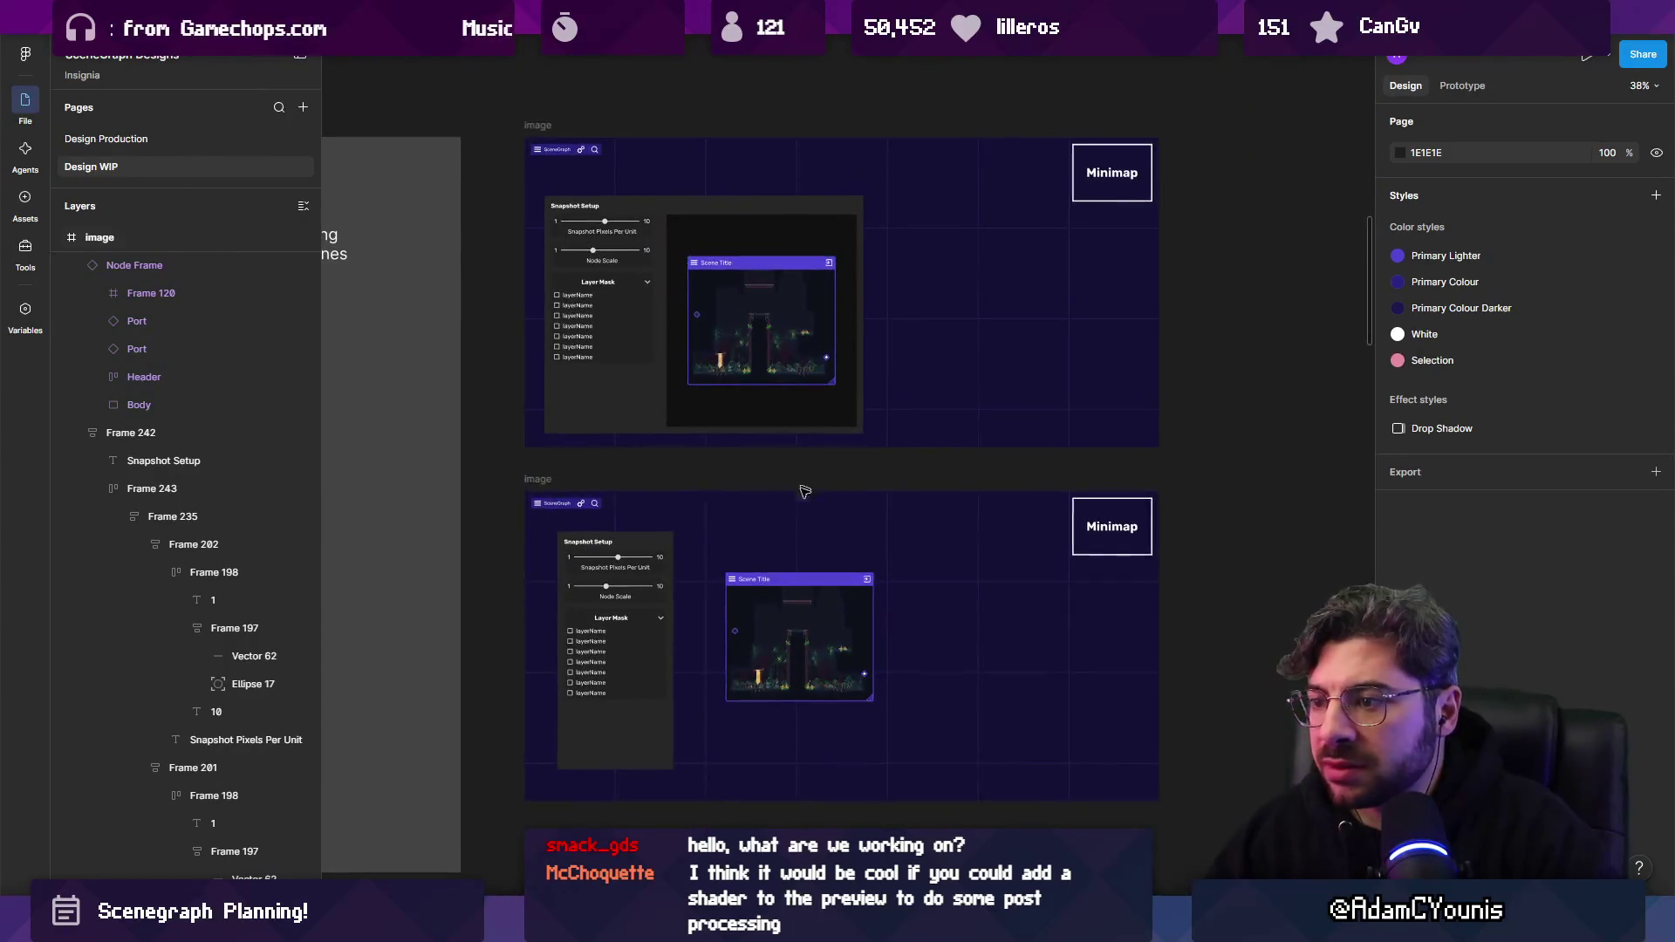
{"action": "scroll", "coordinate": [694, 458], "scroll_direction": "up", "scroll_amount": 5}
{"action": "scroll", "coordinate": [693, 458], "scroll_direction": "down", "scroll_amount": 4}
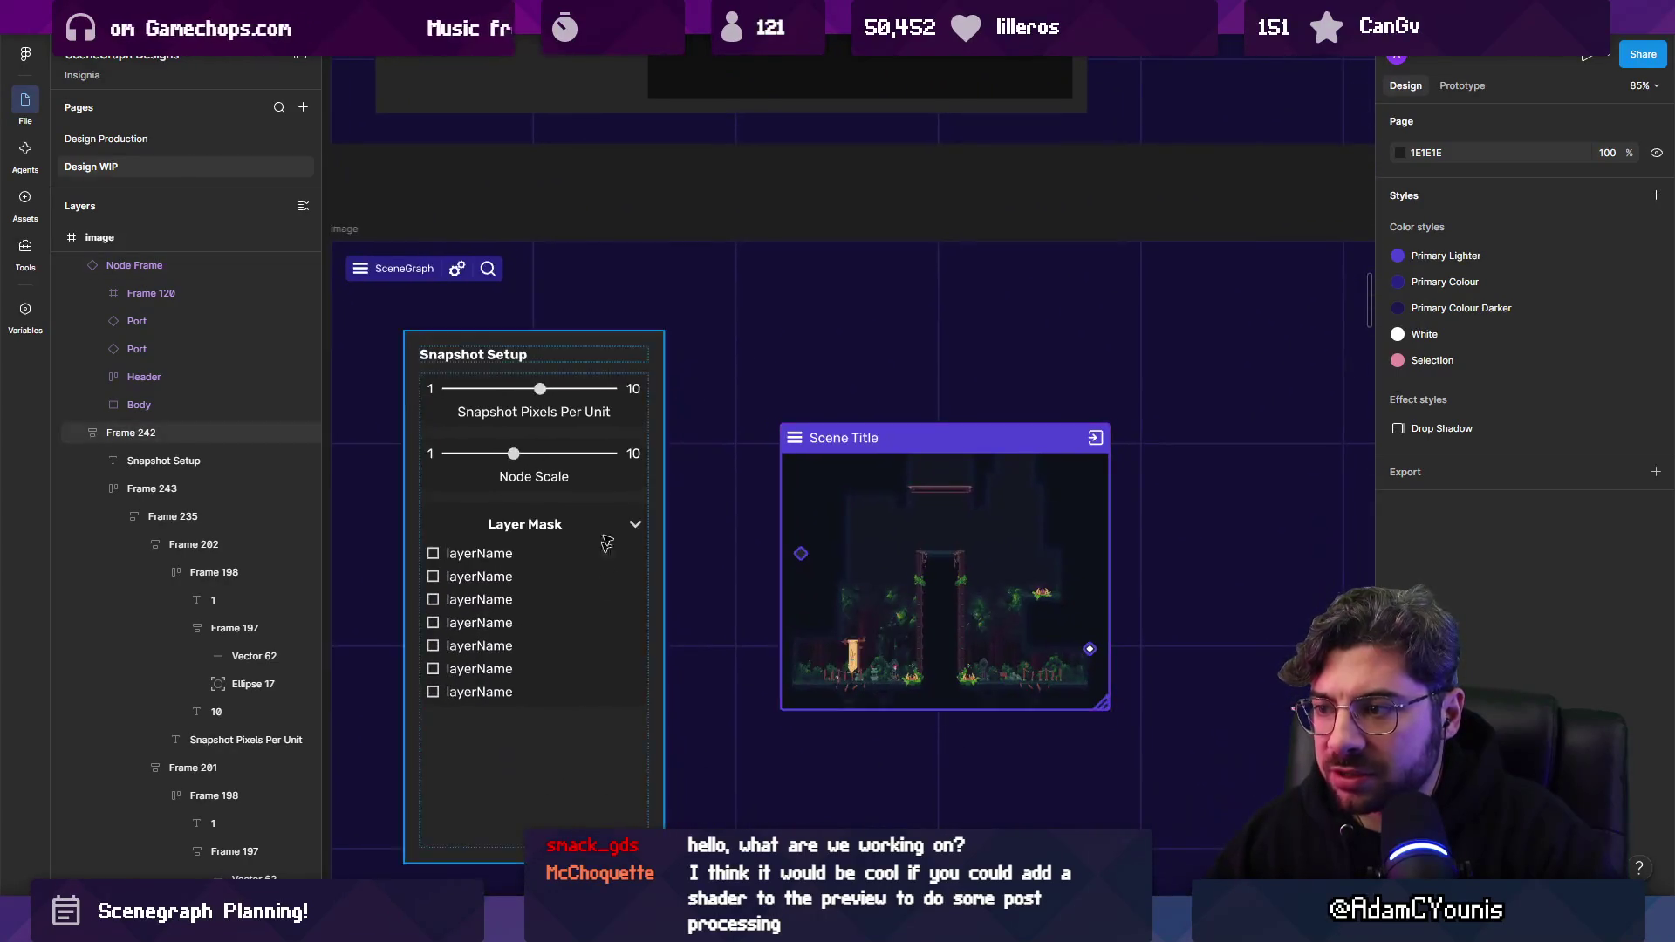
{"action": "mouse_move", "coordinate": [858, 397]}
{"action": "left_mouse_down"}
{"action": "mouse_move", "coordinate": [731, 503]}
{"action": "mouse_move", "coordinate": [740, 534]}
{"action": "left_mouse_up"}
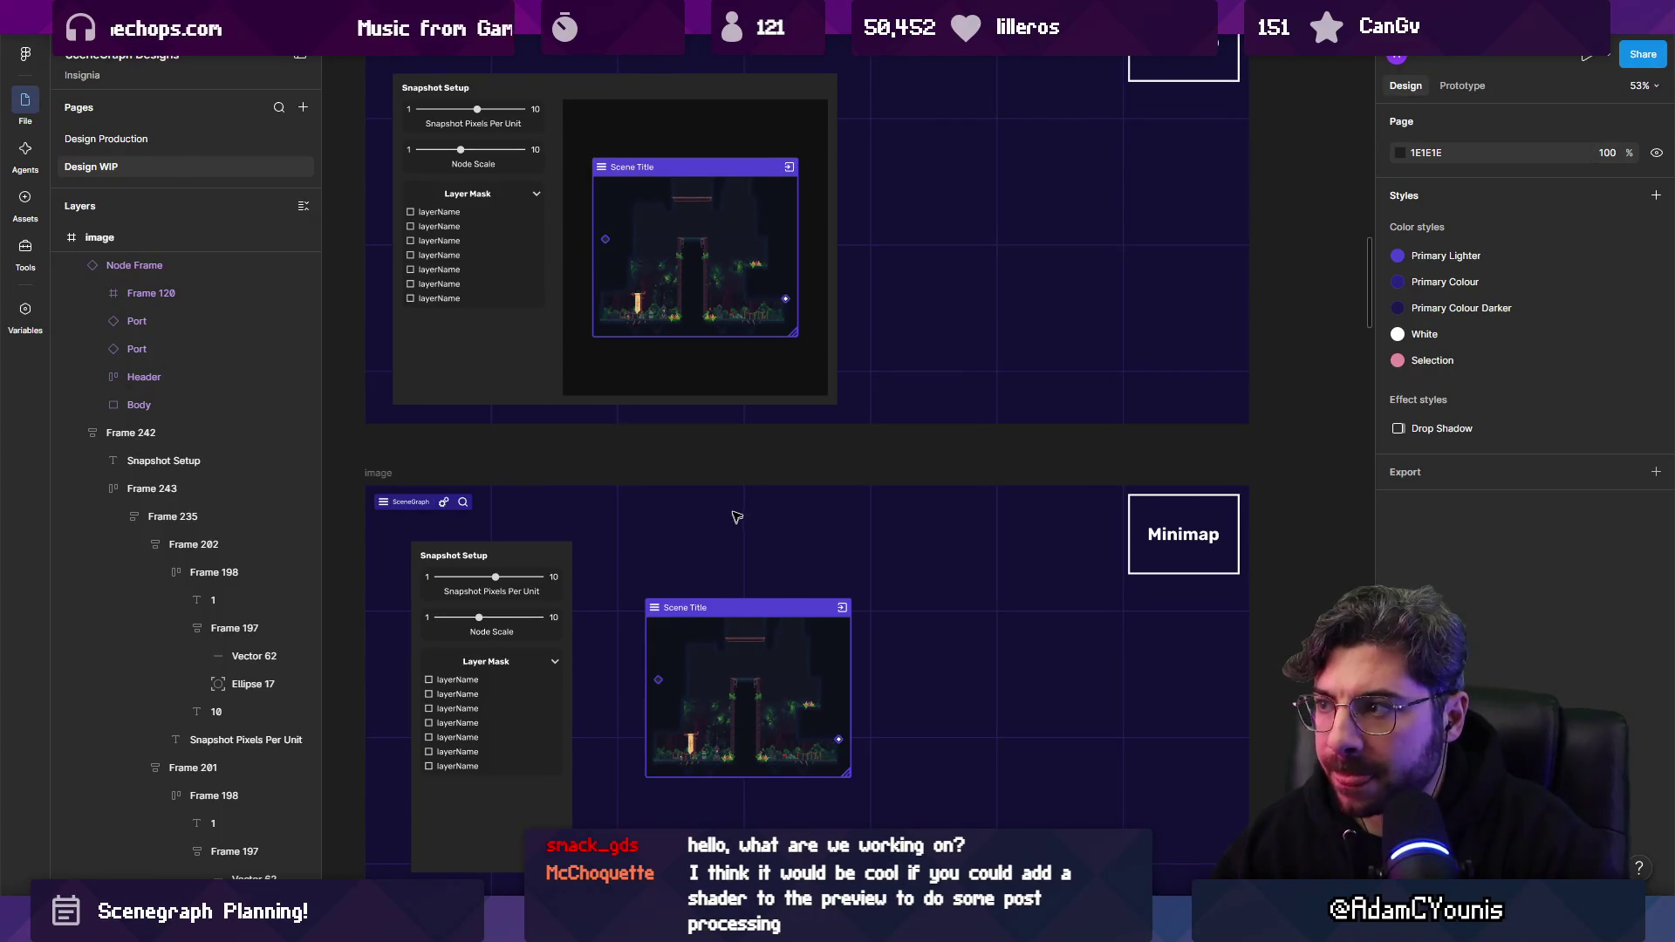
{"action": "scroll", "coordinate": [737, 521], "scroll_direction": "up", "scroll_amount": 2}
{"action": "scroll", "coordinate": [522, 337], "scroll_direction": "up", "scroll_amount": 5}
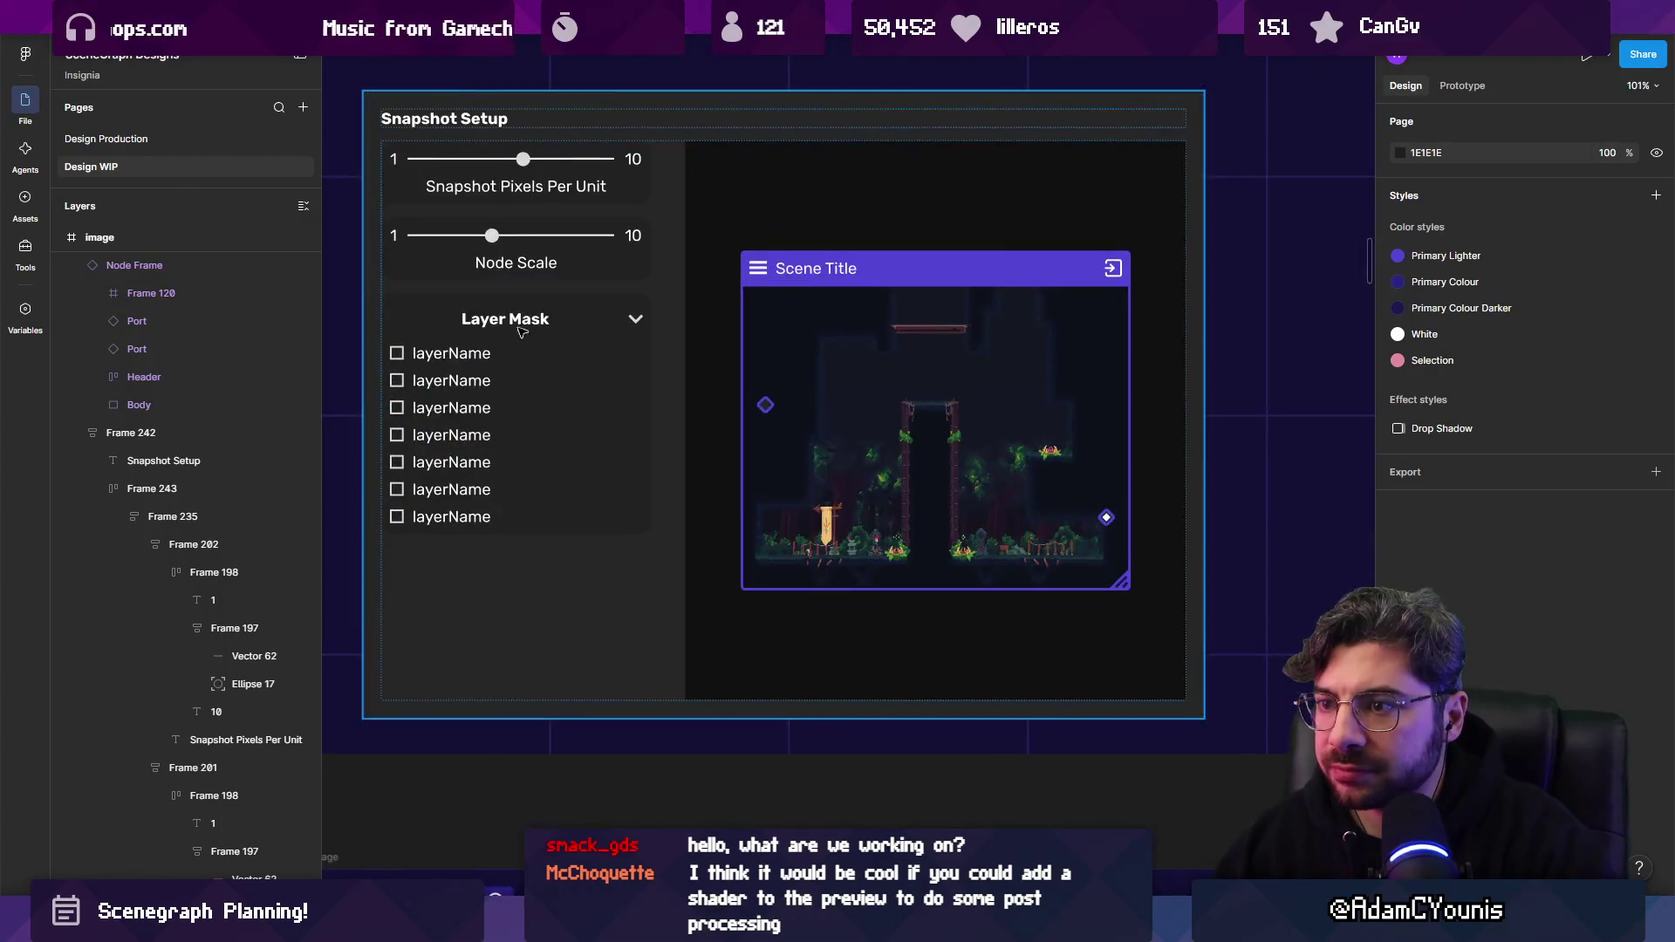
Select the Layer Mask section in Snapshot Setup's control column, then return to Unity.
{"action": "left_click", "coordinate": [521, 325]}
{"action": "double_click", "coordinate": [520, 324]}
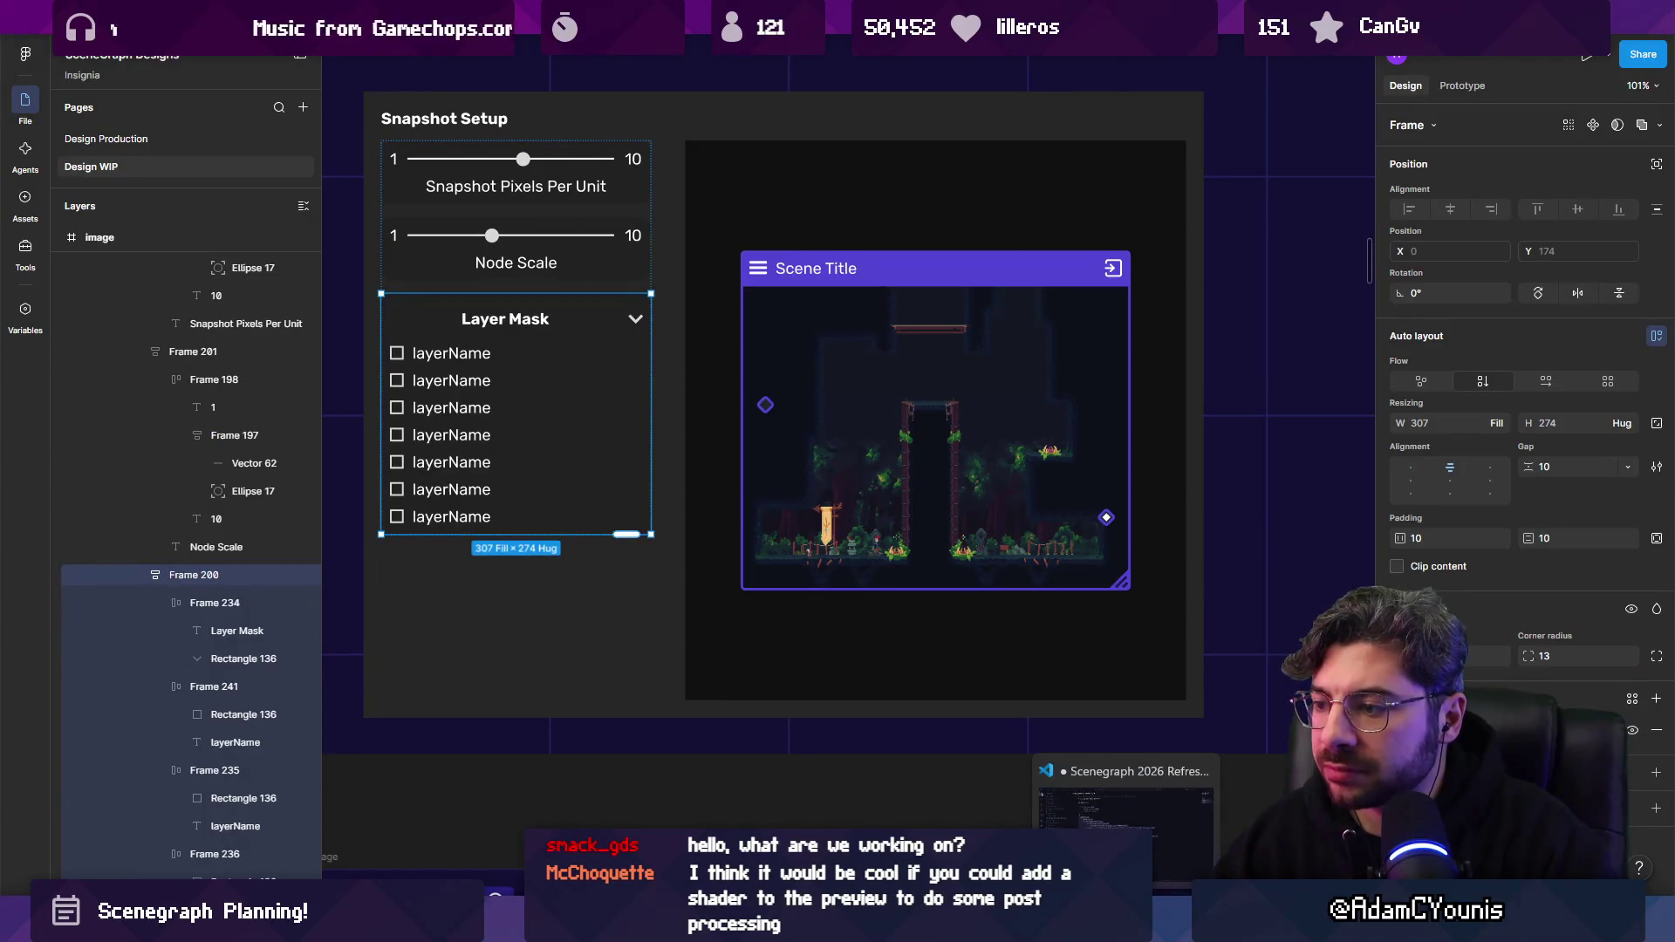
{"action": "mouse_move", "coordinate": [742, 926]}
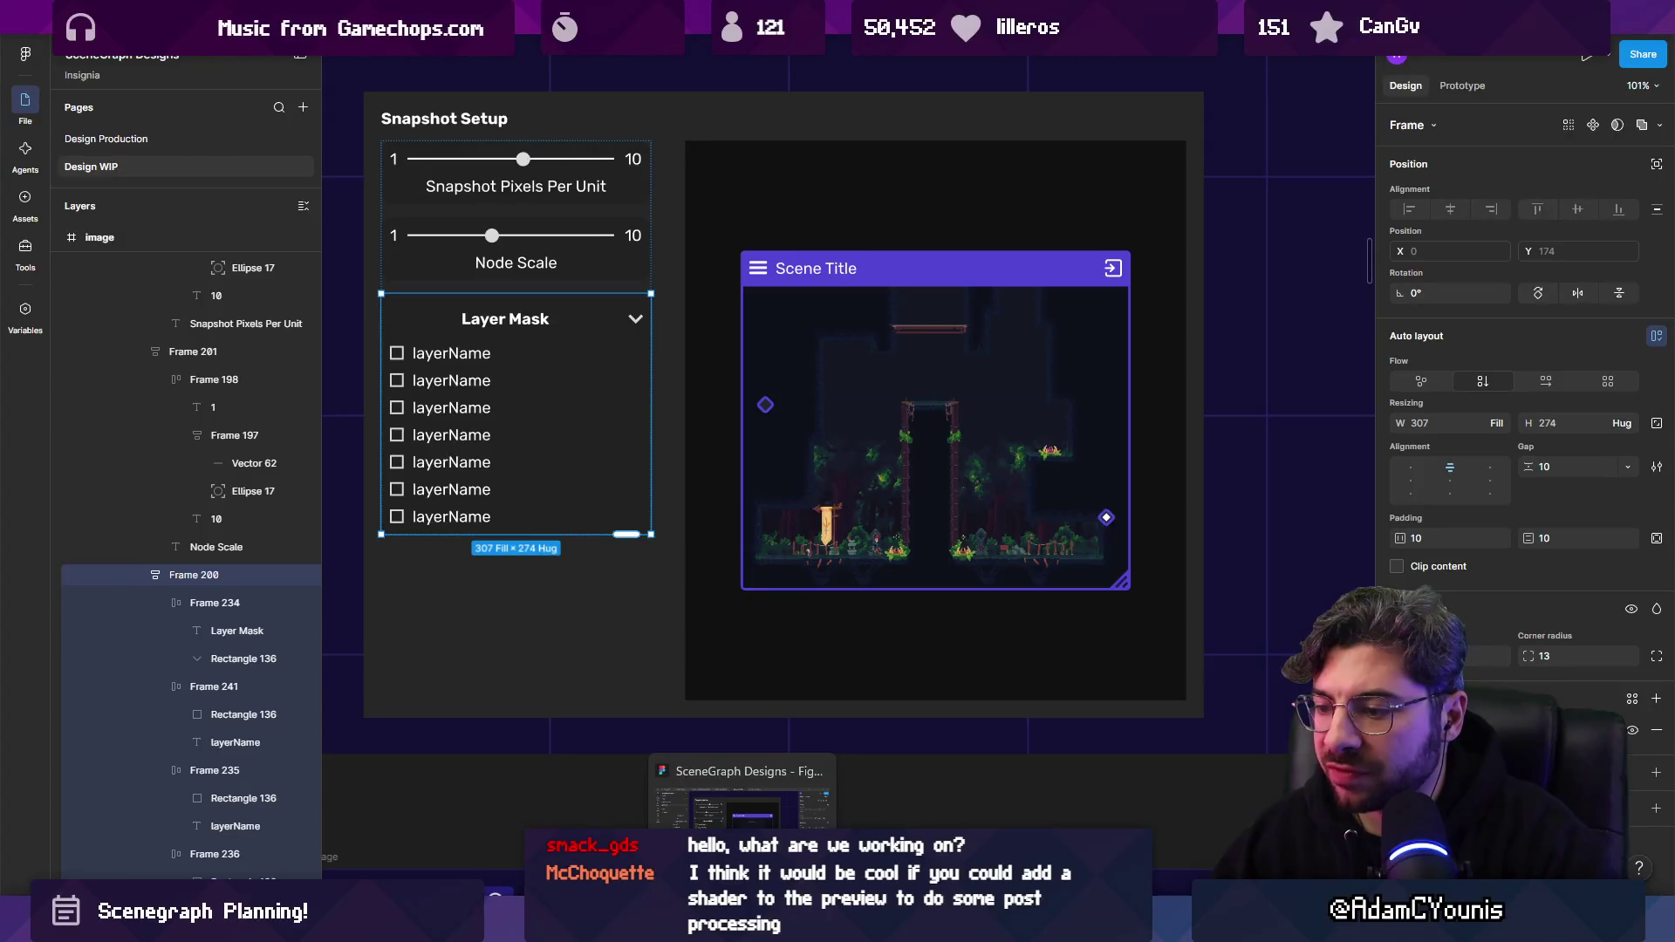
{"action": "left_click", "coordinate": [607, 927]}
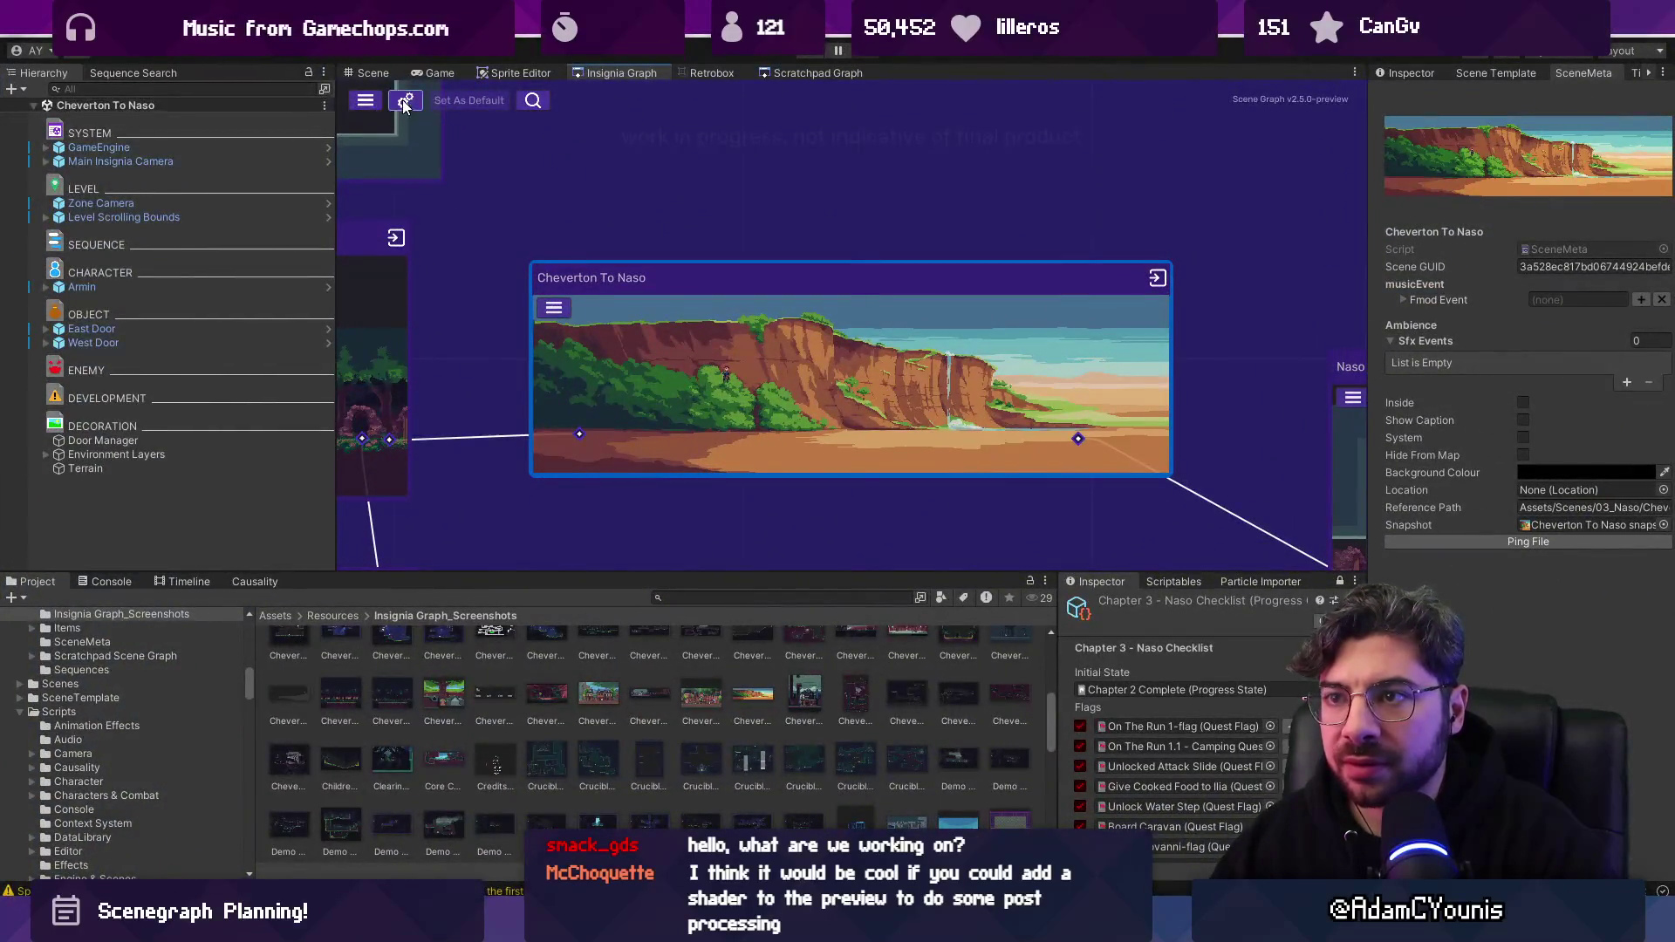
Check the snapshot Compression option in Unity's Scene Graph project settings, then return to Figma.
{"action": "left_click", "coordinate": [404, 102]}
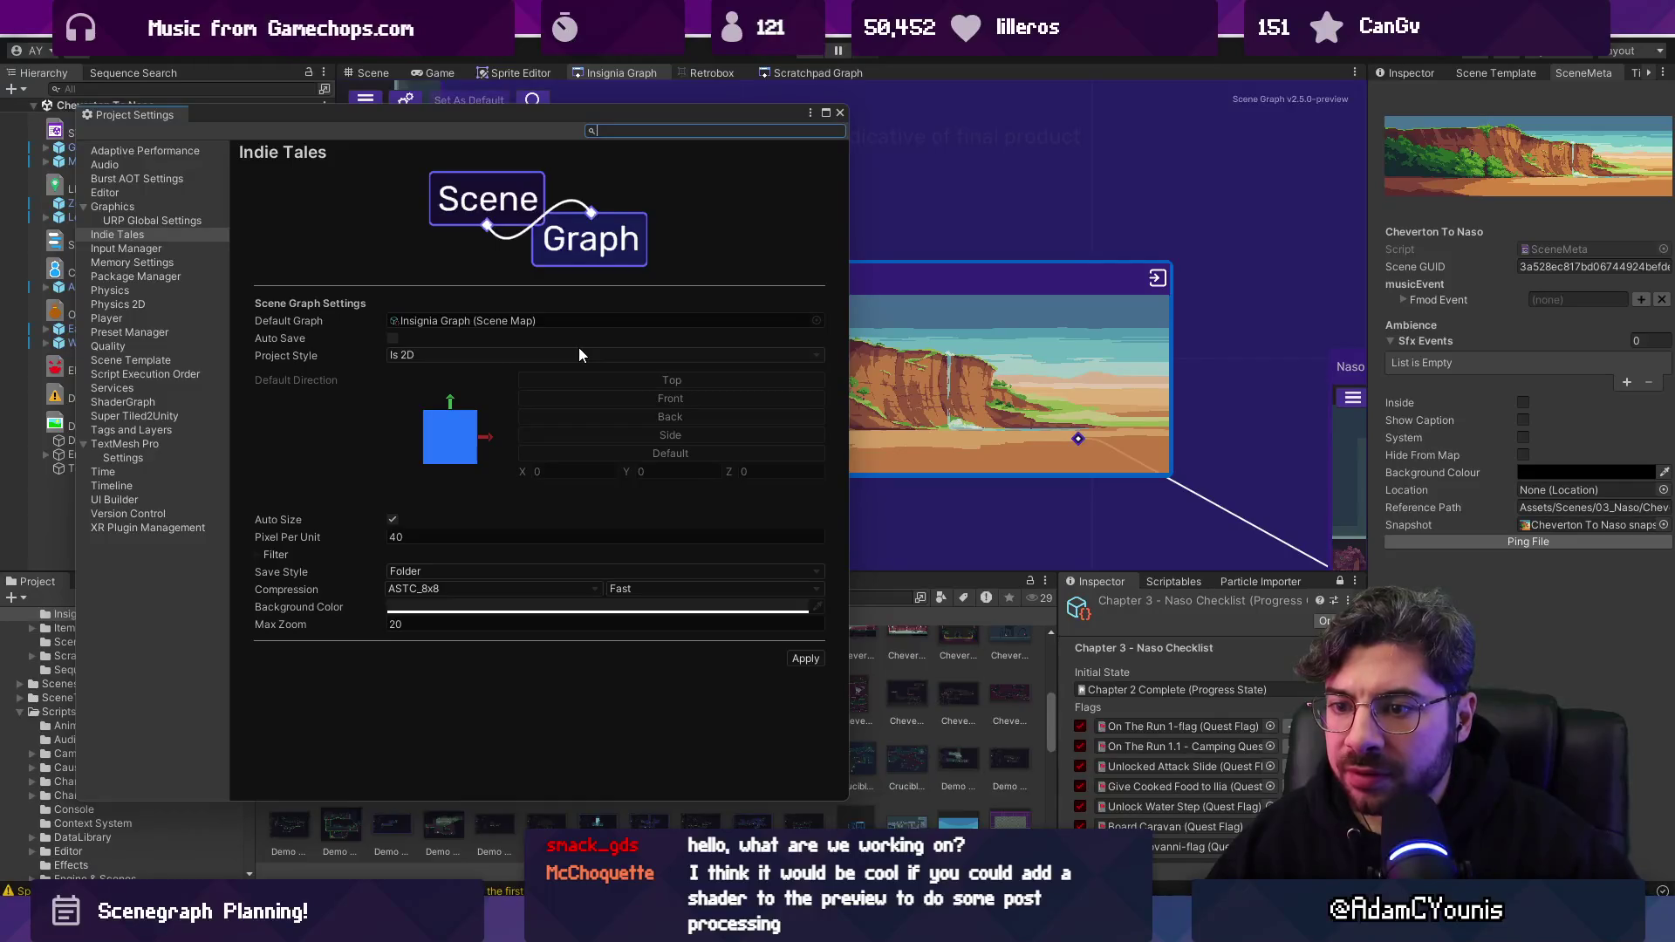
{"action": "left_click", "coordinate": [276, 581]}
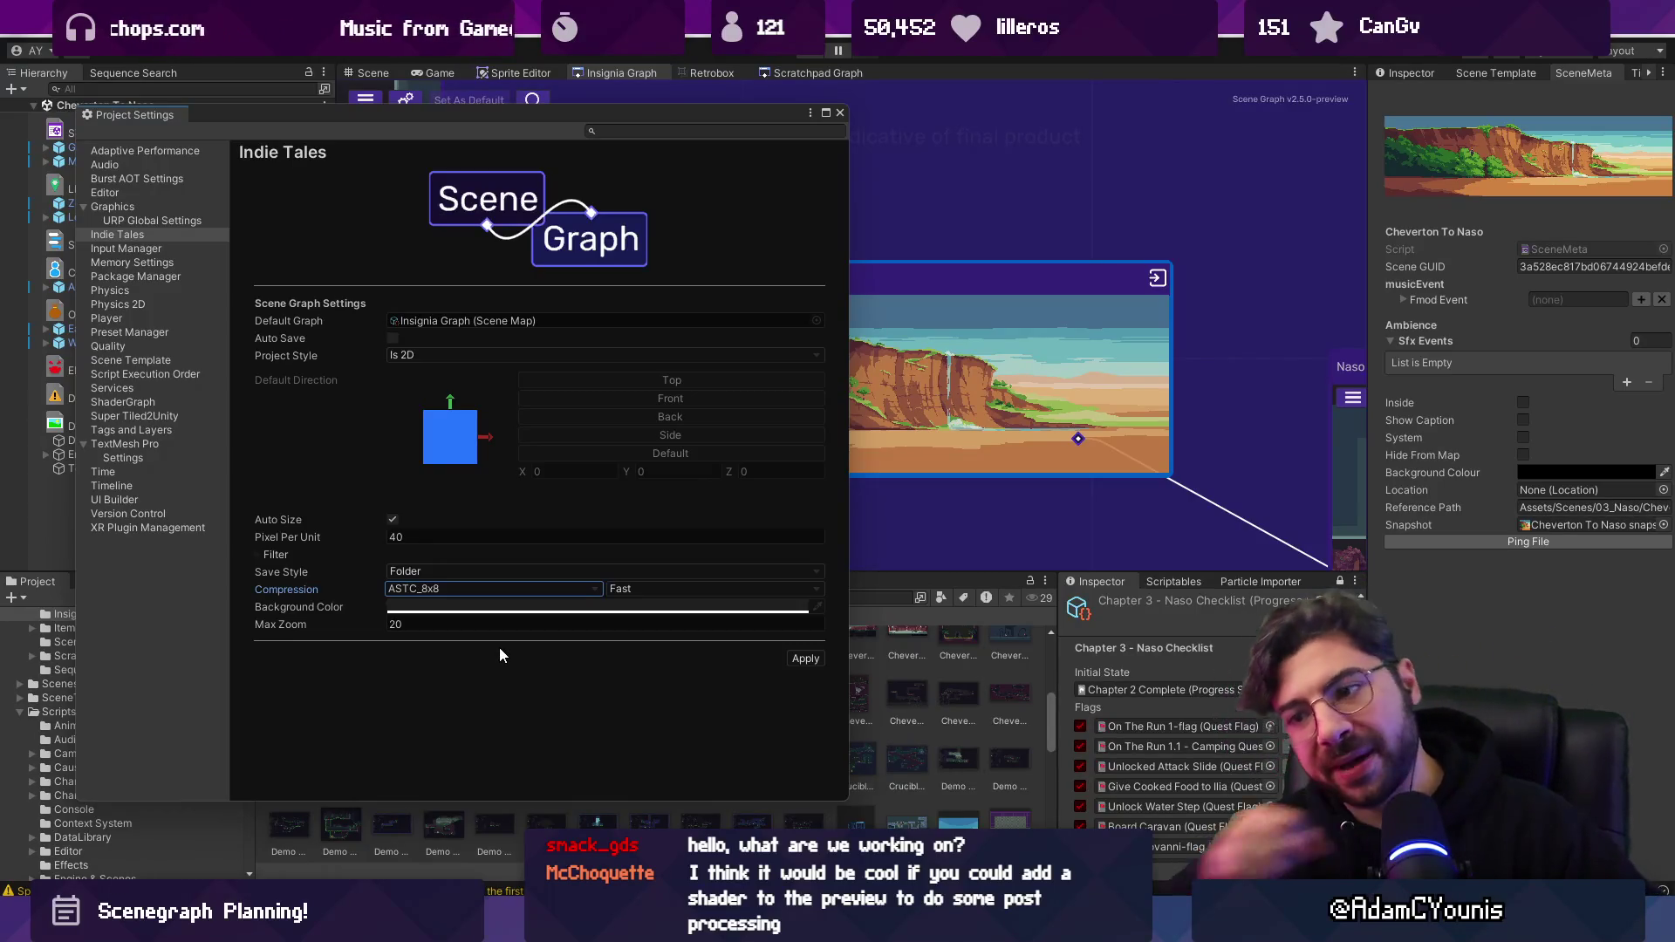
{"action": "key", "text": "alt+Tab"}
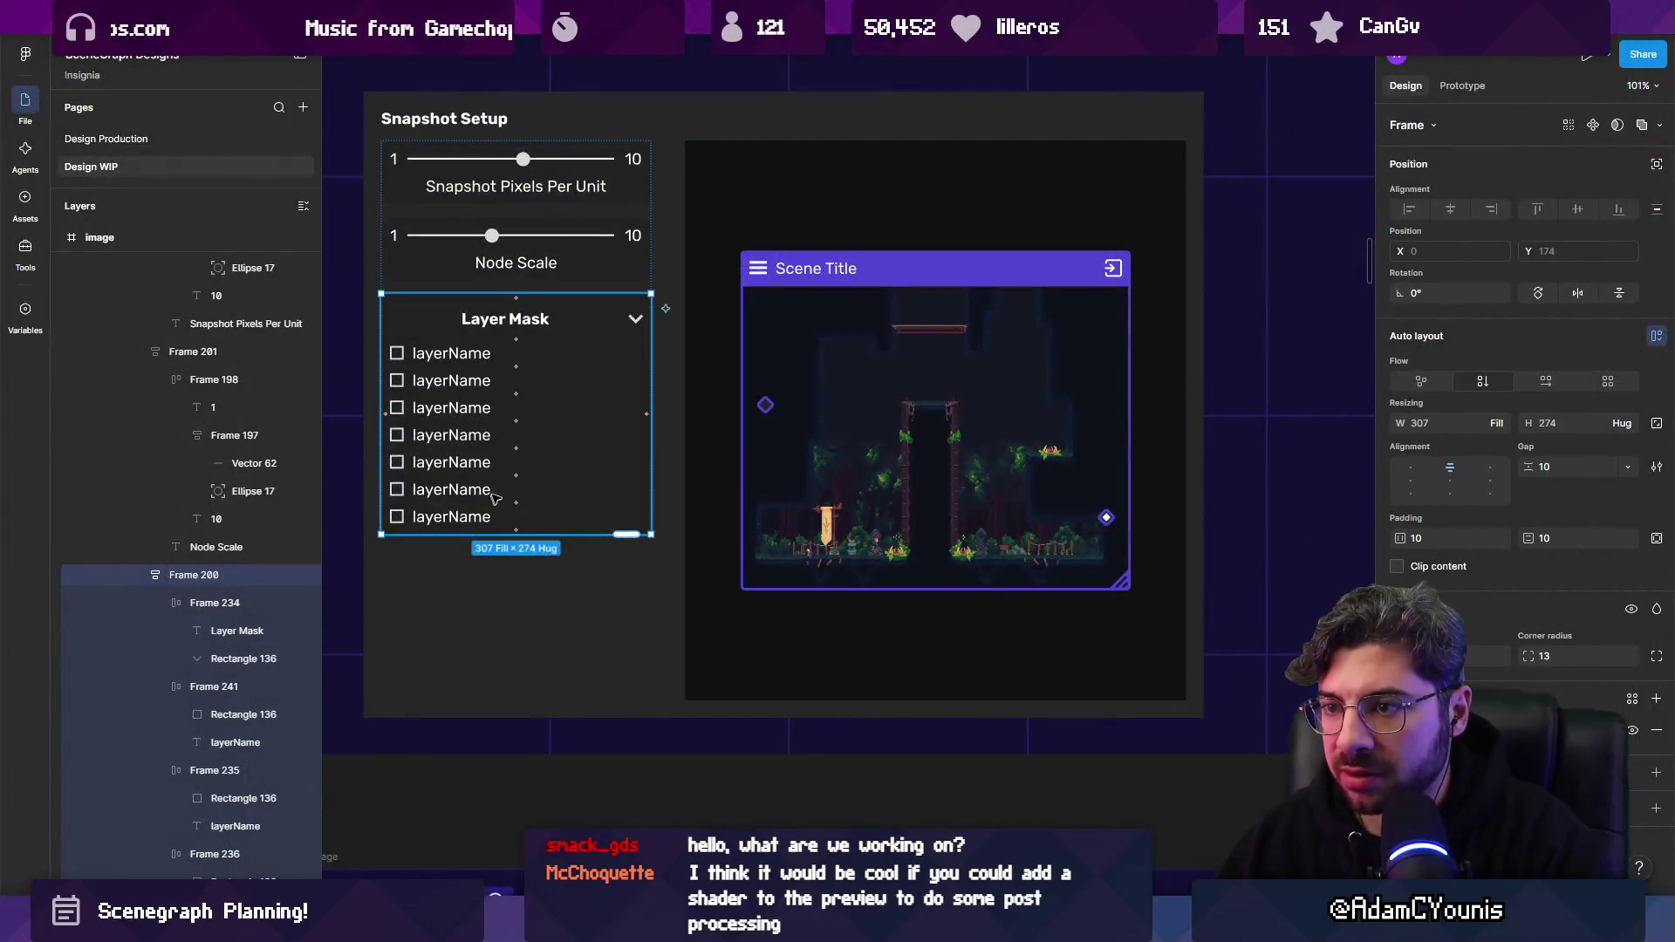
Duplicate the Layer Mask section, remove its chevron, and rename the header 'Background Colour'.
{"action": "key", "text": "ctrl+d"}
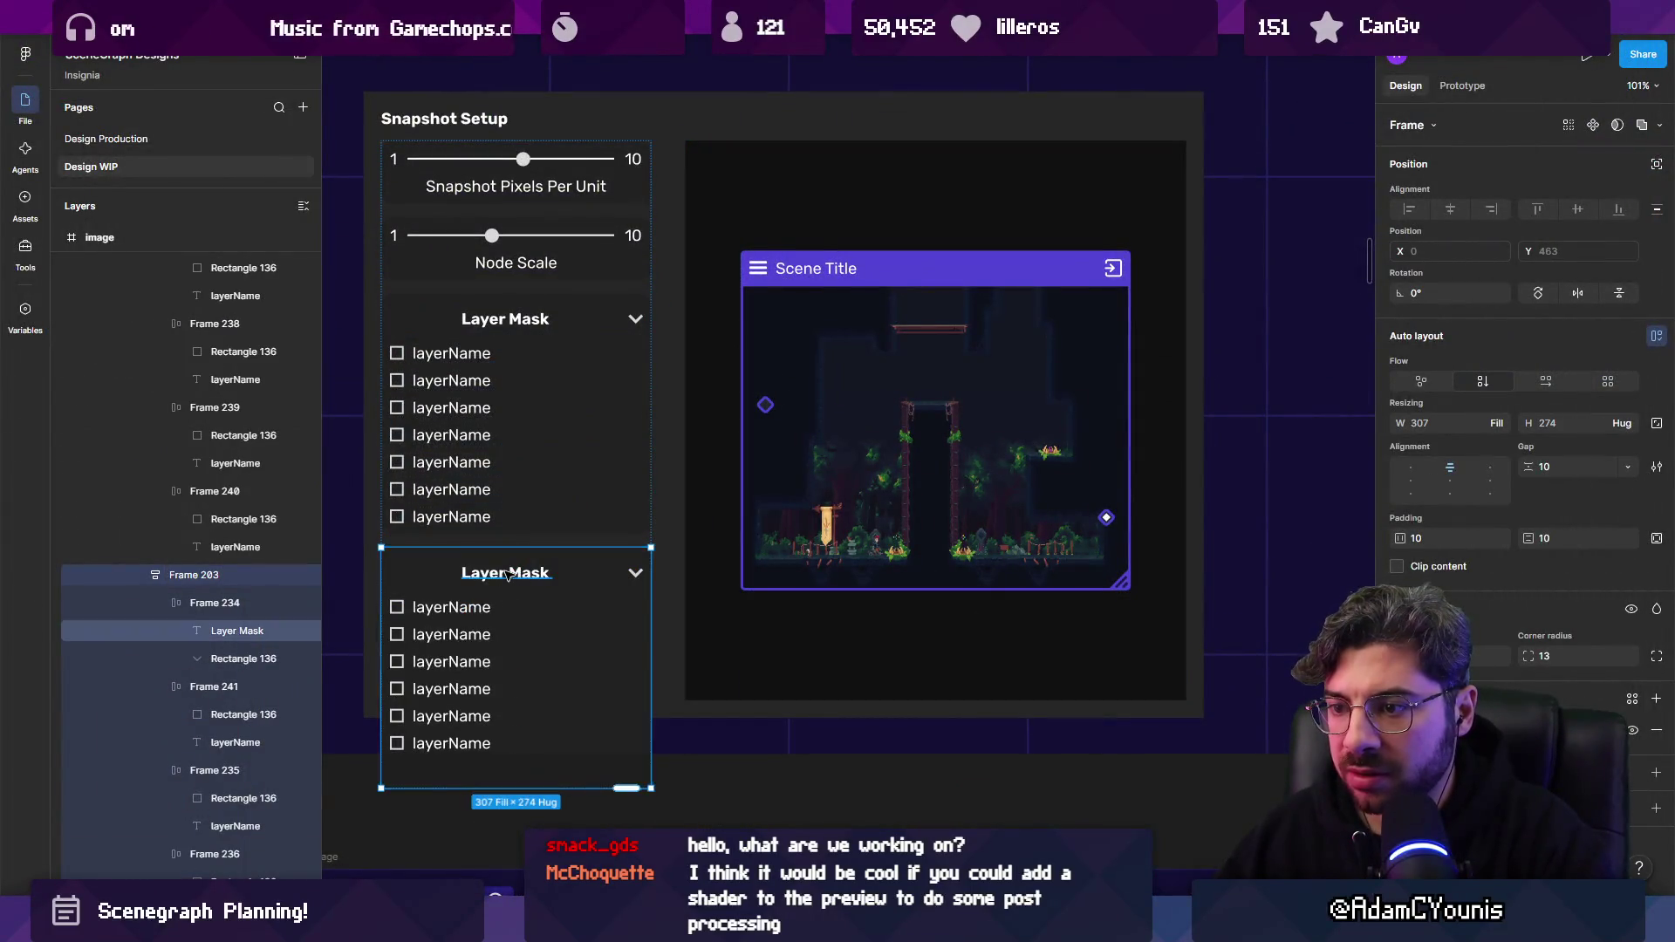
{"action": "double_click", "coordinate": [507, 574]}
{"action": "left_click", "coordinate": [636, 572]}
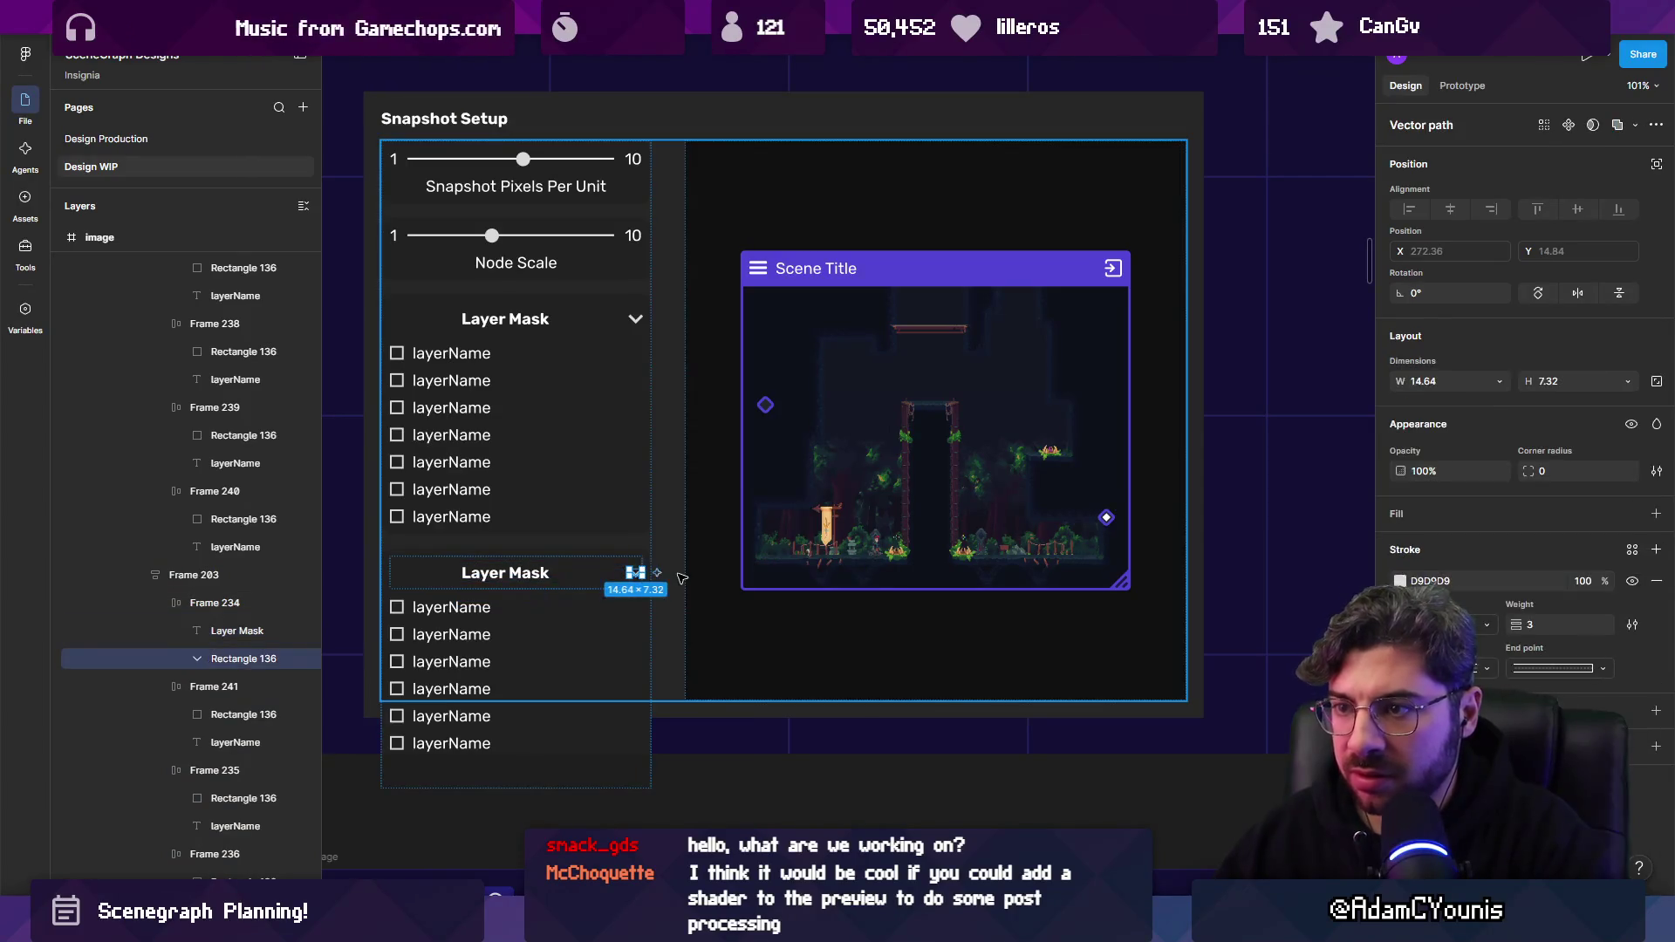
{"action": "key", "text": "Delete"}
{"action": "double_click", "coordinate": [547, 573]}
{"action": "key", "text": "Return"}
{"action": "type", "text": "Transparent"}
{"action": "key", "text": "ctrl+a"}
{"action": "type", "text": "Background Colour"}
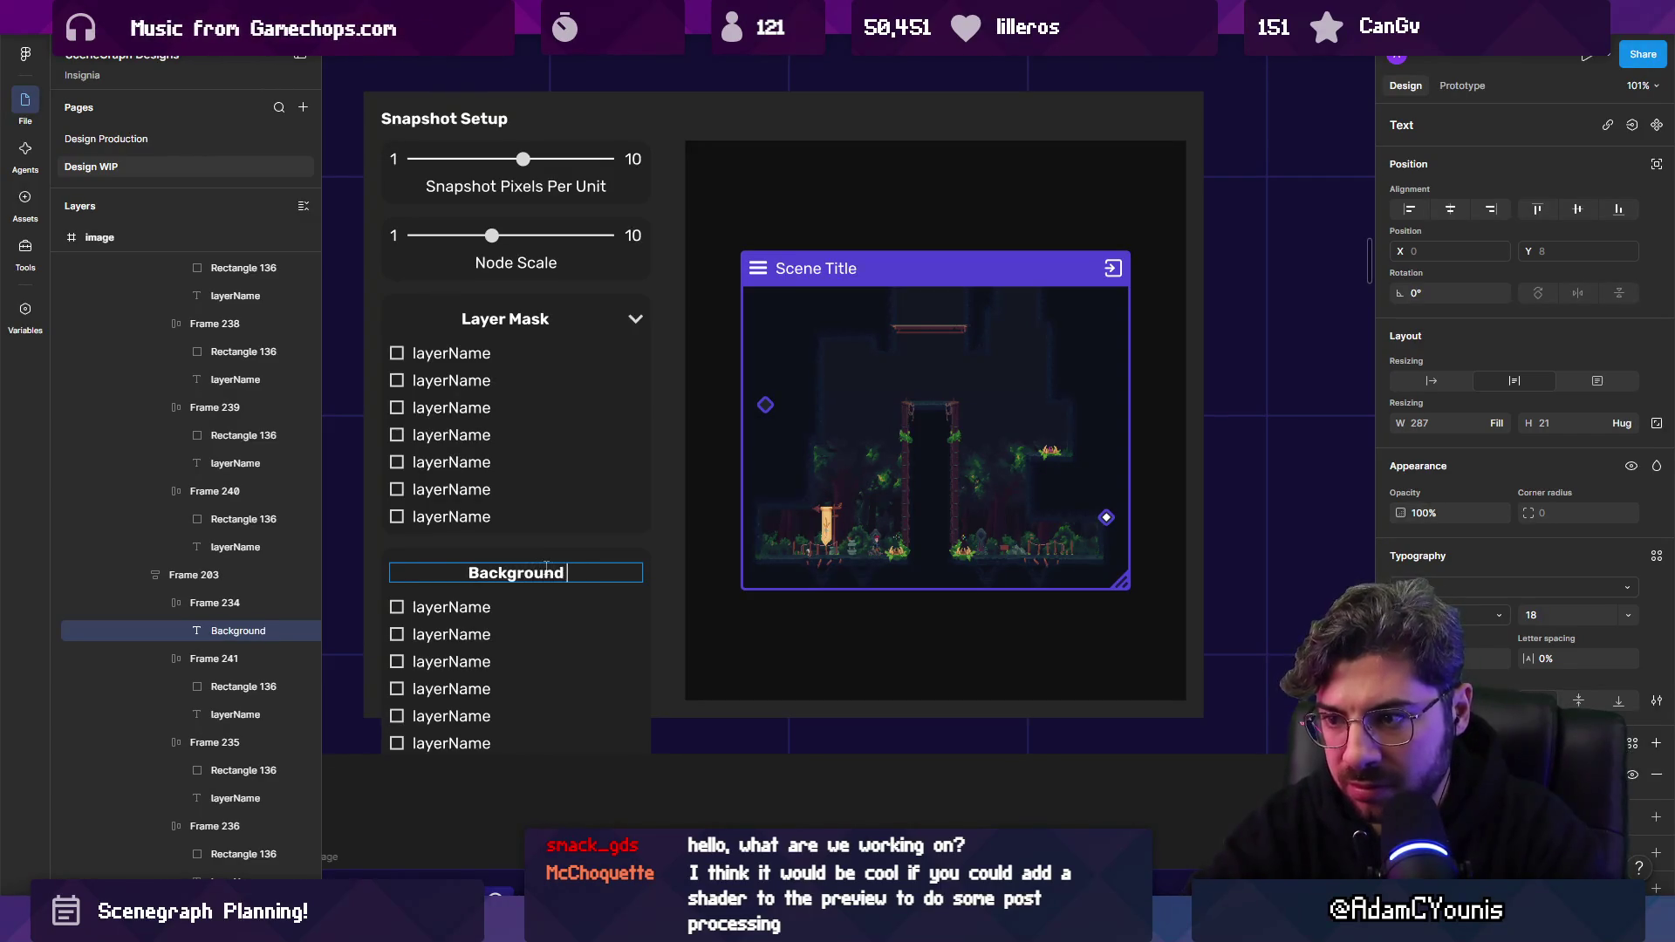
{"action": "key", "text": "Escape"}
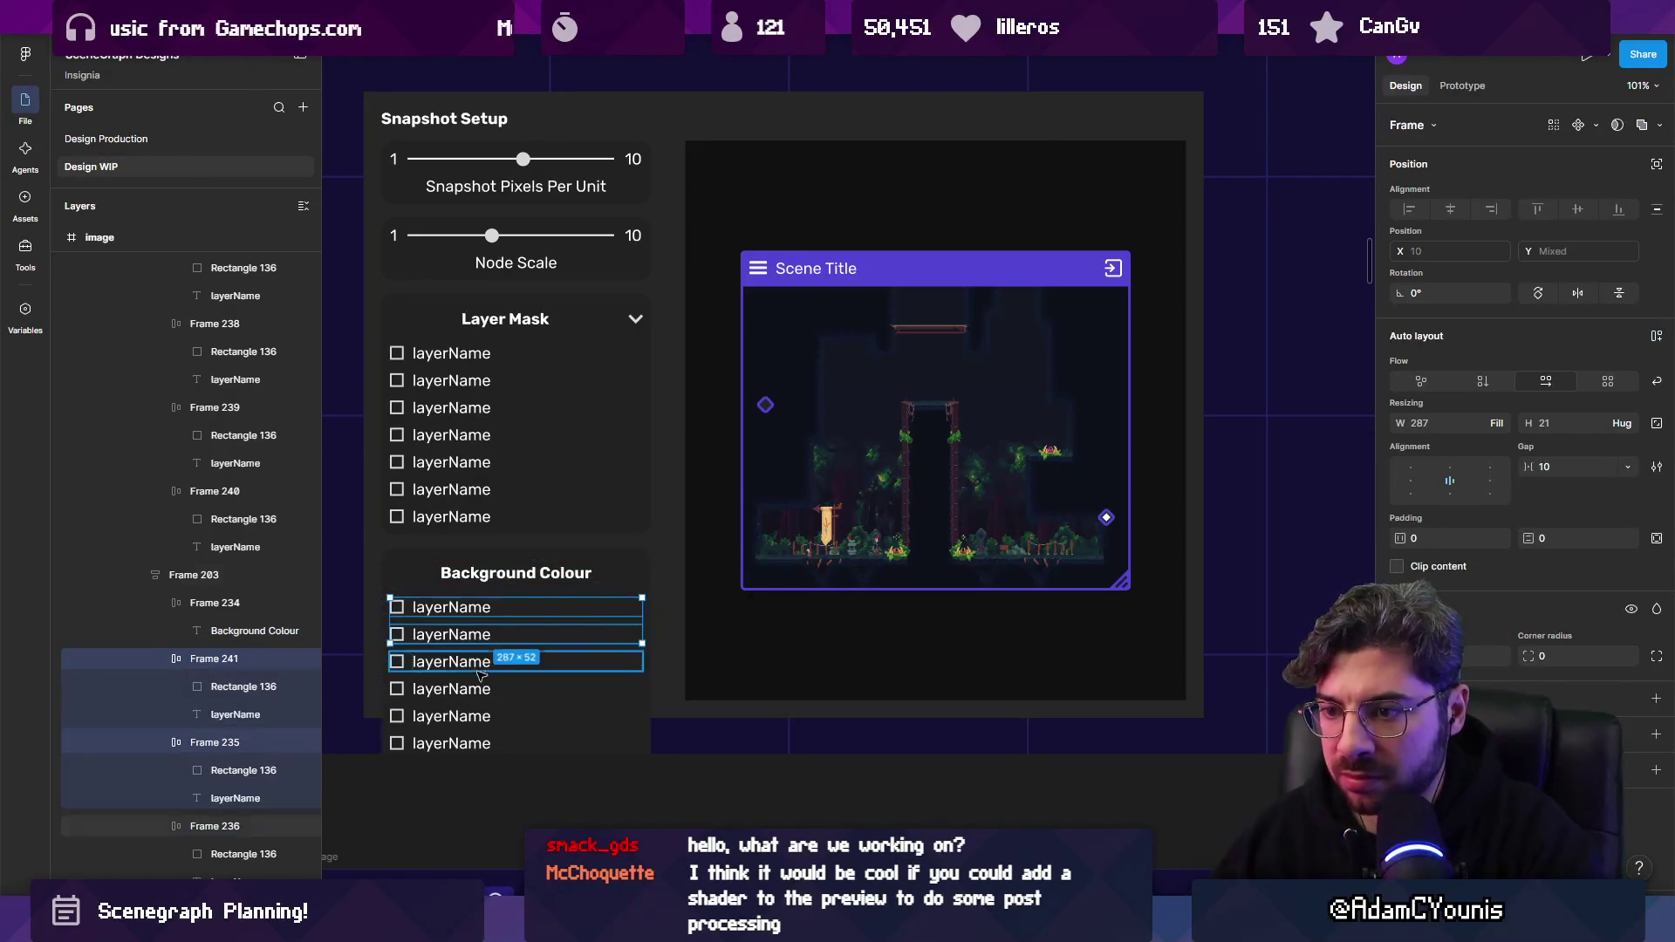
Delete the copied layerName rows so only one row remains in Background Colour.
{"action": "left_click", "coordinate": [472, 715]}
{"action": "left_click_drag", "start_coordinate": [463, 742], "coordinate": [503, 595]}
{"action": "key", "text": "Delete"}
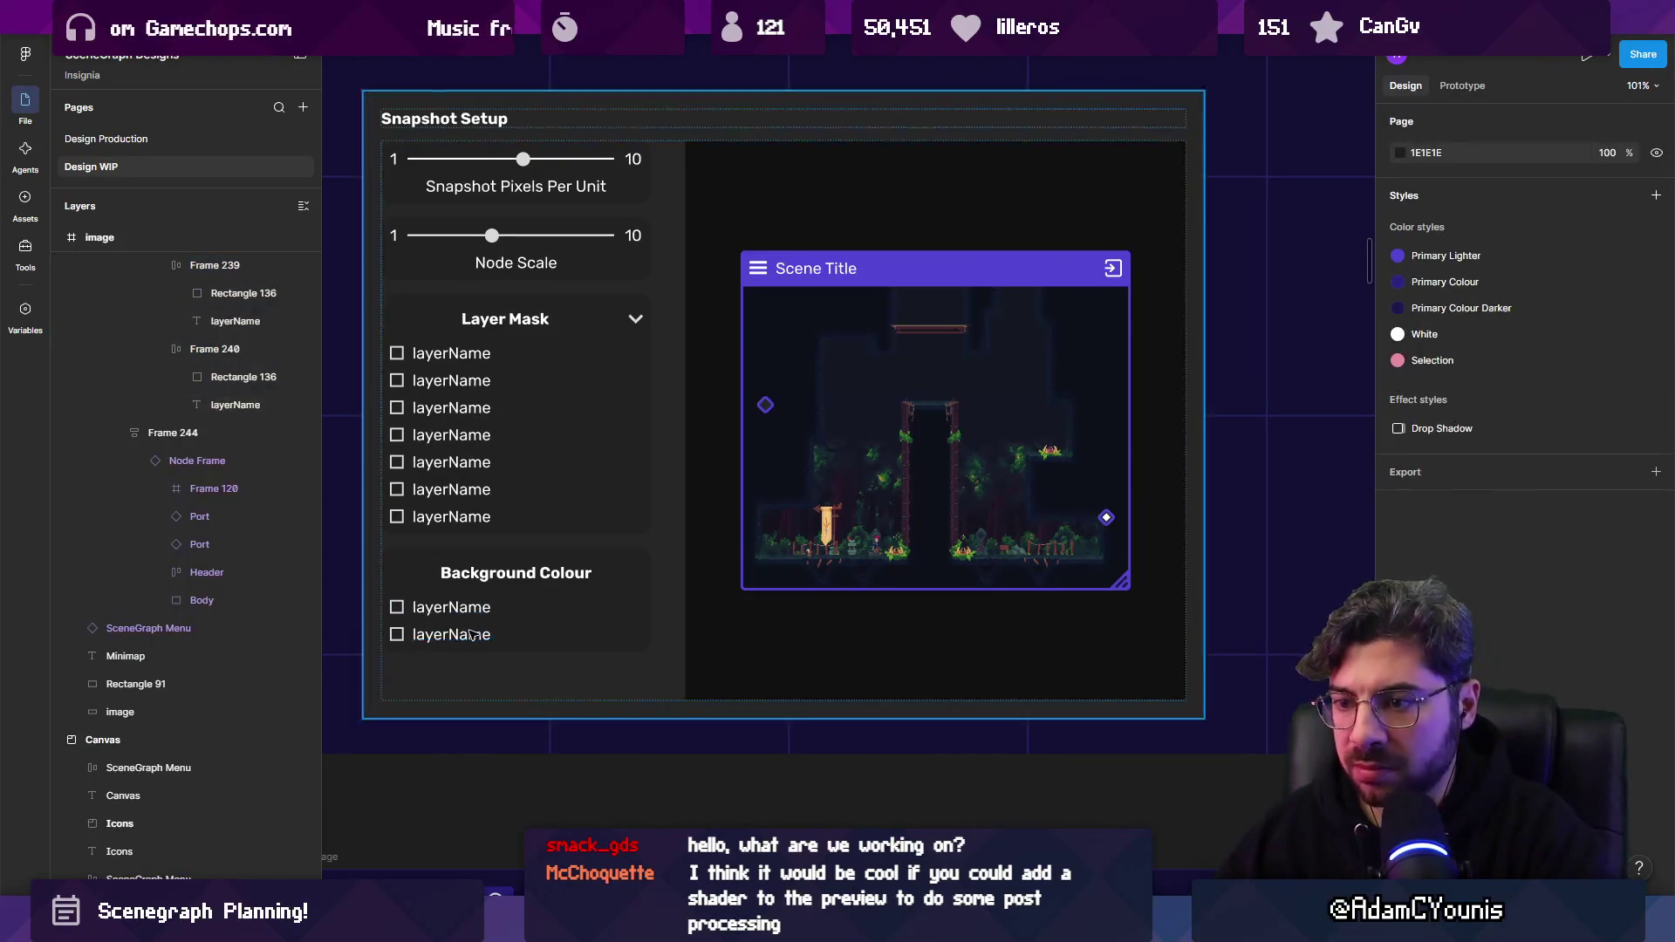
{"action": "left_click", "coordinate": [472, 635]}
{"action": "double_click", "coordinate": [471, 635]}
{"action": "left_click", "coordinate": [455, 641]}
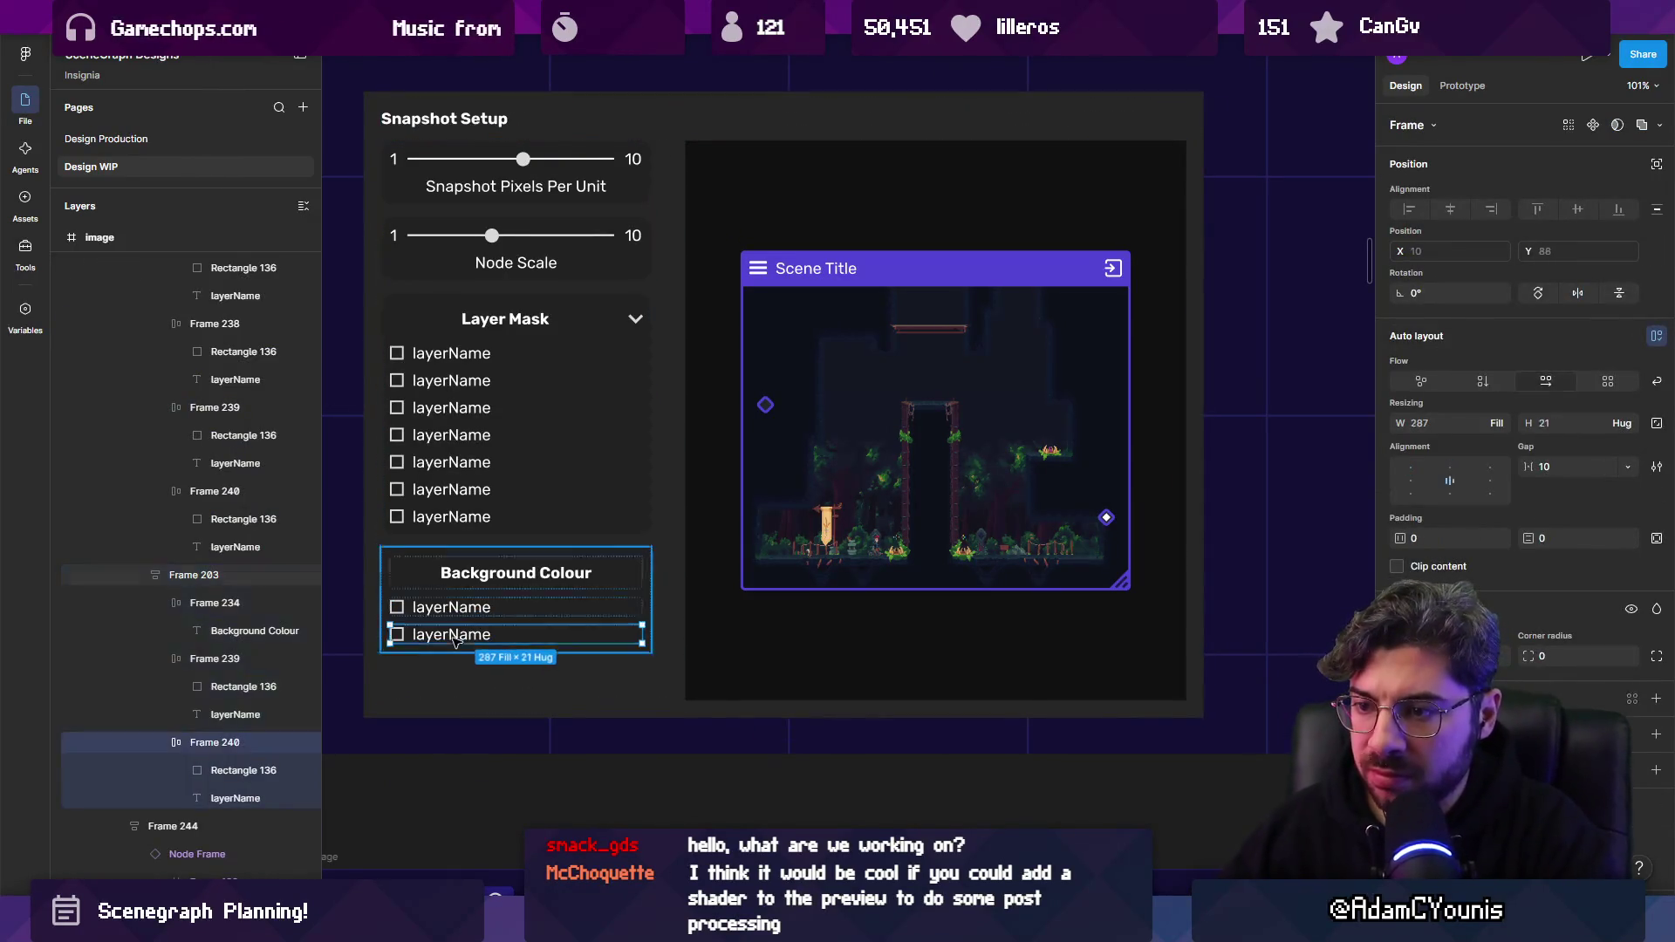
{"action": "key", "text": "Delete"}
{"action": "scroll", "coordinate": [454, 632], "scroll_direction": "up", "scroll_amount": 5}
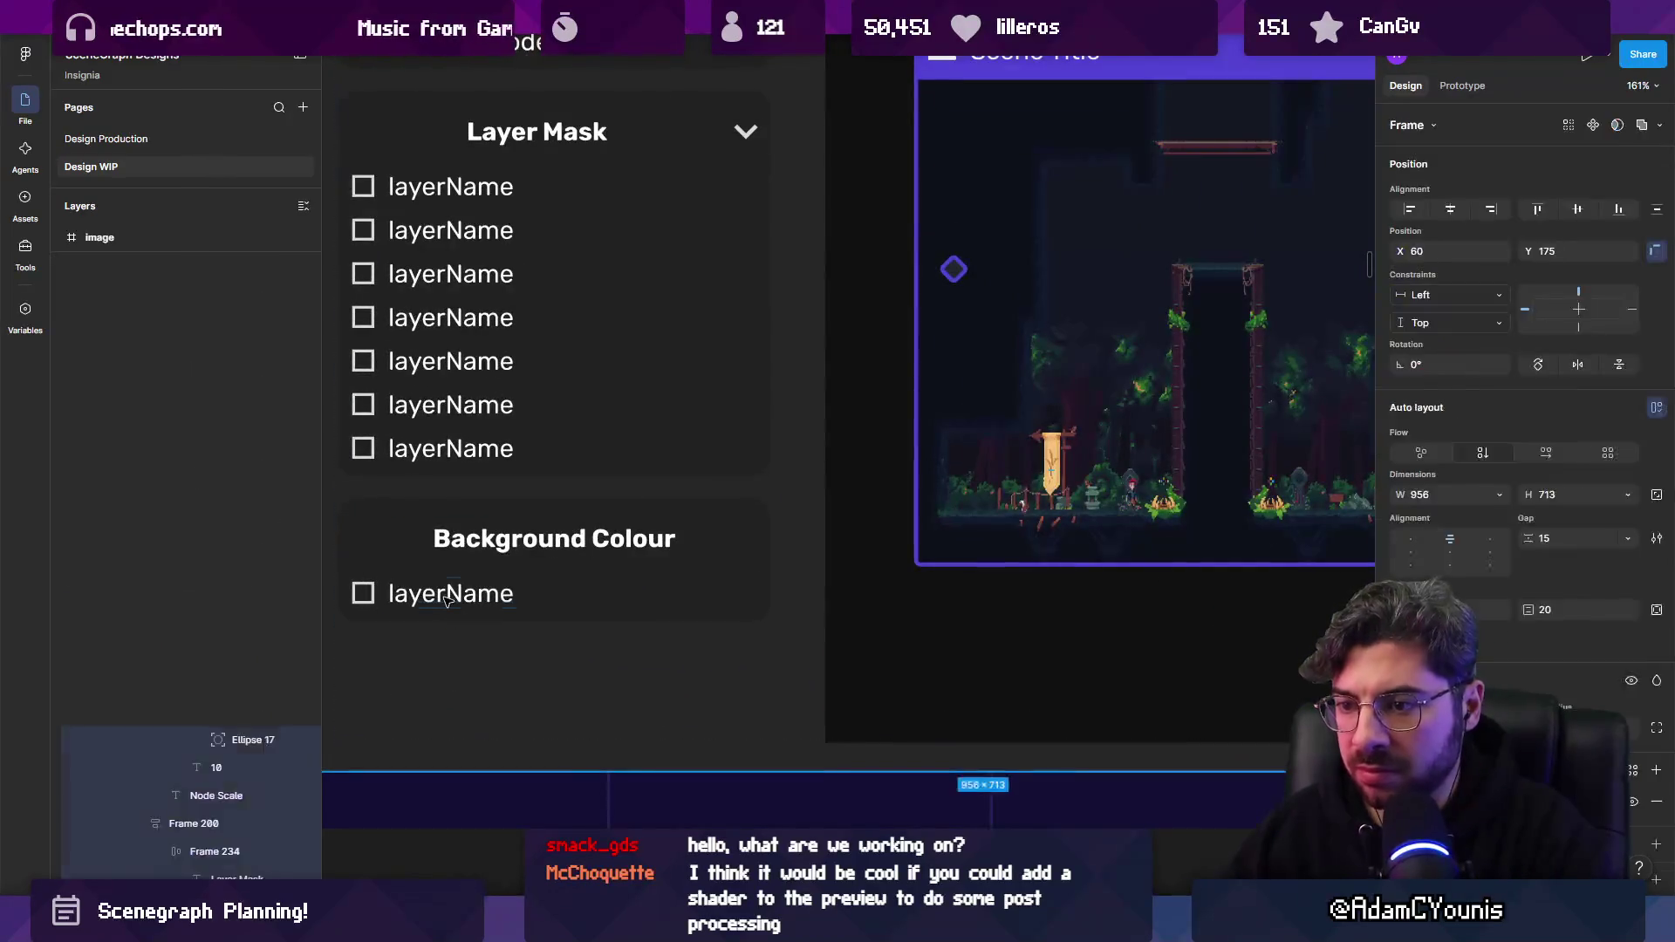
{"action": "left_click", "coordinate": [558, 601]}
{"action": "key", "text": "Escape"}
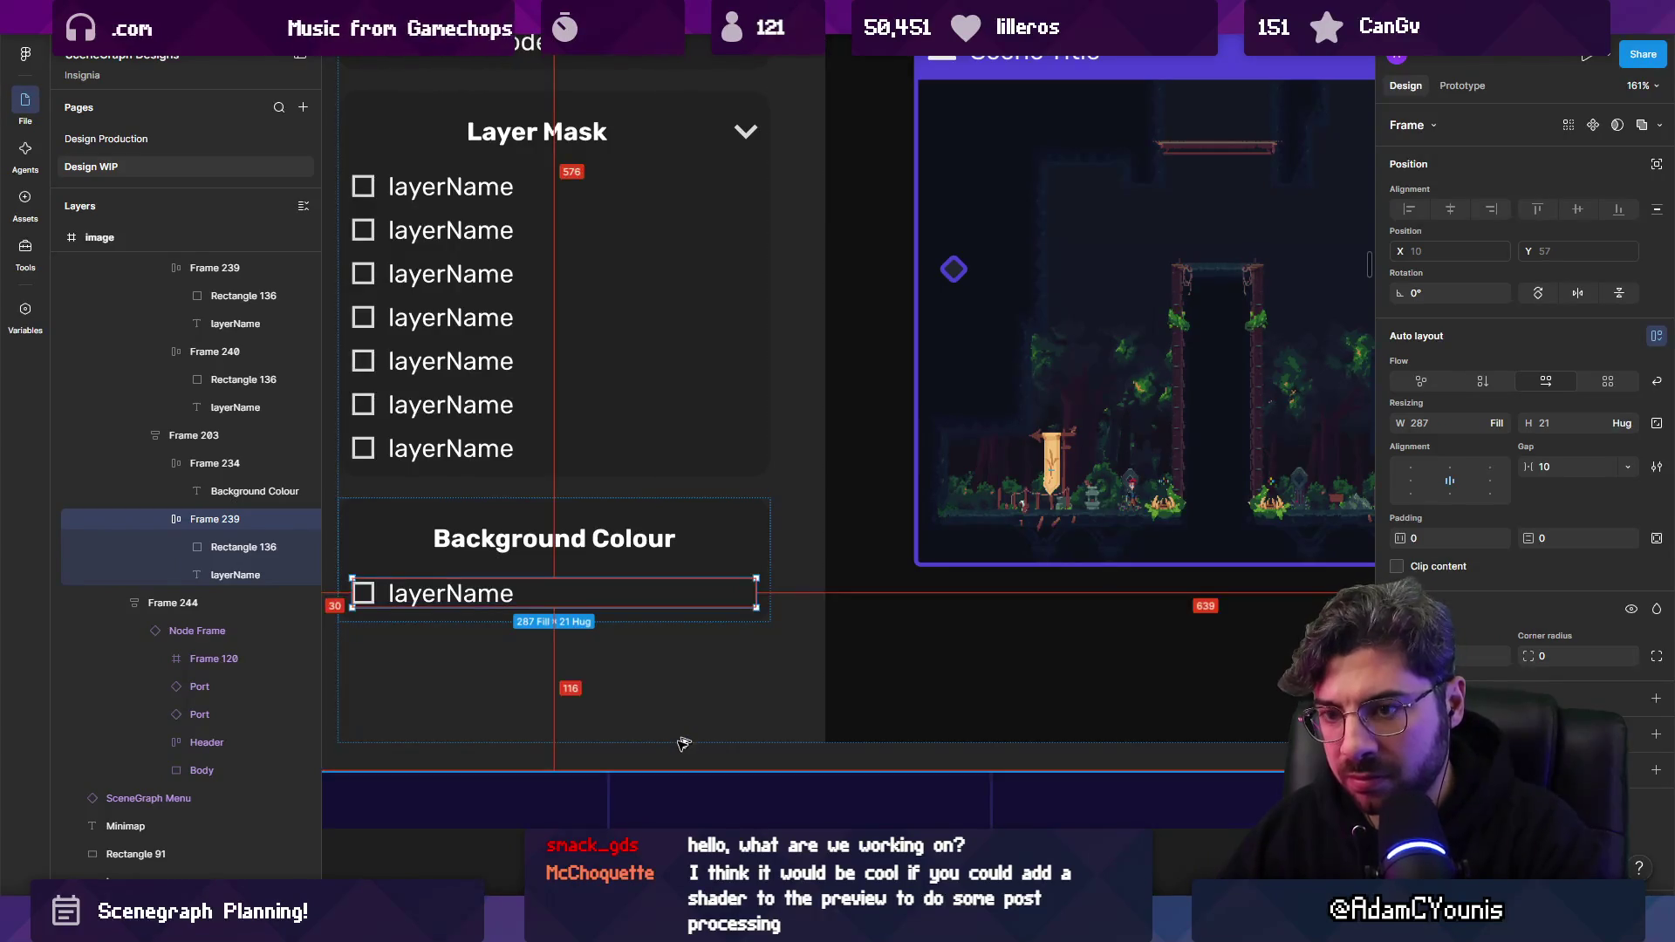
Wrap the remaining row in a frame and delete its checkbox row, leaving an empty bar.
{"action": "key", "text": "ctrl+alt+g"}
{"action": "left_click", "coordinate": [161, 520]}
{"action": "left_click", "coordinate": [262, 547]}
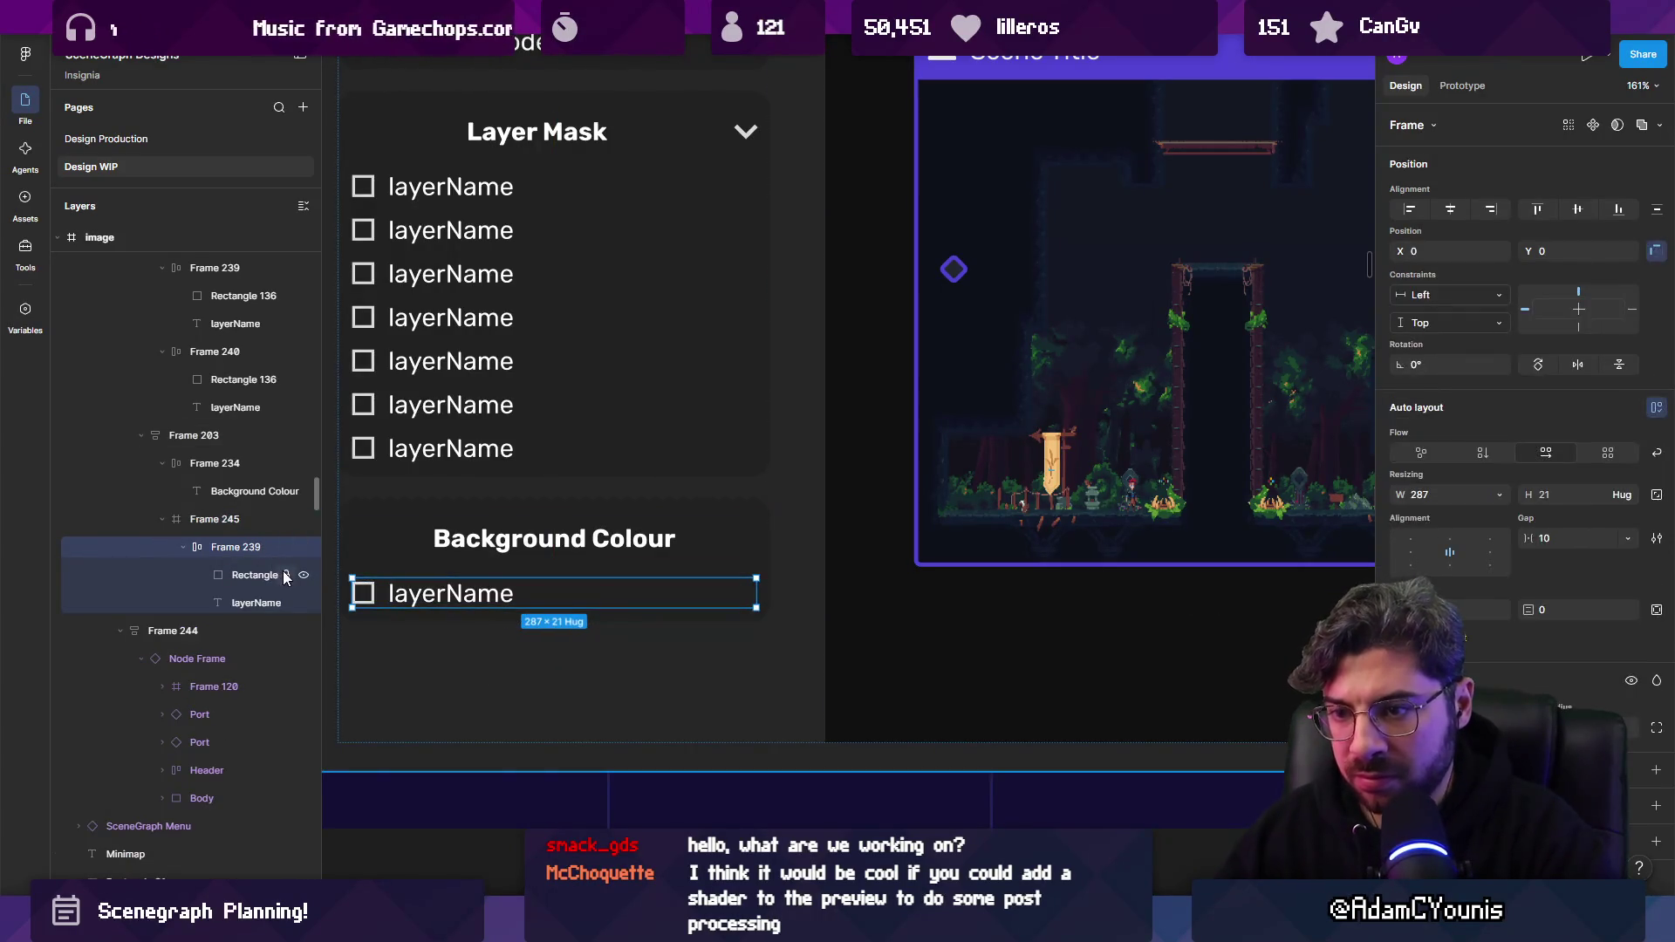
{"action": "key", "text": "Delete"}
Fill the empty Background Colour bar bright red.
{"action": "left_click", "coordinate": [549, 576]}
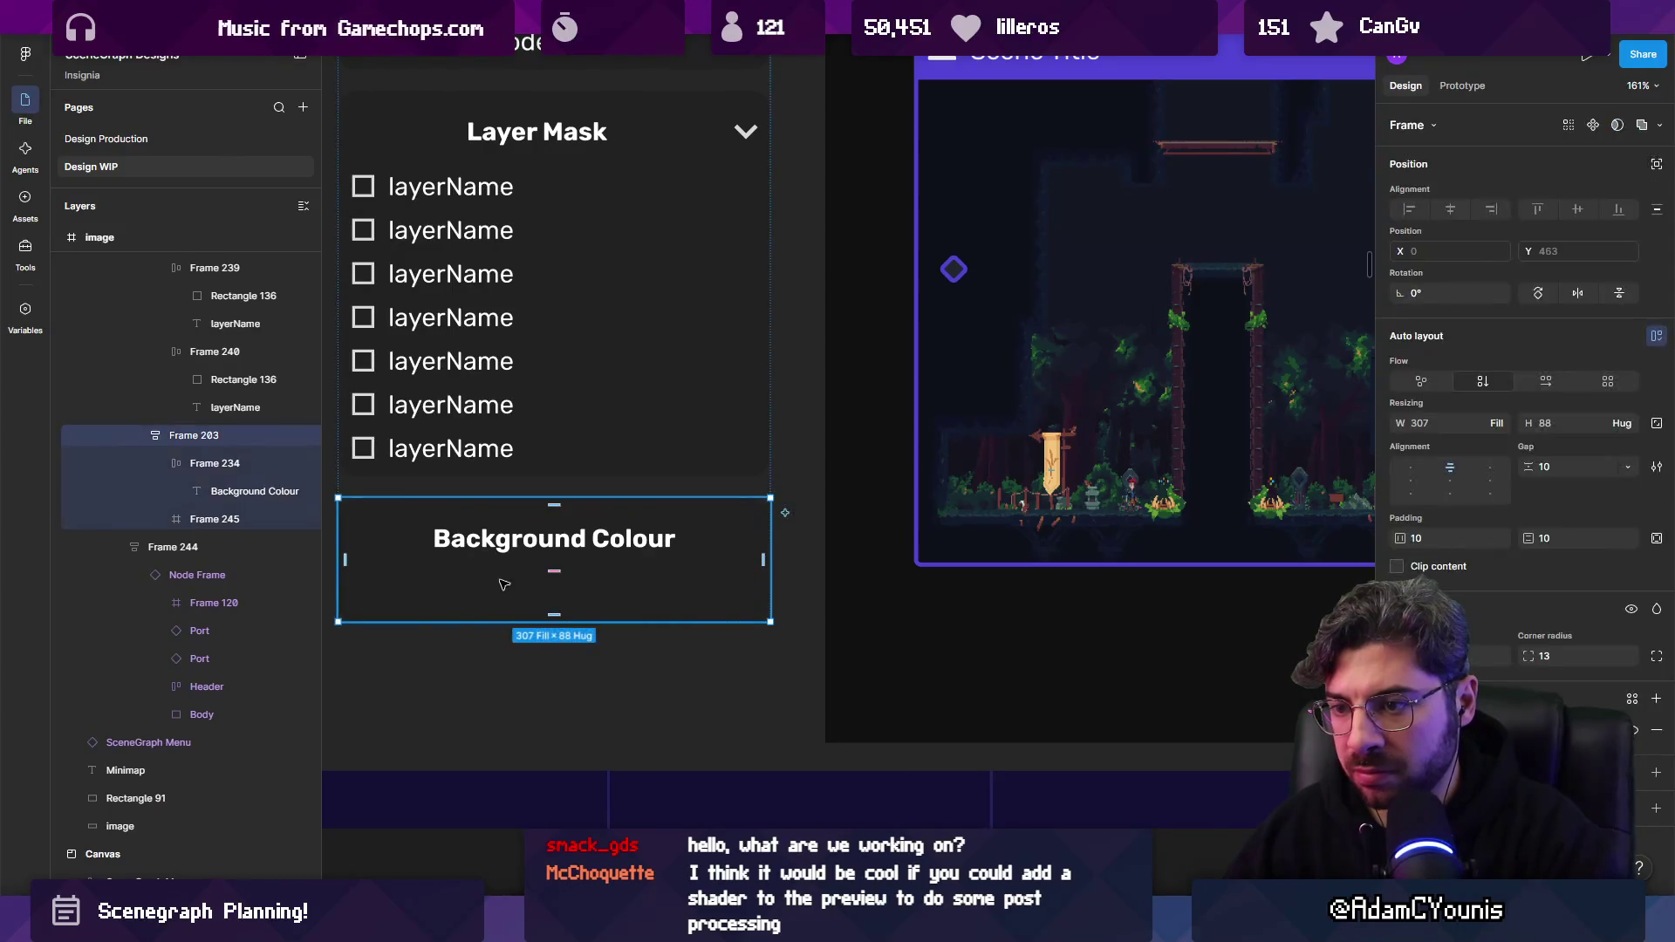
{"action": "key", "text": "Escape"}
{"action": "left_click", "coordinate": [392, 581]}
{"action": "left_click", "coordinate": [387, 597]}
{"action": "left_click", "coordinate": [1400, 615]}
{"action": "mouse_move", "coordinate": [1284, 585]}
{"action": "left_mouse_down"}
{"action": "mouse_move", "coordinate": [1325, 536]}
{"action": "mouse_move", "coordinate": [1315, 554]}
{"action": "left_mouse_up"}
Close the colour picker and select the red Background Colour bar.
{"action": "scroll", "coordinate": [558, 565], "scroll_direction": "down", "scroll_amount": 3}
{"action": "scroll", "coordinate": [552, 568], "scroll_direction": "down", "scroll_amount": 2}
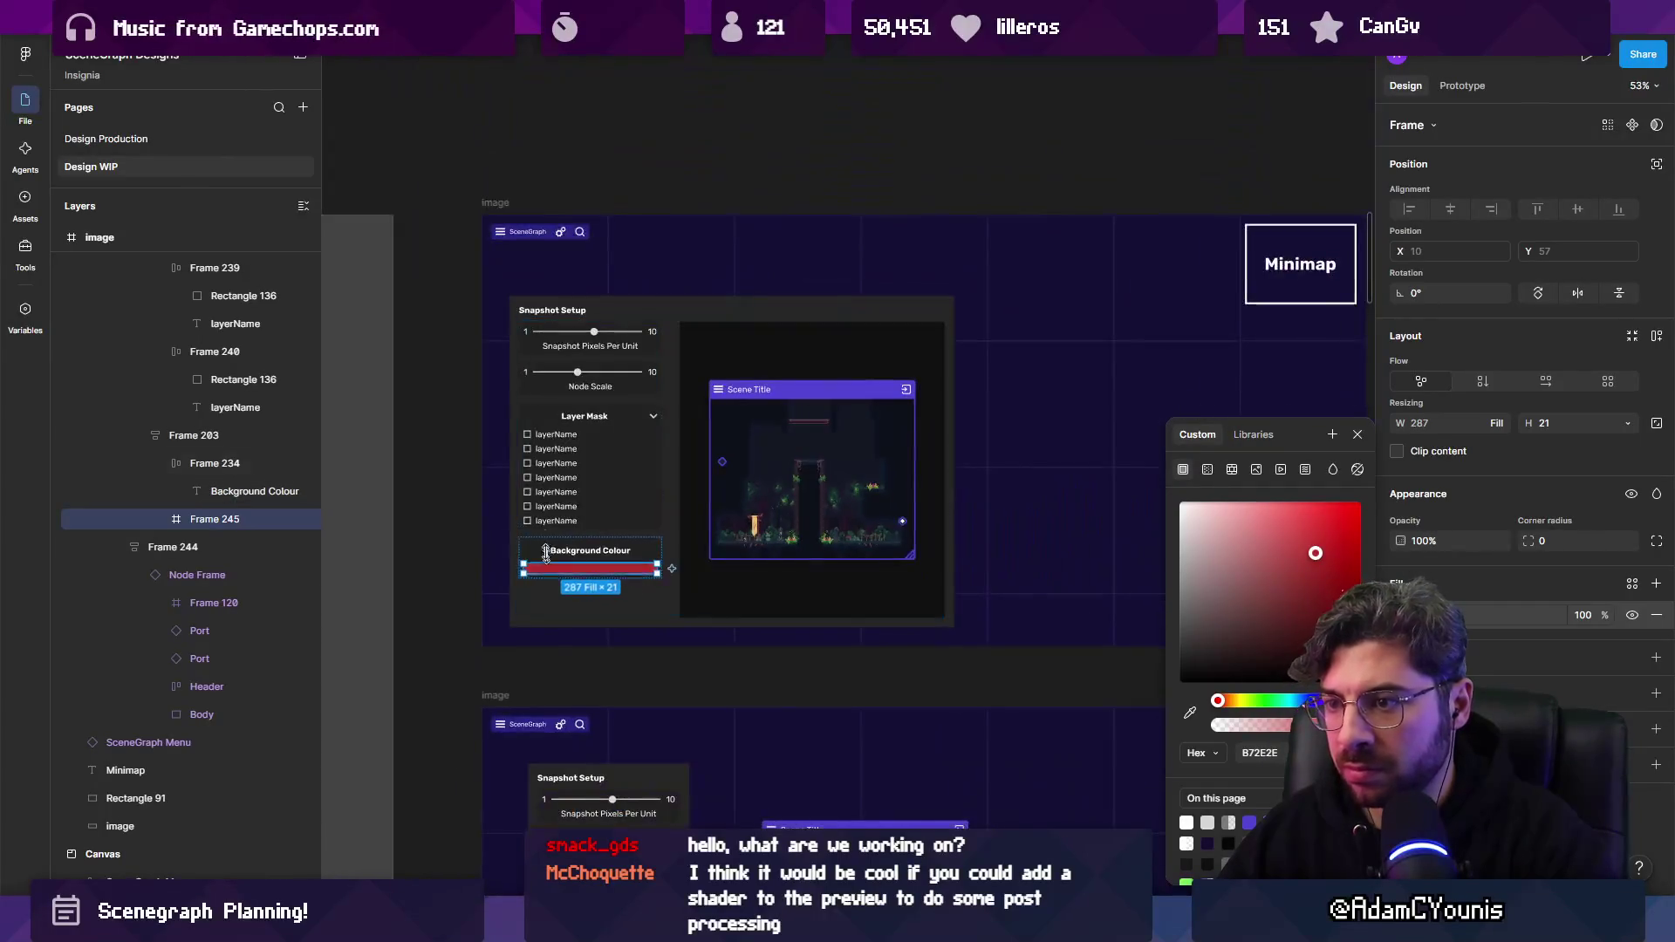
{"action": "scroll", "coordinate": [552, 568], "scroll_direction": "up", "scroll_amount": 1}
{"action": "left_click", "coordinate": [452, 515]}
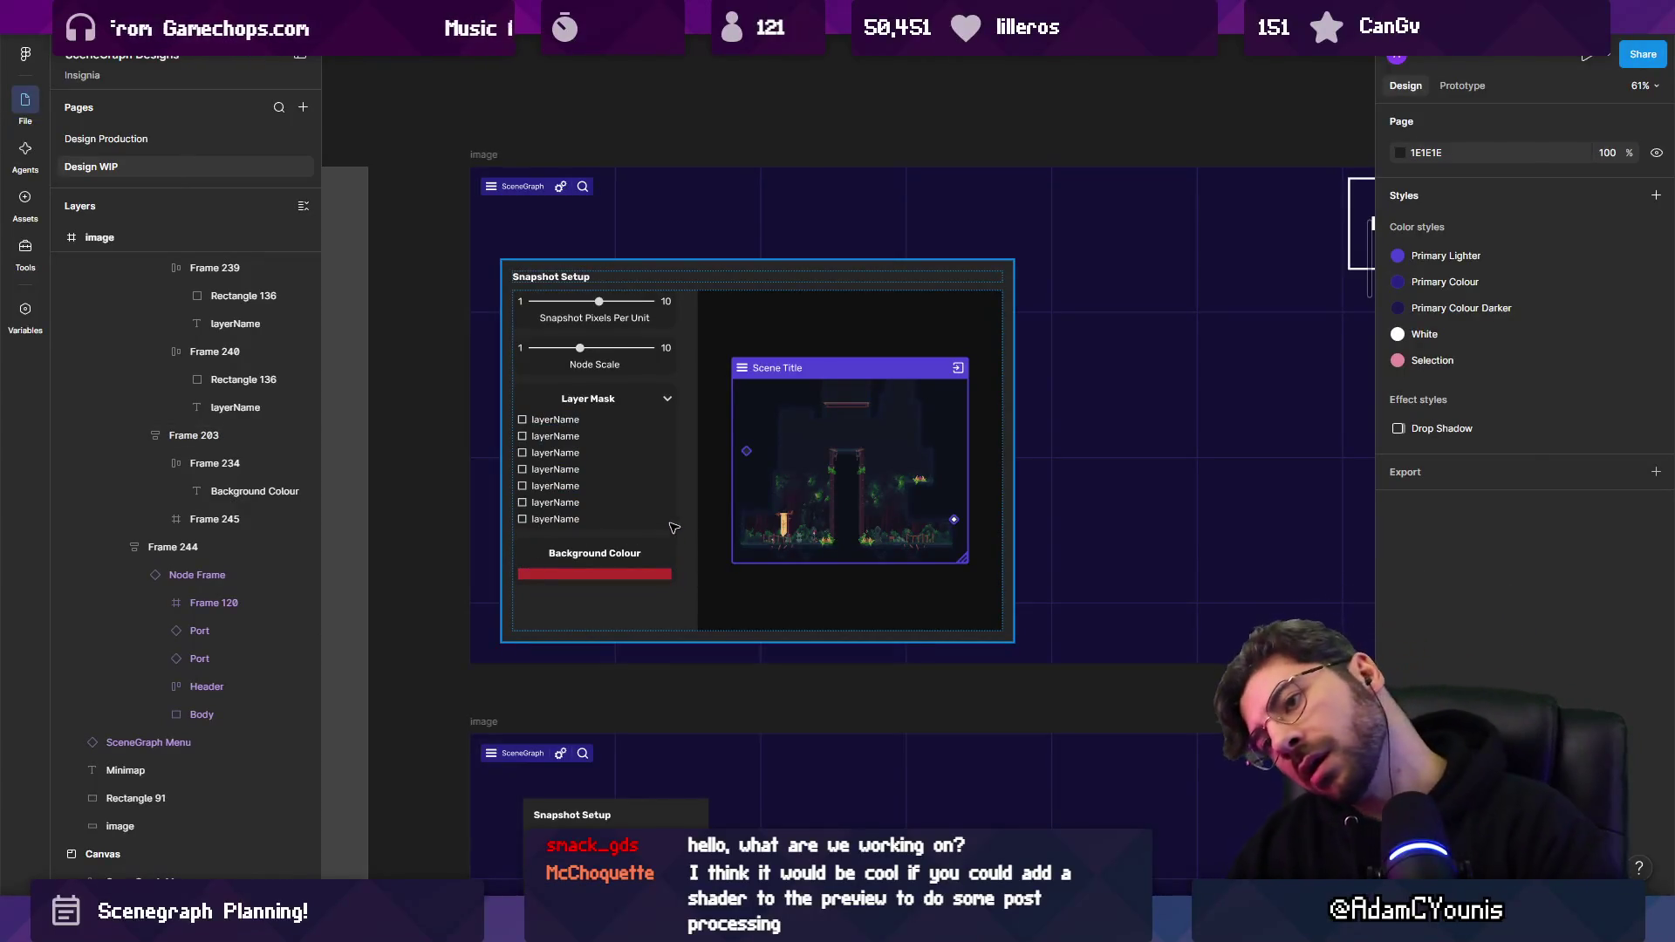
{"action": "scroll", "coordinate": [658, 574], "scroll_direction": "up", "scroll_amount": 4}
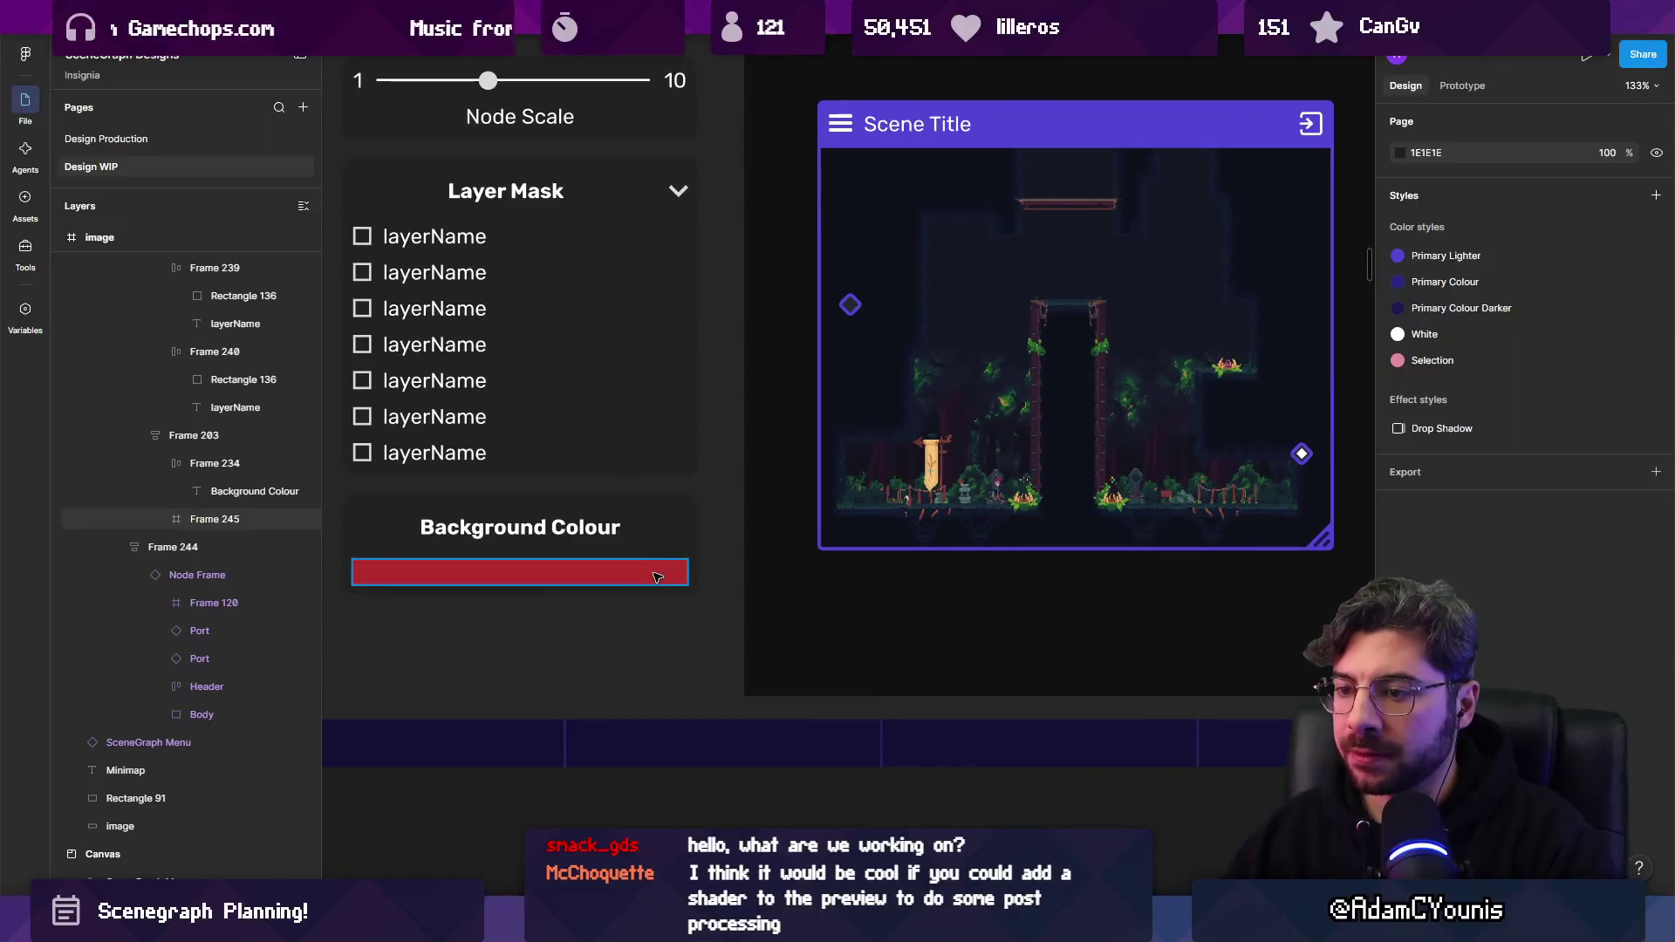
{"action": "left_click", "coordinate": [657, 577]}
{"action": "scroll", "coordinate": [657, 575], "scroll_direction": "up", "scroll_amount": 3}
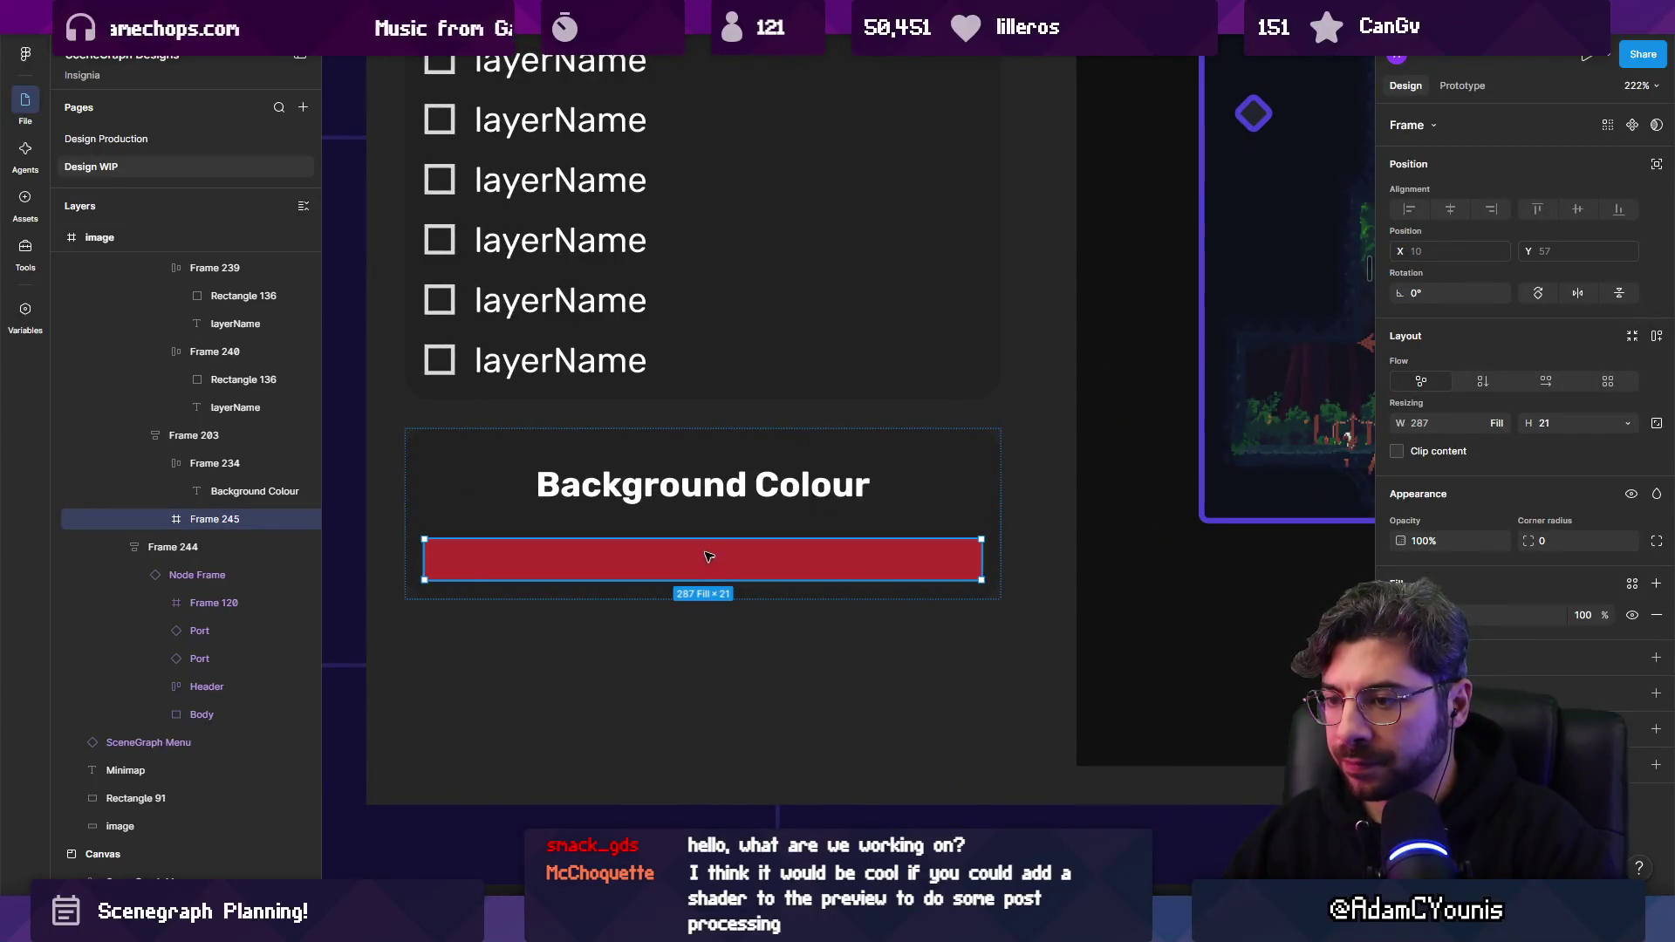
Duplicate the red bar, wrap both in auto layout, and overlay the absolute-positioned copy on the original.
{"action": "key", "text": "ctrl+d"}
{"action": "left_click", "coordinate": [691, 563], "text": "shift"}
{"action": "key", "text": "shift+a"}
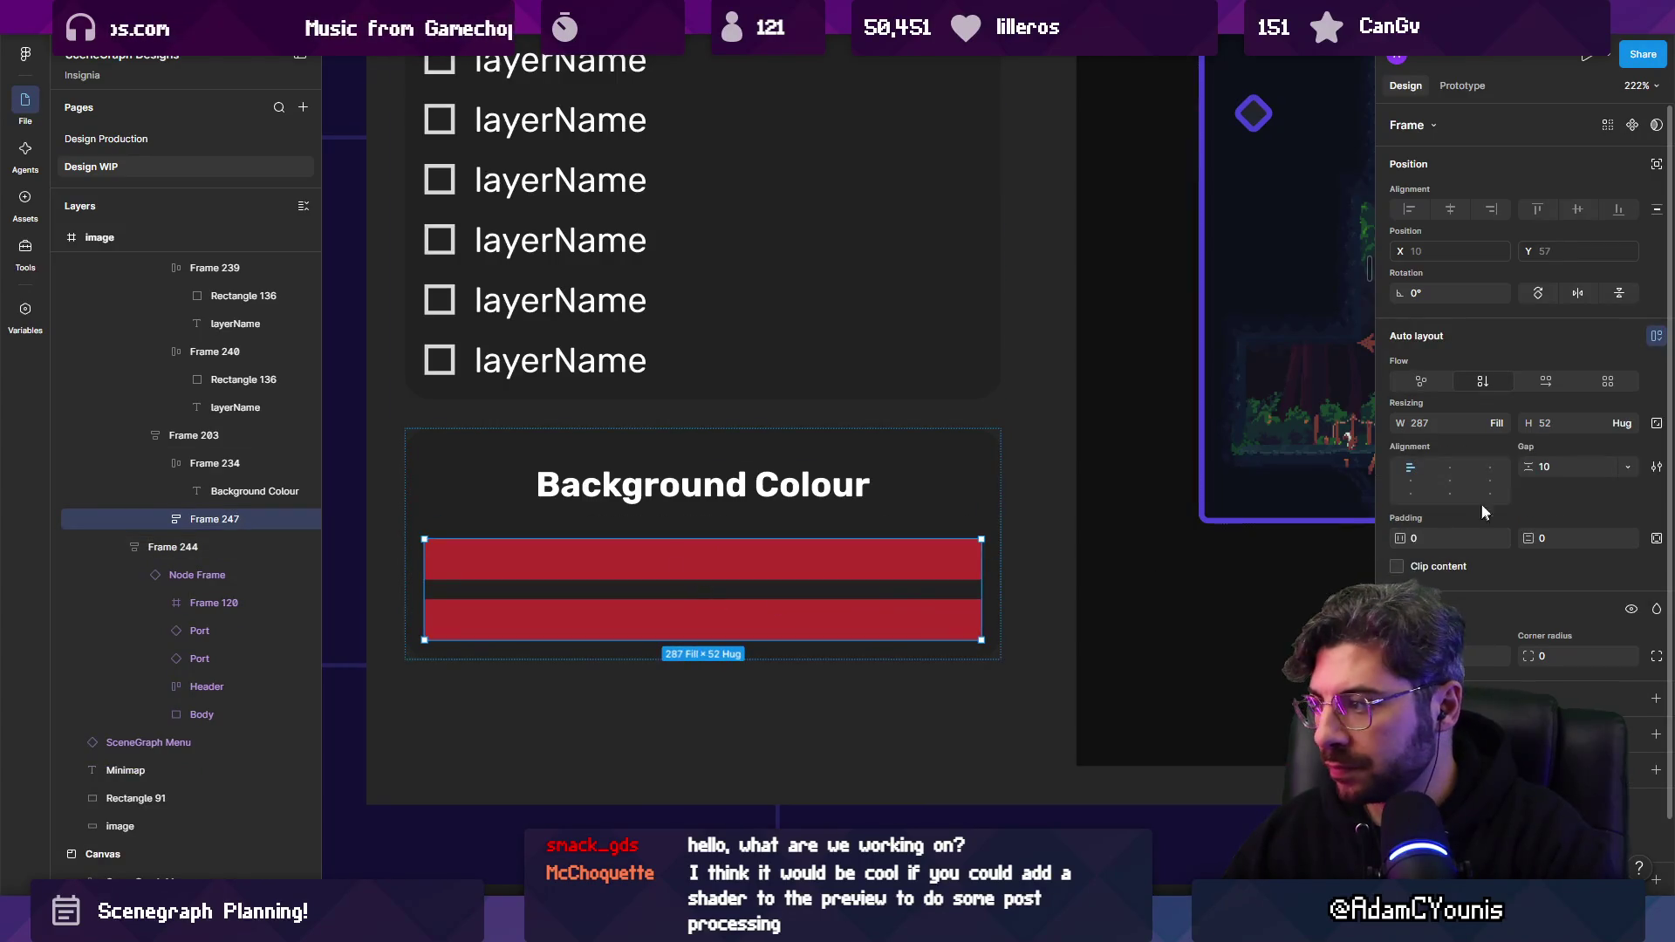
{"action": "left_click", "coordinate": [860, 624]}
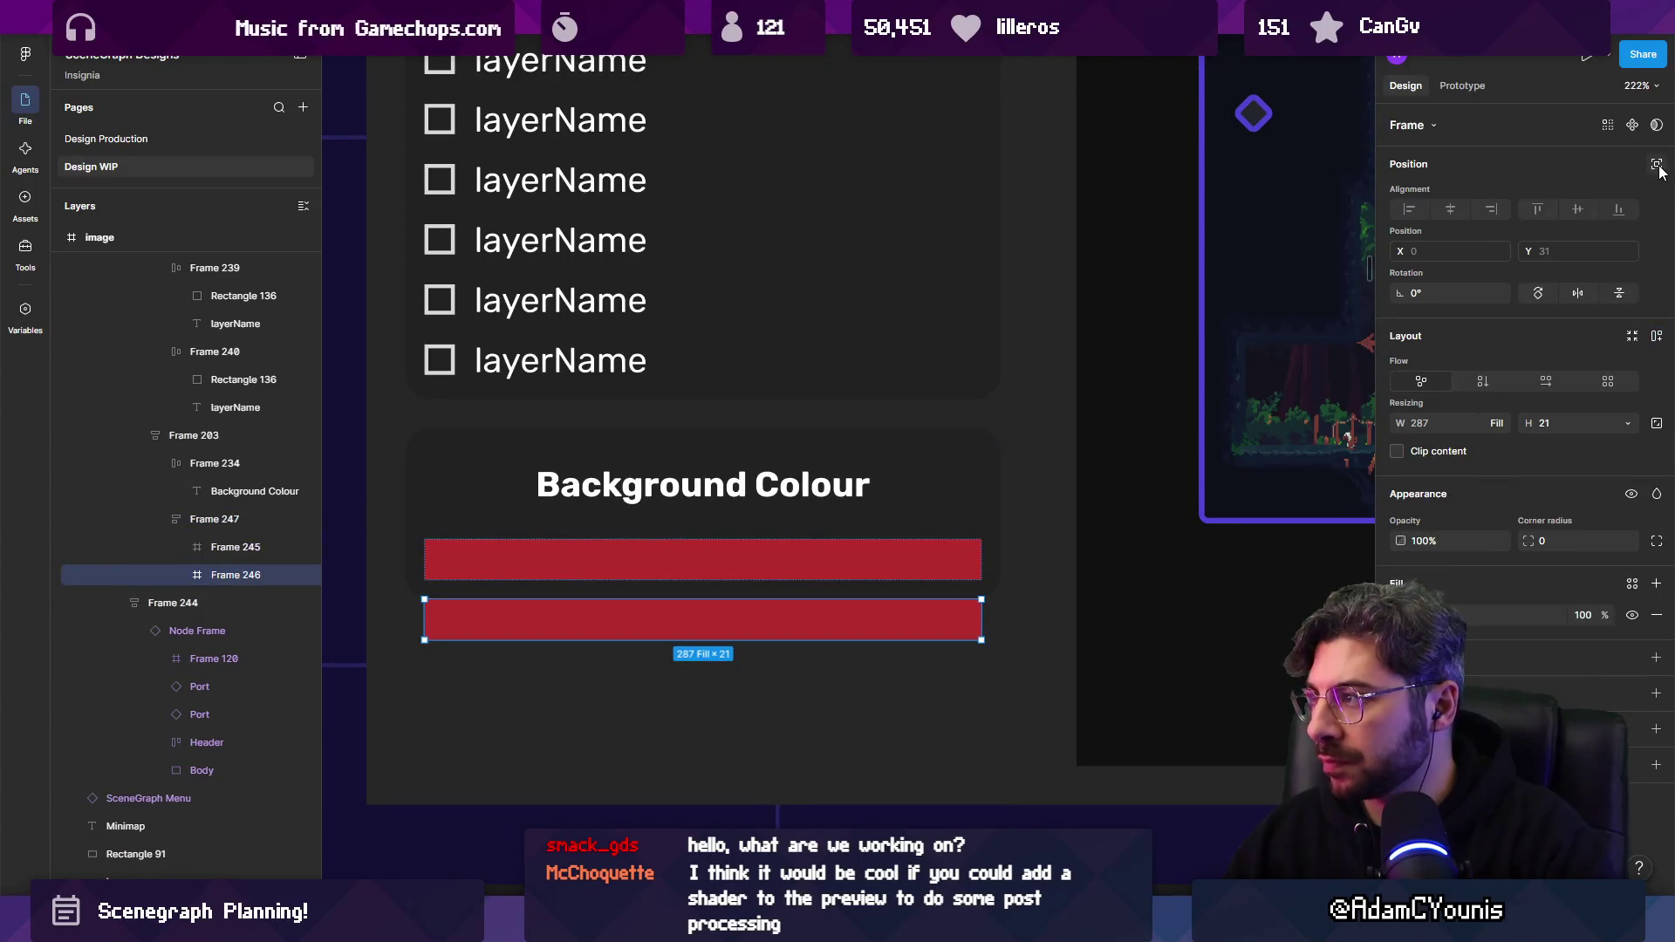
{"action": "left_click", "coordinate": [1657, 166]}
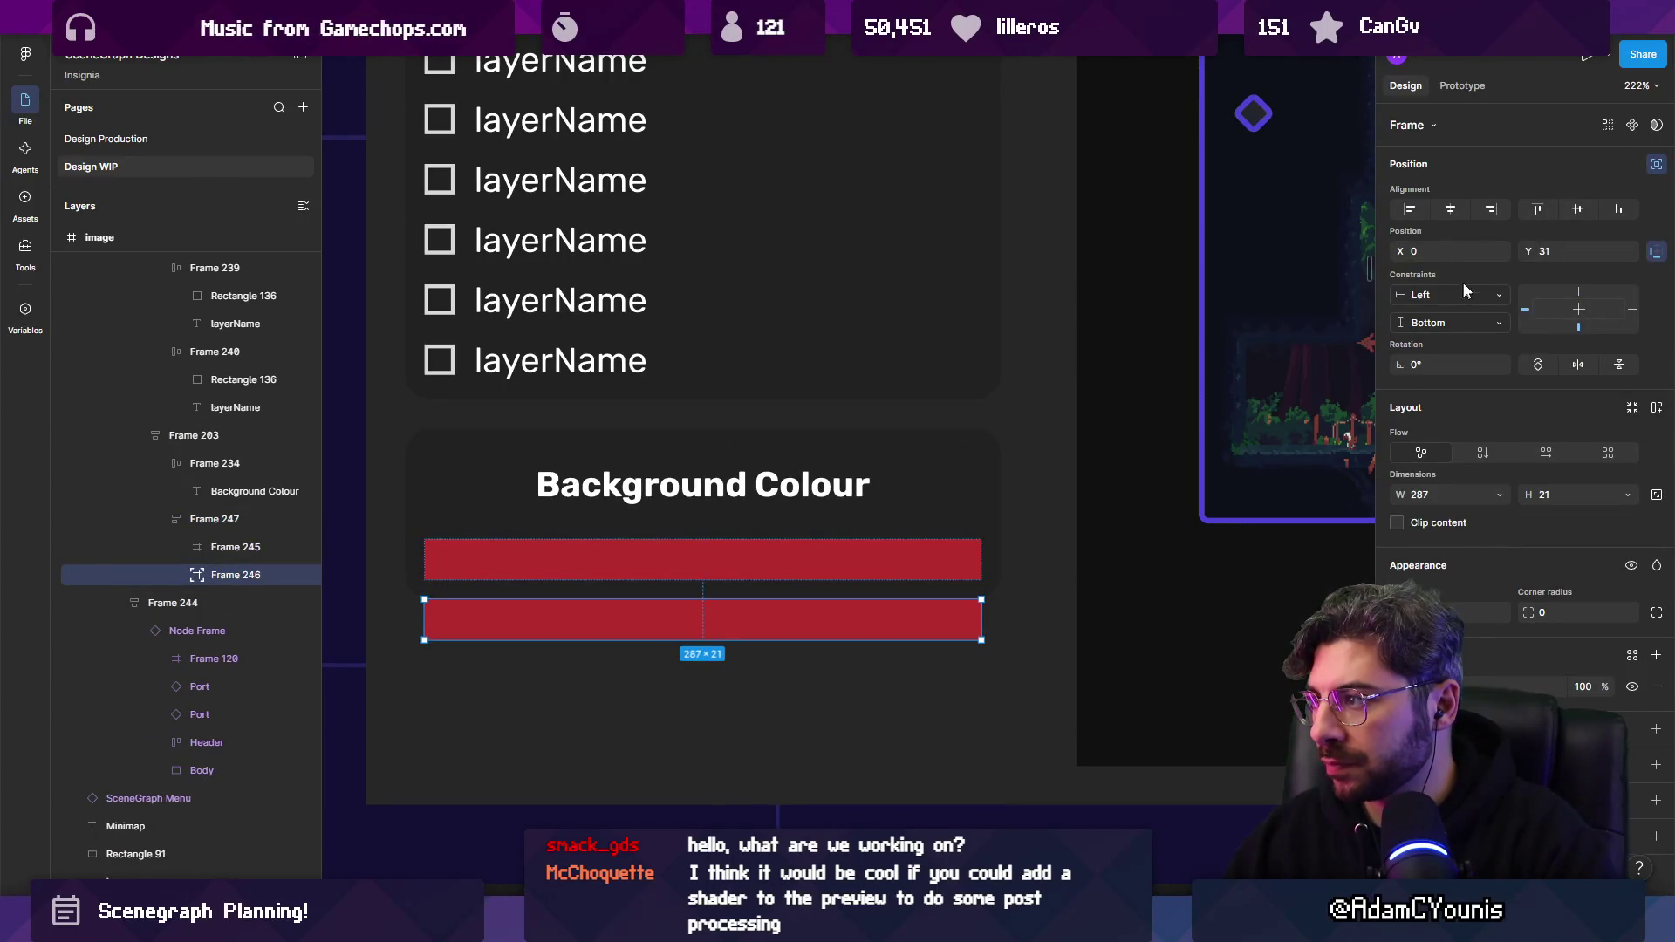
{"action": "mouse_move", "coordinate": [817, 623]}
{"action": "left_mouse_down"}
{"action": "mouse_move", "coordinate": [795, 551]}
{"action": "mouse_move", "coordinate": [797, 573]}
{"action": "left_mouse_up"}
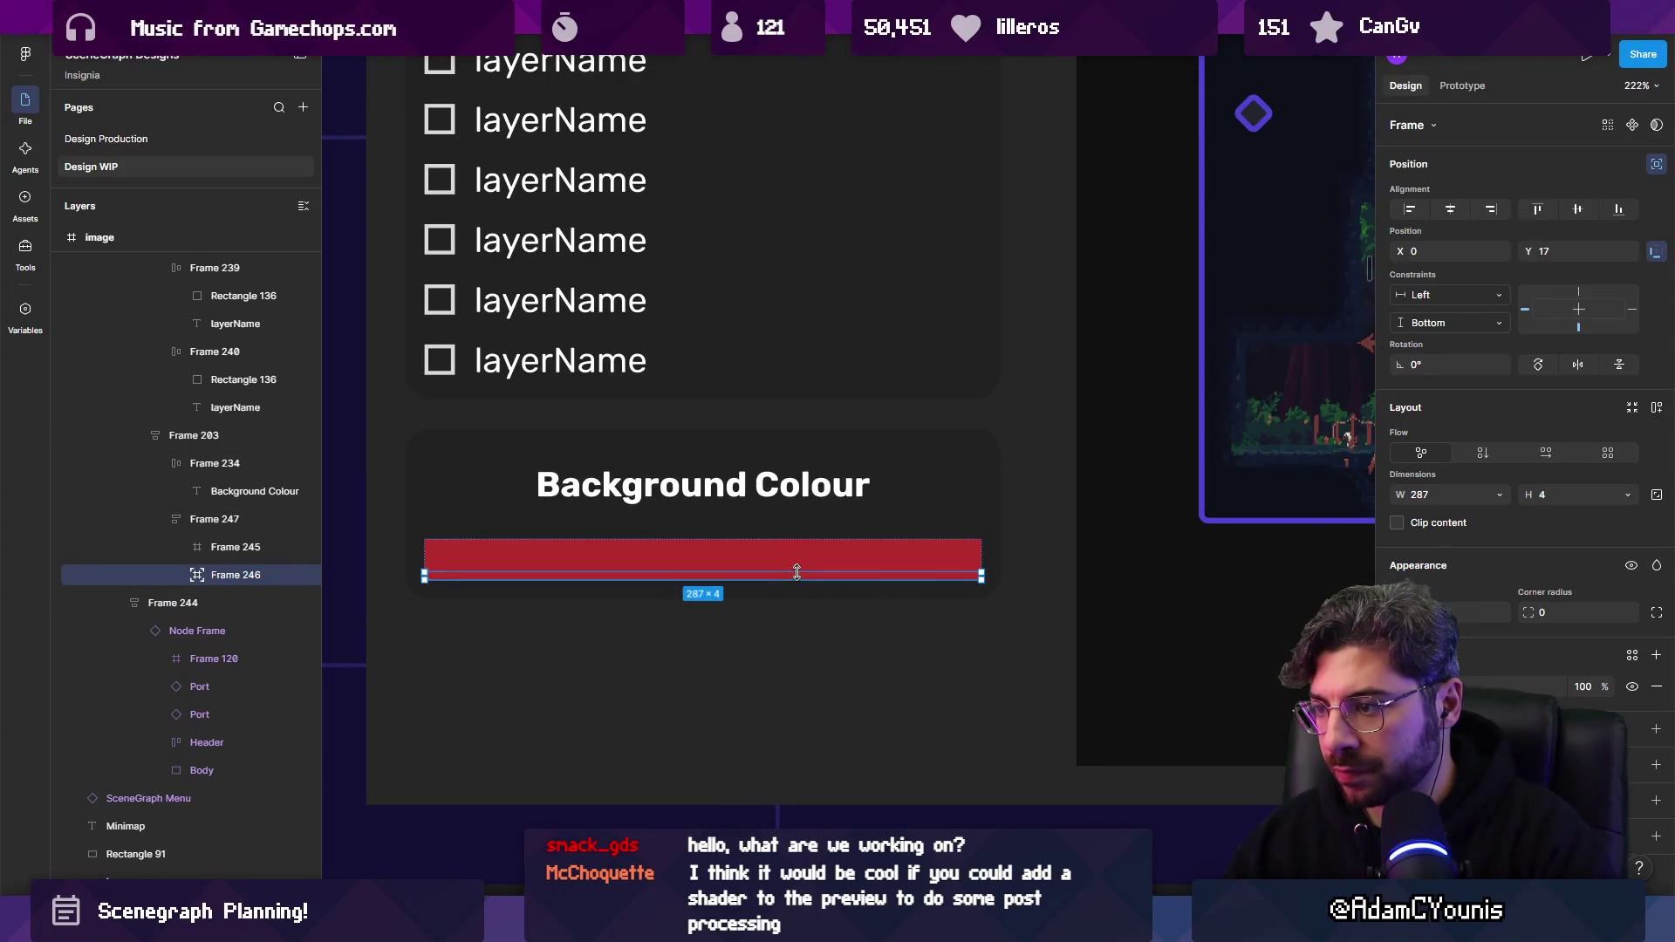
Deselect and review the panel, then pick a Layer Mask layerName label.
{"action": "scroll", "coordinate": [757, 480], "scroll_direction": "down", "scroll_amount": 5}
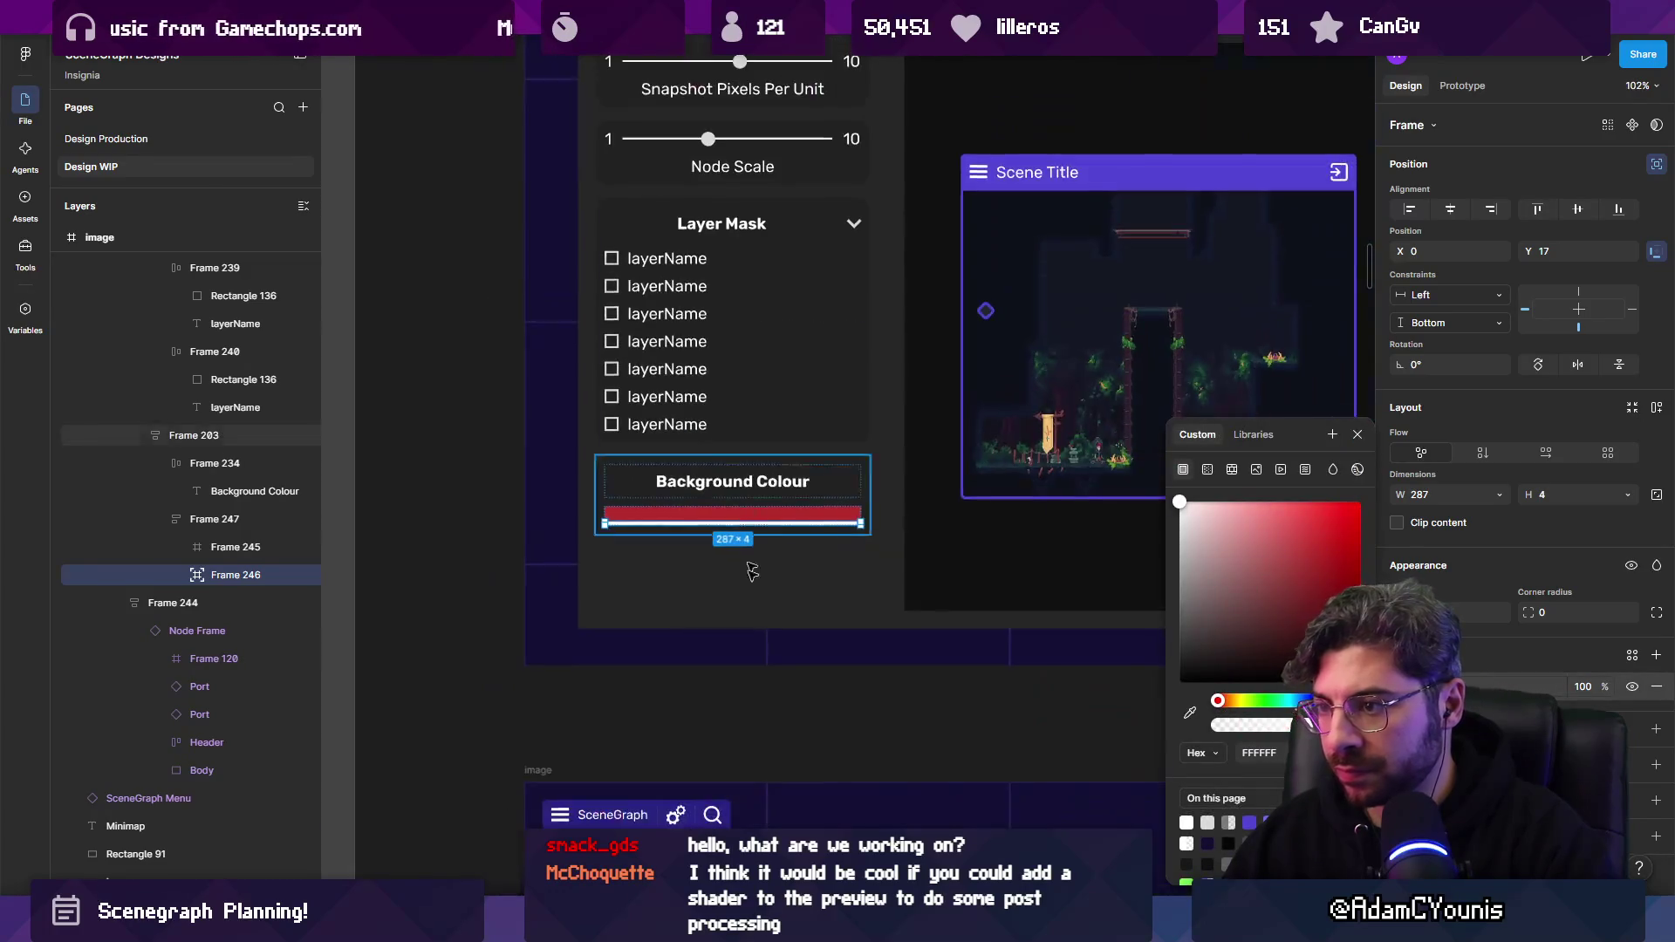
{"action": "left_click", "coordinate": [767, 708]}
{"action": "scroll", "coordinate": [767, 708], "scroll_direction": "down", "scroll_amount": 5}
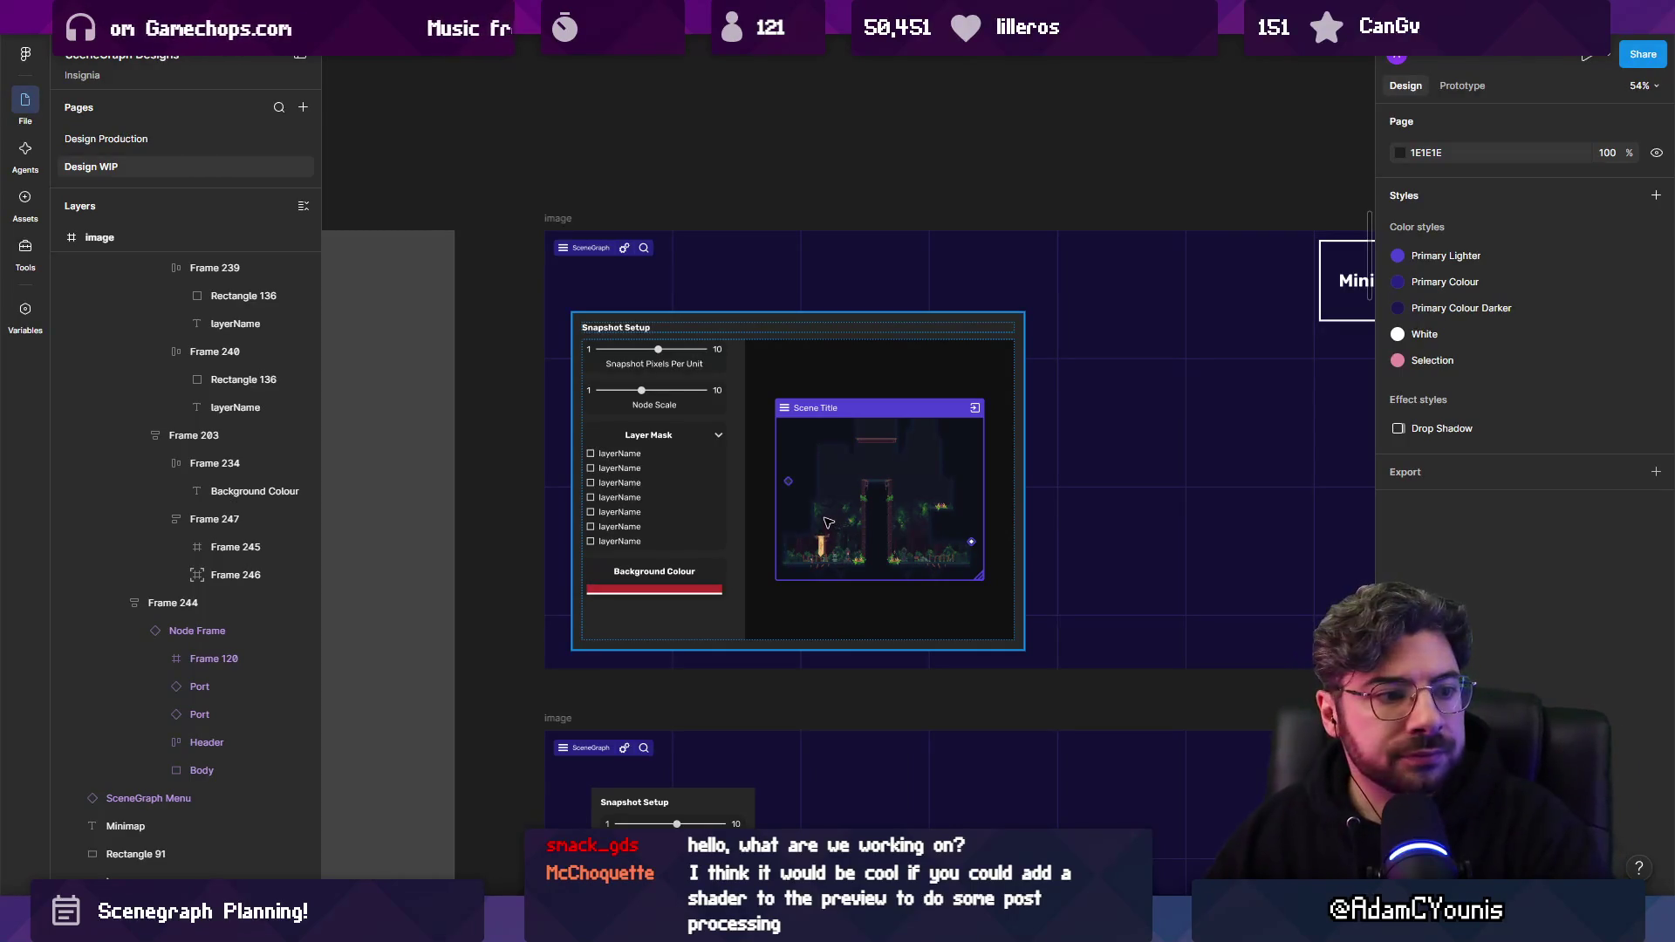
{"action": "scroll", "coordinate": [823, 523], "scroll_direction": "up", "scroll_amount": 2}
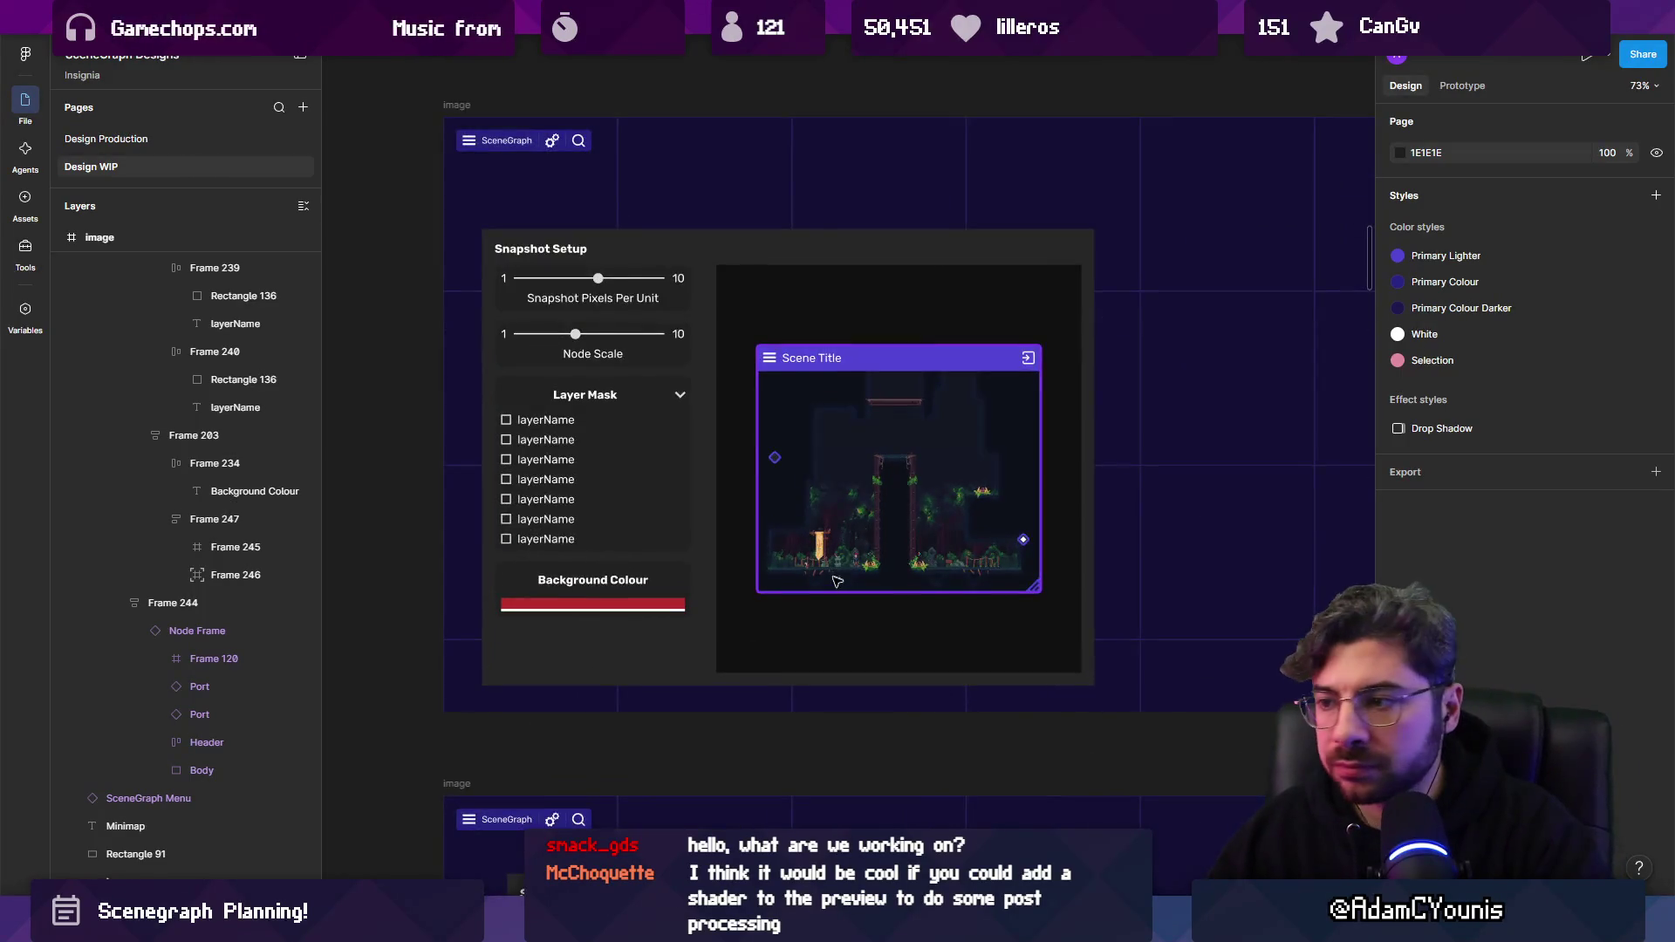
{"action": "scroll", "coordinate": [836, 578], "scroll_direction": "up", "scroll_amount": 2}
{"action": "left_click", "coordinate": [454, 417]}
Move a layerName label above the scene preview and retype it as an editor-scene caption.
{"action": "left_click_drag", "start_coordinate": [454, 416], "coordinate": [881, 635]}
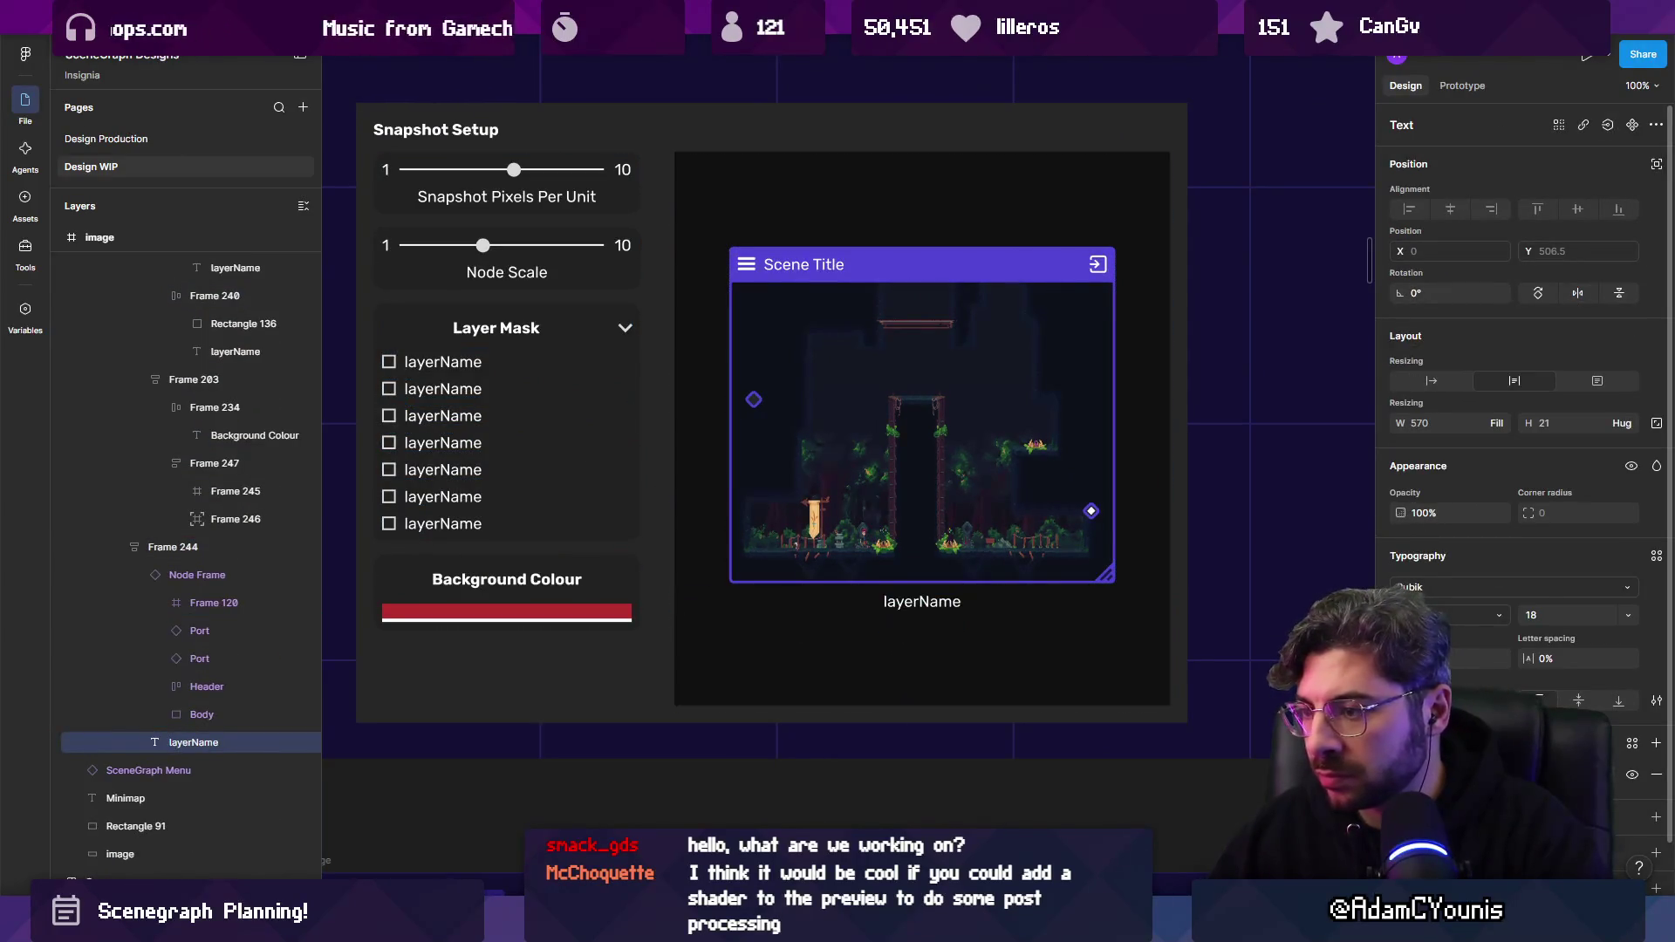
{"action": "left_click", "coordinate": [881, 635]}
{"action": "double_click", "coordinate": [916, 601]}
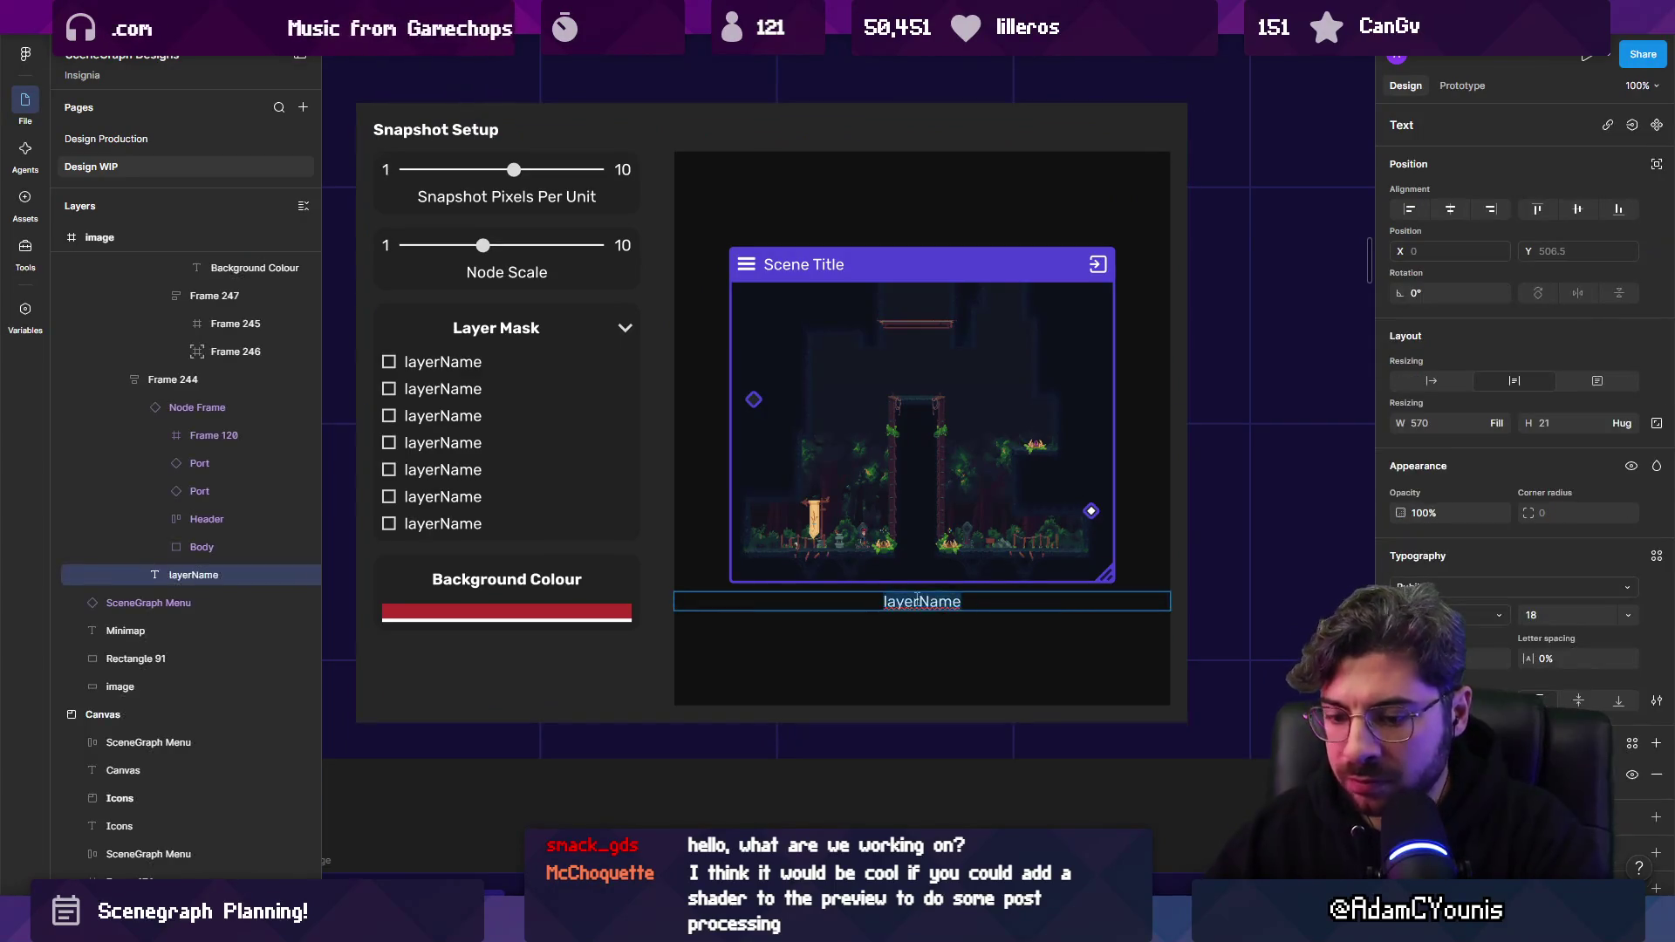
{"action": "type", "text": "Cur"}
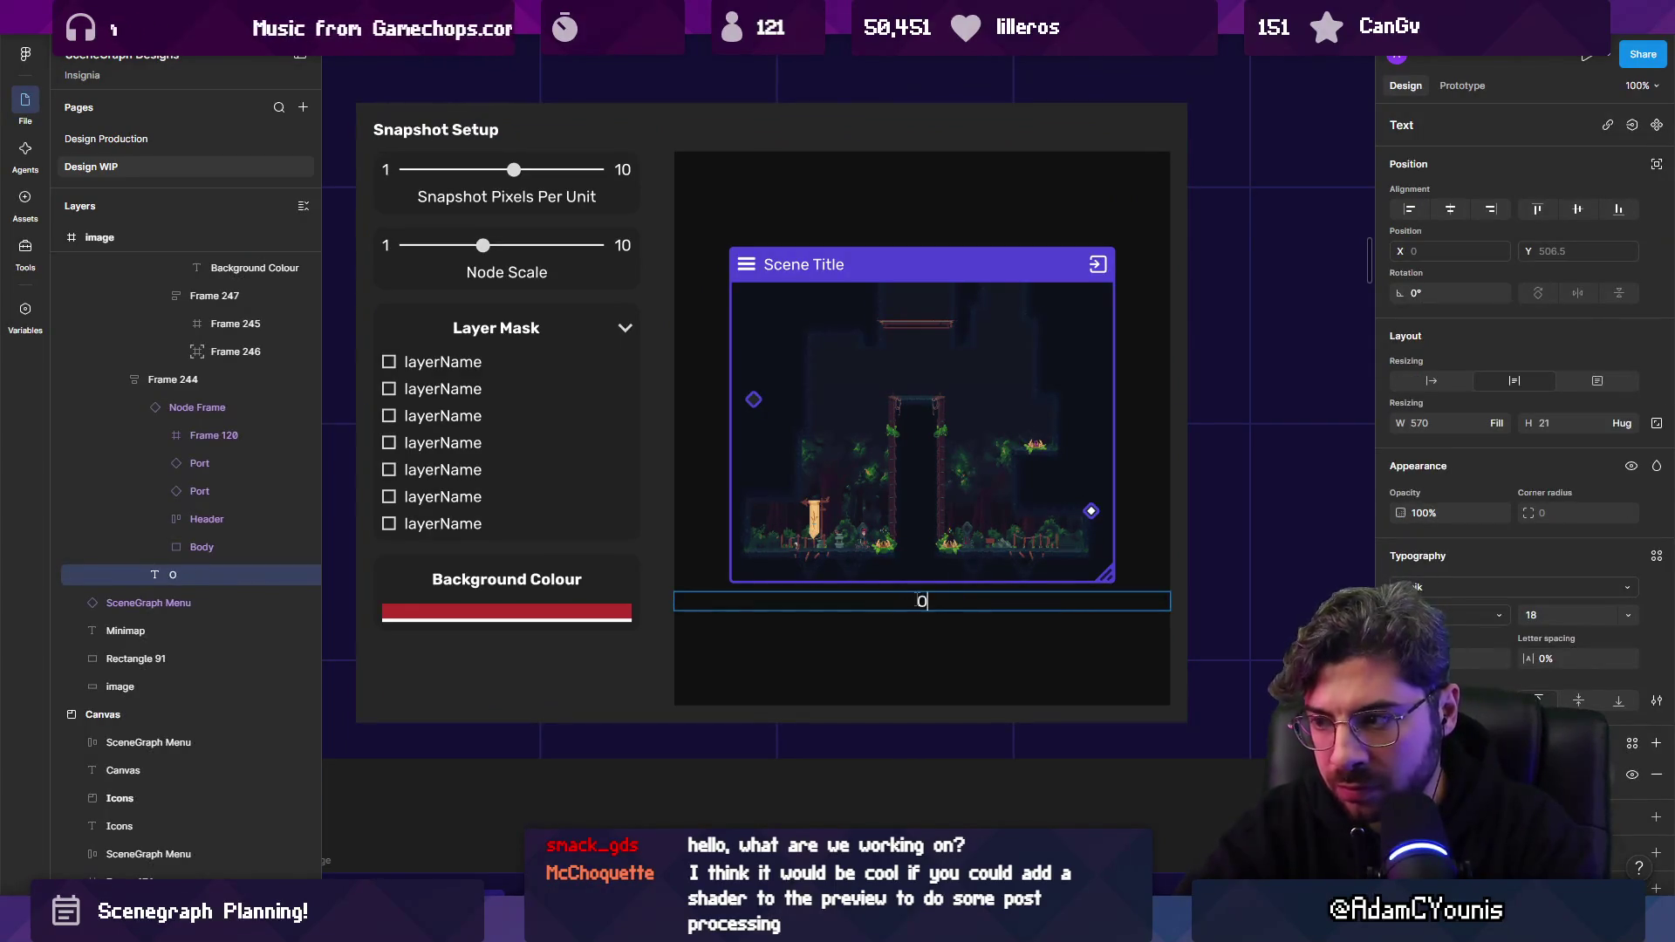
{"action": "type", "text": "S"}
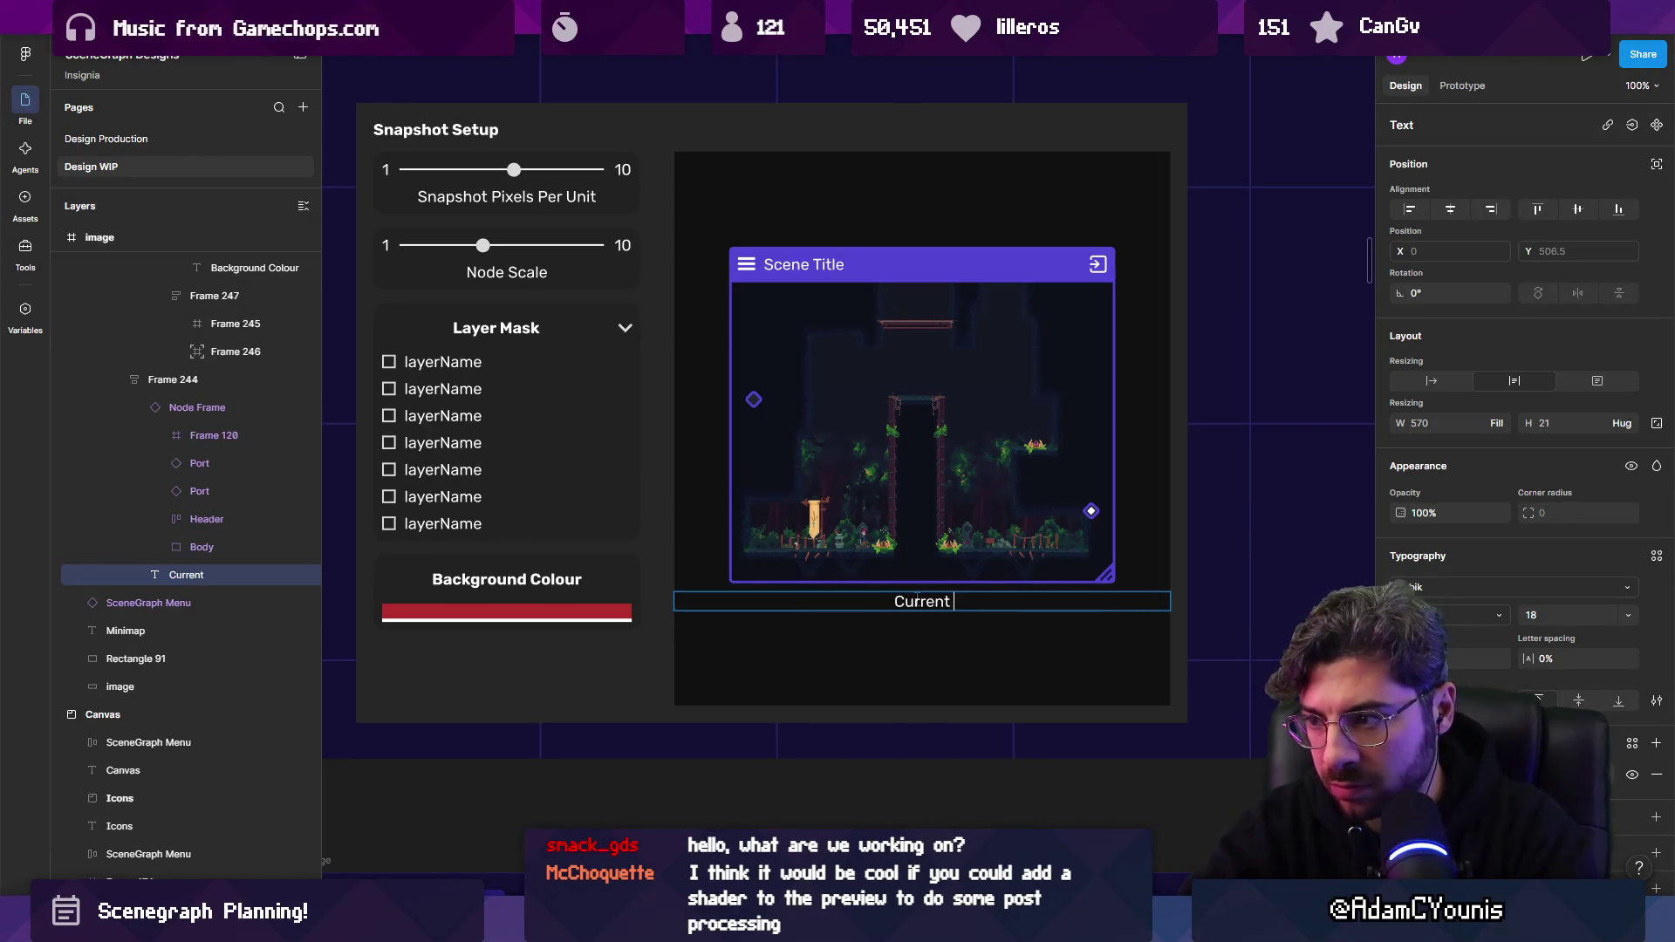
{"action": "type", "text": "tor Scene"}
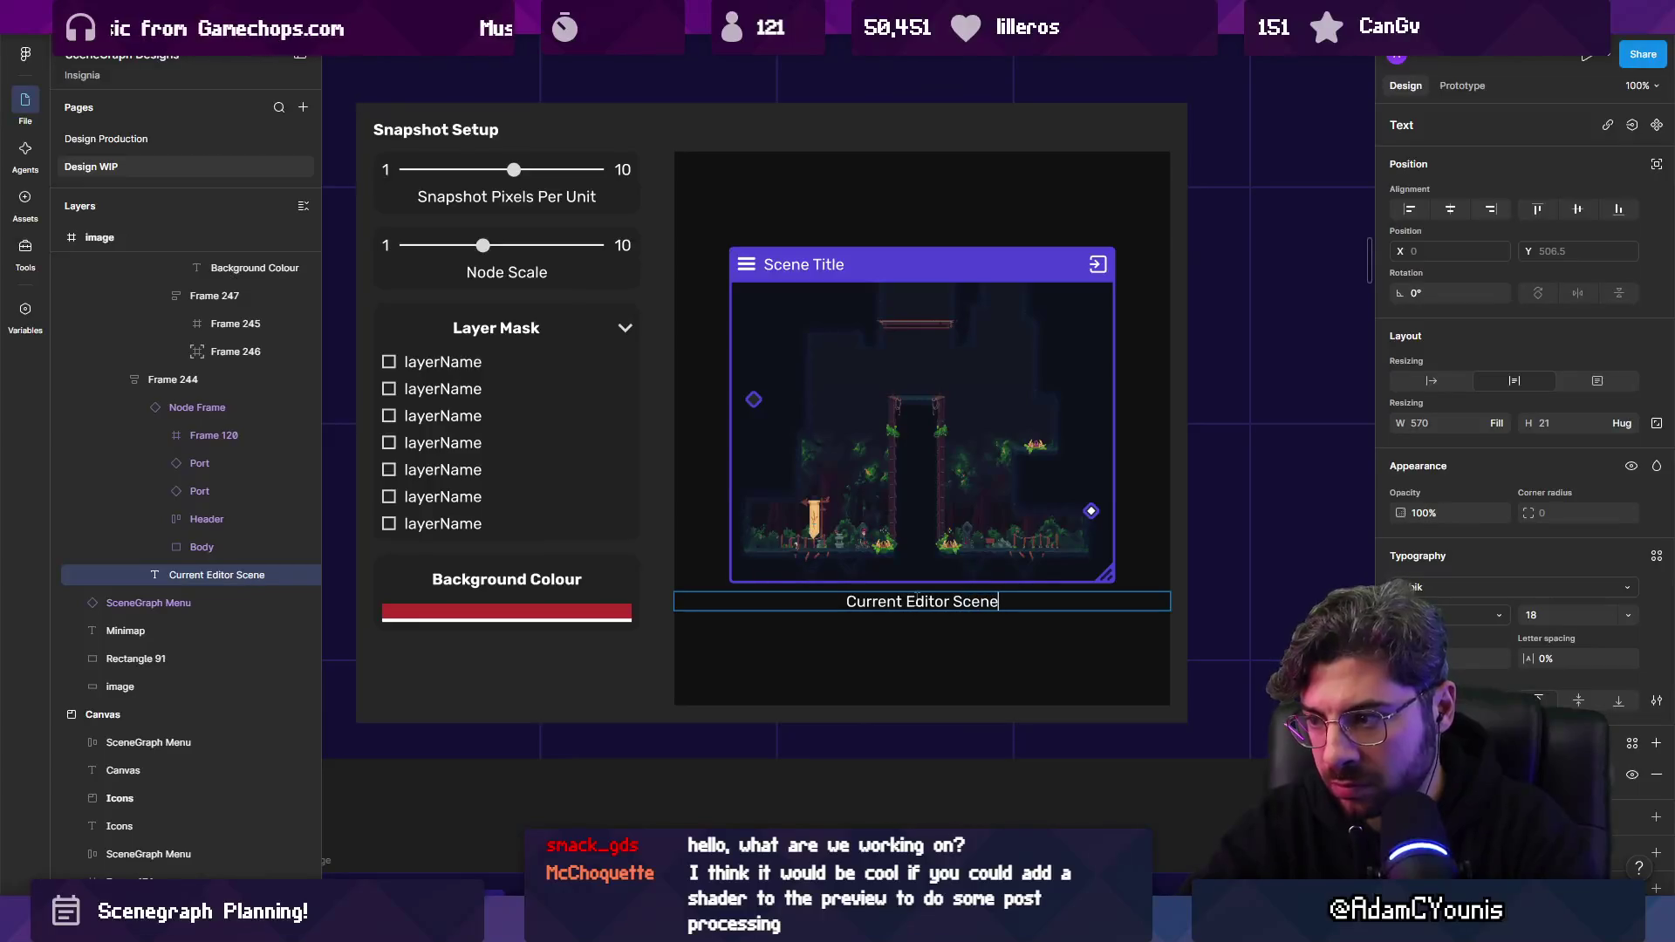
{"action": "key", "text": "Escape"}
{"action": "key", "text": "Up"}
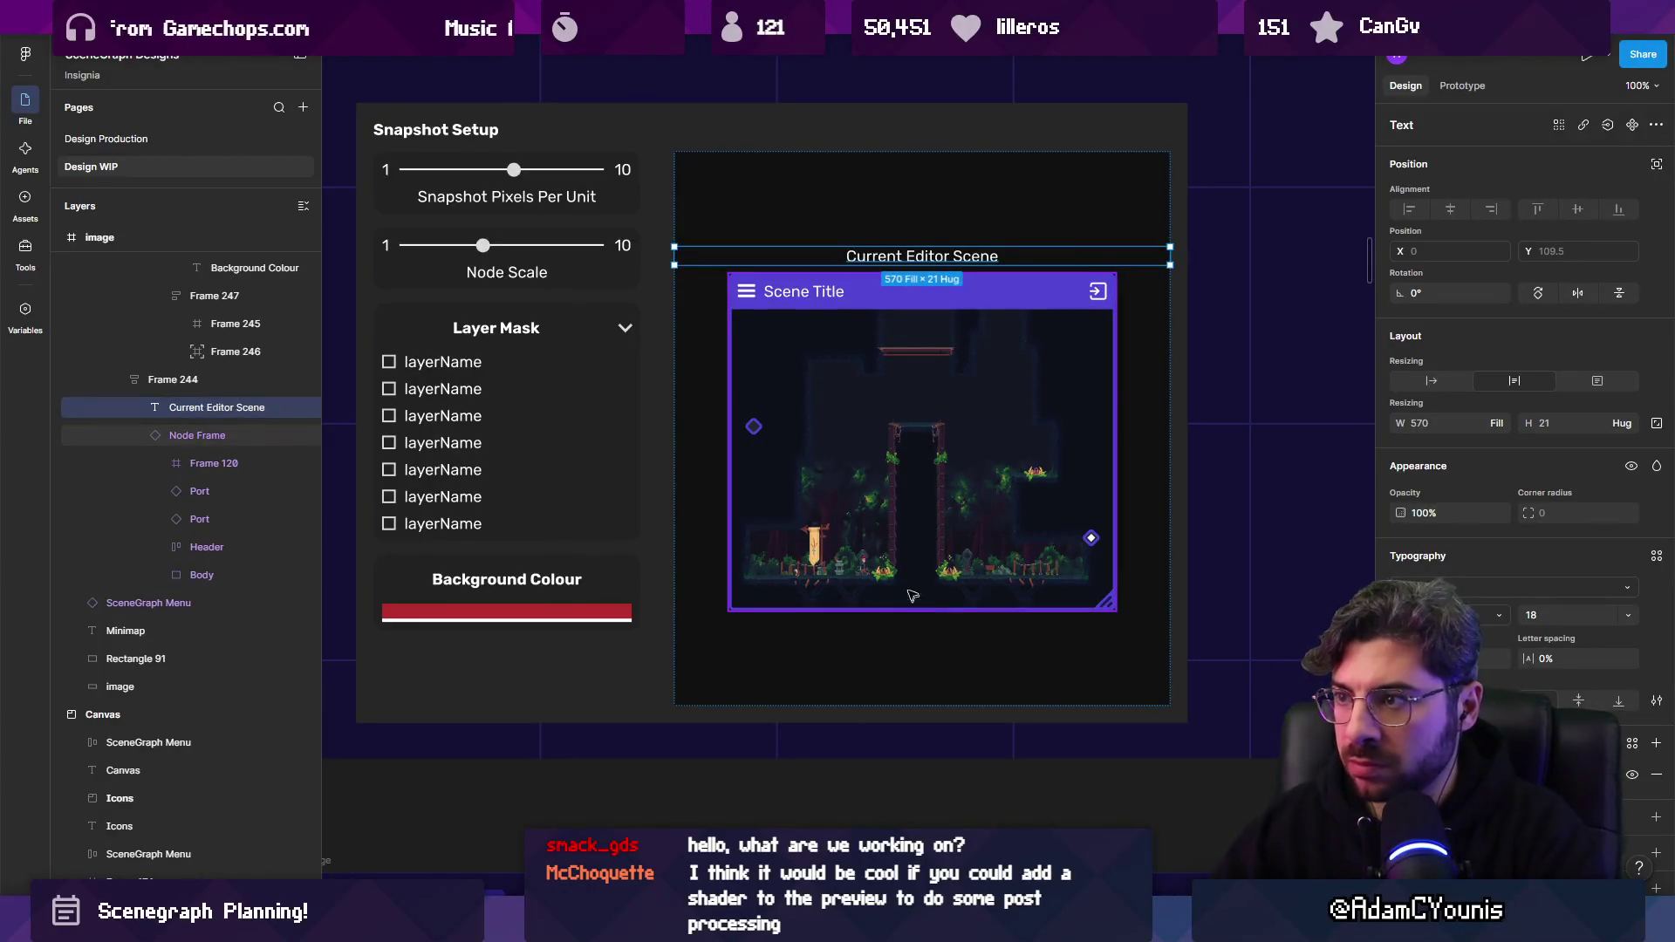
{"action": "key", "text": "Escape"}
{"action": "key", "text": "shift+1"}
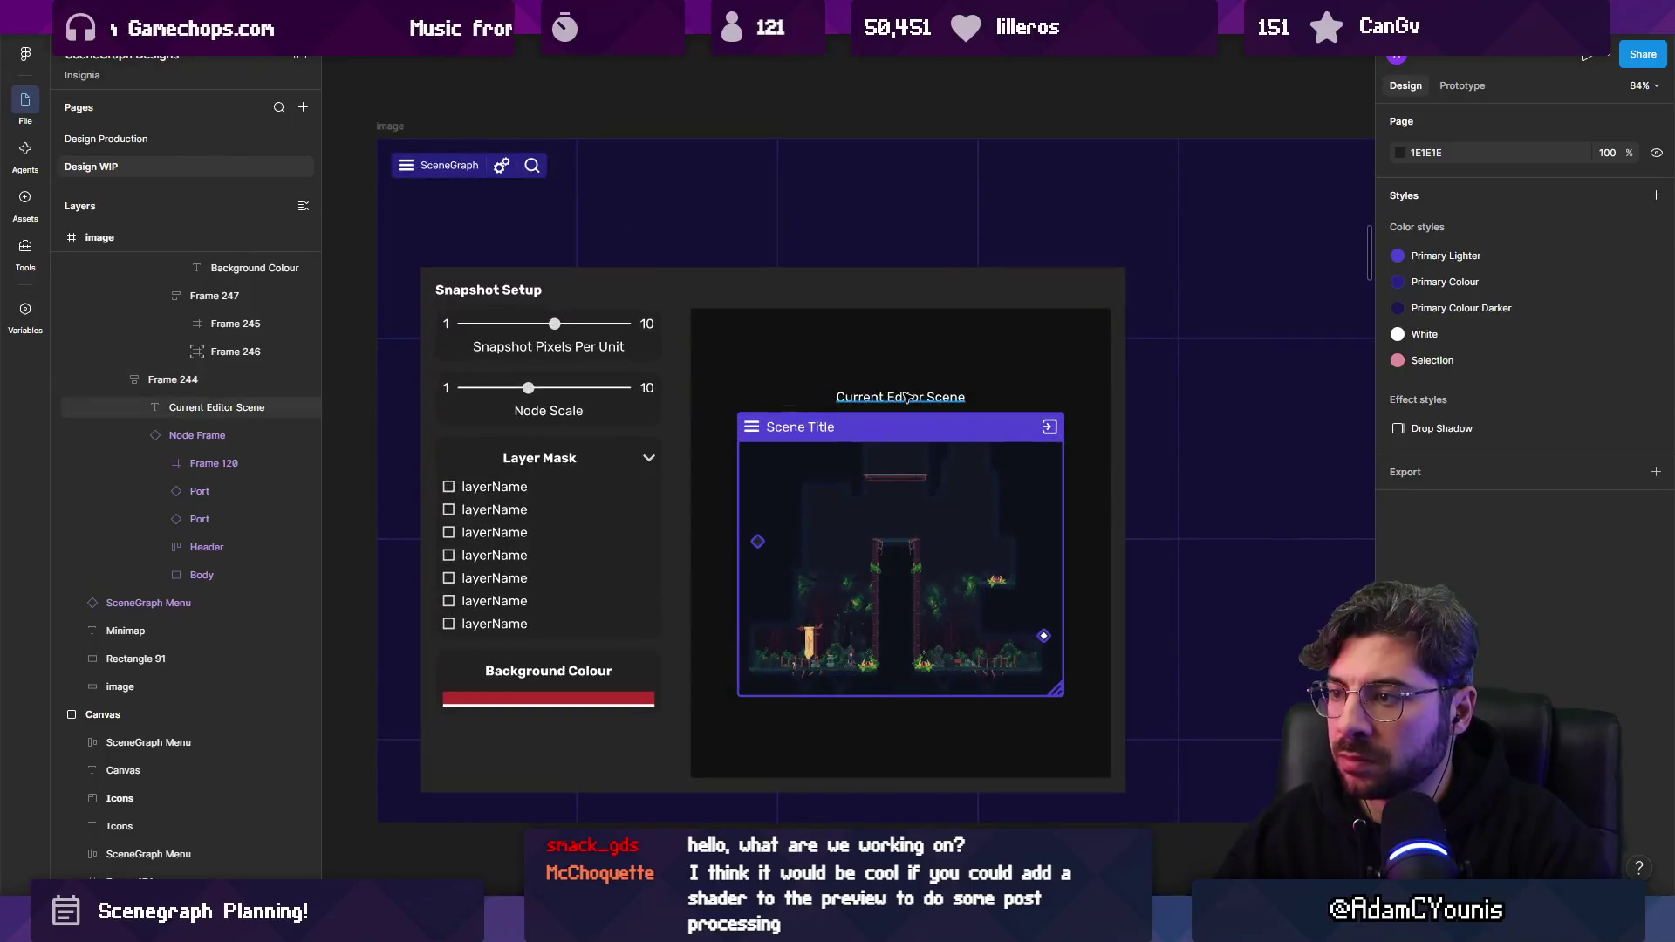
Rewrite the caption to read 'Scene Open in Editor'.
{"action": "double_click", "coordinate": [903, 397]}
{"action": "type", "text": "P"}
{"action": "key", "text": "ctrl+a"}
{"action": "type", "text": "Scen"}
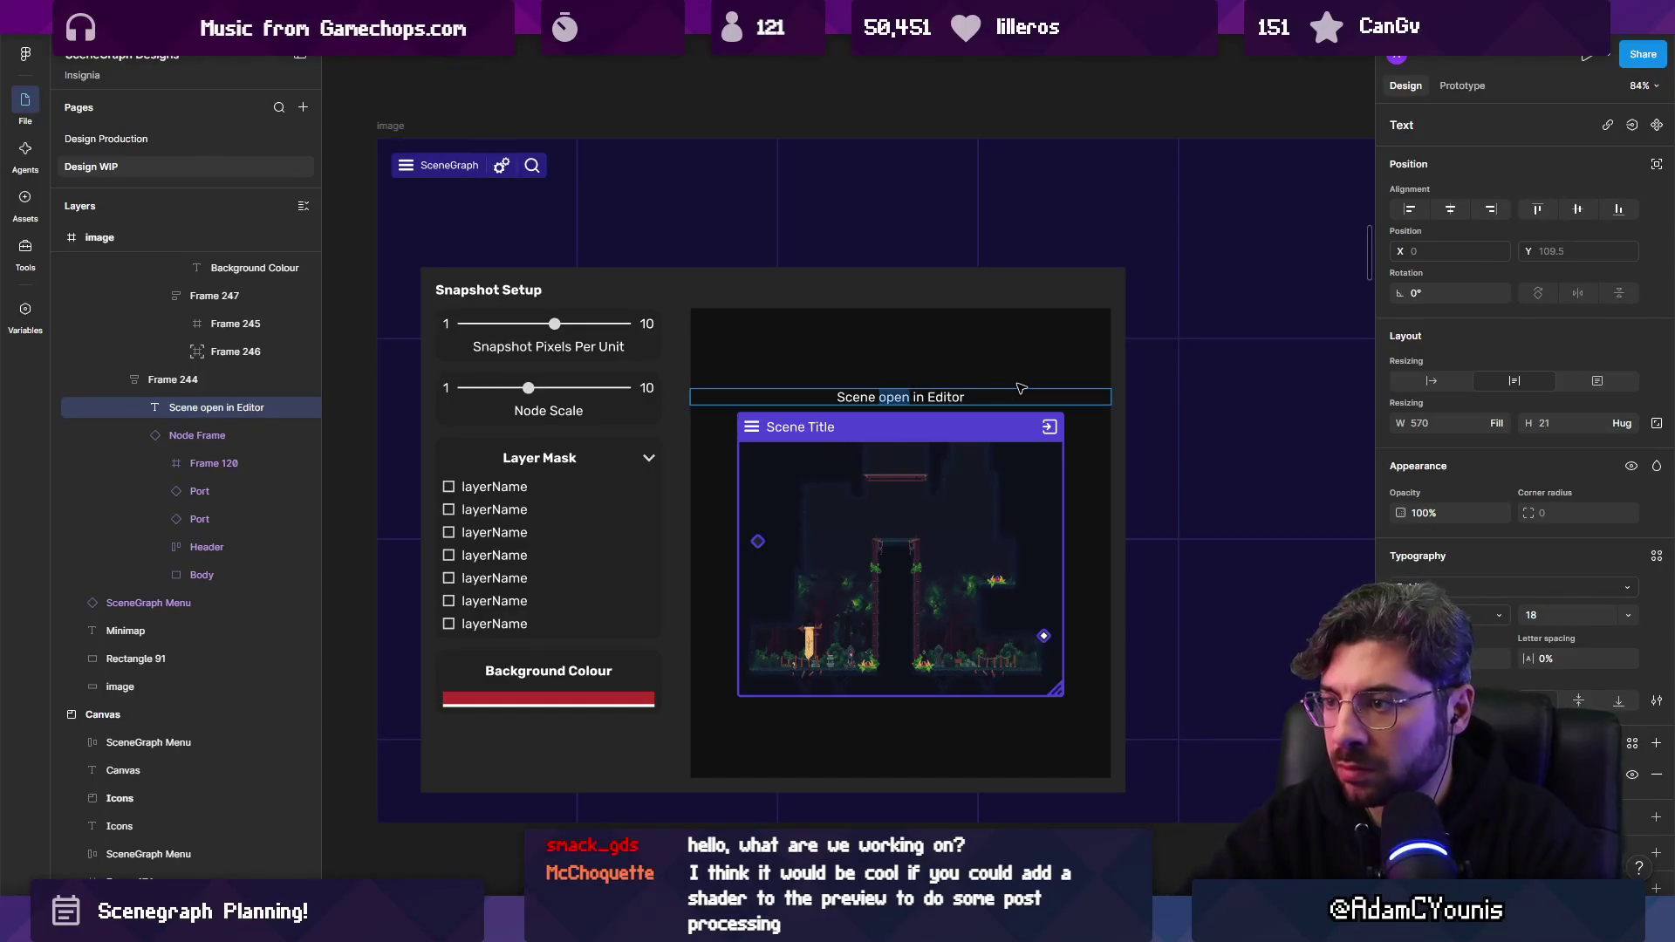
{"action": "left_click", "coordinate": [1021, 387]}
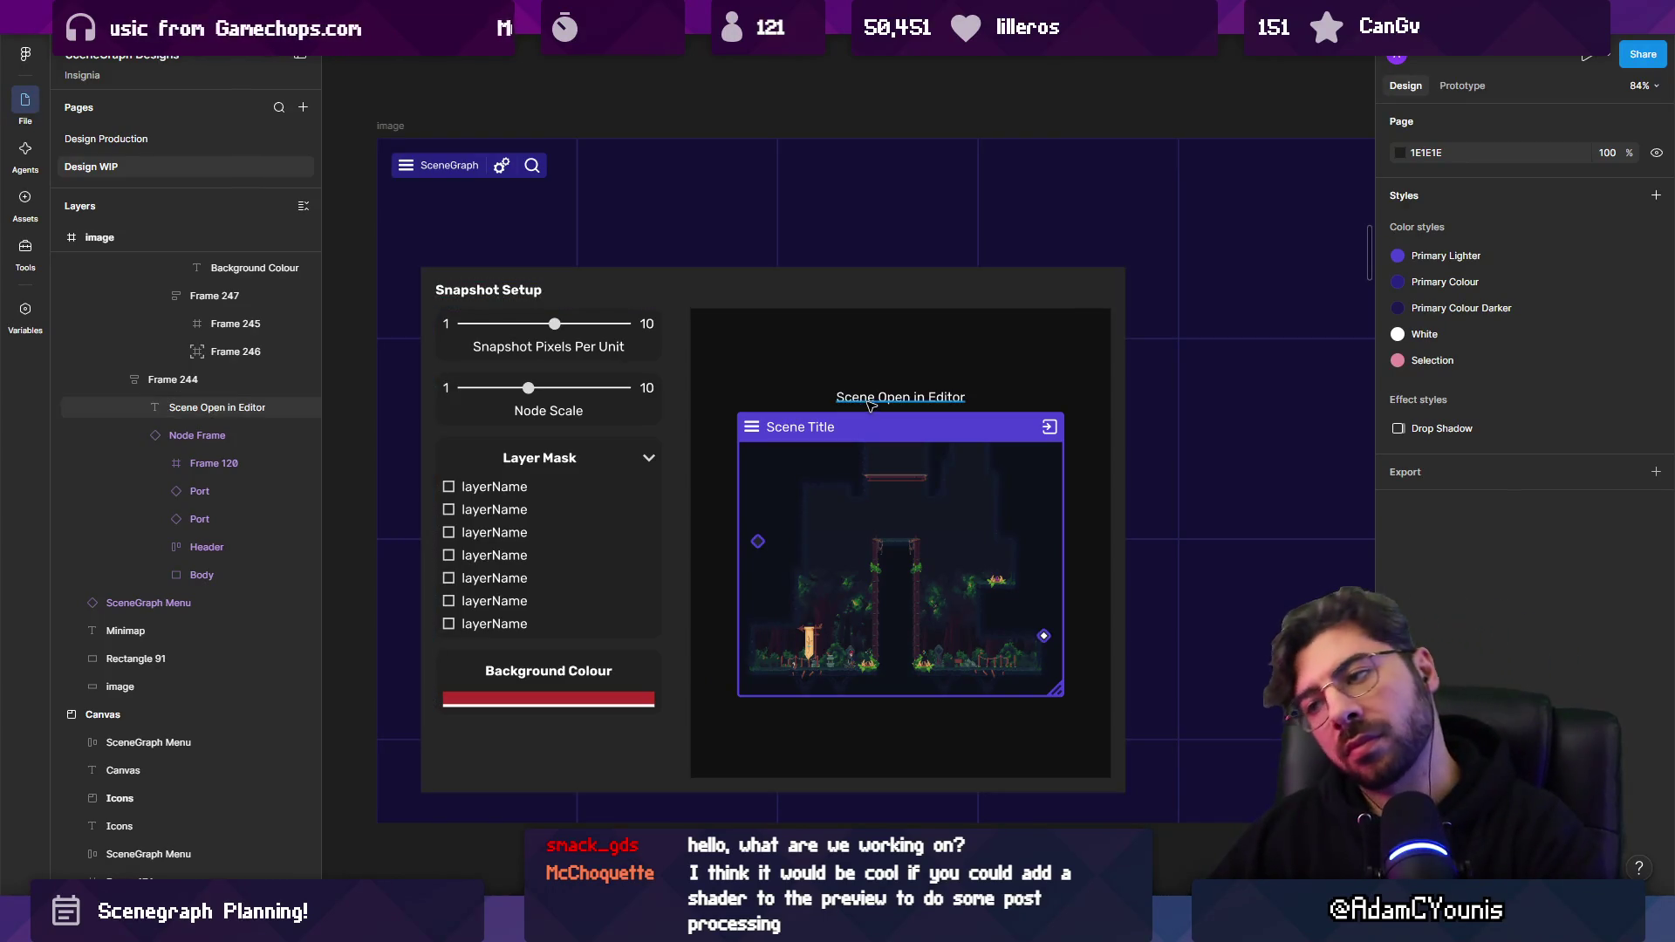
{"action": "left_click", "coordinate": [873, 403]}
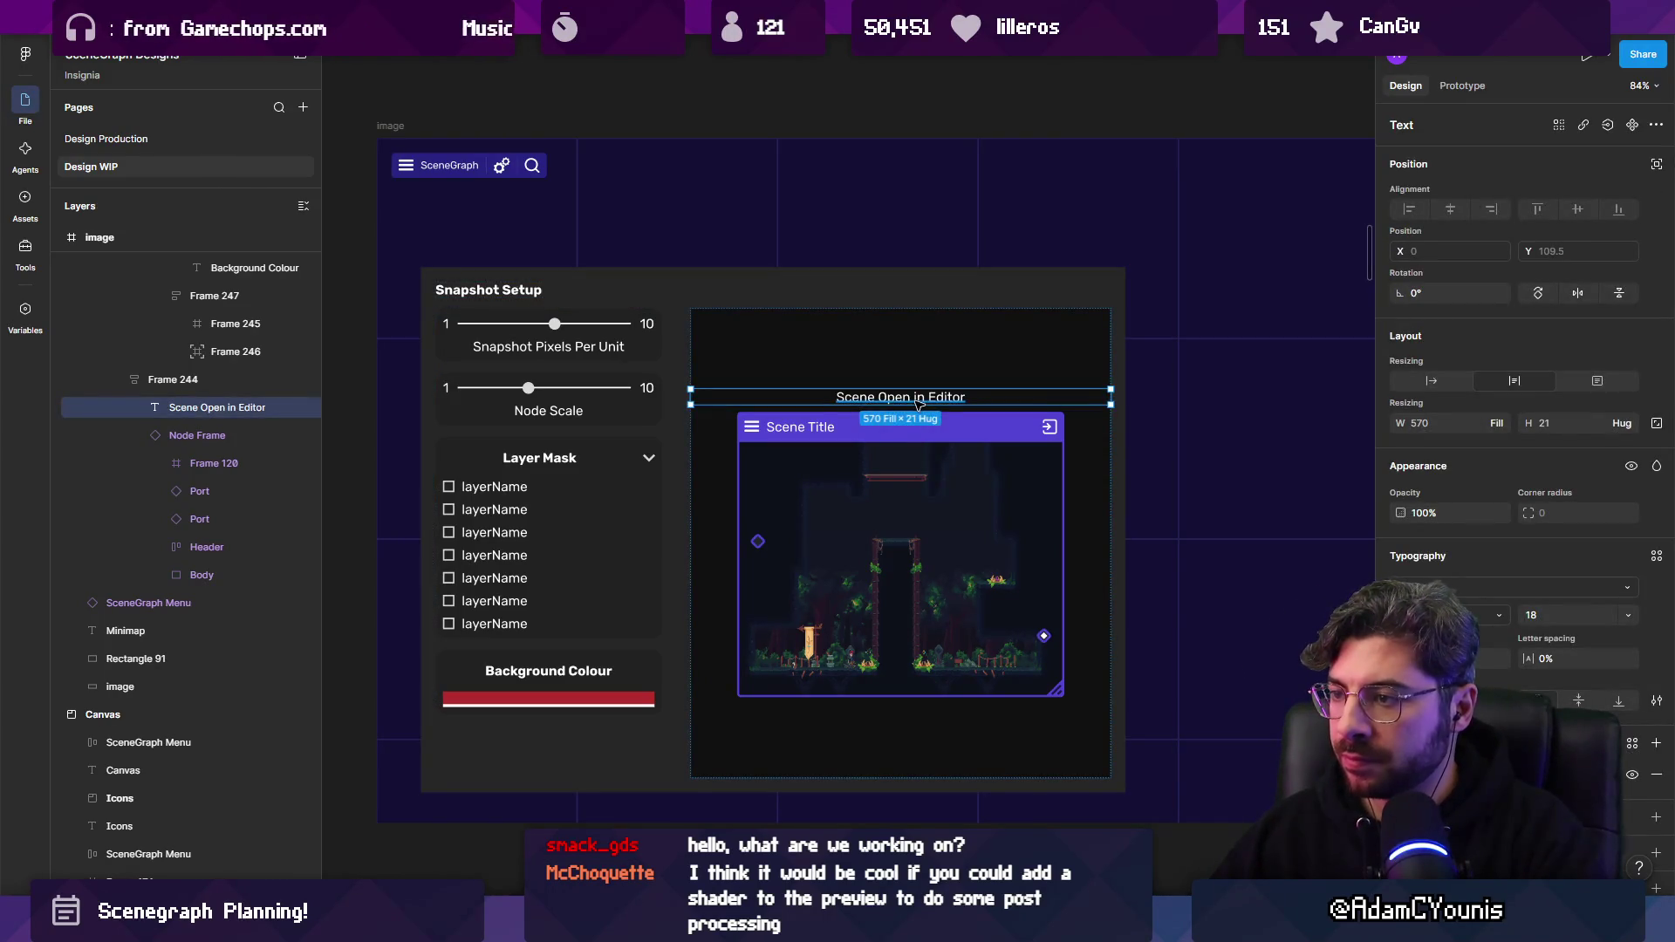
{"action": "key", "text": "Escape"}
Reword the caption to 'Viewing scene currently open in editor'.
{"action": "scroll", "coordinate": [940, 494], "scroll_direction": "down", "scroll_amount": 1}
{"action": "scroll", "coordinate": [940, 493], "scroll_direction": "up", "scroll_amount": 3}
{"action": "left_click", "coordinate": [910, 406]}
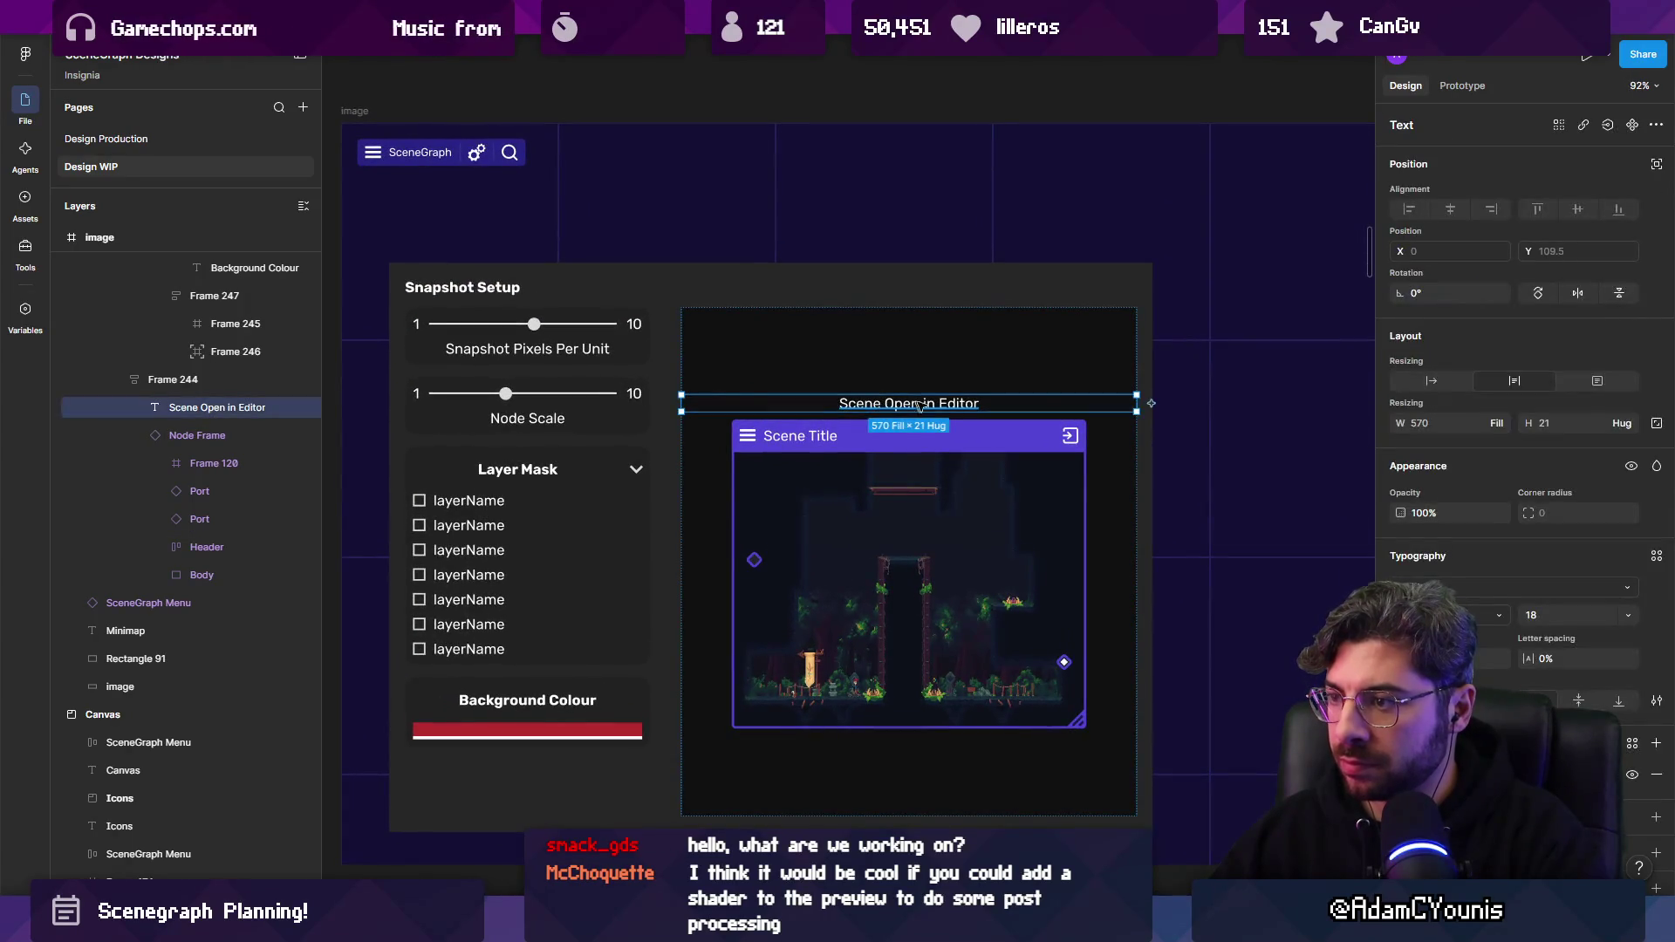
{"action": "double_click", "coordinate": [924, 404]}
{"action": "type", "text": "Viewing Scene from current open"}
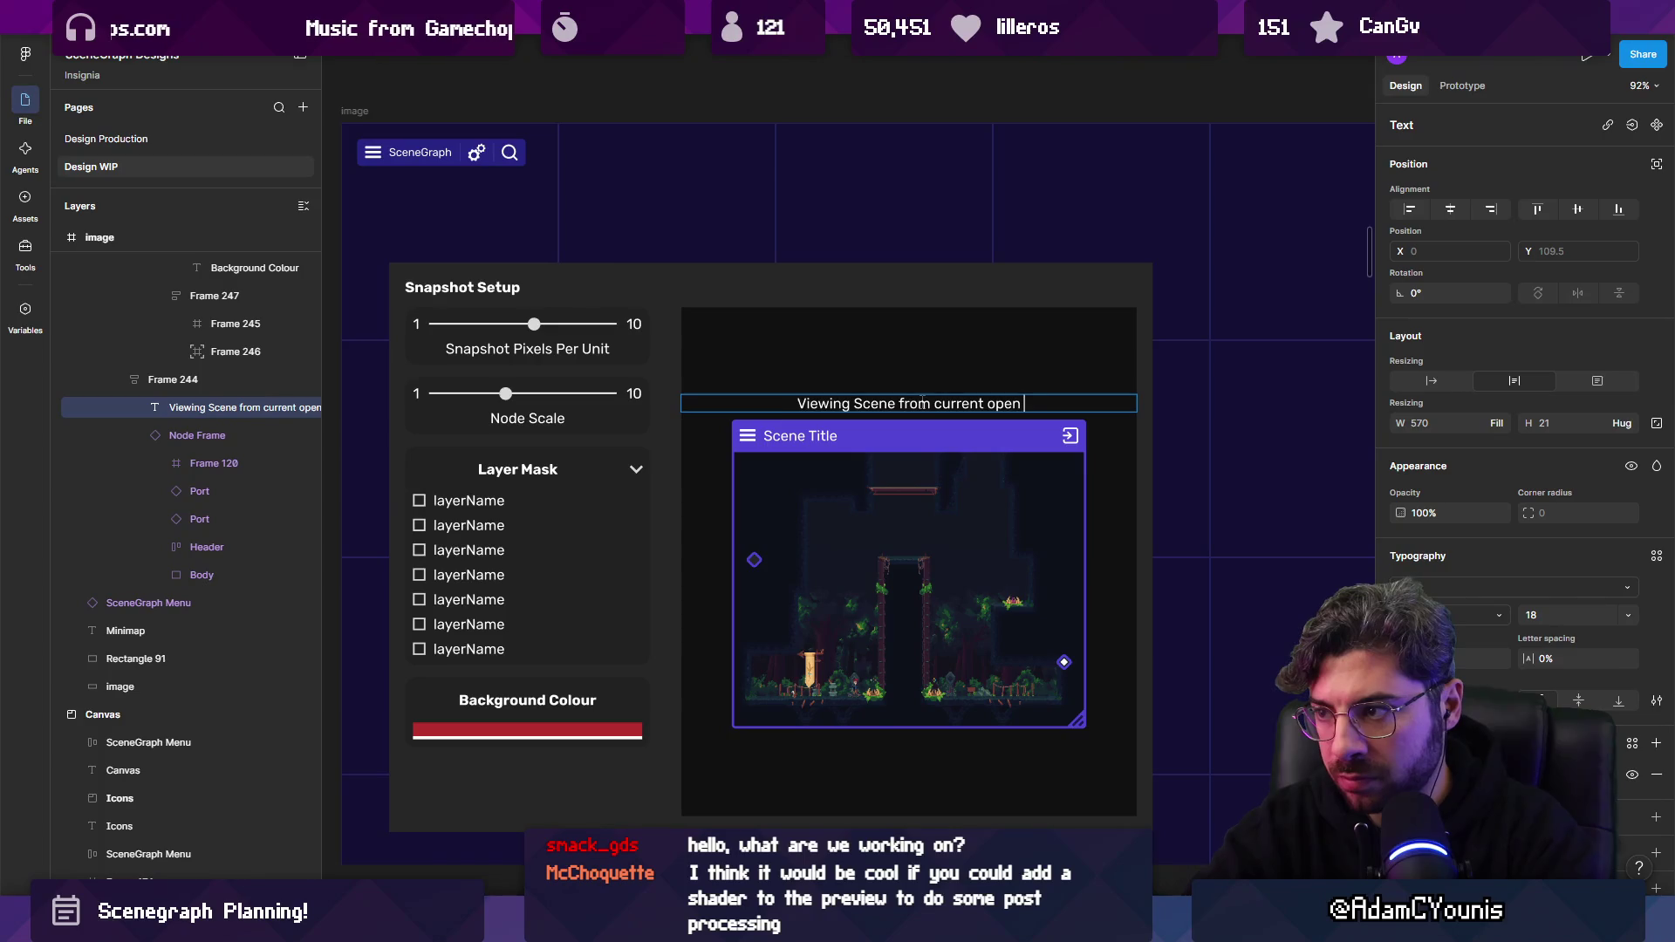
{"action": "type", "text": "Edt"}
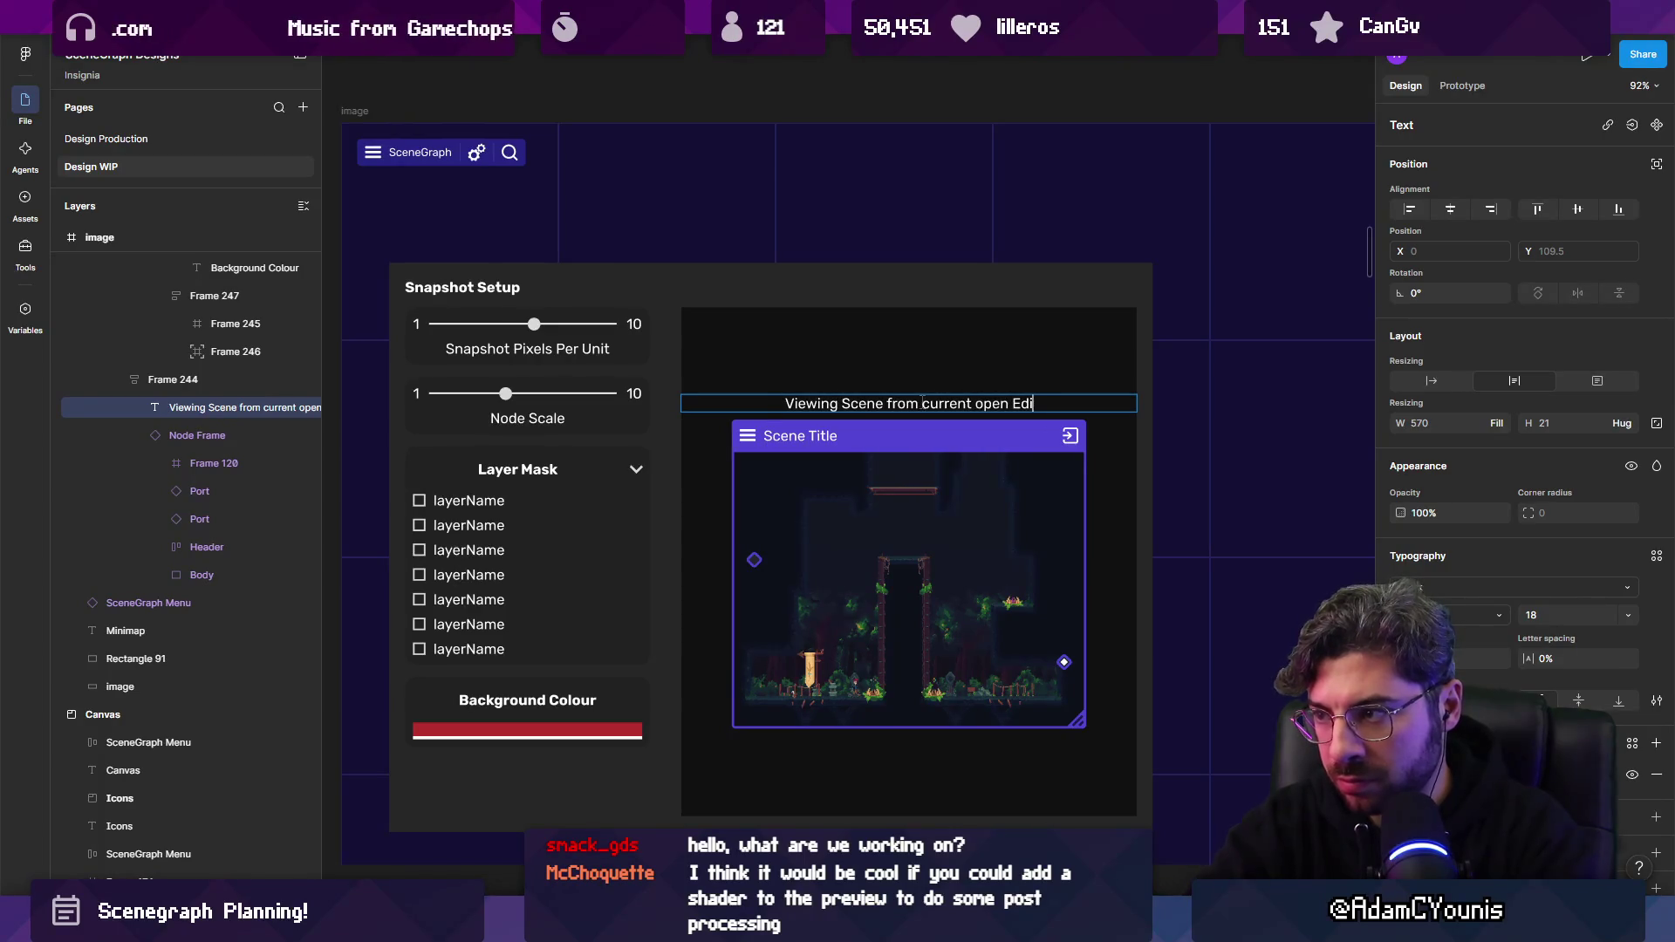
{"action": "type", "text": "tor"}
{"action": "type", "text": "curr"}
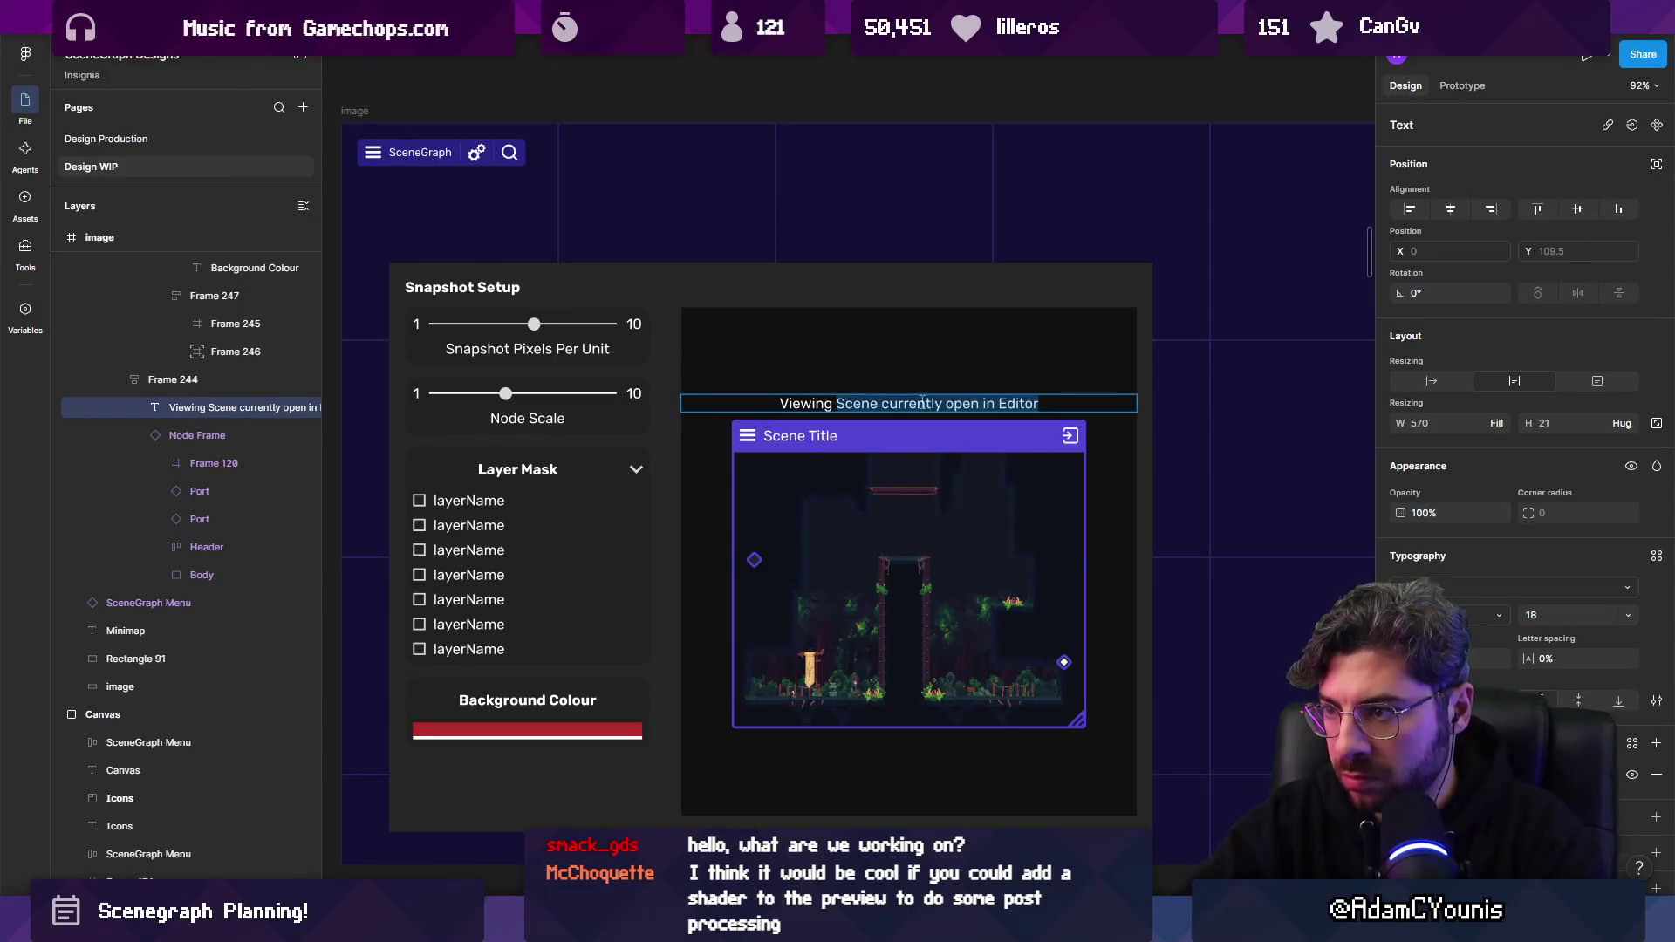
{"action": "key", "text": "BackSpace"}
{"action": "type", "text": "s"}
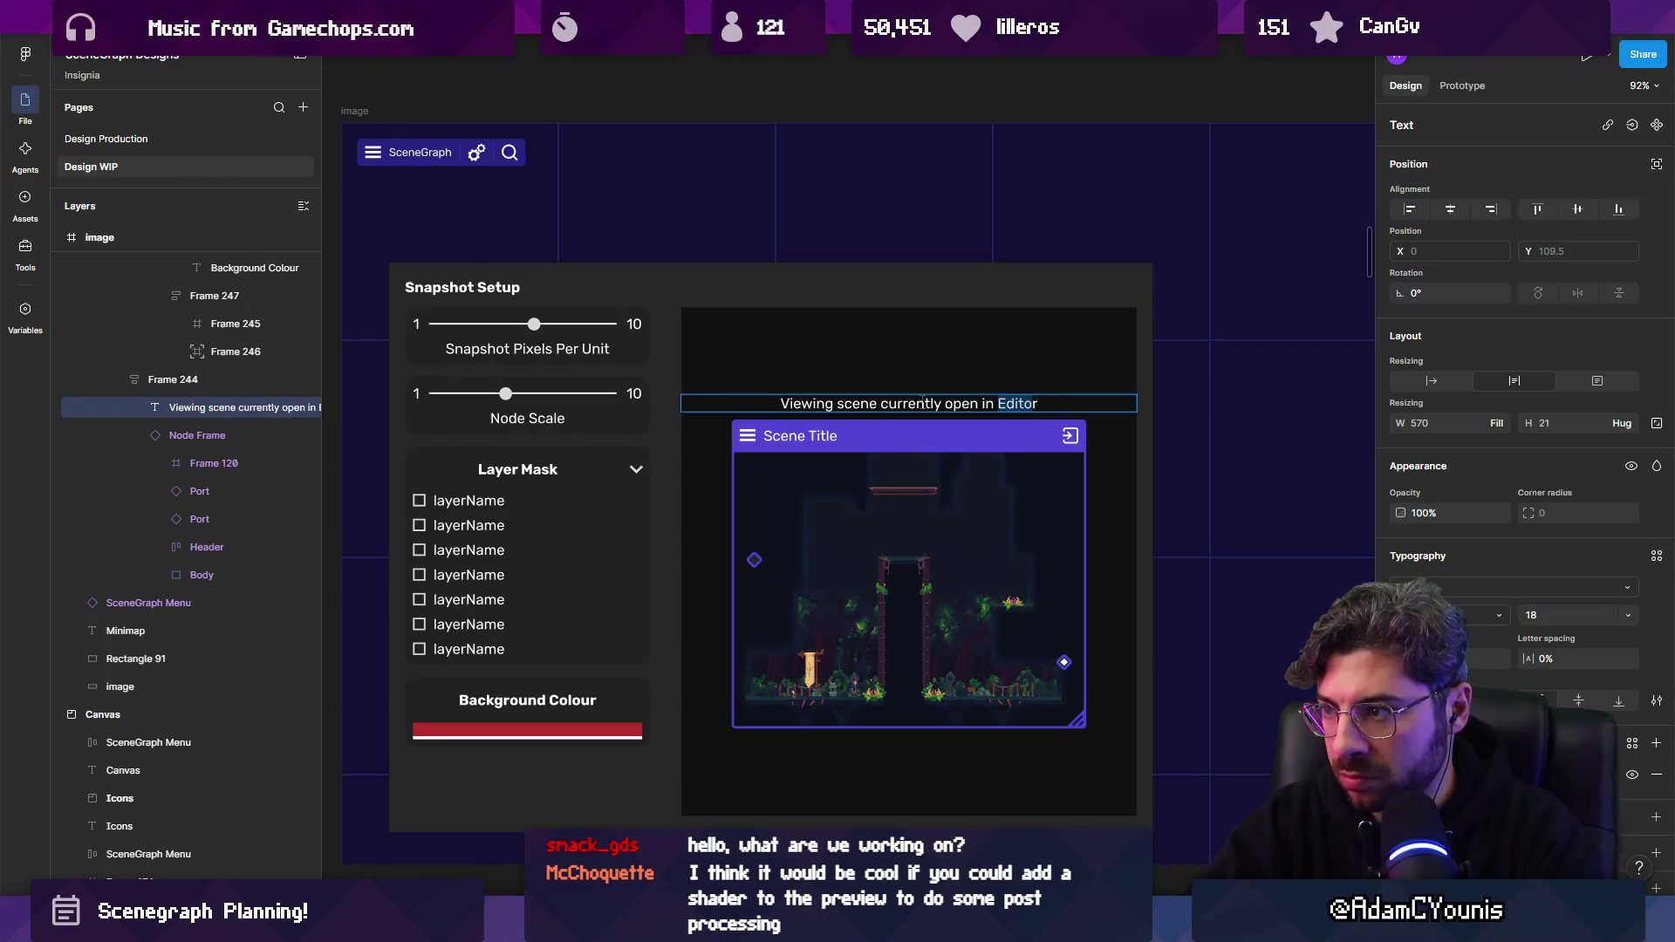
{"action": "key", "text": "Escape"}
{"action": "key", "text": "Escape"}
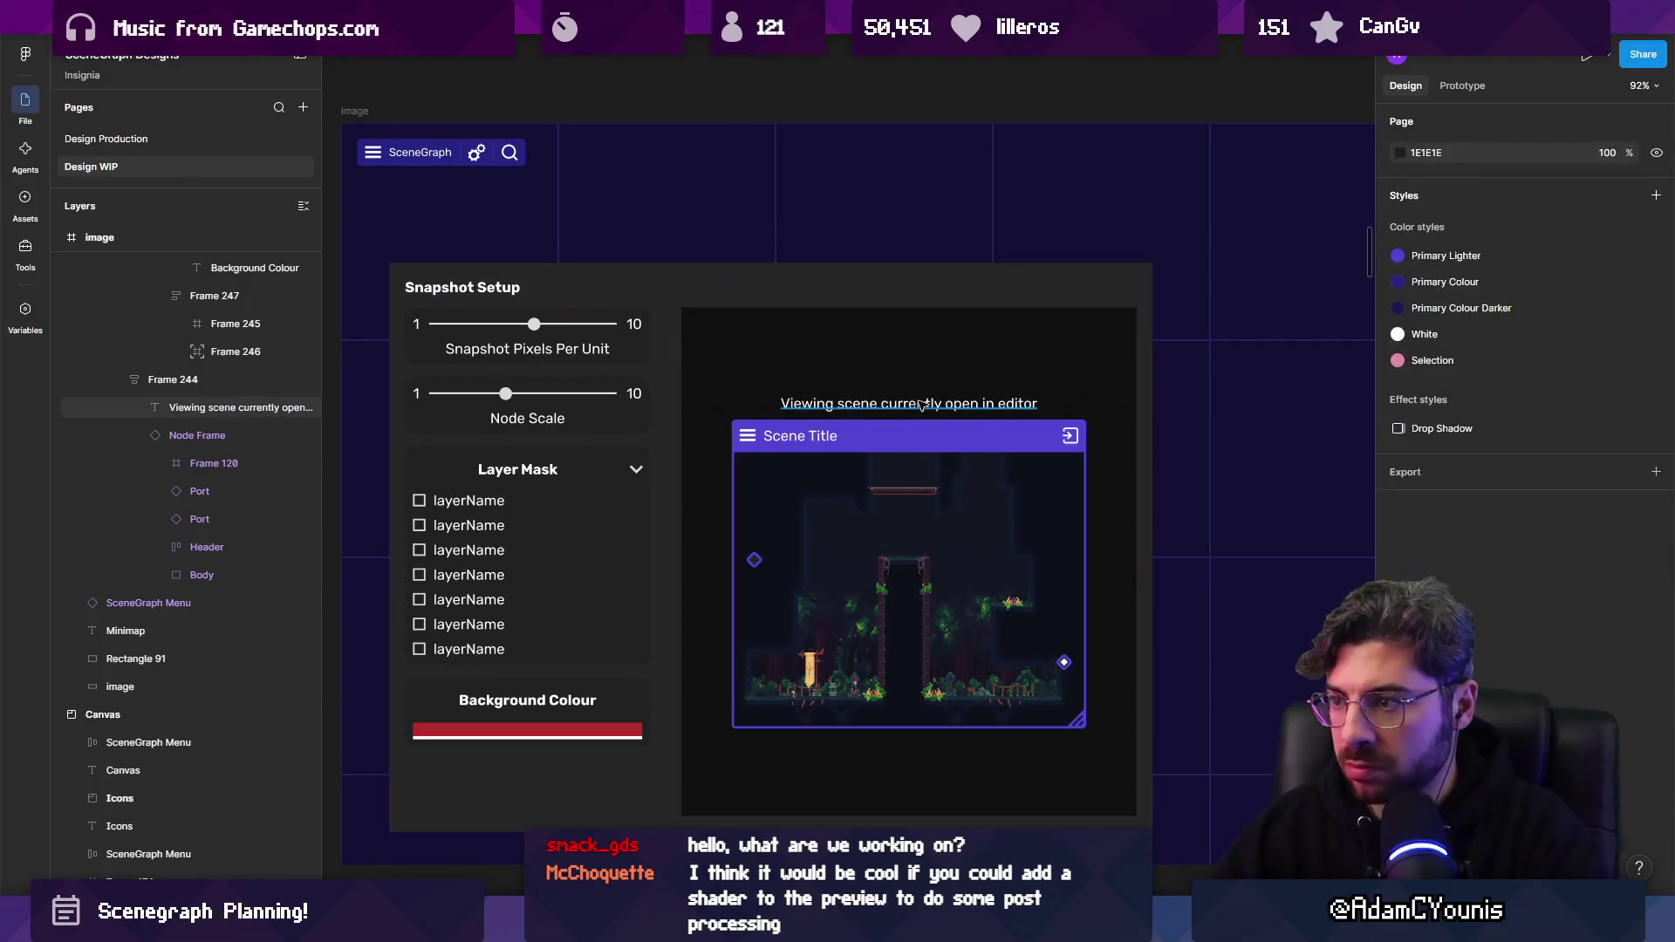
{"action": "double_click", "coordinate": [899, 403]}
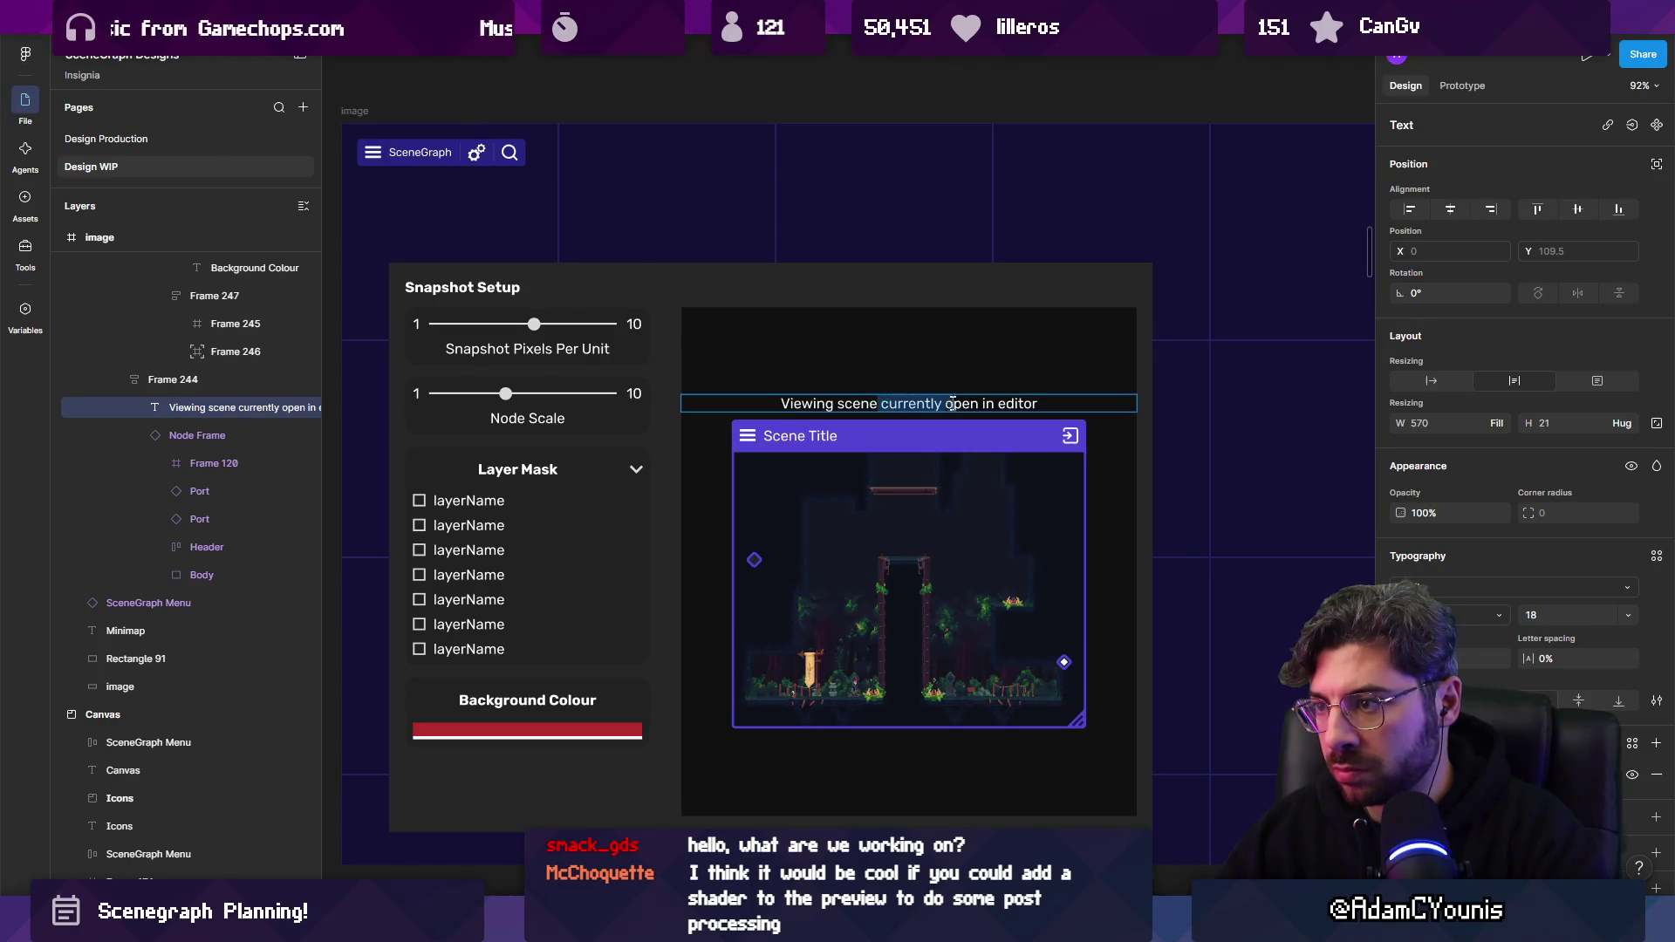
{"action": "scroll", "coordinate": [1003, 403], "scroll_direction": "down", "scroll_amount": 5, "text": "ctrl"}
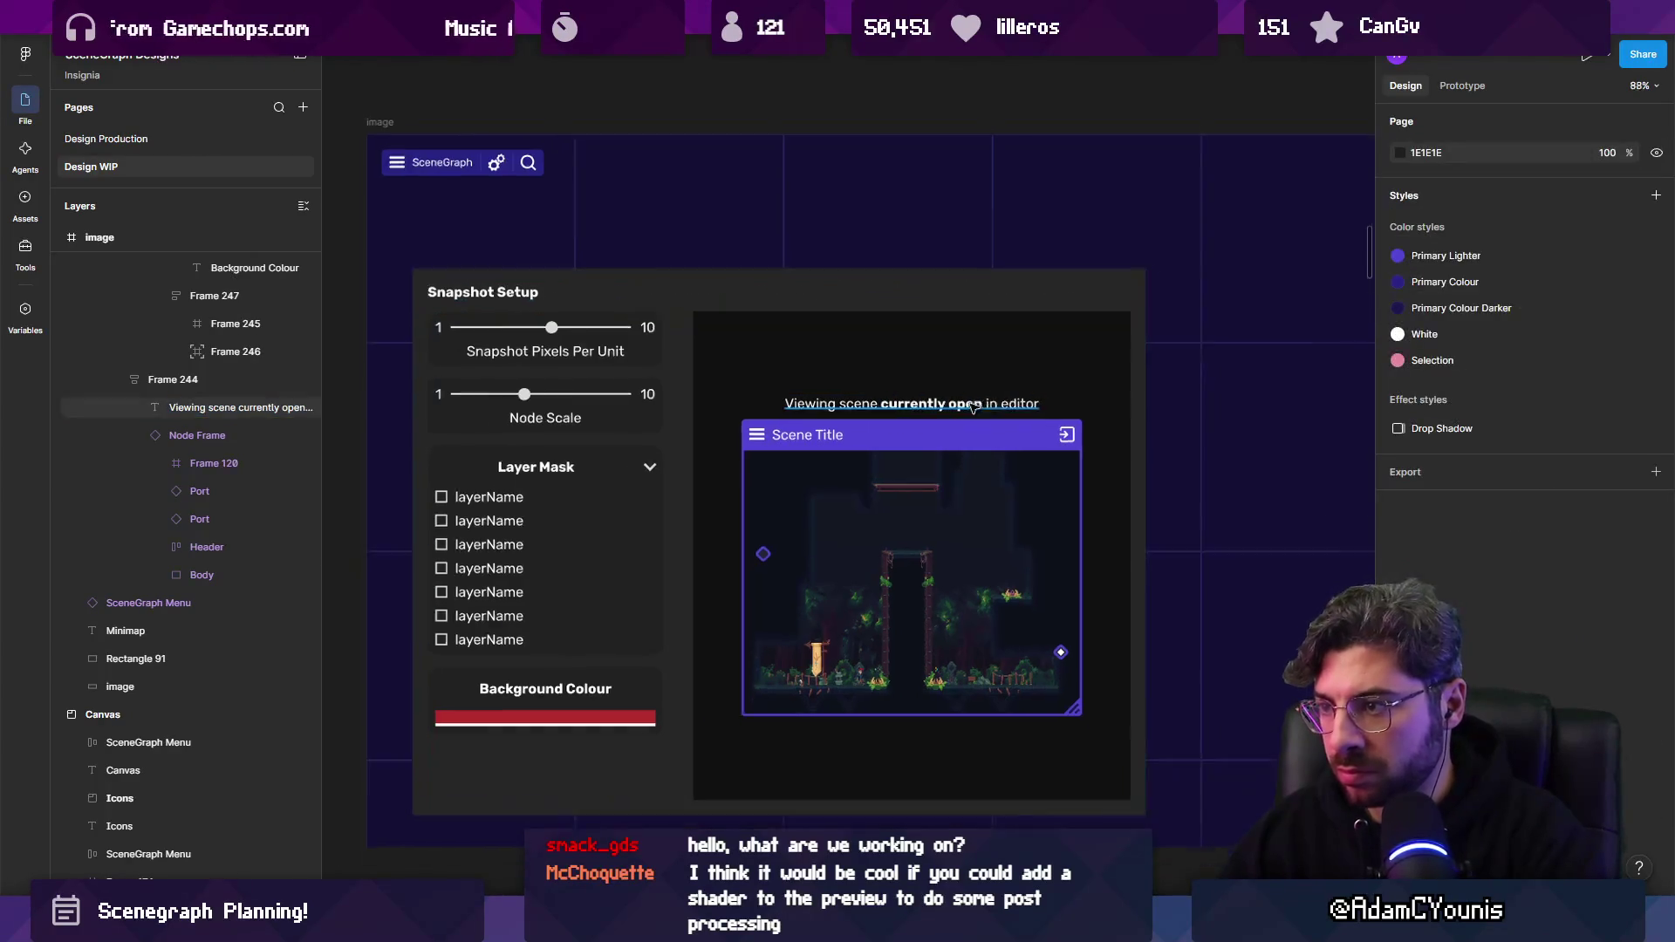
{"action": "key", "text": "Escape"}
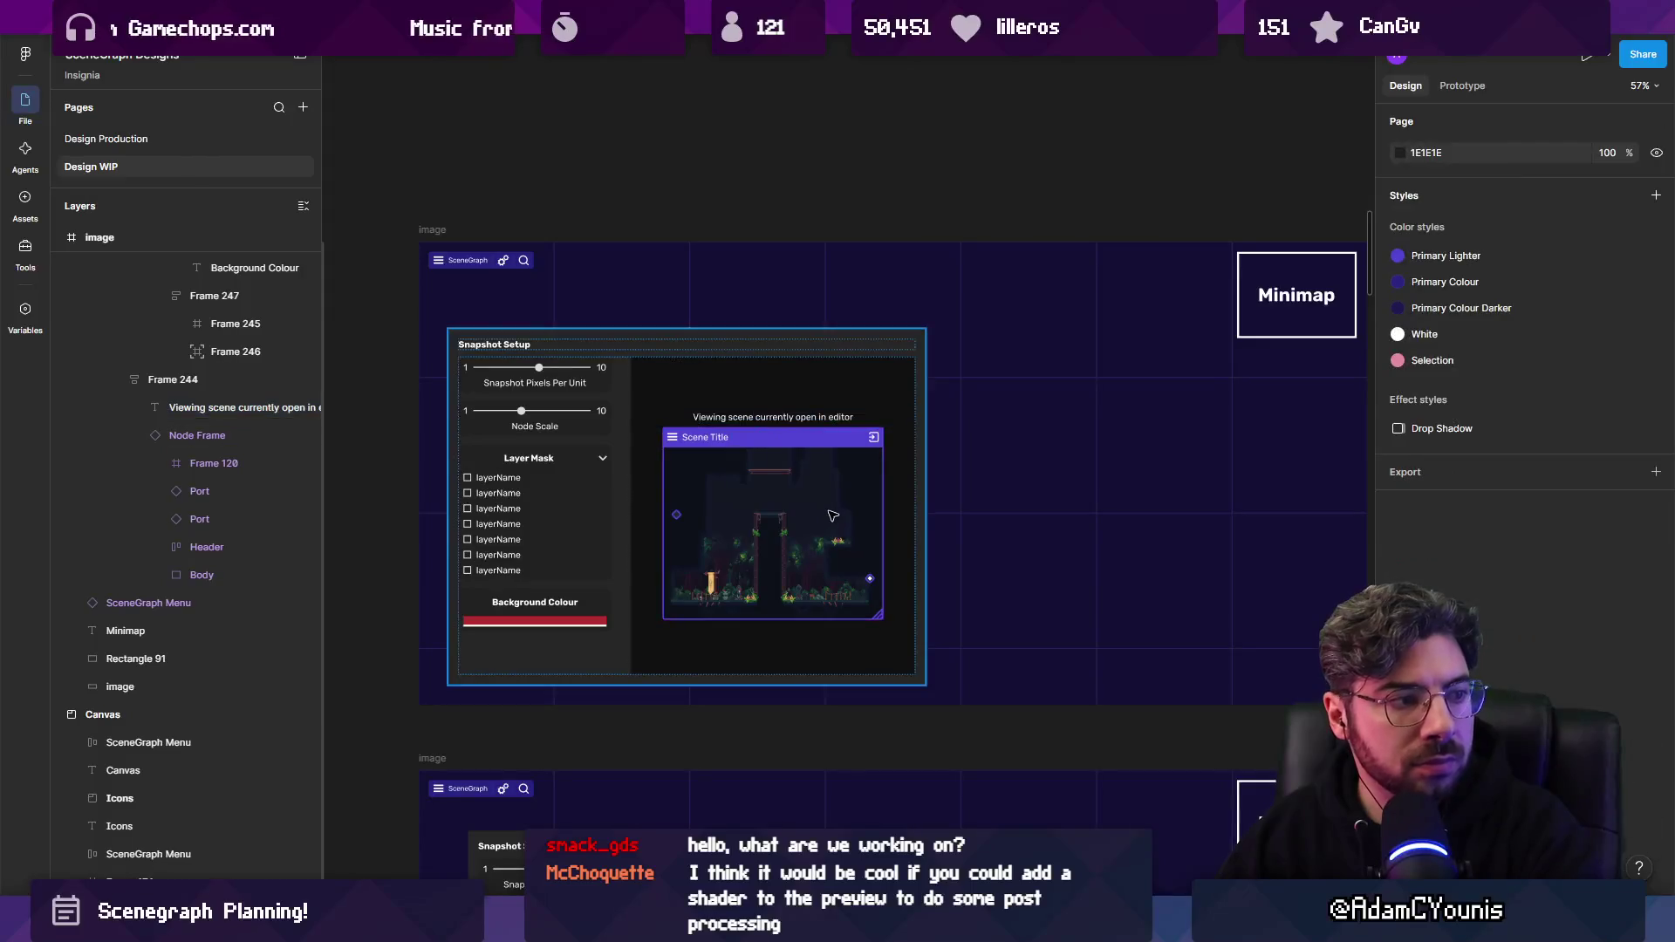
Select the Snapshot Setup settings column, trying and undoing a move into the lower mockup.
{"action": "scroll", "coordinate": [968, 499], "scroll_direction": "up", "scroll_amount": 5, "text": "ctrl"}
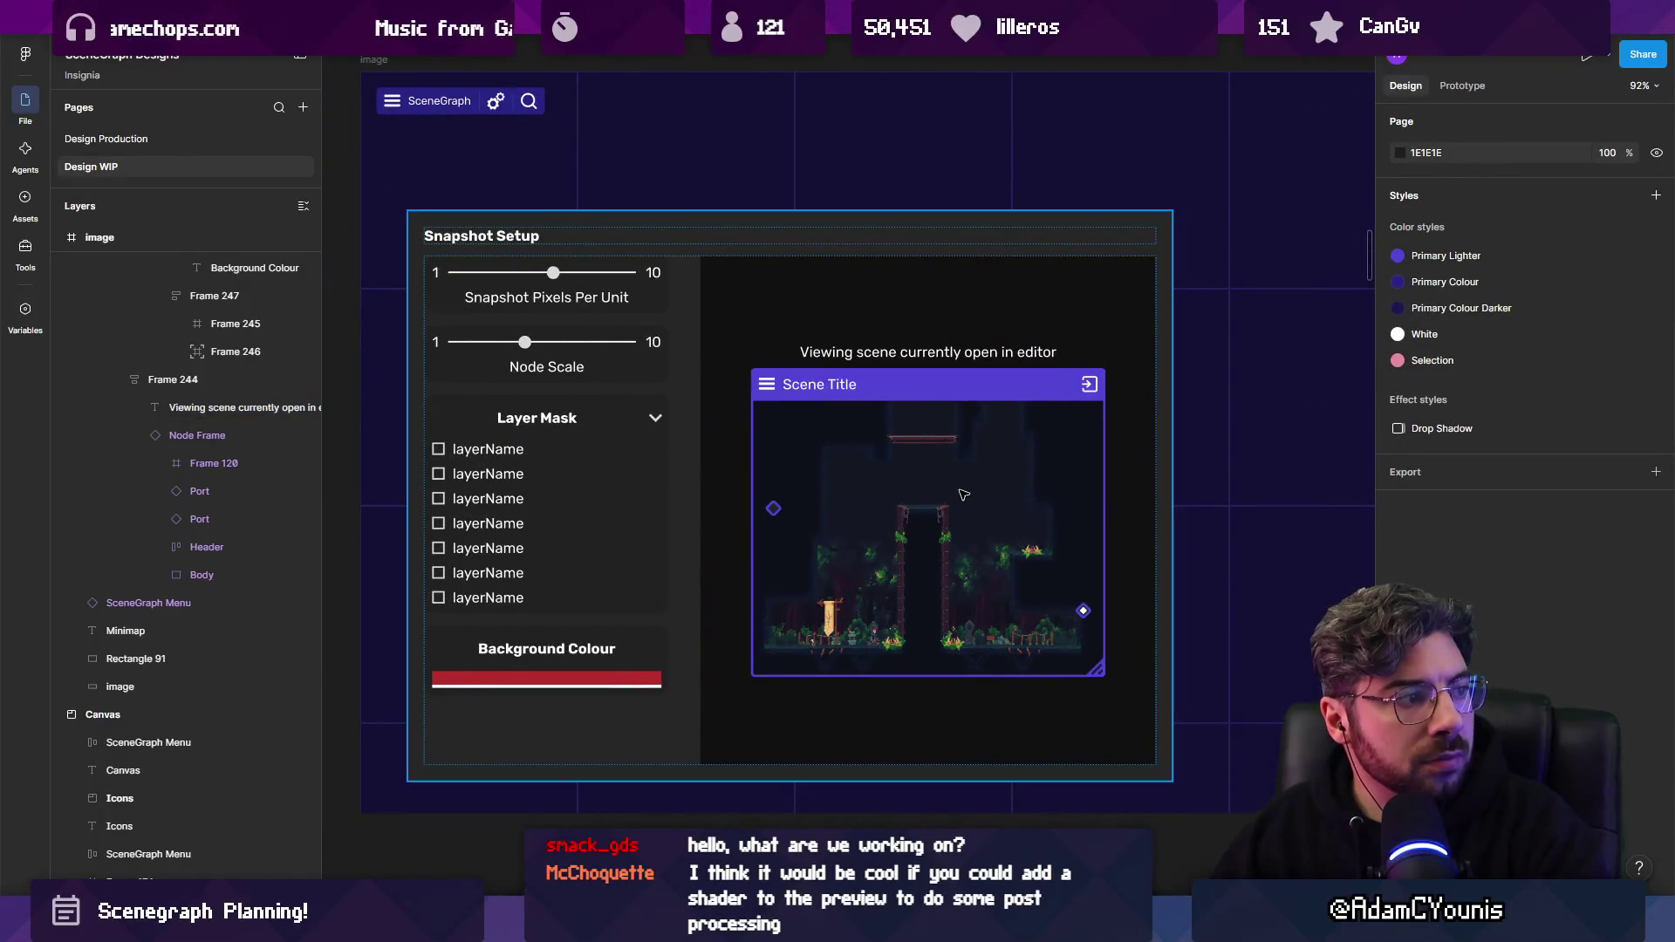
{"action": "scroll", "coordinate": [925, 456], "scroll_direction": "down", "scroll_amount": 2, "text": "ctrl"}
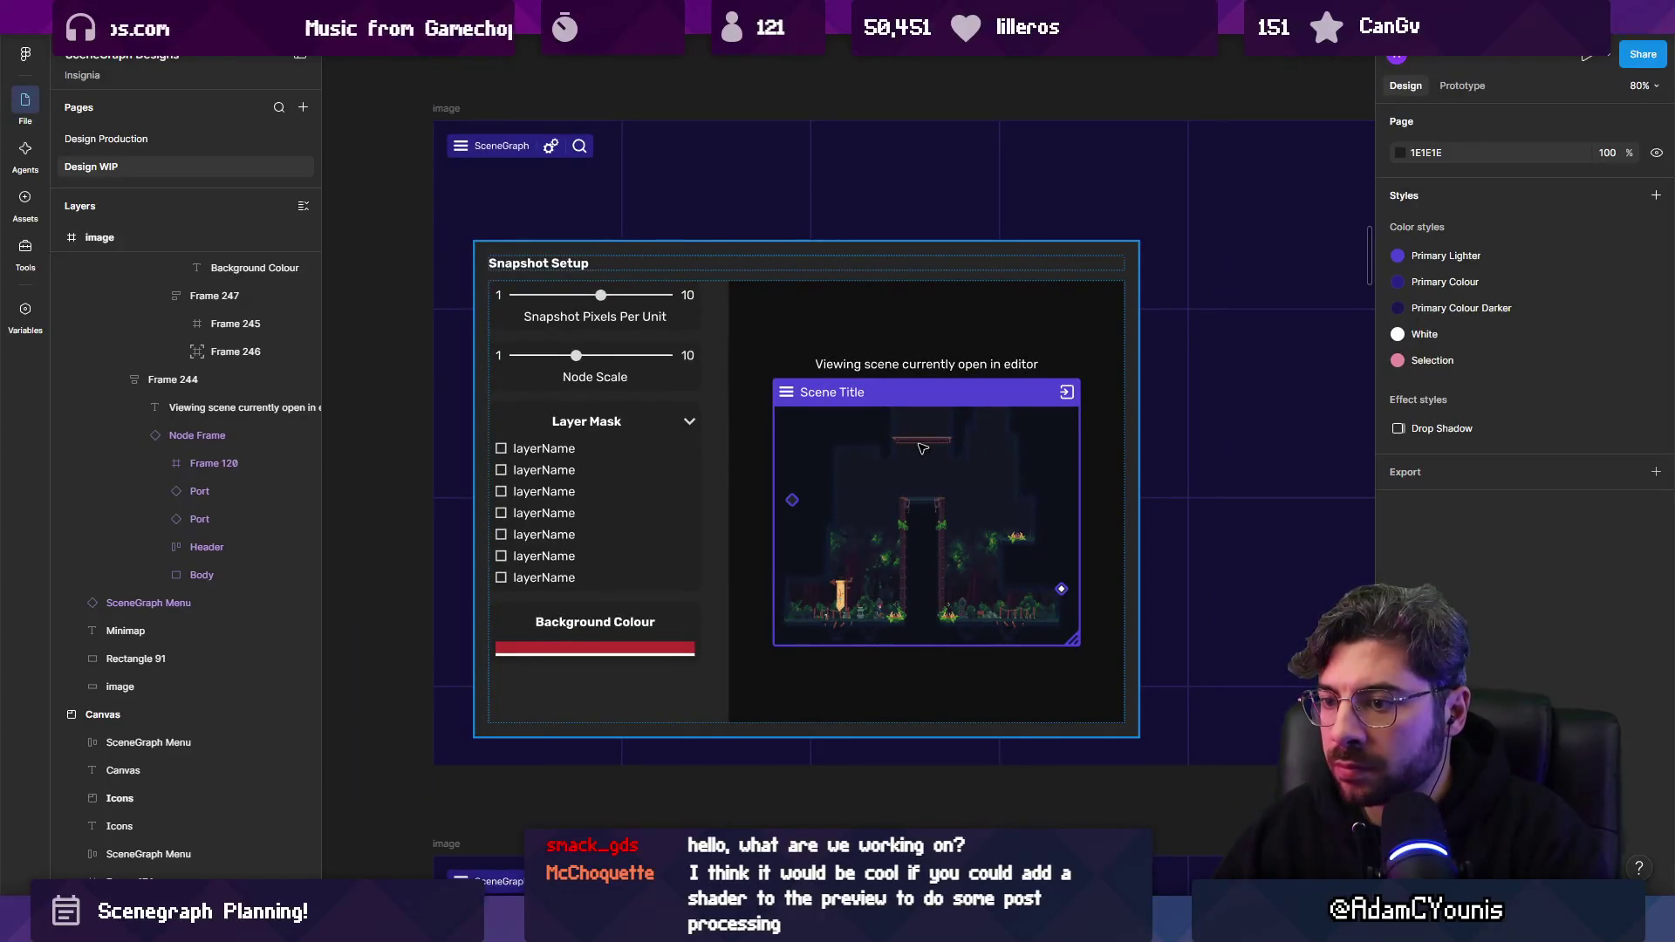
{"action": "left_click", "coordinate": [572, 394]}
{"action": "double_click", "coordinate": [537, 385]}
{"action": "double_click", "coordinate": [537, 386]}
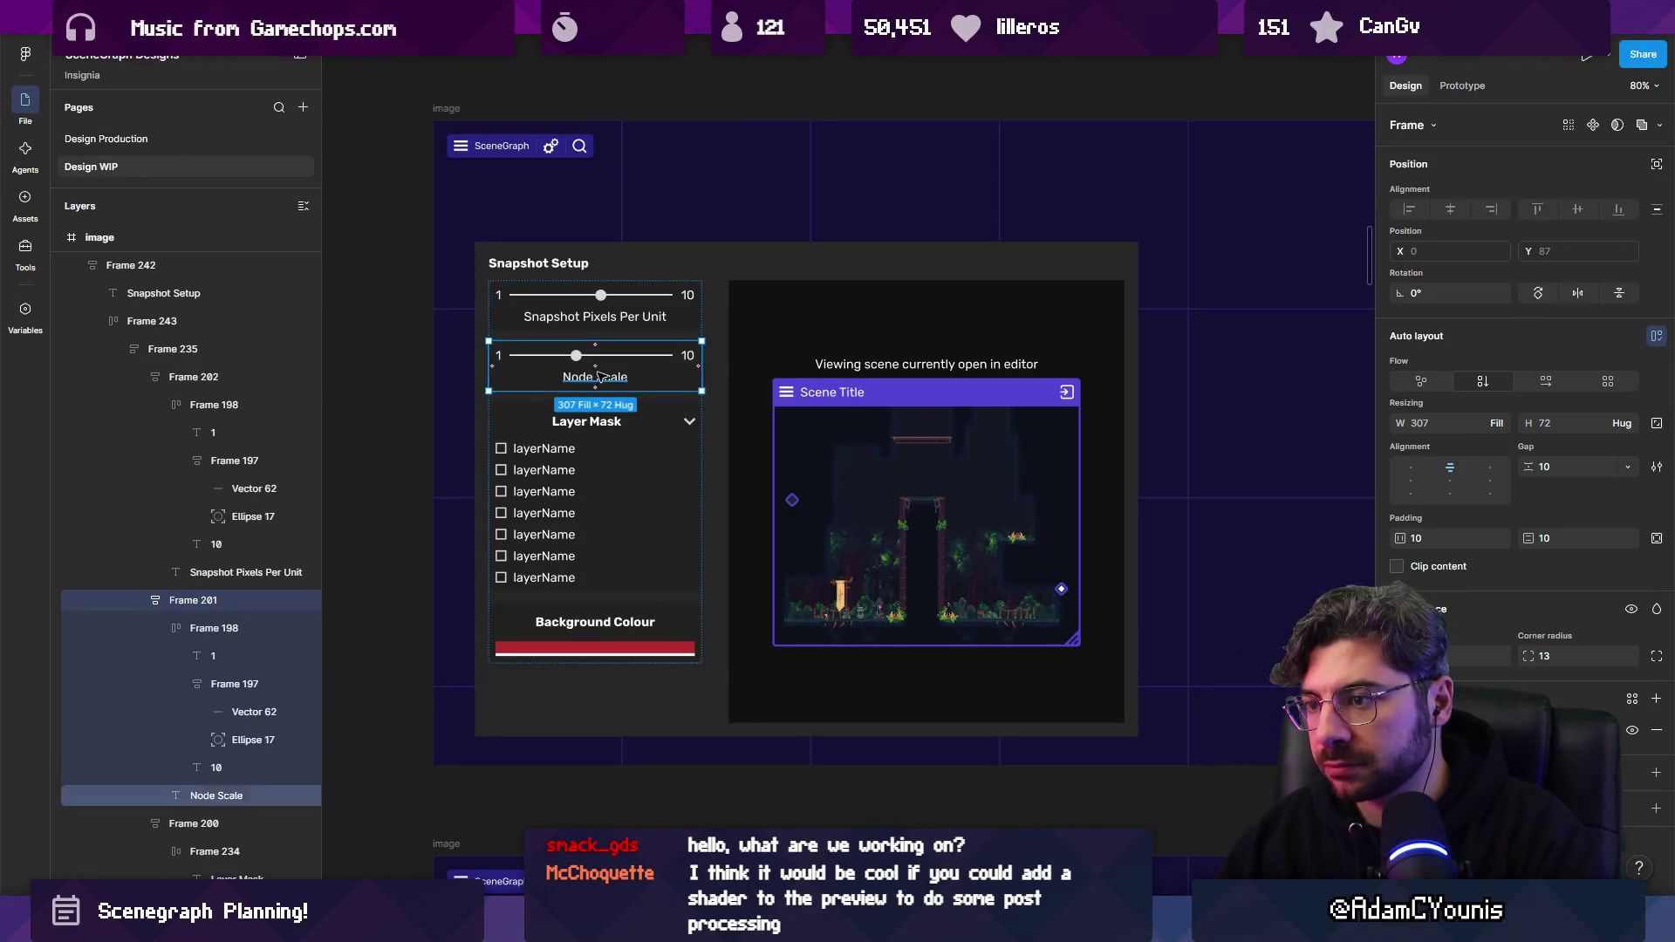
{"action": "scroll", "coordinate": [541, 384], "scroll_direction": "down", "scroll_amount": 5}
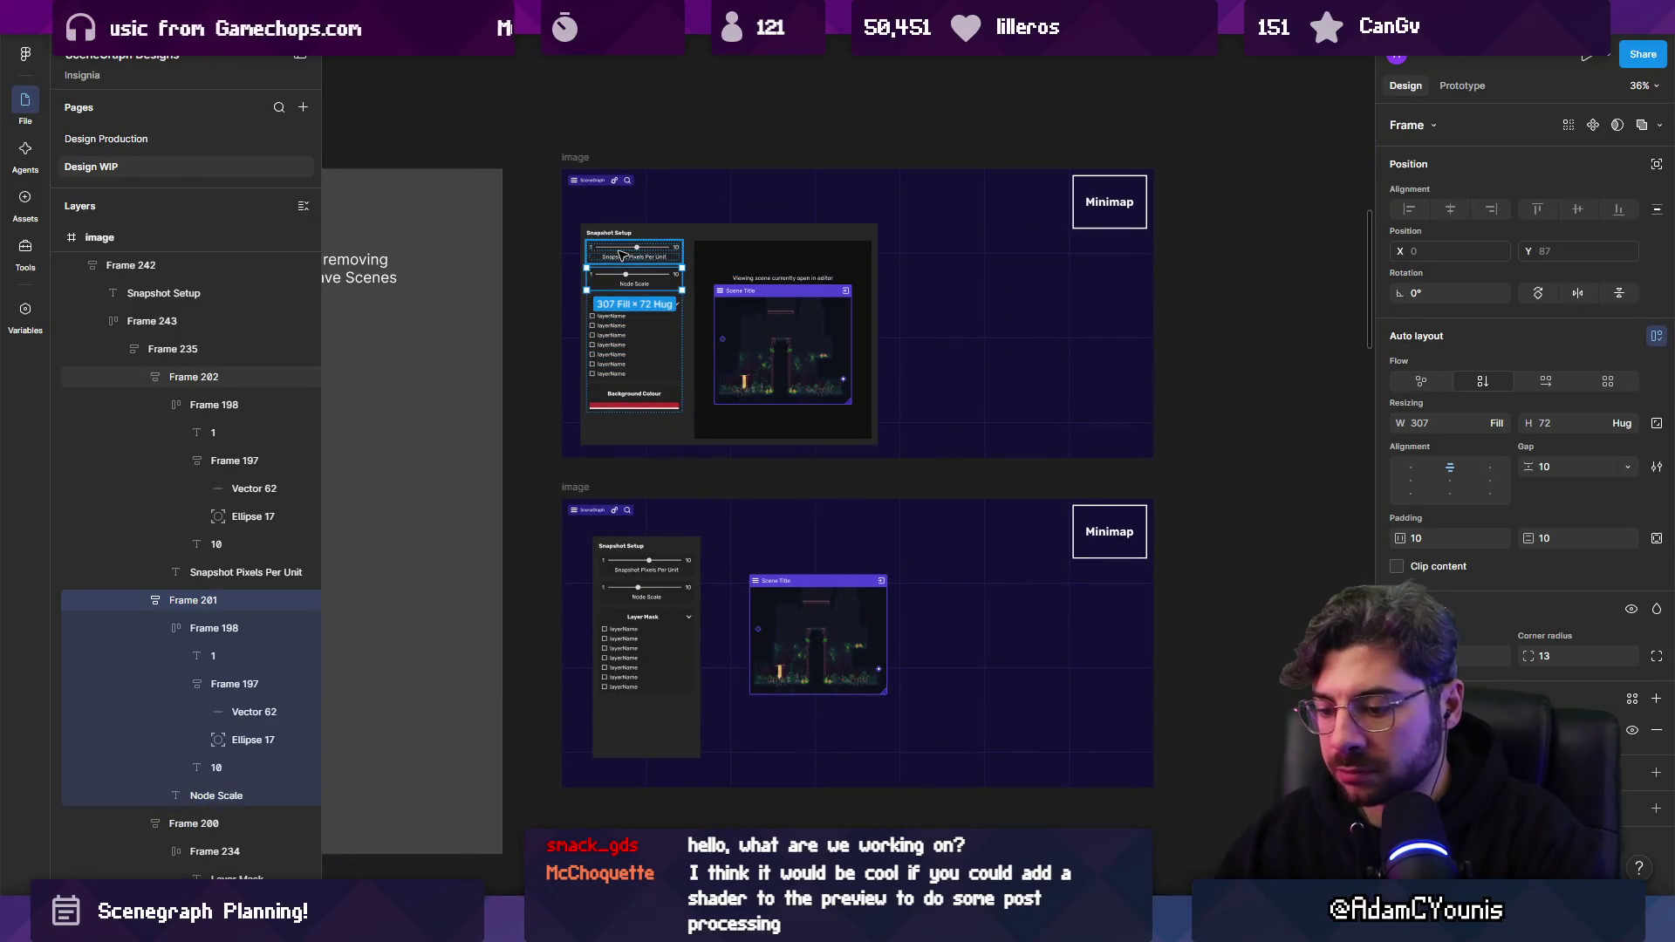
{"action": "key", "text": "shift+Return"}
{"action": "left_click", "coordinate": [654, 718]}
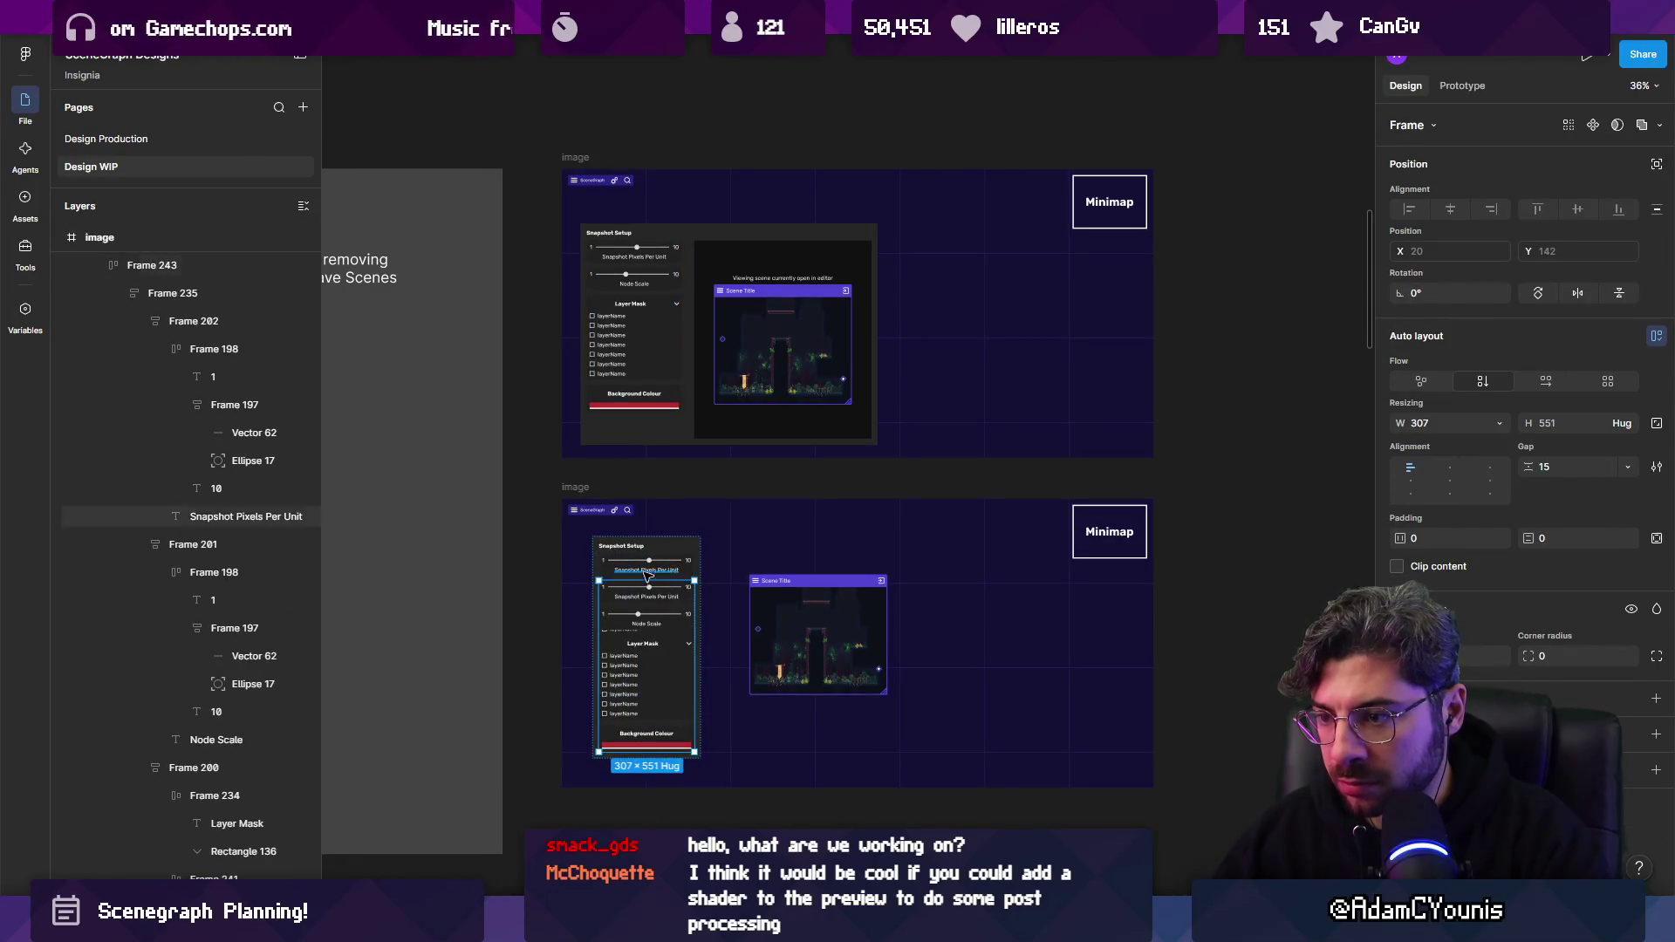
{"action": "scroll", "coordinate": [643, 606], "scroll_direction": "up", "scroll_amount": 3}
{"action": "left_click_drag", "start_coordinate": [643, 605], "coordinate": [651, 547]}
{"action": "key", "text": "Escape"}
Reposition the settings column inside the lower mockup's Snapshot Setup panel.
{"action": "scroll", "coordinate": [650, 547], "scroll_direction": "down", "scroll_amount": 2}
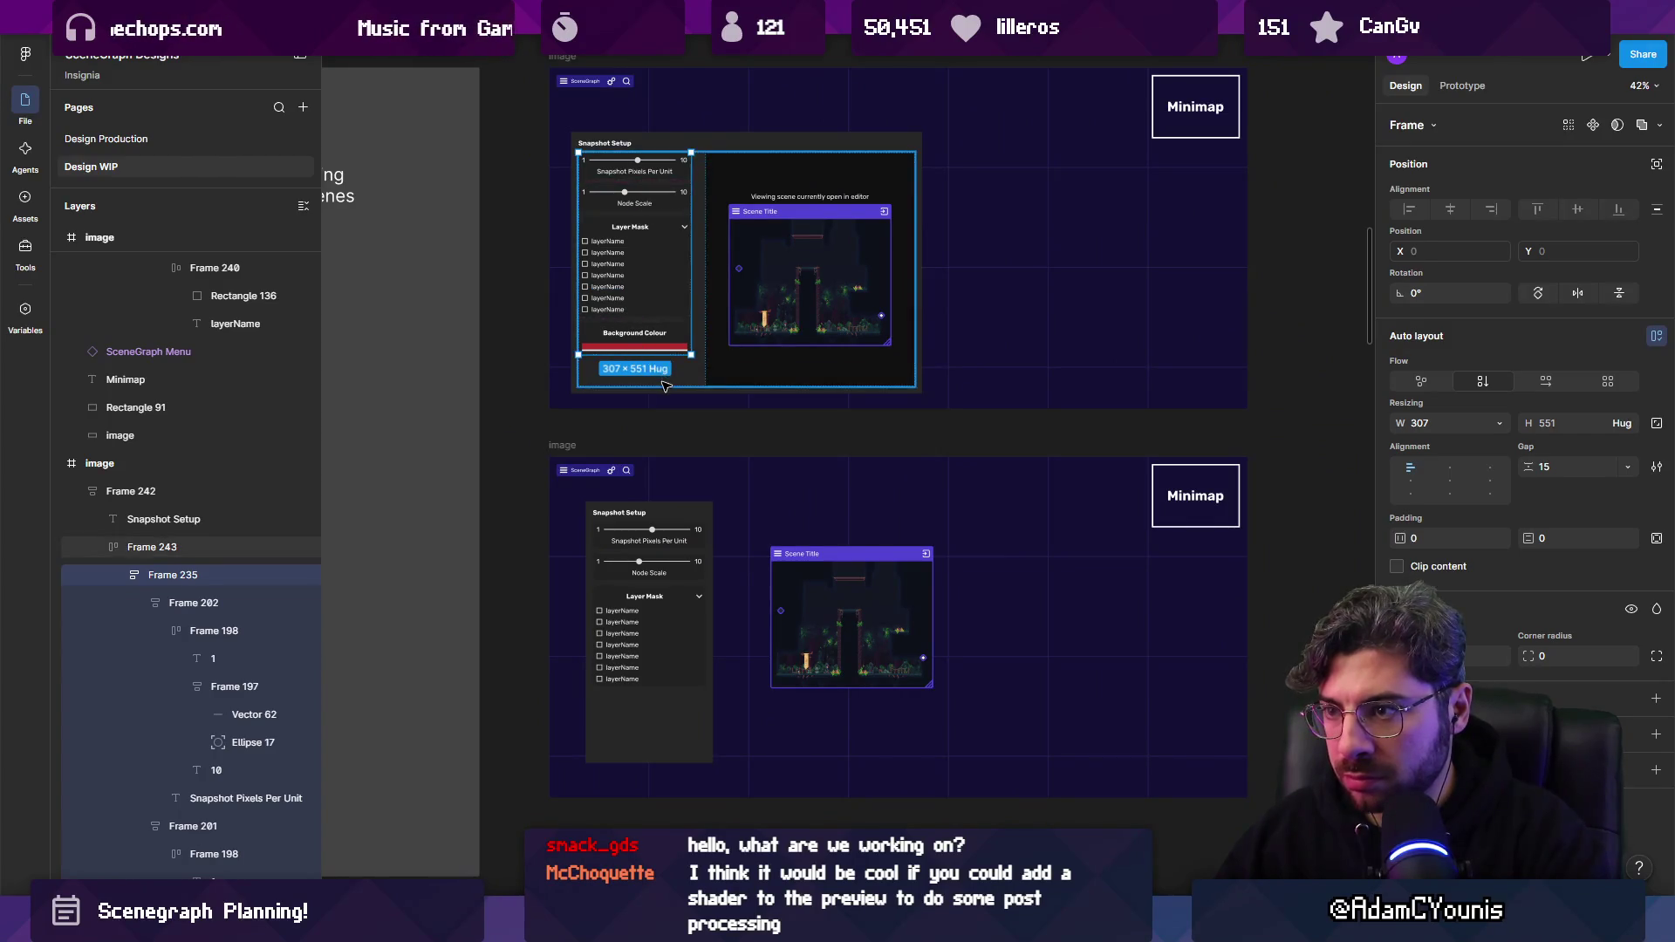
{"action": "left_click", "coordinate": [688, 678]}
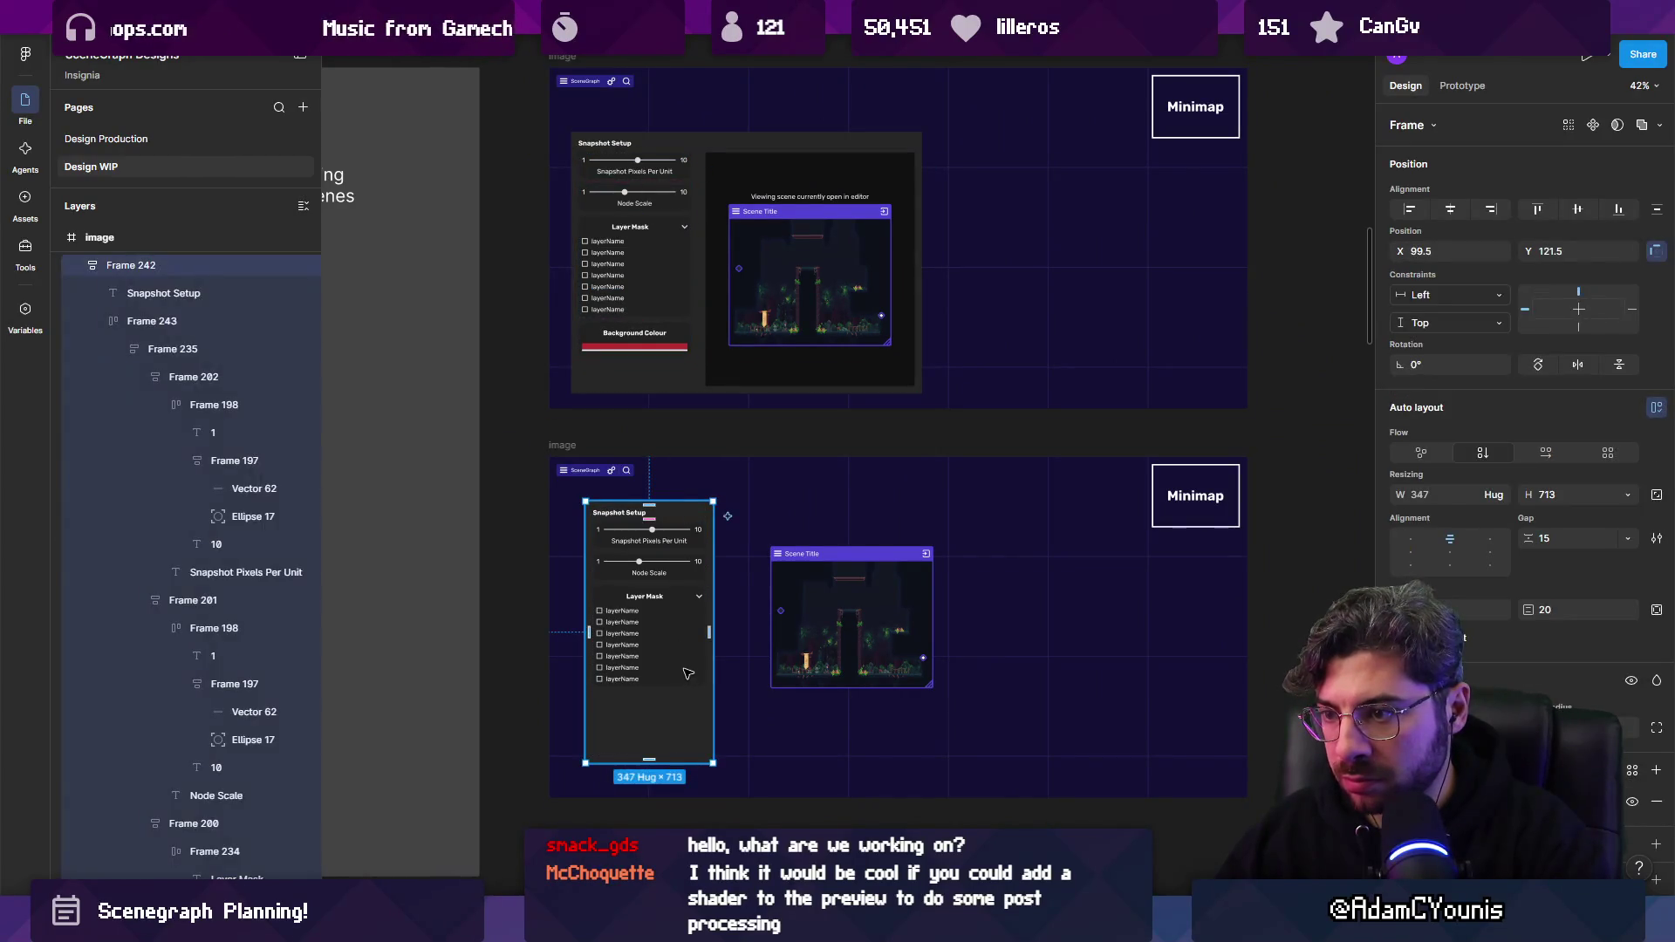
{"action": "left_click", "coordinate": [674, 659]}
{"action": "mouse_move", "coordinate": [674, 659]}
{"action": "left_mouse_down"}
{"action": "mouse_move", "coordinate": [698, 349]}
{"action": "mouse_move", "coordinate": [716, 419]}
{"action": "mouse_move", "coordinate": [622, 615]}
{"action": "left_mouse_up"}
{"action": "left_click", "coordinate": [533, 610]}
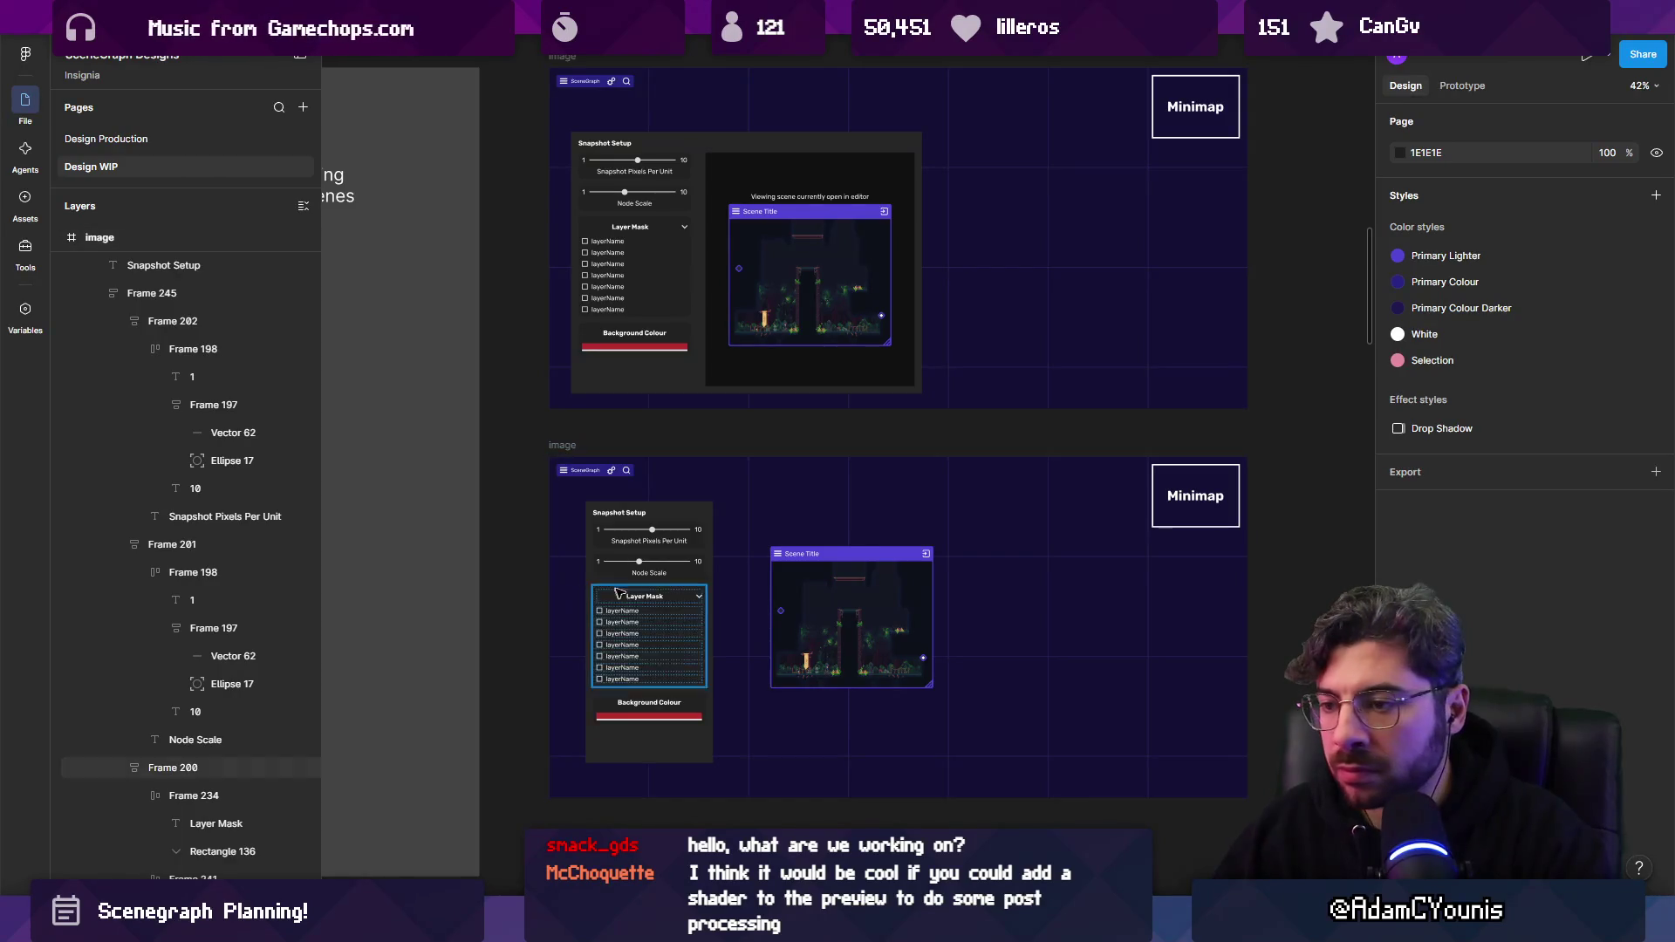
Widen the lower Snapshot Setup panel to 384 and align its contents top-left.
{"action": "scroll", "coordinate": [655, 606], "scroll_direction": "up", "scroll_amount": 3, "text": "ctrl"}
{"action": "left_click", "coordinate": [727, 603]}
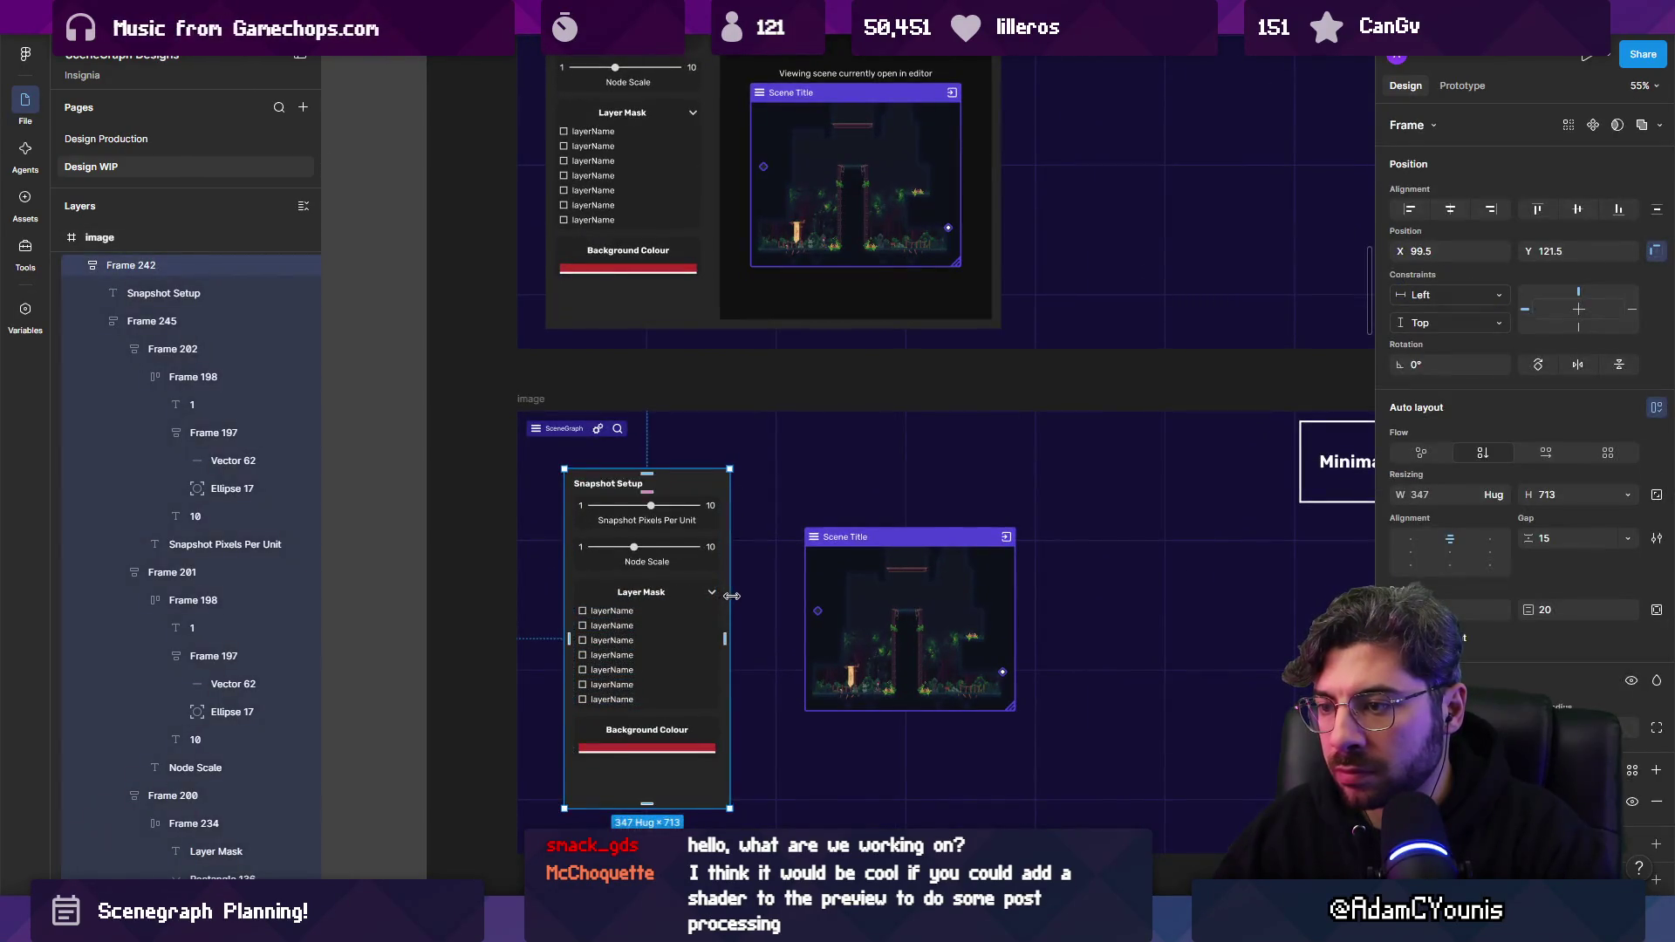
{"action": "left_click_drag", "start_coordinate": [732, 598], "coordinate": [747, 594]}
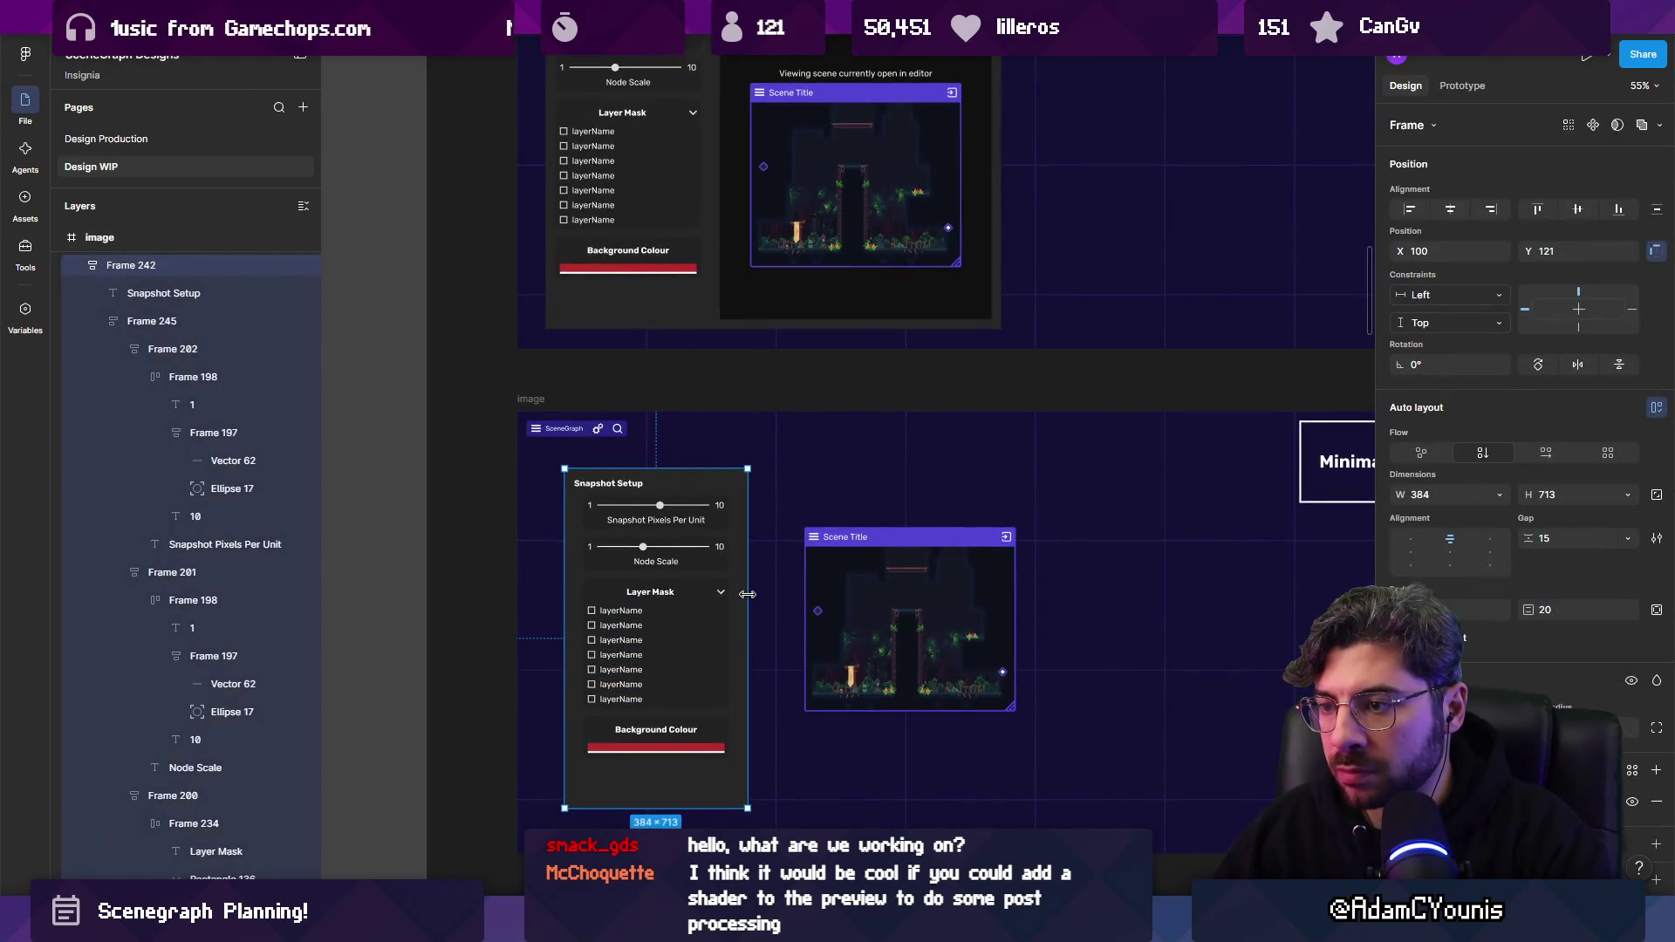
{"action": "left_click", "coordinate": [1408, 539]}
{"action": "scroll", "coordinate": [714, 620], "scroll_direction": "up", "scroll_amount": 2, "text": "ctrl"}
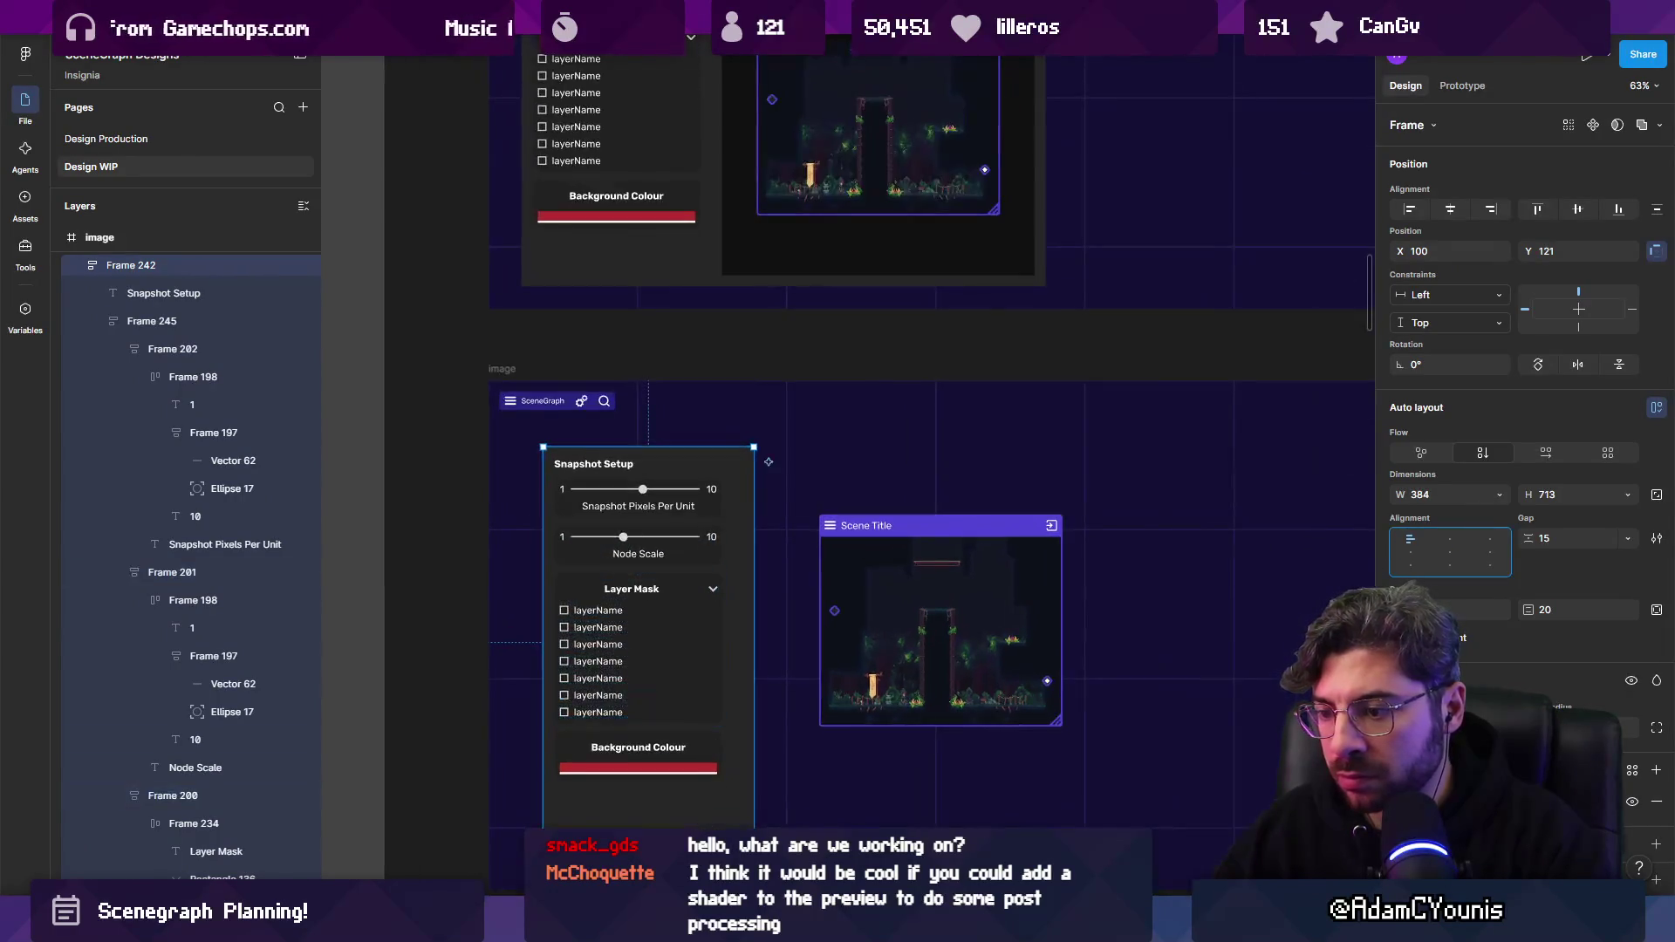
Draw a tall thin absolute-positioned bar on the panel's right edge with rounded corners.
{"action": "mouse_move", "coordinate": [756, 473]}
{"action": "left_mouse_down"}
{"action": "mouse_move", "coordinate": [785, 628]}
{"action": "mouse_move", "coordinate": [760, 642]}
{"action": "mouse_move", "coordinate": [765, 678]}
{"action": "left_mouse_up"}
{"action": "left_click", "coordinate": [1656, 164]}
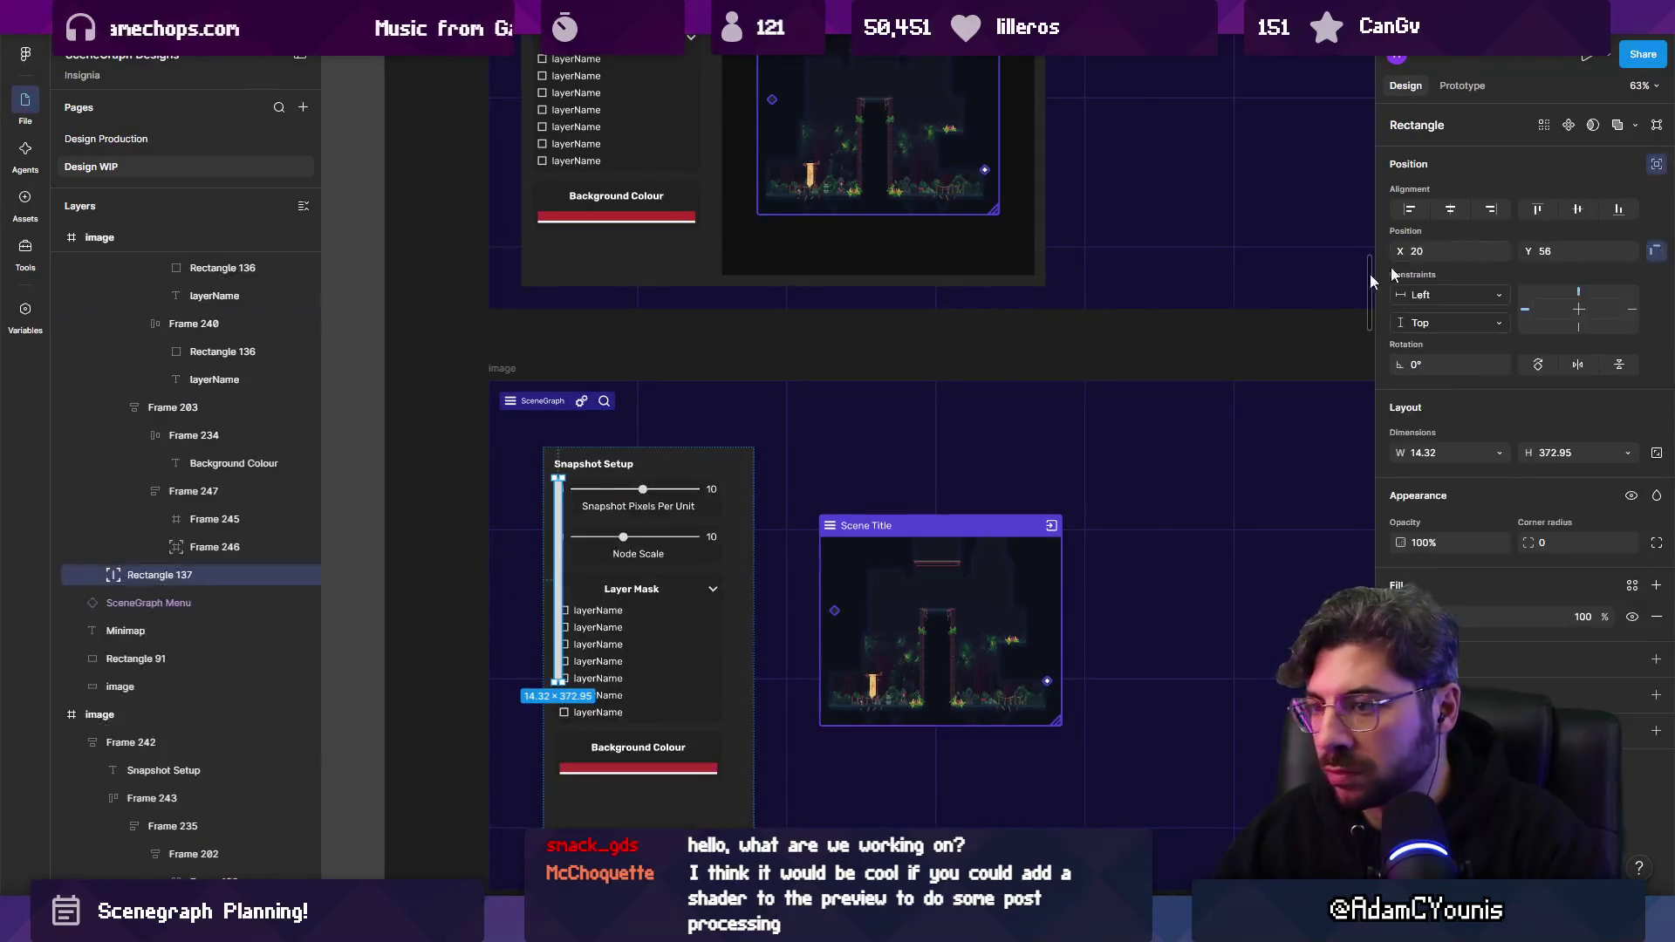
{"action": "left_click_drag", "start_coordinate": [558, 523], "coordinate": [739, 521]}
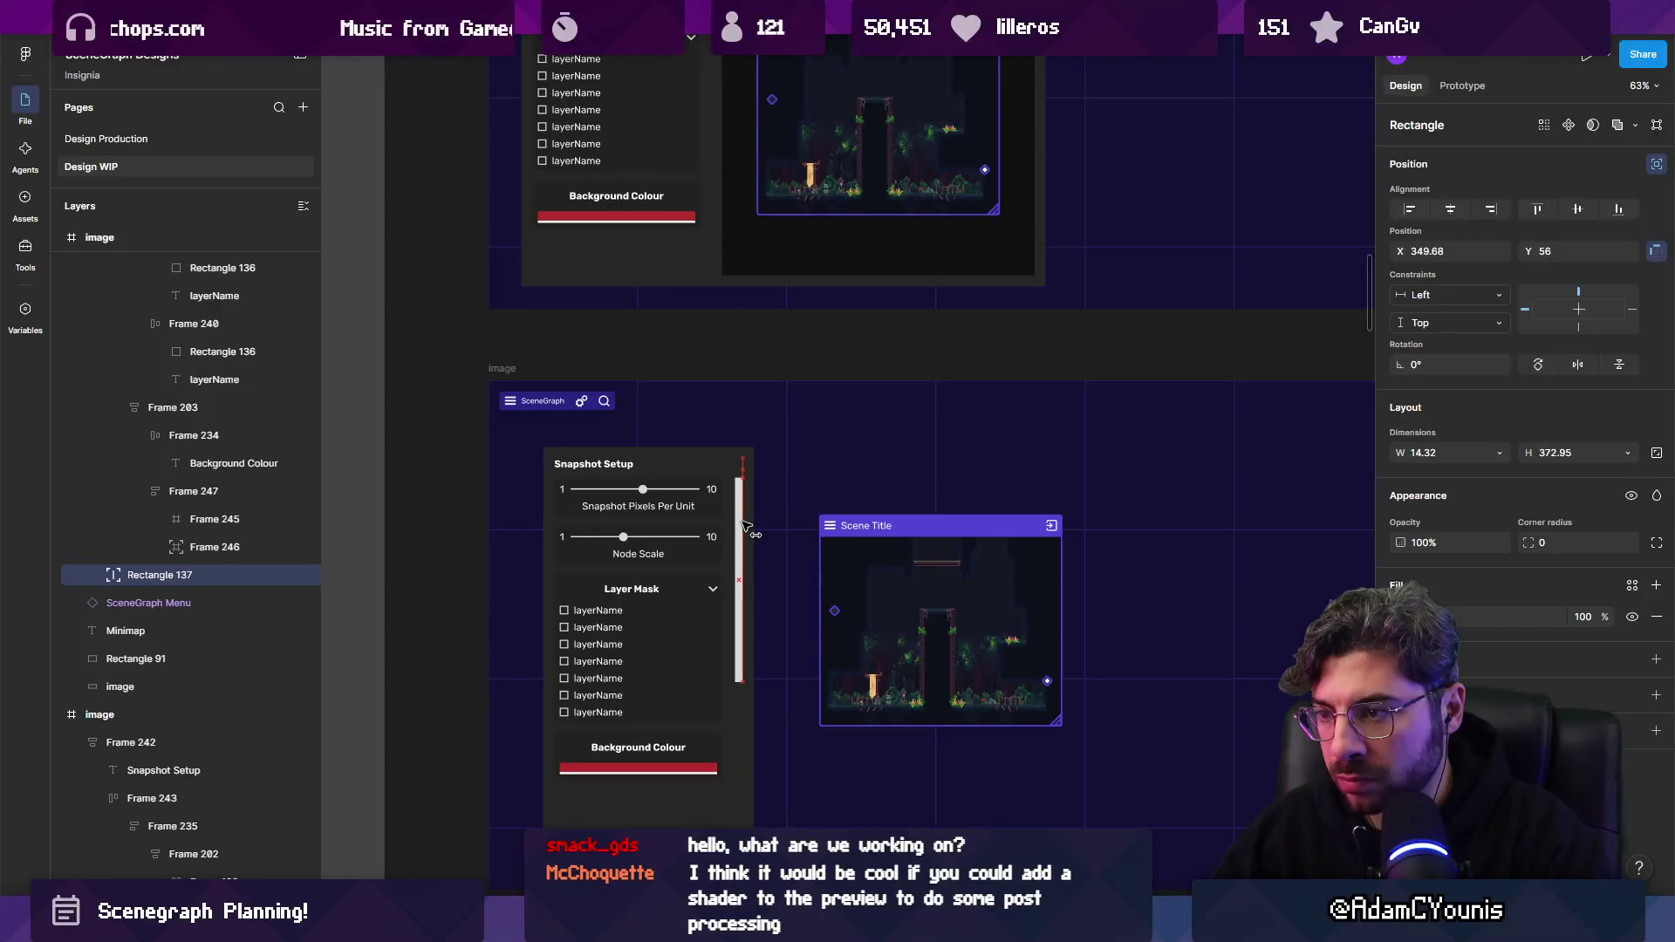
{"action": "scroll", "coordinate": [739, 634], "scroll_direction": "up", "scroll_amount": 5}
{"action": "left_click_drag", "start_coordinate": [1527, 543], "coordinate": [330, 535]}
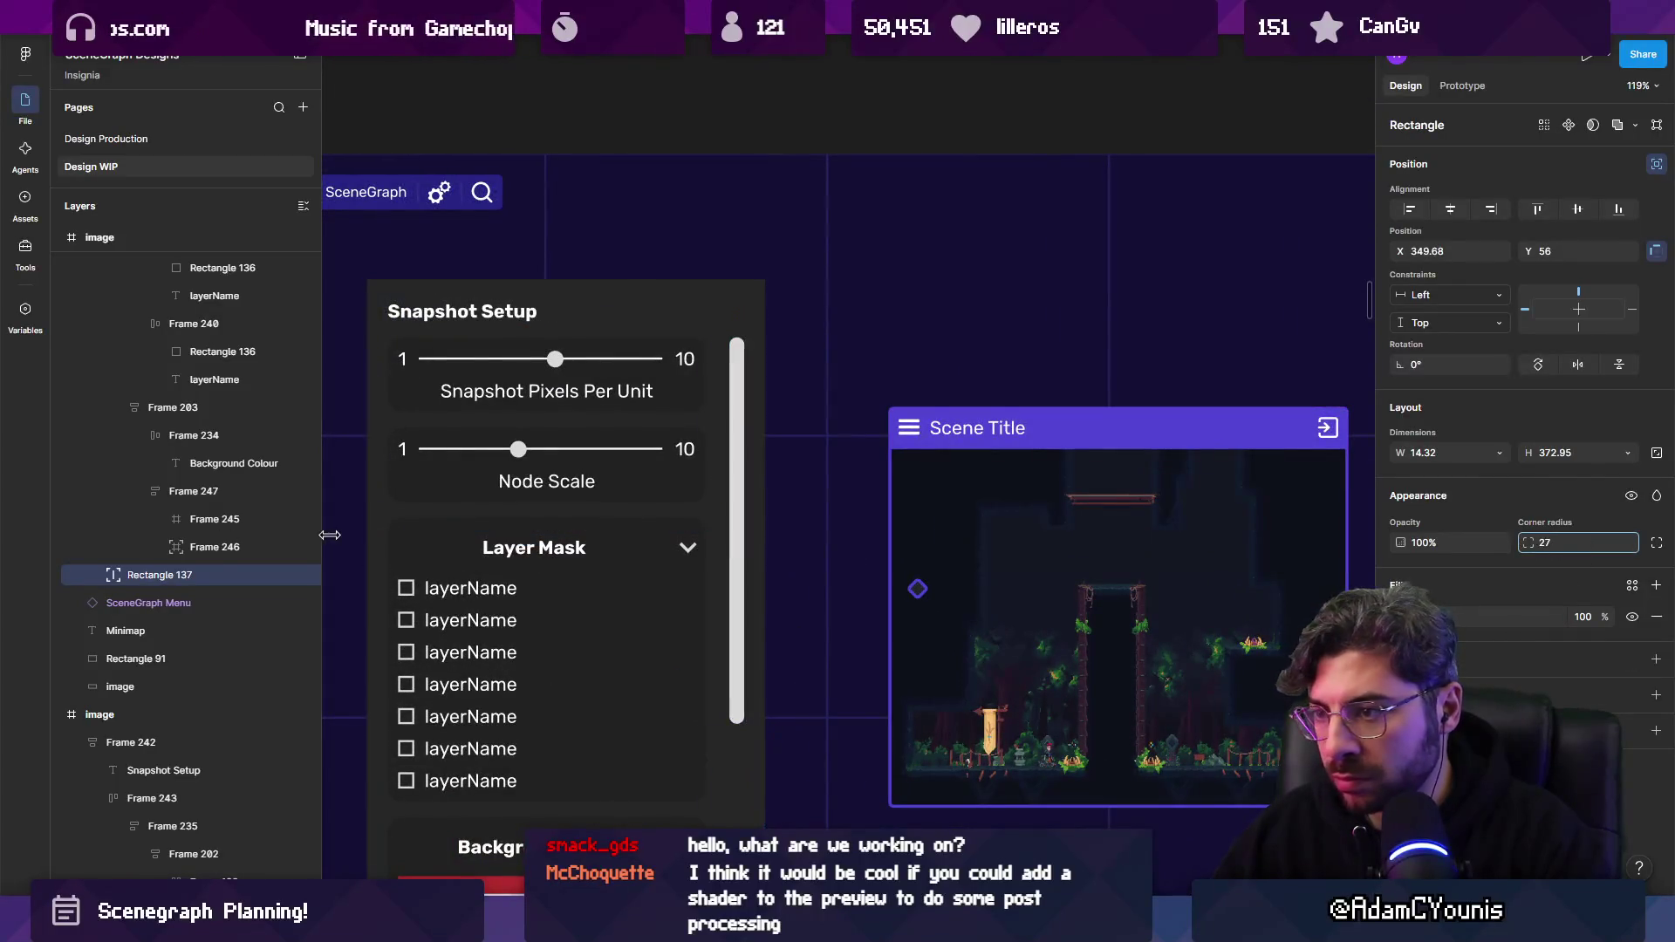
{"action": "scroll", "coordinate": [1318, 490], "scroll_direction": "down", "scroll_amount": 3}
{"action": "scroll", "coordinate": [1318, 490], "scroll_direction": "up", "scroll_amount": 4}
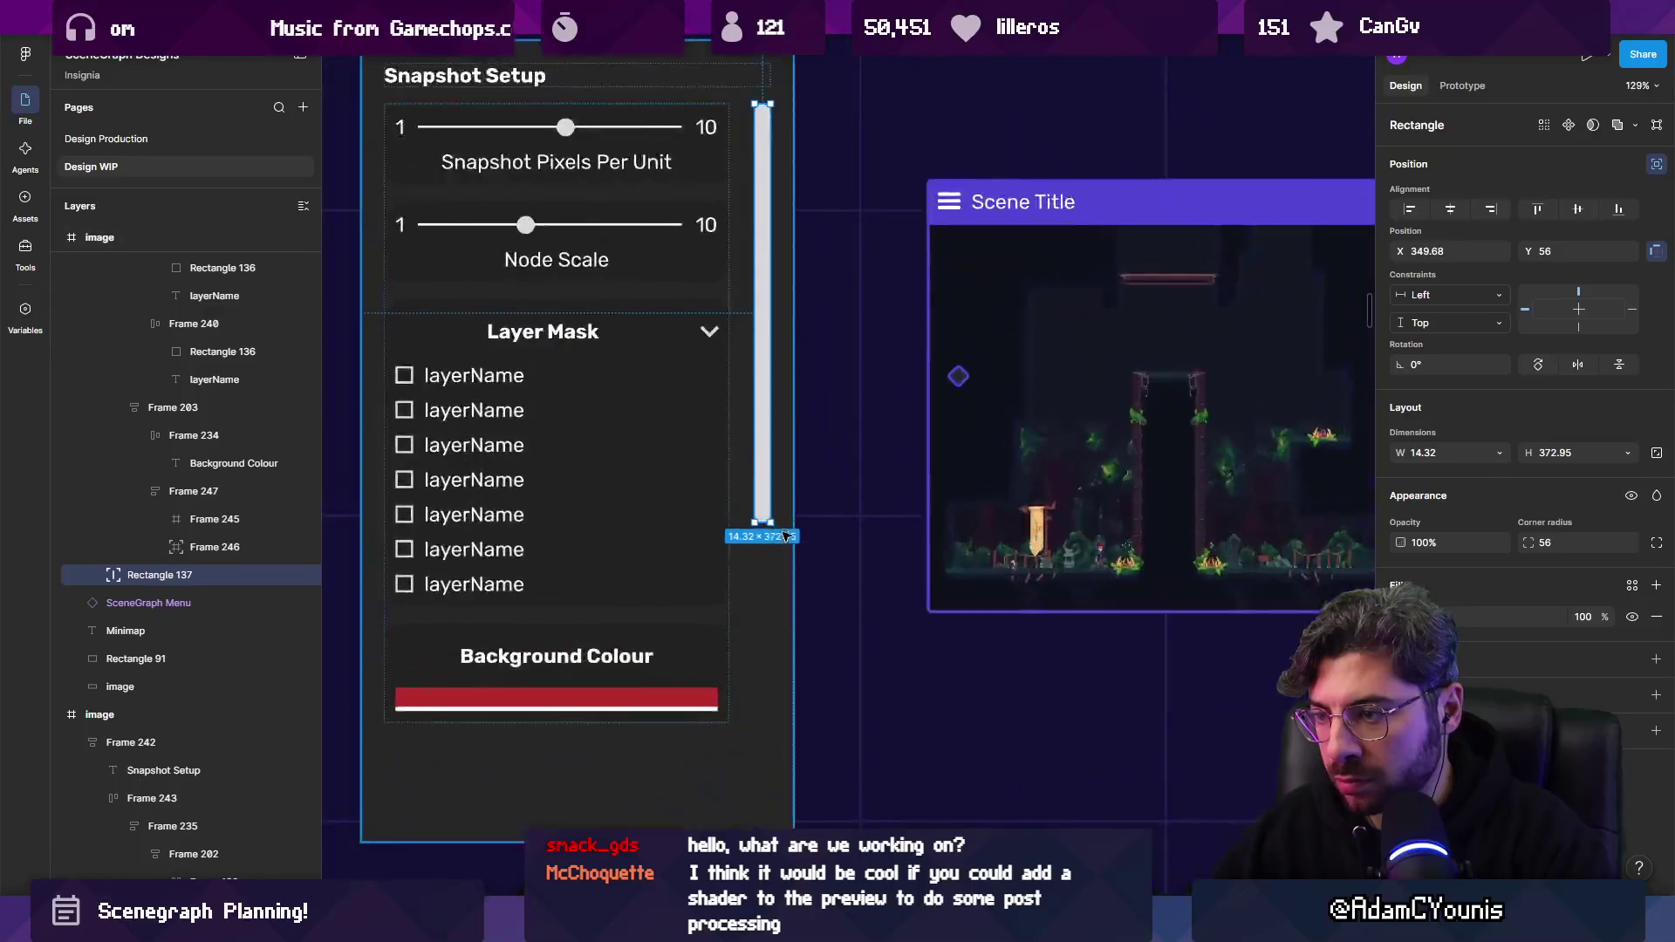
Duplicate the bar and make the original a 637-high dark grey track.
{"action": "key", "text": "ctrl+d"}
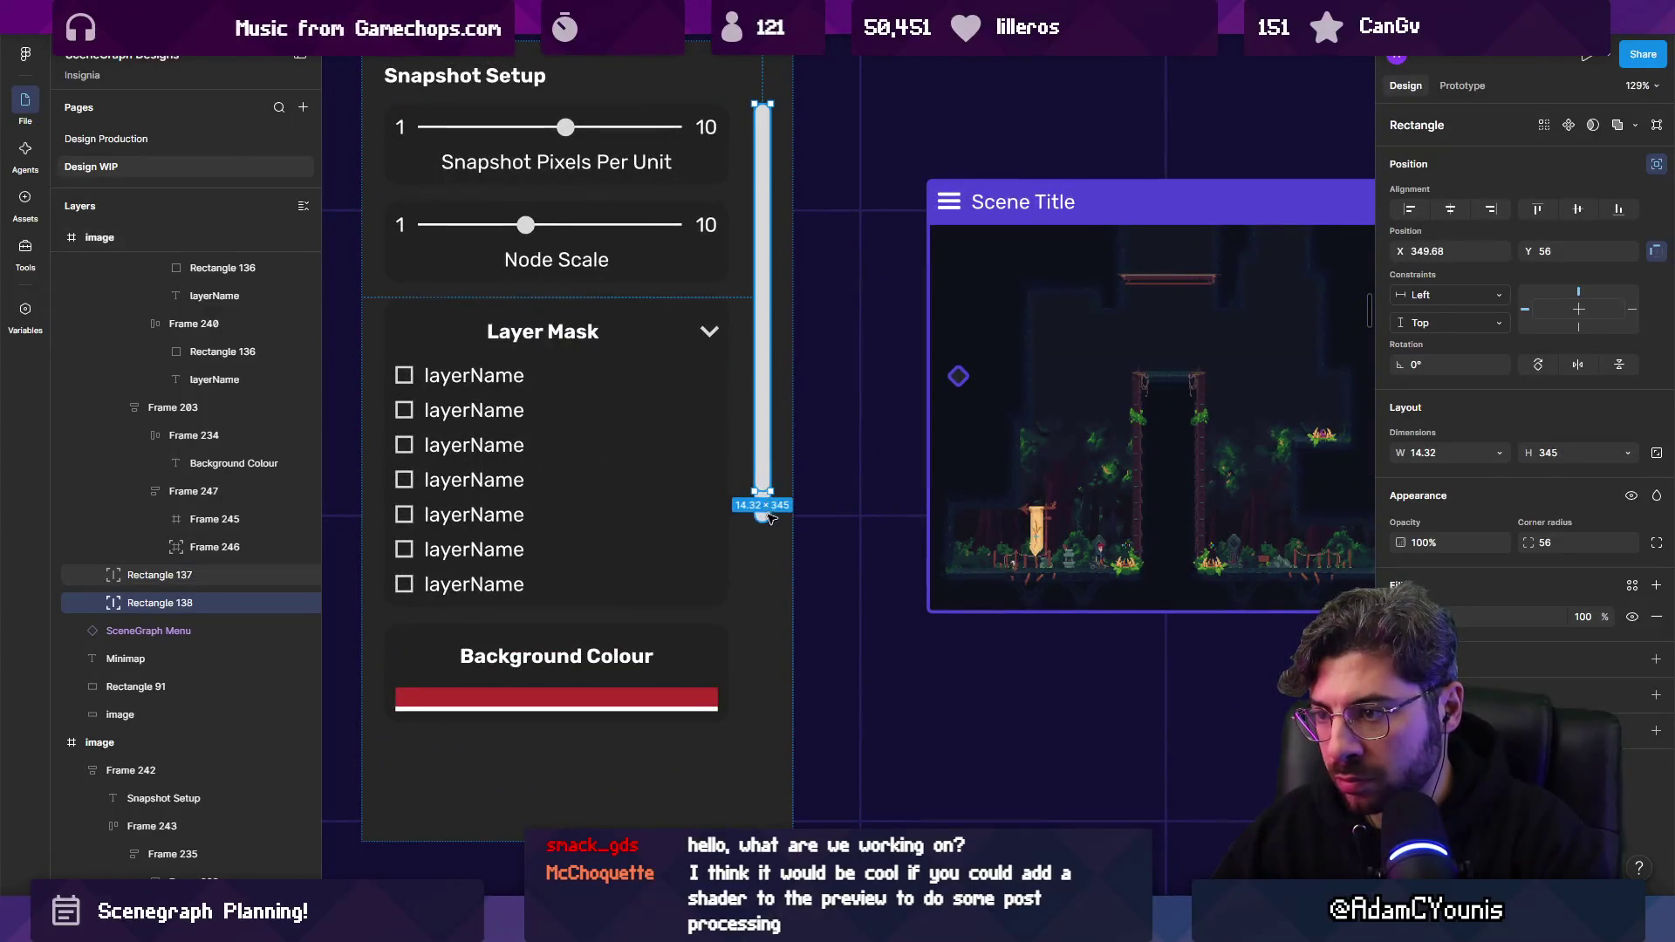
{"action": "left_click", "coordinate": [762, 489]}
{"action": "left_click_drag", "start_coordinate": [763, 524], "coordinate": [763, 820]}
{"action": "left_click", "coordinate": [1401, 617]}
{"action": "left_click_drag", "start_coordinate": [1221, 628], "coordinate": [1117, 658]}
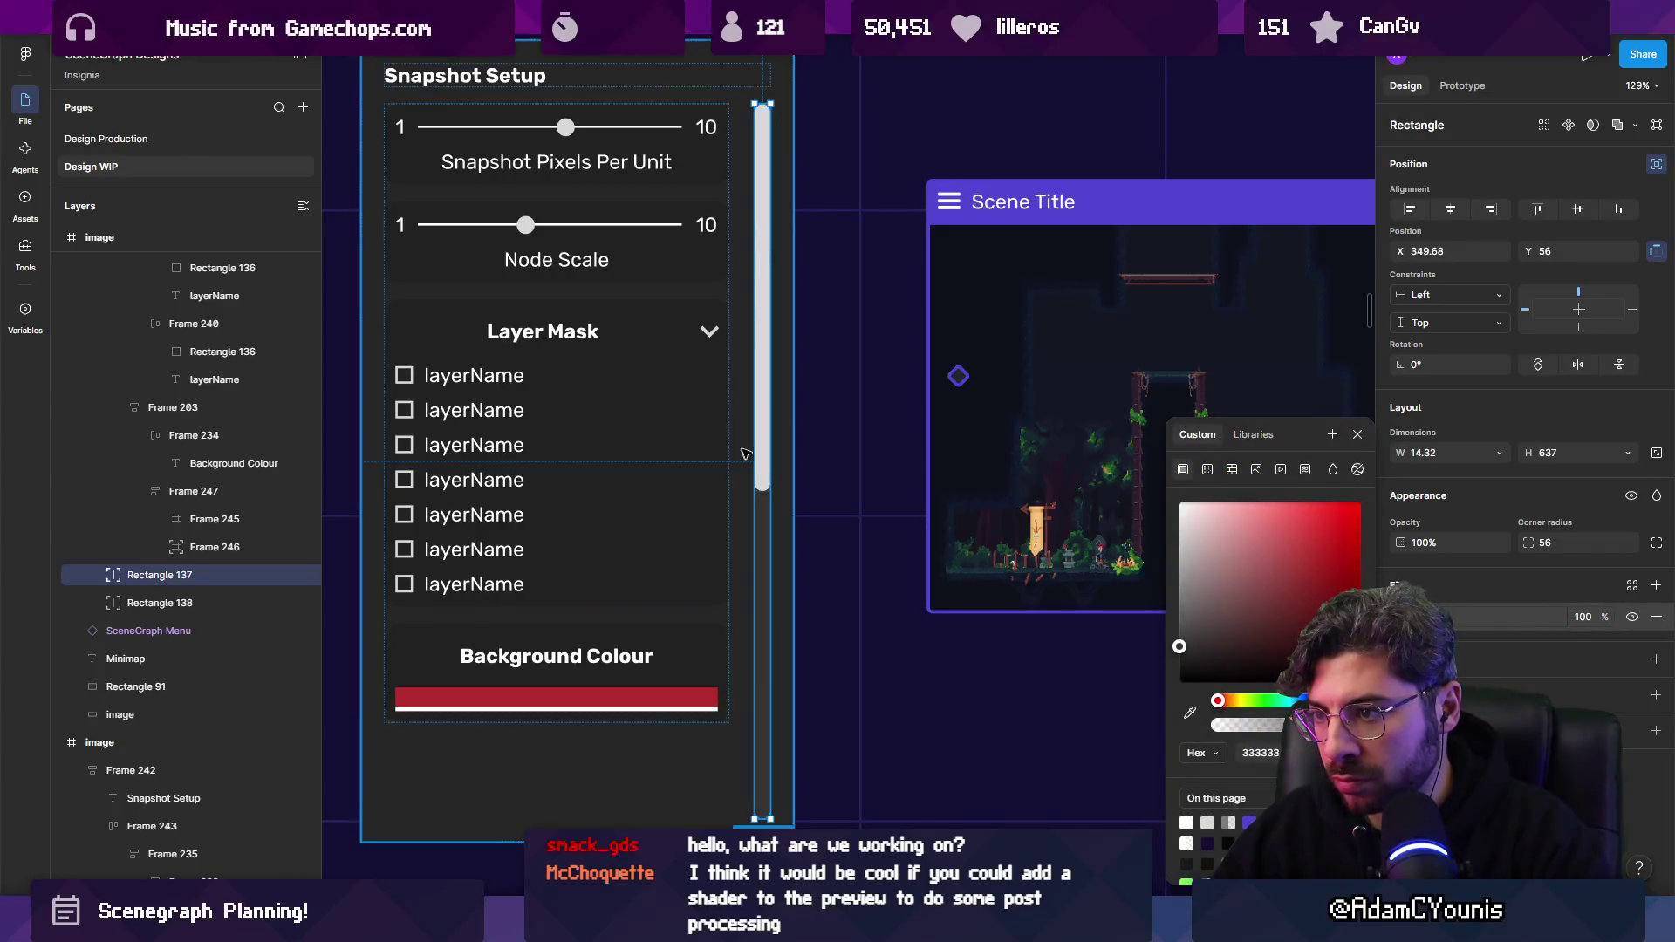
Narrow both scrollbar bars and check the fill of the 345-high thumb.
{"action": "left_click", "coordinate": [762, 480], "text": "shift"}
{"action": "left_click_drag", "start_coordinate": [753, 539], "coordinate": [758, 559]}
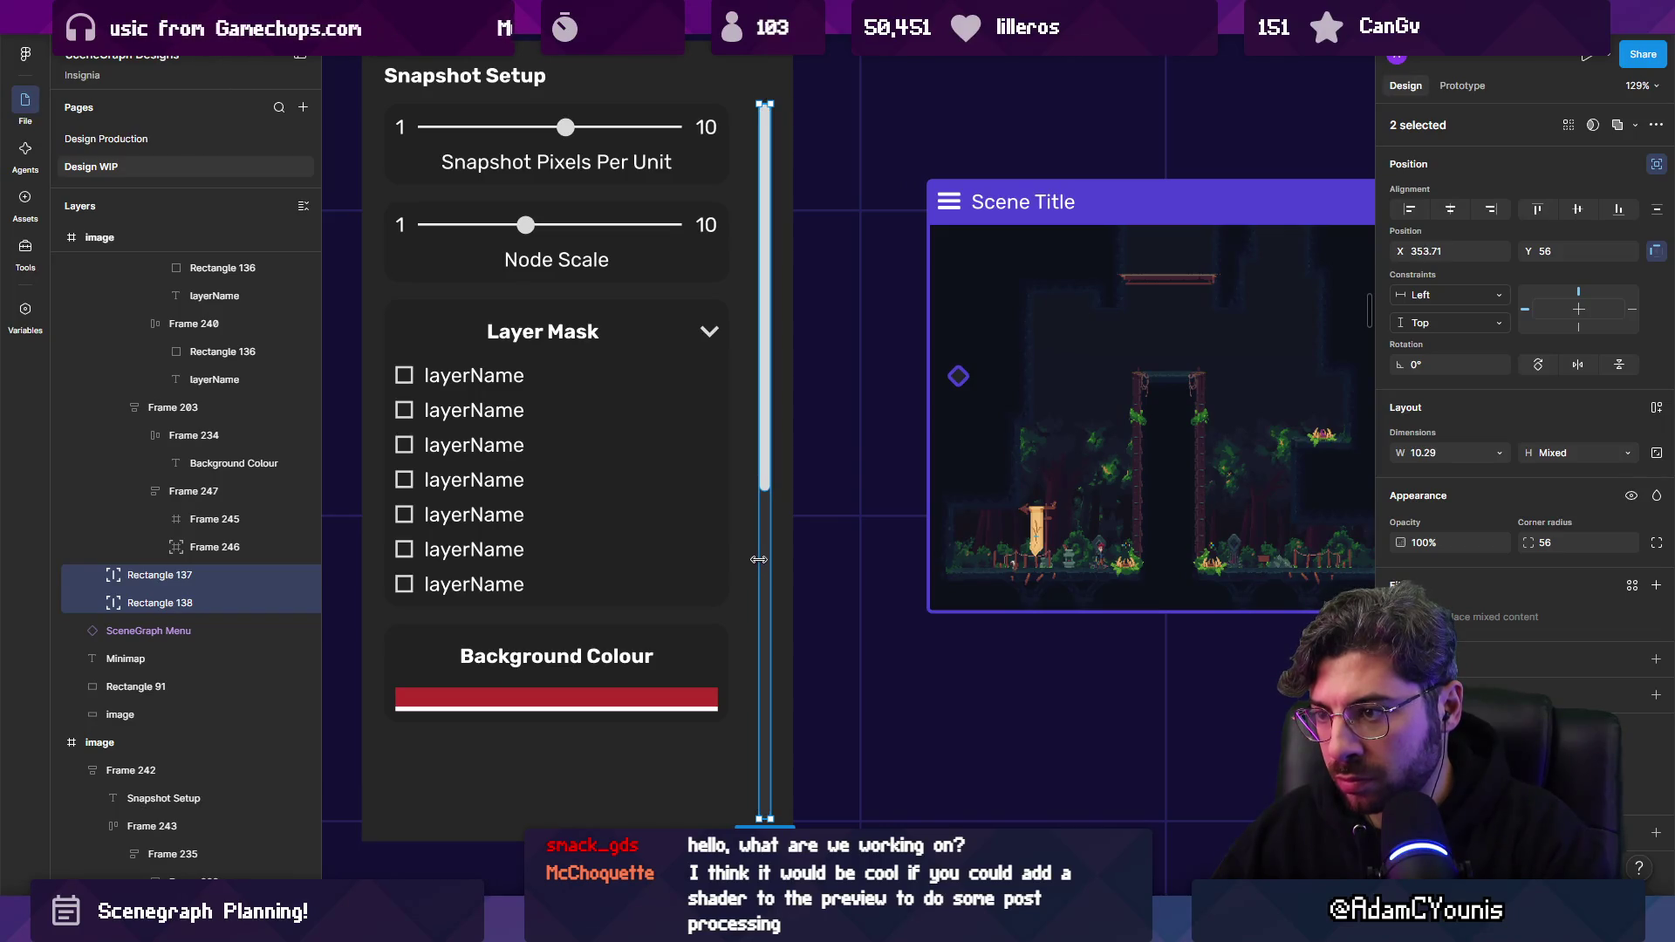
{"action": "left_click", "coordinate": [771, 431]}
{"action": "left_click", "coordinate": [768, 585]}
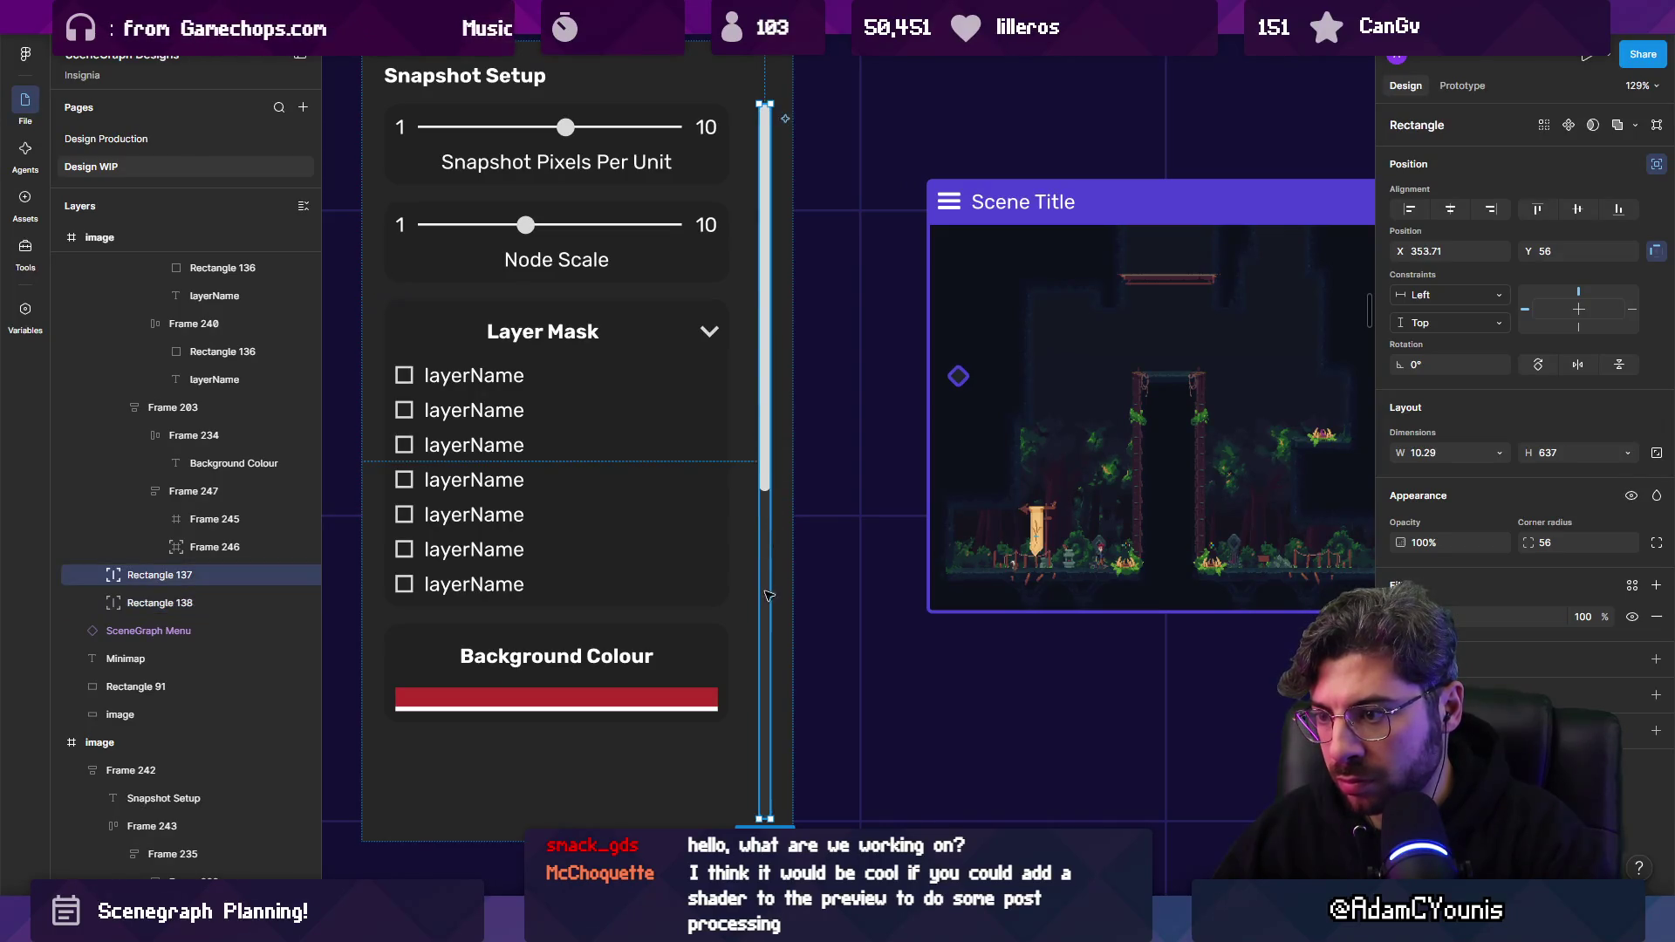
{"action": "scroll", "coordinate": [748, 579], "scroll_direction": "down", "scroll_amount": 5, "text": "ctrl"}
{"action": "left_click", "coordinate": [756, 458]}
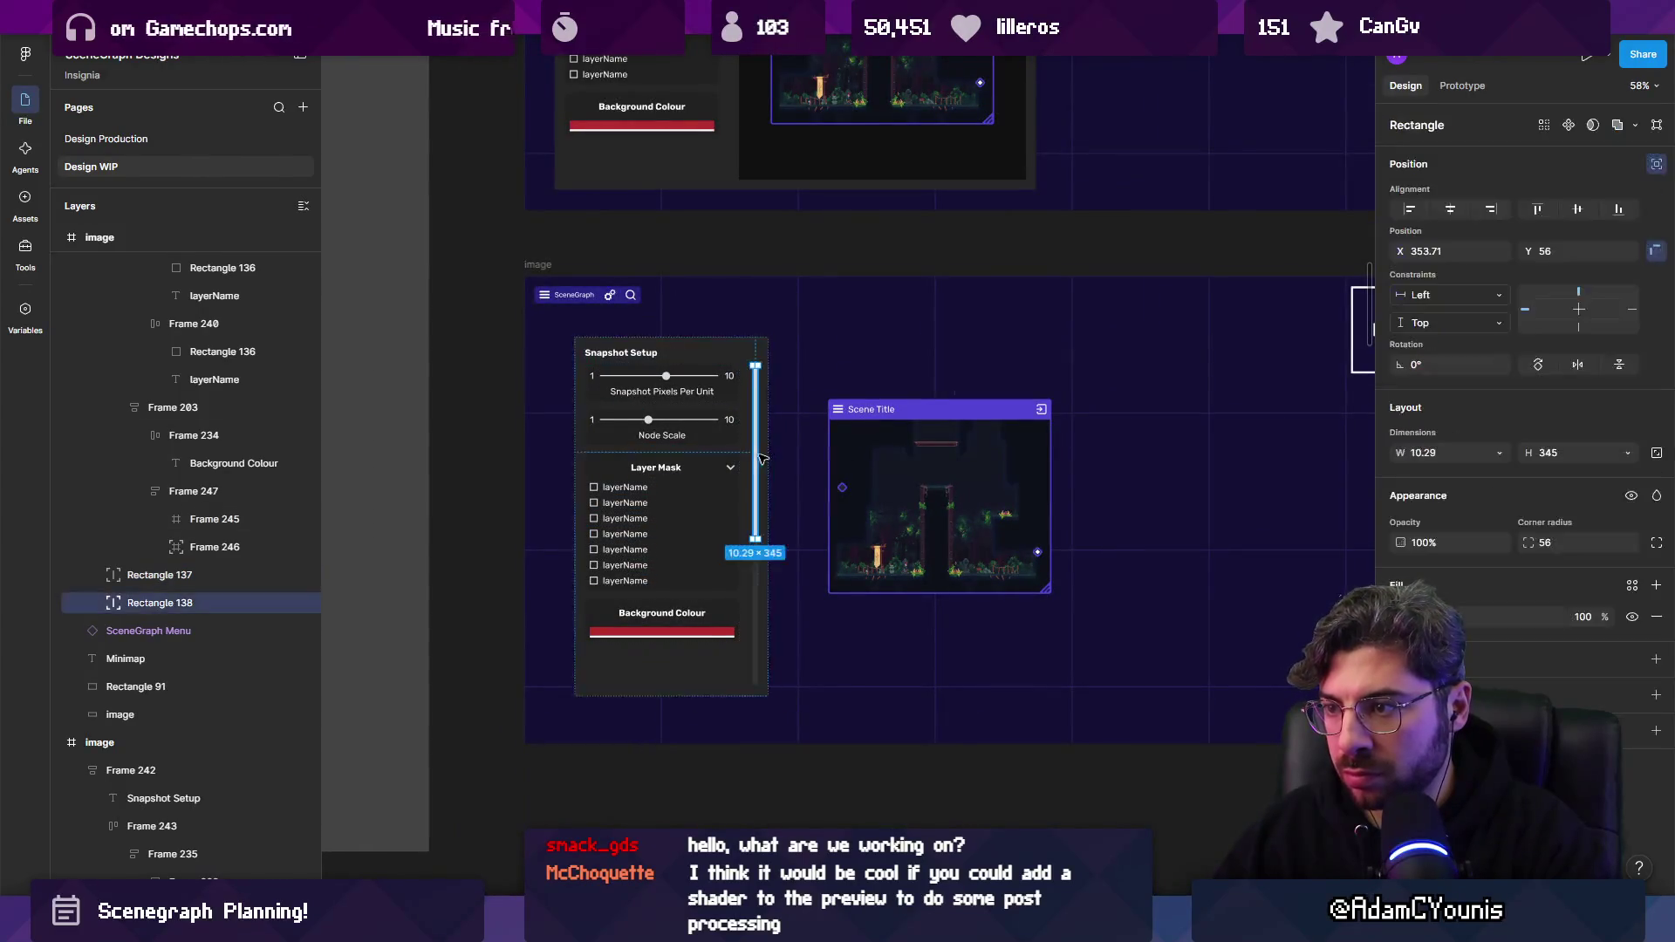
{"action": "left_click", "coordinate": [1402, 617]}
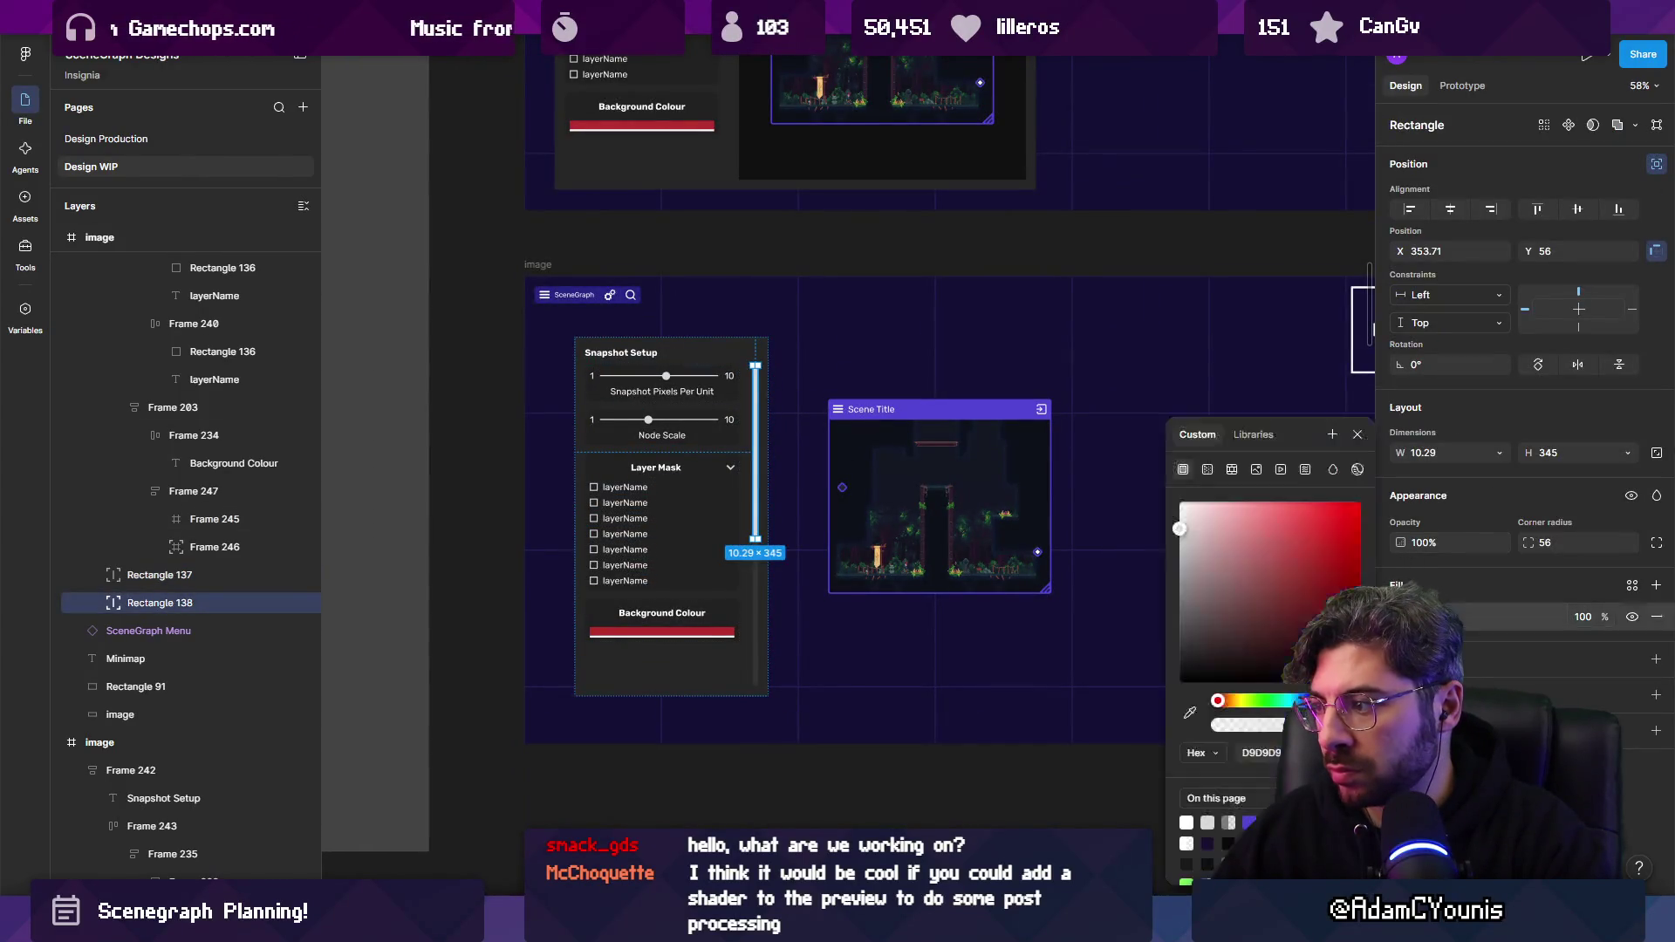
{"action": "left_click", "coordinate": [1093, 590]}
{"action": "scroll", "coordinate": [685, 430], "scroll_direction": "down", "scroll_amount": 3, "text": "ctrl"}
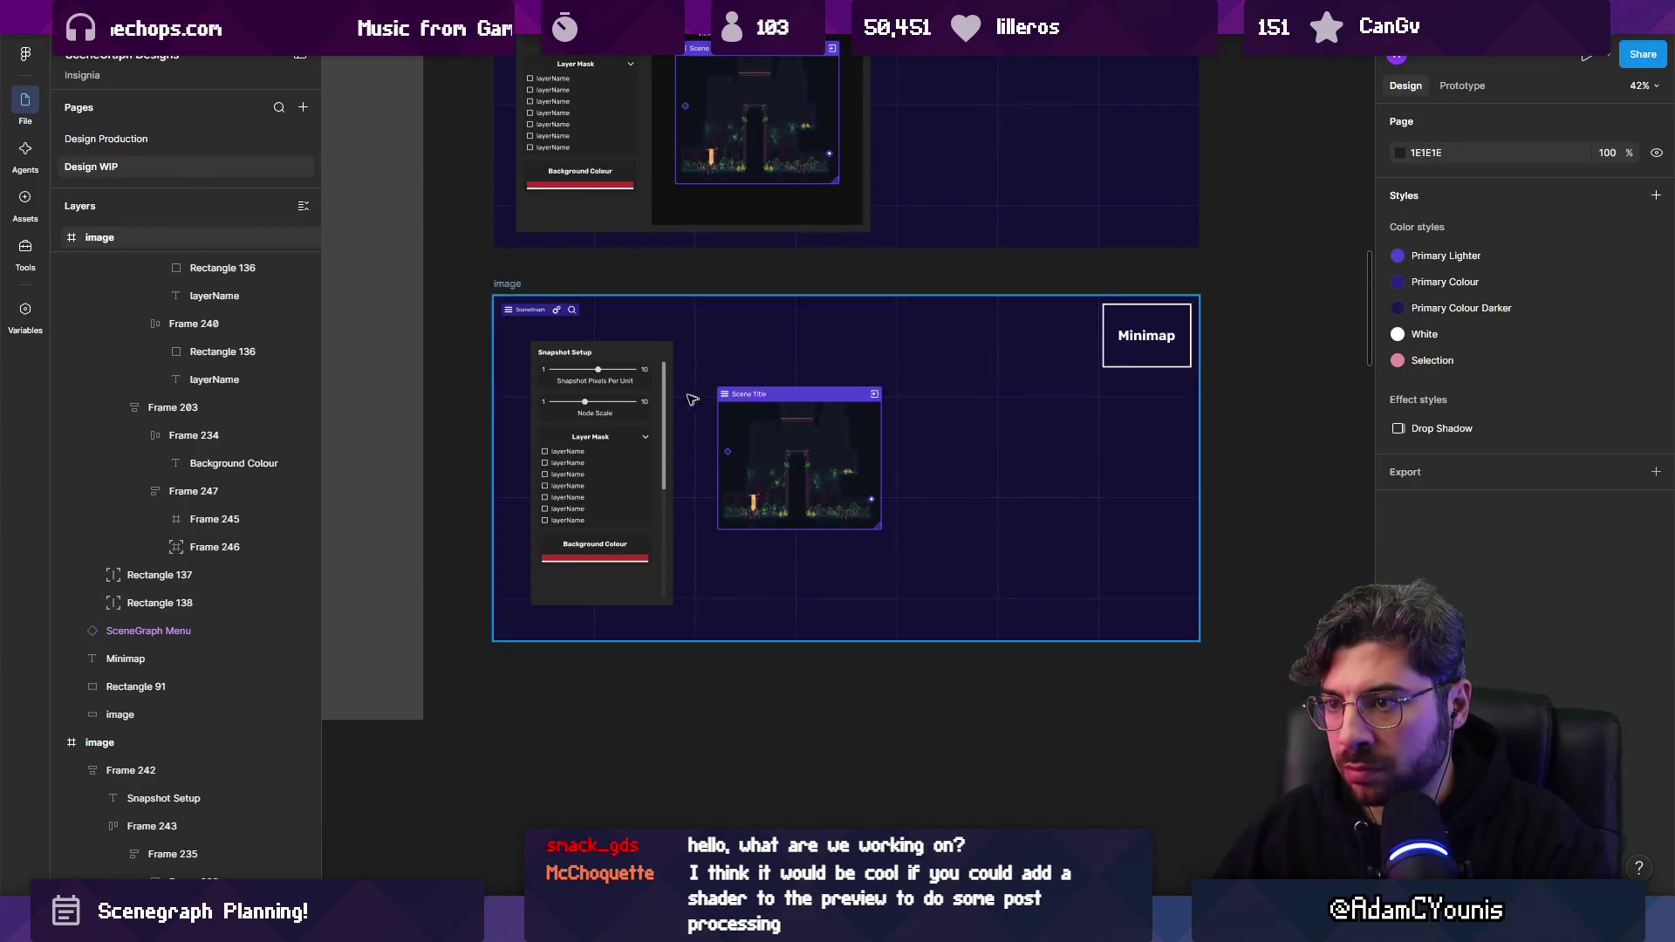
Shift the lower mockup's Scene Title node further to the right.
{"action": "scroll", "coordinate": [689, 399], "scroll_direction": "up", "scroll_amount": 5, "text": "ctrl"}
{"action": "scroll", "coordinate": [512, 328], "scroll_direction": "up", "scroll_amount": 2, "text": "ctrl"}
{"action": "double_click", "coordinate": [467, 328]}
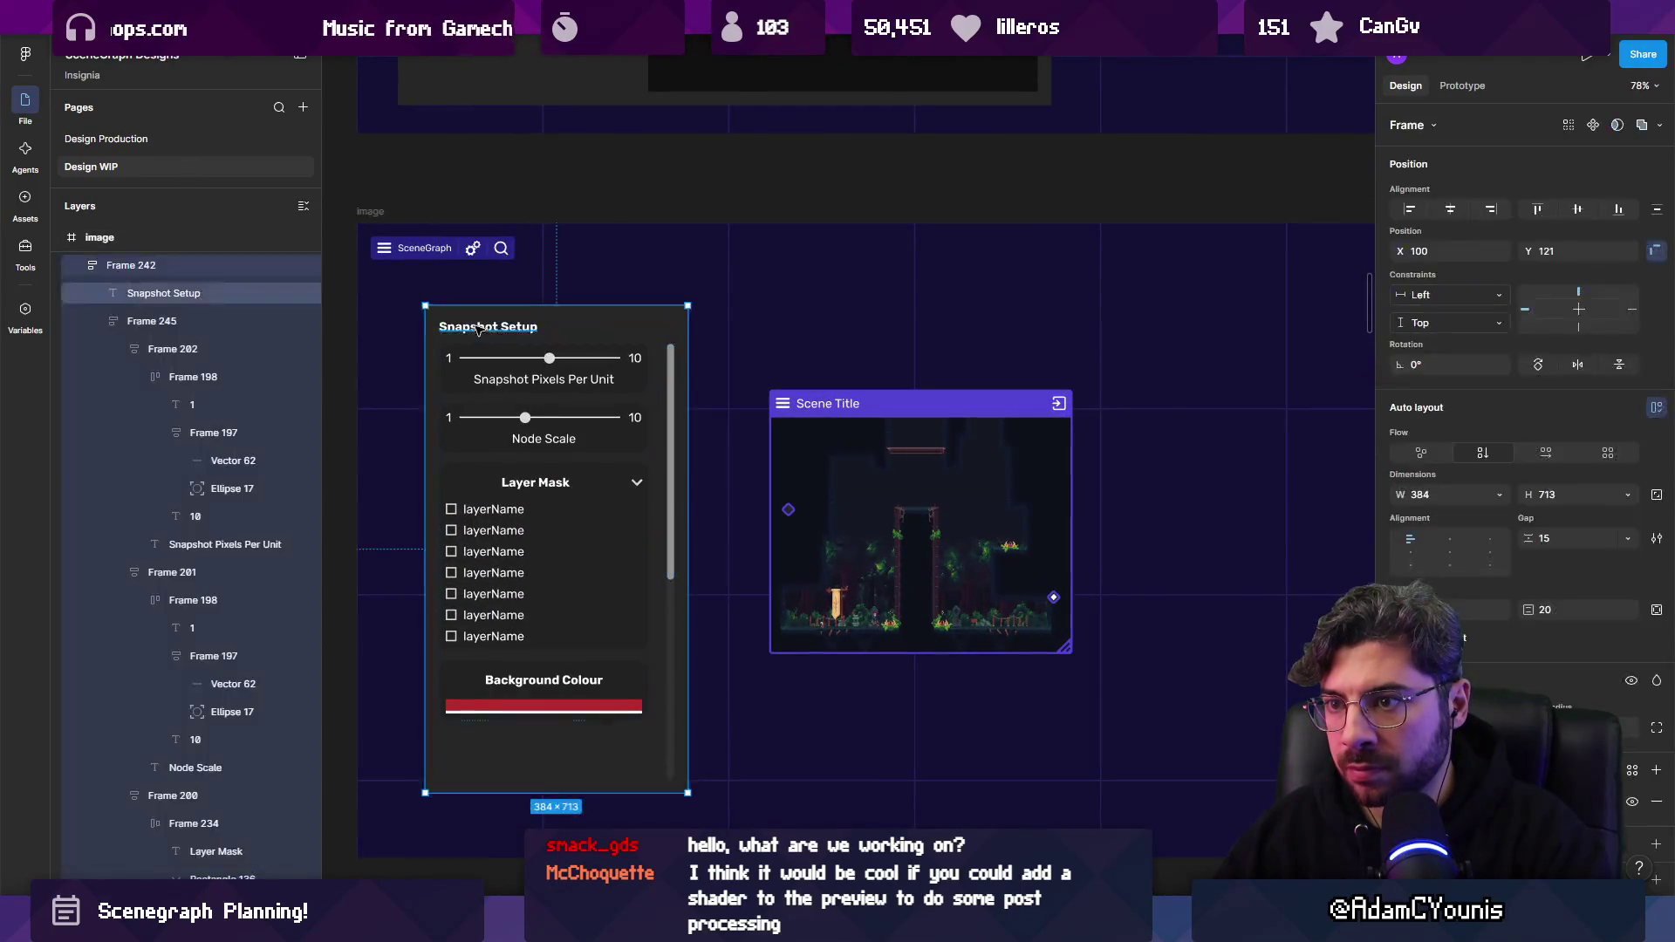
{"action": "scroll", "coordinate": [467, 330], "scroll_direction": "up", "scroll_amount": 5, "text": "ctrl"}
{"action": "scroll", "coordinate": [467, 331], "scroll_direction": "down", "scroll_amount": 10, "text": "ctrl"}
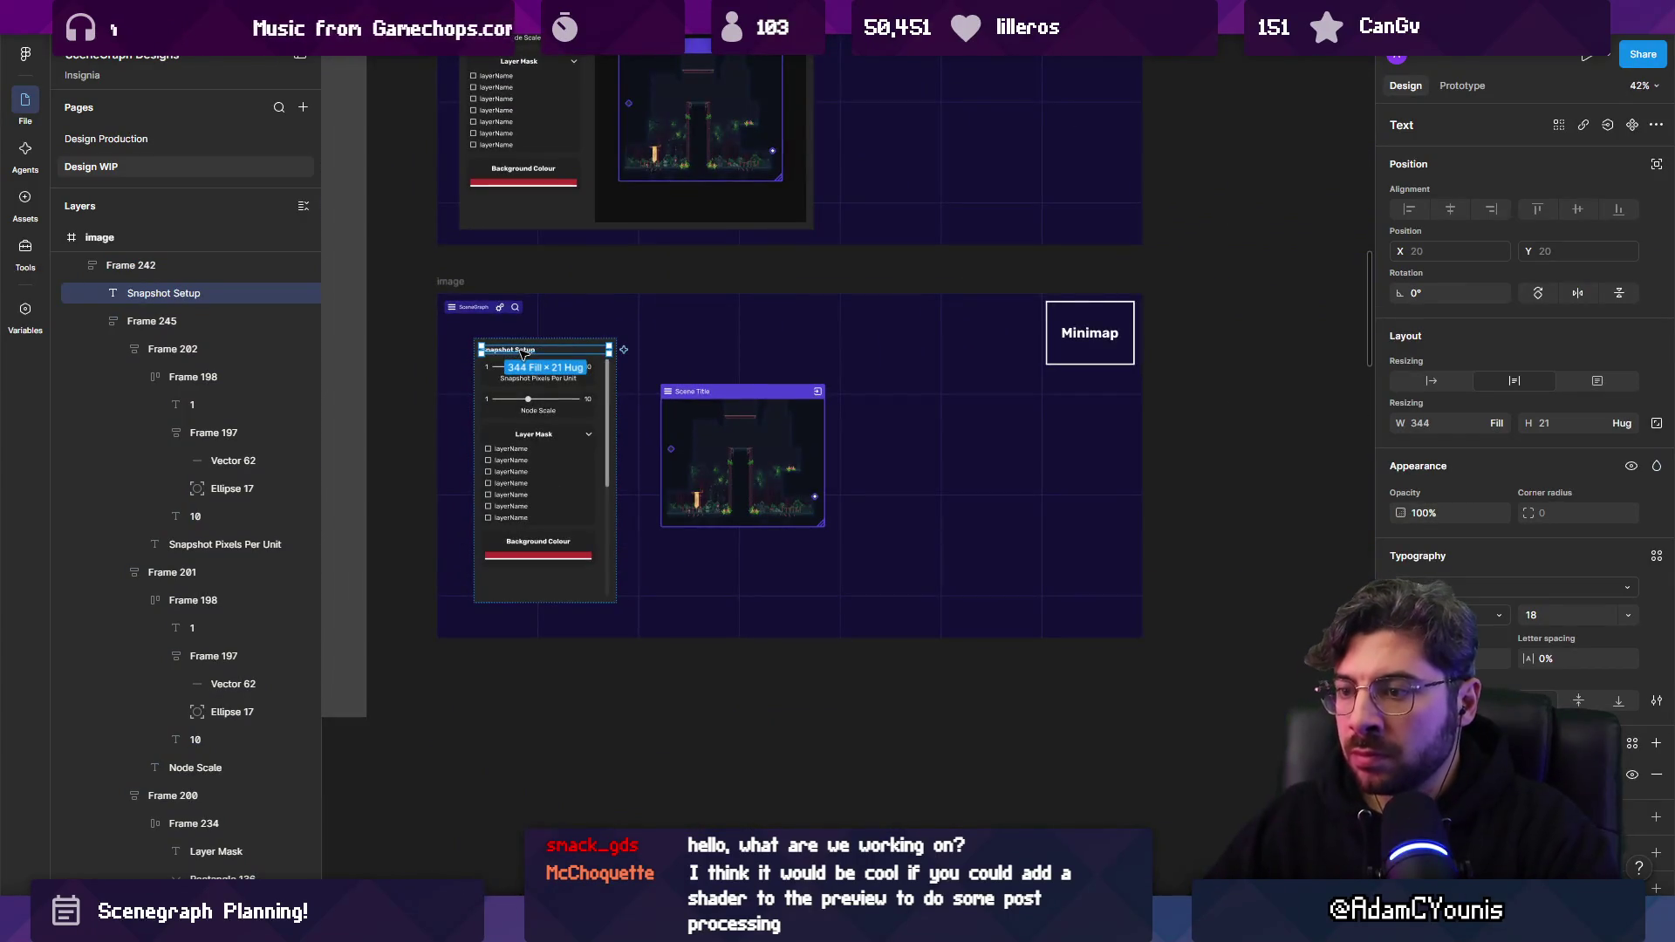
{"action": "left_click", "coordinate": [635, 643]}
{"action": "scroll", "coordinate": [785, 500], "scroll_direction": "down", "scroll_amount": 5, "text": "ctrl"}
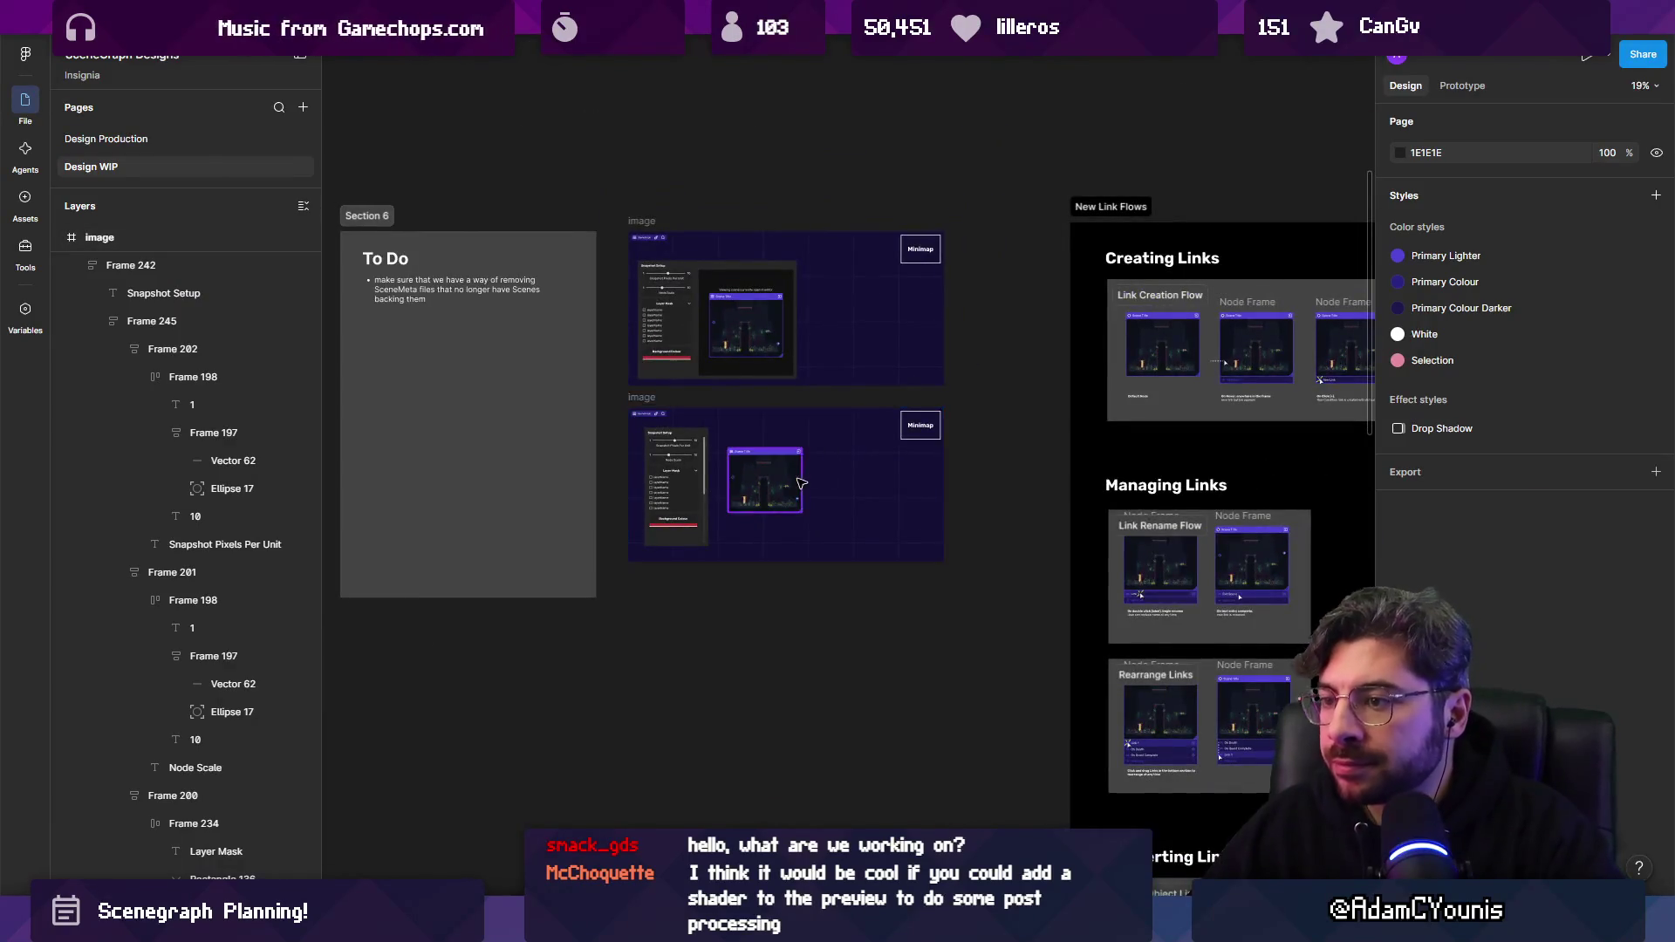
{"action": "scroll", "coordinate": [801, 483], "scroll_direction": "up", "scroll_amount": 5, "text": "ctrl"}
{"action": "scroll", "coordinate": [723, 441], "scroll_direction": "down", "scroll_amount": 3, "text": "ctrl"}
{"action": "left_click", "coordinate": [827, 513]}
{"action": "left_click_drag", "start_coordinate": [827, 513], "coordinate": [903, 521]}
{"action": "scroll", "coordinate": [895, 585], "scroll_direction": "up", "scroll_amount": 2, "text": "ctrl"}
{"action": "left_click", "coordinate": [875, 772]}
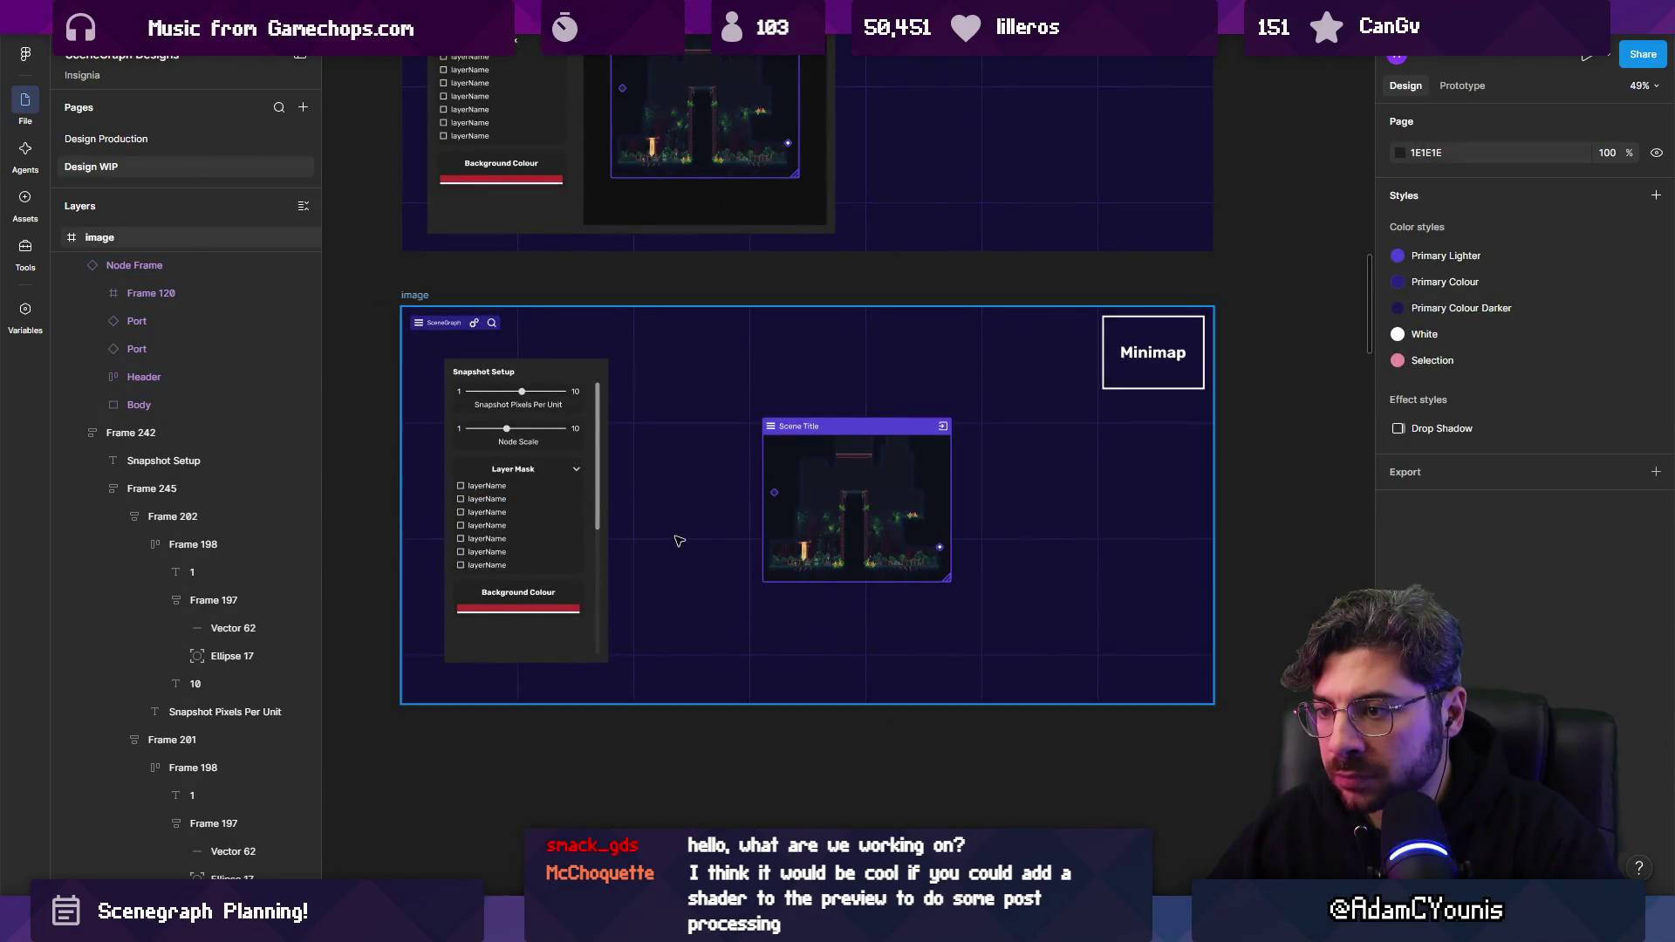
{"action": "scroll", "coordinate": [678, 541], "scroll_direction": "down", "scroll_amount": 2, "text": "ctrl"}
{"action": "scroll", "coordinate": [698, 263], "scroll_direction": "up", "scroll_amount": 2}
Move the 'Viewing scene currently open in editor' caption above Scene Title and set it to auto width.
{"action": "mouse_move", "coordinate": [679, 225]}
{"action": "left_mouse_down"}
{"action": "mouse_move", "coordinate": [782, 227]}
{"action": "mouse_move", "coordinate": [751, 523]}
{"action": "mouse_move", "coordinate": [814, 531]}
{"action": "mouse_move", "coordinate": [865, 442]}
{"action": "mouse_move", "coordinate": [816, 537]}
{"action": "left_mouse_up"}
{"action": "scroll", "coordinate": [799, 529], "scroll_direction": "up", "scroll_amount": 5, "text": "ctrl"}
{"action": "double_click", "coordinate": [1018, 492]}
{"action": "left_click", "coordinate": [1249, 433]}
{"action": "left_click_drag", "start_coordinate": [1249, 433], "coordinate": [733, 430]}
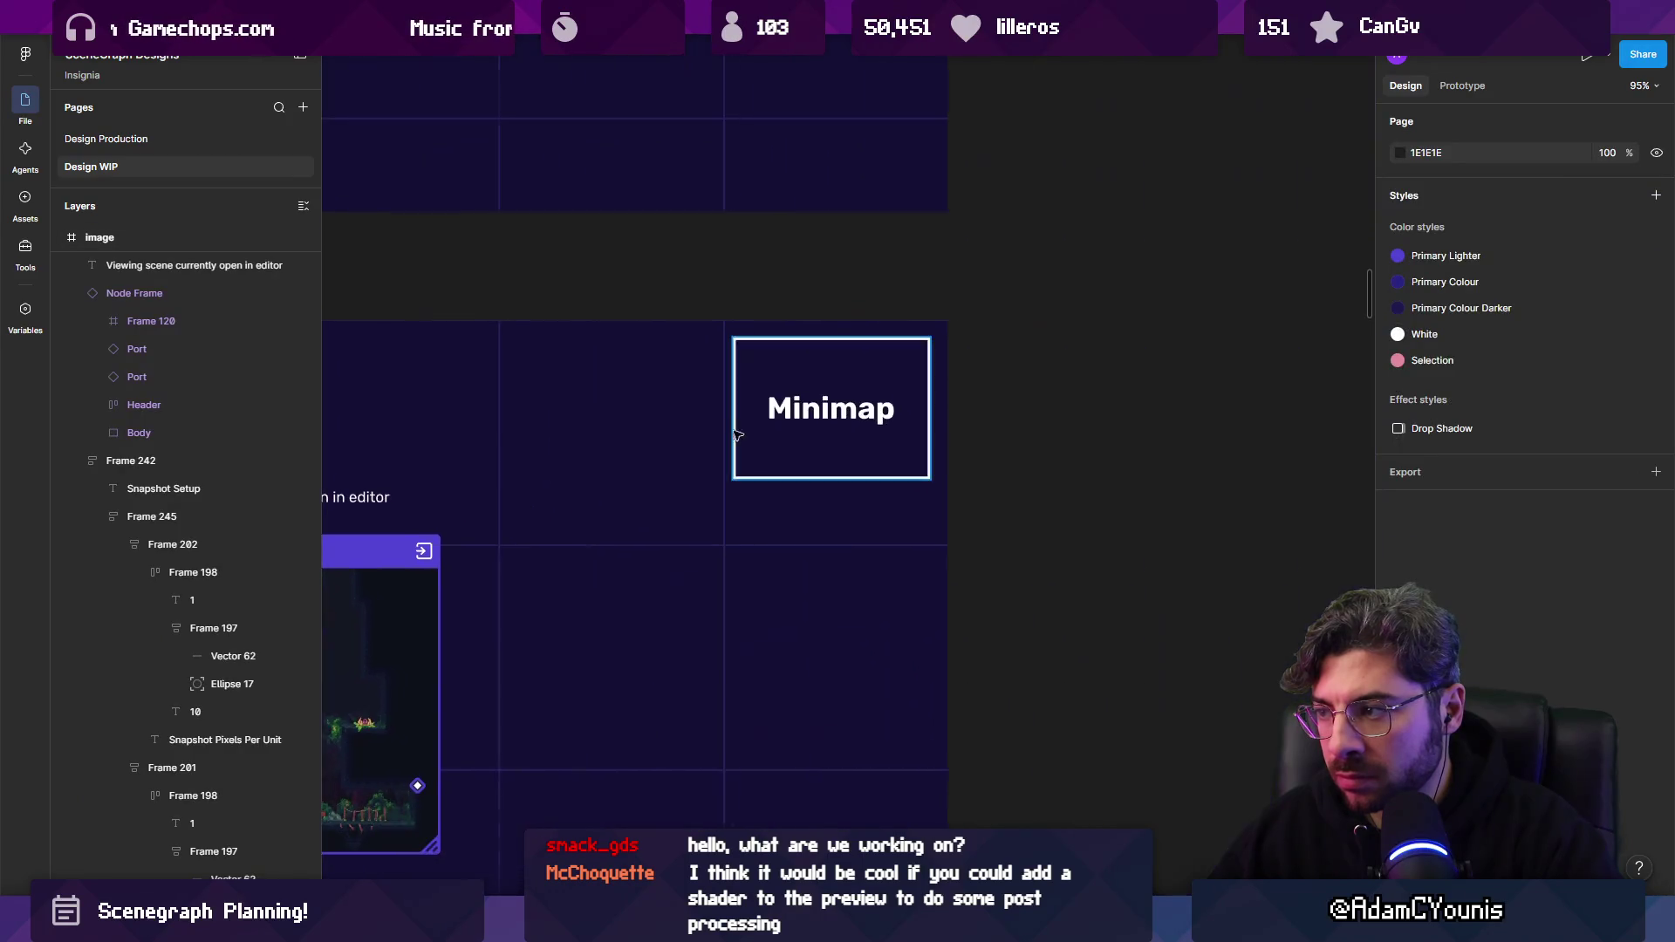
{"action": "scroll", "coordinate": [836, 416], "scroll_direction": "down", "scroll_amount": 5, "text": "ctrl"}
Delete the Minimap label and its Rectangle 91 box from the lower mockup.
{"action": "left_click", "coordinate": [828, 421]}
{"action": "left_click", "coordinate": [881, 445]}
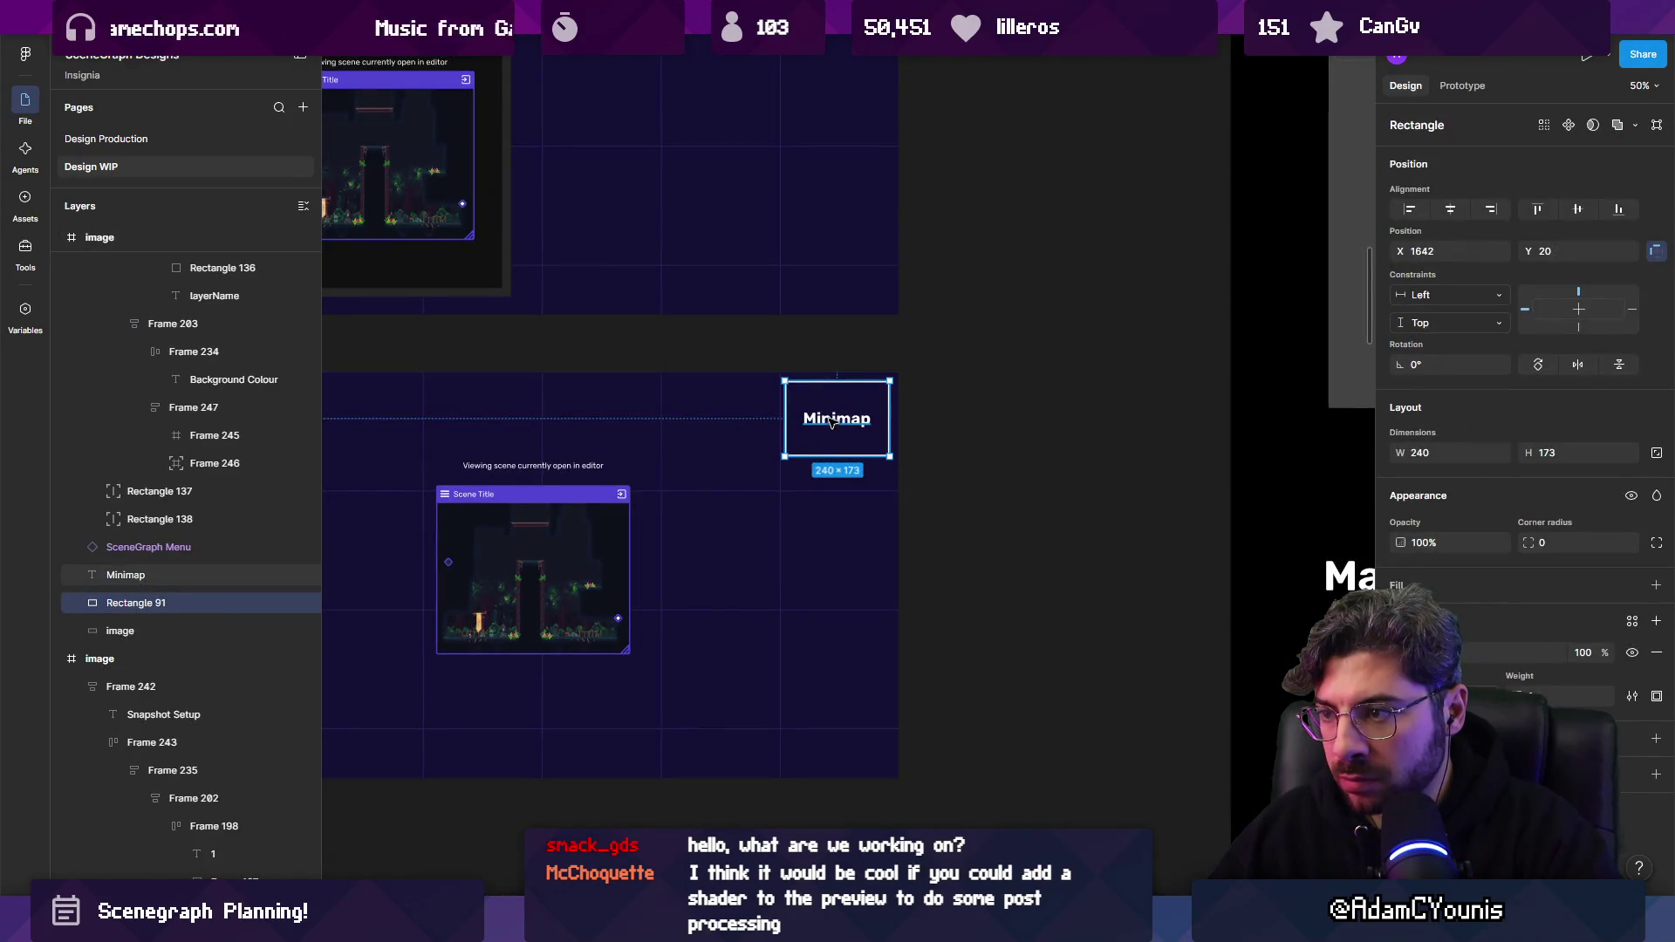
{"action": "left_click", "coordinate": [836, 419], "text": "shift"}
{"action": "key", "text": "Delete"}
{"action": "scroll", "coordinate": [900, 421], "scroll_direction": "down", "scroll_amount": 2, "text": "ctrl"}
{"action": "key", "text": "ctrl+z"}
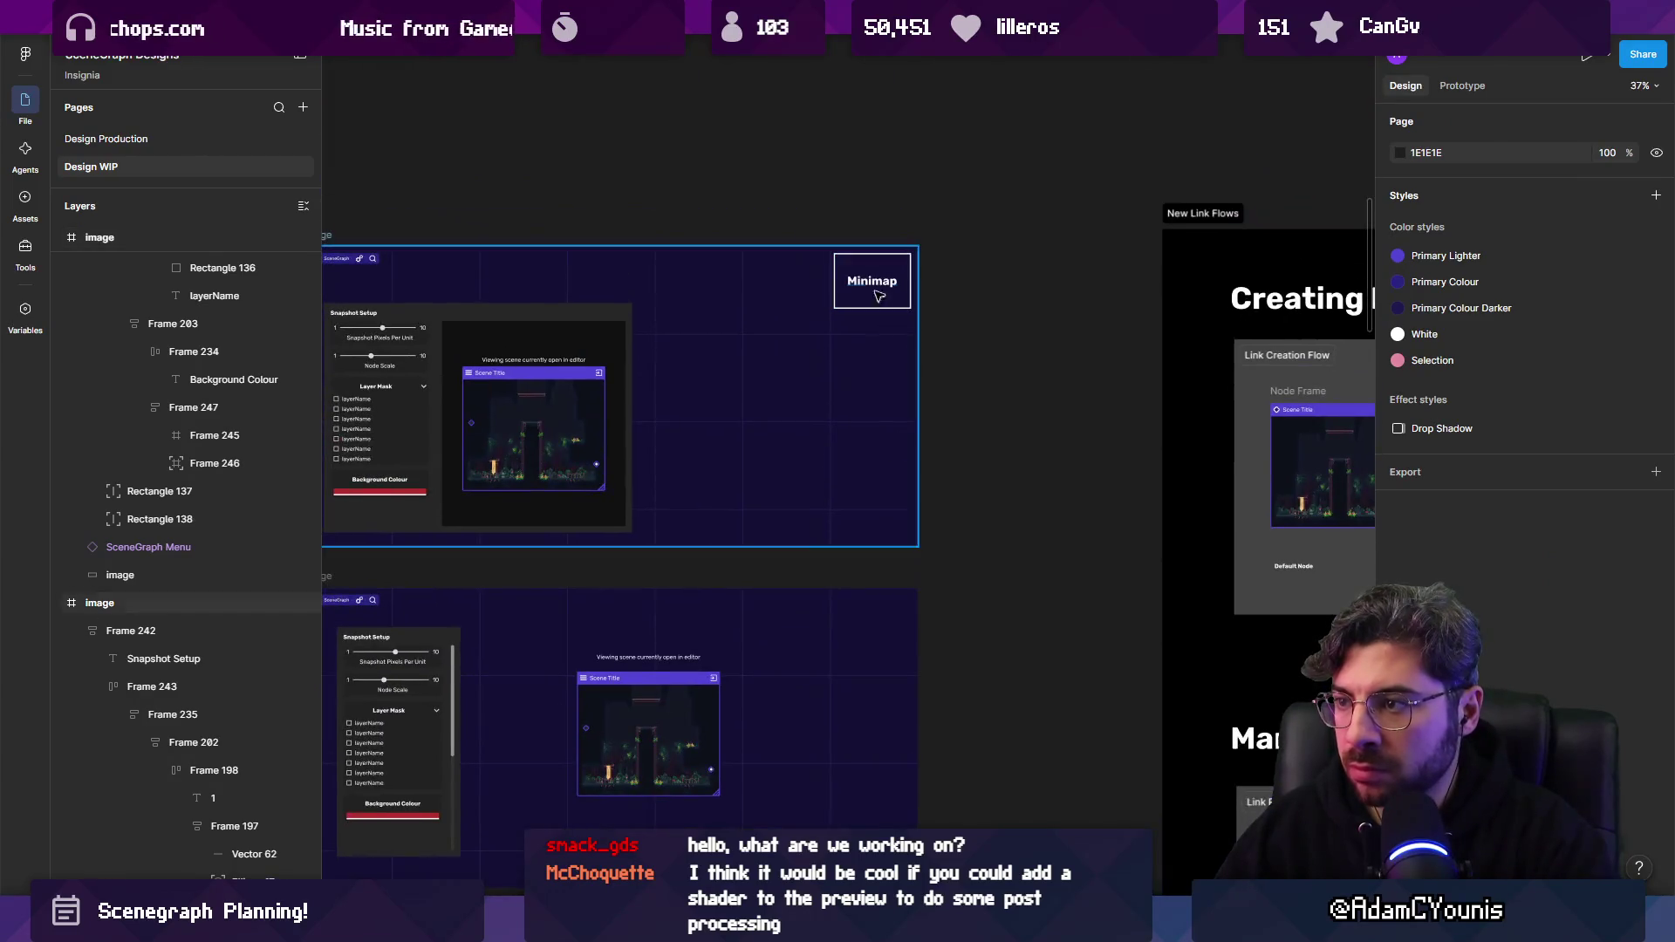
{"action": "key", "text": "Delete"}
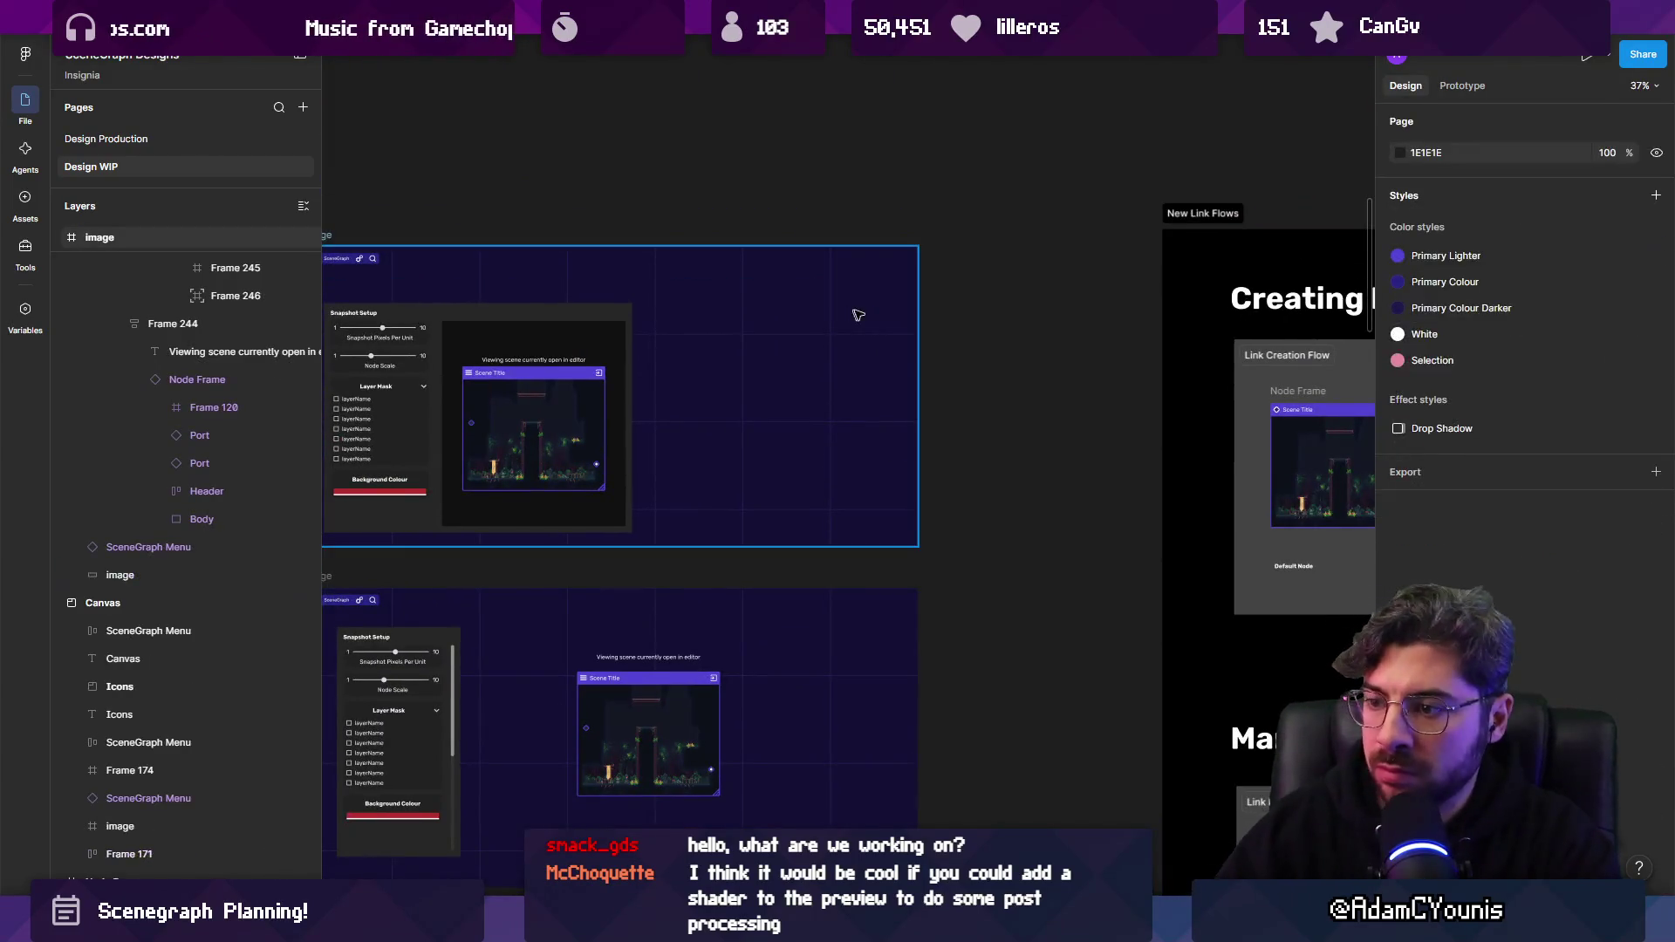
{"action": "scroll", "coordinate": [830, 422], "scroll_direction": "down", "scroll_amount": 2, "text": "ctrl"}
{"action": "scroll", "coordinate": [651, 433], "scroll_direction": "up", "scroll_amount": 4, "text": "ctrl"}
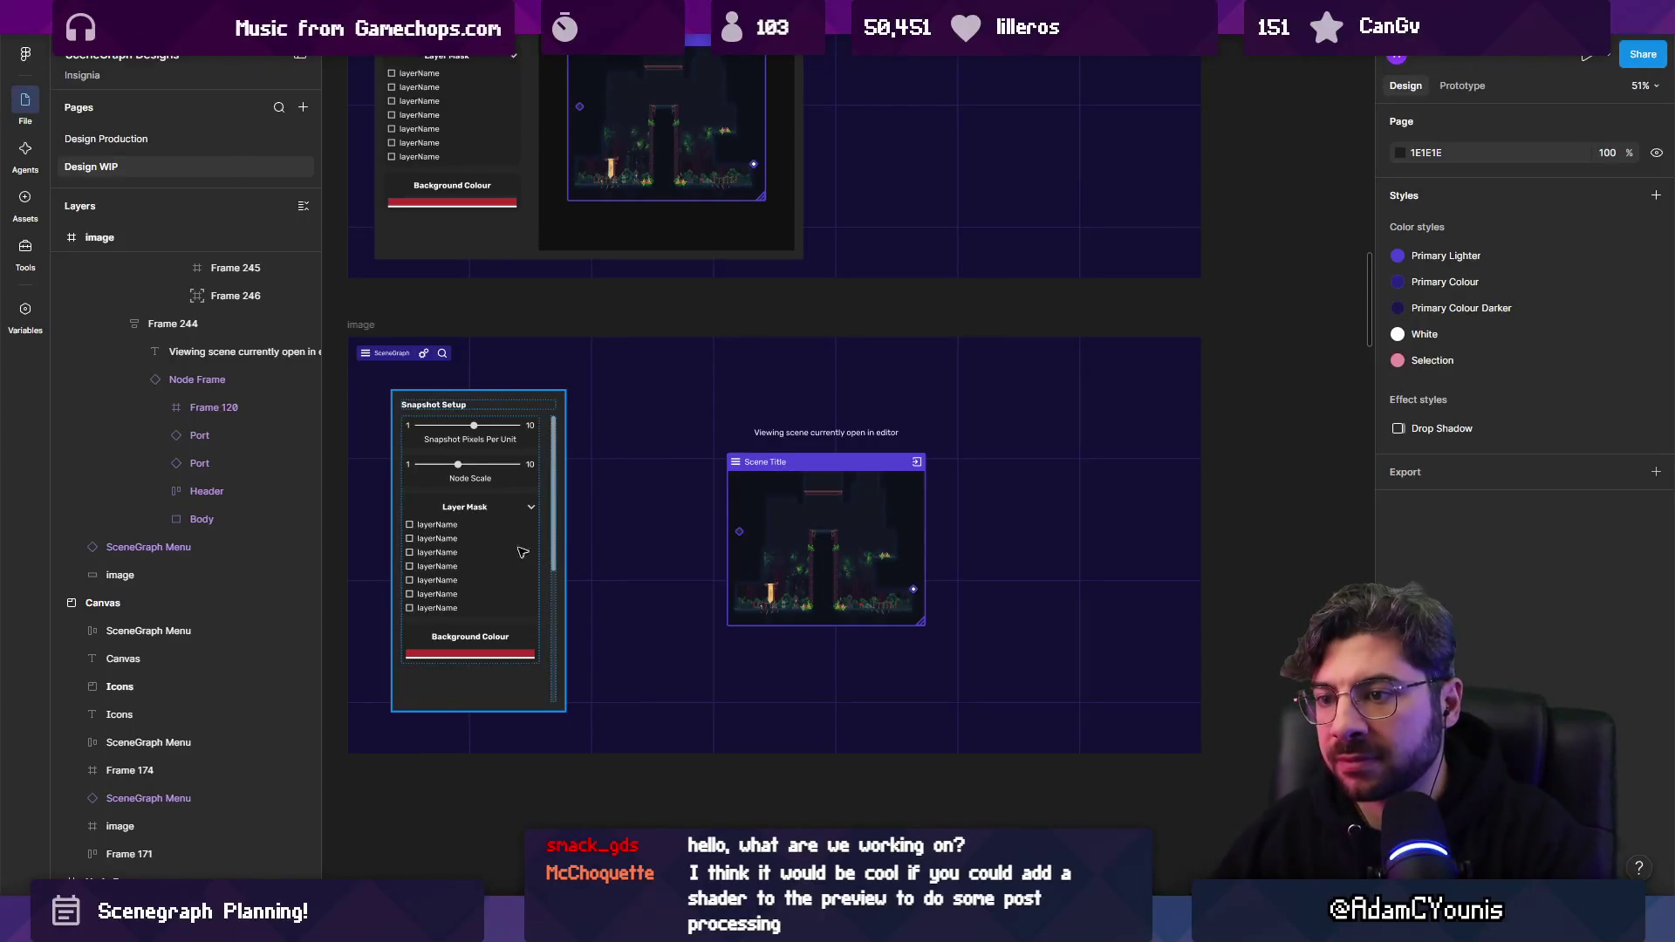
{"action": "scroll", "coordinate": [525, 553], "scroll_direction": "up", "scroll_amount": 4, "text": "ctrl"}
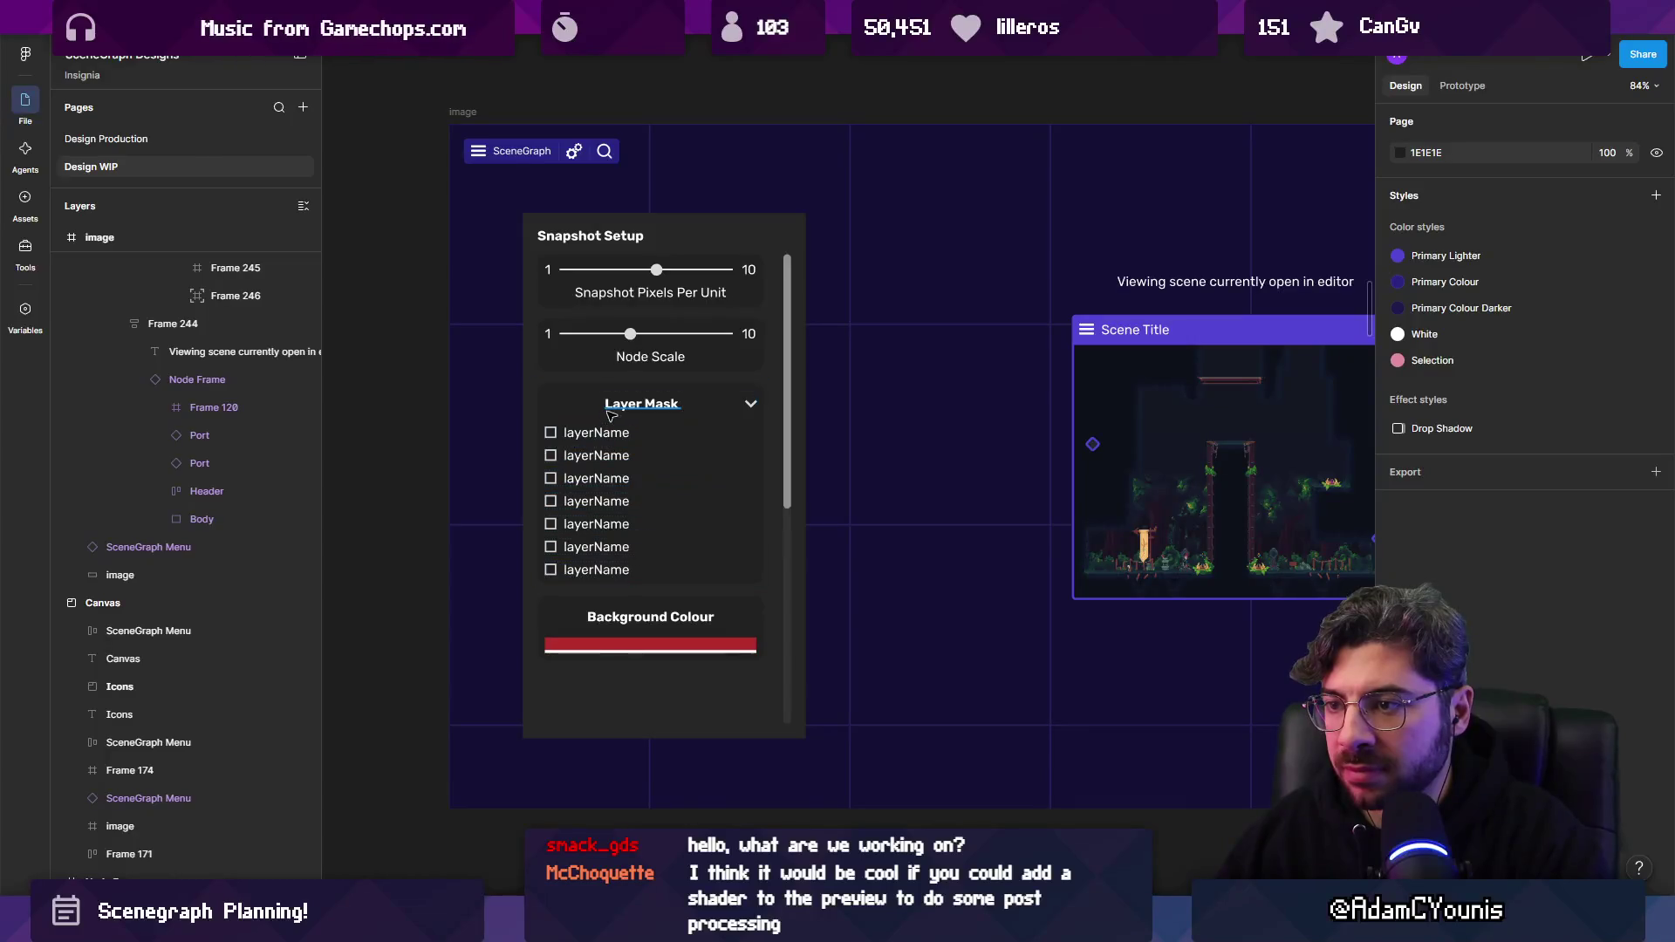
Try a Node Scale slider below Background Colour, then delete that slider row.
{"action": "left_click", "coordinate": [616, 437]}
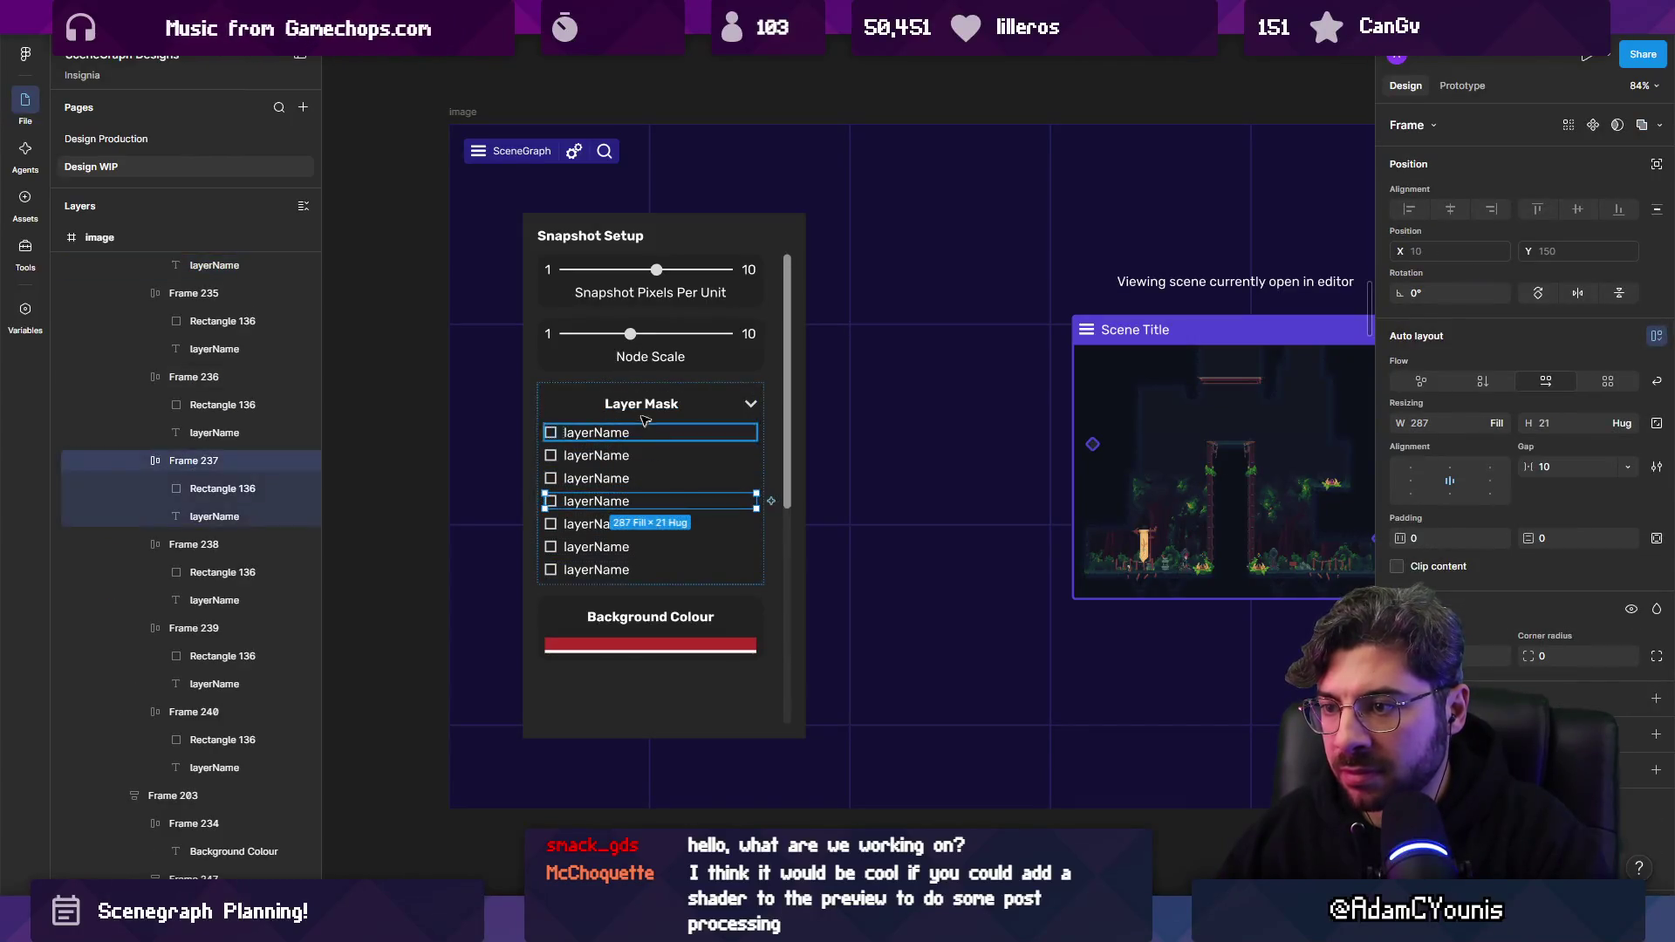
{"action": "left_click", "coordinate": [593, 404]}
{"action": "mouse_move", "coordinate": [610, 353]}
{"action": "left_mouse_down"}
{"action": "mouse_move", "coordinate": [640, 714]}
{"action": "mouse_move", "coordinate": [646, 658]}
{"action": "mouse_move", "coordinate": [651, 710]}
{"action": "mouse_move", "coordinate": [762, 705]}
{"action": "mouse_move", "coordinate": [783, 669]}
{"action": "left_mouse_up"}
{"action": "left_click", "coordinate": [789, 700]}
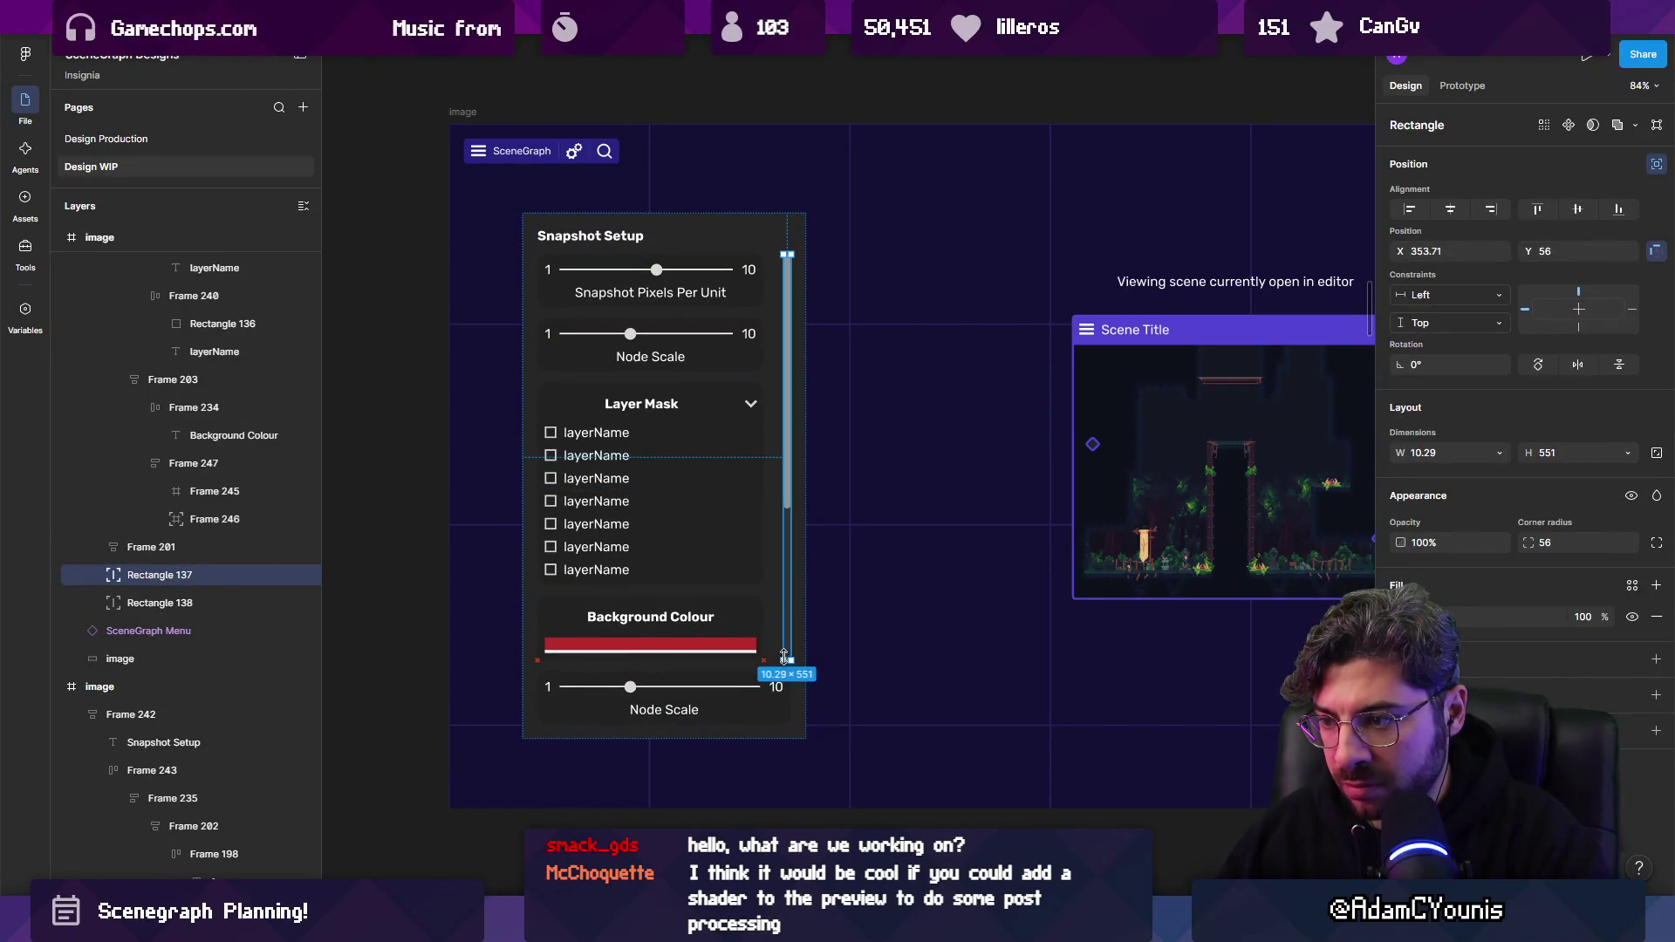
{"action": "left_click", "coordinate": [674, 698]}
{"action": "double_click", "coordinate": [677, 701]}
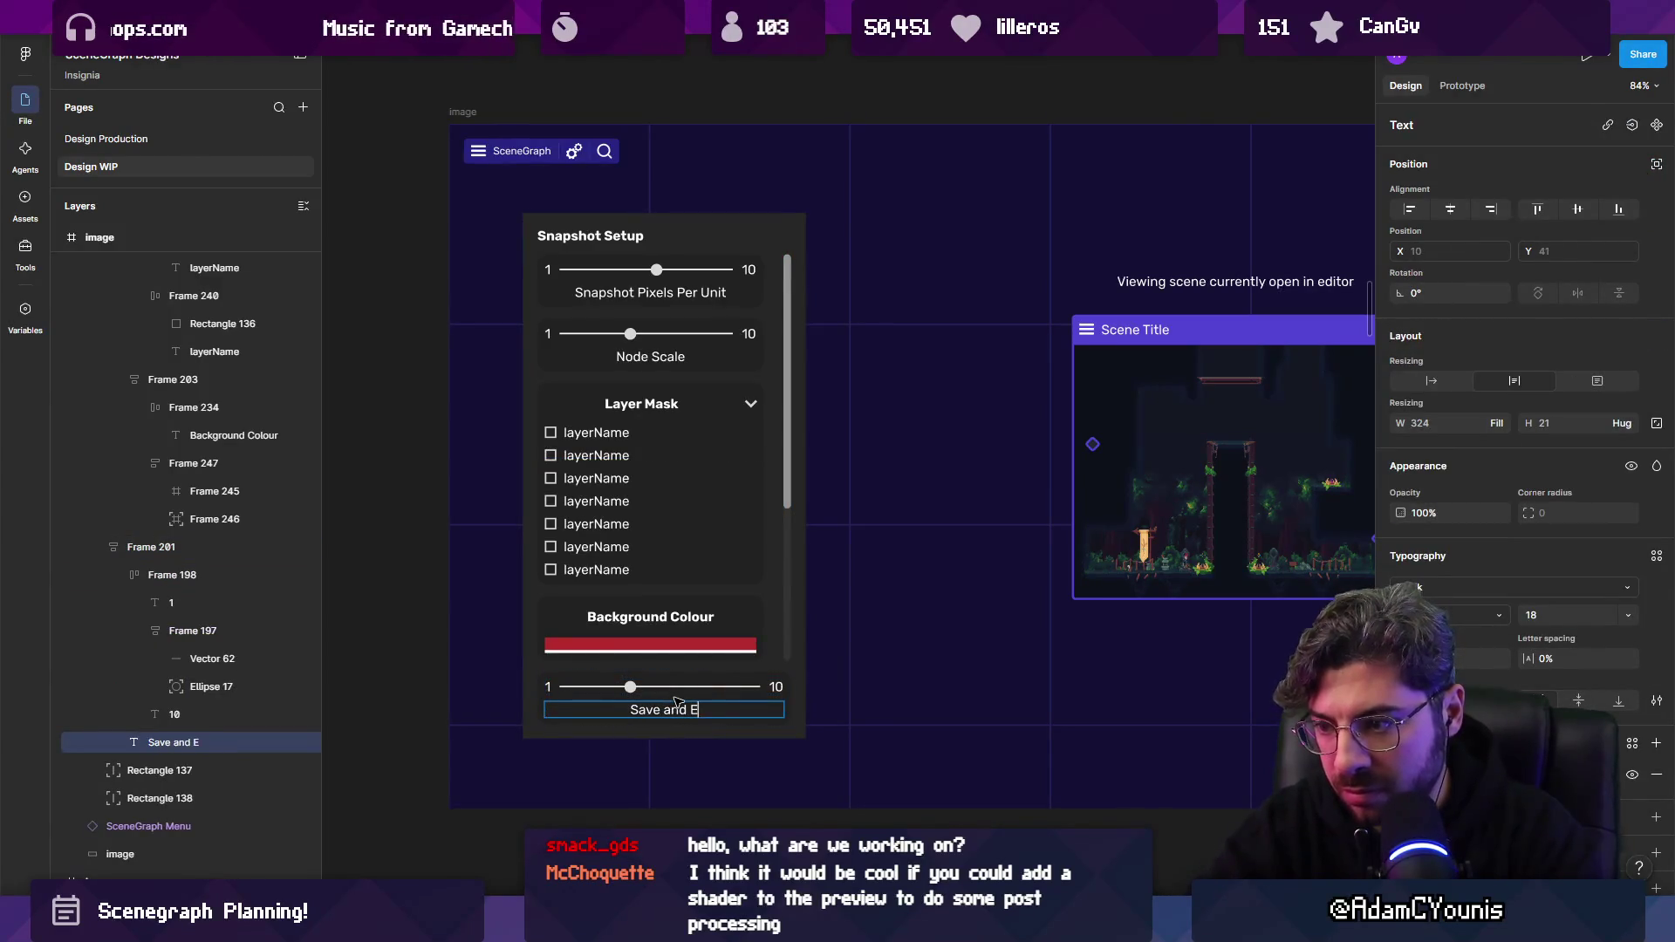
{"action": "left_click", "coordinate": [672, 695]}
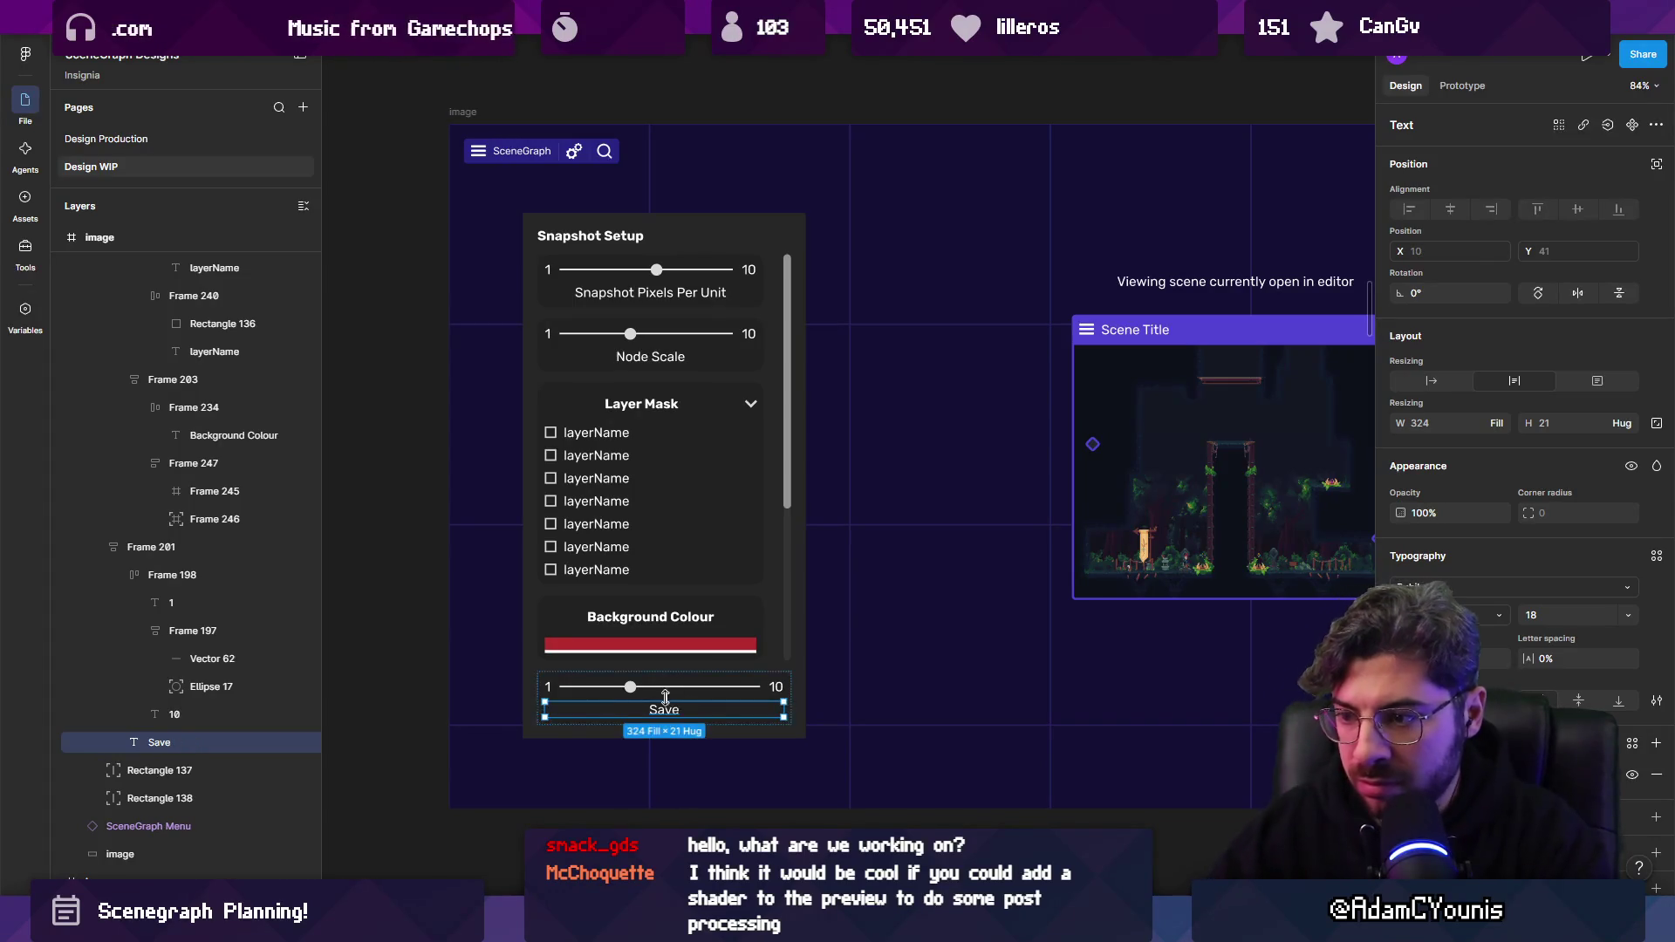
{"action": "scroll", "coordinate": [663, 693], "scroll_direction": "up", "scroll_amount": 4}
{"action": "key", "text": "Delete"}
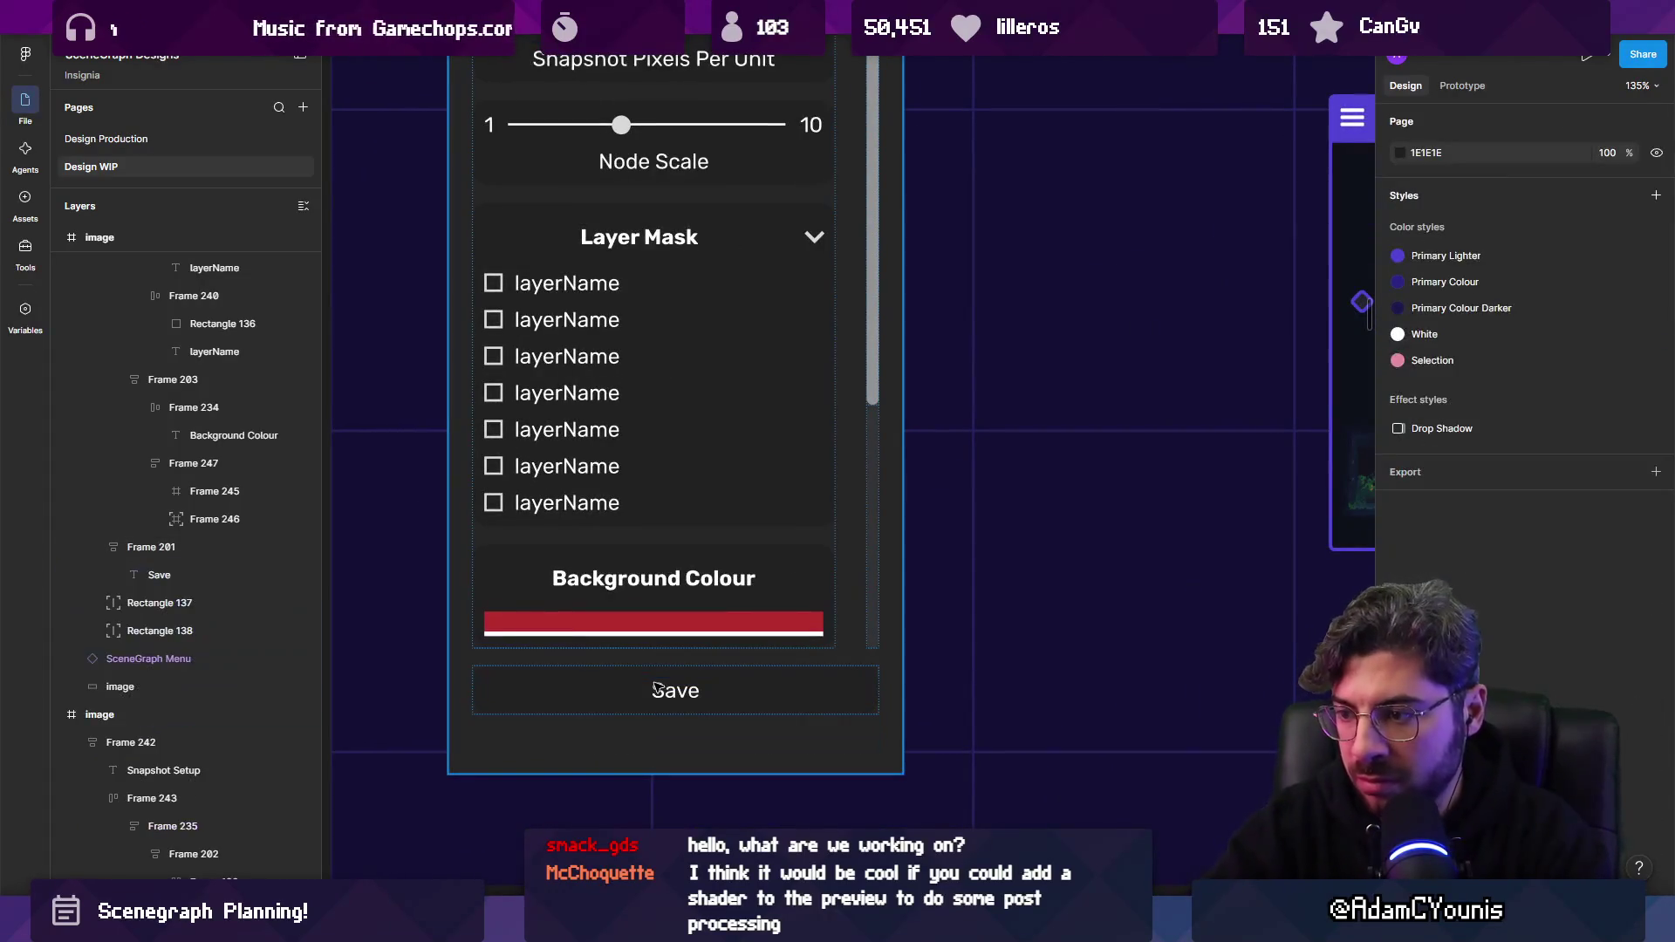
Give the Save button frame a near-black fill.
{"action": "left_click", "coordinate": [781, 690]}
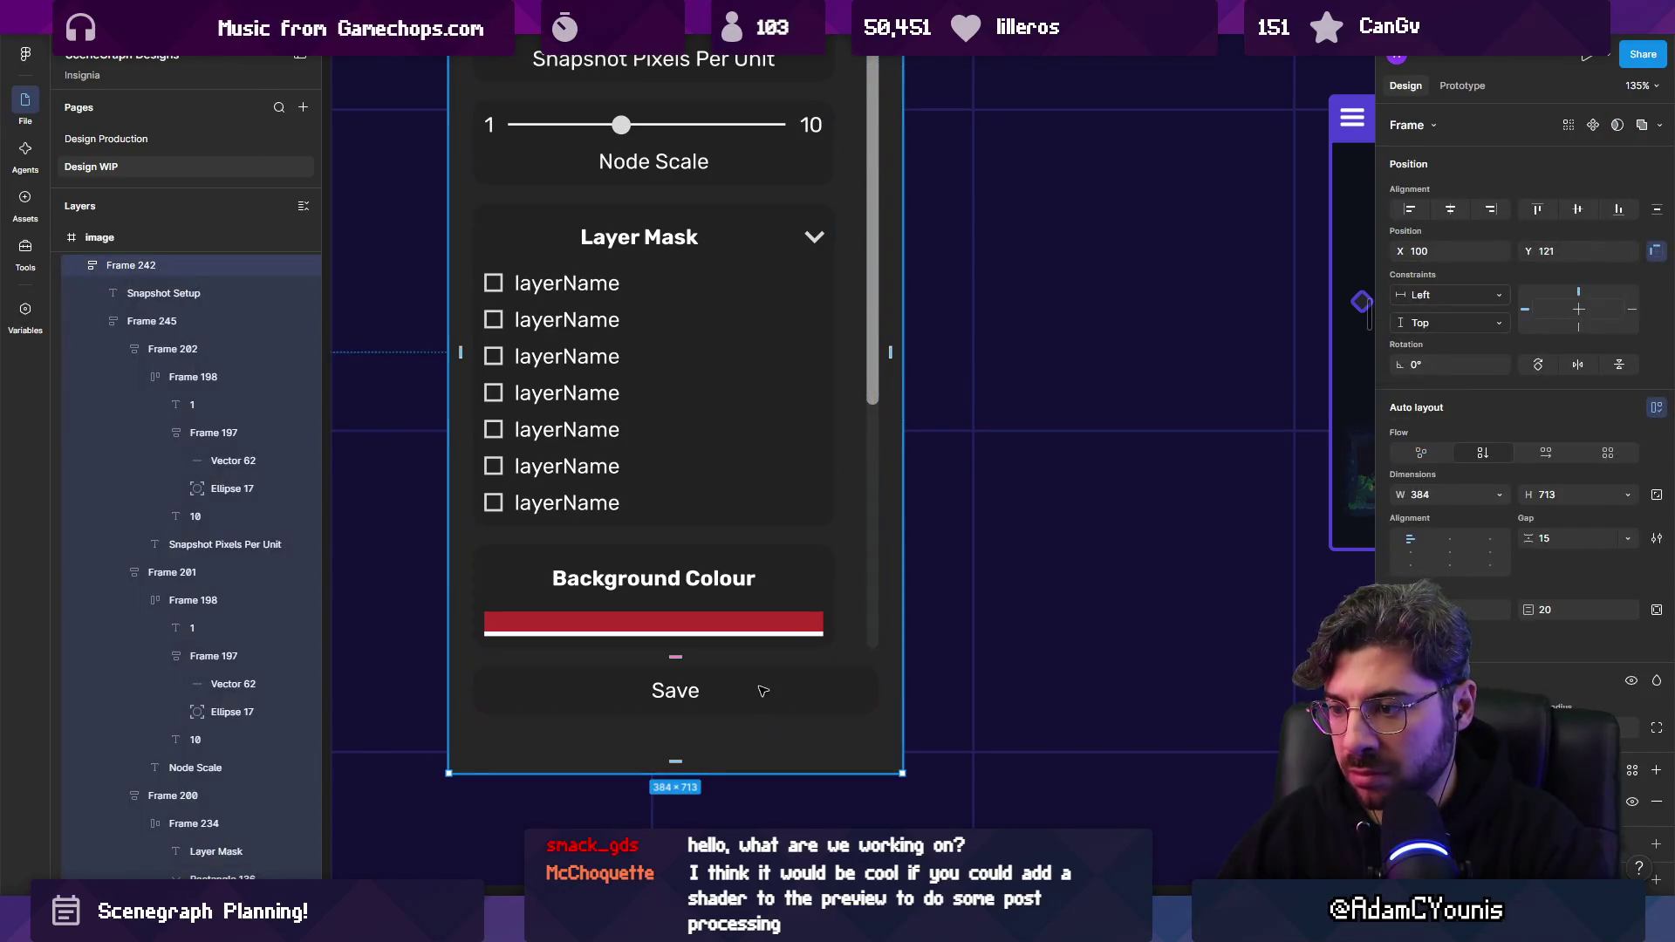
{"action": "left_click", "coordinate": [1401, 730]}
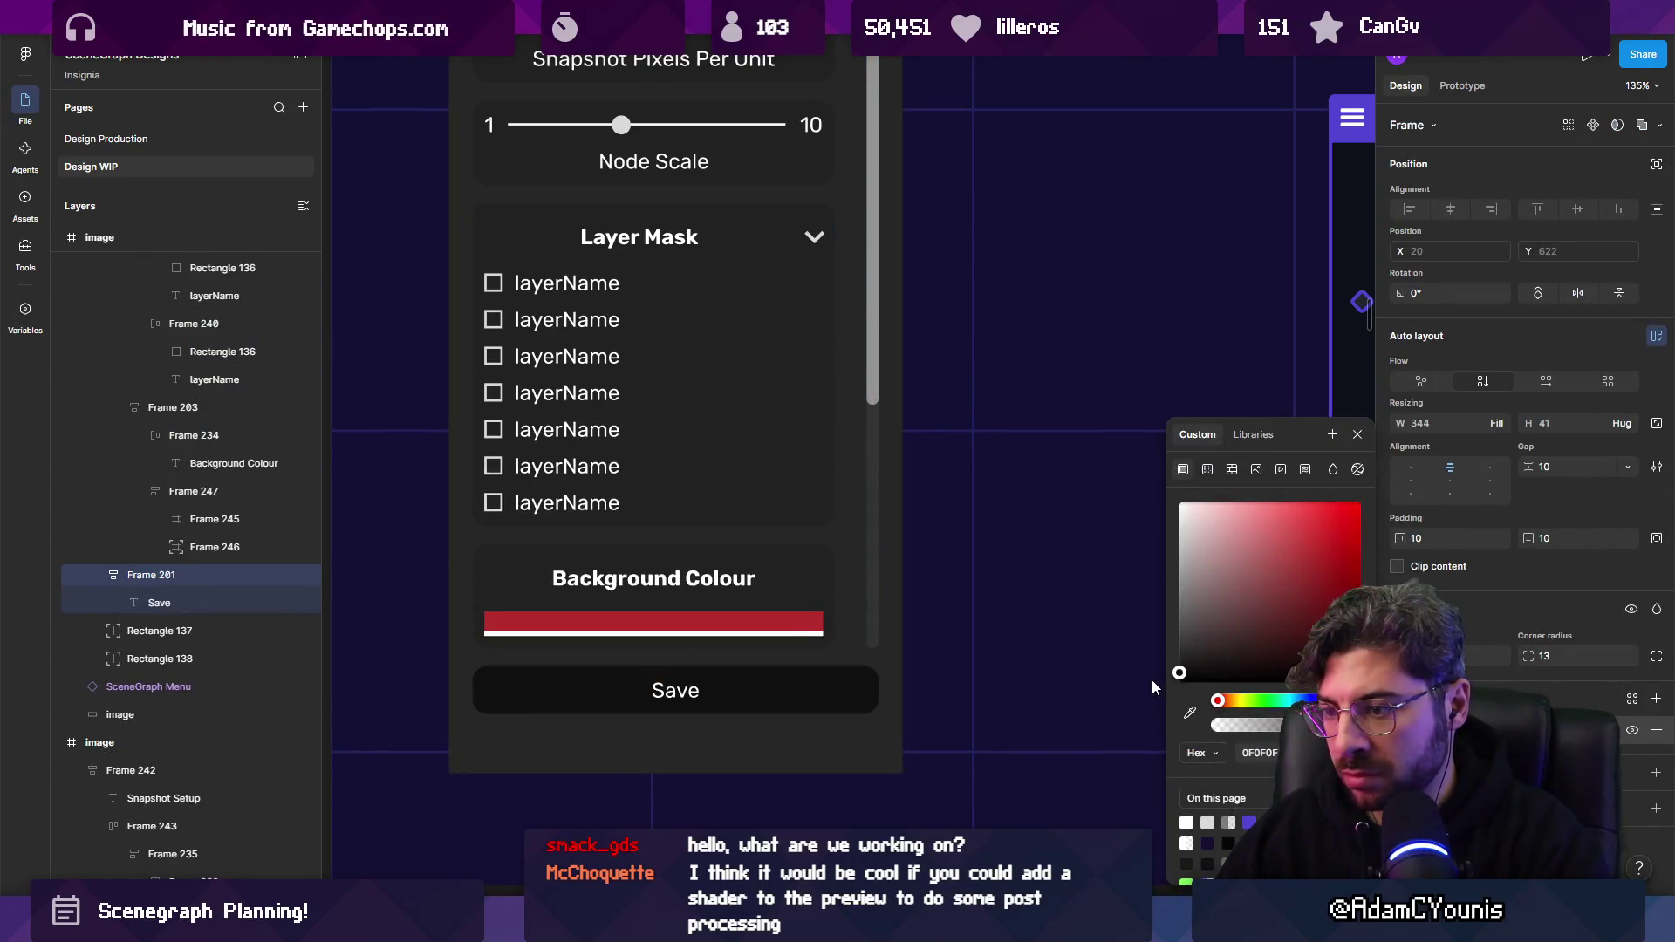
{"action": "key", "text": "Escape"}
{"action": "left_click", "coordinate": [750, 728]}
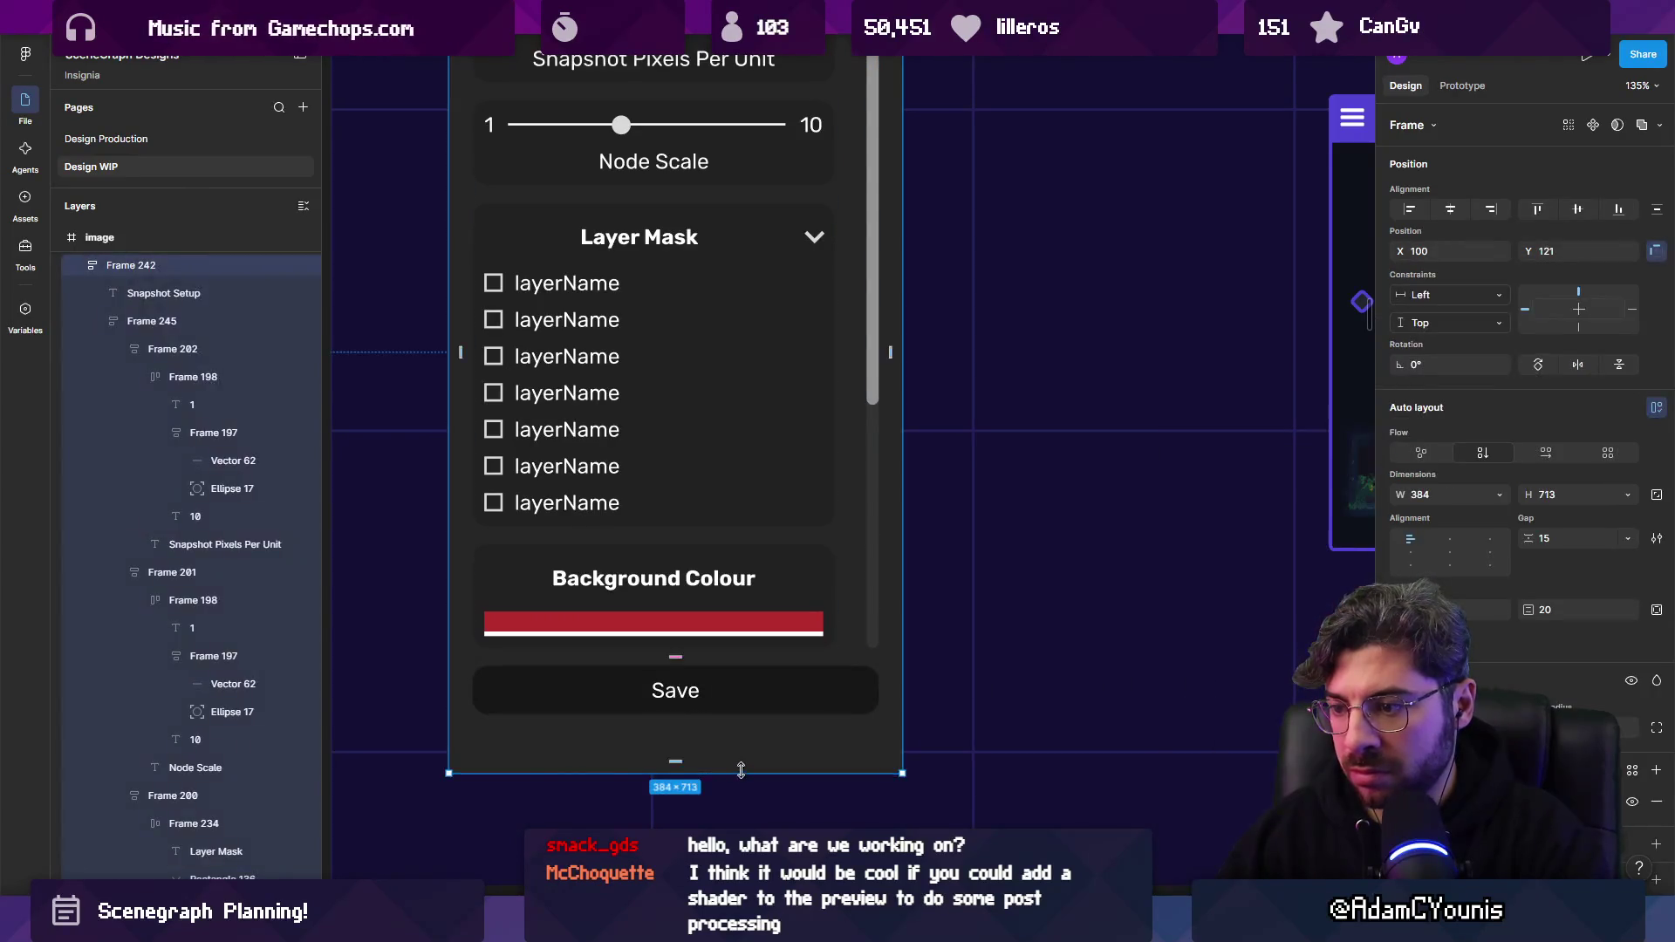
{"action": "scroll", "coordinate": [764, 716], "scroll_direction": "down", "scroll_amount": 5}
{"action": "left_click", "coordinate": [766, 703]}
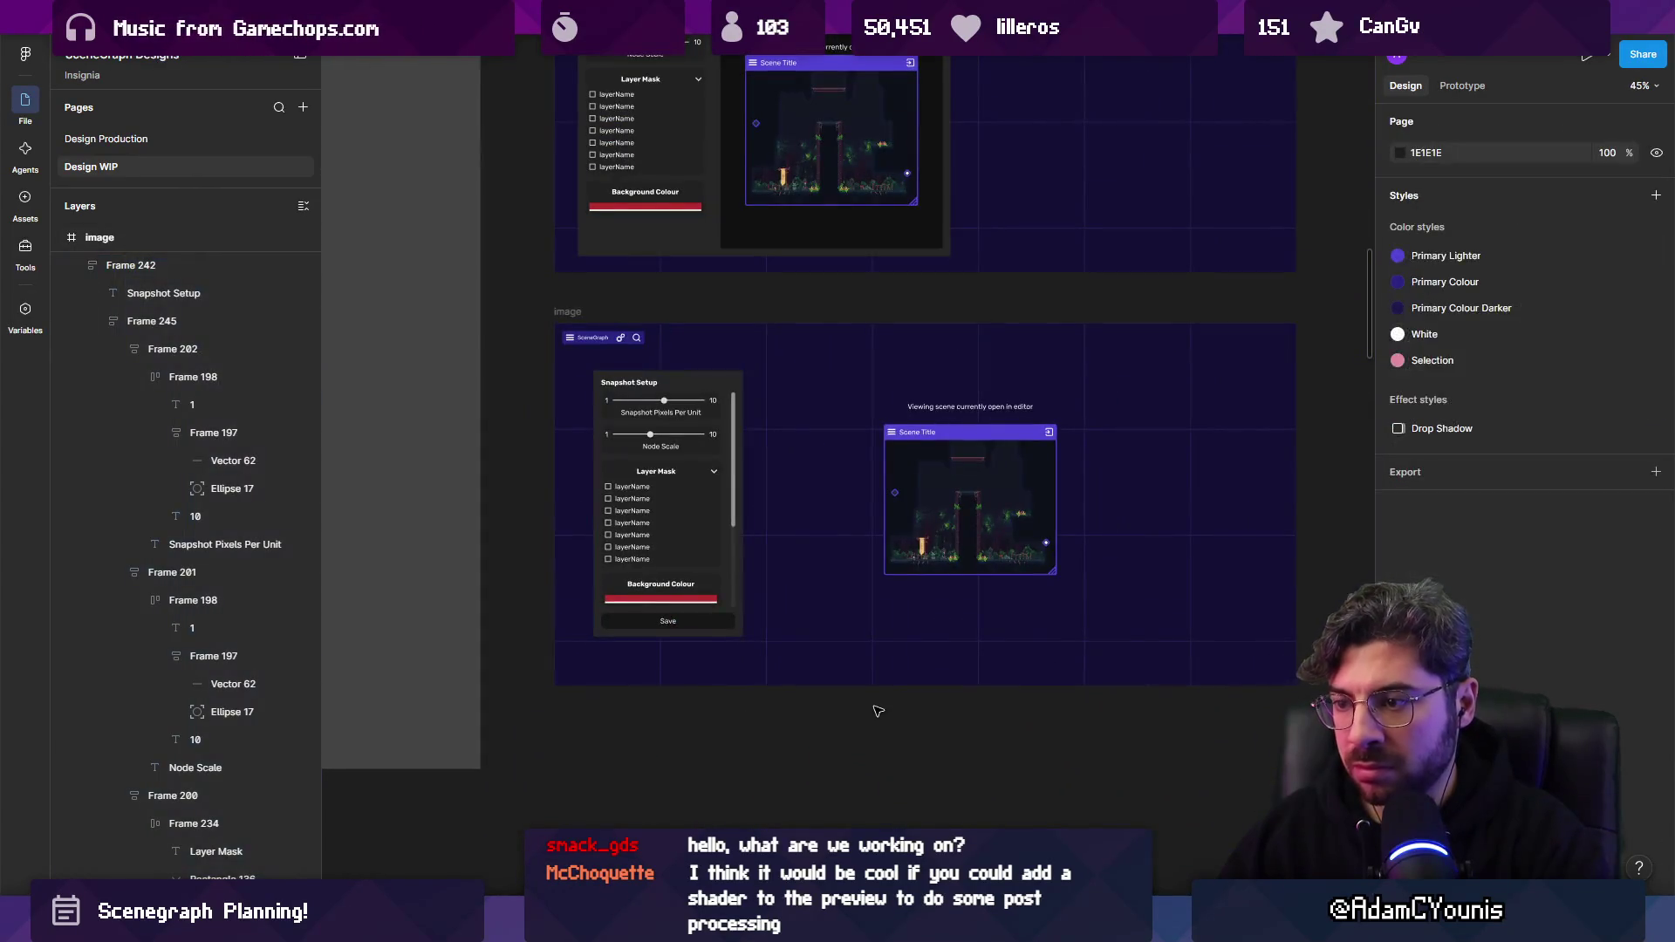
{"action": "scroll", "coordinate": [562, 599], "scroll_direction": "up", "scroll_amount": 3}
Resize Save to 200 wide, duplicate it, and place both in a horizontal auto-layout row, each filling width.
{"action": "left_click", "coordinate": [478, 636]}
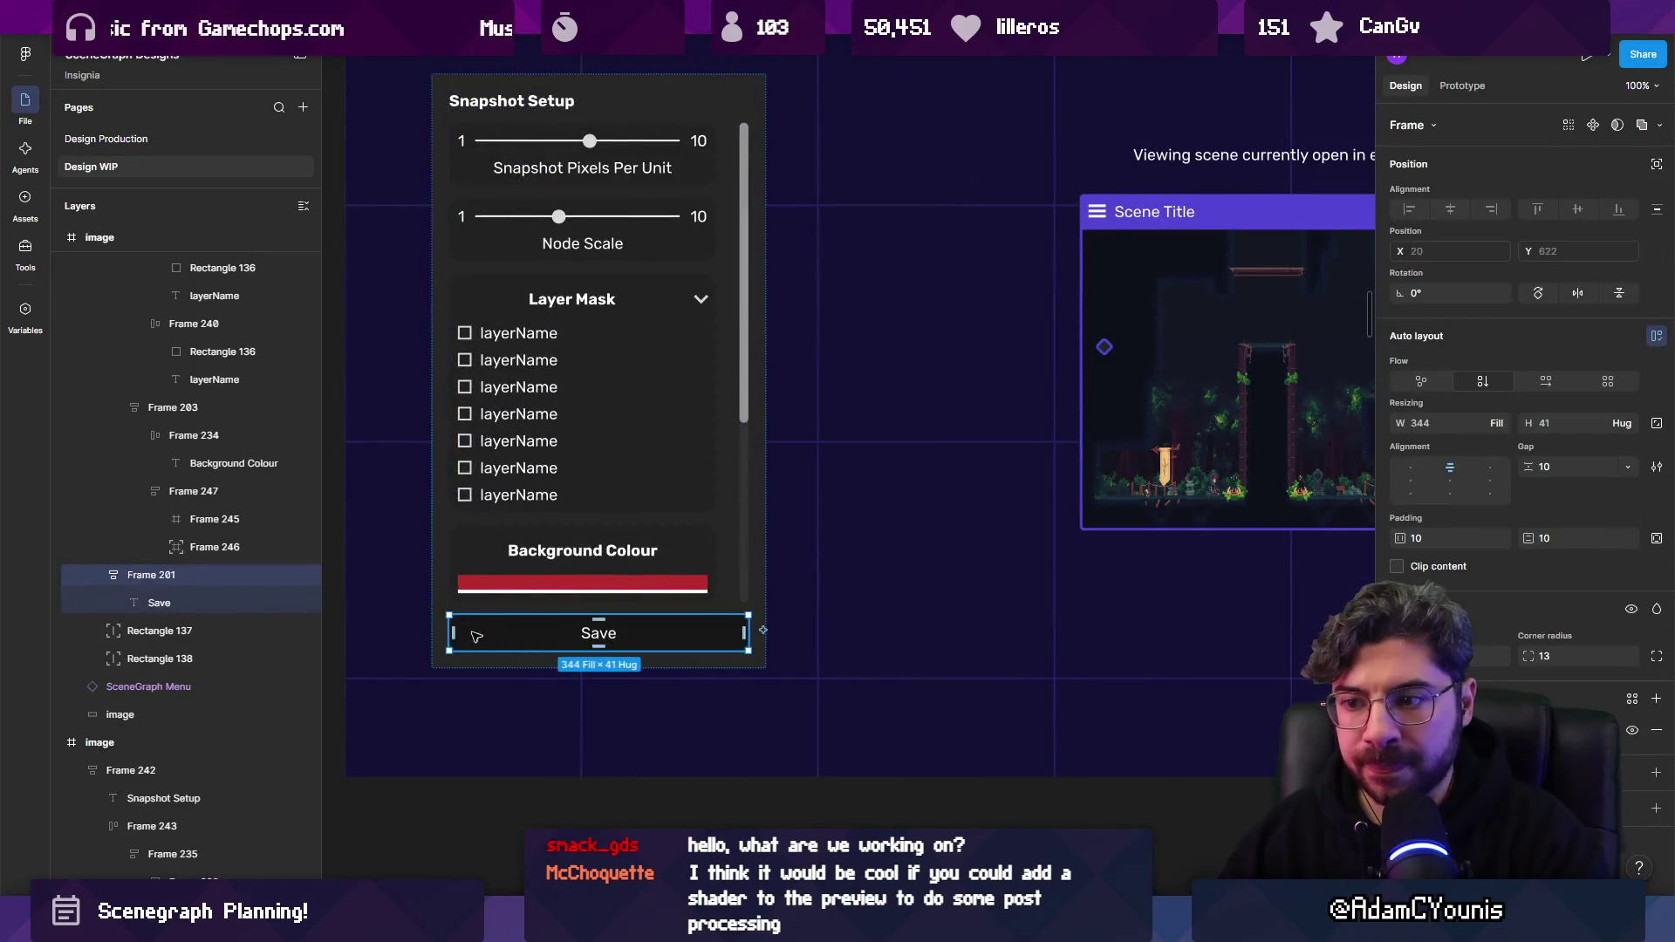
{"action": "left_click_drag", "start_coordinate": [451, 634], "coordinate": [577, 634]}
{"action": "key", "text": "ctrl+d"}
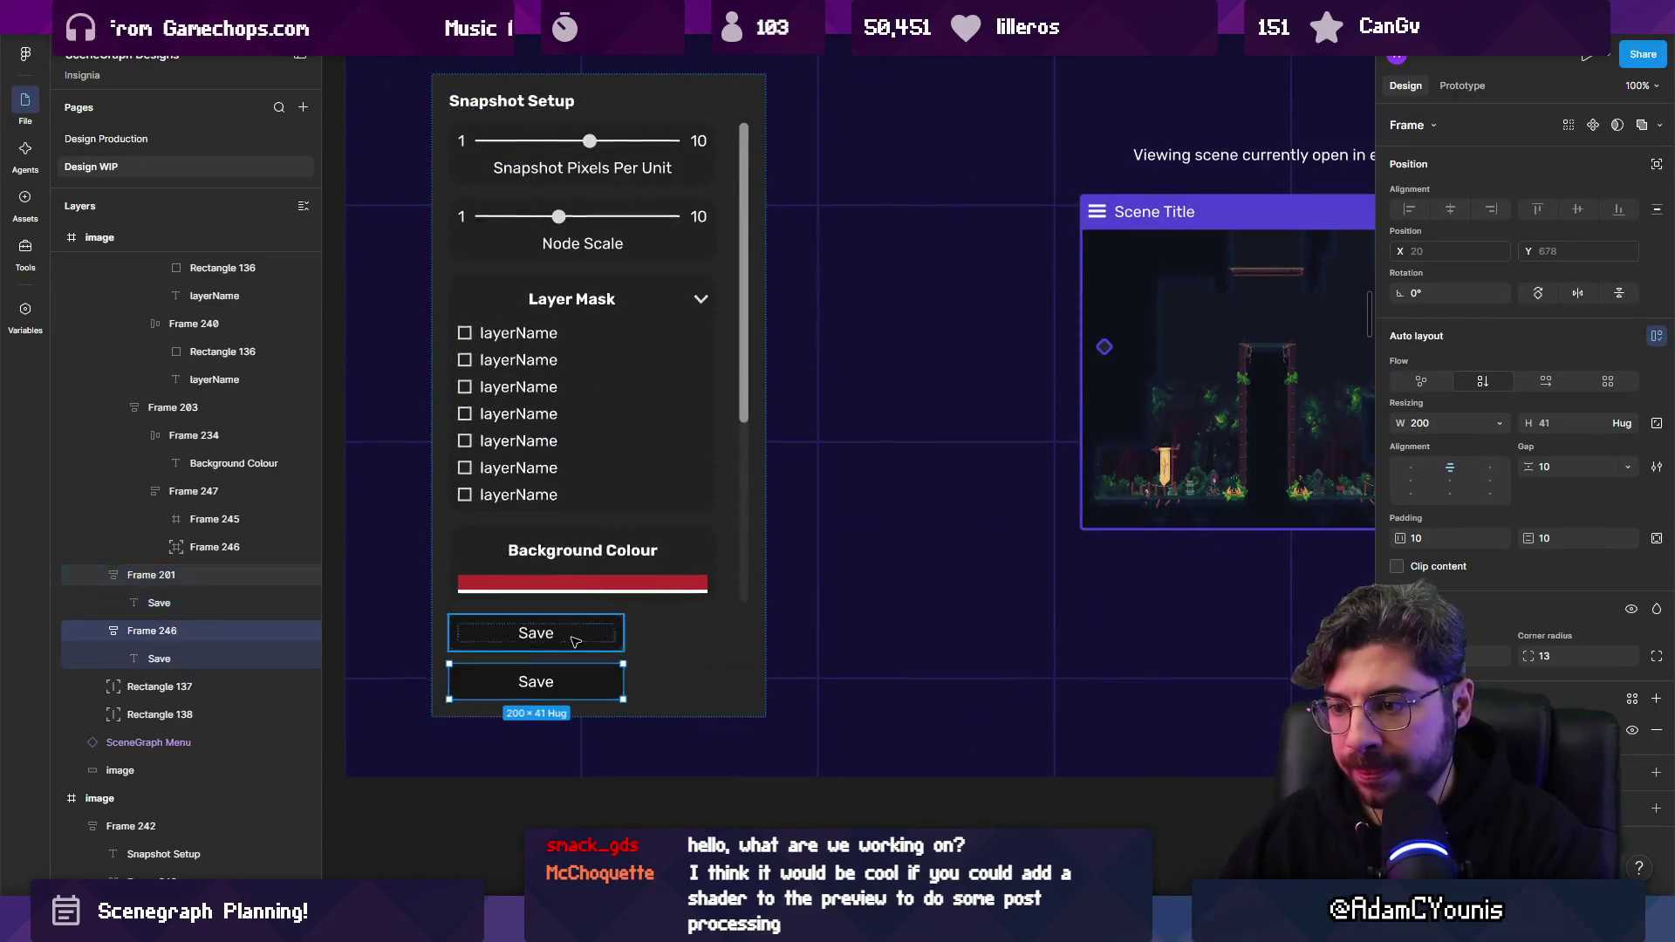
{"action": "left_click", "coordinate": [594, 647], "text": "shift"}
{"action": "key", "text": "shift+a"}
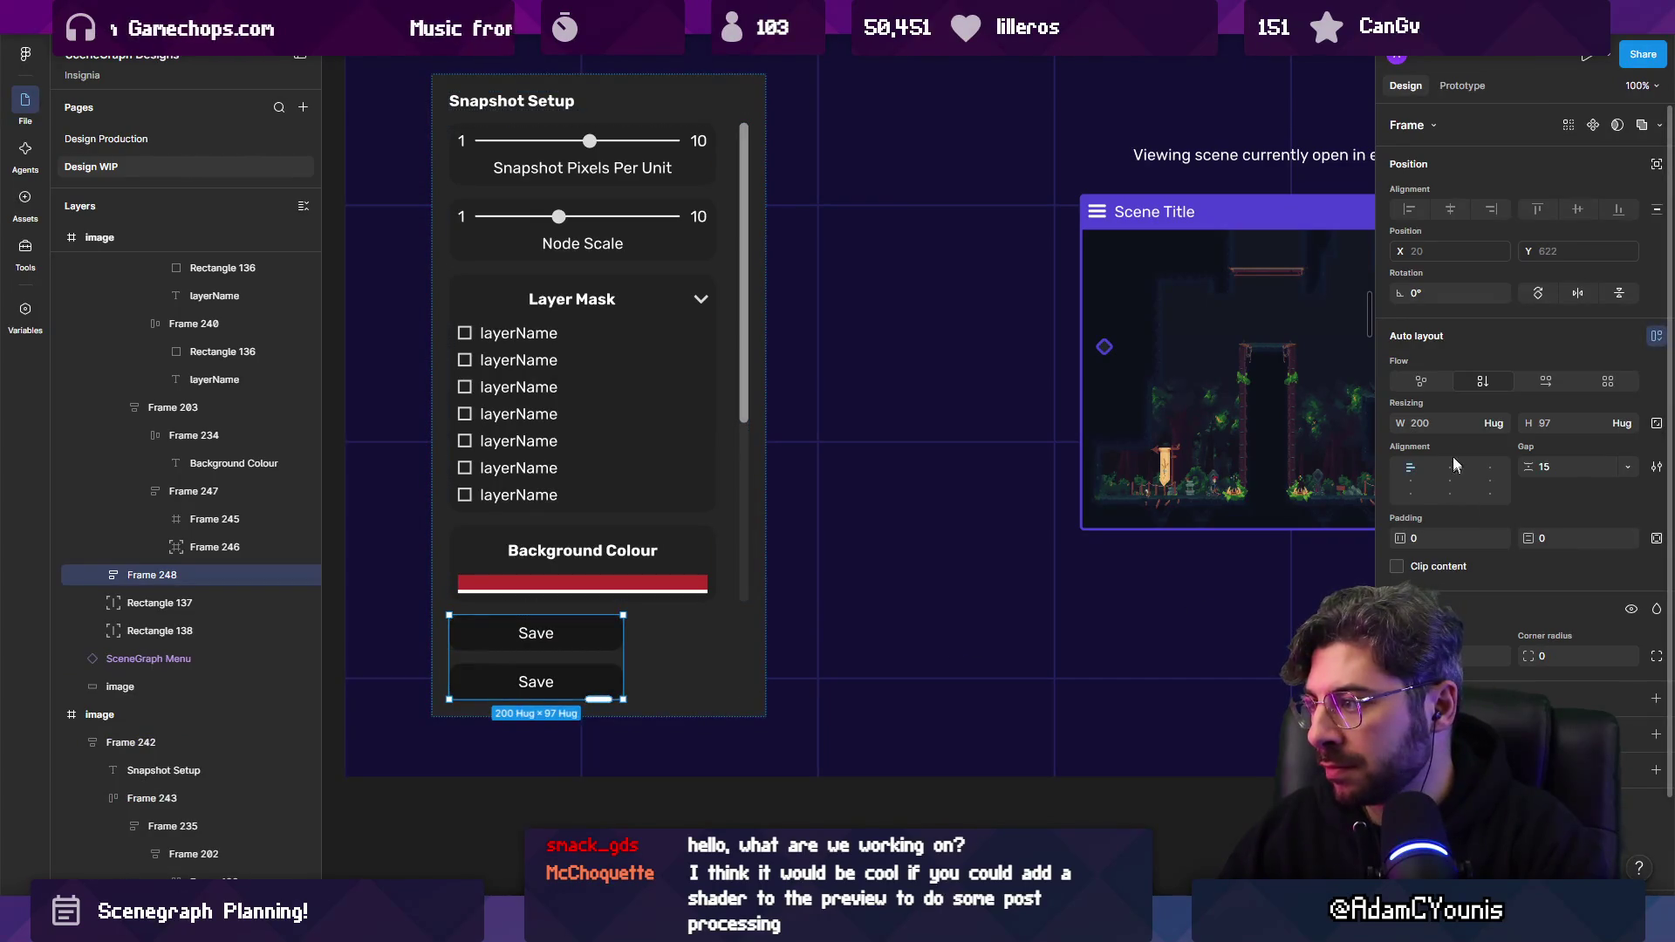
{"action": "left_click", "coordinate": [1545, 381]}
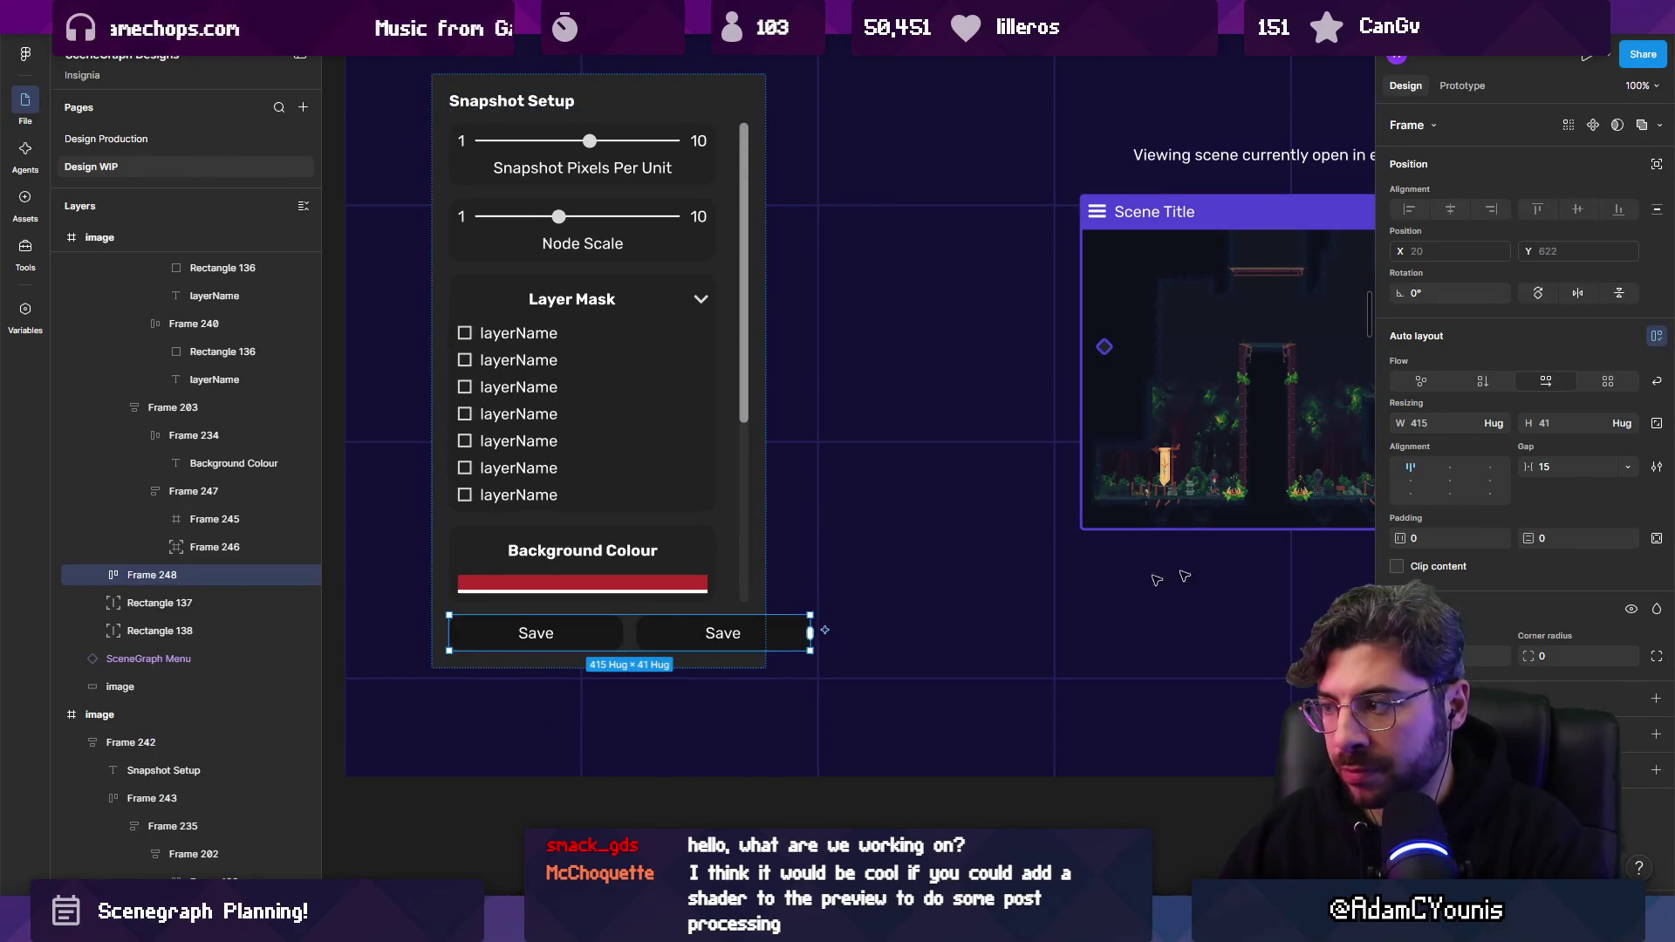
{"action": "key", "text": "Return"}
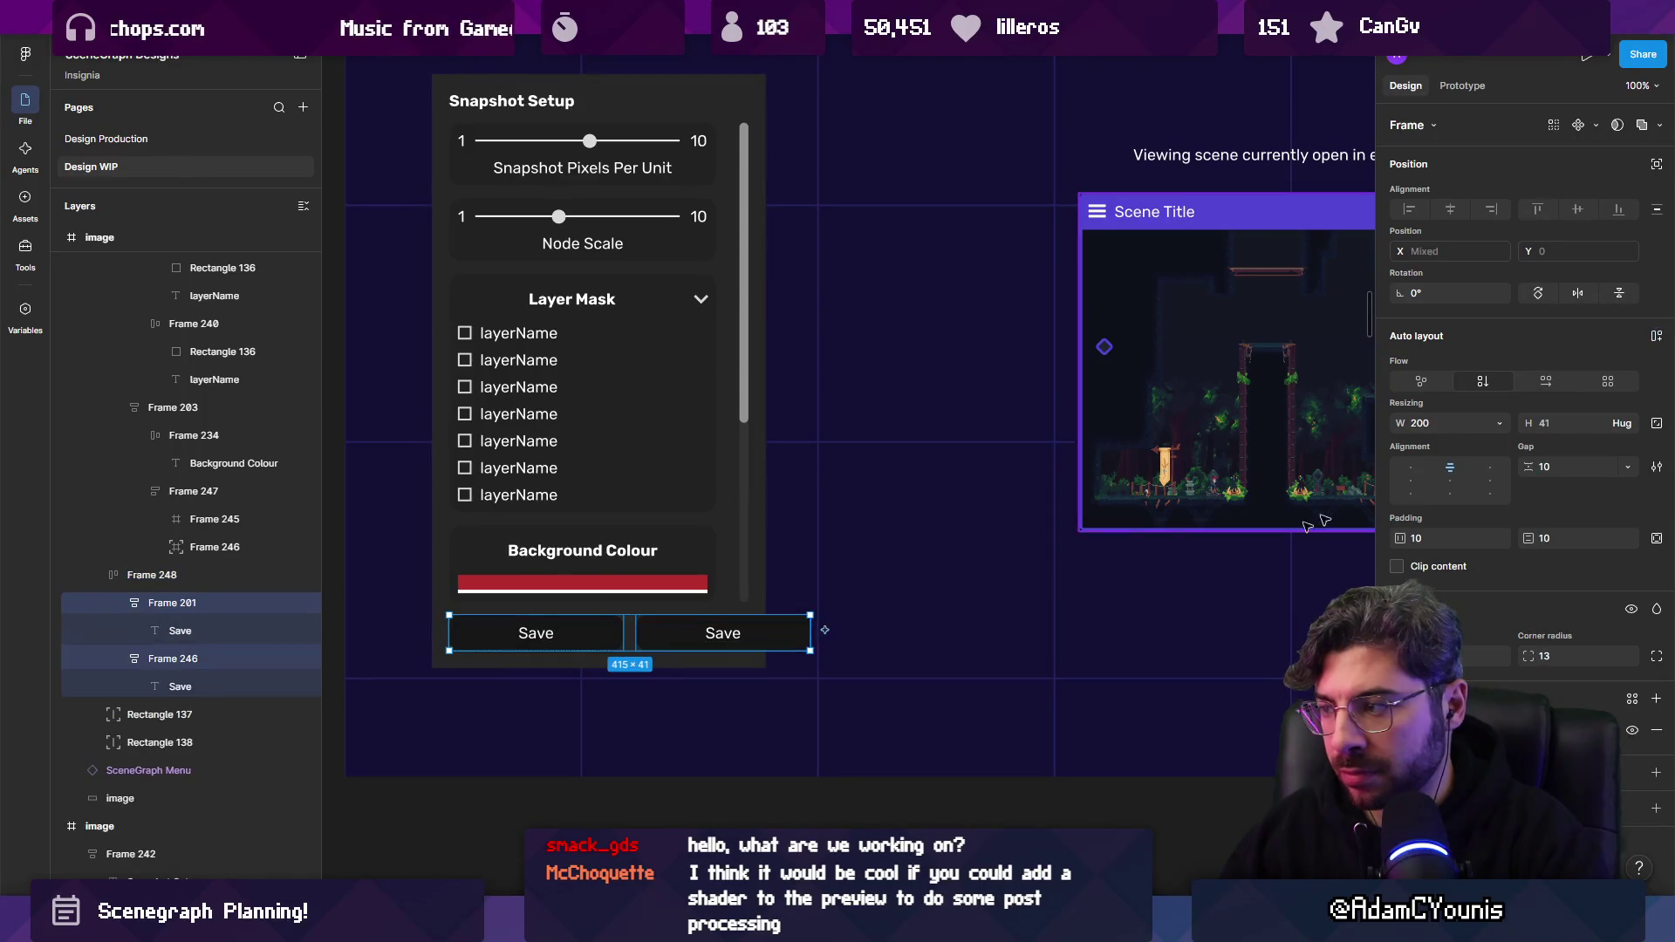
{"action": "left_click", "coordinate": [1499, 423]}
{"action": "left_click", "coordinate": [1440, 465]}
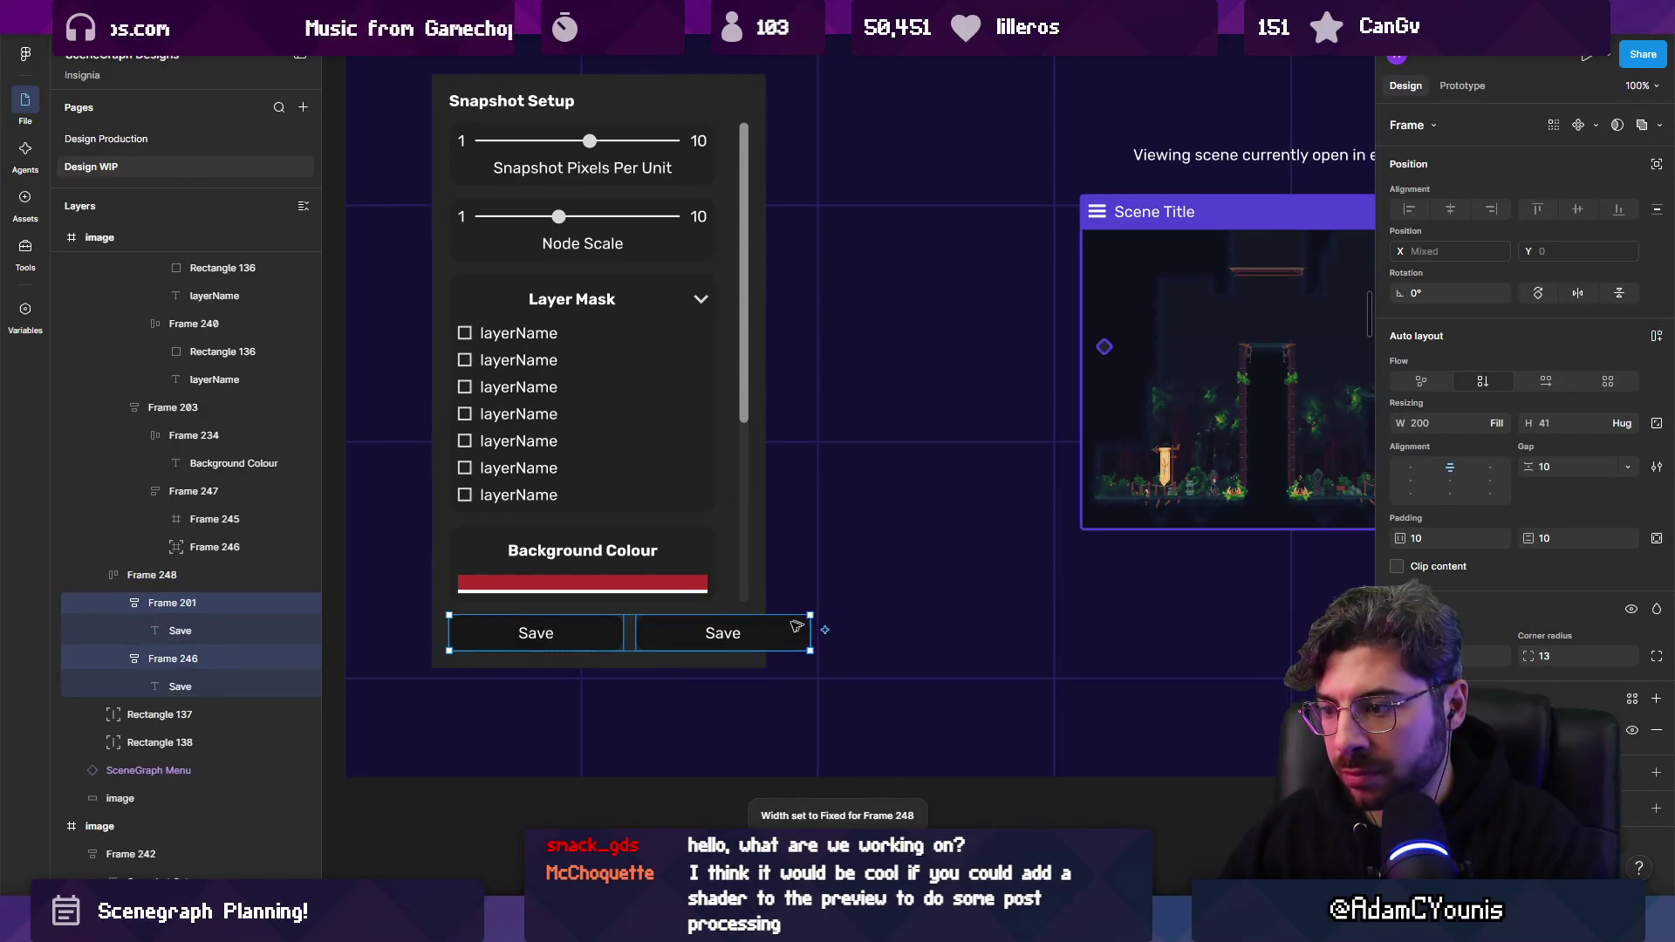
Stretch the button row to span the full width of the Snapshot Setup panel.
{"action": "left_click", "coordinate": [789, 650]}
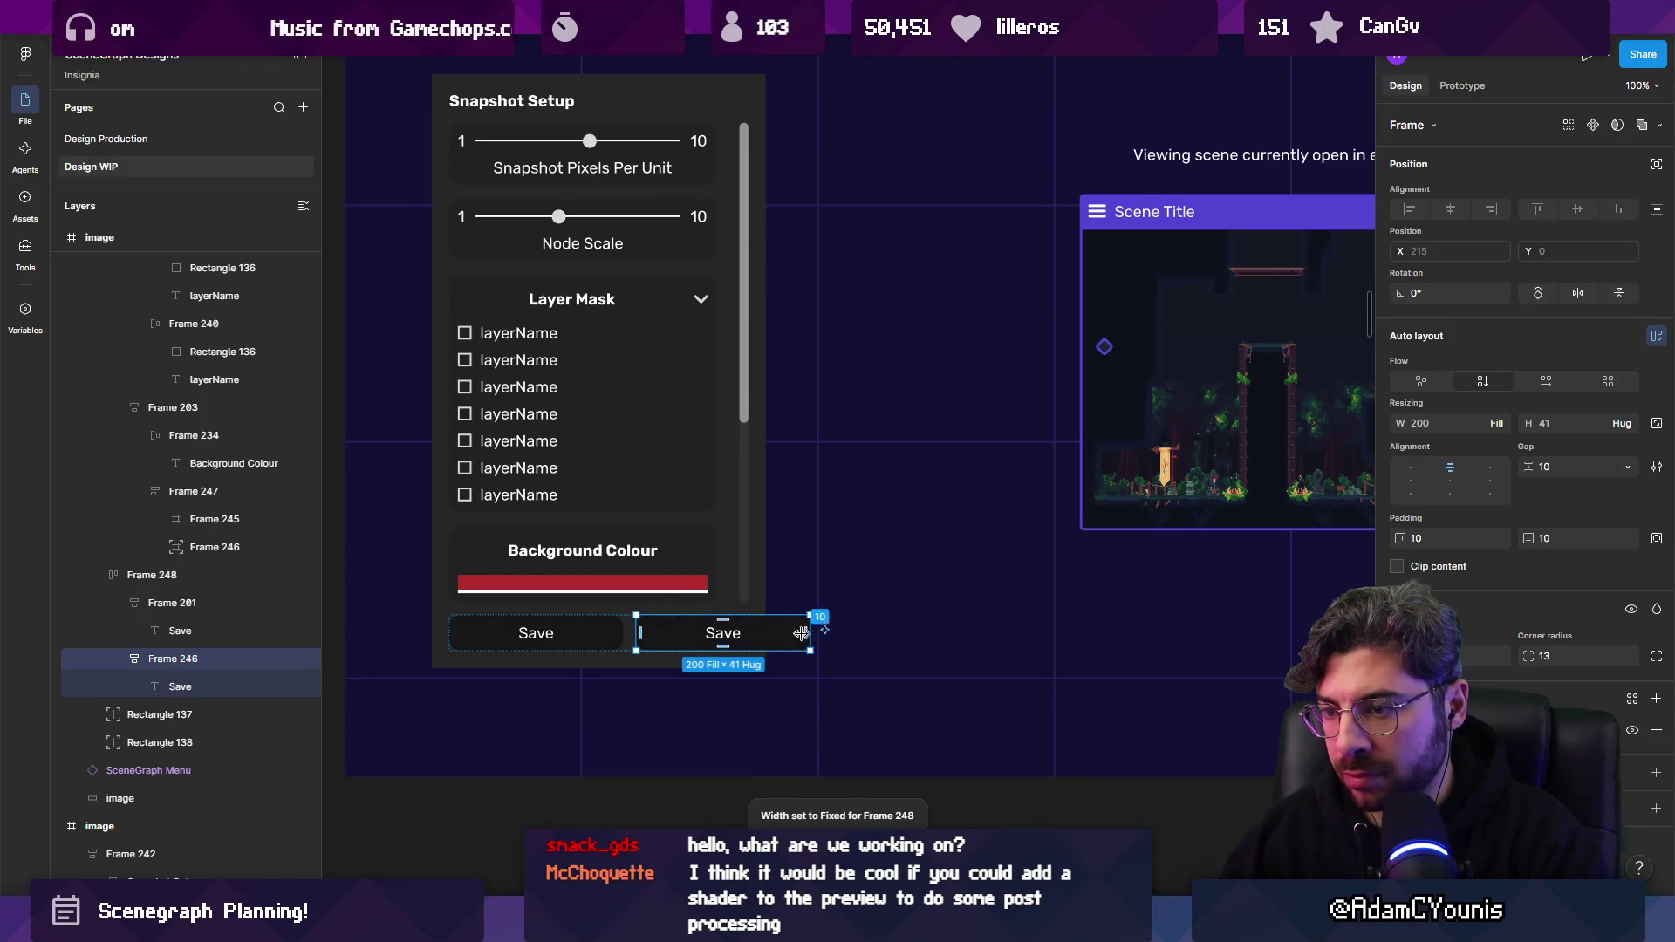
{"action": "key", "text": "shift+Return"}
{"action": "double_click", "coordinate": [801, 623]}
{"action": "left_click_drag", "start_coordinate": [814, 643], "coordinate": [748, 643]}
{"action": "scroll", "coordinate": [616, 644], "scroll_direction": "up", "scroll_amount": 3}
Rename the left button's label to 'Close'.
{"action": "double_click", "coordinate": [493, 641]}
{"action": "type", "text": "Close"}
{"action": "key", "text": "Escape"}
Lighten the Save button's fill to grey.
{"action": "left_click", "coordinate": [628, 617]}
{"action": "left_click", "coordinate": [1401, 730]}
{"action": "left_click_drag", "start_coordinate": [1300, 610], "coordinate": [1068, 651]}
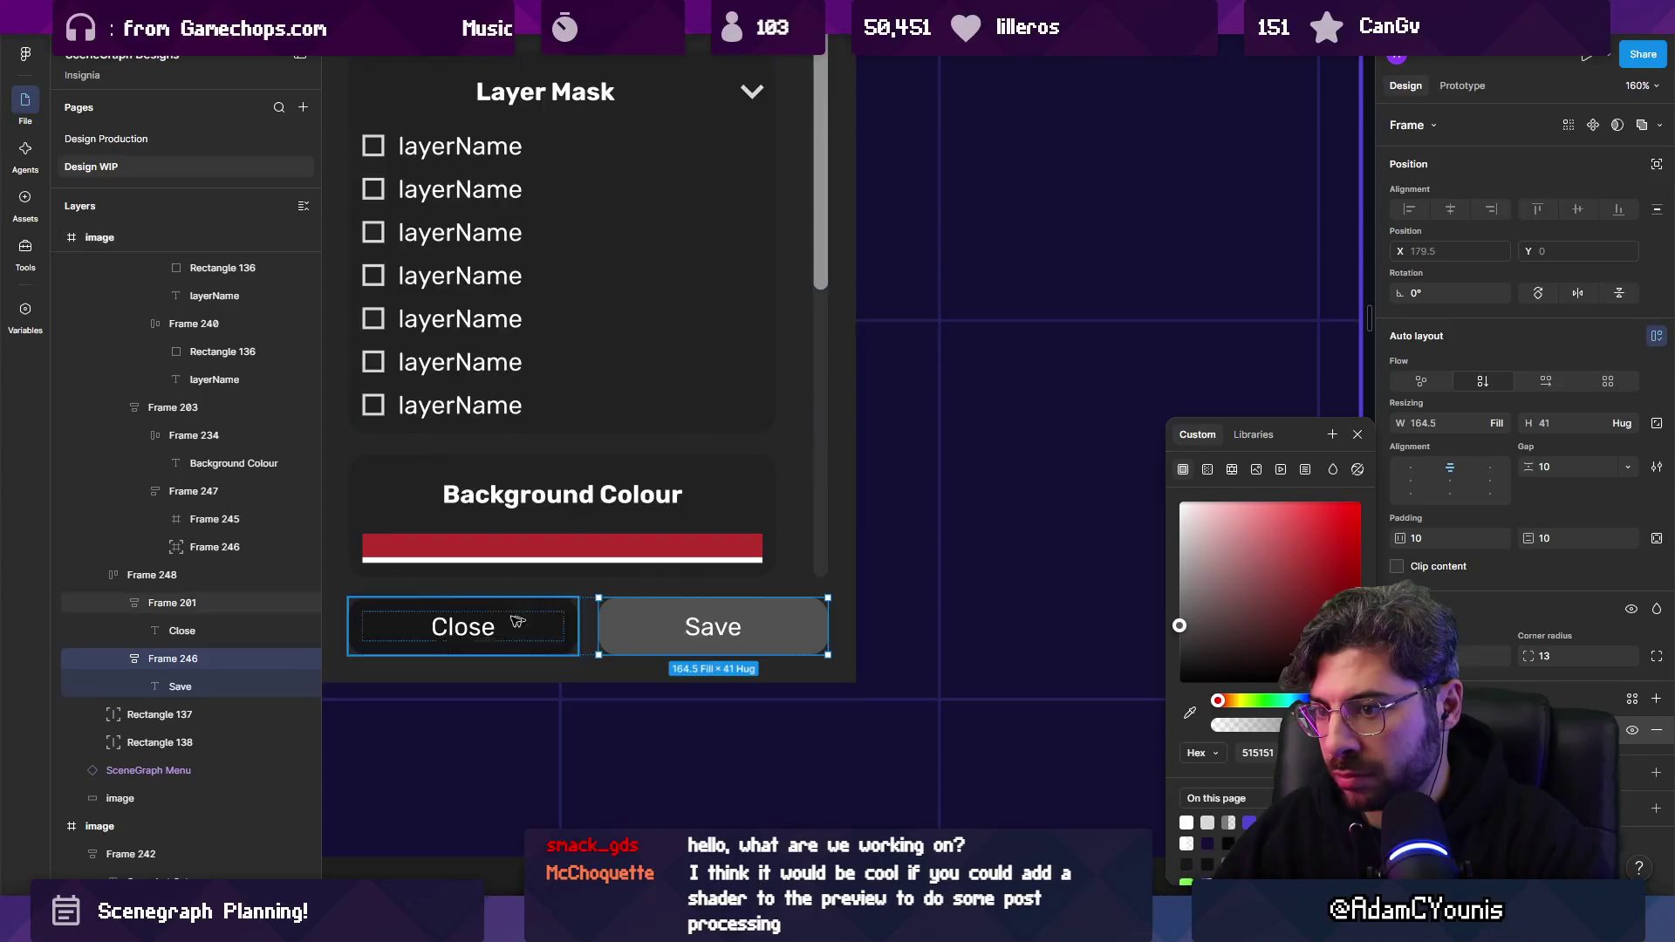
{"action": "scroll", "coordinate": [550, 628], "scroll_direction": "down", "scroll_amount": 5}
{"action": "scroll", "coordinate": [512, 619], "scroll_direction": "up", "scroll_amount": 5}
{"action": "key", "text": "Escape"}
Inspect the Close and Save row and its two 164.5-wide buttons.
{"action": "left_click", "coordinate": [511, 620]}
{"action": "left_click", "coordinate": [515, 618]}
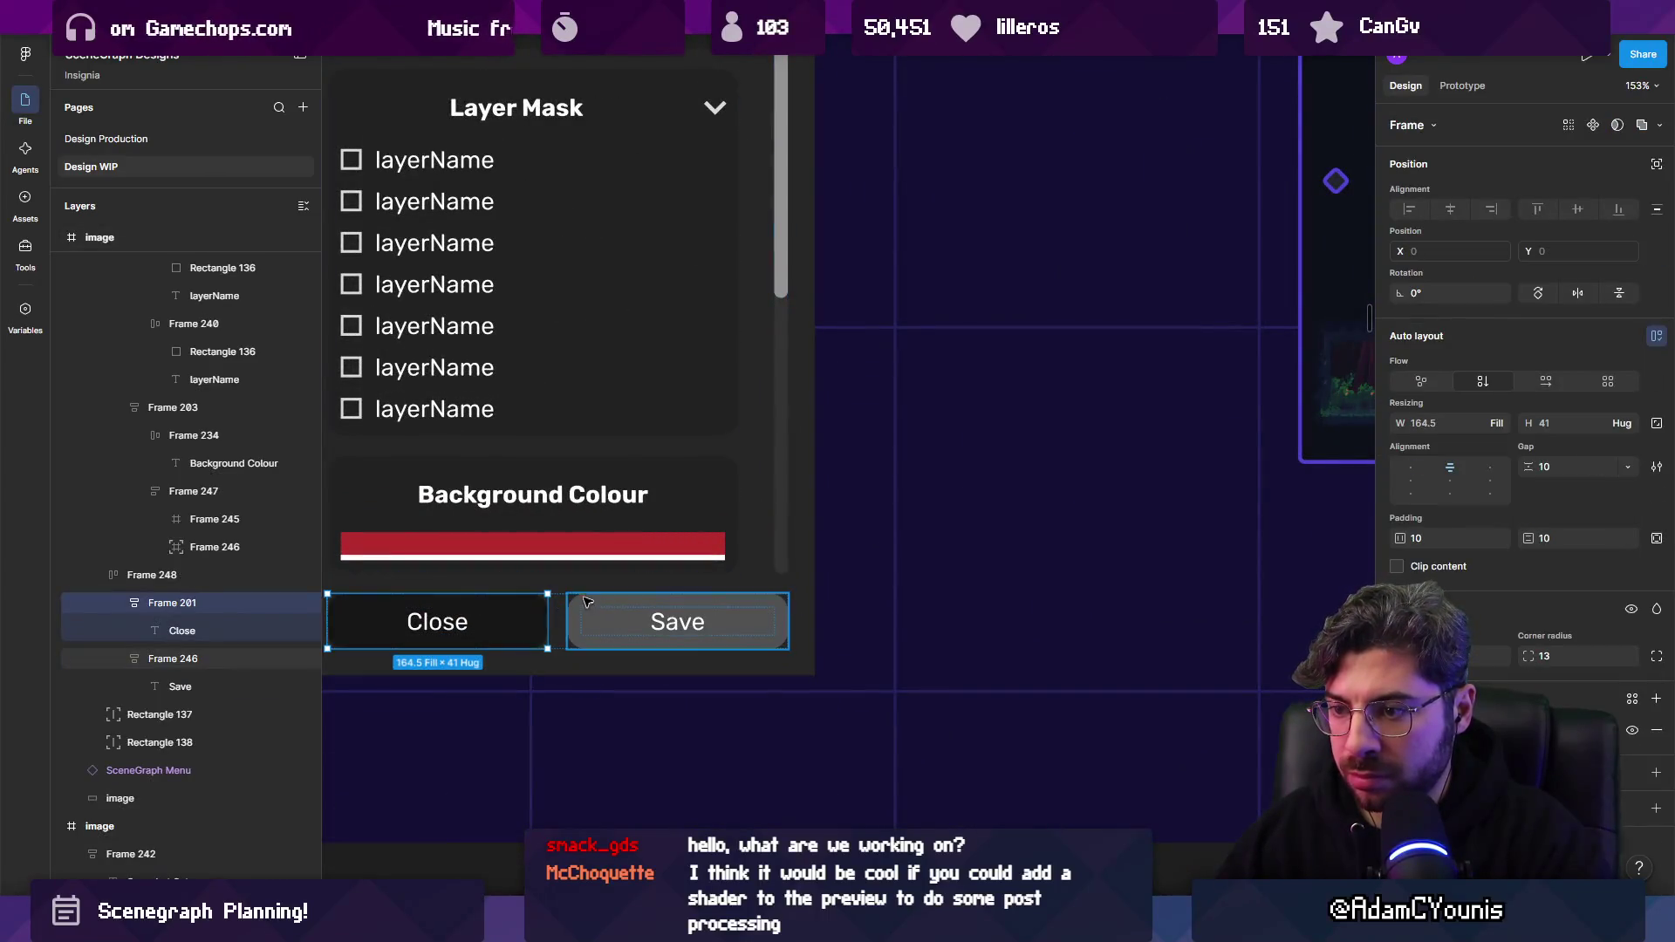
{"action": "key", "text": "shift+Return"}
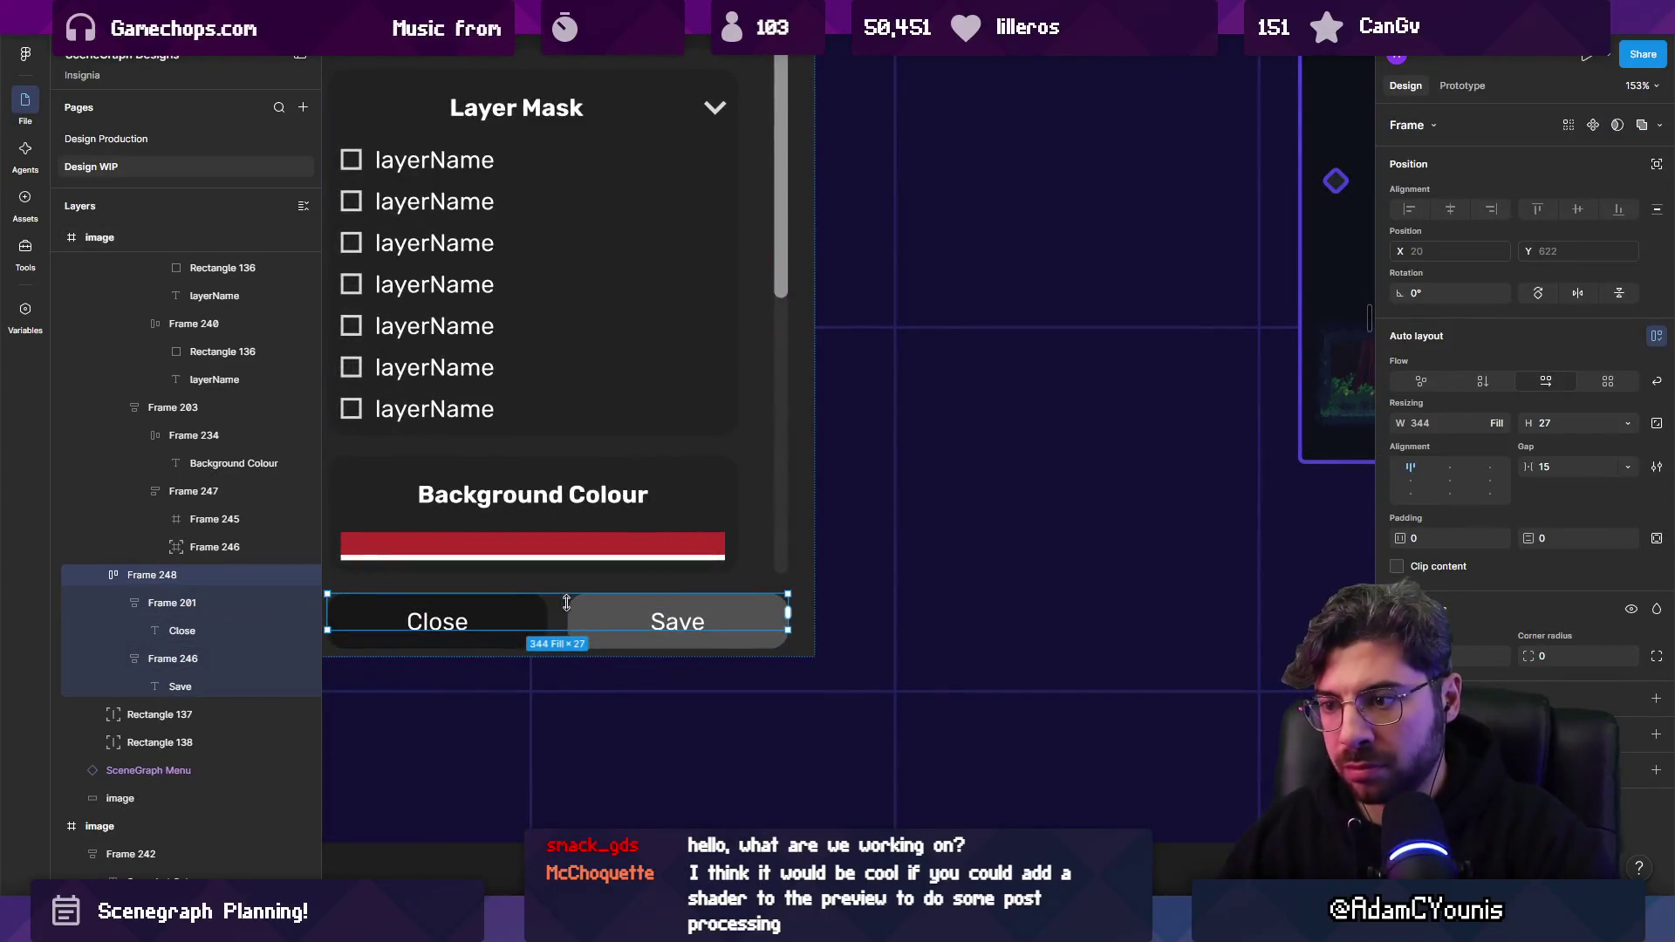
{"action": "key", "text": "Return"}
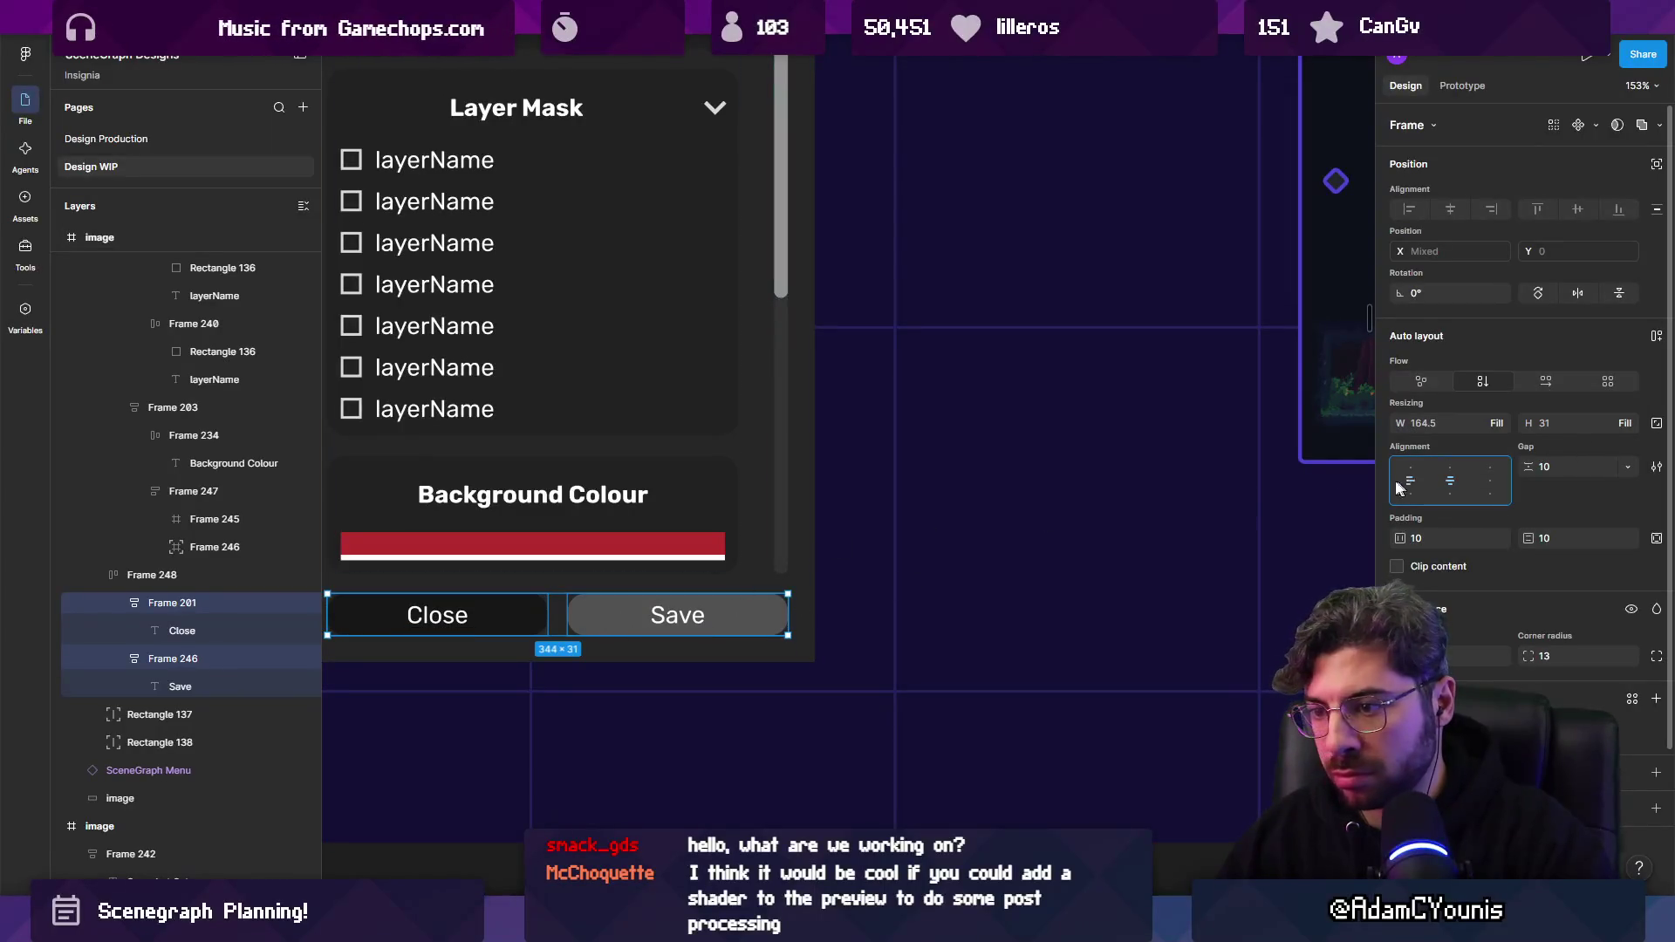
{"action": "scroll", "coordinate": [731, 623], "scroll_direction": "down", "scroll_amount": 5}
{"action": "key", "text": "Escape"}
{"action": "scroll", "coordinate": [751, 654], "scroll_direction": "down", "scroll_amount": 3}
{"action": "scroll", "coordinate": [663, 628], "scroll_direction": "up", "scroll_amount": 4}
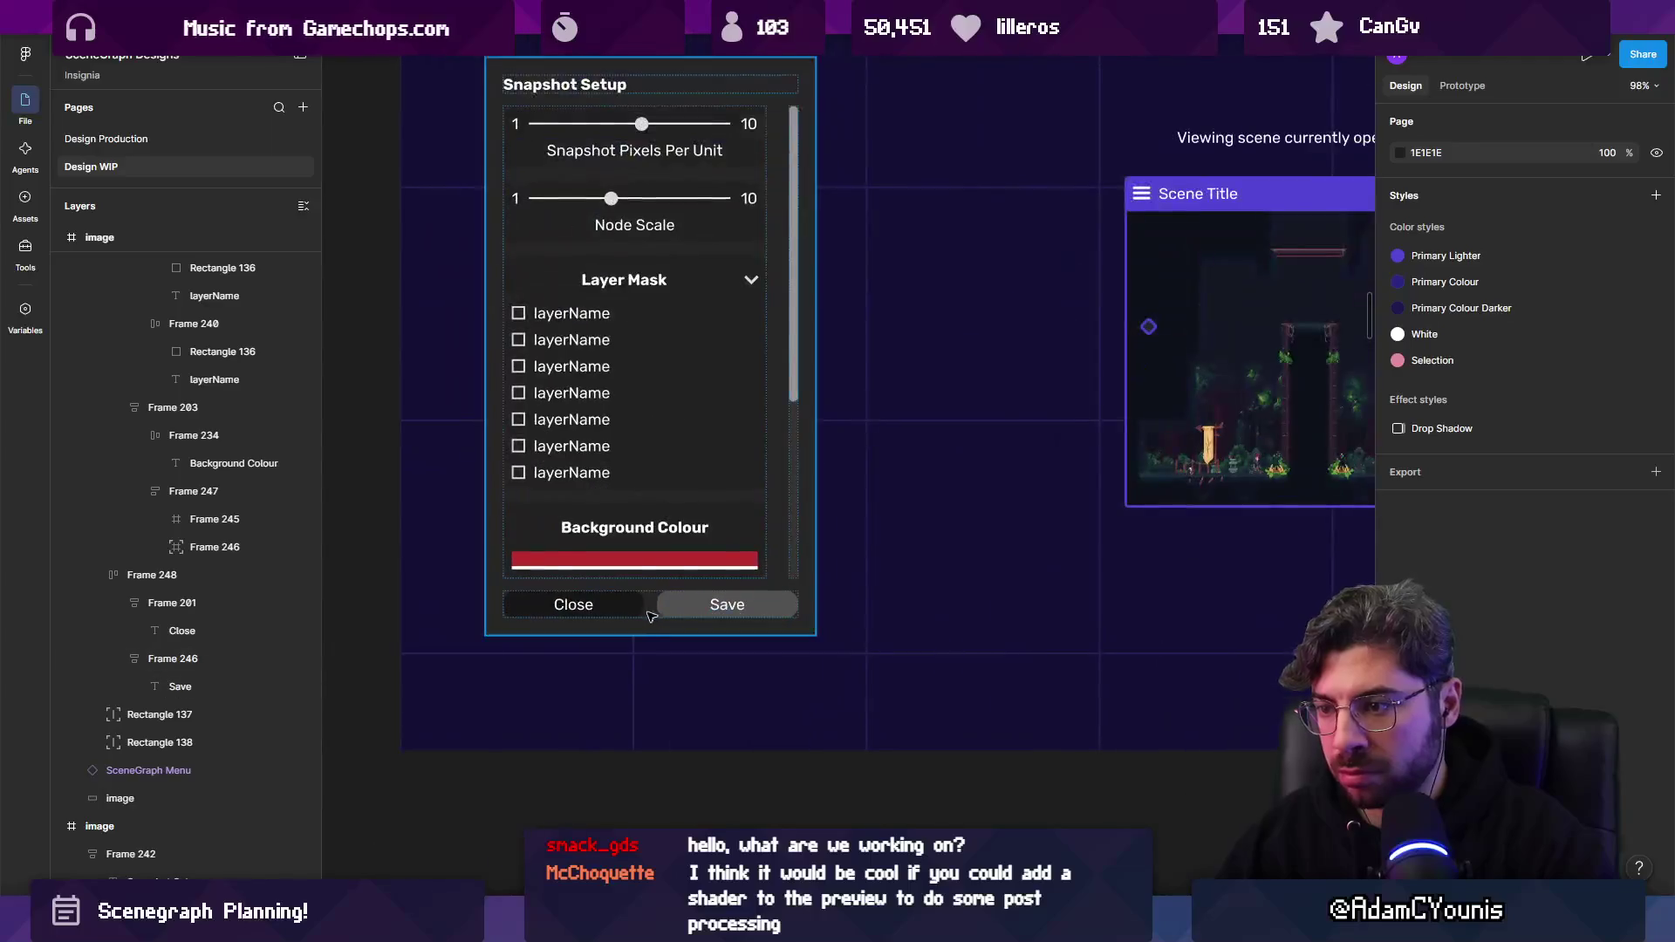
{"action": "left_click", "coordinate": [648, 615]}
{"action": "key", "text": "Return"}
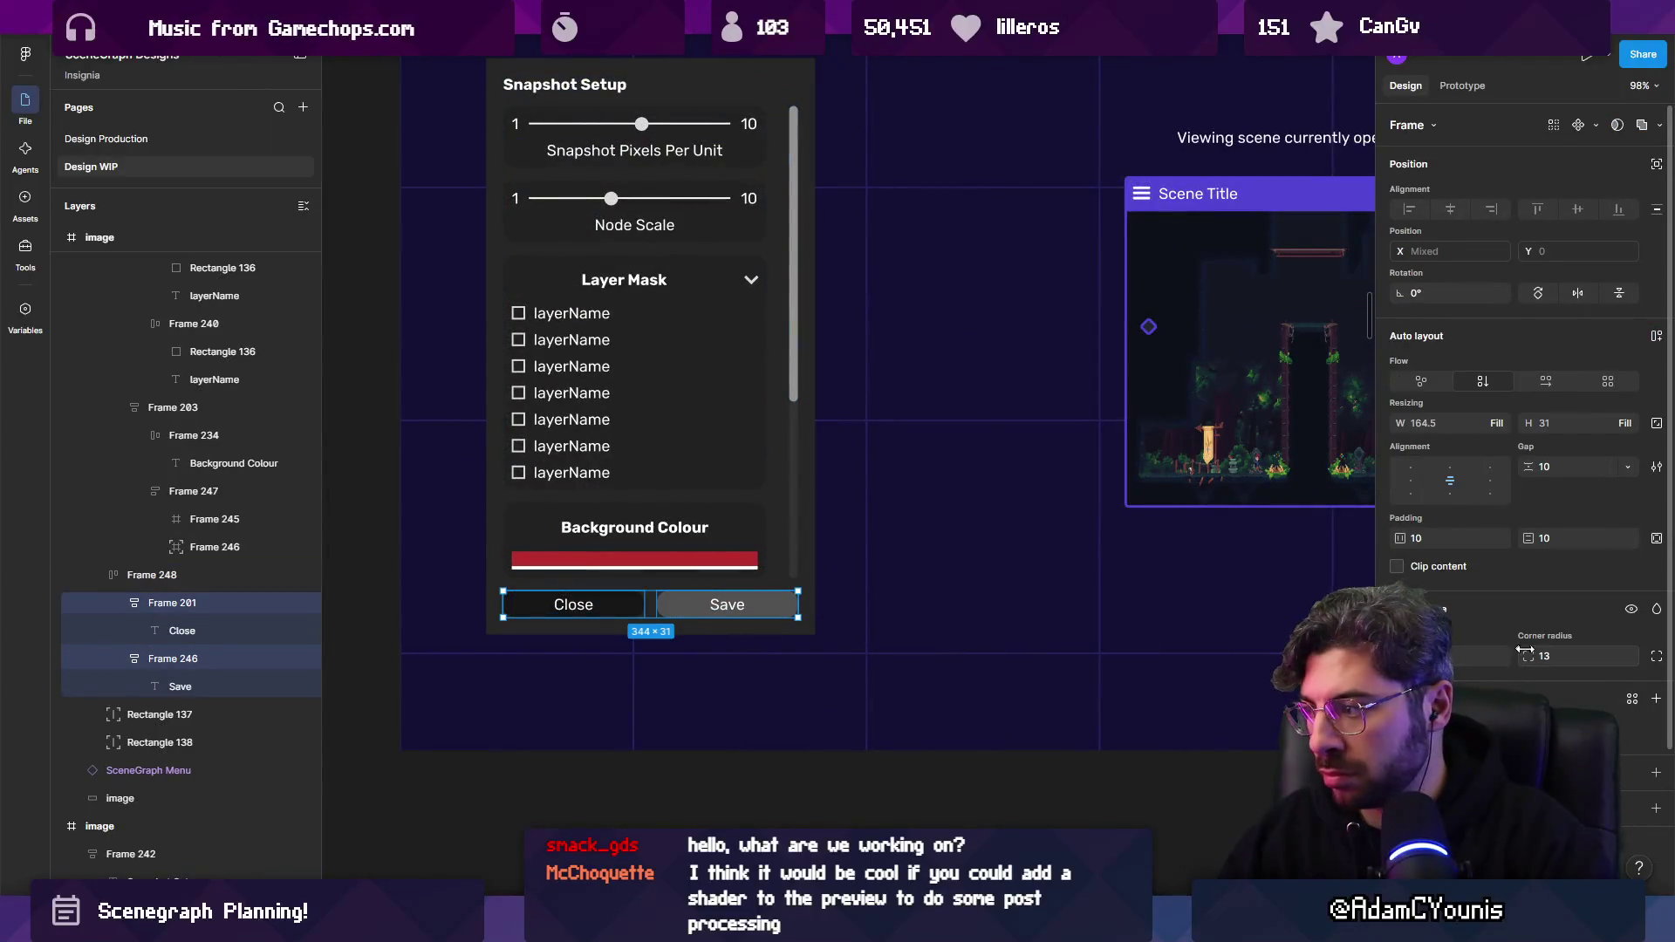
{"action": "scroll", "coordinate": [547, 644], "scroll_direction": "down", "scroll_amount": 3}
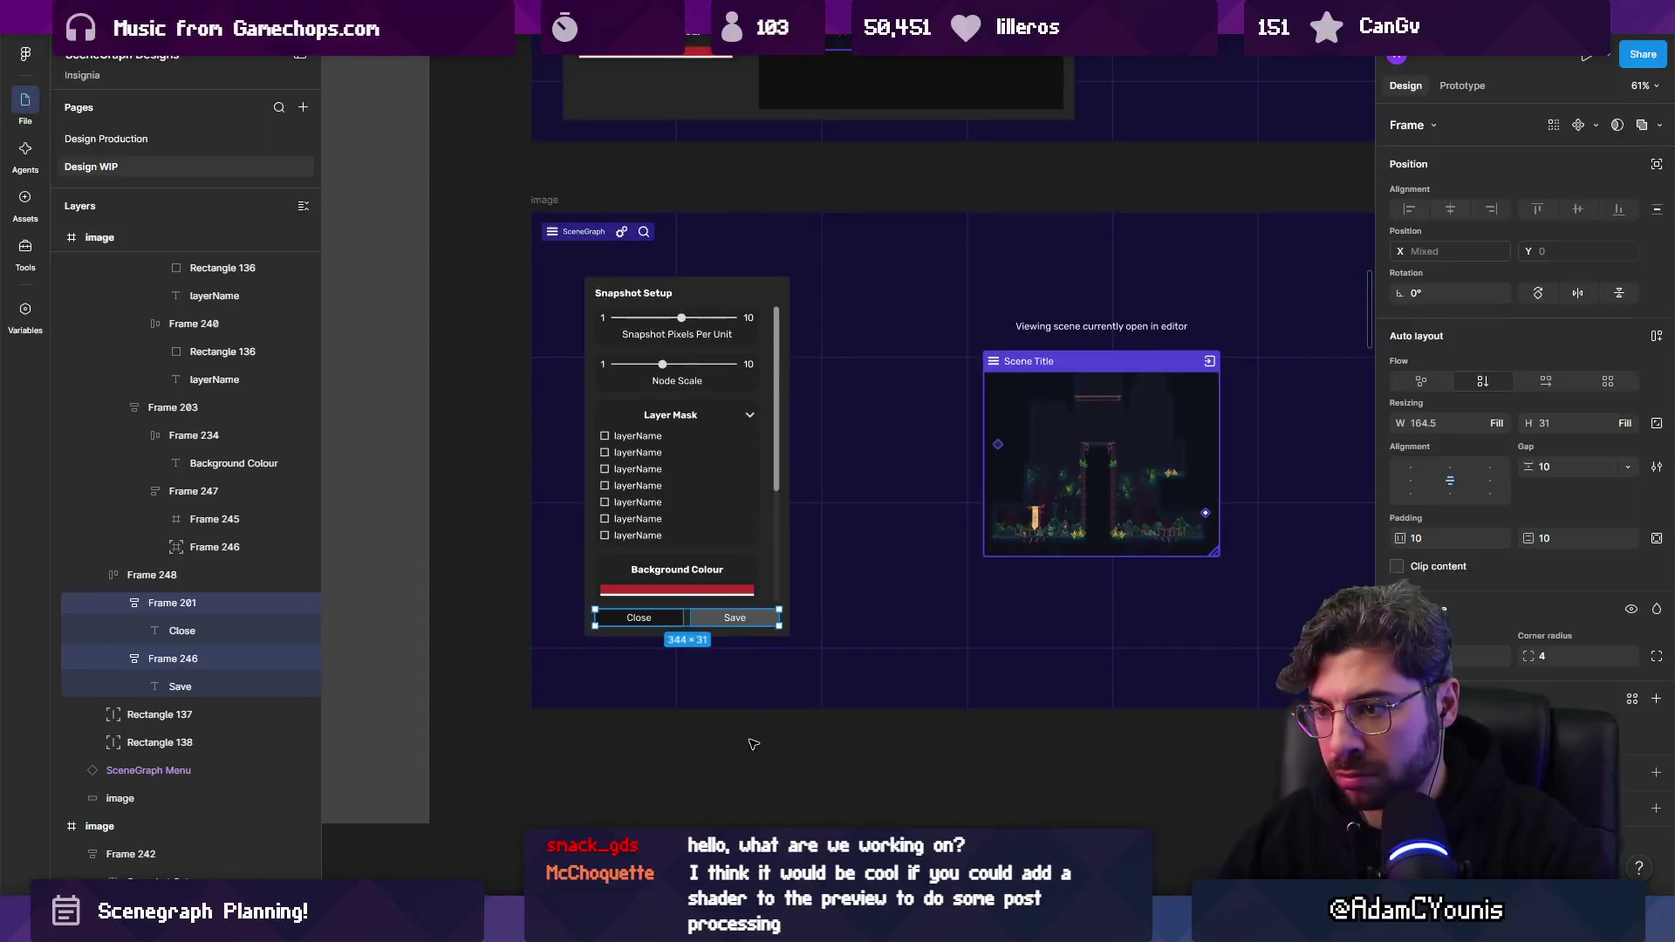
{"action": "left_click", "coordinate": [923, 729]}
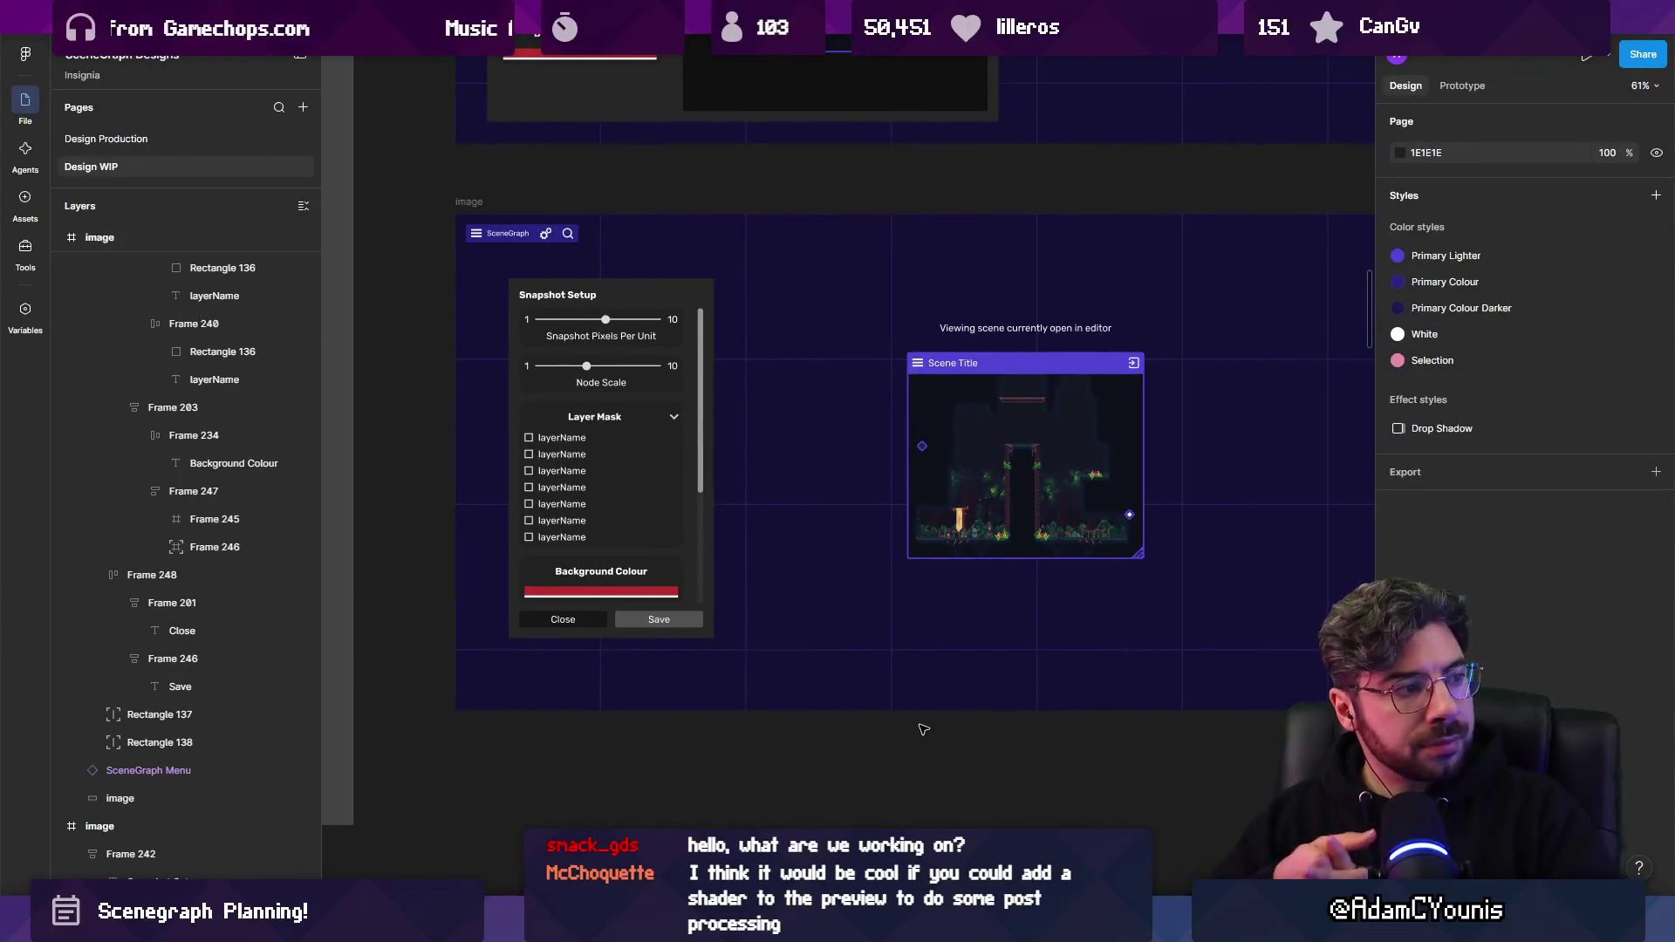
{"action": "left_click", "coordinate": [611, 615]}
{"action": "scroll", "coordinate": [611, 615], "scroll_direction": "up", "scroll_amount": 5}
{"action": "double_click", "coordinate": [716, 624]}
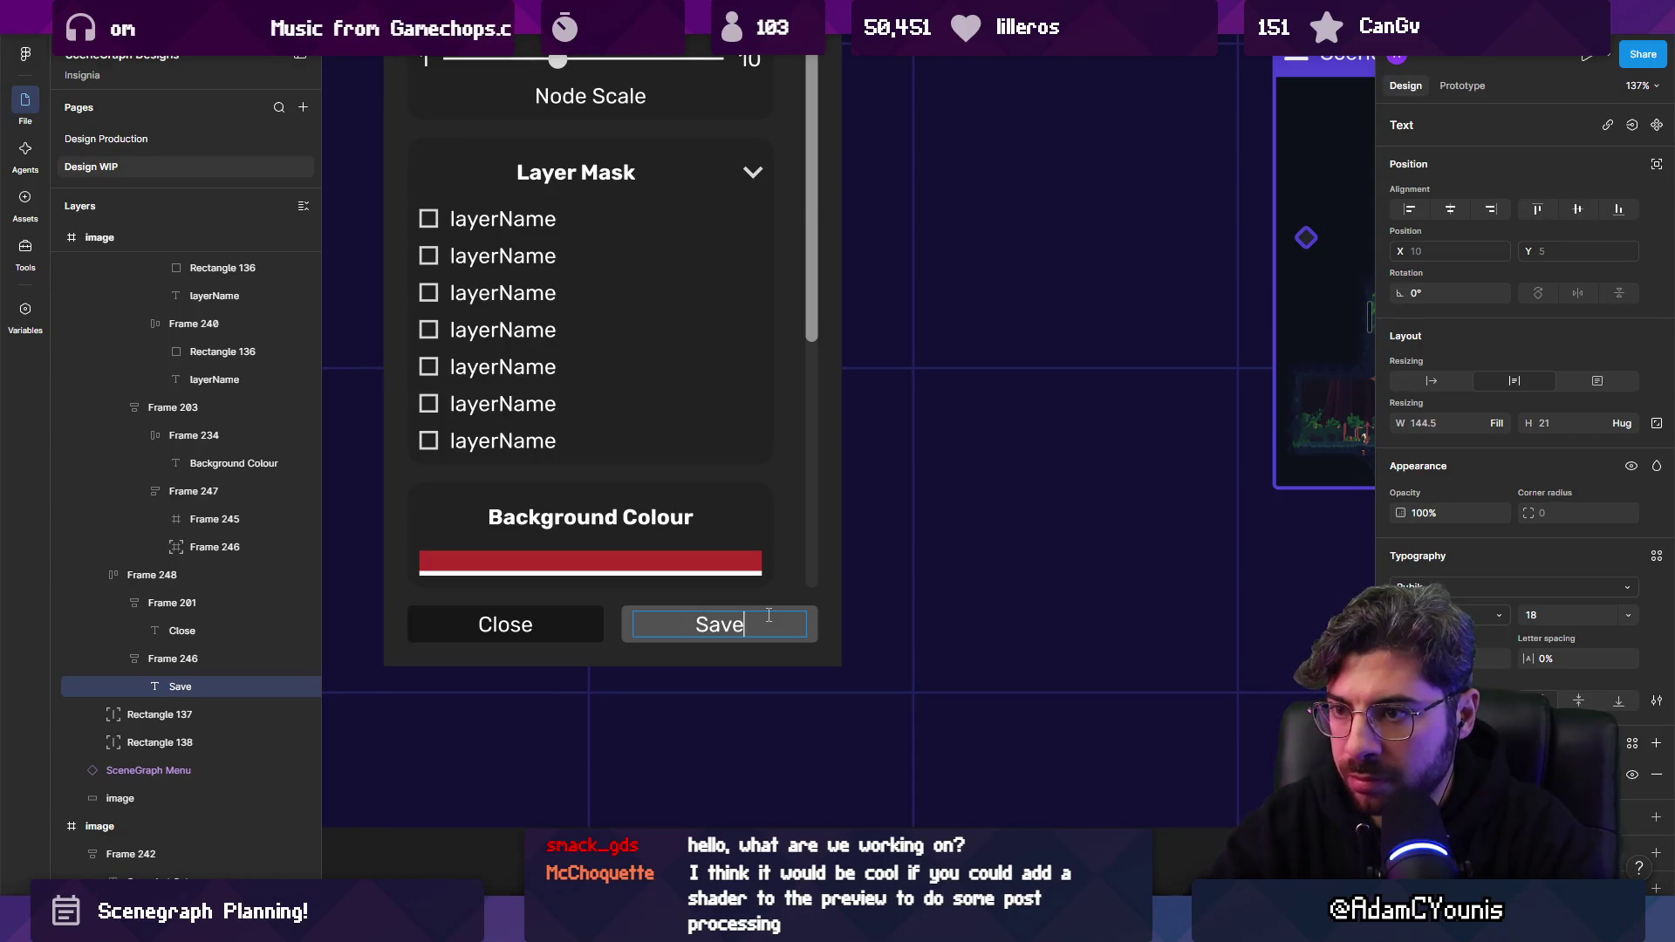
{"action": "left_click", "coordinate": [628, 602]}
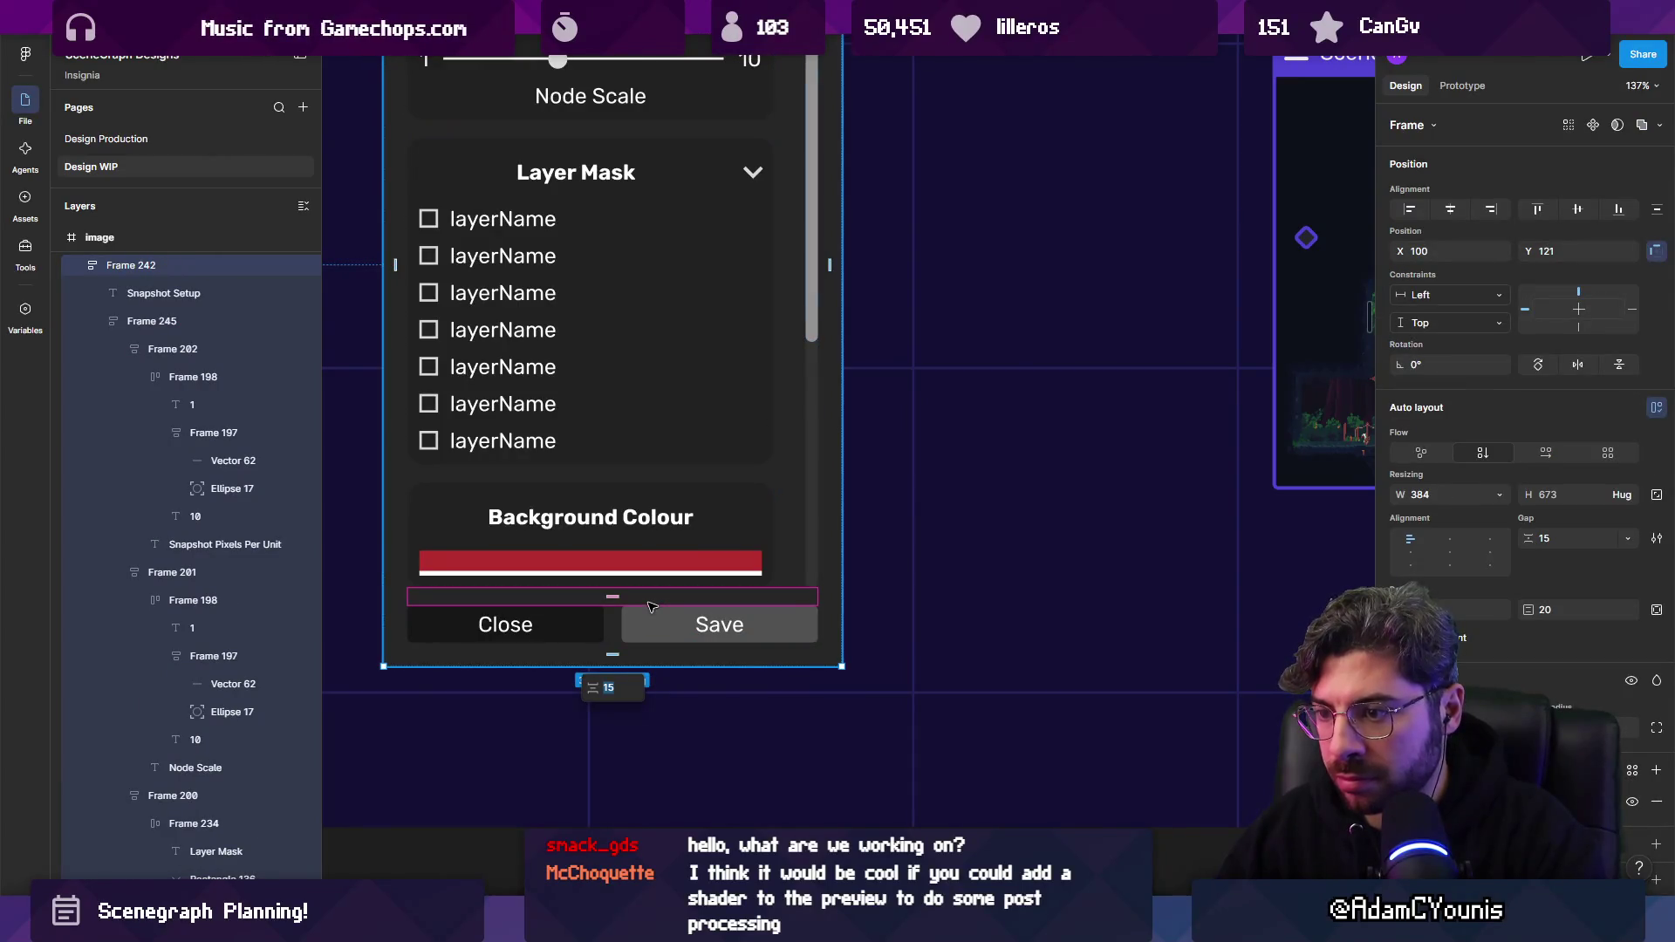
{"action": "scroll", "coordinate": [650, 605], "scroll_direction": "down", "scroll_amount": 5}
{"action": "left_click", "coordinate": [698, 622]}
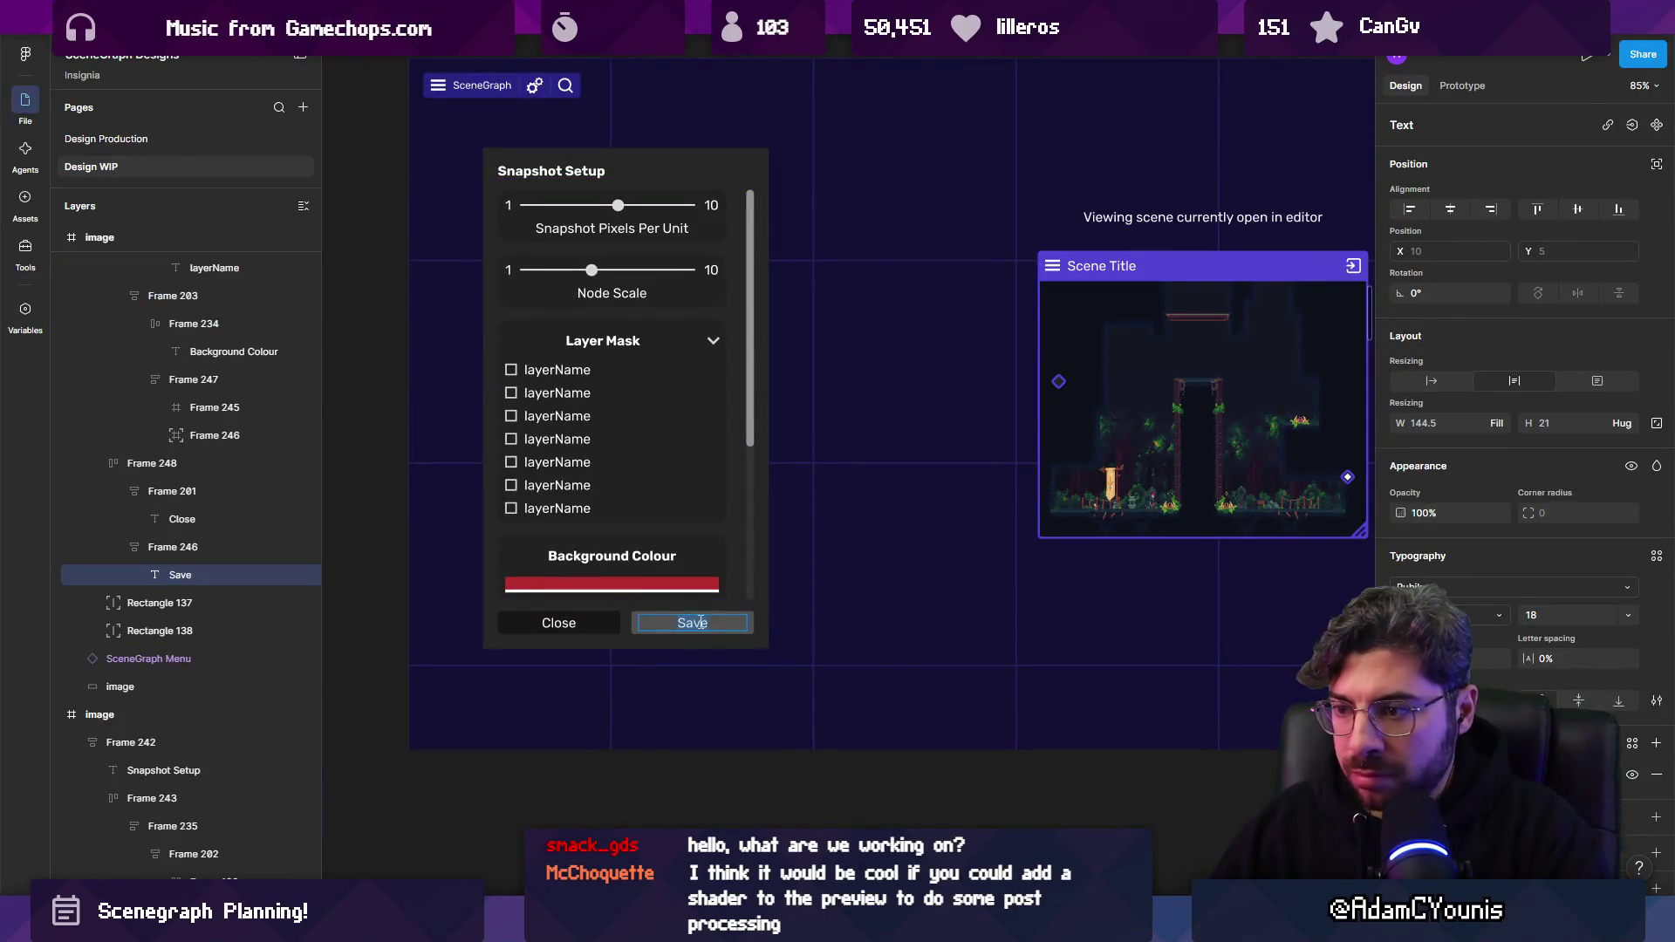
{"action": "key", "text": "Escape"}
{"action": "key", "text": "Escape"}
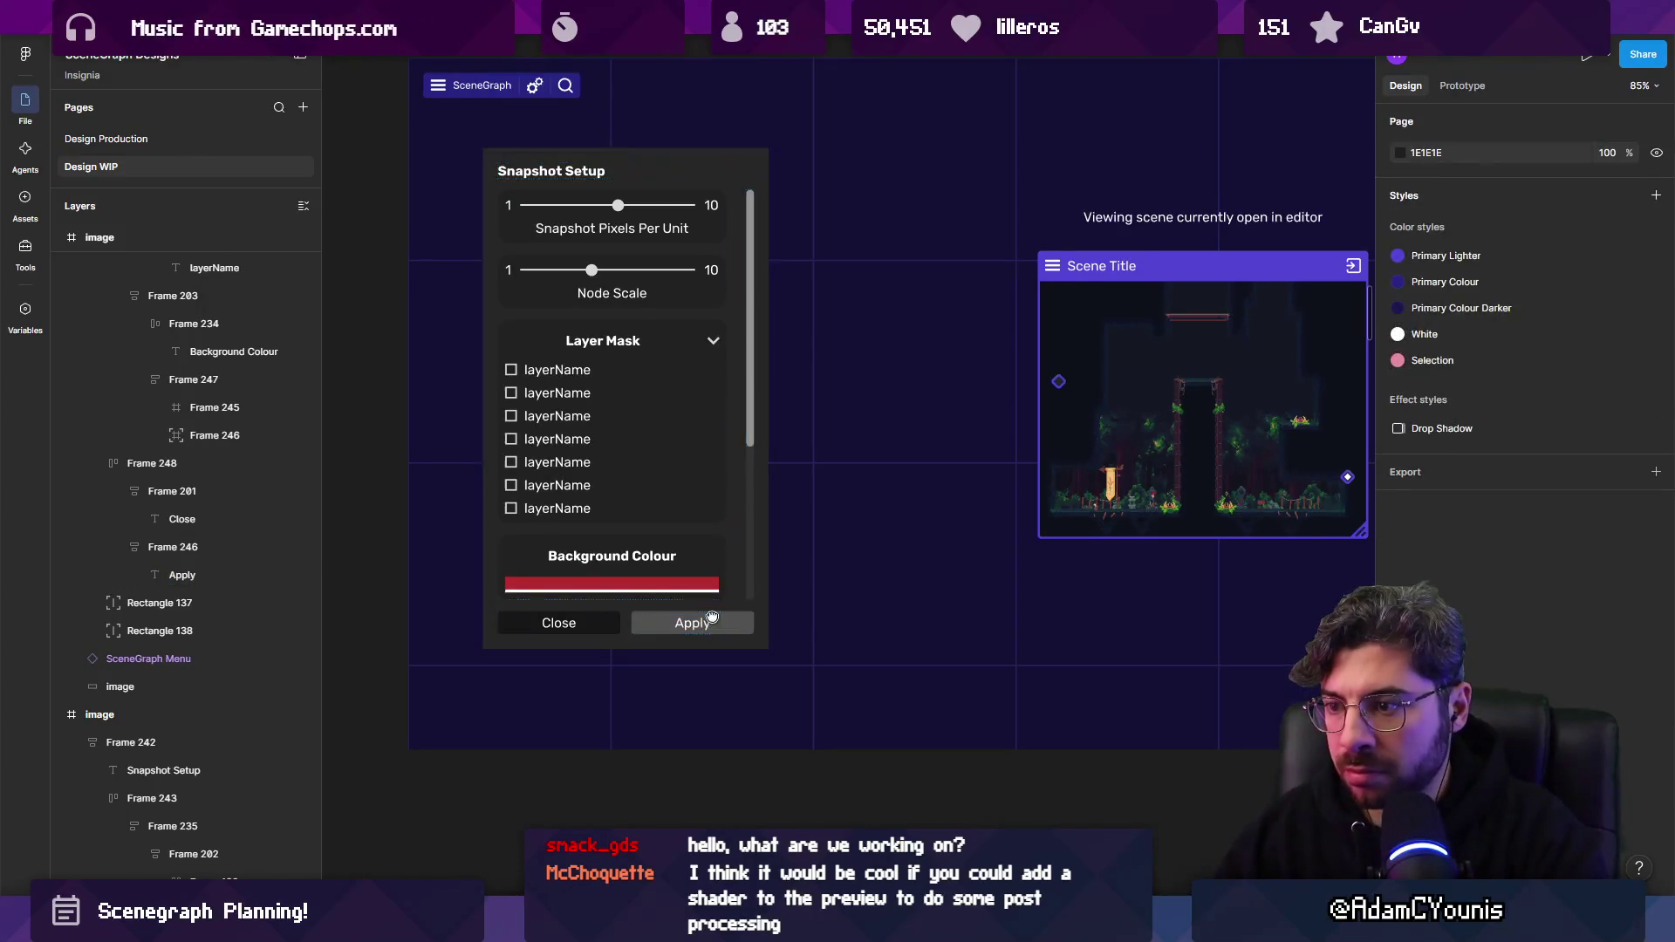
{"action": "scroll", "coordinate": [589, 614], "scroll_direction": "down", "scroll_amount": 2}
{"action": "scroll", "coordinate": [590, 615], "scroll_direction": "up", "scroll_amount": 8}
{"action": "scroll", "coordinate": [639, 596], "scroll_direction": "down", "scroll_amount": 6}
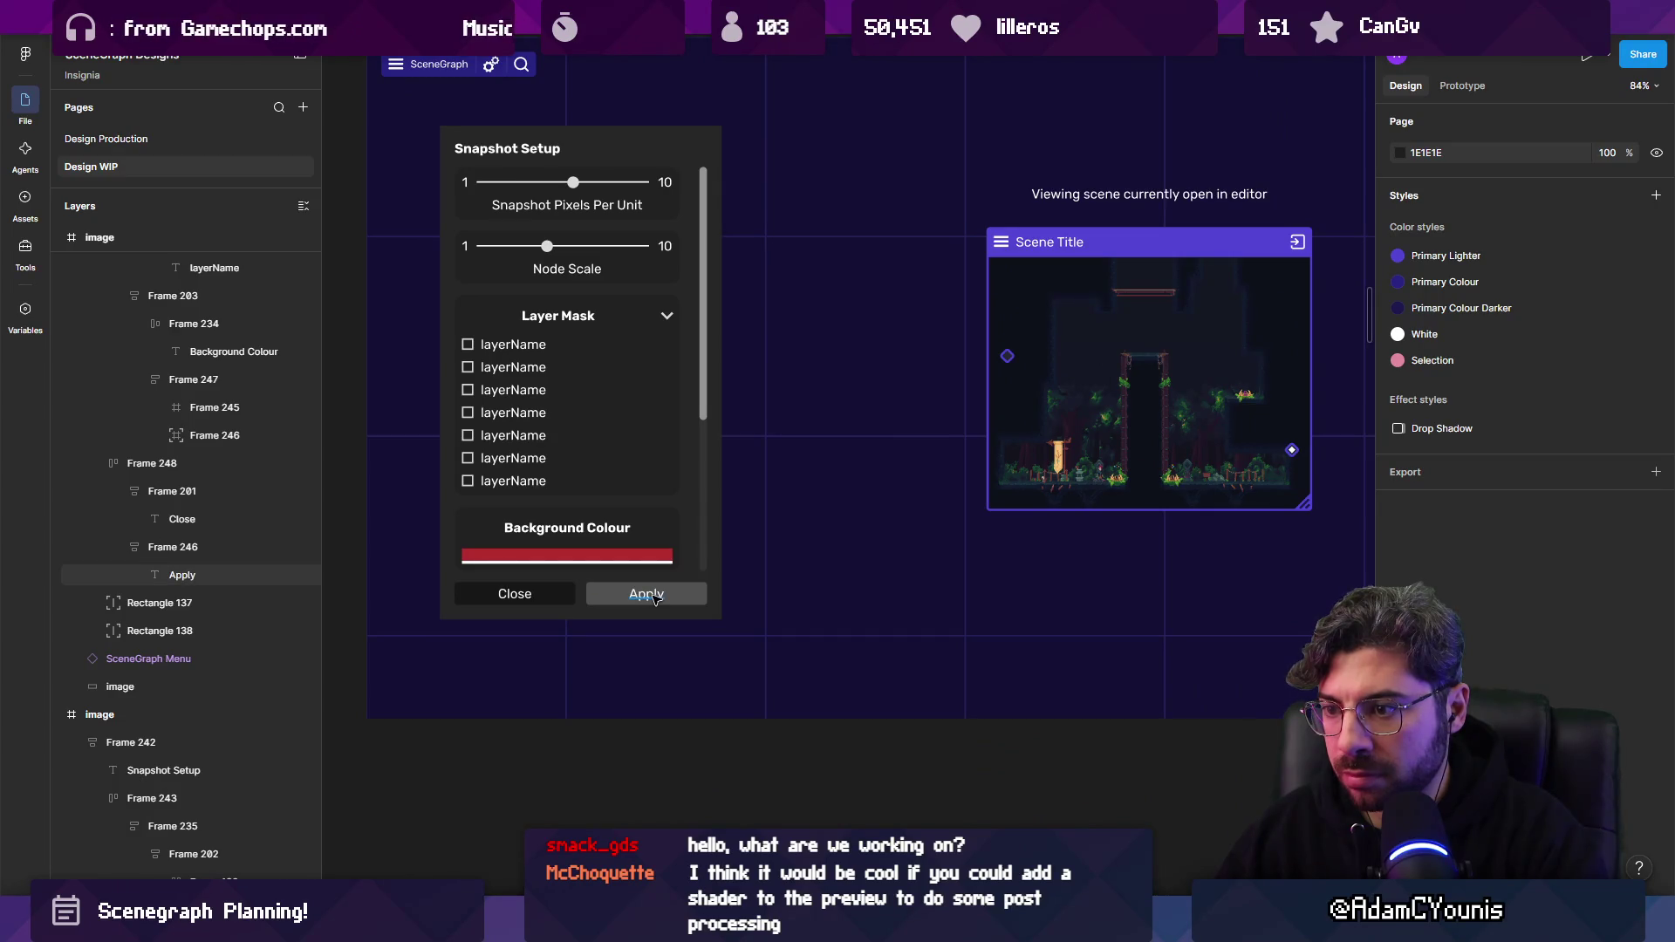
{"action": "left_click", "coordinate": [626, 594]}
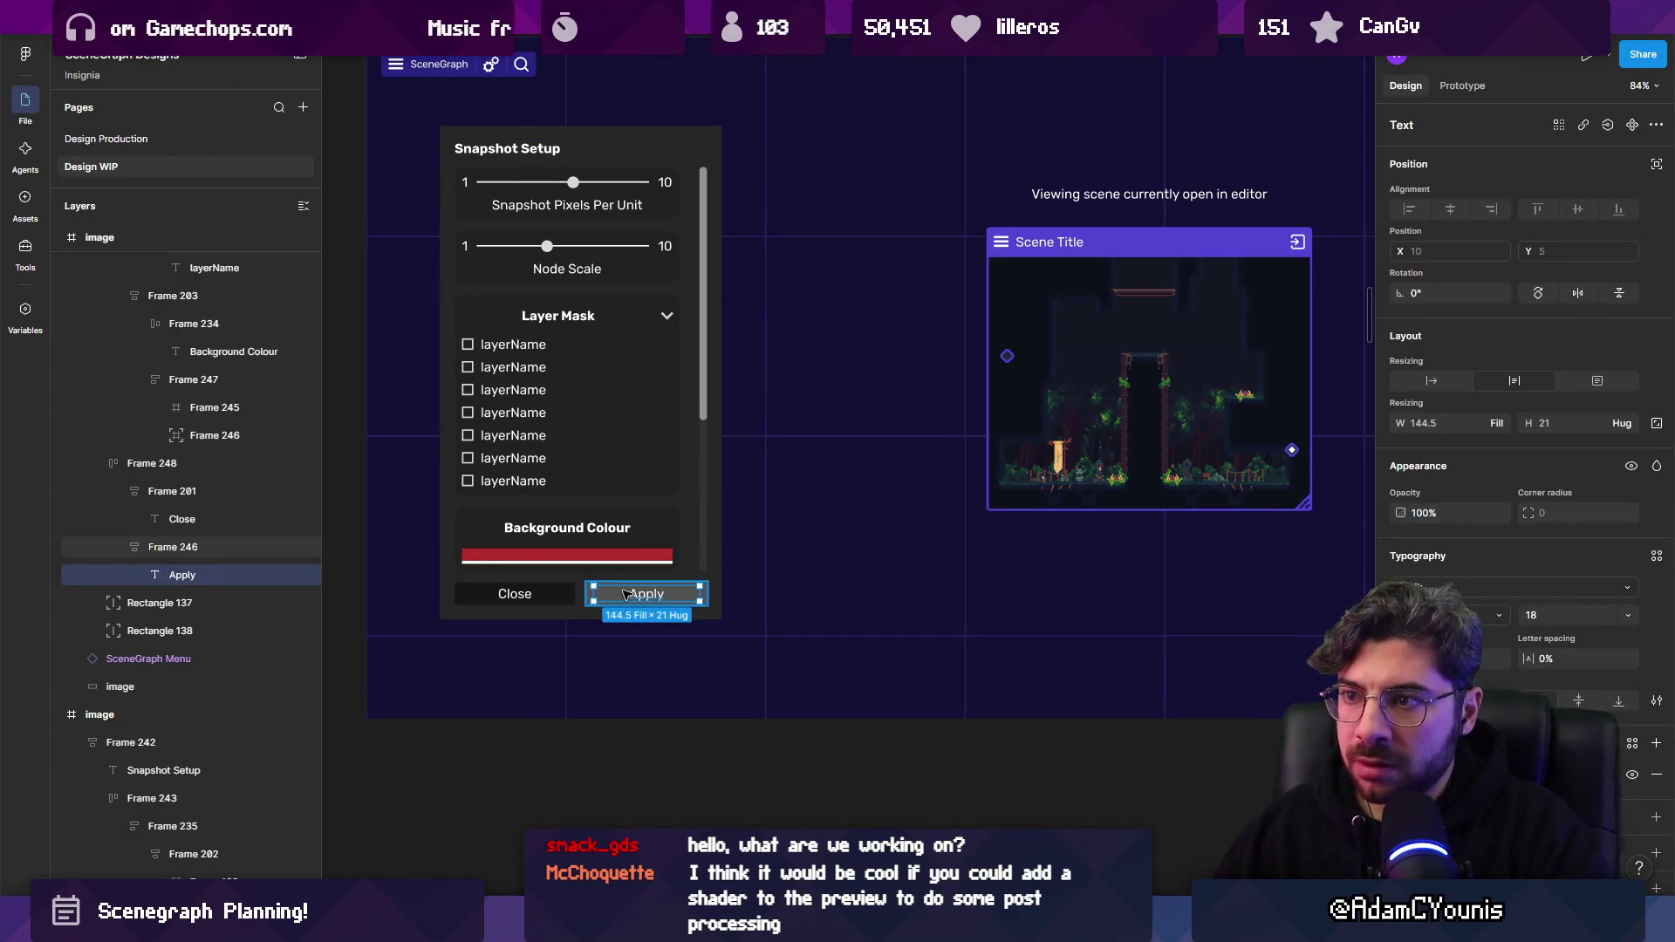
{"action": "double_click", "coordinate": [626, 593]}
{"action": "type", "text": "Save"}
{"action": "scroll", "coordinate": [582, 661], "scroll_direction": "up", "scroll_amount": 5}
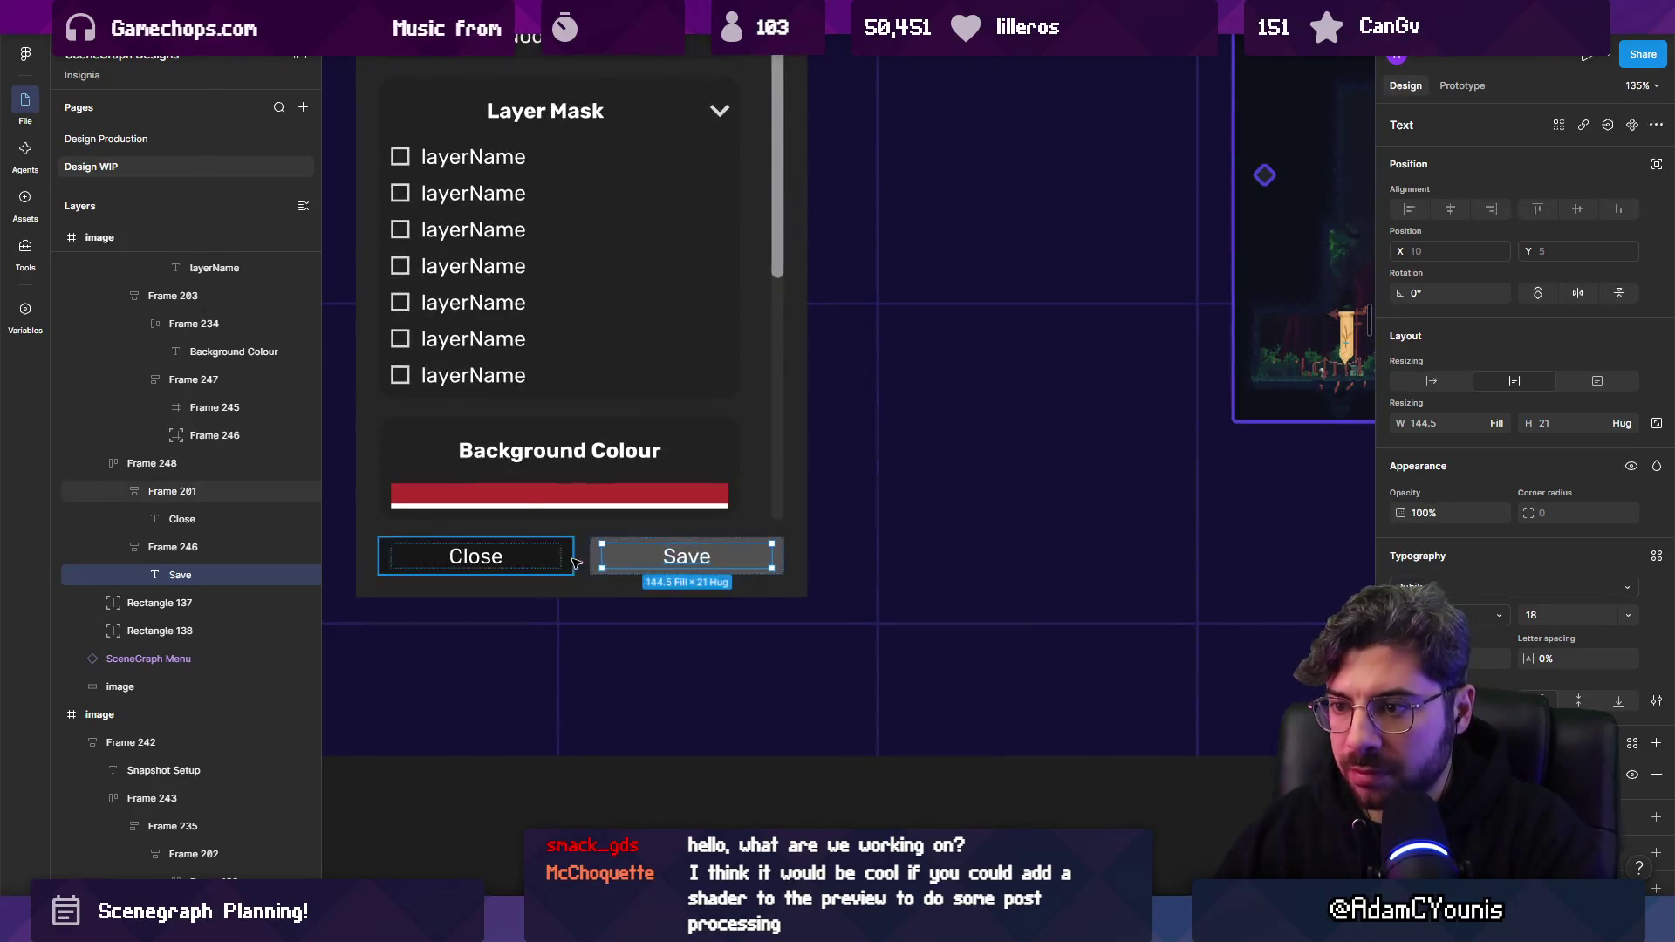
{"action": "left_click", "coordinate": [475, 377]}
{"action": "mouse_move", "coordinate": [475, 377]}
{"action": "left_mouse_down"}
{"action": "mouse_move", "coordinate": [477, 514]}
{"action": "mouse_move", "coordinate": [501, 545]}
{"action": "mouse_move", "coordinate": [476, 558]}
{"action": "left_mouse_up"}
Retype the checkbox label as 'Update entire graph on save'.
{"action": "double_click", "coordinate": [475, 556]}
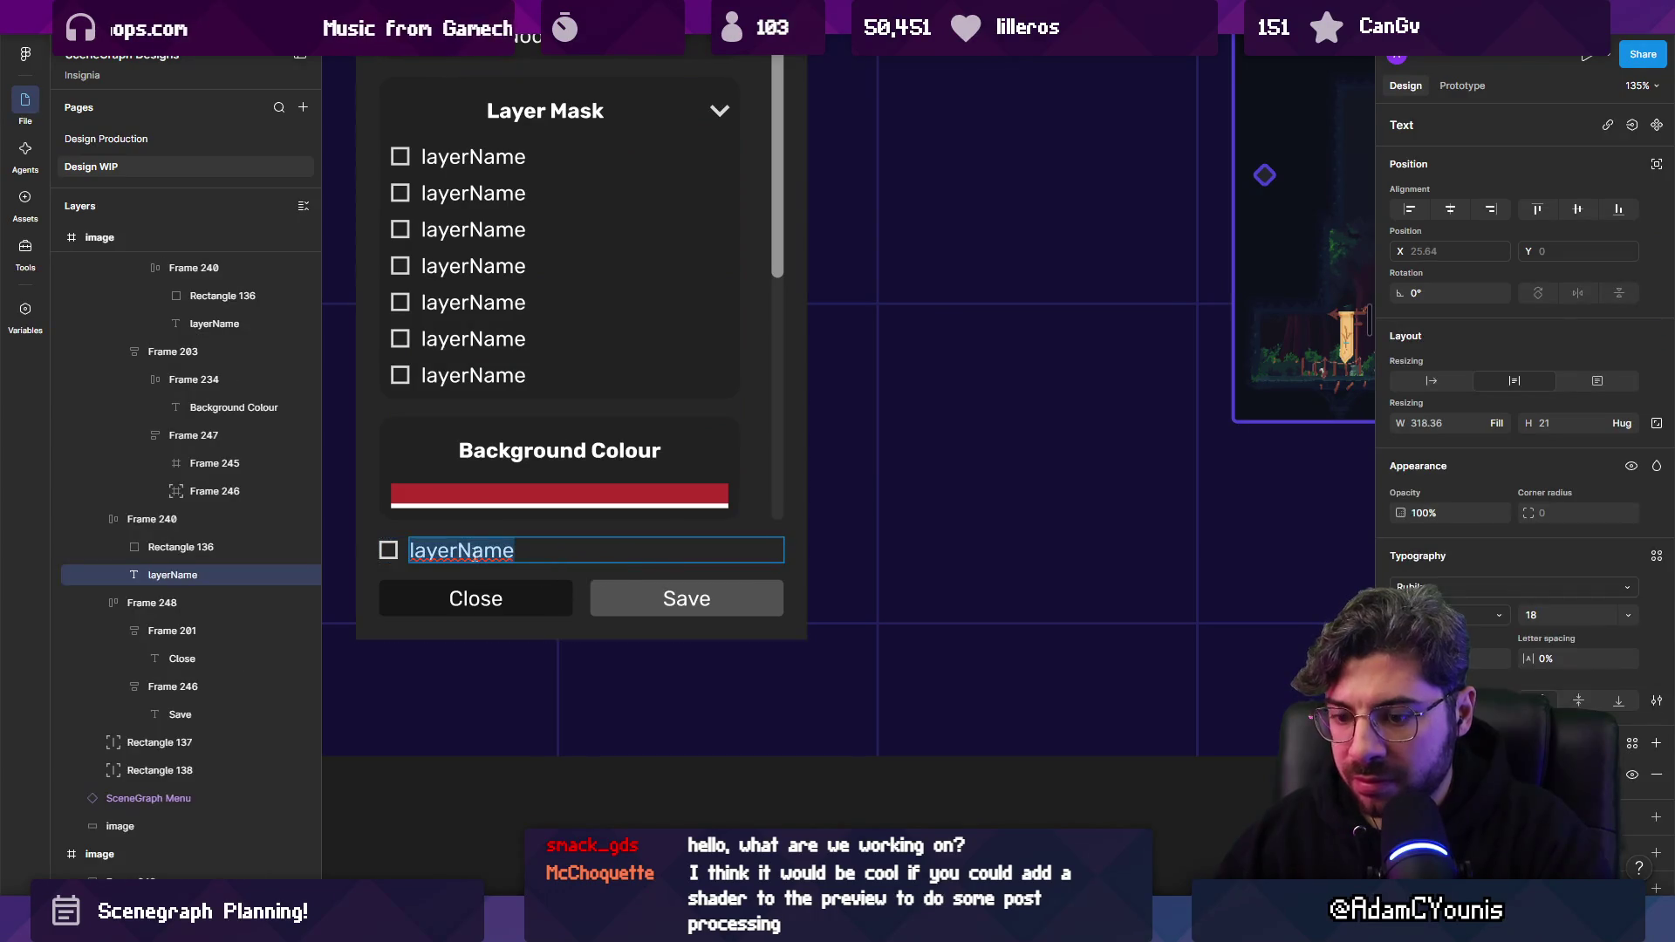
{"action": "type", "text": "Upda"}
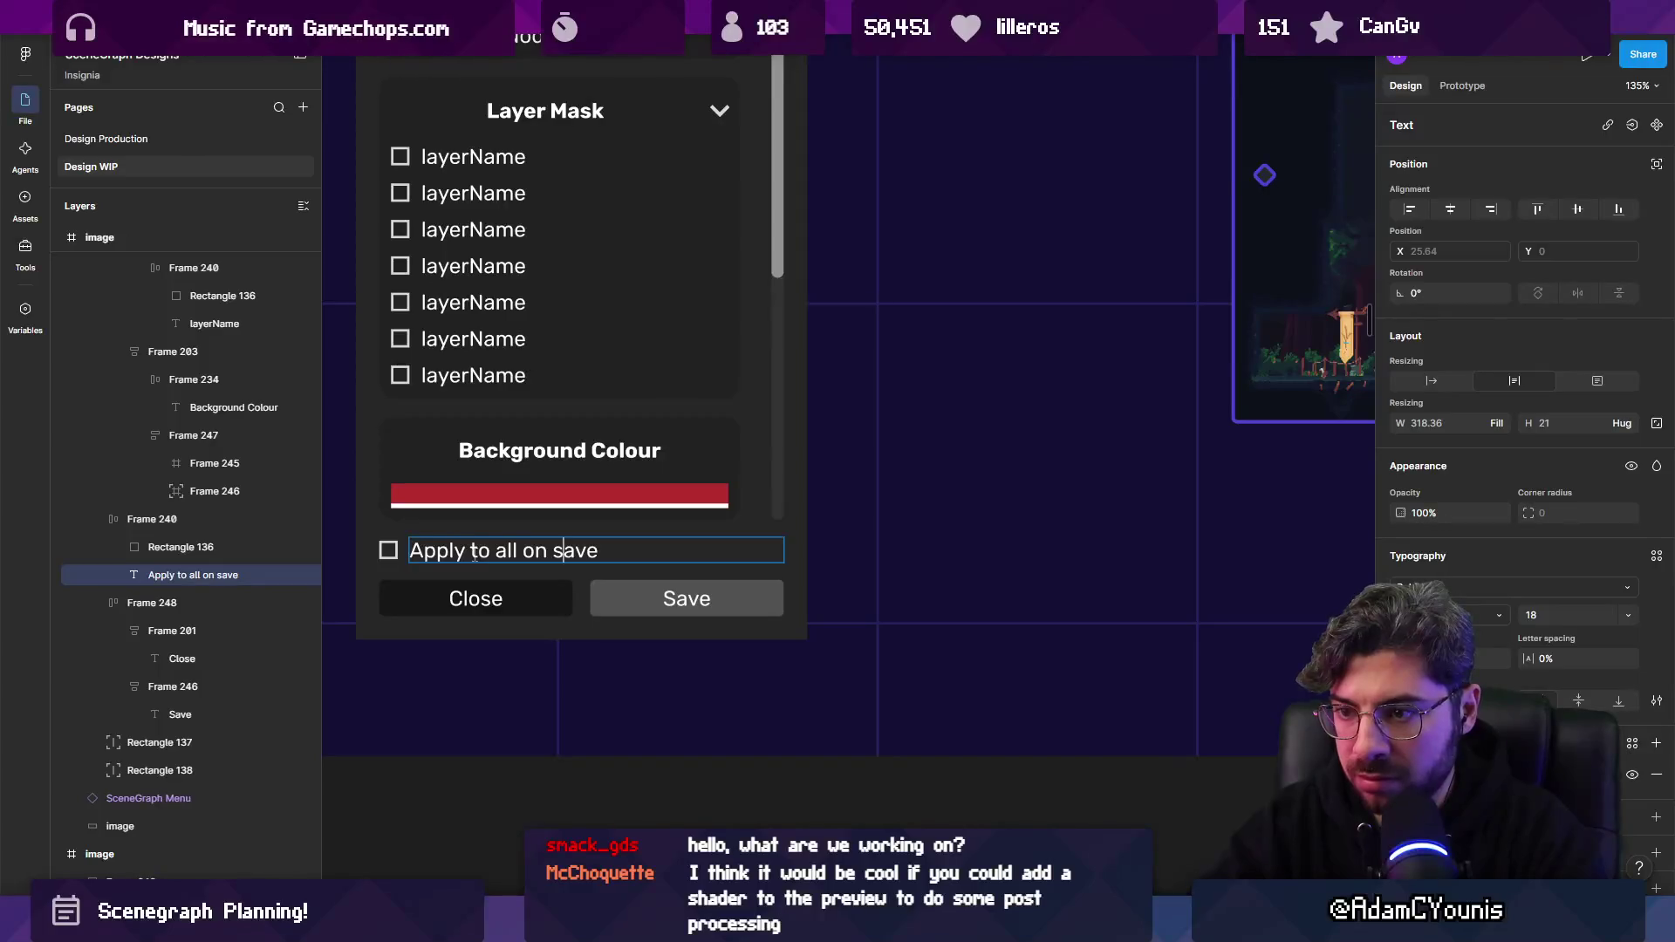
{"action": "left_click", "coordinate": [472, 553]}
{"action": "key", "text": "ctrl+a"}
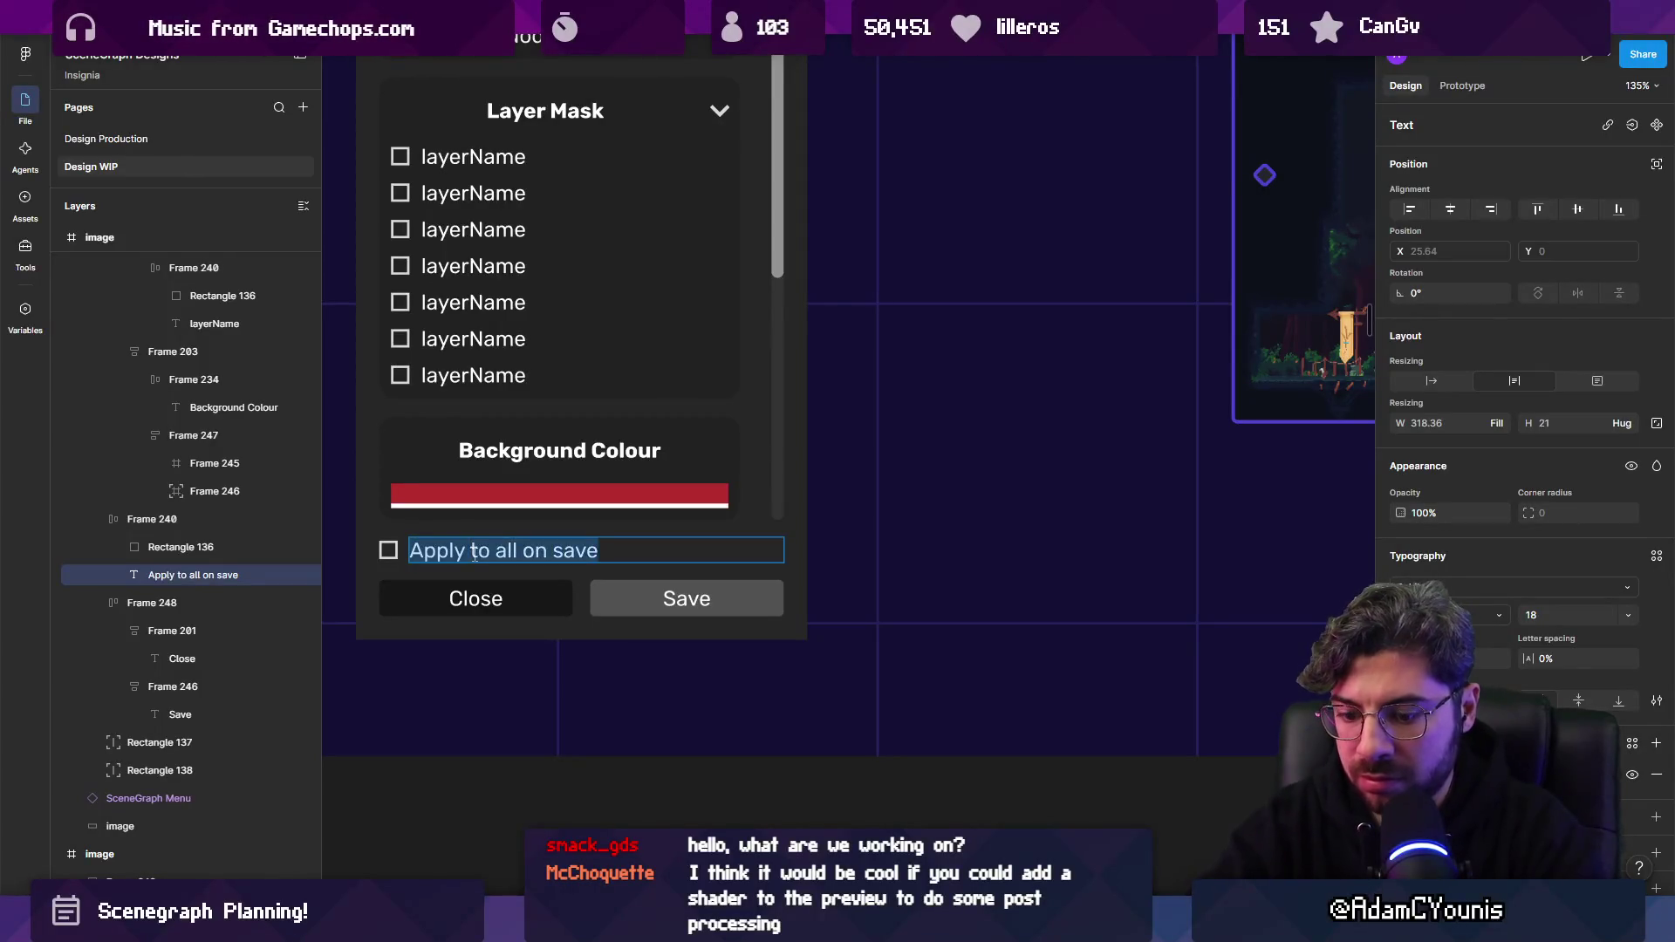
{"action": "type", "text": "Update entire graph on s"}
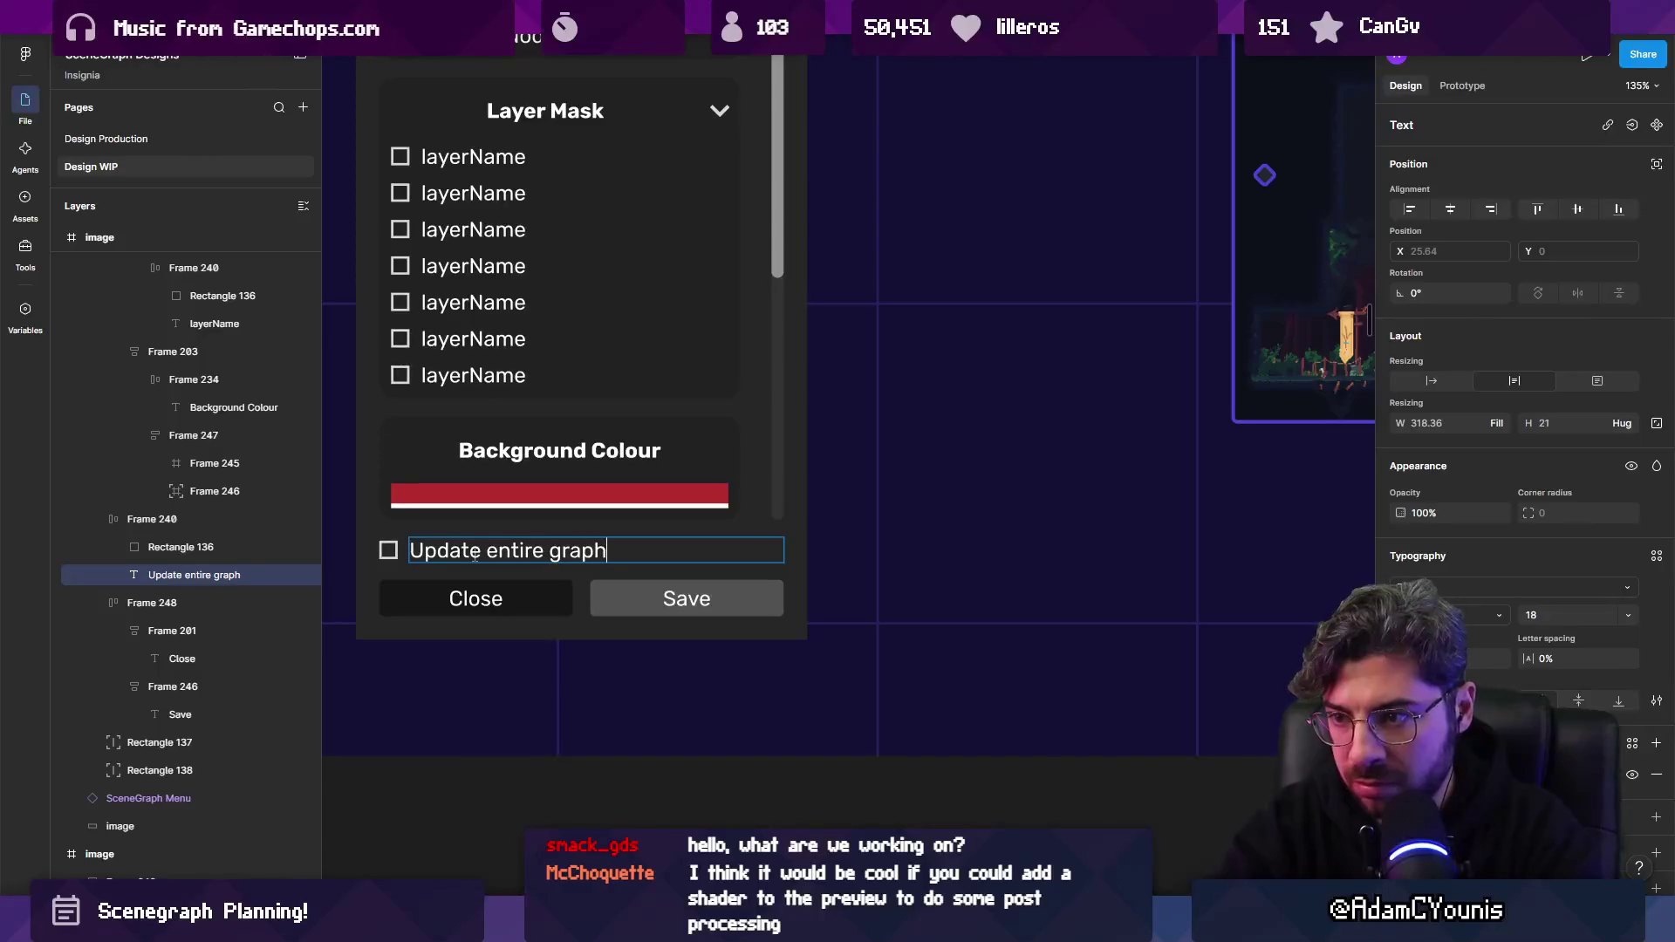
{"action": "type", "text": "avce"}
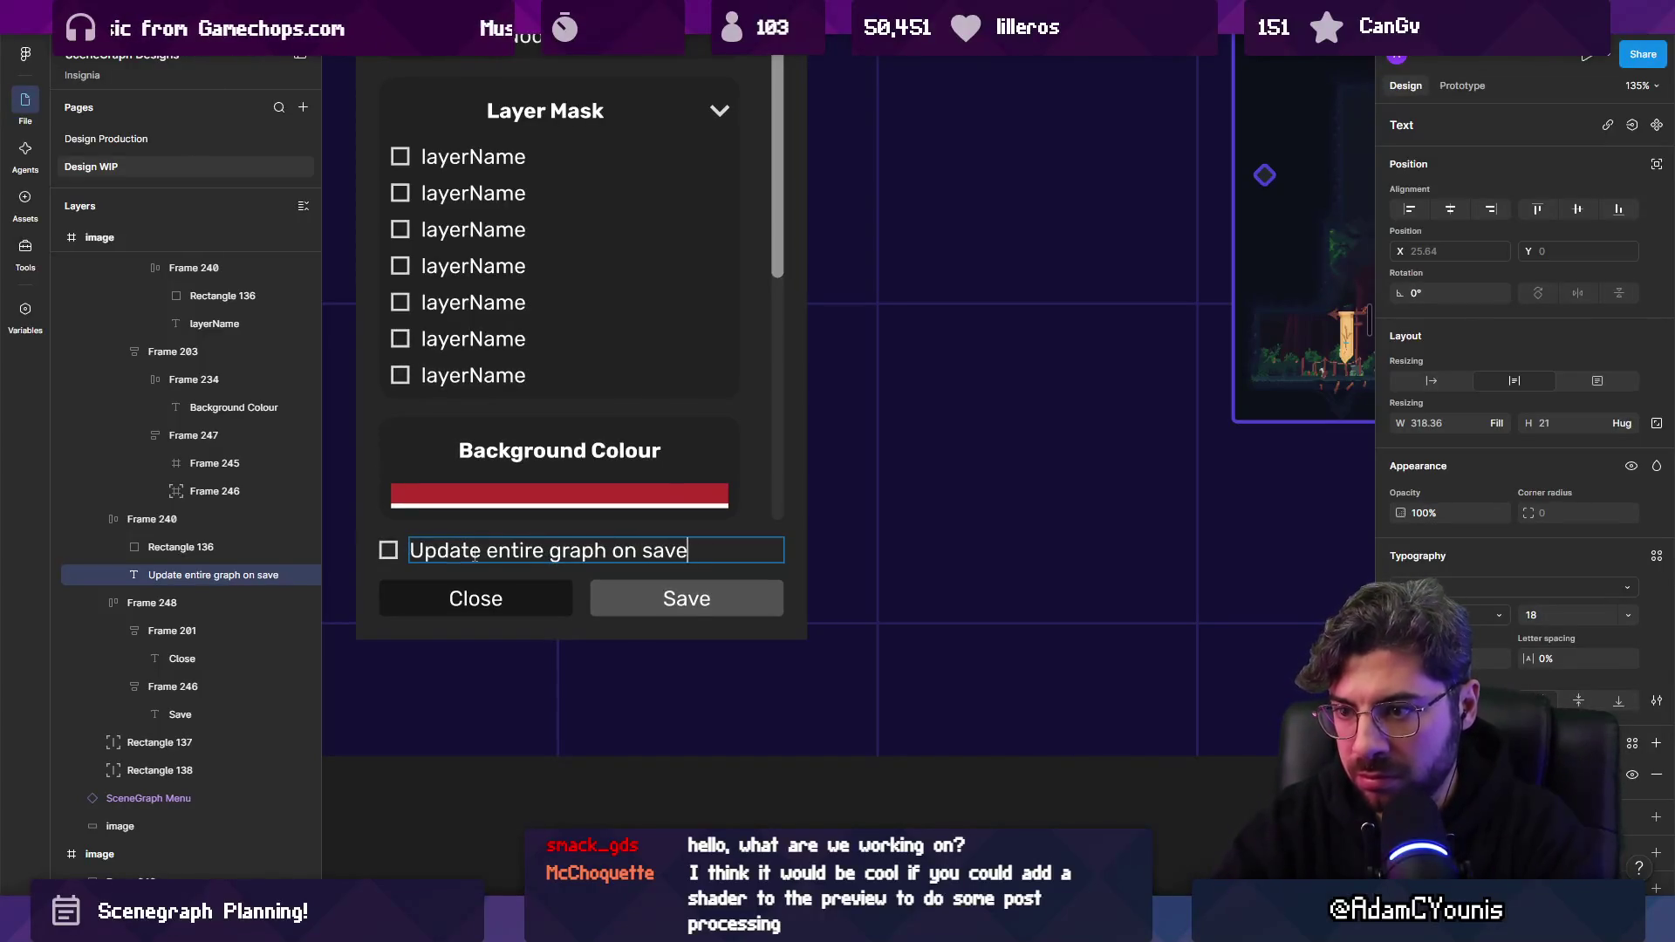
Change the label's 'Update' to 'Apply changes to' and 'graph' to 'map'.
{"action": "double_click", "coordinate": [474, 550]}
{"action": "type", "text": "Applyu changes"}
{"action": "key", "text": "ctrl+shift+Left"}
{"action": "key", "text": "ctrl+shift+Left"}
{"action": "type", "text": "Apply changes "}
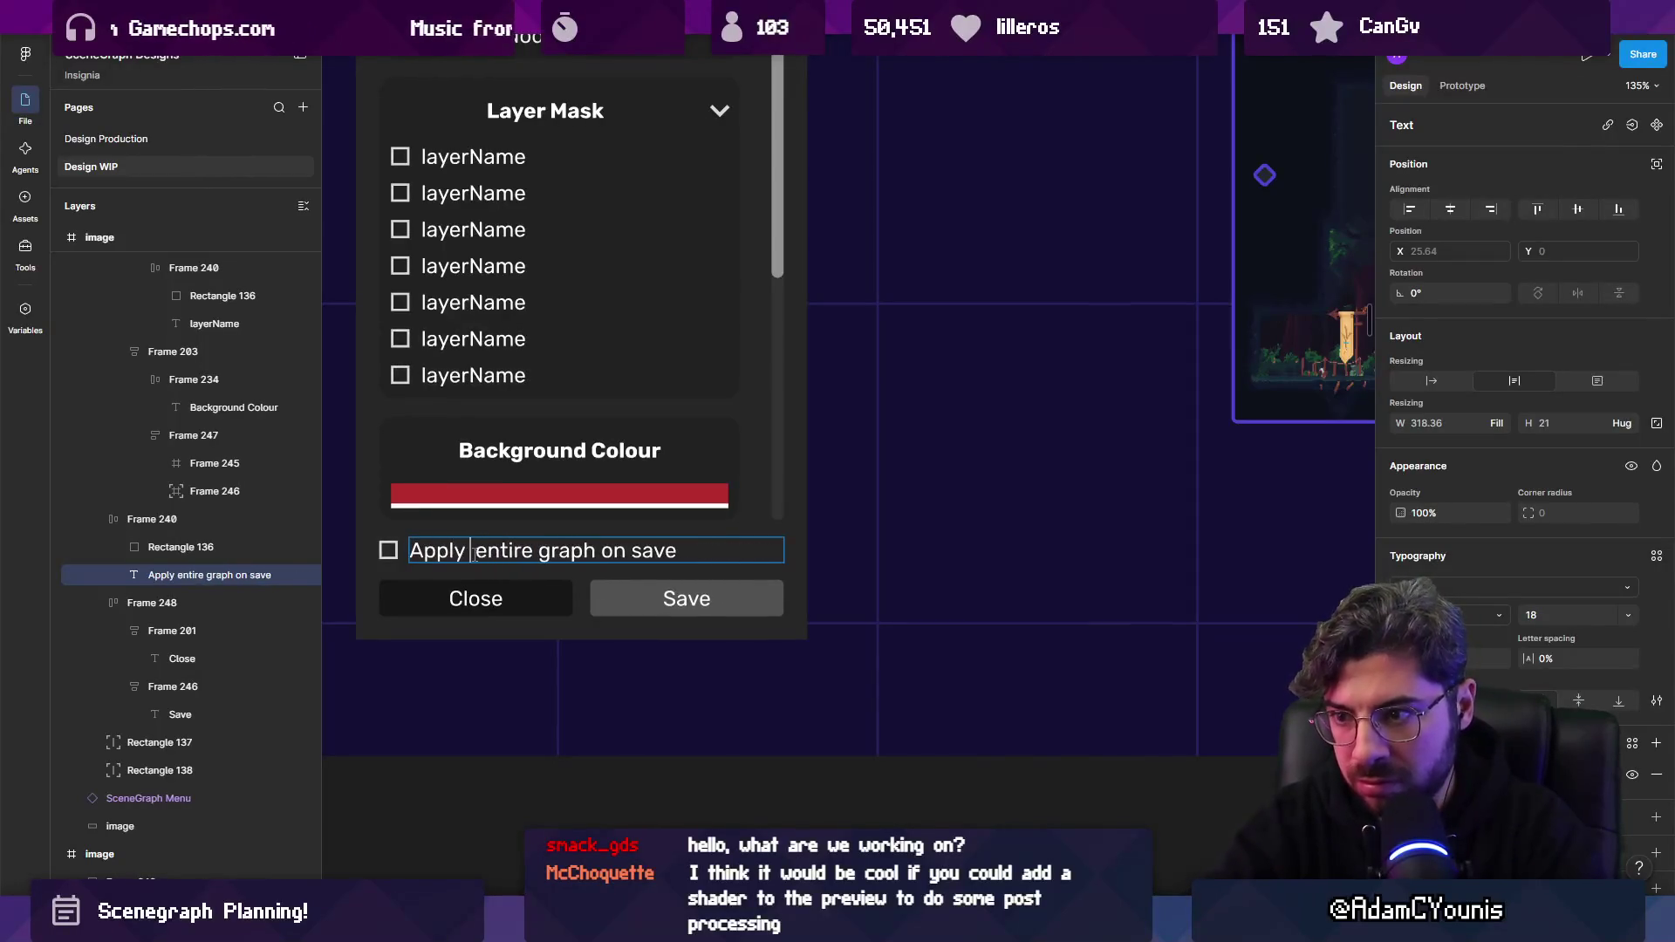
{"action": "type", "text": "to"}
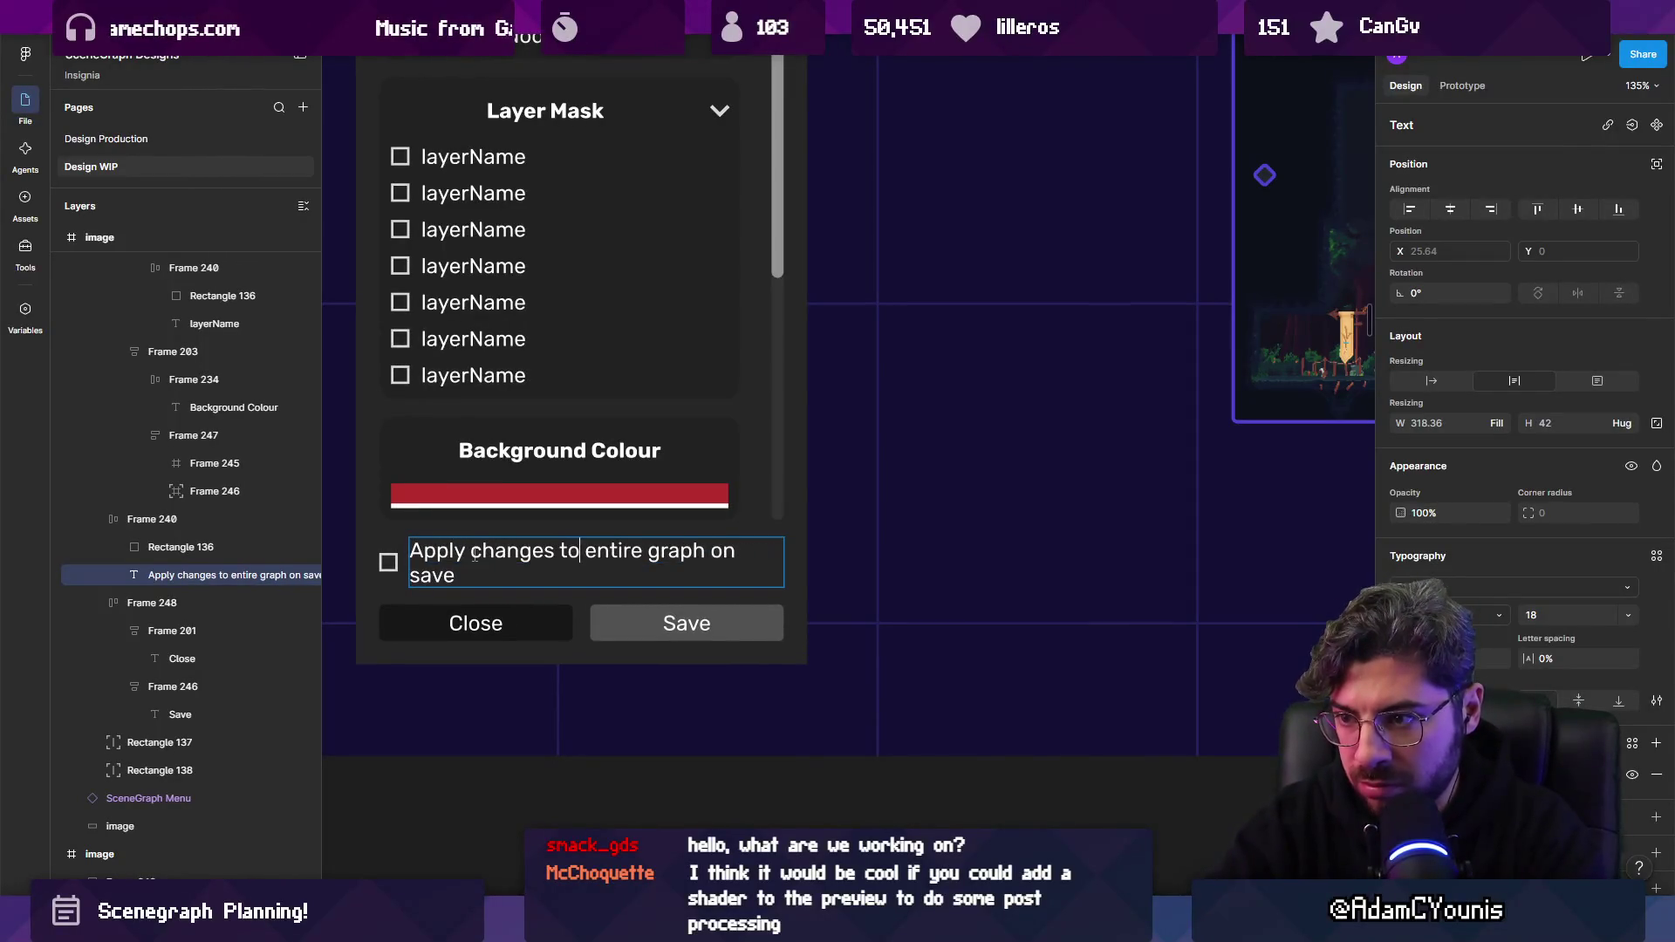
{"action": "key", "text": "Delete"}
{"action": "key", "text": "Delete"}
{"action": "key", "text": "Delete"}
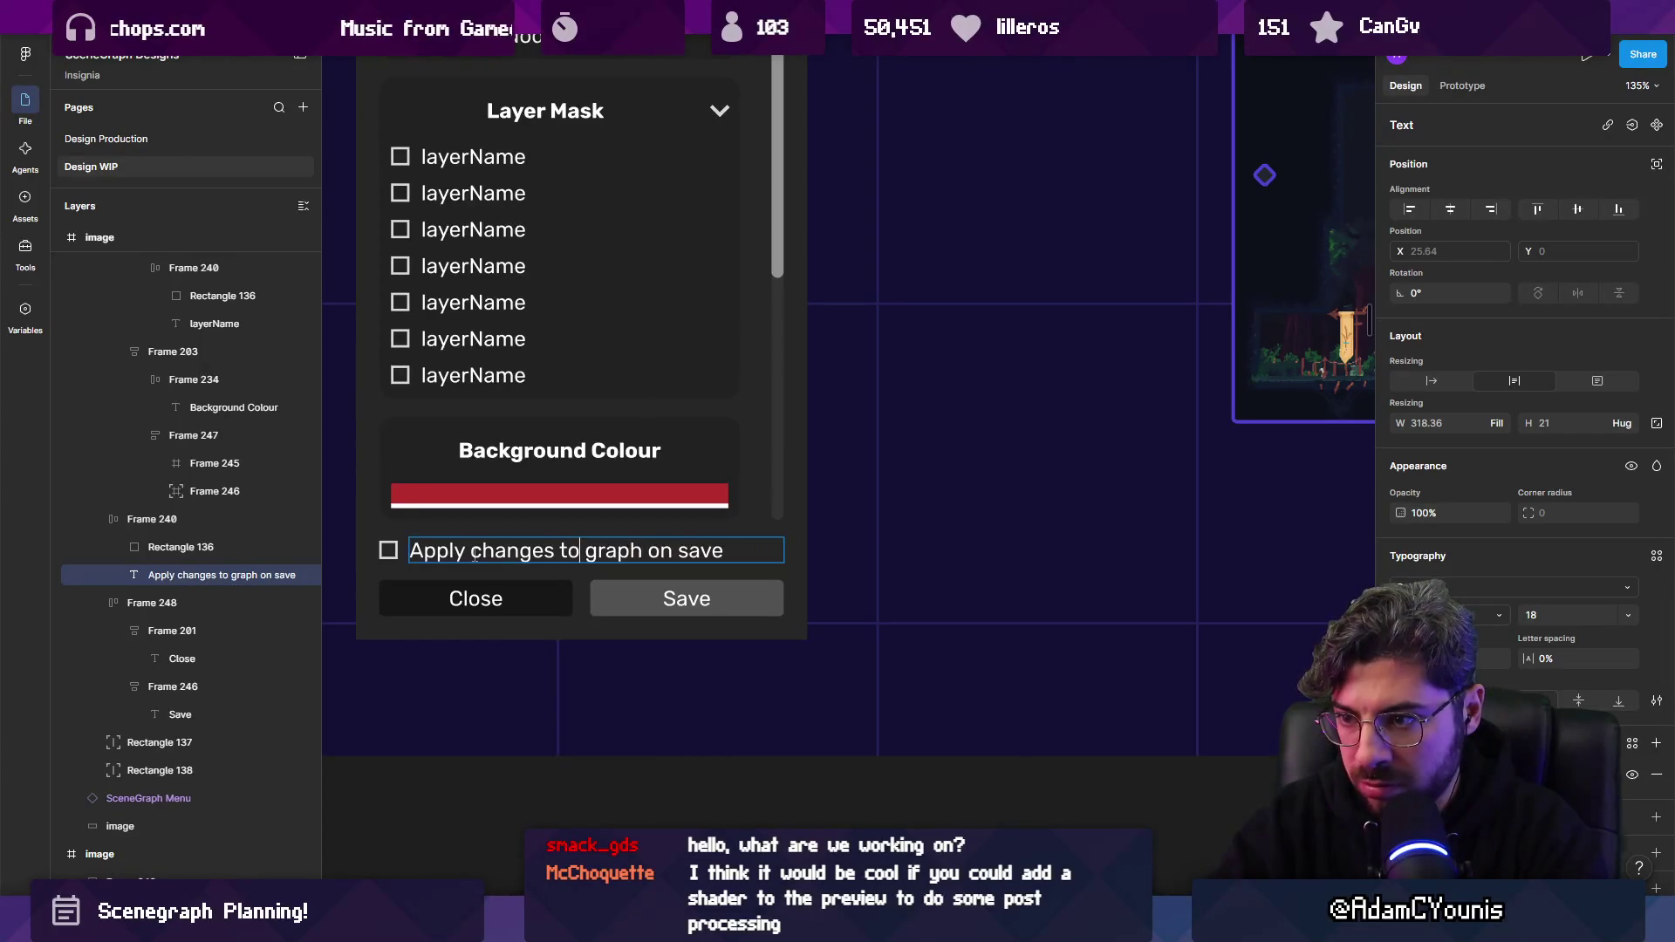
{"action": "type", "text": "e"}
{"action": "key", "text": "BackSpace"}
{"action": "type", "text": "entire"}
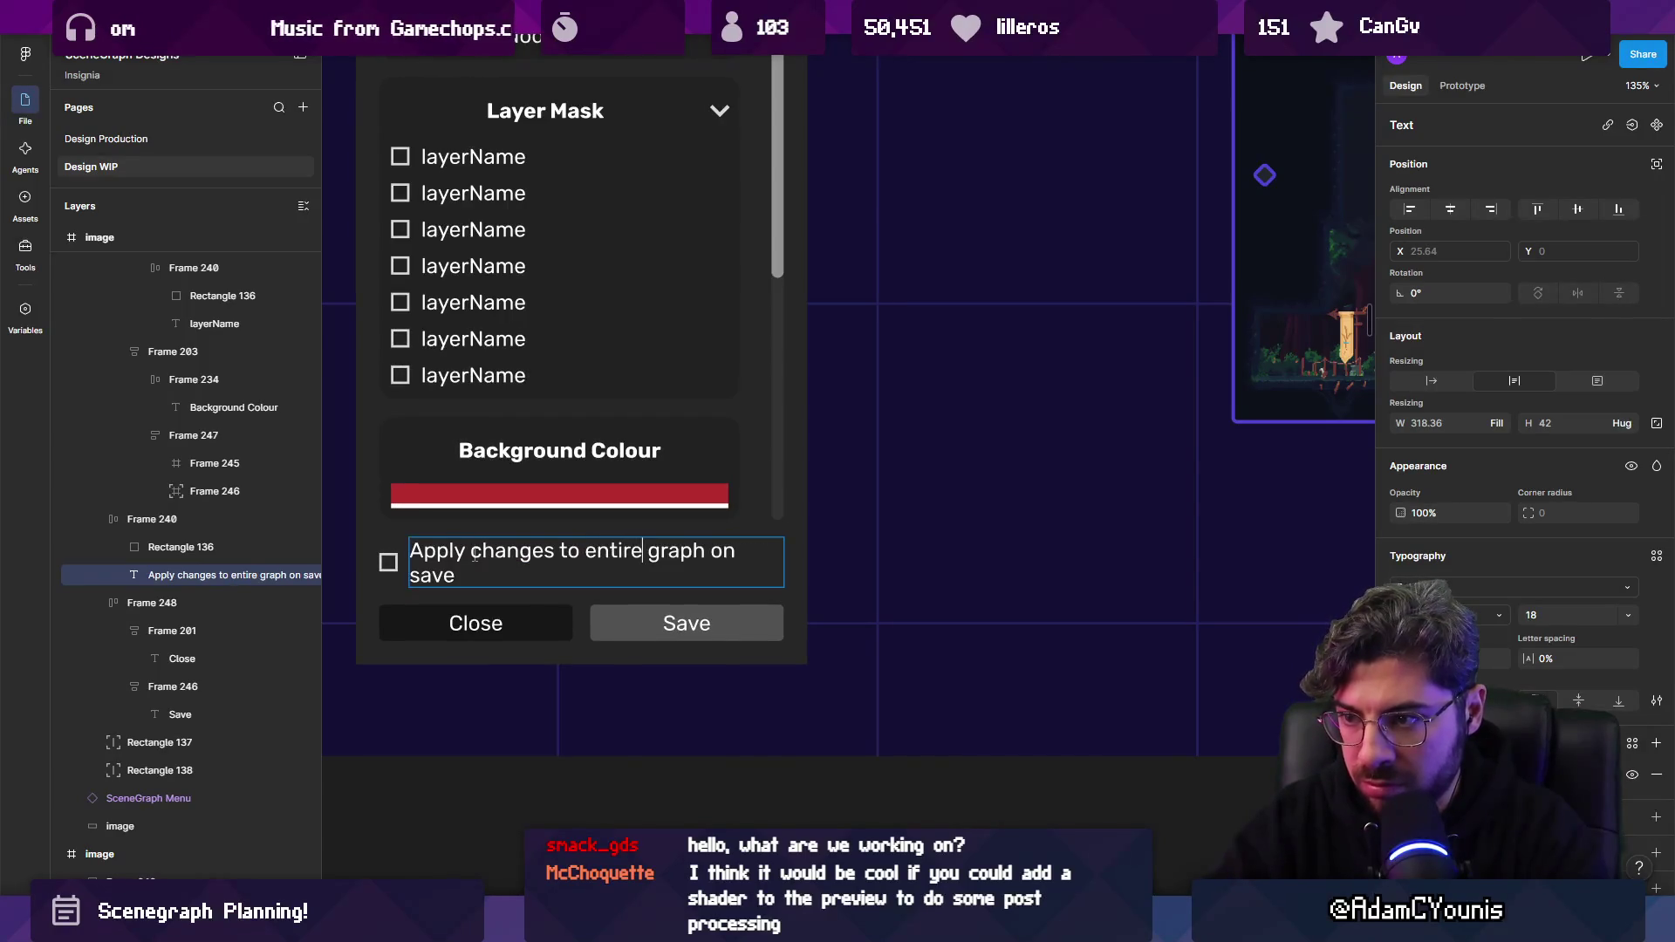
{"action": "key", "text": "Delete"}
{"action": "key", "text": "Delete"}
{"action": "key", "text": "Delete"}
{"action": "type", "text": "map"}
{"action": "key", "text": "Escape"}
{"action": "key", "text": "Escape"}
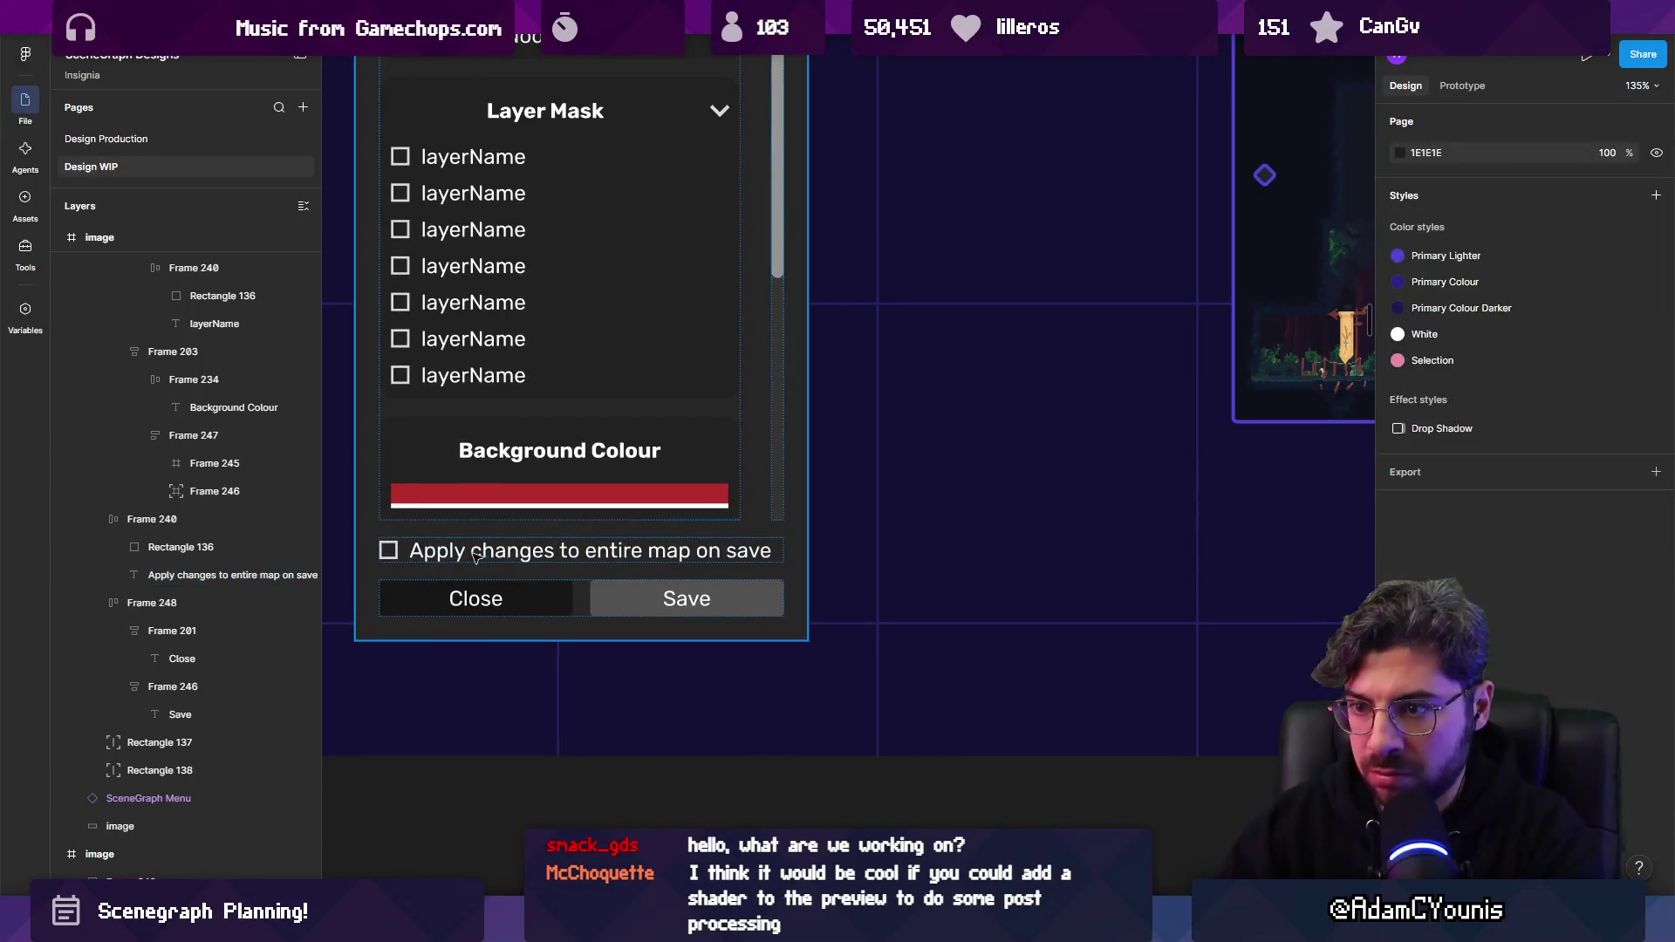
{"action": "scroll", "coordinate": [475, 556], "scroll_direction": "down", "scroll_amount": 3}
{"action": "scroll", "coordinate": [485, 551], "scroll_direction": "up", "scroll_amount": 2}
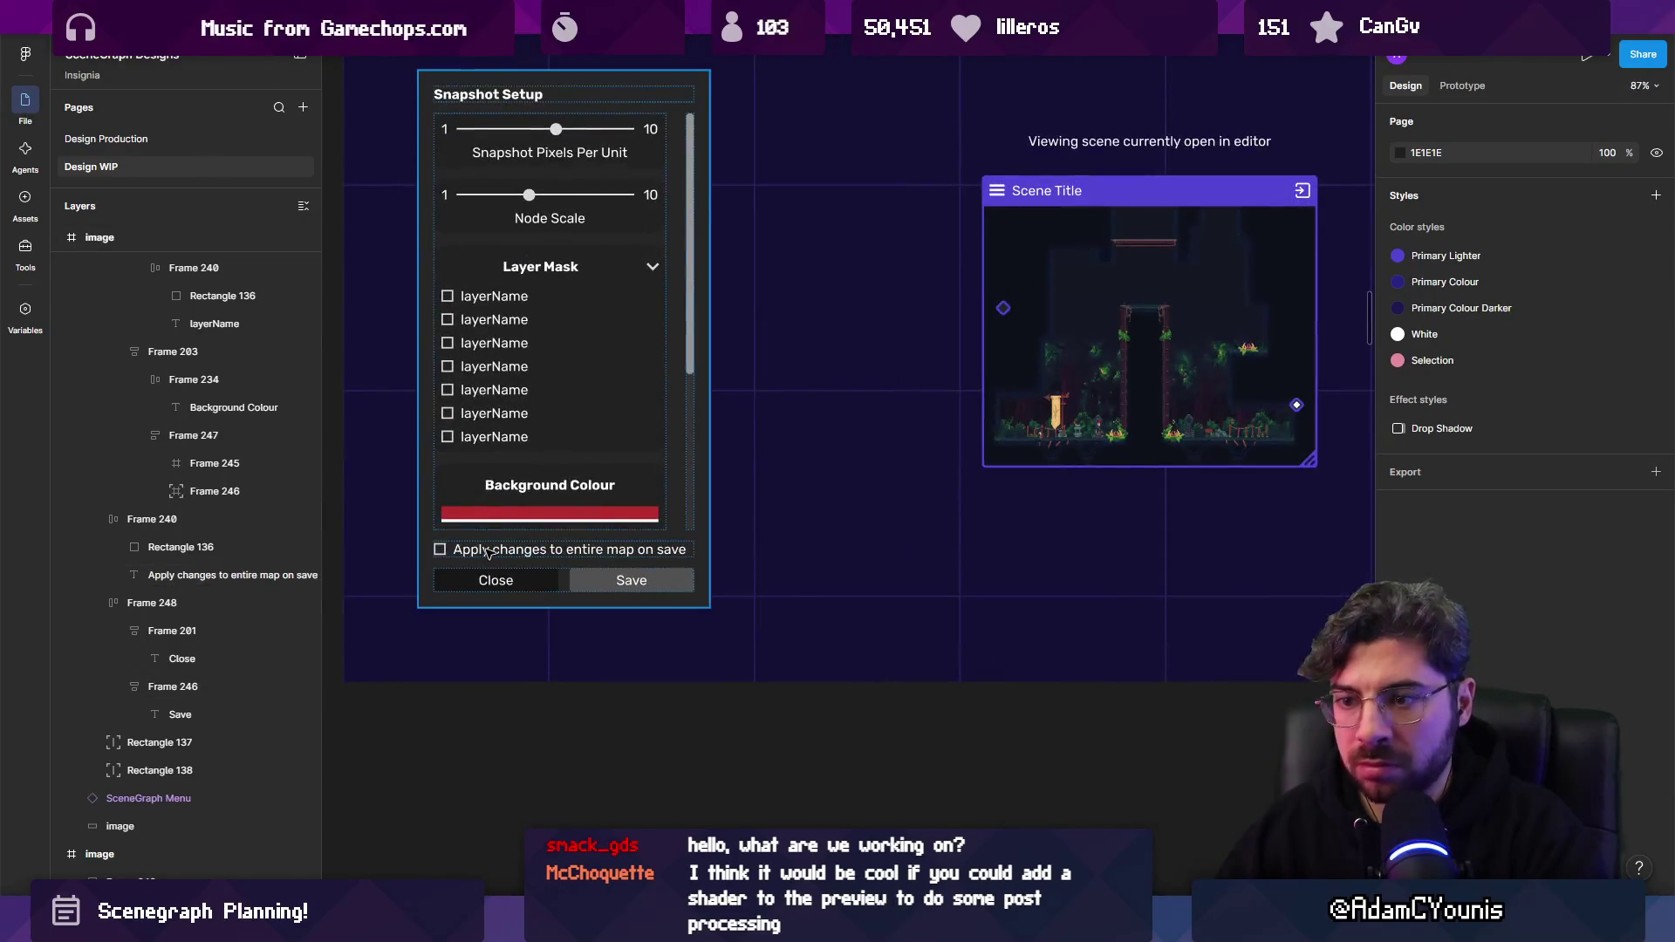
{"action": "scroll", "coordinate": [482, 552], "scroll_direction": "up", "scroll_amount": 3}
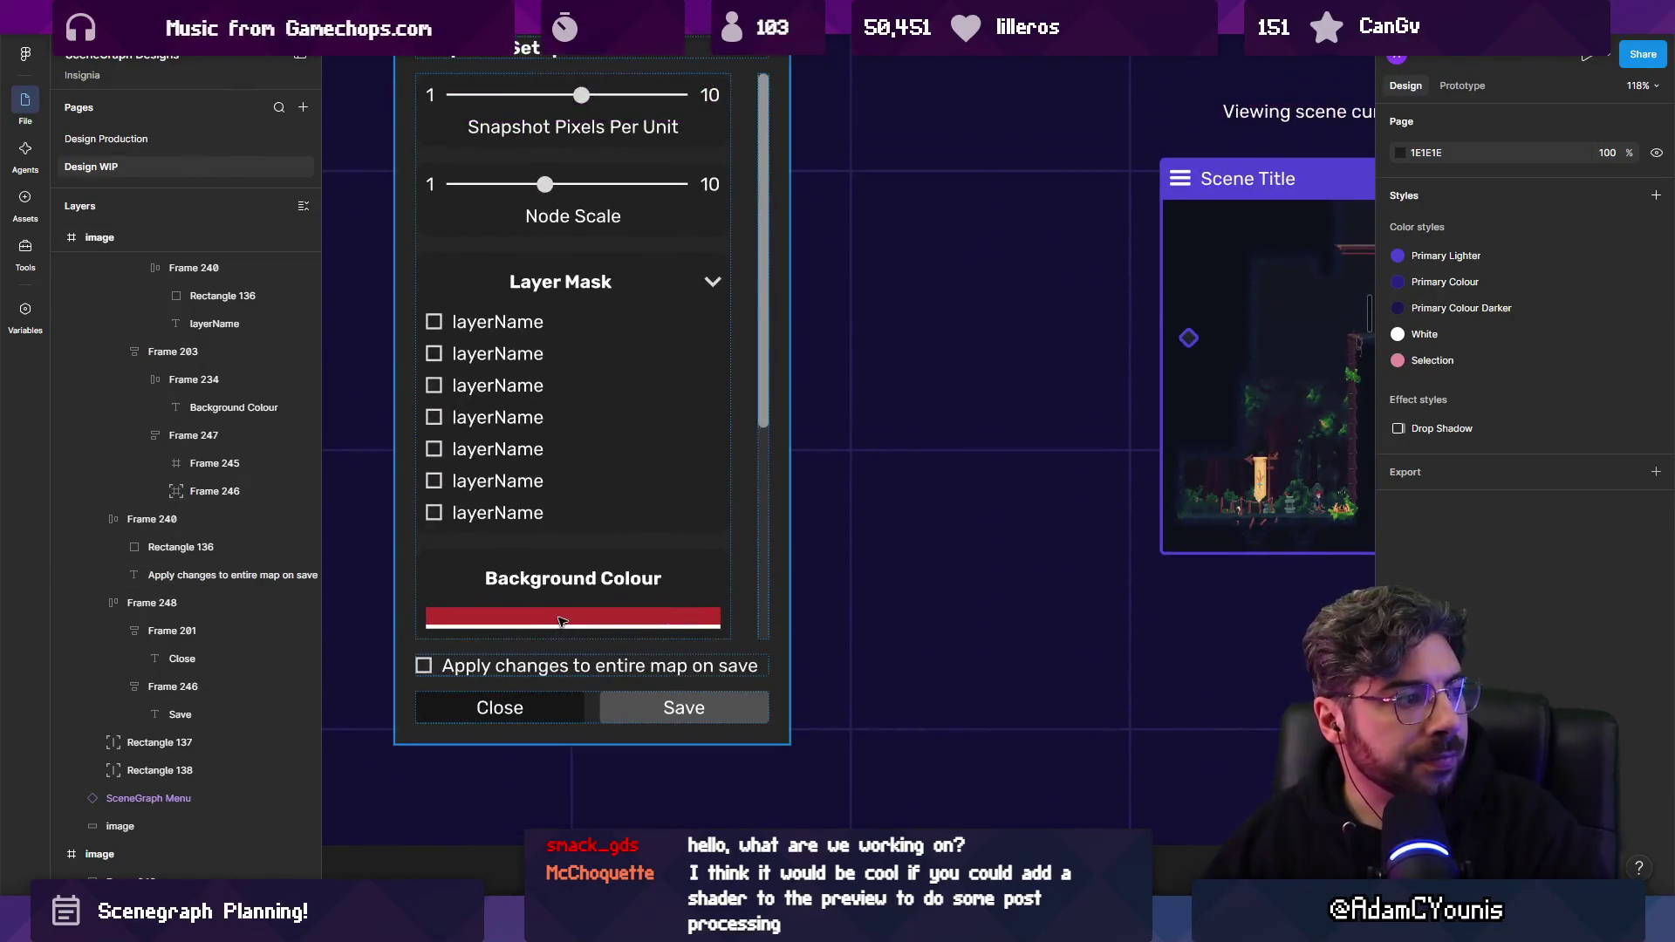
{"action": "scroll", "coordinate": [541, 663], "scroll_direction": "down", "scroll_amount": 1}
{"action": "left_click", "coordinate": [576, 711]}
{"action": "scroll", "coordinate": [484, 619], "scroll_direction": "down", "scroll_amount": 3}
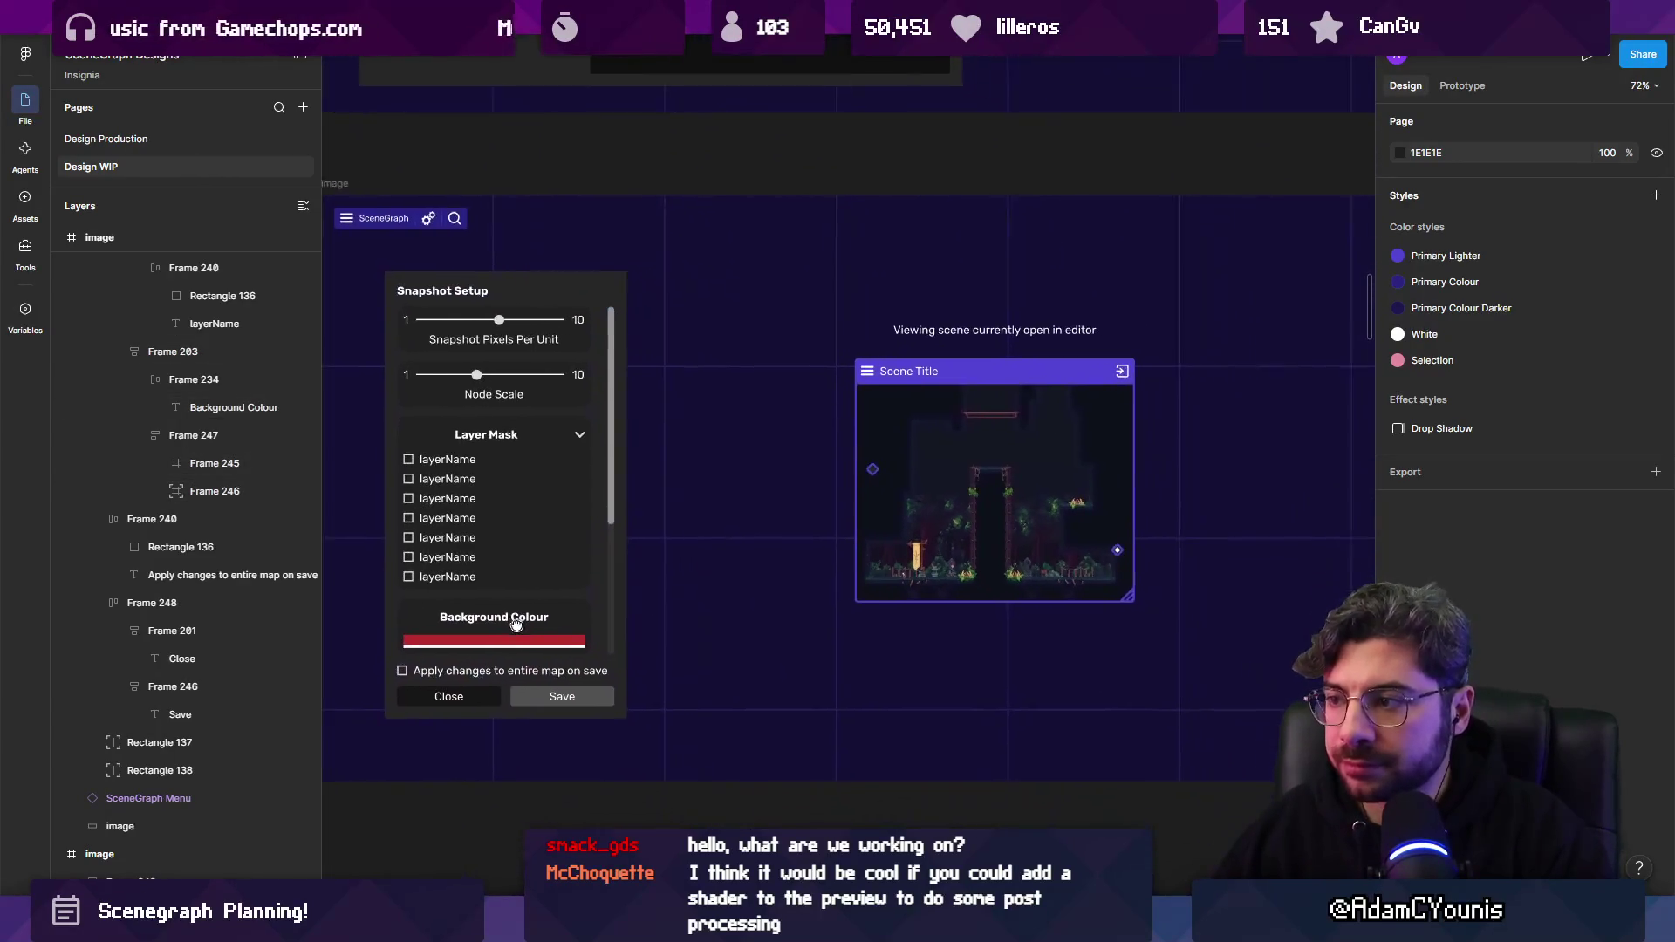
{"action": "scroll", "coordinate": [454, 661], "scroll_direction": "up", "scroll_amount": 3}
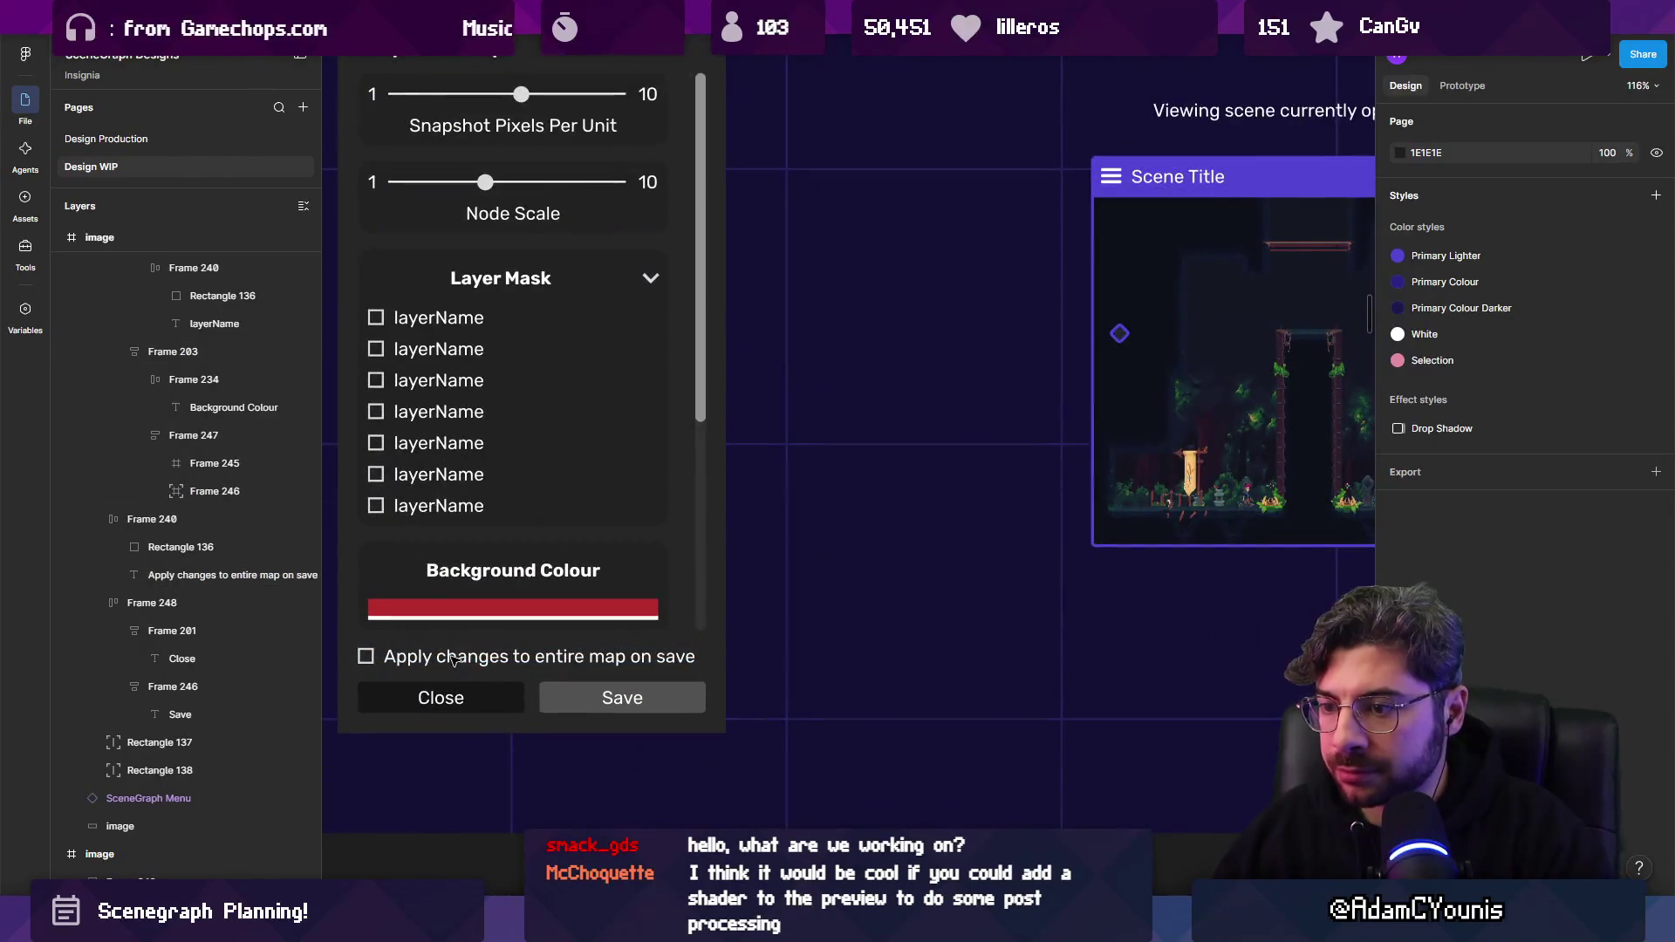
{"action": "scroll", "coordinate": [454, 660], "scroll_direction": "down", "scroll_amount": 3}
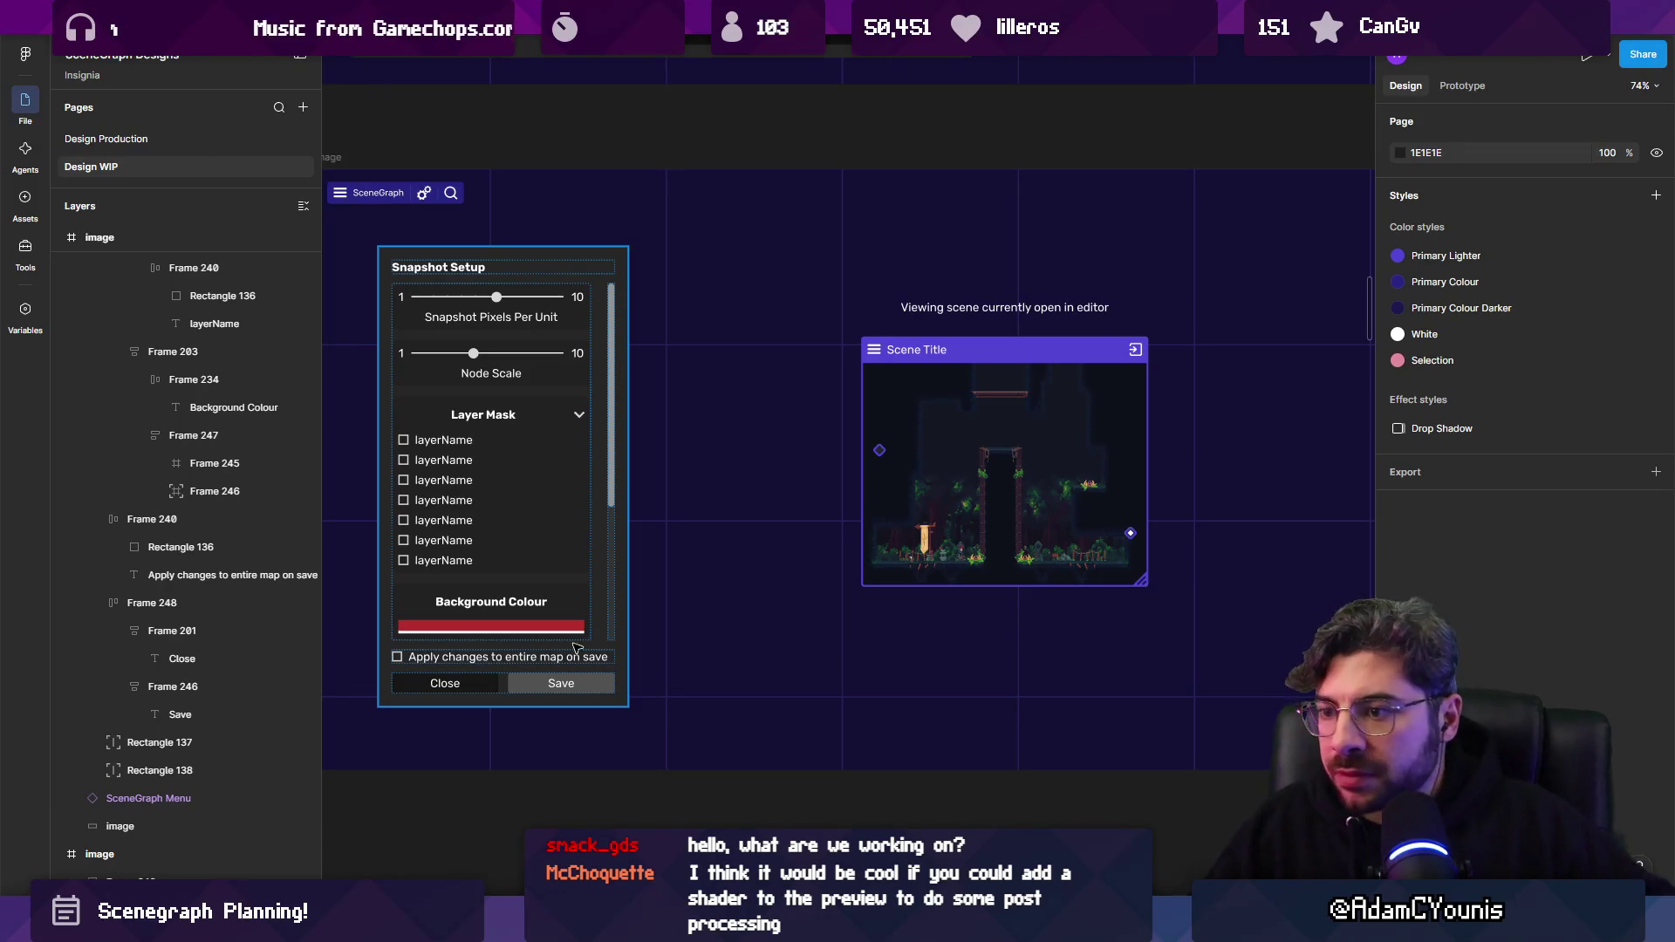
{"action": "scroll", "coordinate": [578, 521], "scroll_direction": "down", "scroll_amount": 5}
{"action": "scroll", "coordinate": [516, 406], "scroll_direction": "up", "scroll_amount": 3}
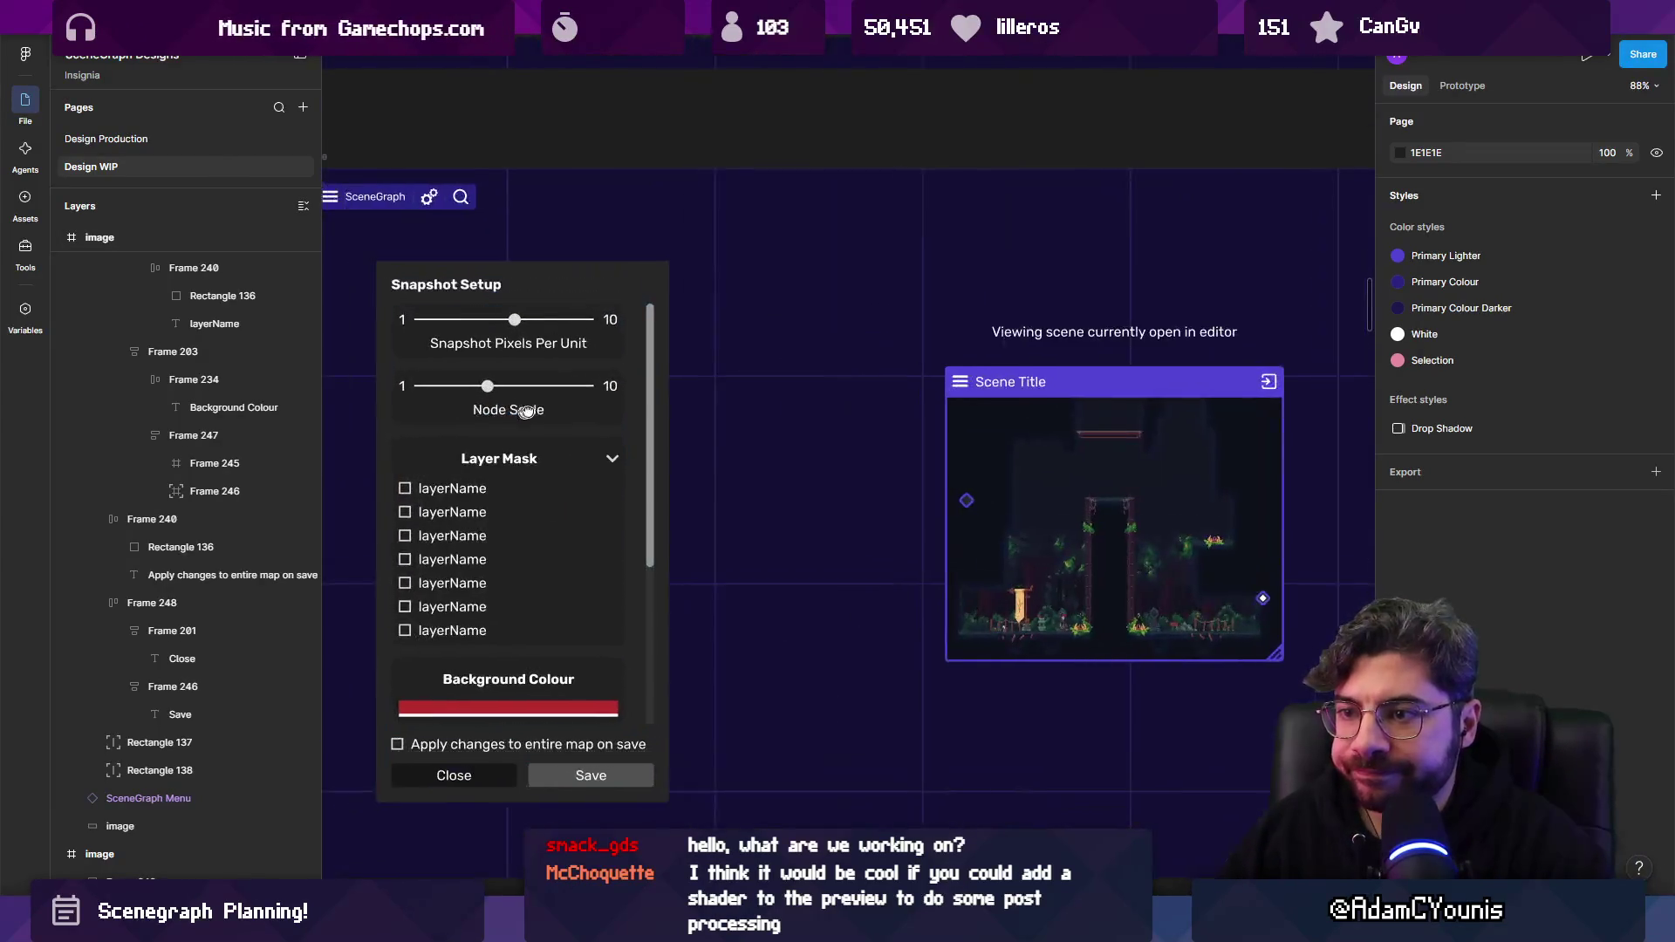
{"action": "scroll", "coordinate": [581, 627], "scroll_direction": "down", "scroll_amount": 3}
{"action": "scroll", "coordinate": [478, 377], "scroll_direction": "up", "scroll_amount": 3}
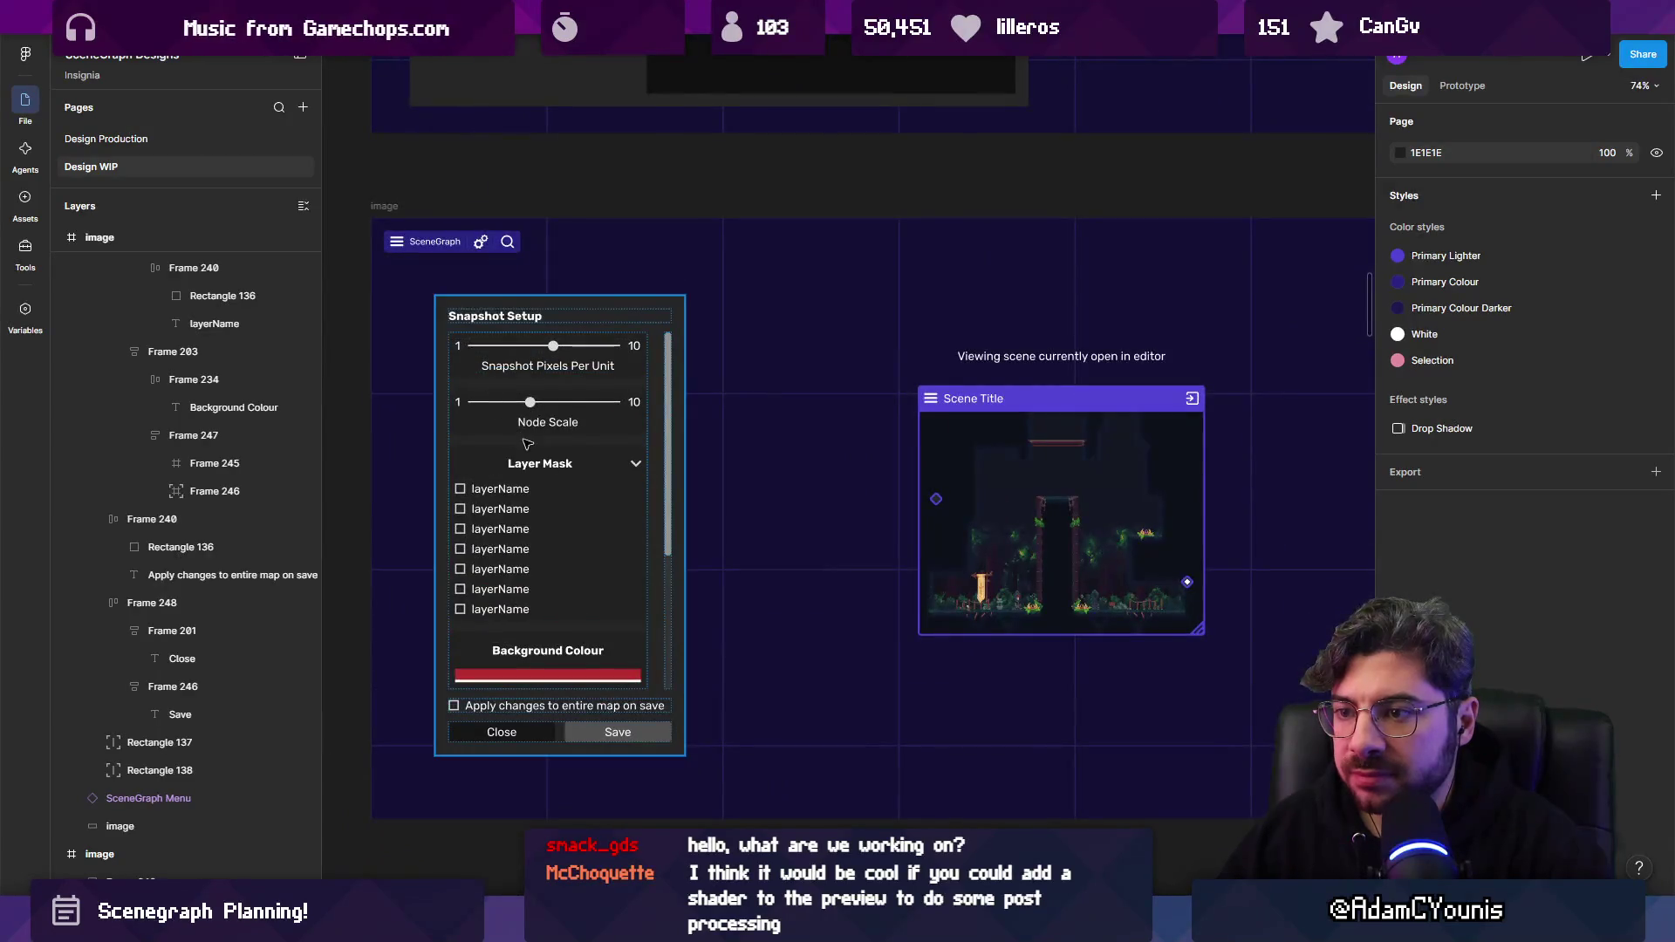
{"action": "left_click", "coordinate": [538, 423]}
Move the Snapshot Pixels Per Unit and Node Scale labels above their sliders and bold them.
{"action": "left_click", "coordinate": [543, 366], "text": "shift"}
{"action": "key", "text": "Up"}
{"action": "key", "text": "Escape"}
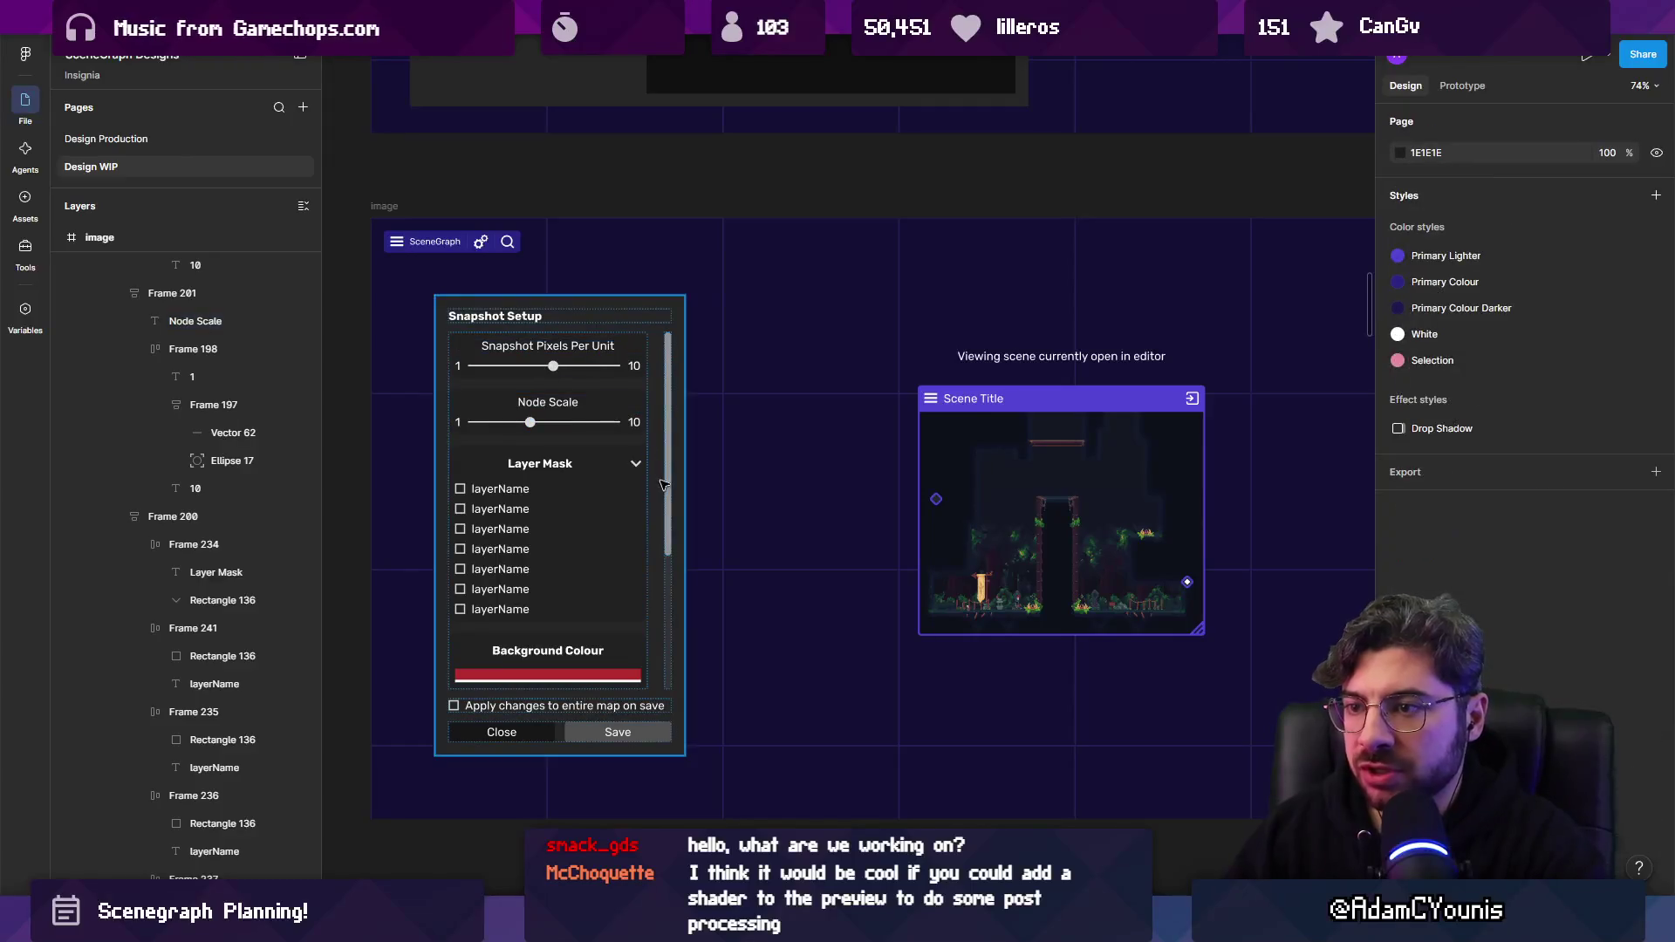
{"action": "scroll", "coordinate": [656, 317], "scroll_direction": "down", "scroll_amount": 3}
{"action": "scroll", "coordinate": [610, 196], "scroll_direction": "up", "scroll_amount": 5}
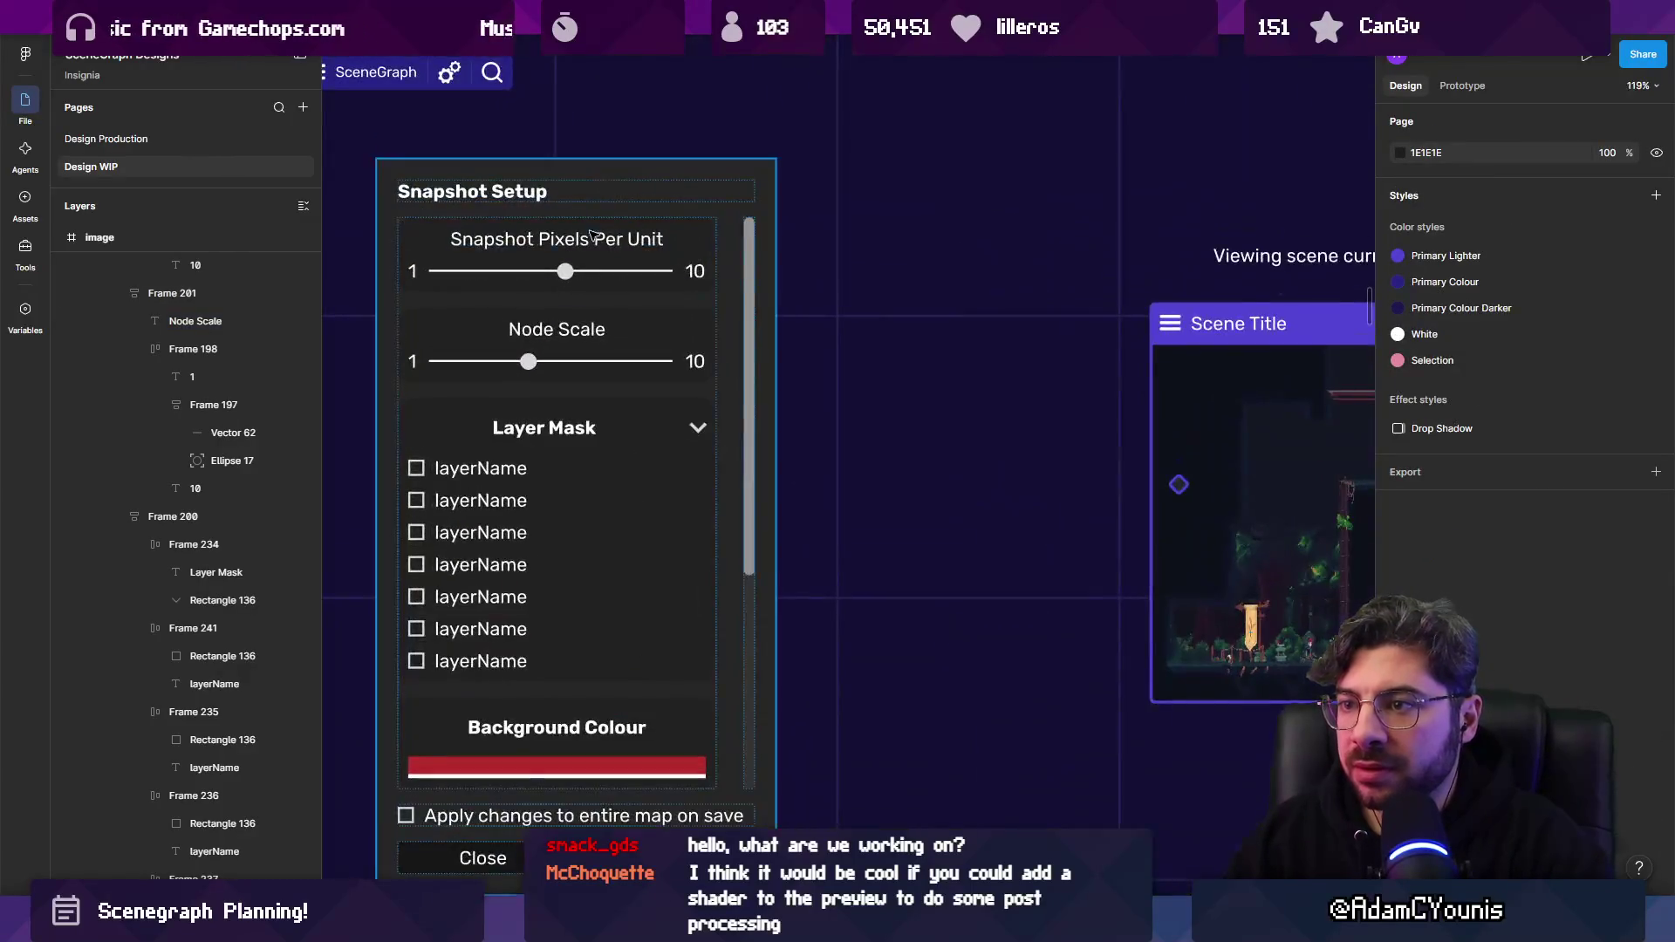
{"action": "left_click", "coordinate": [557, 238]}
{"action": "left_click", "coordinate": [543, 336], "text": "shift"}
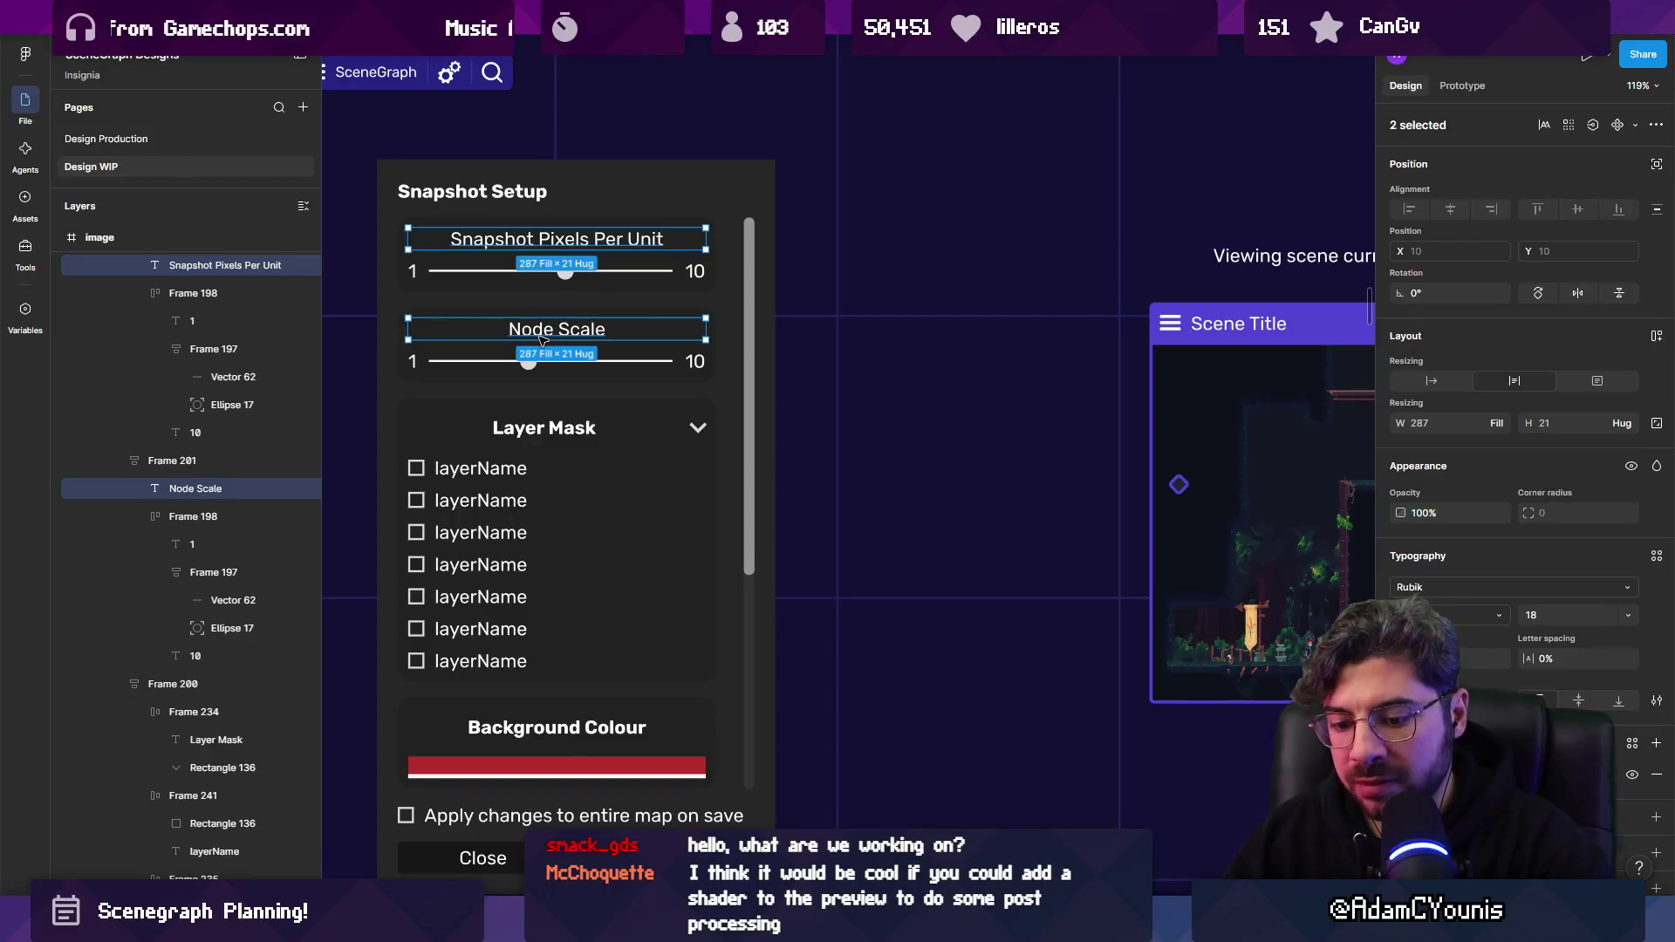
{"action": "scroll", "coordinate": [542, 338], "scroll_direction": "down", "scroll_amount": 3}
{"action": "key", "text": "Escape"}
{"action": "left_click", "coordinate": [550, 330]}
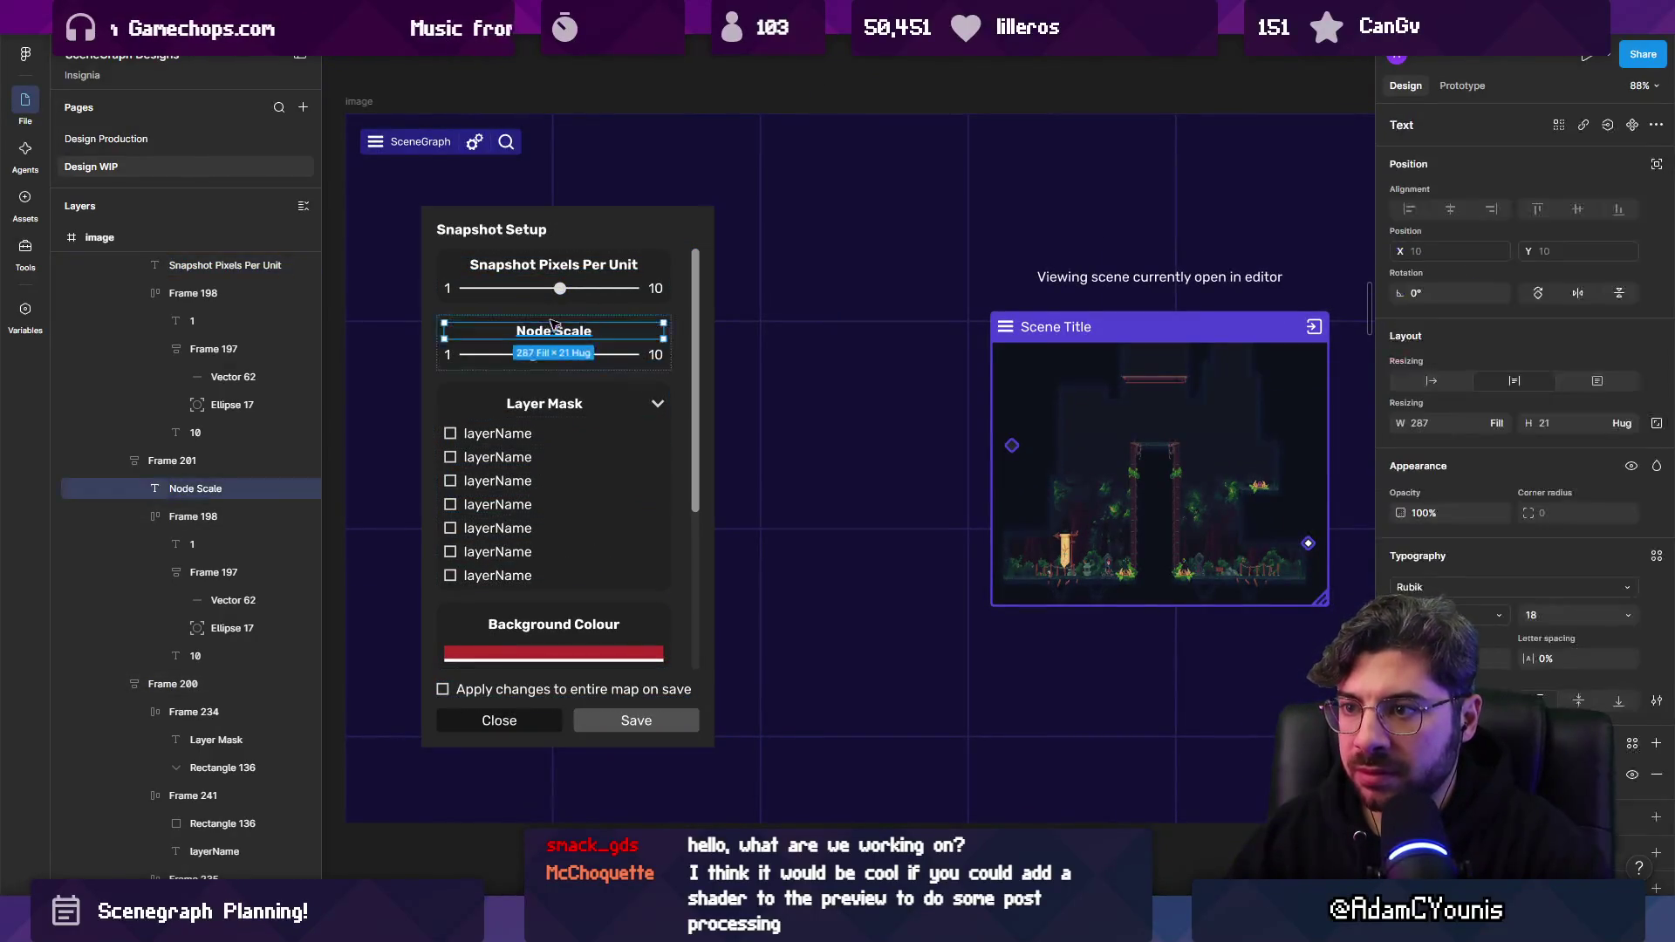
{"action": "left_click", "coordinate": [545, 272], "text": "shift"}
{"action": "left_click", "coordinate": [560, 405]}
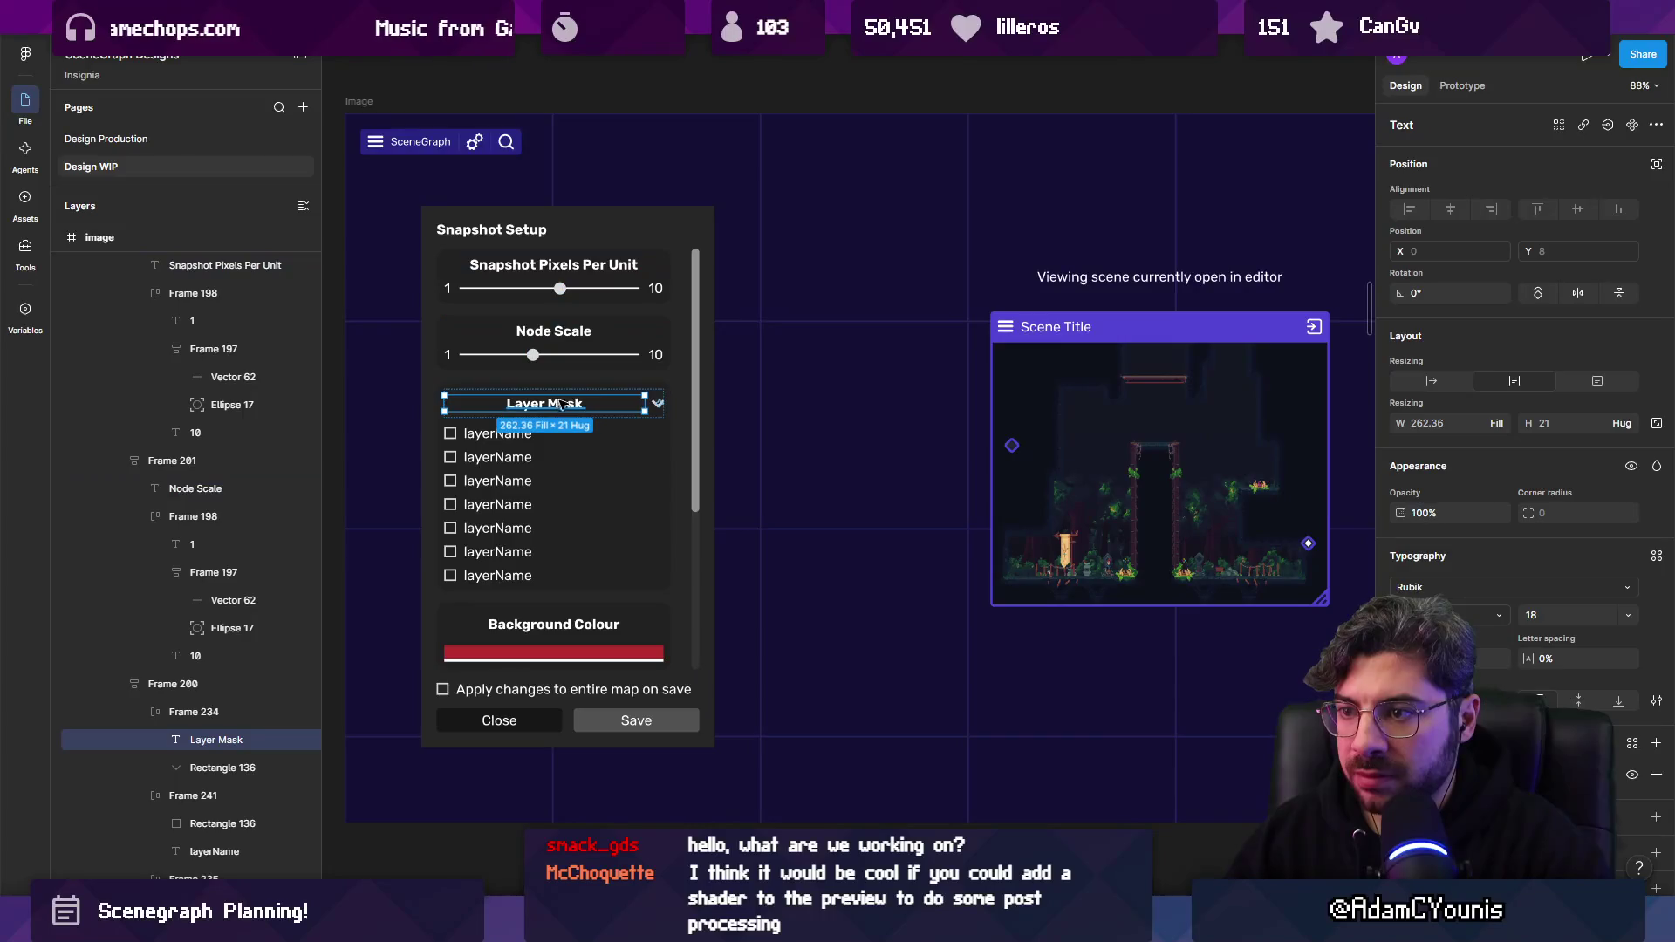
{"action": "key", "text": "Escape"}
{"action": "scroll", "coordinate": [585, 409], "scroll_direction": "left", "scroll_amount": 1}
{"action": "scroll", "coordinate": [583, 410], "scroll_direction": "up", "scroll_amount": 3}
Scale the Snapshot Setup title proportionally from 18 to roughly 26-size text.
{"action": "left_click", "coordinate": [536, 173]}
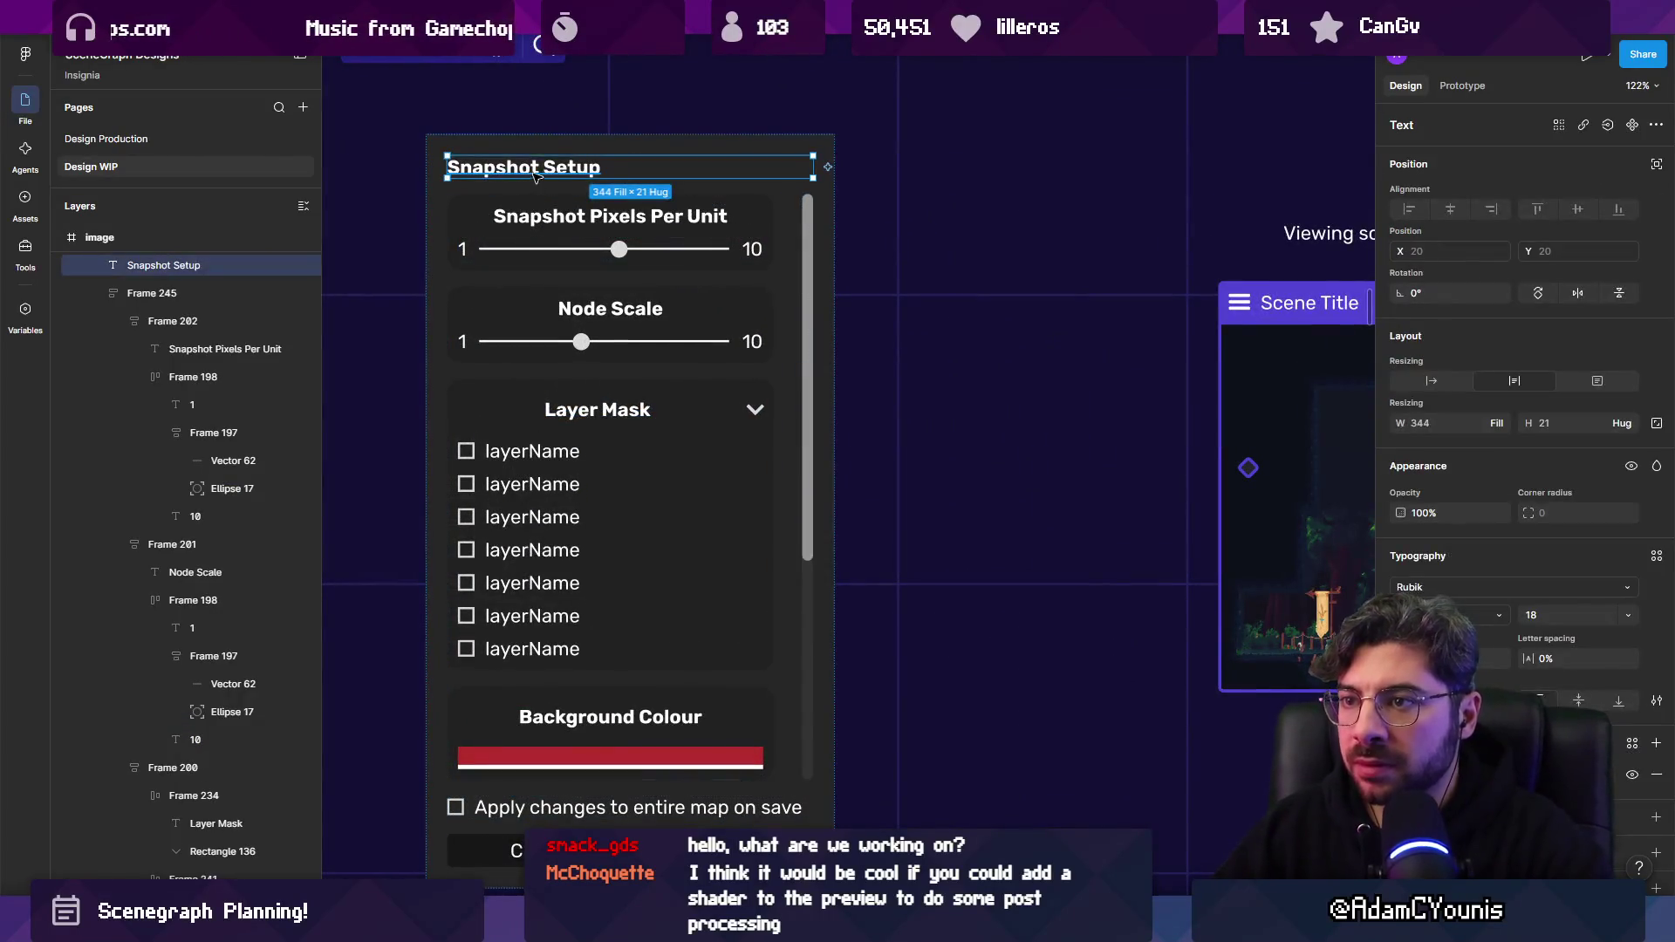
{"action": "key", "text": "k"}
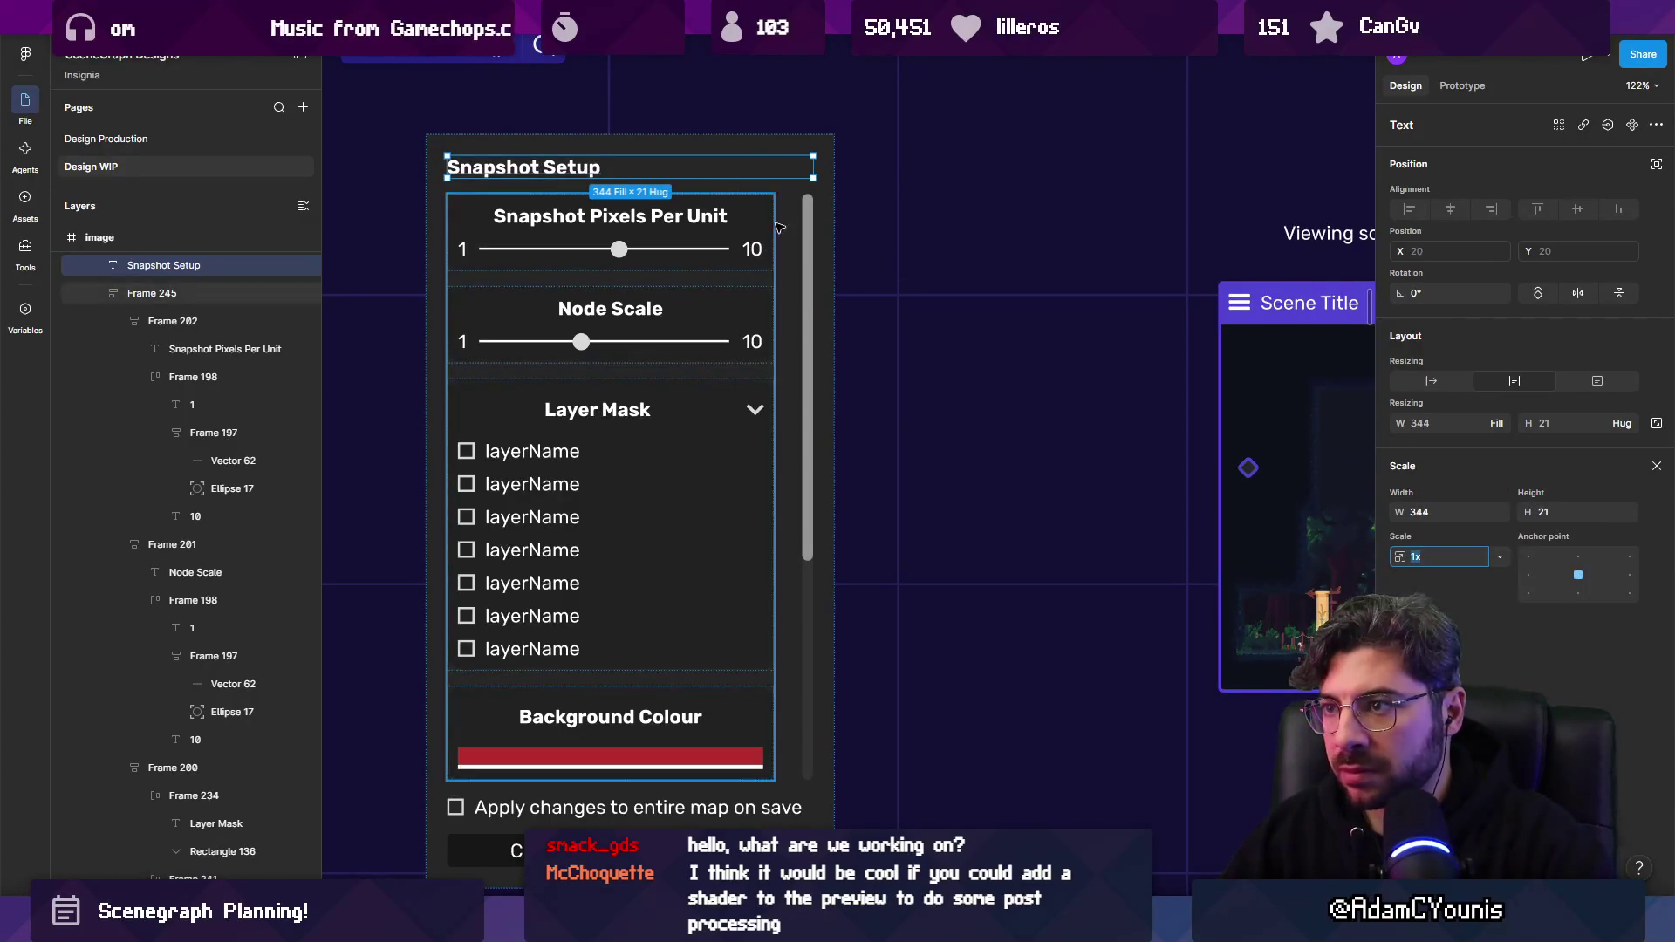
{"action": "mouse_move", "coordinate": [813, 167]}
{"action": "left_mouse_down"}
{"action": "mouse_move", "coordinate": [796, 175]}
{"action": "mouse_move", "coordinate": [1125, 175]}
{"action": "mouse_move", "coordinate": [968, 199]}
{"action": "left_mouse_up"}
{"action": "scroll", "coordinate": [667, 248], "scroll_direction": "down", "scroll_amount": 3}
{"action": "key", "text": "Escape"}
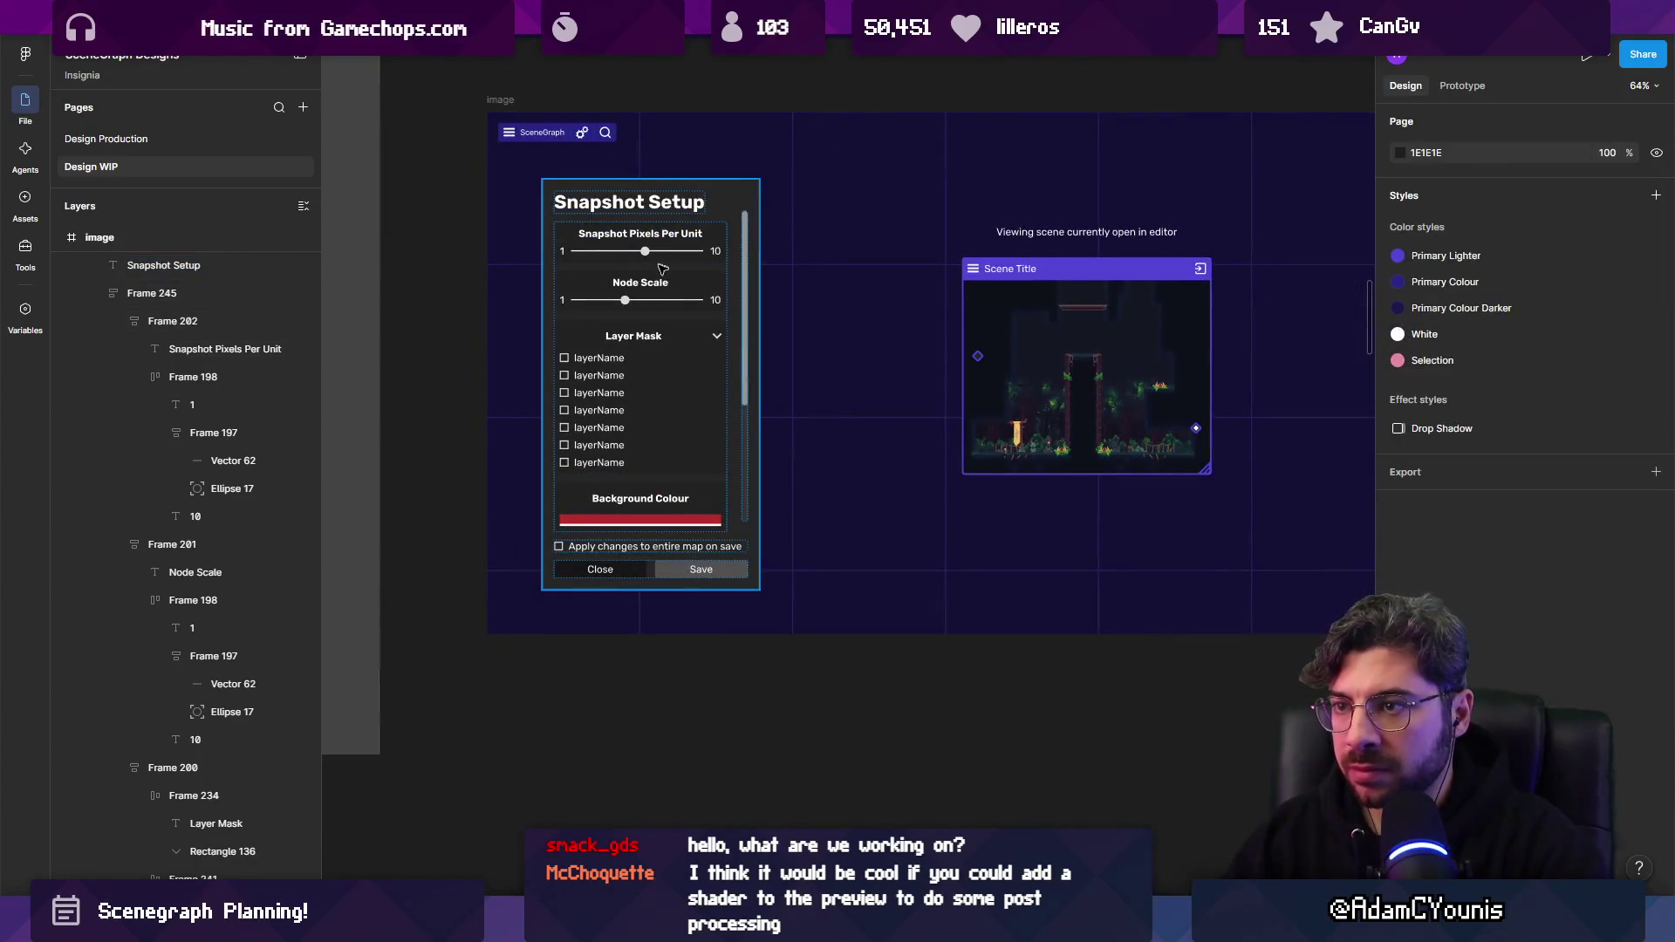
{"action": "scroll", "coordinate": [628, 209], "scroll_direction": "up", "scroll_amount": 5}
{"action": "left_click", "coordinate": [737, 203]}
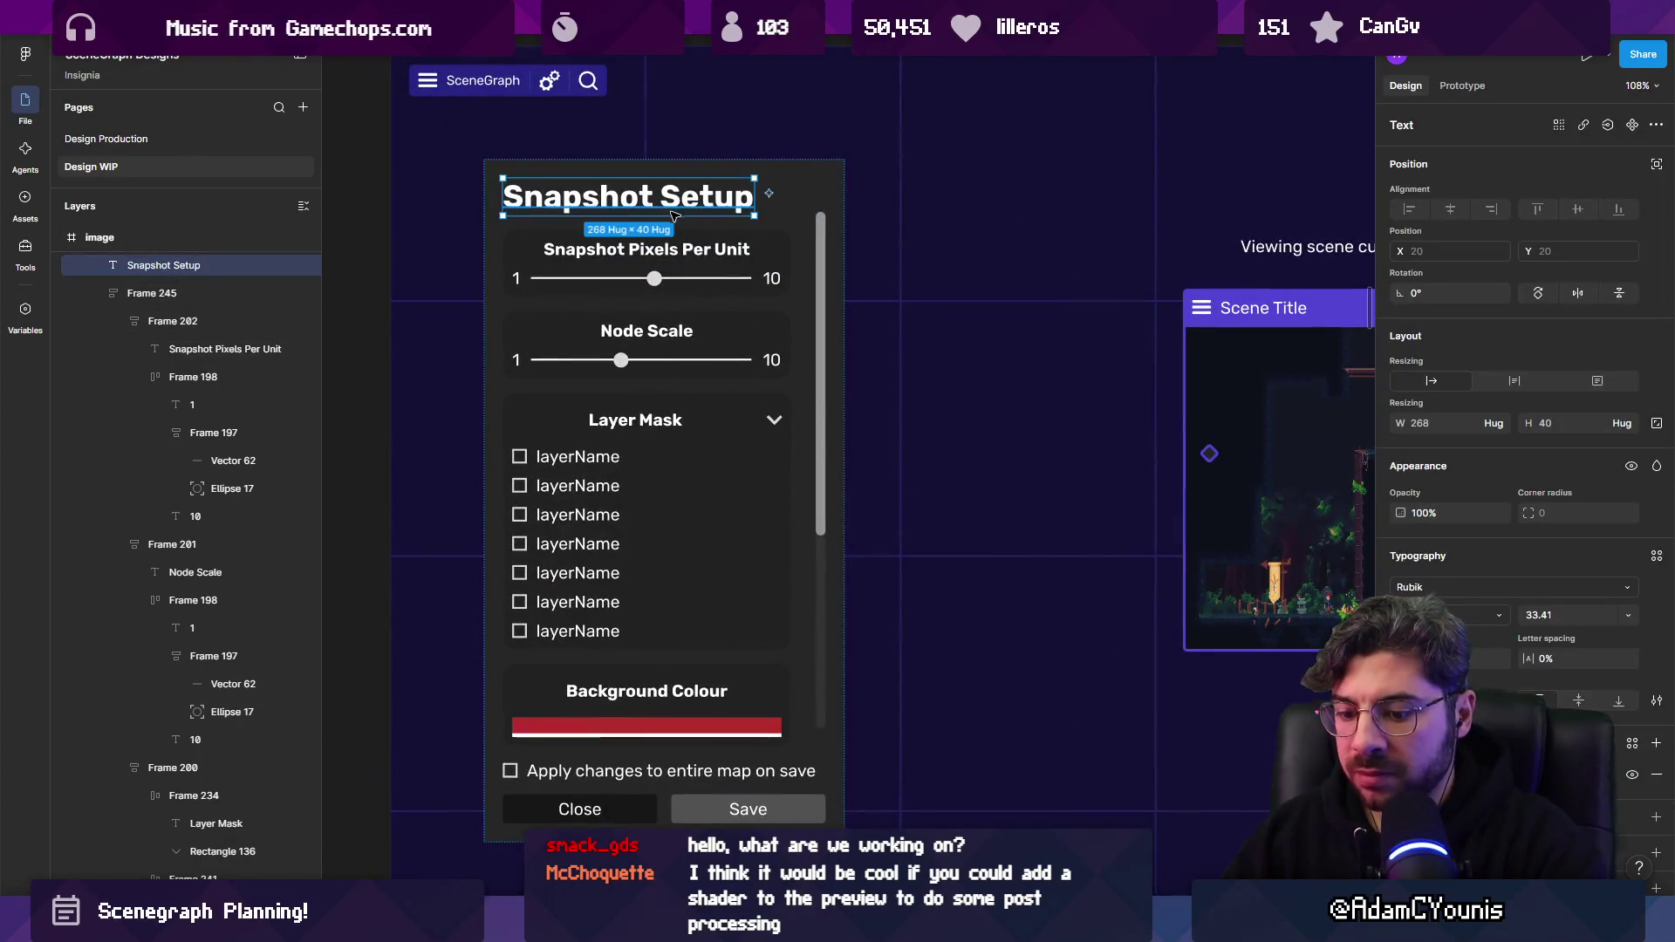
{"action": "left_click_drag", "start_coordinate": [752, 213], "coordinate": [698, 199]}
{"action": "left_click", "coordinate": [1550, 610]}
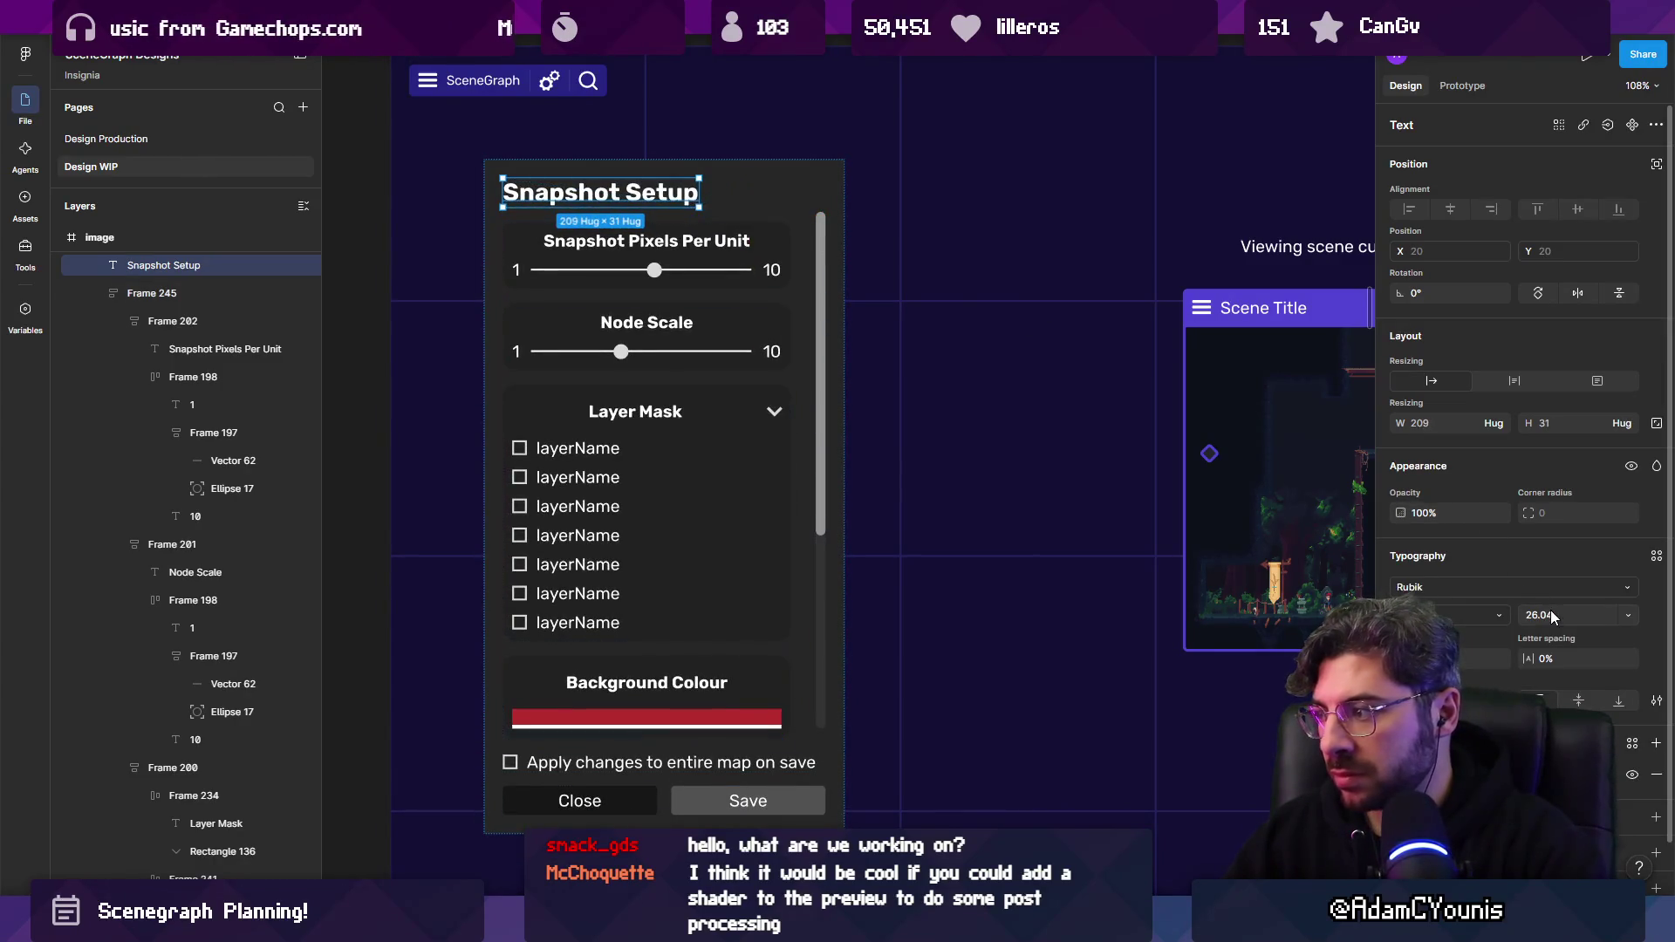
{"action": "key", "text": "Escape"}
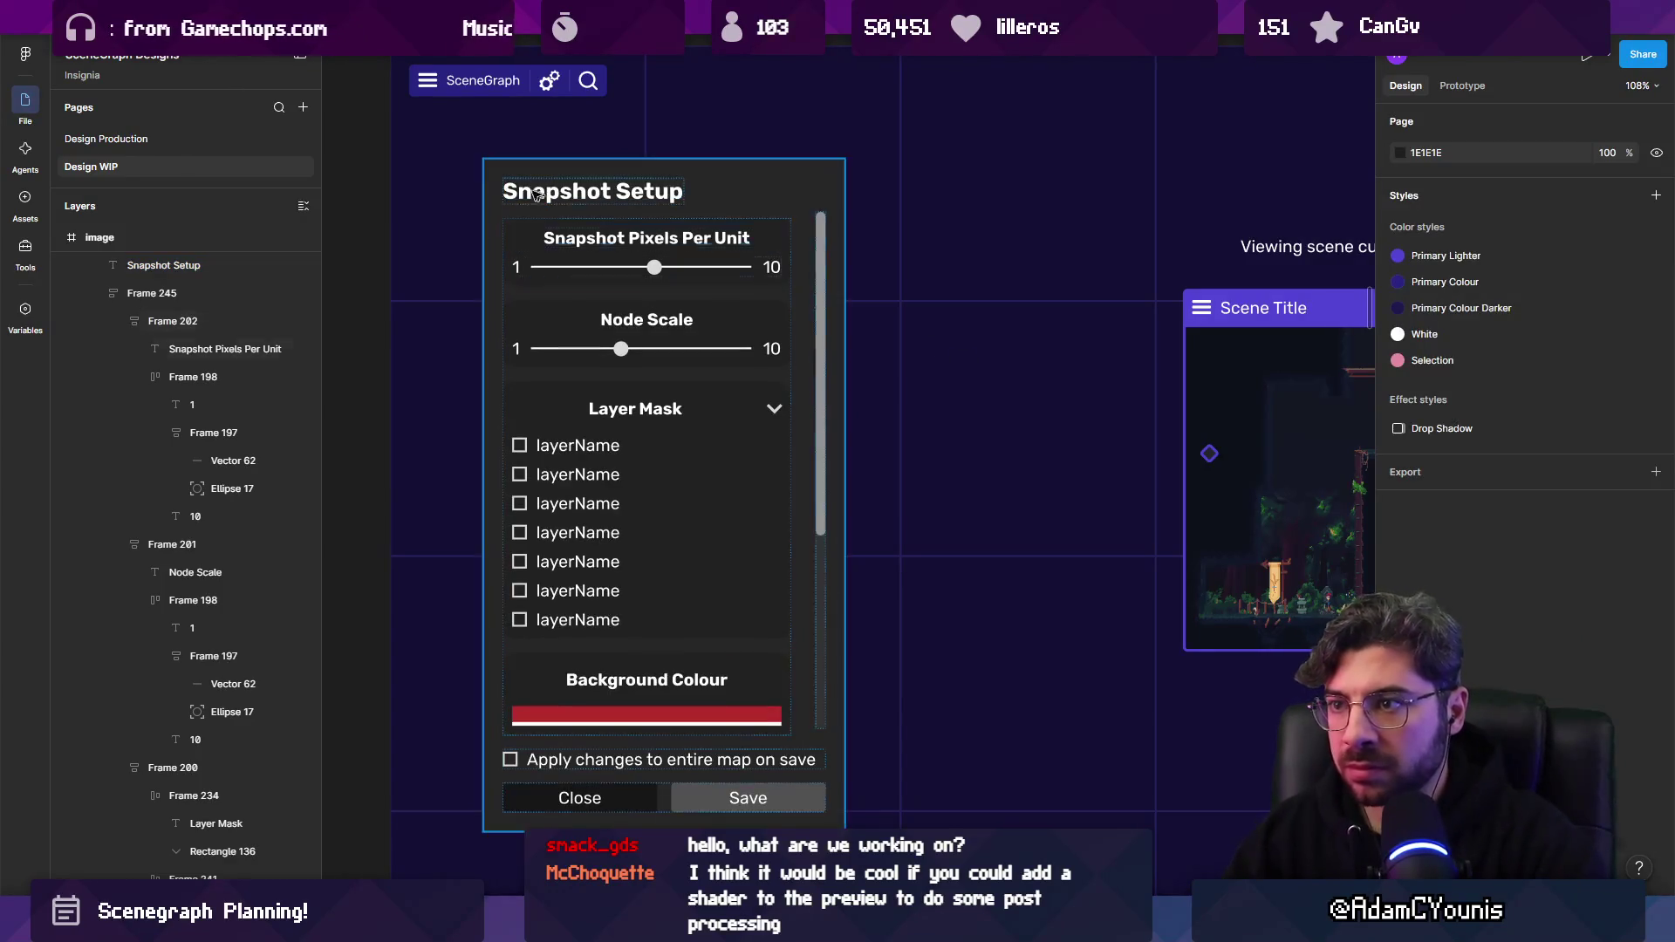
{"action": "scroll", "coordinate": [541, 212], "scroll_direction": "down", "scroll_amount": 3}
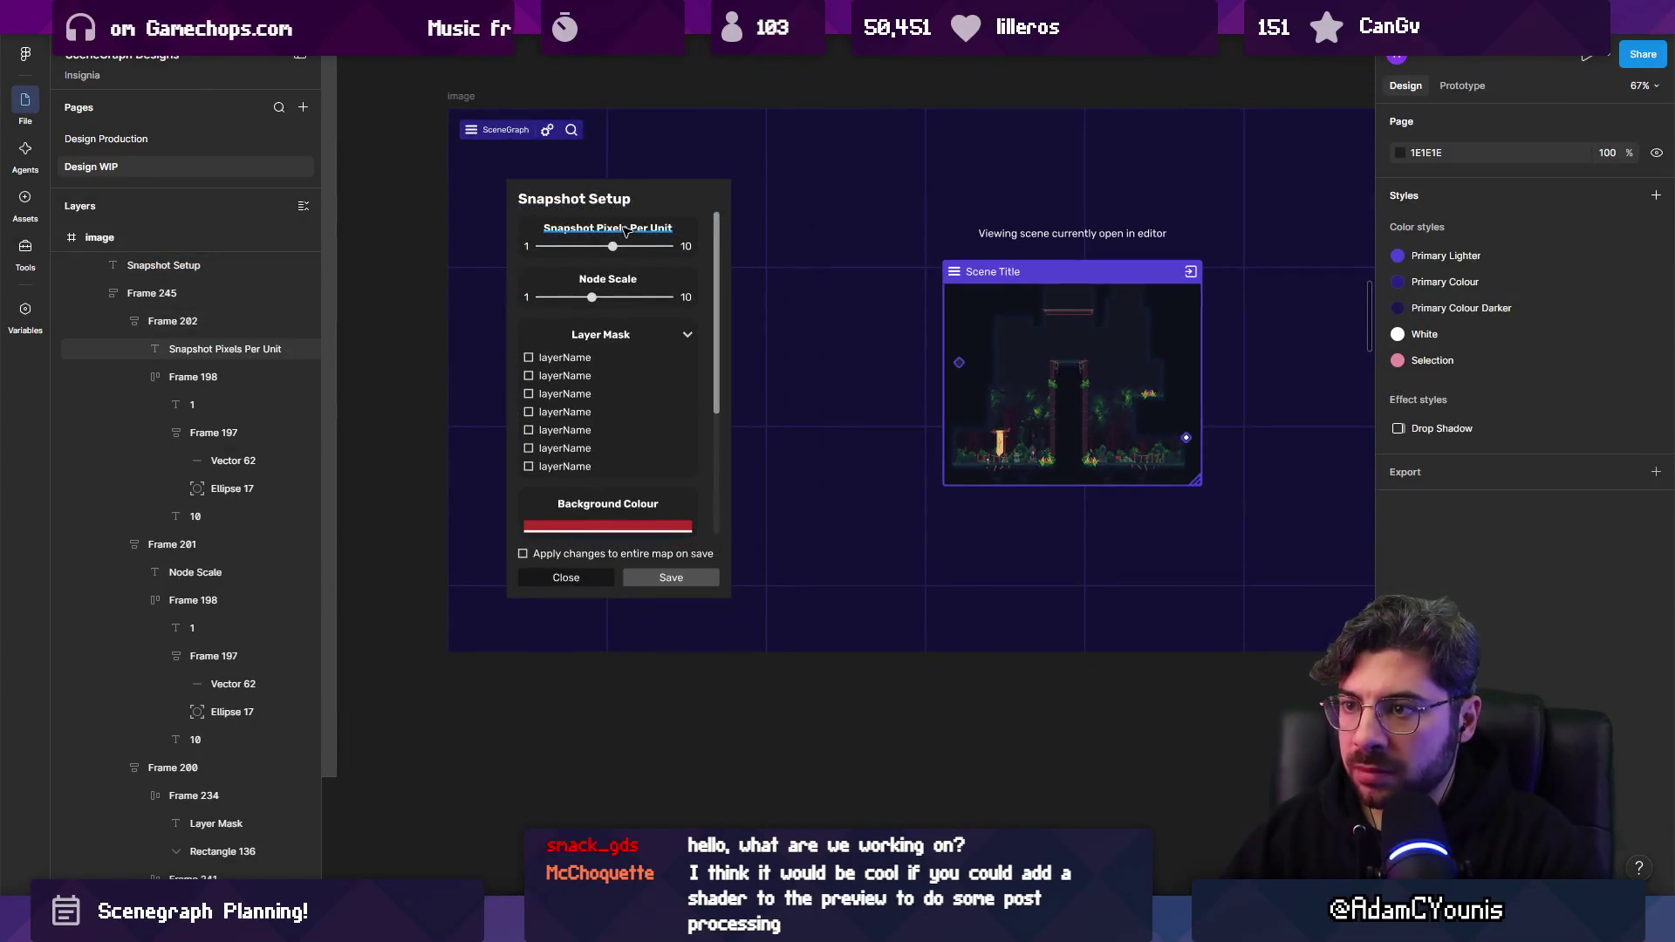
Select the Node Scale slider label in the Snapshot Setup panel and start editing its text.
{"action": "scroll", "coordinate": [625, 231], "scroll_direction": "up", "scroll_amount": 3}
{"action": "double_click", "coordinate": [584, 229]}
{"action": "scroll", "coordinate": [599, 280], "scroll_direction": "down", "scroll_amount": 2}
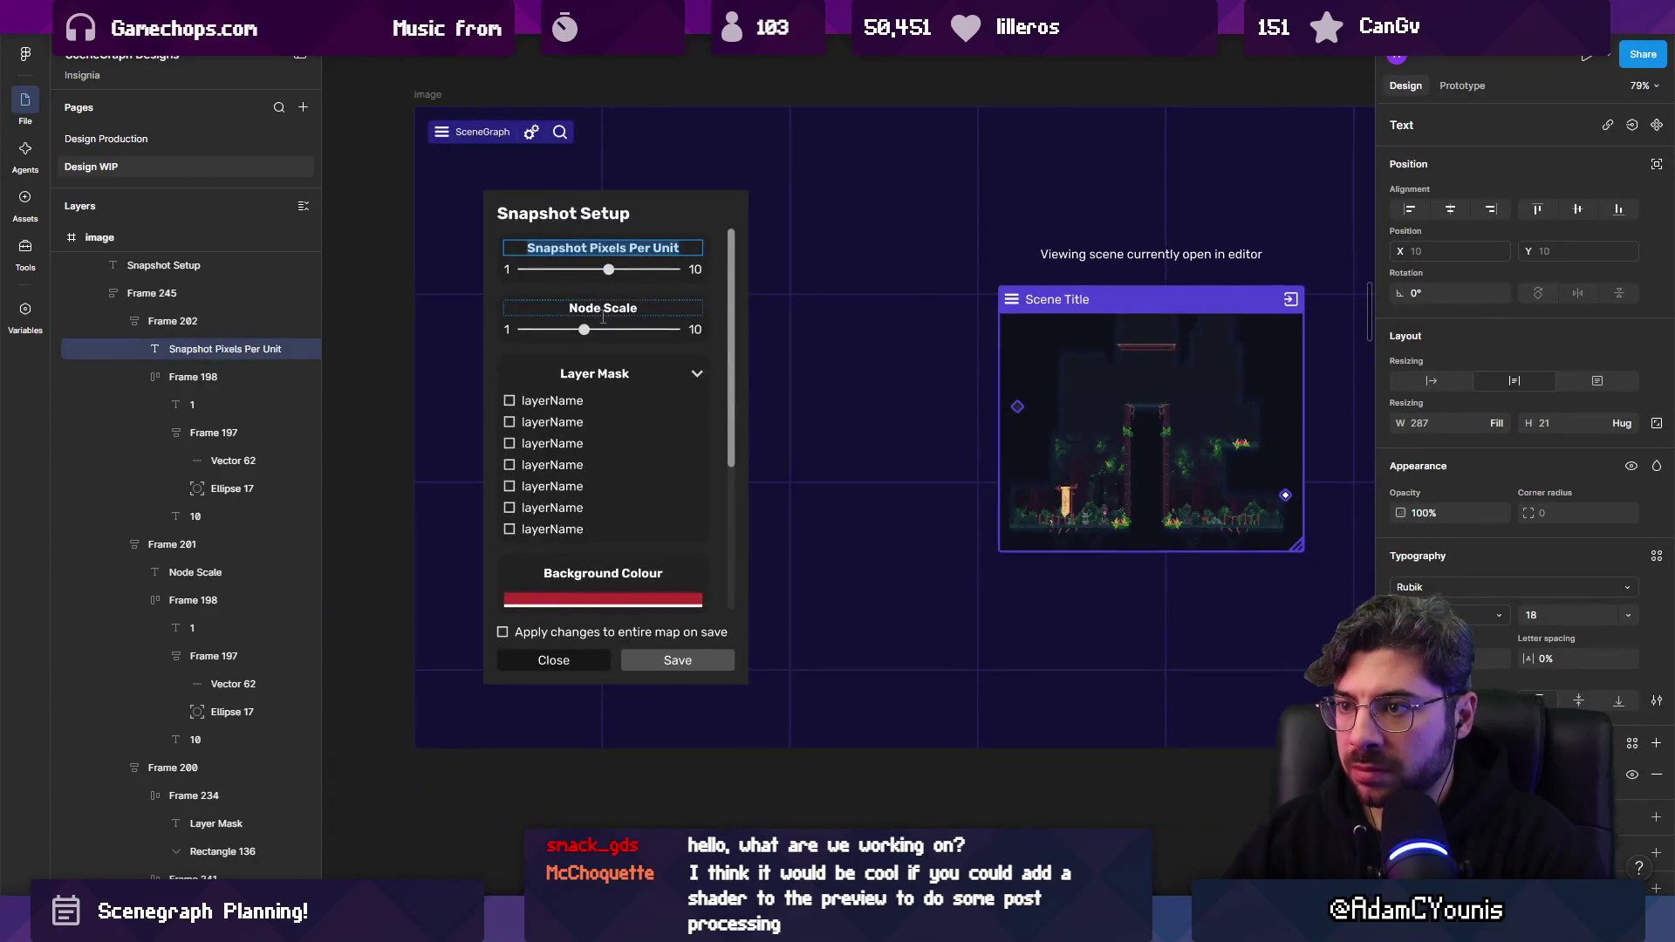
{"action": "key", "text": "Escape"}
{"action": "left_click", "coordinate": [638, 314]}
{"action": "left_click", "coordinate": [638, 314]}
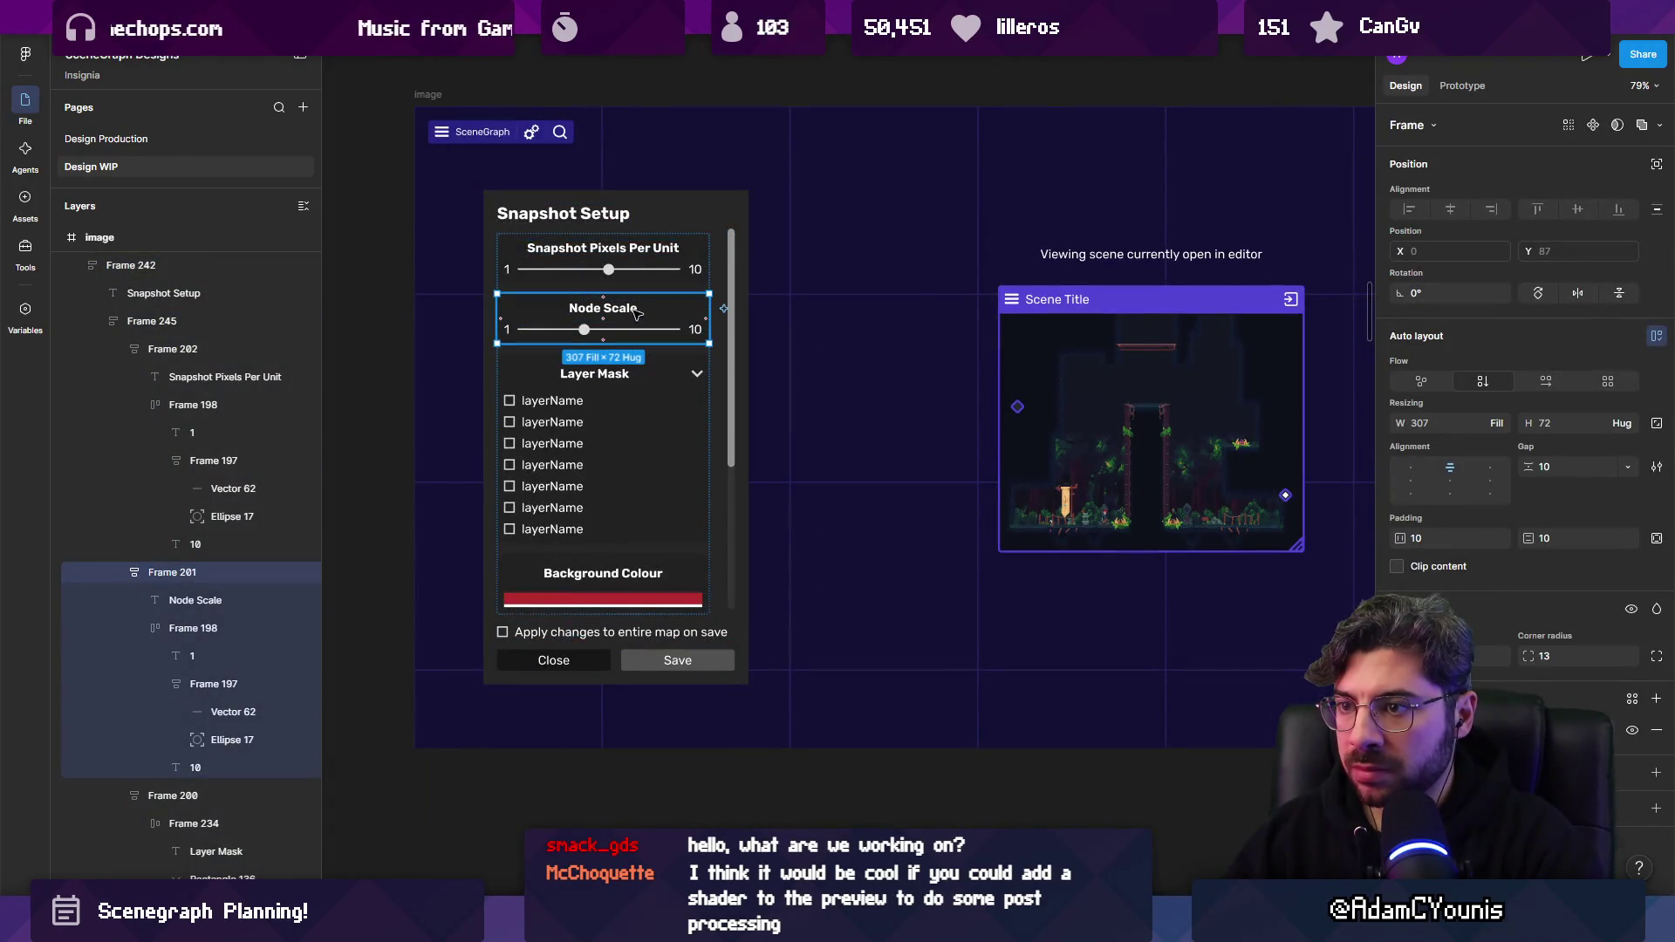
{"action": "left_click", "coordinate": [632, 309]}
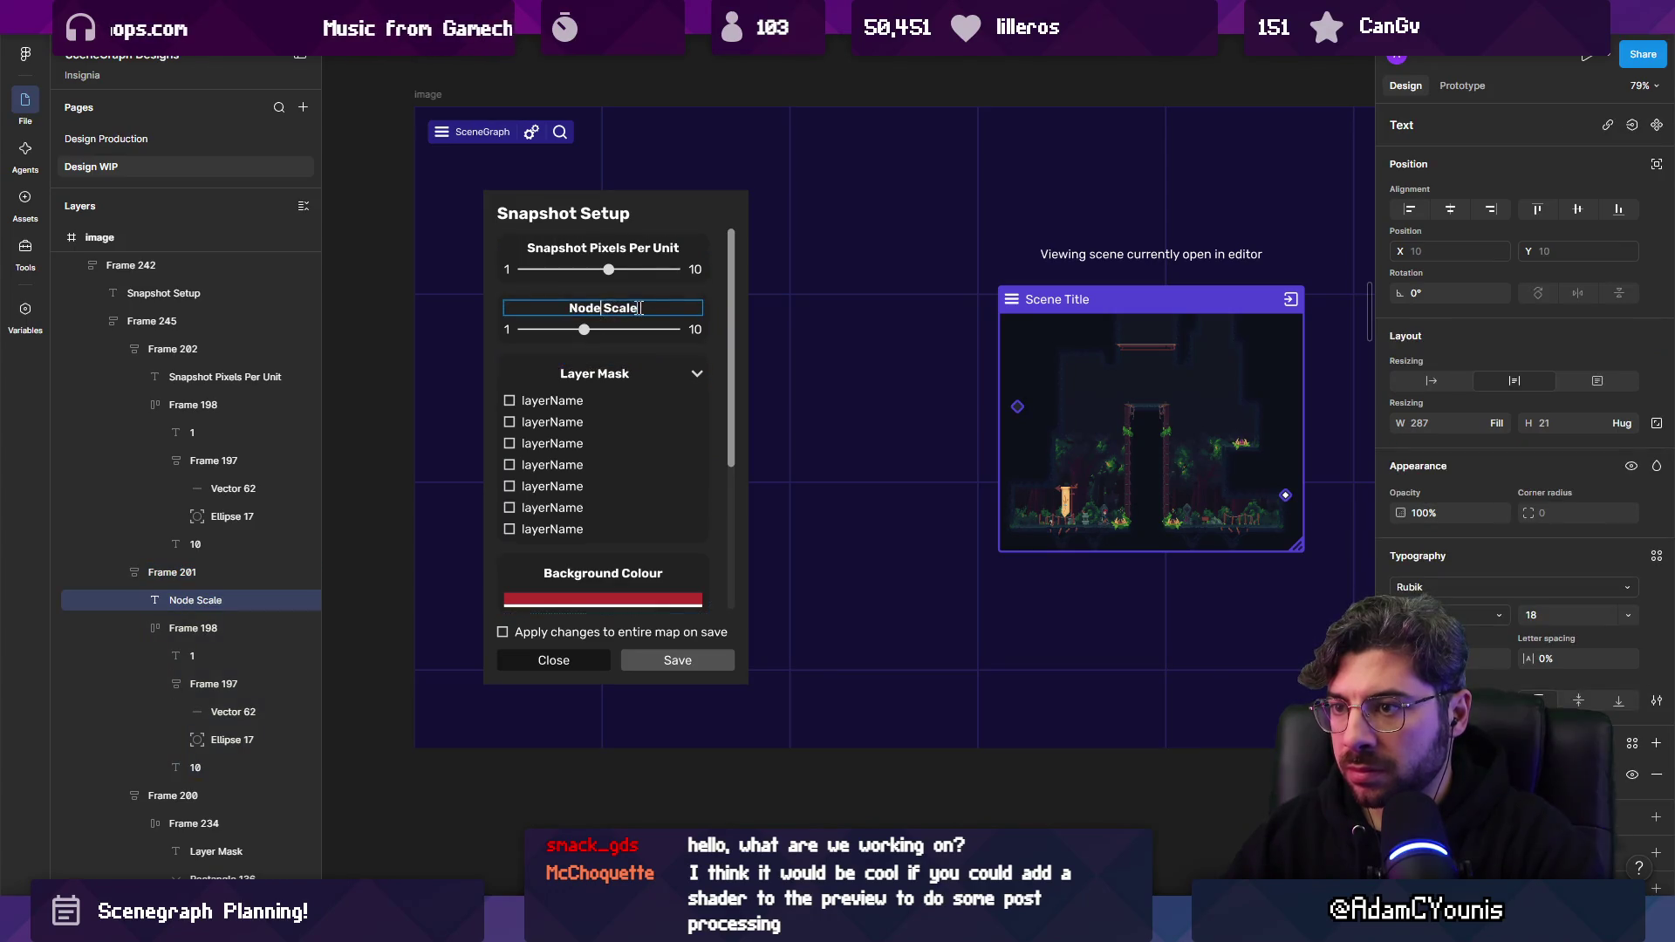
{"action": "scroll", "coordinate": [661, 306], "scroll_direction": "down", "scroll_amount": 1}
{"action": "double_click", "coordinate": [618, 307]}
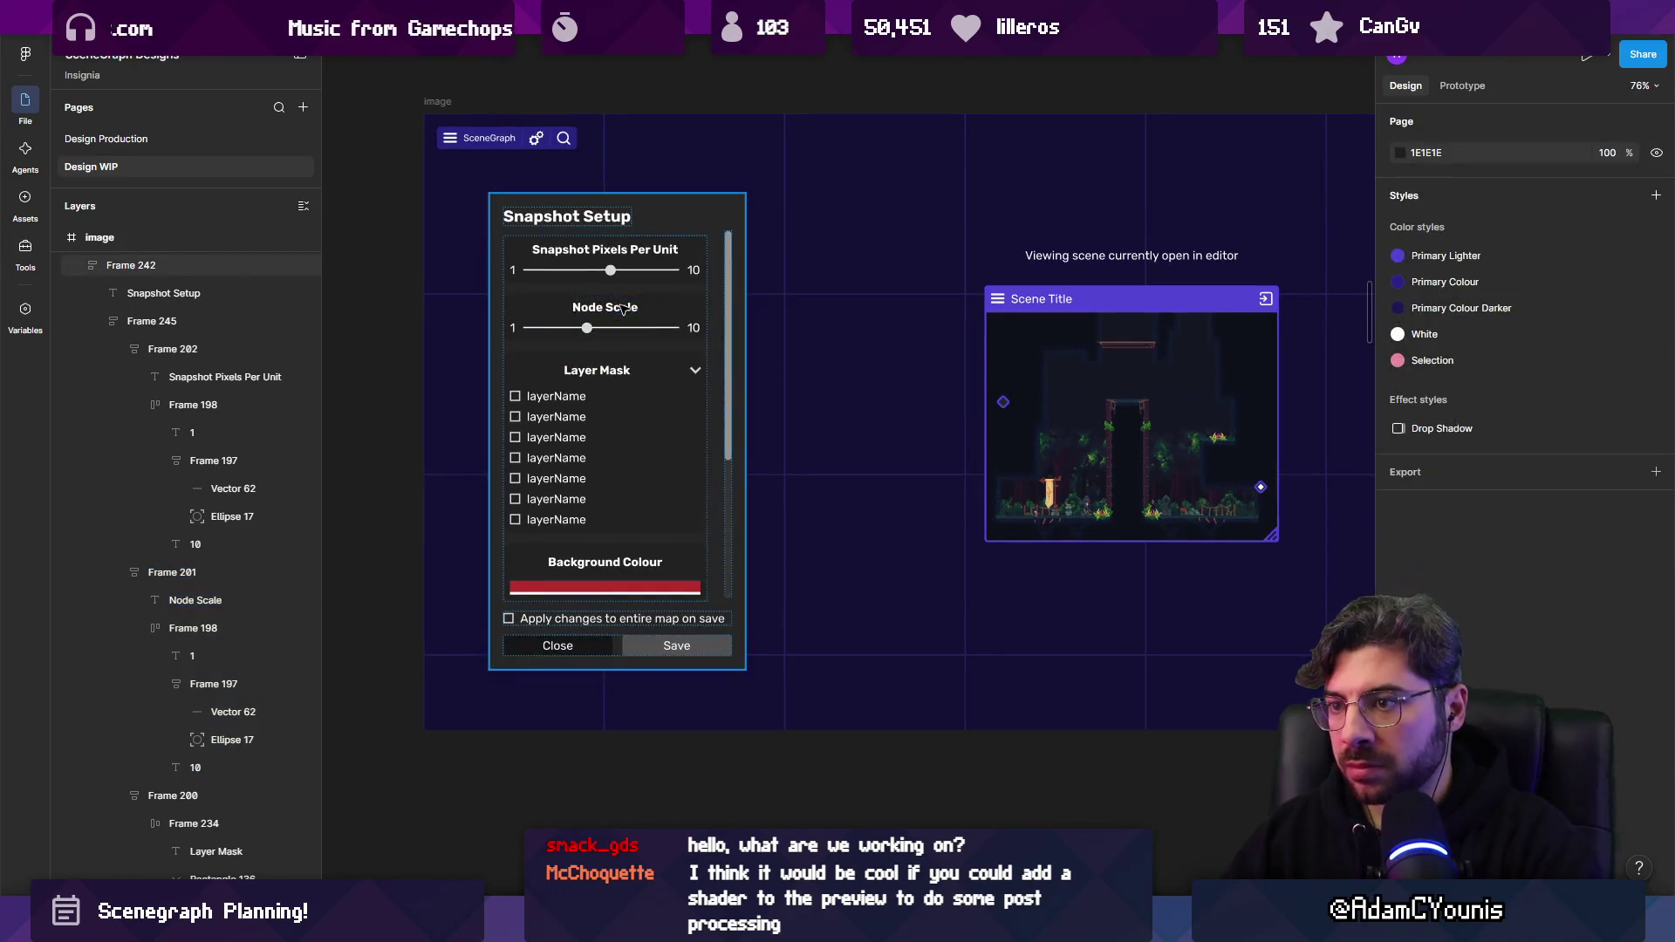
Try trial words such as 'Mapo' and 'in GH' after the label, then delete them to leave 'Node Scale'.
{"action": "scroll", "coordinate": [608, 310], "scroll_direction": "up", "scroll_amount": 5}
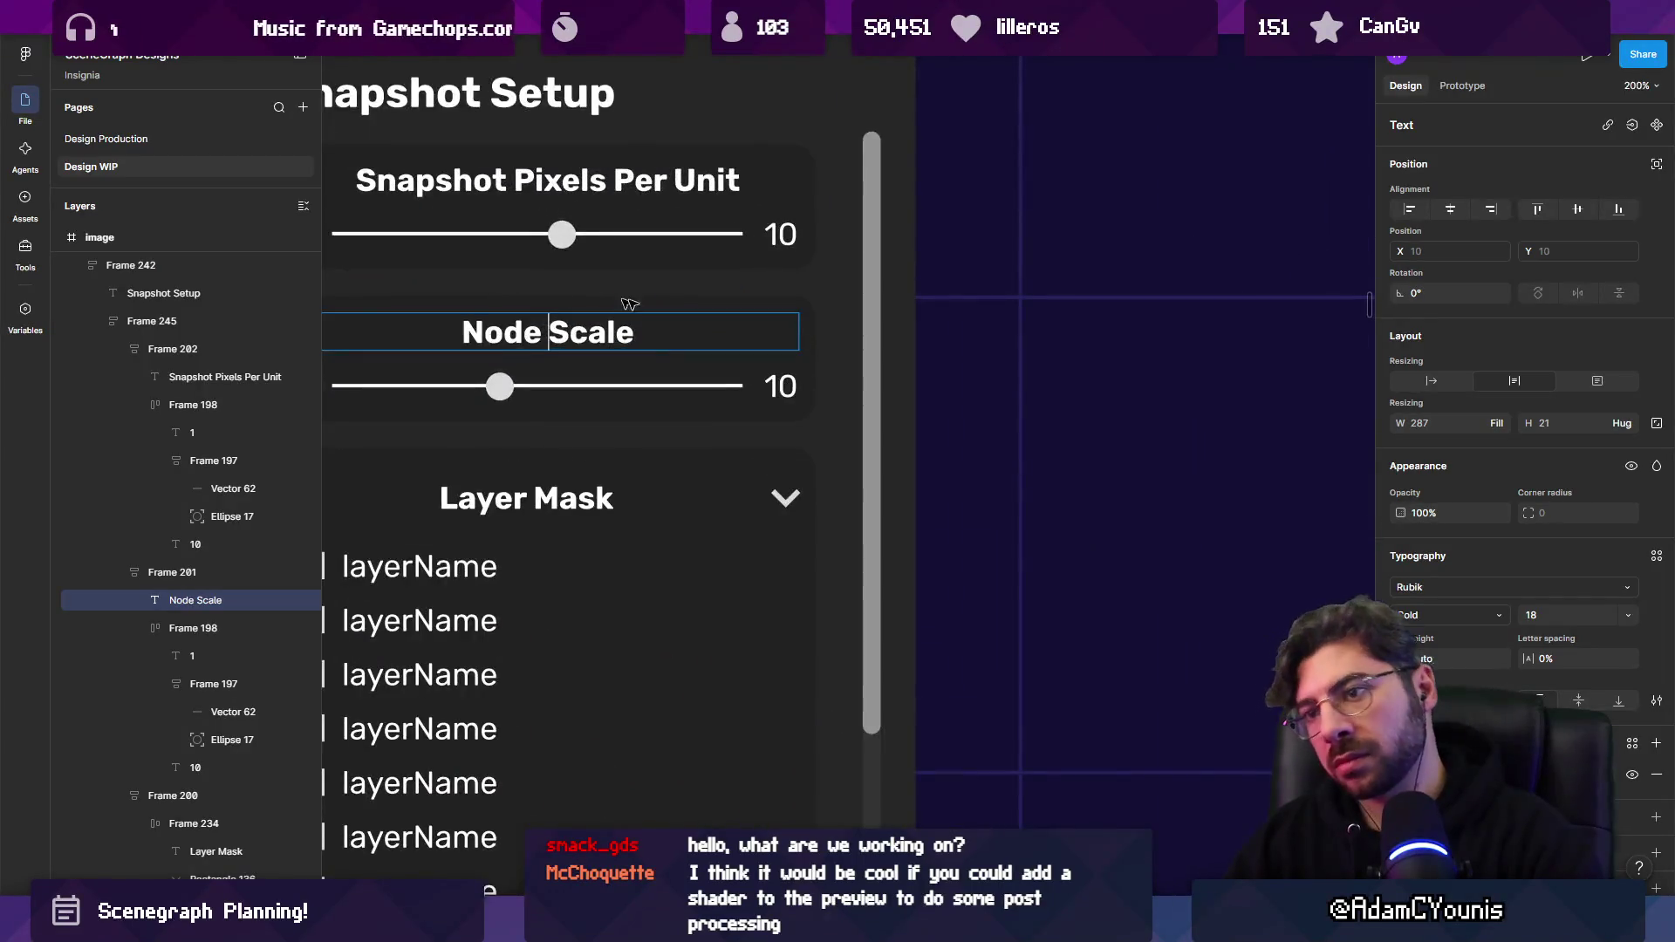
{"action": "scroll", "coordinate": [812, 305], "scroll_direction": "down", "scroll_amount": 2}
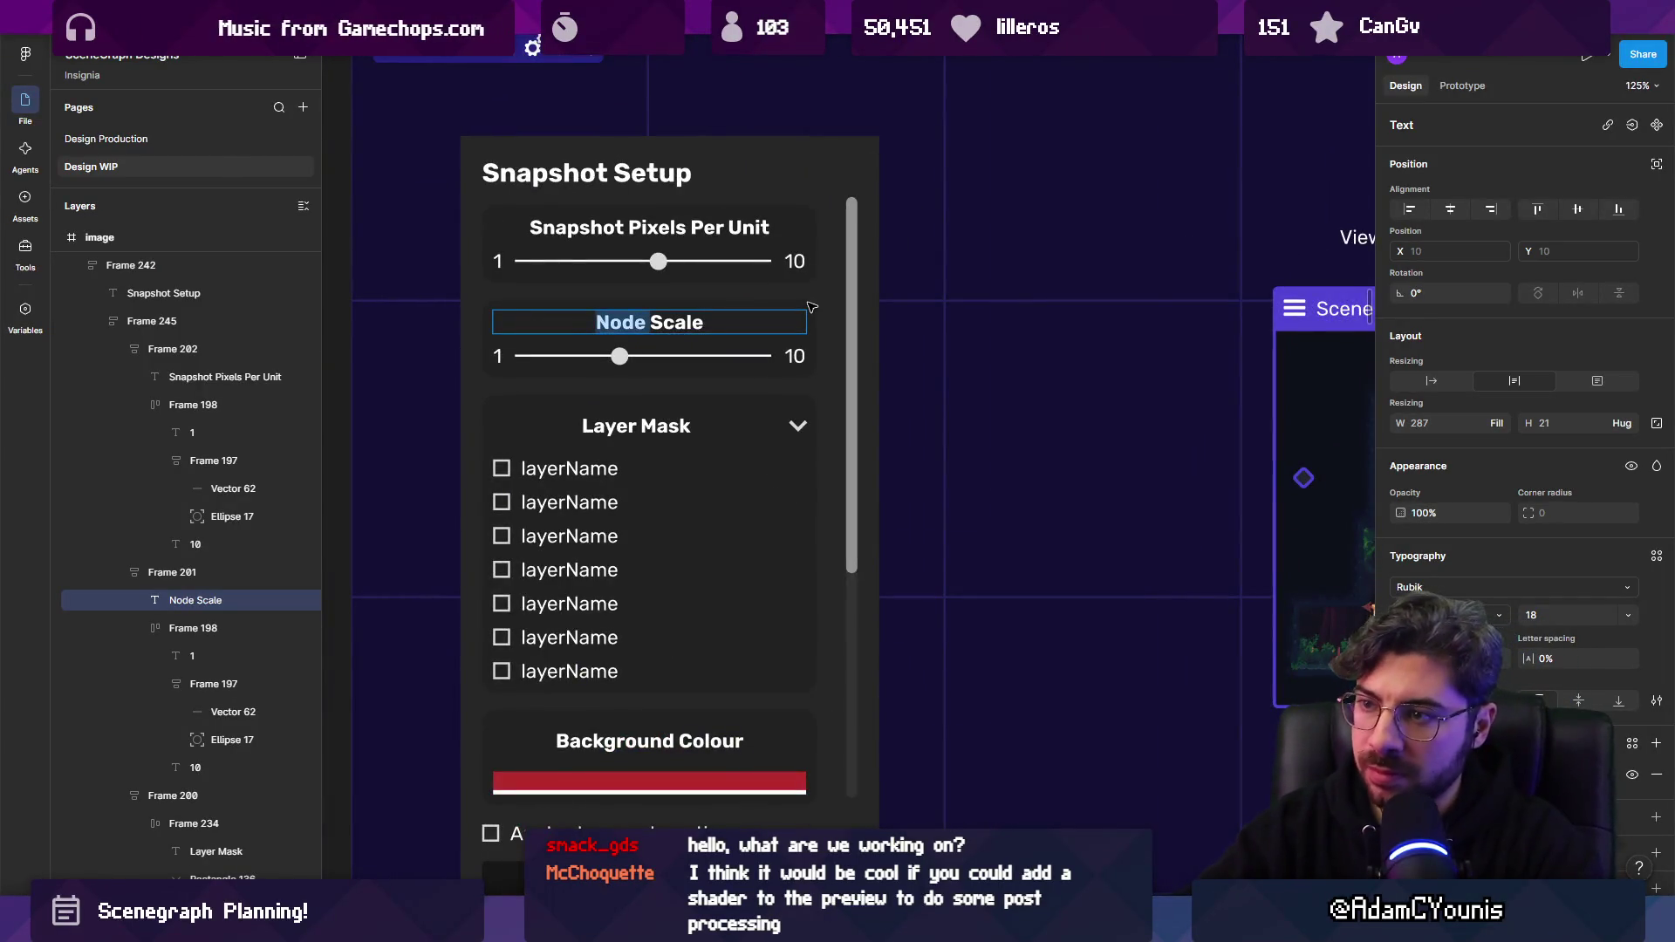
{"action": "type", "text": "Mapo"}
{"action": "key", "text": "BackSpace"}
{"action": "key", "text": "BackSpace"}
{"action": "key", "text": "BackSpace"}
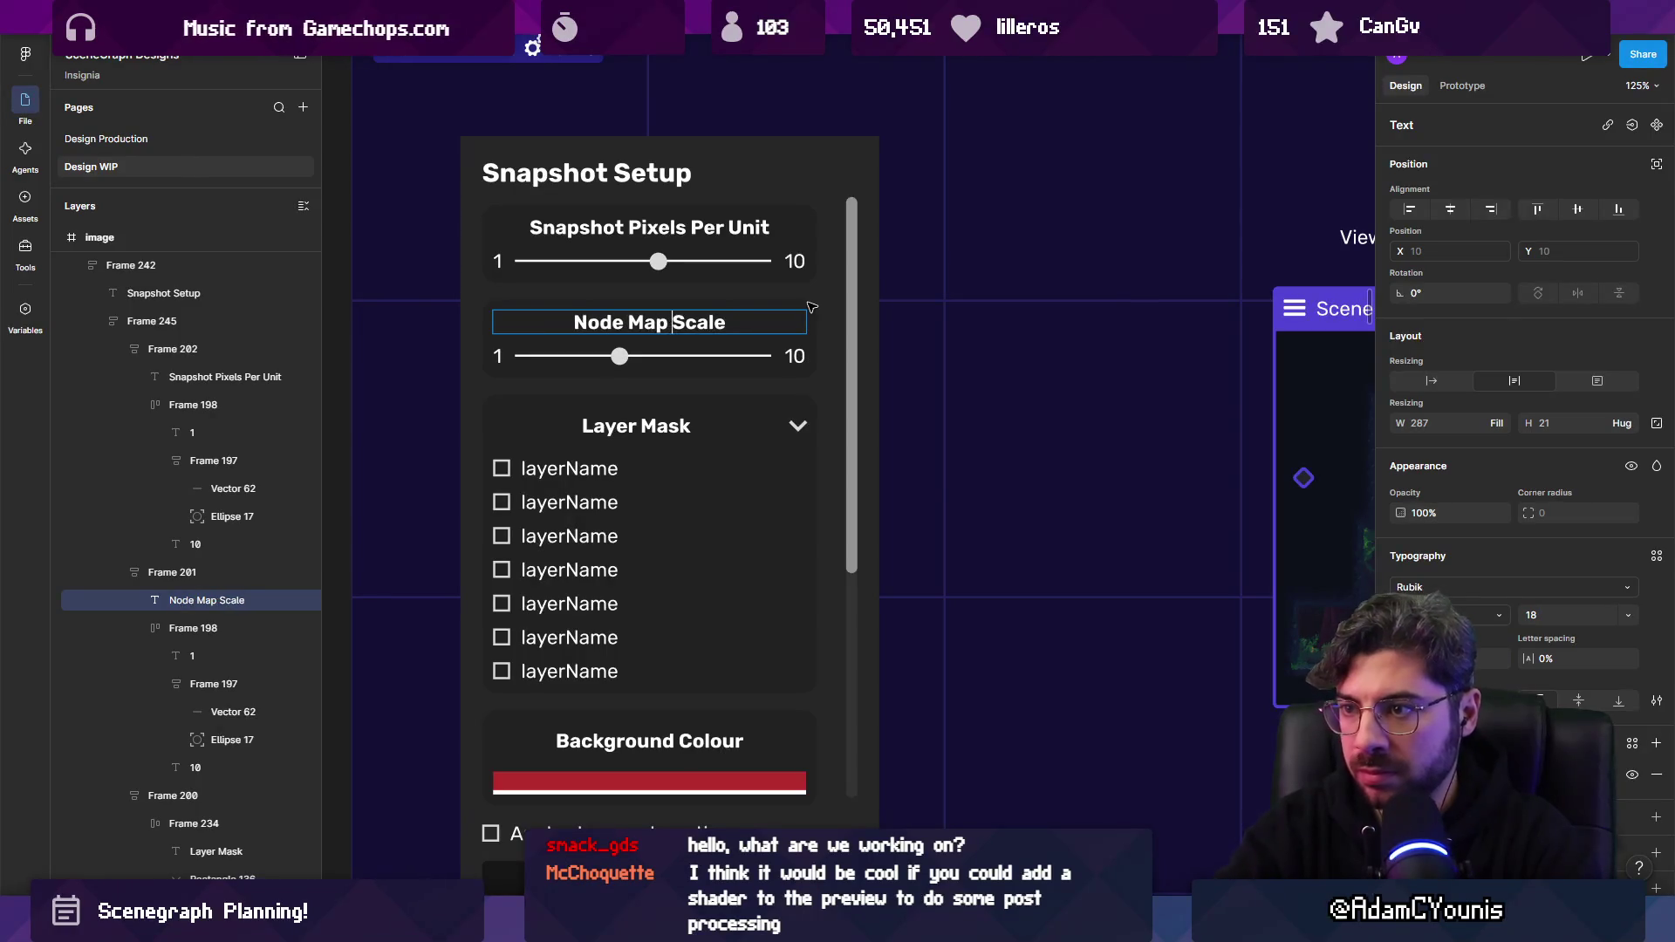
{"action": "type", "text": "in"}
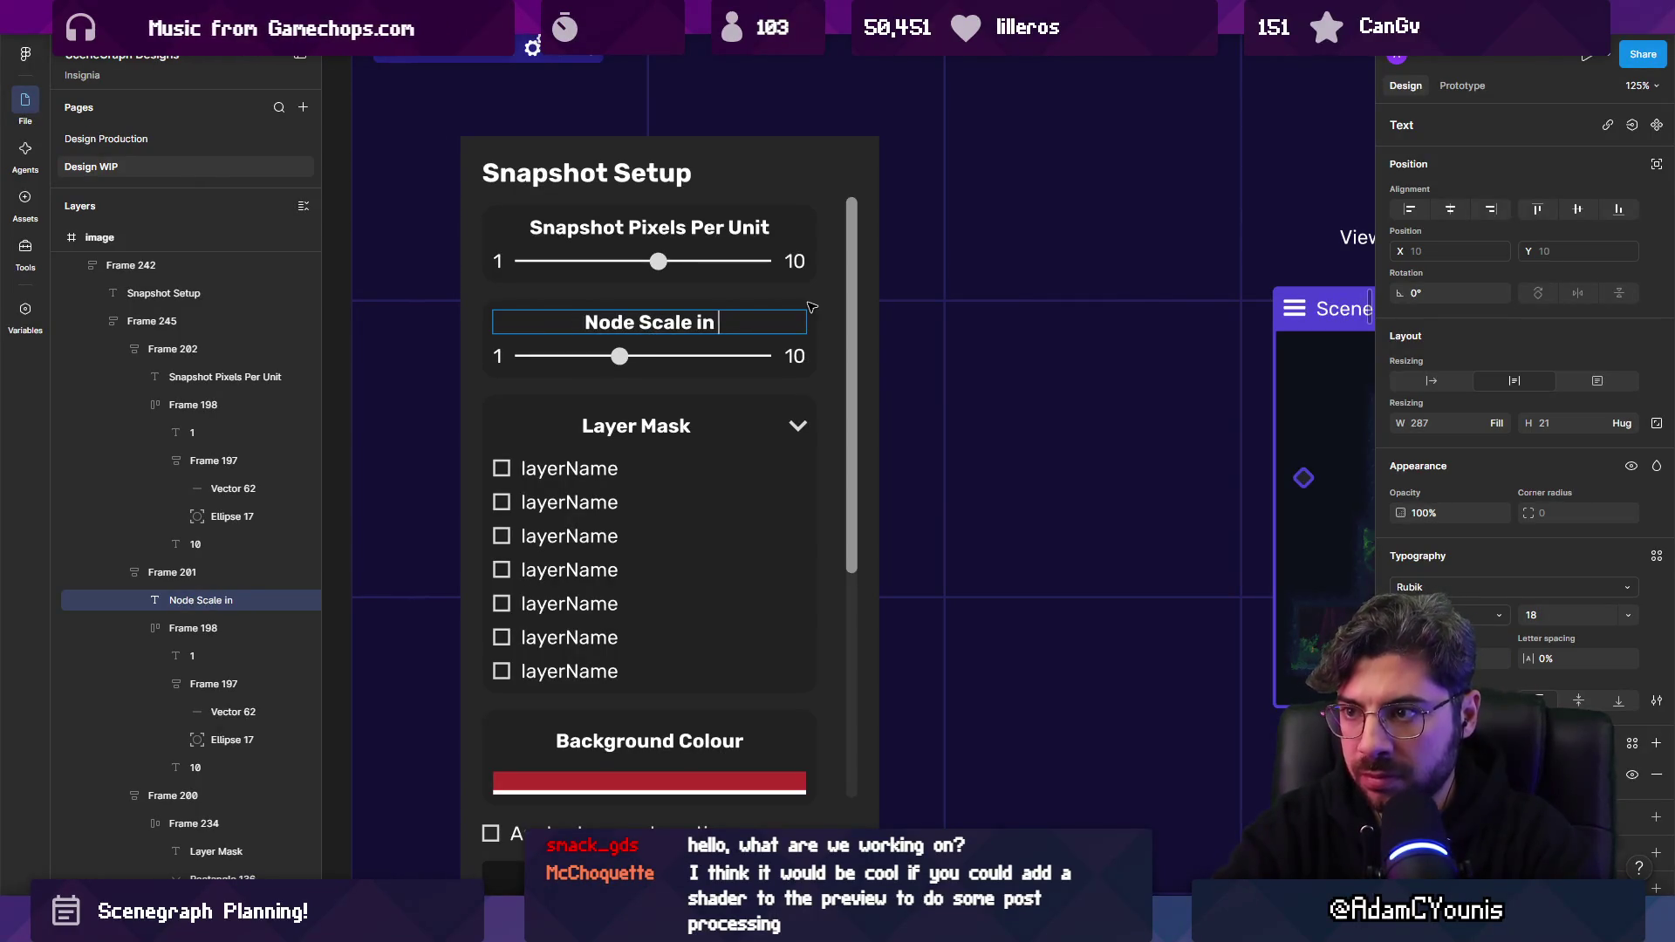
{"action": "key", "text": "BackSpace"}
{"action": "key", "text": "BackSpace"}
{"action": "type", "text": "in GH"}
{"action": "key", "text": "BackSpace"}
{"action": "key", "text": "BackSpace"}
{"action": "key", "text": "BackSpace"}
{"action": "key", "text": "BackSpace"}
{"action": "key", "text": "BackSpace"}
{"action": "key", "text": "BackSpace"}
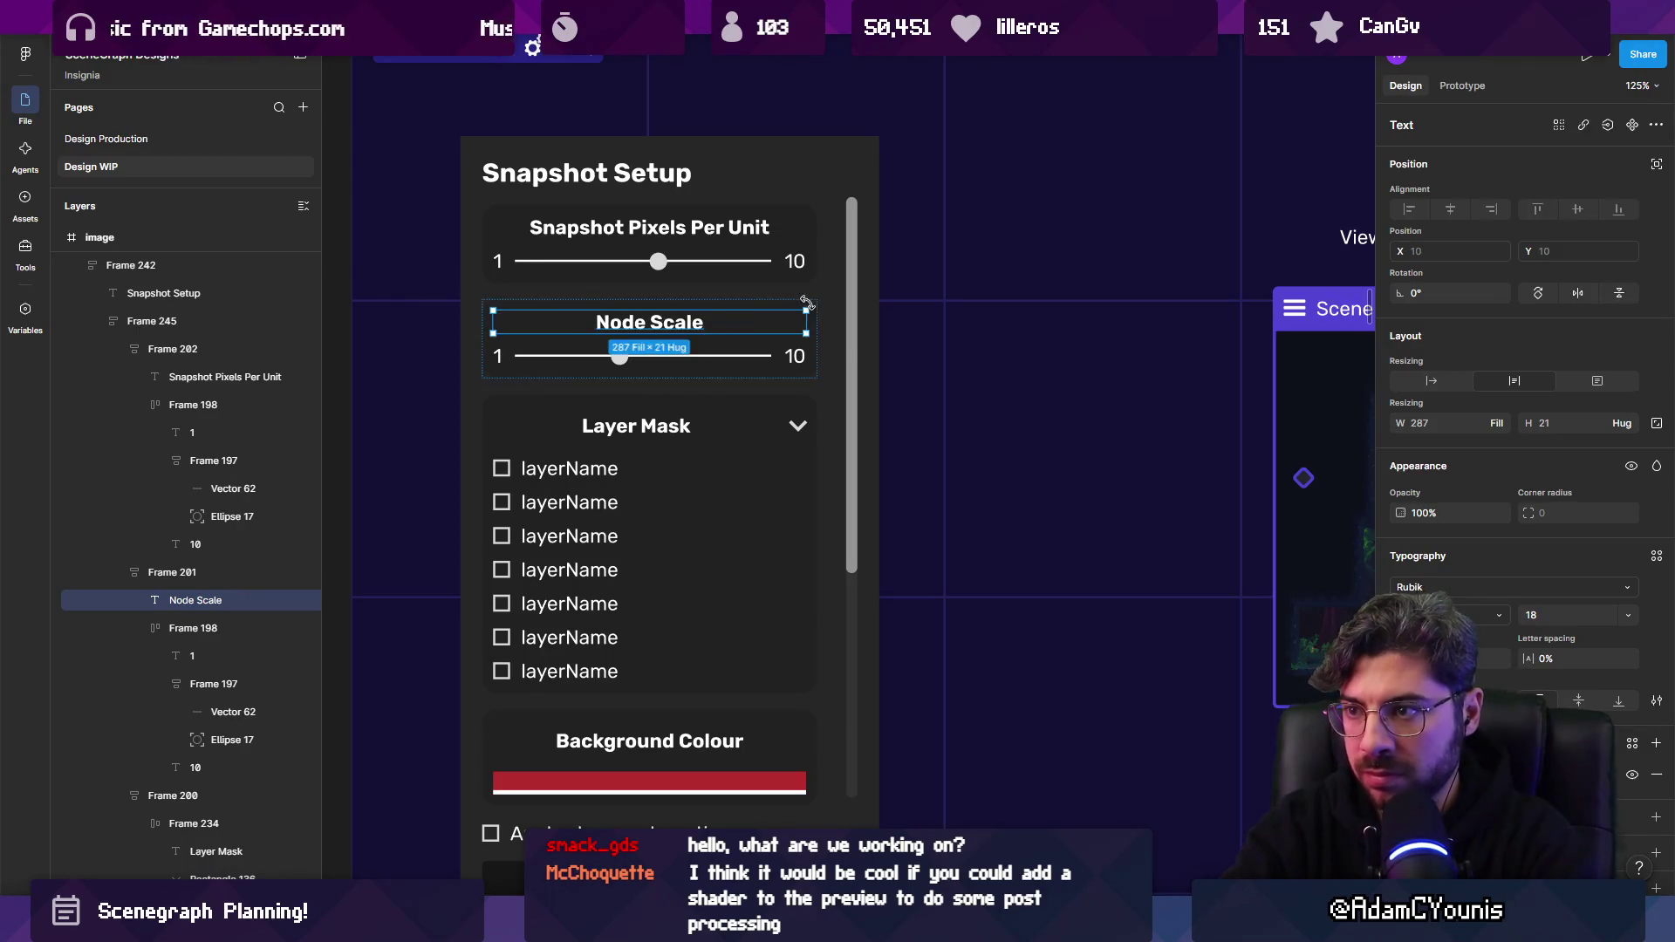
{"action": "key", "text": "Escape"}
Replace 'Pixels Per Unit' in the first label with 'Resolution PPU', then with 'Pixels per World Unit'.
{"action": "double_click", "coordinate": [635, 234]}
{"action": "double_click", "coordinate": [636, 234]}
{"action": "left_click_drag", "start_coordinate": [629, 229], "coordinate": [832, 215]}
{"action": "type", "text": "Resolution"}
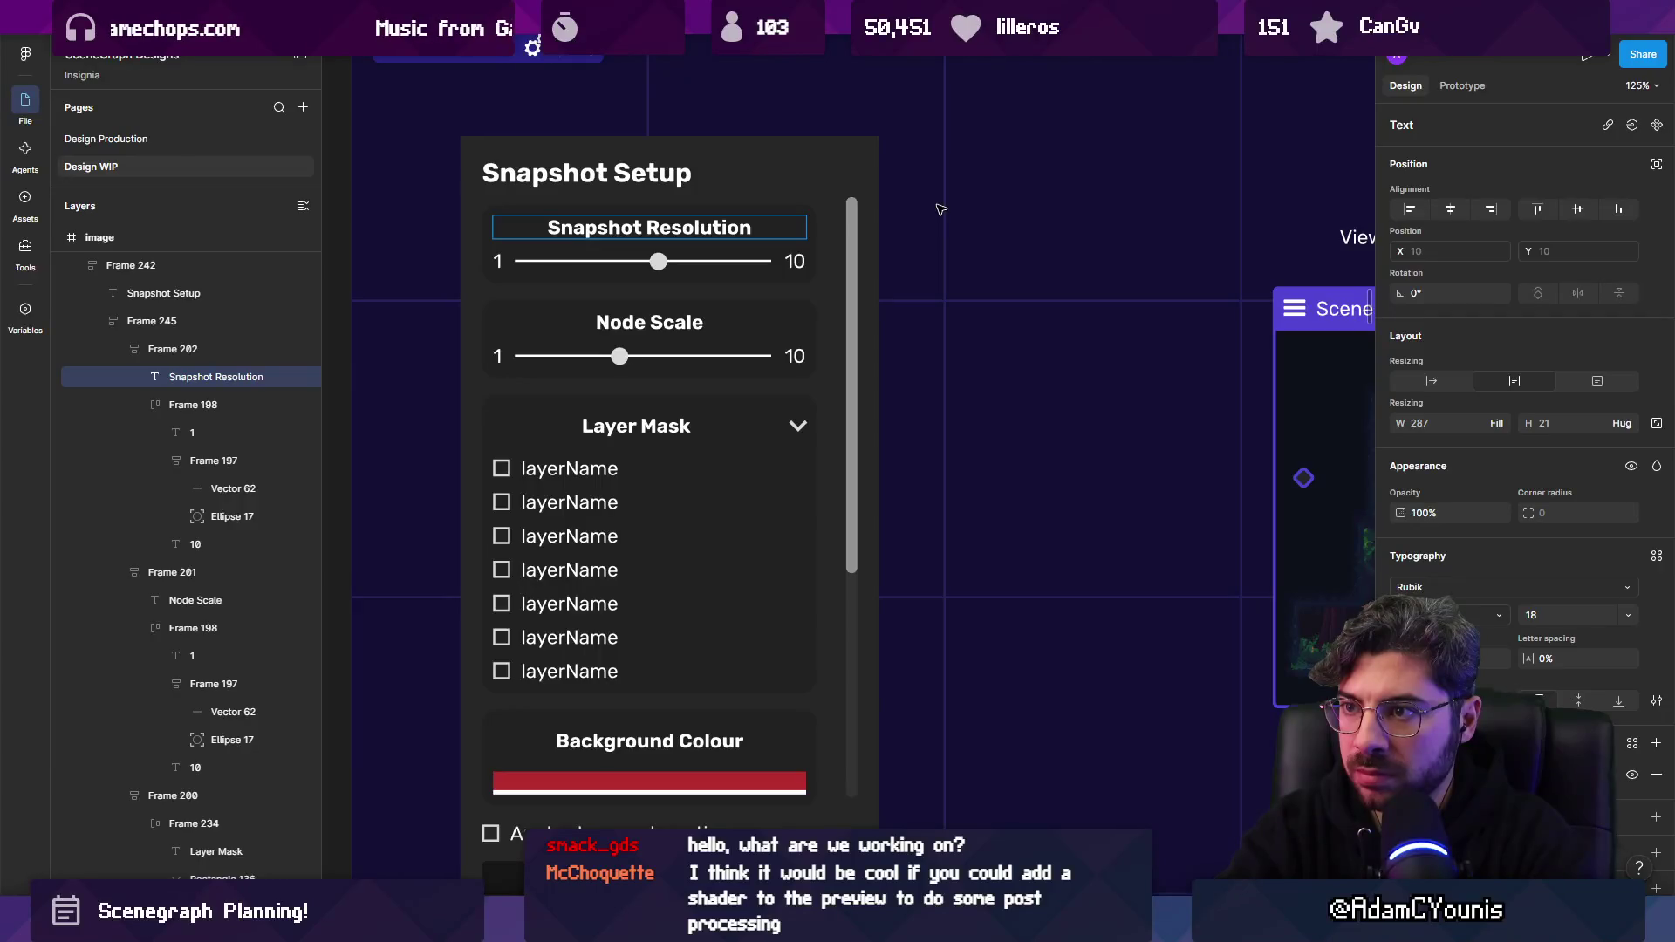
{"action": "type", "text": " PPU"}
{"action": "key", "text": "ctrl+shift+Left"}
{"action": "key", "text": "ctrl+shift+Left"}
{"action": "key", "text": "BackSpace"}
{"action": "type", "text": "Pixels"}
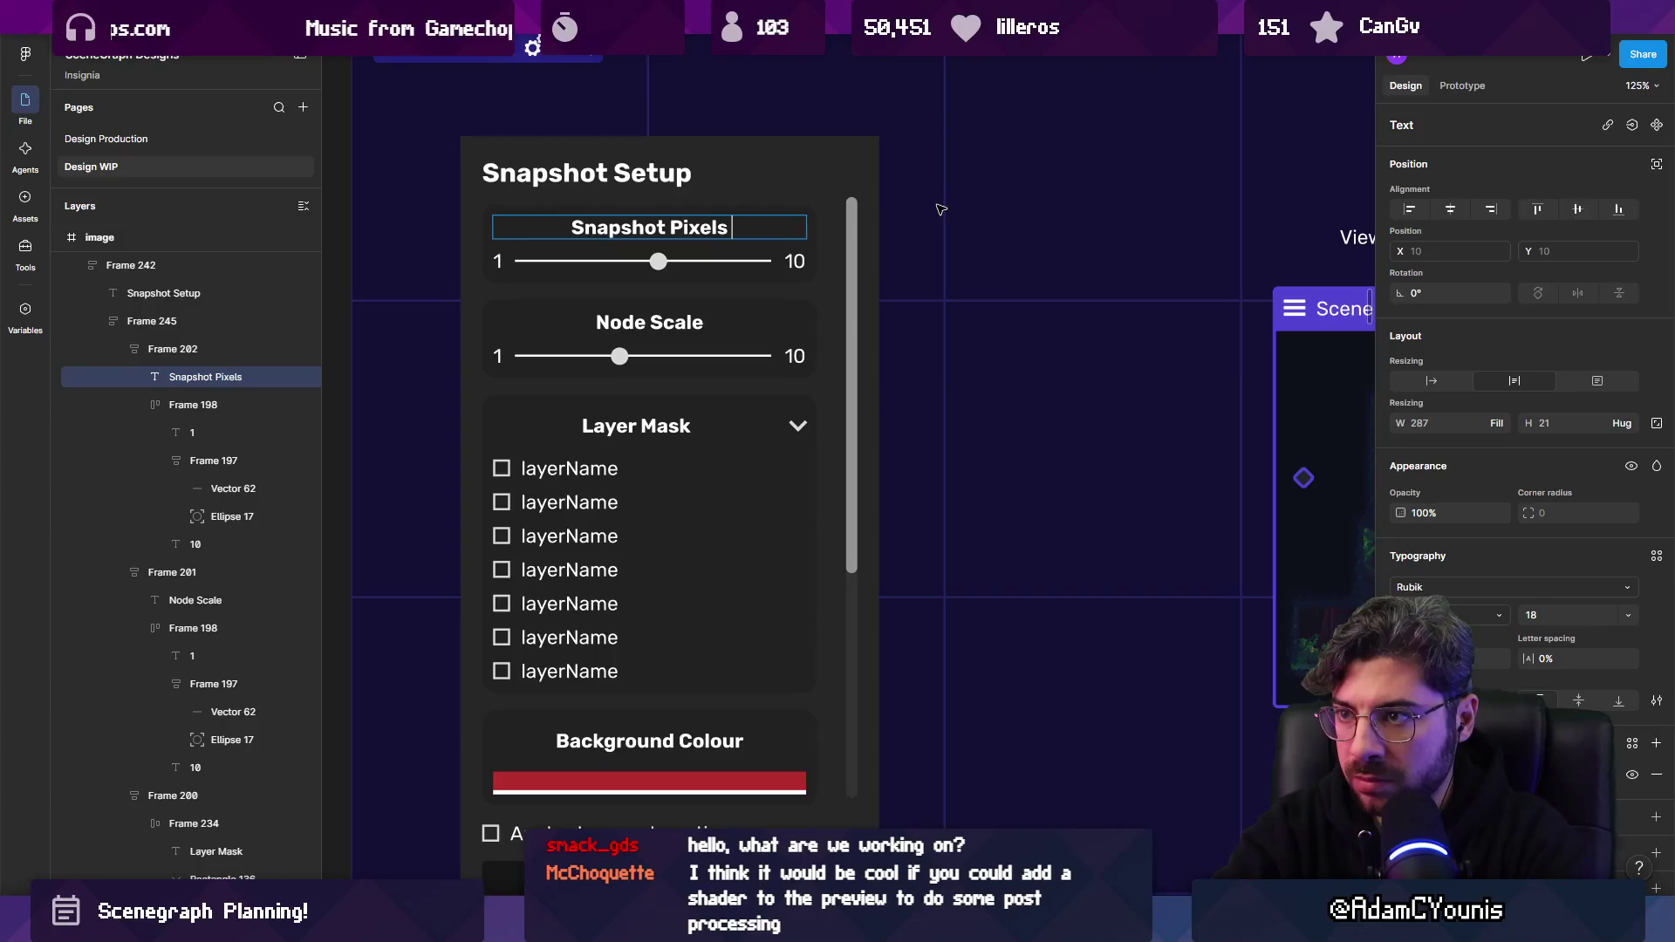
{"action": "type", "text": " per World Unity"}
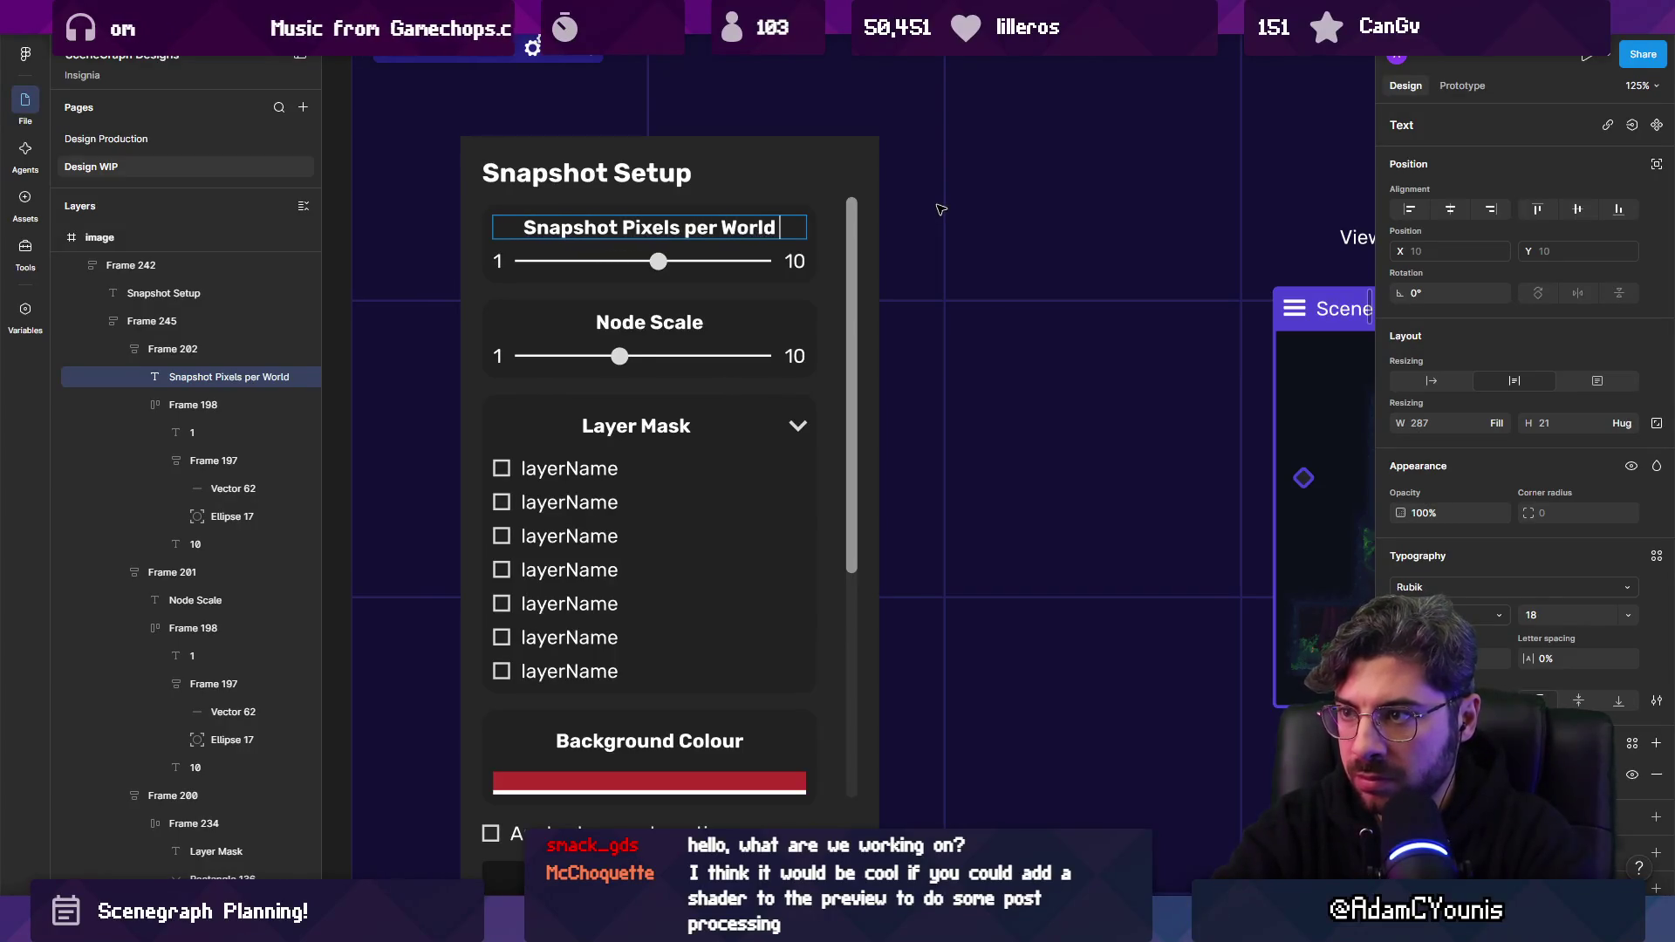
{"action": "key", "text": "BackSpace"}
Try a slash and lowercase letters in the label, then undo them back to 'Snapshot Pixels per World Unit'.
{"action": "key", "text": "ctrl+shift+Left"}
{"action": "key", "text": "ctrl+shift+Left"}
{"action": "key", "text": "Left"}
{"action": "key", "text": "ctrl+shift+Left"}
{"action": "key", "text": "Right"}
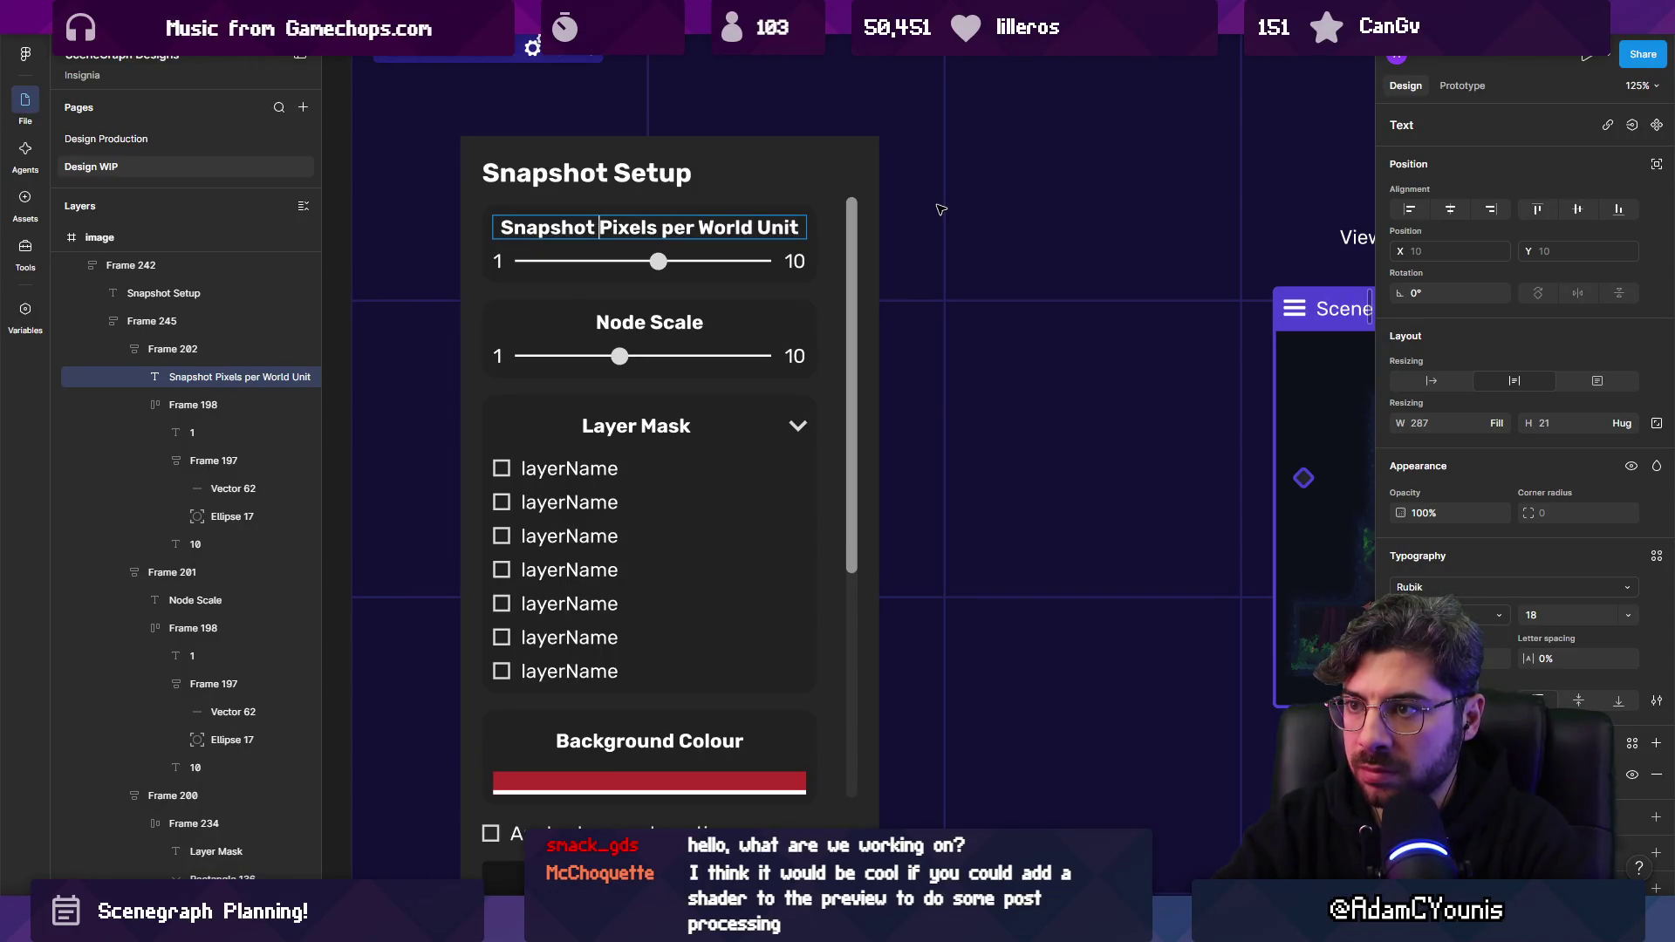
{"action": "key", "text": "Right"}
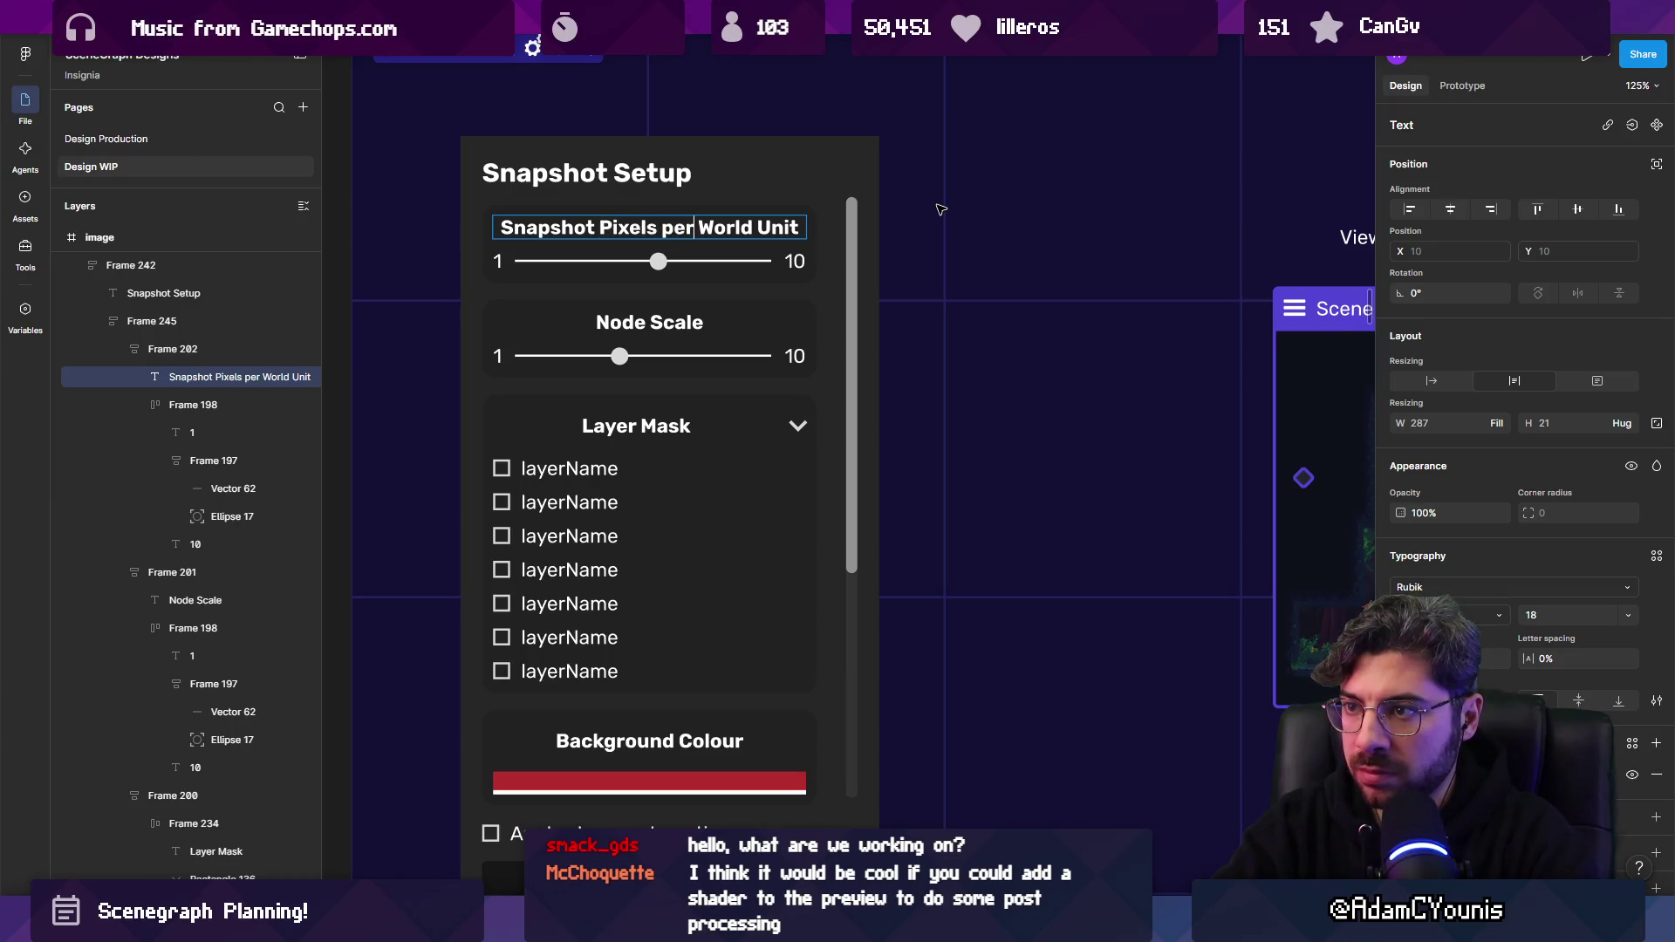
{"action": "key", "text": "BackSpace"}
{"action": "key", "text": "BackSpace"}
{"action": "key", "text": "BackSpace"}
{"action": "type", "text": "/"}
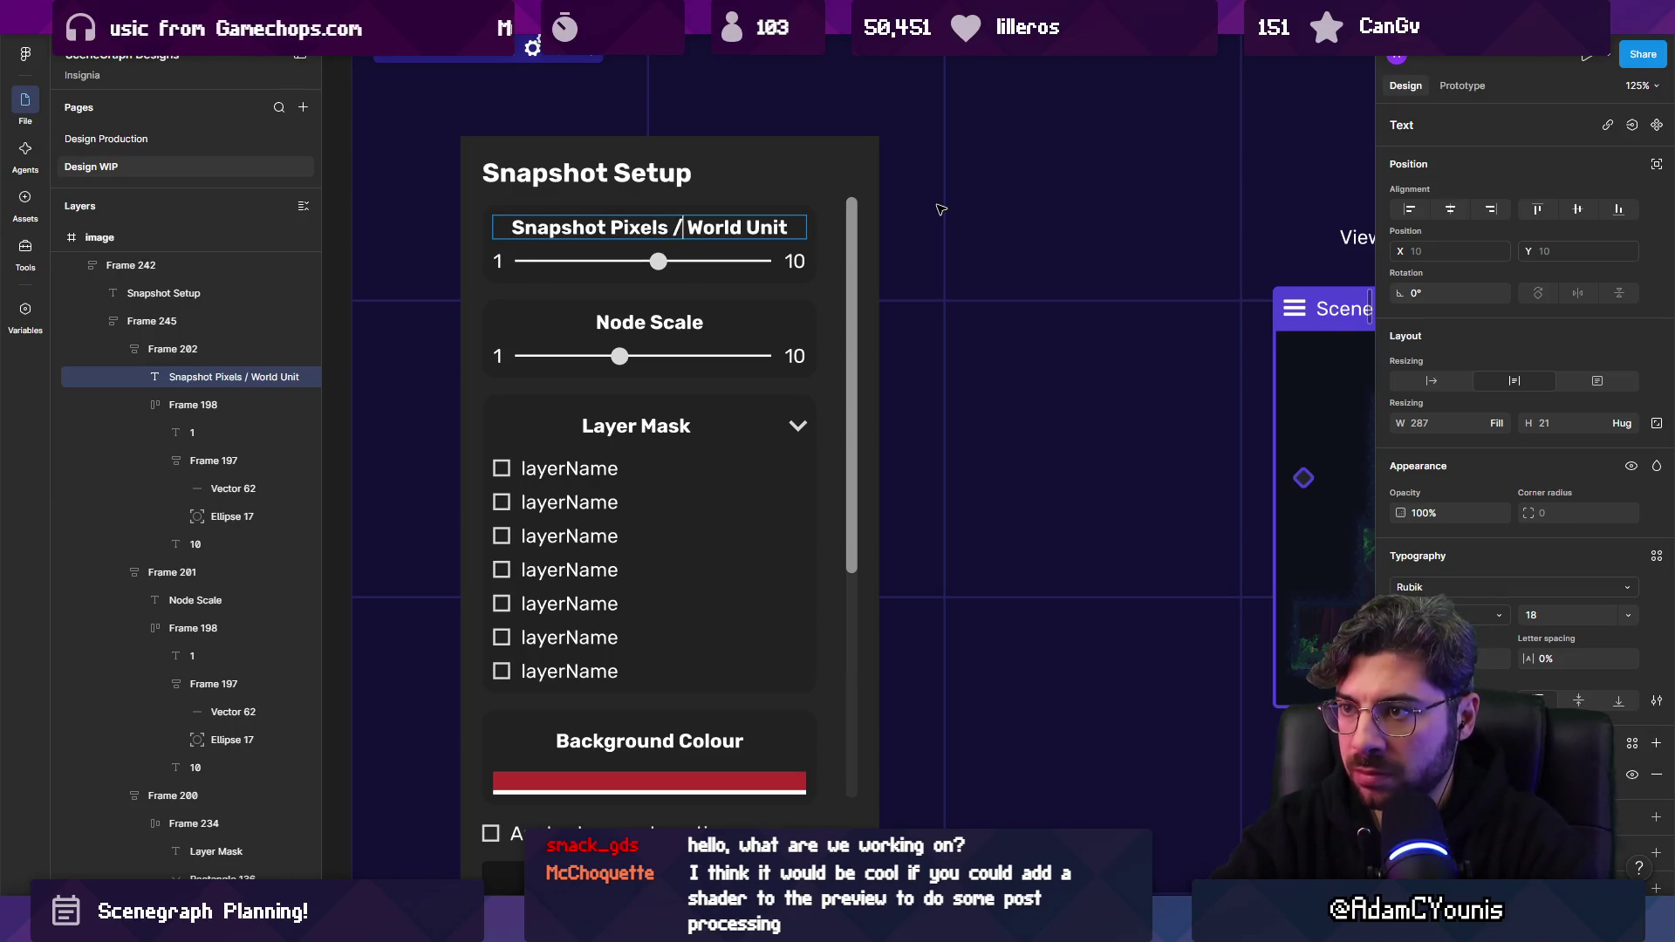
{"action": "key", "text": "ctrl+z"}
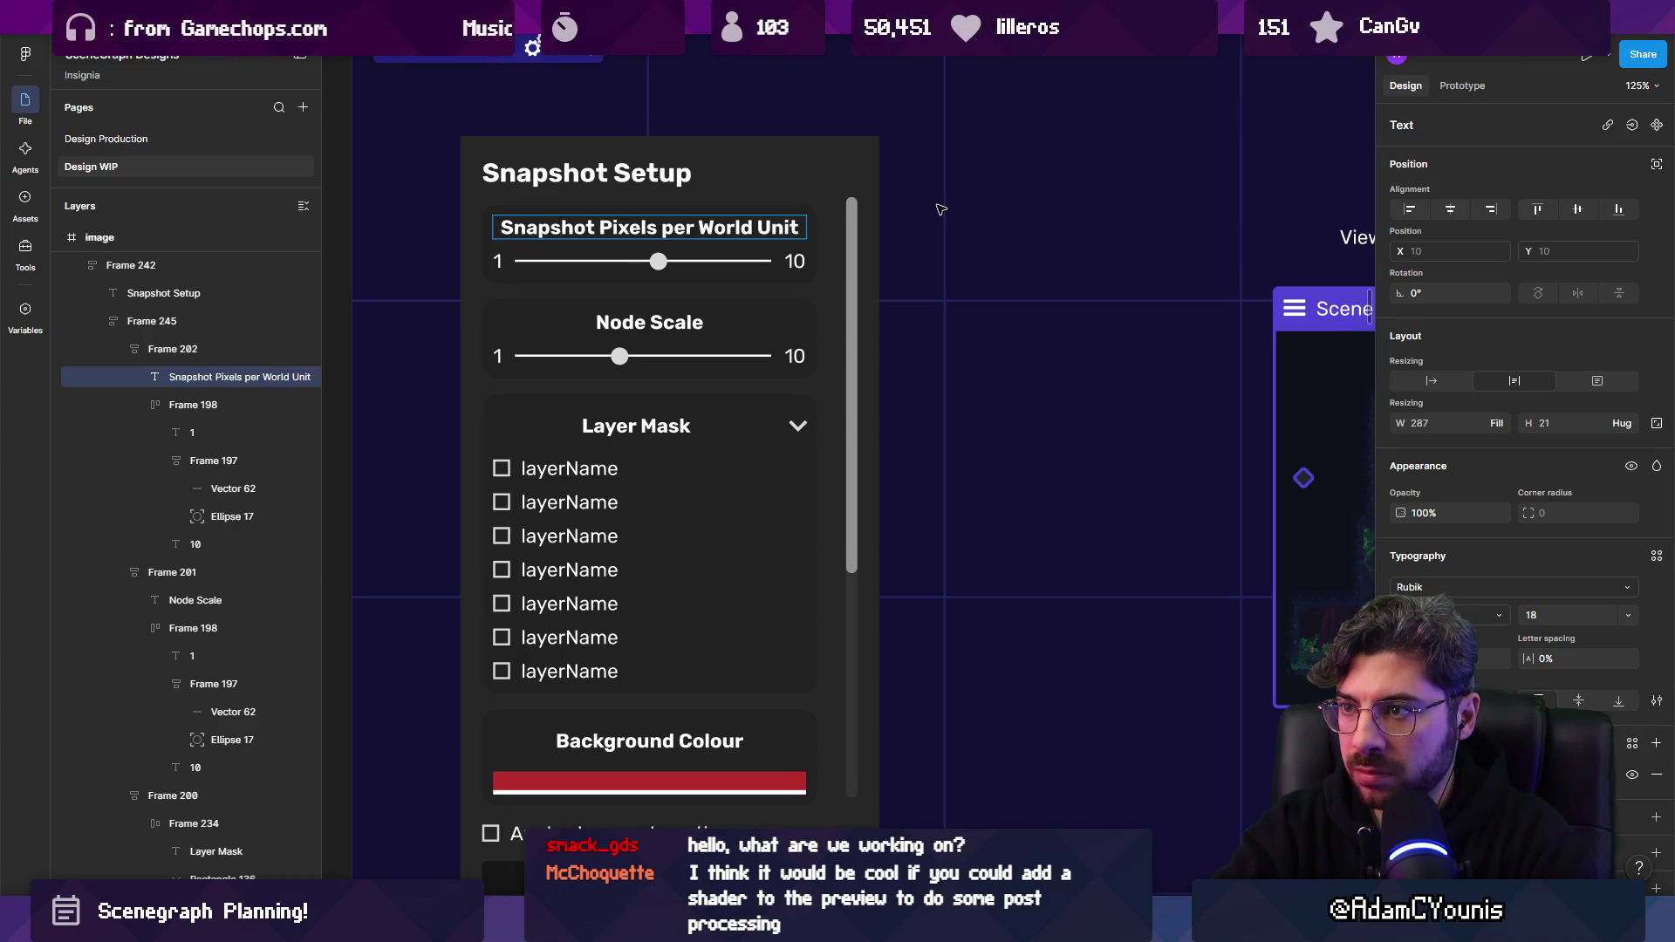
{"action": "key", "text": "Delete"}
{"action": "type", "text": "u"}
{"action": "key", "text": "ctrl+Left"}
{"action": "key", "text": "ctrl+Left"}
{"action": "key", "text": "ctrl+Left"}
{"action": "key", "text": "Delete"}
{"action": "type", "text": "p"}
{"action": "key", "text": "ctrl+z"}
{"action": "key", "text": "ctrl+z"}
{"action": "key", "text": "ctrl+z"}
{"action": "key", "text": "ctrl+z"}
{"action": "key", "text": "ctrl+shift+Right"}
{"action": "key", "text": "ctrl+shift+Right"}
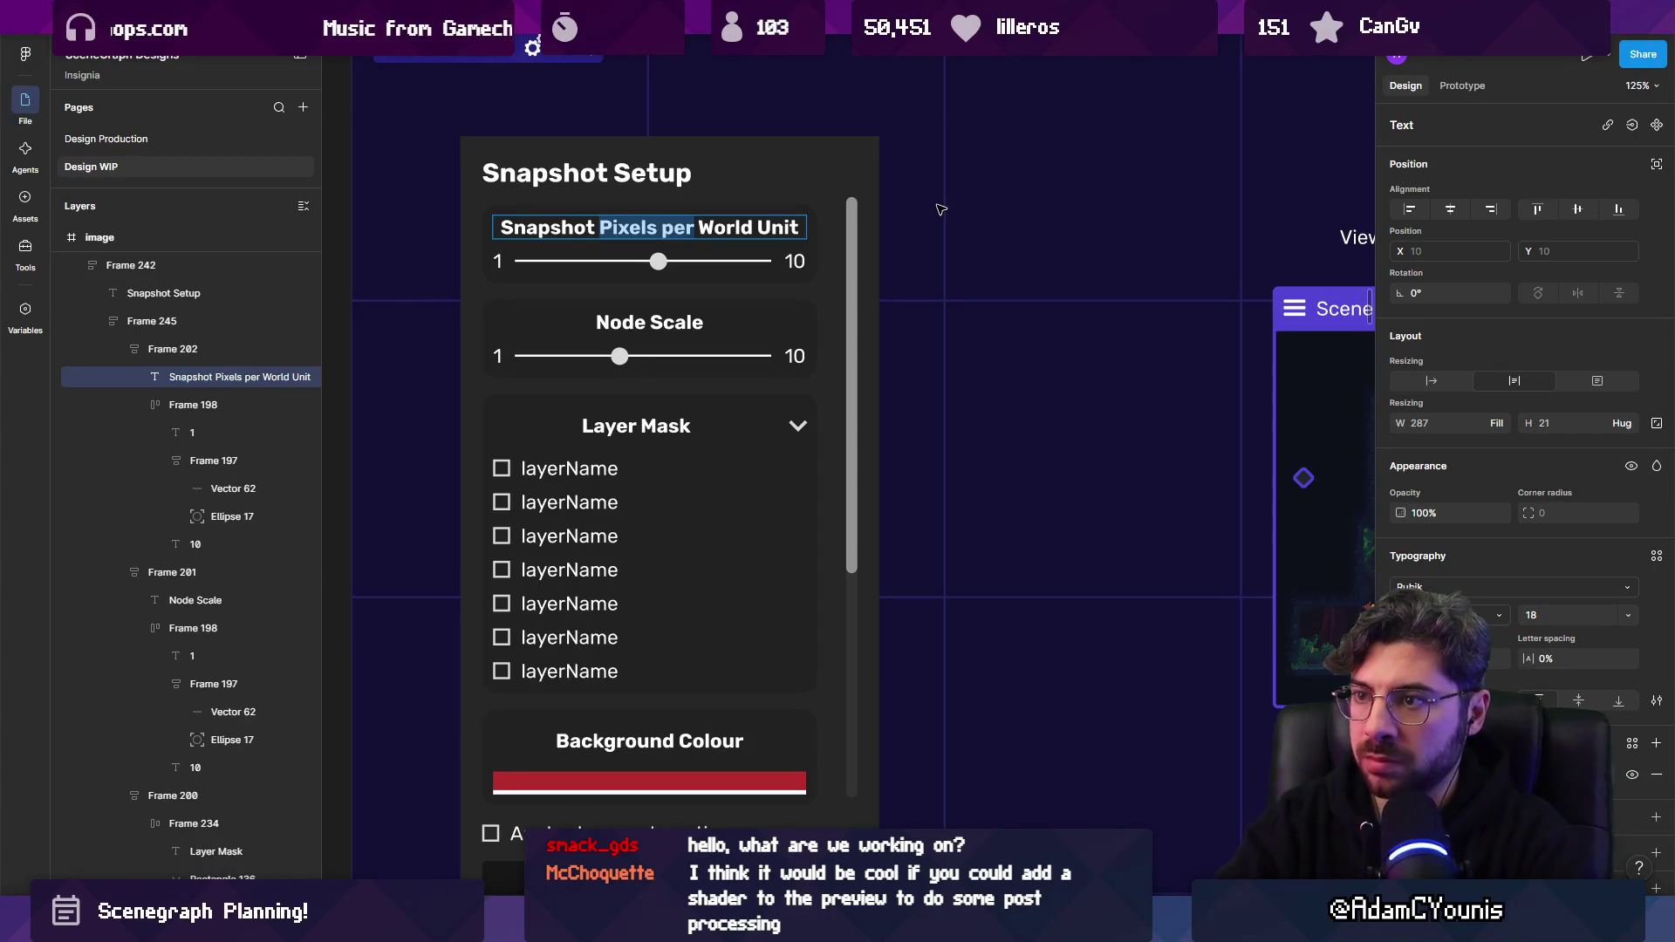
{"action": "key", "text": "Escape"}
Lowercase 'pixels' and replace 'World U' with 'u' so the label reads 'Snapshot pixels per unit'.
{"action": "scroll", "coordinate": [567, 218], "scroll_direction": "down", "scroll_amount": 2}
{"action": "scroll", "coordinate": [596, 229], "scroll_direction": "up", "scroll_amount": 5}
{"action": "double_click", "coordinate": [534, 230]}
{"action": "left_click_drag", "start_coordinate": [533, 230], "coordinate": [559, 229]}
{"action": "type", "text": "p"}
{"action": "key", "text": "ctrl+shift+Right"}
{"action": "key", "text": "ctrl+shift+Right"}
{"action": "key", "text": "Right"}
{"action": "key", "text": "Right"}
{"action": "key", "text": "ctrl+shift+Right"}
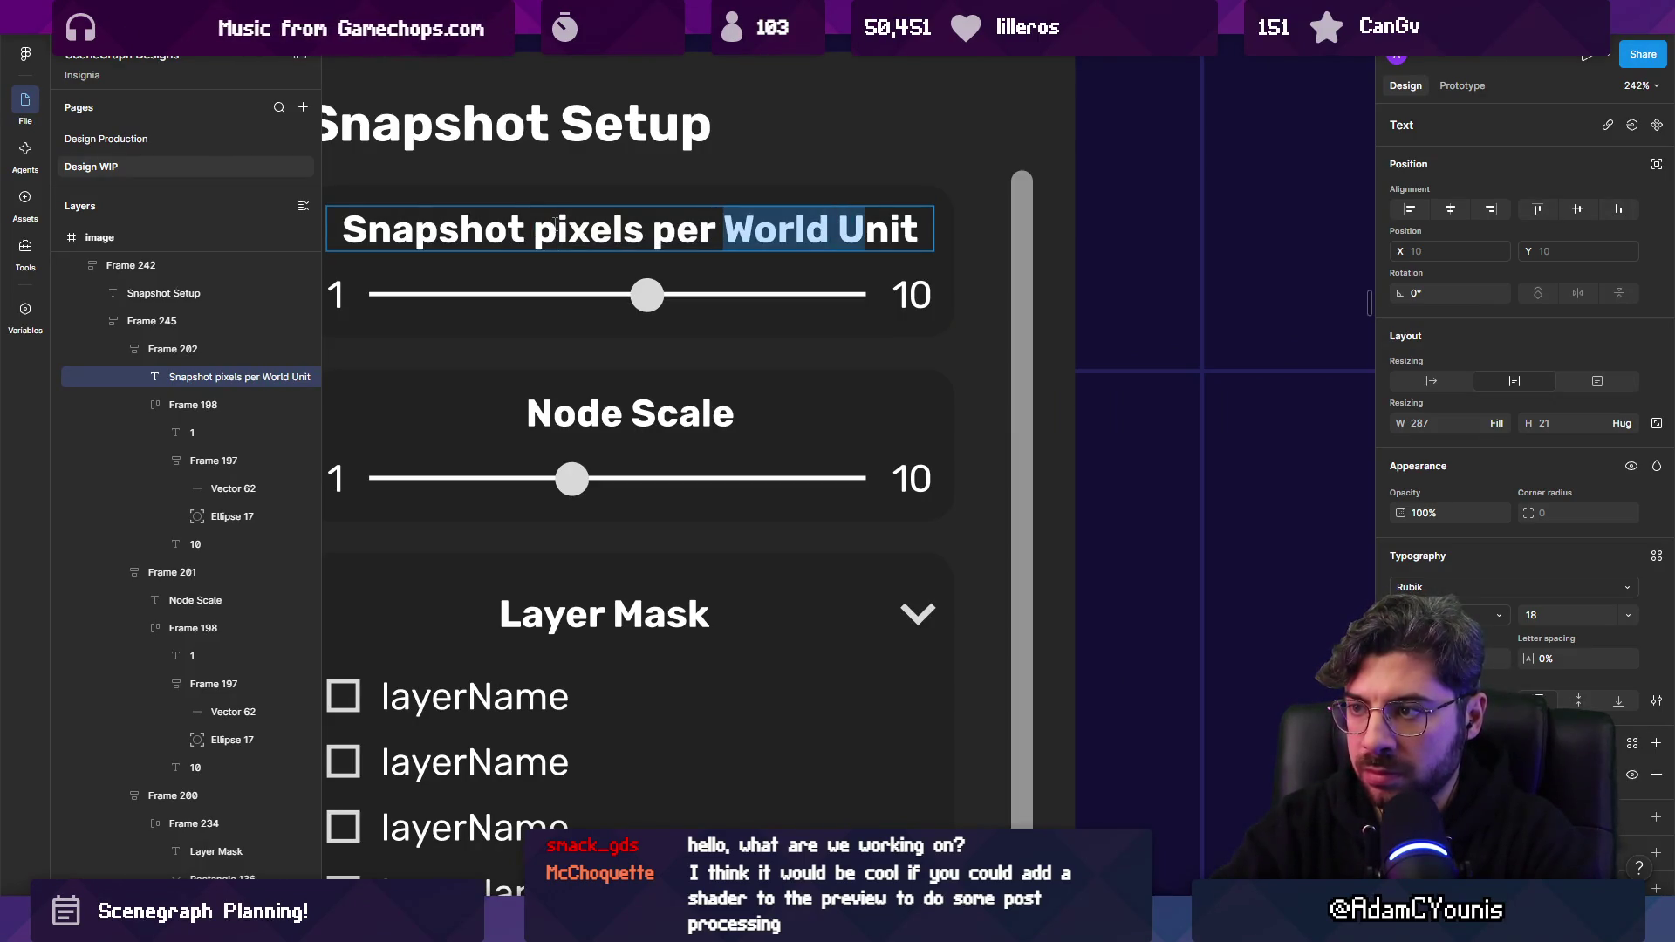
{"action": "type", "text": "u"}
{"action": "key", "text": "Escape"}
{"action": "scroll", "coordinate": [742, 578], "scroll_direction": "down", "scroll_amount": 5}
{"action": "left_click", "coordinate": [741, 579]}
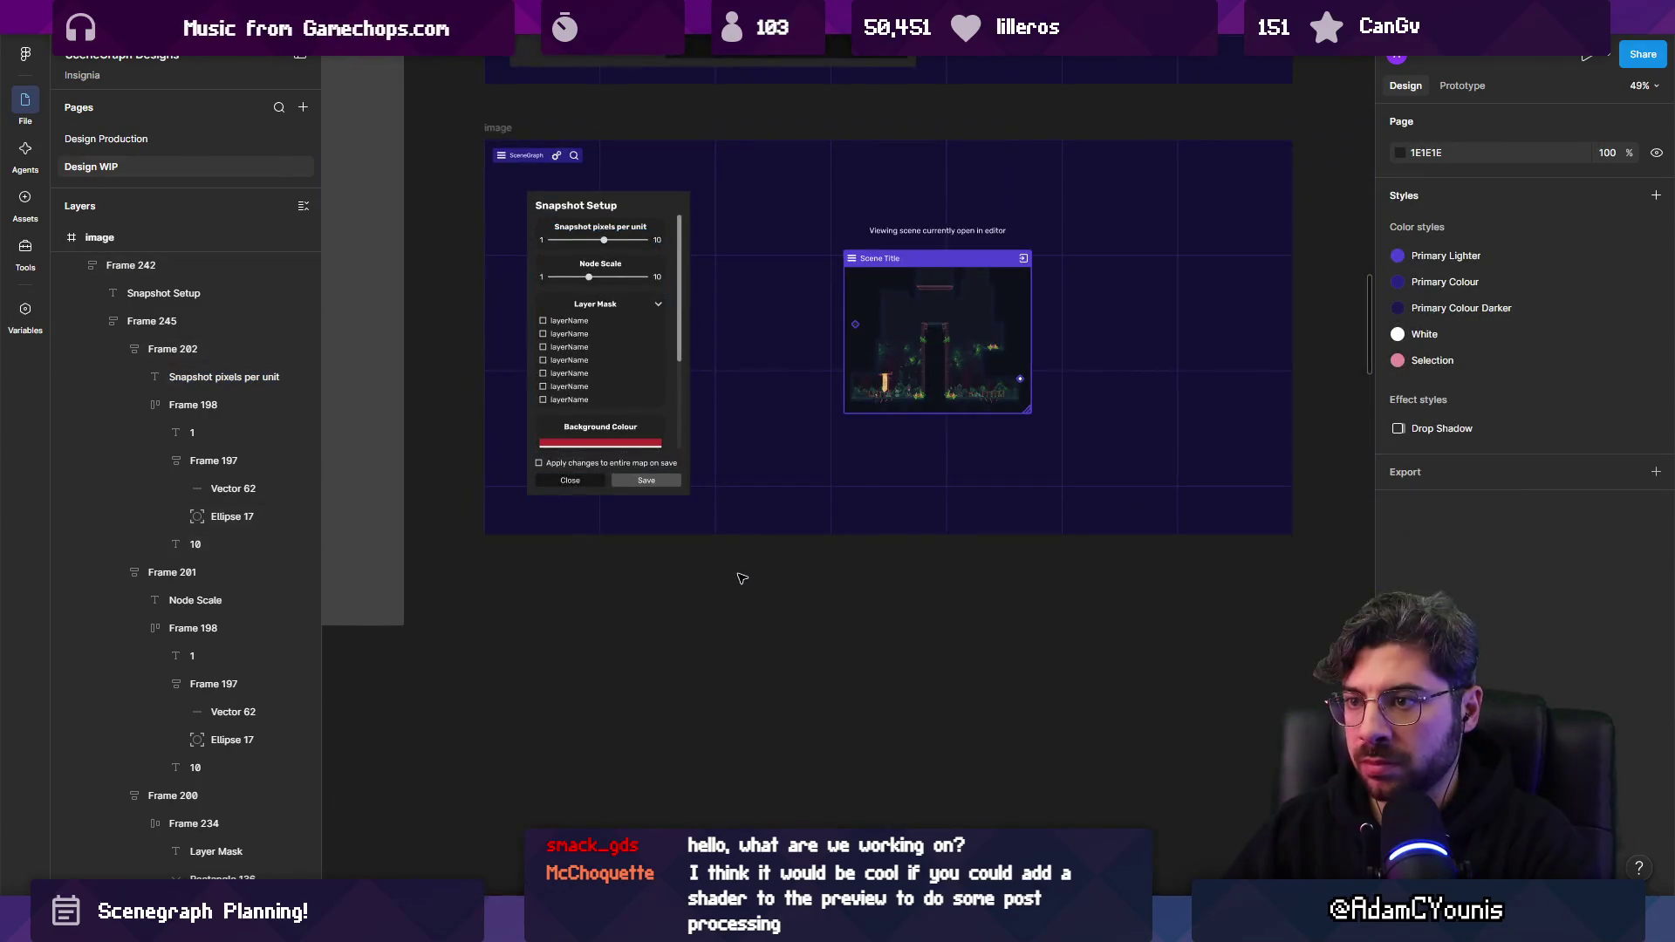
Pan and zoom across the canvas toward the Quick Setup Guide frames.
{"action": "scroll", "coordinate": [706, 410], "scroll_direction": "down", "scroll_amount": 3}
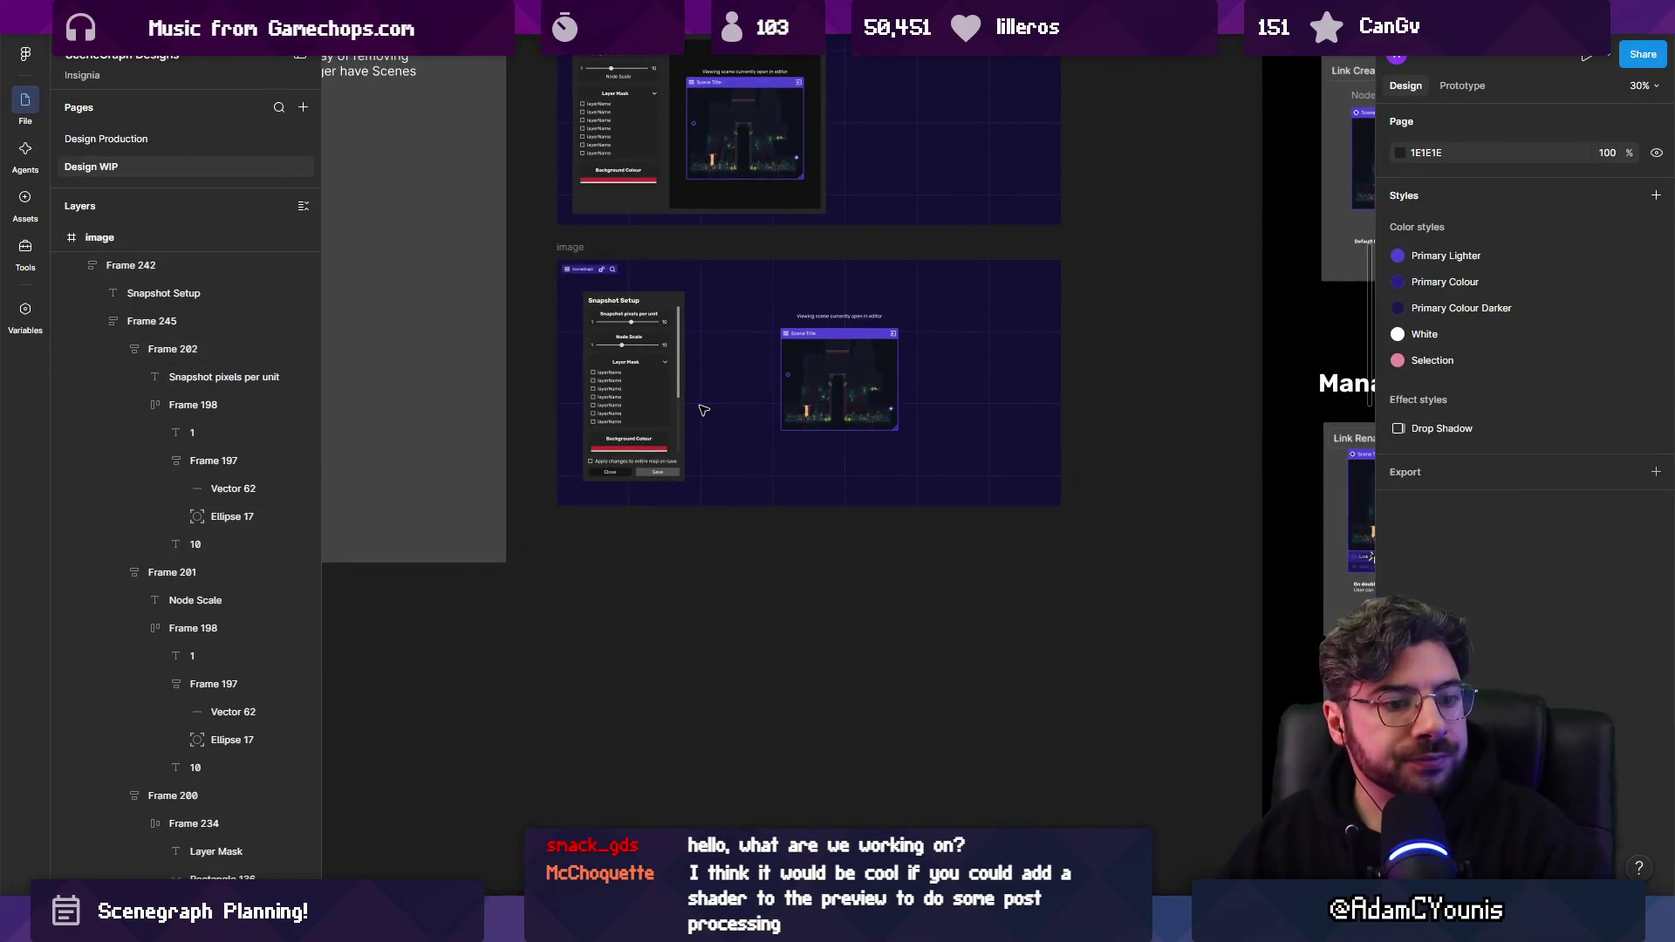
{"action": "scroll", "coordinate": [706, 389], "scroll_direction": "up", "scroll_amount": 3}
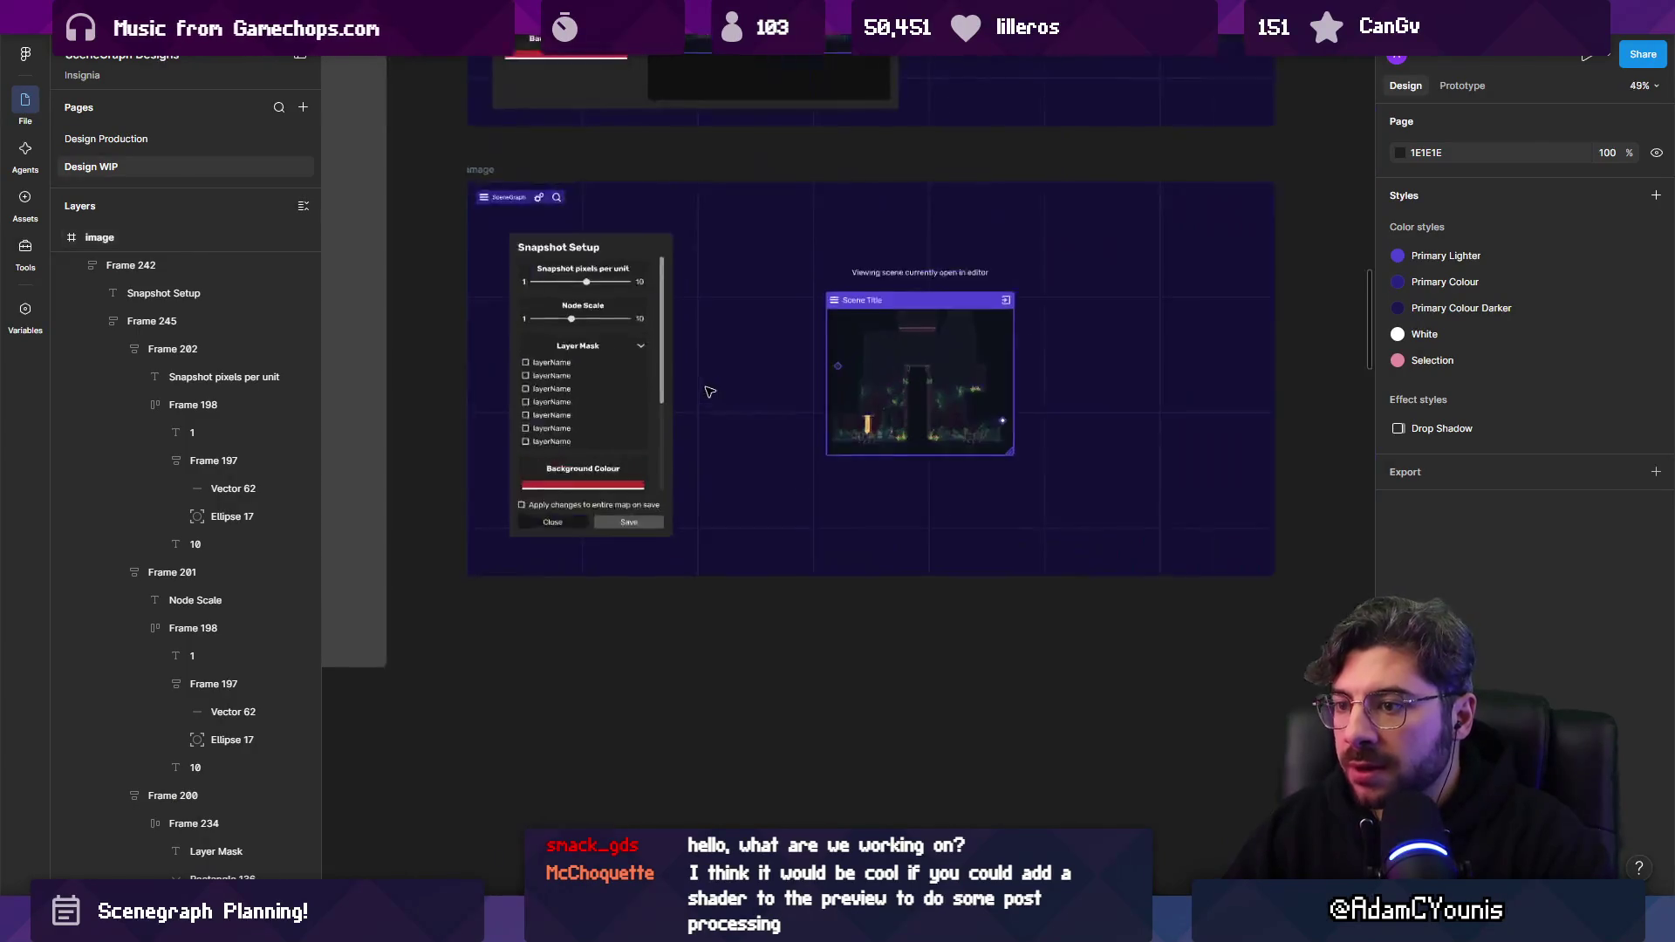
{"action": "scroll", "coordinate": [825, 404], "scroll_direction": "down", "scroll_amount": 10}
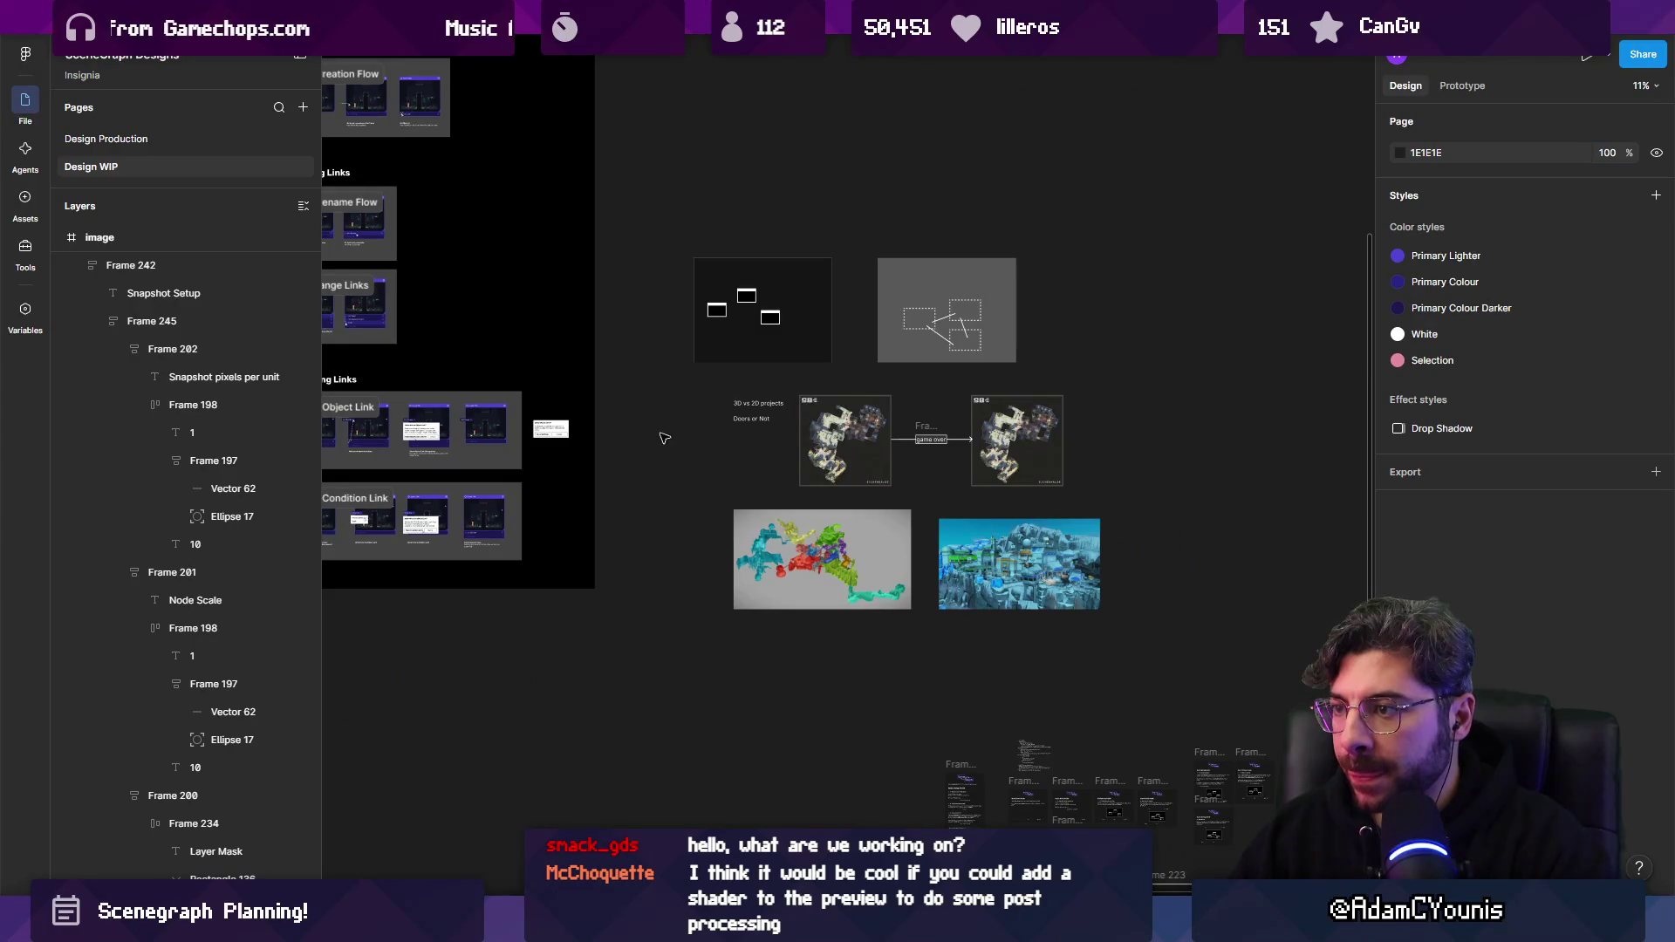
{"action": "scroll", "coordinate": [663, 438], "scroll_direction": "up", "scroll_amount": 5}
{"action": "scroll", "coordinate": [853, 506], "scroll_direction": "down", "scroll_amount": 8}
{"action": "left_click_drag", "start_coordinate": [854, 506], "coordinate": [545, 310]}
{"action": "scroll", "coordinate": [825, 428], "scroll_direction": "up", "scroll_amount": 5}
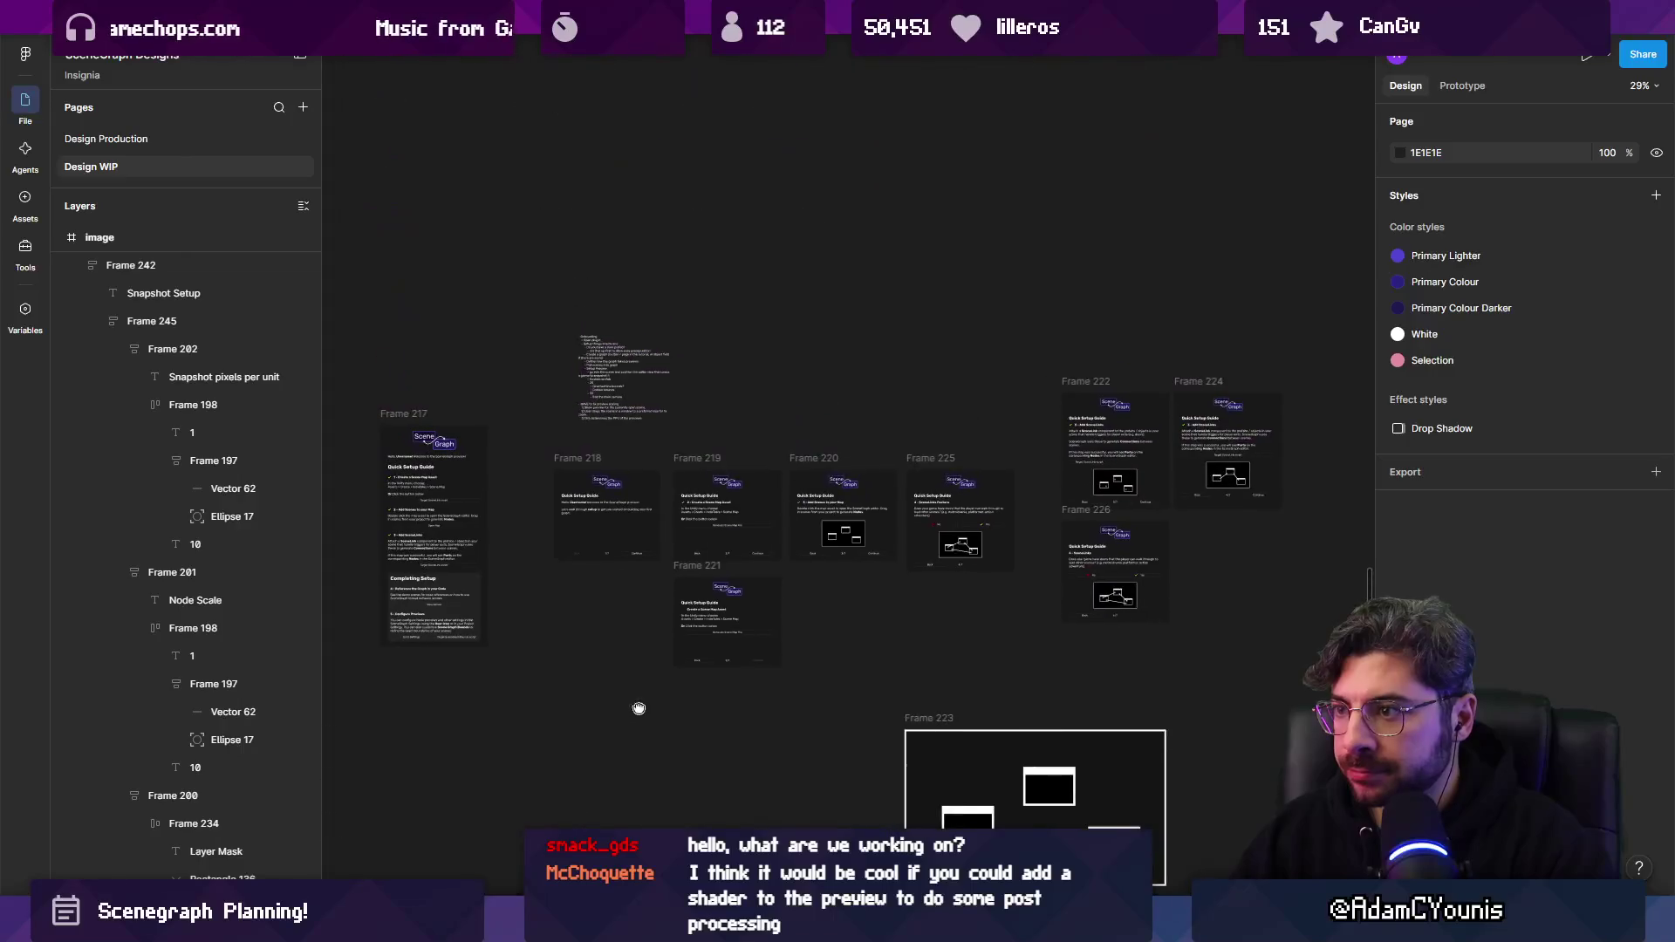
{"action": "scroll", "coordinate": [987, 515], "scroll_direction": "down", "scroll_amount": 6}
{"action": "scroll", "coordinate": [764, 413], "scroll_direction": "up", "scroll_amount": 2}
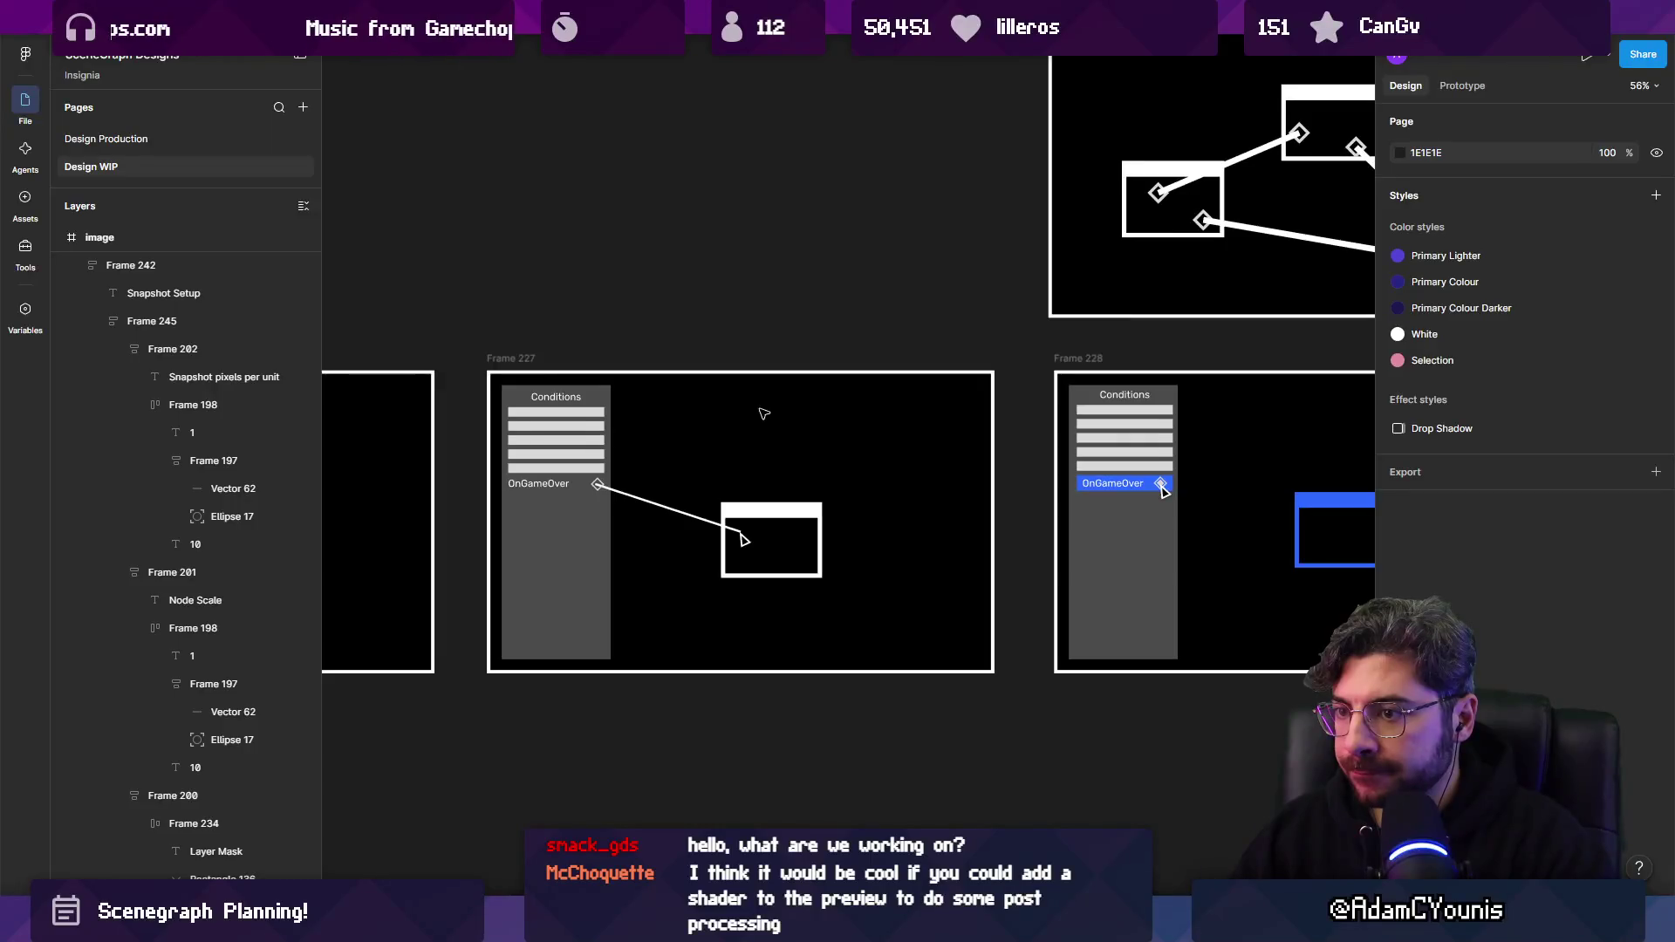
{"action": "scroll", "coordinate": [764, 413], "scroll_direction": "down", "scroll_amount": 1}
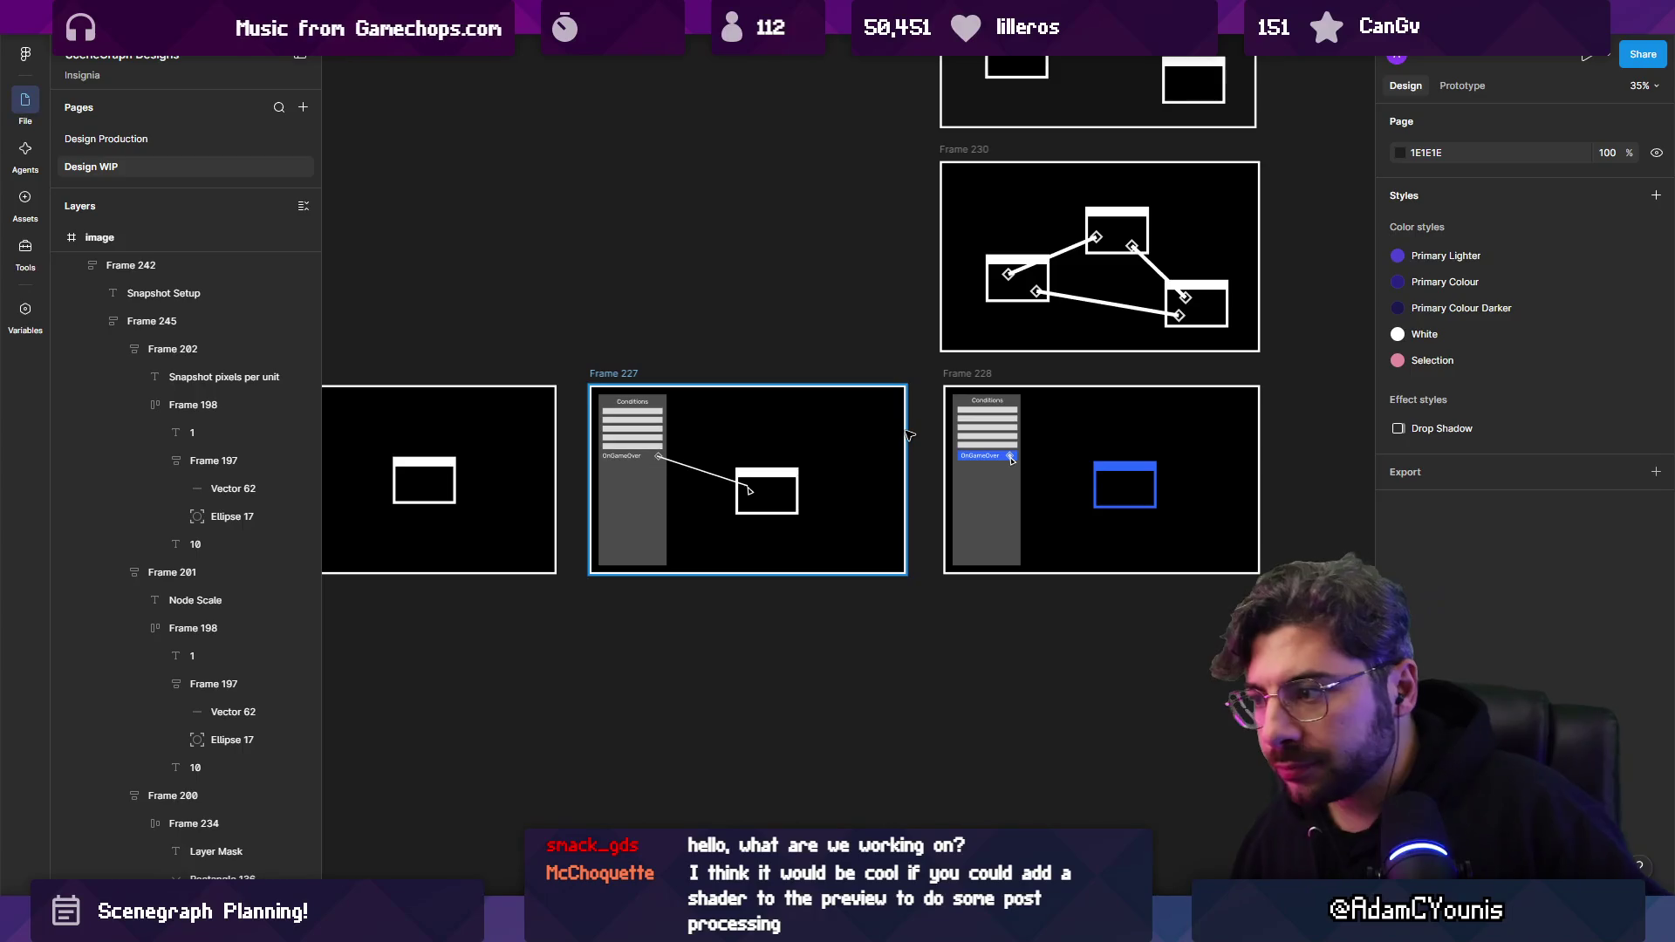
{"action": "scroll", "coordinate": [946, 306], "scroll_direction": "down", "scroll_amount": 4}
{"action": "scroll", "coordinate": [960, 436], "scroll_direction": "down", "scroll_amount": 3}
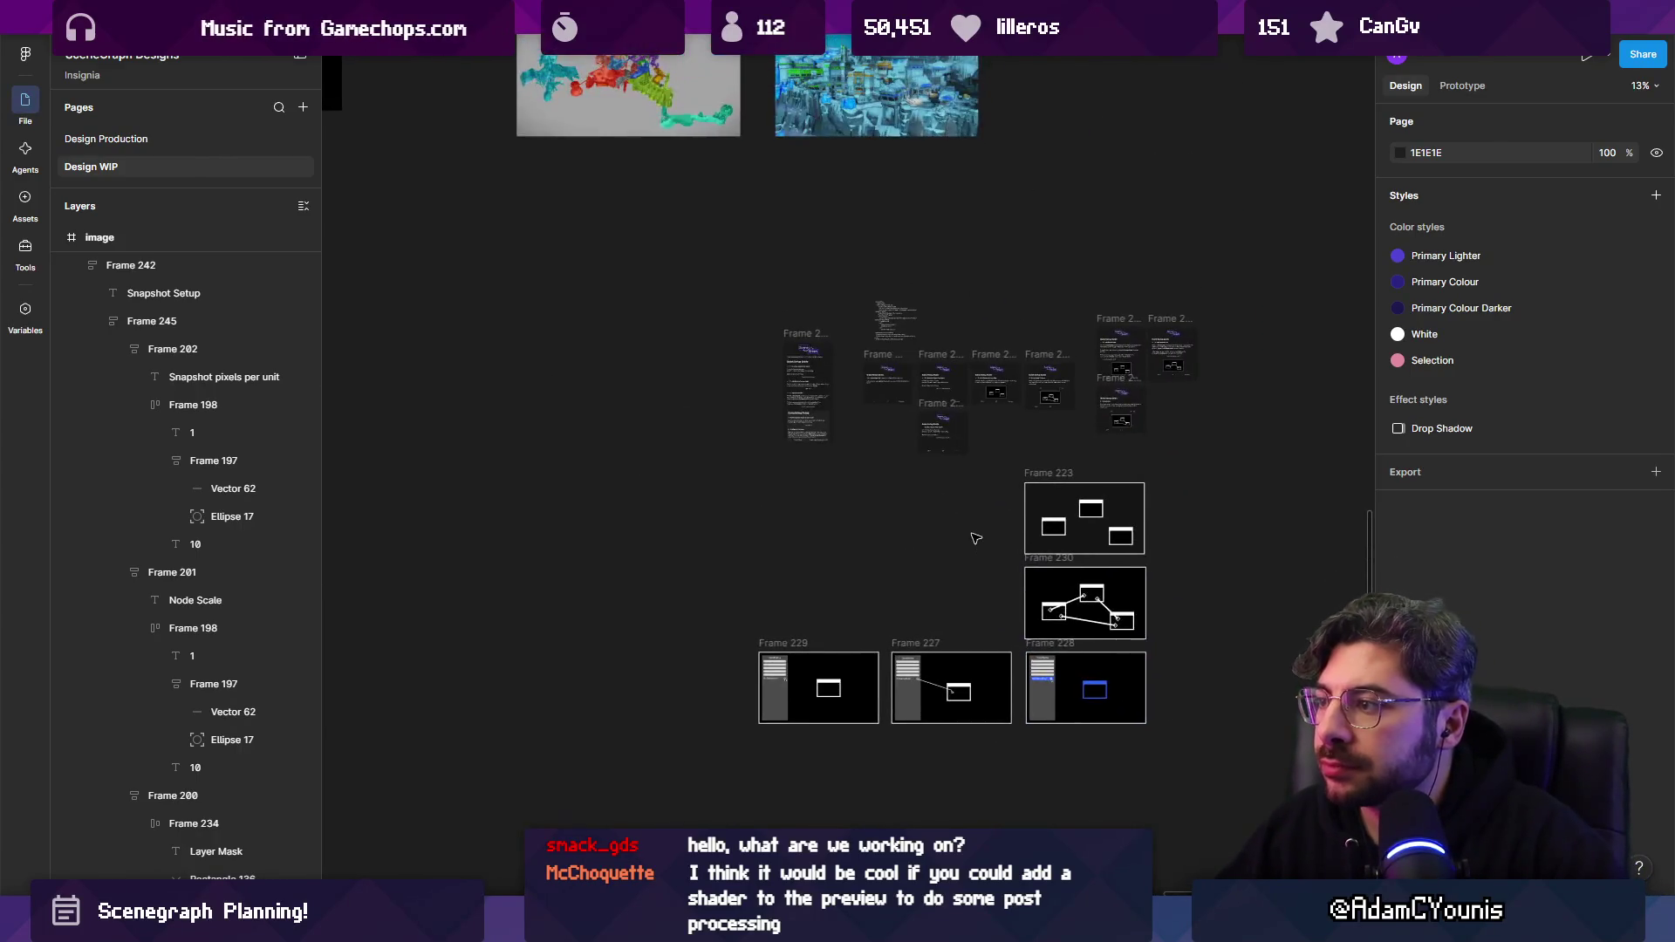
{"action": "scroll", "coordinate": [724, 555], "scroll_direction": "up", "scroll_amount": 5}
{"action": "scroll", "coordinate": [724, 555], "scroll_direction": "up", "scroll_amount": 6}
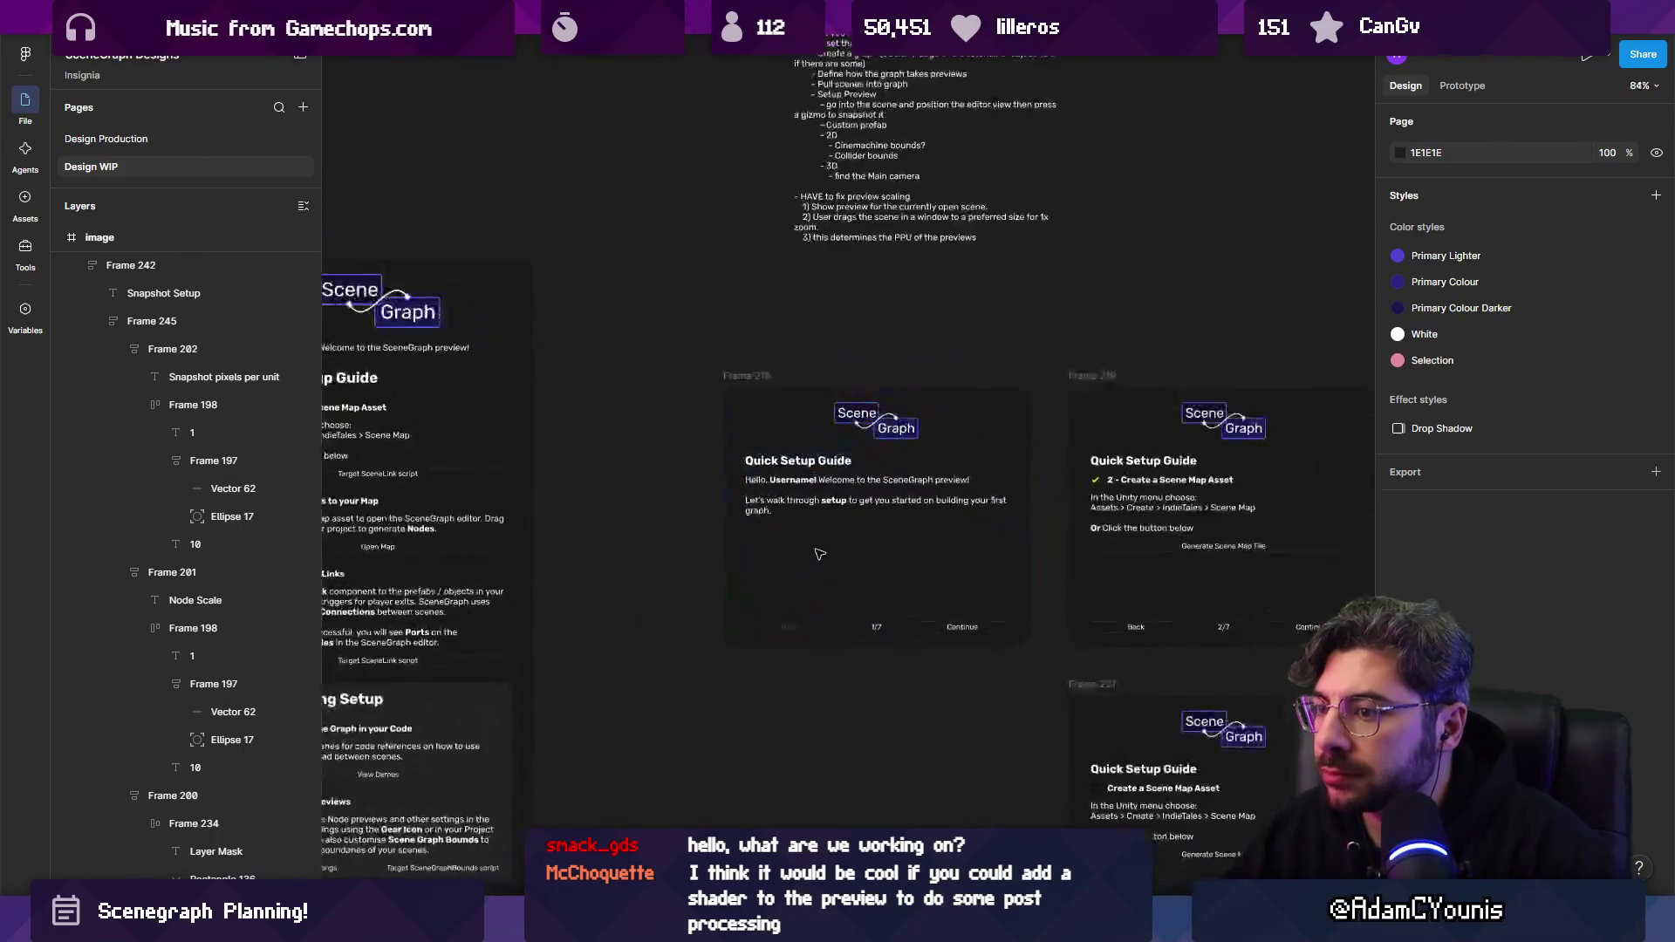
{"action": "scroll", "coordinate": [759, 489], "scroll_direction": "up", "scroll_amount": 5}
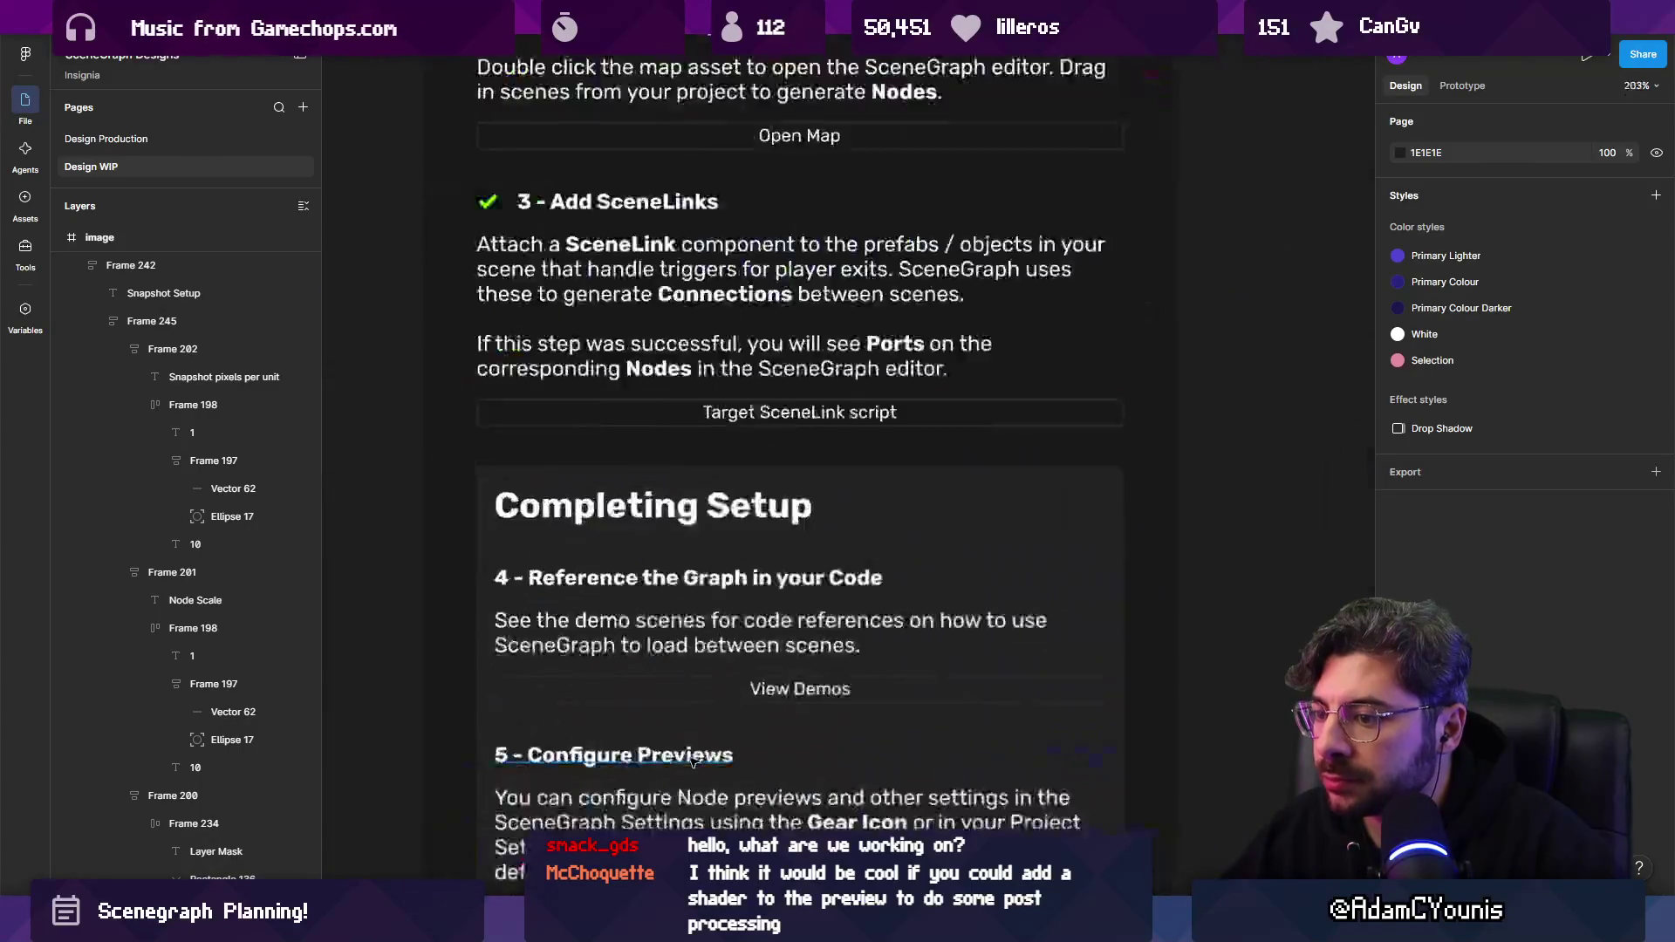
{"action": "scroll", "coordinate": [797, 566], "scroll_direction": "up", "scroll_amount": 1}
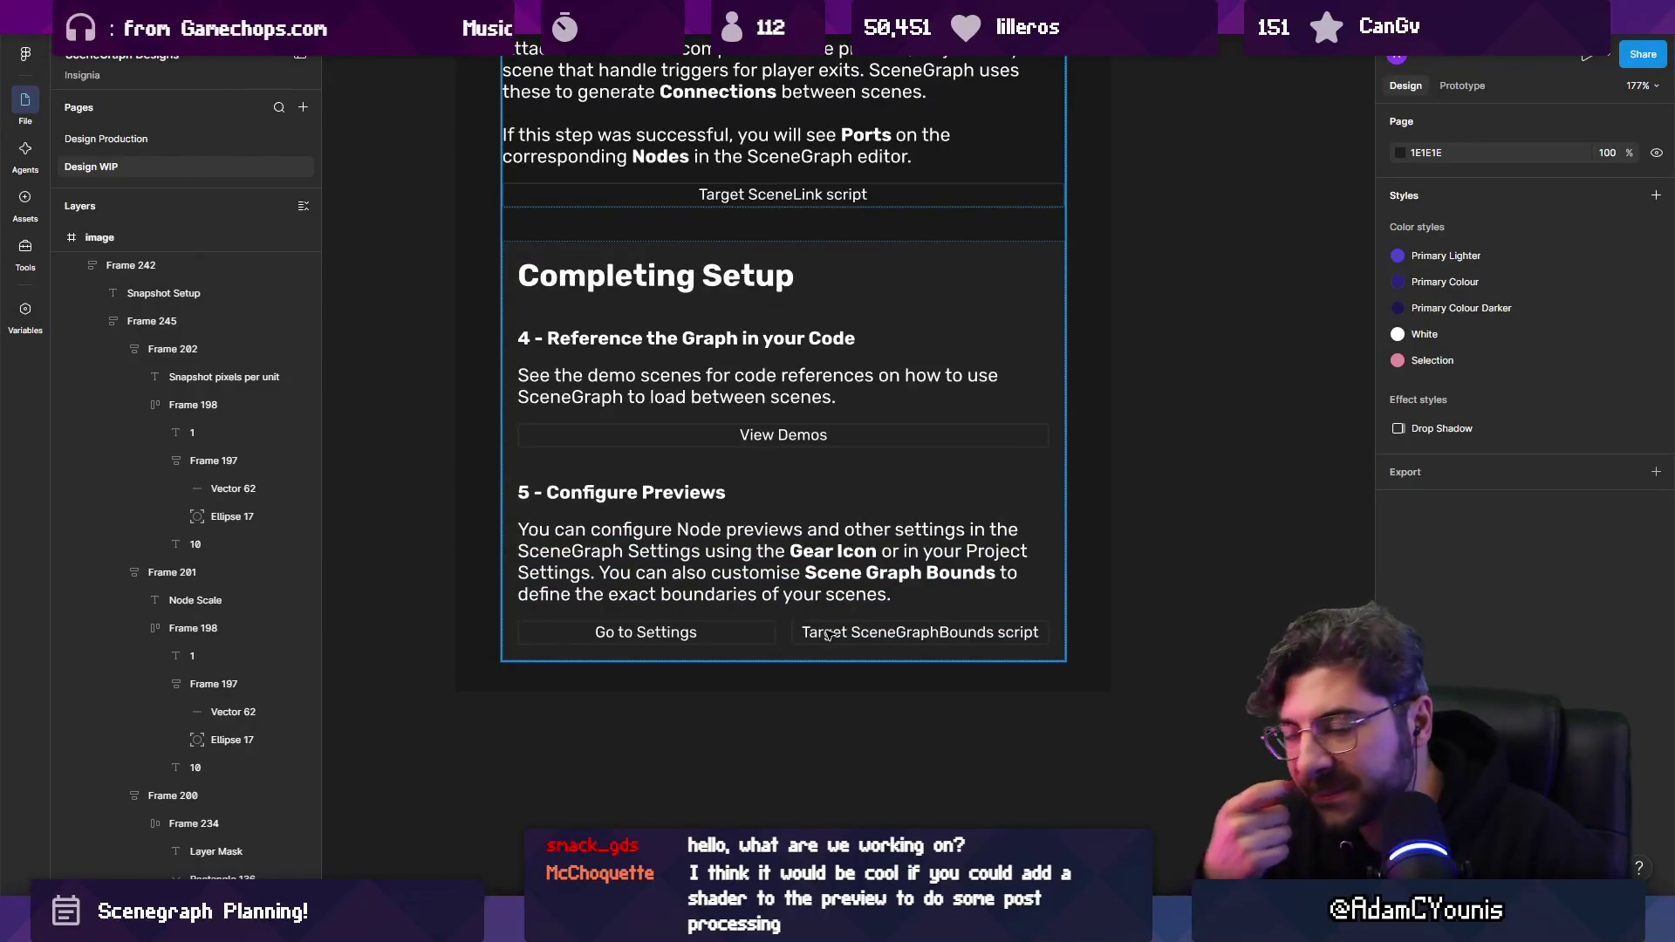
Select the Completing Setup frame and its Reference the Graph step, then zoom to the 4/7 and 5/7 pages.
{"action": "left_click", "coordinate": [661, 304]}
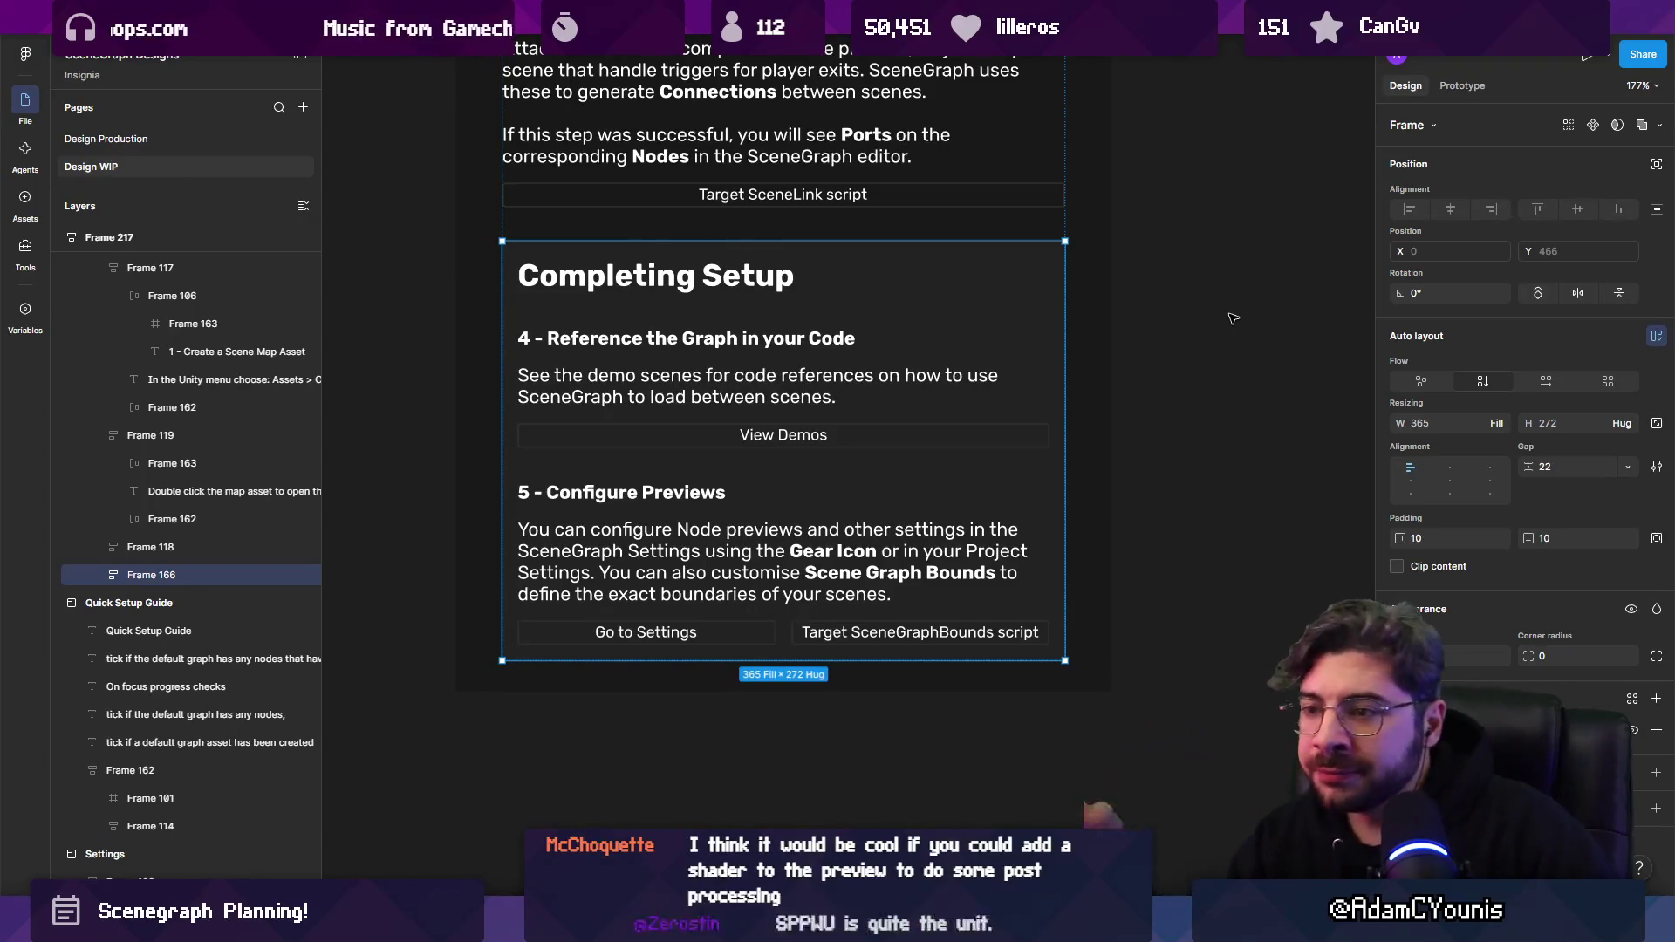
{"action": "left_click", "coordinate": [653, 351]}
{"action": "scroll", "coordinate": [654, 352], "scroll_direction": "down", "scroll_amount": 5}
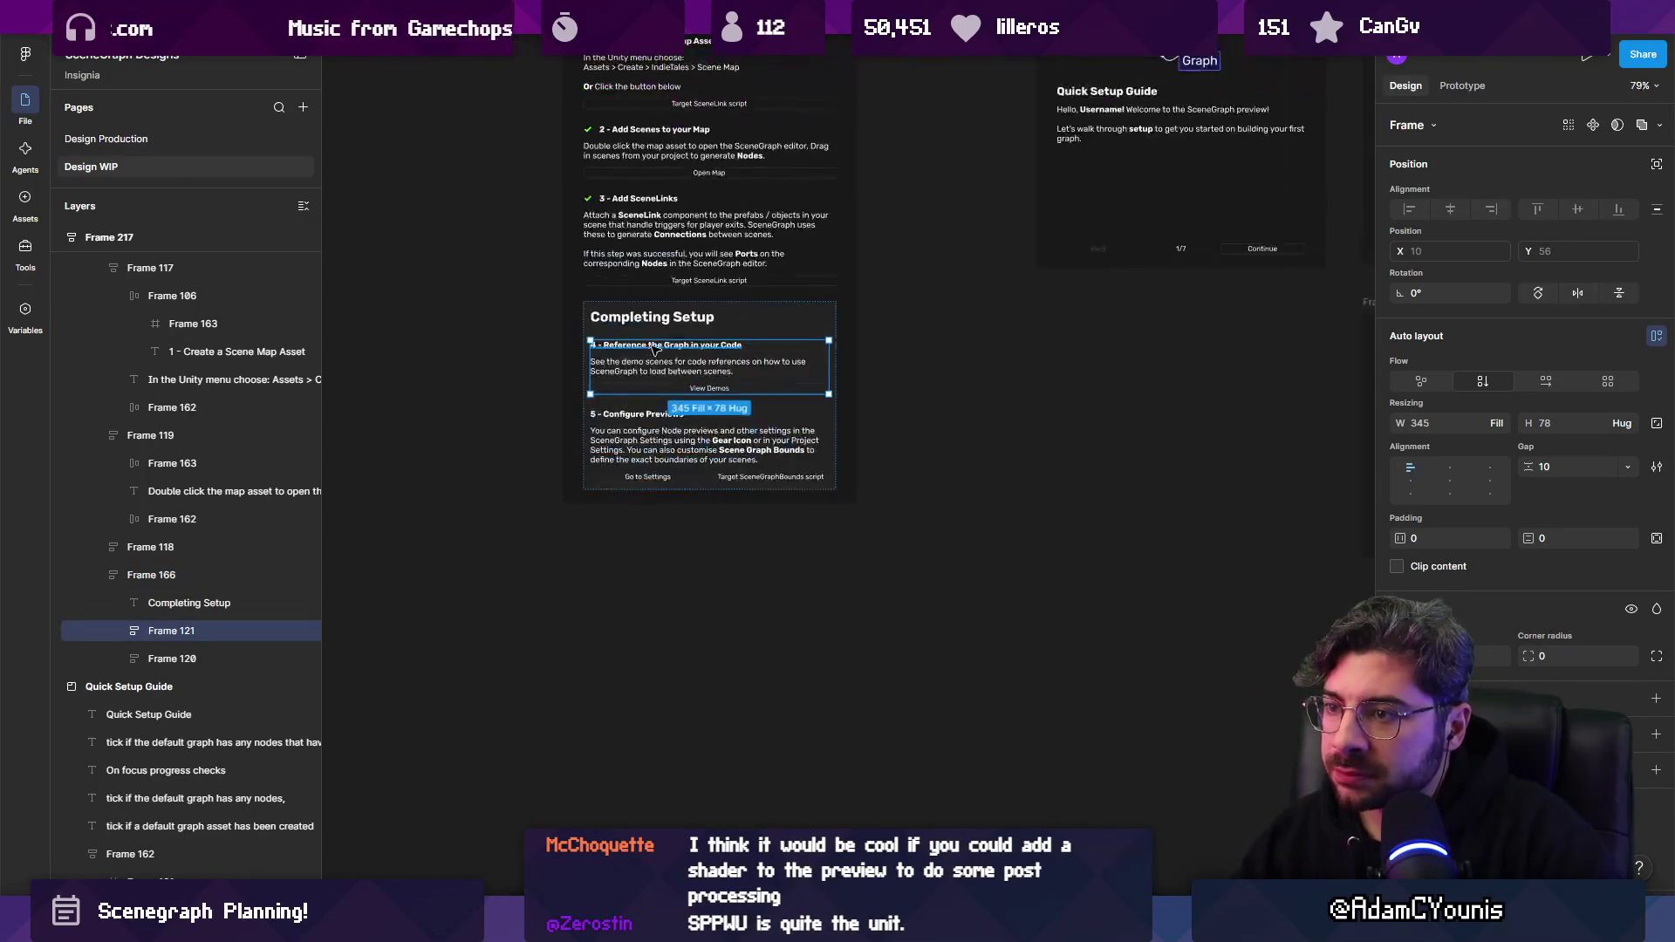
{"action": "scroll", "coordinate": [674, 332], "scroll_direction": "down", "scroll_amount": 5}
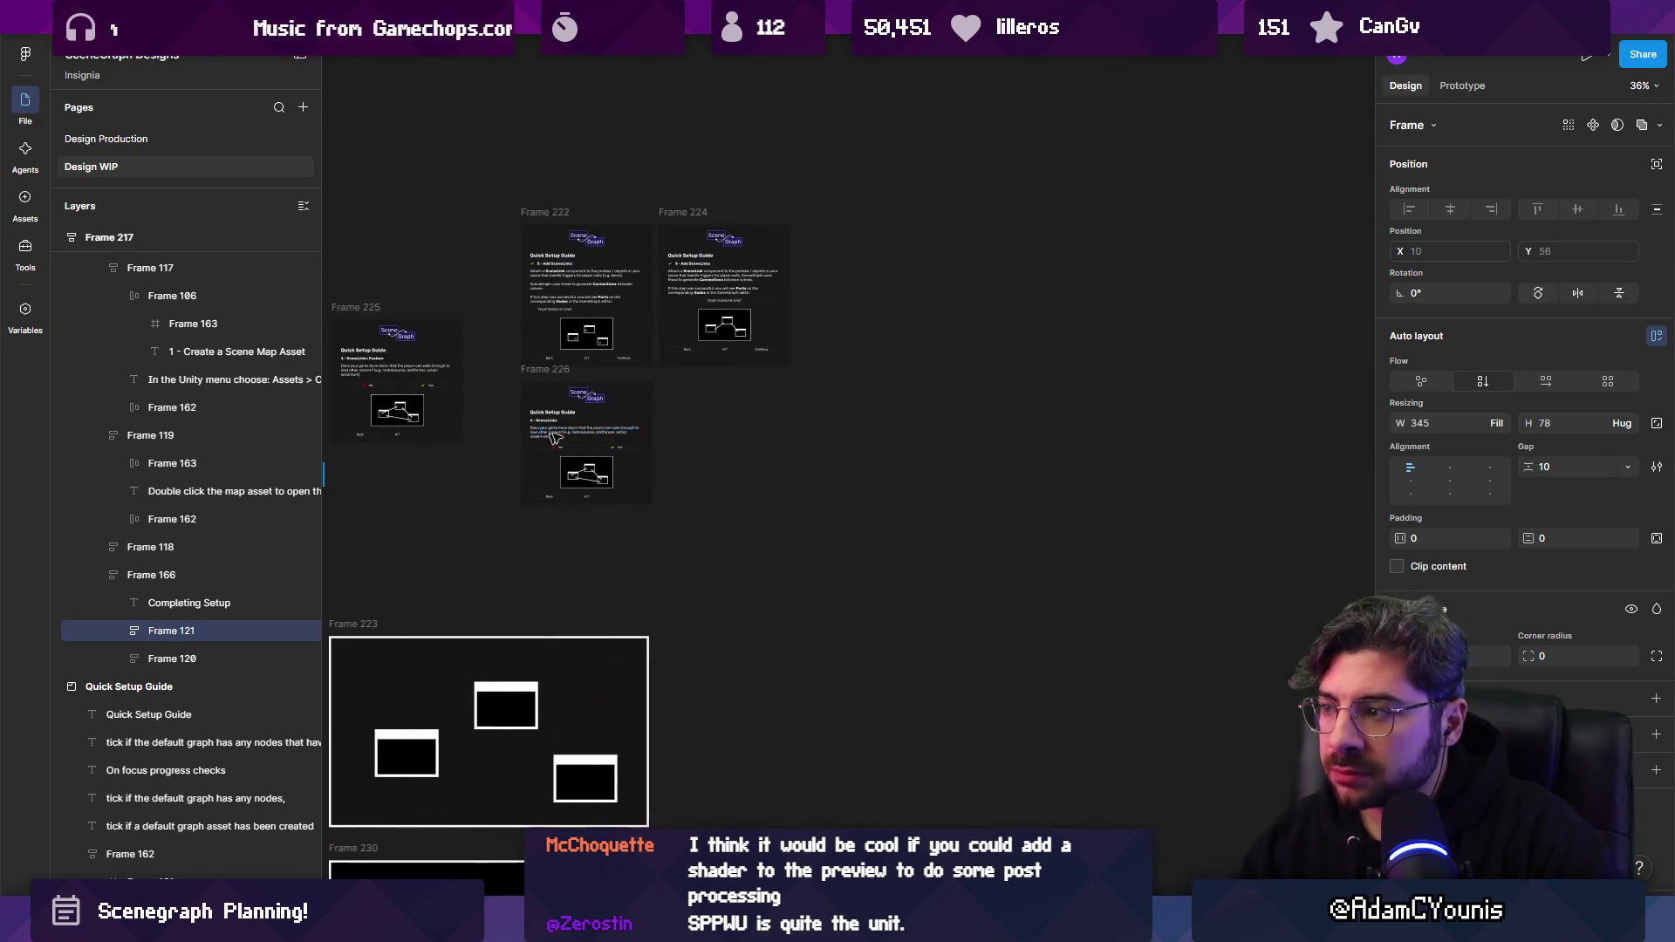
{"action": "scroll", "coordinate": [637, 298], "scroll_direction": "up", "scroll_amount": 10}
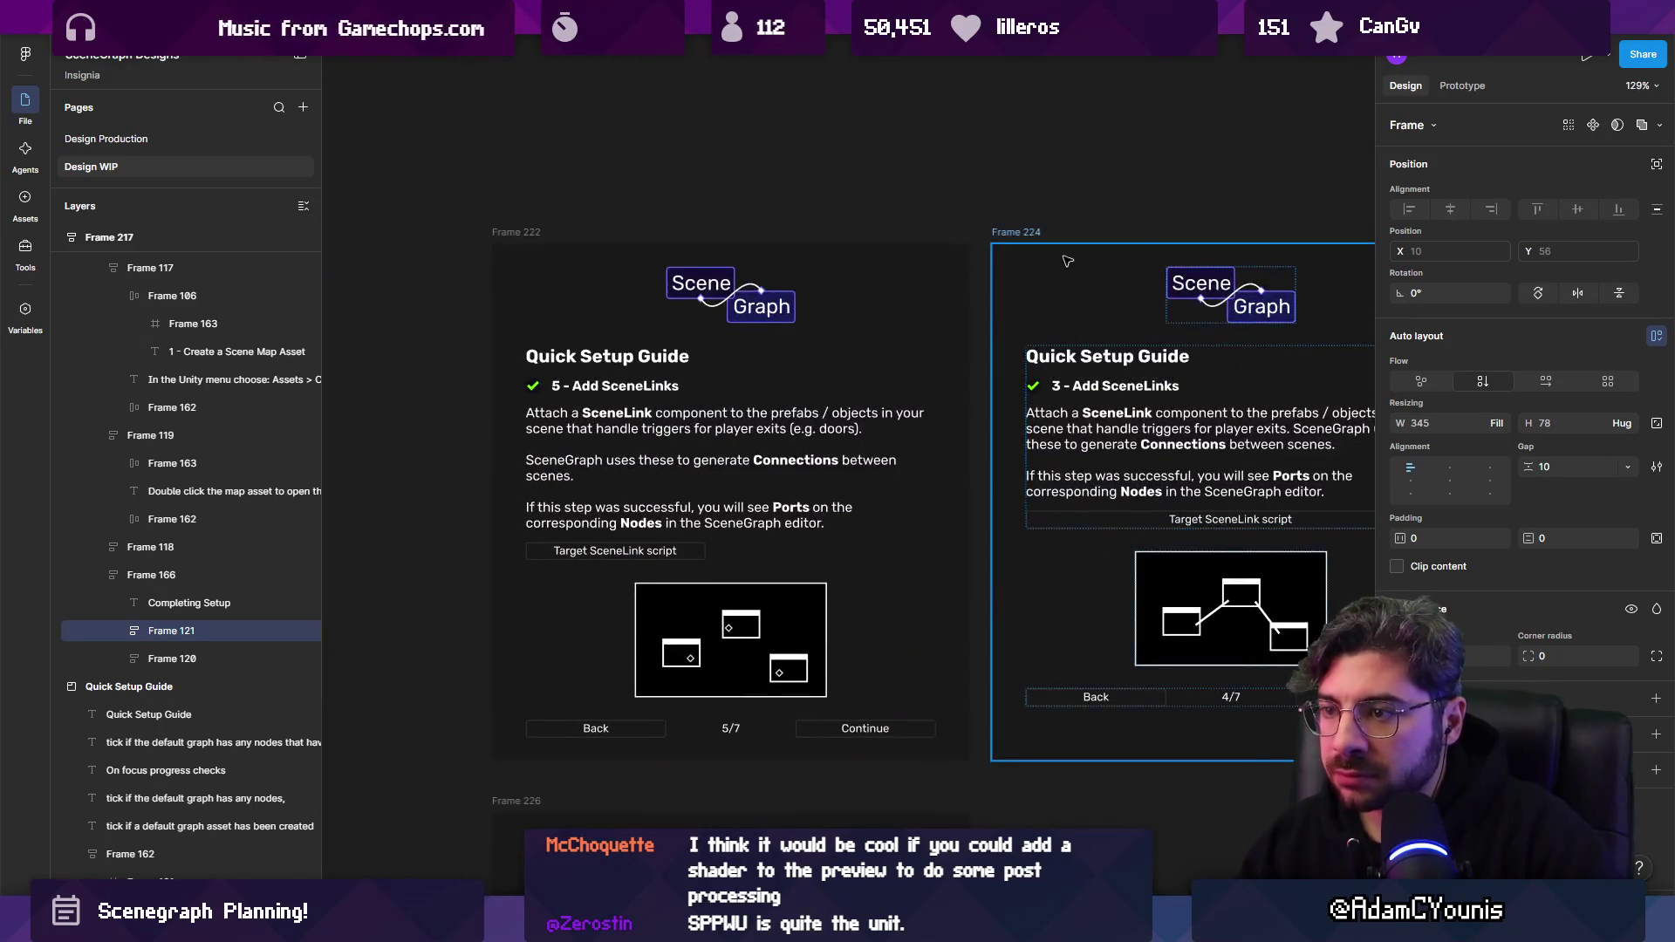
Replace the Connecting Ports body text with 'lorem ipsum' placeholder text.
{"action": "left_click", "coordinate": [999, 232]}
{"action": "scroll", "coordinate": [860, 349], "scroll_direction": "down", "scroll_amount": 2}
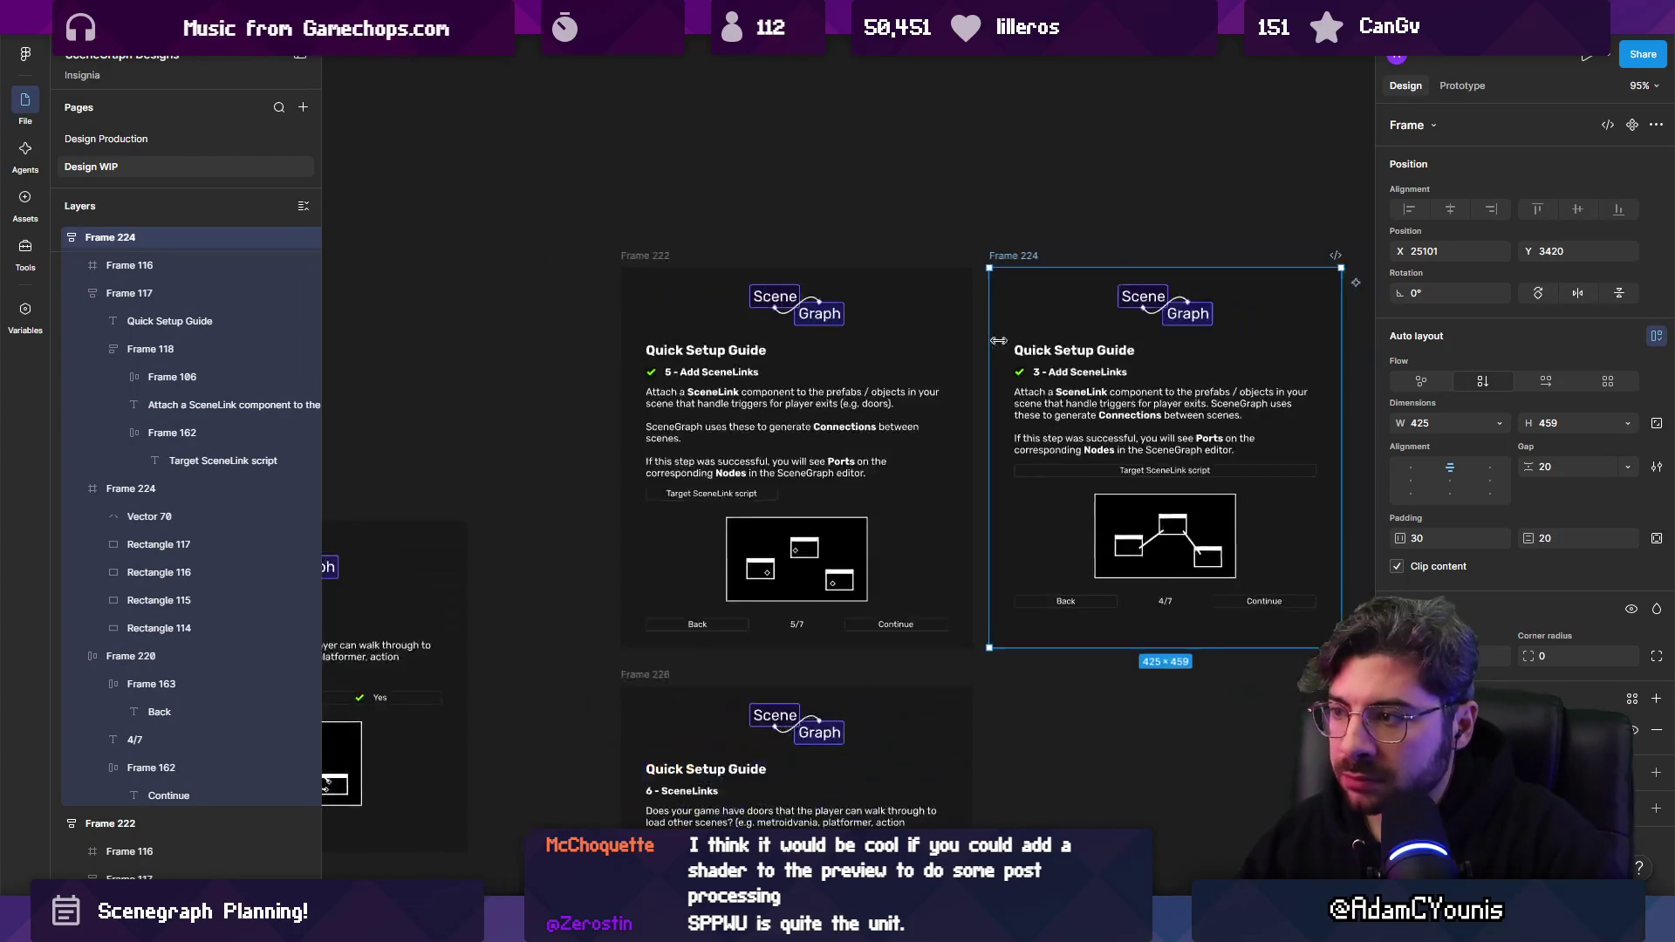
{"action": "double_click", "coordinate": [859, 350]}
{"action": "scroll", "coordinate": [881, 354], "scroll_direction": "up", "scroll_amount": 2}
{"action": "type", "text": "6 - Connecting Ports"}
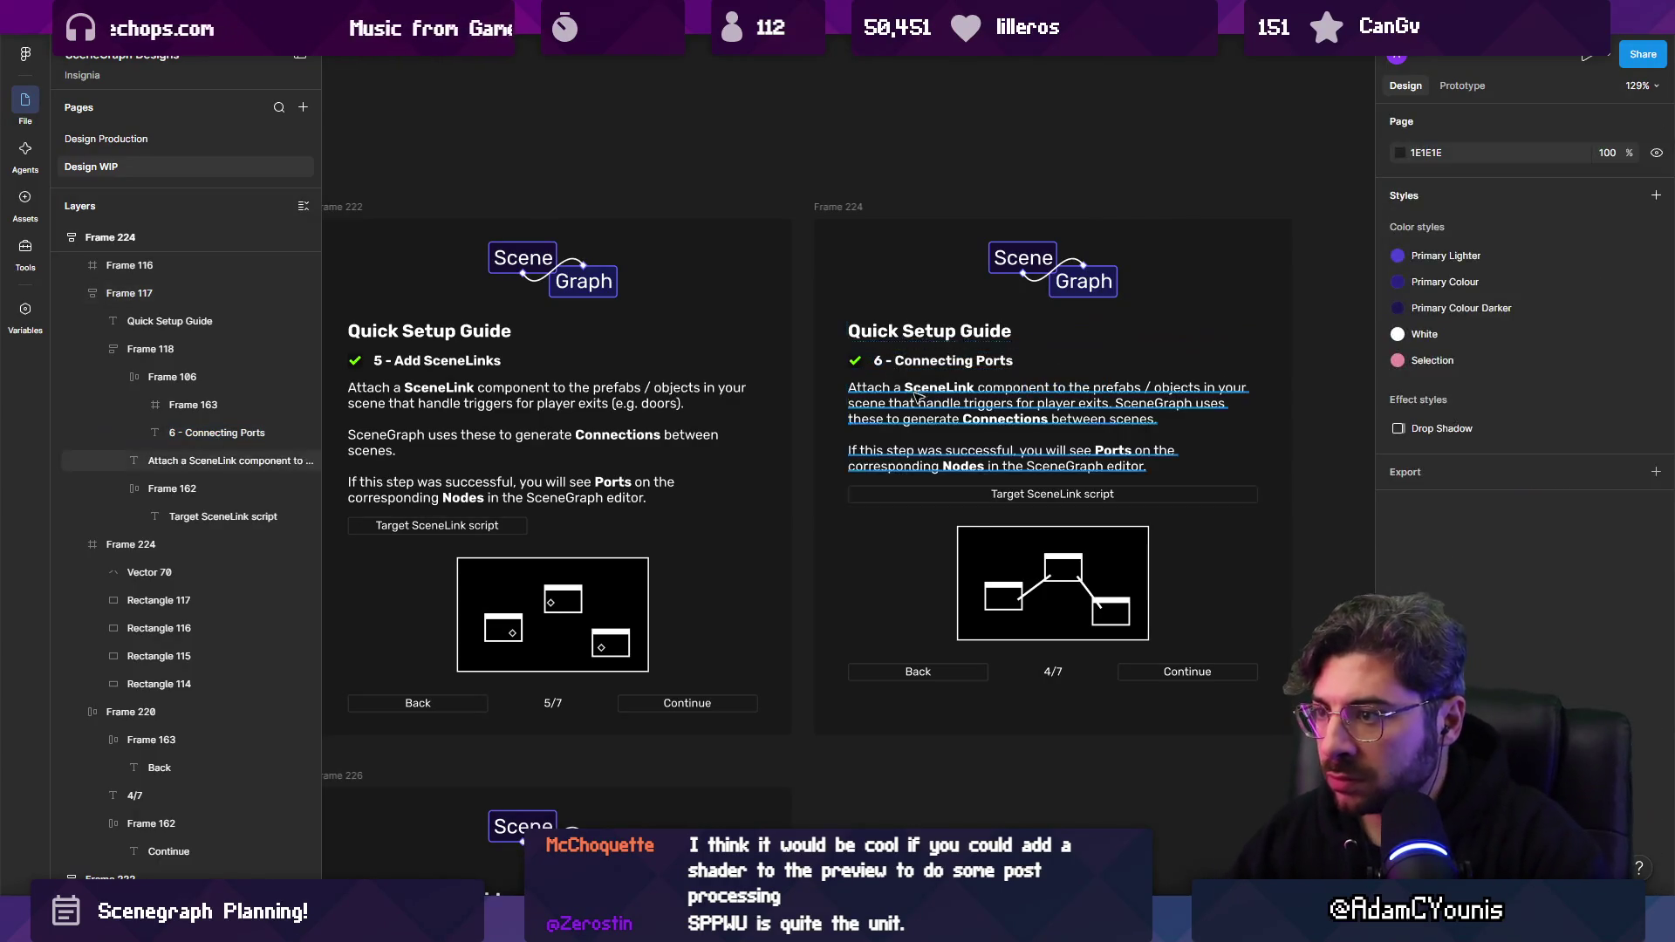
{"action": "double_click", "coordinate": [920, 399]}
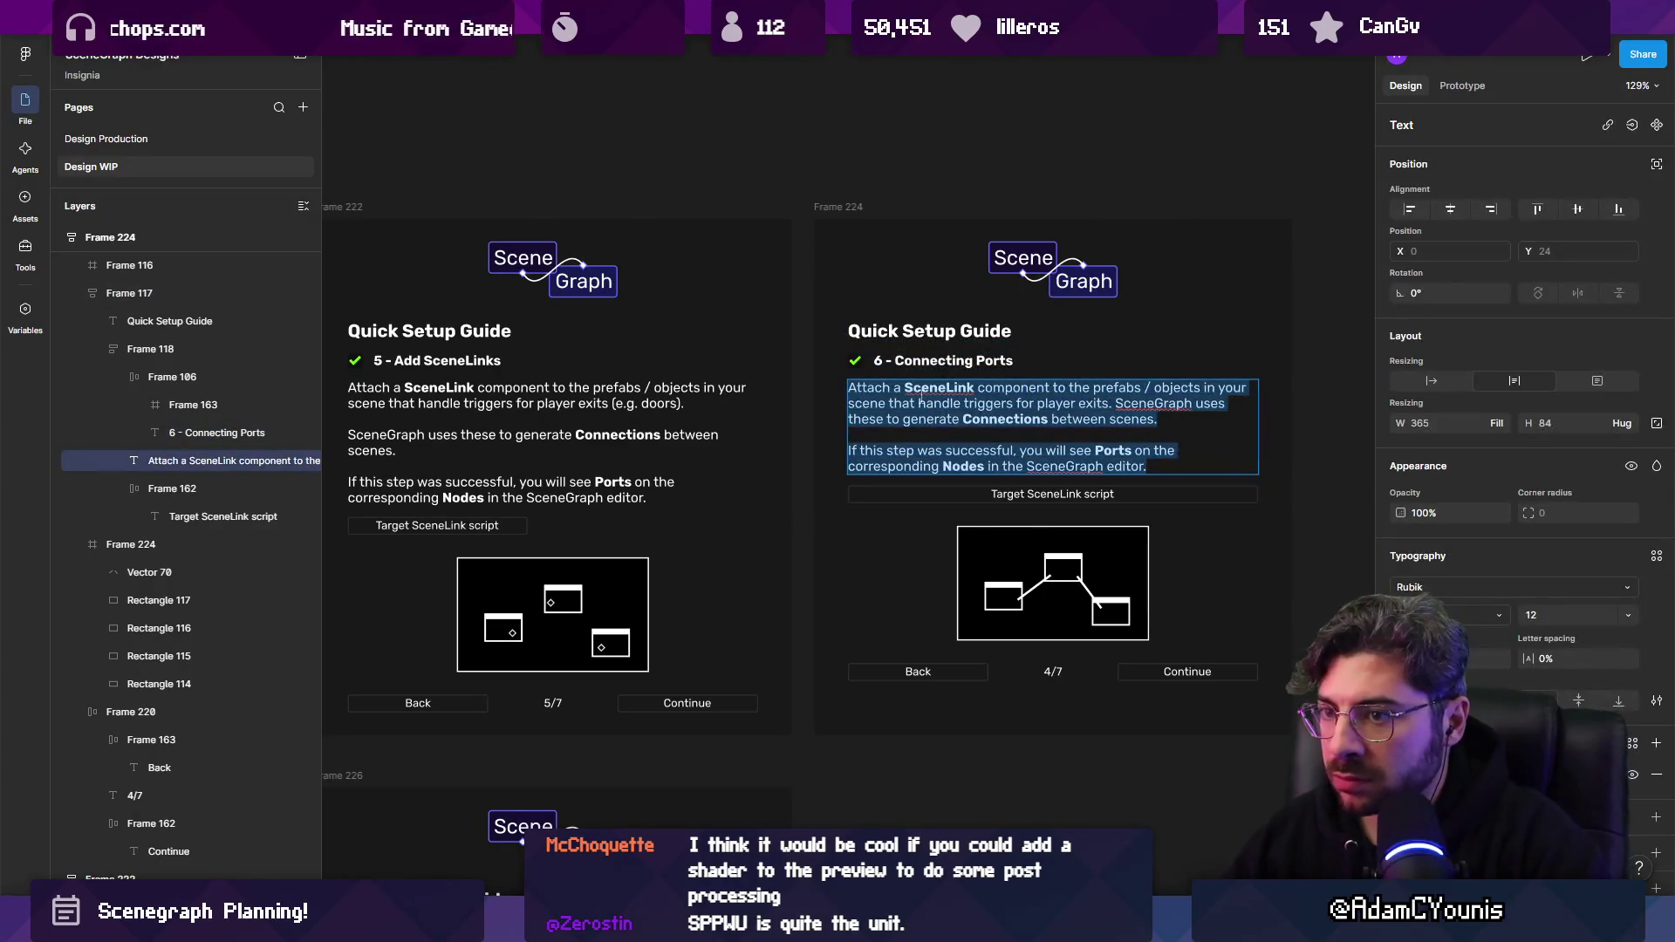
{"action": "type", "text": "lorem ip"}
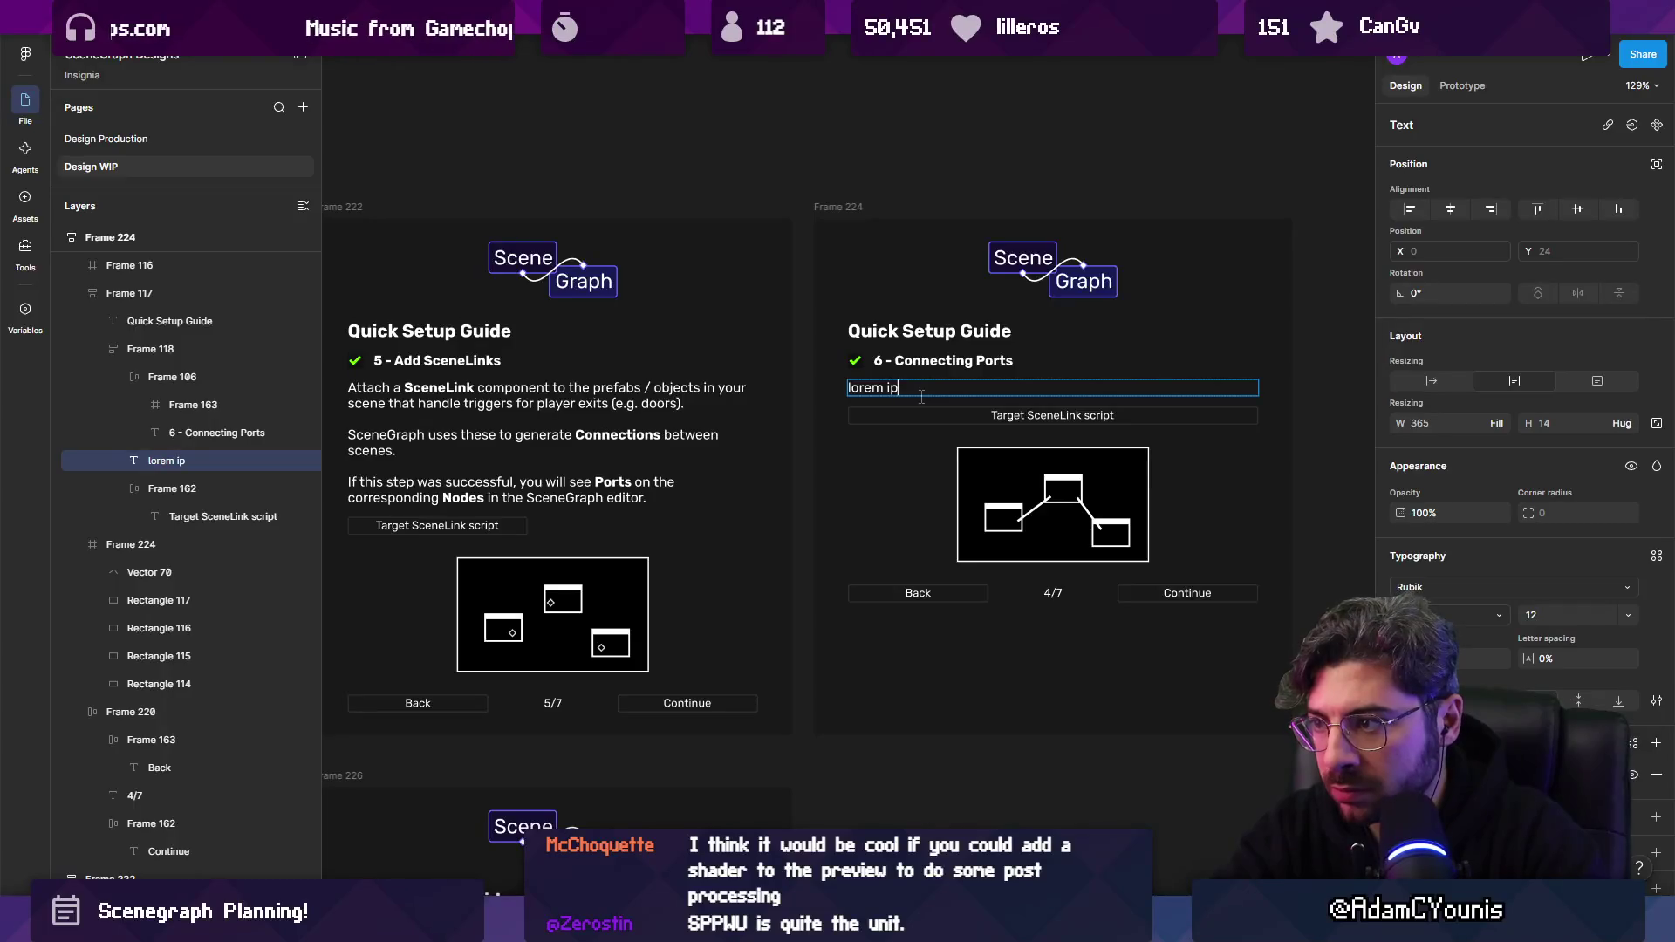
Delete the Target SceneLink script row and change the page counter from 4/7 to 6/7.
{"action": "left_click", "coordinate": [903, 415]}
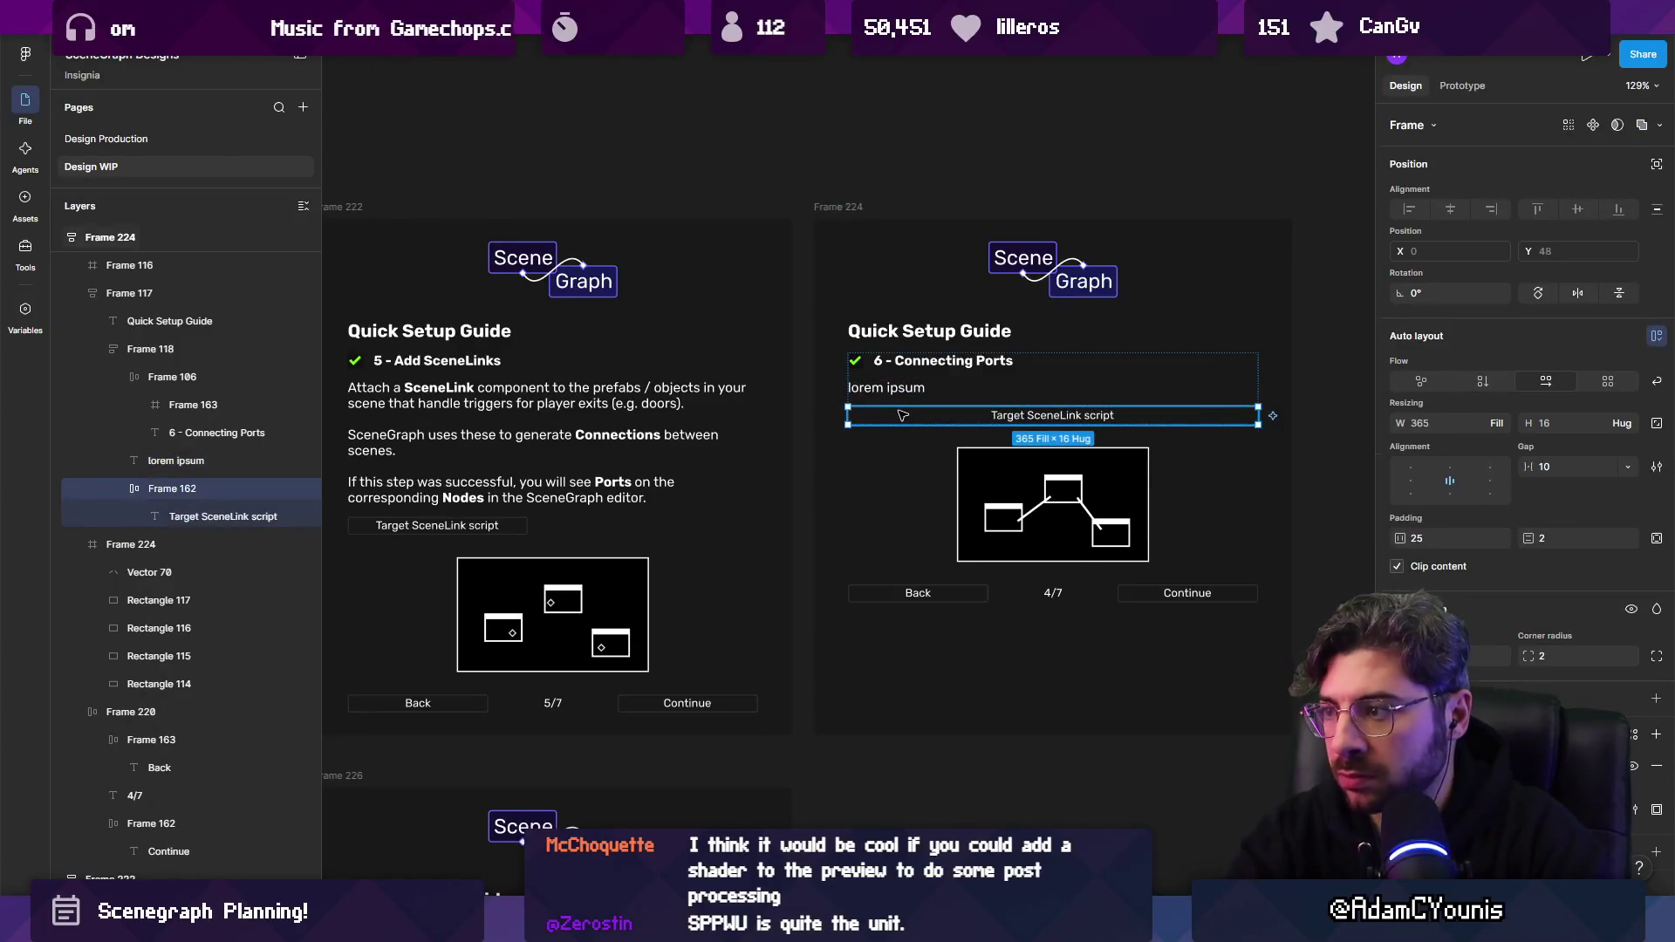
{"action": "key", "text": "Delete"}
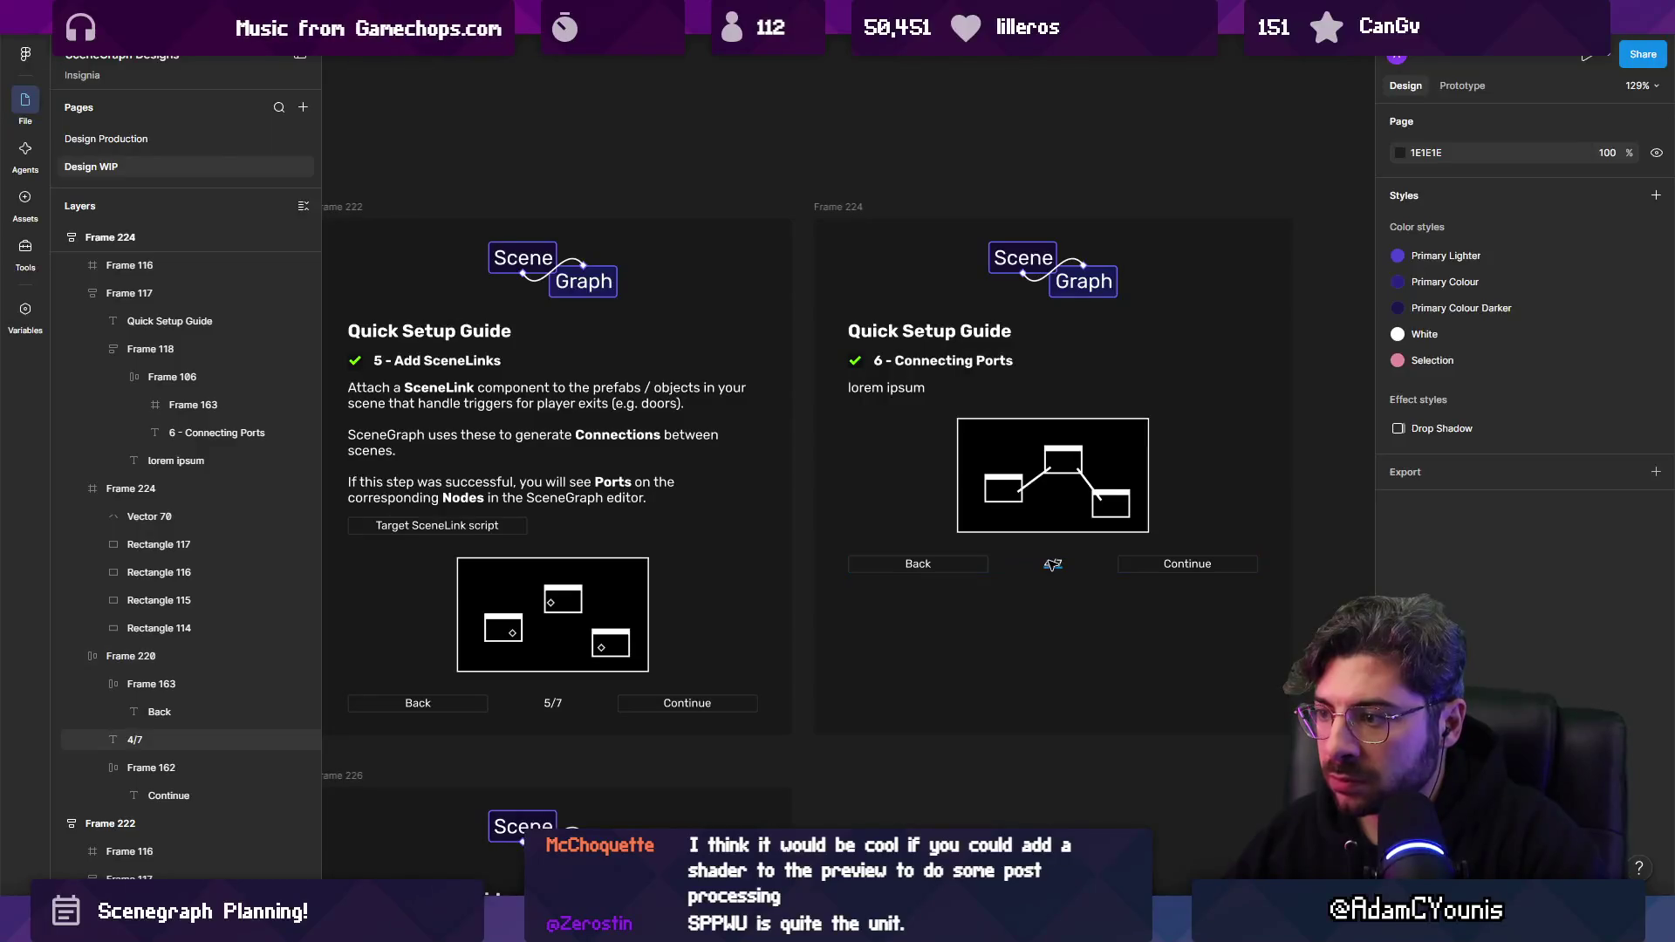
{"action": "left_click", "coordinate": [1053, 563]}
{"action": "type", "text": "6"}
{"action": "key", "text": "Escape"}
{"action": "key", "text": "Escape"}
{"action": "scroll", "coordinate": [1047, 555], "scroll_direction": "down", "scroll_amount": 5, "text": "ctrl"}
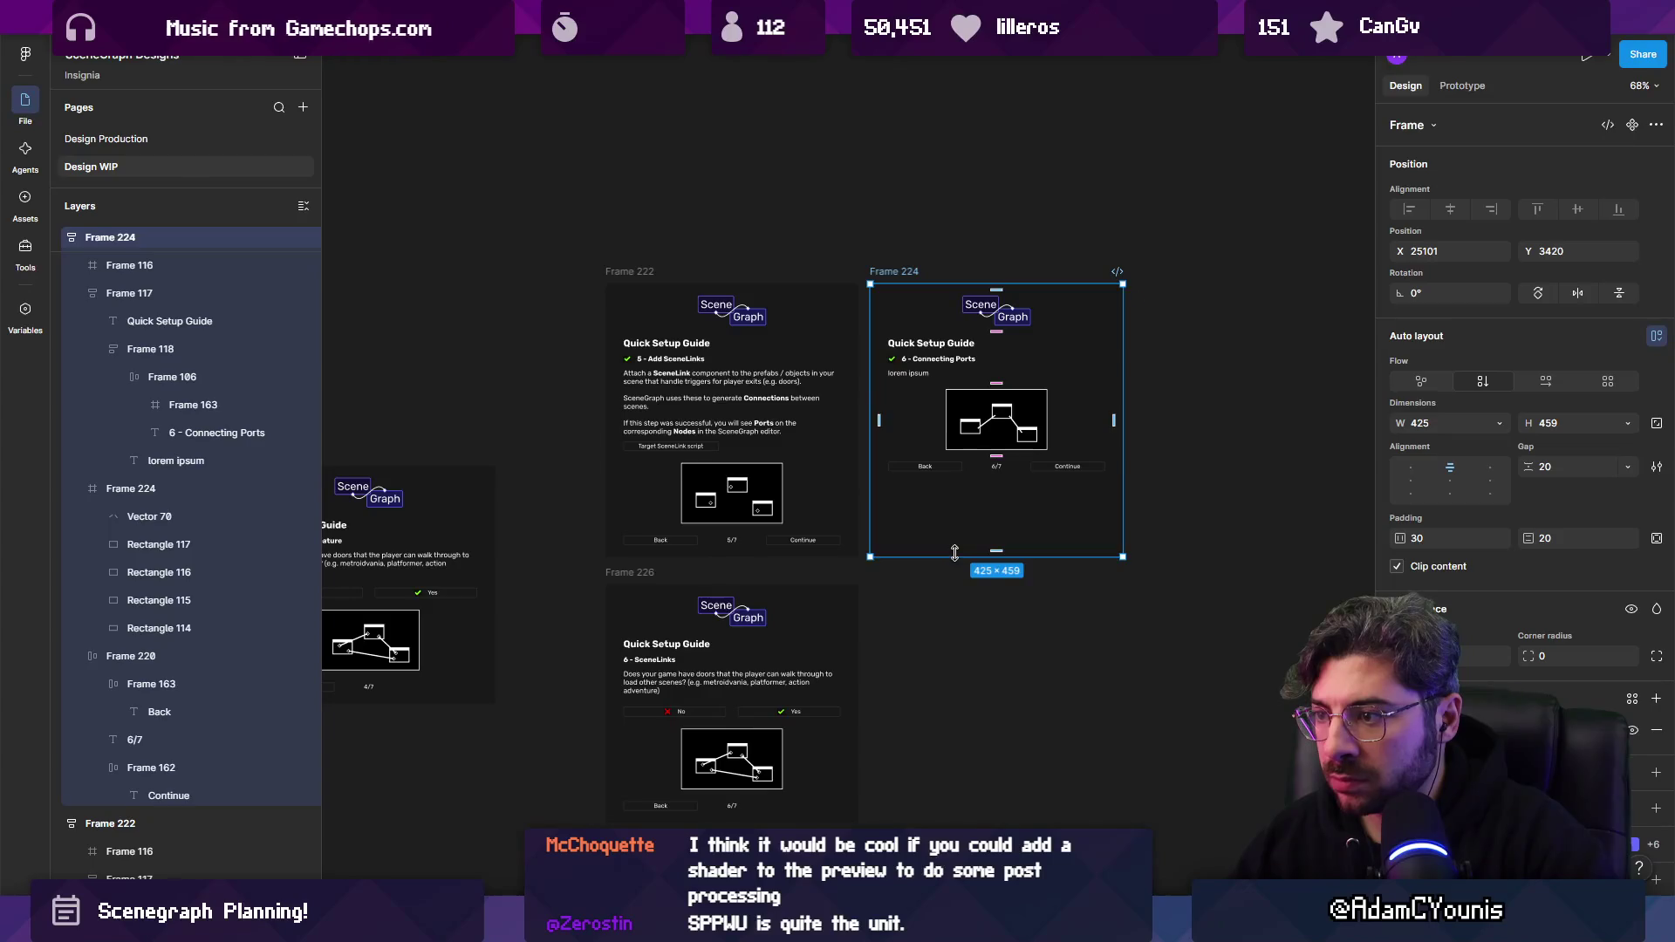
Set Frame 224's height to Hug and Alt-drag a duplicate of it to the right.
{"action": "double_click", "coordinate": [955, 552]}
{"action": "left_click_drag", "start_coordinate": [890, 275], "coordinate": [1187, 453], "text": "alt"}
{"action": "scroll", "coordinate": [960, 453], "scroll_direction": "down", "scroll_amount": 5, "text": "ctrl"}
{"action": "scroll", "coordinate": [824, 468], "scroll_direction": "up", "scroll_amount": 6, "text": "ctrl"}
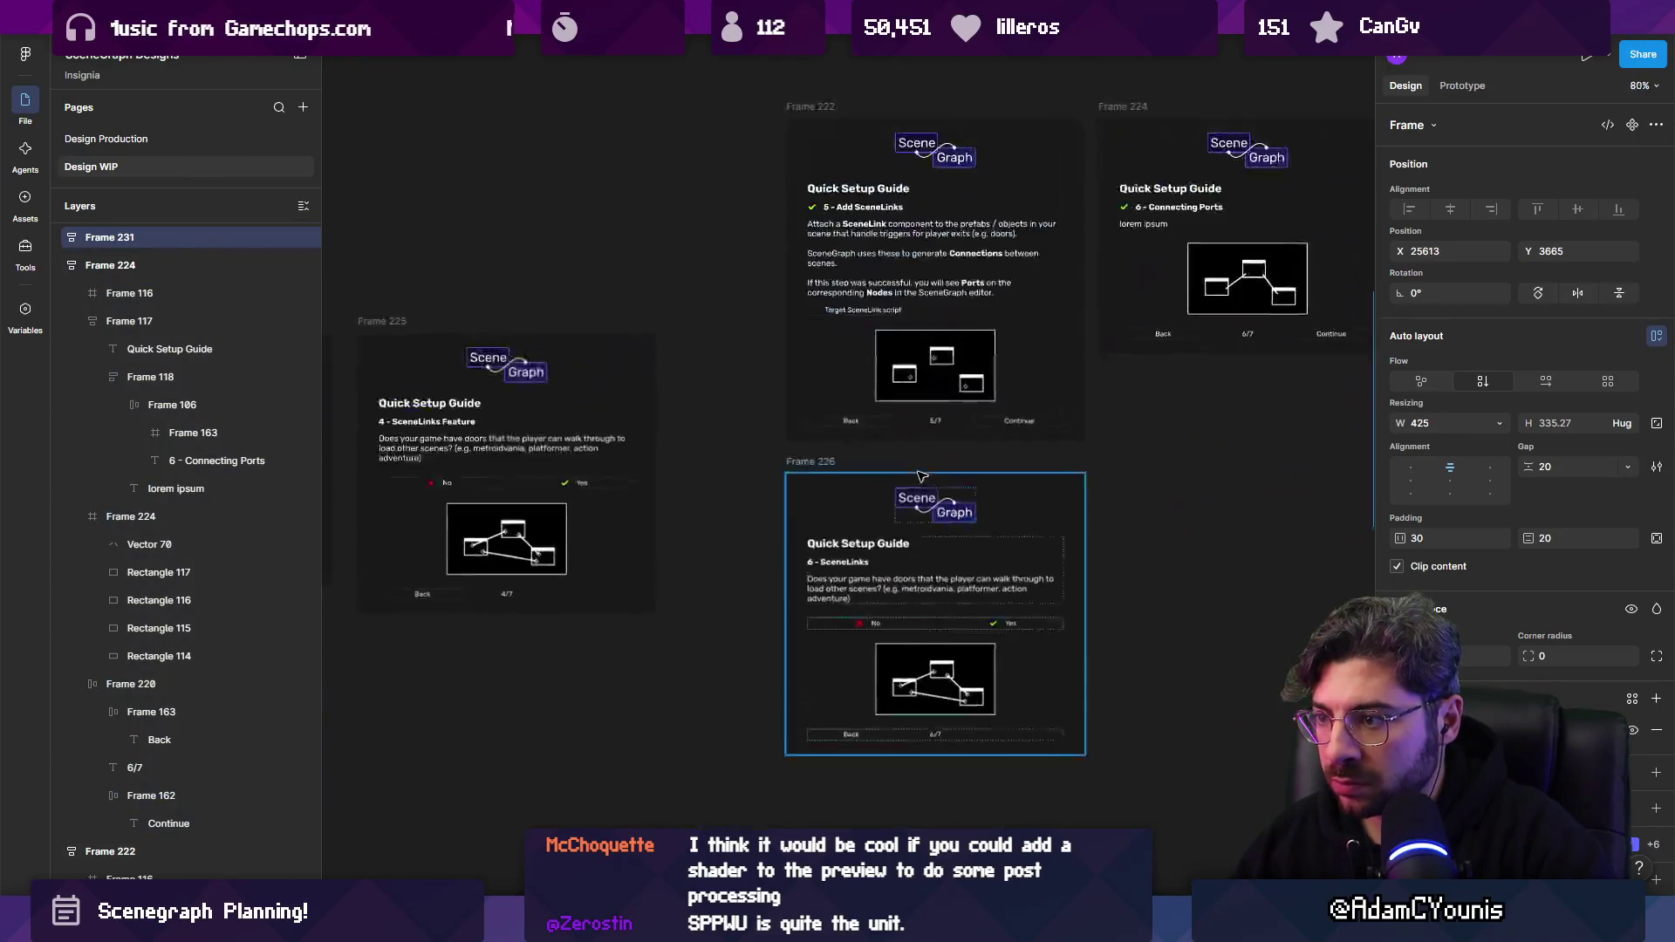
Delete Frame 226 and take Frames 222 and 224 out of their wrapper.
{"action": "left_click", "coordinate": [801, 460]}
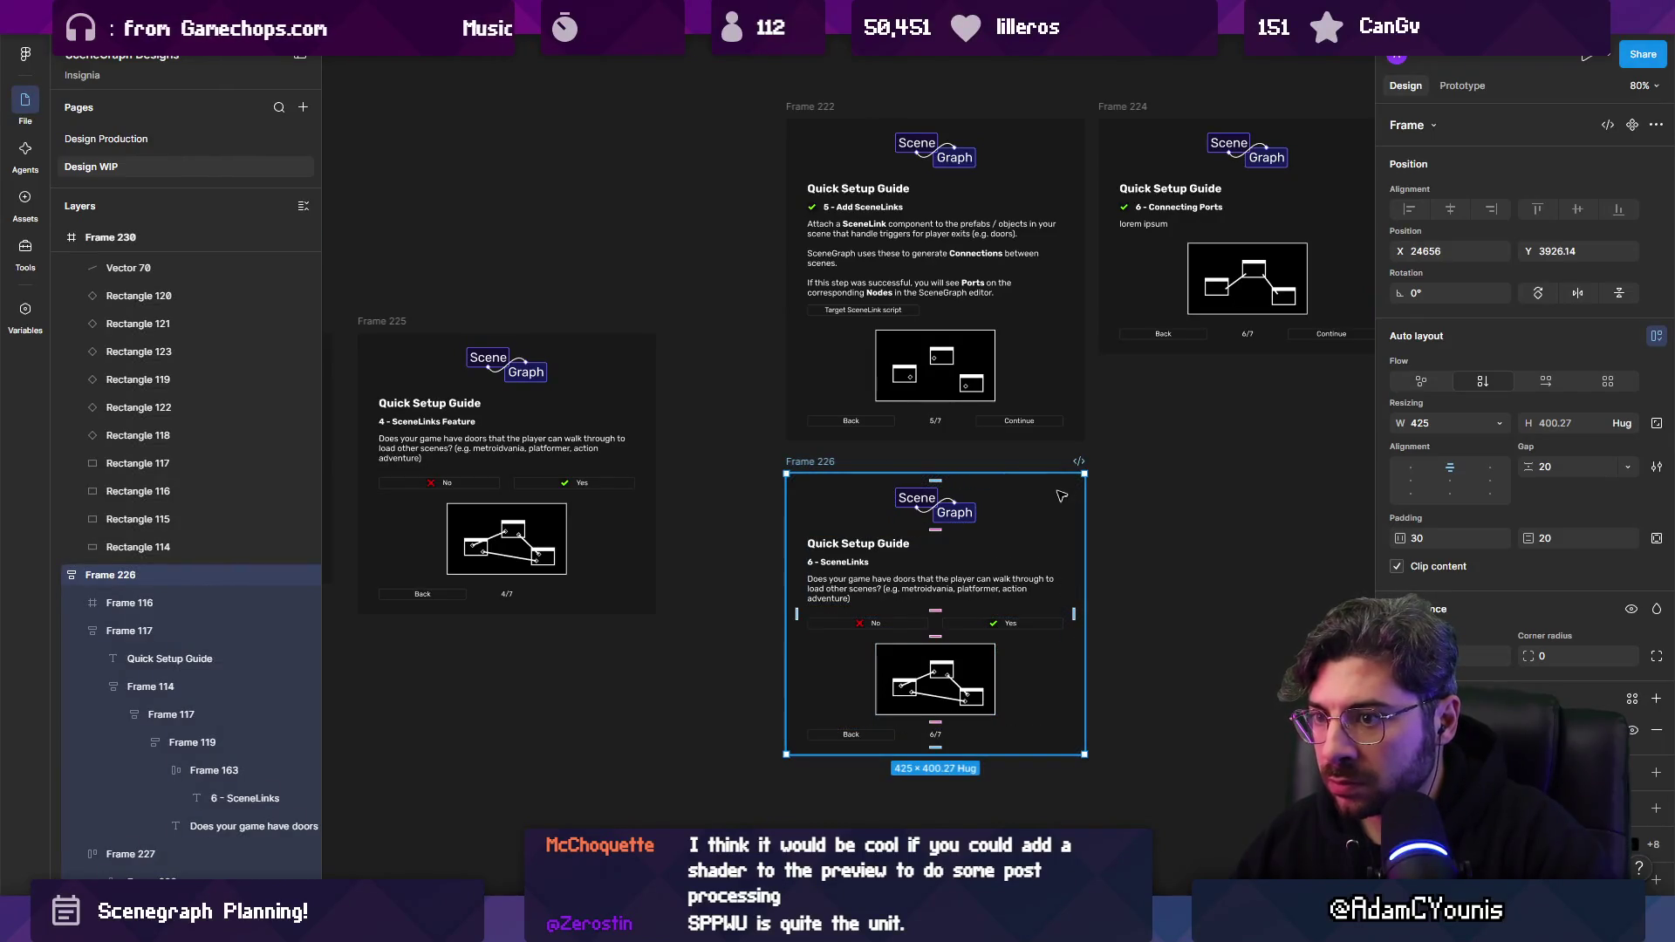
{"action": "scroll", "coordinate": [1061, 497], "scroll_direction": "down", "scroll_amount": 2, "text": "ctrl"}
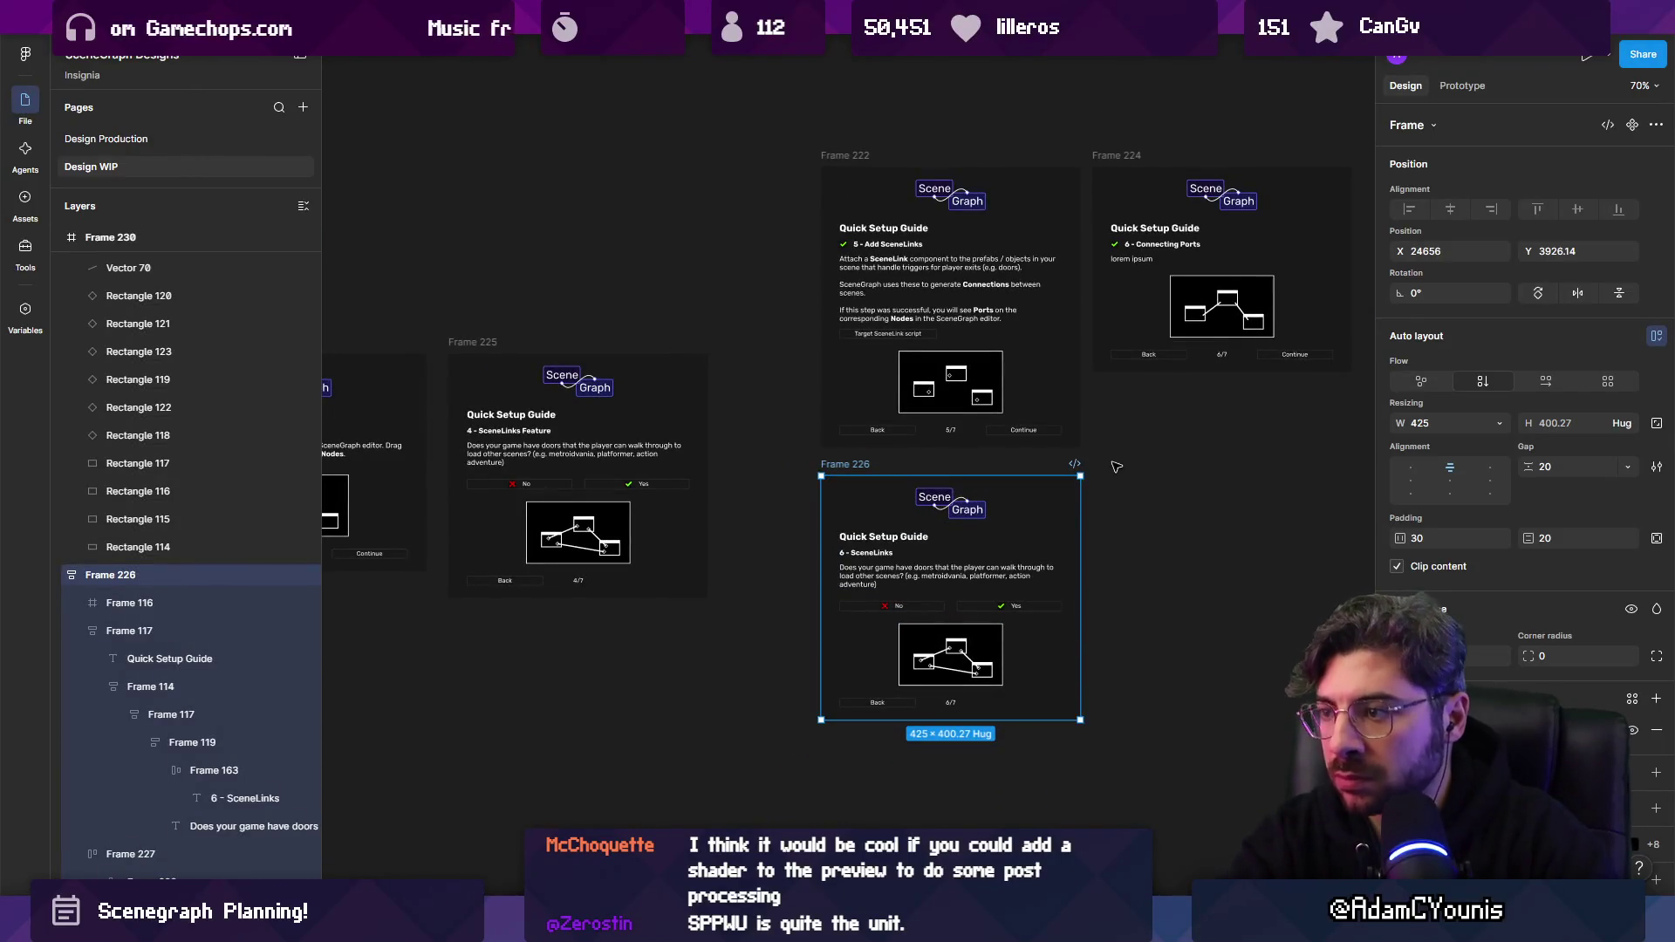
{"action": "key", "text": "Delete"}
{"action": "scroll", "coordinate": [960, 430], "scroll_direction": "down", "scroll_amount": 3, "text": "ctrl"}
{"action": "left_click_drag", "start_coordinate": [632, 158], "coordinate": [1026, 450]}
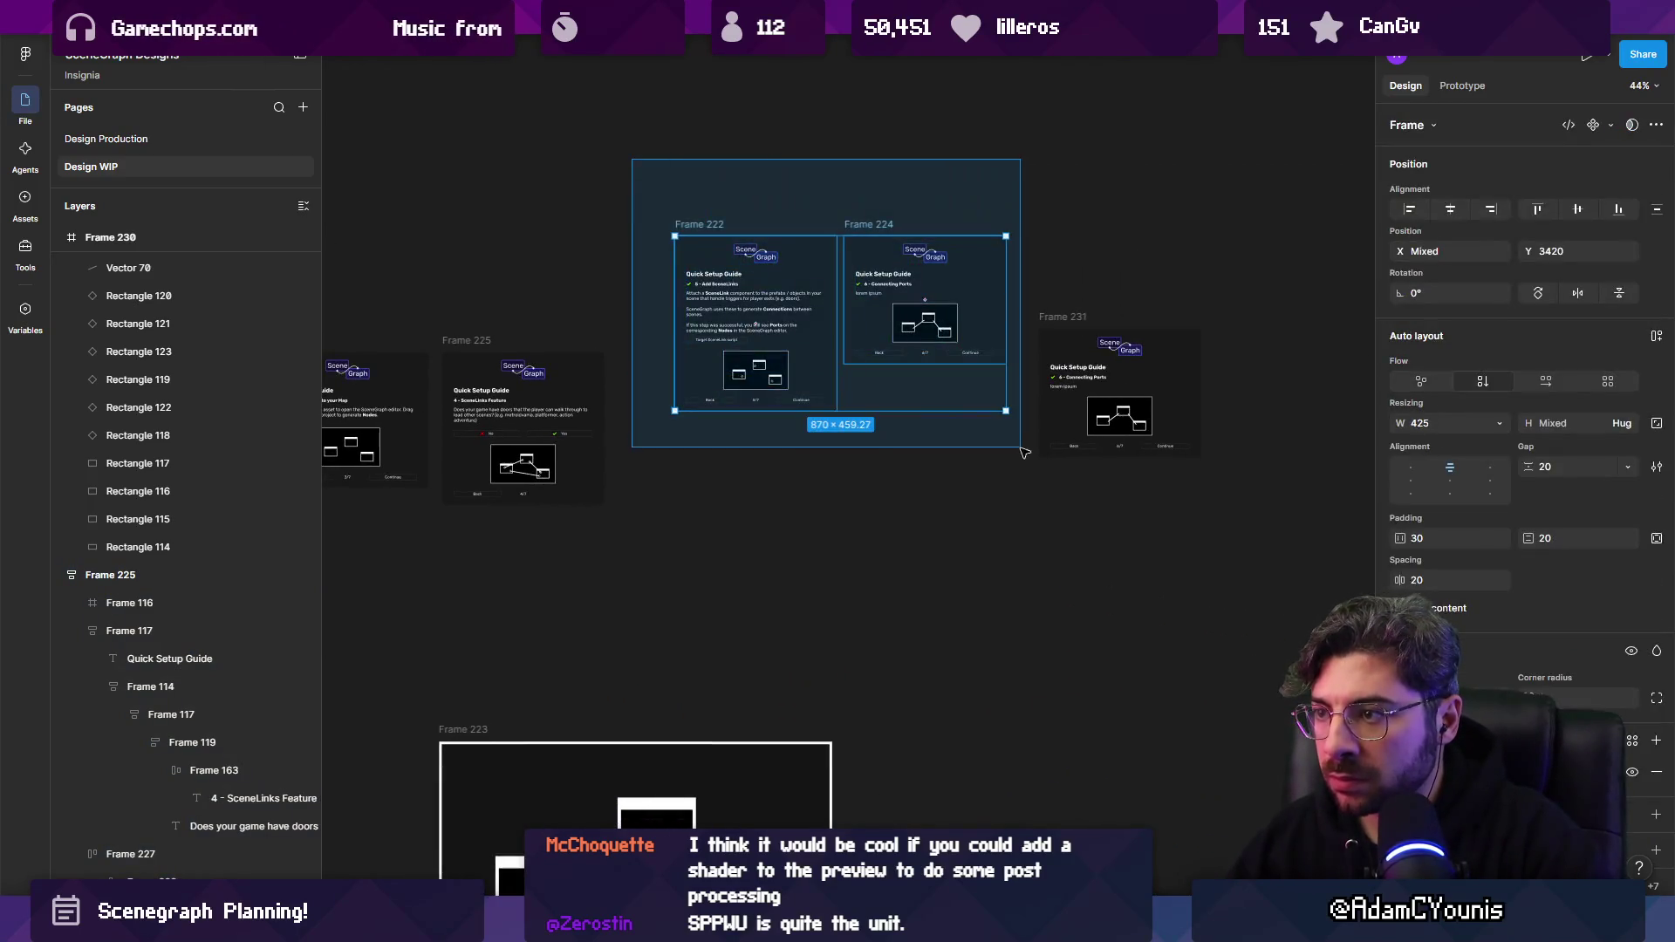
{"action": "key", "text": "ctrl+z"}
Move the Completing Setup block from Frame 217 into the new Frame 231.
{"action": "left_click", "coordinate": [1030, 336]}
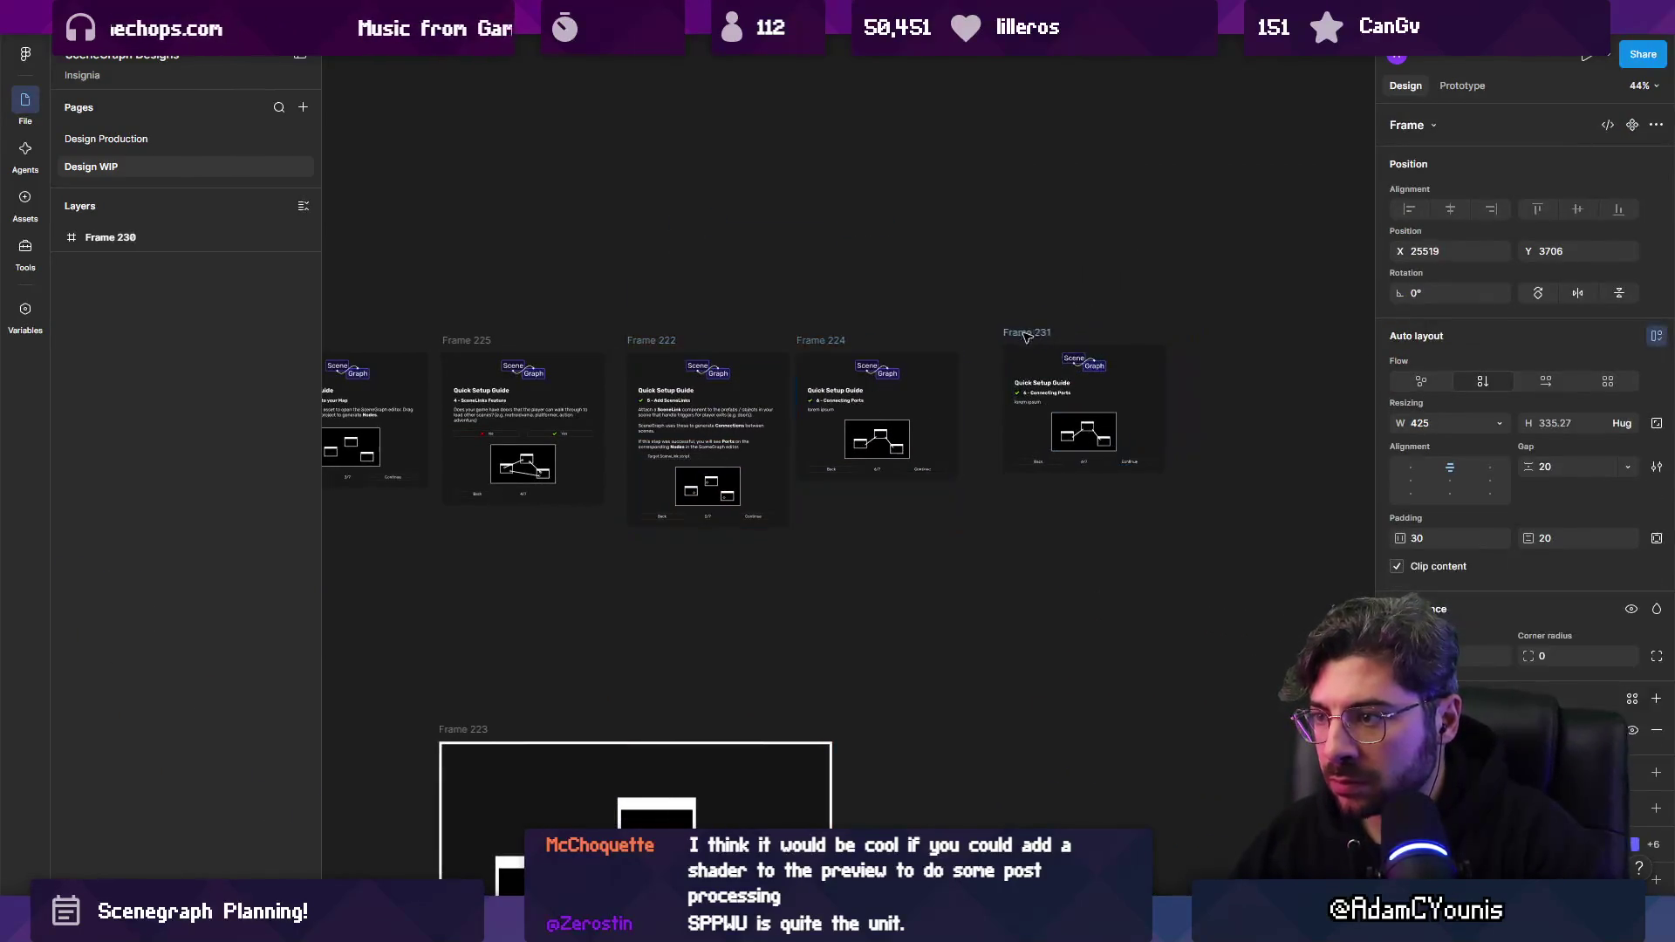
{"action": "scroll", "coordinate": [1031, 396], "scroll_direction": "up", "scroll_amount": 5, "text": "ctrl"}
{"action": "scroll", "coordinate": [1031, 396], "scroll_direction": "down", "scroll_amount": 8, "text": "ctrl"}
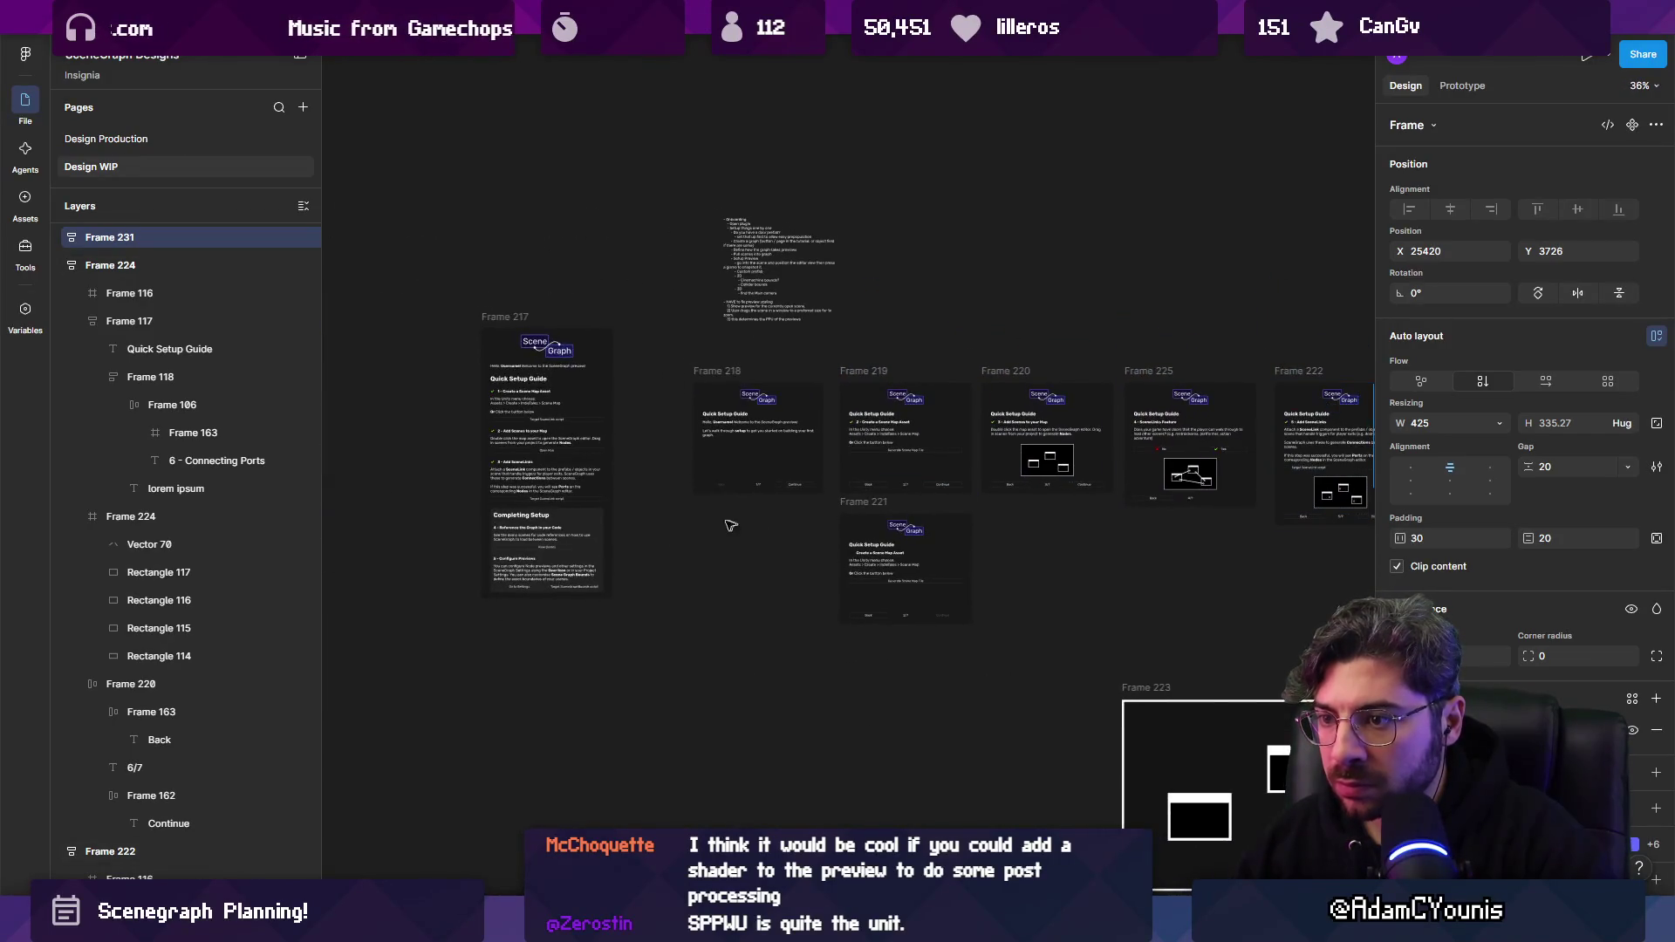
{"action": "left_click", "coordinate": [559, 488]}
{"action": "scroll", "coordinate": [1138, 559], "scroll_direction": "right", "scroll_amount": 3}
{"action": "mouse_move", "coordinate": [1139, 559]}
{"action": "left_mouse_down"}
{"action": "mouse_move", "coordinate": [1174, 537]}
{"action": "mouse_move", "coordinate": [808, 555]}
{"action": "mouse_move", "coordinate": [838, 576]}
{"action": "mouse_move", "coordinate": [979, 339]}
{"action": "mouse_move", "coordinate": [942, 471]}
{"action": "left_mouse_up"}
{"action": "scroll", "coordinate": [1175, 538], "scroll_direction": "up", "scroll_amount": 3, "text": "ctrl"}
{"action": "scroll", "coordinate": [942, 473], "scroll_direction": "up", "scroll_amount": 1, "text": "ctrl"}
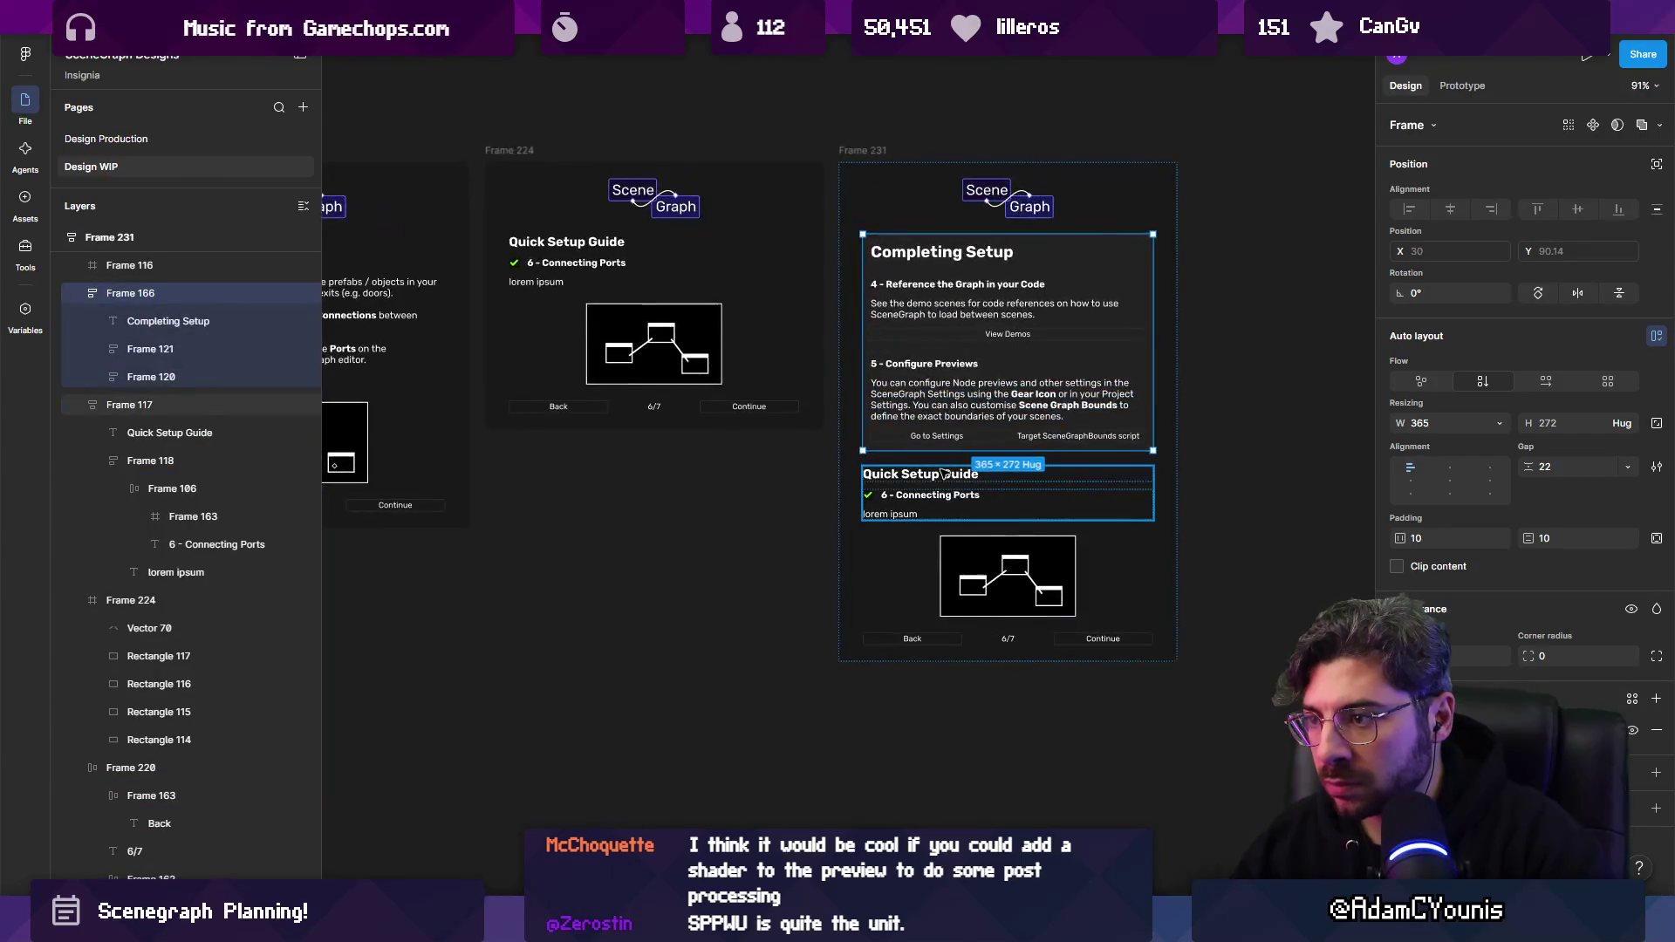
Delete the duplicated Quick Setup Guide content and diagram row from the new screen.
{"action": "left_click", "coordinate": [942, 472]}
{"action": "left_click", "coordinate": [1126, 552], "text": "shift"}
{"action": "key", "text": "Delete"}
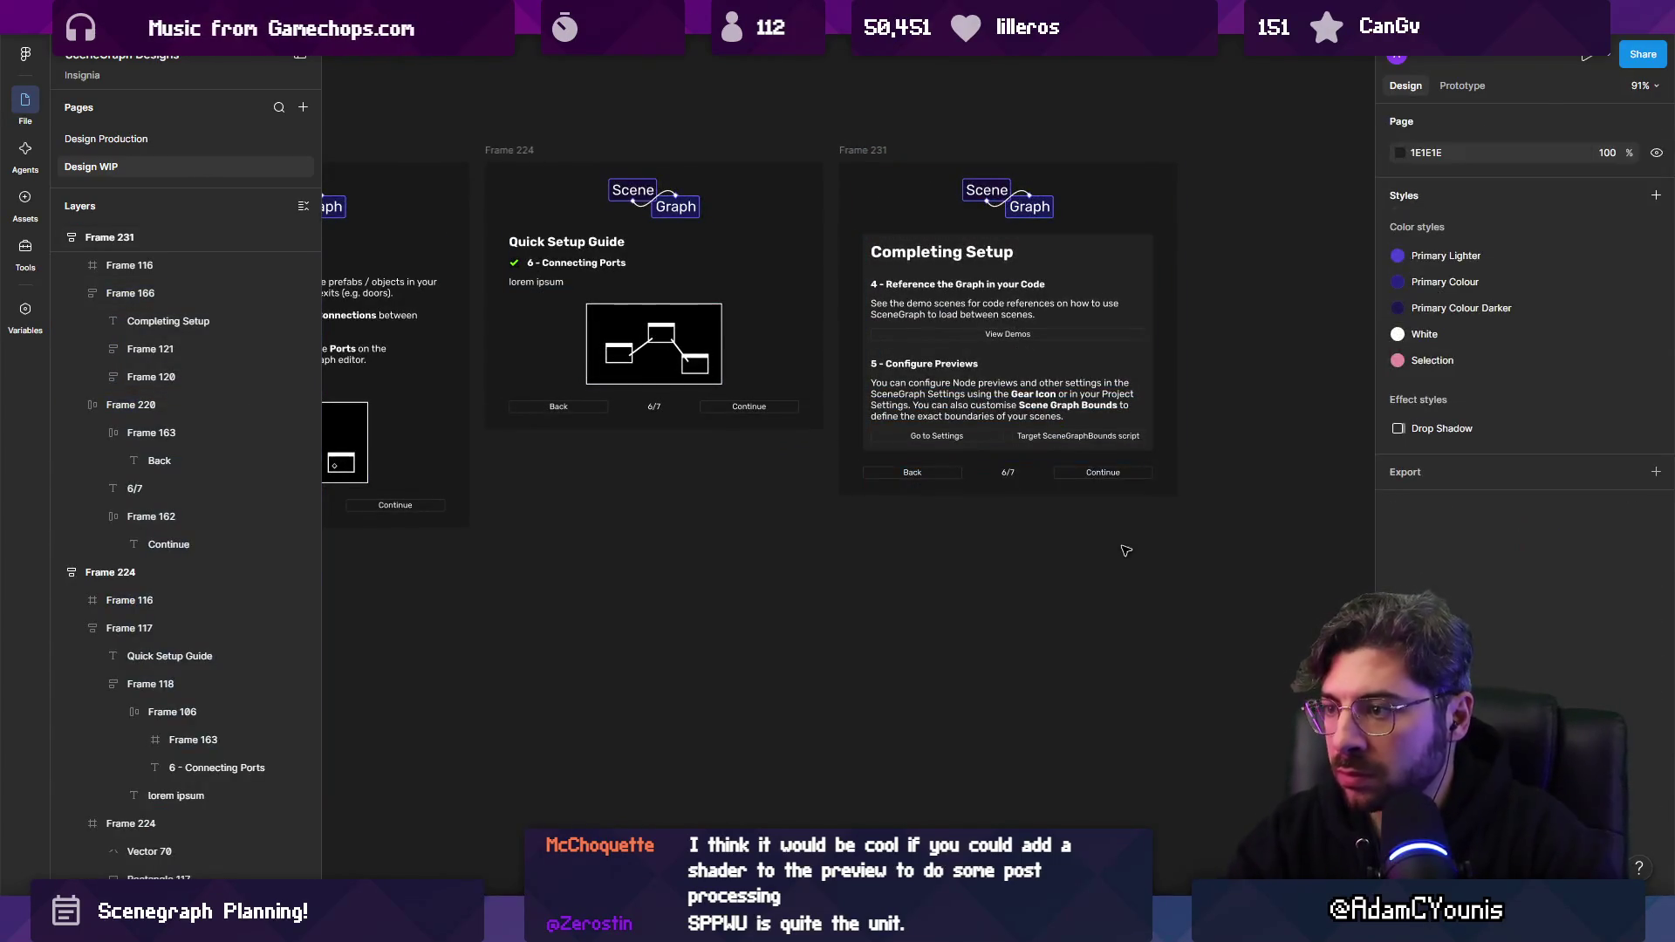
{"action": "scroll", "coordinate": [1125, 551], "scroll_direction": "up", "scroll_amount": 3, "text": "ctrl"}
{"action": "scroll", "coordinate": [1126, 551], "scroll_direction": "up", "scroll_amount": 1}
Change the footer's Continue button to Close and the page counter from 6/7 to 7/7.
{"action": "left_click", "coordinate": [1098, 543], "text": "ctrl"}
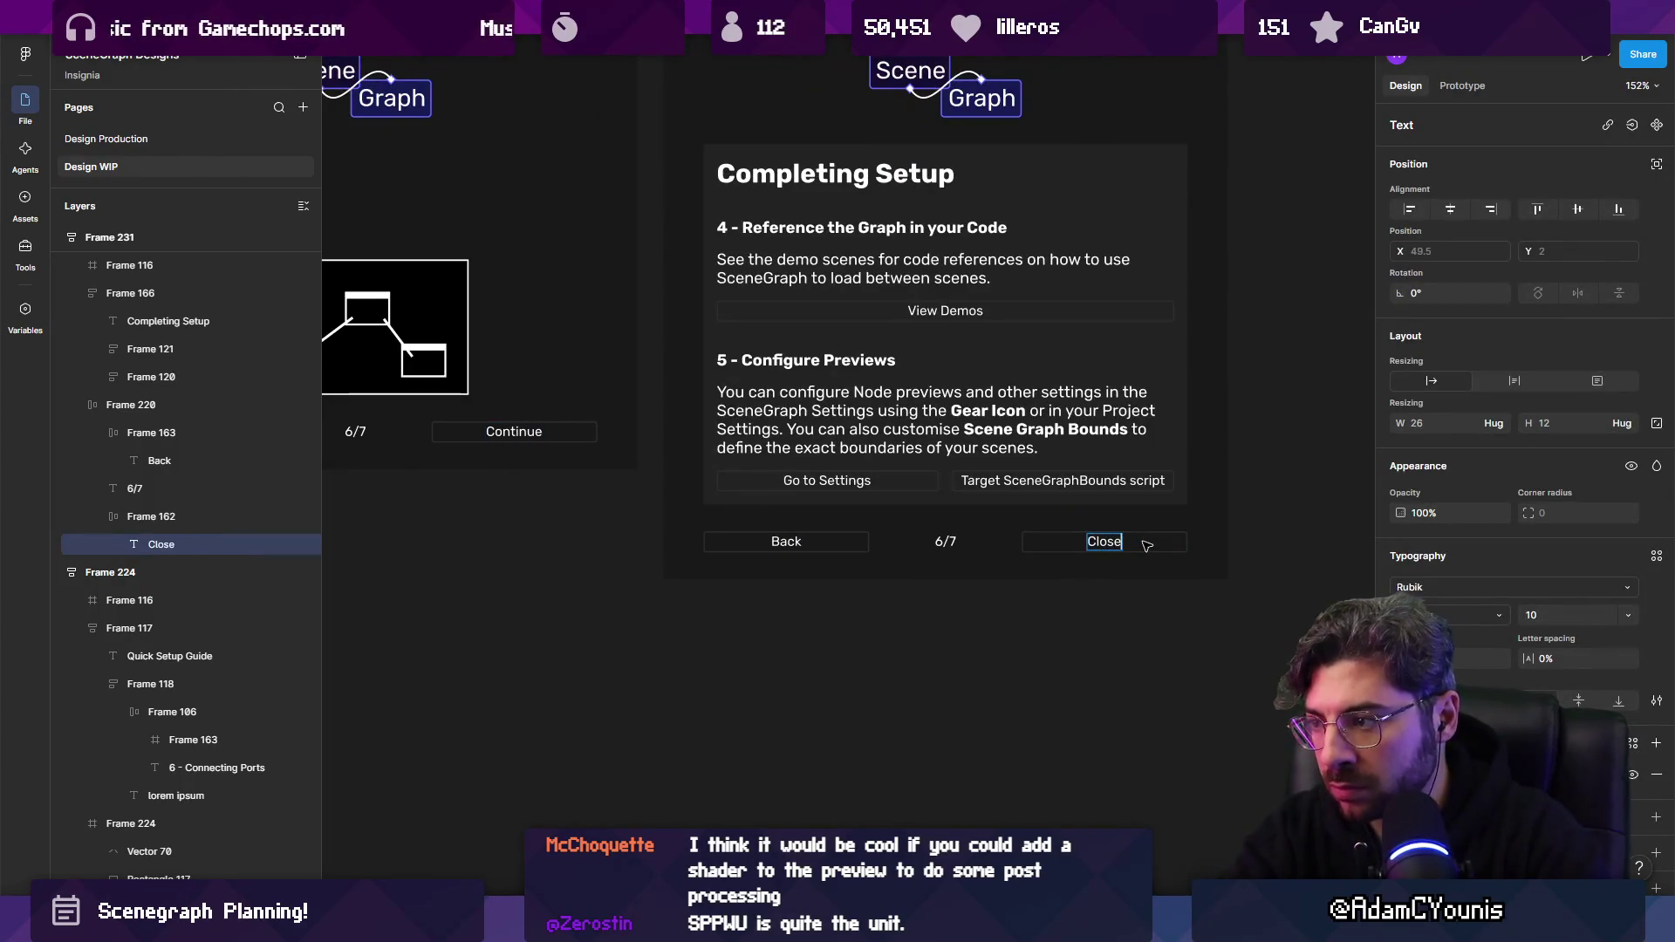
{"action": "left_click", "coordinate": [958, 541]}
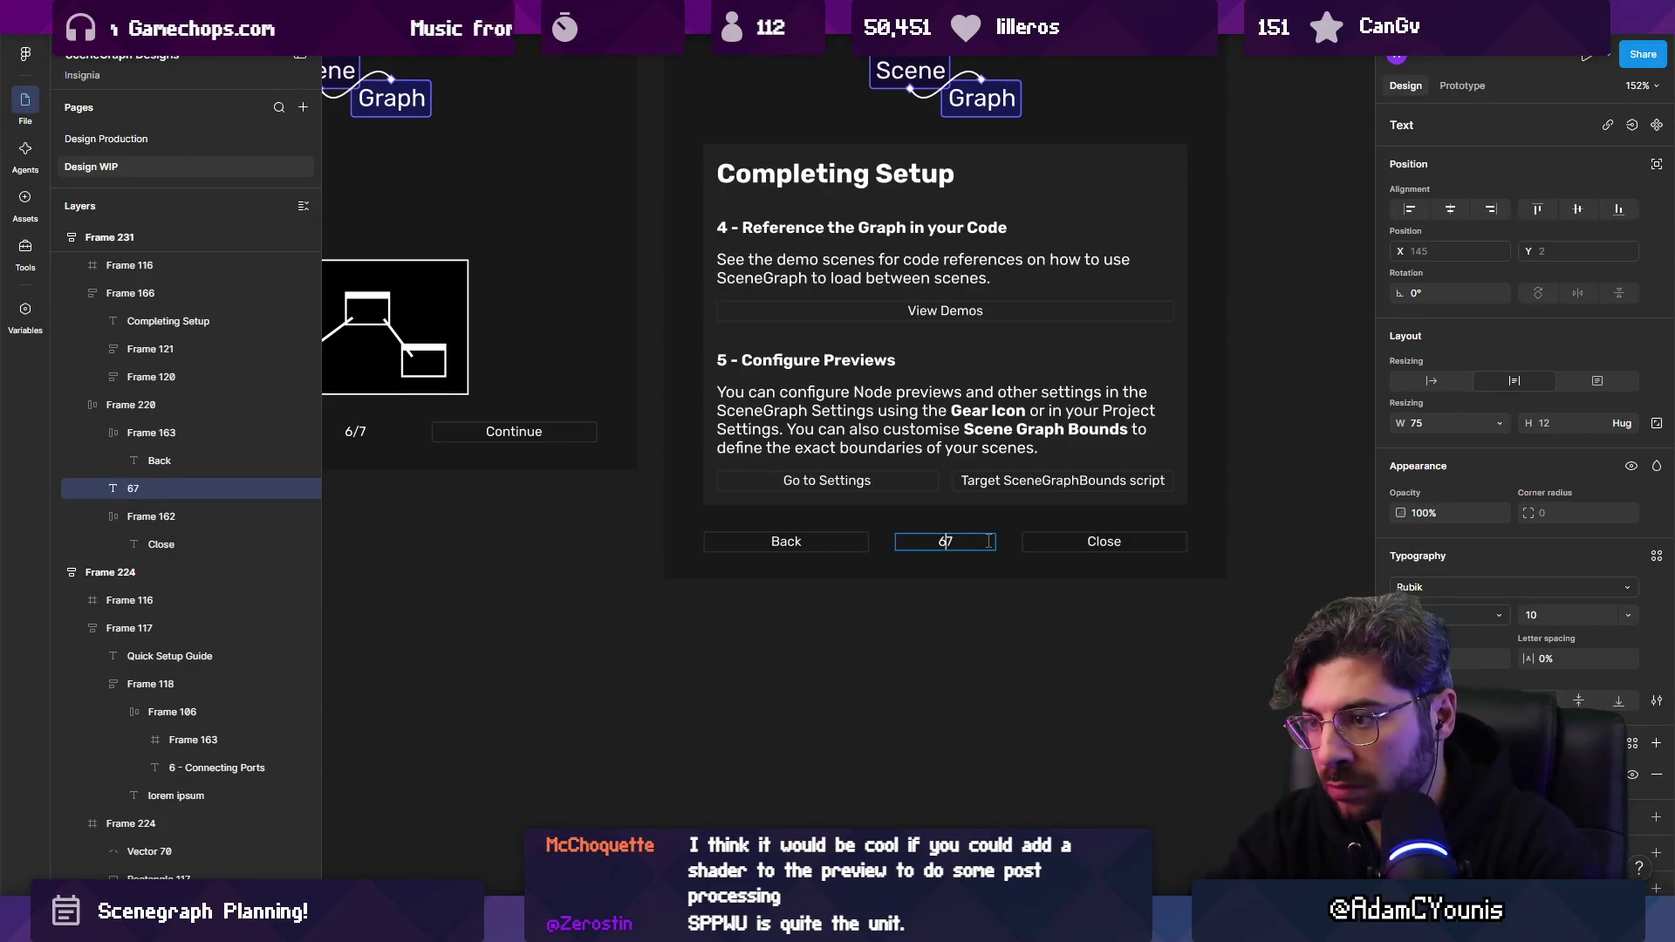
{"action": "type", "text": "/7"}
{"action": "key", "text": "Escape"}
{"action": "key", "text": "Escape"}
{"action": "key", "text": "Escape"}
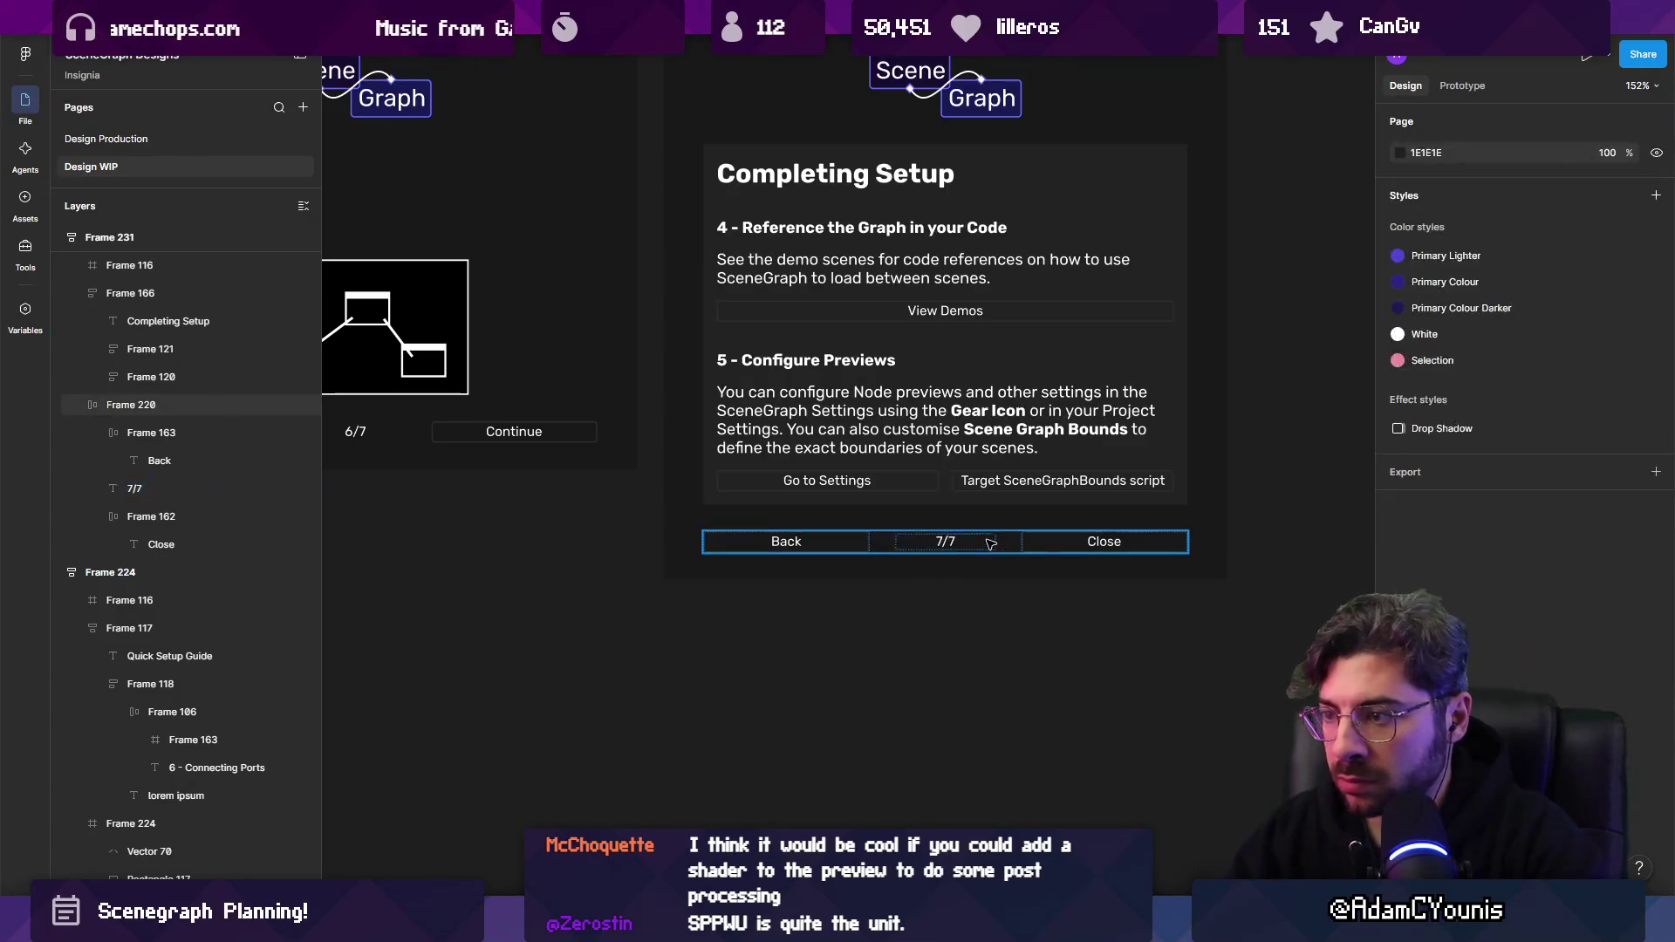
{"action": "scroll", "coordinate": [1047, 549], "scroll_direction": "up", "scroll_amount": 5}
{"action": "scroll", "coordinate": [1047, 550], "scroll_direction": "right", "scroll_amount": 3}
{"action": "scroll", "coordinate": [1109, 551], "scroll_direction": "down", "scroll_amount": 3}
{"action": "scroll", "coordinate": [1109, 551], "scroll_direction": "right", "scroll_amount": 2}
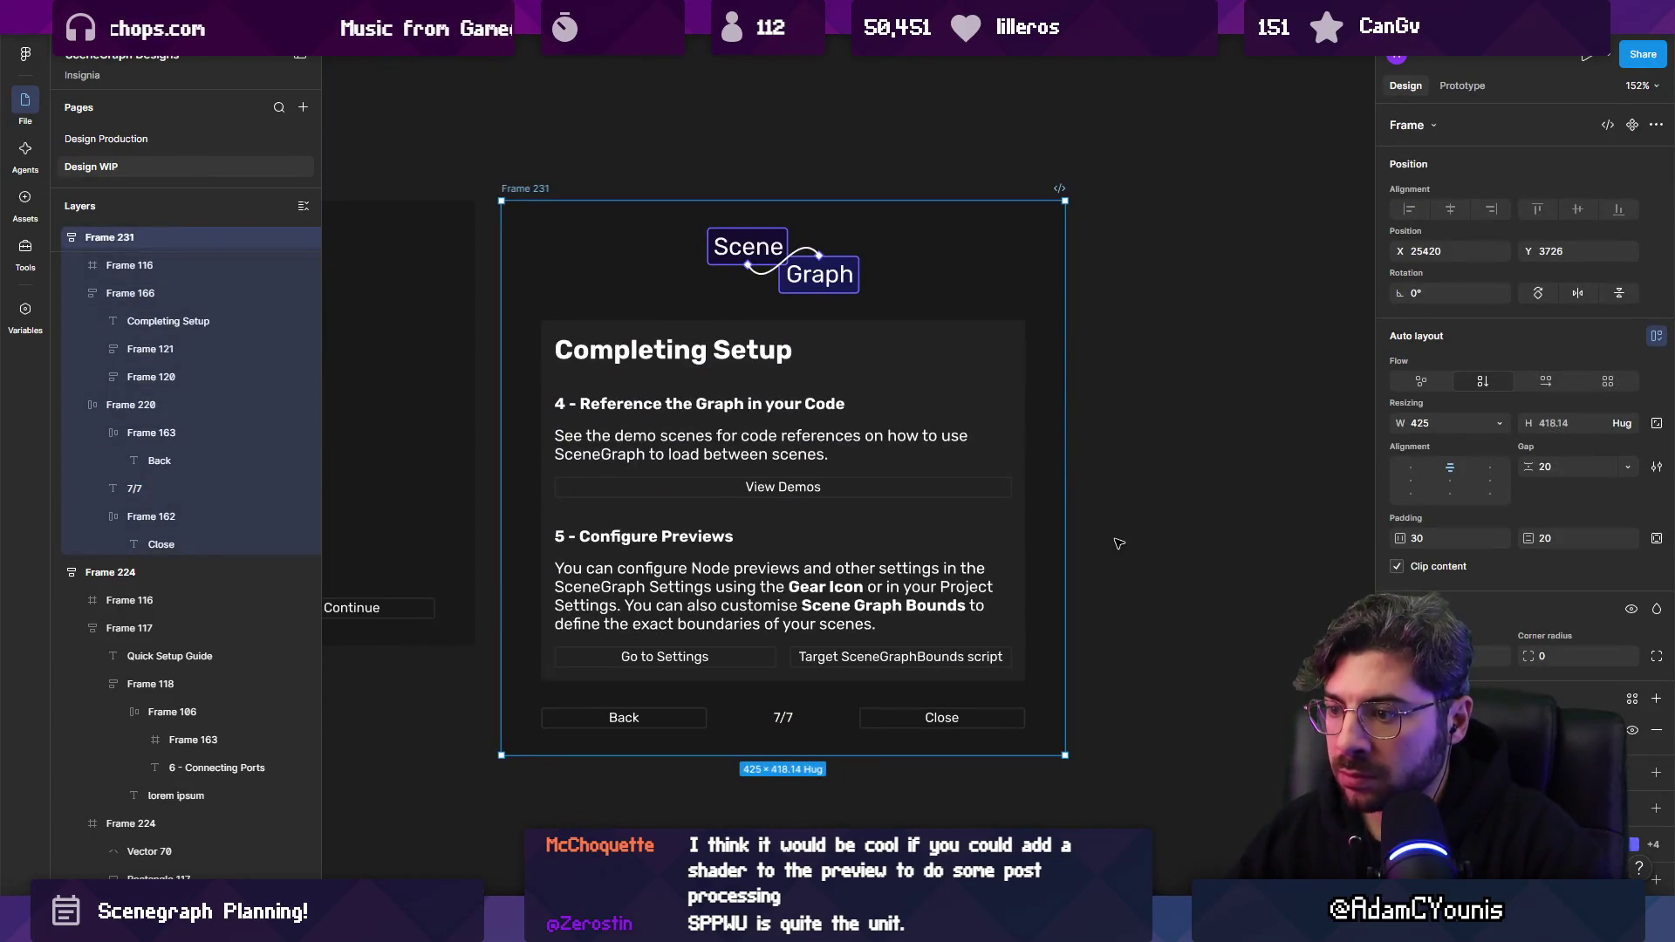
{"action": "left_click", "coordinate": [1108, 546]}
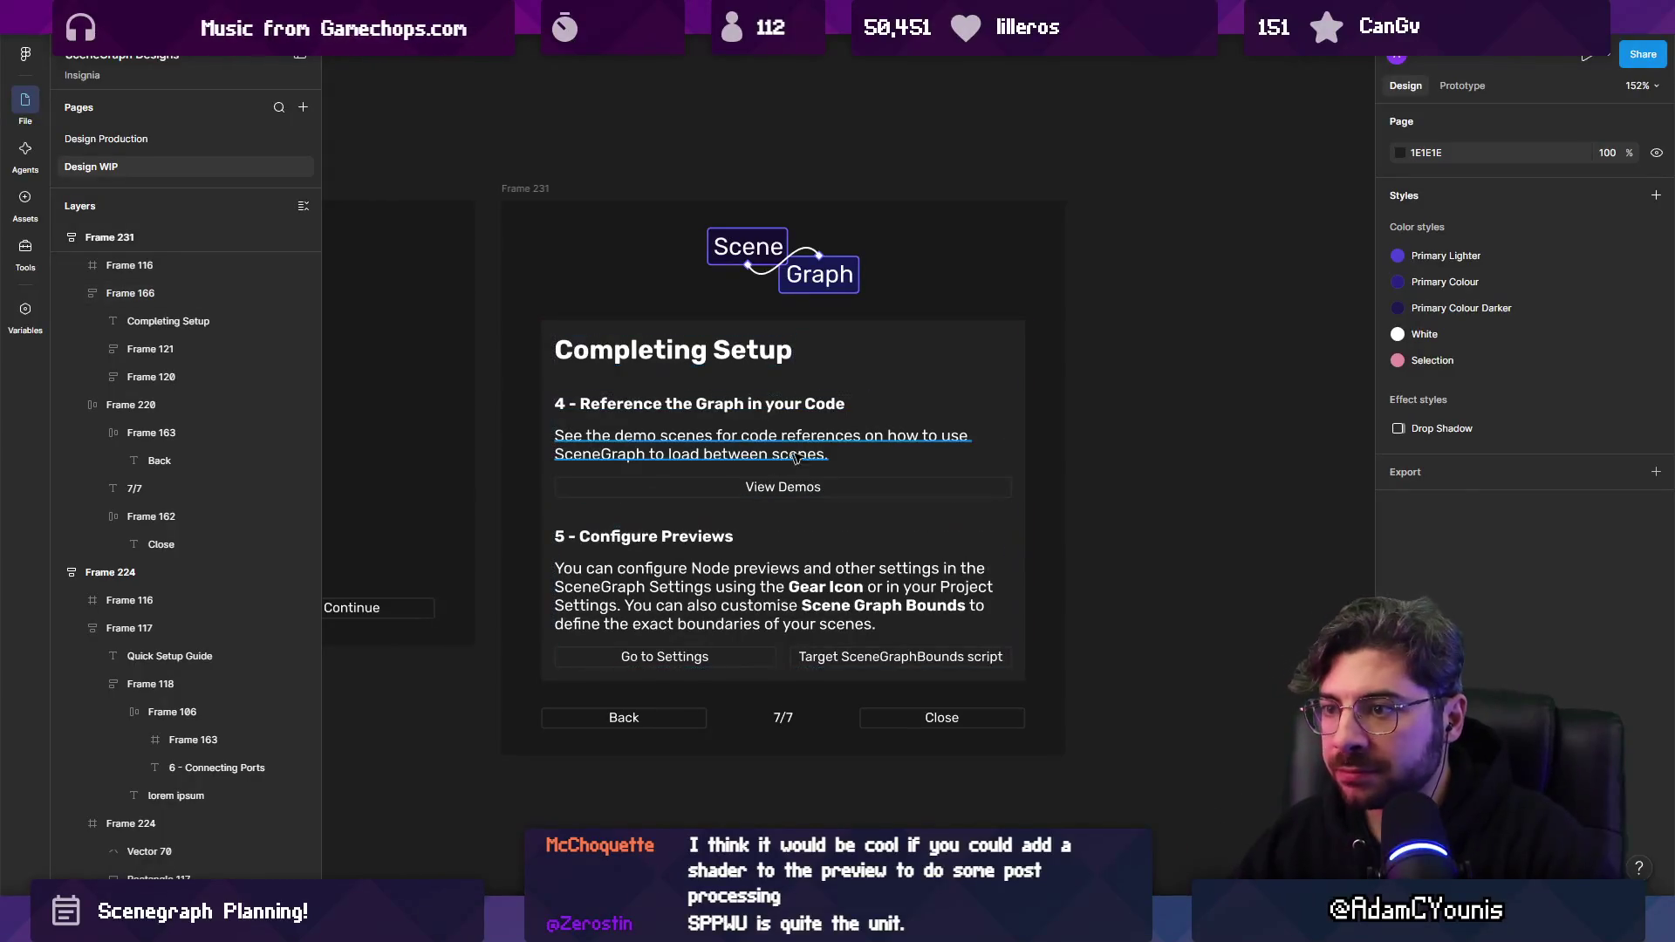
Replace 'Configure' with 'Customise Node' in the '5 - Configure Previews' step heading.
{"action": "left_click", "coordinate": [837, 550]}
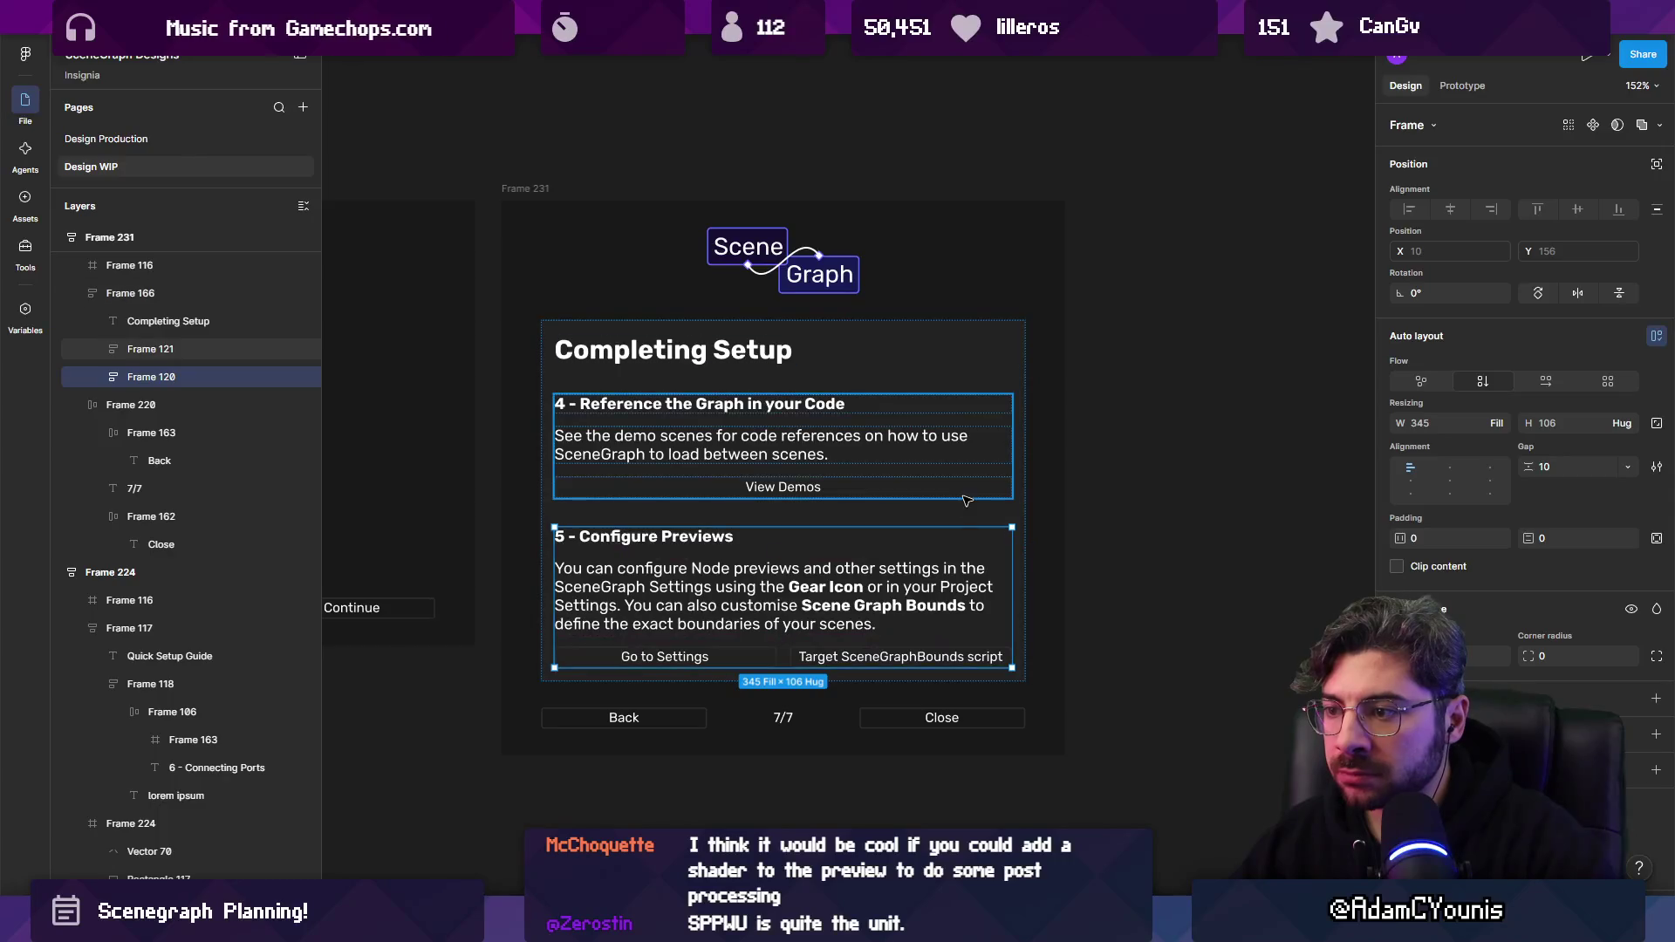
{"action": "scroll", "coordinate": [949, 492], "scroll_direction": "down", "scroll_amount": 2, "text": "ctrl"}
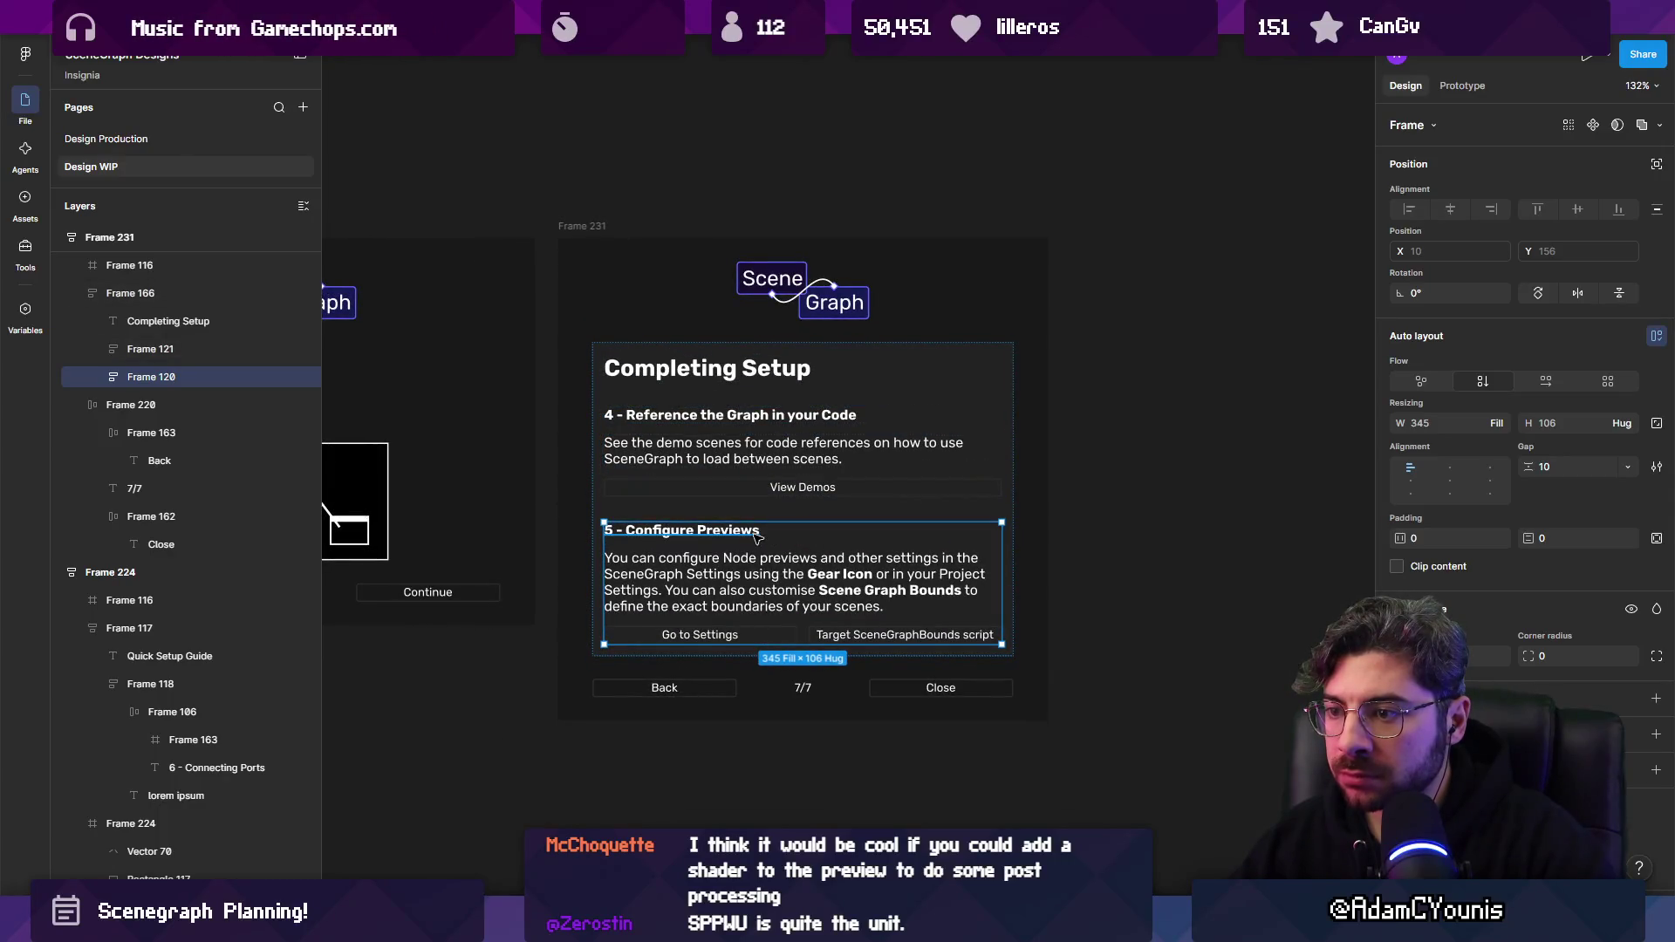
{"action": "double_click", "coordinate": [755, 538]}
{"action": "scroll", "coordinate": [667, 526], "scroll_direction": "up", "scroll_amount": 3, "text": "ctrl"}
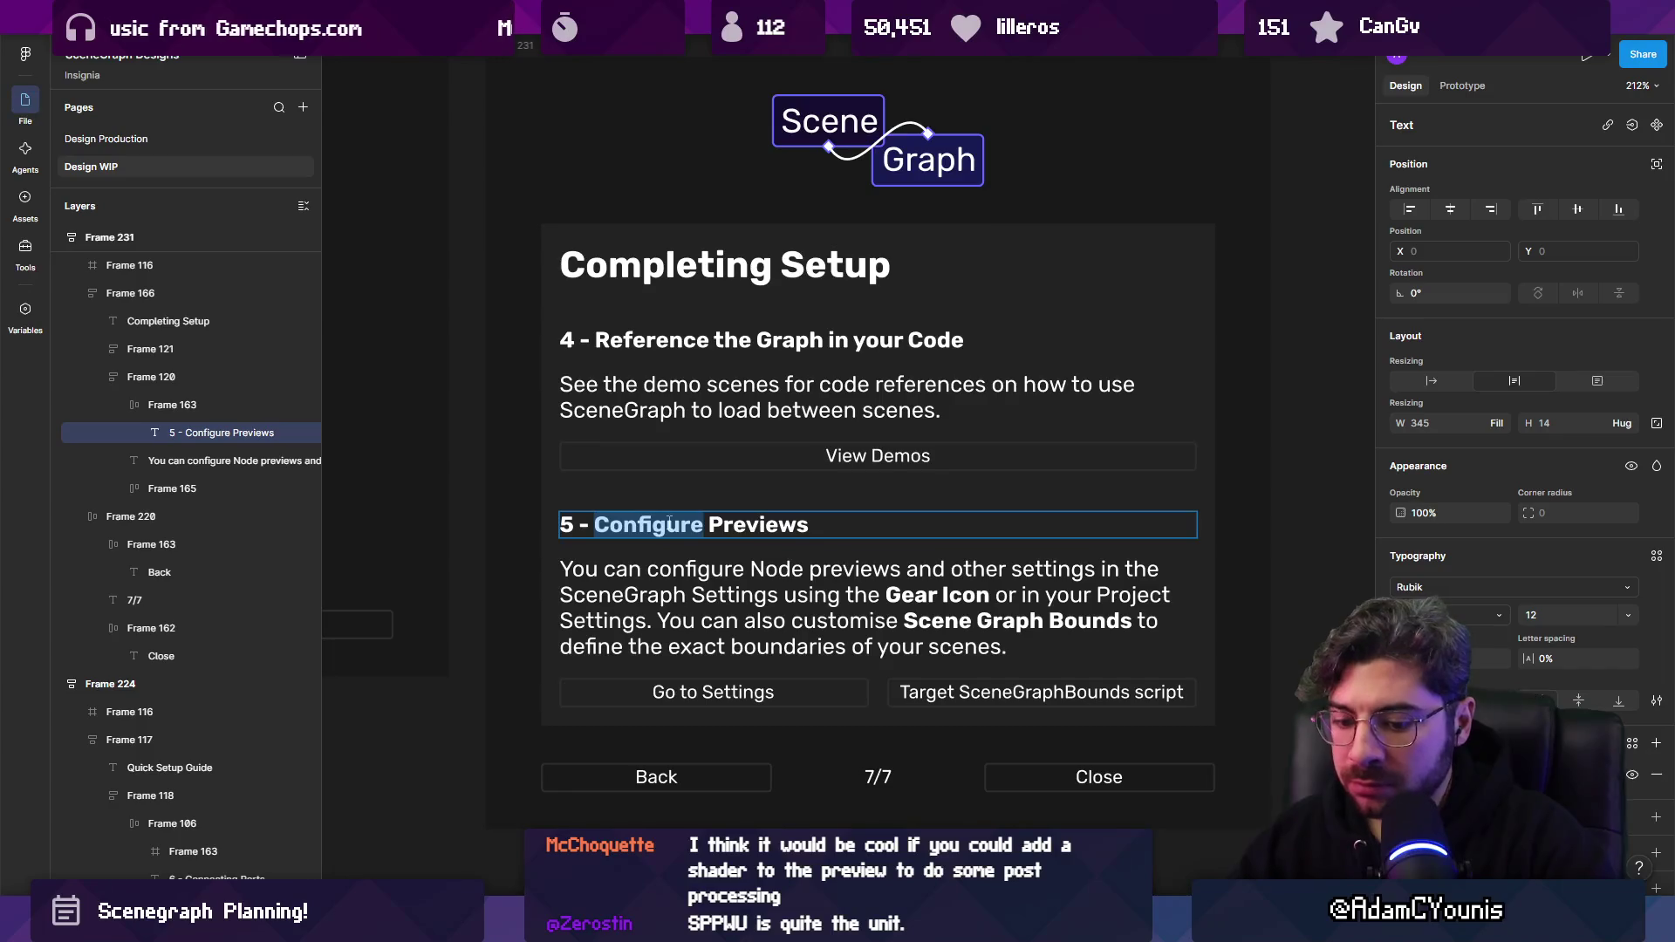
{"action": "type", "text": "Customise Nod"}
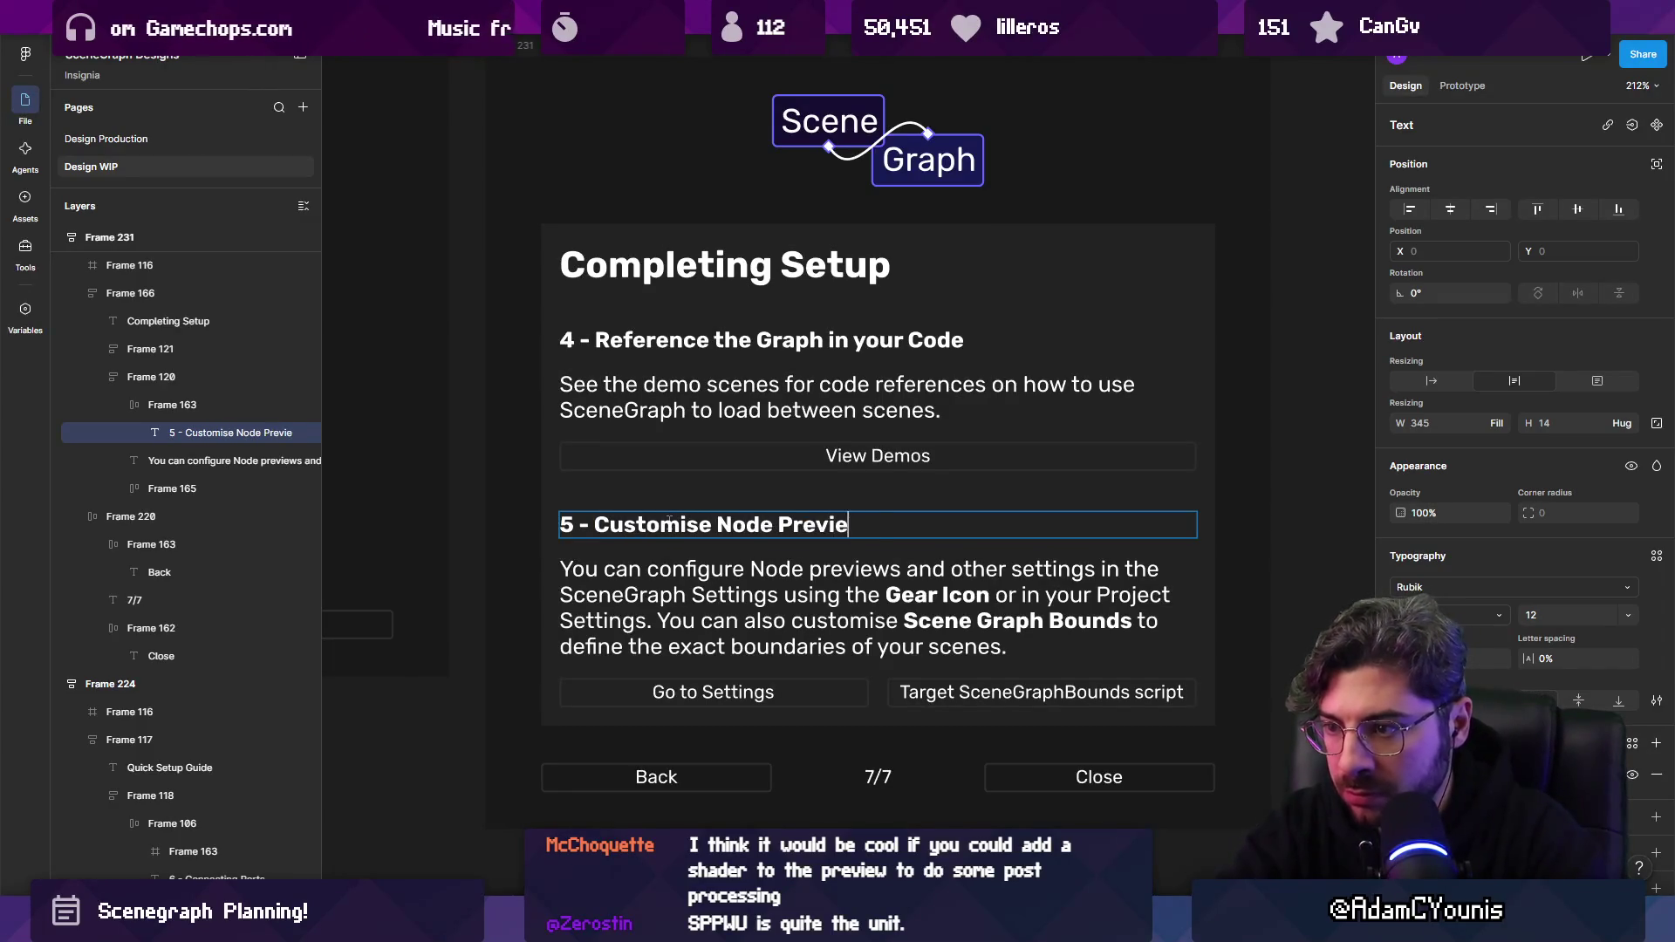
{"action": "key", "text": "Escape"}
{"action": "key", "text": "Escape"}
{"action": "scroll", "coordinate": [796, 585], "scroll_direction": "down", "scroll_amount": 2, "text": "ctrl"}
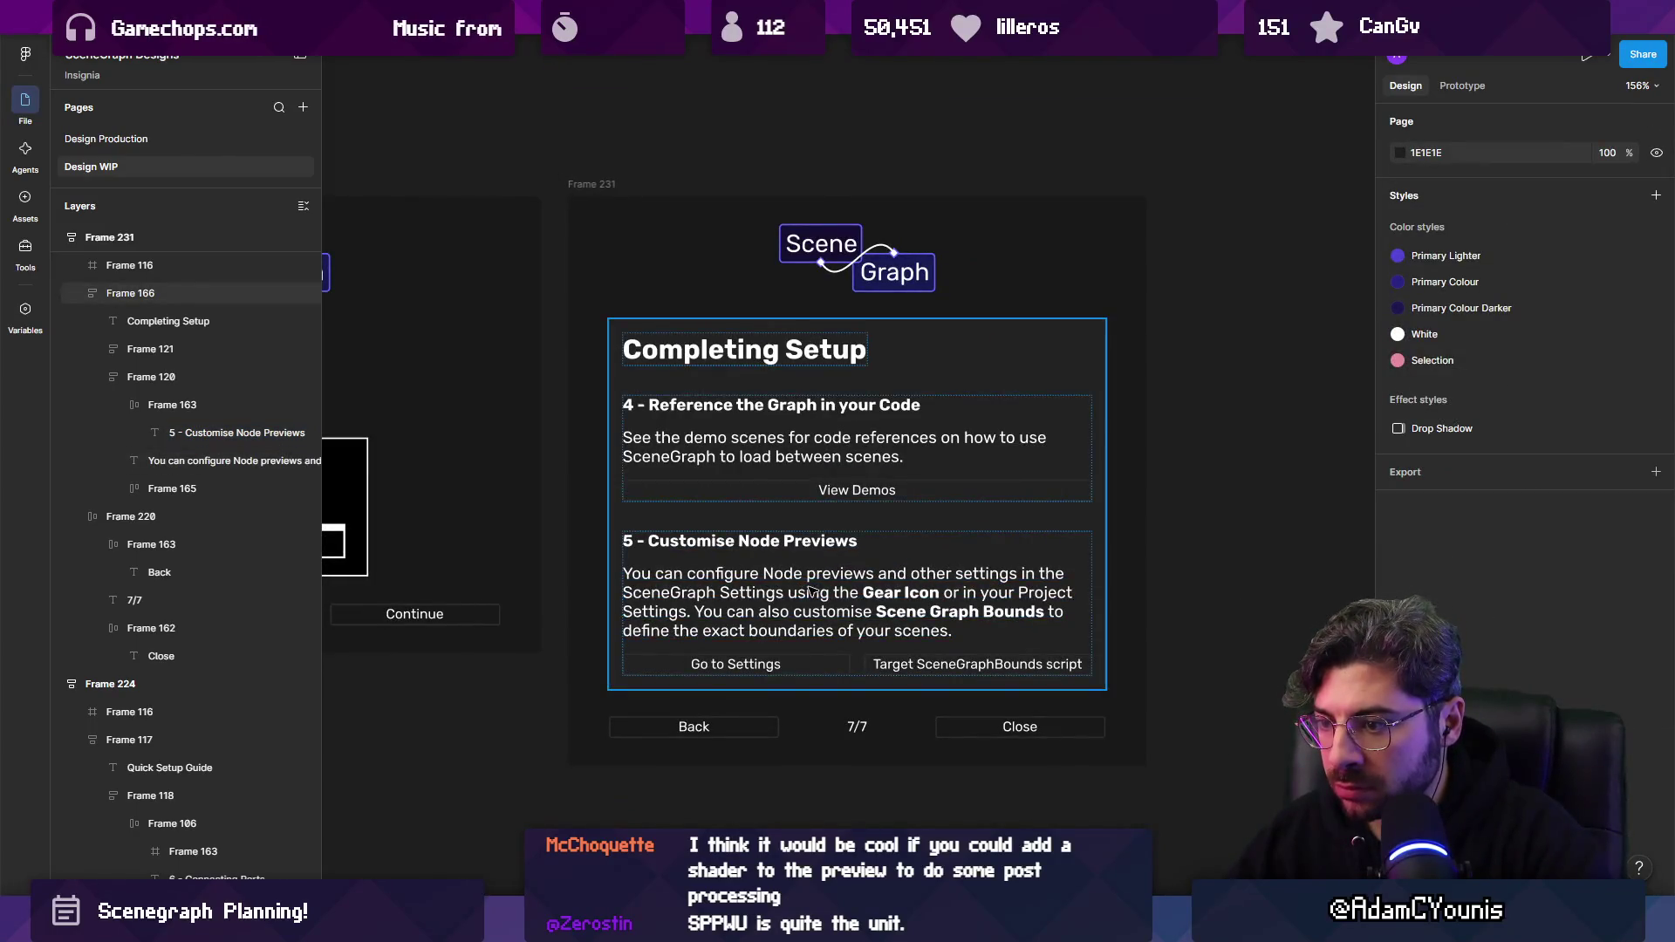
{"action": "scroll", "coordinate": [931, 604], "scroll_direction": "down", "scroll_amount": 3, "text": "ctrl"}
{"action": "scroll", "coordinate": [959, 611], "scroll_direction": "up", "scroll_amount": 3, "text": "ctrl"}
{"action": "left_click", "coordinate": [1017, 635]}
{"action": "key", "text": "Escape"}
{"action": "scroll", "coordinate": [1016, 636], "scroll_direction": "down", "scroll_amount": 5}
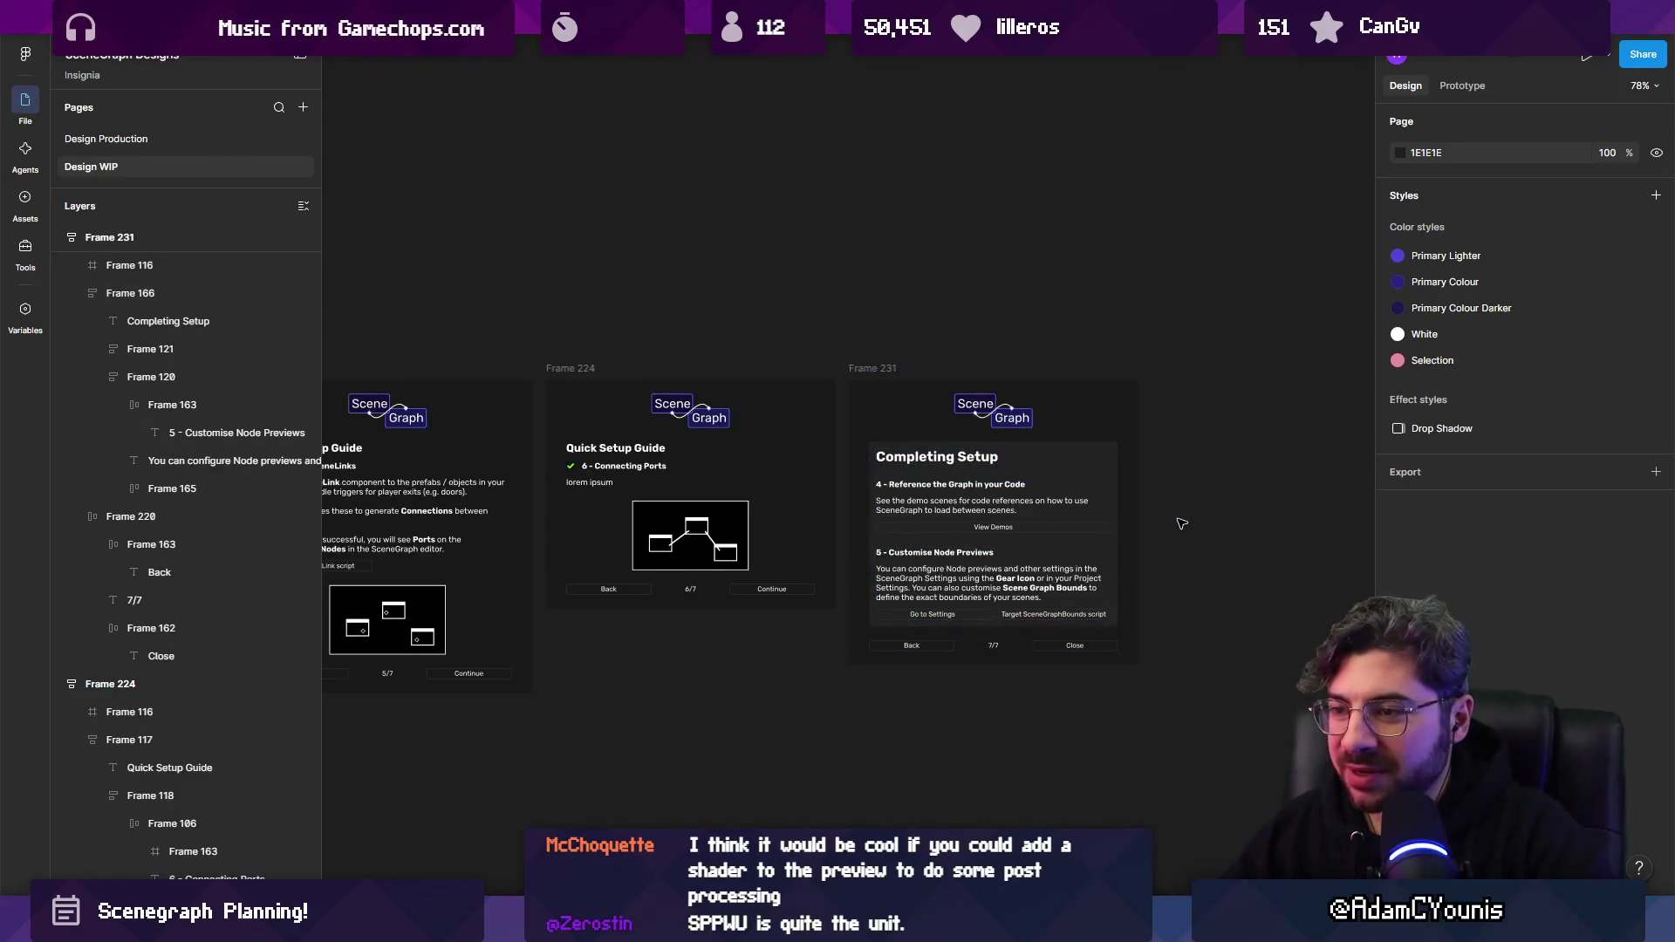
Survey the row of Quick Setup Guide screens, Frames 218–231, and check the row selection.
{"action": "scroll", "coordinate": [1176, 519], "scroll_direction": "down", "scroll_amount": 5}
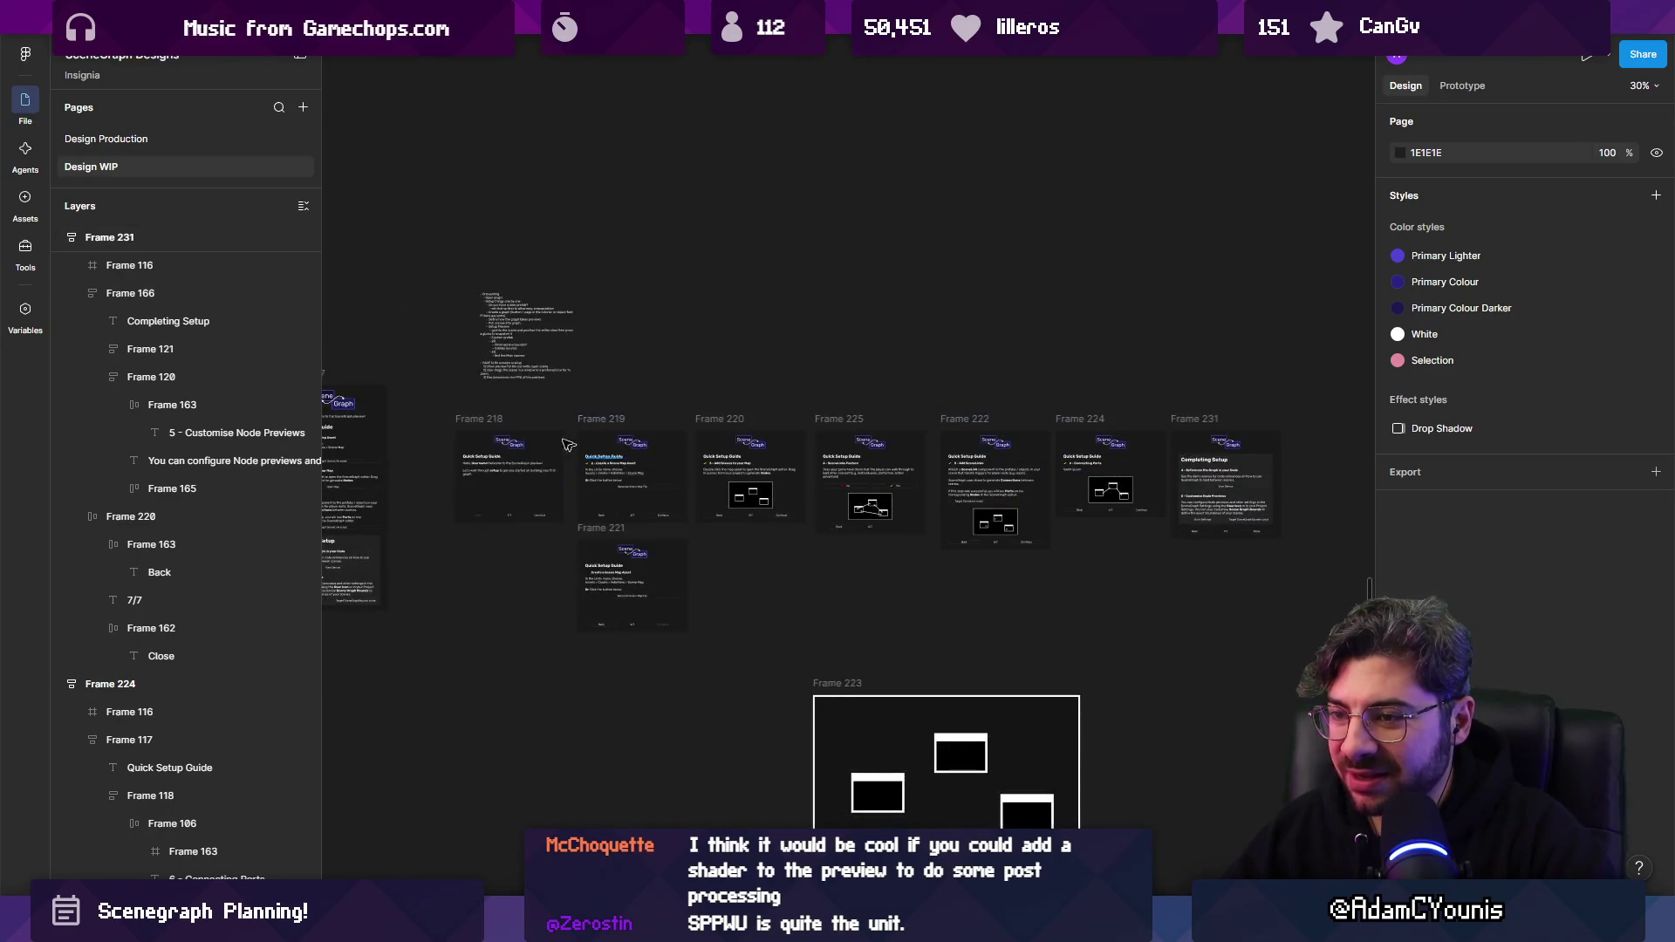
{"action": "scroll", "coordinate": [591, 455], "scroll_direction": "up", "scroll_amount": 5}
{"action": "scroll", "coordinate": [592, 461], "scroll_direction": "down", "scroll_amount": 5}
{"action": "scroll", "coordinate": [591, 461], "scroll_direction": "down", "scroll_amount": 5}
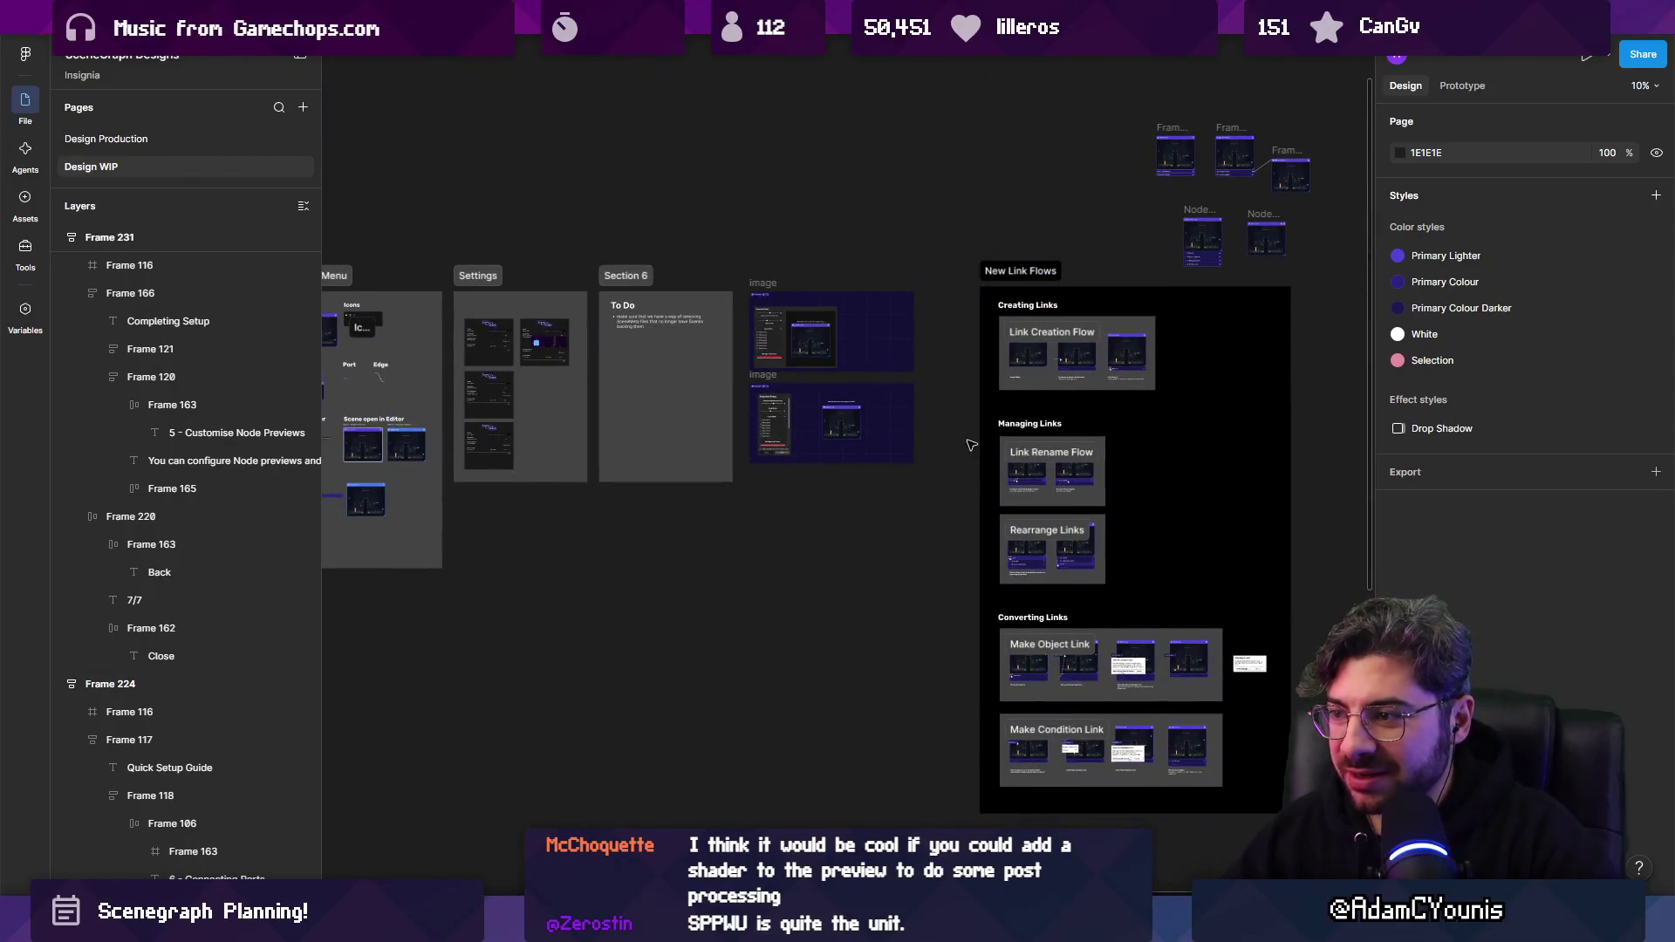
{"action": "scroll", "coordinate": [971, 445], "scroll_direction": "up", "scroll_amount": 5}
{"action": "scroll", "coordinate": [872, 605], "scroll_direction": "up", "scroll_amount": 10}
{"action": "scroll", "coordinate": [707, 533], "scroll_direction": "down", "scroll_amount": 4}
{"action": "scroll", "coordinate": [658, 485], "scroll_direction": "up", "scroll_amount": 2}
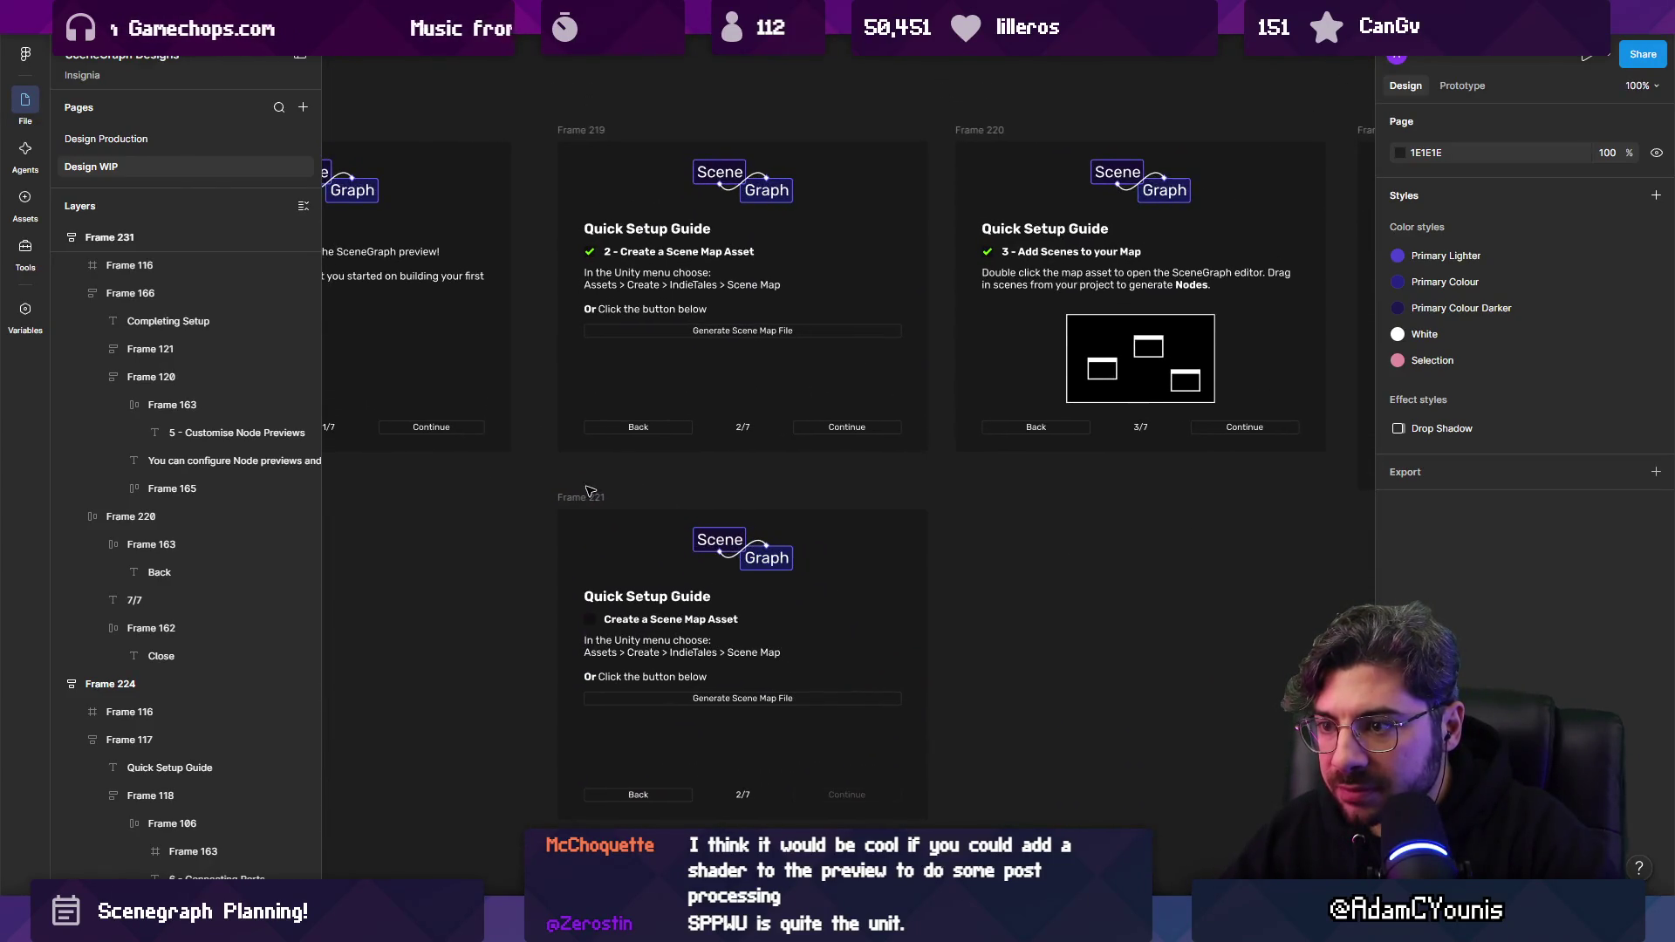
{"action": "left_click", "coordinate": [590, 492]}
{"action": "scroll", "coordinate": [590, 491], "scroll_direction": "down", "scroll_amount": 6}
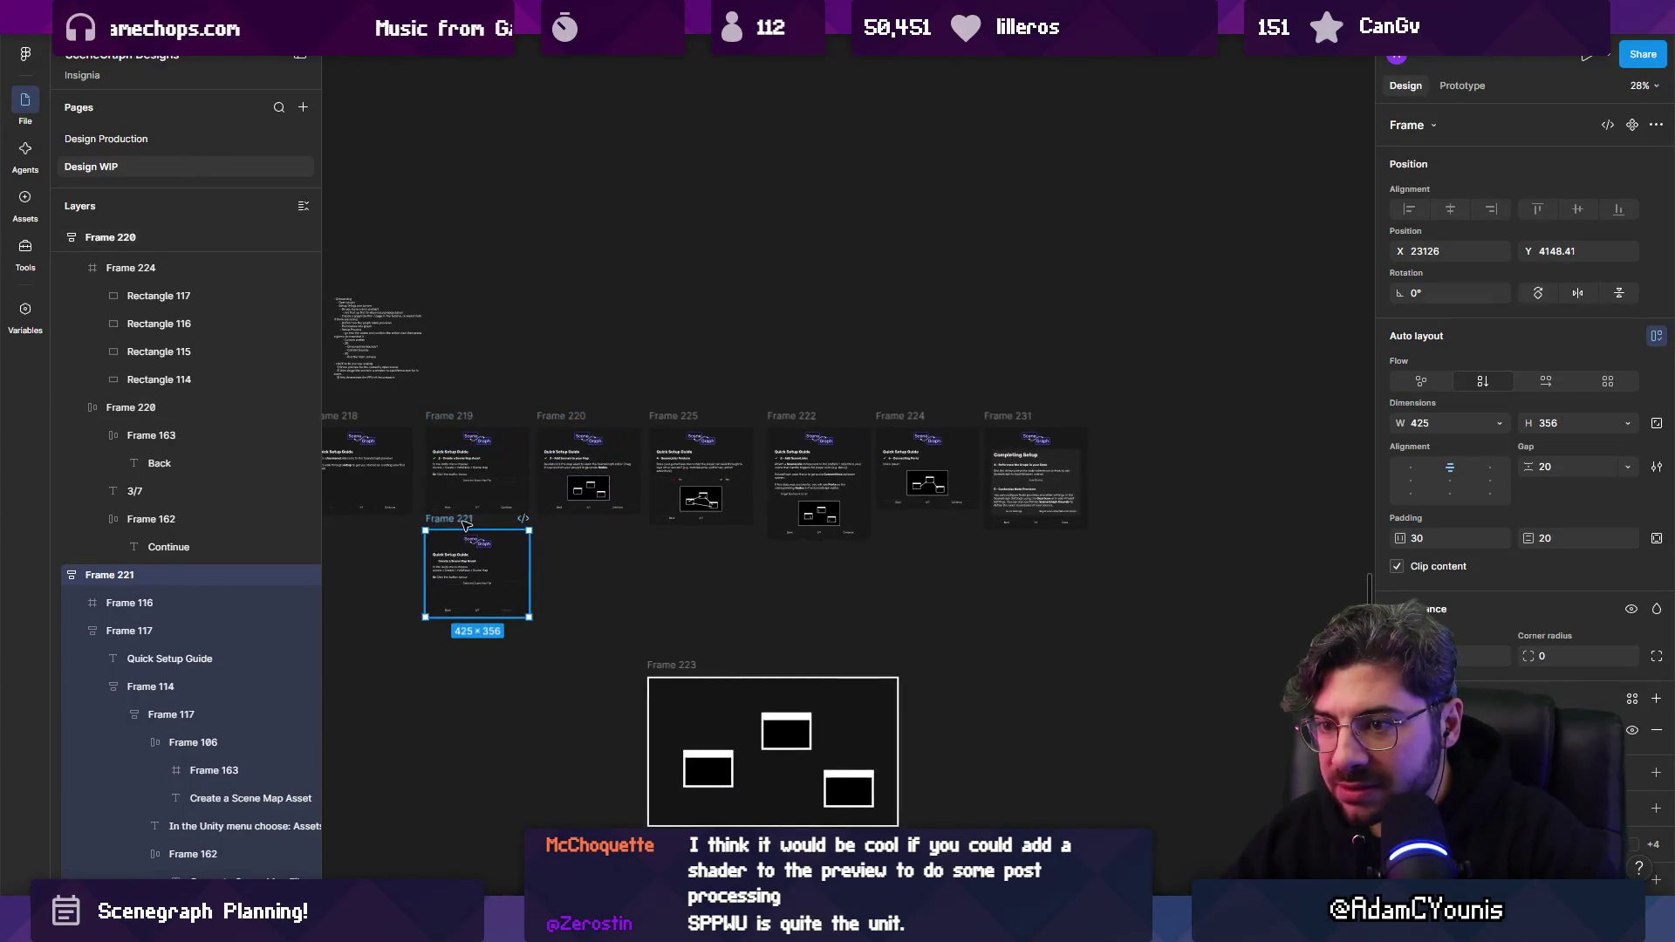
{"action": "scroll", "coordinate": [472, 559], "scroll_direction": "left", "scroll_amount": 3}
{"action": "left_click_drag", "start_coordinate": [450, 572], "coordinate": [1330, 392]}
{"action": "key", "text": "Escape"}
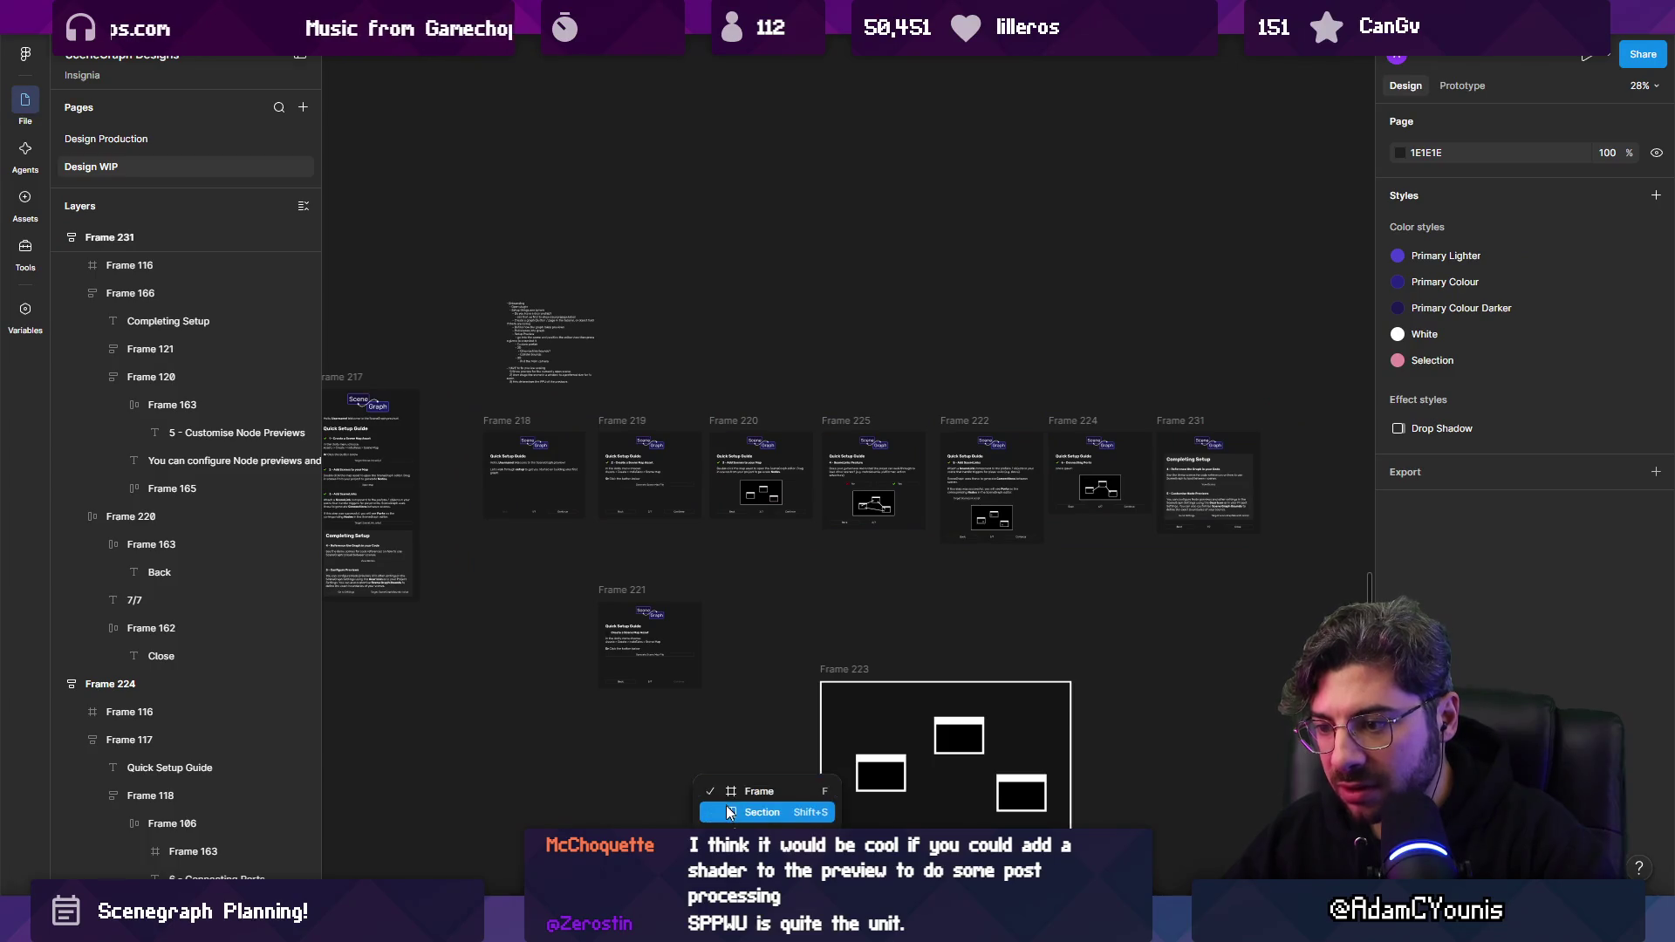
Draw Section 11 around Frames 218–231 of the setup guide.
{"action": "left_click", "coordinate": [760, 812]}
{"action": "mouse_move", "coordinate": [456, 413]}
{"action": "left_mouse_down"}
{"action": "mouse_move", "coordinate": [1306, 580]}
{"action": "mouse_move", "coordinate": [1276, 565]}
{"action": "left_mouse_up"}
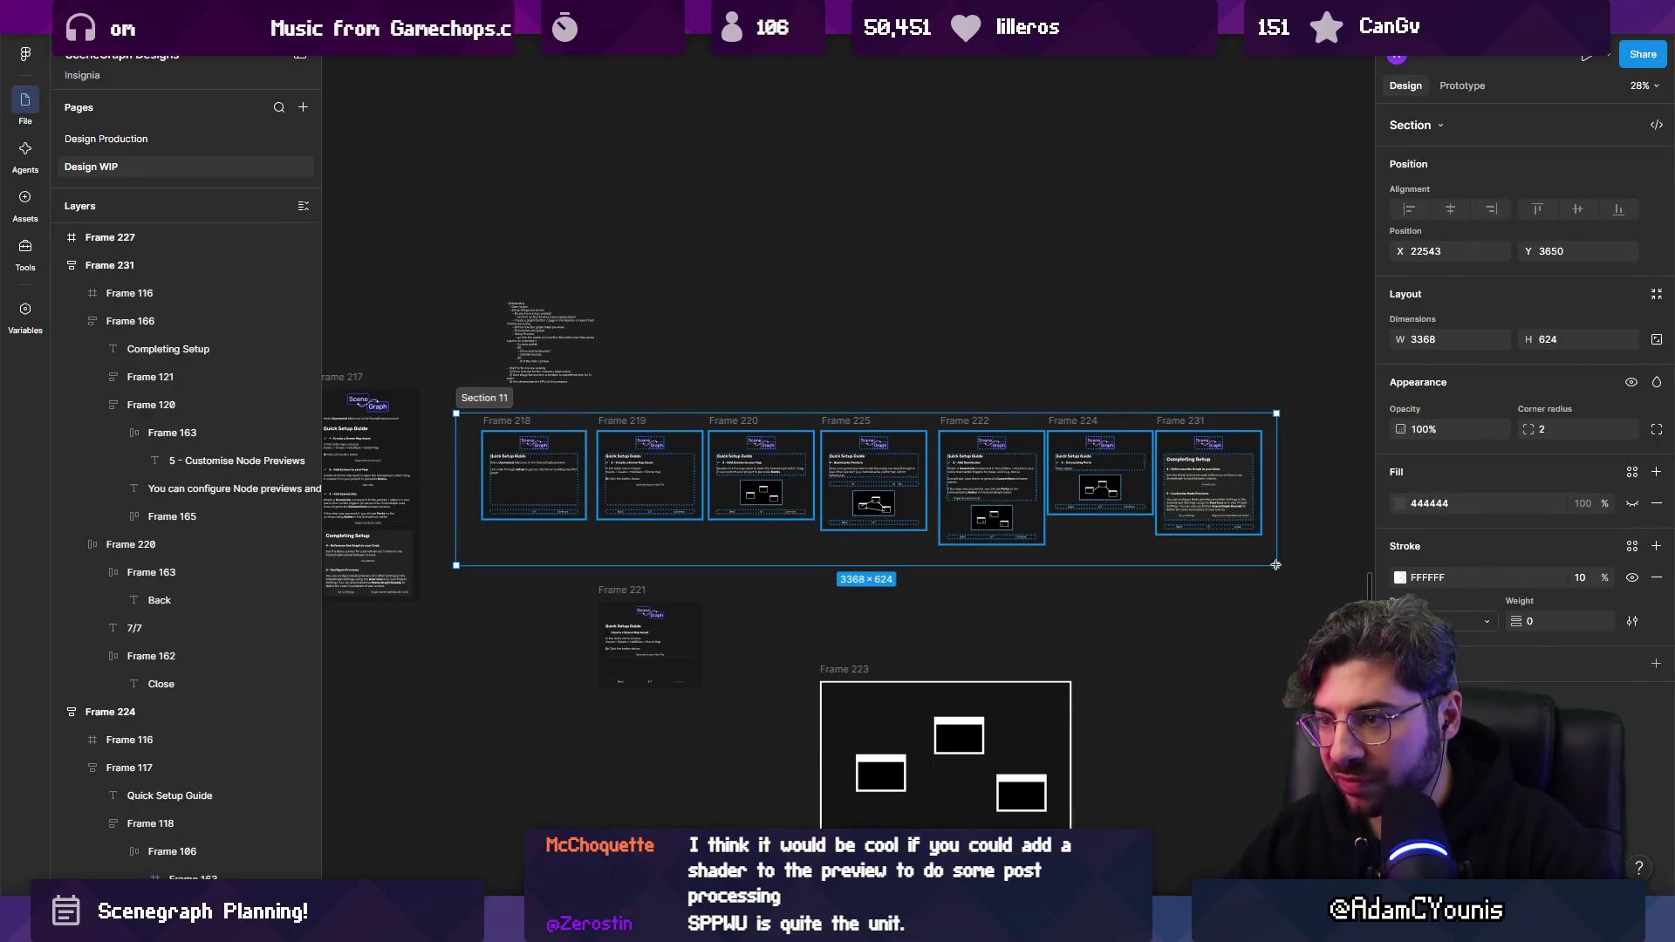
{"action": "left_click", "coordinate": [1221, 623]}
{"action": "scroll", "coordinate": [667, 604], "scroll_direction": "up", "scroll_amount": 2}
{"action": "left_click", "coordinate": [623, 602]}
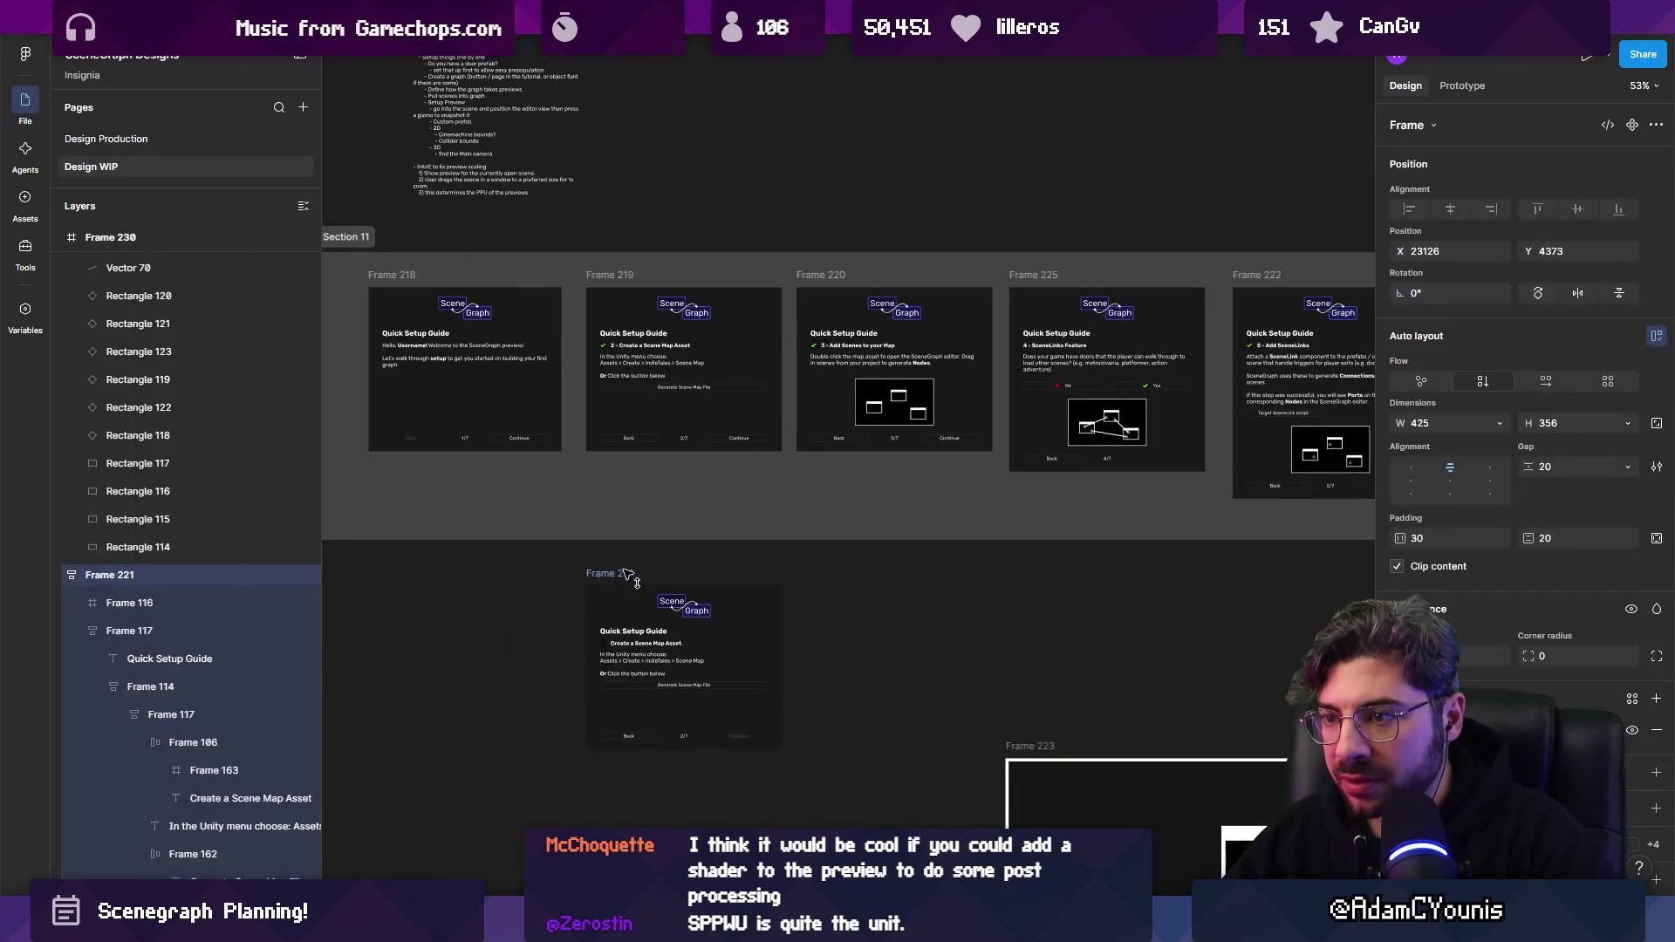
{"action": "scroll", "coordinate": [663, 611], "scroll_direction": "left", "scroll_amount": 3}
{"action": "scroll", "coordinate": [830, 201], "scroll_direction": "up", "scroll_amount": 5}
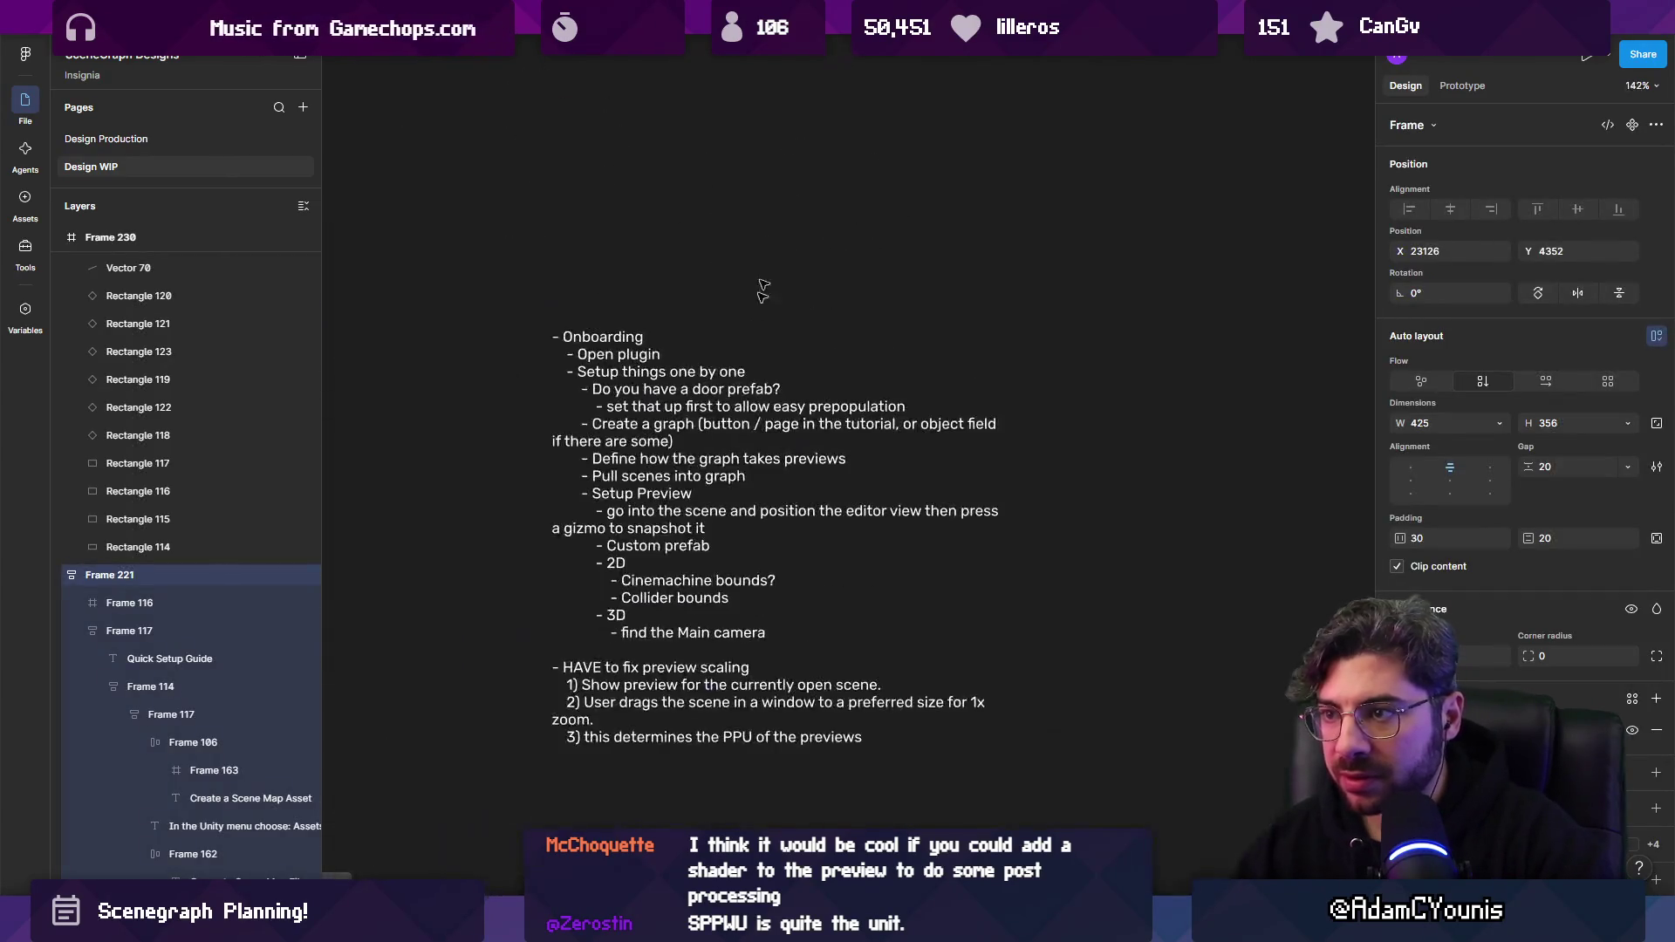
{"action": "left_click", "coordinate": [666, 583]}
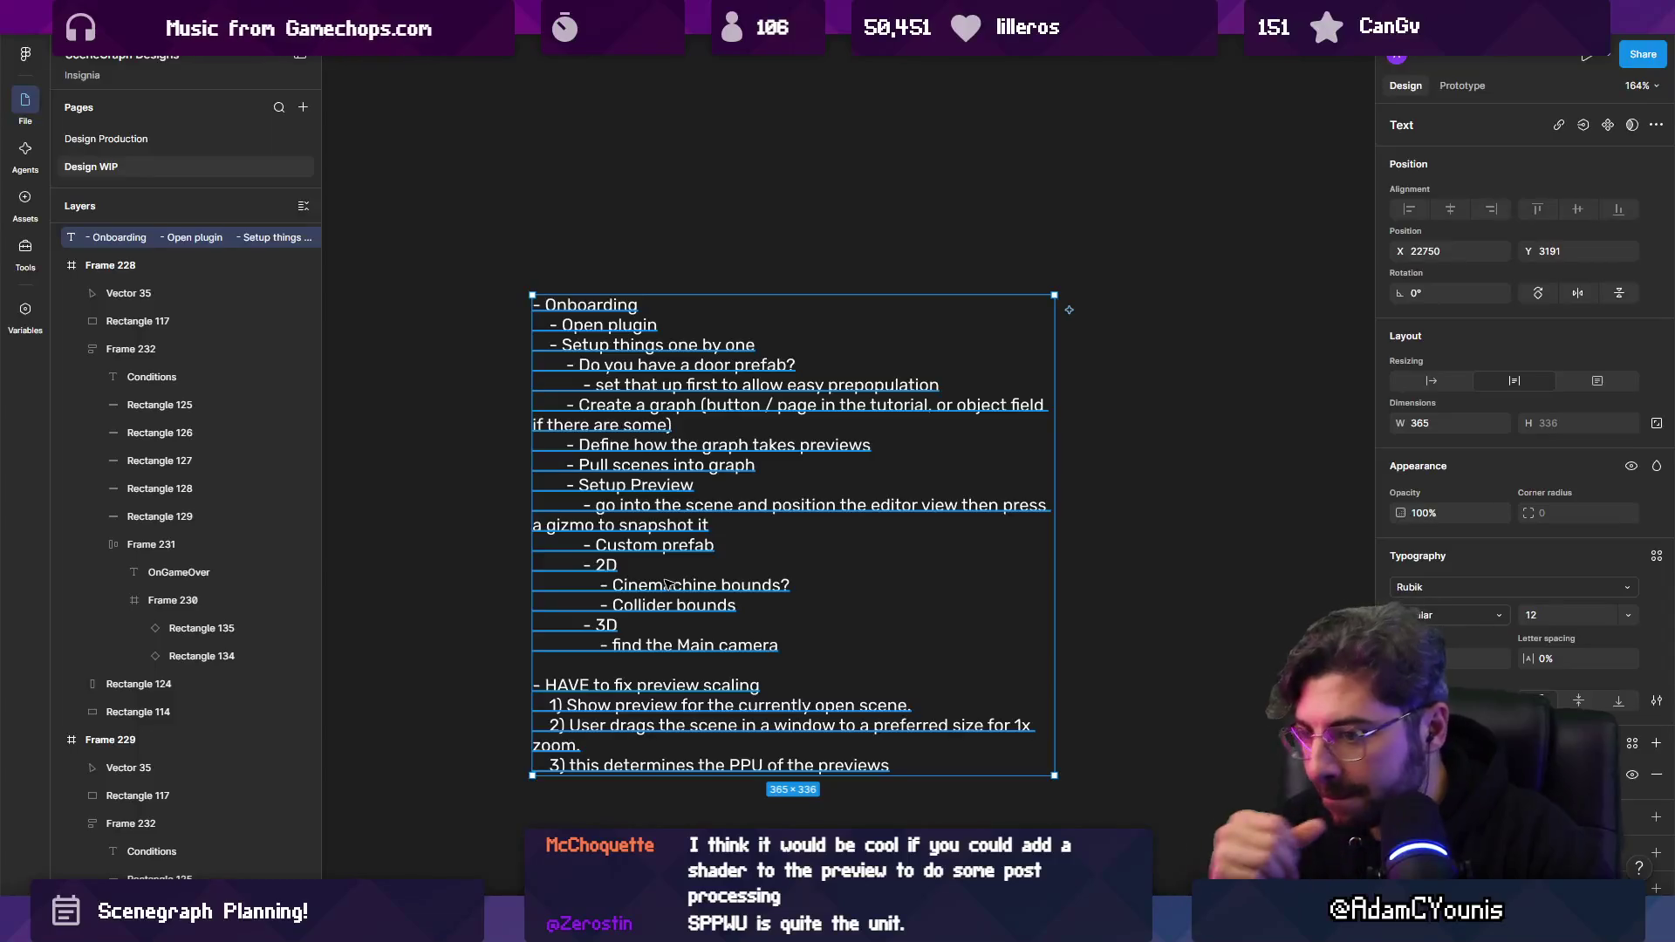
{"action": "scroll", "coordinate": [665, 575], "scroll_direction": "down", "scroll_amount": 10}
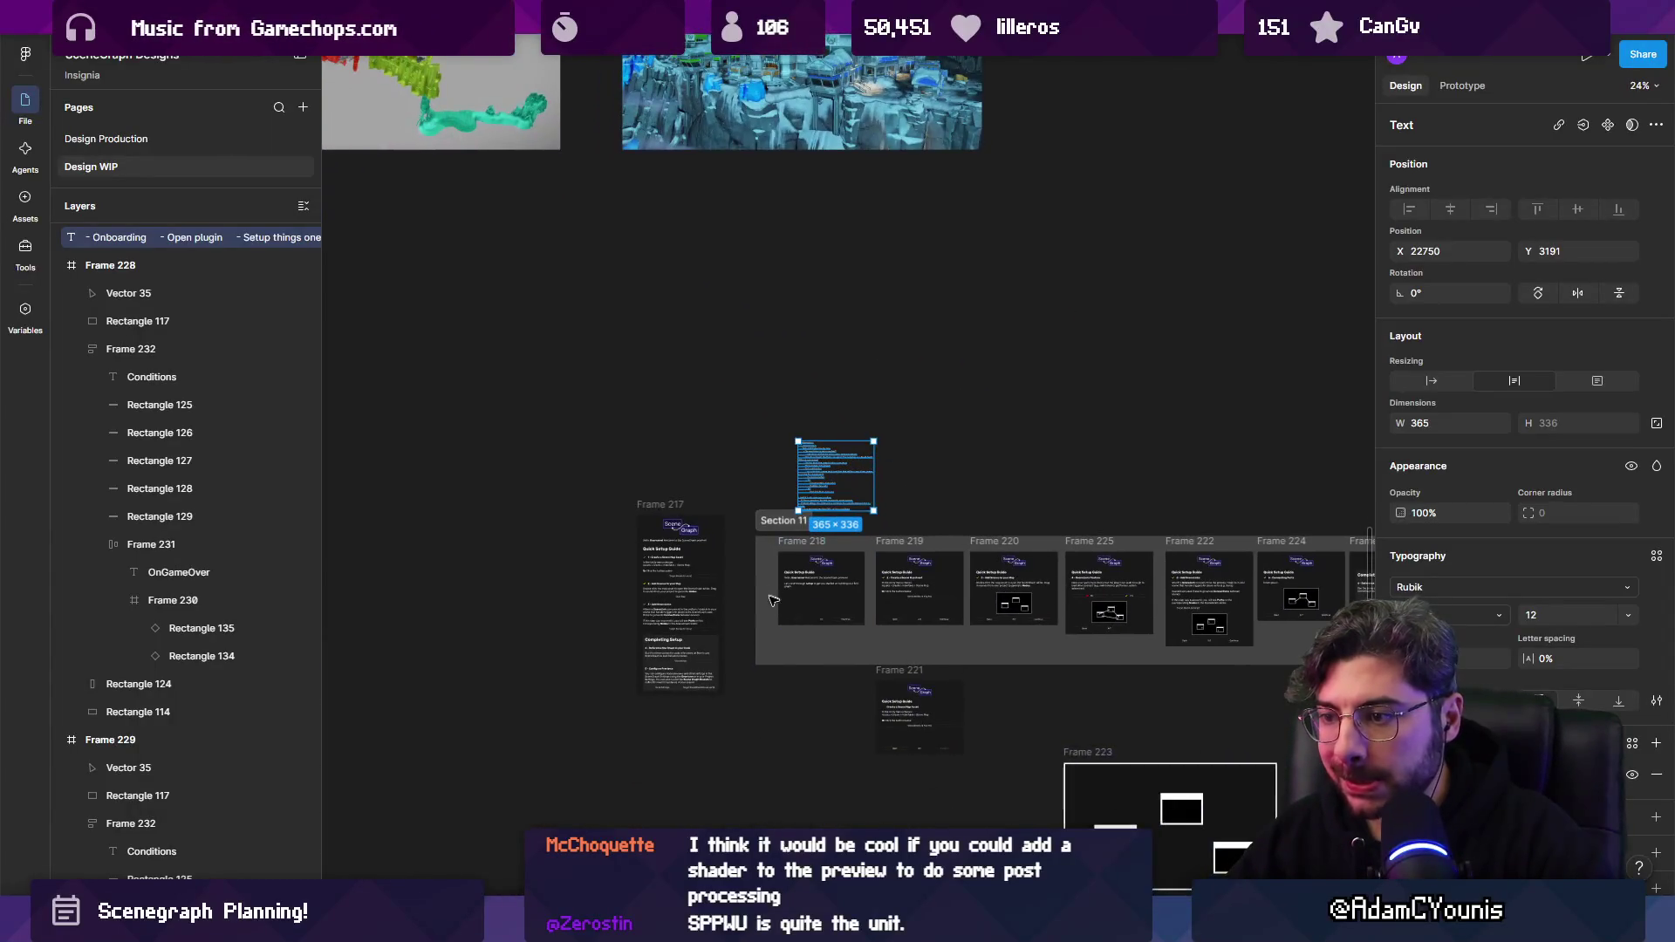
{"action": "scroll", "coordinate": [1018, 572], "scroll_direction": "up", "scroll_amount": 7}
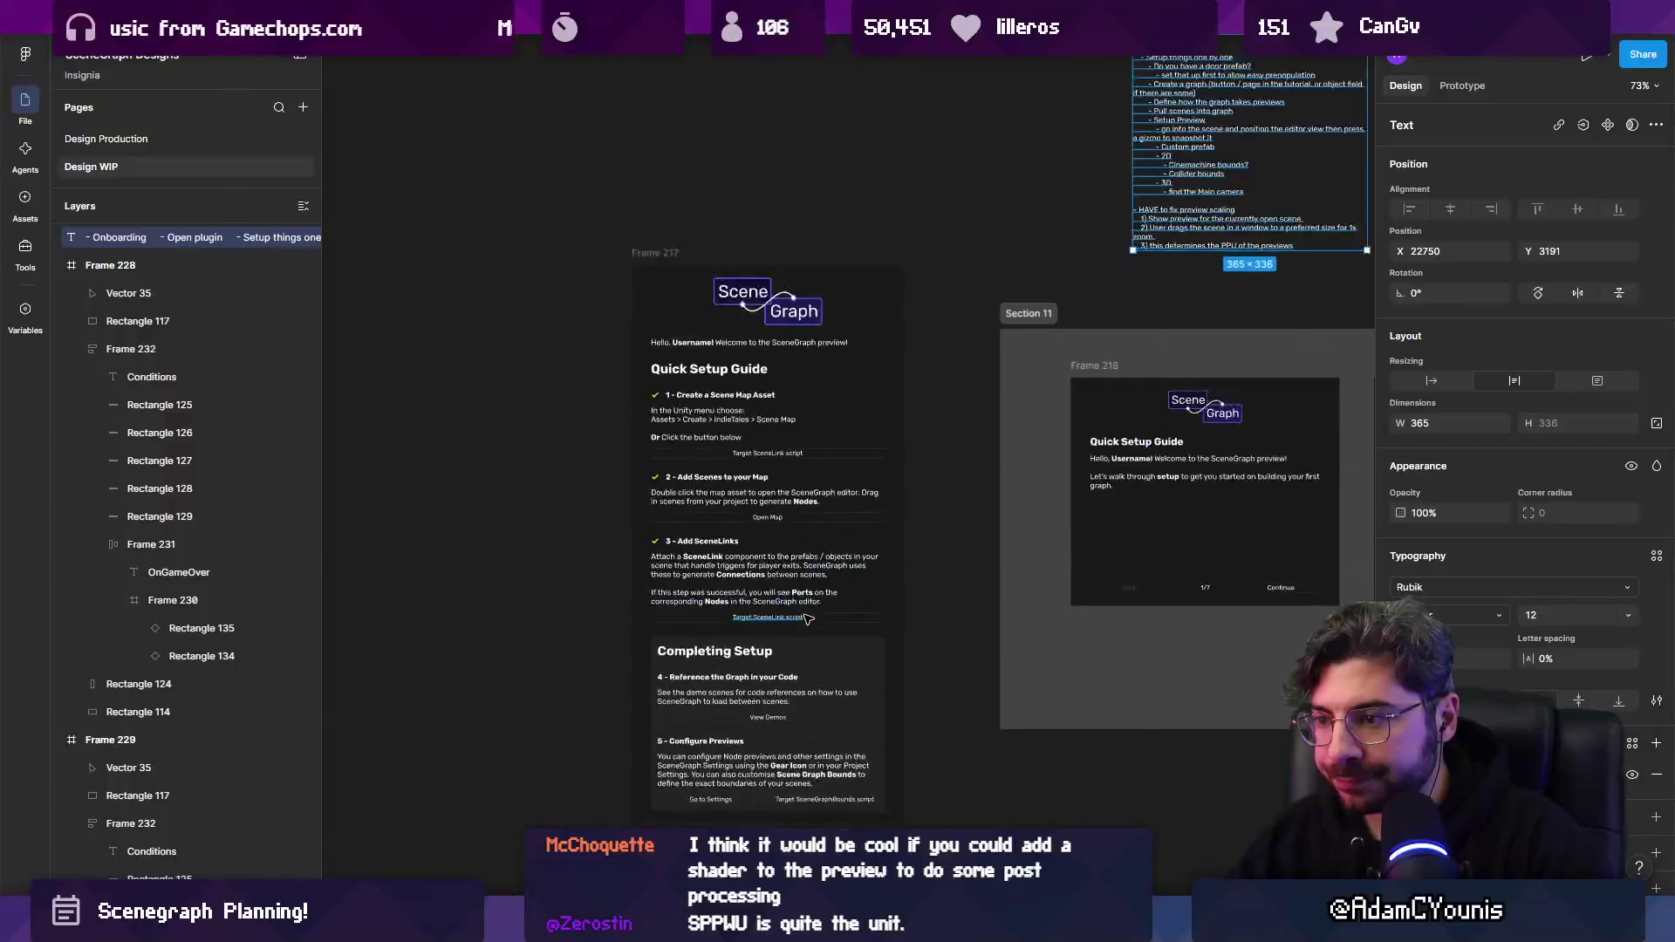
{"action": "scroll", "coordinate": [818, 604], "scroll_direction": "down", "scroll_amount": 8}
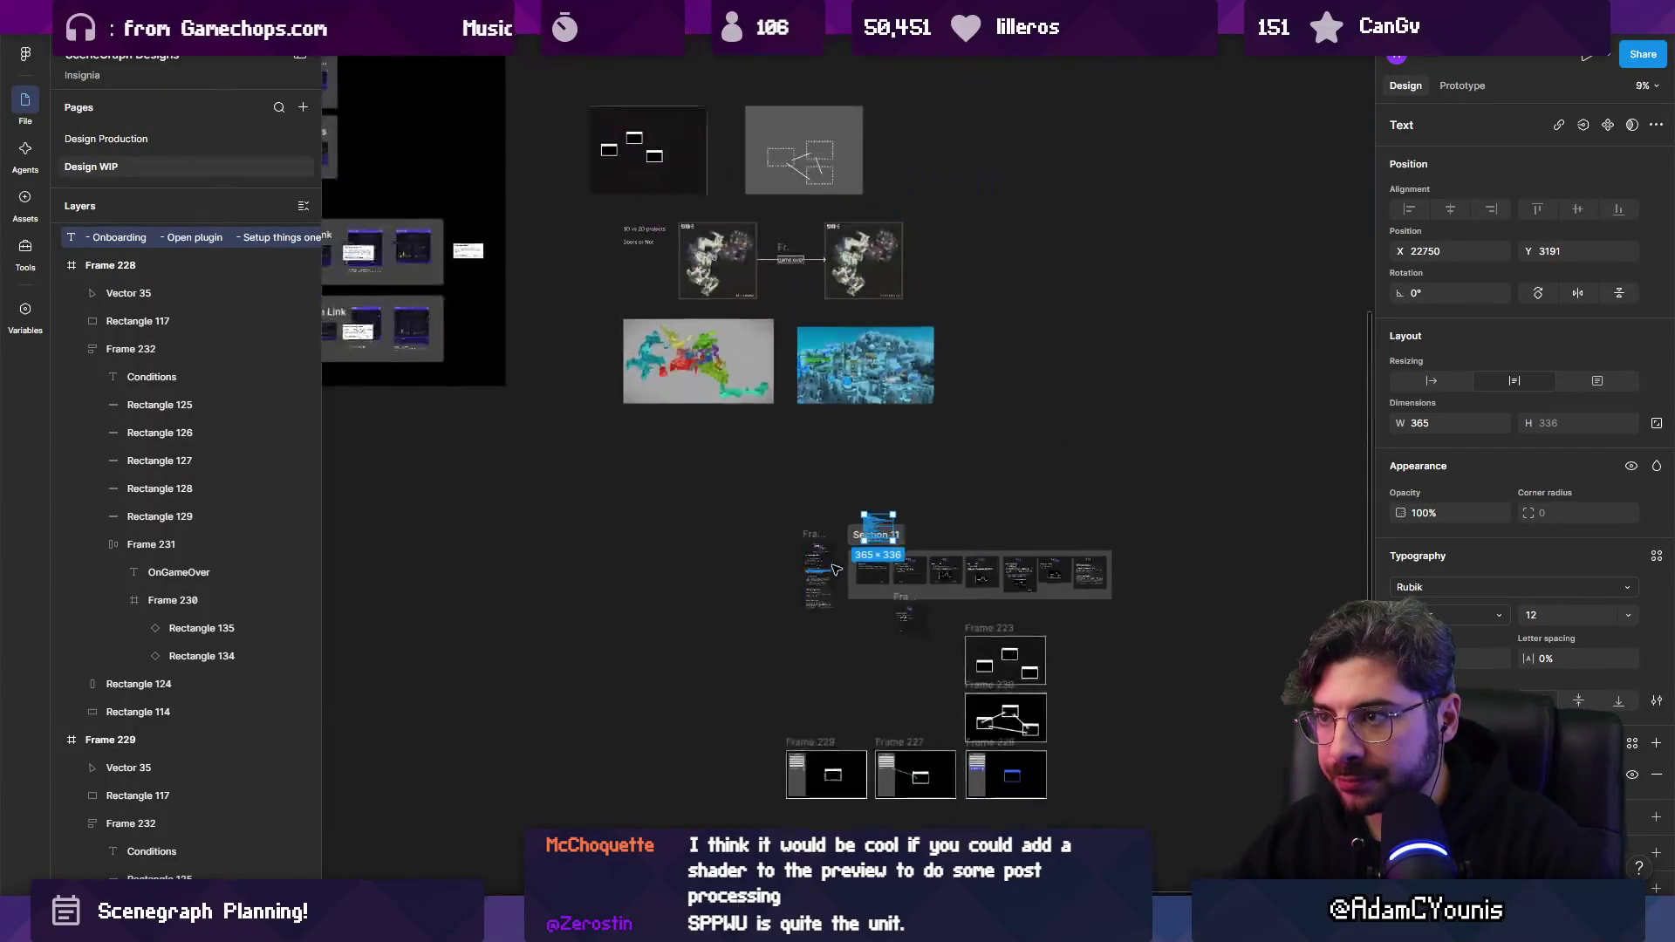
{"action": "scroll", "coordinate": [765, 471], "scroll_direction": "up", "scroll_amount": 5}
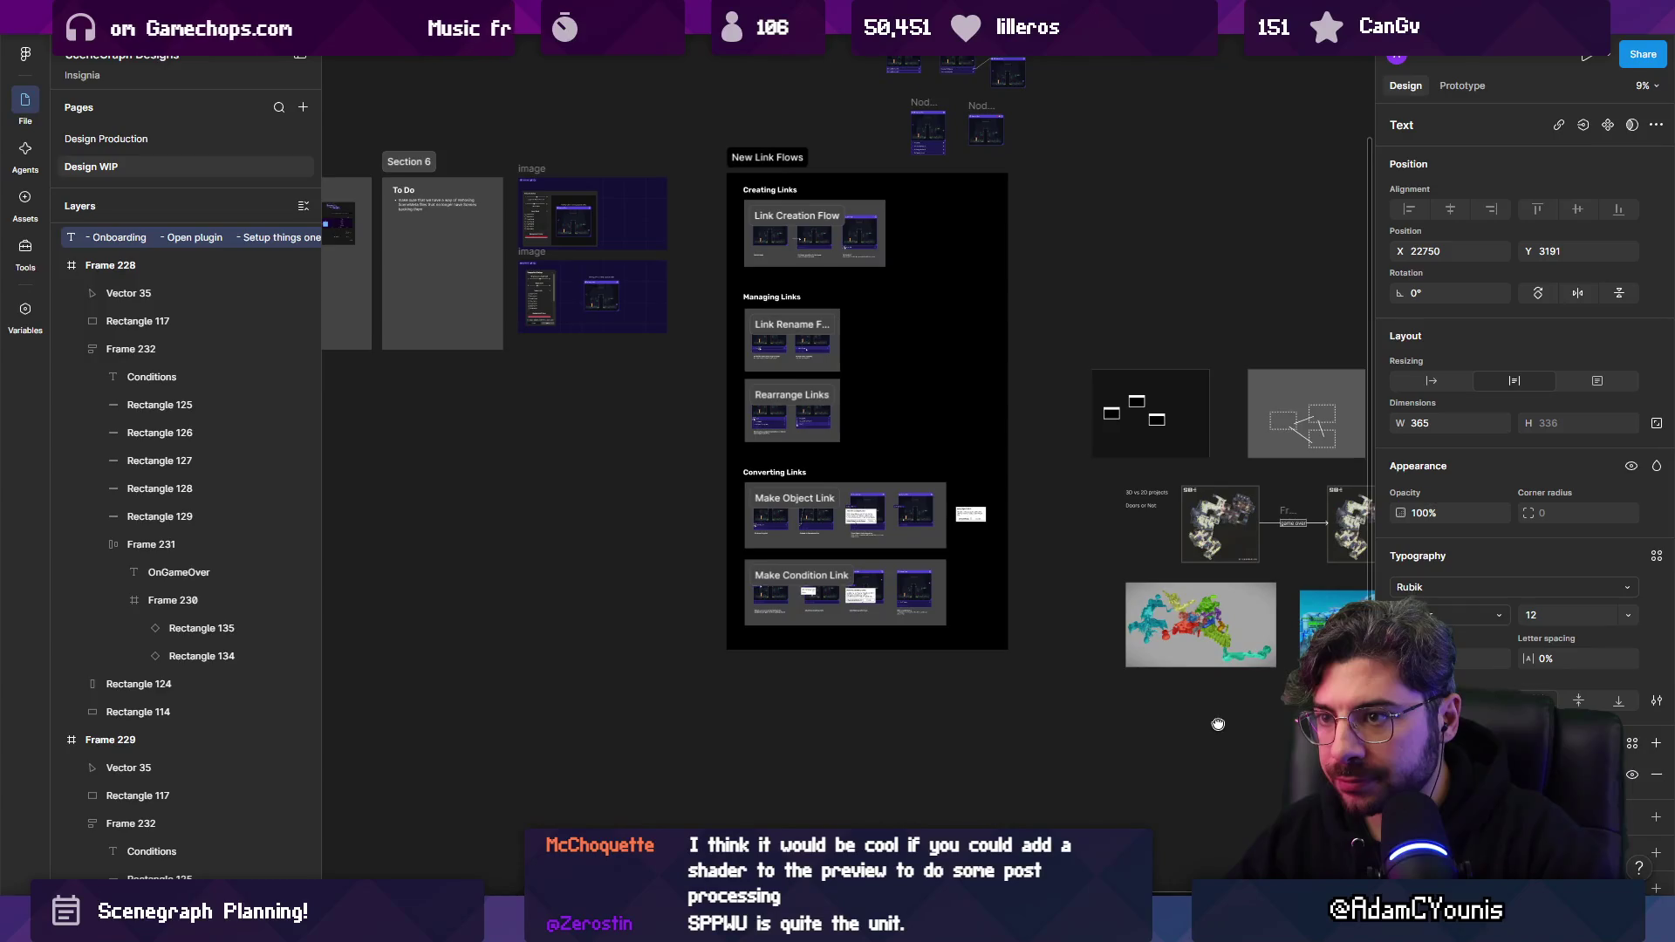
{"action": "scroll", "coordinate": [568, 329], "scroll_direction": "down", "scroll_amount": 5}
{"action": "scroll", "coordinate": [872, 672], "scroll_direction": "up", "scroll_amount": 2}
{"action": "scroll", "coordinate": [872, 672], "scroll_direction": "up", "scroll_amount": 5}
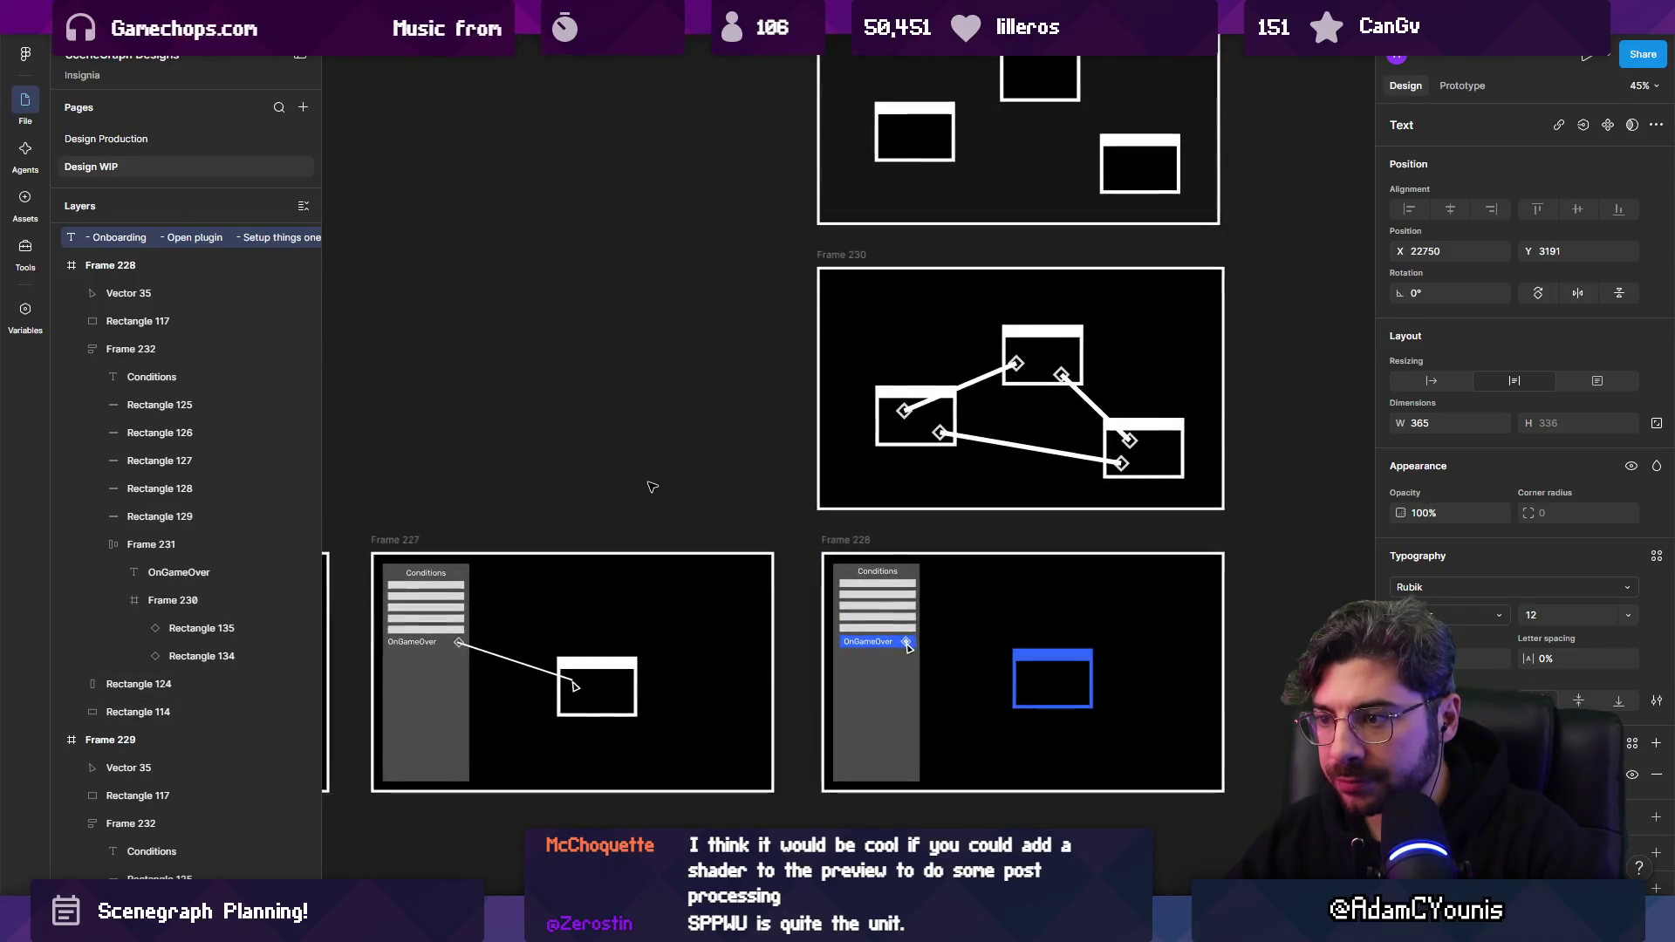
{"action": "scroll", "coordinate": [991, 654], "scroll_direction": "down", "scroll_amount": 3}
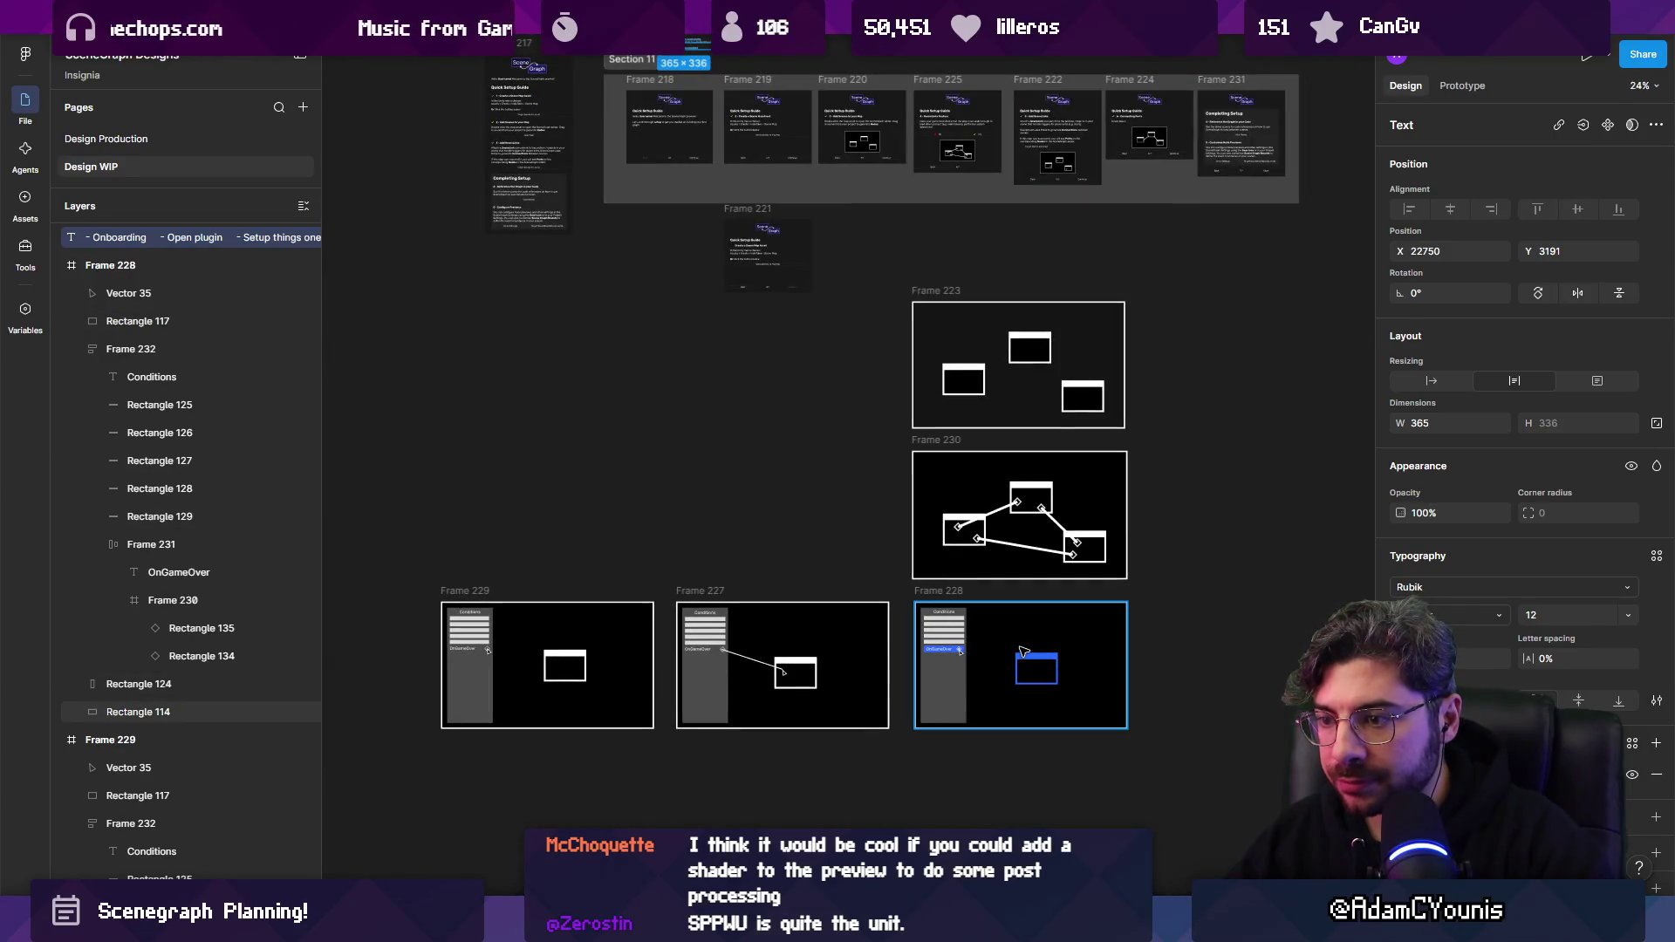
{"action": "scroll", "coordinate": [960, 584], "scroll_direction": "down", "scroll_amount": 5}
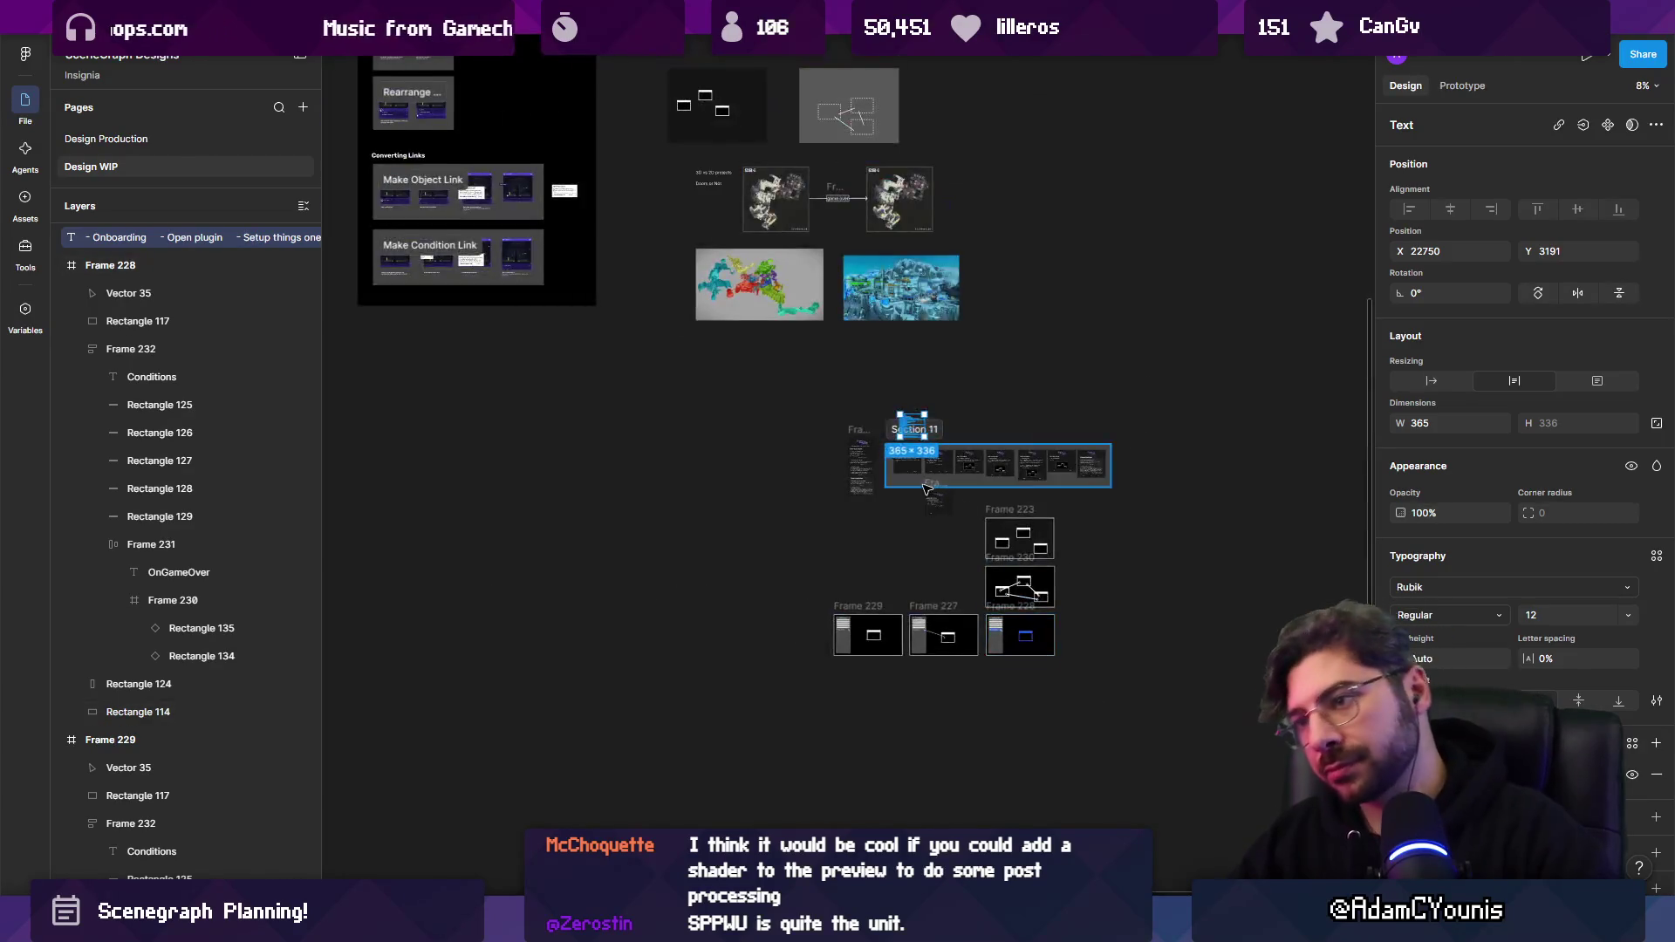
{"action": "left_click", "coordinate": [911, 522]}
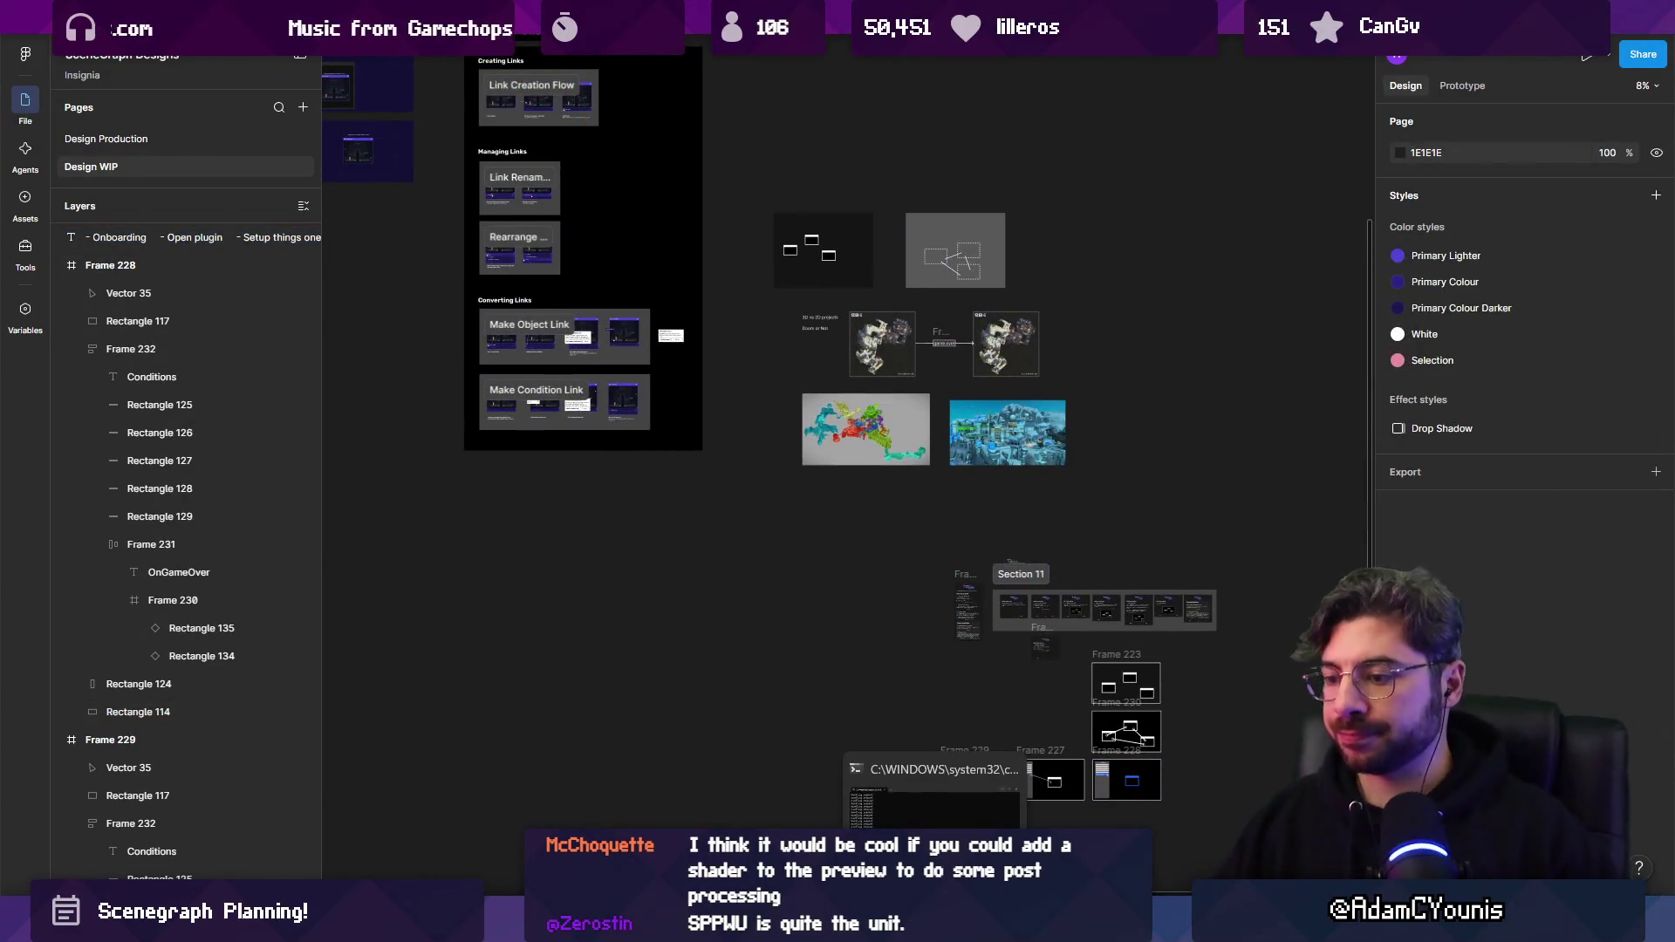
{"action": "left_click", "coordinate": [741, 923]}
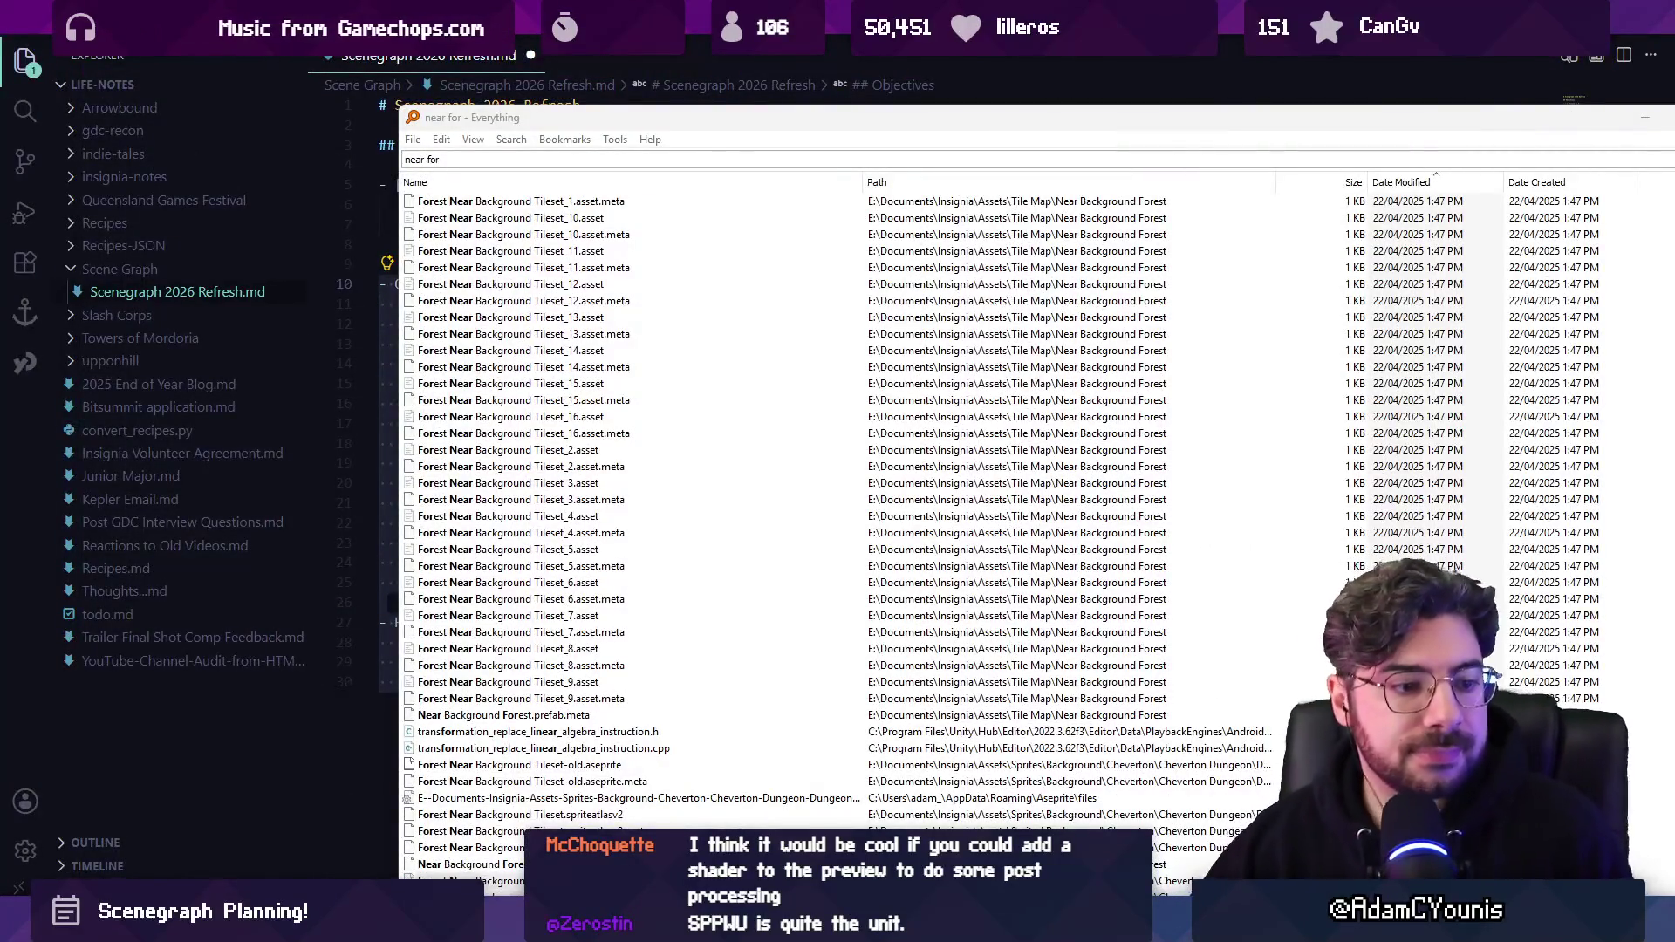
Return to the Daily Tasks schedule and shorten the SceneGraph task to 14:00–15:00.
{"action": "key", "text": "alt+Tab"}
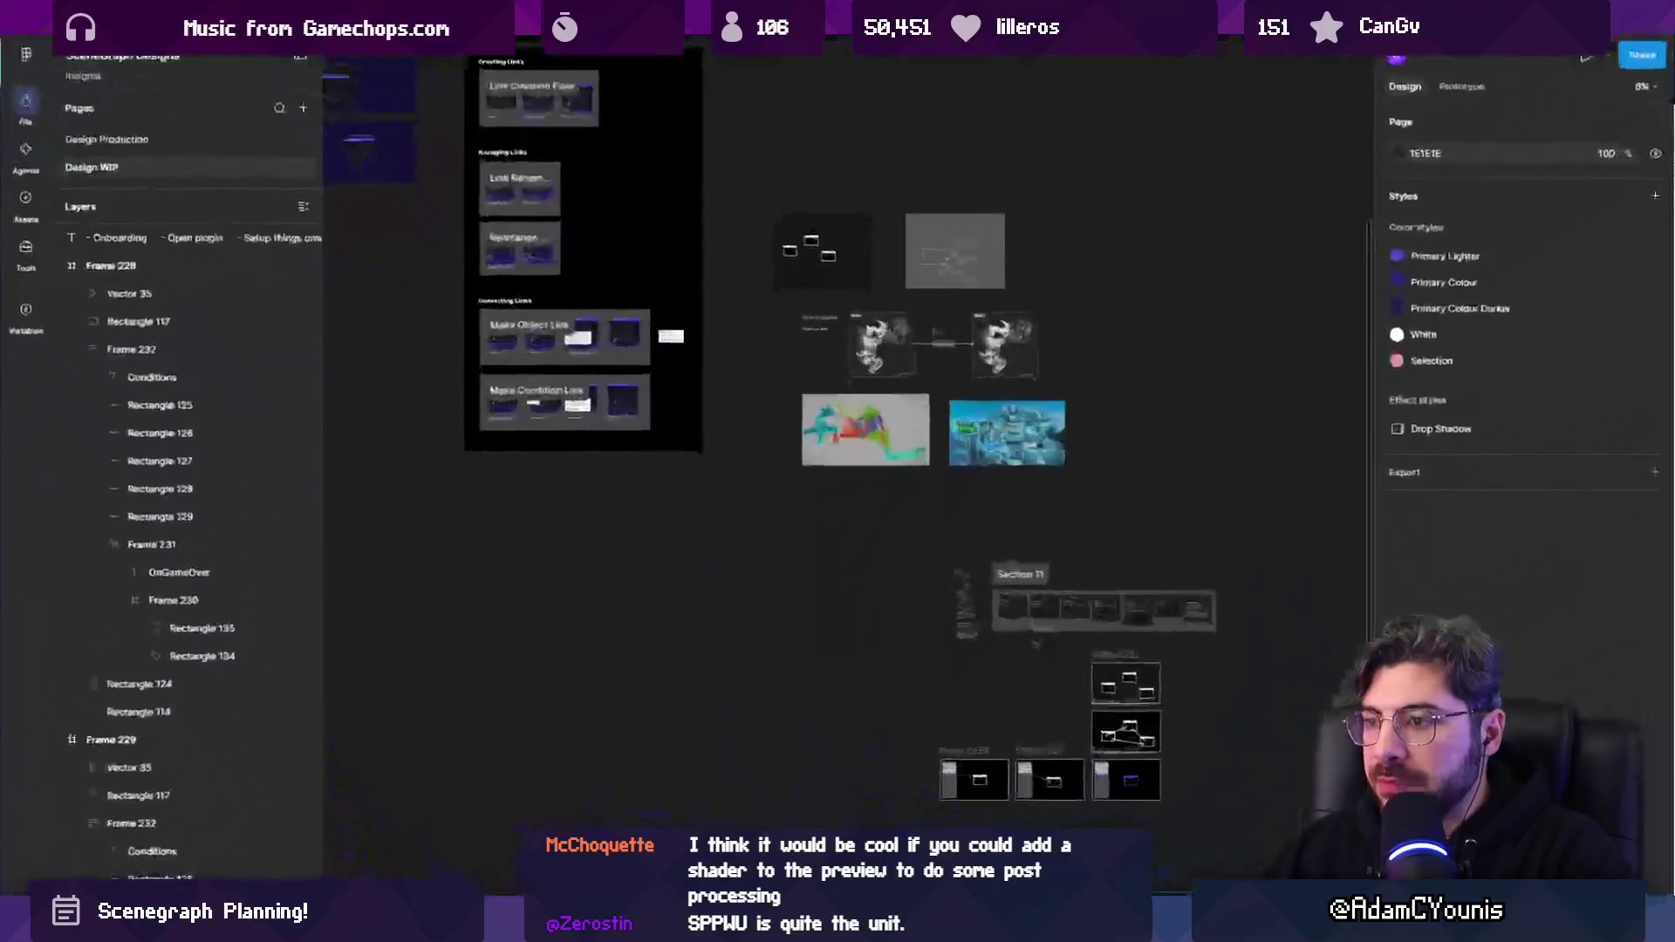
{"action": "key", "text": "ctrl+Tab"}
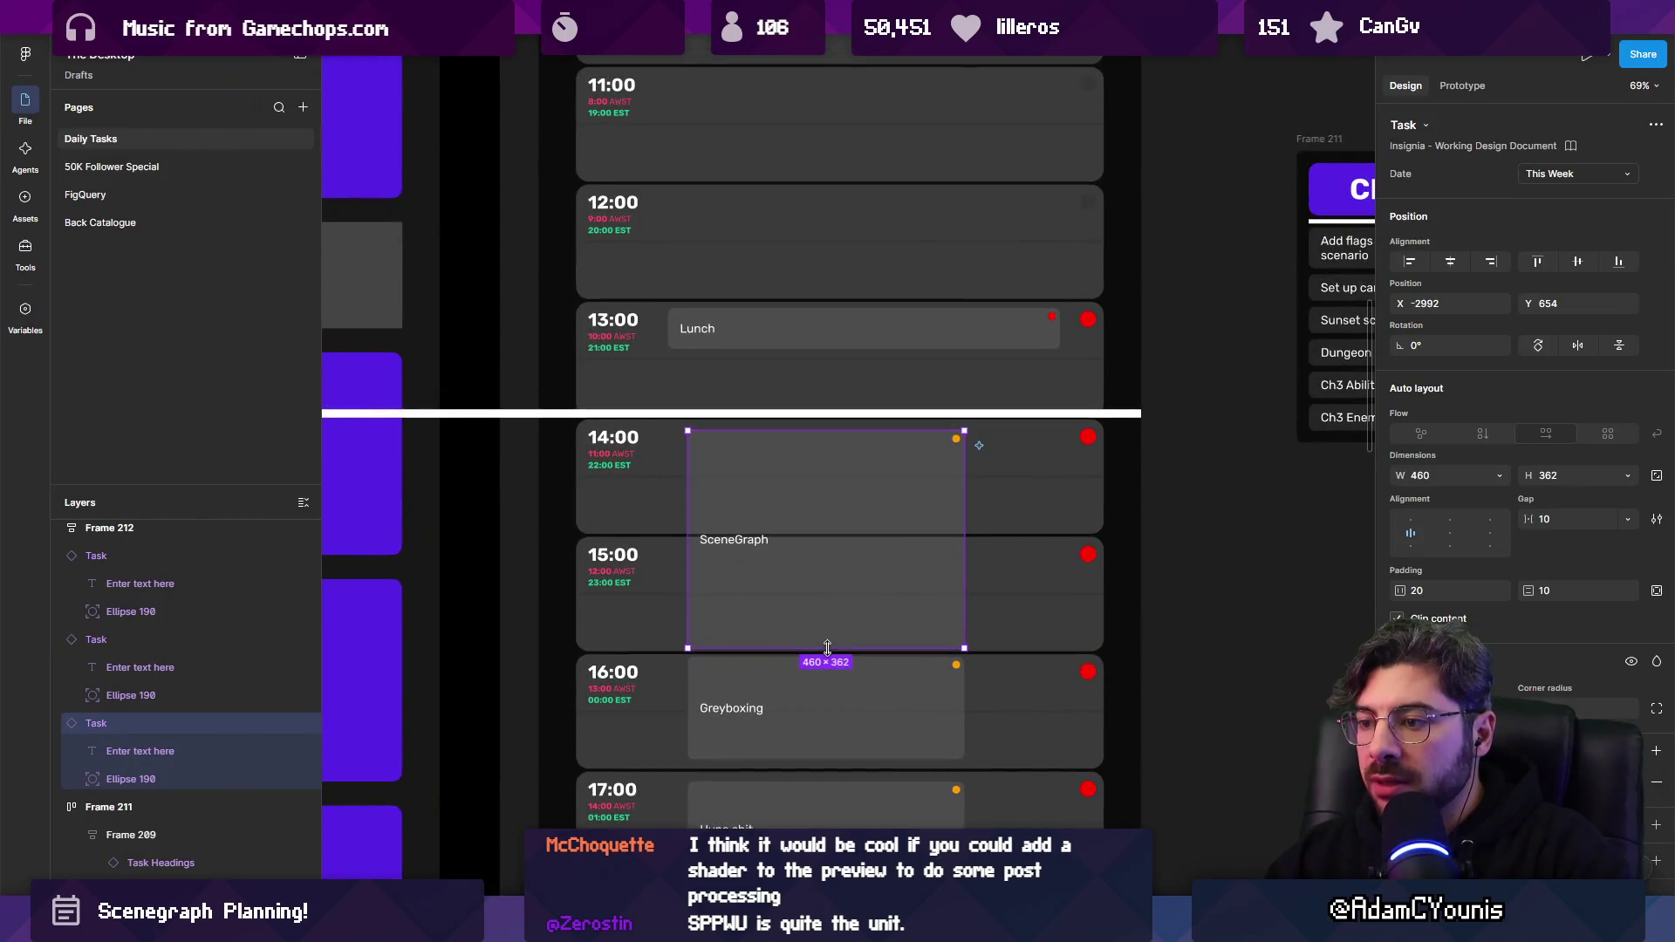
{"action": "left_click_drag", "start_coordinate": [829, 648], "coordinate": [848, 535]}
Extend the Greyboxing task's top edge upward to meet the SceneGraph task.
{"action": "scroll", "coordinate": [867, 587], "scroll_direction": "down", "scroll_amount": 2}
{"action": "left_click", "coordinate": [867, 586]}
{"action": "left_click", "coordinate": [1244, 615]}
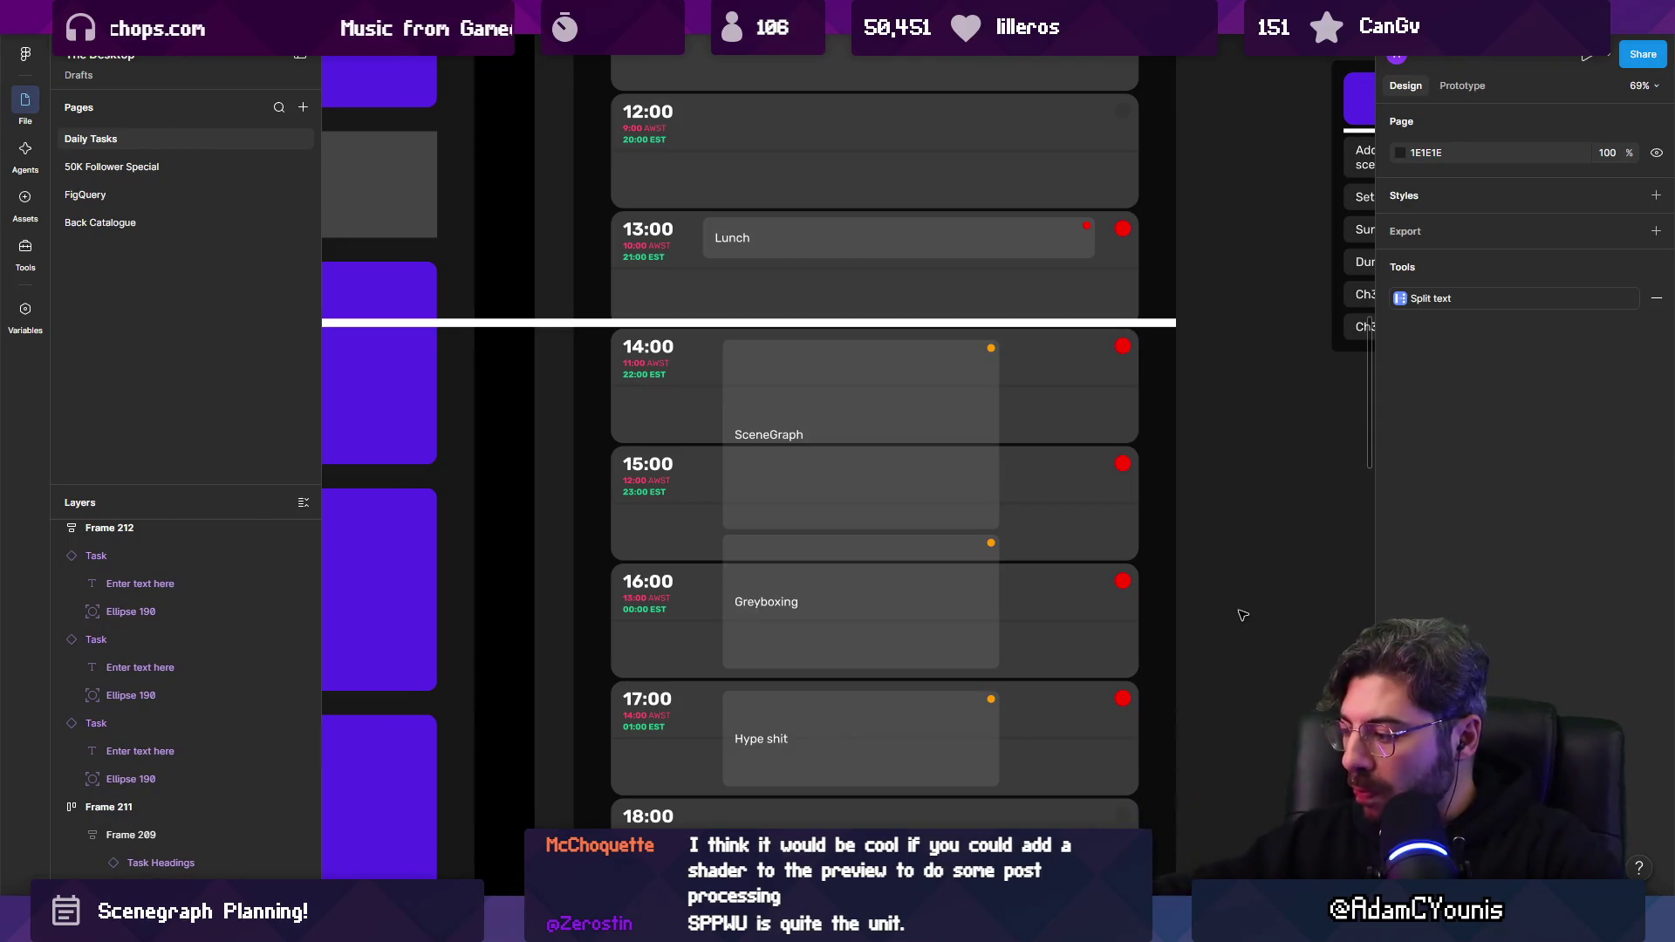
Move the white time line on the schedule down below 15:00.
{"action": "scroll", "coordinate": [1113, 535], "scroll_direction": "right", "scroll_amount": 5}
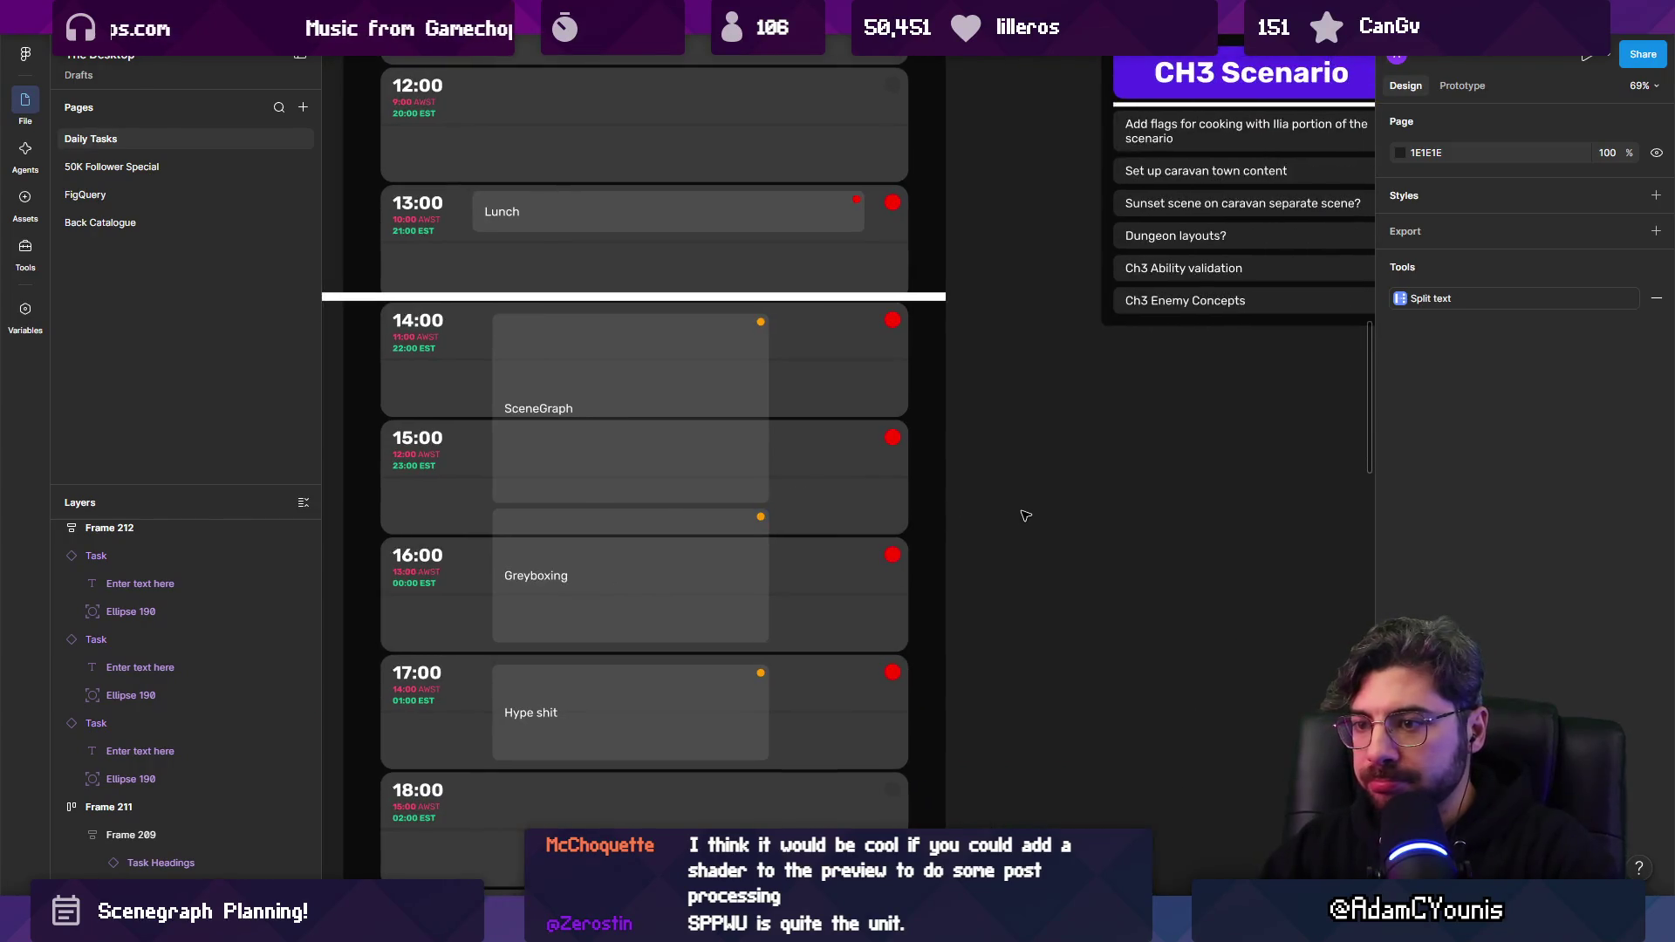
{"action": "scroll", "coordinate": [1021, 510], "scroll_direction": "down", "scroll_amount": 3}
{"action": "left_click_drag", "start_coordinate": [1017, 505], "coordinate": [603, 515]}
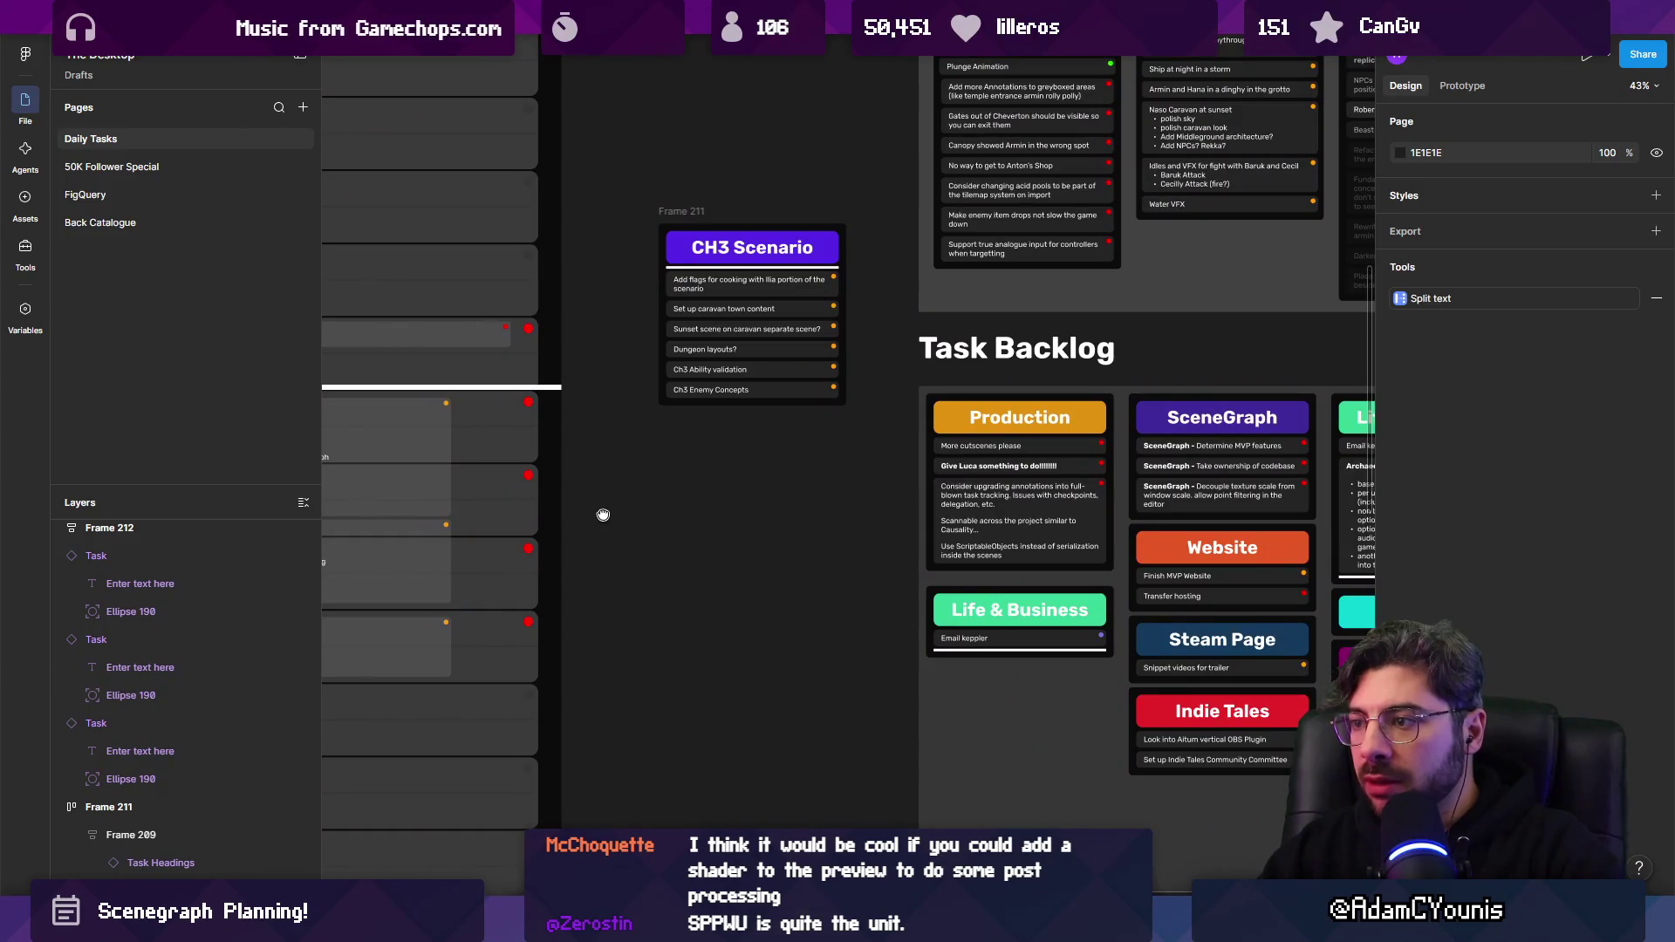
{"action": "scroll", "coordinate": [607, 518], "scroll_direction": "left", "scroll_amount": 5}
{"action": "scroll", "coordinate": [606, 519], "scroll_direction": "down", "scroll_amount": 1}
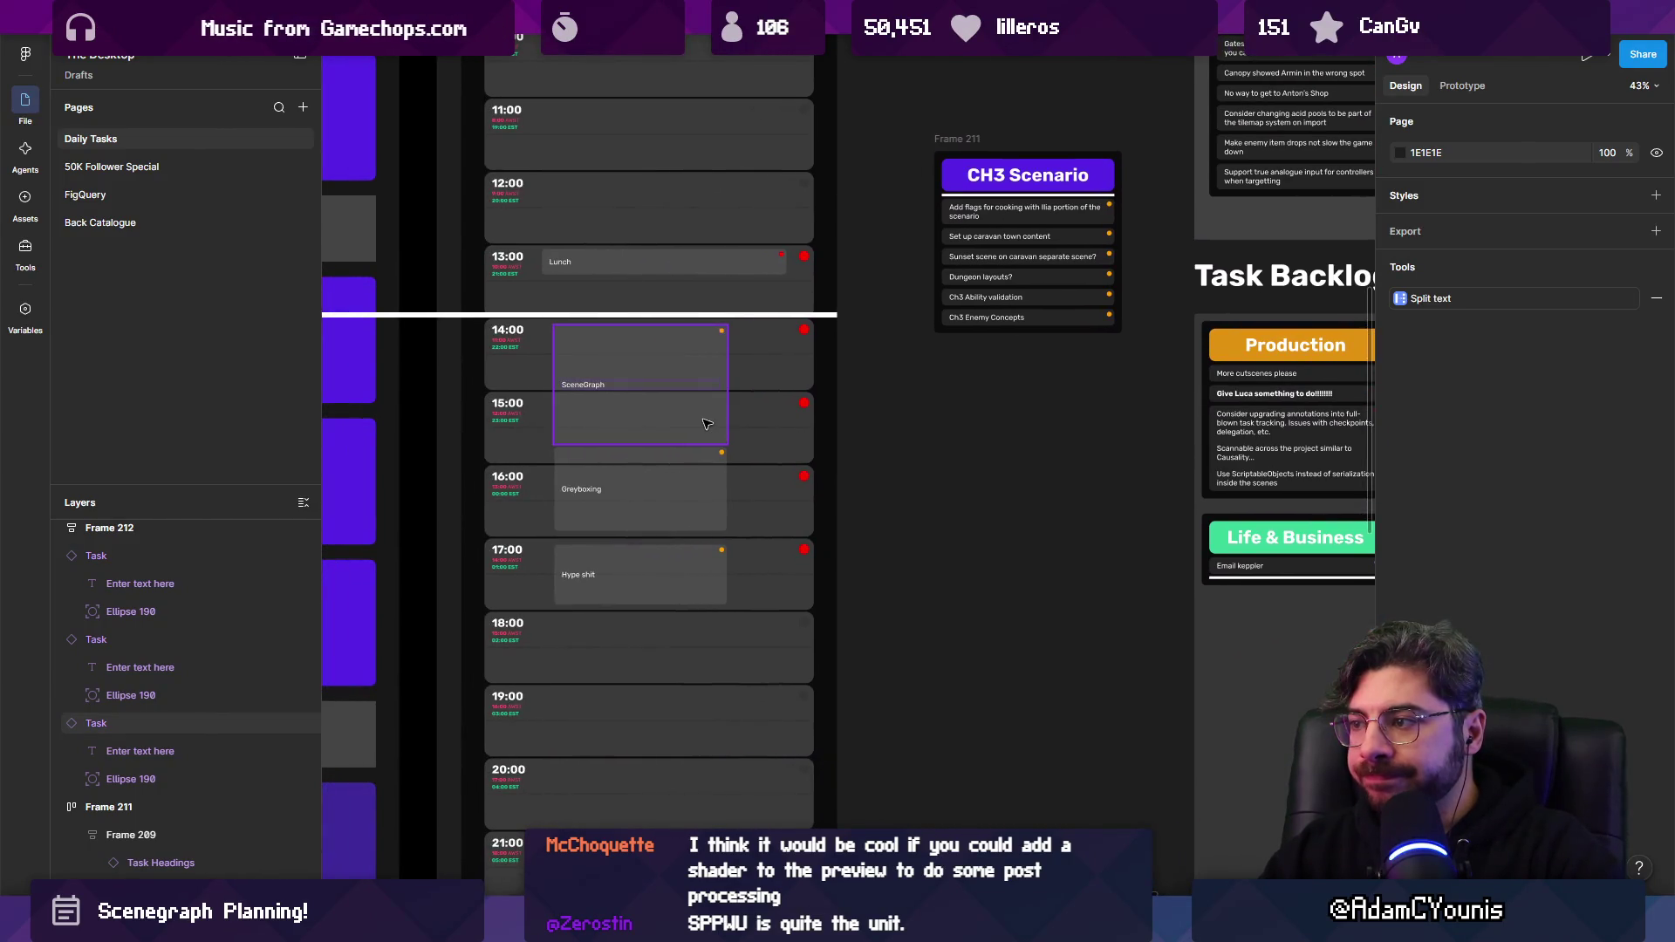
{"action": "scroll", "coordinate": [717, 425], "scroll_direction": "right", "scroll_amount": 5}
{"action": "scroll", "coordinate": [673, 479], "scroll_direction": "up", "scroll_amount": 2, "text": "ctrl"}
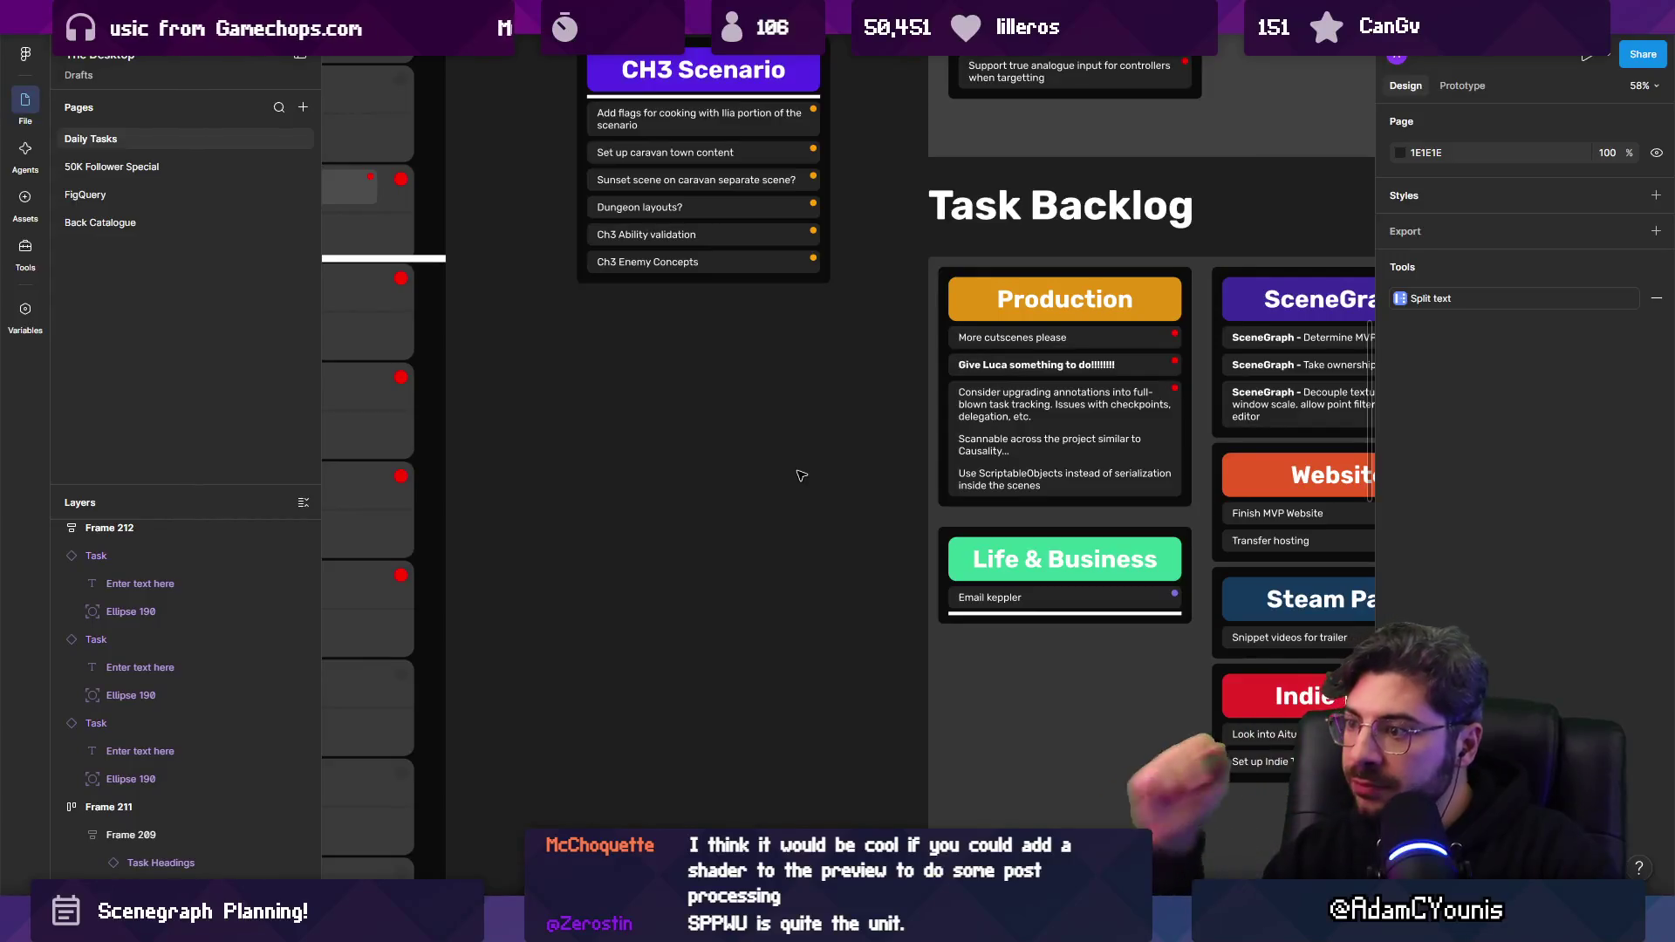
{"action": "scroll", "coordinate": [801, 475], "scroll_direction": "down", "scroll_amount": 2, "text": "ctrl"}
{"action": "scroll", "coordinate": [786, 490], "scroll_direction": "left", "scroll_amount": 5}
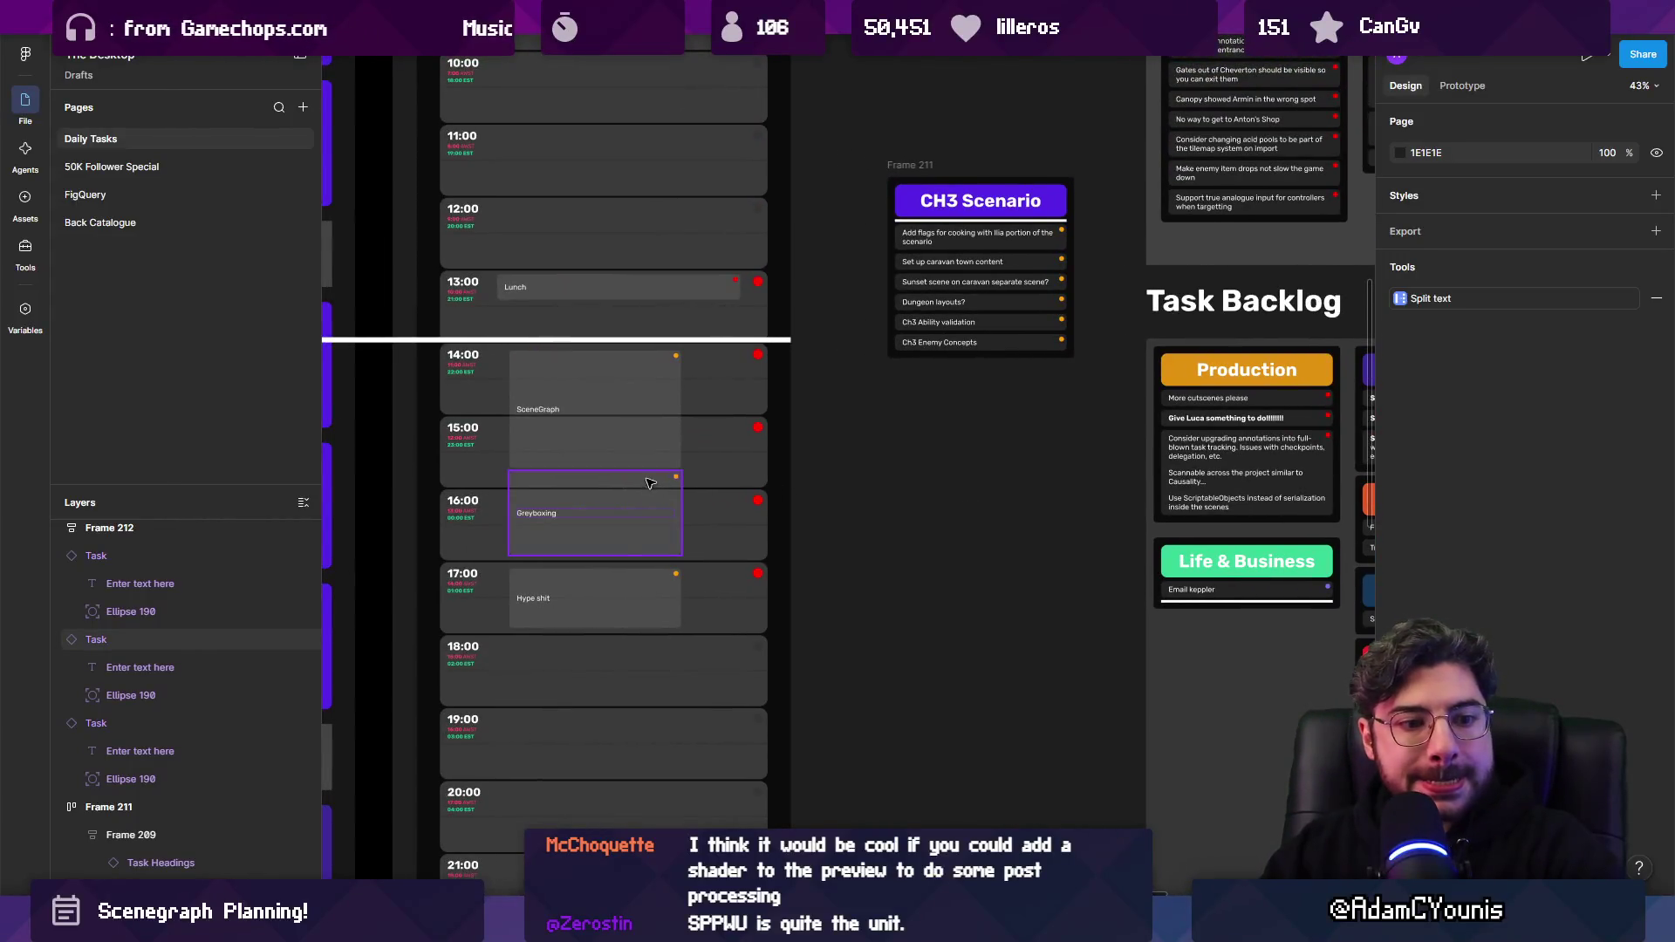
{"action": "scroll", "coordinate": [497, 467], "scroll_direction": "up", "scroll_amount": 5, "text": "ctrl"}
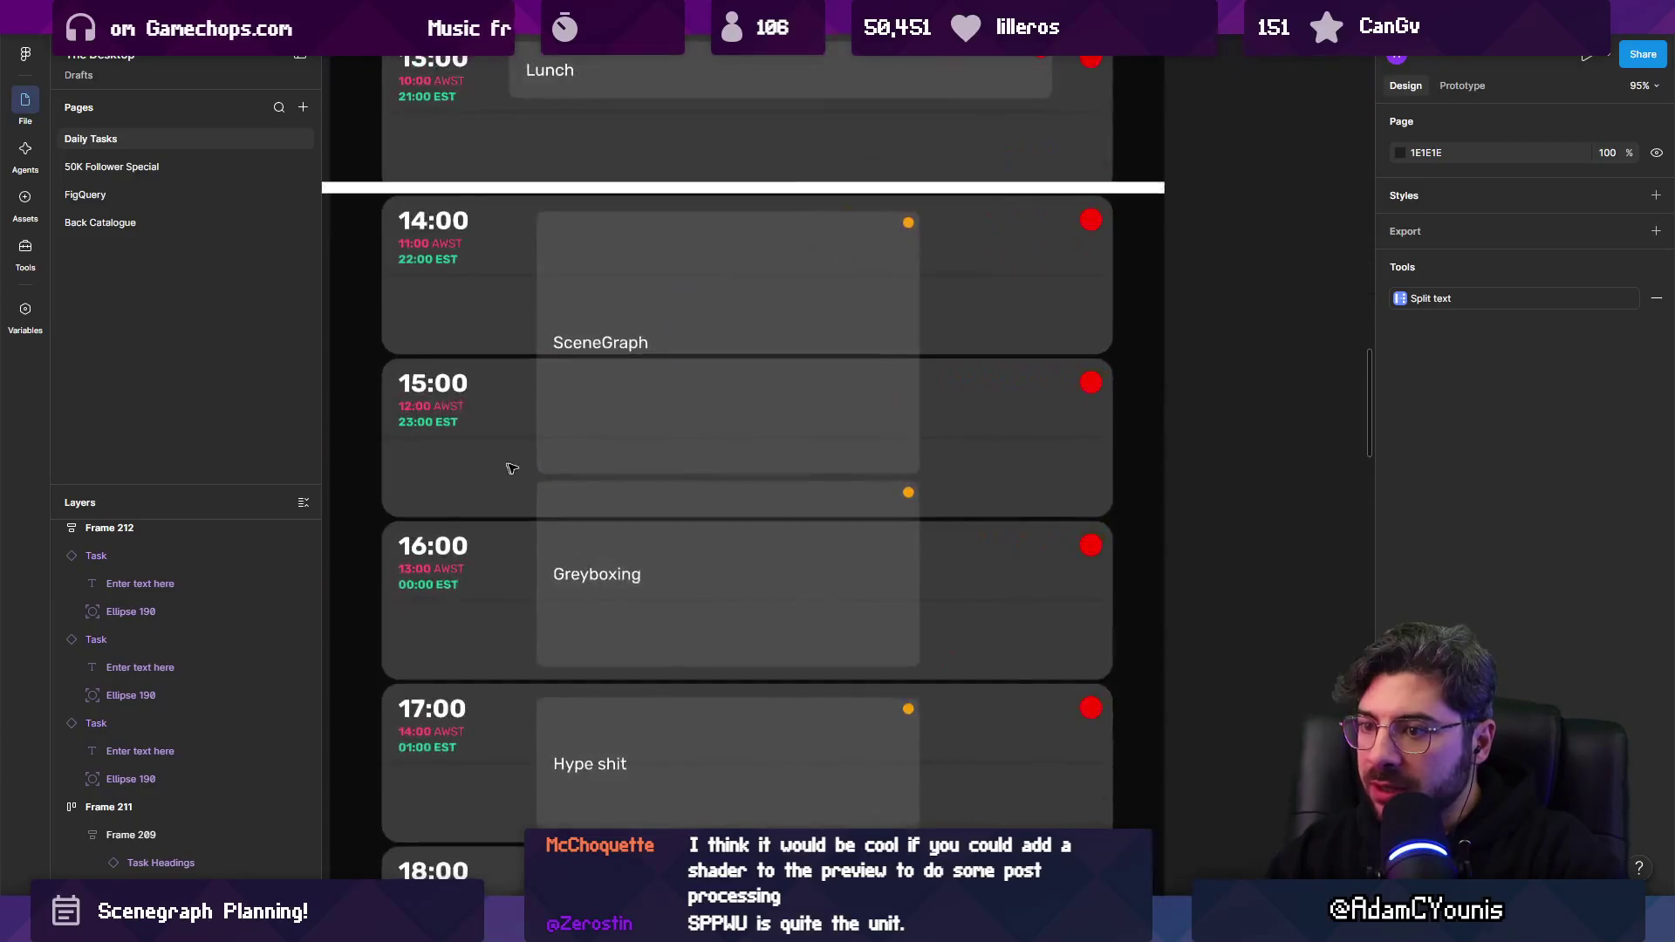
{"action": "left_click", "coordinate": [695, 344]}
{"action": "left_click_drag", "start_coordinate": [547, 185], "coordinate": [553, 489]}
Duplicate the SceneGraph task after Lunch as a short block named Intro, then go to Unity.
{"action": "left_click", "coordinate": [636, 371]}
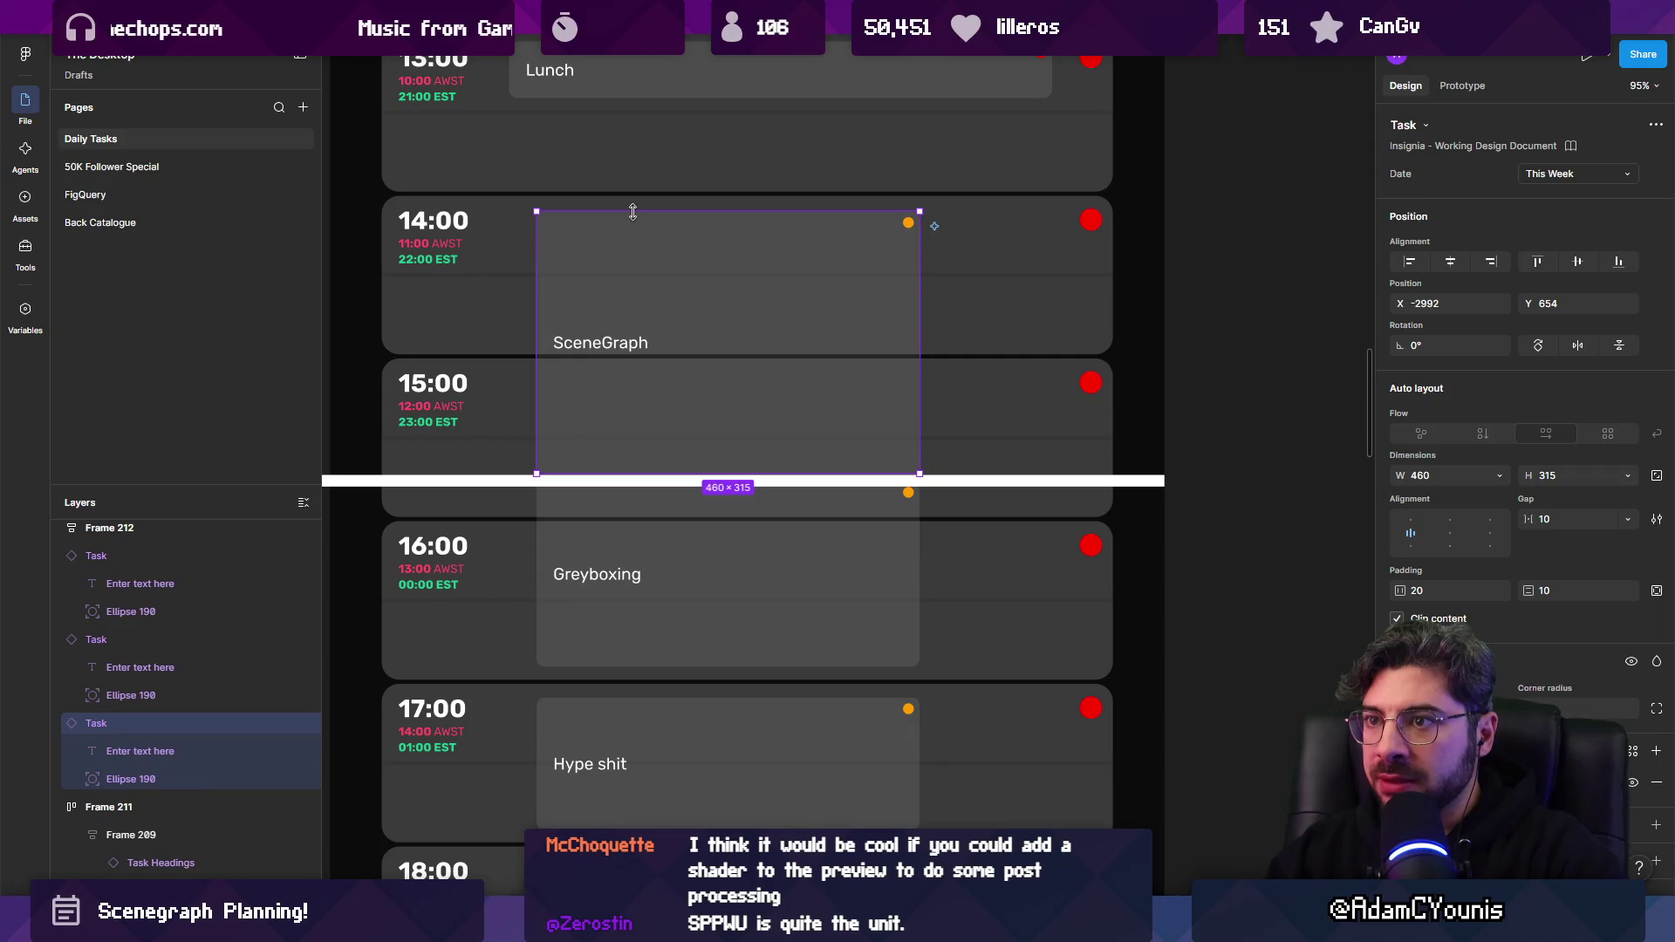
{"action": "left_click_drag", "start_coordinate": [651, 239], "coordinate": [645, 146], "text": "alt"}
{"action": "left_click_drag", "start_coordinate": [610, 381], "coordinate": [611, 184]}
{"action": "double_click", "coordinate": [602, 154]}
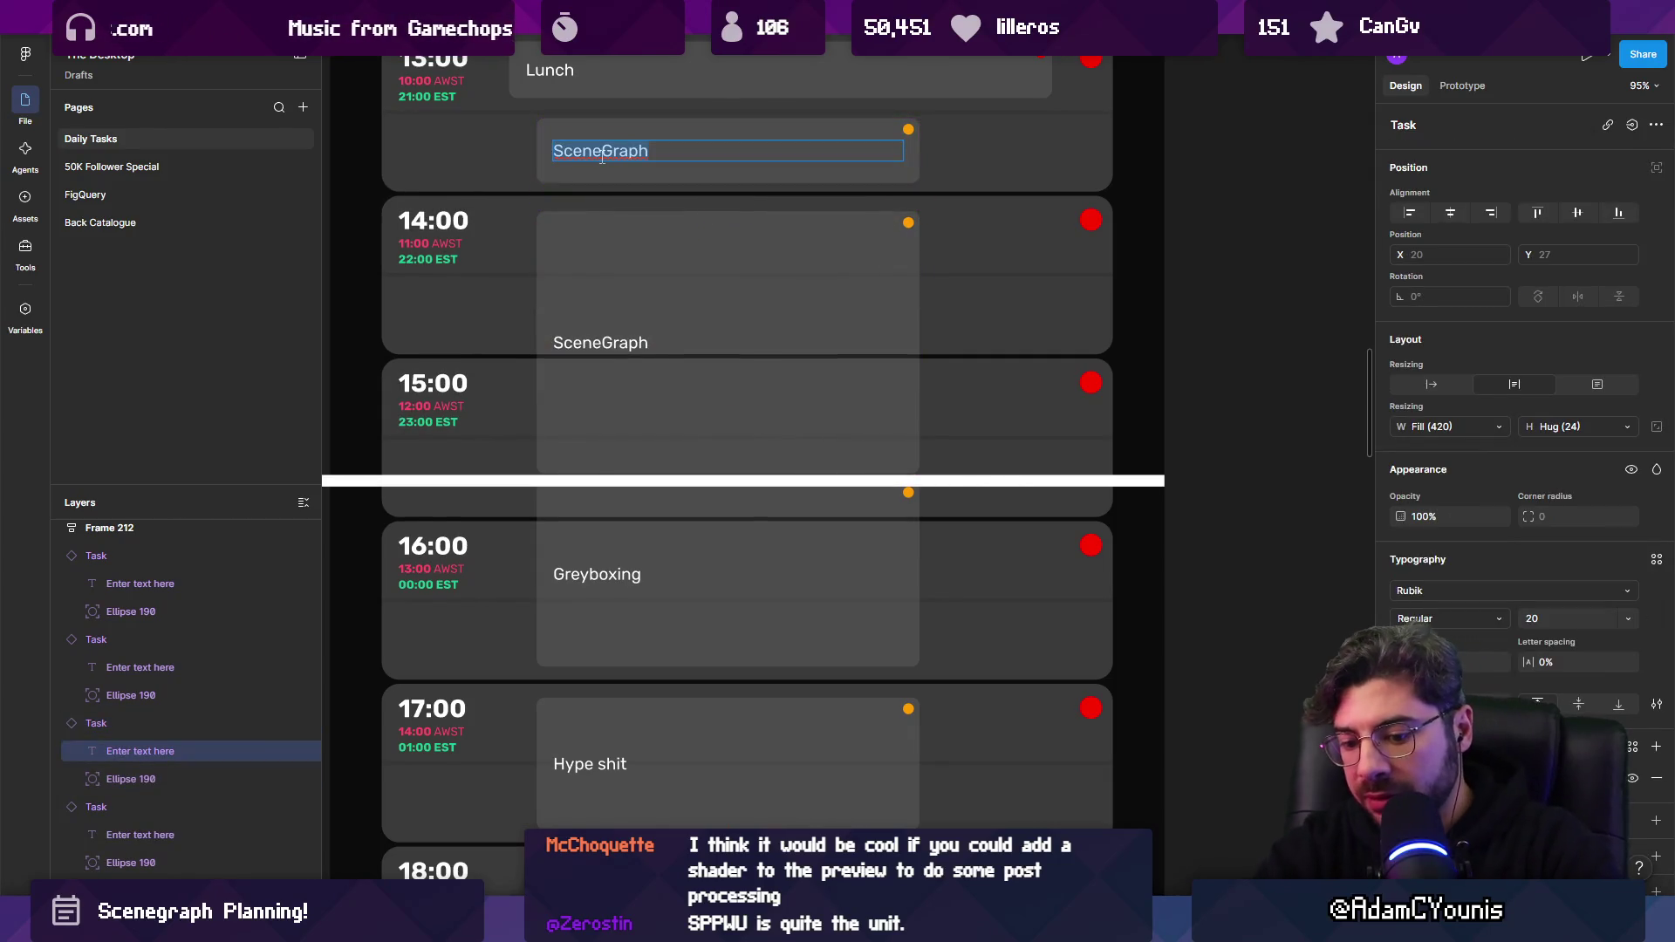
{"action": "type", "text": "Intro"}
{"action": "key", "text": "Escape"}
{"action": "key", "text": "Escape"}
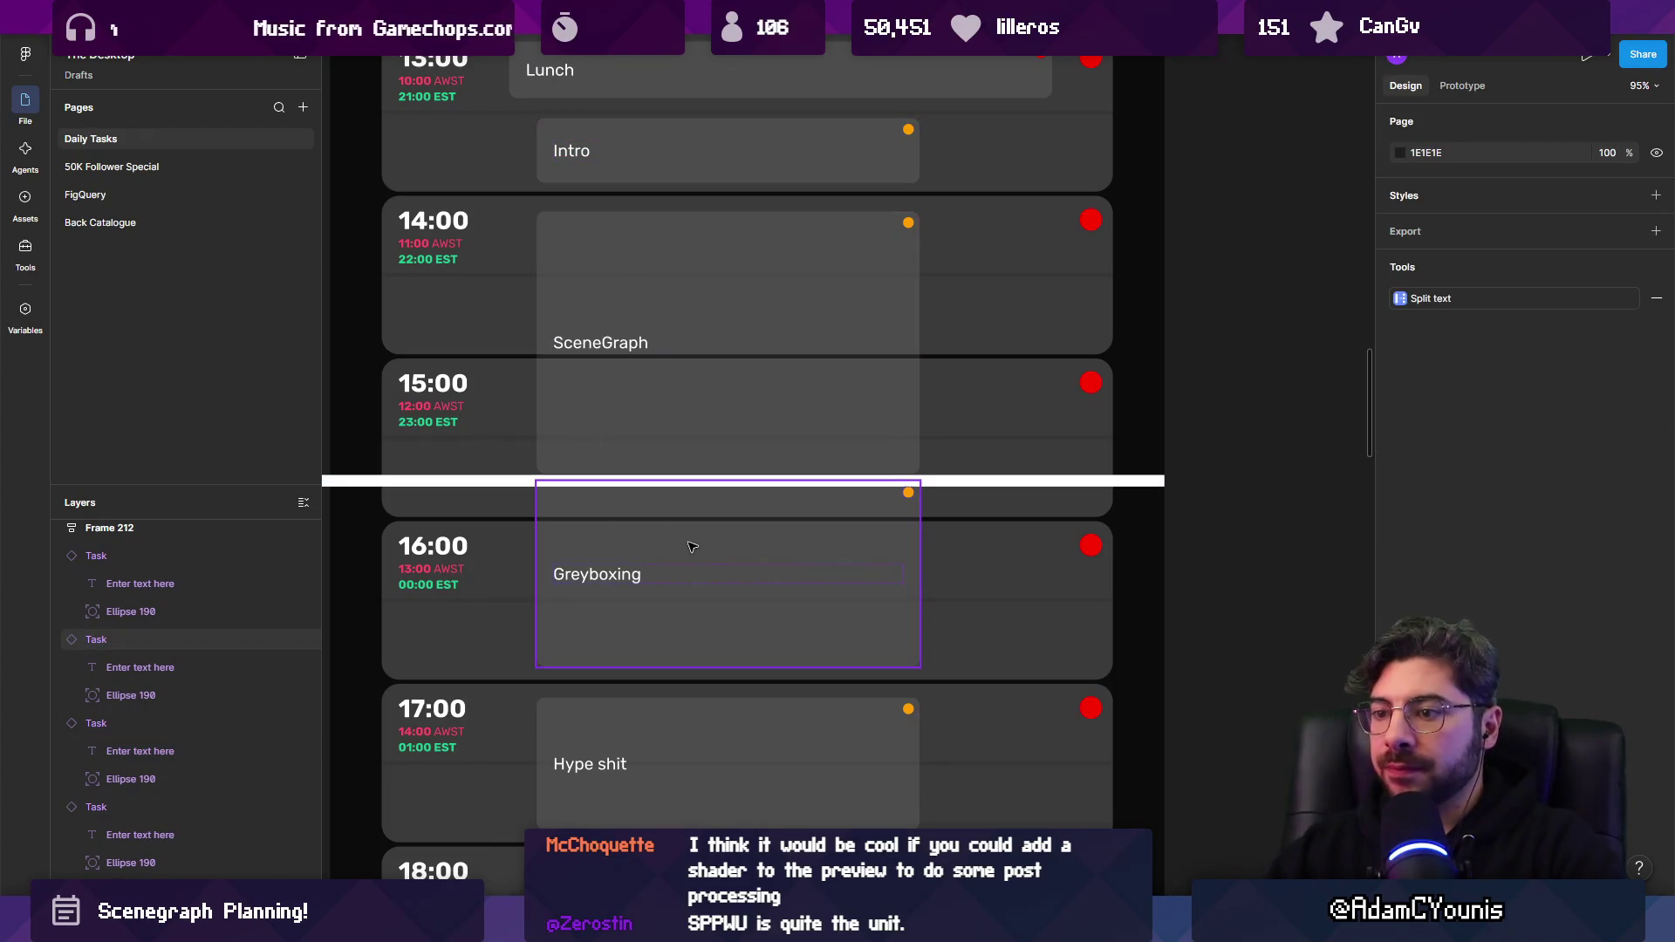
{"action": "key", "text": "alt+Tab"}
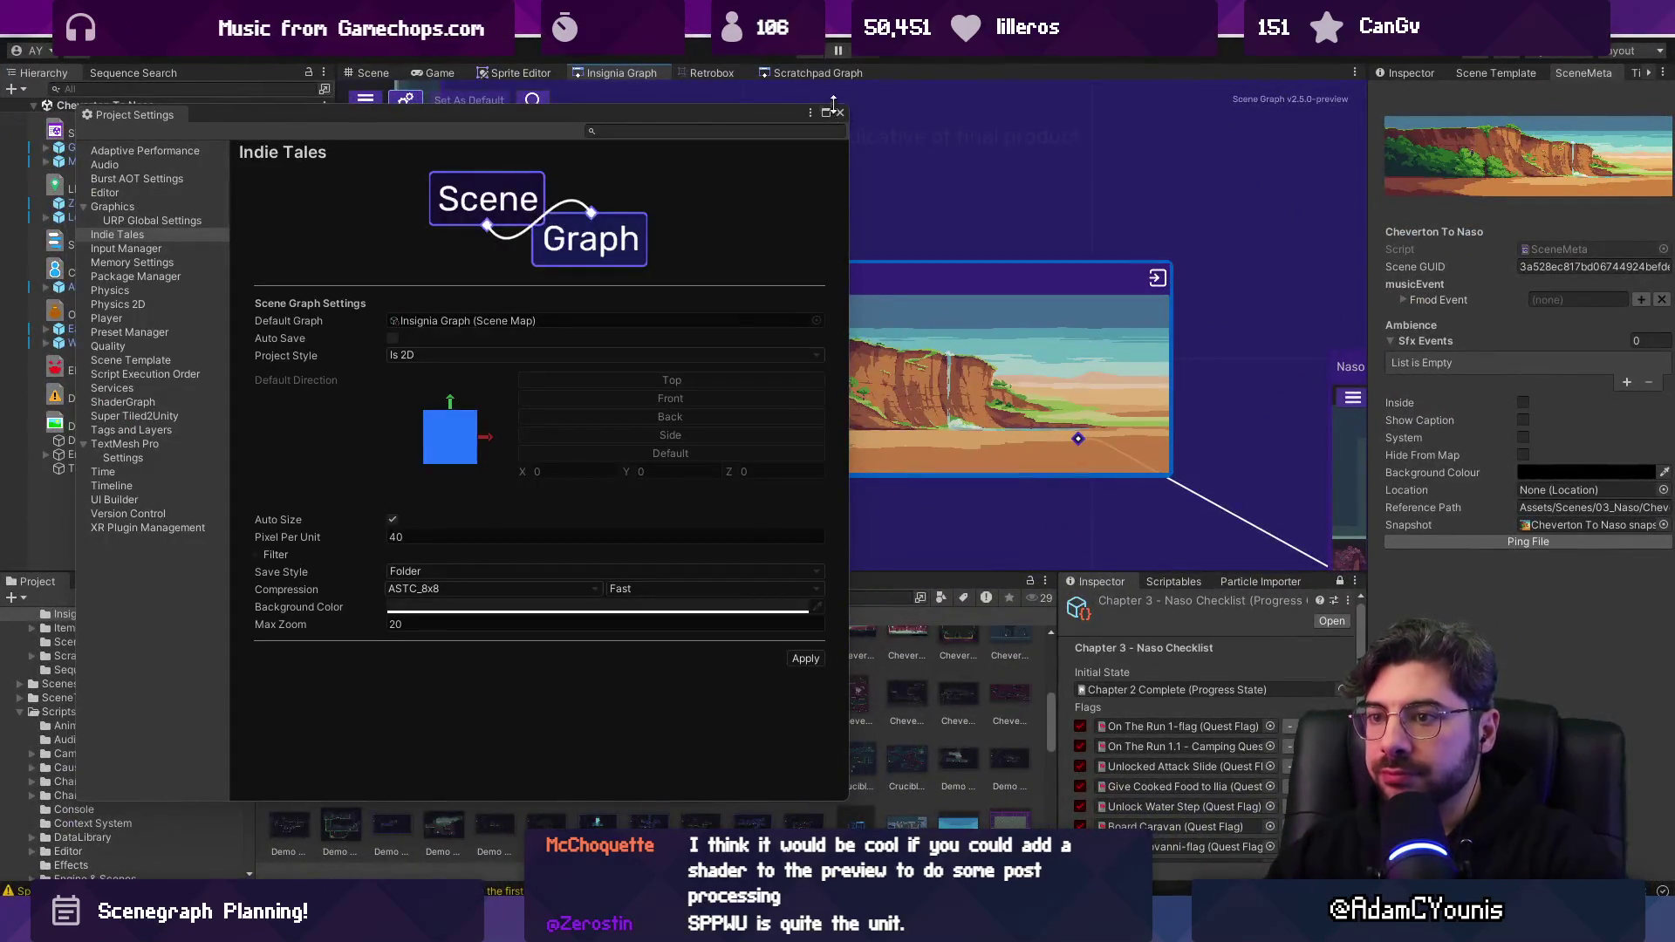
Close Project Settings, enlarge the graph view, and center the level art in the Scene view.
{"action": "left_click", "coordinate": [837, 113]}
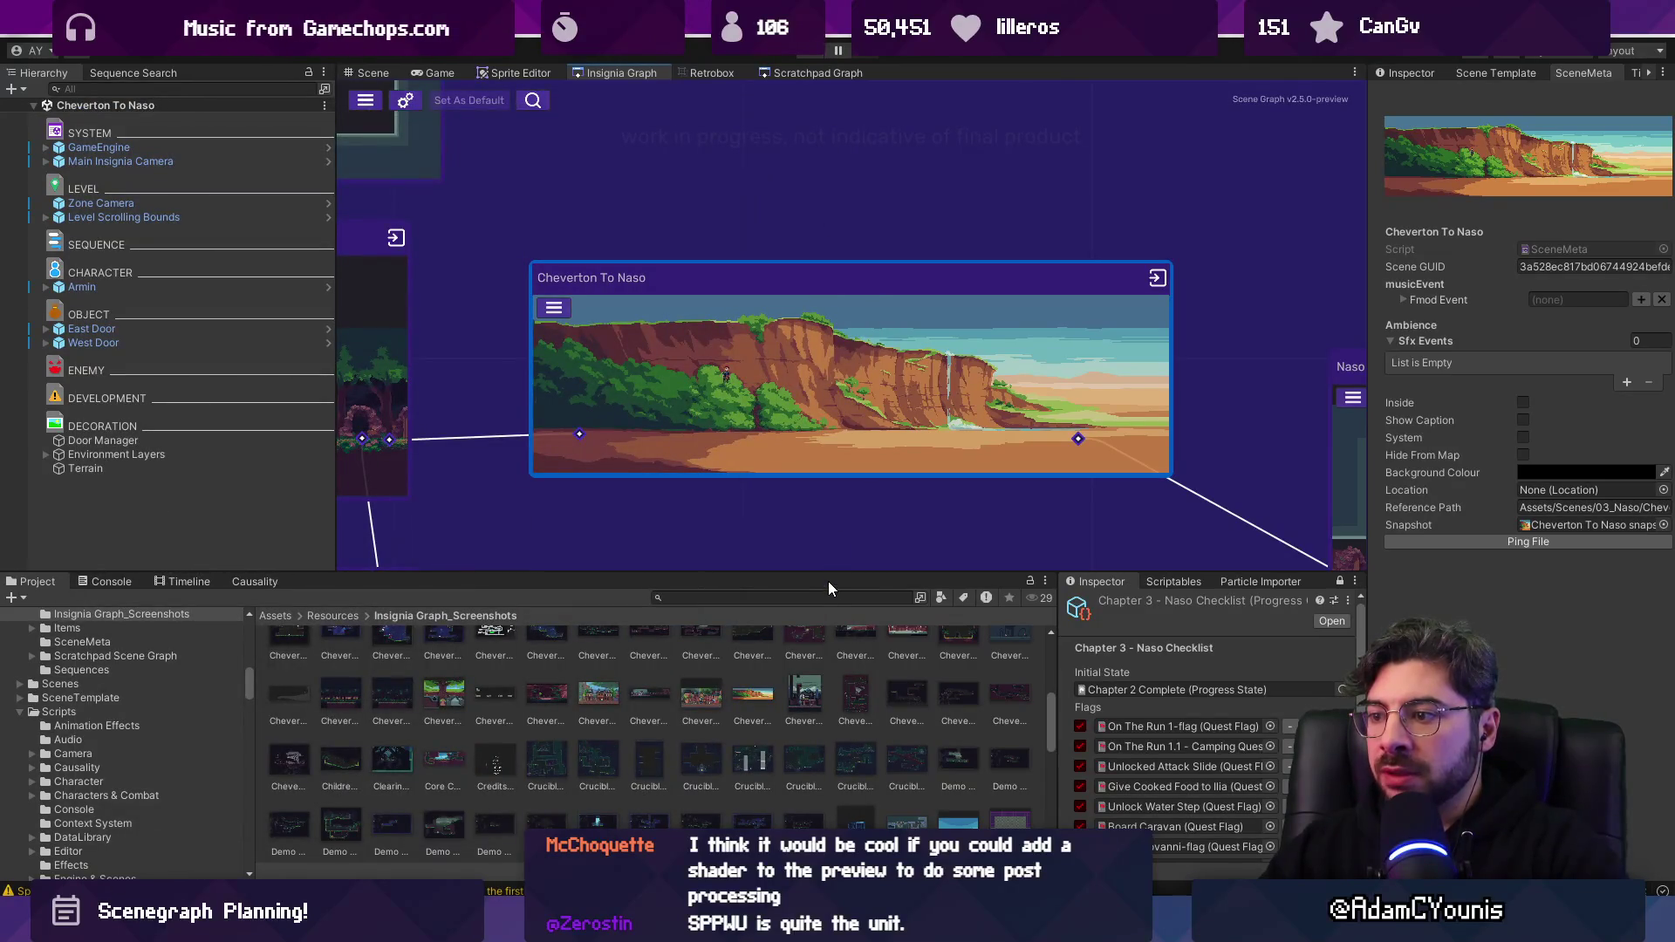
{"action": "left_click_drag", "start_coordinate": [829, 581], "coordinate": [829, 611]}
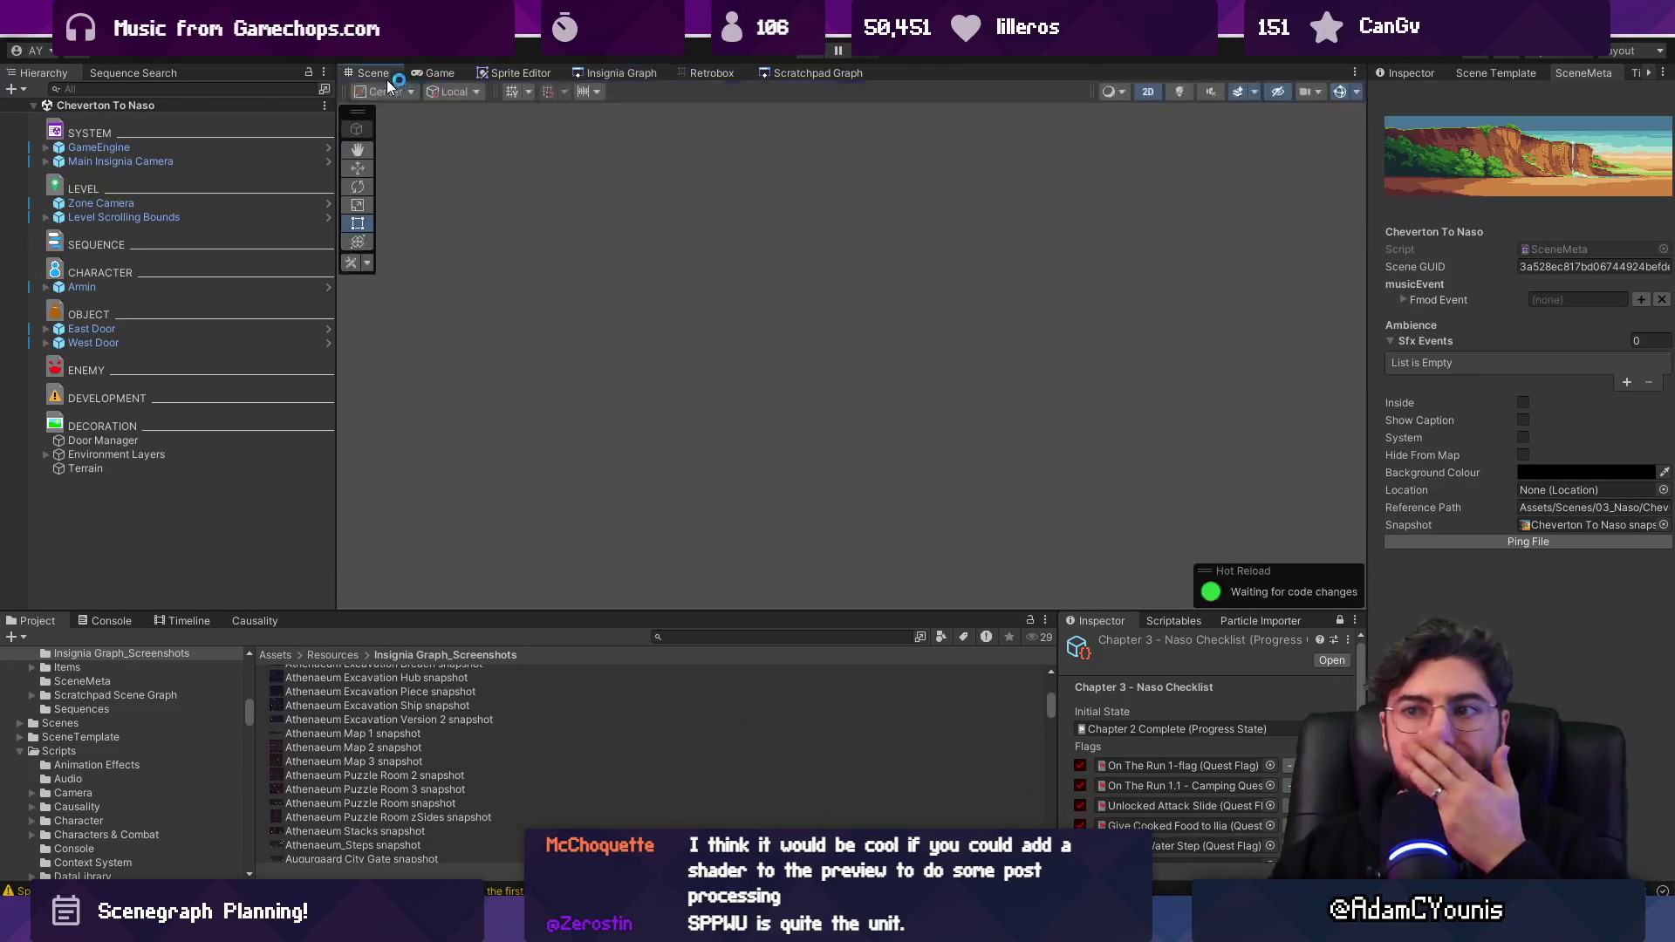
{"action": "left_click", "coordinate": [371, 72]}
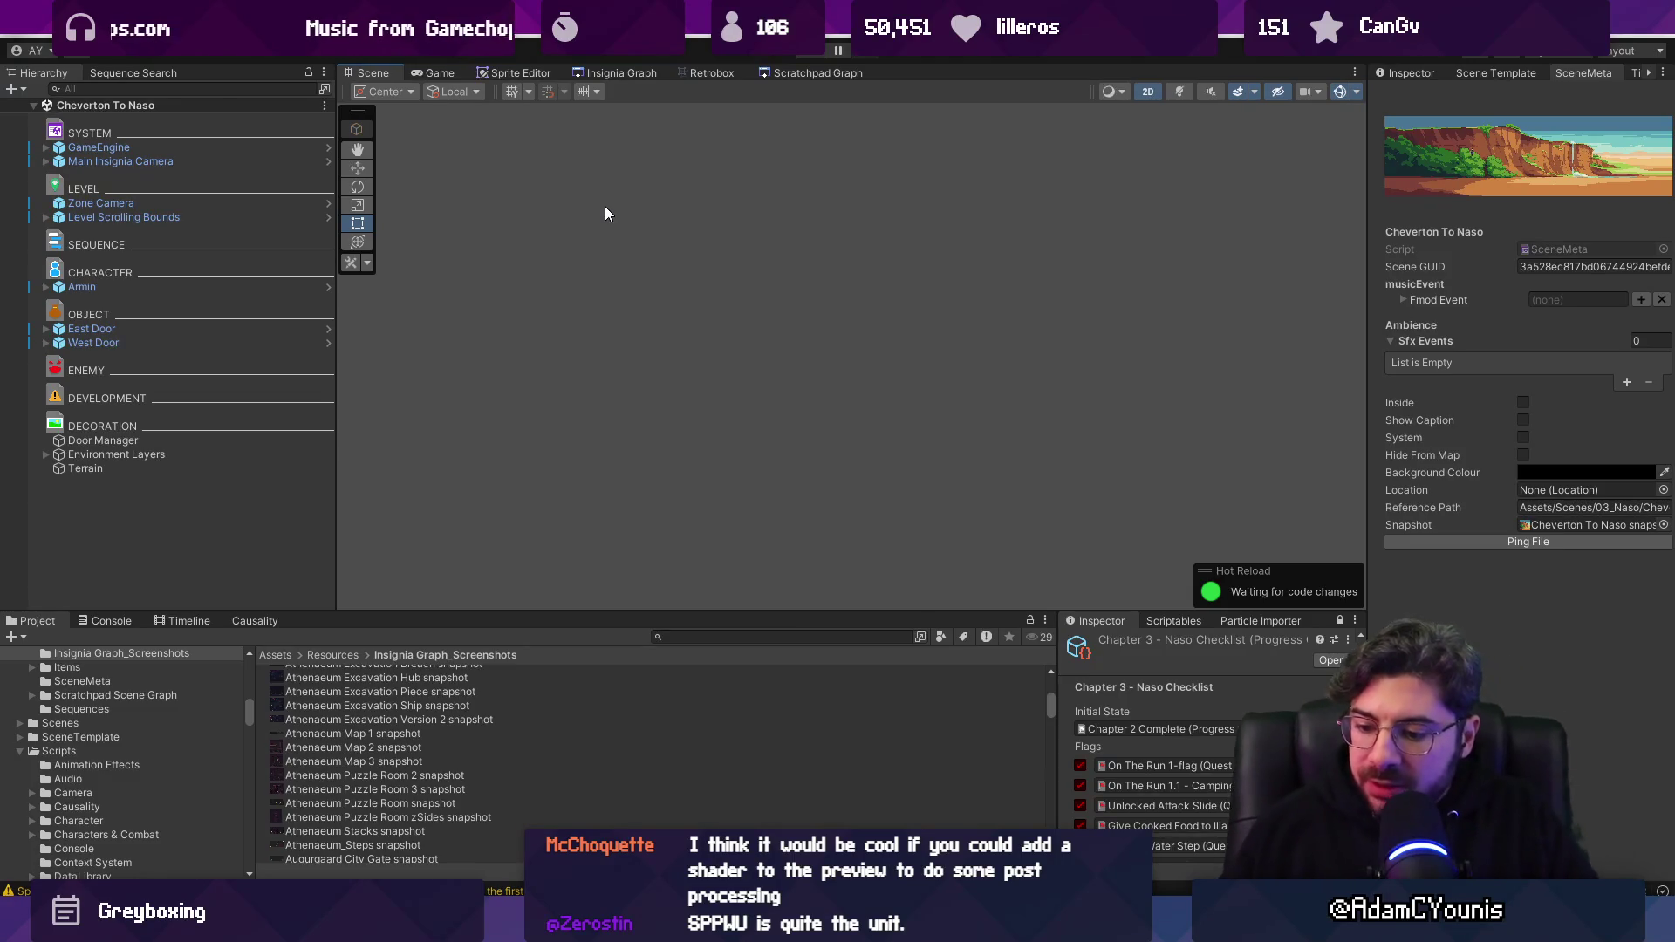
{"action": "scroll", "coordinate": [698, 327], "scroll_direction": "down", "scroll_amount": 10}
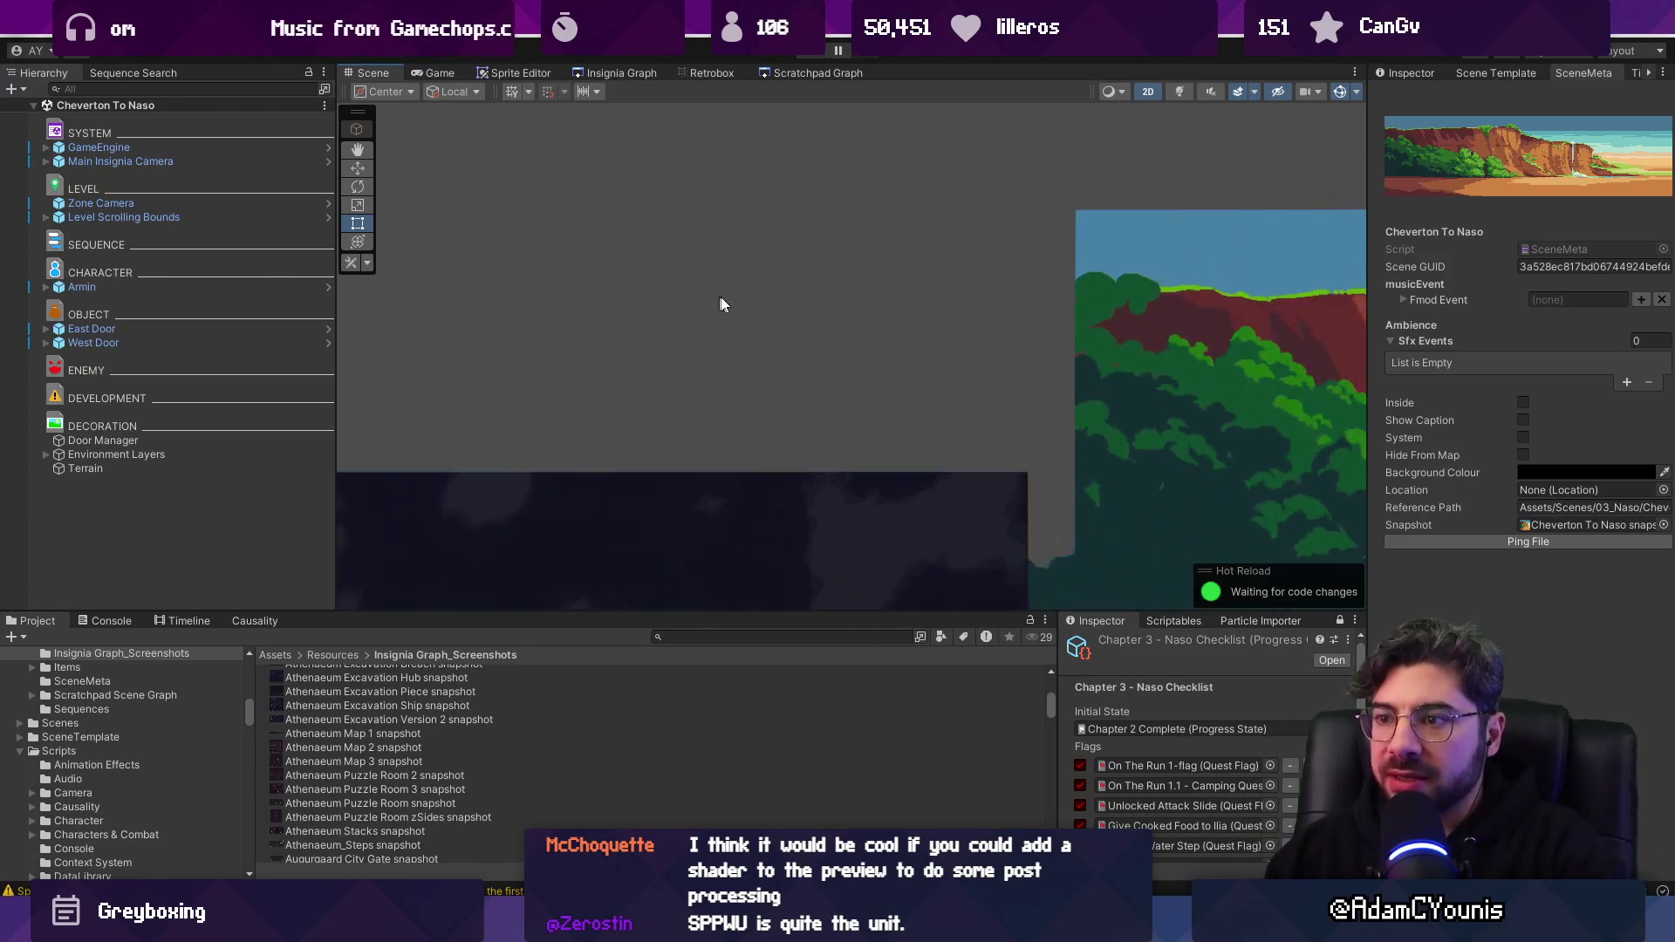
{"action": "mouse_move", "coordinate": [955, 342]}
{"action": "left_mouse_down"}
{"action": "mouse_move", "coordinate": [721, 259]}
{"action": "mouse_move", "coordinate": [663, 436]}
{"action": "left_mouse_up"}
{"action": "scroll", "coordinate": [713, 356], "scroll_direction": "up", "scroll_amount": 5}
{"action": "key", "text": "t"}
Bring the whole Naso Train Test node into view in the Insignia Graph.
{"action": "left_click", "coordinate": [593, 72]}
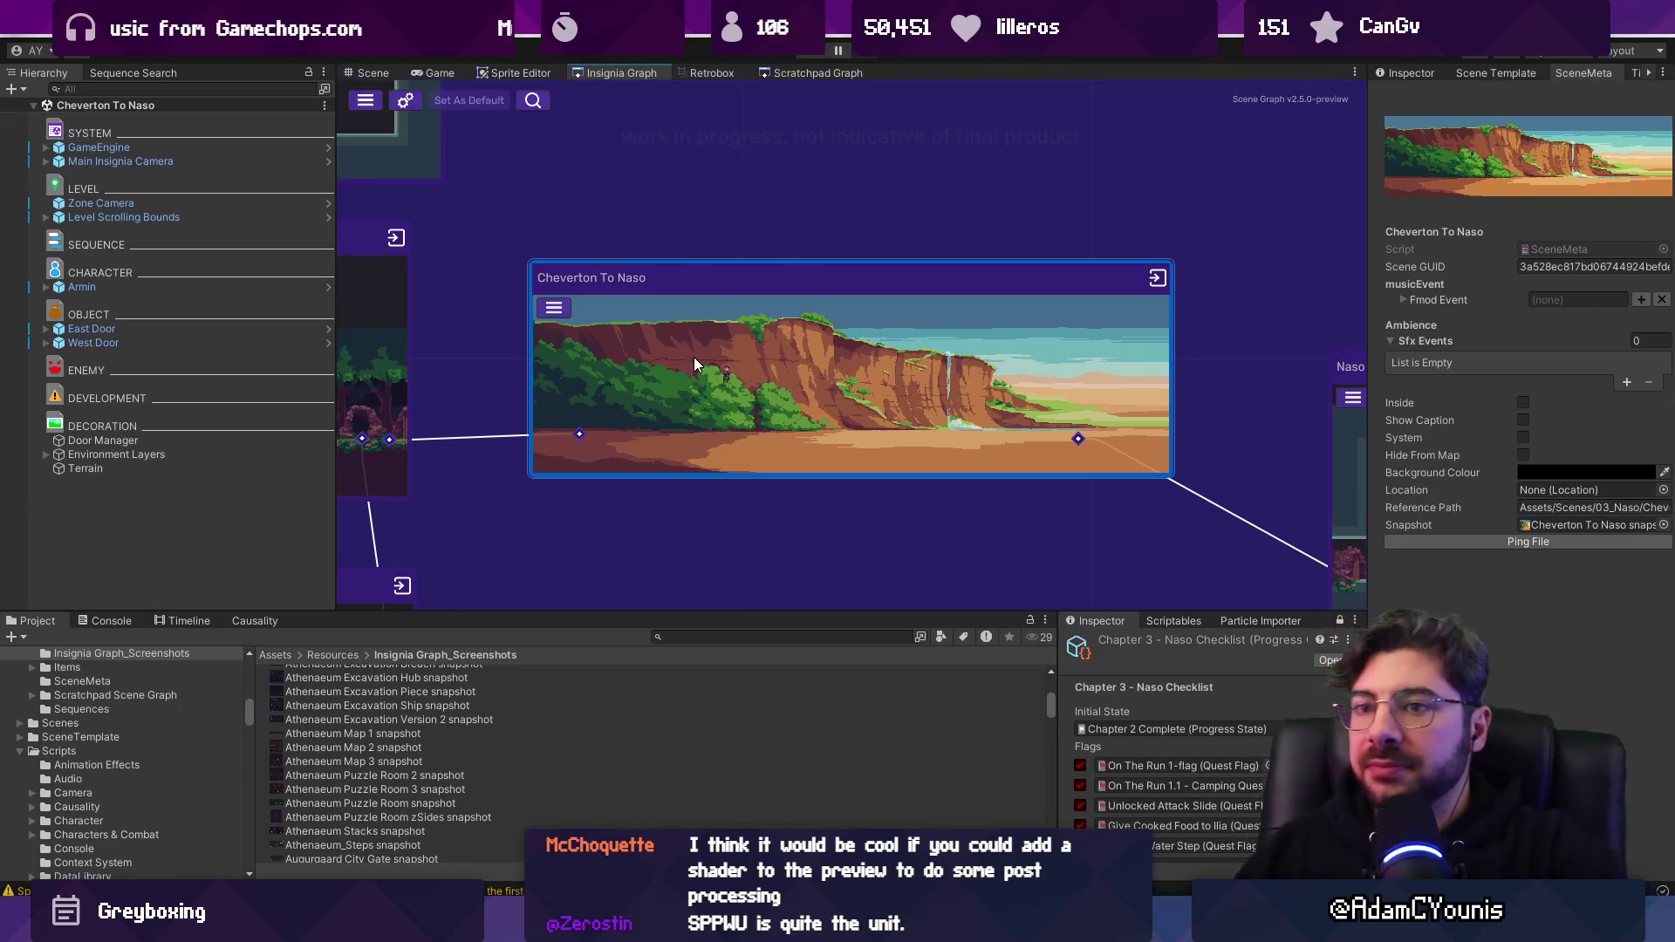
{"action": "scroll", "coordinate": [683, 353], "scroll_direction": "down", "scroll_amount": 3}
{"action": "scroll", "coordinate": [1033, 317], "scroll_direction": "up", "scroll_amount": 8}
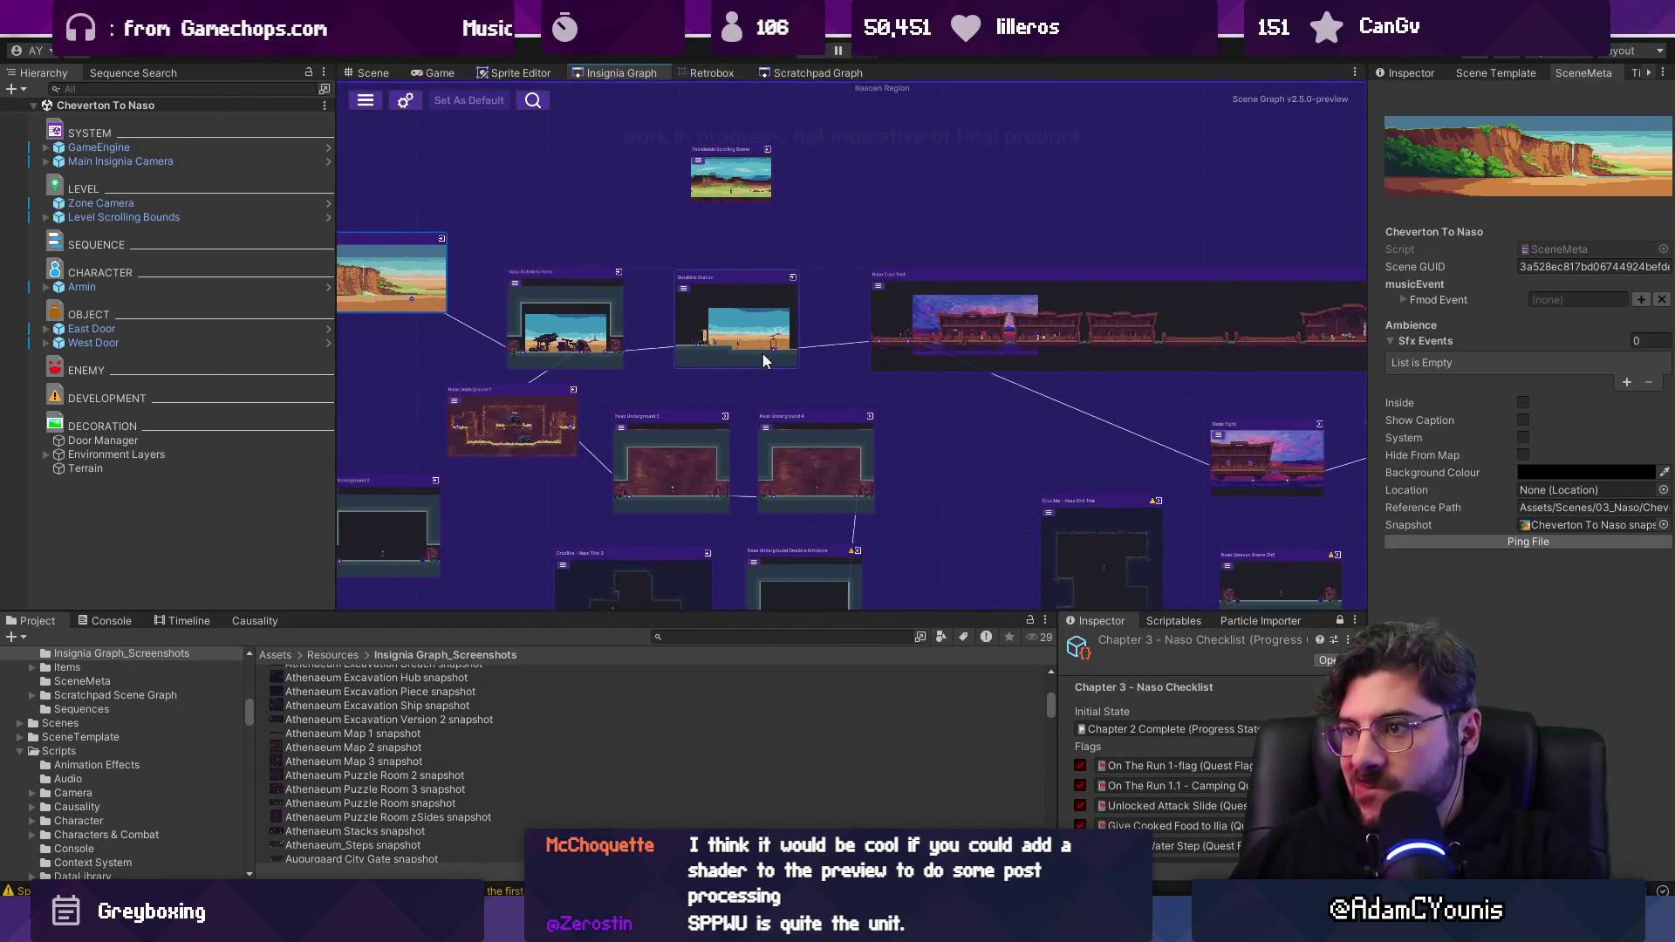
{"action": "mouse_move", "coordinate": [935, 236]}
{"action": "left_mouse_down"}
{"action": "mouse_move", "coordinate": [789, 298]}
{"action": "mouse_move", "coordinate": [773, 243]}
{"action": "left_mouse_up"}
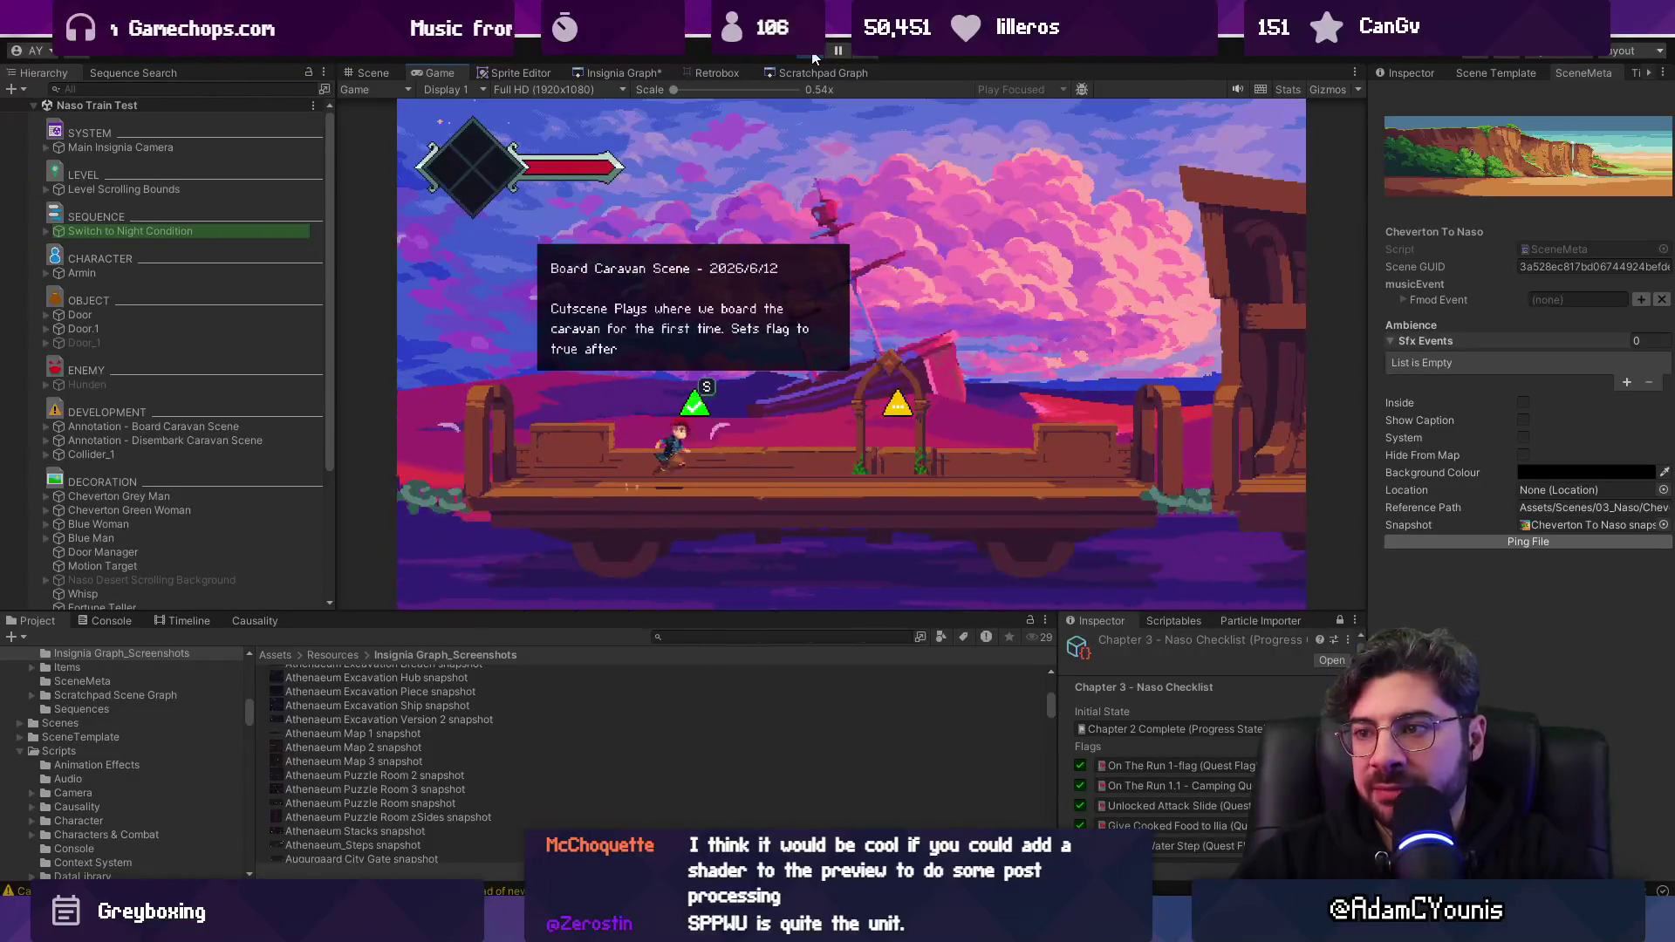
Walk the character to the disembark archway and back, then untick Board Caravan and Meet_Giovanni.
{"action": "key", "text": "Right"}
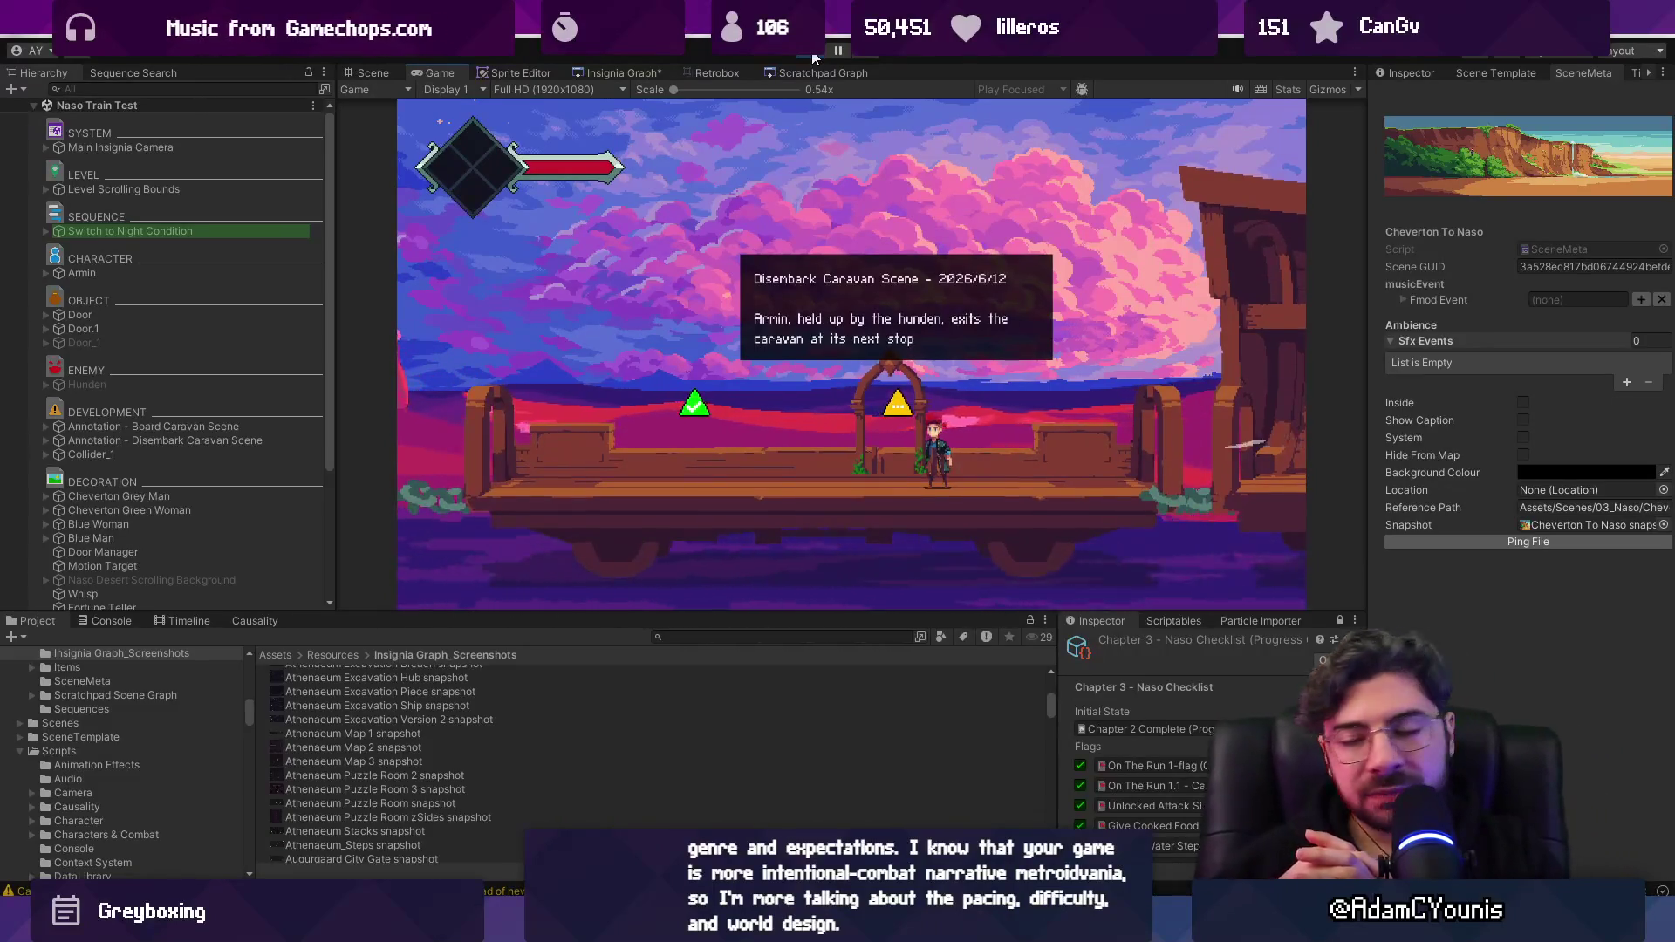
{"action": "key", "text": "Left"}
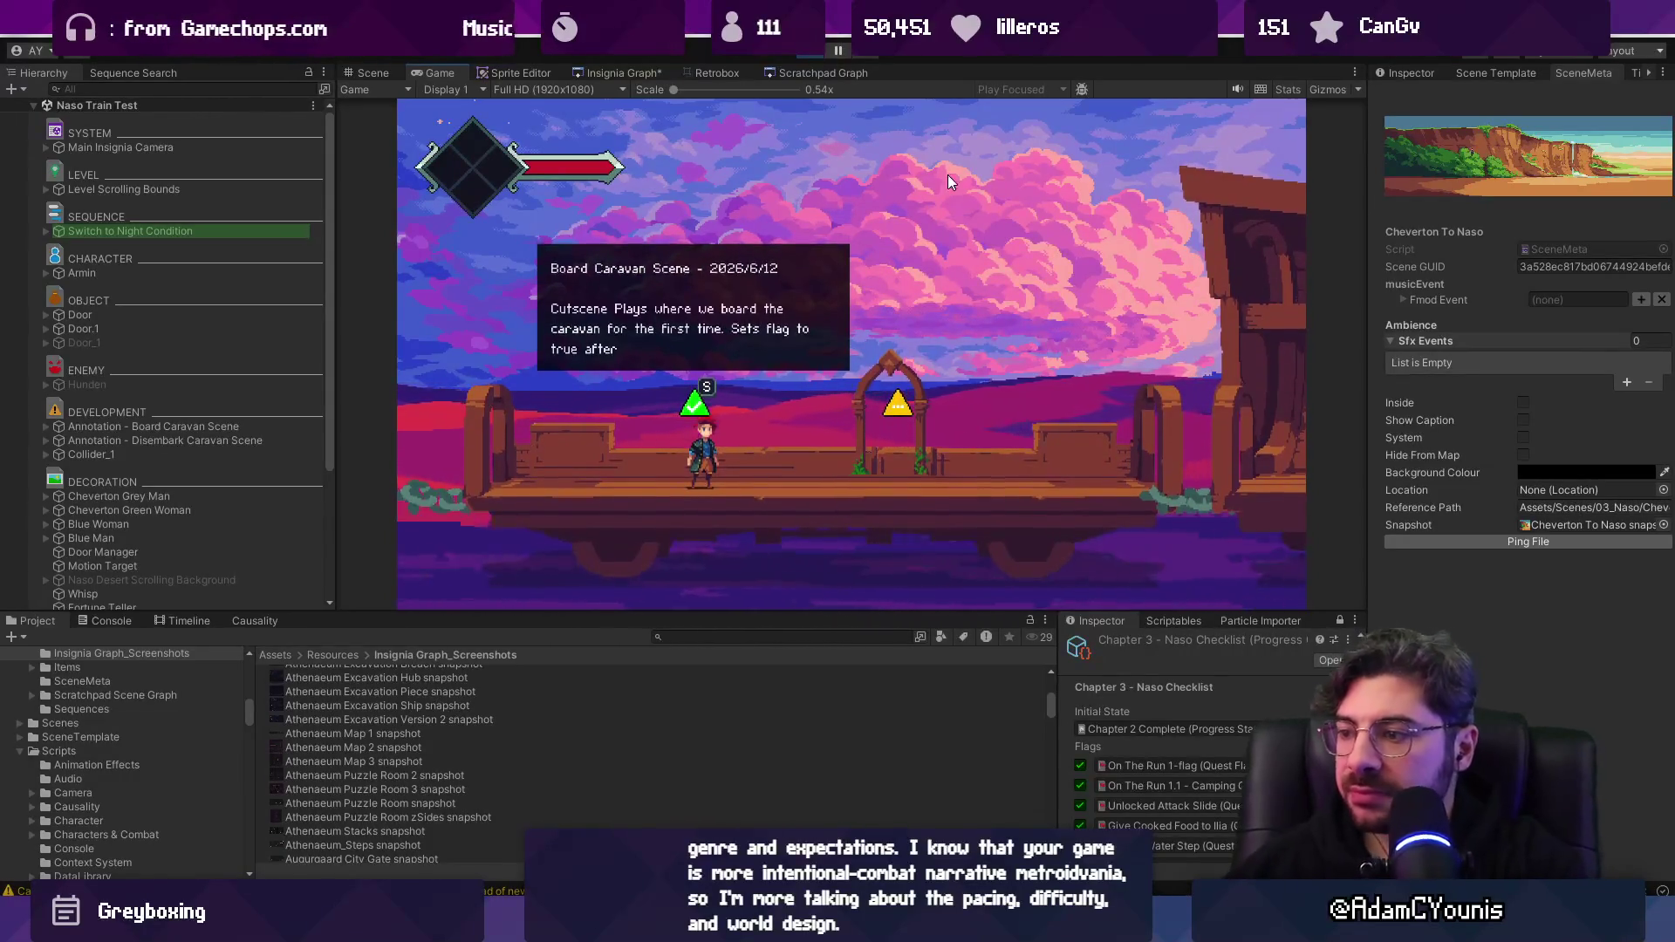
{"action": "left_click_drag", "start_coordinate": [884, 615], "coordinate": [884, 496]}
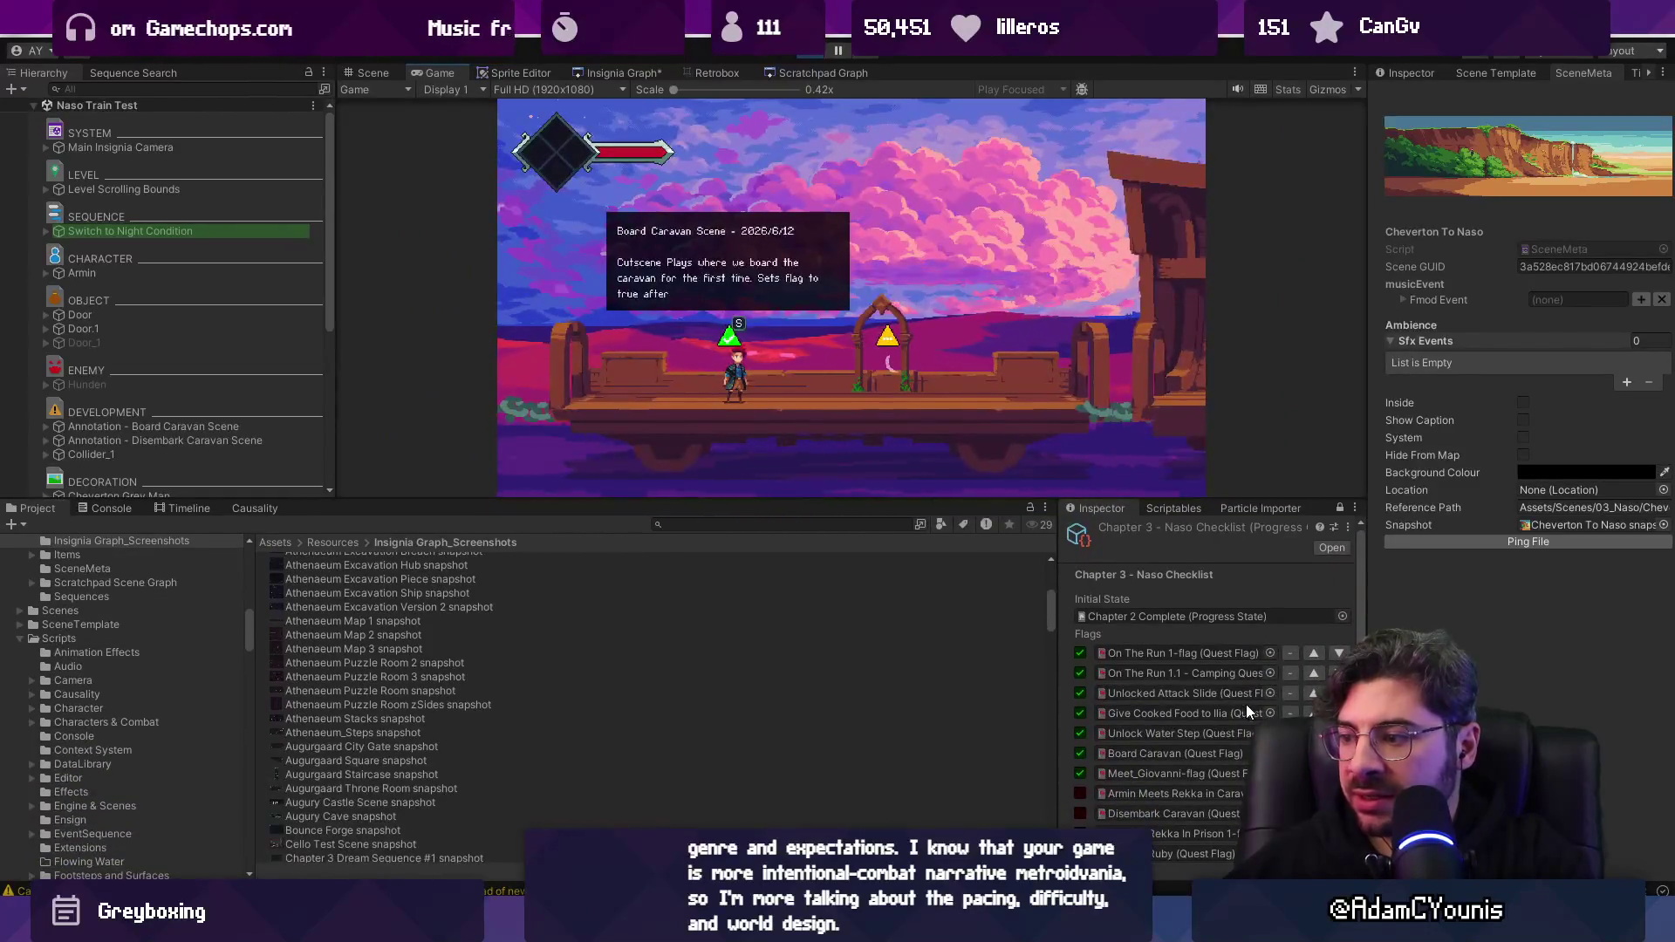
{"action": "left_click", "coordinate": [1081, 753]}
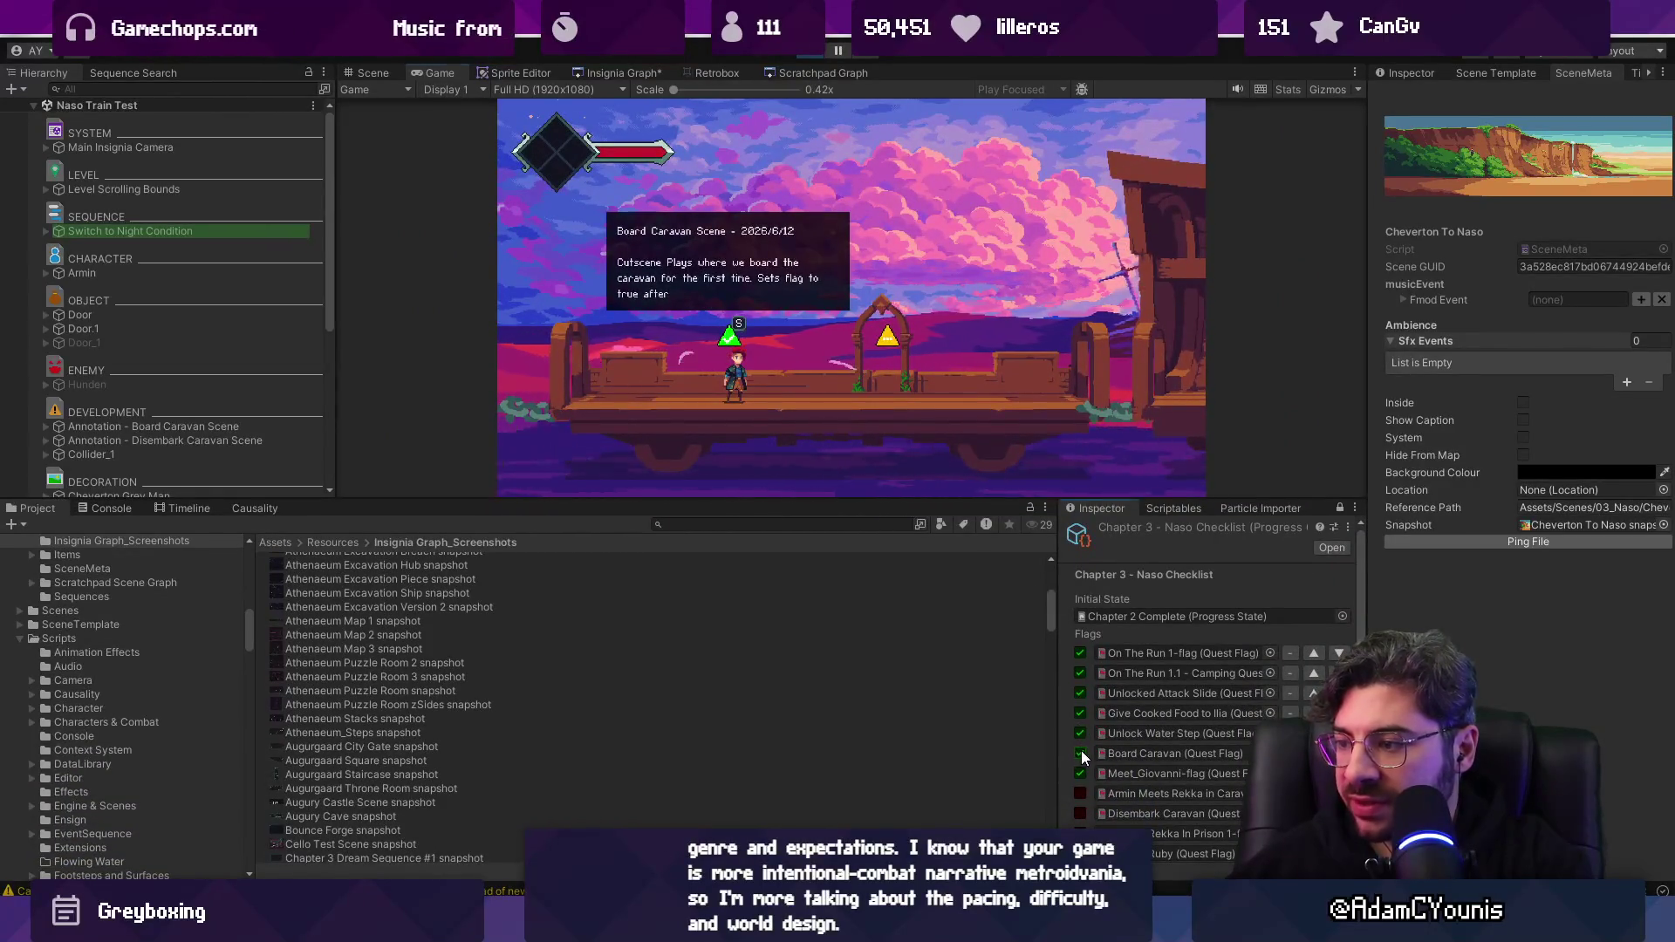
Set the Naso checklist's output state to Test Progress and apply it to the running game.
{"action": "scroll", "coordinate": [1100, 746], "scroll_direction": "down", "scroll_amount": 2}
{"action": "left_click", "coordinate": [1341, 846]}
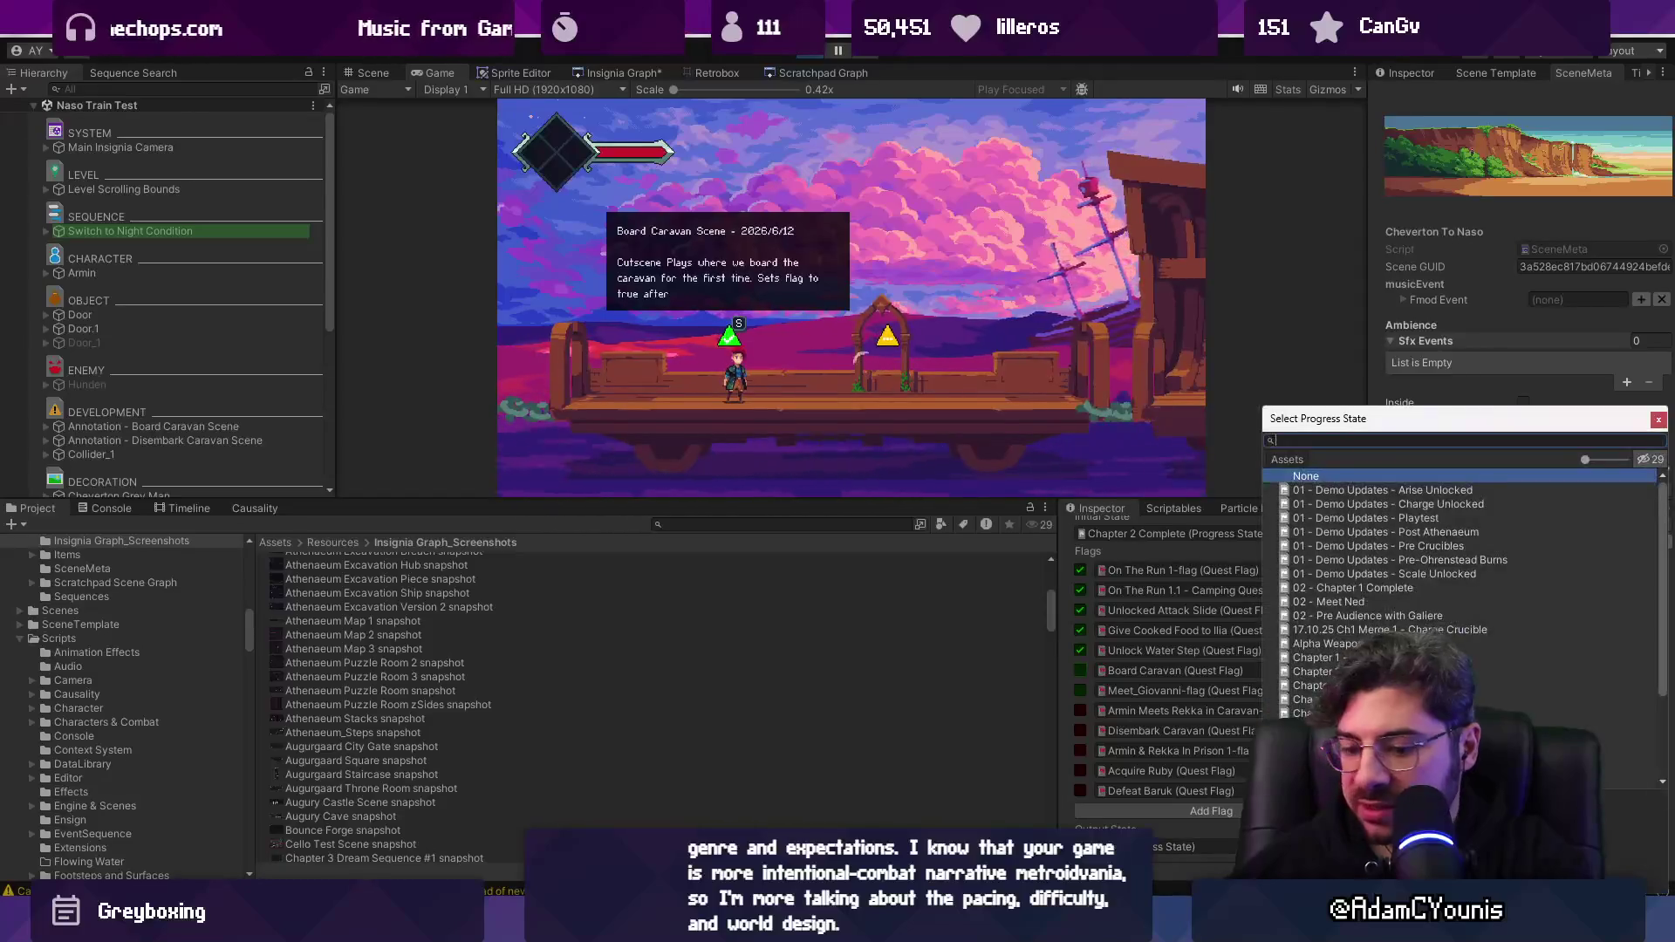
{"action": "type", "text": "test"}
{"action": "key", "text": "Down"}
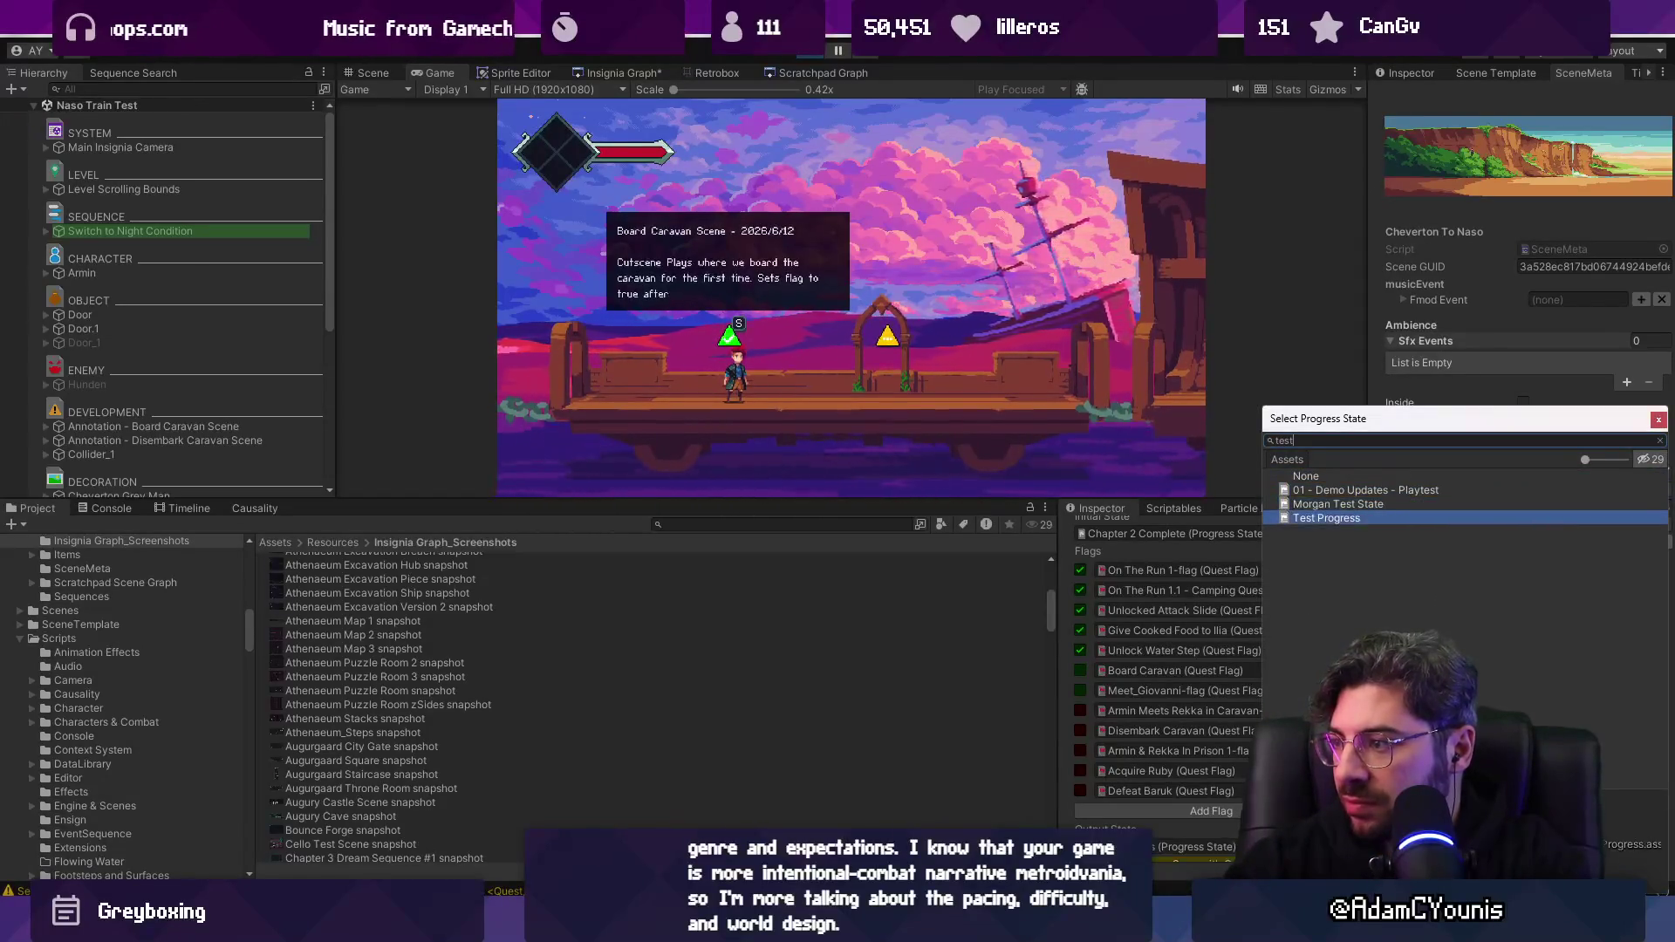
{"action": "key", "text": "Return"}
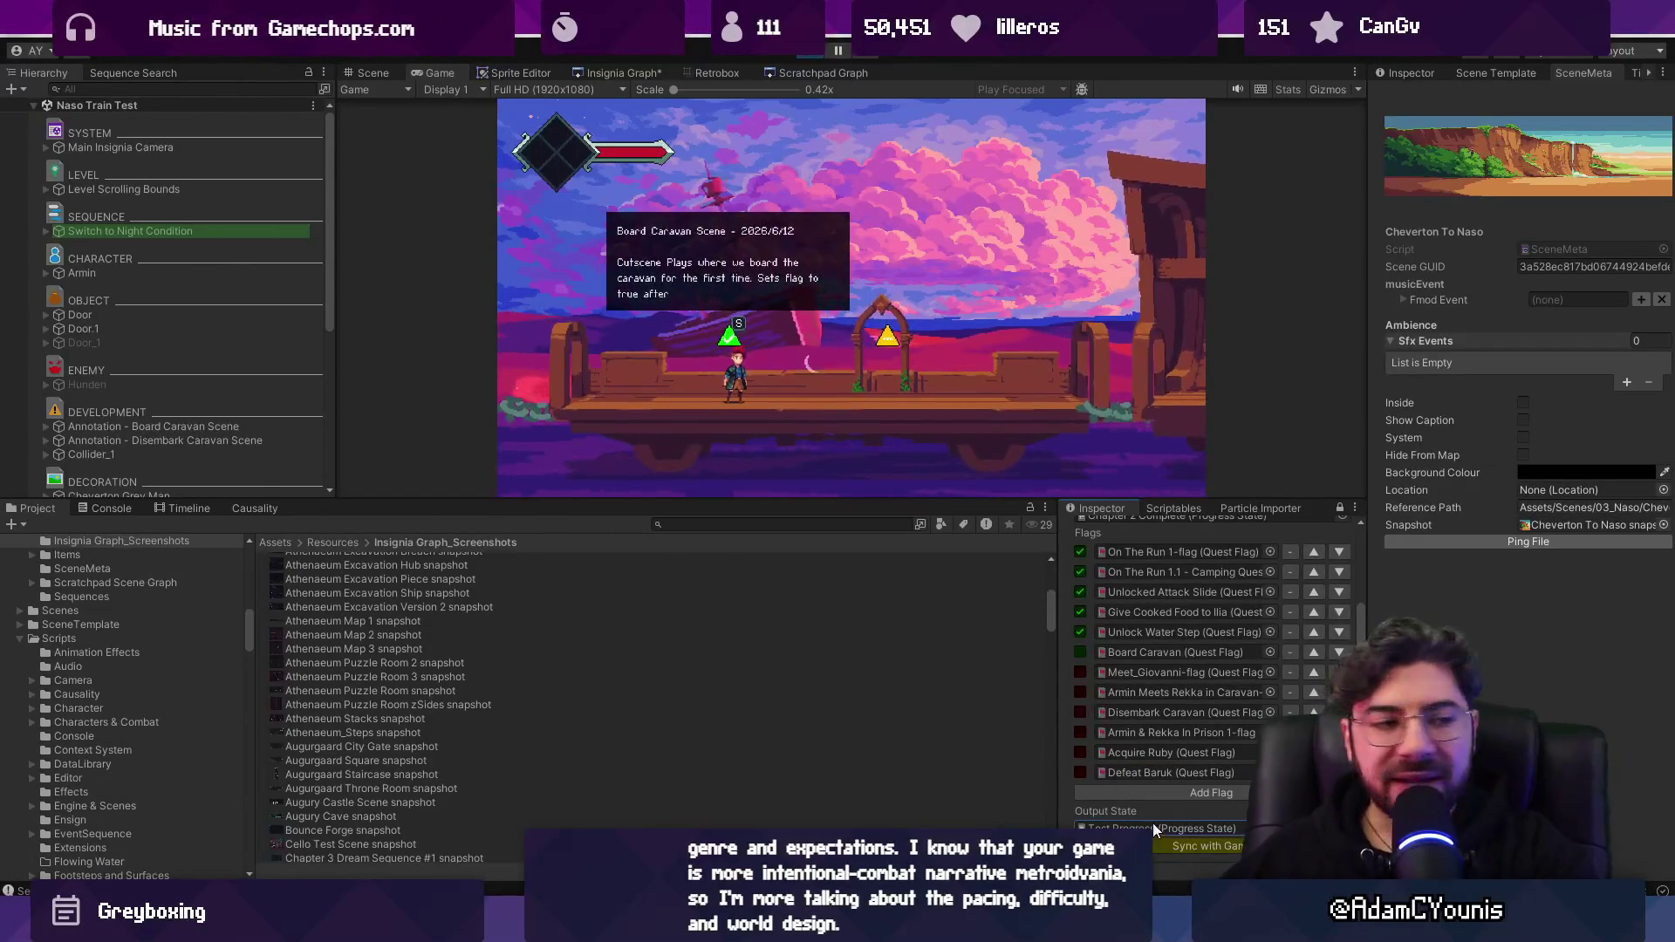
{"action": "mouse_move", "coordinate": [996, 503]}
{"action": "left_mouse_down"}
{"action": "mouse_move", "coordinate": [998, 428]}
{"action": "mouse_move", "coordinate": [1002, 505]}
{"action": "left_mouse_up"}
{"action": "scroll", "coordinate": [1175, 666], "scroll_direction": "down", "scroll_amount": 2}
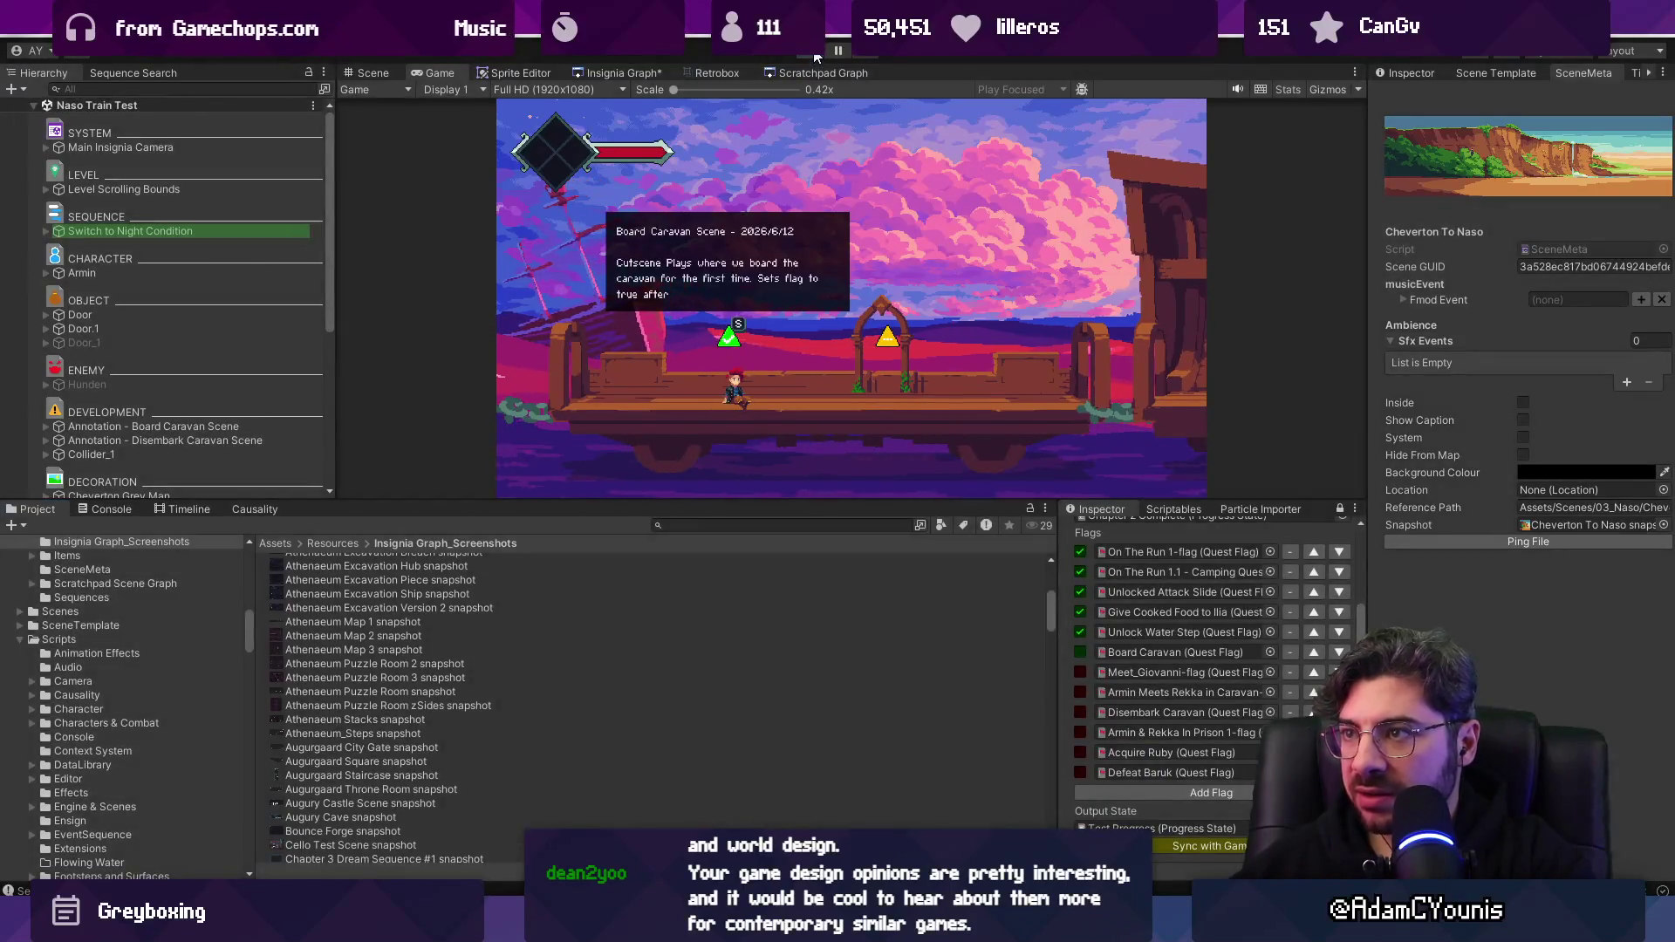
{"action": "left_click", "coordinate": [815, 52]}
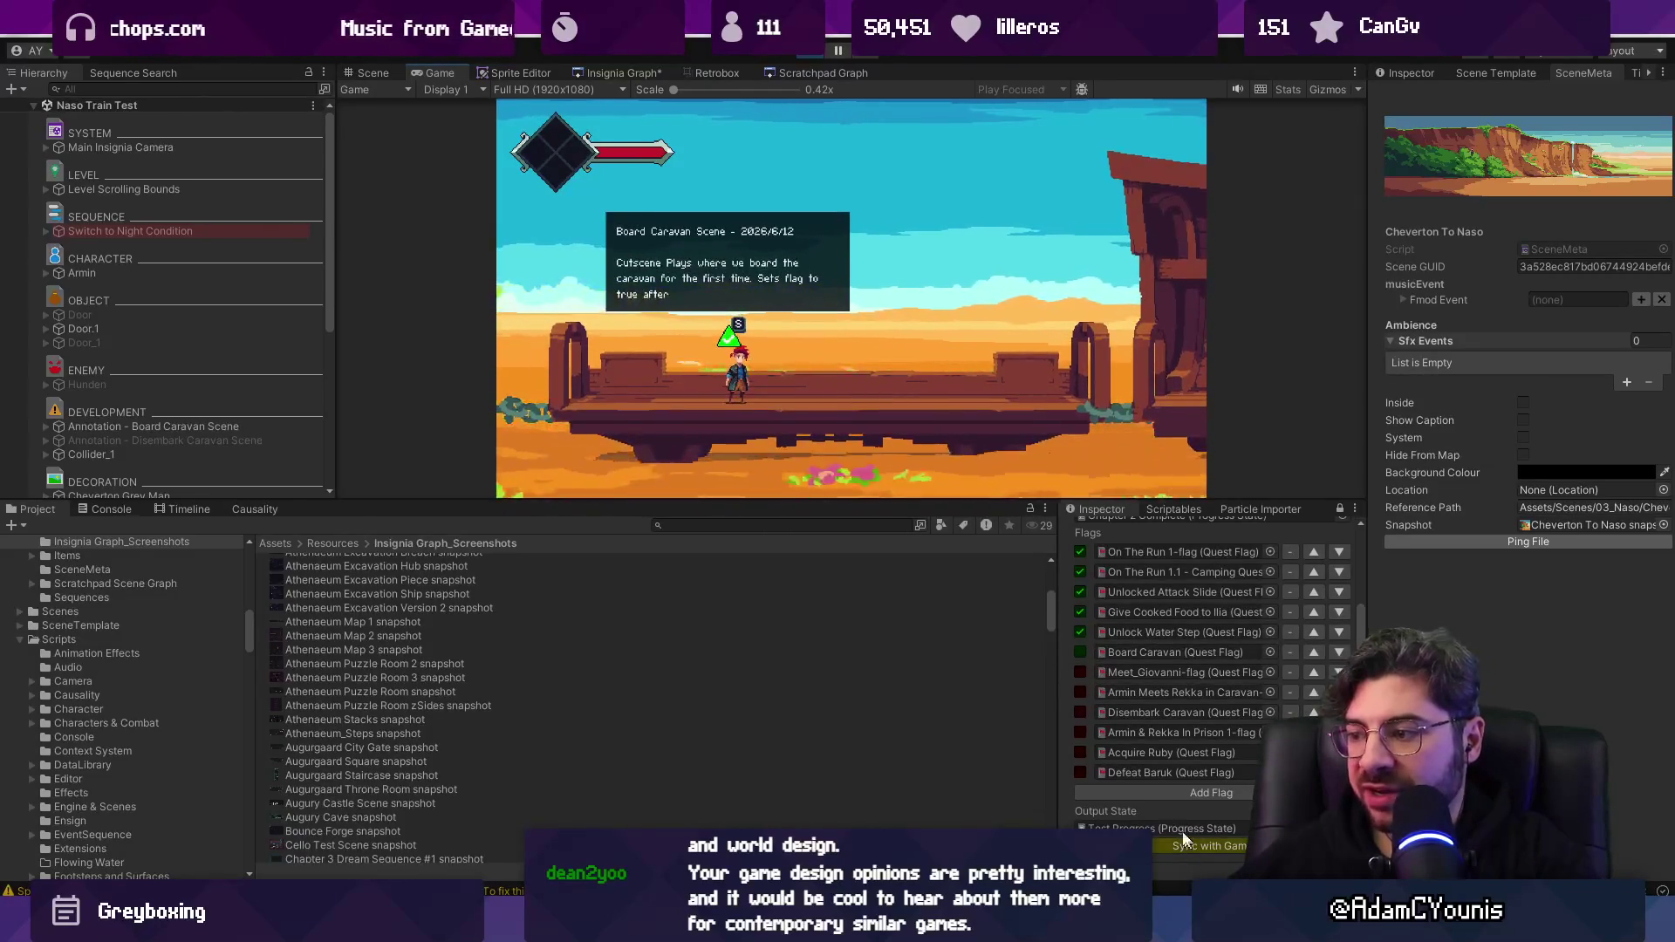
Stop play mode and switch to the browser showing Google results for 'MIO game'.
{"action": "left_click", "coordinate": [838, 60]}
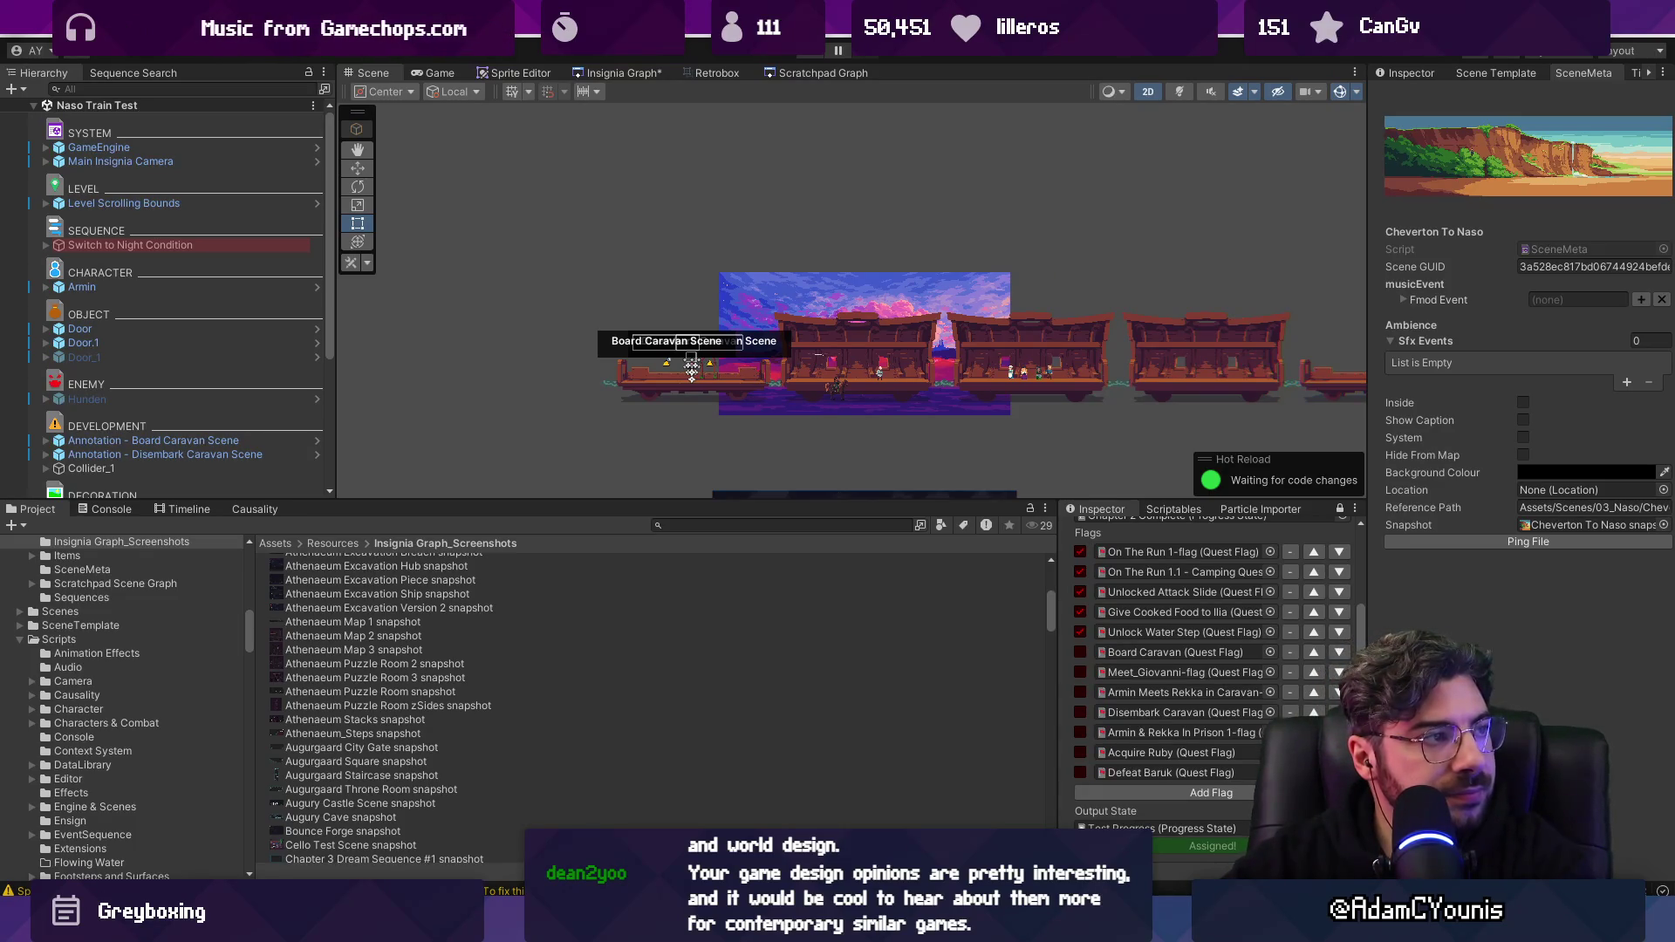
{"action": "key", "text": "alt+Tab"}
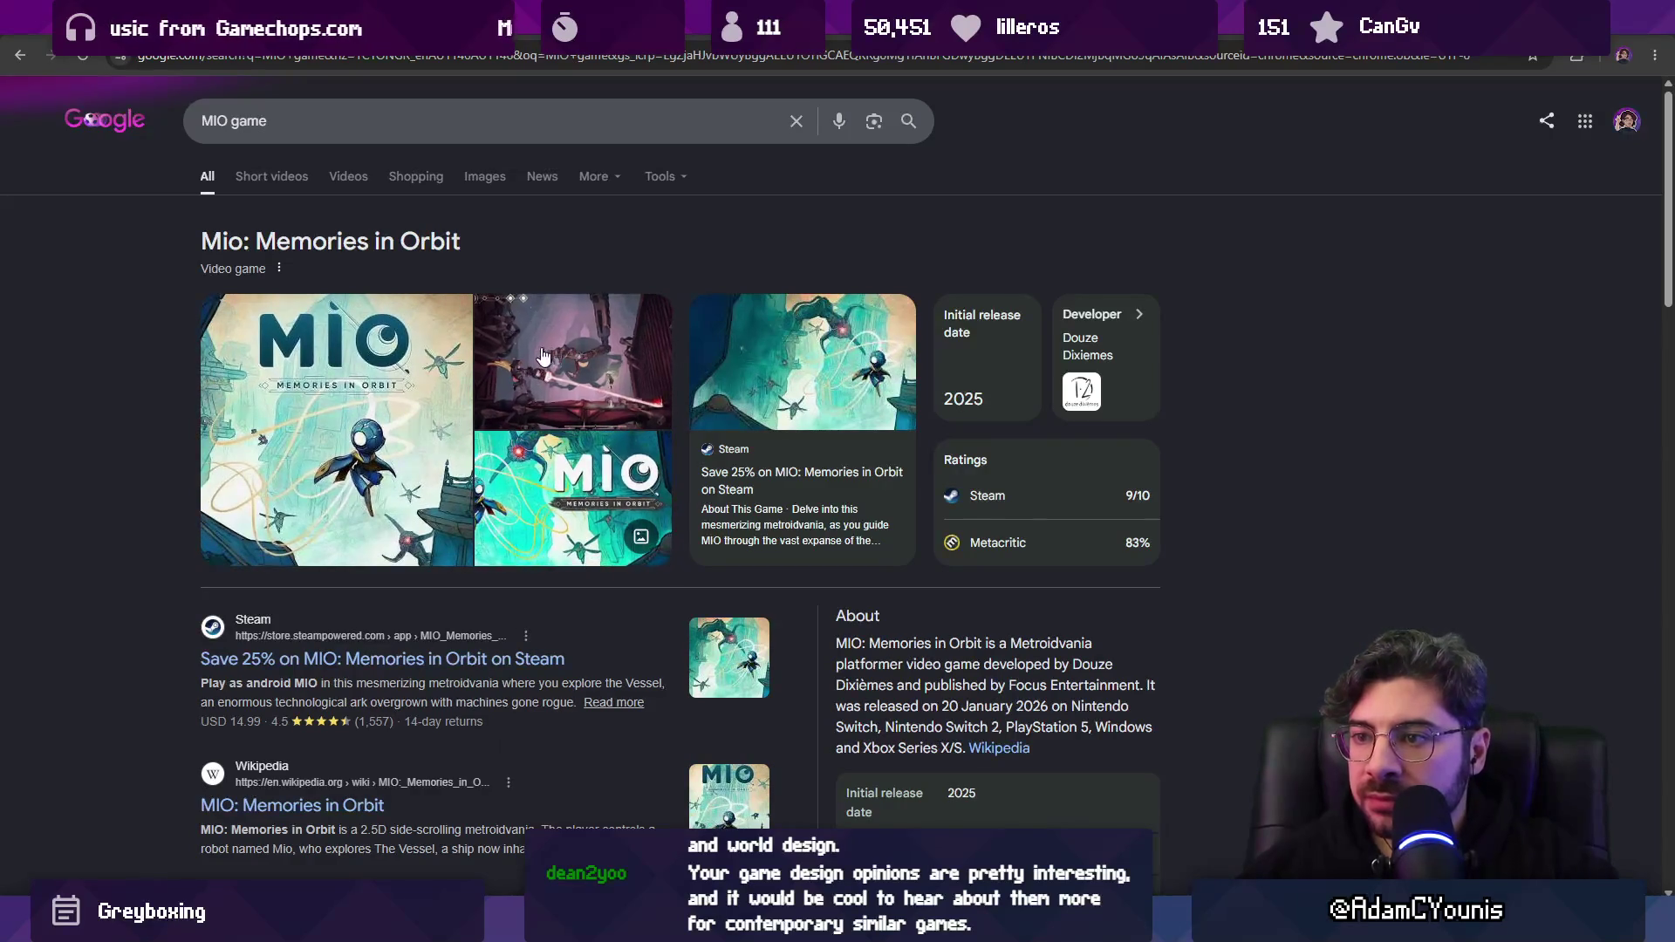
Go to youtube.com and search for 'mio longplay'.
{"action": "left_click", "coordinate": [385, 59]}
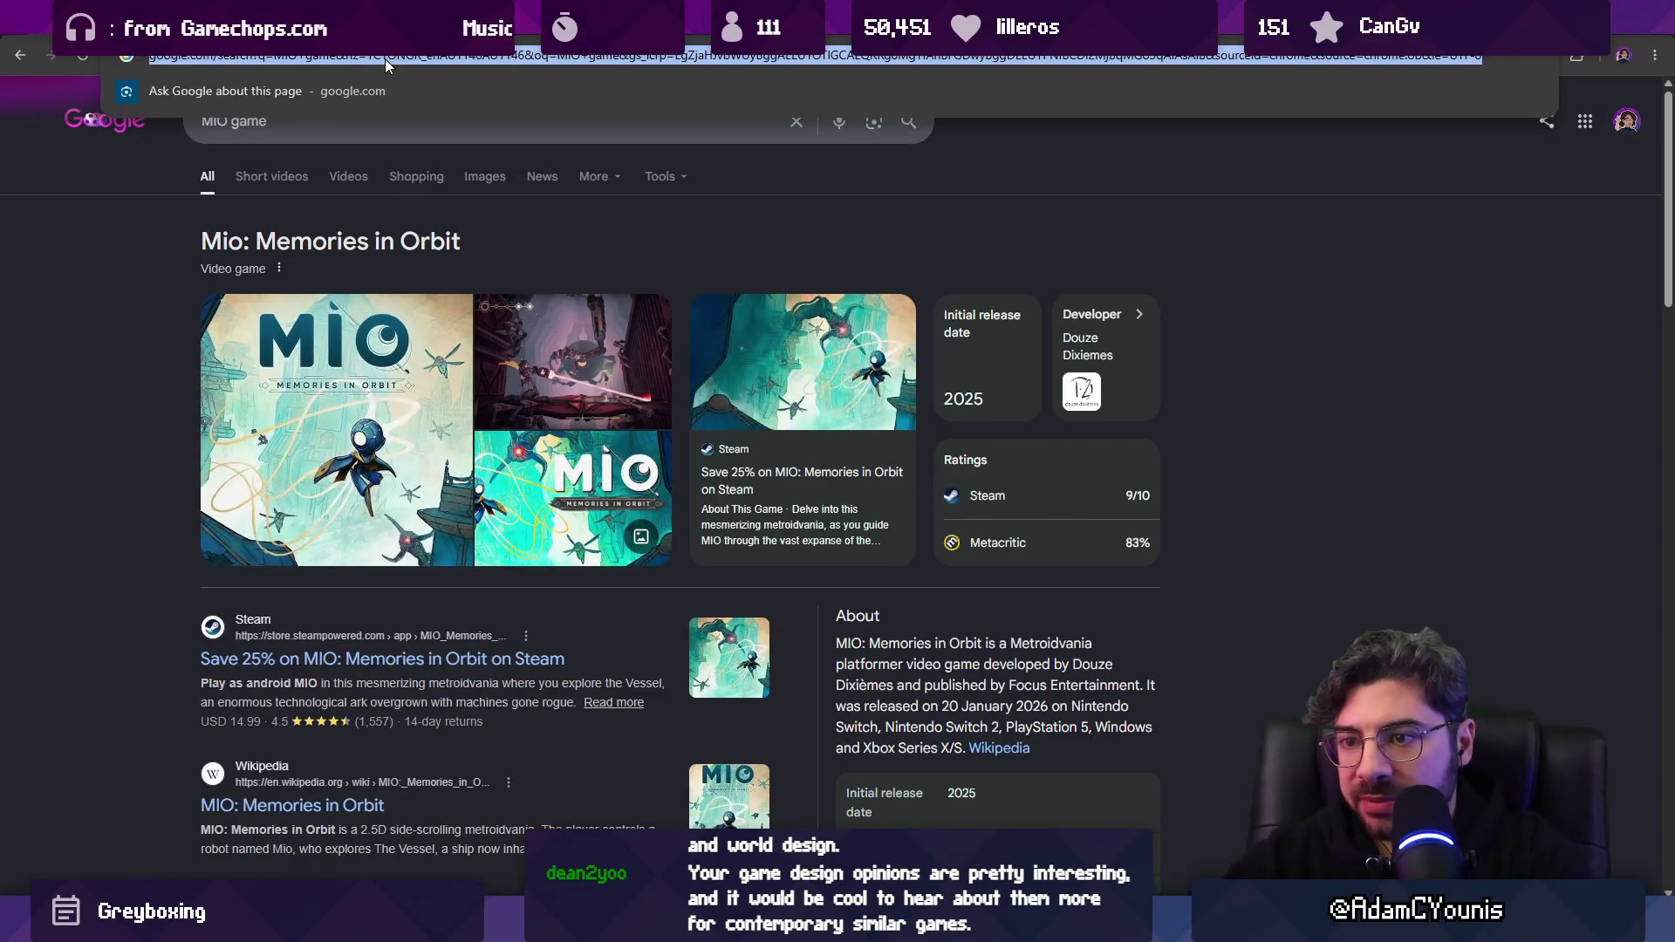
{"action": "type", "text": "youtube.com"}
{"action": "key", "text": "Return"}
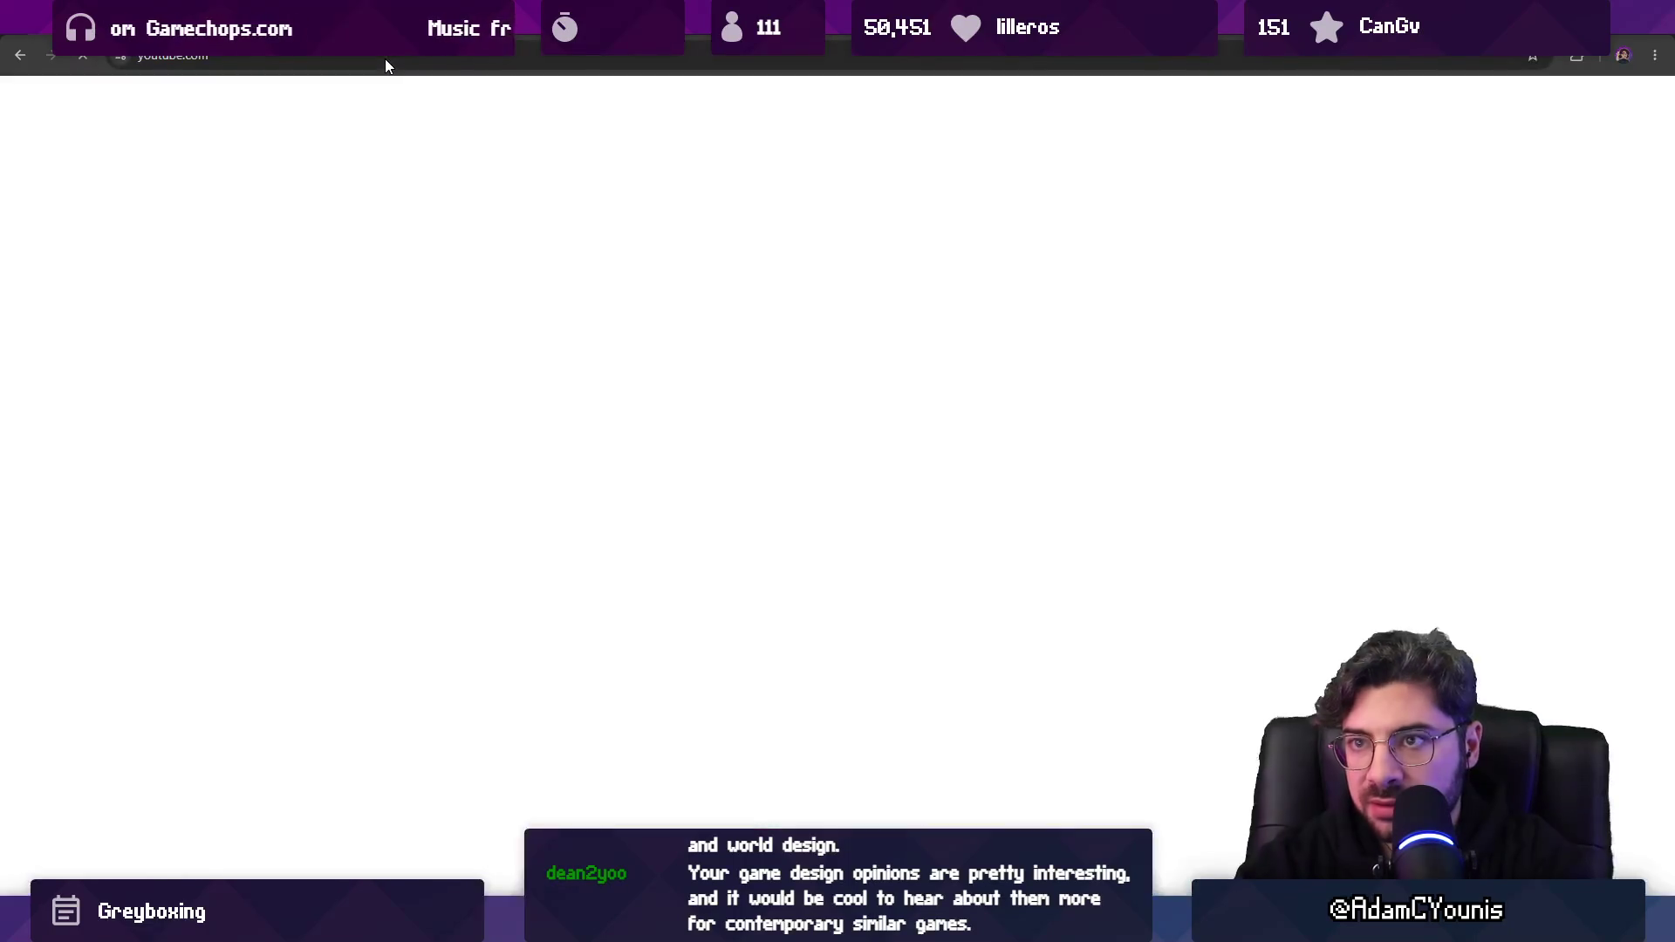
{"action": "type", "text": "mio longplay"}
{"action": "key", "text": "Return"}
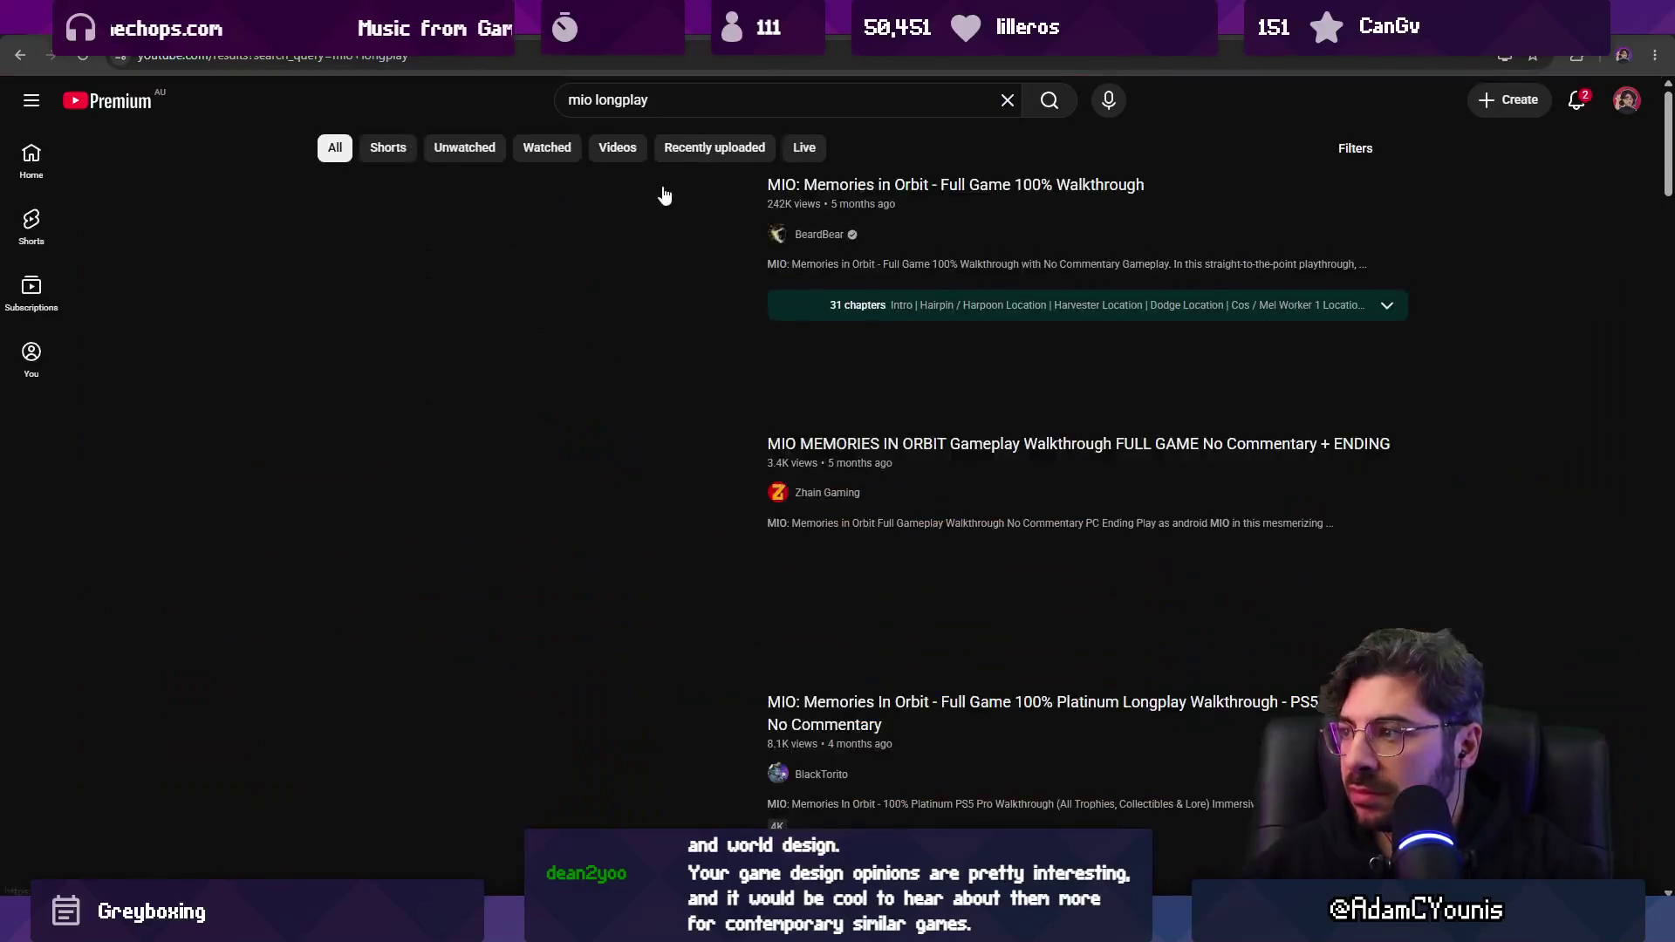
Open the MIO: Memories in Orbit 100% walkthrough in theater mode and scrub to about 45 minutes.
{"action": "mouse_move", "coordinate": [616, 289]}
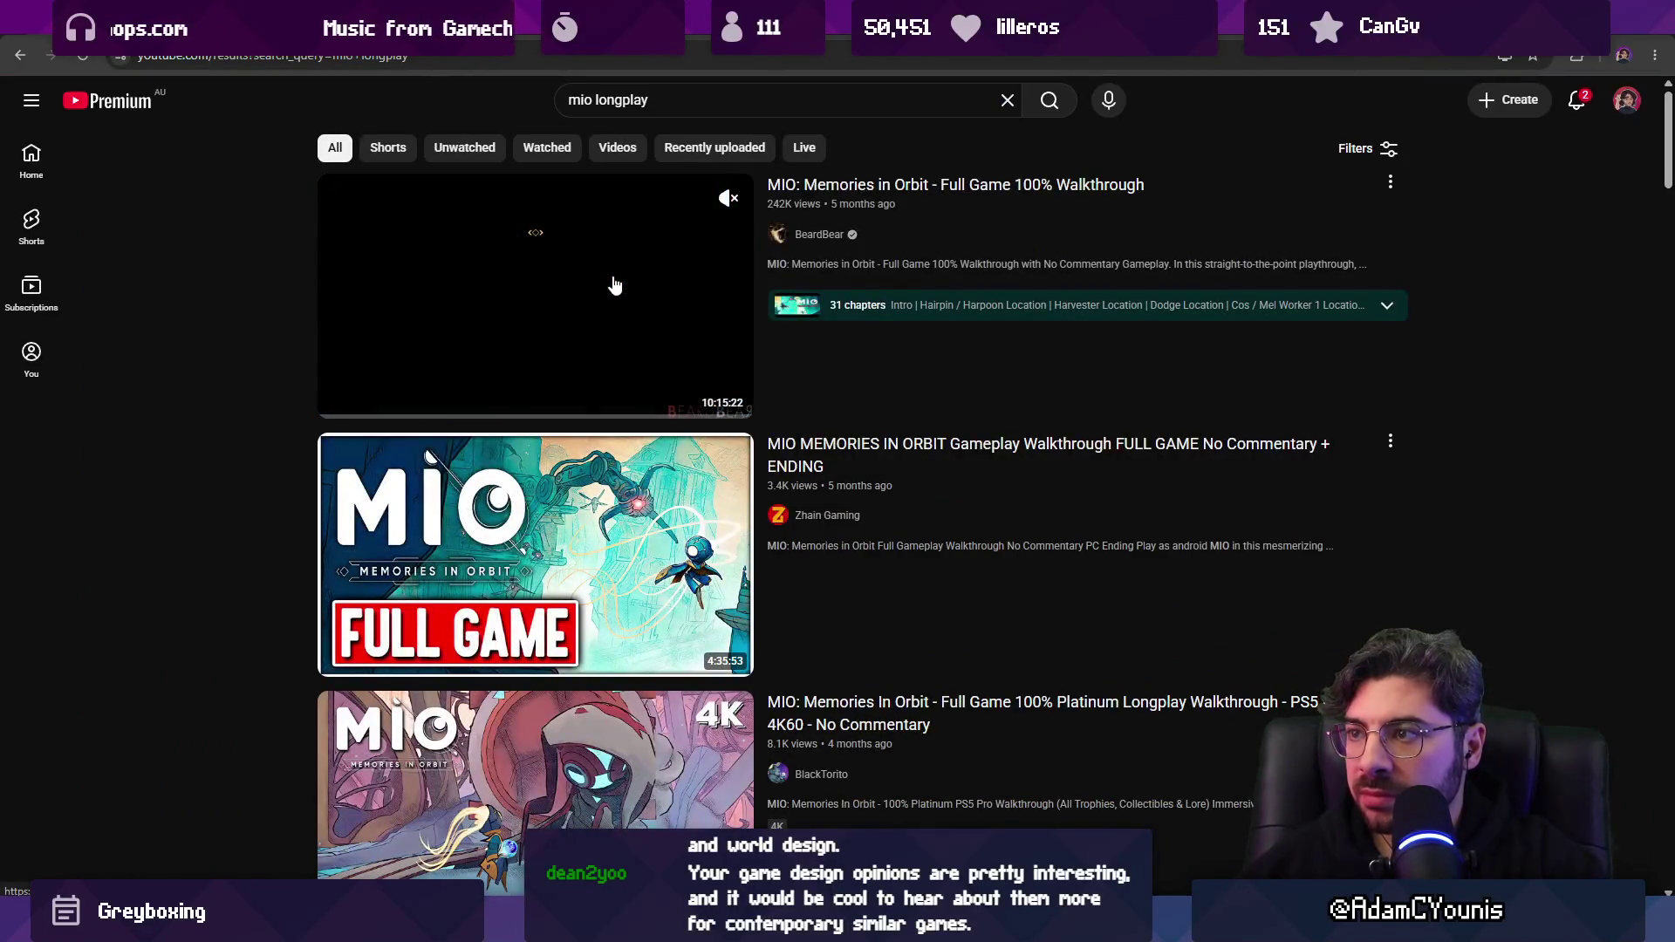
{"action": "left_click", "coordinate": [601, 284]}
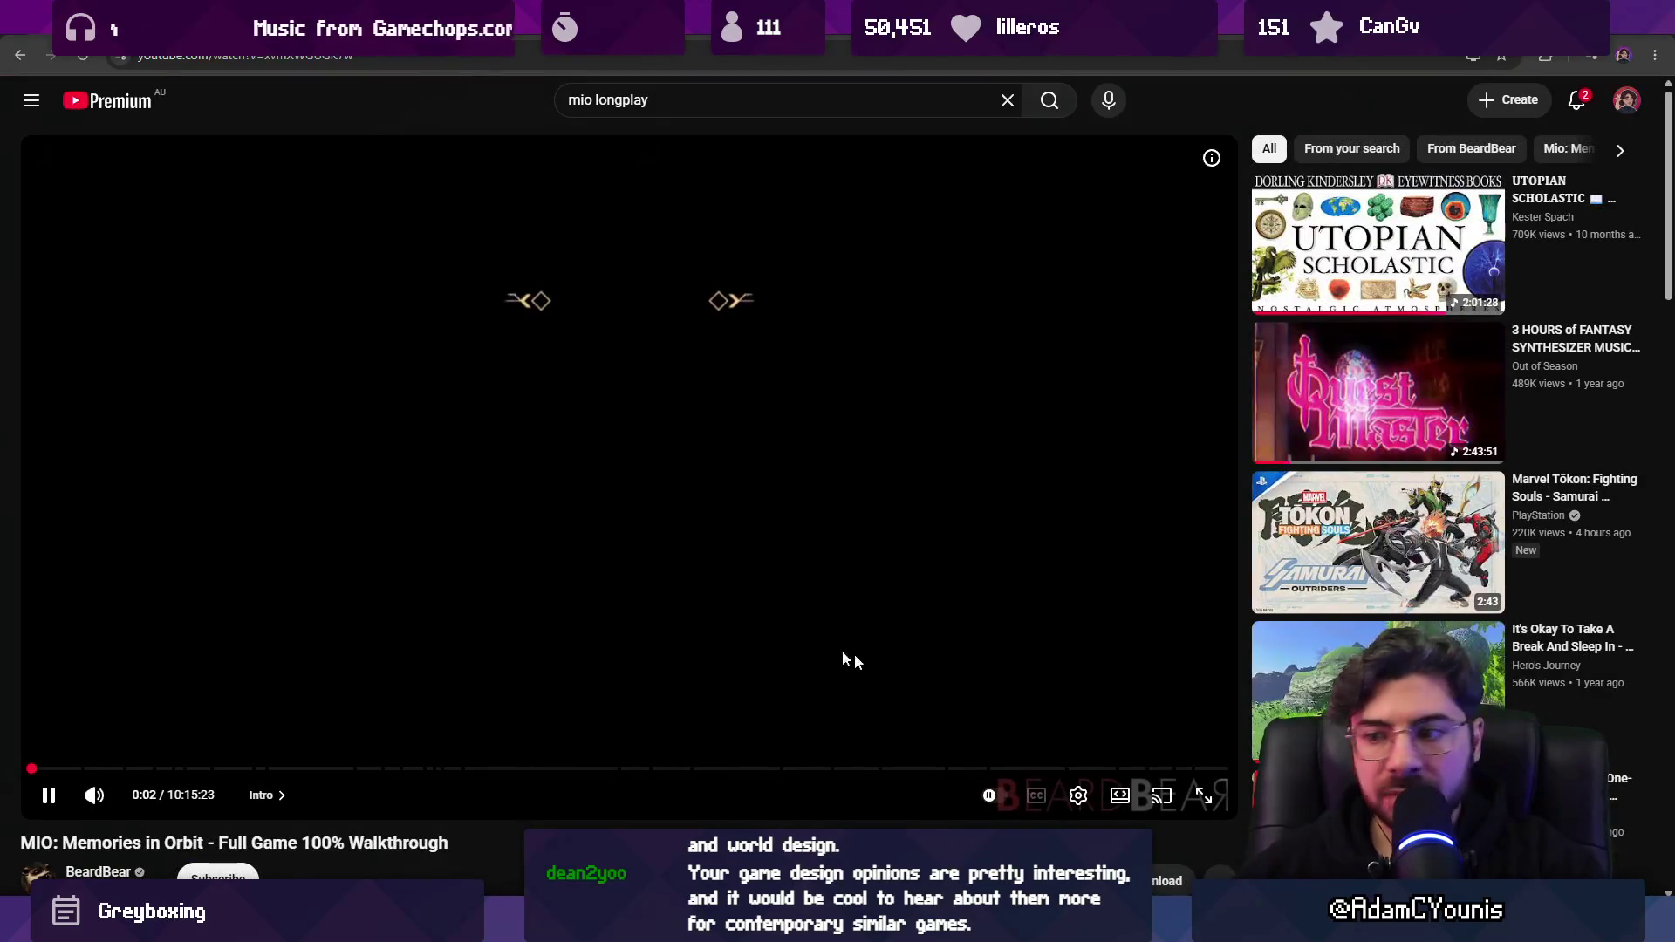
{"action": "left_click", "coordinate": [1119, 796]}
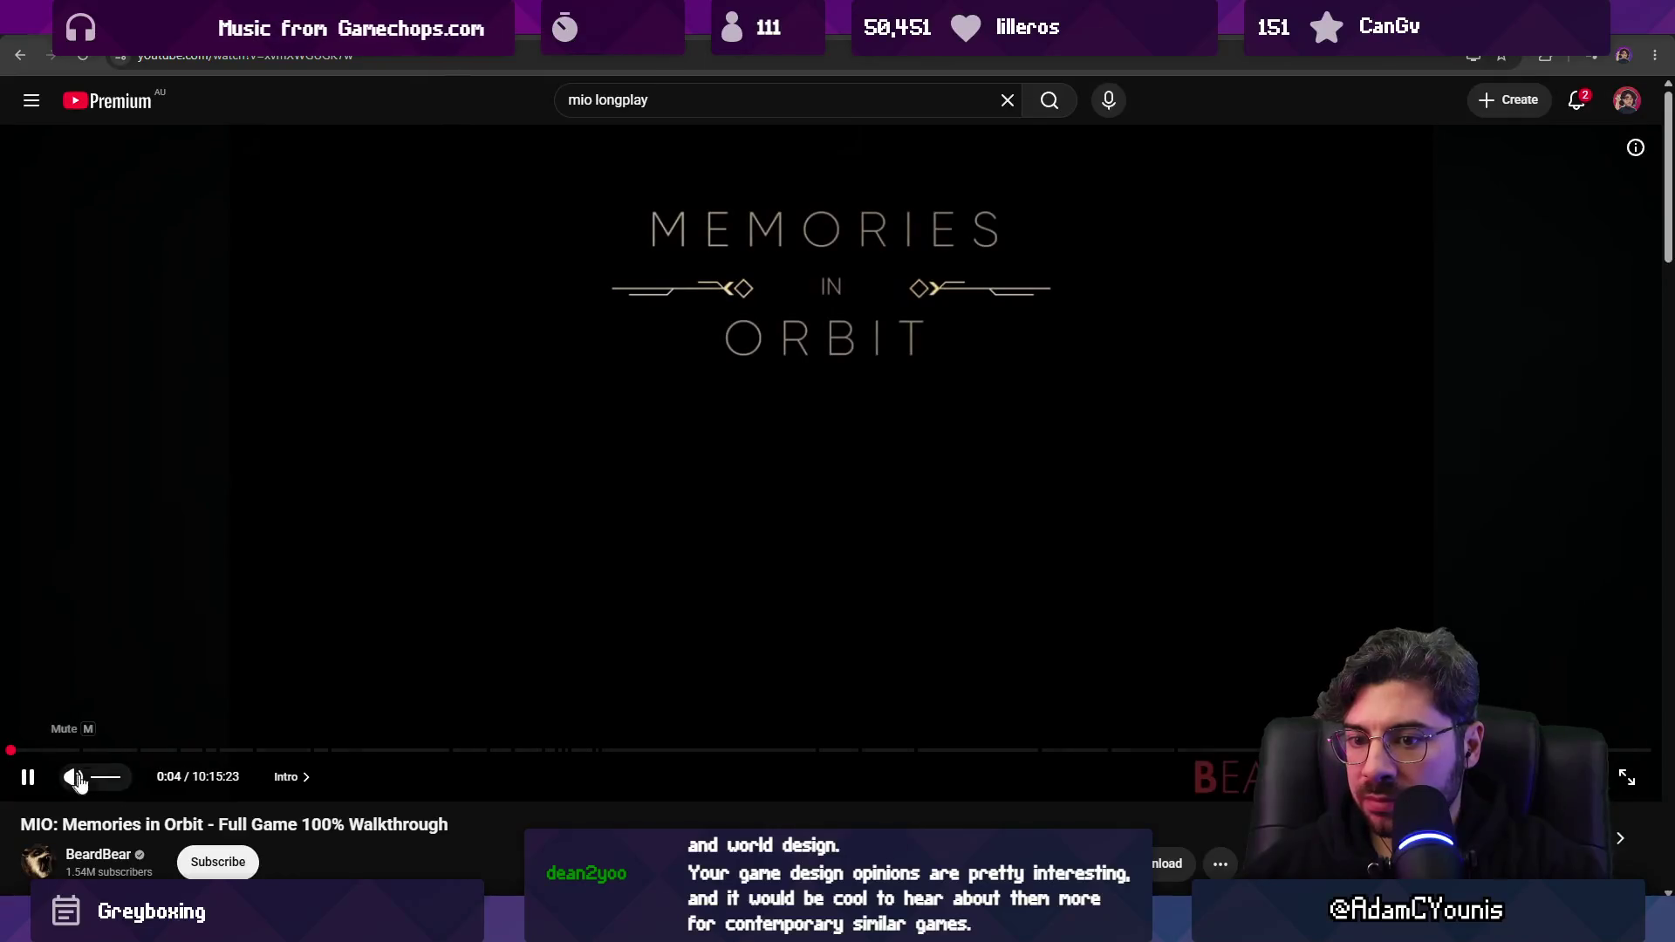
{"action": "left_click_drag", "start_coordinate": [114, 751], "coordinate": [129, 752]}
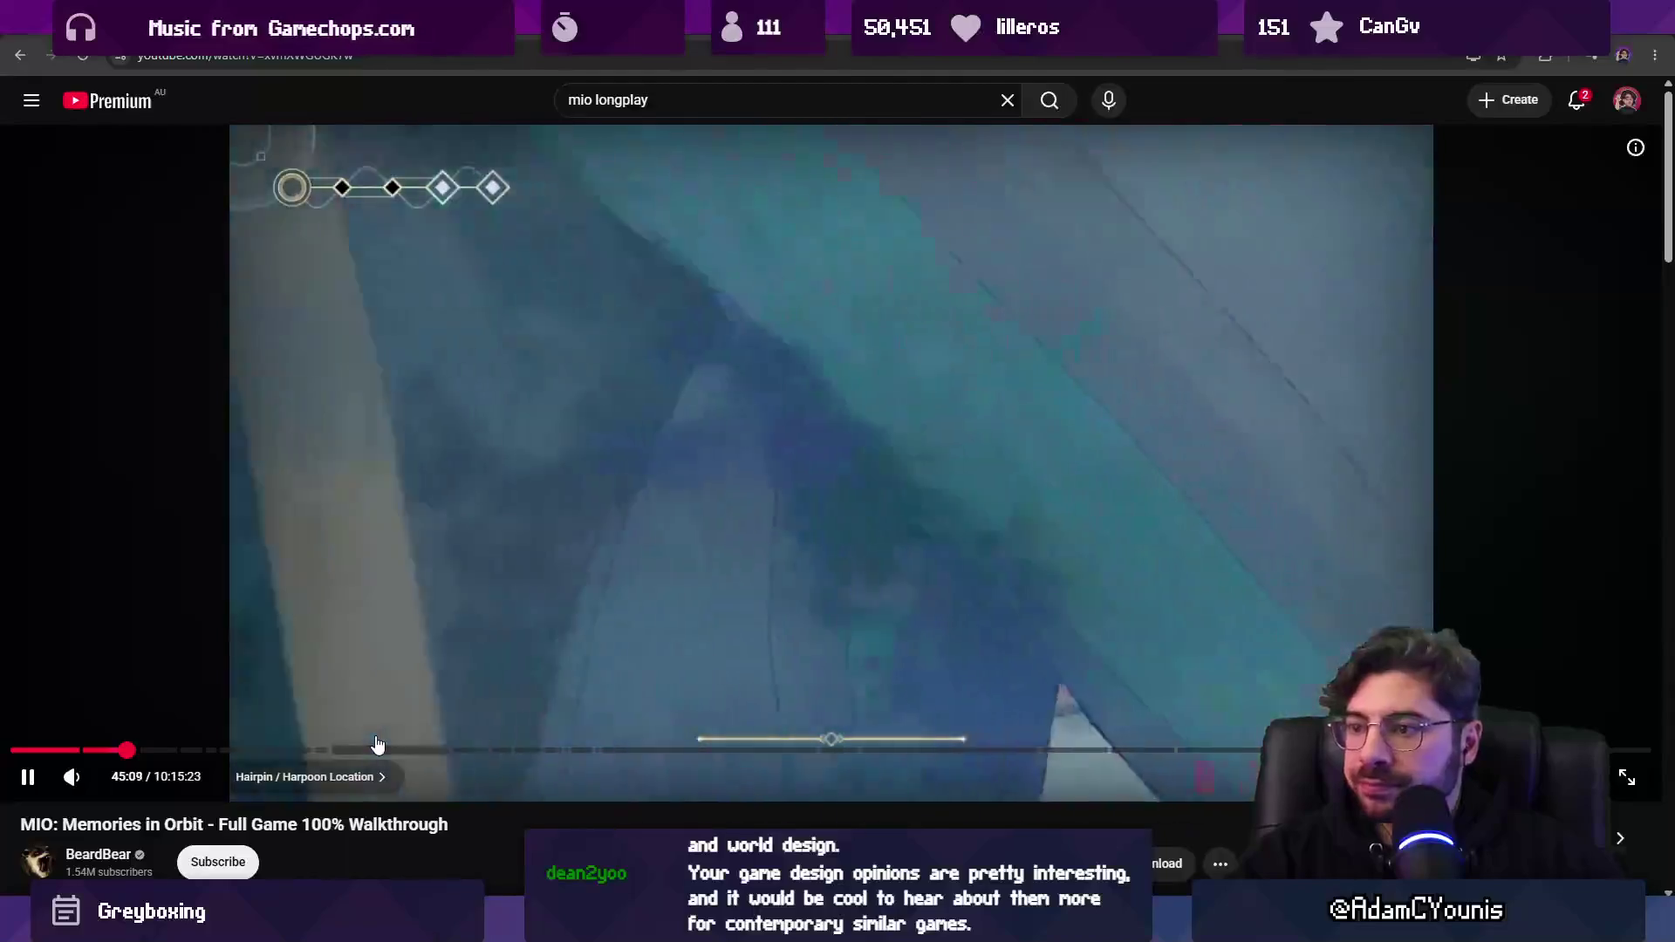
Mute the video and skip ahead past 54 minutes to around 2:35.
{"action": "key", "text": "Right"}
{"action": "key", "text": "Right"}
{"action": "key", "text": "Right"}
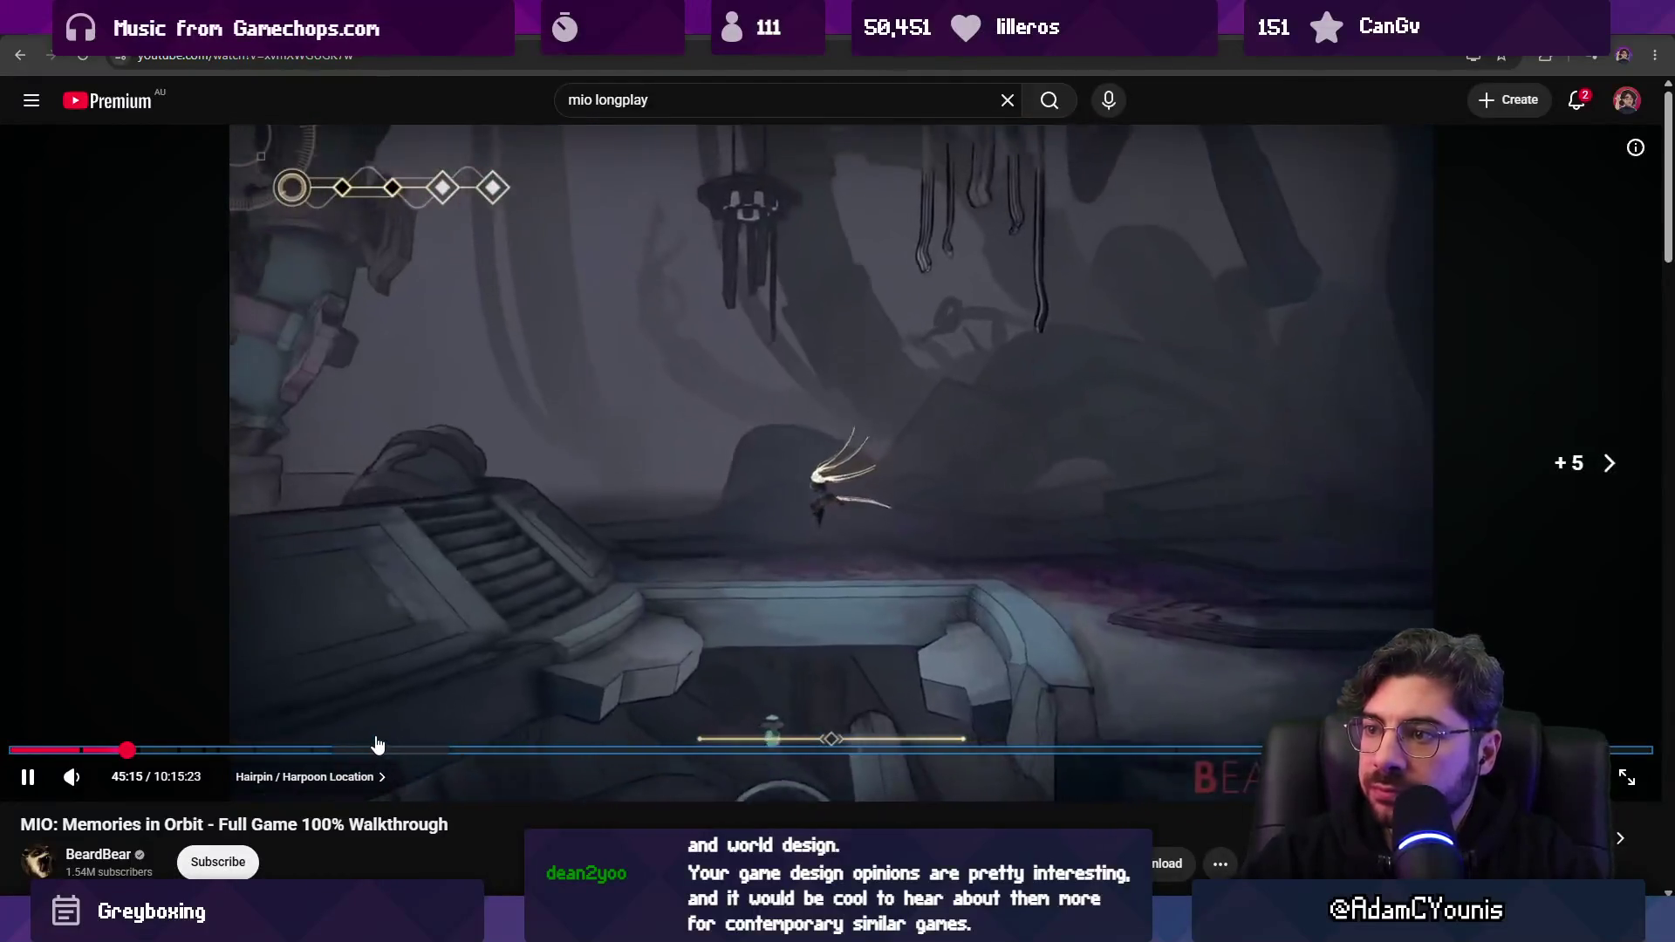
{"action": "key", "text": "Right"}
{"action": "key", "text": "Right"}
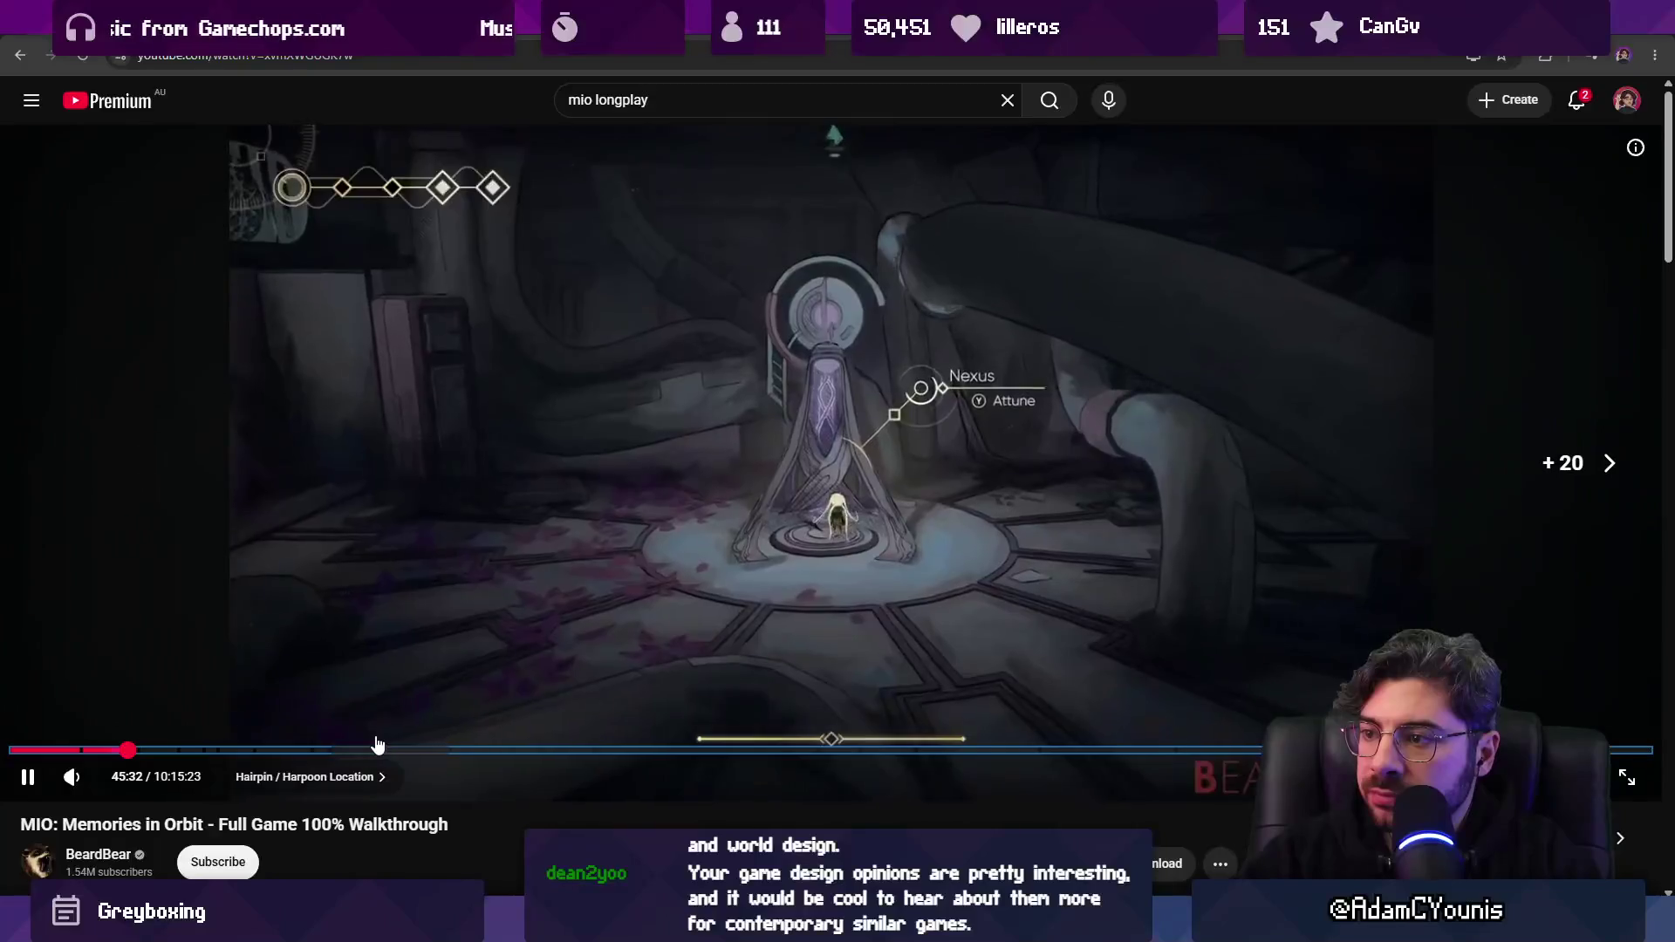
{"action": "left_click", "coordinate": [155, 750]}
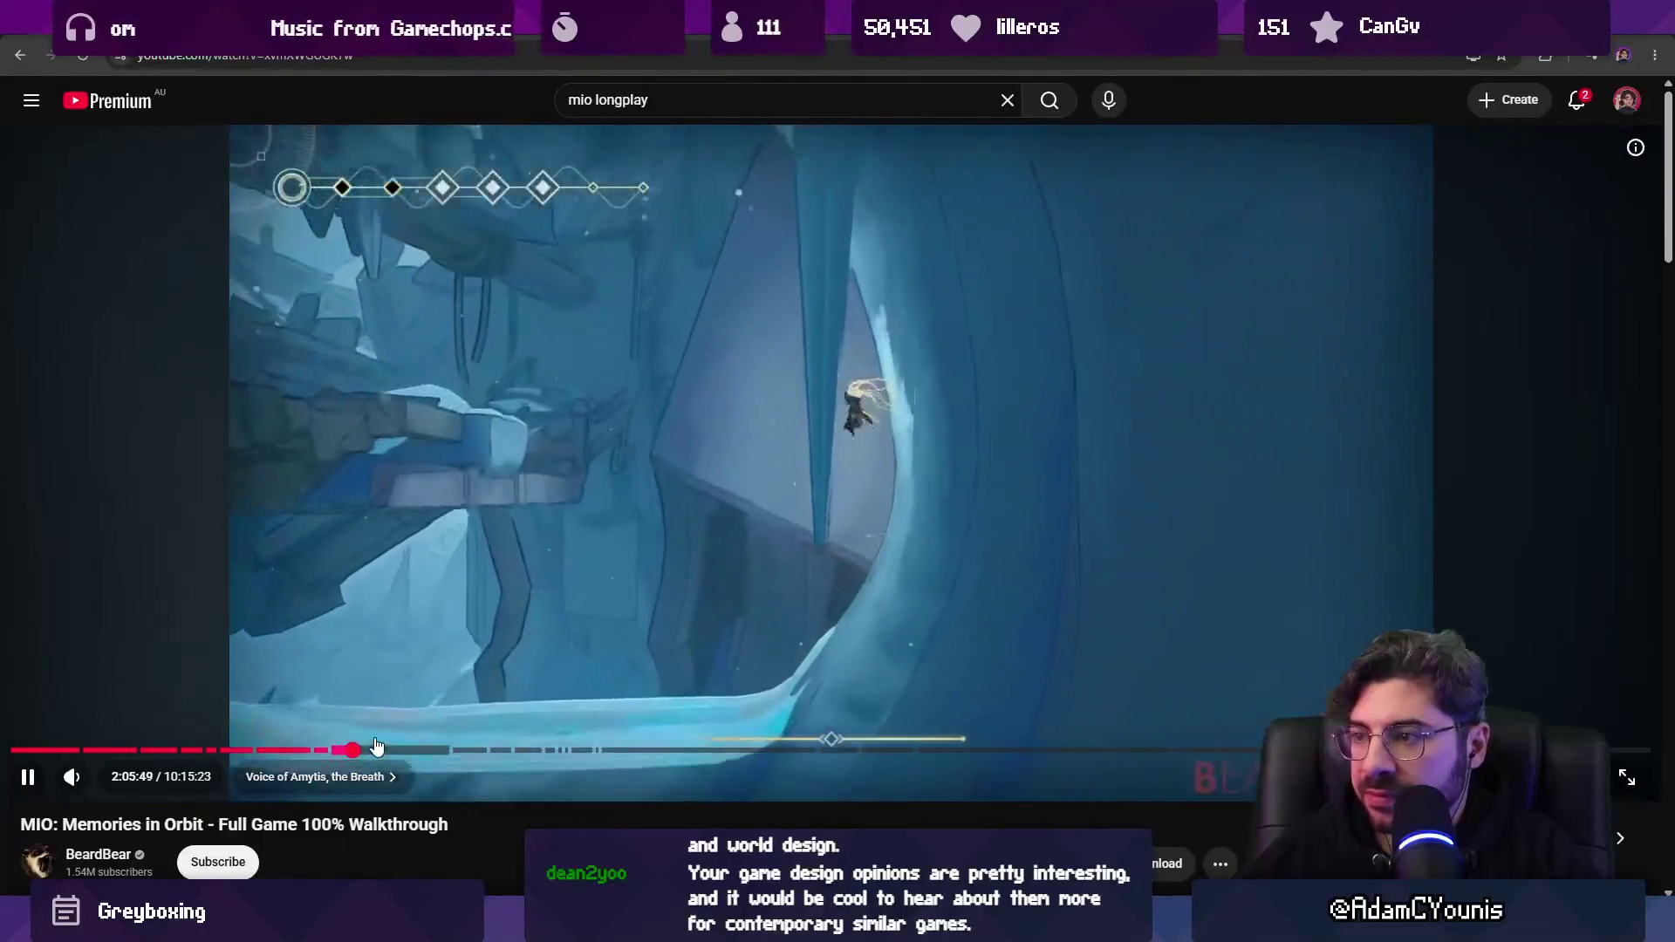
{"action": "key", "text": "Right"}
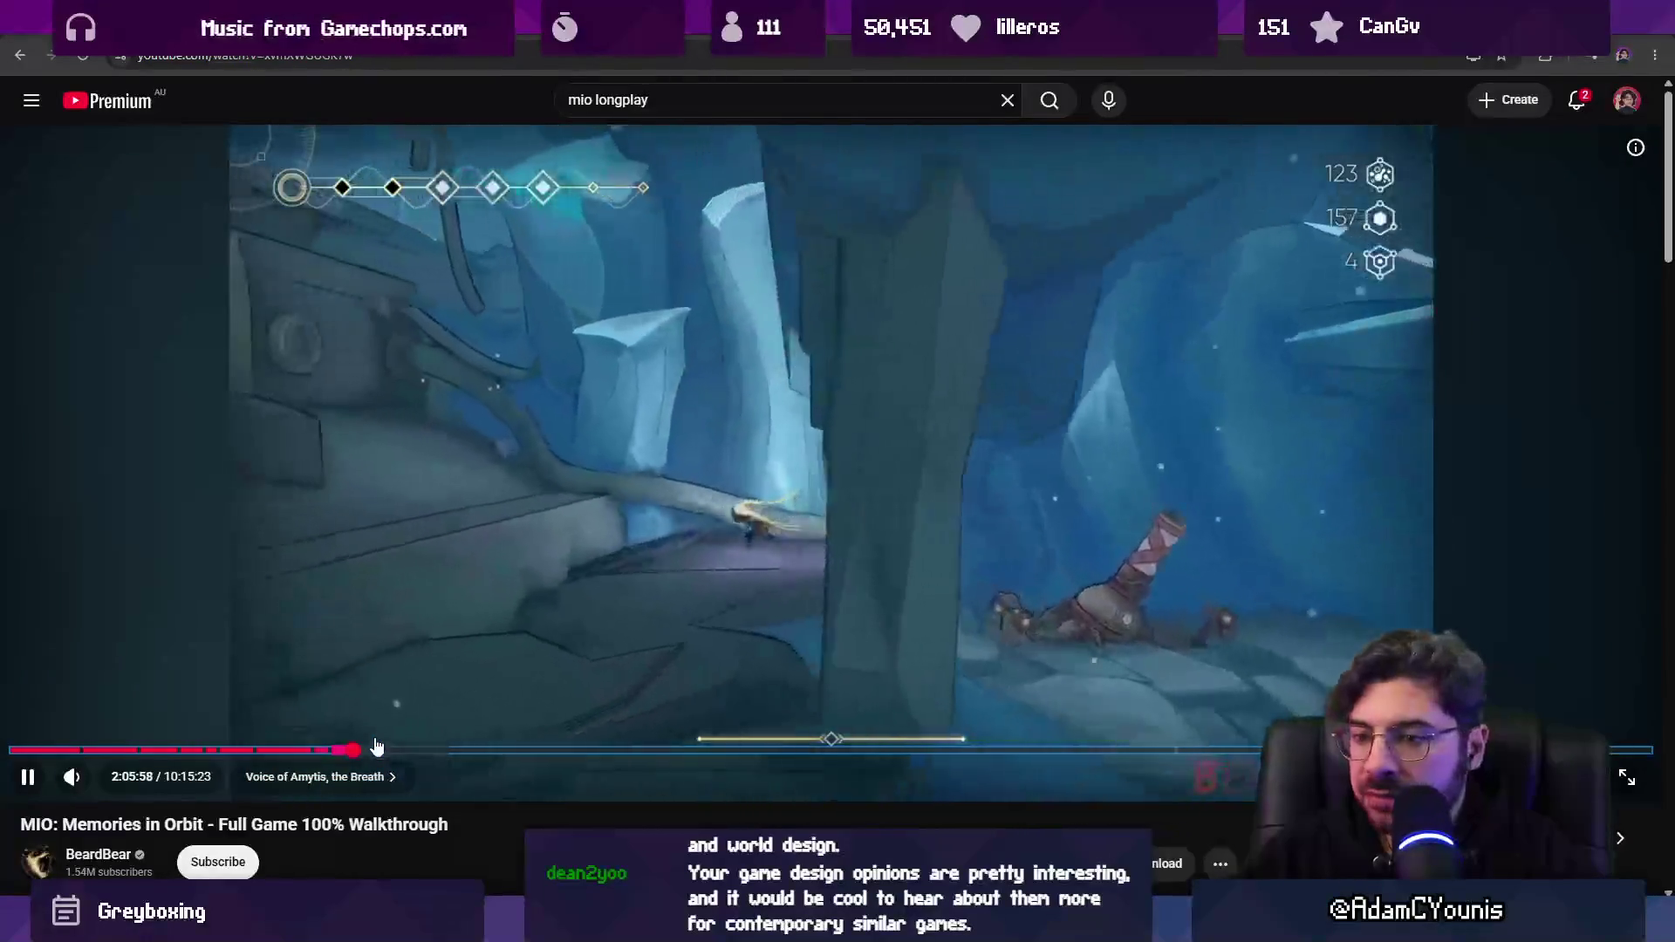
{"action": "left_click", "coordinate": [73, 778]}
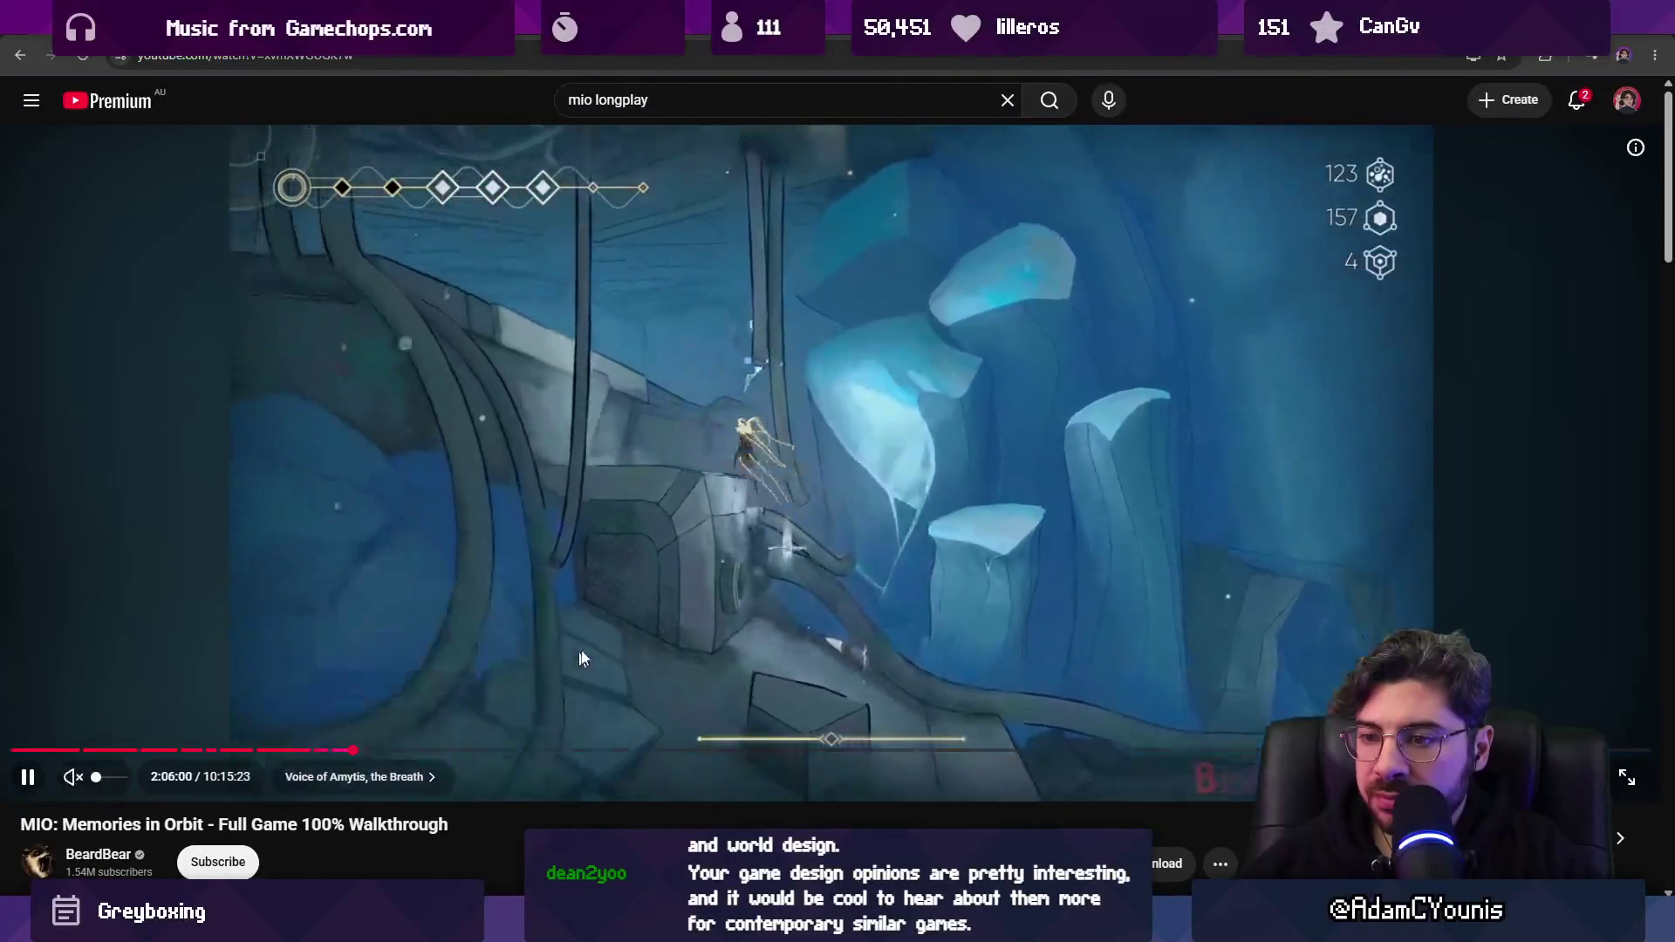
{"action": "key", "text": "Right"}
{"action": "key", "text": "Right"}
{"action": "key", "text": "Right"}
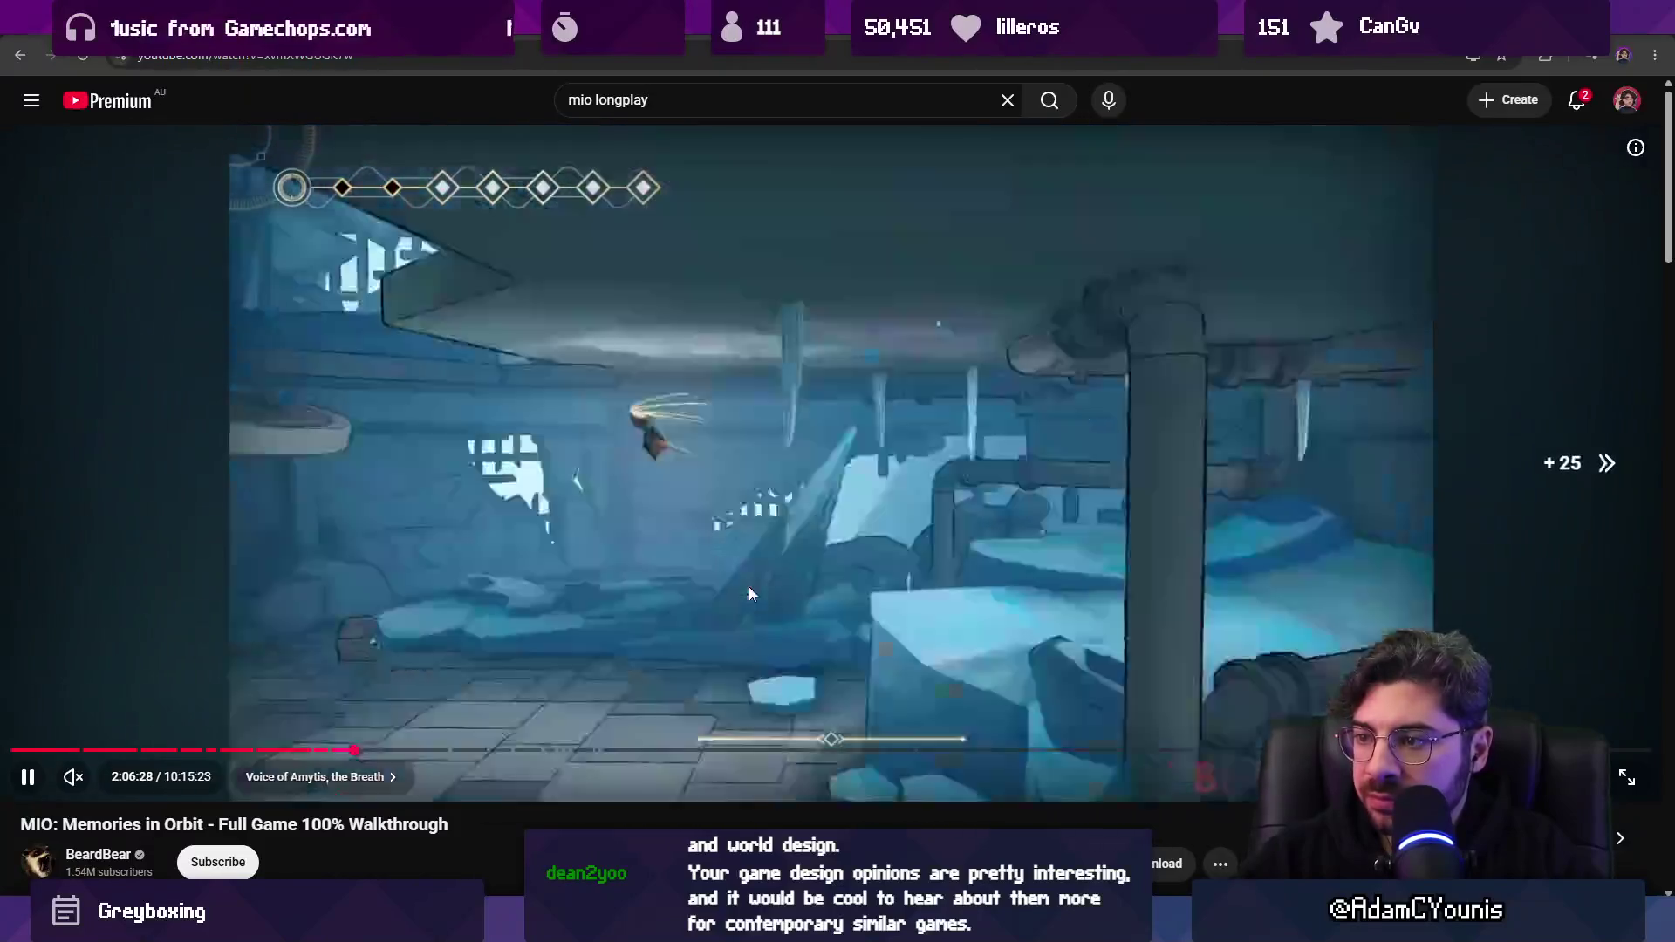
{"action": "key", "text": "Right"}
{"action": "key", "text": "Right"}
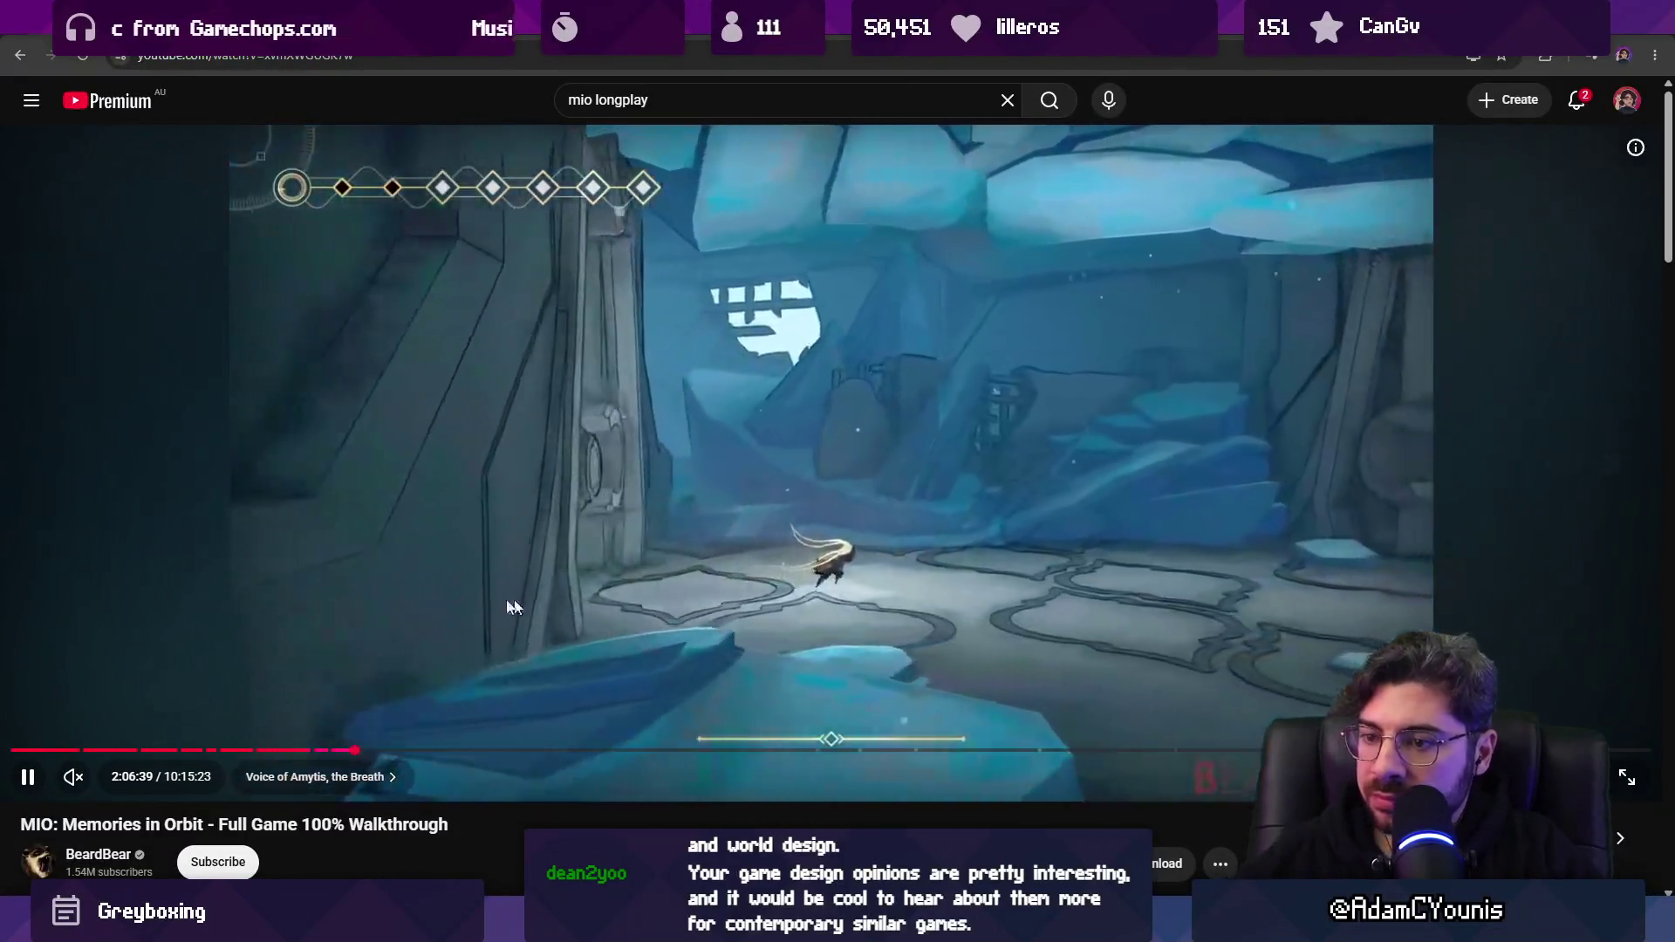
{"action": "left_click", "coordinate": [427, 752]}
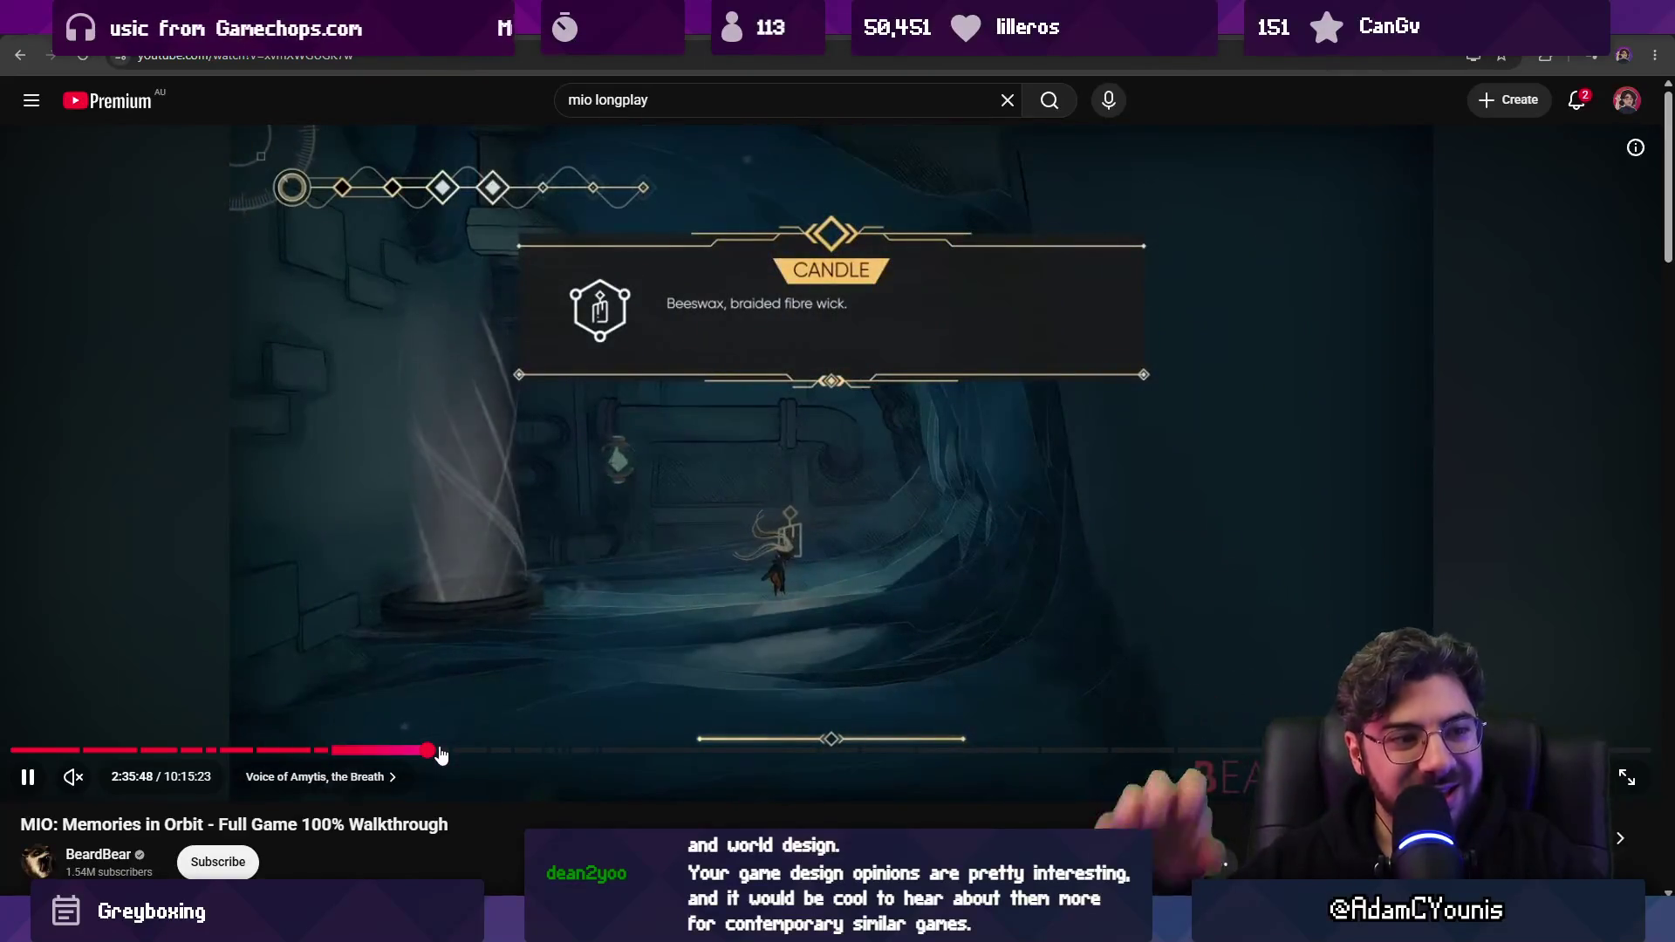
Skip the walkthrough forward to about 3:44:30 in the 'Asma's Will Location' chapter.
{"action": "key", "text": "Right"}
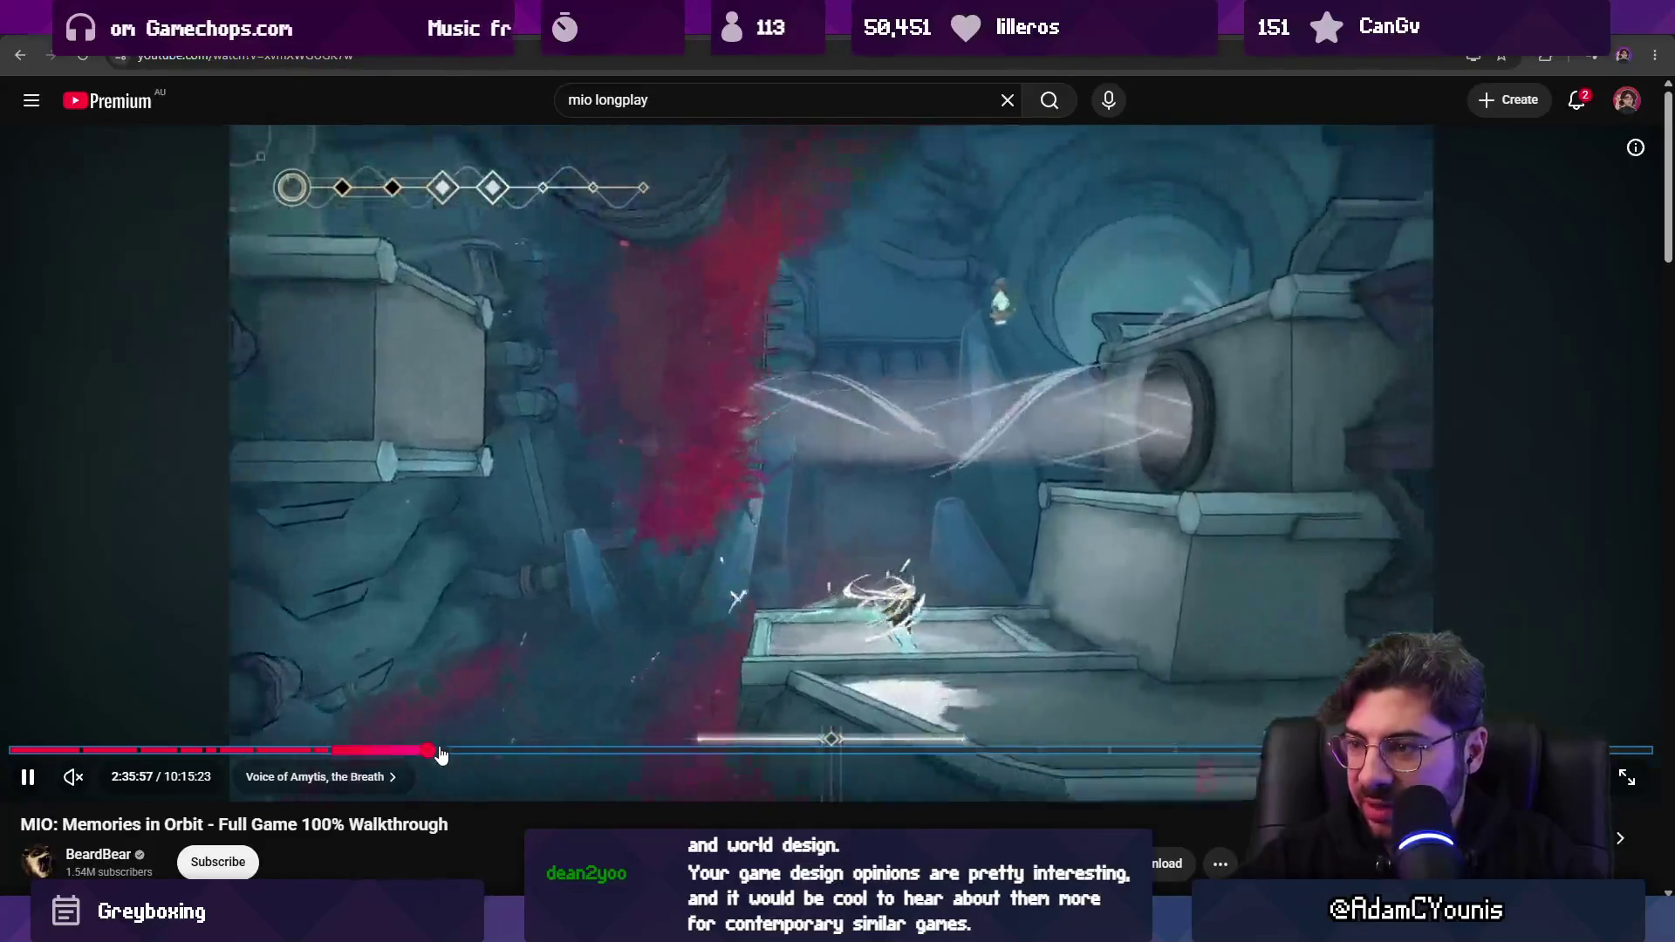
{"action": "key", "text": "Right"}
{"action": "key", "text": "Right"}
{"action": "key", "text": "Right"}
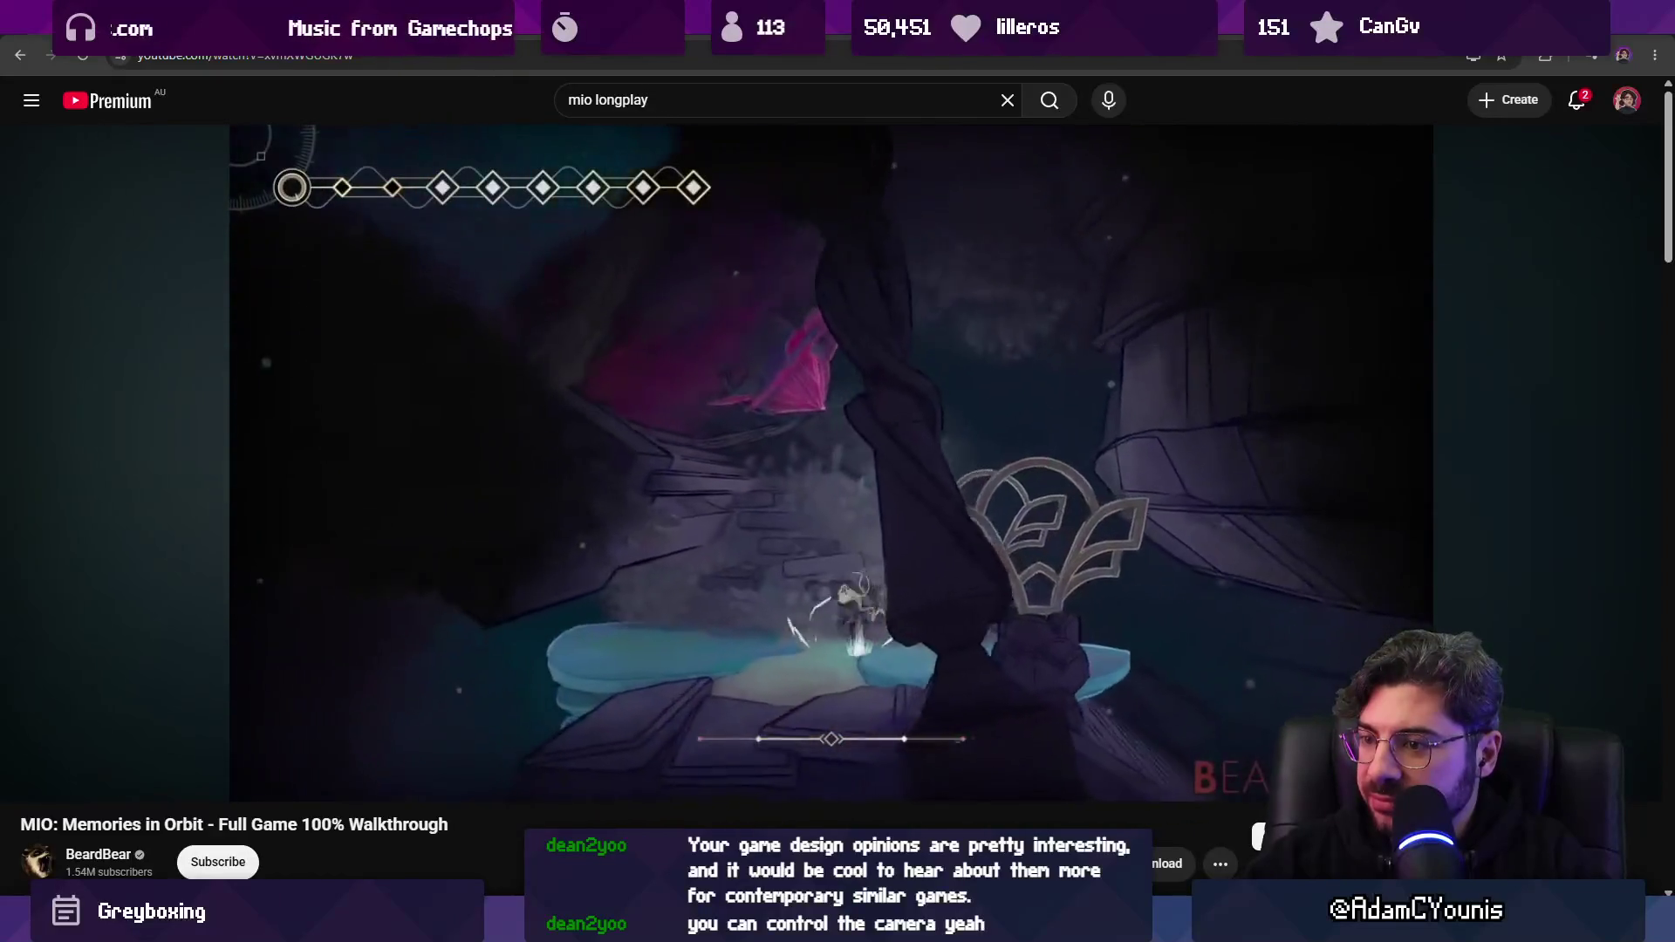
{"action": "key", "text": "Right"}
{"action": "key", "text": "Right"}
{"action": "key", "text": "Right"}
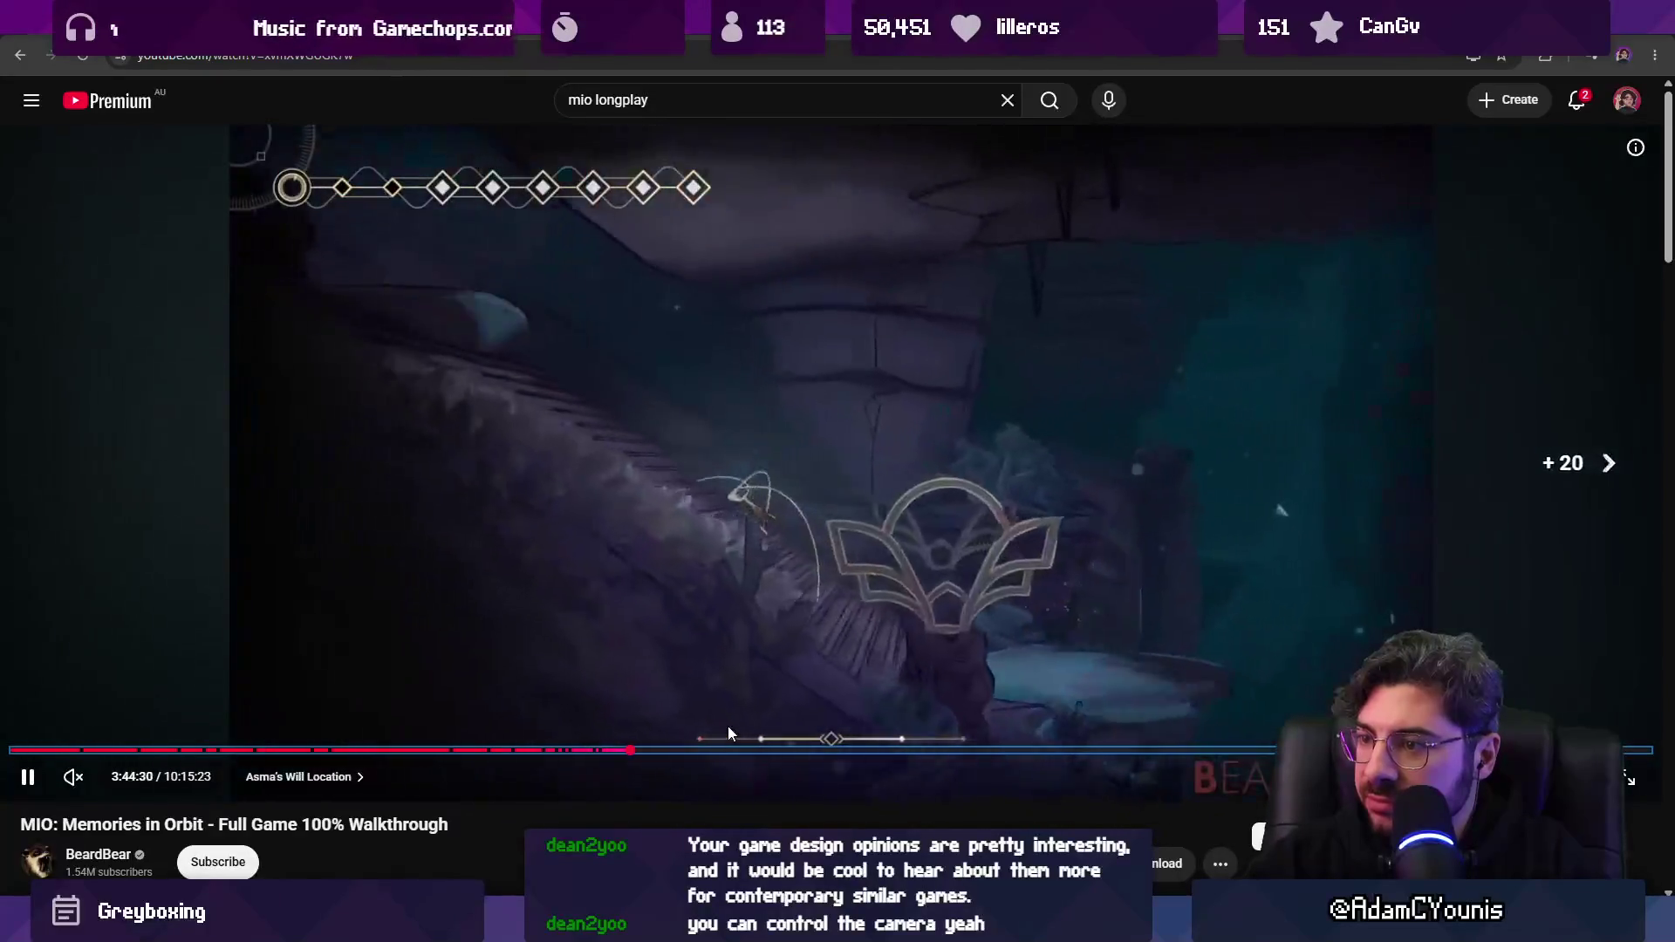
Skip a few seconds ahead, pause, then step back five seconds and resume playback.
{"action": "key", "text": "Right"}
{"action": "key", "text": "Right"}
{"action": "key", "text": "Right"}
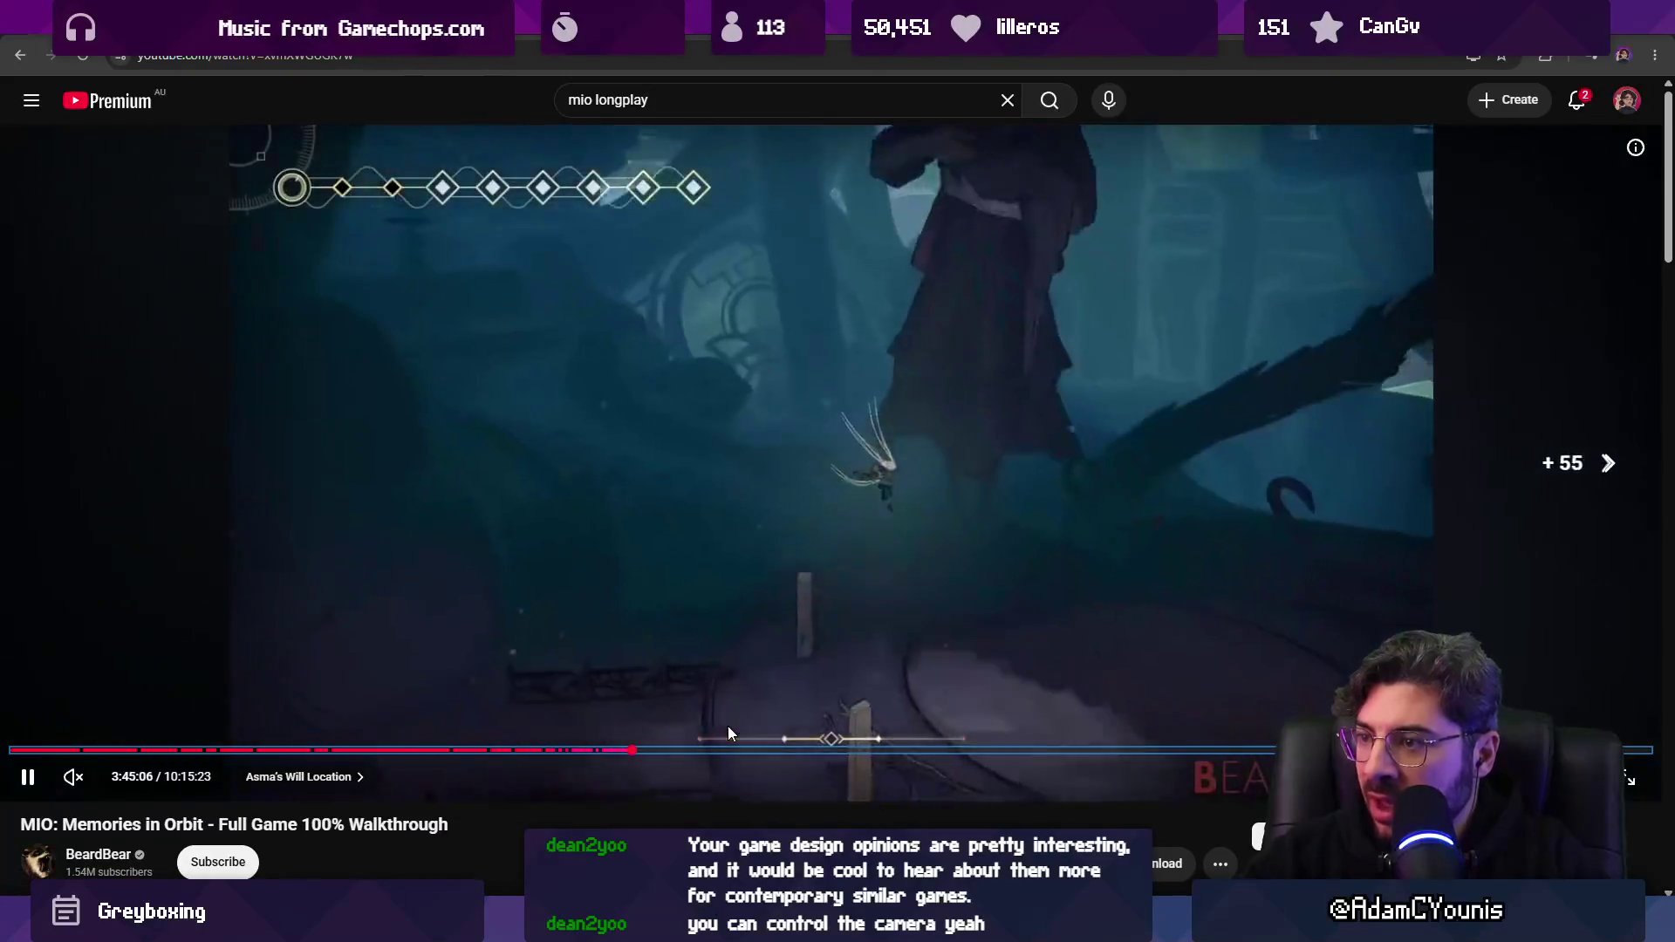
{"action": "key", "text": "Right"}
{"action": "key", "text": "Right"}
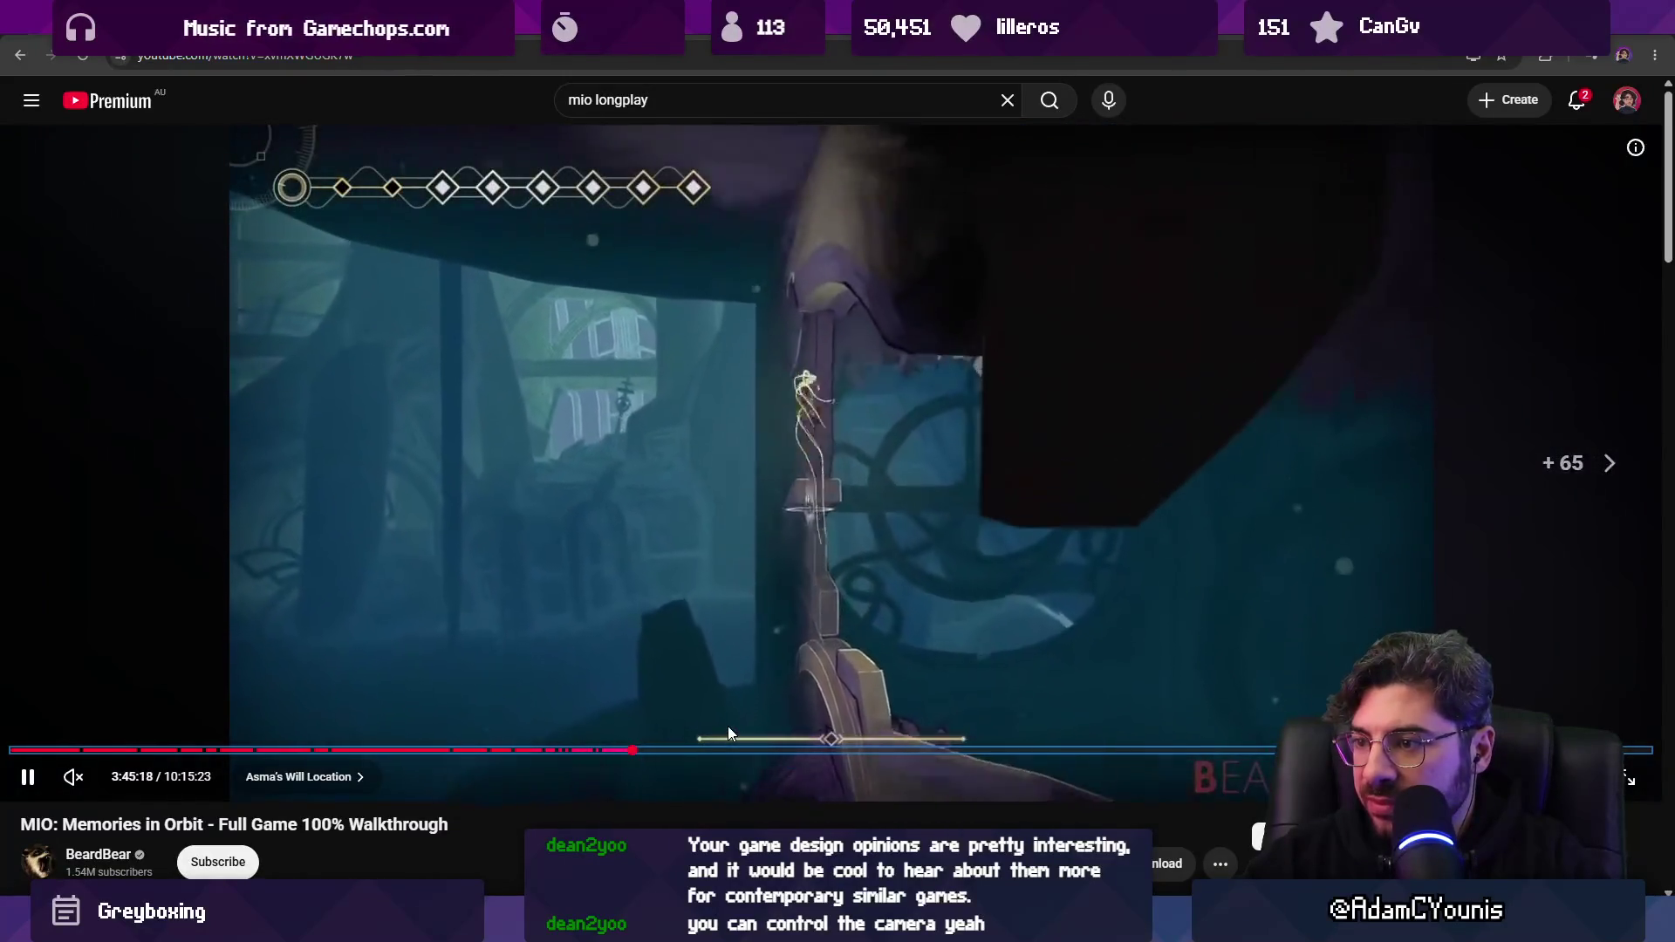
{"action": "key", "text": "space"}
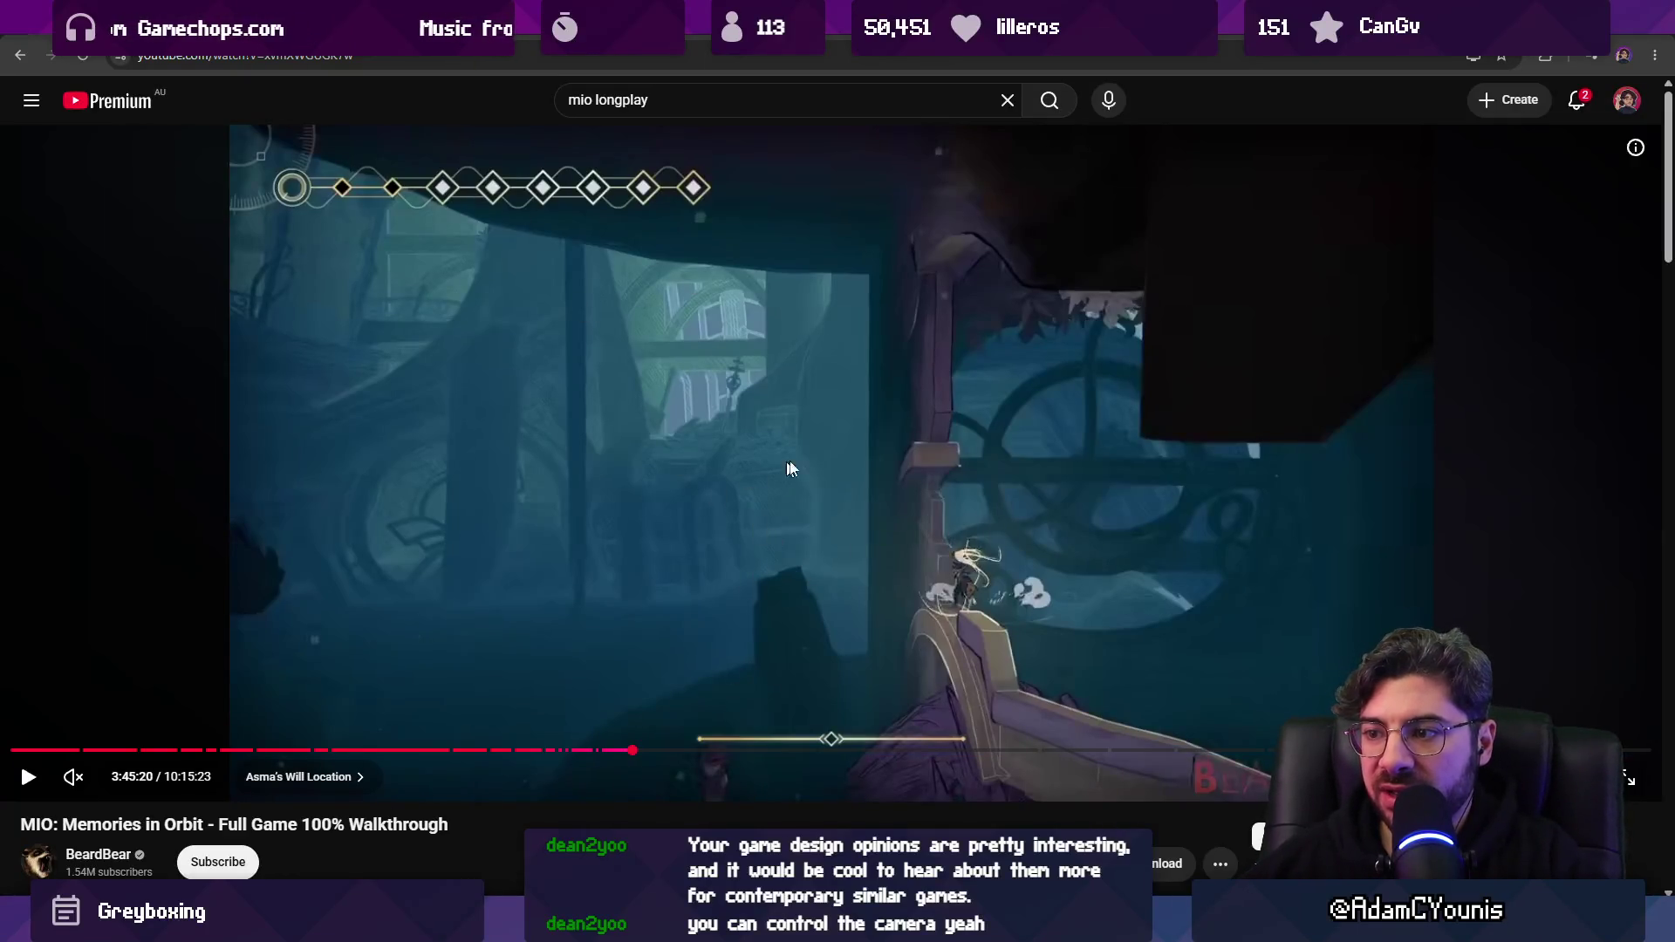
{"action": "key", "text": "Right"}
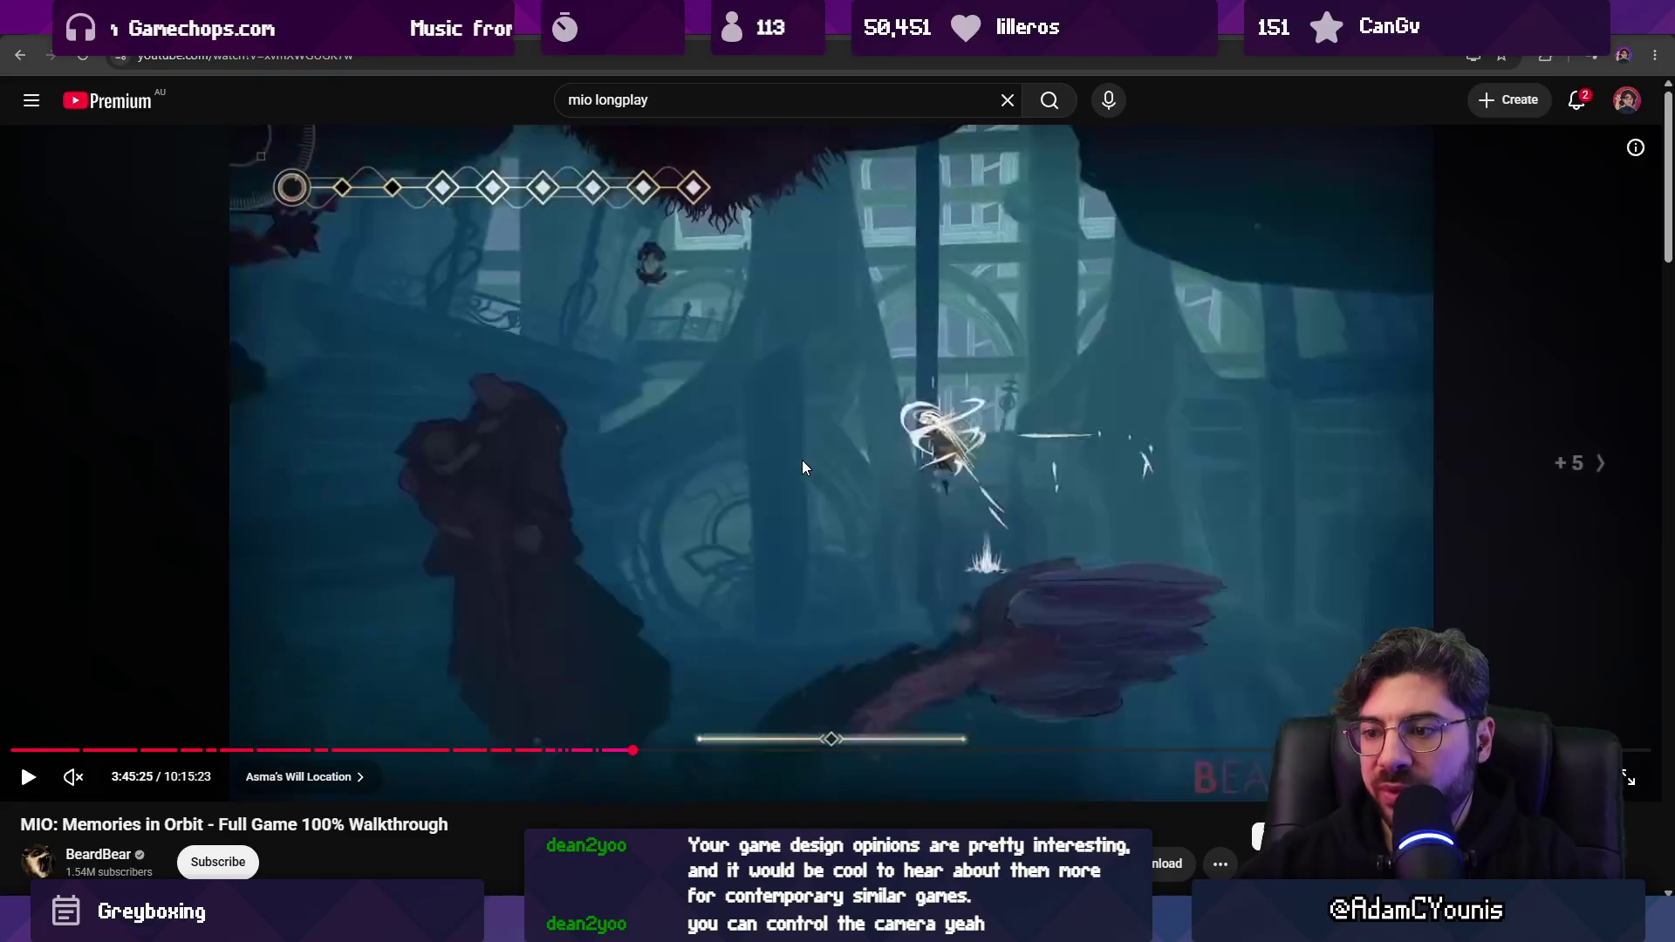
{"action": "key", "text": "Left"}
{"action": "key", "text": "space"}
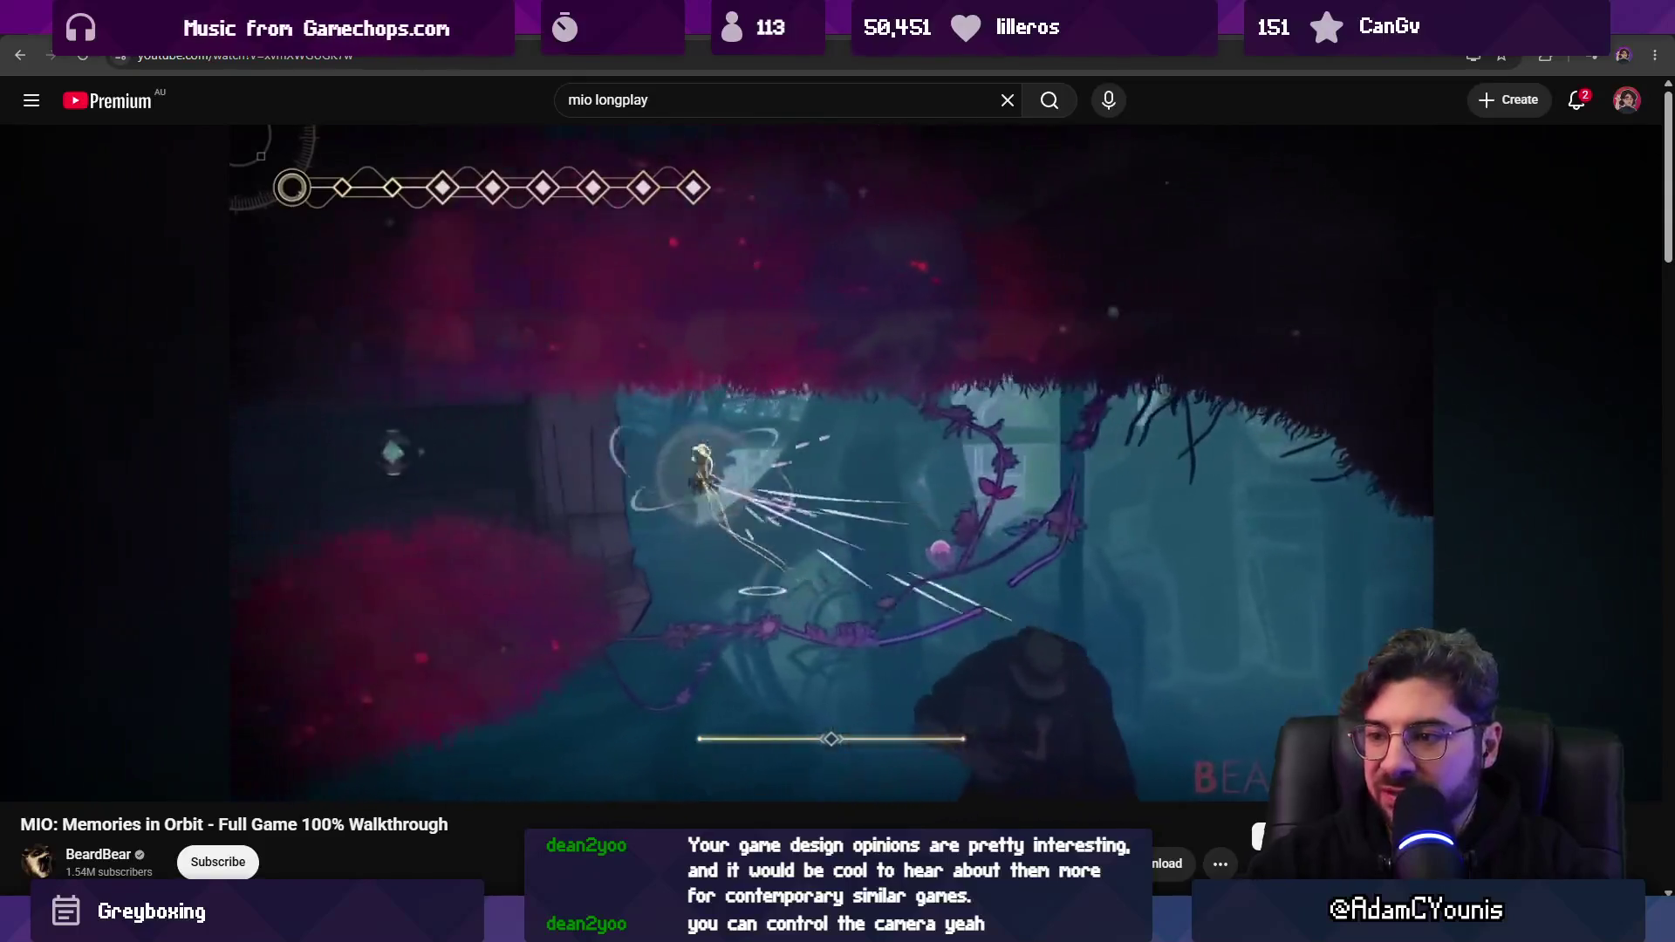
Keep skipping ahead to the 'No Future' Pearl Record pickup near 3:46:34.
{"action": "key", "text": "Right"}
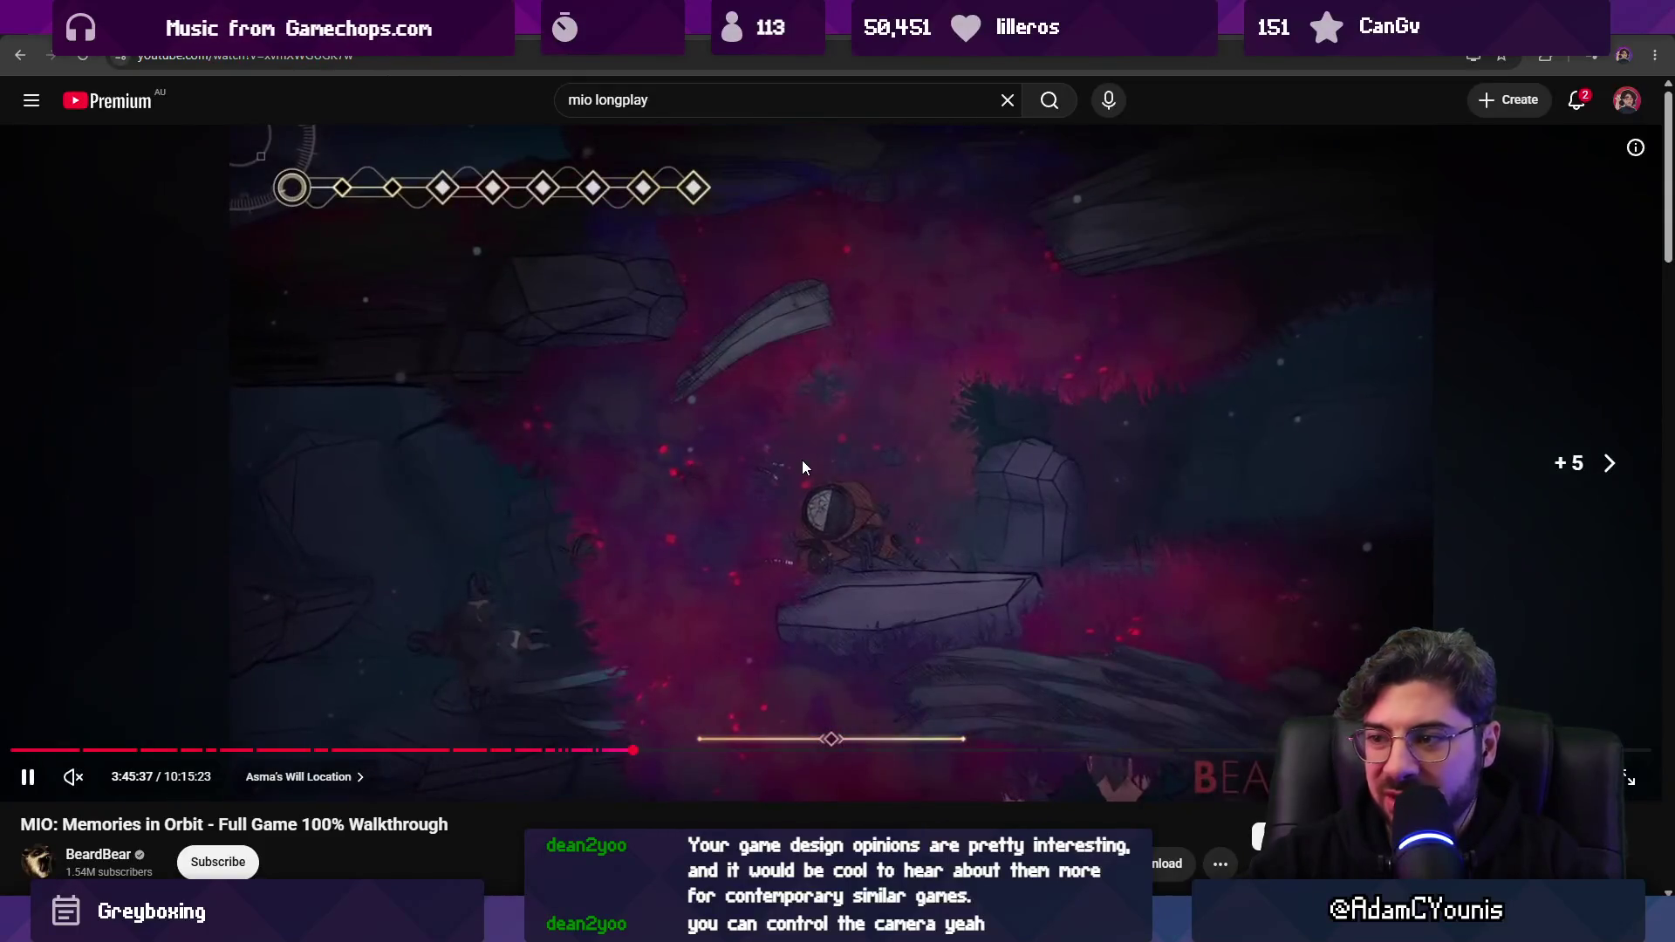
{"action": "key", "text": "Right"}
{"action": "key", "text": "Right"}
{"action": "key", "text": "Right"}
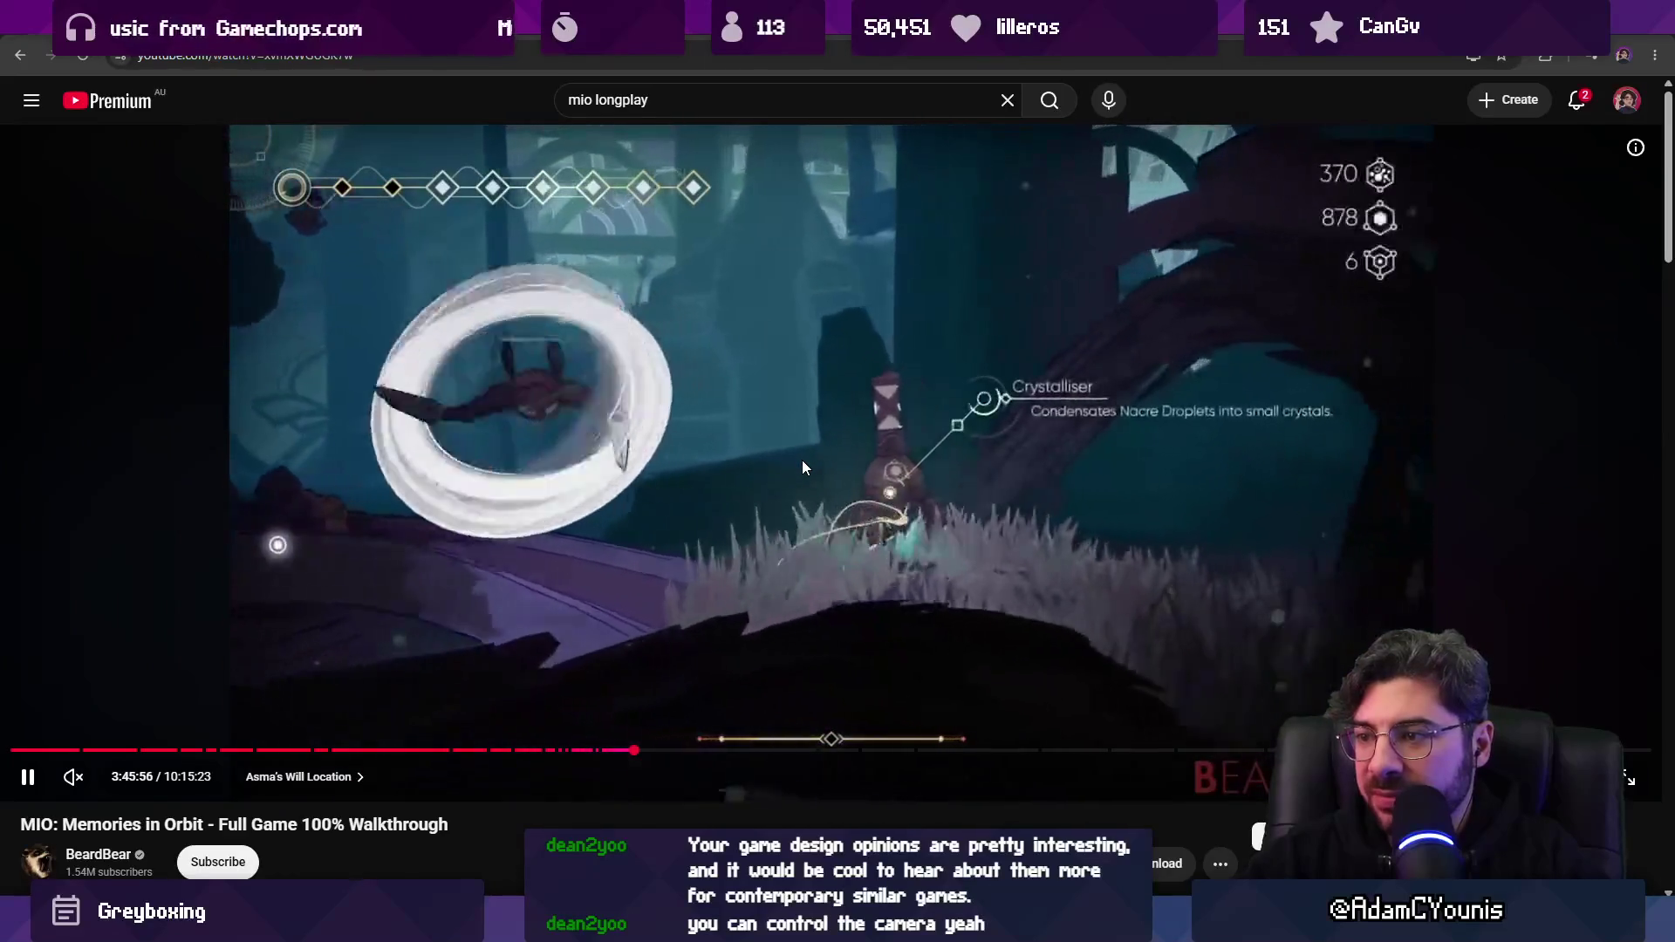
{"action": "key", "text": "Right"}
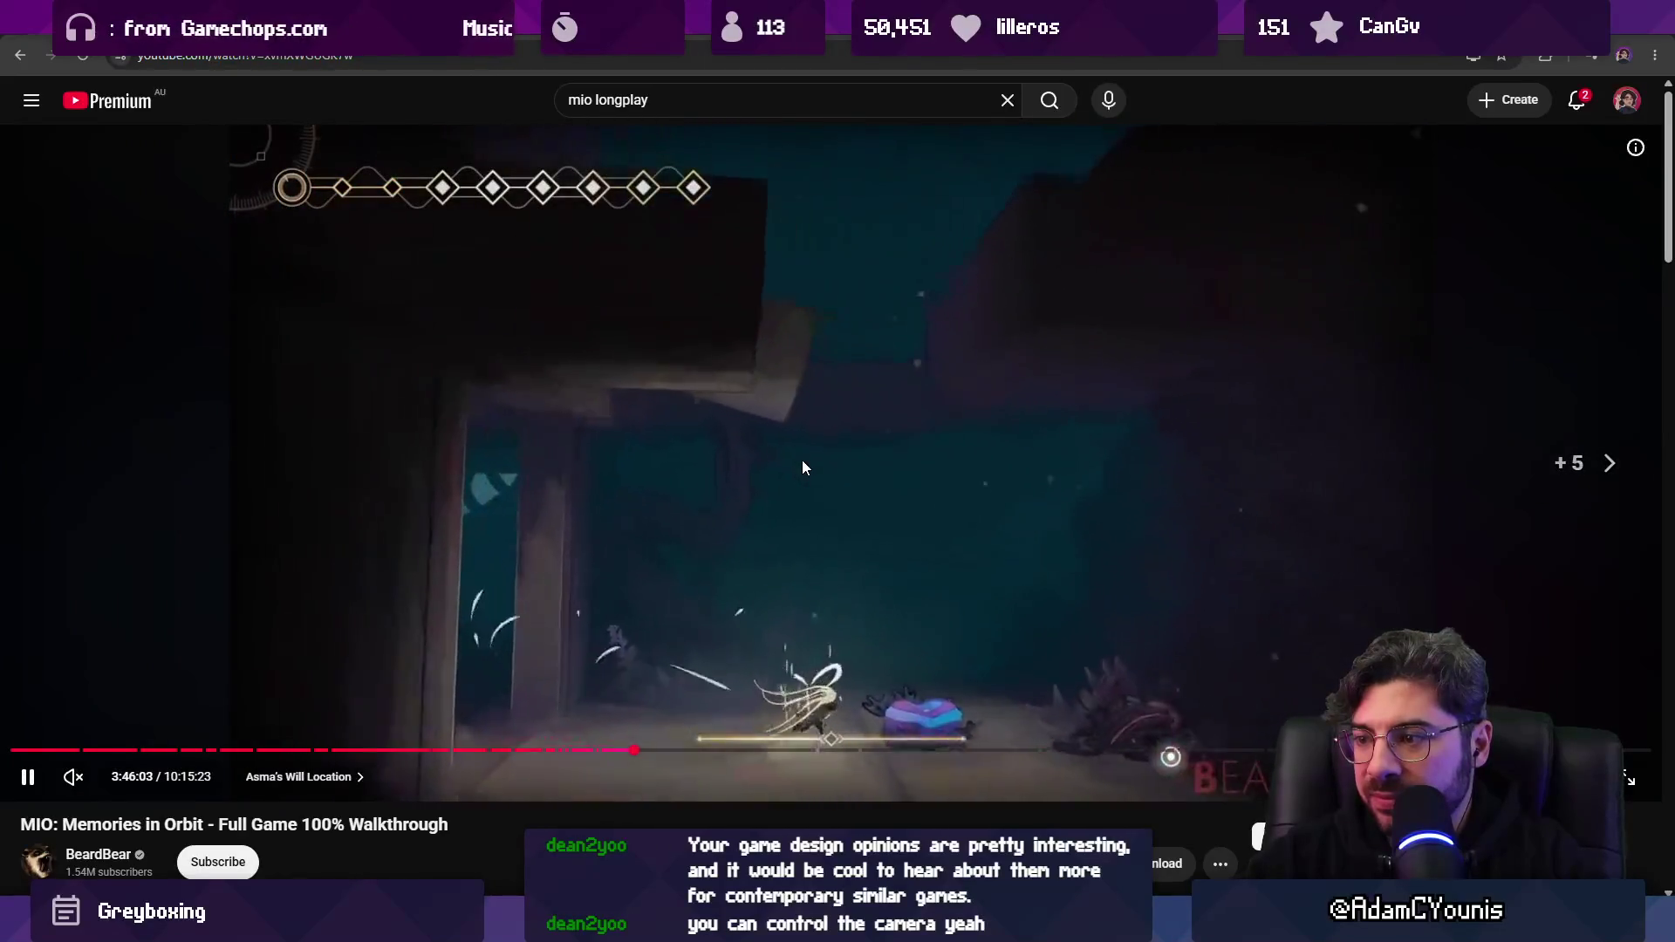
{"action": "key", "text": "space"}
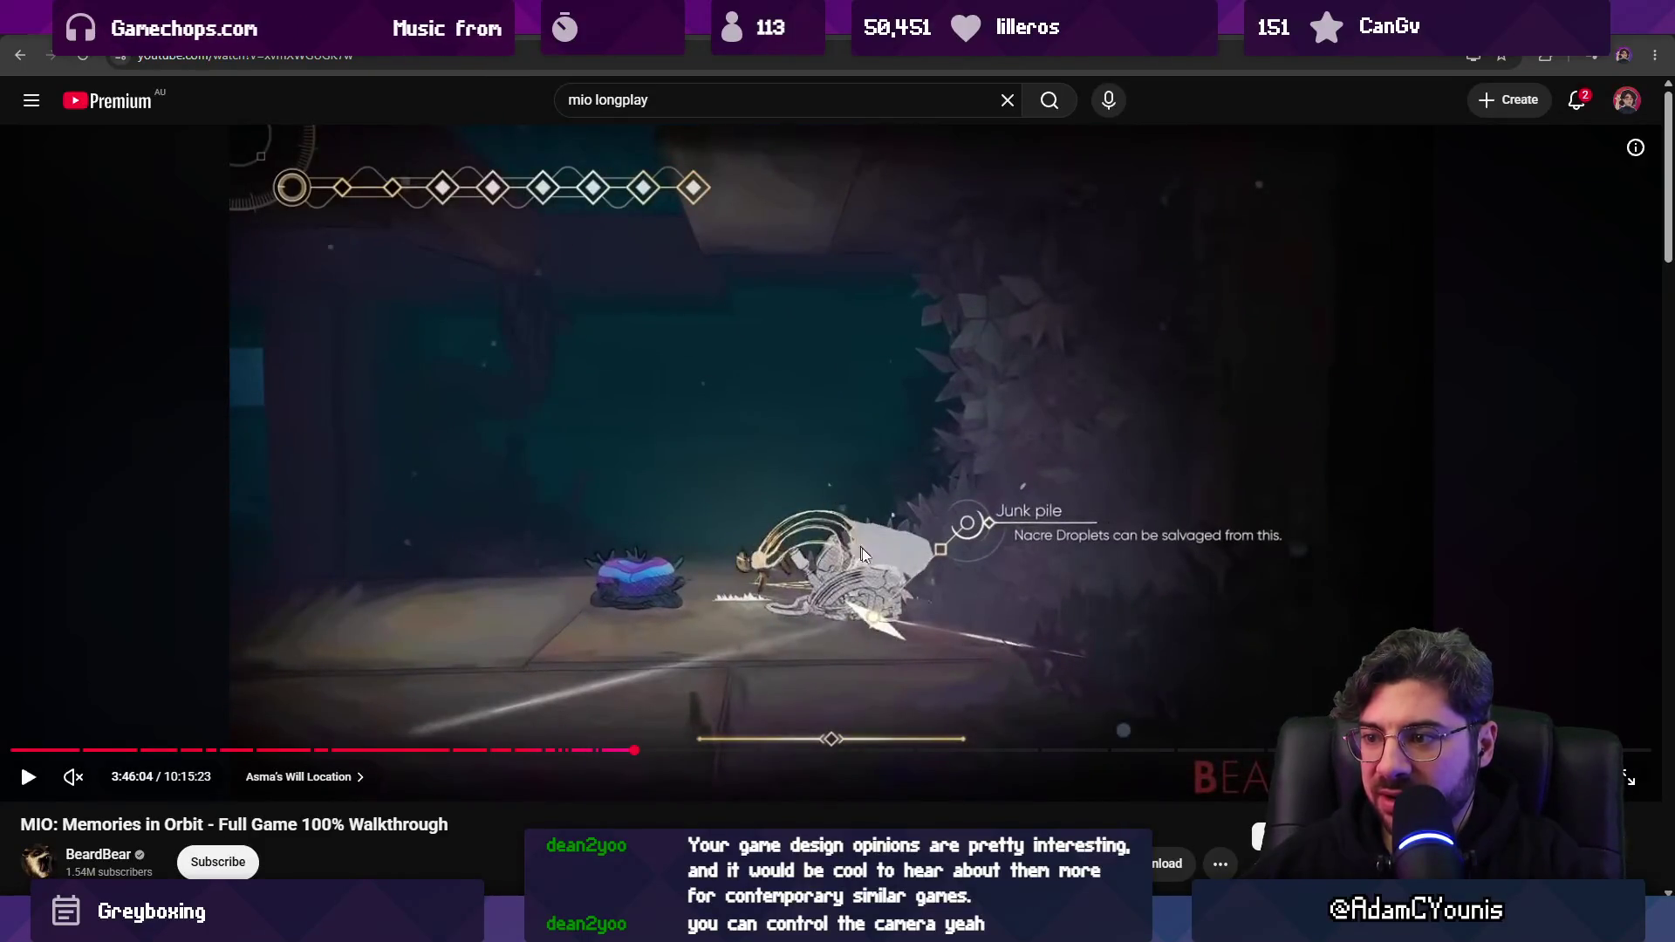
{"action": "key", "text": "space"}
{"action": "key", "text": "Right"}
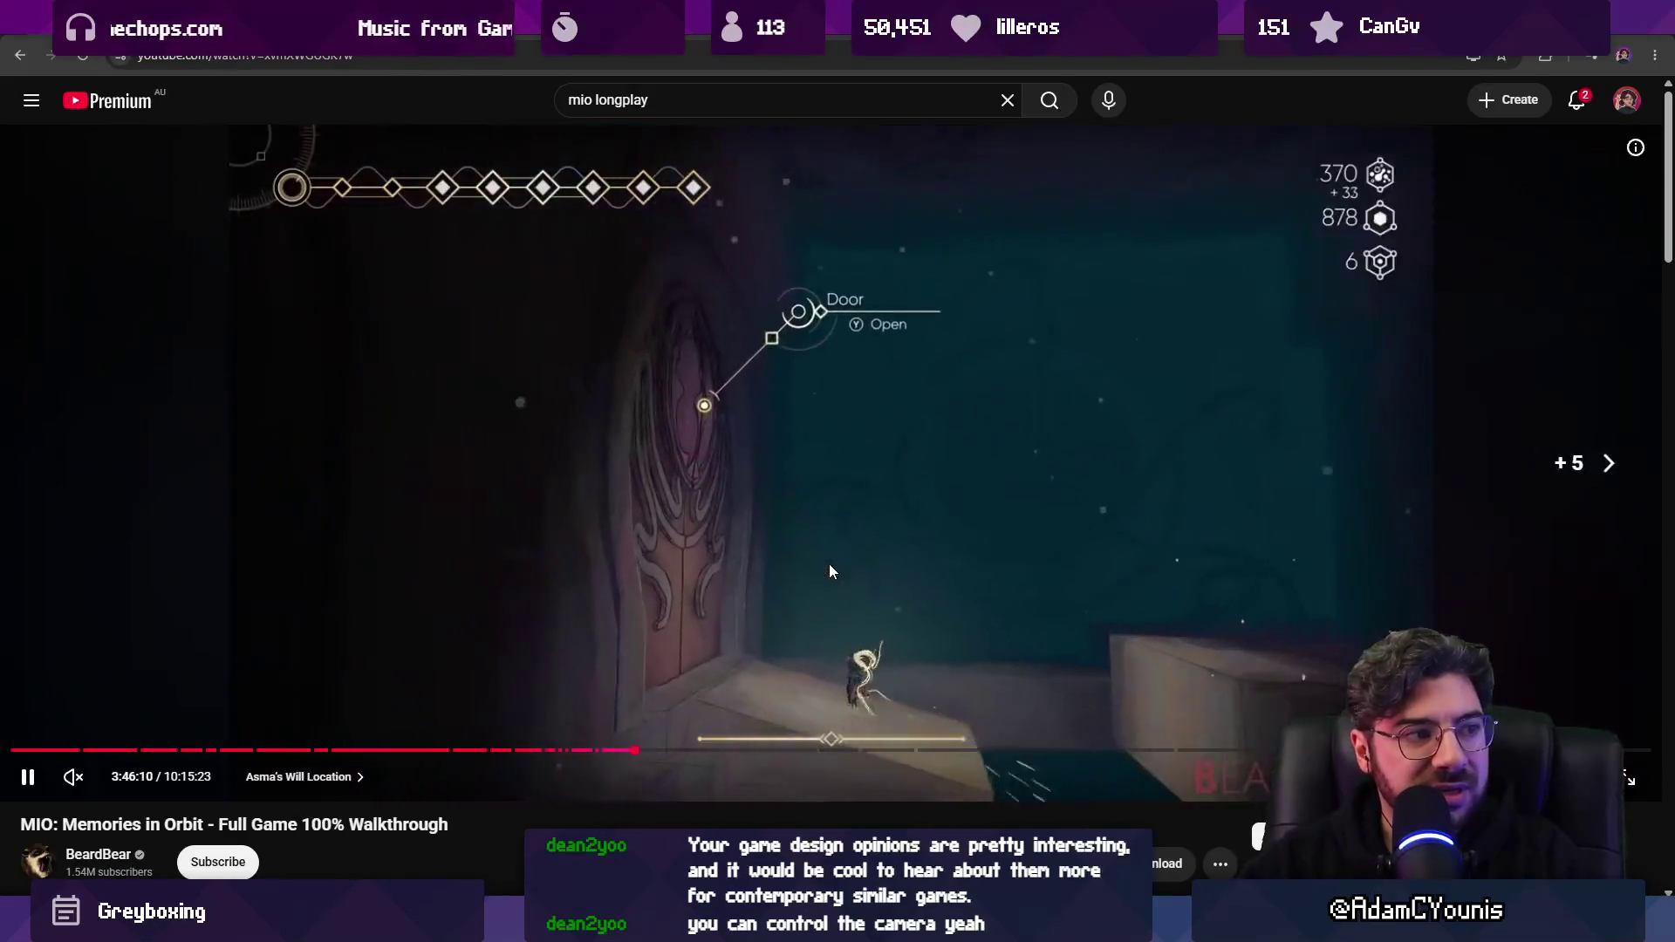
{"action": "key", "text": "Right"}
{"action": "key", "text": "Right"}
{"action": "key", "text": "Right"}
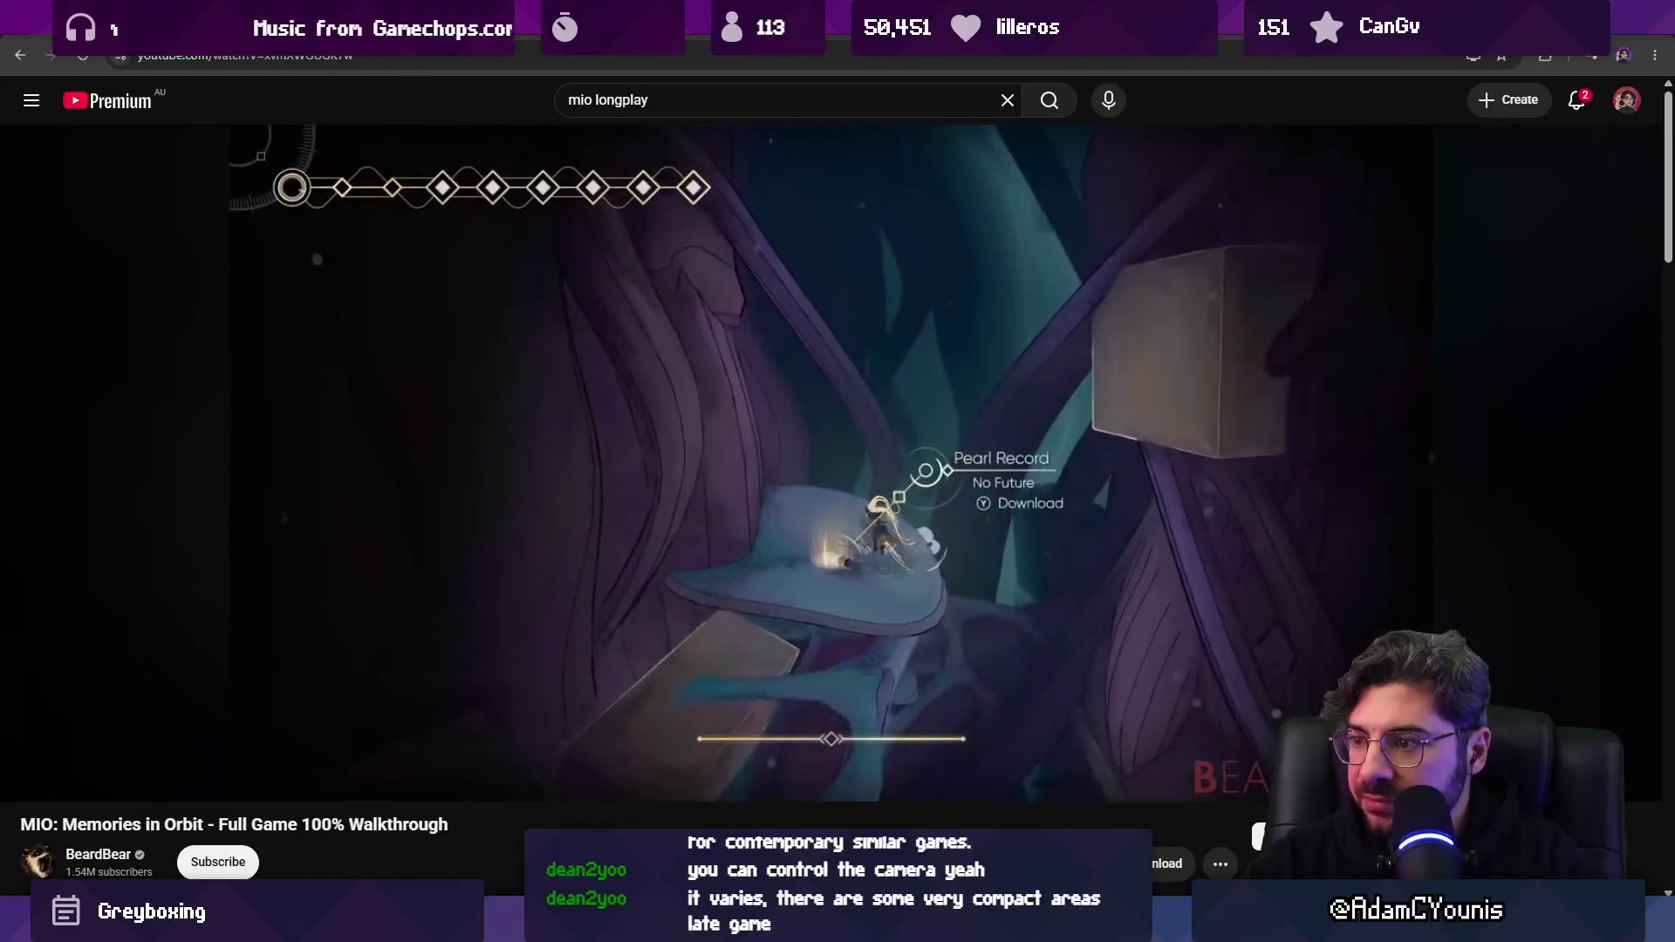
{"action": "key", "text": "Right"}
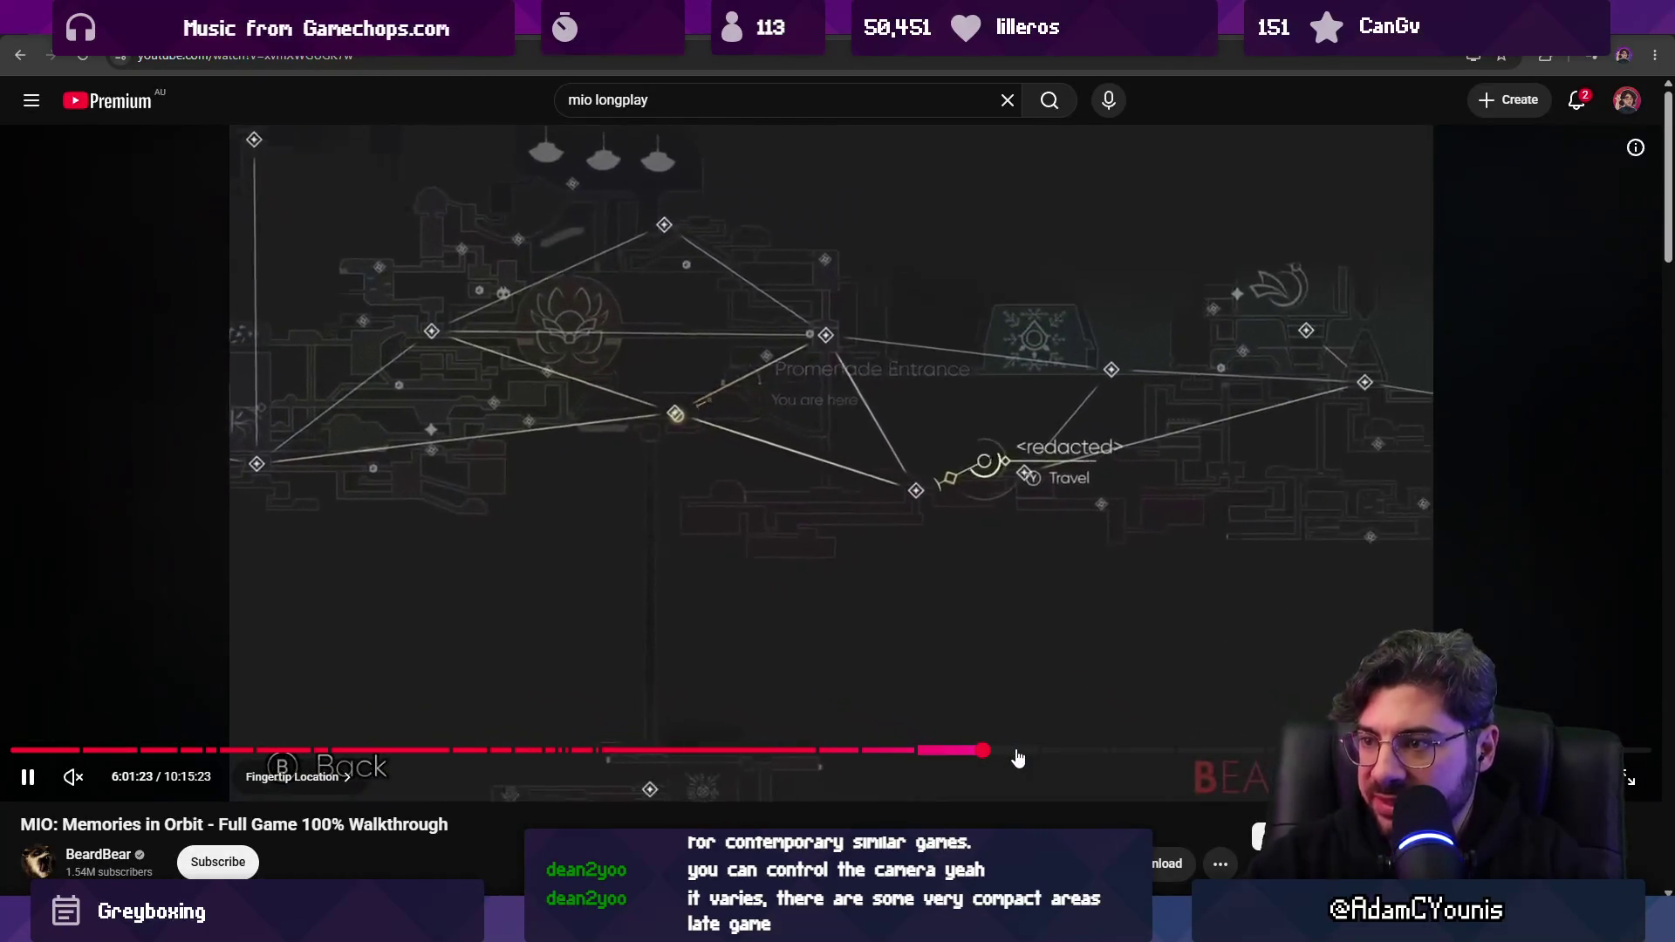
Skip past the map screen and jump the video to about 6:13, then the Voice of Halyn chapter.
{"action": "key", "text": "Right"}
{"action": "key", "text": "Right"}
{"action": "key", "text": "Right"}
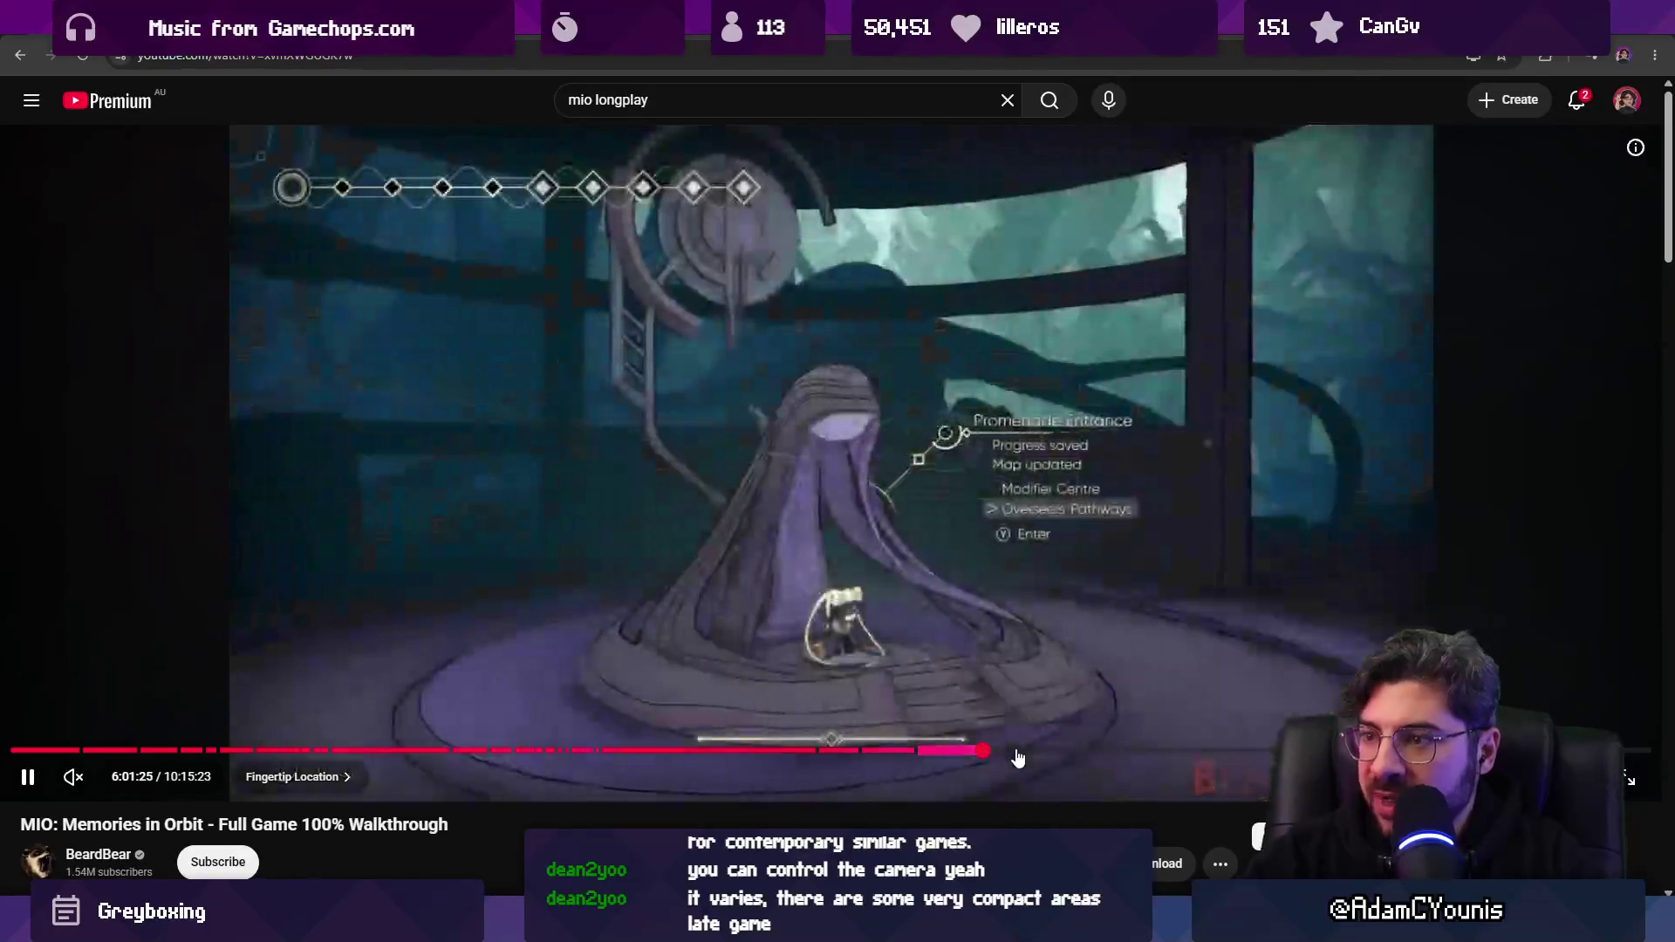
{"action": "key", "text": "Right"}
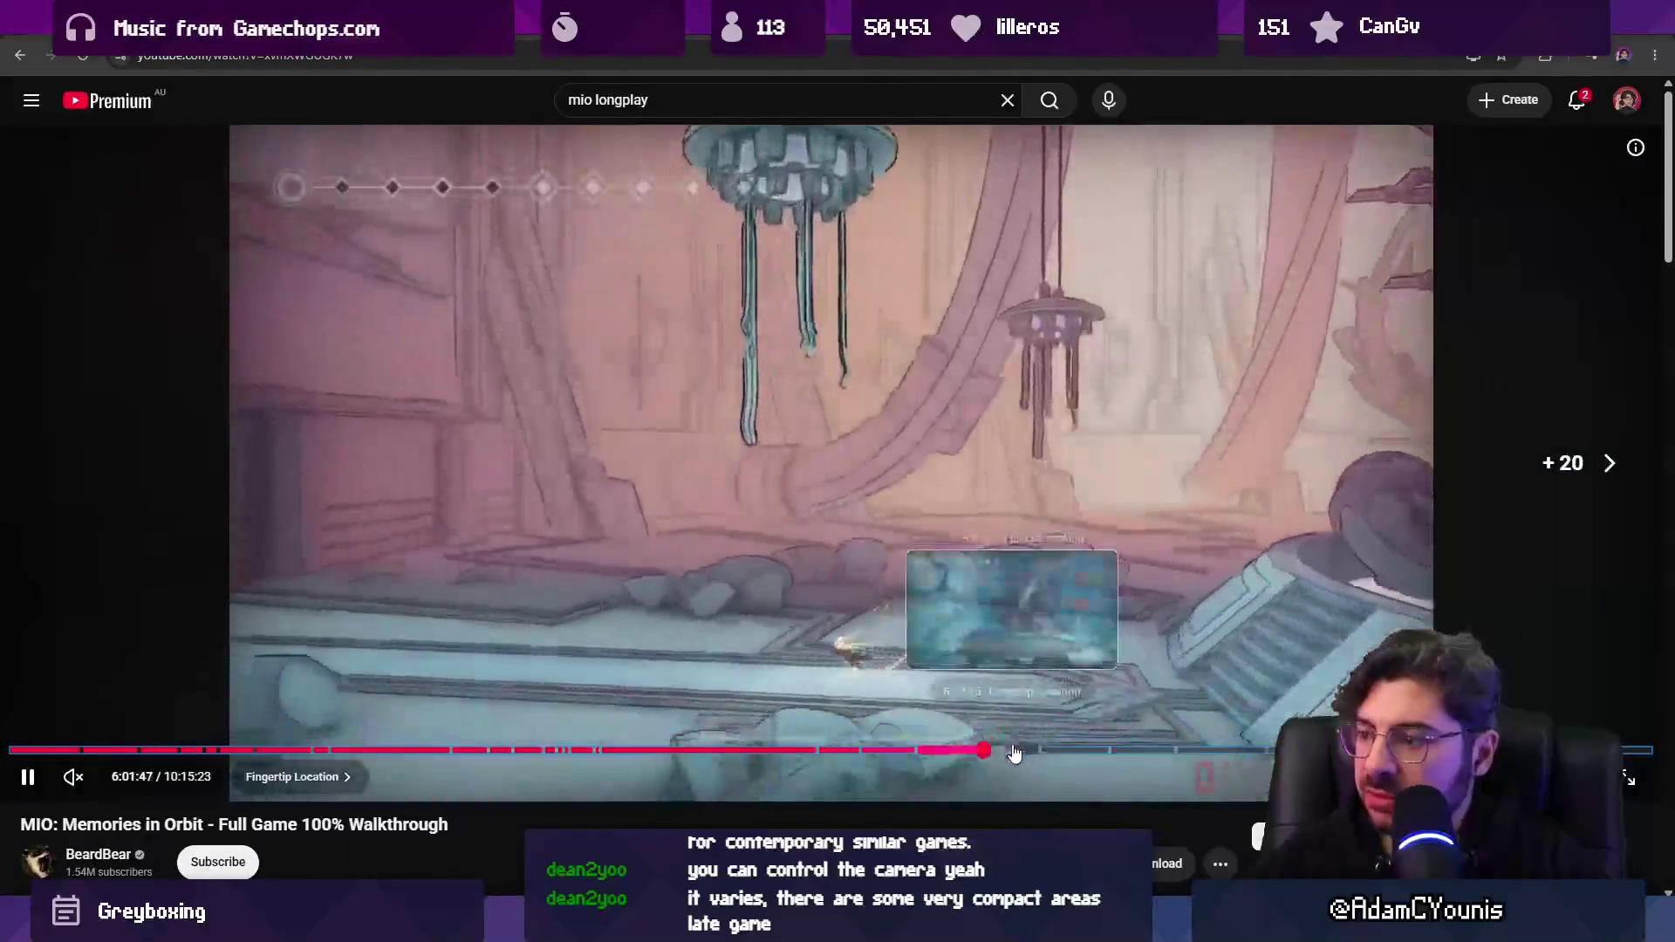
{"action": "left_click", "coordinate": [1024, 753]}
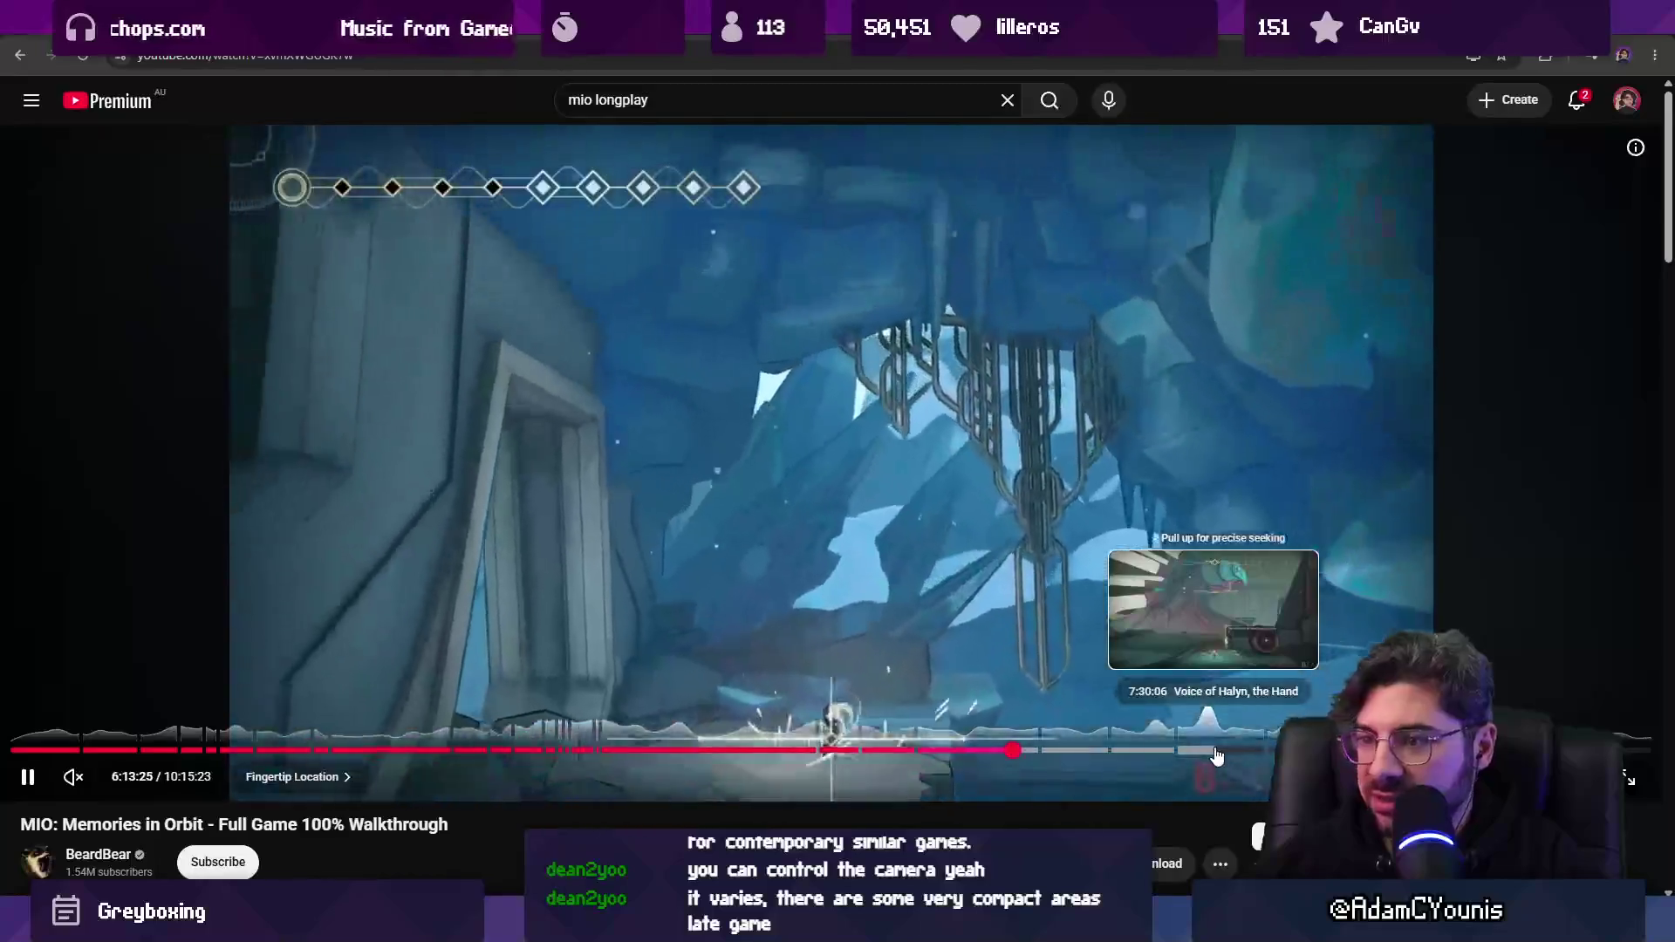
{"action": "left_click", "coordinate": [1217, 752]}
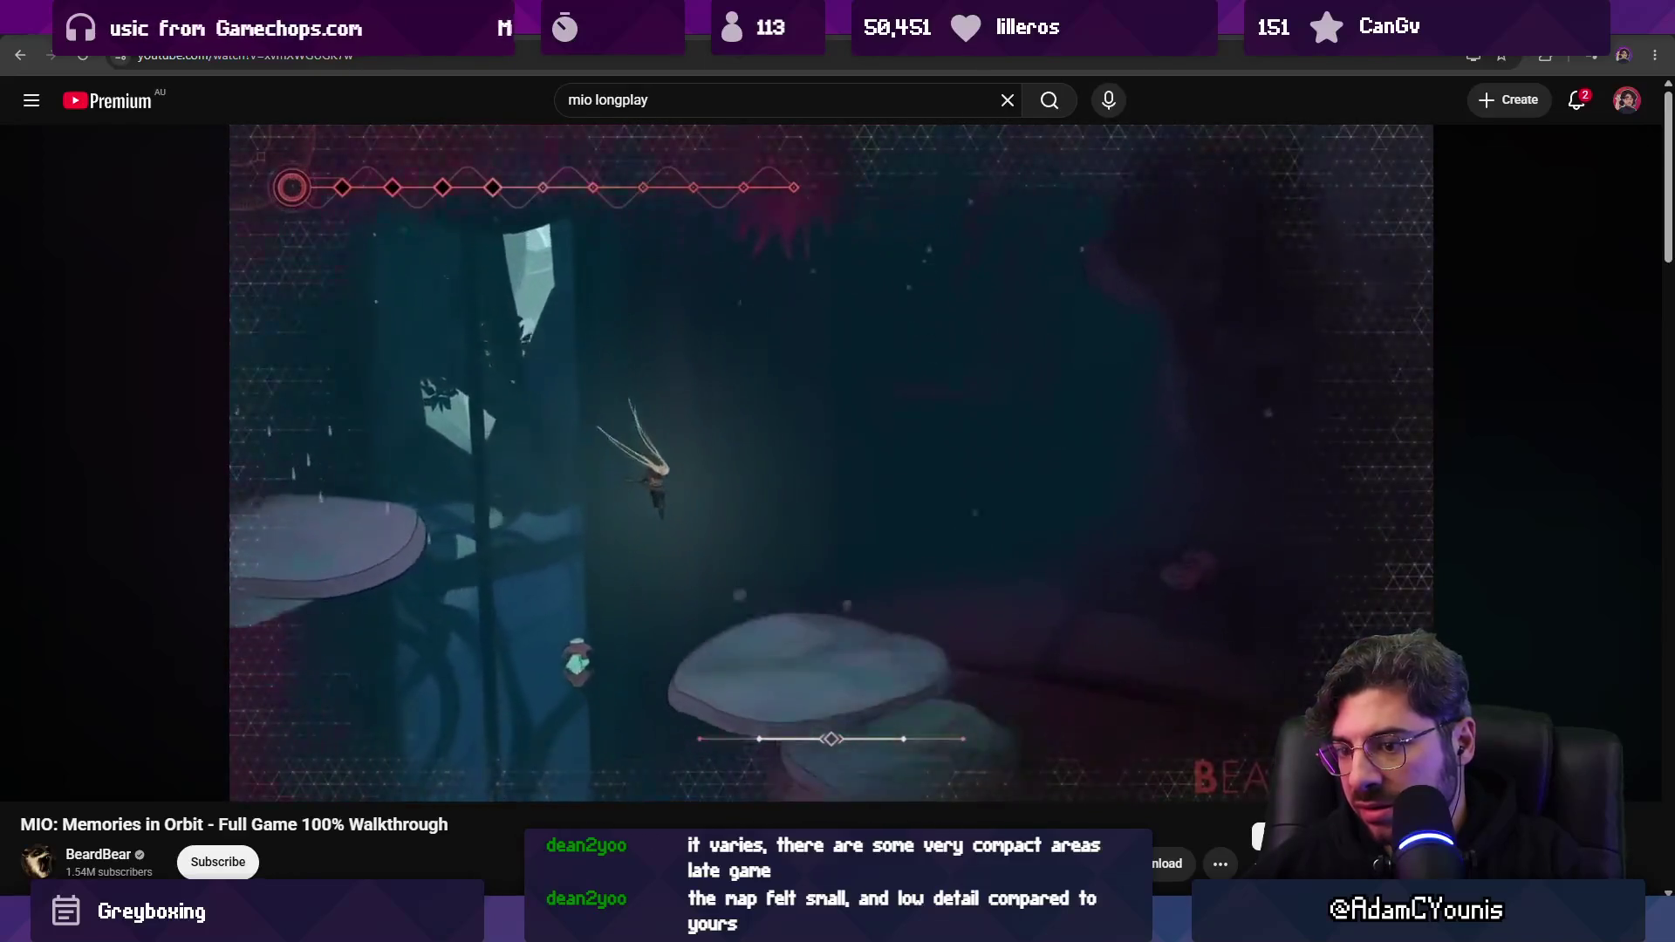
Skip forward through the ending to about 8:36 in the Final Boss and Ending chapter.
{"action": "mouse_move", "coordinate": [1050, 614]}
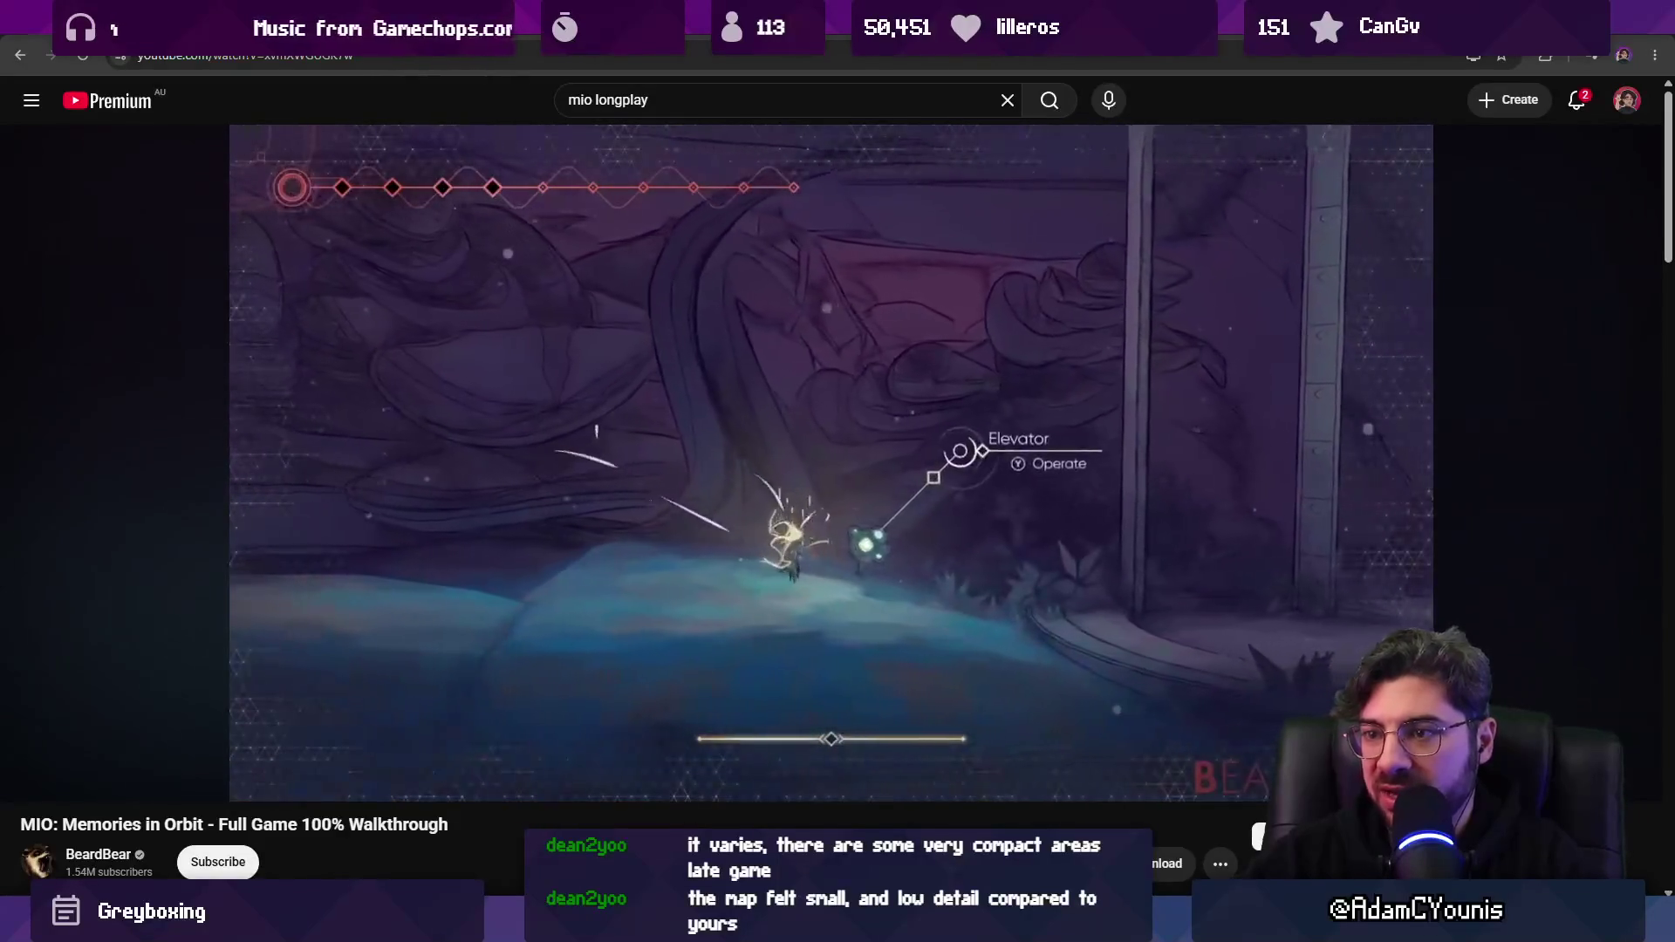
{"action": "key", "text": "Right"}
{"action": "key", "text": "Right"}
{"action": "key", "text": "Right"}
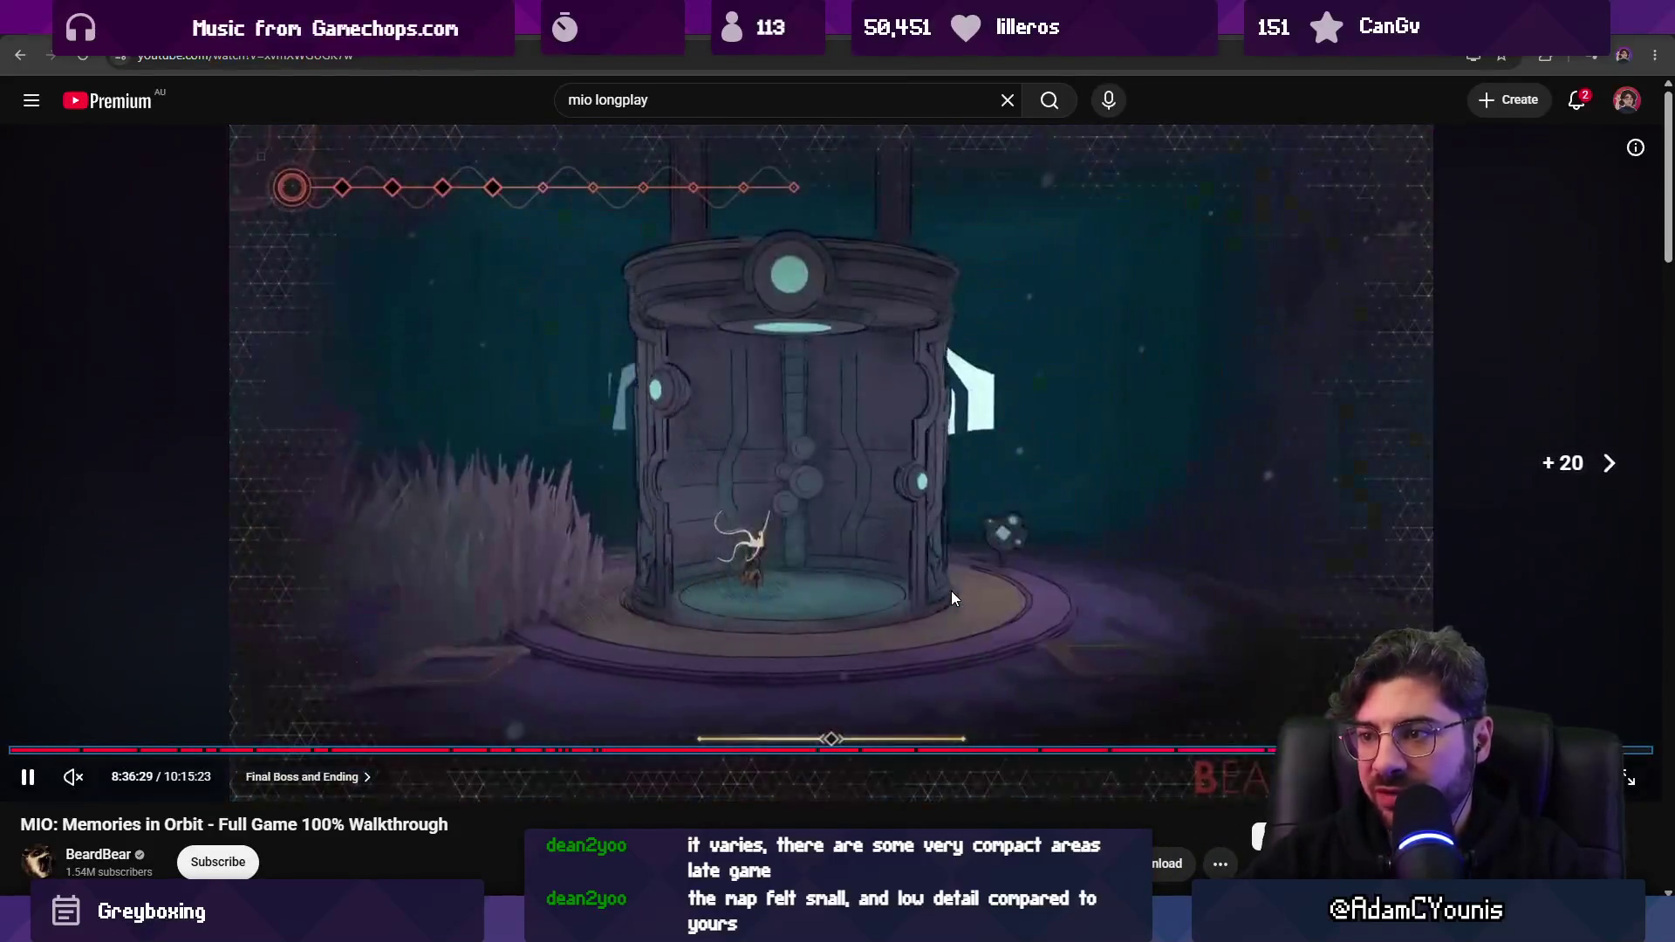
{"action": "key", "text": "Right"}
{"action": "key", "text": "Right"}
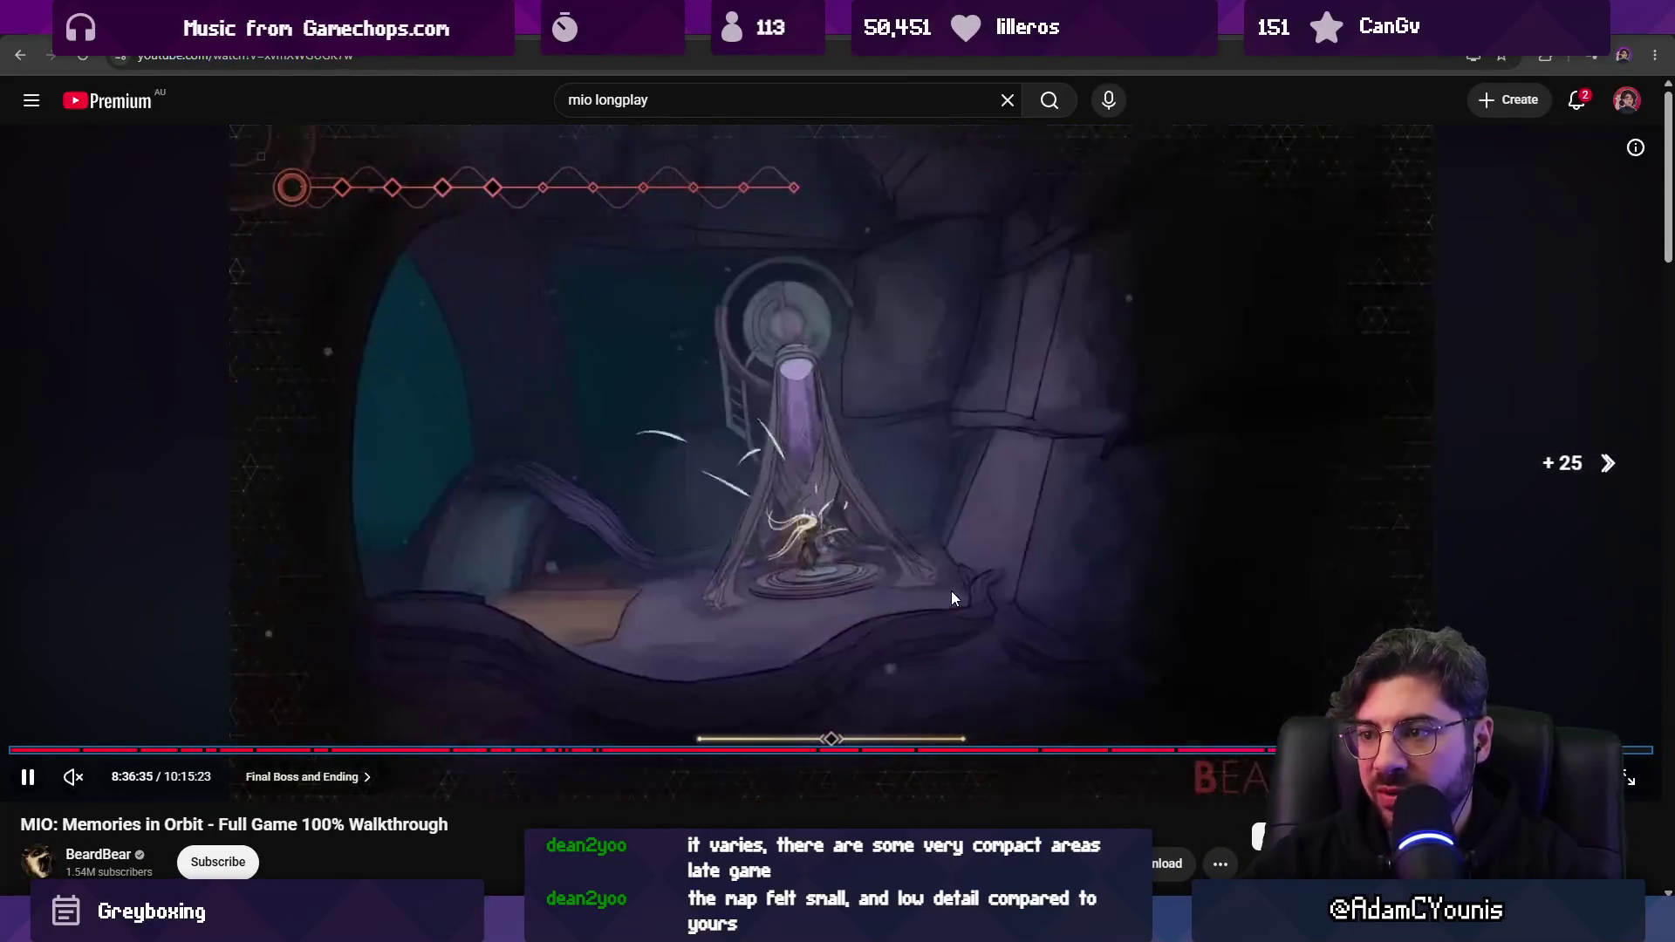
{"action": "key", "text": "Right"}
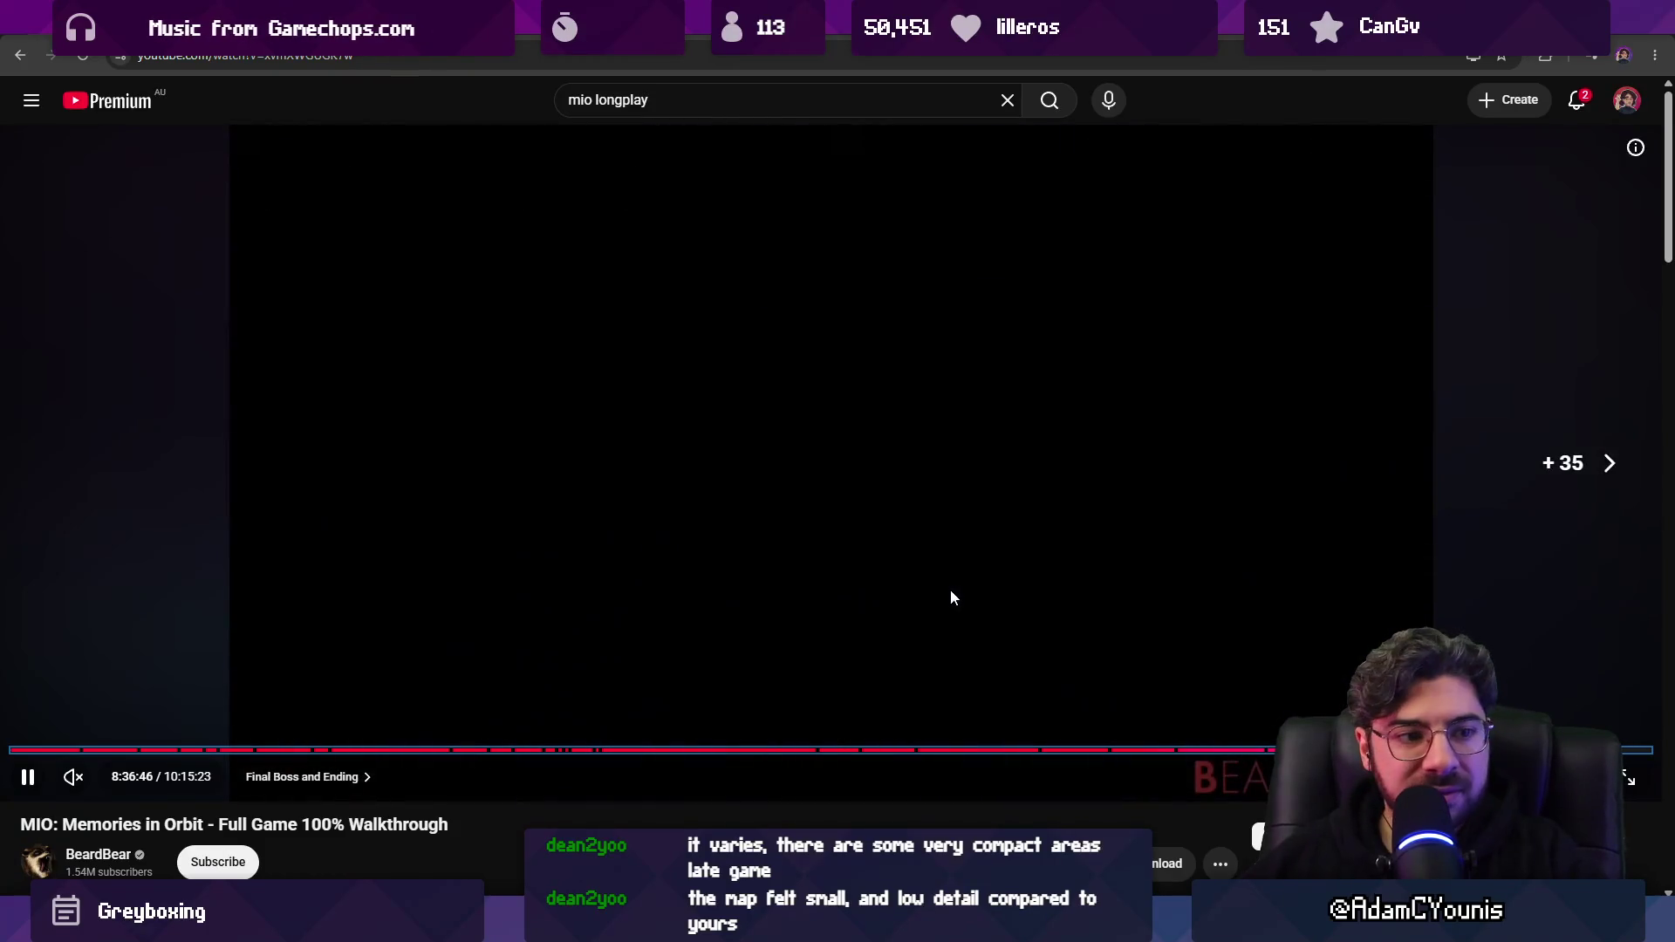